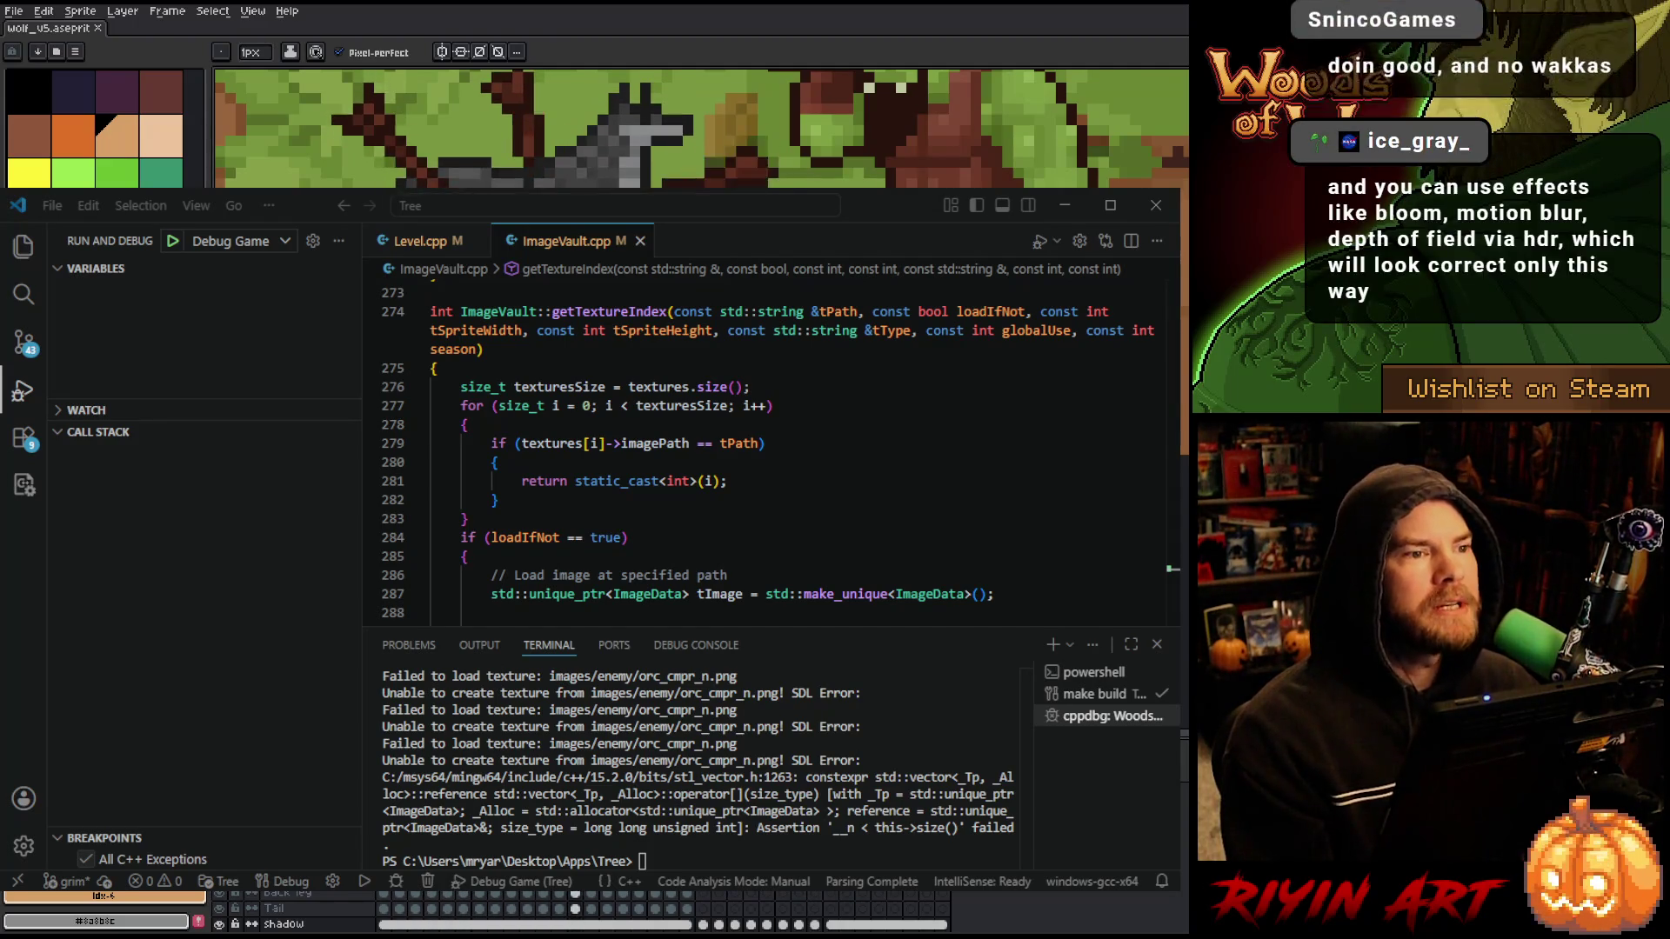
- Review the getTextureIndex code around line 280
left_click(807, 468)
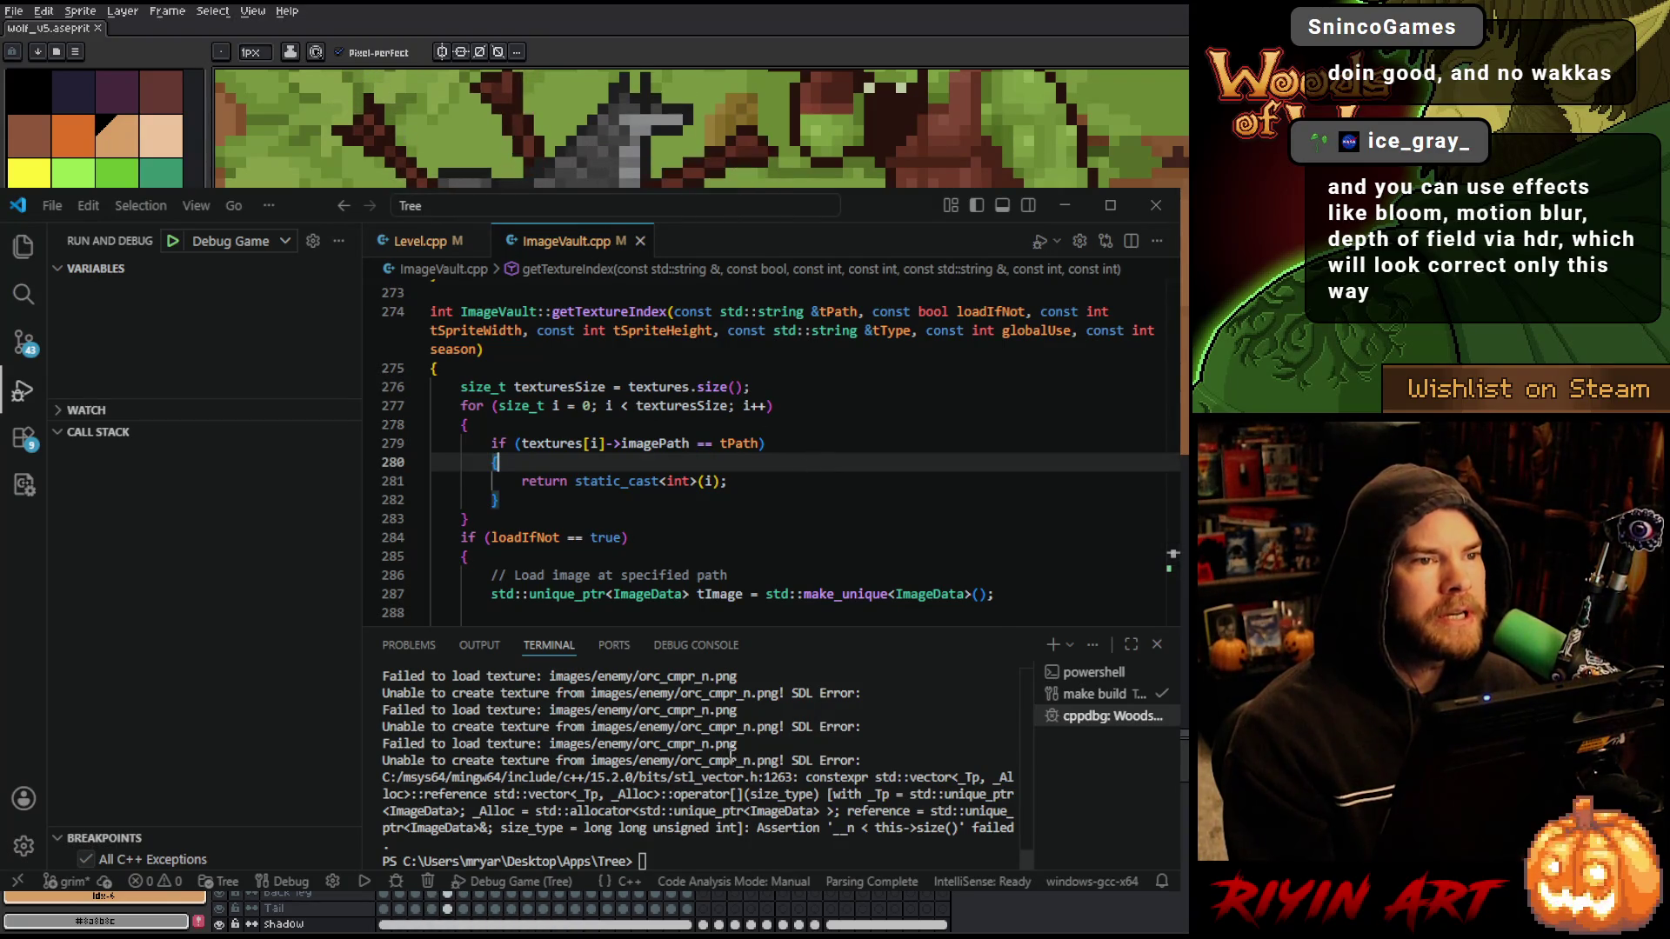
scroll(763, 748, "up", 1)
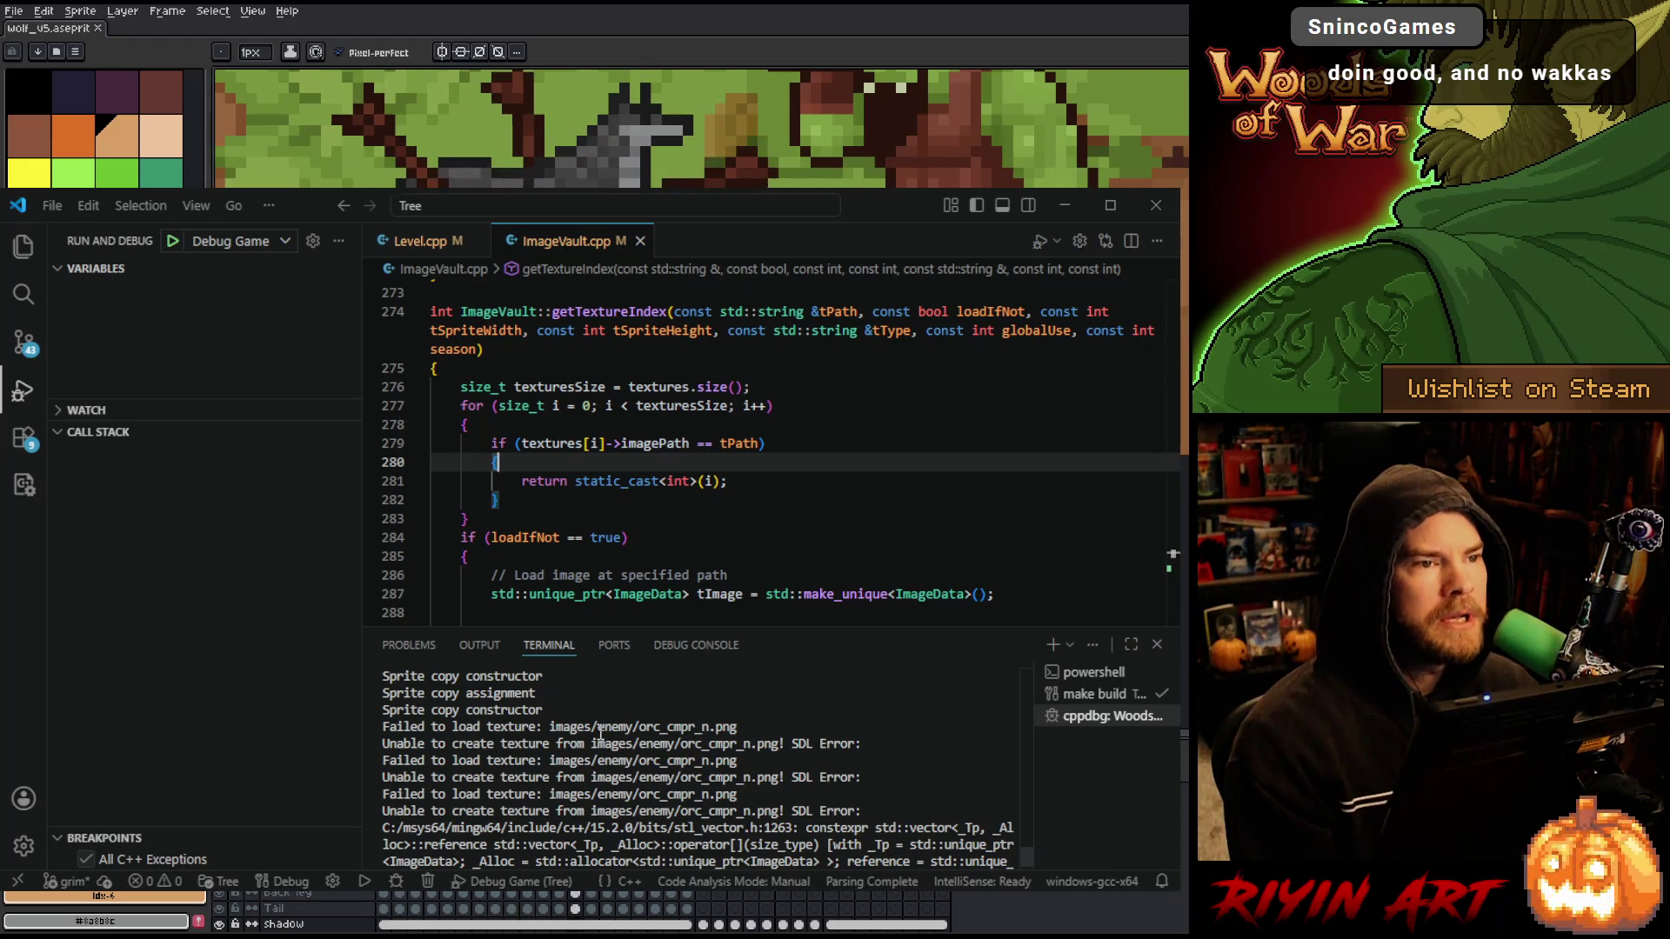
left_click_drag(550, 727, 750, 727)
scroll(781, 701, "down", 1)
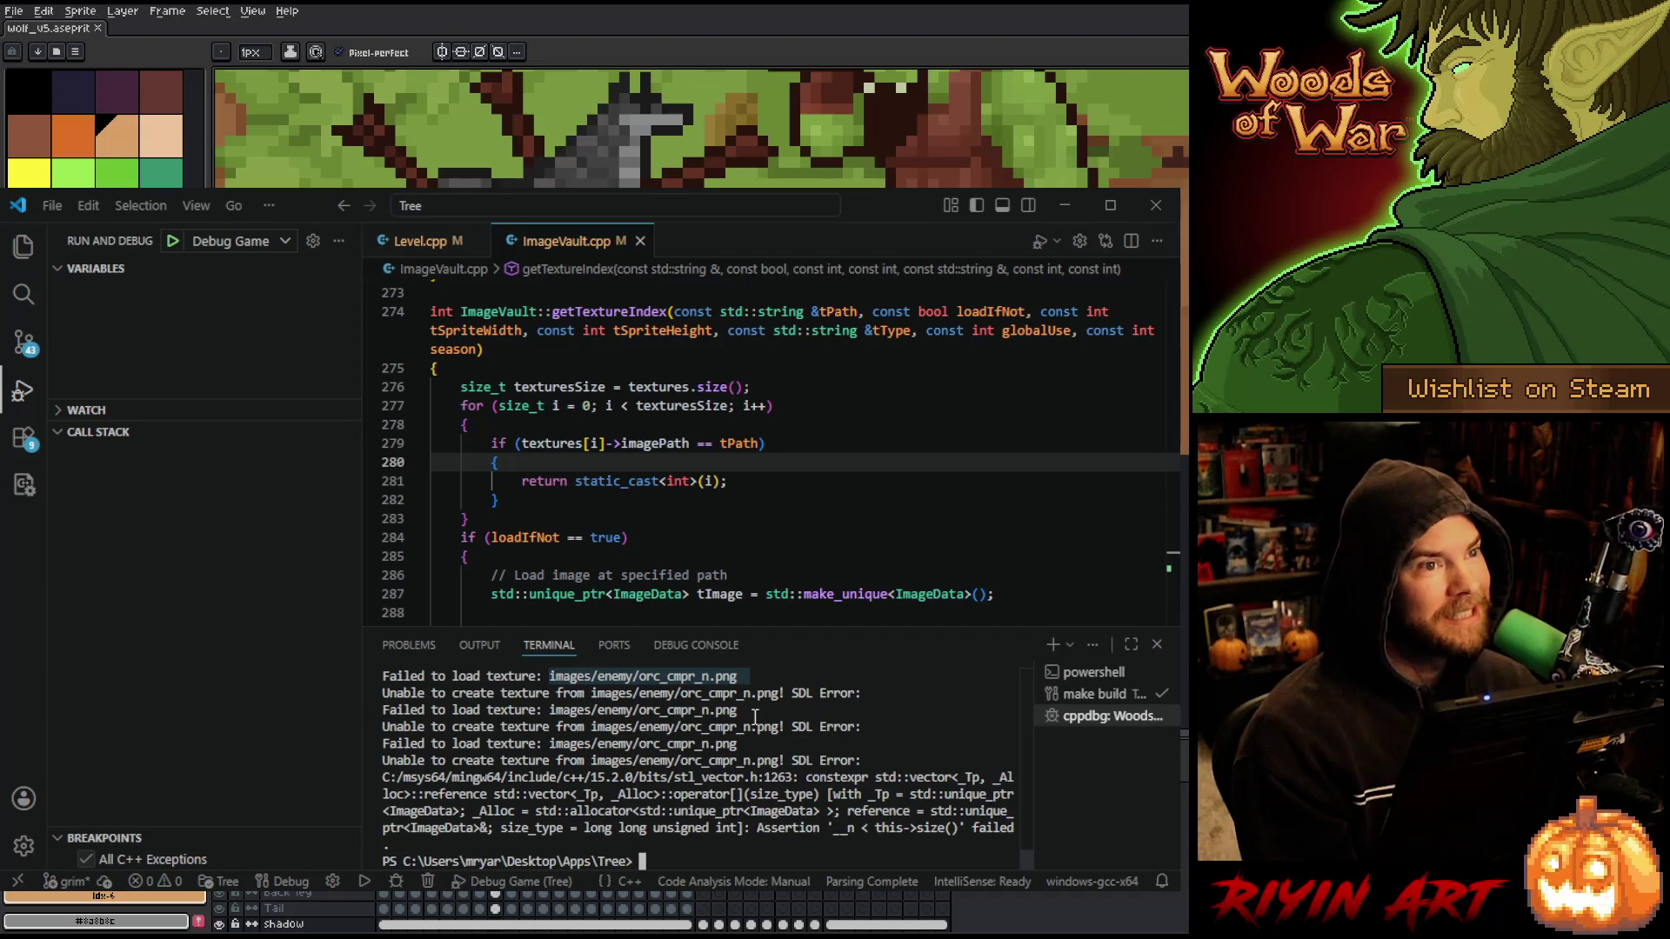
scroll(525, 726, "up", 1)
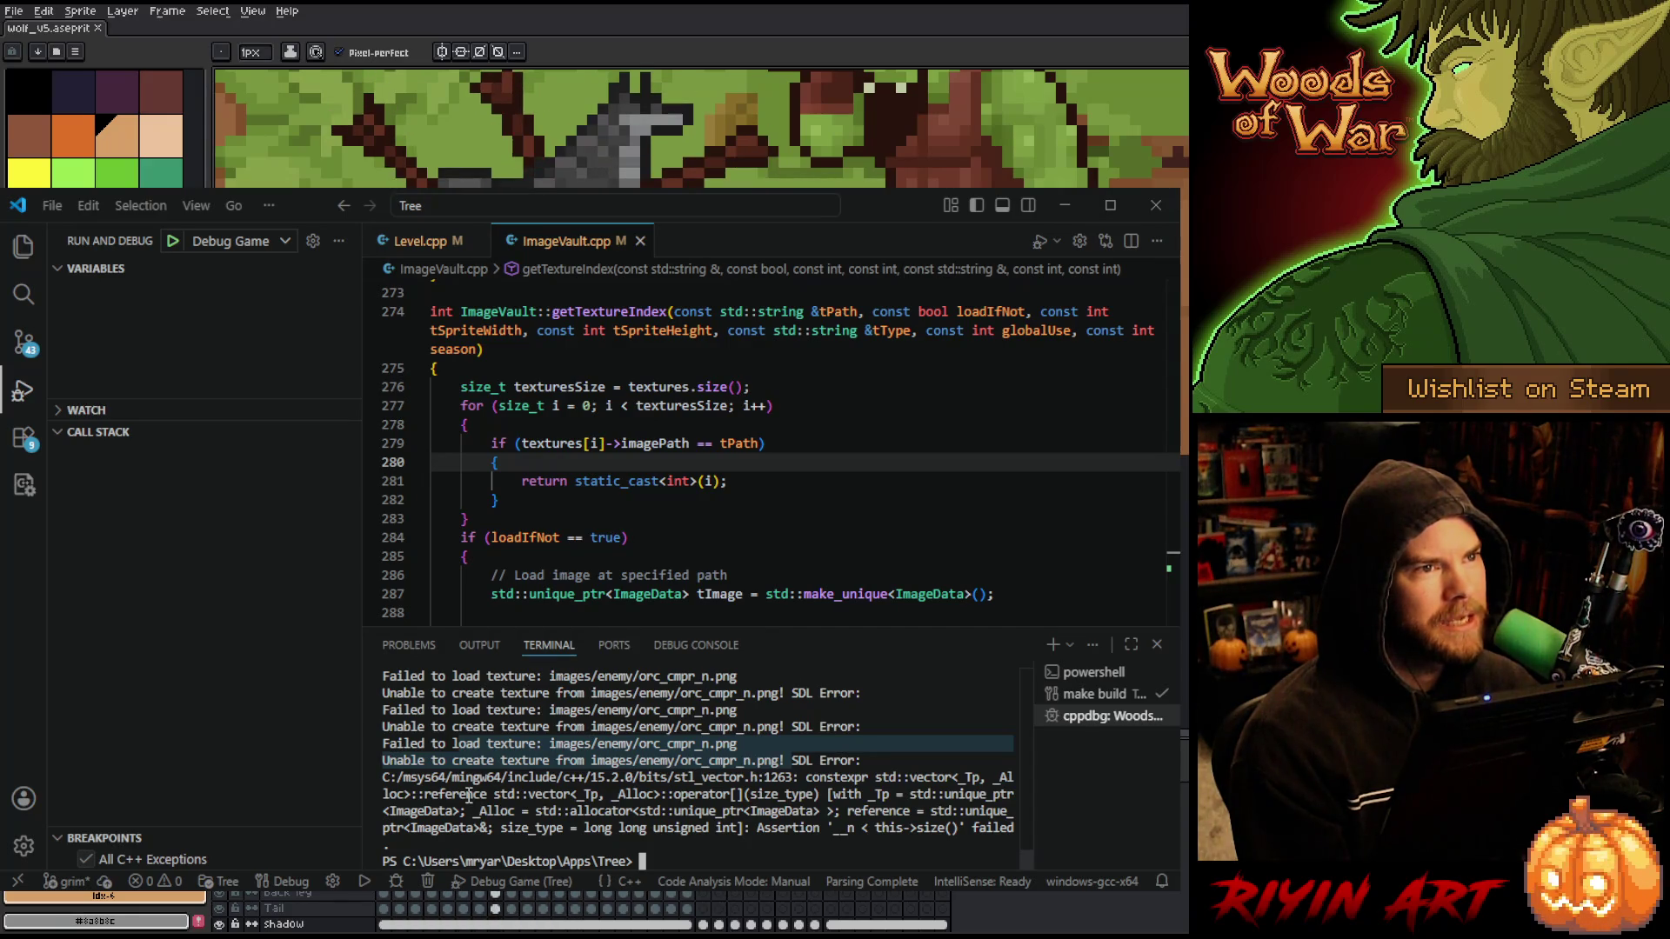
scroll(599, 524, "up", 5)
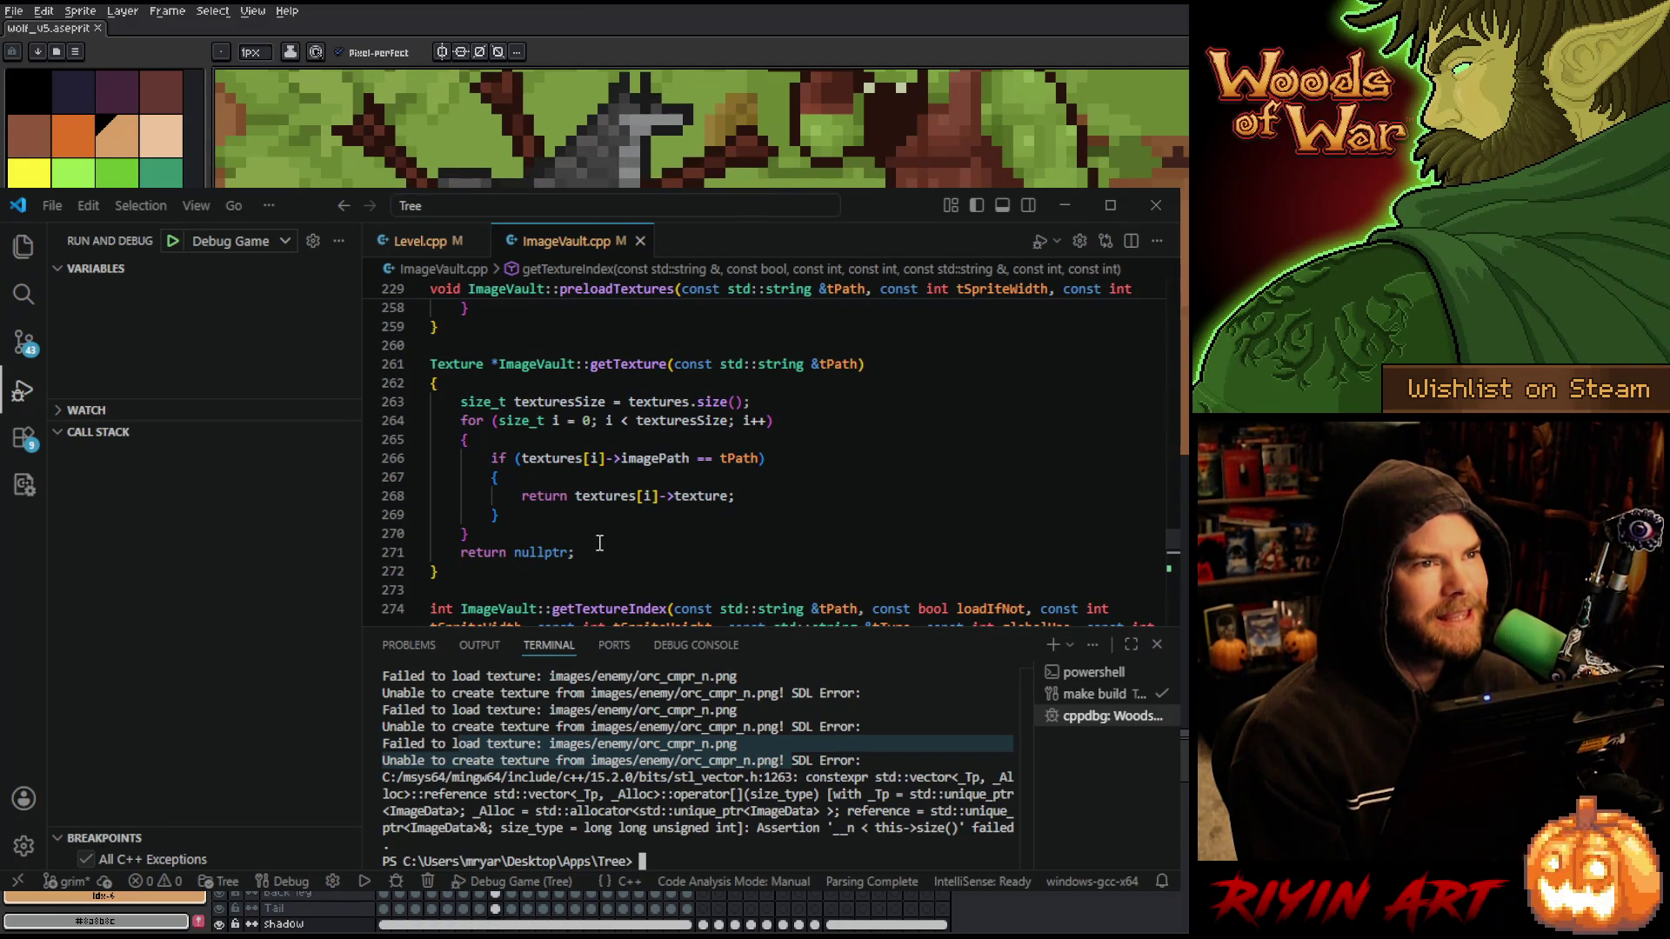
scroll(599, 542, "down", 5)
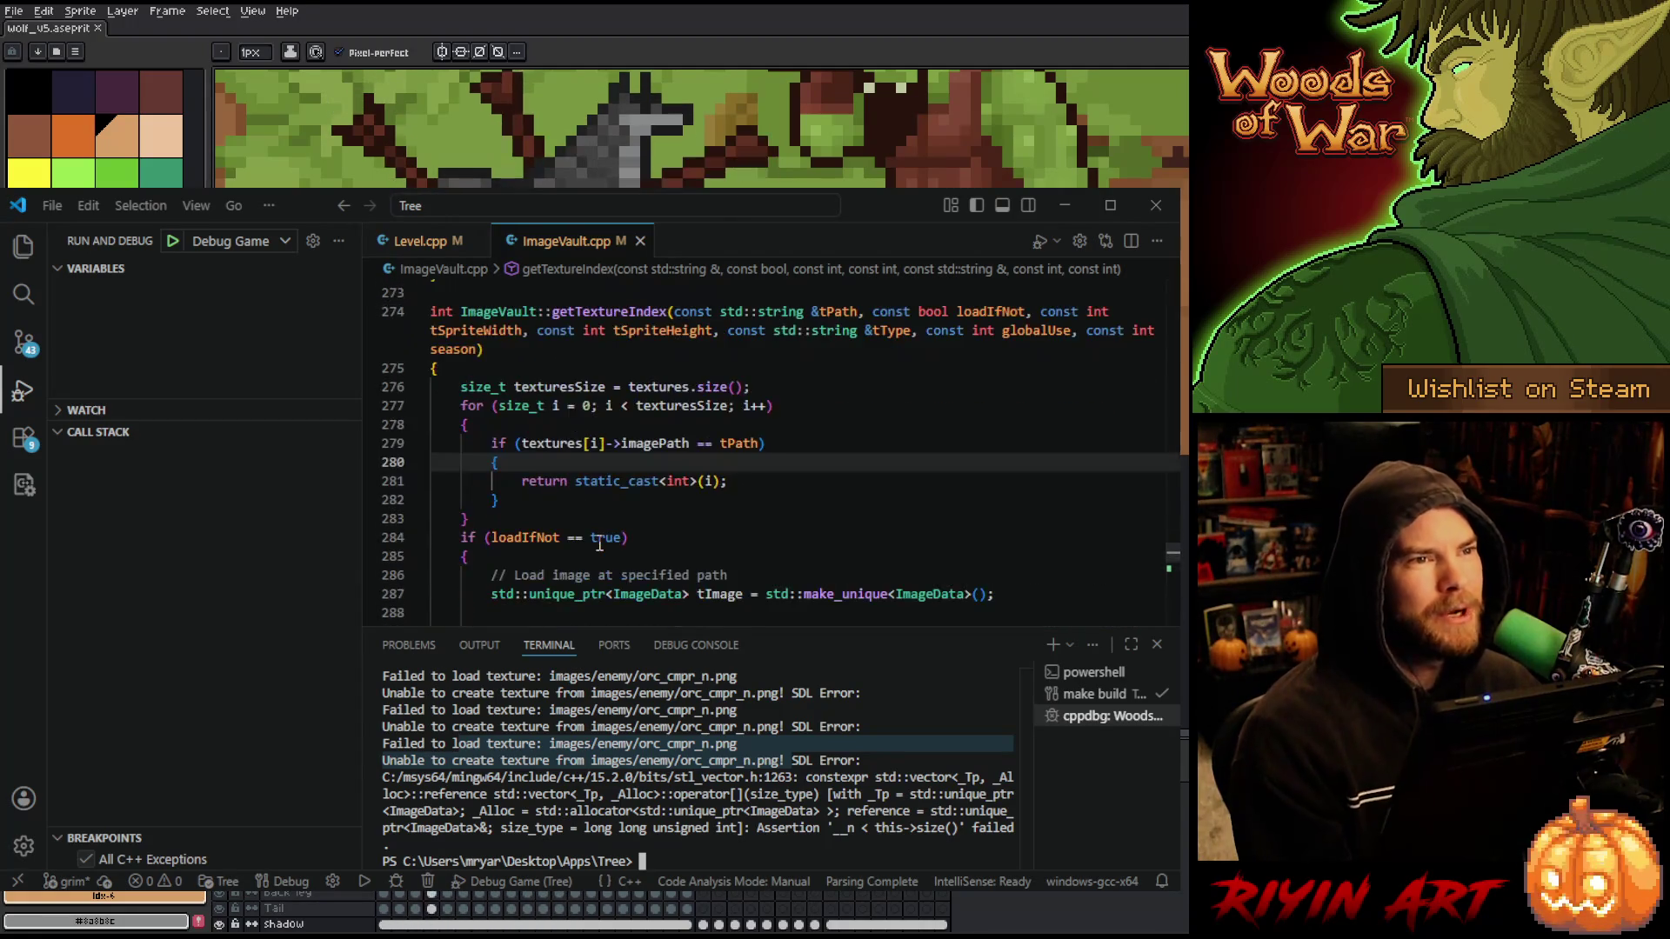
scroll(599, 543, "down", 10)
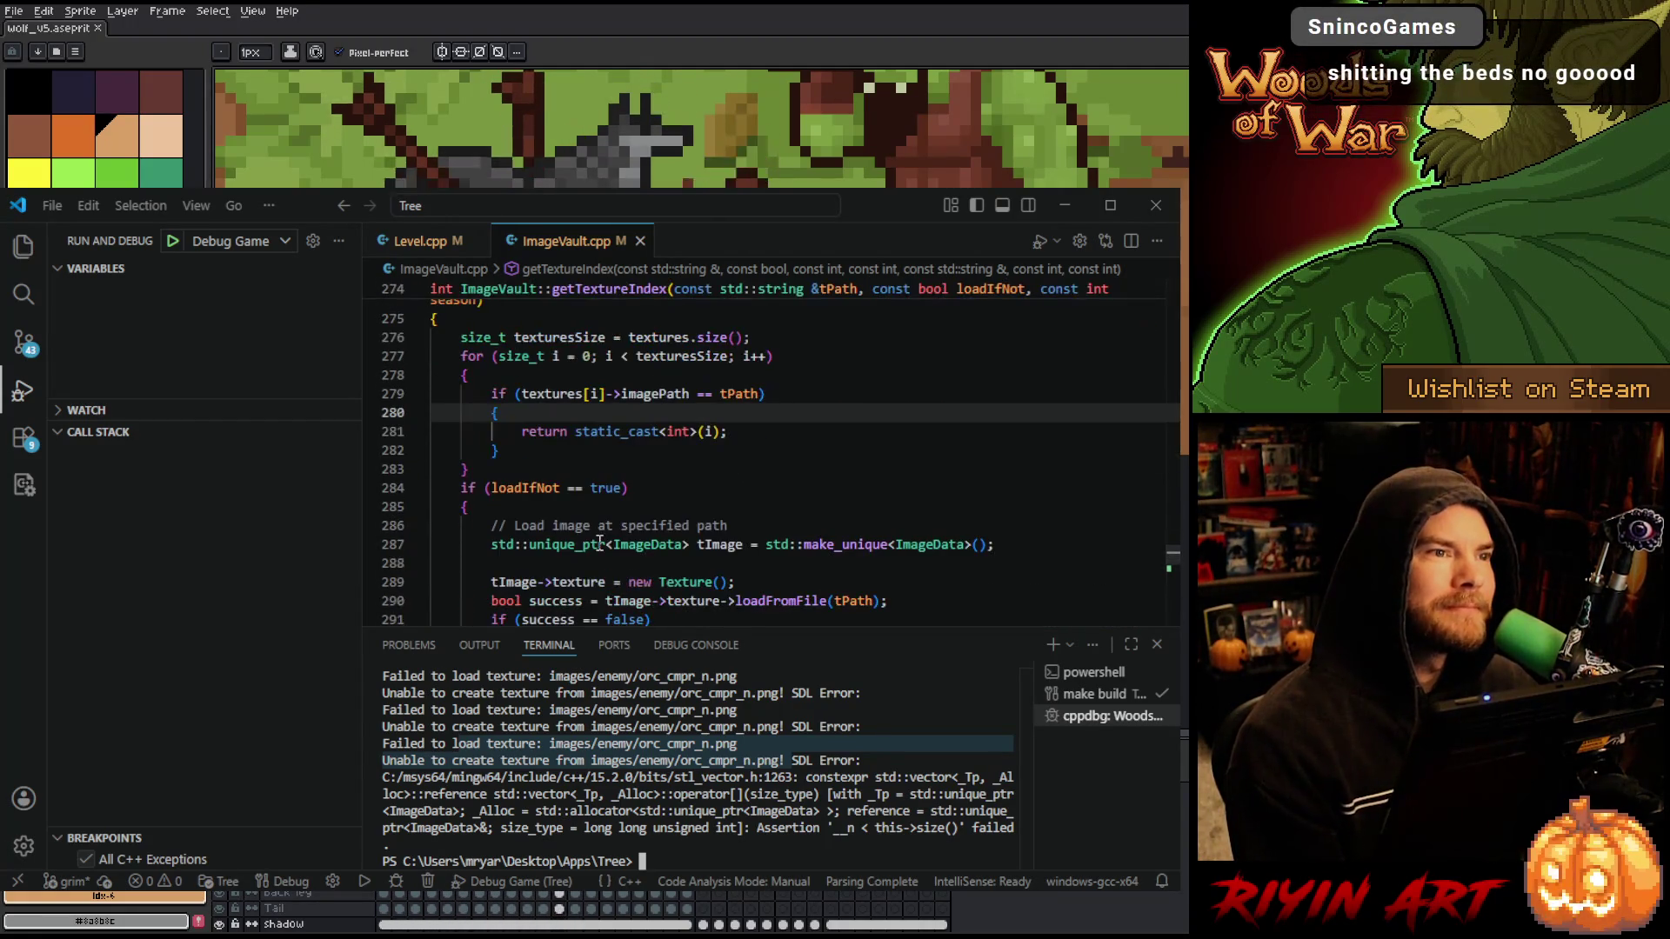
scroll(522, 529, "up", 9)
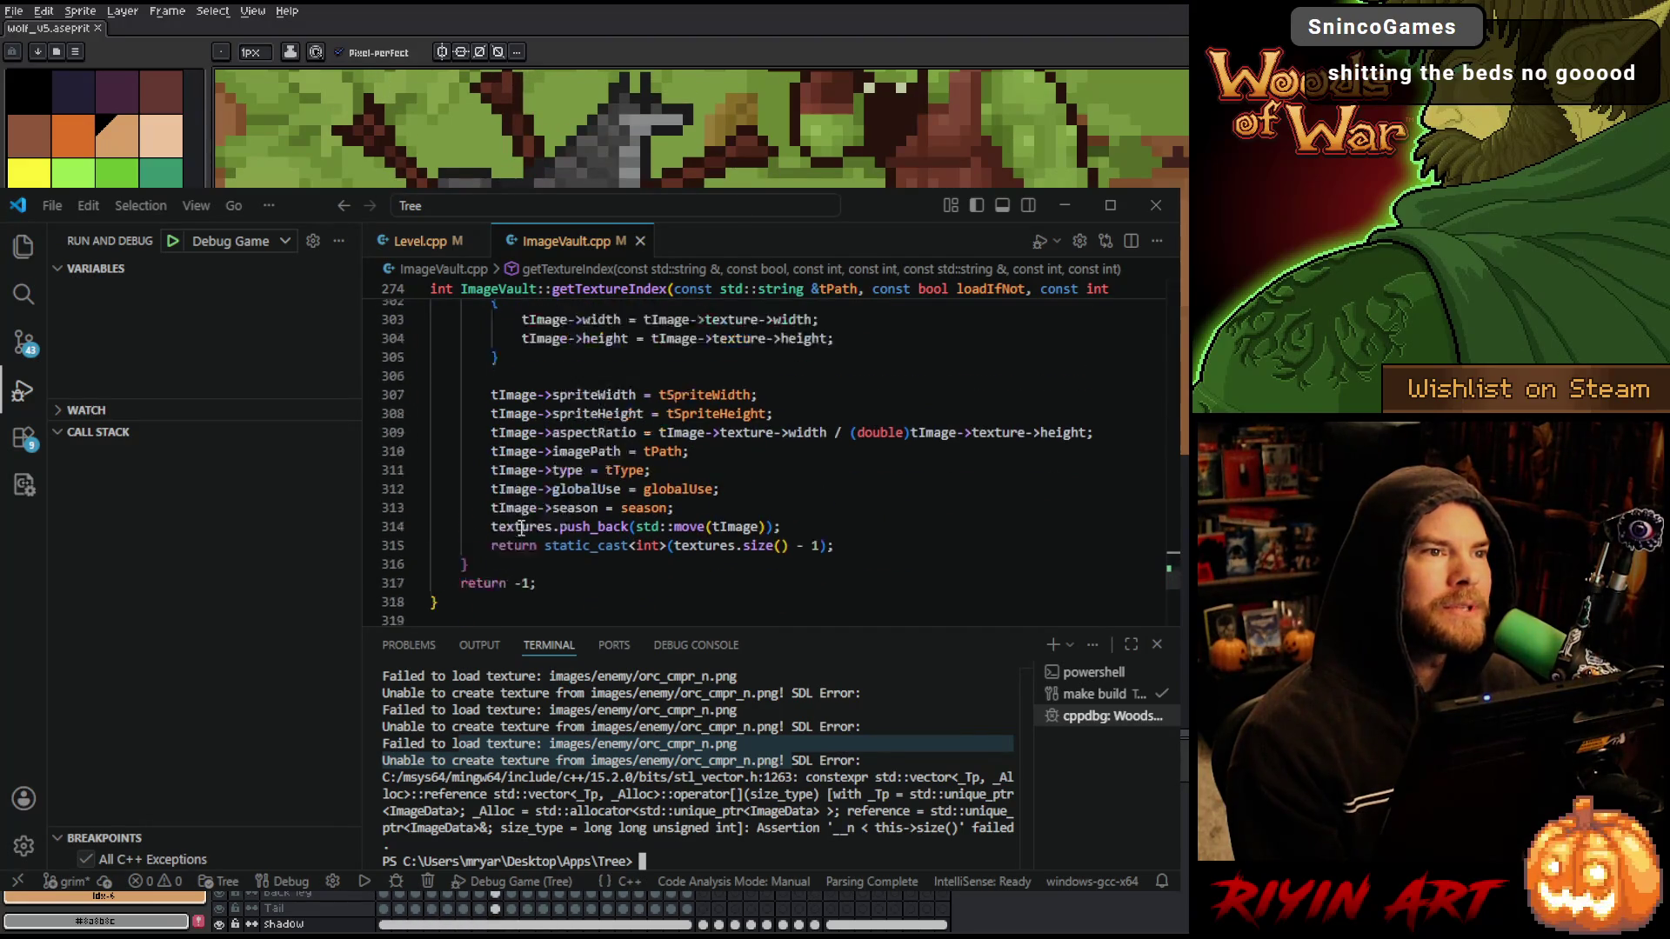
scroll(520, 532, "down", 3)
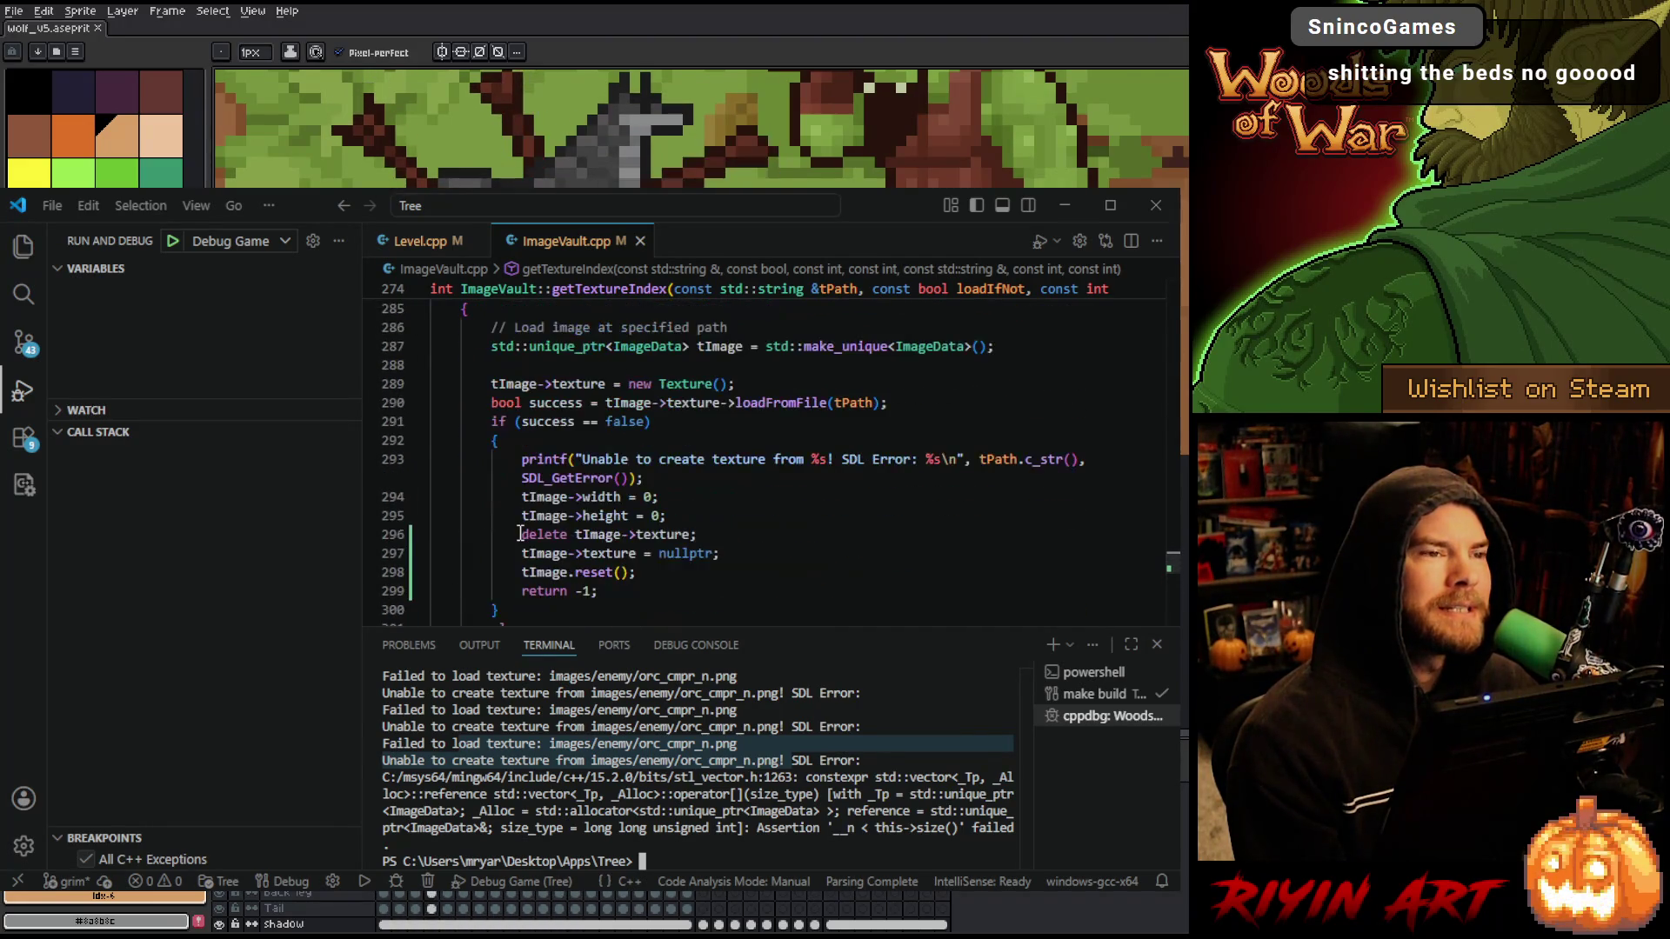
scroll(520, 533, "down", 3)
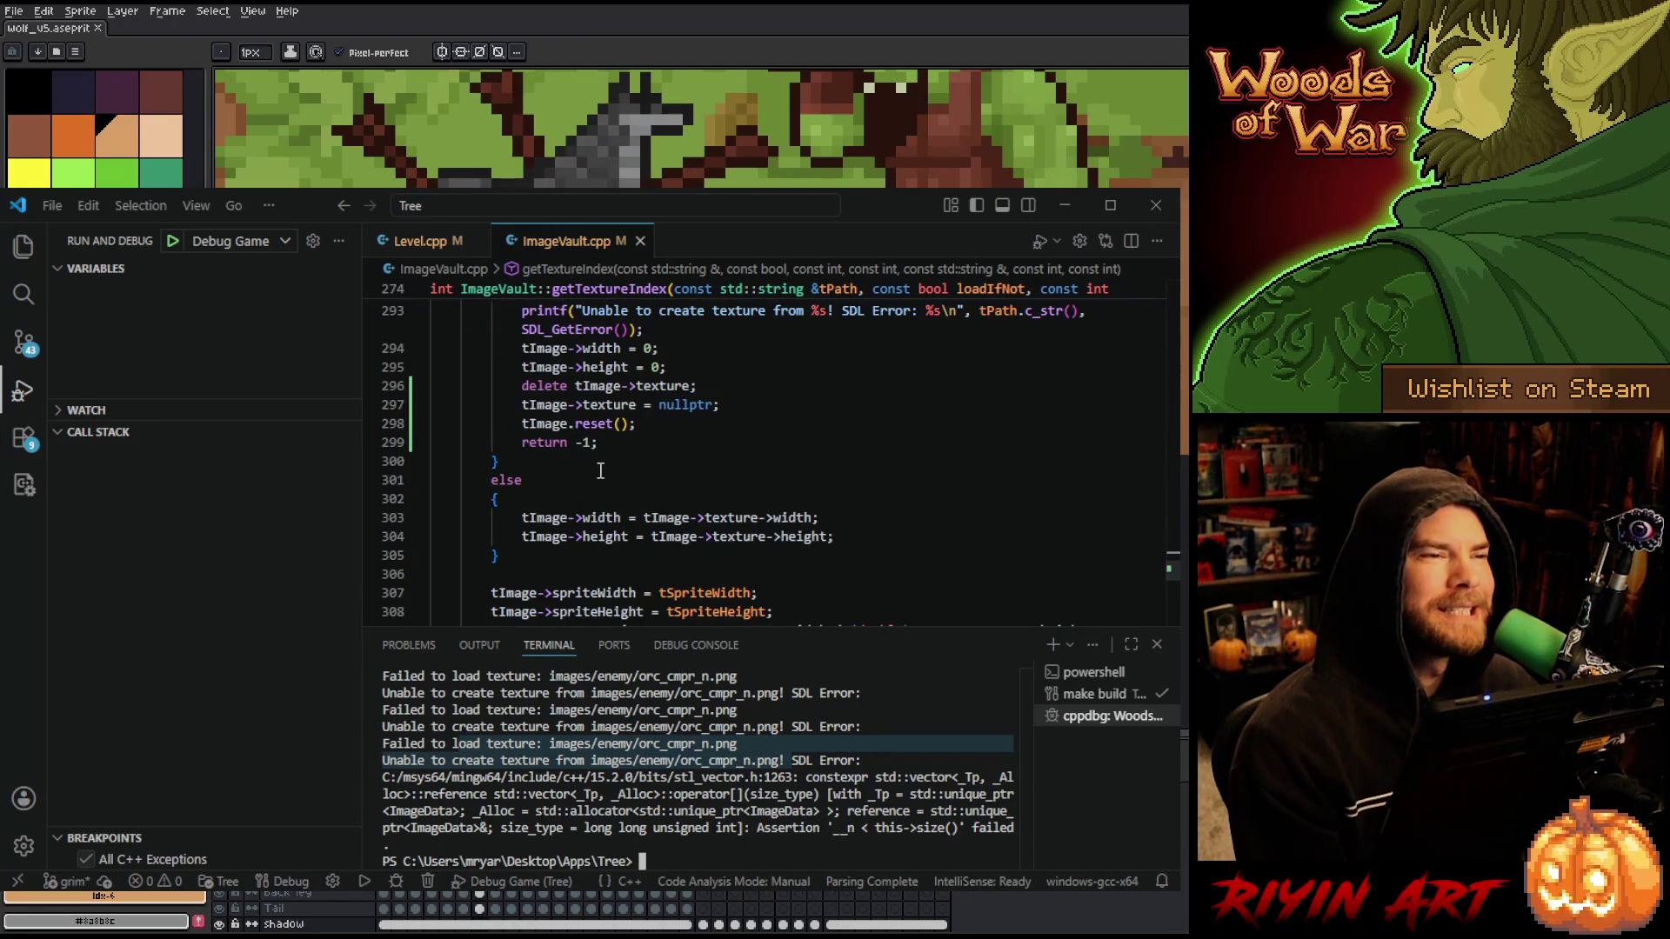
scroll(600, 470, "up", 6)
scroll(600, 470, "up", 2)
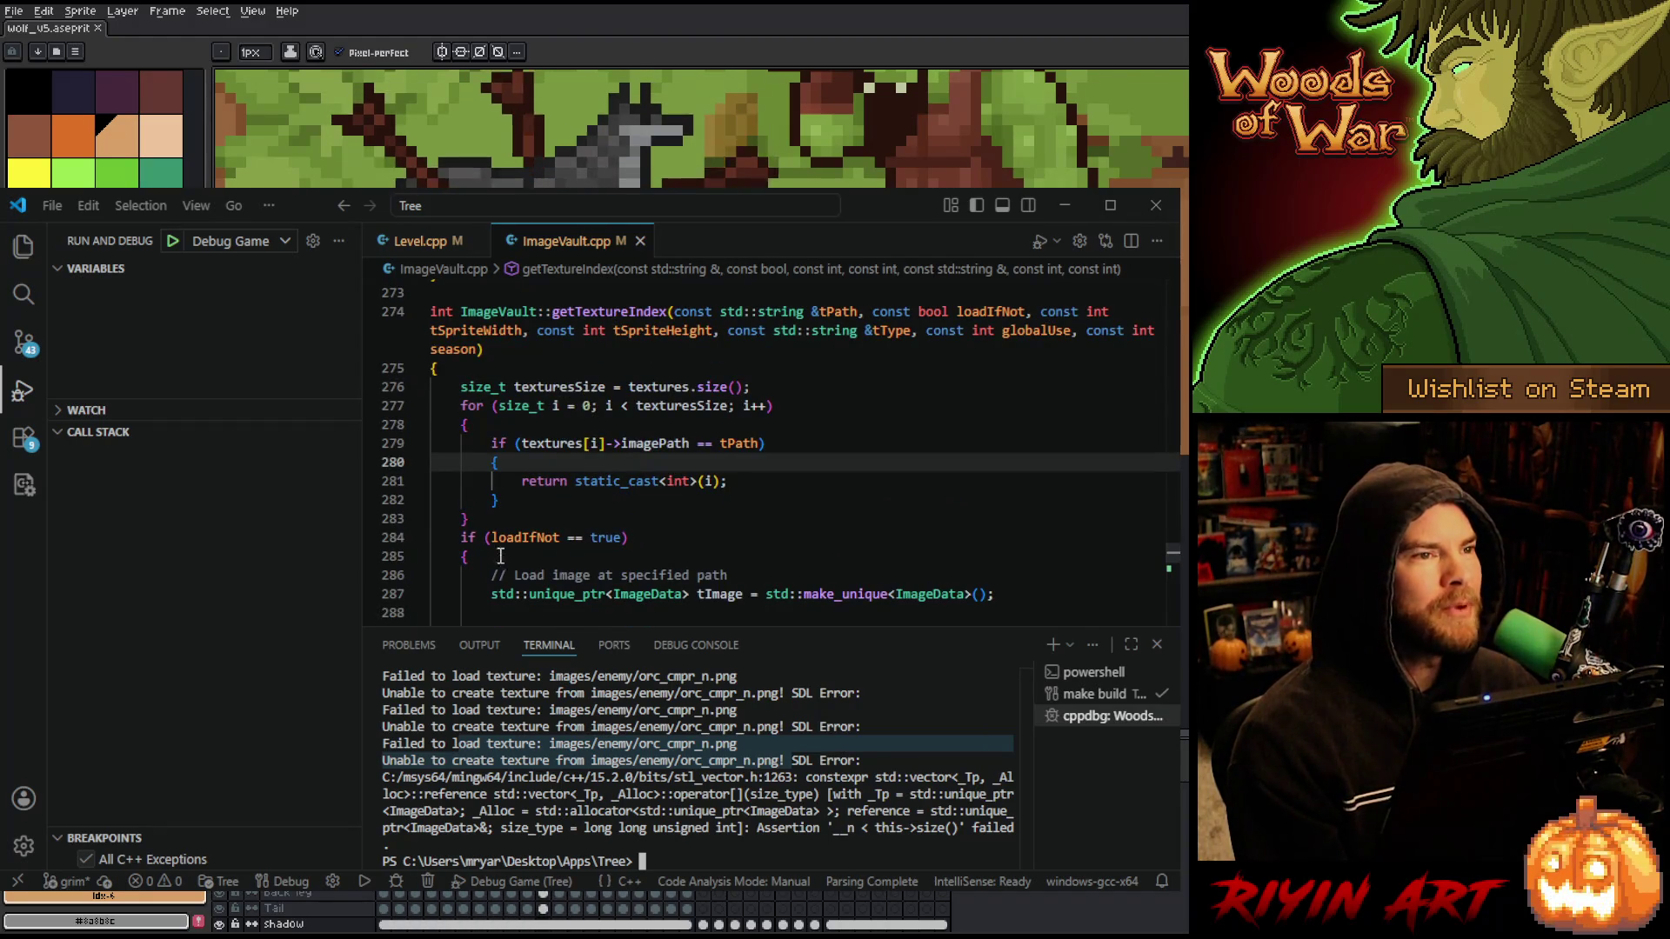
- Set a breakpoint on Level.cpp line 2798, start debugging, then stop and rebuild with make
left_click(436, 243)
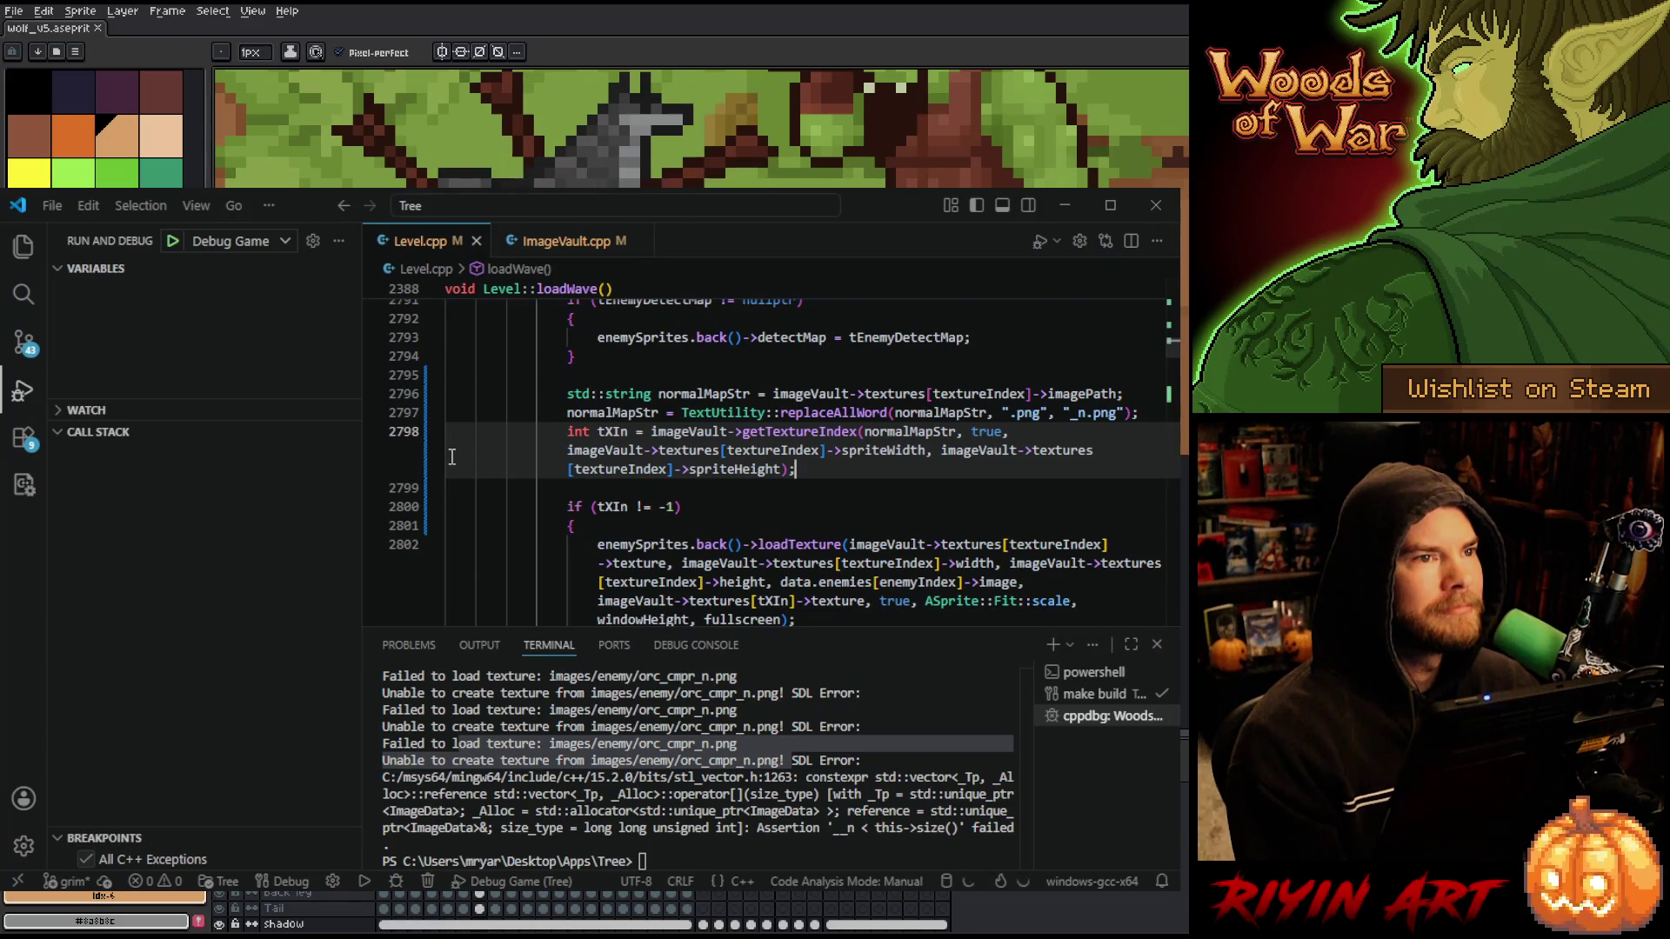
left_click(372, 432)
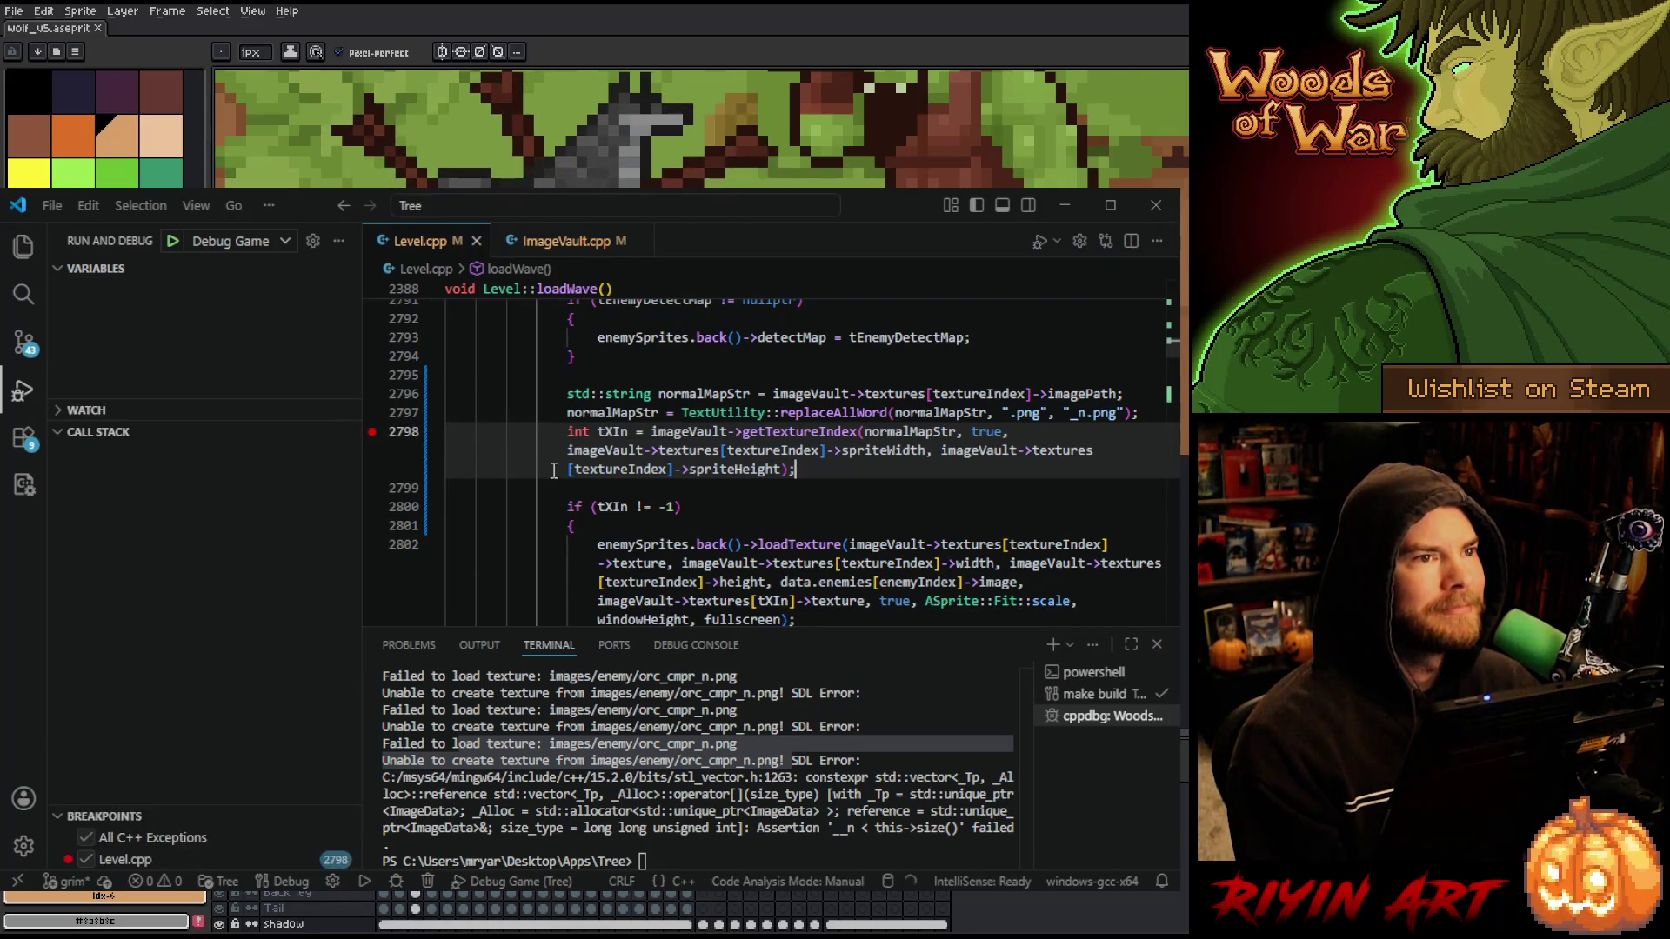
left_click(173, 244)
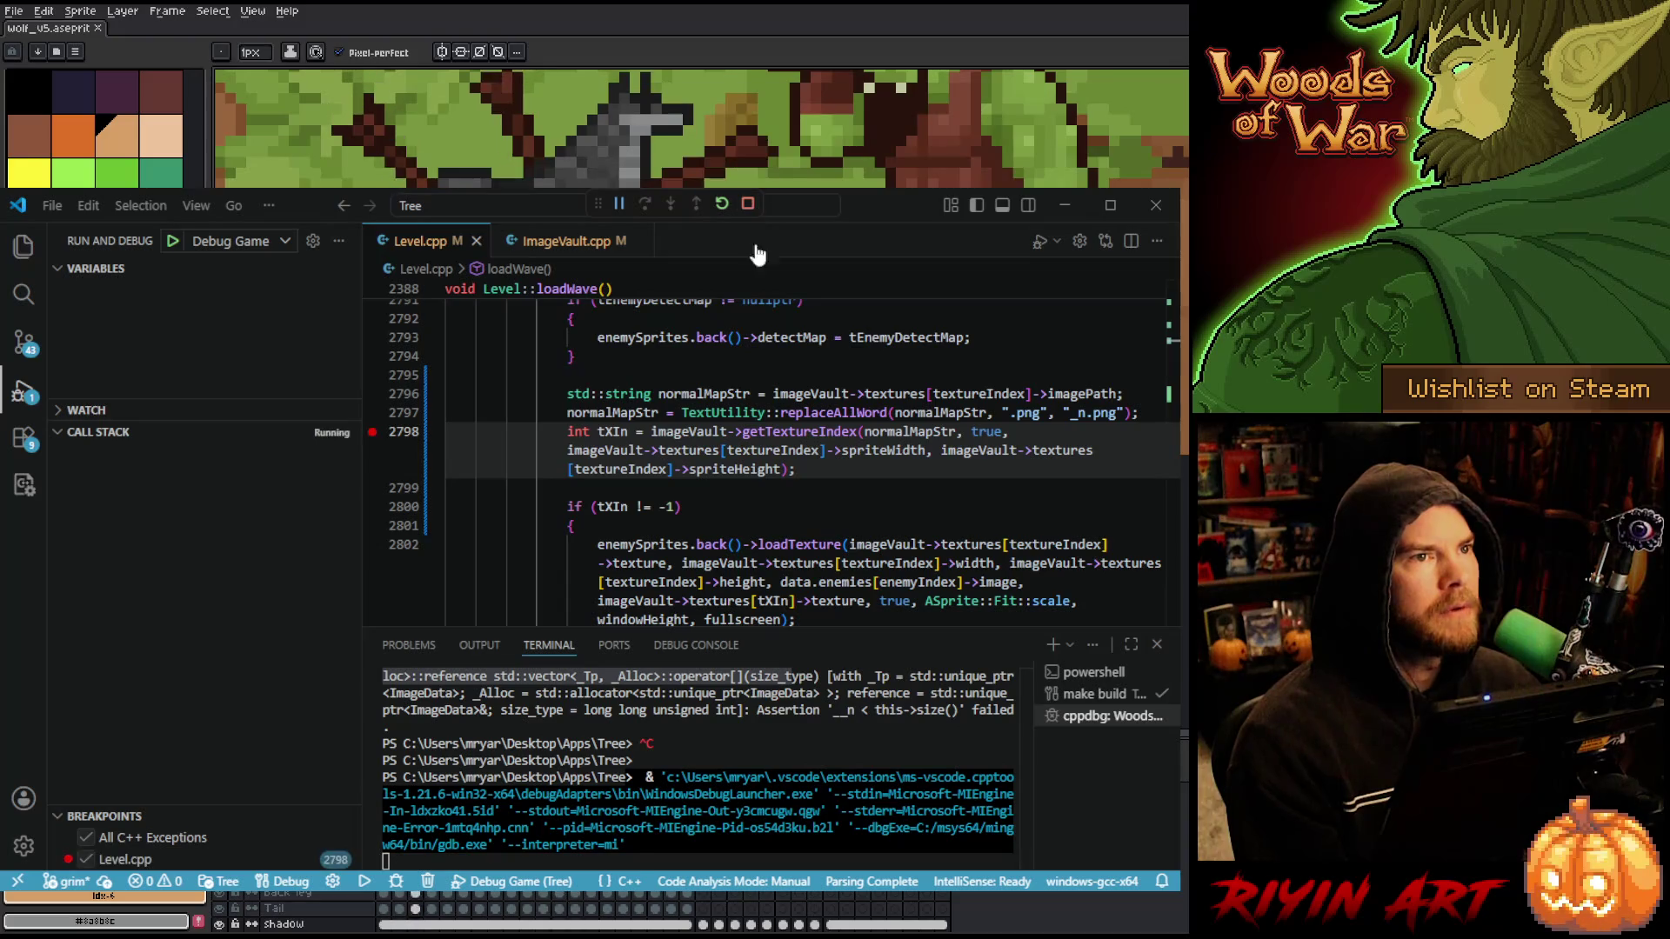
key("ctrl+shift+F5")
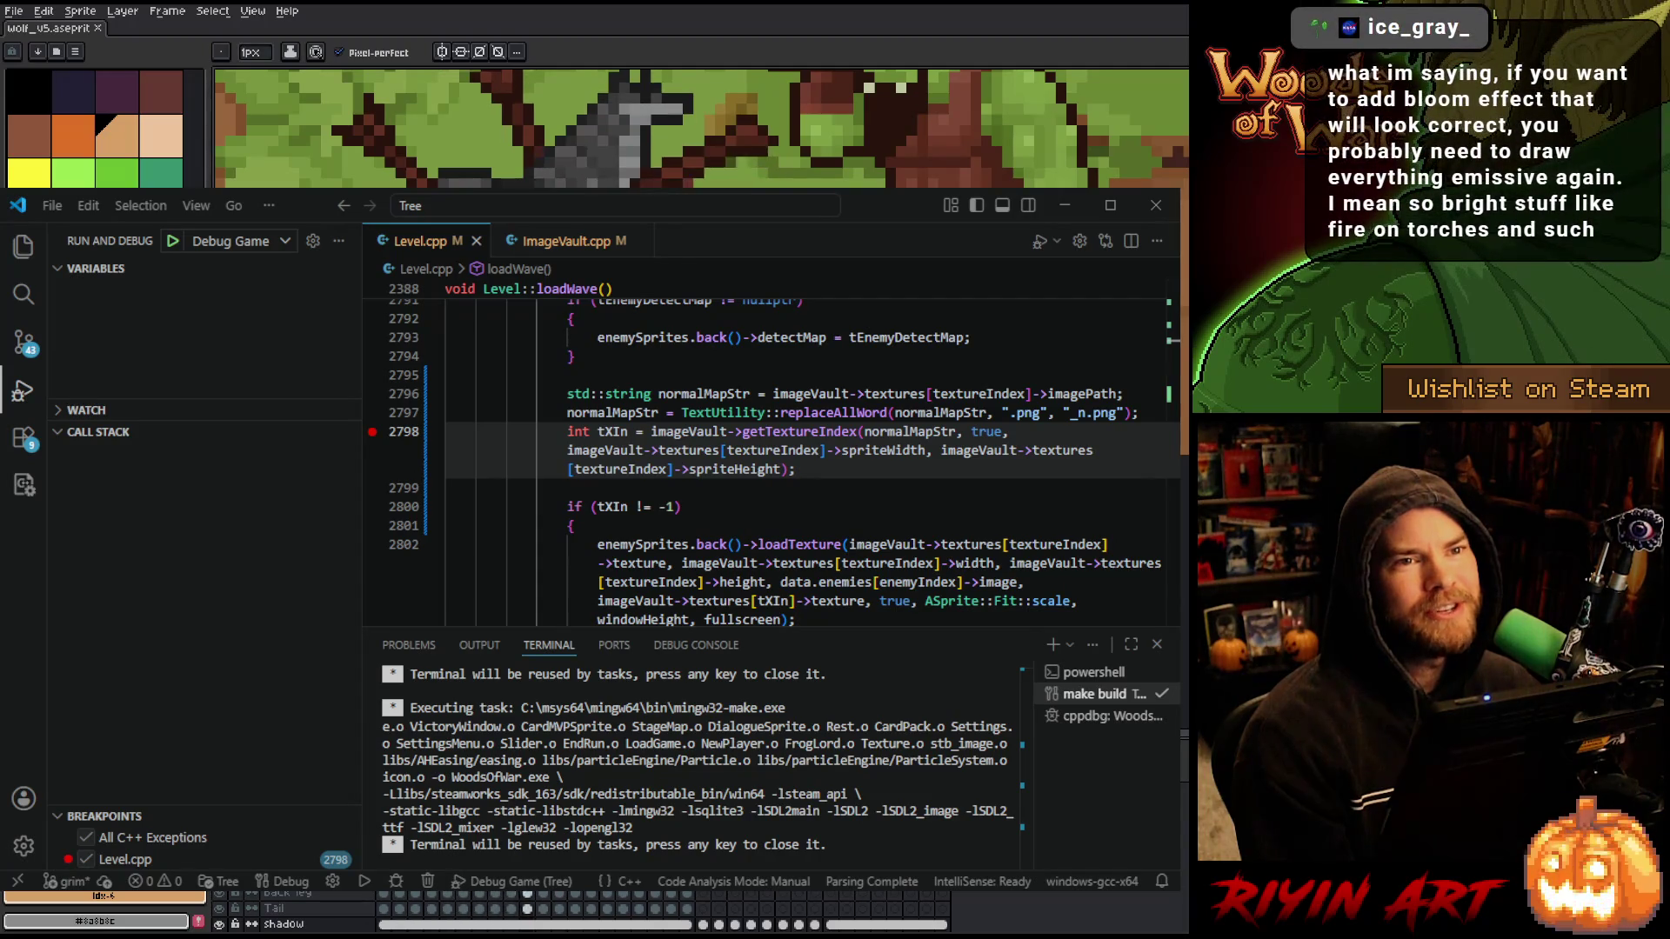
mouse_move(708, 481)
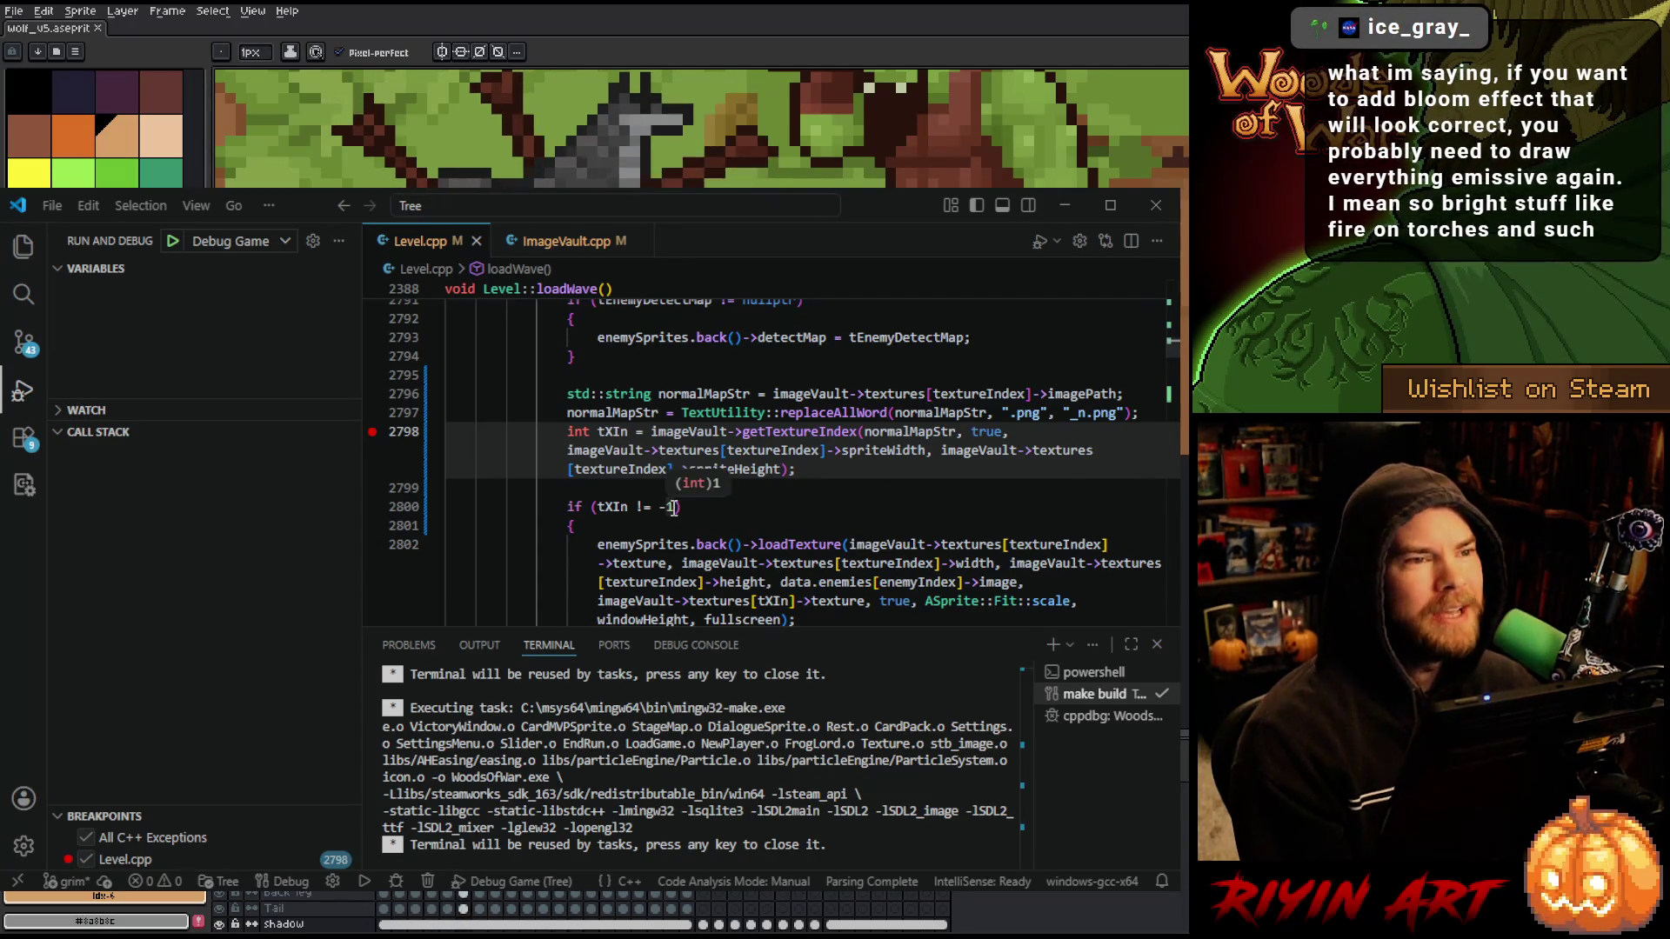
- Launch WoodsOfWar under the debugger, reaching the Nature deck screen with 4/60 cards
left_click(173, 250)
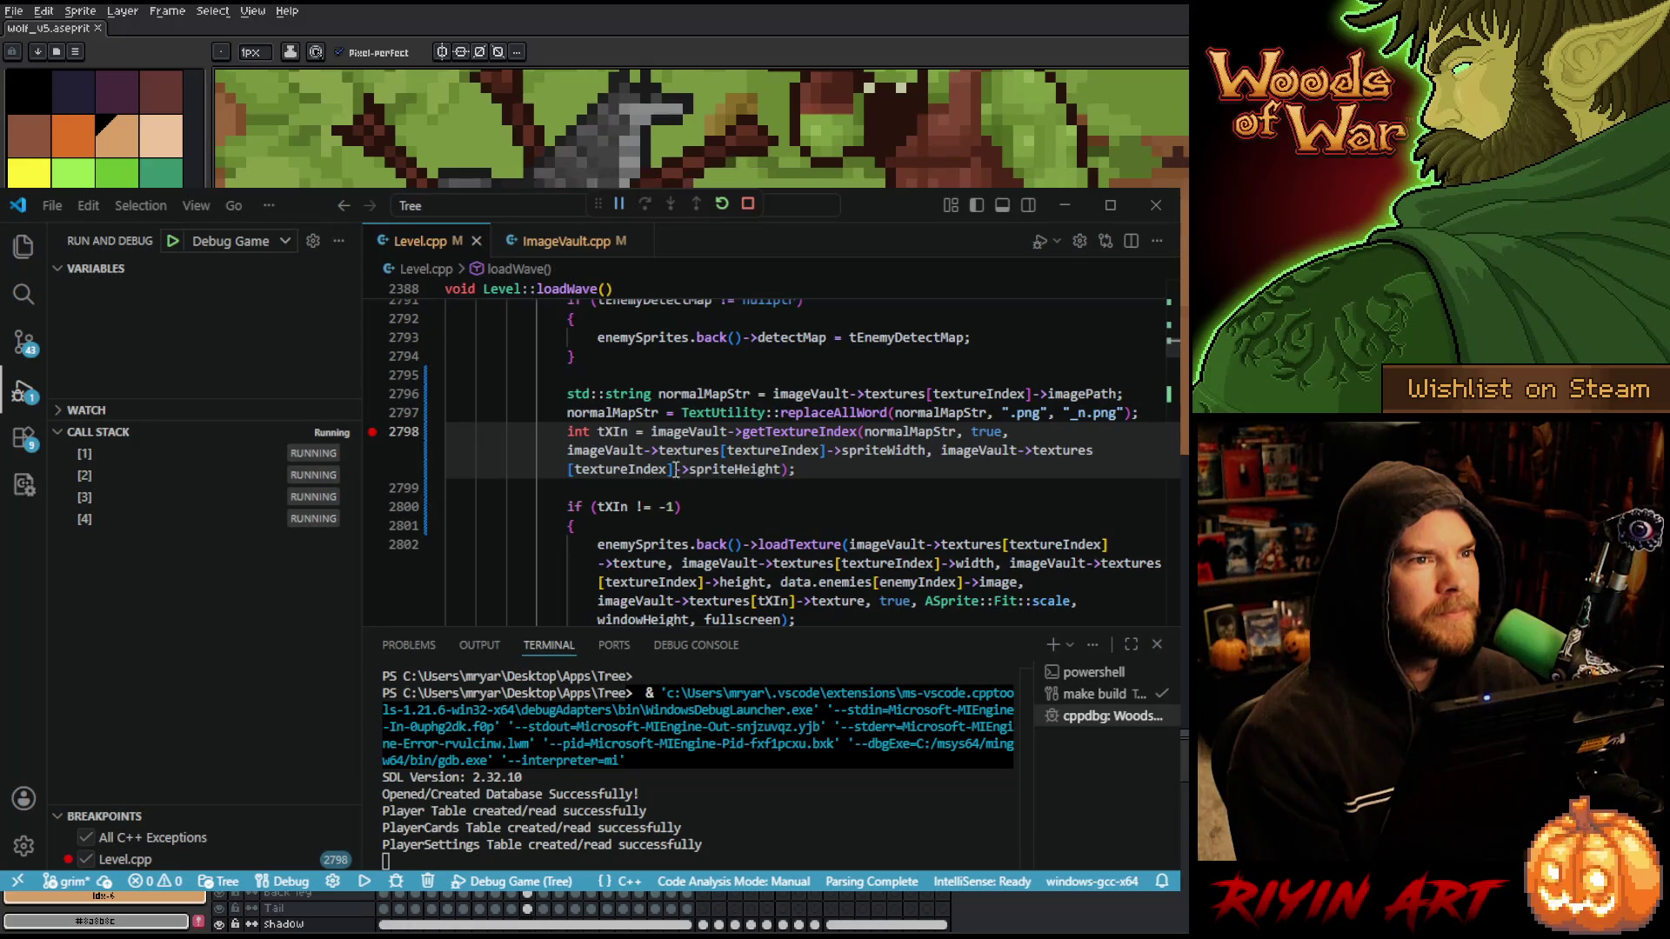
scroll(678, 471, "up", 1)
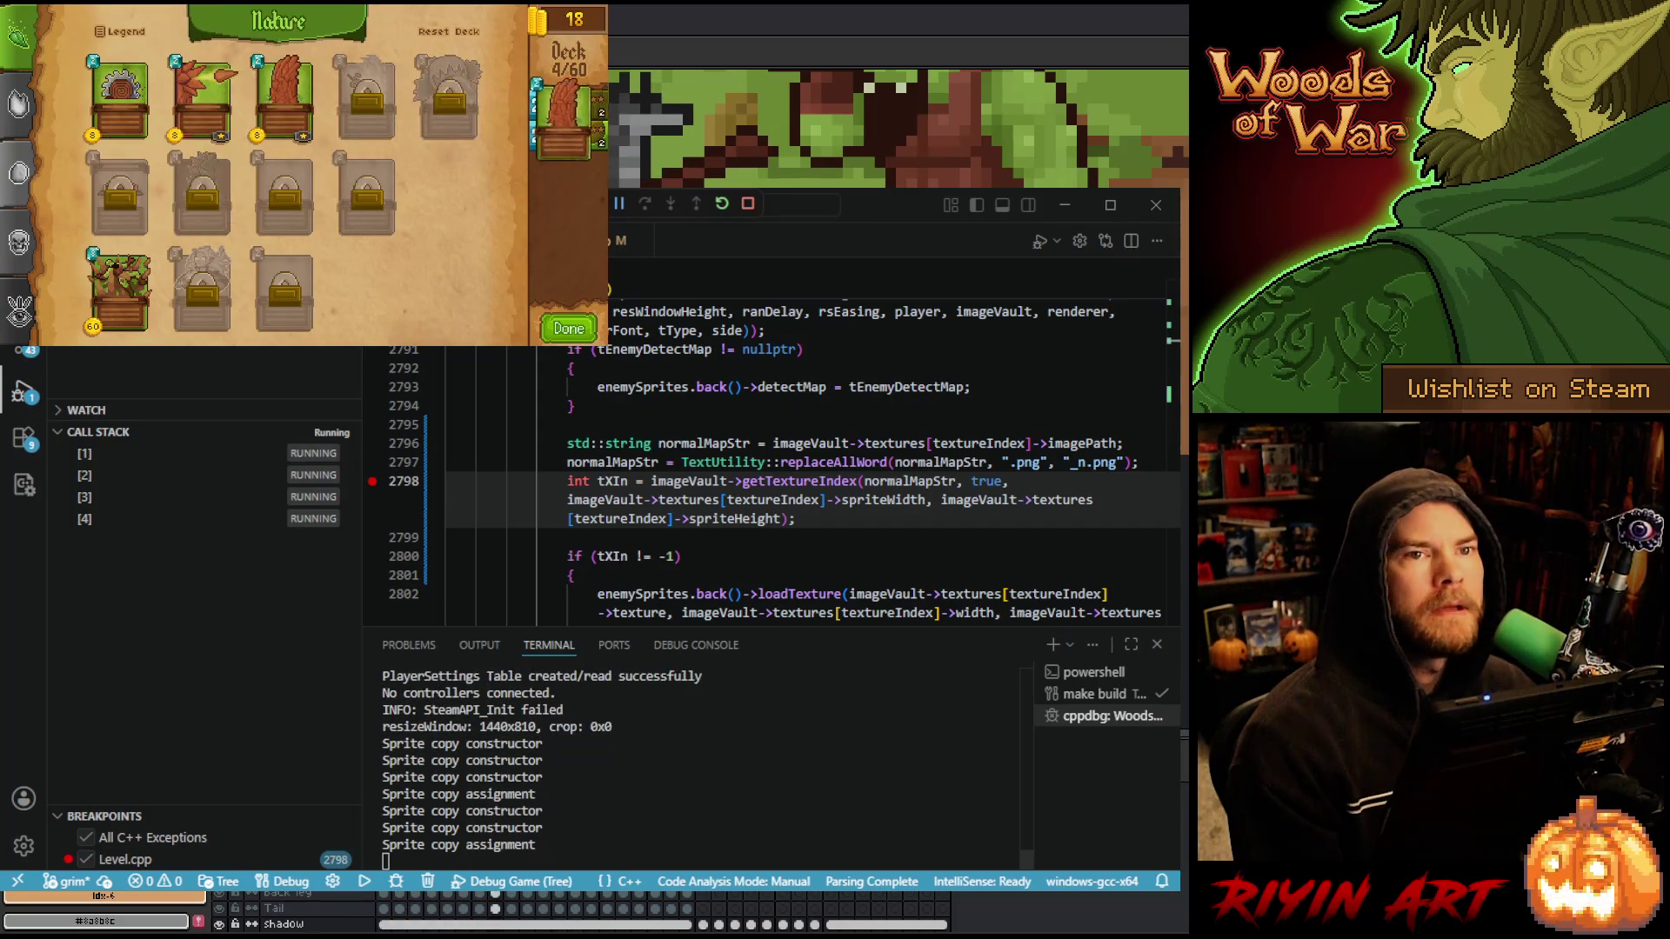
- Finish the Nature deck, accept Run the Gauntlet, and confirm the Level 1-1 starting hand
left_click(569, 328)
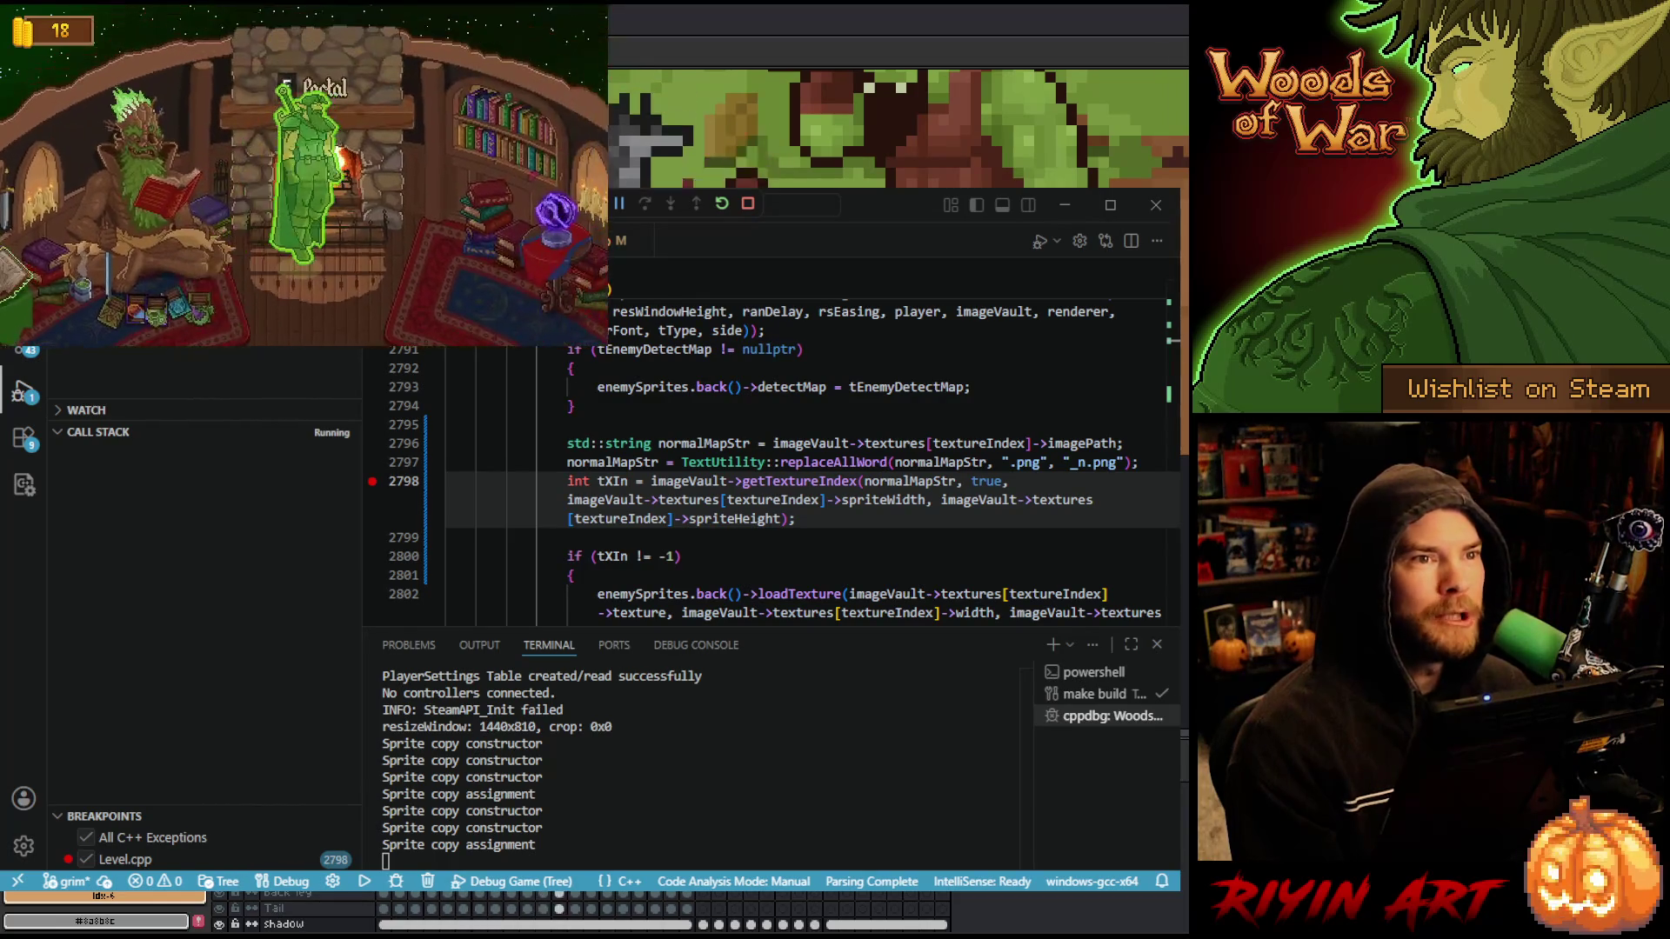
key("e")
key("Escape")
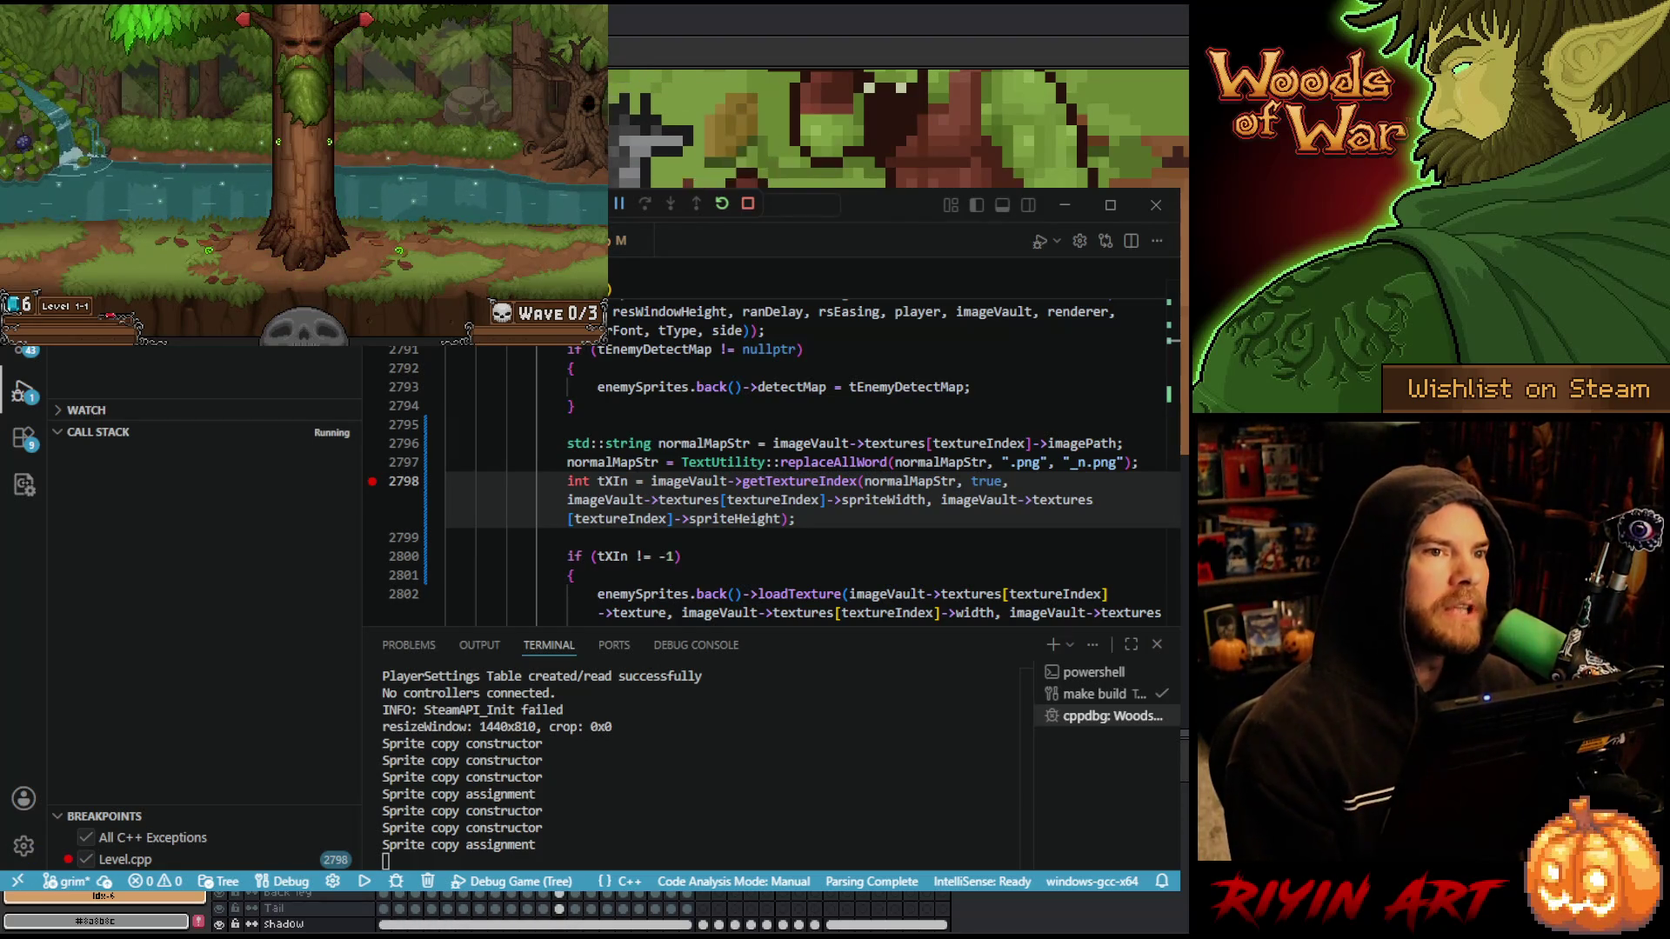
key("Return")
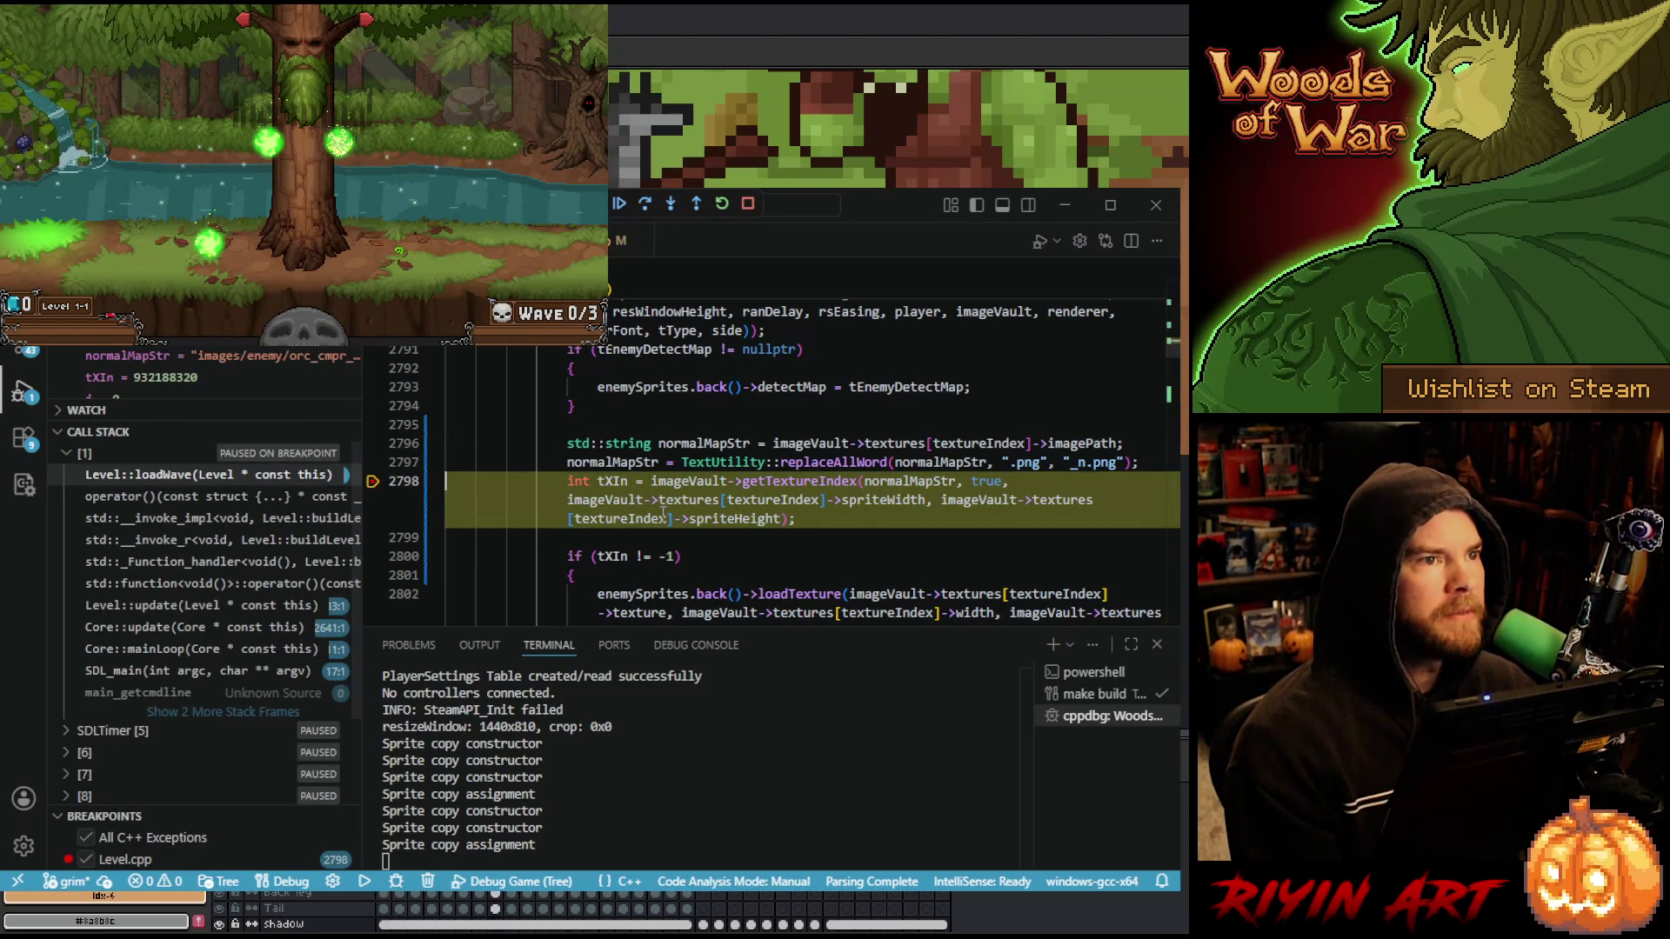
- Jump to getTextureIndex in ImageVault.cpp, add breakpoints on lines 281 and 284, and continue
scroll(664, 502, "down", 1)
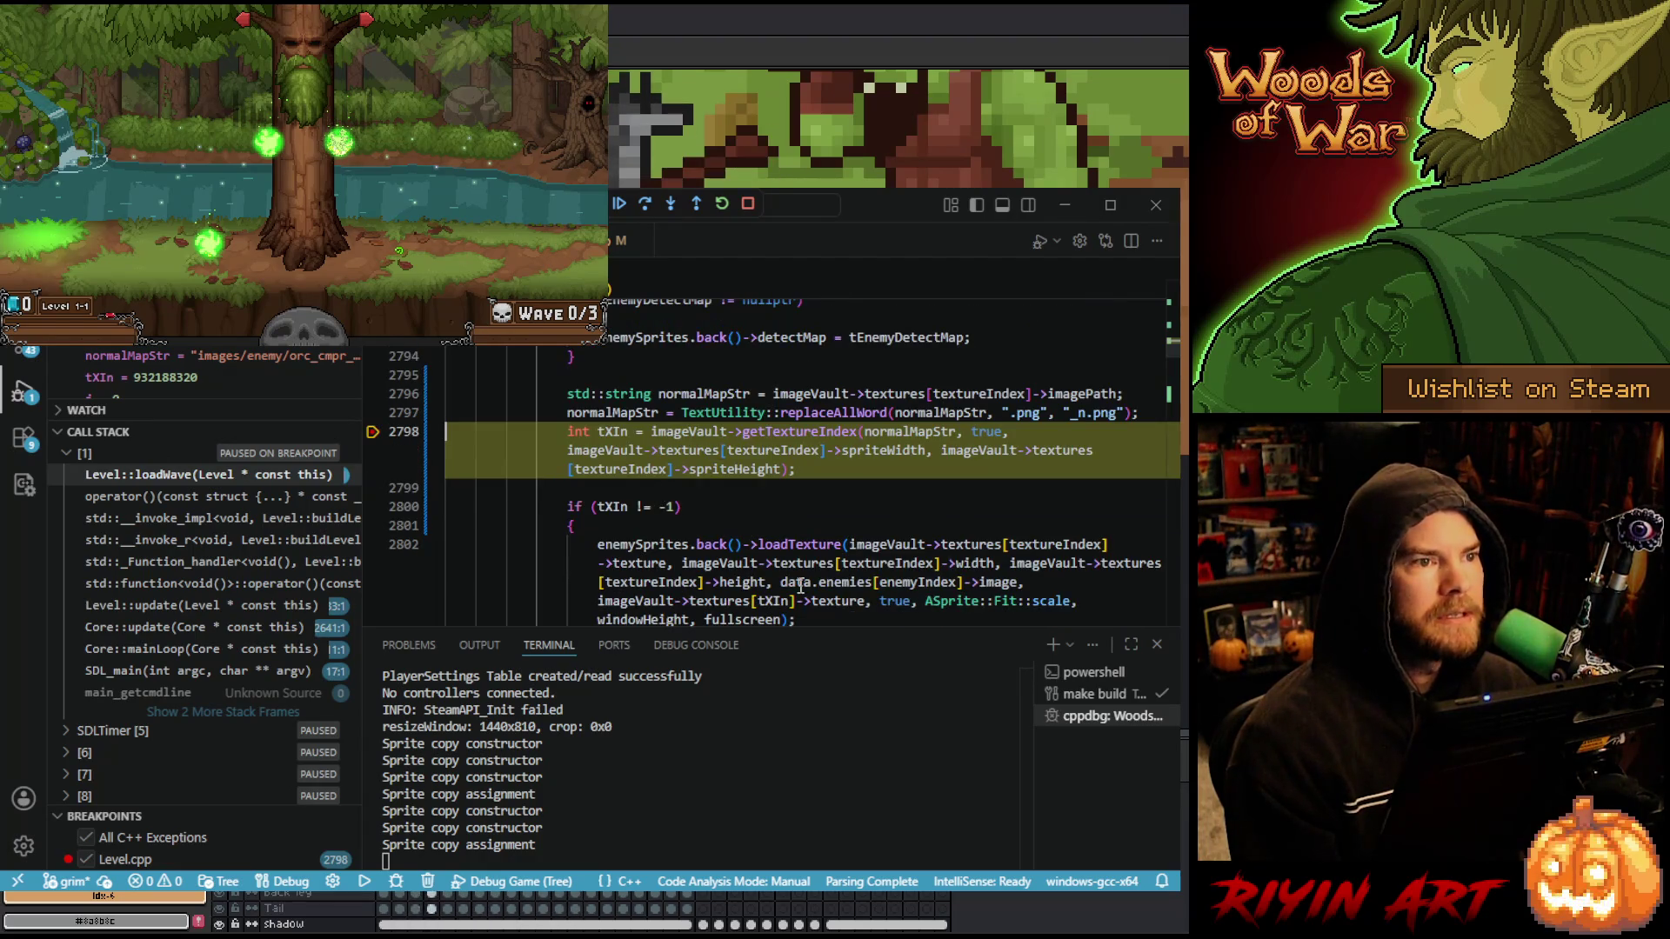
left_click_drag(840, 624, 822, 713)
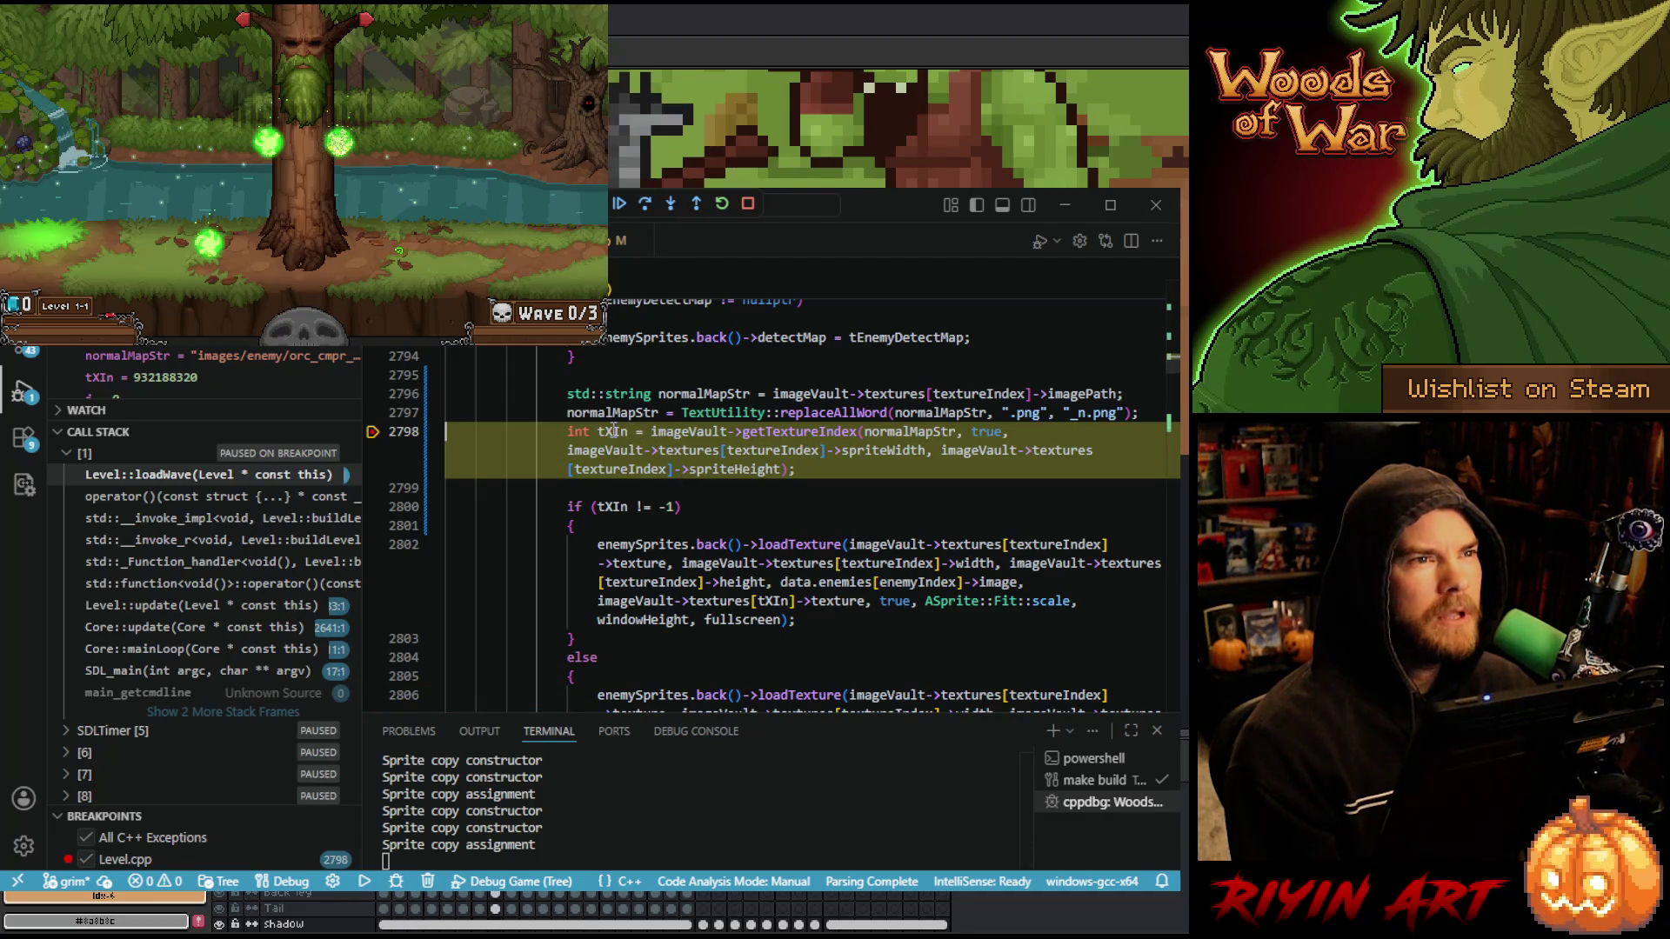
left_click(796, 431, "ctrl")
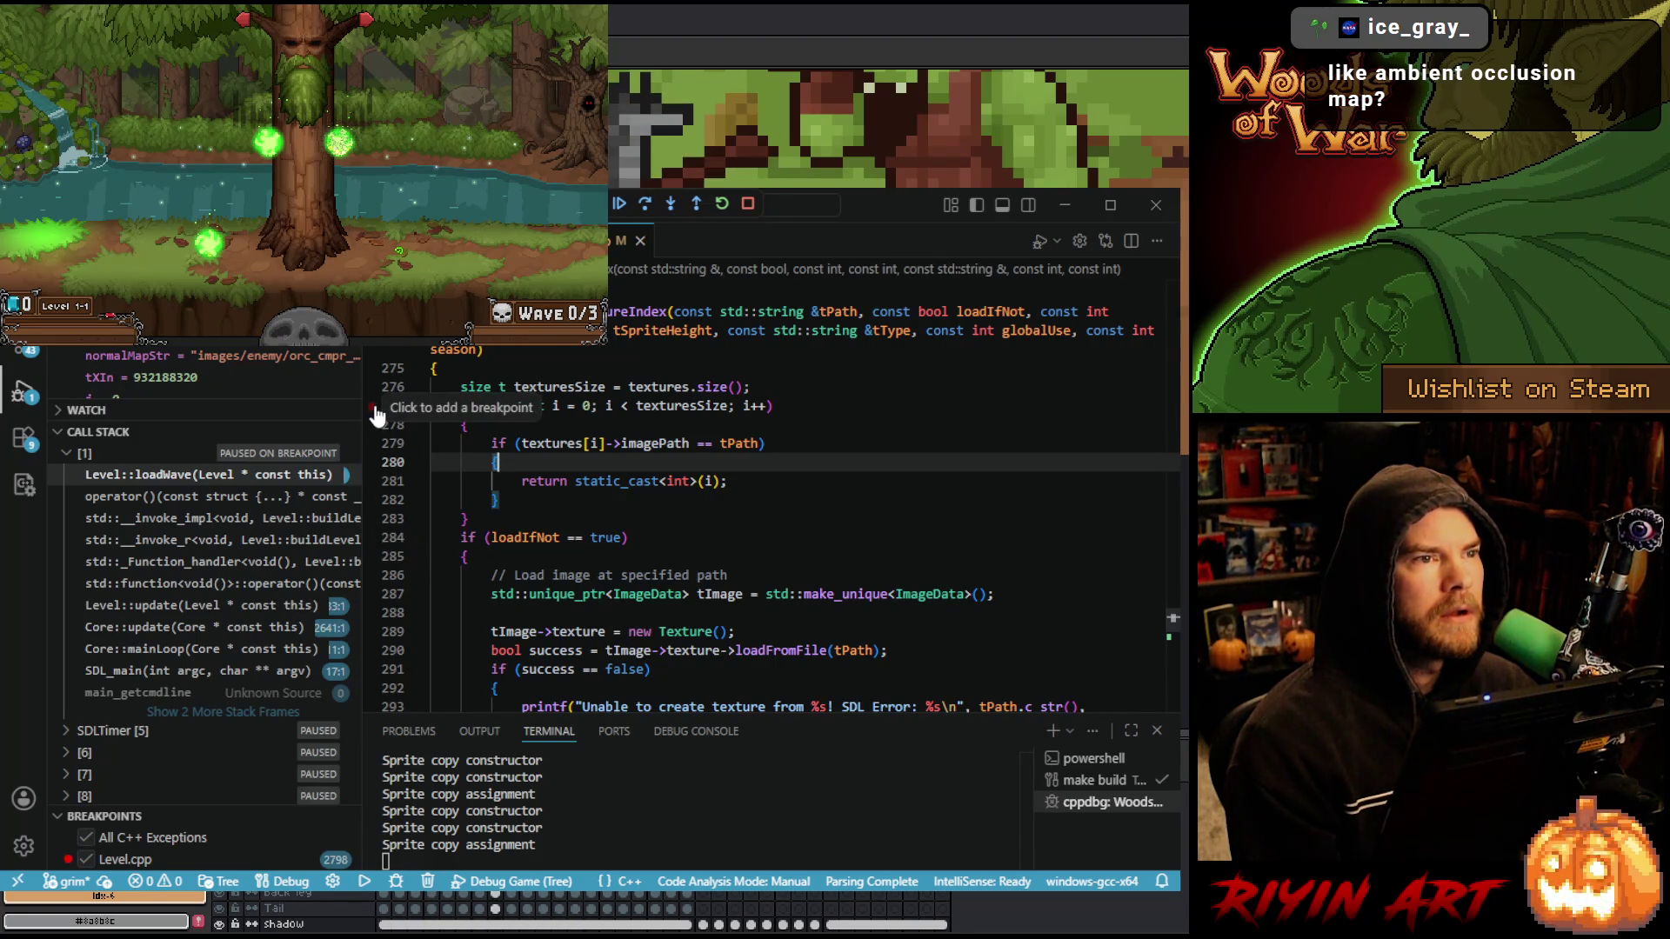
left_click(371, 481)
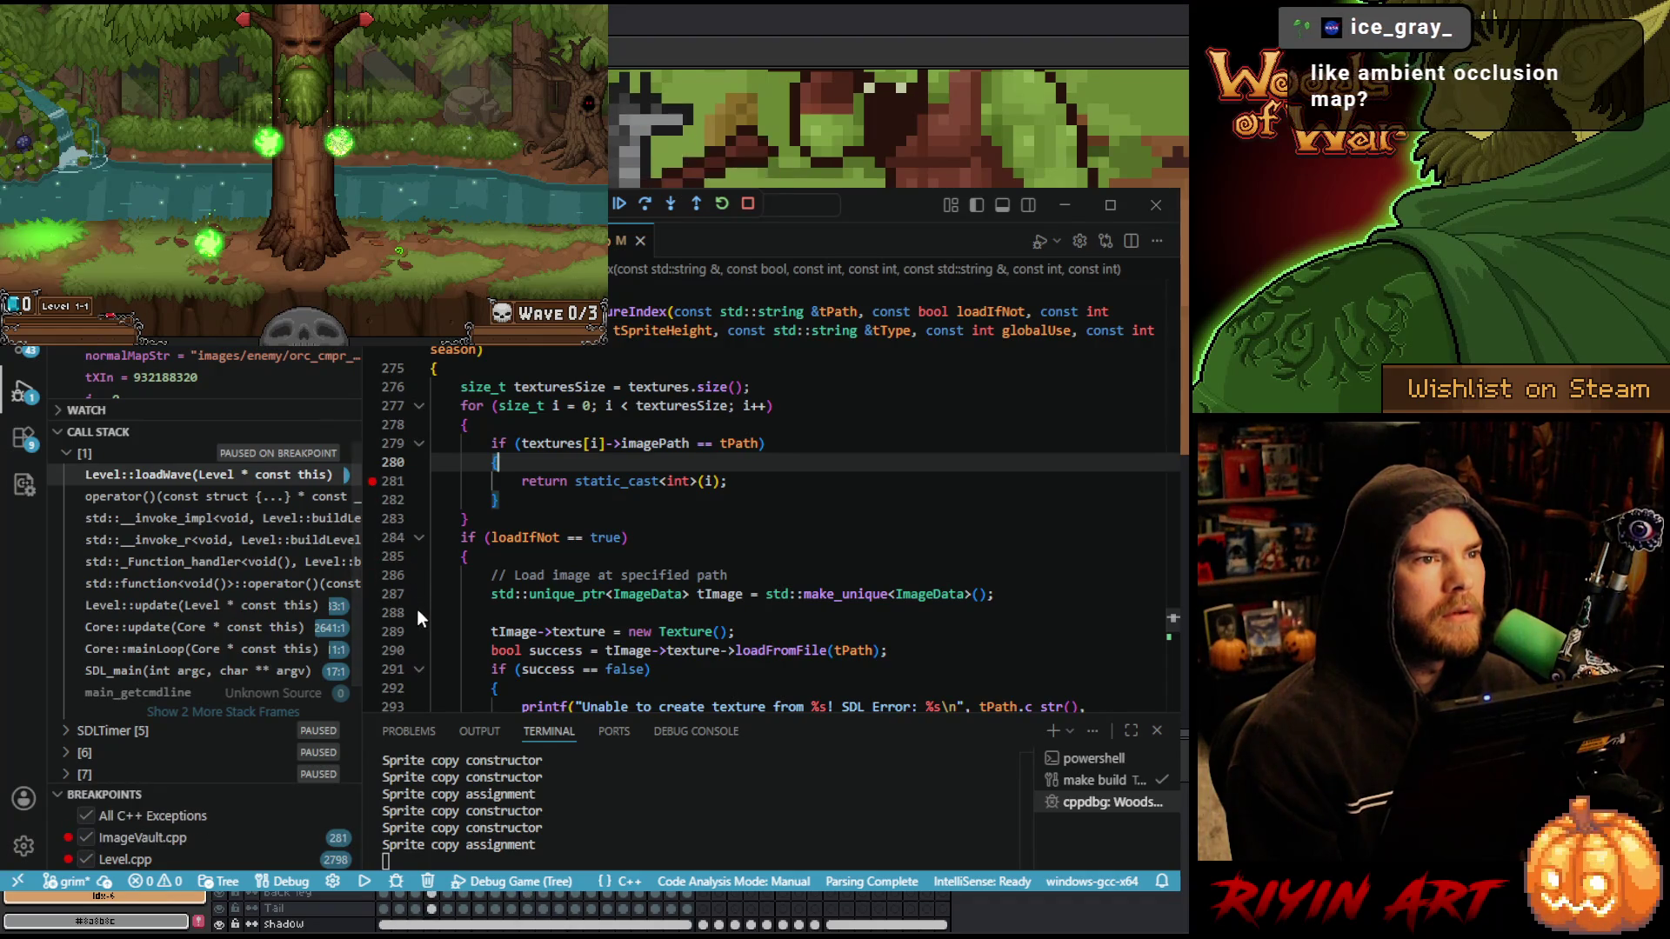
left_click(372, 538)
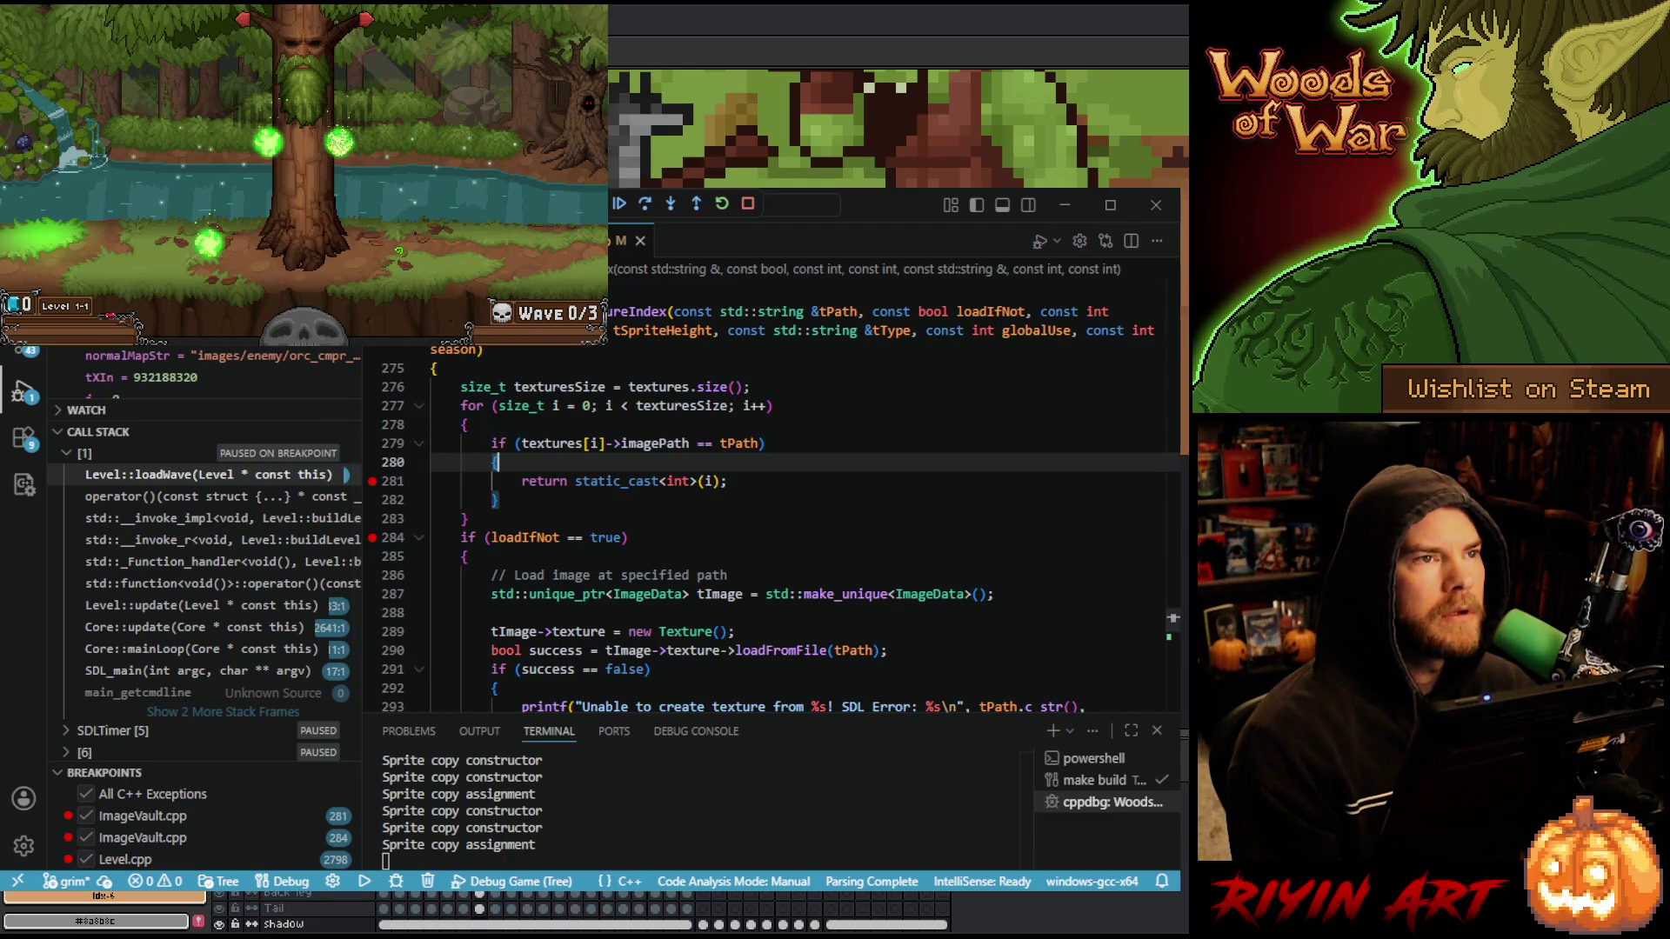
left_click(623, 208)
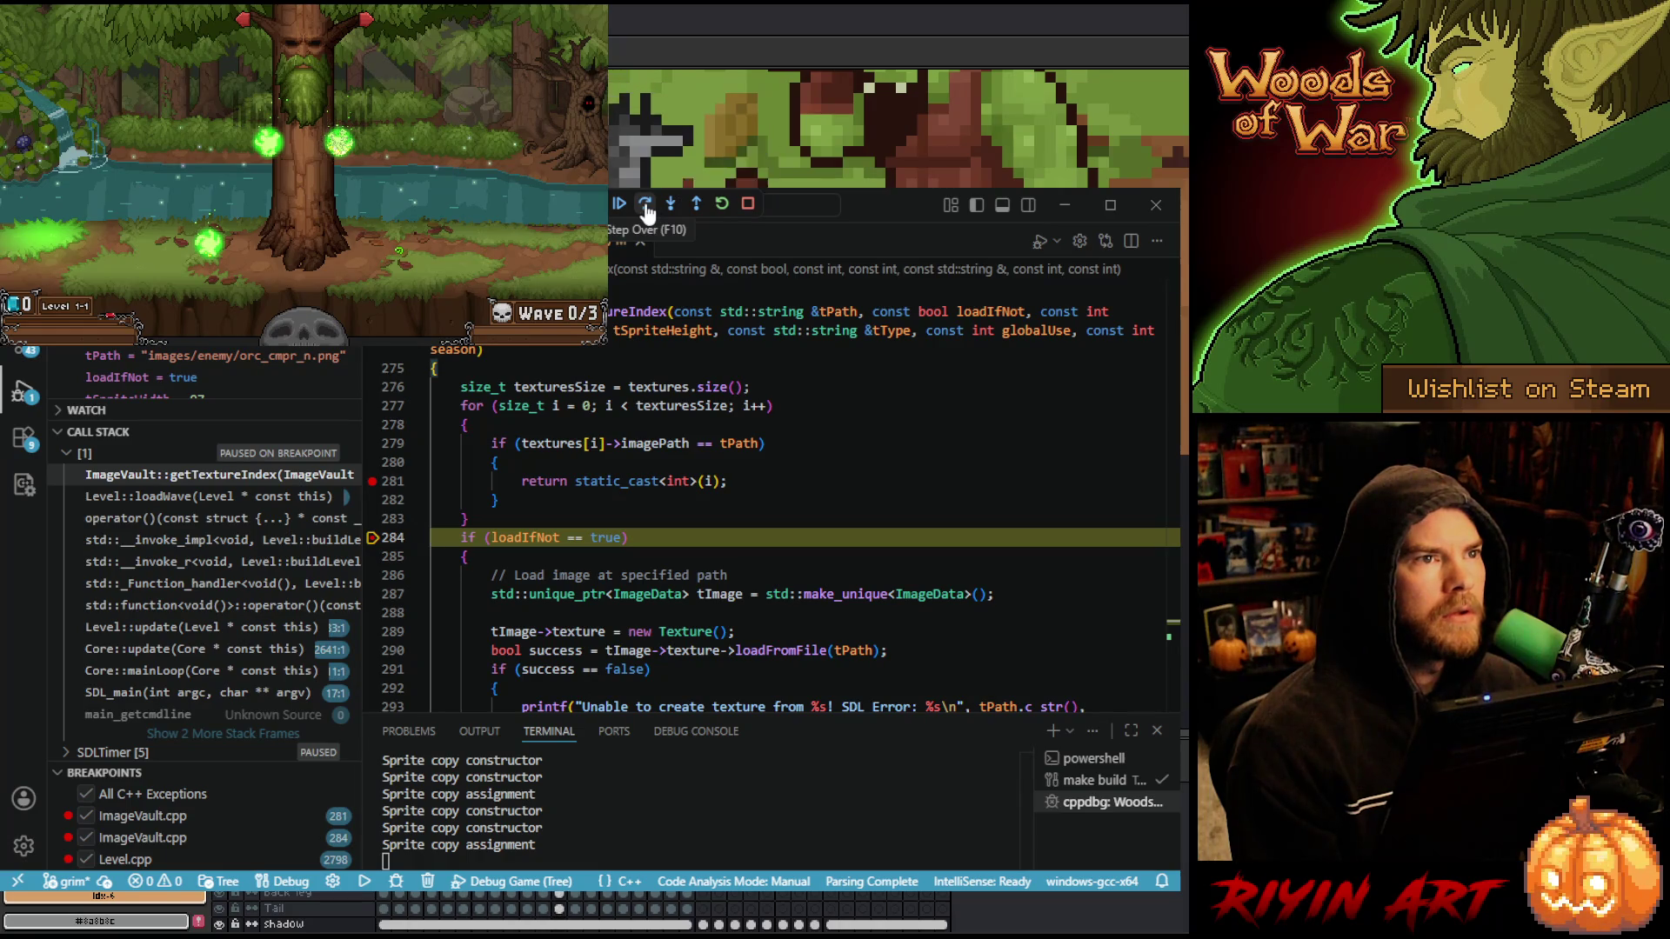
- Step through the failed orc_cmpr_n.png load returning -1 into loadWave's no-normal-map branch
left_click(646, 204)
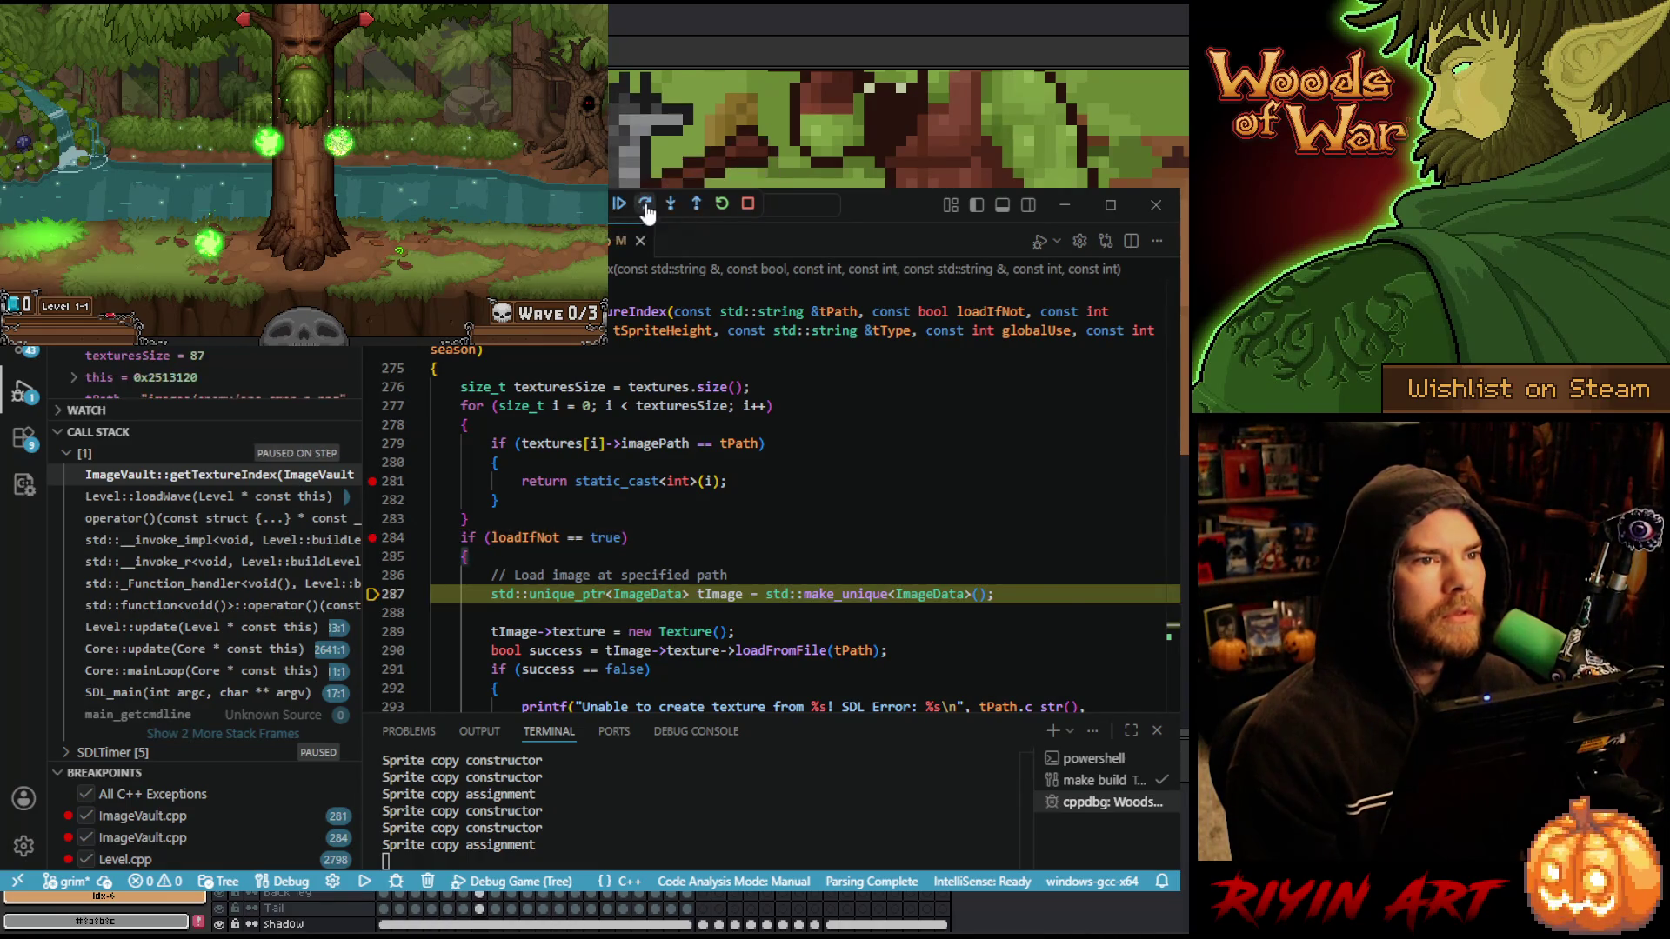
left_click(647, 204)
left_click(646, 206)
left_click(646, 206)
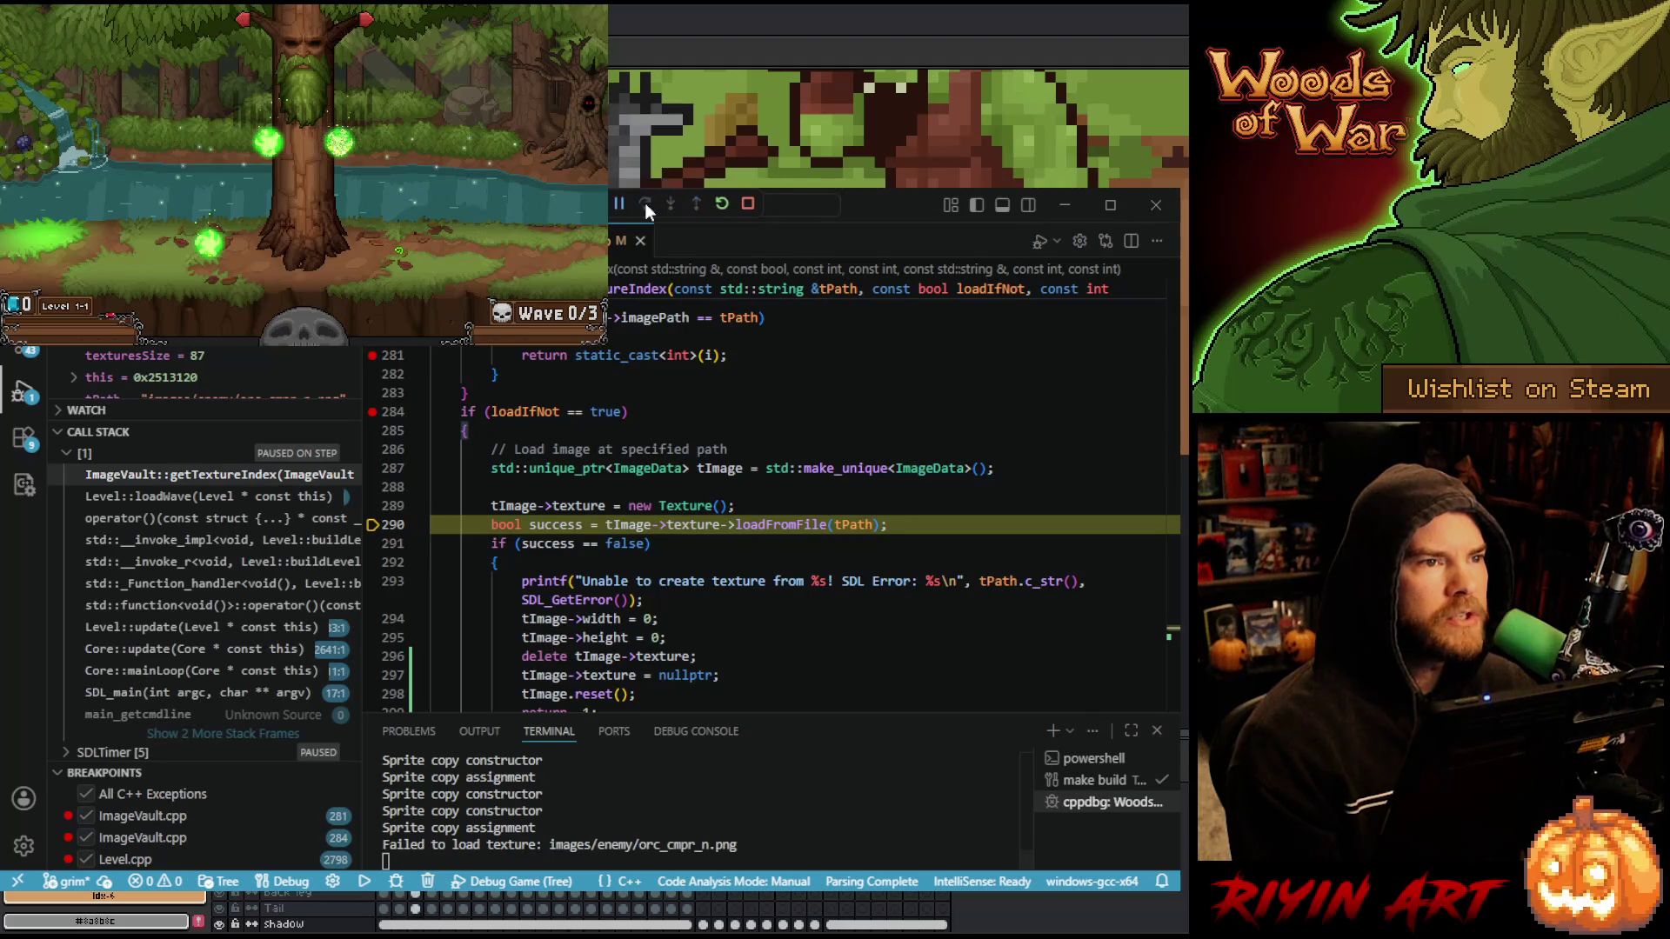
left_click(646, 205)
left_click(646, 206)
left_click(646, 205)
left_click(646, 205)
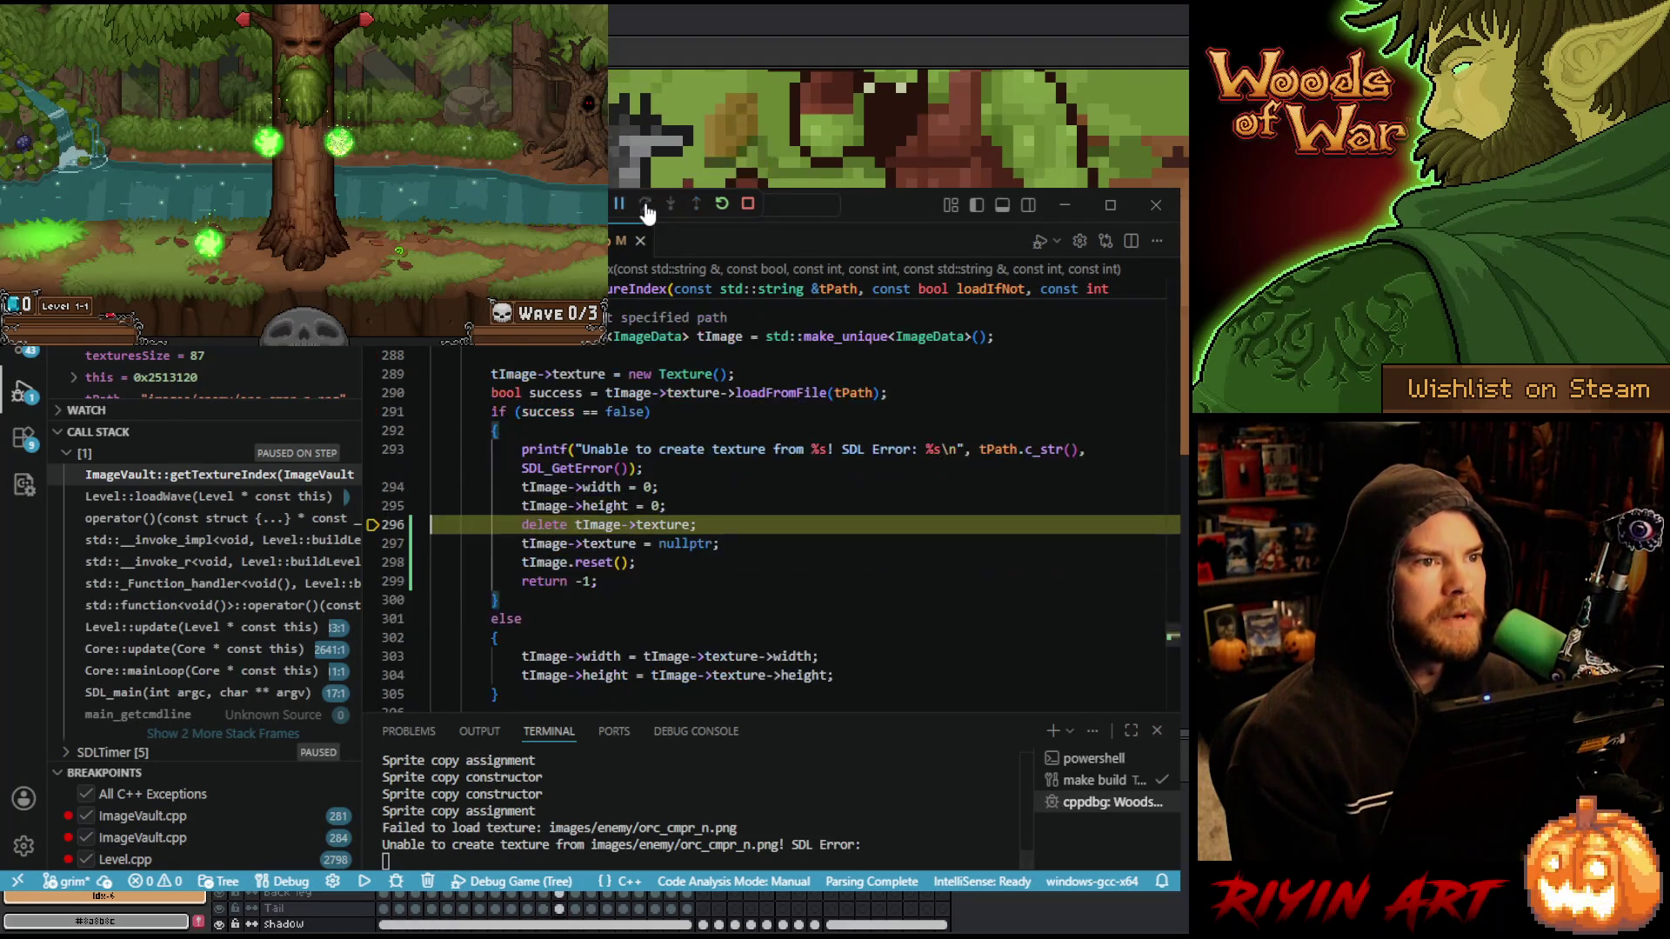
left_click(647, 206)
left_click(646, 205)
left_click(646, 206)
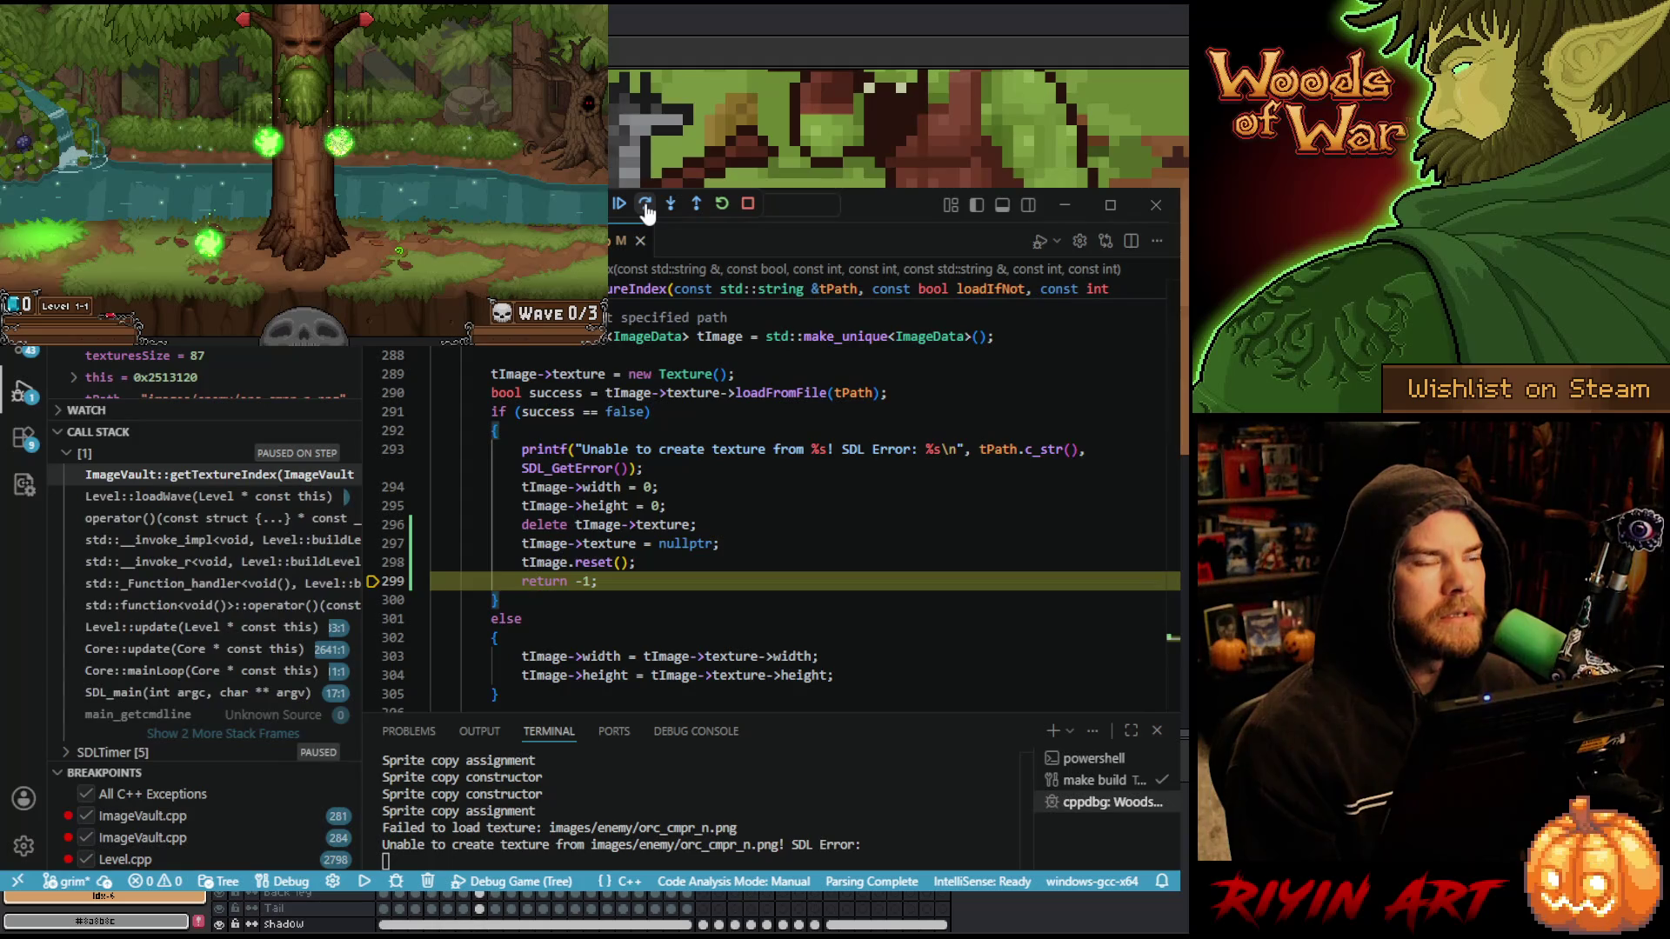
left_click(646, 206)
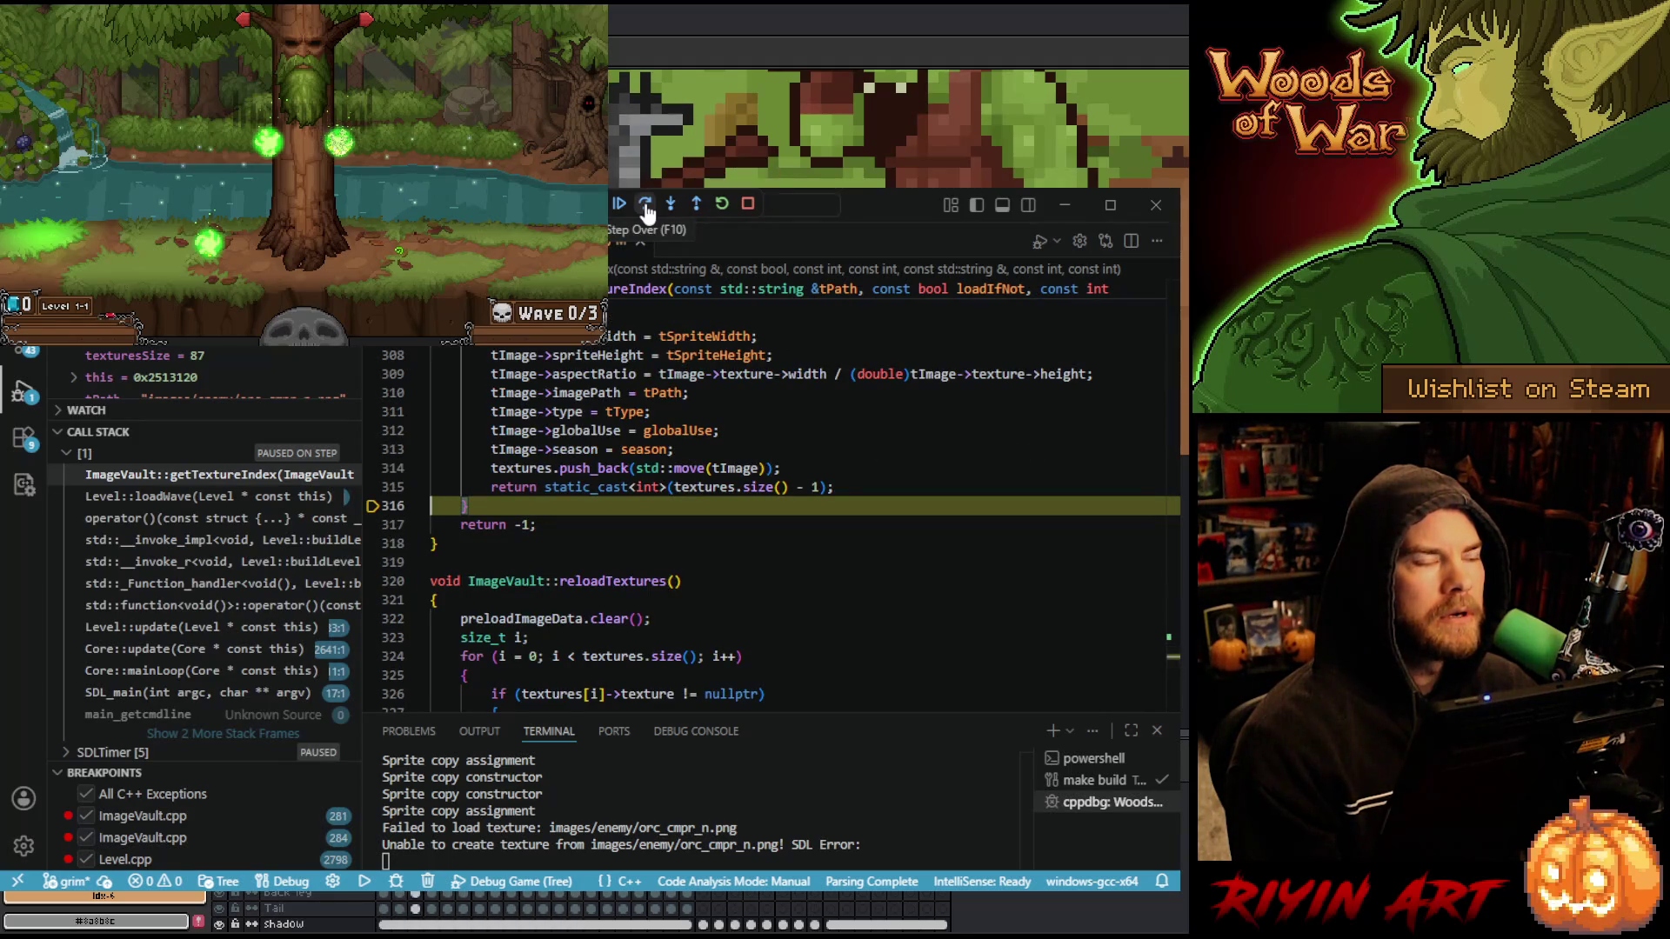
left_click(646, 206)
left_click(646, 205)
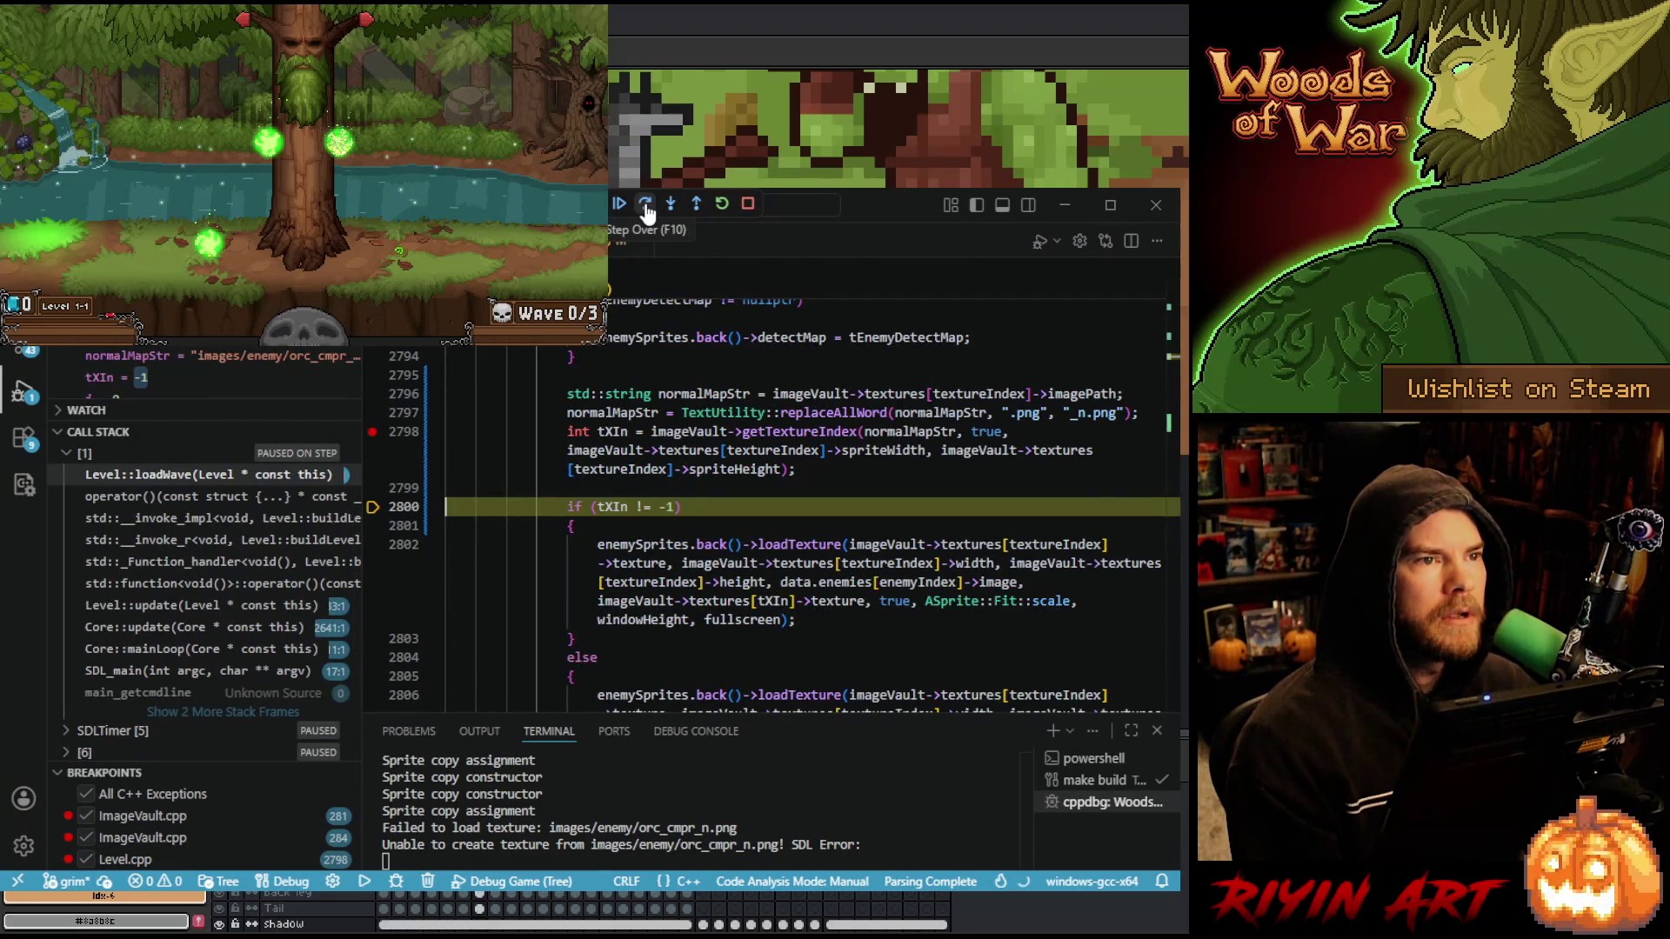
left_click(646, 205)
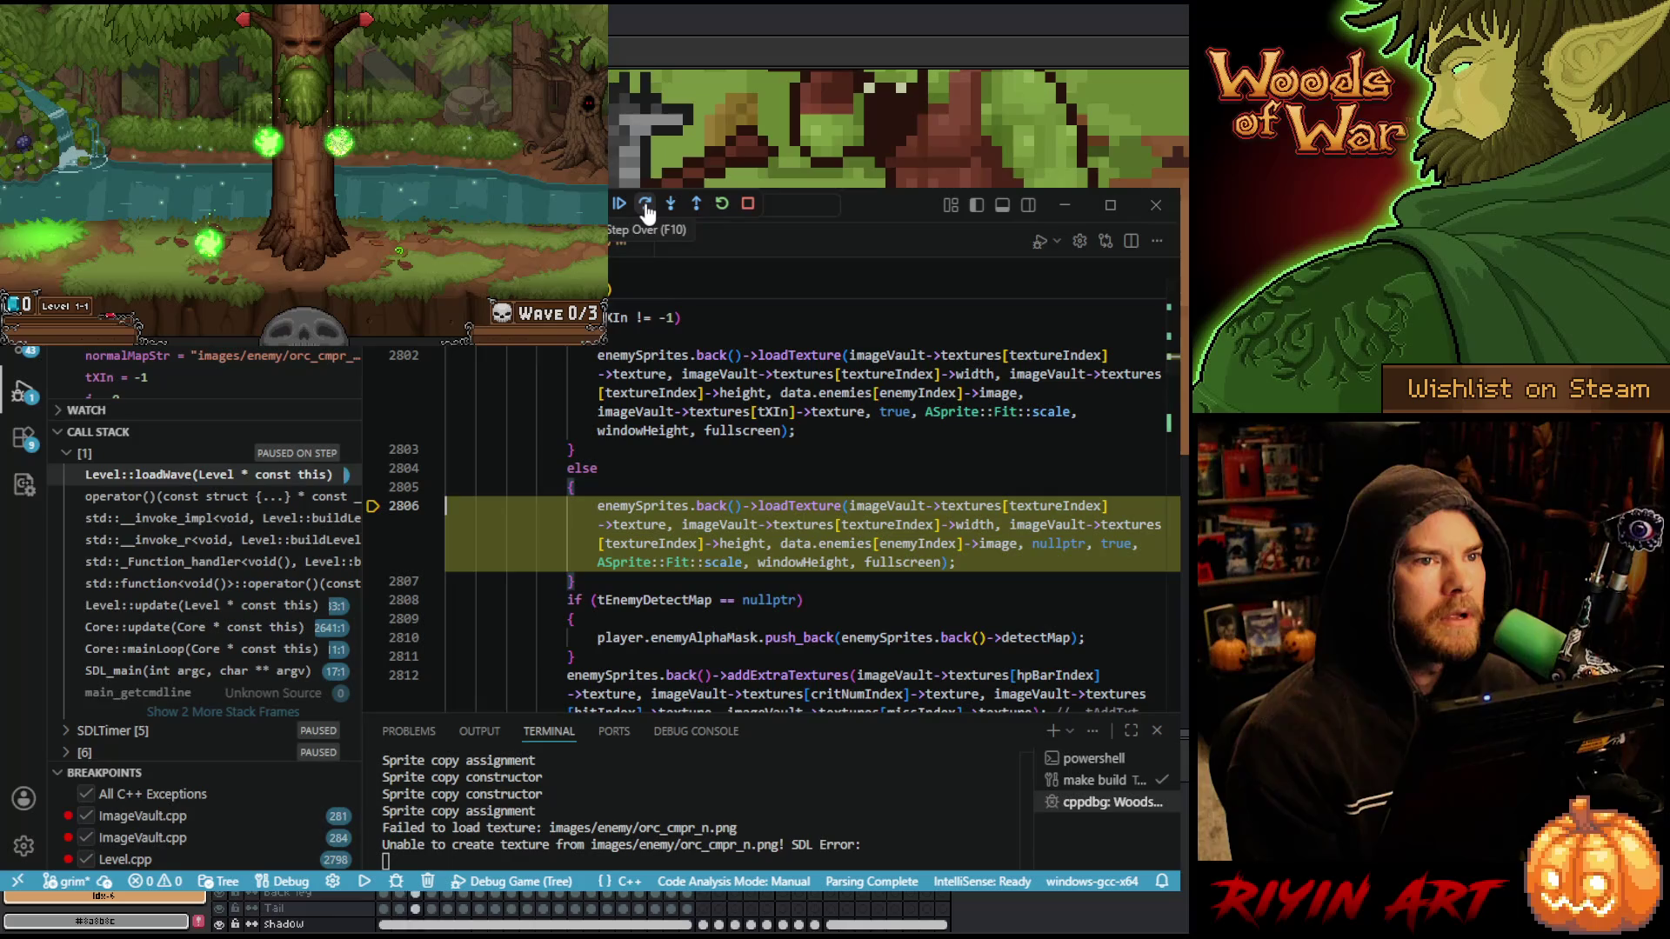
left_click(620, 205)
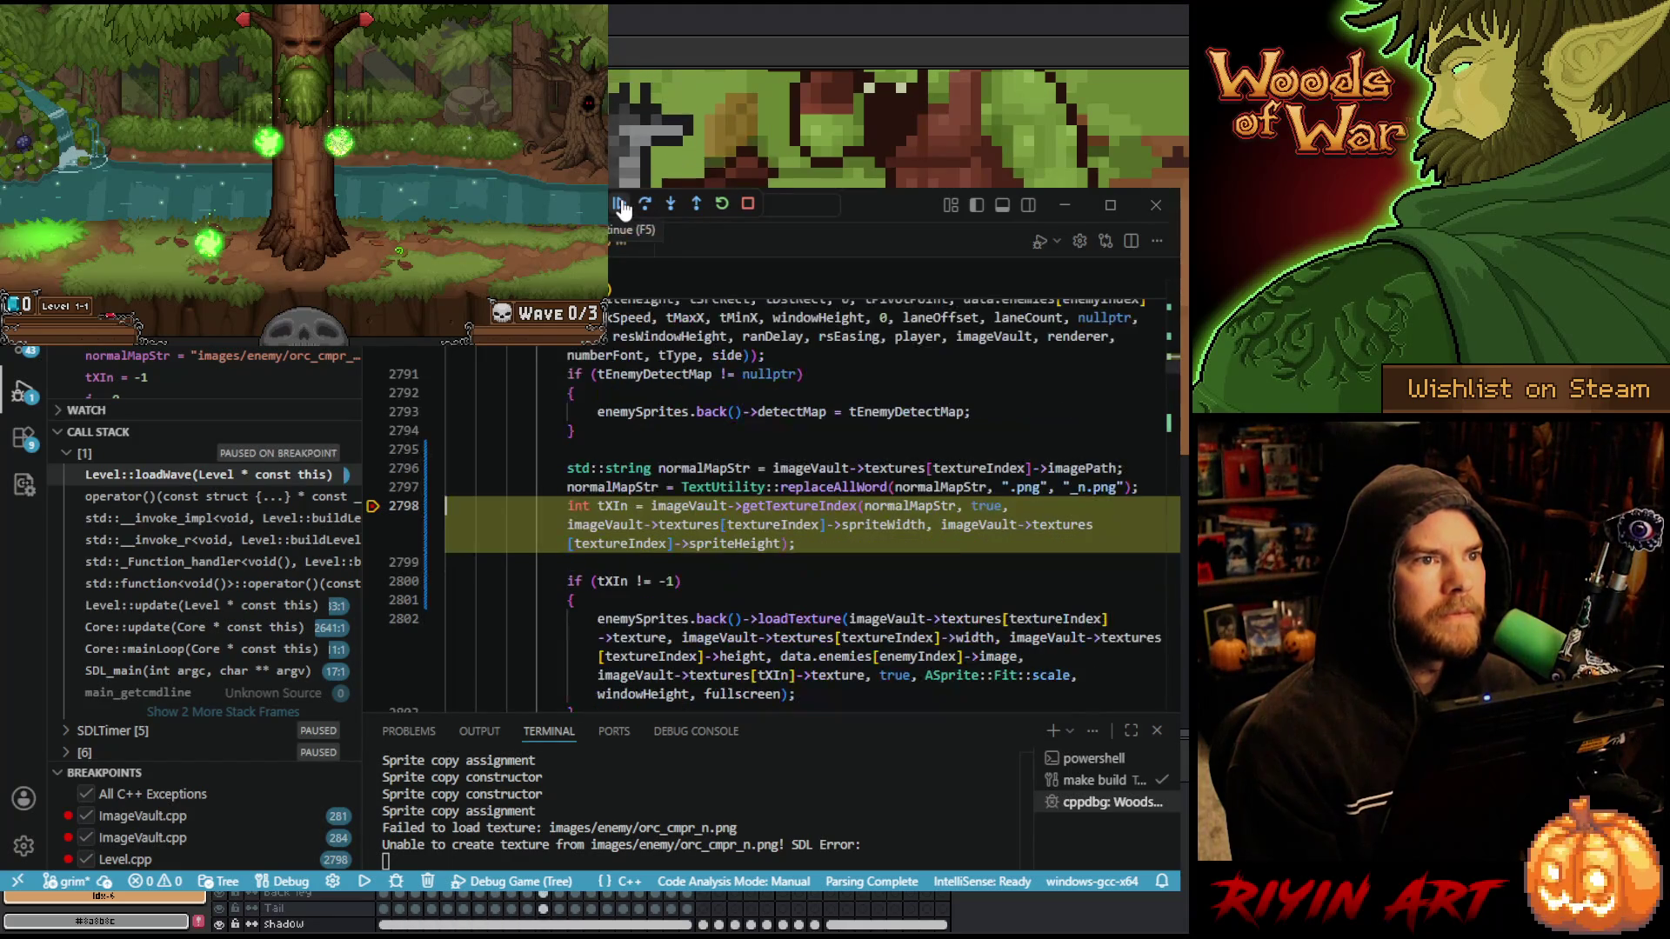
left_click(621, 205)
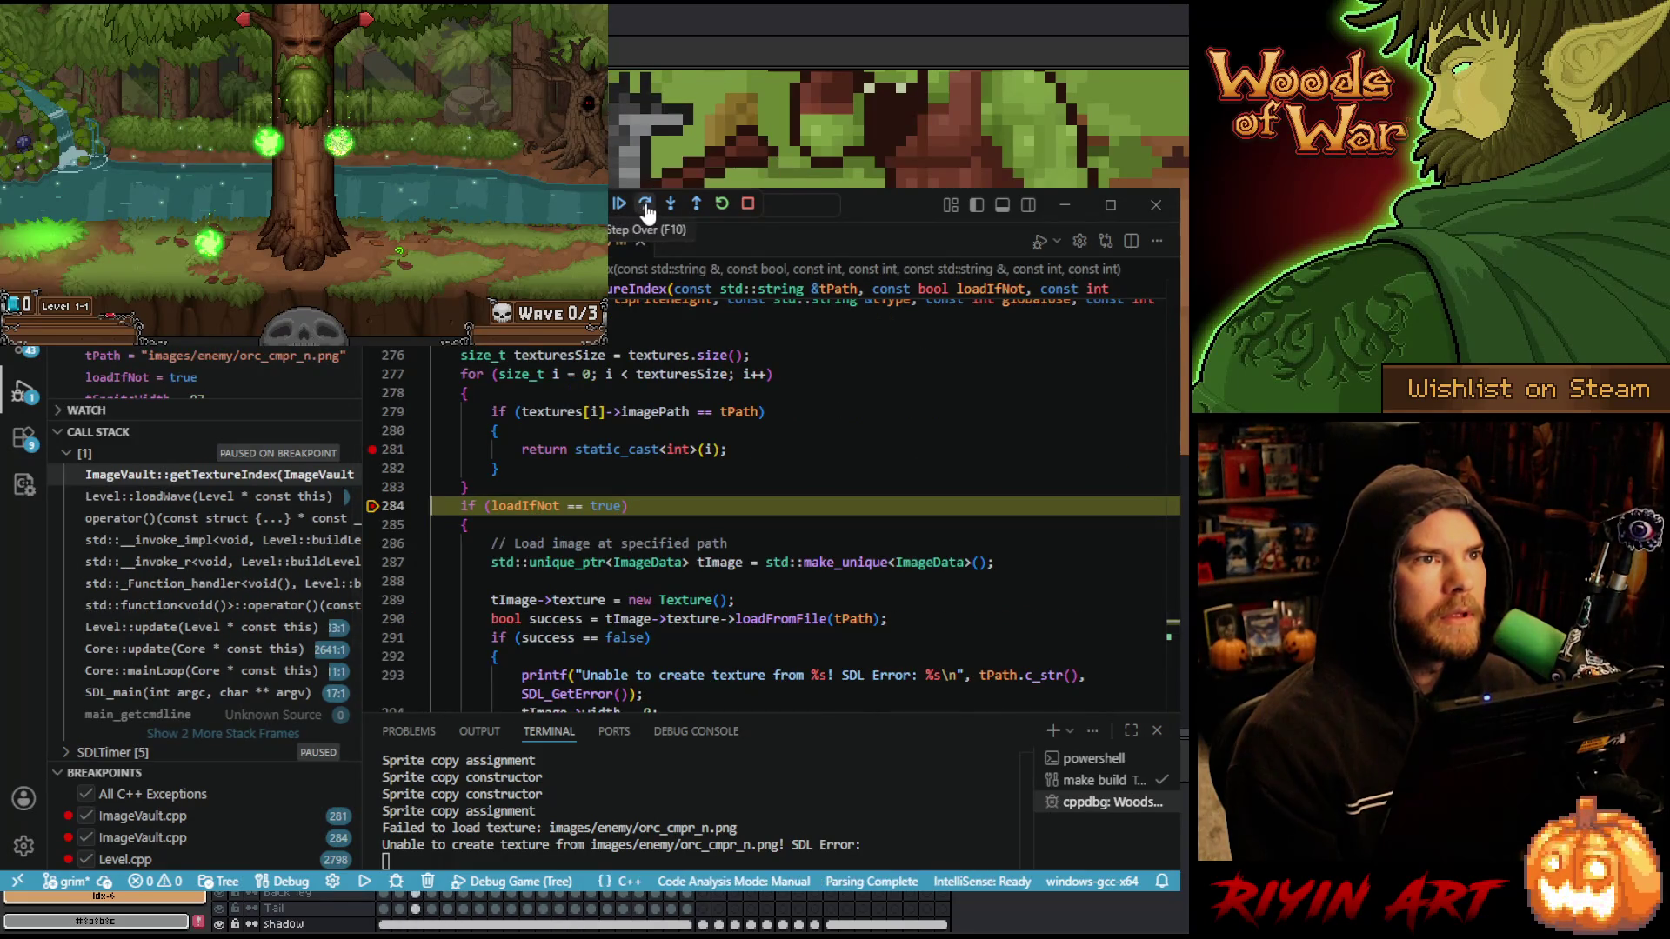
- Step through the next normal-map lookup's failed load and cleanup, then continue to the next breakpoint
left_click(646, 204)
left_click(646, 204)
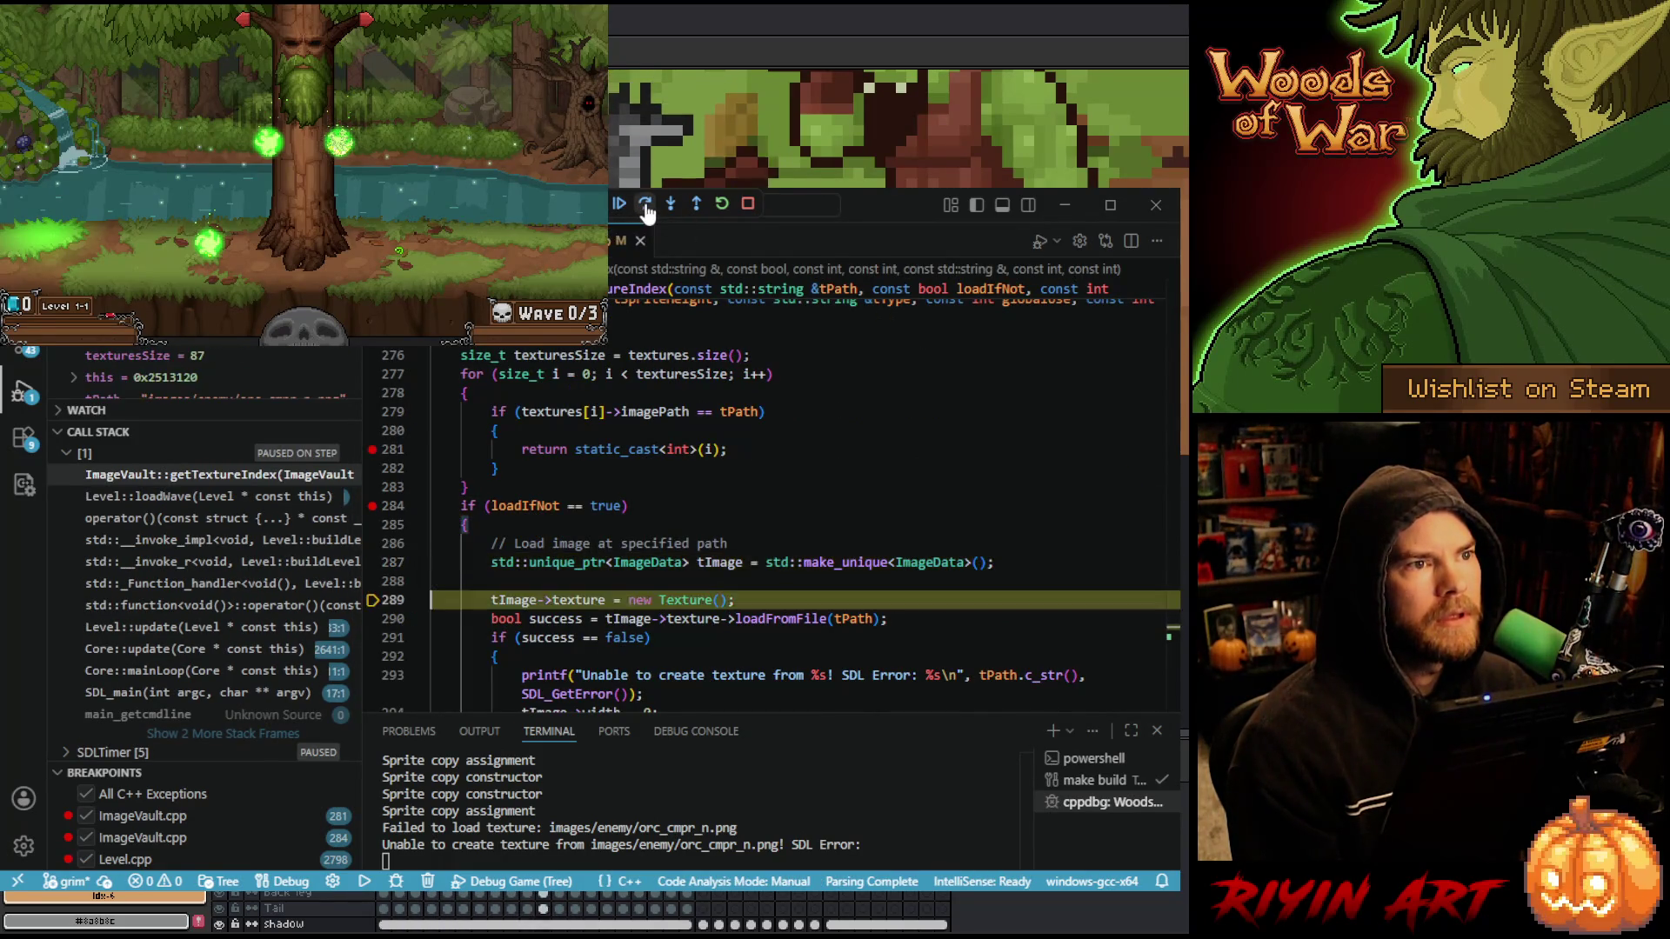
left_click(646, 204)
left_click(646, 204)
left_click(647, 206)
left_click(646, 206)
left_click(646, 207)
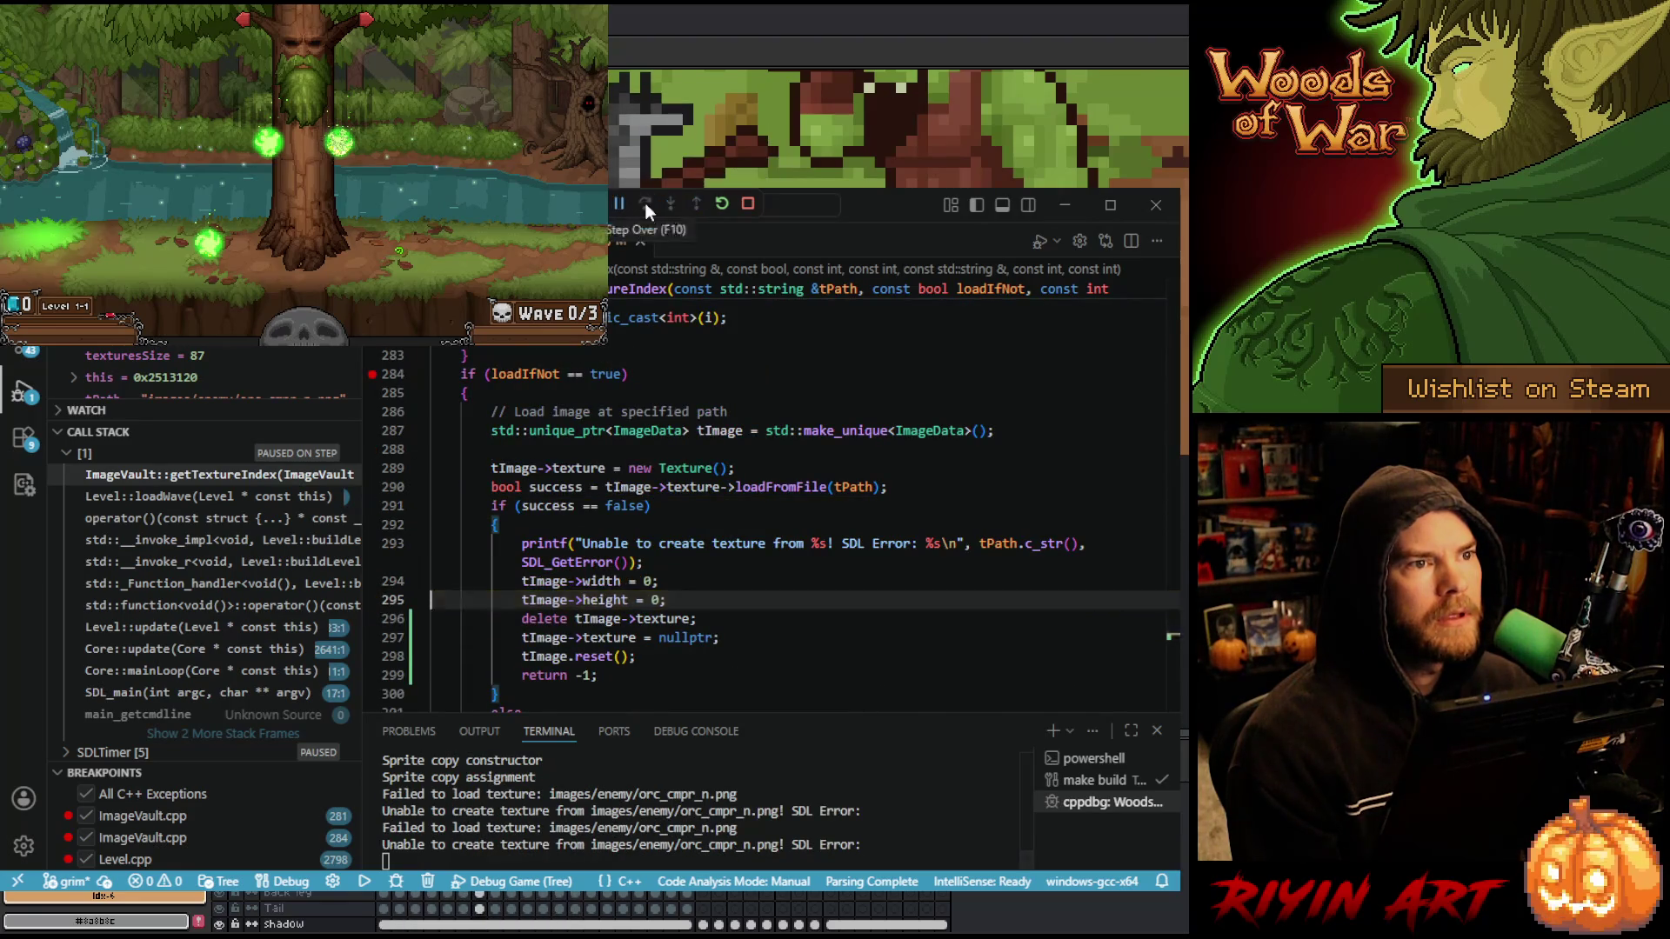
left_click(646, 207)
left_click(646, 206)
left_click(646, 206)
left_click(646, 206)
left_click(646, 206)
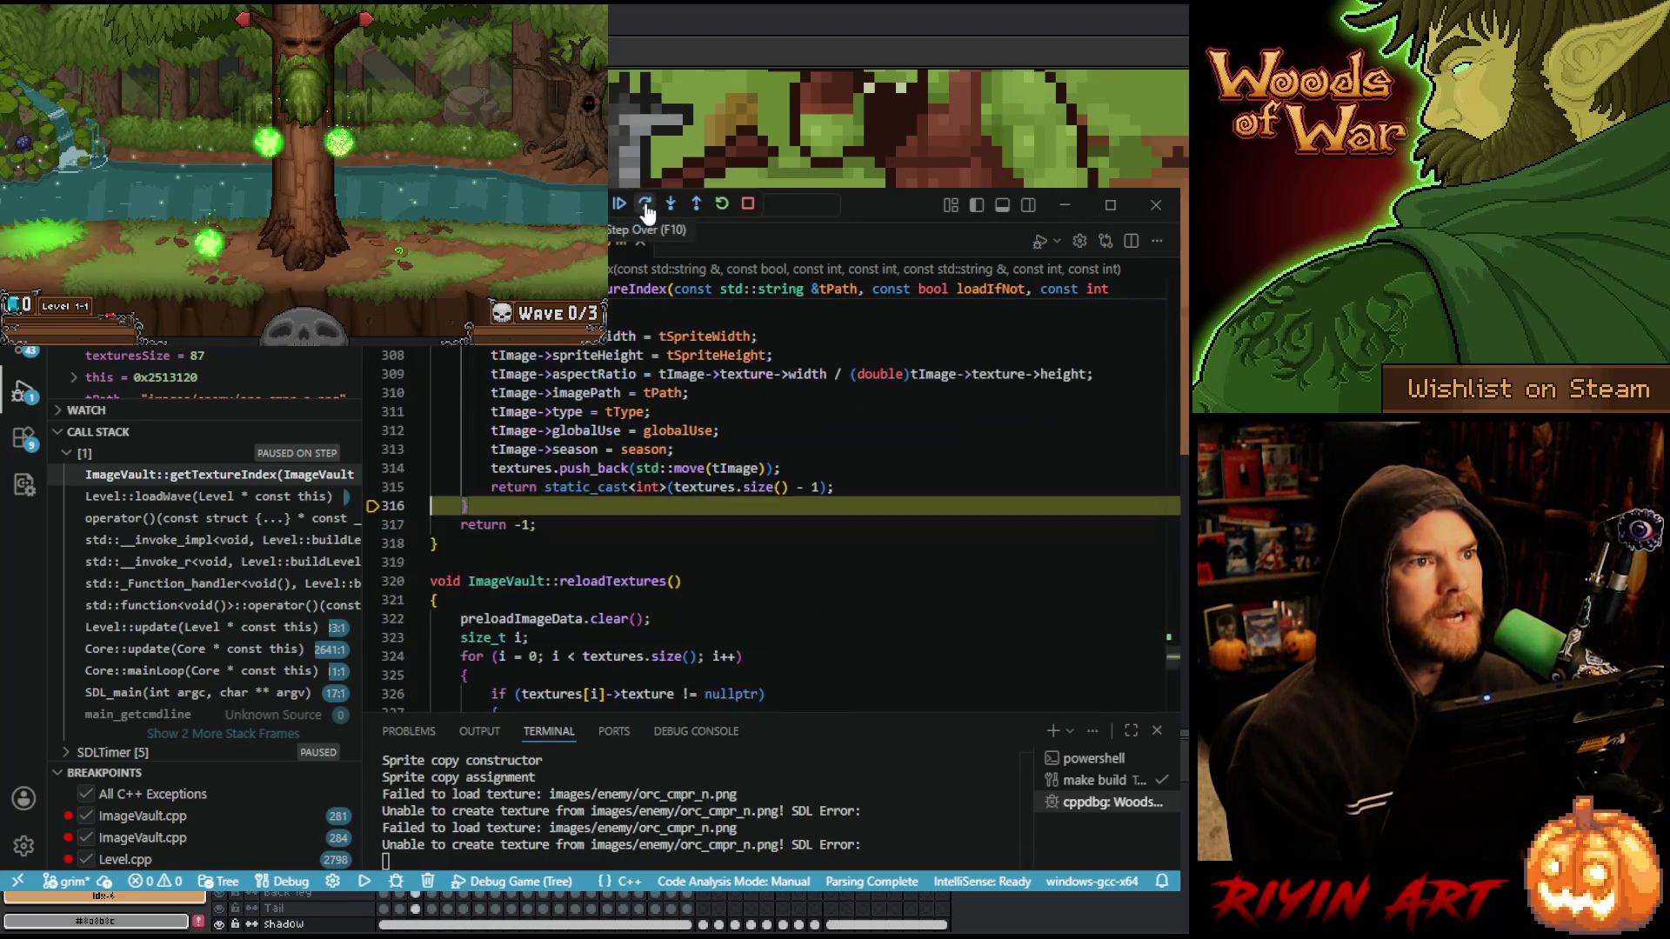
left_click(647, 206)
left_click(647, 206)
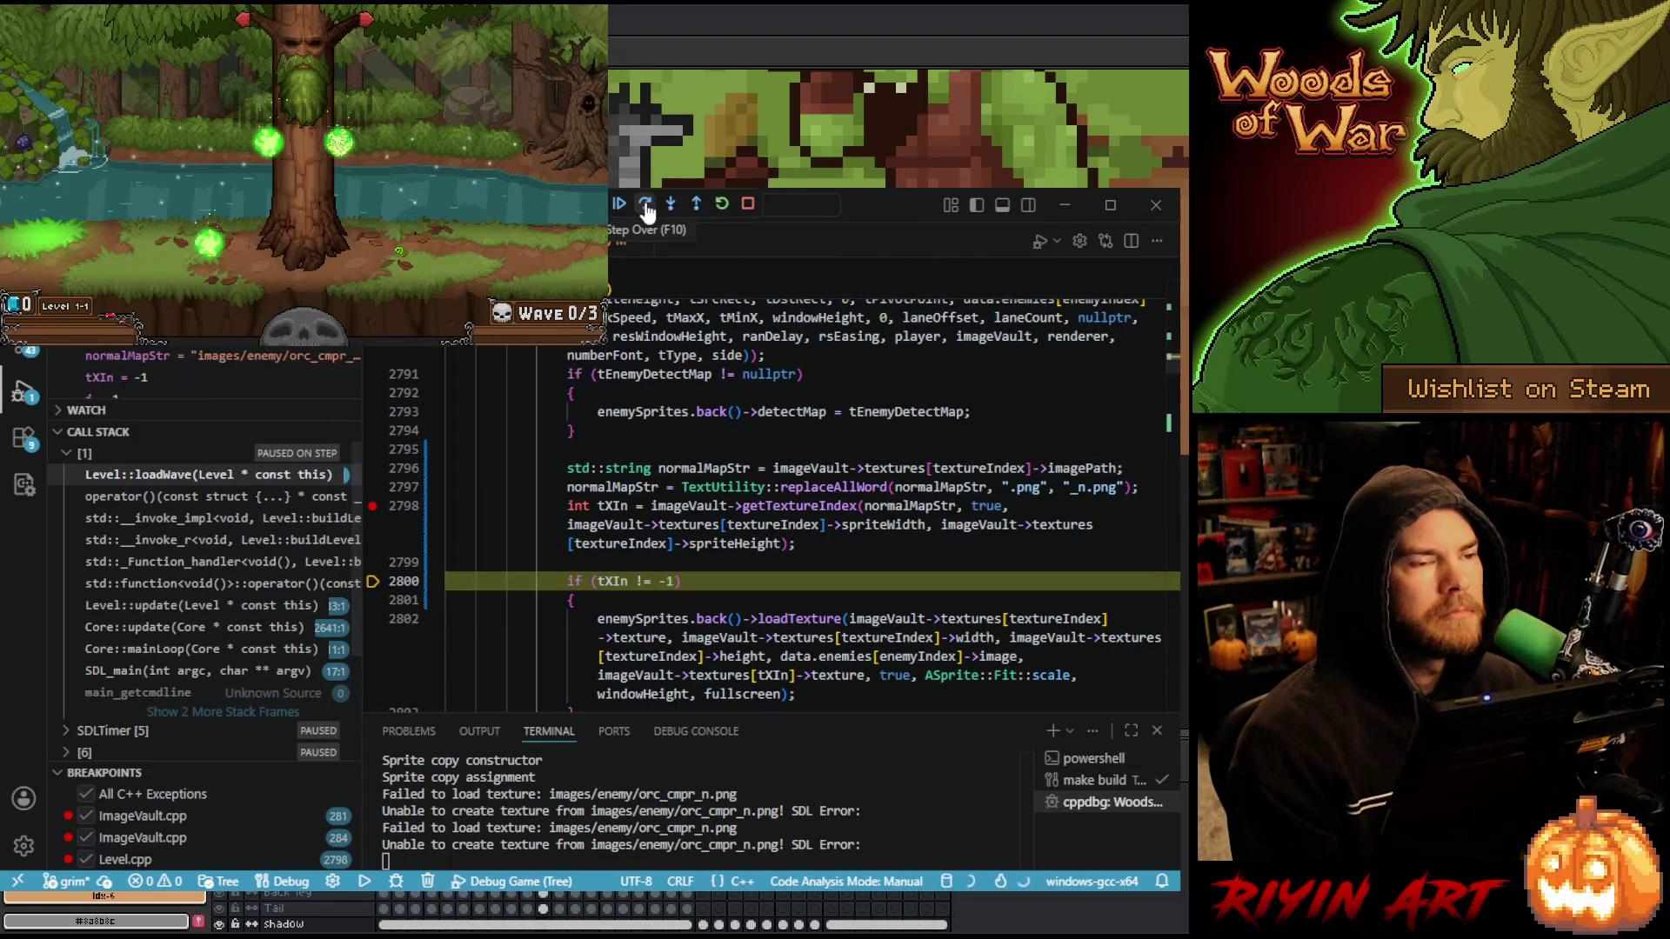
left_click(646, 207)
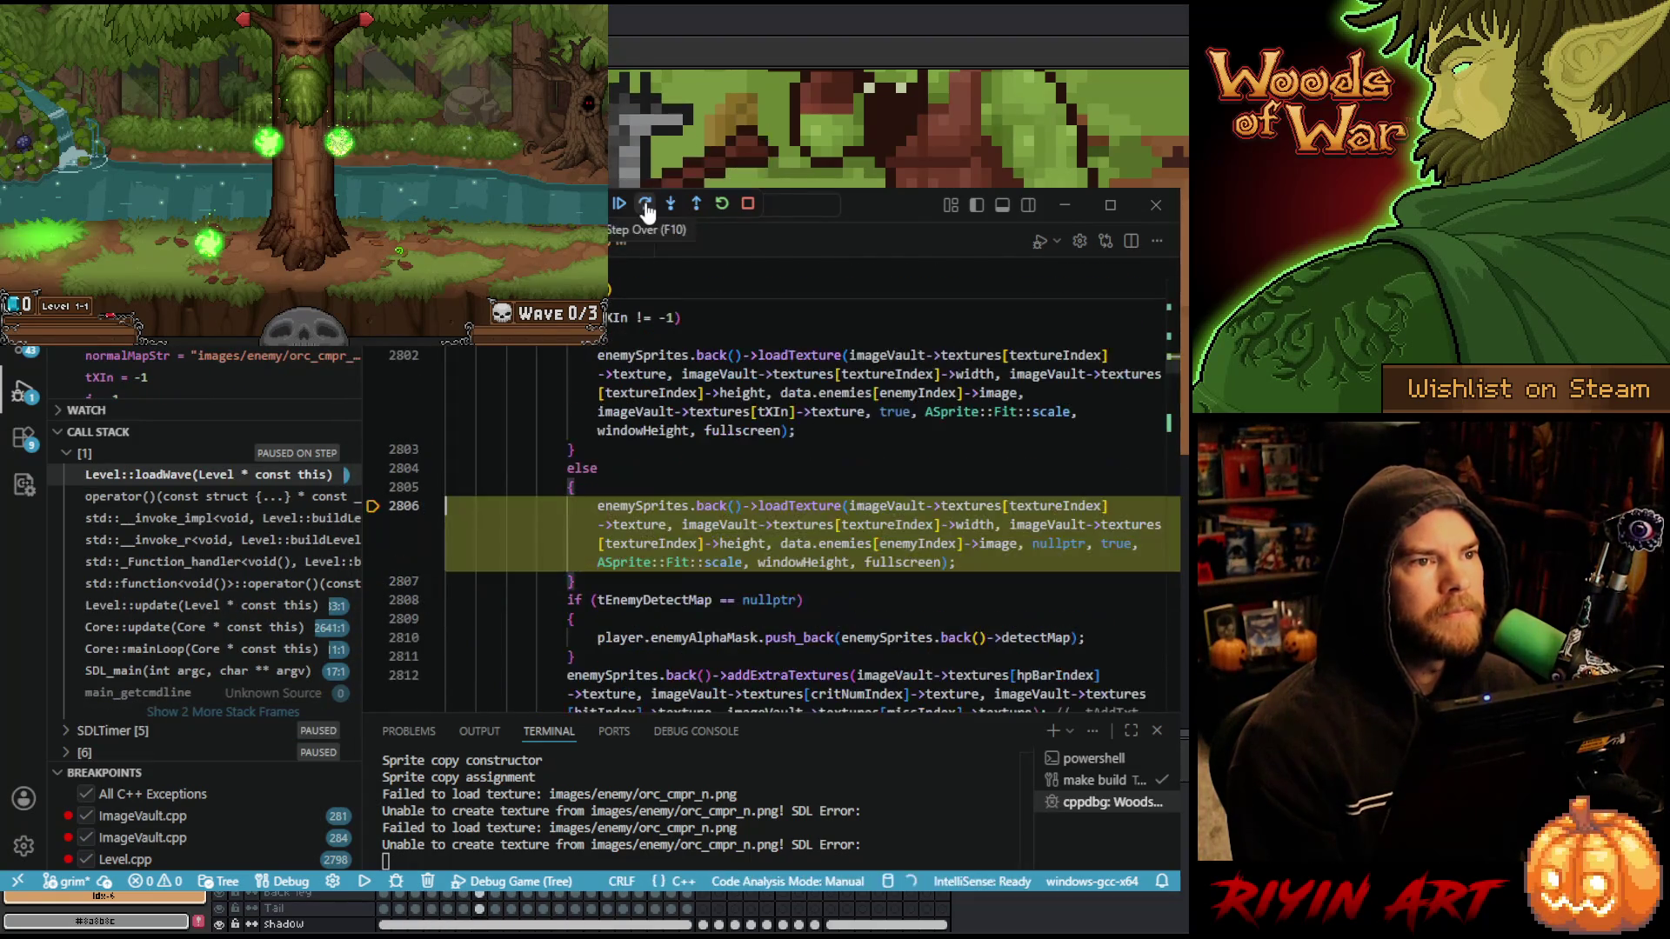
left_click(619, 206)
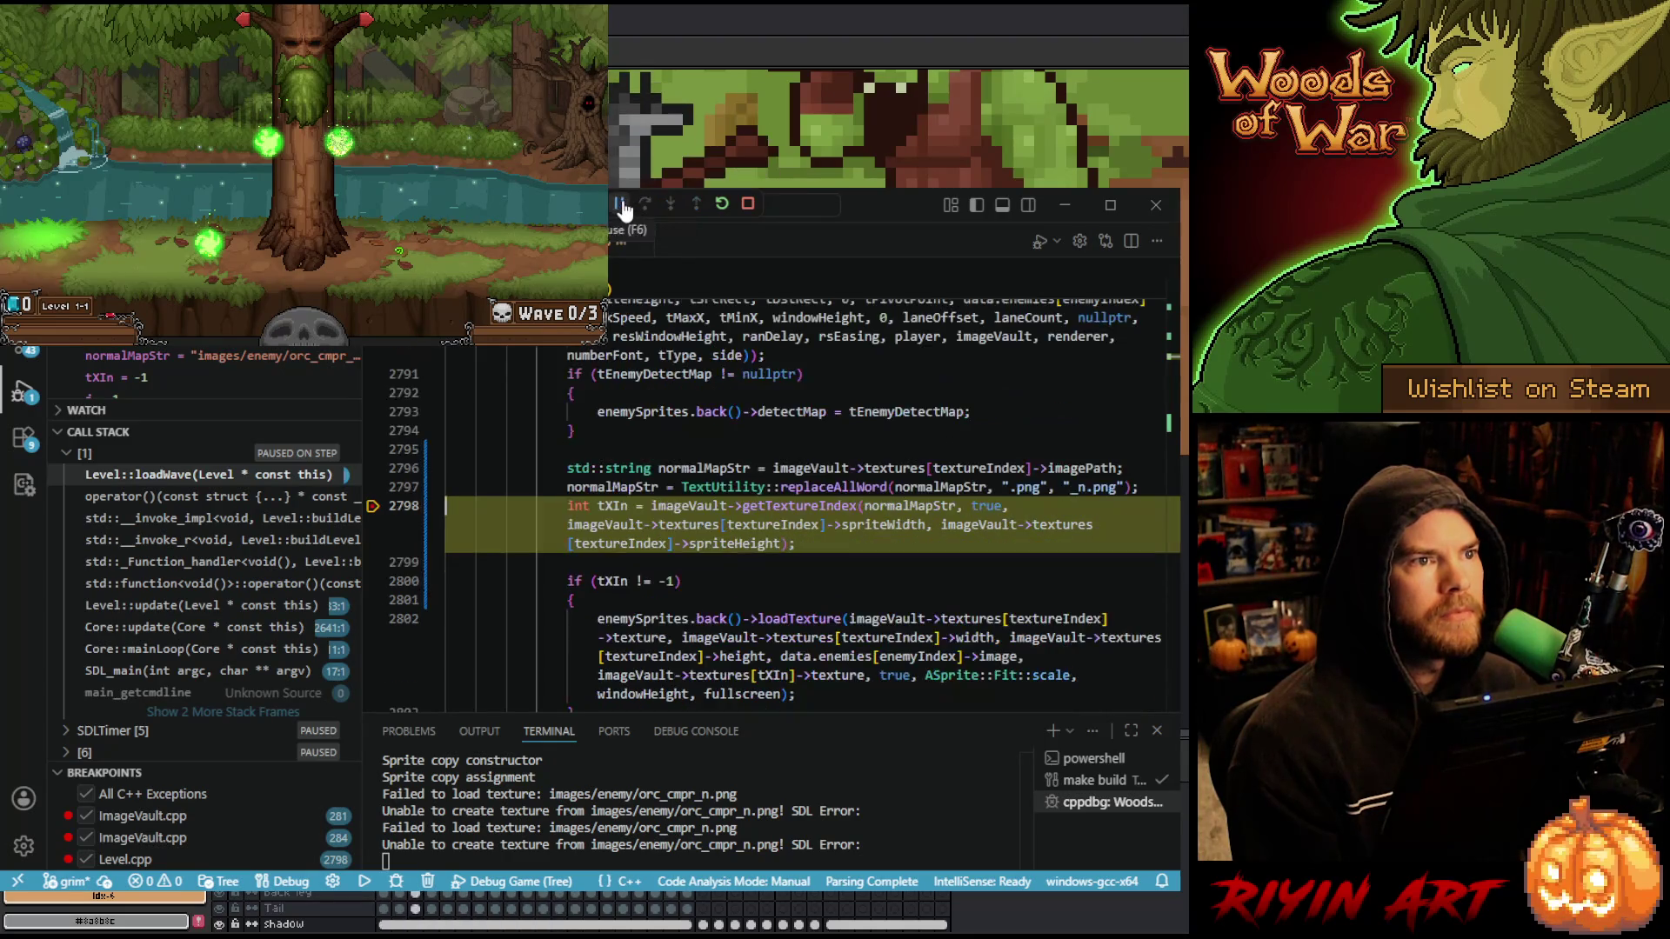
left_click(620, 205)
left_click(619, 206)
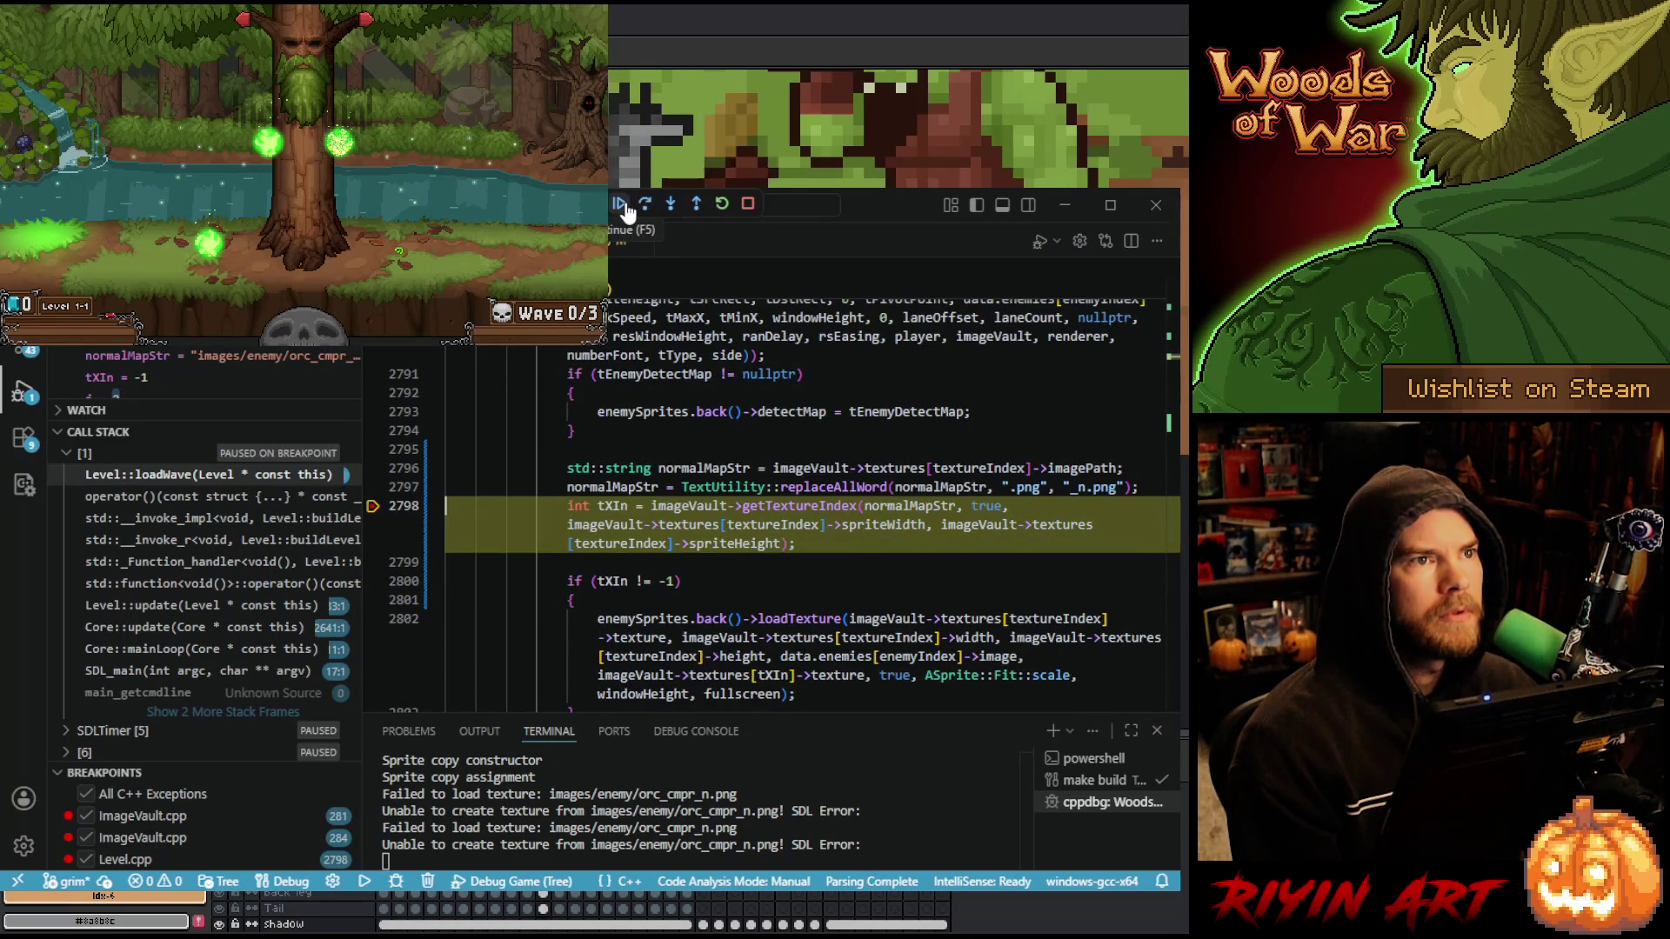
- Step through another failed texture load back to loadWave's else branch, then run to the next lookup
left_click(623, 207)
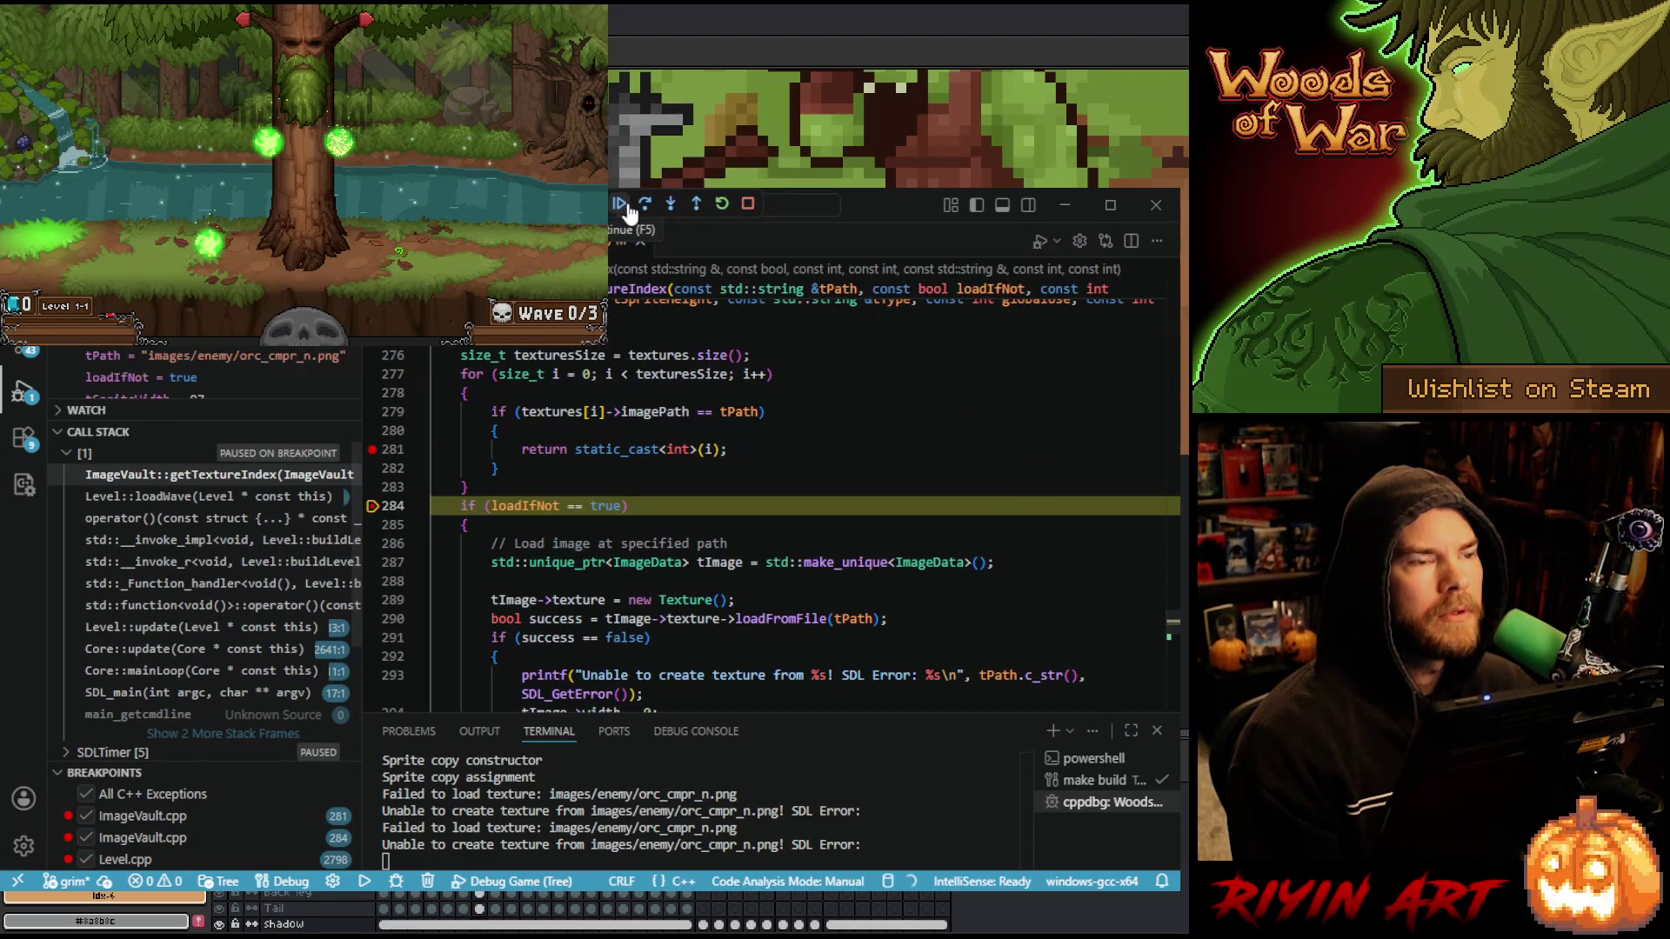
left_click(647, 209)
left_click(647, 209)
left_click(647, 209)
left_click(647, 209)
left_click(645, 206)
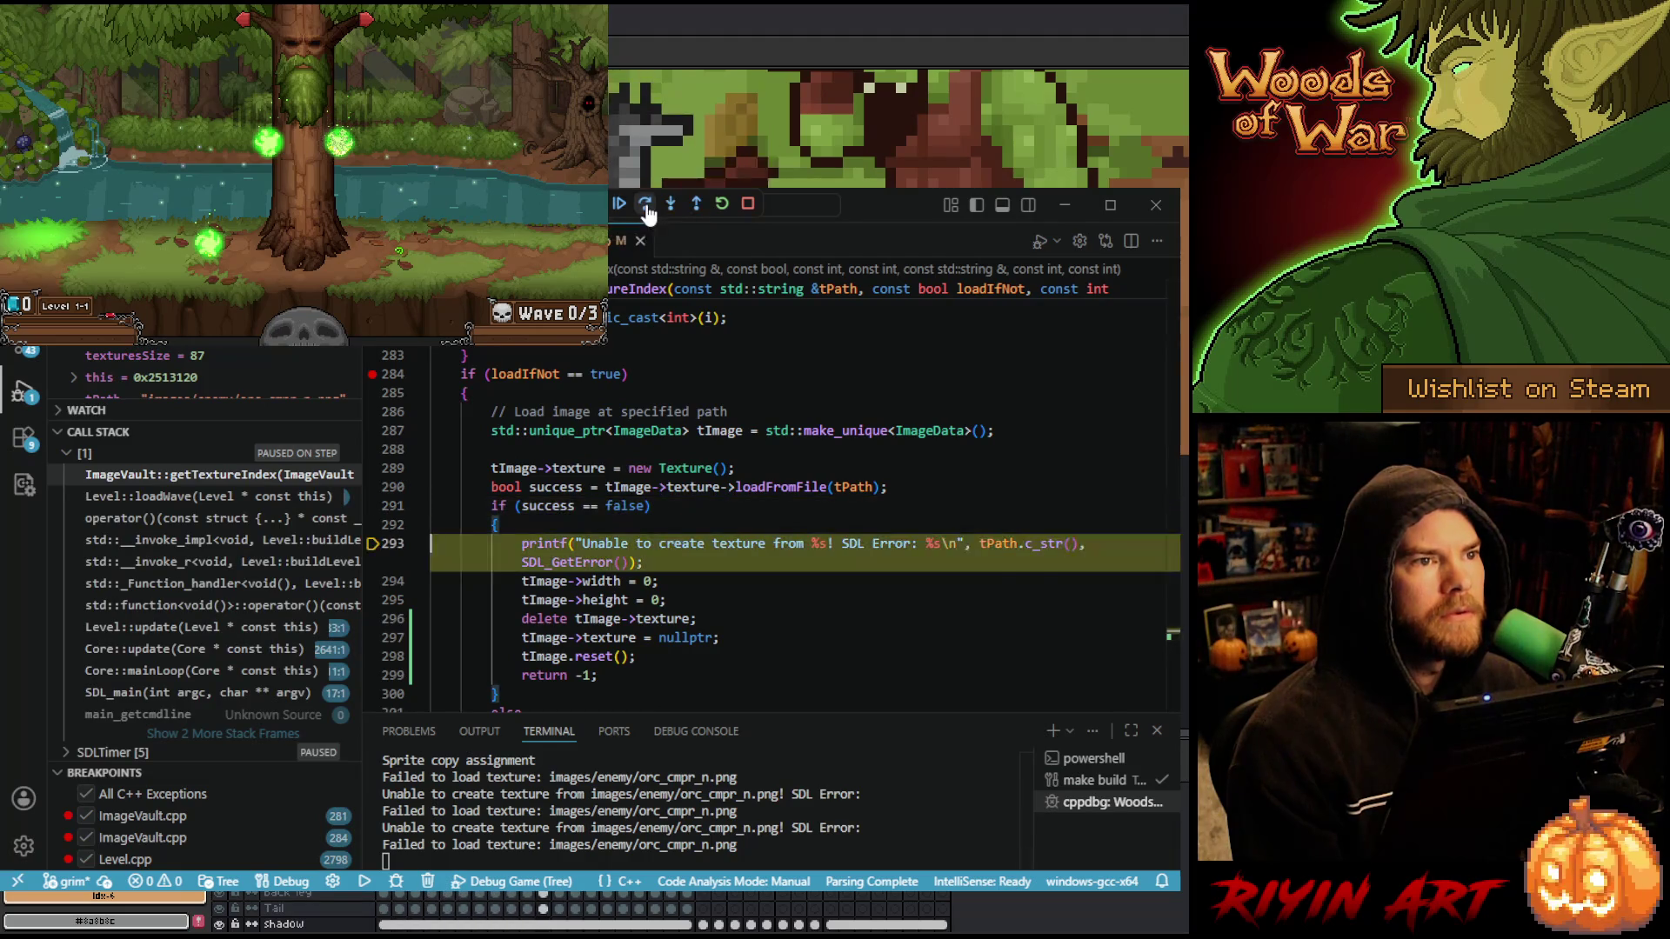
left_click(645, 206)
left_click(645, 206)
left_click(645, 207)
left_click(646, 206)
left_click(645, 206)
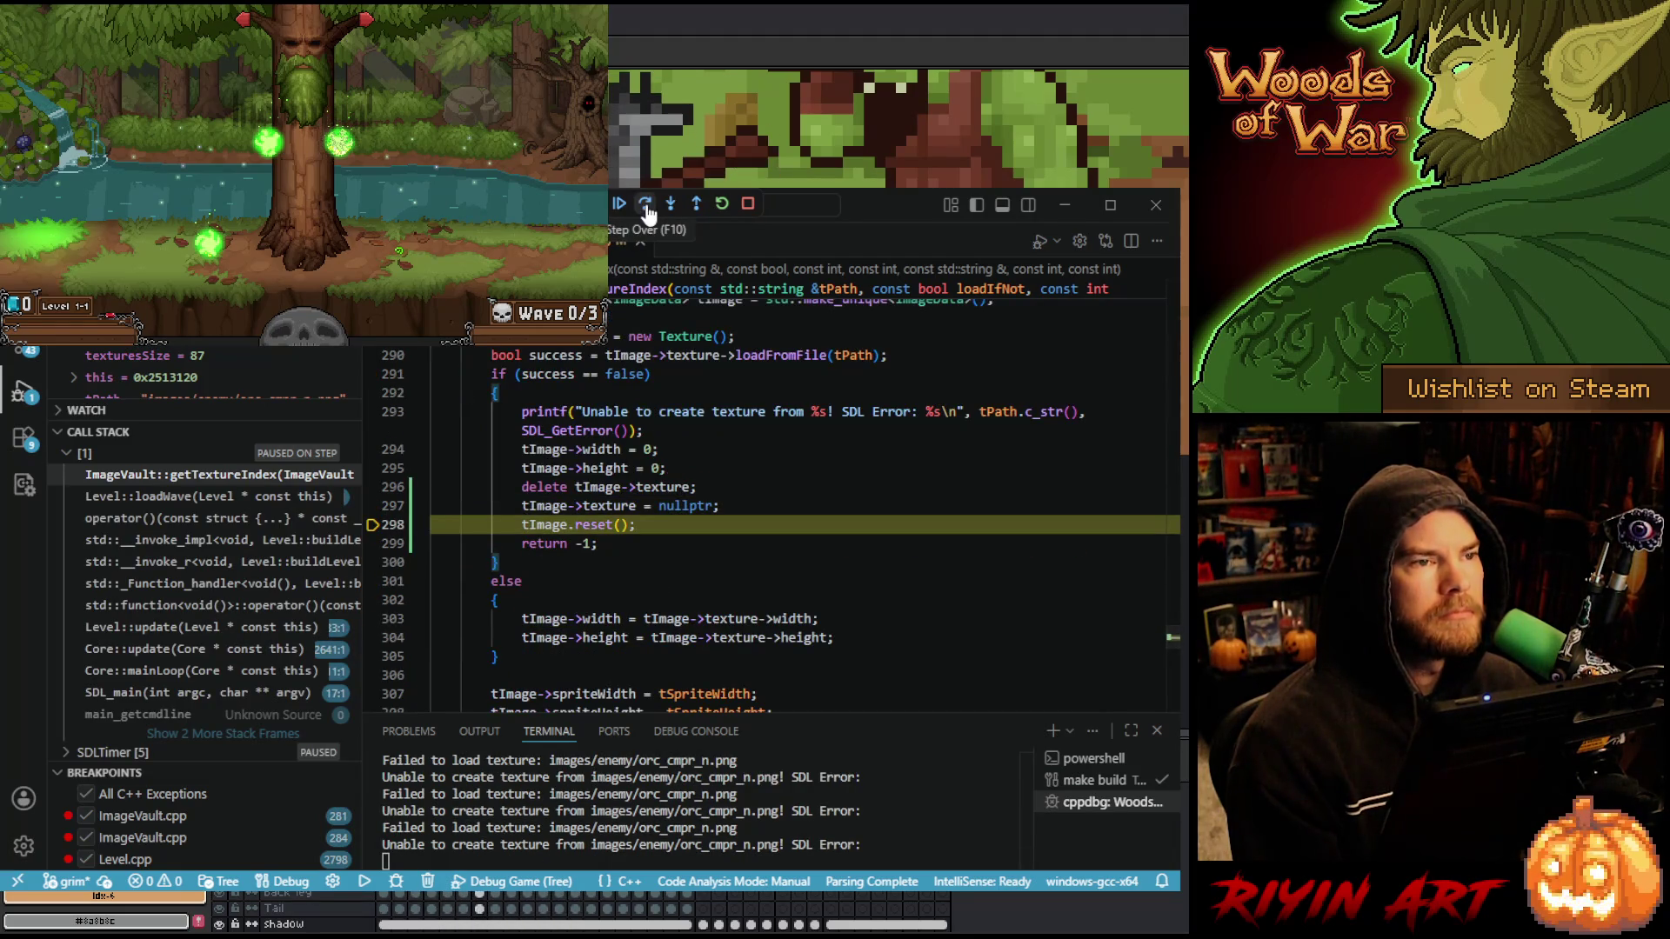
left_click(646, 206)
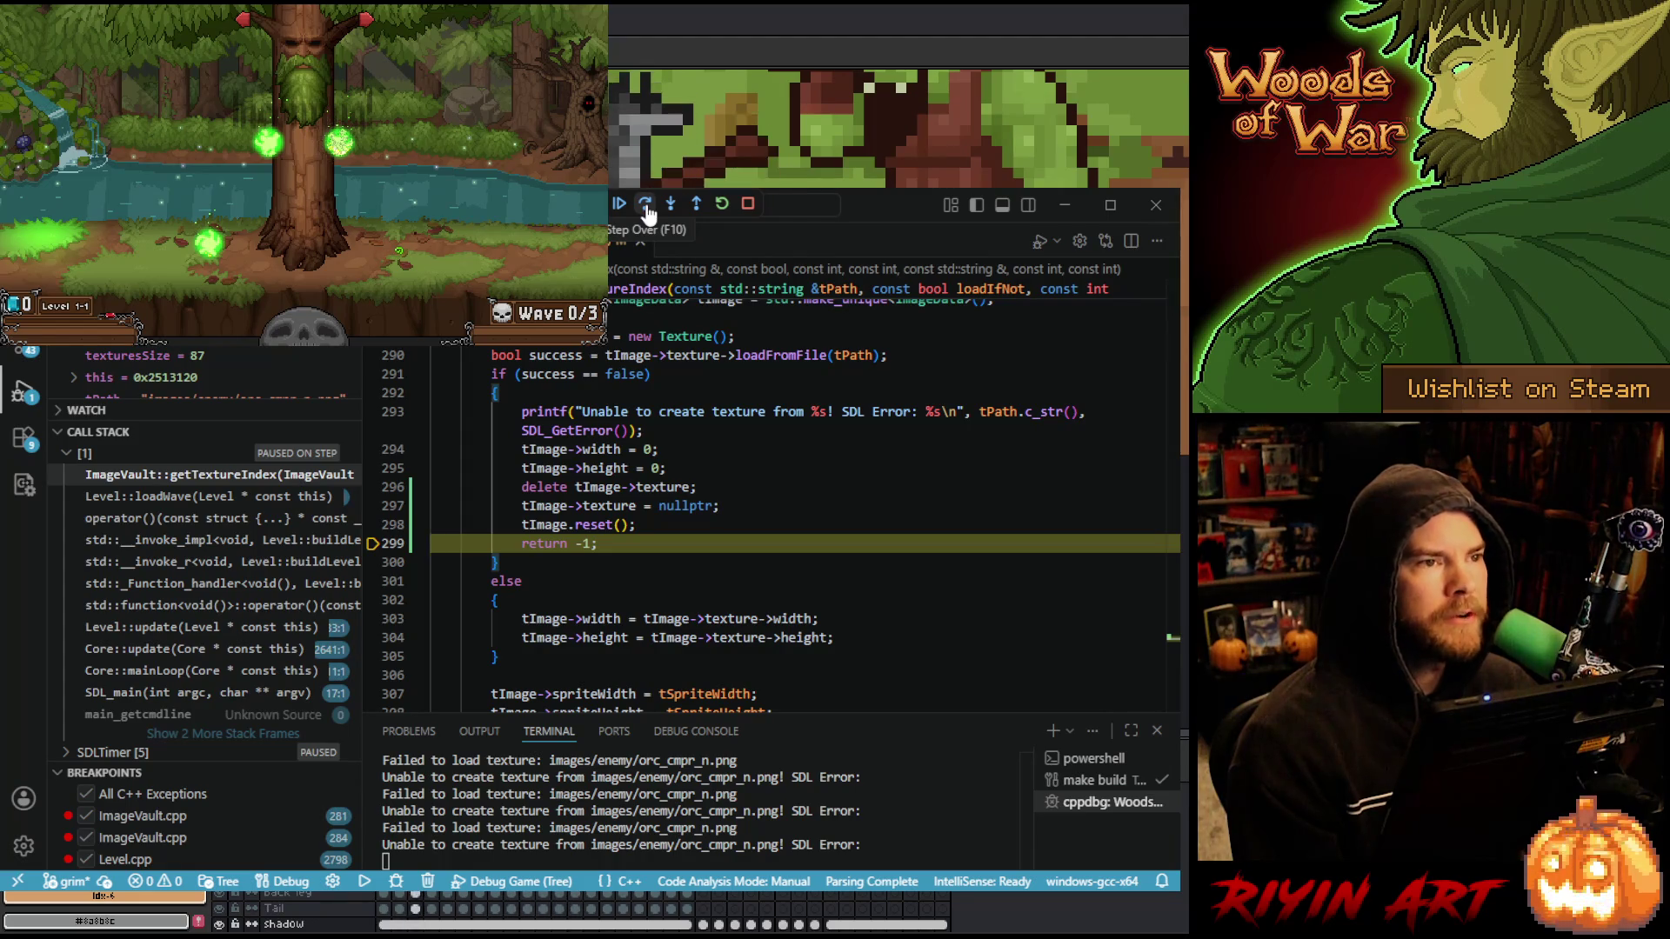
left_click(645, 206)
left_click(646, 206)
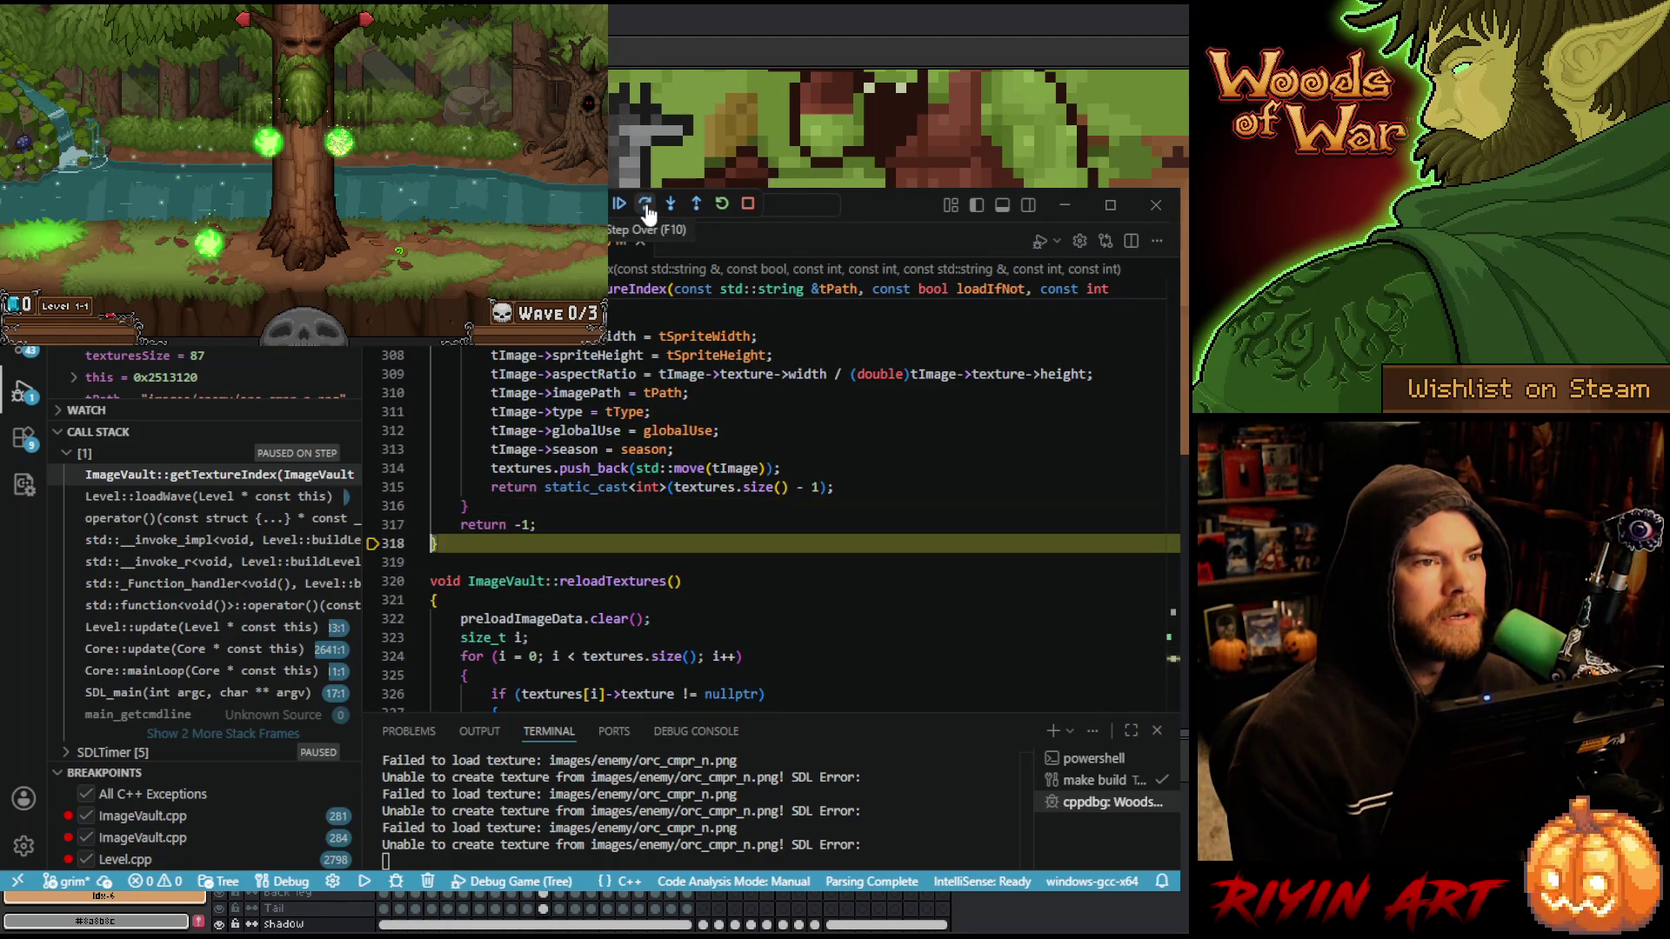
left_click(645, 206)
left_click(646, 206)
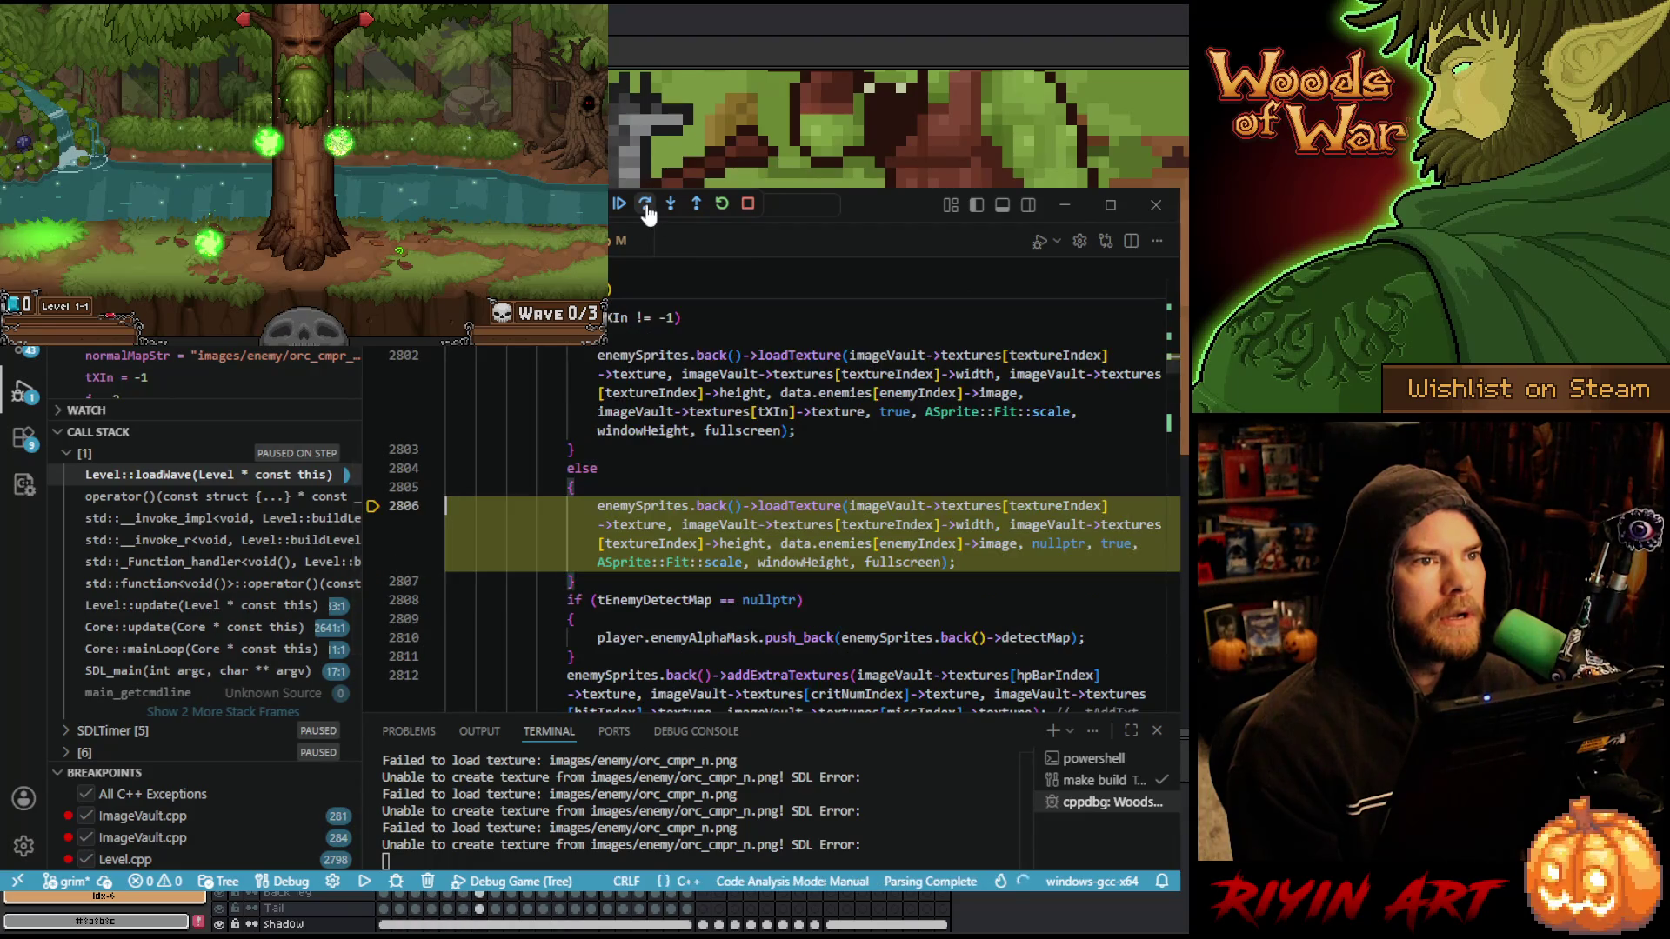
left_click(645, 206)
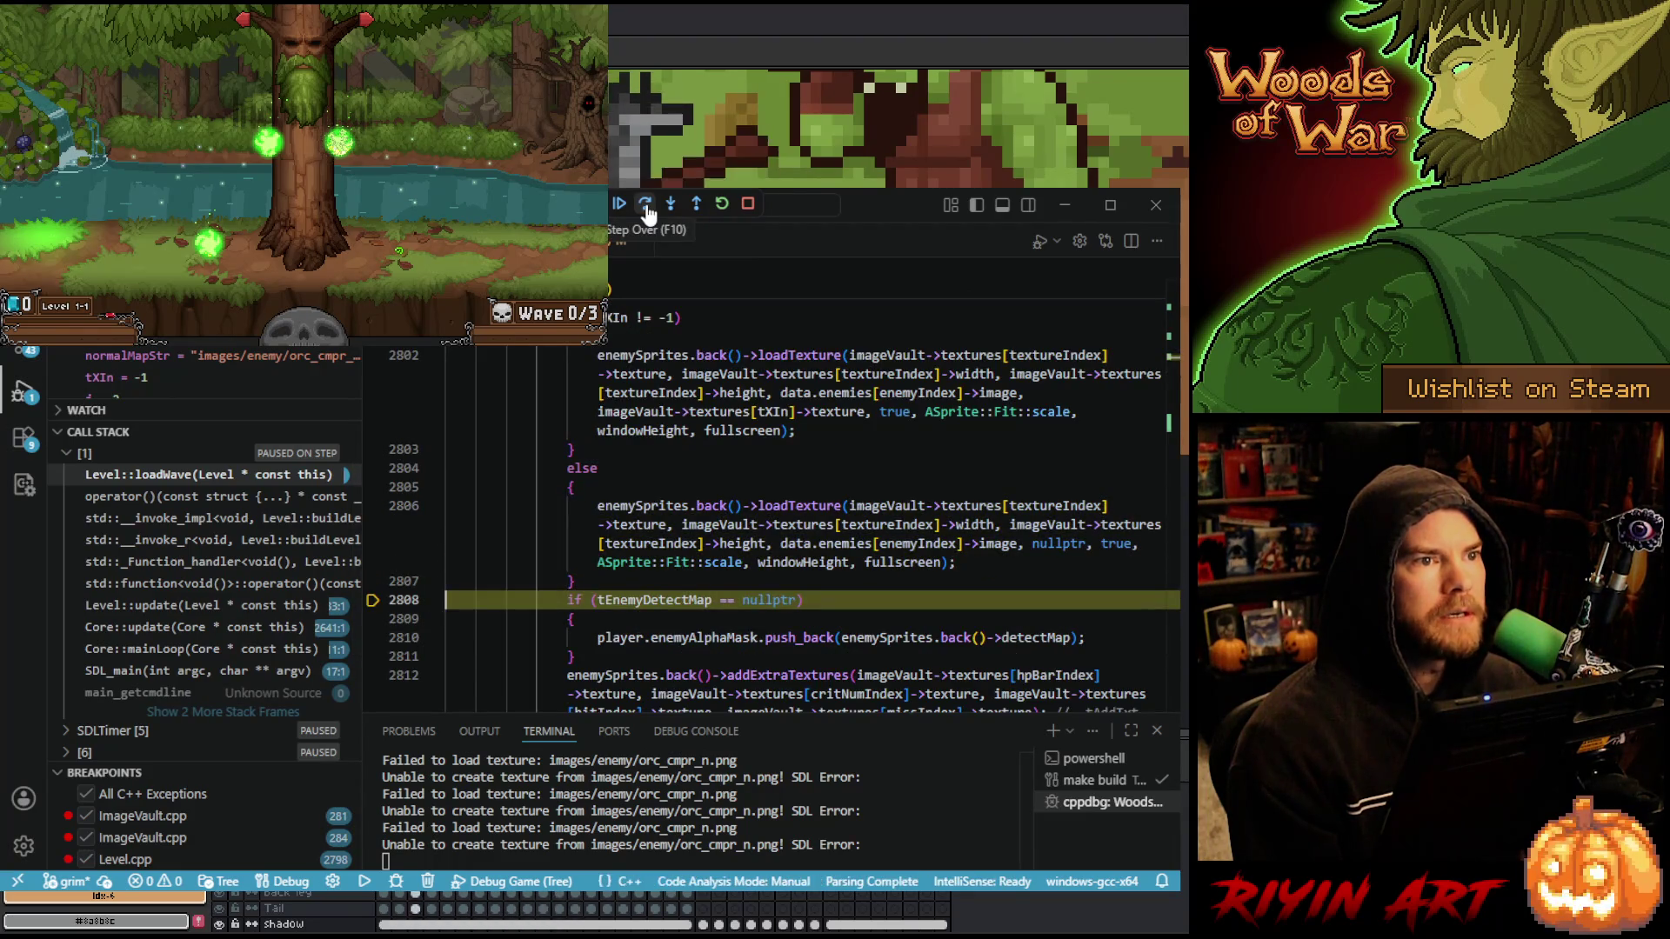
left_click(620, 204)
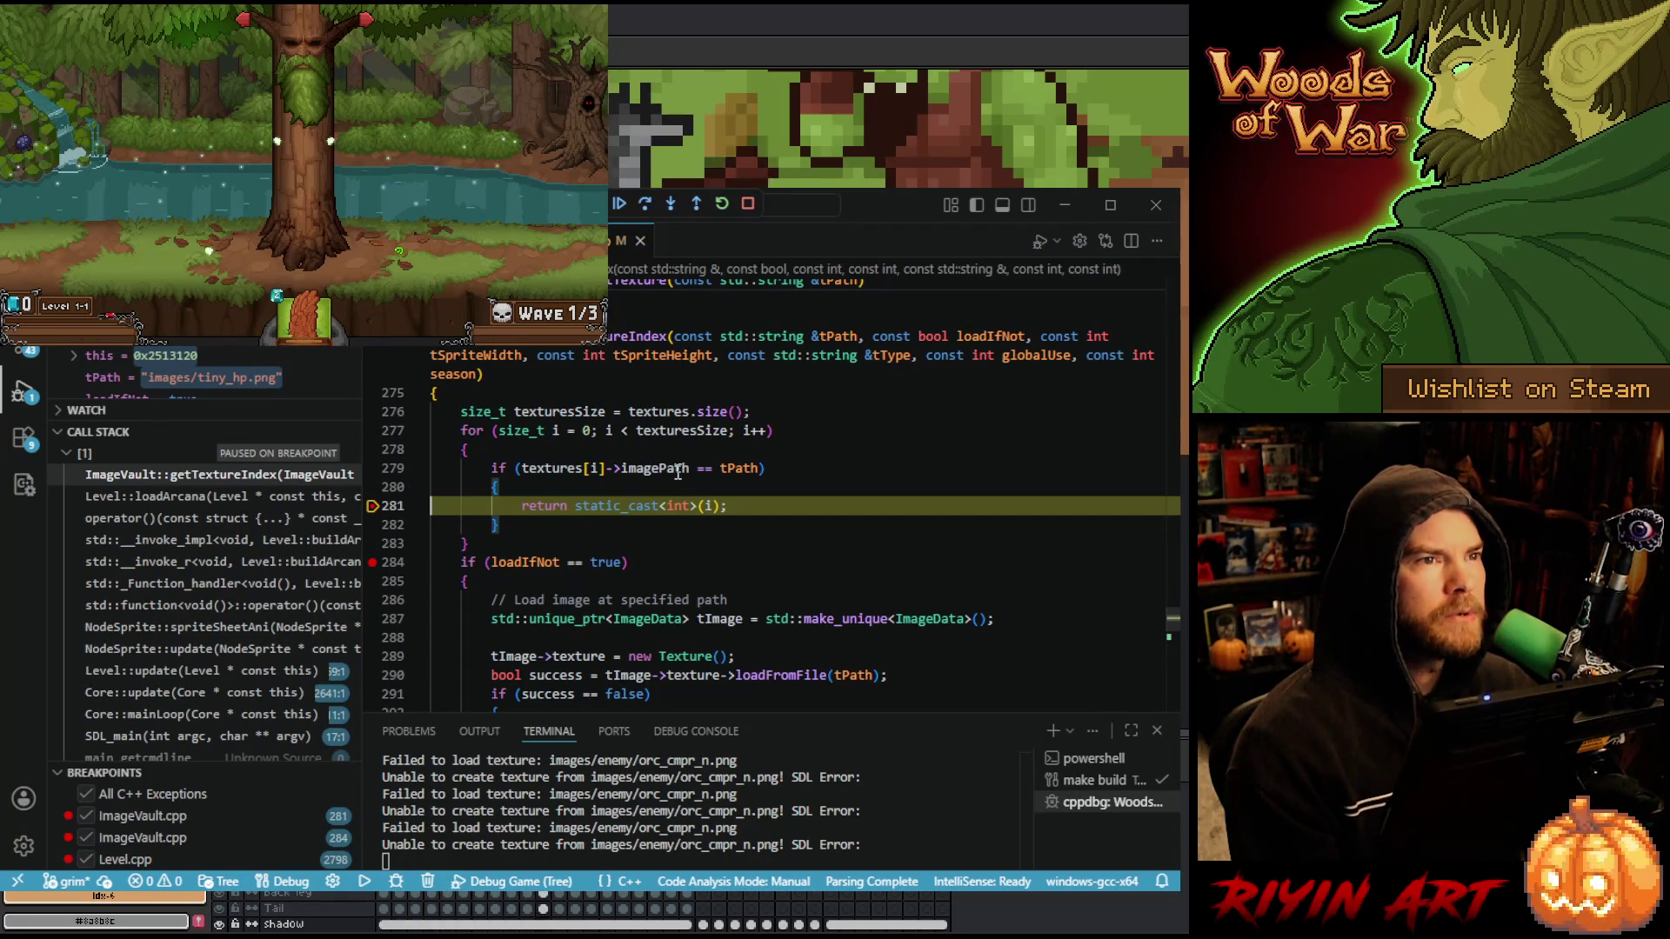
- Continue to the regrowth_n.png lookup and confirm loadIfNot is false, so it returns -1
mouse_move(678, 472)
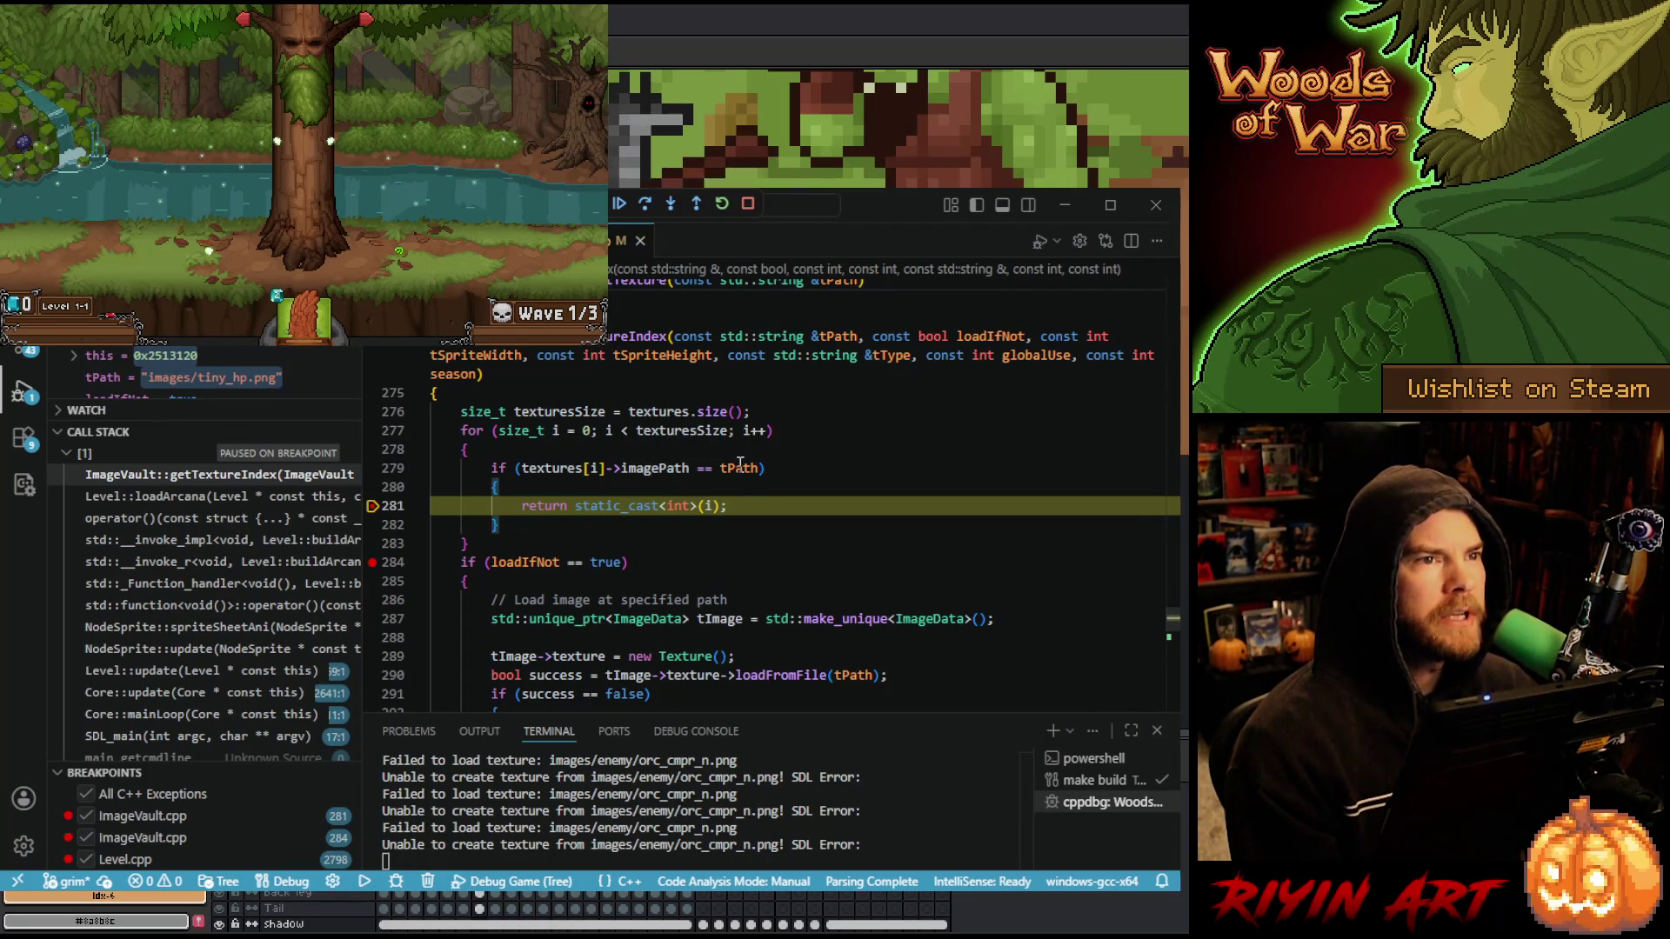
mouse_move(739, 464)
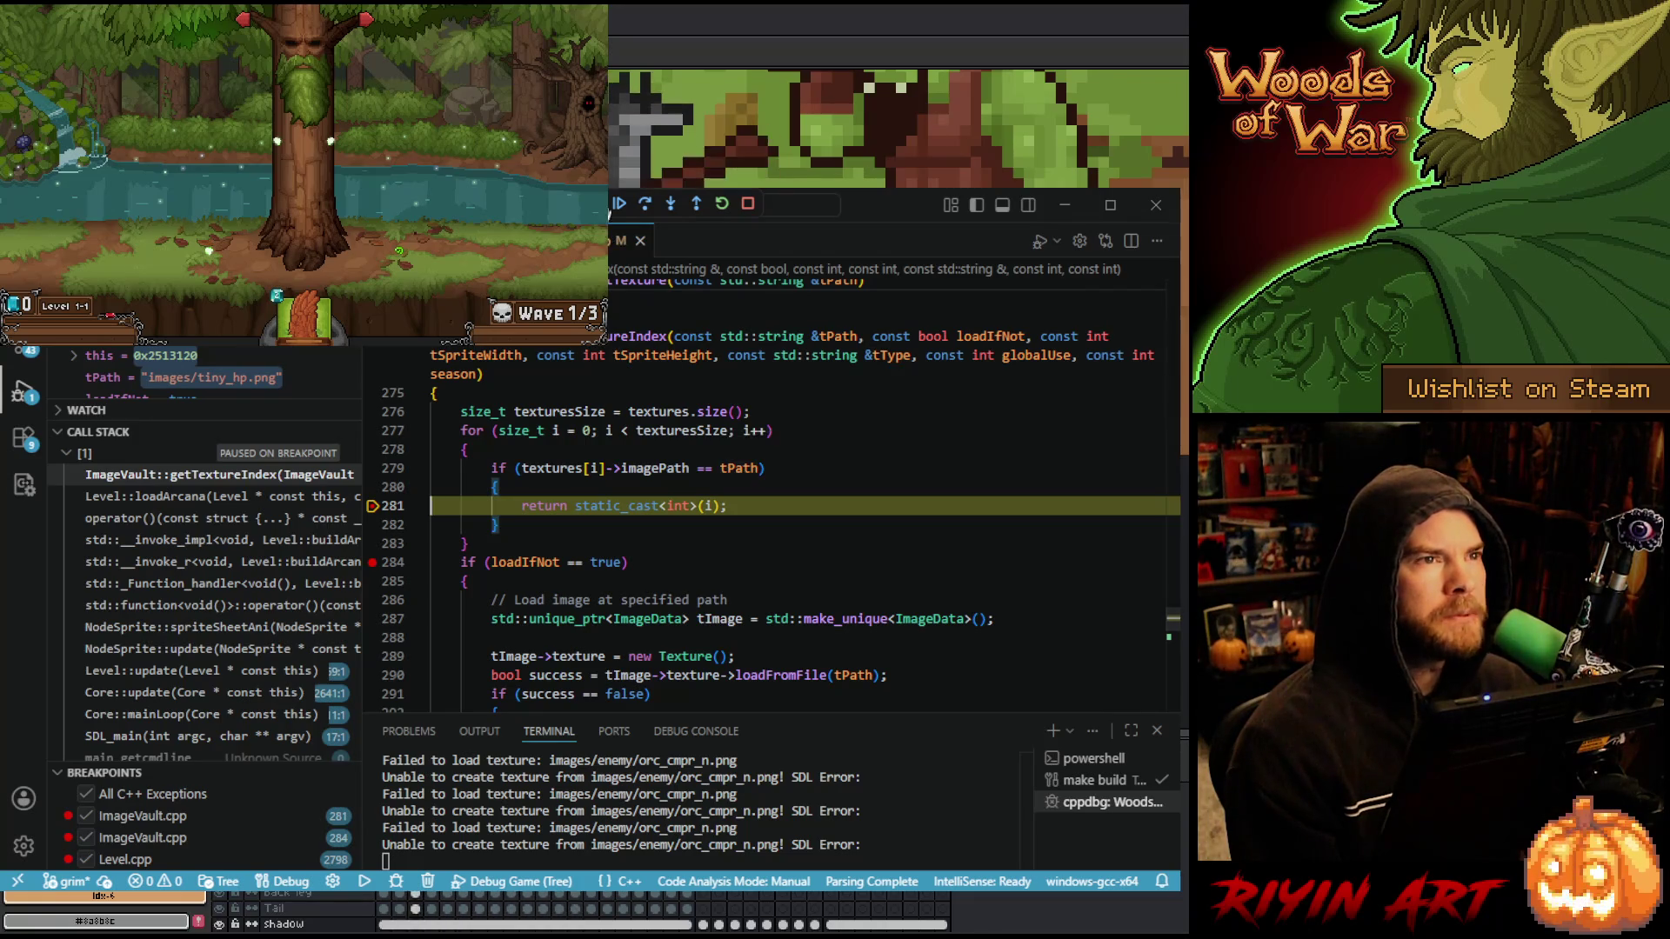
left_click(618, 205)
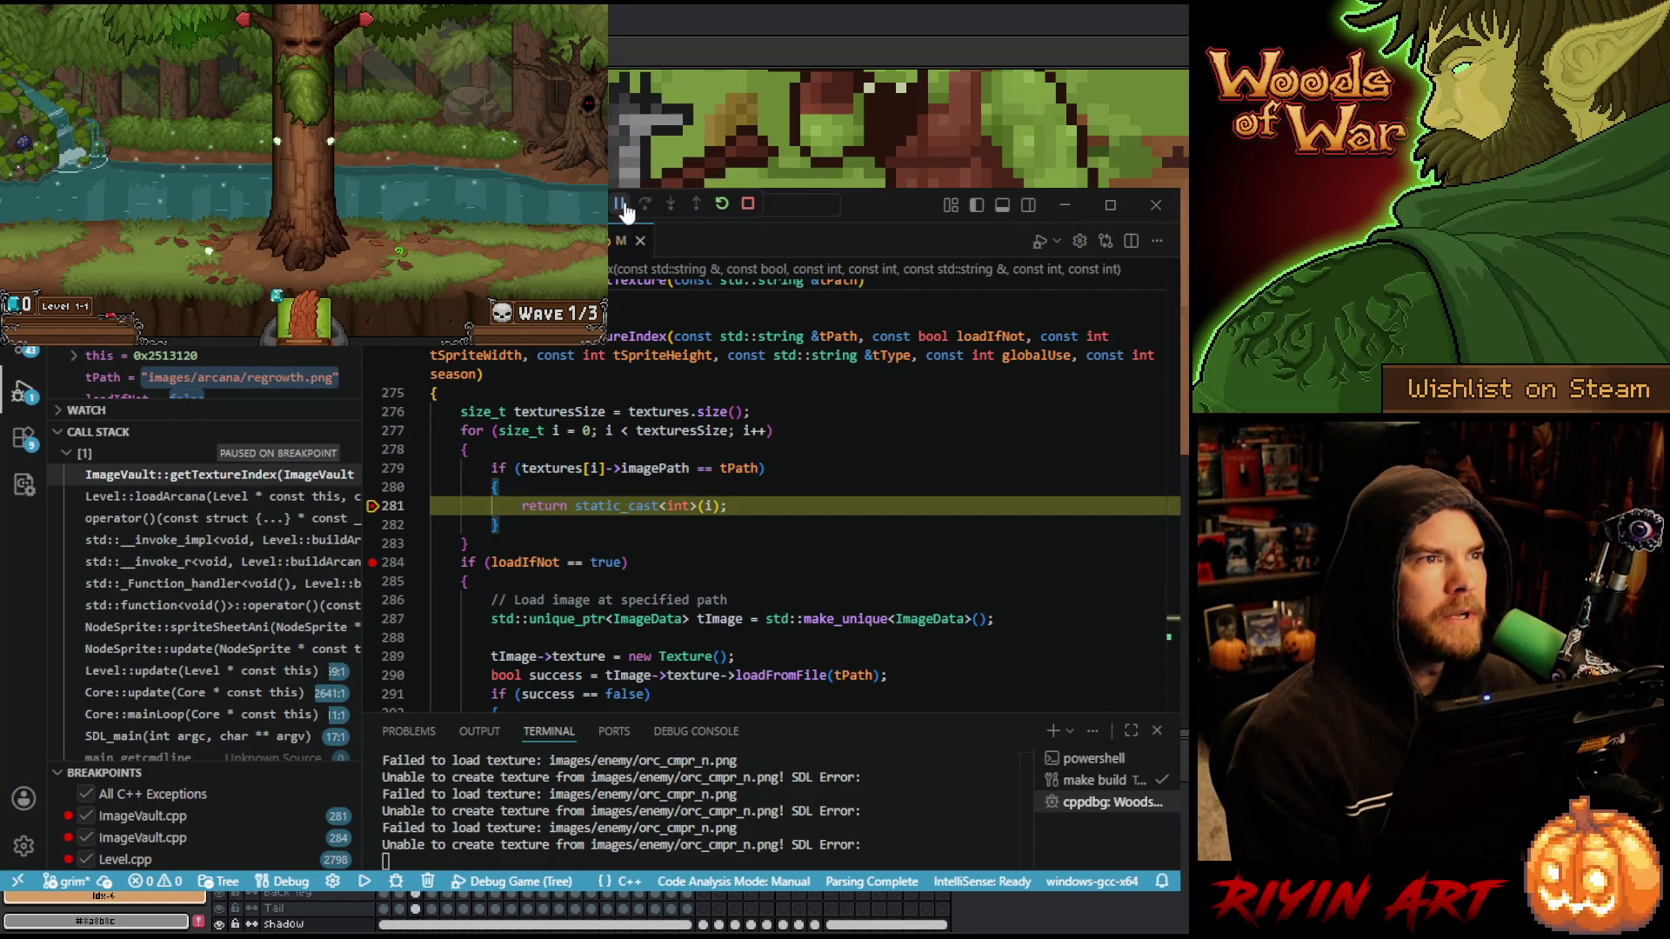
left_click(621, 205)
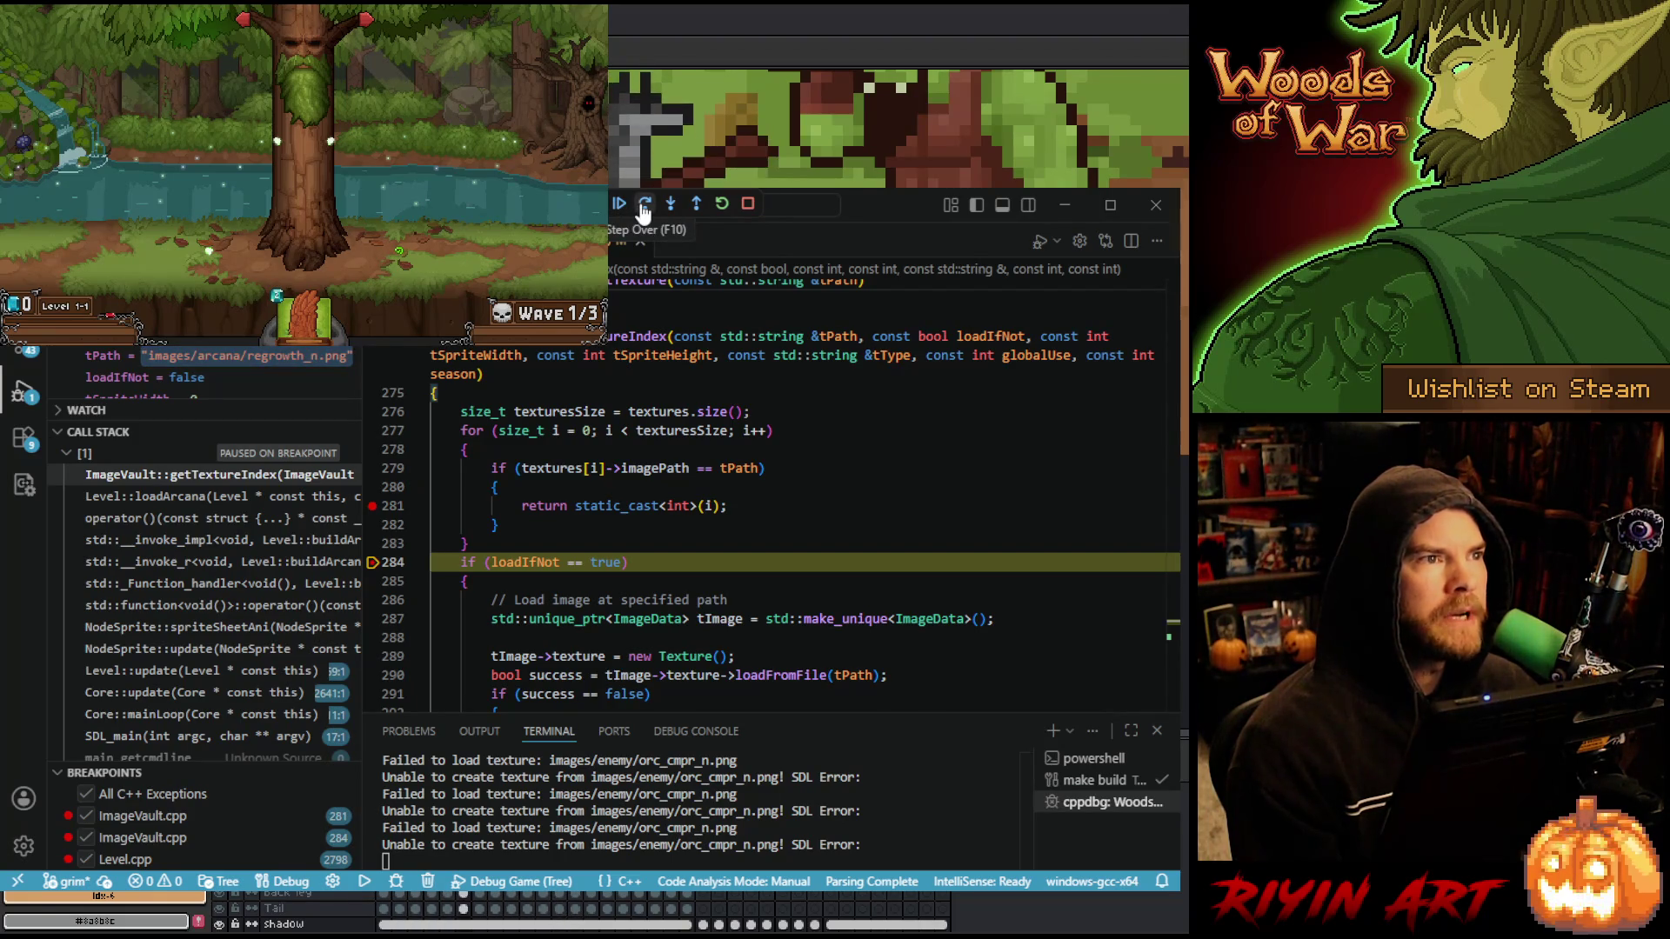
left_click(644, 206)
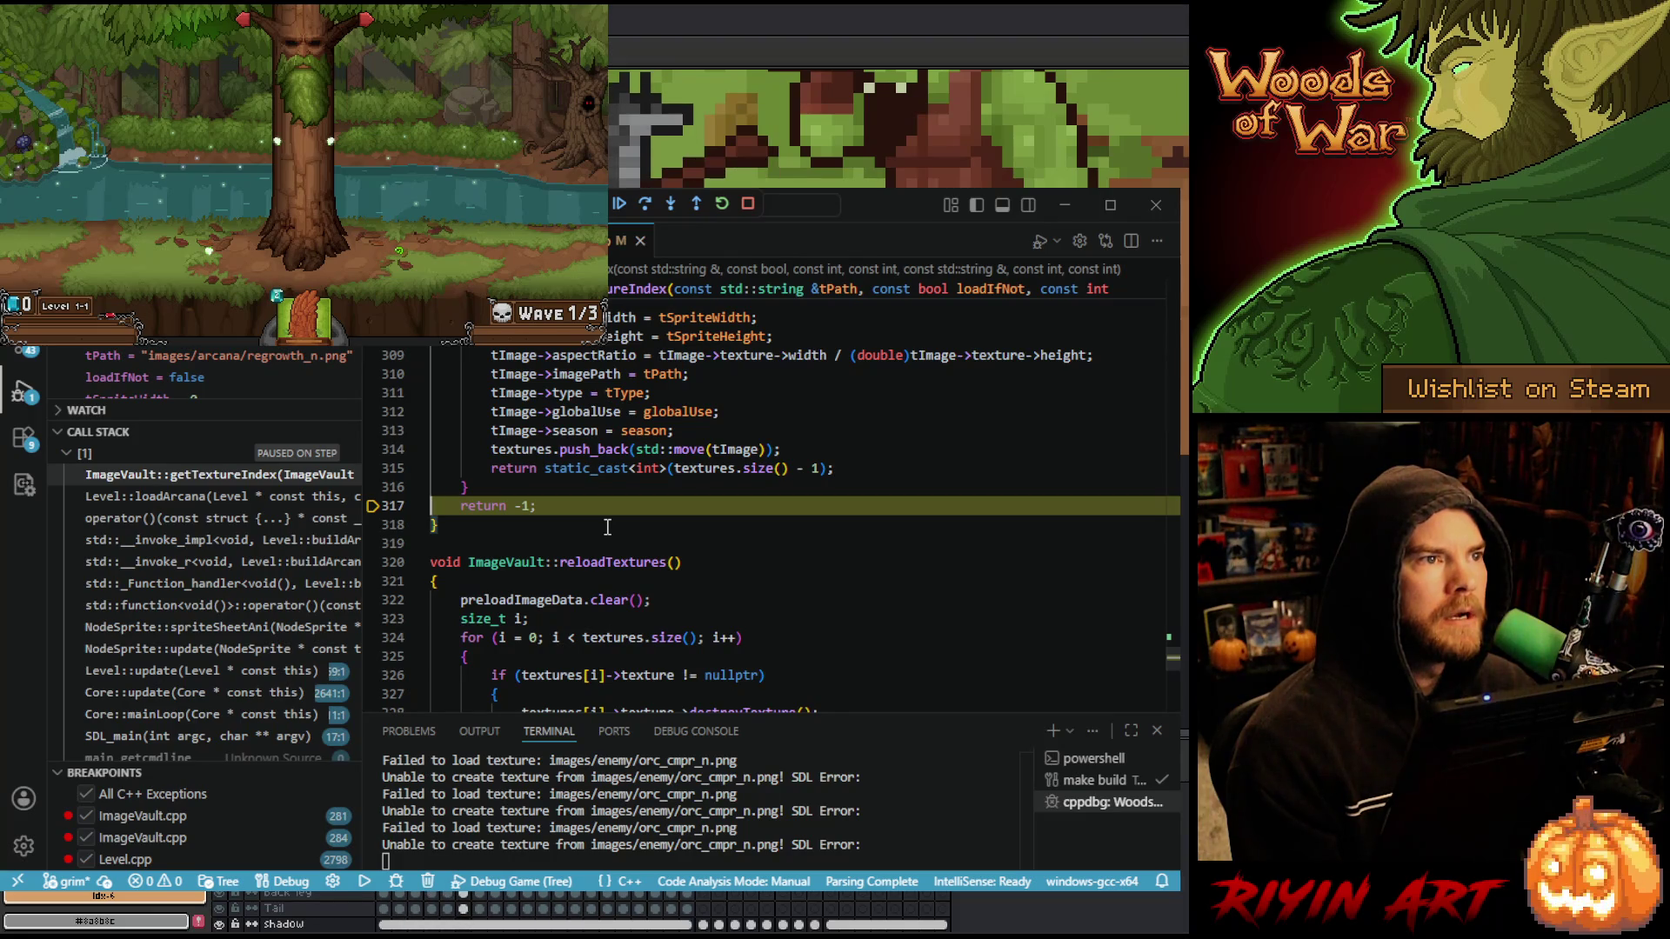
scroll(607, 528, "up", 5)
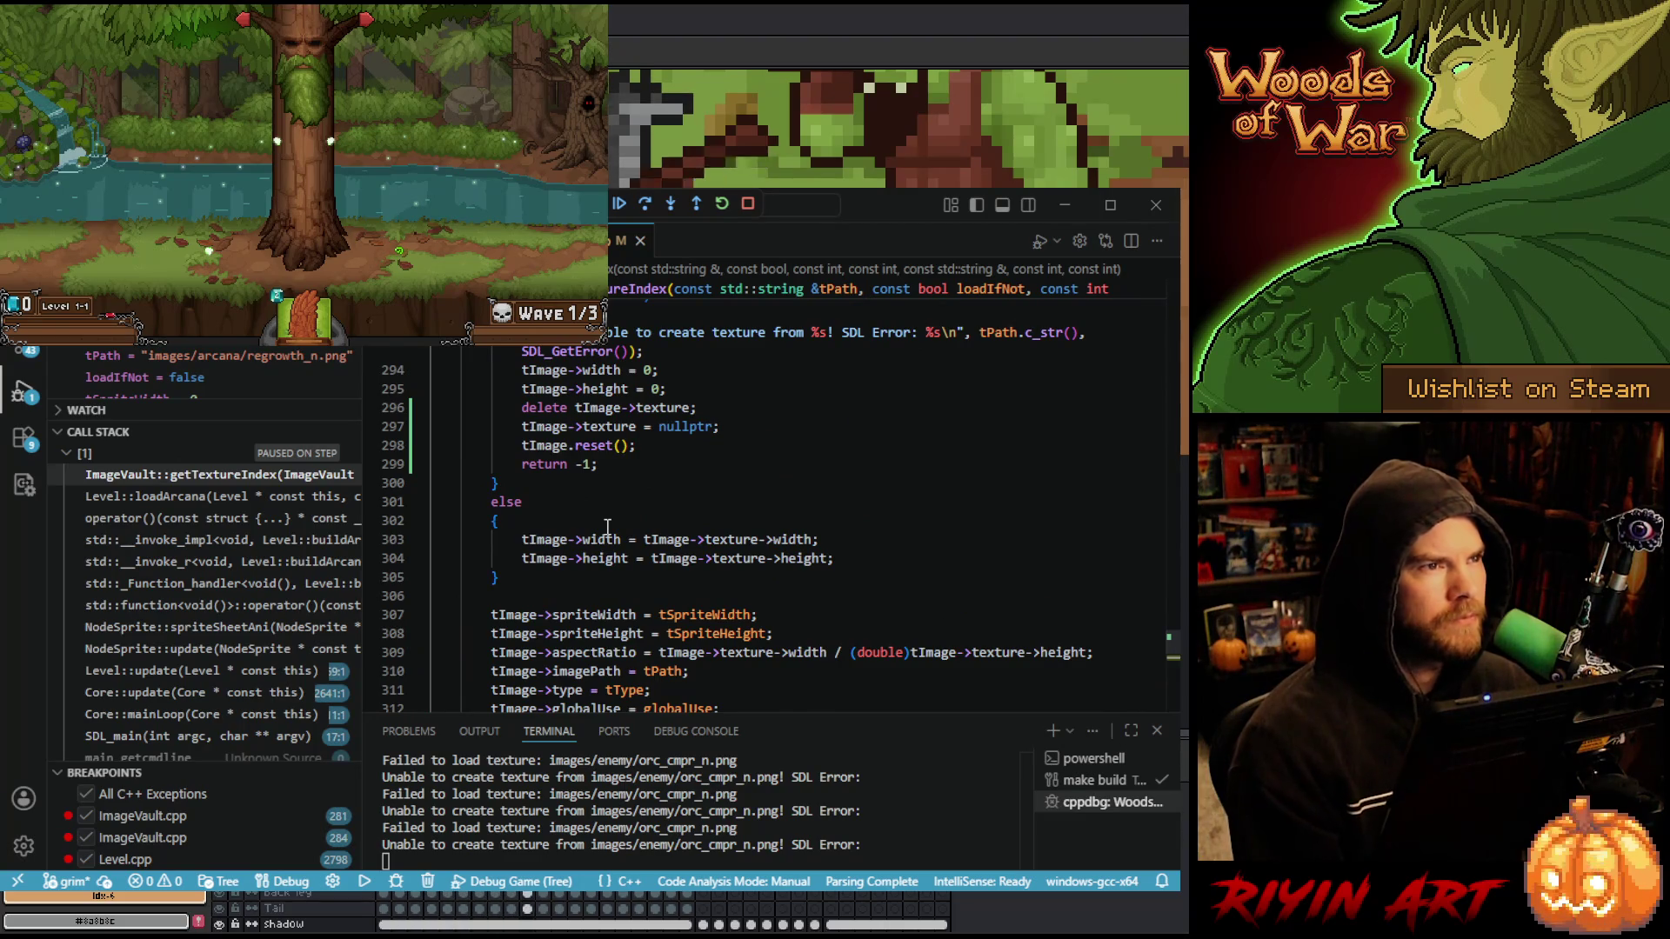
scroll(633, 530, "up", 6)
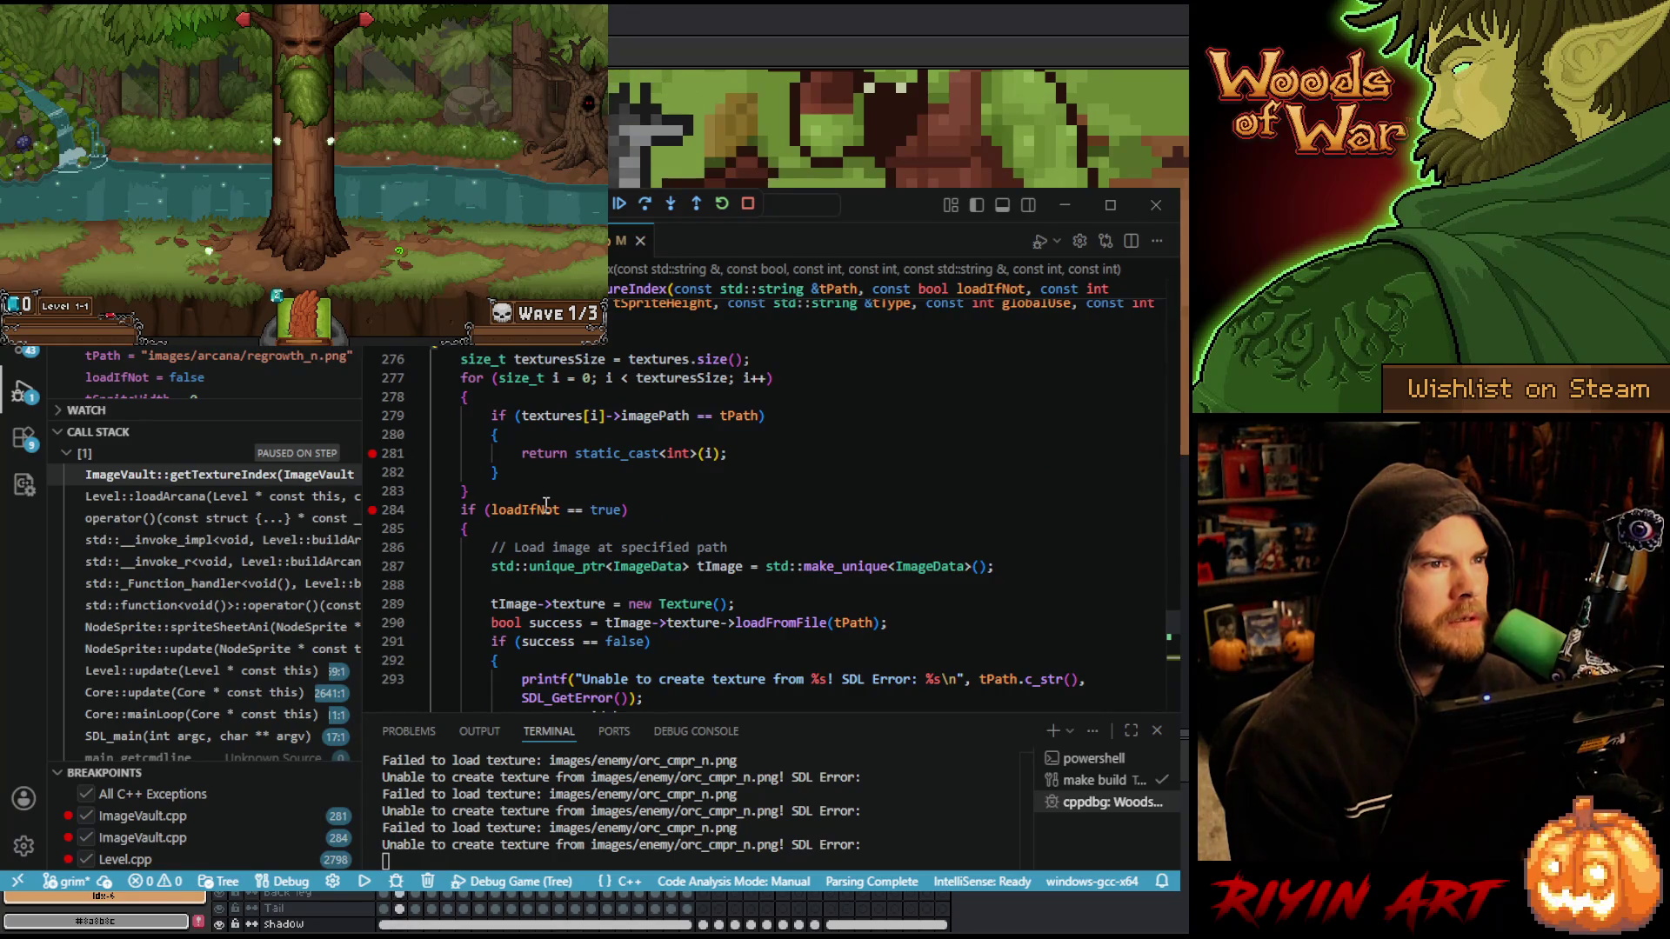
mouse_move(539, 513)
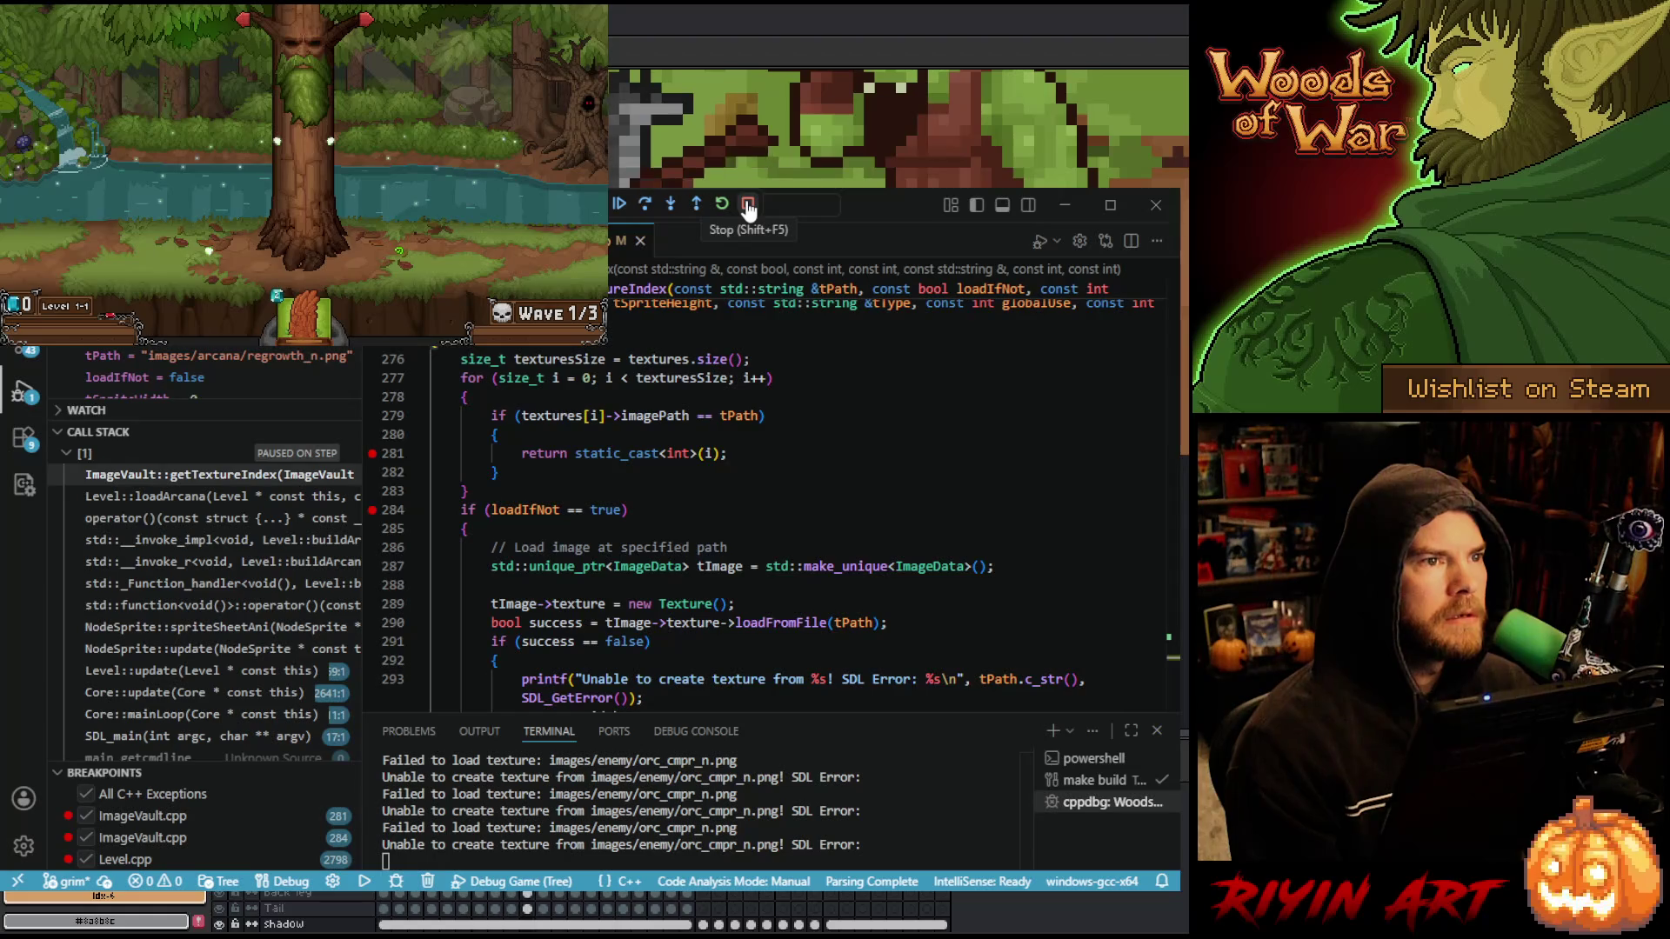
- Step out of getTextureIndex back into loadArcana
left_click(646, 205)
left_click(646, 204)
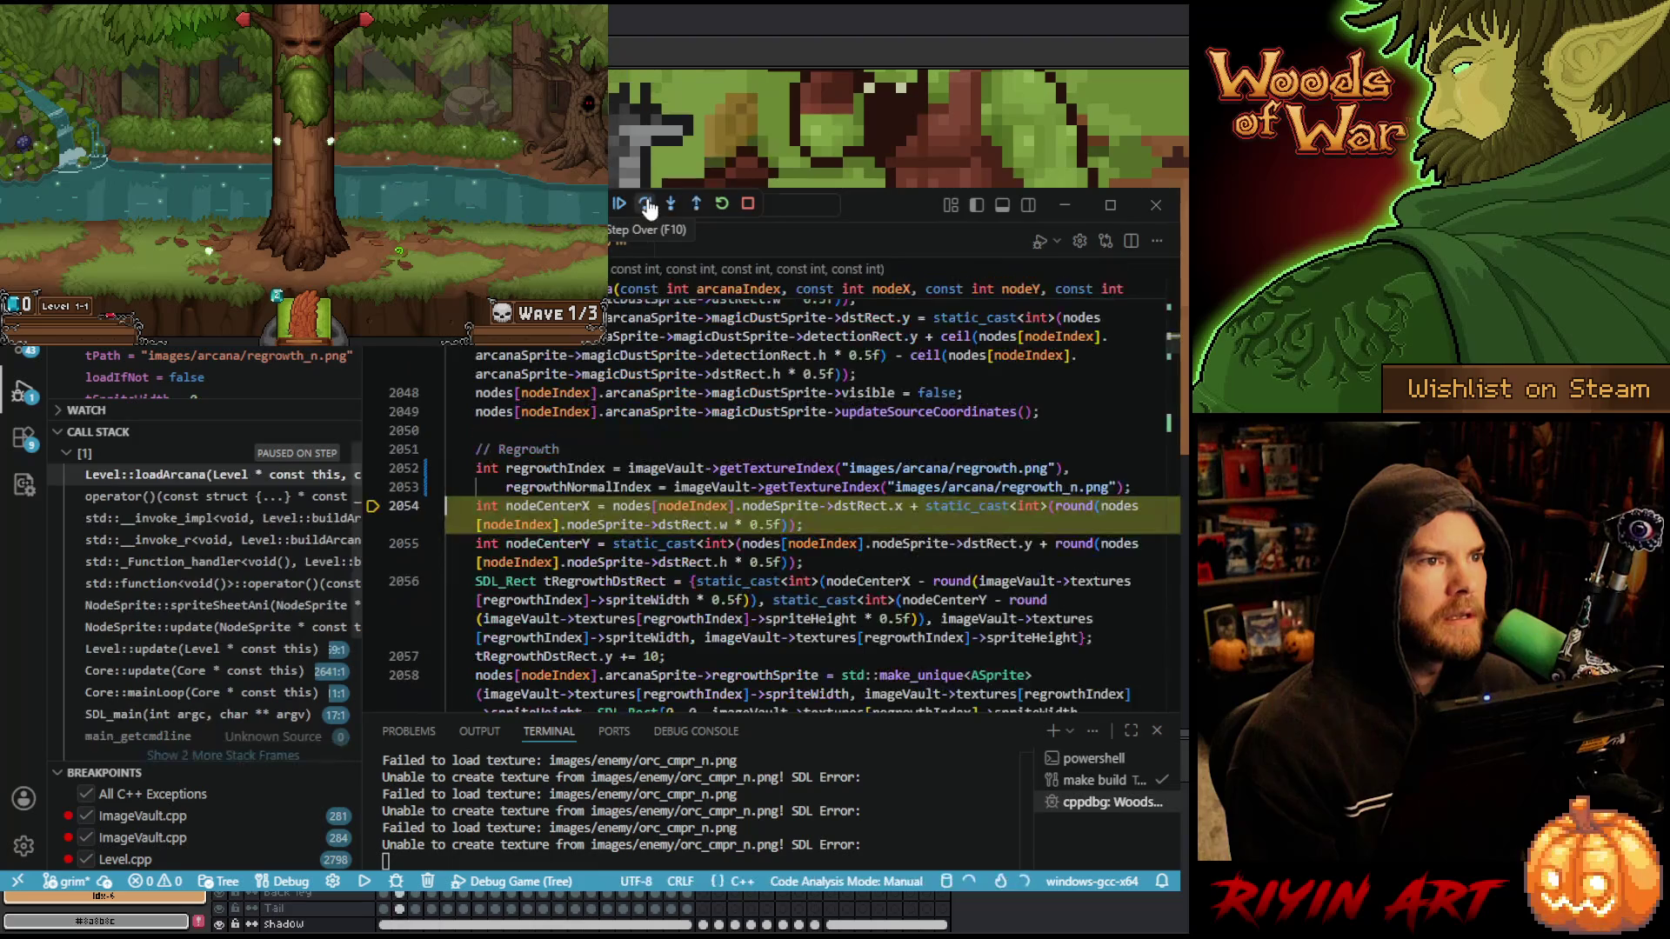
mouse_move(599, 489)
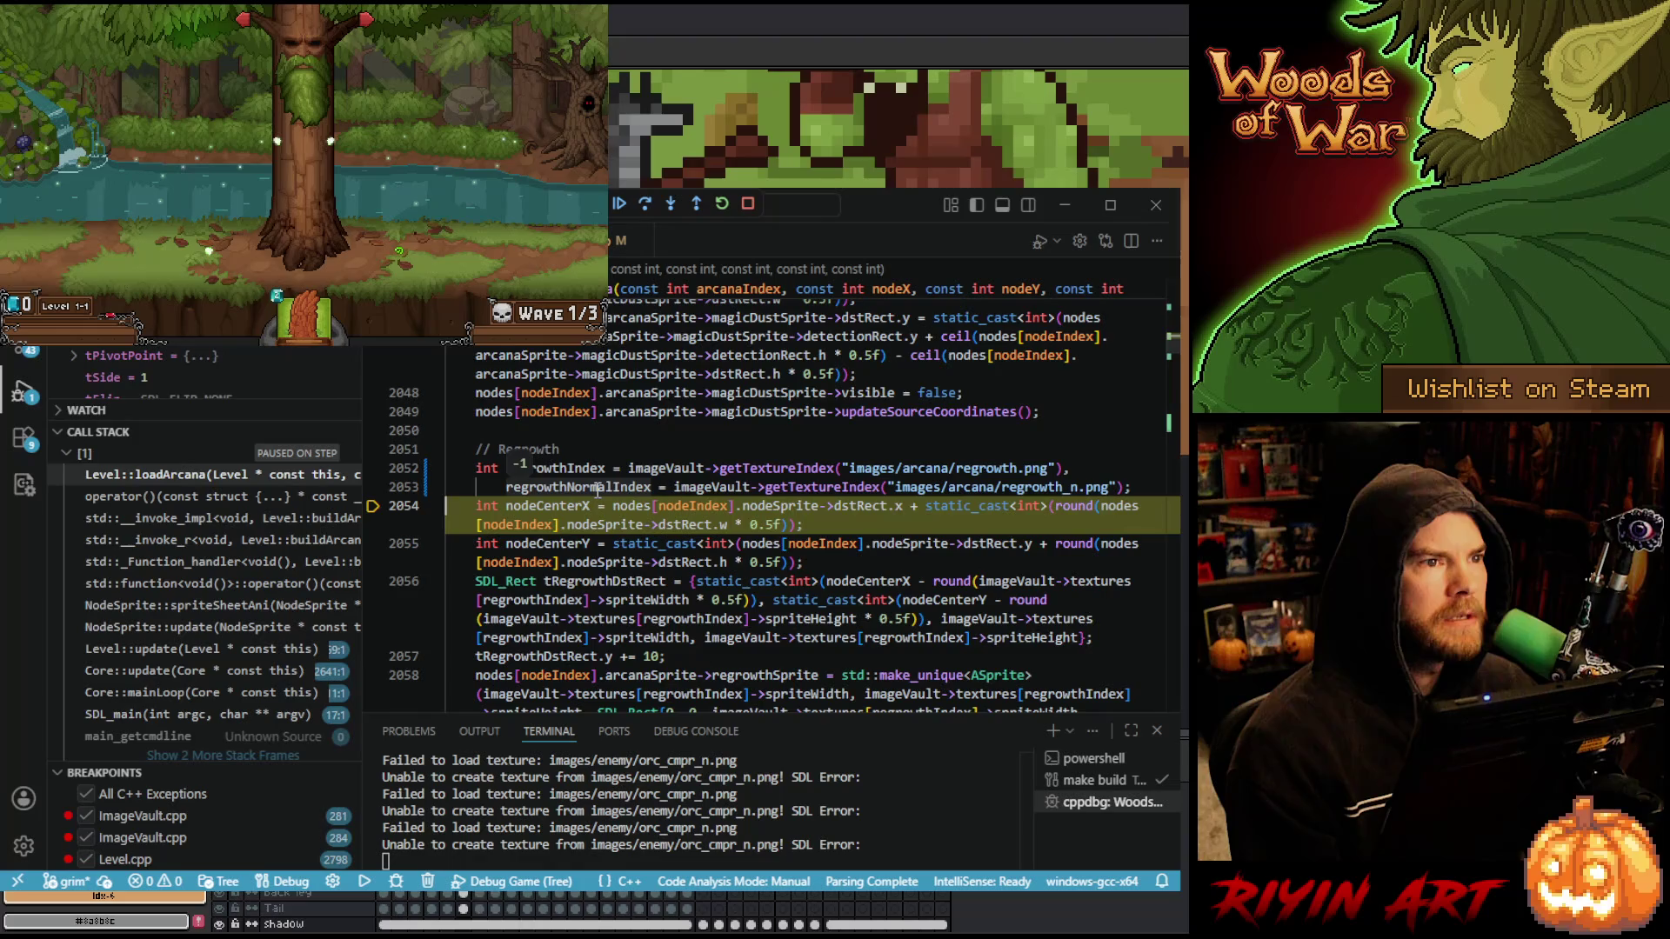
scroll(598, 489, "down", 3)
scroll(598, 489, "down", 1)
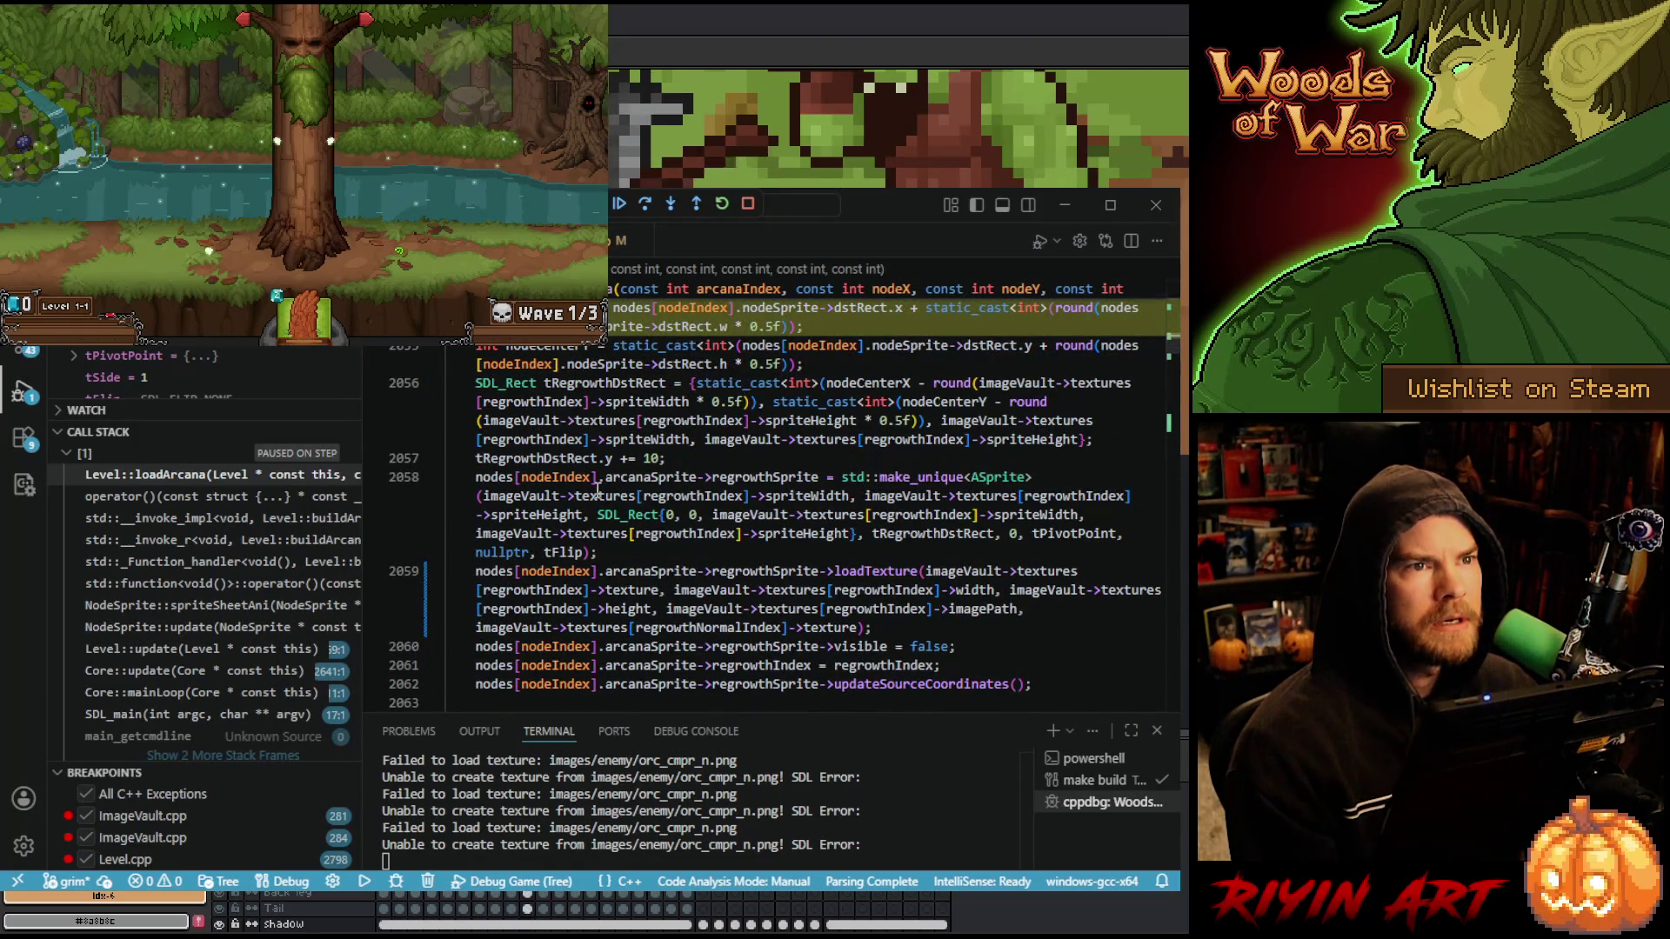
- Highlight the uses of regrowthIndex and regrowthNormalIndex in loadArcana
left_click(935, 511)
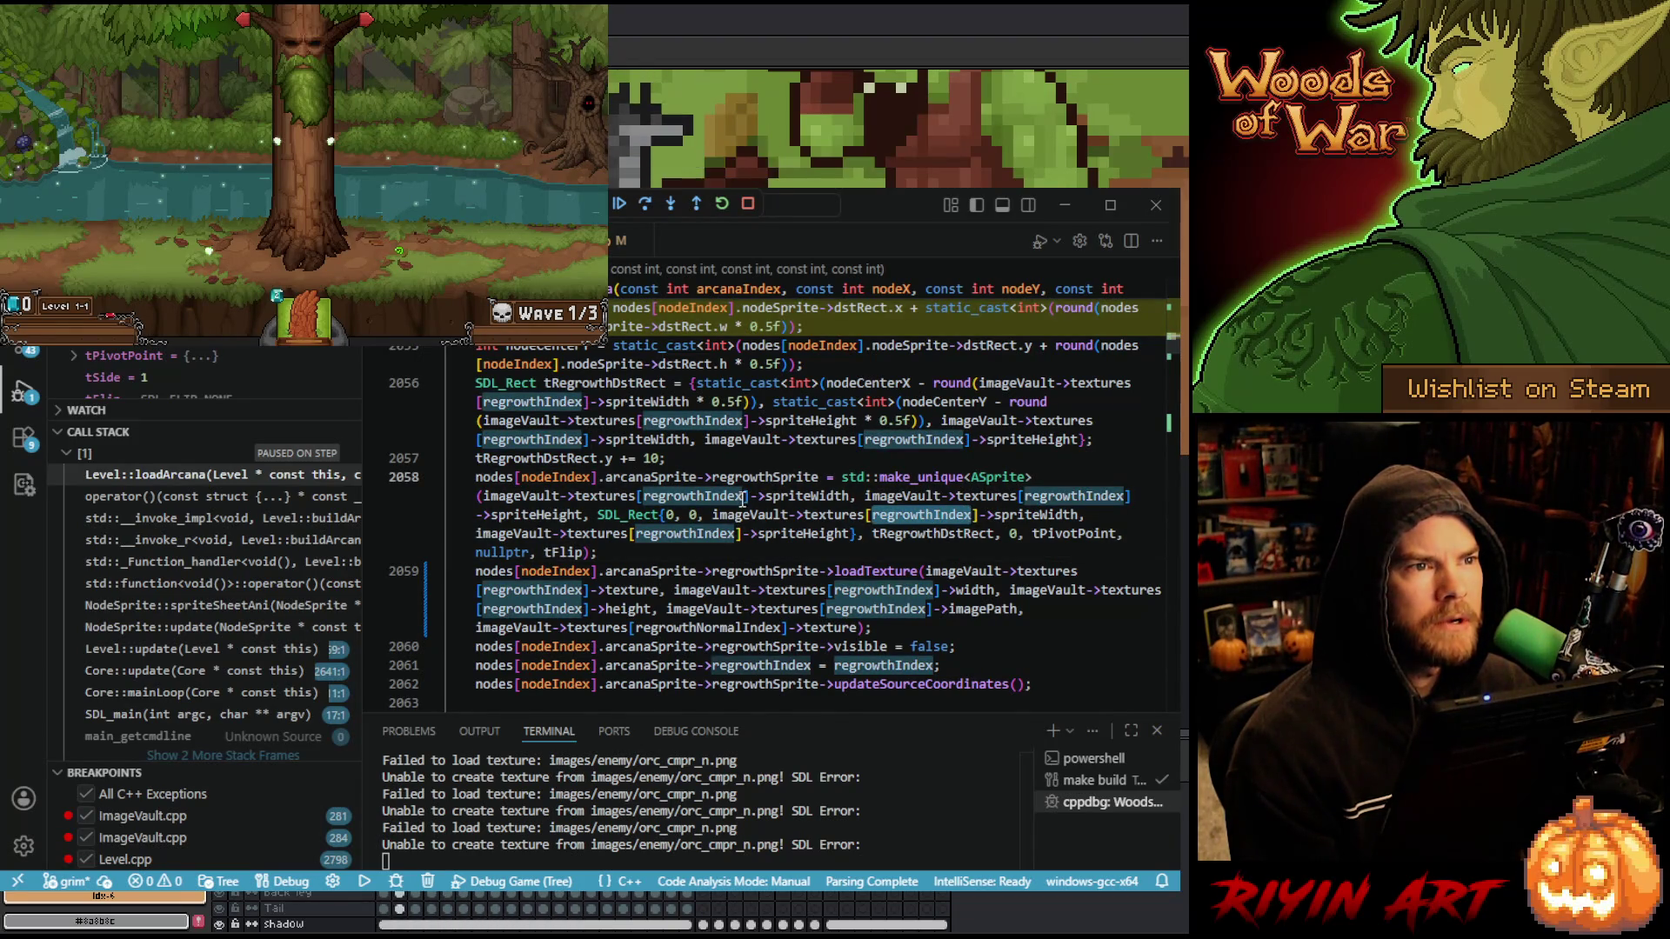
scroll(748, 499, "down", 1)
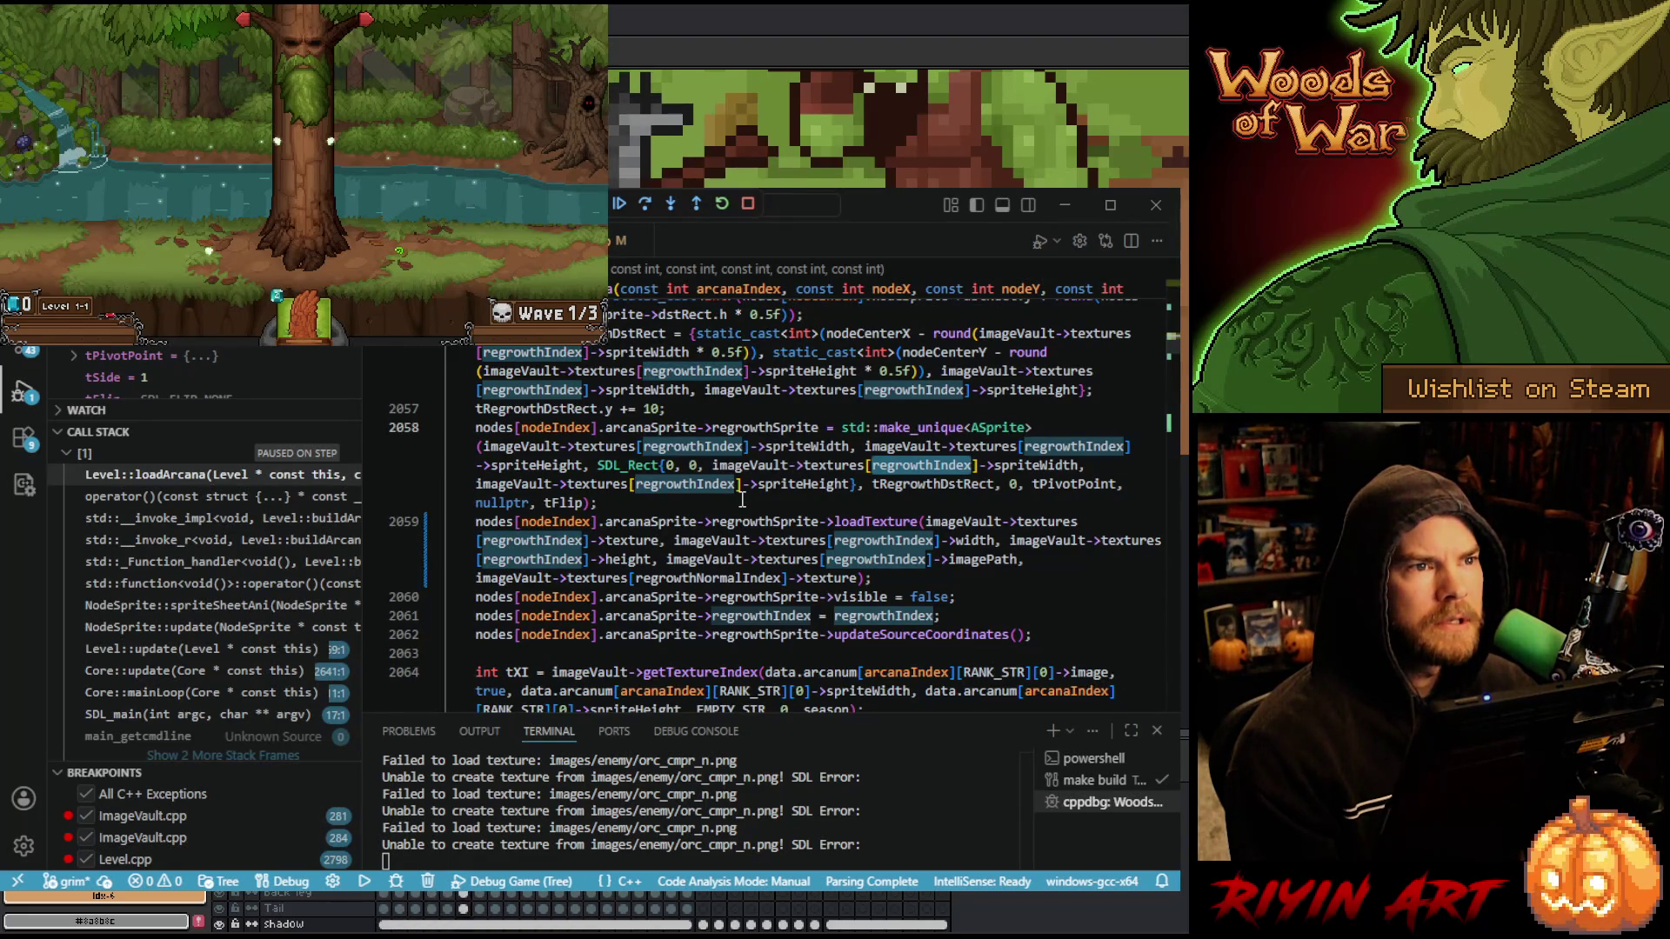
scroll(742, 501, "down", 2)
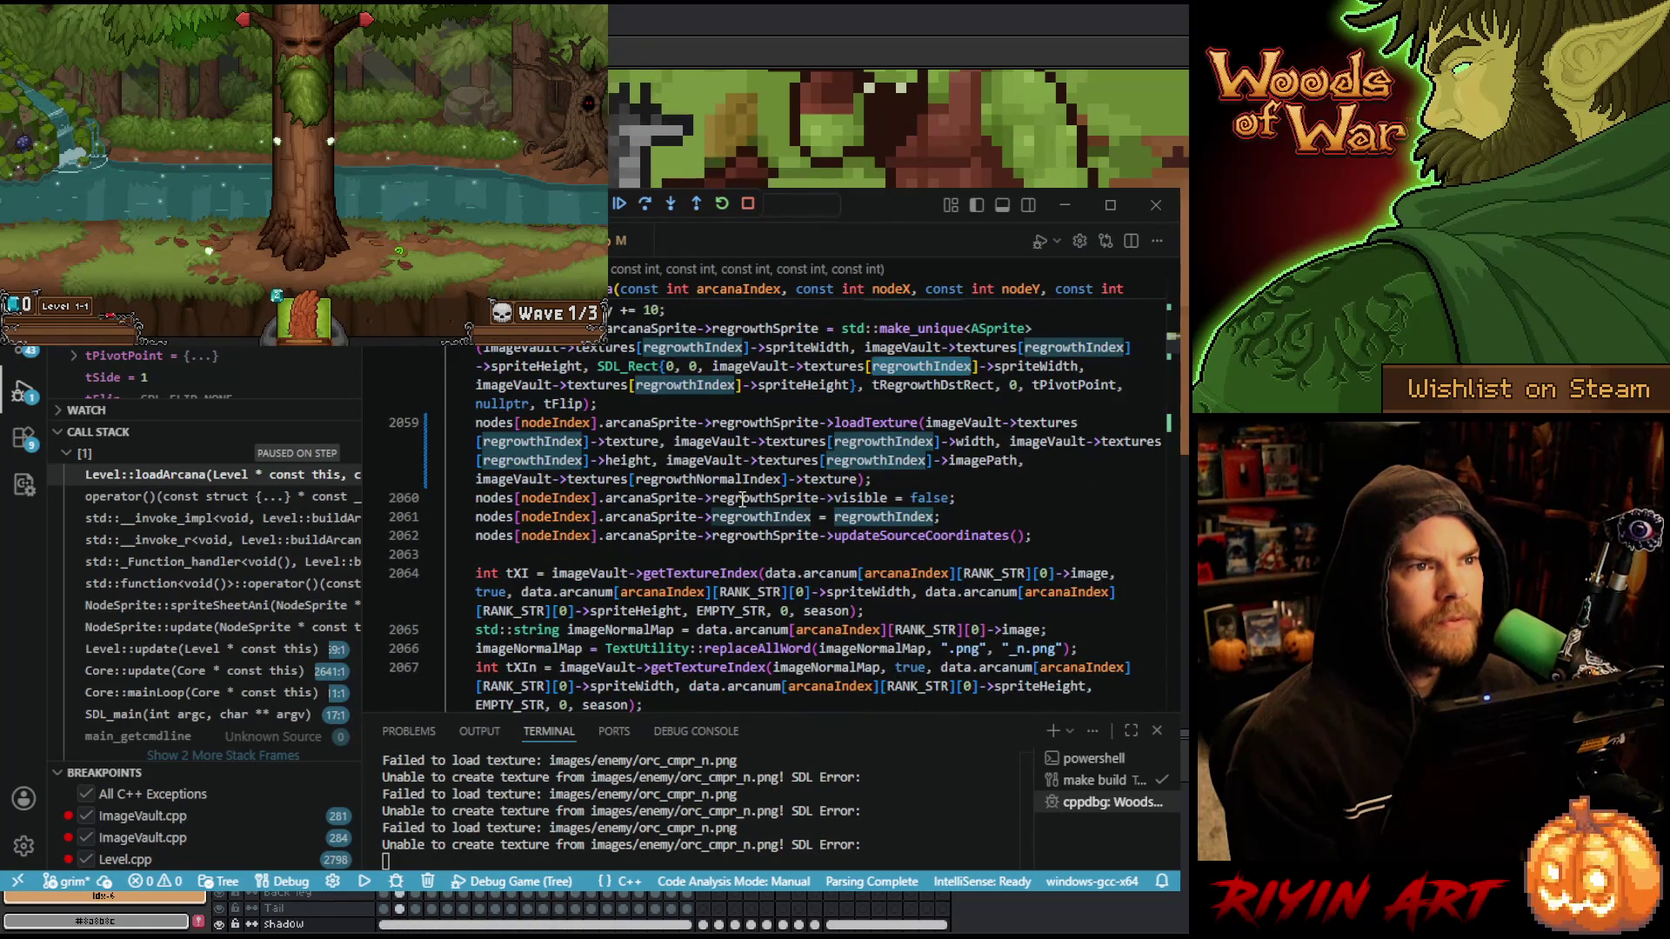
scroll(610, 551, "up", 1)
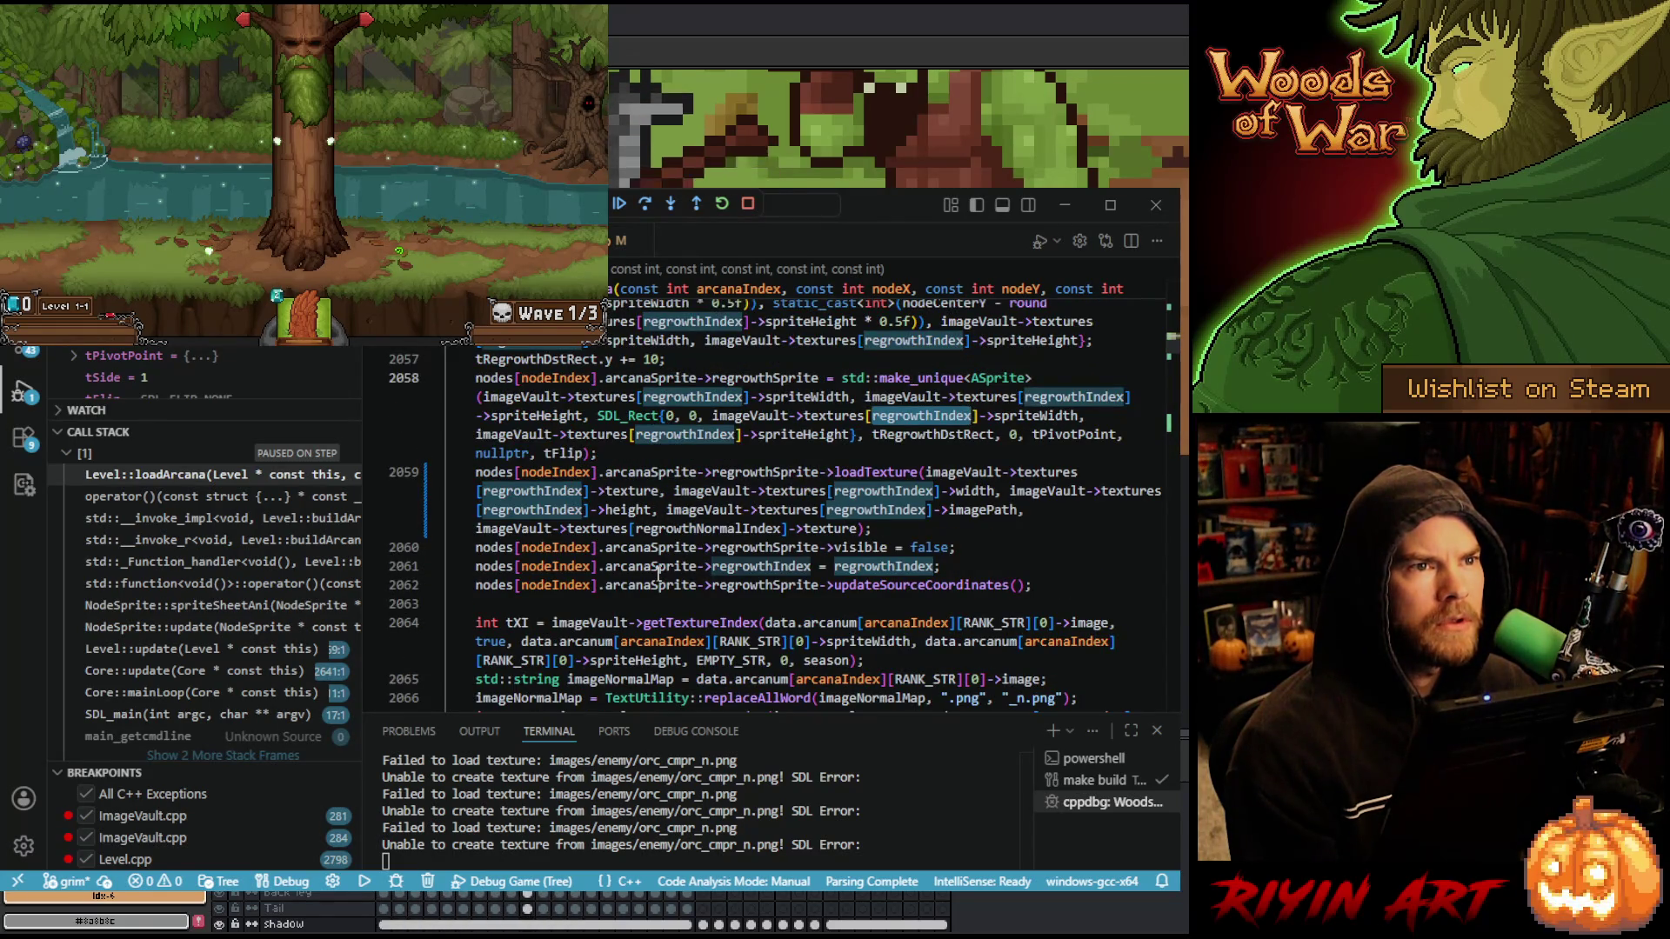
scroll(656, 572, "up", 3)
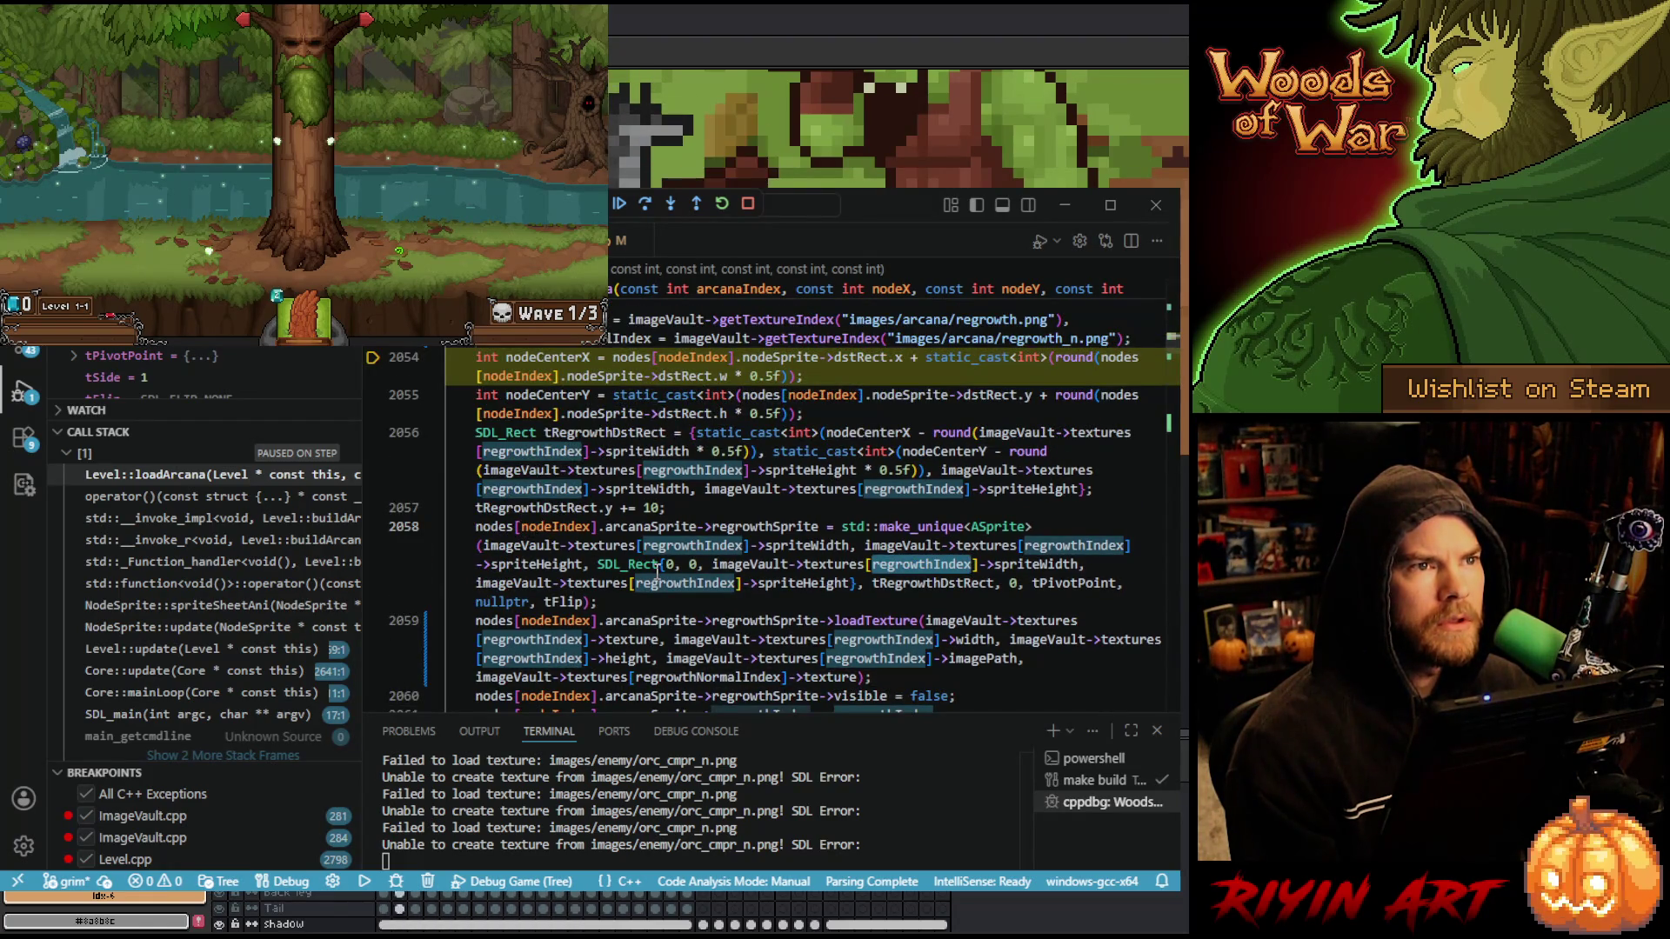
scroll(657, 570, "up", 2)
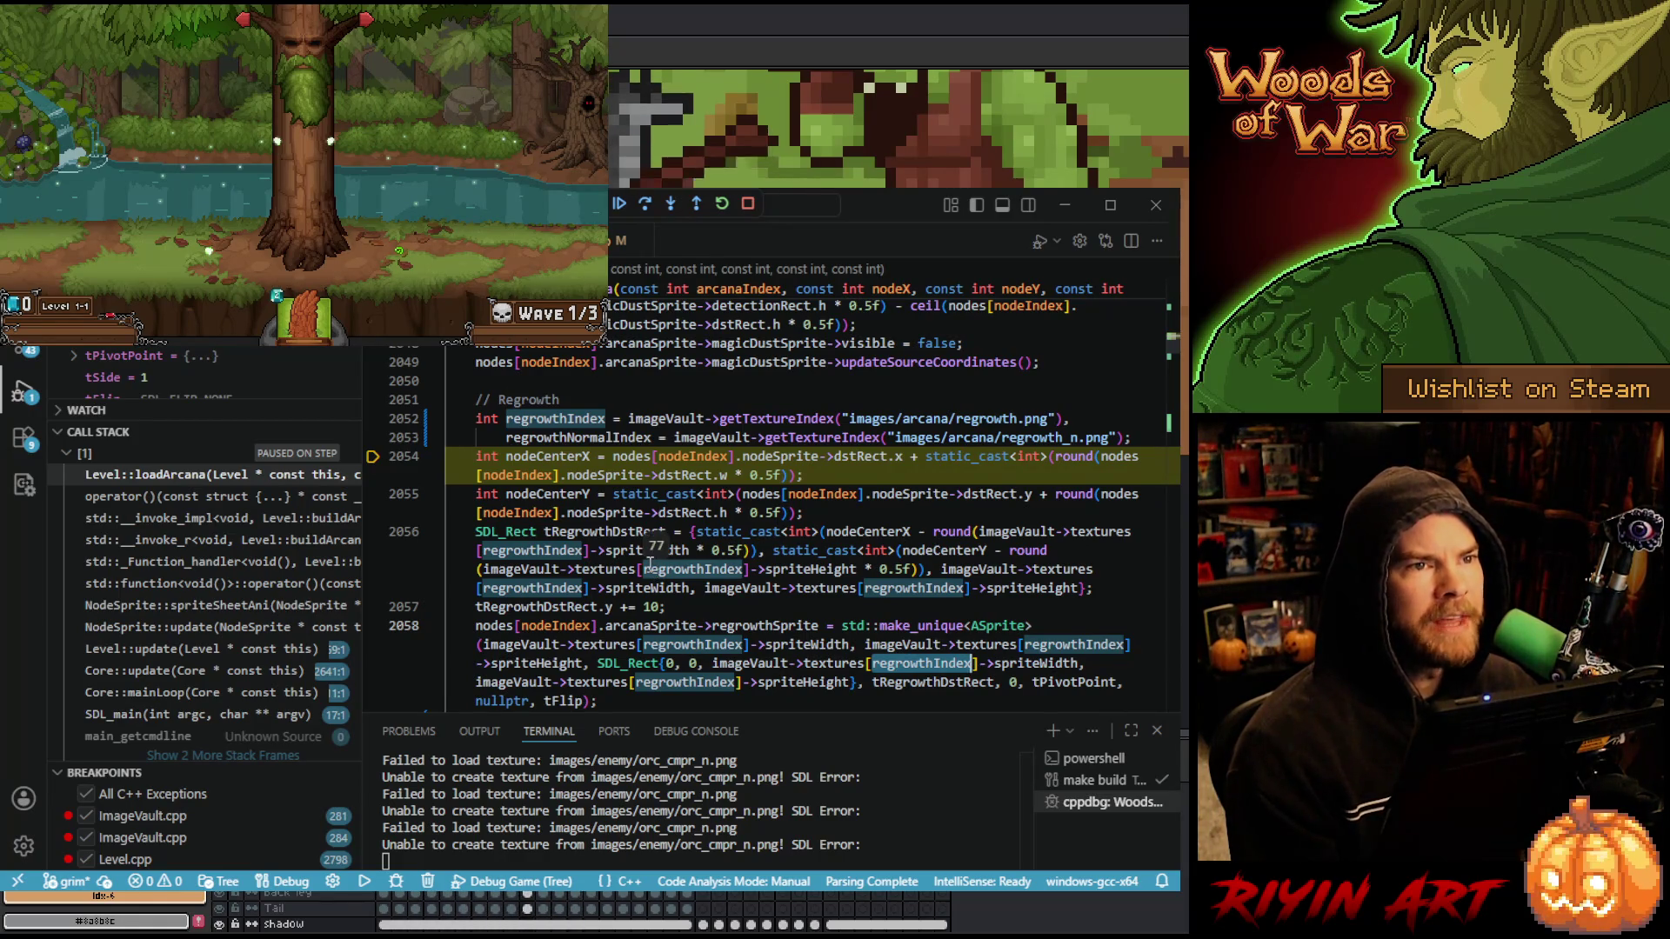
scroll(655, 564, "down", 2)
left_click(706, 677)
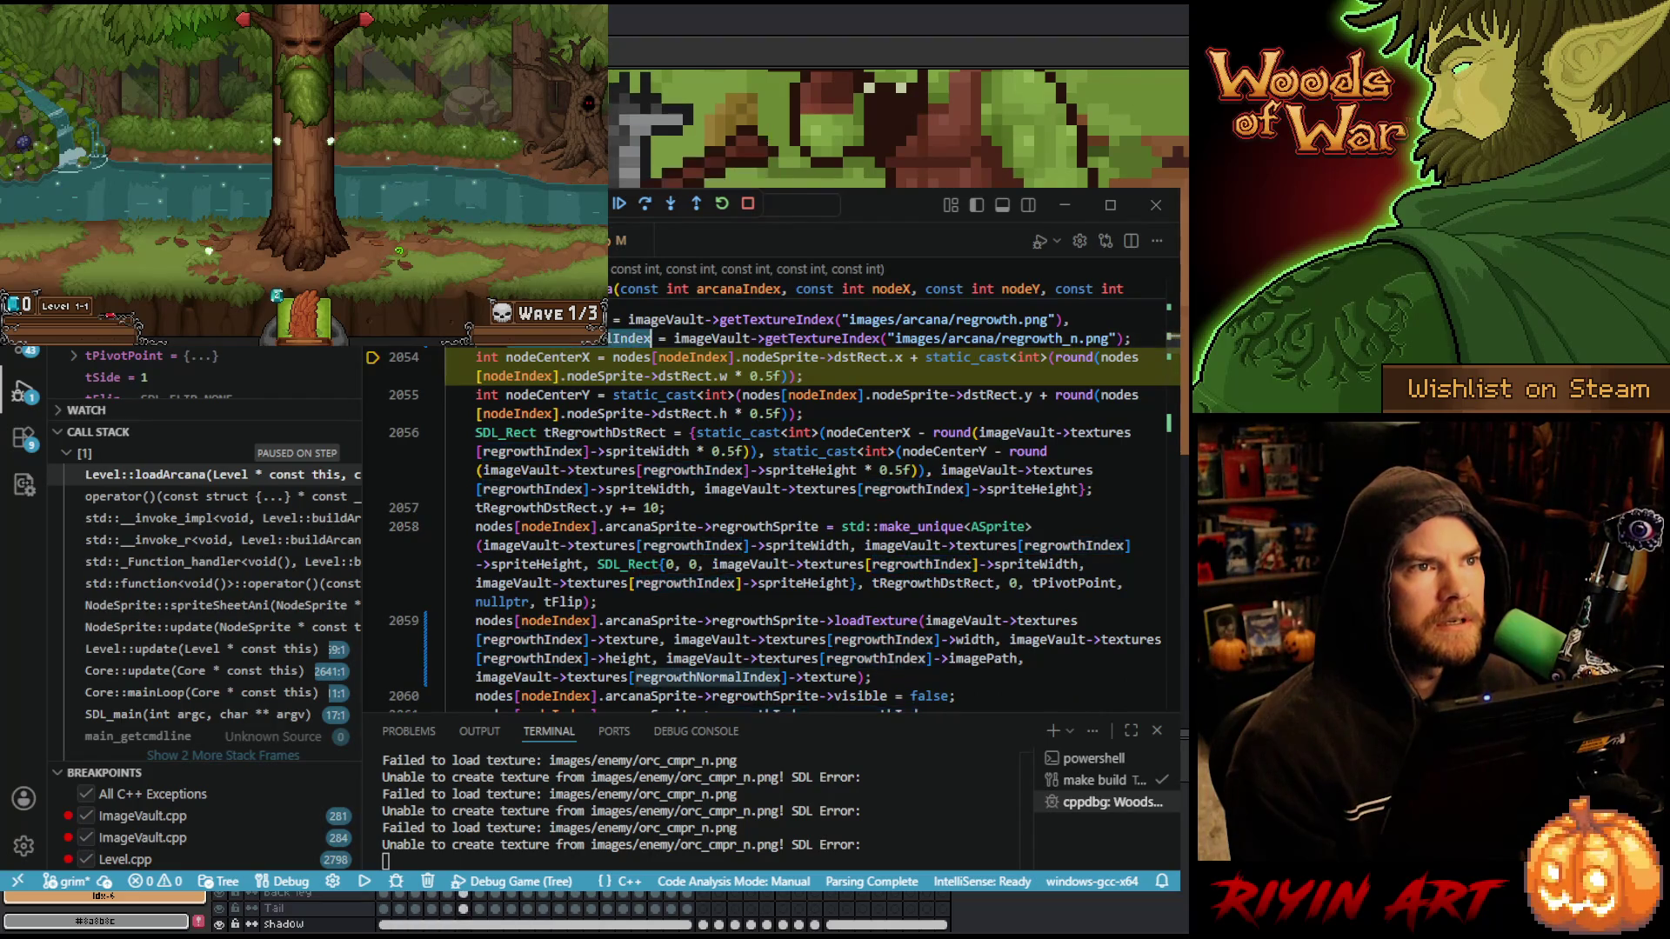
scroll(658, 501, "down", 2)
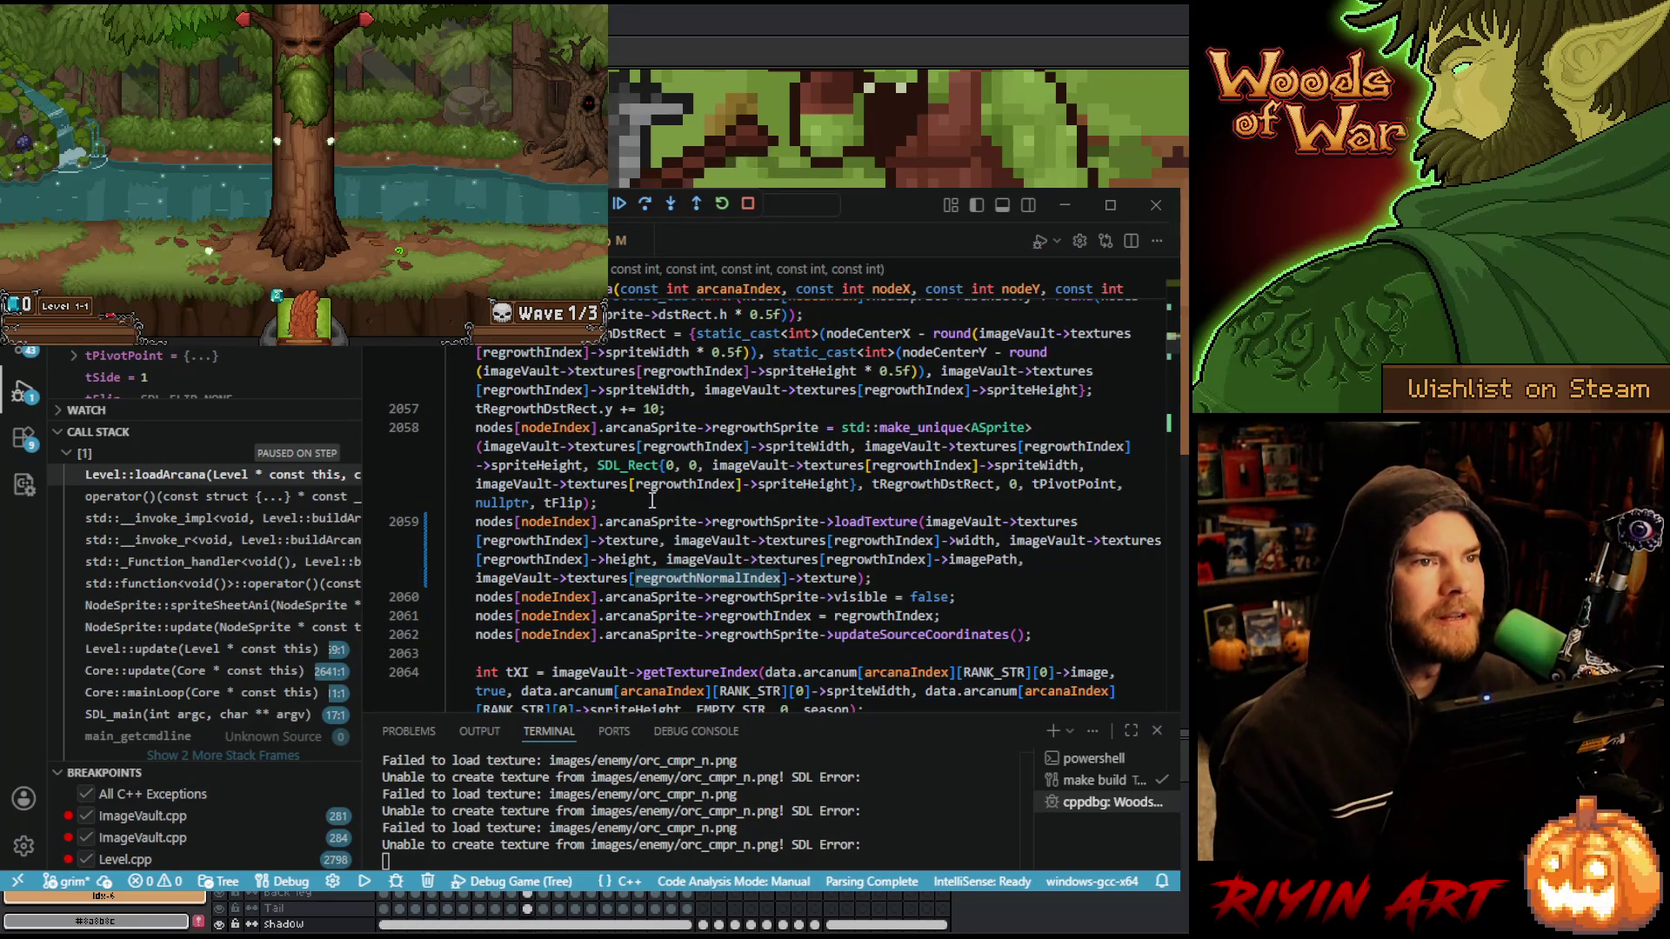
- Add a line after the regrowthSprite loadTexture call and paste a duplicate of it
left_click(901, 572)
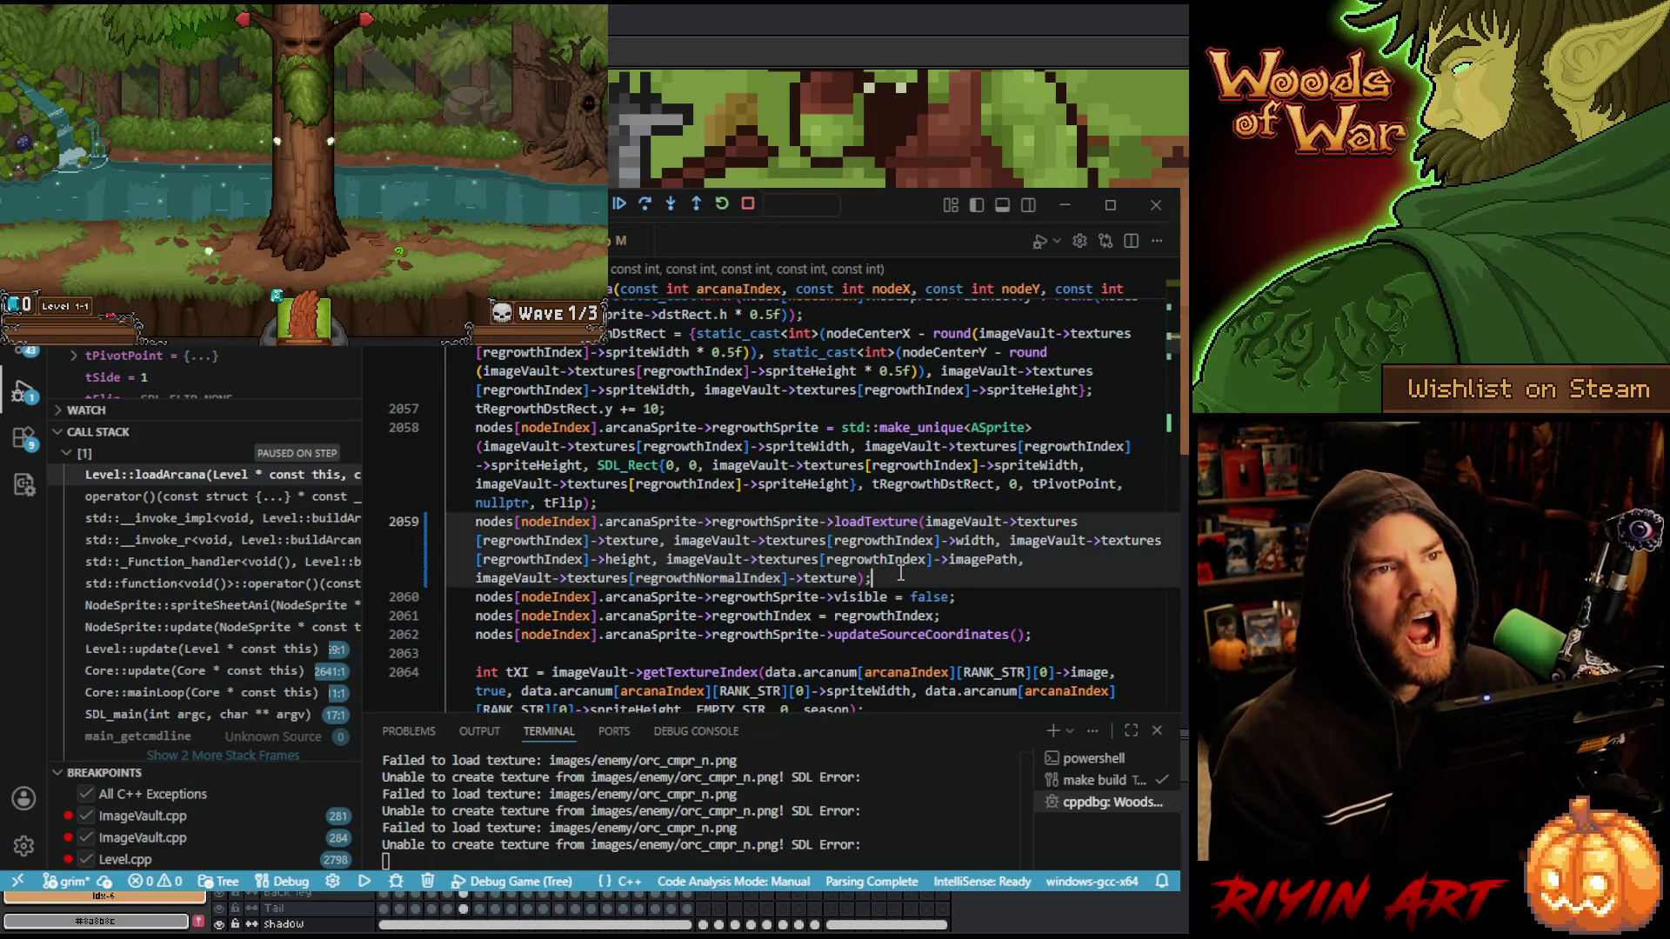
key("Return")
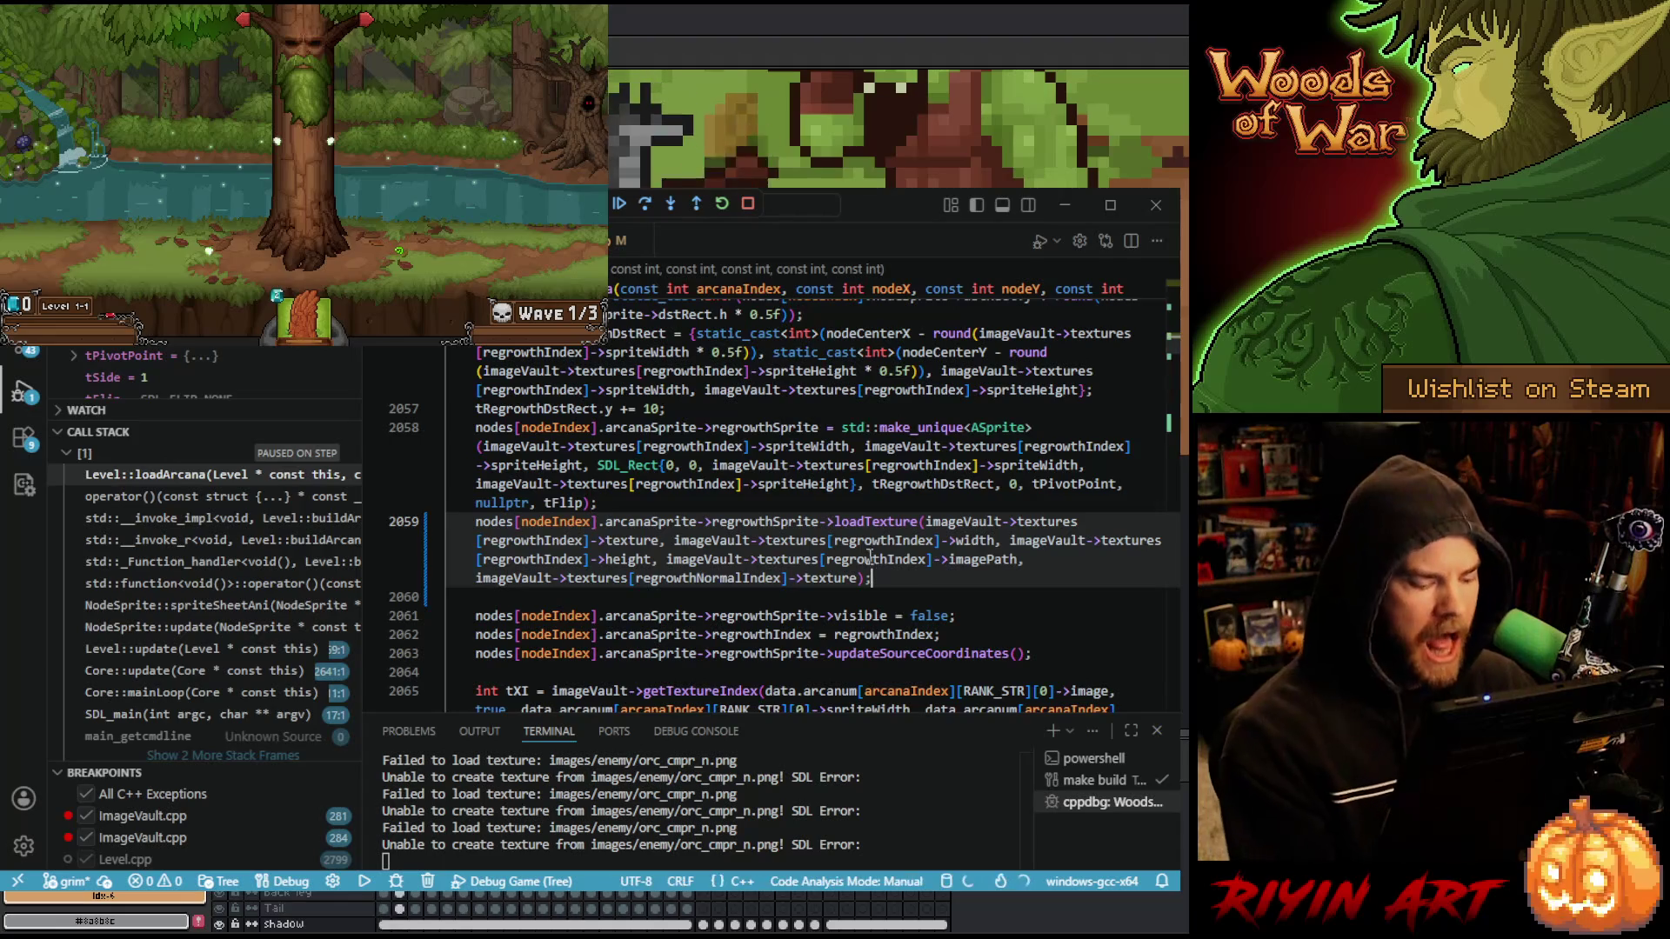
type("nodes[nodeIndex].arcanaSprite->regrowthSprite->loadTexture(imageVault->textures[regrowthIndex]->texture, imageVault->textures[regrowthIndex]->width, imageVault->textures[regrowthIndex]->height, imageVault->textures[regrowthIndex]->imagePath, imageVault->textures[regrowthNormalIndex]->texture);")
- Stop debugging and add 'if(regrowthNormalIndex != -1) {' above the loadTexture calls
left_click(749, 207)
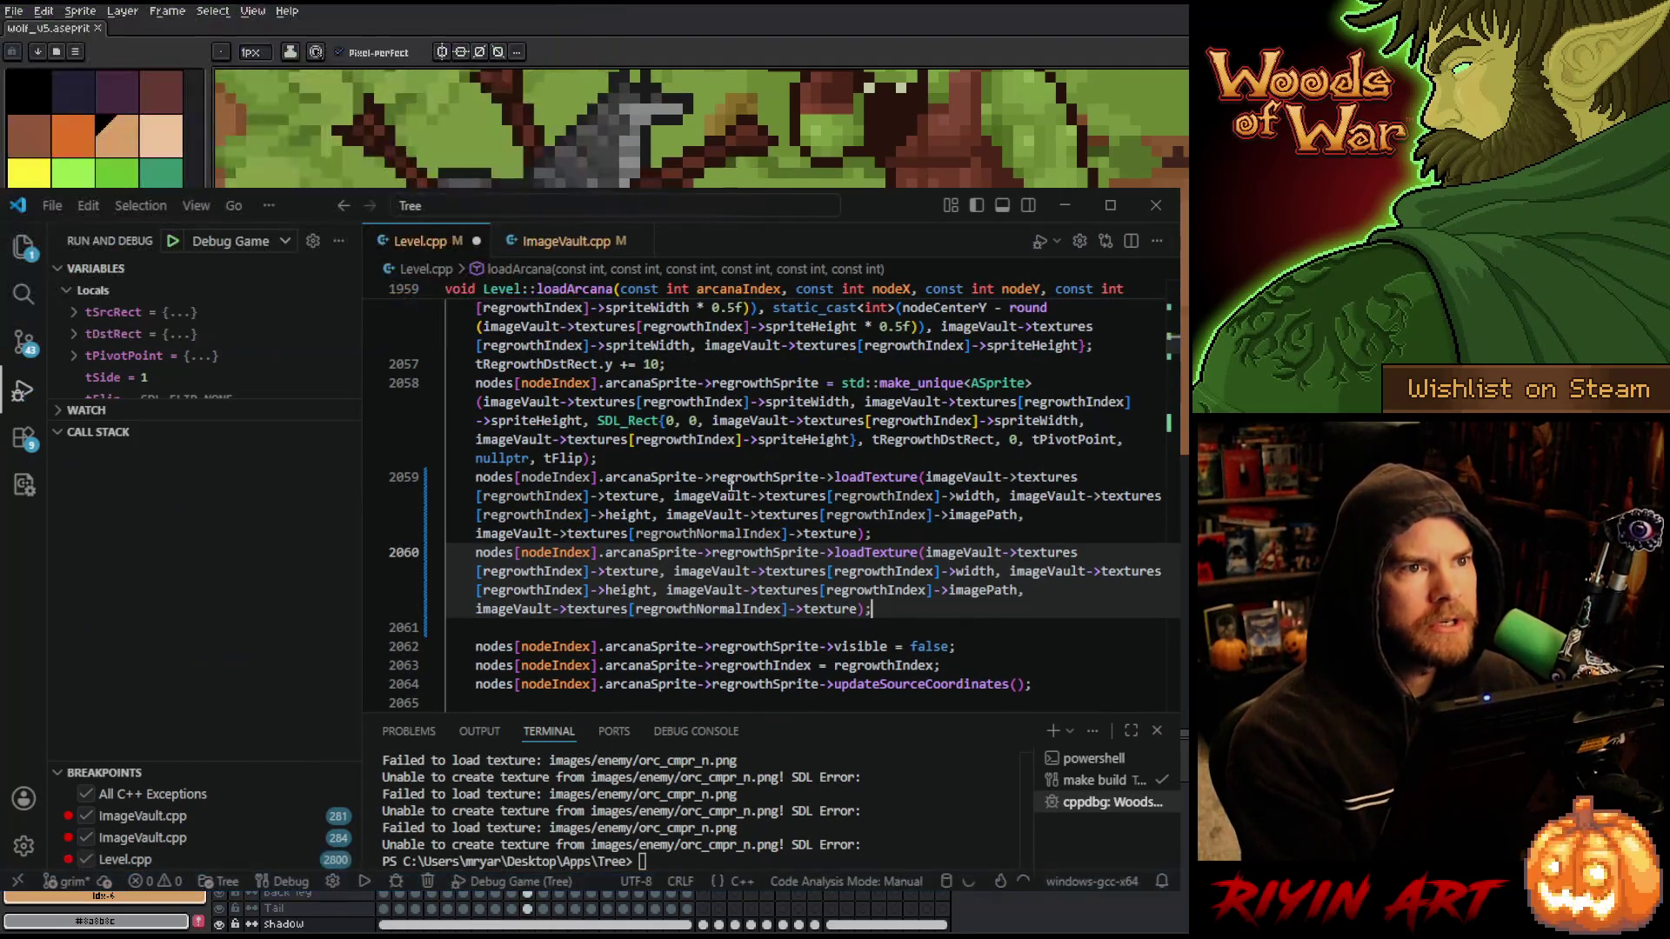
left_click(651, 459)
key("Return")
type("if(")
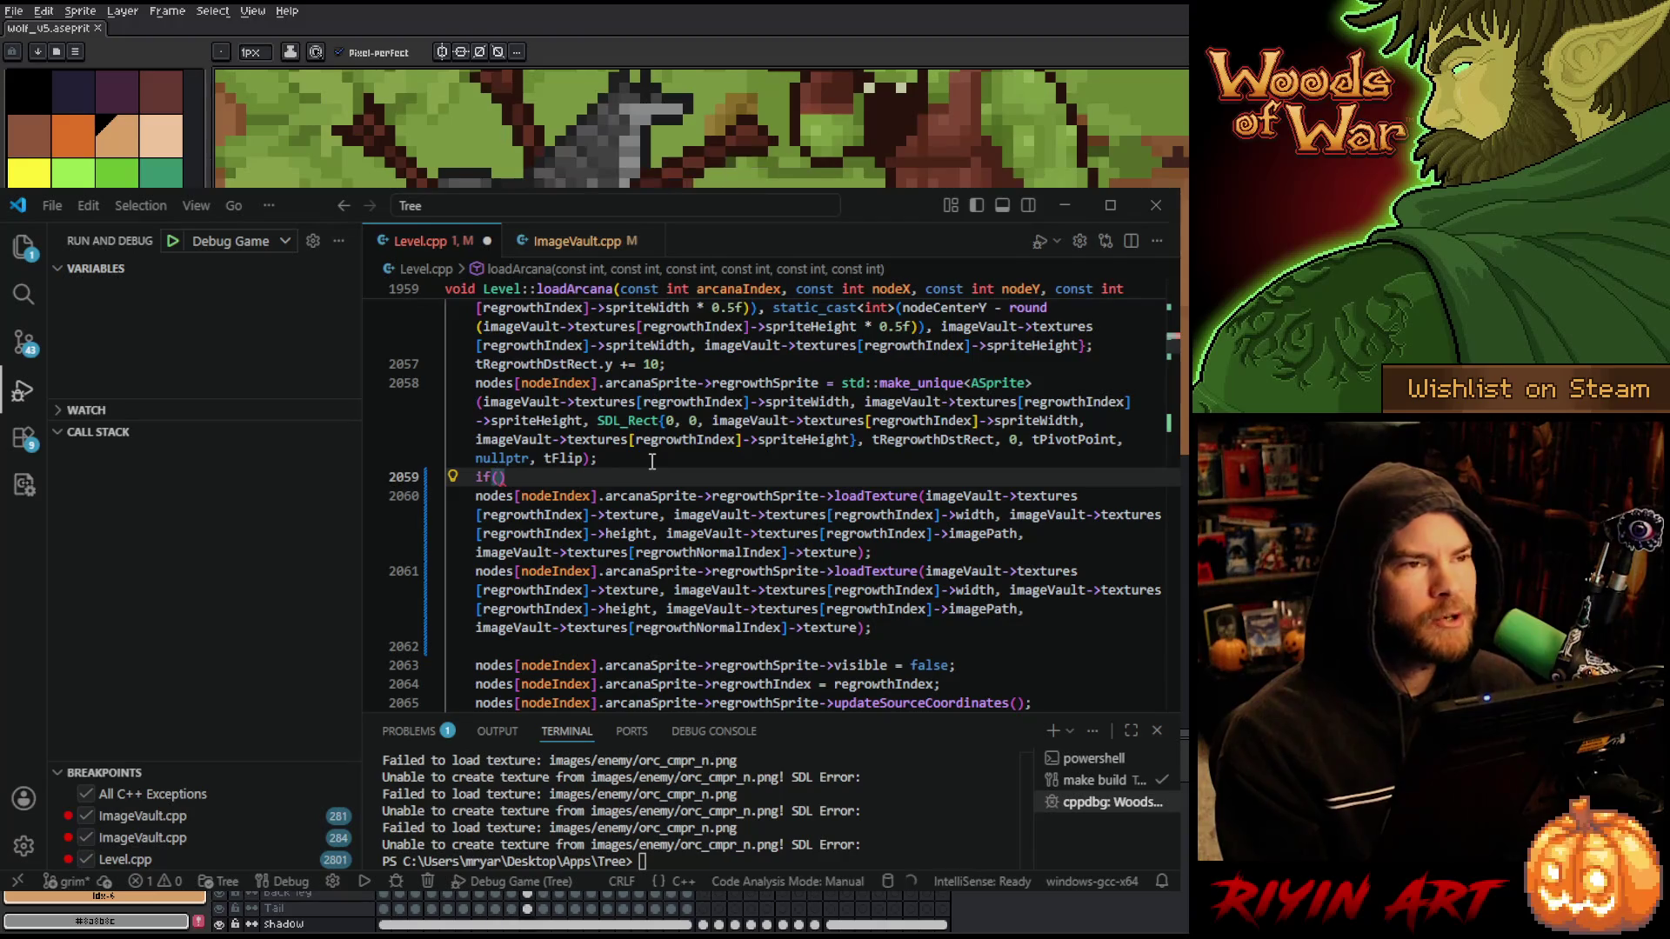
type("tX")
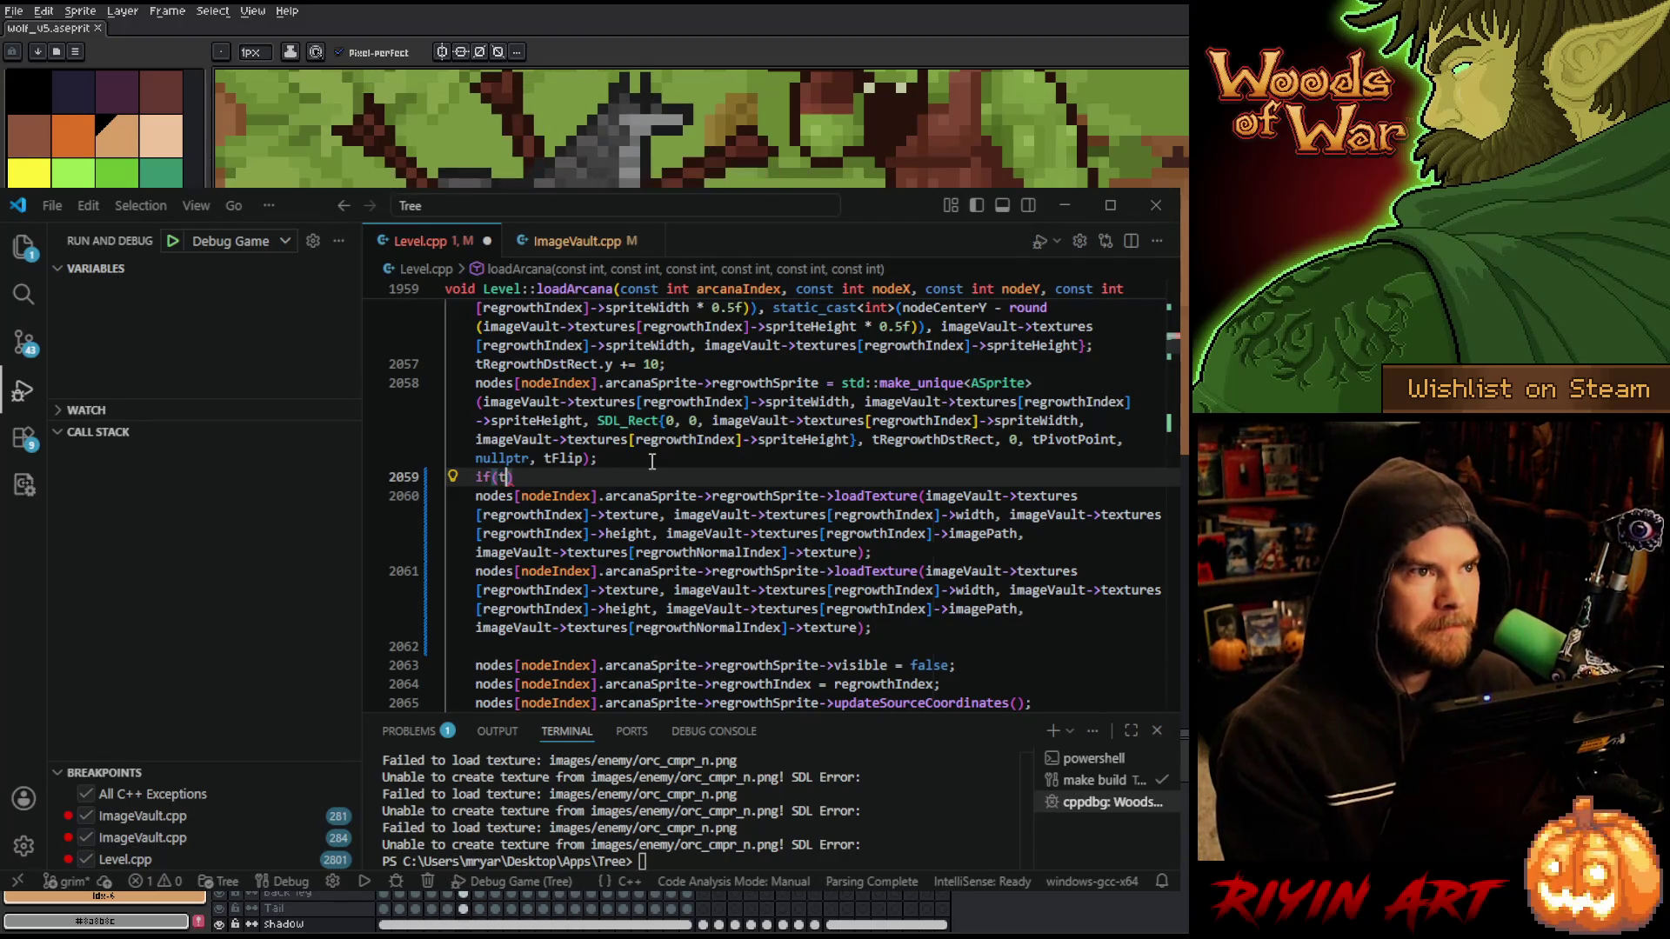
type("I")
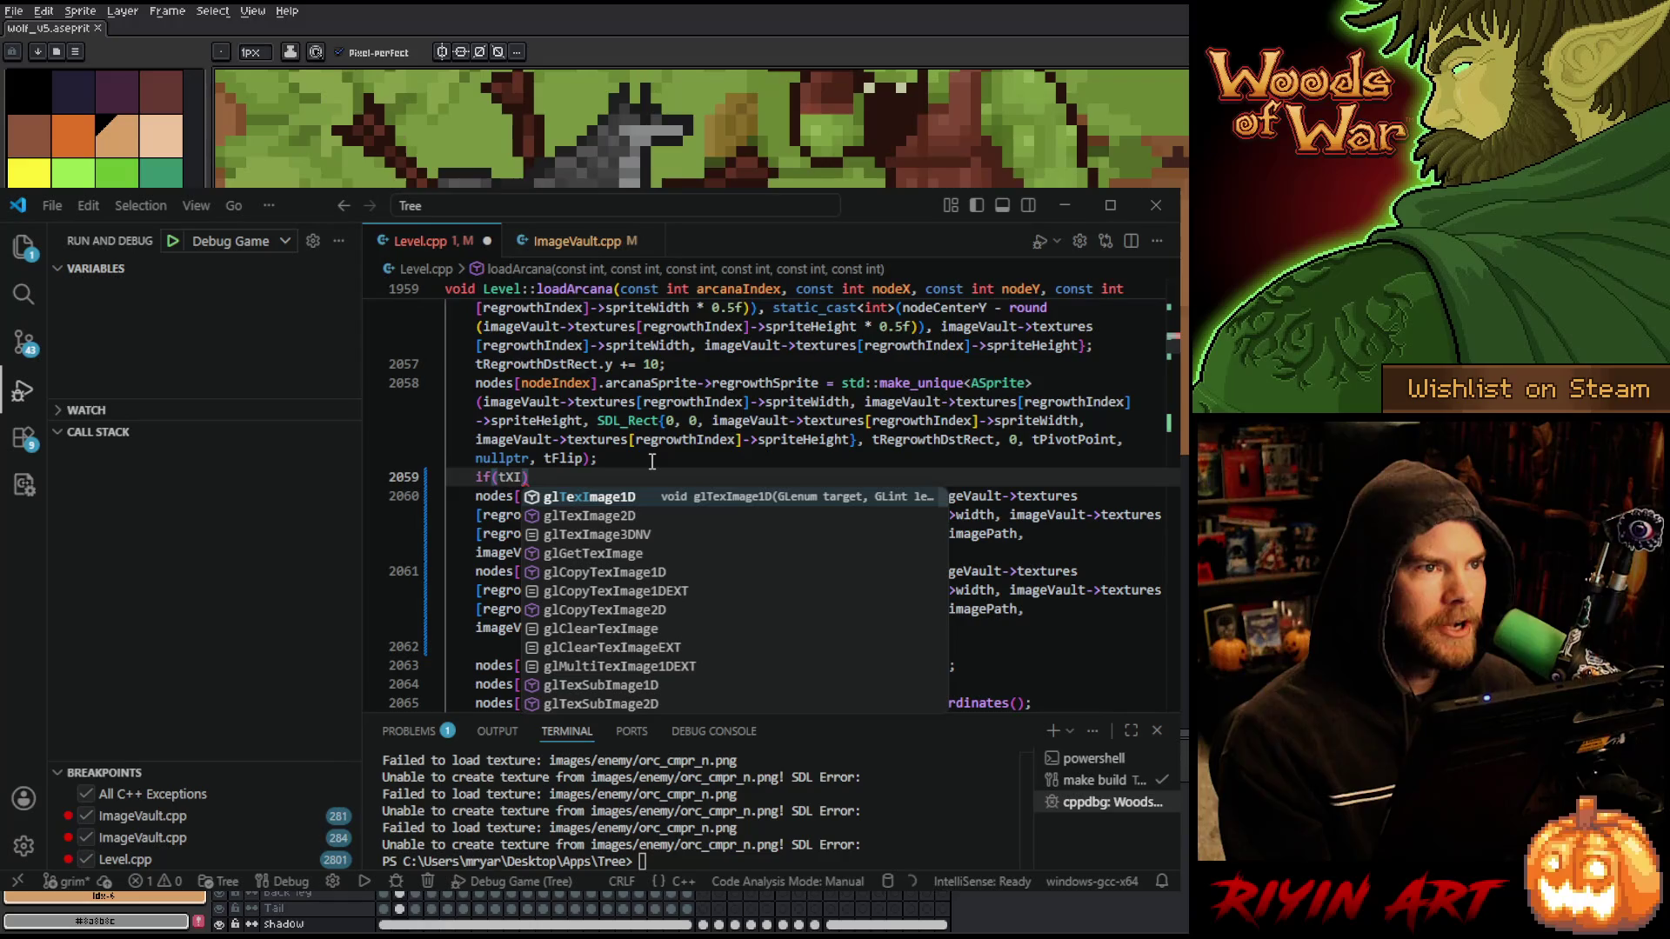
key("BackSpace")
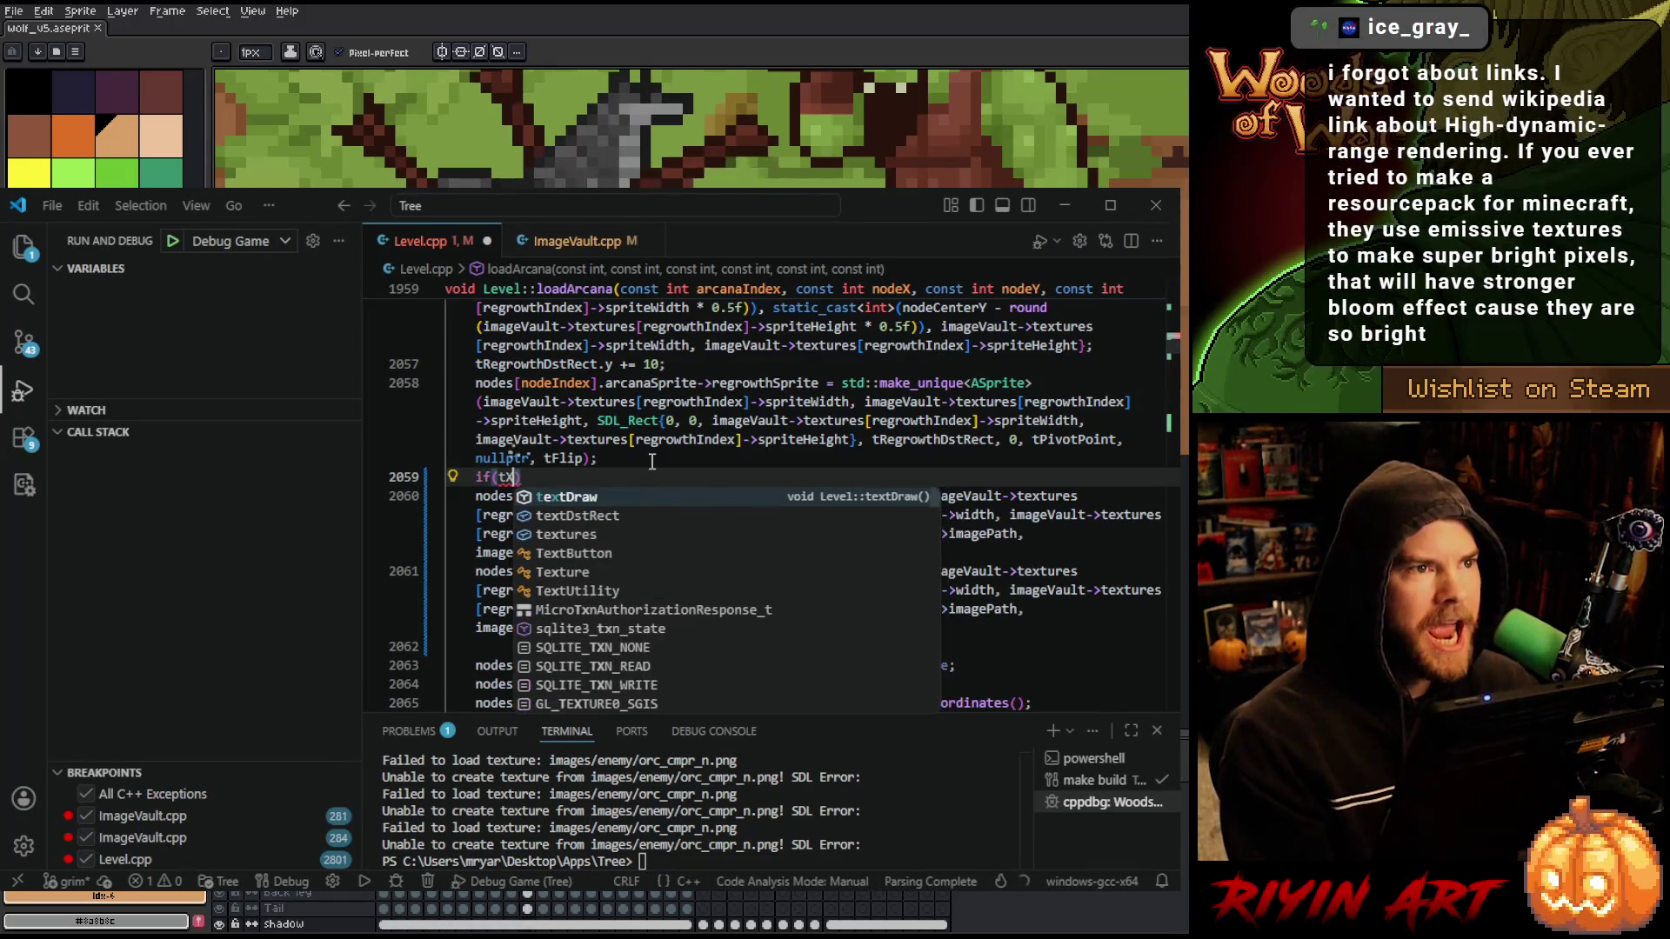
scroll(693, 359, "up", 4)
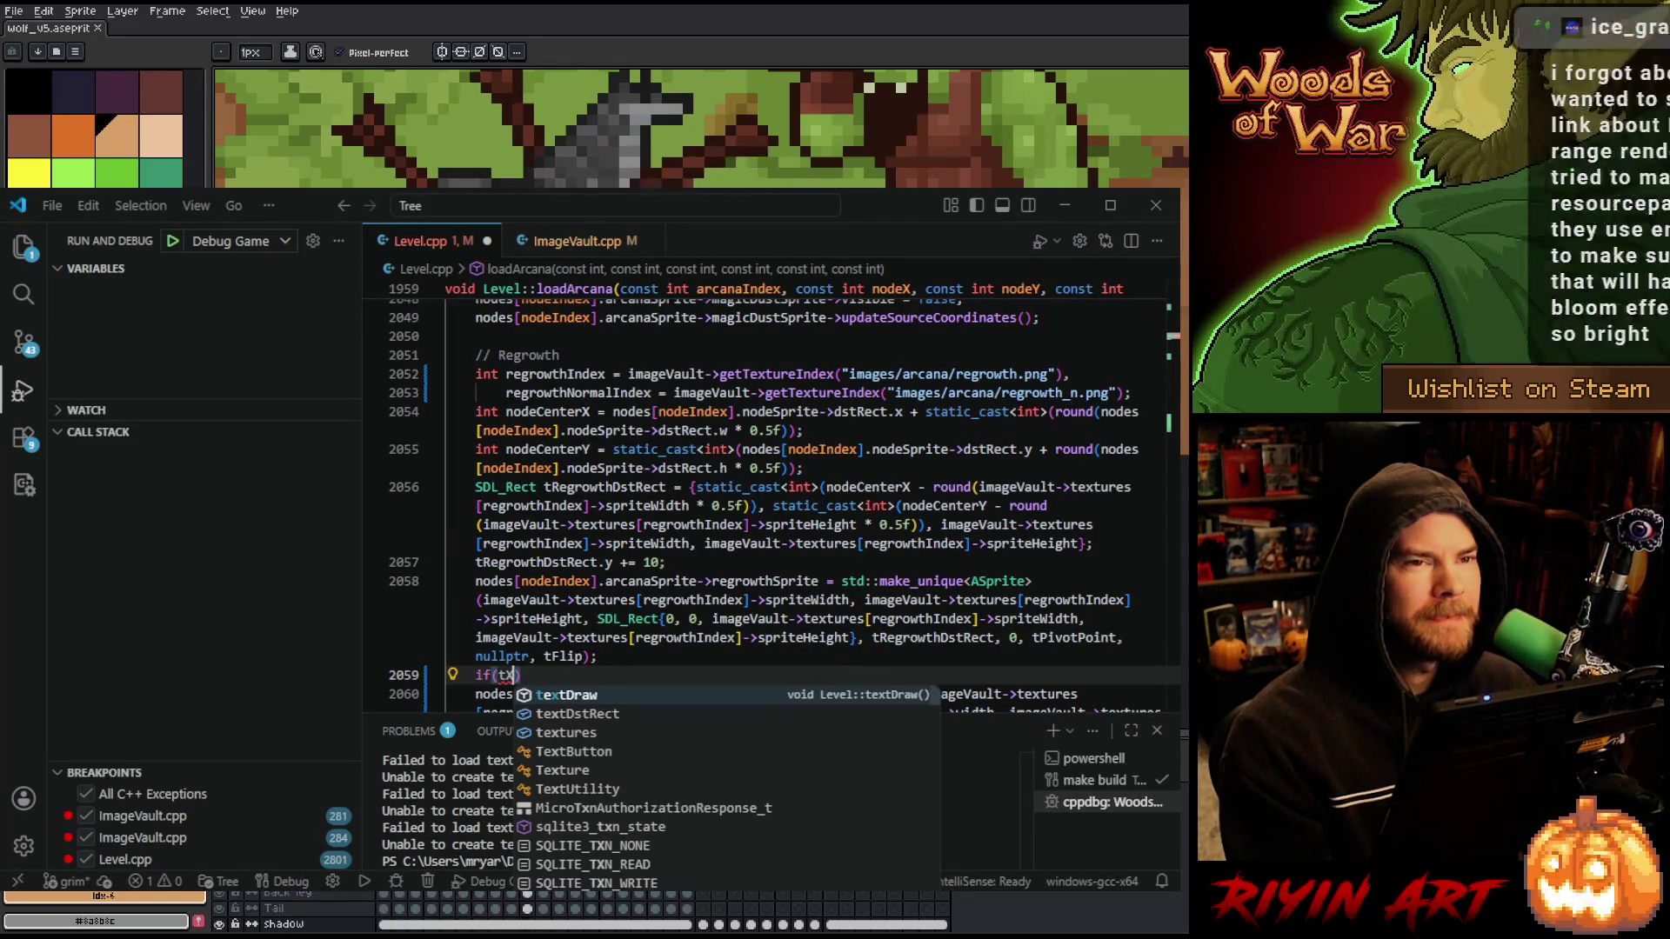
scroll(614, 483, "up", 2)
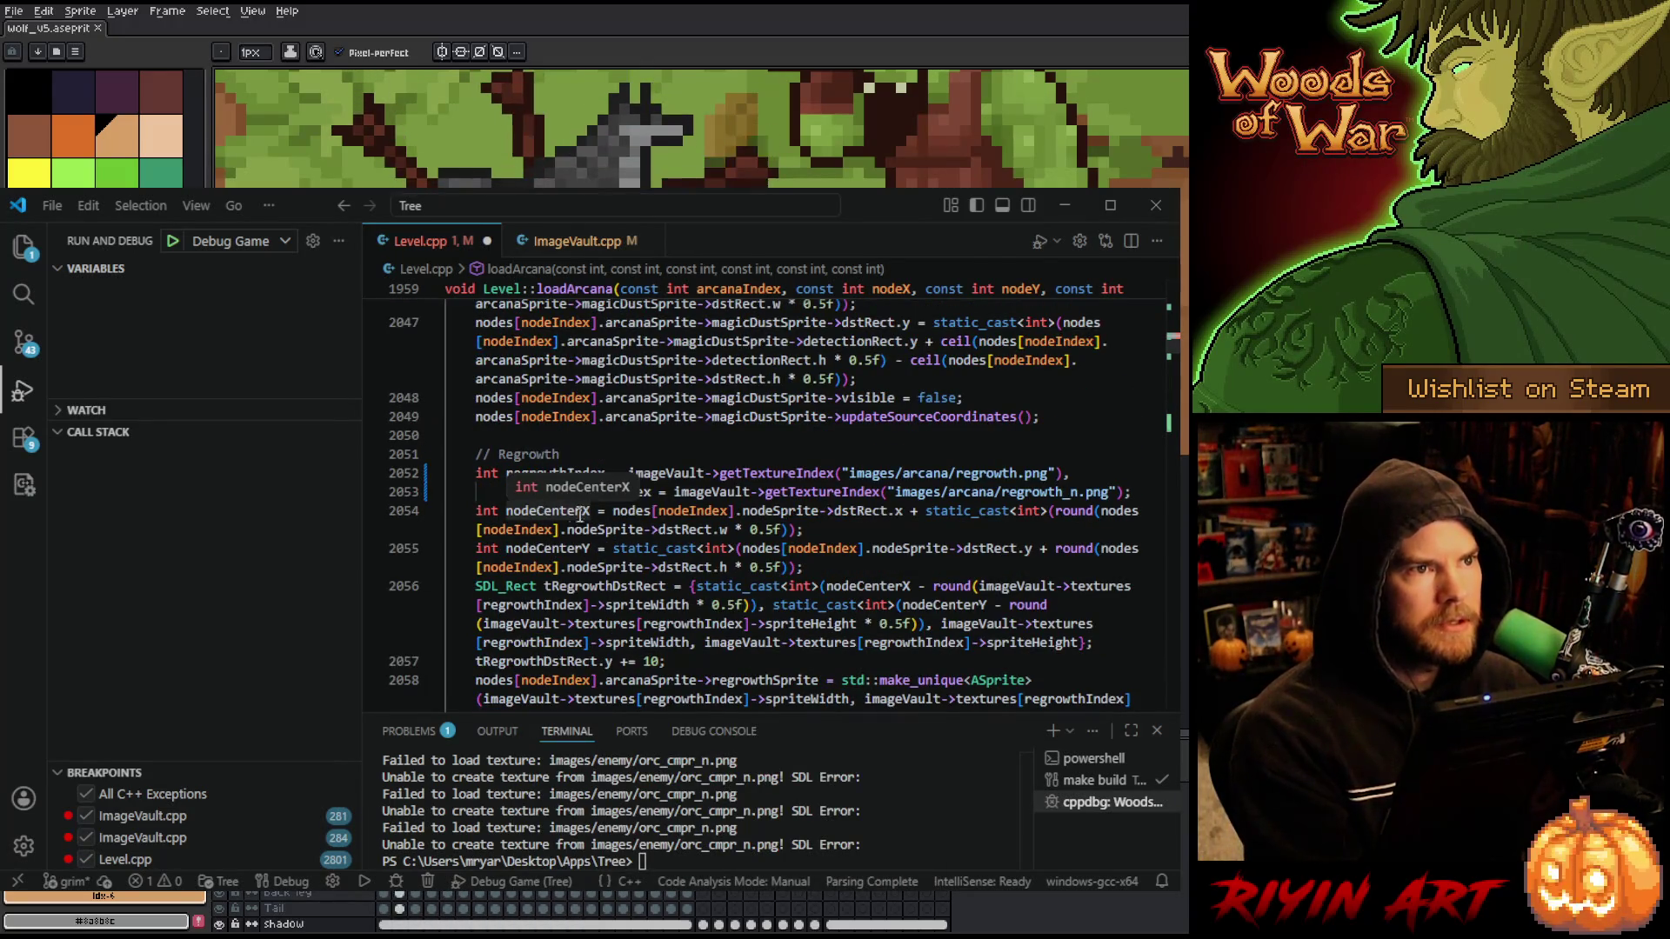
double_click(562, 490)
key("ctrl+c")
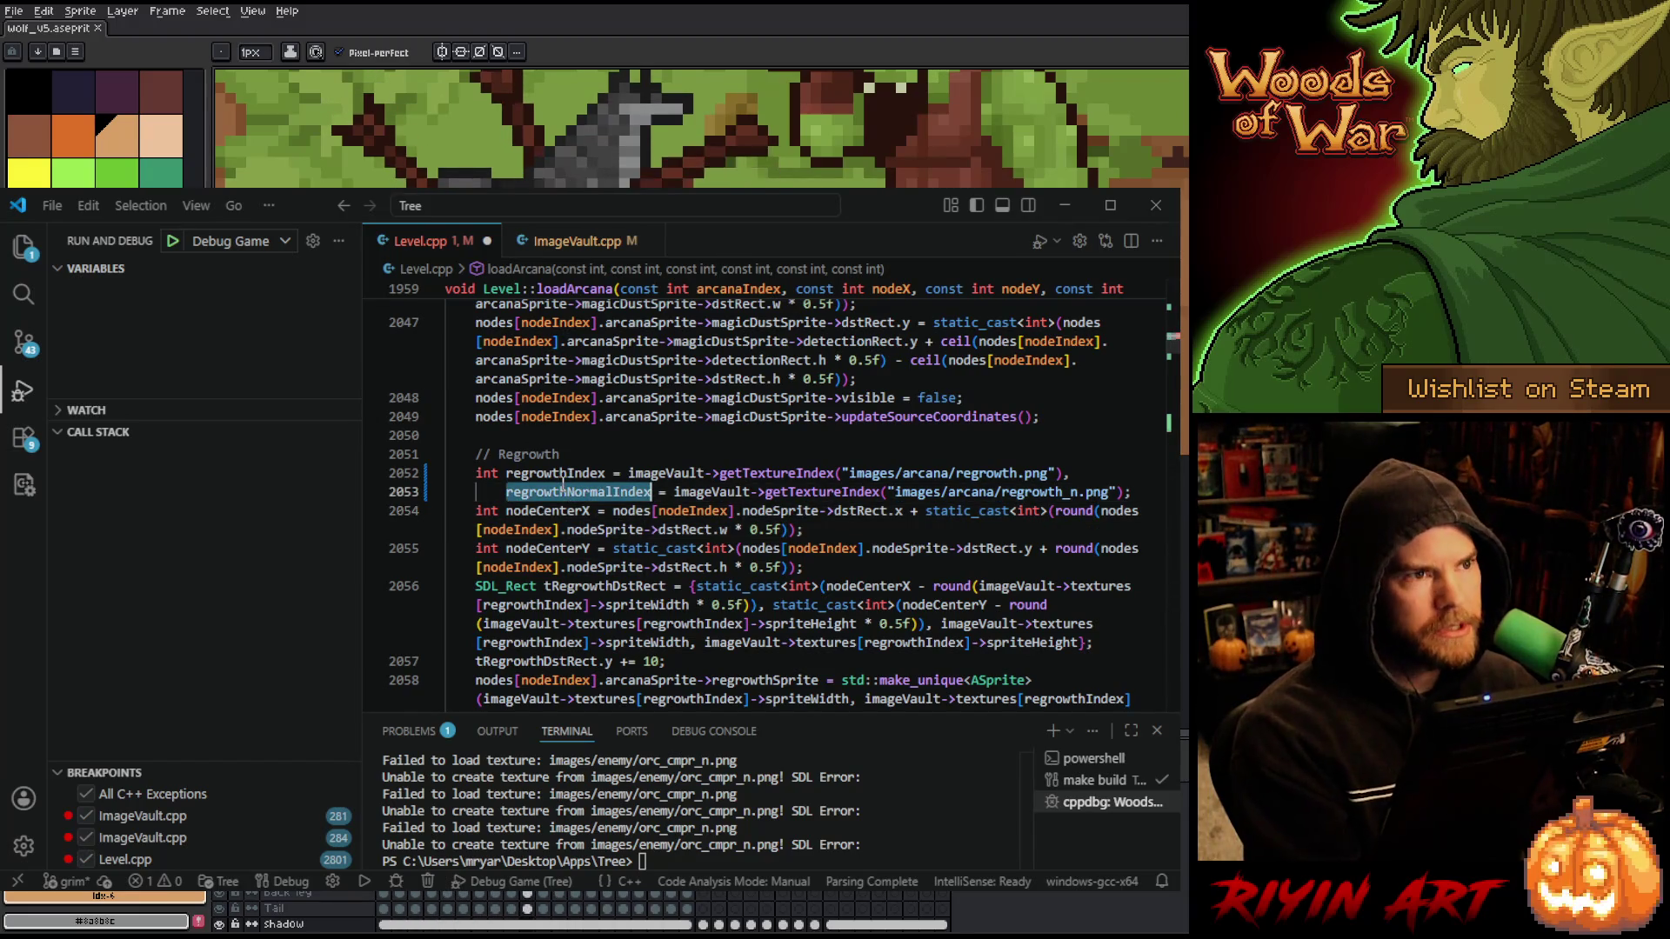
scroll(562, 485, "down", 4)
left_click(501, 576)
type("t")
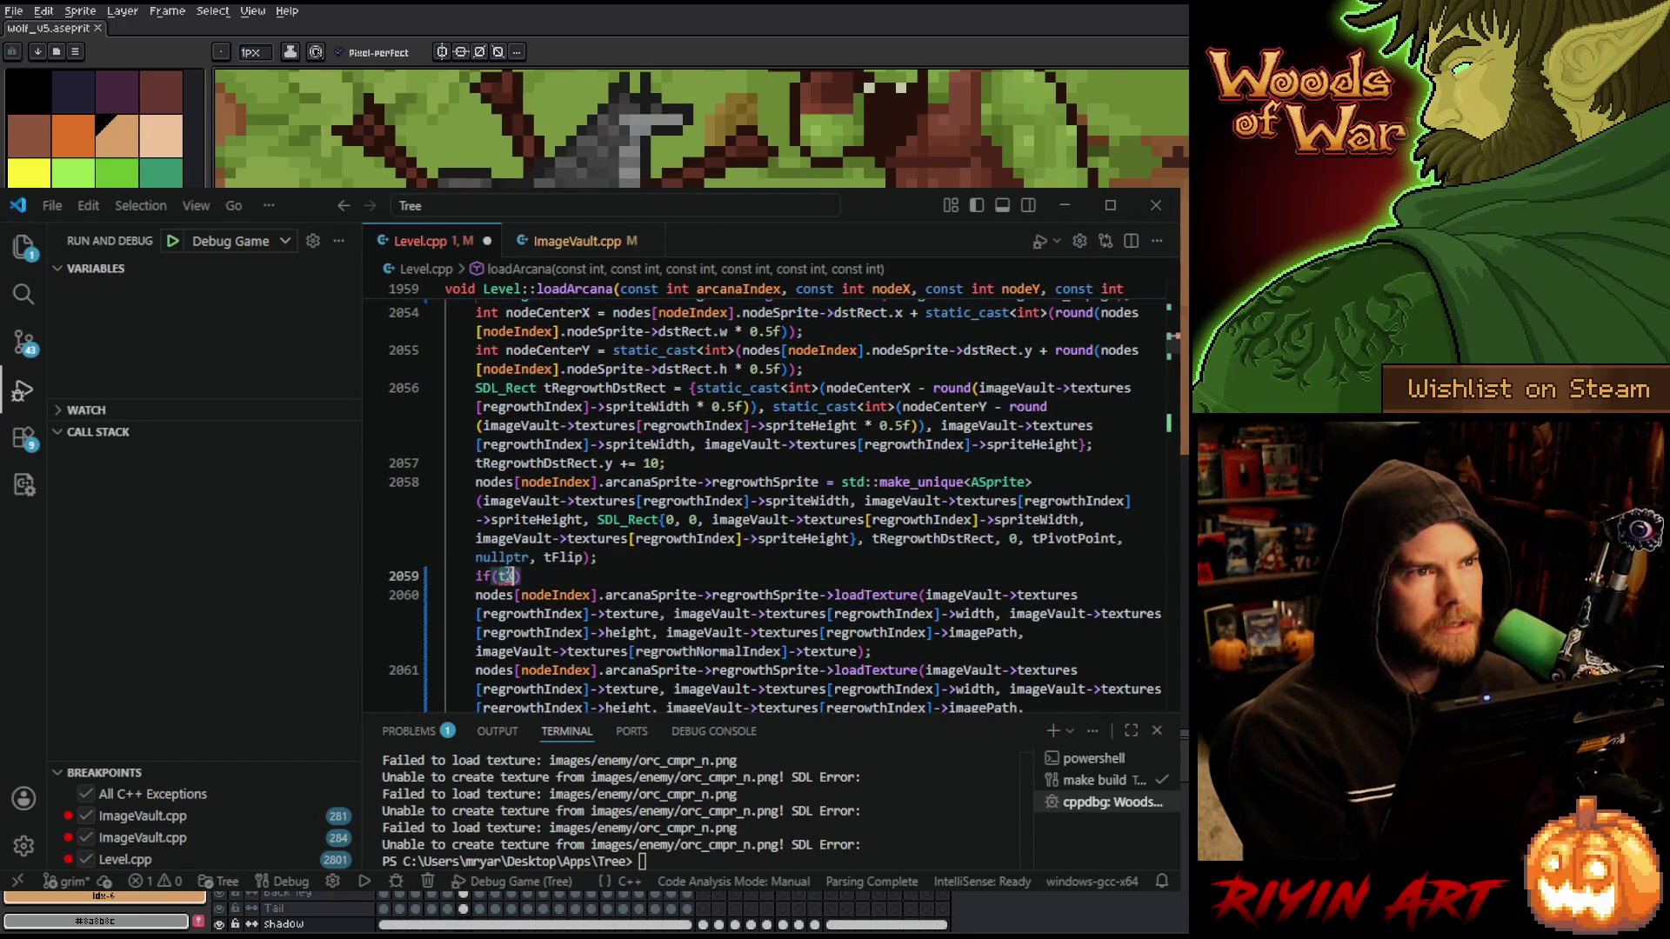
key("ctrl+v")
type("!=")
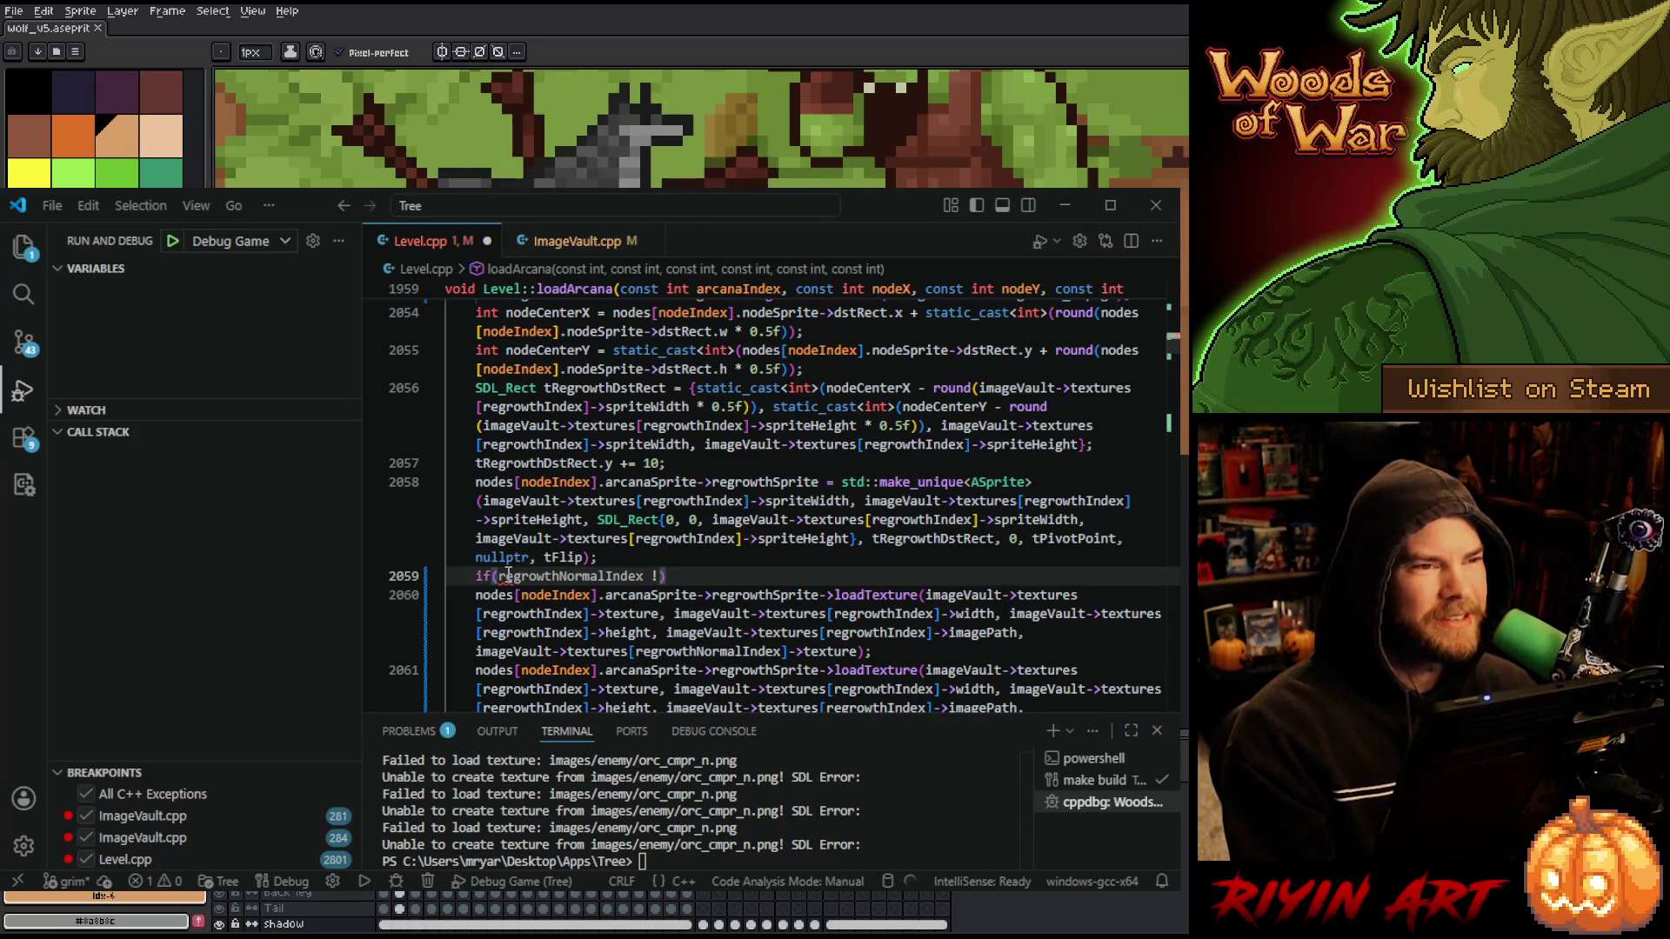
type(" -1")
key("Return")
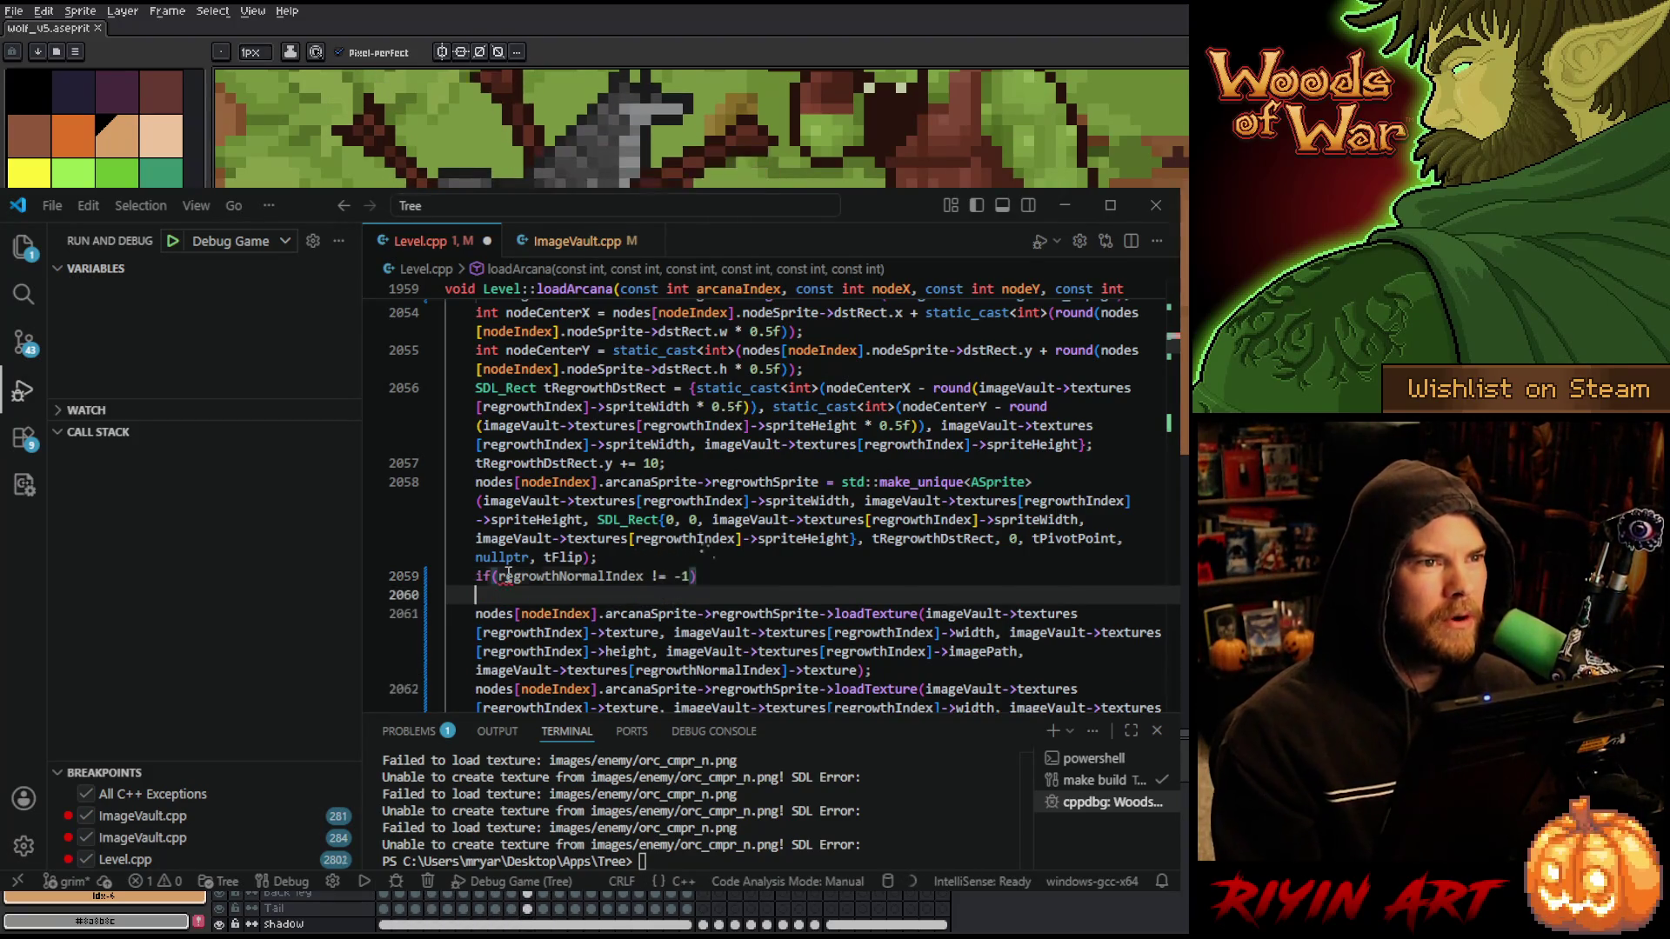
type("{")
scroll(902, 568, "down", 2)
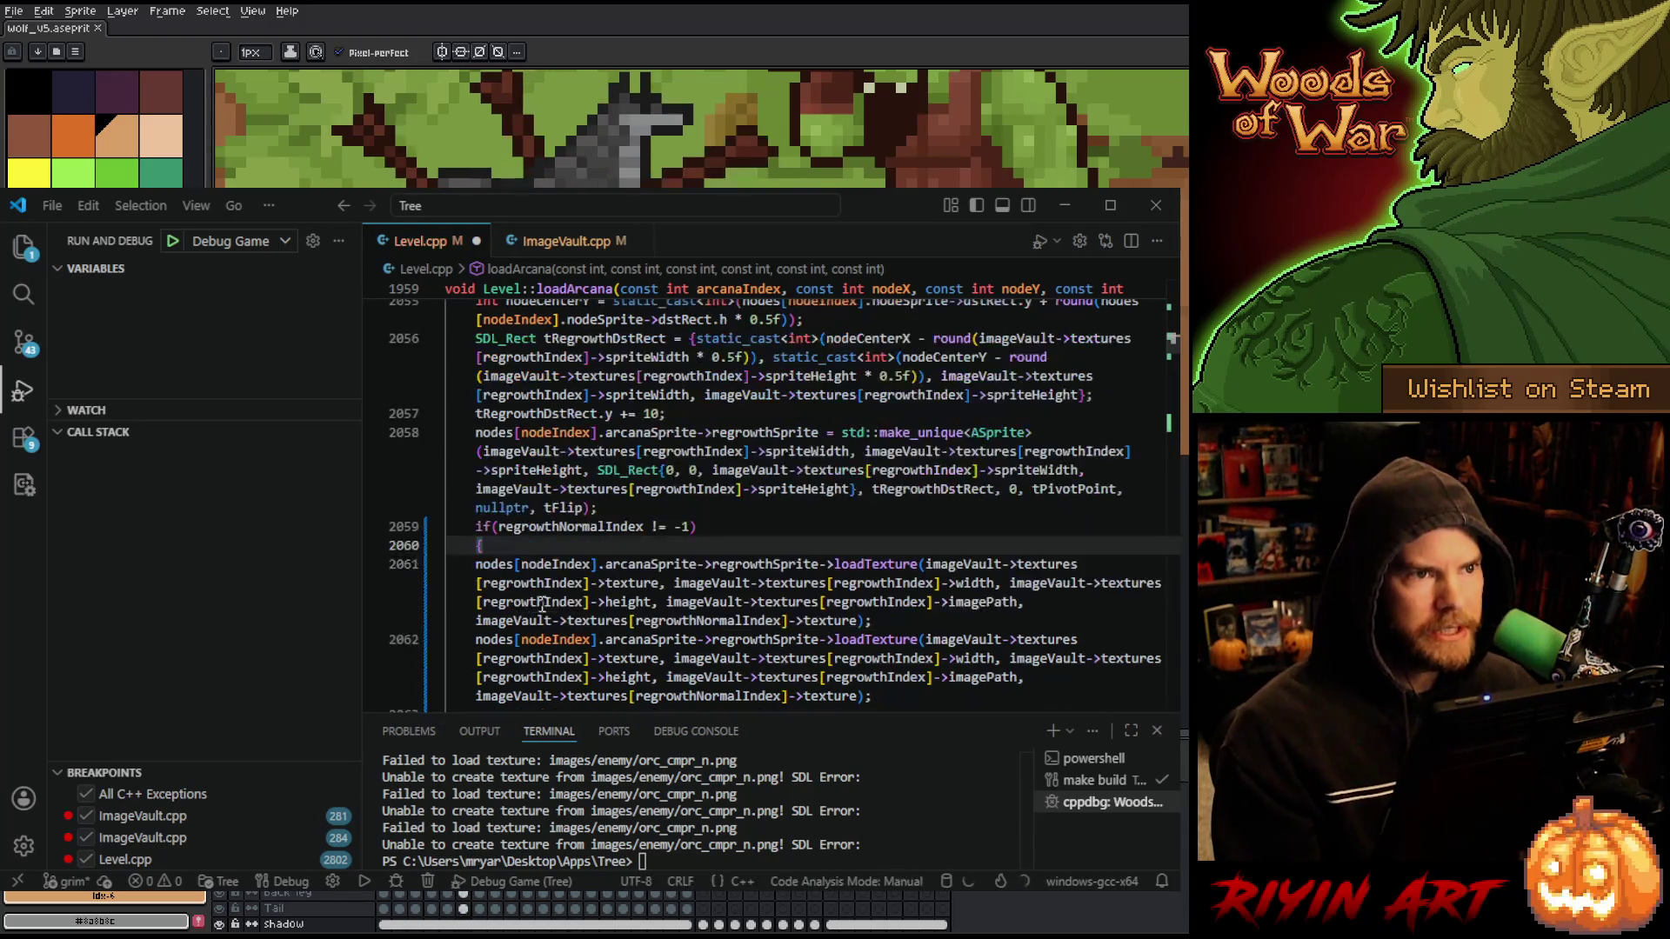
- Wrap the second loadTexture call in an else block and remove its normal-map argument
left_click(902, 568)
key("Return")
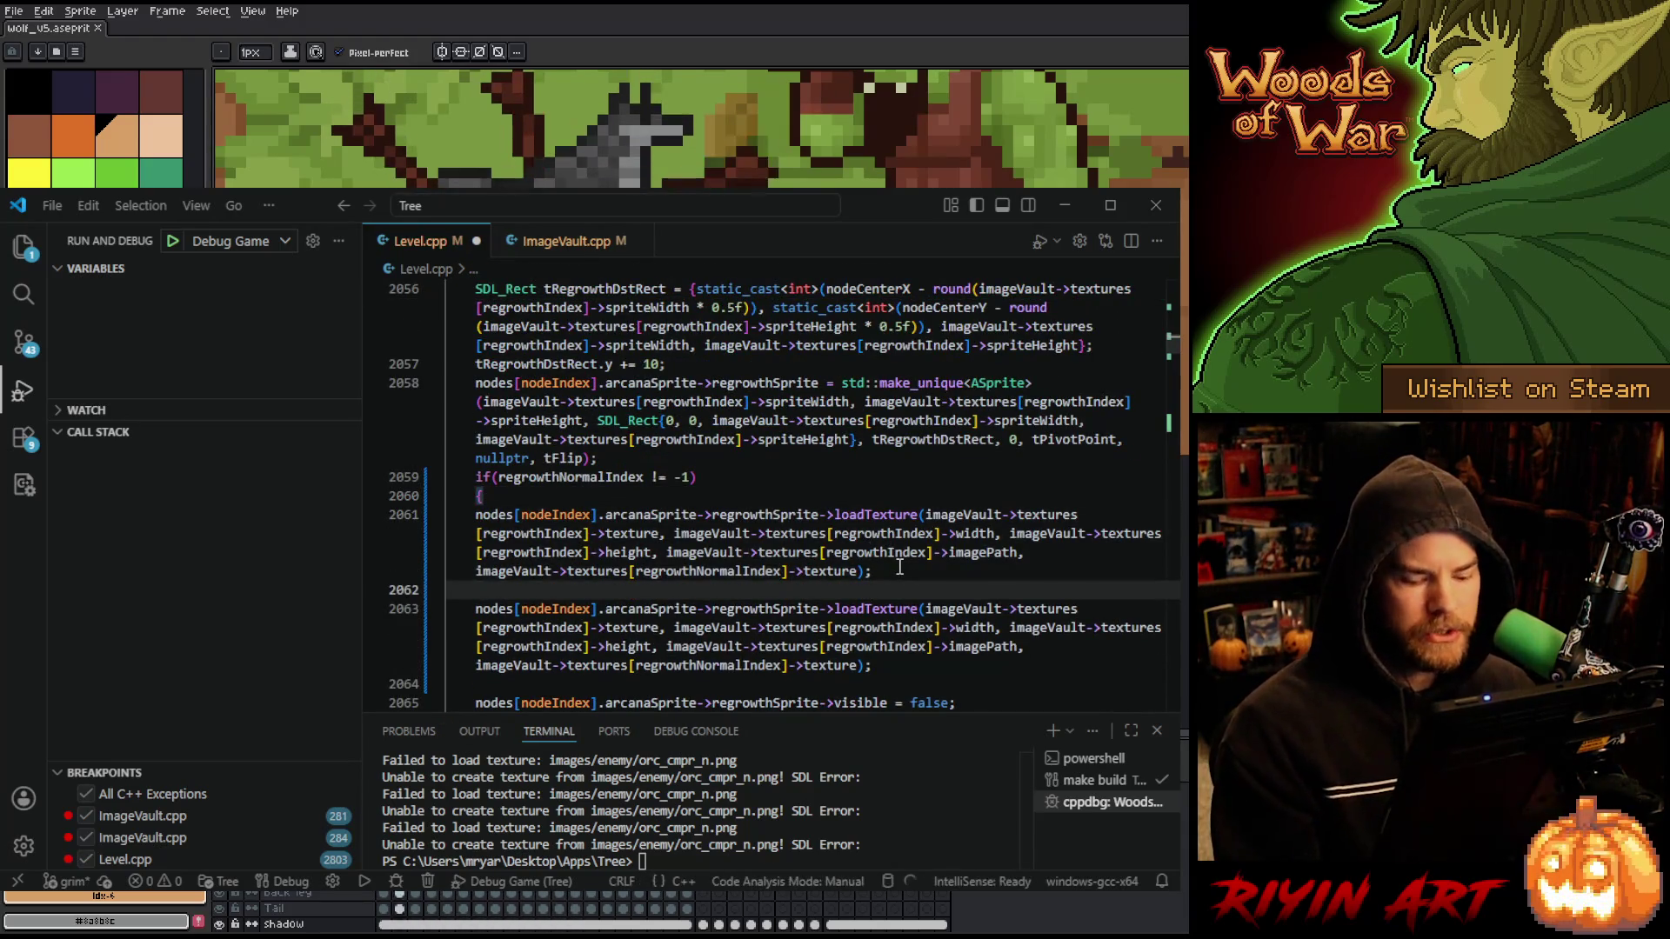
type("}")
key("Return")
type("else")
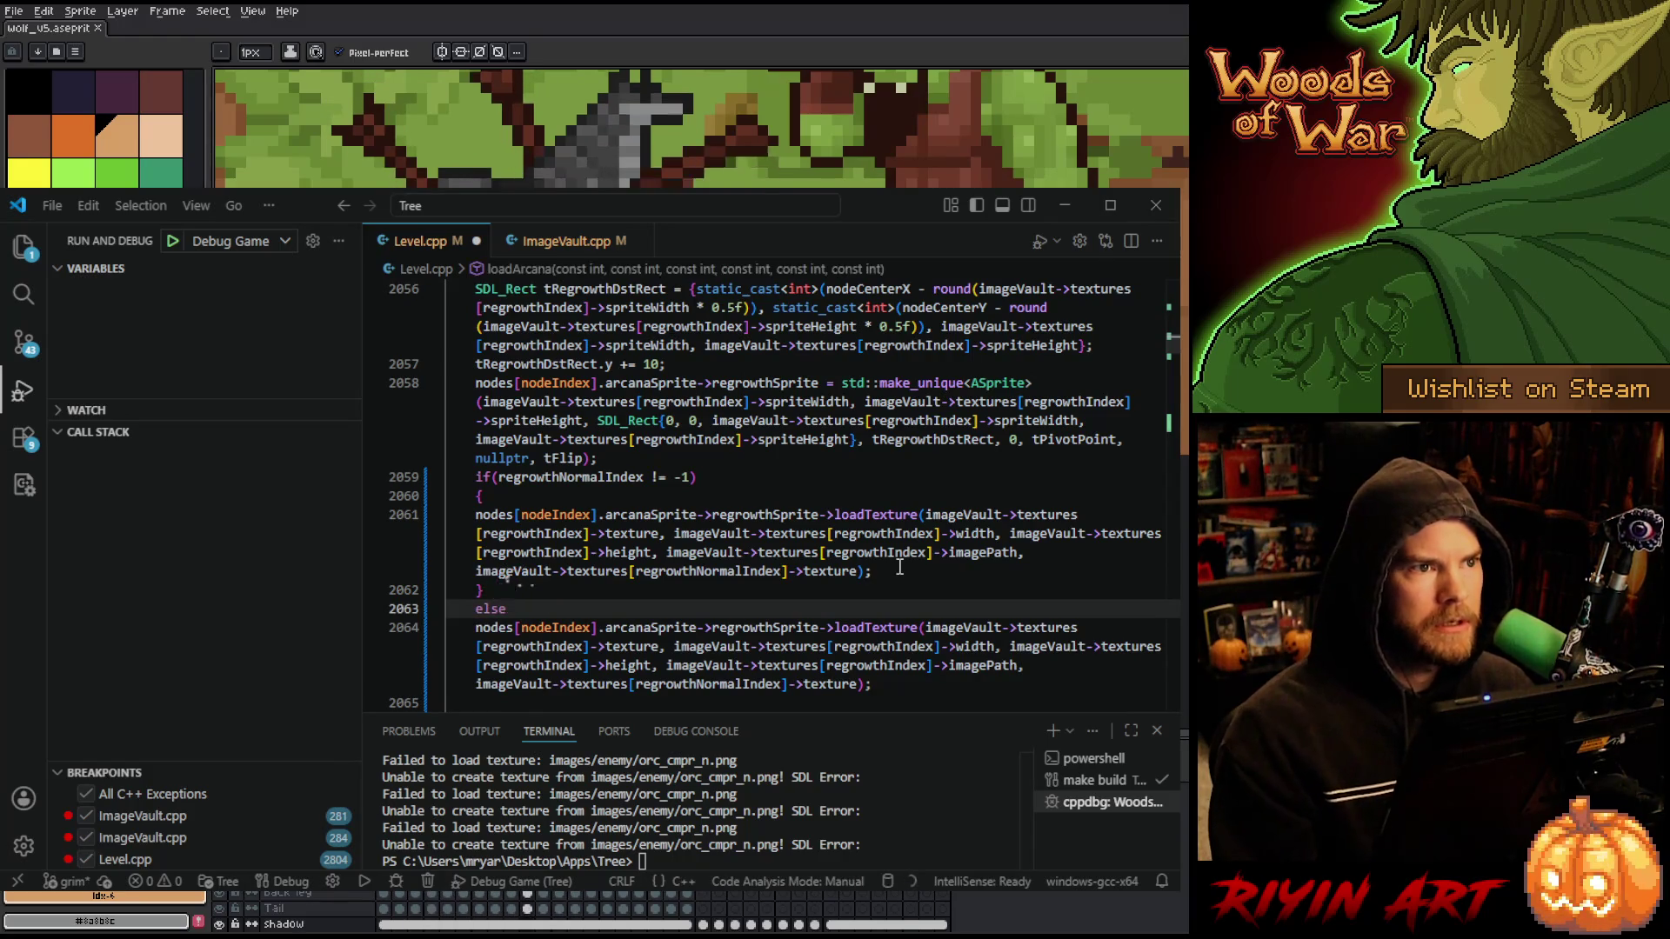
key("Return")
type("{")
scroll(899, 566, "down", 2)
left_click(888, 584)
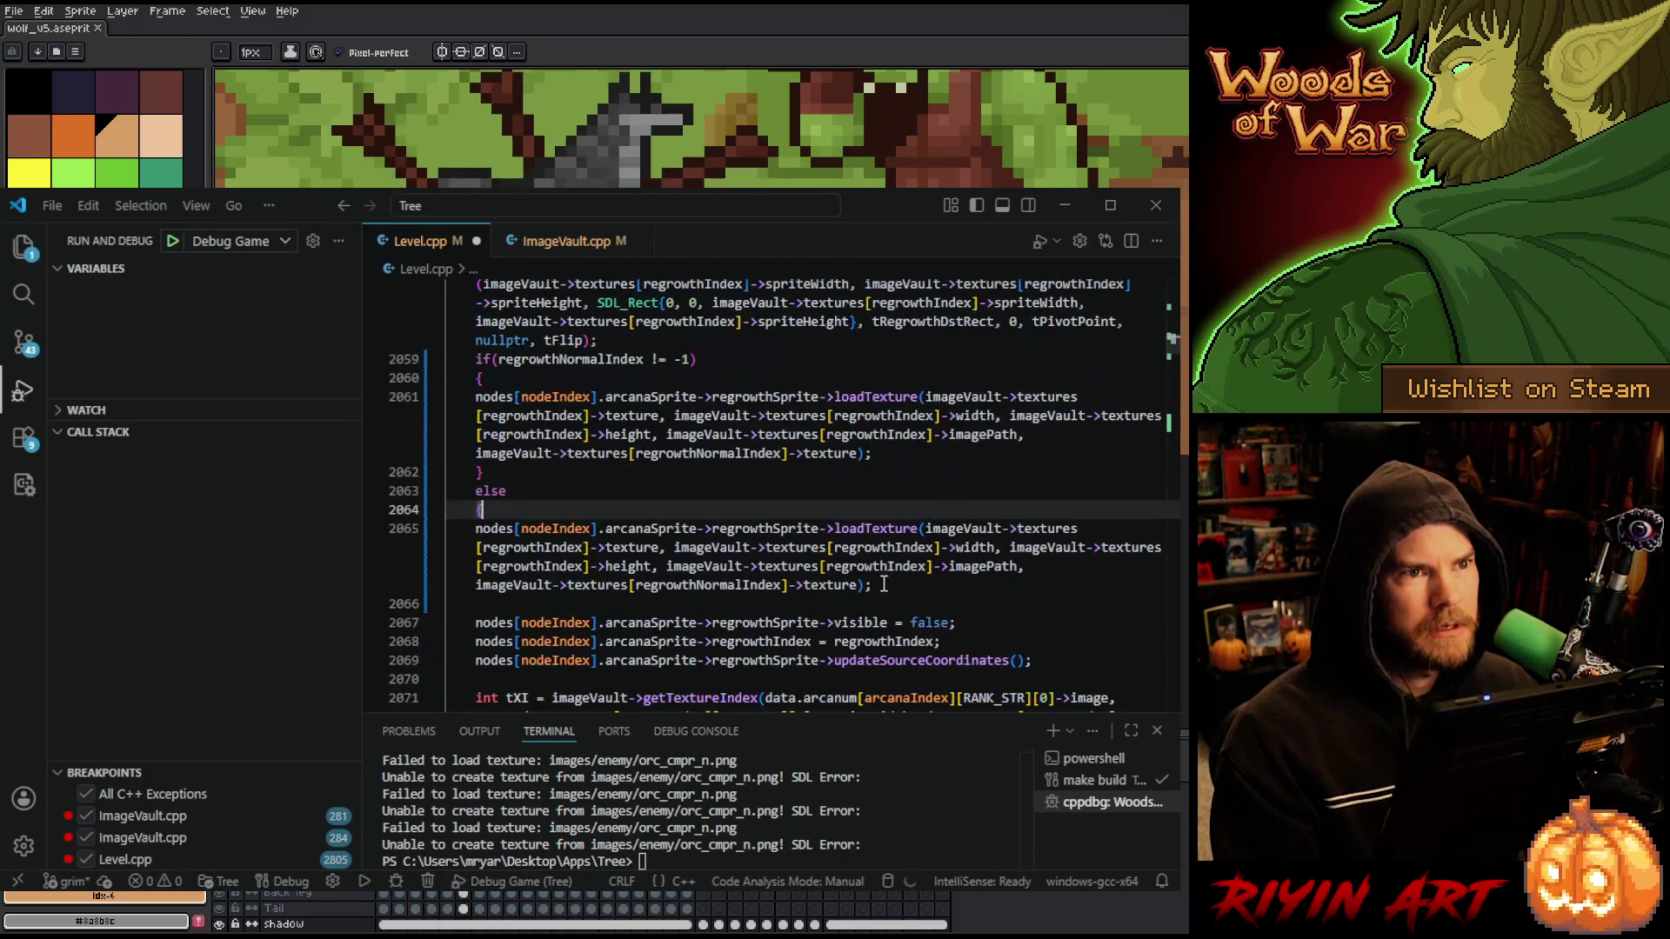
key("Return")
type("}")
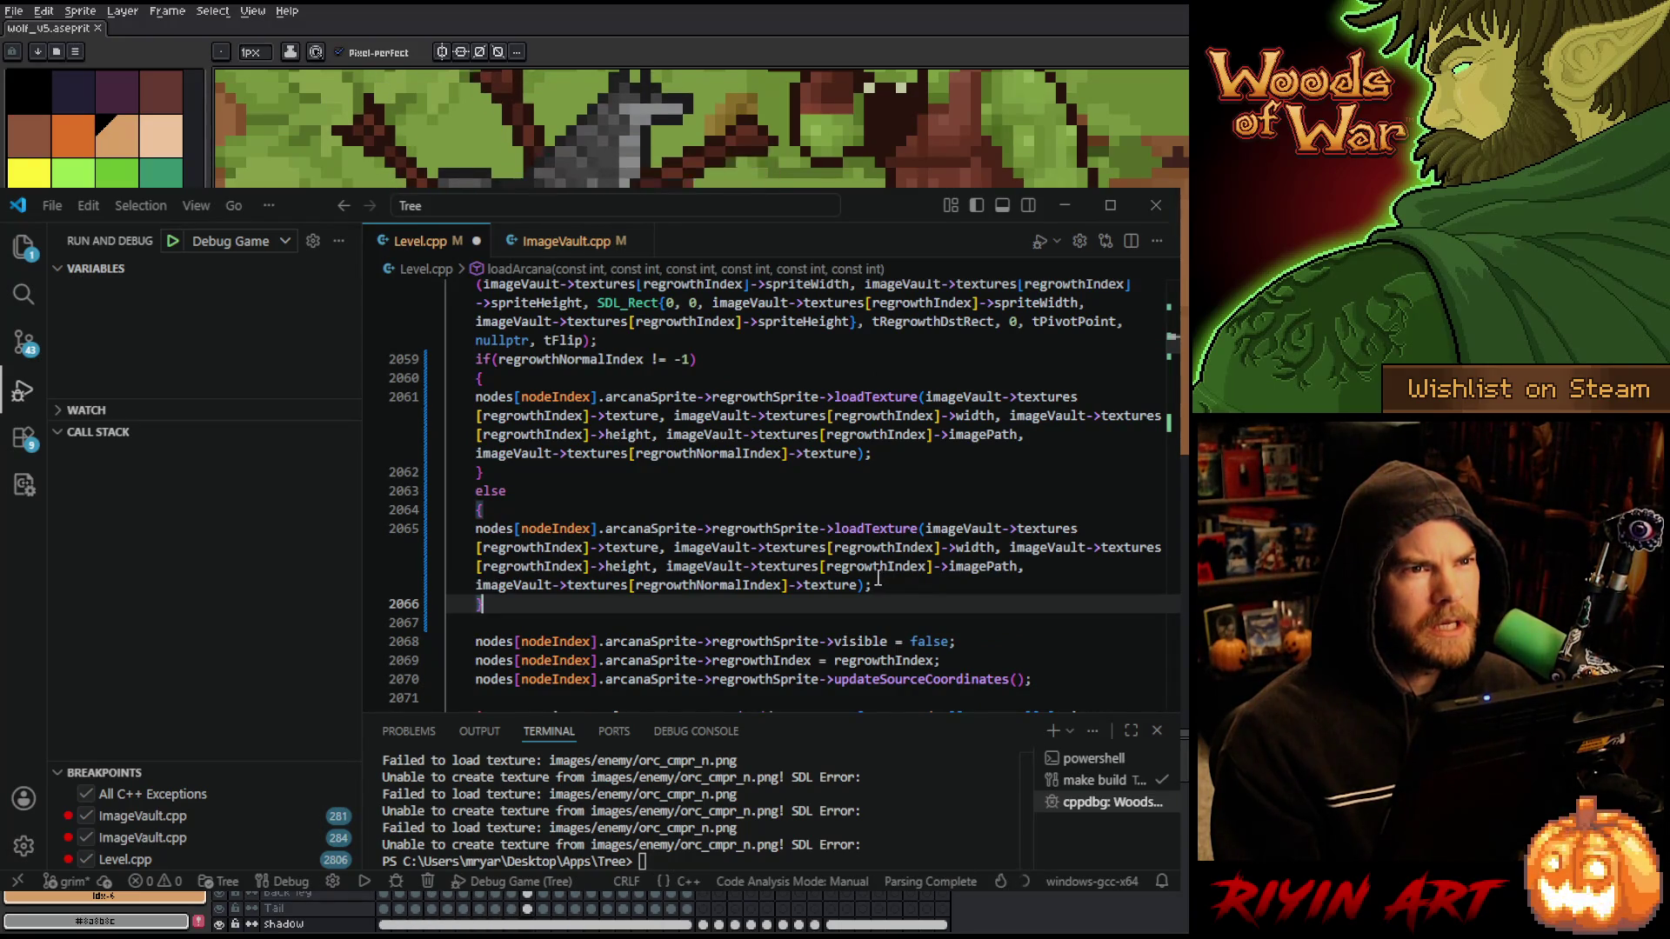
left_click_drag(856, 584, 1022, 566)
key("BackSpace")
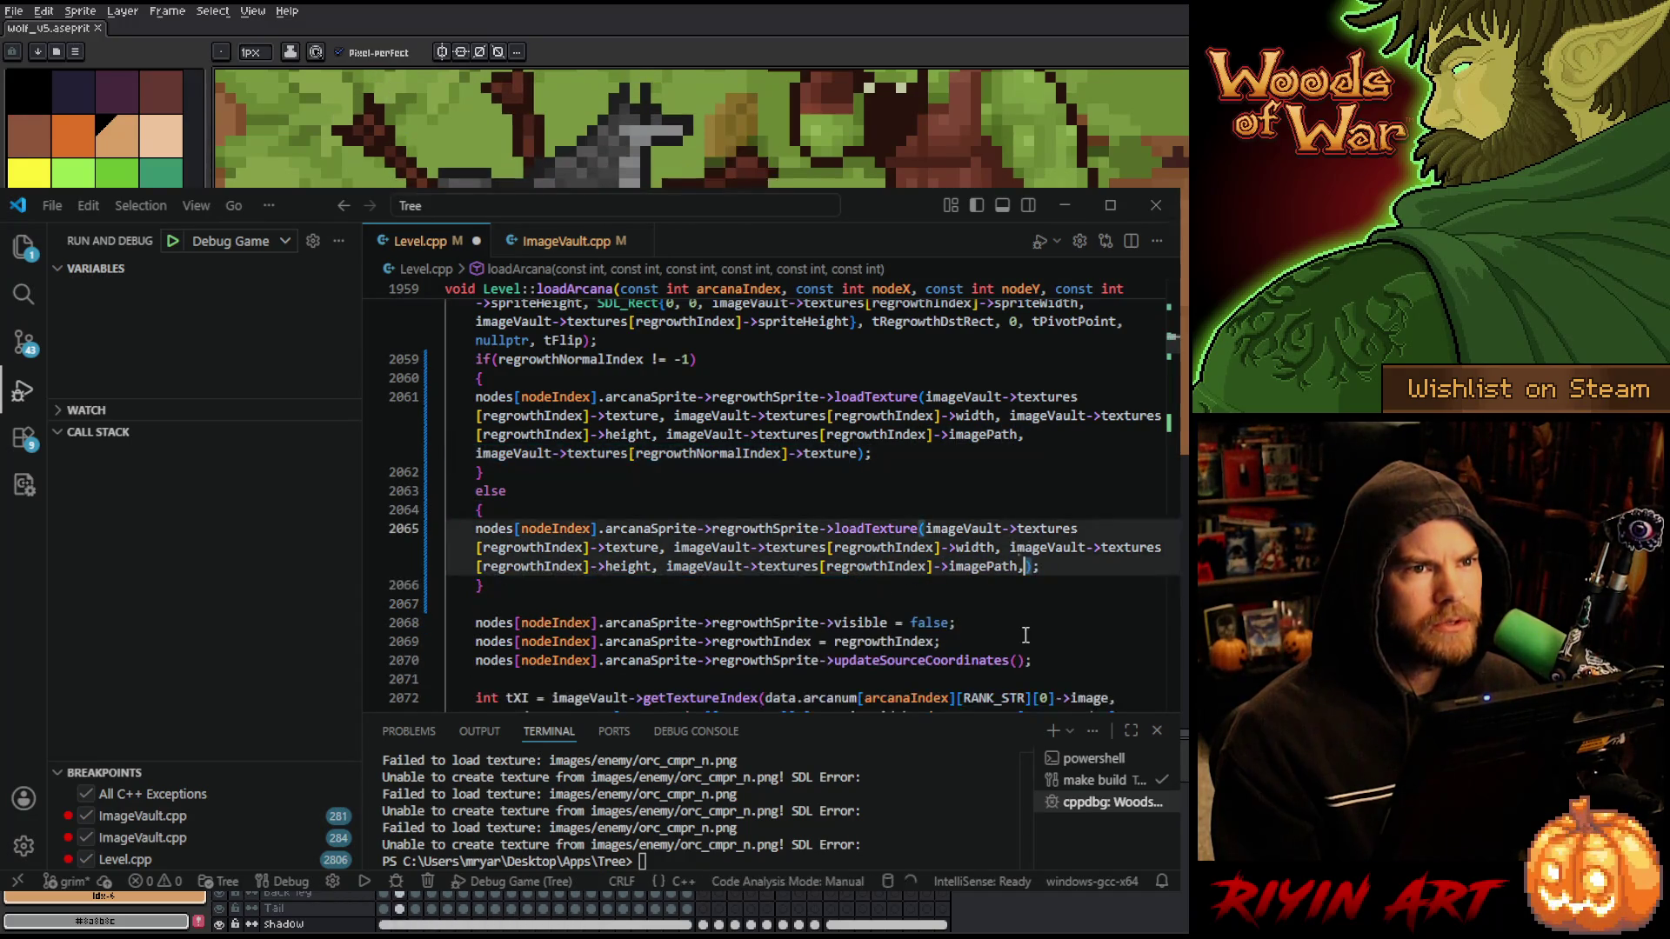
- Format the whole Level.cpp document
scroll(618, 561, "up", 3)
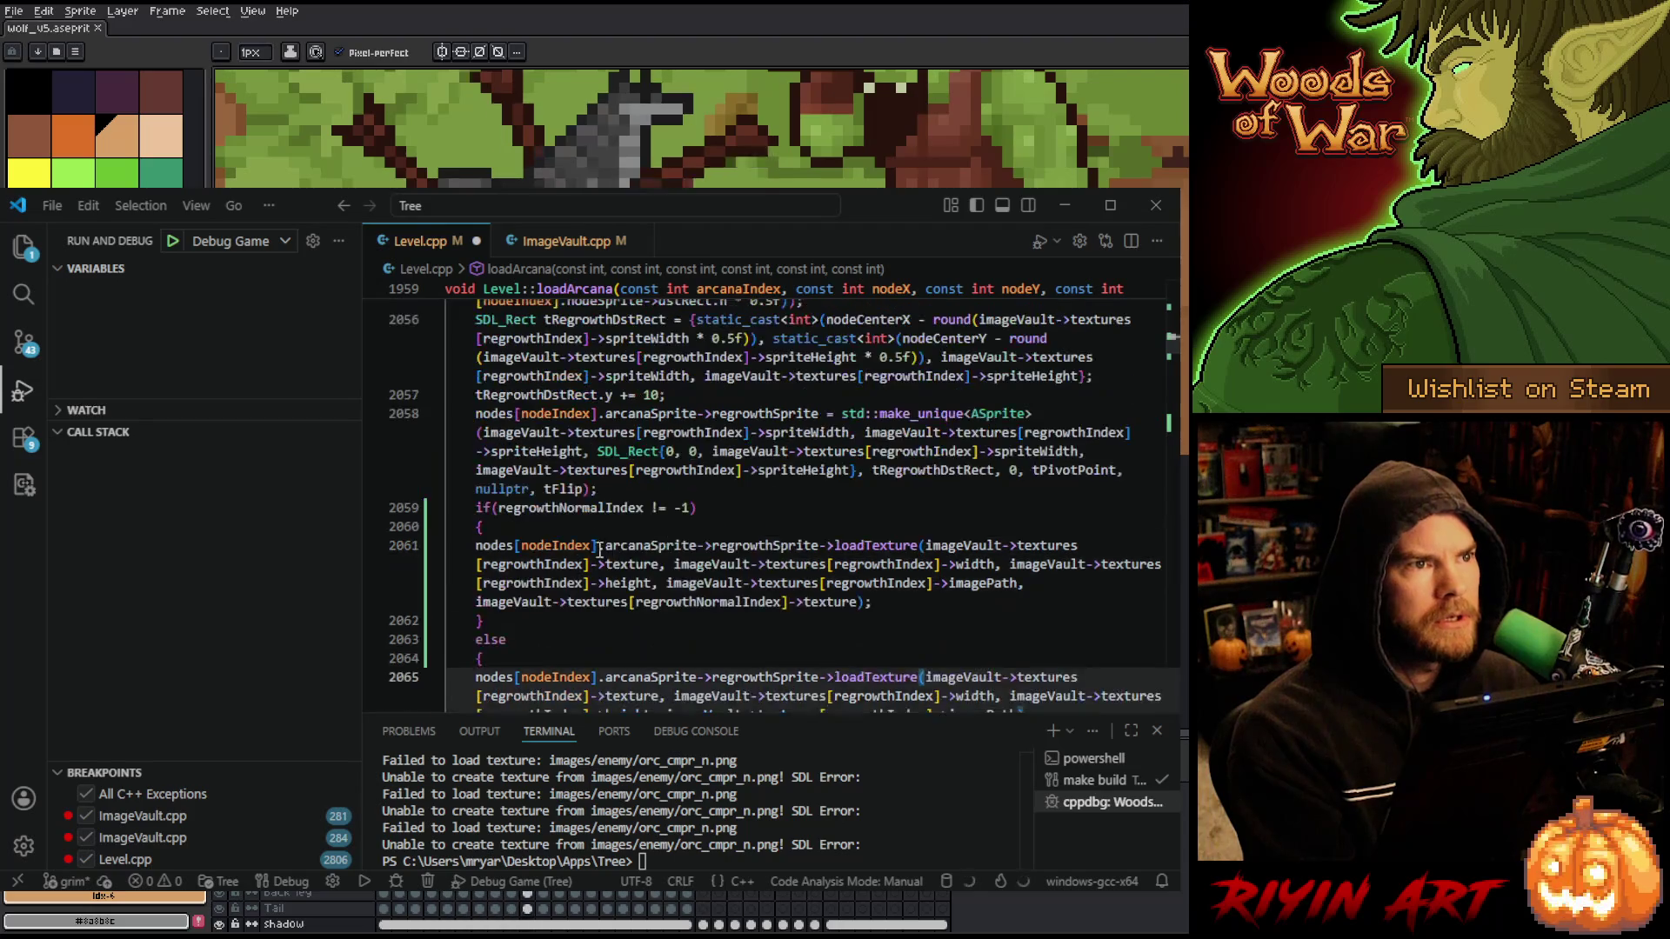
right_click(723, 508)
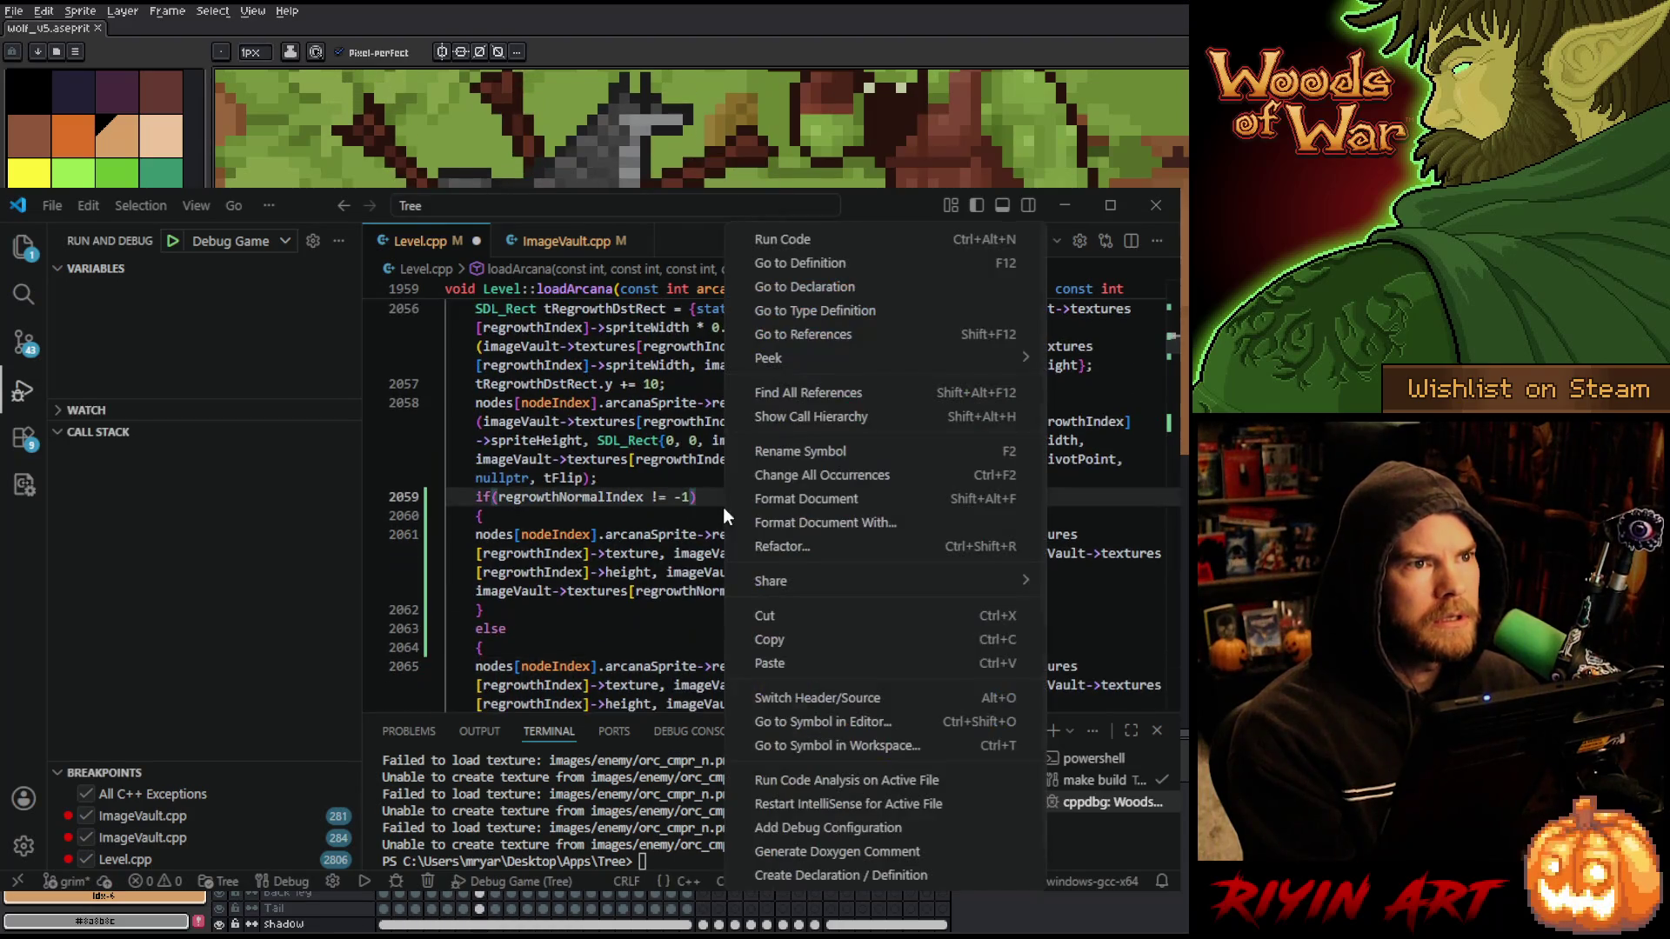
left_click(769, 502)
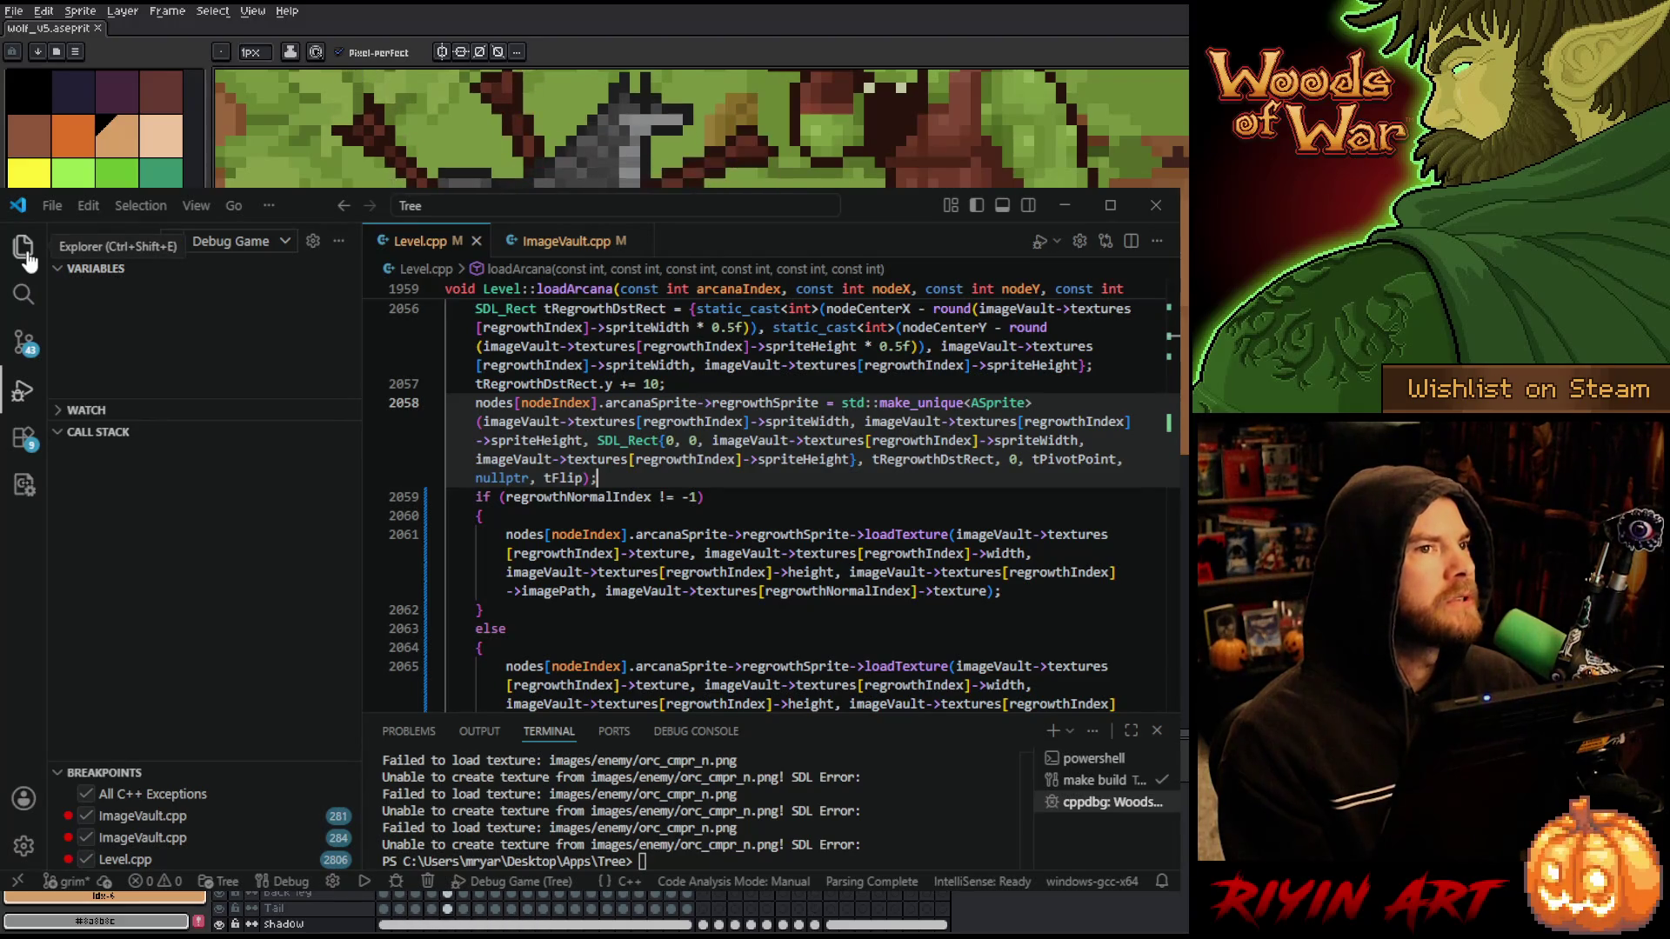
- Show the Explorer file tree, then minimize VS Code to reveal the Aseprite wolf animation
left_click(25, 248)
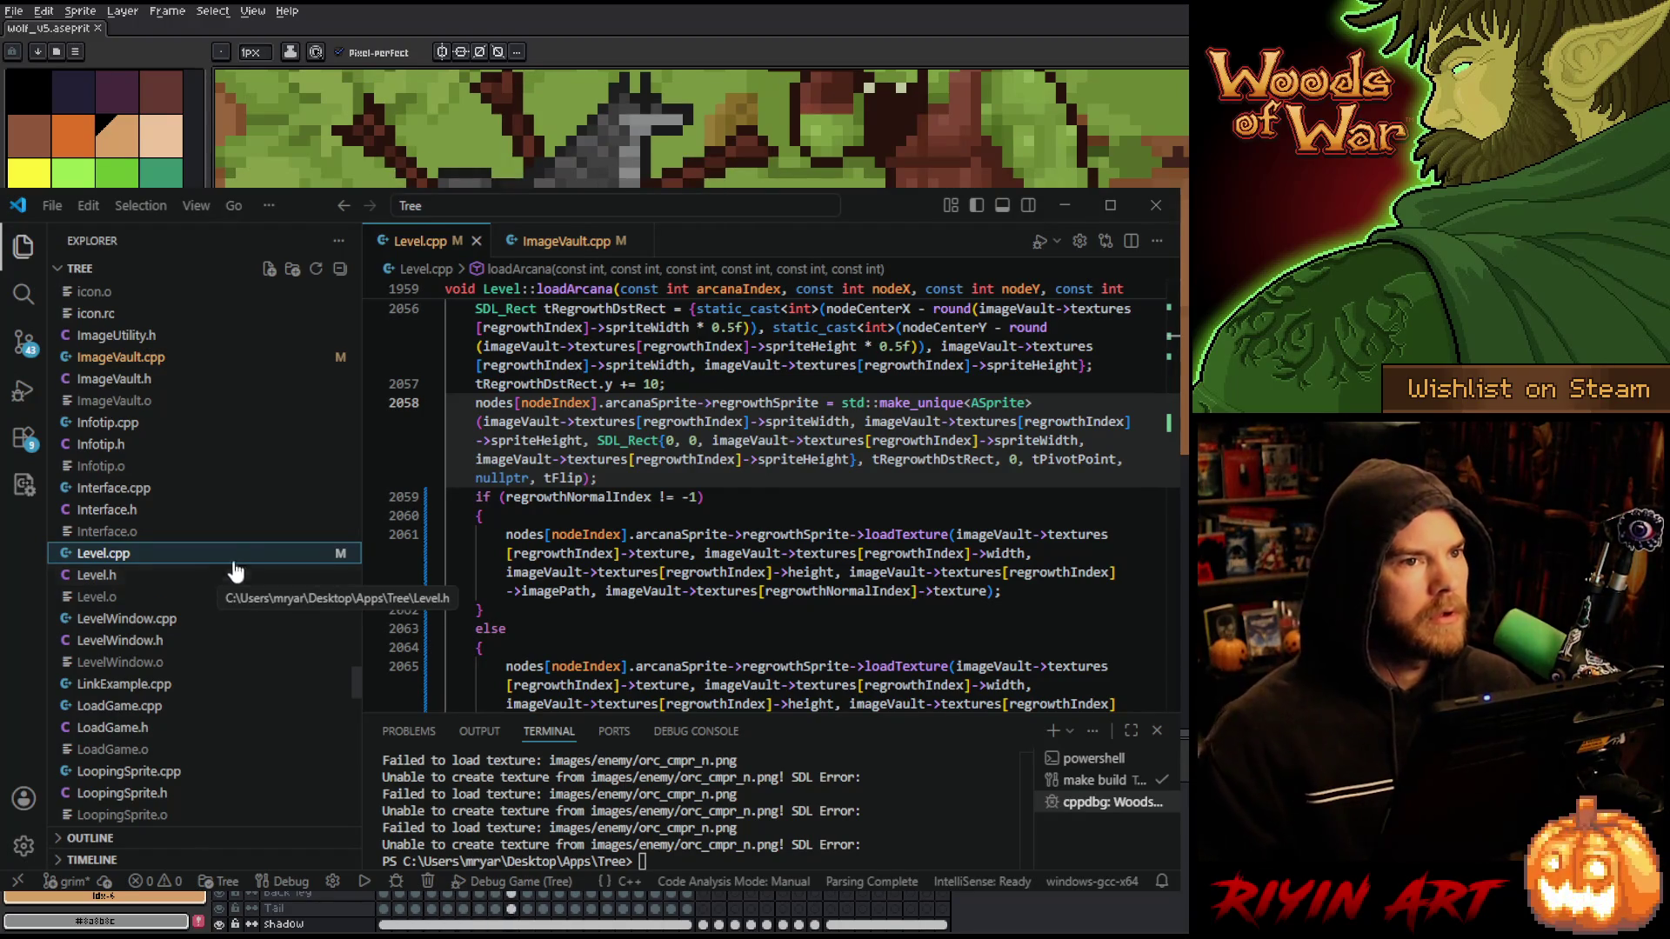
left_click(1066, 205)
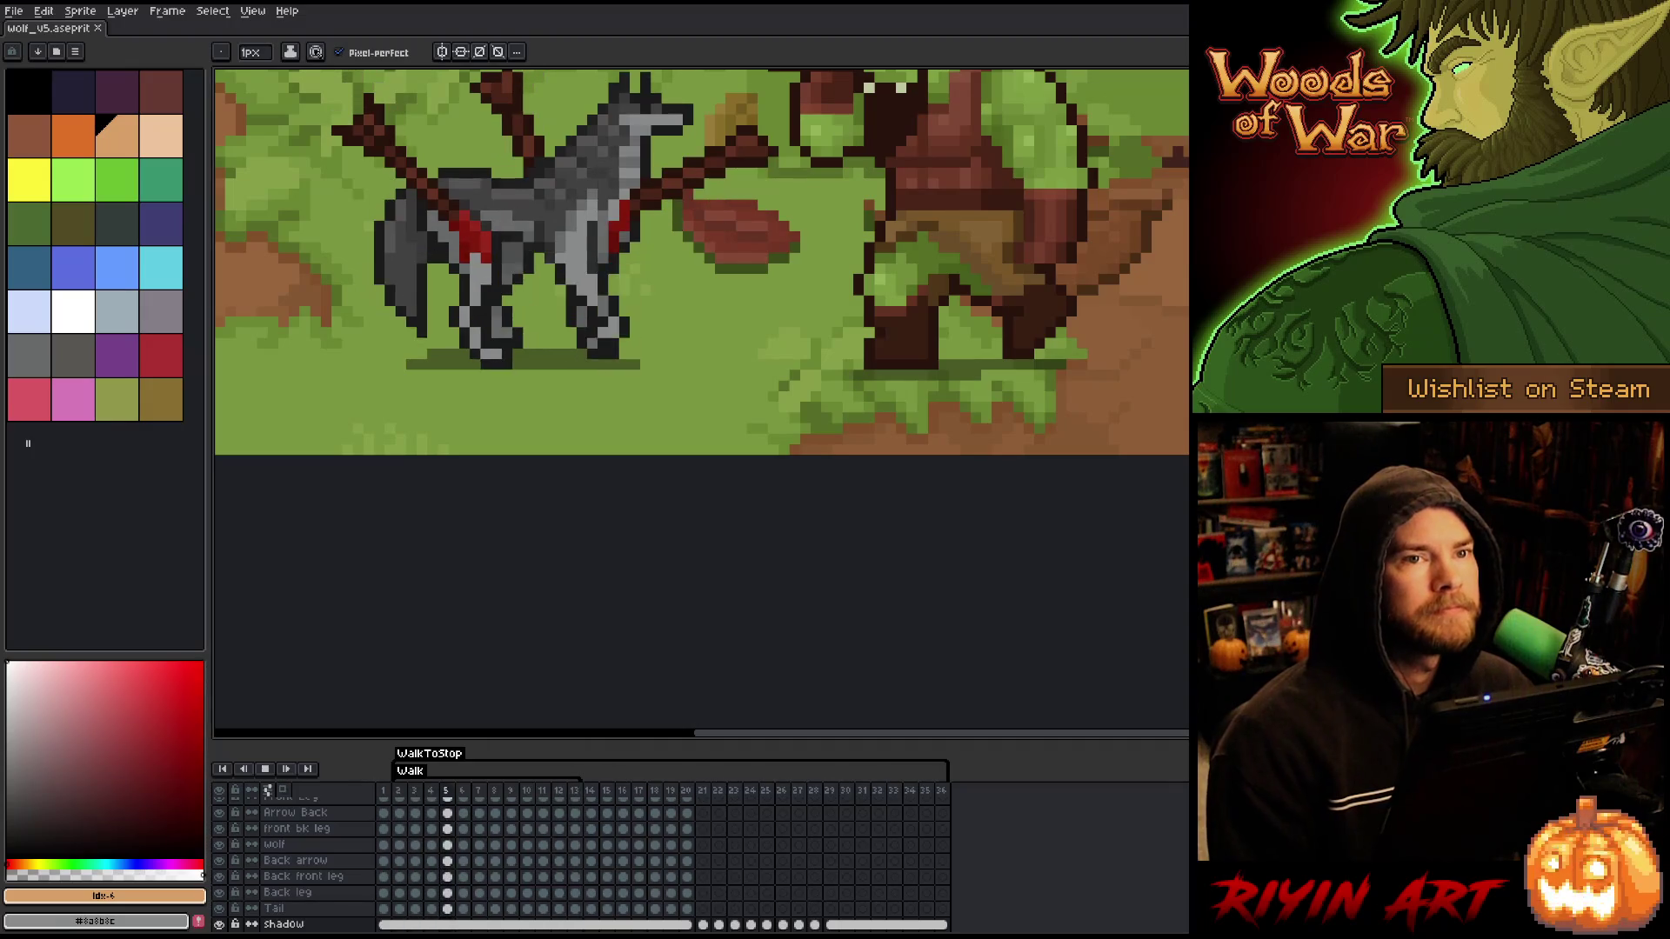
- Look through the Translations, Arcana, Card and DialogueTranslations tables, then open the Enemy table's data rows
key("alt+Tab")
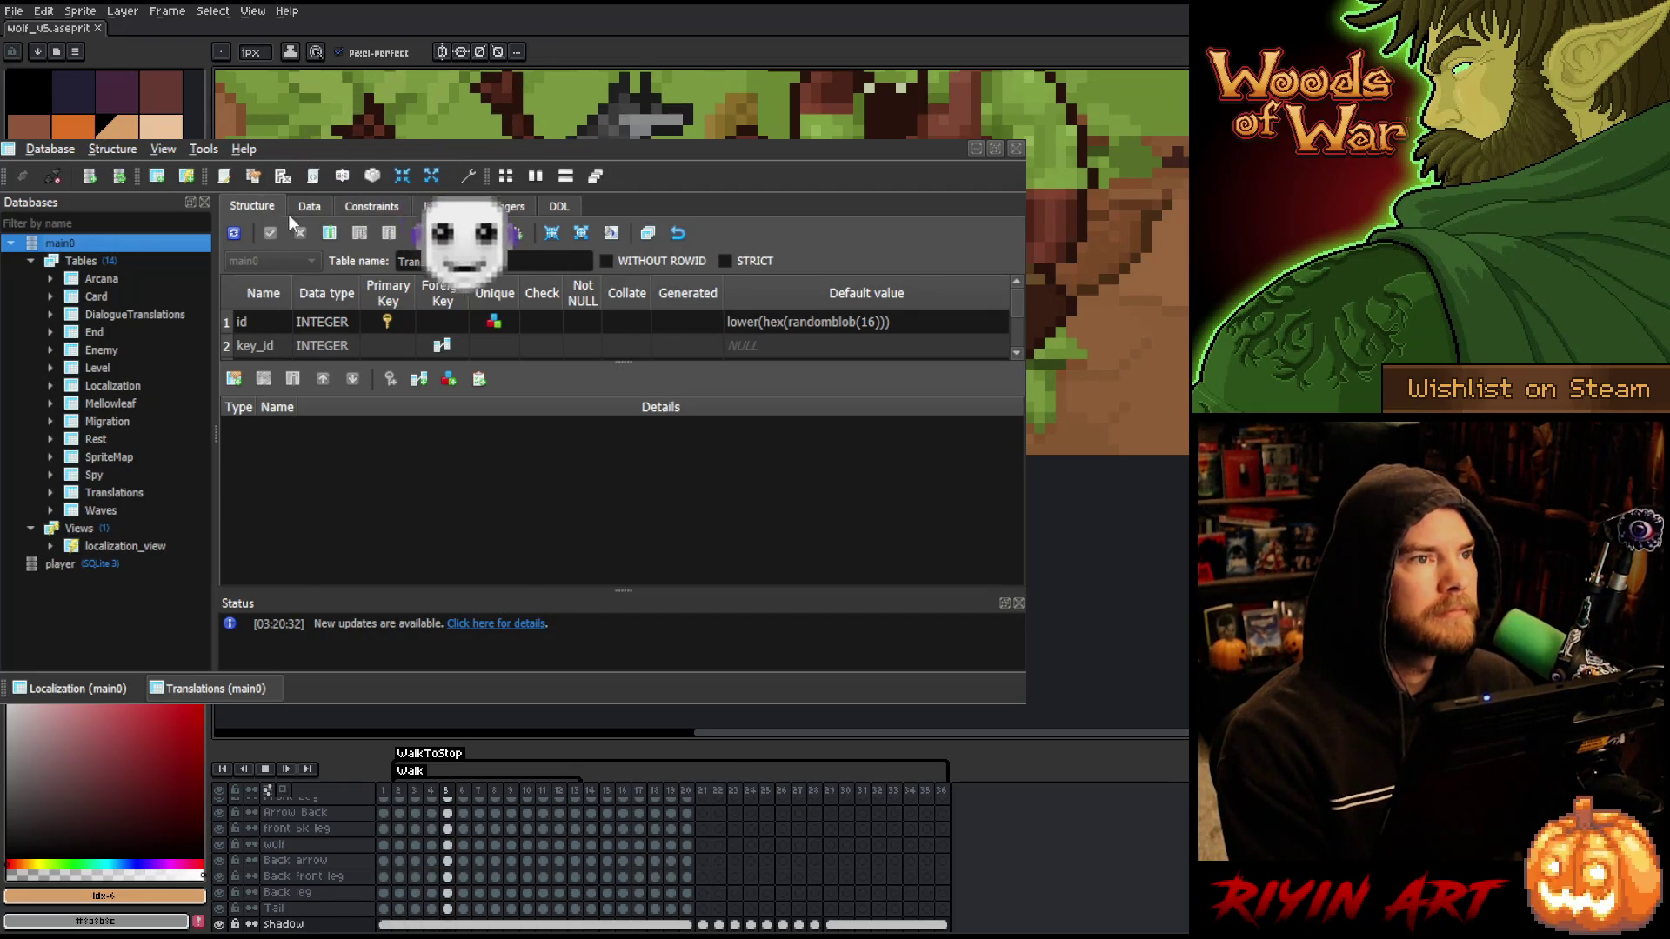
left_click(310, 209)
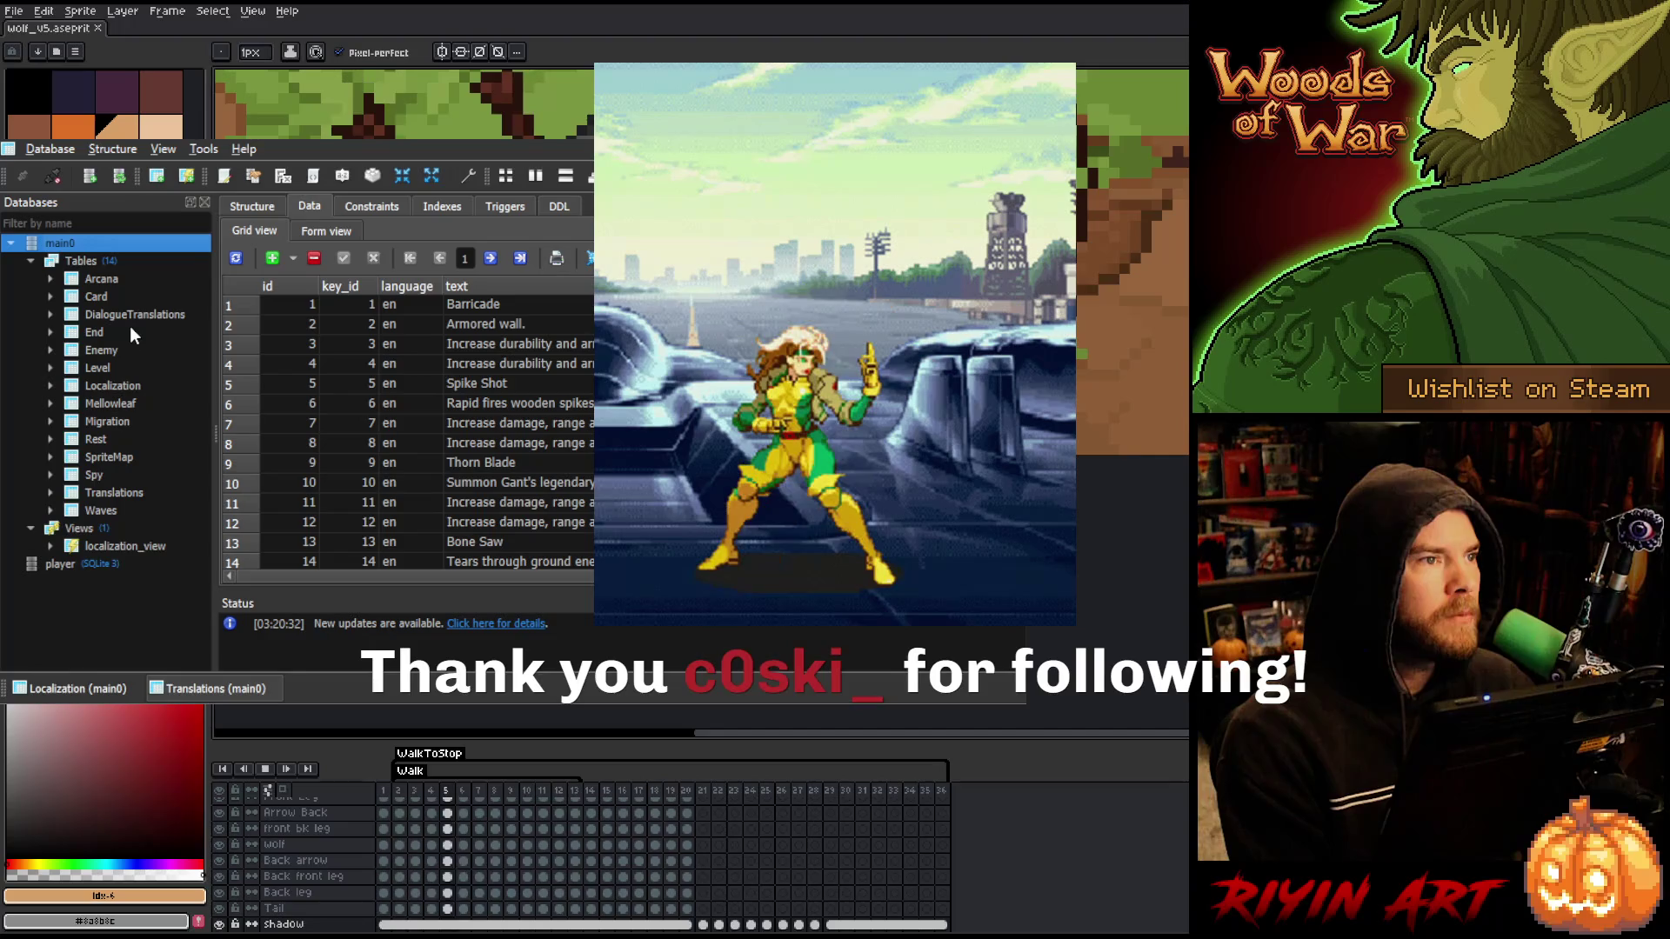
left_click(122, 280)
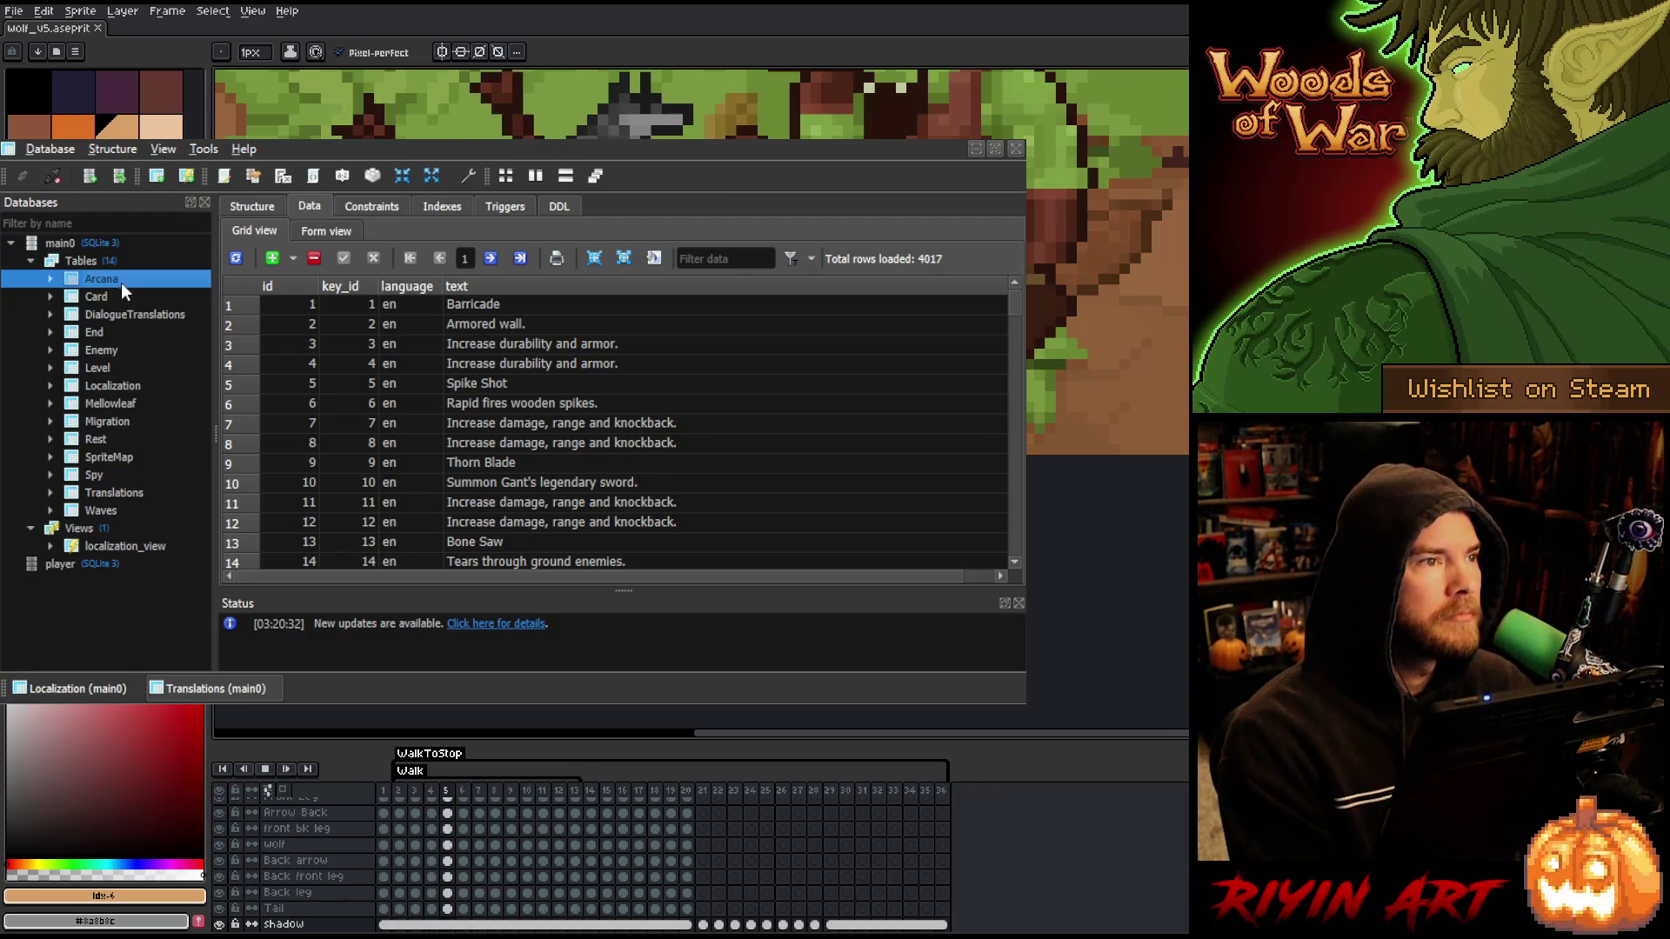
left_click(117, 297)
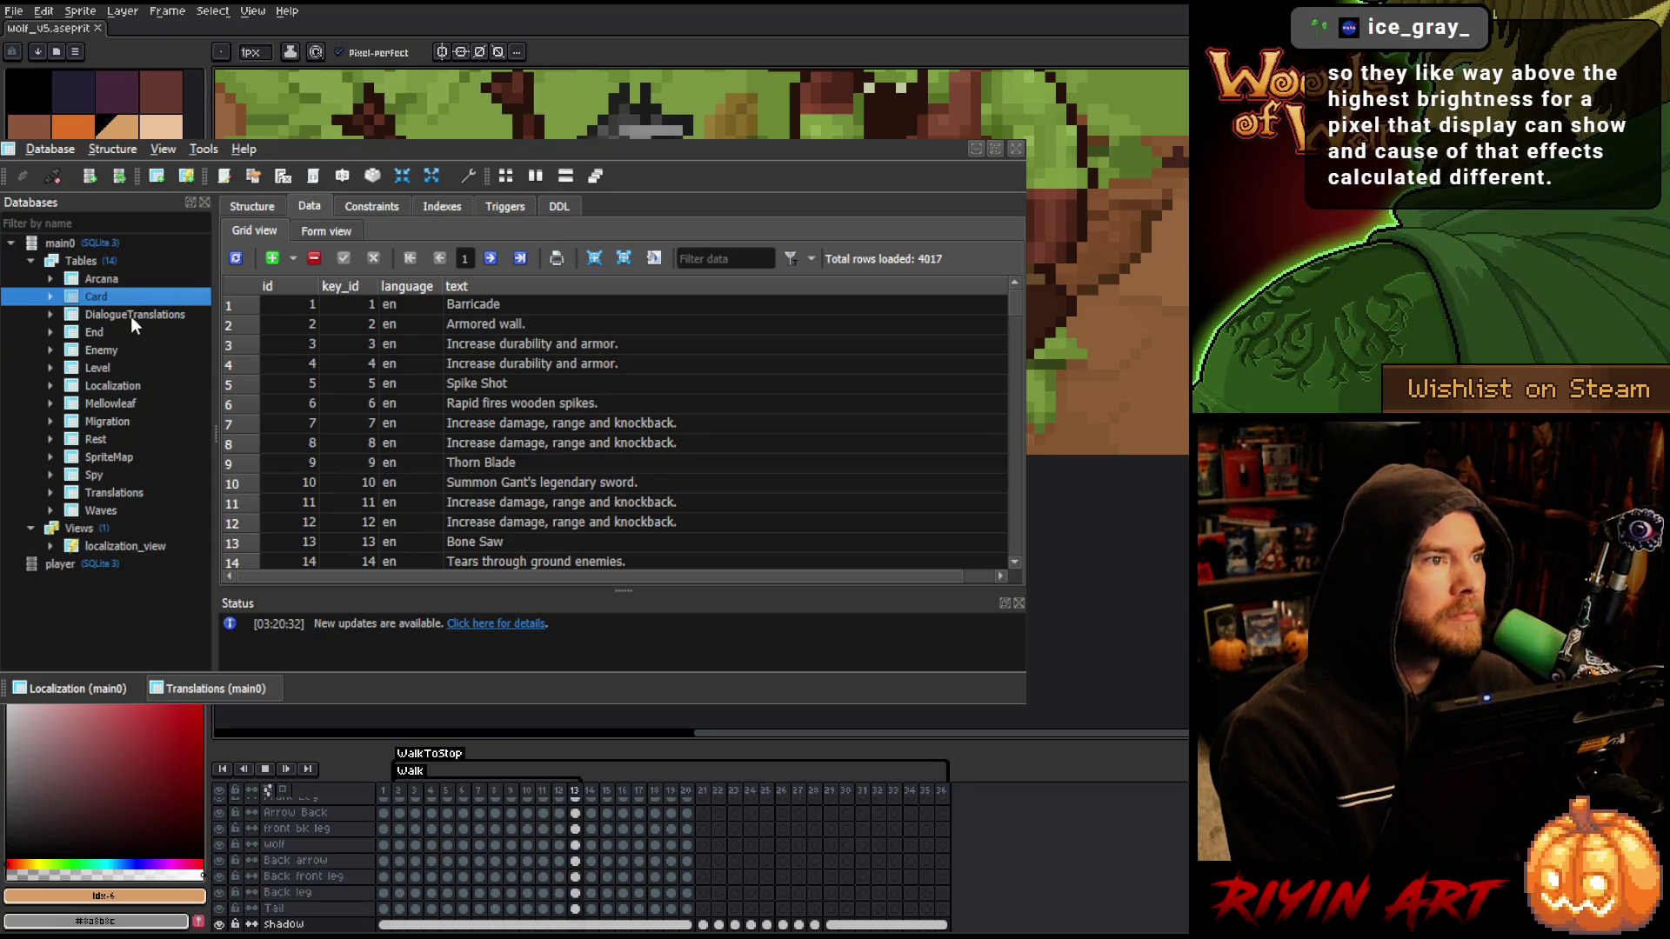
left_click(130, 316)
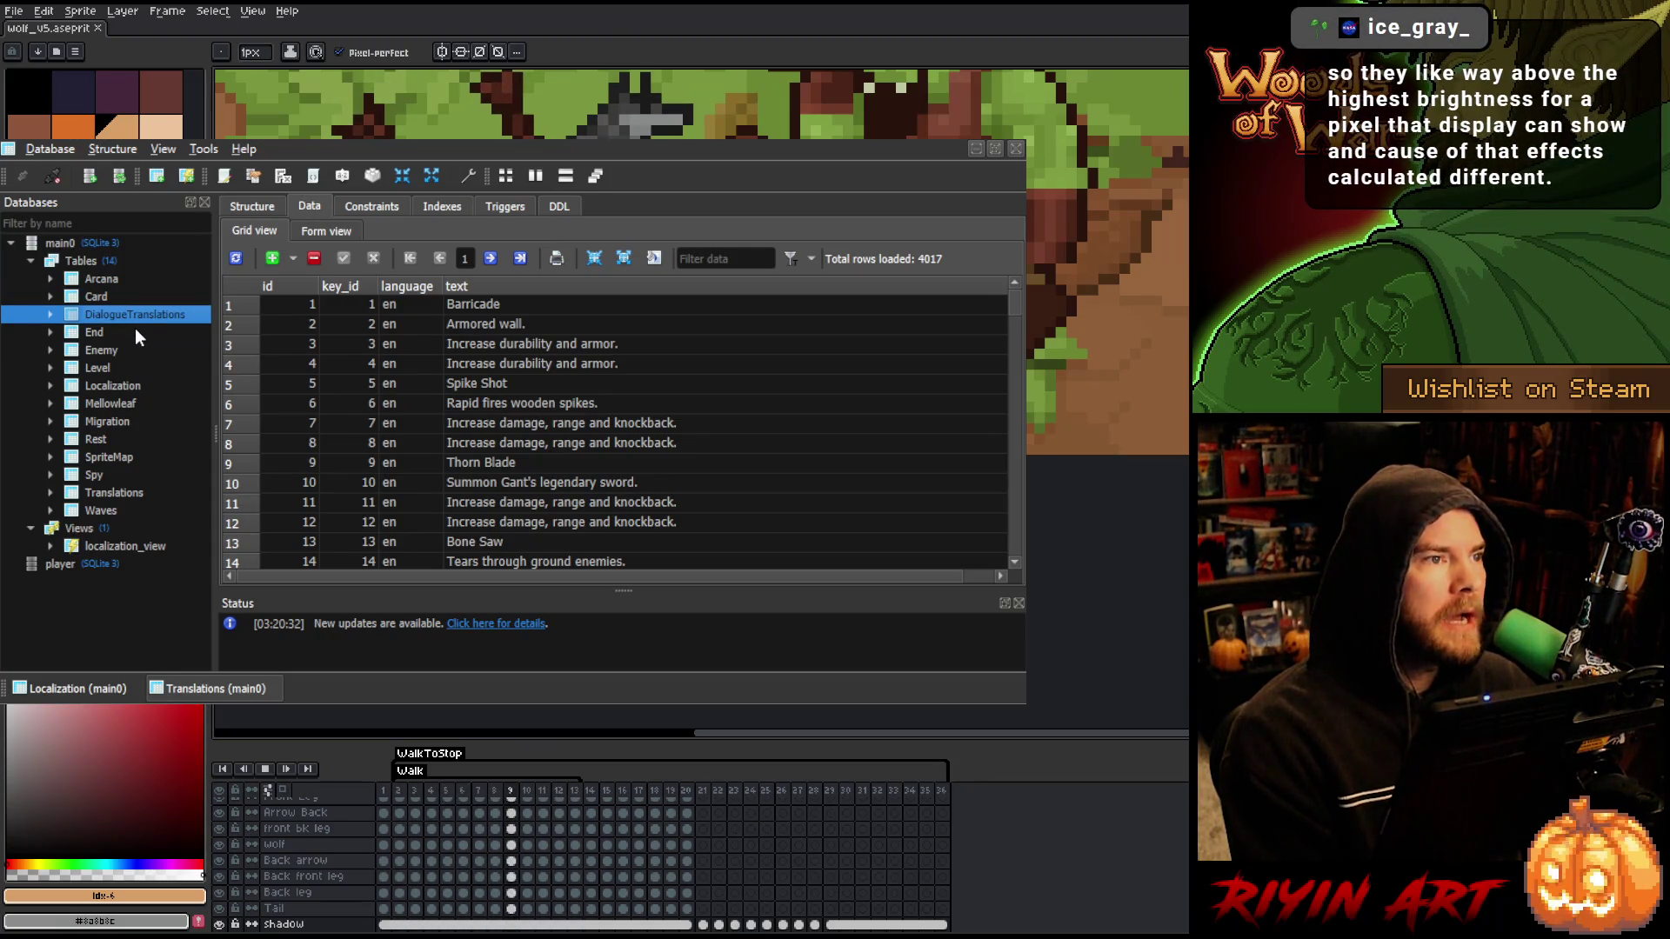
left_click(97, 295)
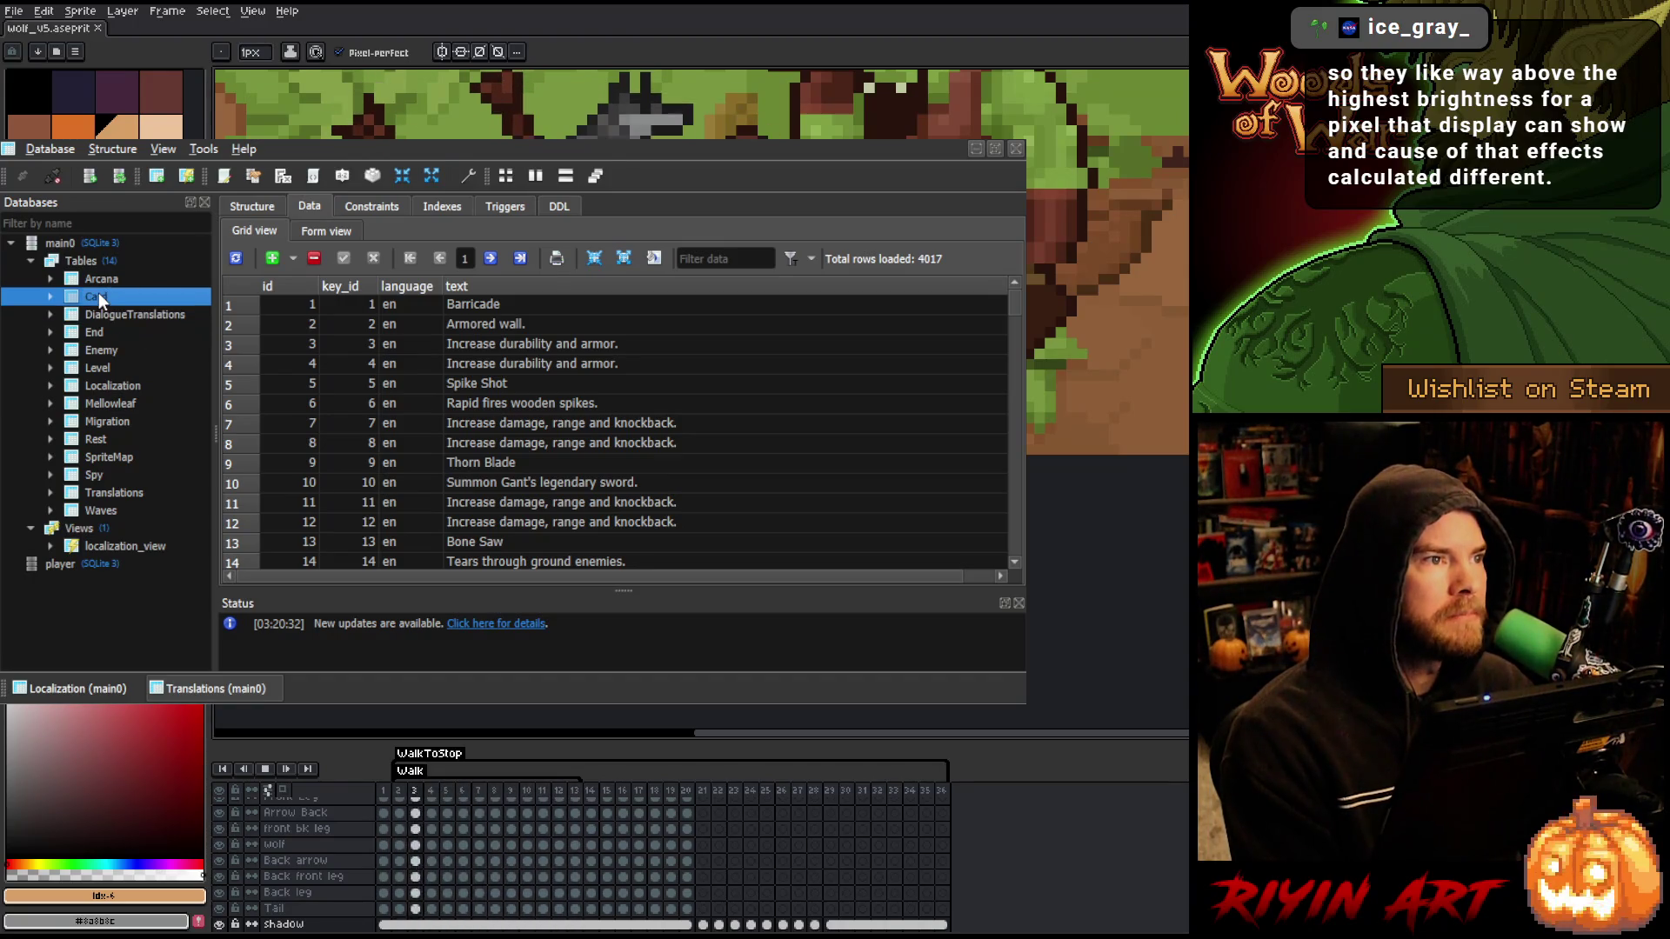
left_click(104, 349)
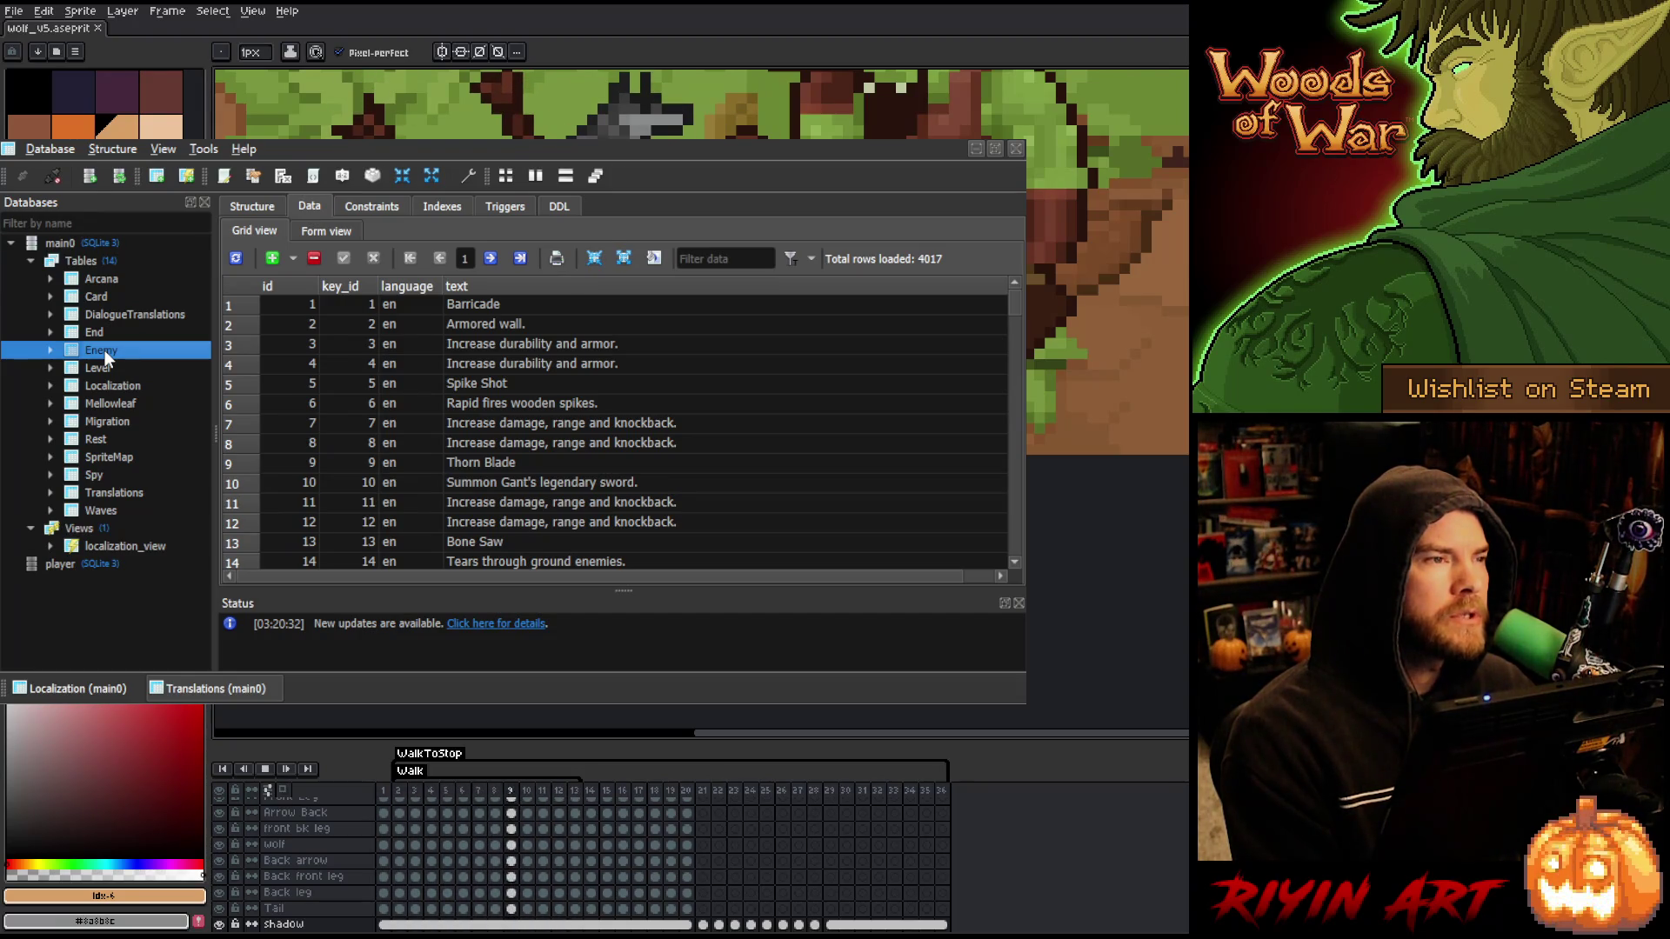
double_click(105, 350)
left_click(310, 205)
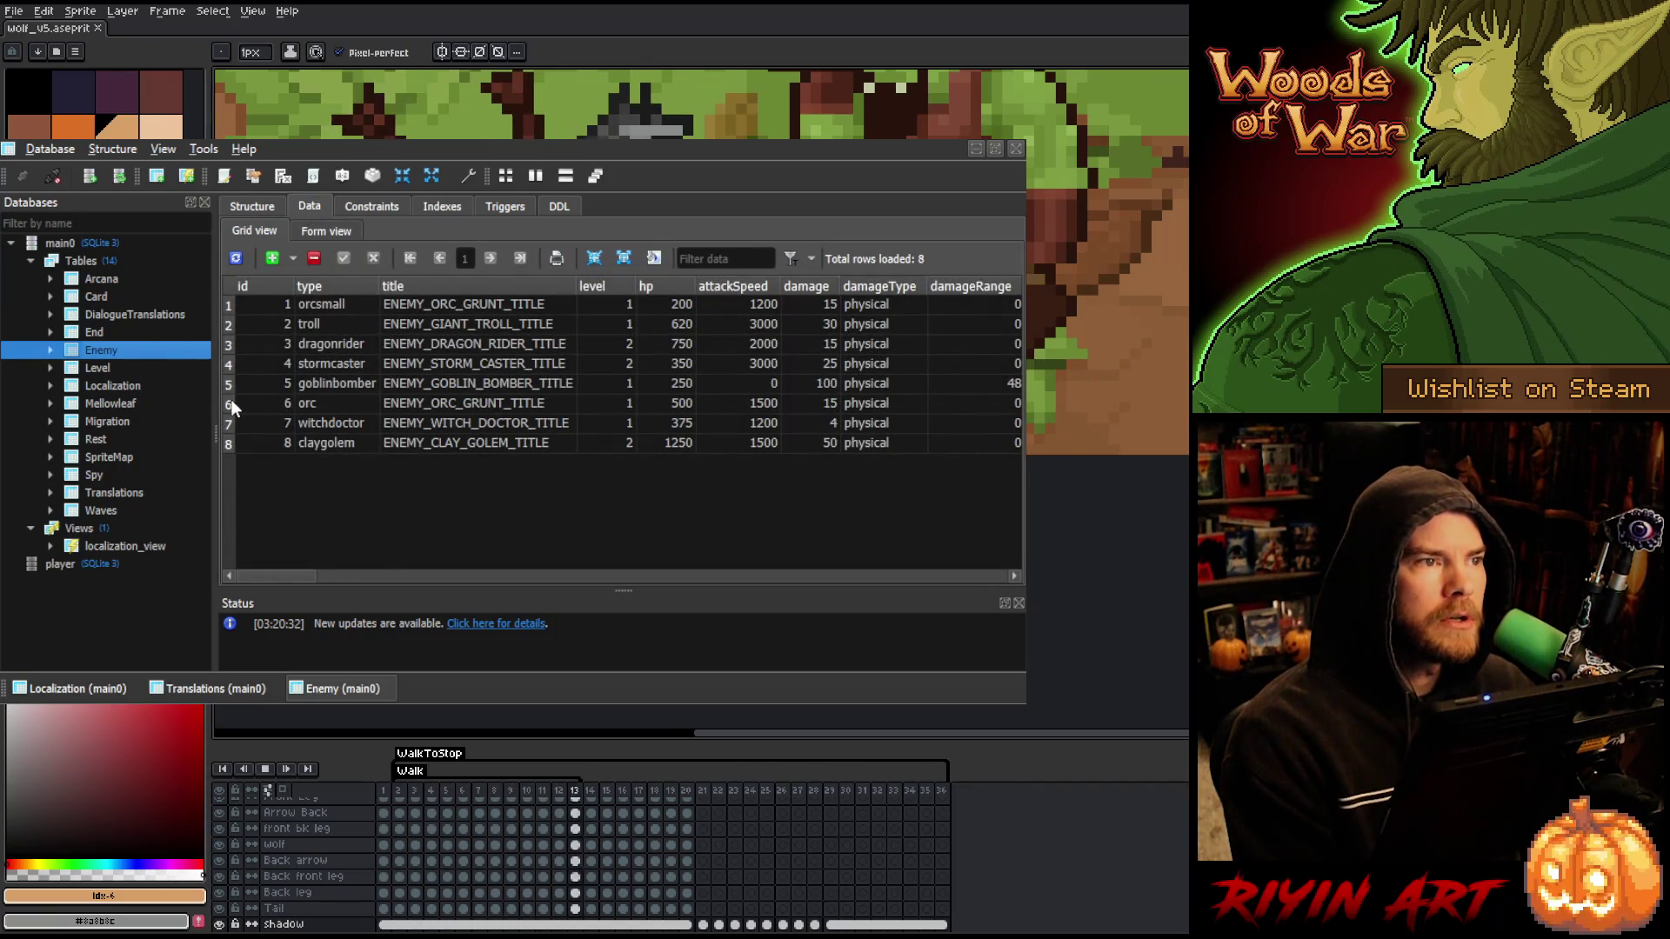
- Remove _cmpr from the orc and troll image paths
left_click(232, 402)
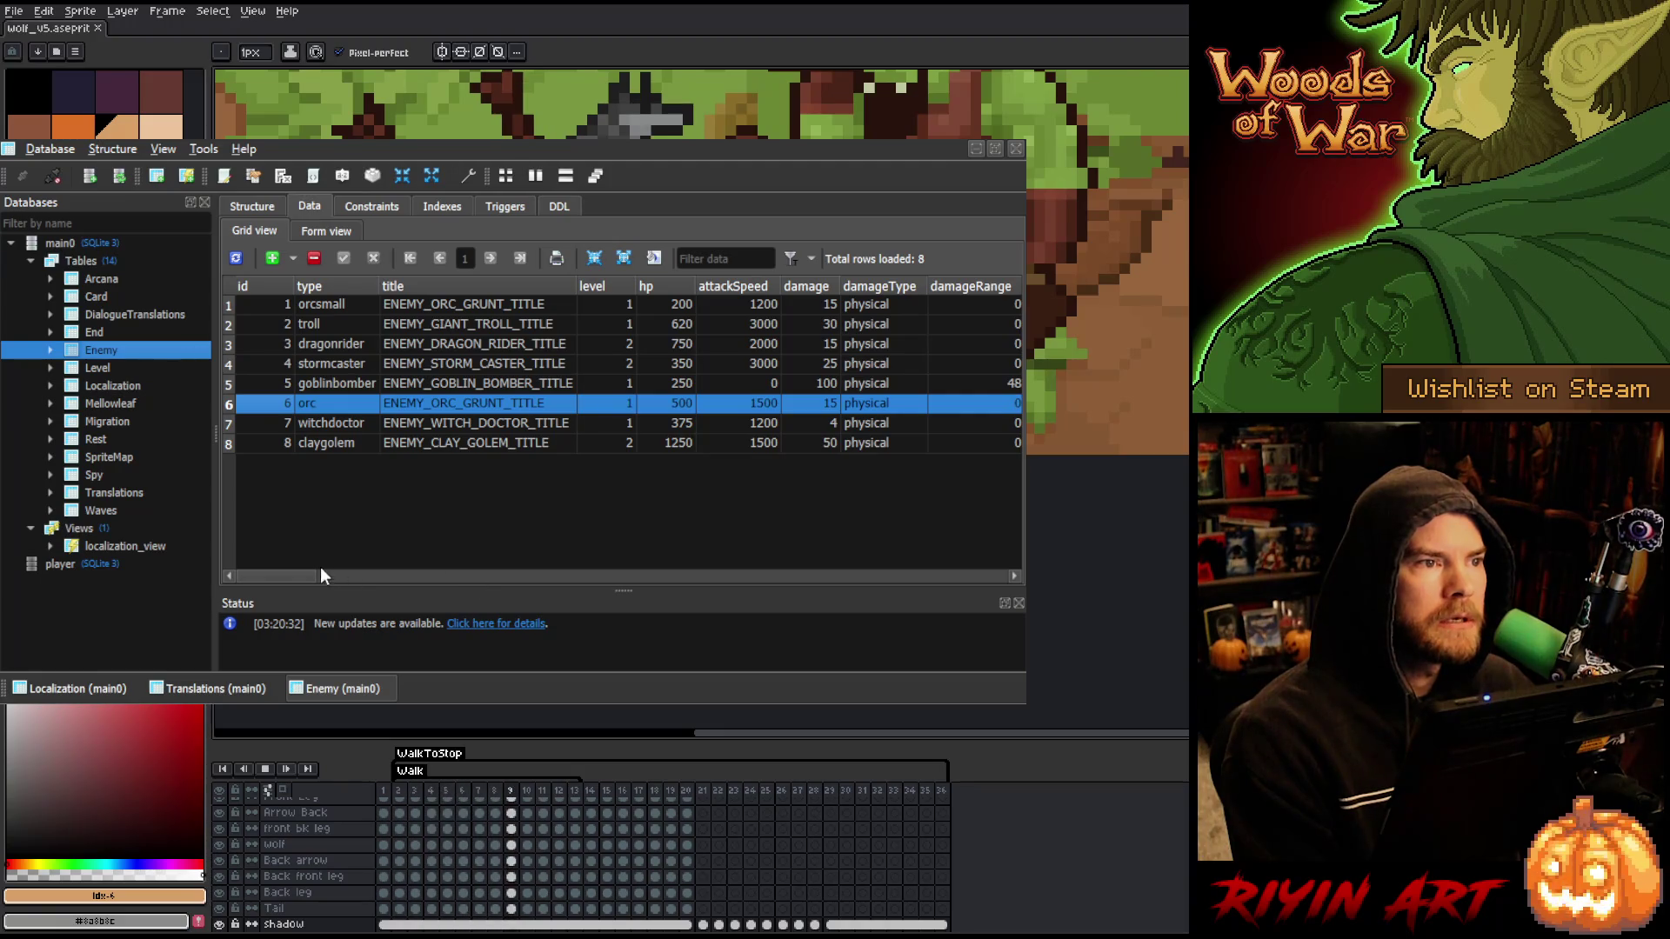
left_click_drag(287, 574, 467, 577)
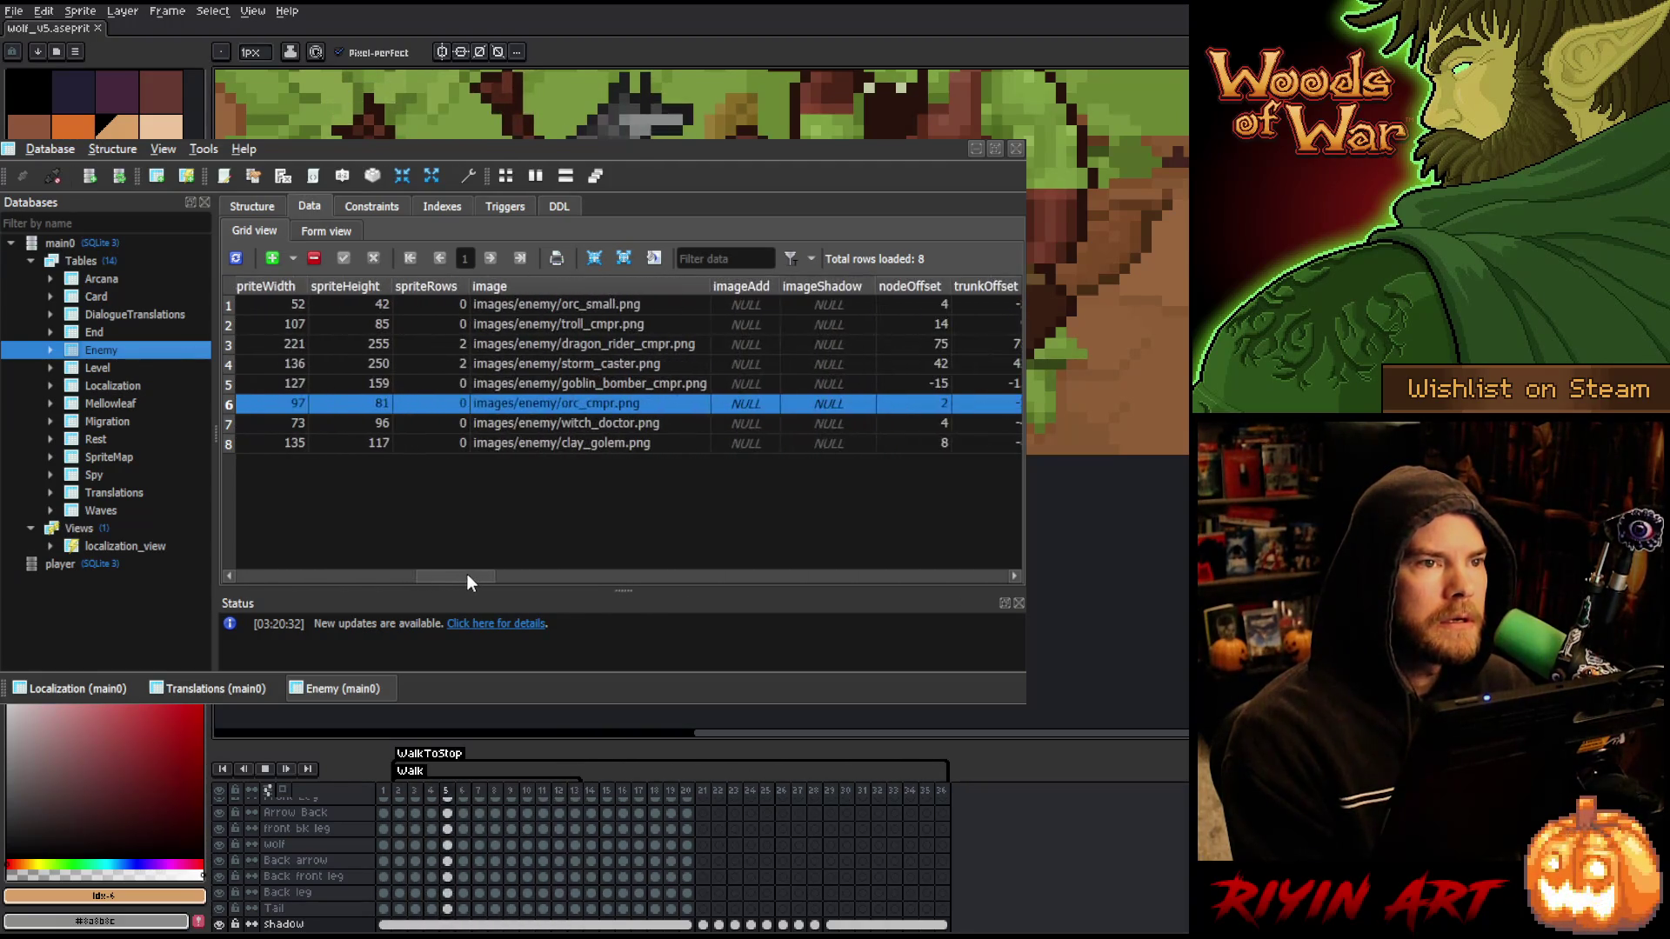
left_click(598, 406)
key("BackSpace")
key("BackSpace")
key("BackSpace")
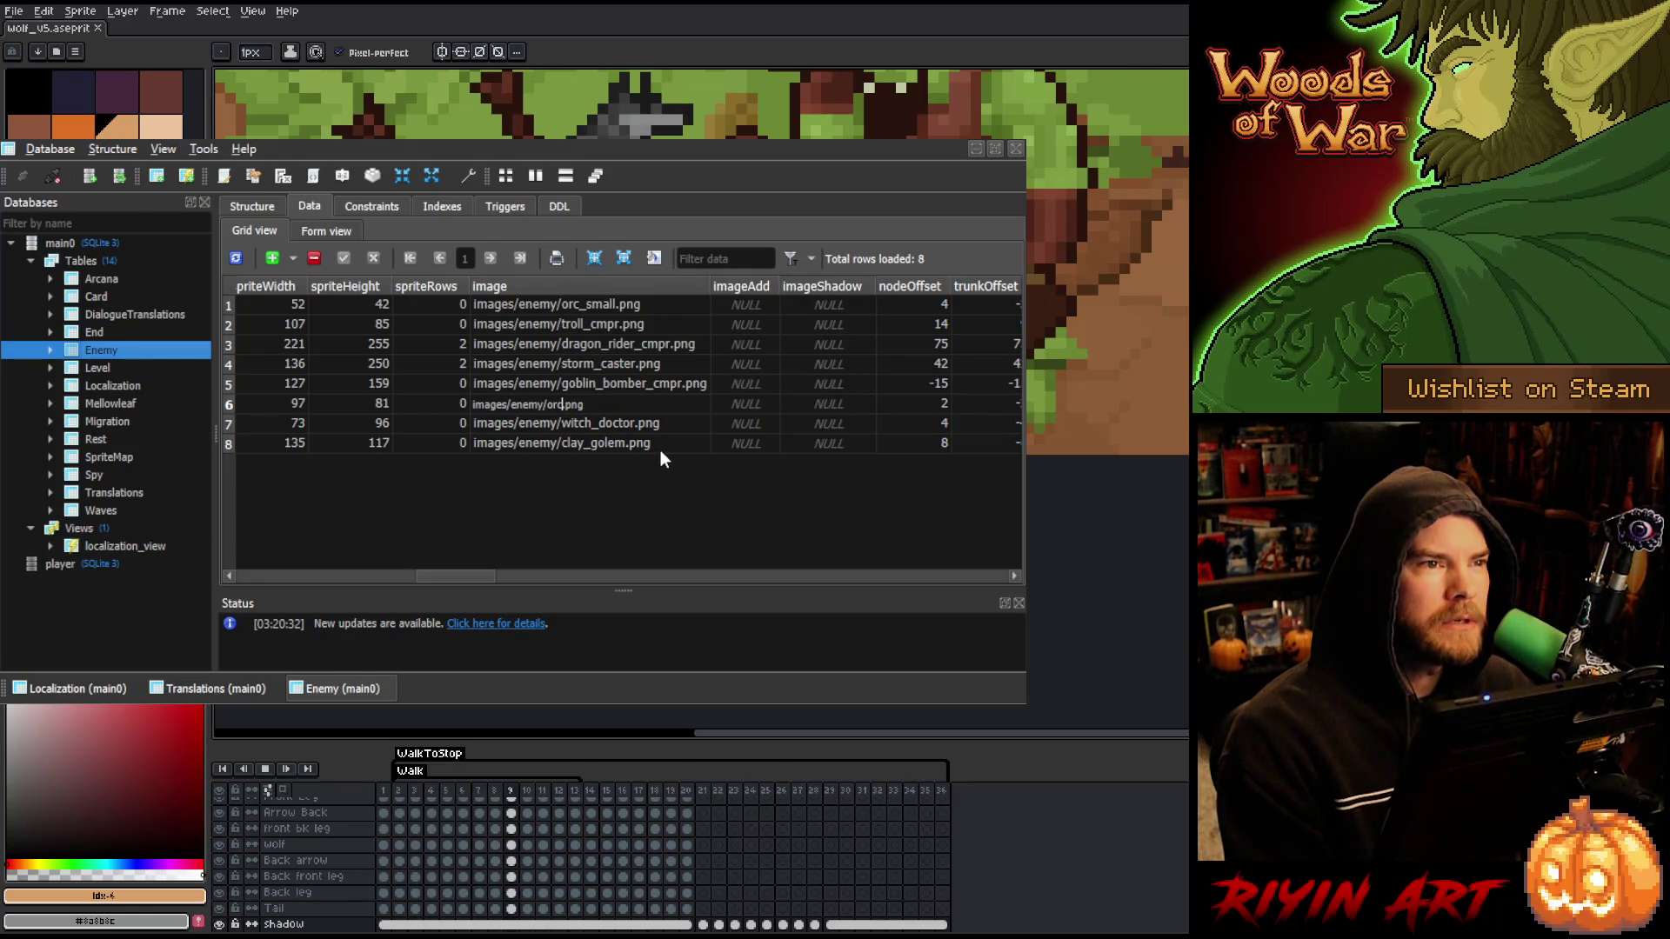
key("Return")
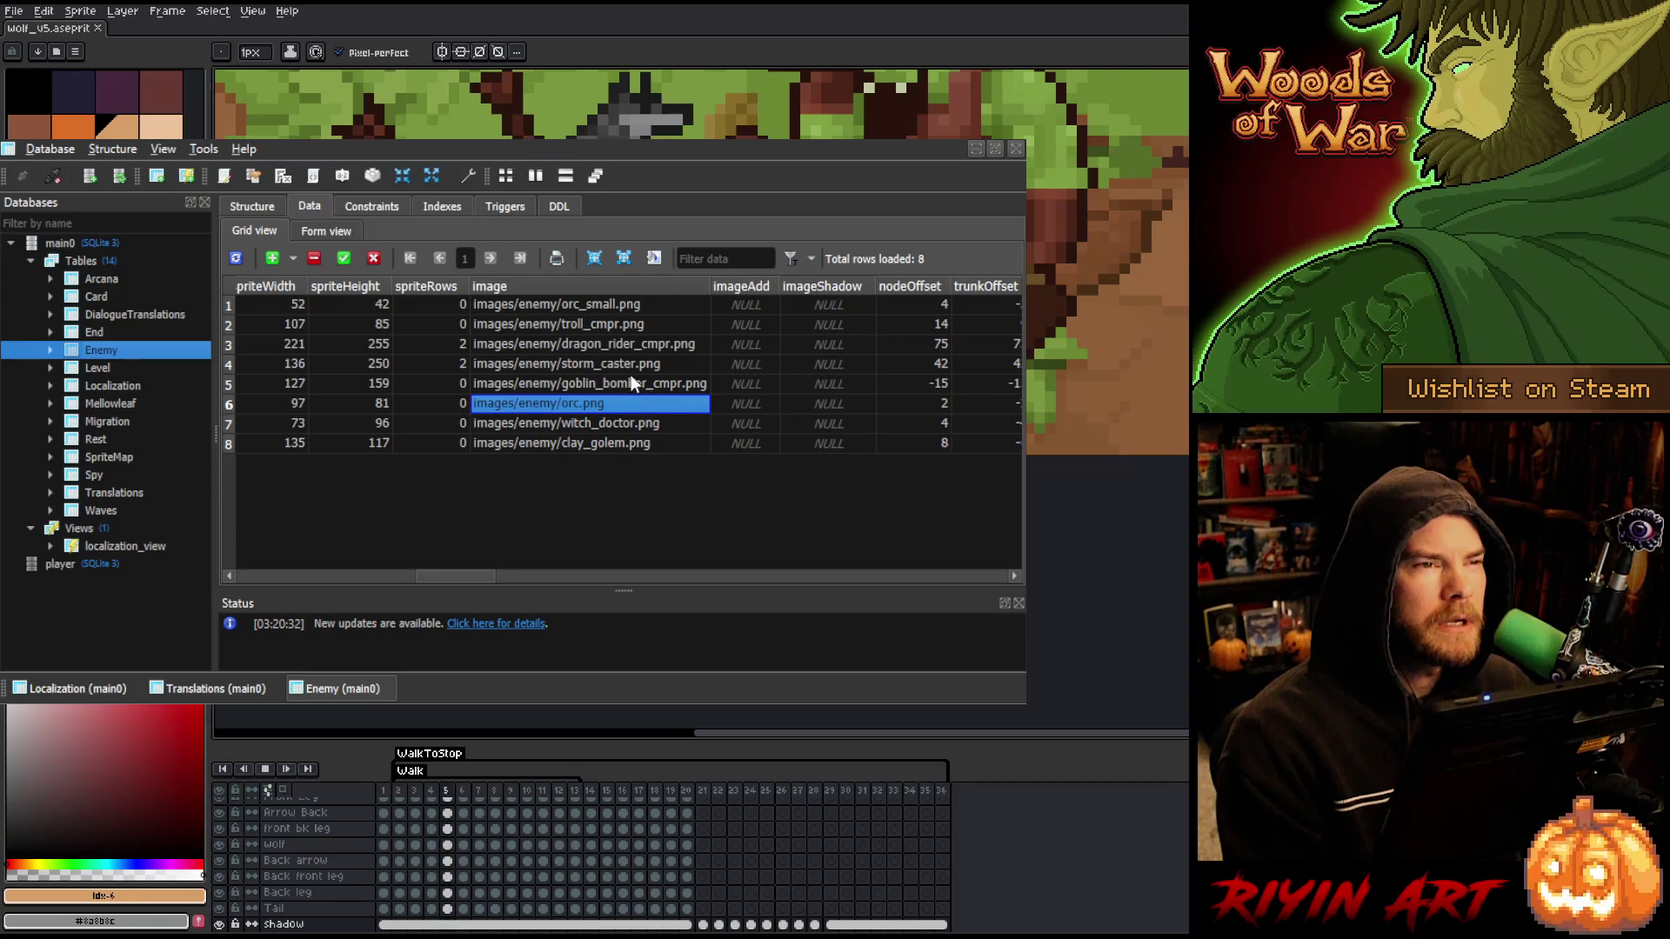
left_click(605, 327)
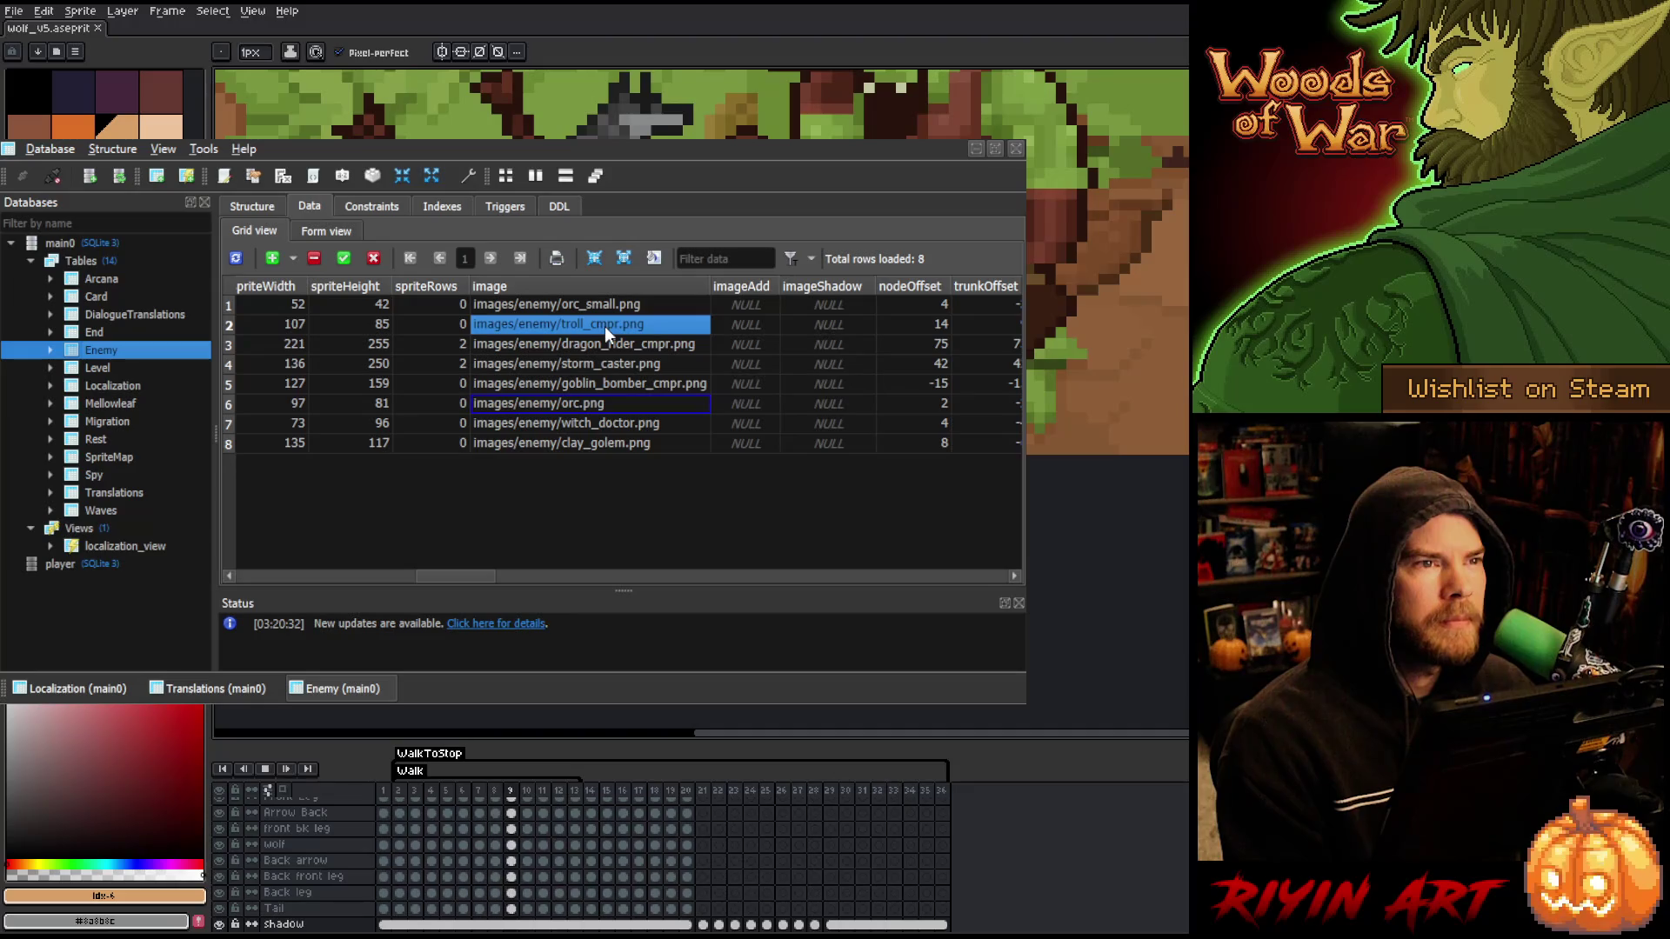
double_click(605, 327)
key("BackSpace")
key("BackSpace")
key("BackSpace")
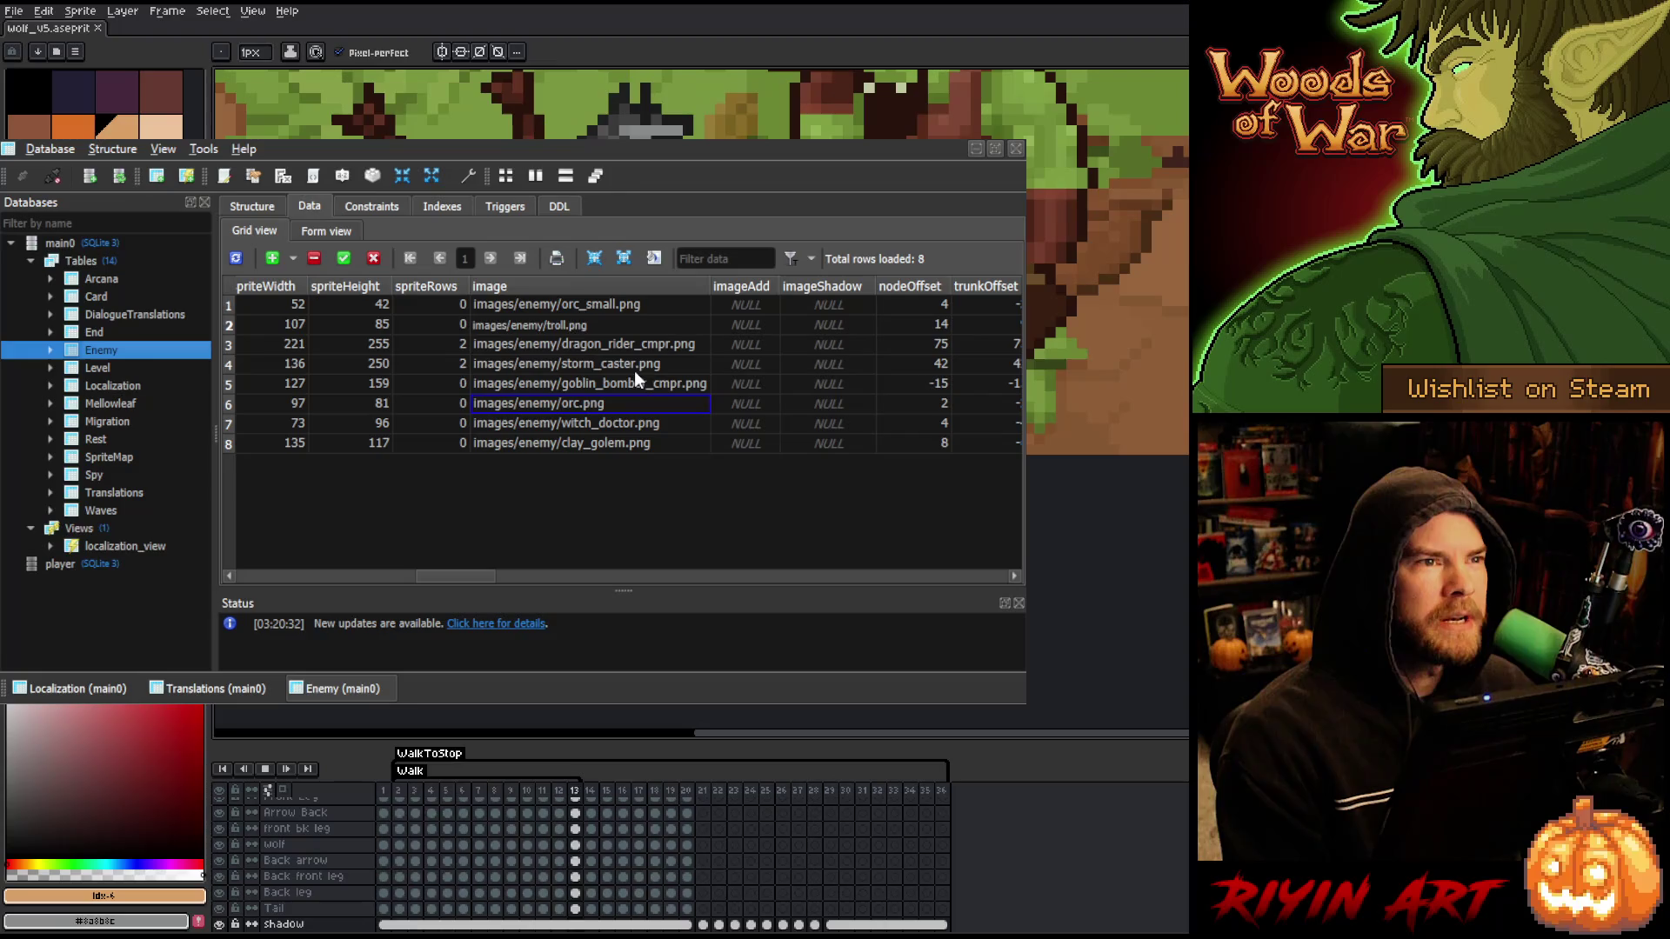
- Change the dragon_rider and goblin_bomber paths to dragon_rider.png and goblin_bomber.png, then leave the database
double_click(644, 345)
left_click(644, 345)
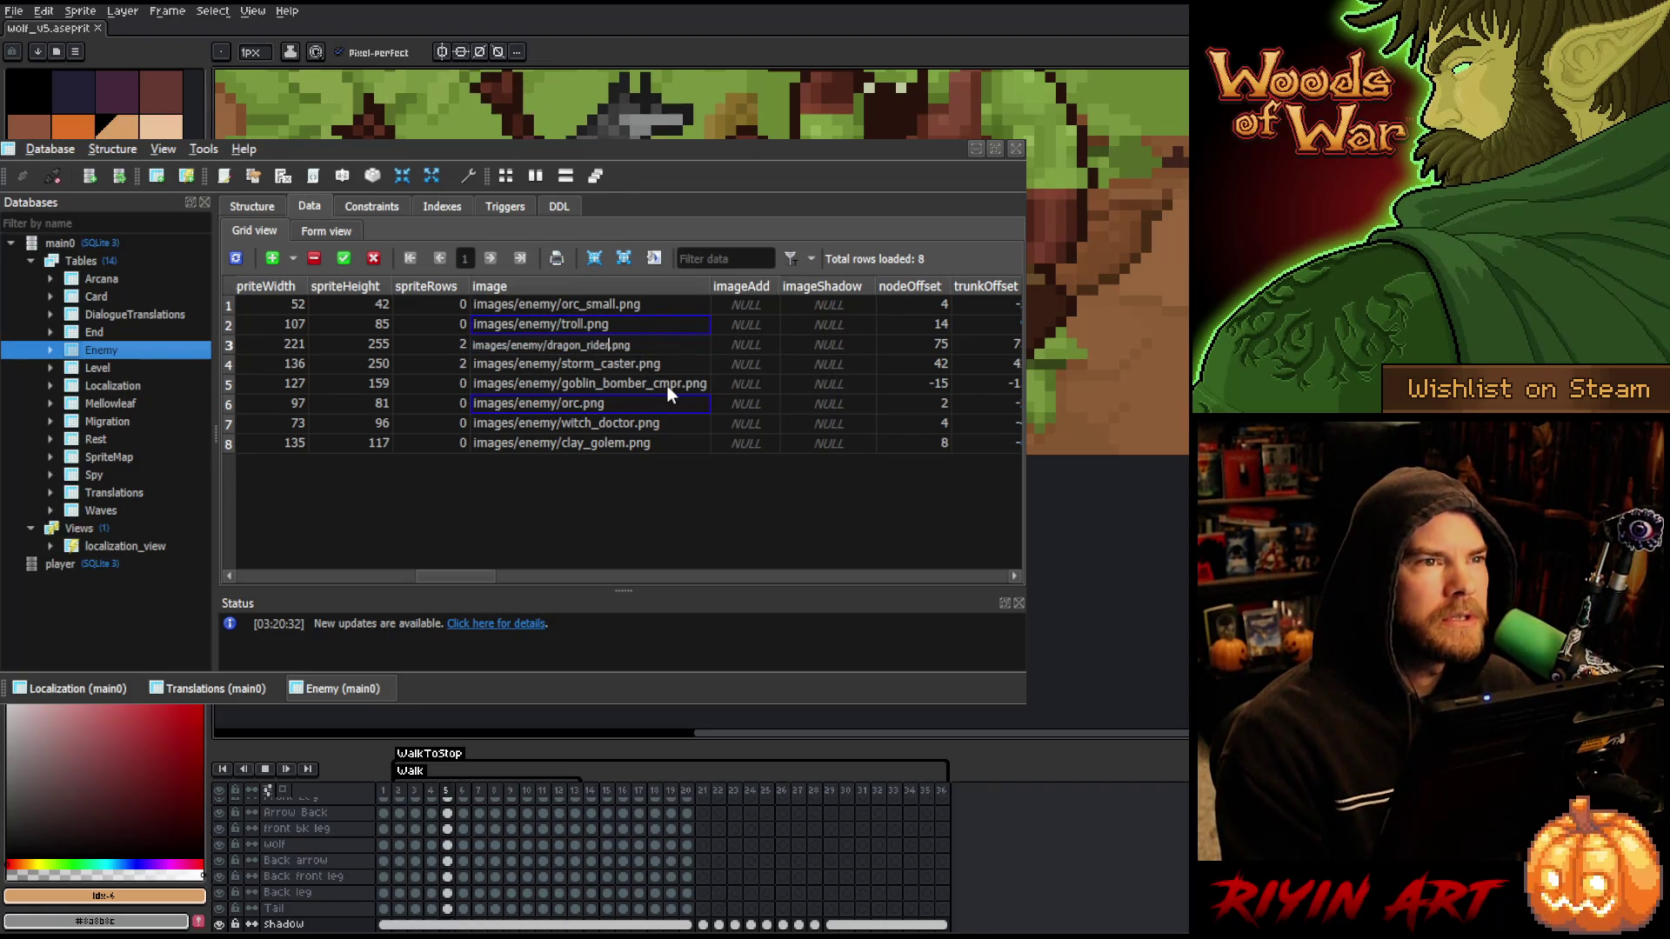
key("BackSpace")
key("Return")
double_click(642, 384)
left_click(645, 383)
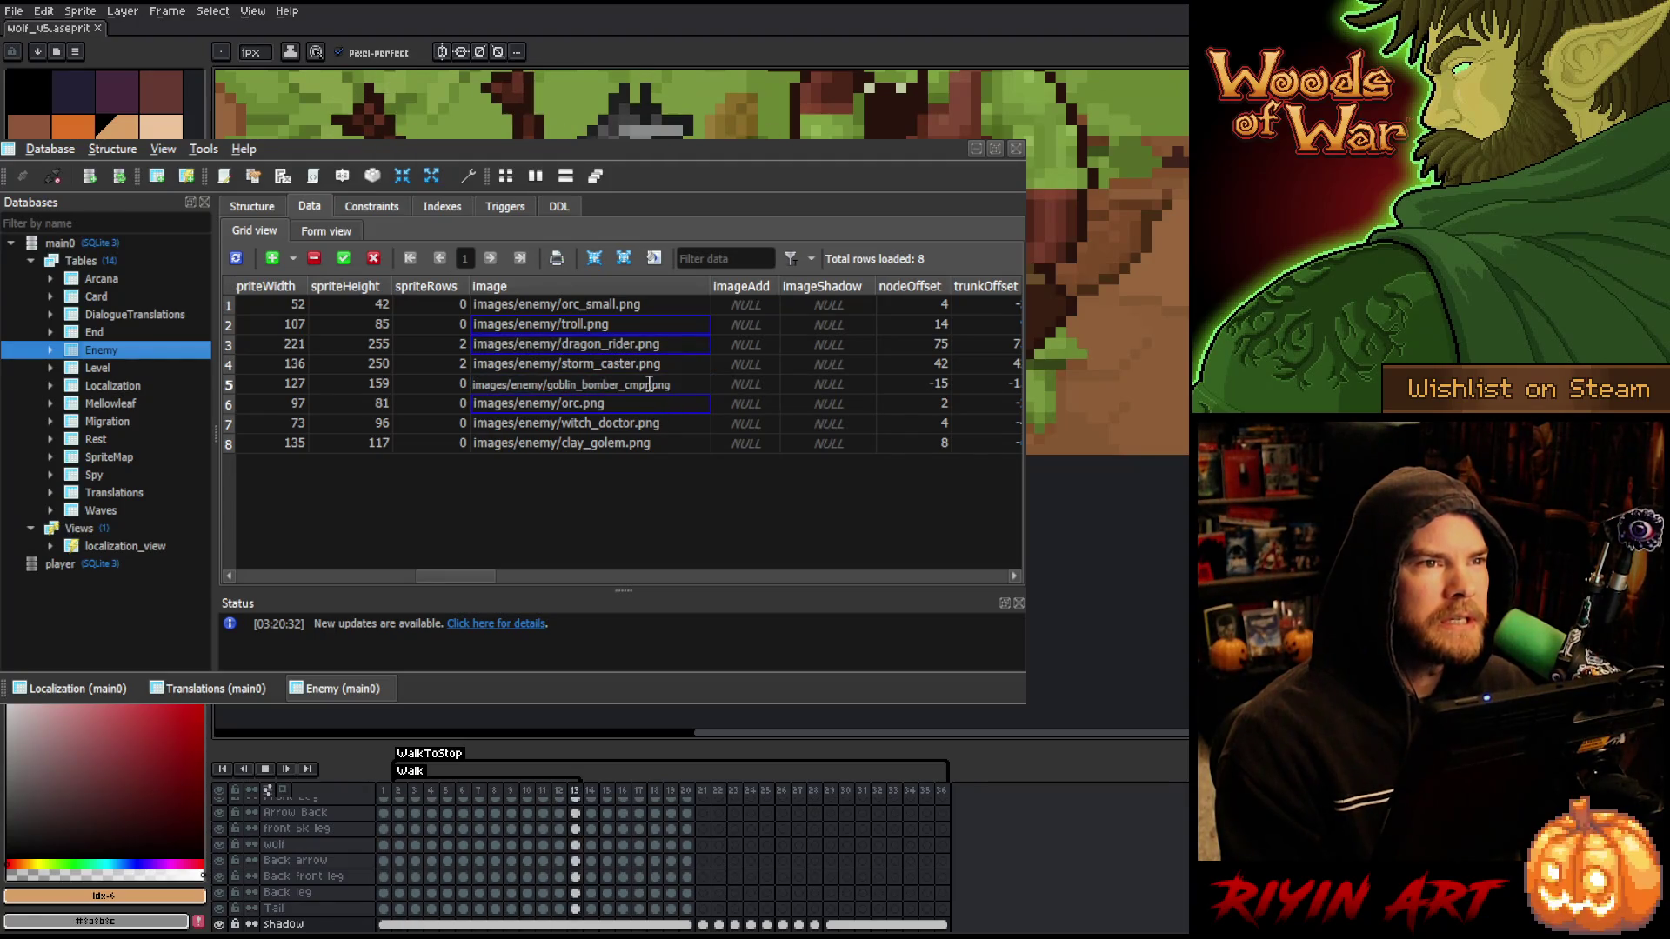
key("BackSpace")
key("BackSpace")
key("BackSpace")
key("Return")
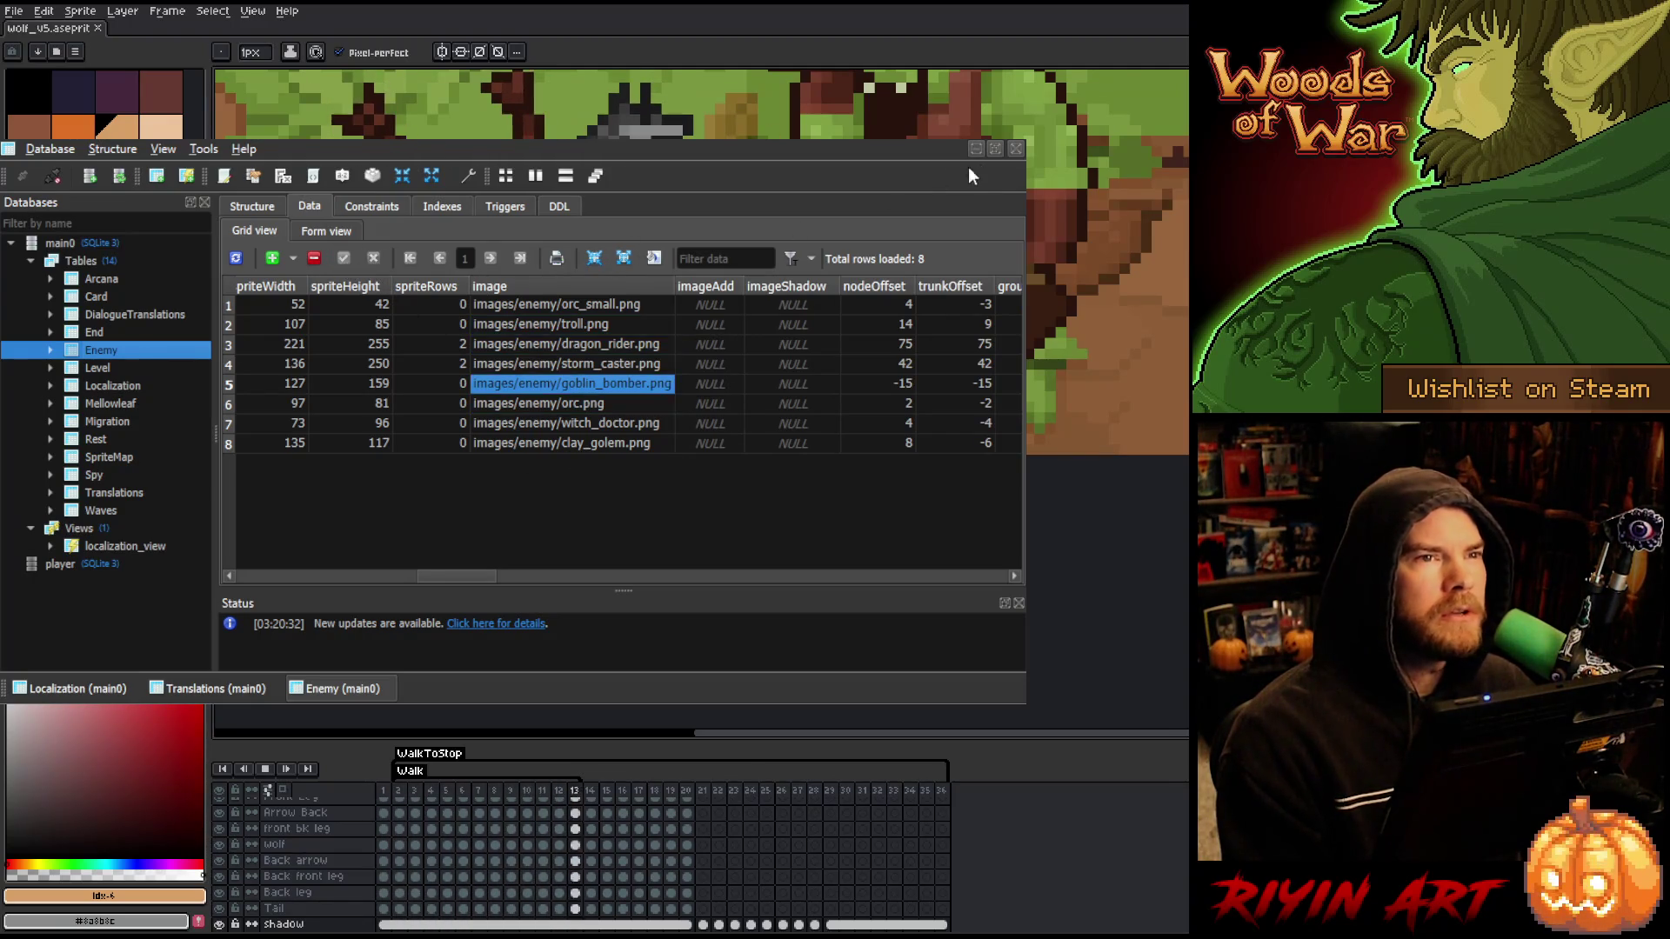
key("alt+Tab")
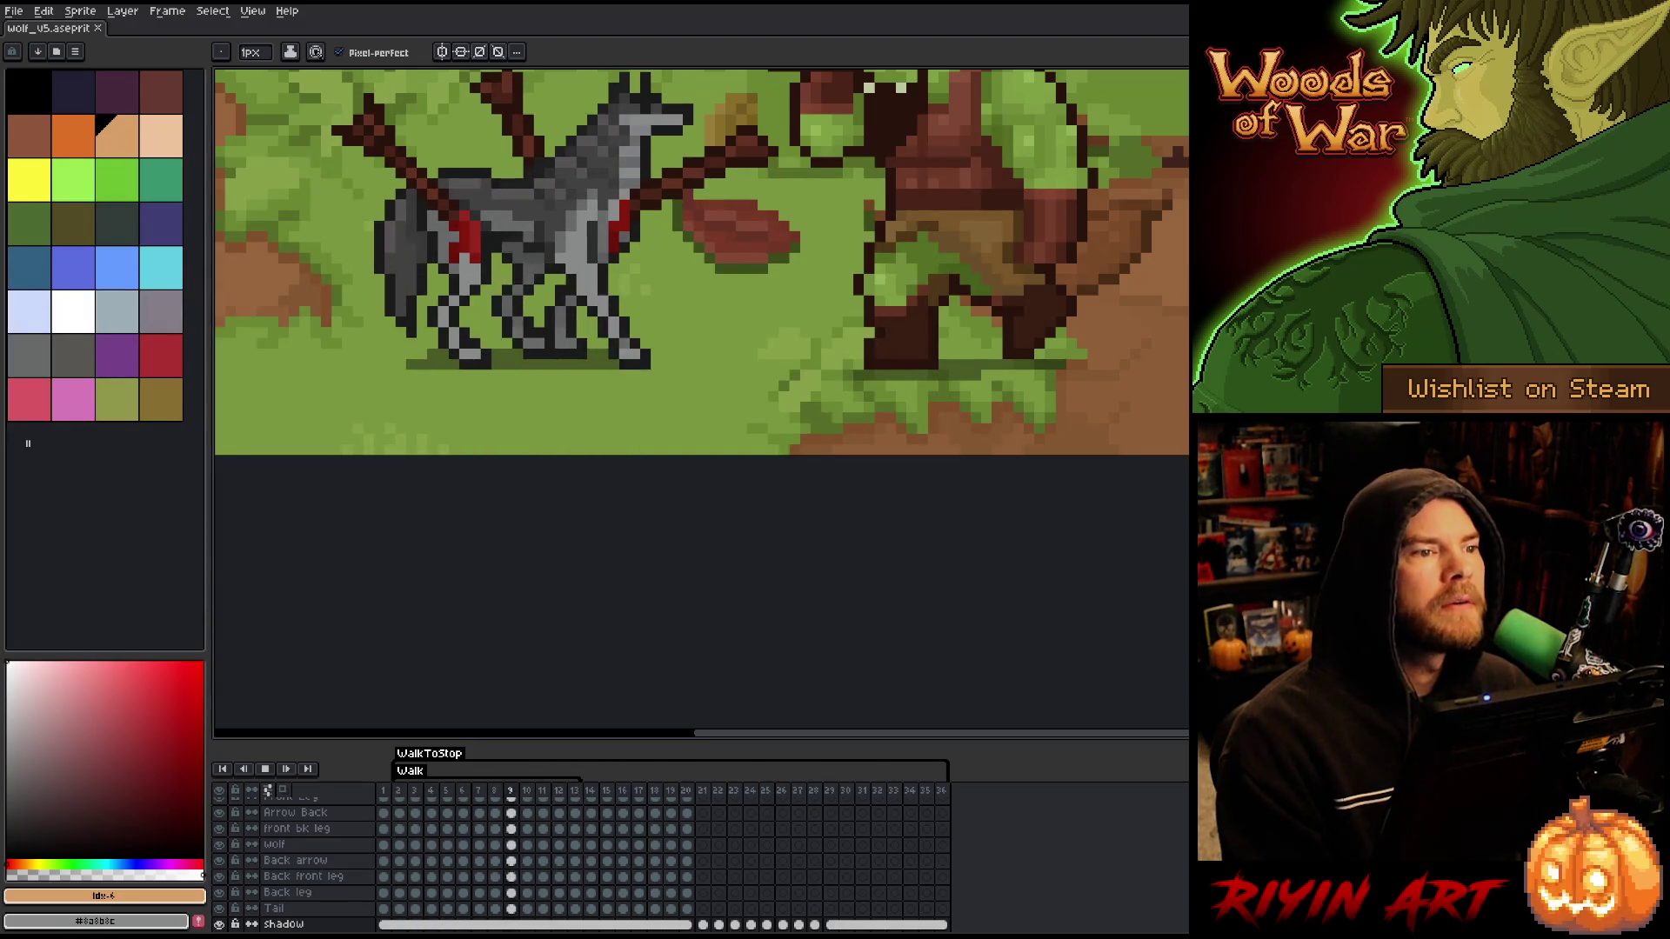
- In Run and Debug, delete the Level.cpp breakpoint and one ImageVault.cpp breakpoint
key("alt+Tab")
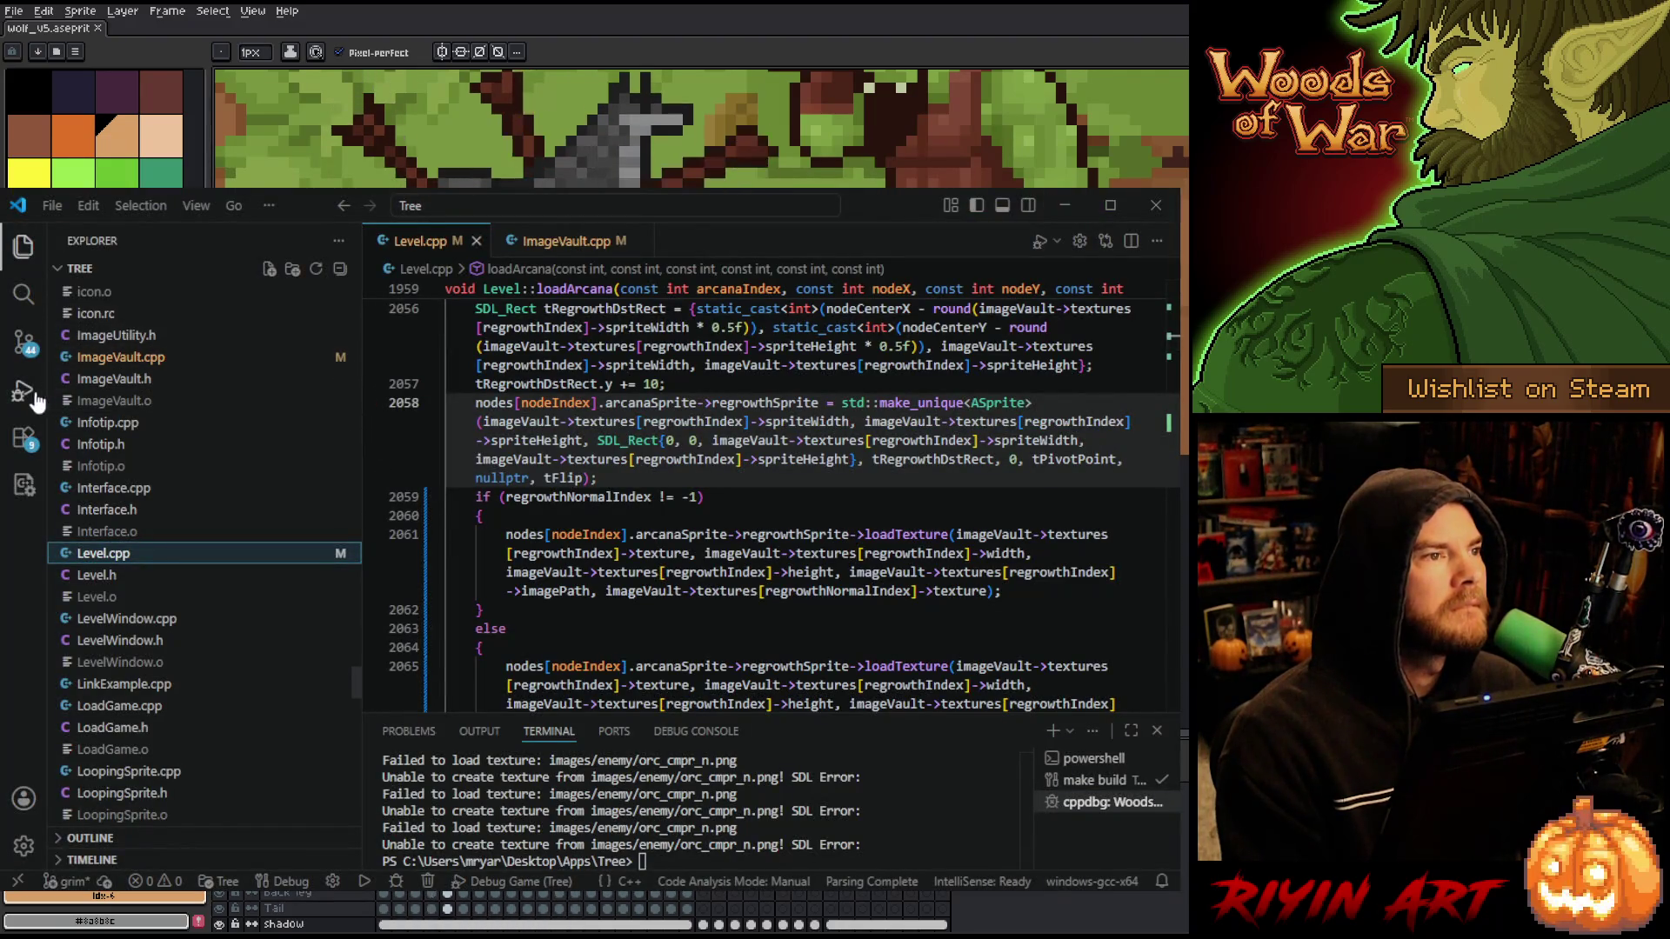
left_click(23, 390)
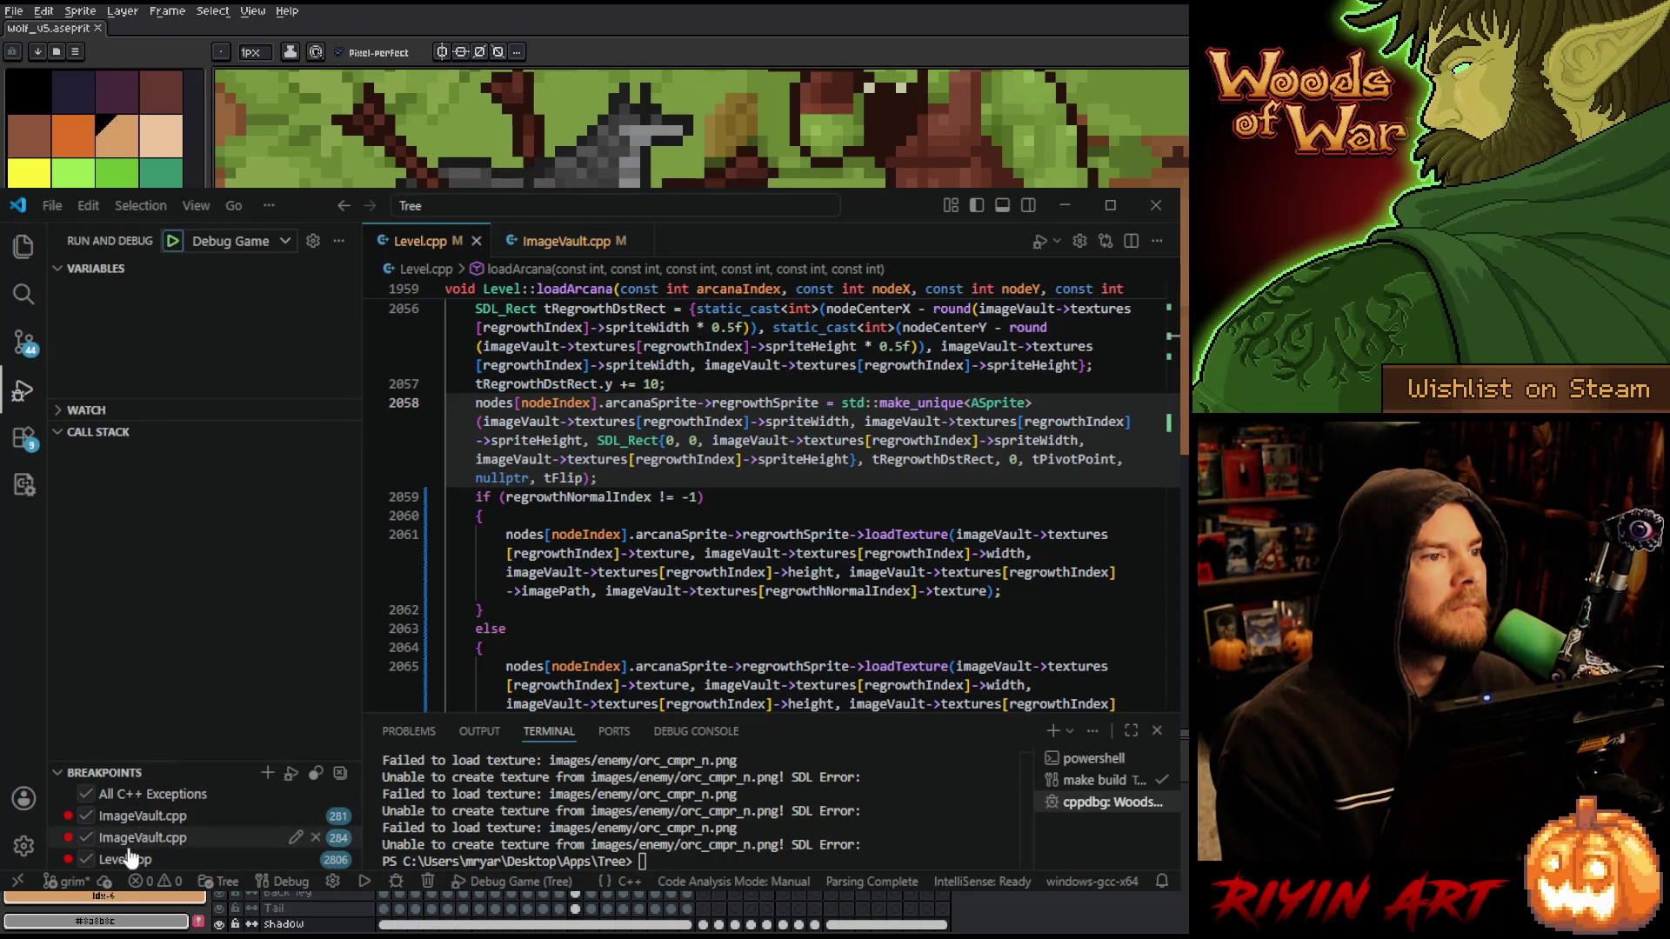
left_click(313, 860)
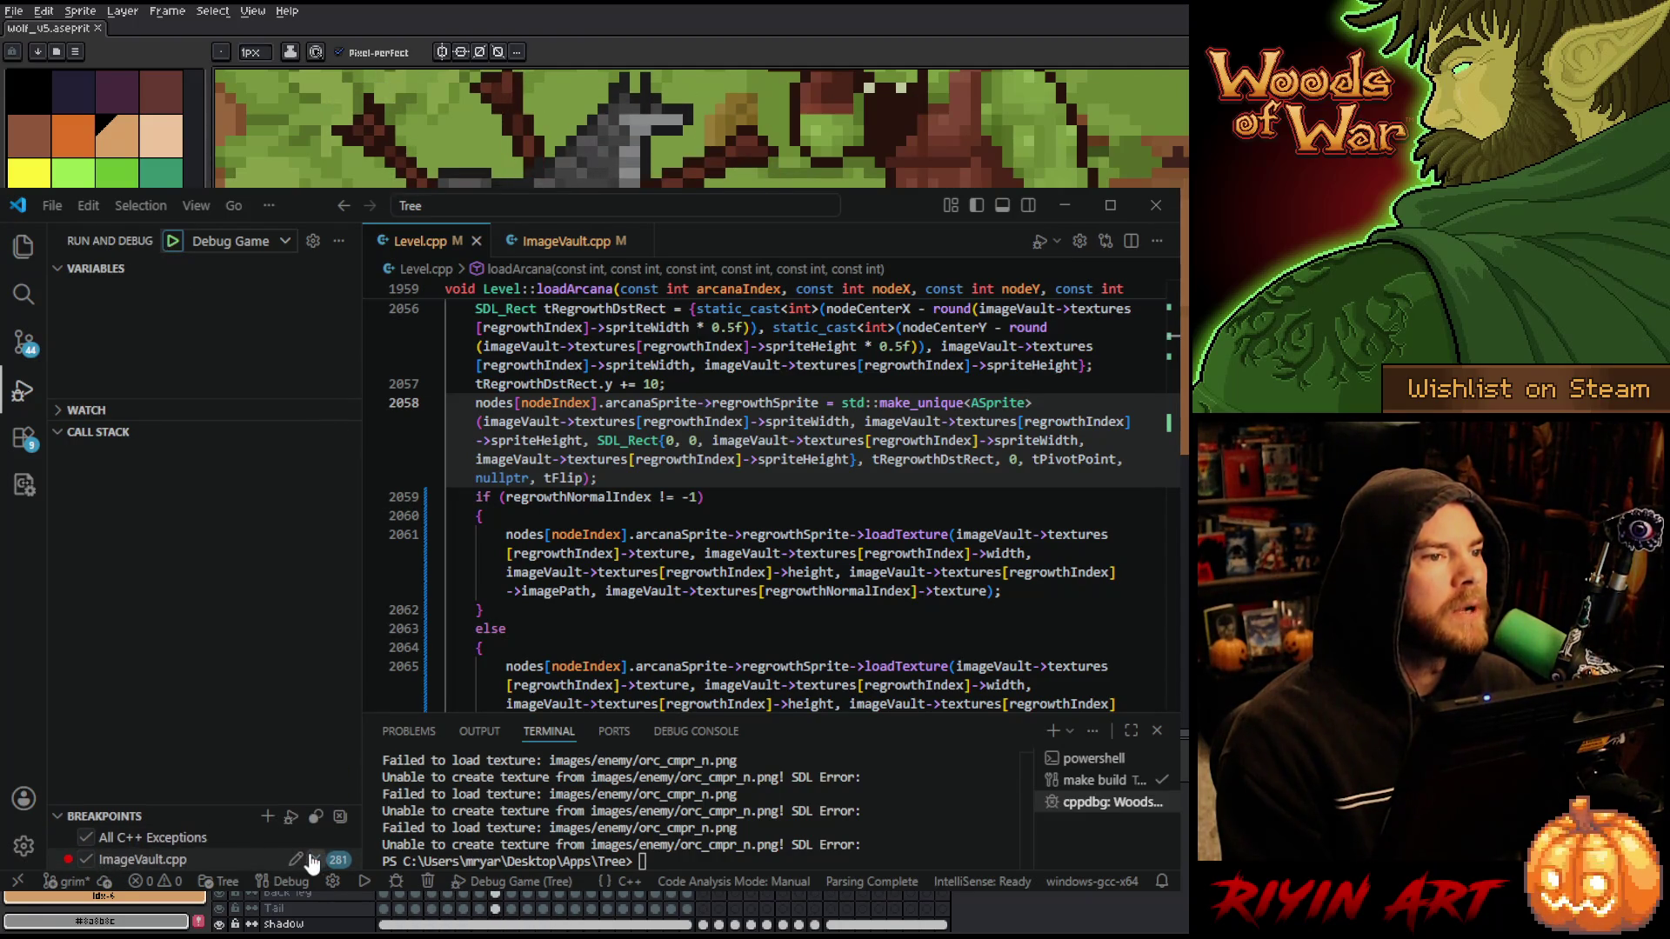
left_click(313, 860)
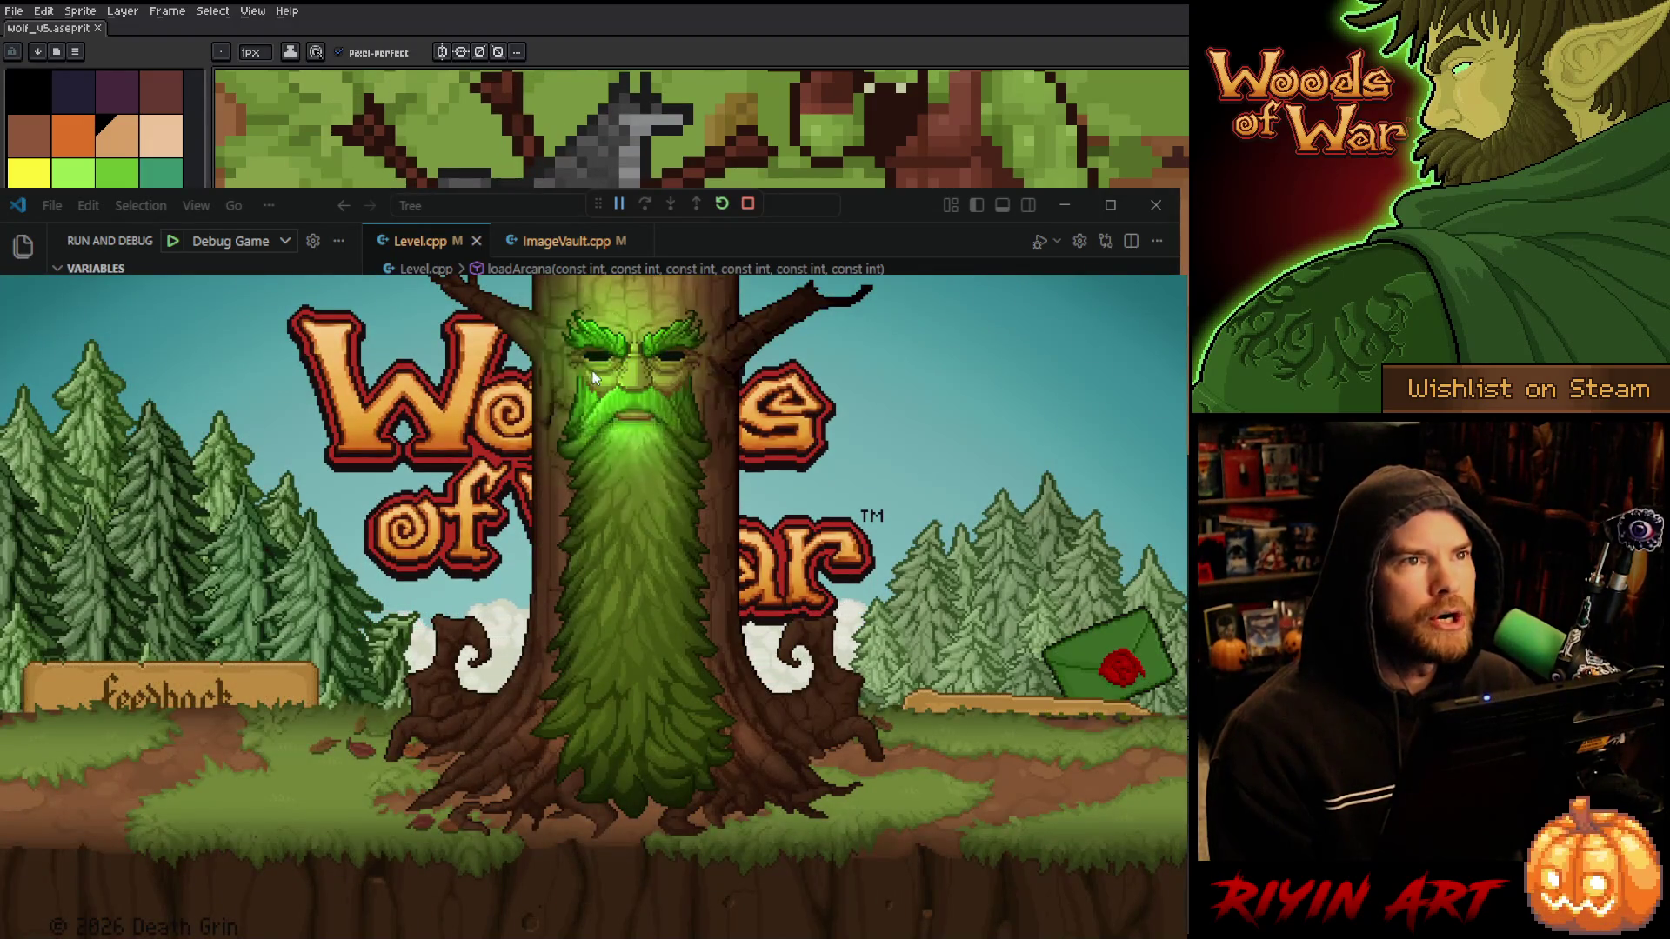
- Load save slot 1 and build a deck of two Spike Shots, two Barricades and one more card
left_click(996, 737)
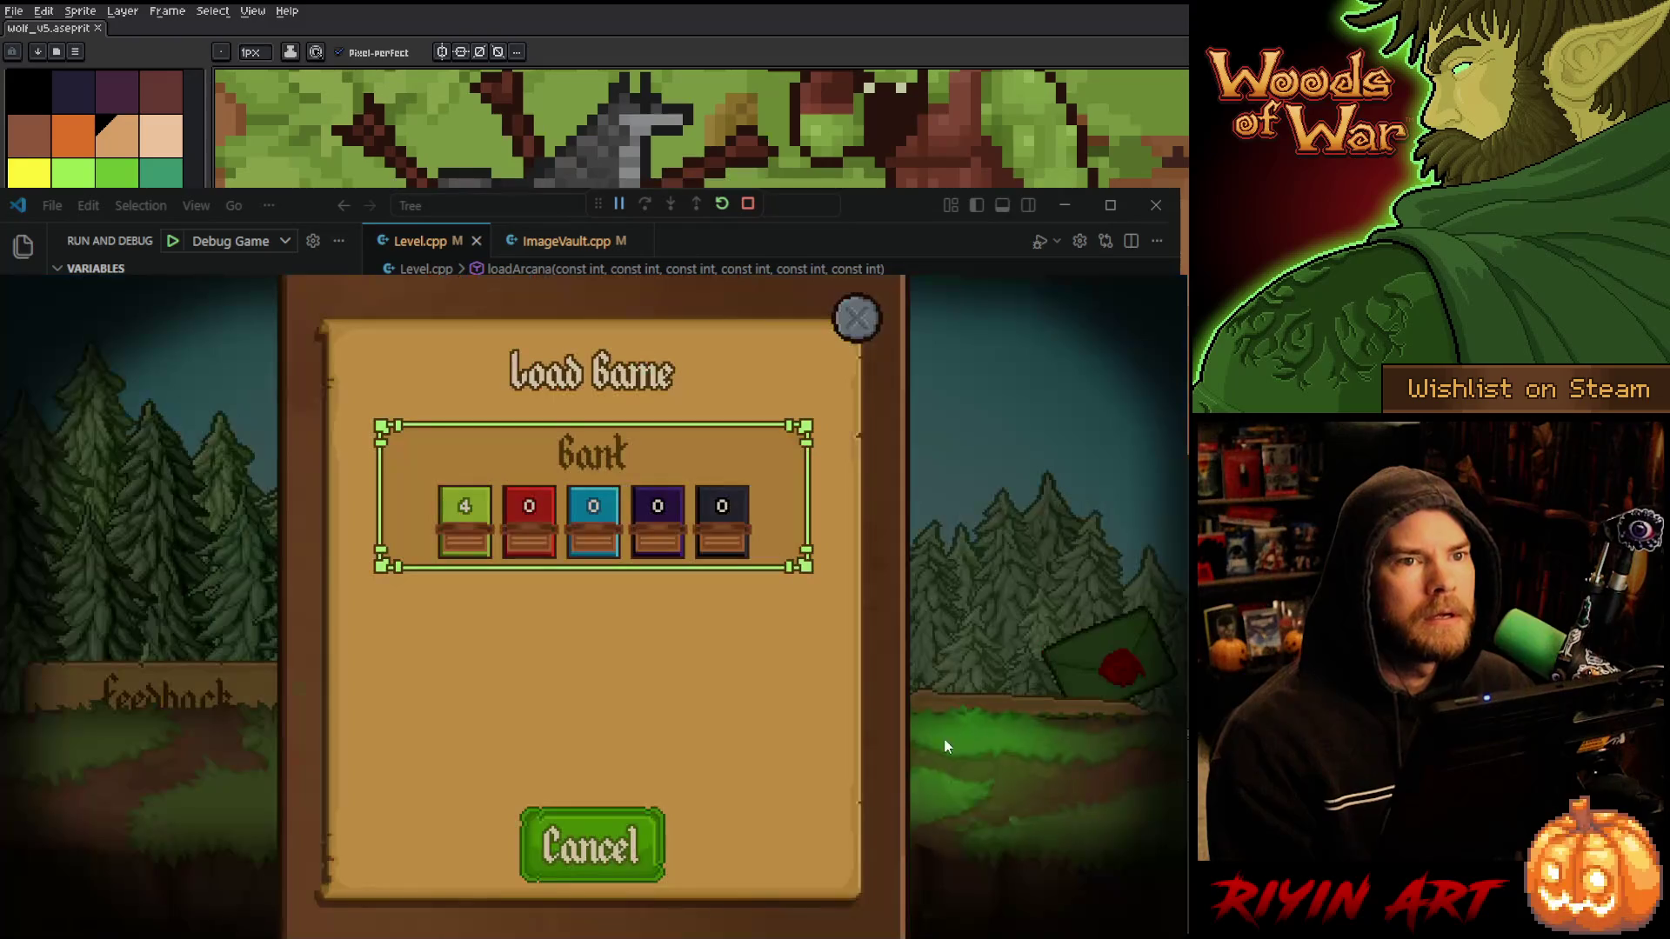
left_click(612, 535)
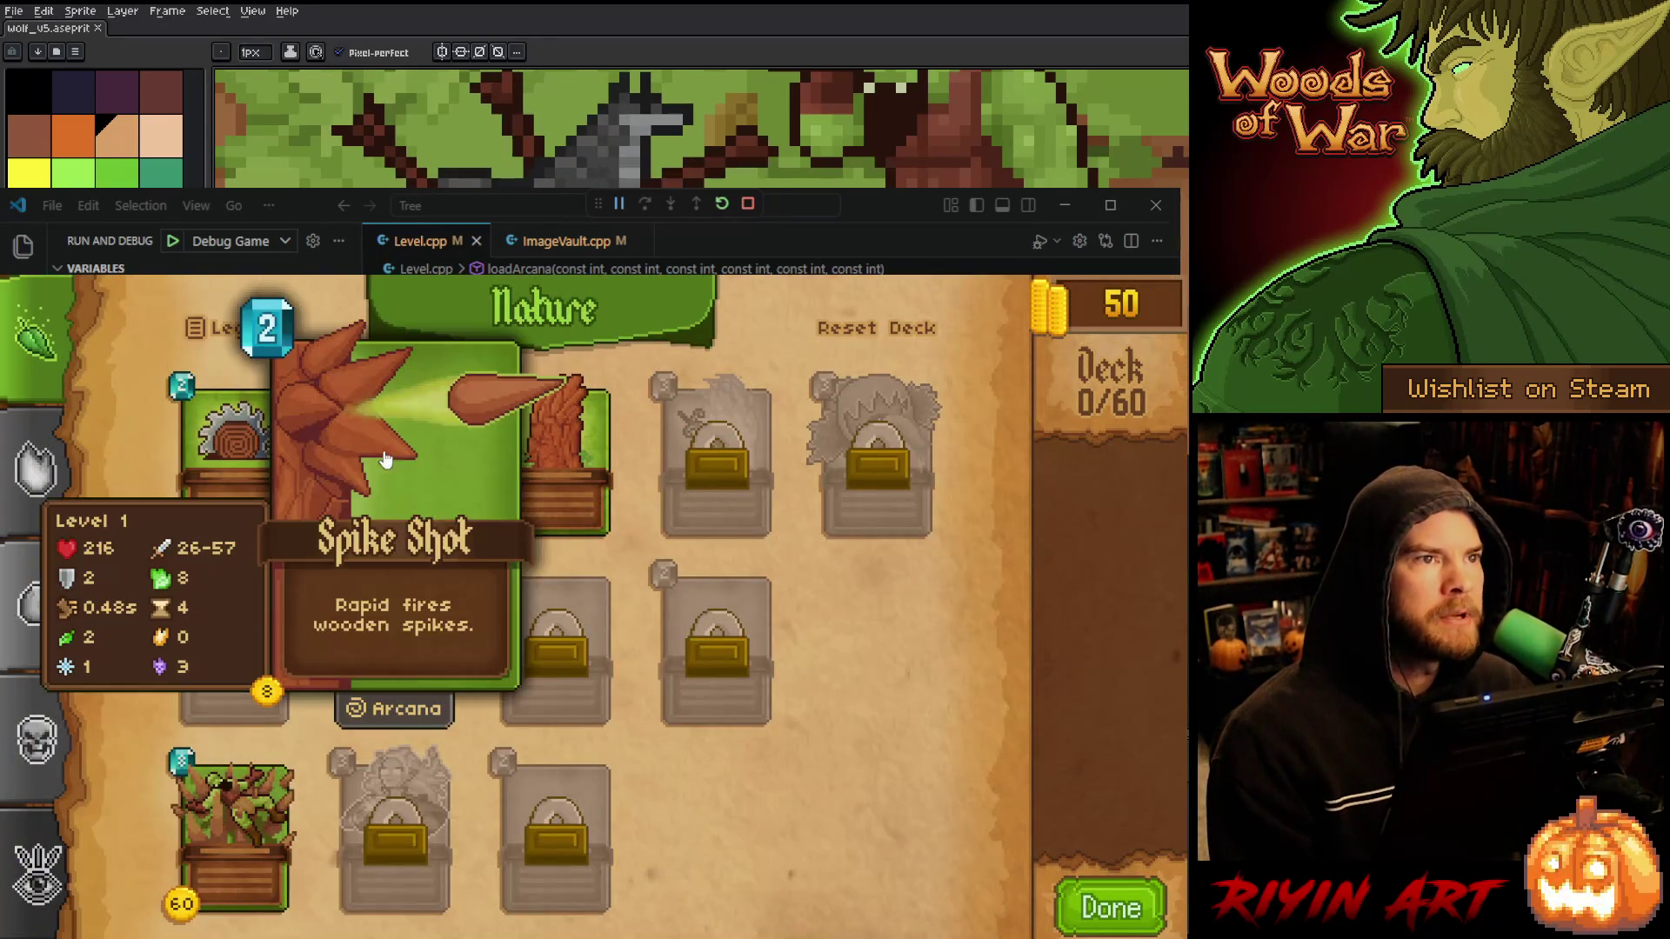
double_click(387, 444)
left_click(561, 448)
left_click(561, 448)
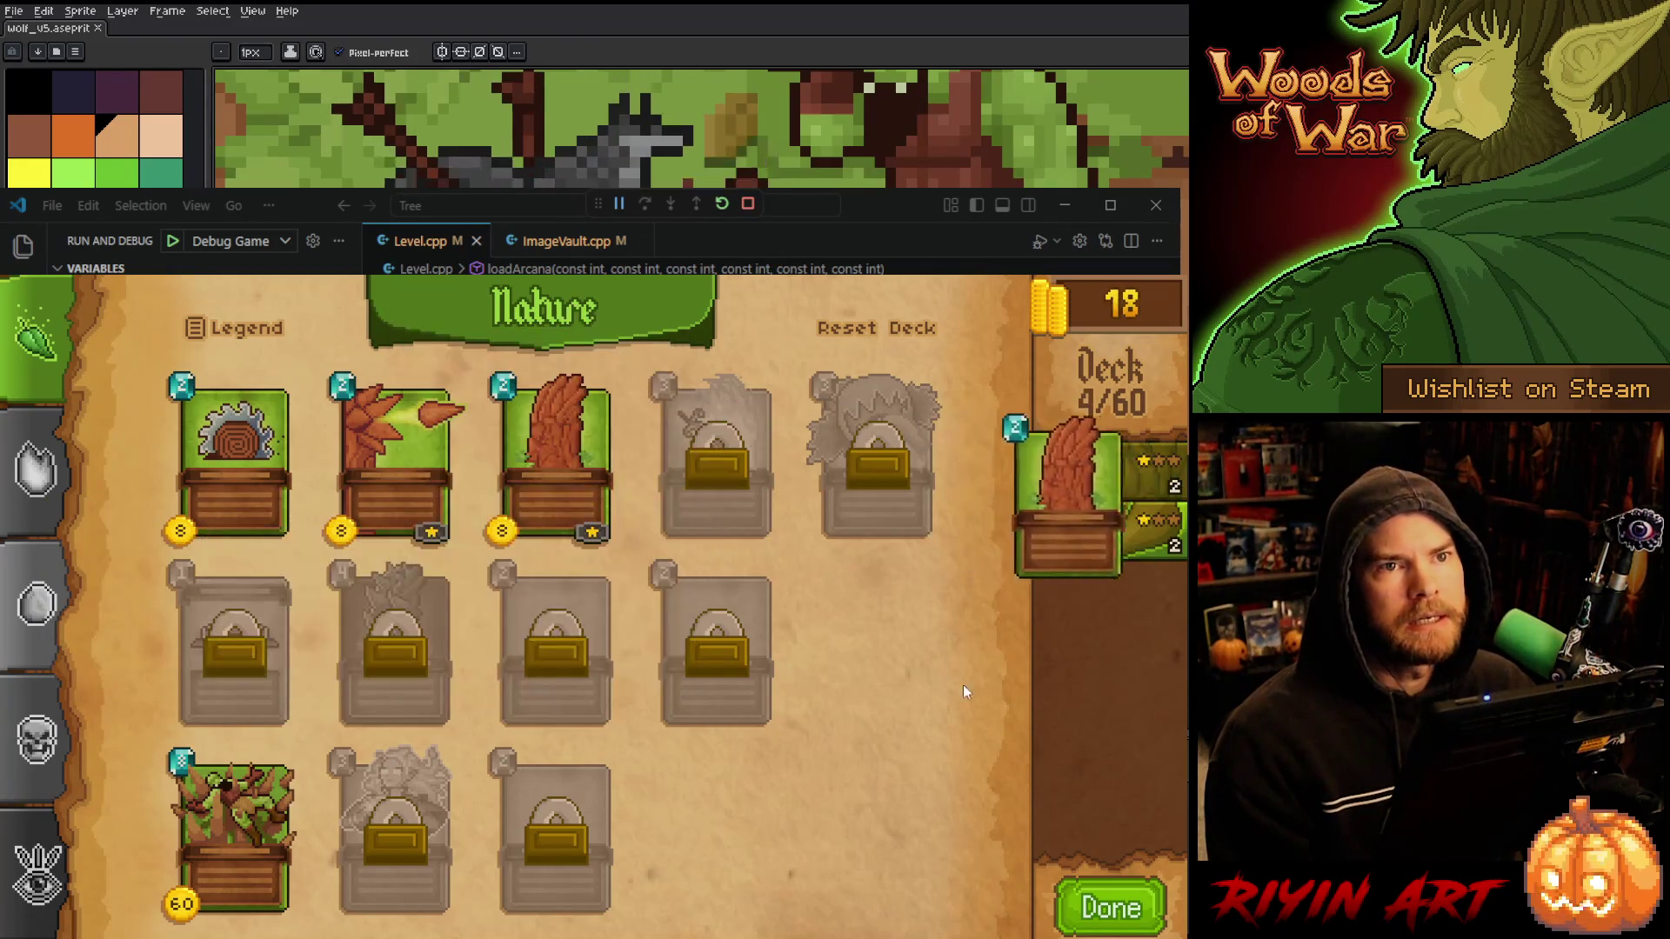
left_click(526, 496)
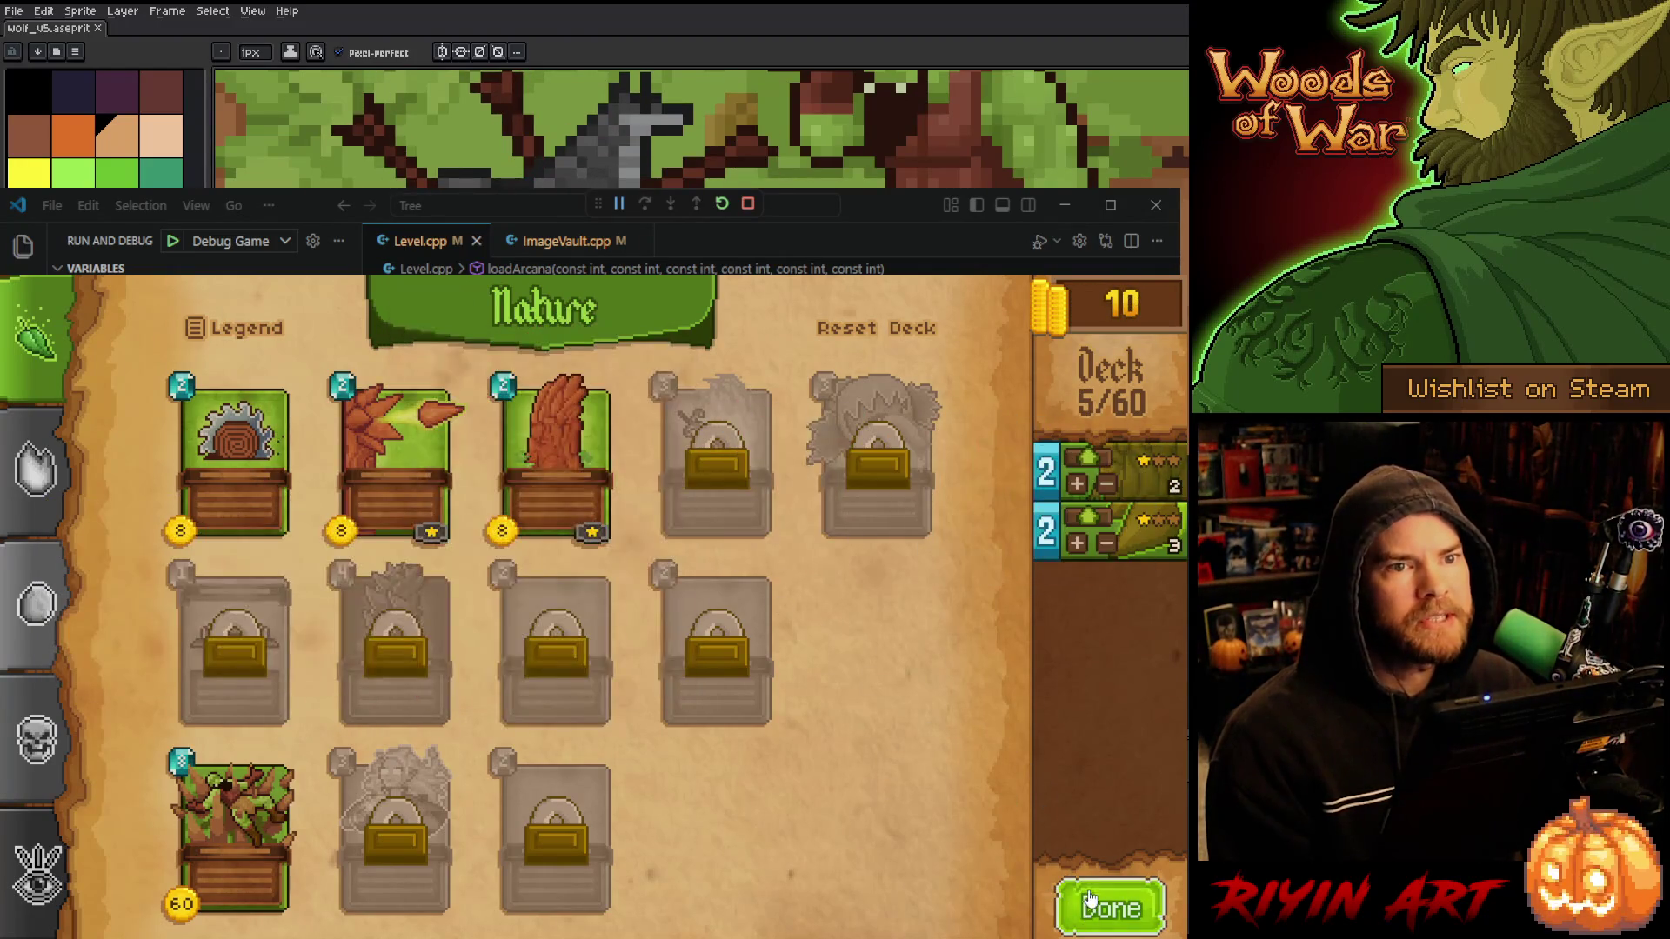
left_click(1111, 907)
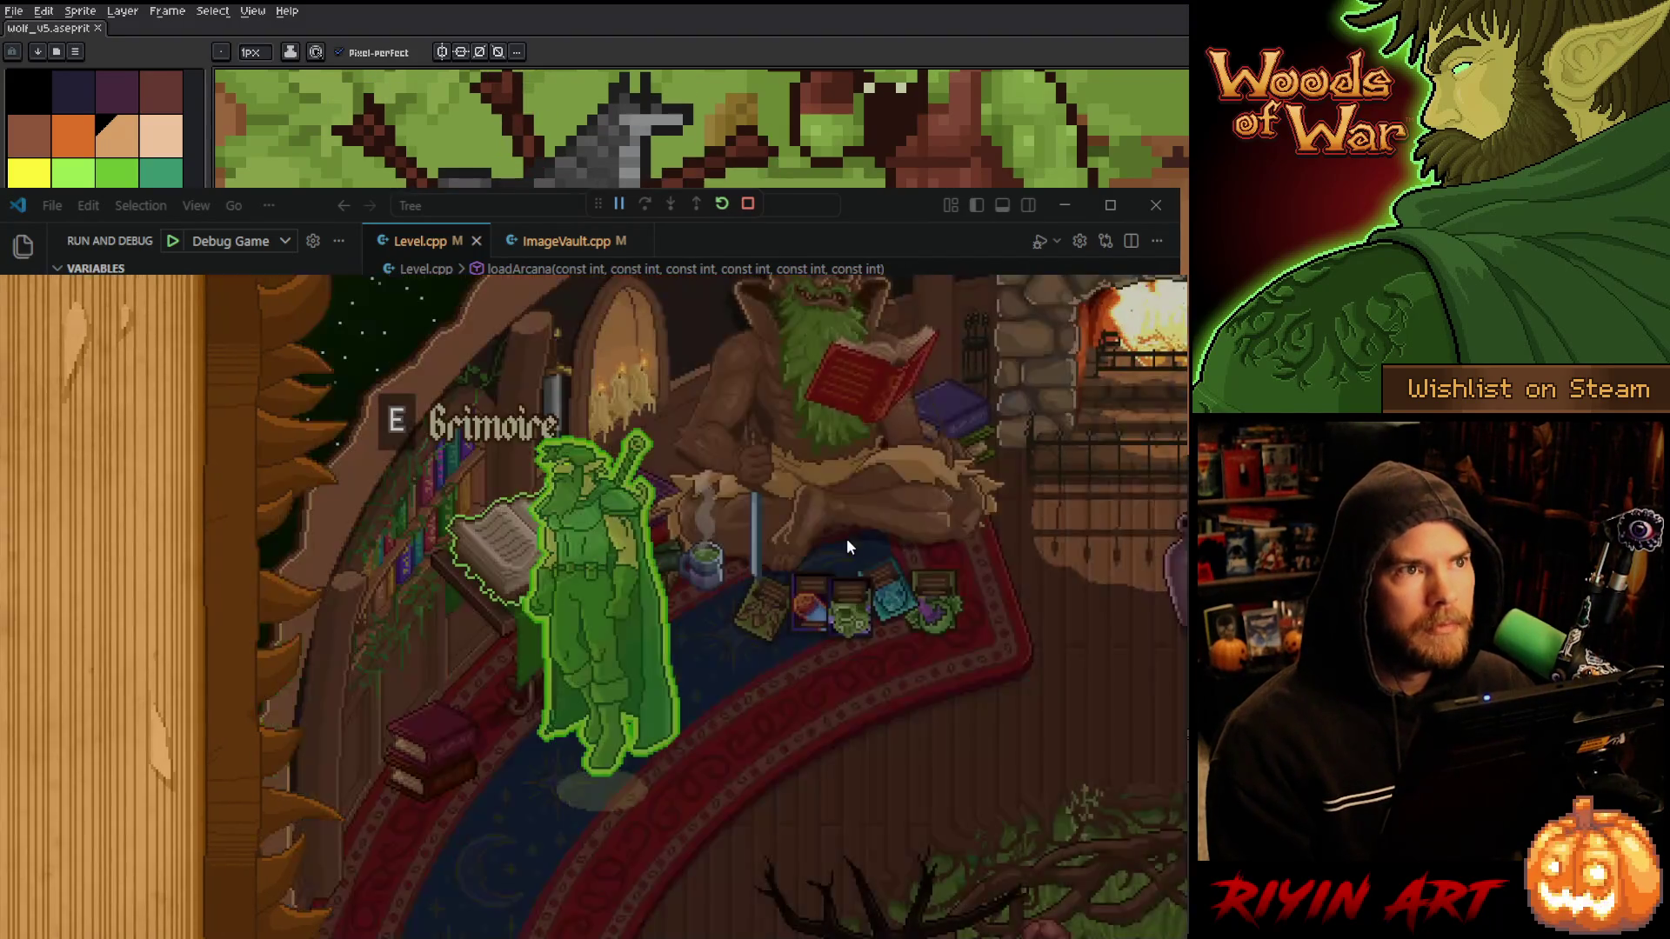
- Walk to the orb, start the battle, keep the hand, and play Spike Shot, Barricade and another card
key("d")
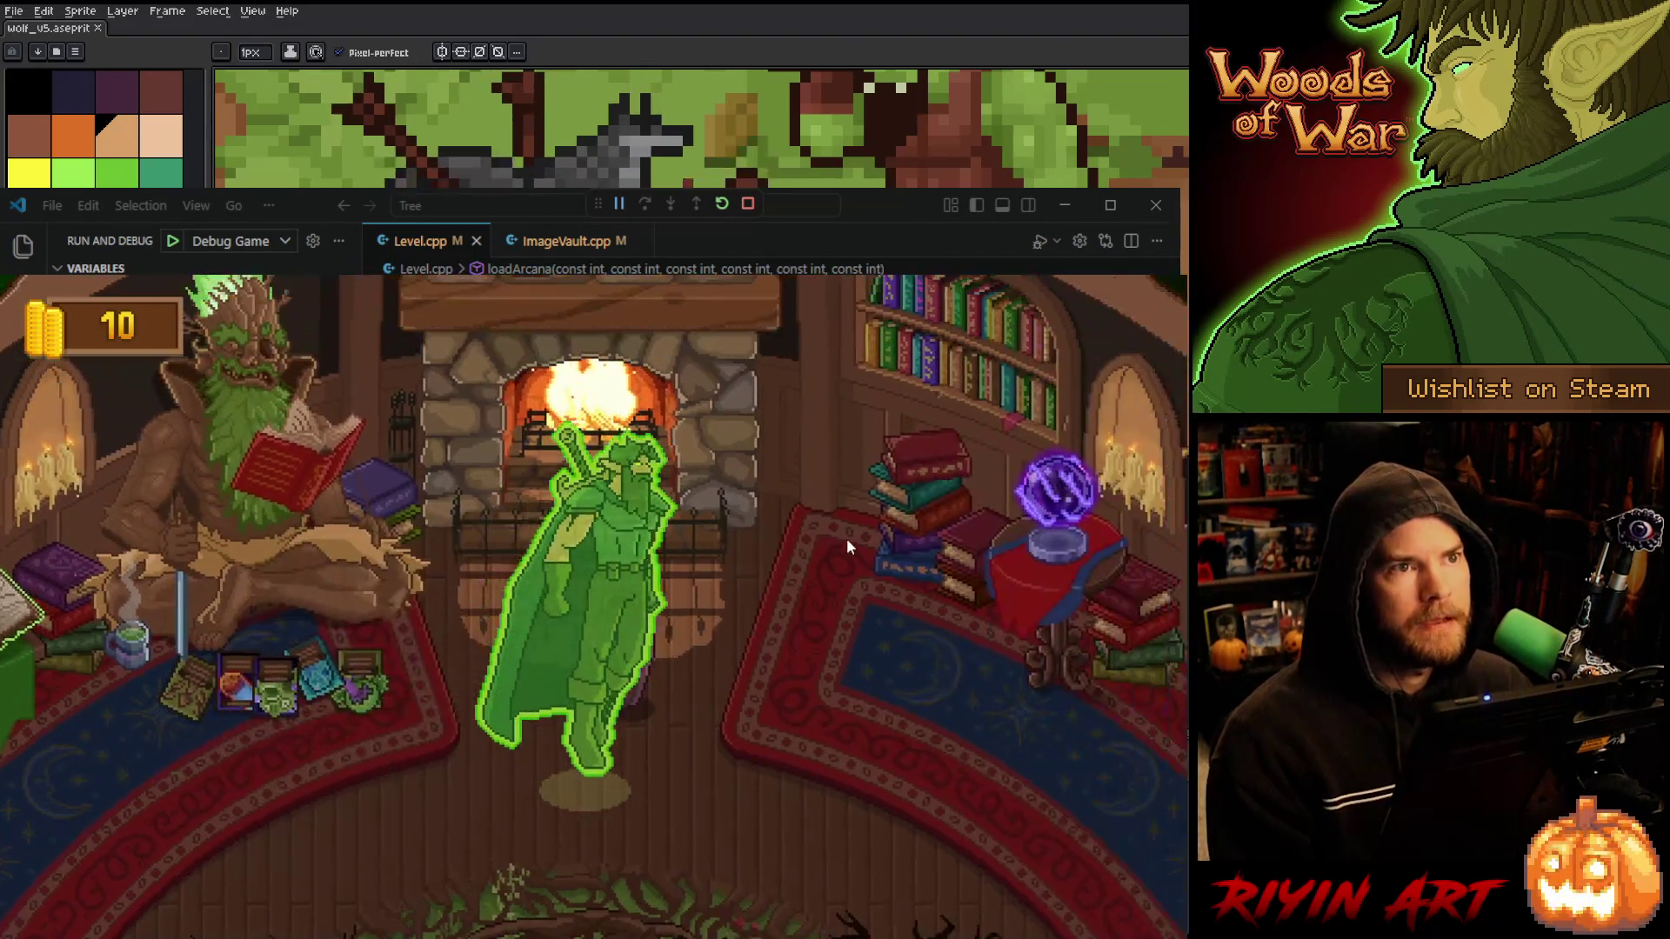
key("e")
left_click(743, 829)
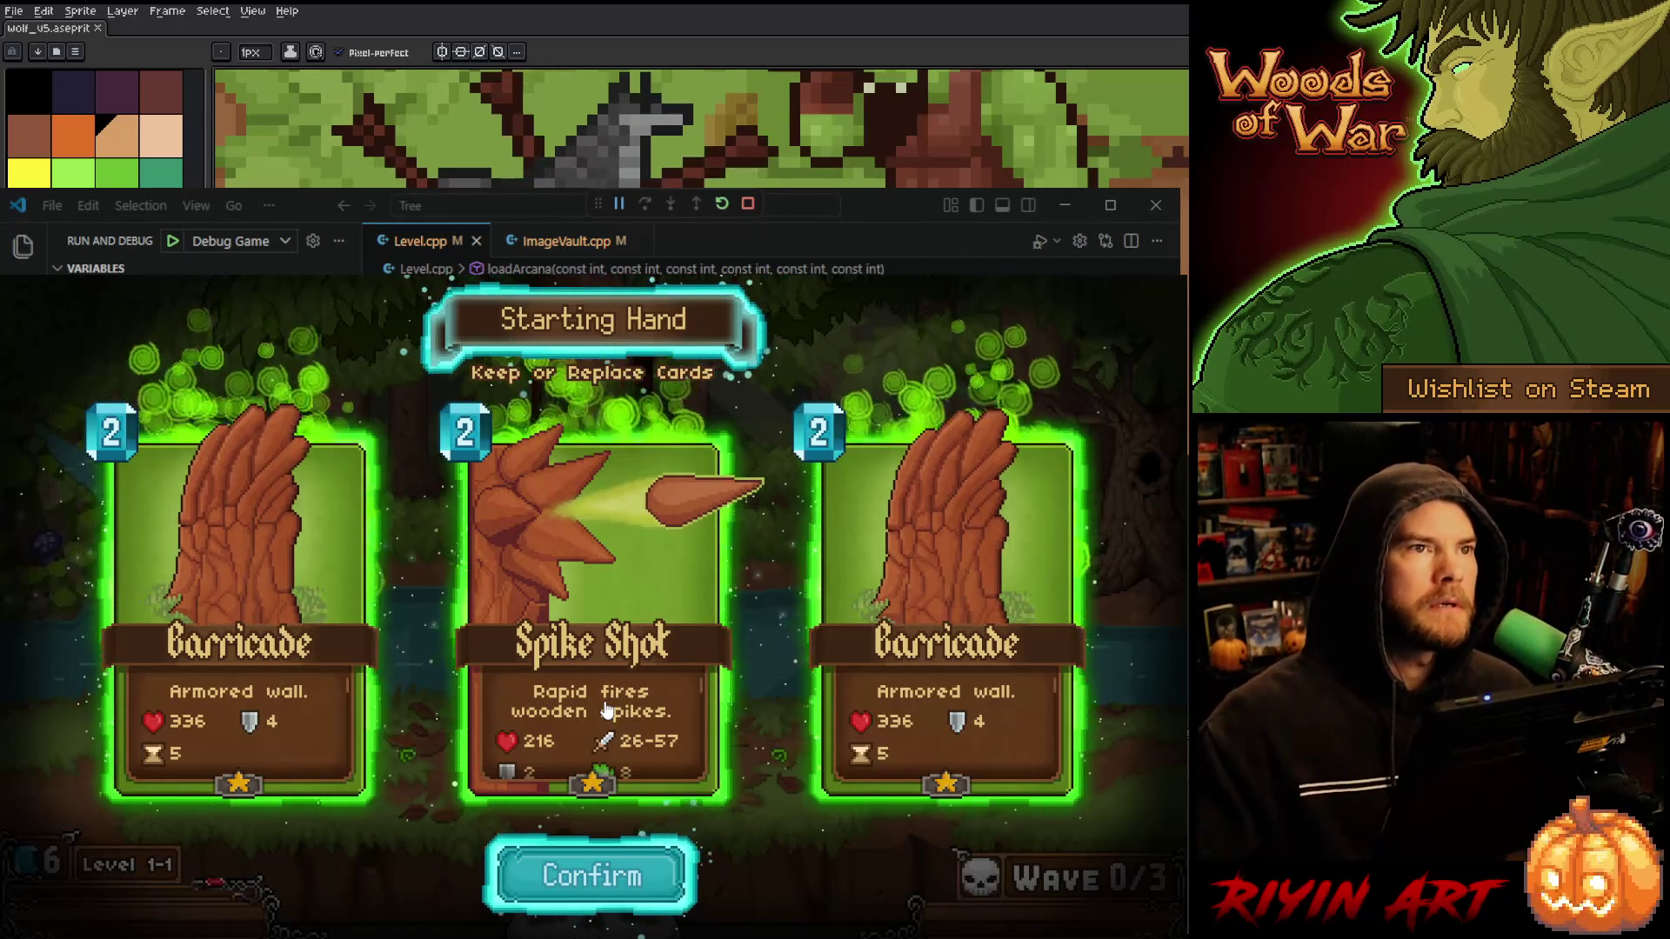
left_click(591, 875)
left_click_drag(570, 861, 561, 639)
left_click_drag(635, 879, 417, 748)
mouse_move(561, 879)
left_mouse_down()
mouse_move(539, 757)
mouse_move(722, 799)
mouse_move(730, 778)
left_mouse_up()
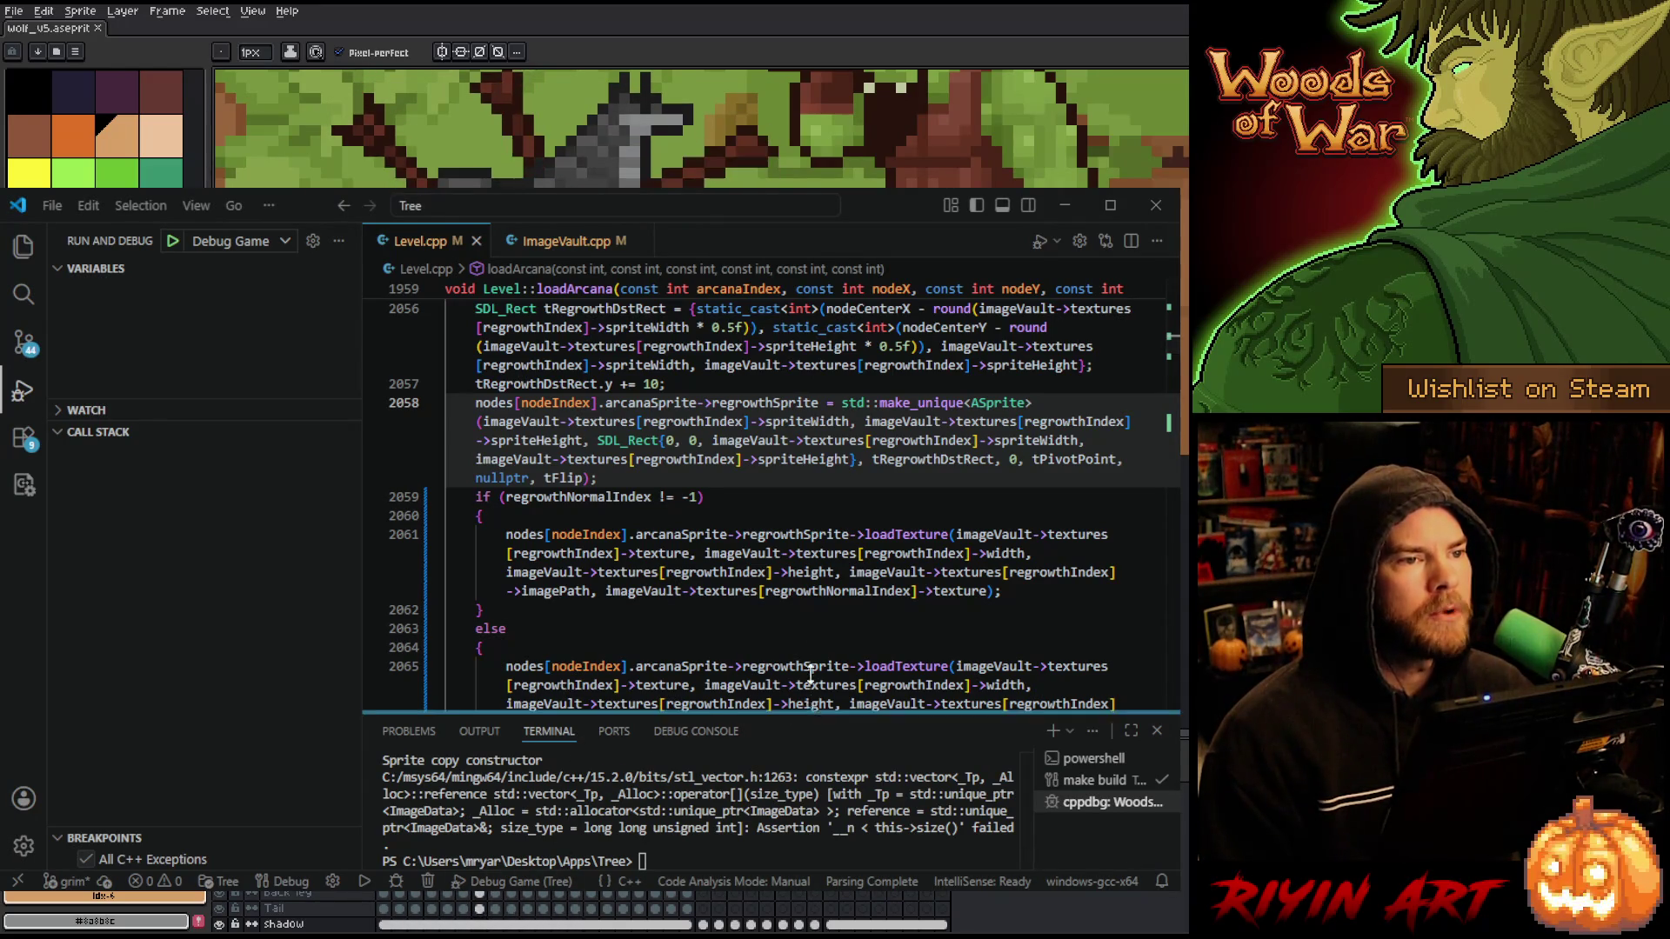
- Read the terminal's crash output, inspect the regrowthNormalIndex != -1 guard in loadArcana, then show the file tree
left_click_drag(810, 696, 809, 576)
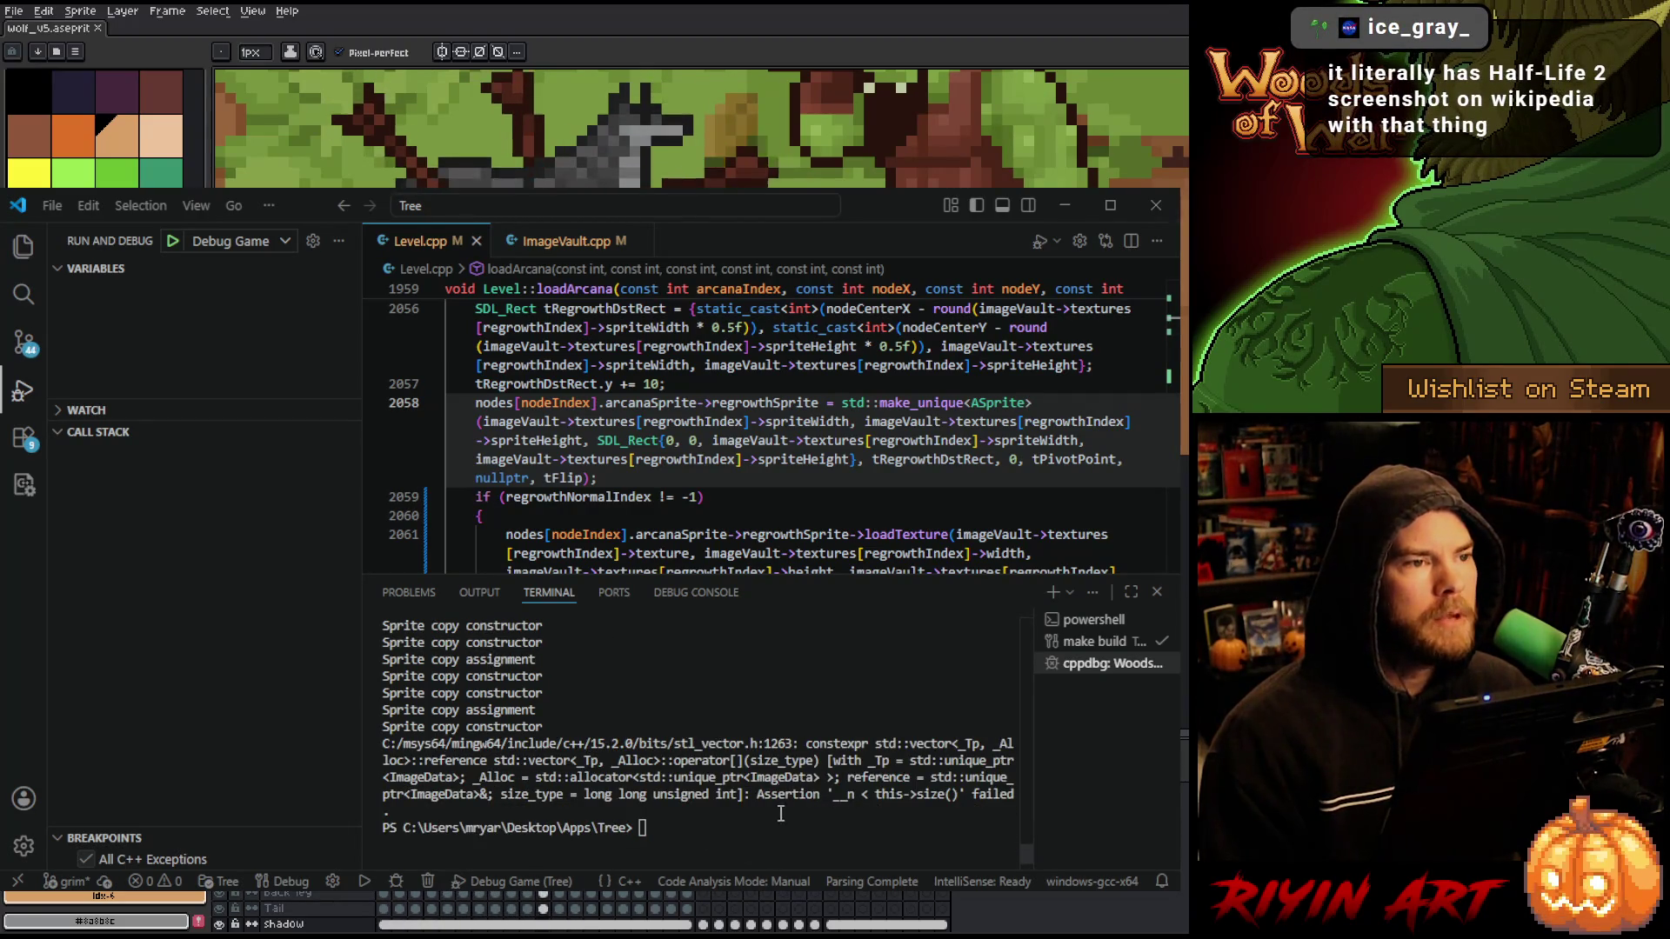
left_click_drag(797, 575, 796, 776)
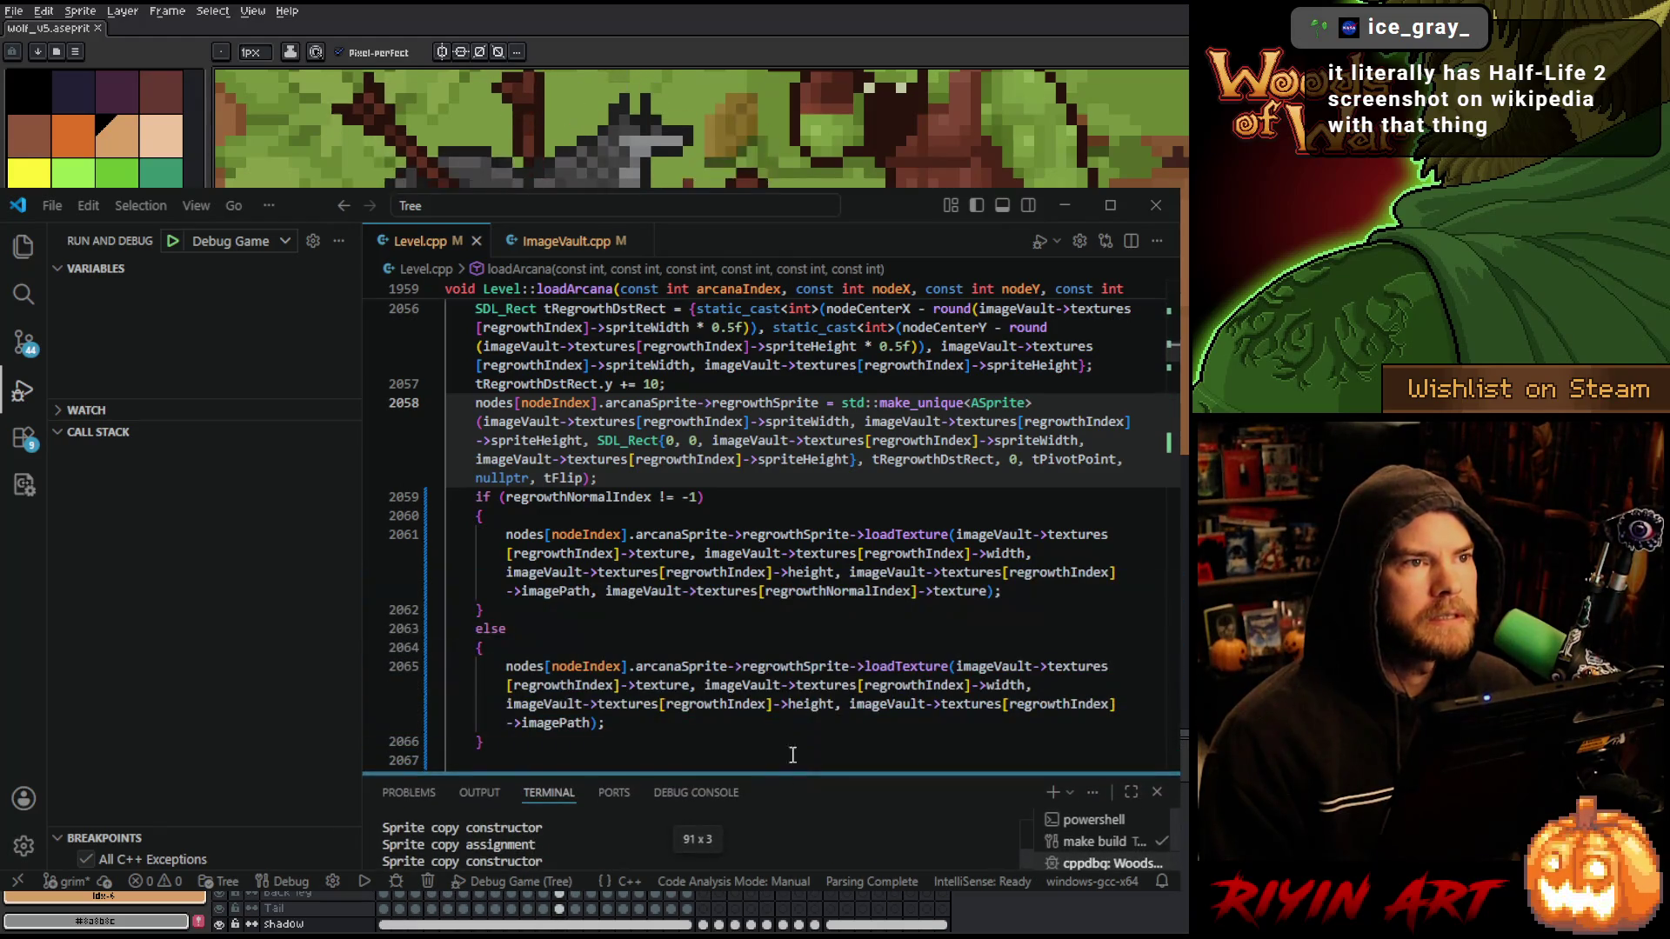
double_click(576, 496)
scroll(595, 618, "up", 3)
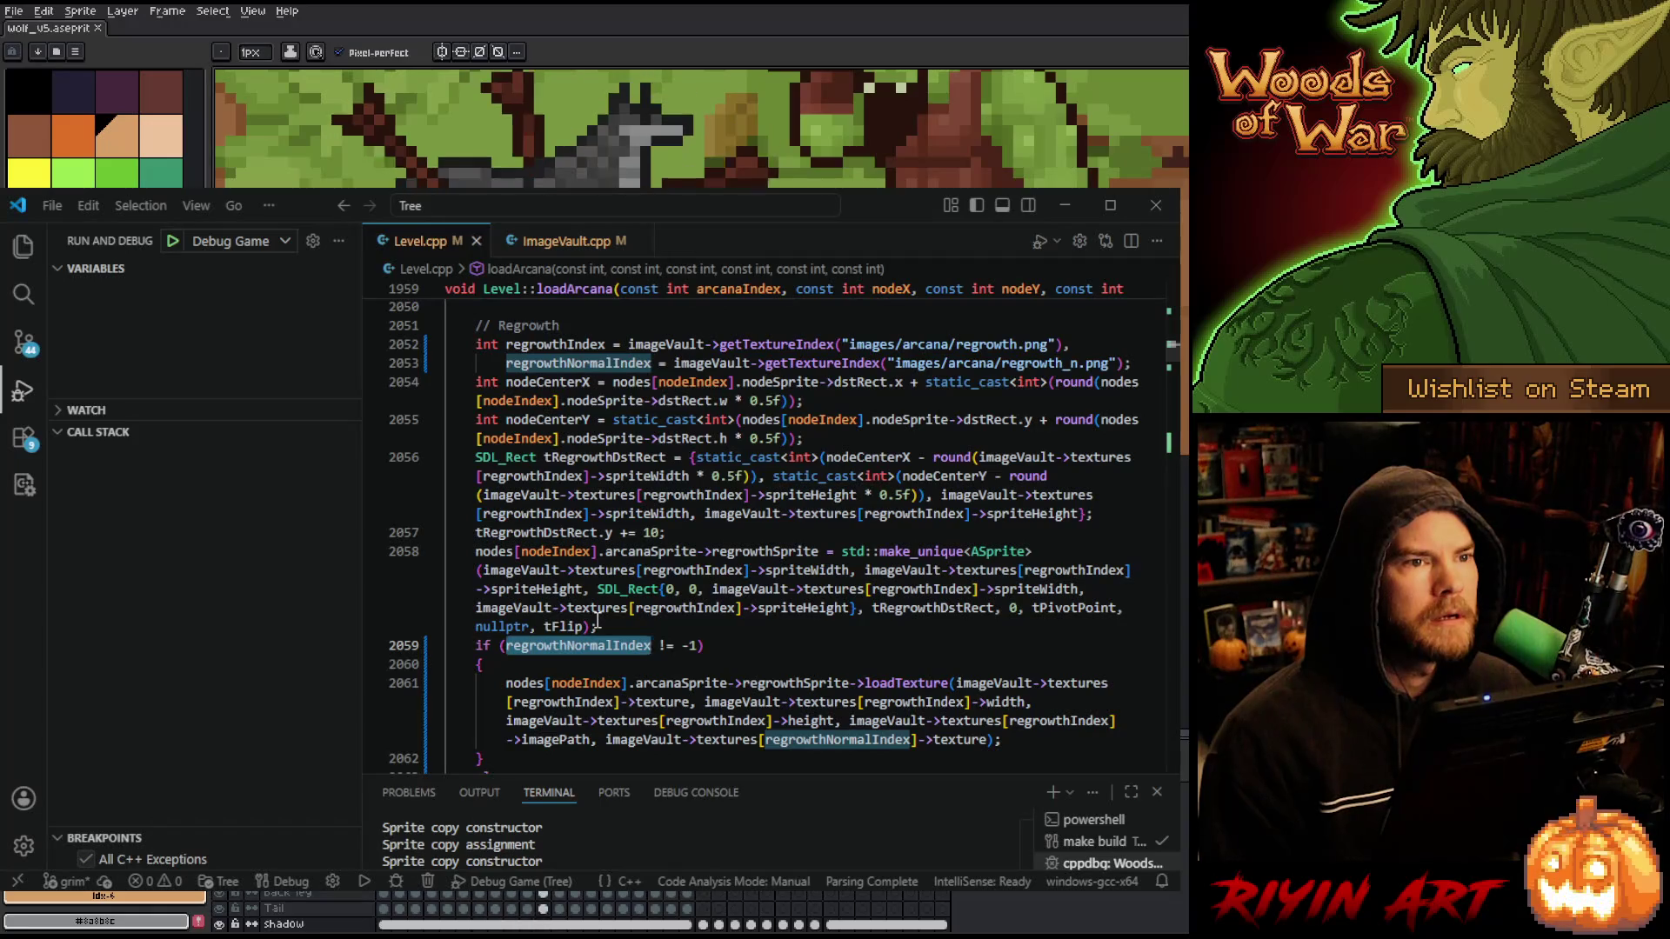
scroll(597, 620, "down", 3)
scroll(598, 620, "up", 3)
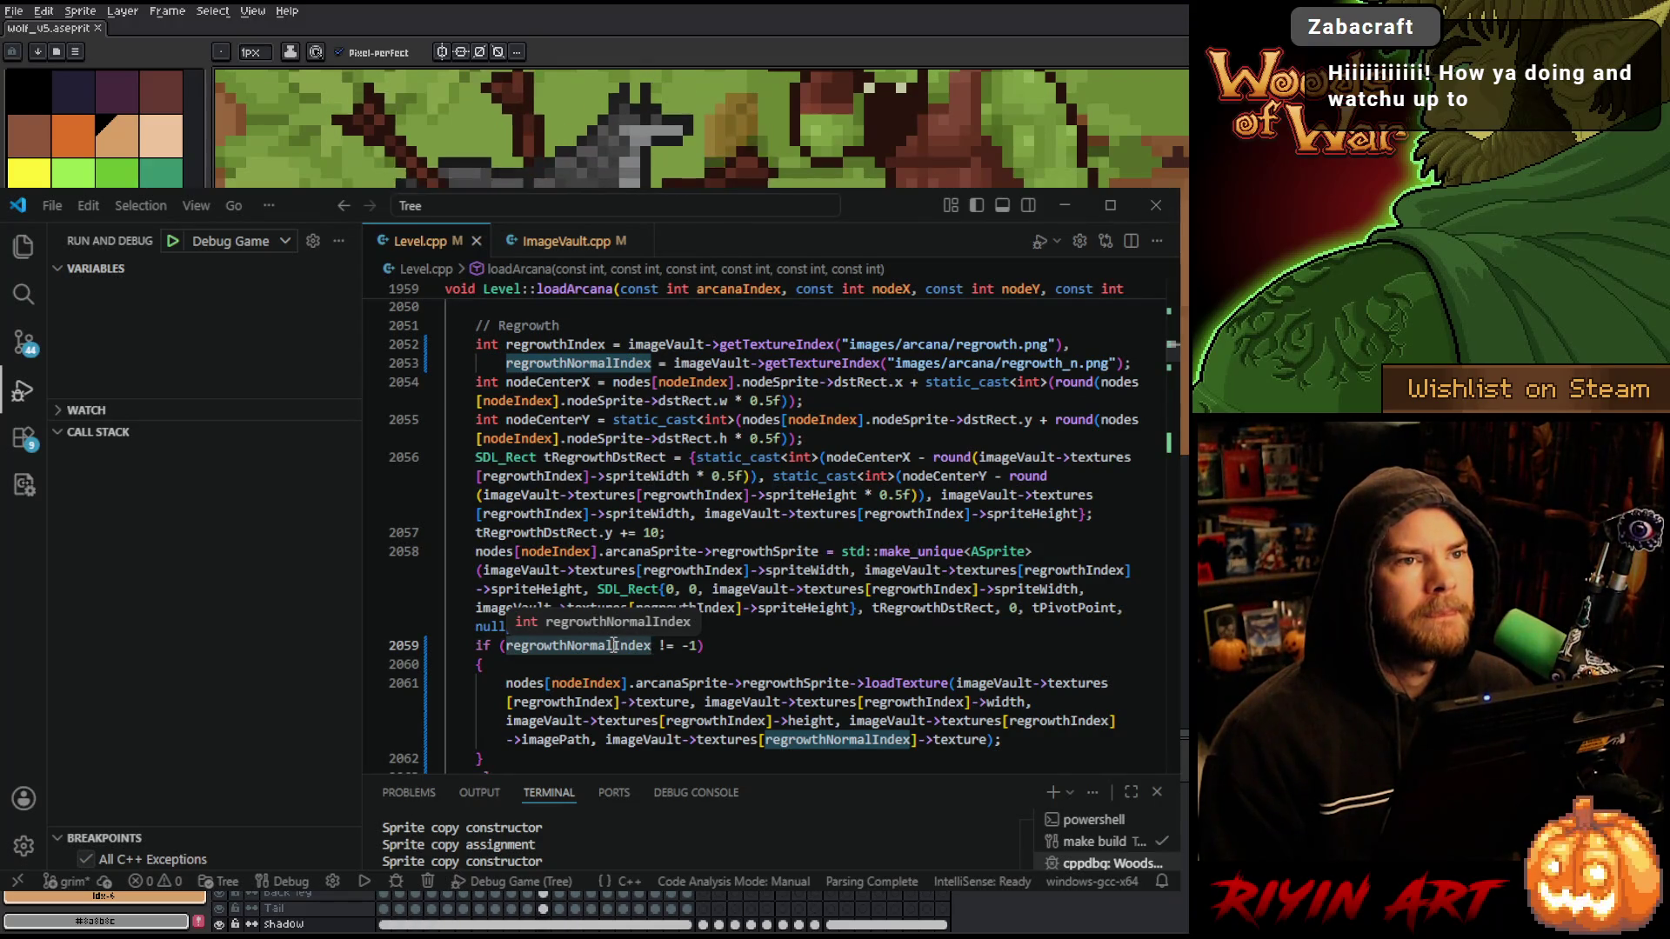
left_click(22, 250)
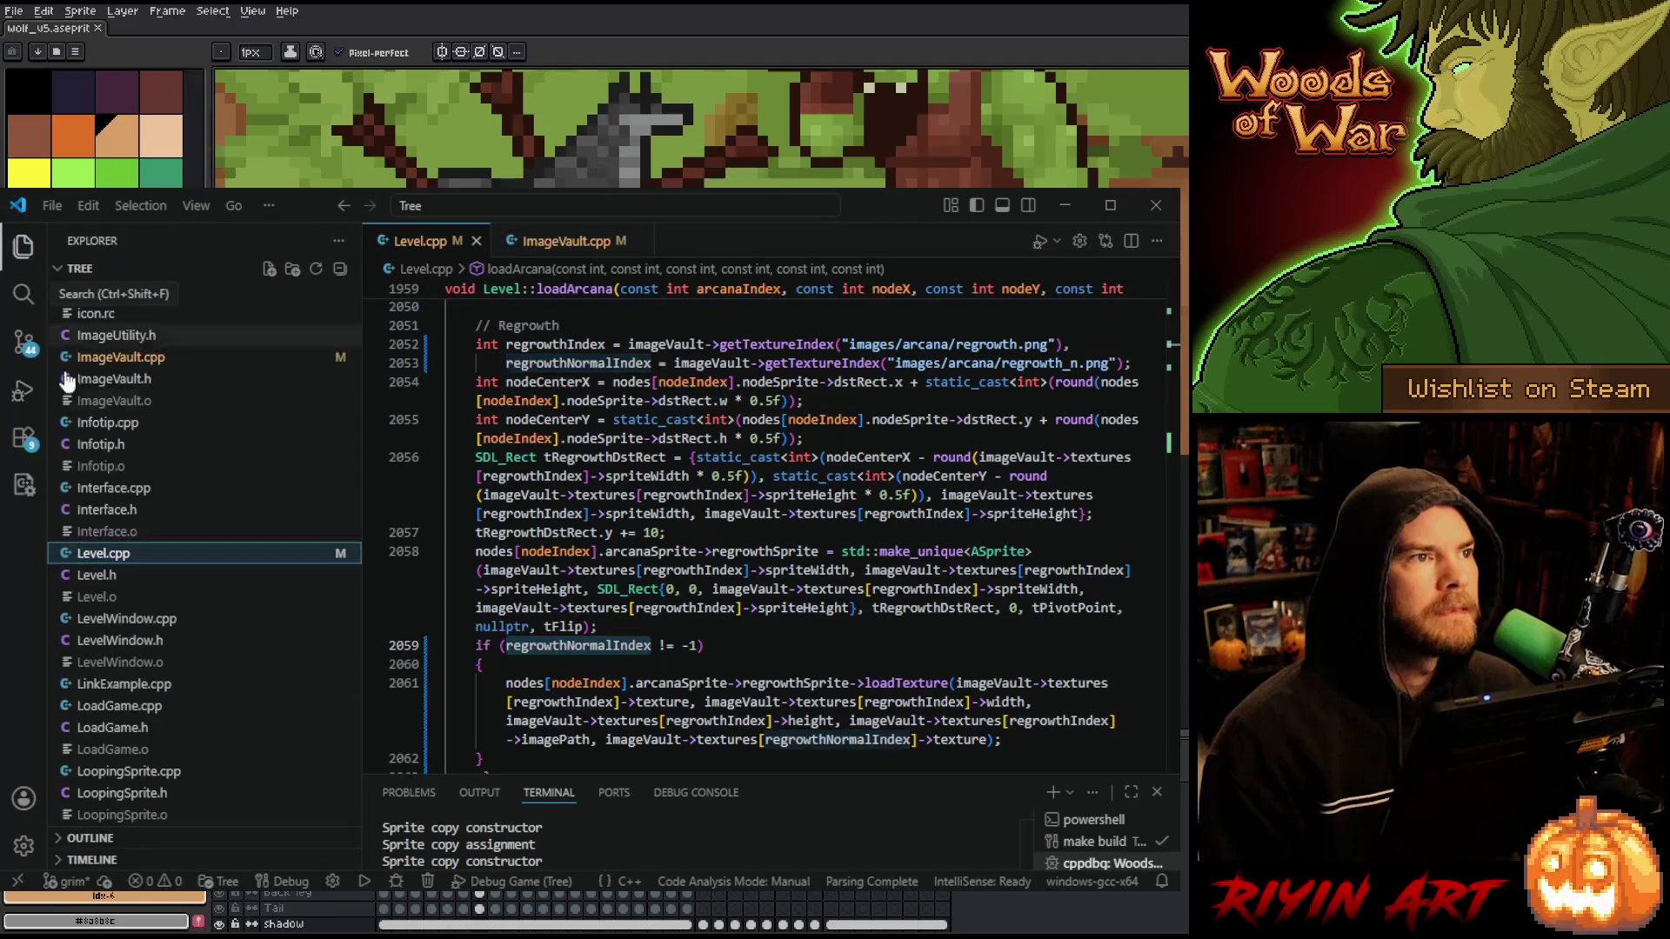
- Scroll the Explorer to images, expand and collapse the enemy folder, then reach regrowth.png and regrowth_n.png
scroll(139, 491, "down", 10)
scroll(144, 496, "down", 20)
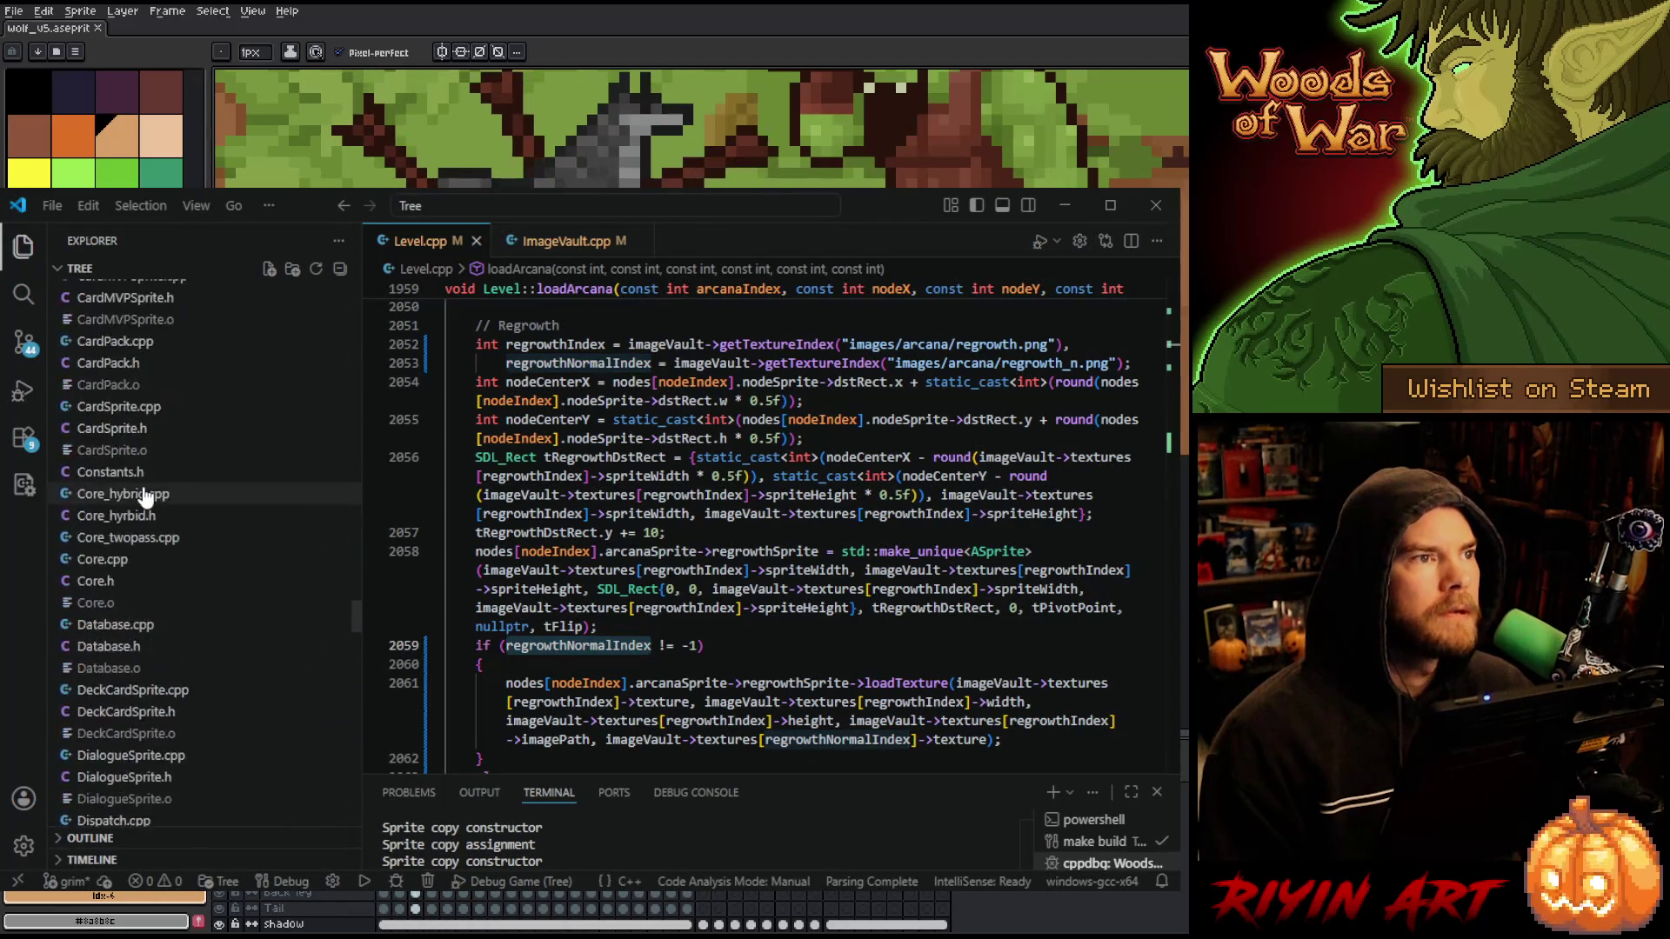
scroll(148, 522, "up", 15)
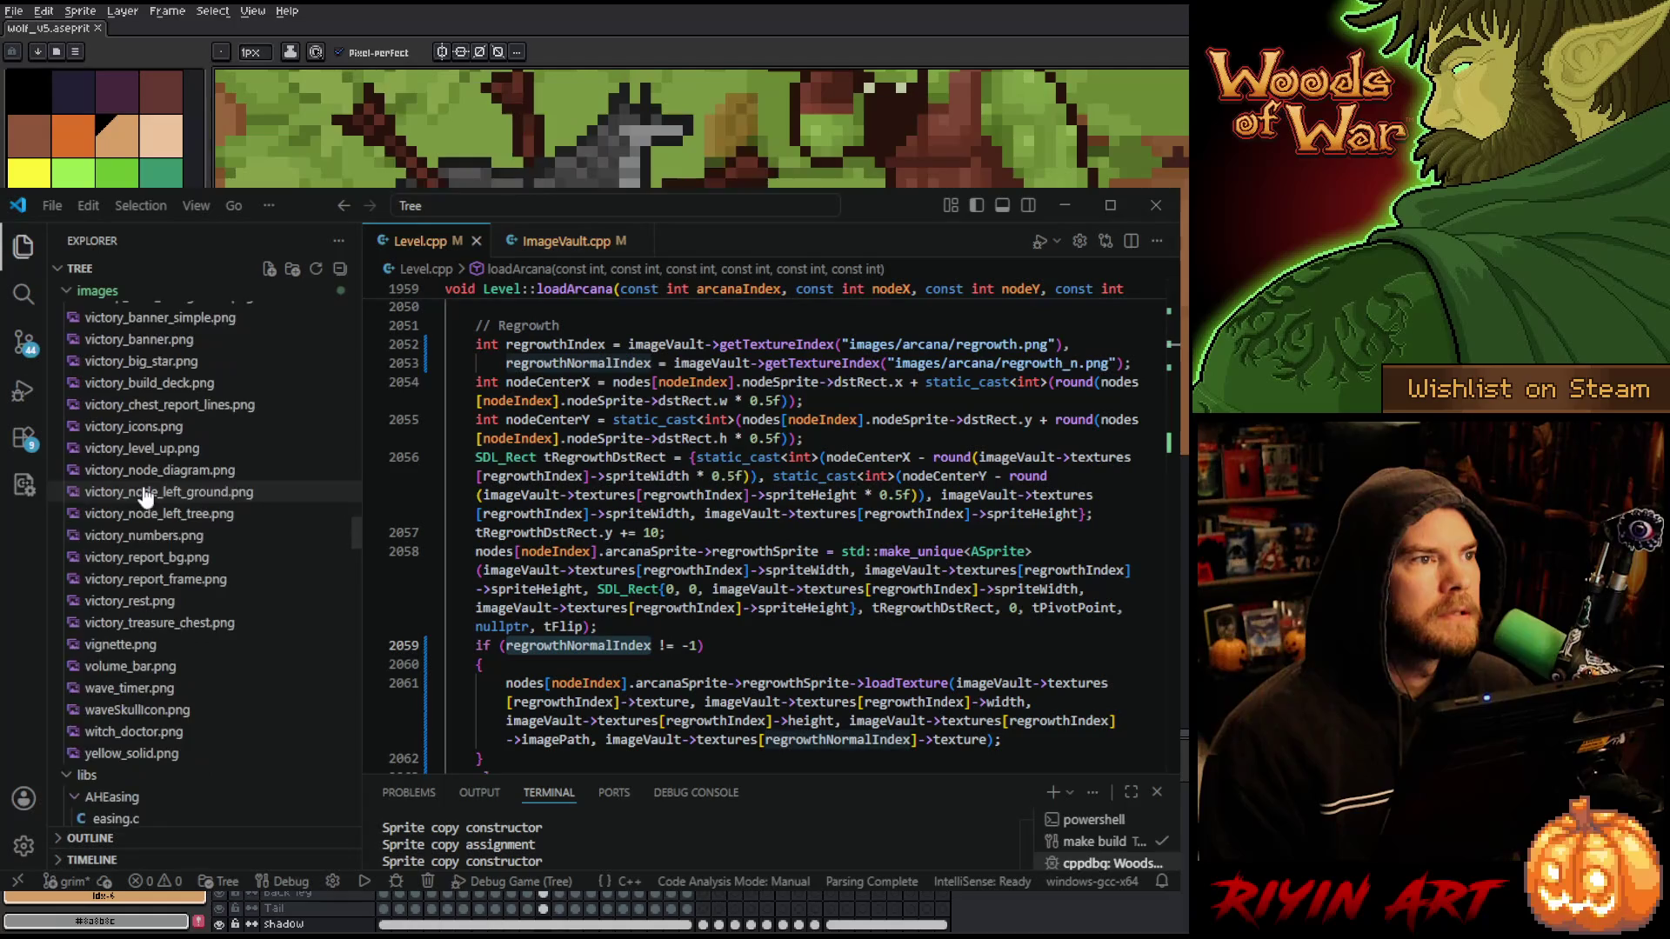
scroll(165, 574, "up", 15)
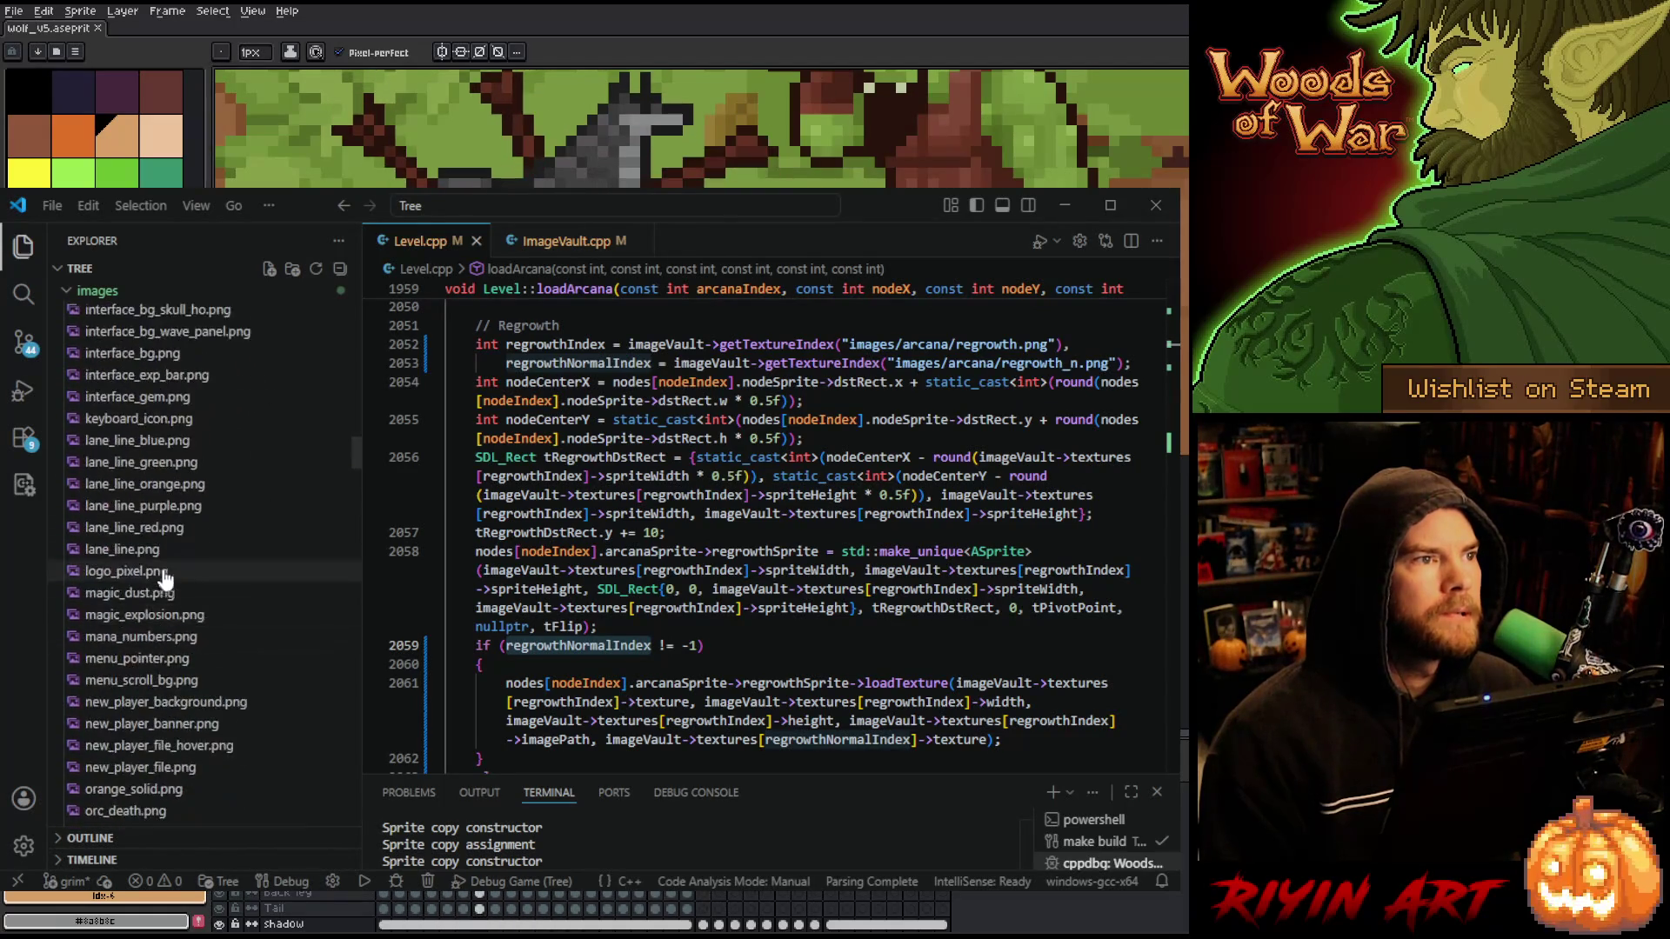
scroll(174, 553, "up", 5)
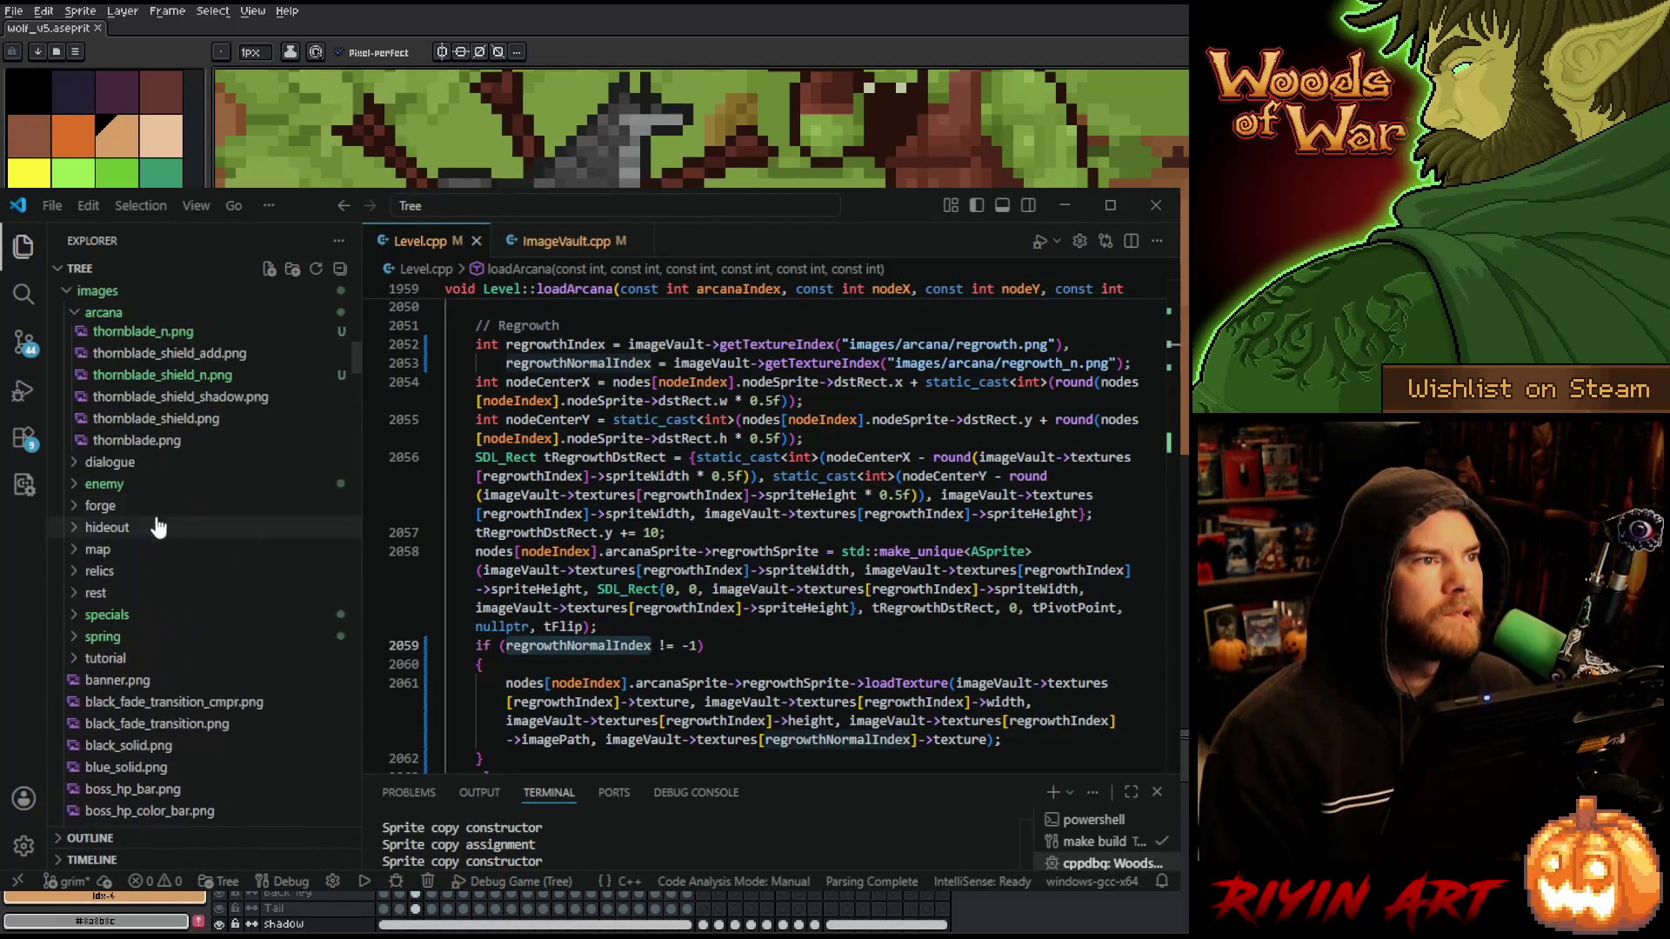
left_click(103, 493)
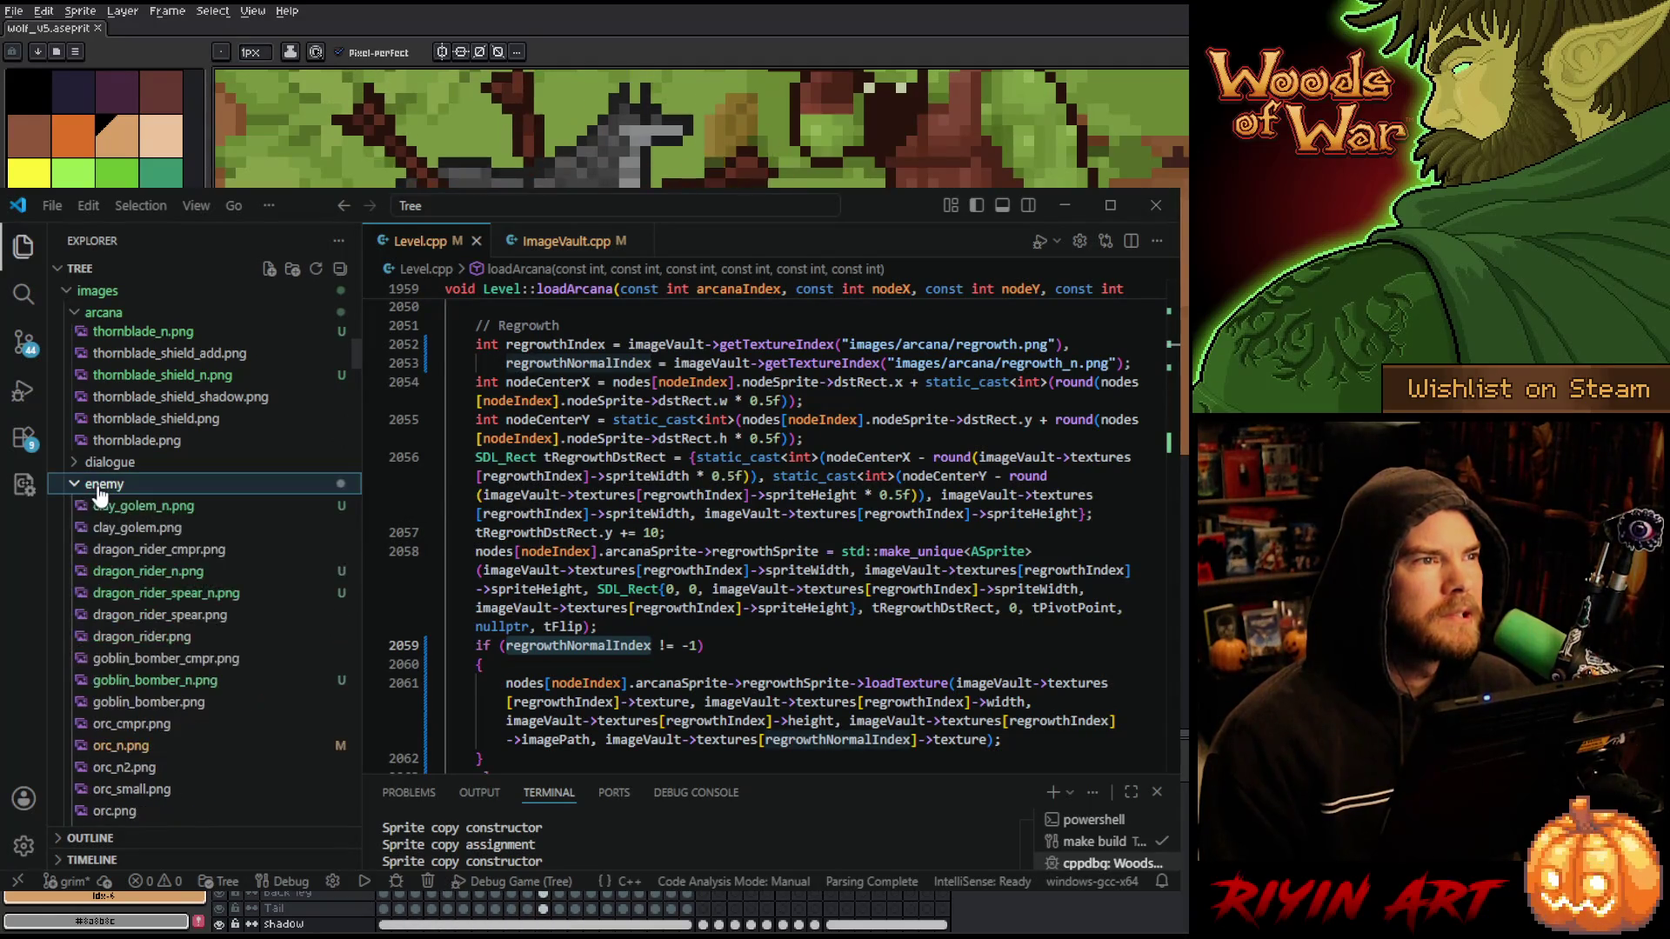
left_click(101, 492)
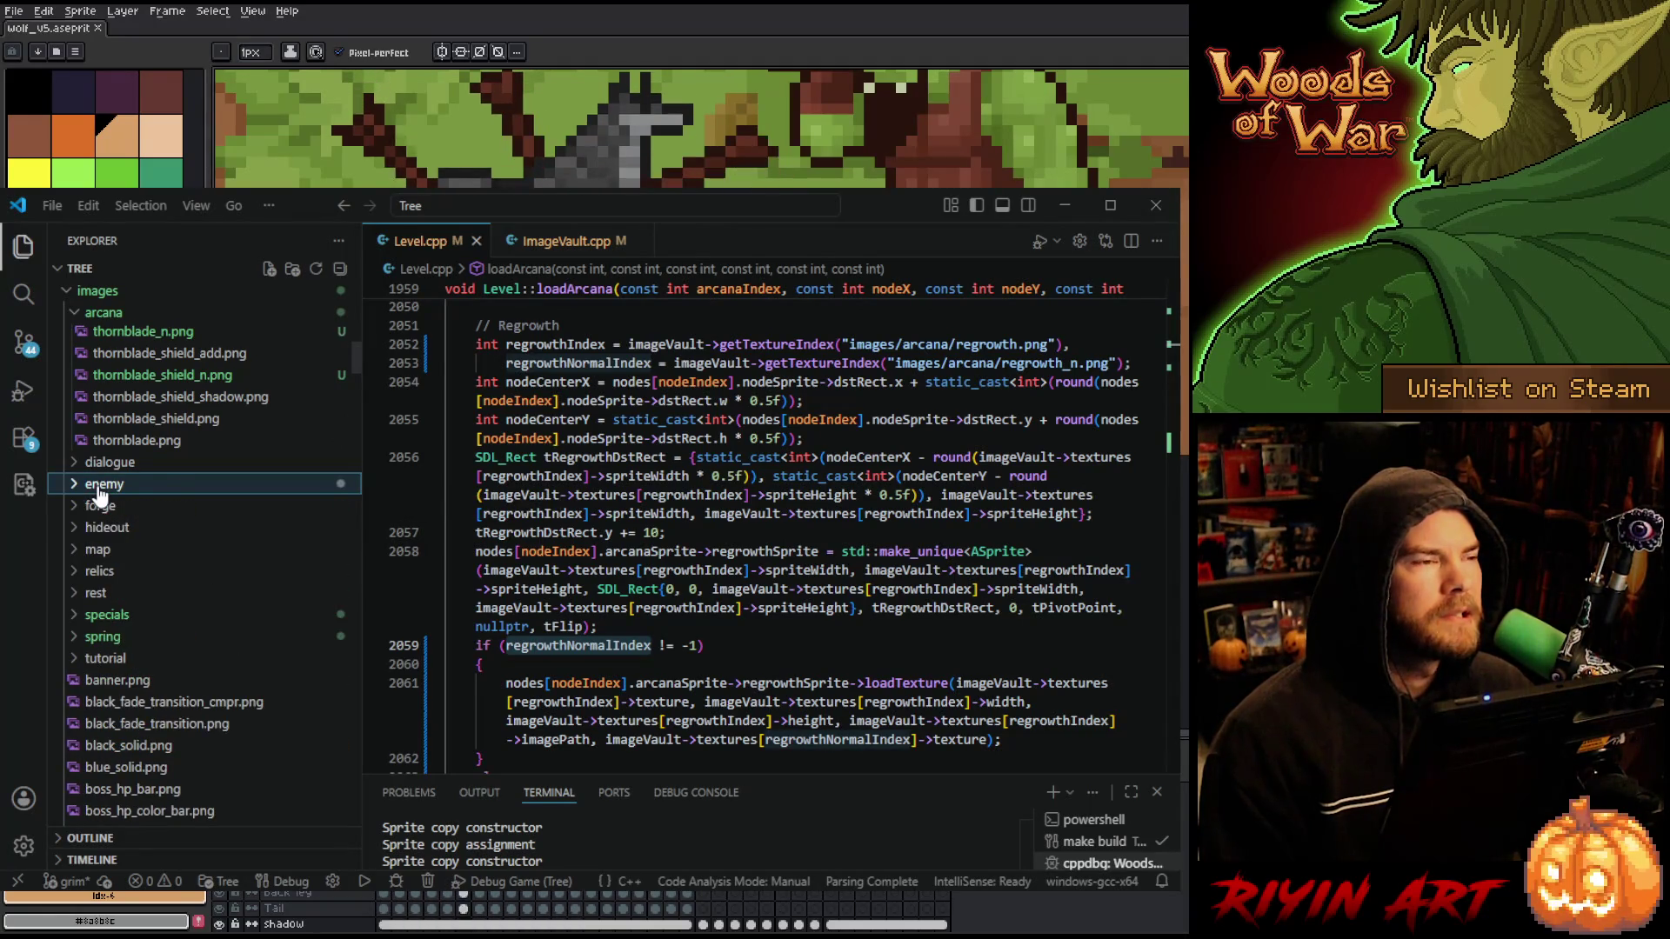
scroll(101, 495, "up", 10)
scroll(152, 626, "up", 5)
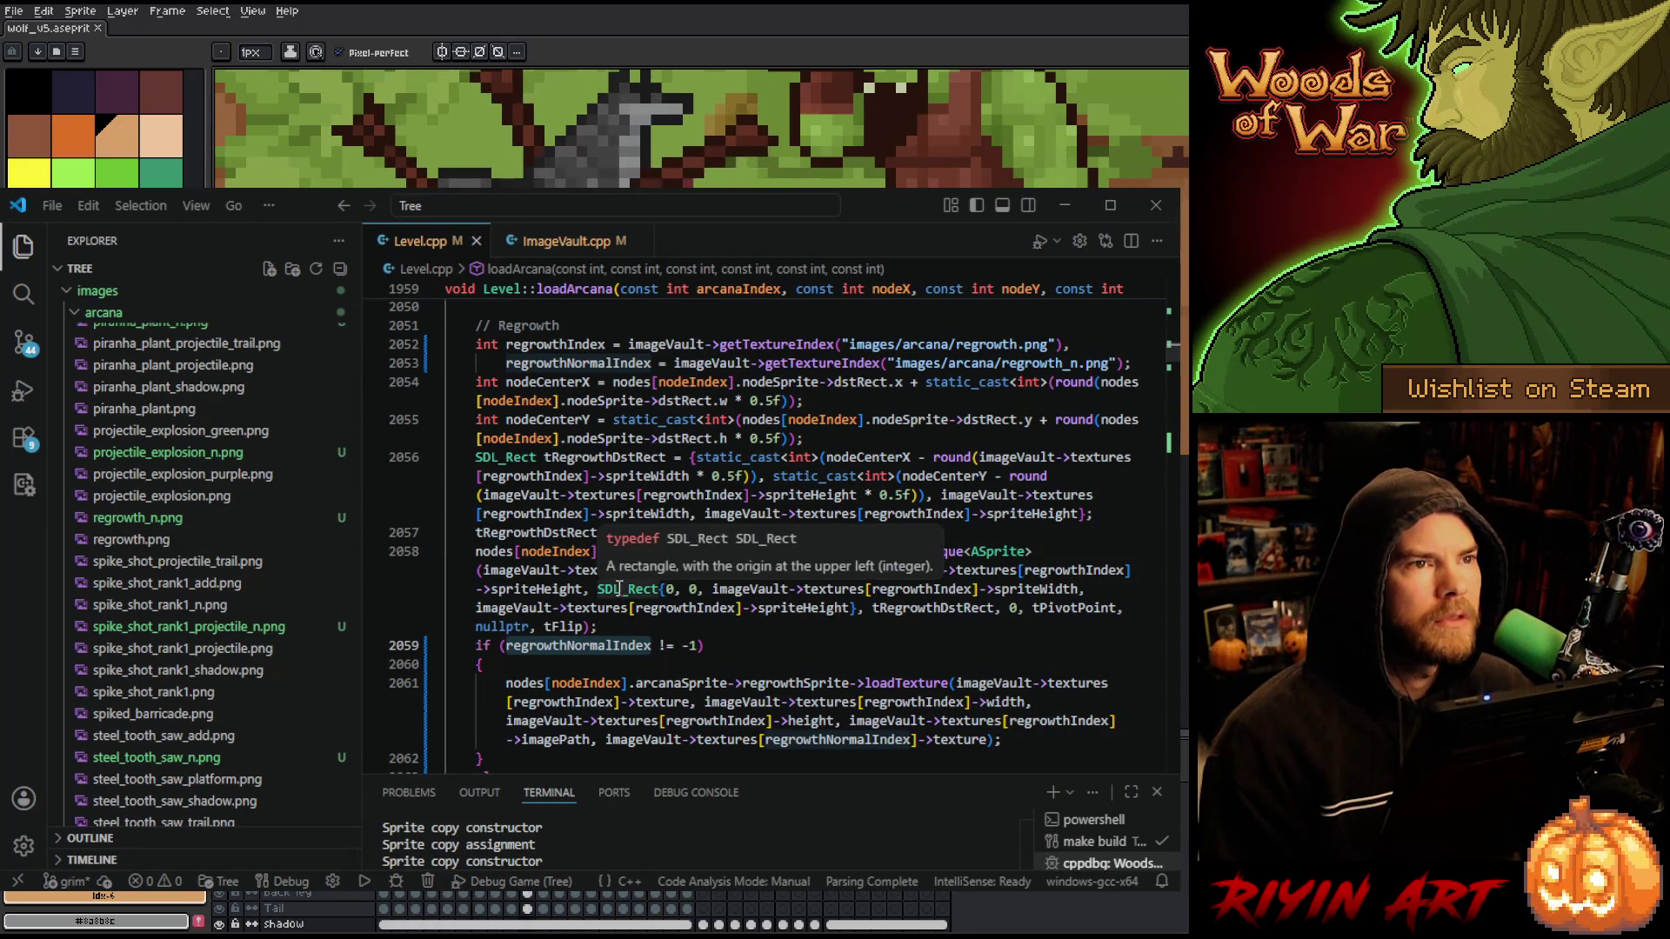
scroll(619, 588, "up", 5)
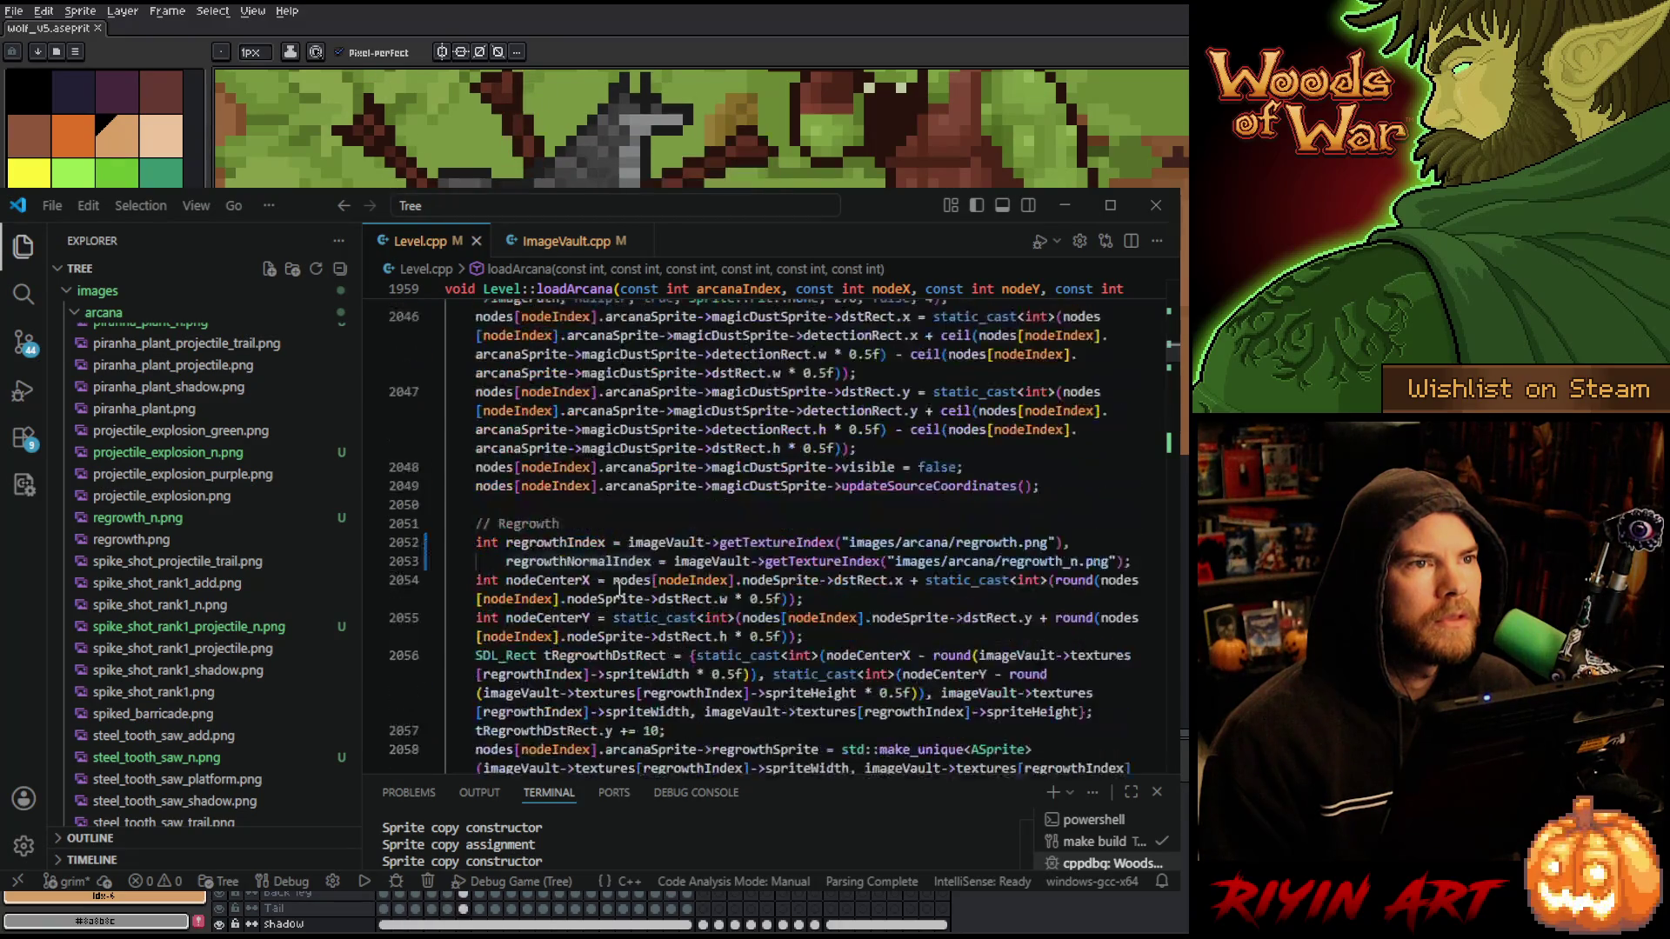
scroll(604, 654, "up", 2)
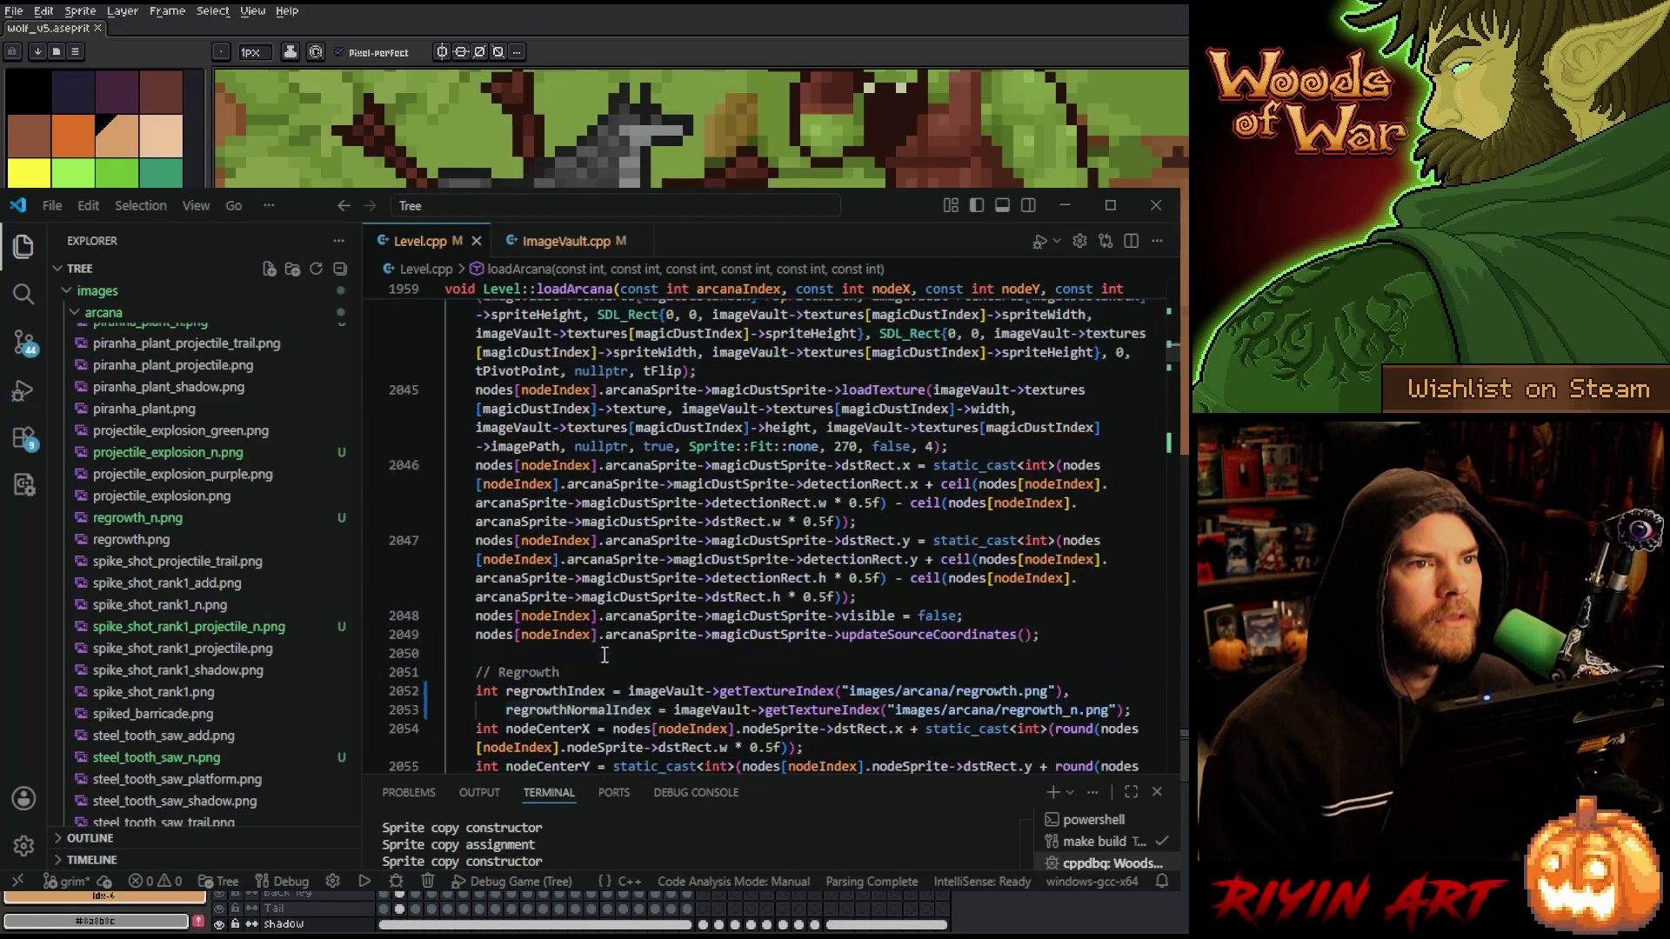
scroll(609, 687, "up", 4)
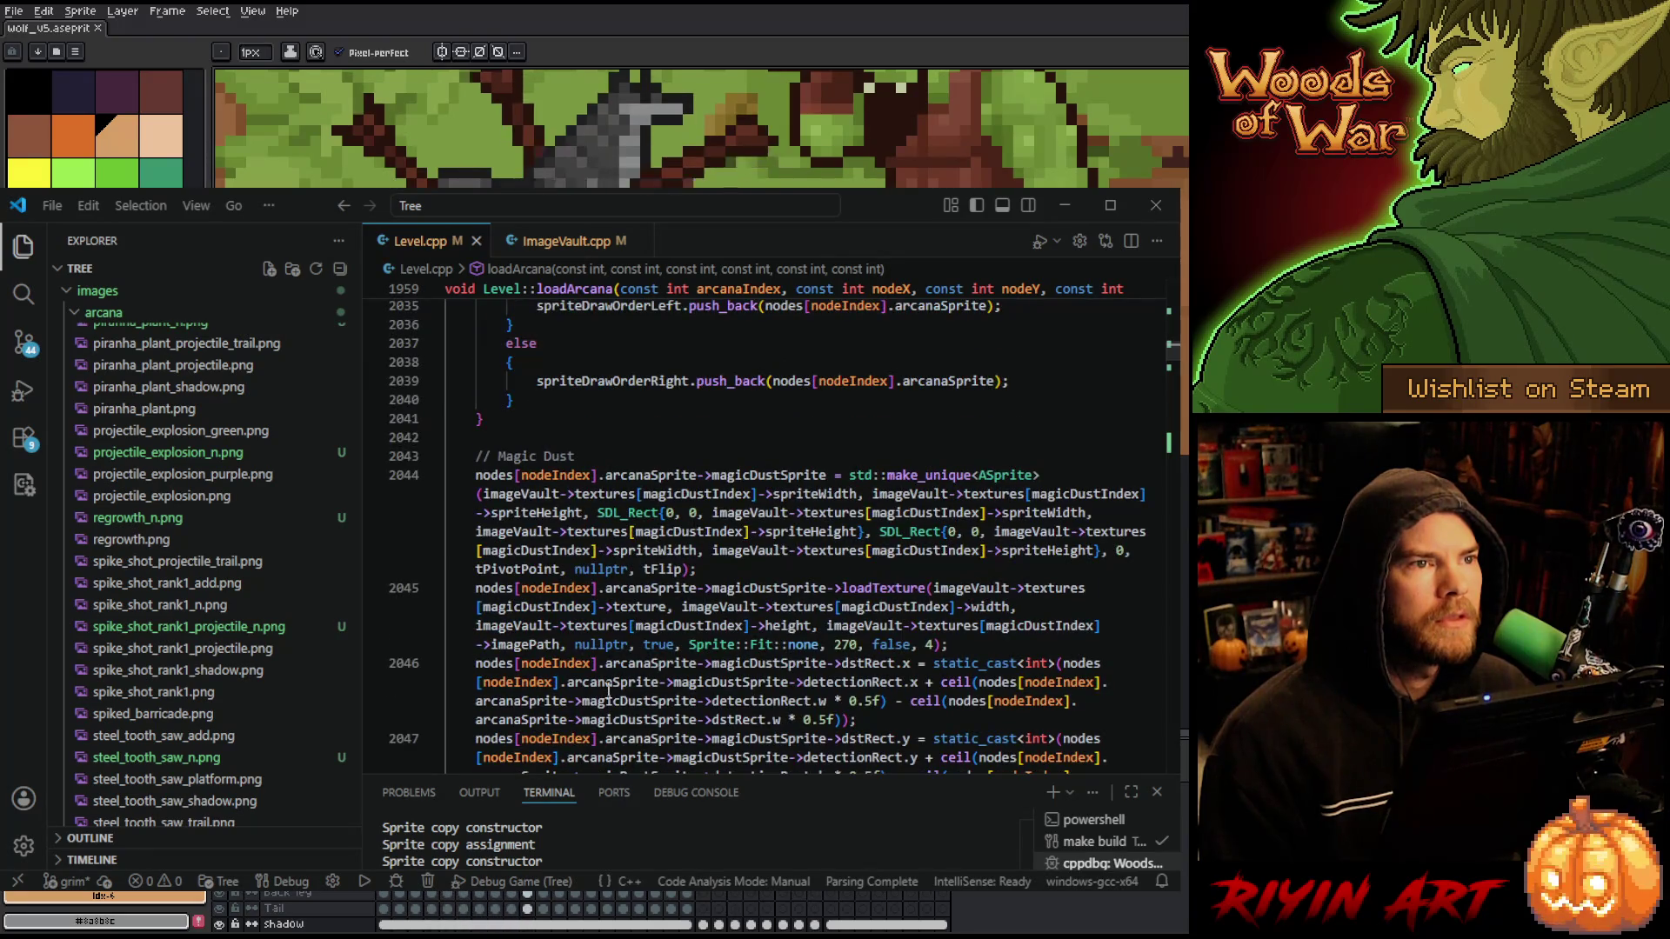
scroll(609, 691, "down", 1)
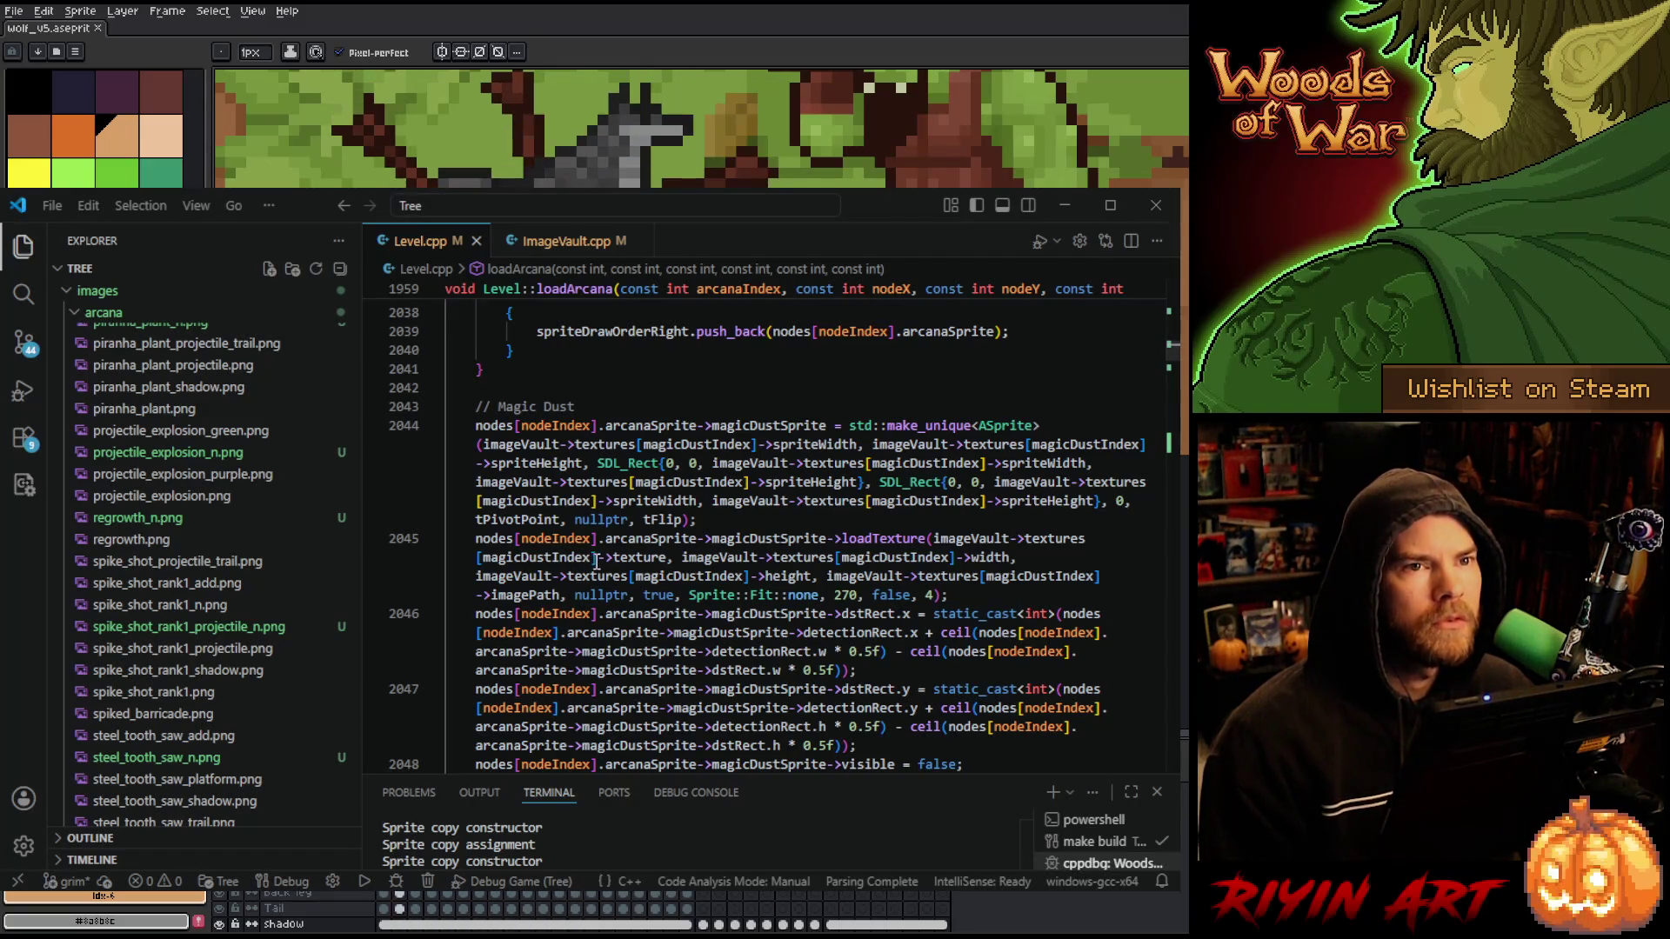
scroll(628, 571, "up", 3)
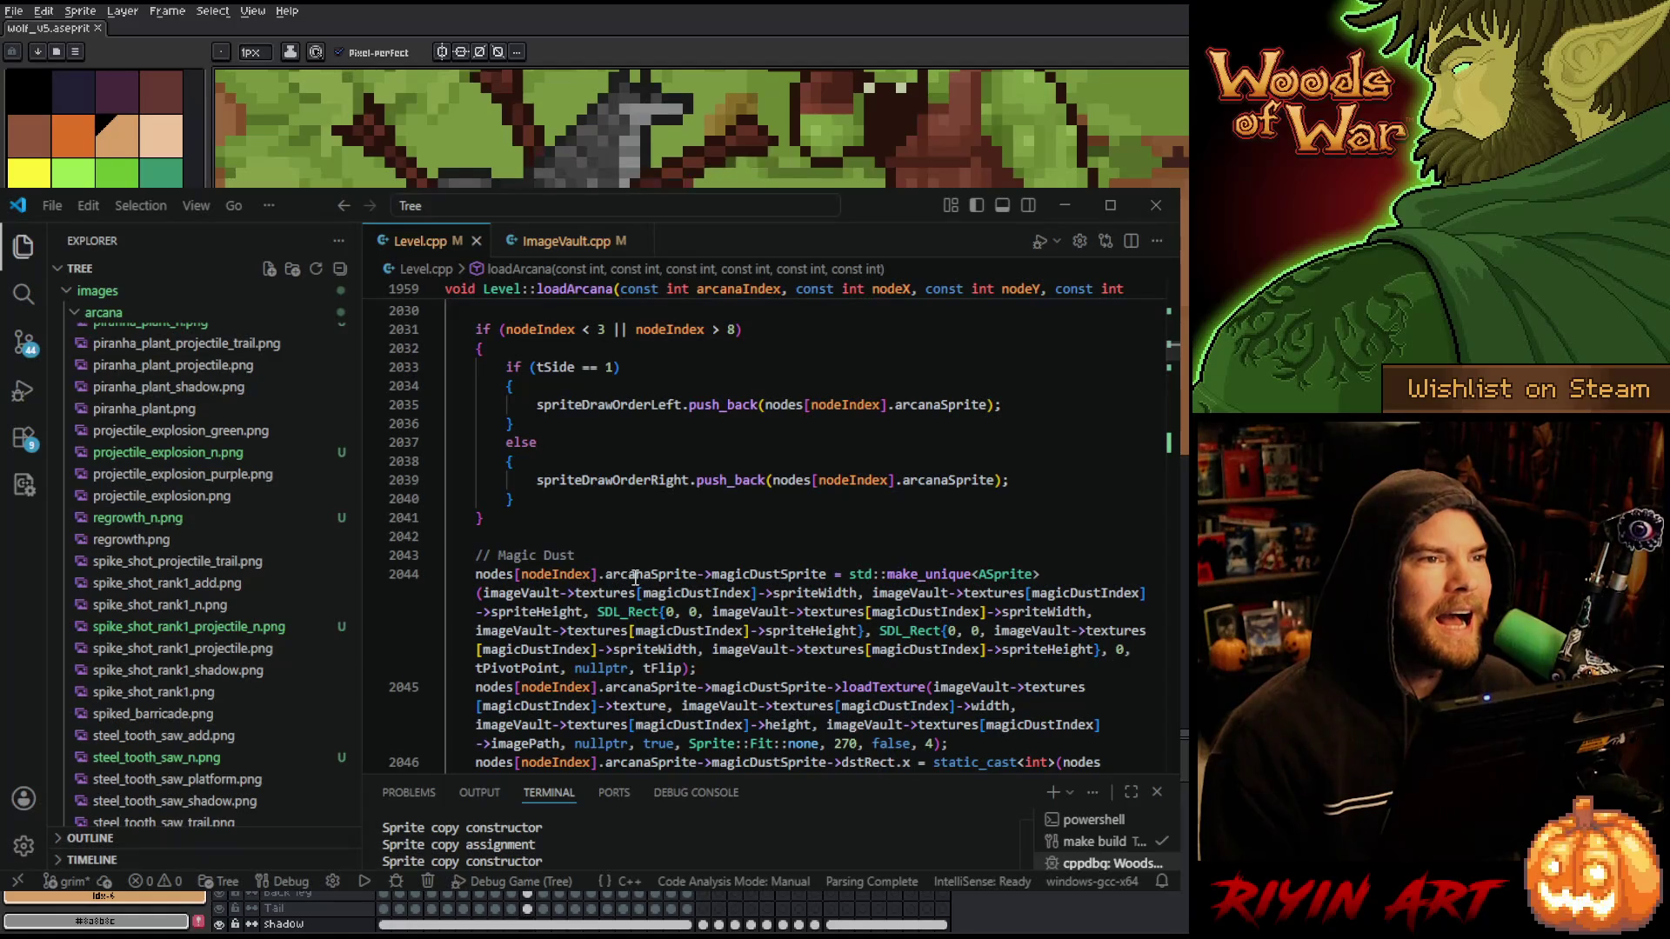
scroll(633, 579, "up", 2)
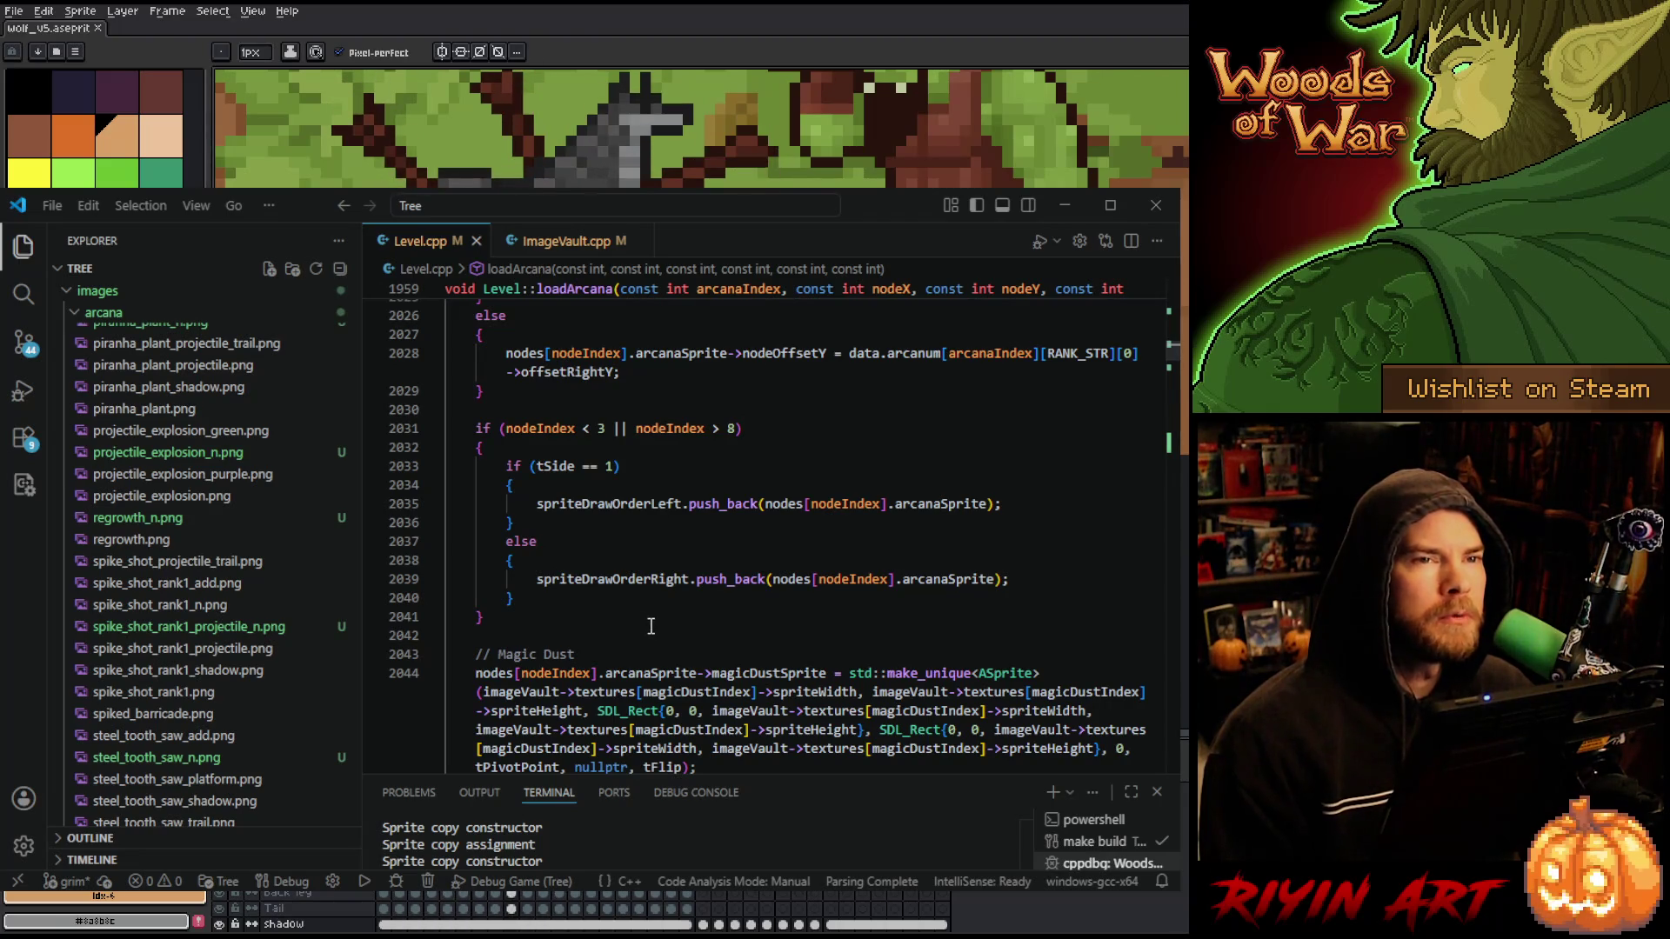
scroll(650, 627, "up", 2)
scroll(661, 656, "up", 2)
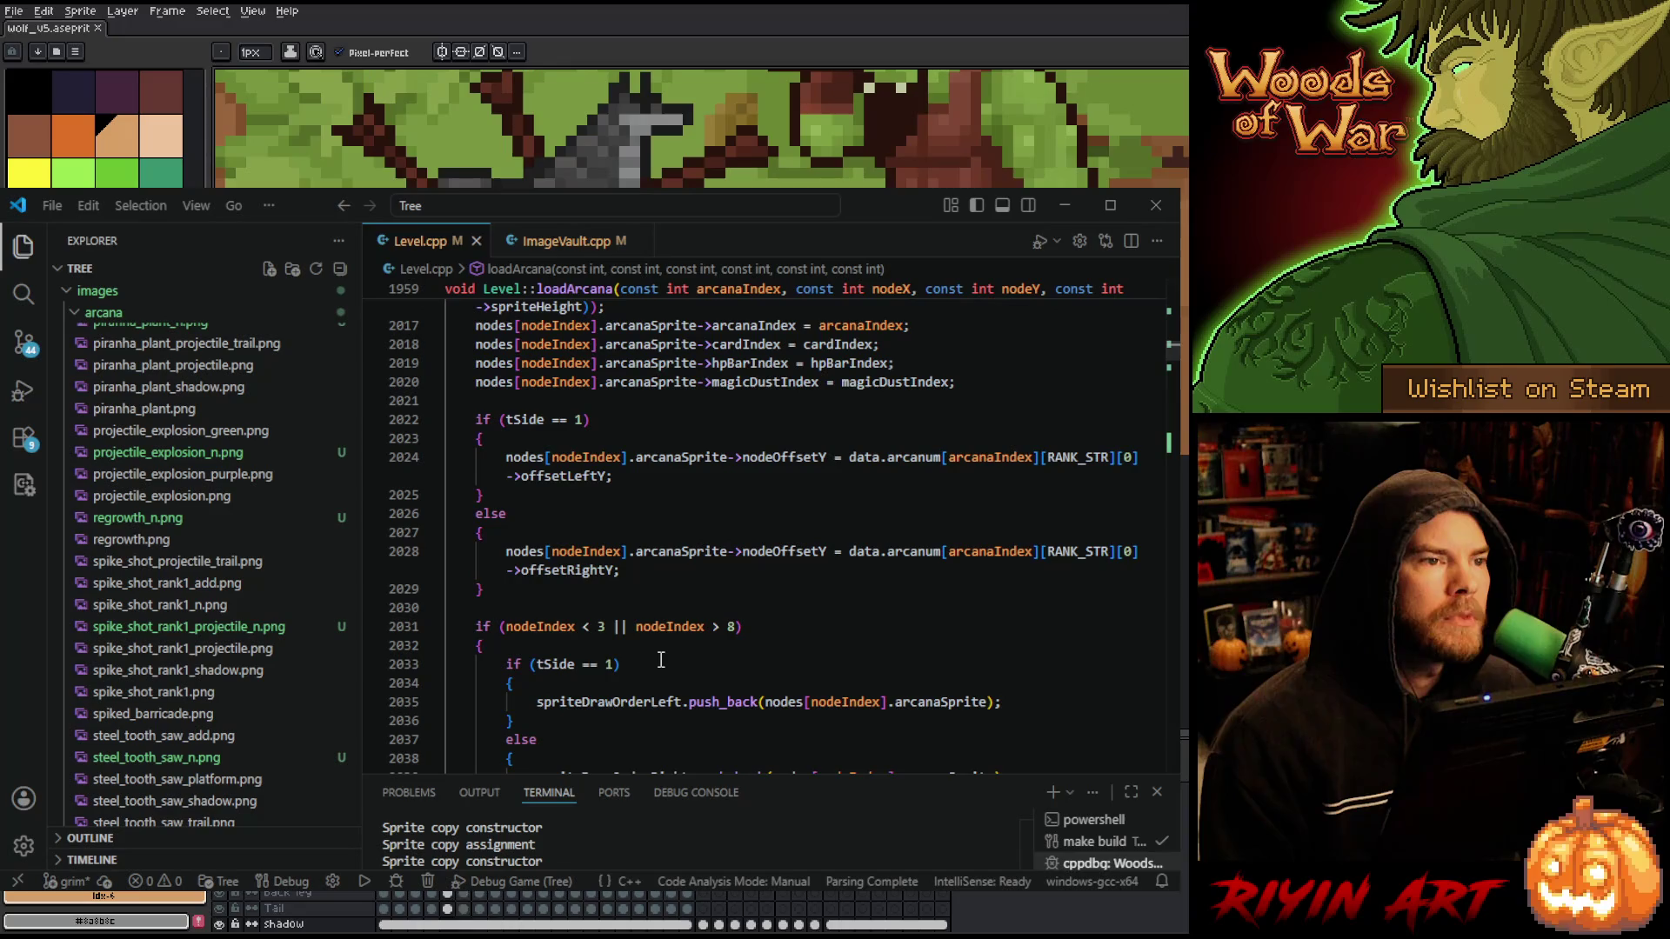
scroll(669, 661, "up", 3)
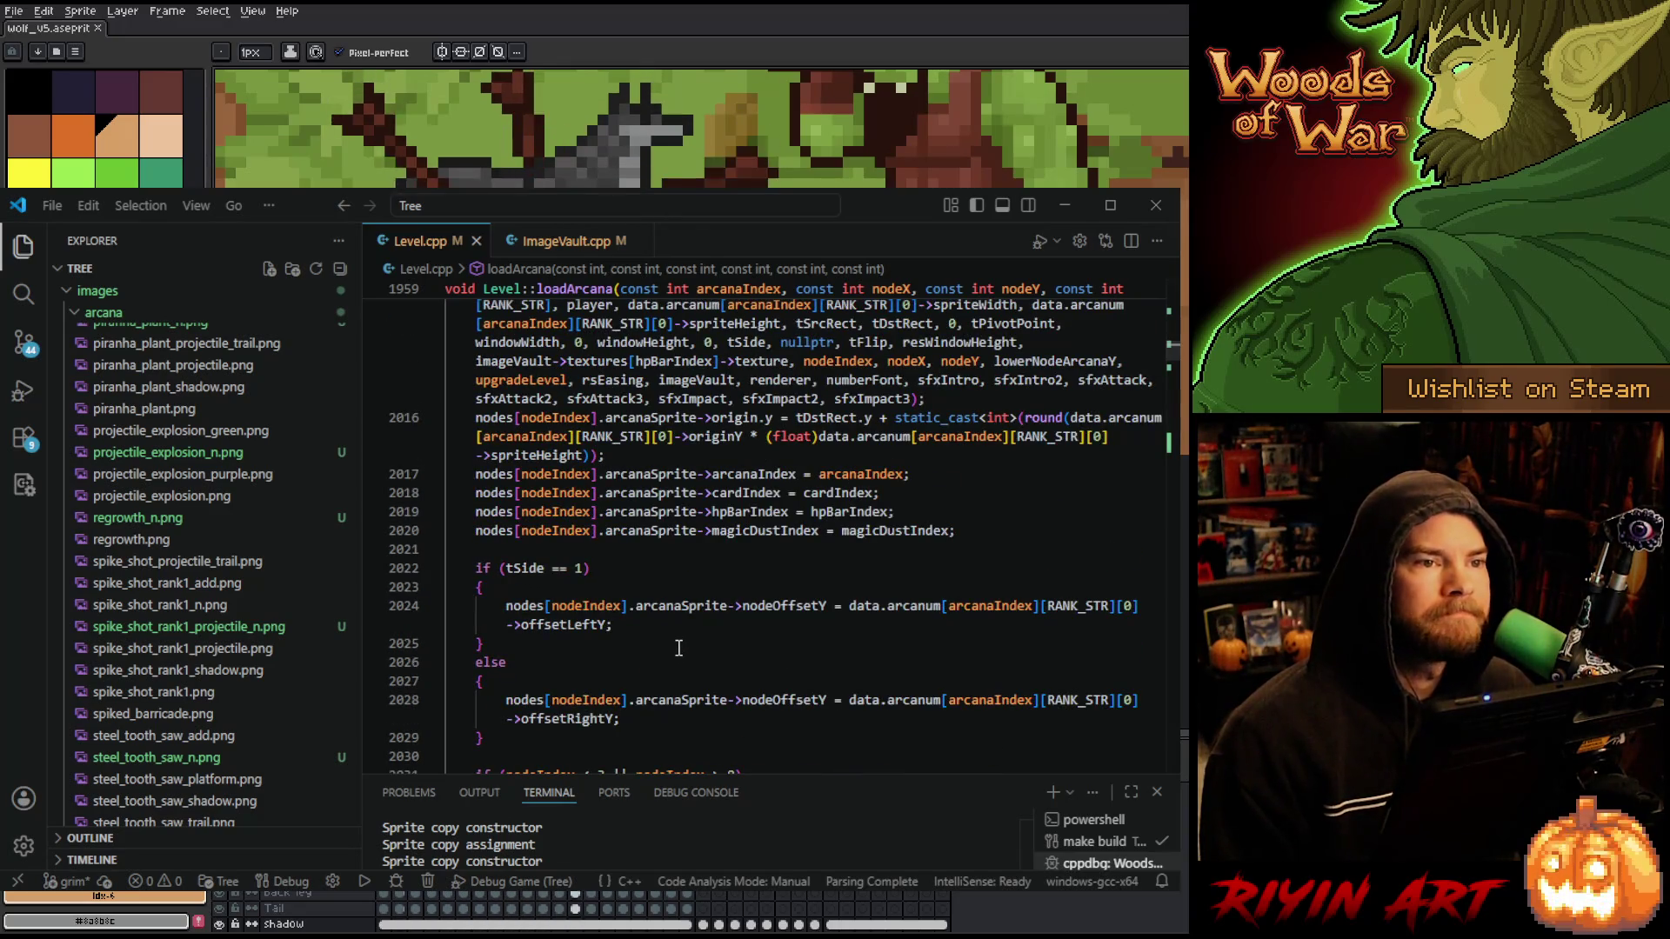
scroll(687, 654, "down", 9)
scroll(694, 642, "down", 2)
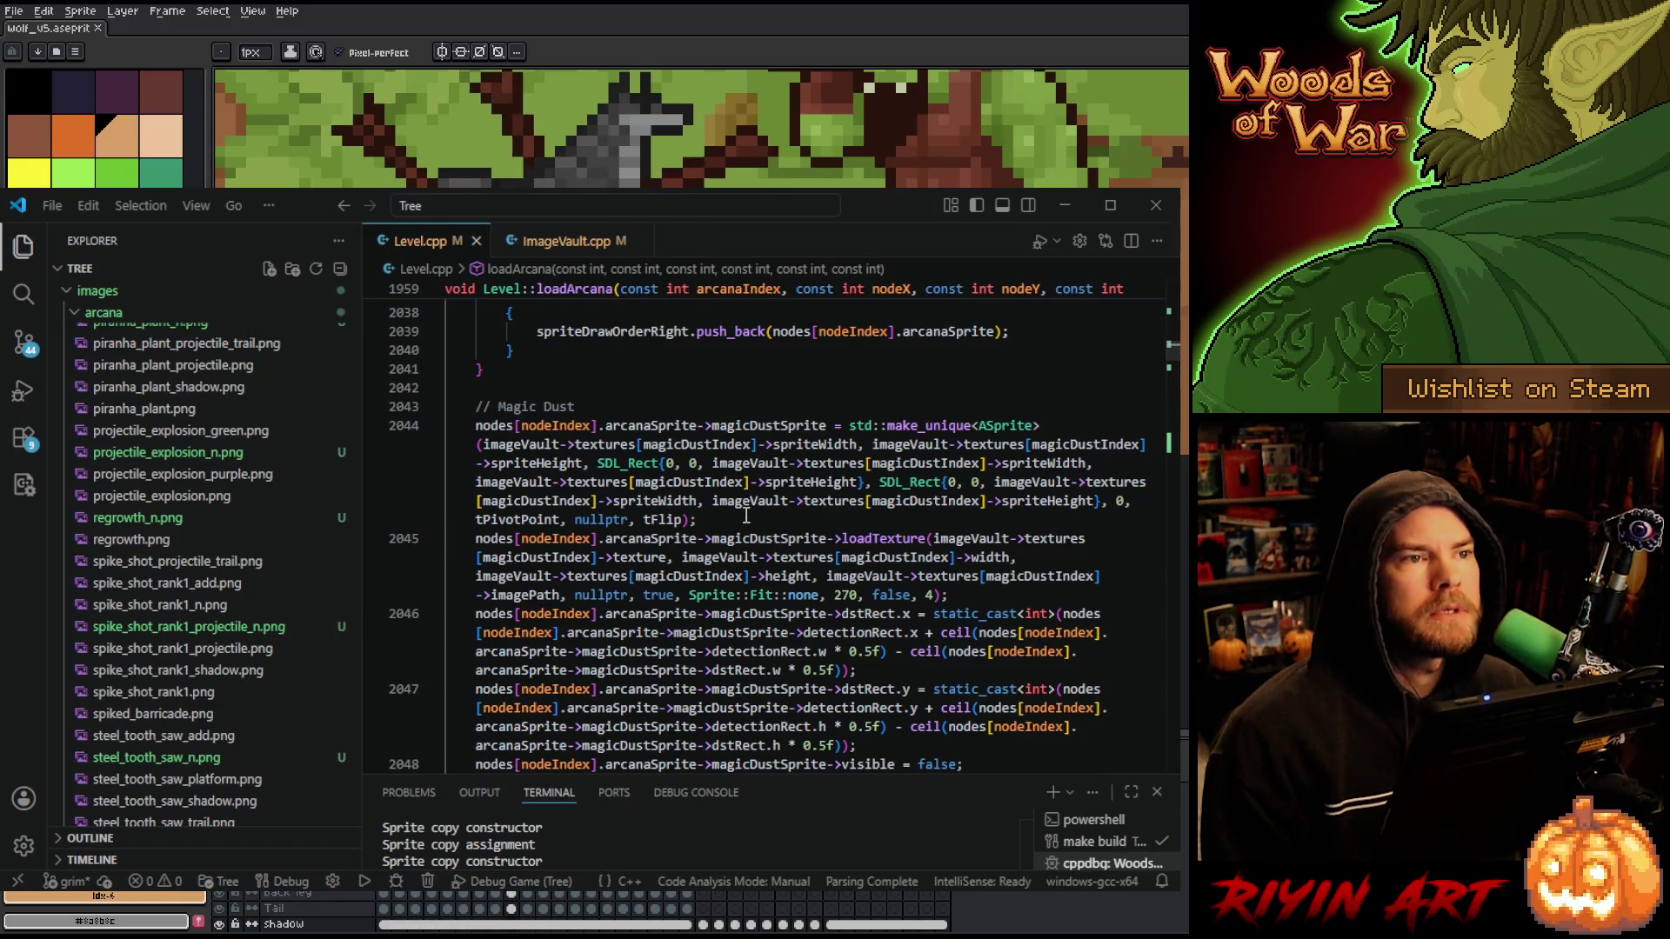
scroll(746, 516, "up", 10)
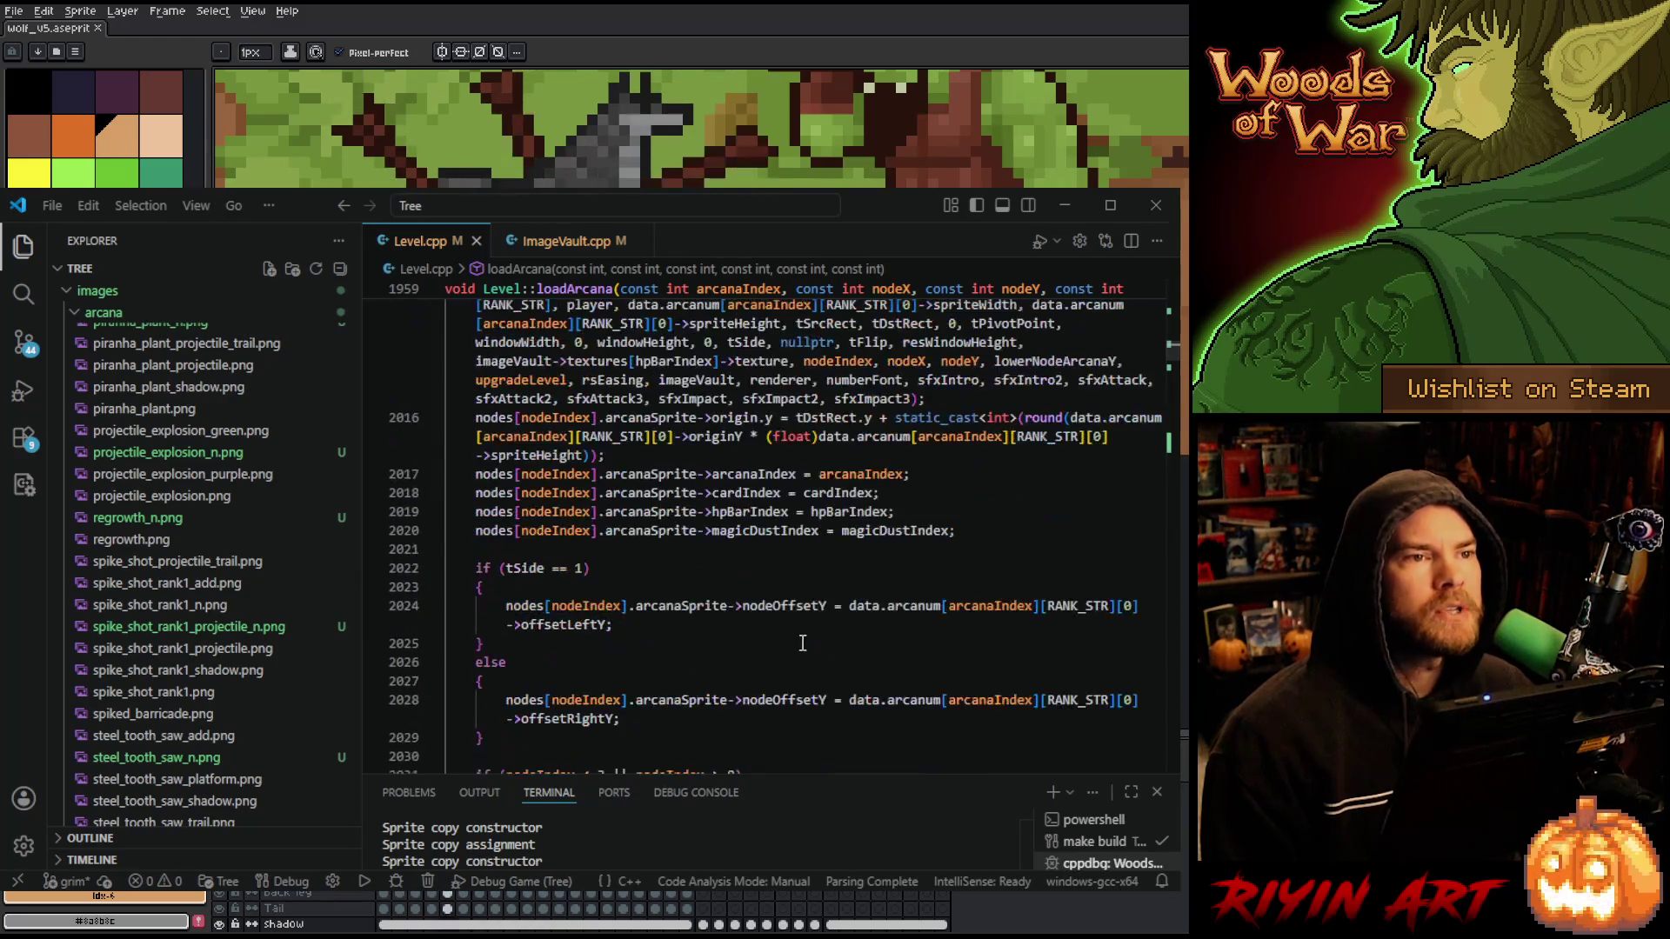
scroll(802, 642, "up", 5)
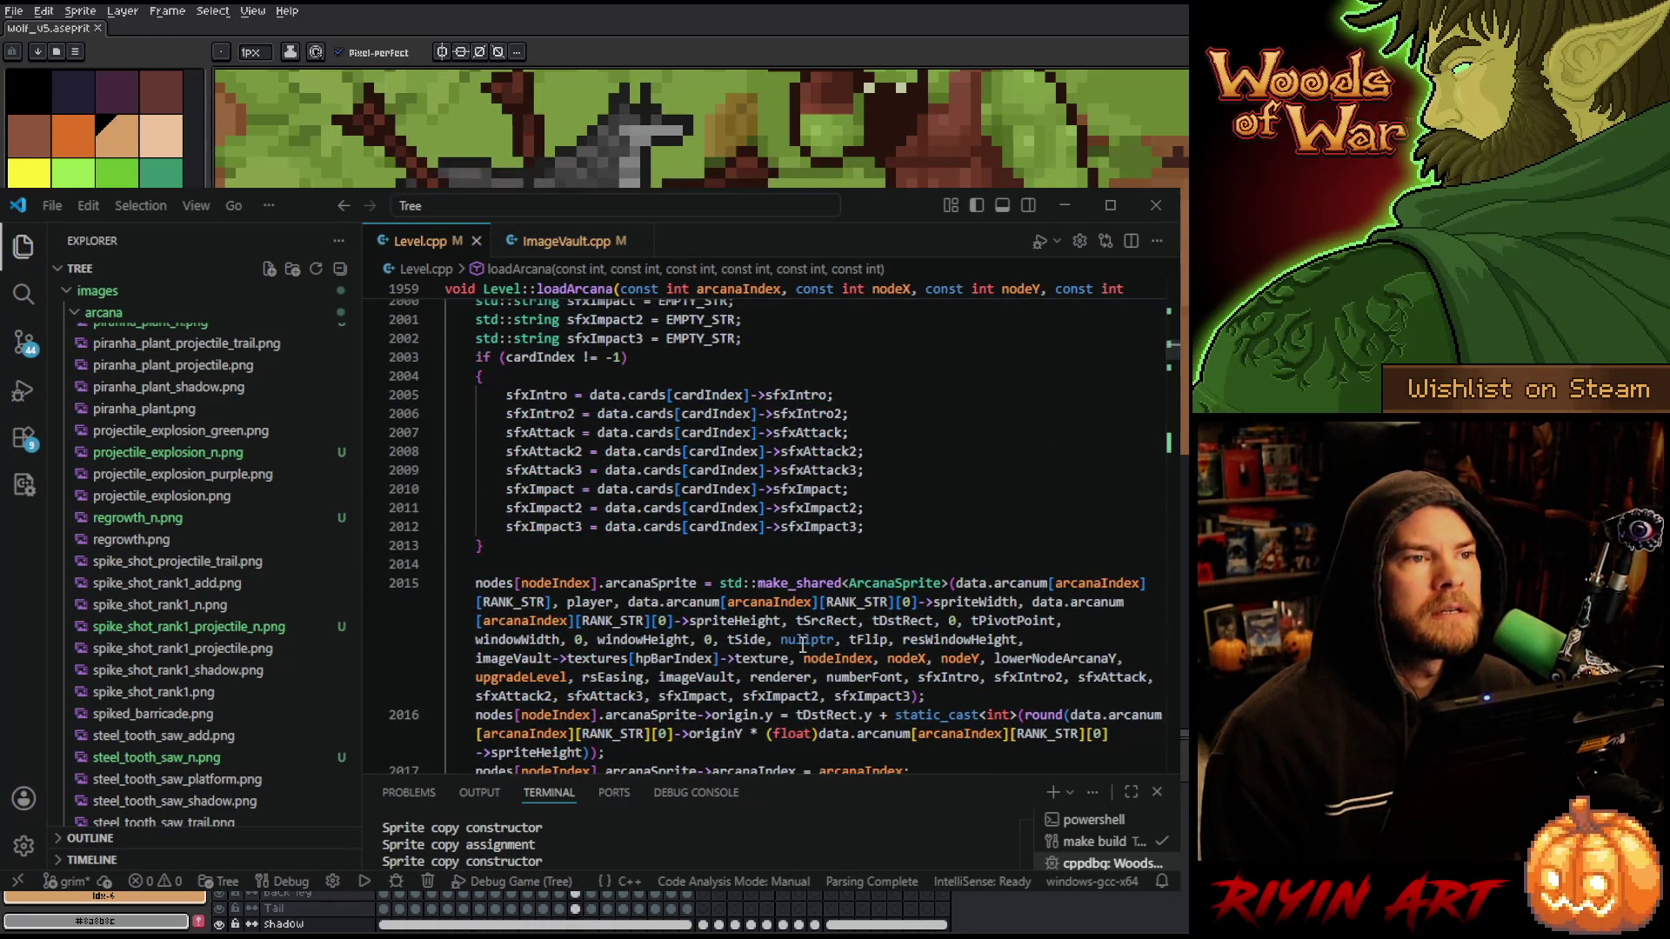
scroll(802, 643, "up", 5)
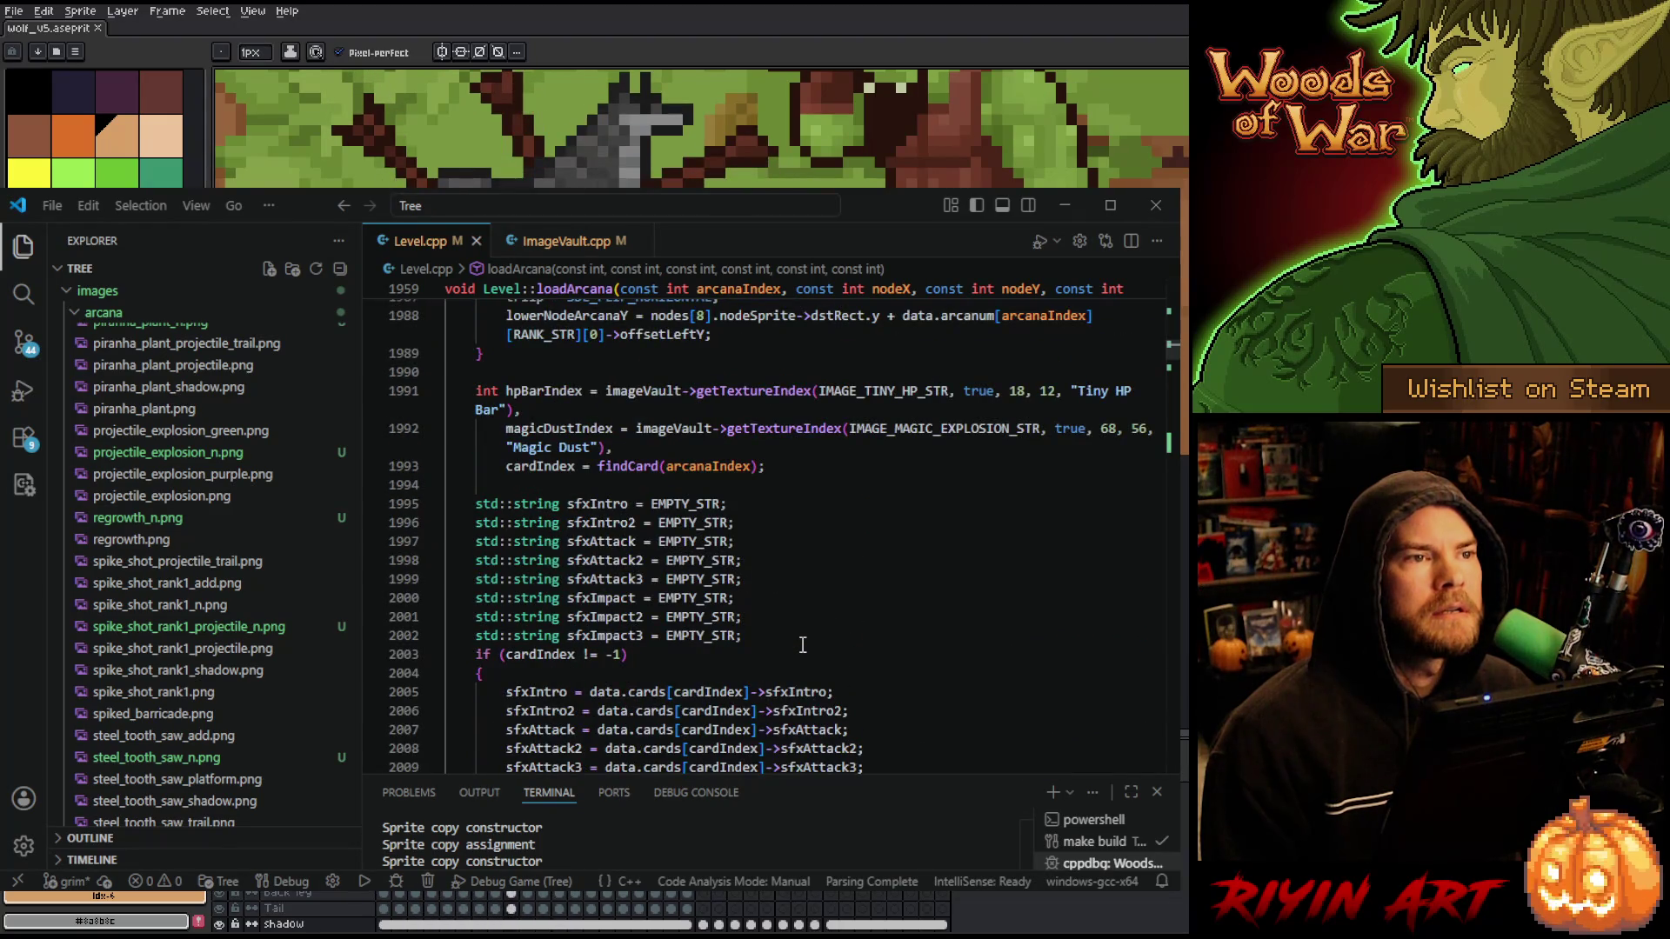
scroll(801, 644, "up", 5)
scroll(804, 643, "up", 5)
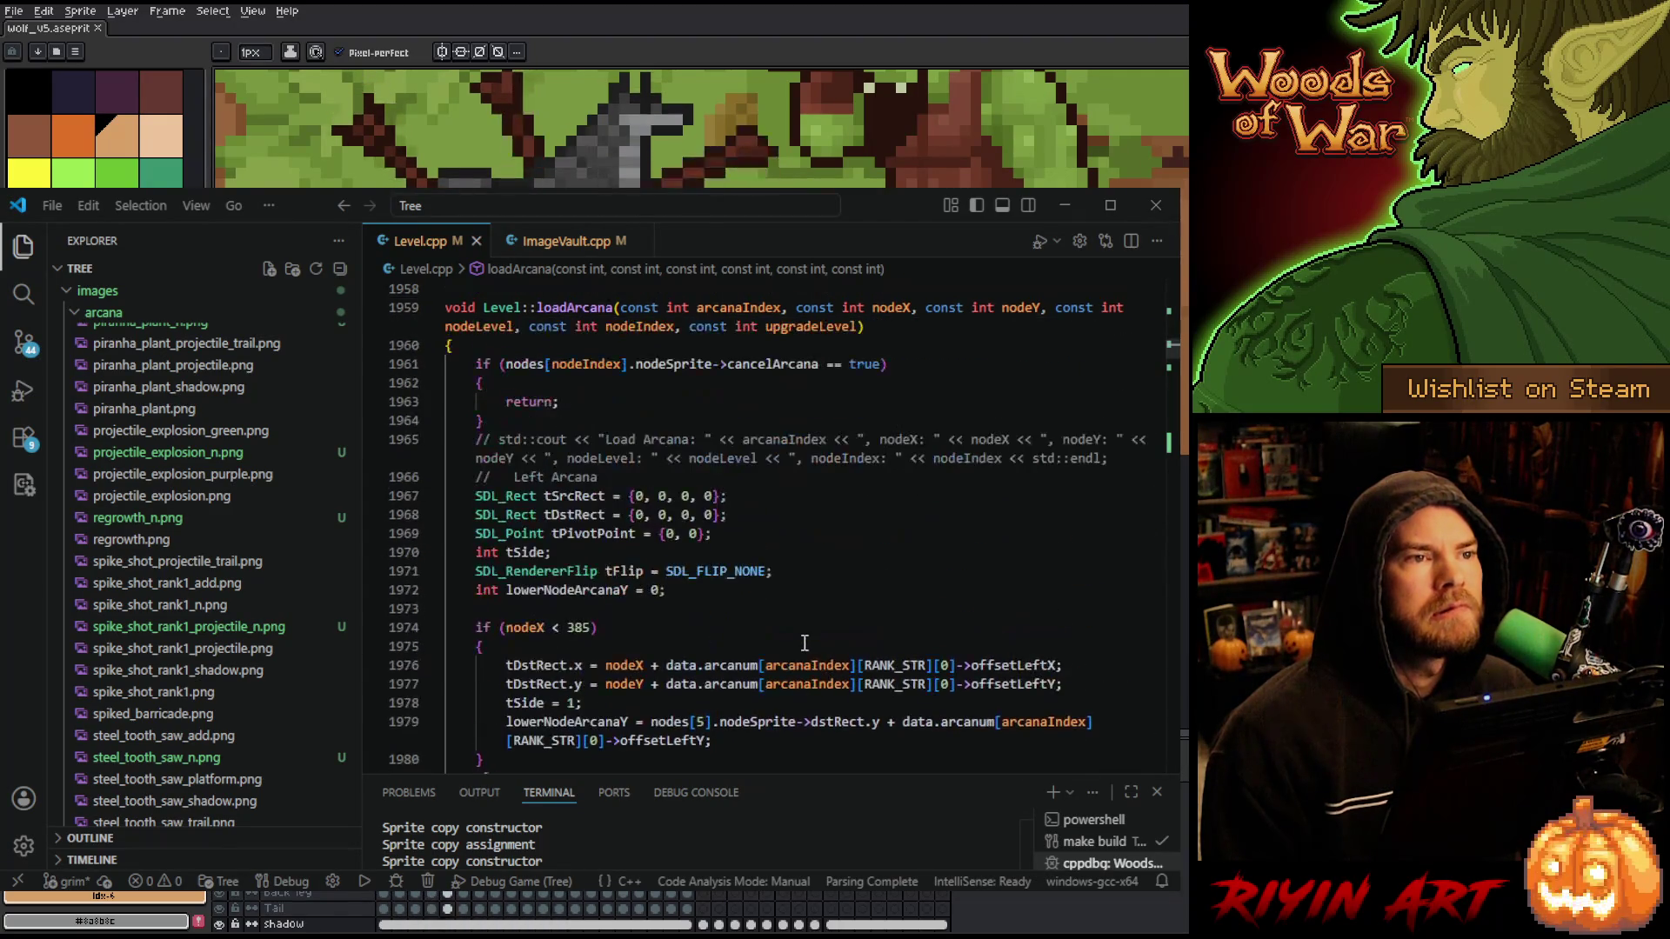
scroll(804, 643, "up", 5)
scroll(810, 632, "down", 10)
scroll(810, 632, "down", 4)
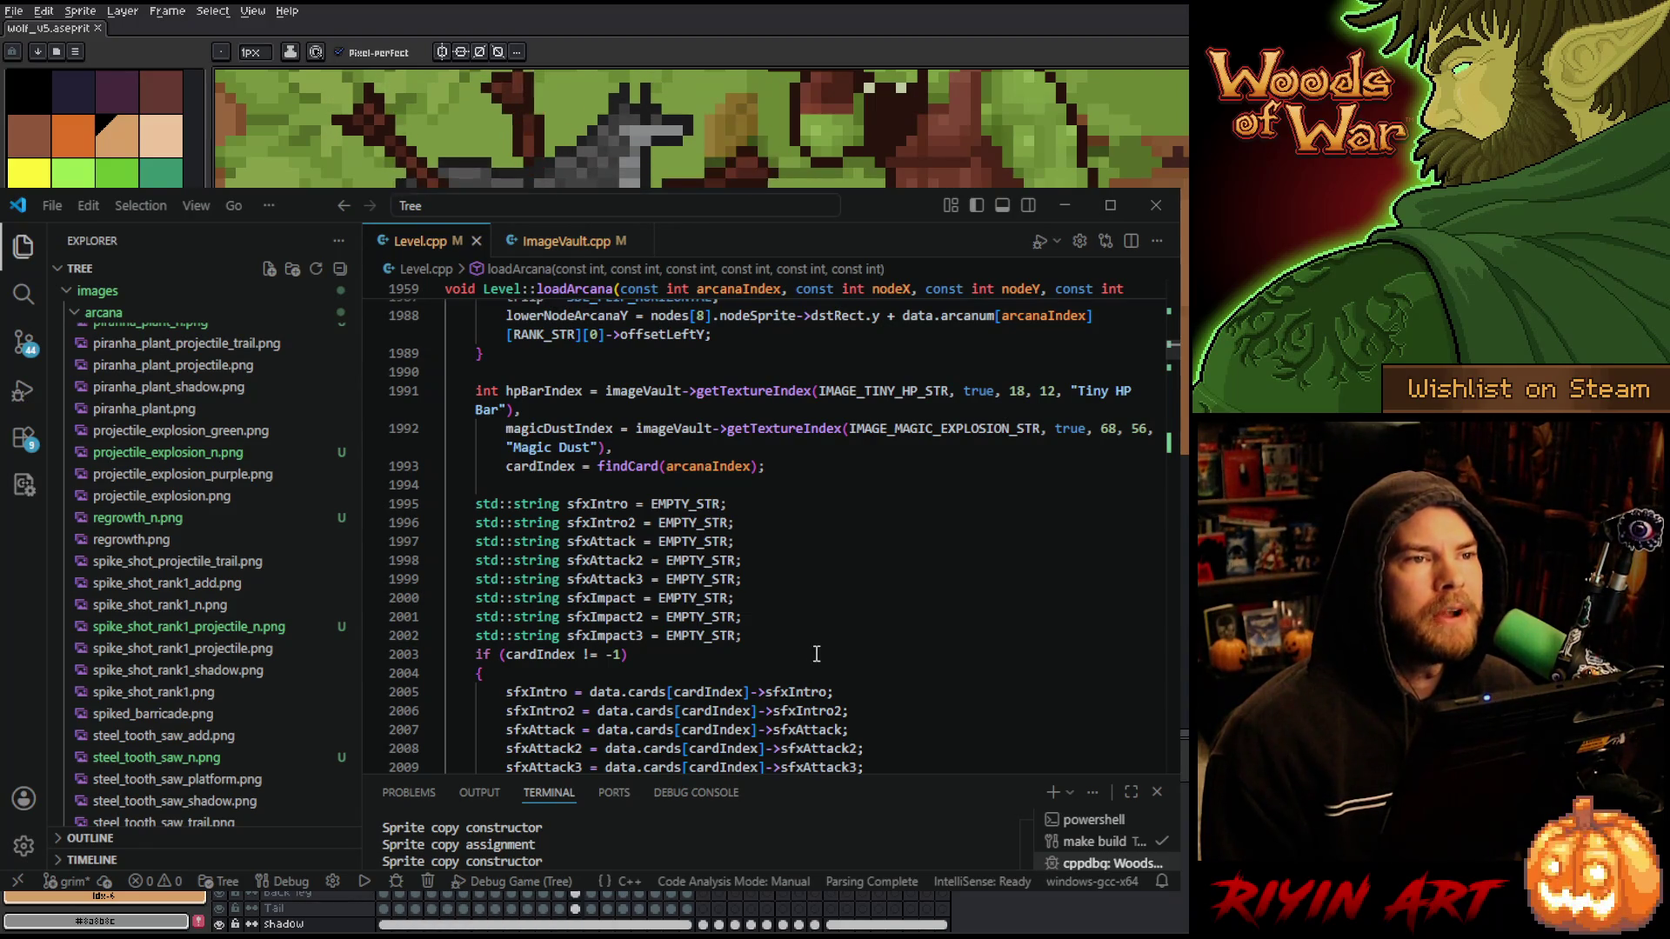
scroll(815, 654, "down", 7)
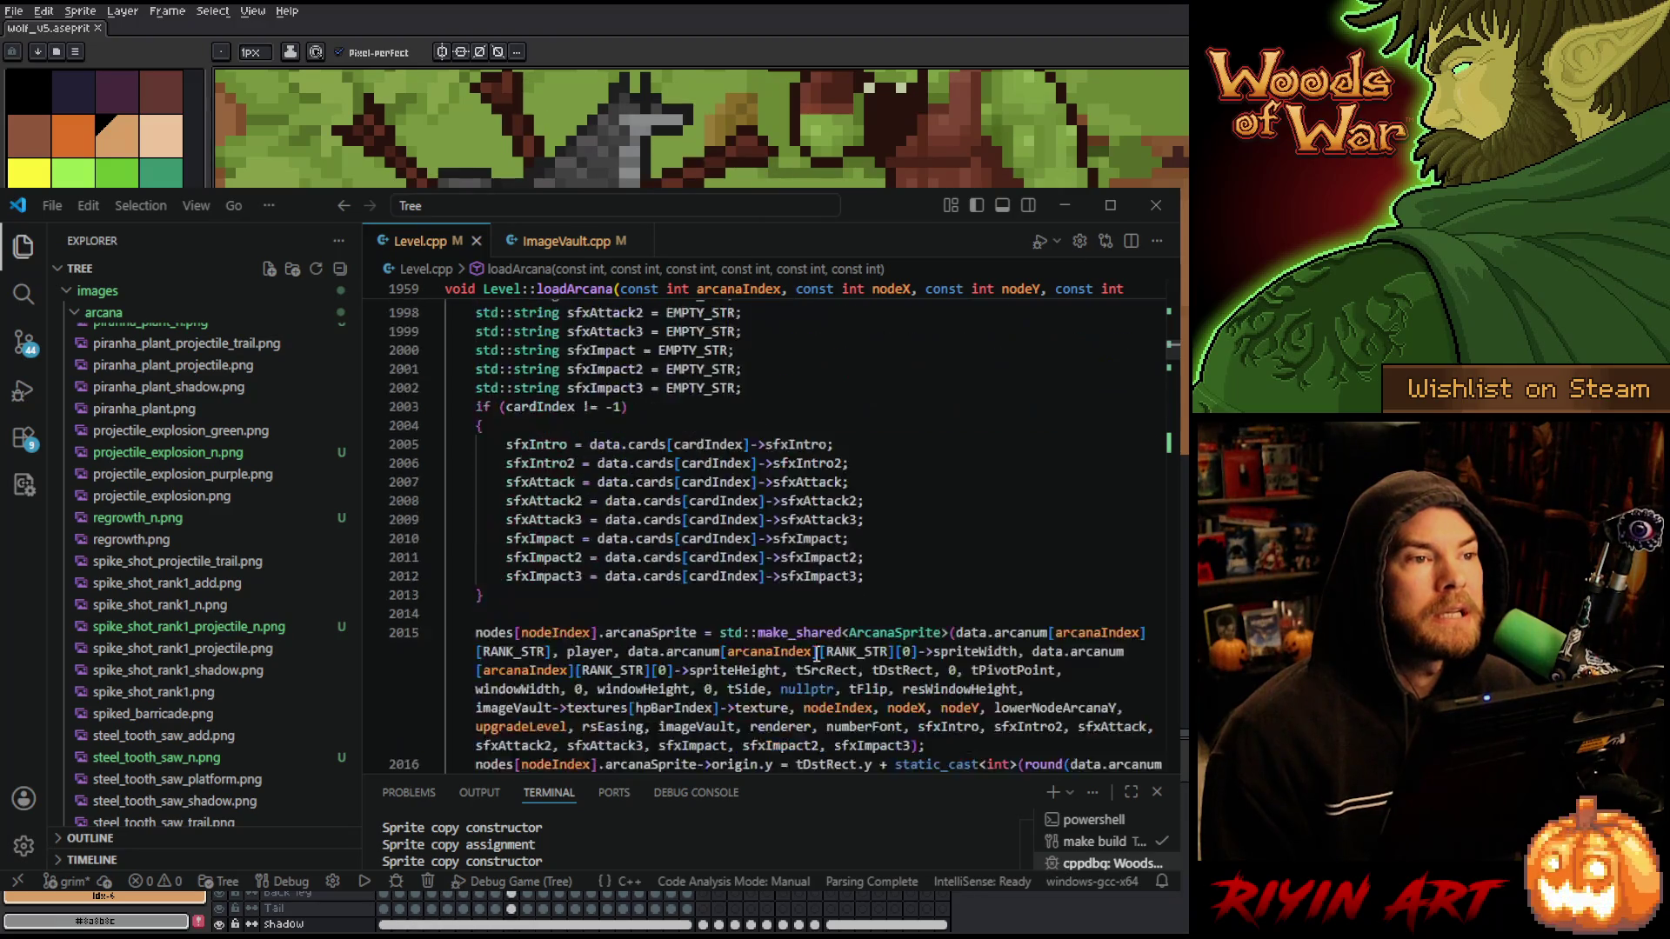
scroll(808, 838, "up", 1)
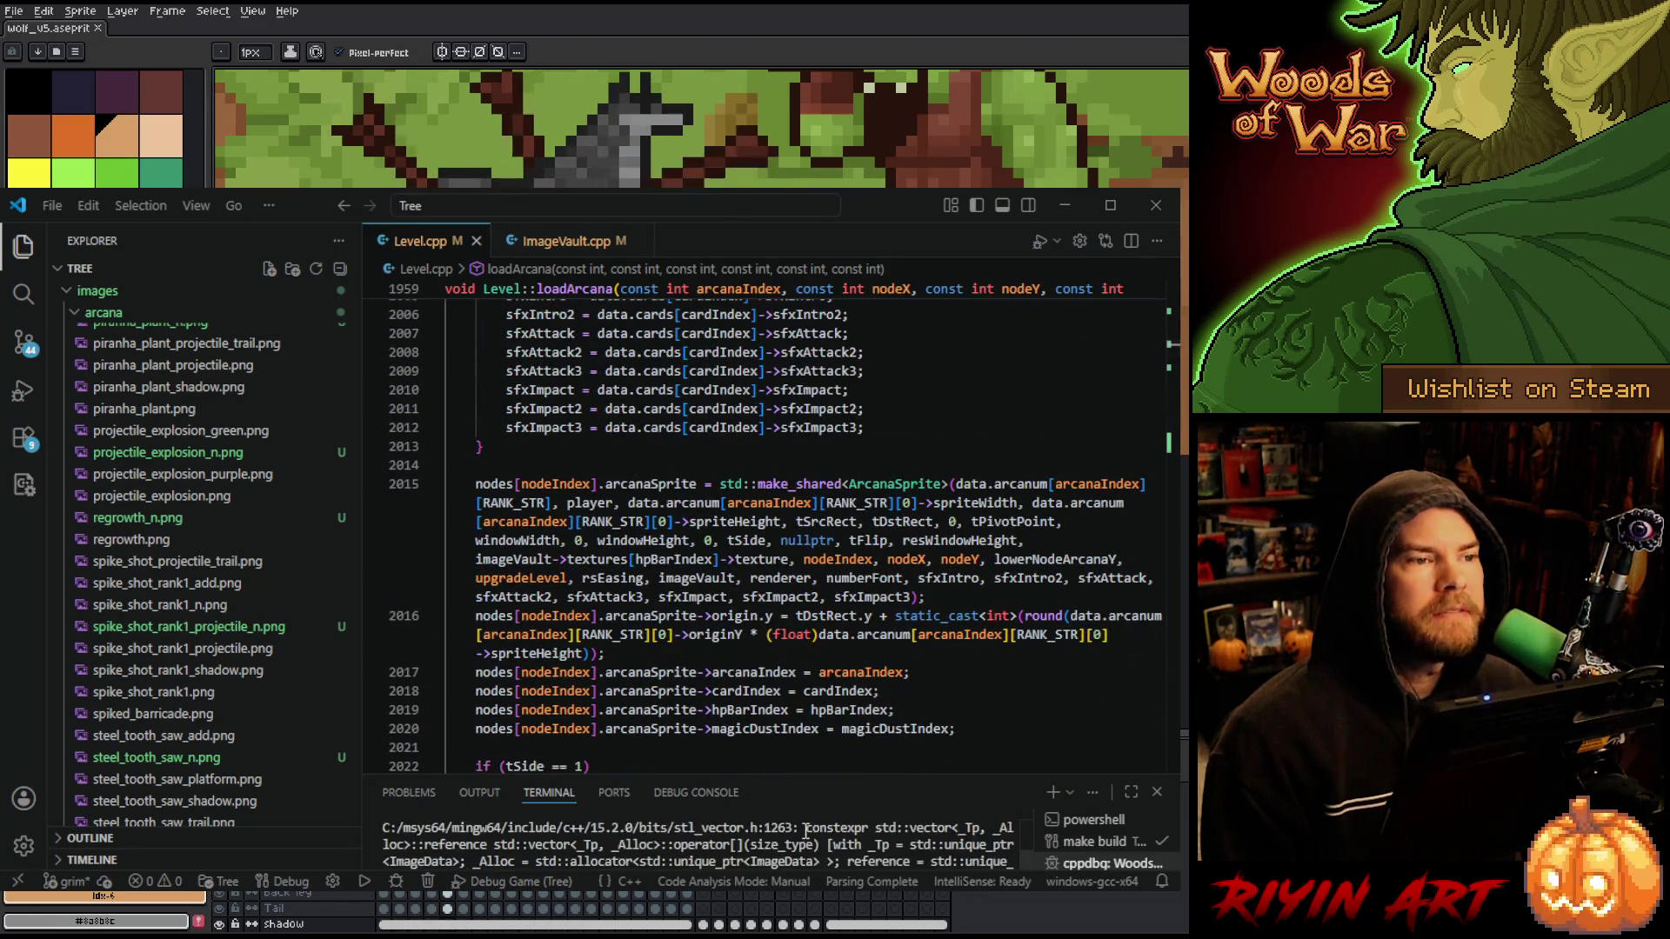
scroll(805, 832, "up", 2)
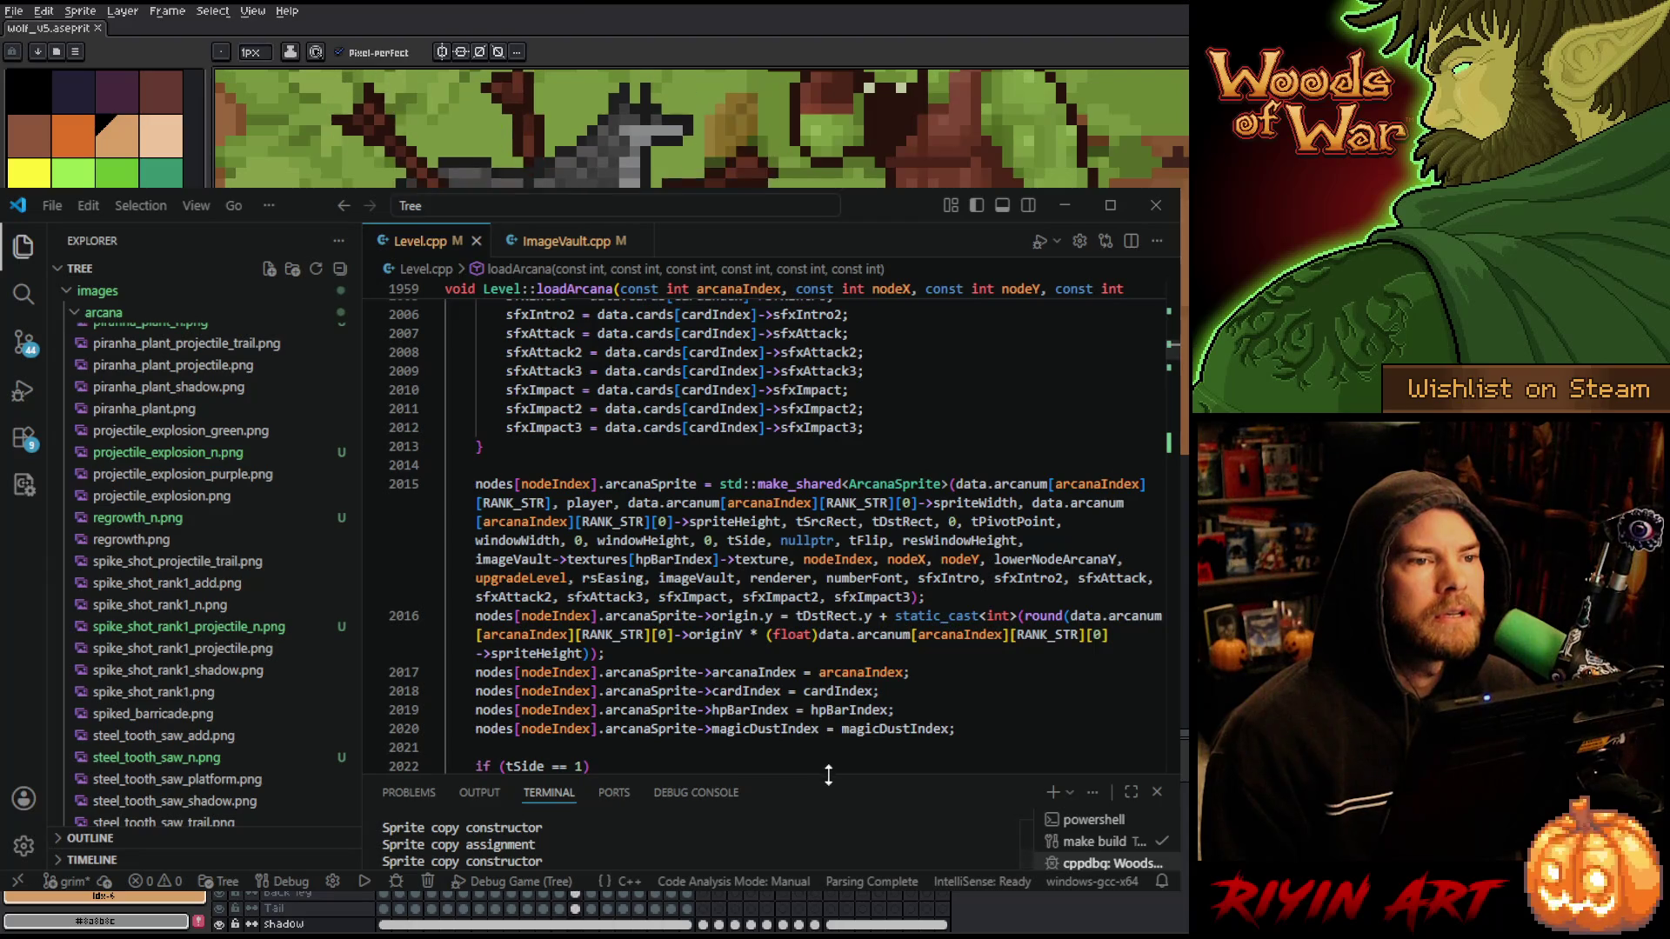
left_click_drag(828, 776, 831, 612)
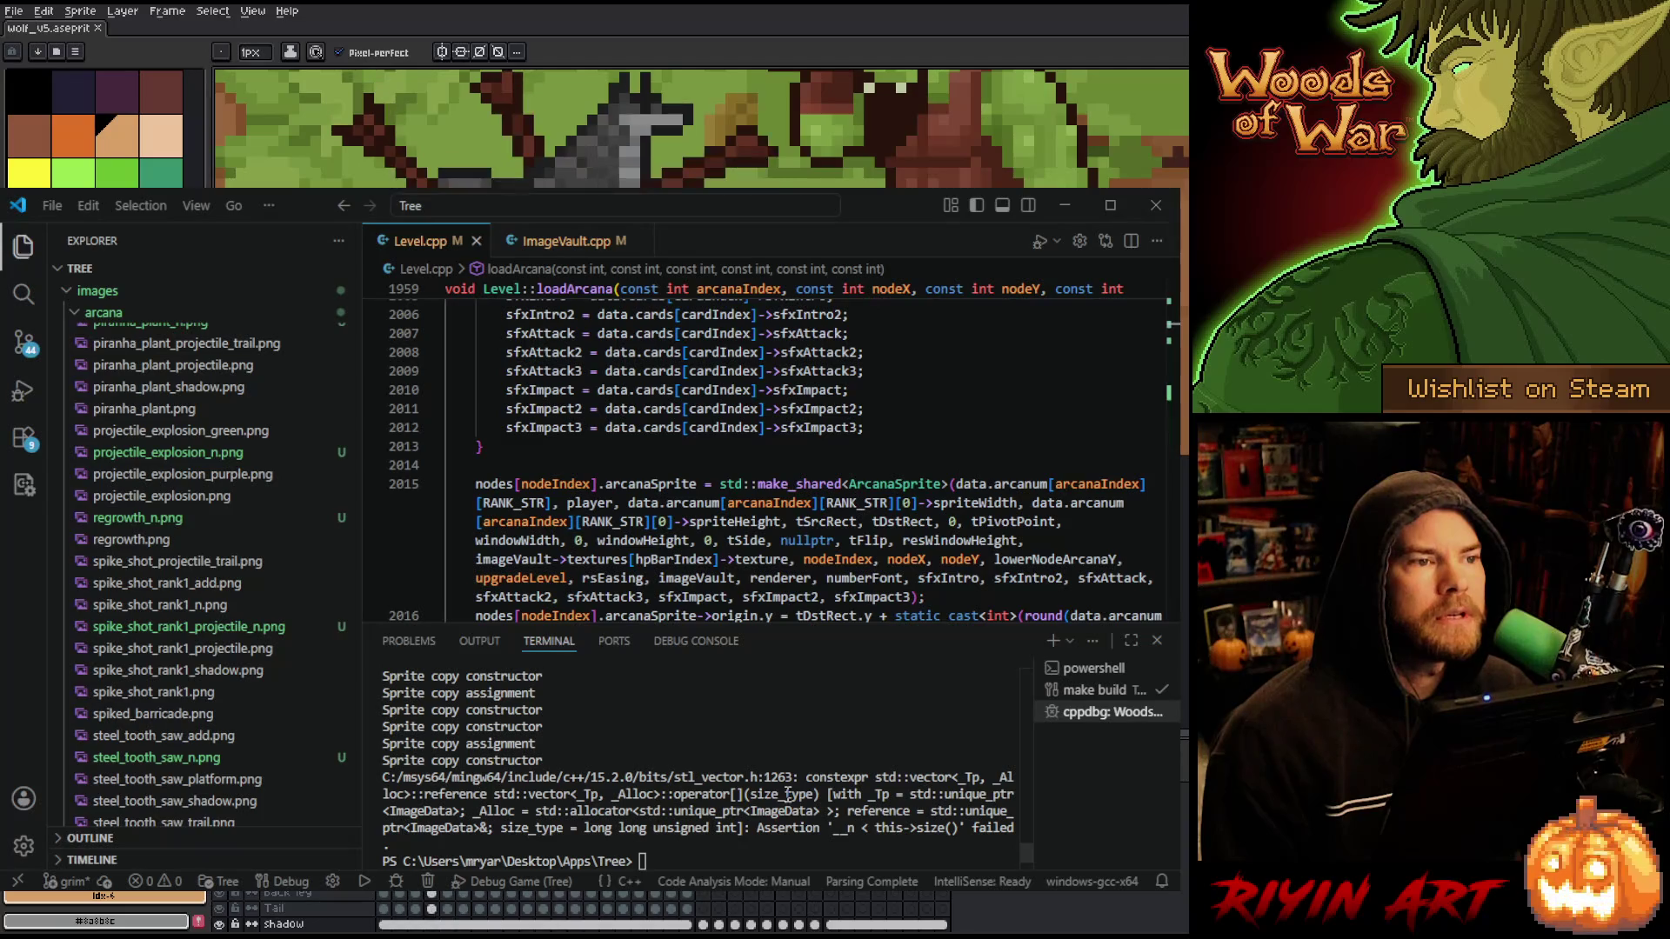
scroll(787, 794, "up", 3)
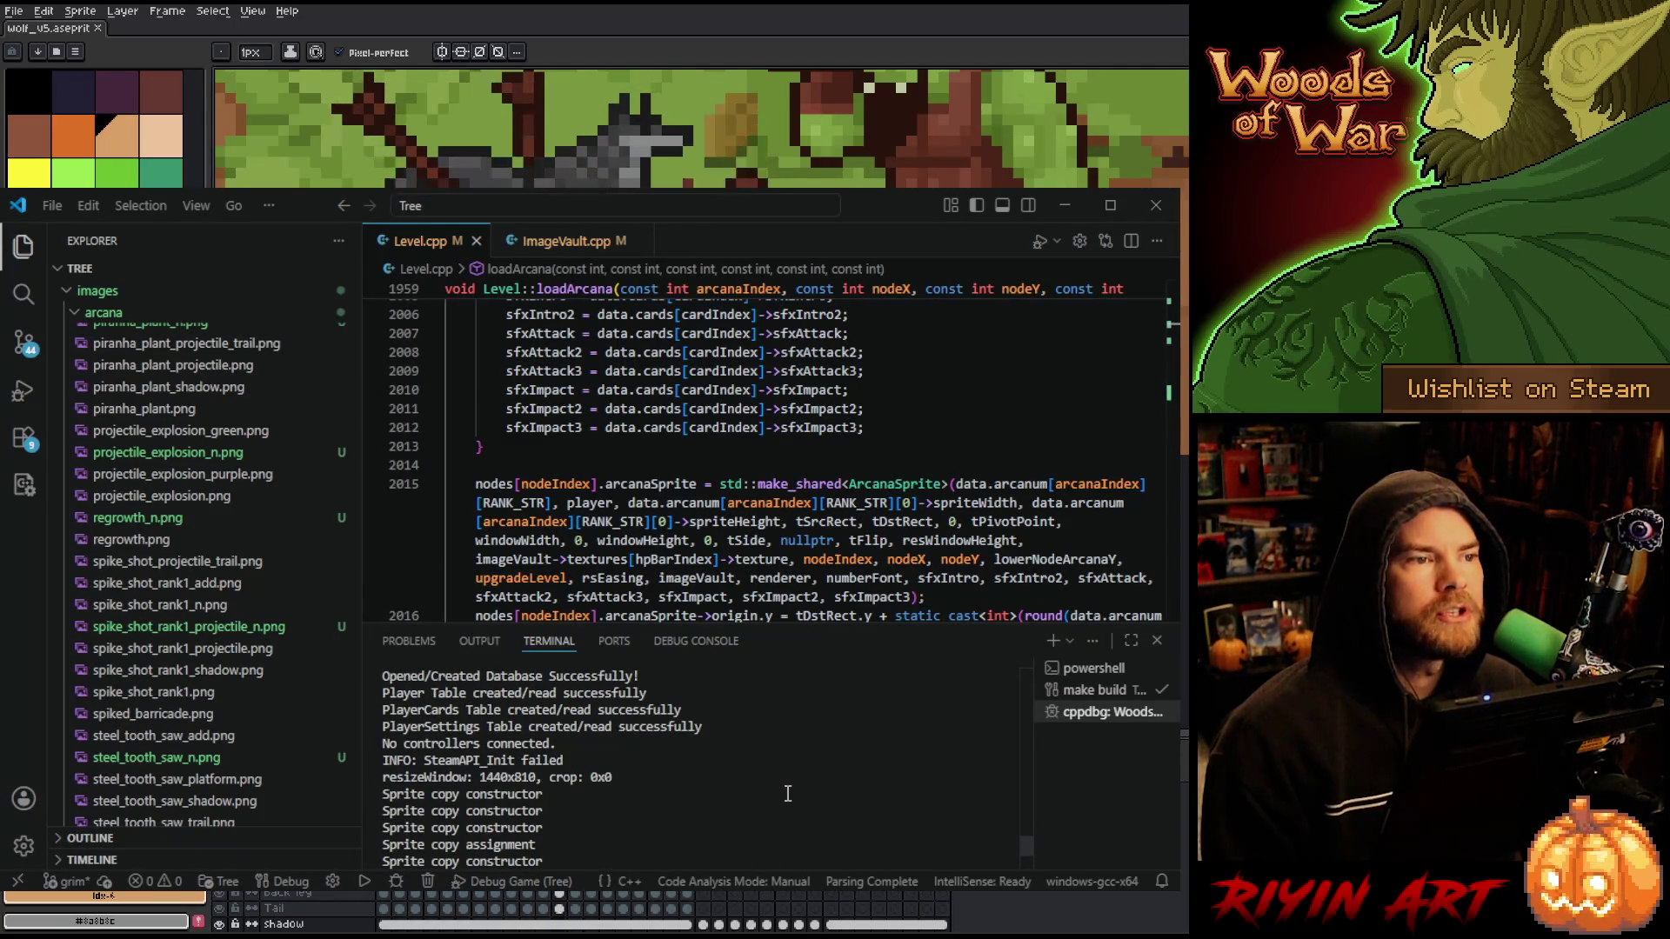
scroll(787, 794, "up", 2)
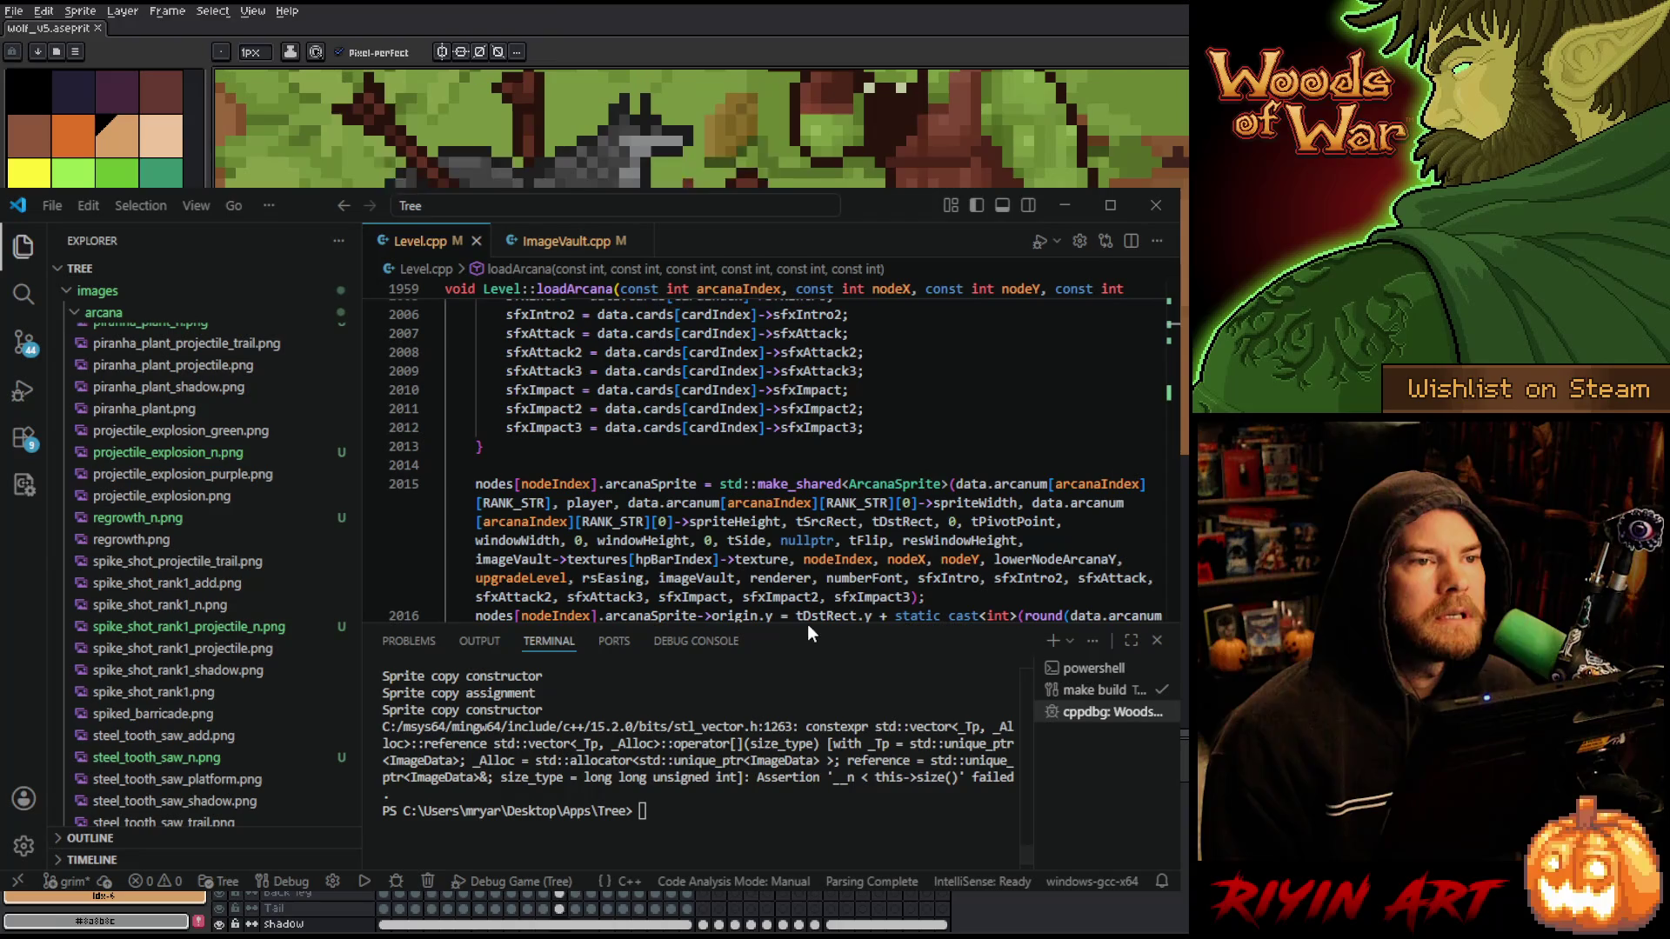
mouse_move(807, 624)
left_mouse_down()
mouse_move(804, 743)
mouse_move(799, 729)
left_mouse_up()
scroll(799, 729, "down", 10)
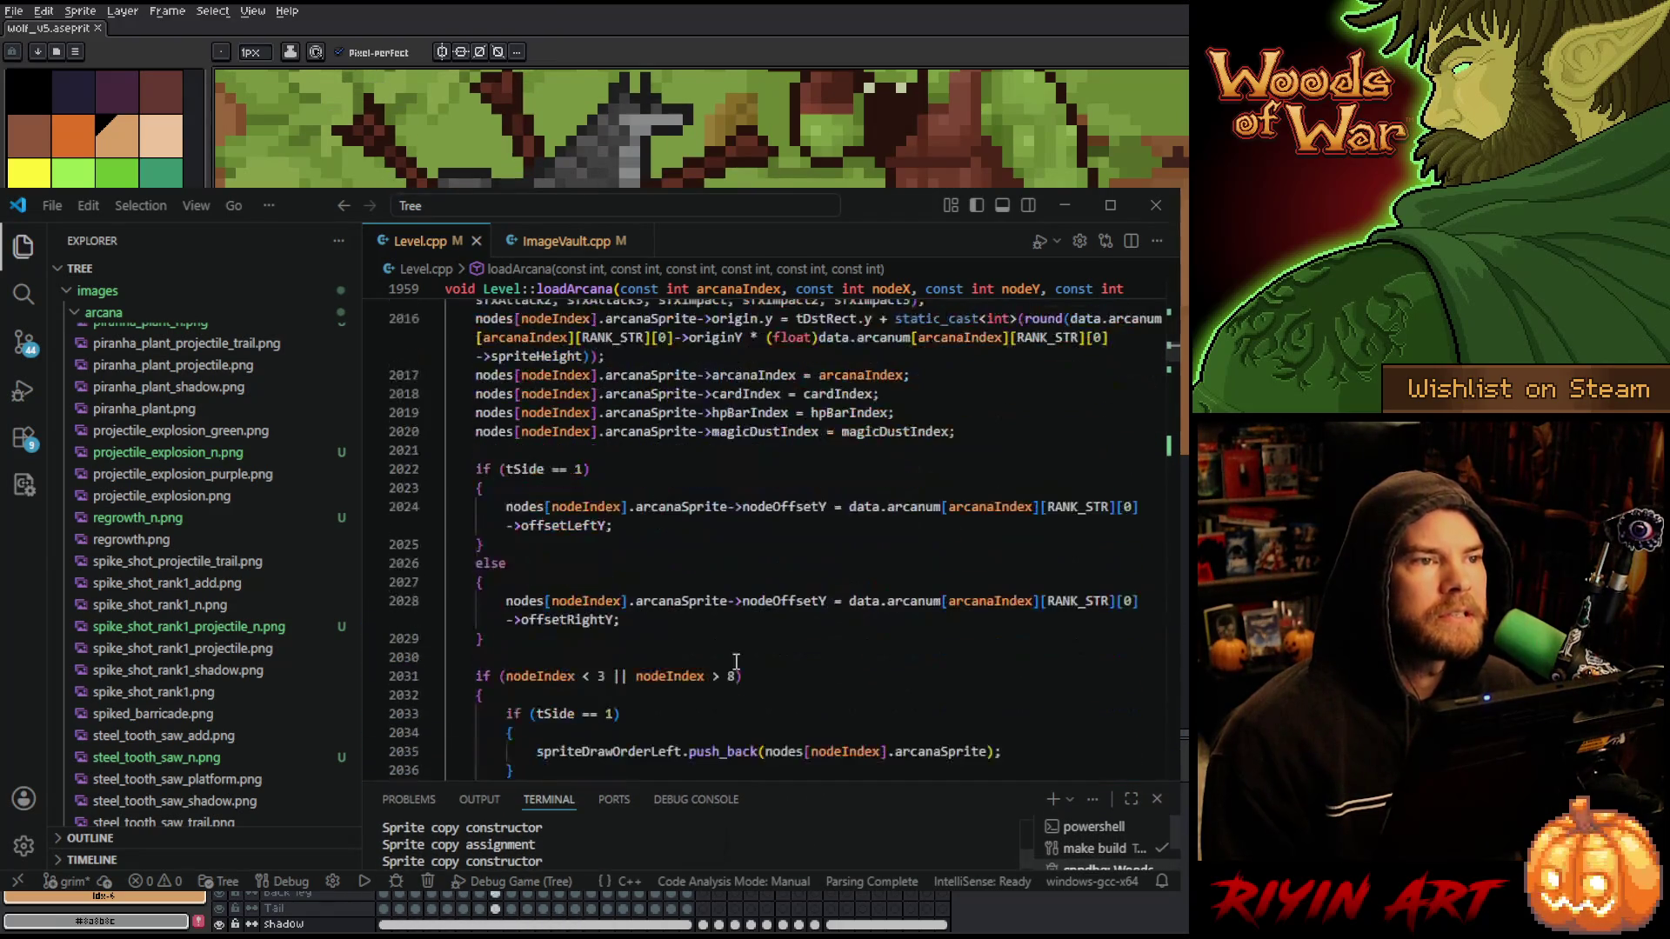
scroll(752, 656, "down", 2)
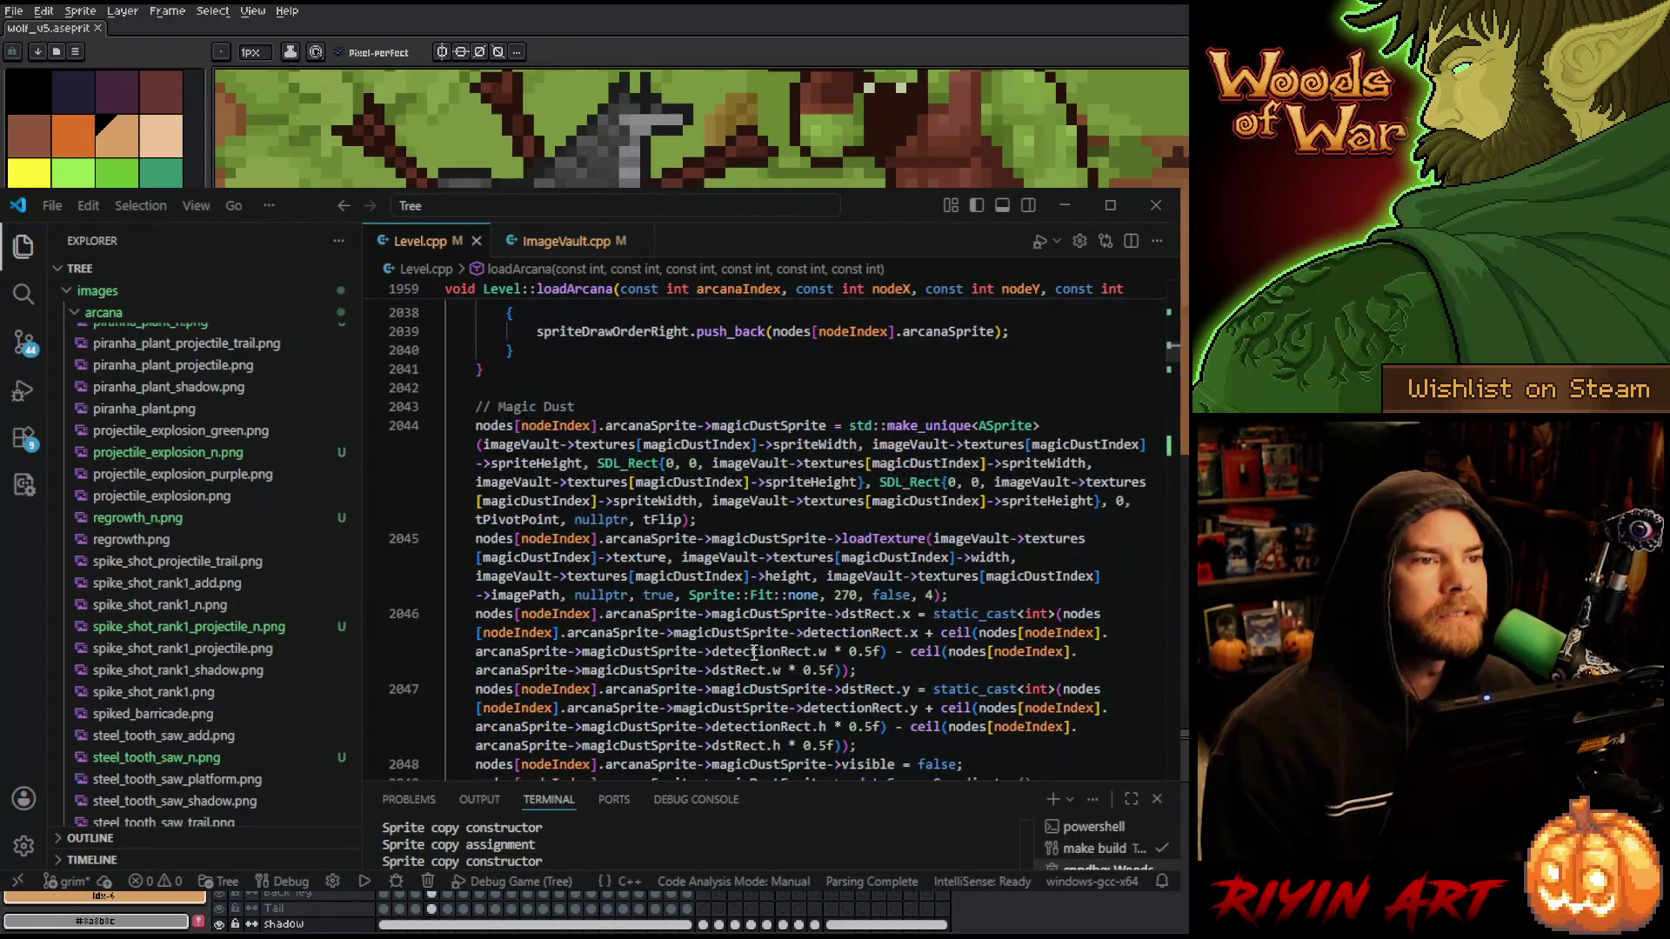
scroll(753, 659, "down", 3)
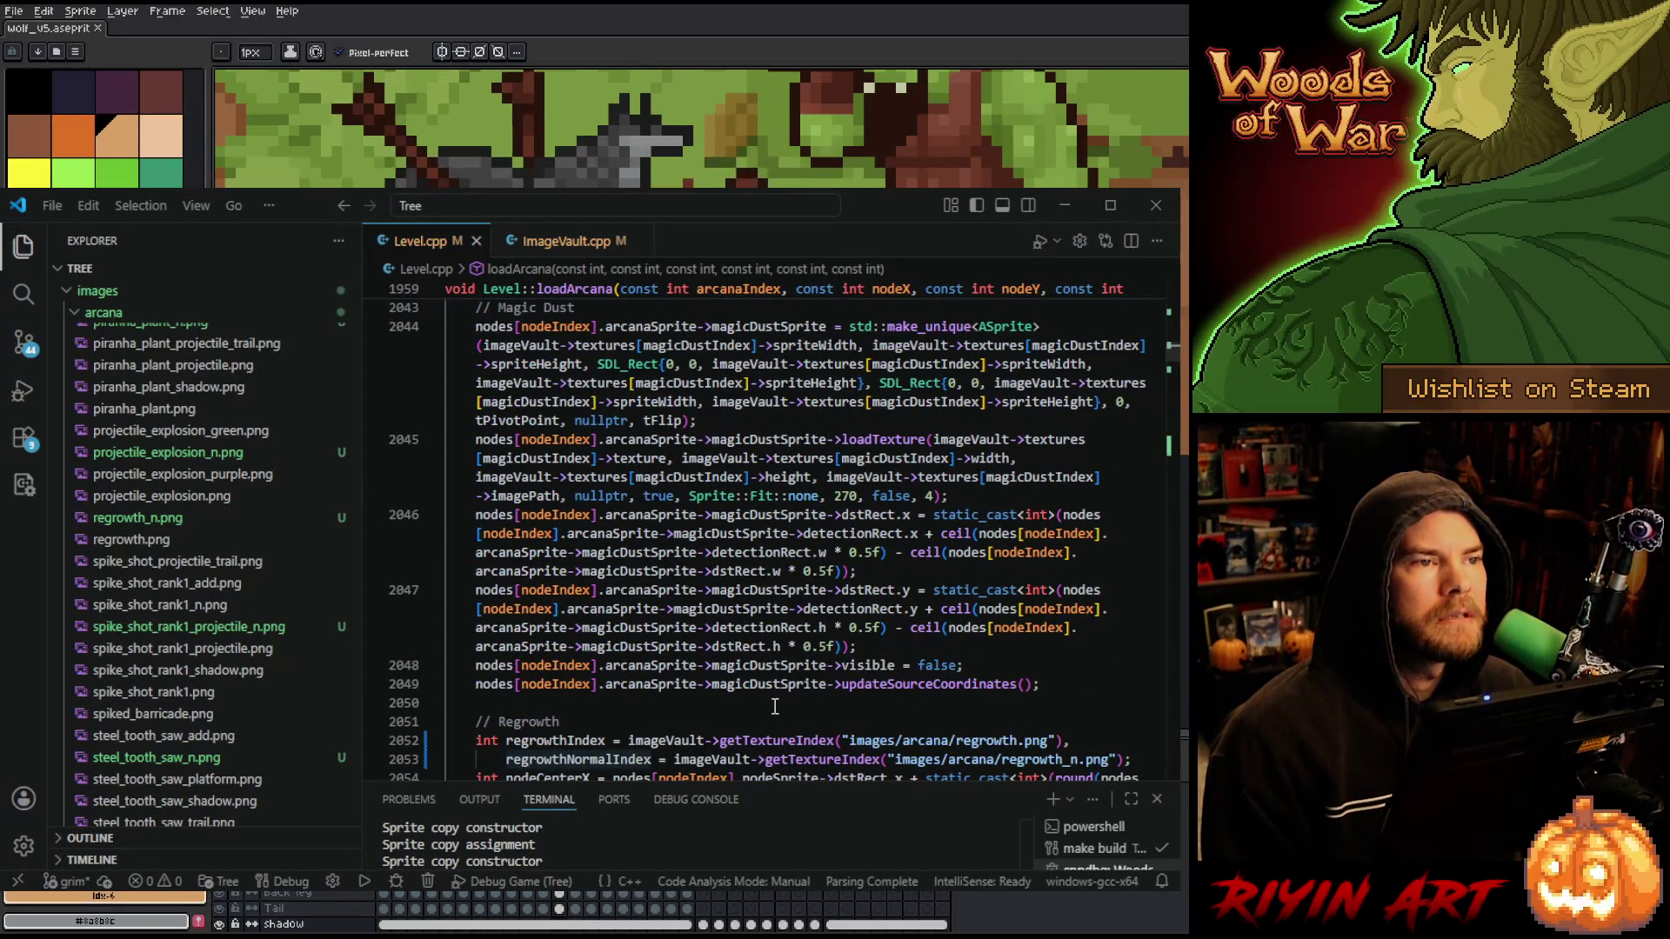
scroll(753, 658, "down", 3)
double_click(593, 561)
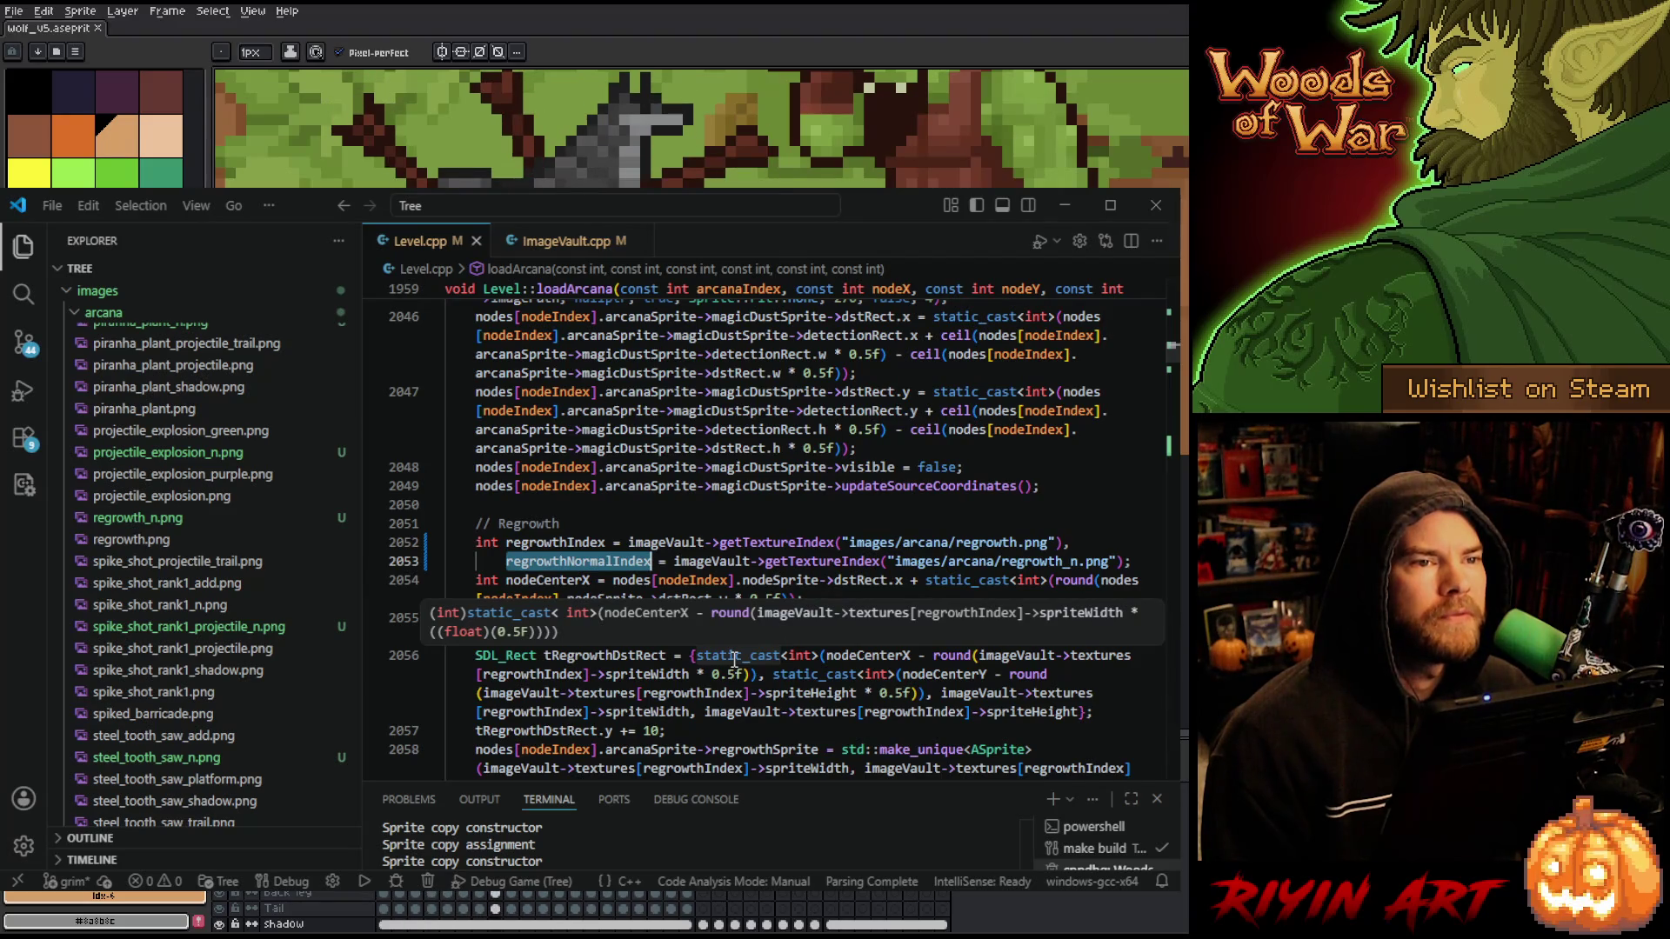
scroll(177, 660, "up", 2)
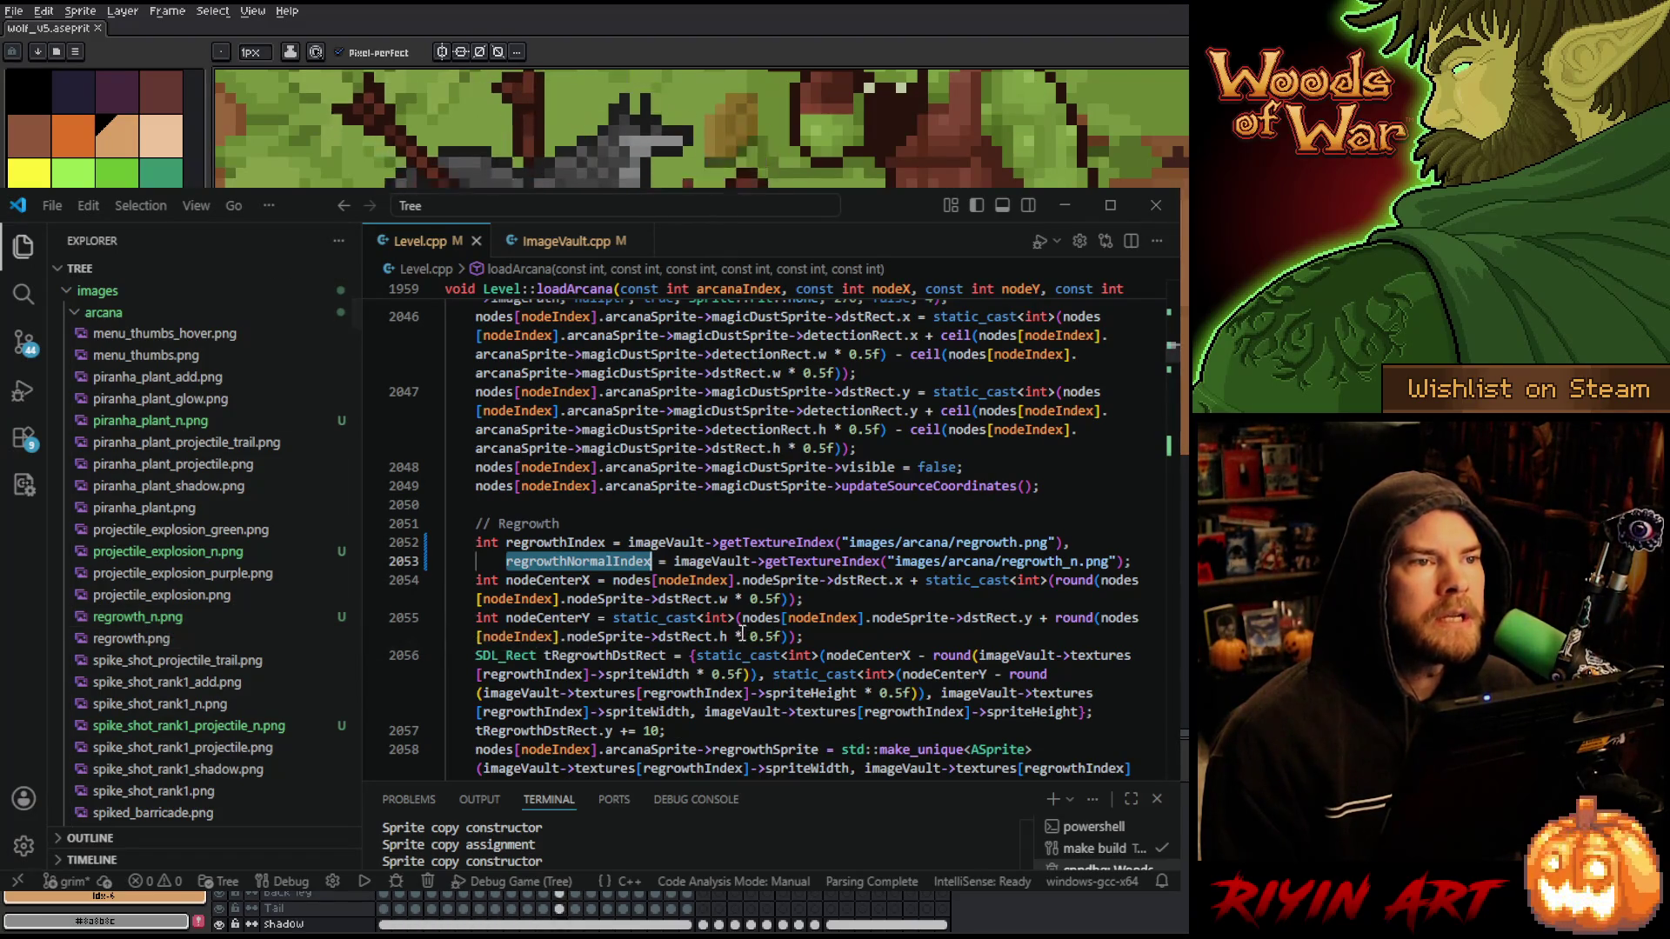
mouse_move(752, 655)
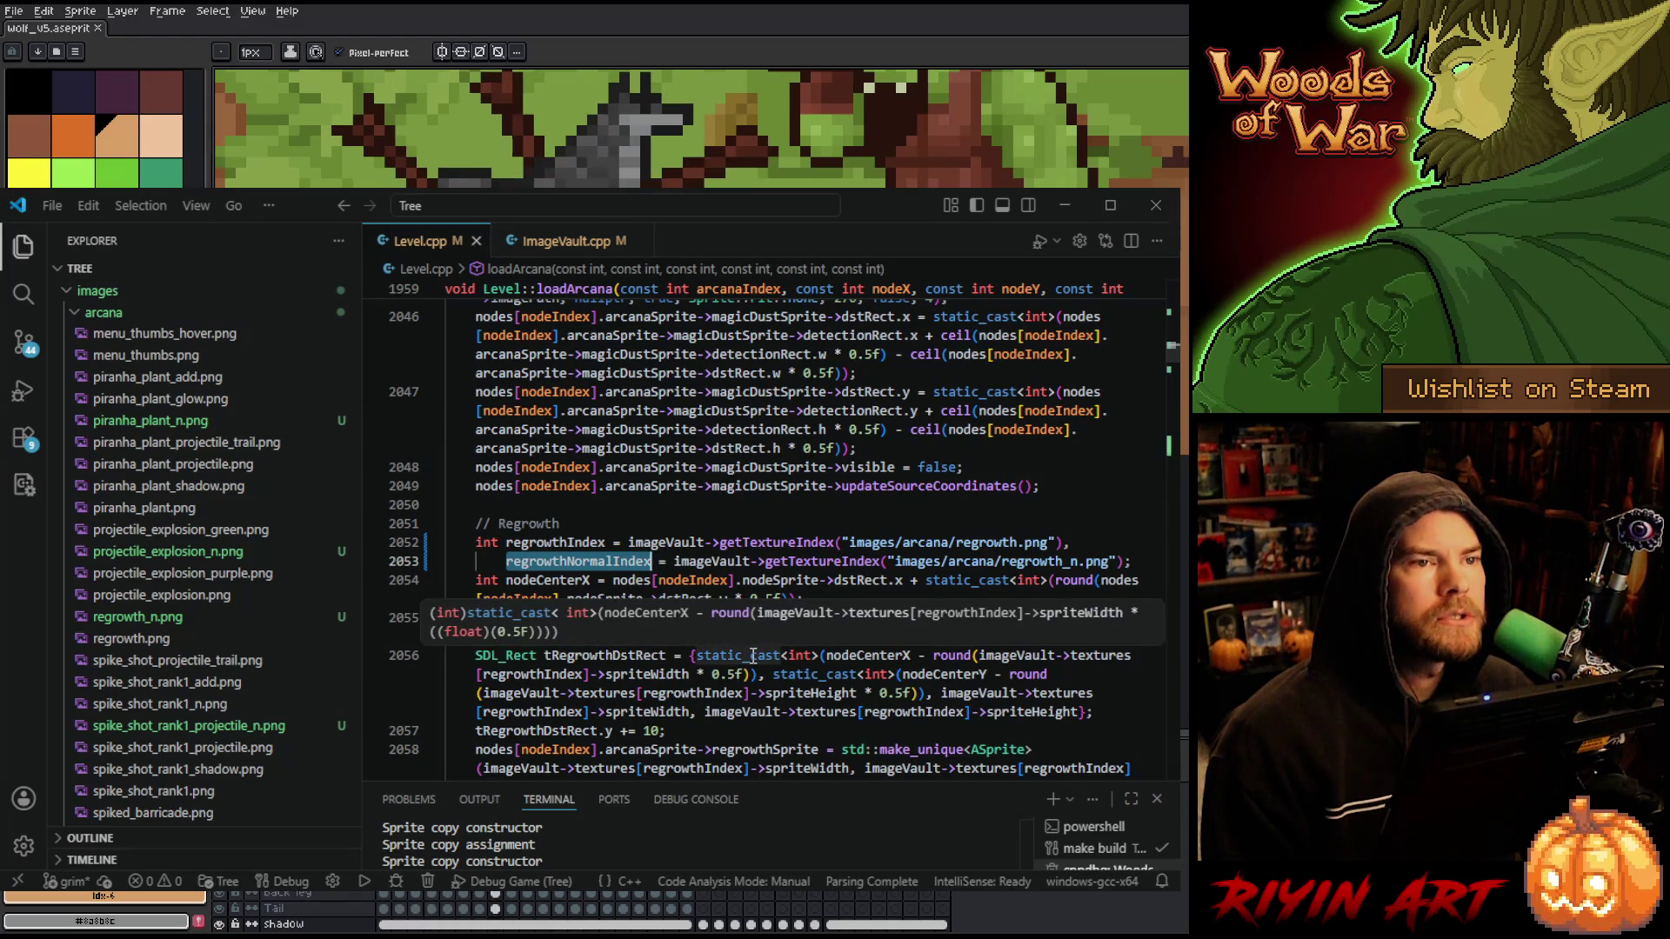
left_click(1117, 561)
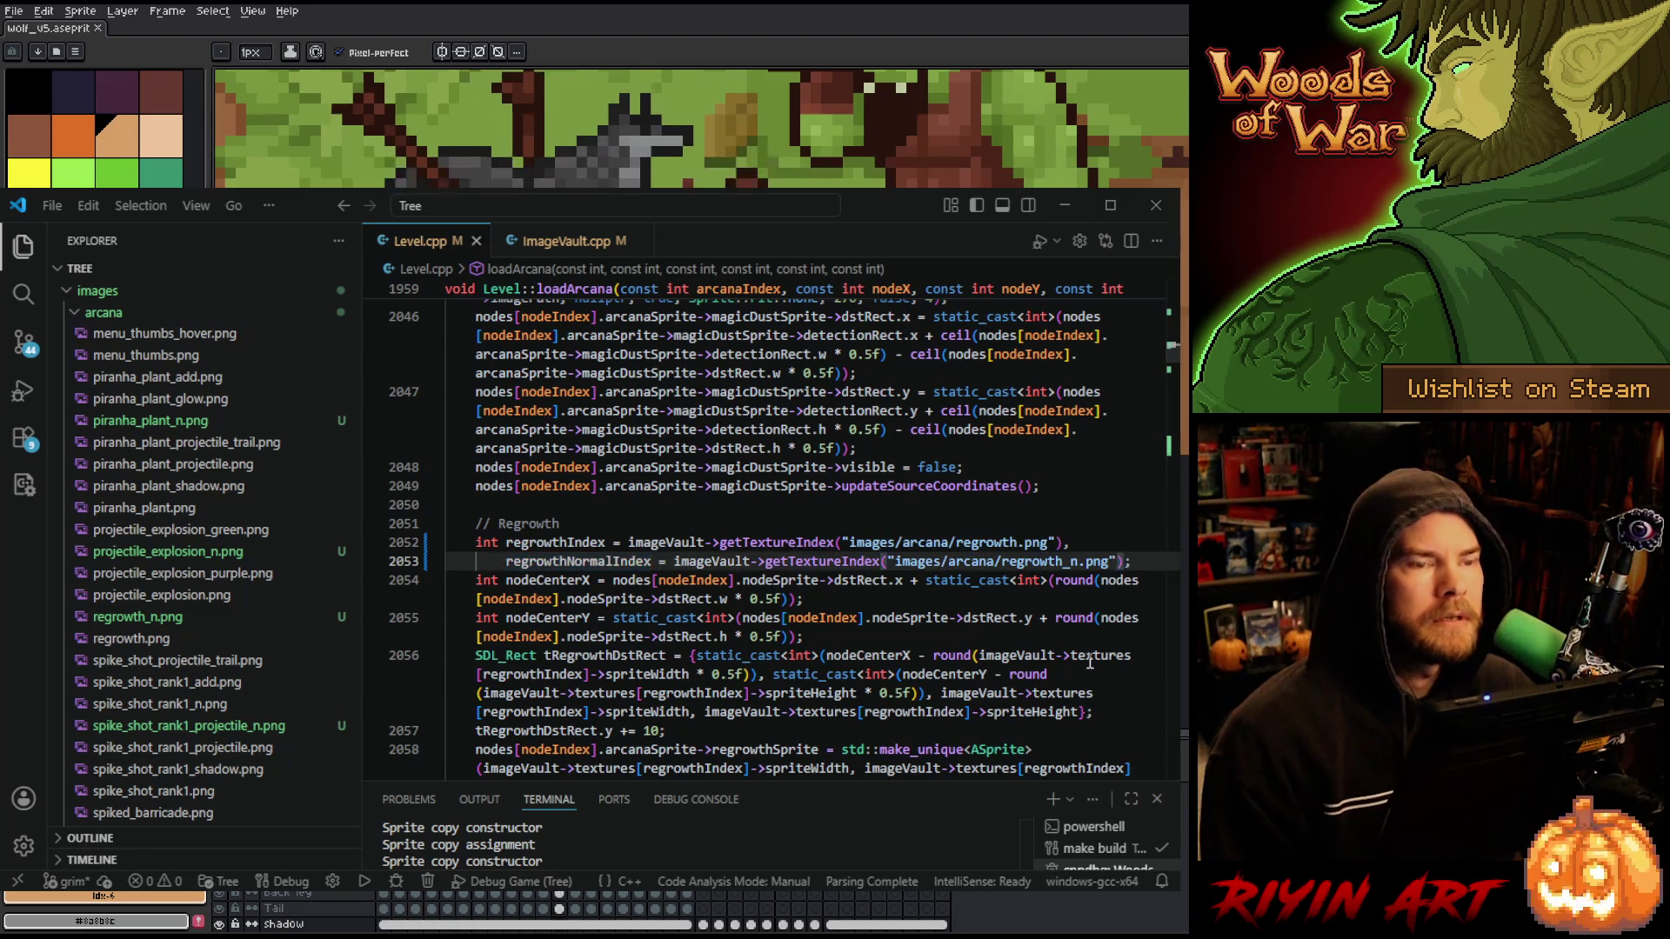
- Add the true argument to the regrowth_n.png load and split the line 2052 declaration
type(", true,")
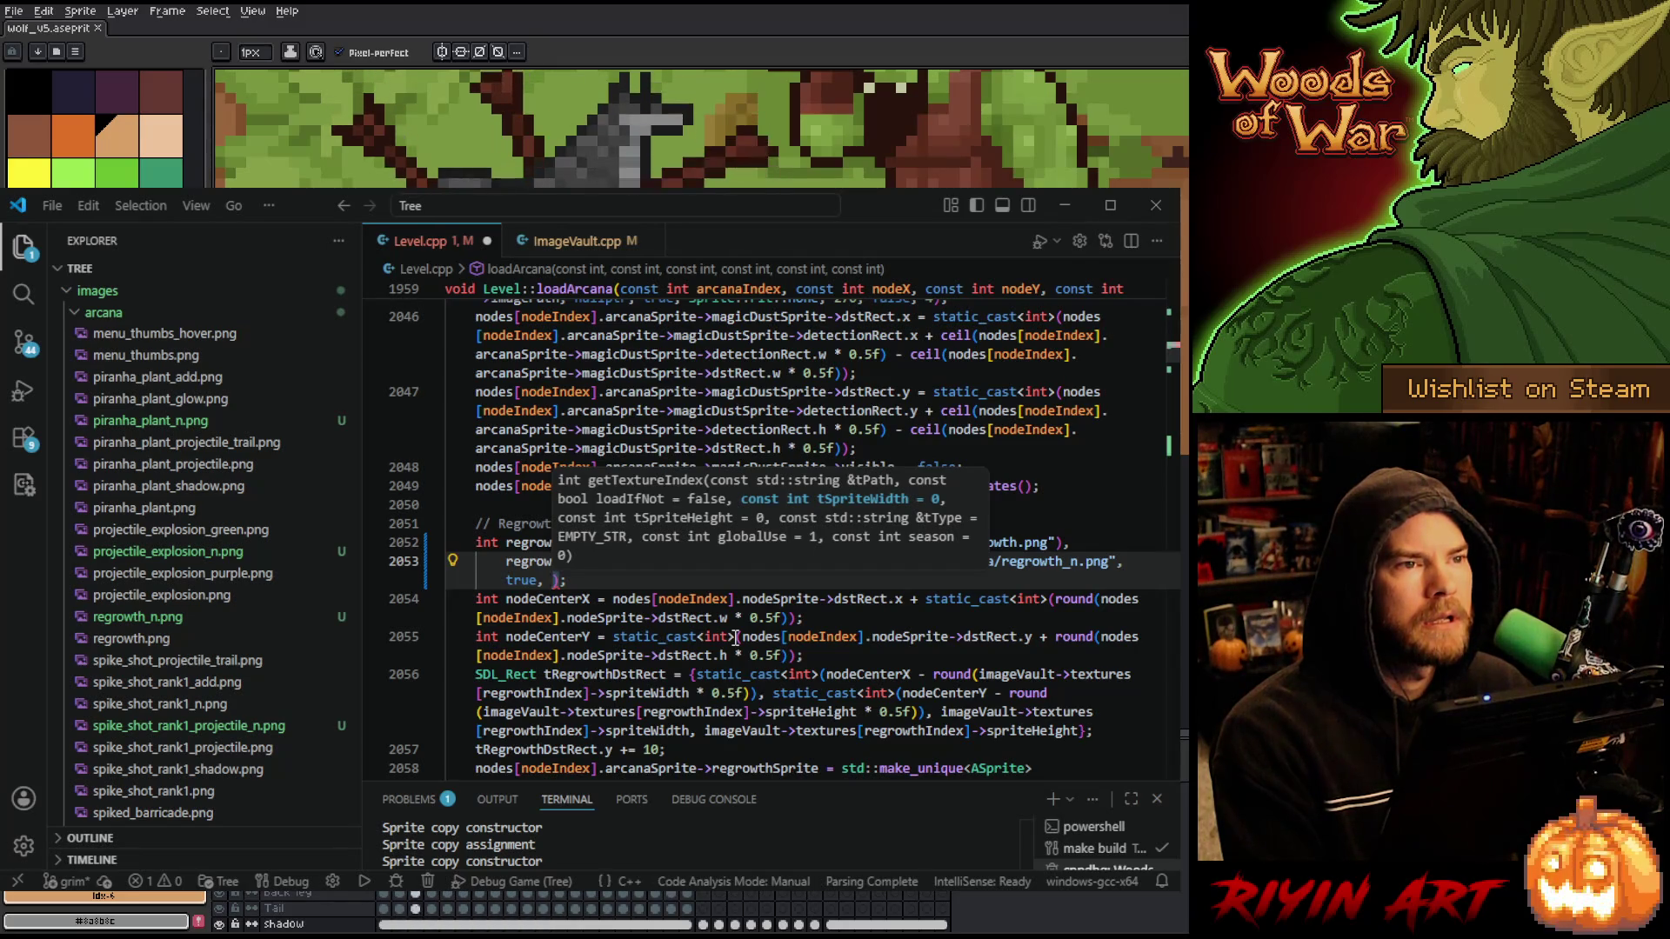
key("BackSpace")
key("BackSpace")
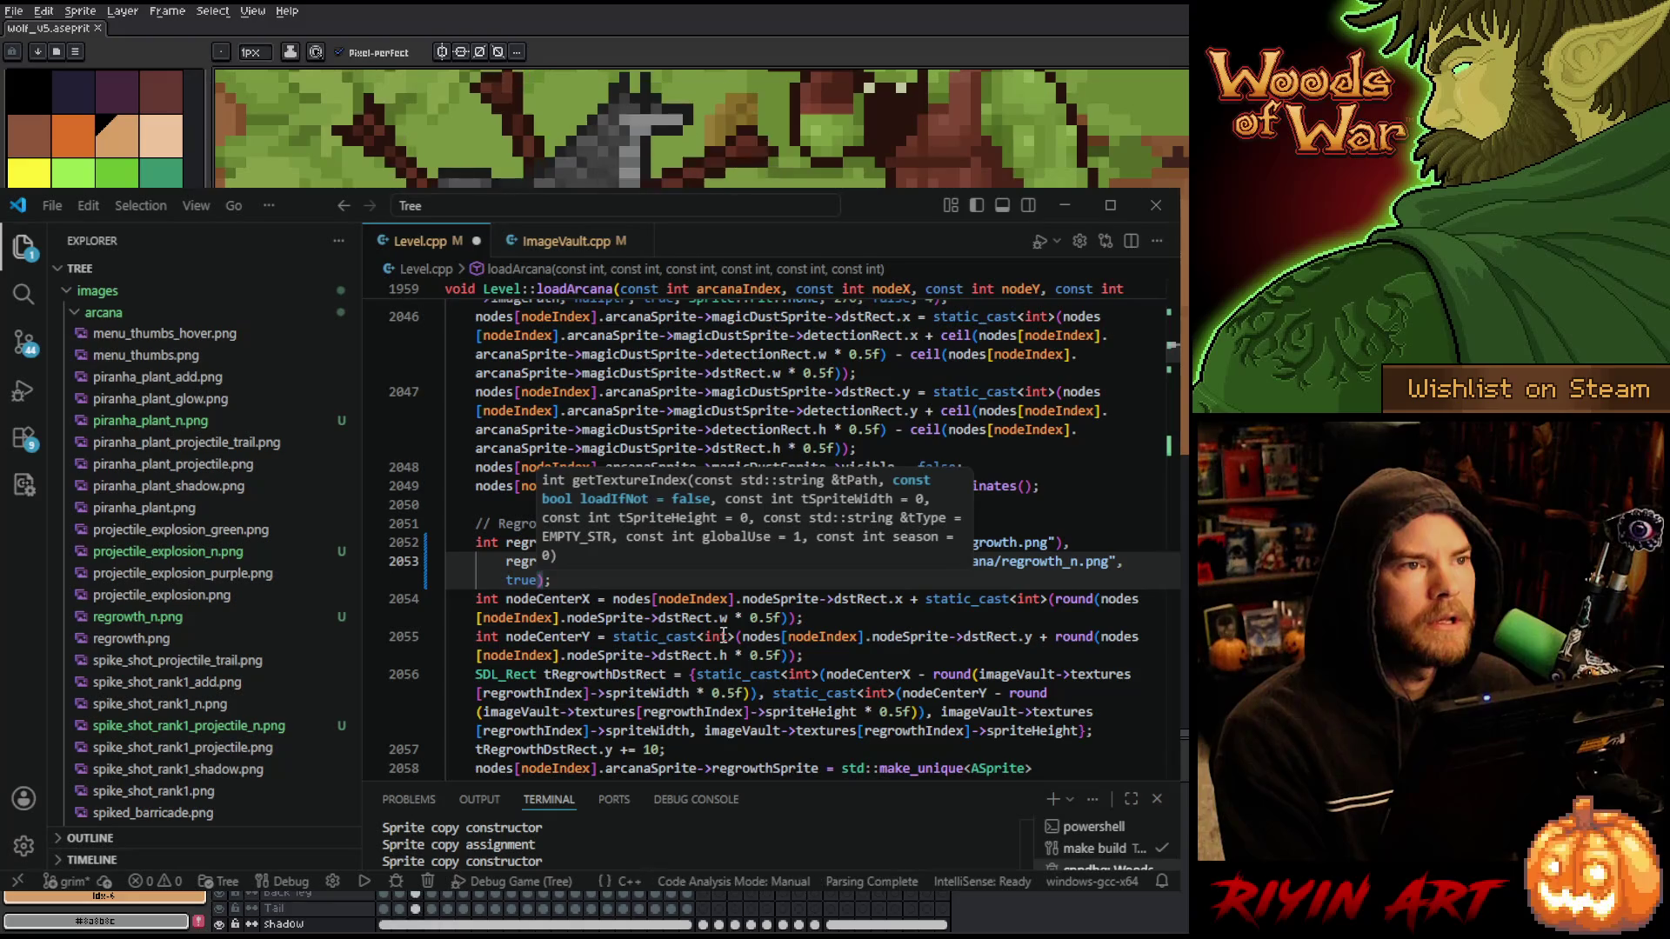
type(",")
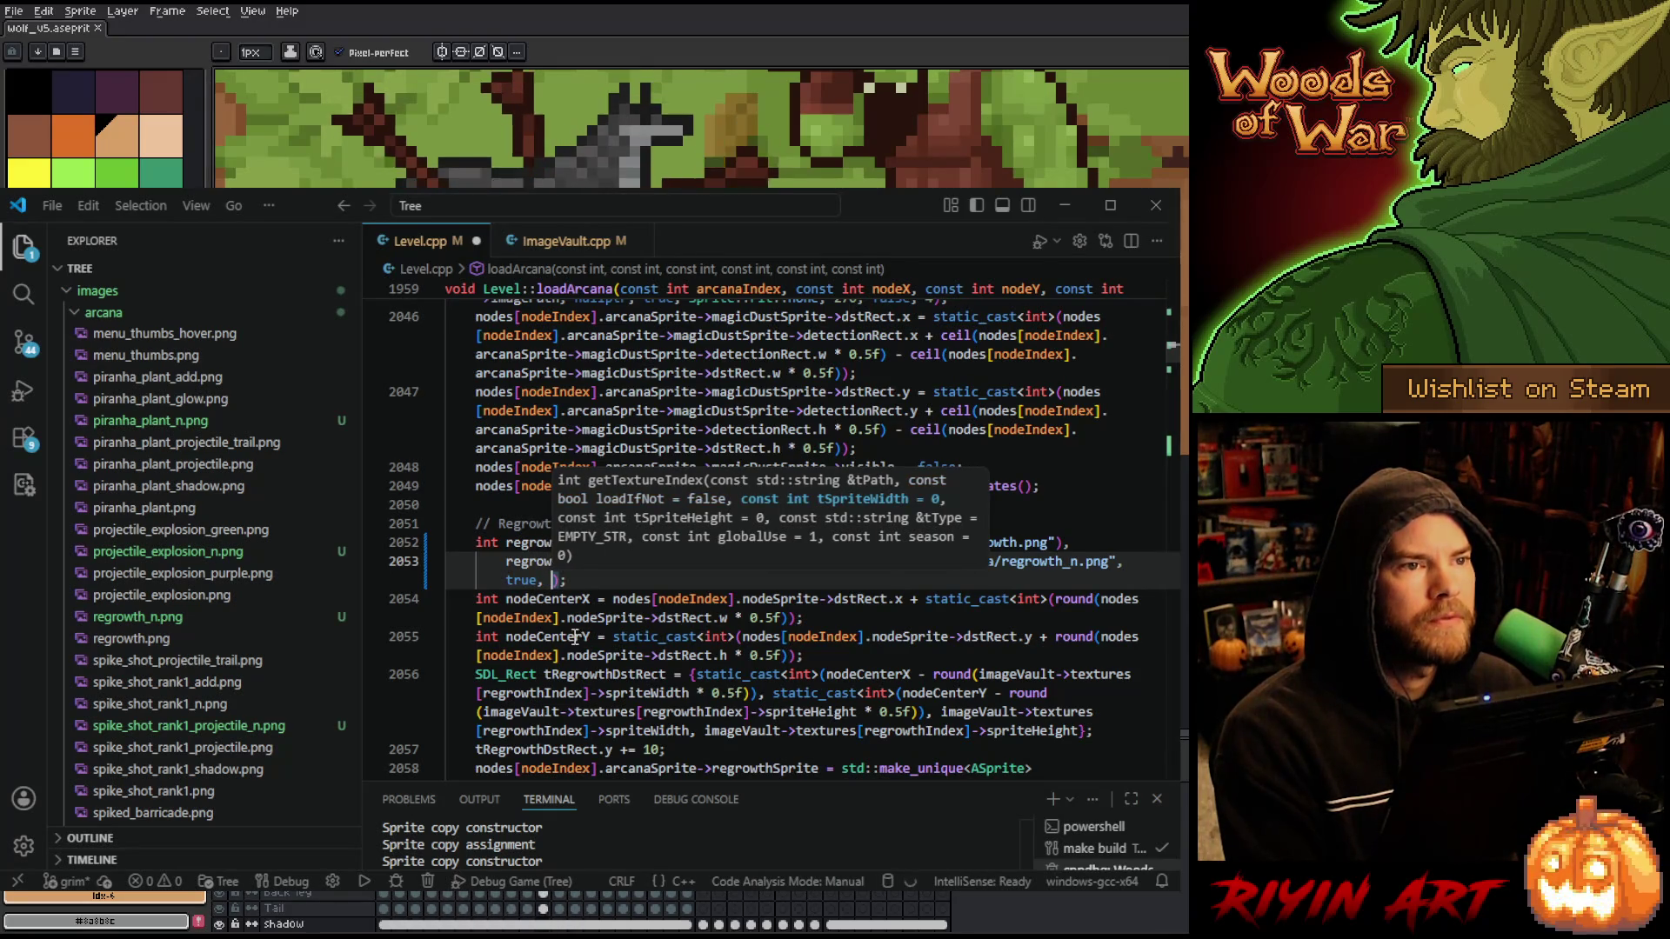
key("Escape")
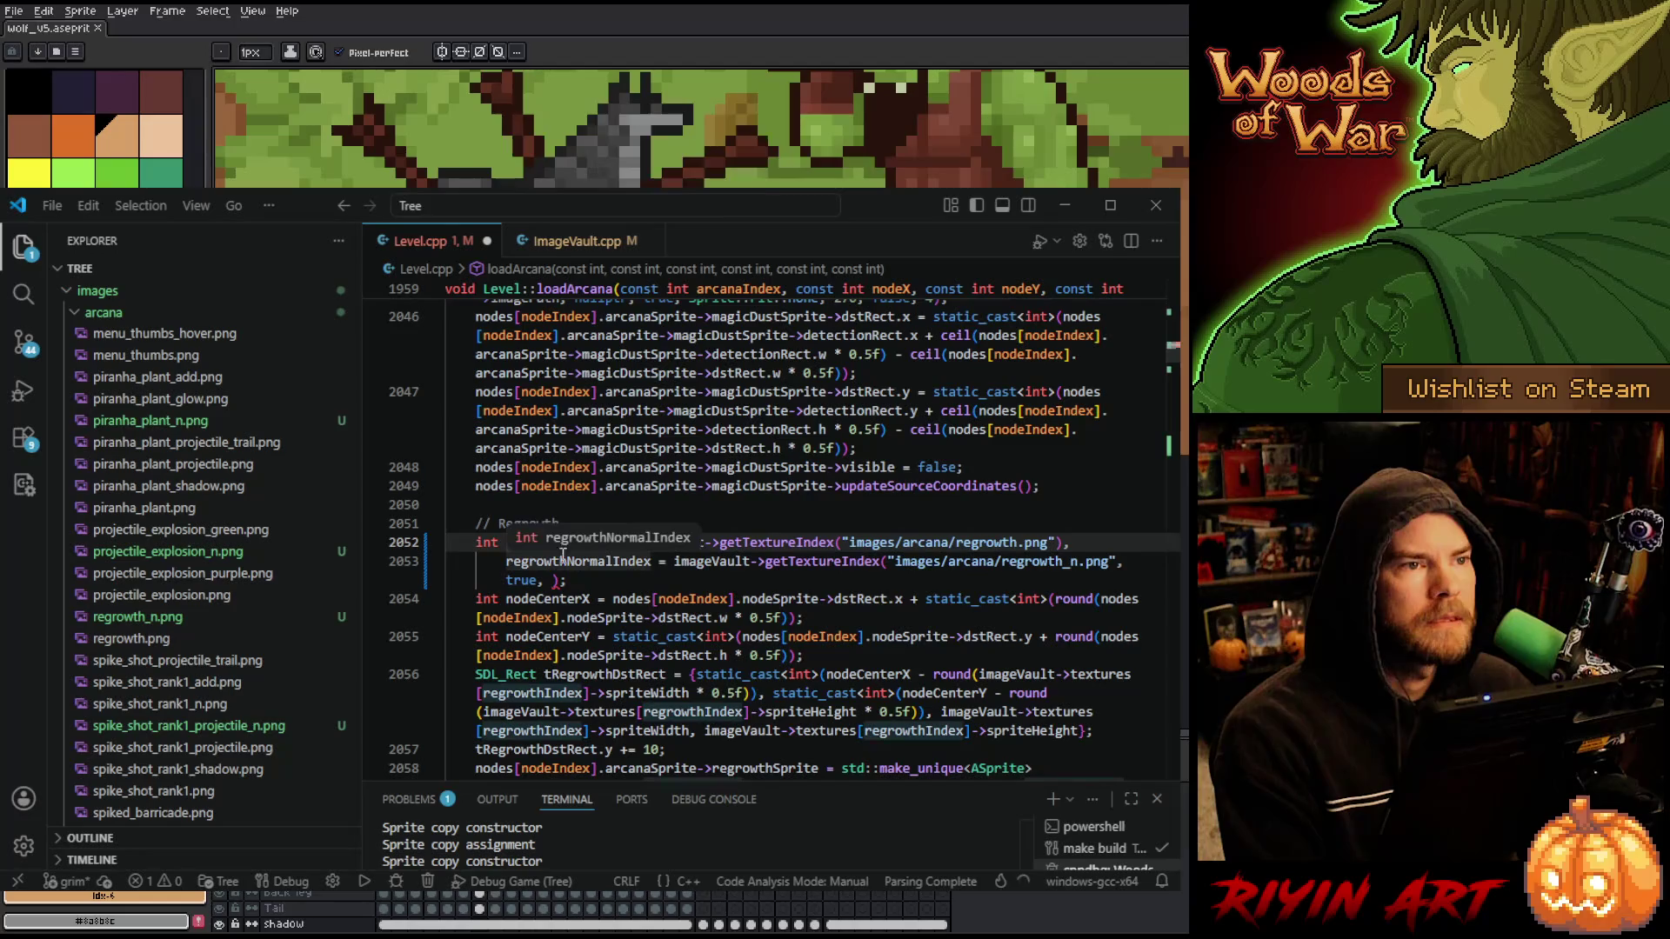
left_click(1084, 545)
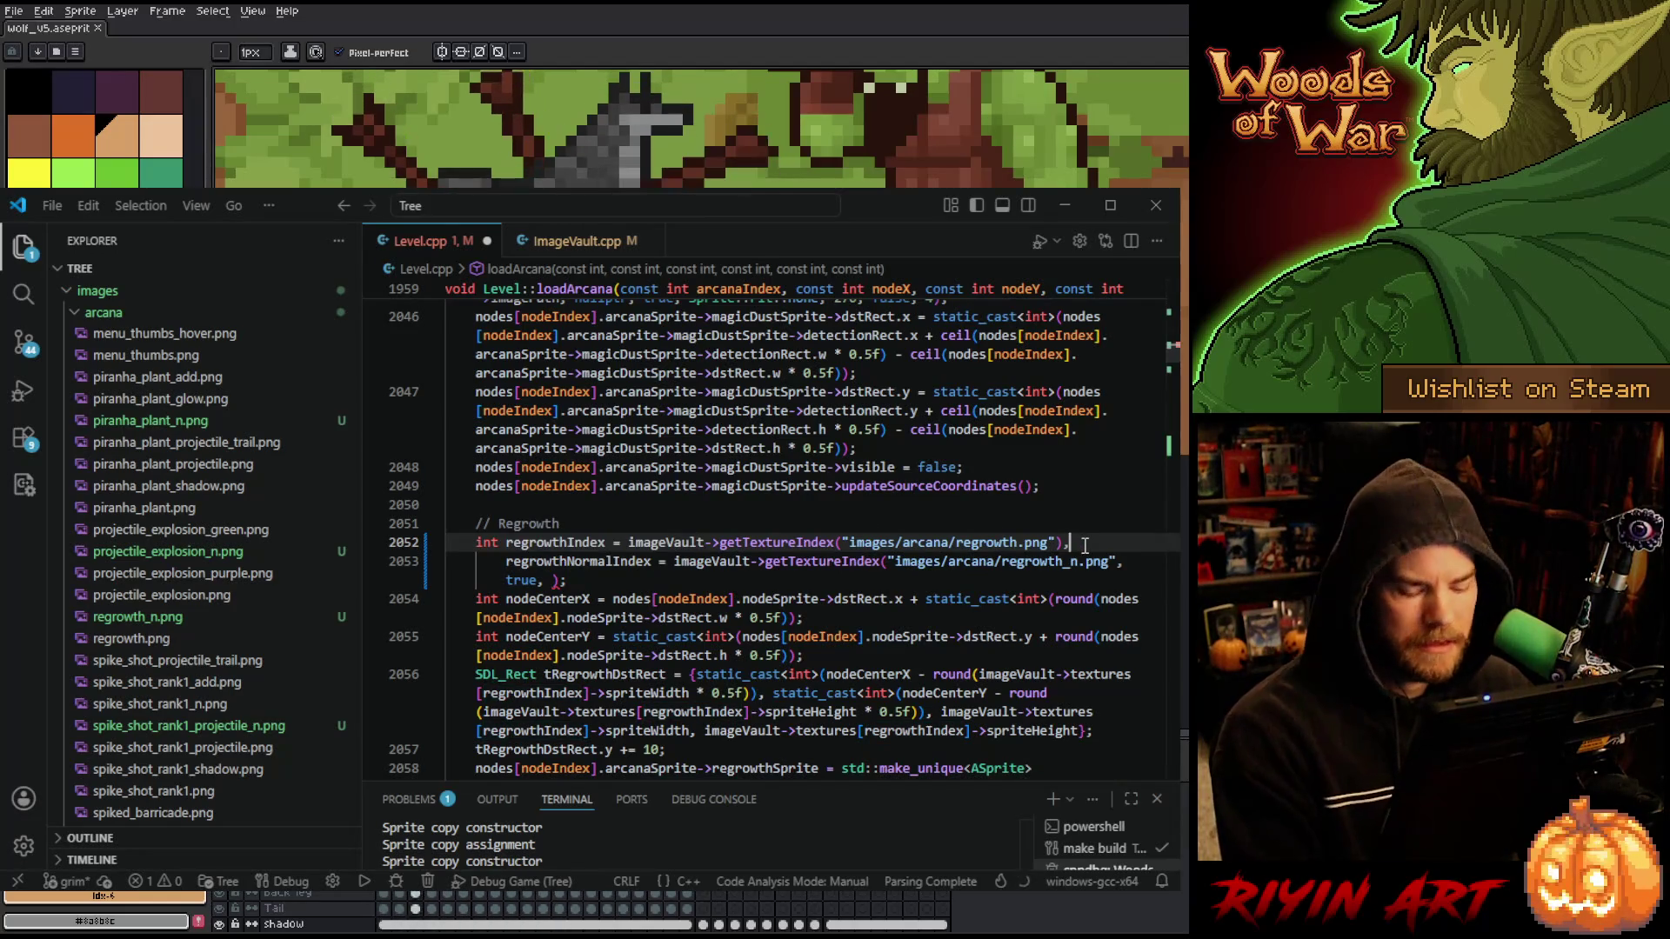
key("BackSpace")
type(";")
key("Return")
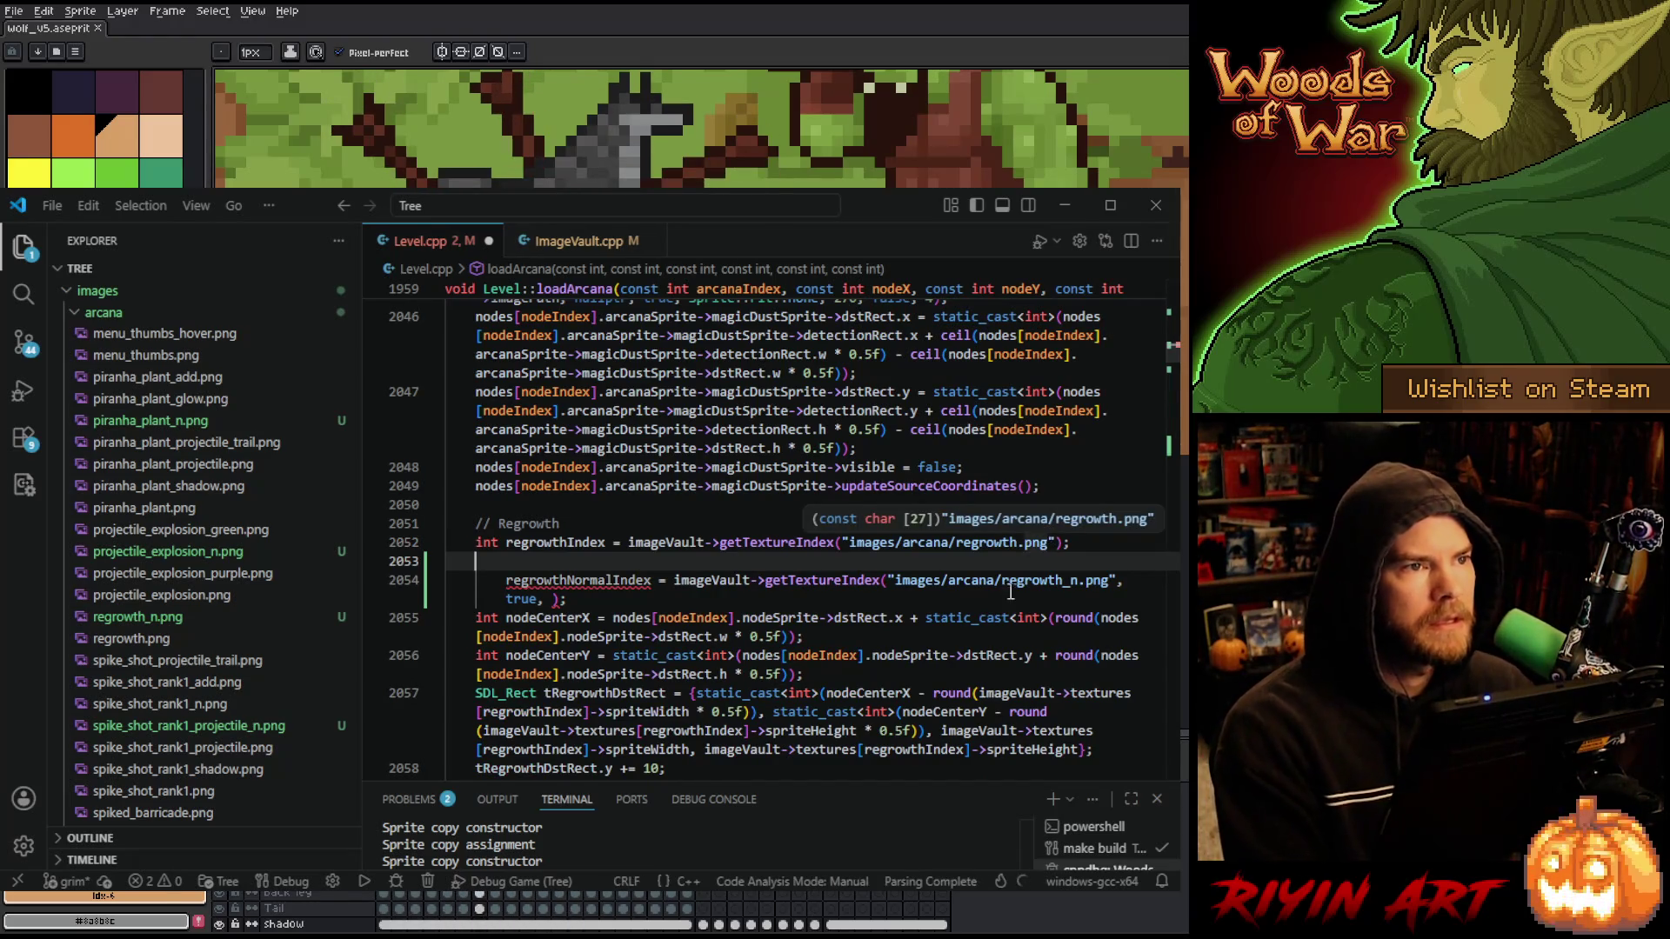
key("BackSpace")
key("BackSpace")
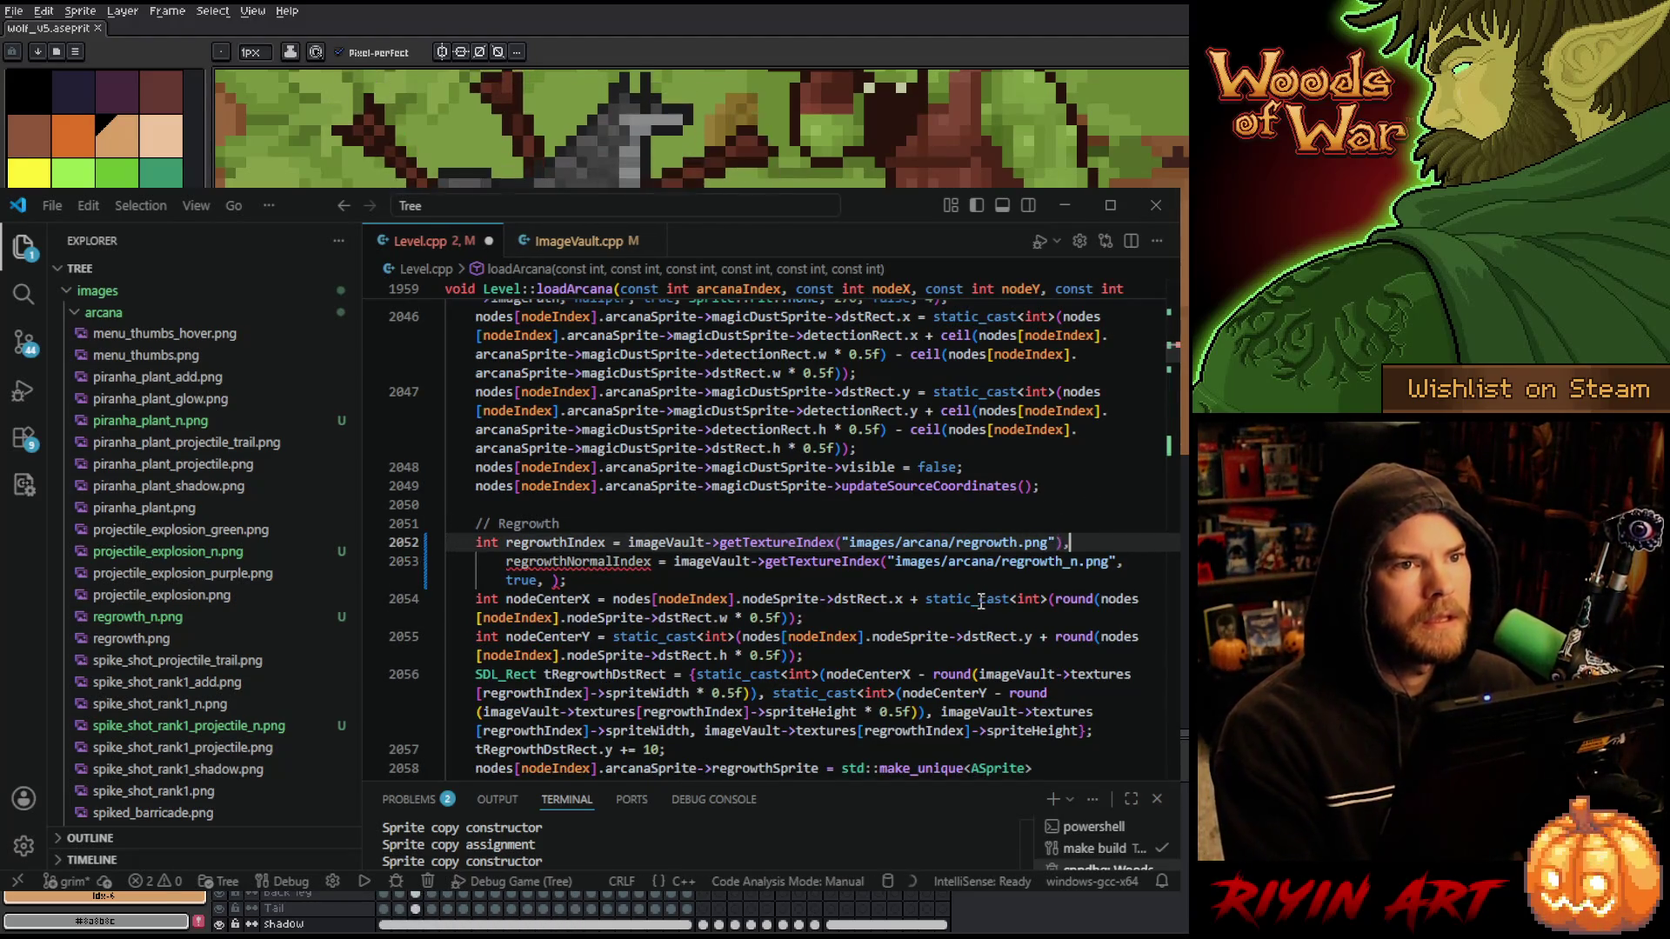
type(",")
key("Return")
- Declare regrowthNormalIndex = -1; on the new line 2053
type("regrowth")
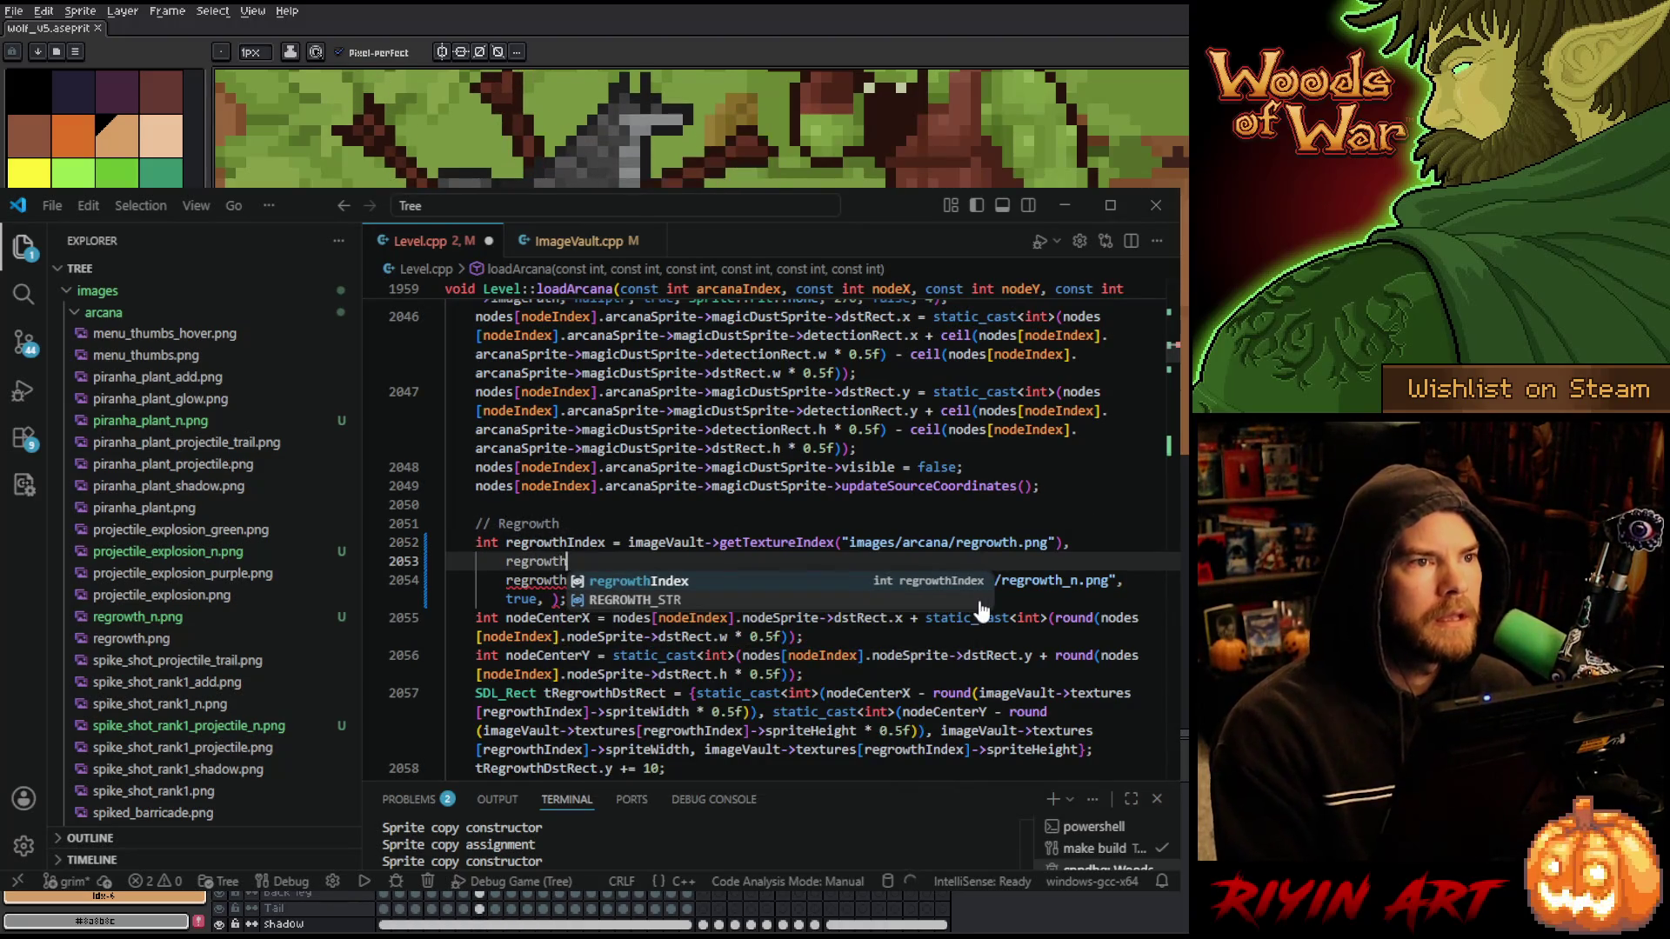
key("Tab")
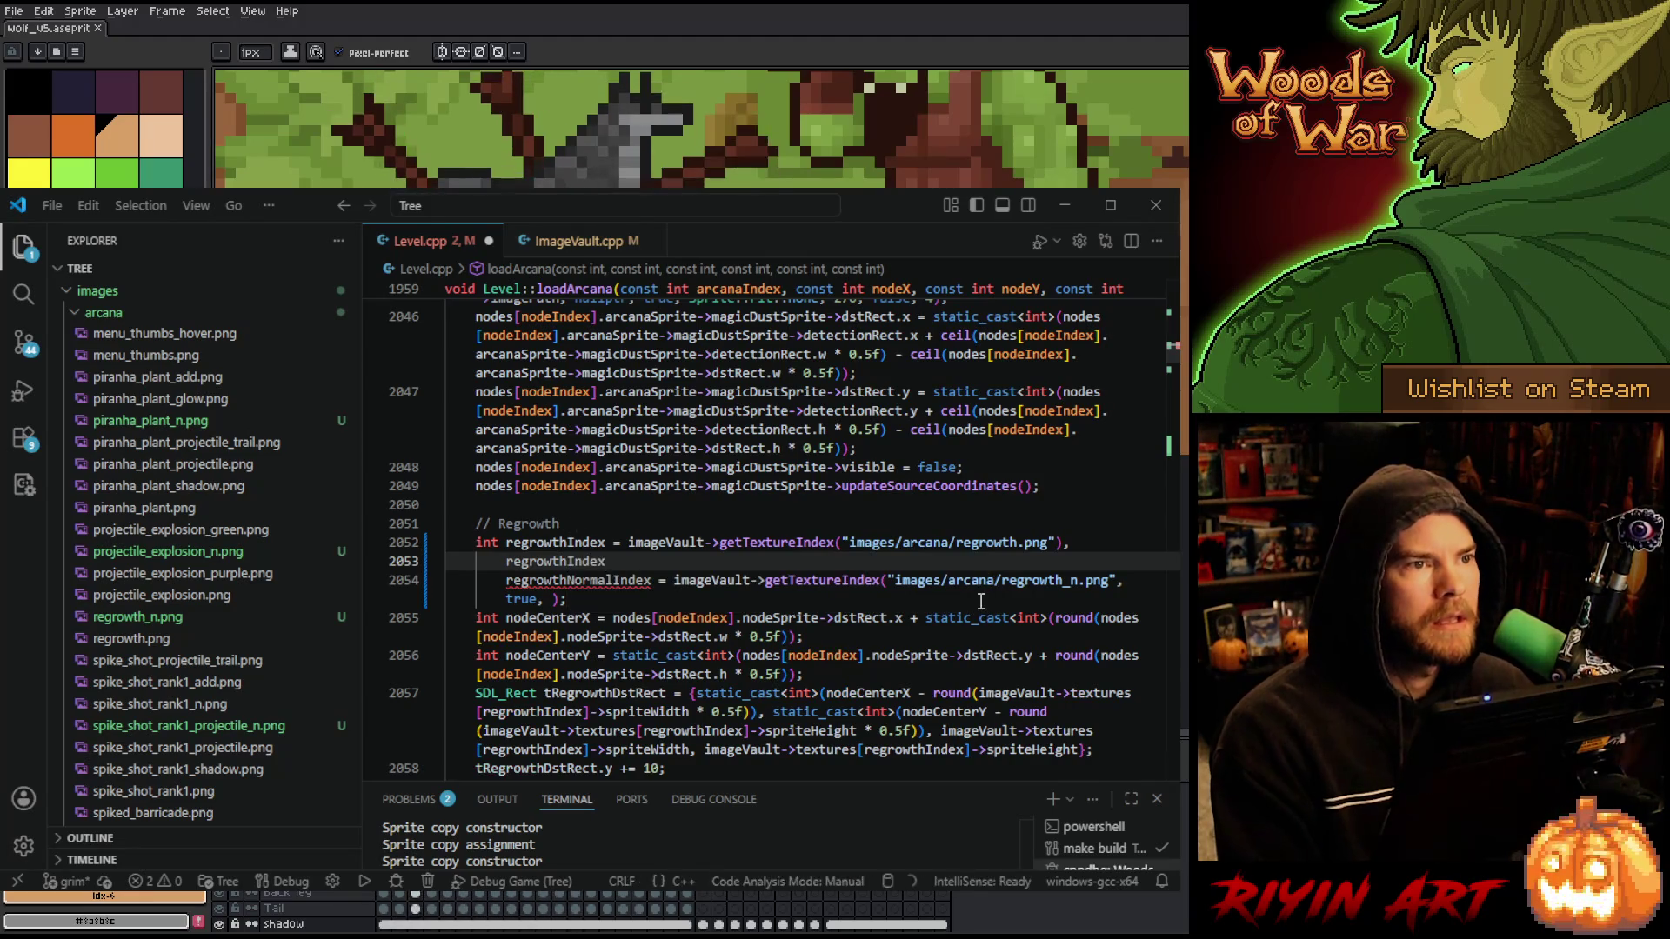
left_click(564, 577)
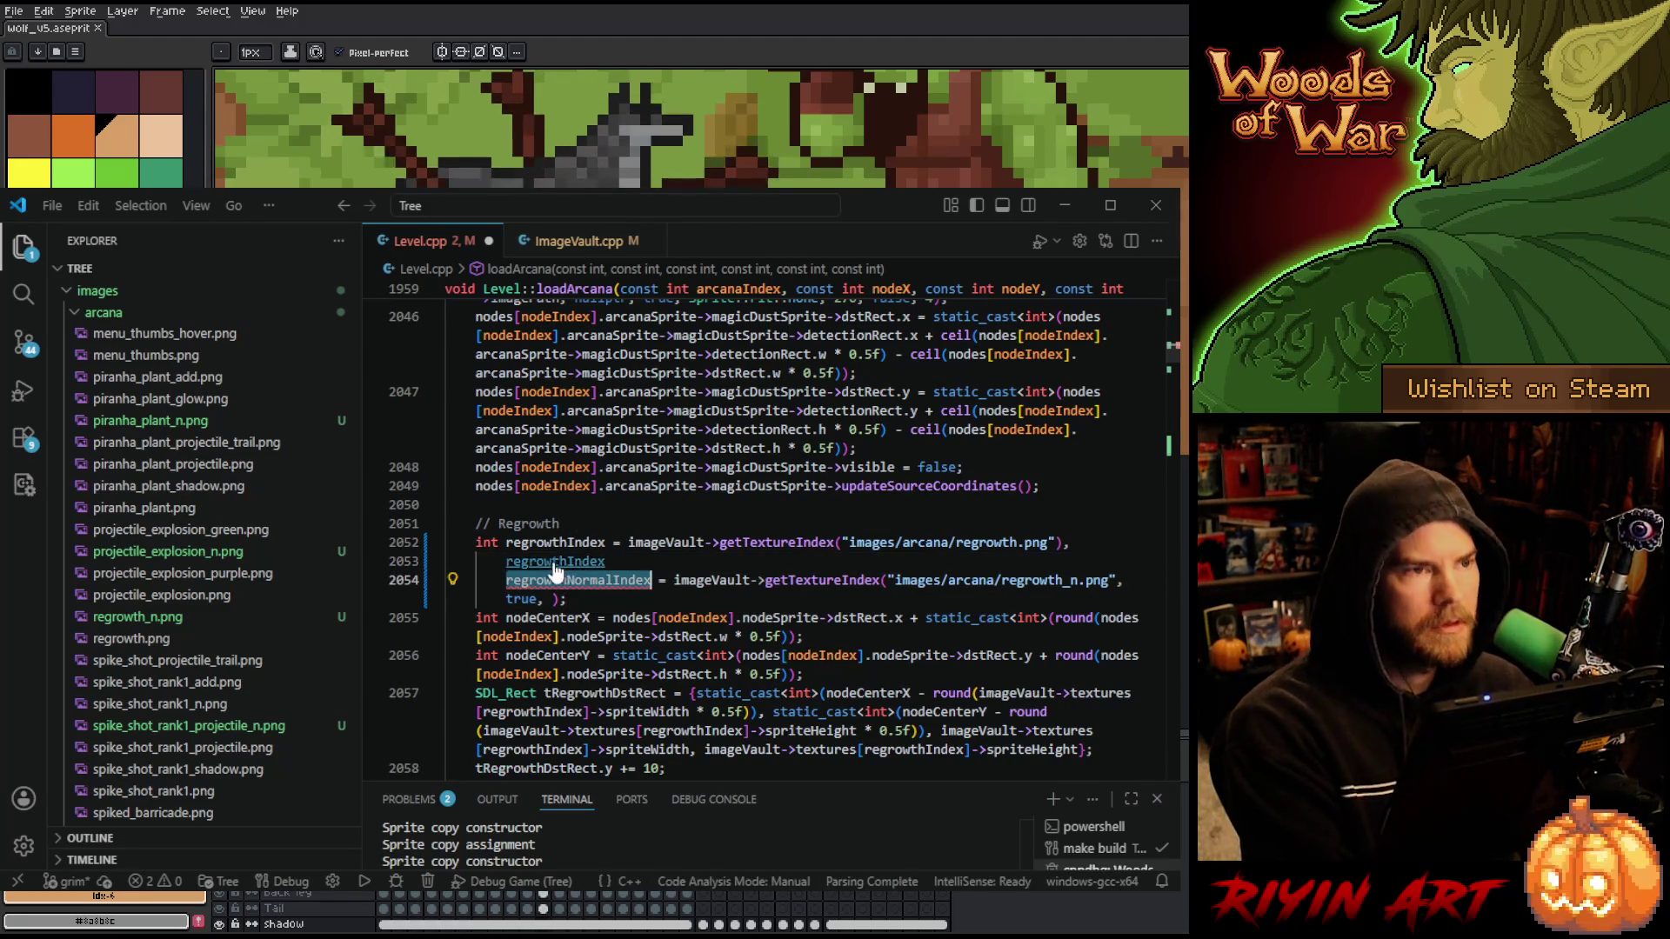
left_click(551, 557)
type("regrowthNormalIndex")
type("= -1;")
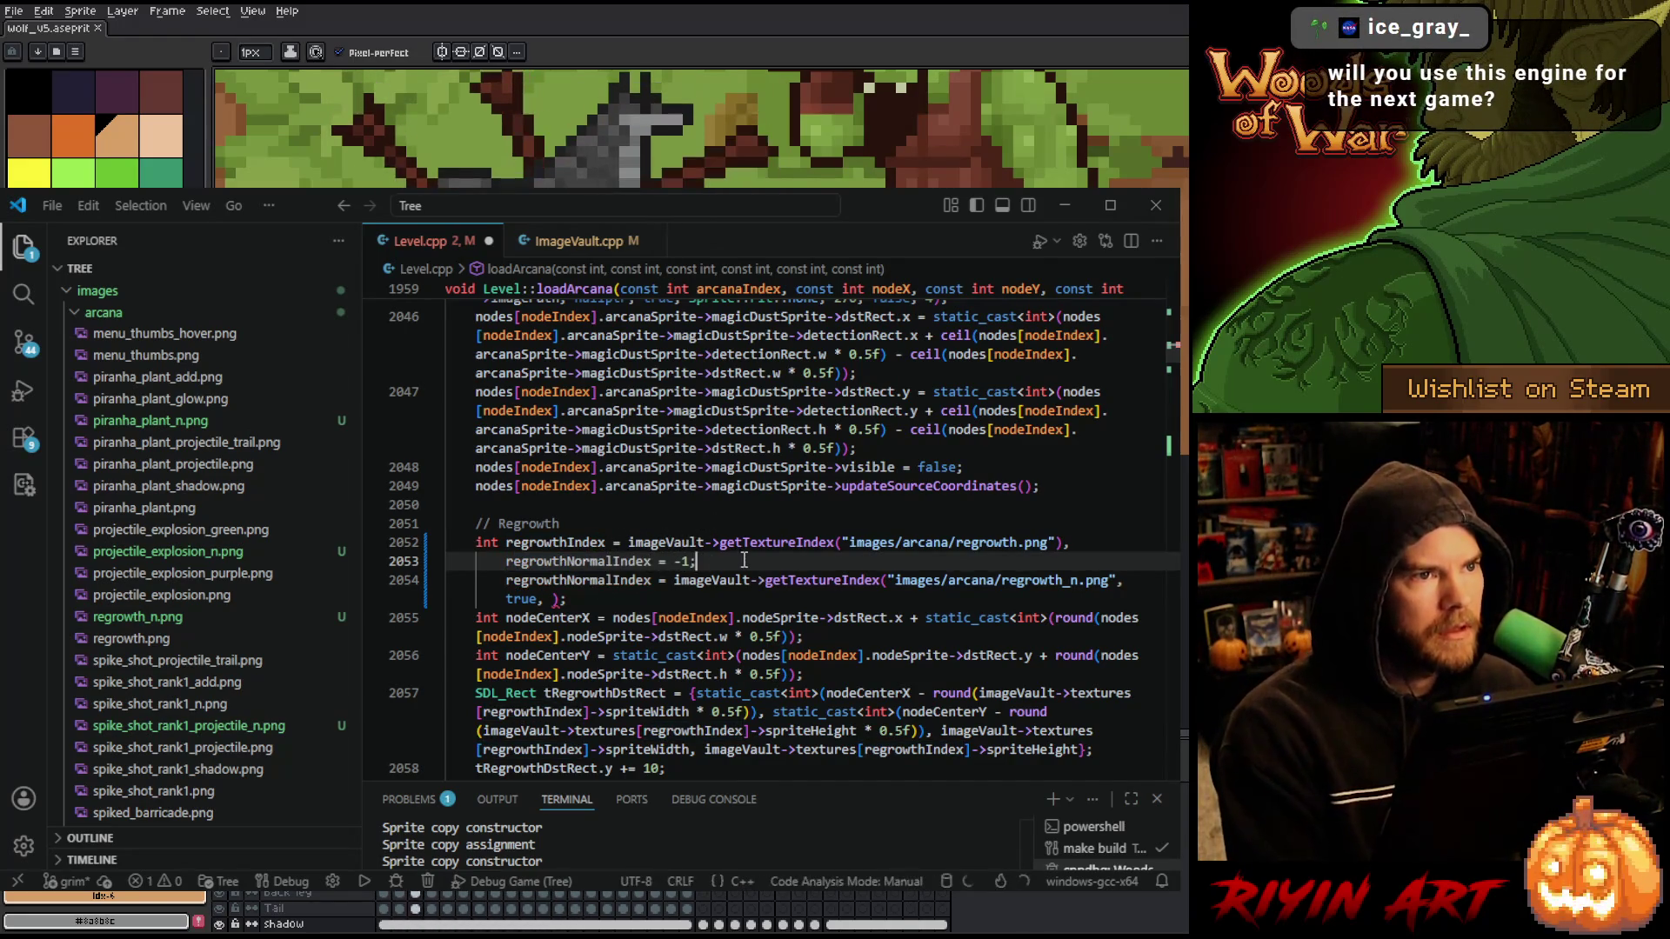
- Wrap the regrowth_n.png load in an if (regrowthIndex != -1) { } block
key("Return")
key("BackSpace")
type("if(re")
key("Tab")
type("!= -1")
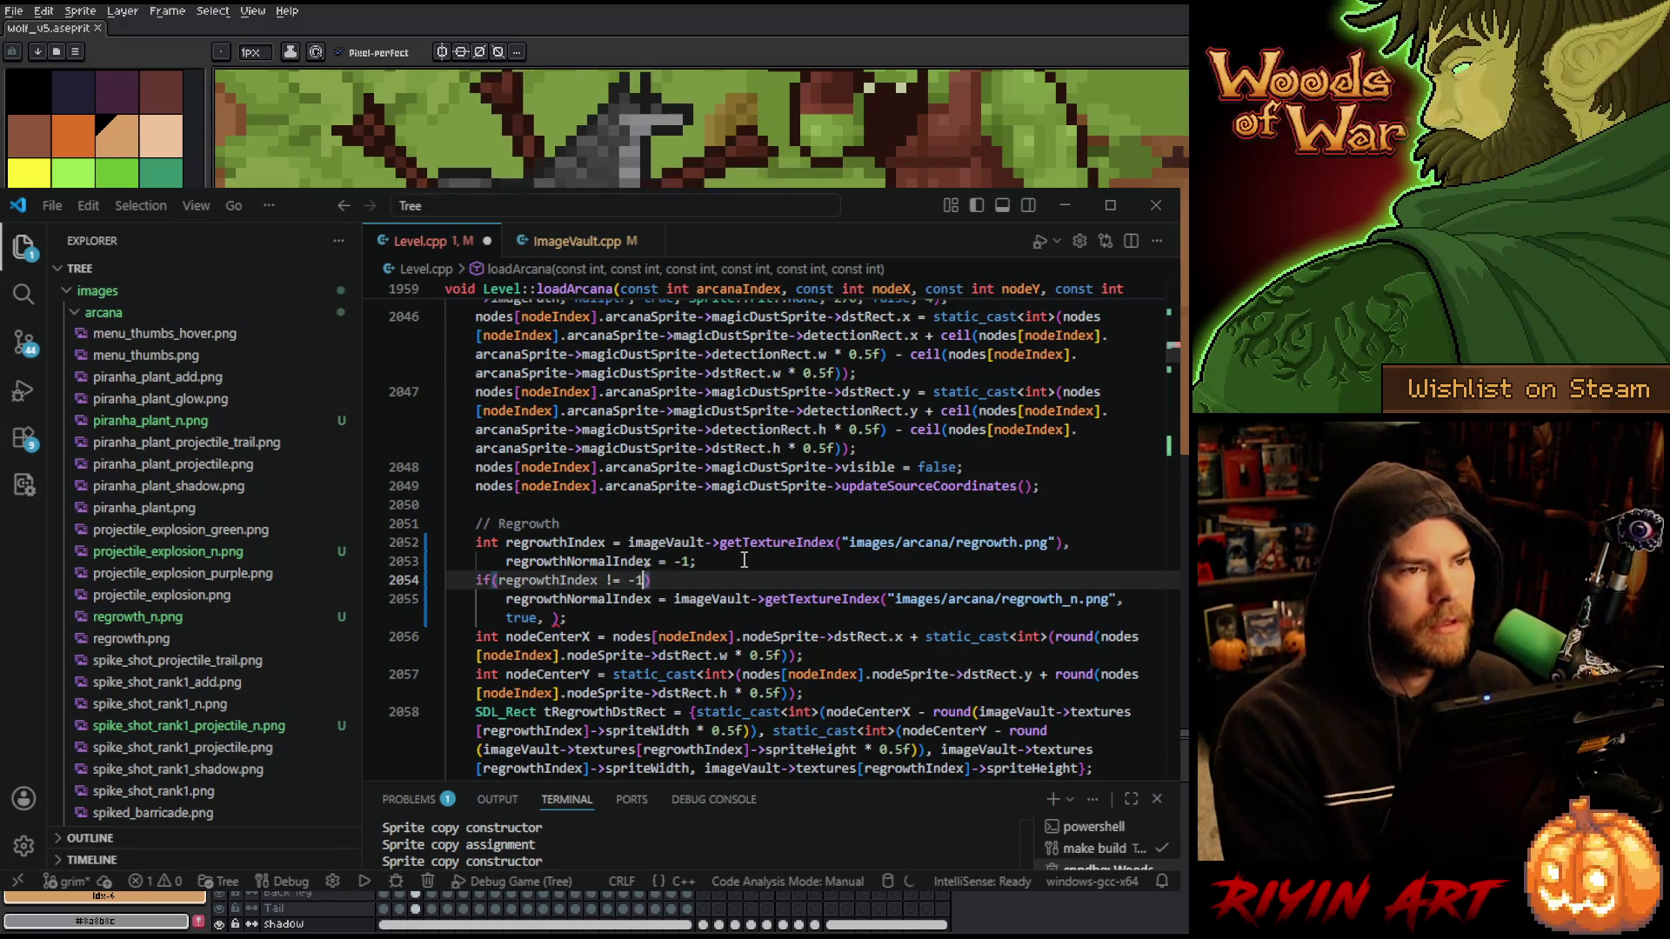
key("End")
key("Return")
type("{")
key("Delete")
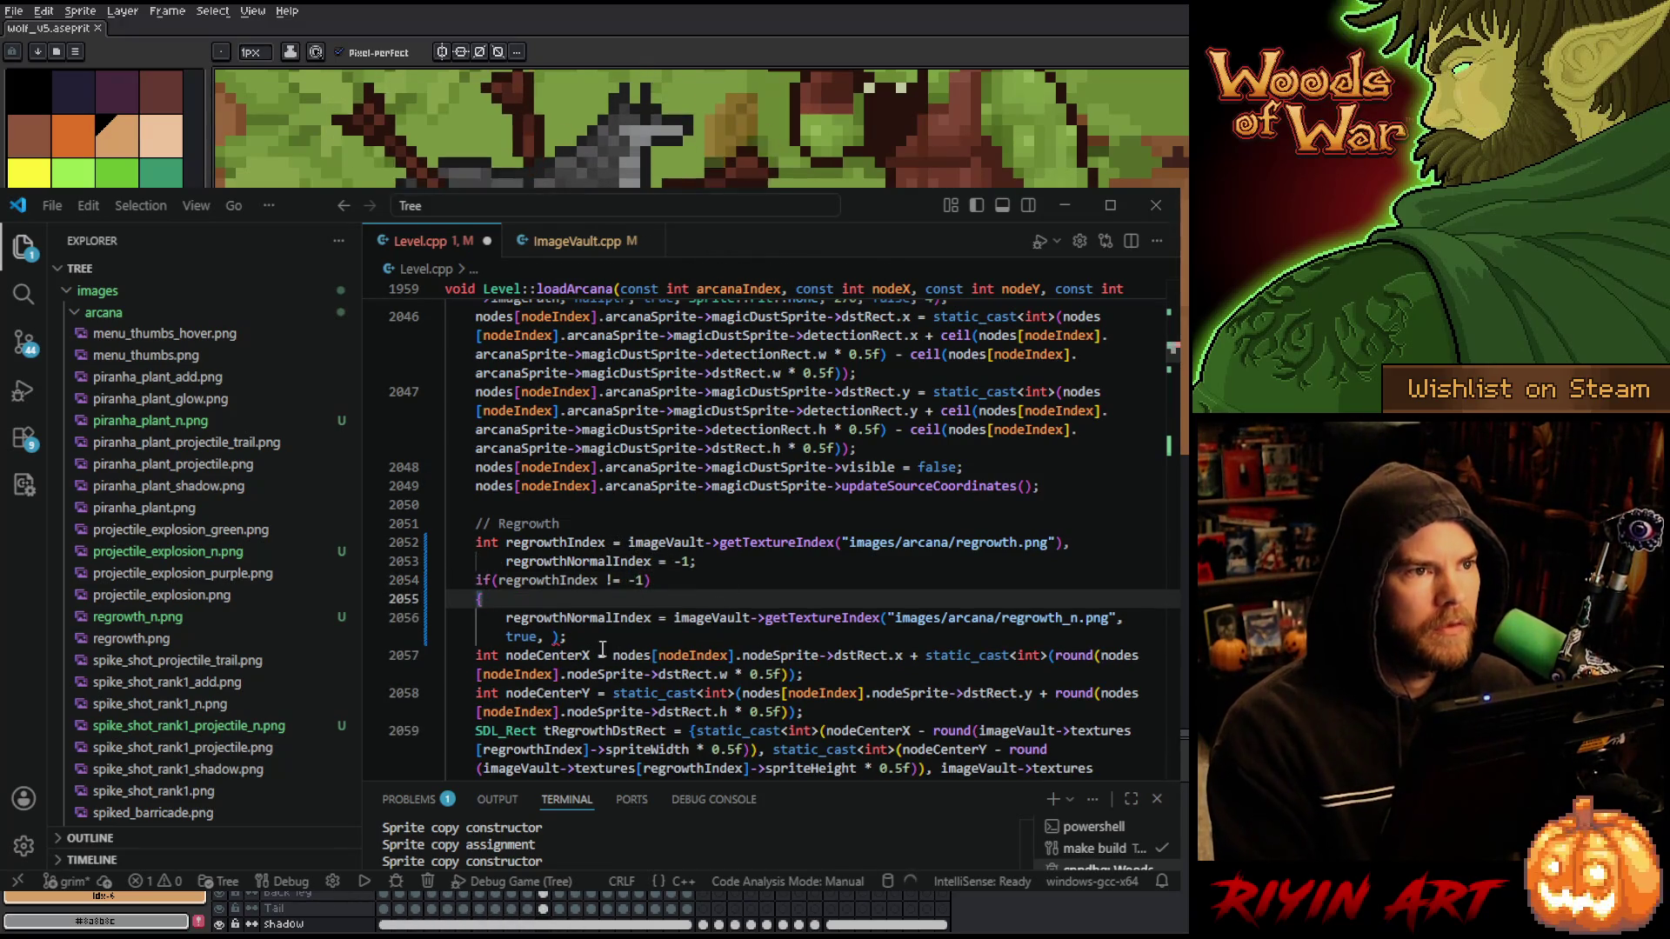
left_click(600, 639)
key("Return")
type("}")
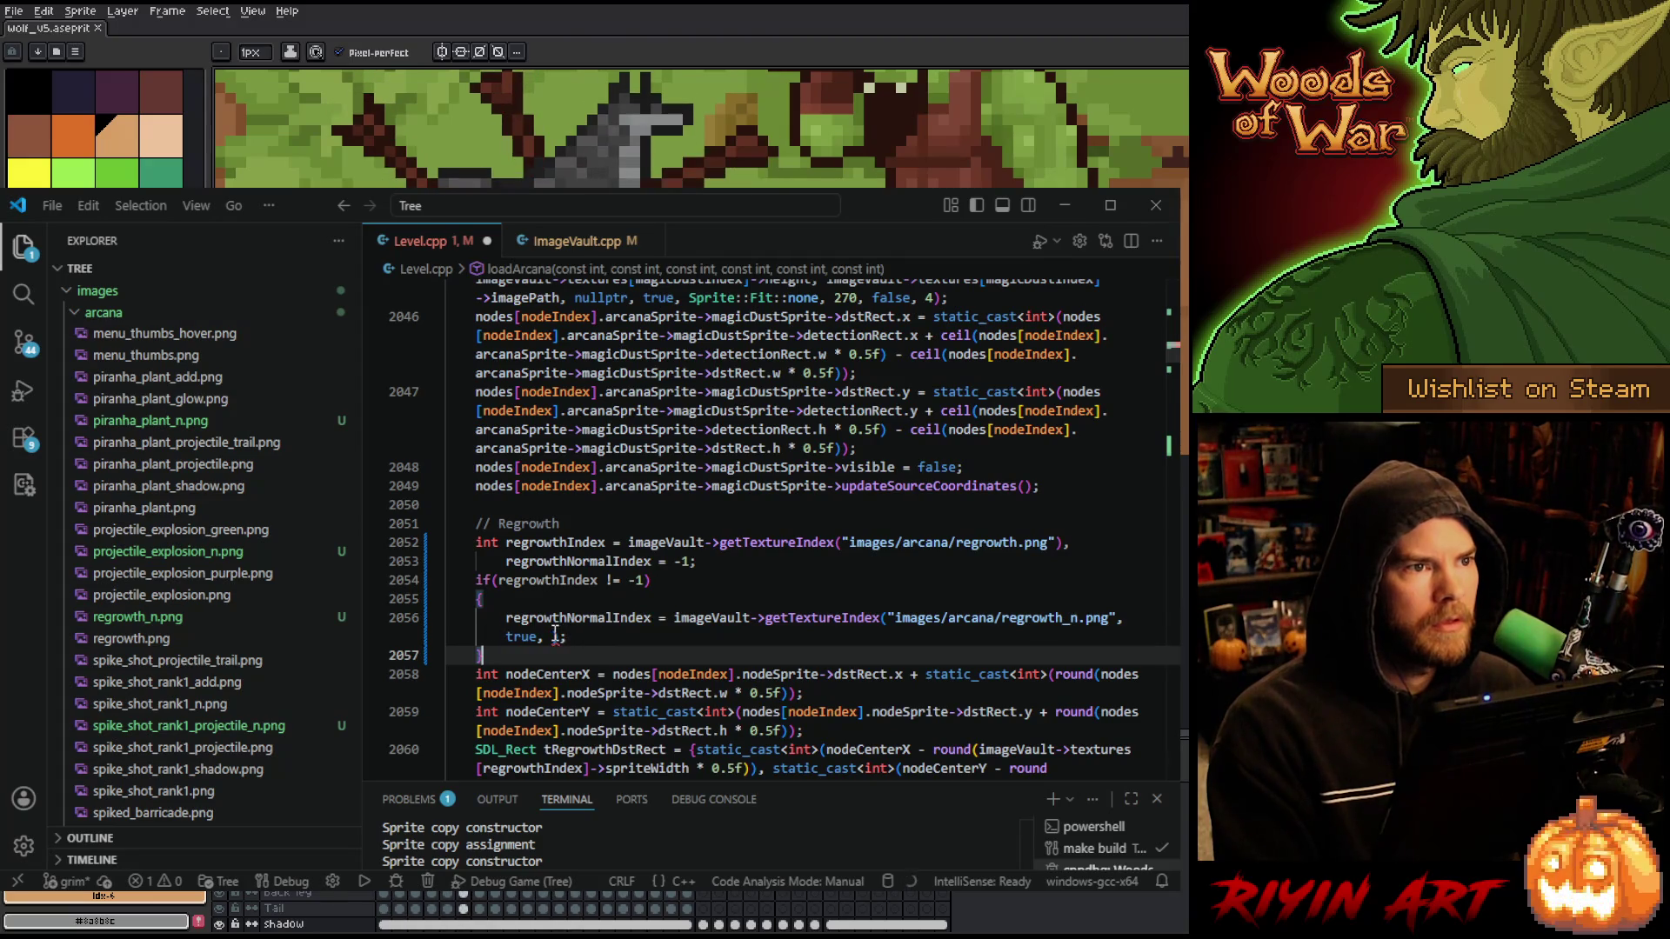
- Add imageVault->textures[regrowthIndex]->spriteWidth as an argument after true
left_click(554, 637)
type("imageVault->")
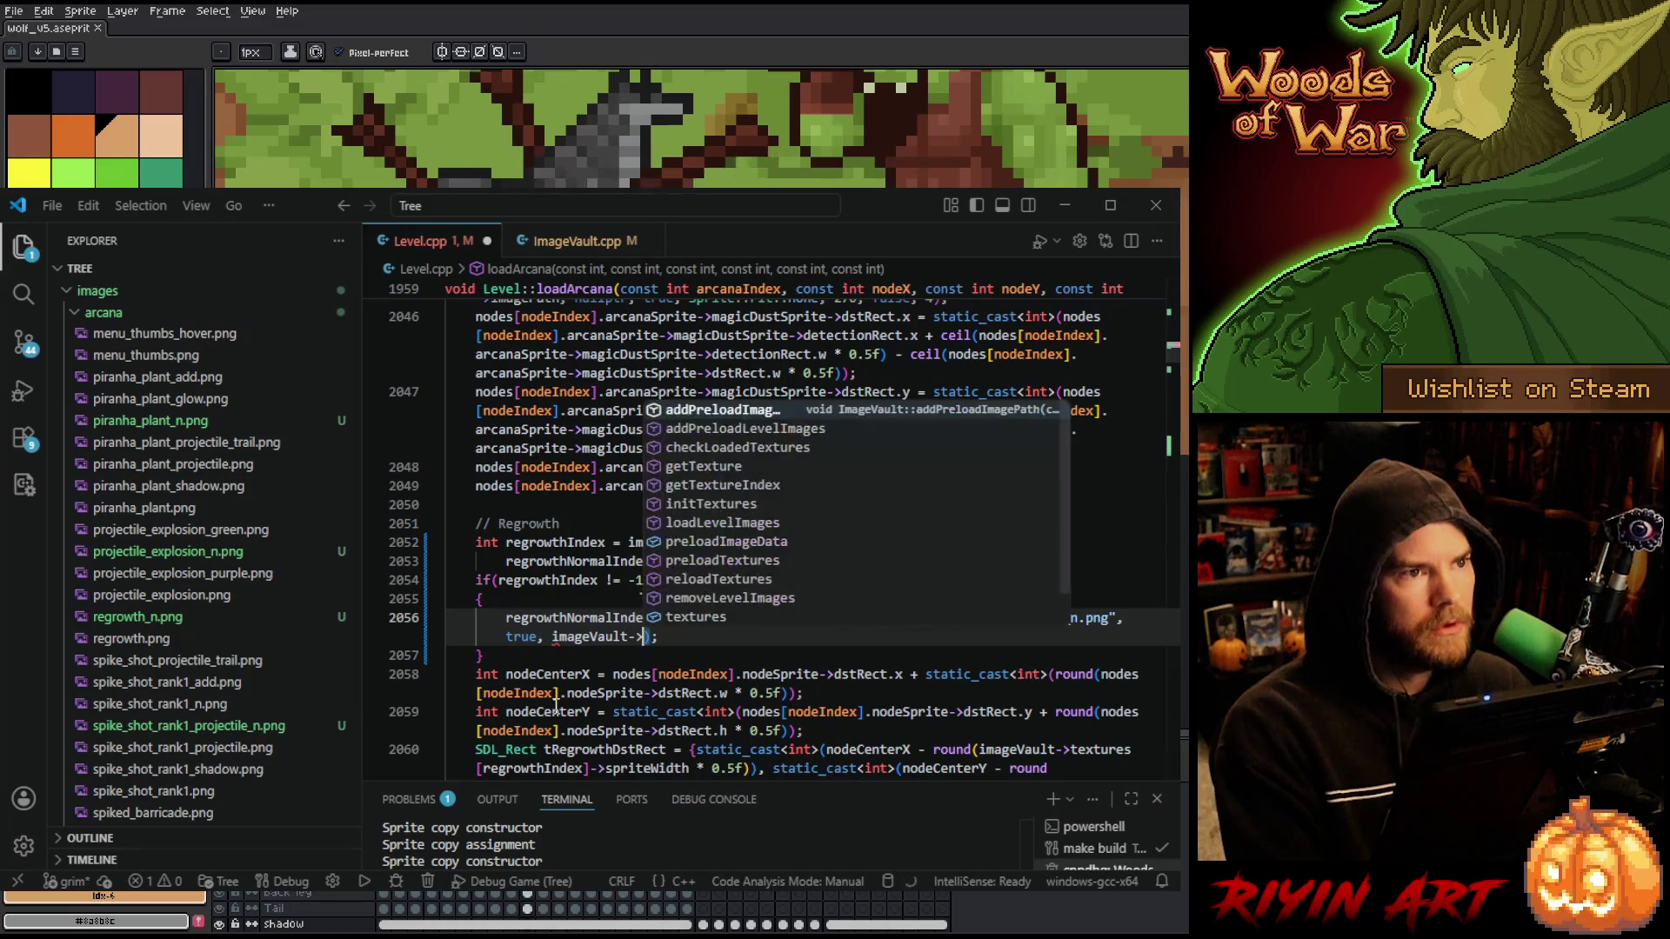
type("g")
key("BackSpace")
type("textures[")
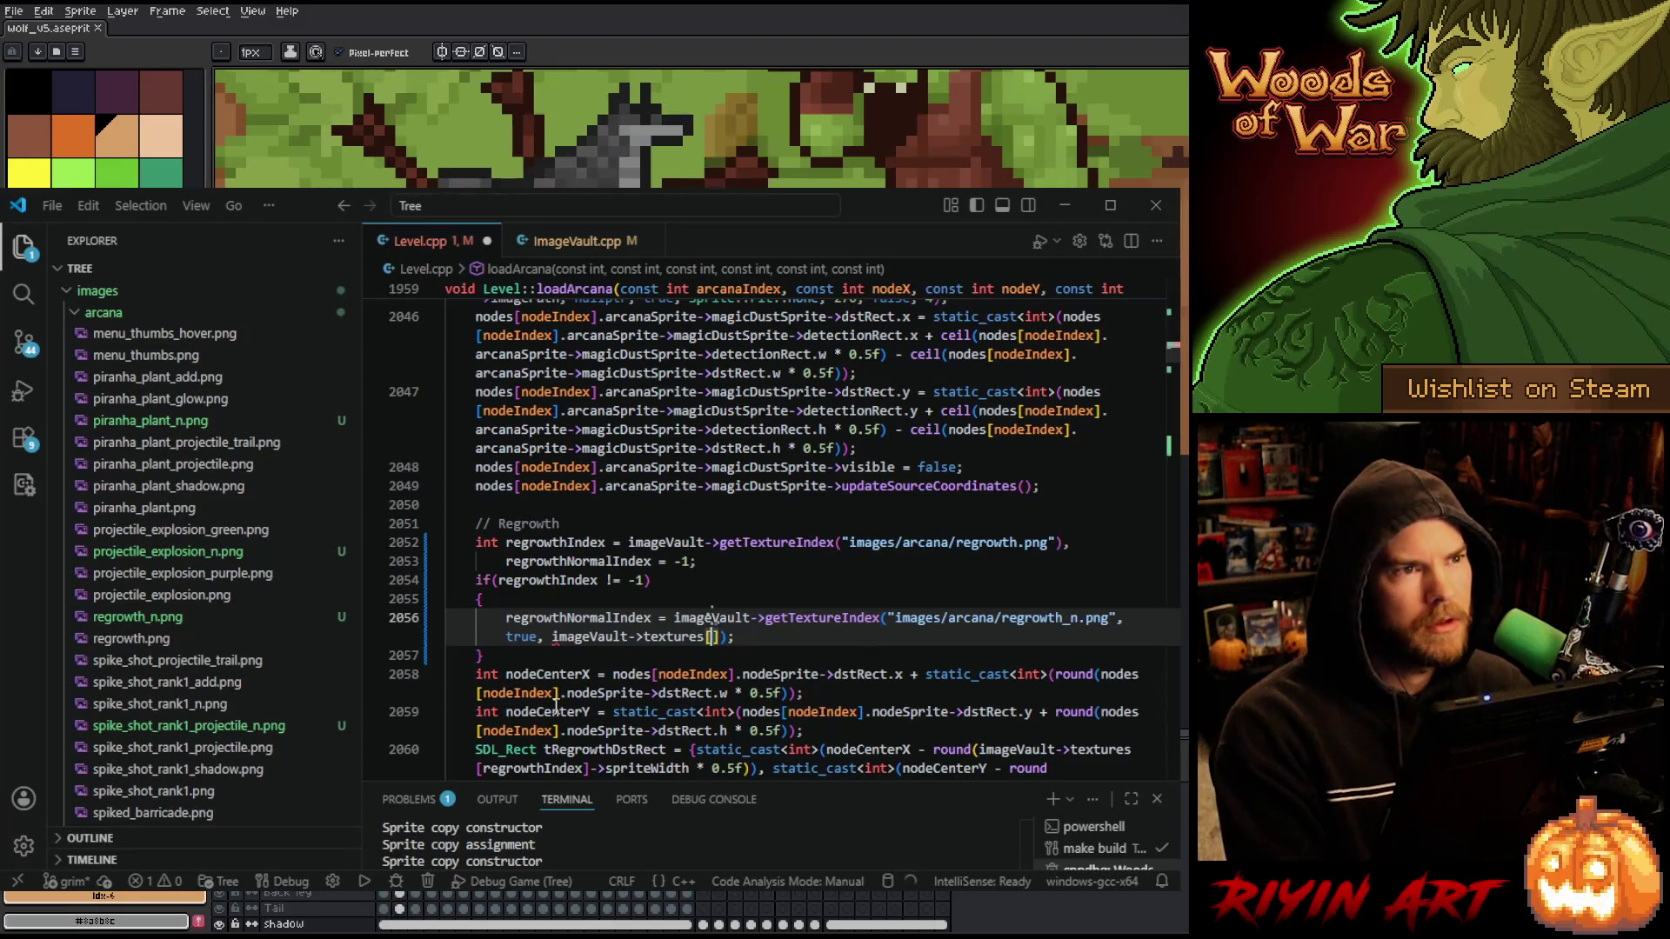
type("regro")
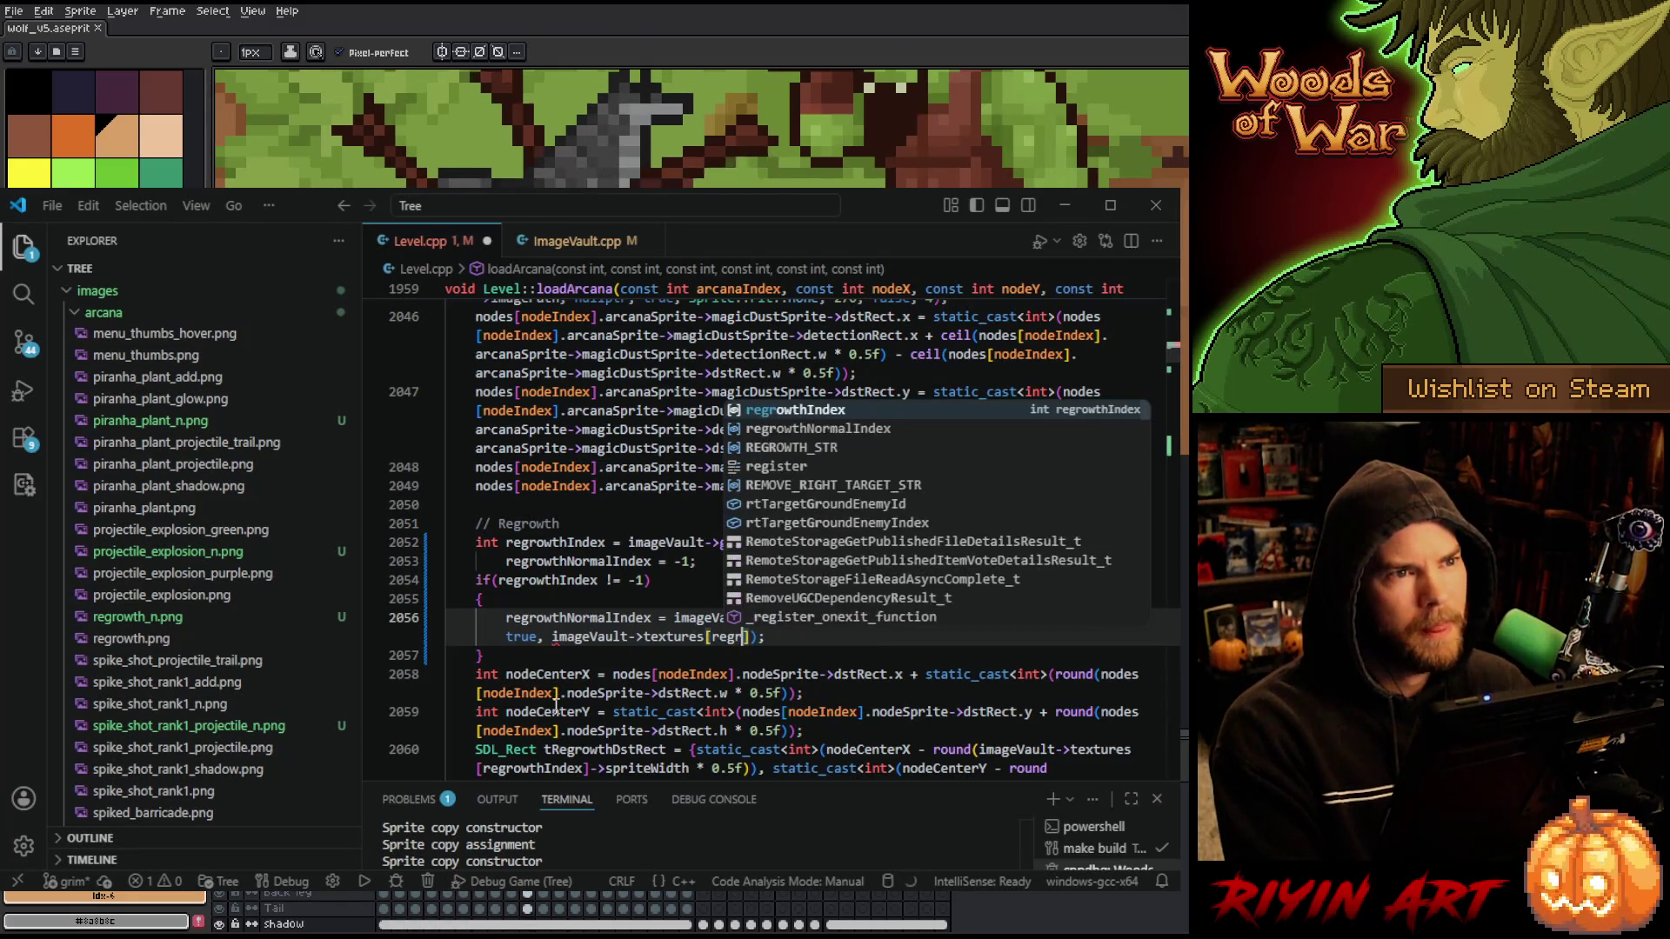
key("Tab")
type("]-")
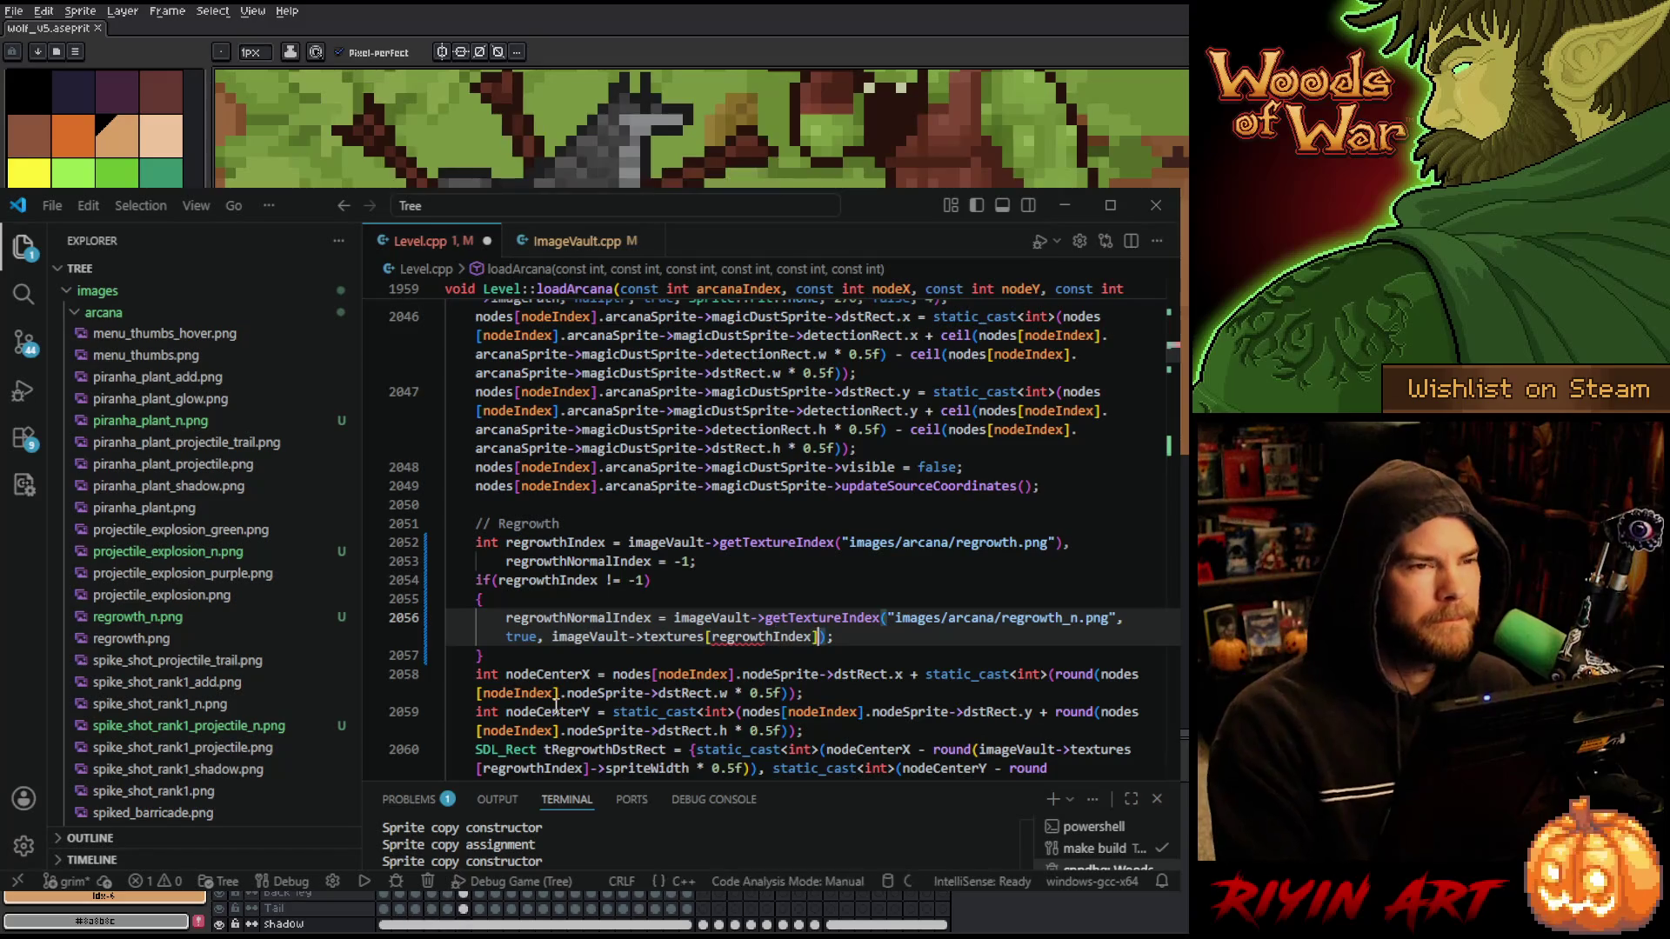
type(">spri")
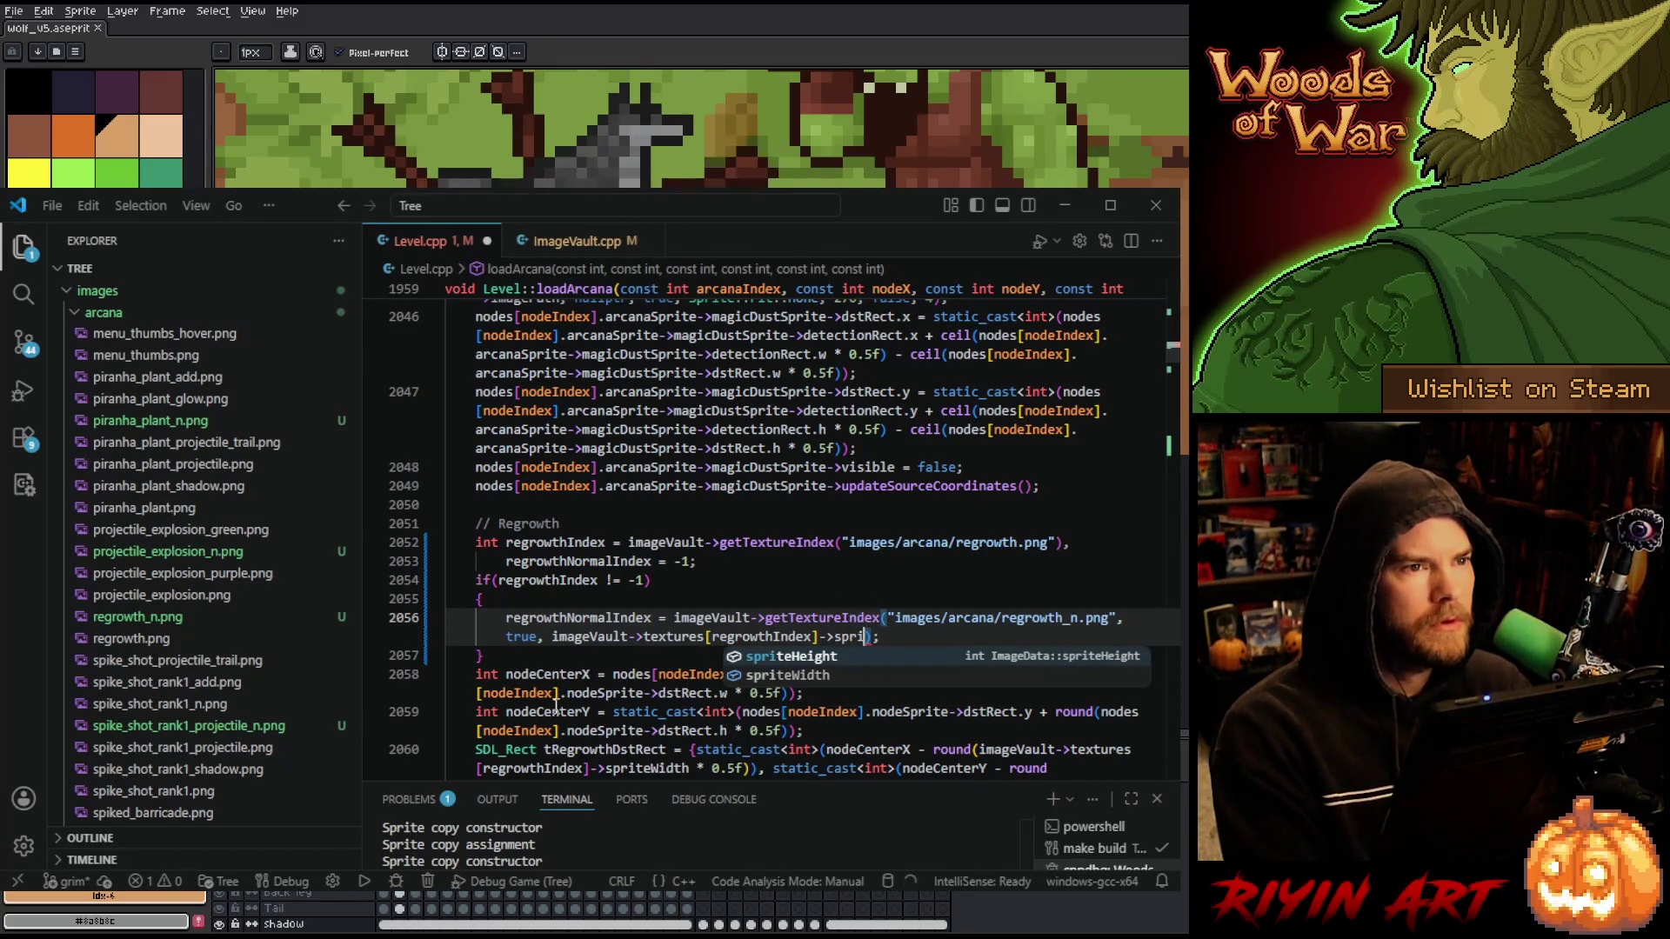
key("Tab")
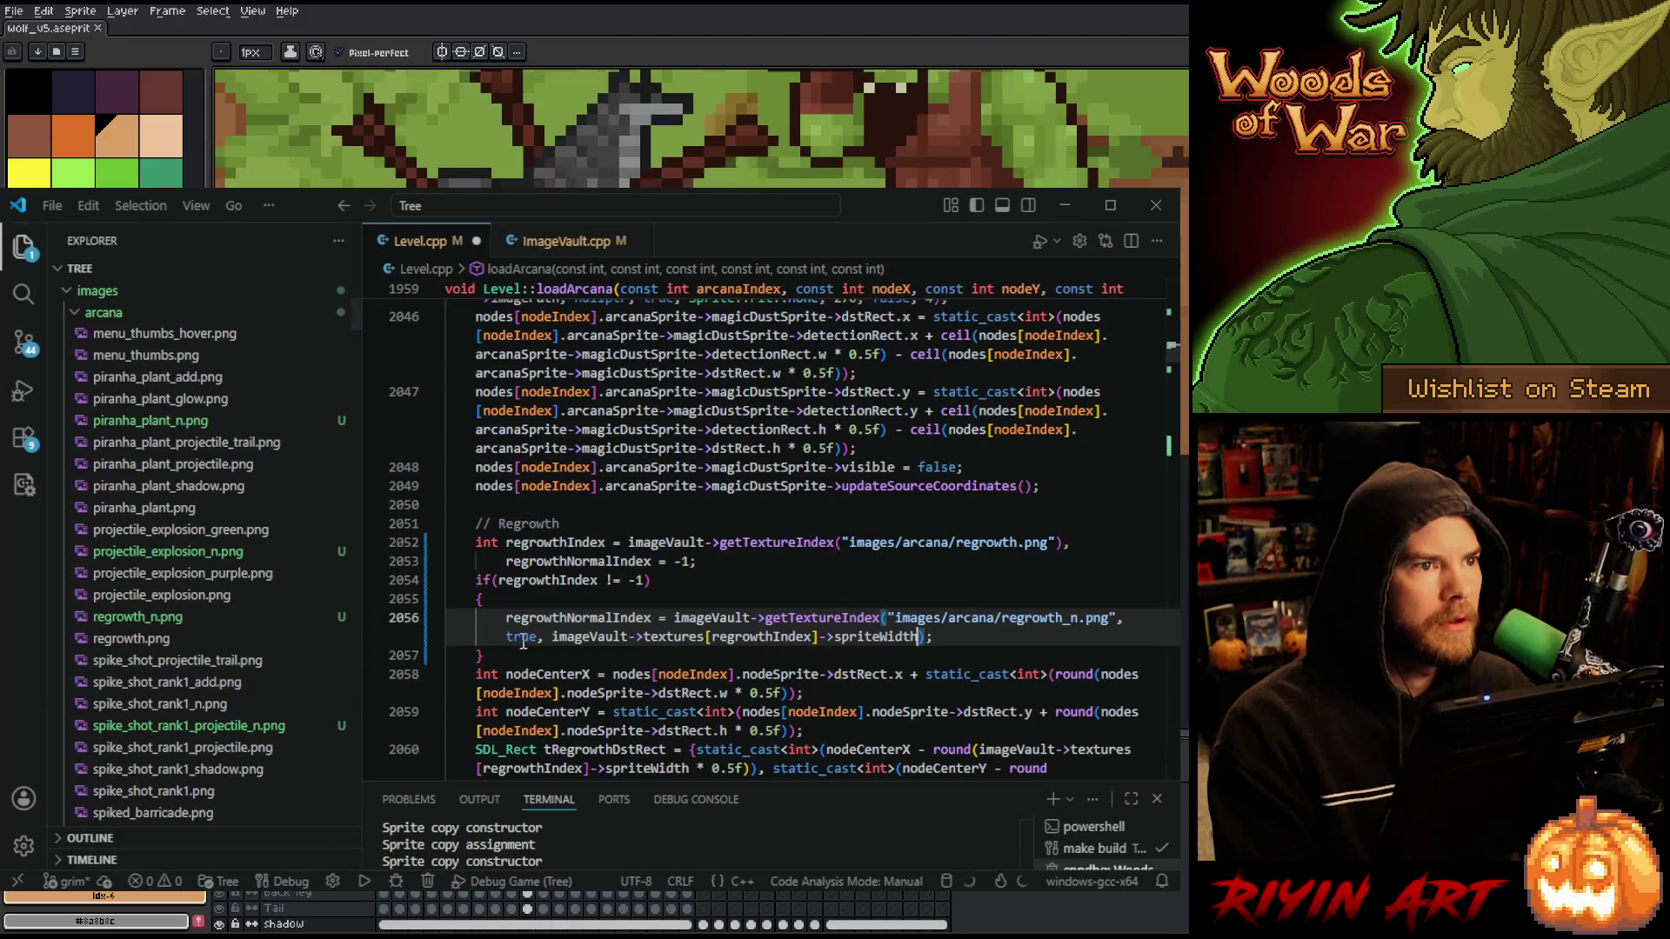
- Add the matching spriteHeight argument and save Level.cpp
key("ctrl+shift+Left")
key("ctrl+shift+Left")
key("ctrl+shift+Left")
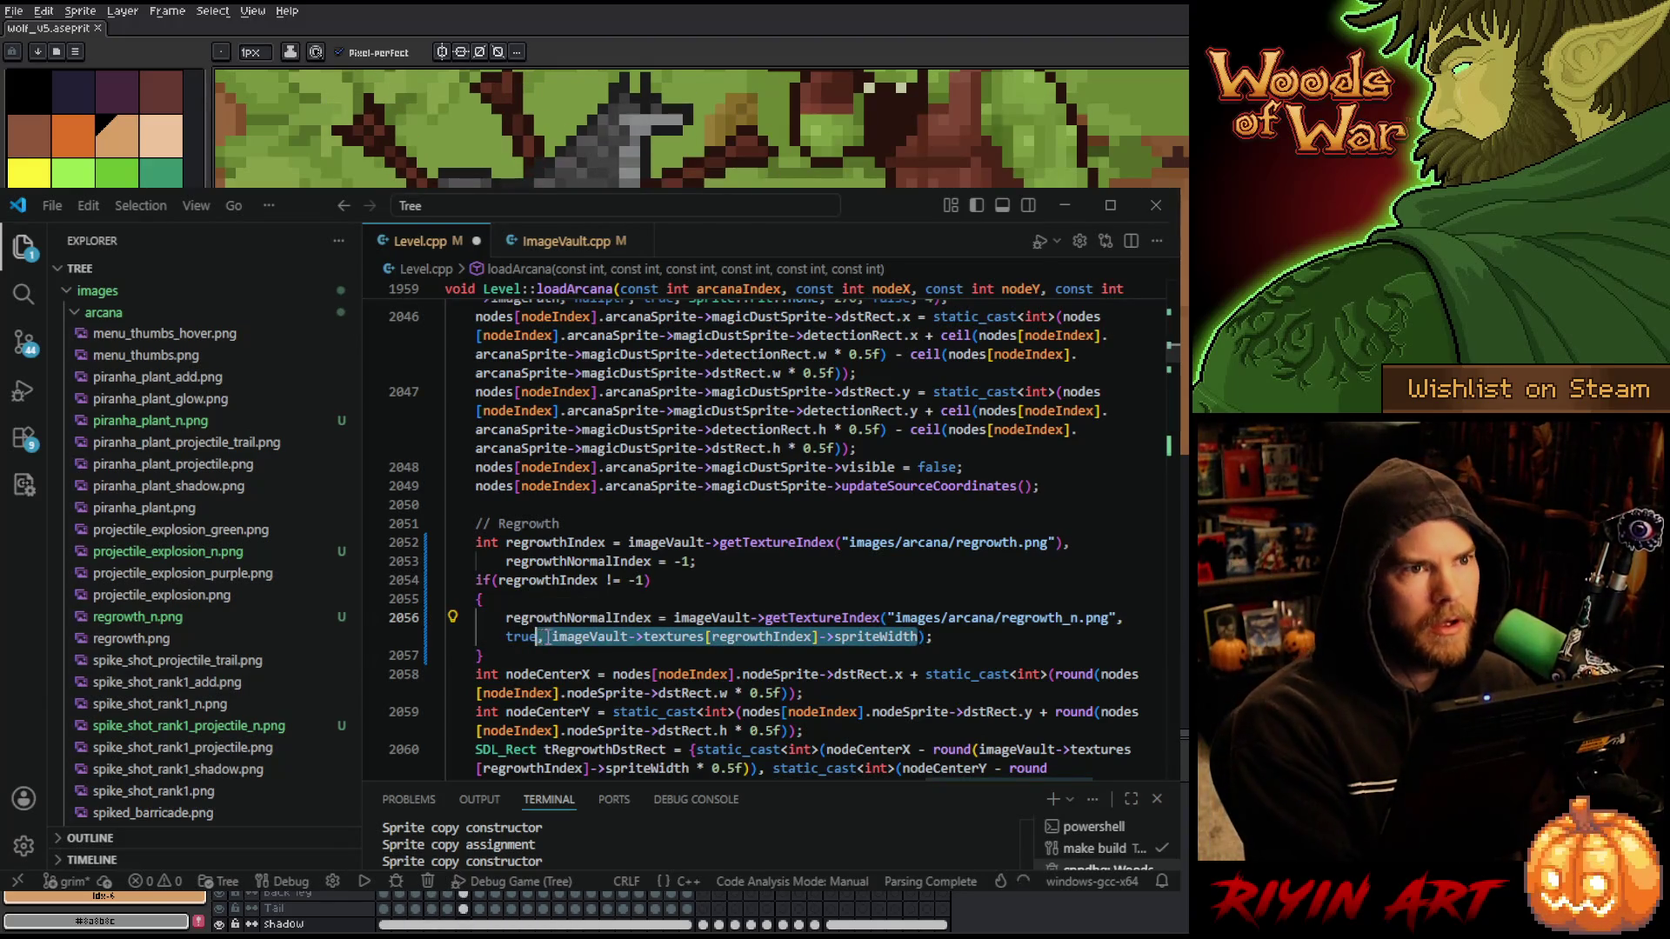
key("ctrl+c")
key("Right")
type(",")
key("ctrl+v")
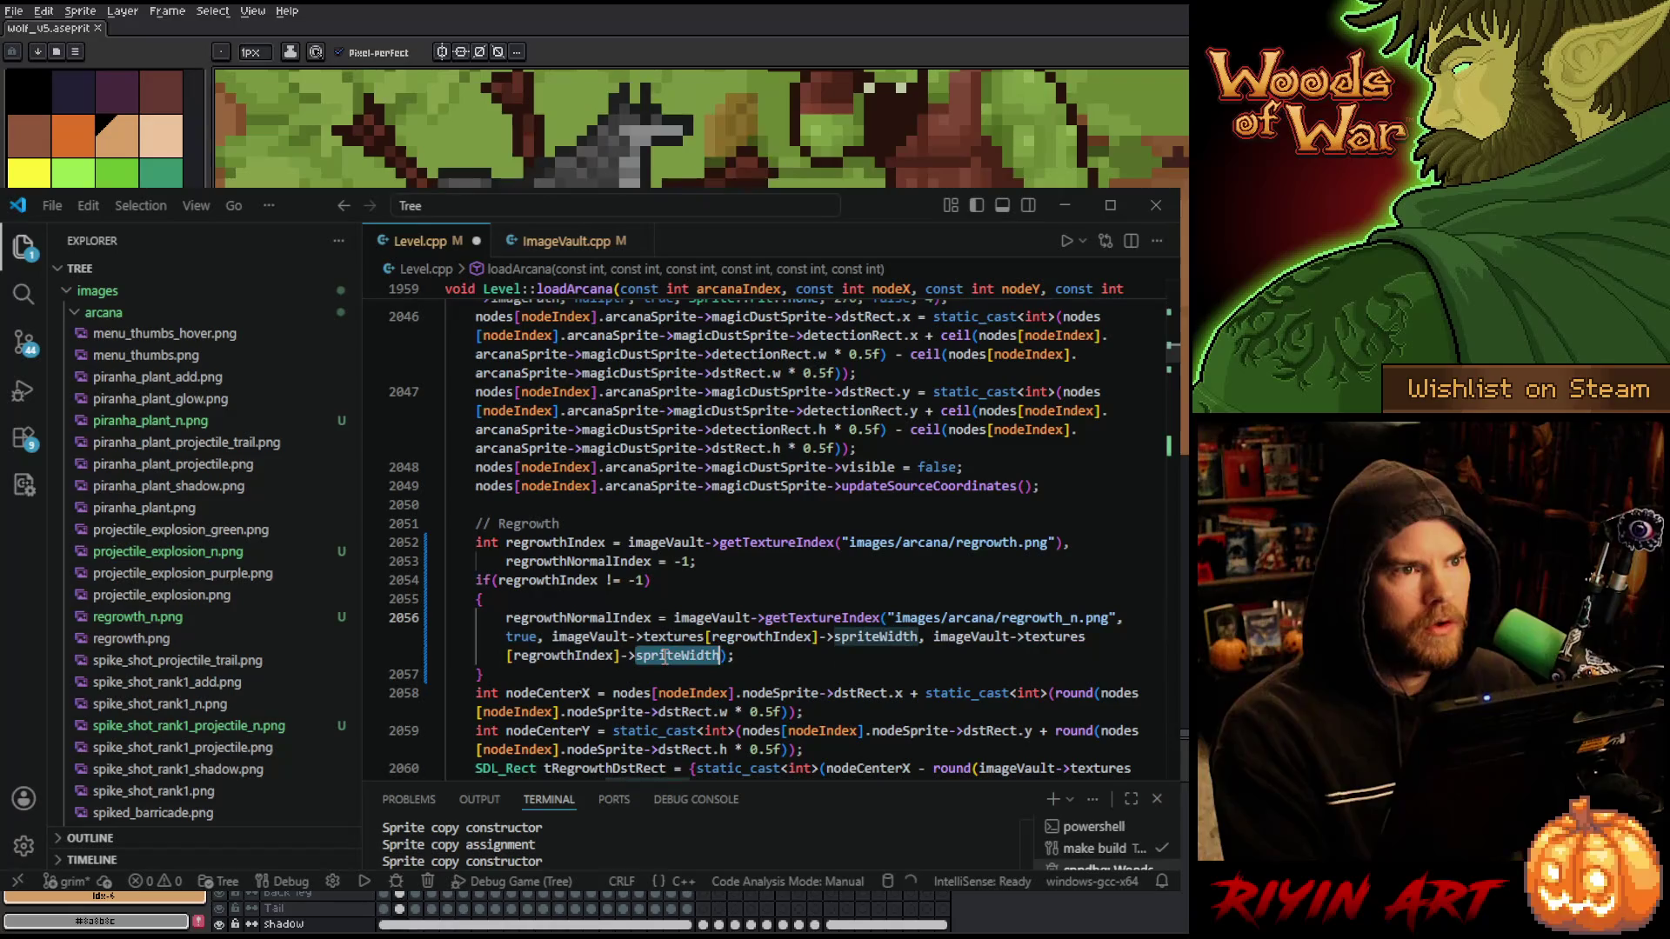
key("BackSpace")
key("BackSpace")
key("BackSpace")
type("H")
key("Tab")
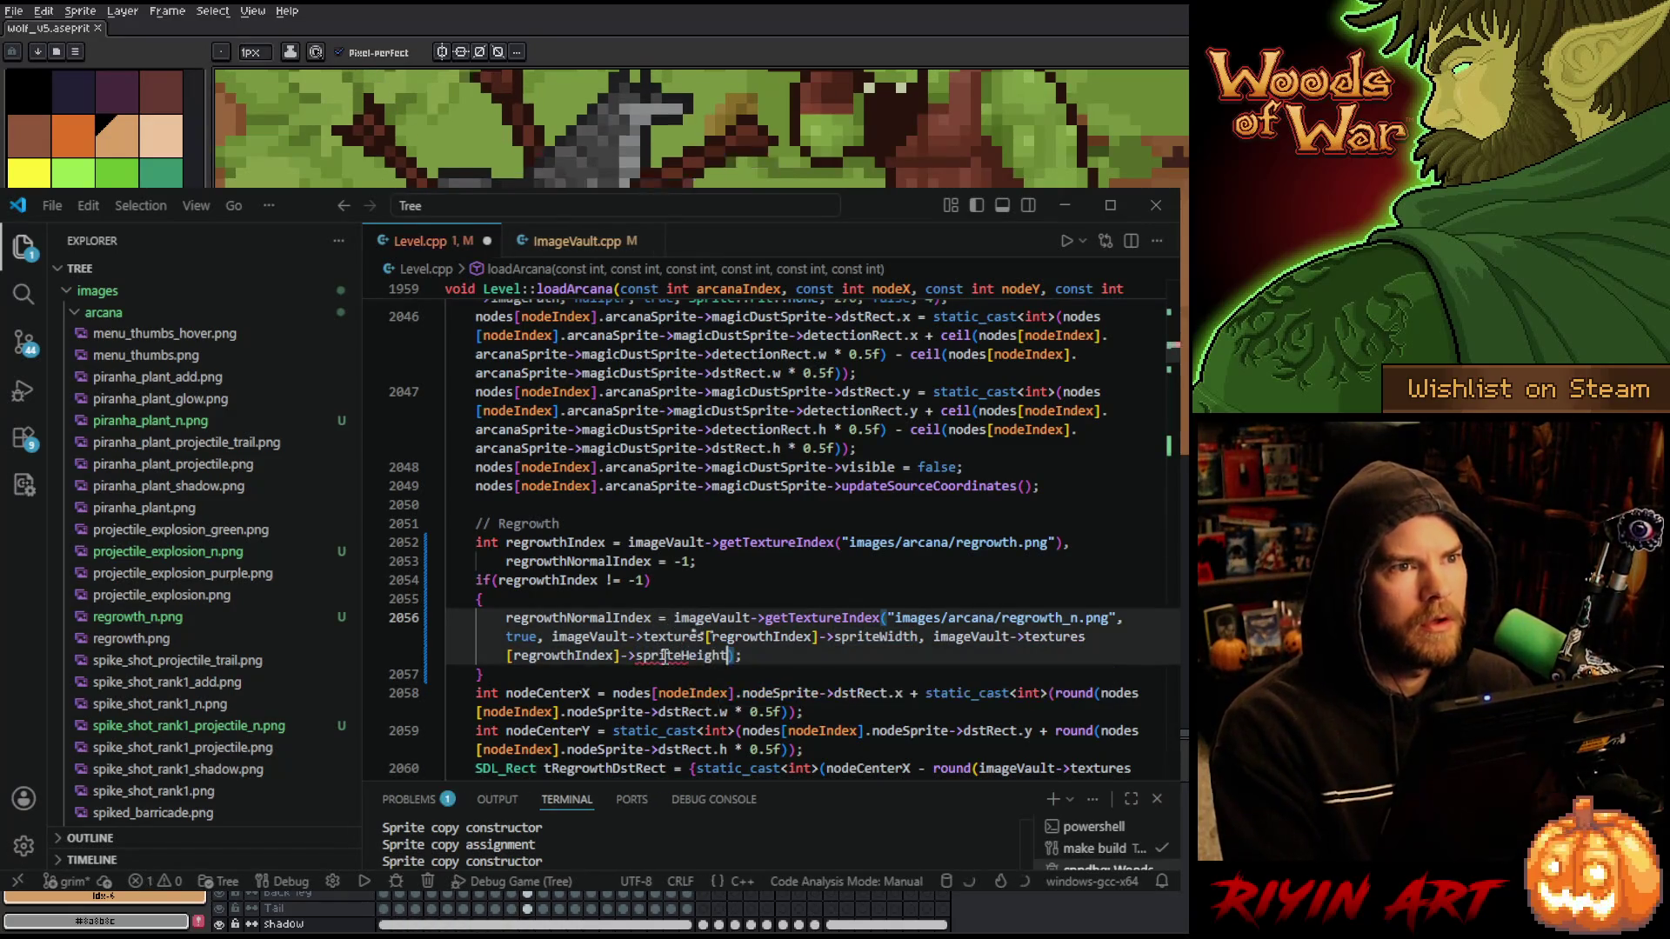
left_click(764, 654)
key("ctrl+s")
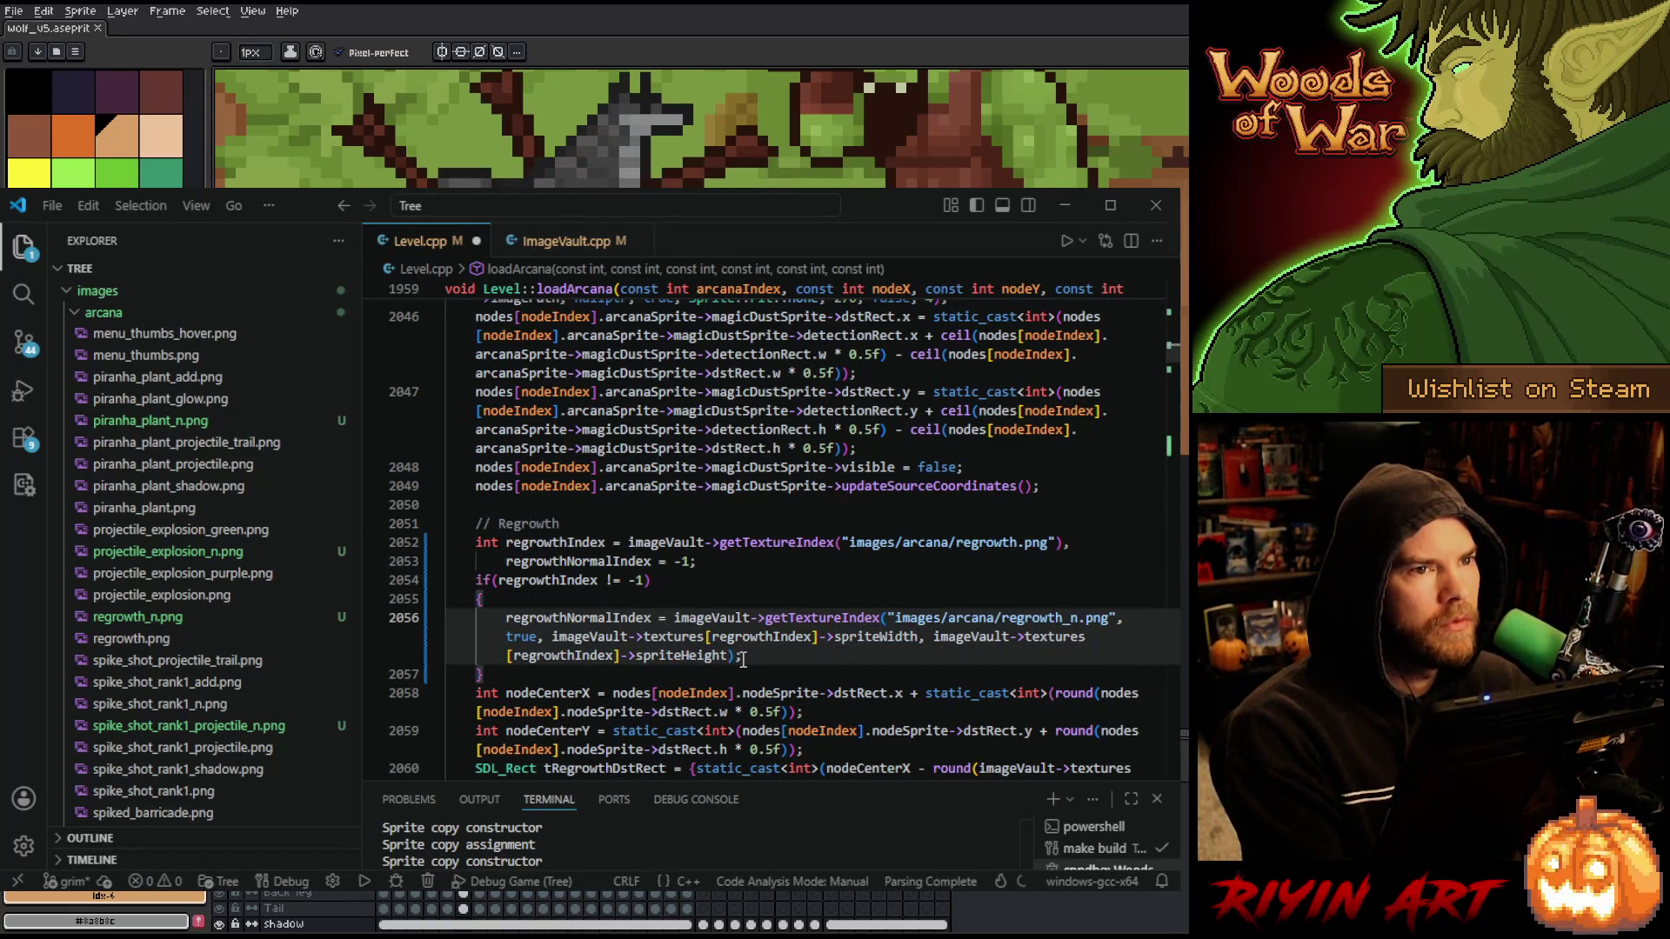
scroll(735, 633, "down", 3)
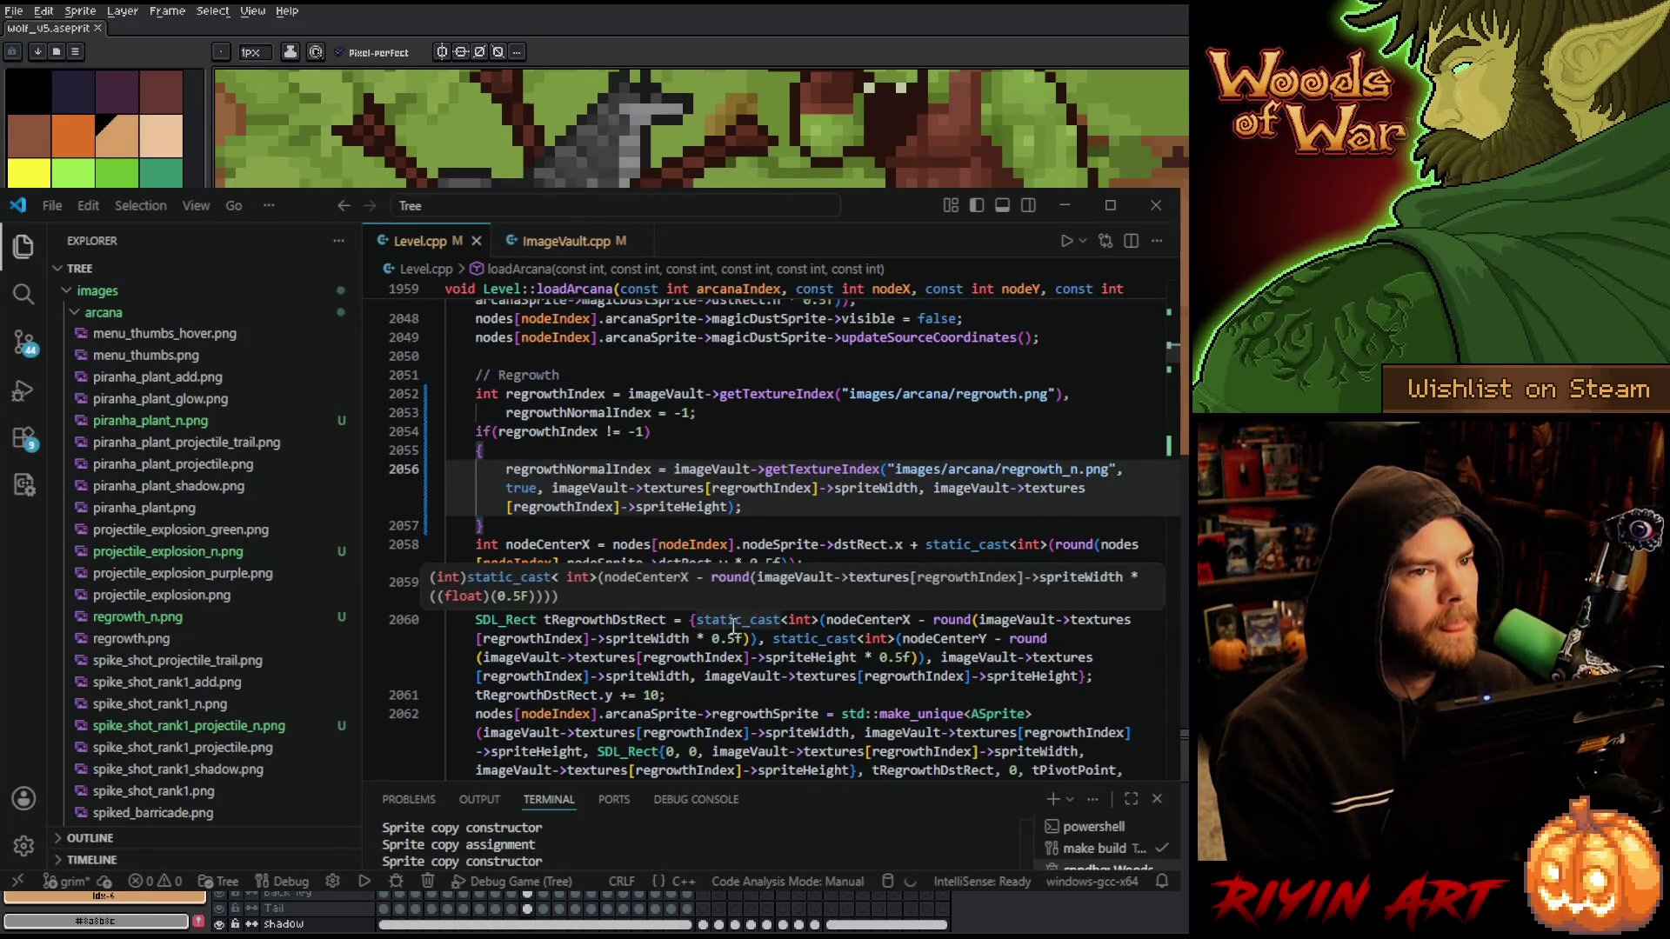
scroll(739, 643, "down", 4)
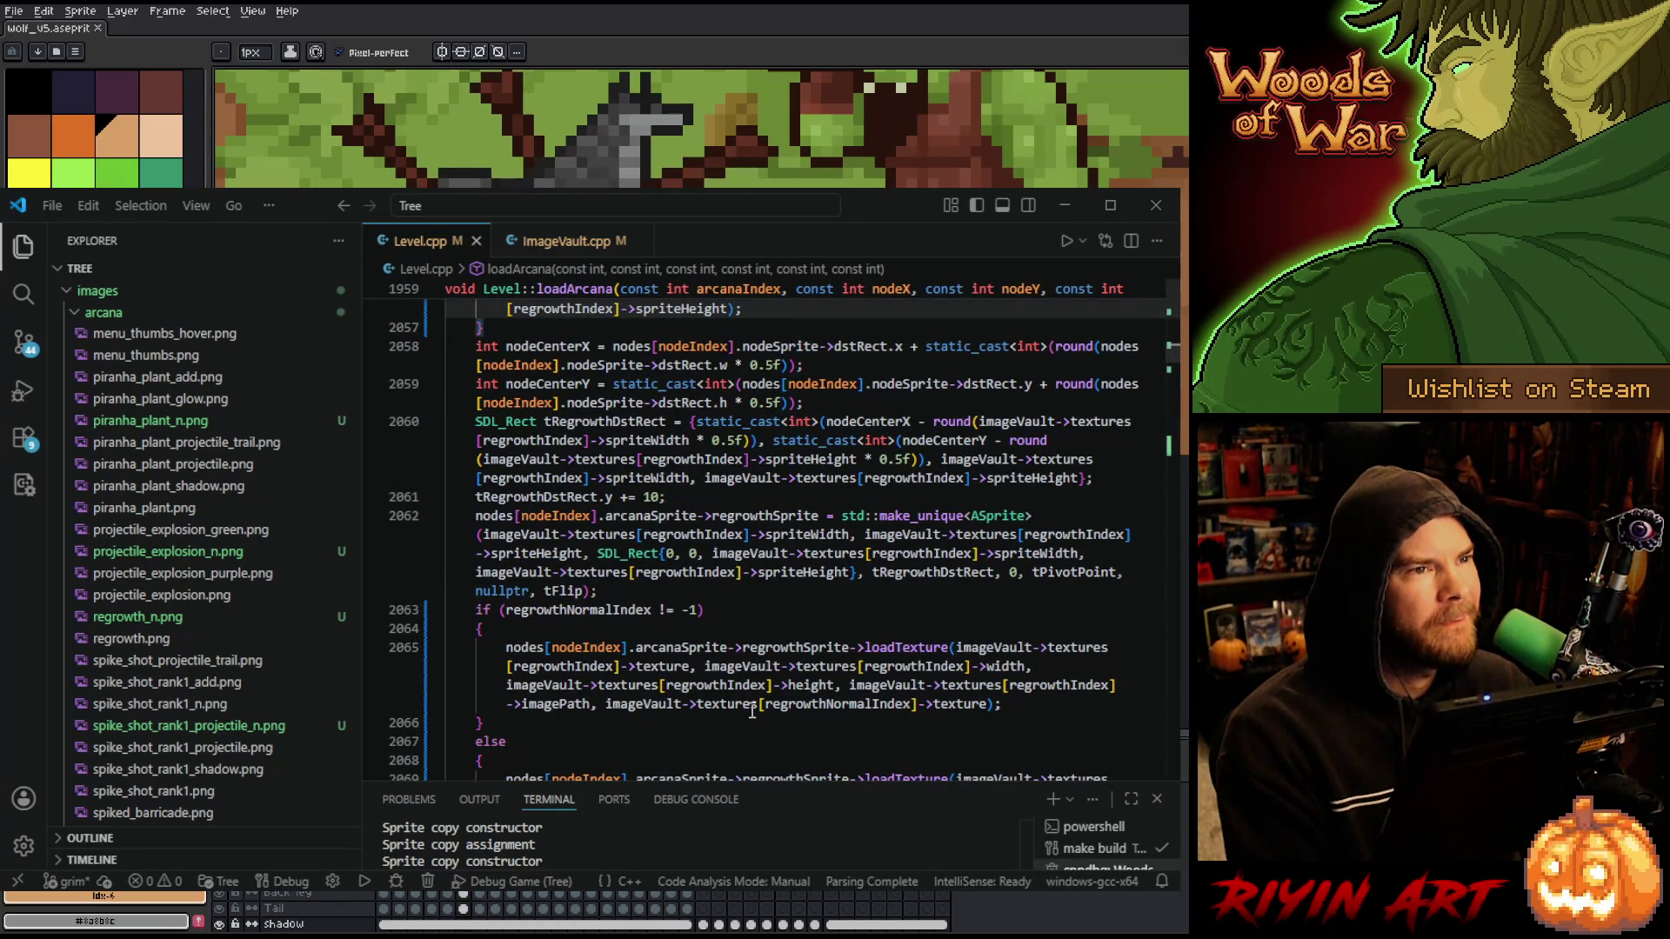
scroll(752, 711, "down", 5)
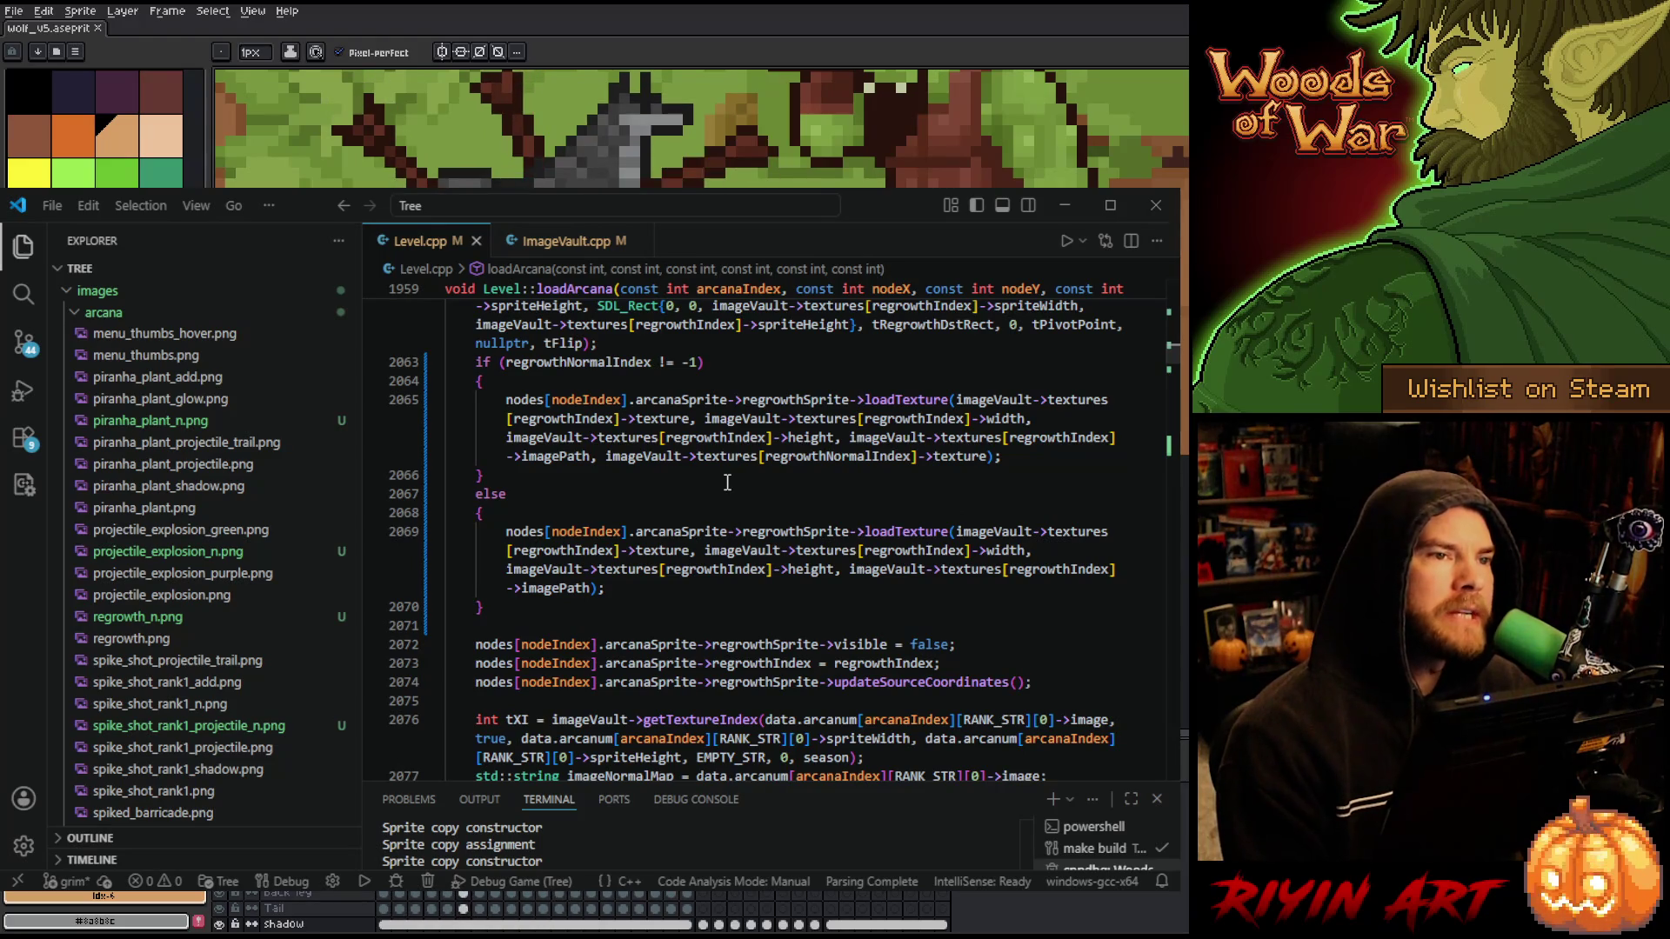
mouse_move(741, 526)
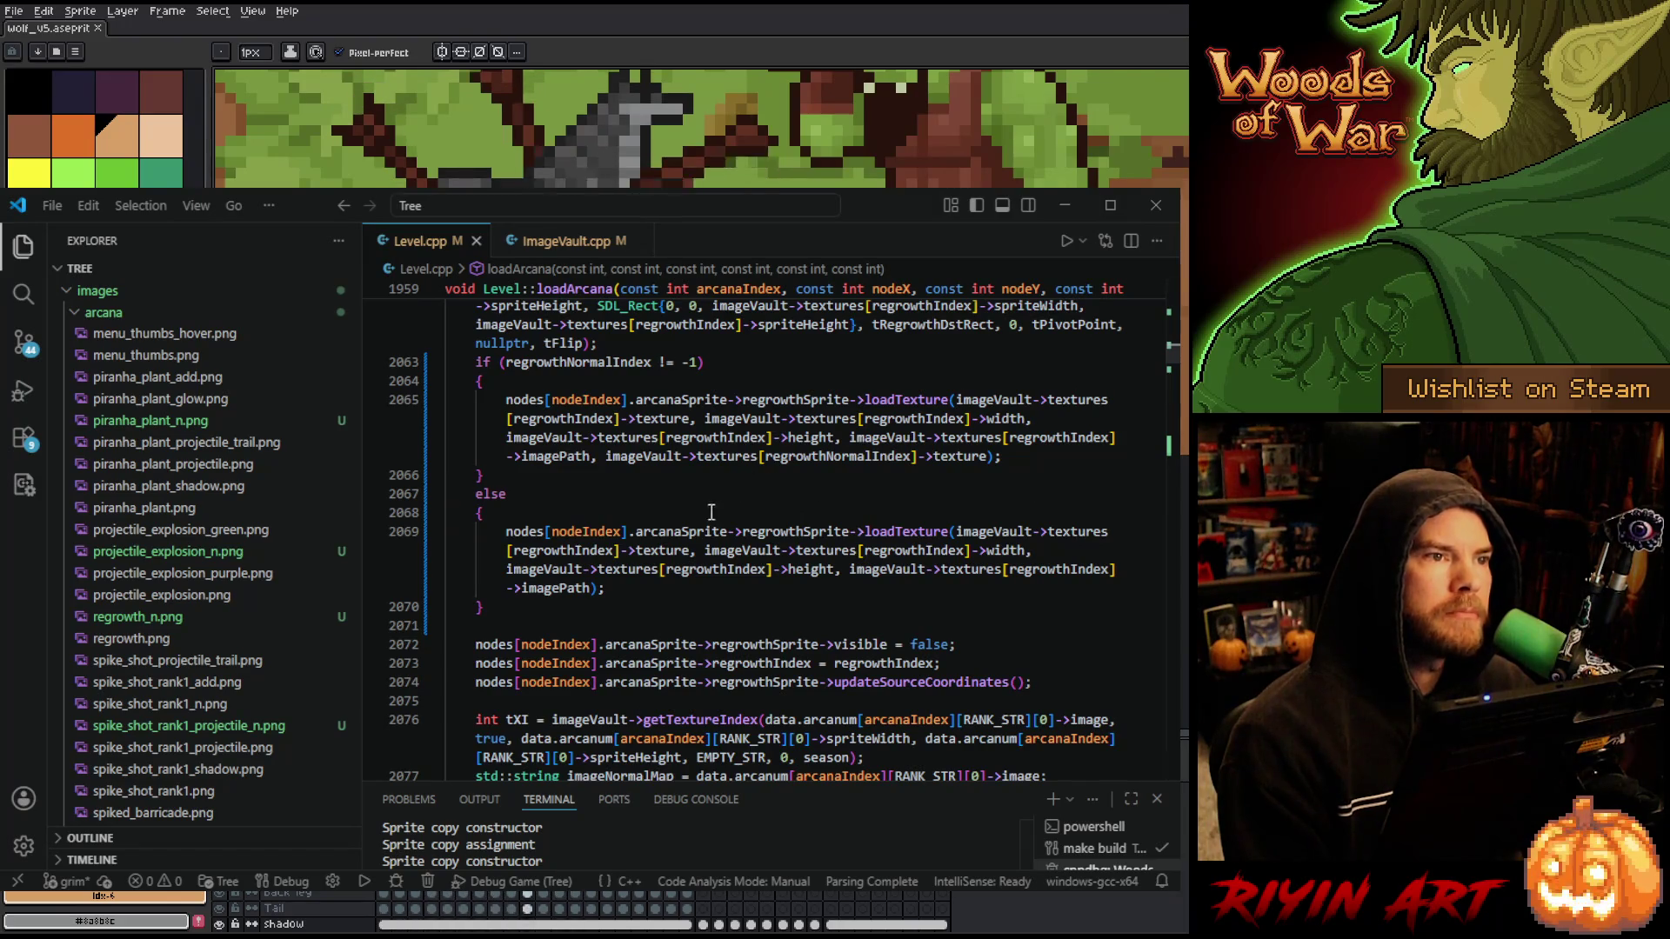
scroll(714, 512, "down", 2)
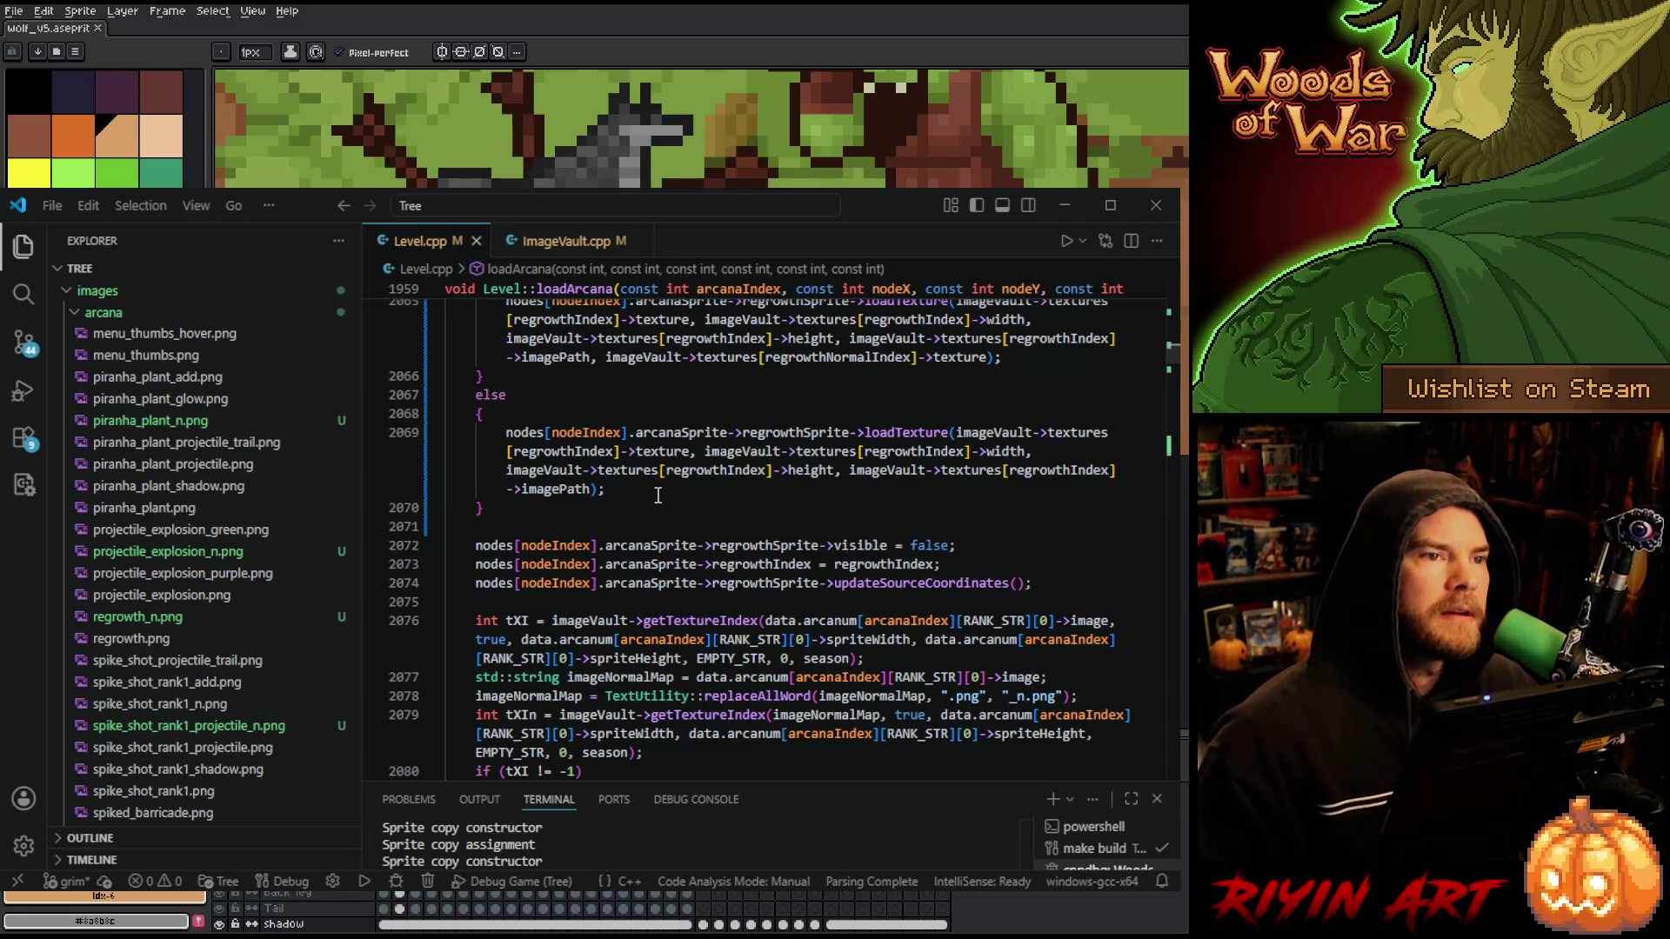
scroll(591, 522, "down", 1)
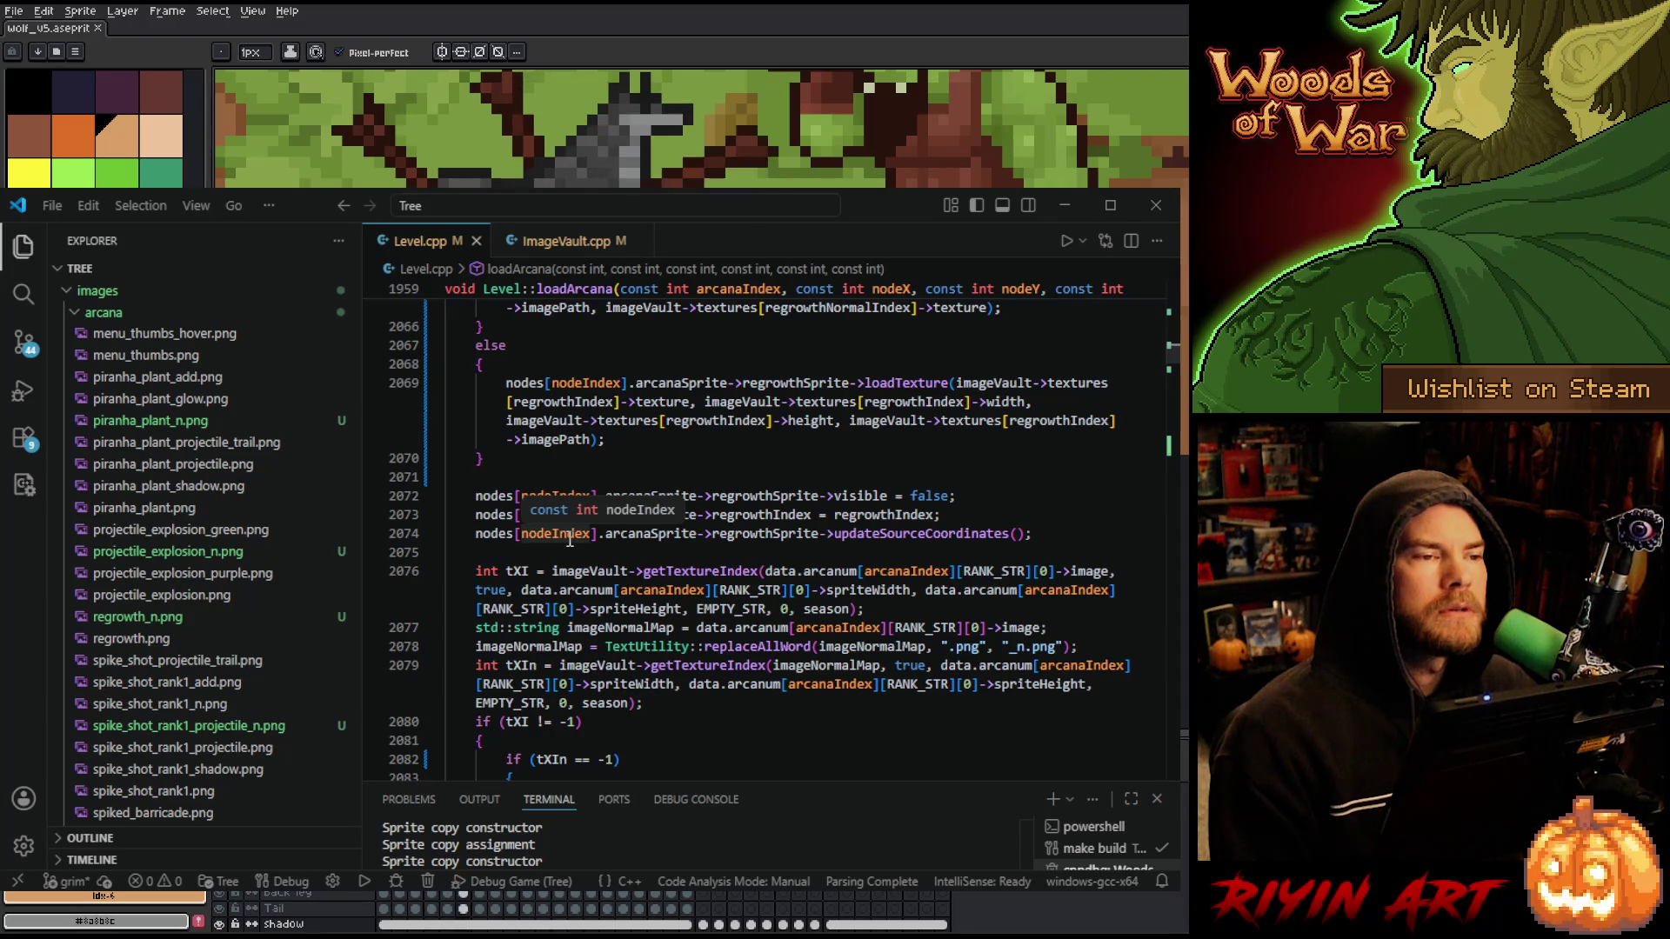
left_click(523, 666)
double_click(522, 665)
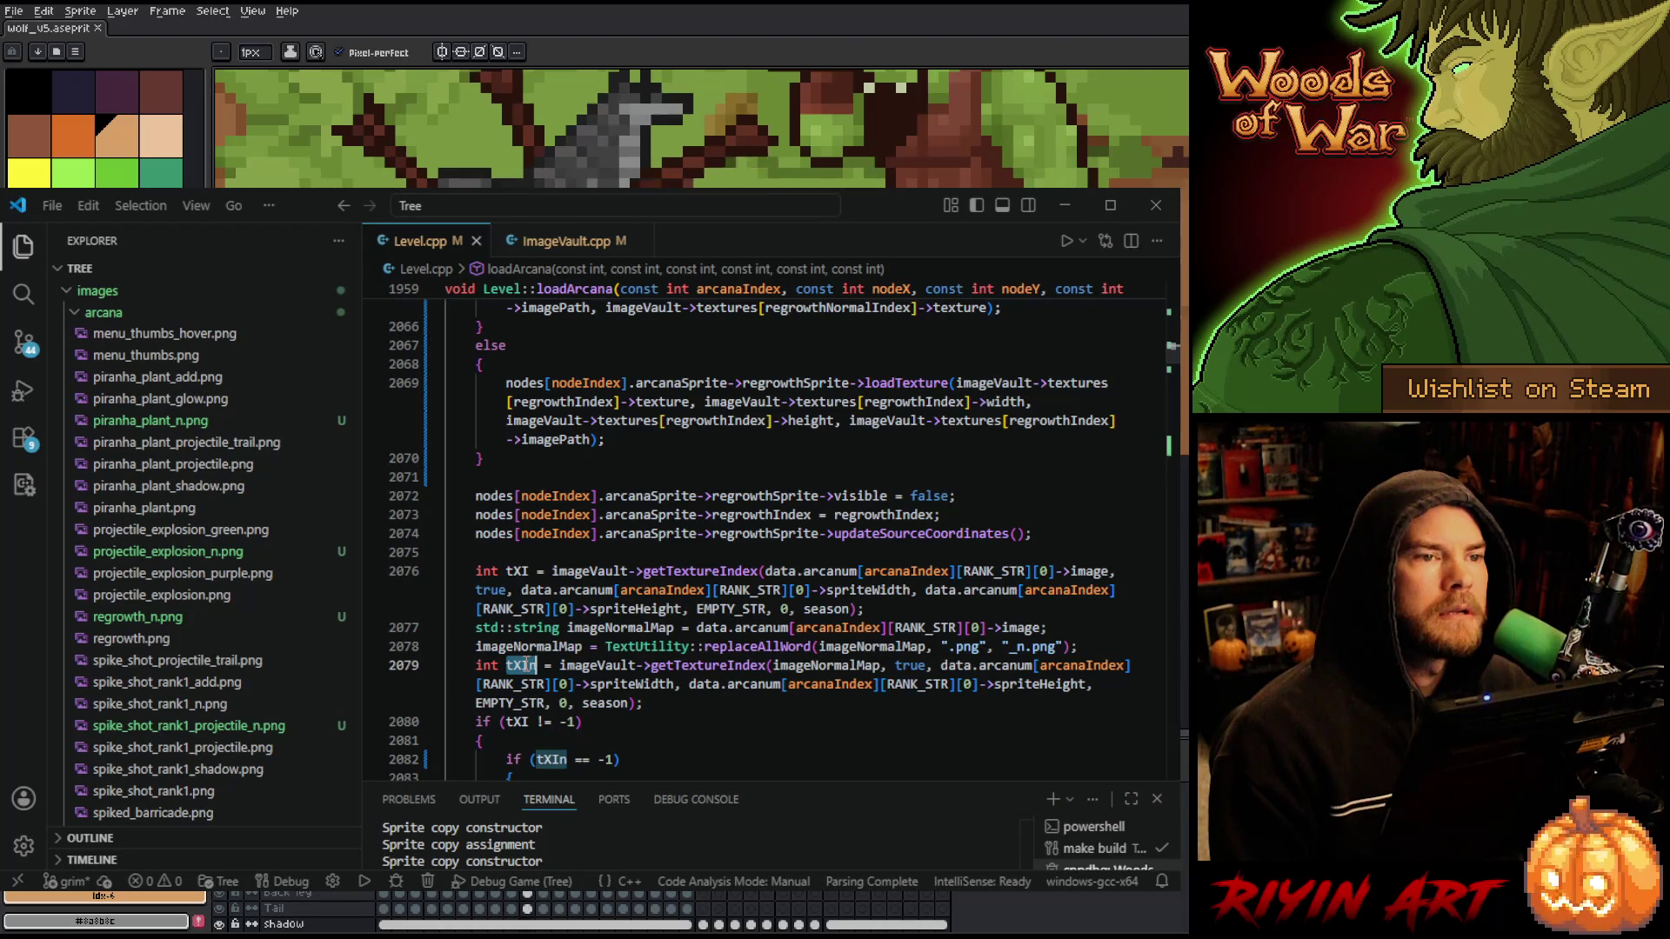
scroll(678, 632, "down", 2)
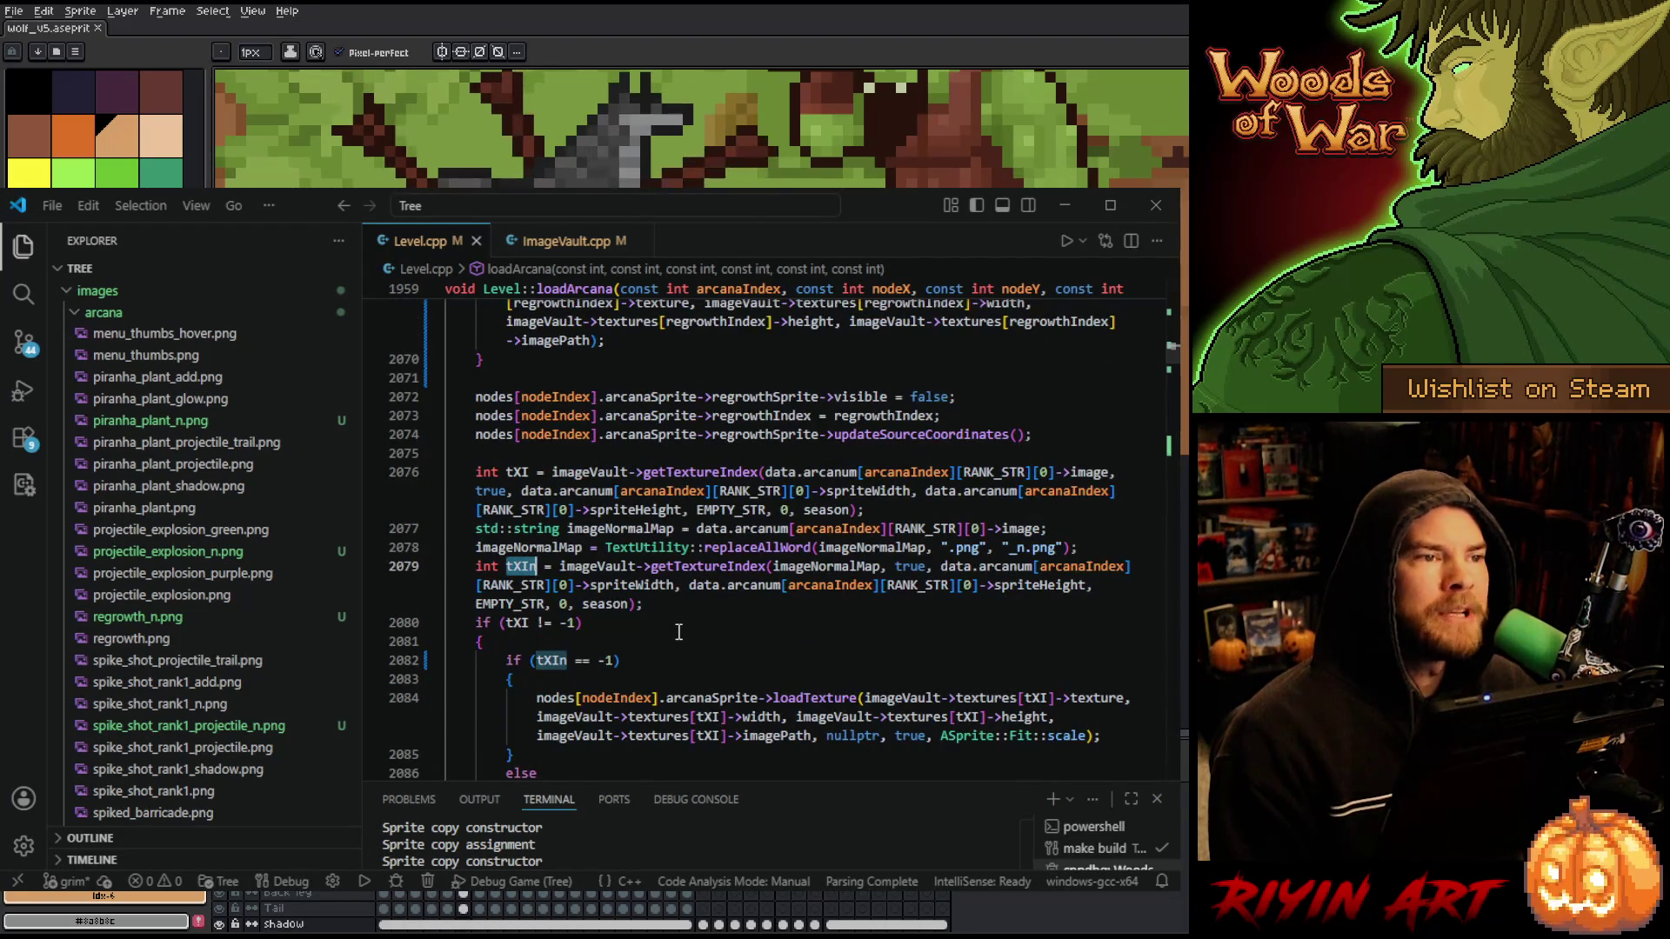
scroll(682, 630, "down", 2)
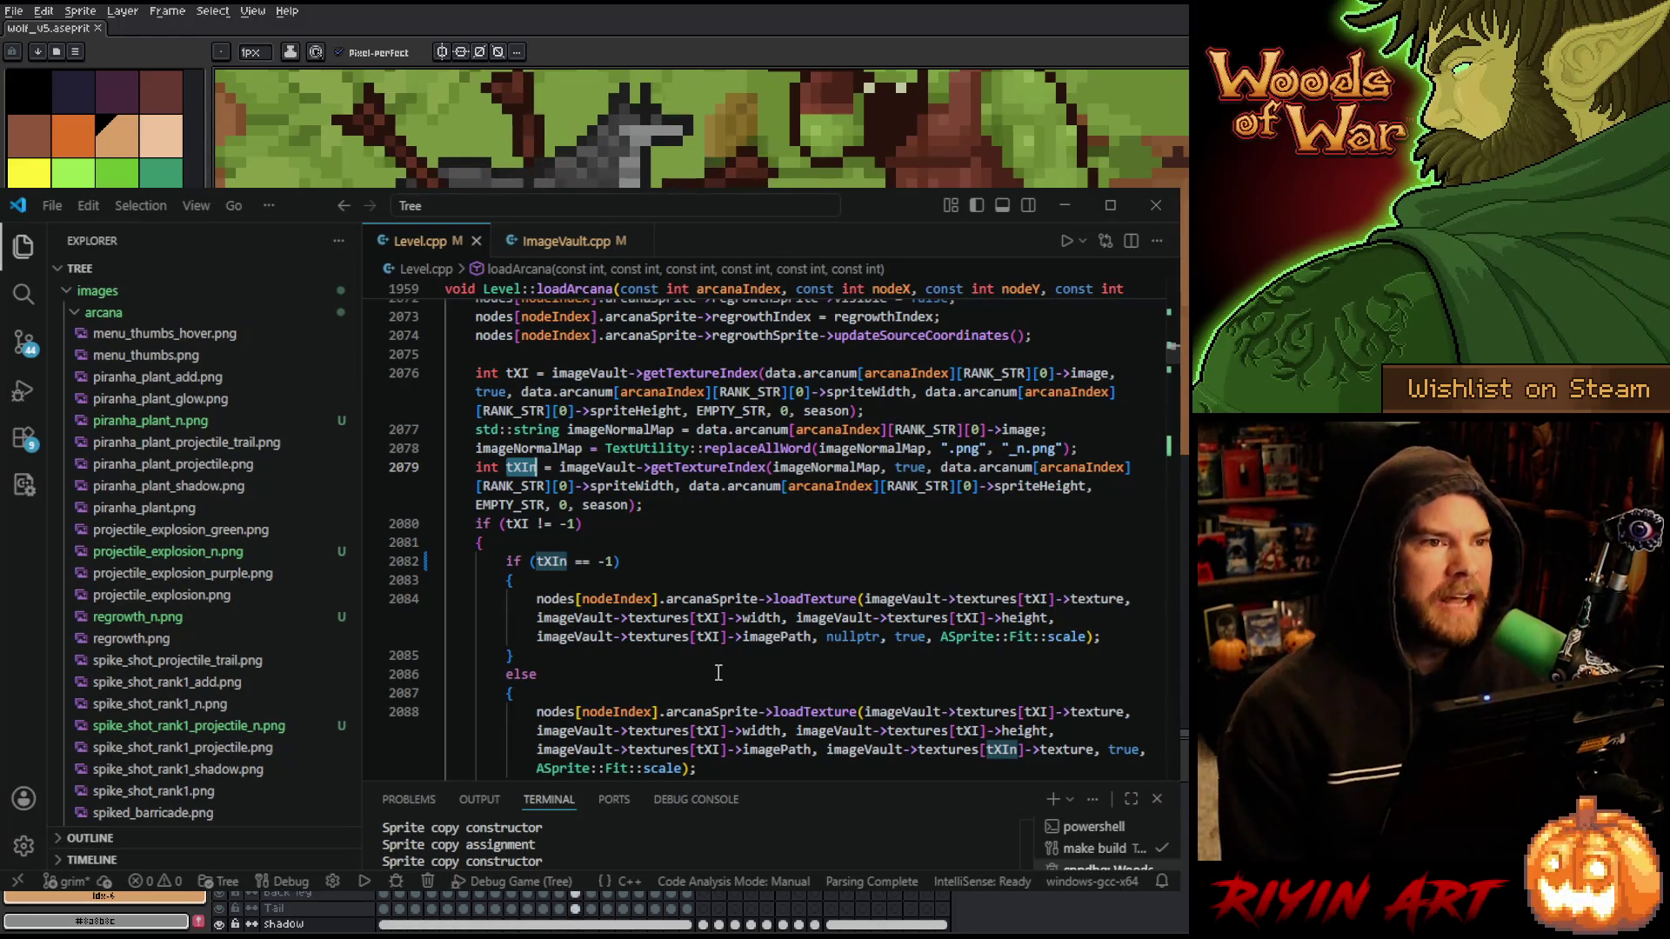
scroll(719, 681, "down", 1)
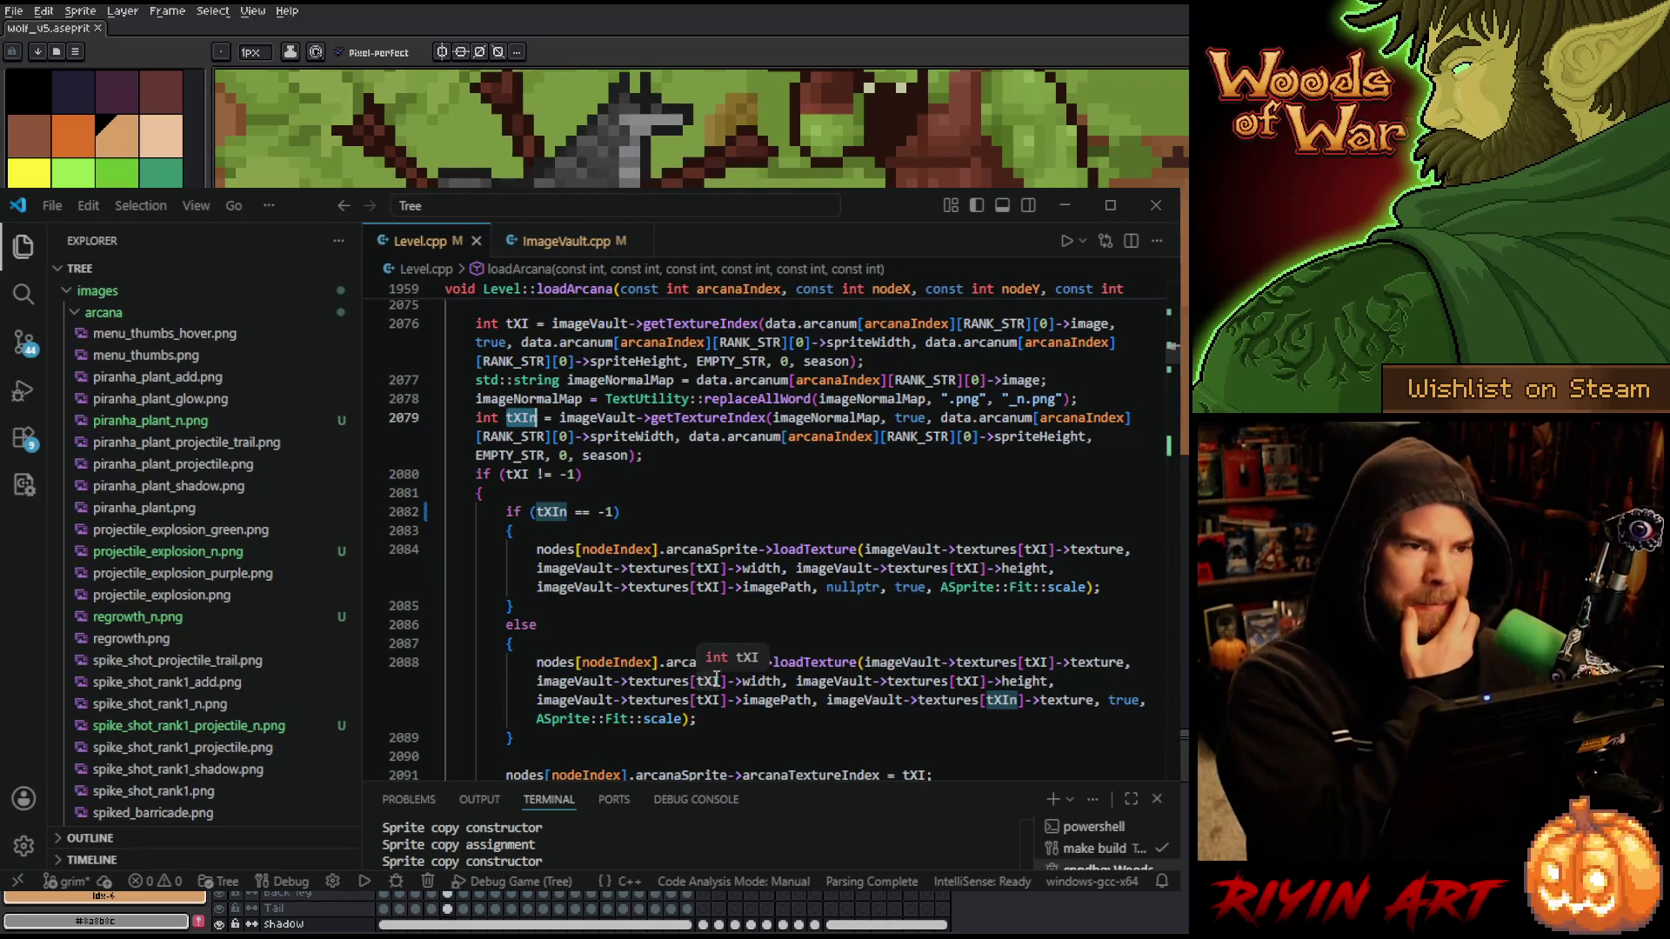
scroll(727, 661, "down", 1)
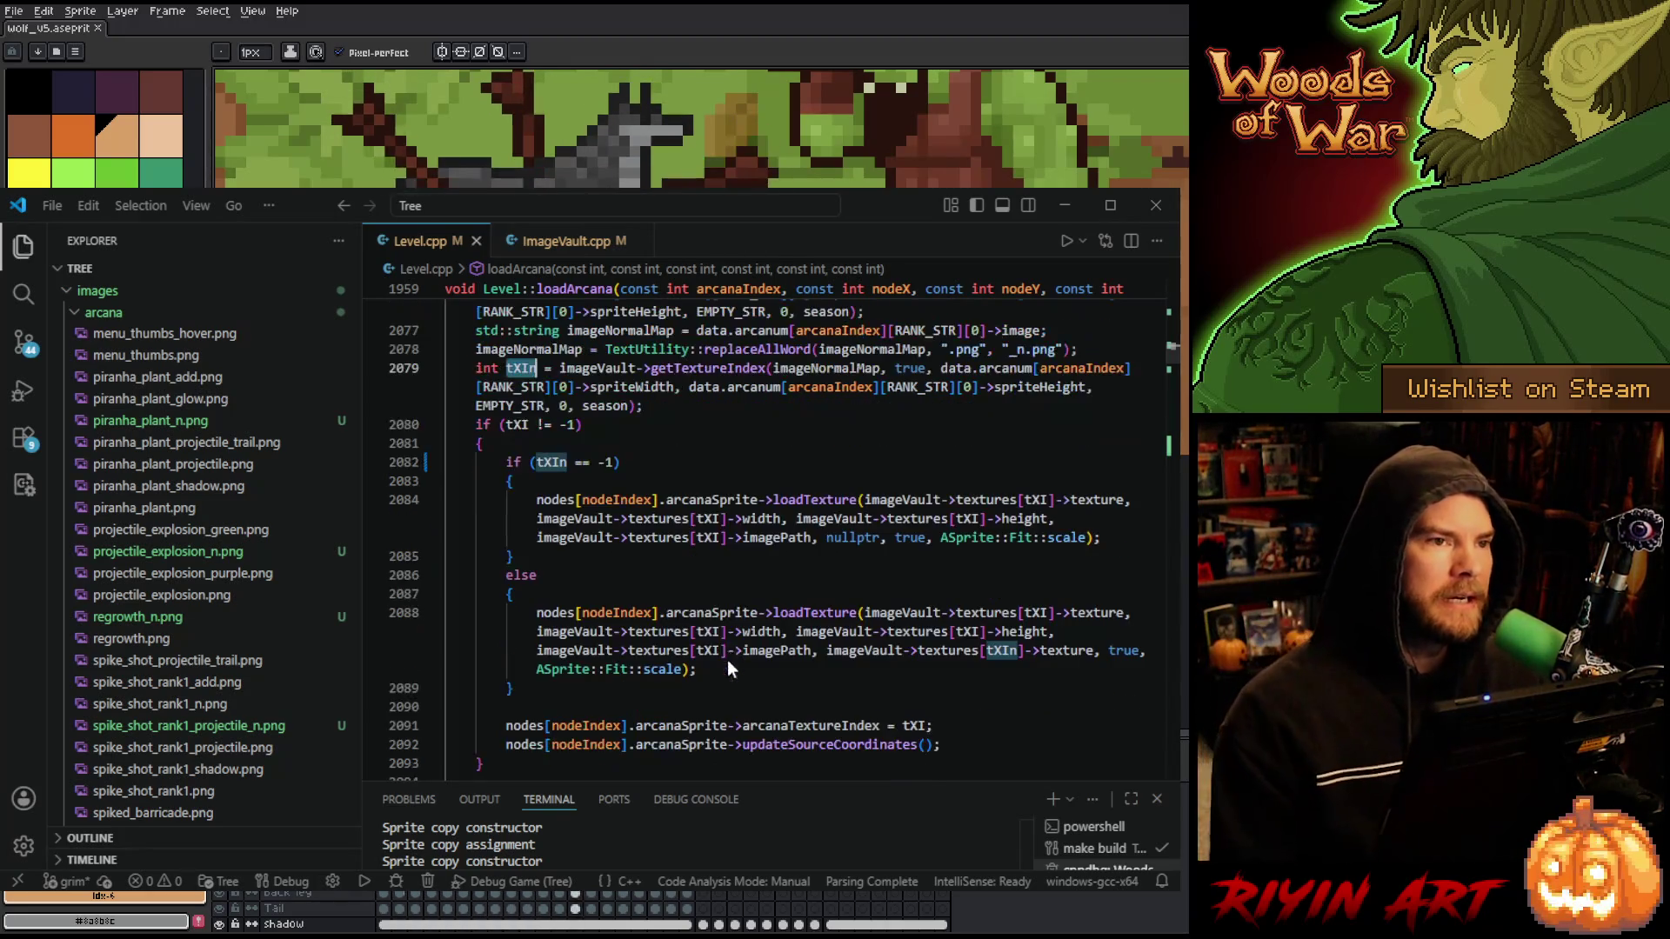
left_click(736, 574)
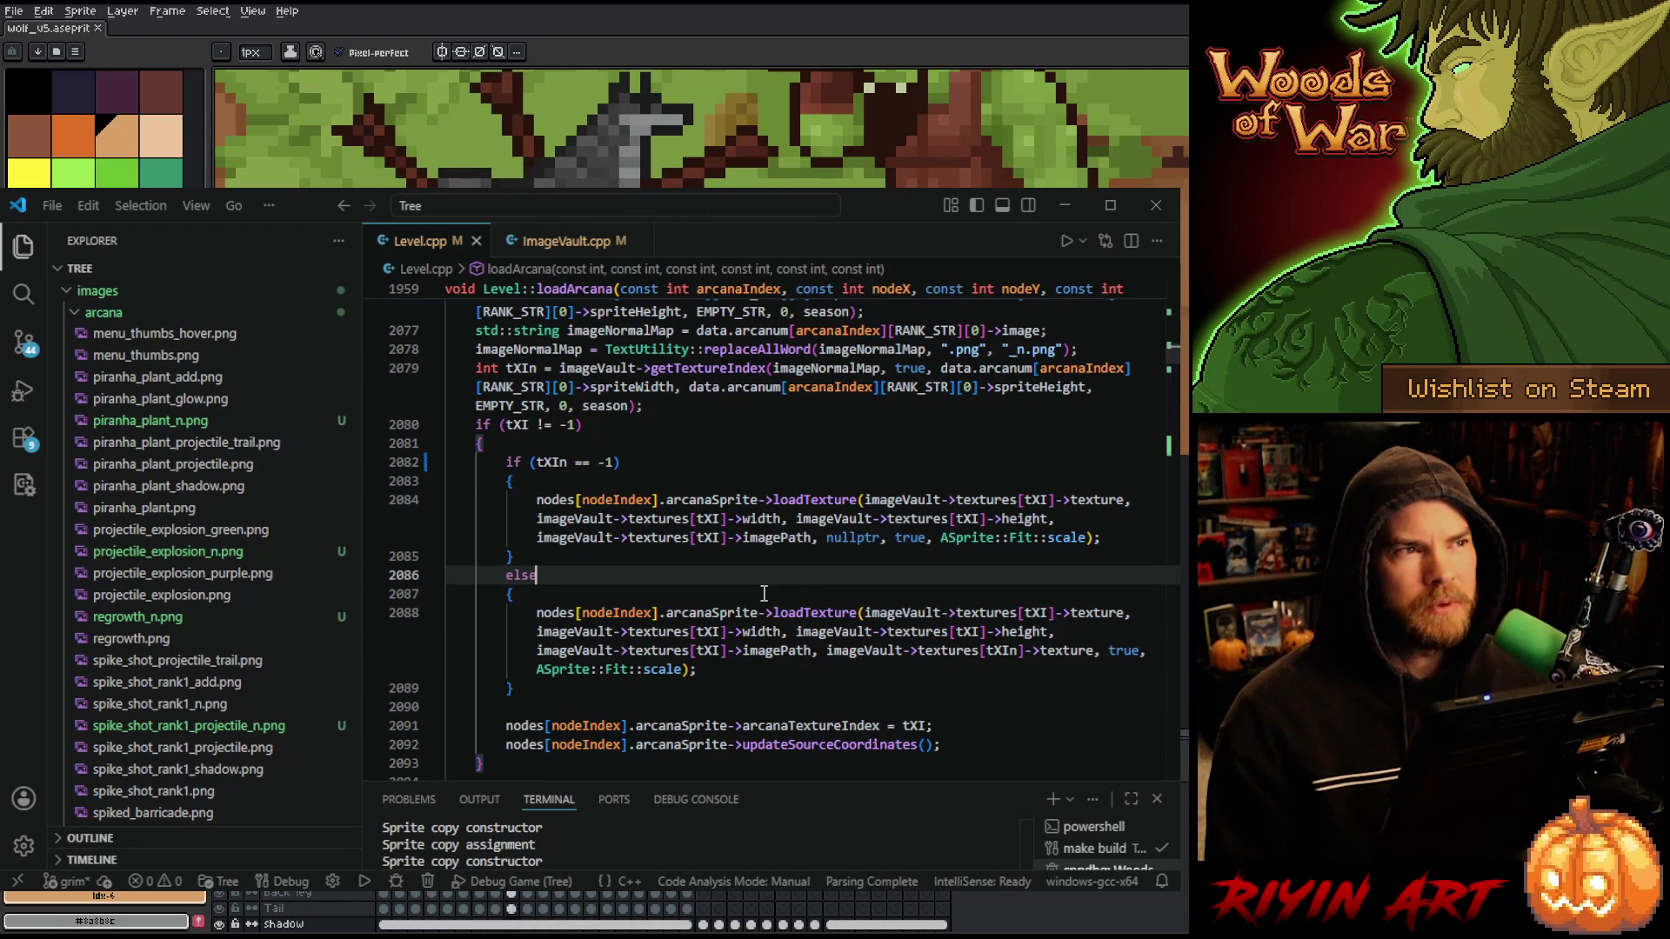
scroll(169, 592, "up", 5)
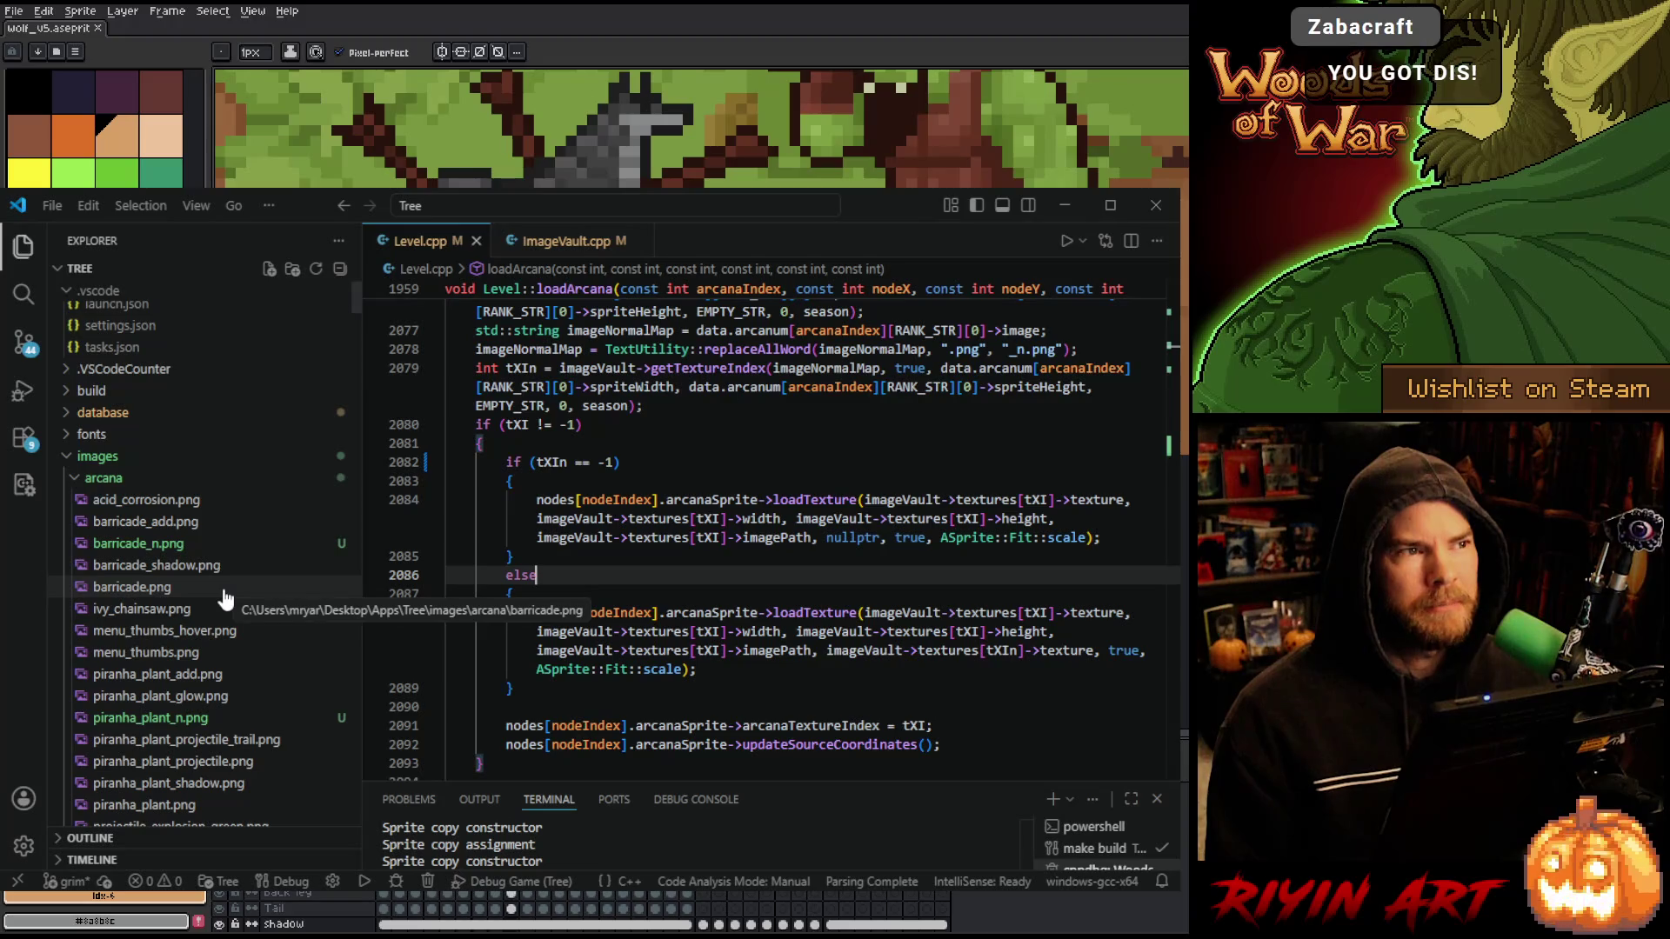
scroll(716, 590, "down", 2)
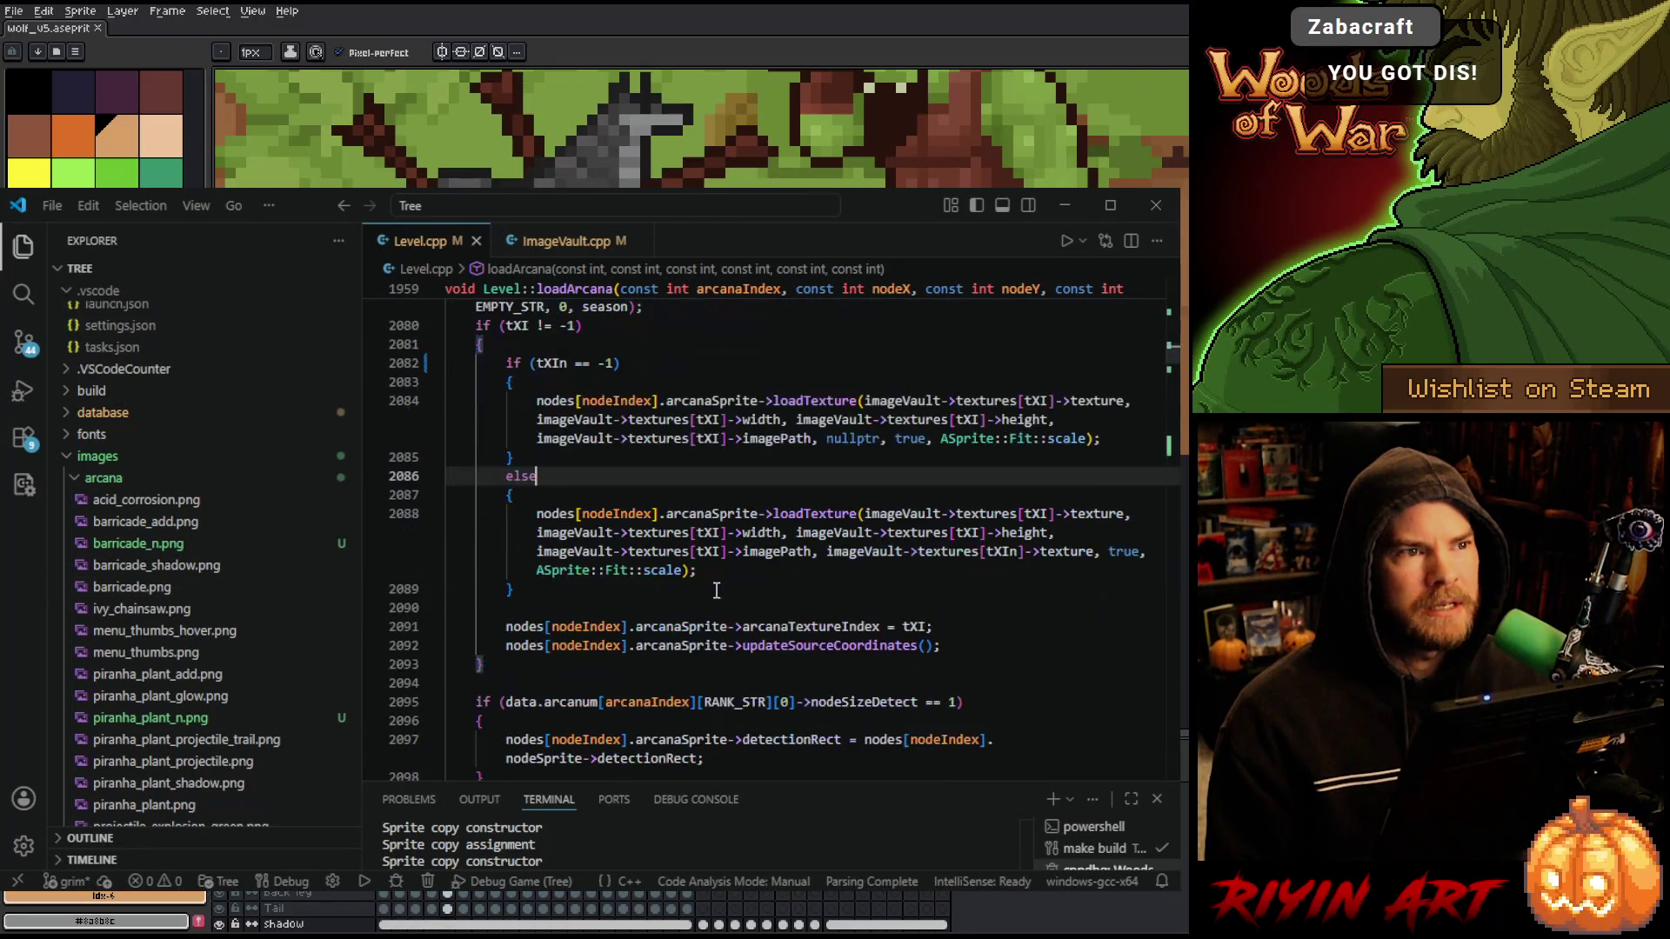
scroll(691, 620, "up", 3)
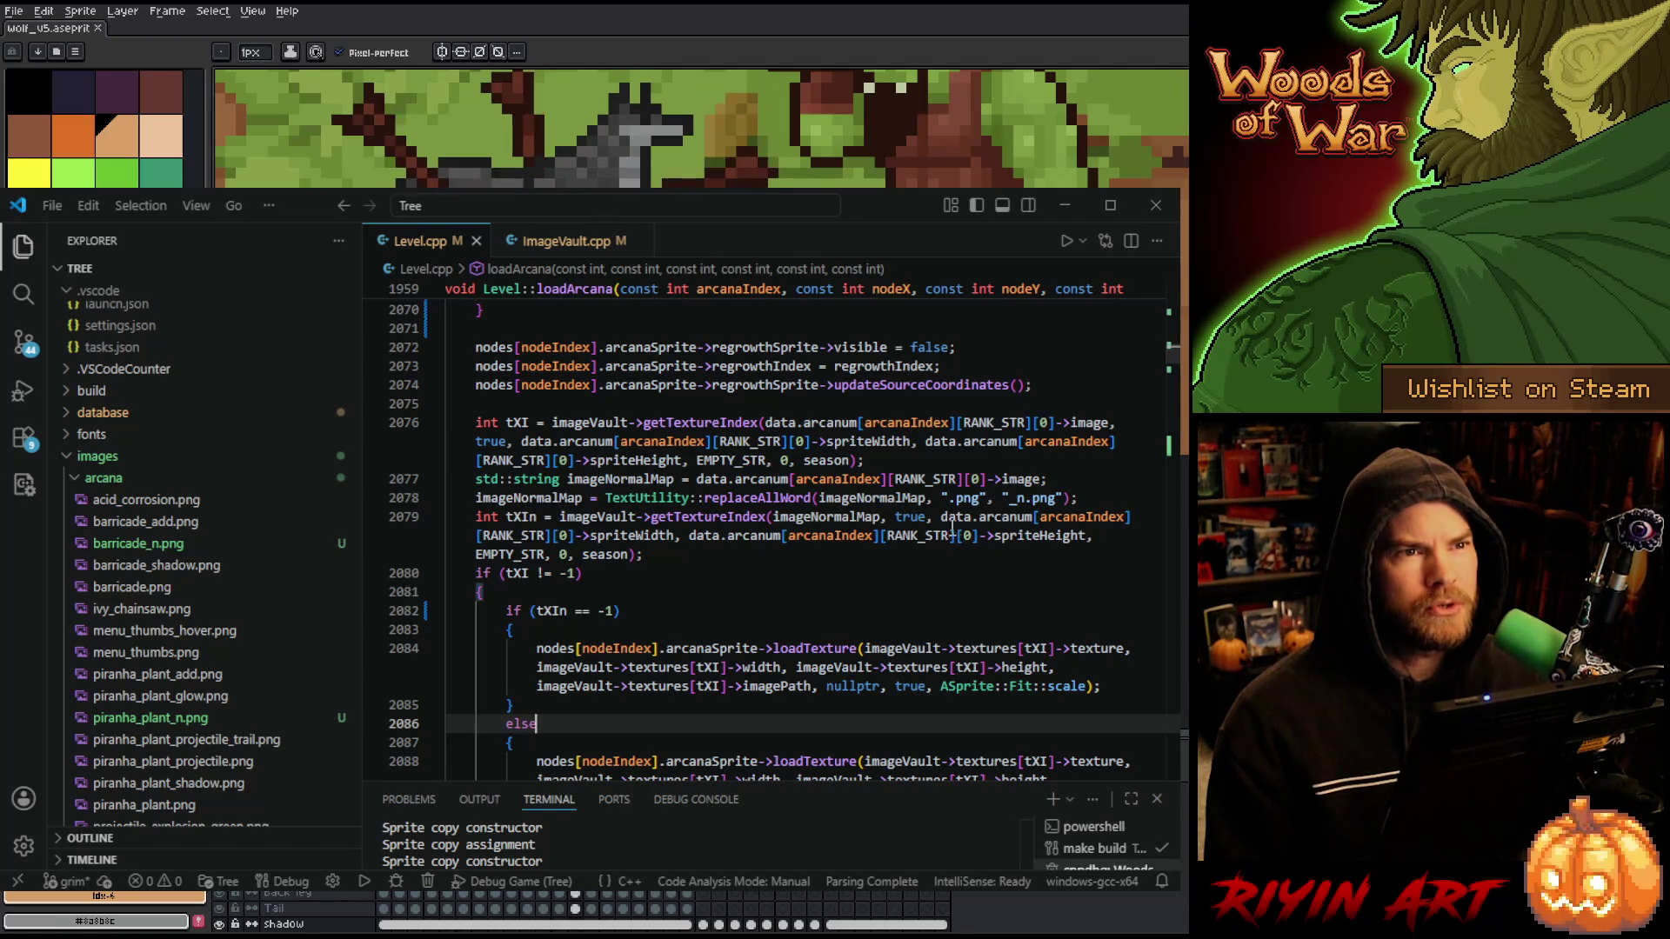
mouse_move(577, 531)
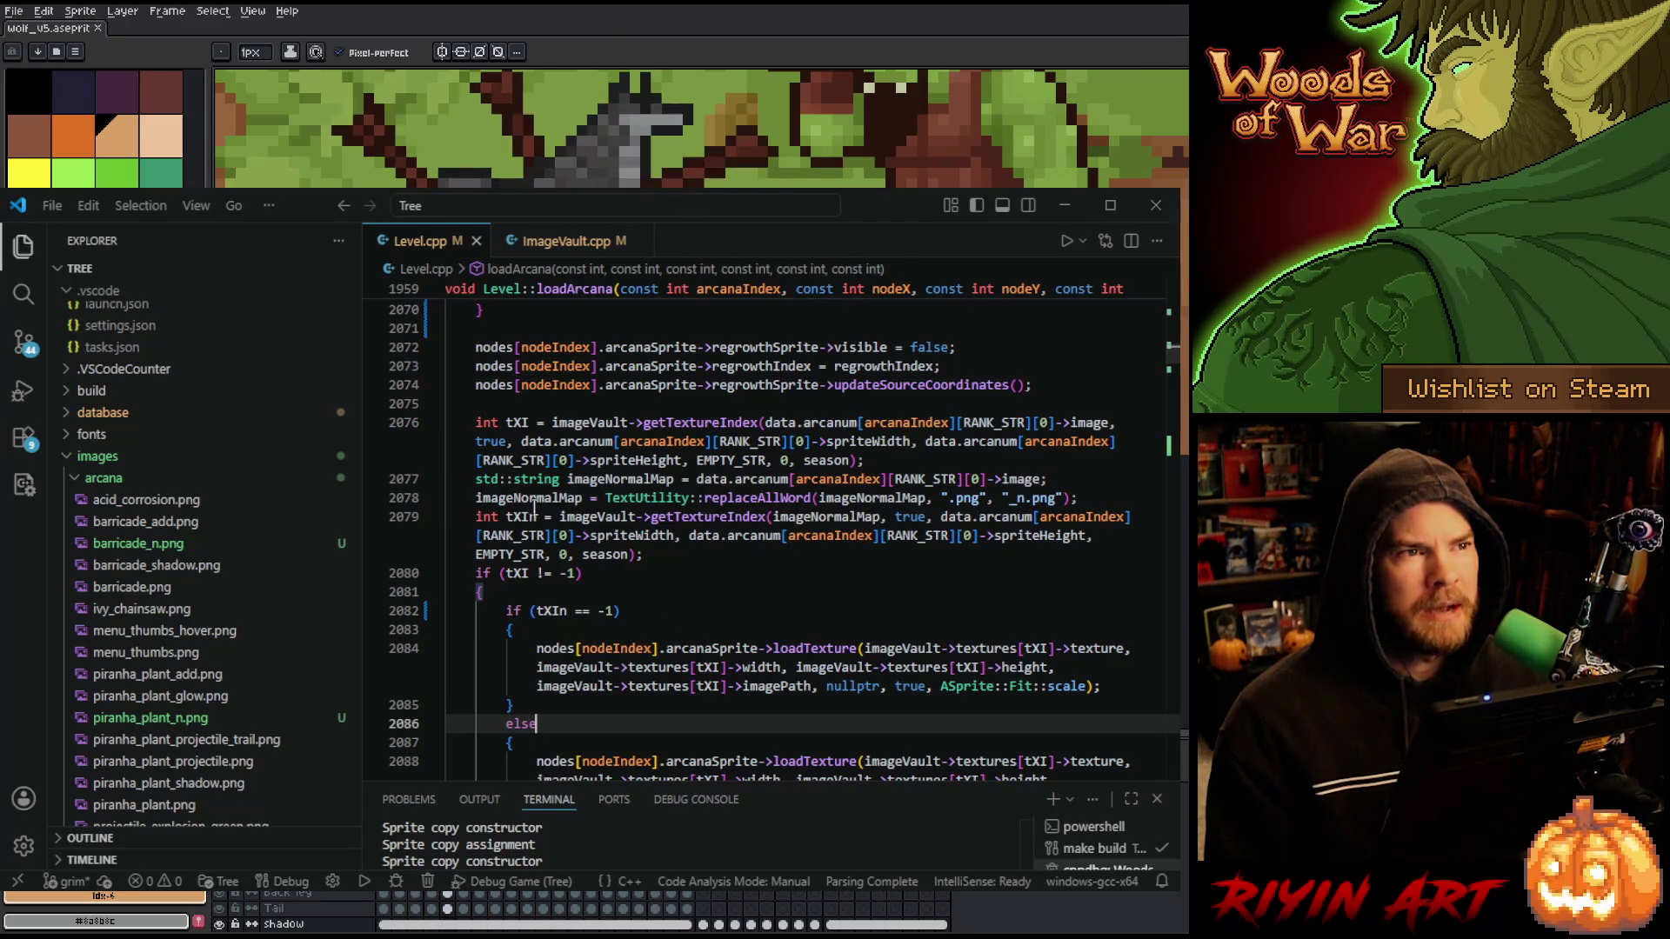
scroll(654, 613, "down", 2)
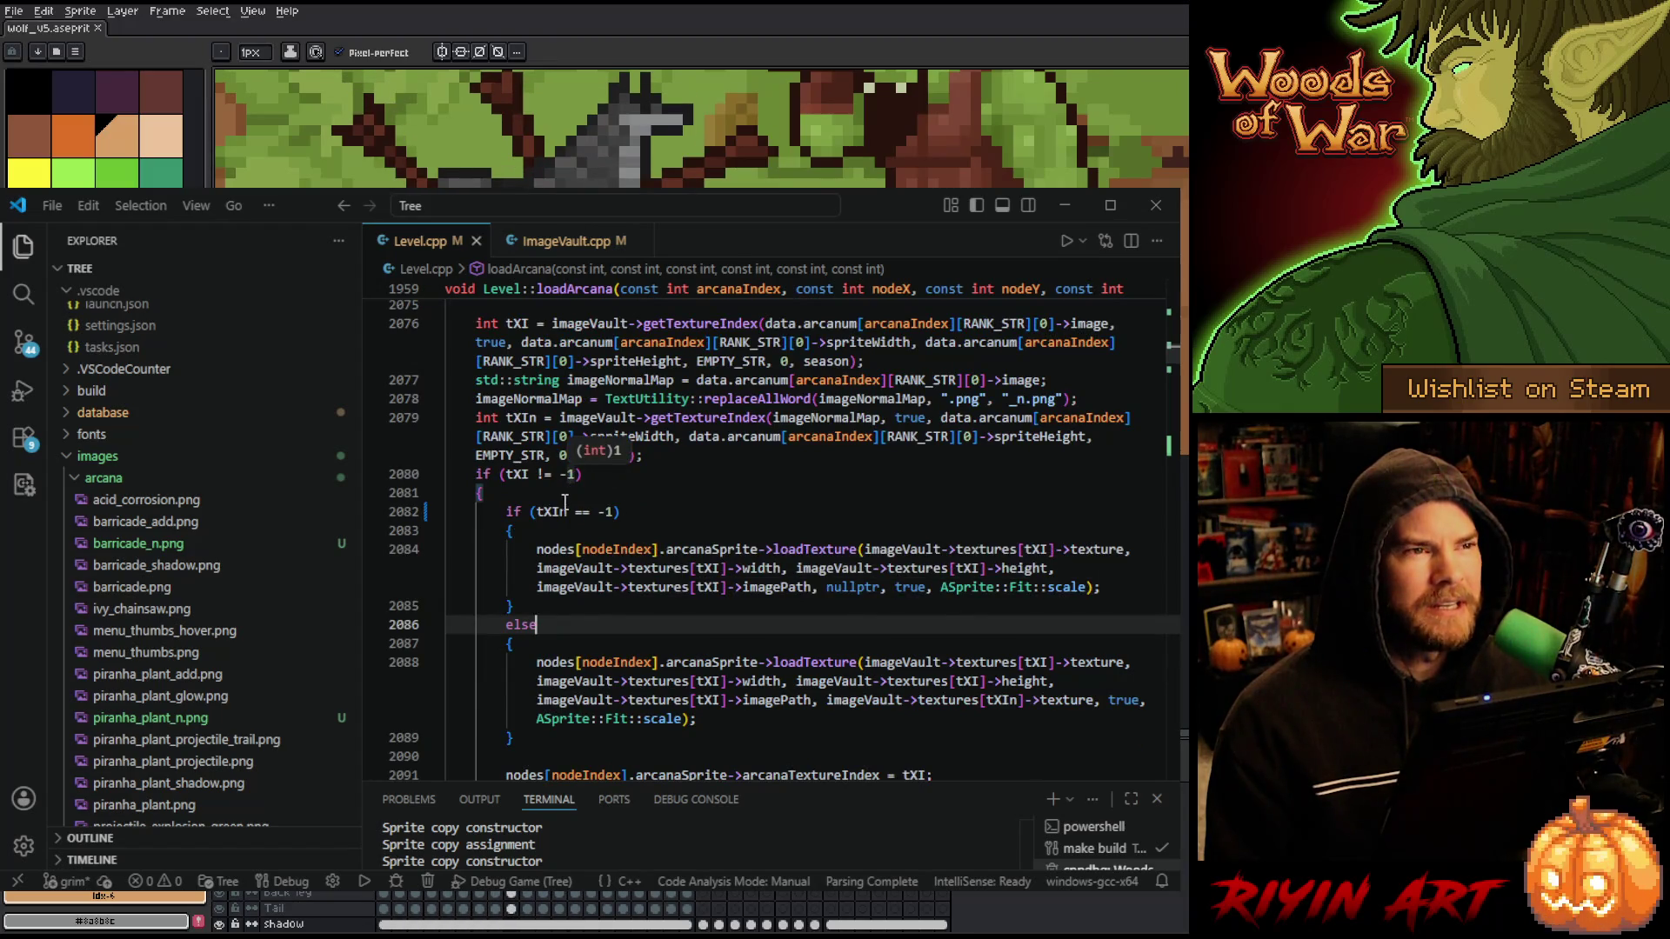
scroll(562, 516, "up", 1)
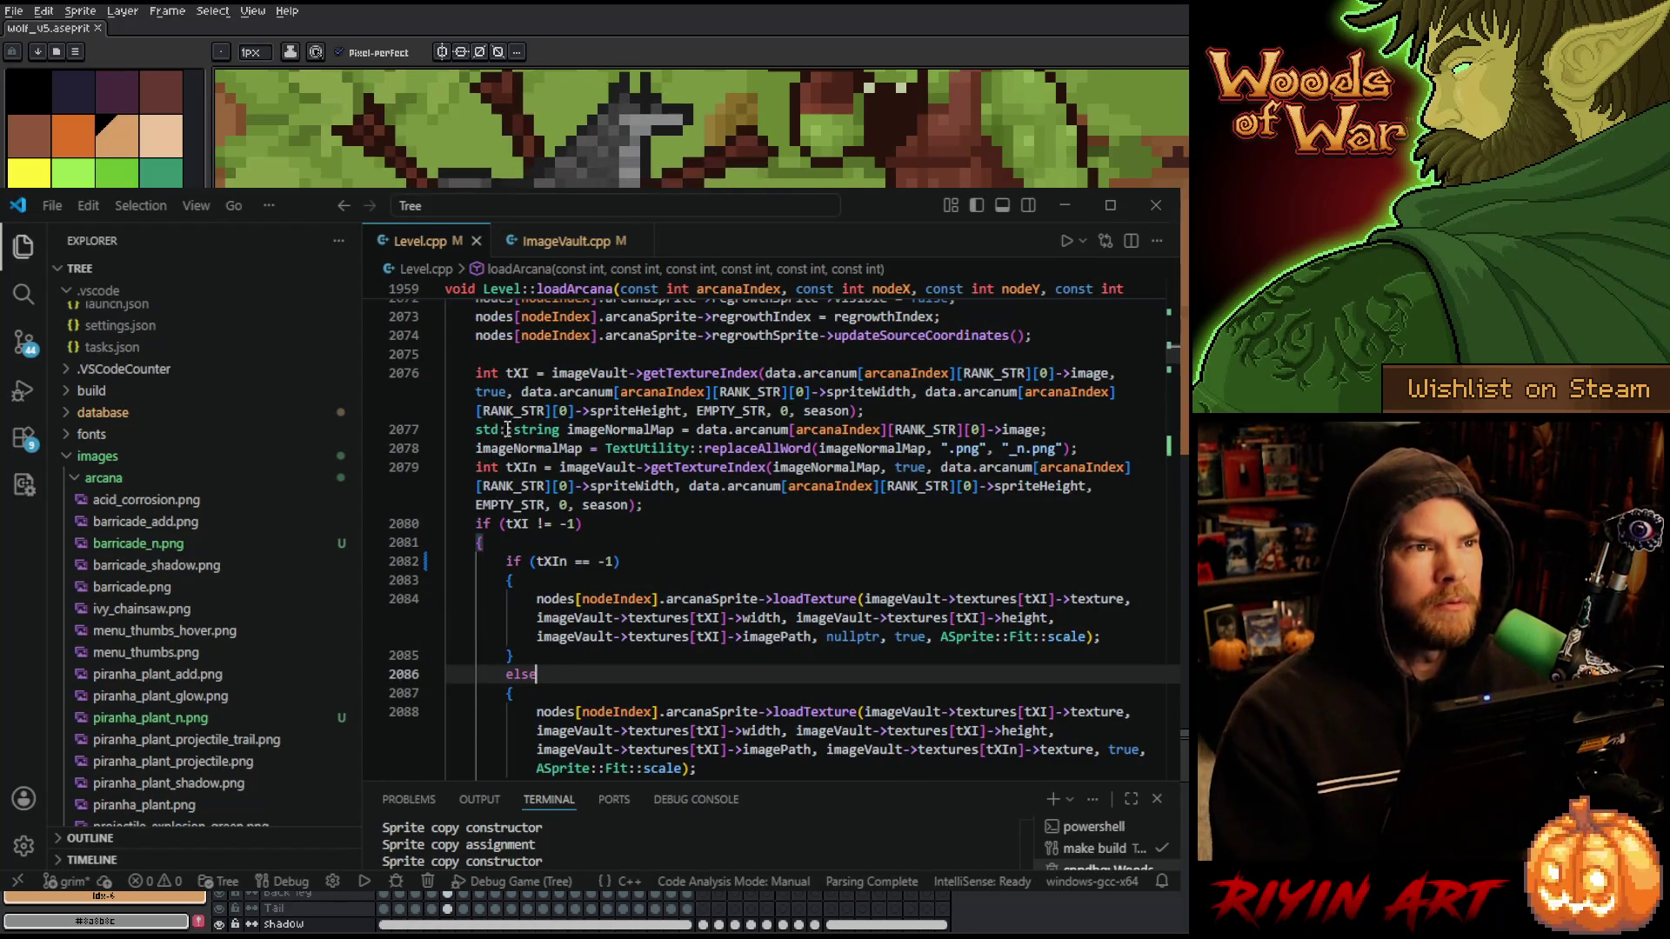
- Move the three normal map lines into the if (tXI != -1) block and indent them
left_click(676, 405)
key("End")
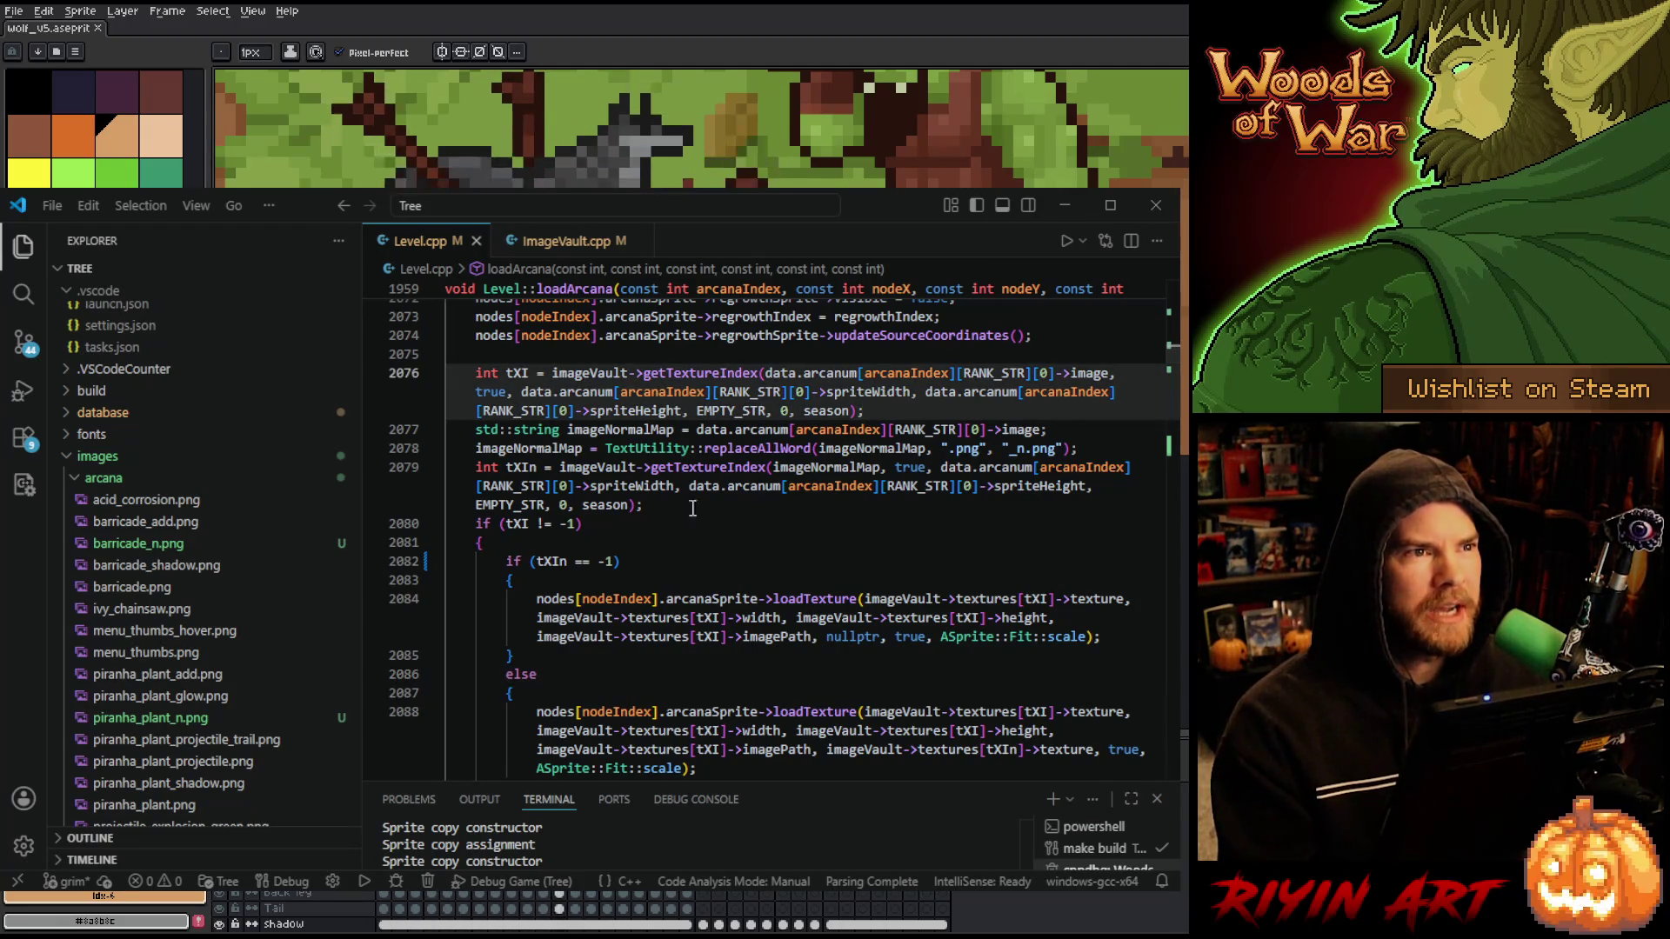
left_click(675, 506, "shift")
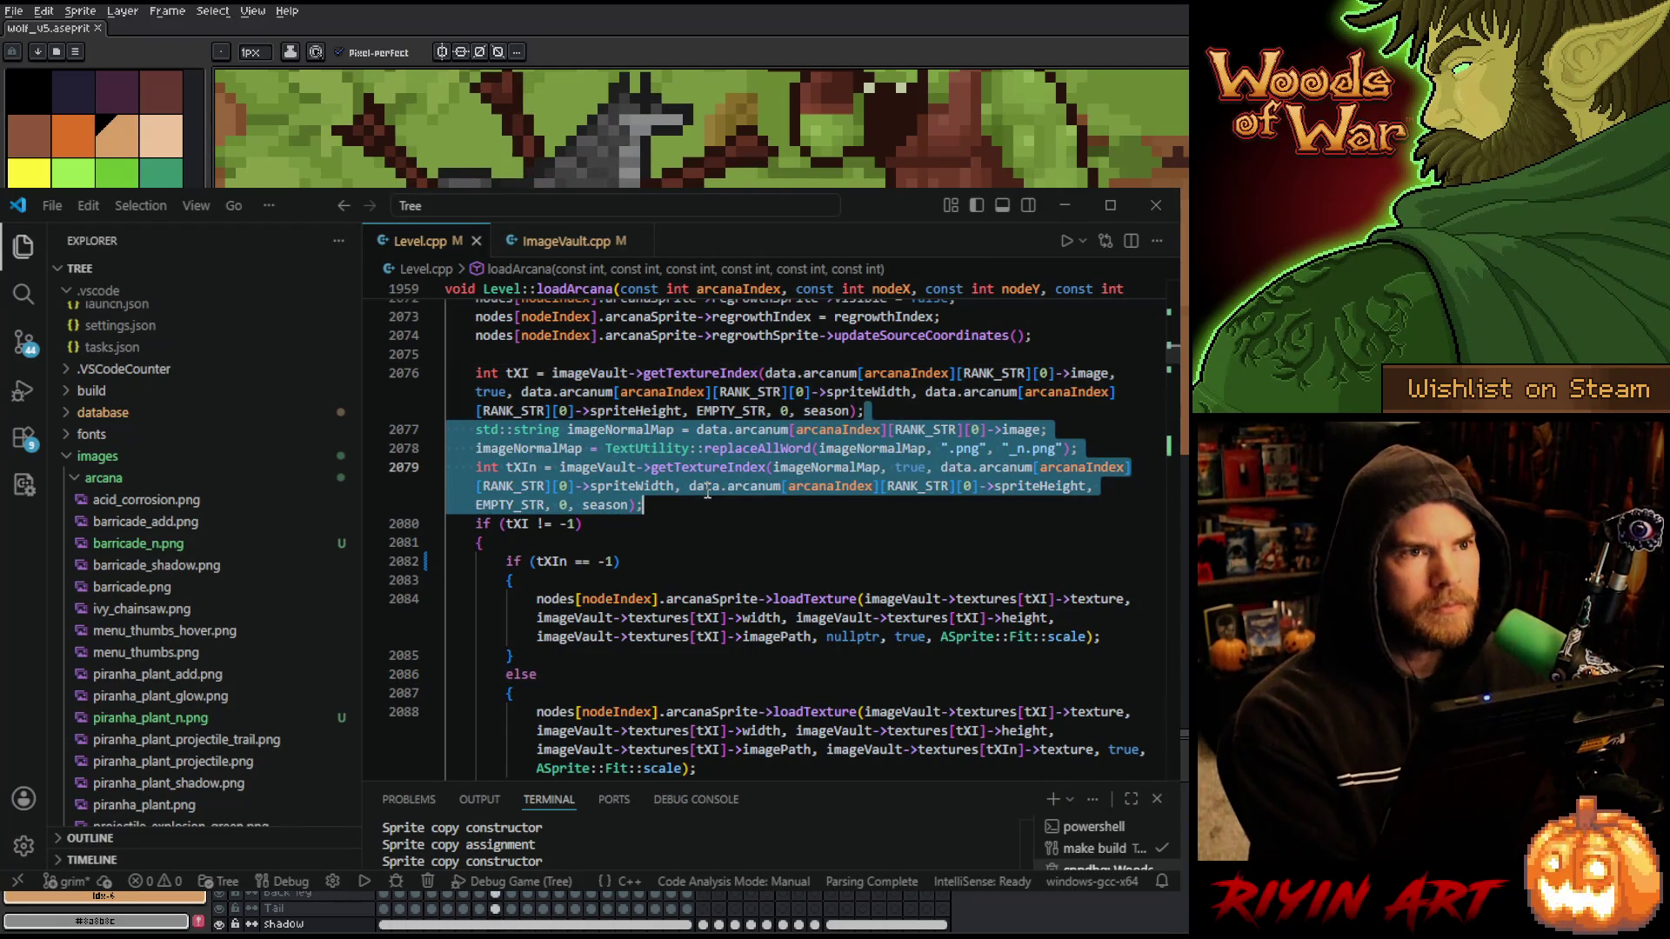
key("BackSpace")
left_click(561, 448)
key("Return")
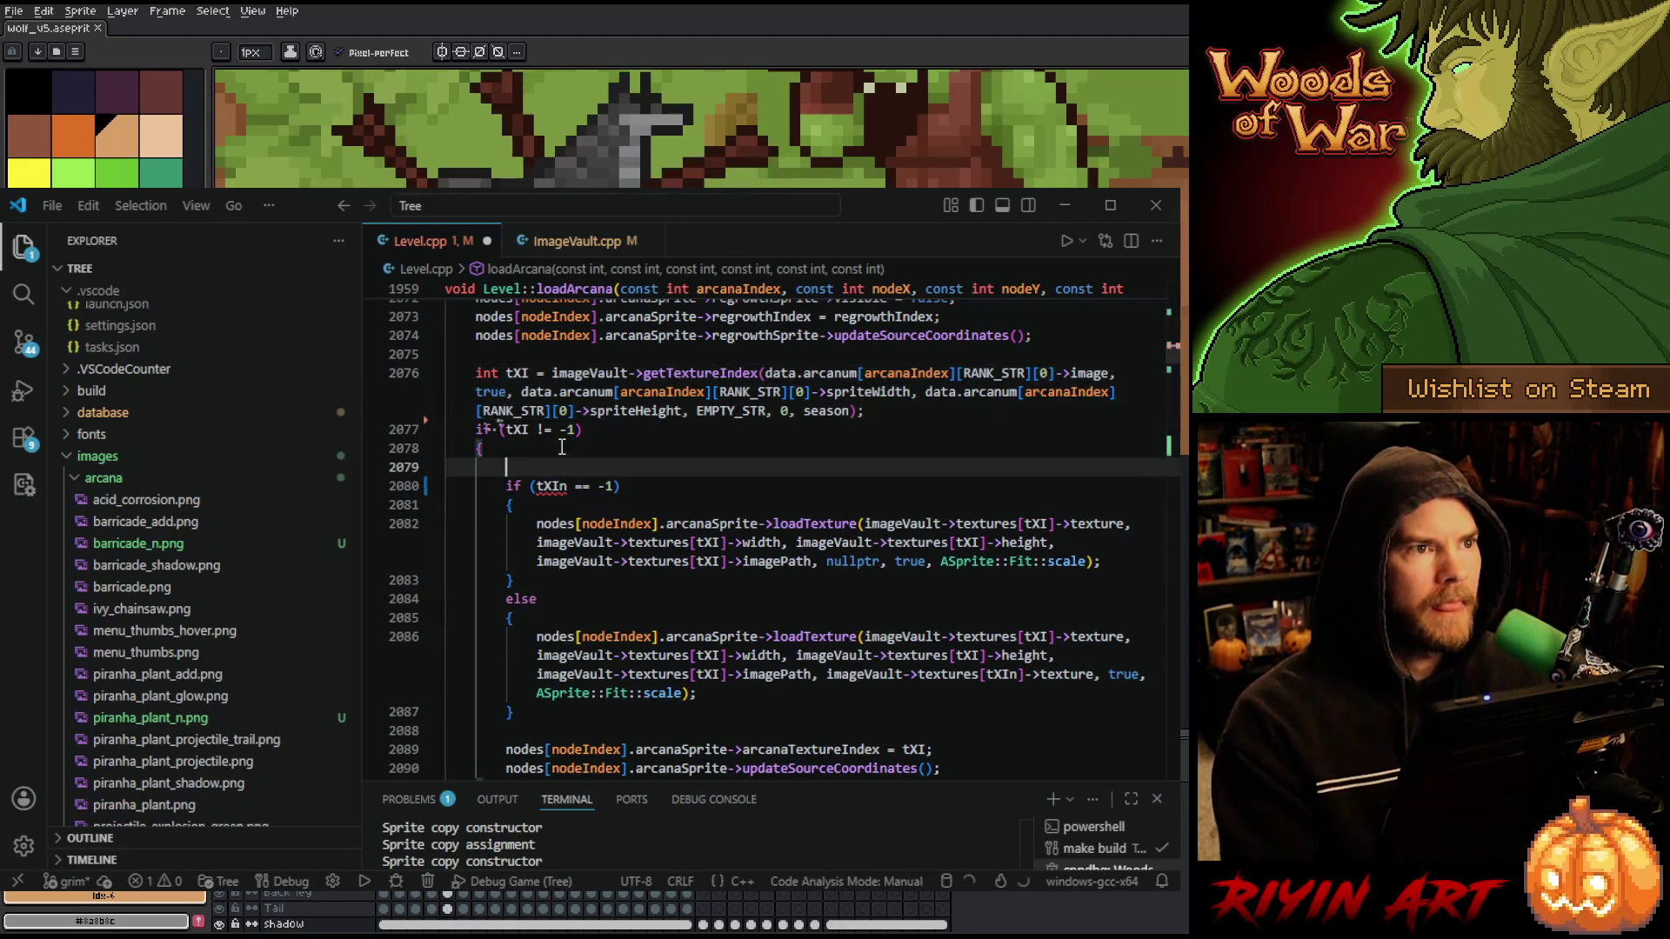
type("std::string imageNormalMap = data.arcanum[arcanaIndex][RANK_STR][0]->image; imageNormalMap = TextUtility::replaceAllWord(imageNormalMap, \".png\", \"_n.png\"); int tXIn = imageVault->getTextureIndex(imageNormalMap, true, data.arcanum[arcanaIndex][RANK_STR][0]->spriteWidth, data.arcanum[arcanaIndex][RANK_STR][0]->spriteHeight, EMPTY_STR, 0, season);")
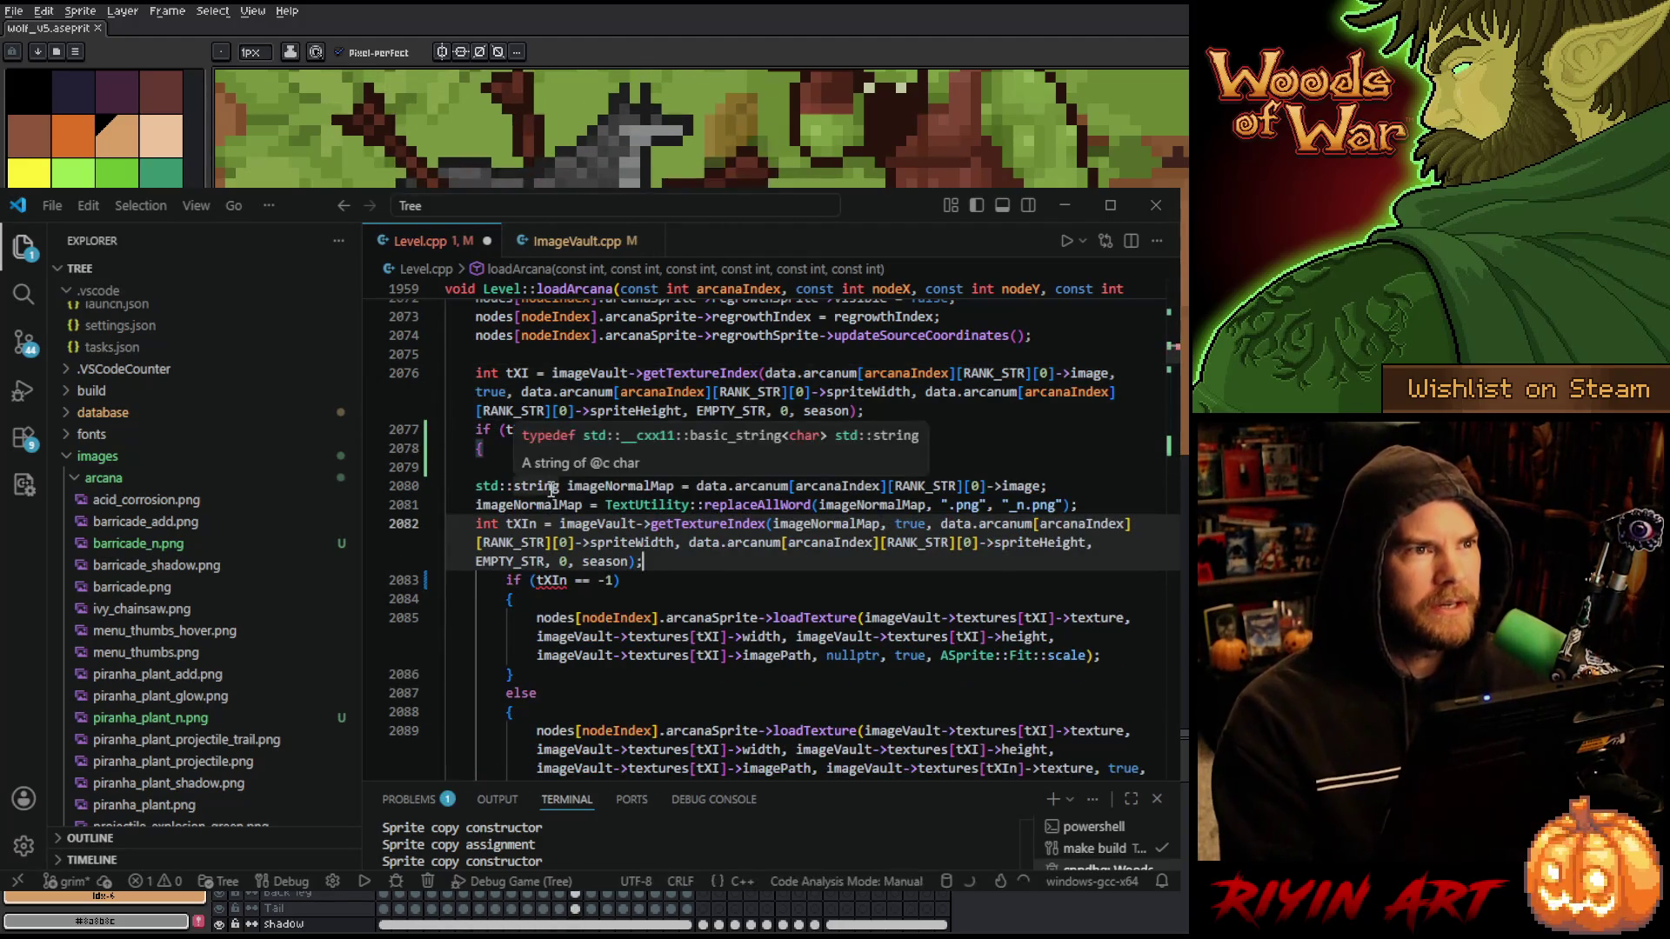
left_click_drag(544, 490, 646, 562)
key("Tab")
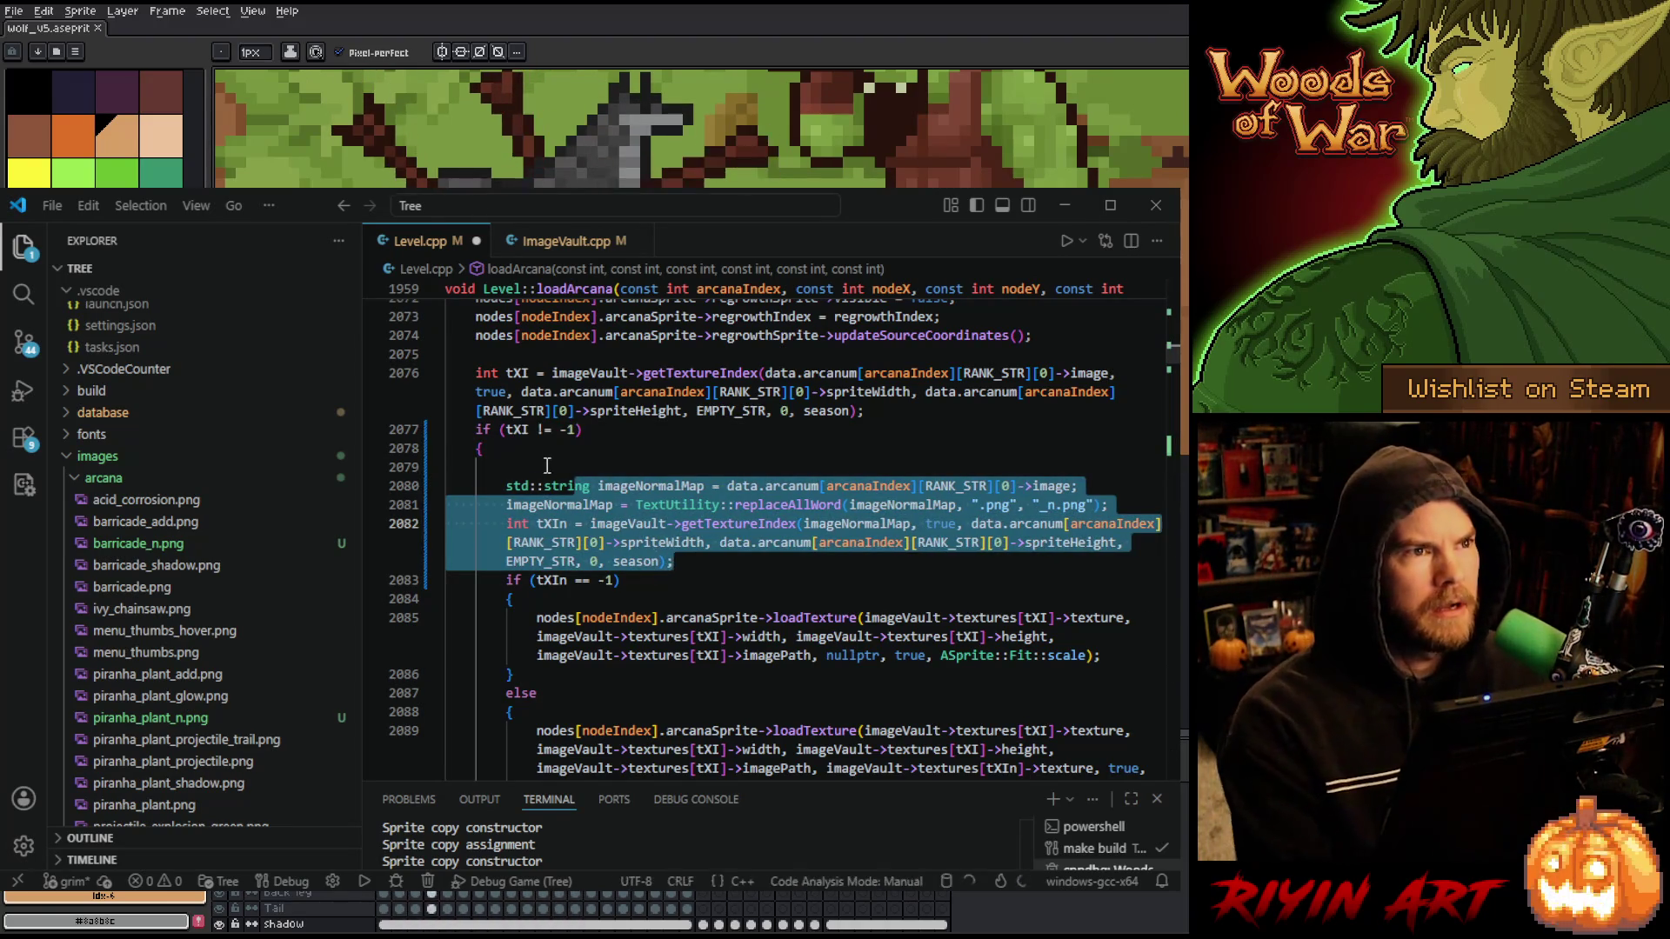
- Tidy the blank lines around the moved block and review the normal map texture argument
key("Up")
key("Up")
key("Up")
key("BackSpace")
left_click(681, 540)
key("Return")
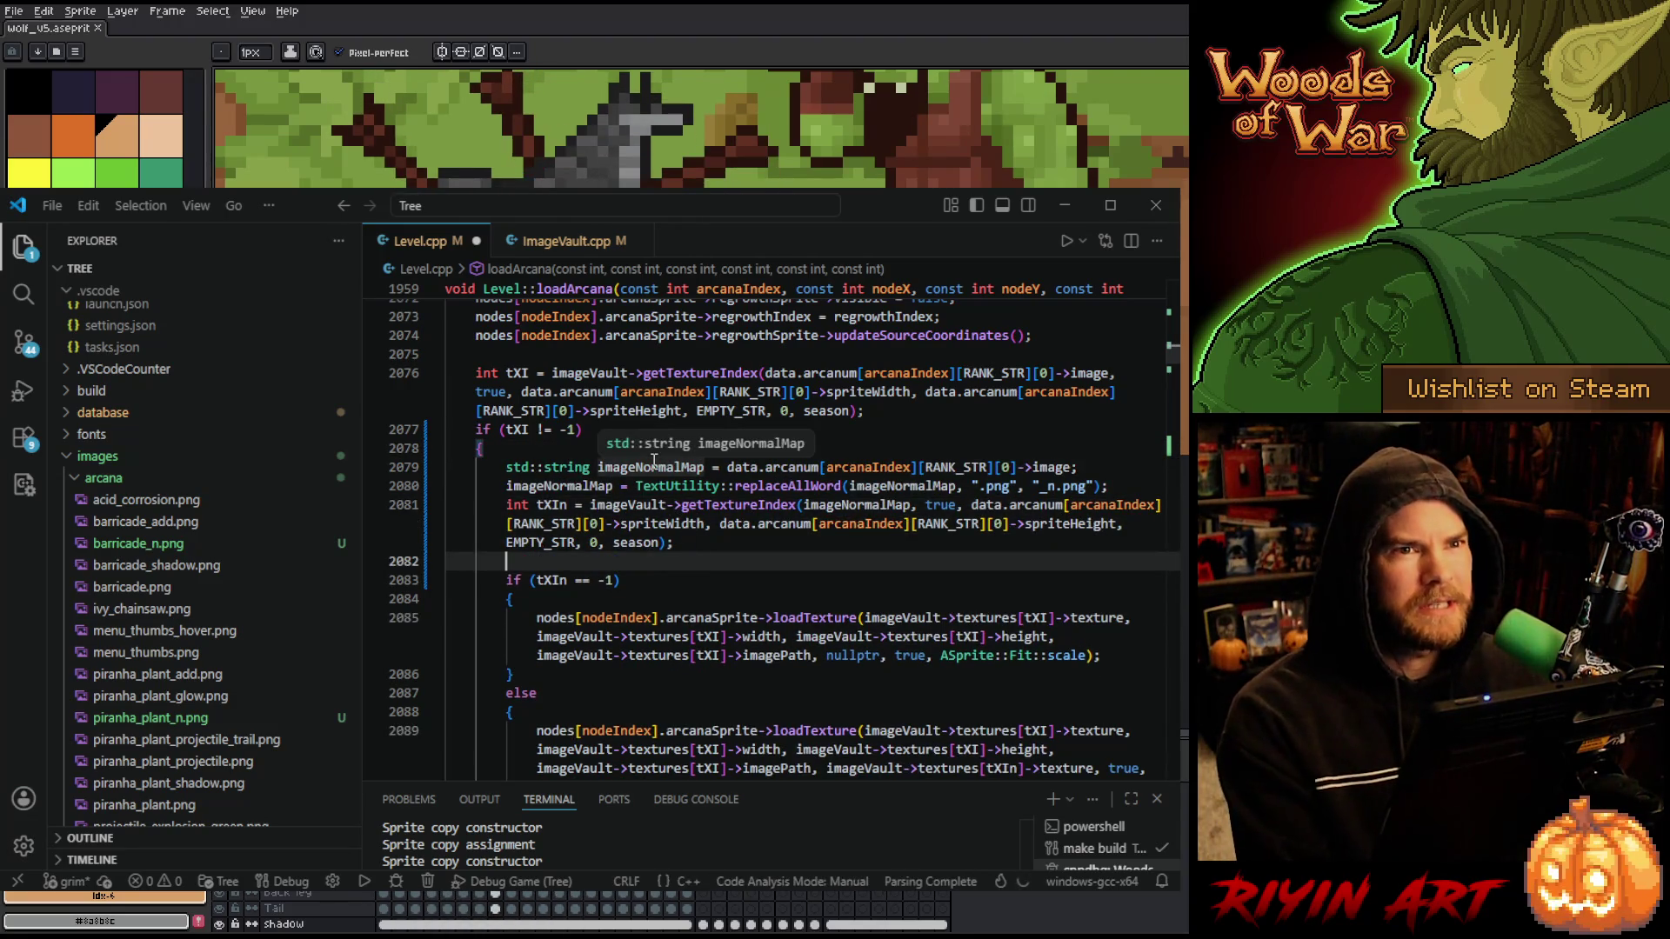
left_click(534, 451)
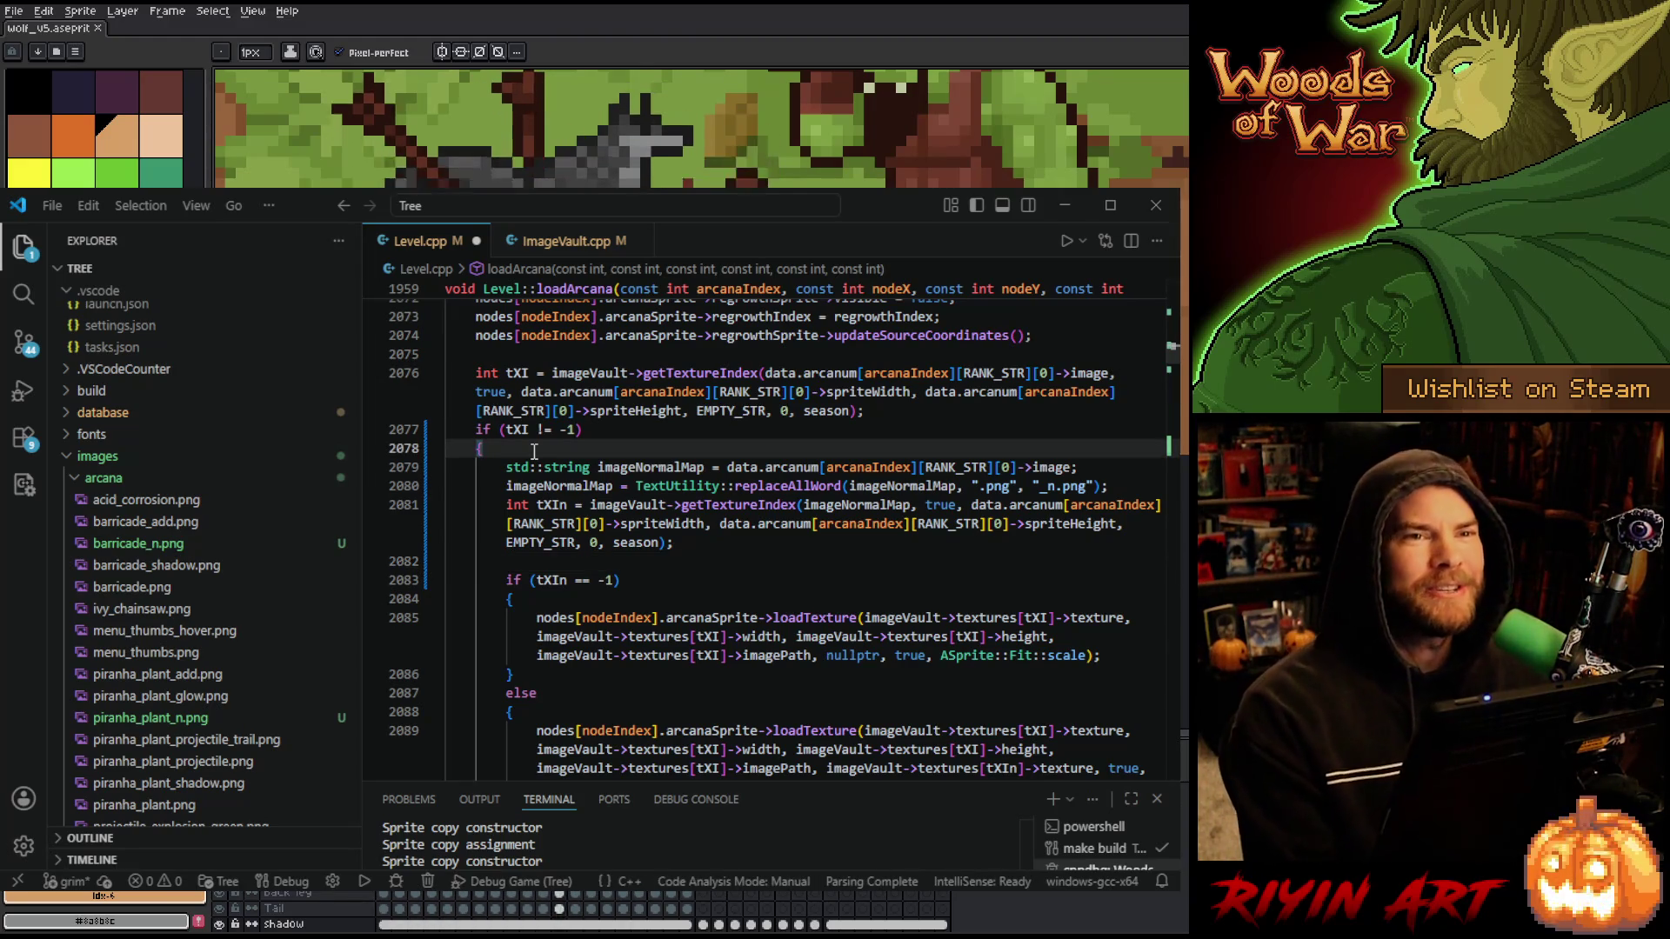
left_click(694, 563)
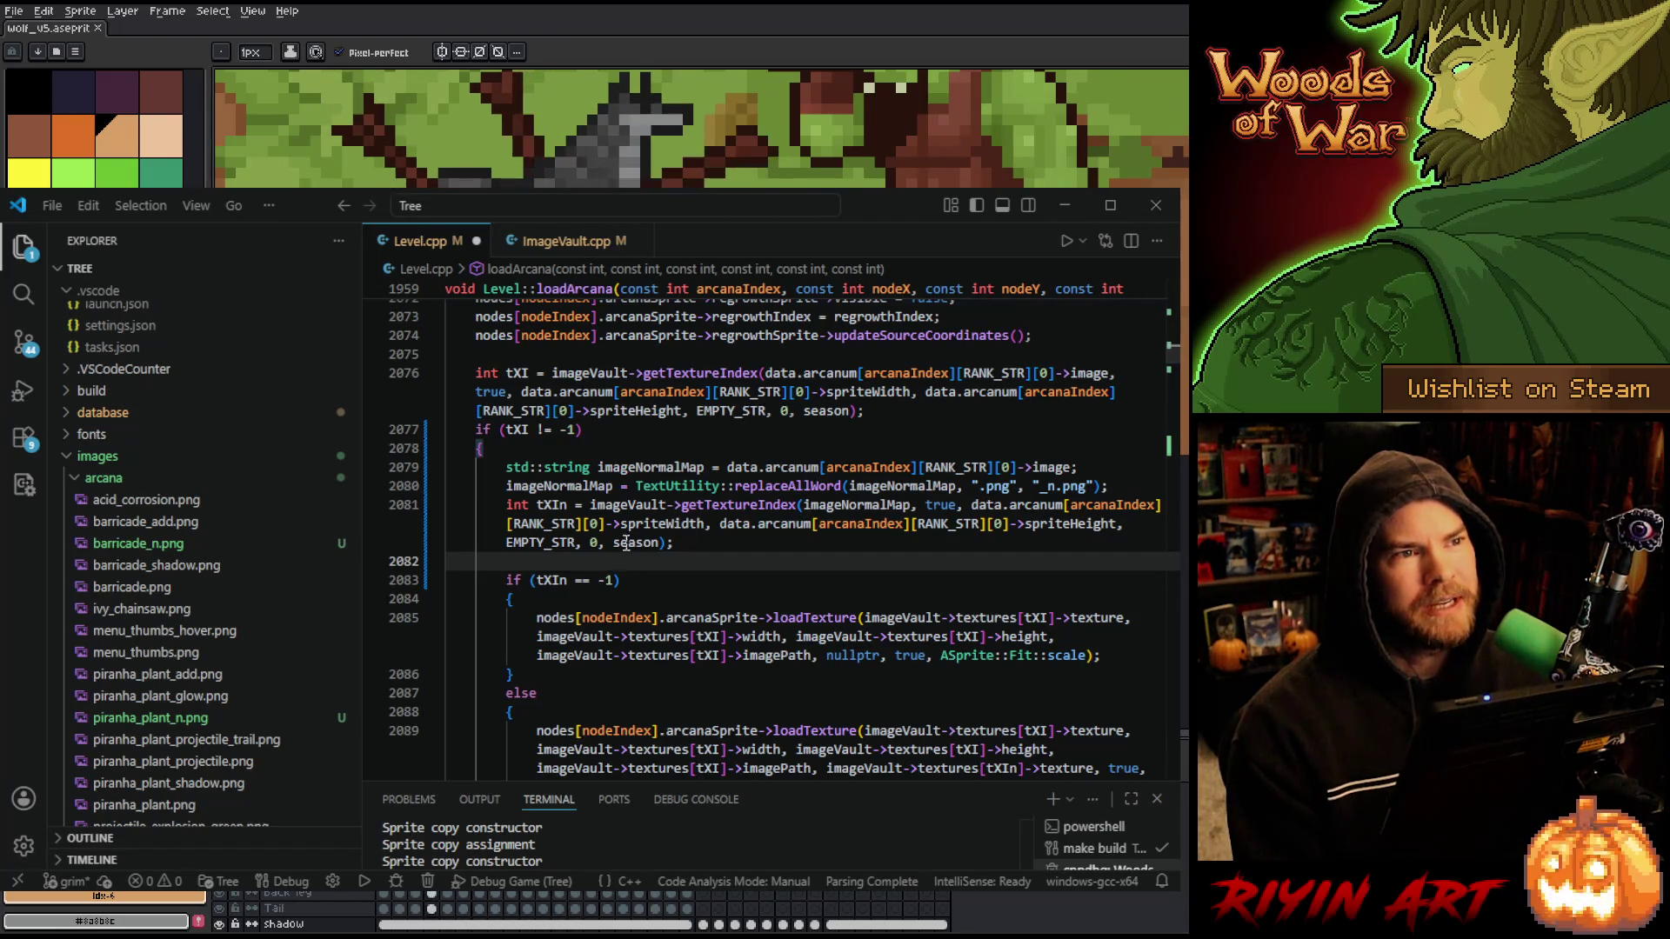
scroll(648, 544, "down", 1)
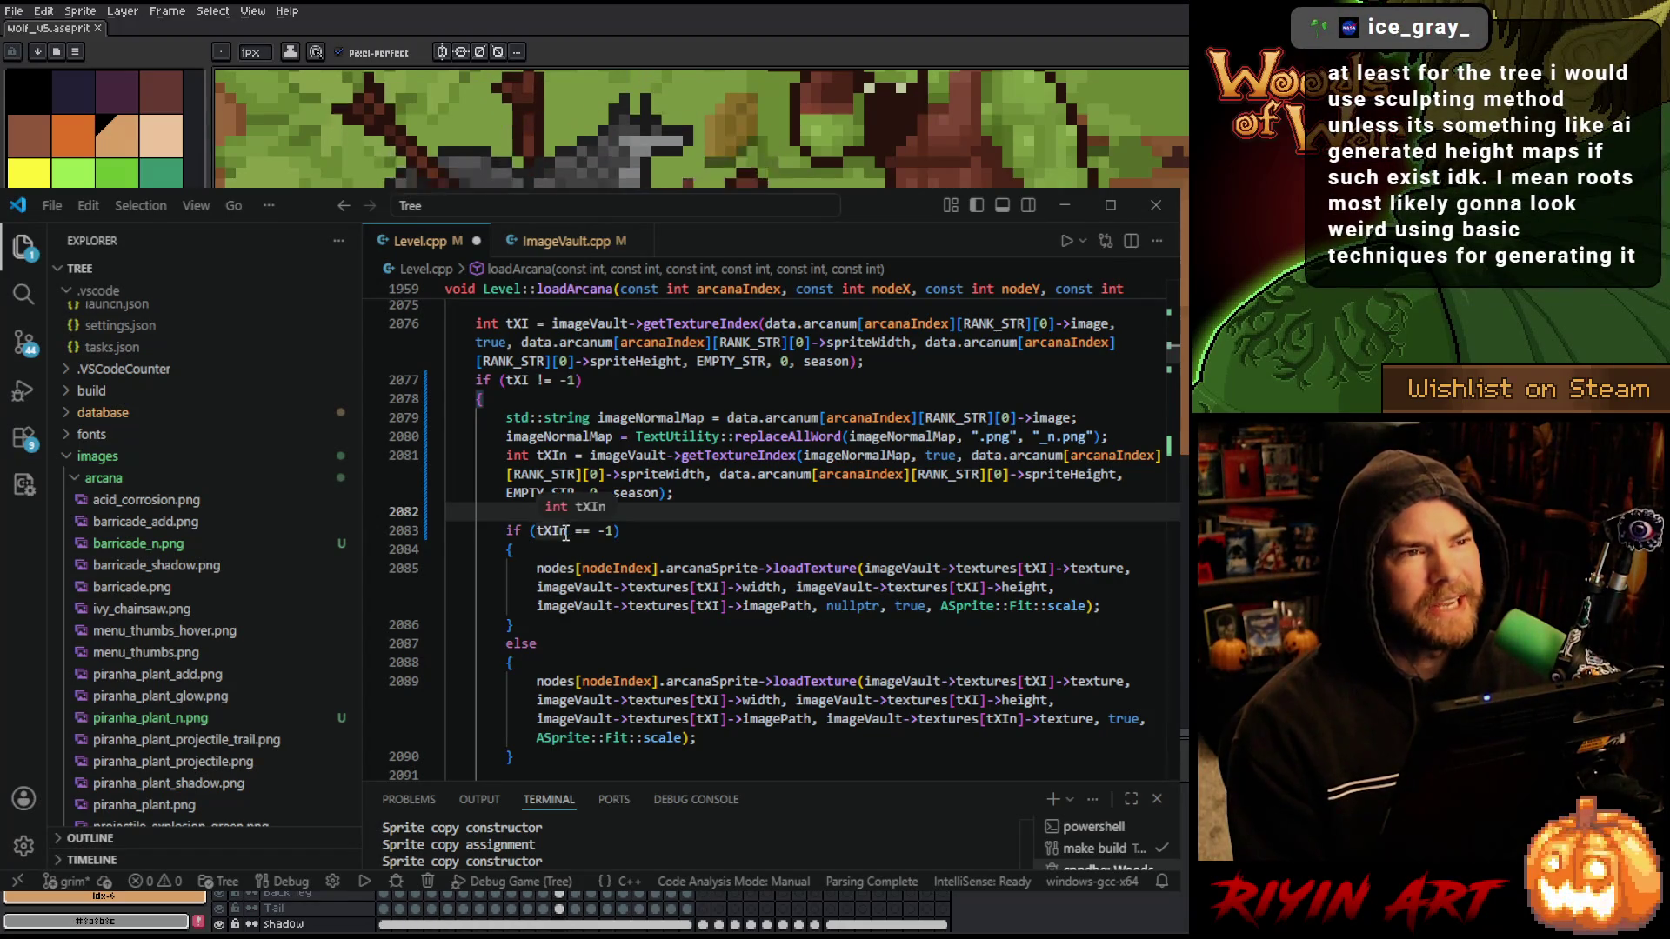
scroll(578, 608, "down", 1)
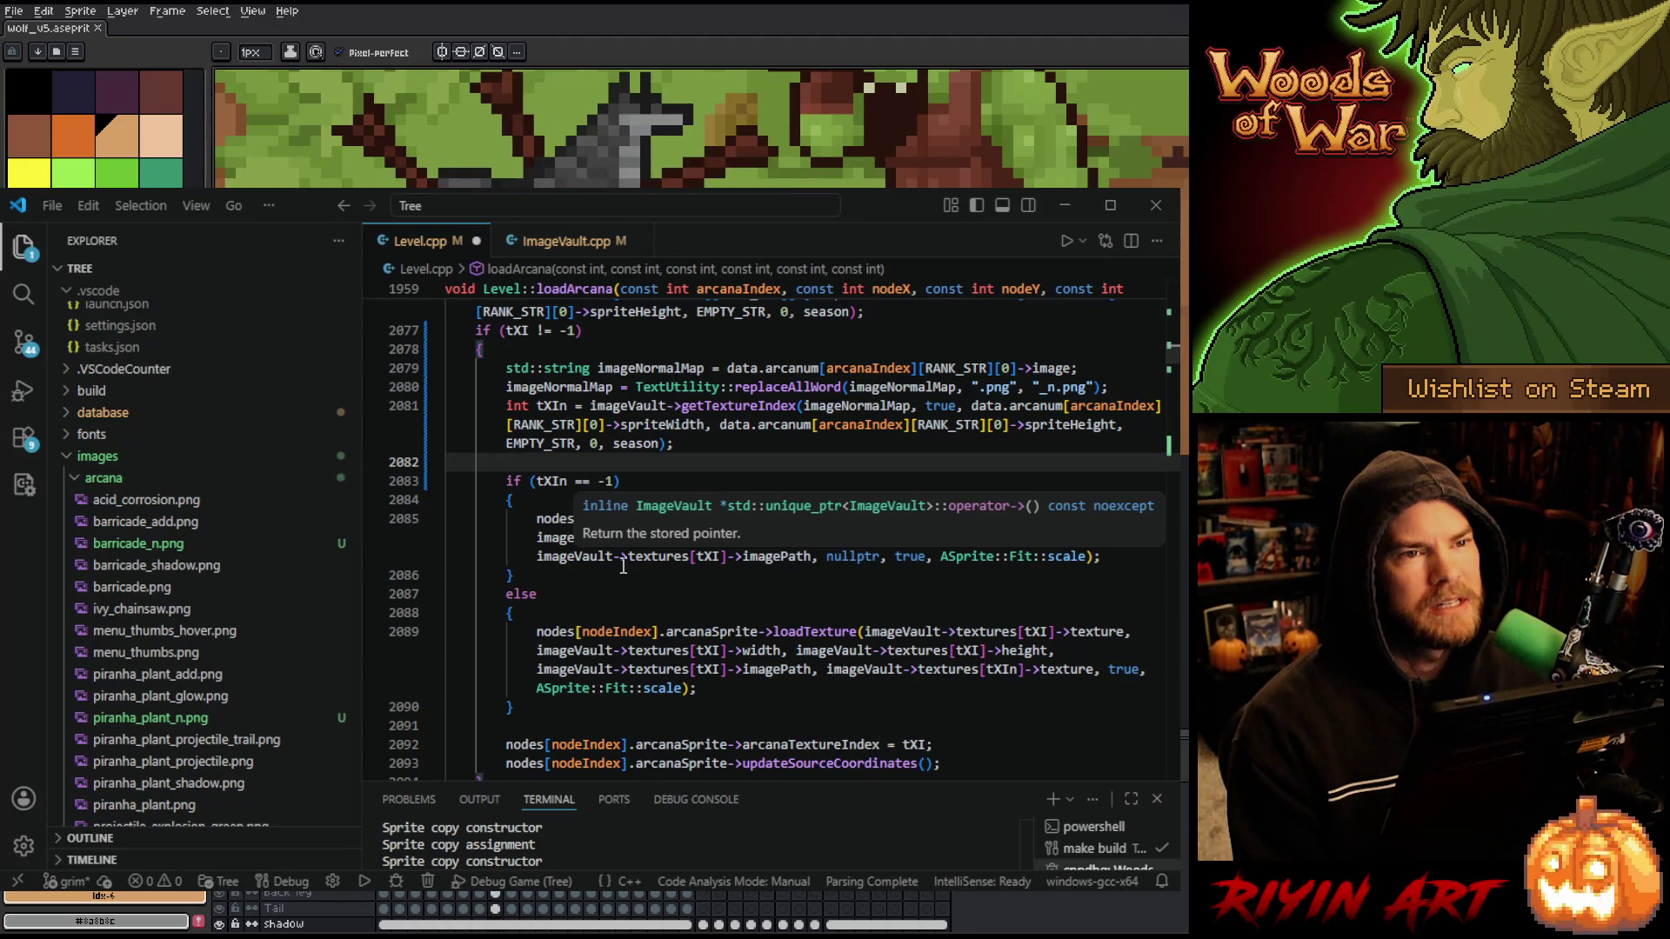
mouse_move(1096, 668)
left_click_drag(1096, 668, 826, 666)
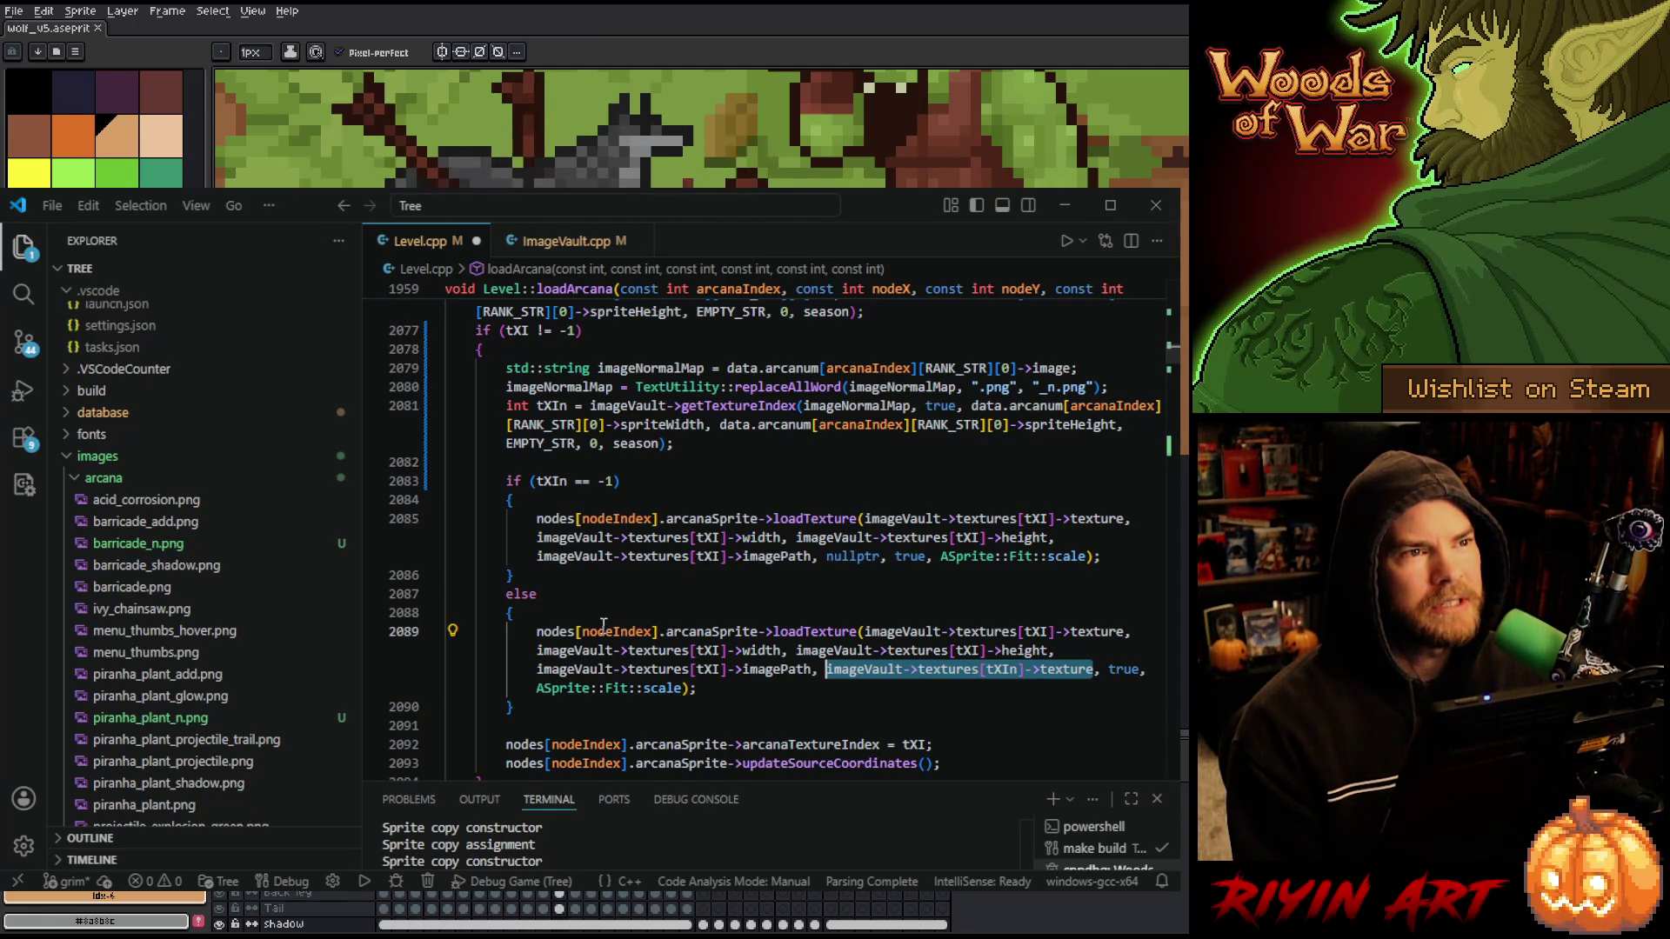
scroll(603, 624, "down", 1)
- Read further through loadArcana, then minimize VS Code to reveal Aseprite's wolf sprite
scroll(603, 624, "down", 6)
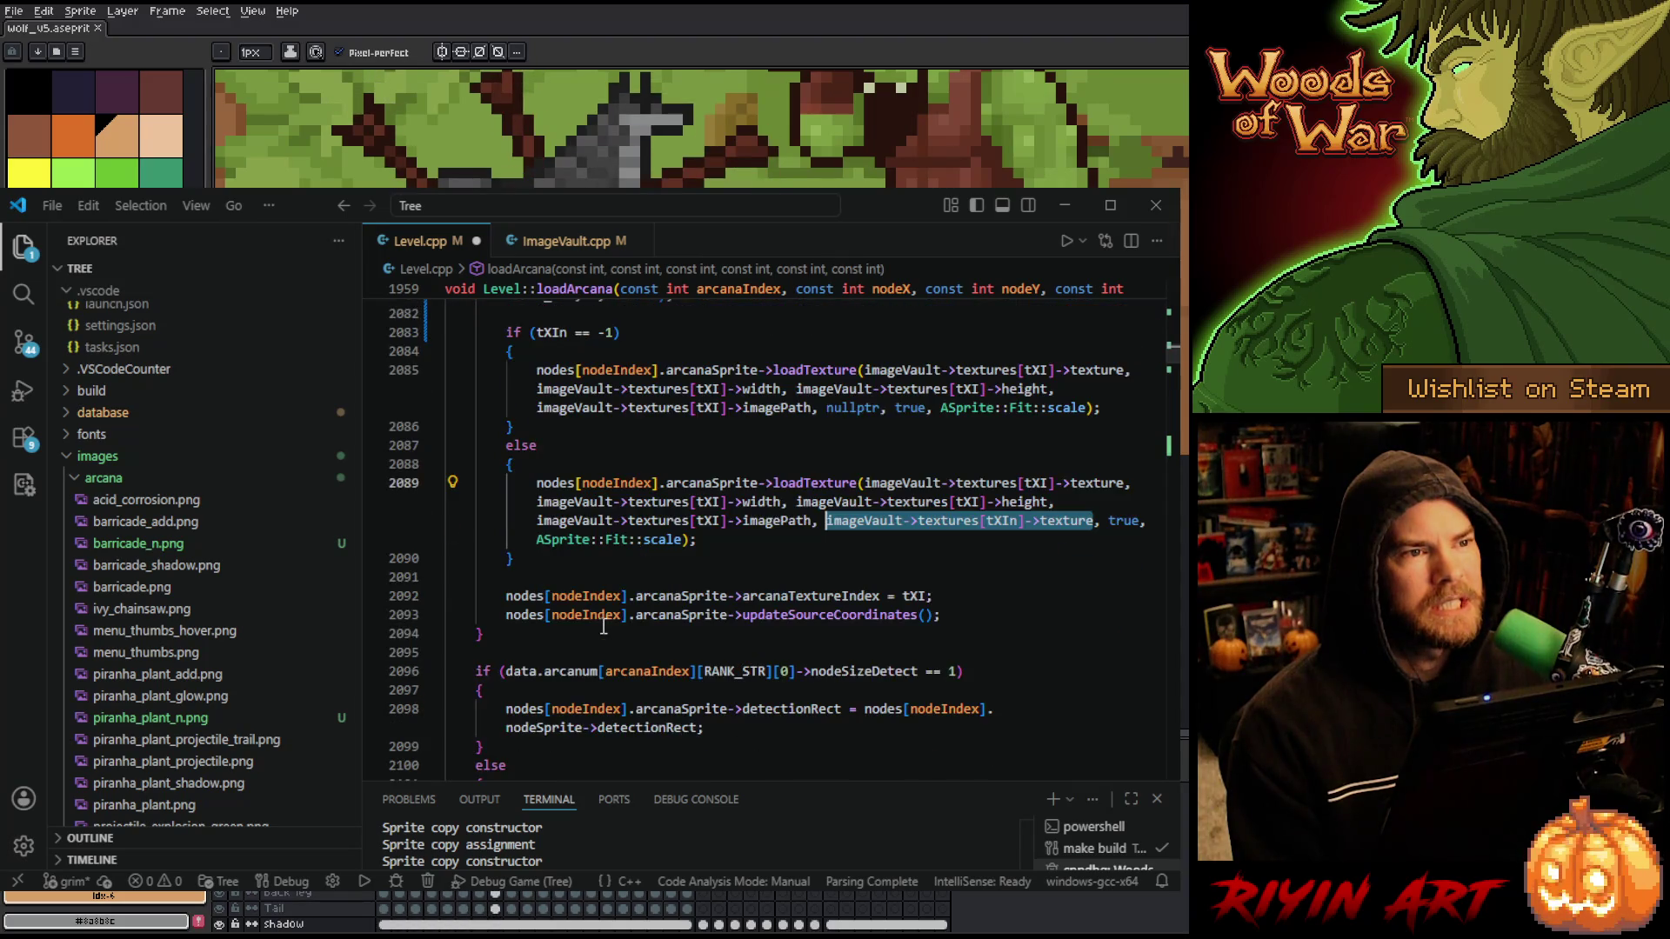
scroll(613, 638, "down", 5)
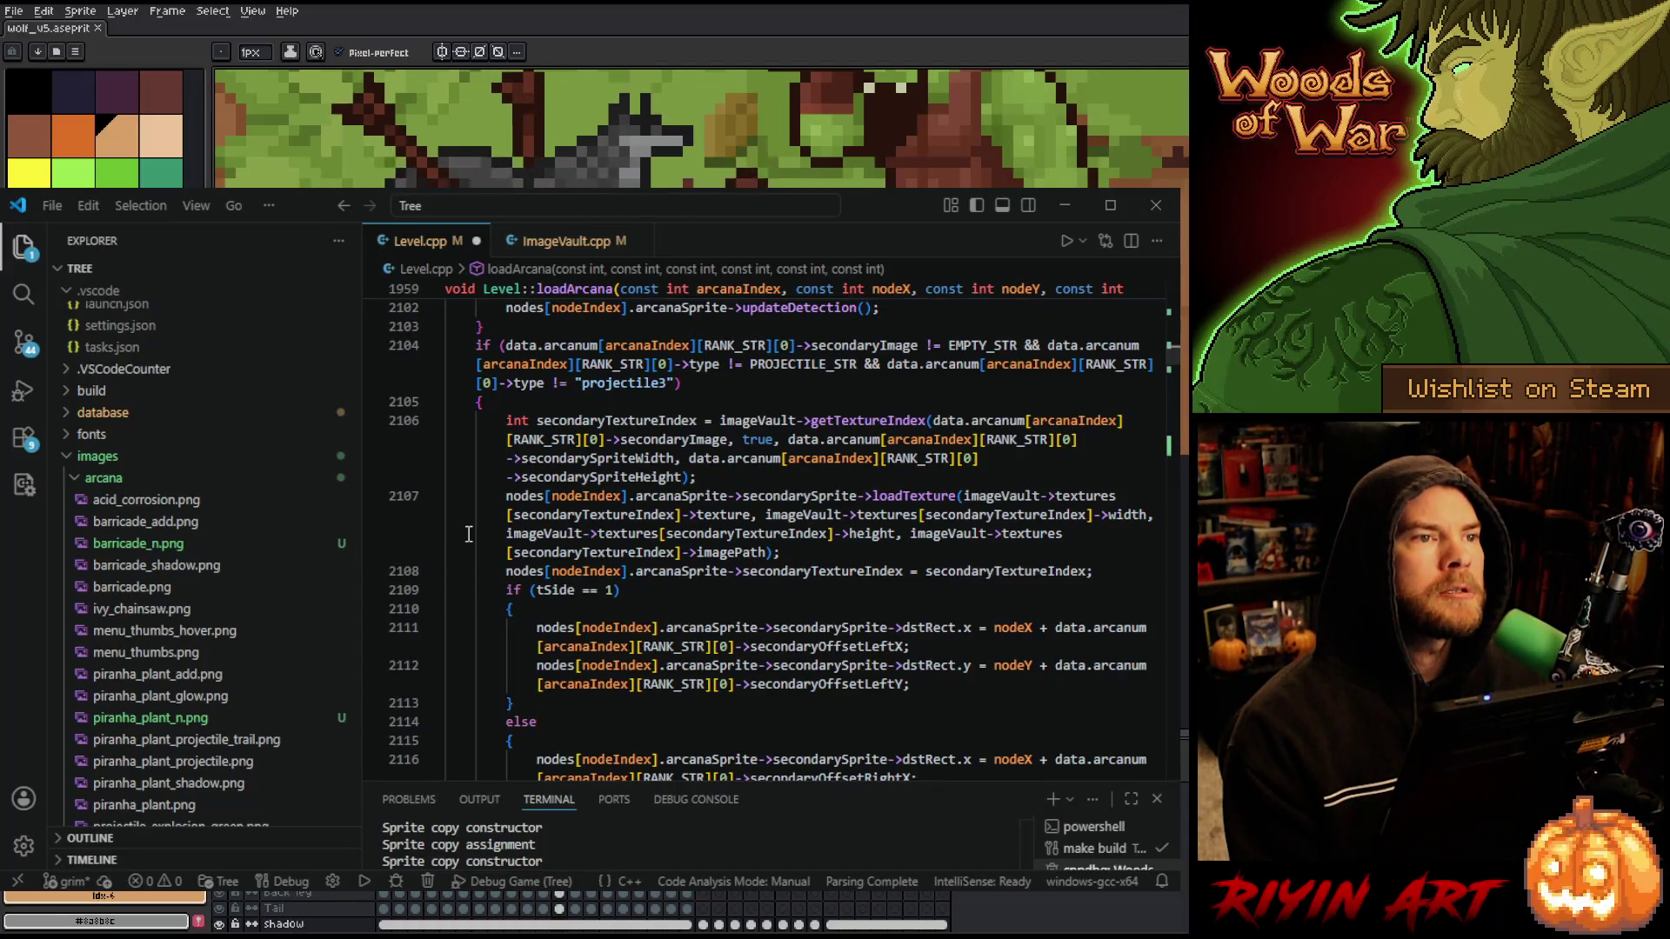
scroll(468, 533, "down", 1)
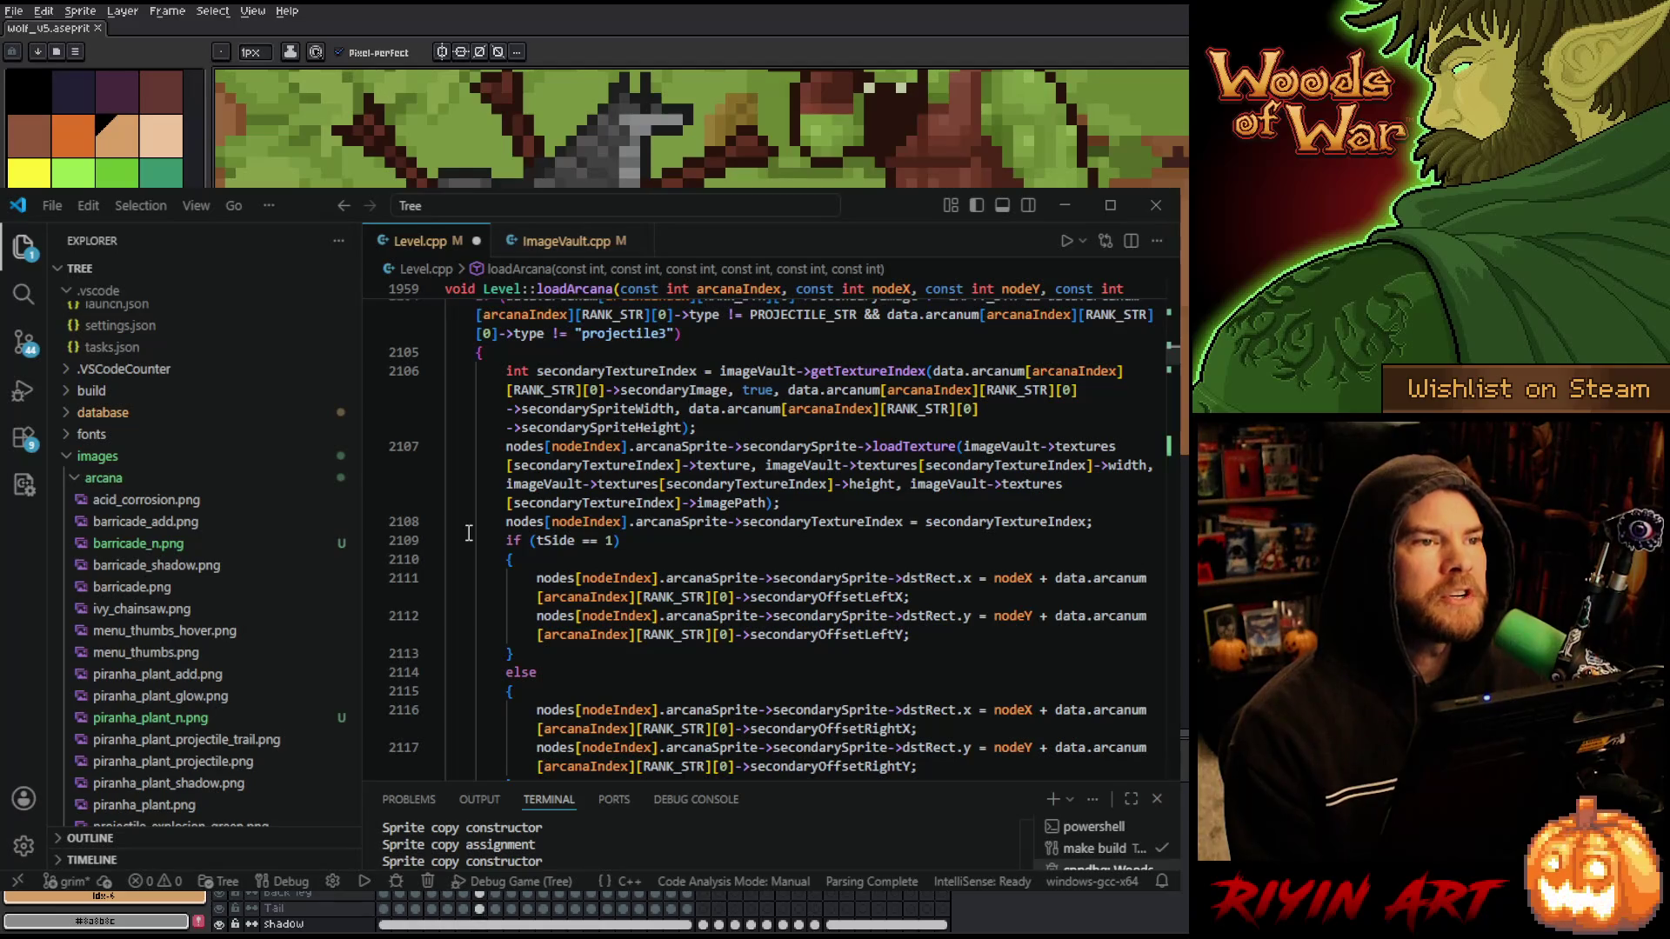
scroll(469, 533, "down", 8)
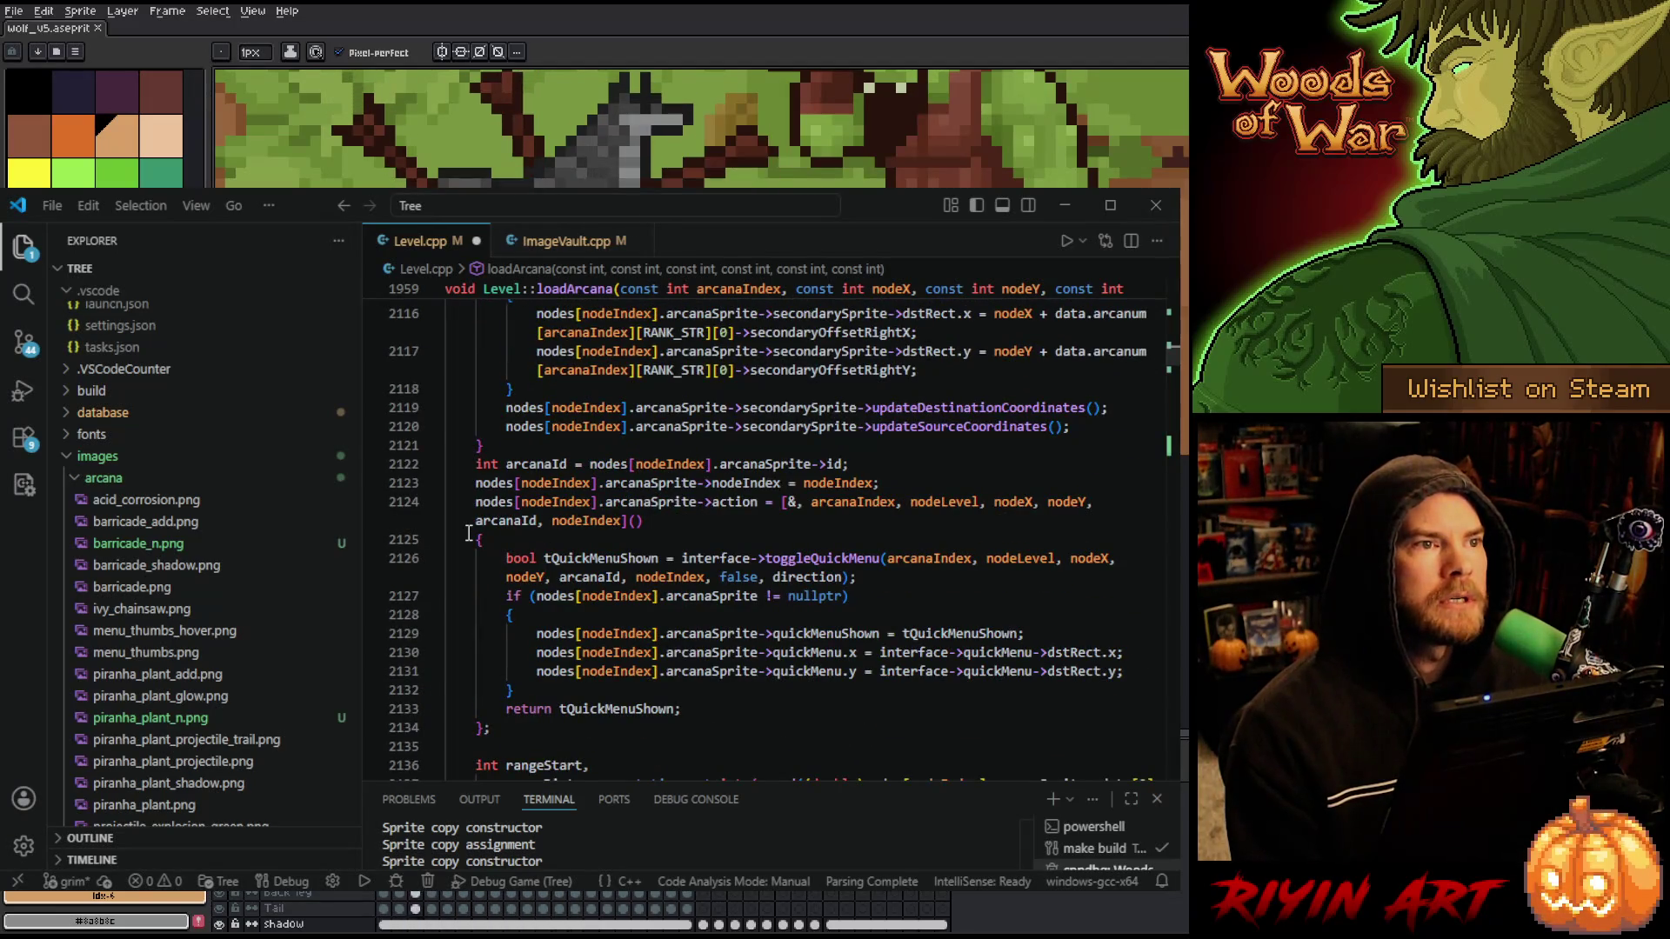
scroll(469, 533, "down", 6)
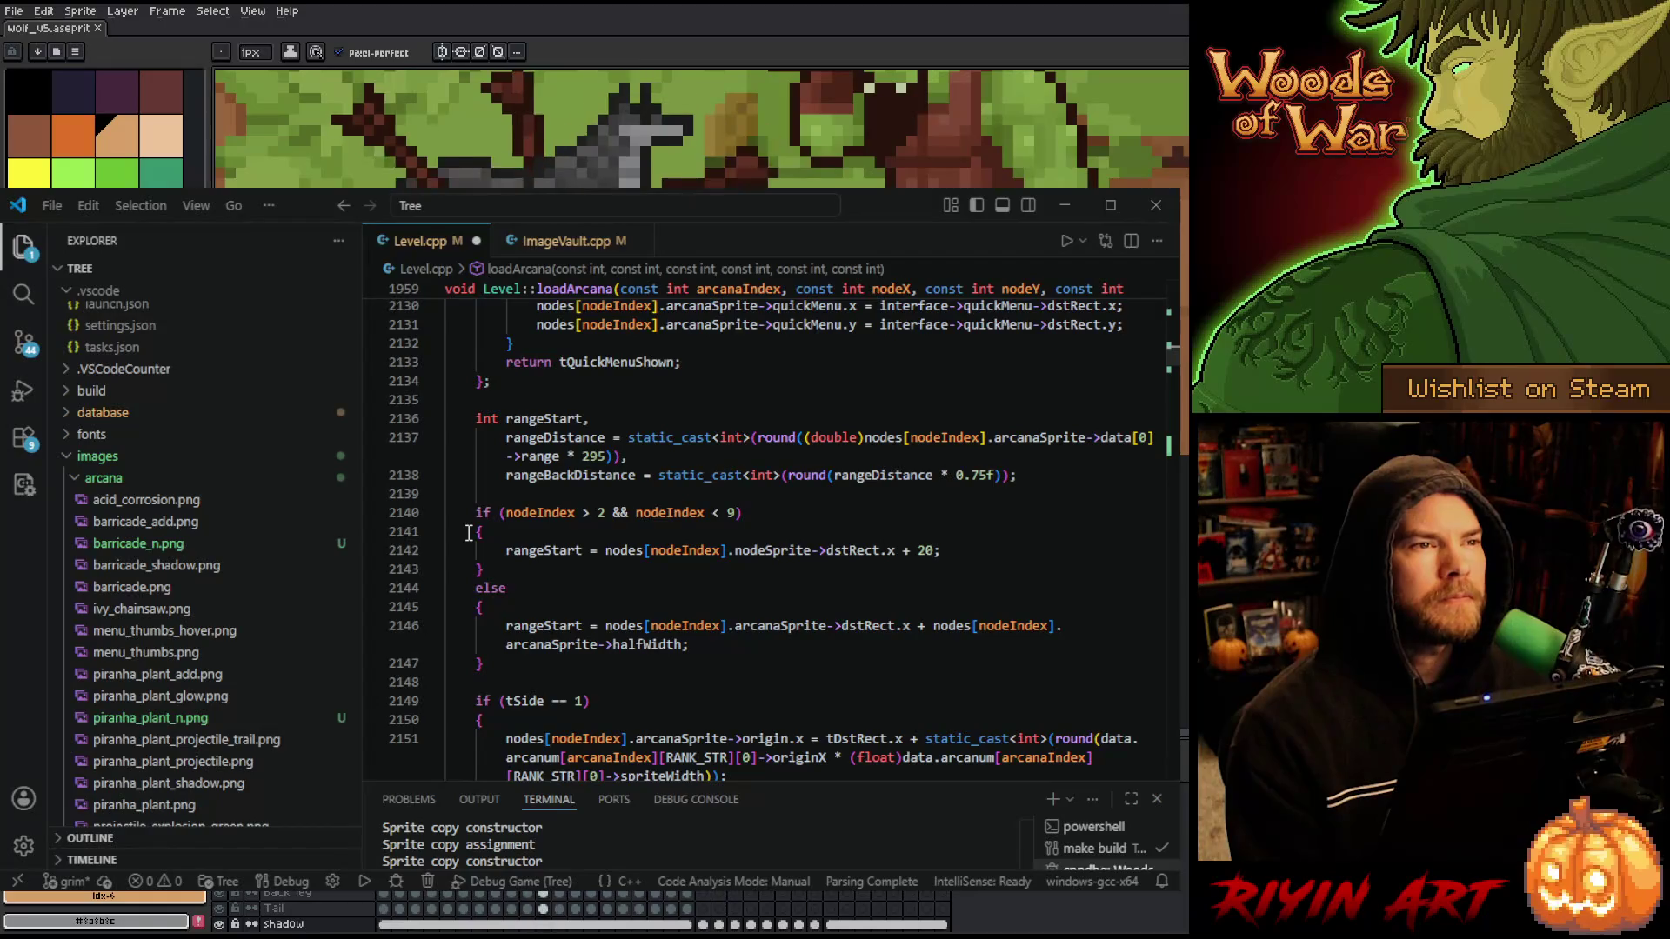
scroll(469, 533, "down", 6)
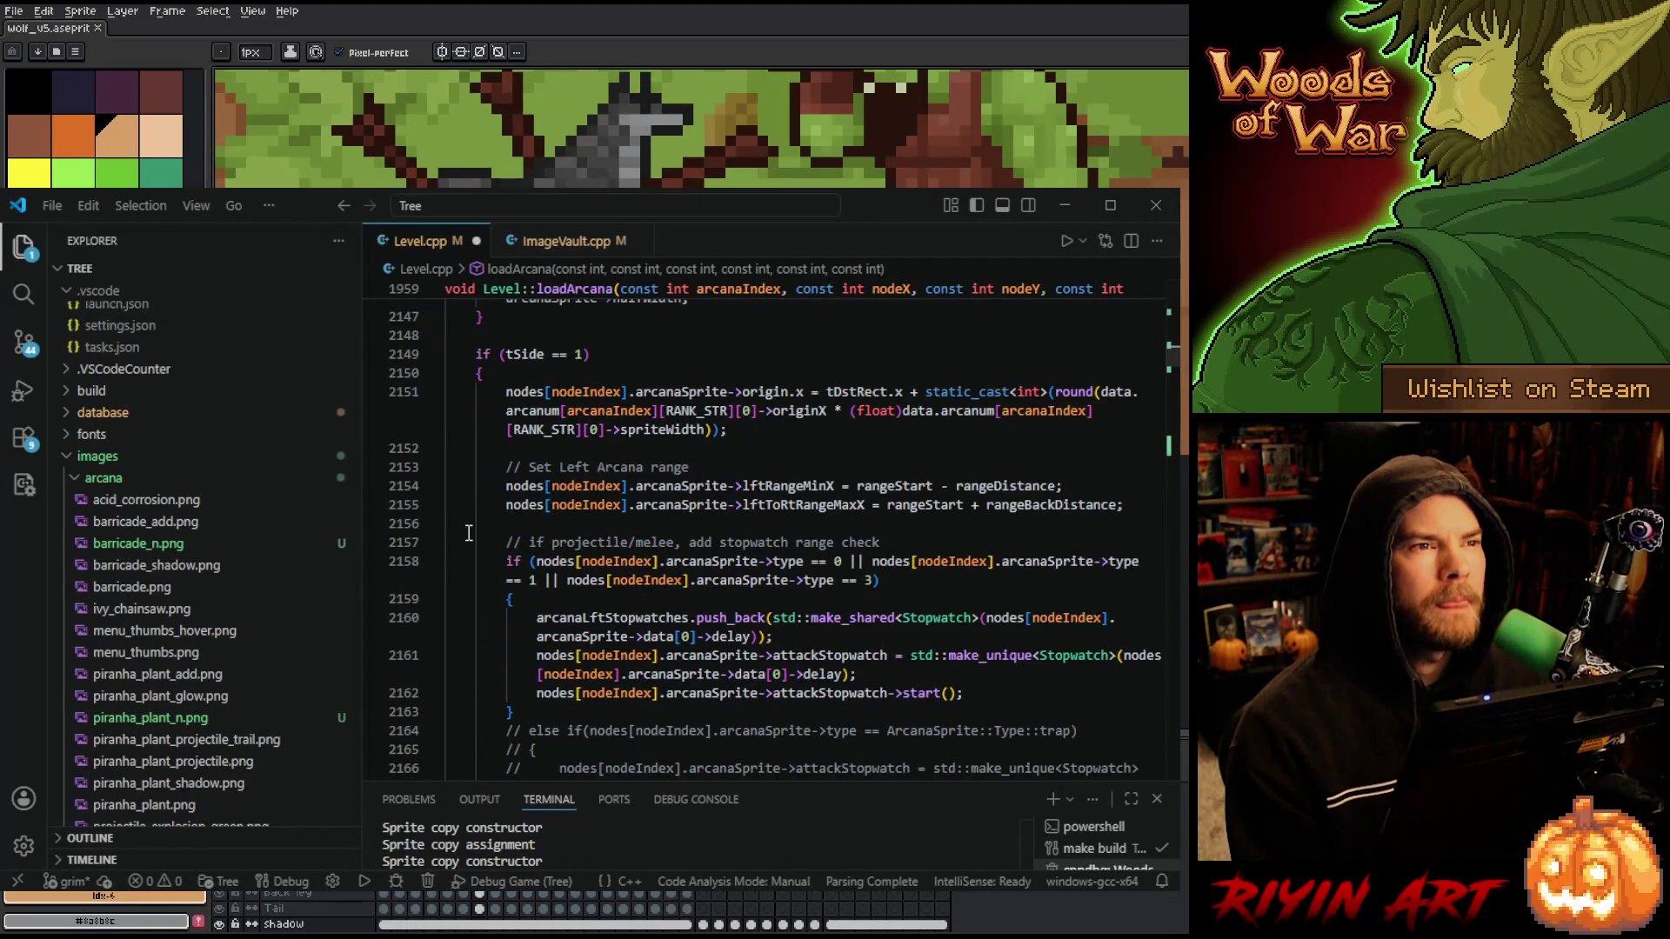
scroll(468, 533, "down", 10)
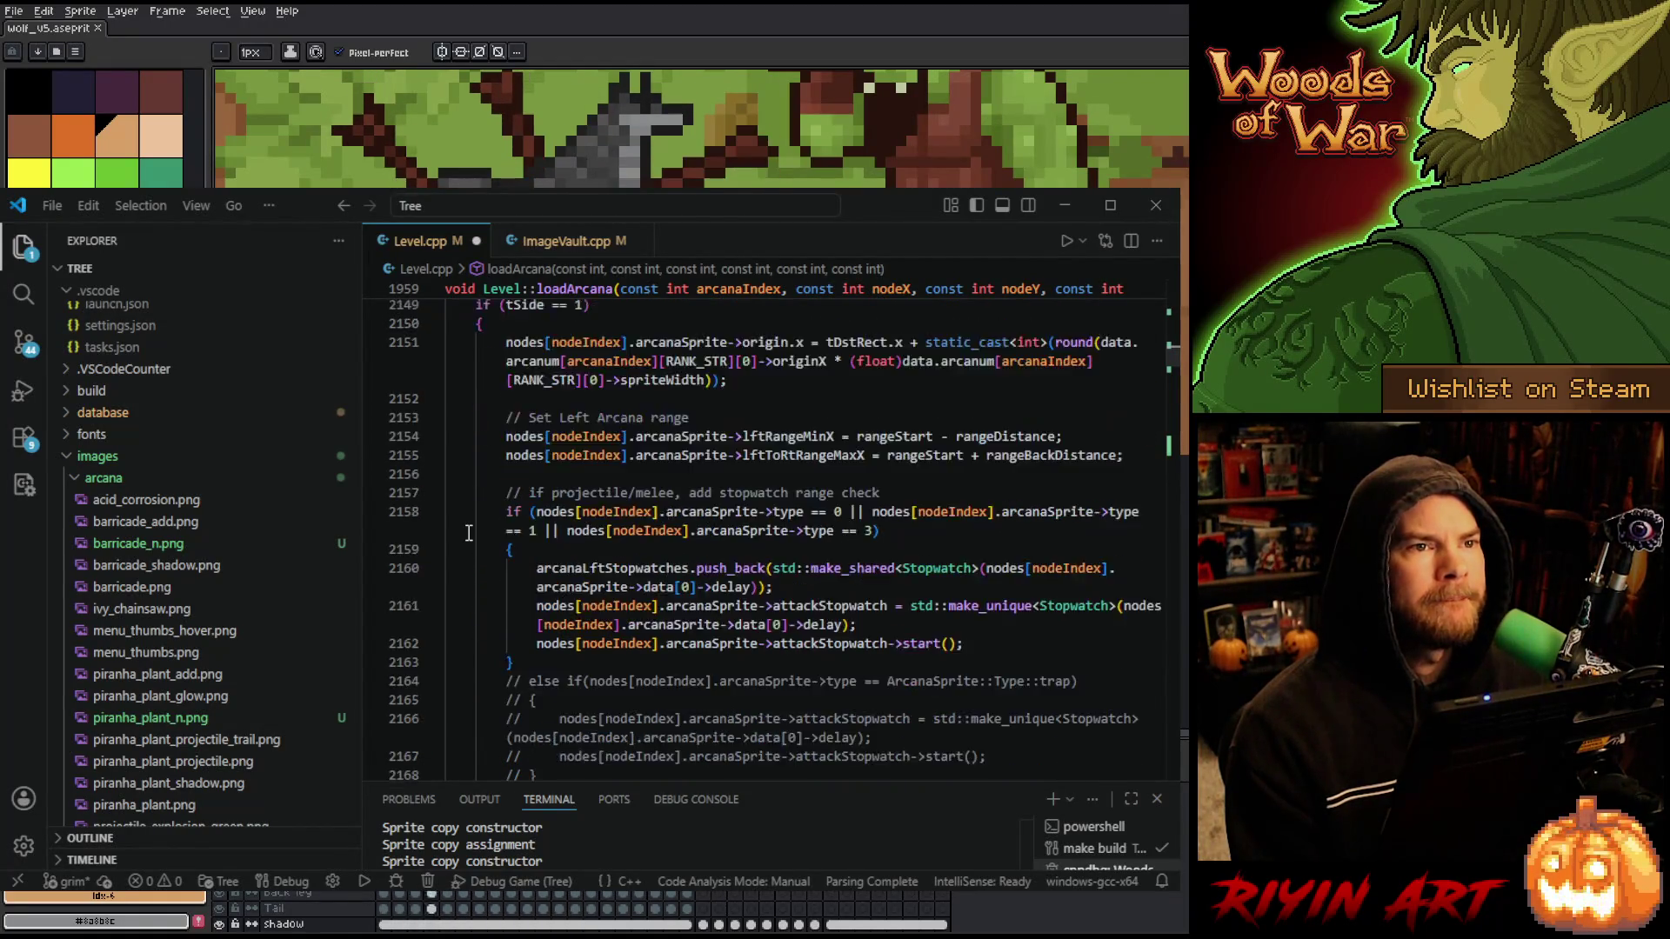
scroll(469, 533, "down", 10)
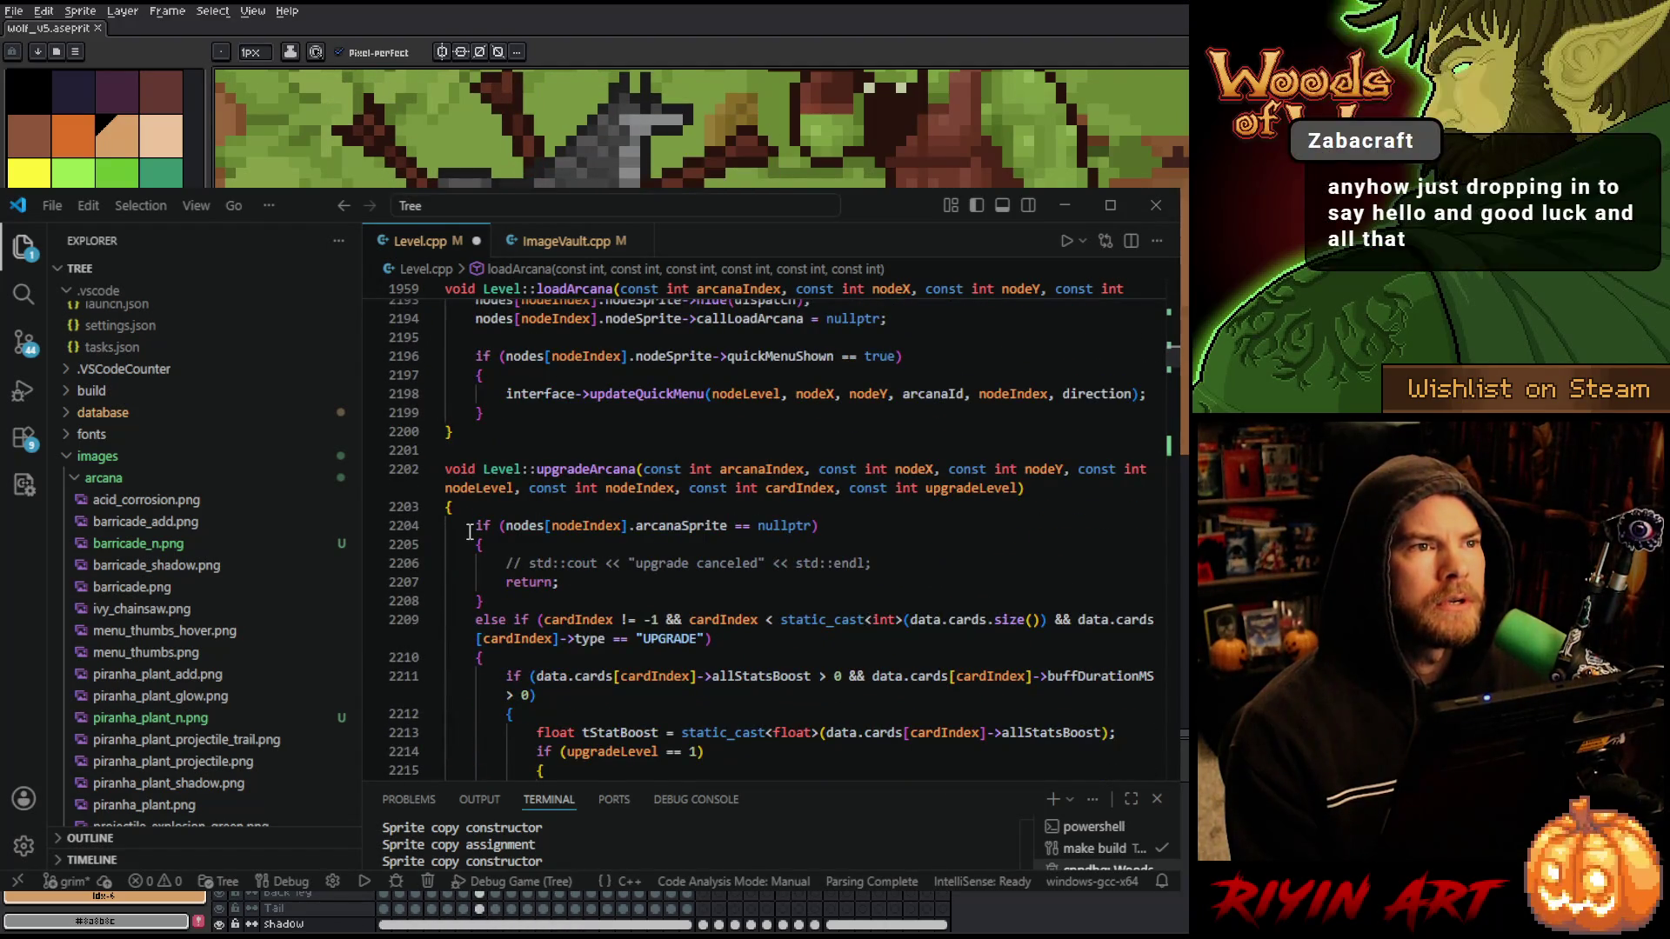
scroll(469, 533, "up", 12)
scroll(474, 533, "up", 10)
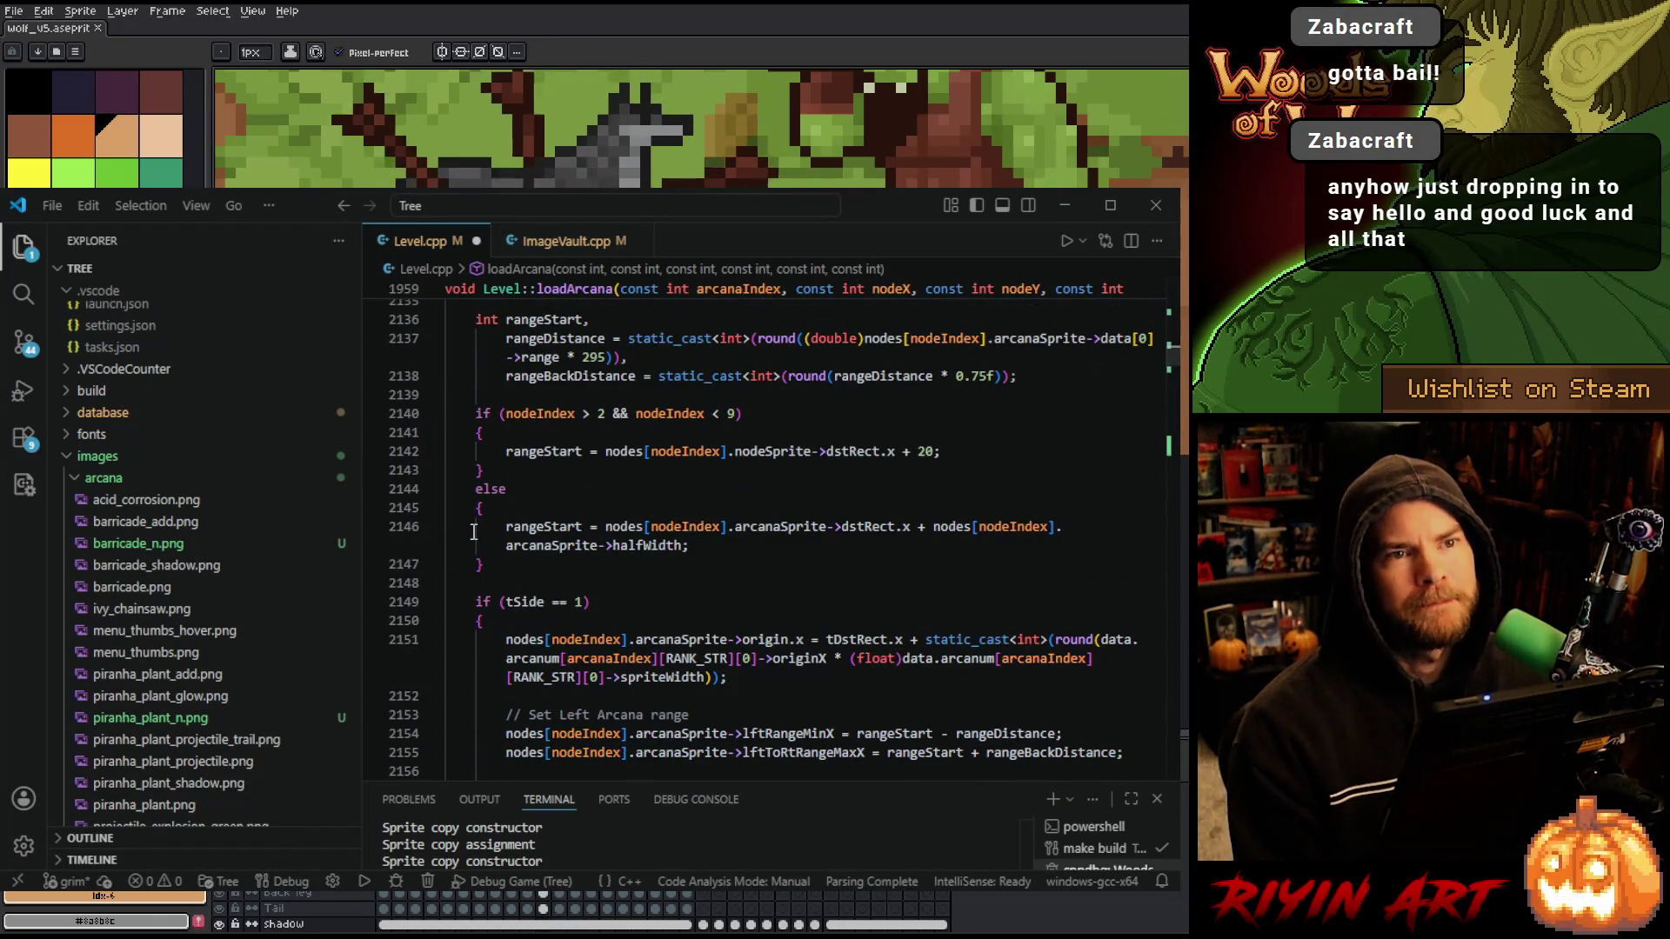
scroll(474, 533, "up", 4)
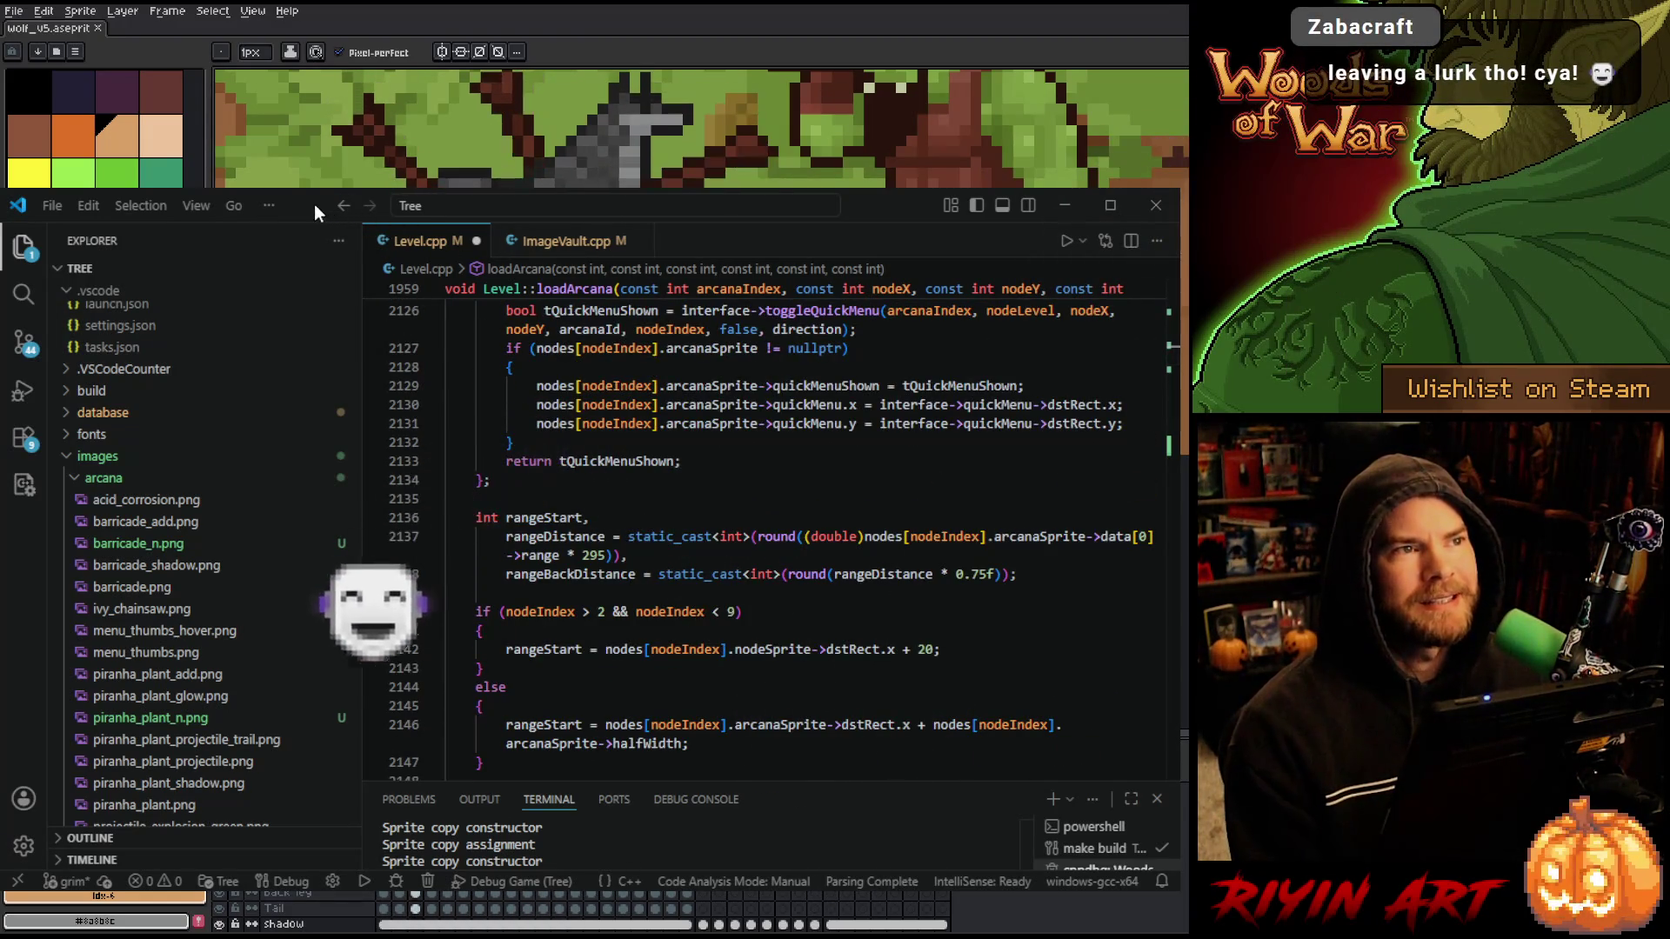
left_click(1066, 205)
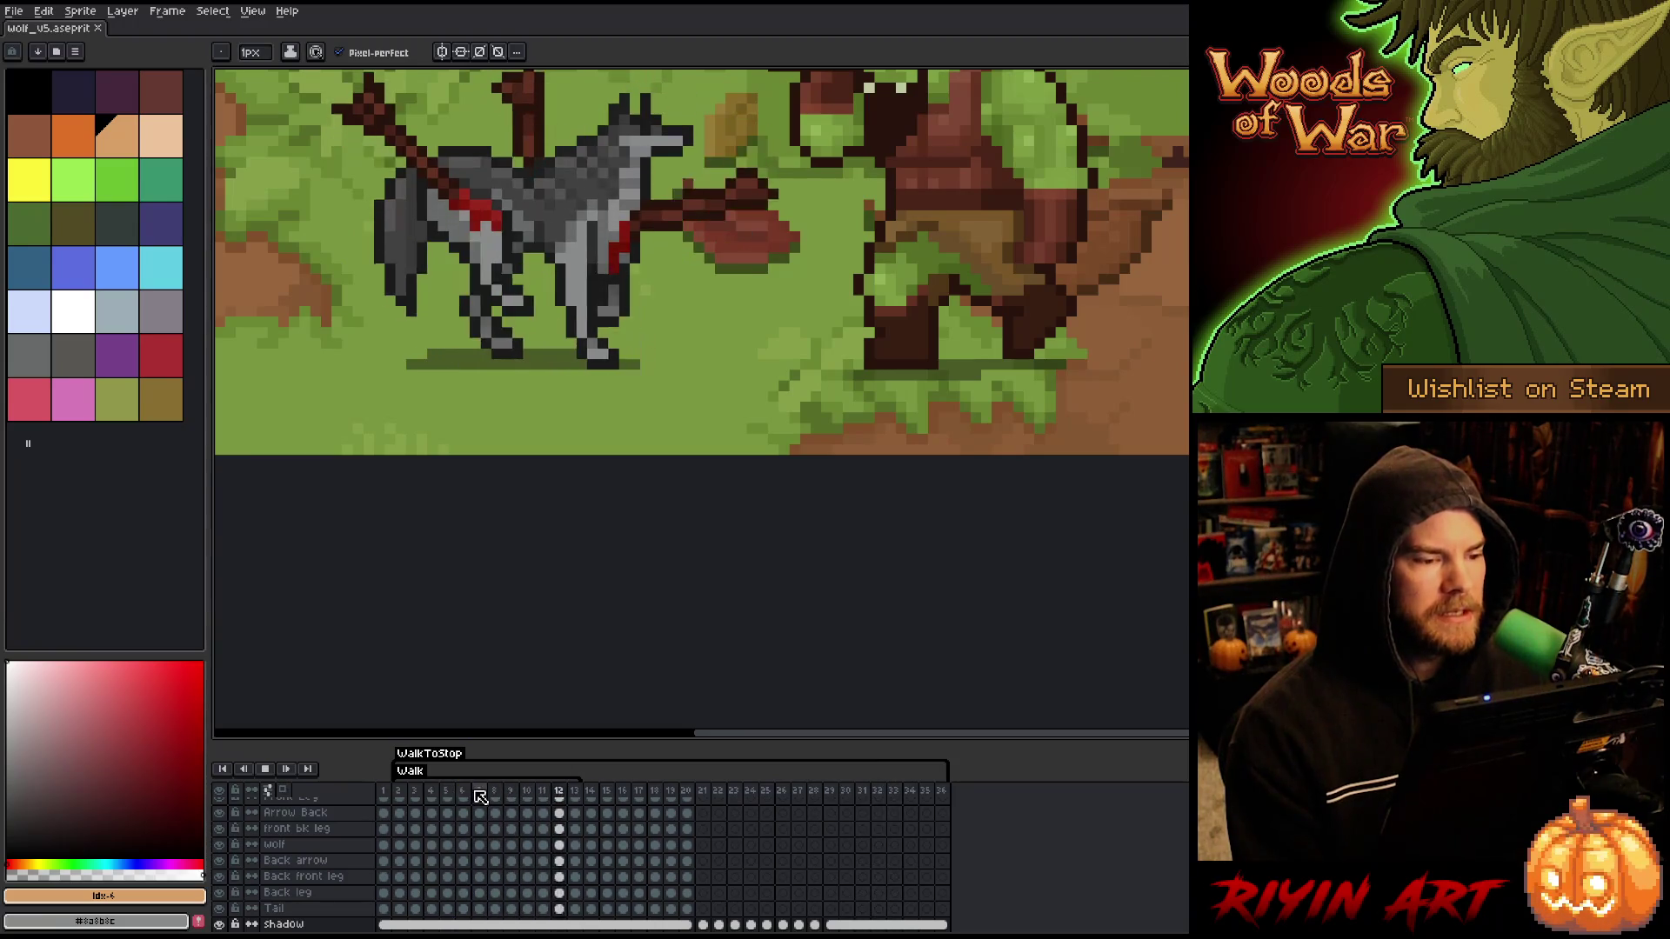
- Switch from Aseprite back to VS Code's Level.cpp loadArcana code with Alt+Tab
key("alt+Tab")
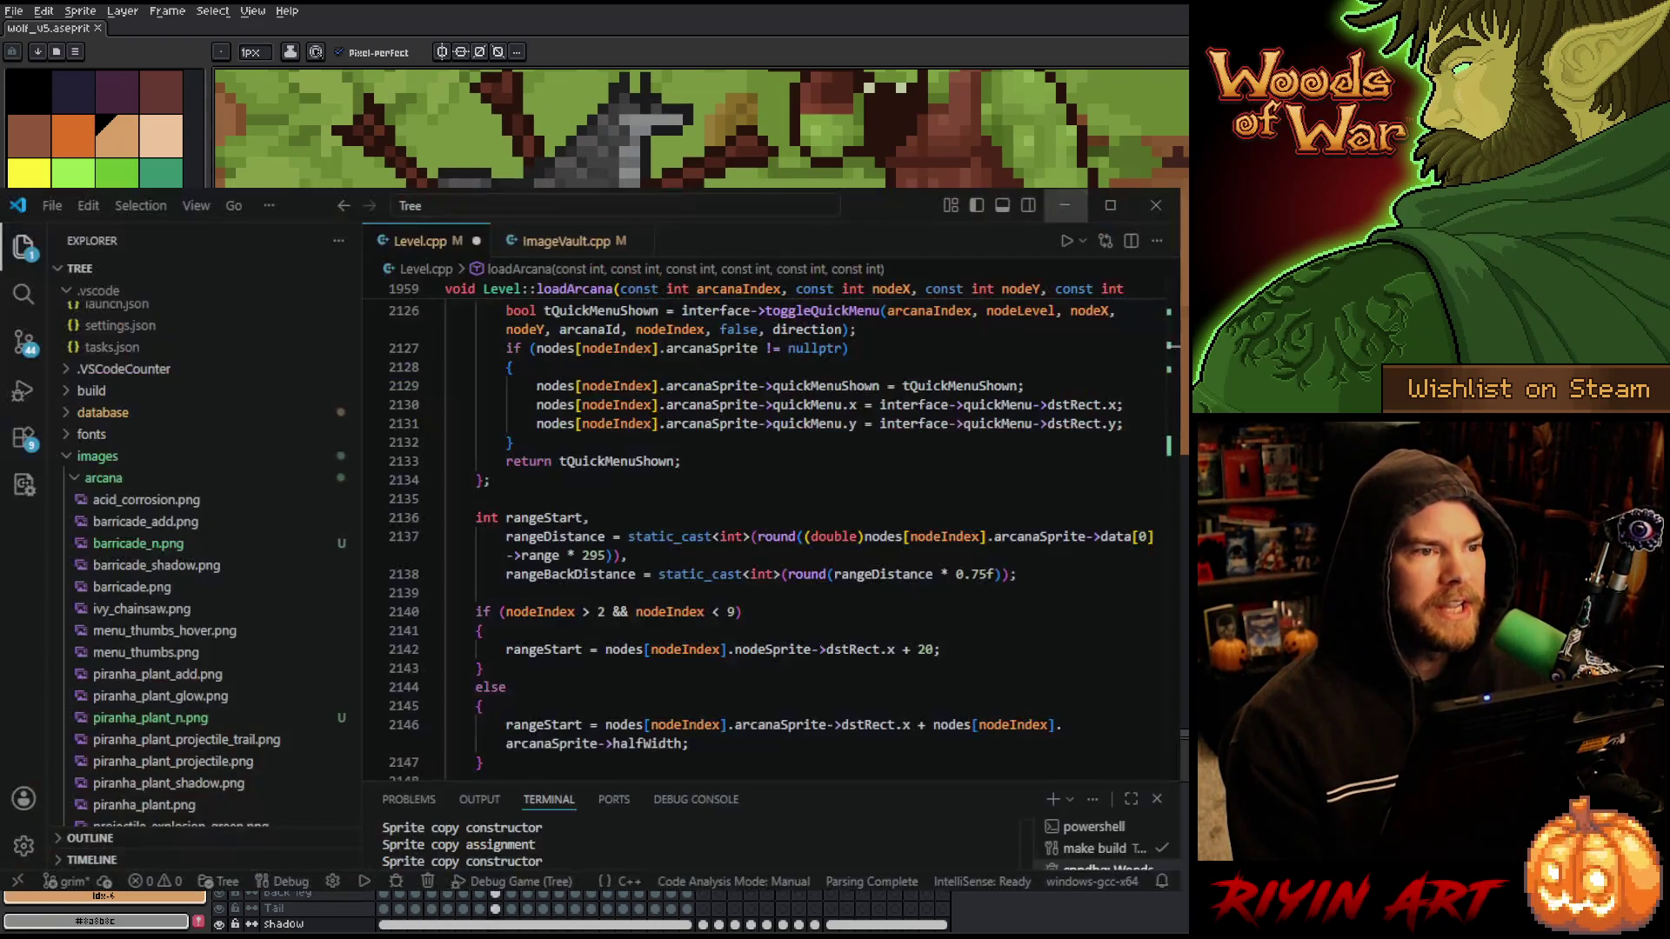
left_click(581, 499)
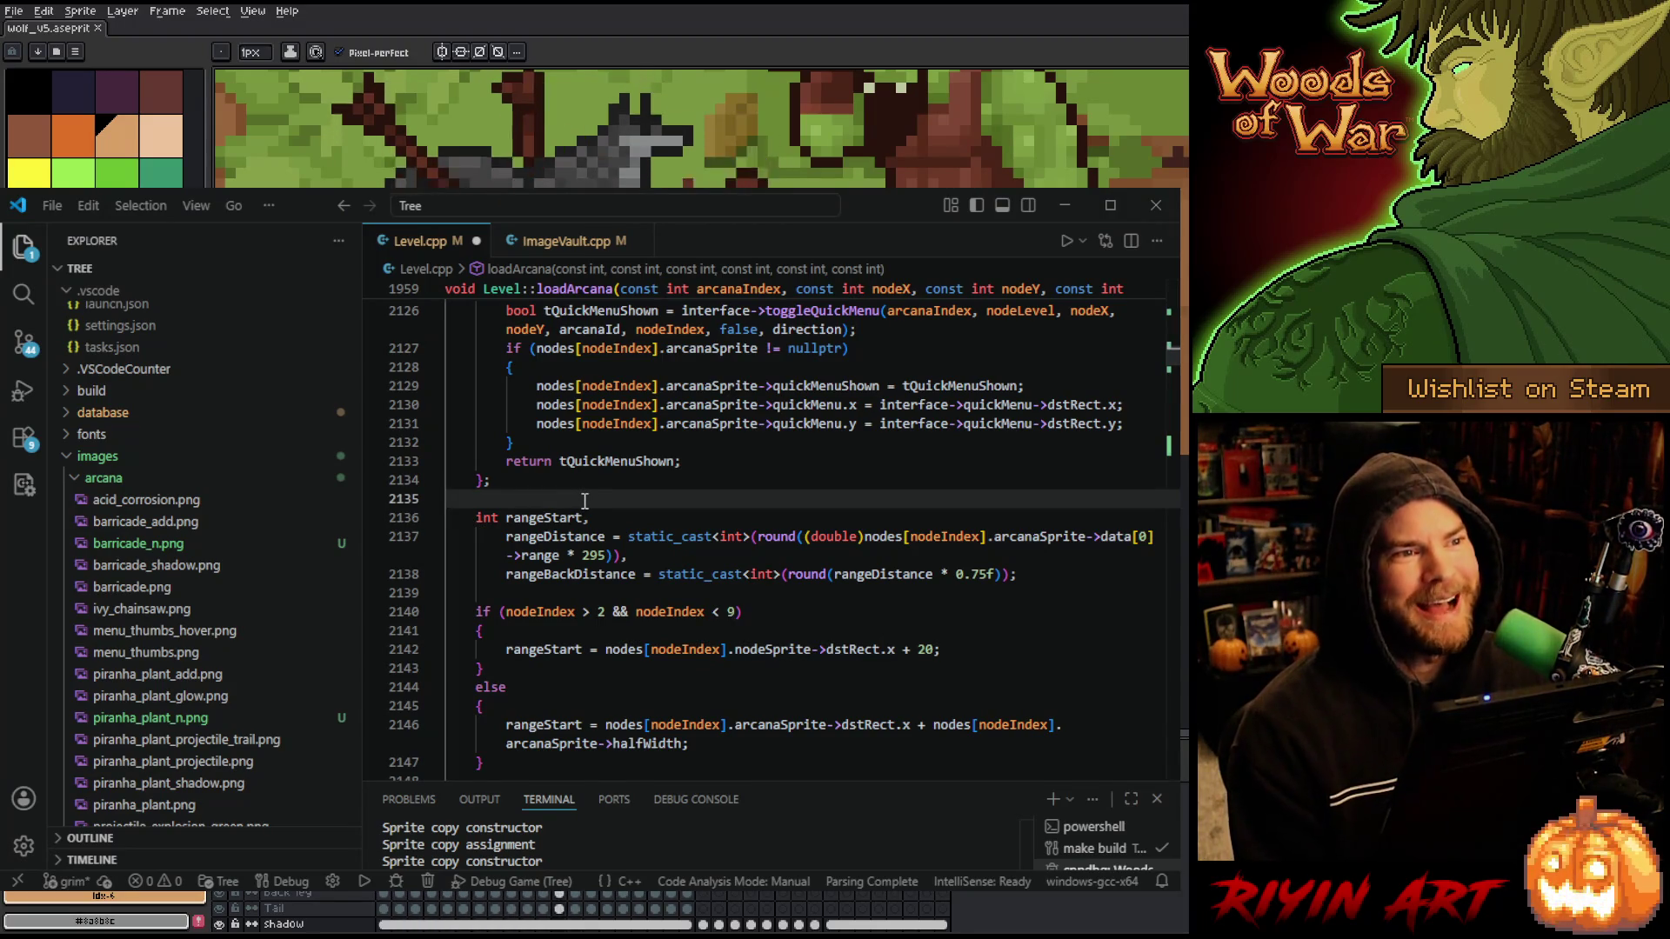
scroll(584, 501, "up", 4)
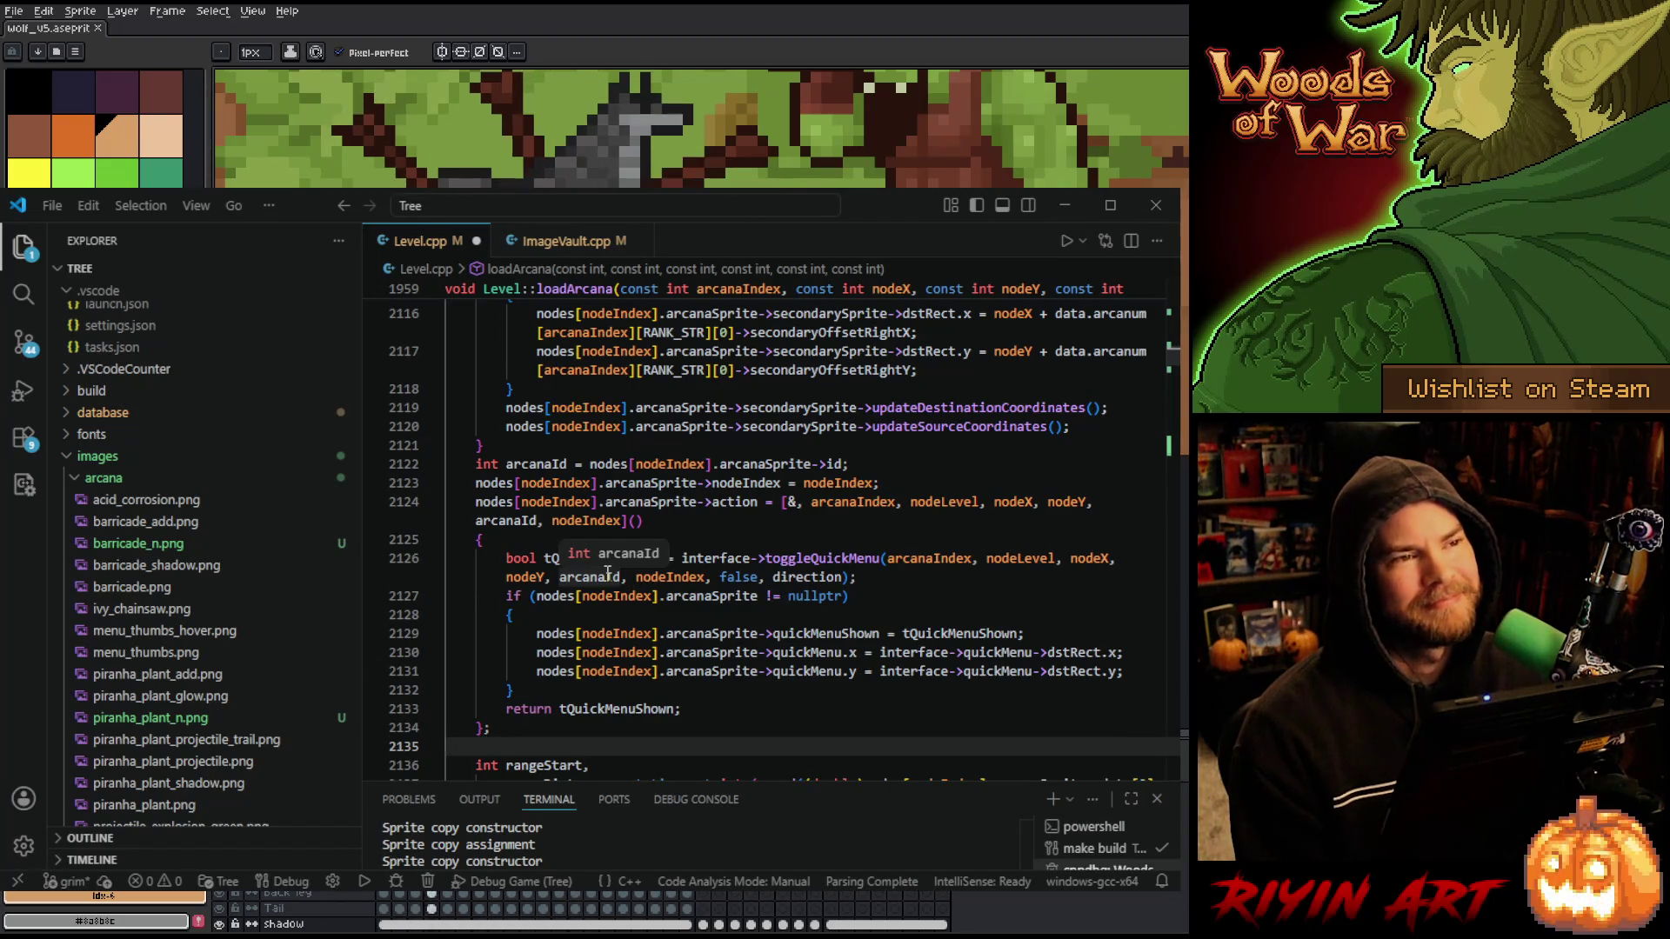
scroll(607, 572, "up", 3)
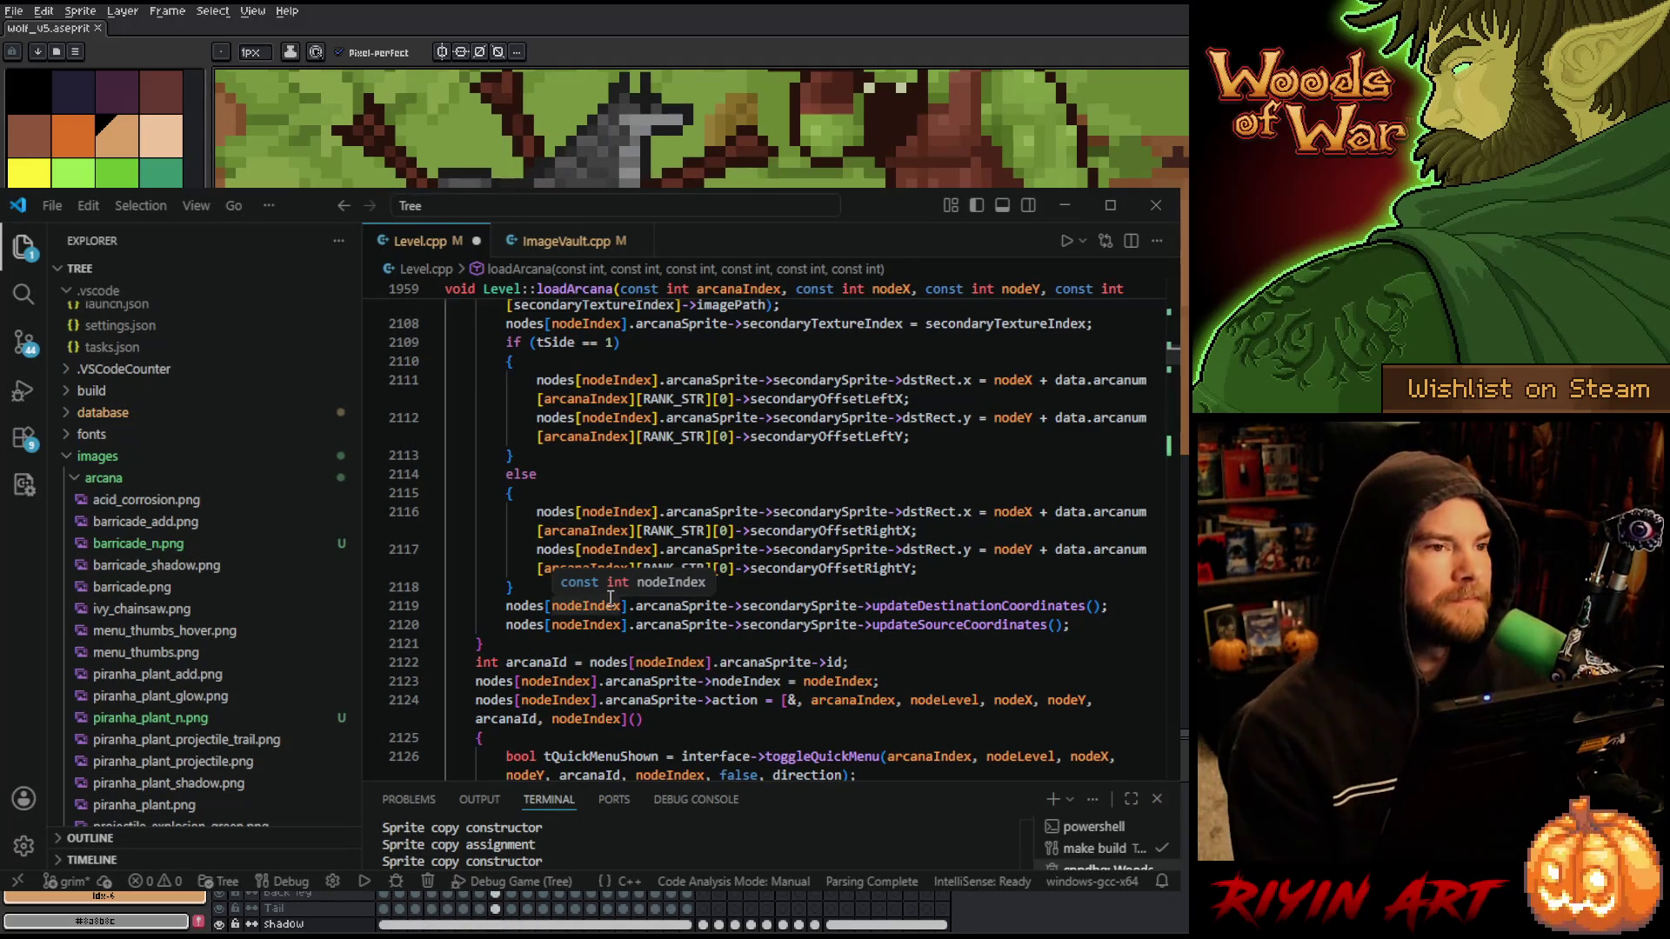
scroll(495, 627, "up", 4)
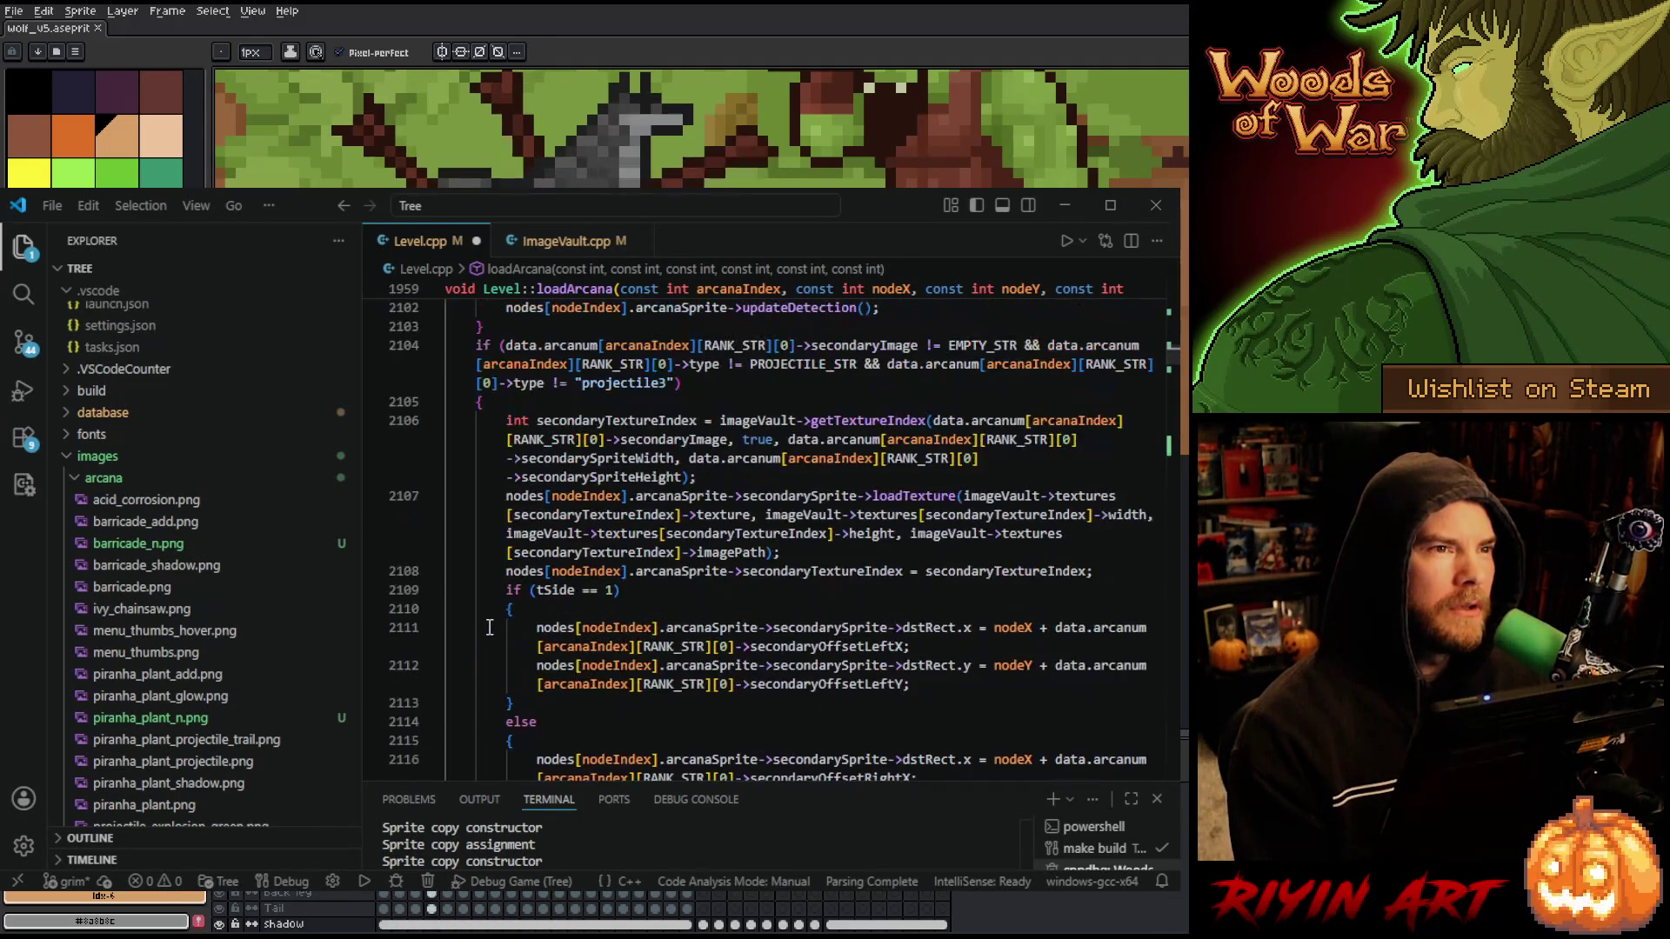
scroll(483, 665, "up", 4)
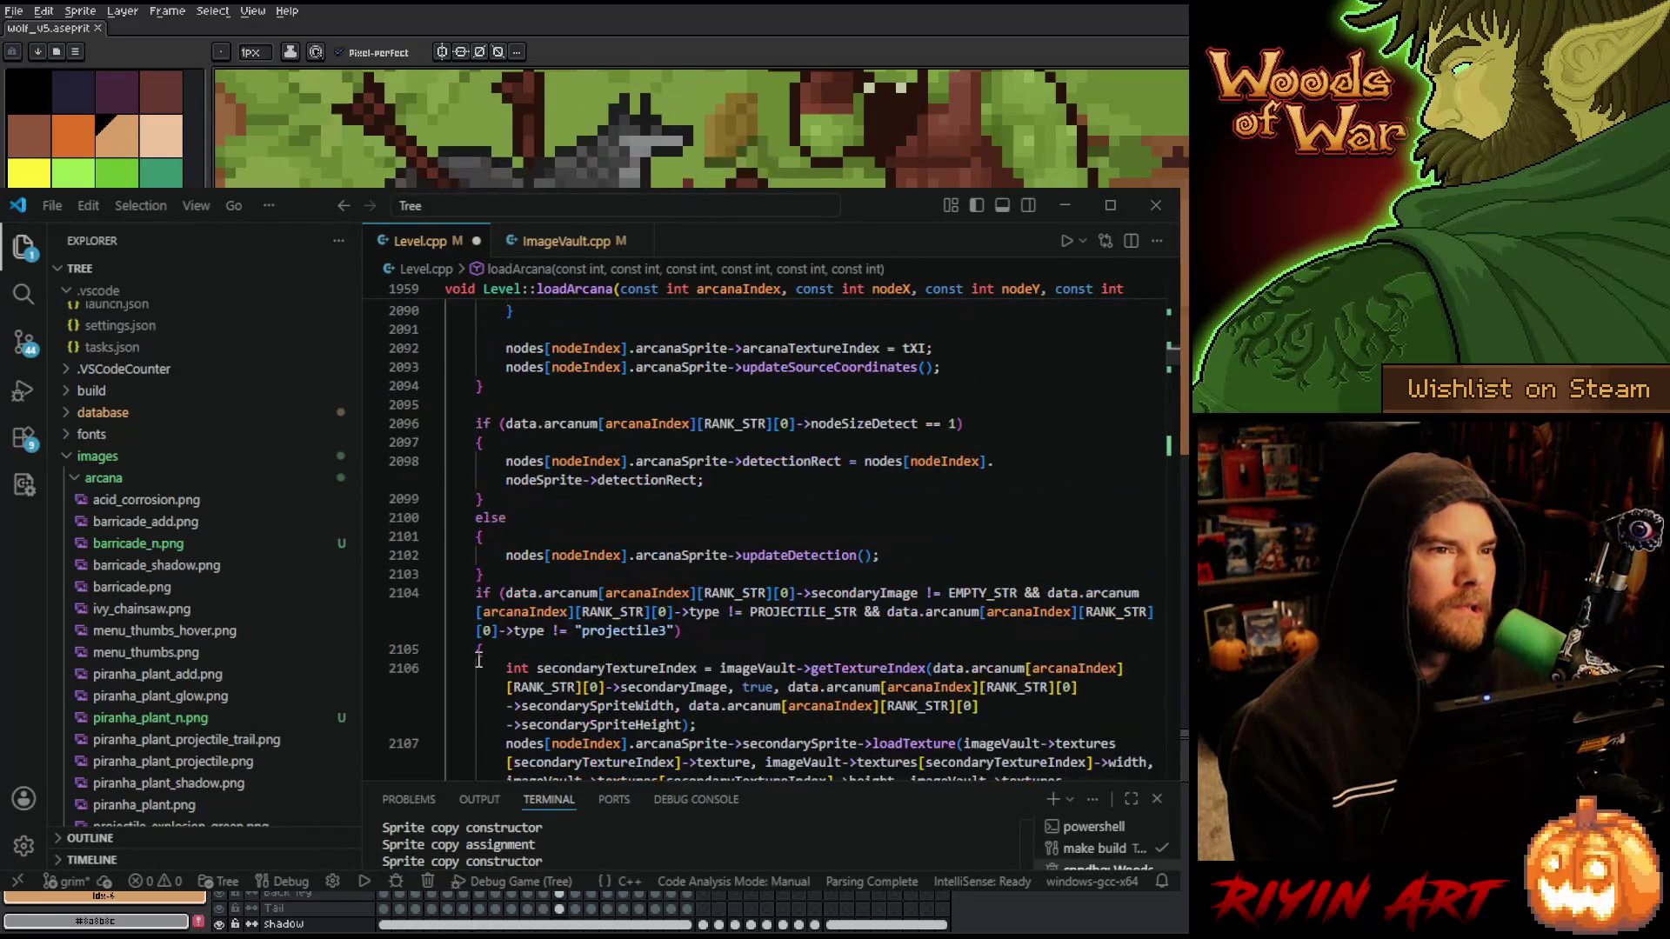
scroll(490, 663, "up", 3)
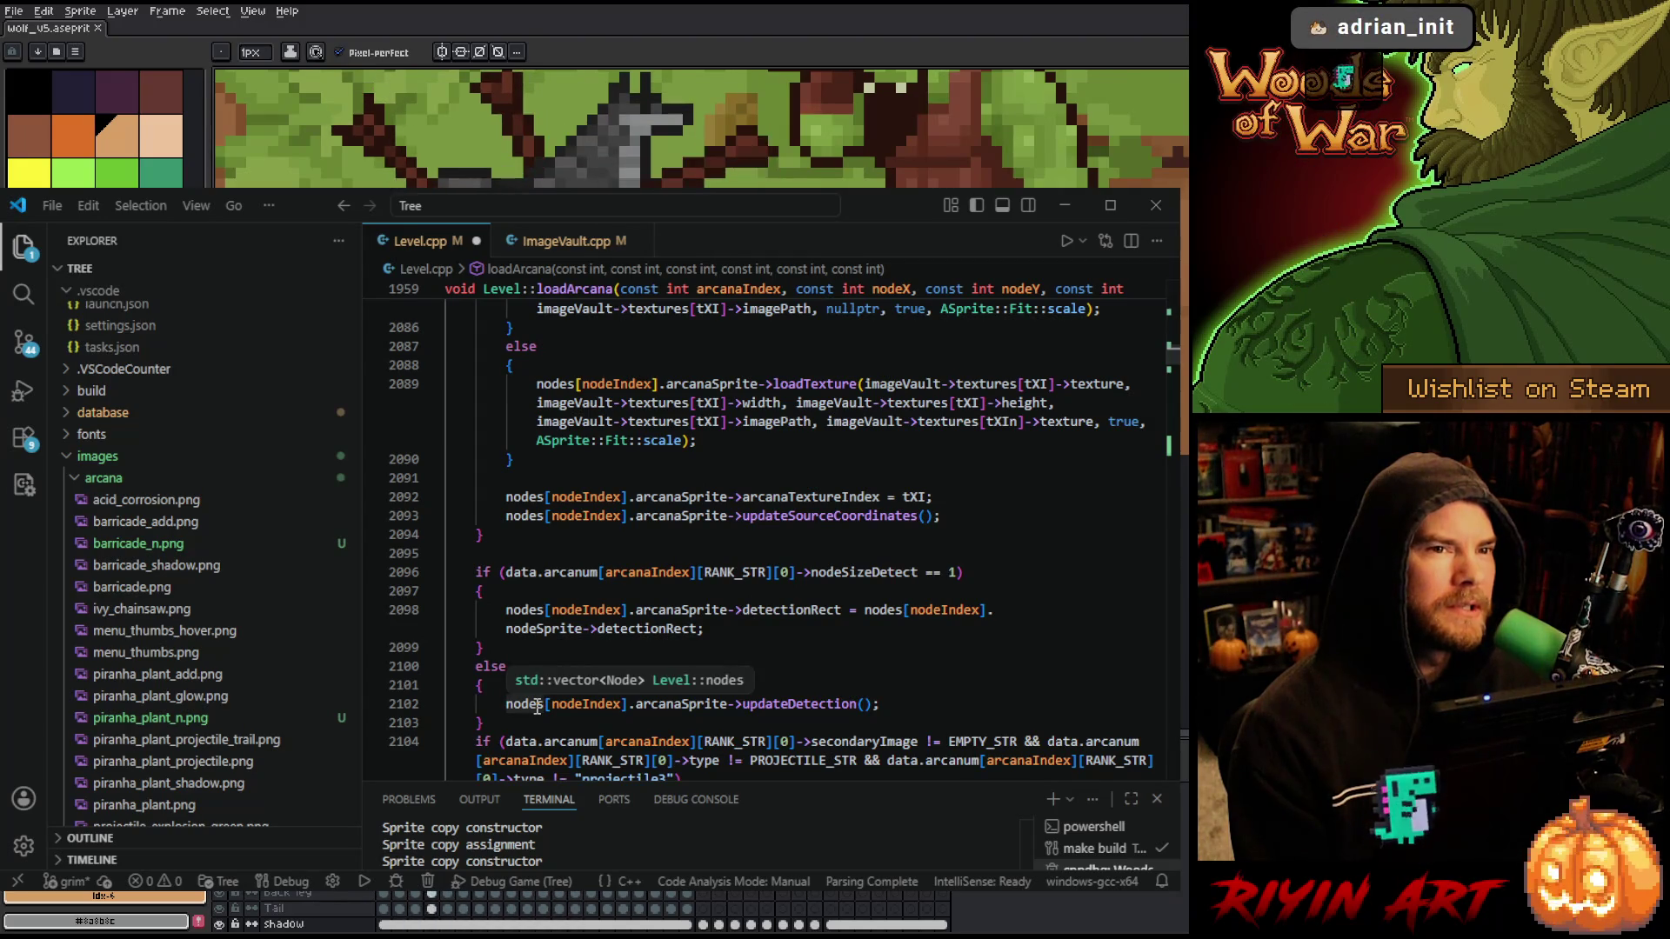
scroll(531, 702, "up", 2)
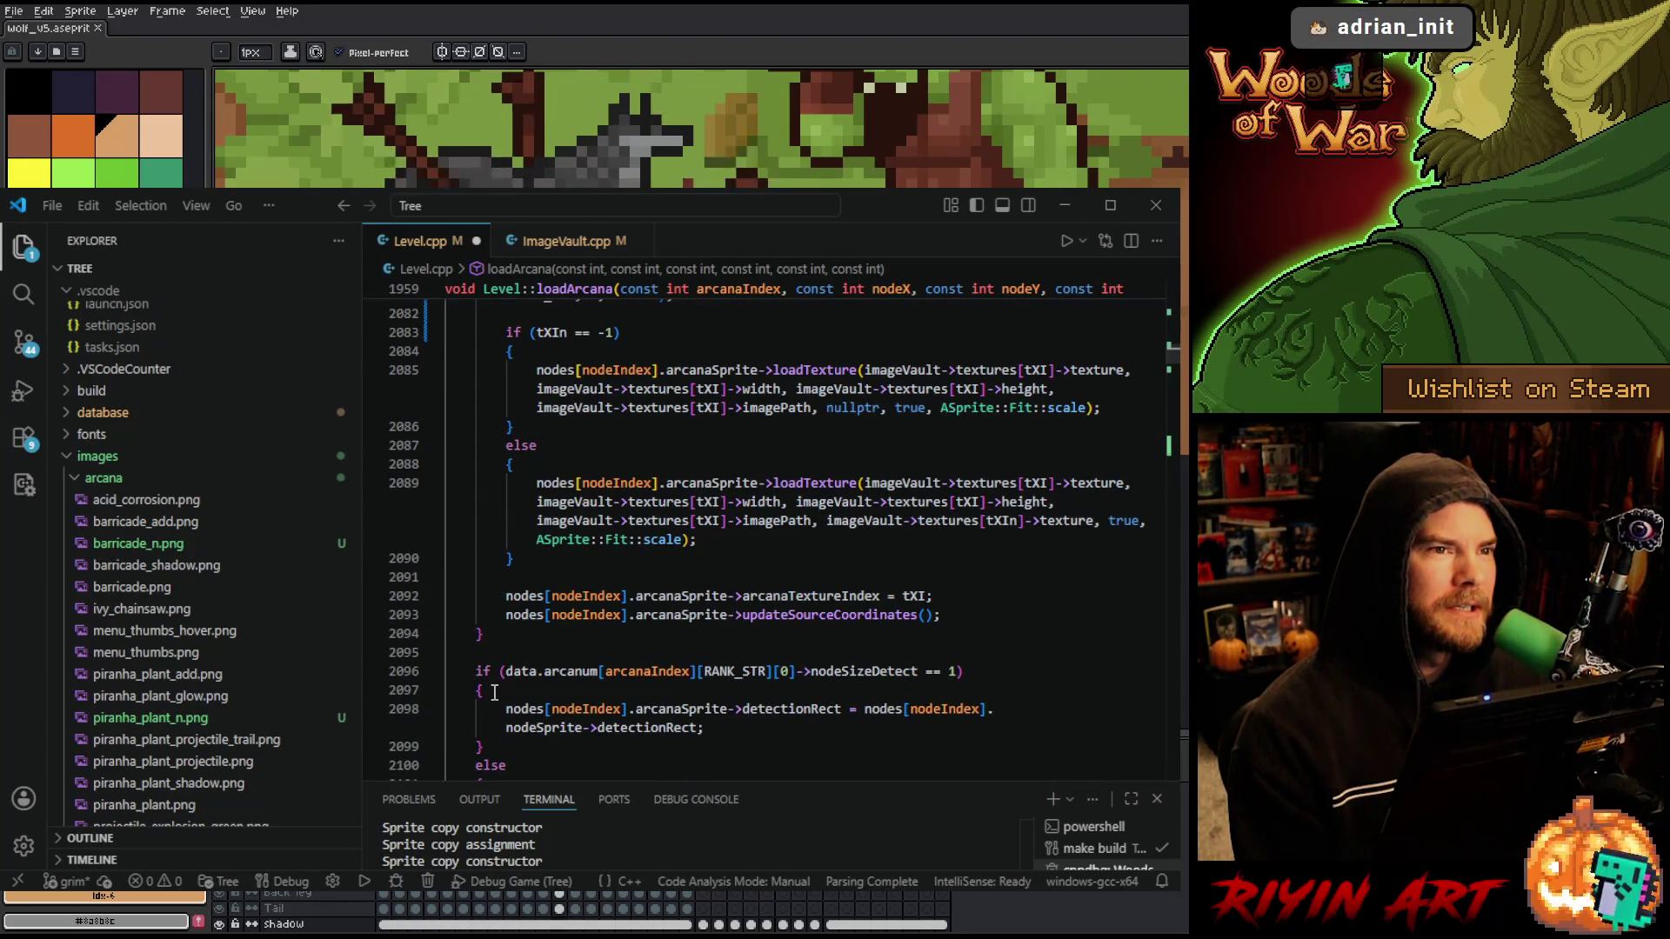
scroll(494, 694, "up", 4)
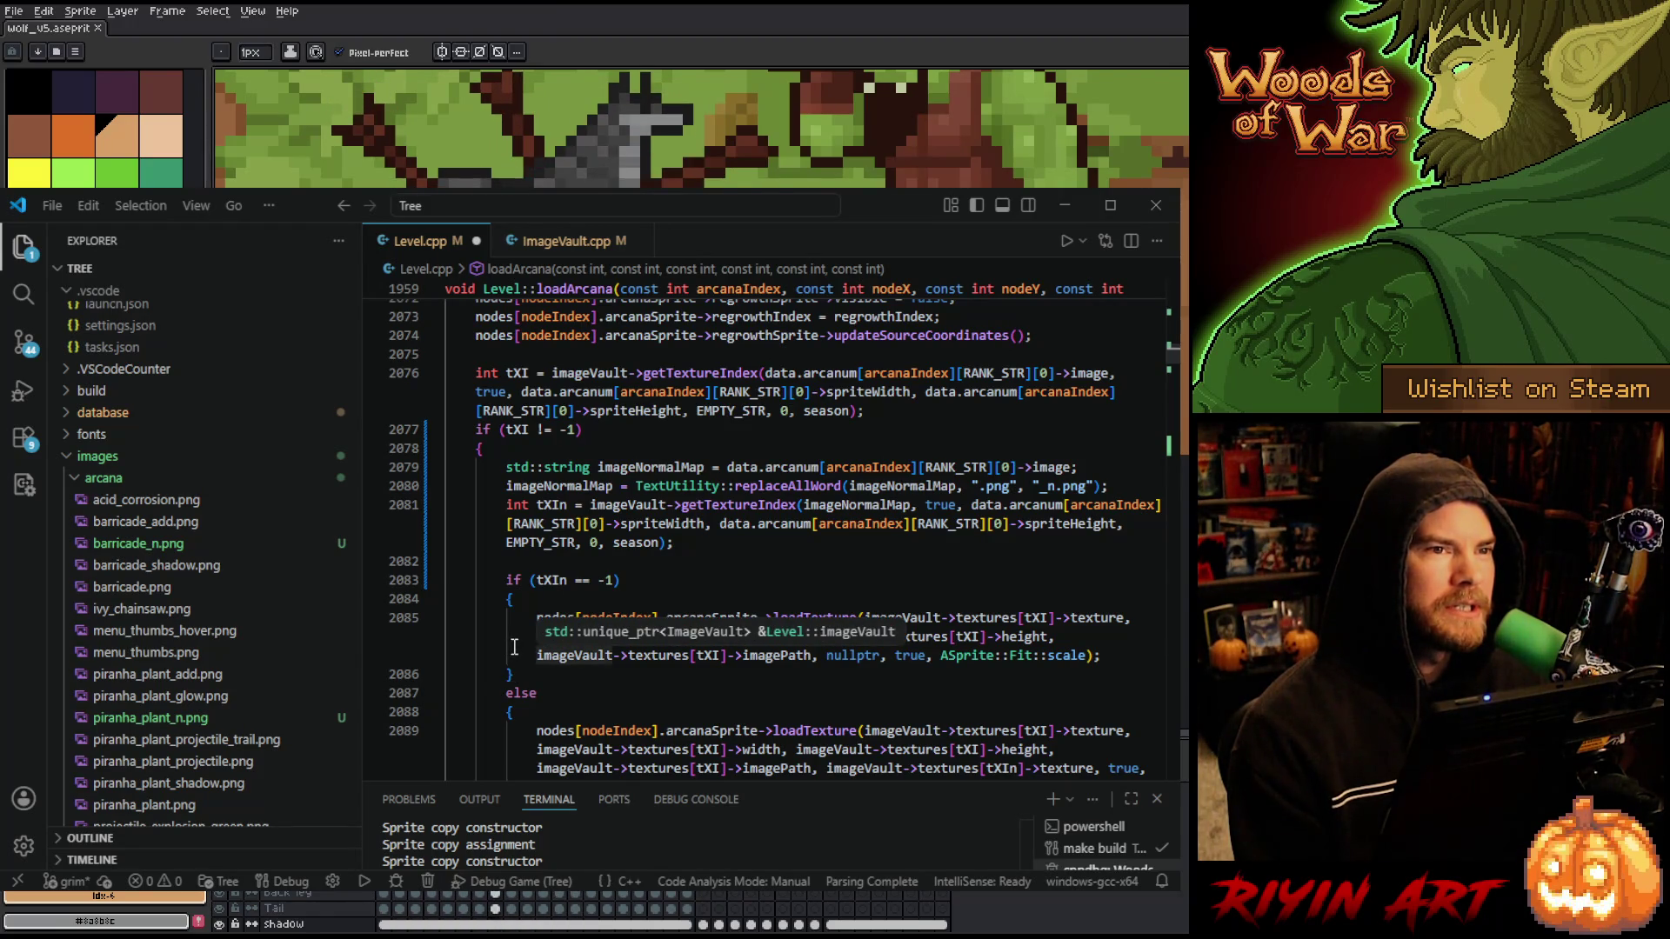
scroll(514, 647, "up", 5)
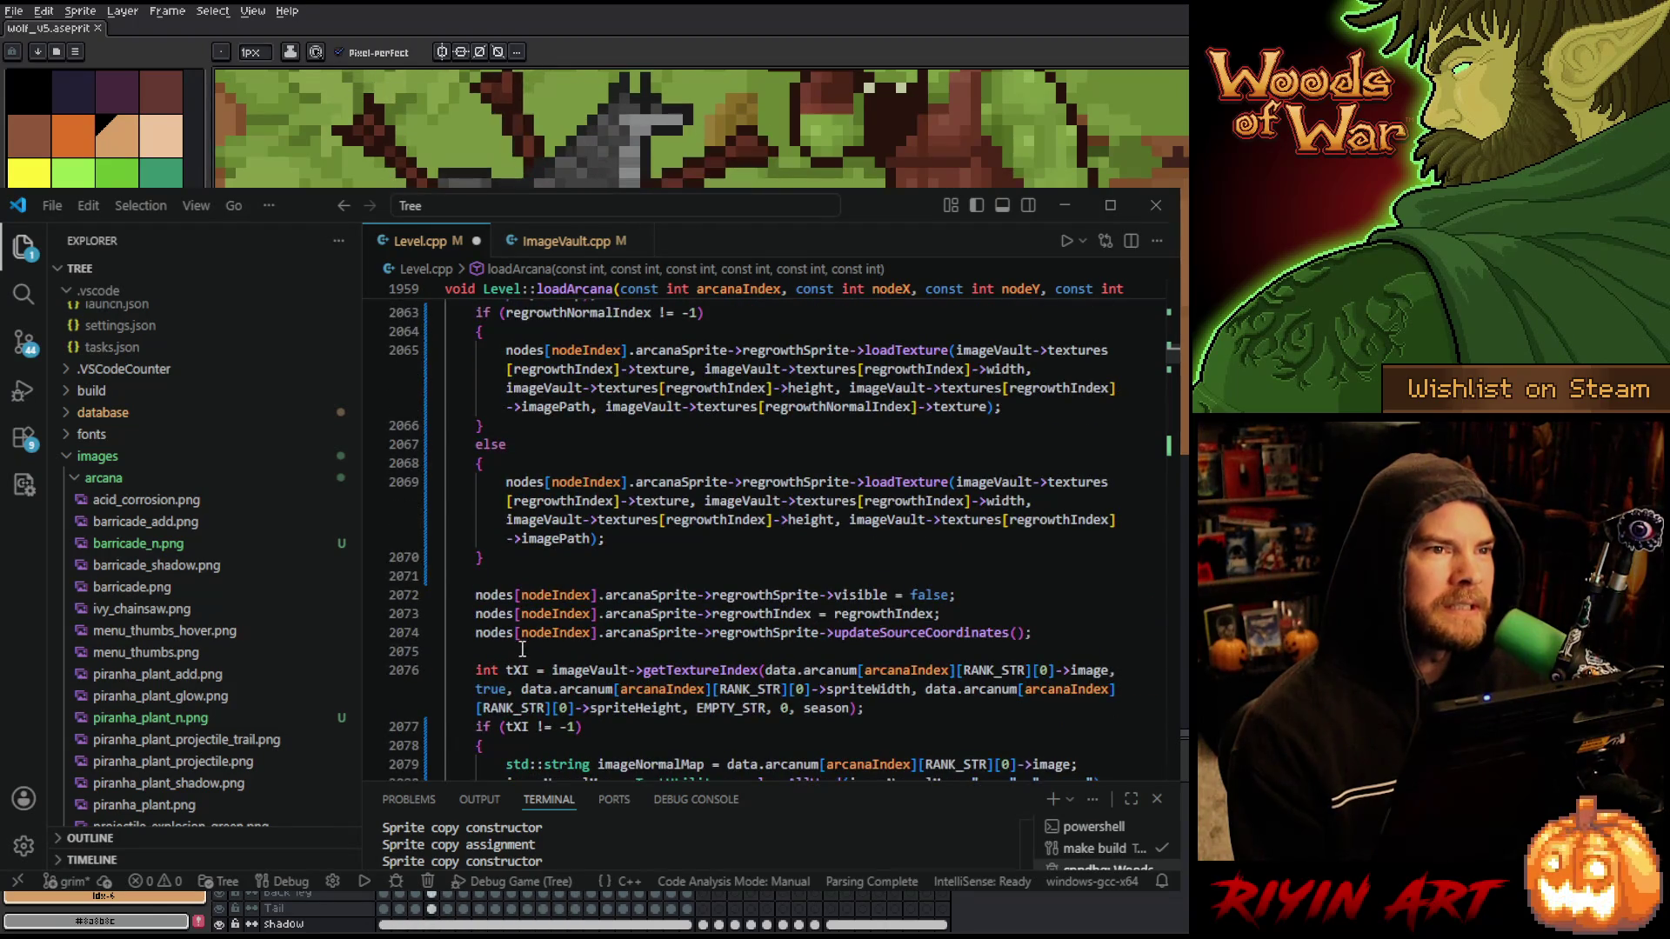
scroll(521, 648, "up", 5)
scroll(518, 661, "down", 2)
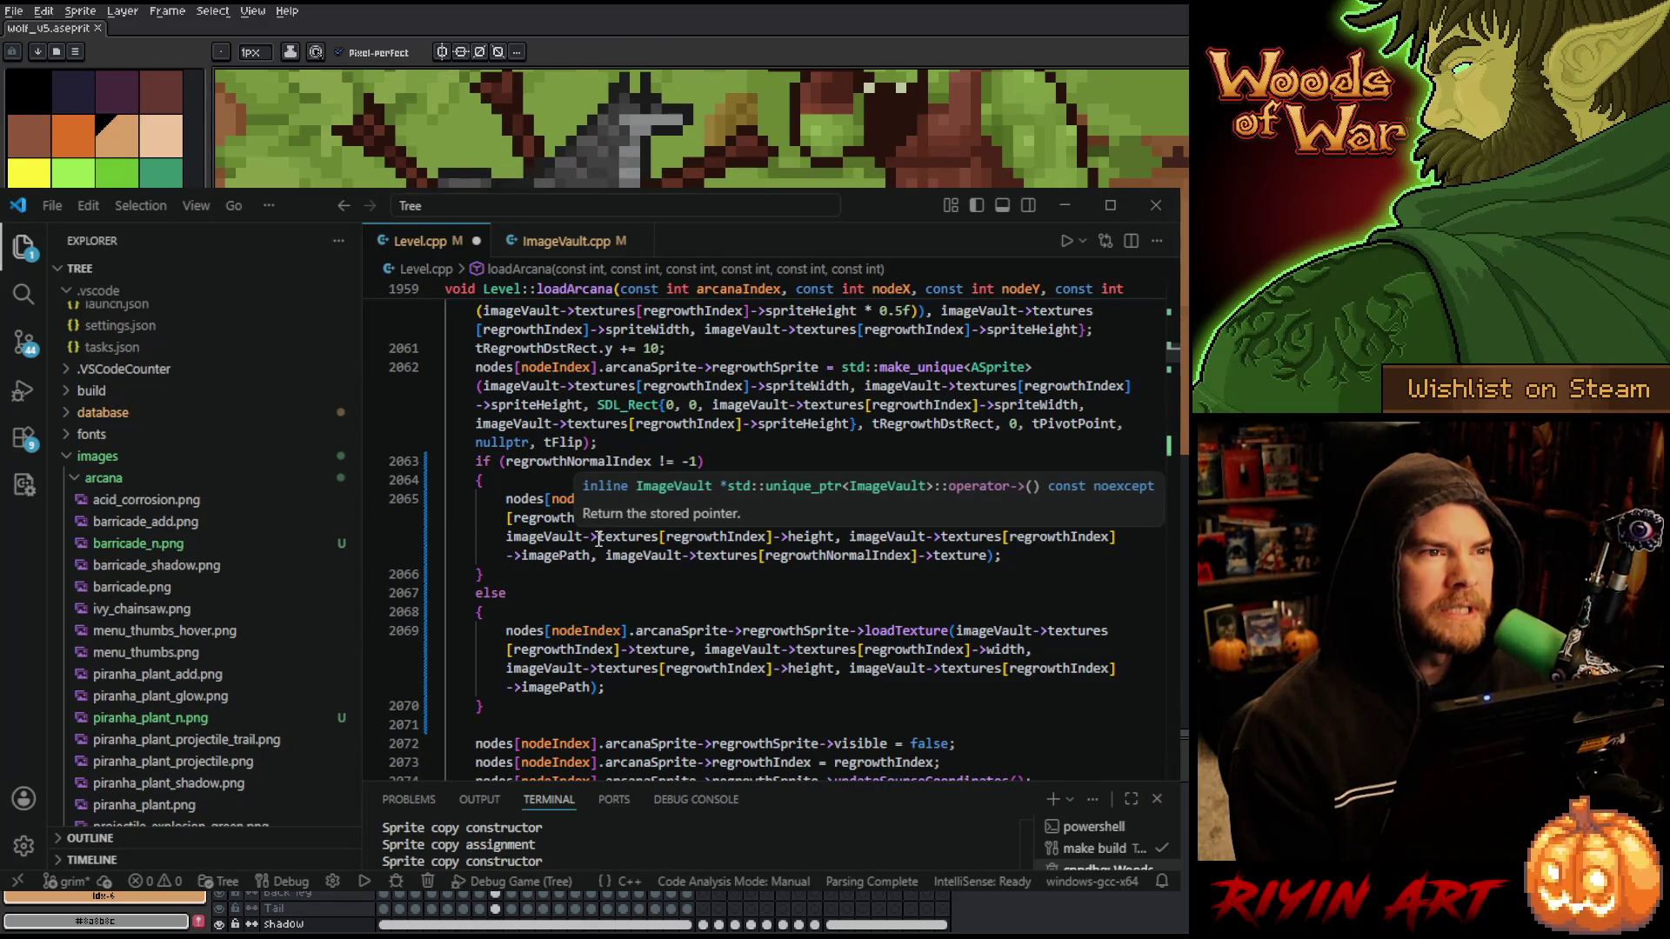
- Insert a comma after ->imagePath in the else-branch regrowth loadTexture call on line 2069
left_click(594, 687)
type(",")
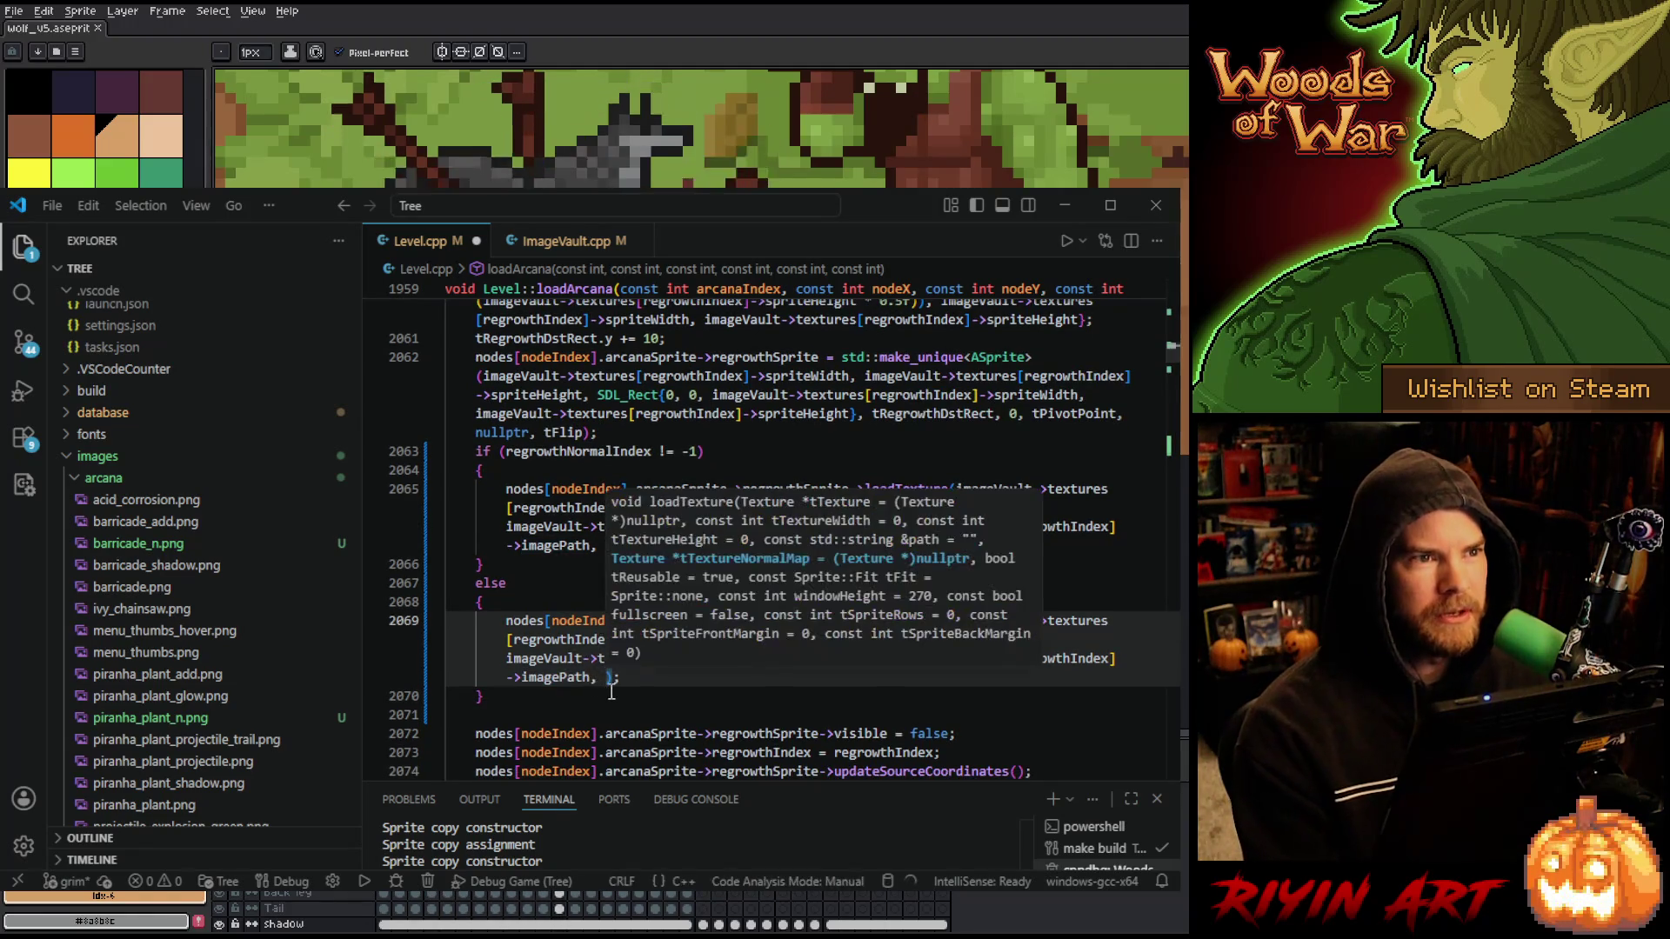
scroll(661, 695, "up", 5)
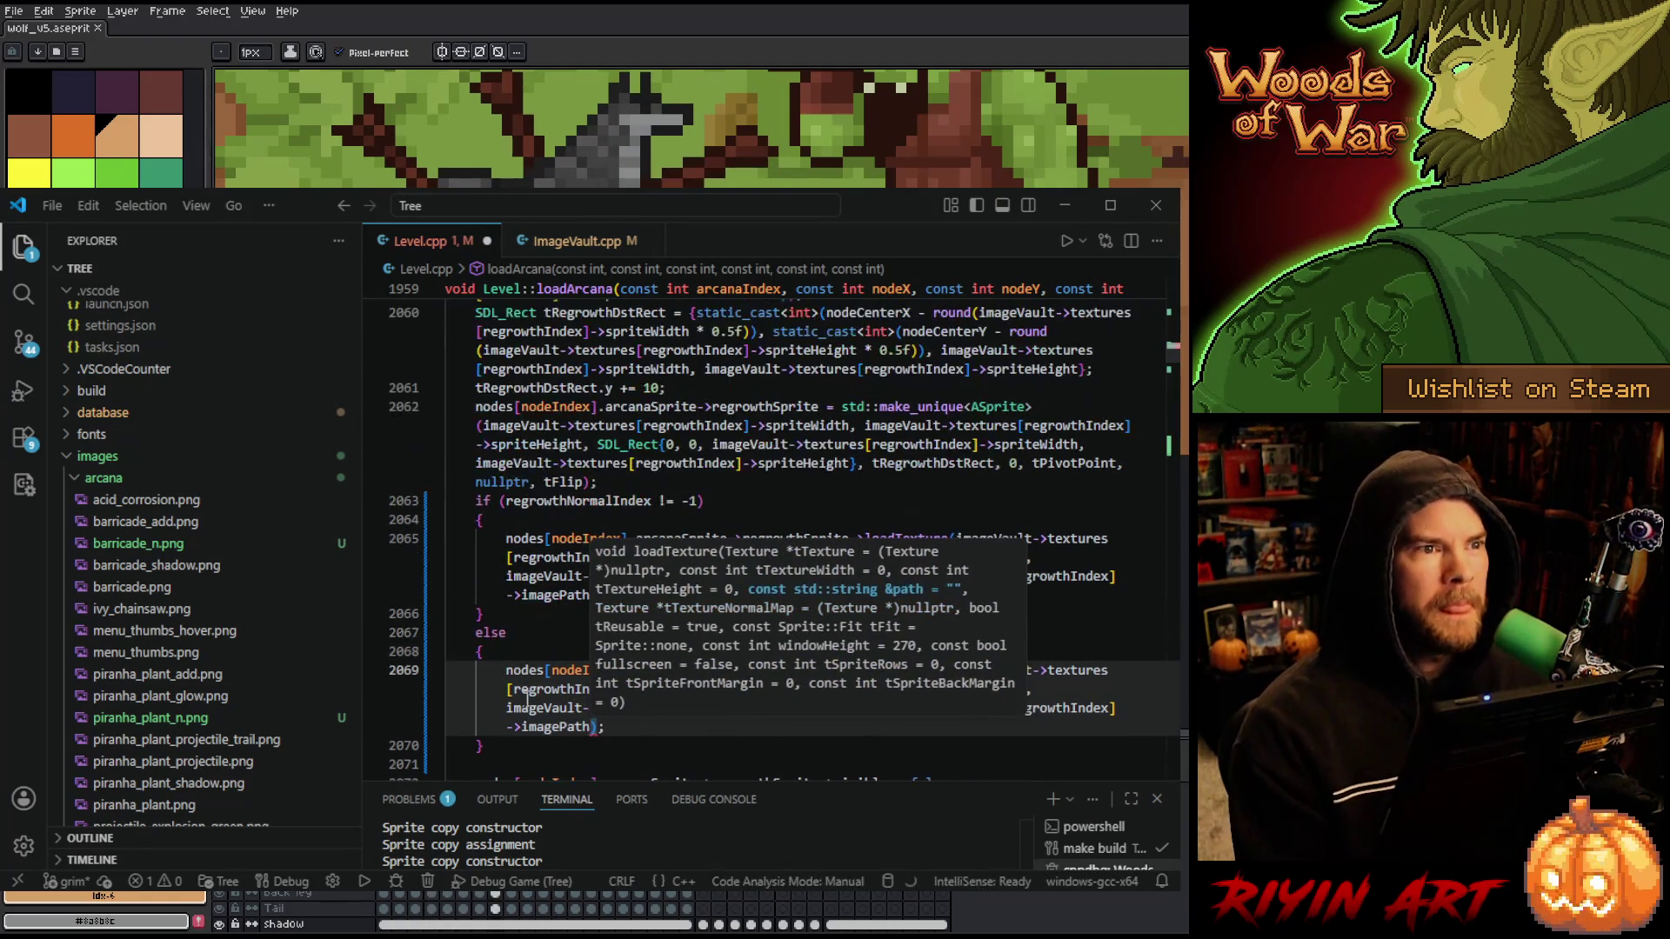
scroll(529, 720, "up", 5)
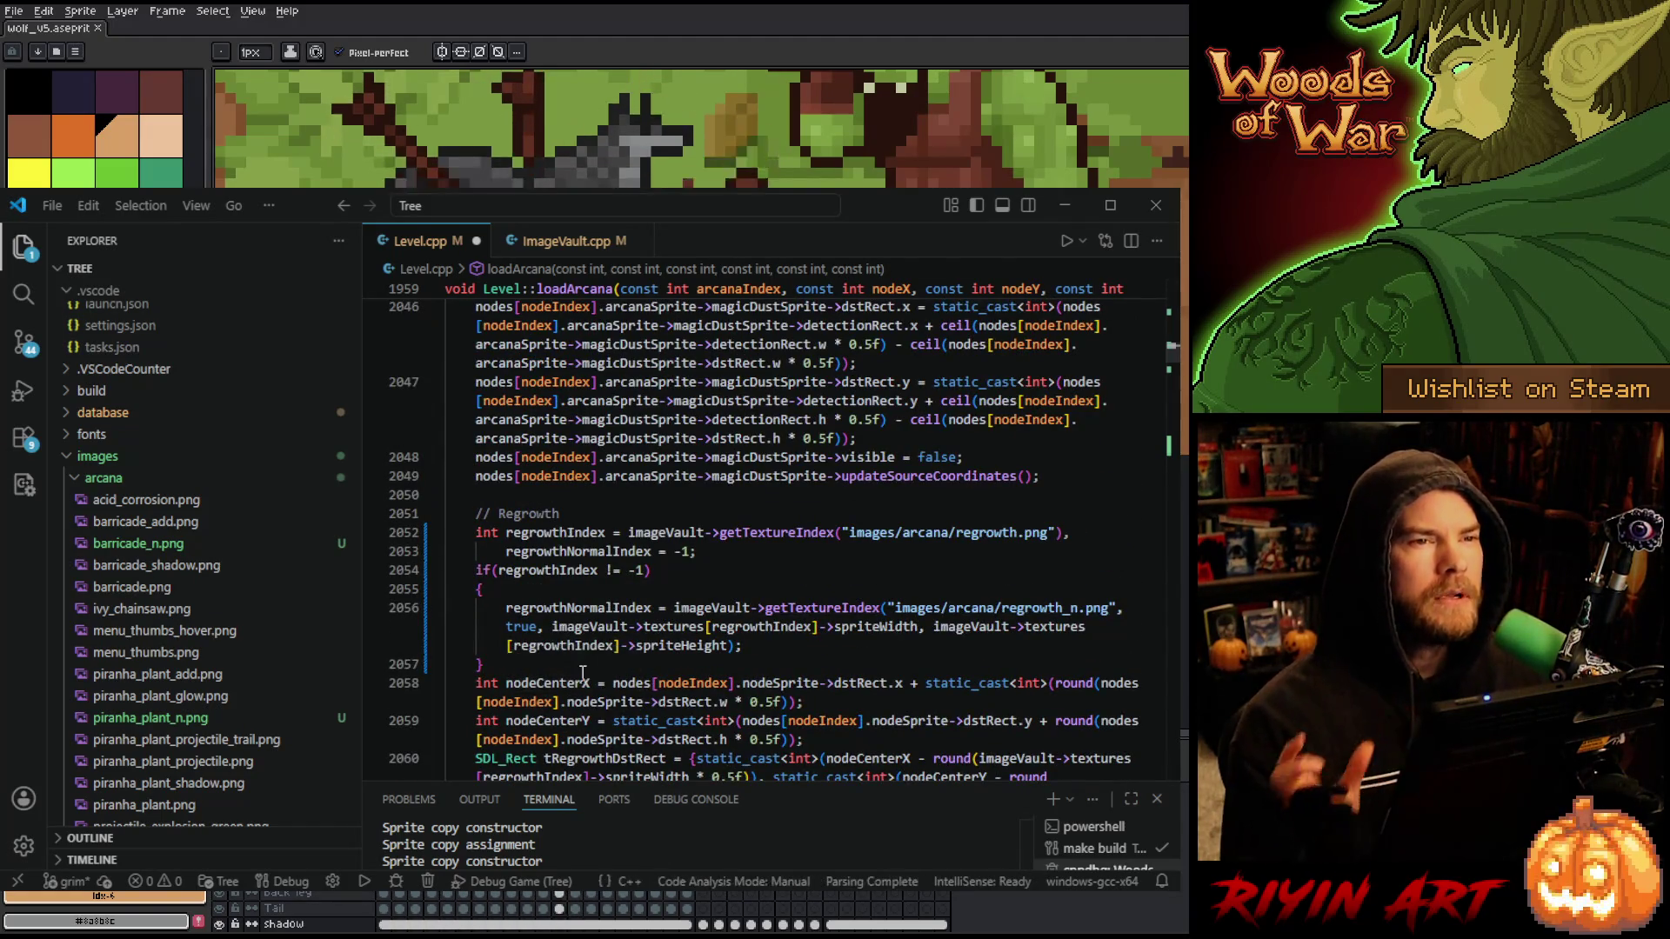
scroll(574, 675, "up", 2)
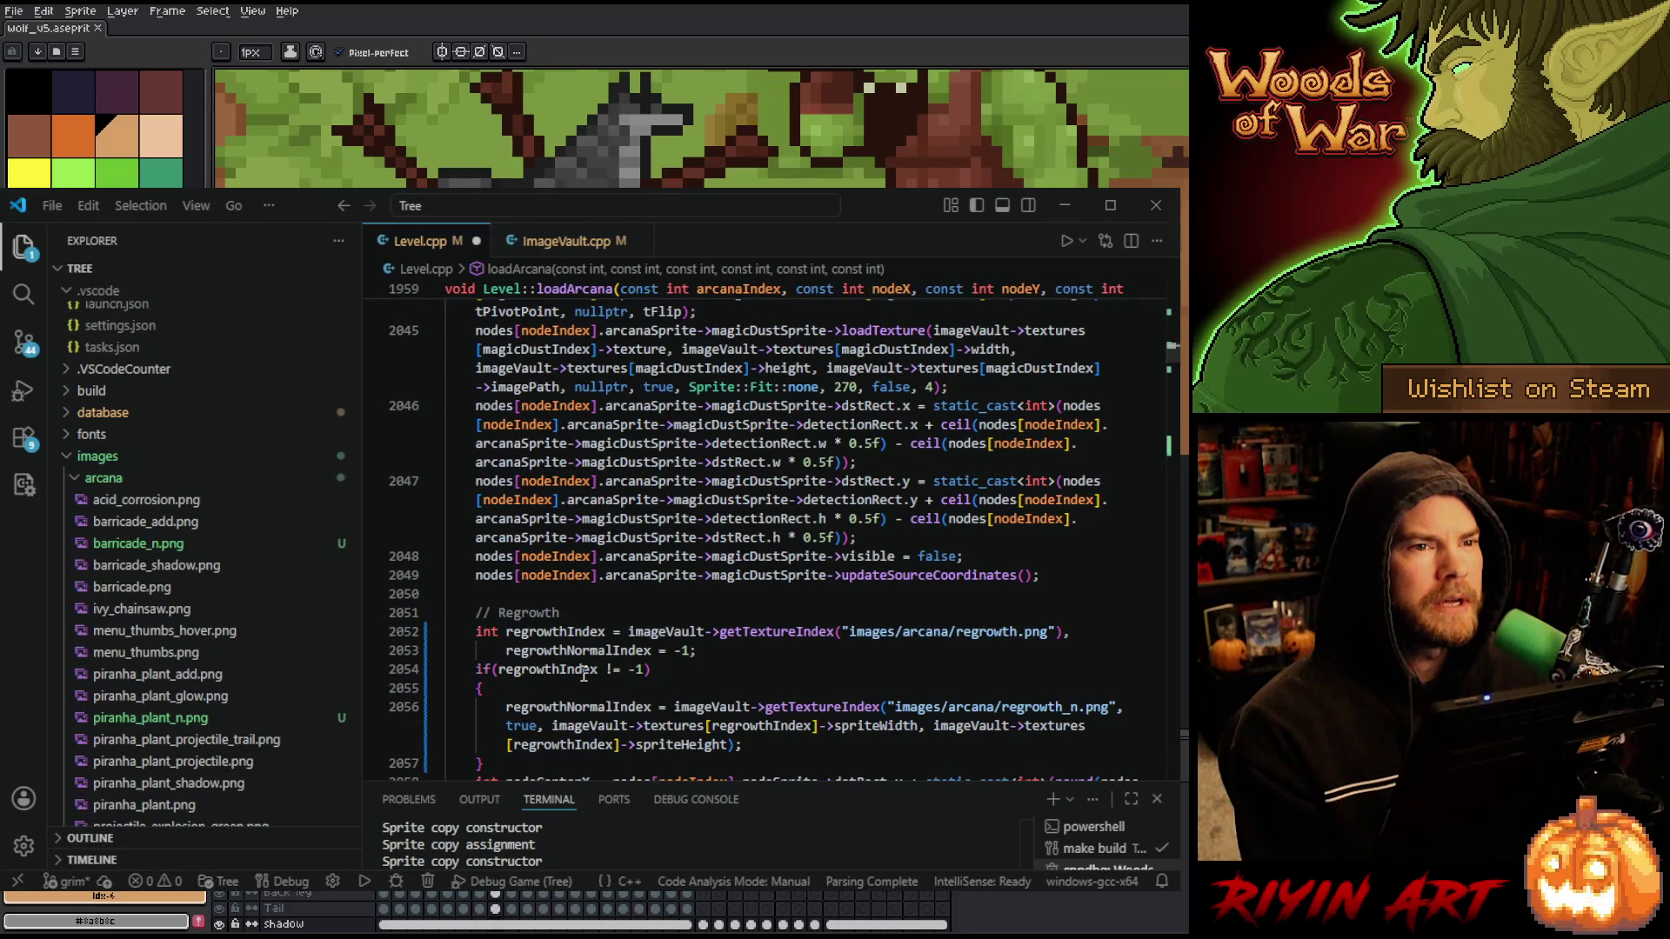
scroll(583, 676, "up", 1)
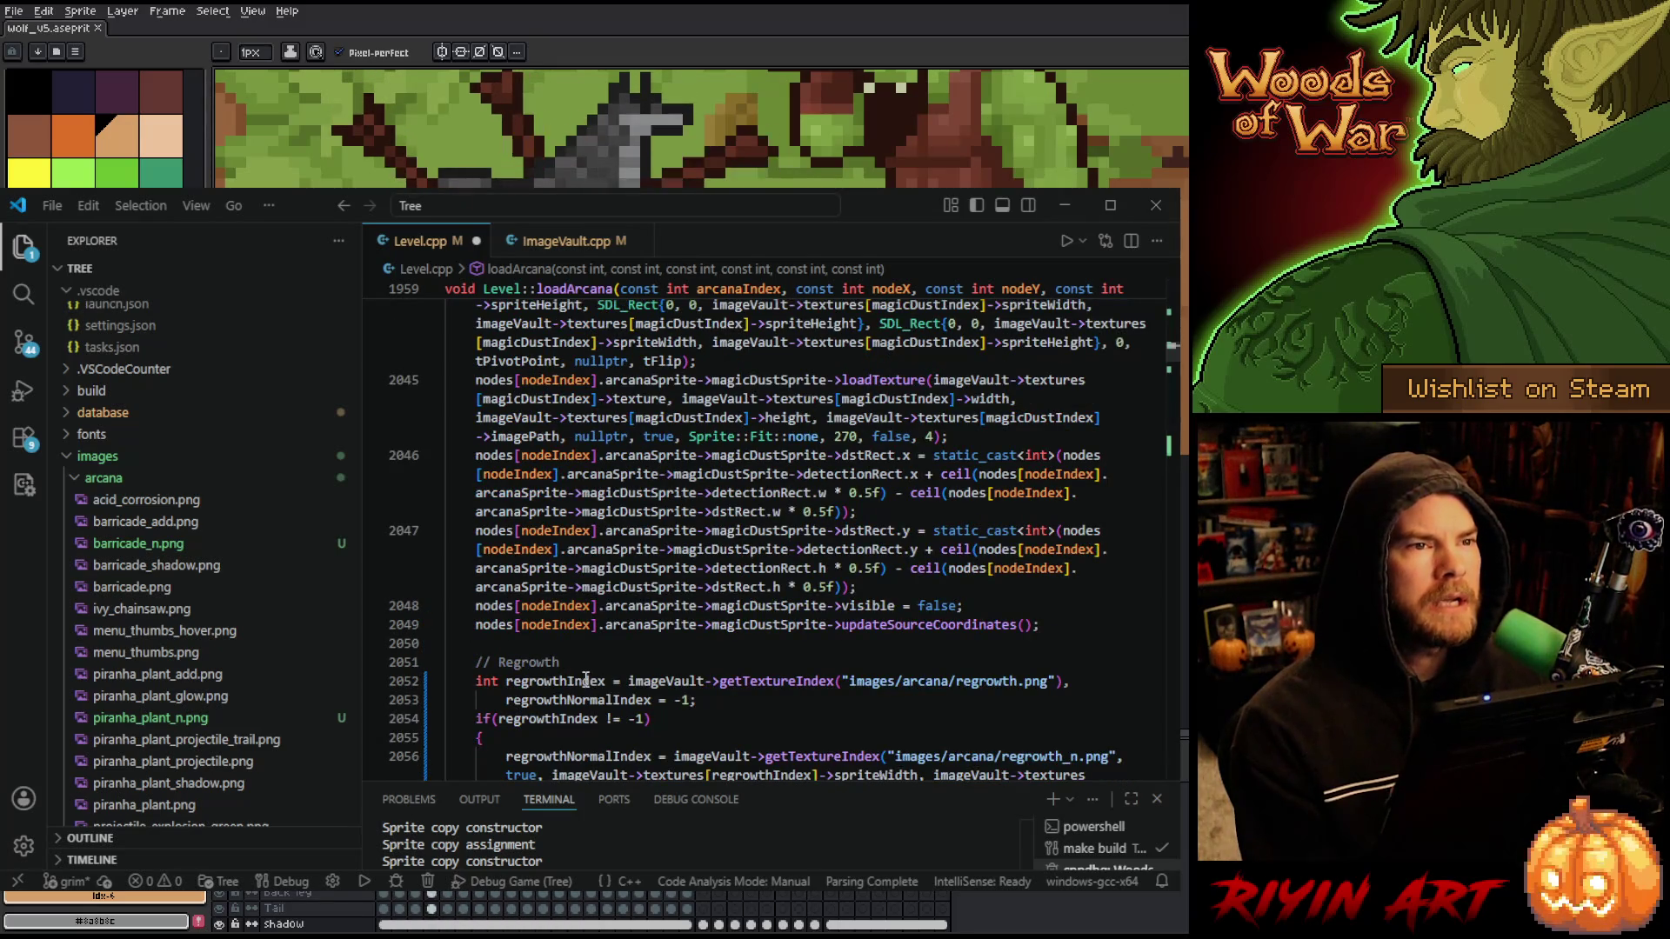
scroll(584, 684, "up", 3)
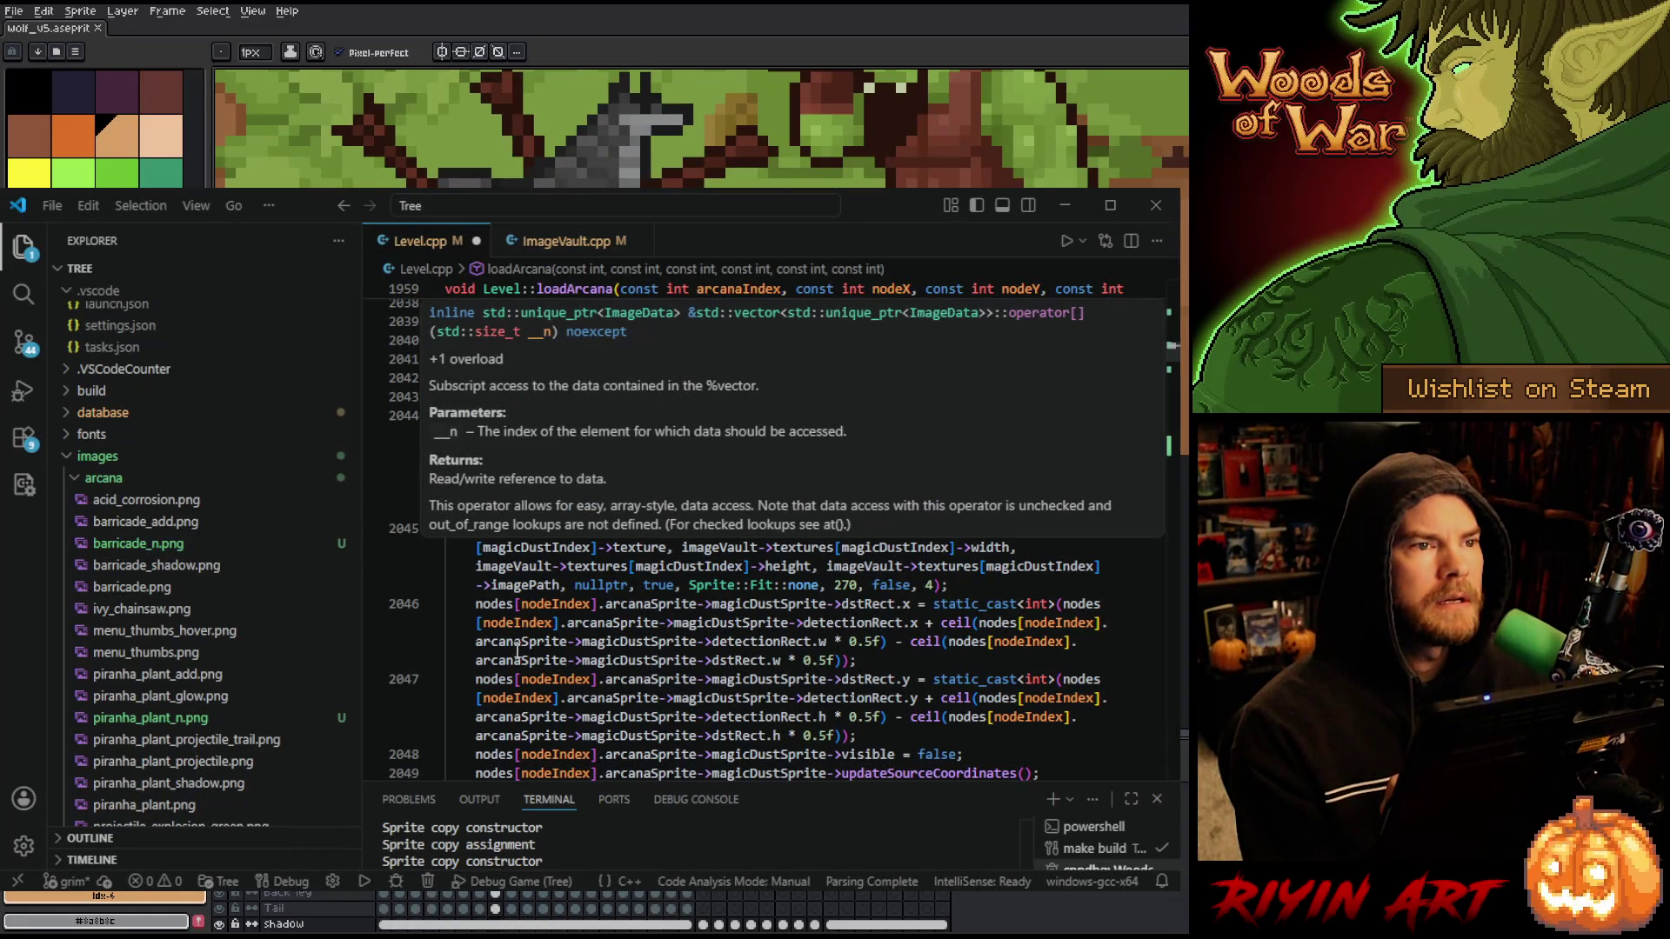
scroll(768, 496, "up", 8)
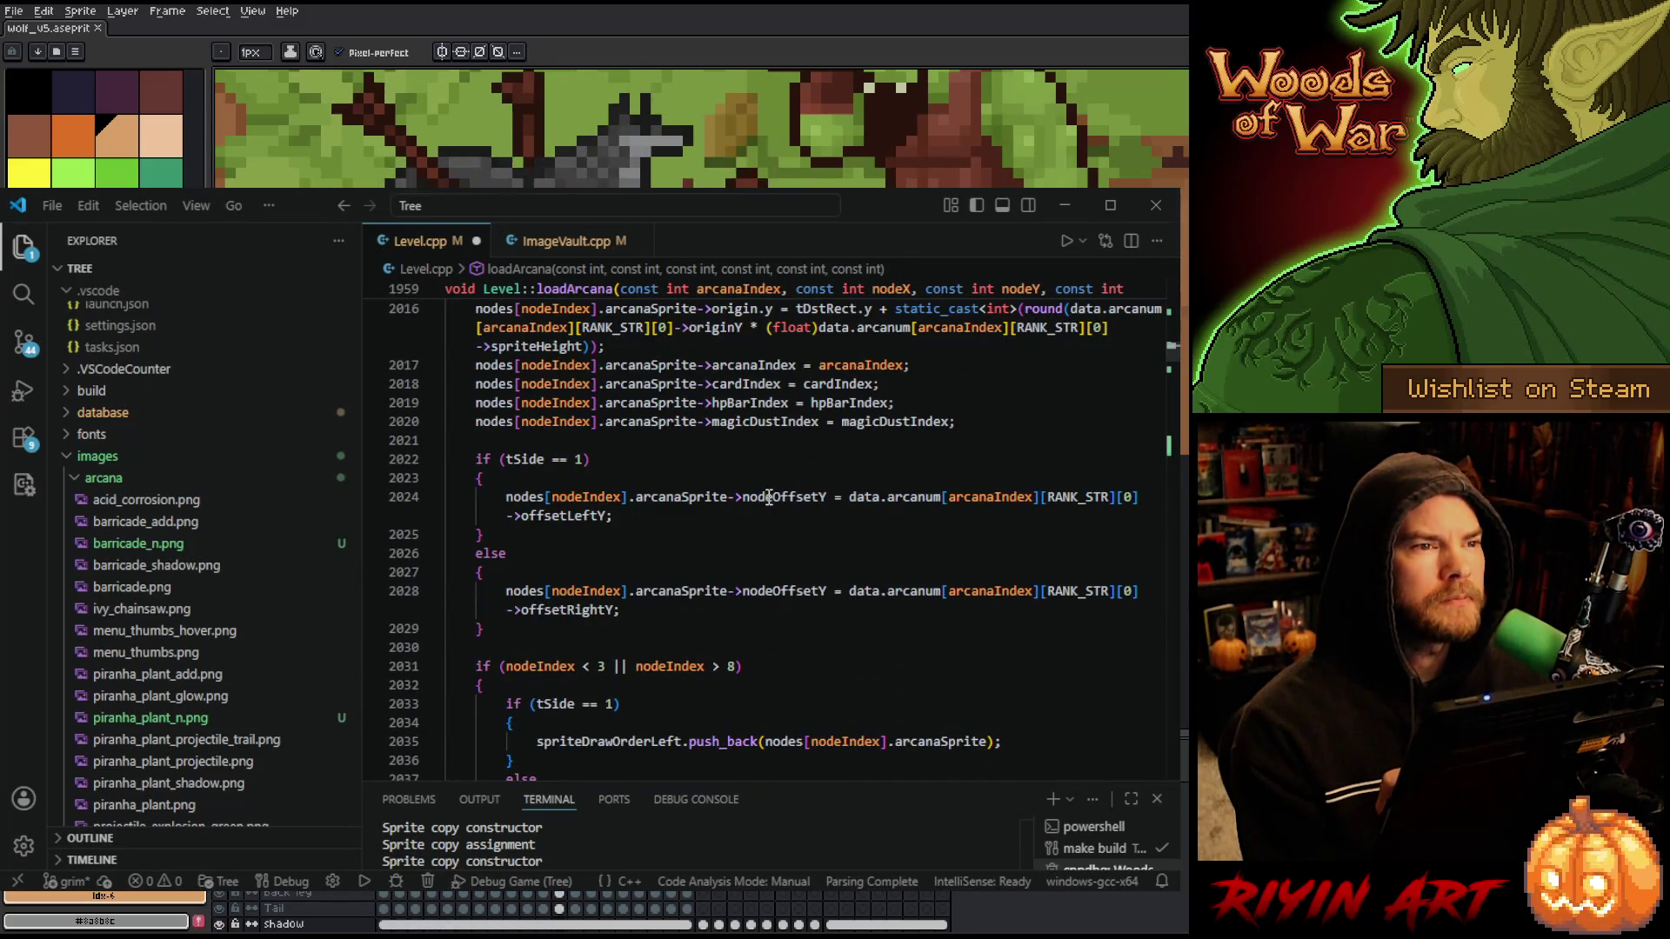
- Return to the top of loadArcana near line 1974 and save Level.cpp with Ctrl+S
scroll(769, 496, "down", 4)
scroll(769, 497, "up", 6)
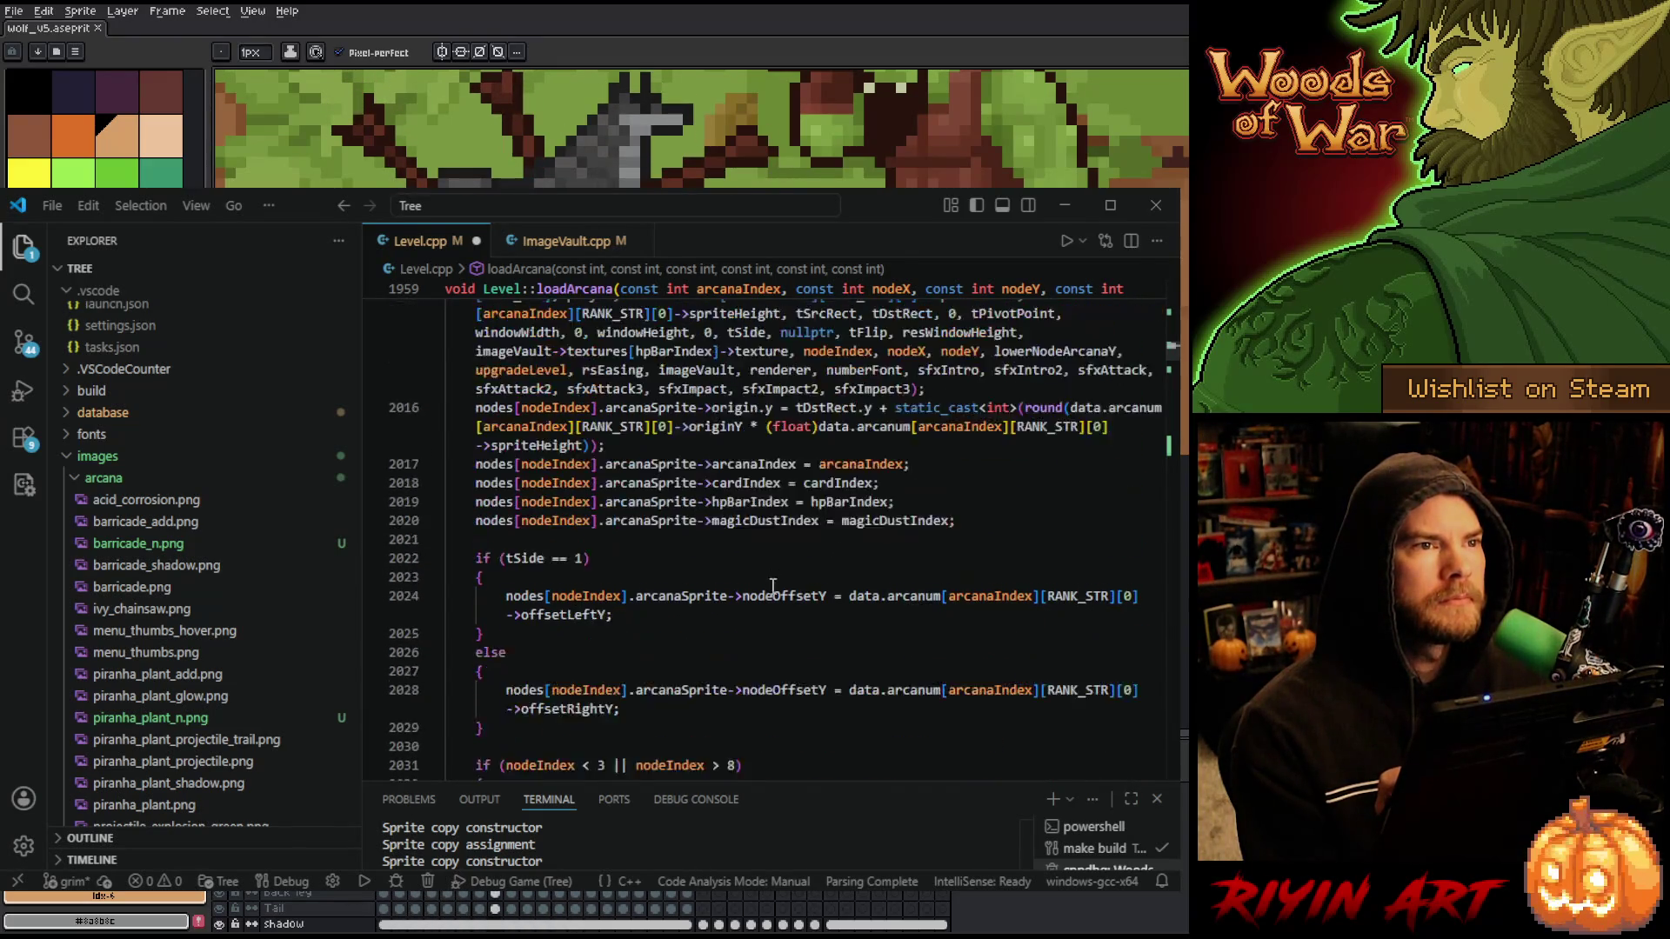
scroll(769, 628, "up", 1)
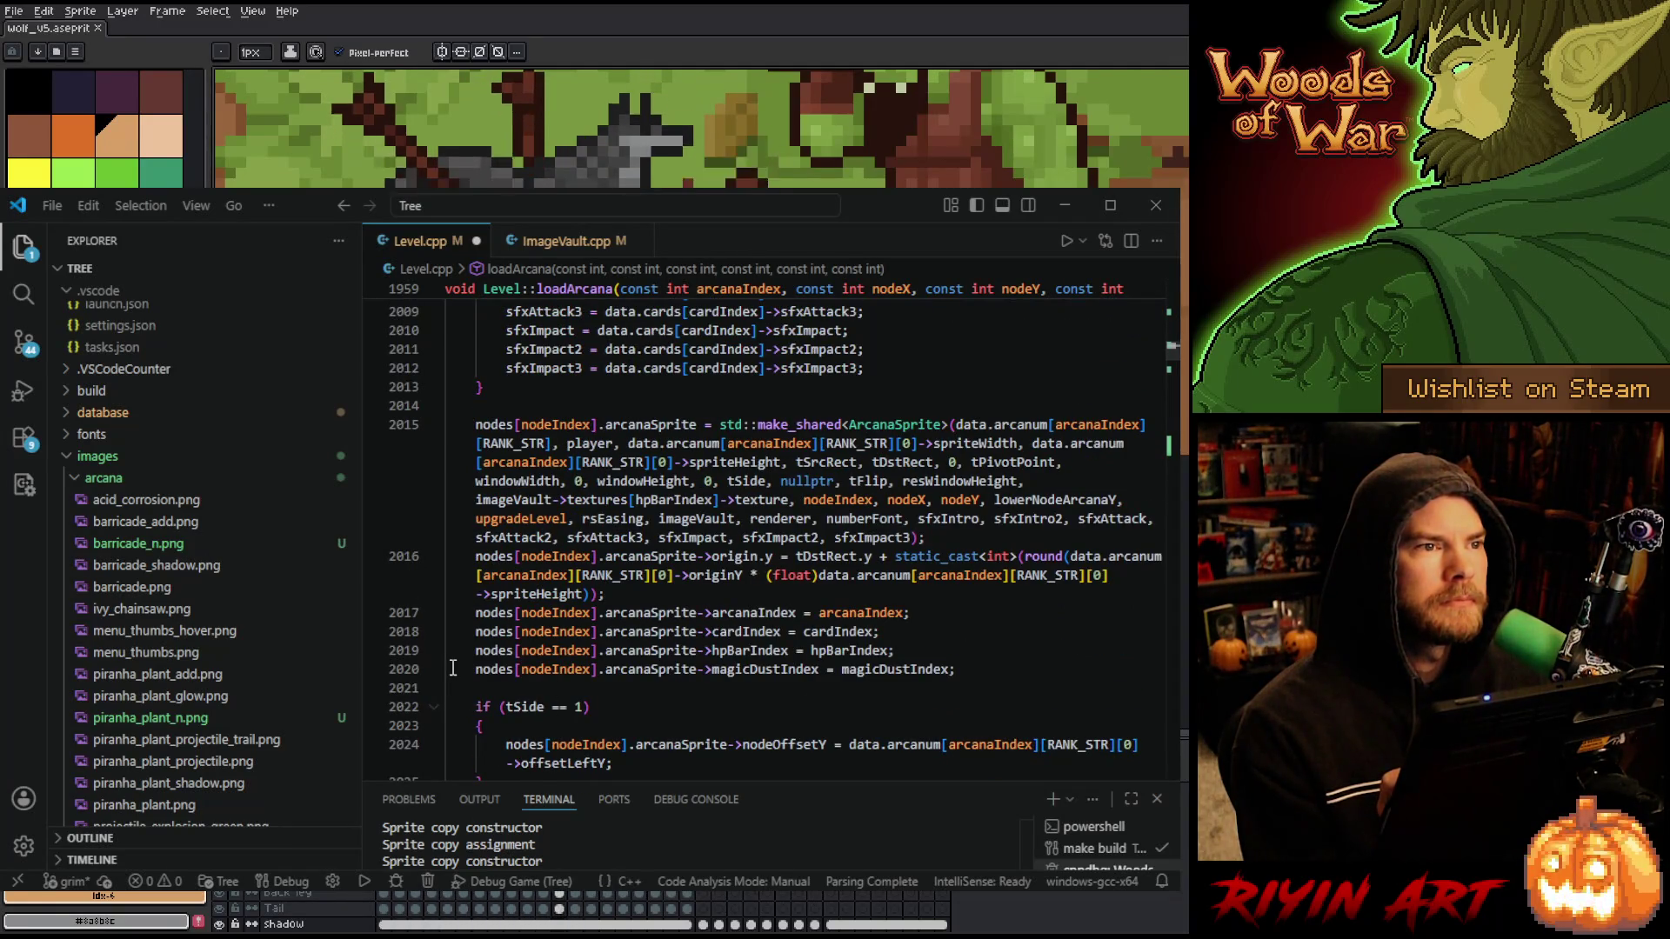
scroll(492, 685, "up", 4)
scroll(453, 667, "up", 6)
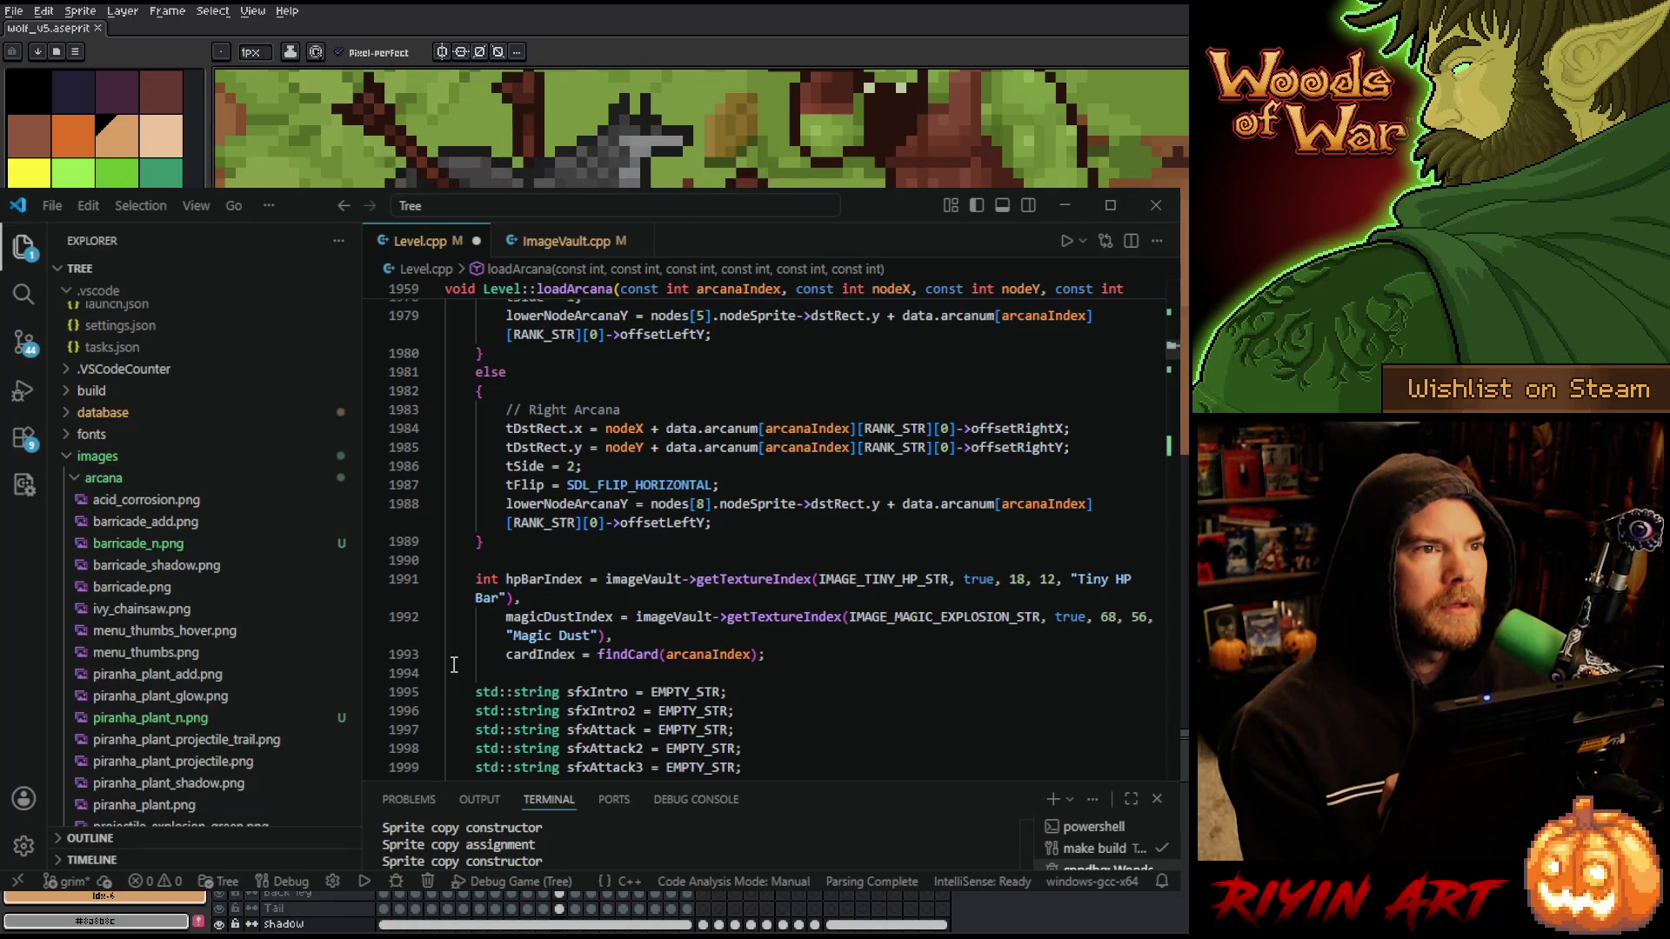
scroll(453, 665, "up", 1)
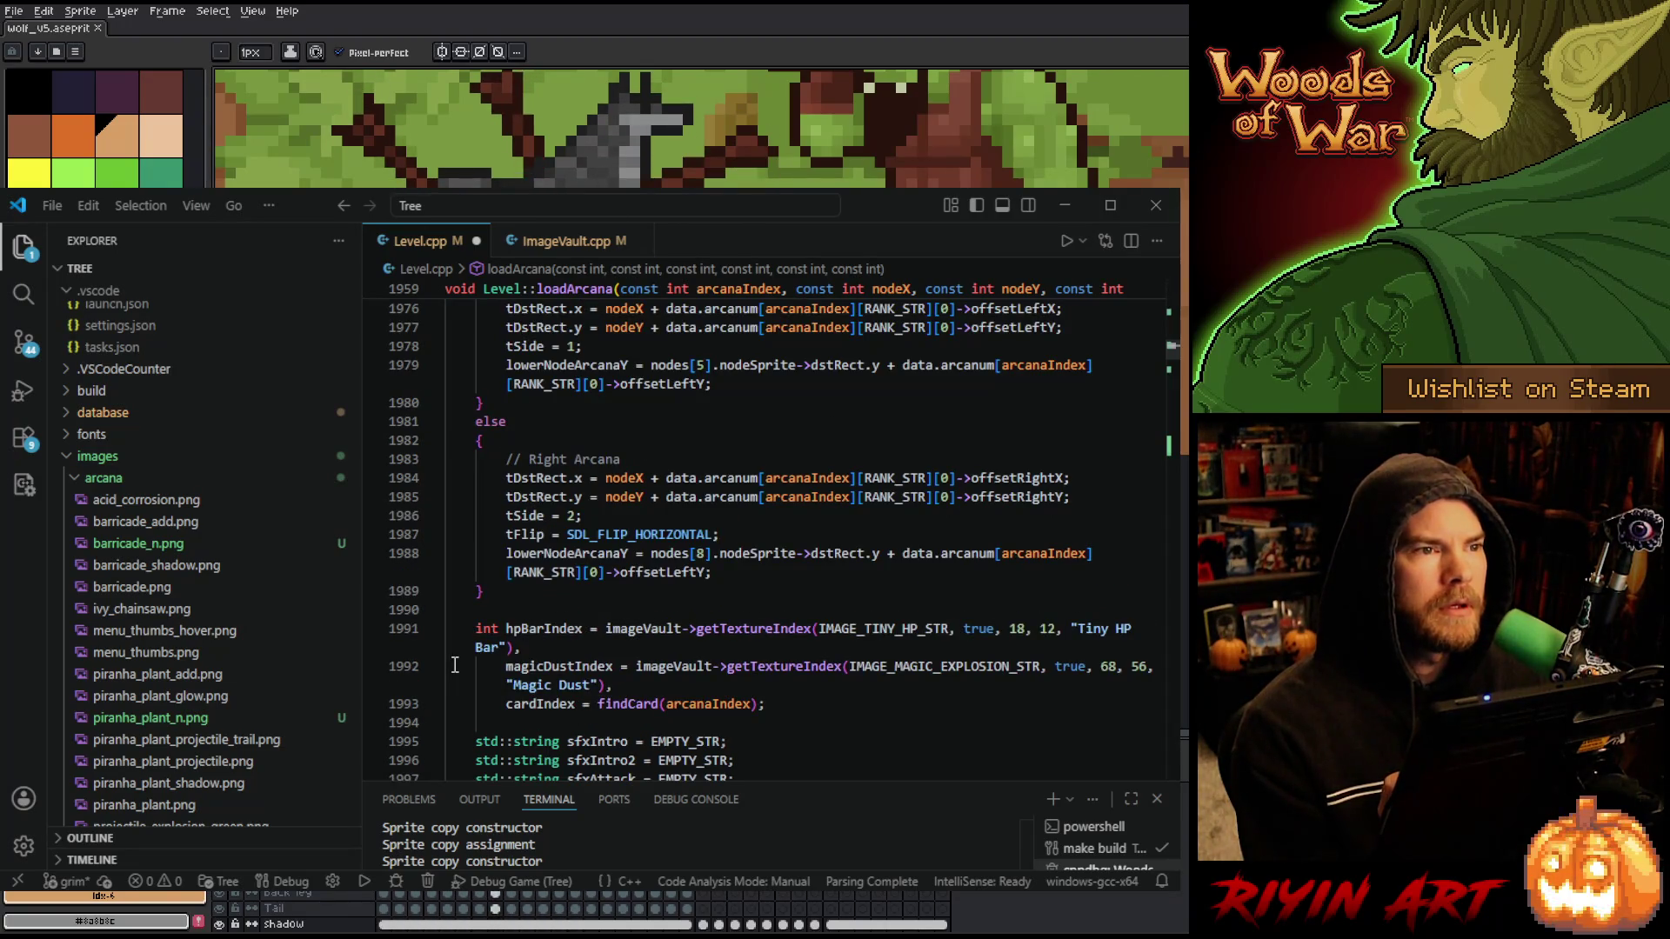
scroll(455, 666, "up", 1)
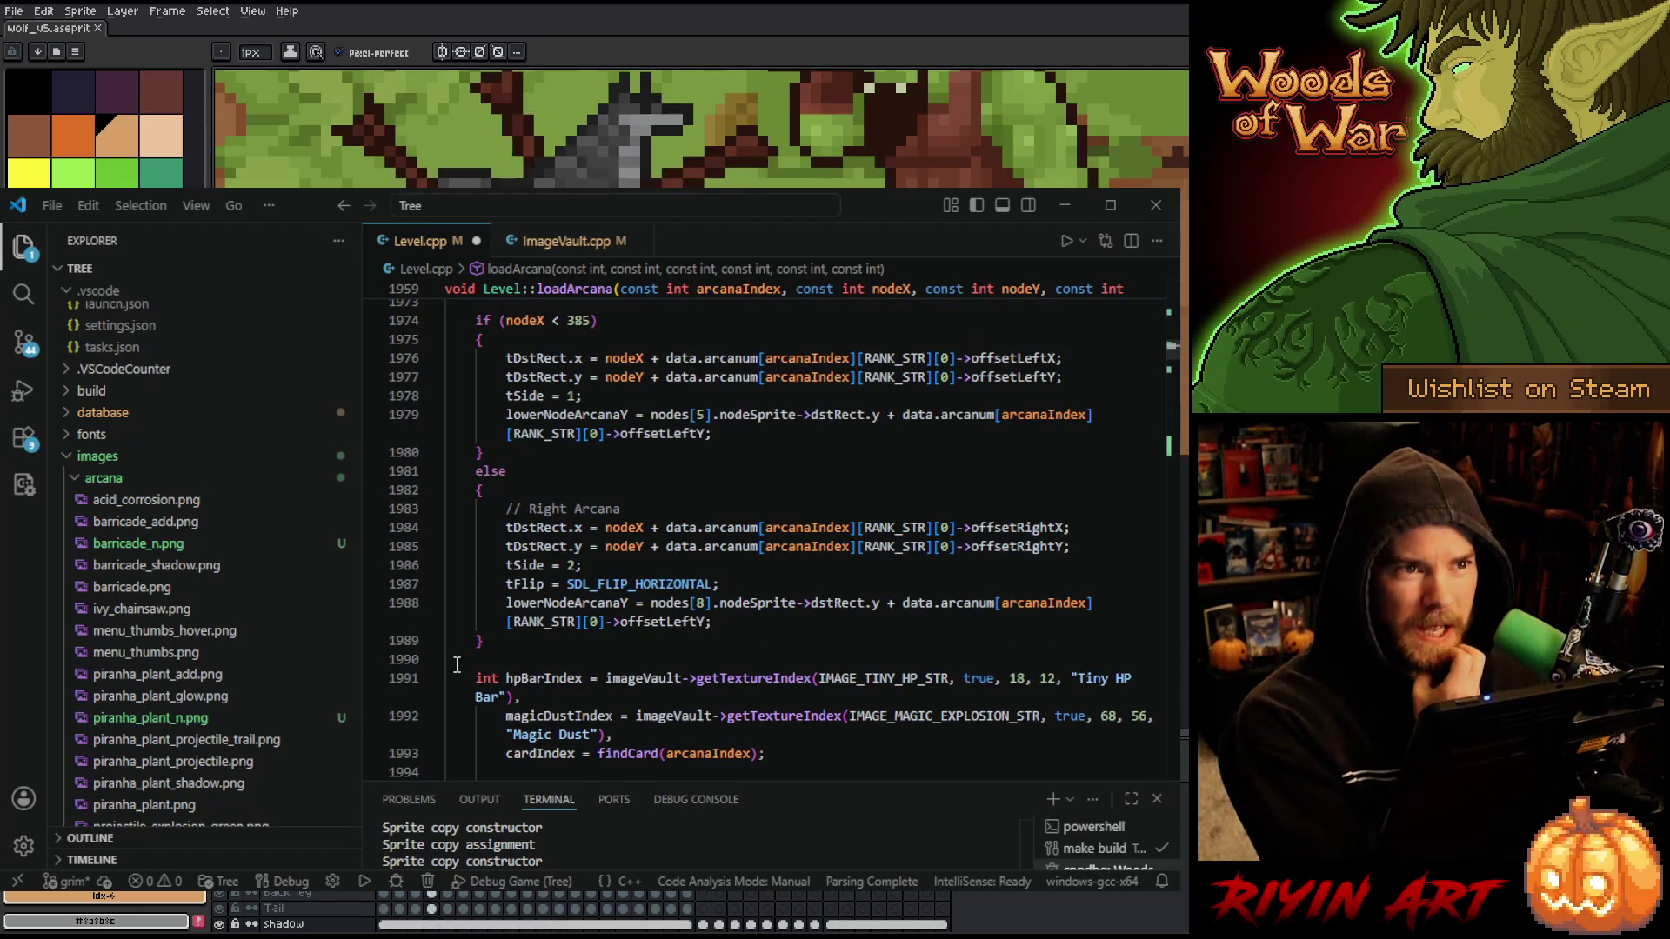
scroll(456, 665, "up", 2)
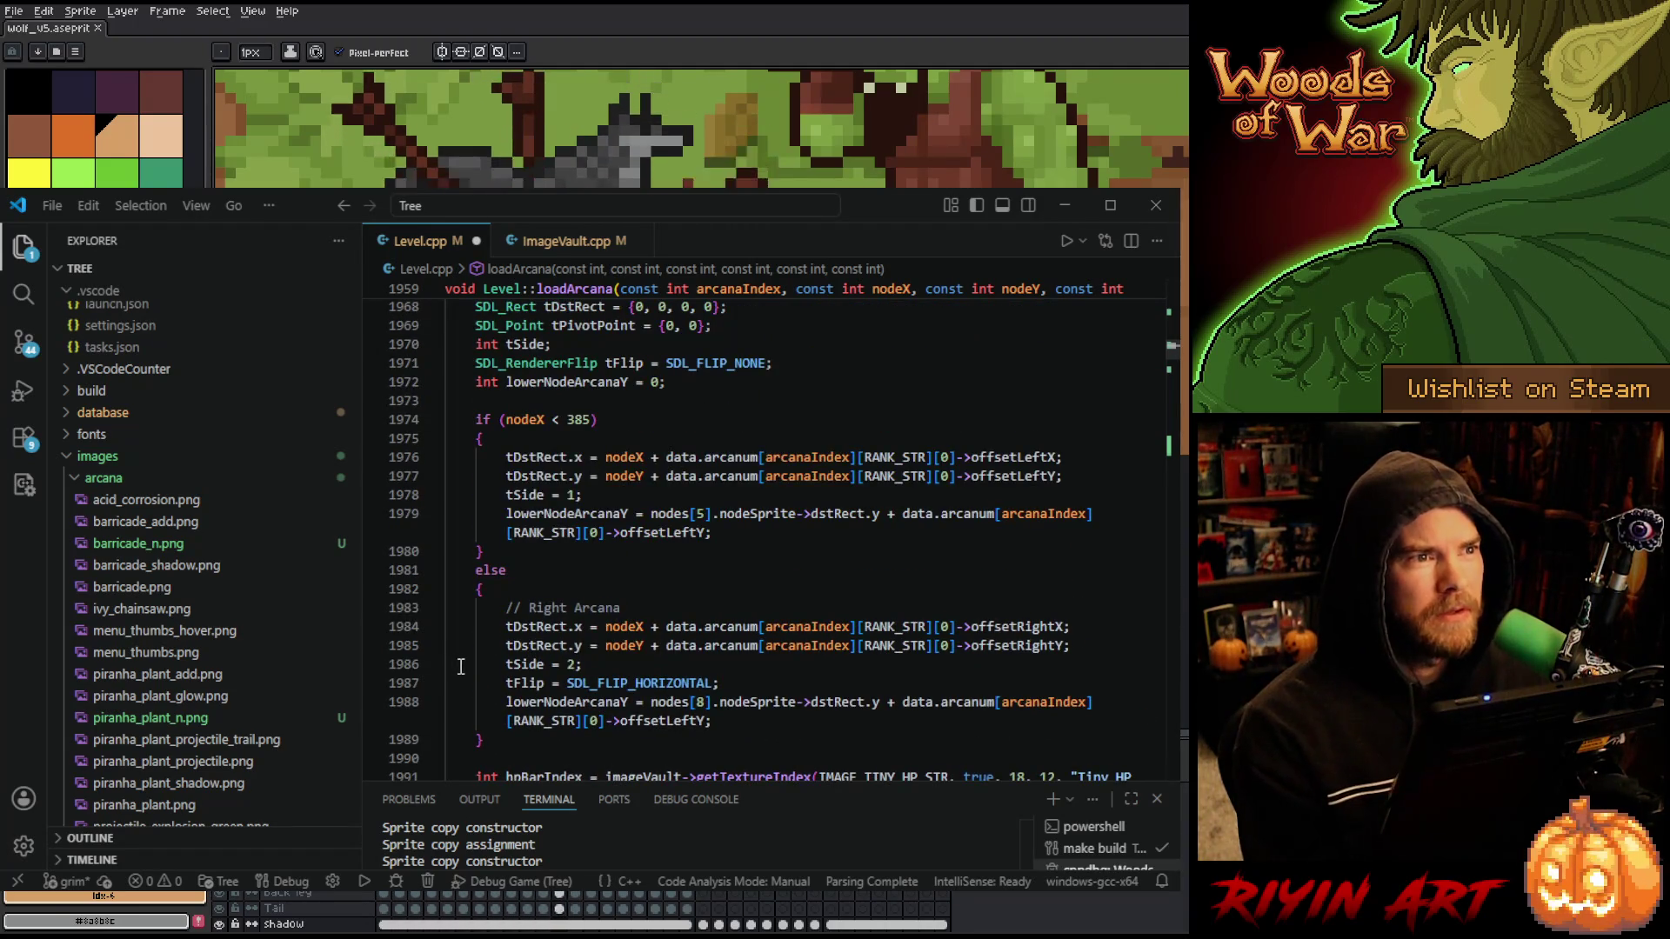
scroll(462, 666, "up", 4)
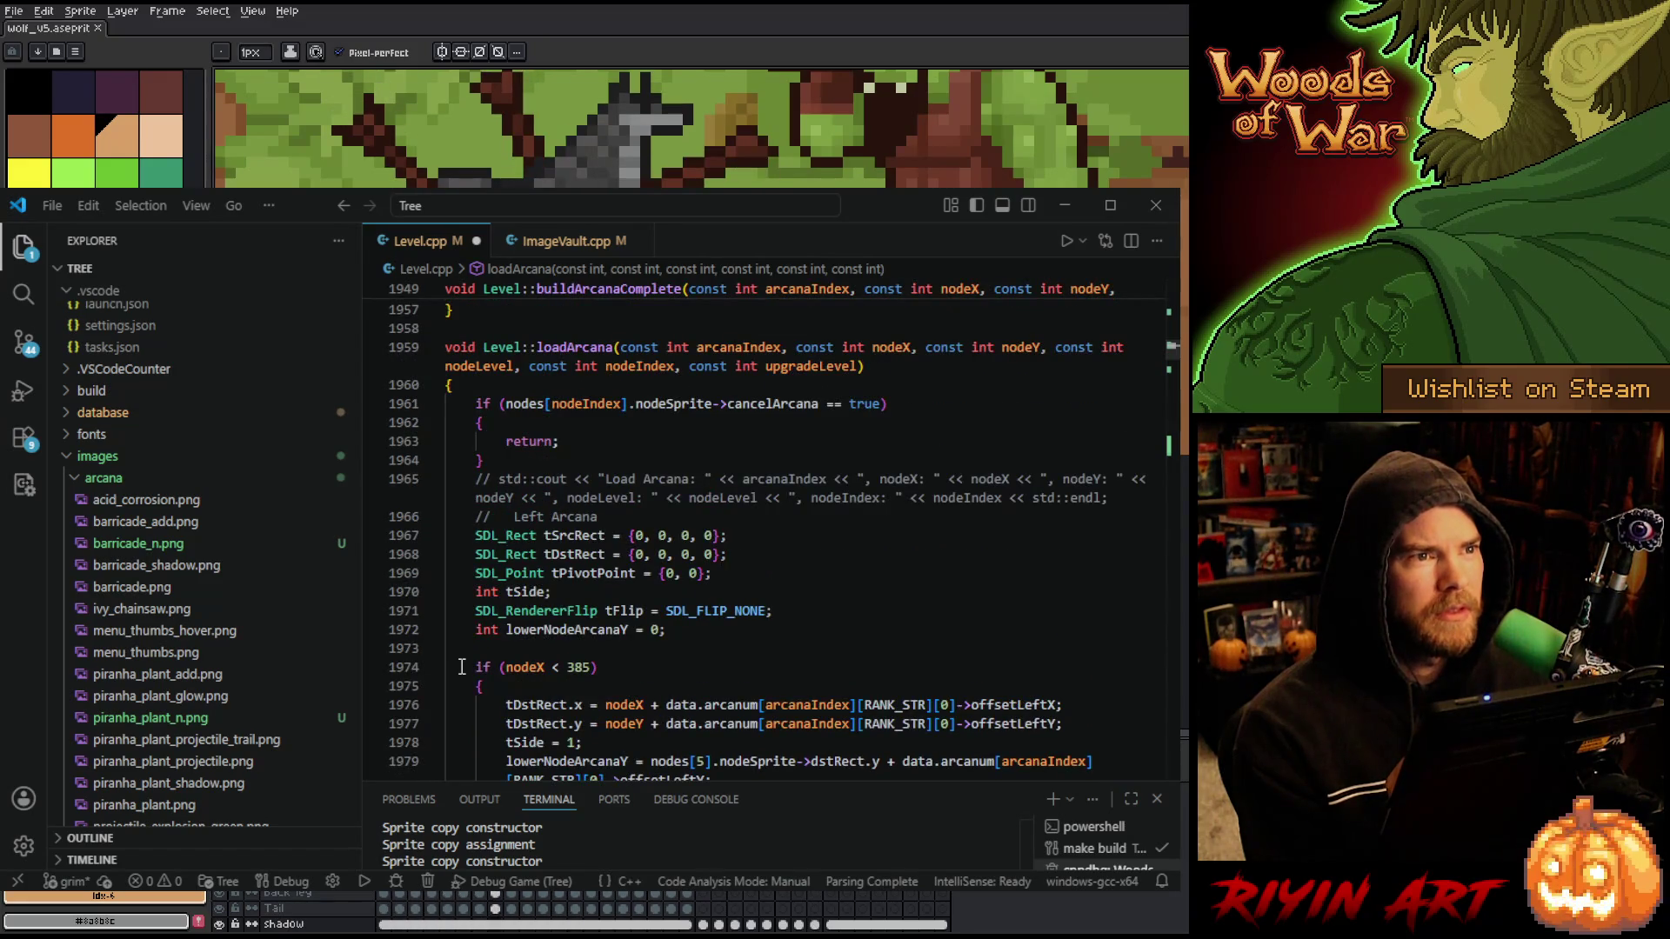
scroll(462, 667, "up", 1)
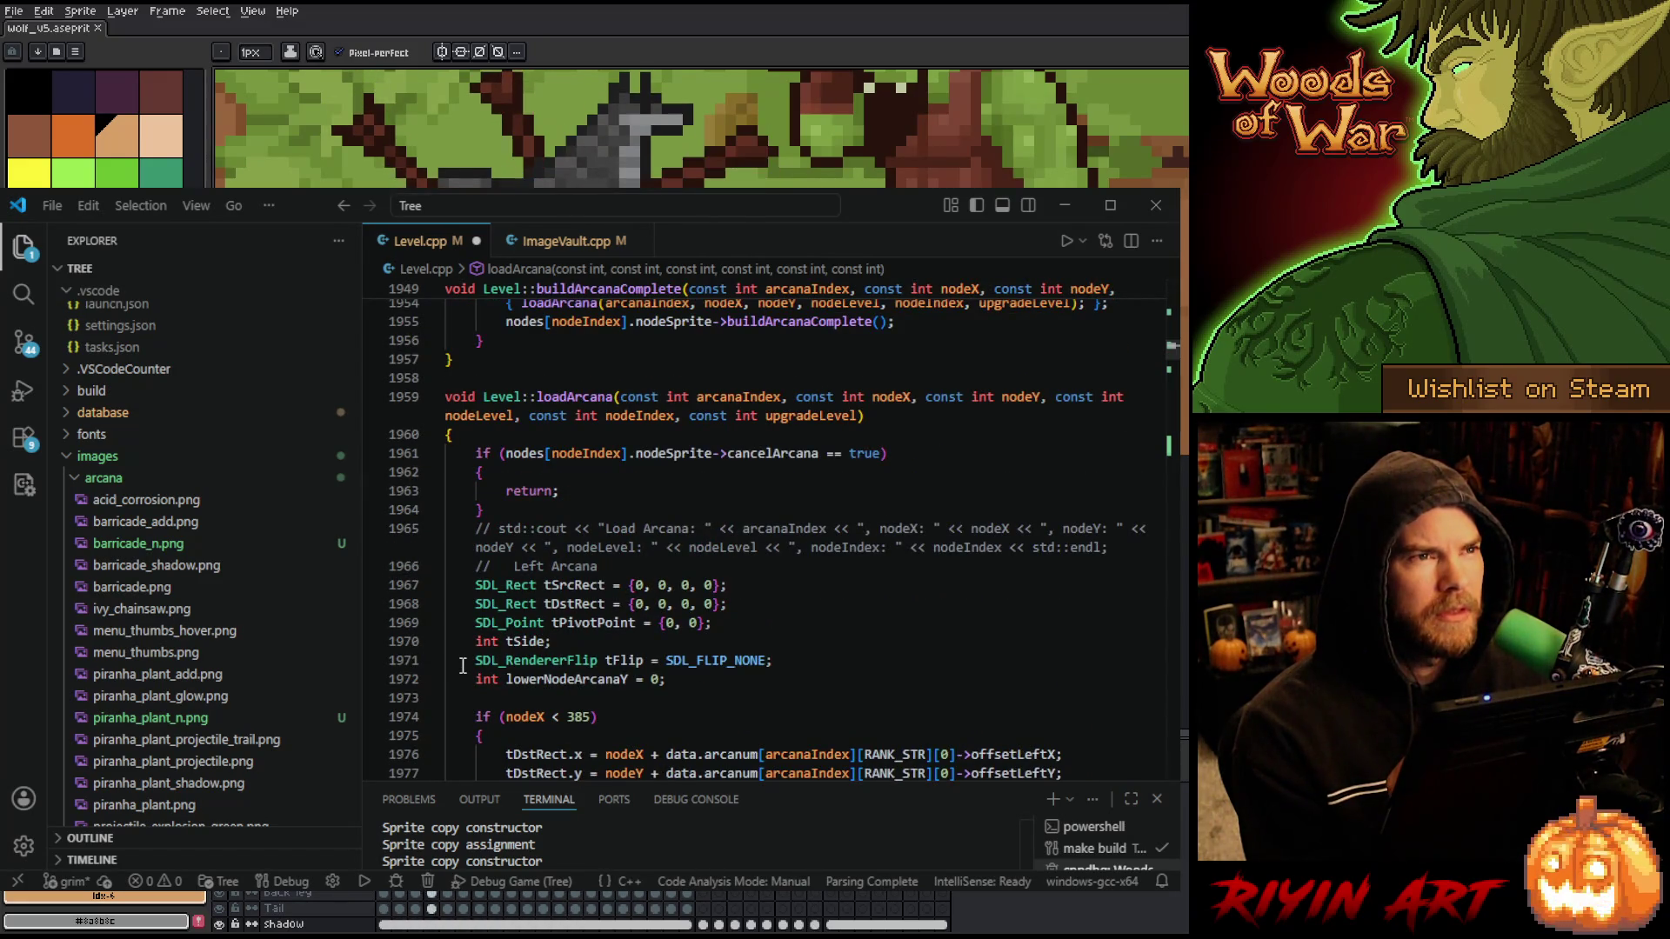
scroll(461, 667, "down", 3)
left_click(753, 572)
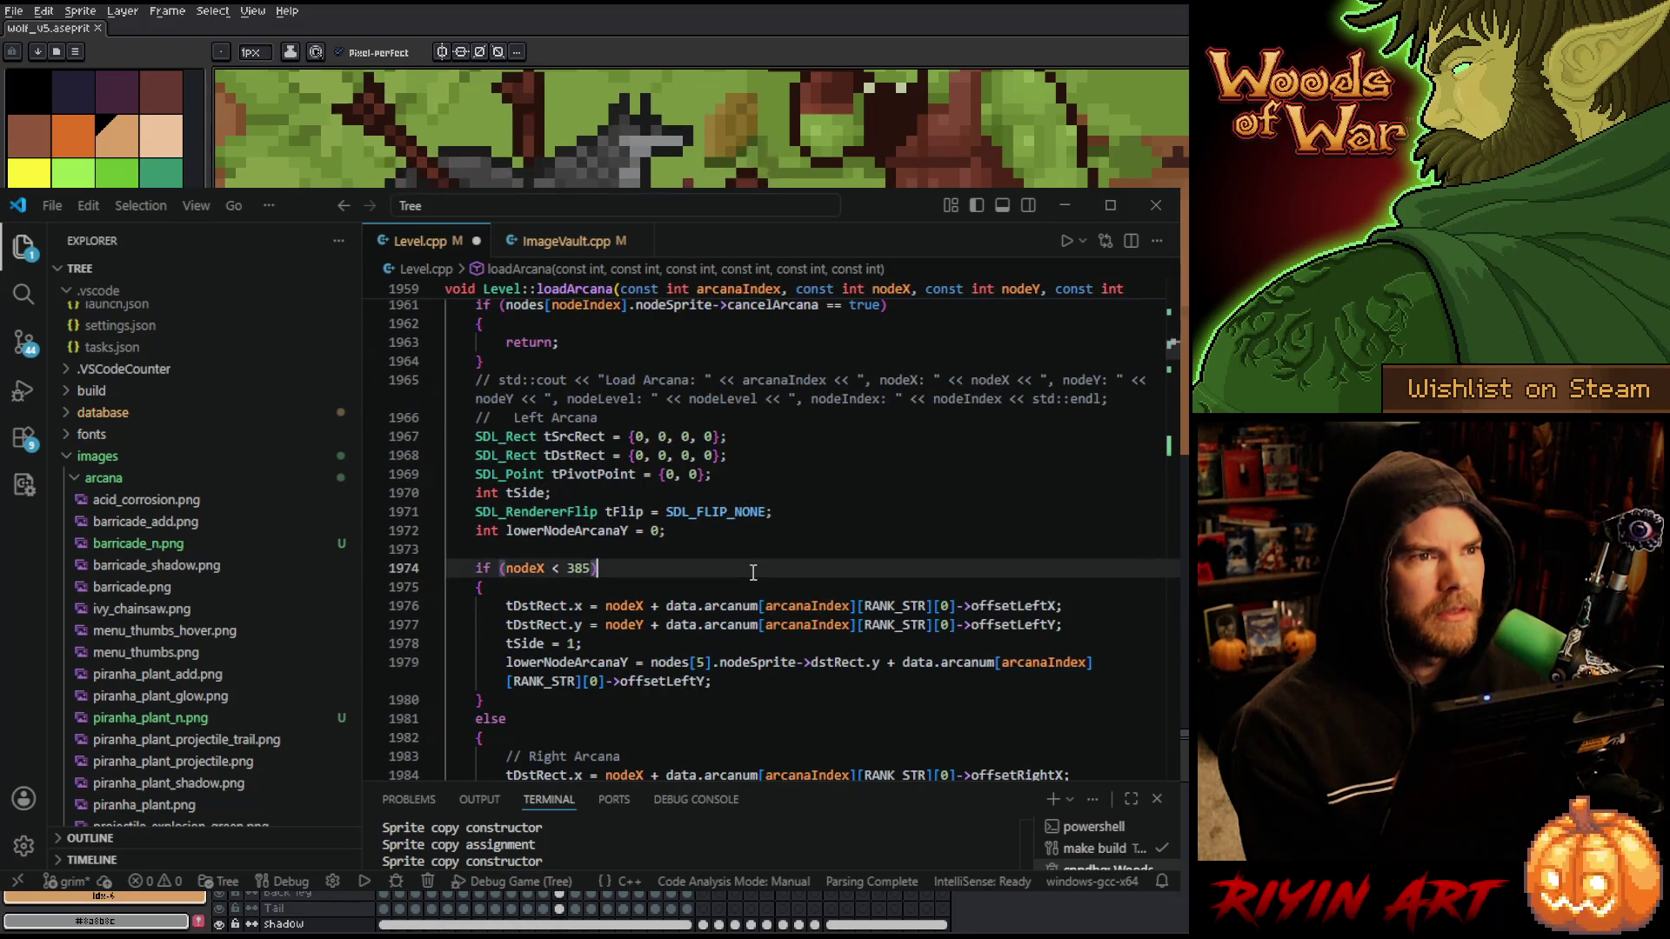
key("ctrl+s")
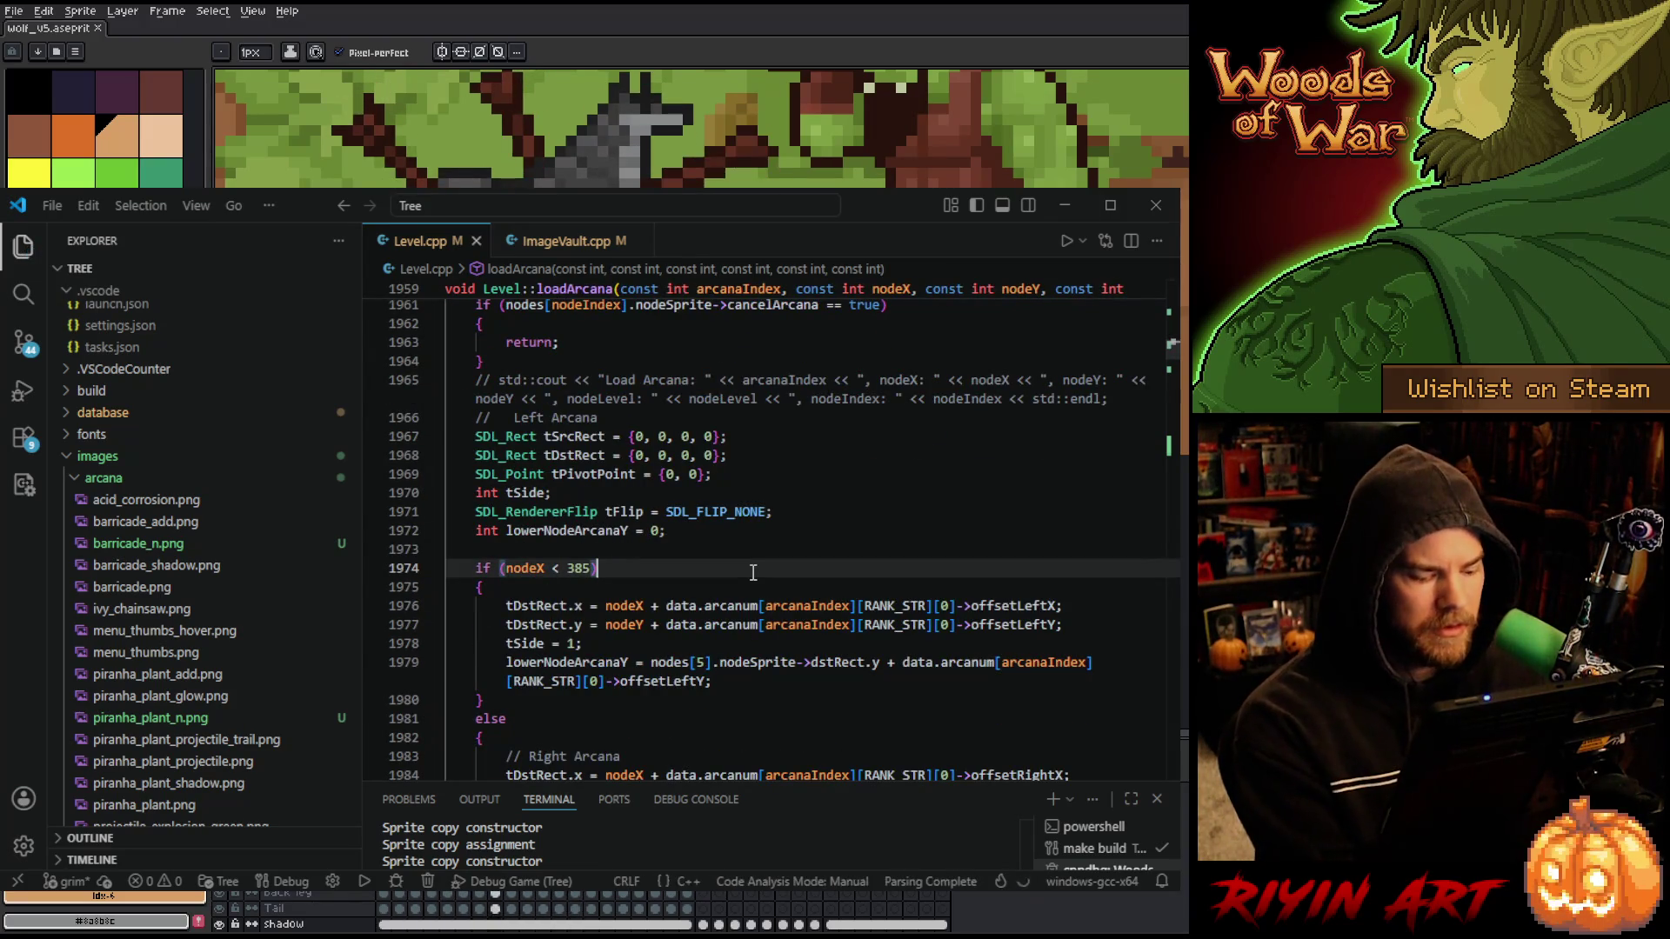
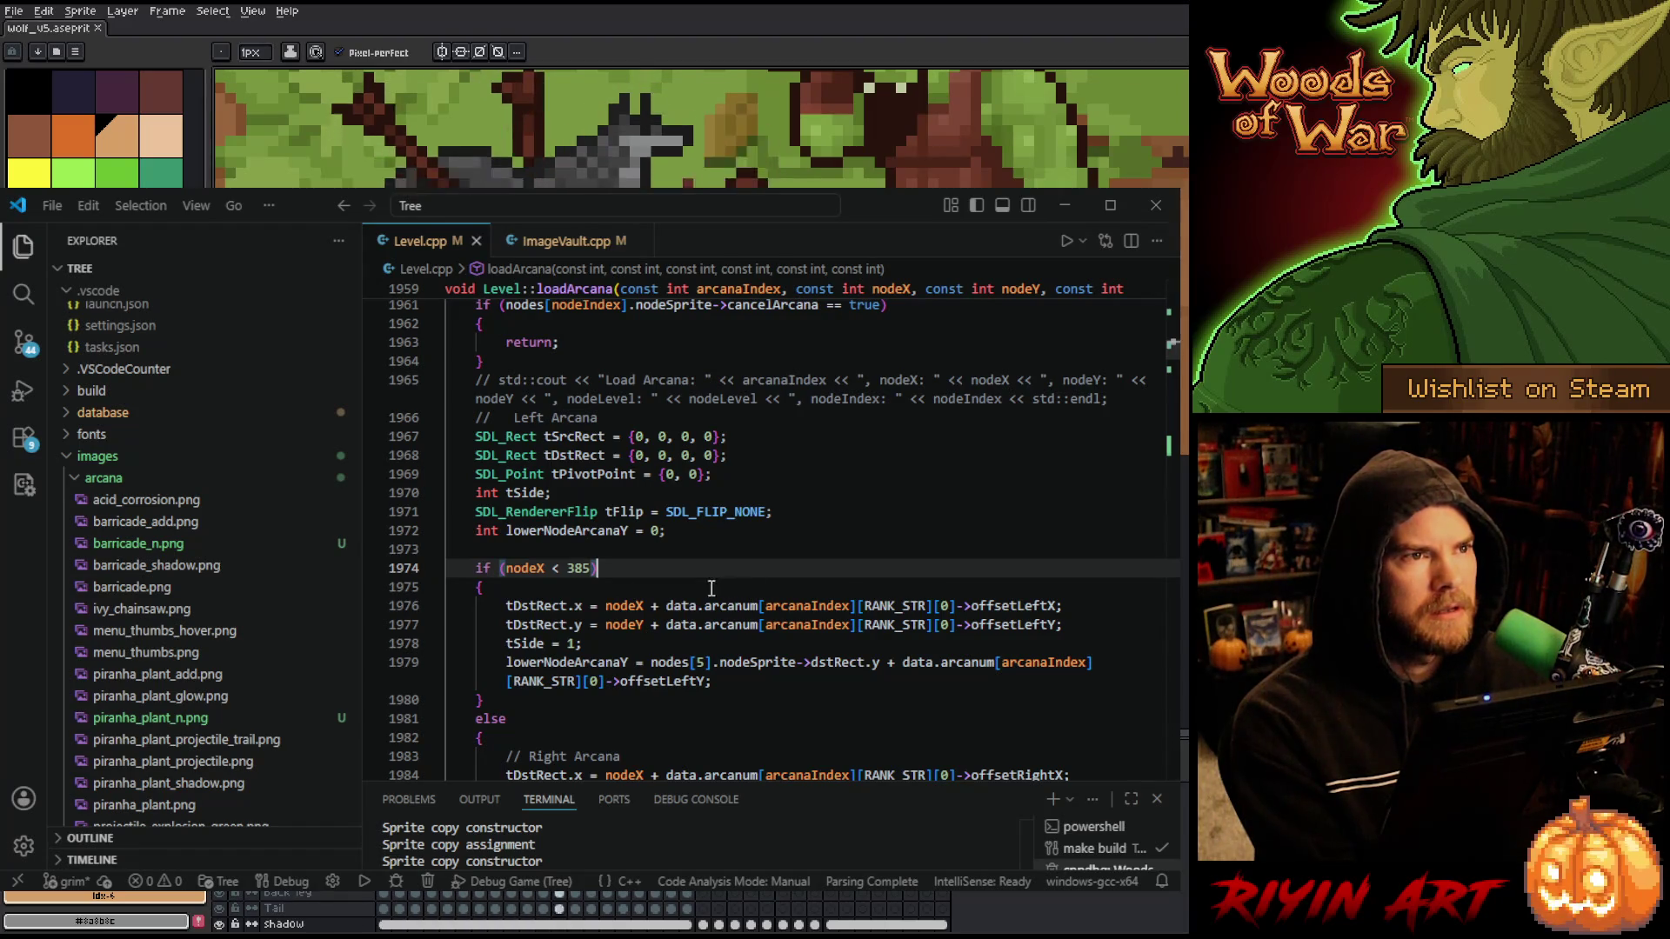
- Add blank lines after line 2106 and after the loadTexture statement in Level.cpp
scroll(635, 653, "down", 18)
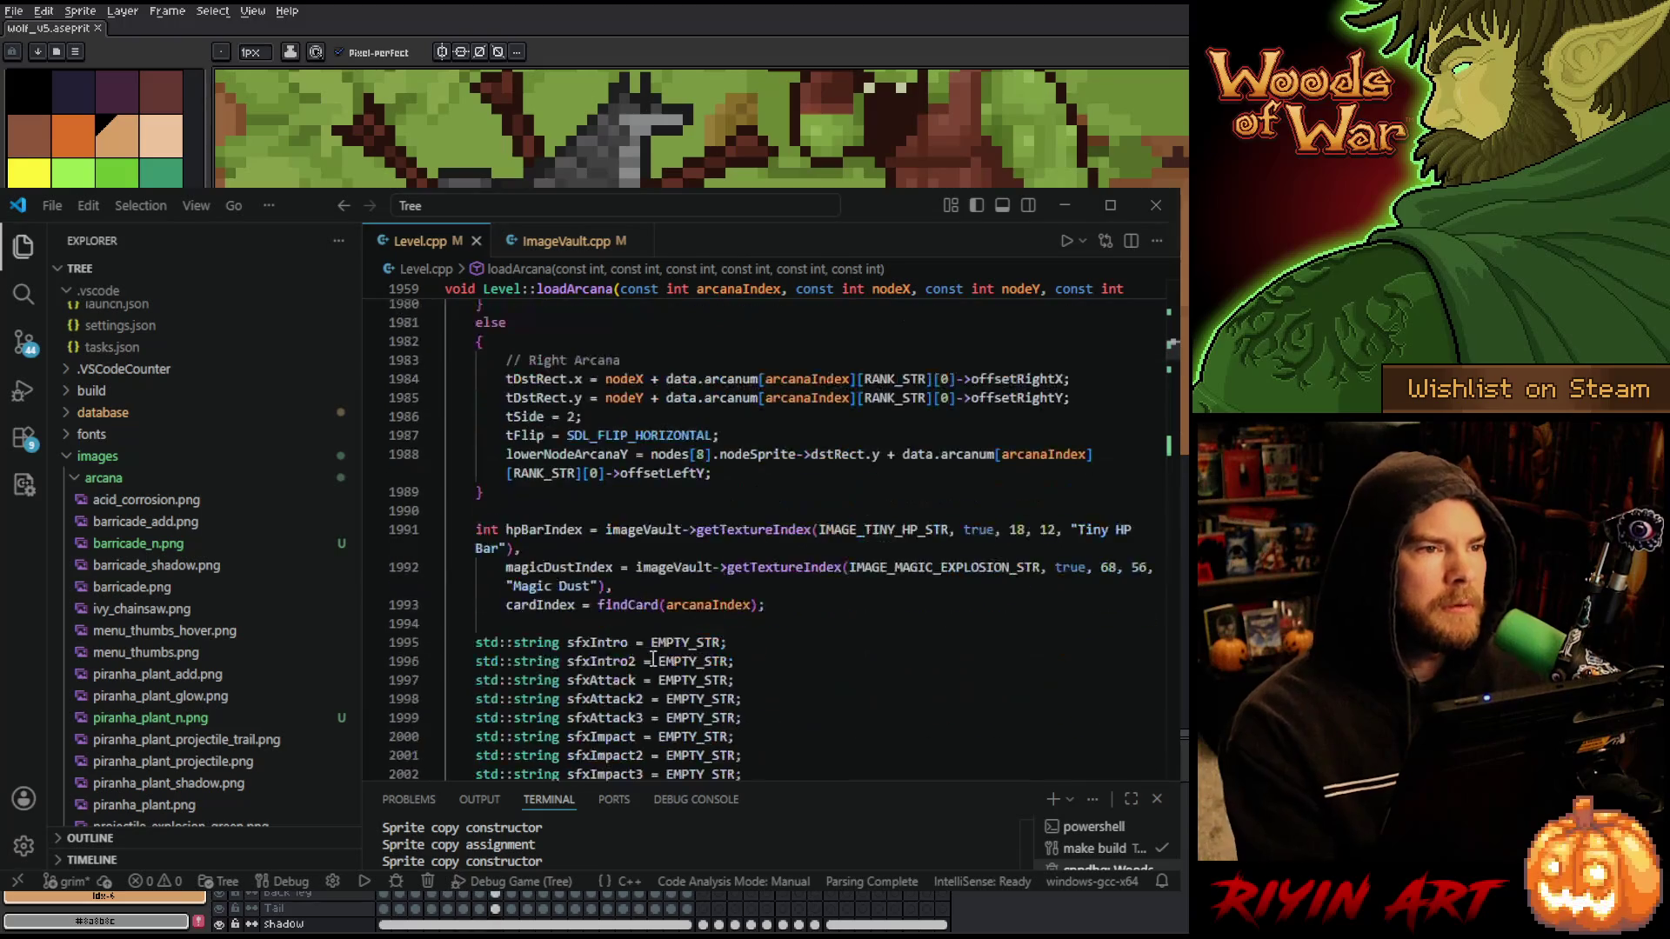
scroll(649, 654, "down", 10)
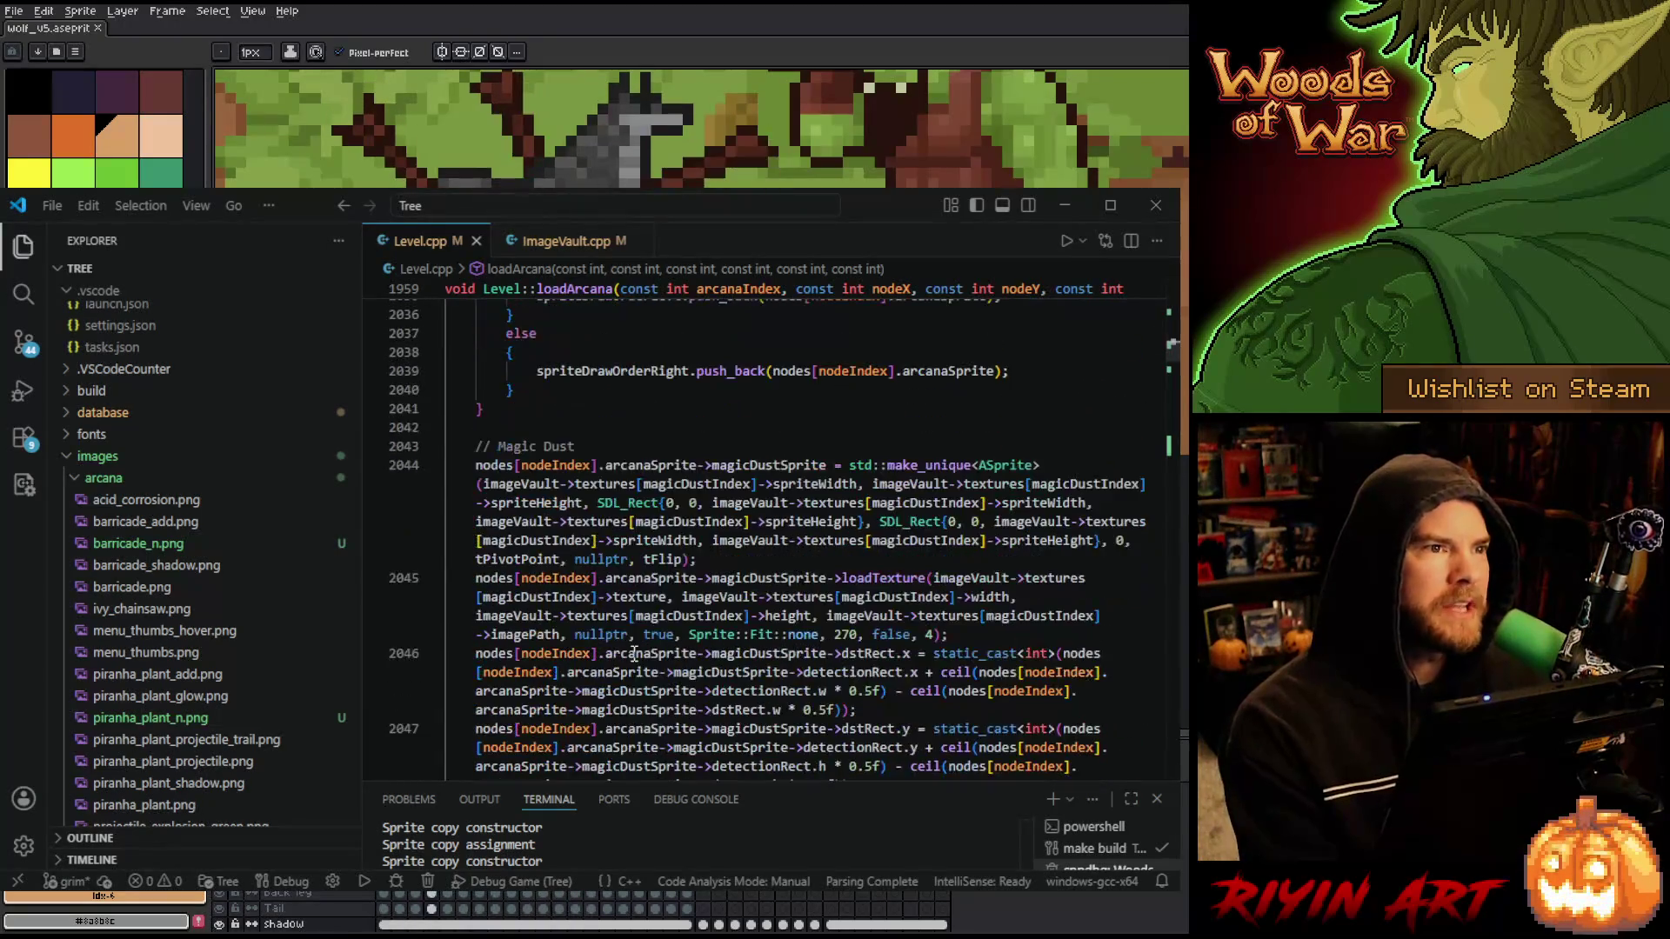
scroll(647, 661, "down", 15)
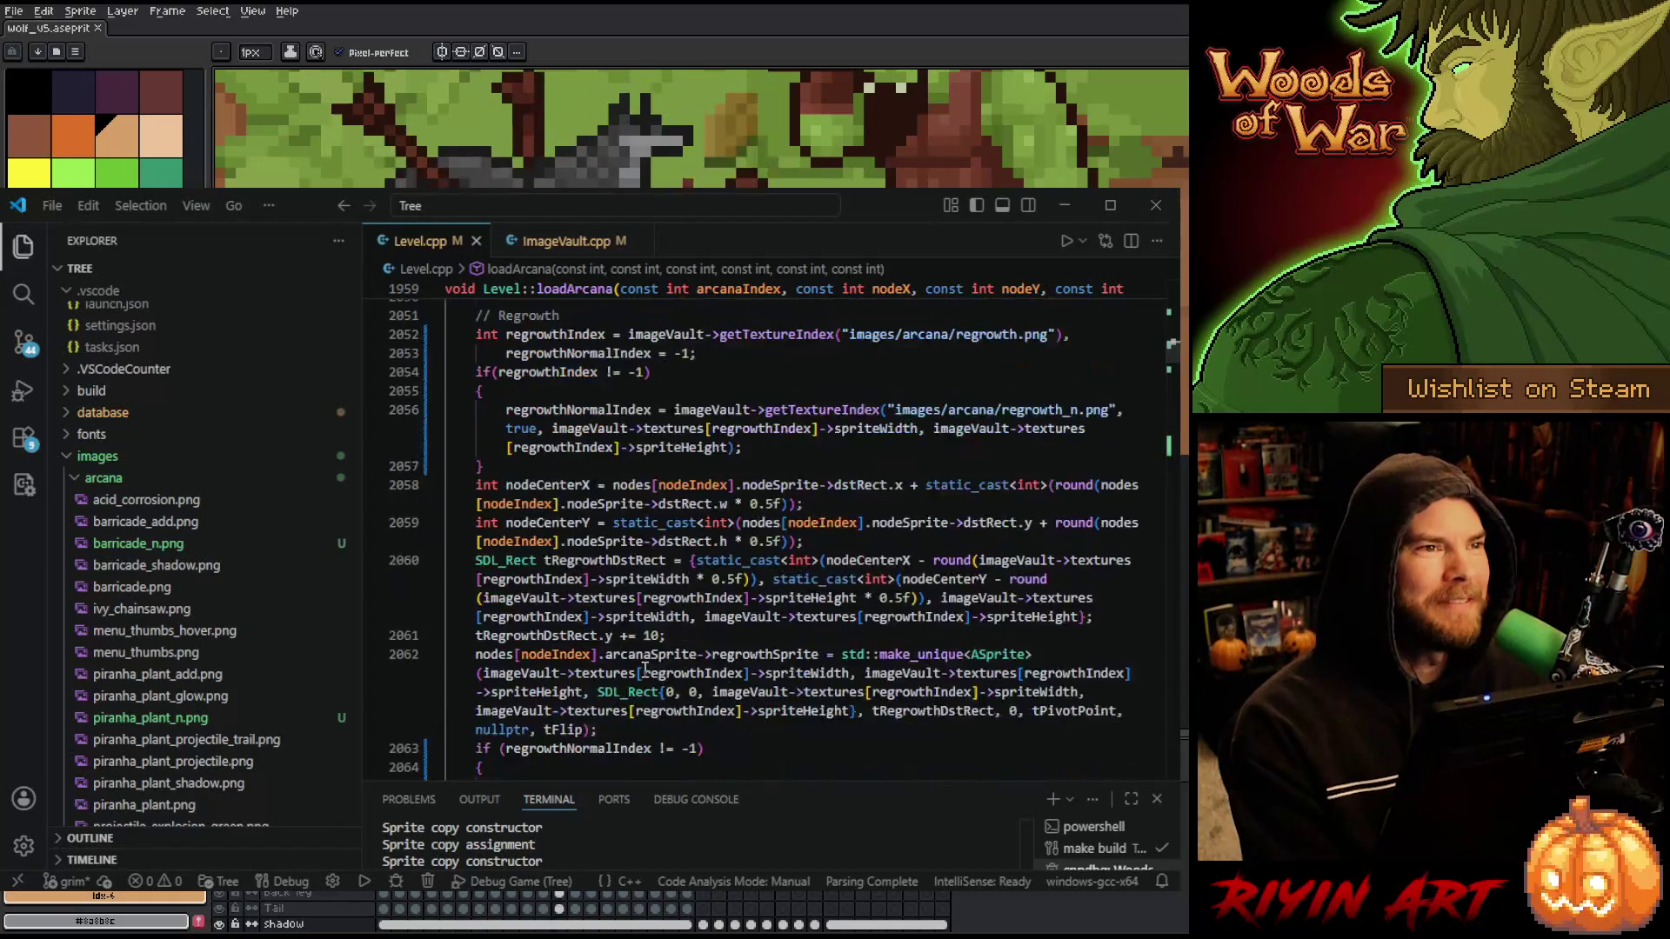
scroll(600, 711, "down", 10)
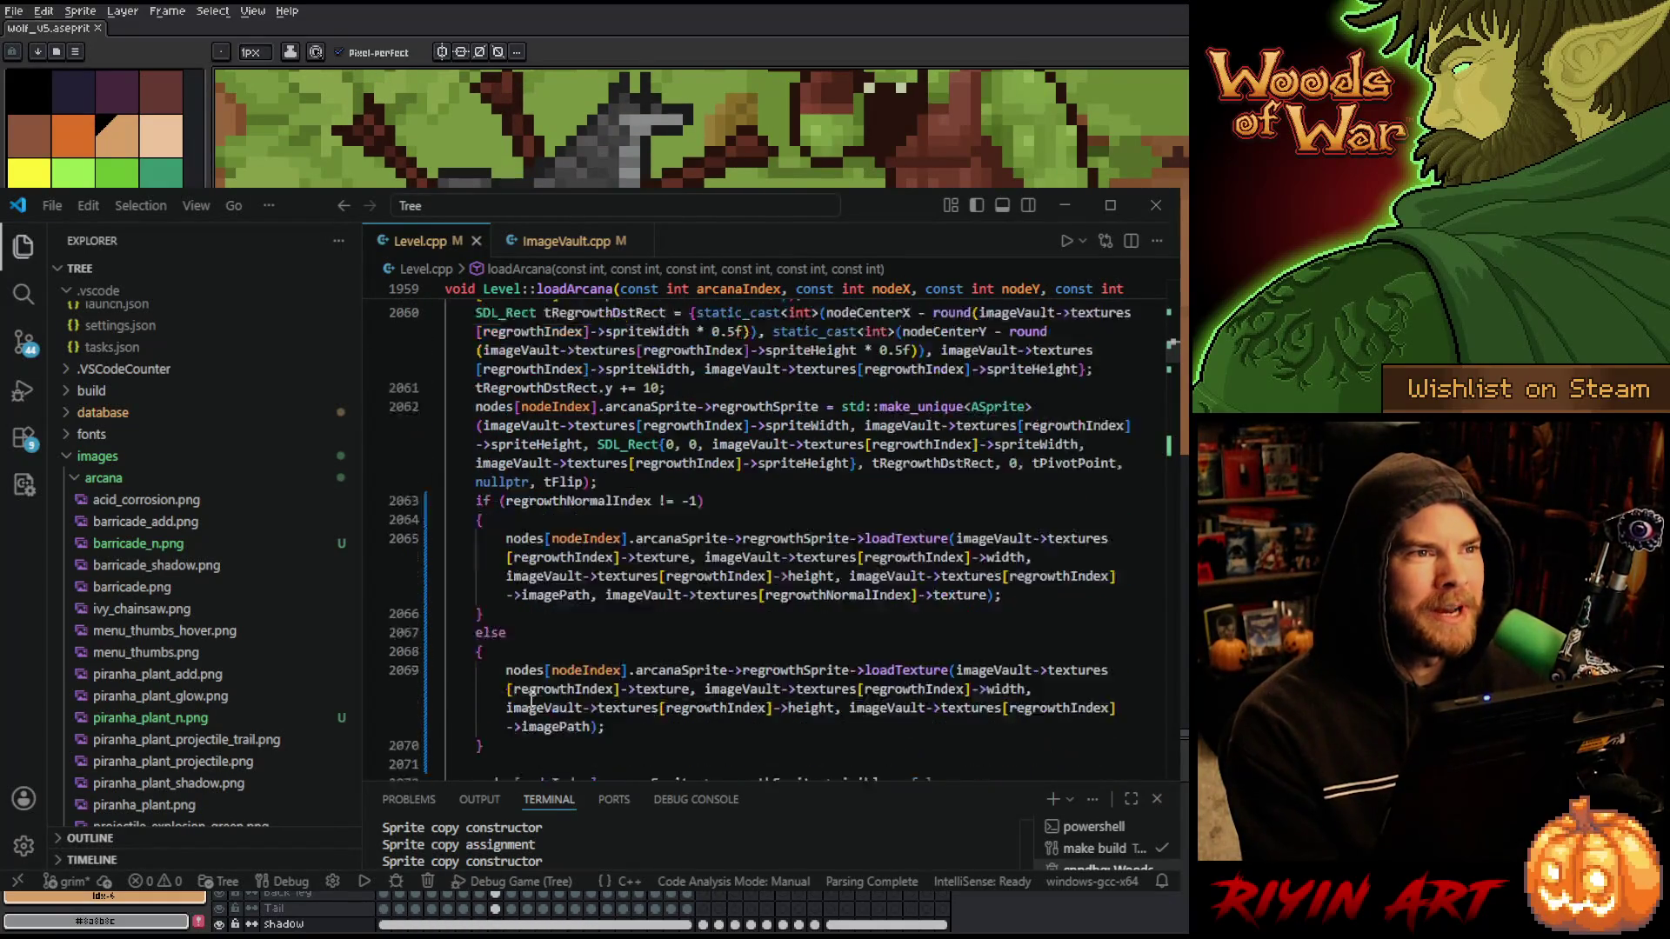
scroll(579, 717, "down", 8)
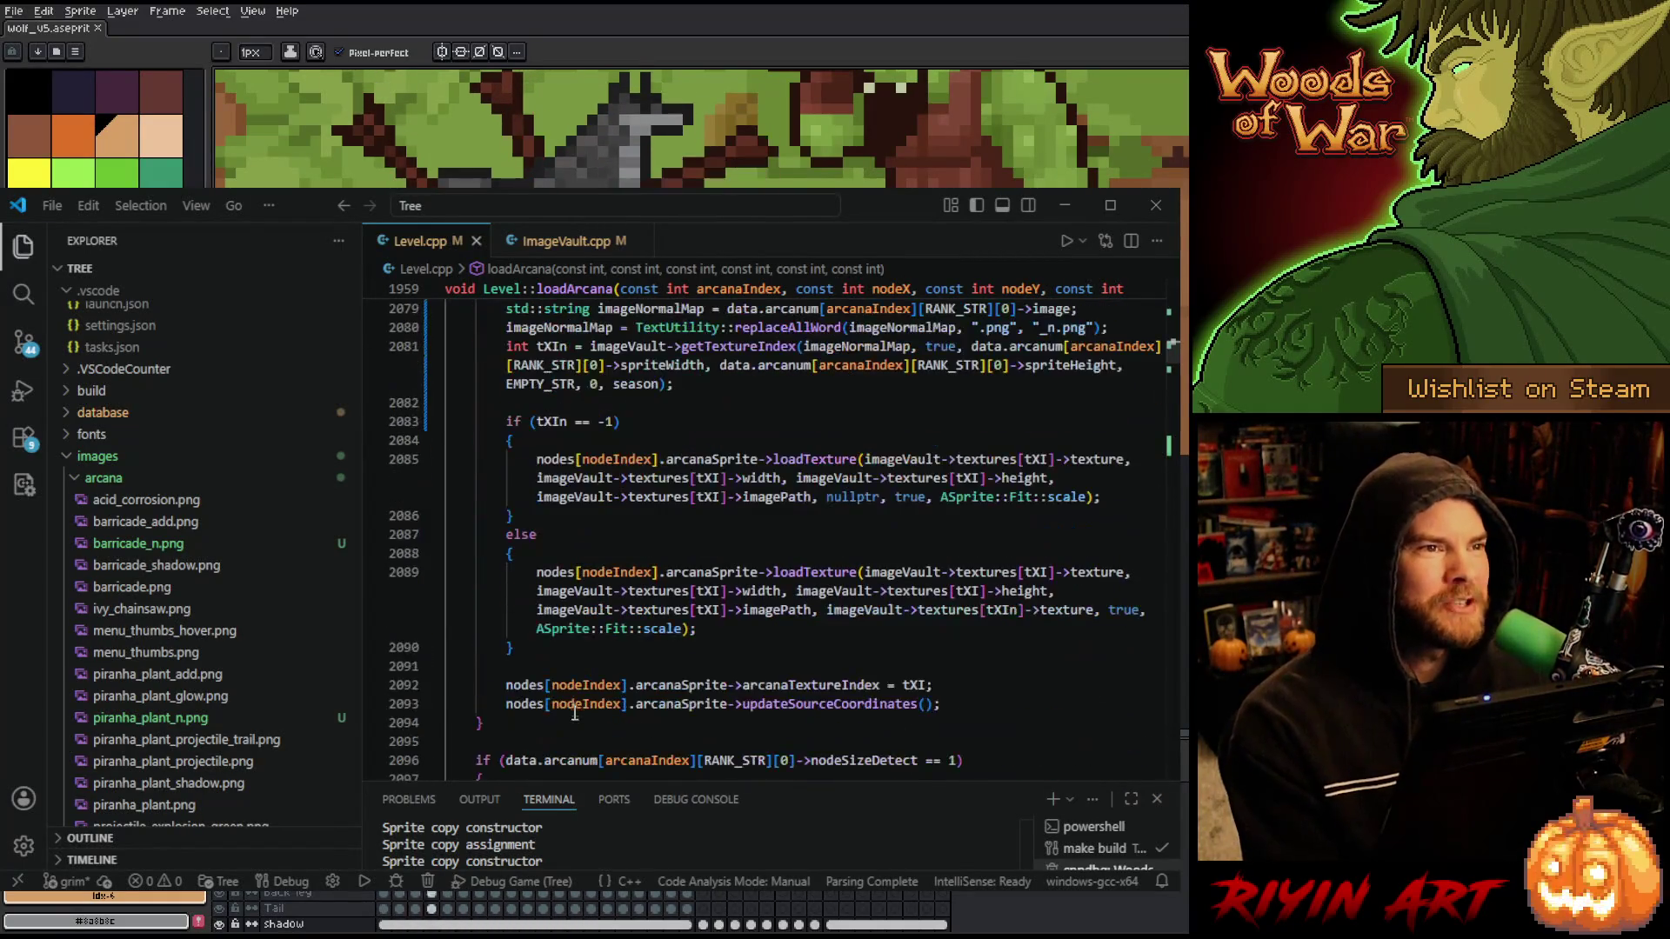
scroll(590, 733, "down", 2)
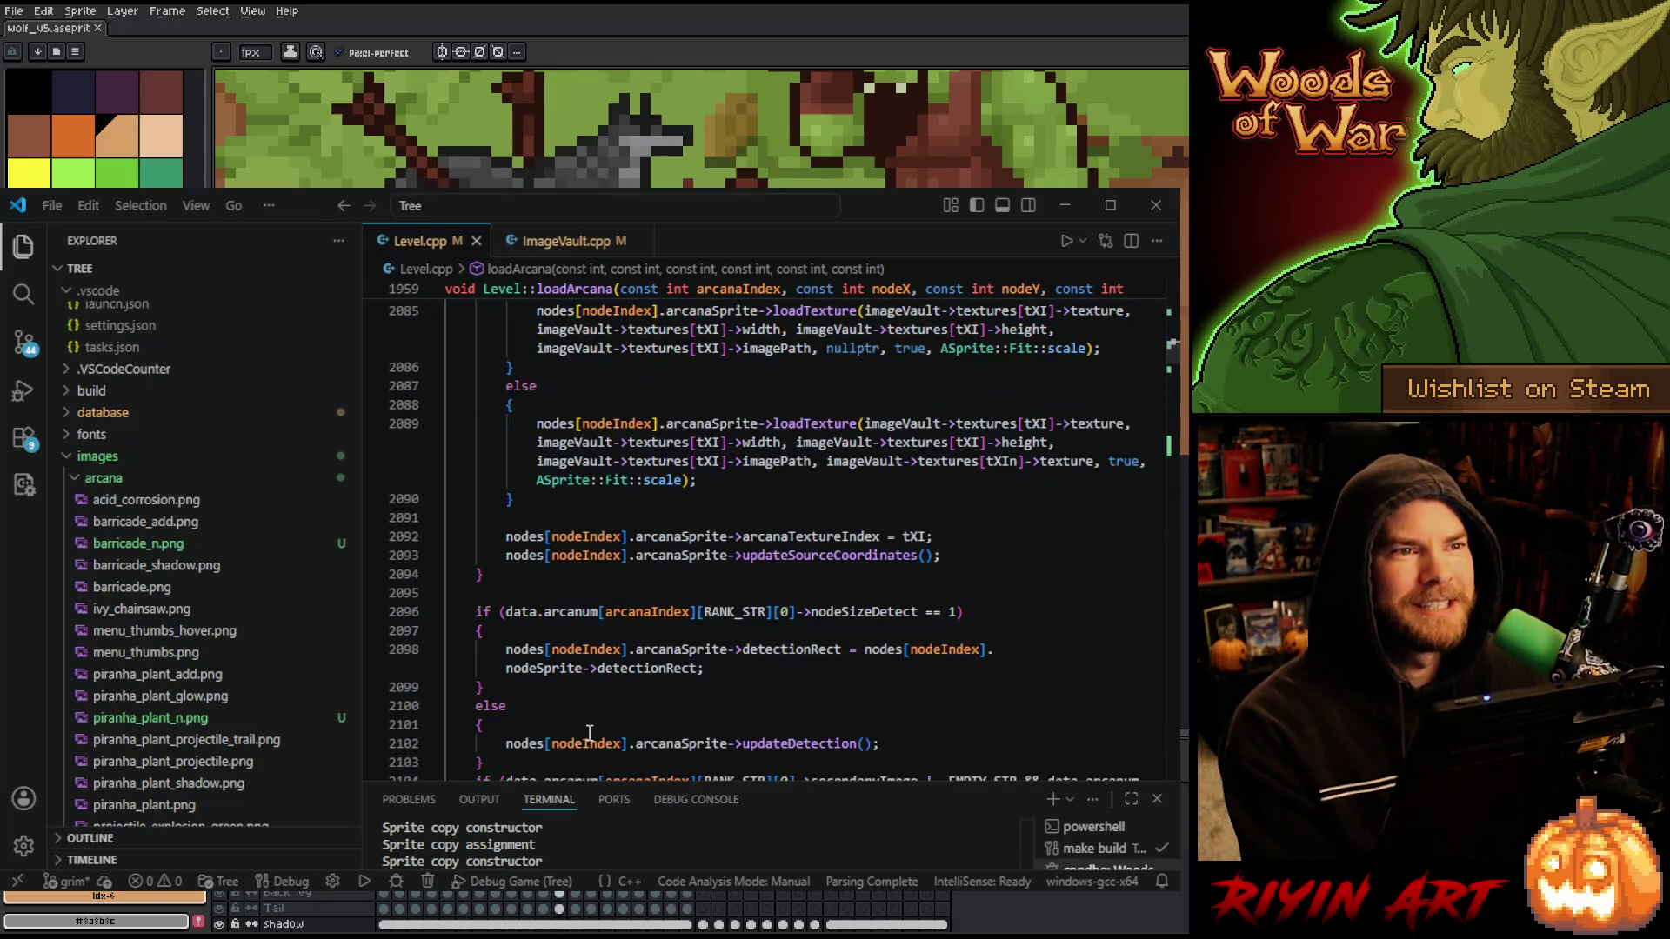
scroll(574, 729, "down", 5)
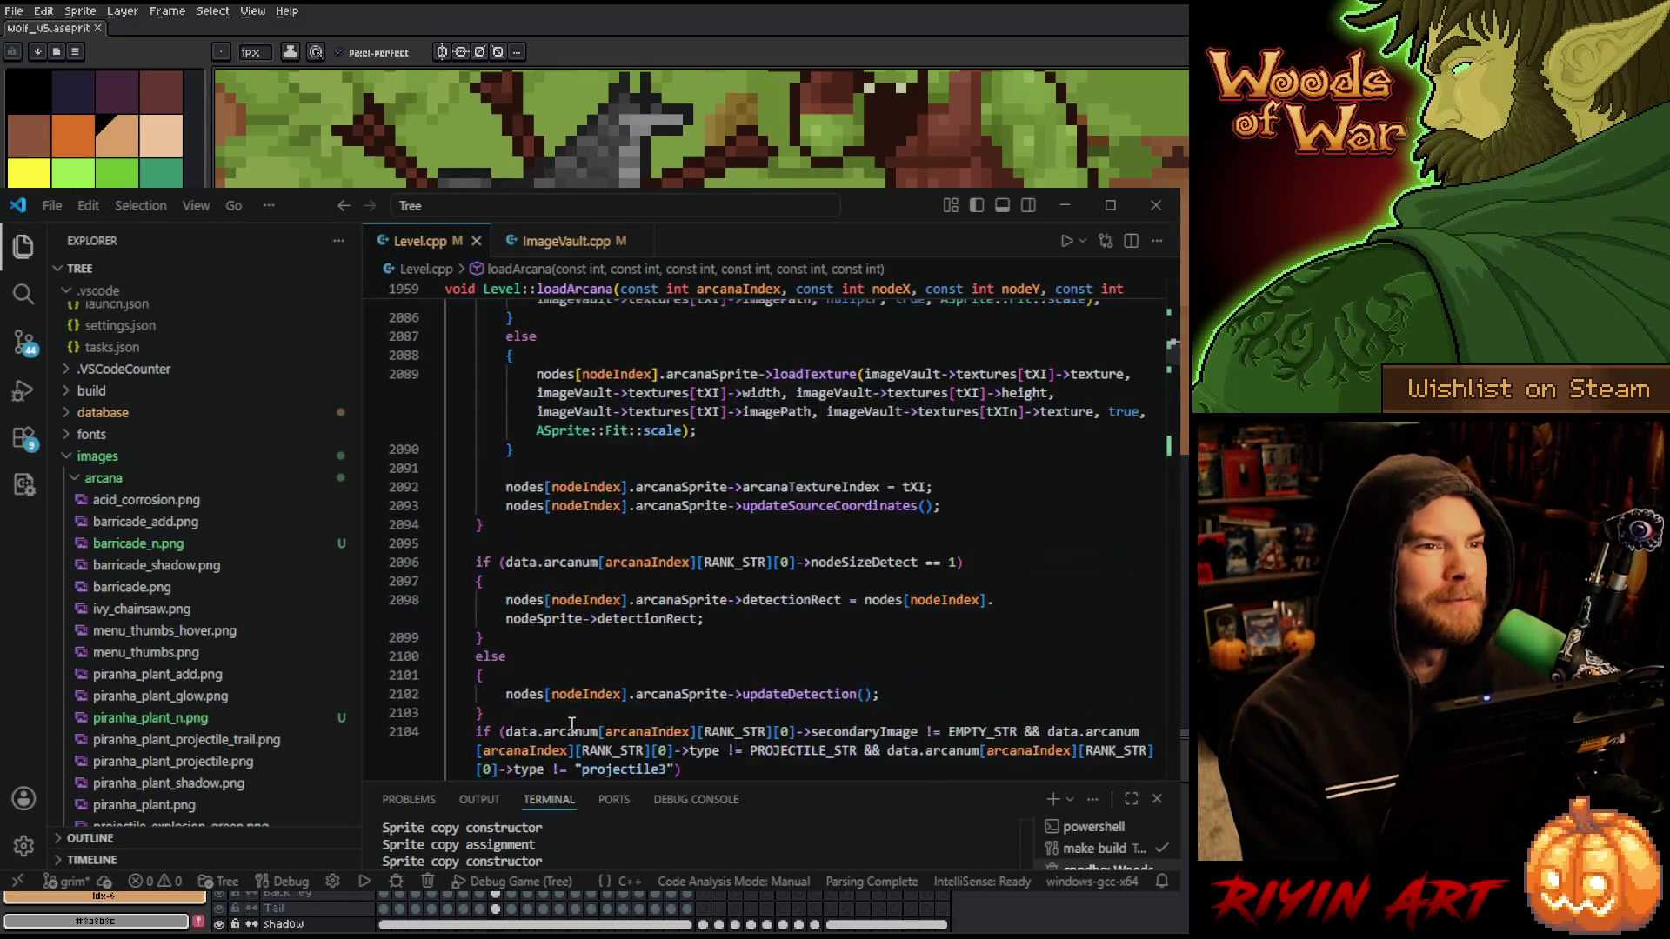
scroll(585, 688, "down", 5)
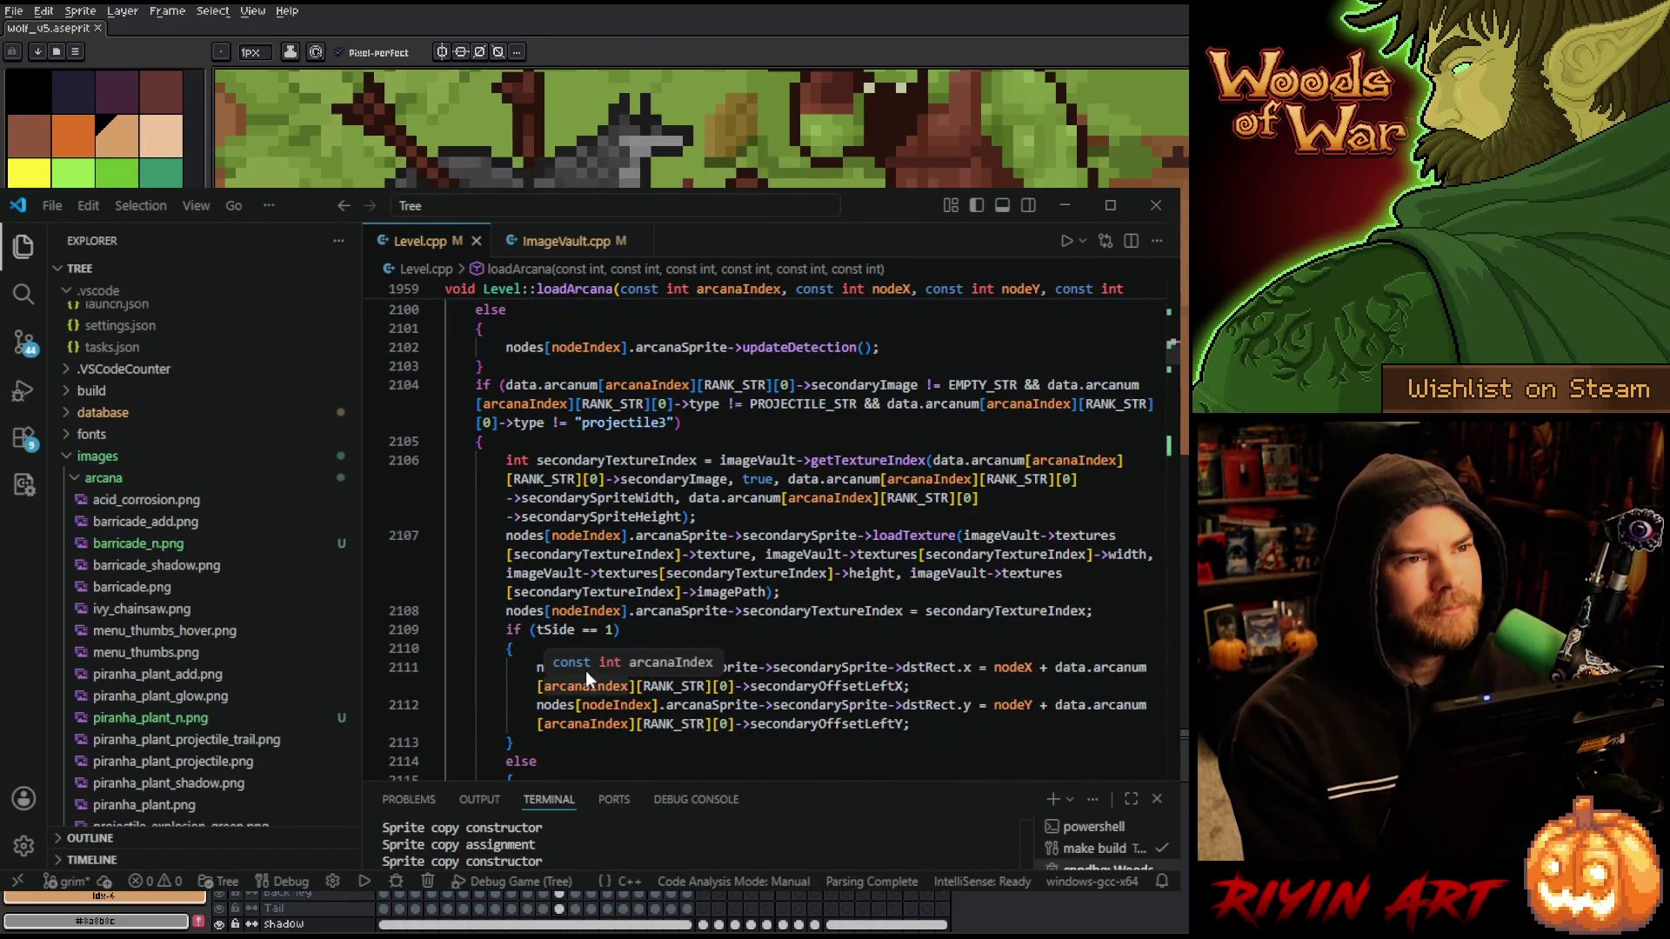
scroll(586, 665, "down", 3)
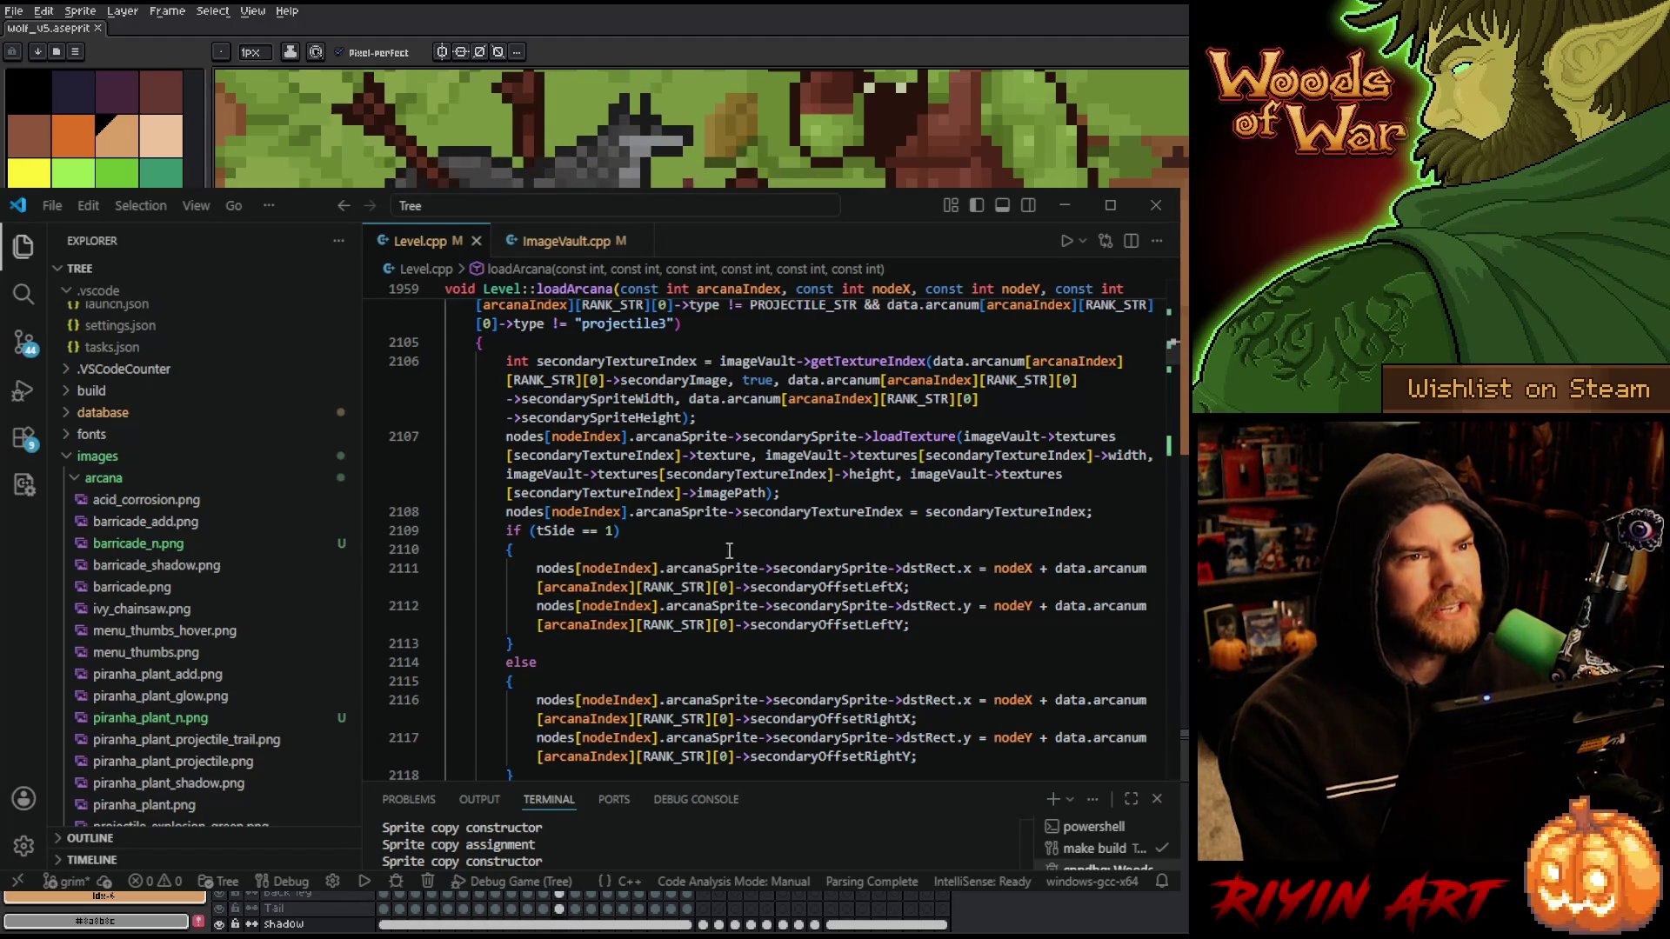
scroll(662, 600, "up", 2)
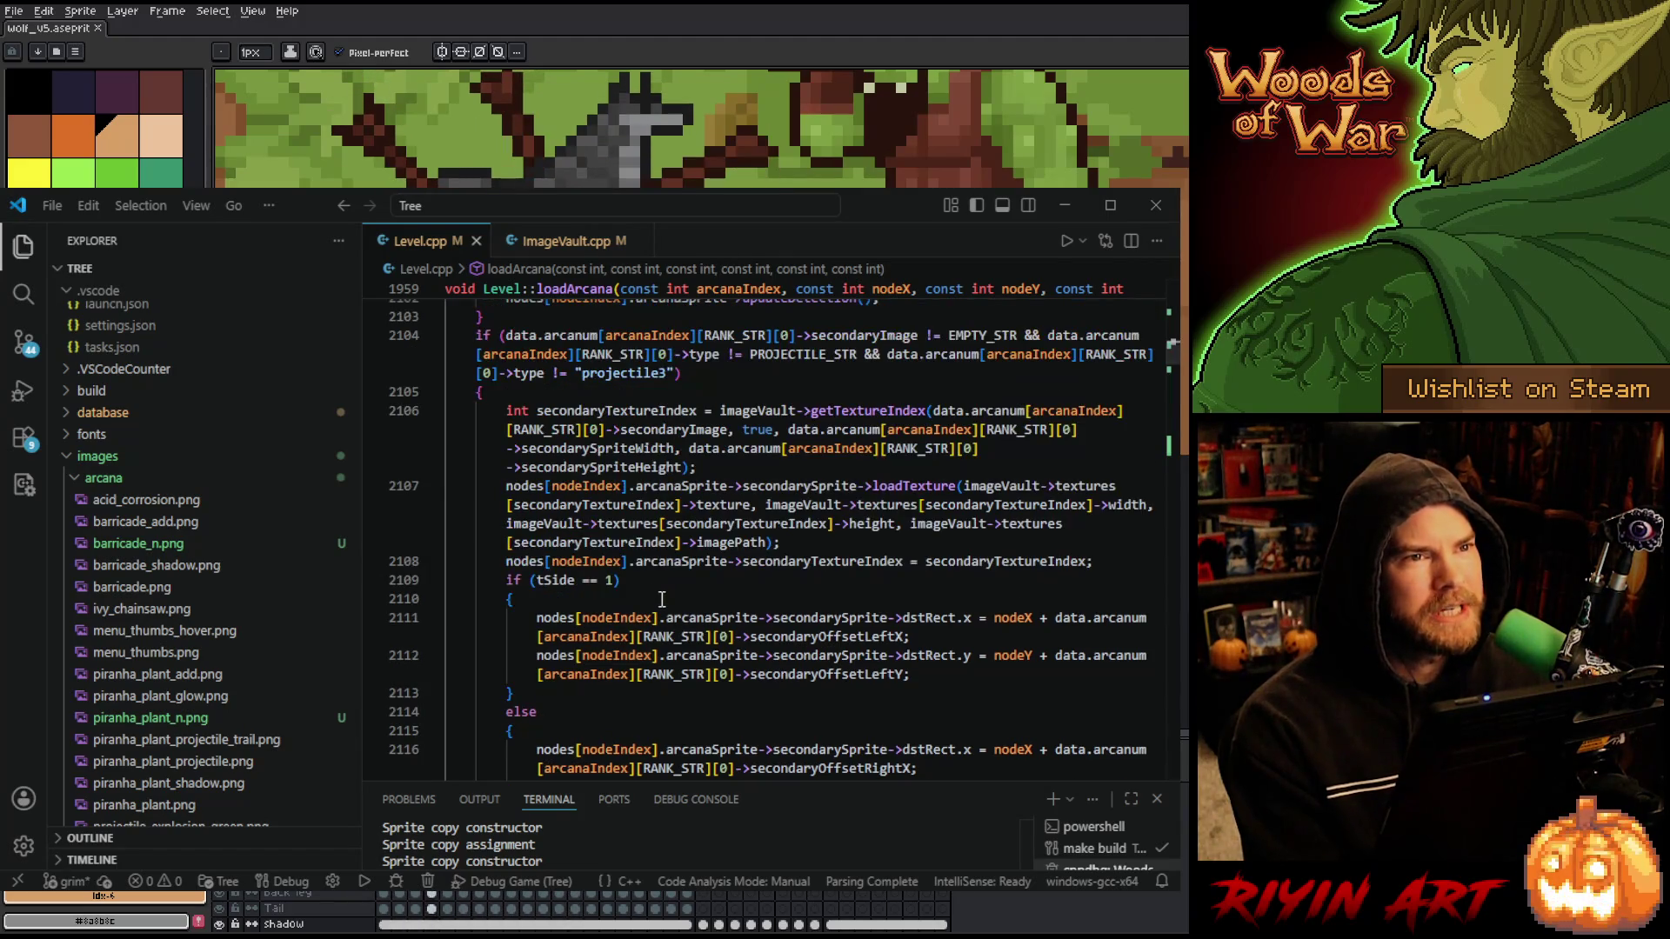
left_click(719, 471)
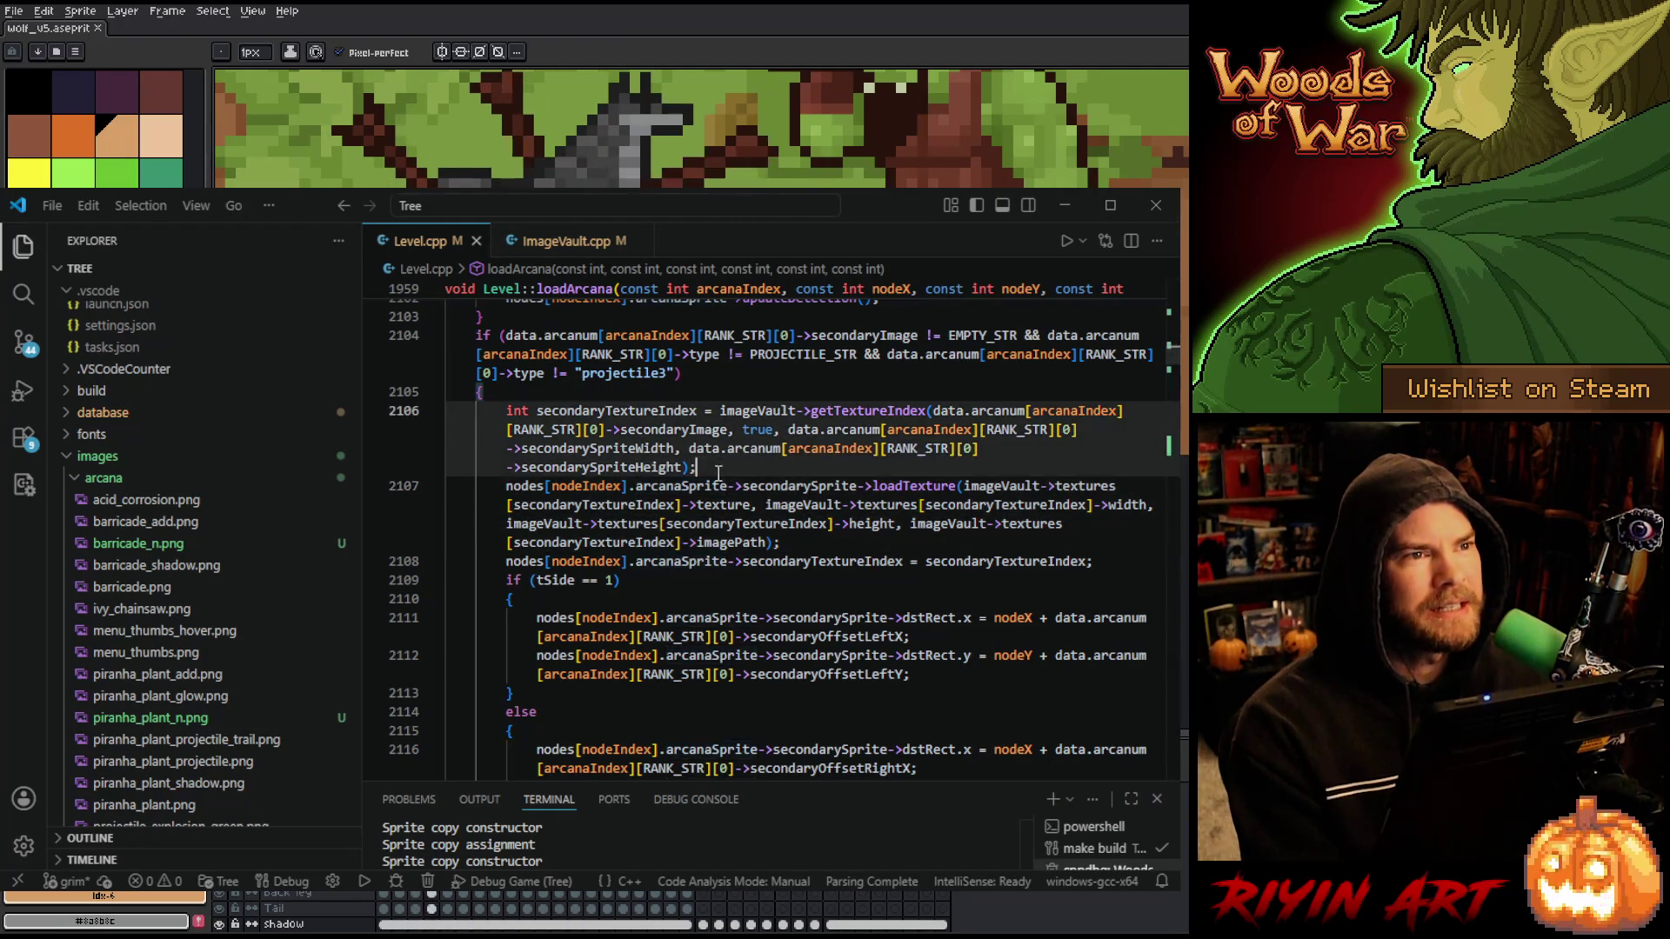
key("Return")
left_click(815, 558)
key("Return")
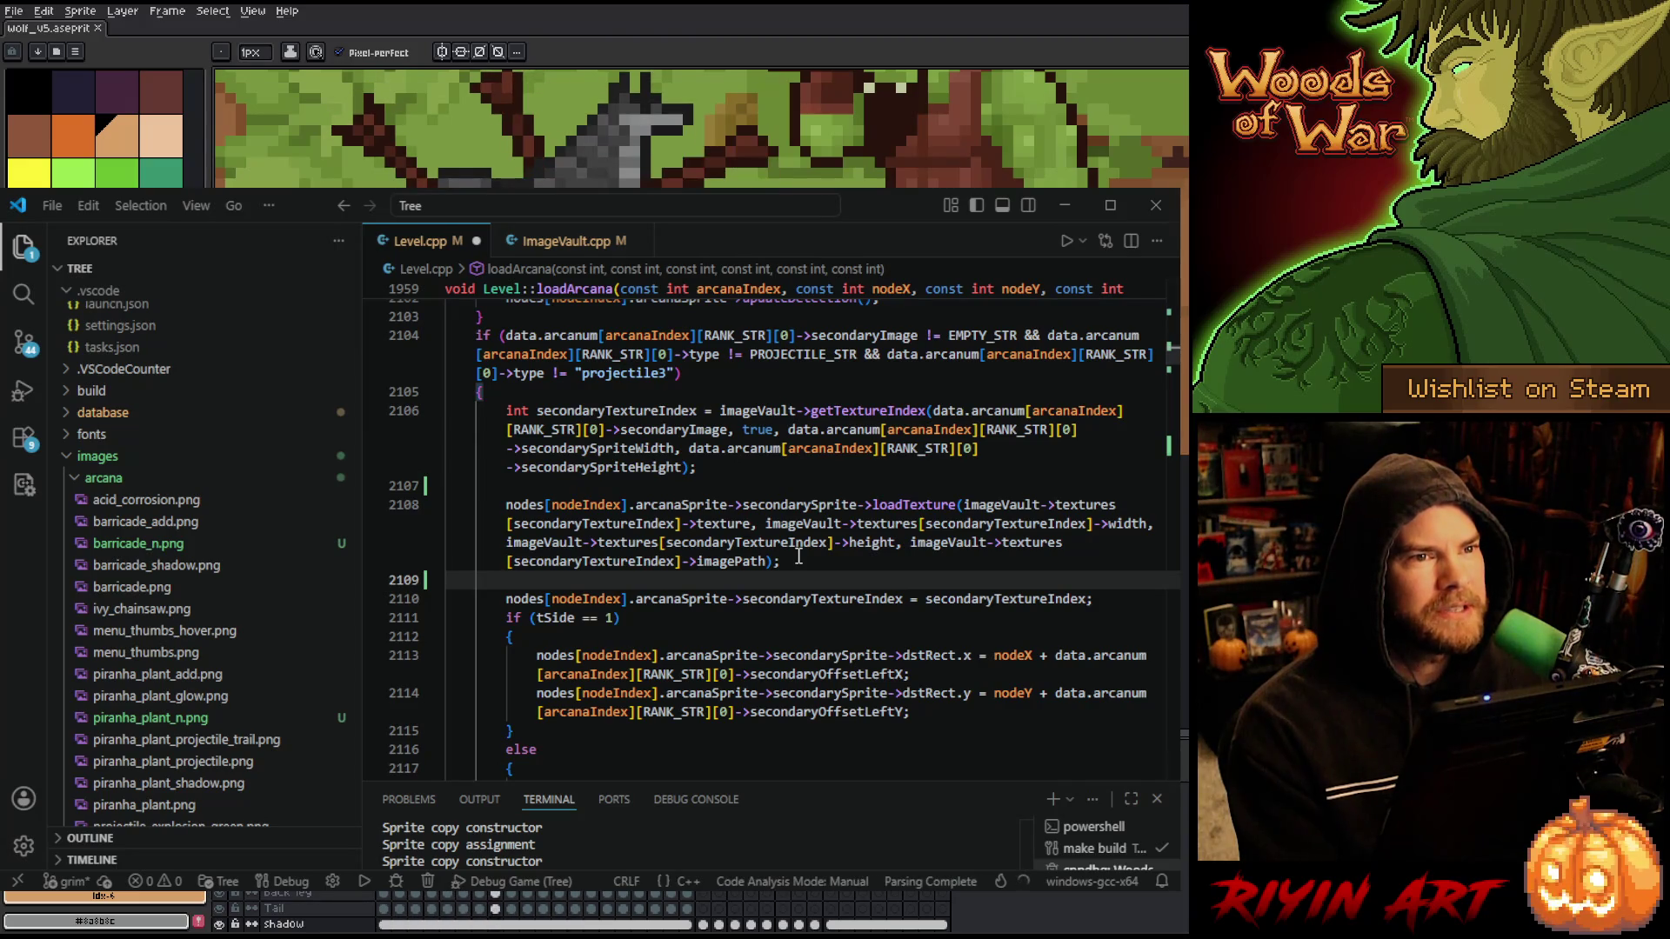
left_click(797, 558)
left_click(722, 467)
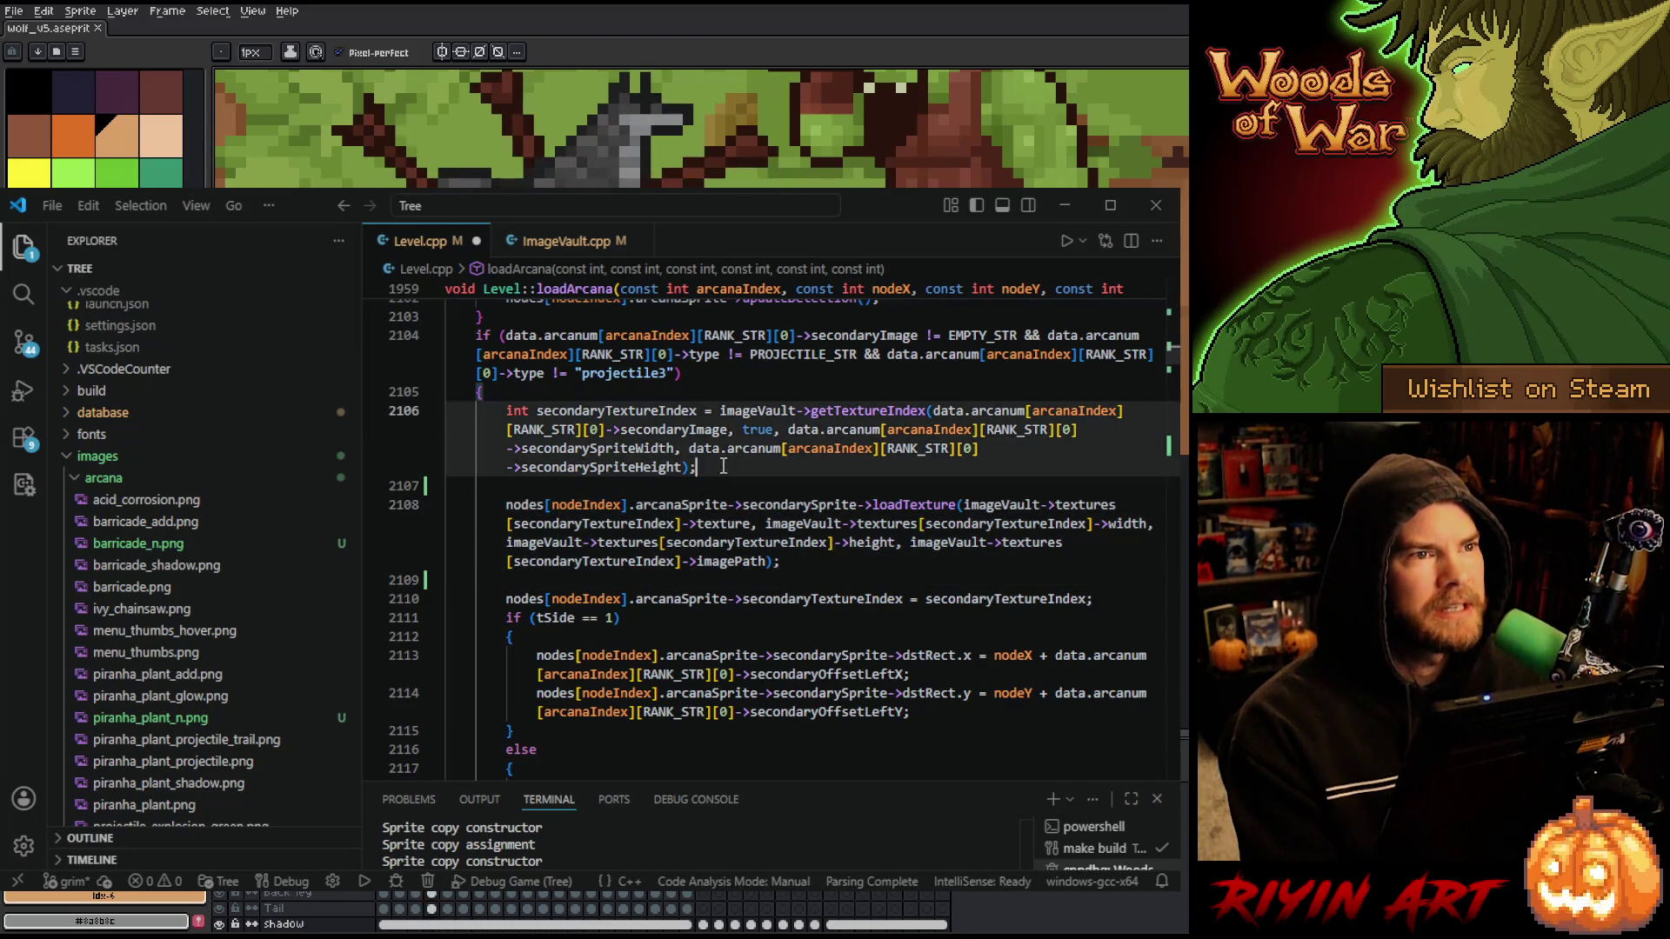
- Copy the three normal-map lines 2079–2081 with the imageNormalMap and tXIn lookups
scroll(695, 592, "up", 15)
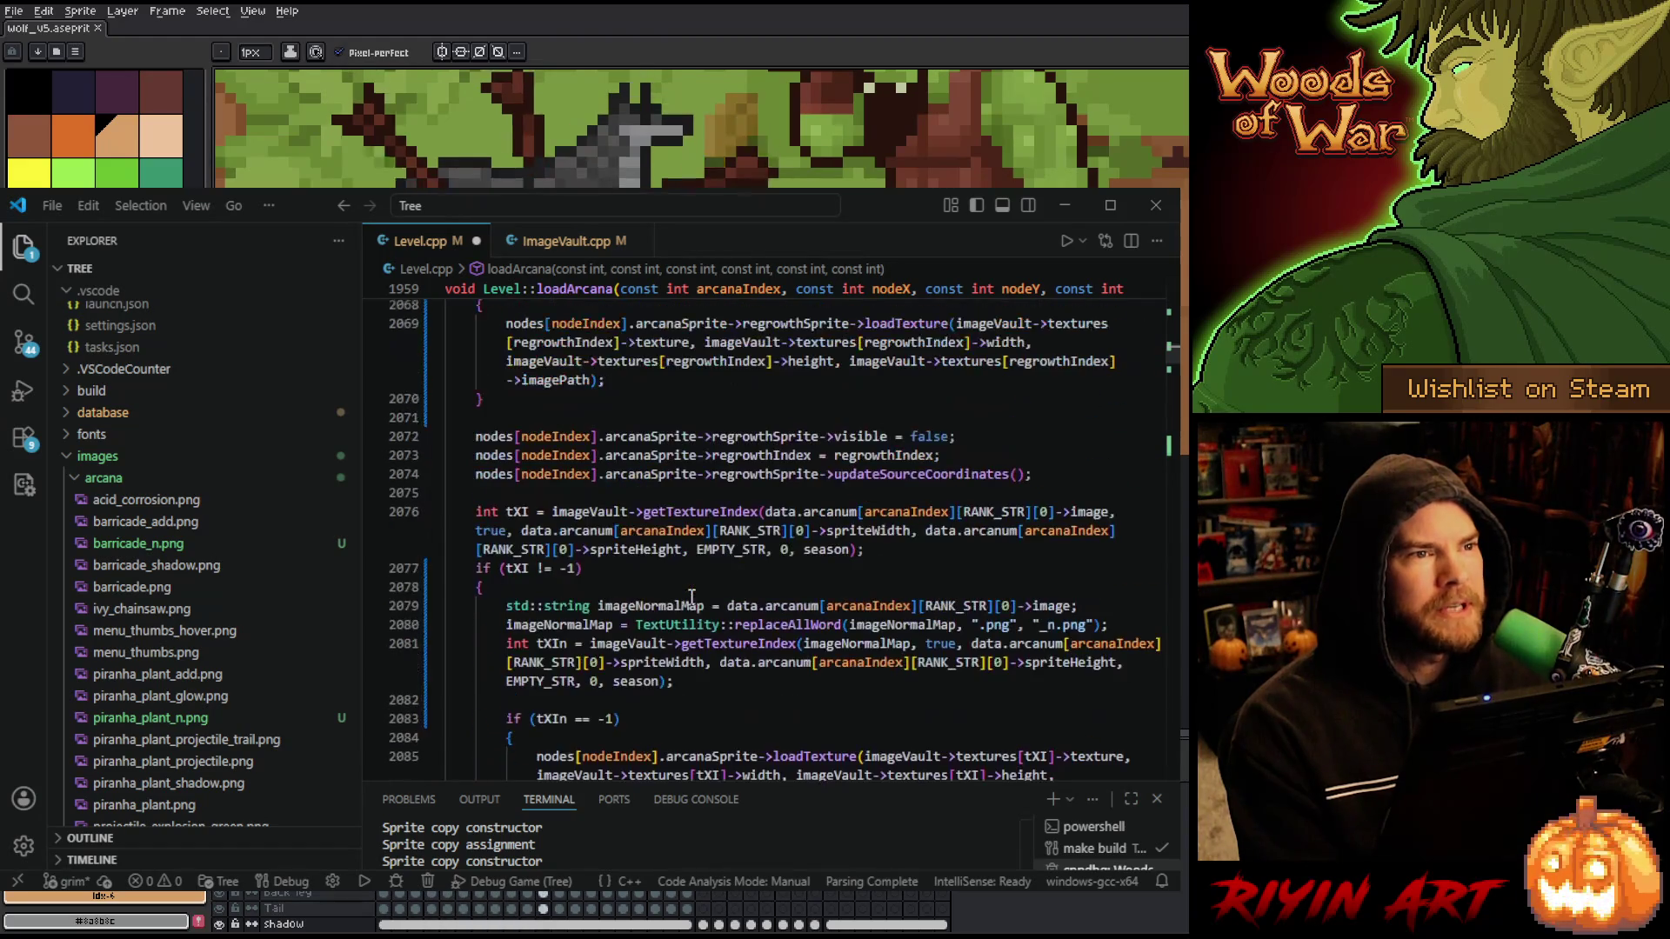
scroll(695, 591, "up", 1)
scroll(514, 537, "down", 2)
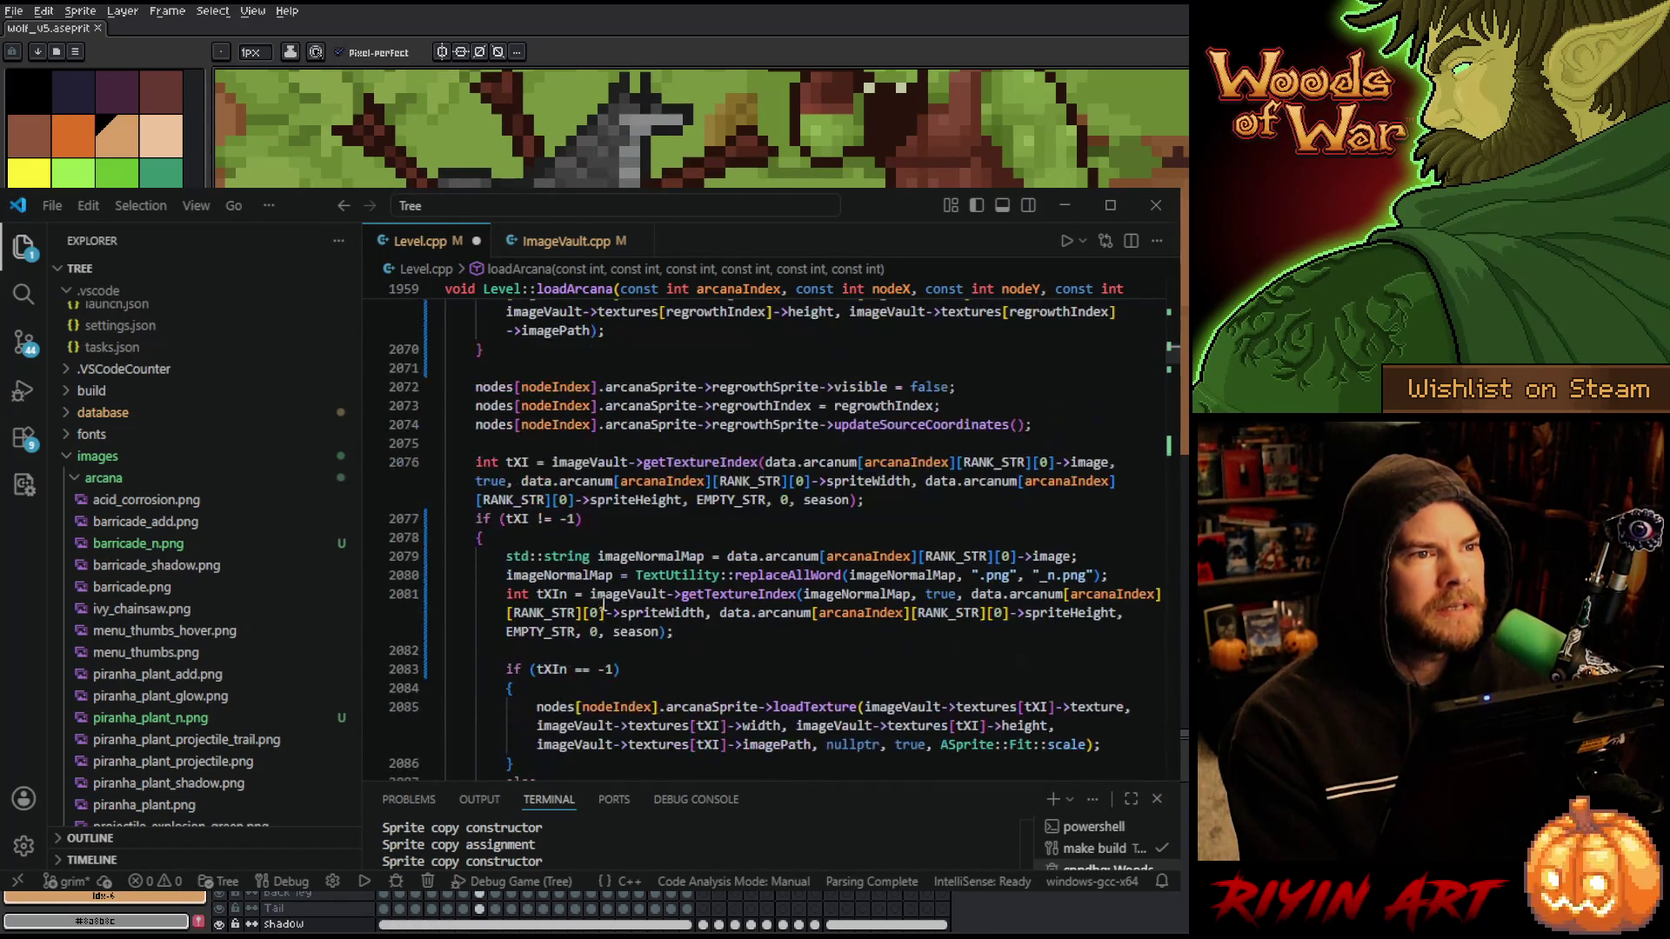
left_click_drag(561, 565, 771, 629)
key("ctrl+c")
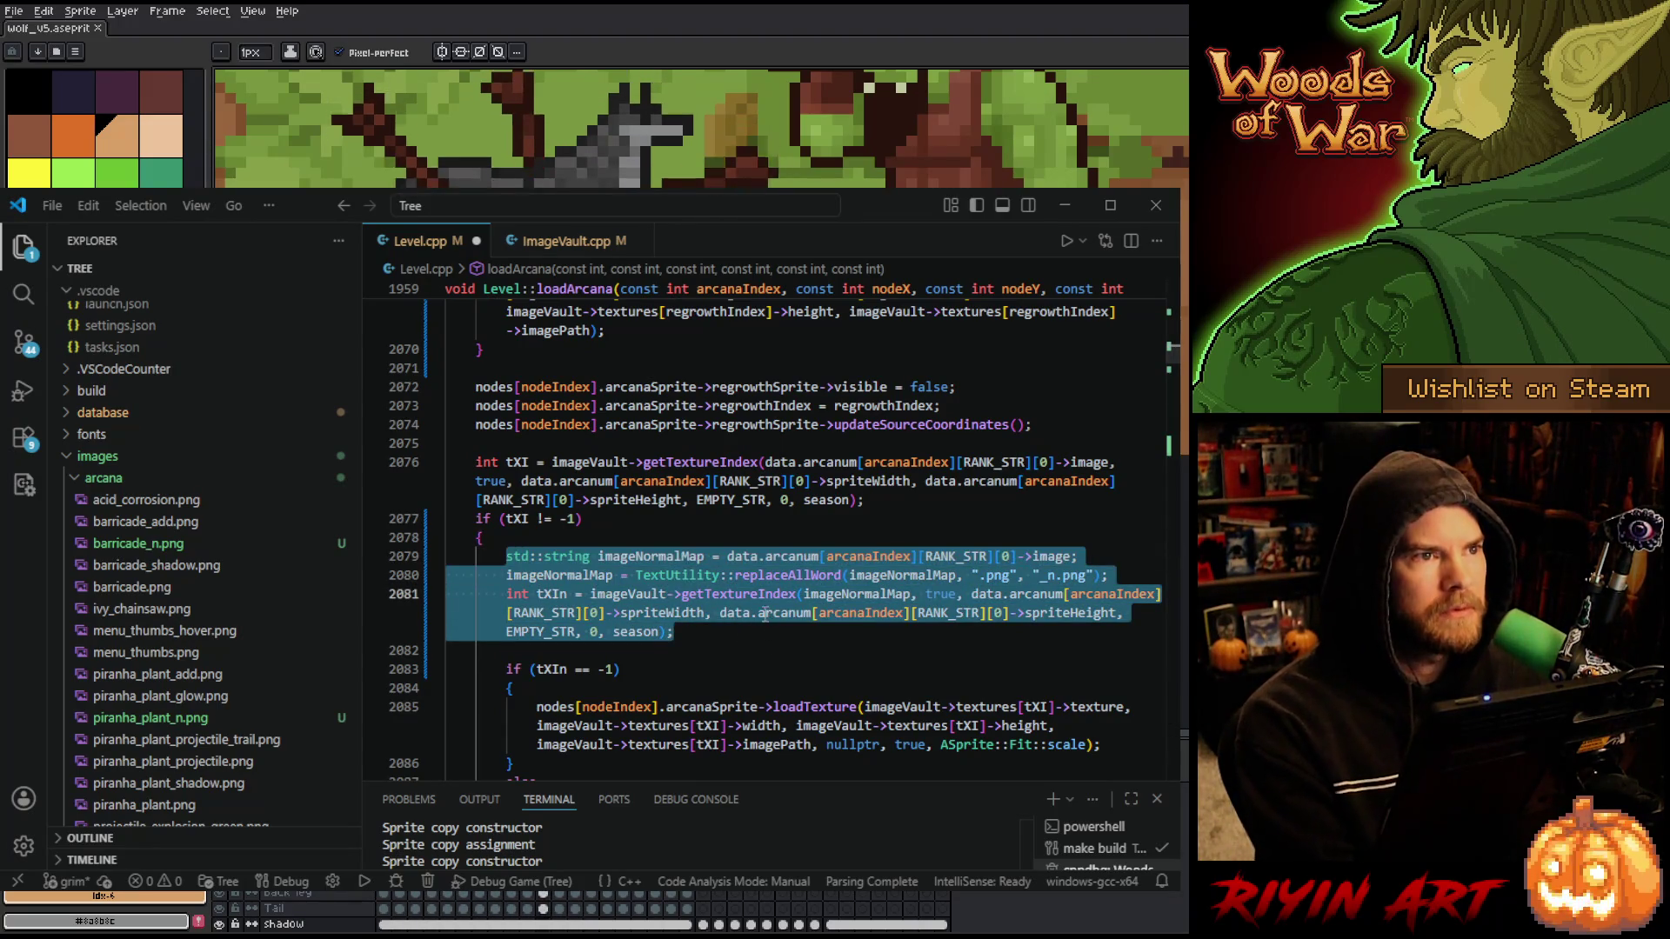
mouse_move(761, 612)
scroll(562, 539, "down", 10)
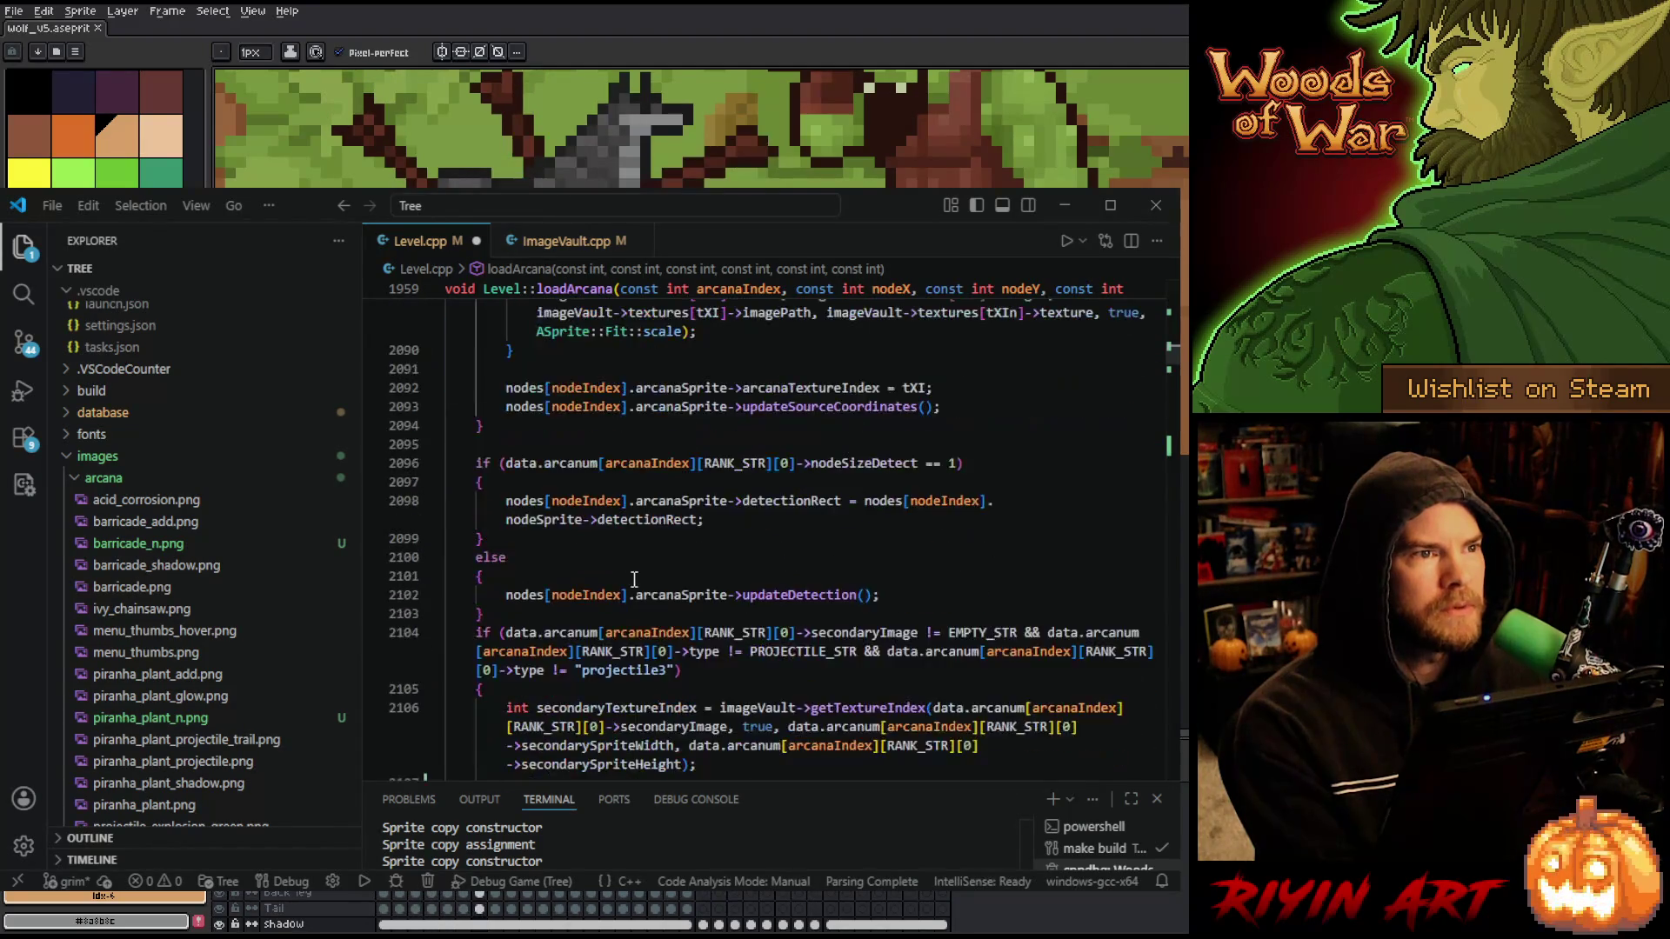
- Paste the copied lookup lines below empty line 2107, with blank lines around them
left_click_drag(562, 539, 673, 634)
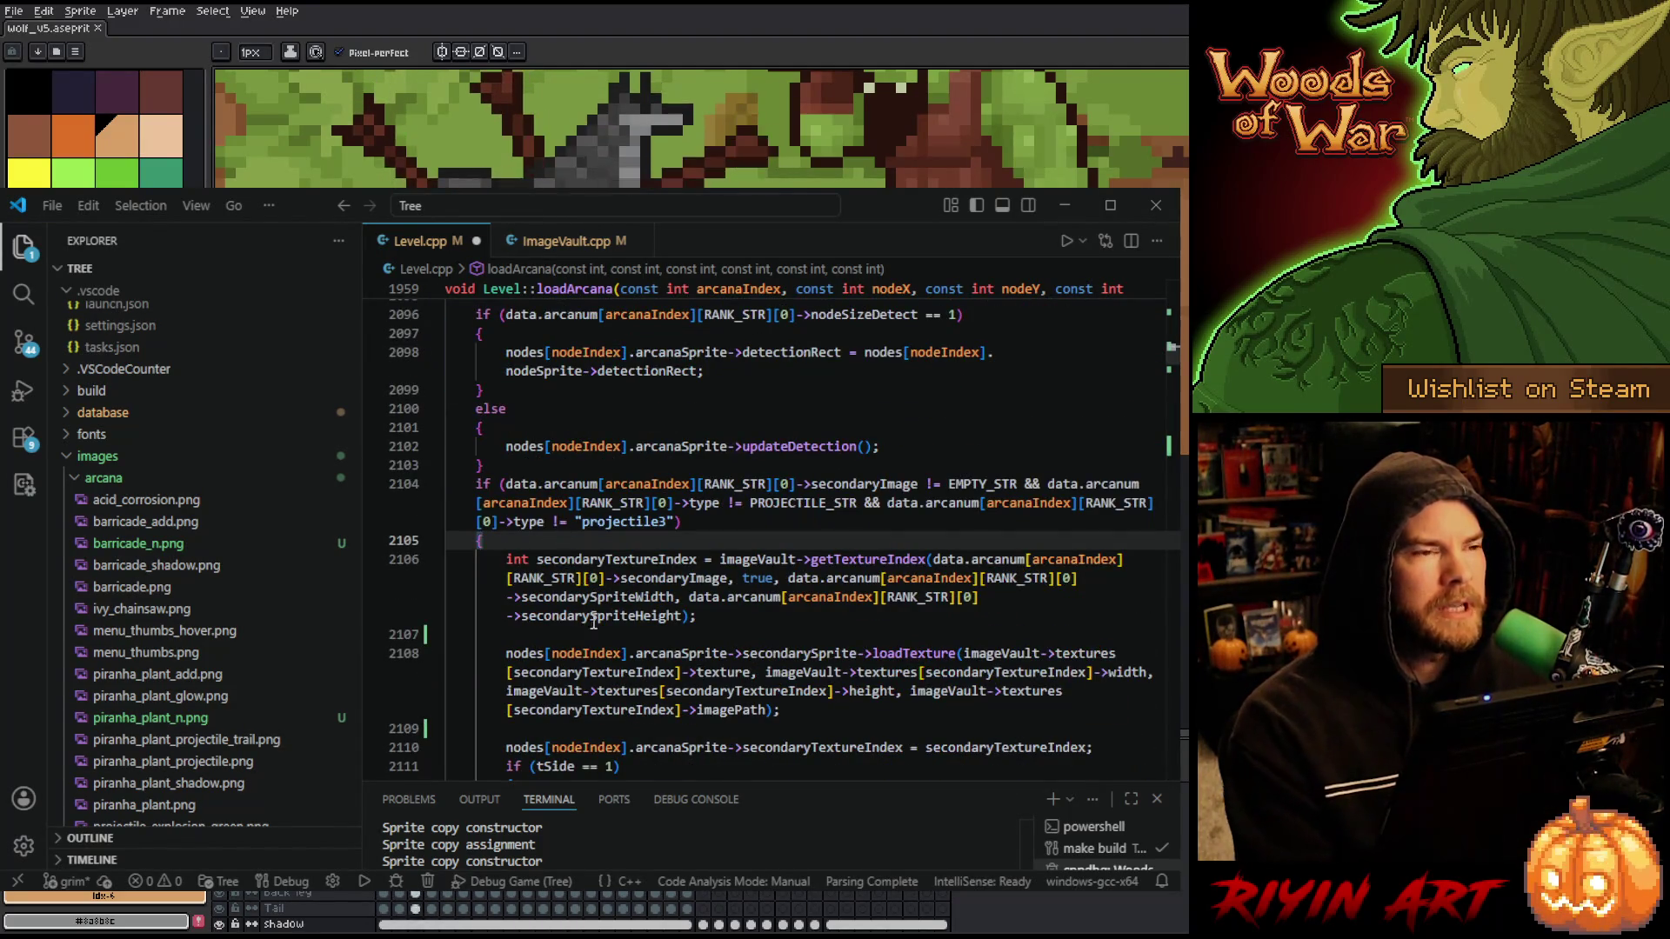
left_click(672, 641)
key("Return")
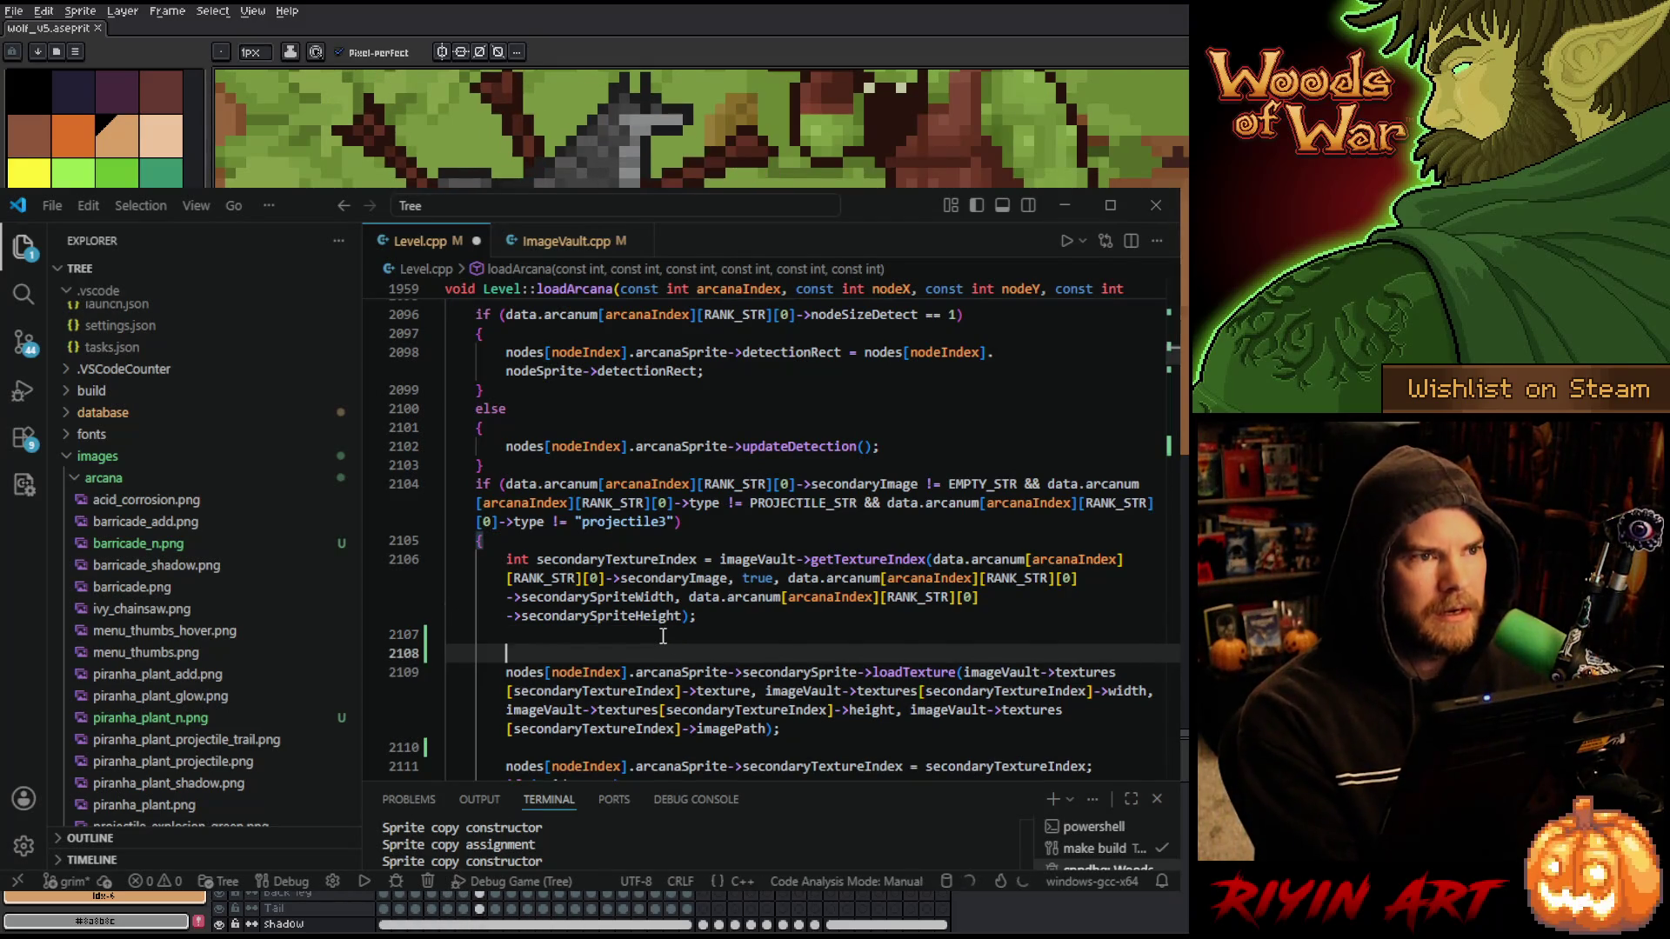
key("ctrl+v")
scroll(663, 636, "down", 1)
key("Return")
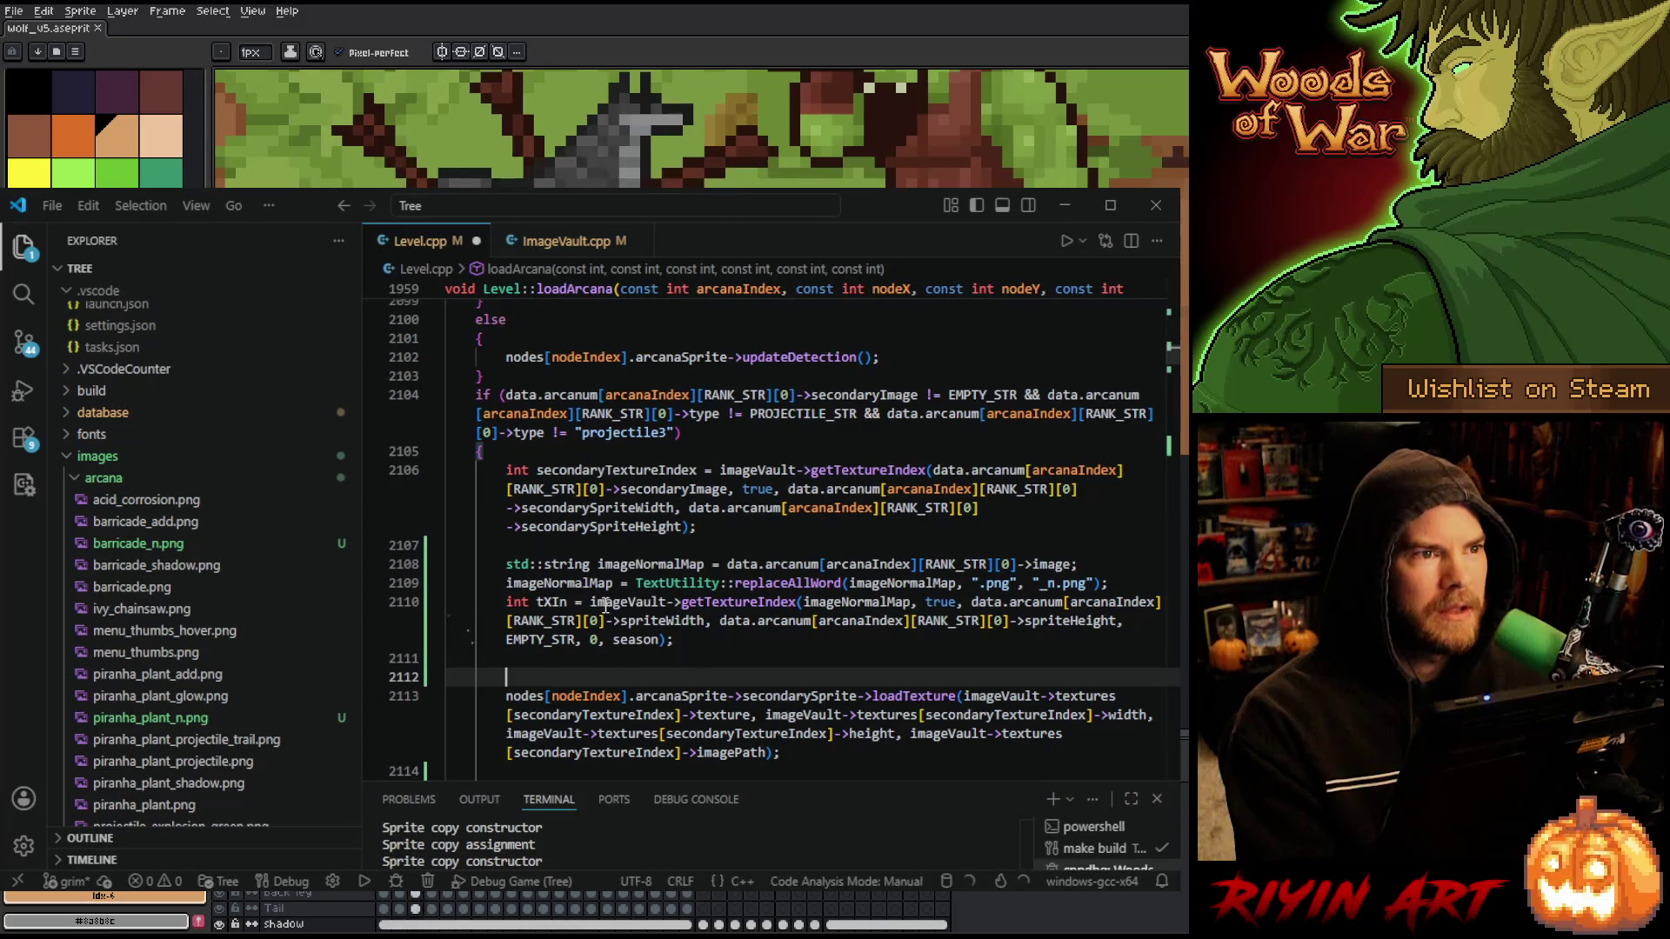
left_click(566, 544)
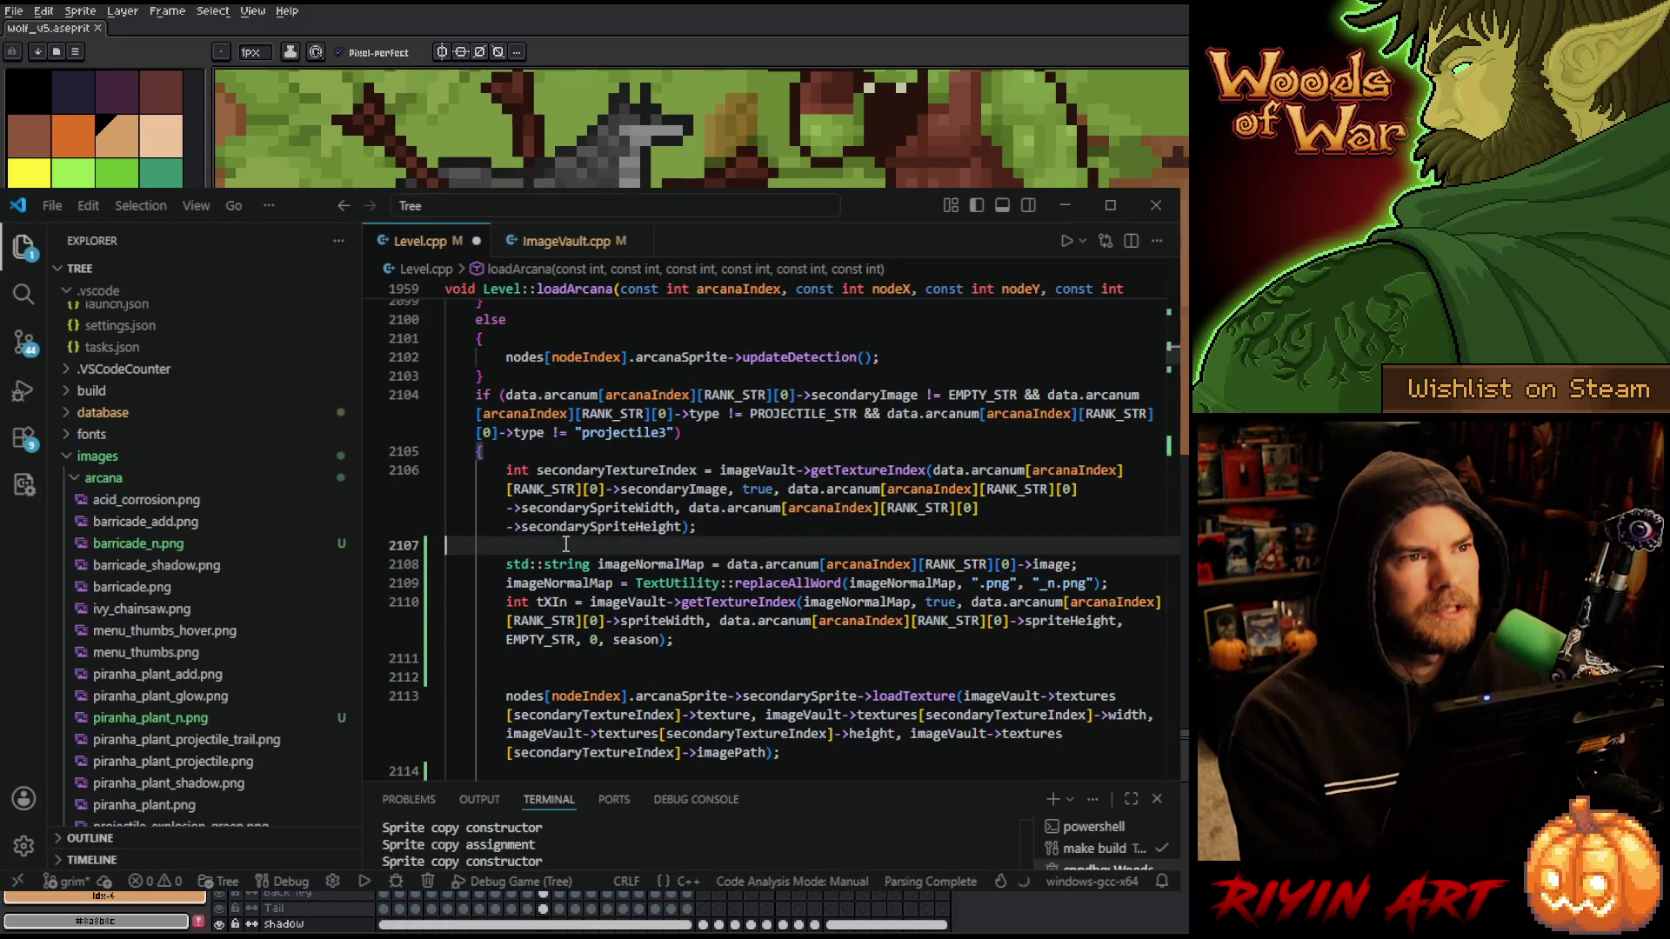
key("Return")
- Write the if (secondaryTextureIndex != -1) condition and open its brace
type("if(secon")
type("daryText")
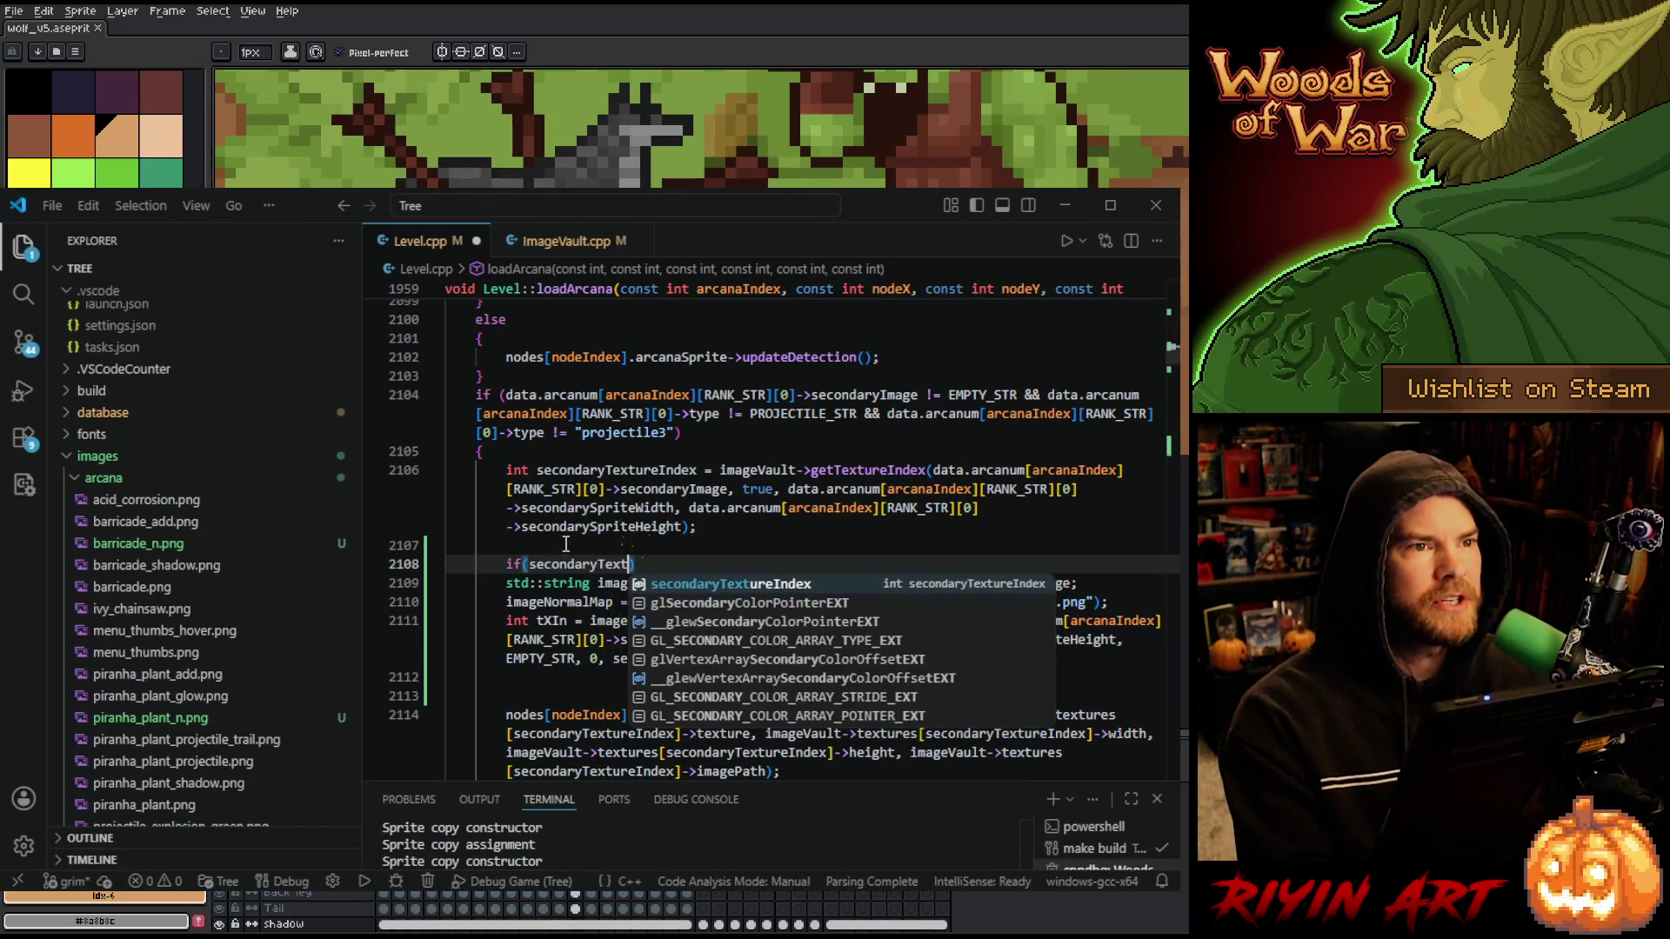
key("Tab")
type("!= -1")
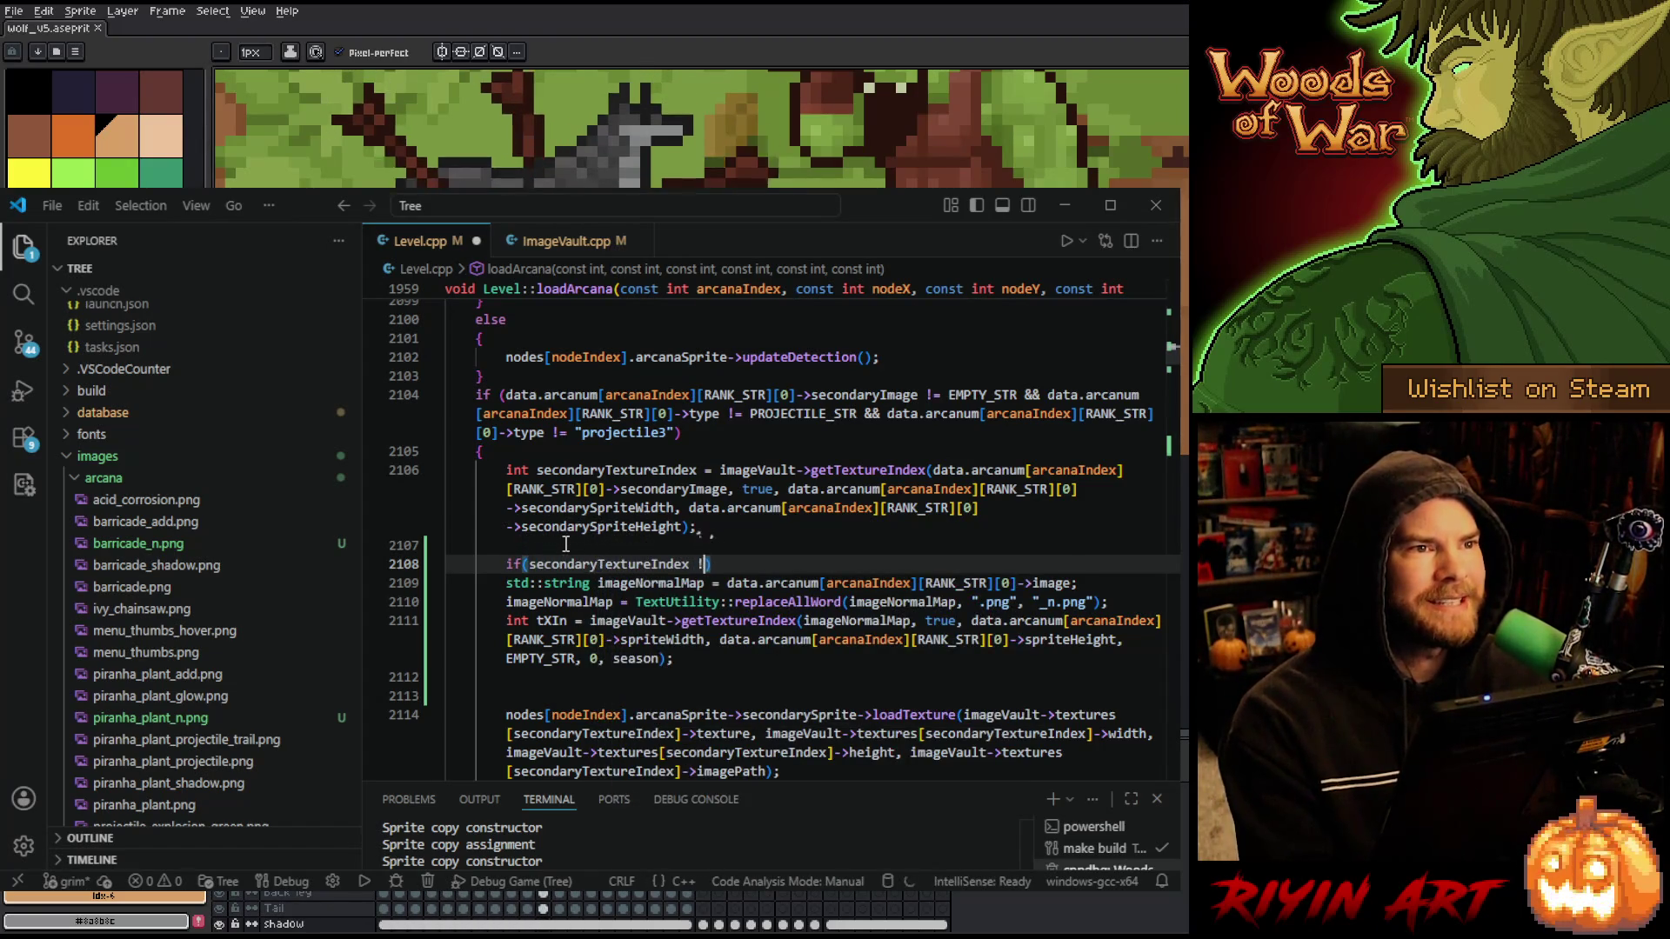
type(")")
key("Return")
type("{")
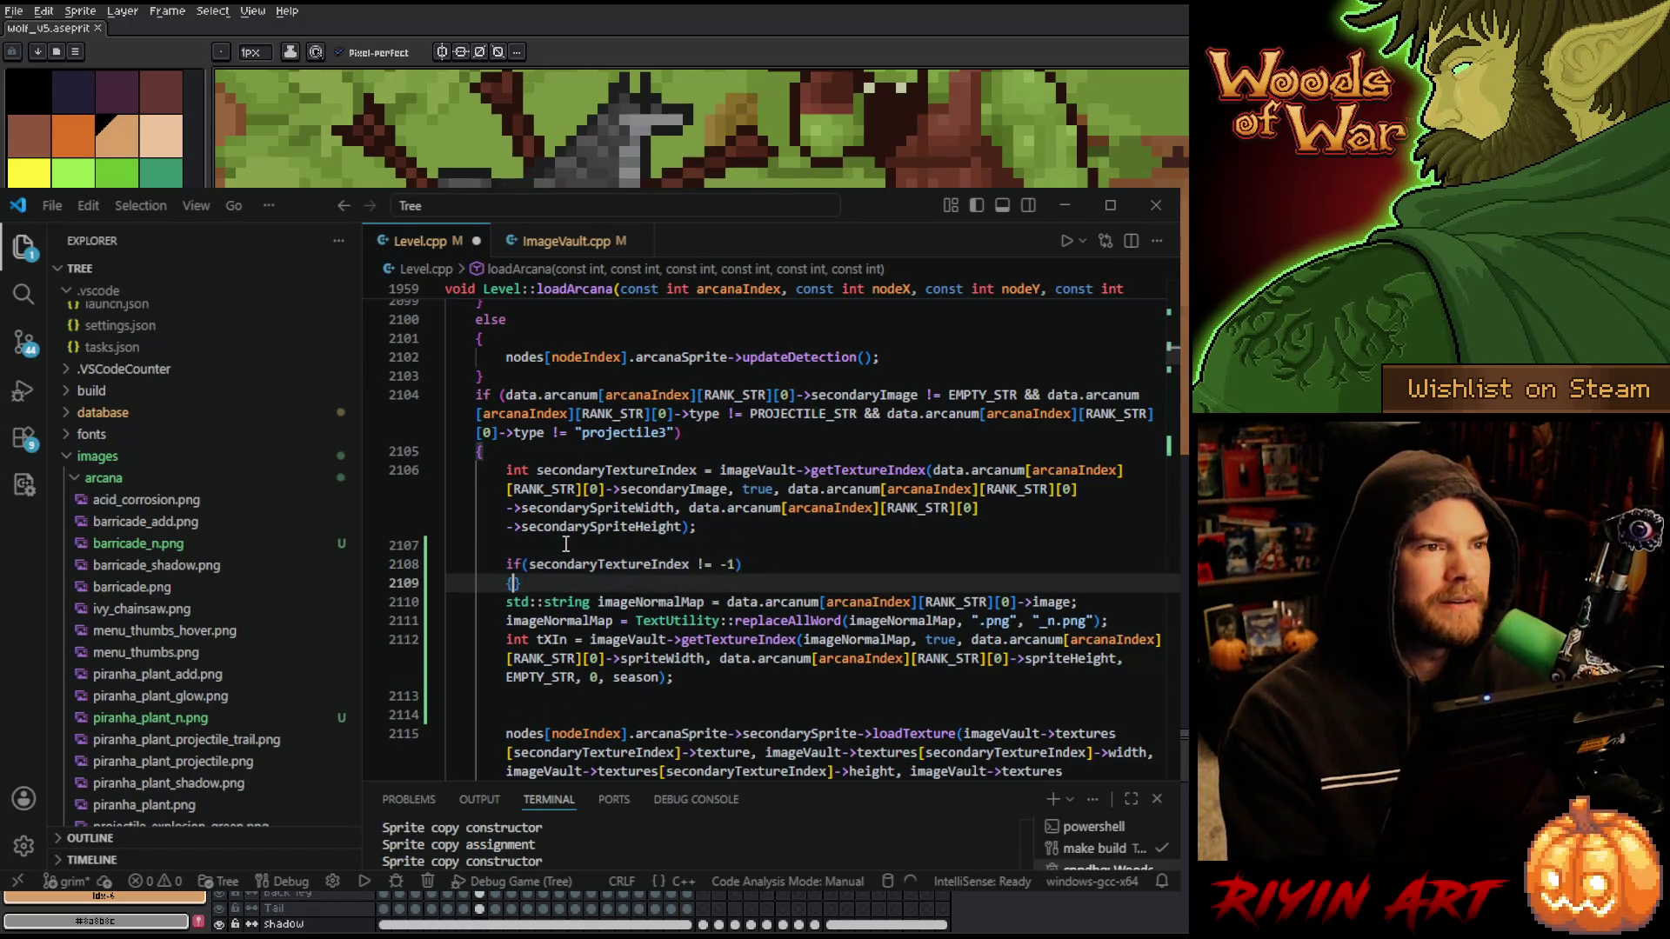
- Declare int secTexNorIndex = -1; on a new line above the if statement
left_click(507, 551)
key("Return")
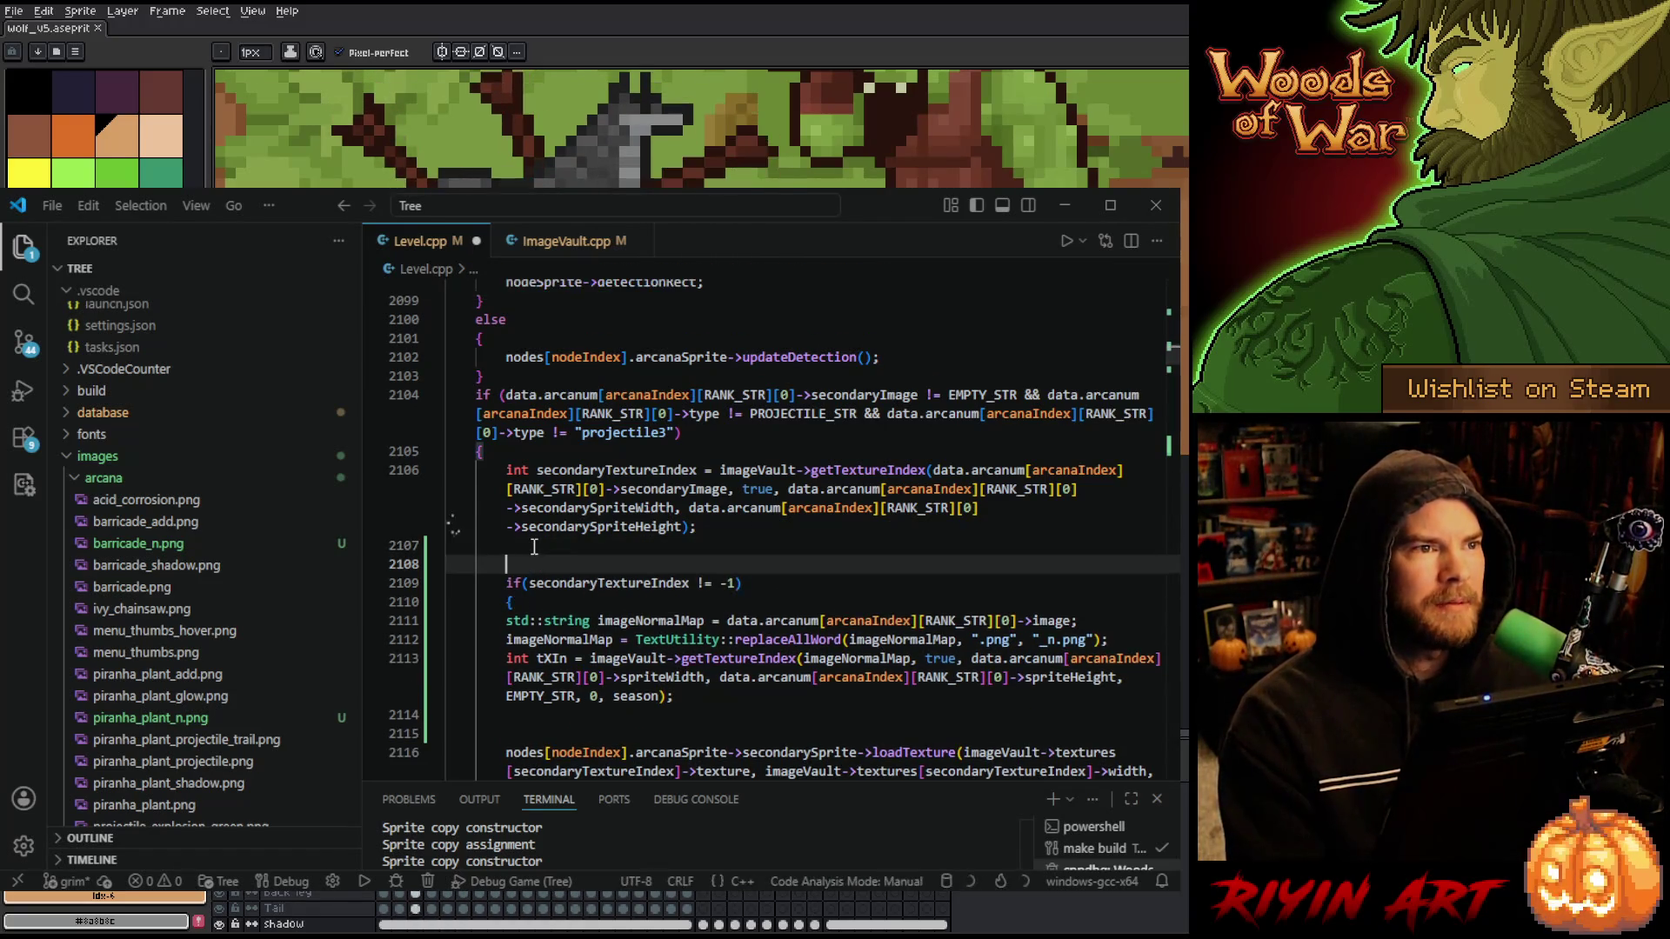
type("int ")
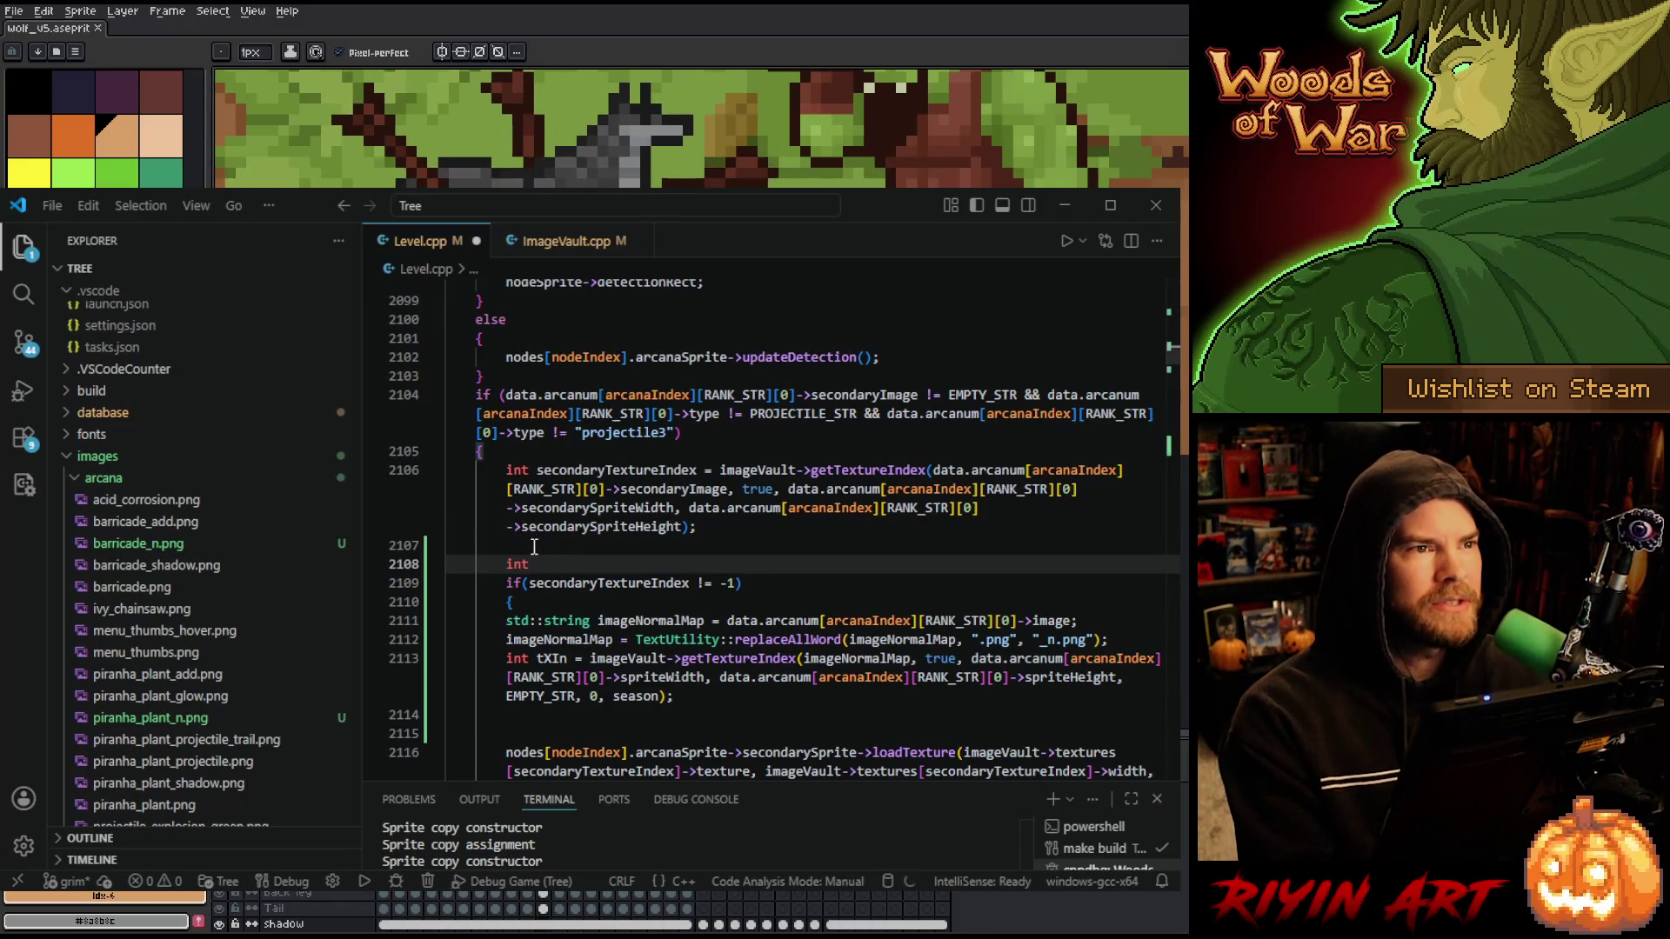
type("sec")
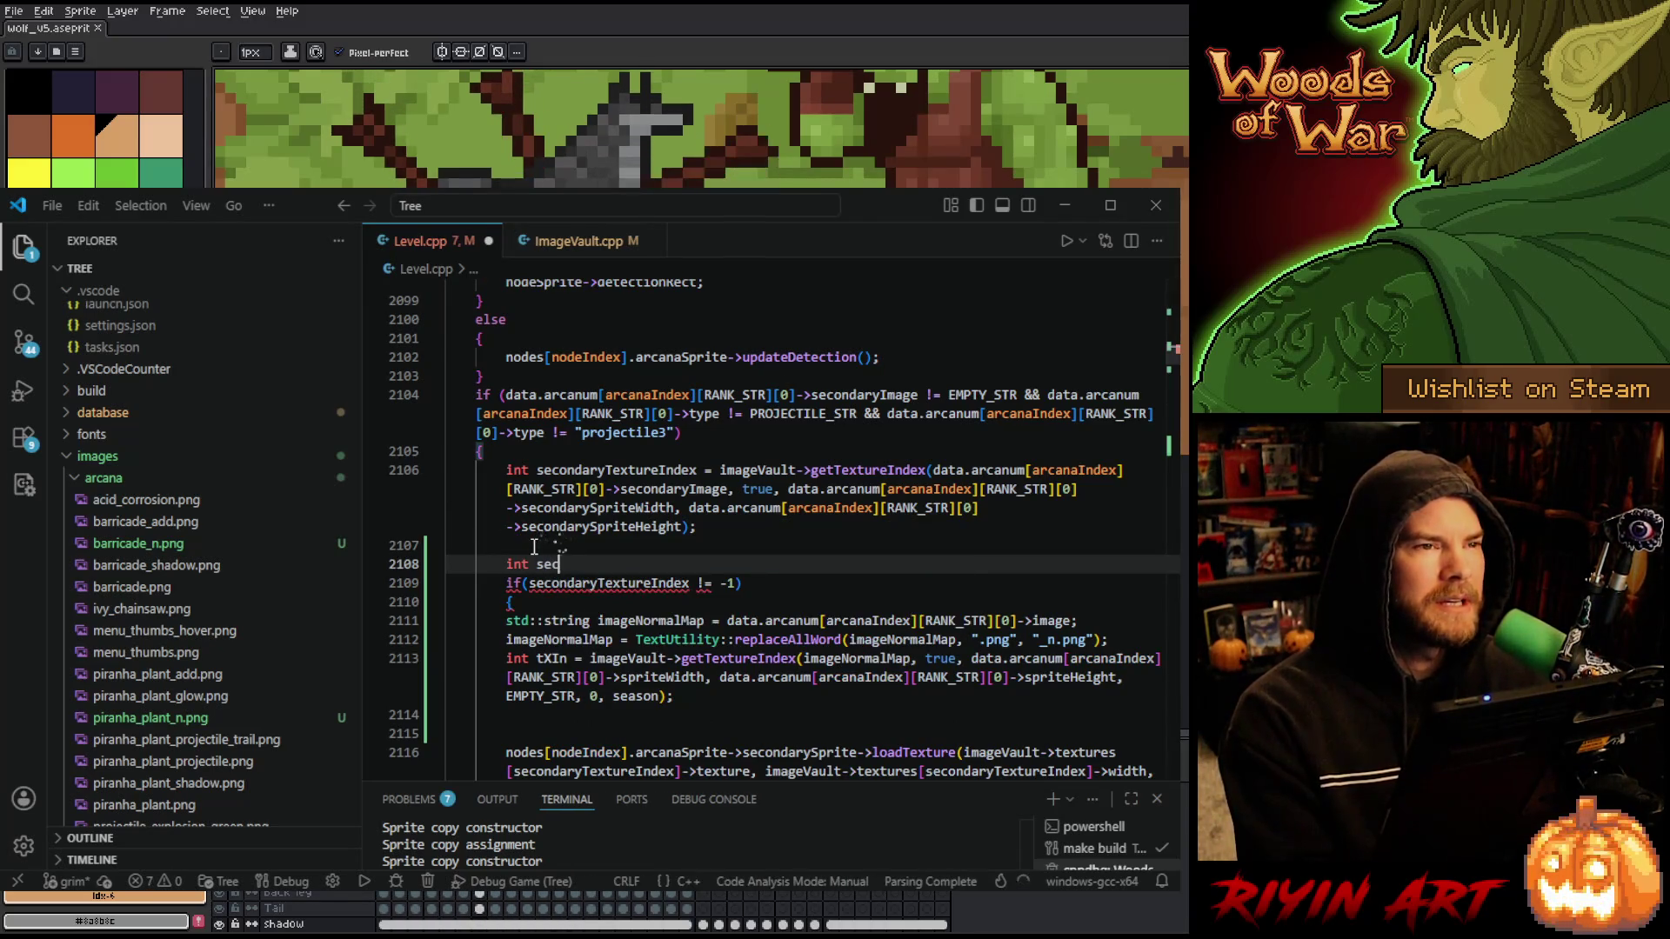
type("TexIn")
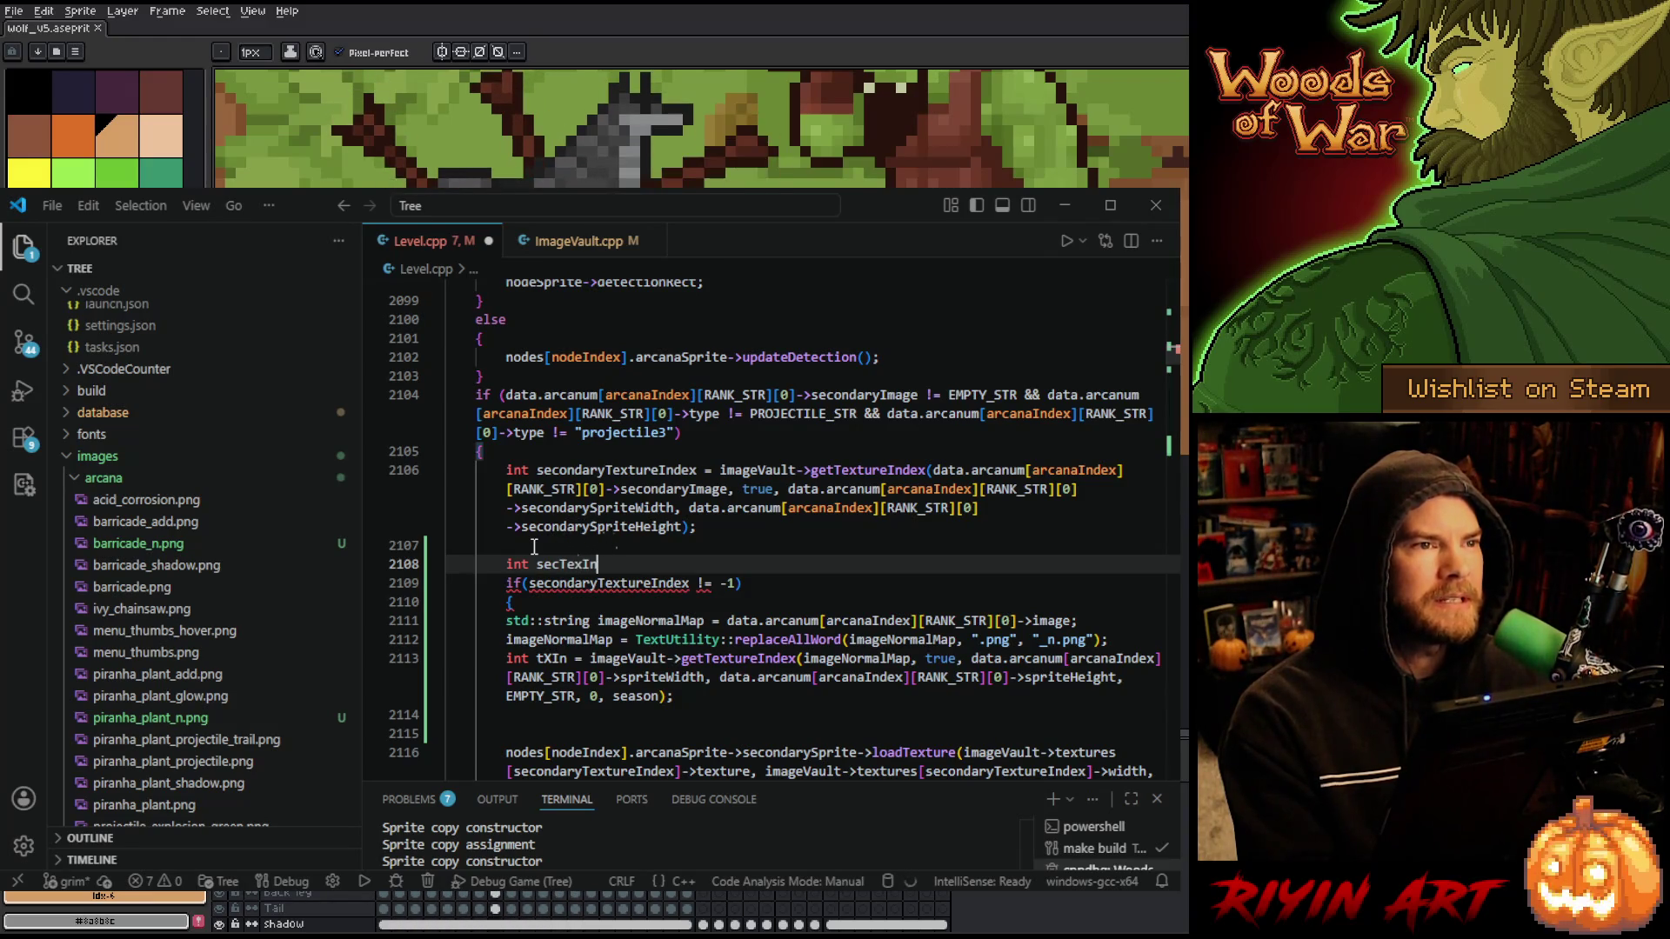
key("BackSpace")
type("orm")
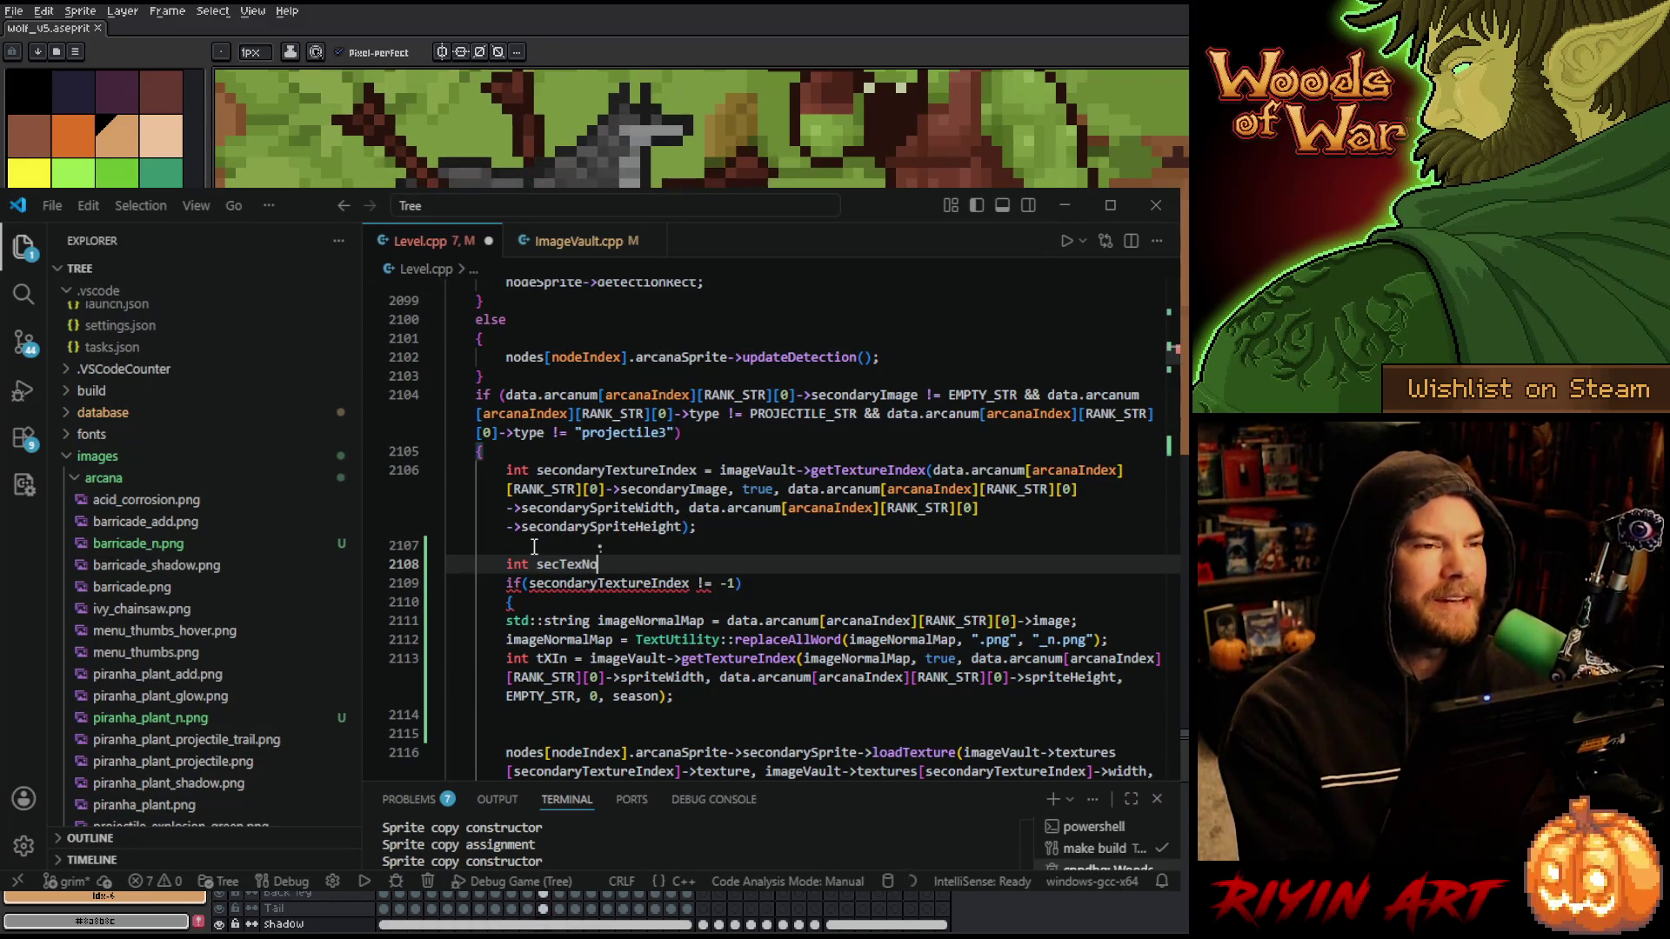
key("BackSpace")
type("x = -1")
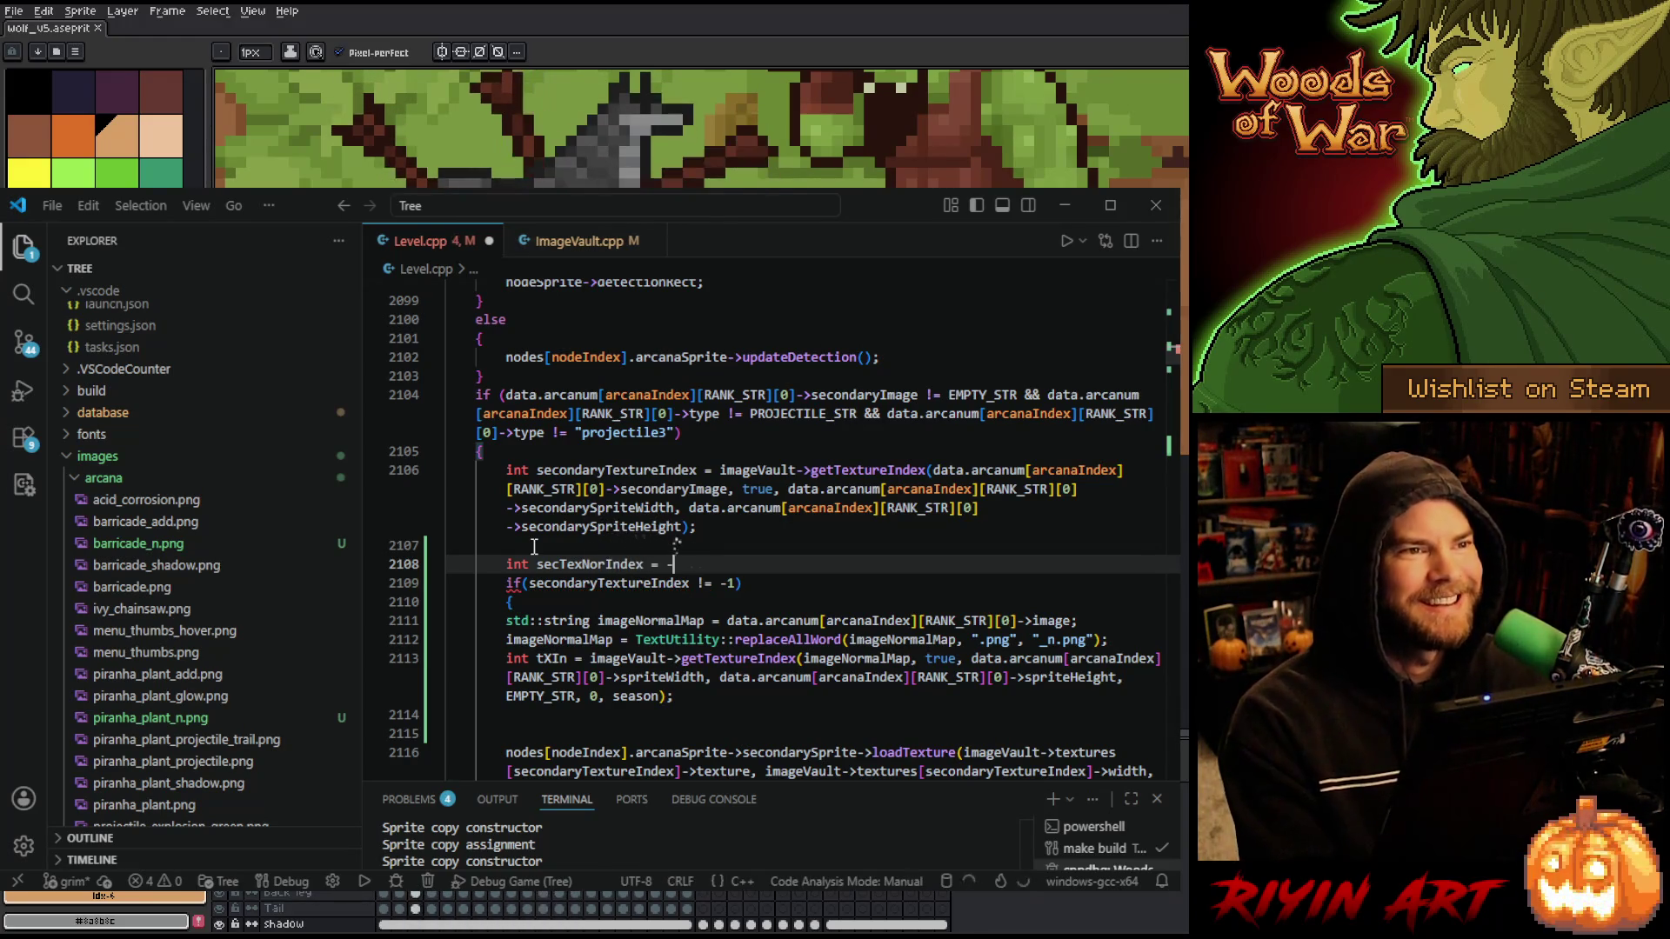
type(";")
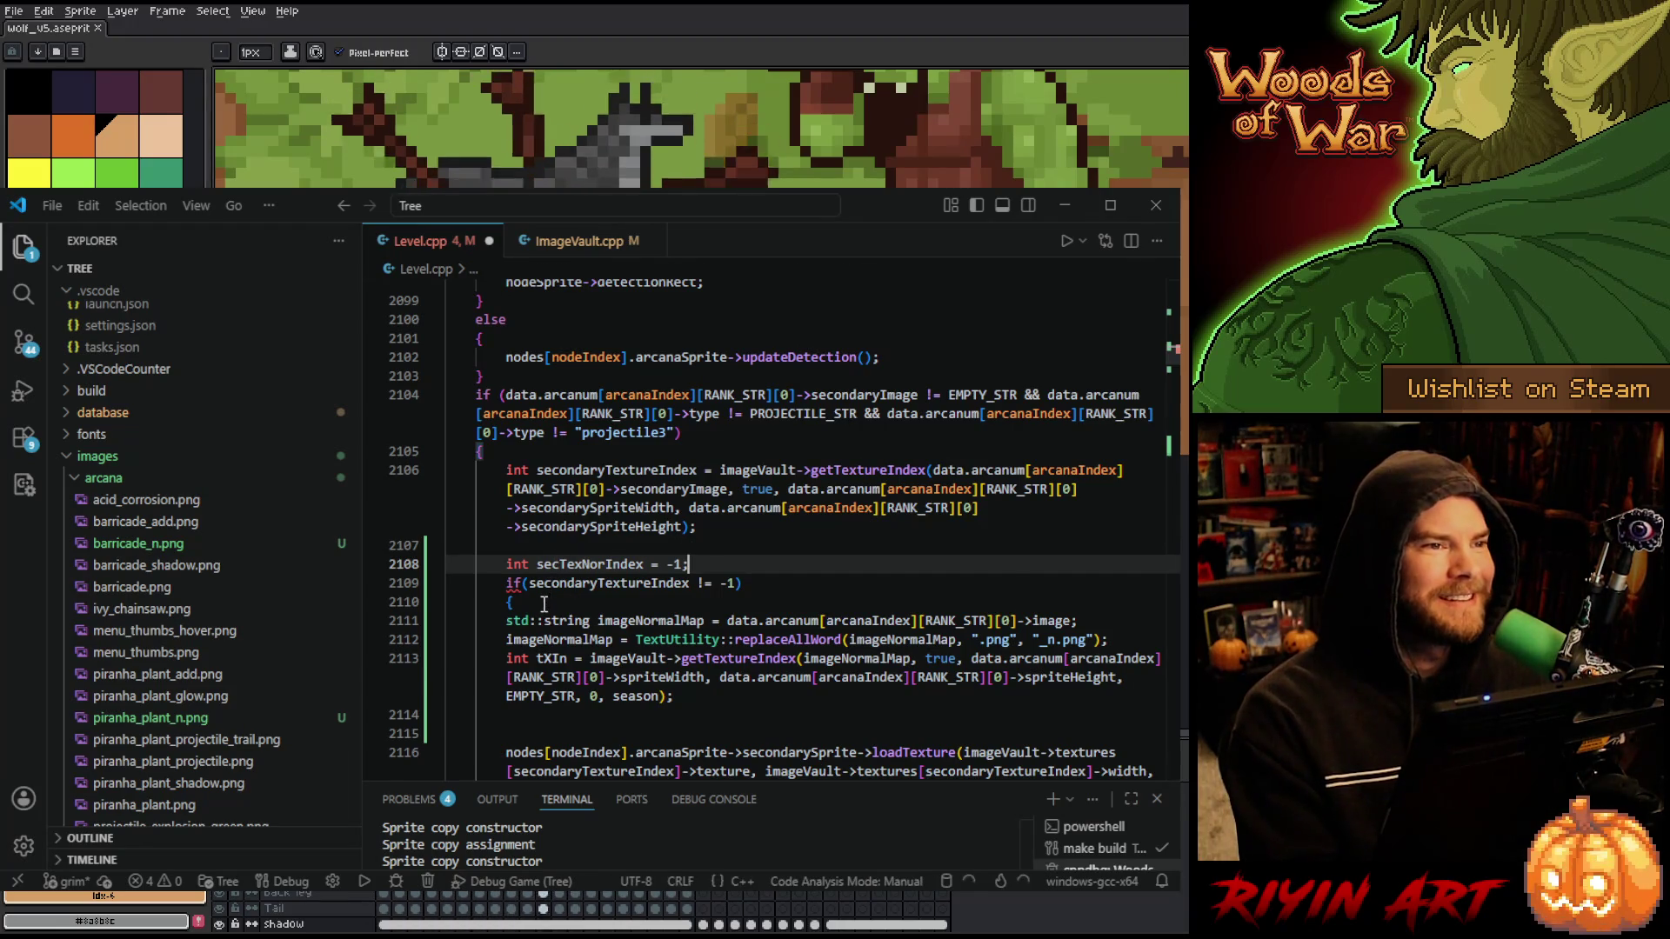
- Close the if block with a brace after the season line and copy secTexNorIndex
scroll(667, 645, "down", 1)
left_click(597, 646)
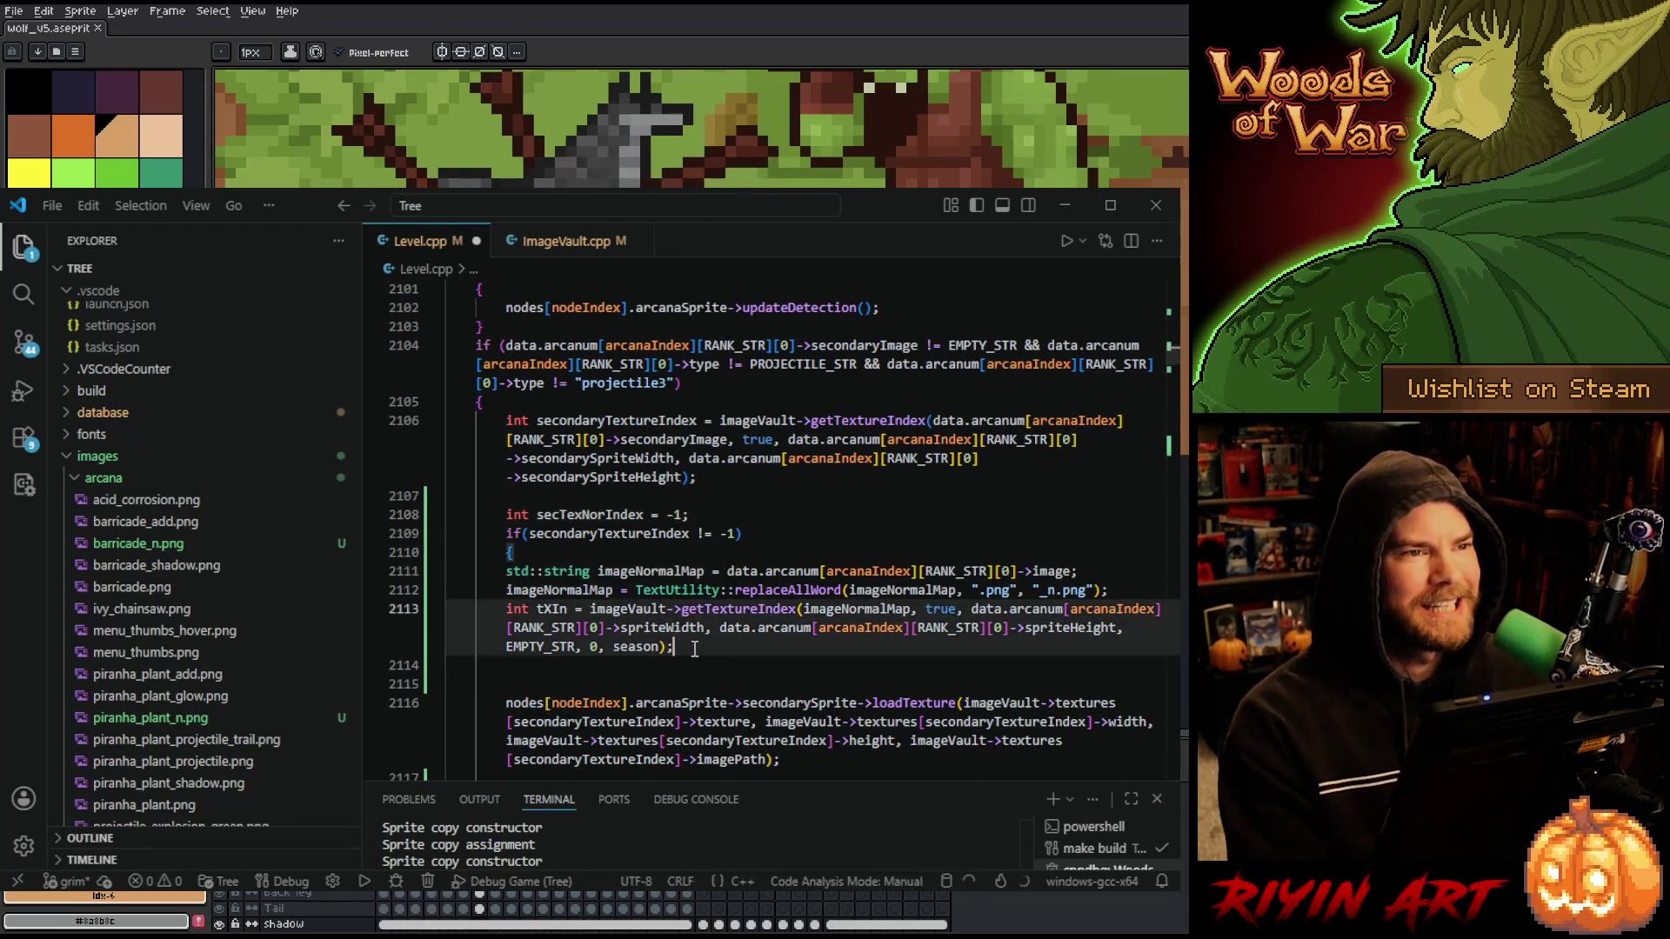
key("End")
key("Return")
type("}")
double_click(590, 514)
key("ctrl+c")
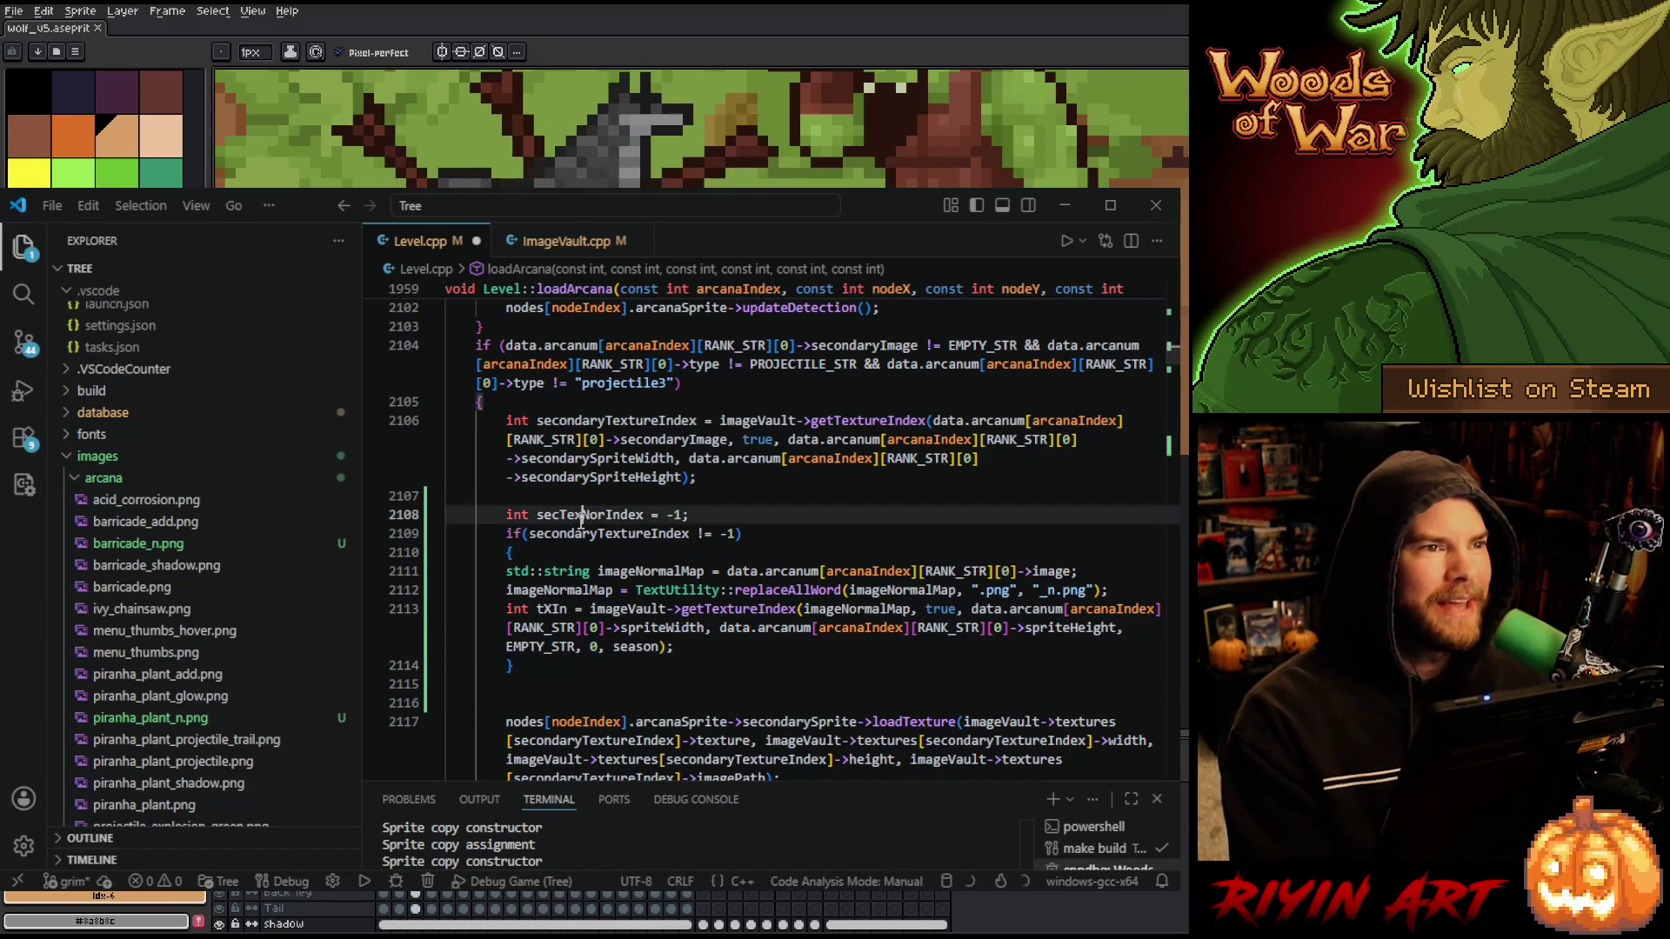
- Replace int tXIn with secTexNorIndex and indent the three lookup lines into the block
left_click_drag(507, 609, 556, 609)
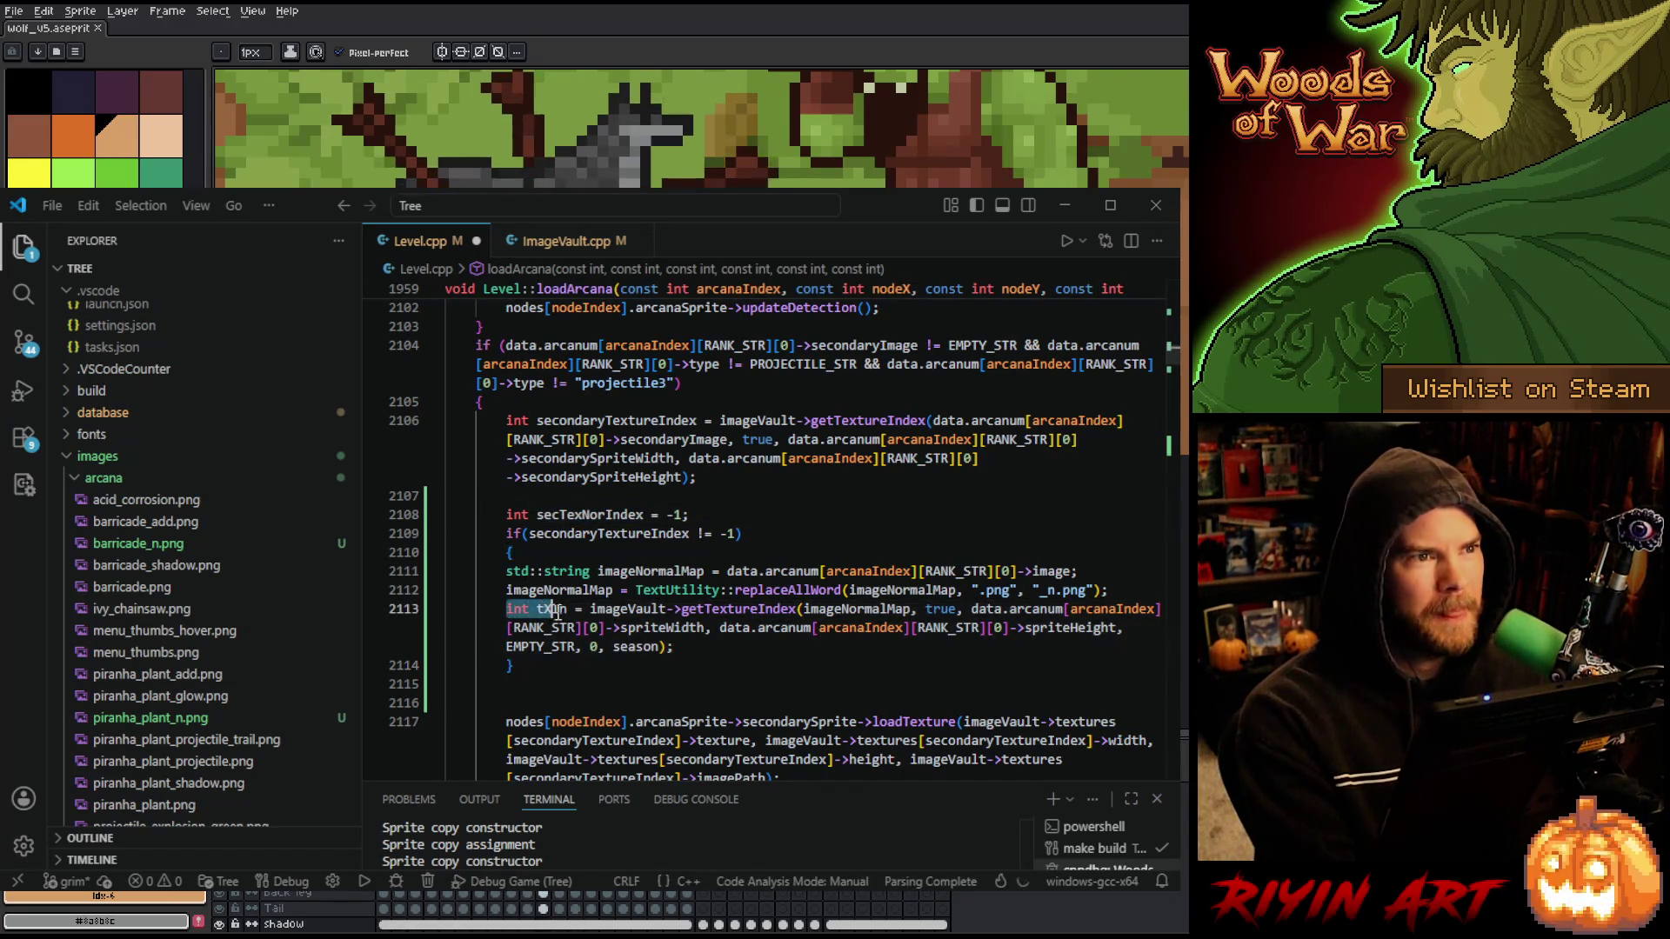
key("ctrl+v")
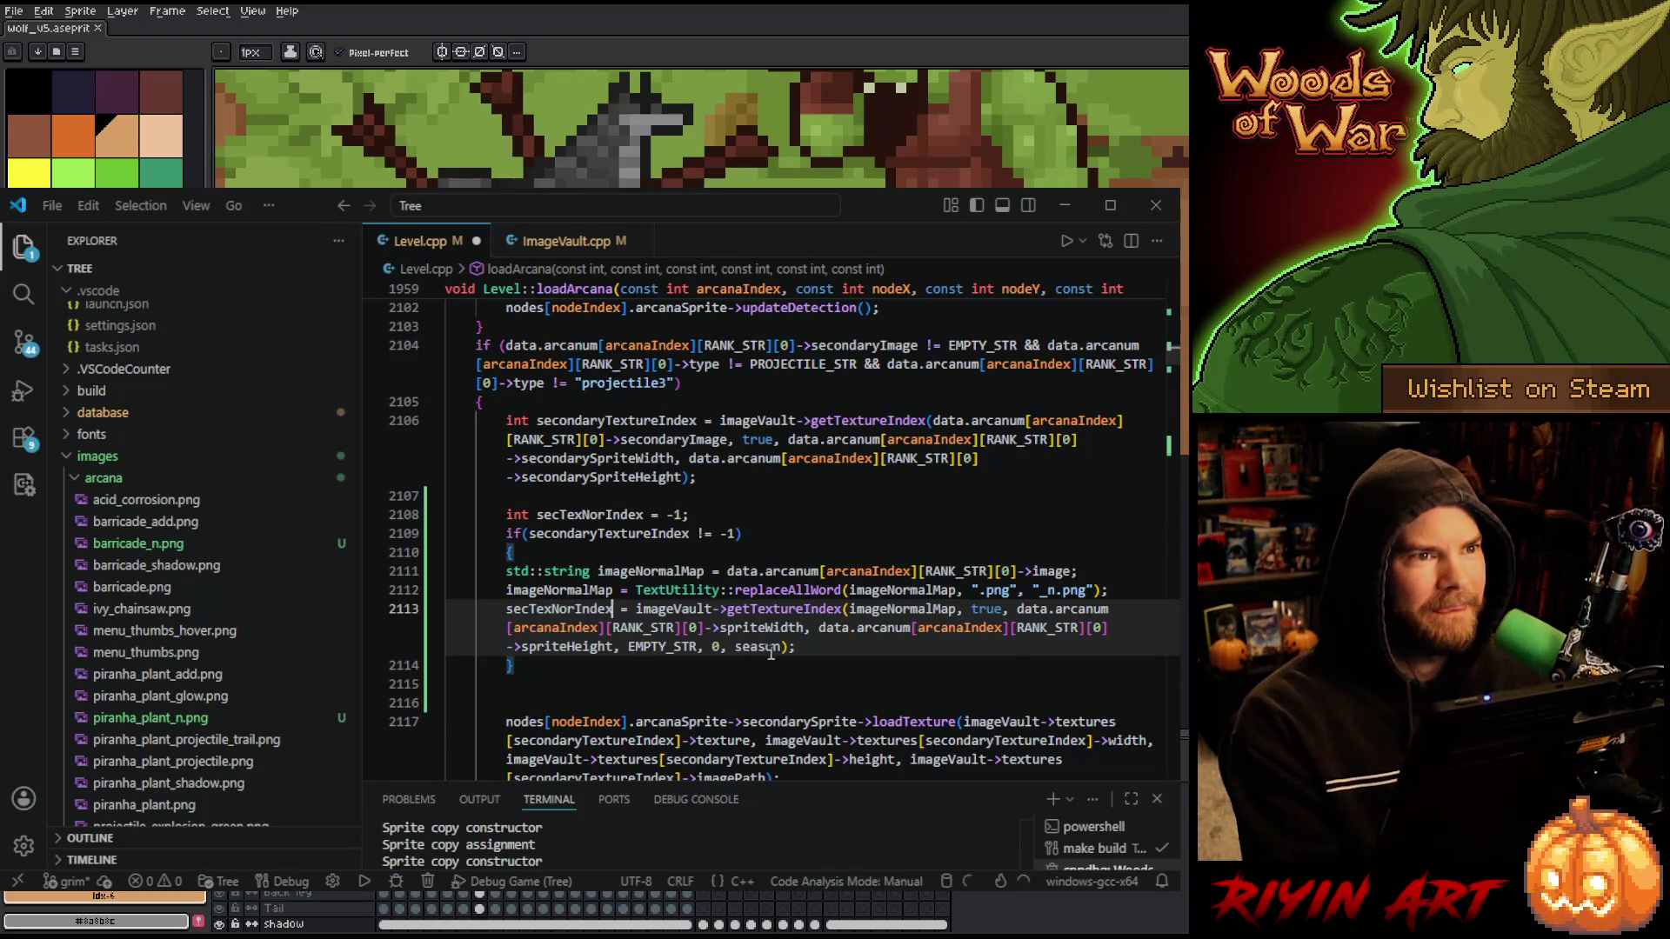
left_click_drag(795, 646, 795, 570)
key("Tab")
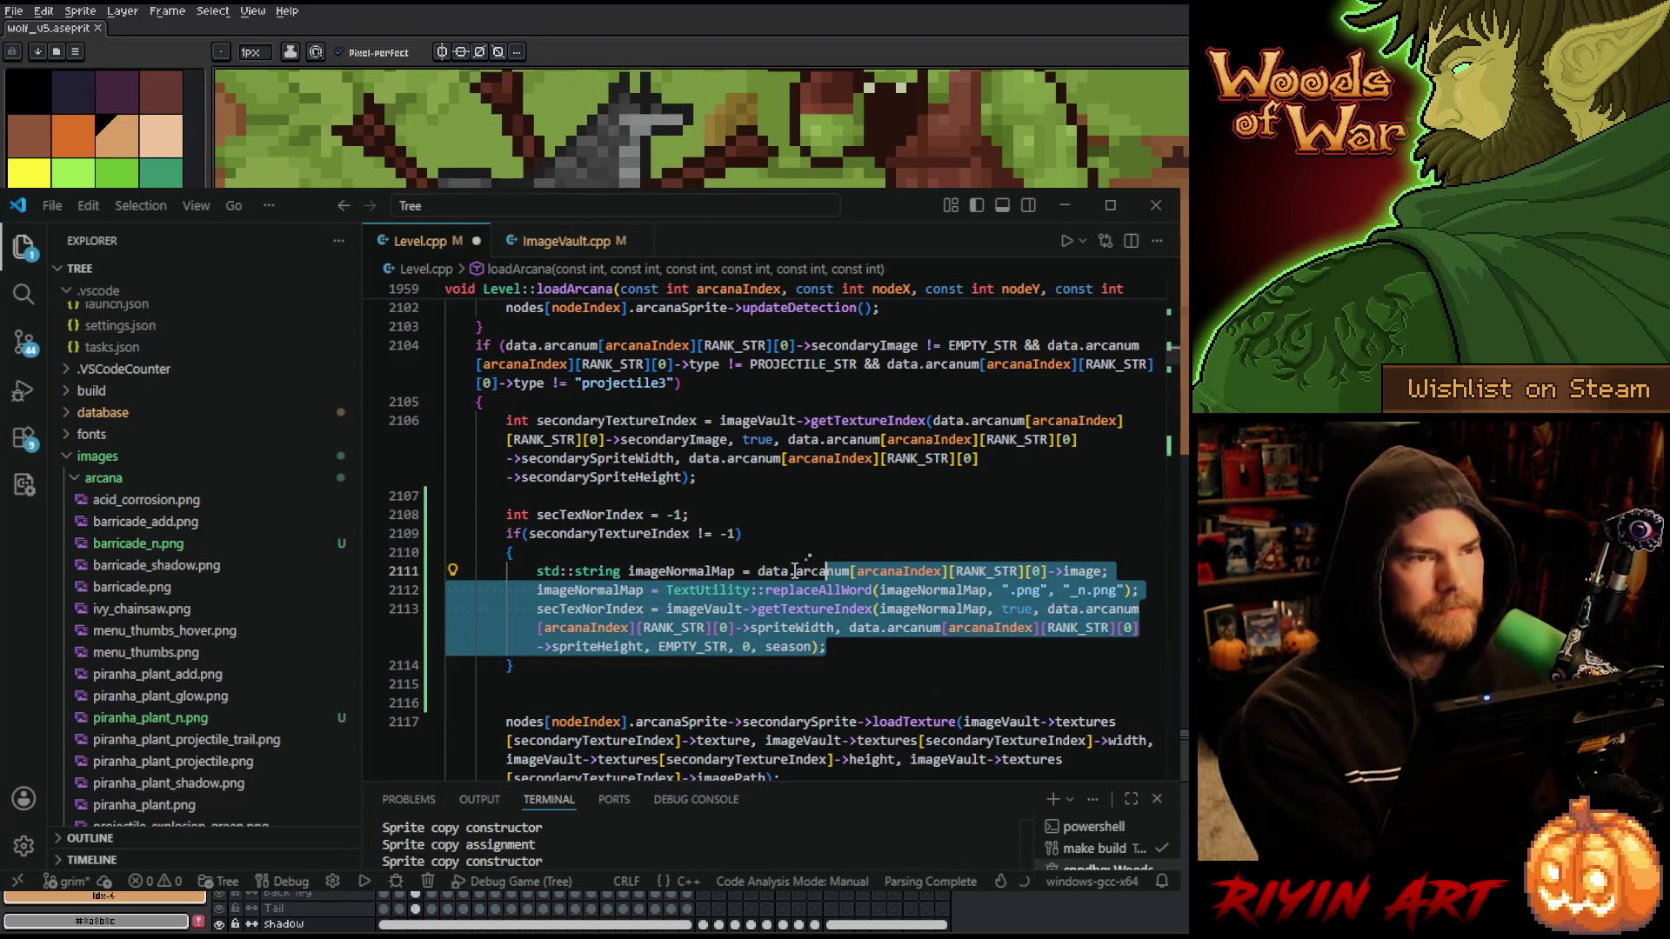
- Rename every imageNormalMap in the three lookup lines to secNormalMap
double_click(669, 569)
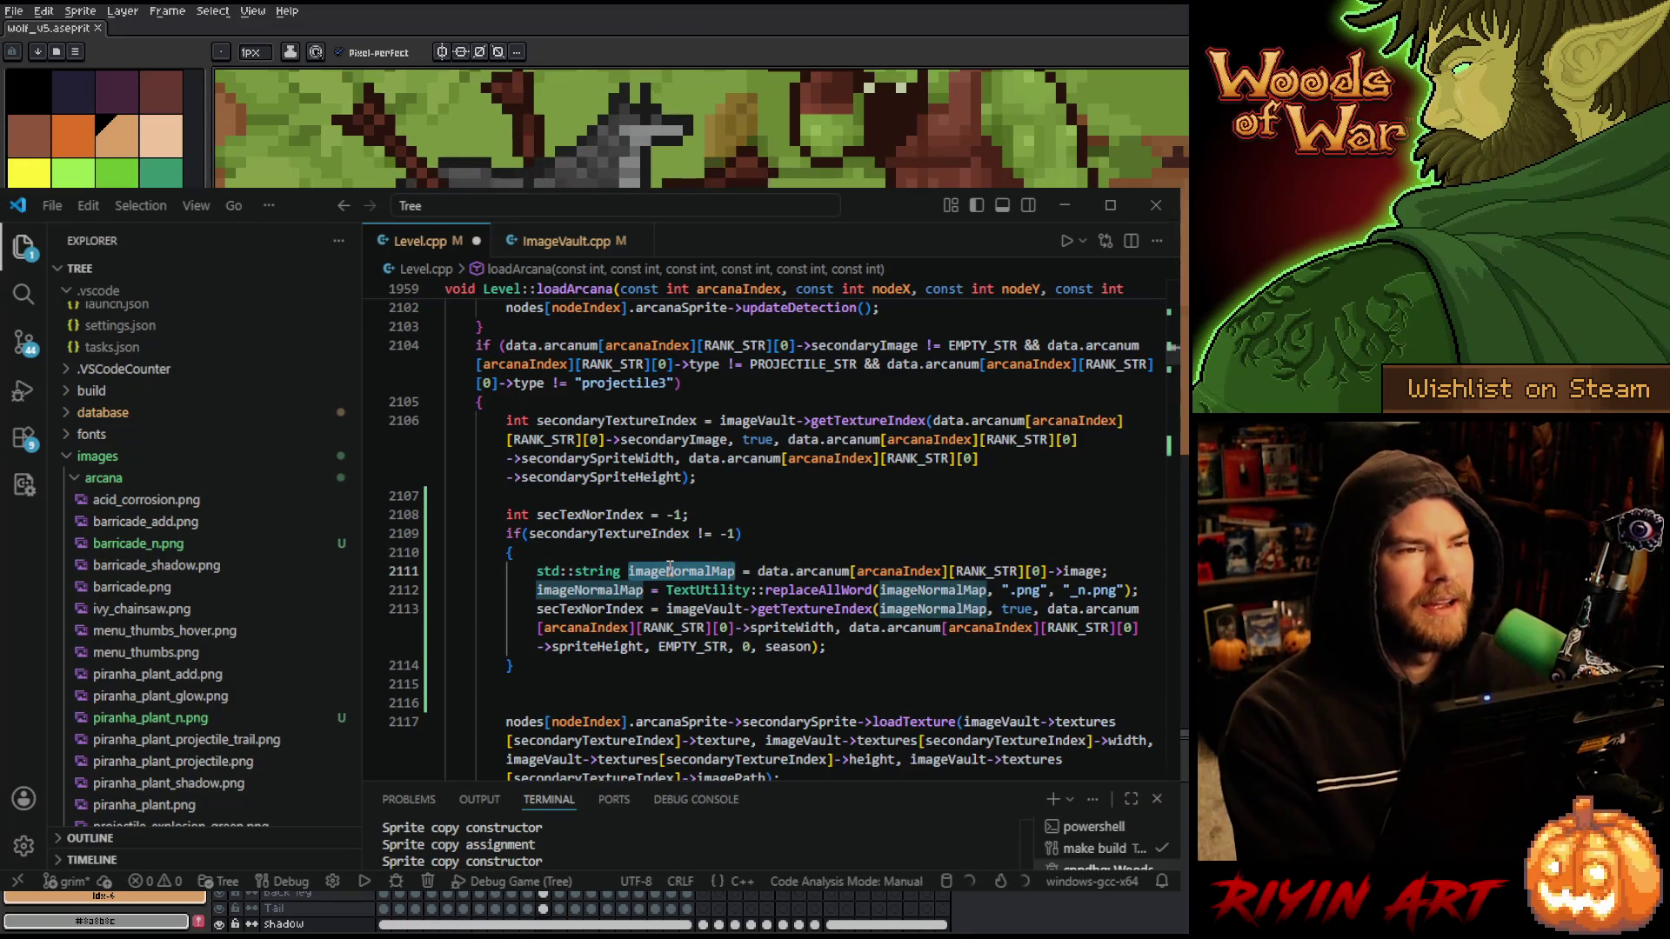
left_click(670, 569)
key("ctrl+BackSpace")
type("sec")
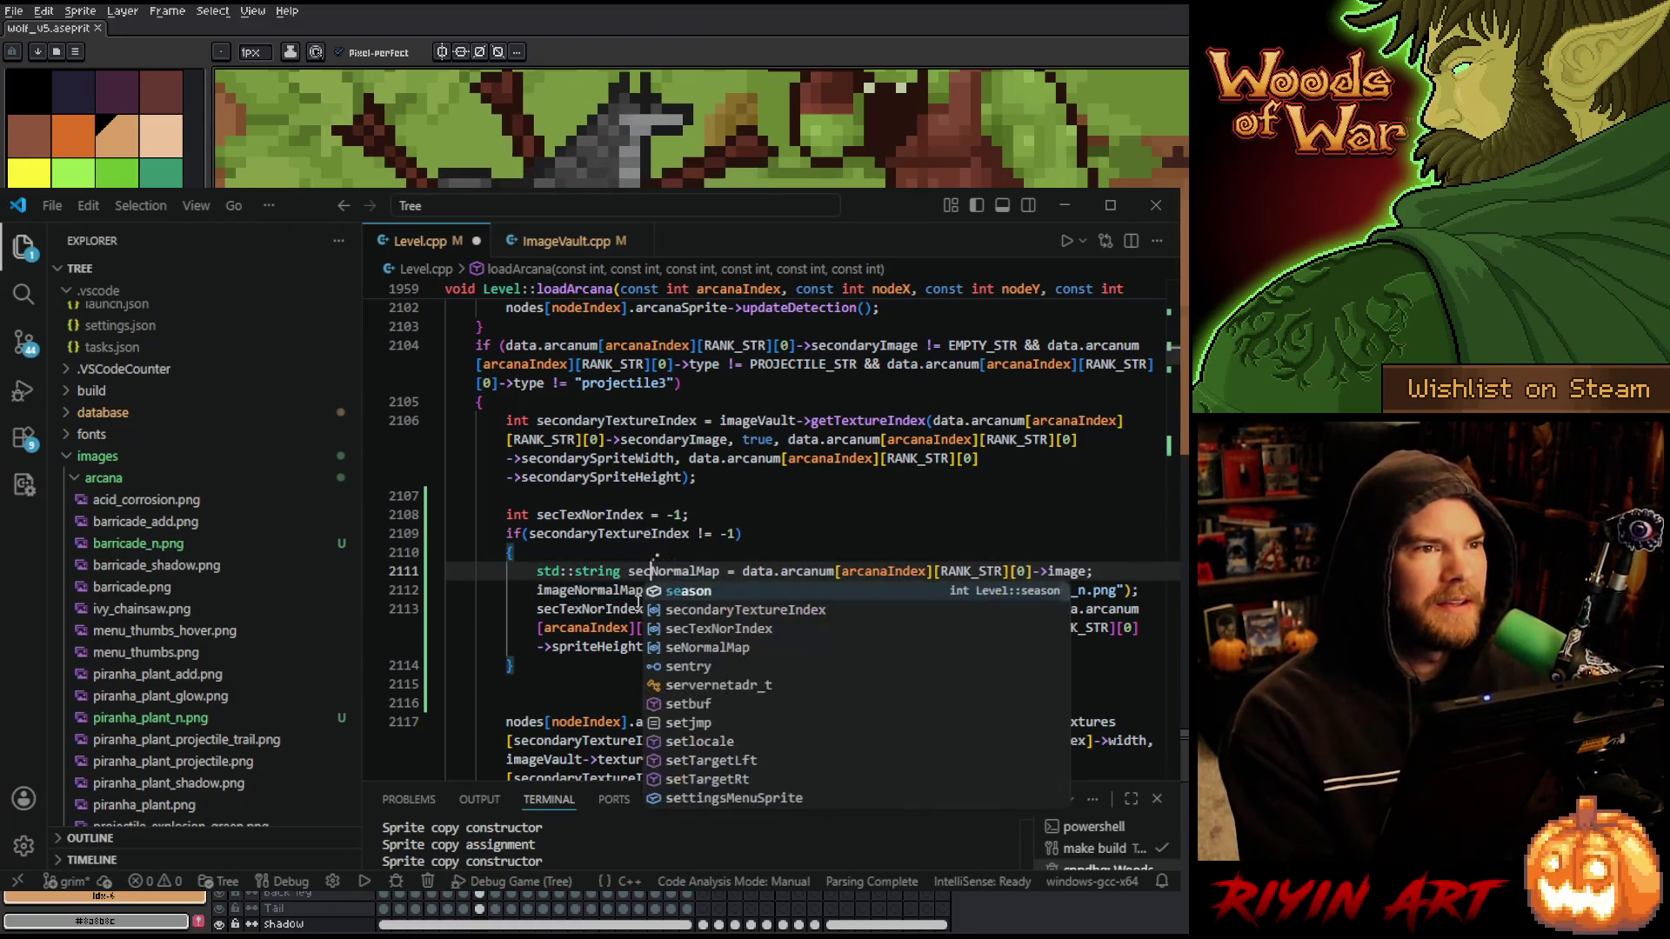
double_click(650, 567)
key("ctrl+c")
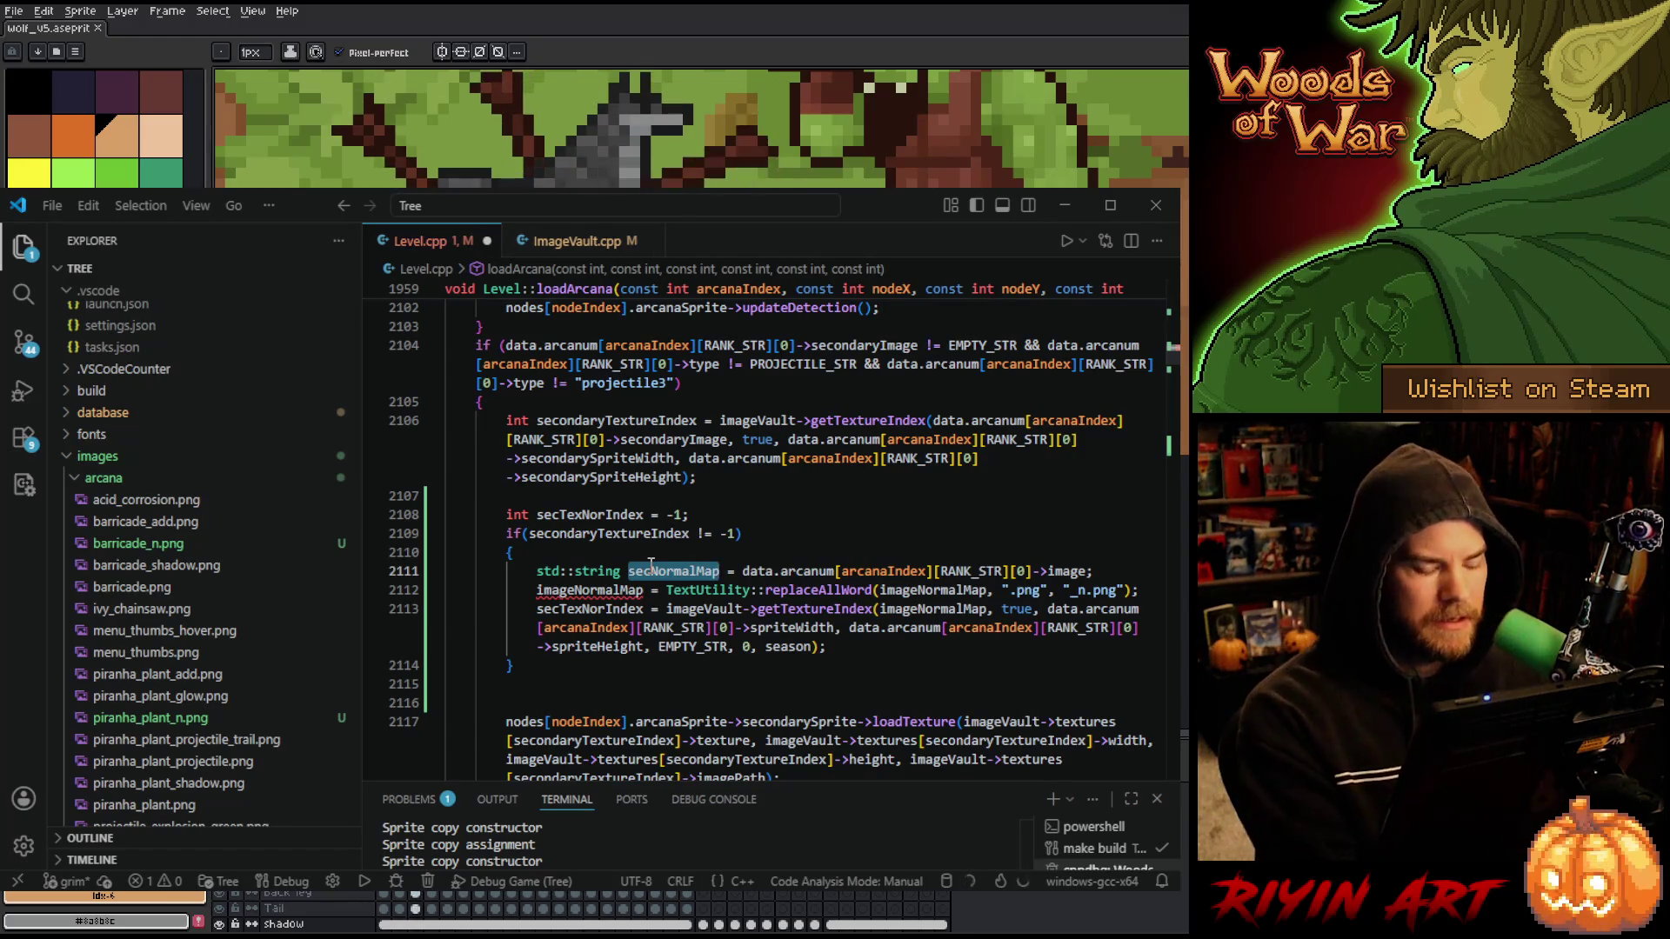
double_click(585, 590)
key("ctrl+v")
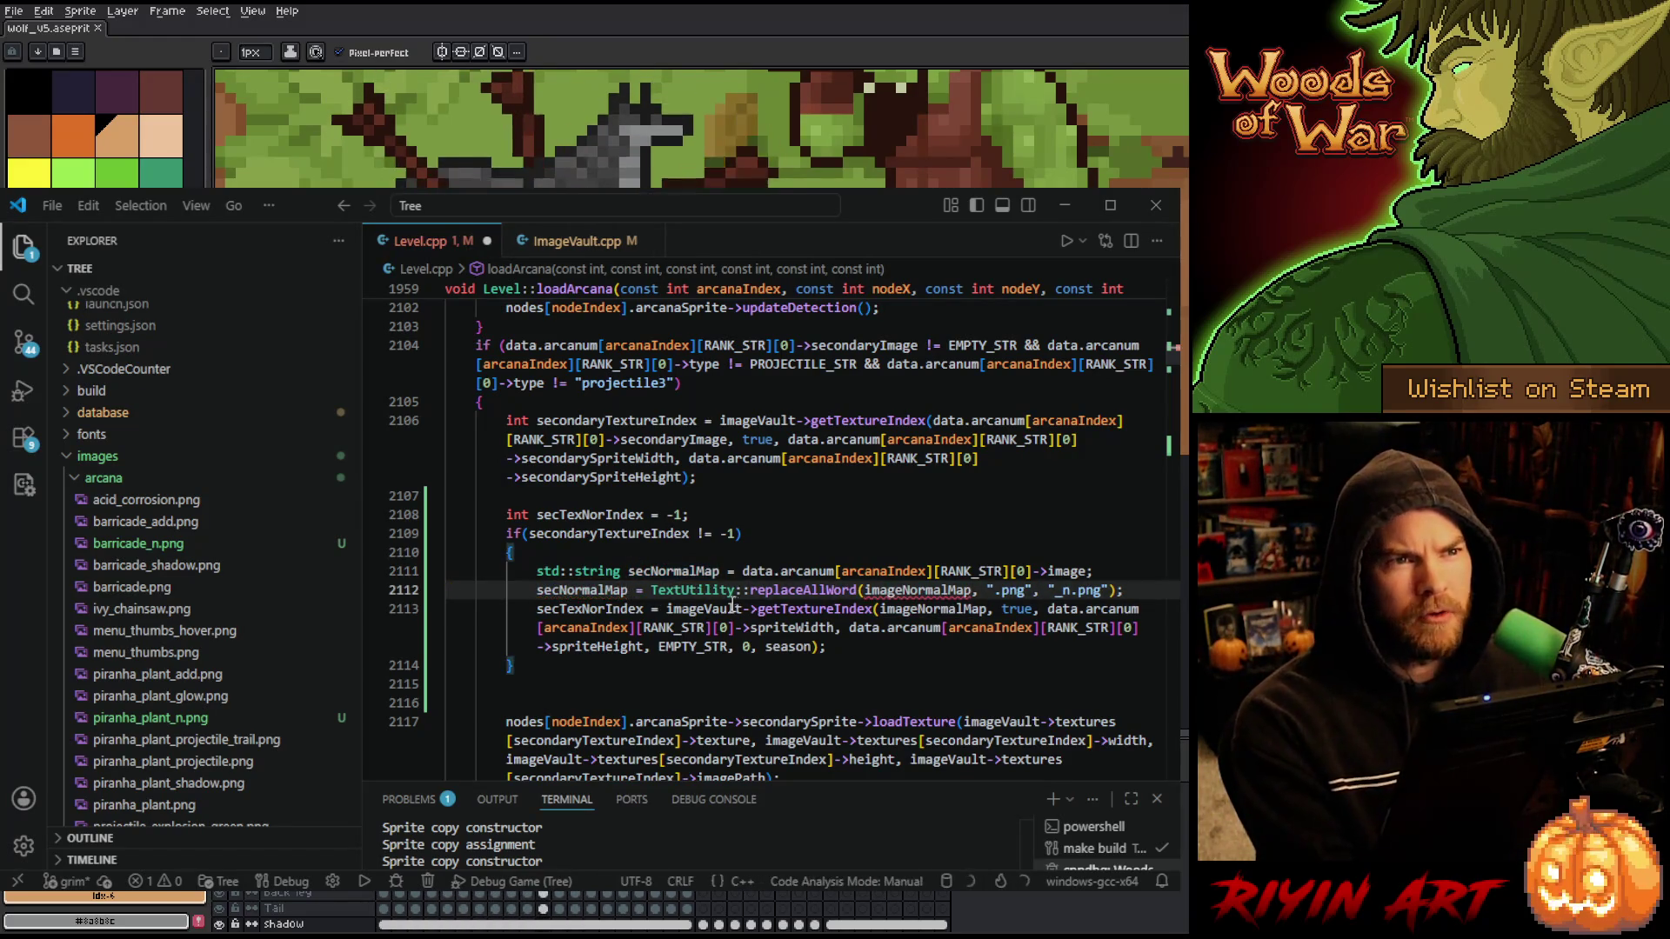
double_click(935, 589)
key("ctrl+v")
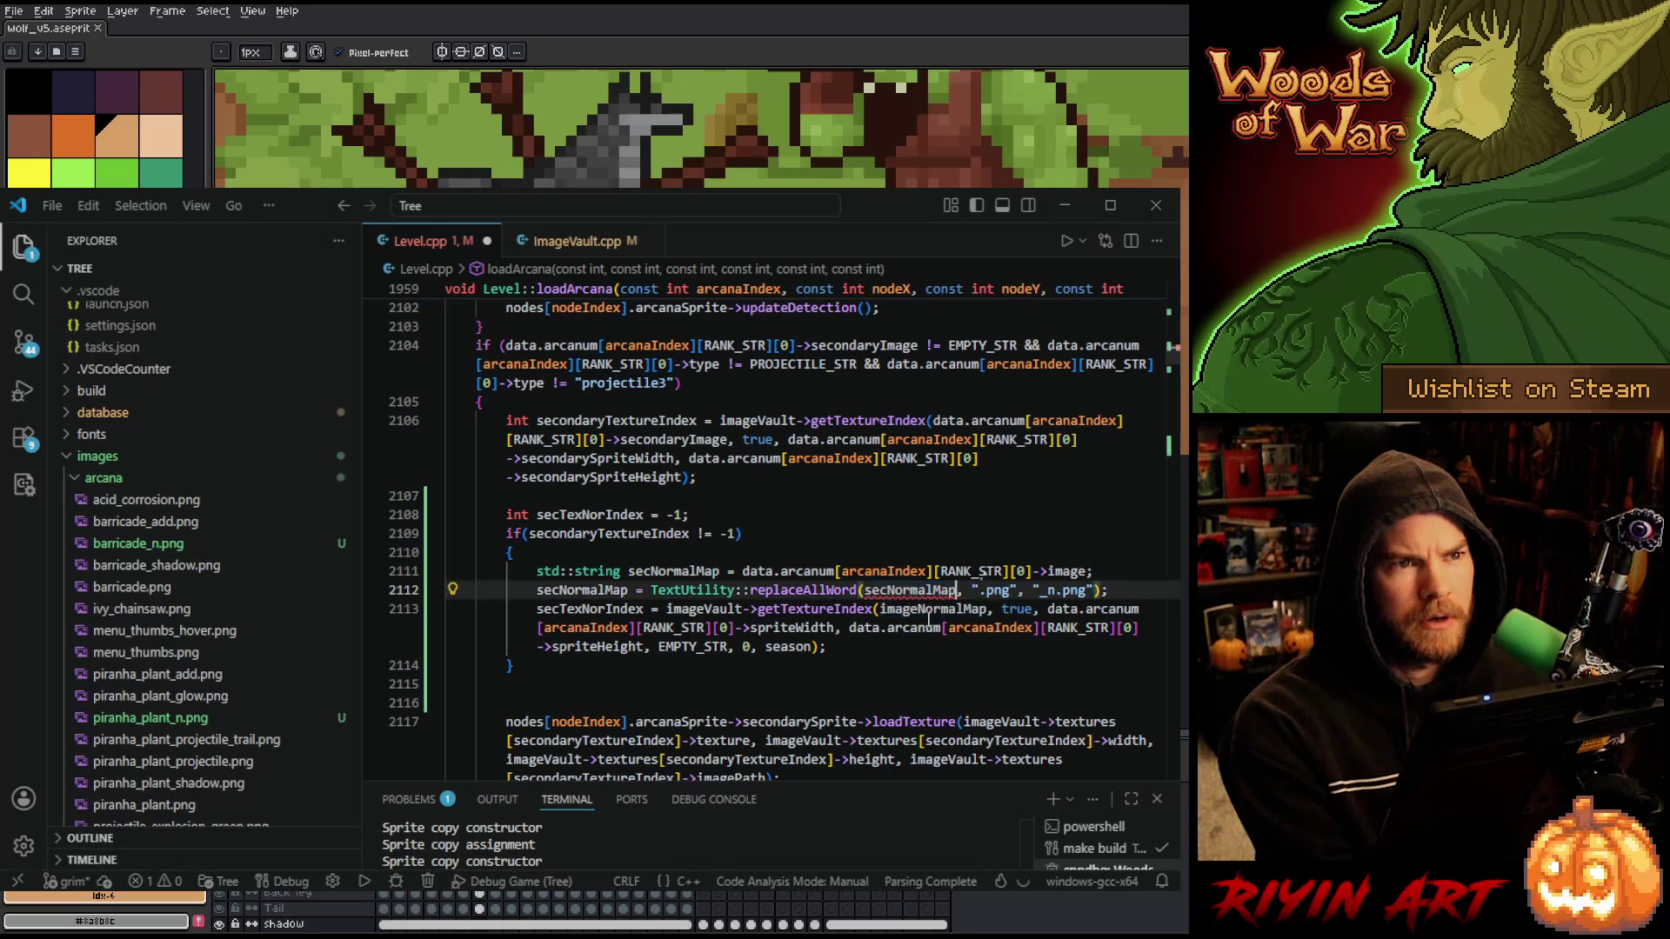
left_click(931, 609)
double_click(932, 609)
key("ctrl+v")
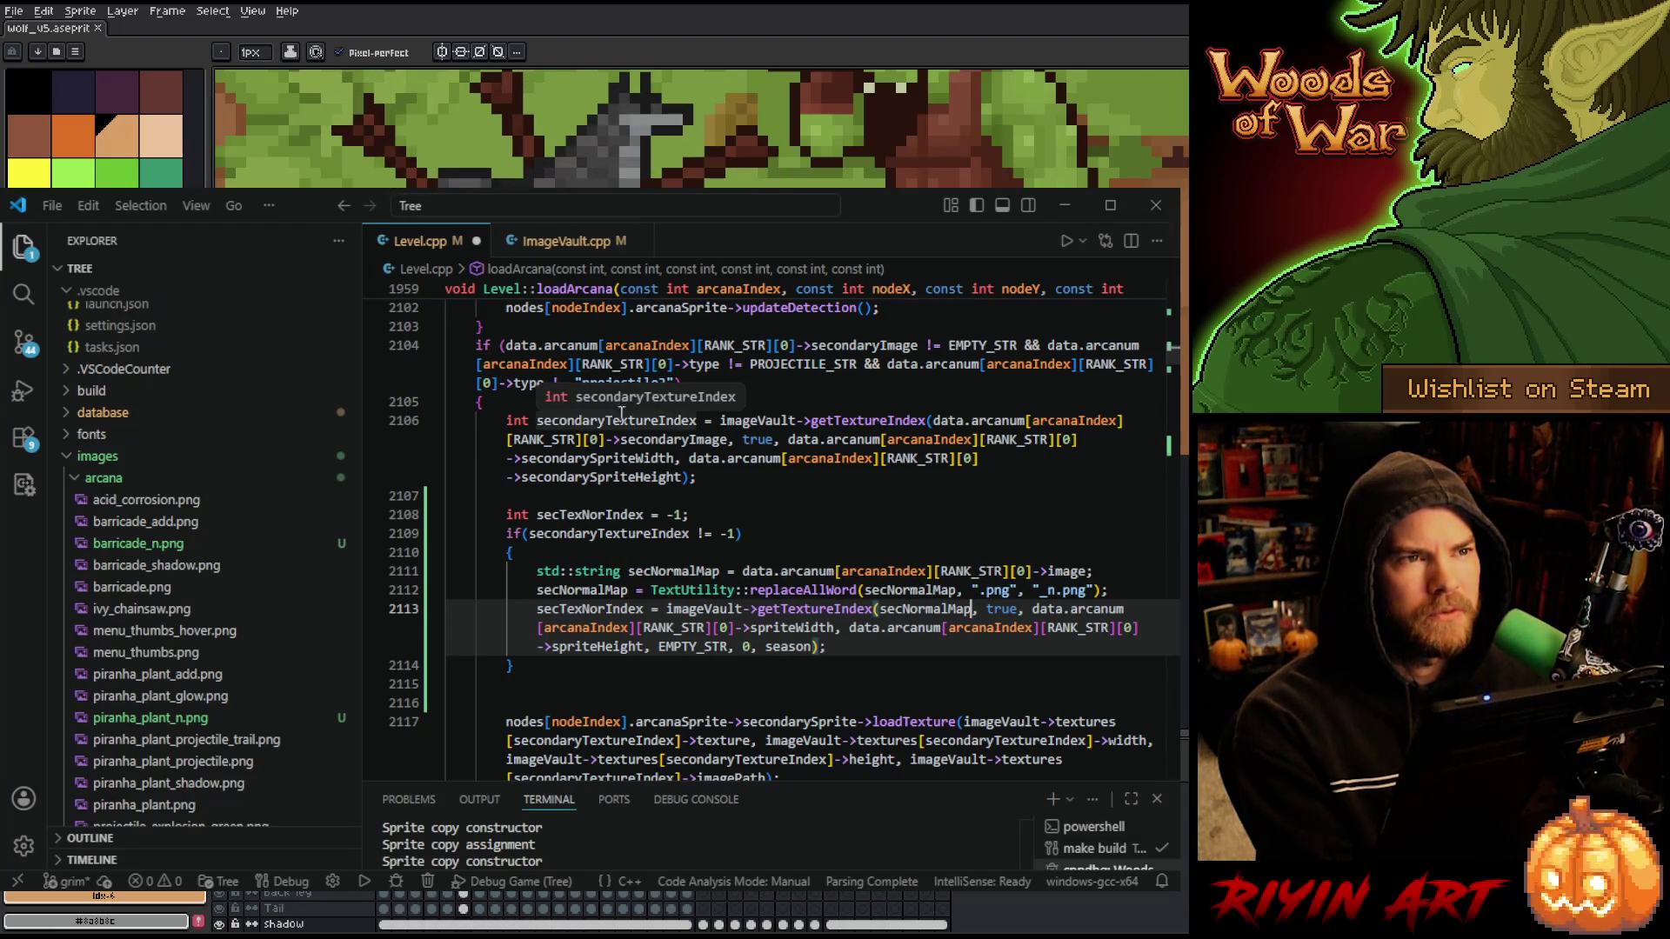
- Replace both data.arcanum references with imageVault->textures[secondaryTextureIndex] for spriteWidth and spriteHeight
left_click_drag(1033, 609, 738, 630)
type("image")
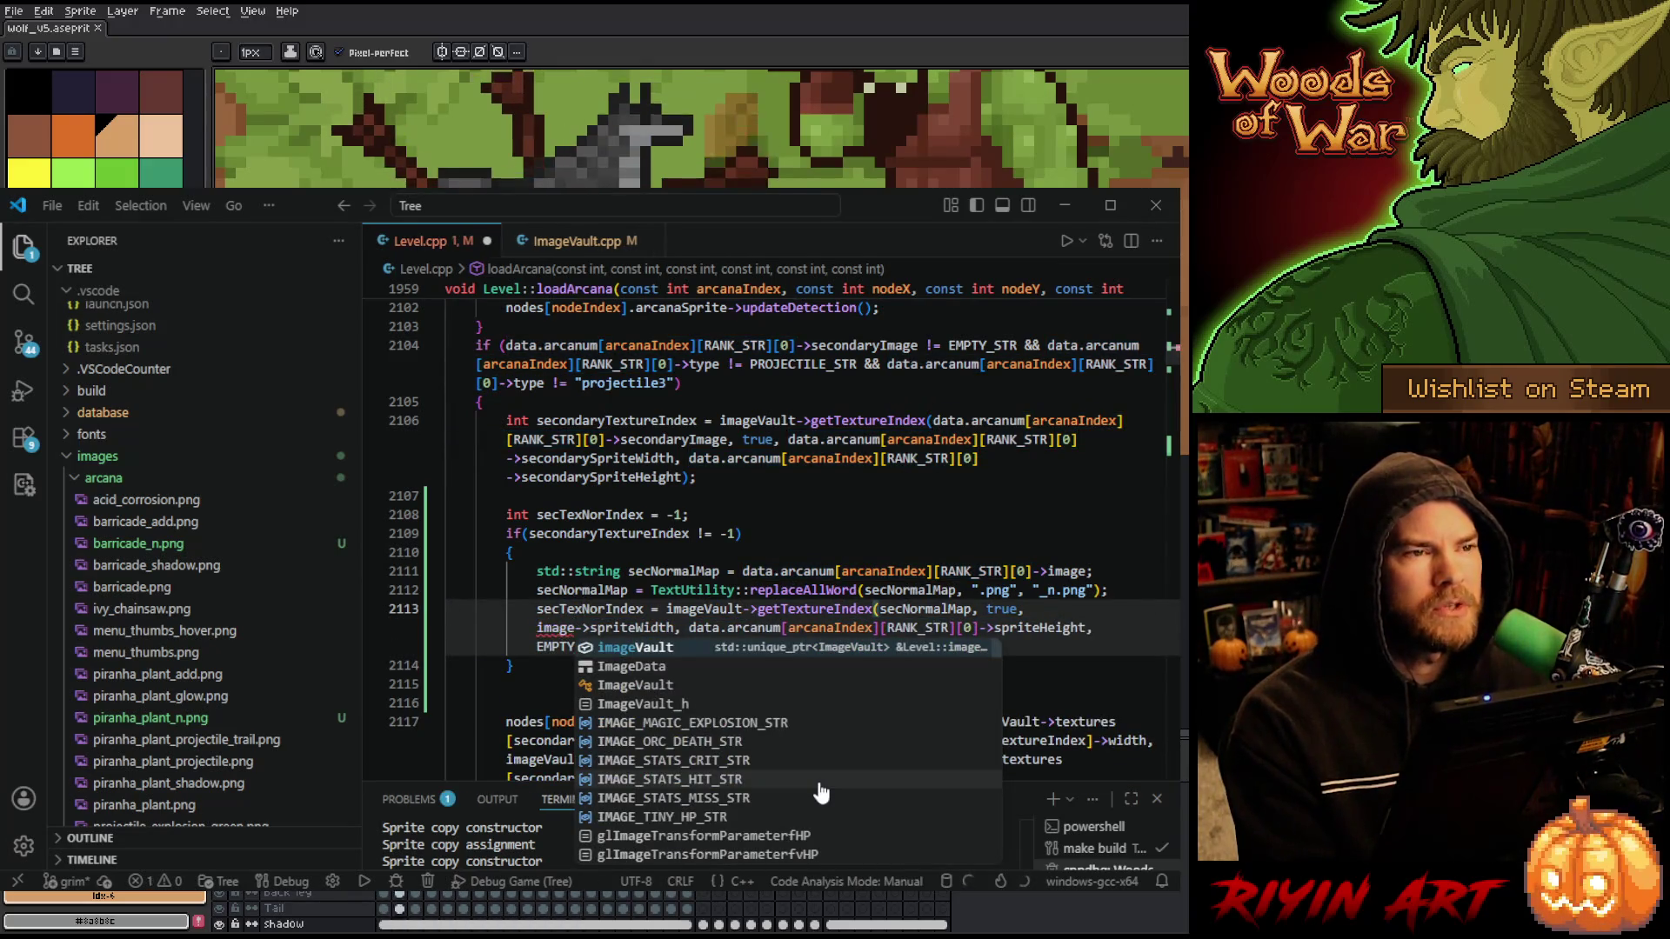
type("Vault->textures")
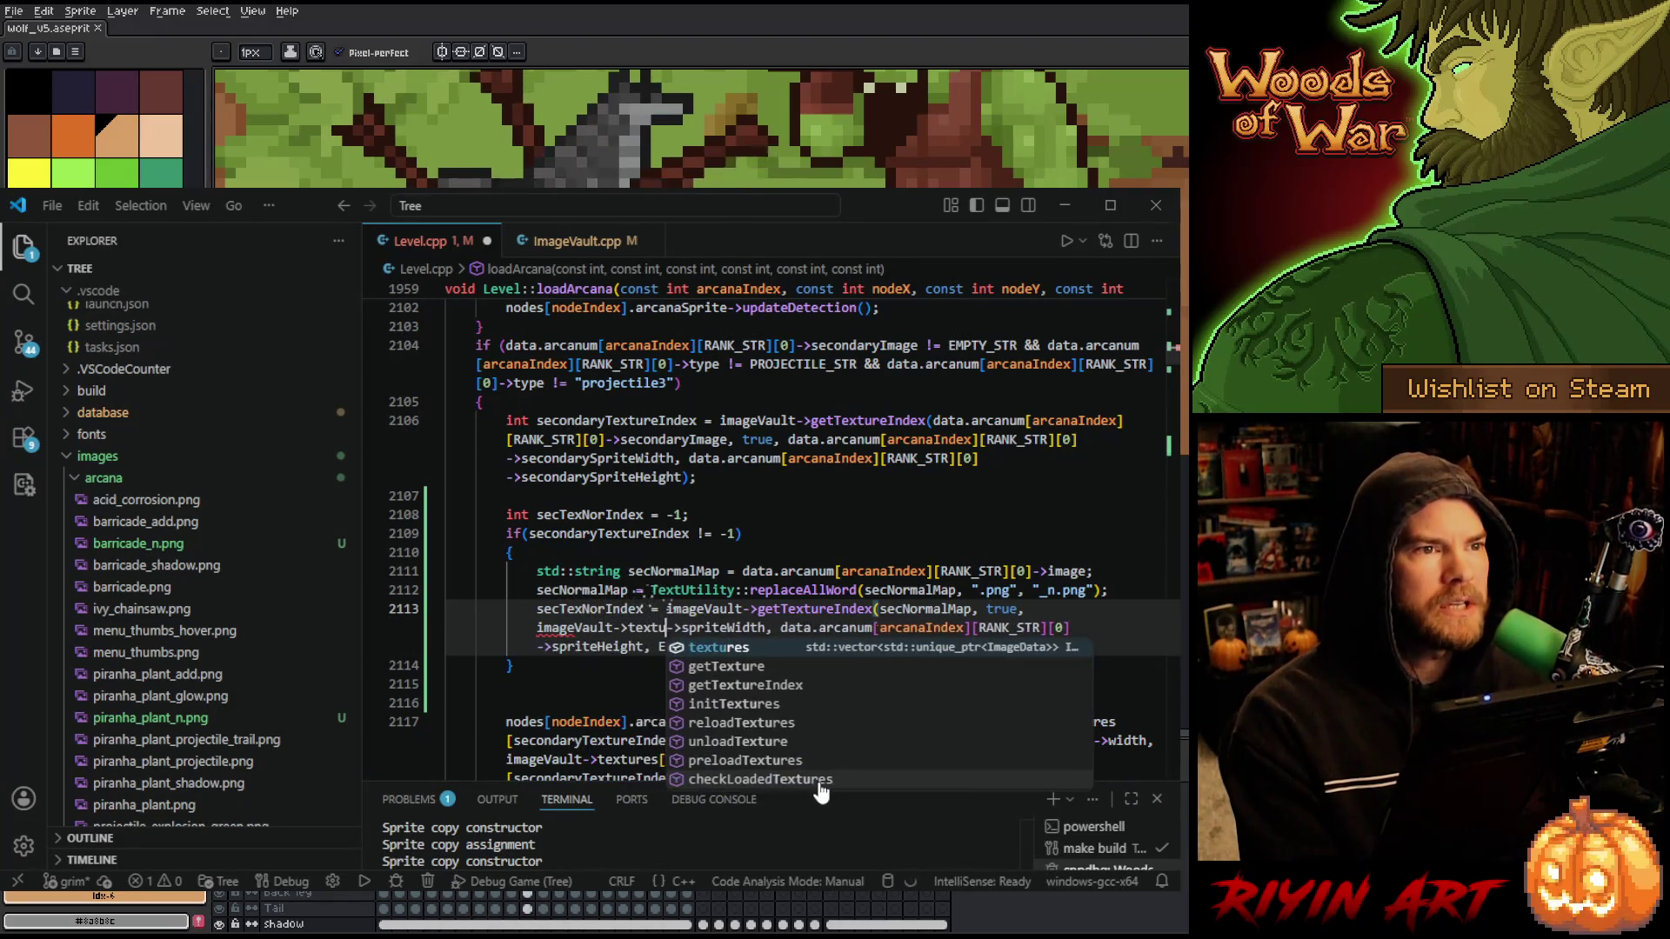
key("BackSpace")
type("[se")
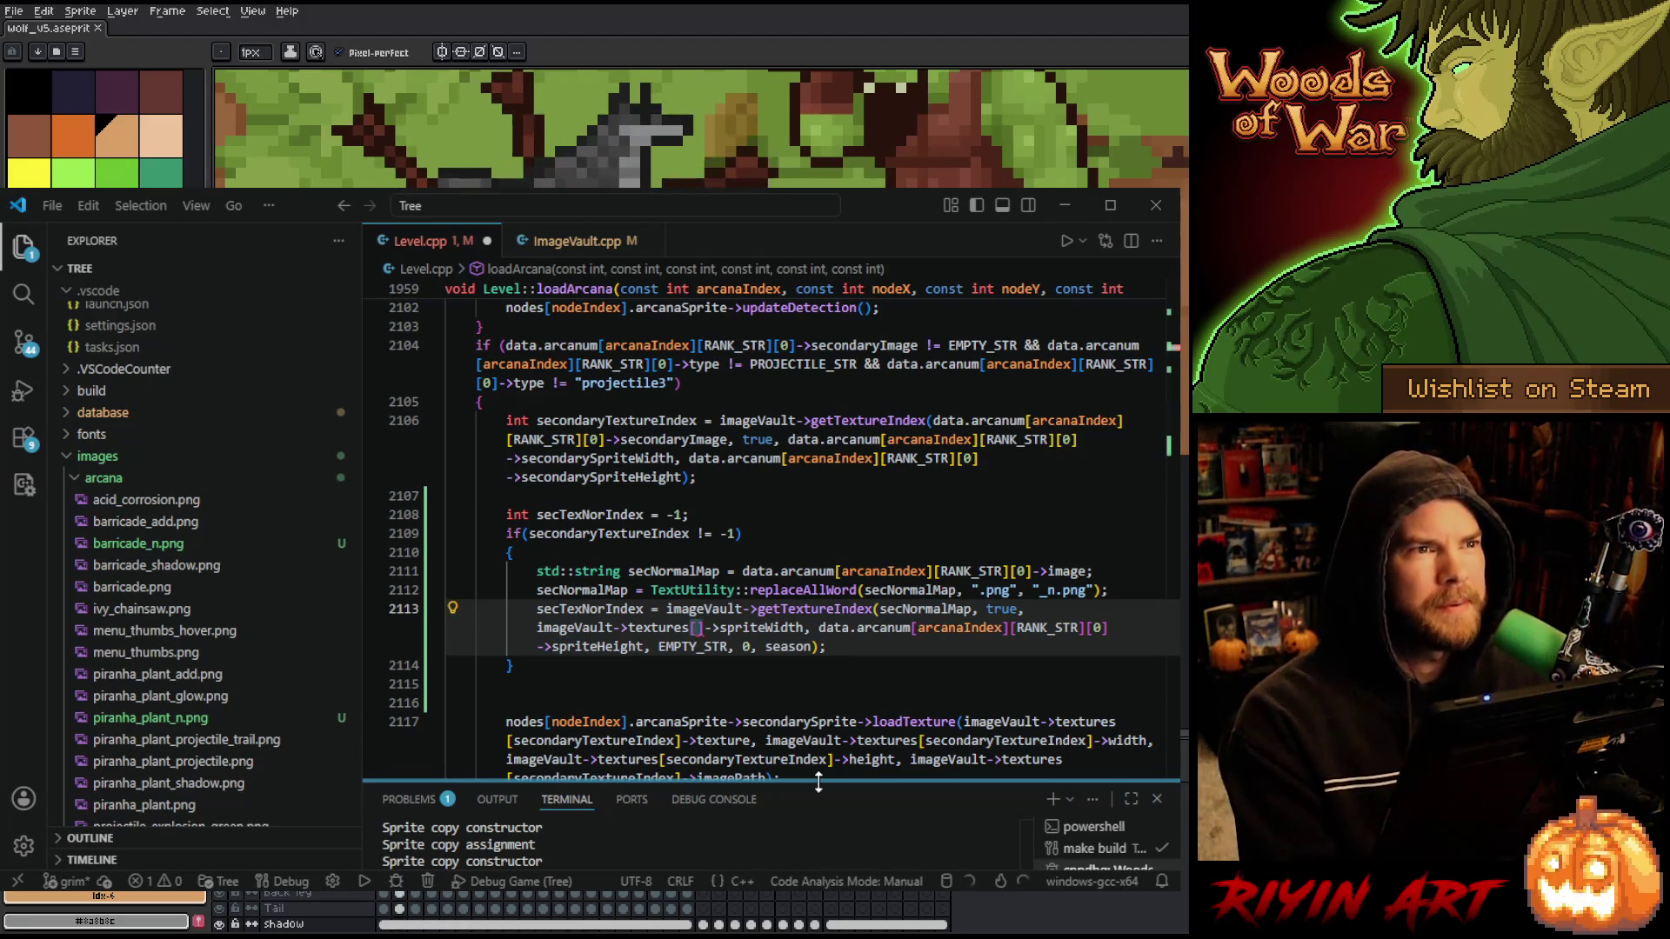
type("condaryT")
key("Tab")
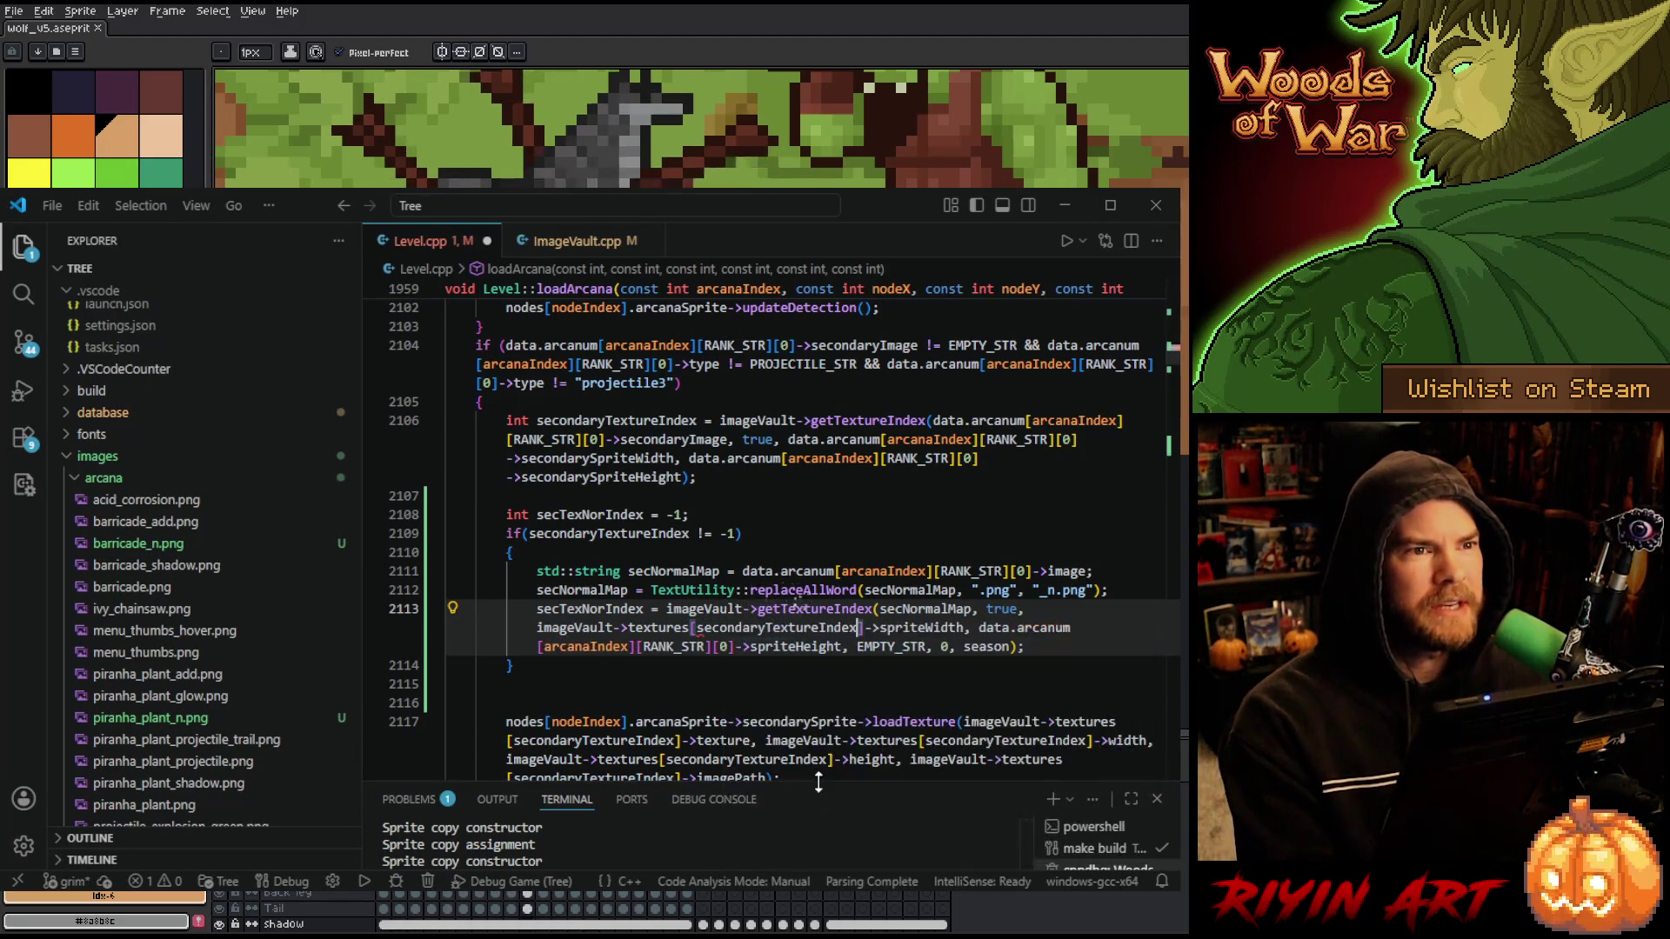
key("Right")
key("Right")
key("Right")
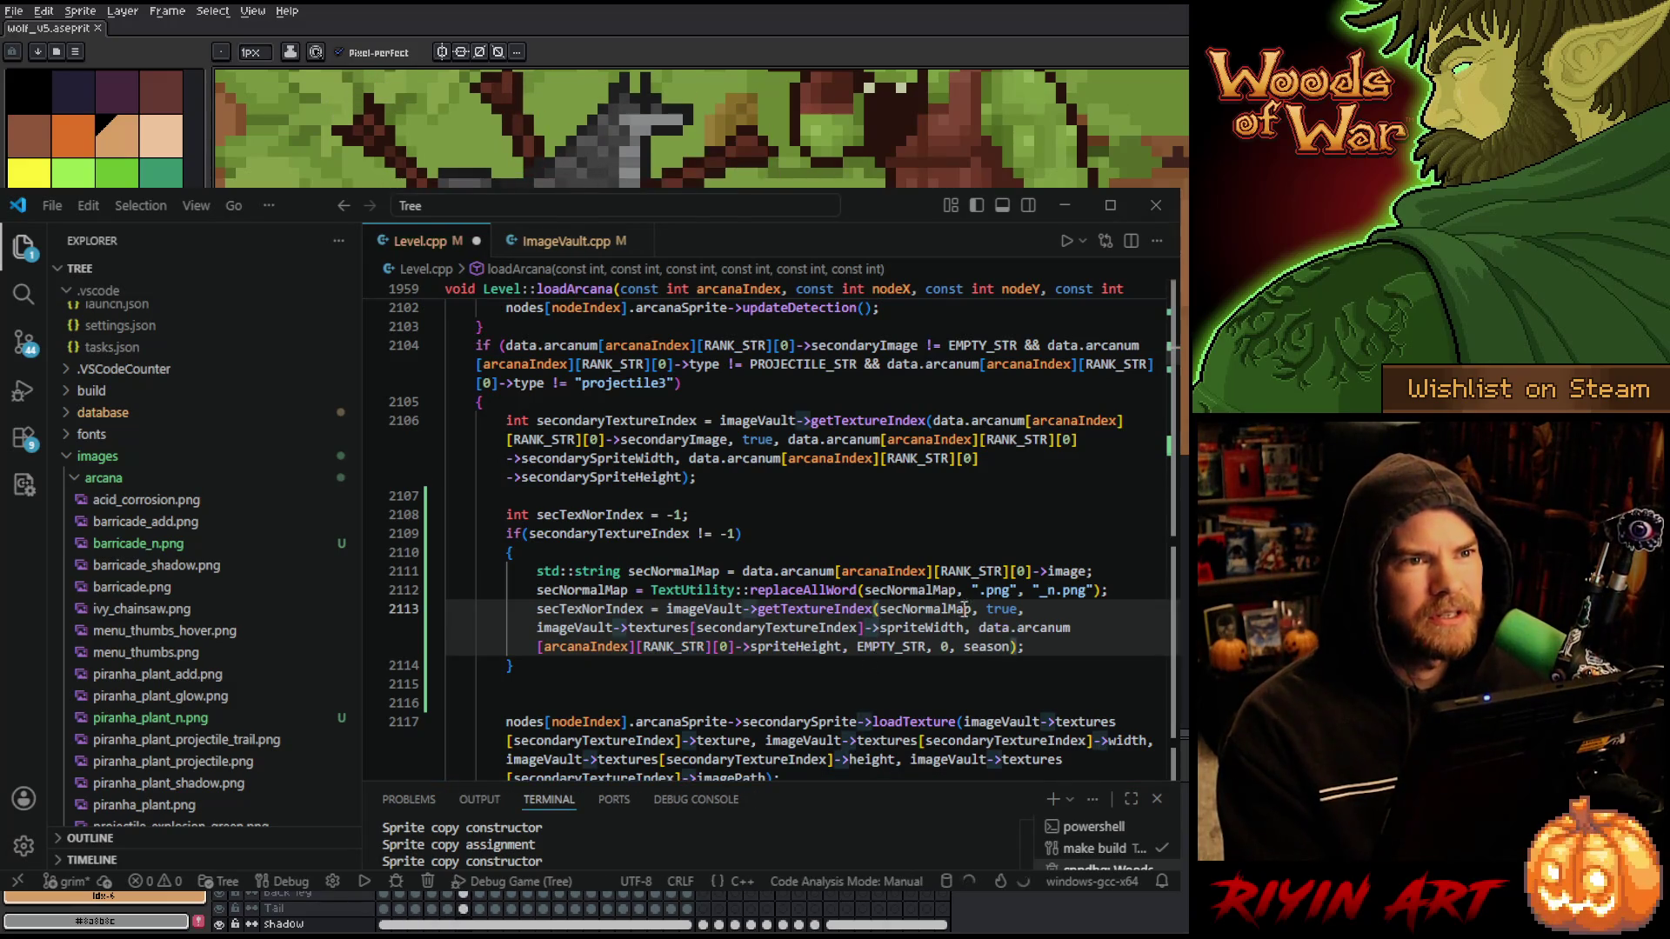
left_click(537, 627, "shift")
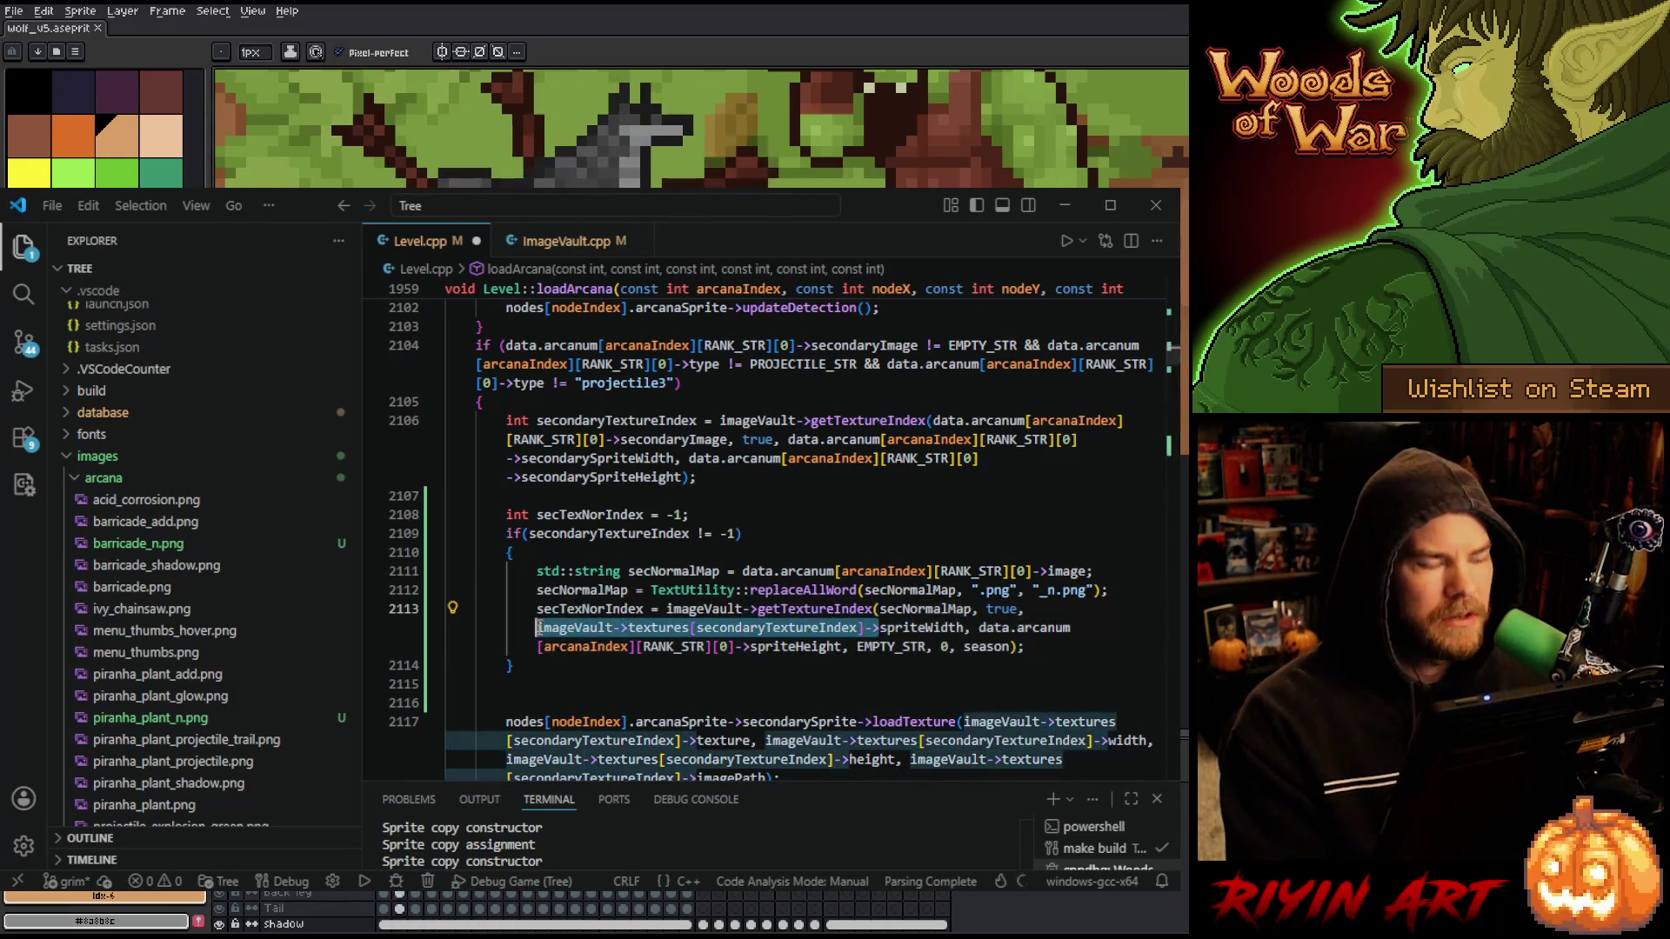
left_click(975, 627)
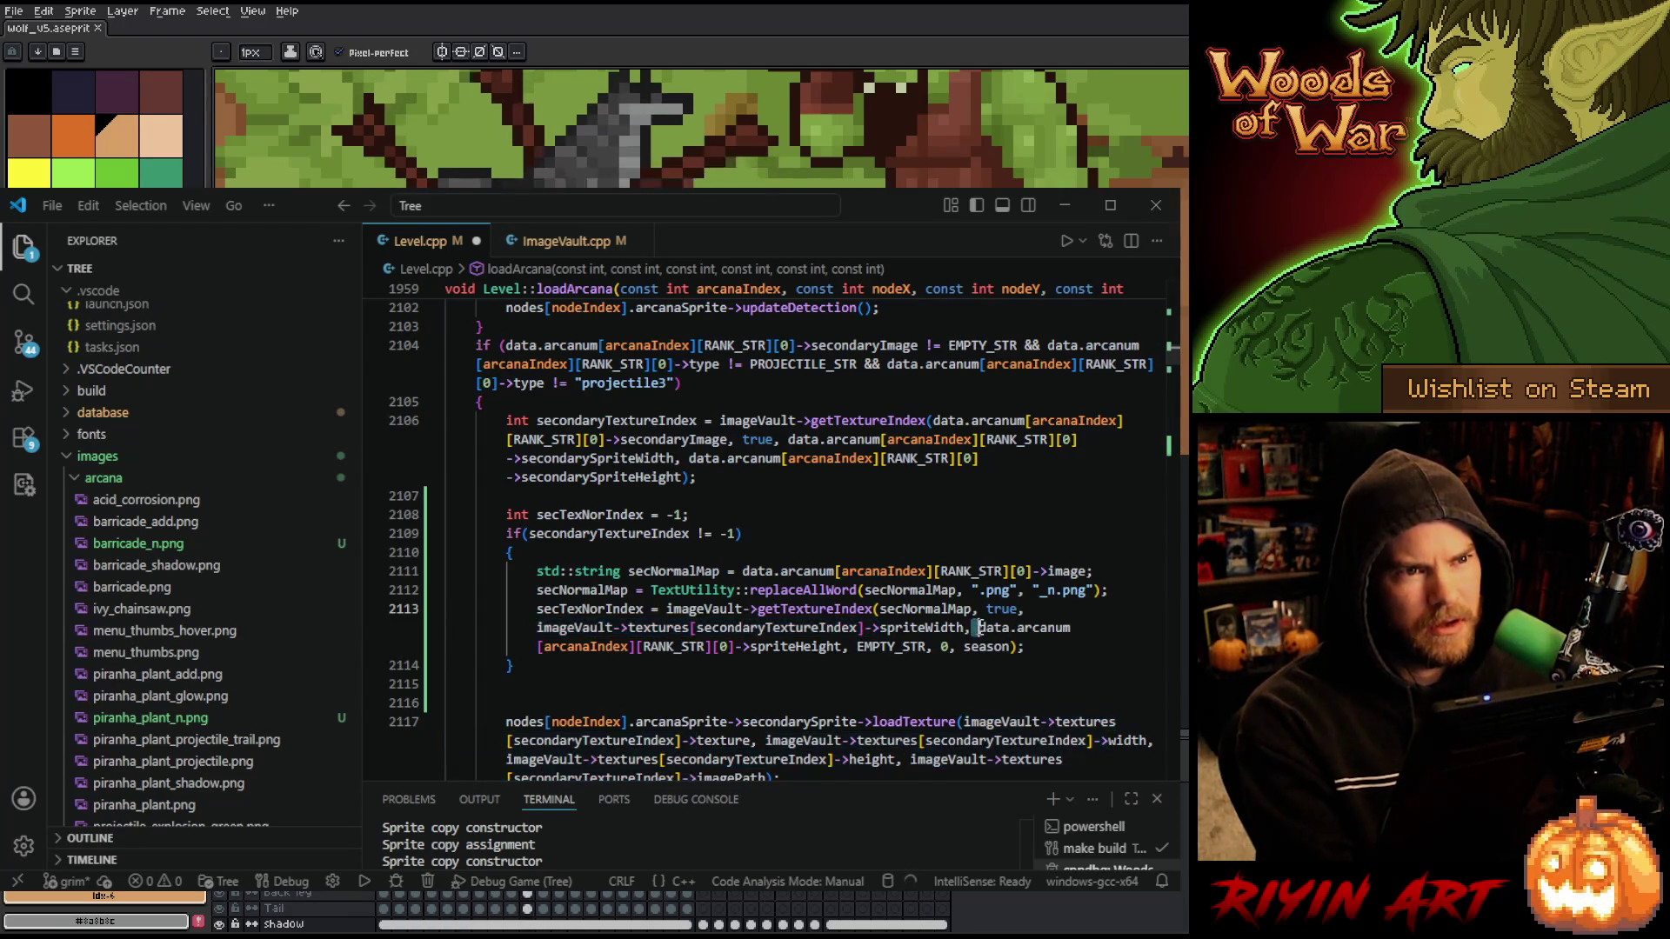
mouse_move(975, 627)
left_mouse_down()
mouse_move(961, 683)
mouse_move(737, 651)
left_mouse_up()
type("imageVault->textures[secondaryTextureIndex]")
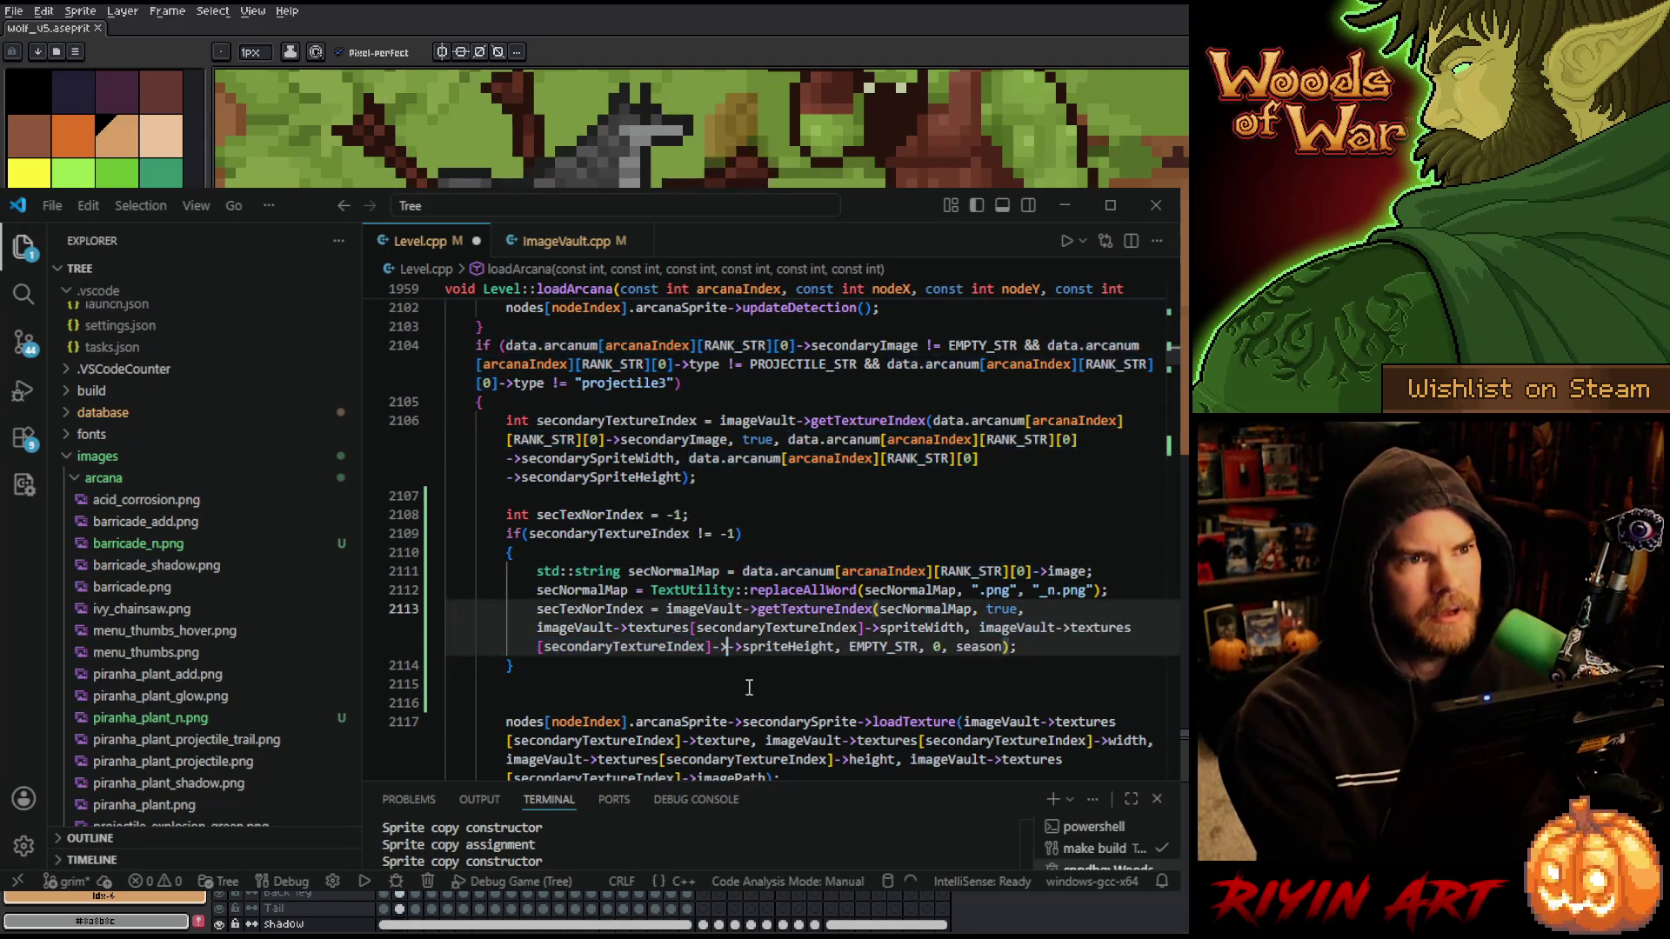
- Begin an if (secTexNorIndex != -1) check on empty line 2116
double_click(589, 609)
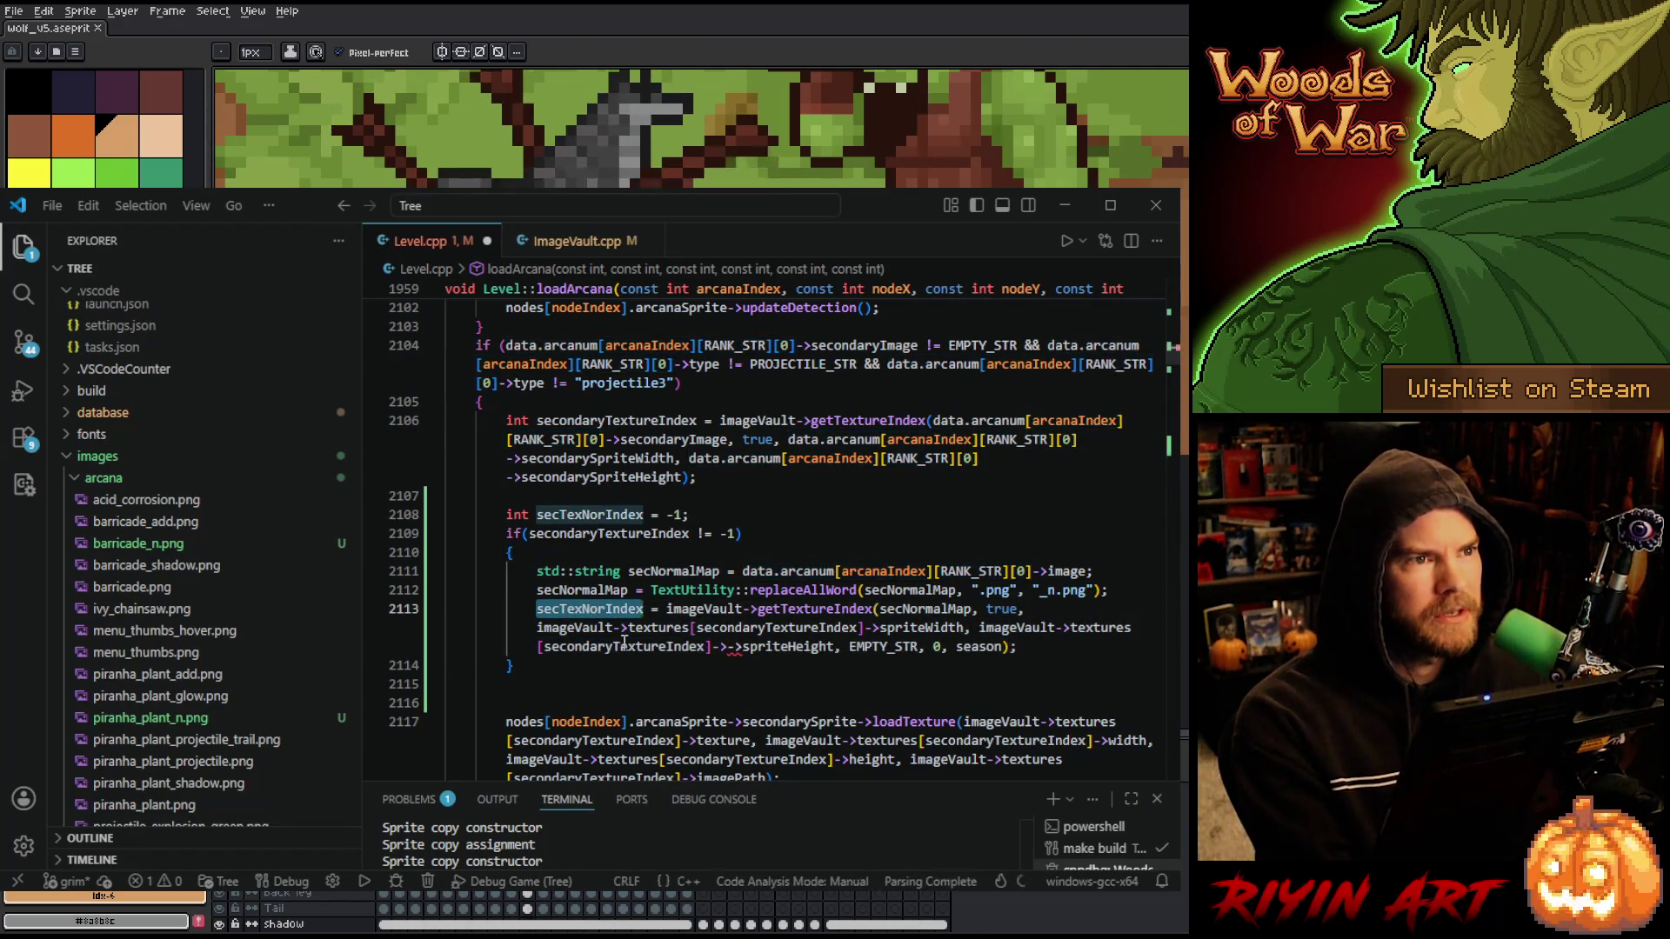
scroll(626, 652, "down", 3)
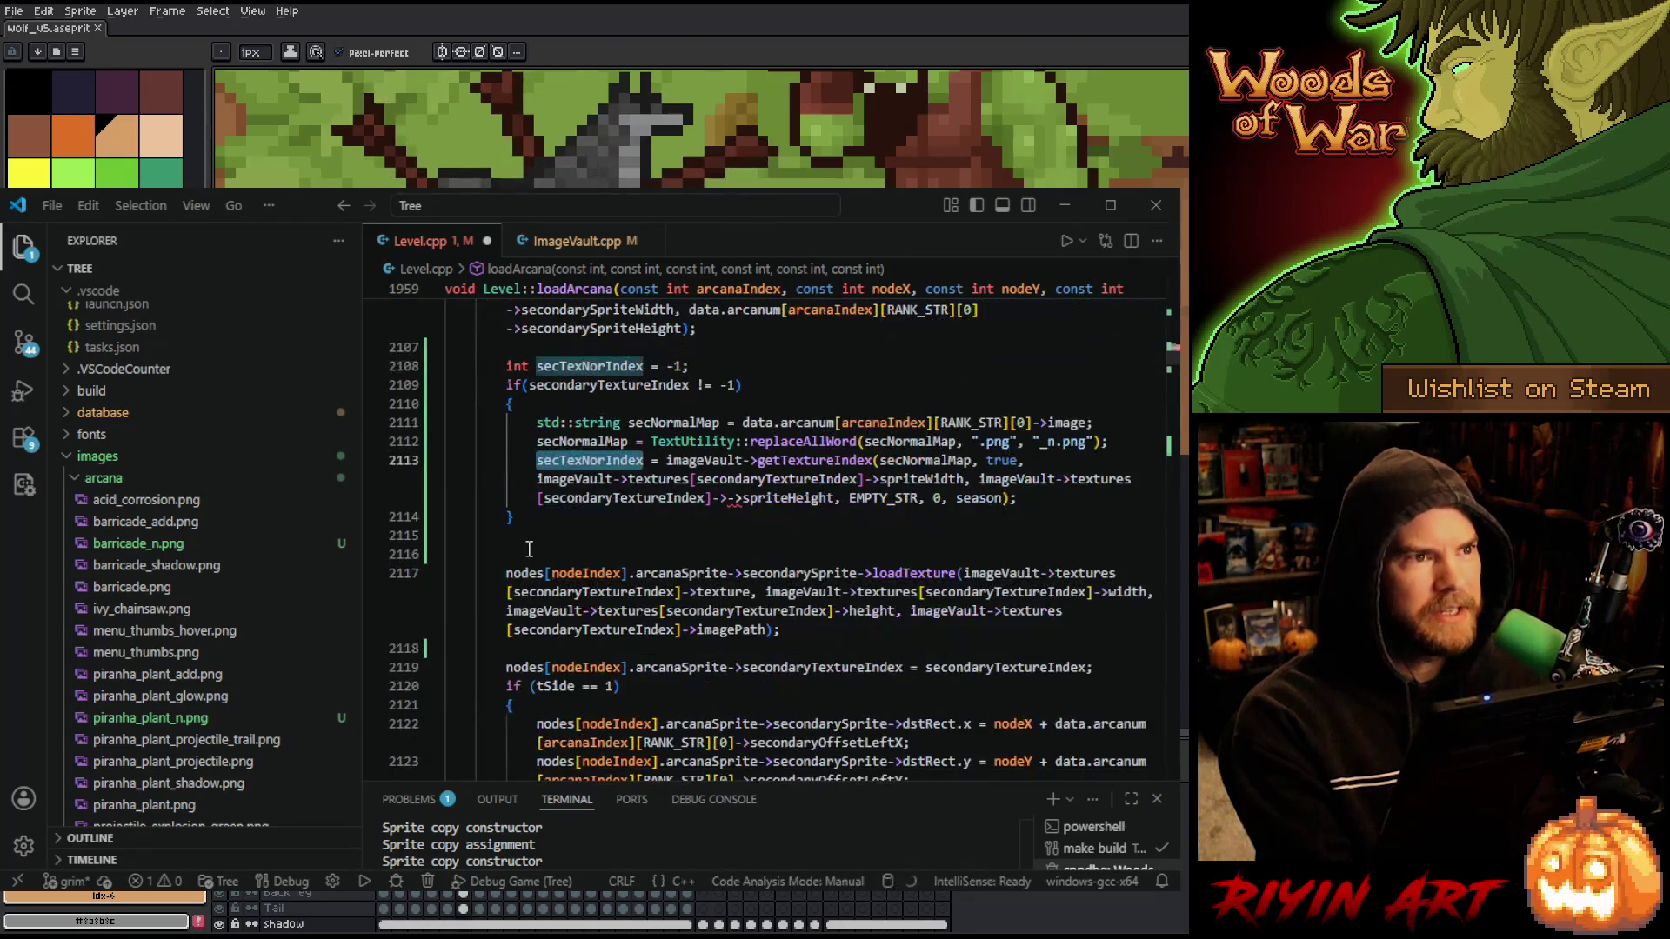
left_click(530, 570)
left_click(523, 556)
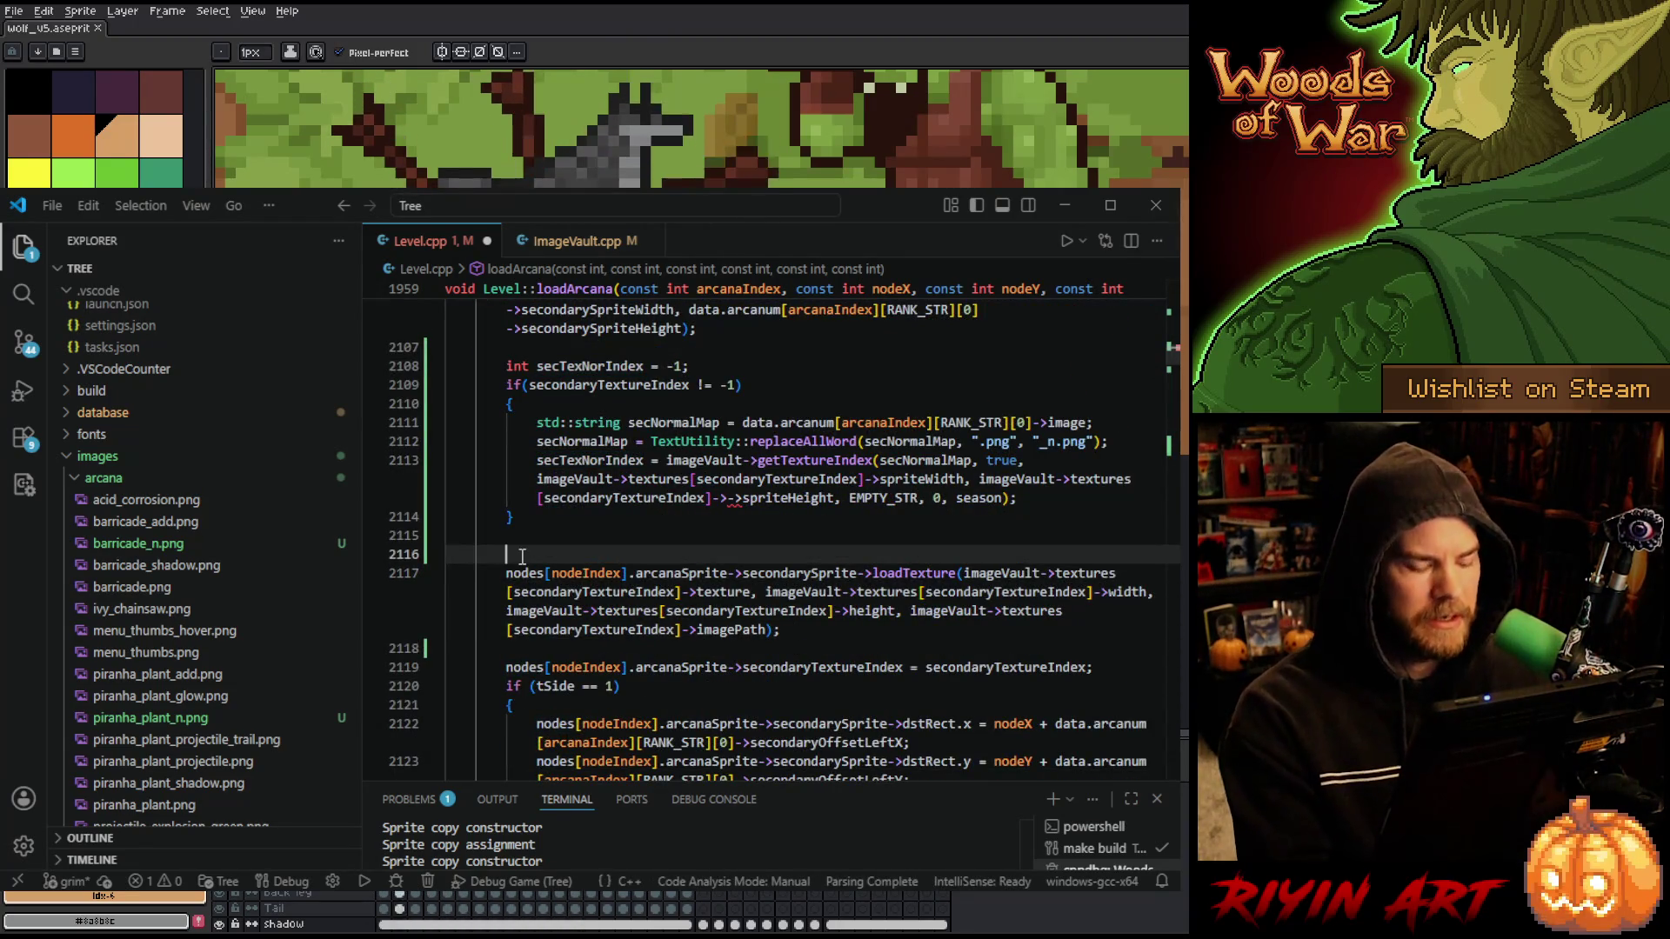
type("if(secTexNorIndex ")
type("!= ")
type("-1")
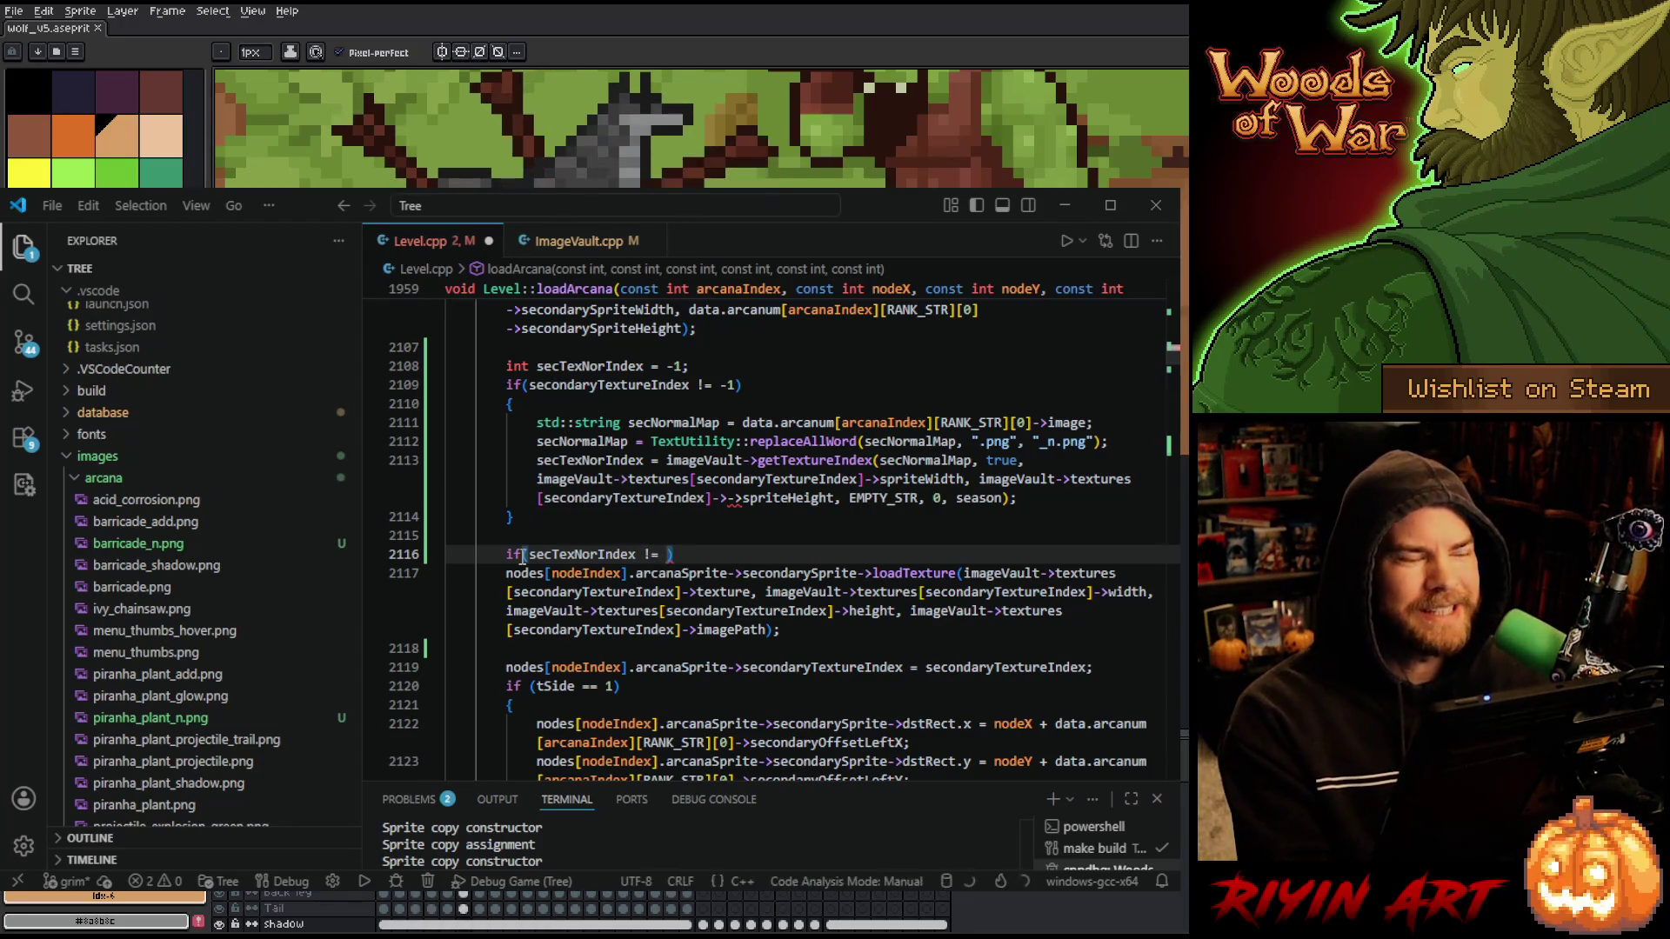
- Open the if block, indent the loadTexture call inside it, and duplicate that call
key("Return")
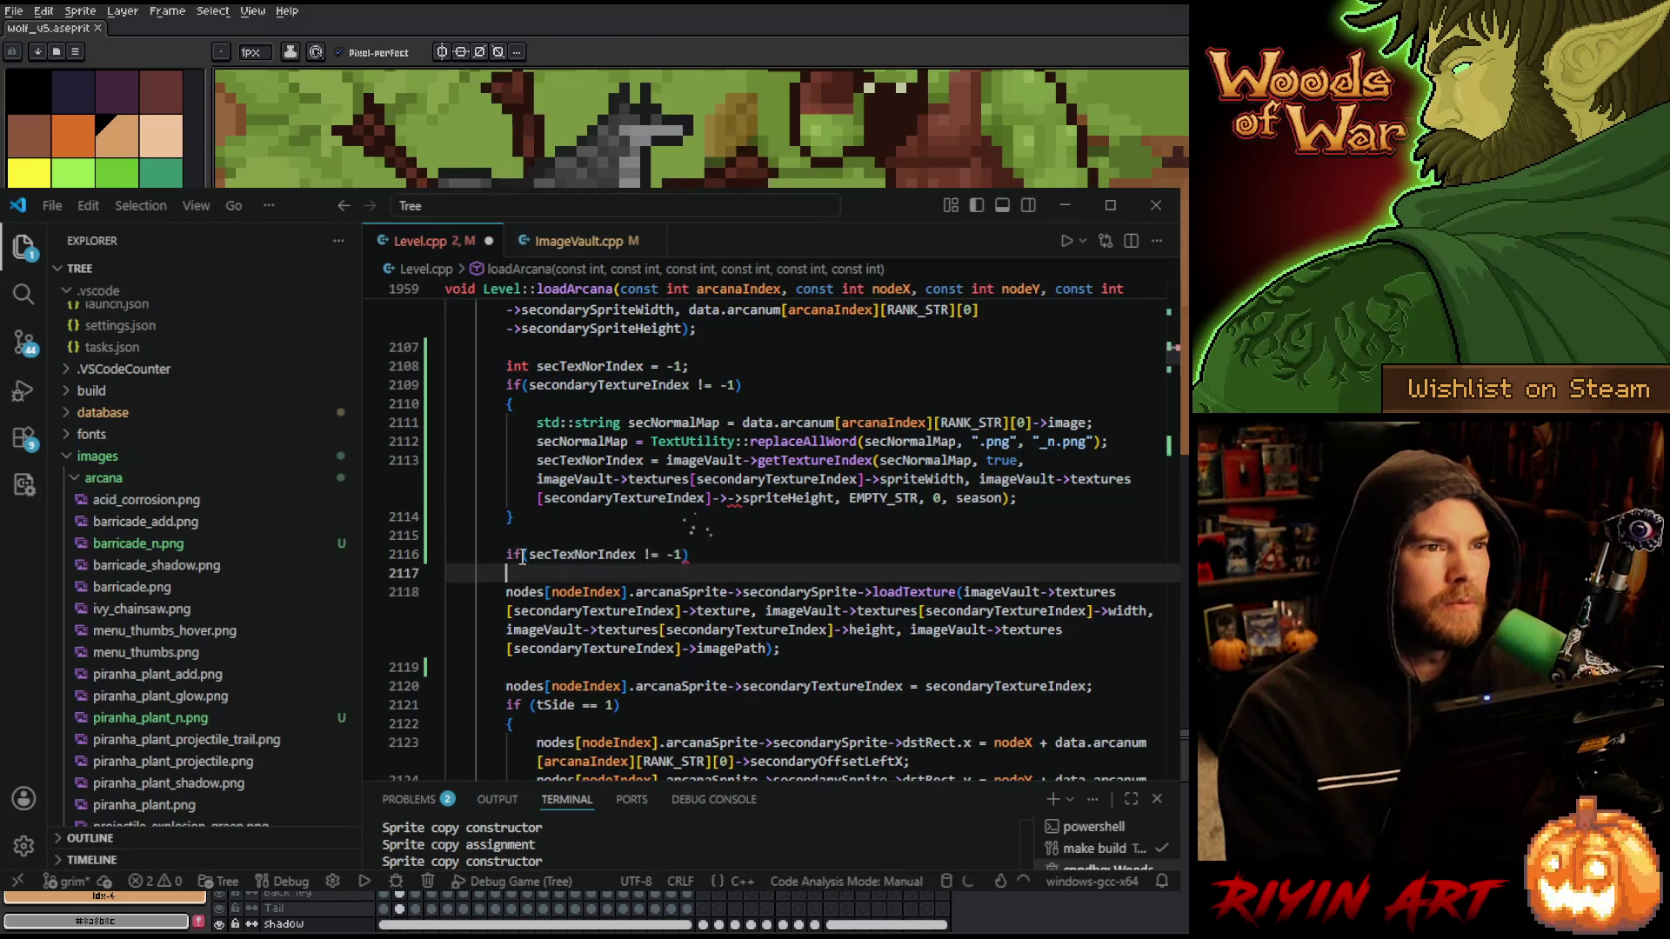
key("Delete")
key("Down")
key("Home")
key("Tab")
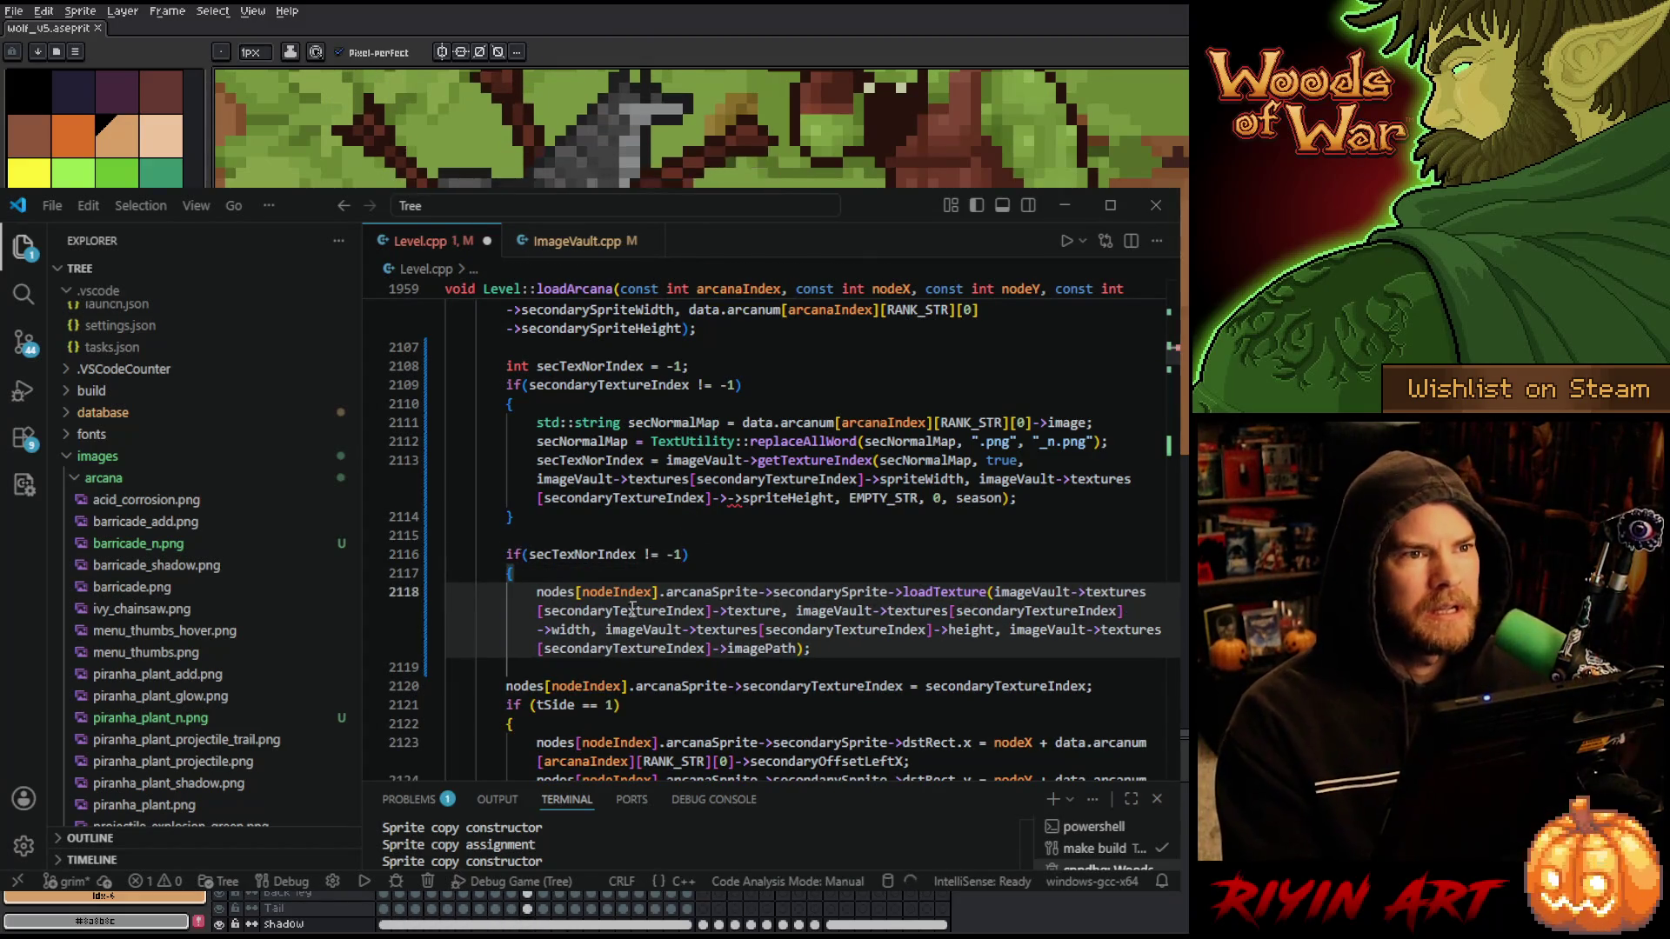
key("shift+alt+Down")
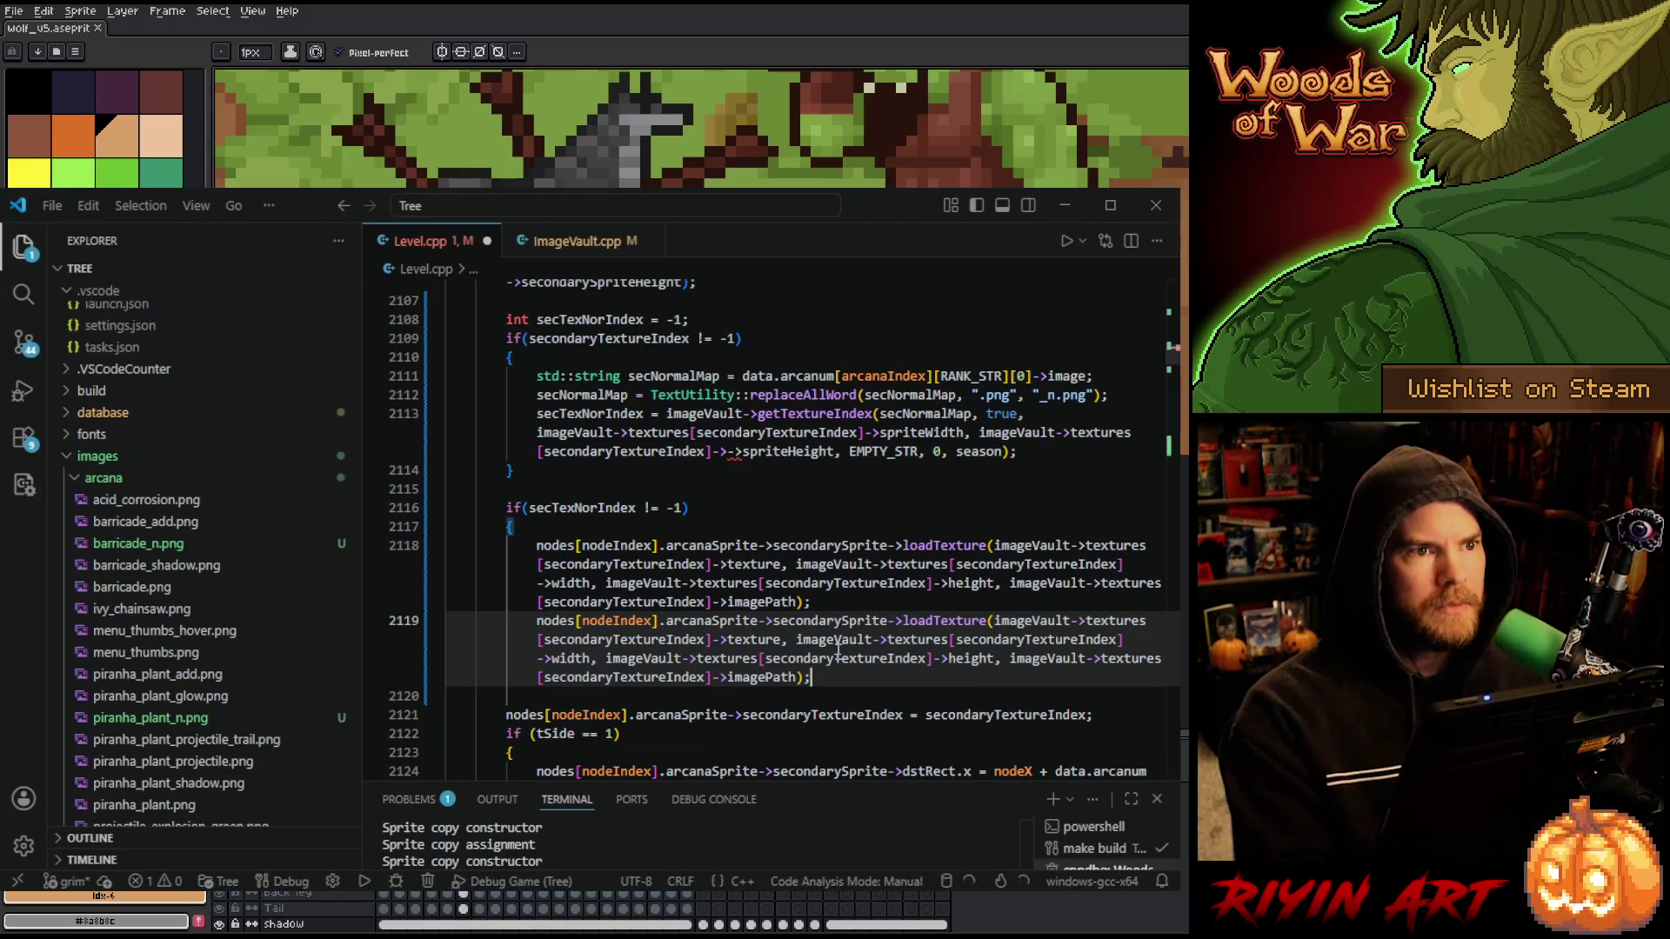
key("Return")
- Close the if block after the first call and wrap the duplicate in an else branch
left_click(837, 589)
key("Return")
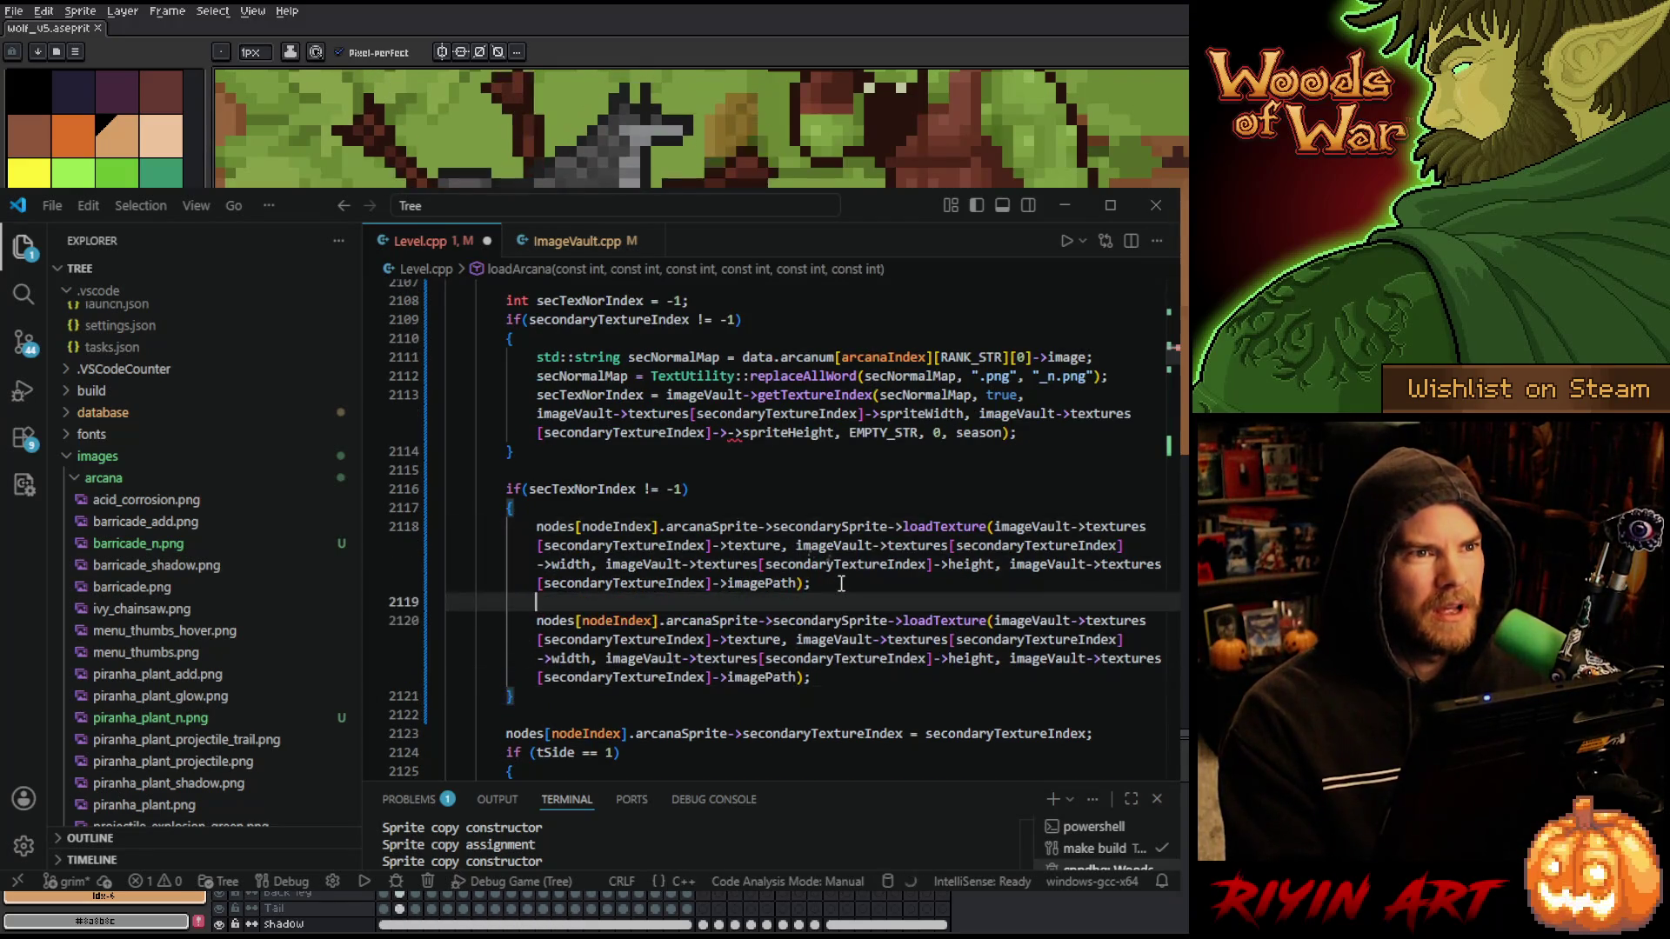
type("}")
key("Return")
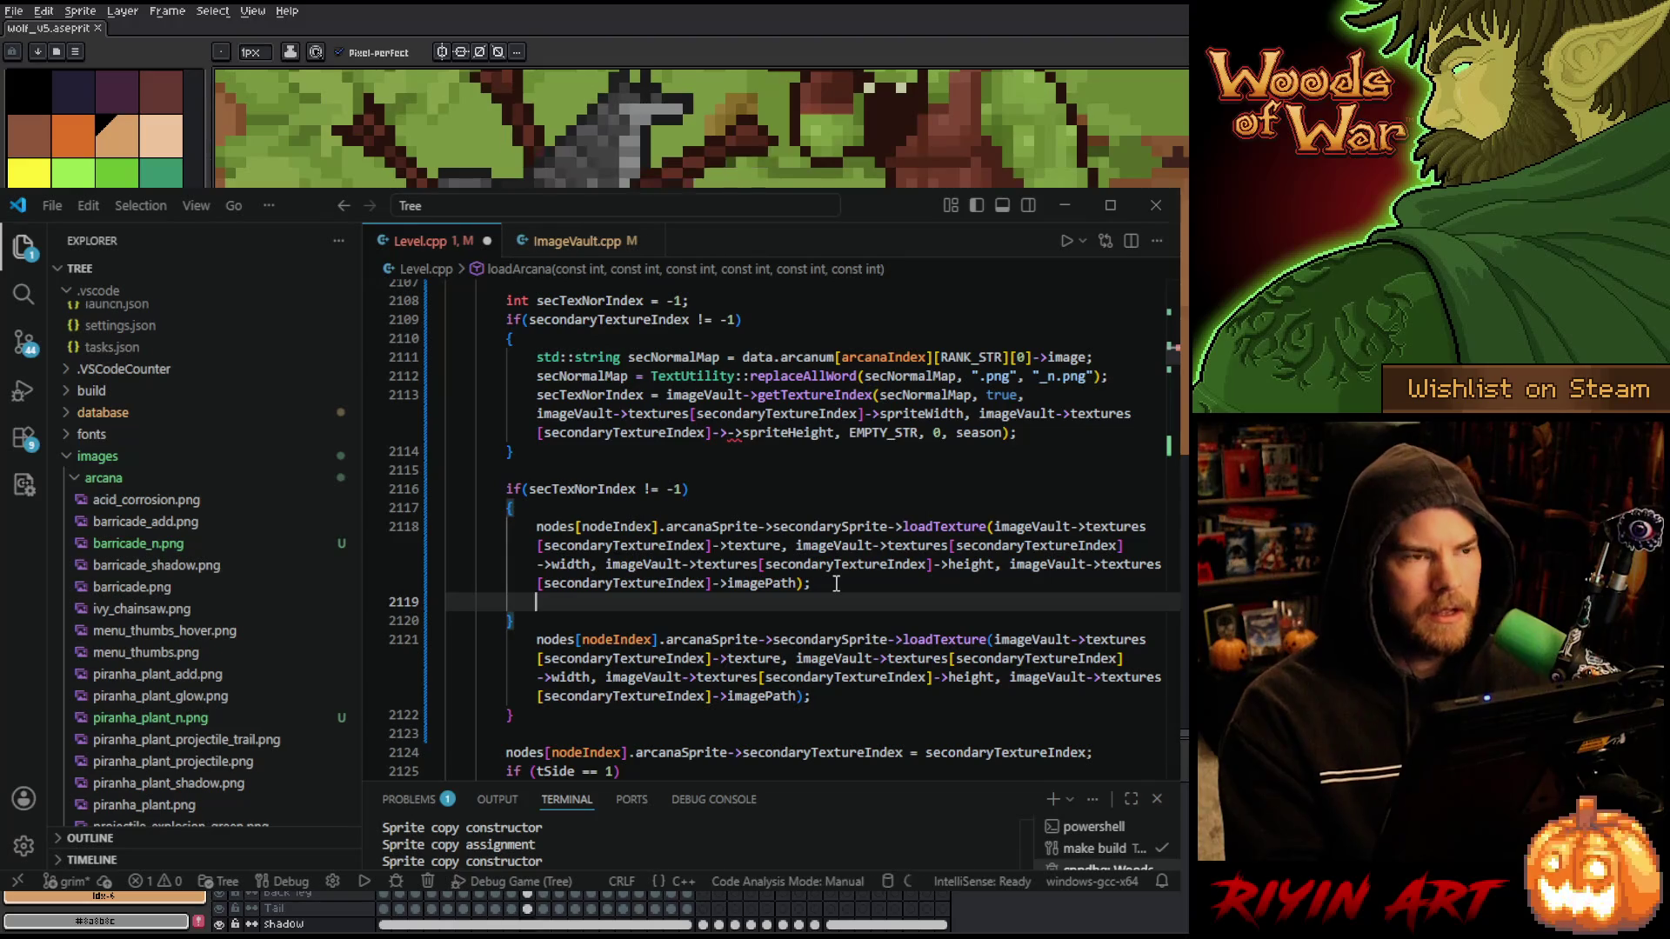
key("alt+Down")
type("ecvt")
key("BackSpace")
key("BackSpace")
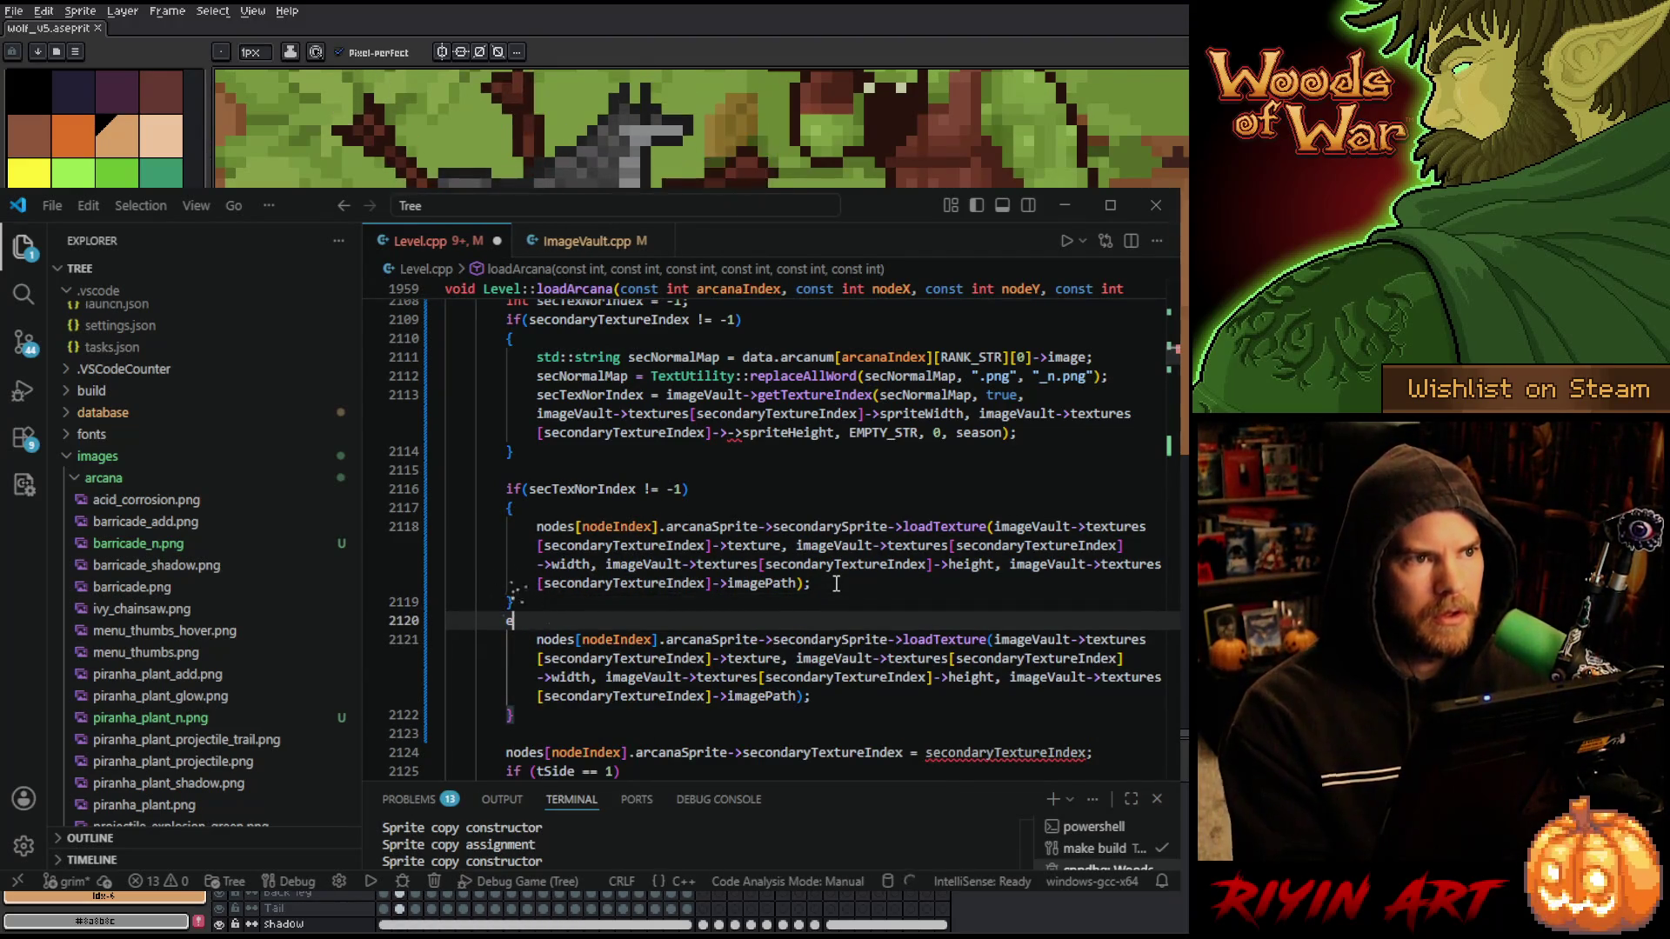
type("lse")
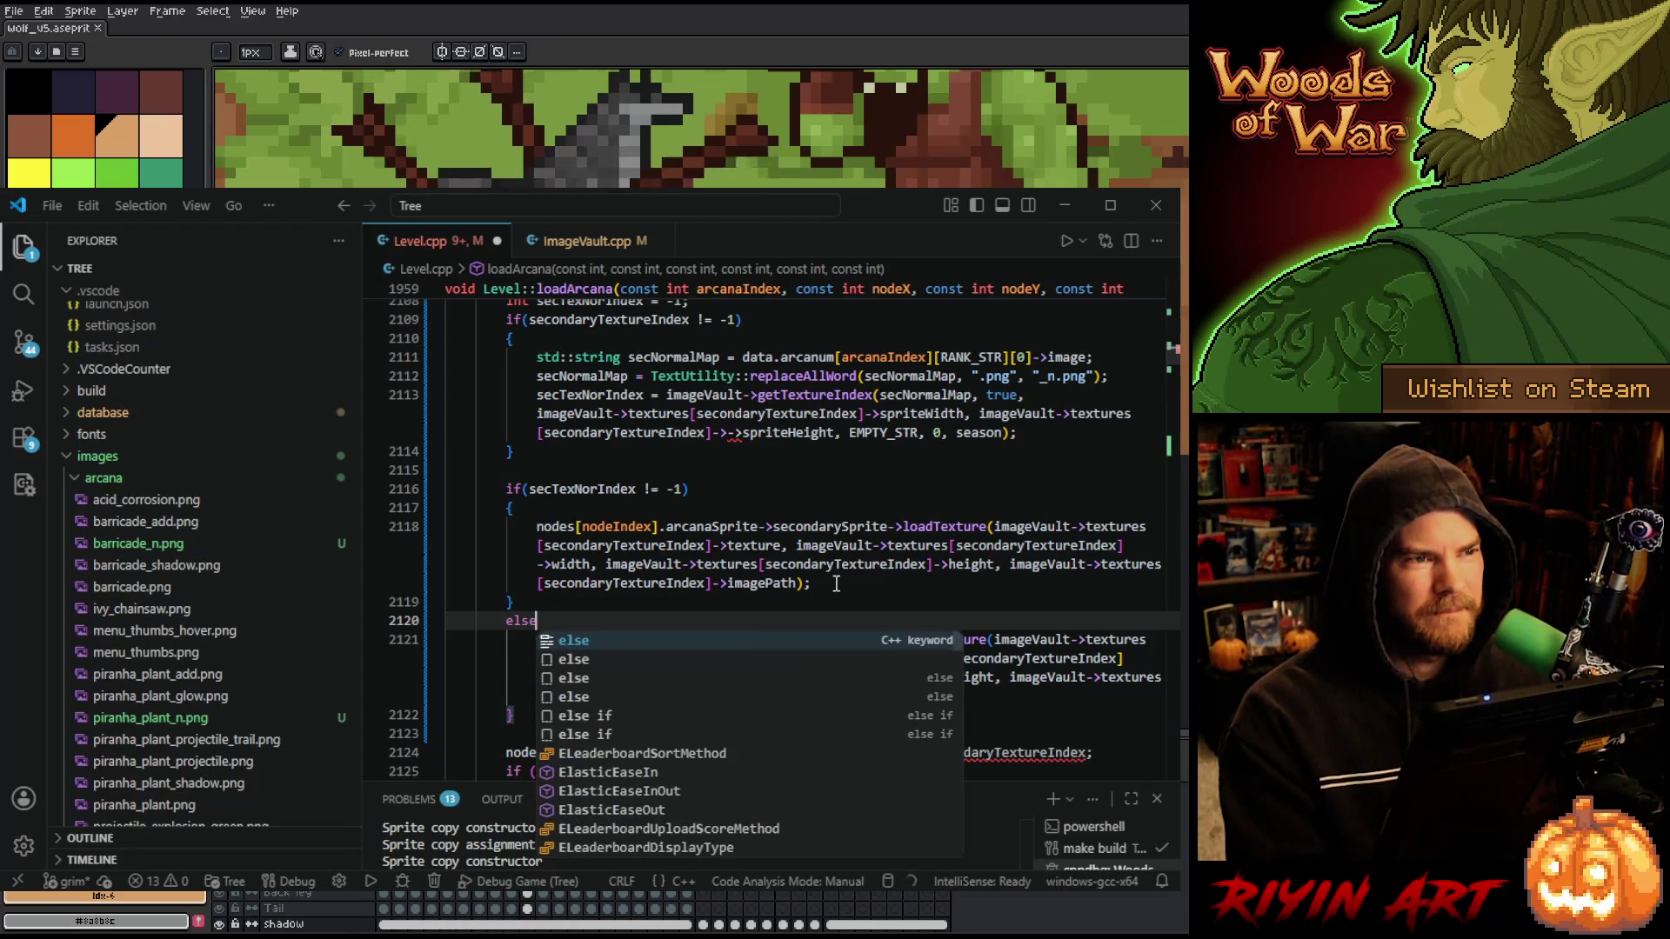
key("Return")
key("Return")
type("{")
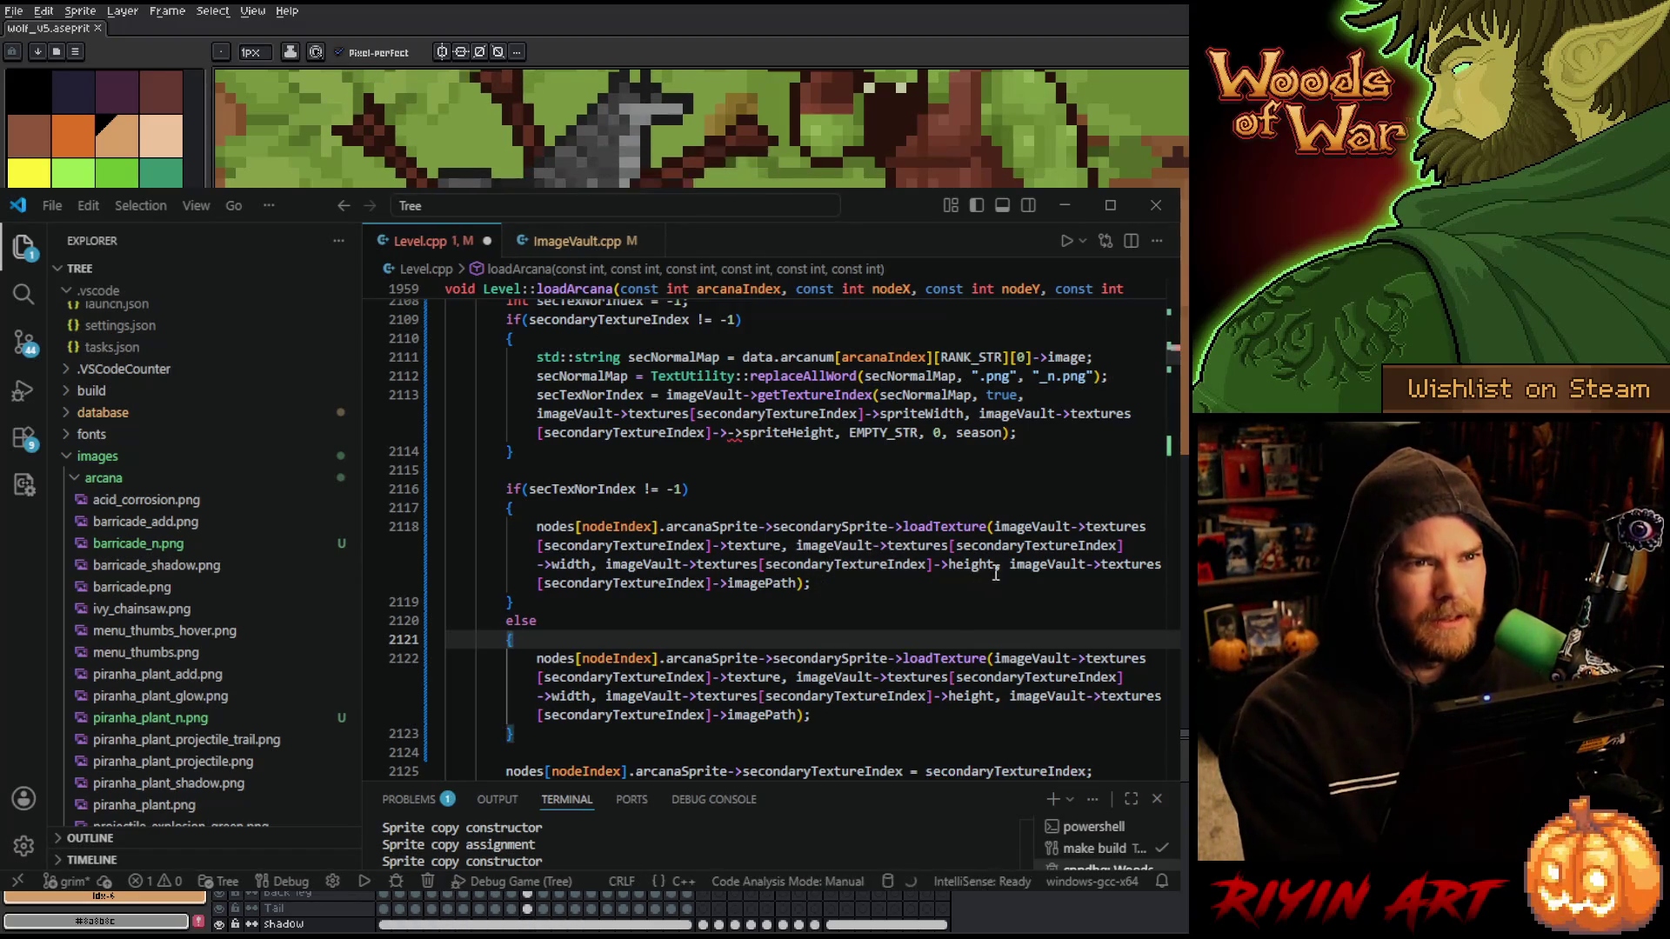
mouse_move(994, 526)
left_mouse_down()
mouse_move(729, 545)
mouse_move(775, 545)
left_mouse_up()
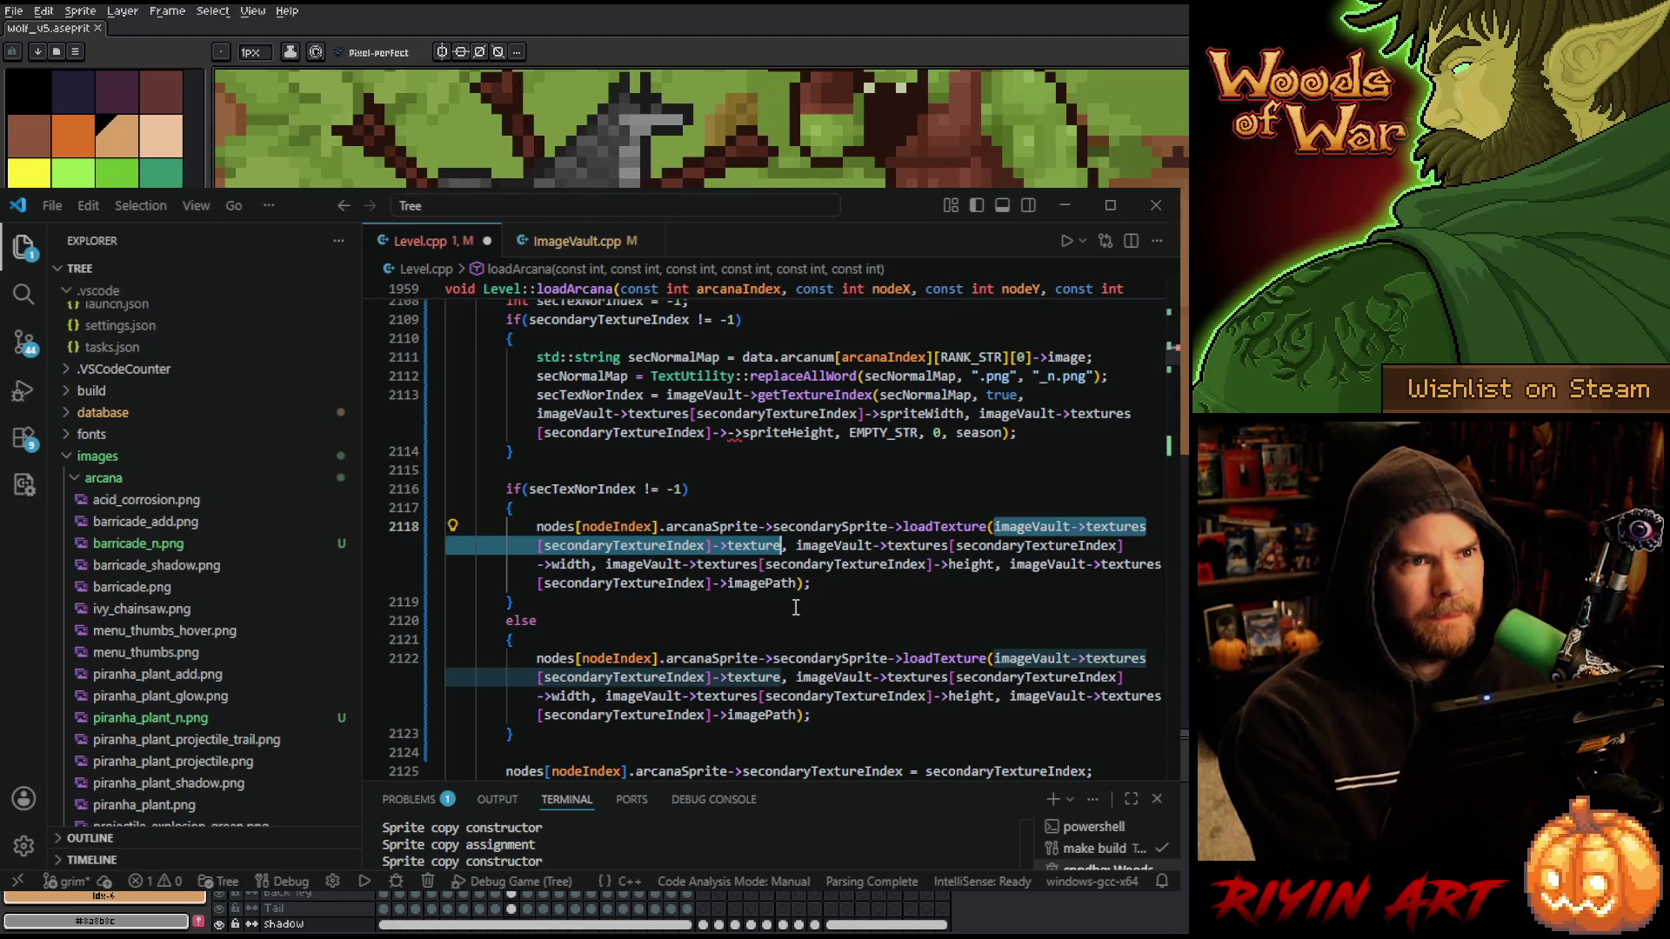
- Append , imageVault->textures[secTexNorIndex]->texture to the first loadTexture call
left_click(808, 583)
type(", ")
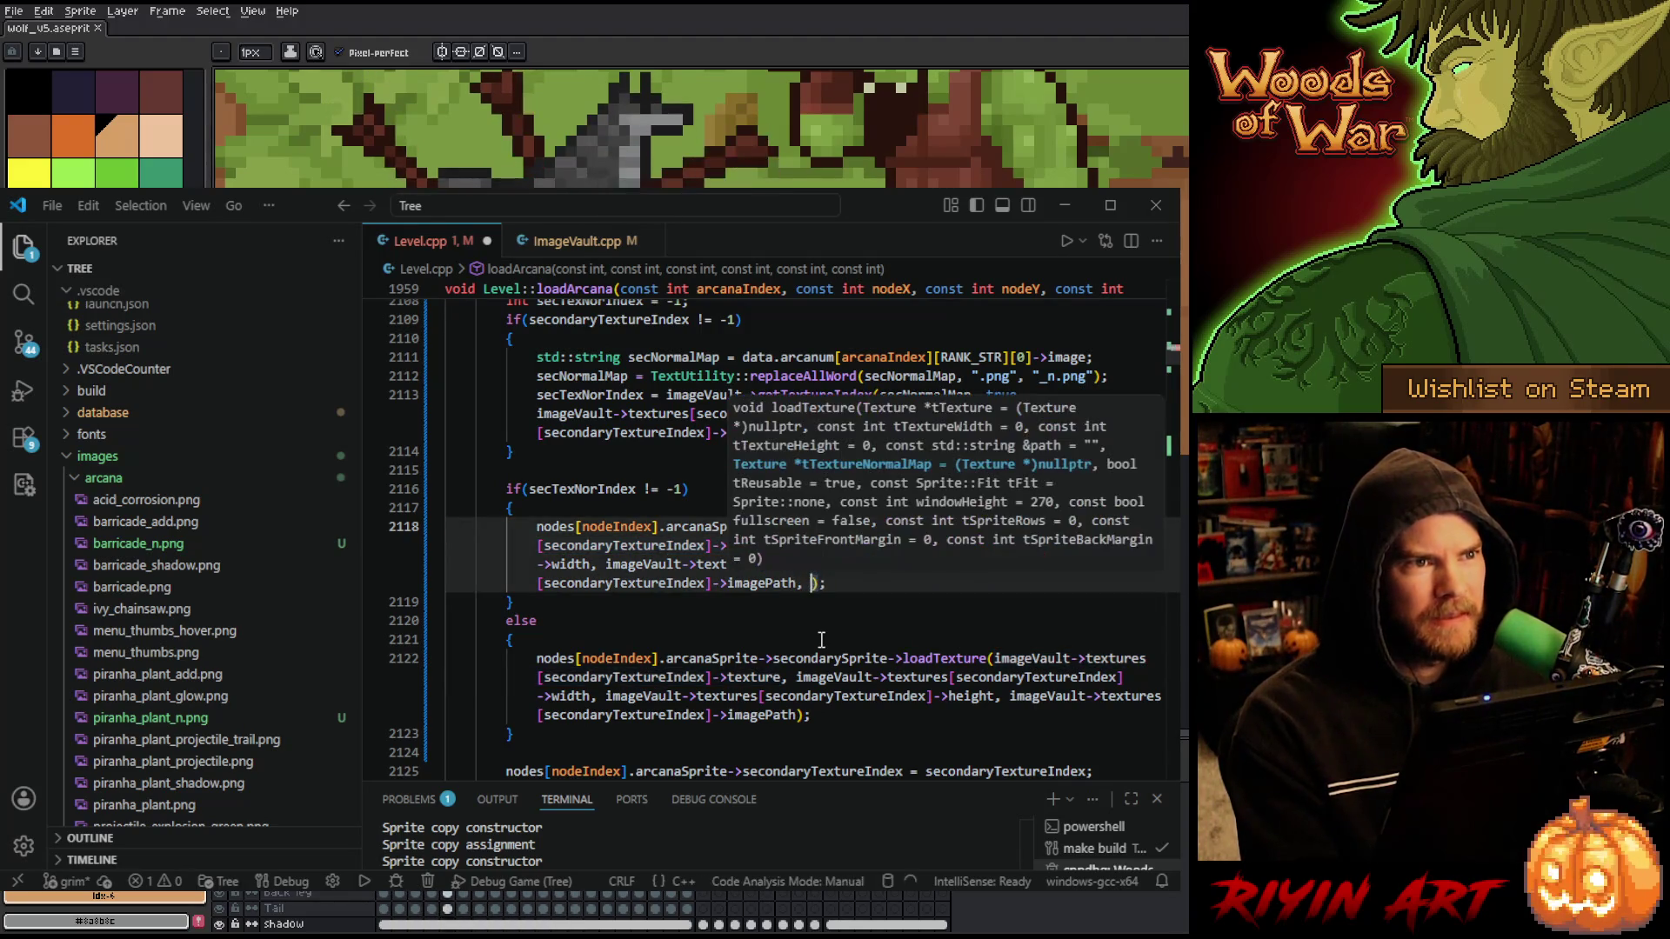
type("imageVault->textures[secondaryTextureIndex]->texture")
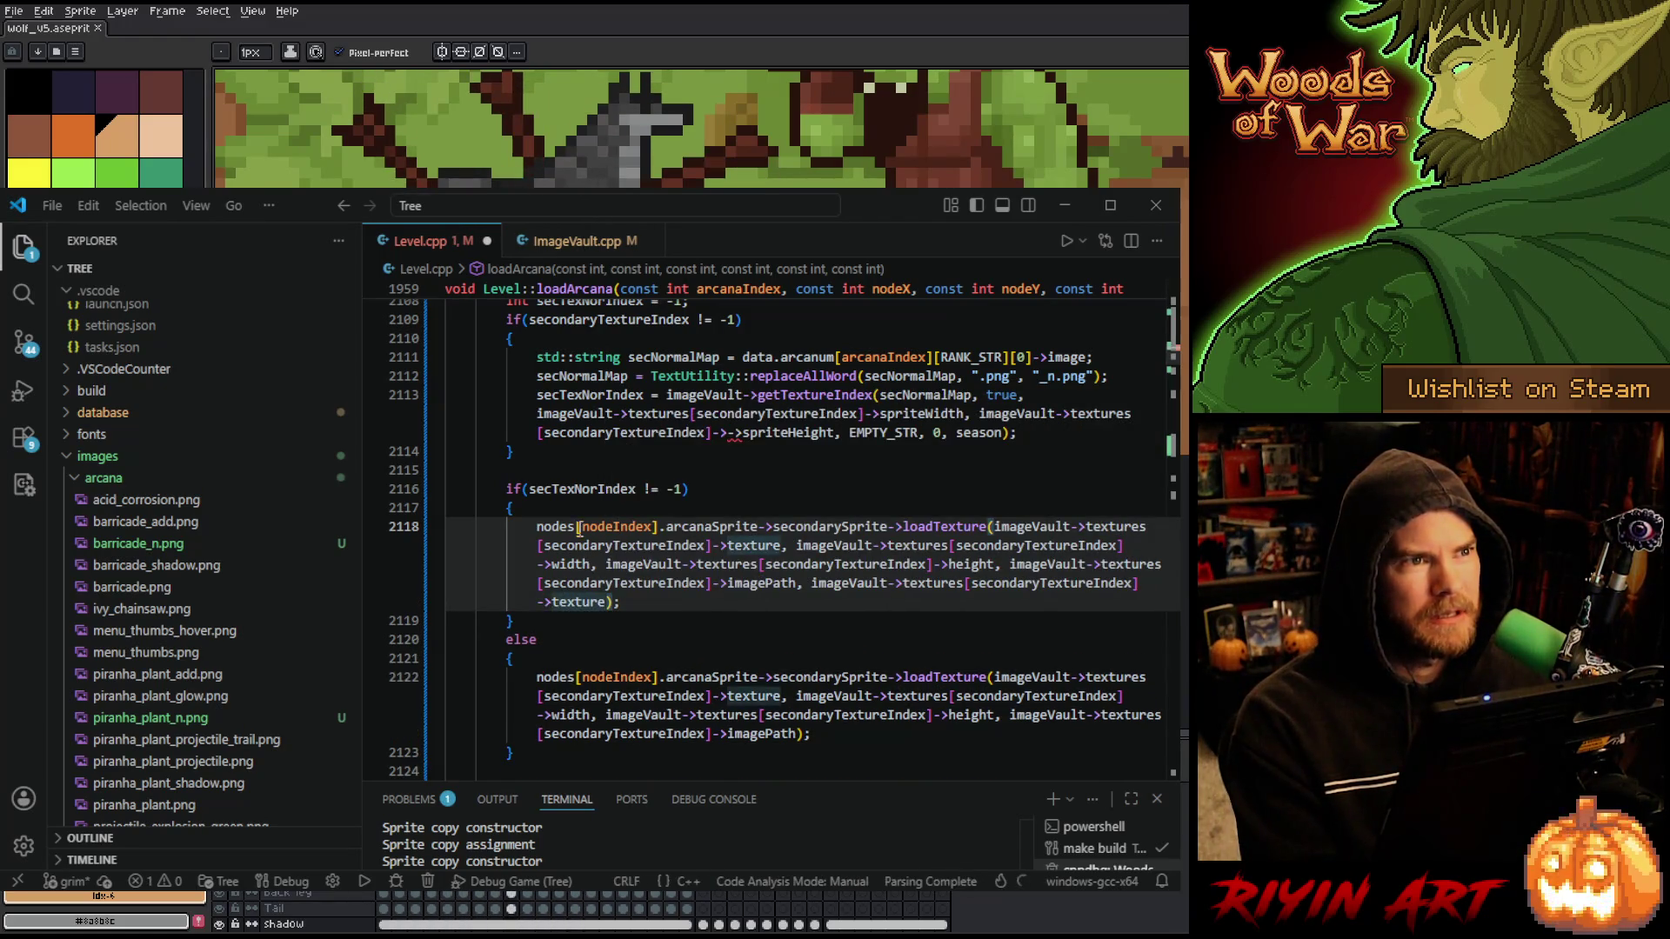
double_click(581, 489)
key("ctrl+c")
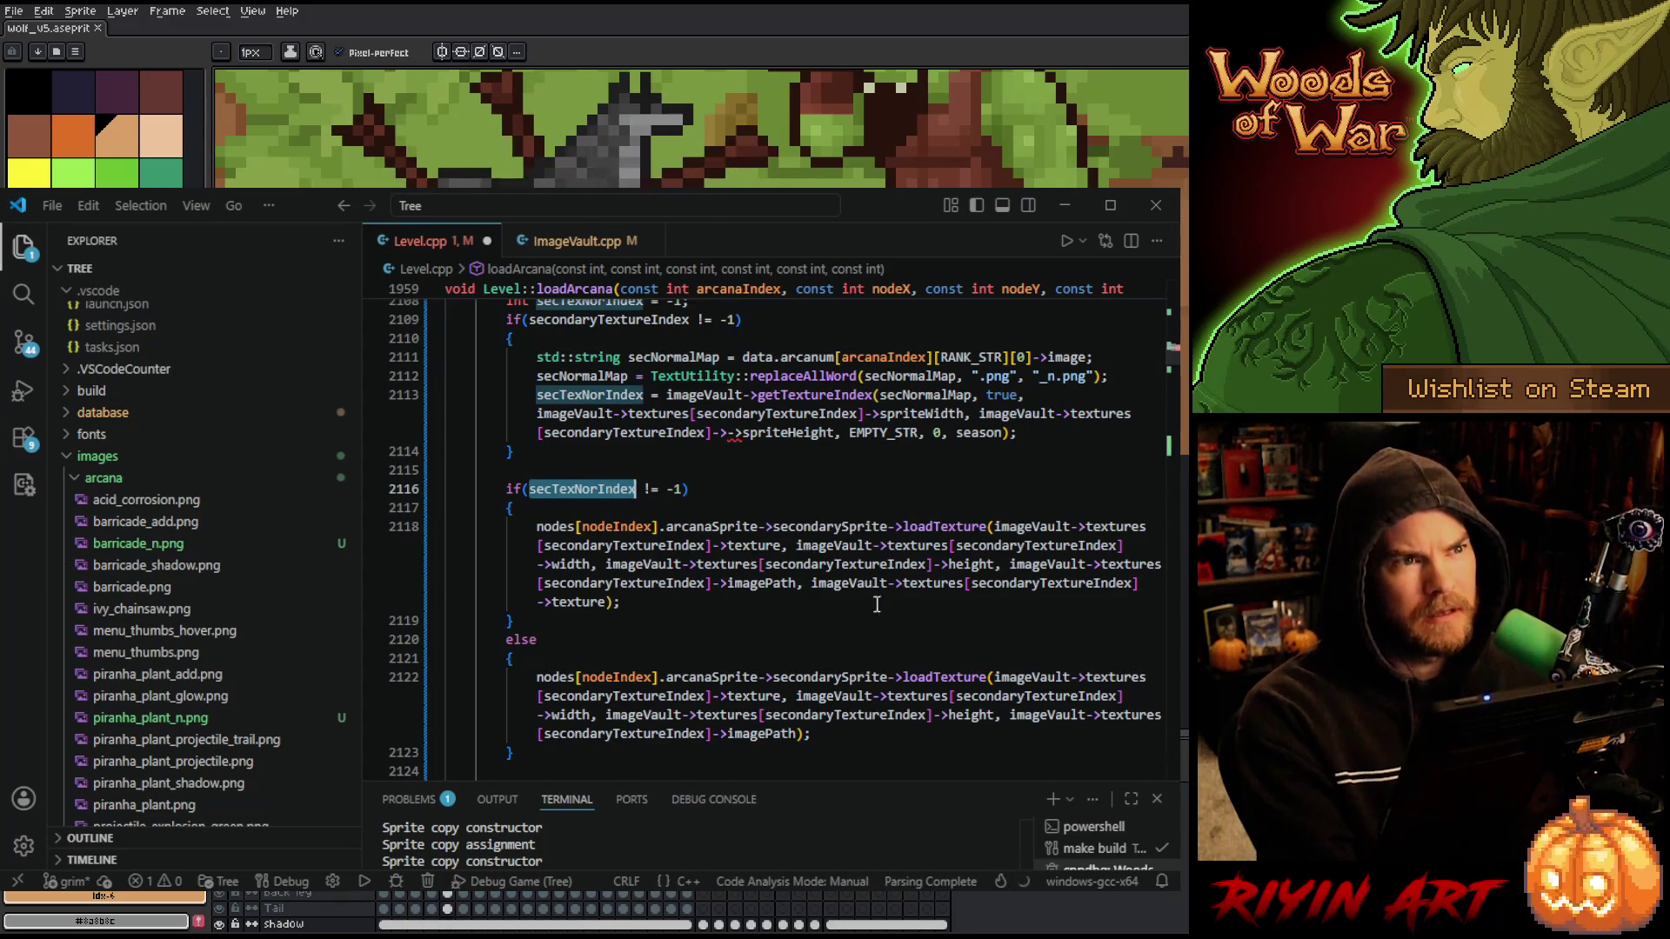
left_click(1028, 595)
double_click(1027, 582)
key("ctrl+v")
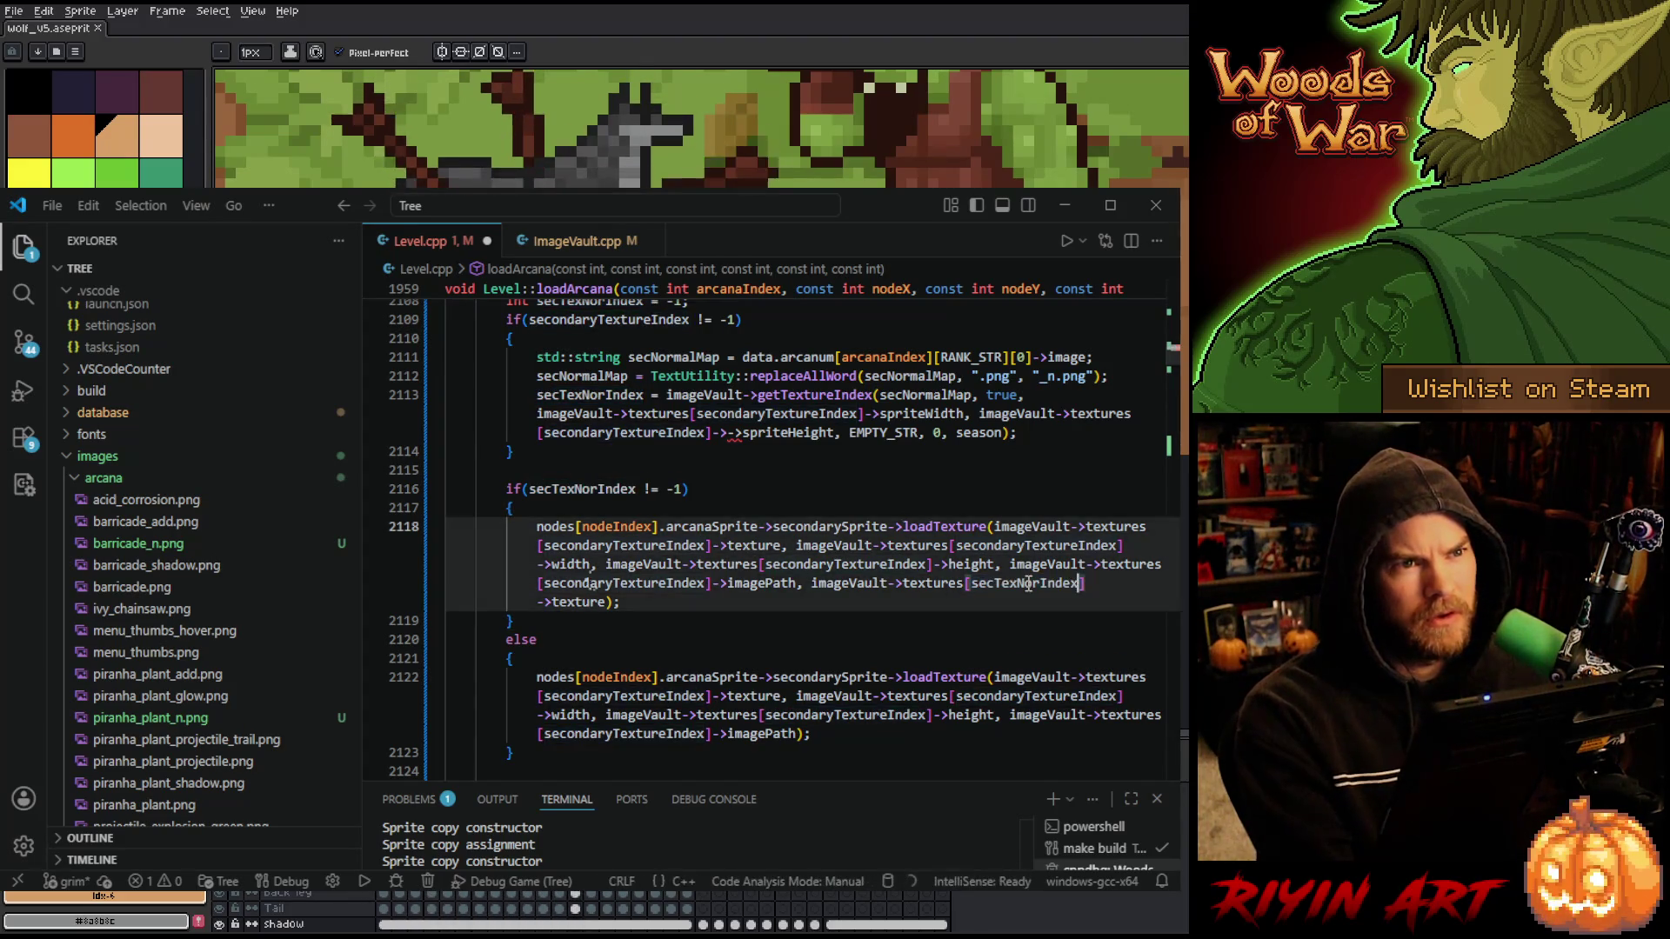
- Save Level.cpp and scroll through the function to review the changes
key("ctrl+s")
scroll(700, 609, "down", 5)
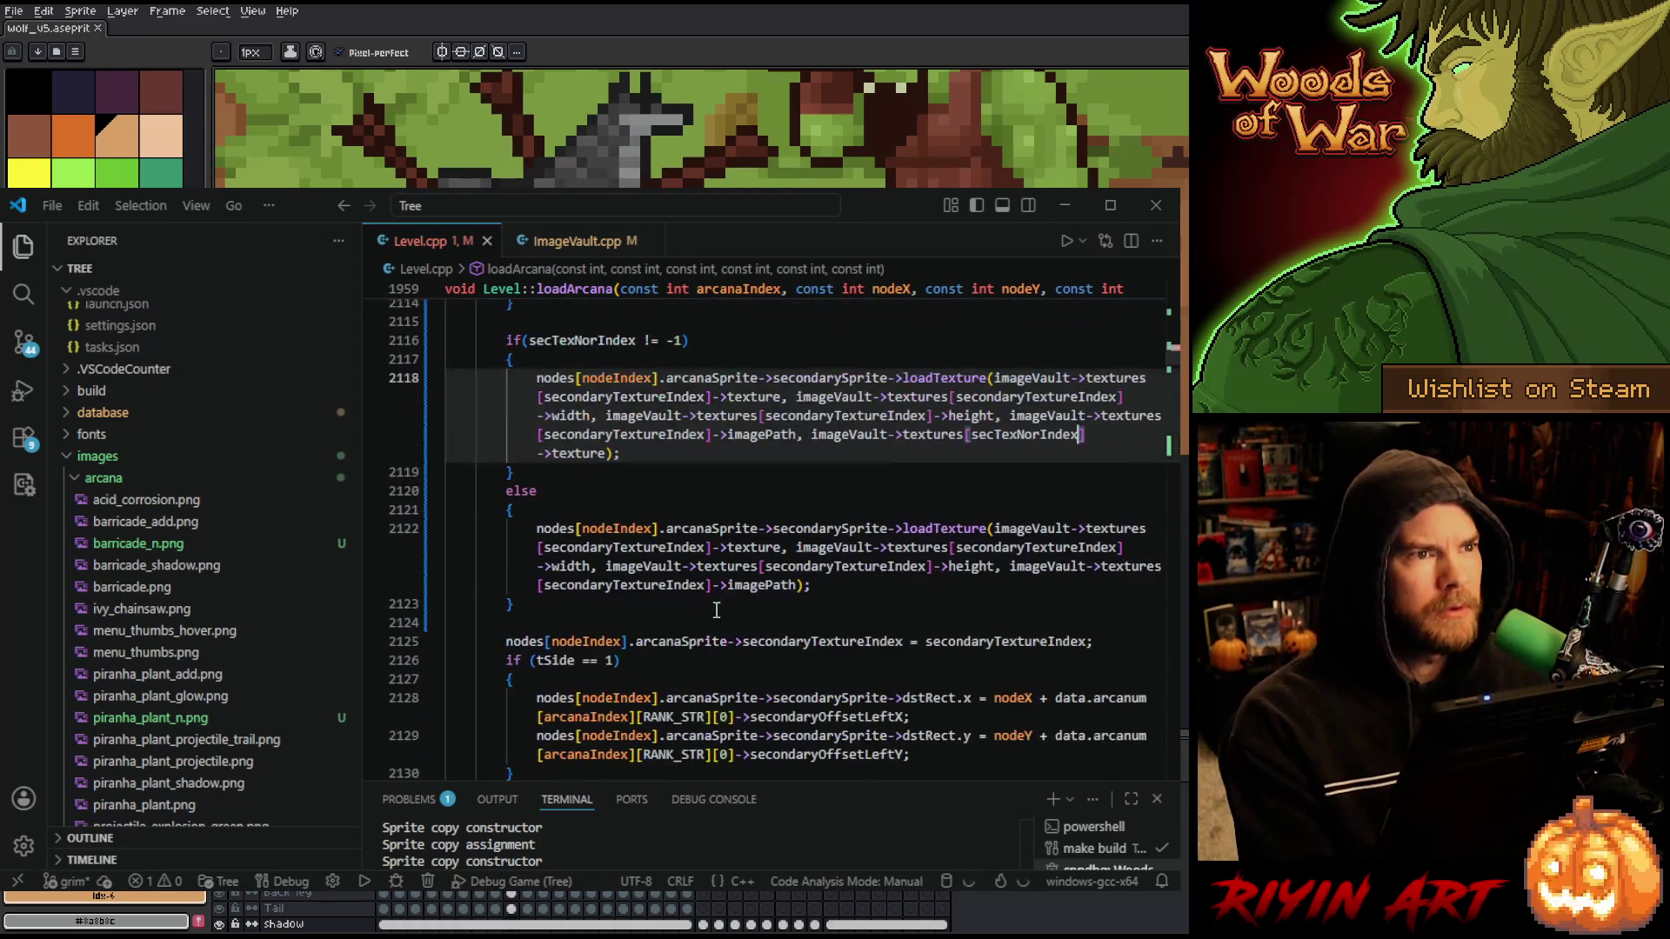
scroll(700, 609, "down", 1)
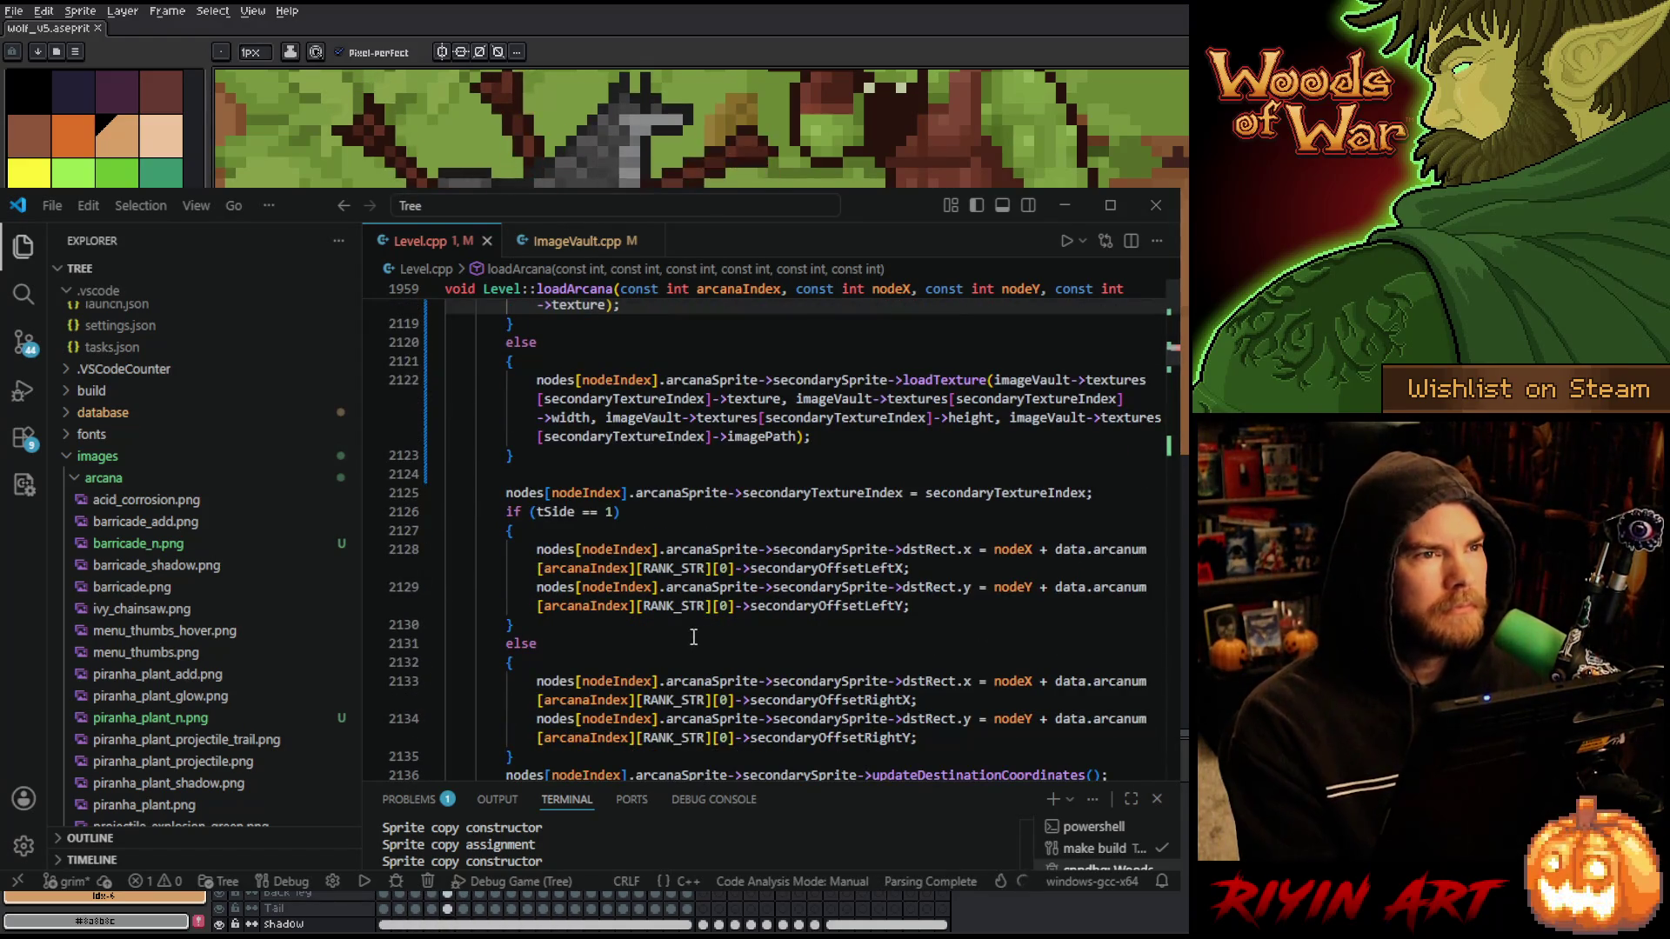
scroll(693, 639, "down", 1)
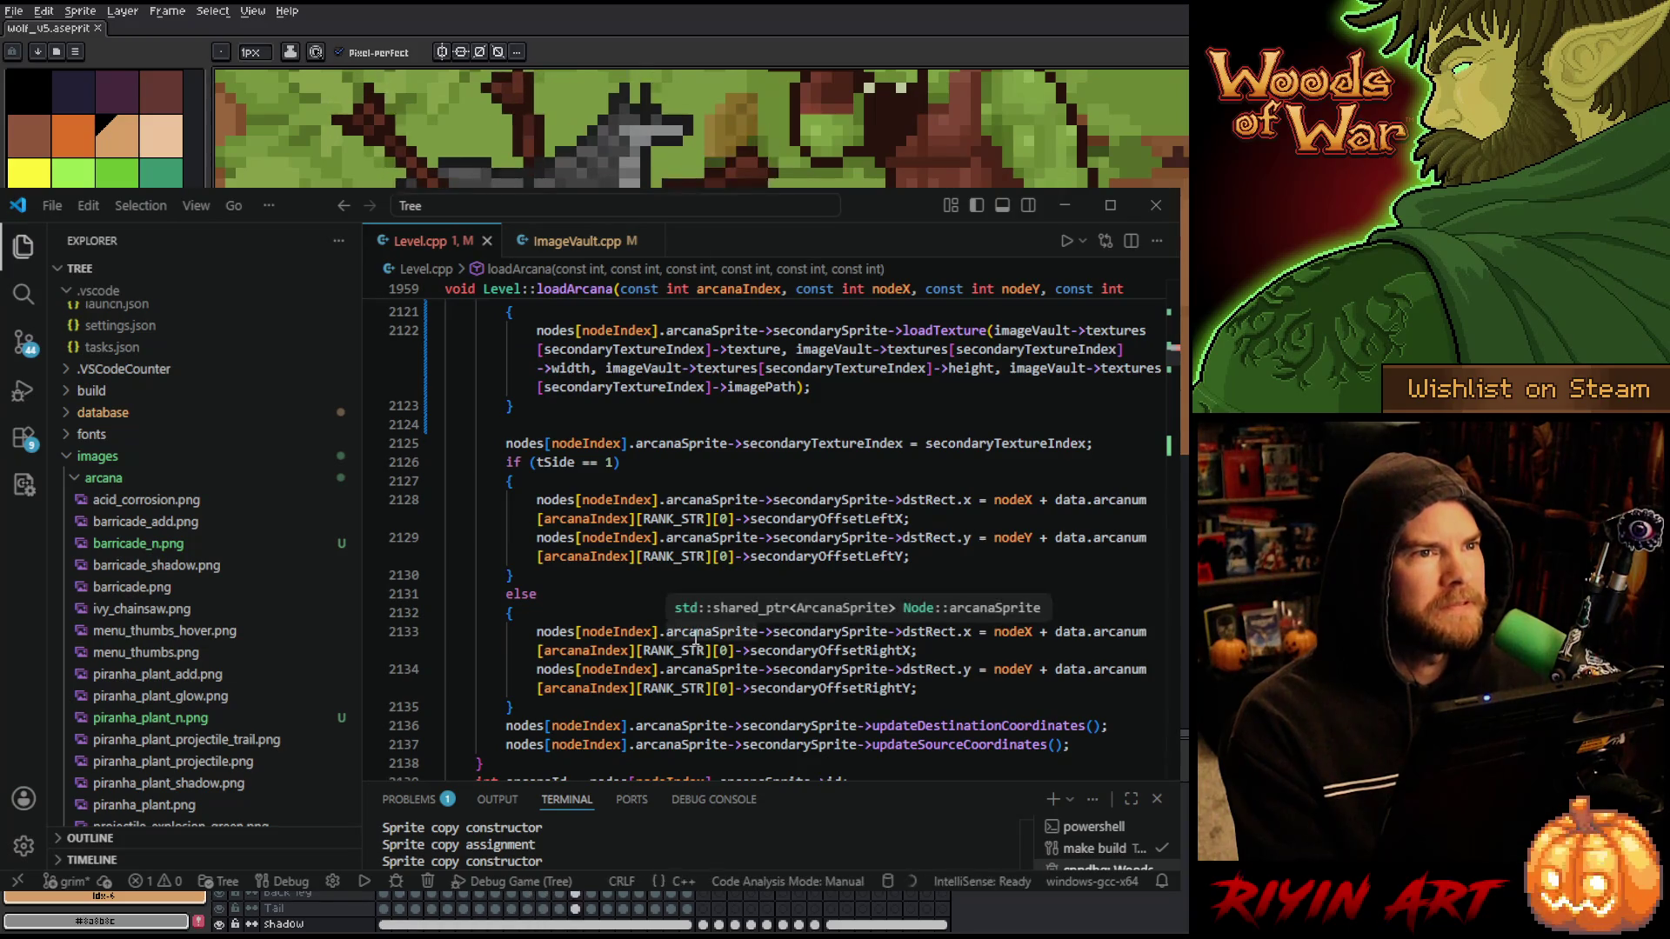
scroll(613, 603, "down", 2)
scroll(748, 643, "down", 2)
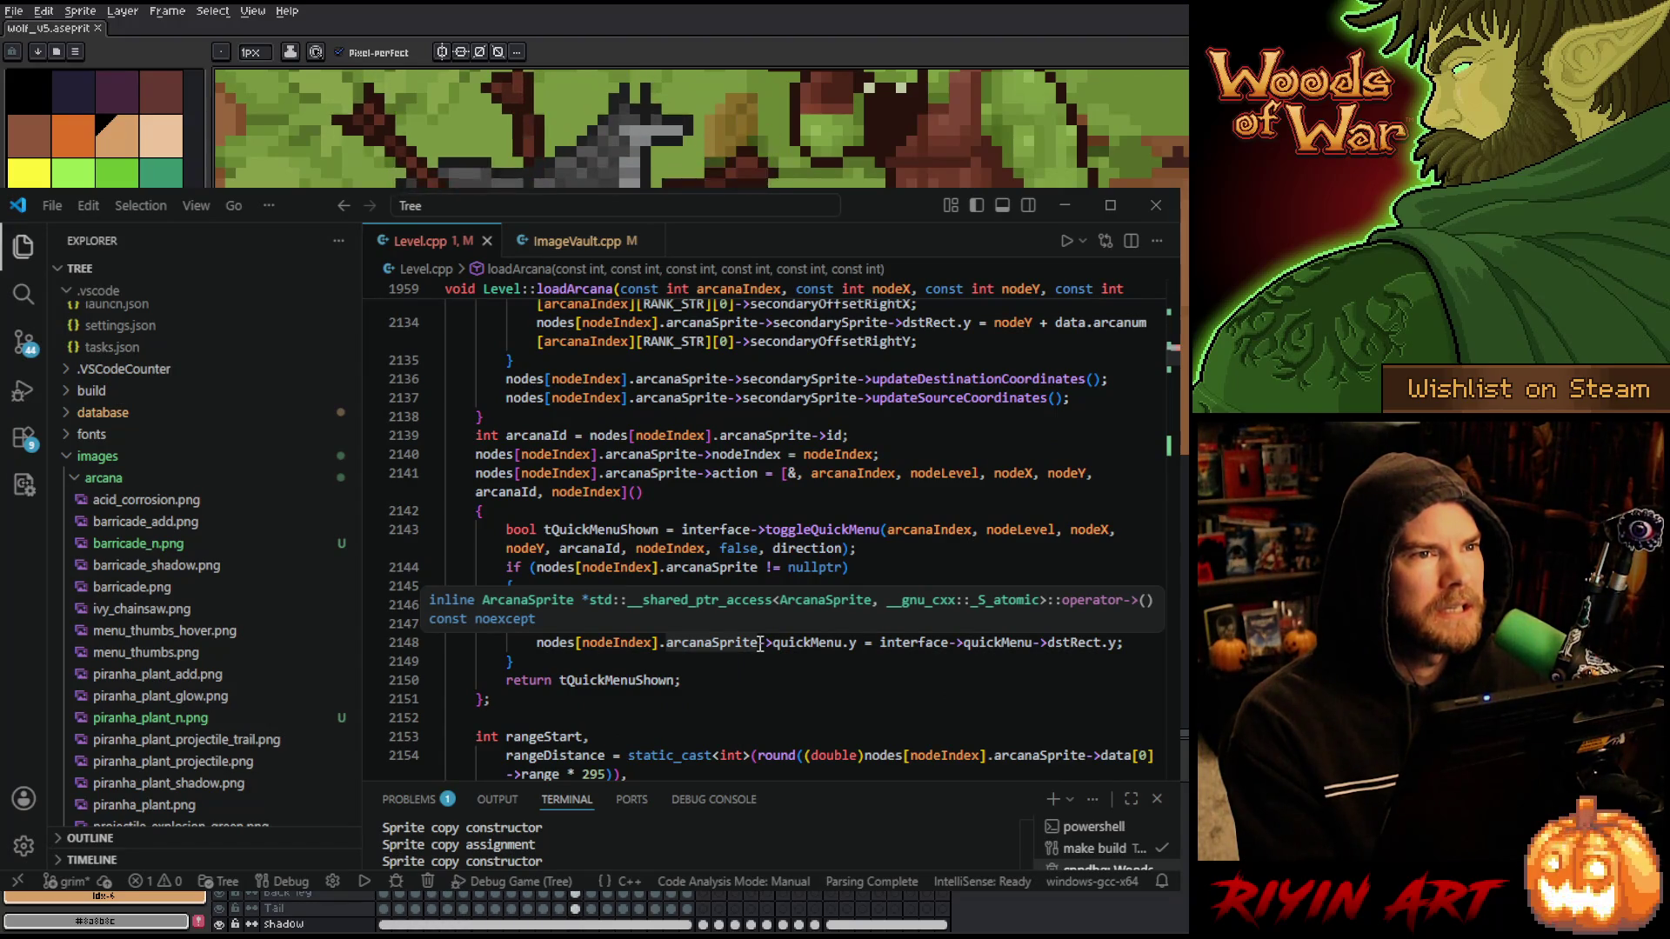
scroll(740, 651, "down", 1)
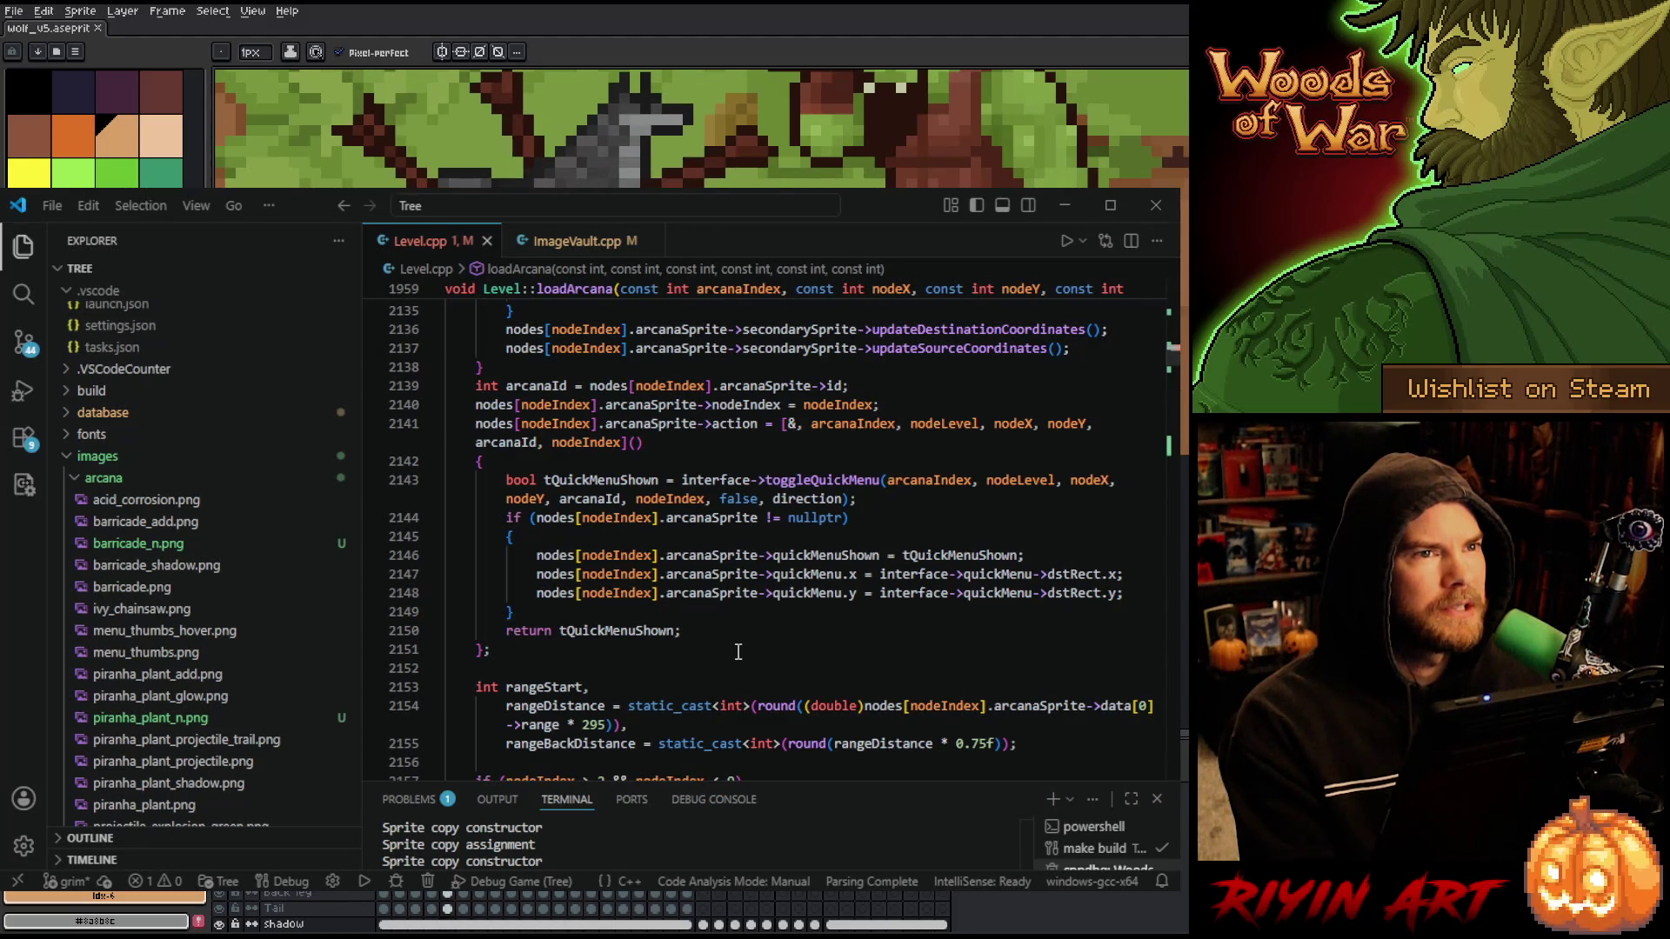
scroll(738, 651, "up", 4)
scroll(739, 645, "down", 6)
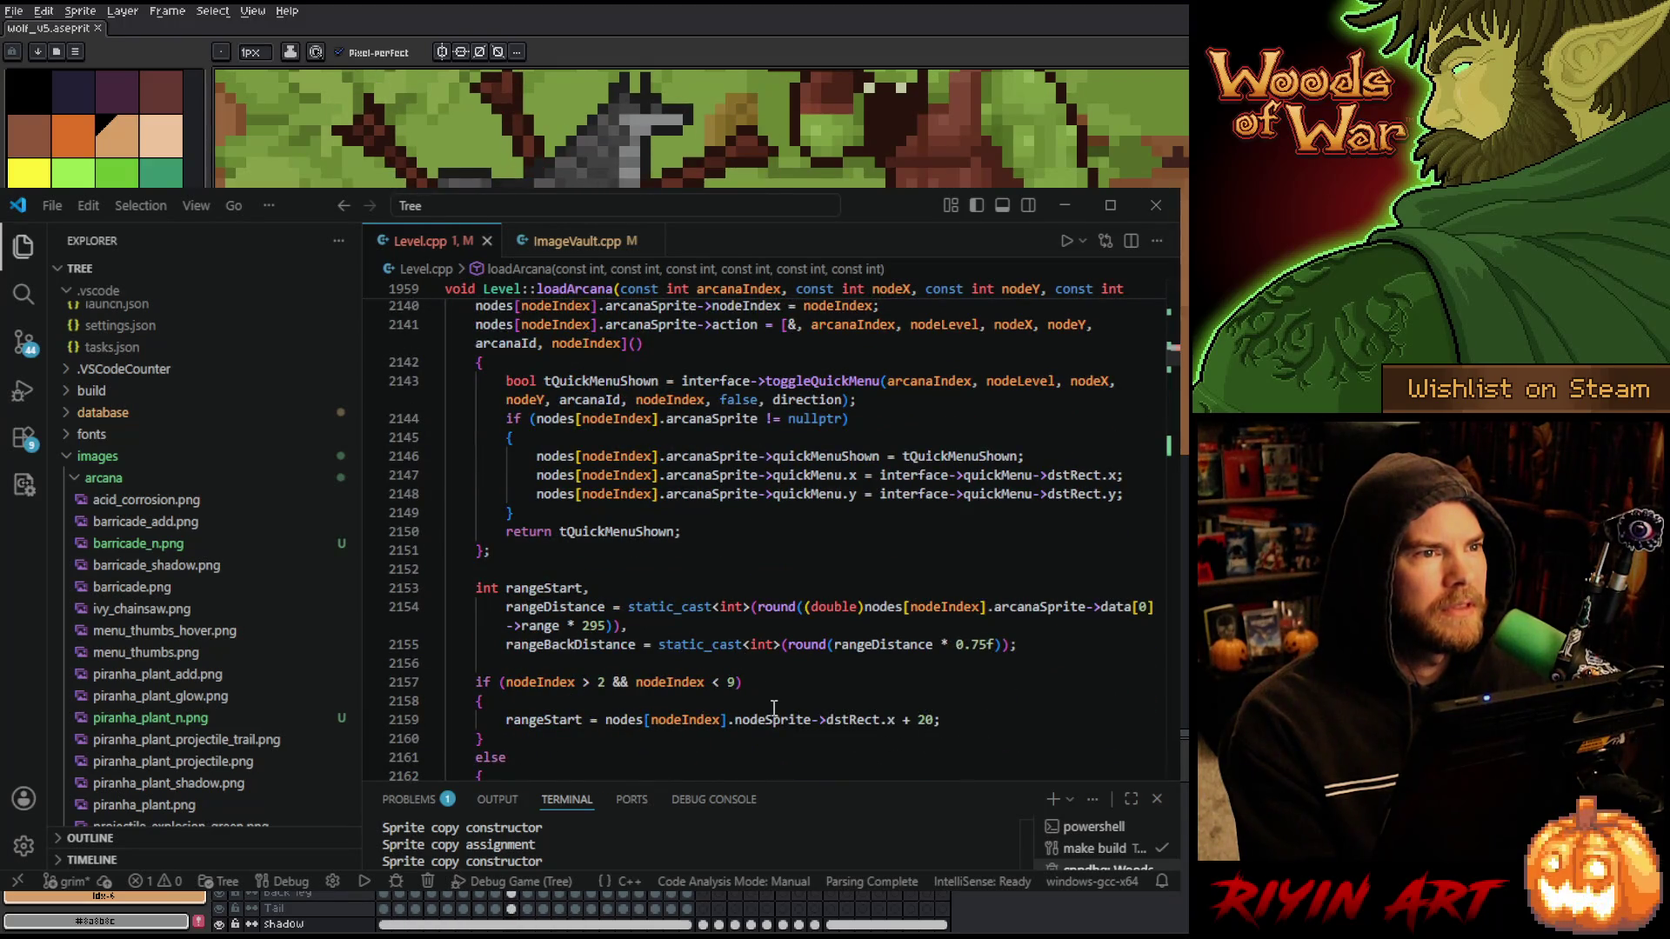
scroll(773, 709, "down", 2)
scroll(777, 696, "down", 5)
scroll(777, 696, "down", 4)
scroll(782, 687, "up", 10)
scroll(782, 687, "up", 9)
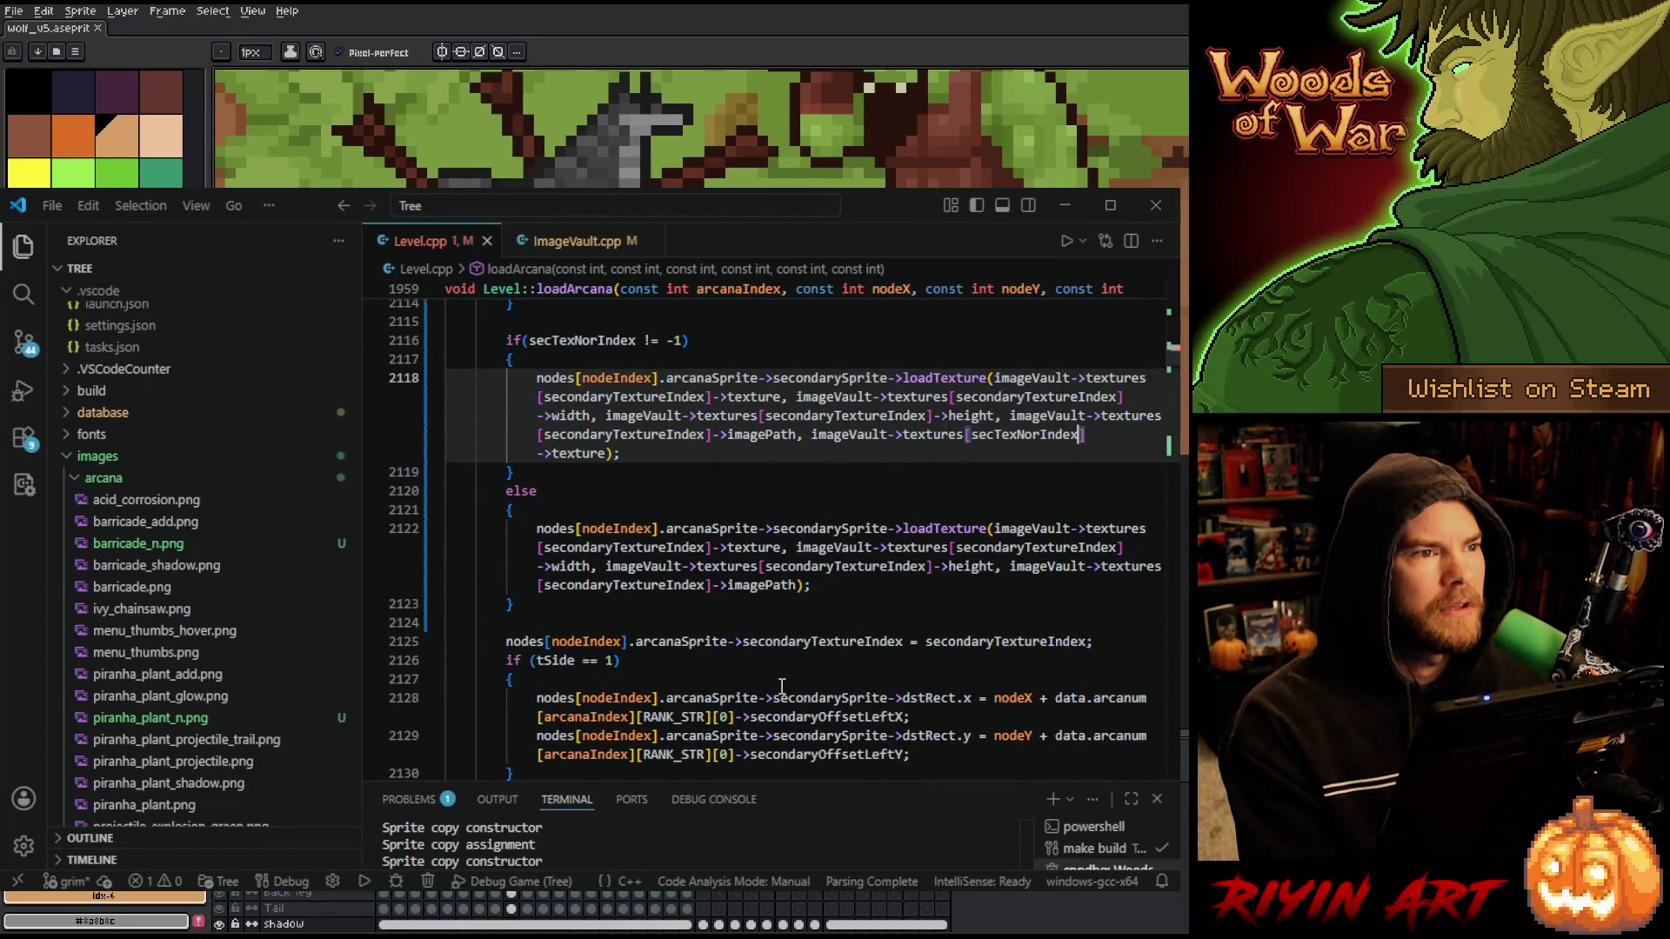
scroll(782, 687, "up", 1)
- Fix the 'expected a member name' error by deleting the extra '-' in '->->', then rebuild
left_click(409, 799)
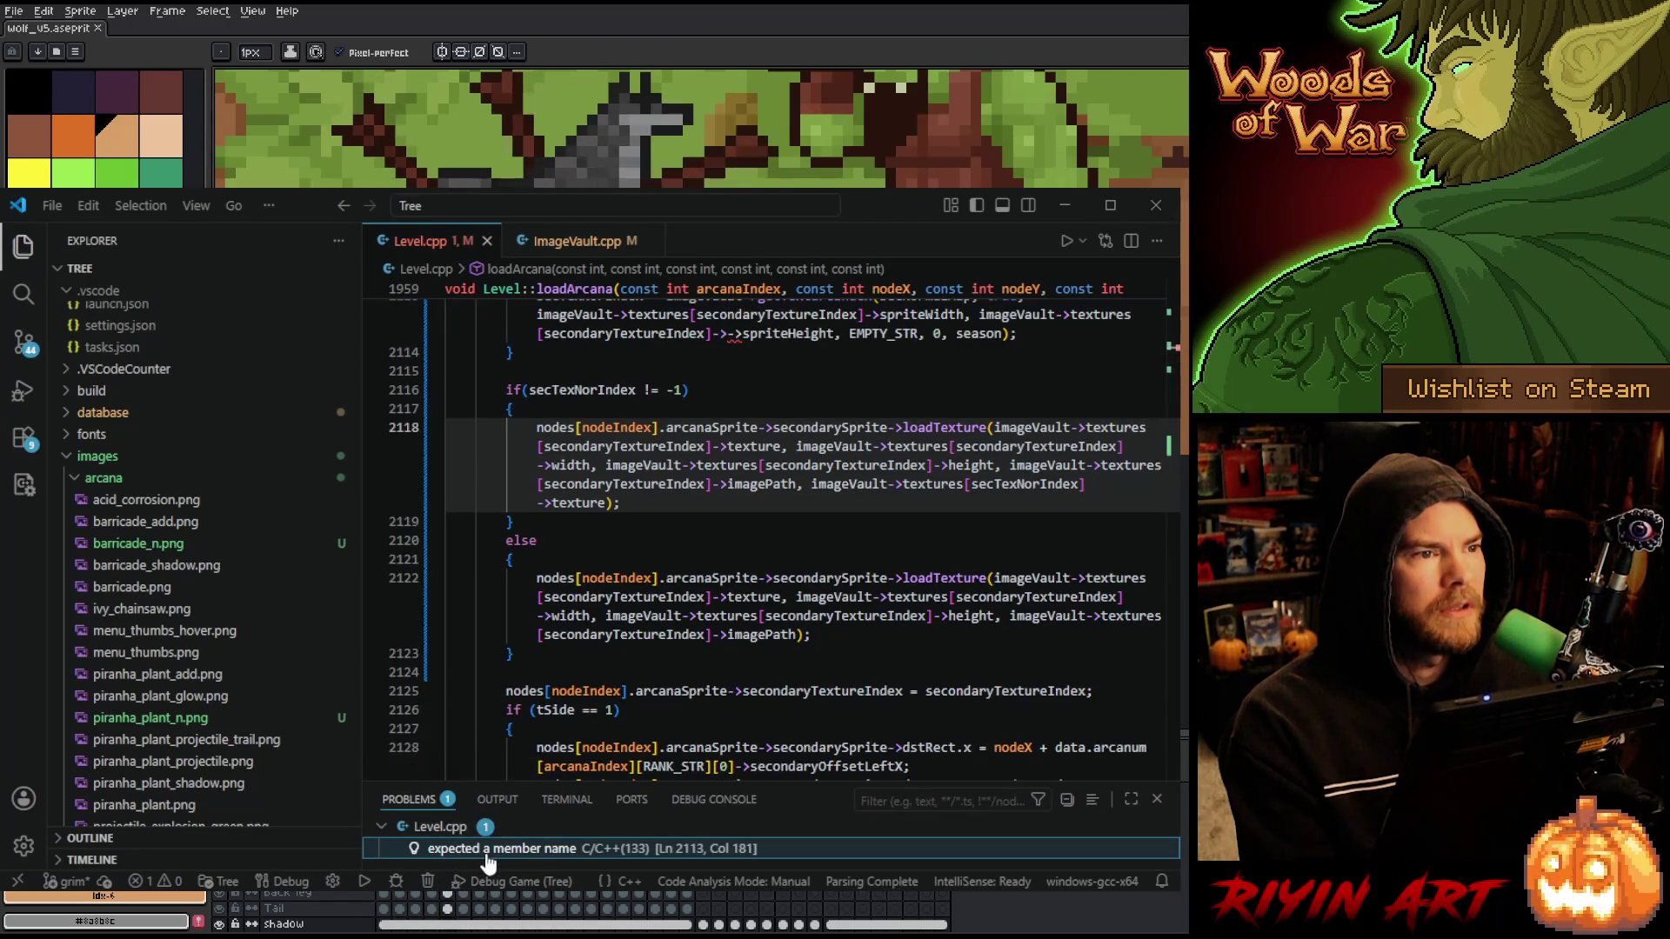
left_click(487, 850)
left_click(721, 539)
key("BackSpace")
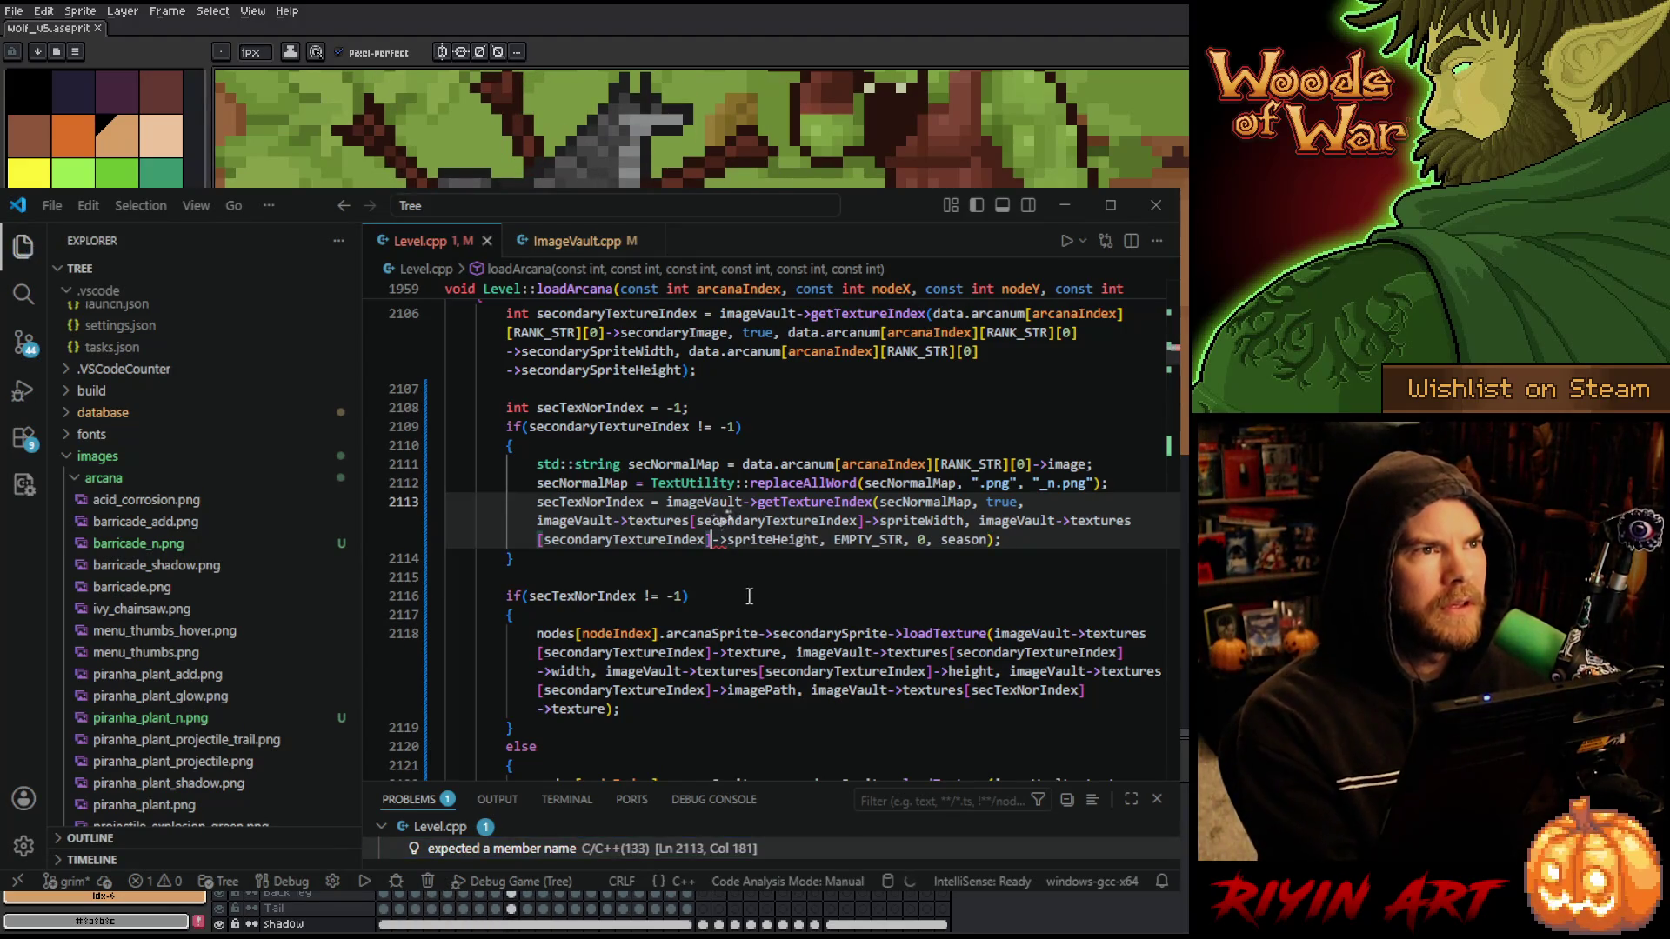
key("F5")
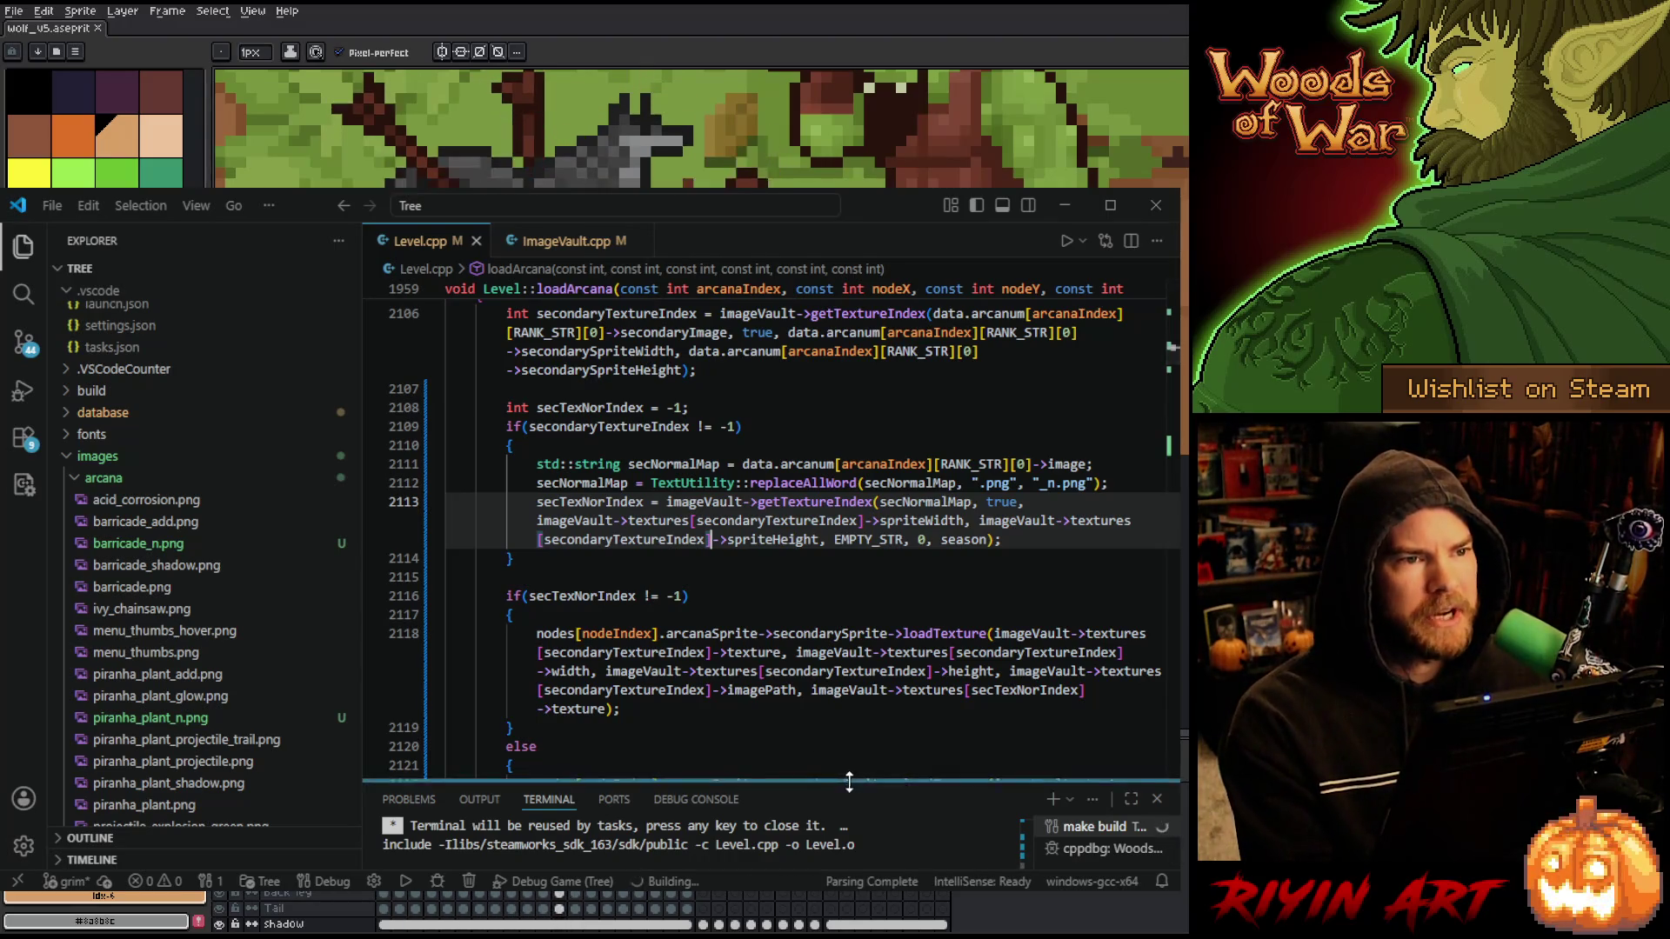
left_click_drag(846, 780, 839, 671)
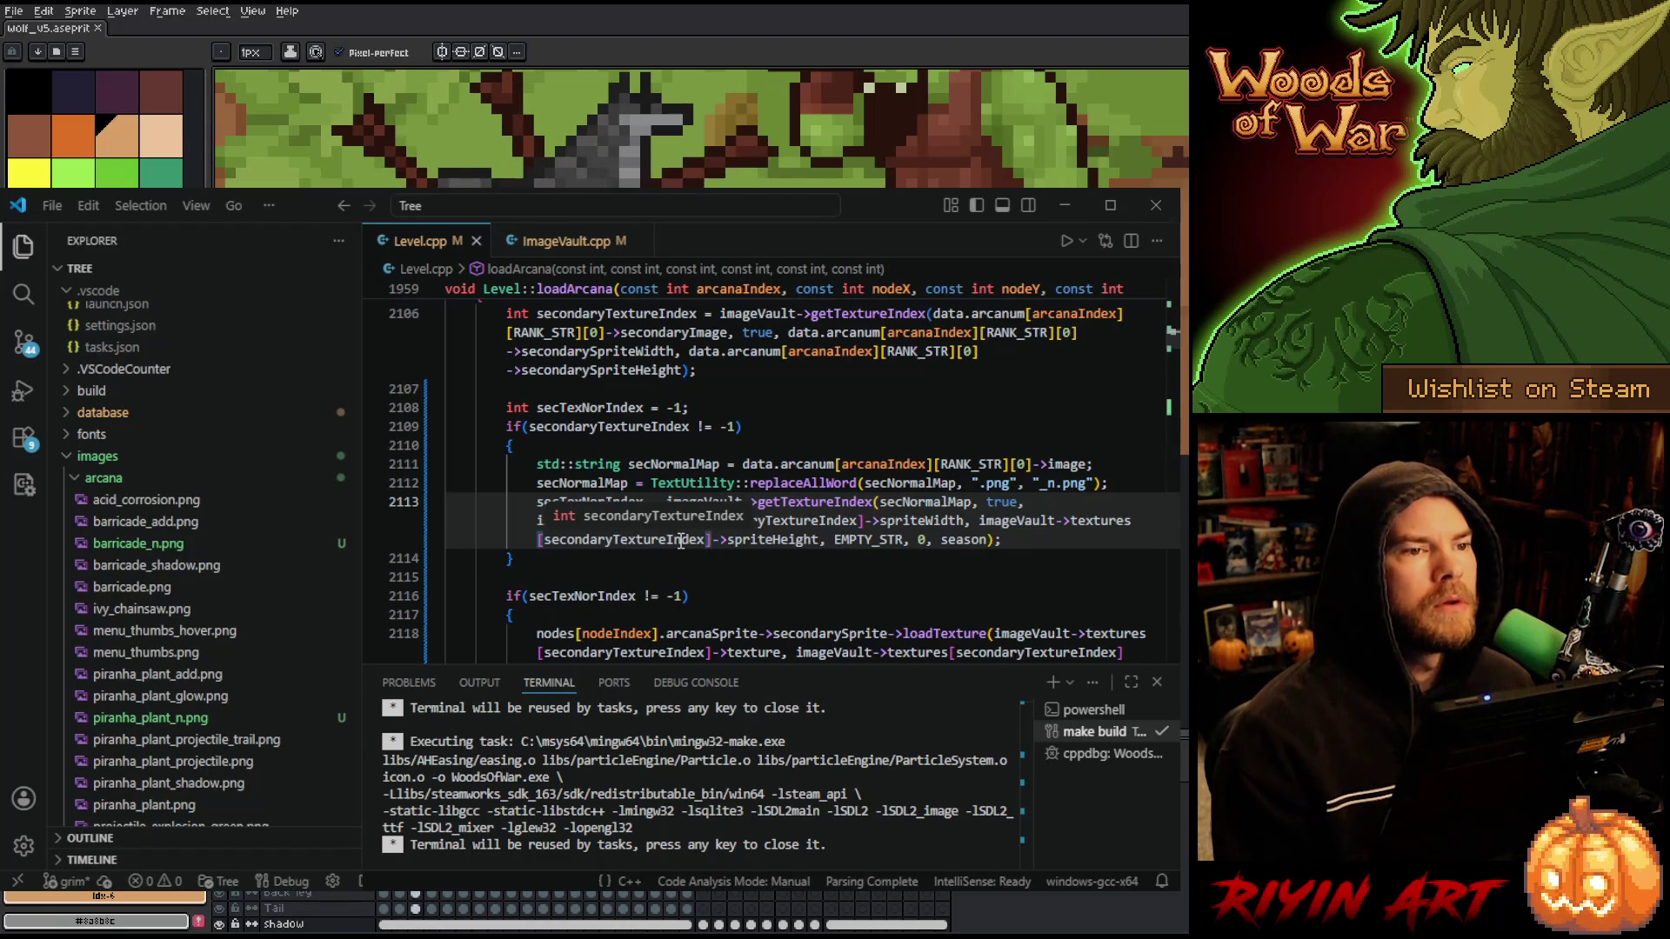
- Launch Debug Game from Run and Debug and load a saved game
left_click(793, 425)
left_click(24, 392)
left_click(171, 242)
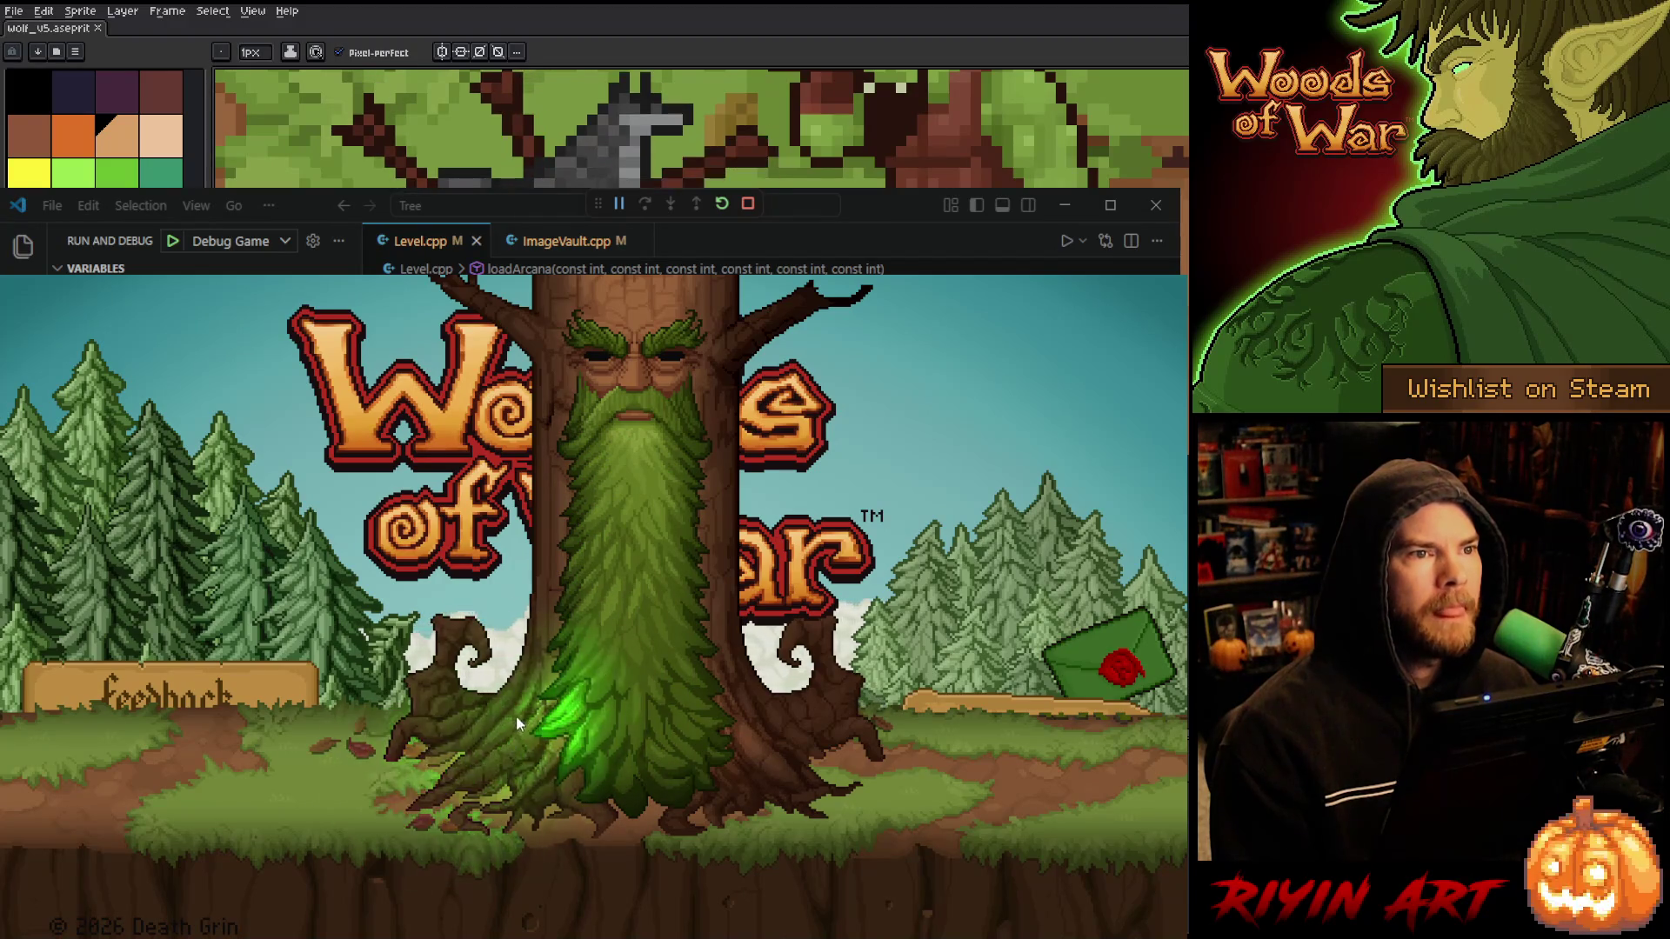
left_click(974, 728)
left_click(560, 488)
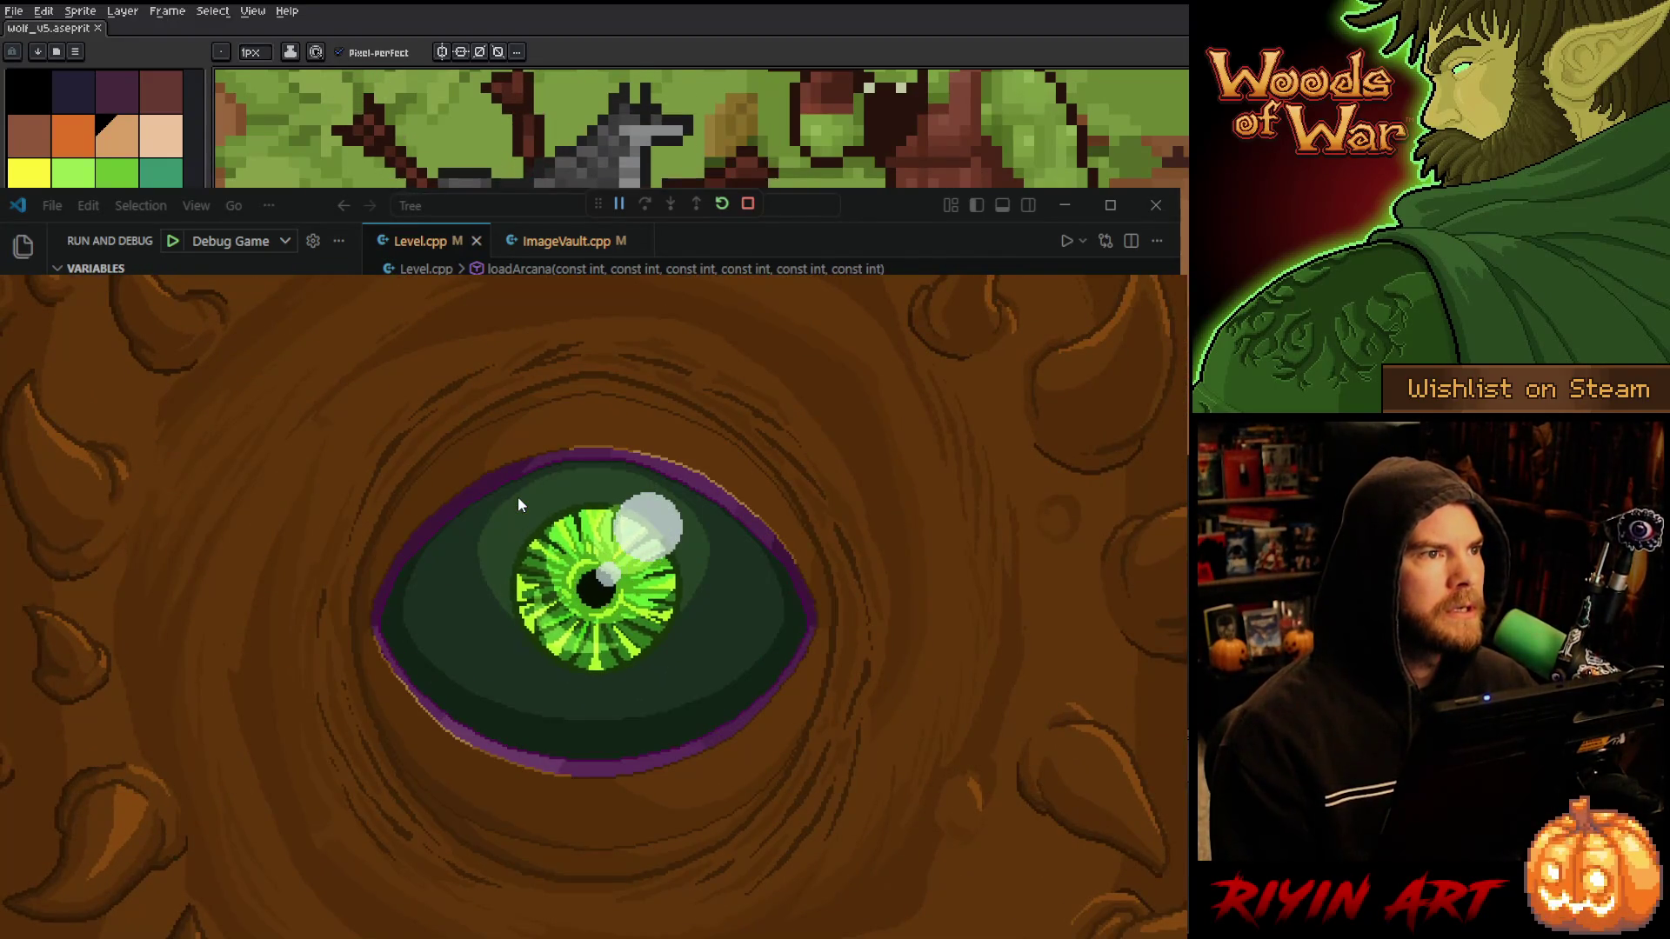
- Add three Spike Shot and three Barricade cards to the Nature deck and finish
left_click(513, 516)
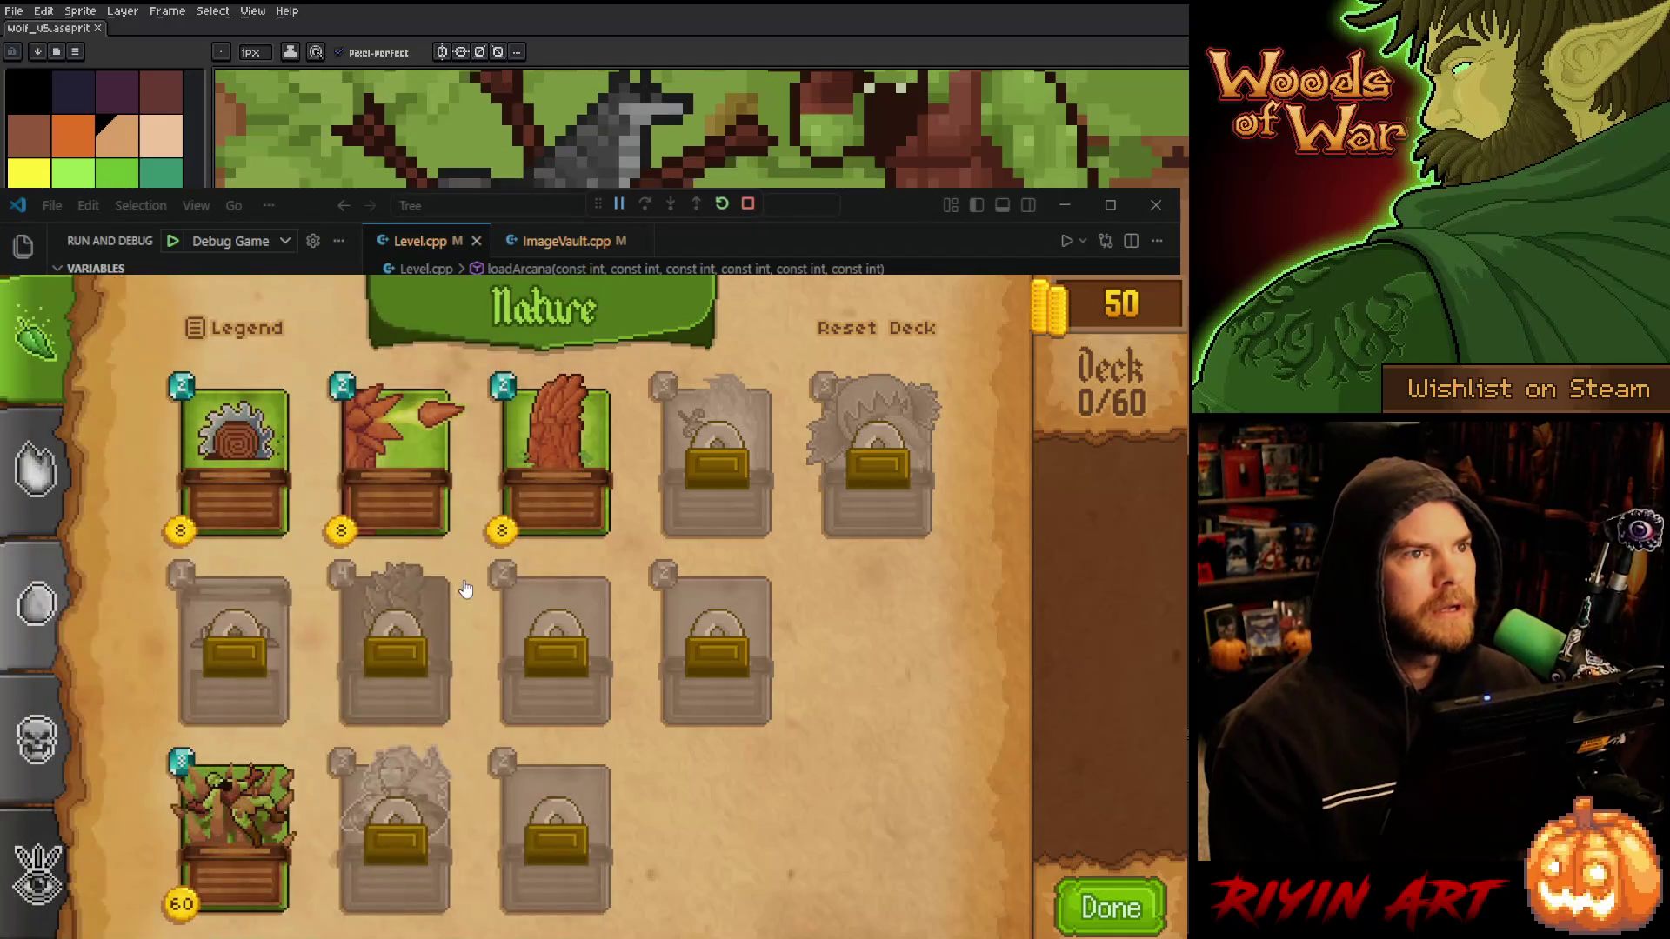
triple_click(395, 447)
triple_click(537, 467)
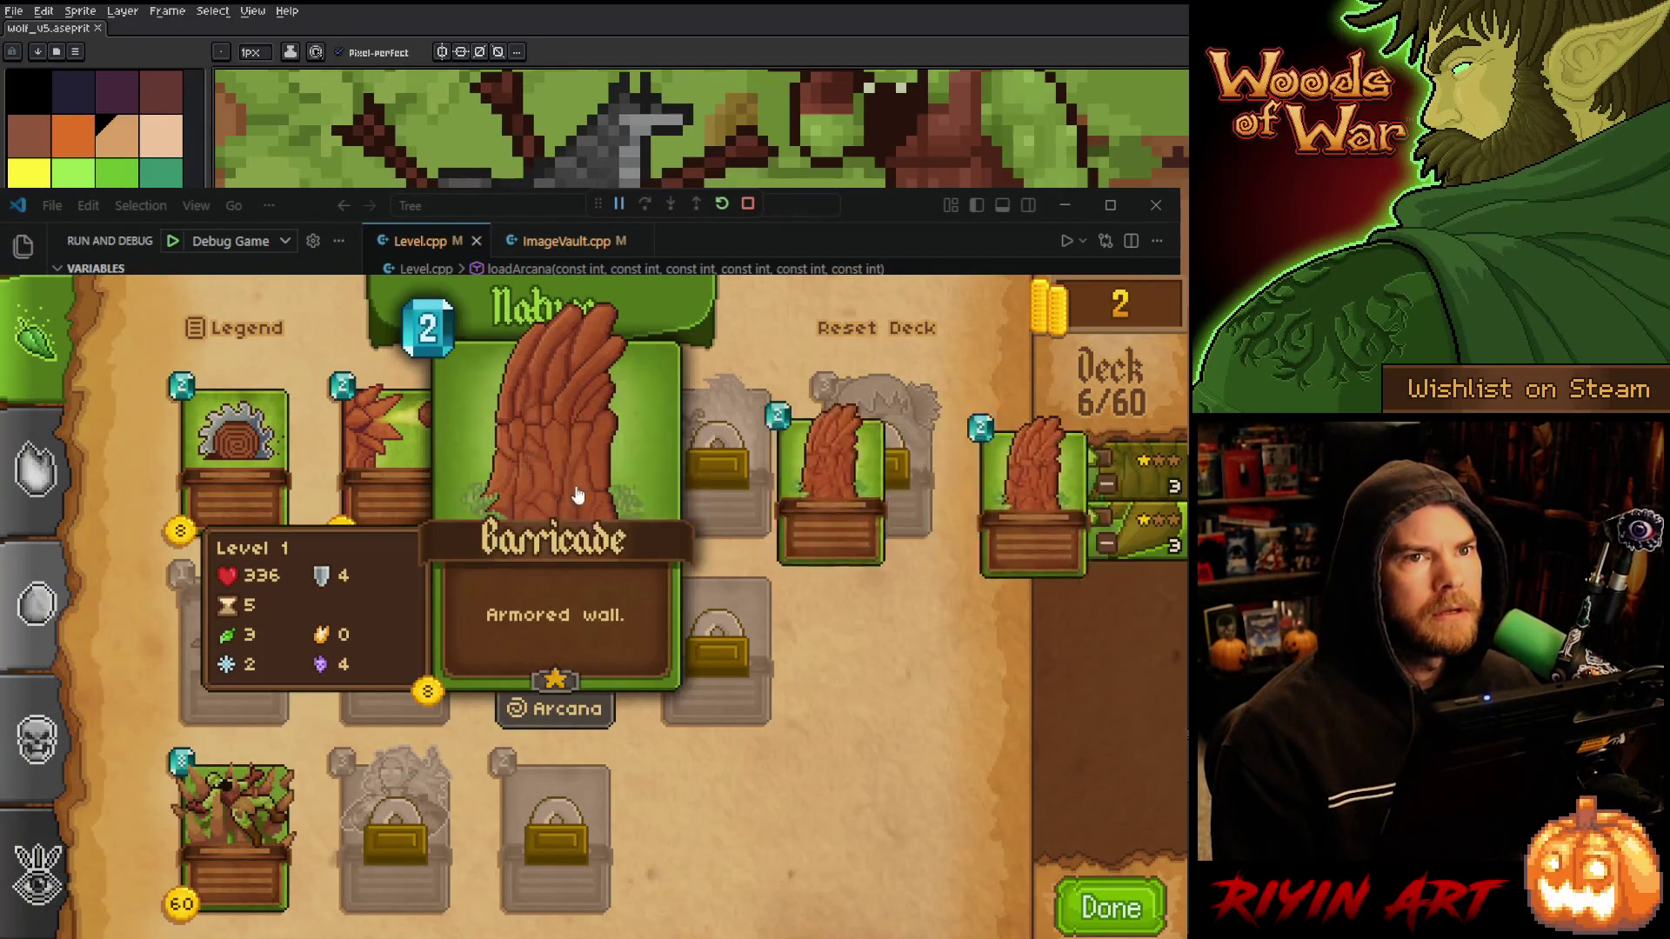
left_click(1107, 907)
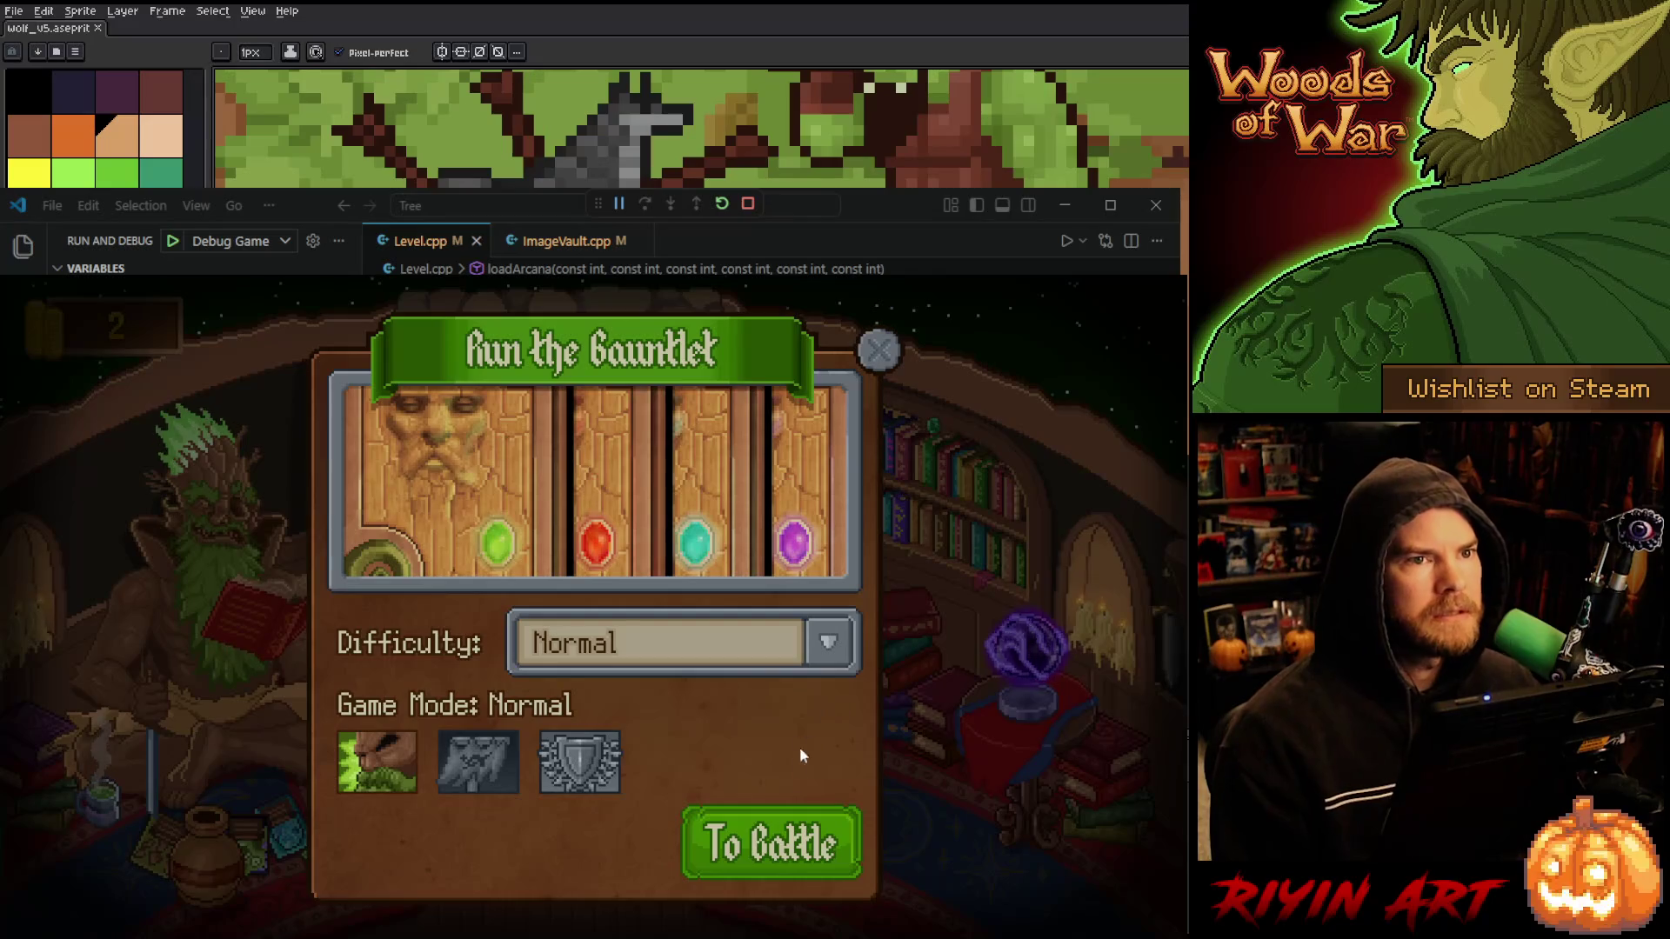
- Start the gauntlet battle on Normal, place a Barricade, then stop the game with Escape
left_click(786, 838)
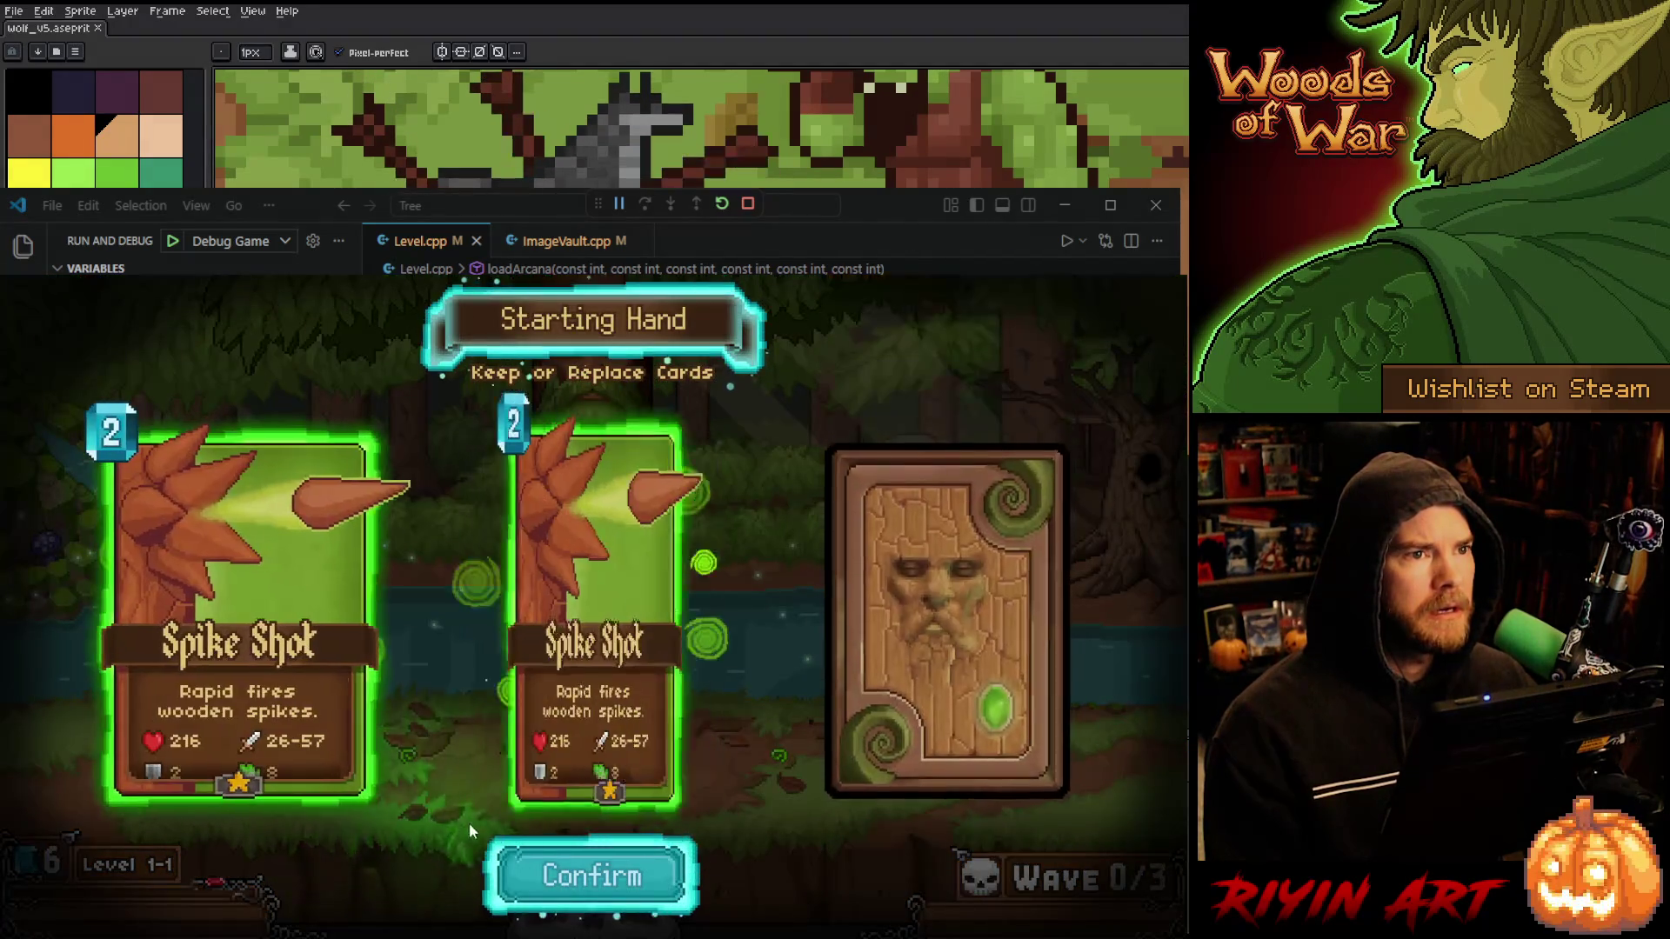
left_click(605, 892)
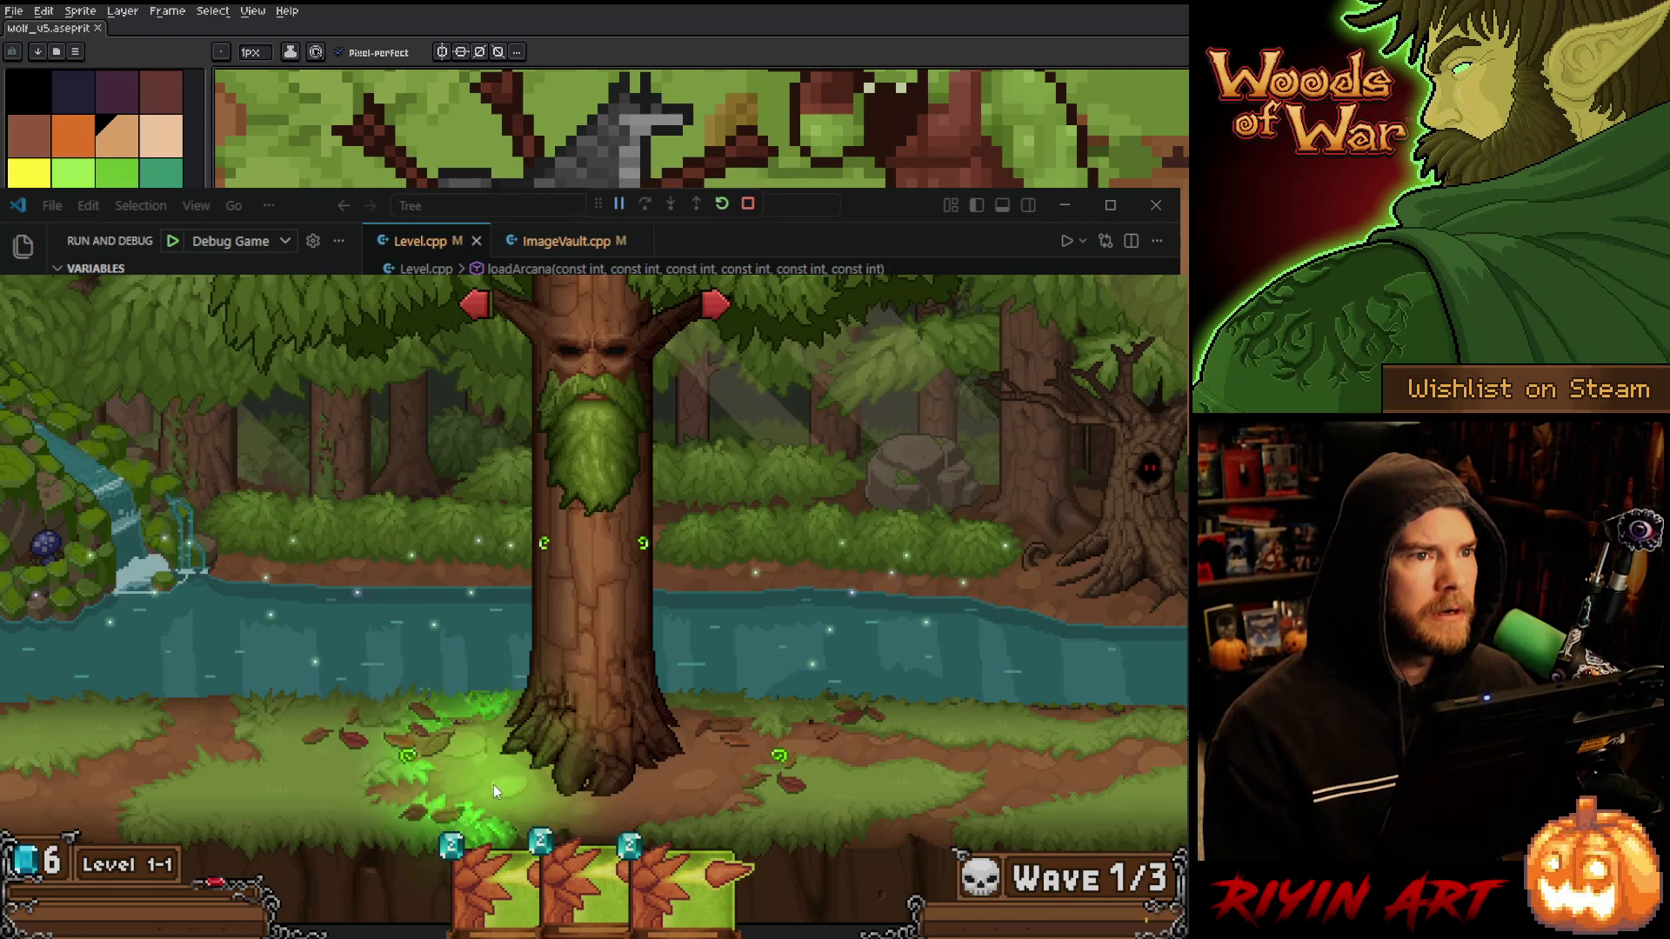
left_click_drag(581, 787, 653, 600)
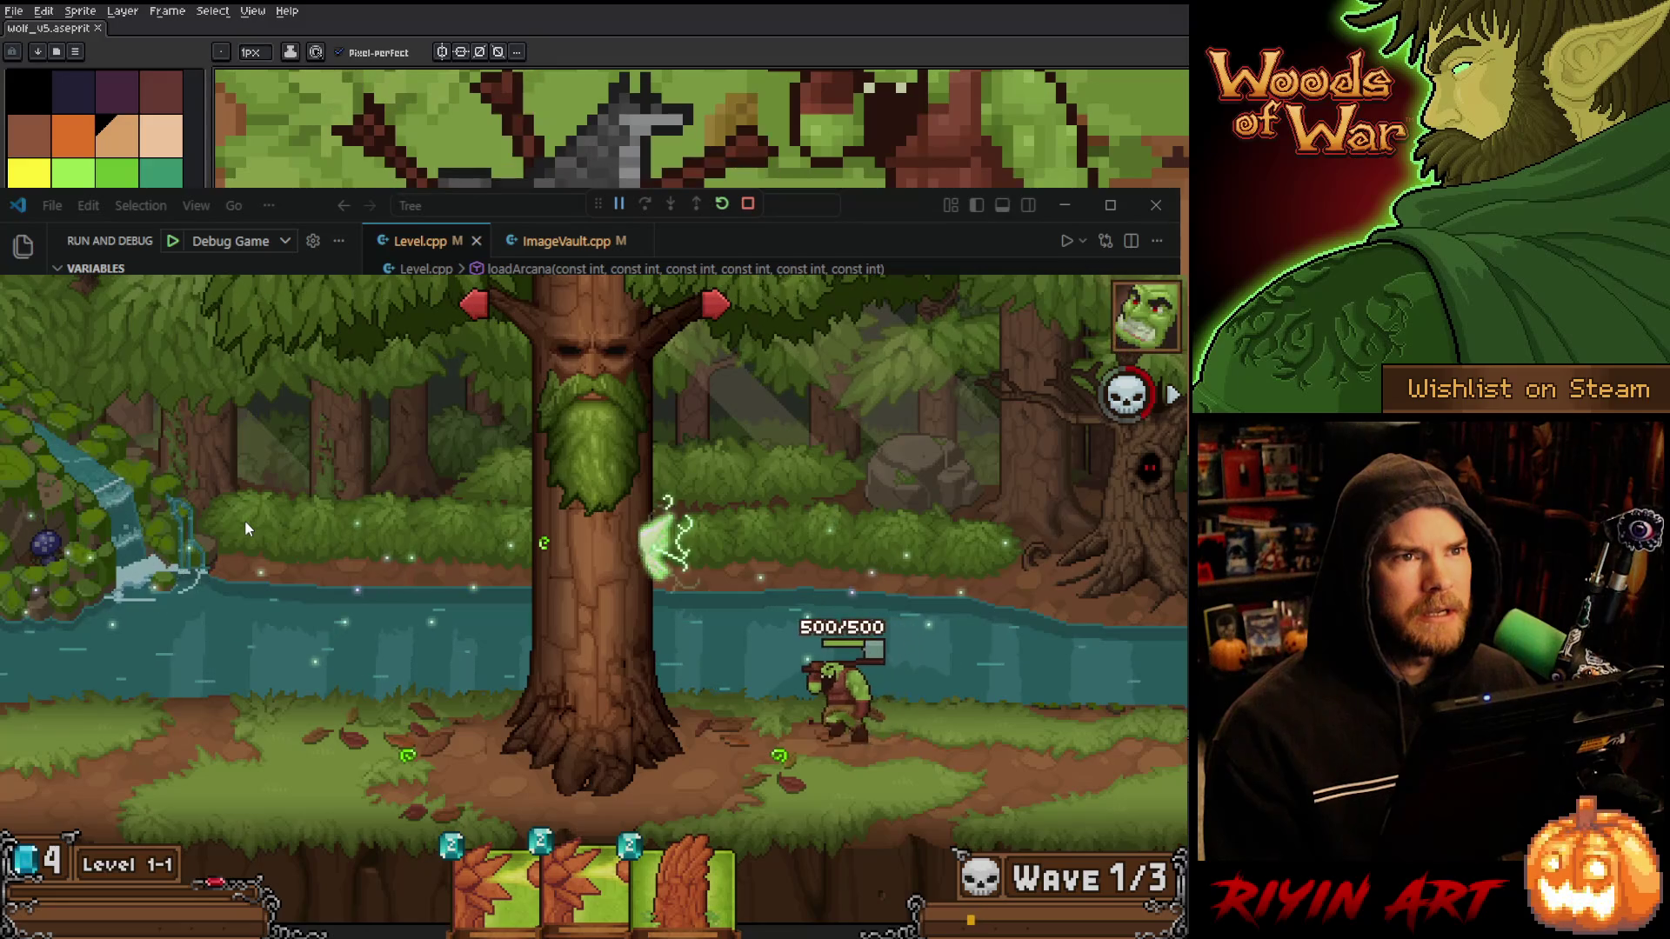
mouse_move(683, 878)
left_mouse_down()
mouse_move(825, 781)
mouse_move(810, 781)
left_mouse_up()
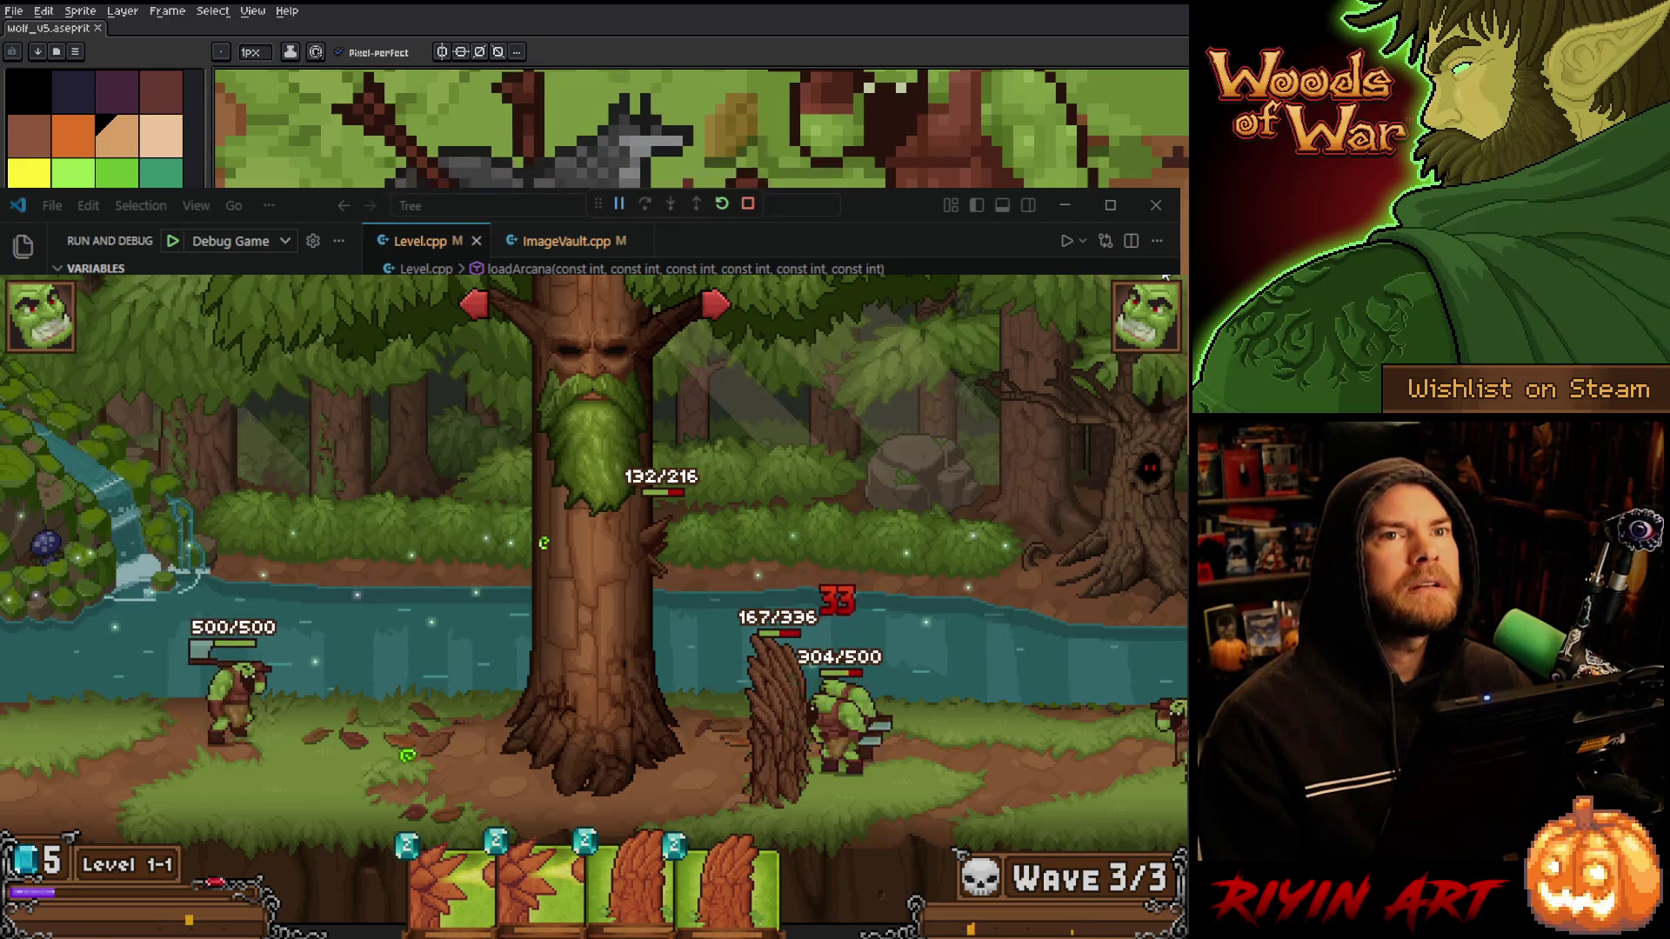
key("Escape")
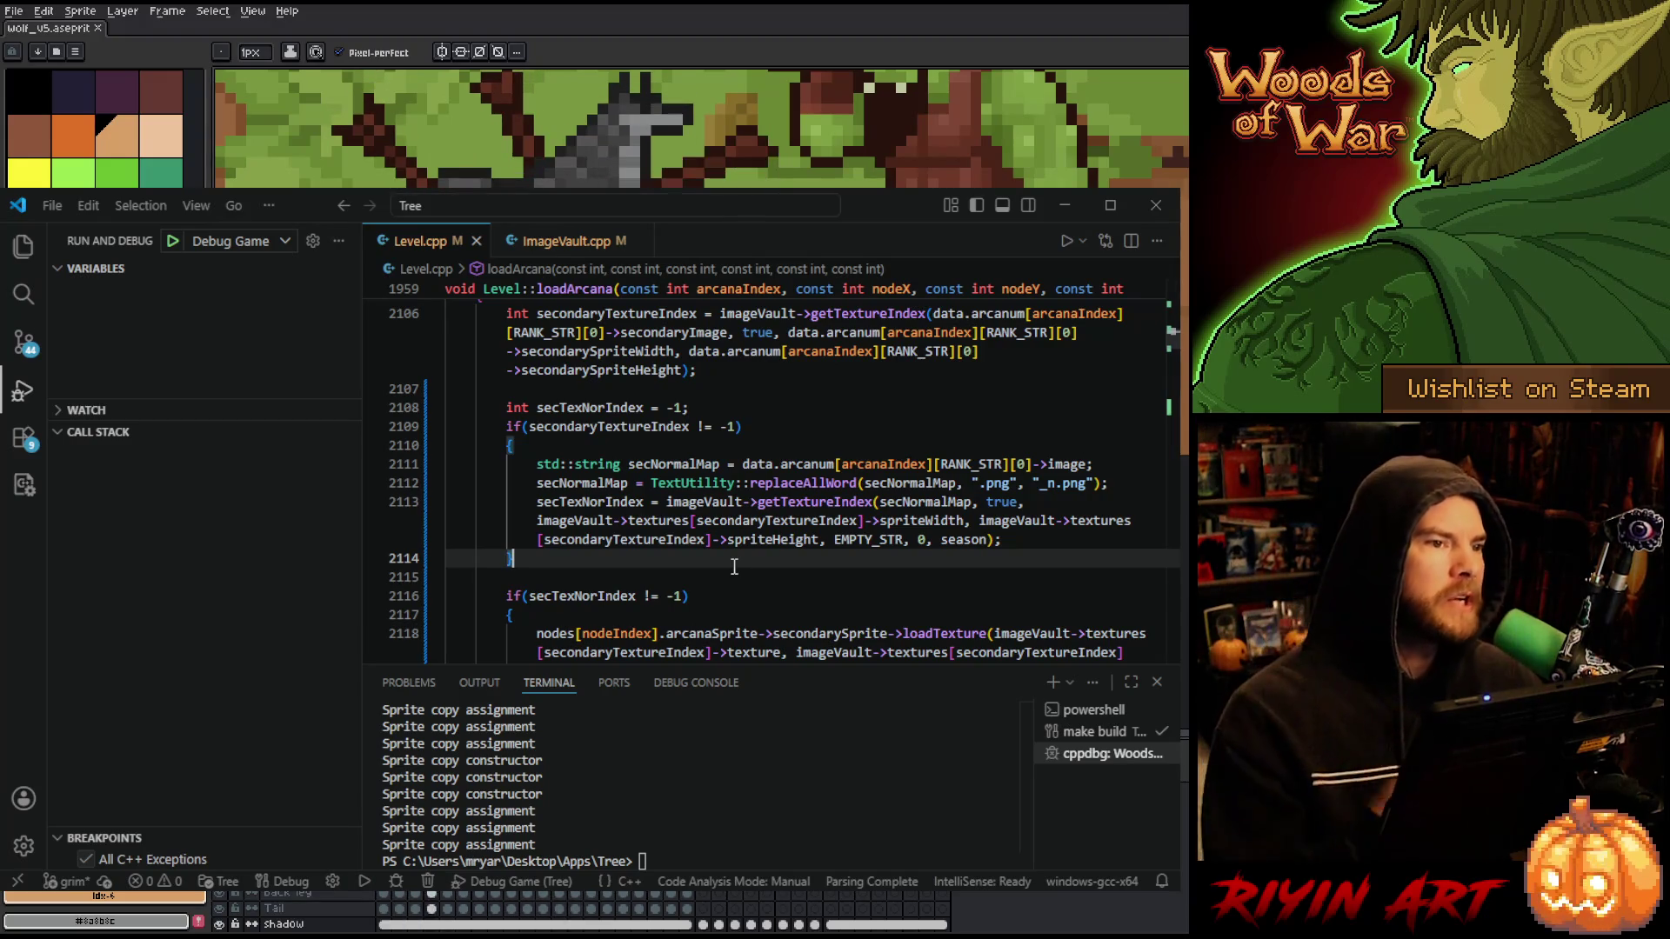
- Search Level.cpp for 'treele' to reach the treeLevel == 1 block near line 1167
left_click(759, 435)
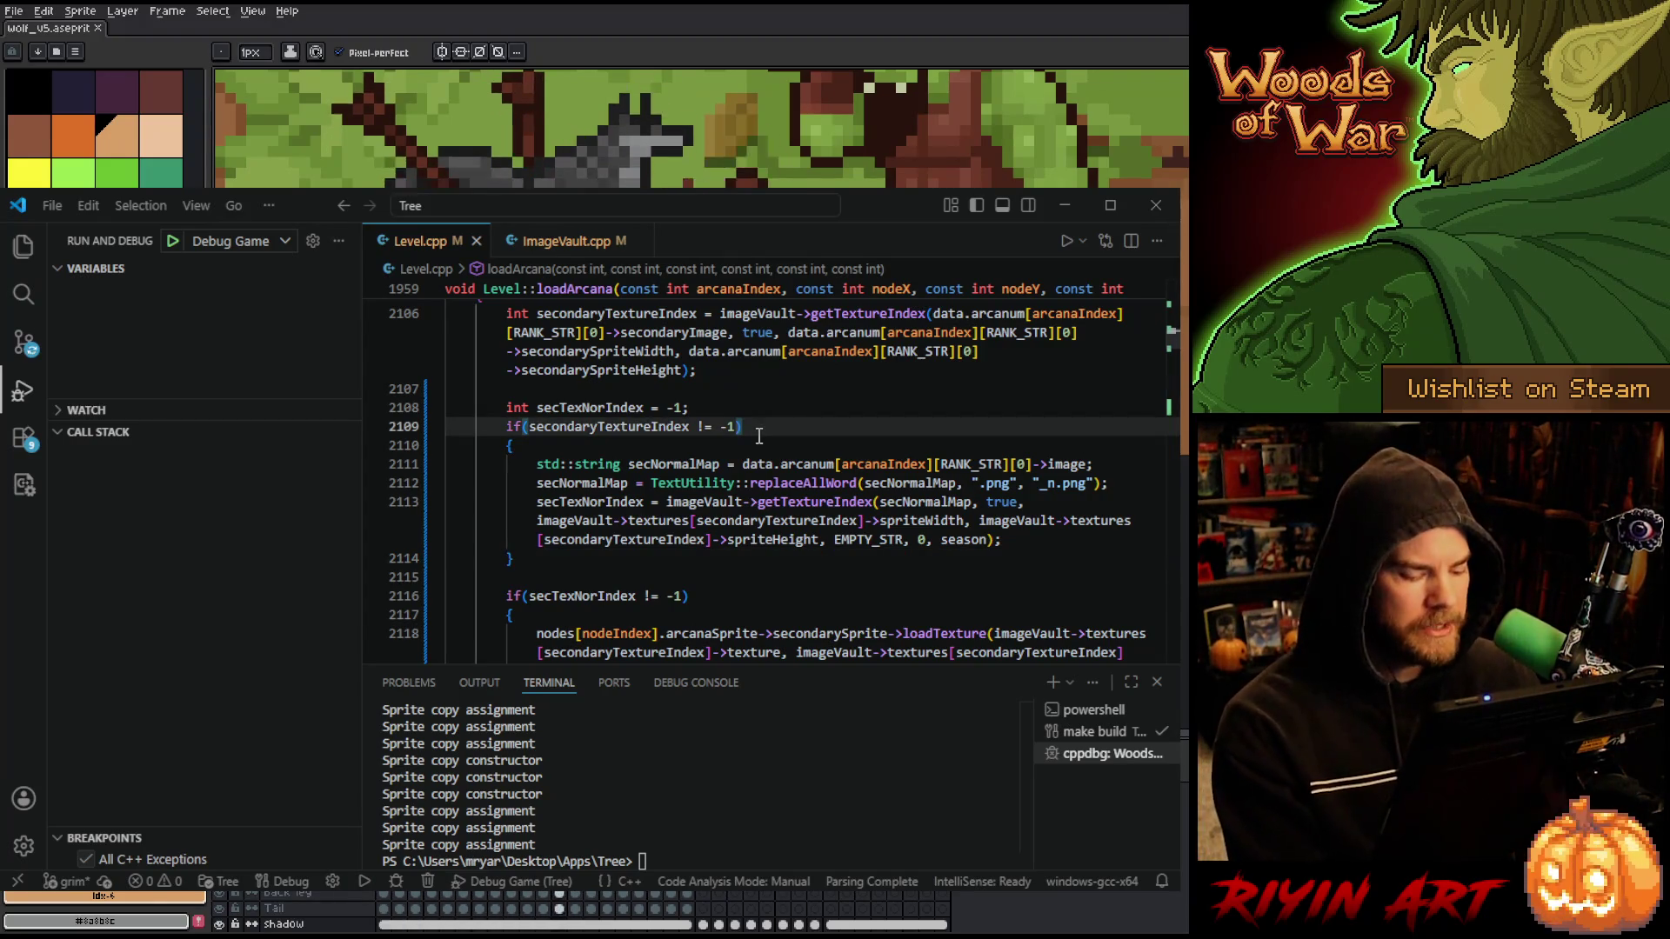
key("ctrl+f")
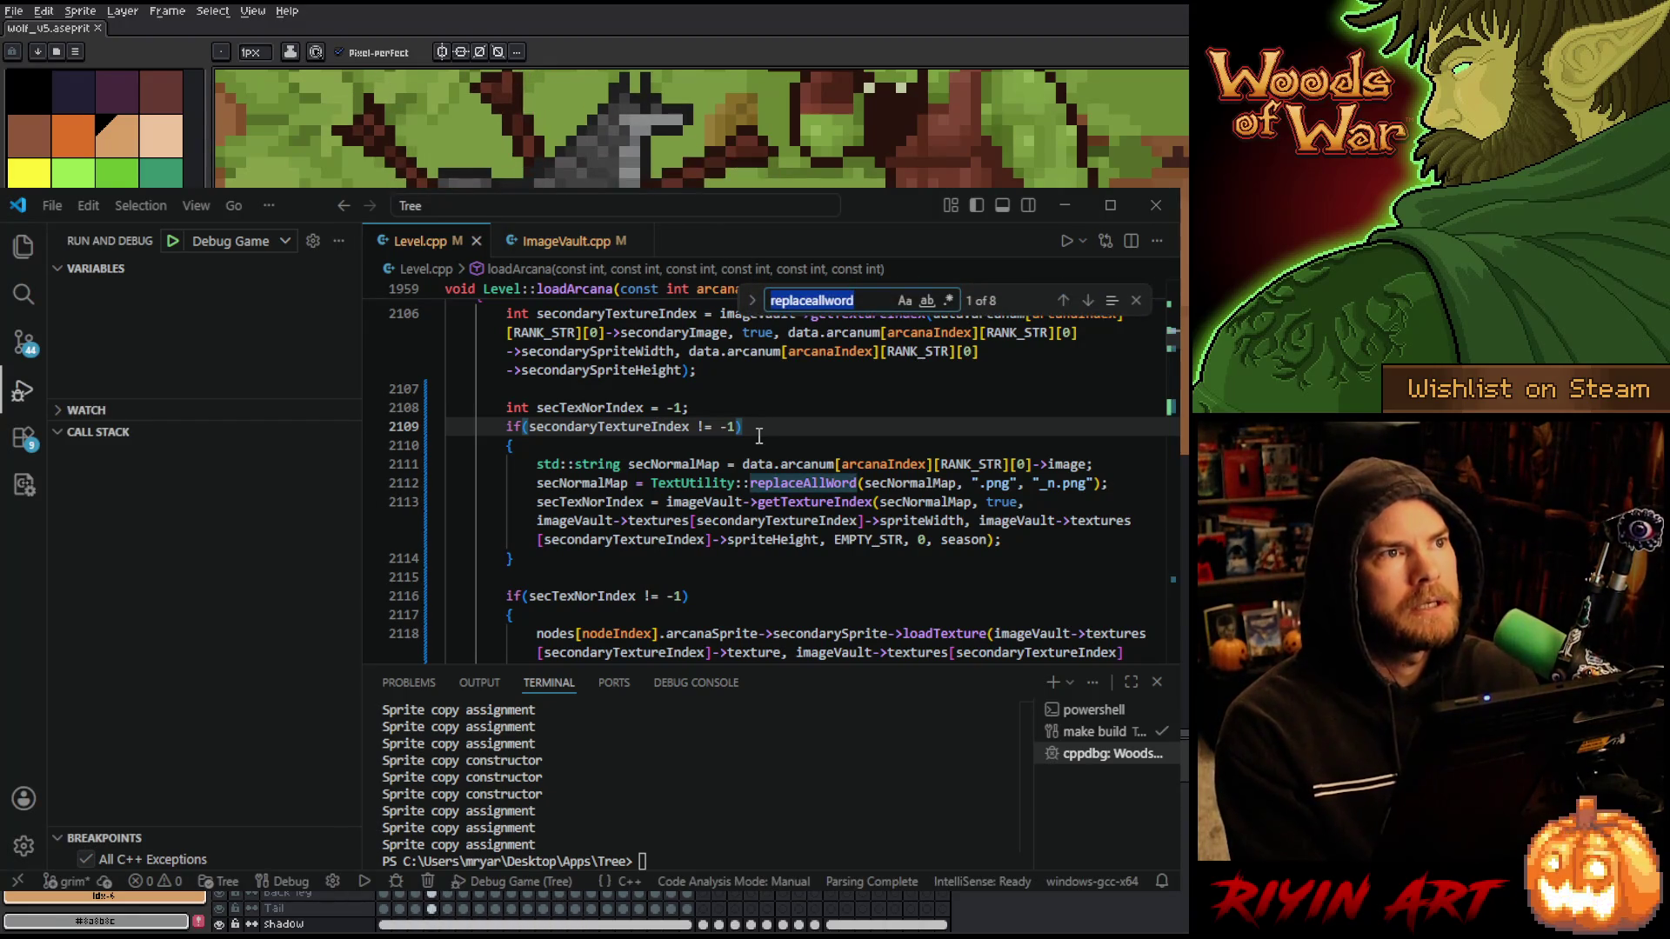
type("tree")
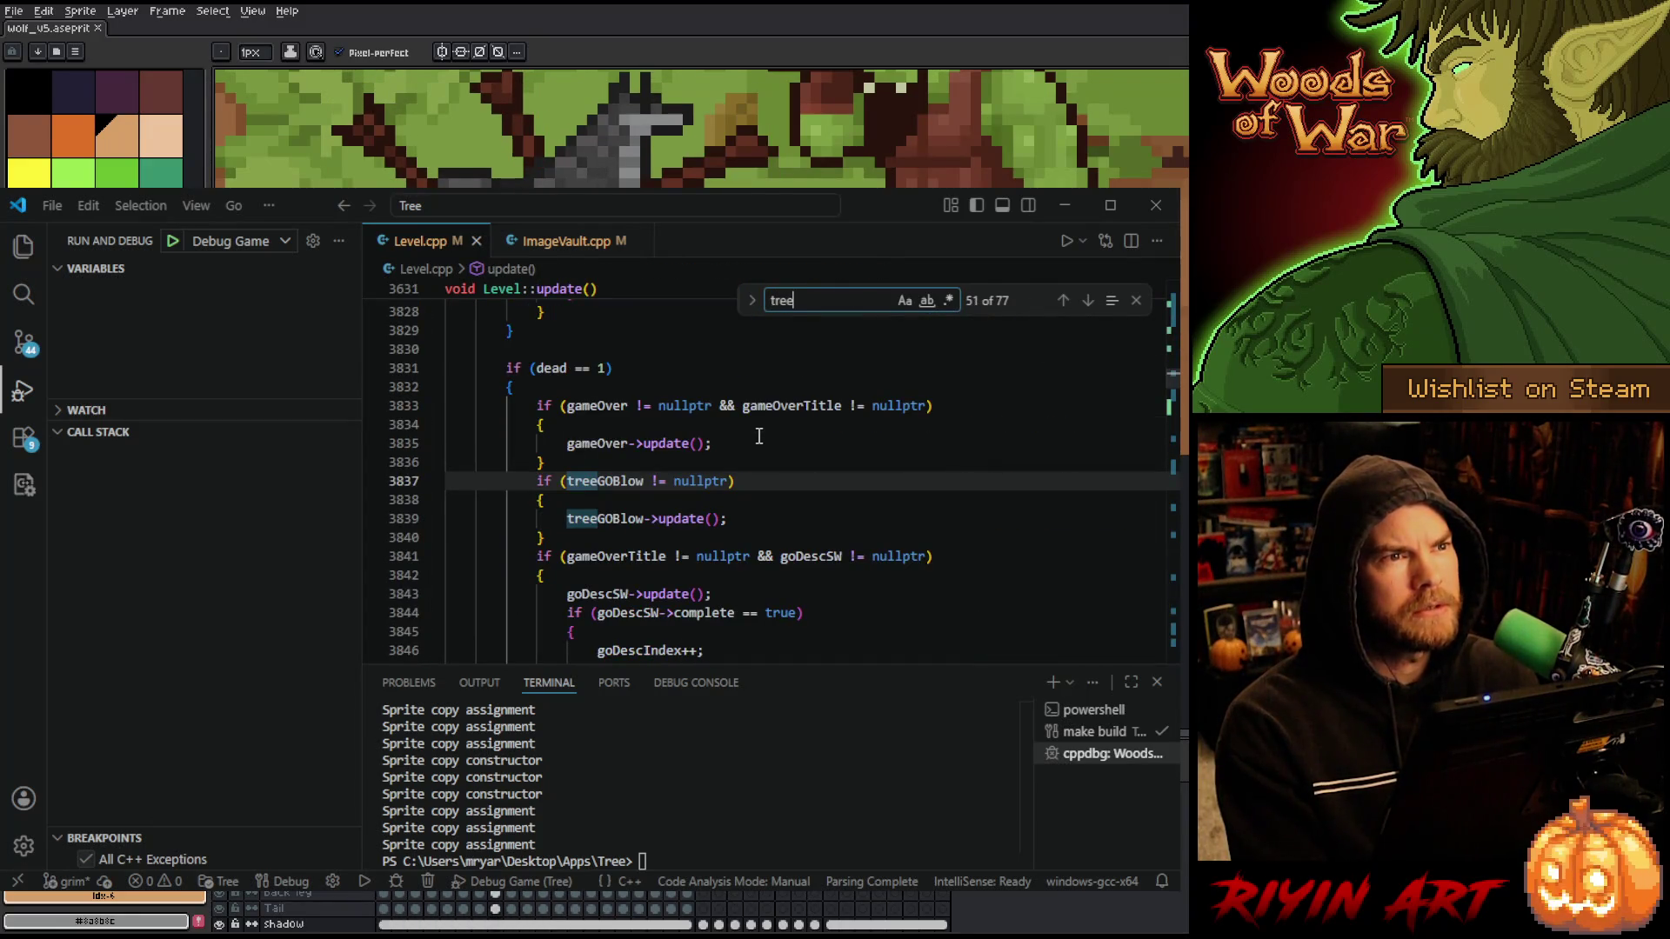
type("level == 1")
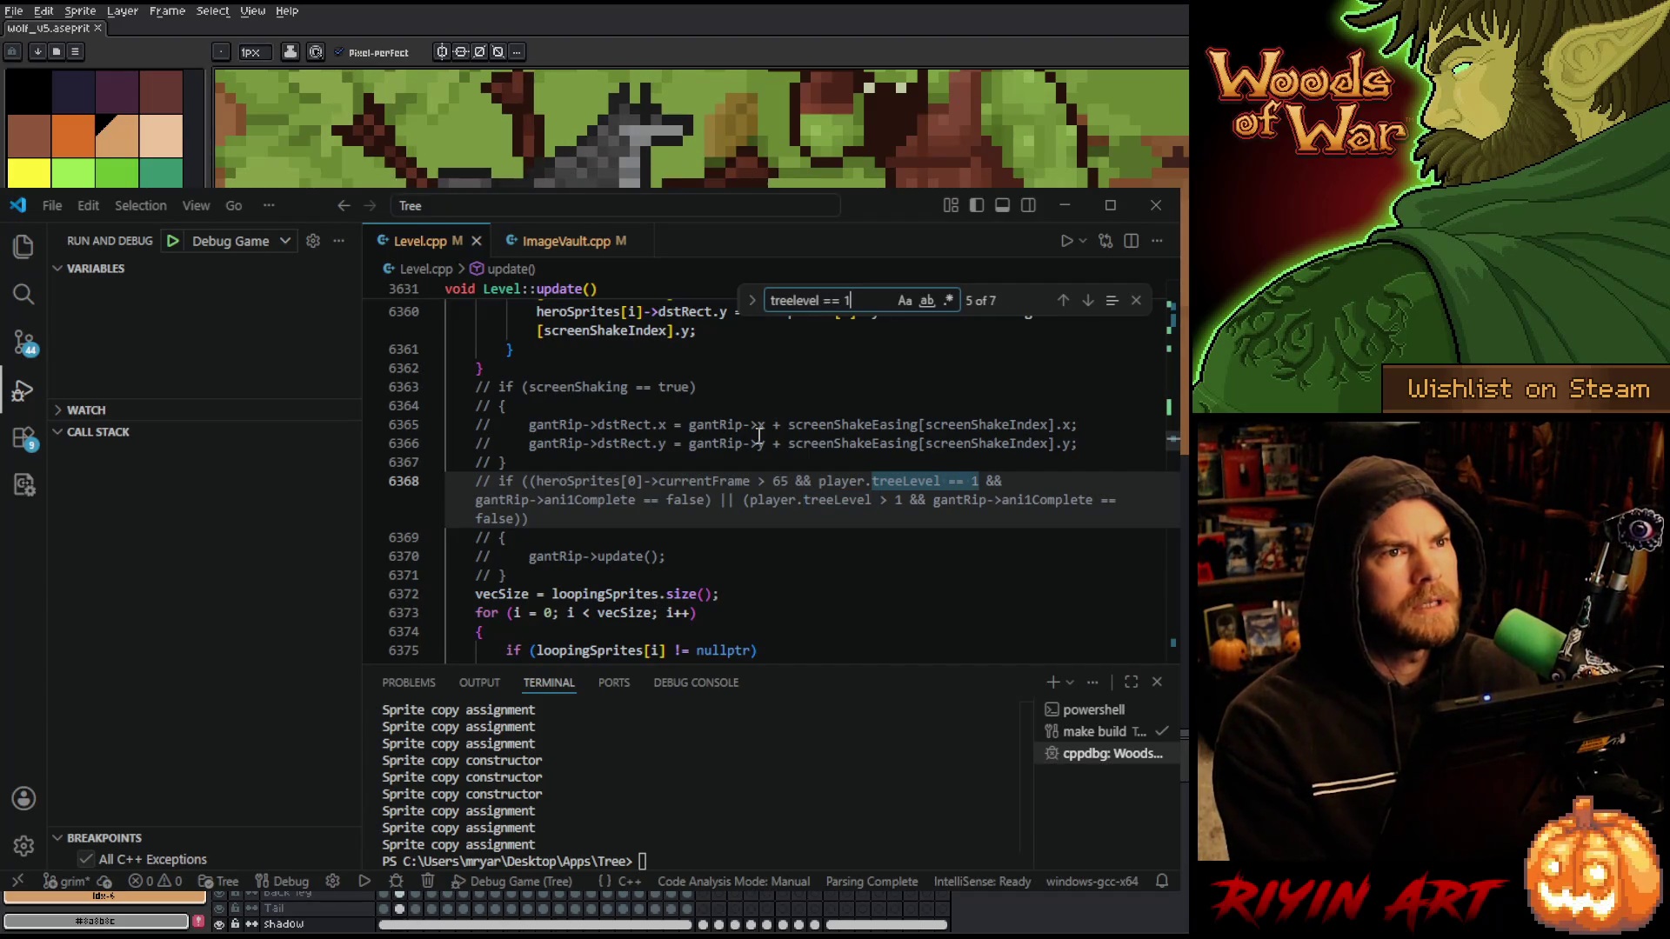
key("Return")
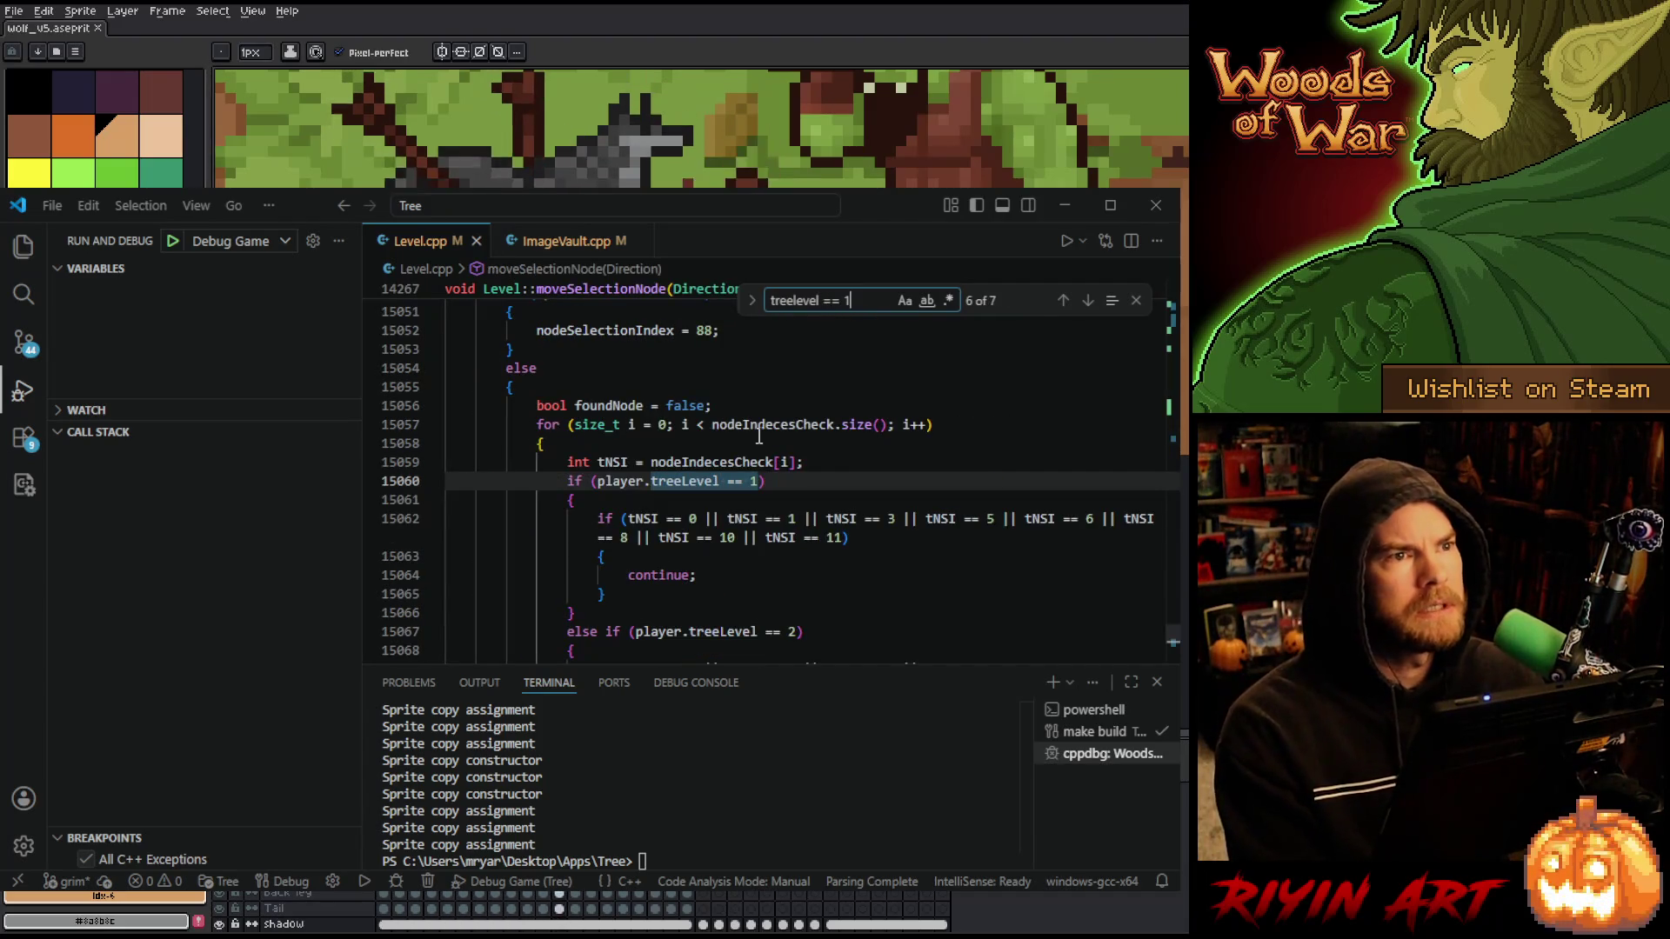
key("Return")
key("Return")
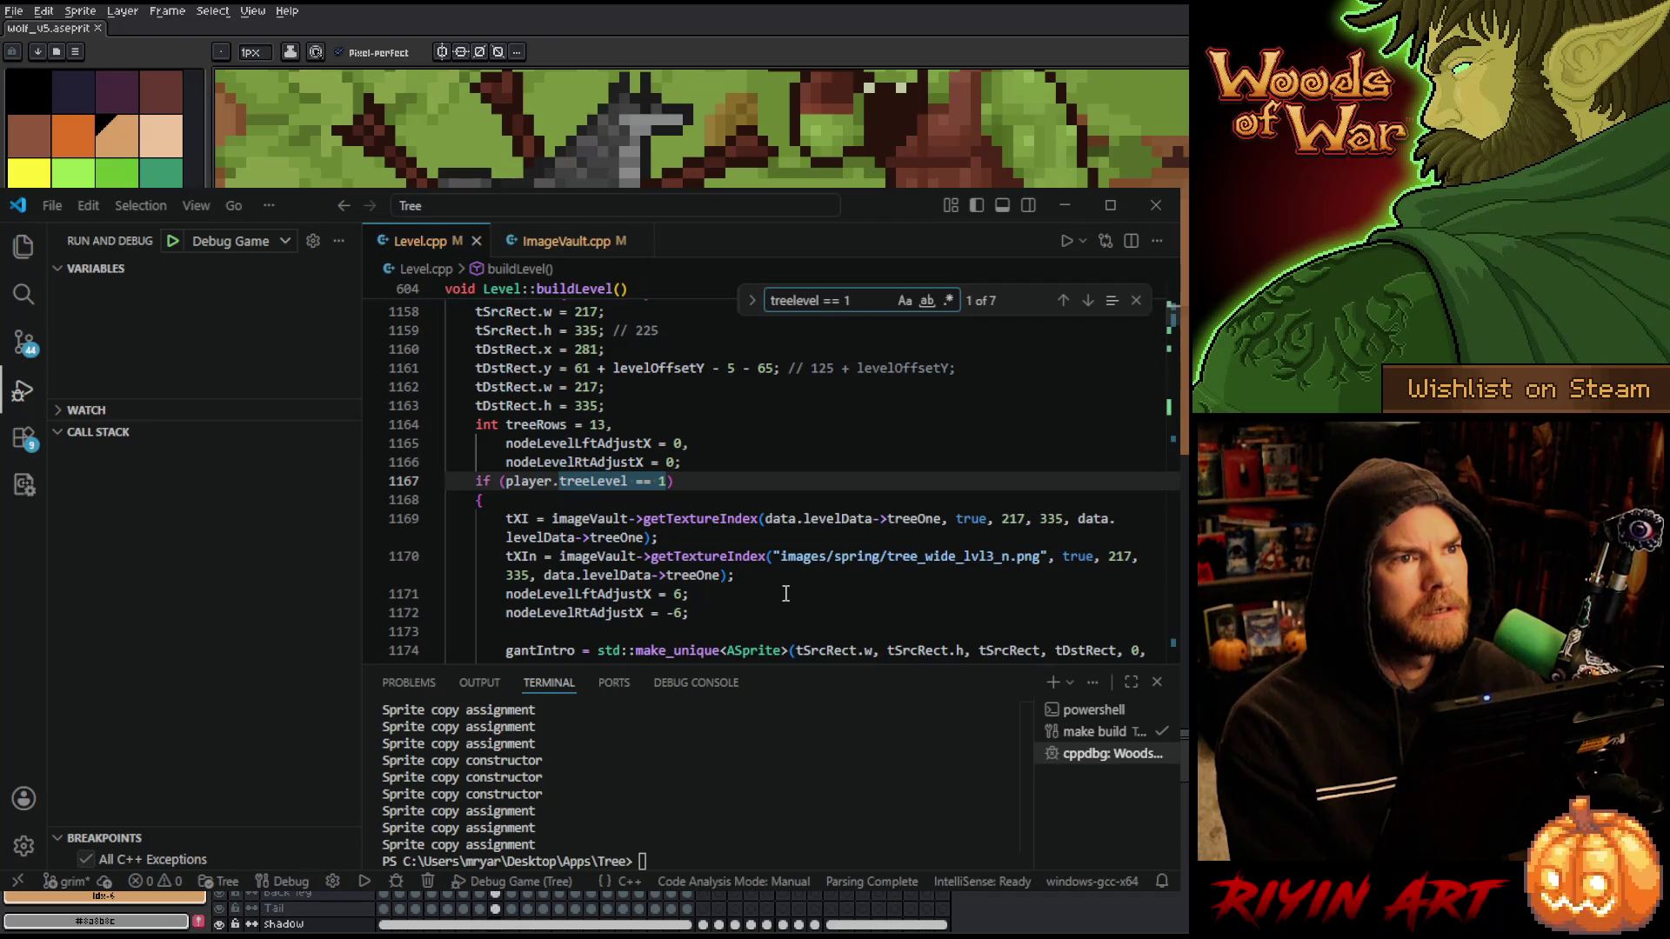
scroll(885, 523, "down", 1)
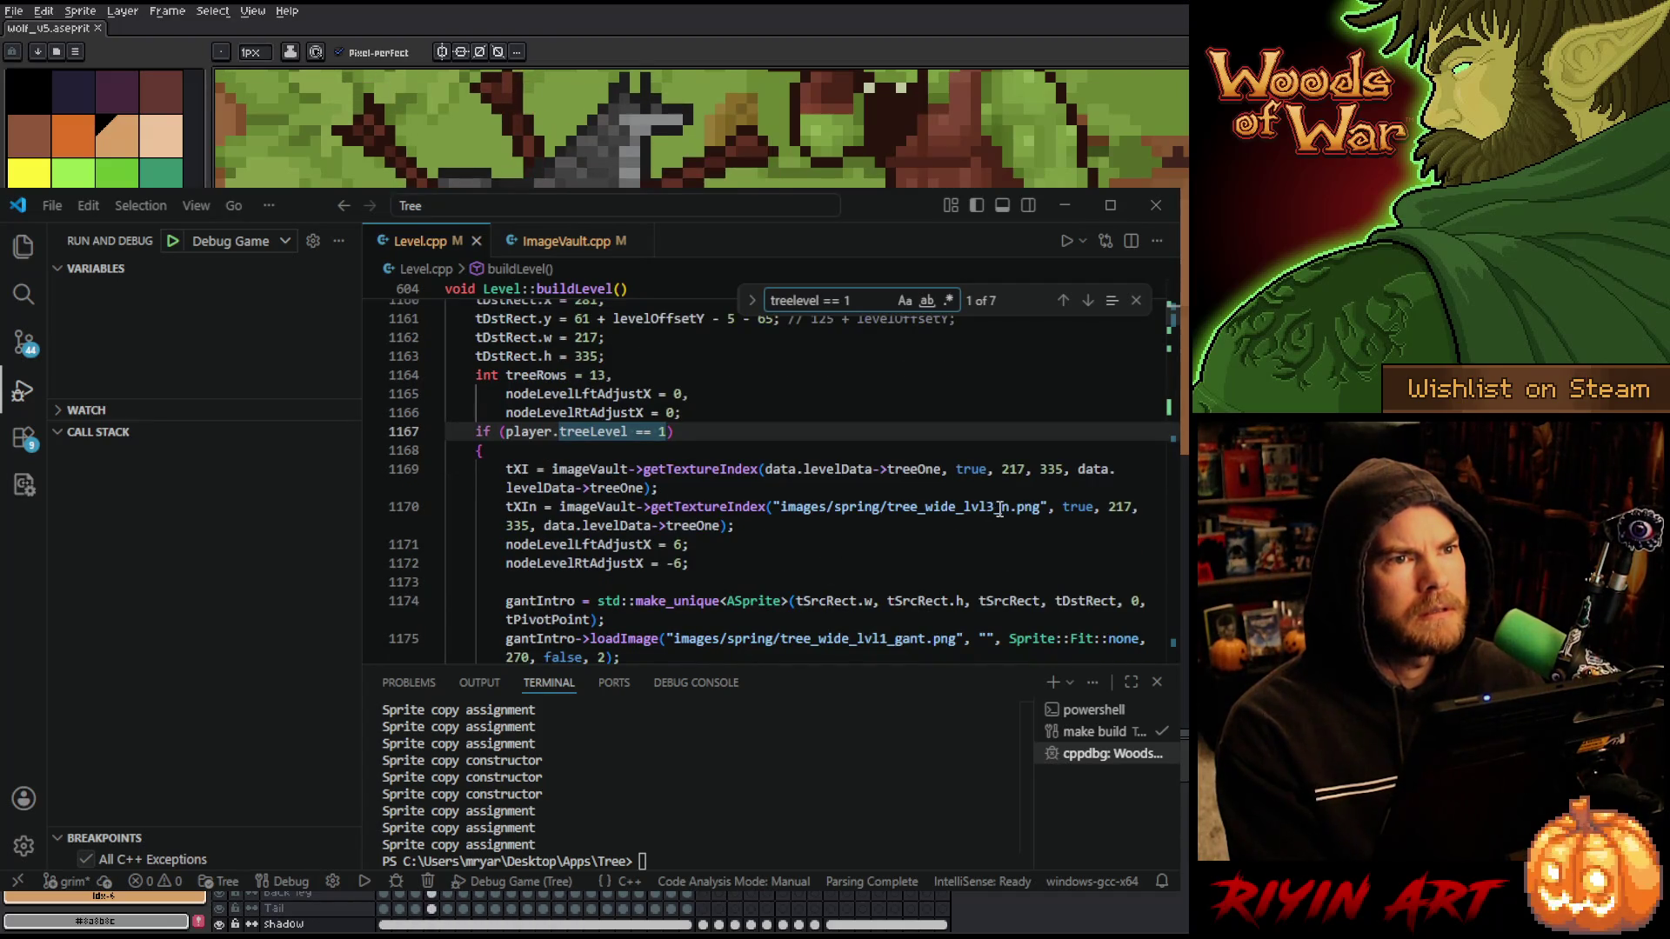
- Change line 1170's texture to tree_wide_lvl1_n.png and delete line 1180's old level digit
left_click(997, 508)
type("1")
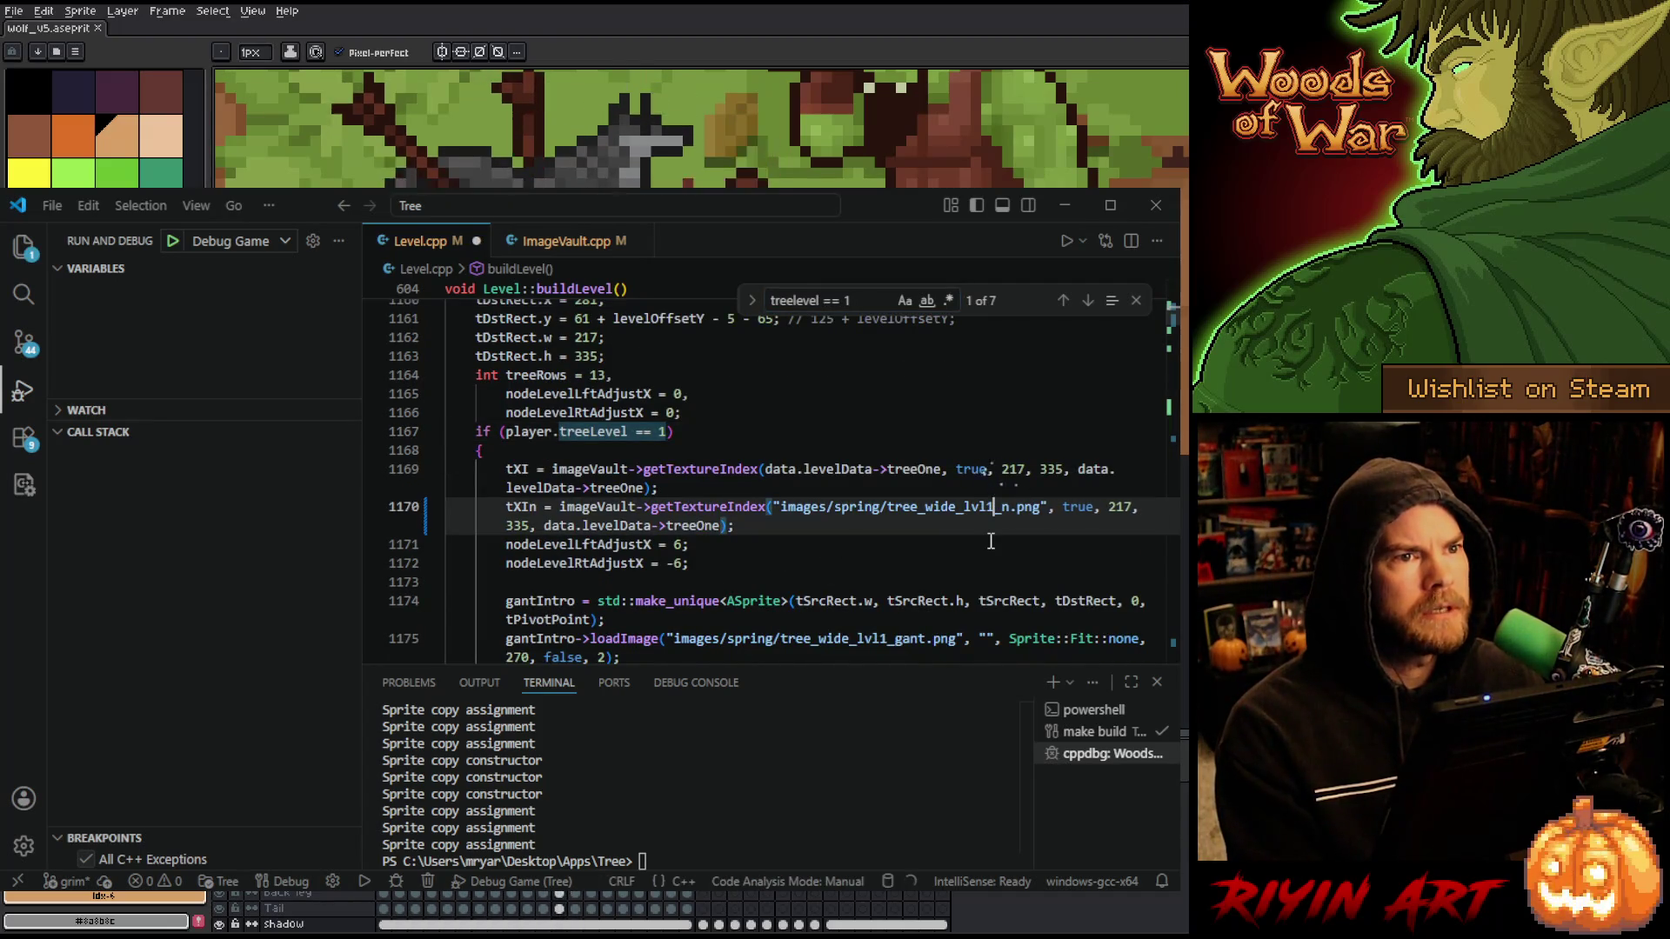
scroll(991, 541, "down", 3)
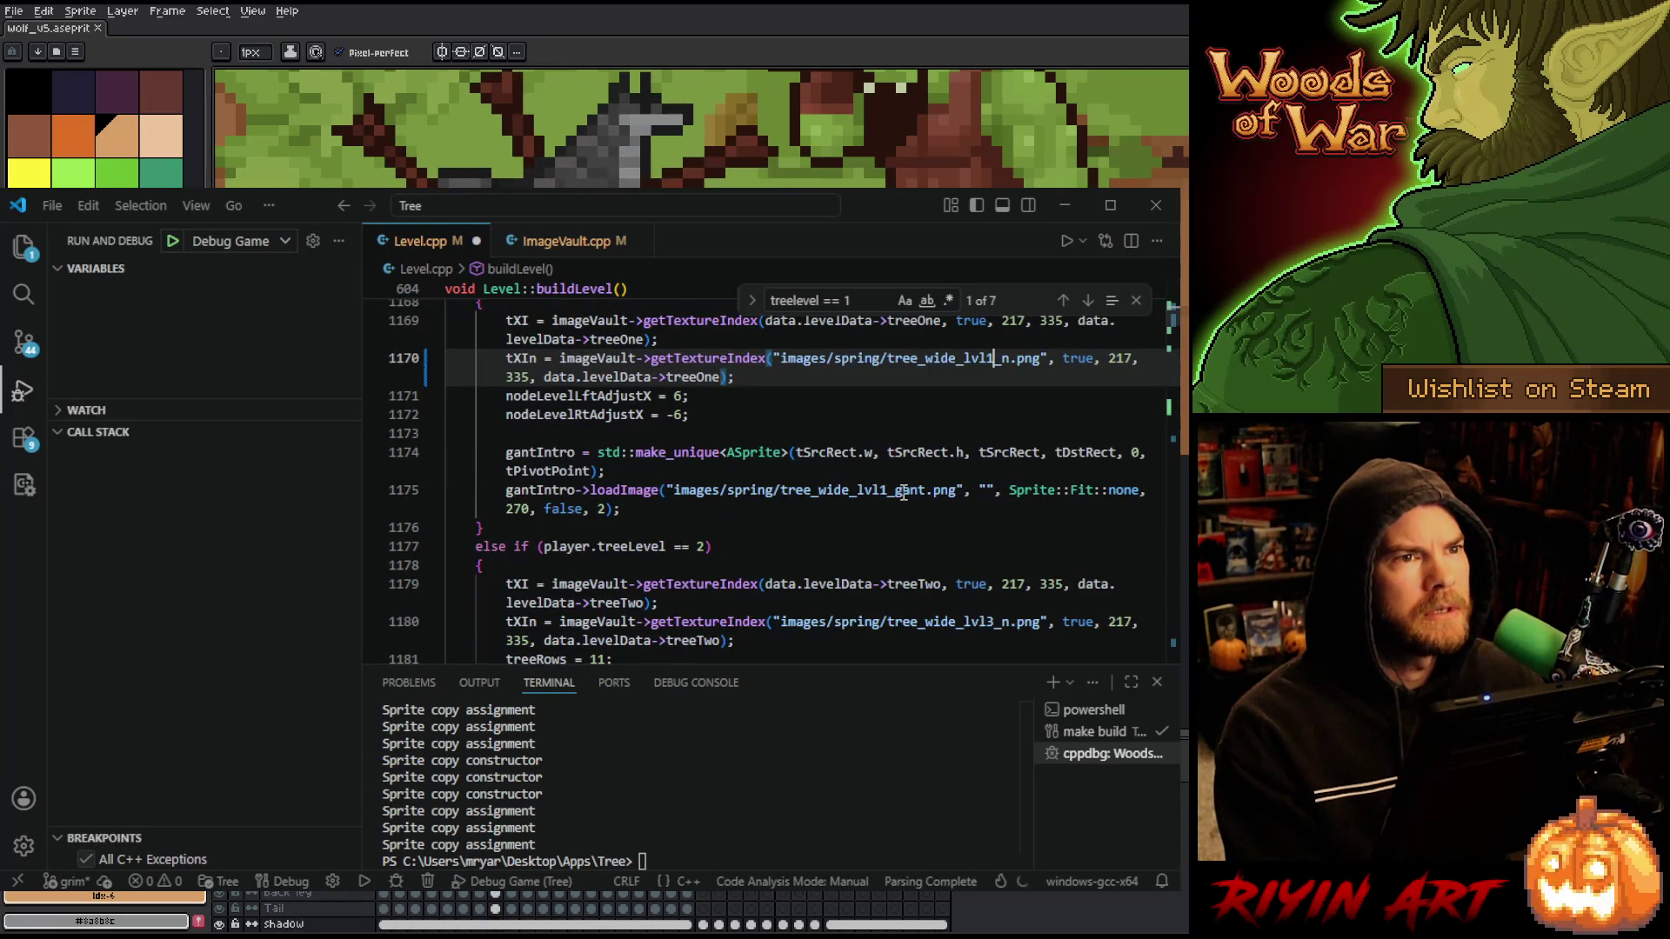
scroll(957, 530, "down", 1)
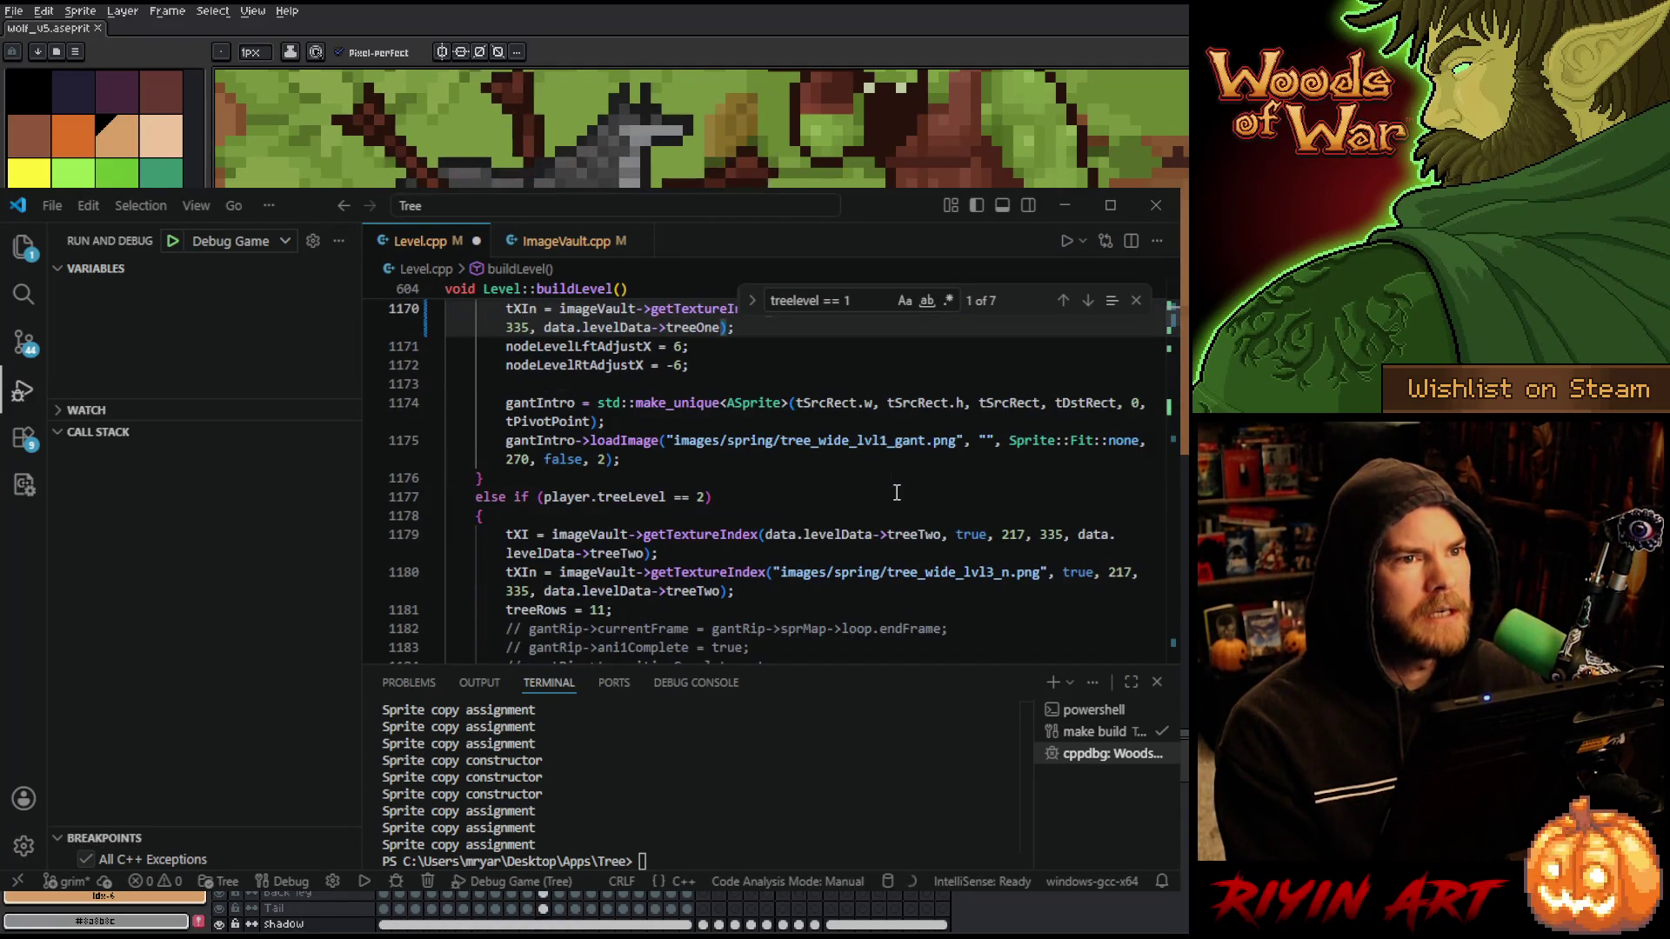
left_click(992, 572)
key("BackSpace")
- Make line 1180 load tree_wide_lvl2_n.png and bring up the Explorer file tree
type("2")
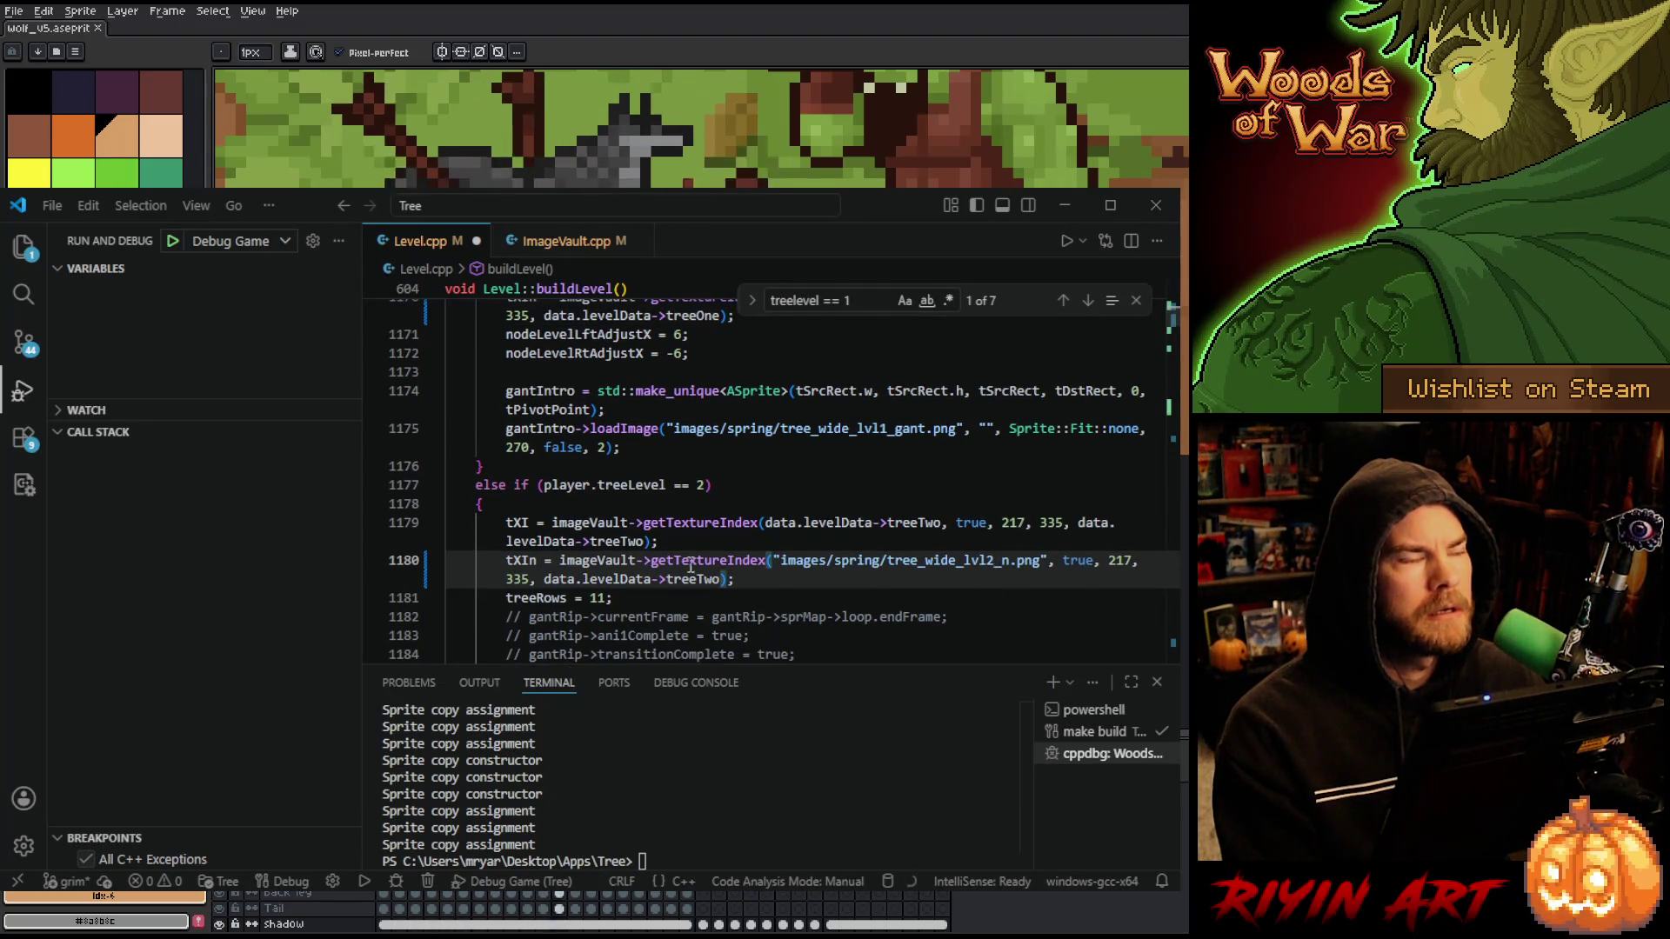
left_click(24, 248)
scroll(196, 509, "down", 10)
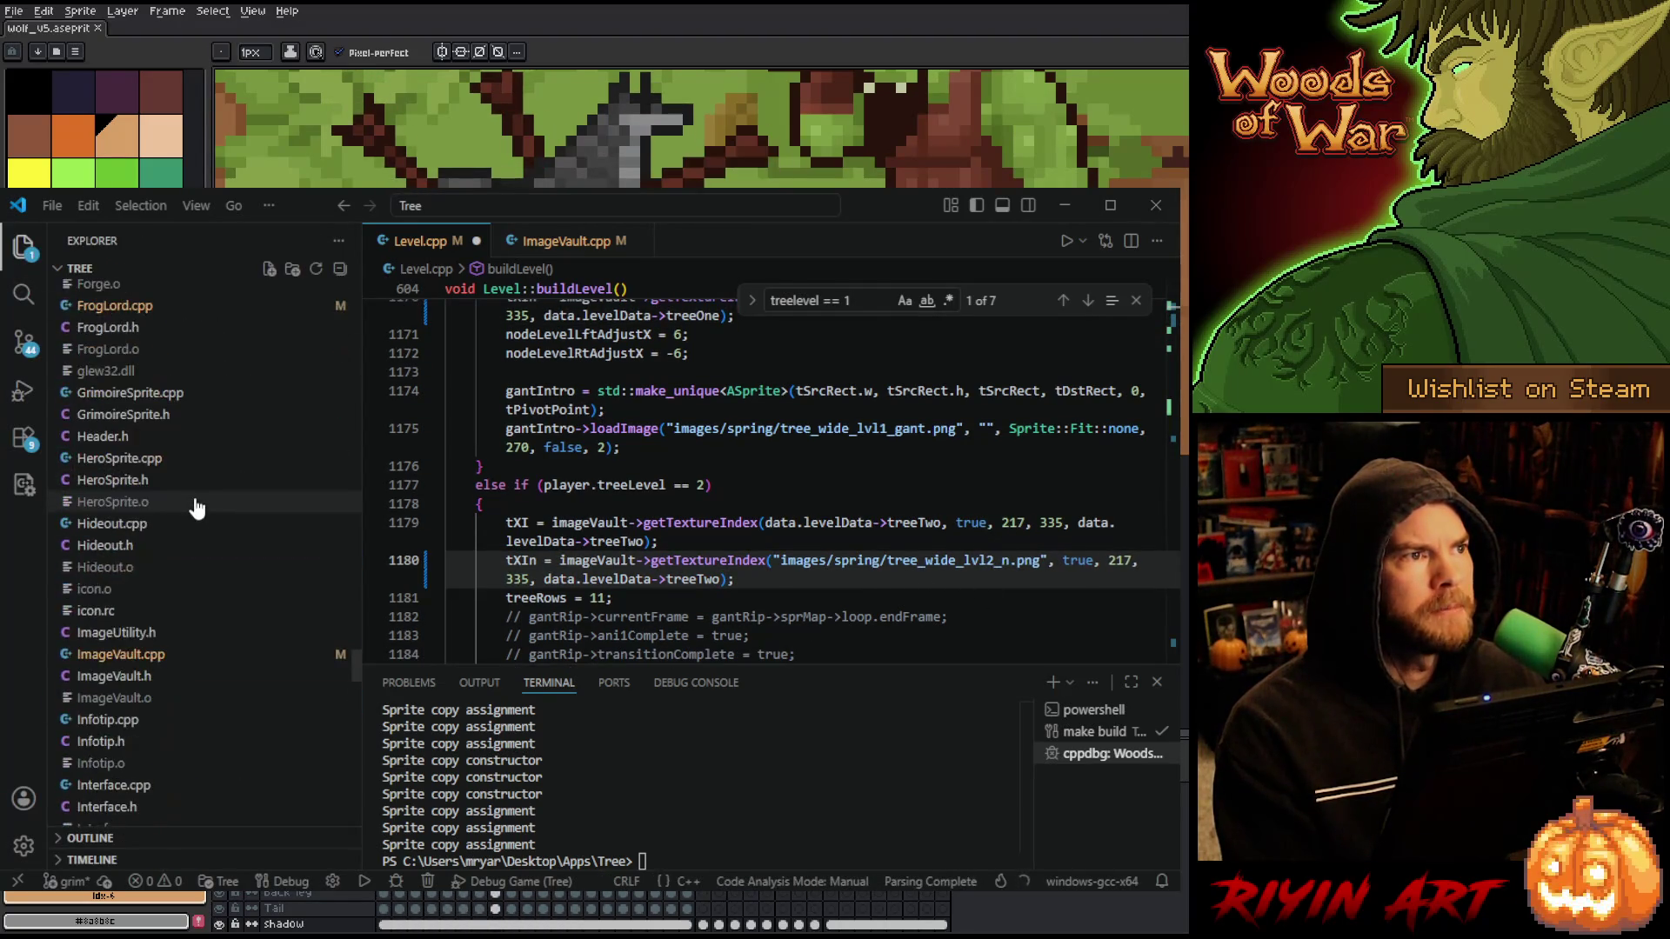
scroll(196, 508, "down", 15)
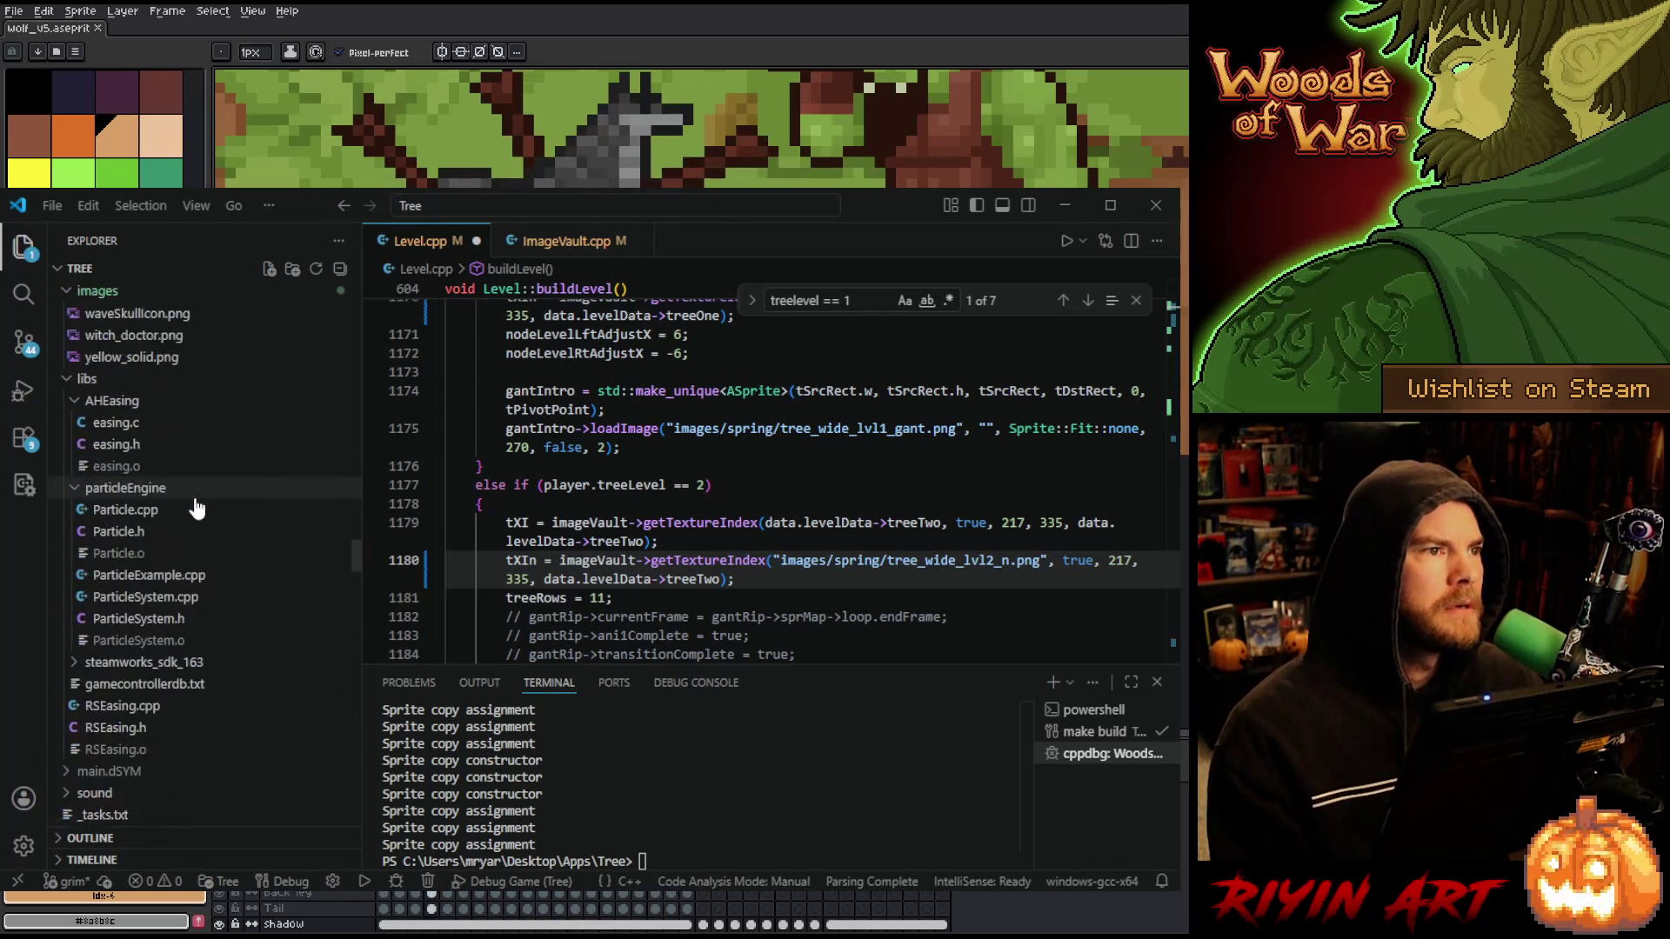
scroll(195, 509, "up", 15)
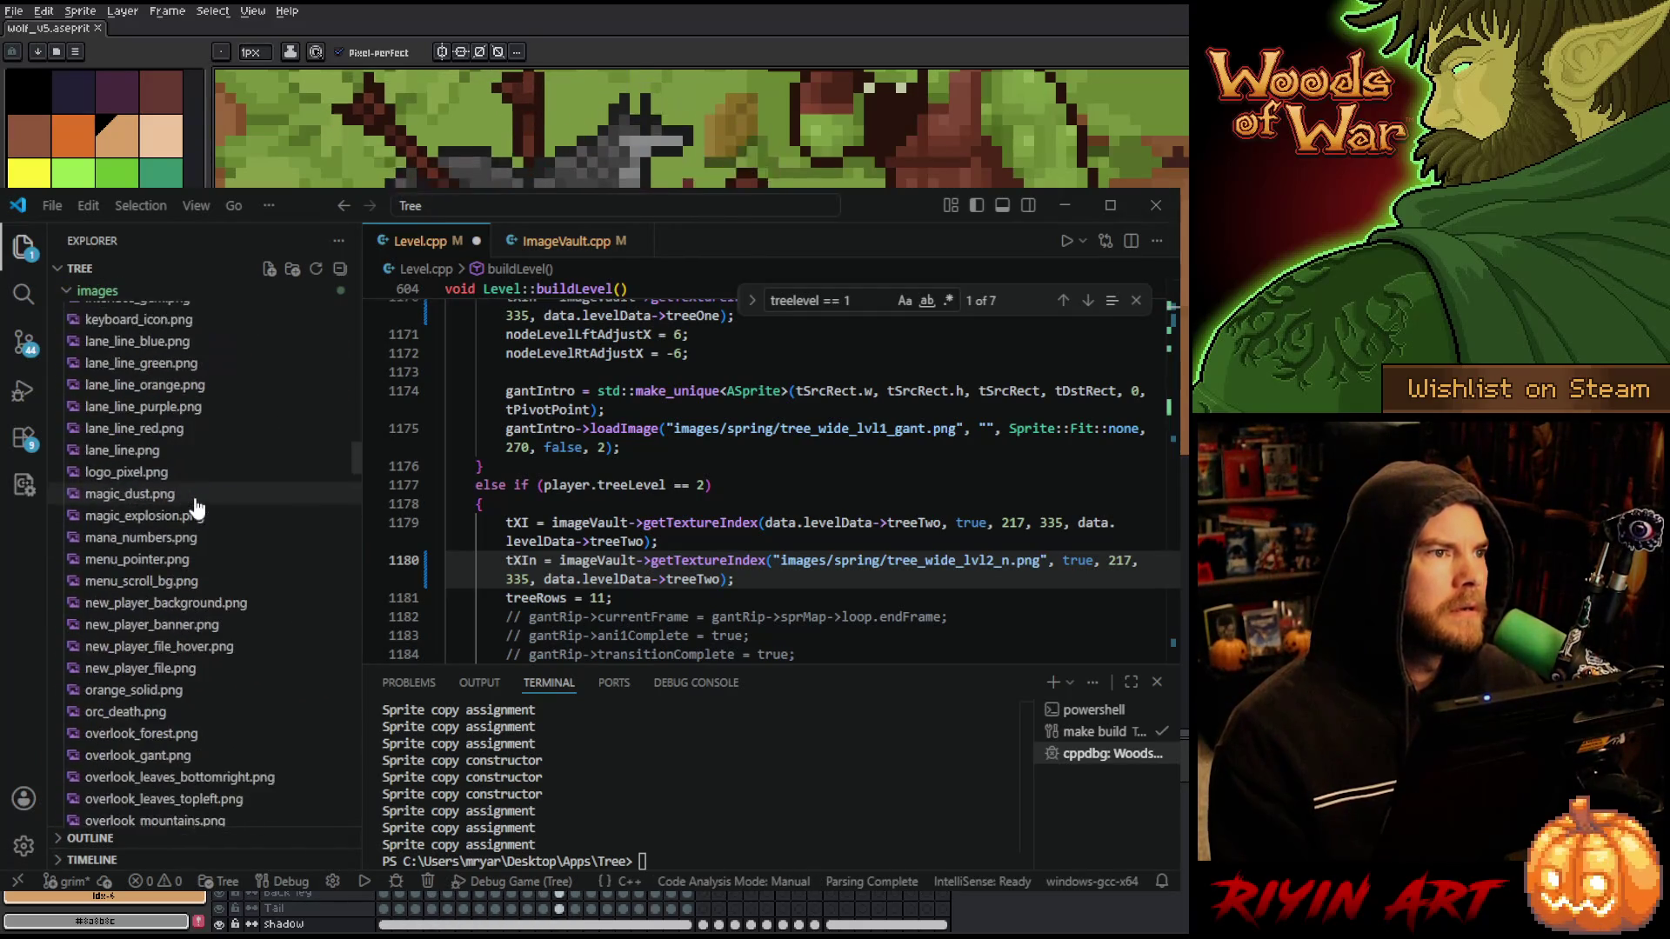
scroll(195, 508, "up", 15)
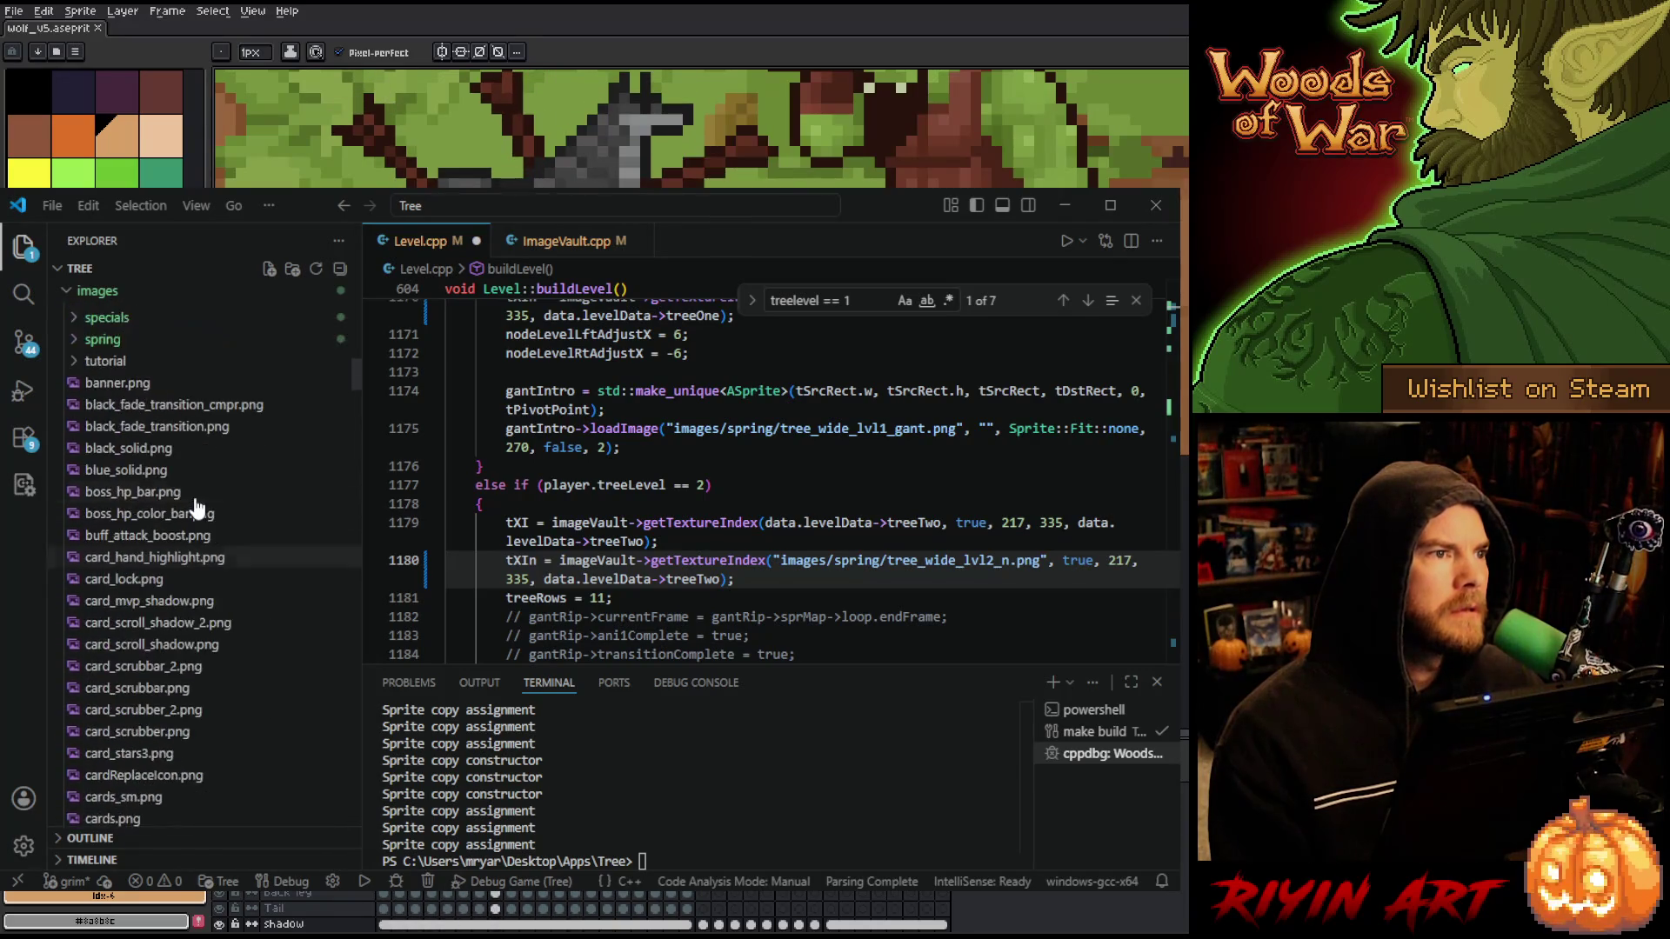
scroll(210, 513, "up", 15)
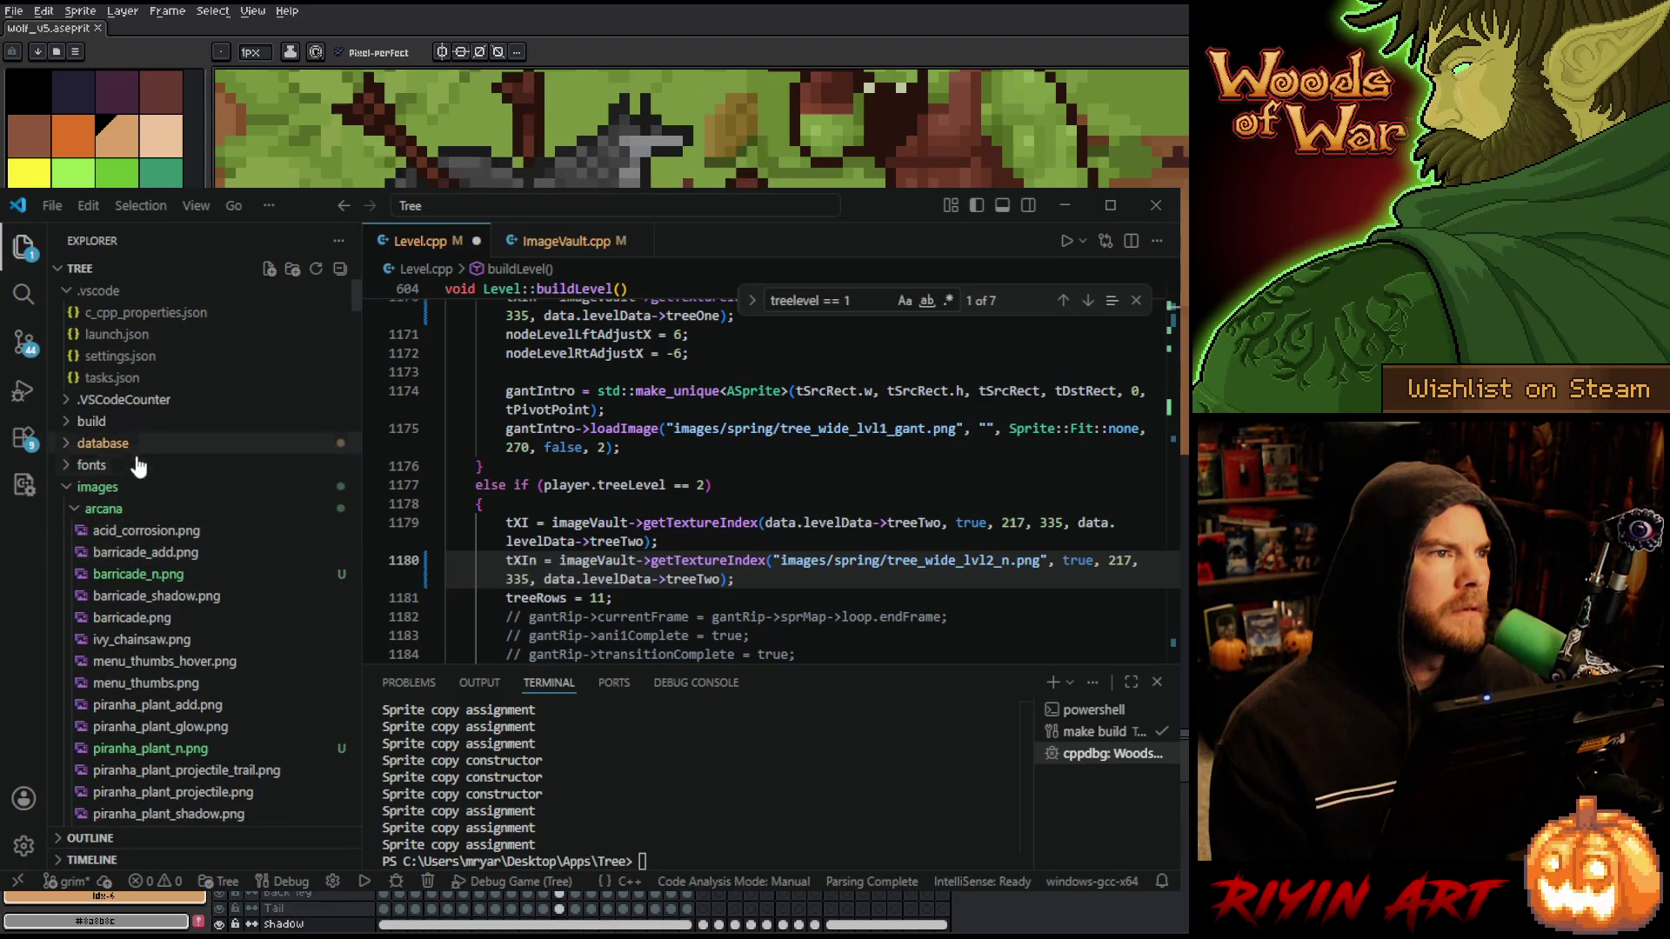
- Collapse images/arcana, expand images/spring to view the tree_wide textures, then rebuild with F5
left_click(136, 511)
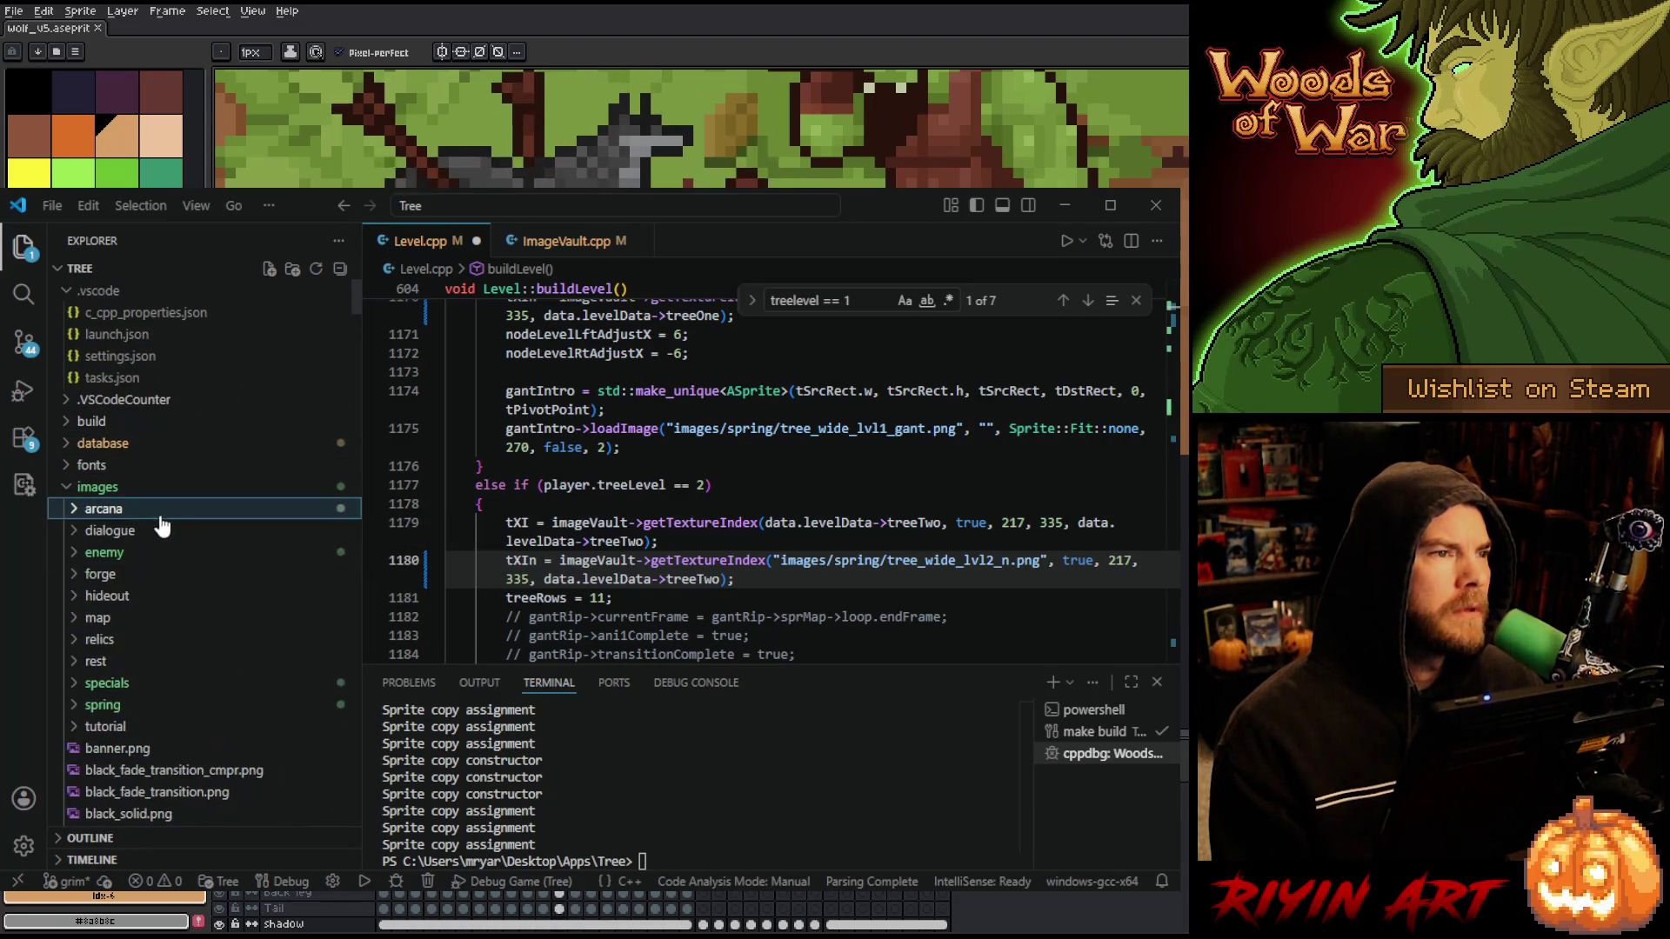
left_click(139, 706)
scroll(226, 661, "down", 10)
scroll(235, 626, "down", 15)
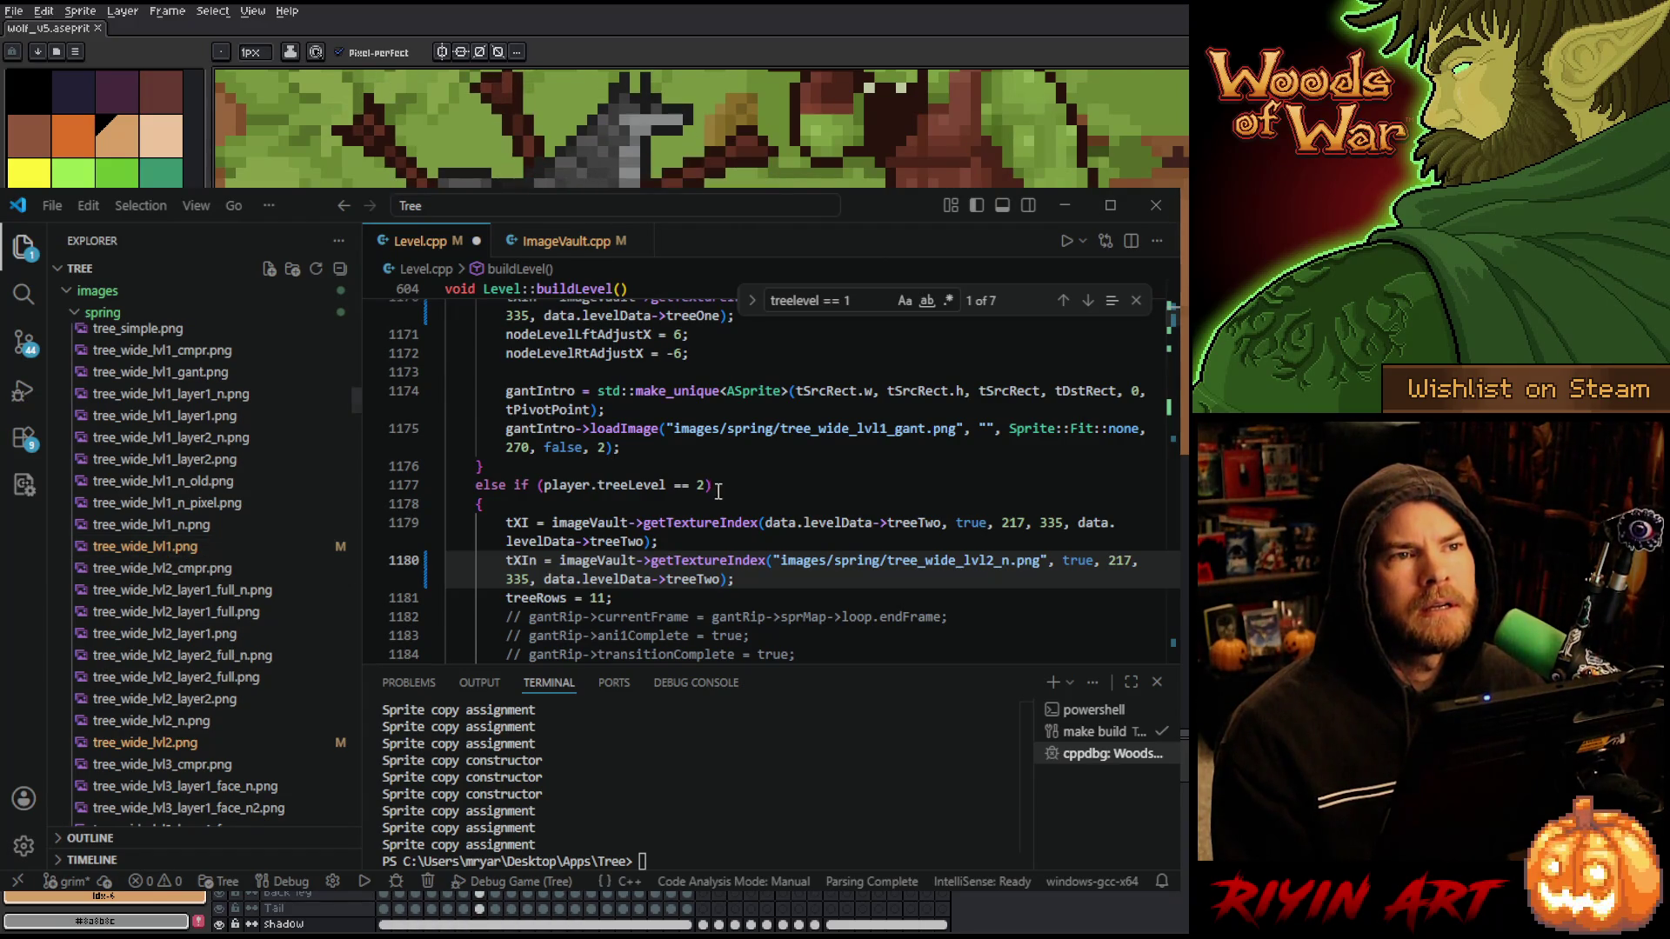
scroll(720, 493, "up", 2)
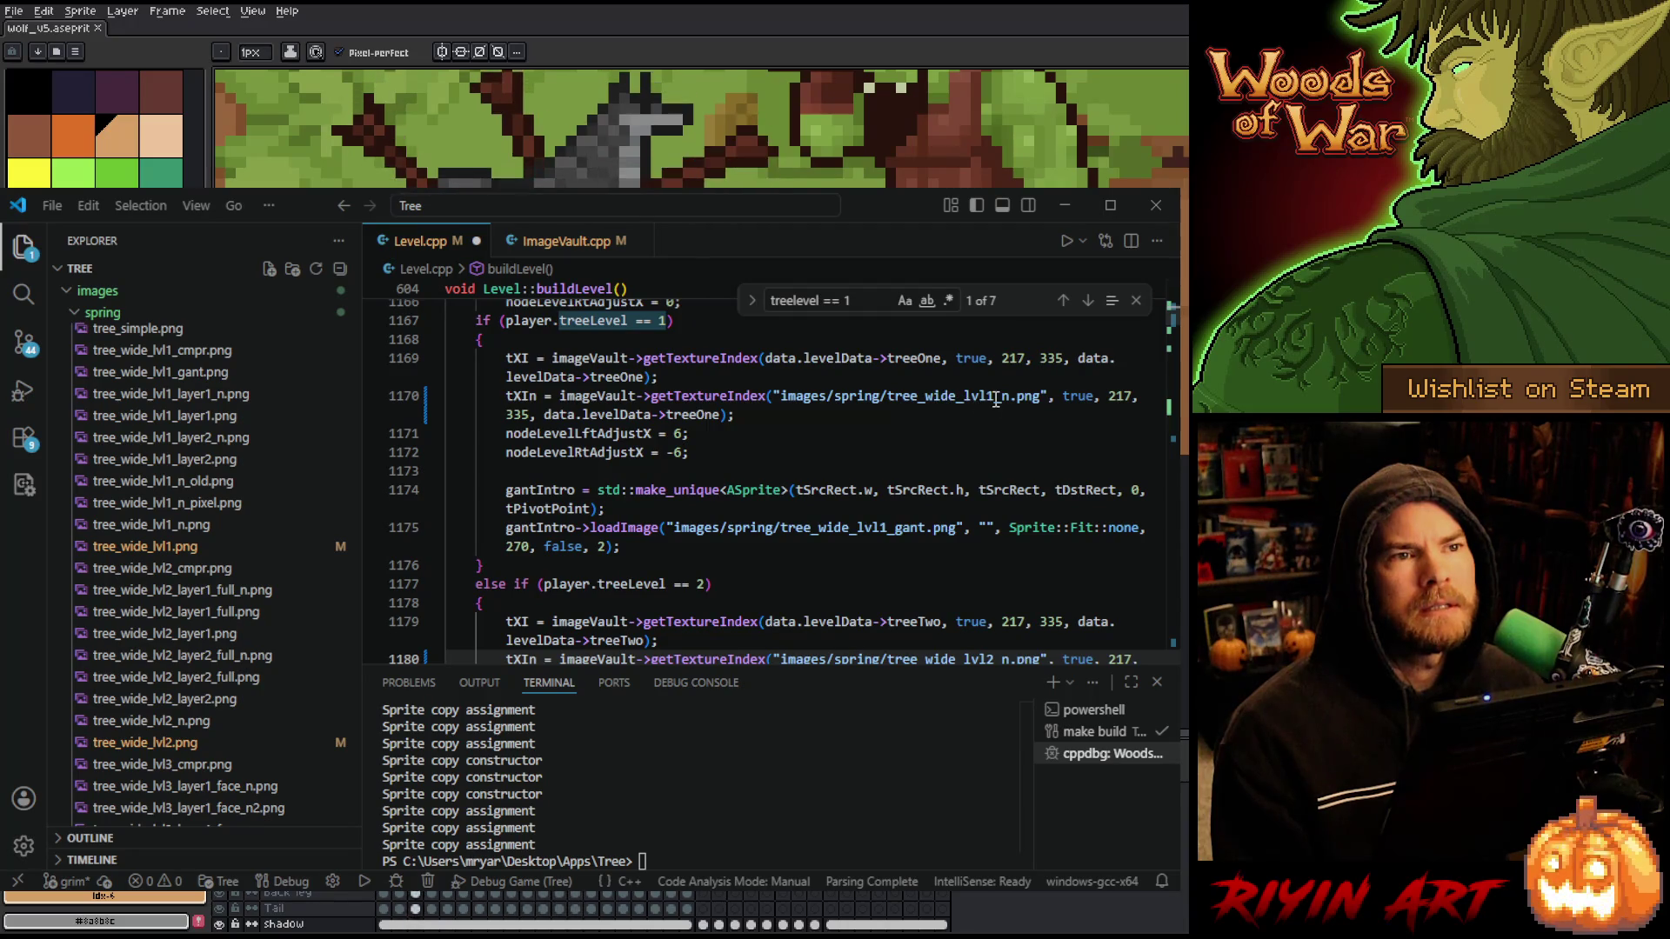
scroll(821, 513, "up", 2)
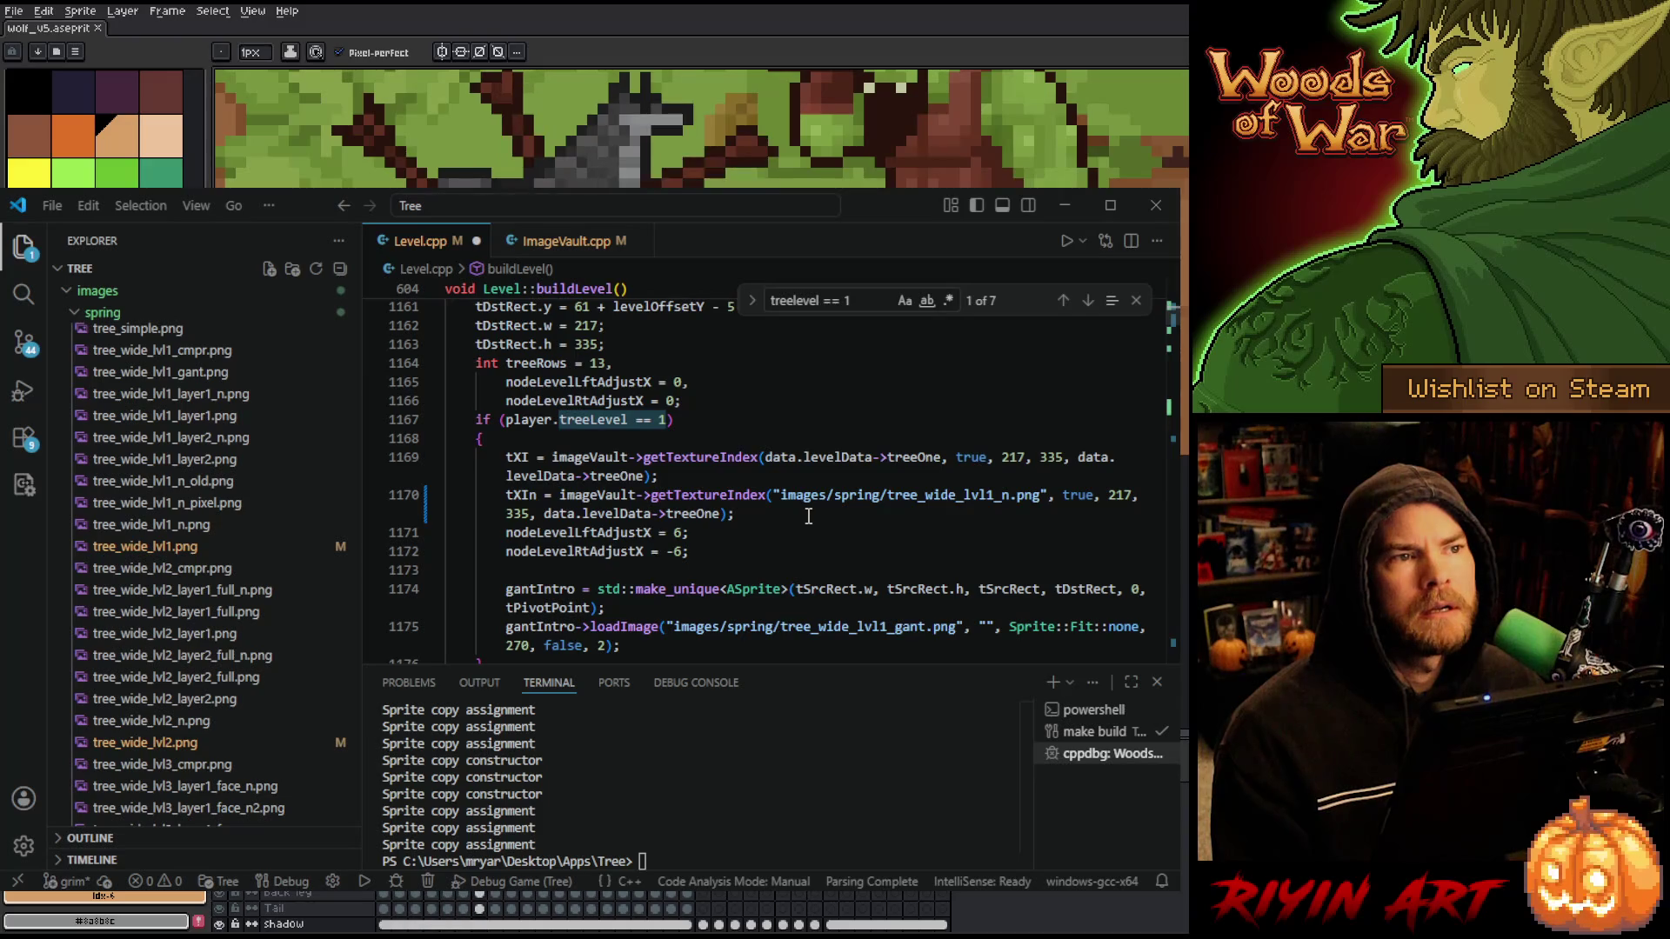
scroll(807, 516, "up", 1)
scroll(805, 515, "down", 5)
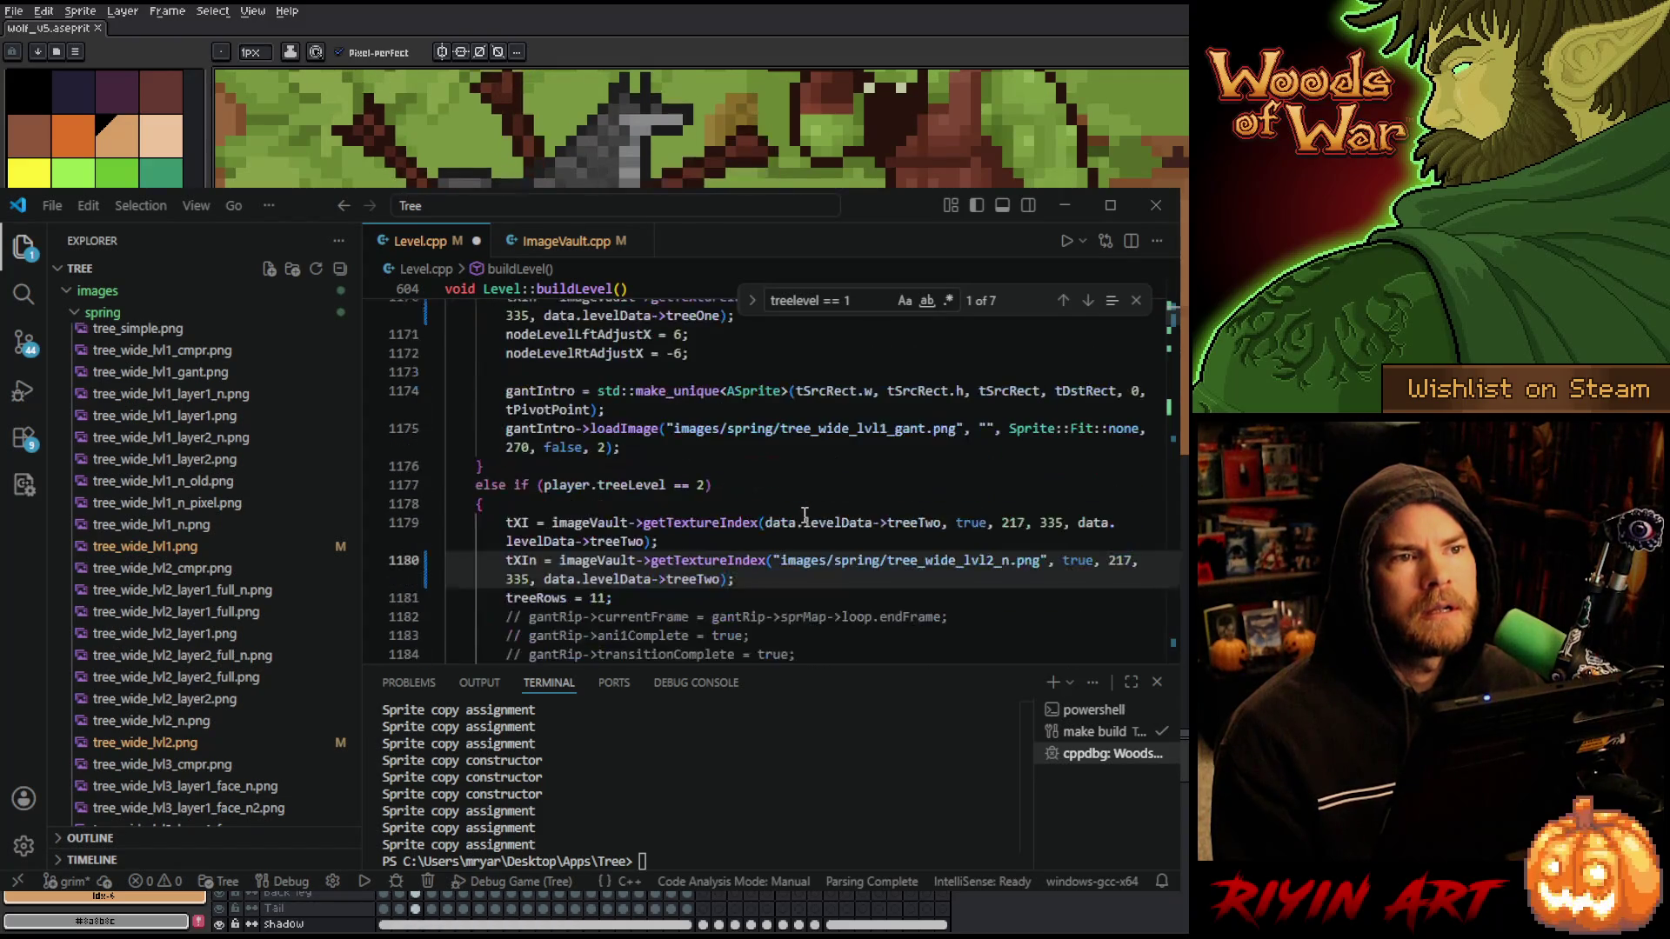
scroll(804, 516, "down", 2)
scroll(113, 579, "down", 3)
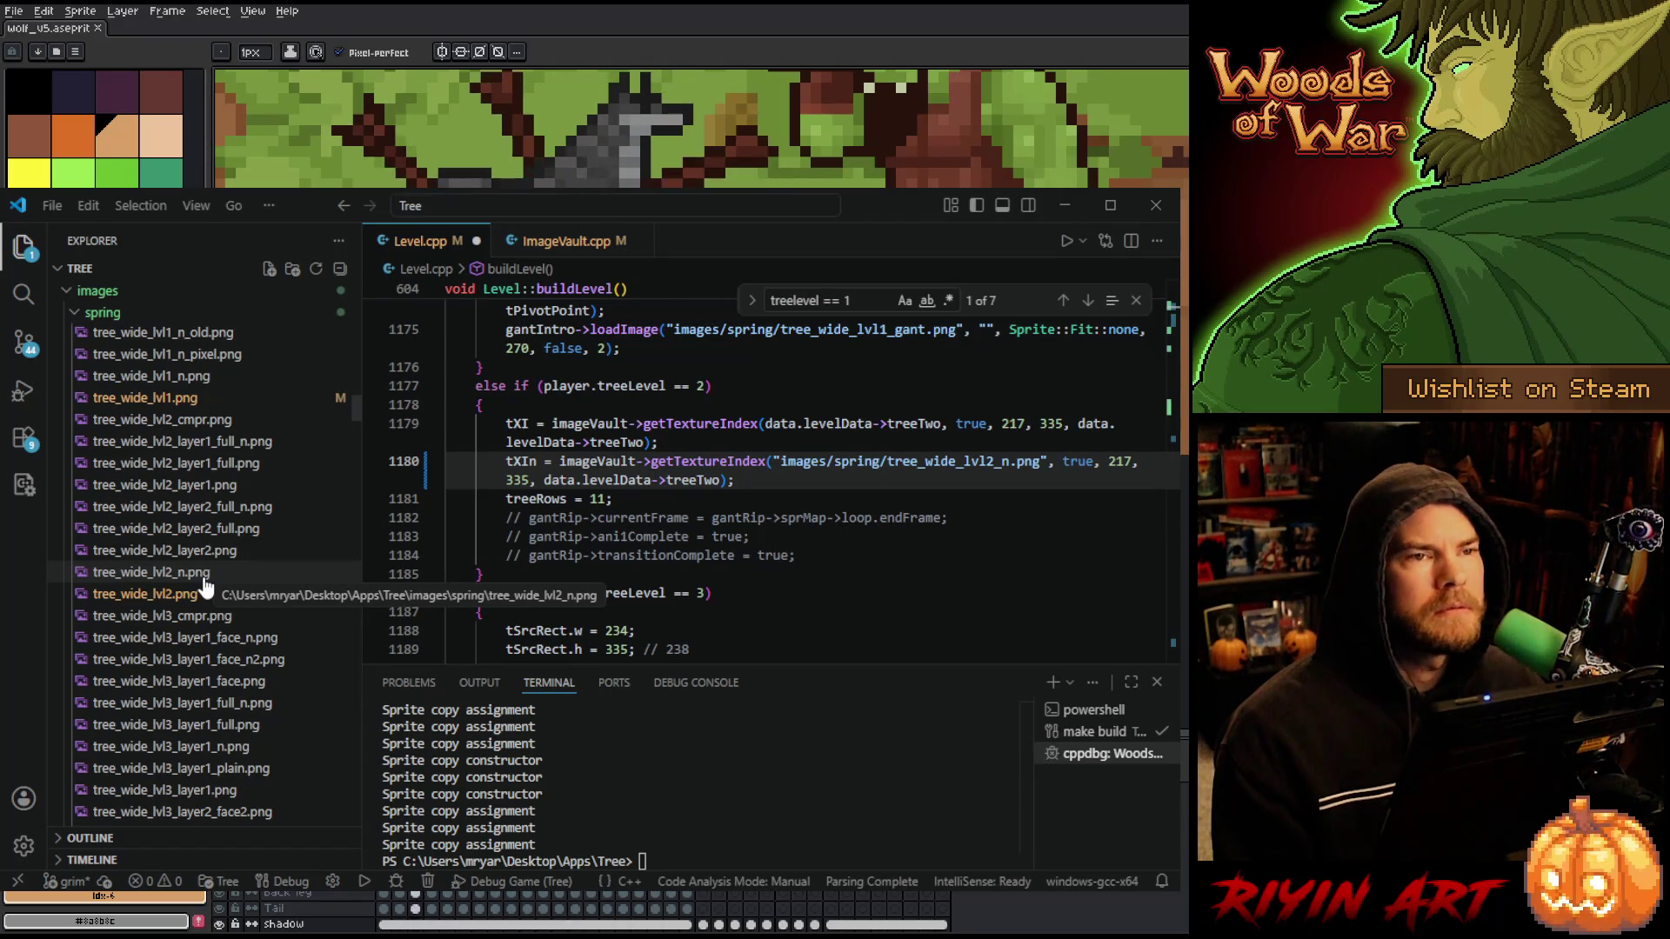
scroll(938, 489, "down", 4)
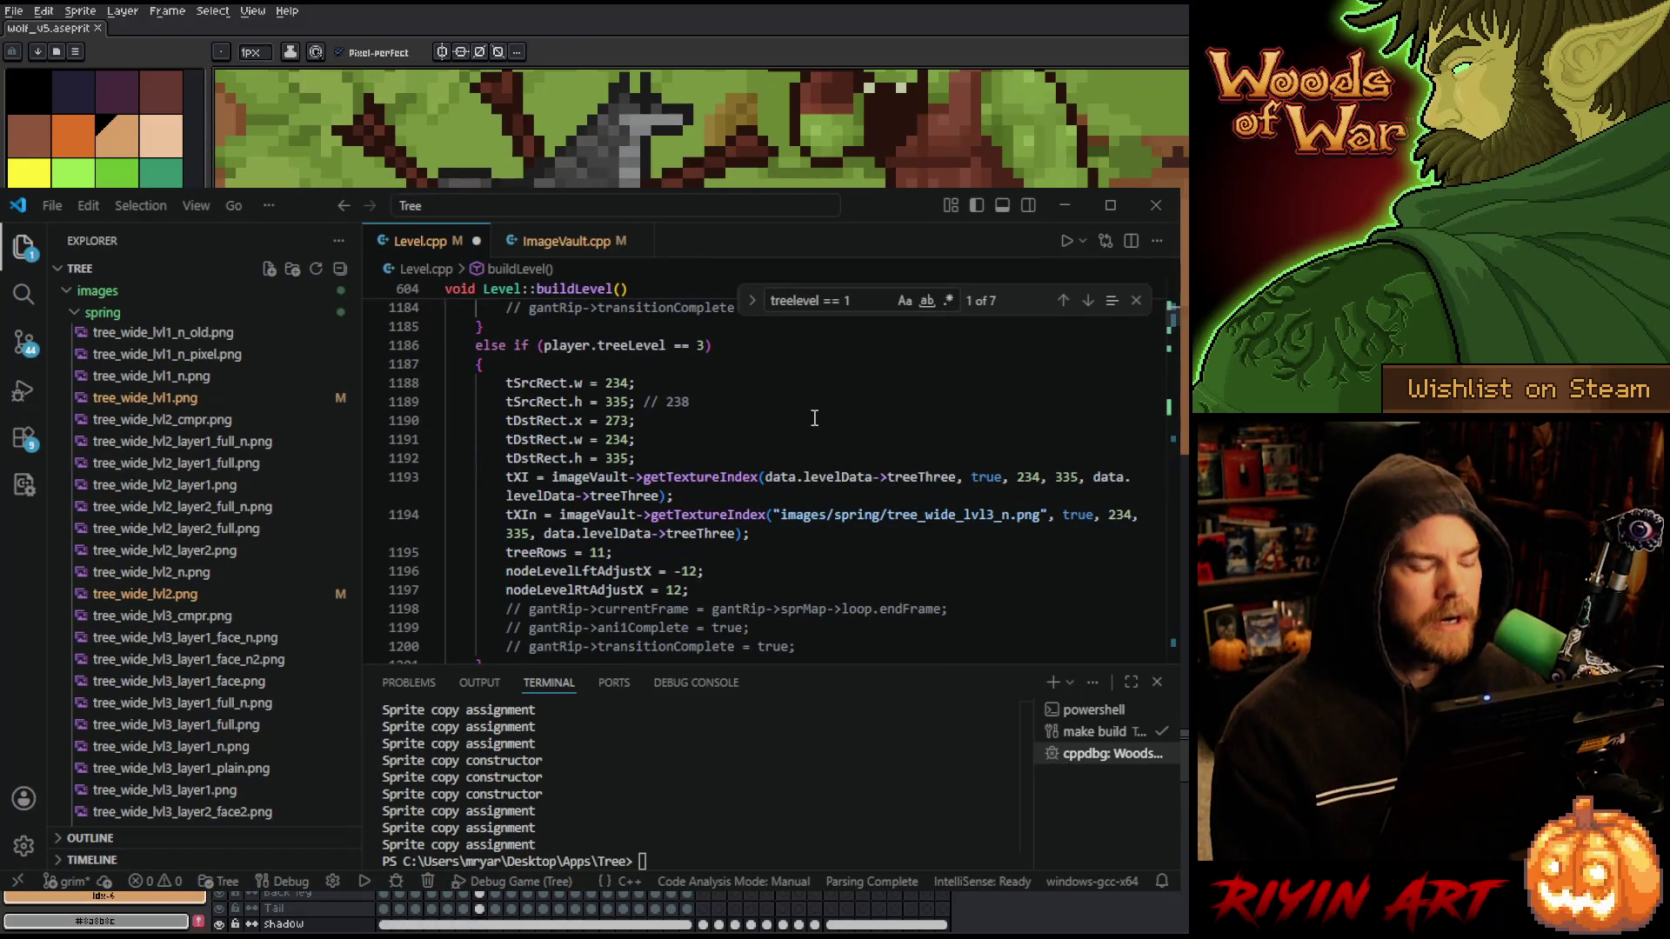
key("F5")
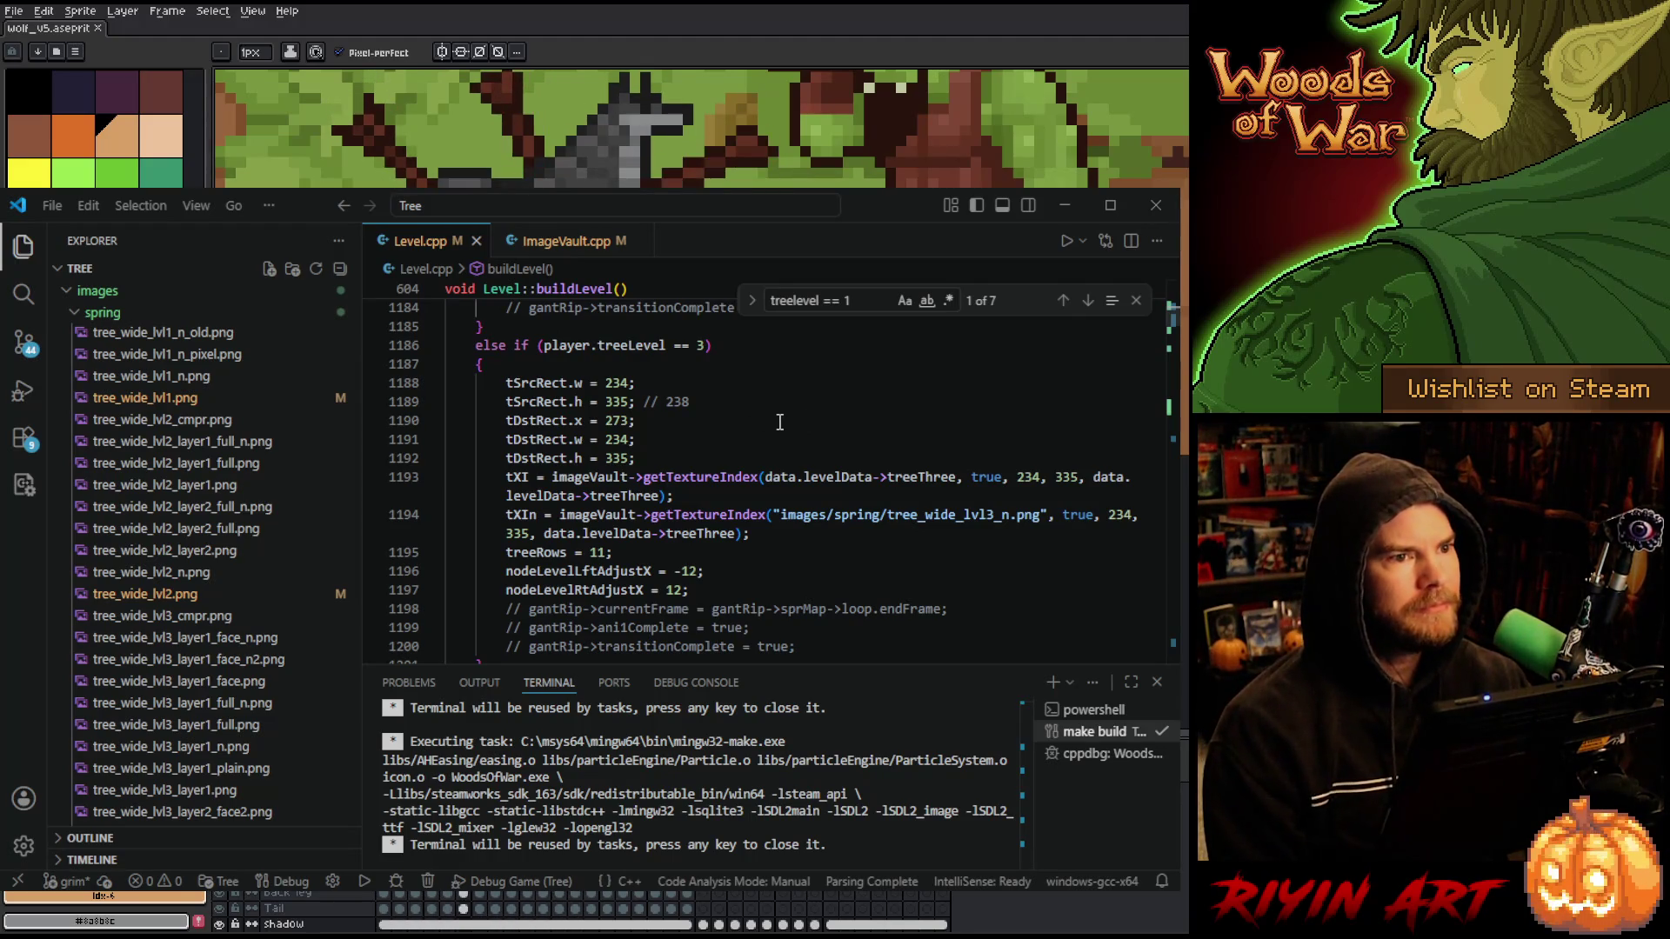
- Switch to Run and Debug to relaunch the rebuilt game
left_click(19, 395)
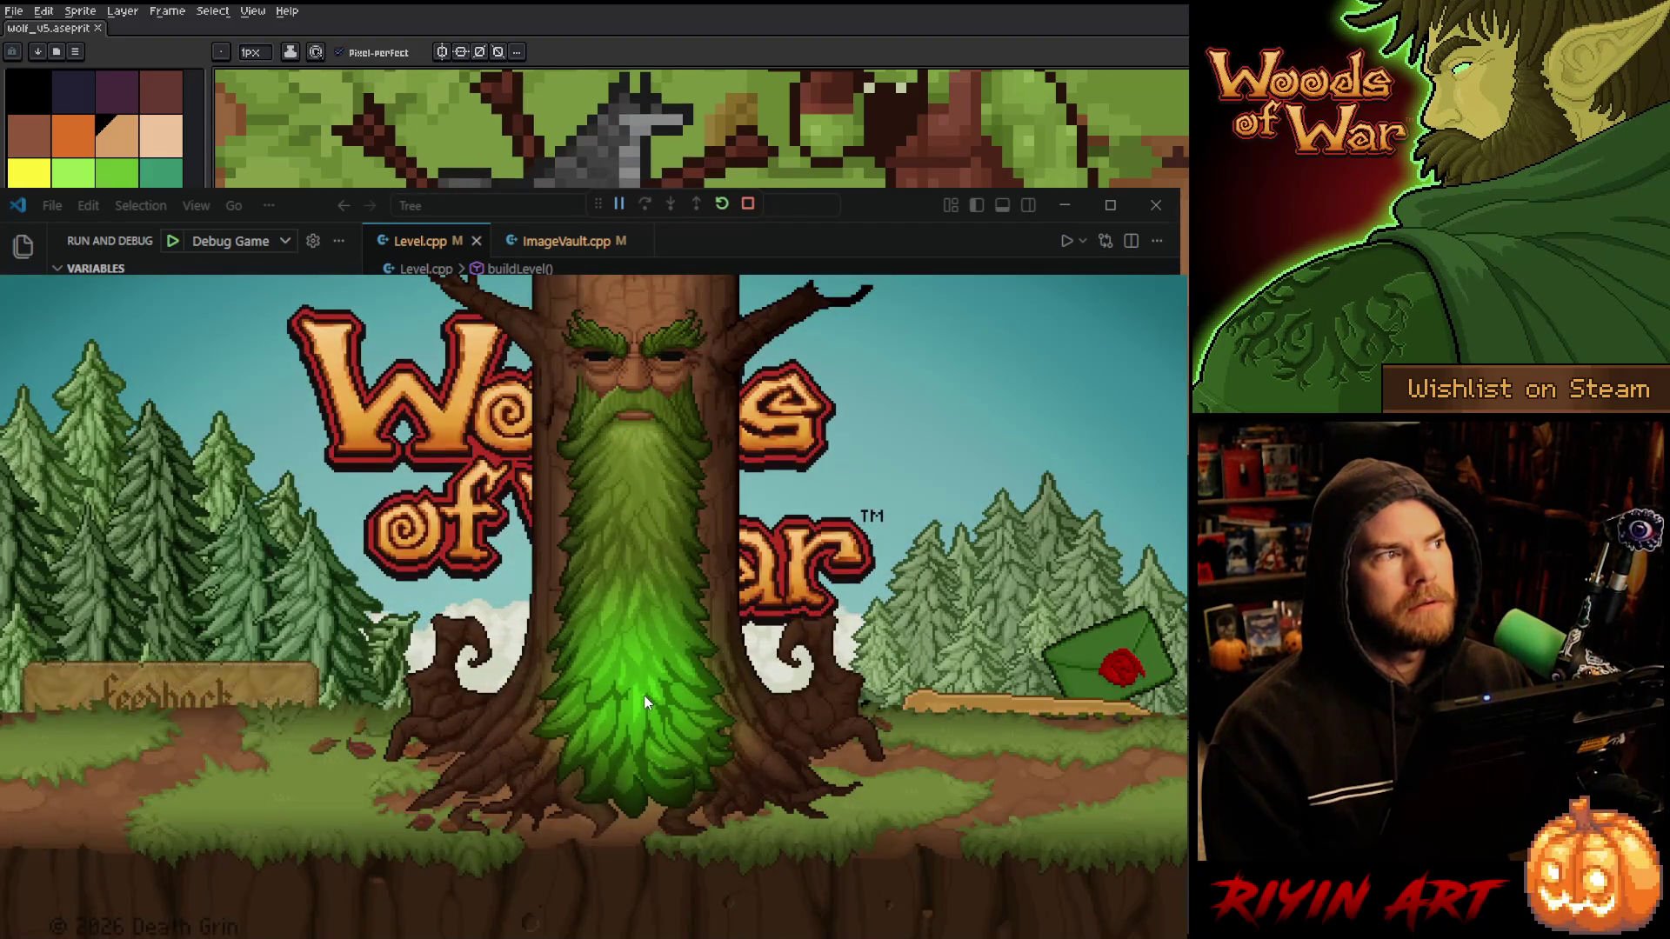
- Load the saved game, walk into the library and open the Grimoire
left_click(1009, 722)
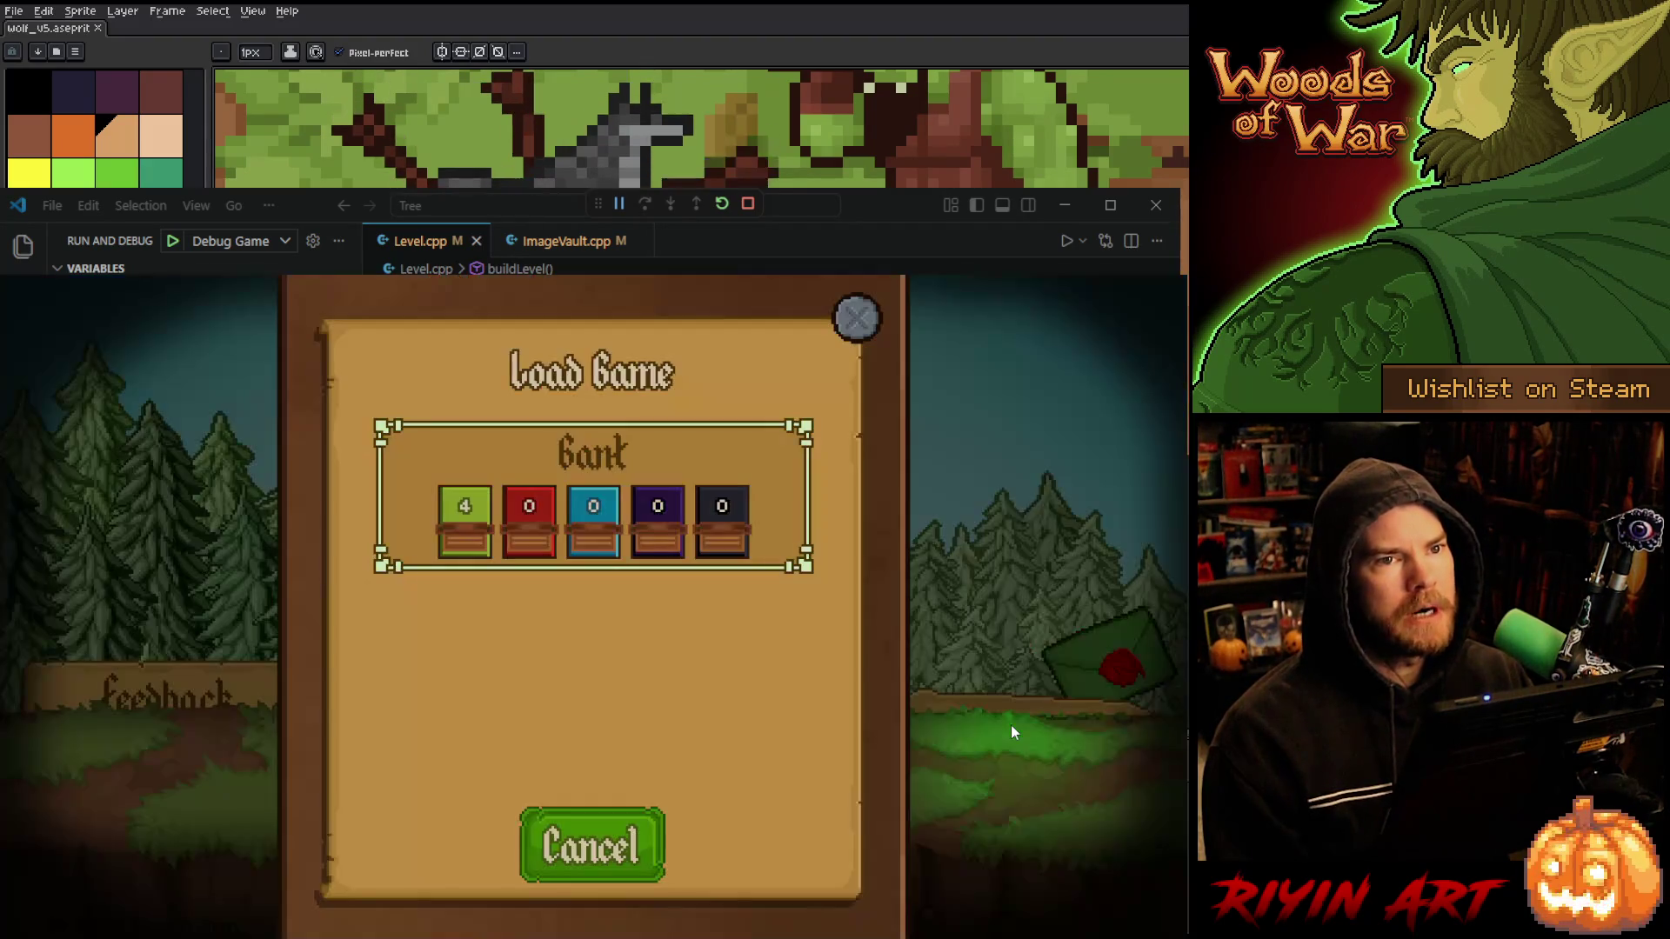
left_click(700, 502)
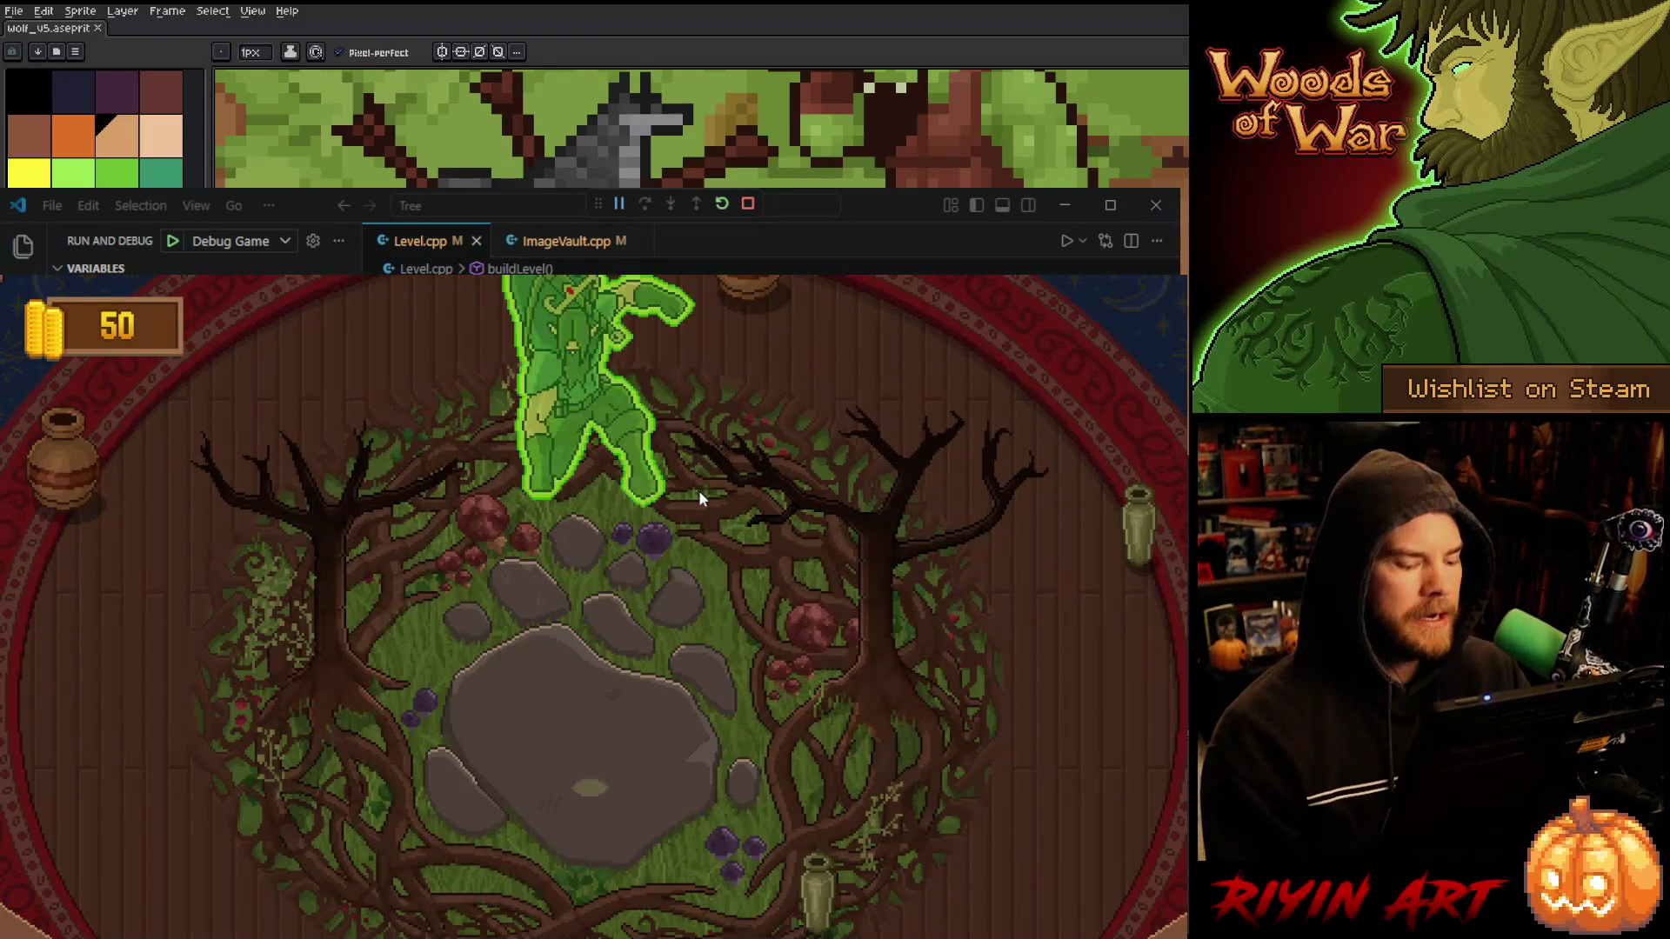
key("w")
key("a")
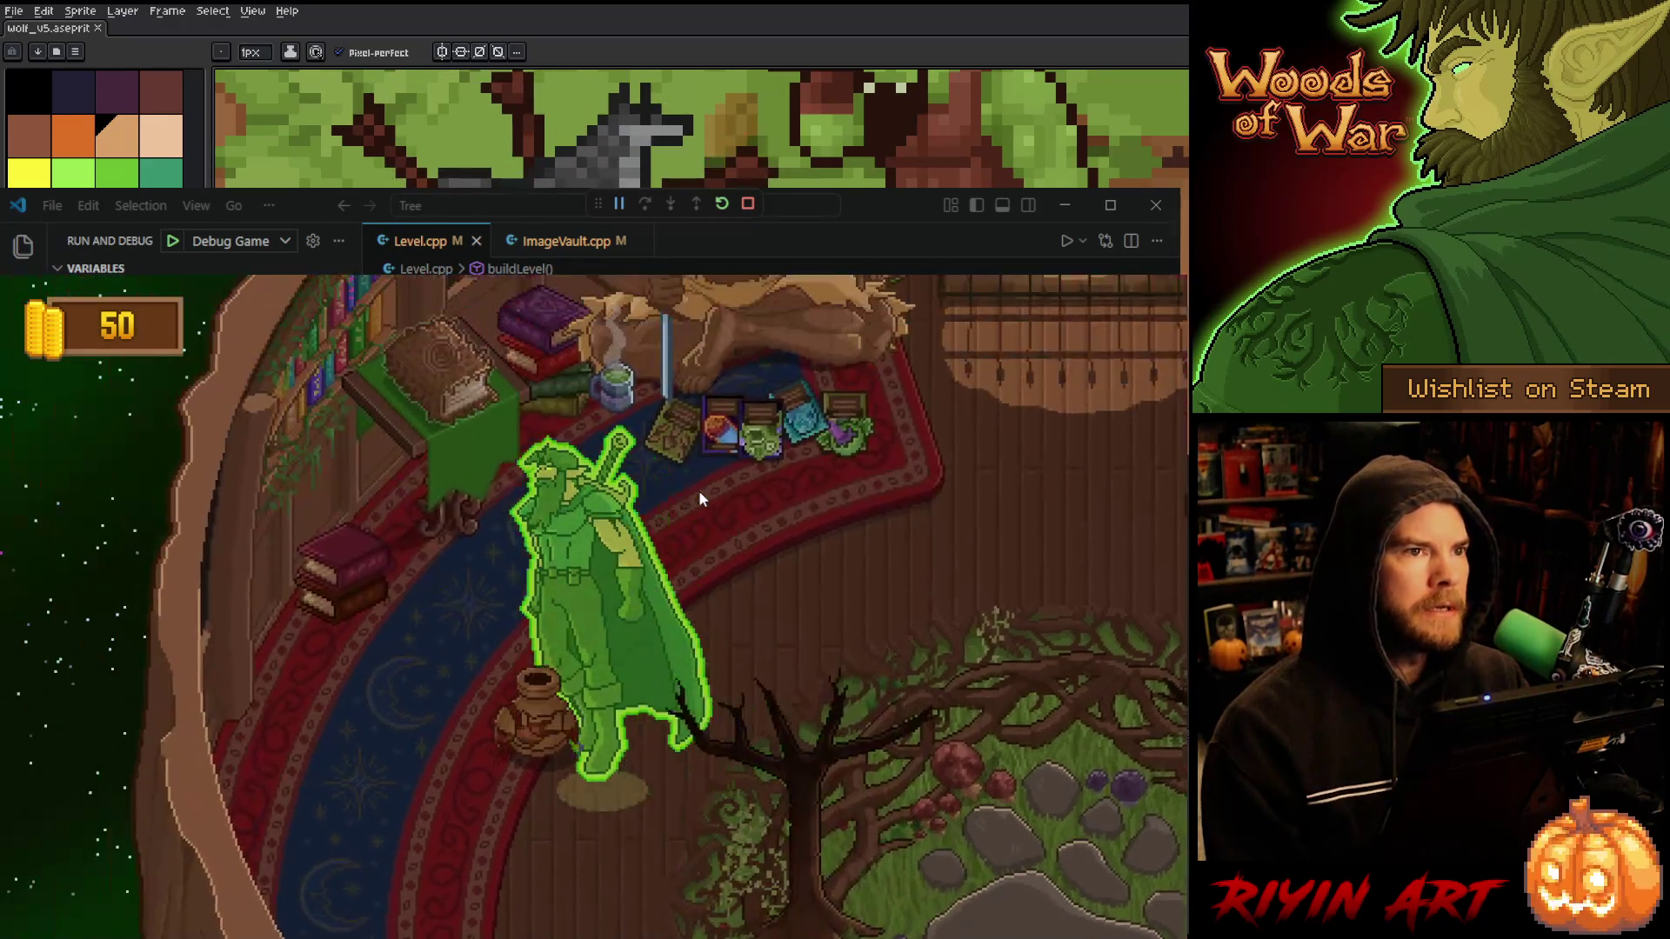
key("e")
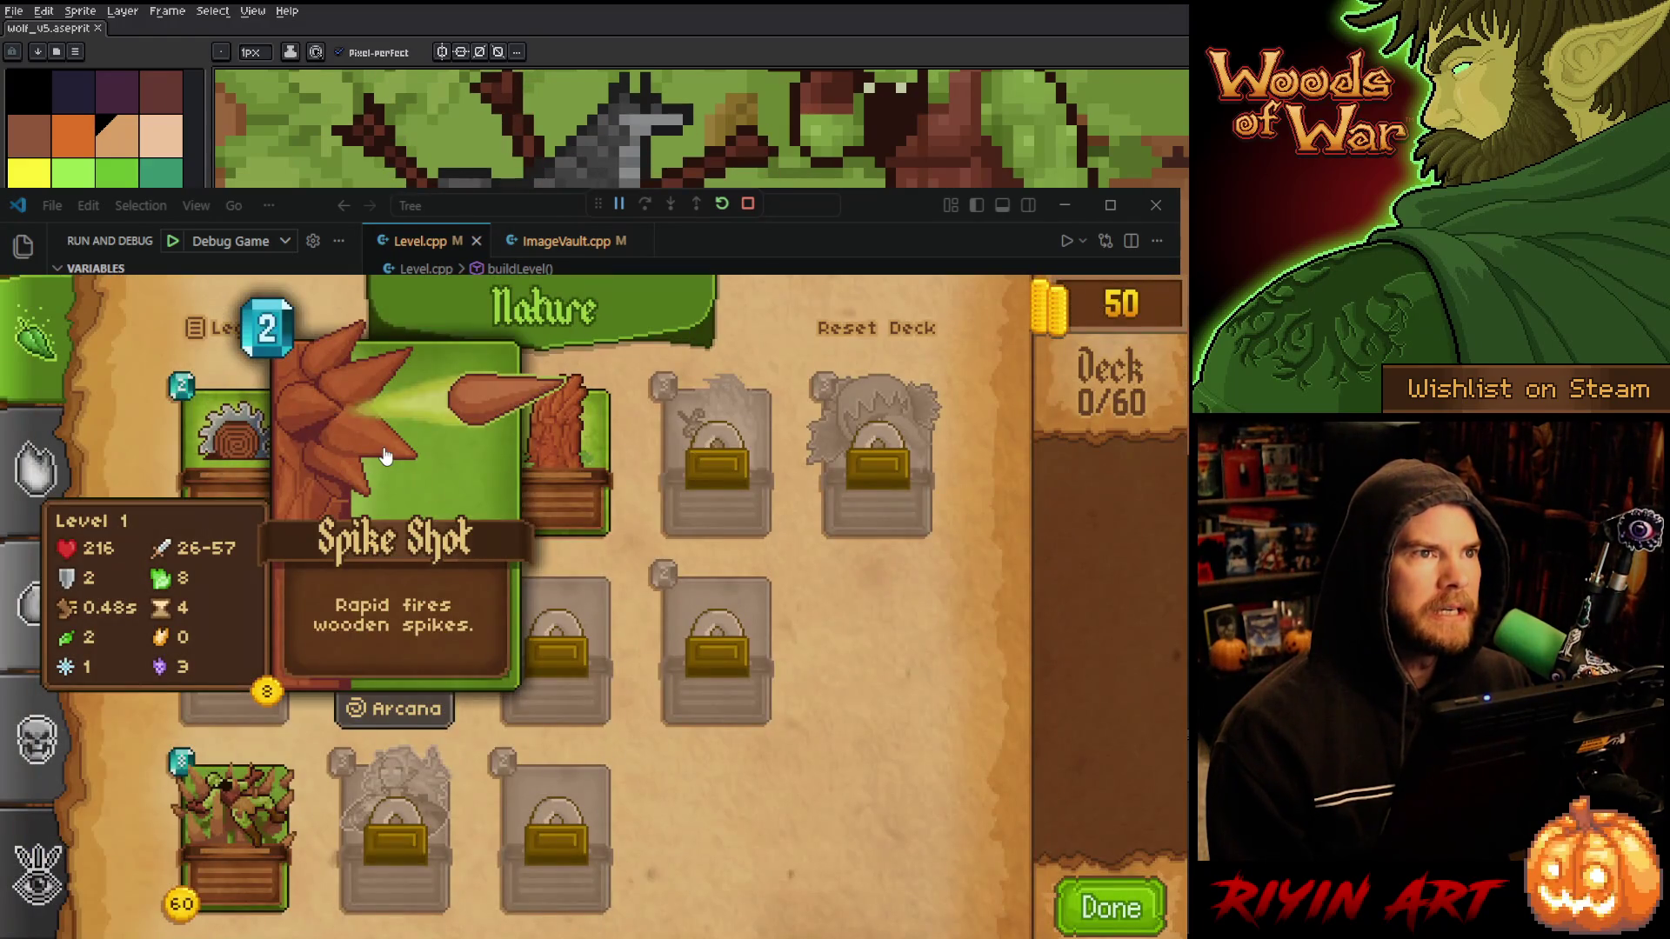
- Add Spike Shot and Barricade cards to the deck, start the battle and keep the starting hand
left_click(386, 456)
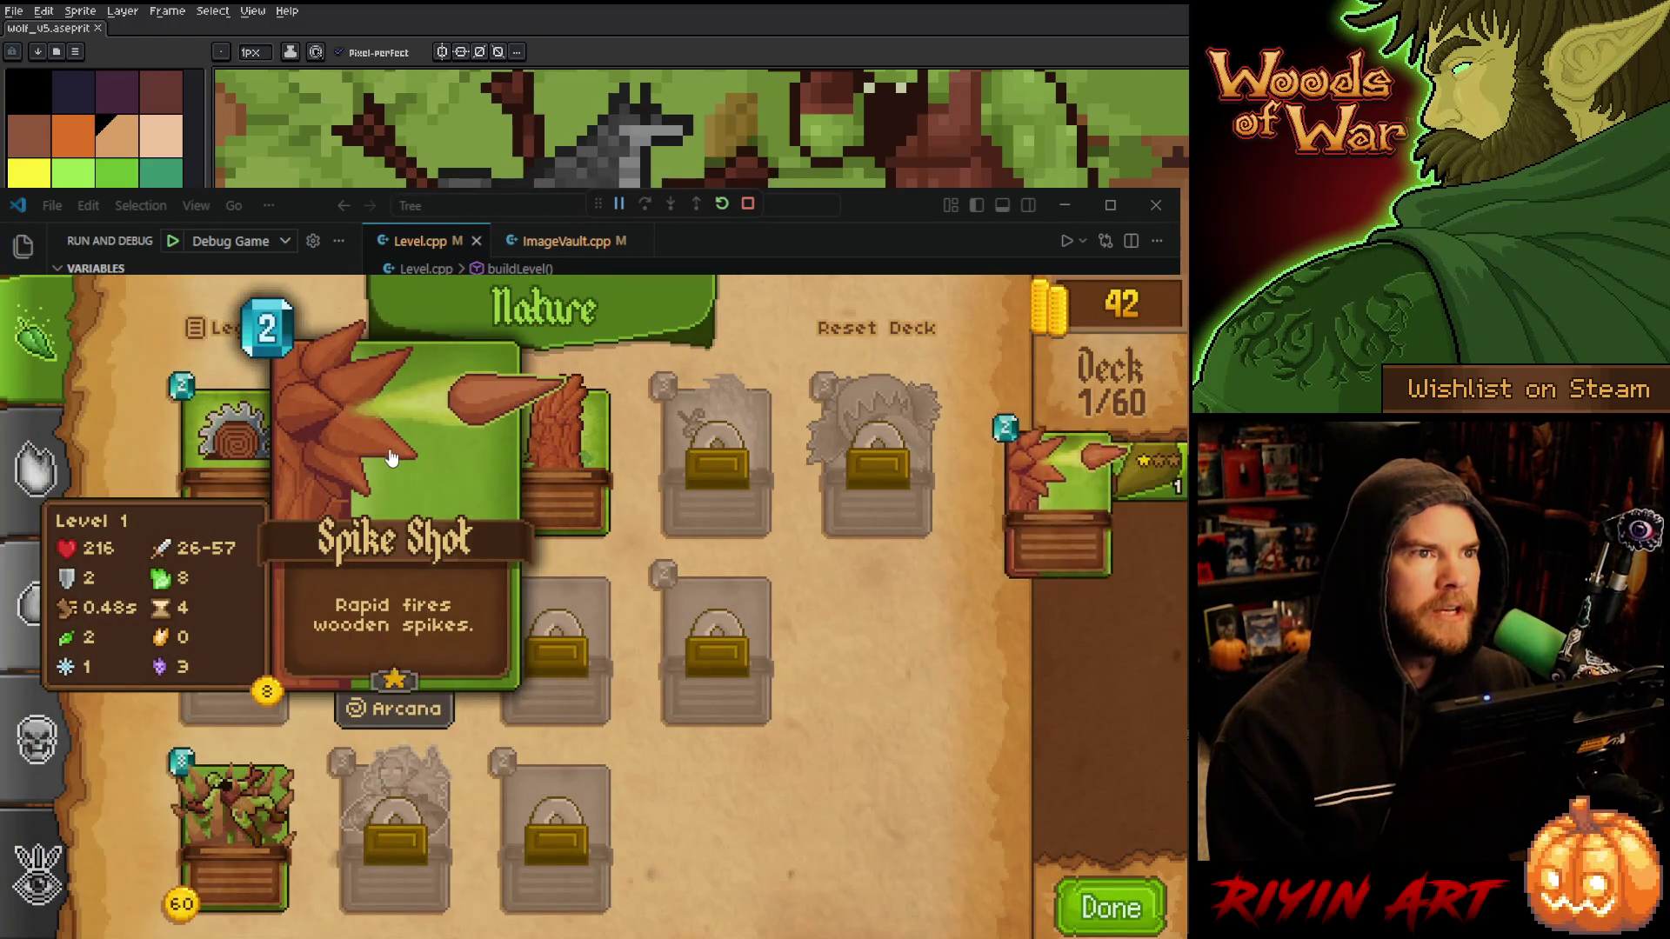
left_click(385, 456)
left_click(548, 473)
left_click(547, 473)
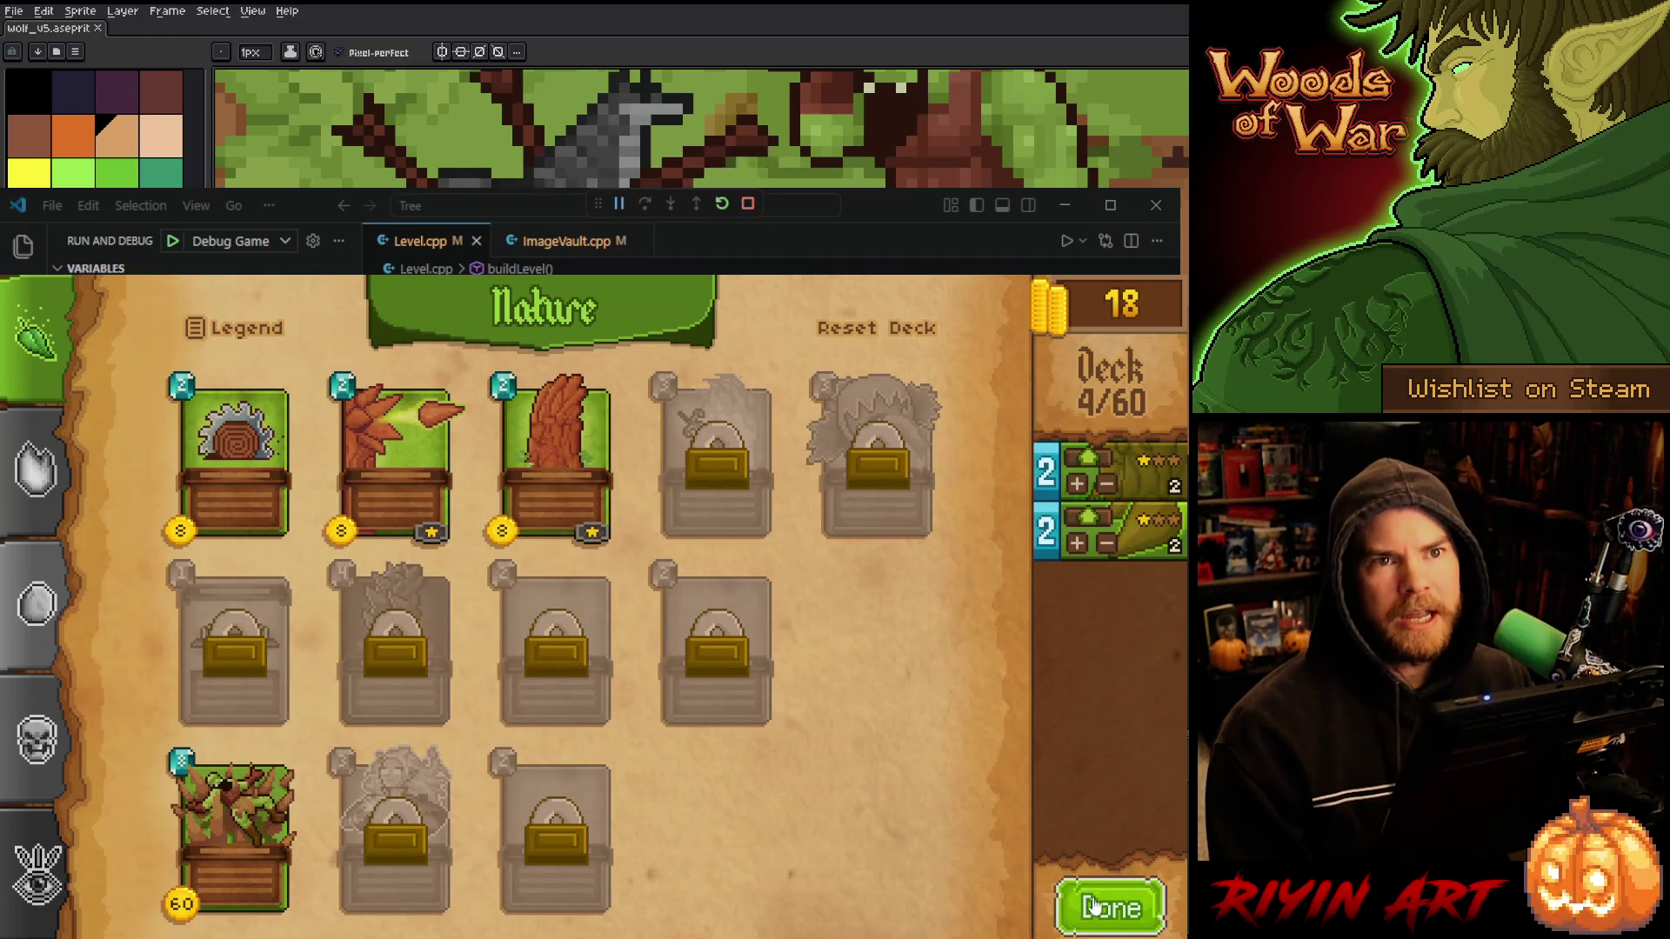
left_click(1102, 907)
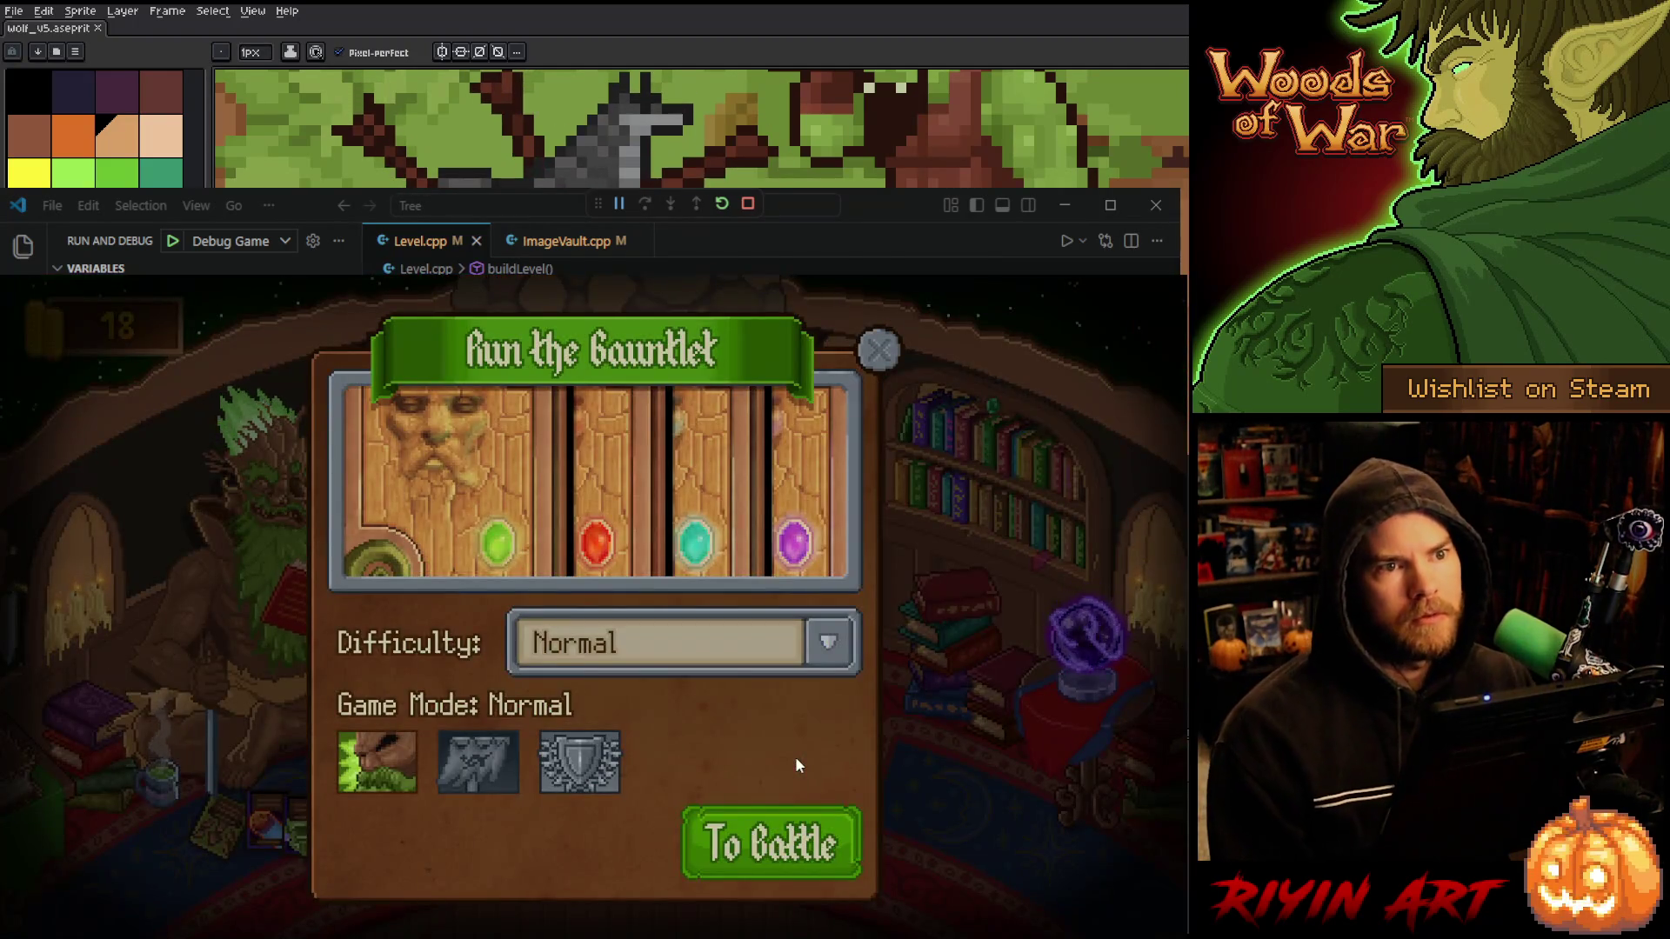
left_click(765, 837)
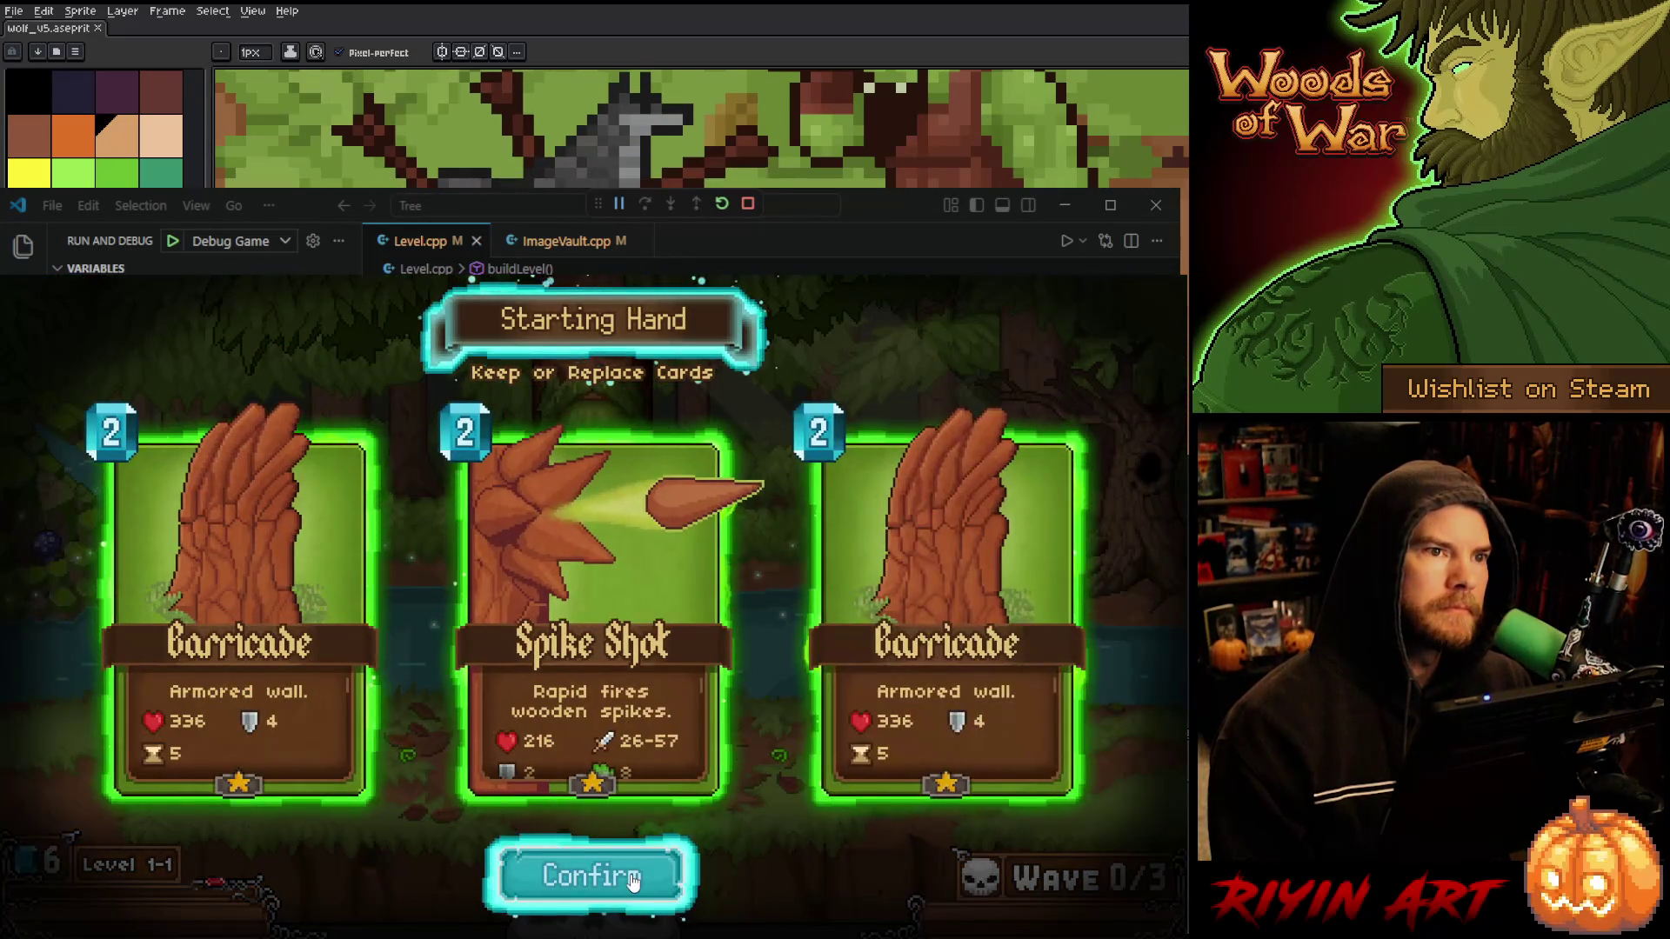
left_click(632, 878)
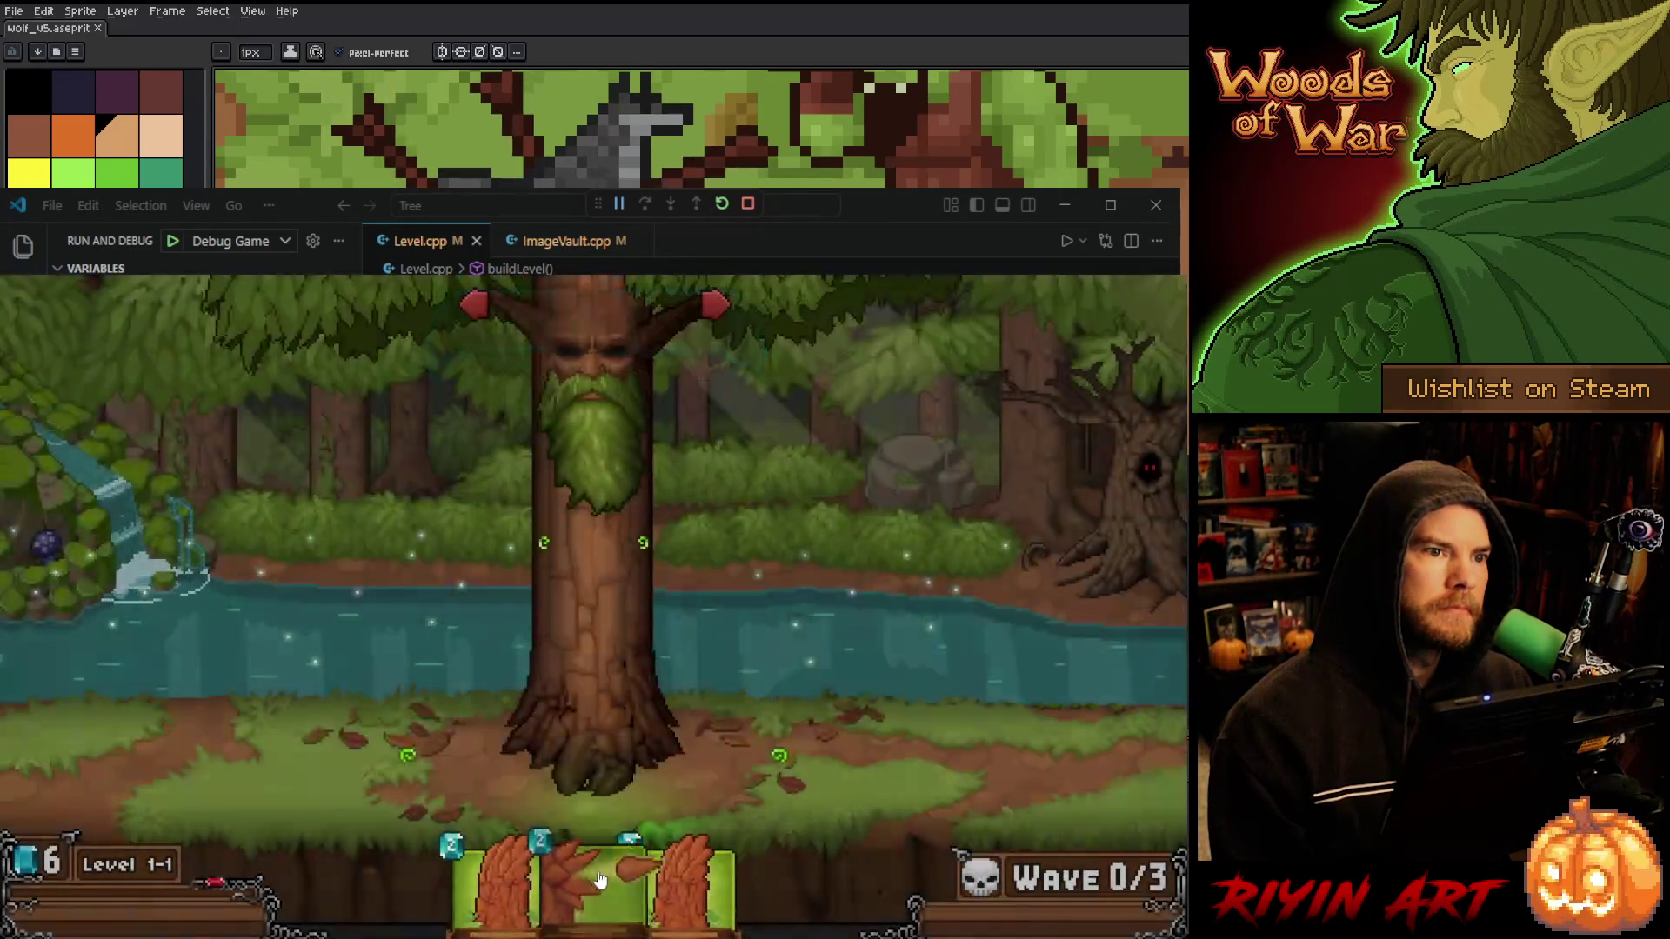
- Play the five starting-hand cards onto the battlefield
left_click(651, 617)
left_click(544, 878)
left_click(408, 761)
left_click(609, 878)
left_click(772, 782)
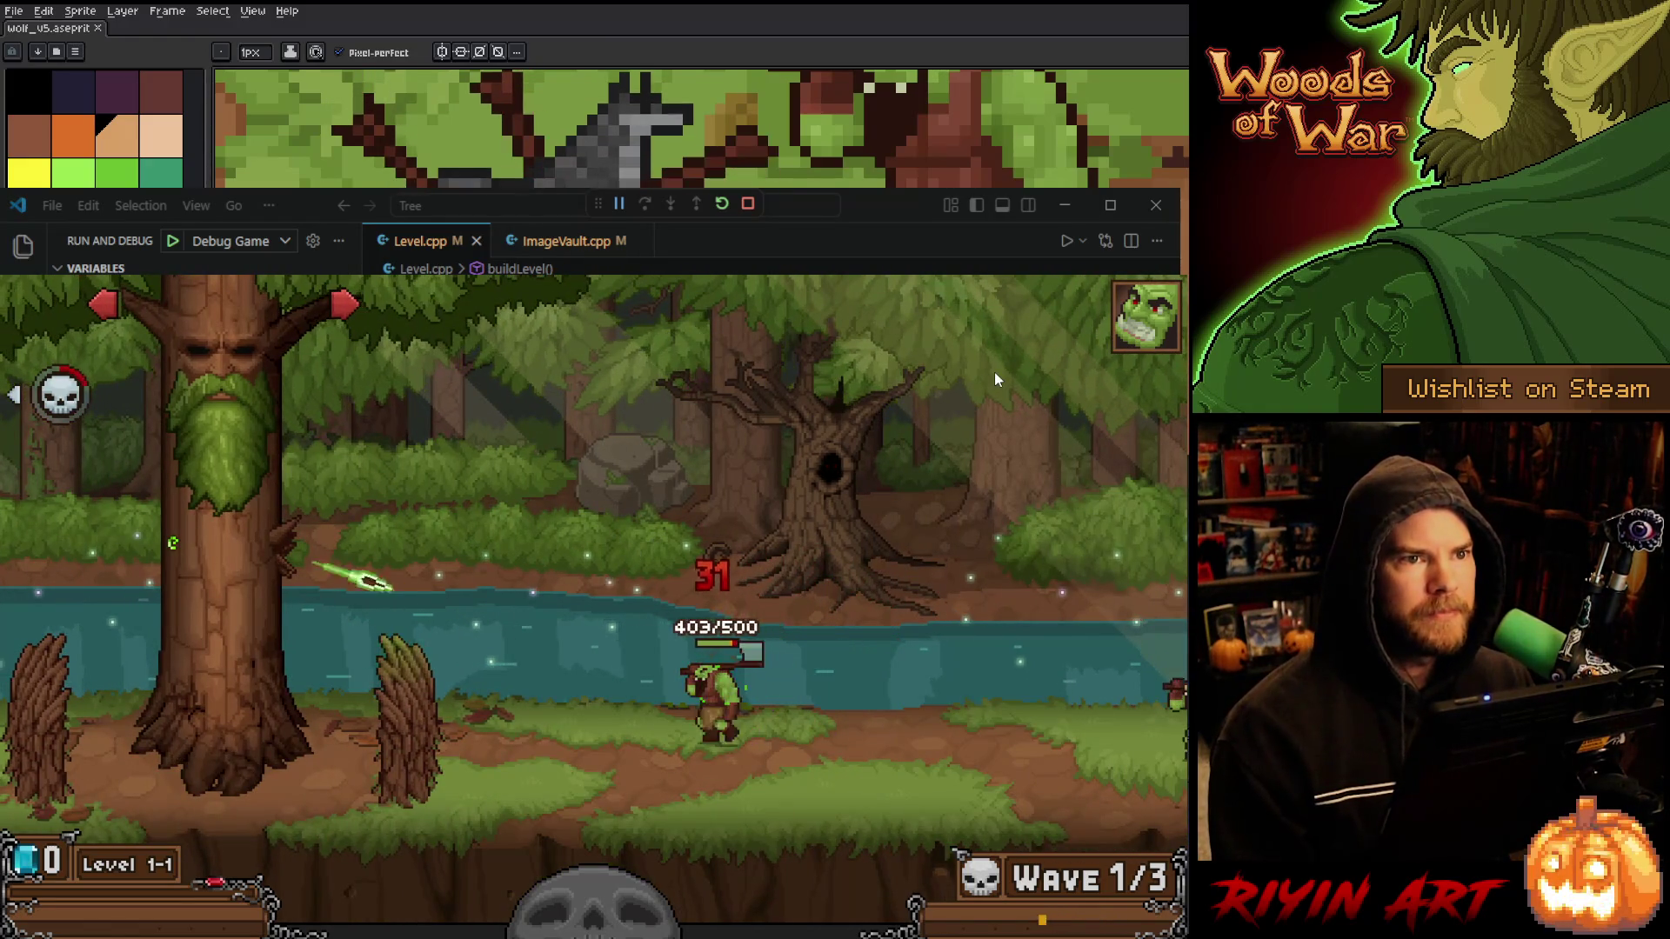
- Drag Spike Shot cards onto the left tree unit and the great tree
mouse_move(596, 874)
left_mouse_down()
mouse_move(138, 634)
mouse_move(185, 550)
left_mouse_up()
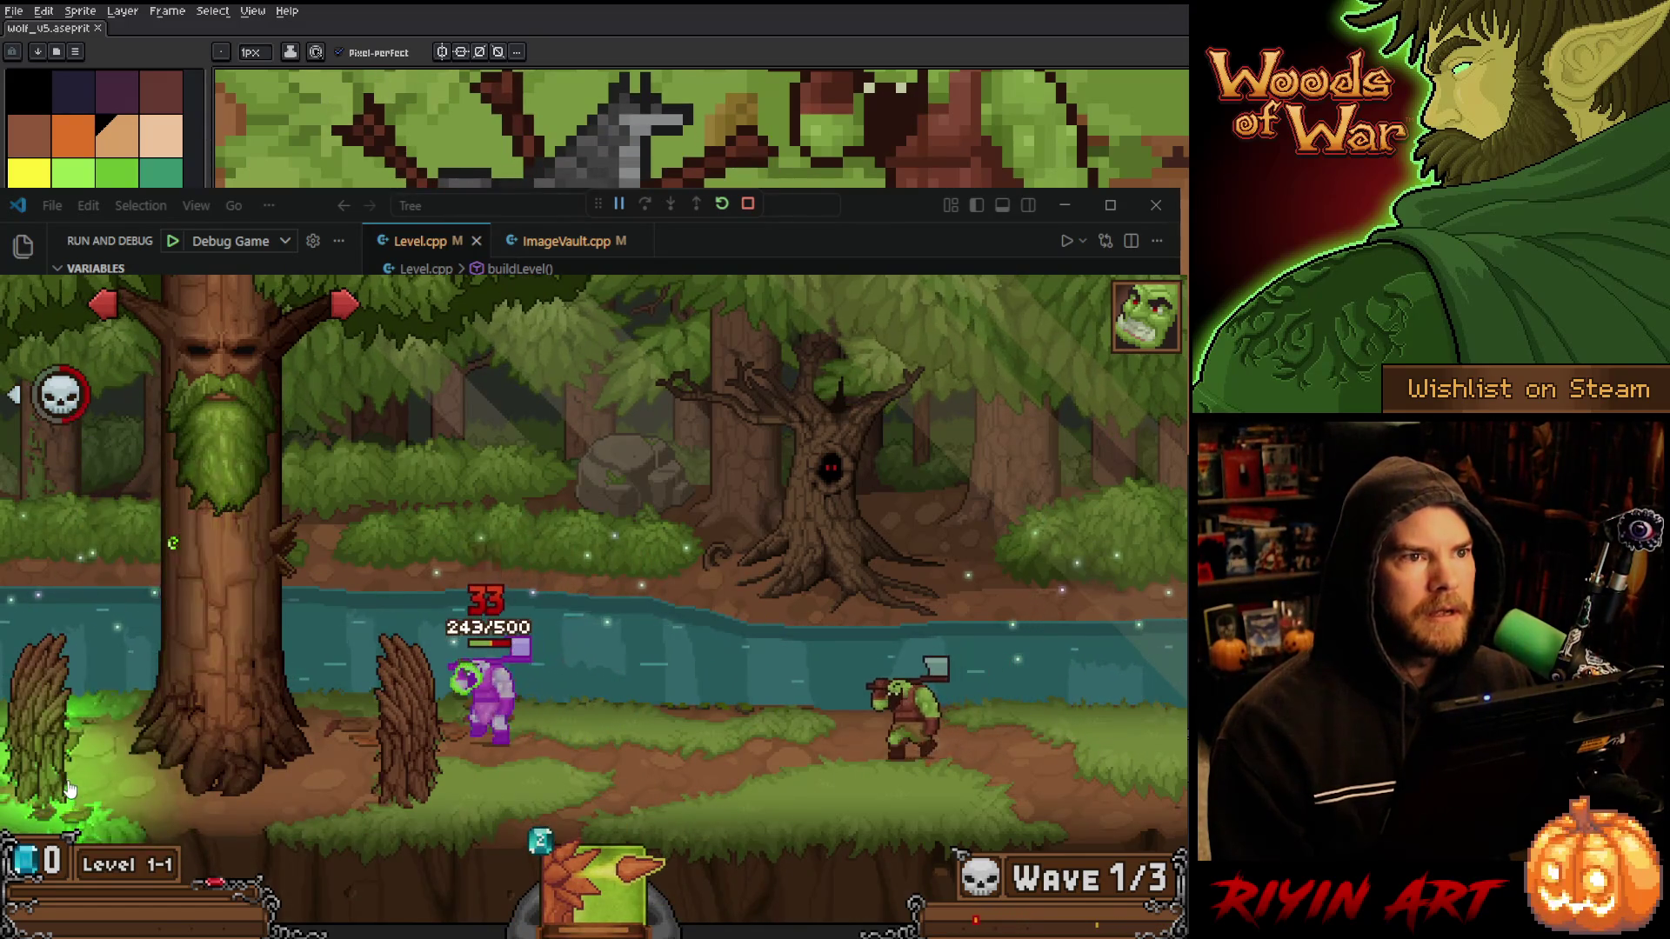
key("a")
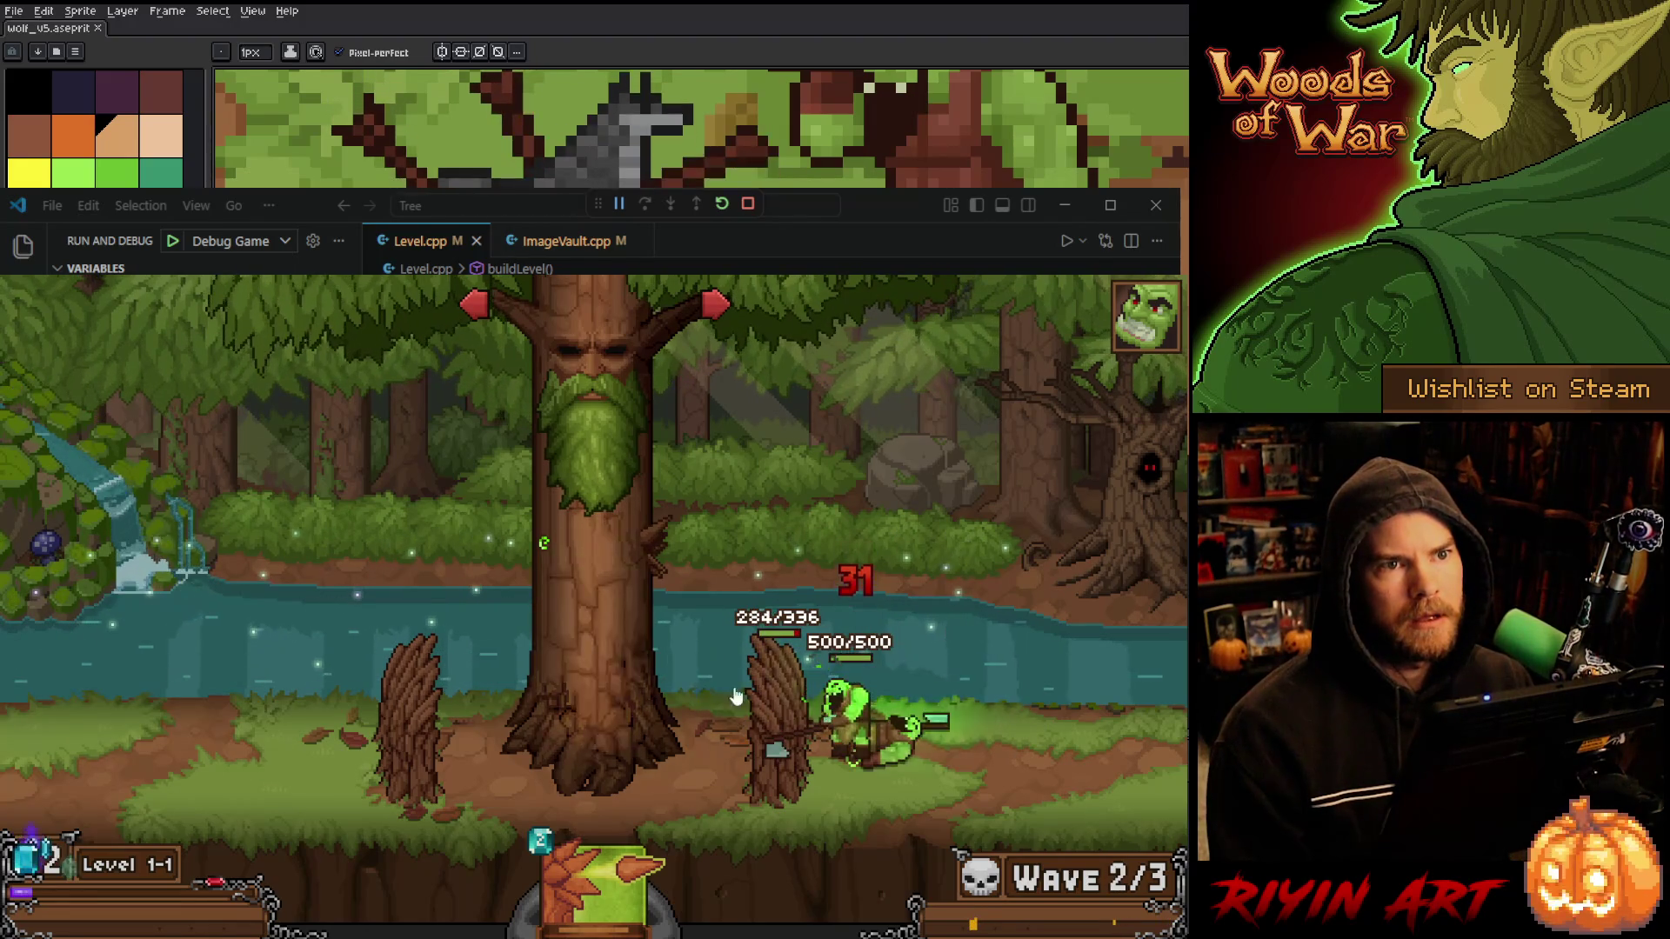
mouse_move(637, 865)
mouse_move(638, 865)
left_mouse_down()
mouse_move(566, 689)
mouse_move(559, 551)
mouse_move(526, 543)
left_mouse_up()
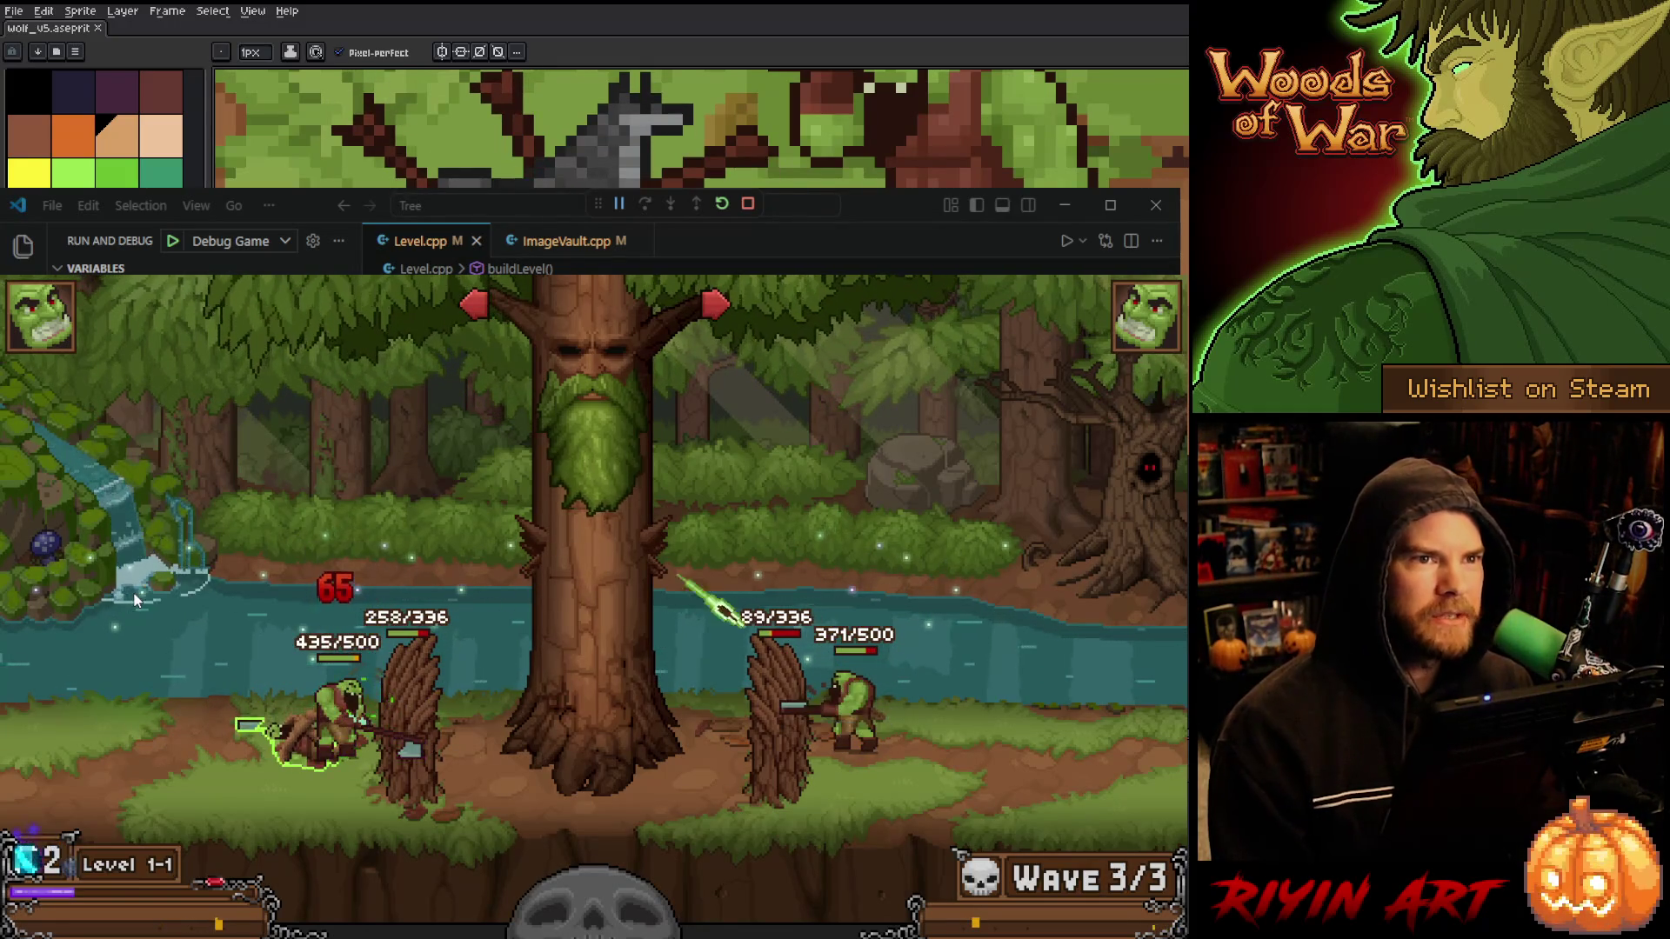
- Upgrade the right barricade through its radial menu
left_click(779, 708)
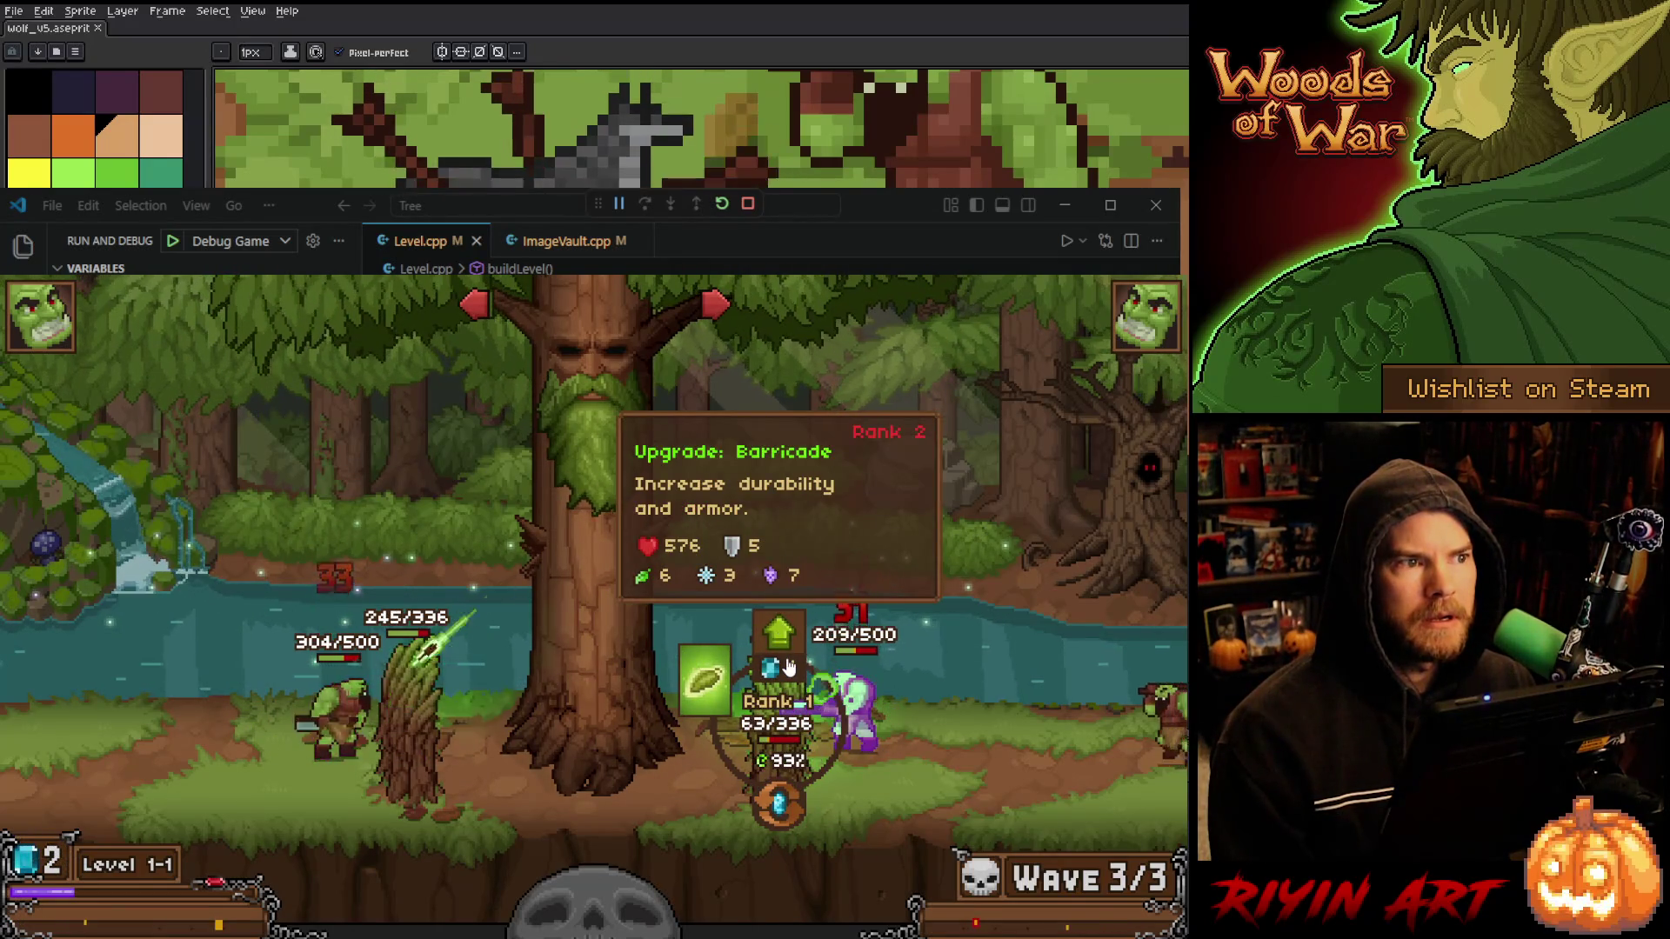
left_click(781, 730)
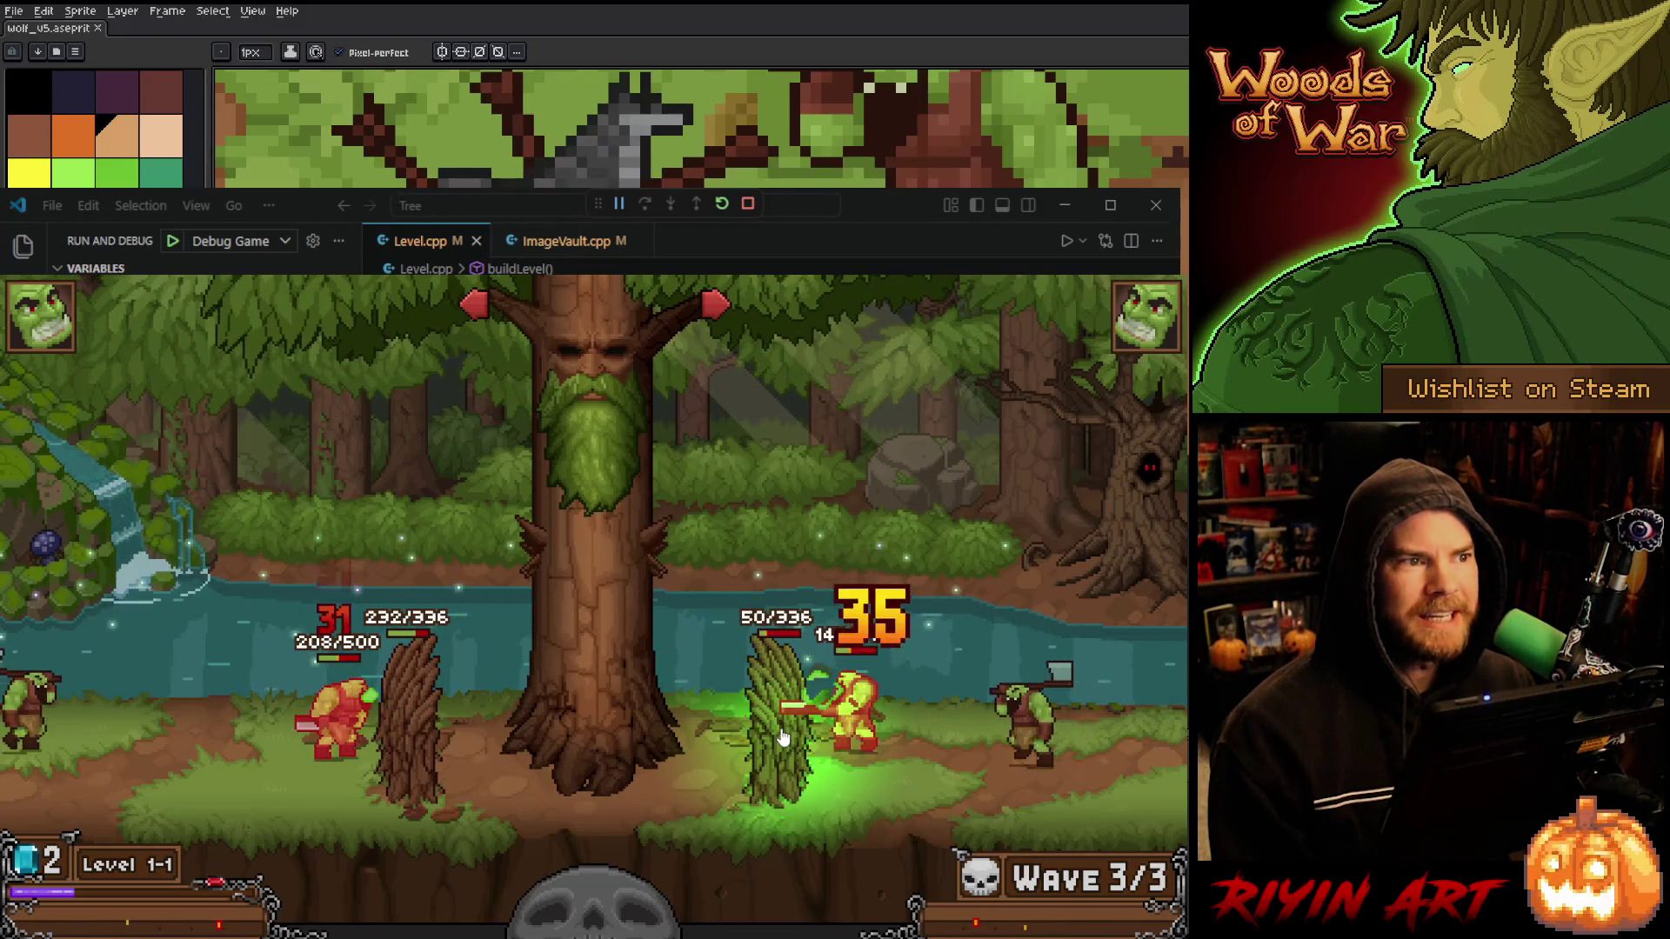
left_click(781, 734)
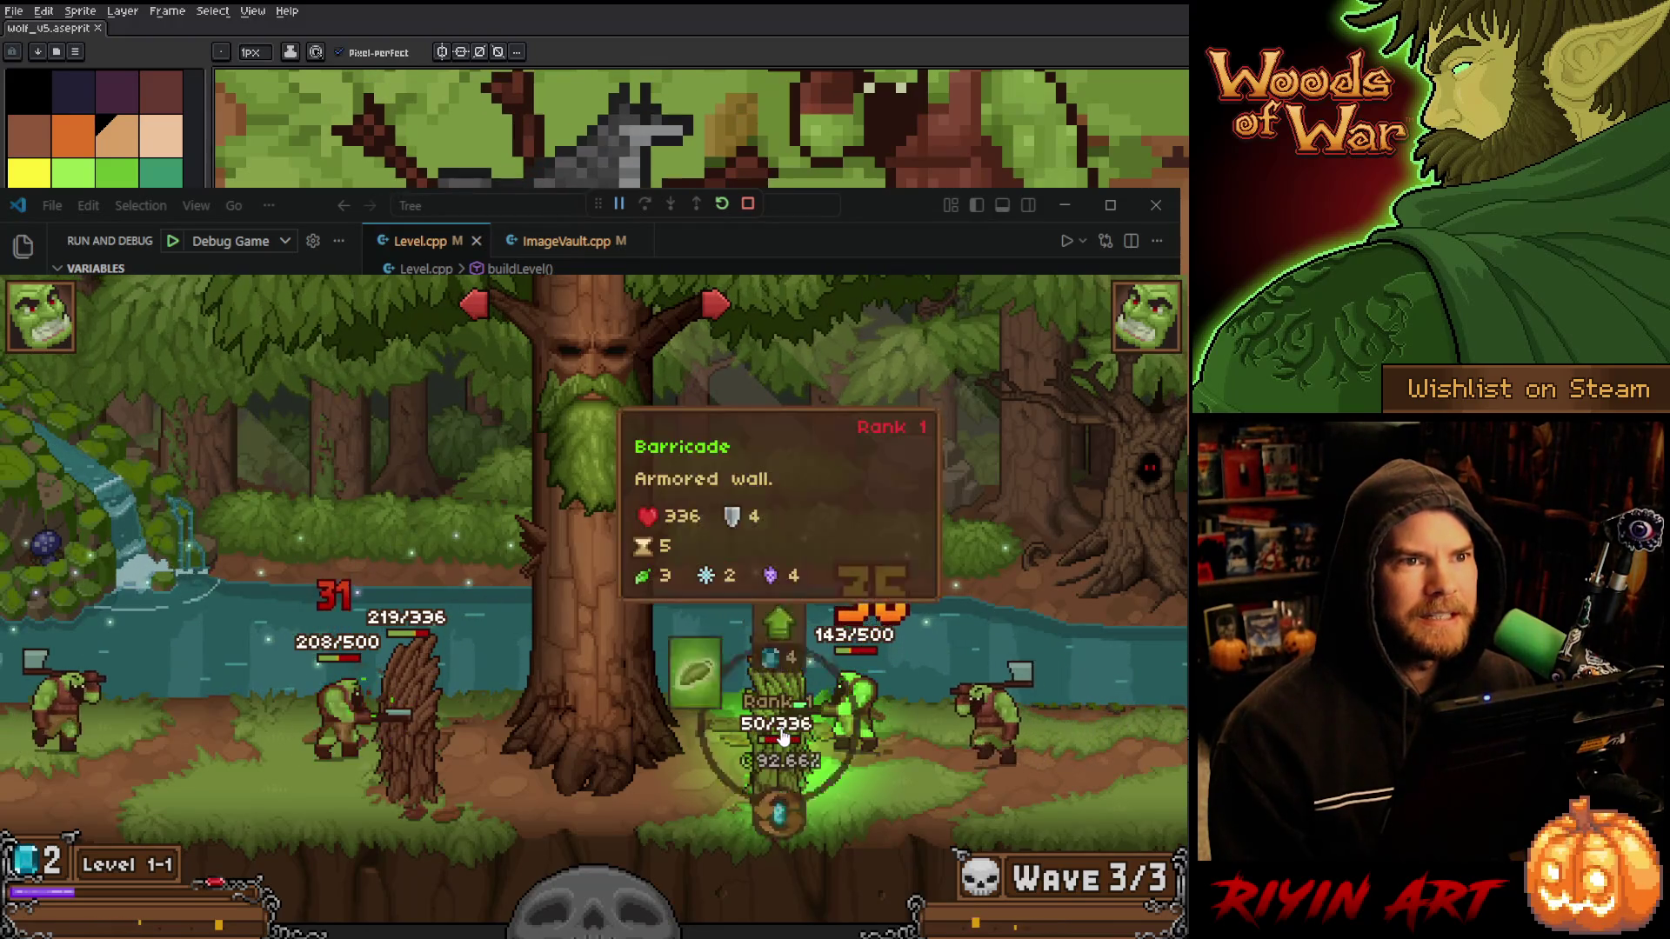
left_click(785, 657)
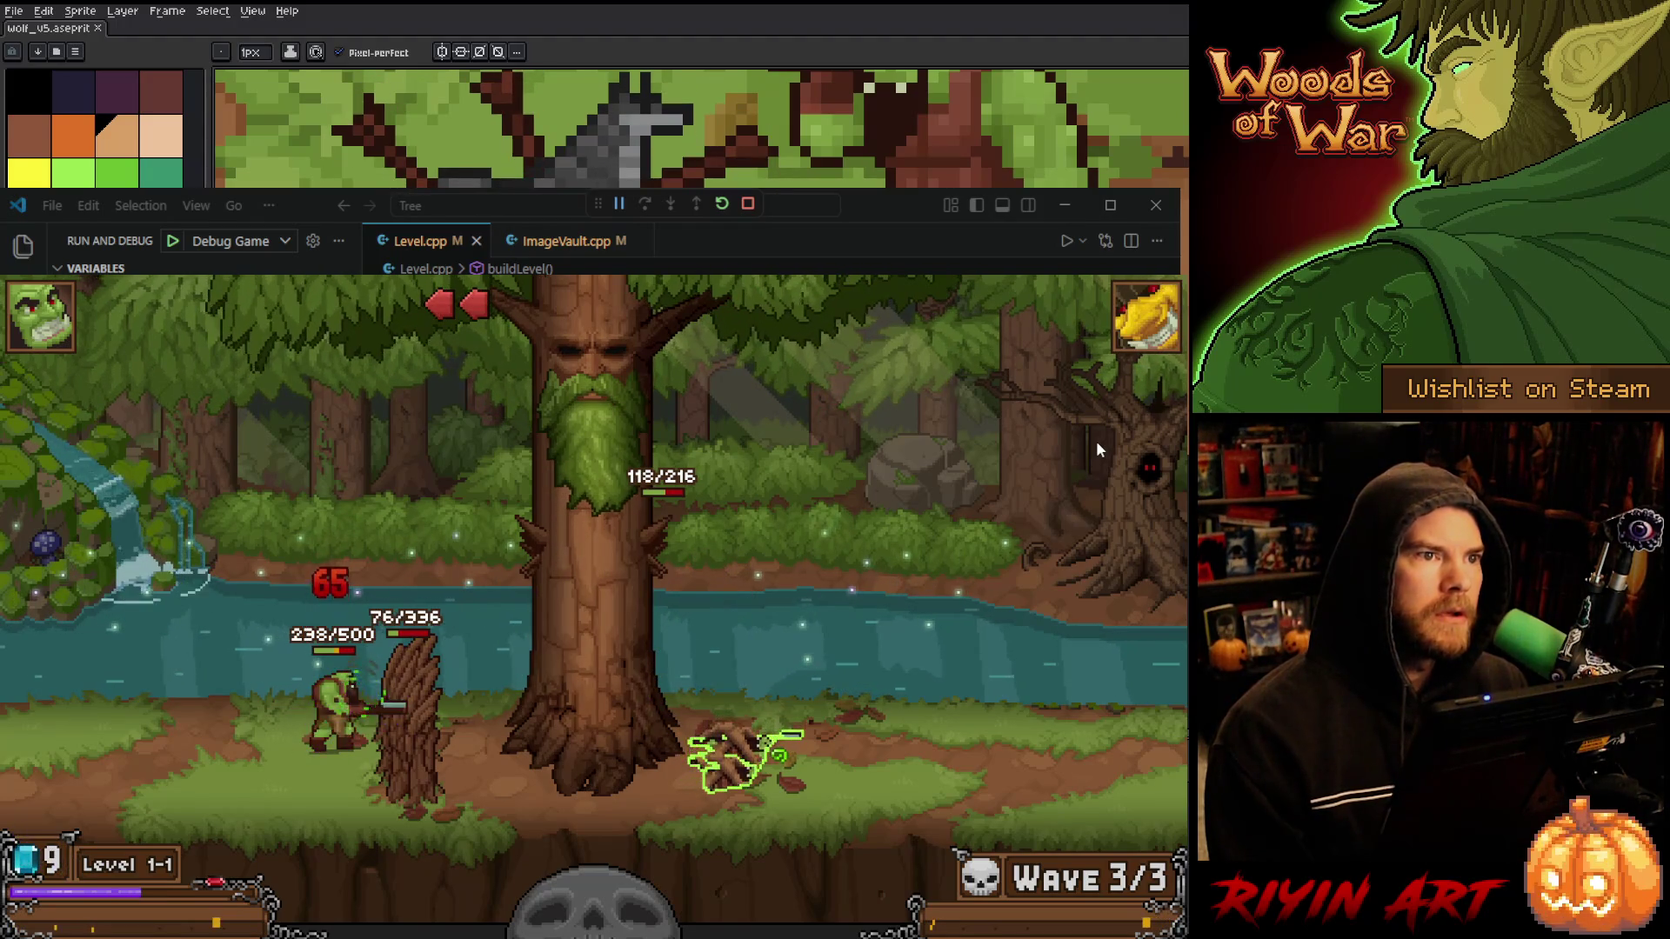
- Cast green spells on the orc and great tree, upgrade the tree, and replace the failing barricade
left_click(374, 747)
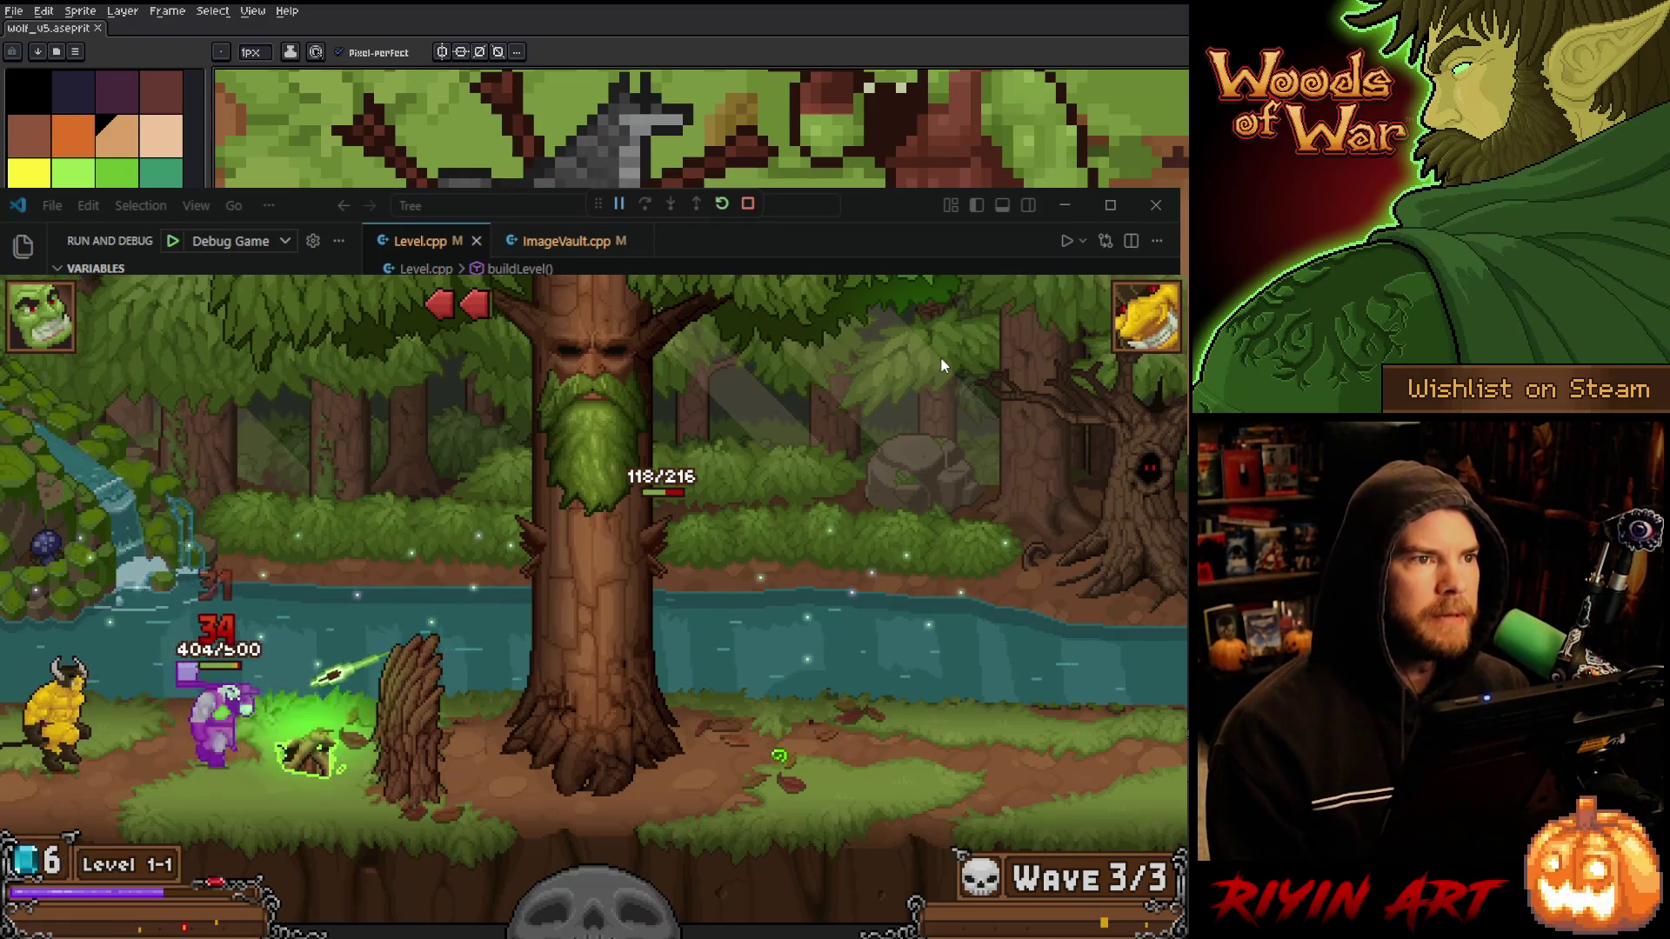
left_click(659, 552)
left_click(659, 552)
left_click(526, 442)
left_click(609, 487)
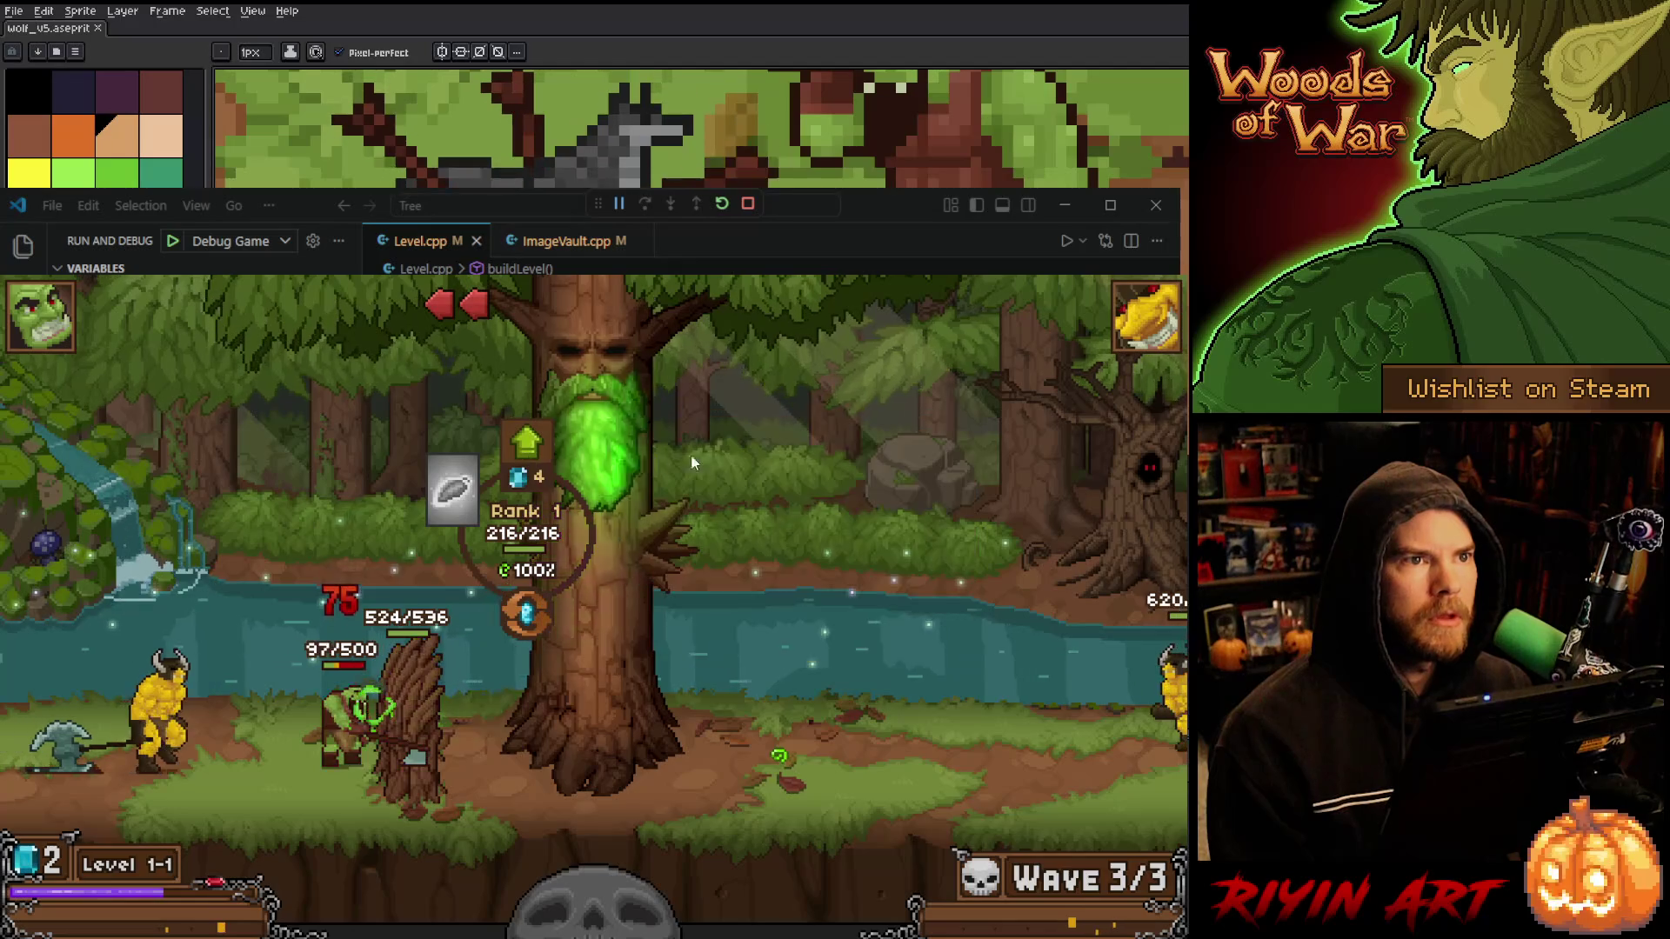
left_click(765, 442)
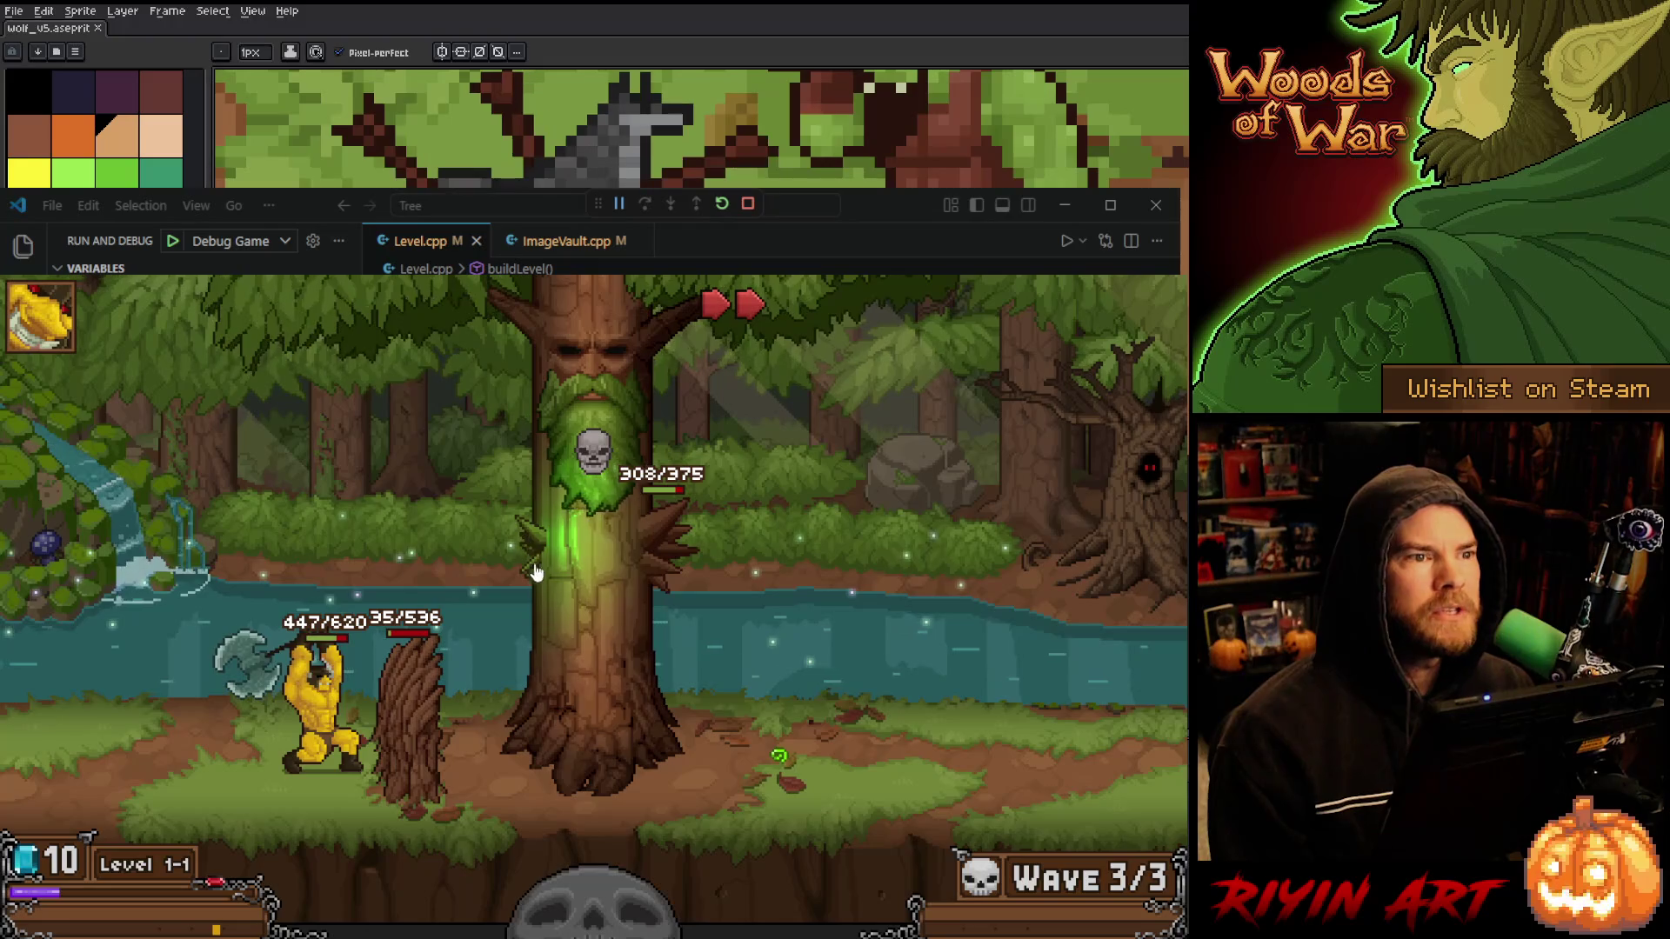
left_click(404, 689)
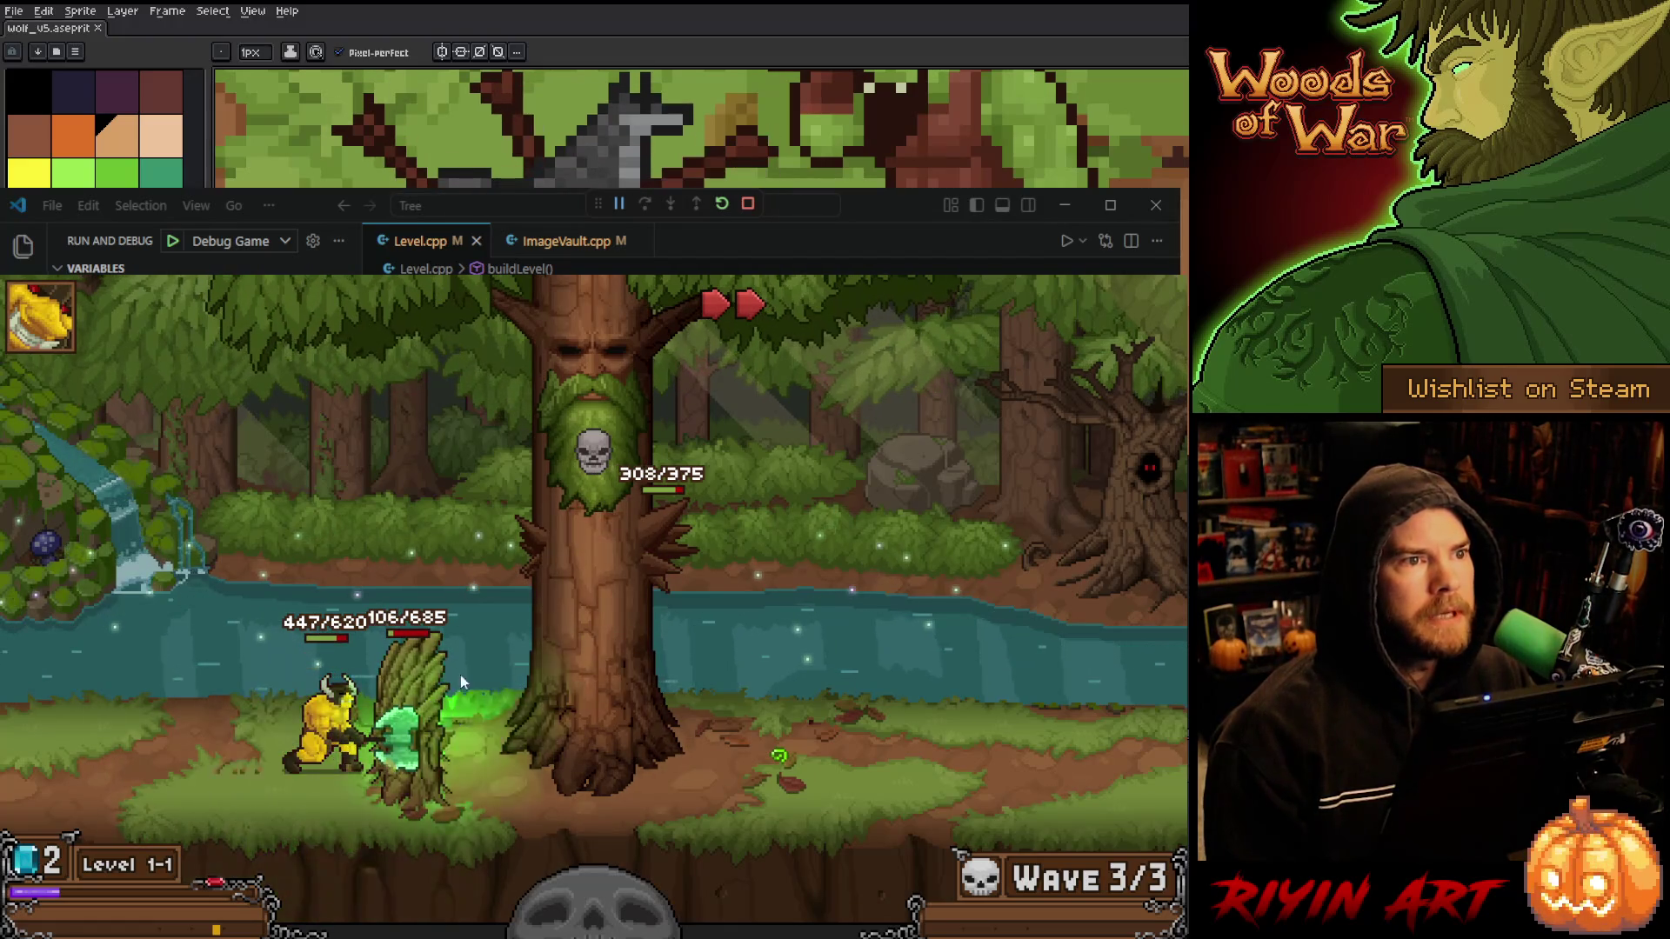
- Inspect the barricade's upgrade menu, then quit the game with Escape to end debugging
left_click(408, 696)
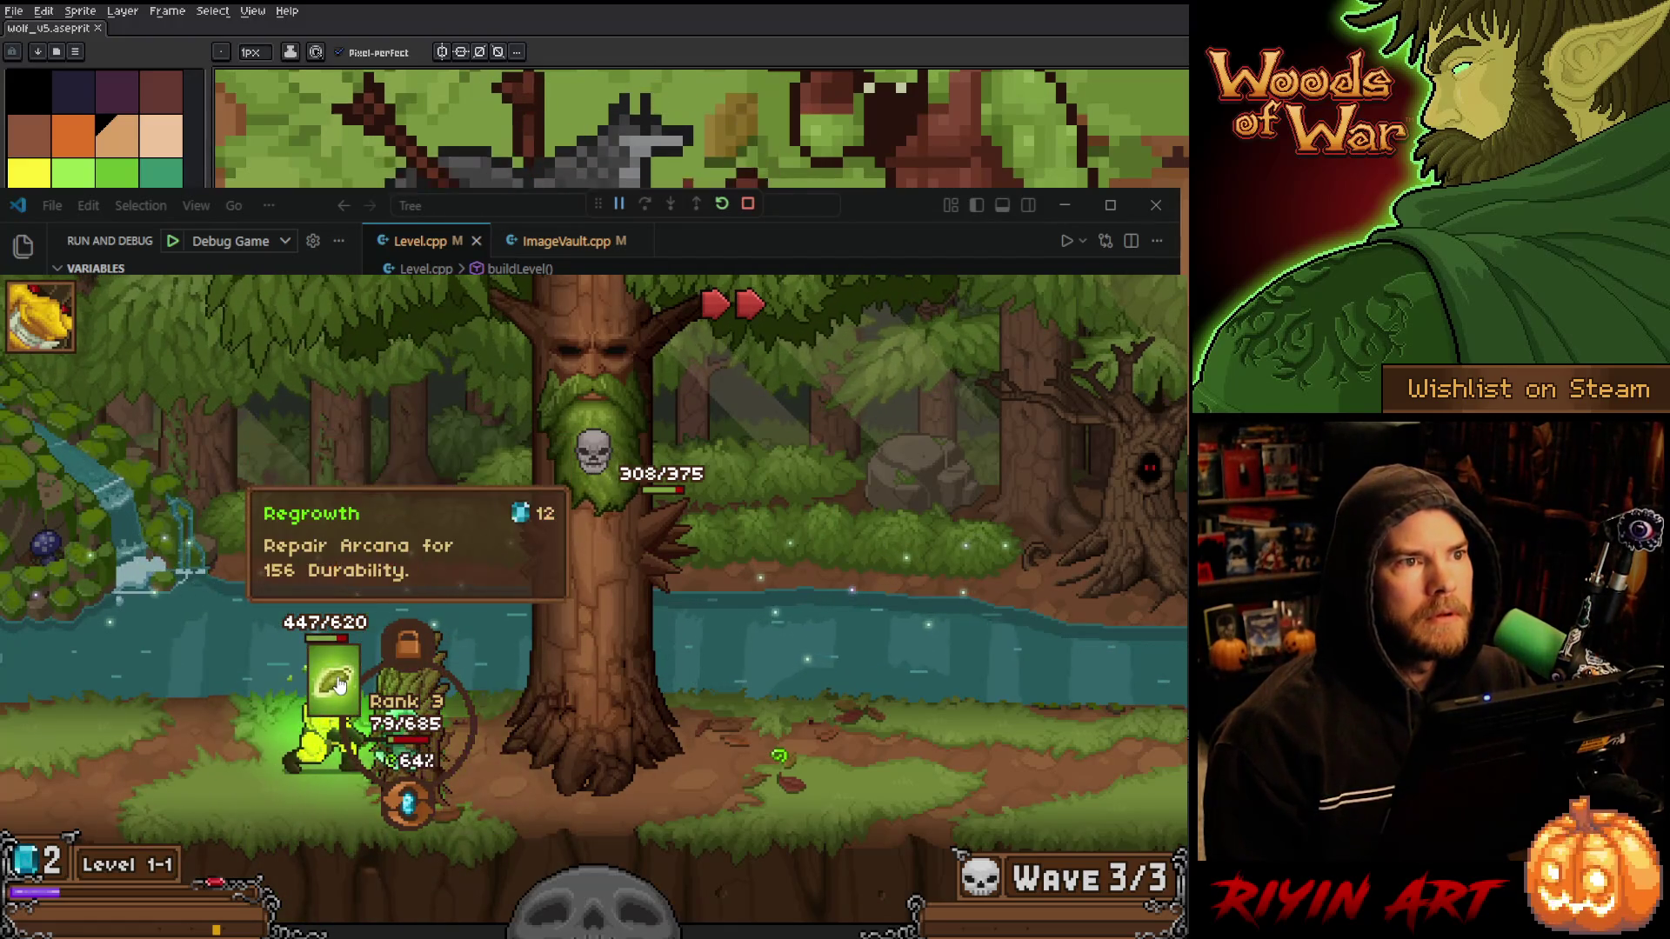
mouse_move(420, 711)
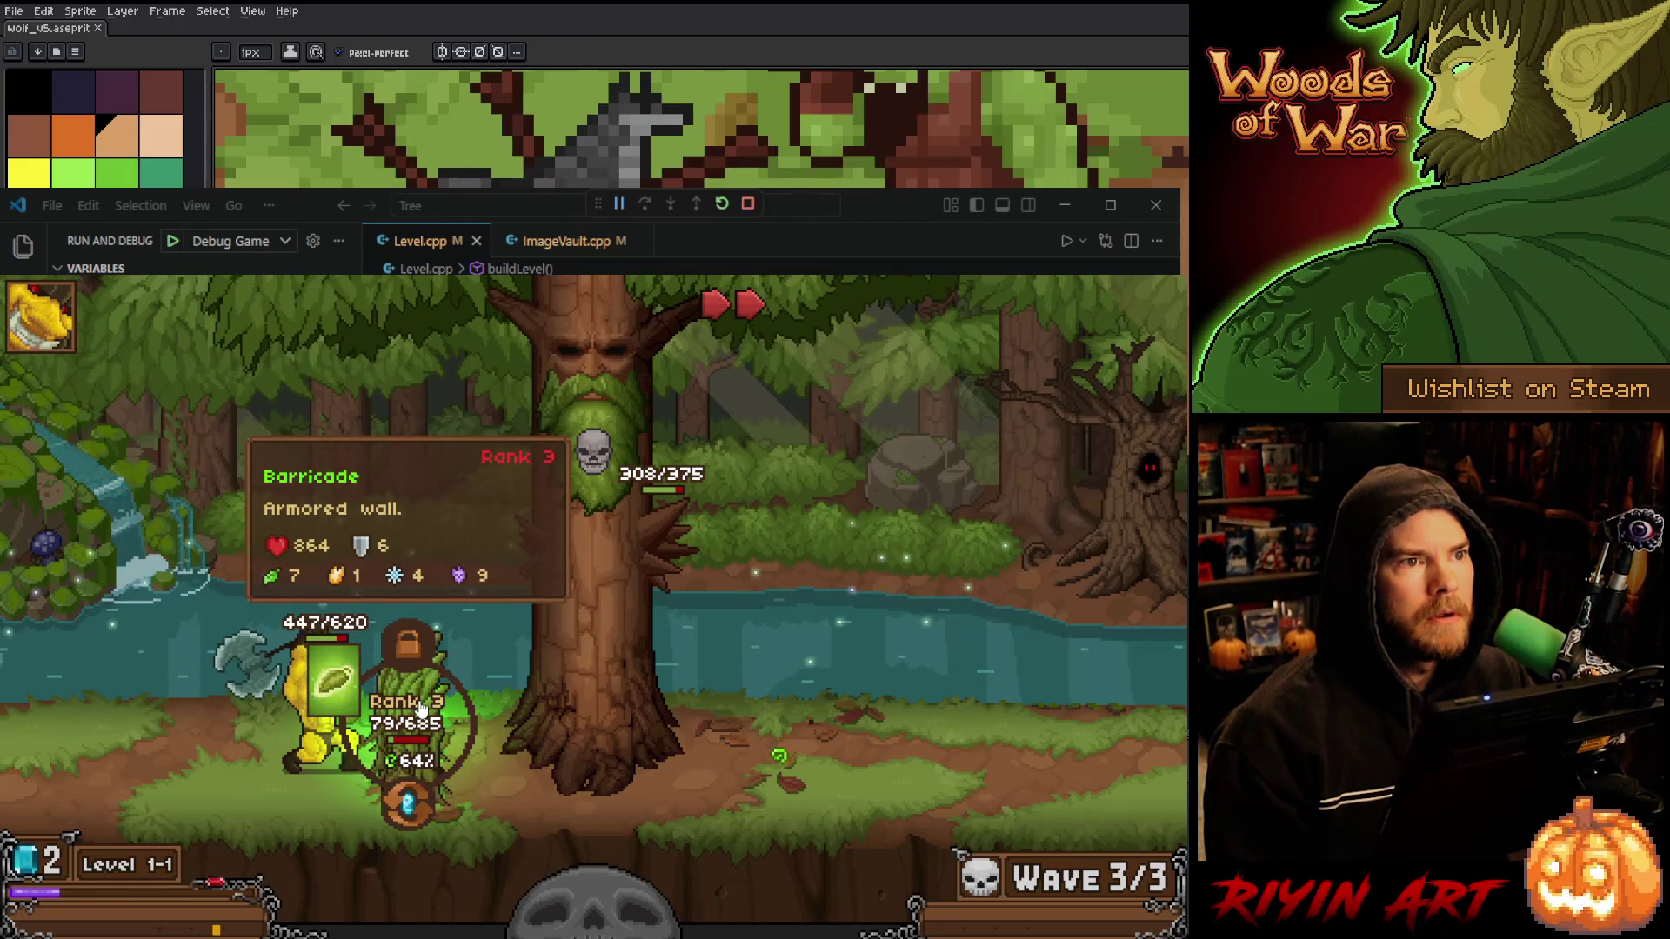
left_click(419, 708)
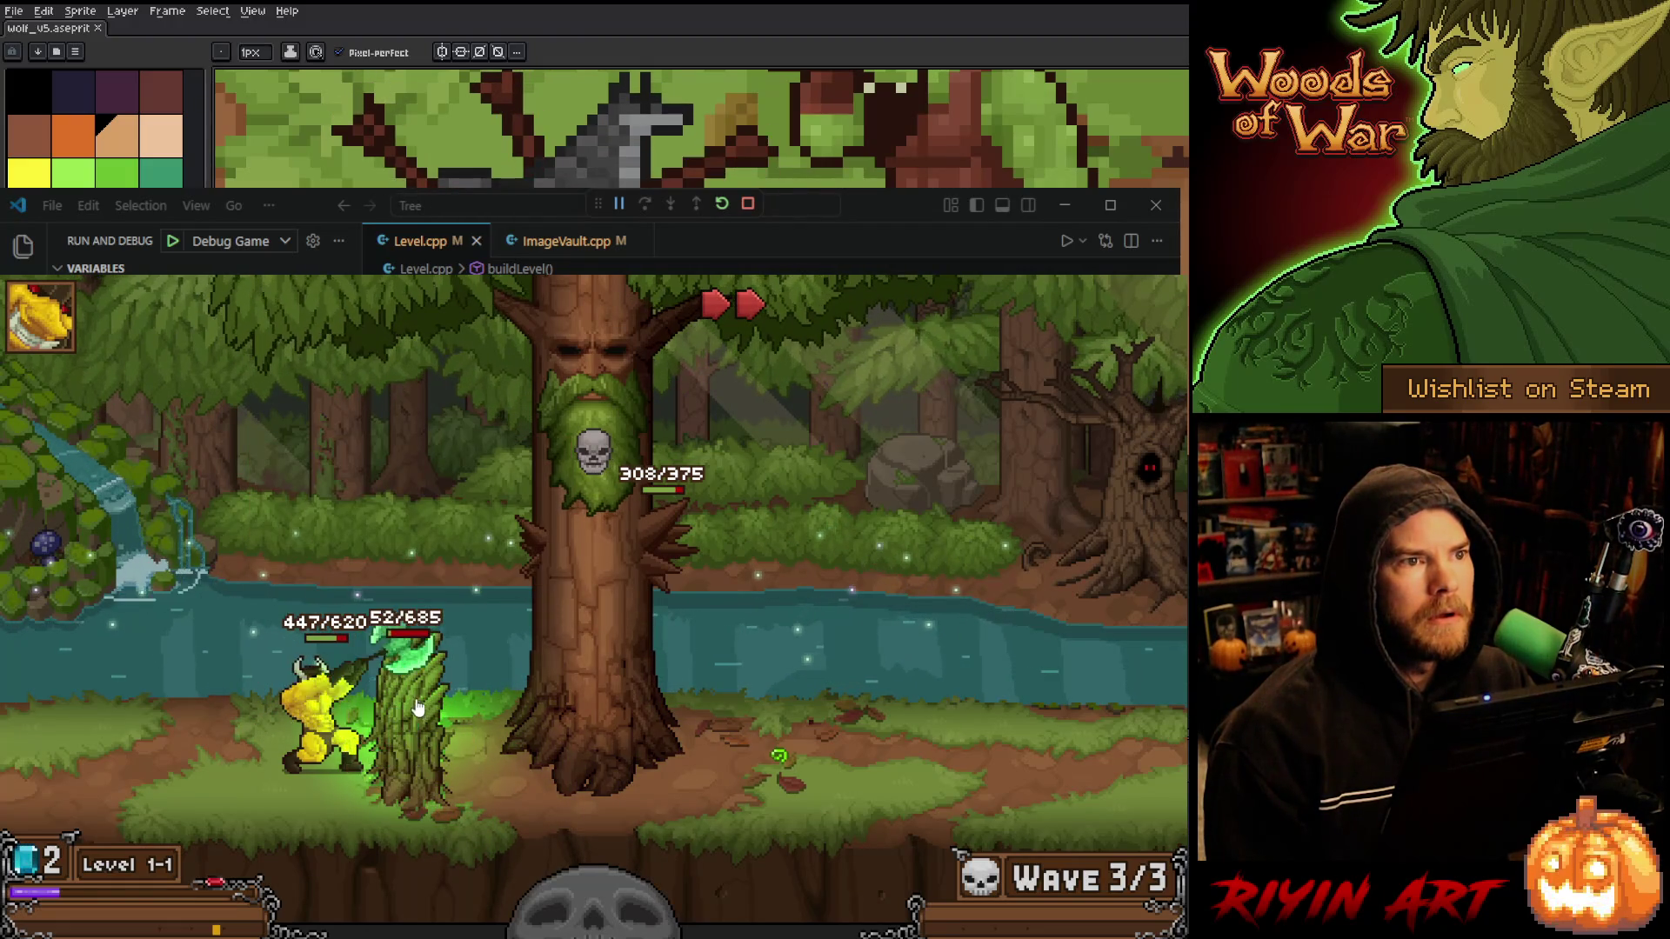
left_click(417, 708)
left_click(419, 708)
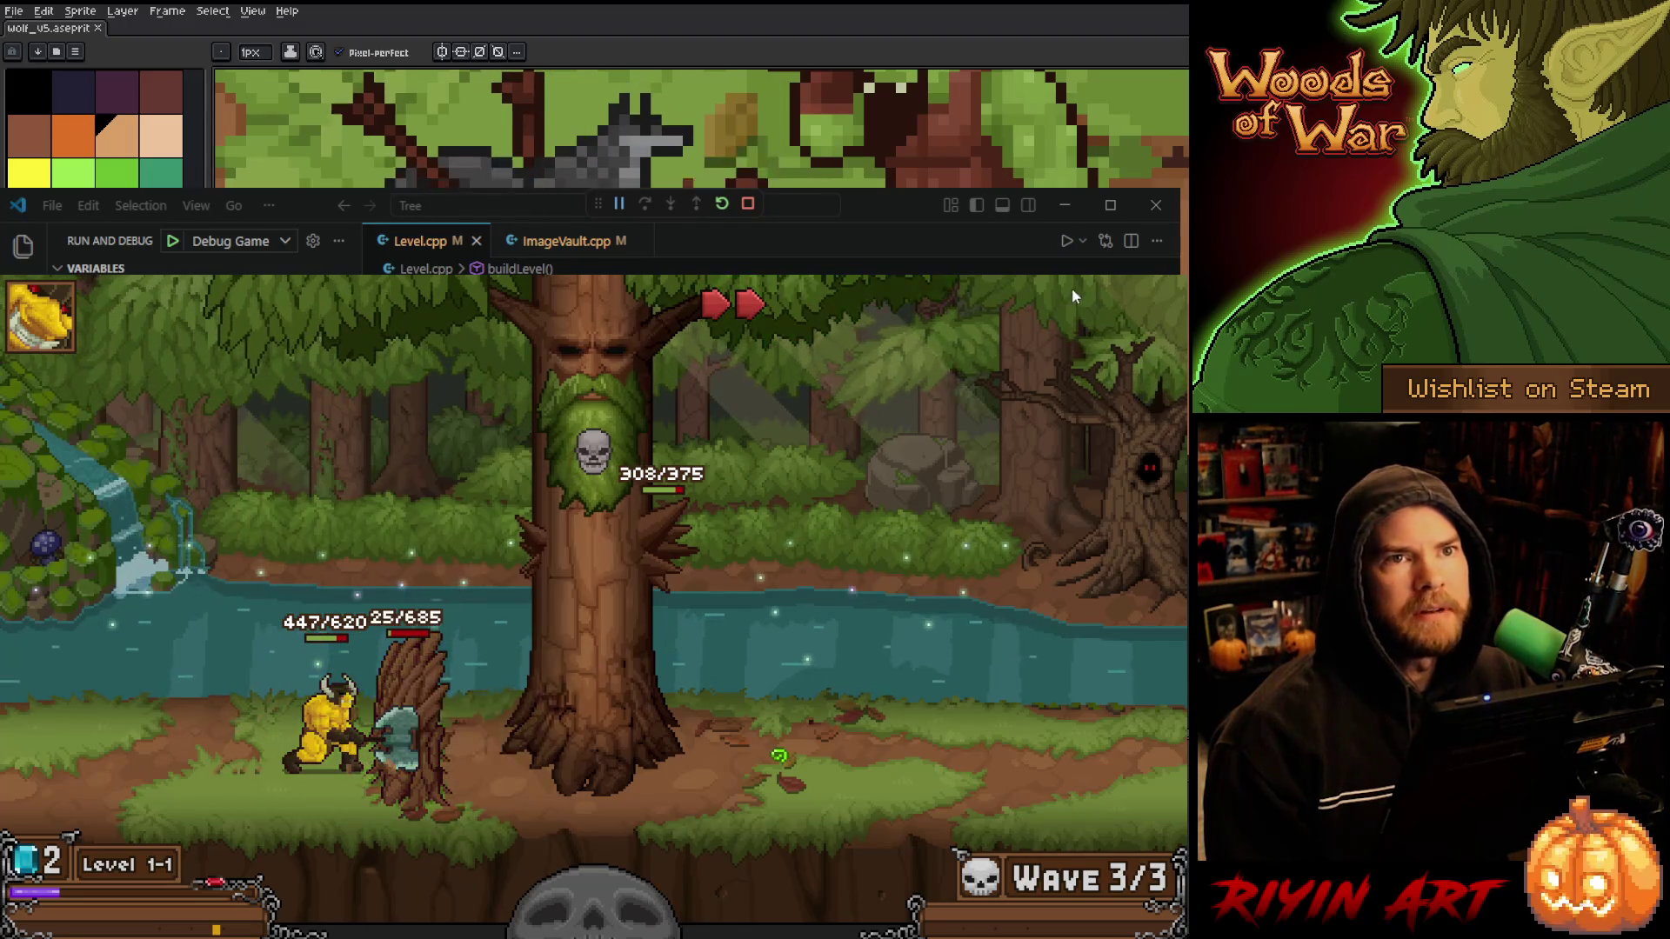
key("Escape")
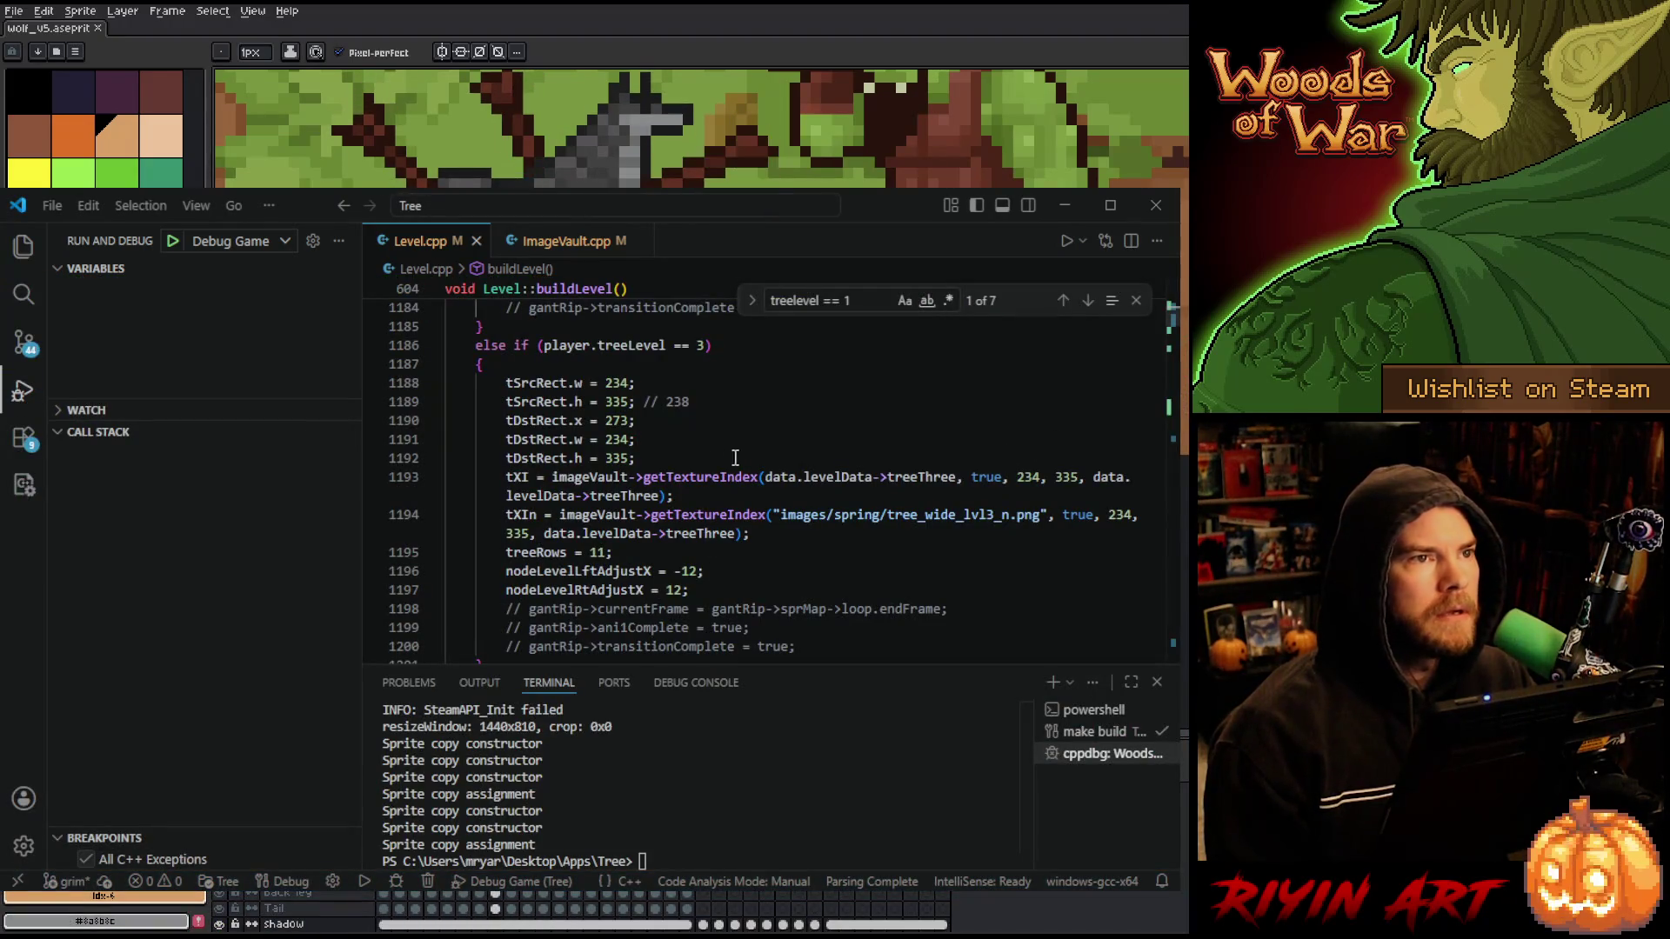
- Close VS Code to bring the wolf sprite forward, then zoom the canvas in and out
left_click(1156, 206)
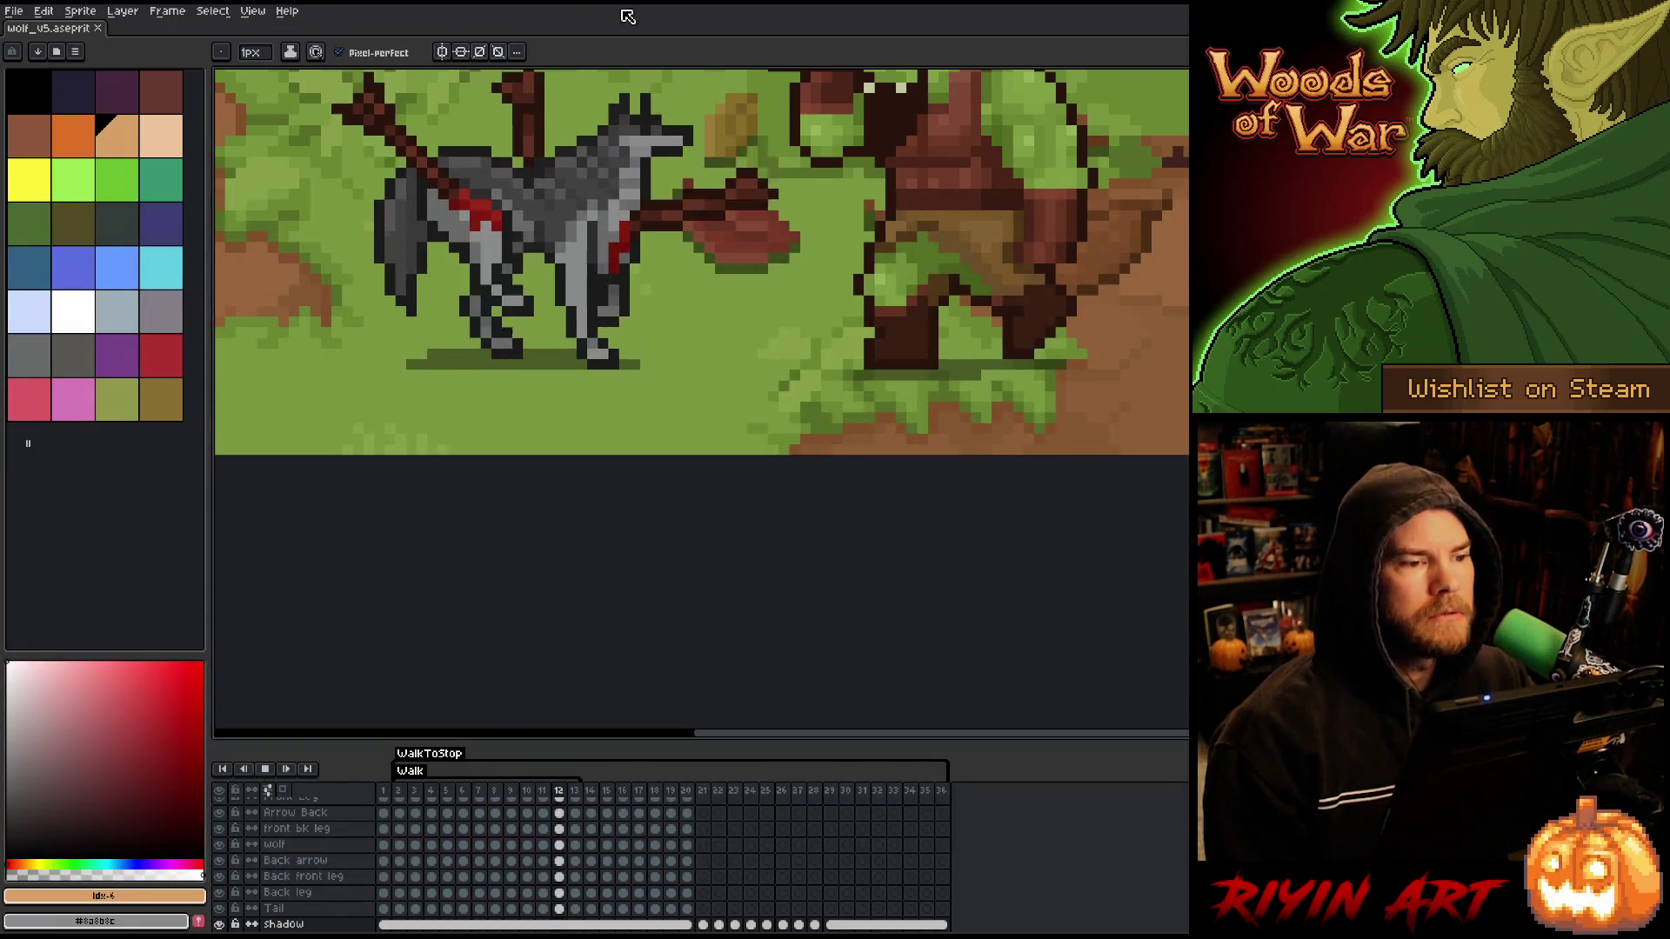
scroll(383, 253, "down", 1)
scroll(383, 253, "up", 2)
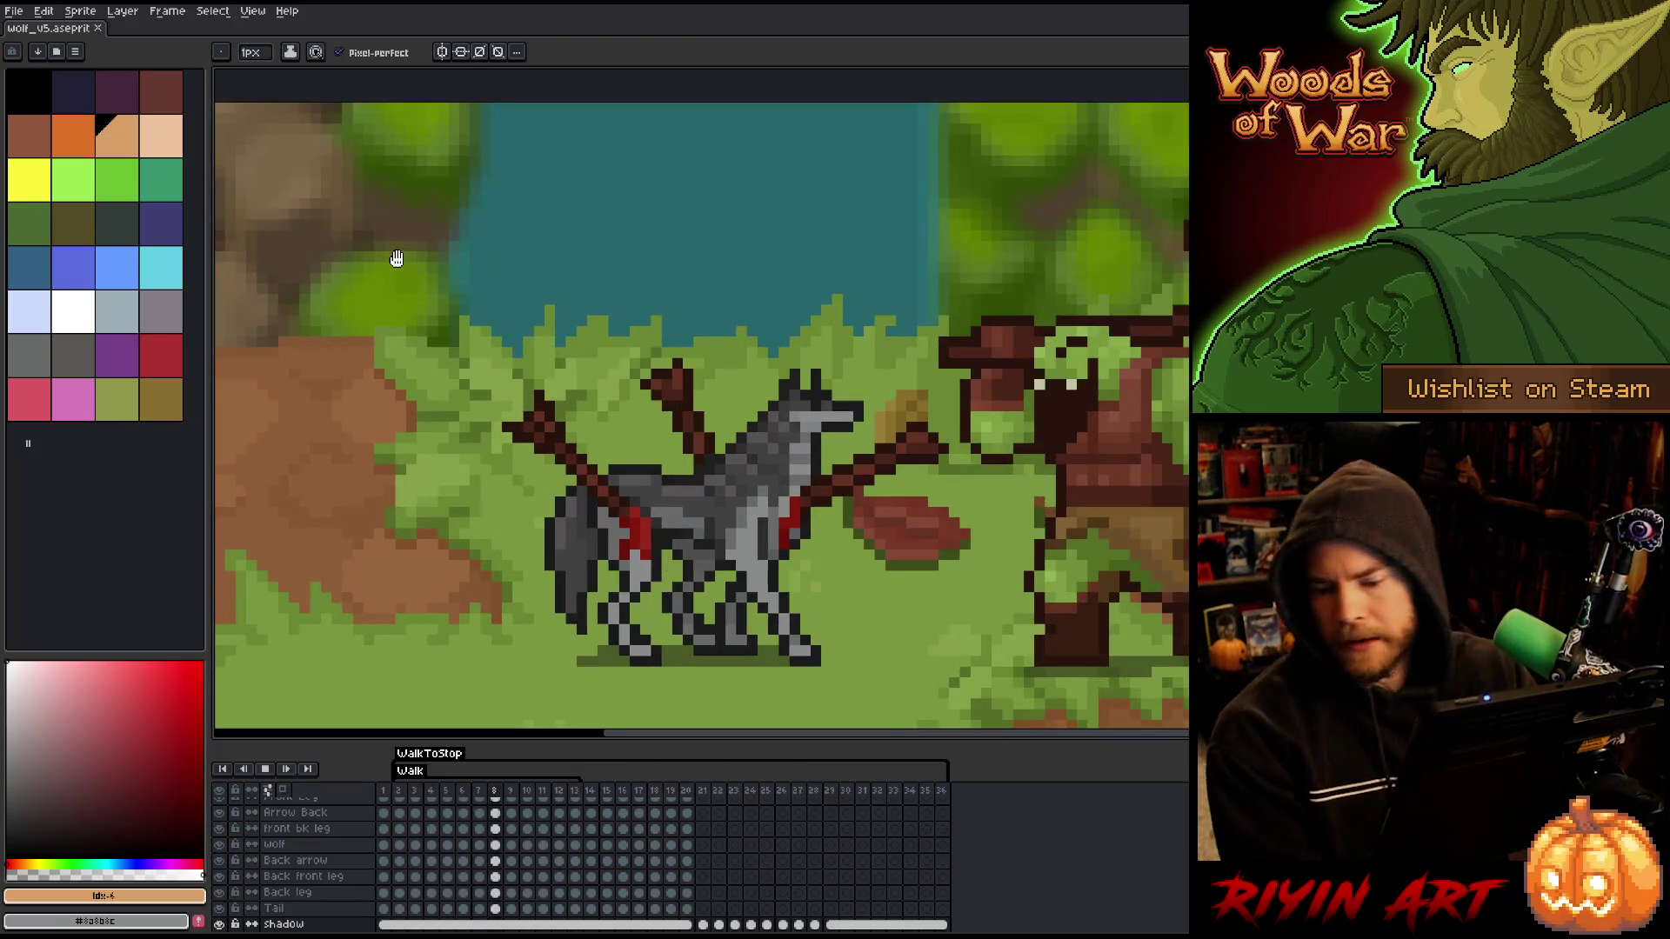
scroll(556, 357, "down", 1)
scroll(636, 401, "up", 1)
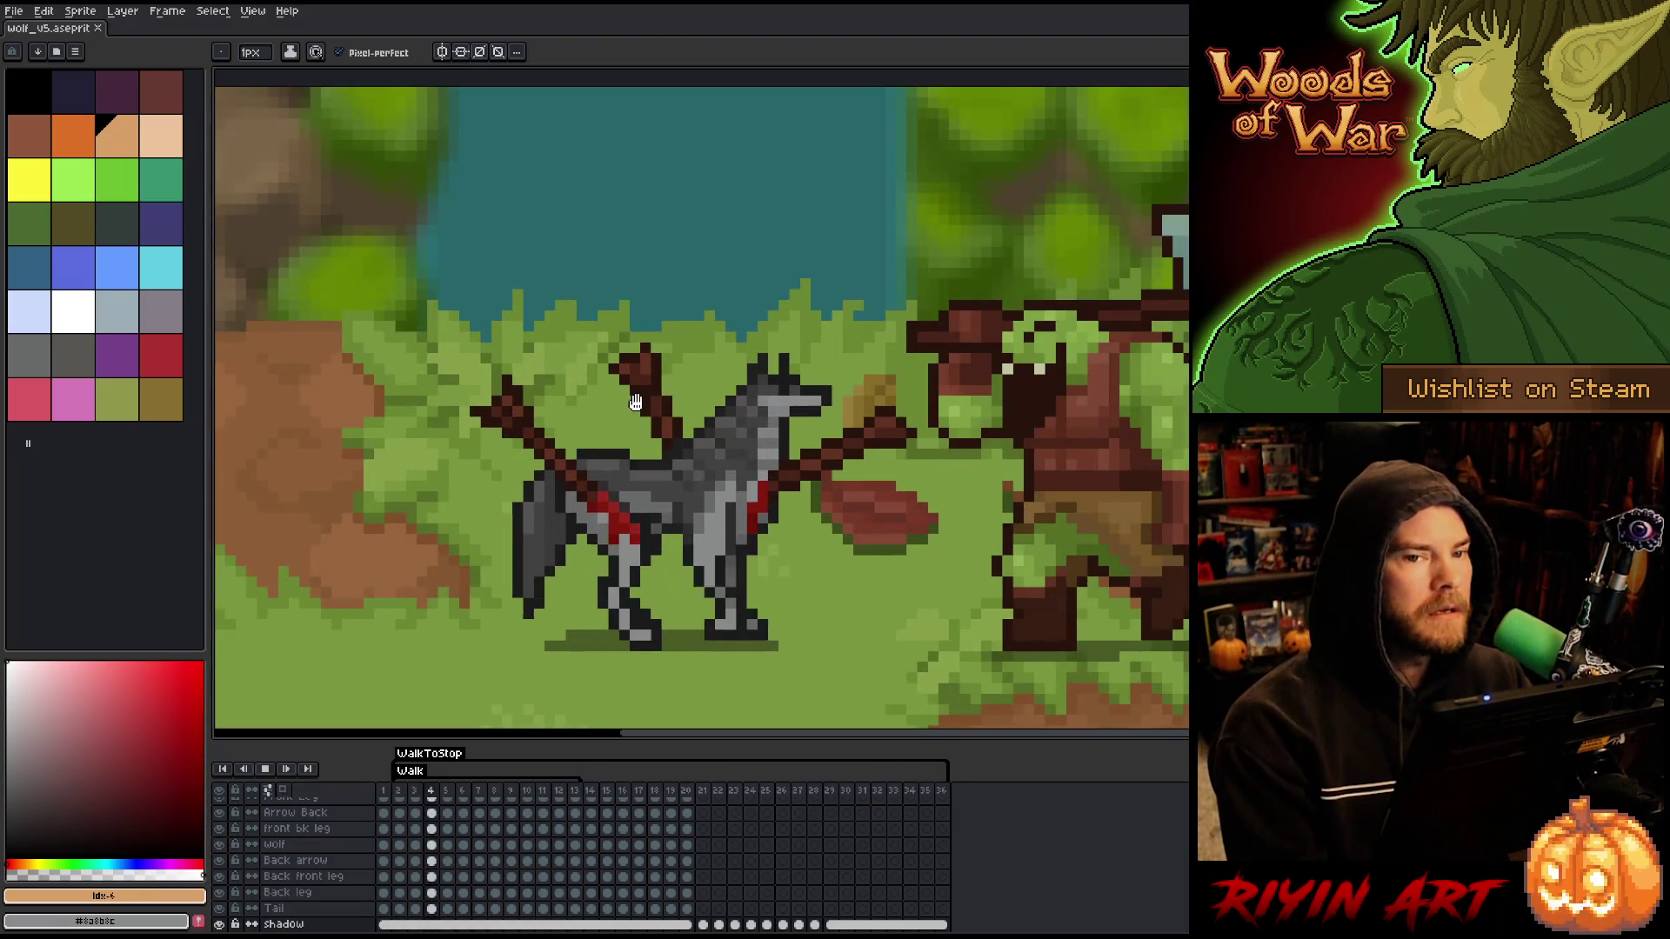
scroll(696, 527, "down", 1)
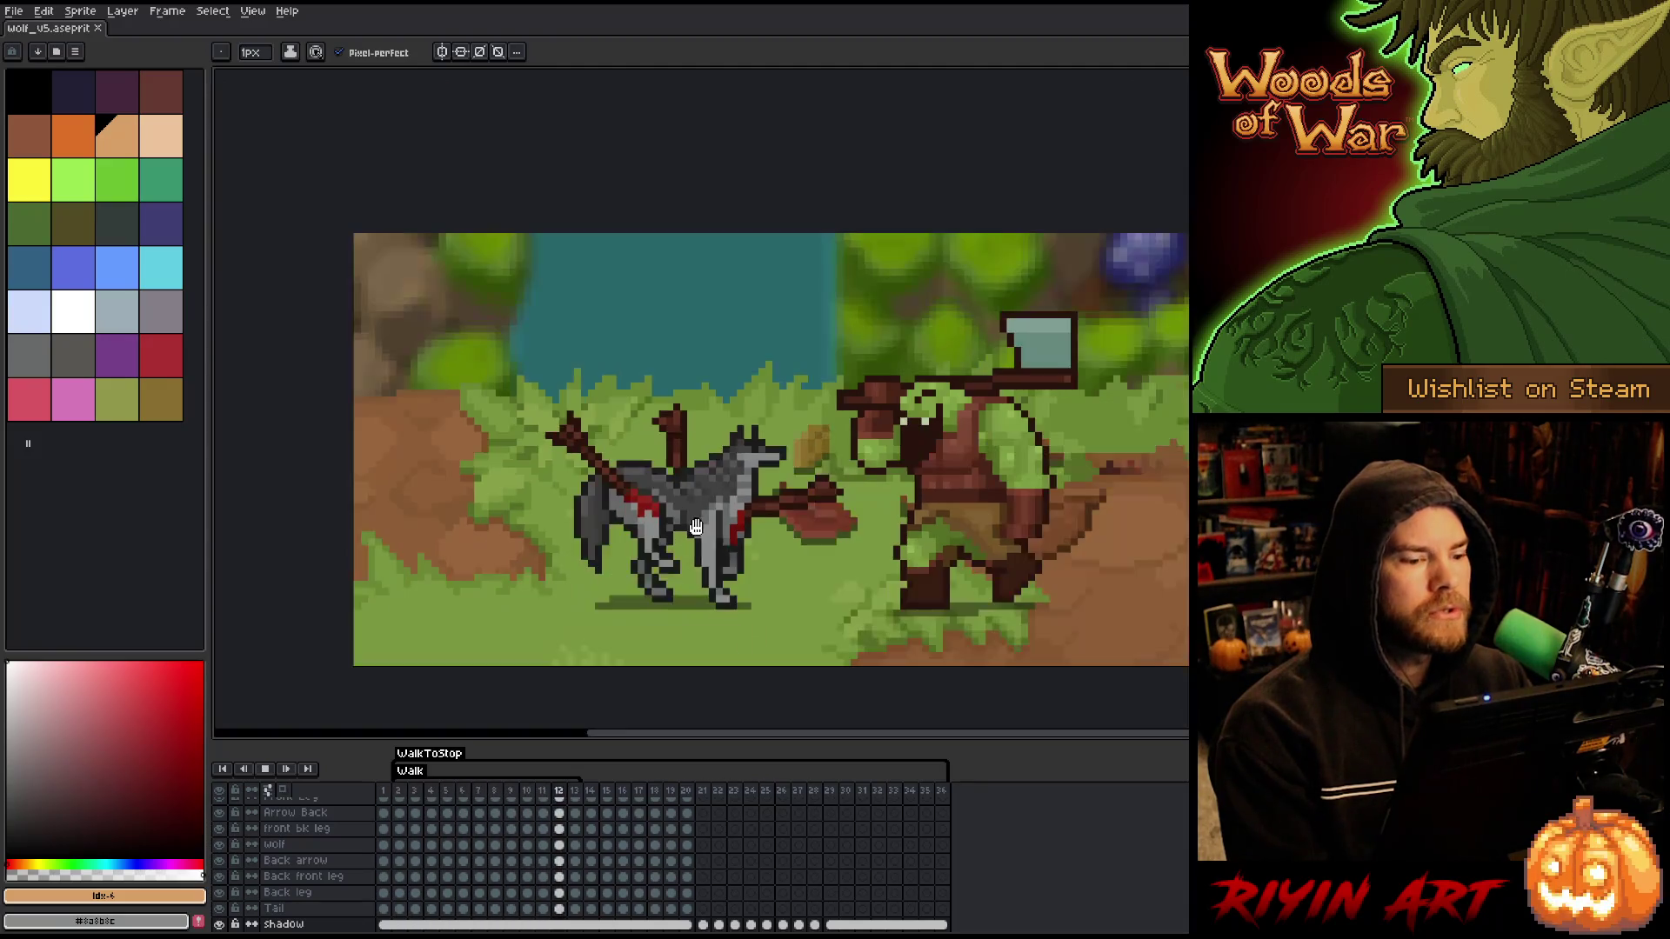
scroll(704, 532, "up", 1)
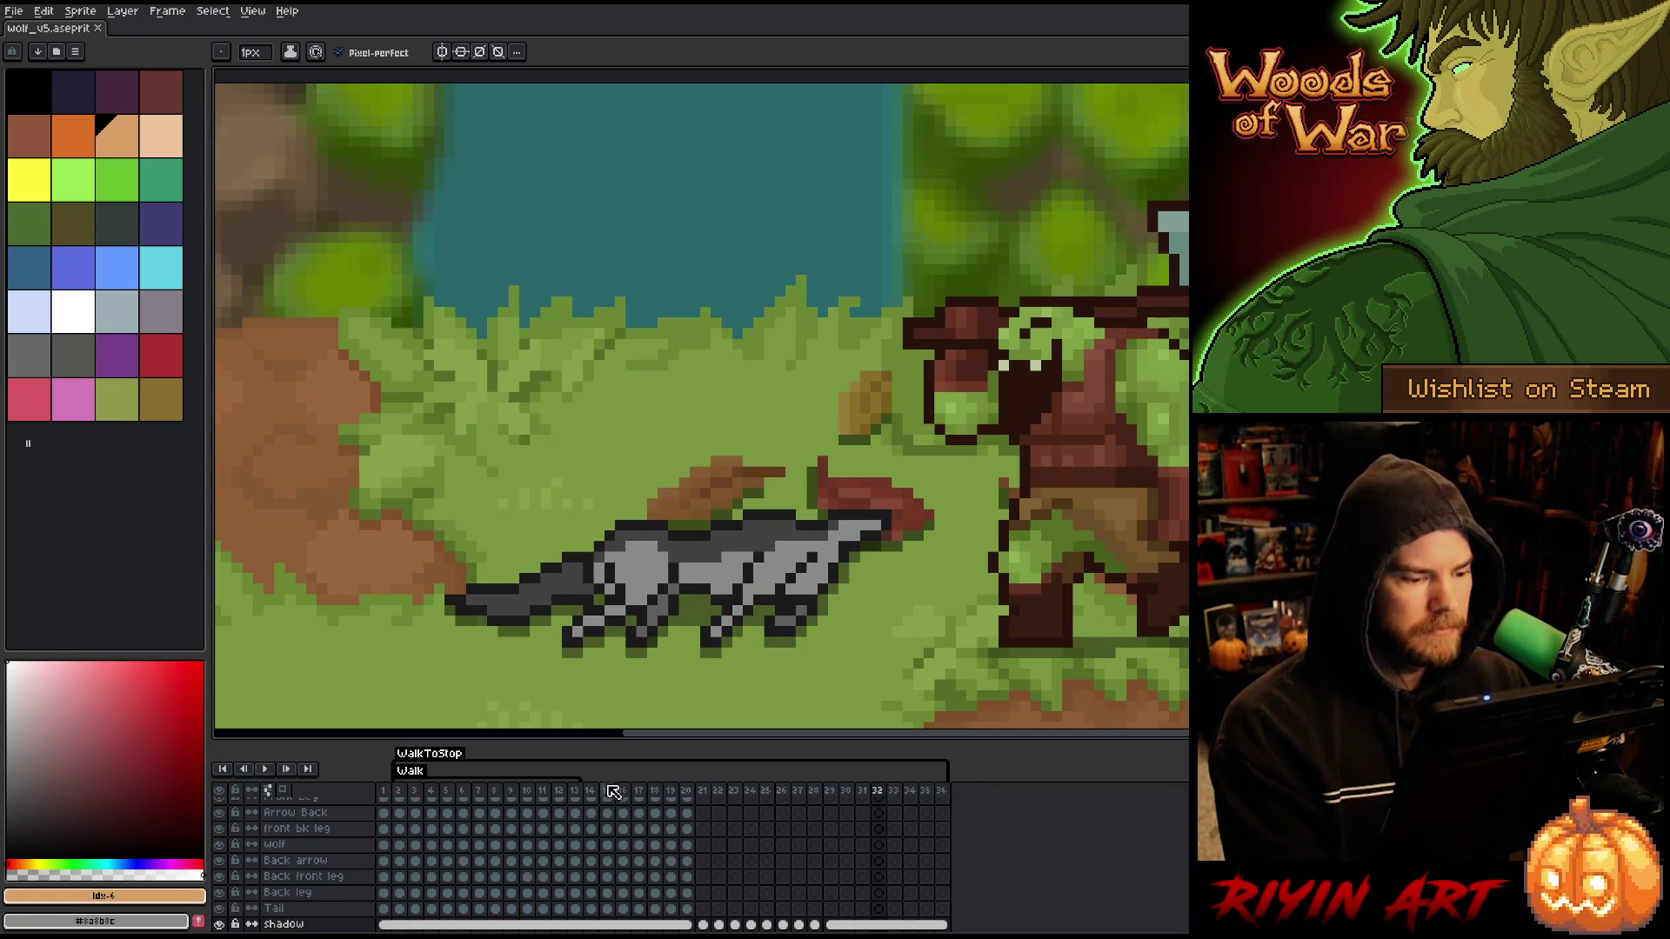
- Jump to frame 14, watch the wolf animation loop, then stop playback
left_click(590, 790)
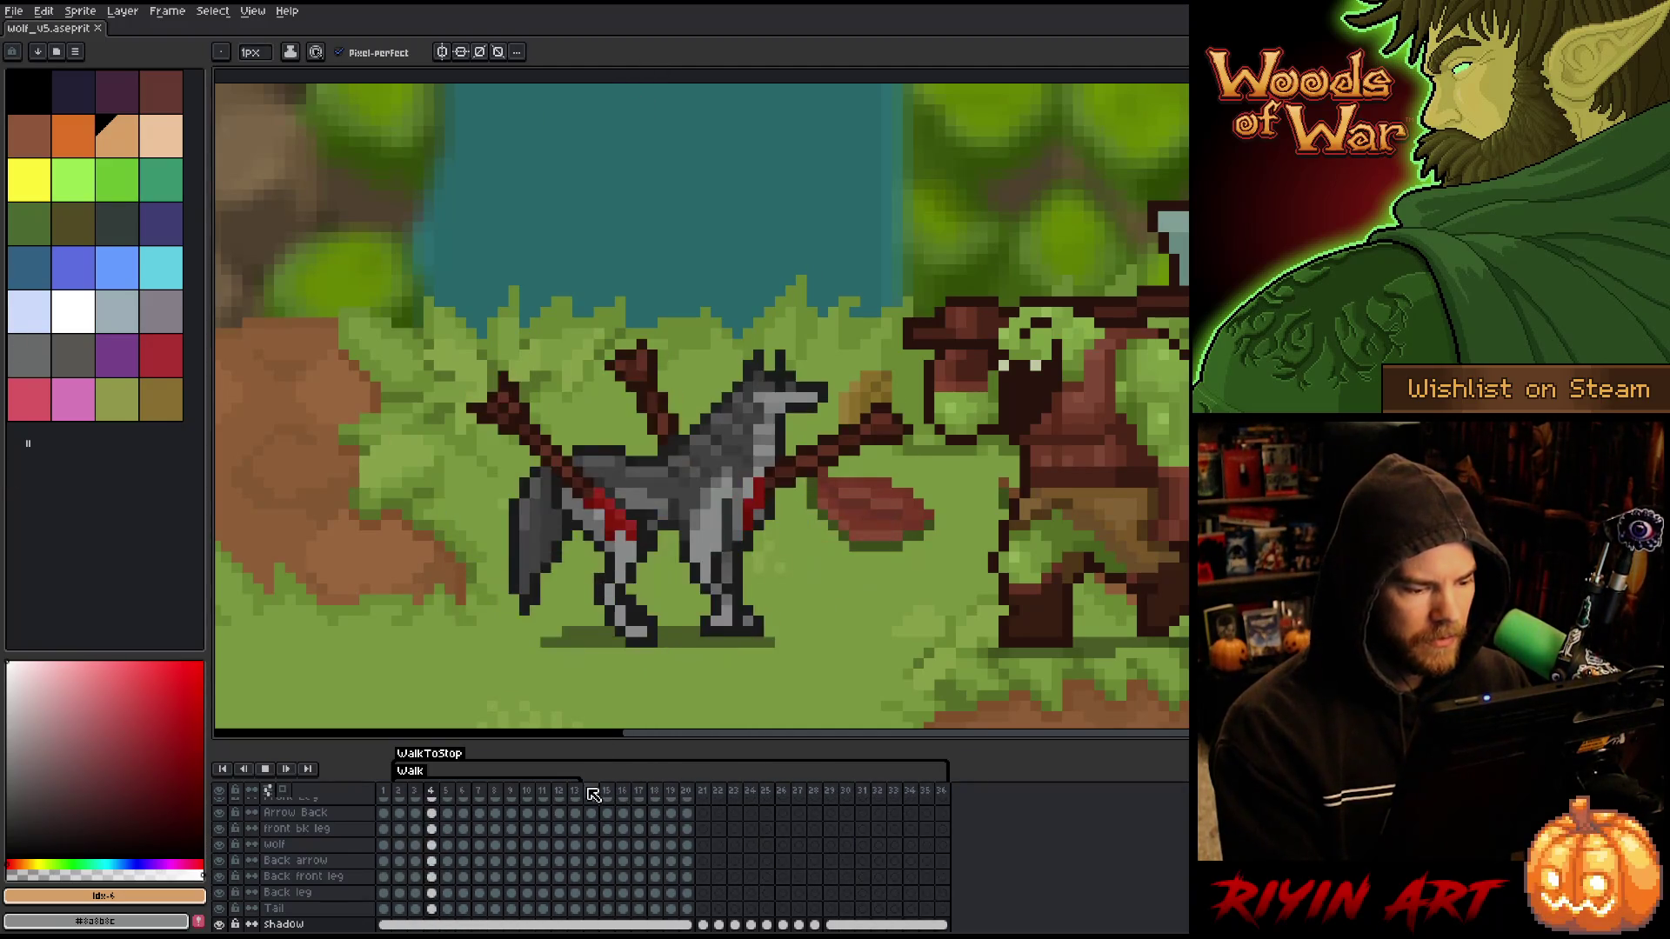
key("Return")
- Save the sprite as wolf_v6.aseprite in the TreeRevenge folder
left_click(14, 11)
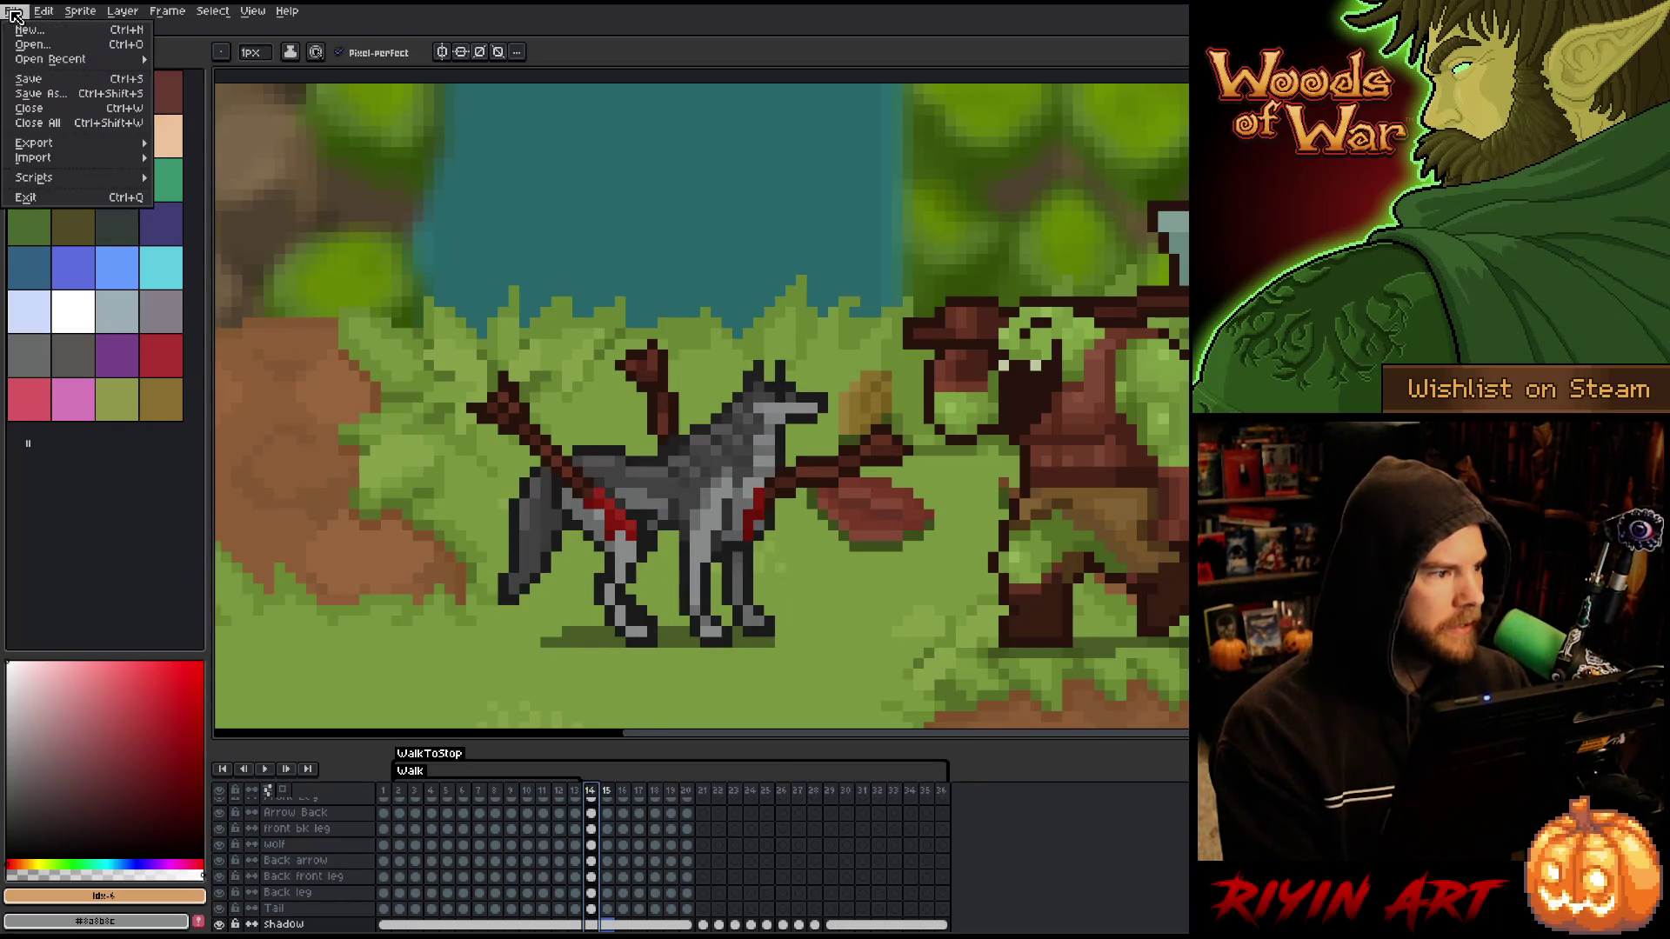
left_click(61, 95)
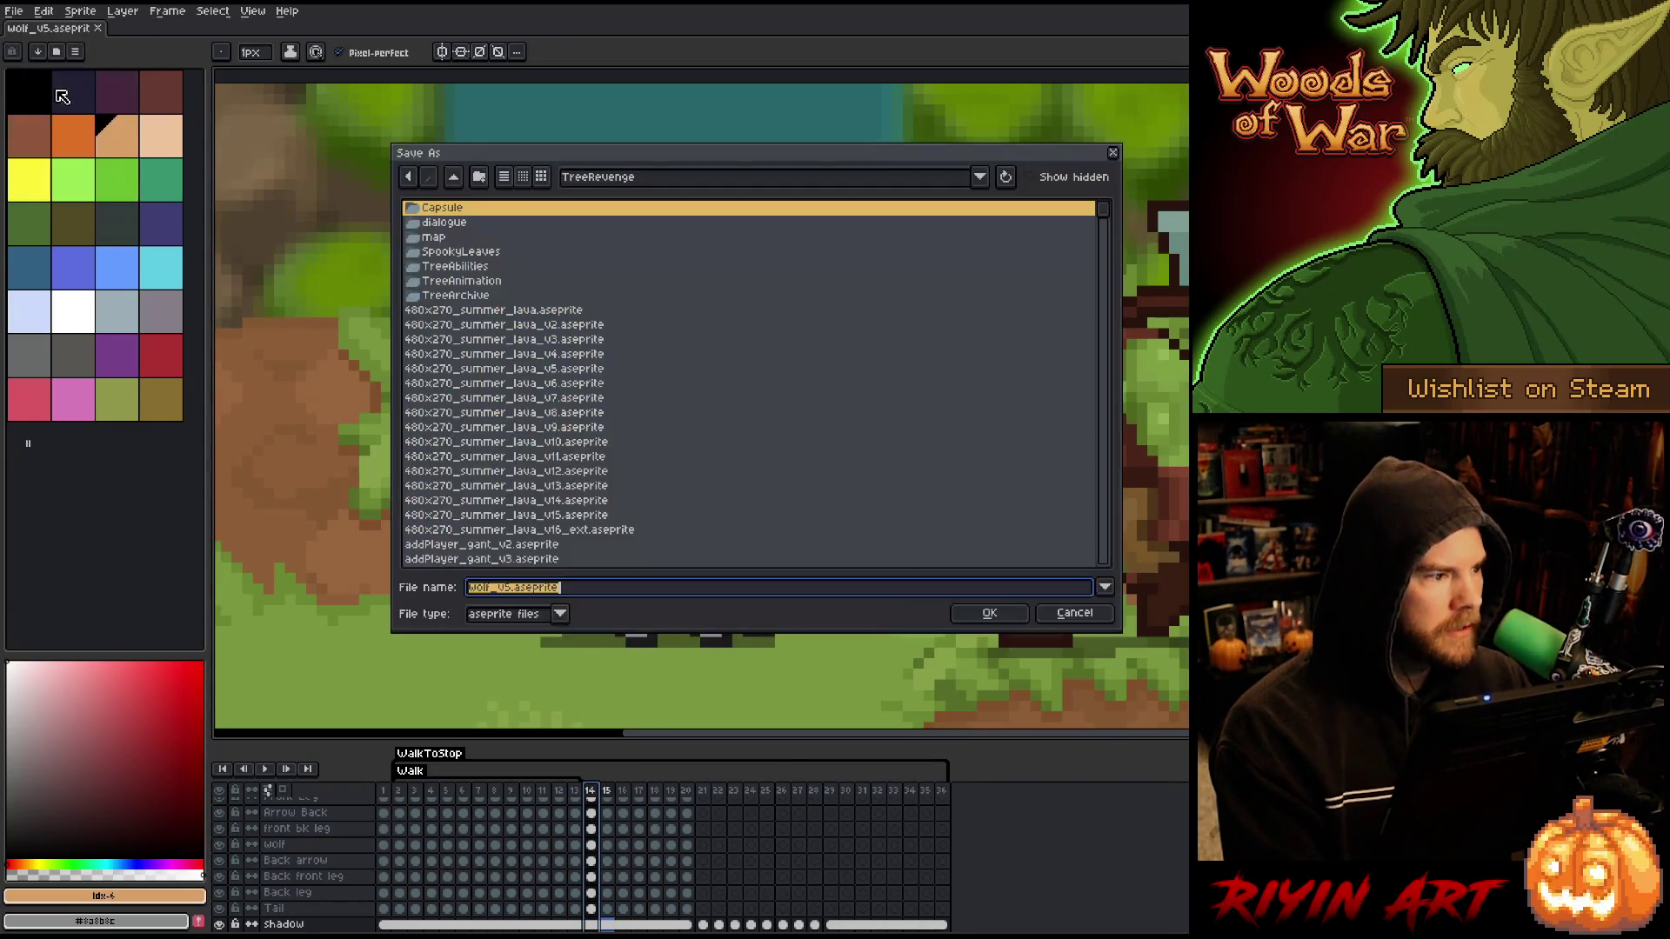
left_click(516, 592)
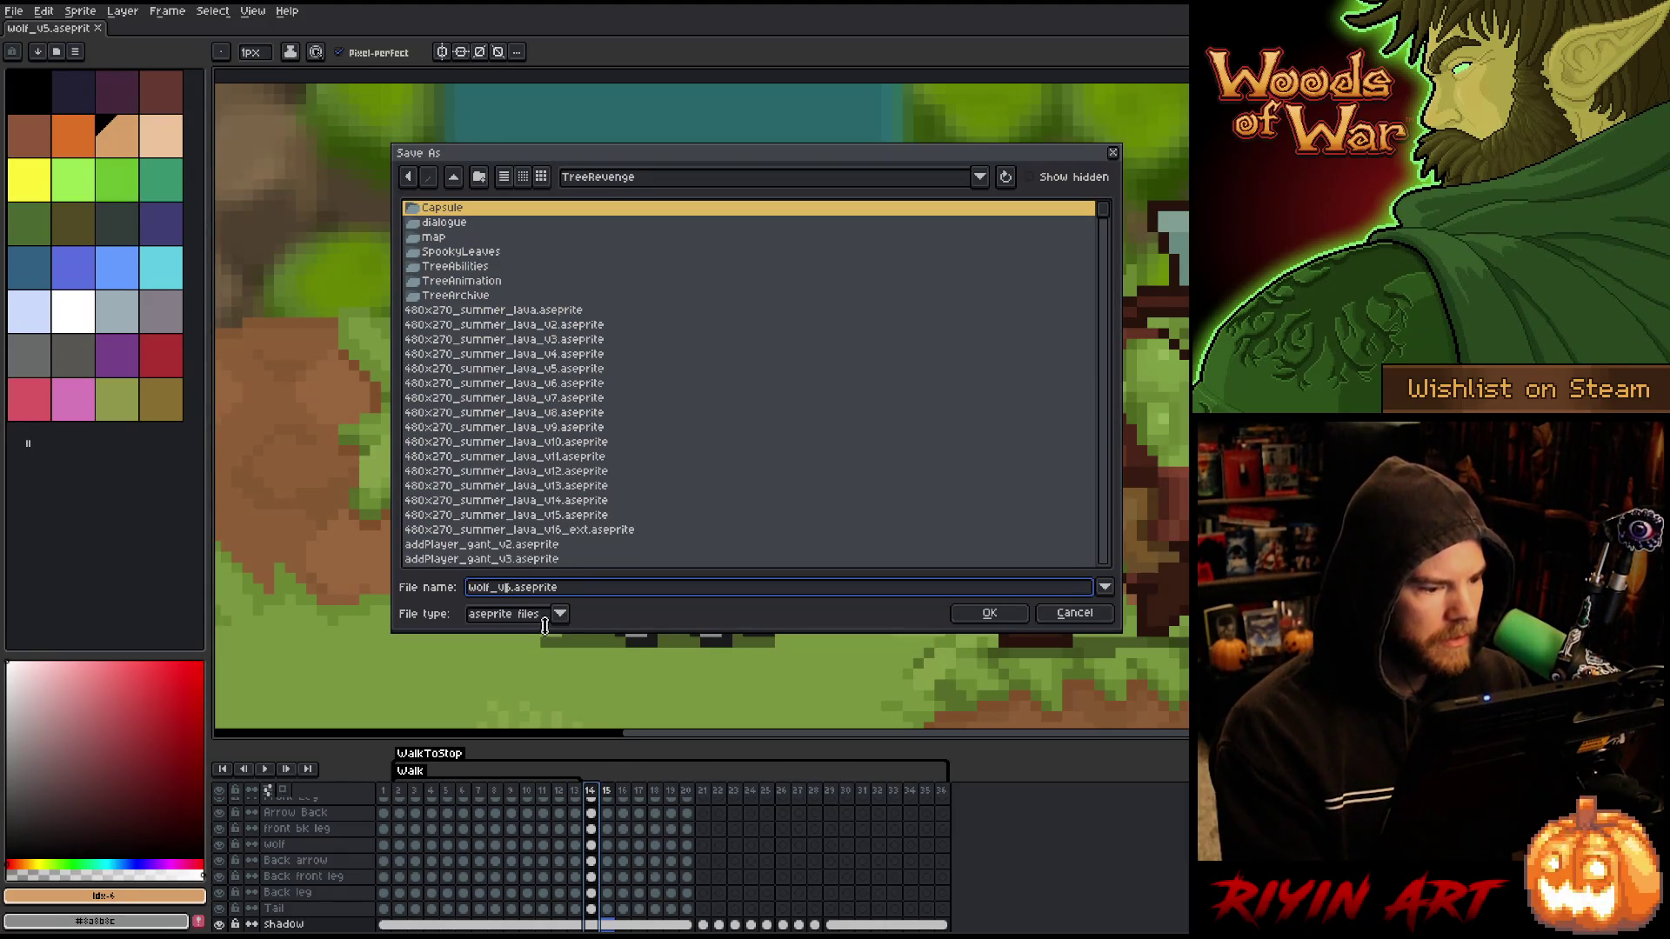
key("BackSpace")
type("6")
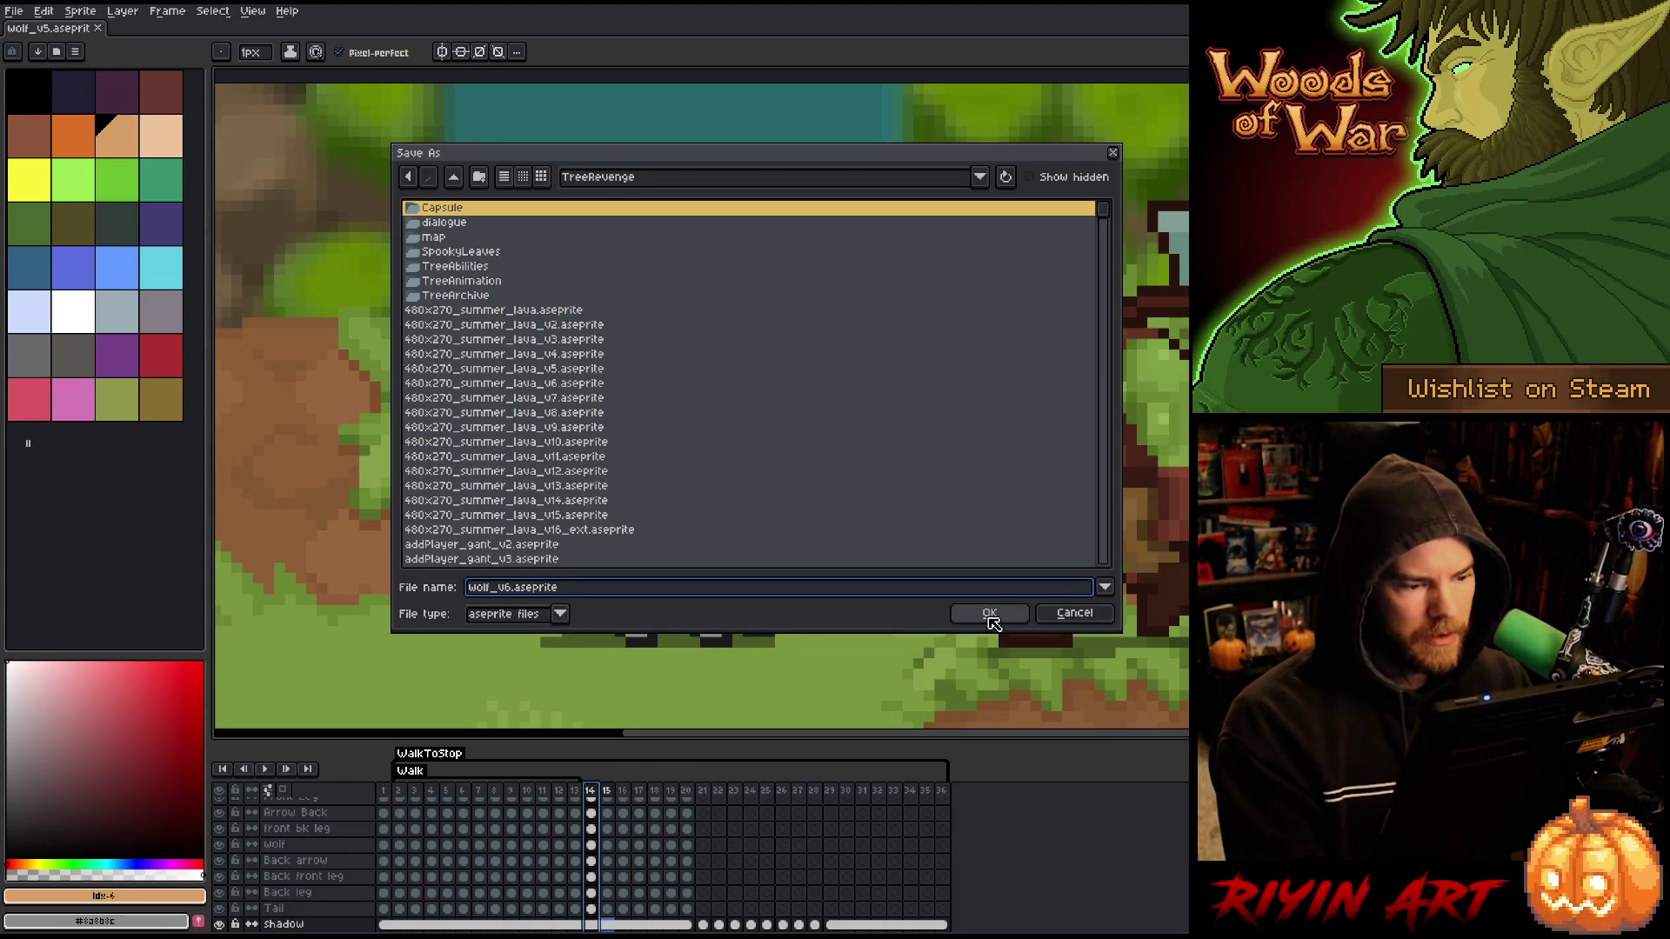
left_click(989, 614)
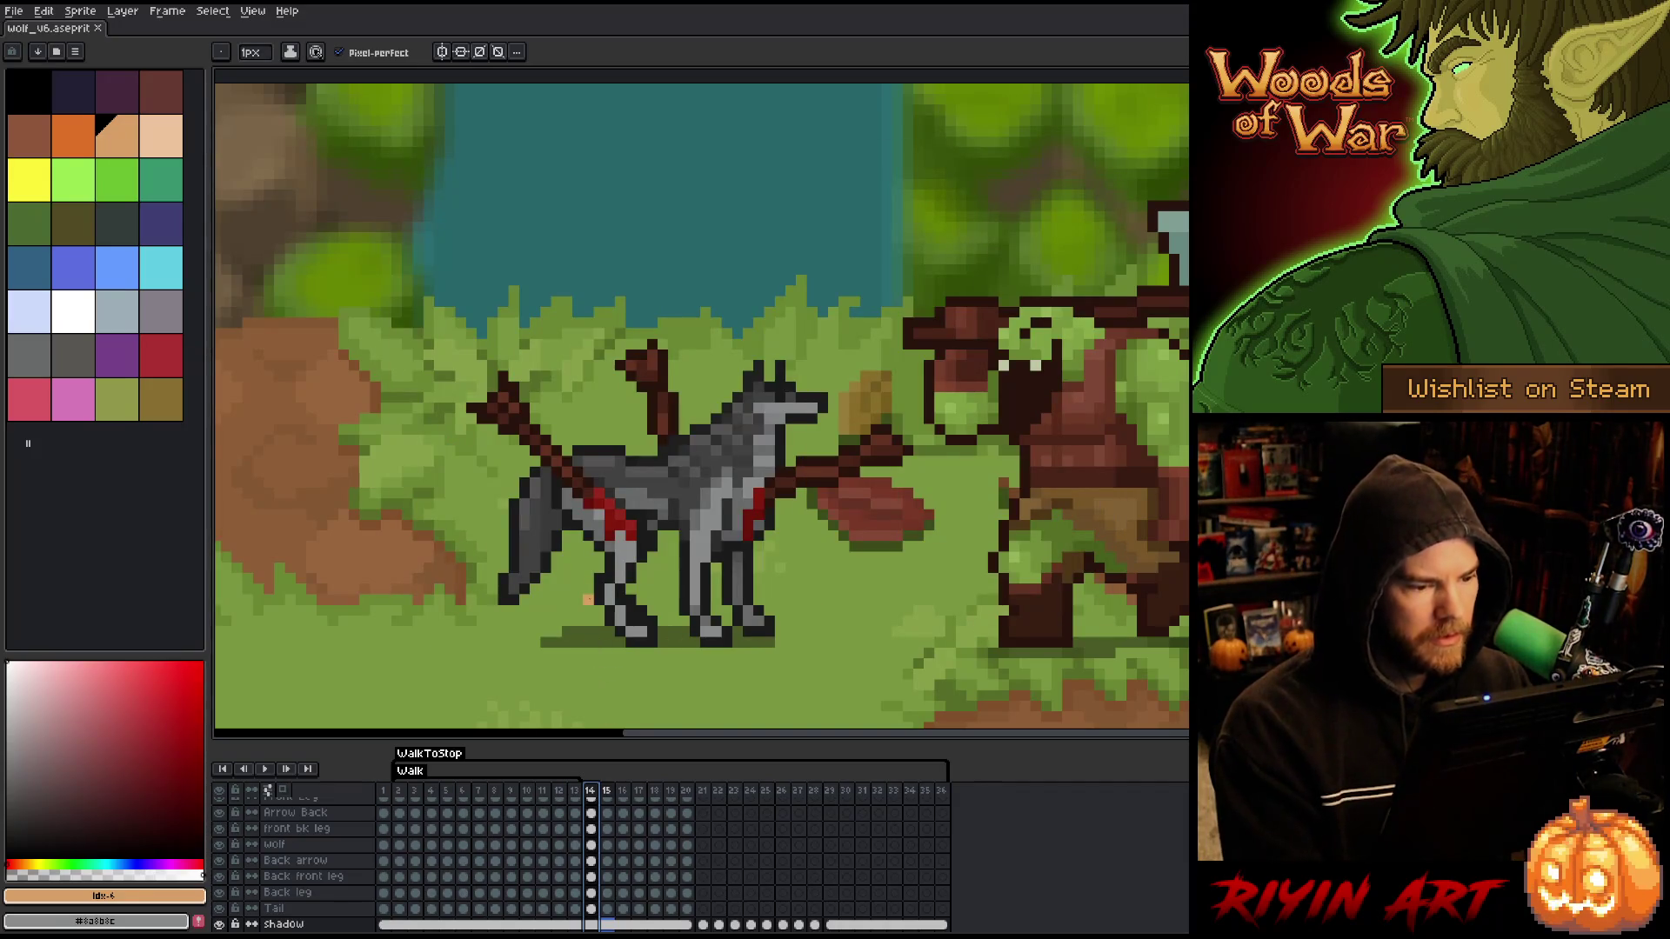
- Pick the wolf's dark grey and pencil touch-up pixels on Layer 6 at frame 21
left_click(622, 501, "alt")
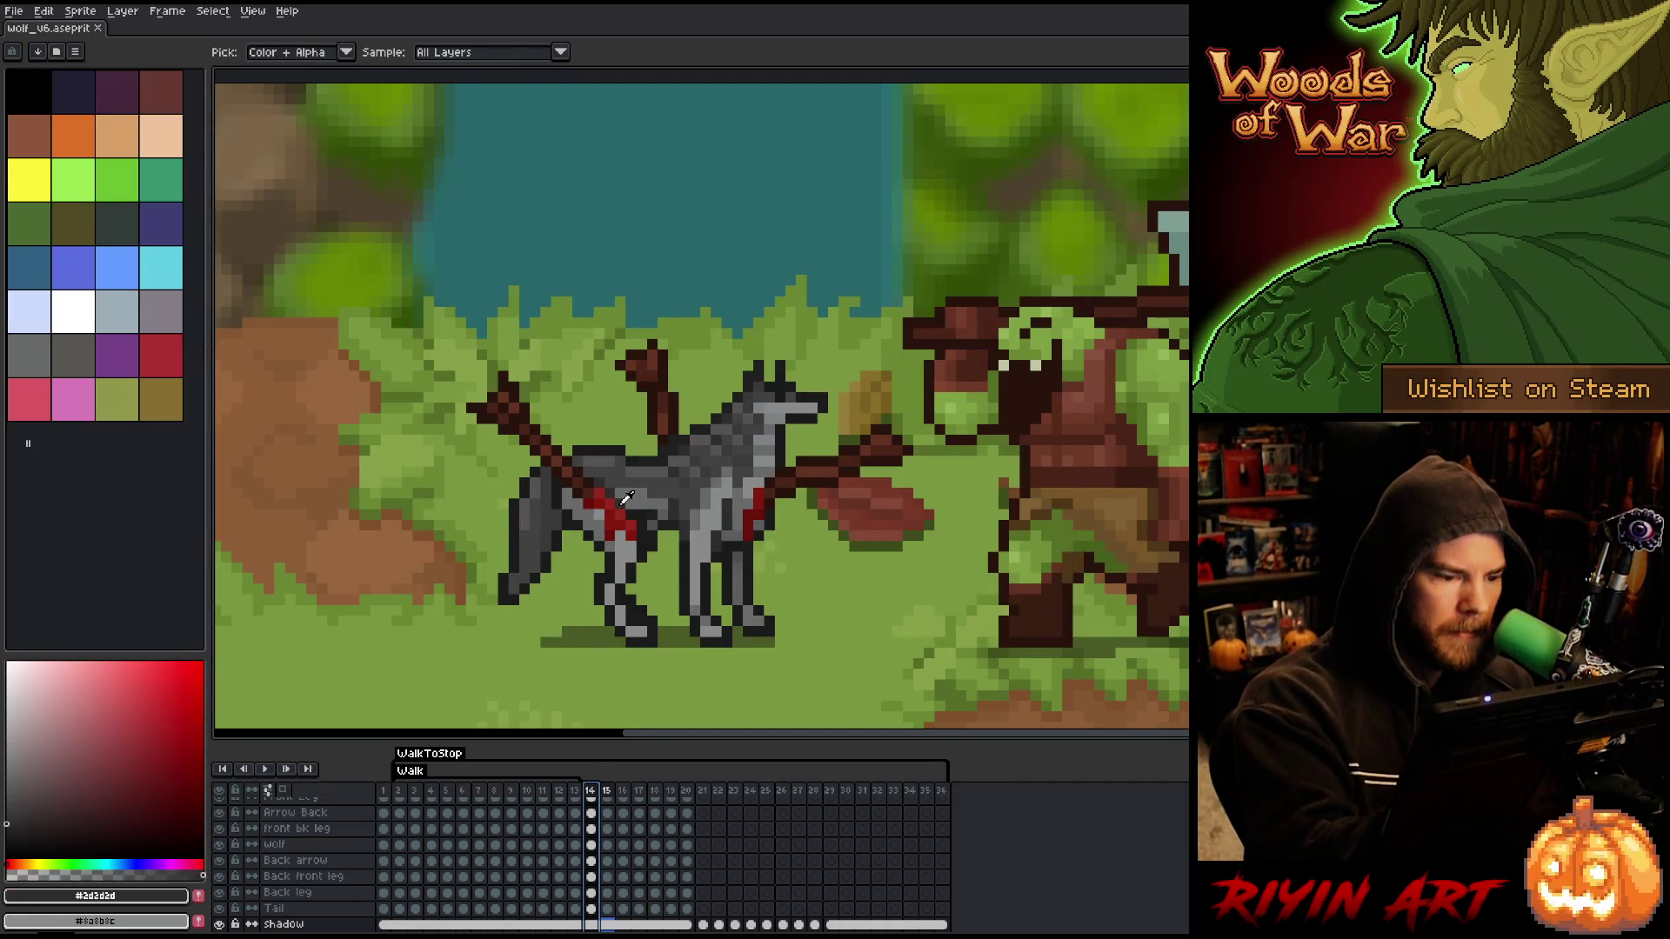
left_click(622, 814)
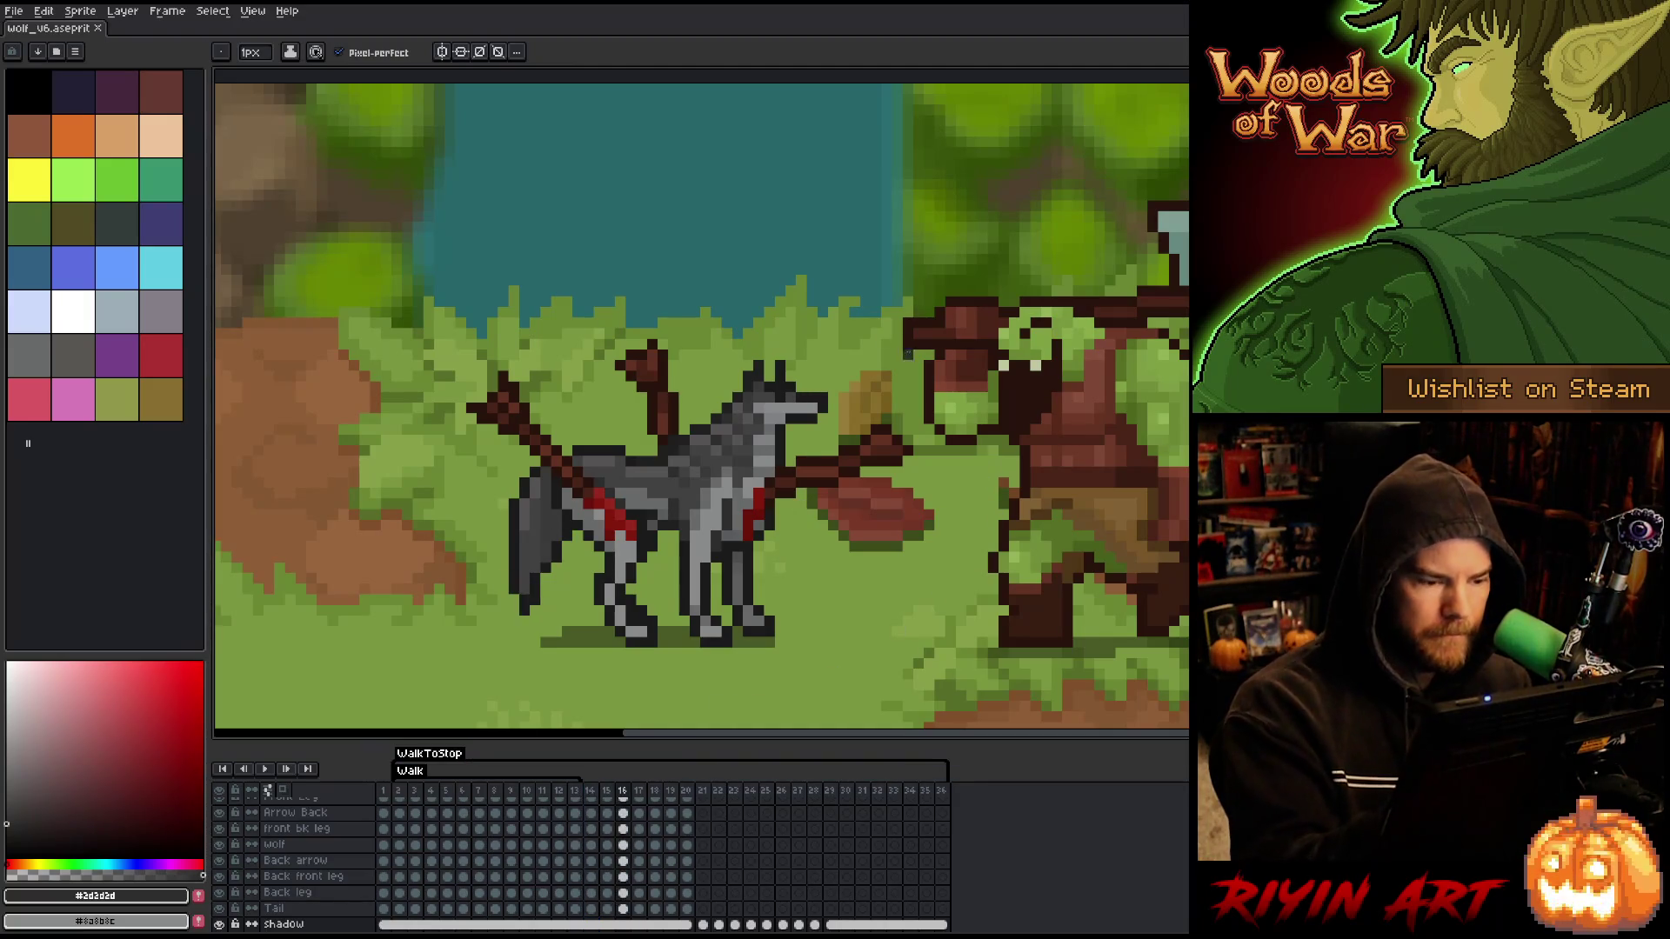
left_click(702, 870)
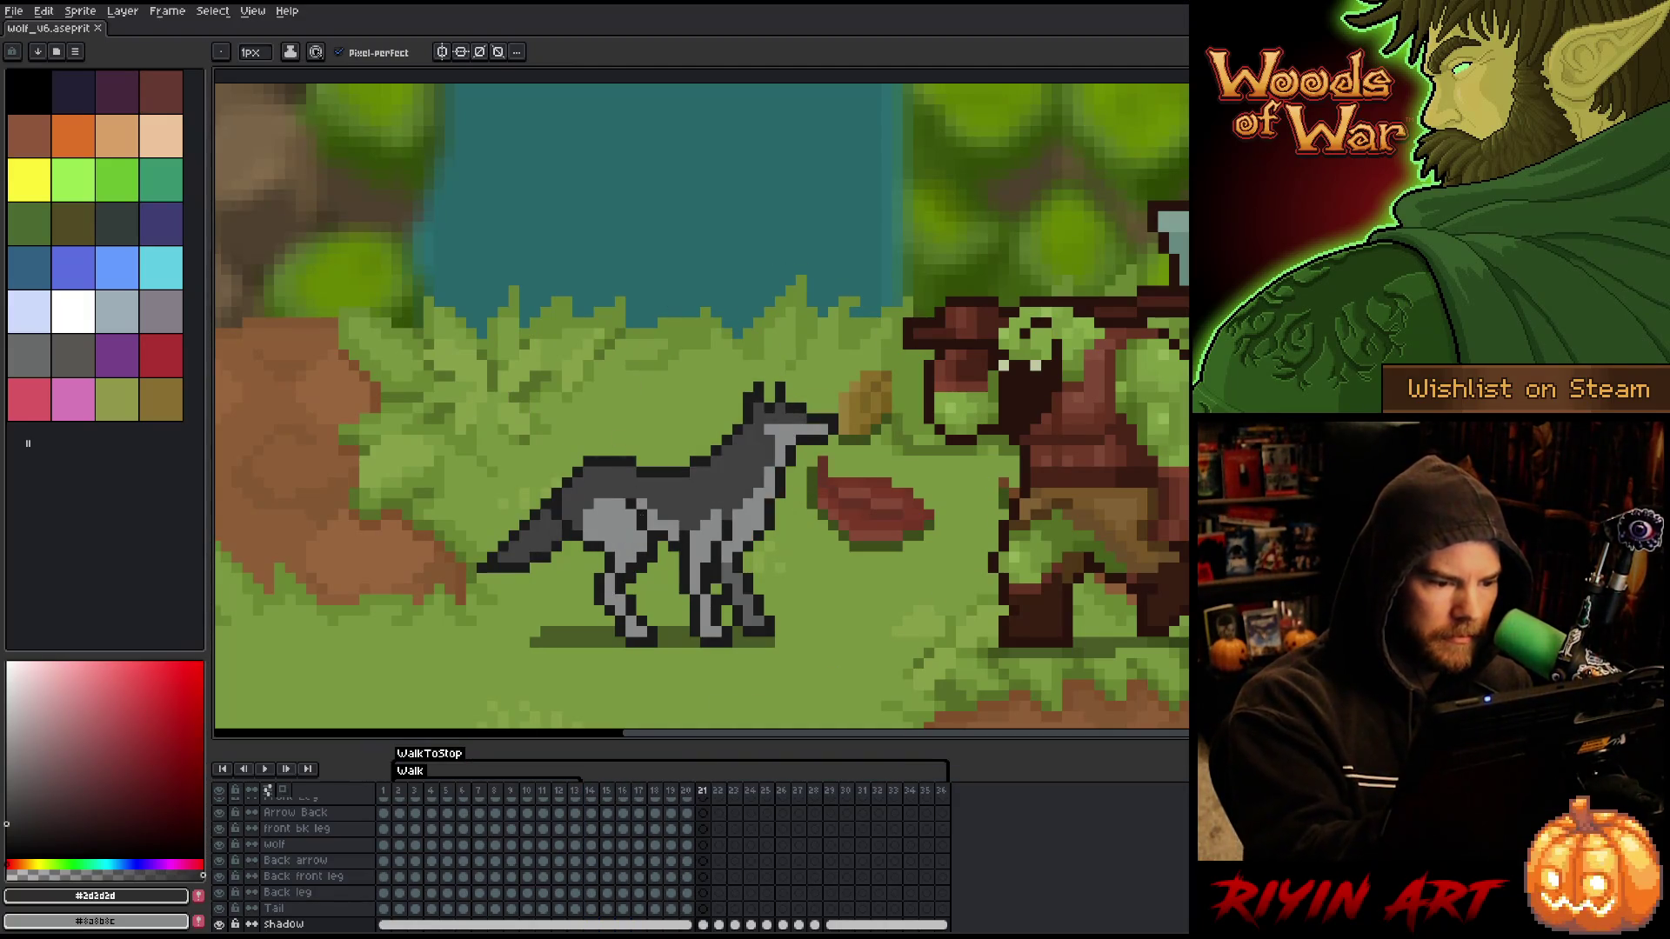
scroll(706, 835, "up", 2)
left_click(703, 822)
left_click(663, 525)
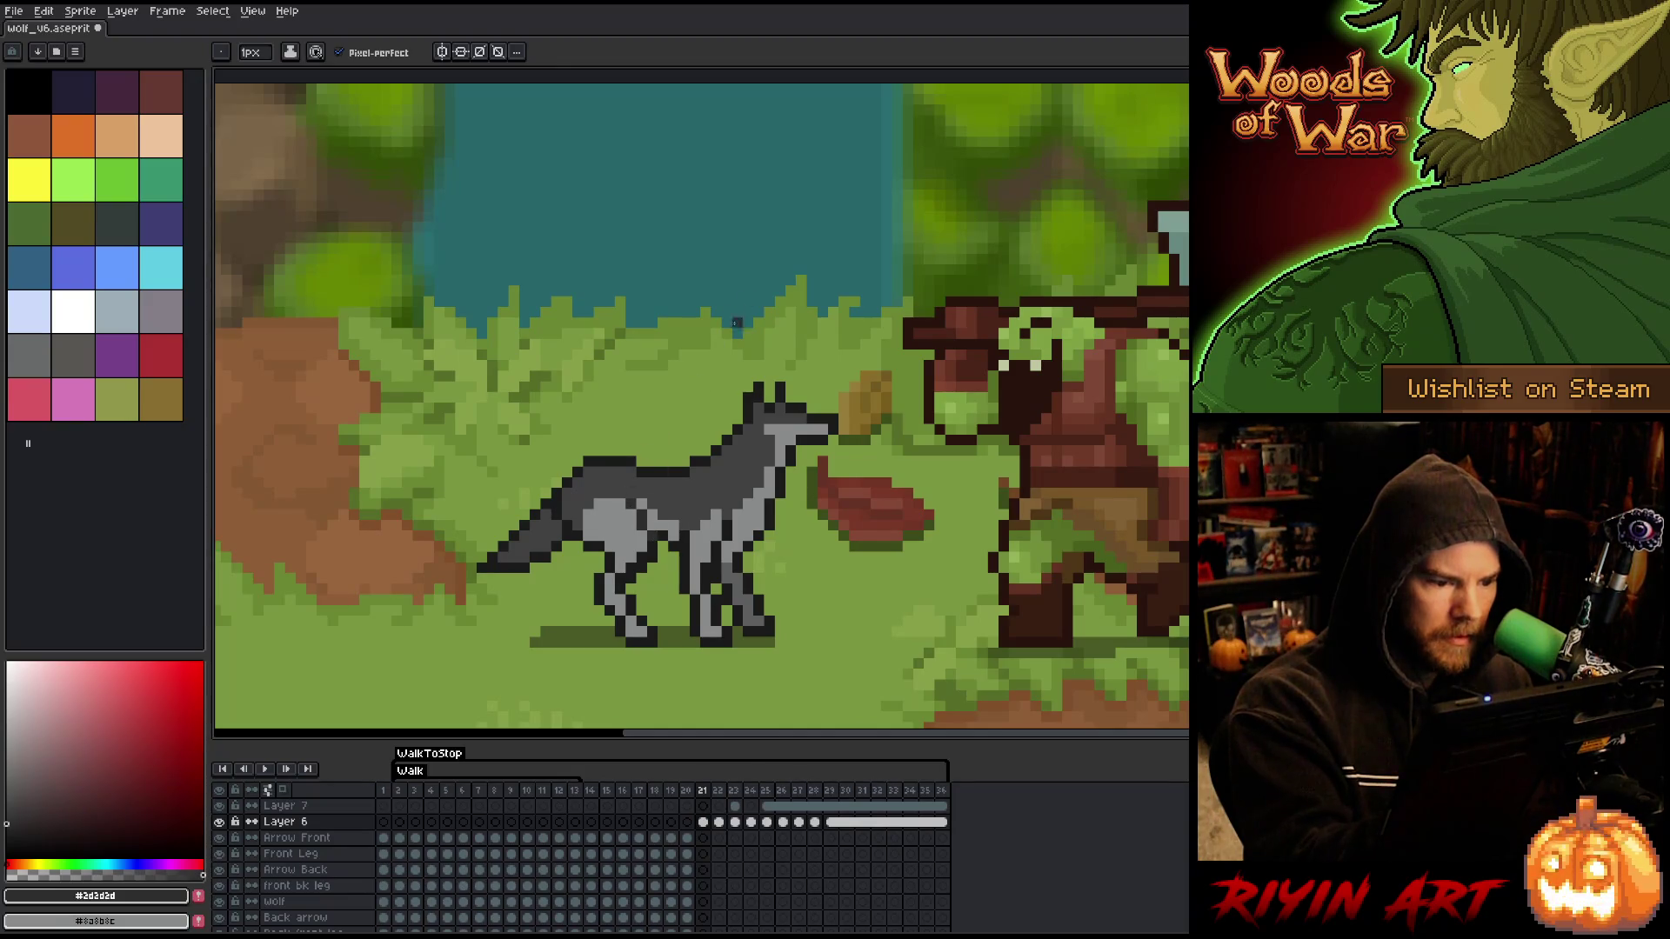
- Flip between frames 20 and 21 to compare poses, then pick the light grey body colour
key("Left")
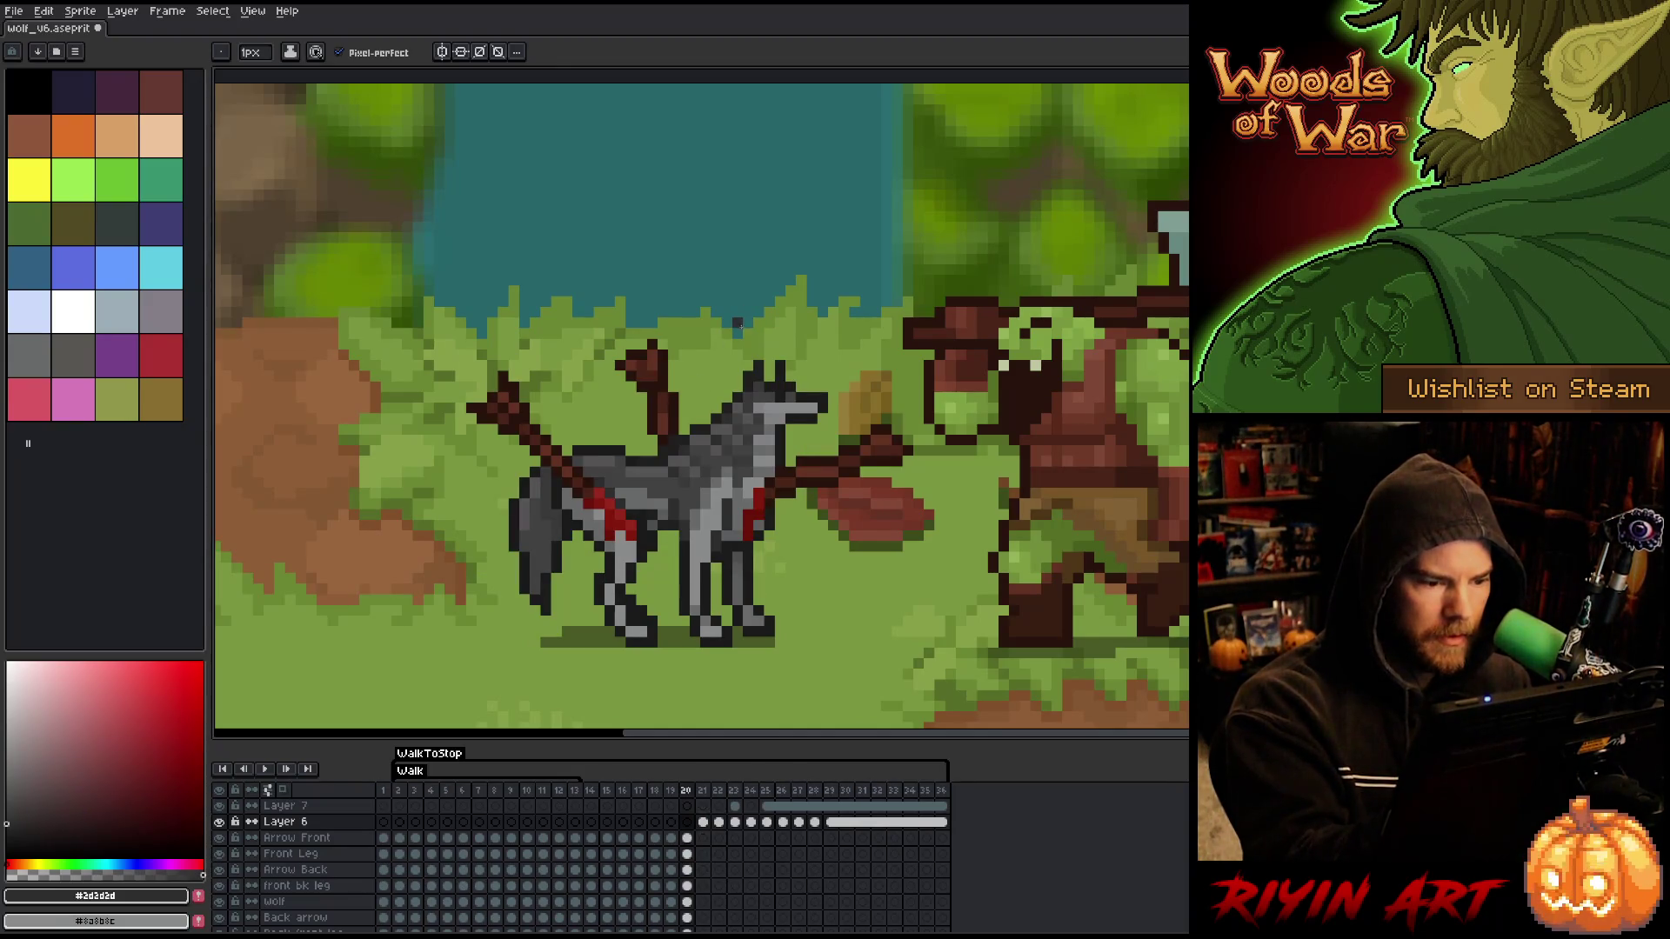
key("Right")
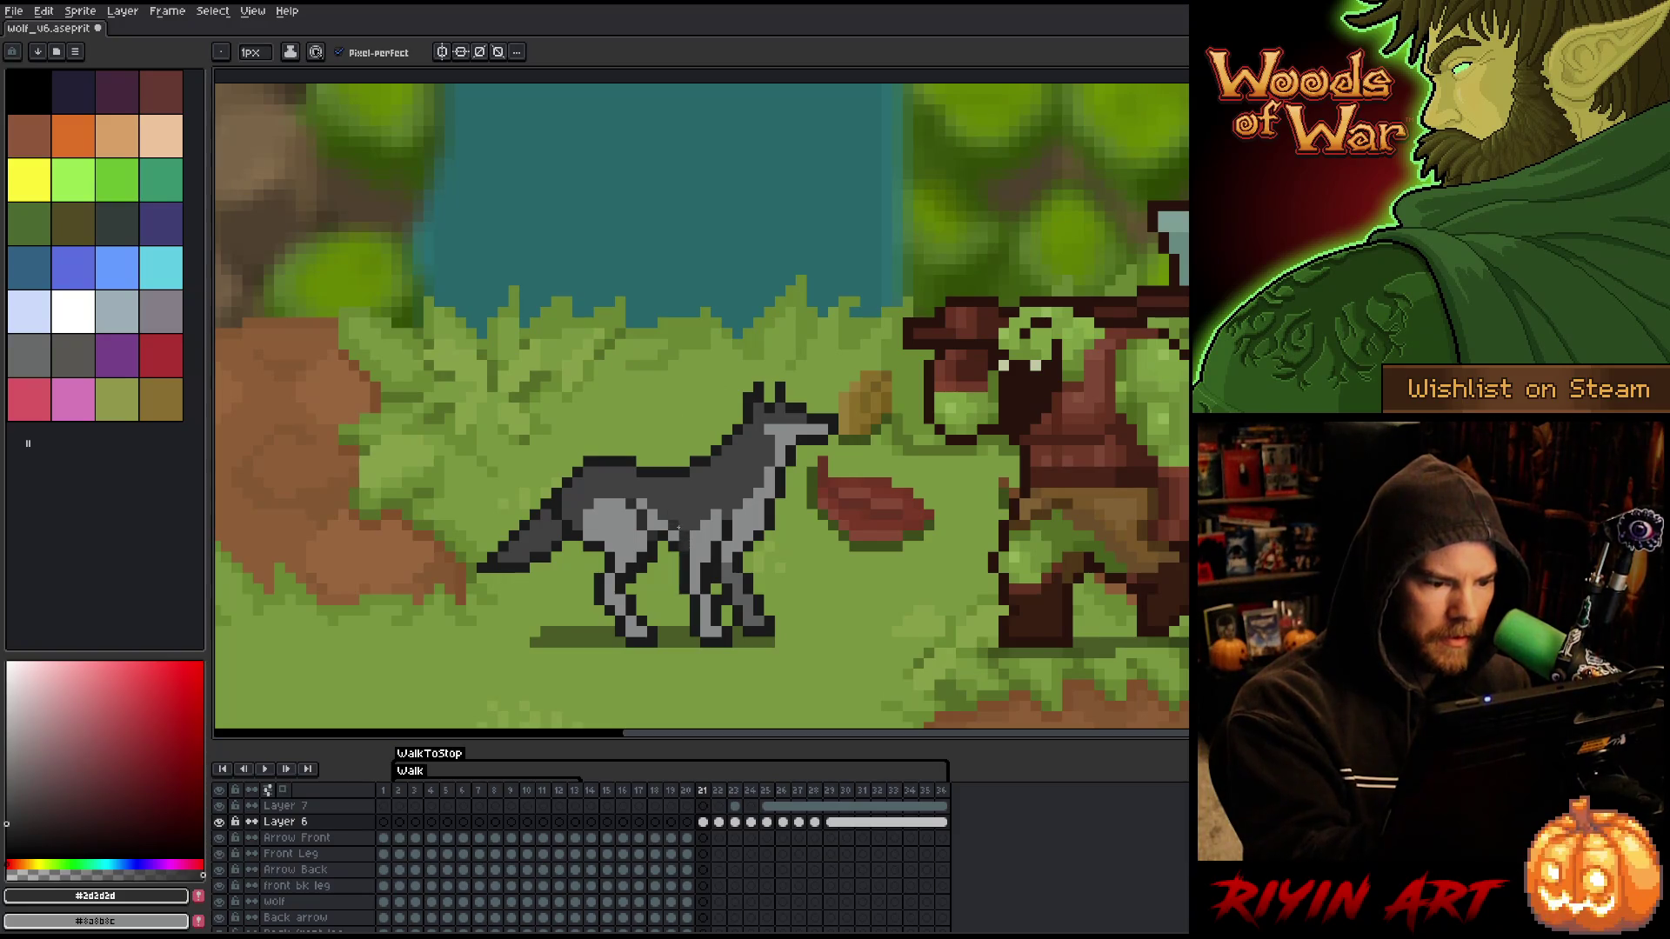
key("Left")
key("Right")
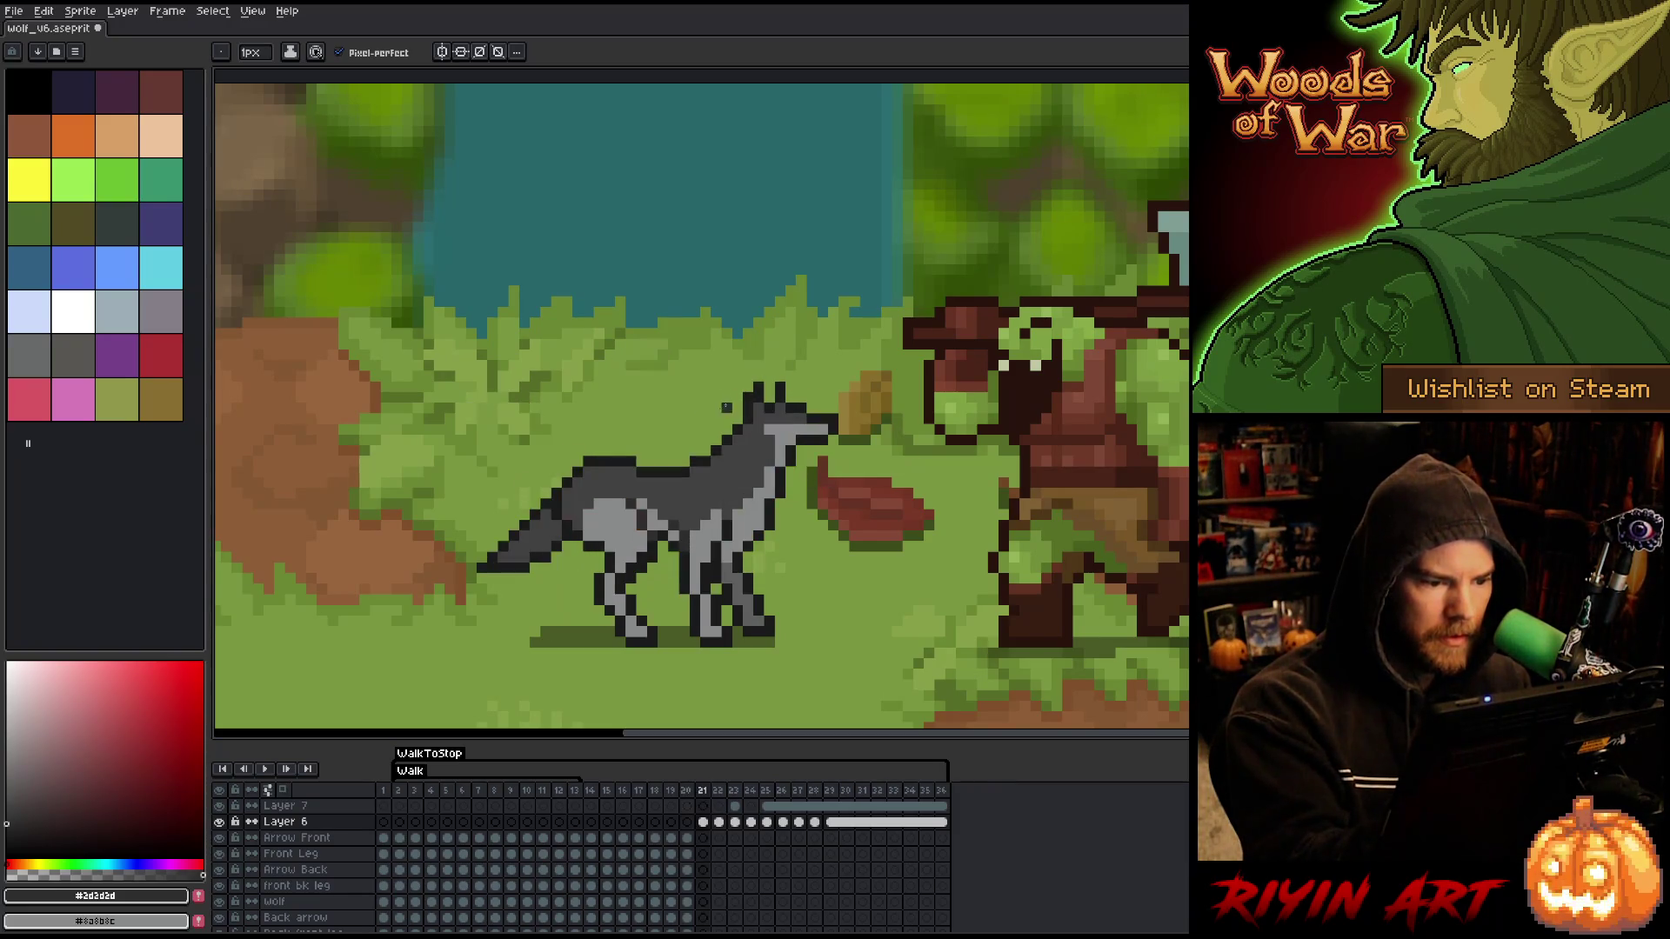
key("Left")
key("Right")
key("Left")
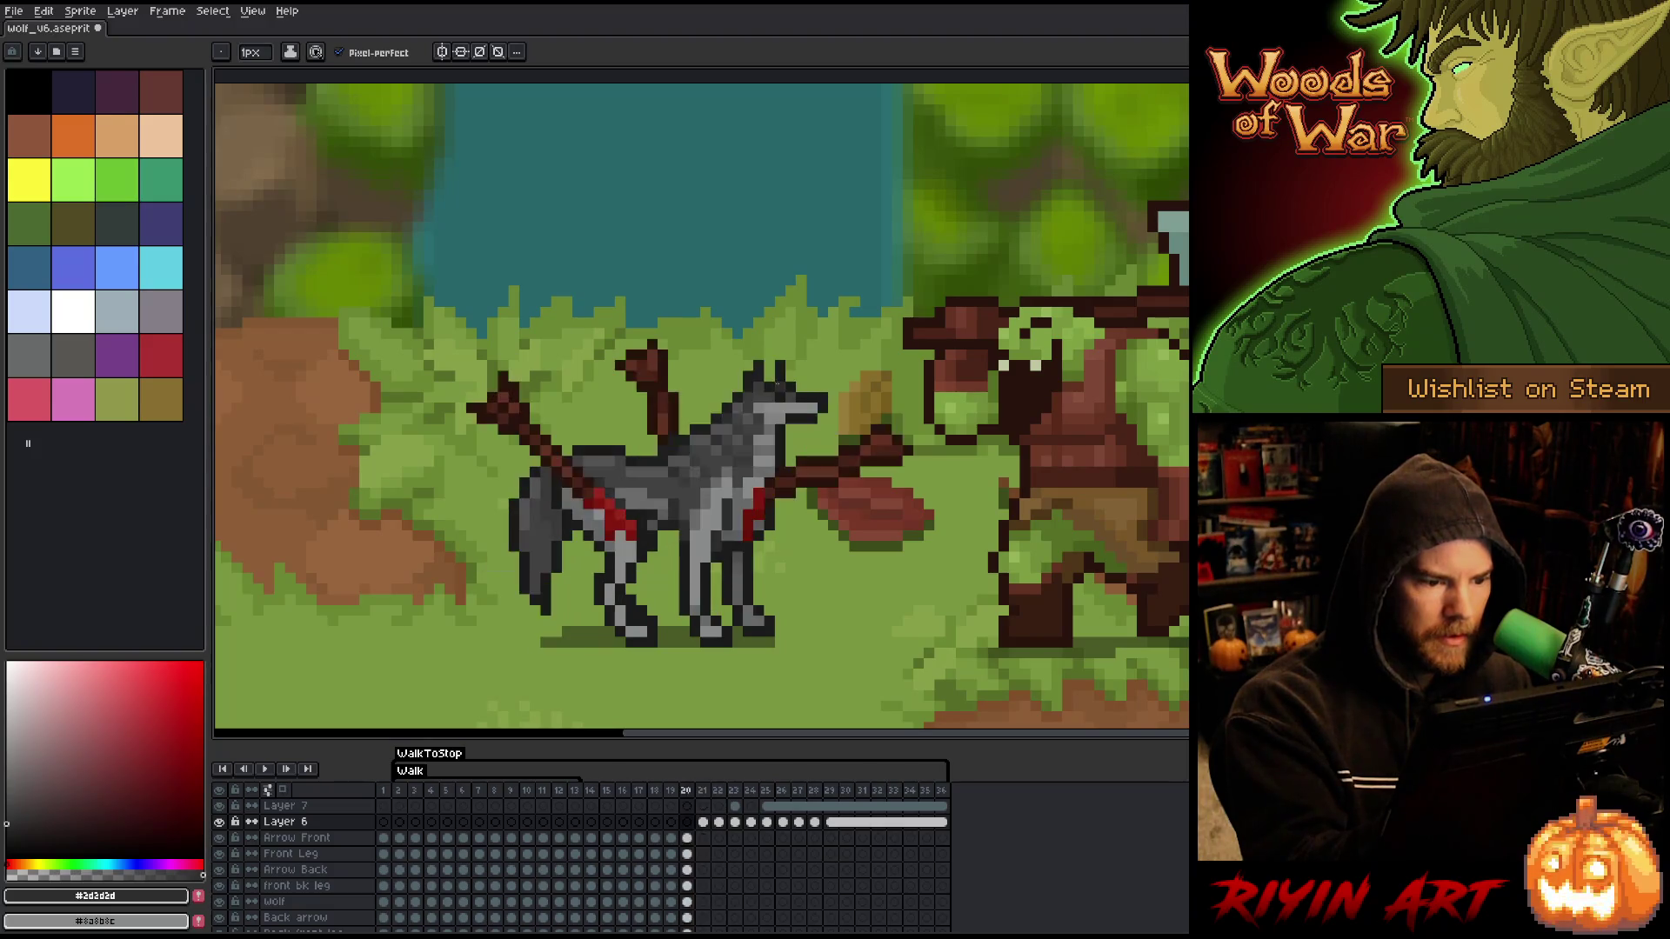
key("Right")
key("Left")
key("Right")
key("Left")
key("Right")
key("Left")
key("Right")
key("Left")
key("Right")
key("Left")
key("Right")
key("Left")
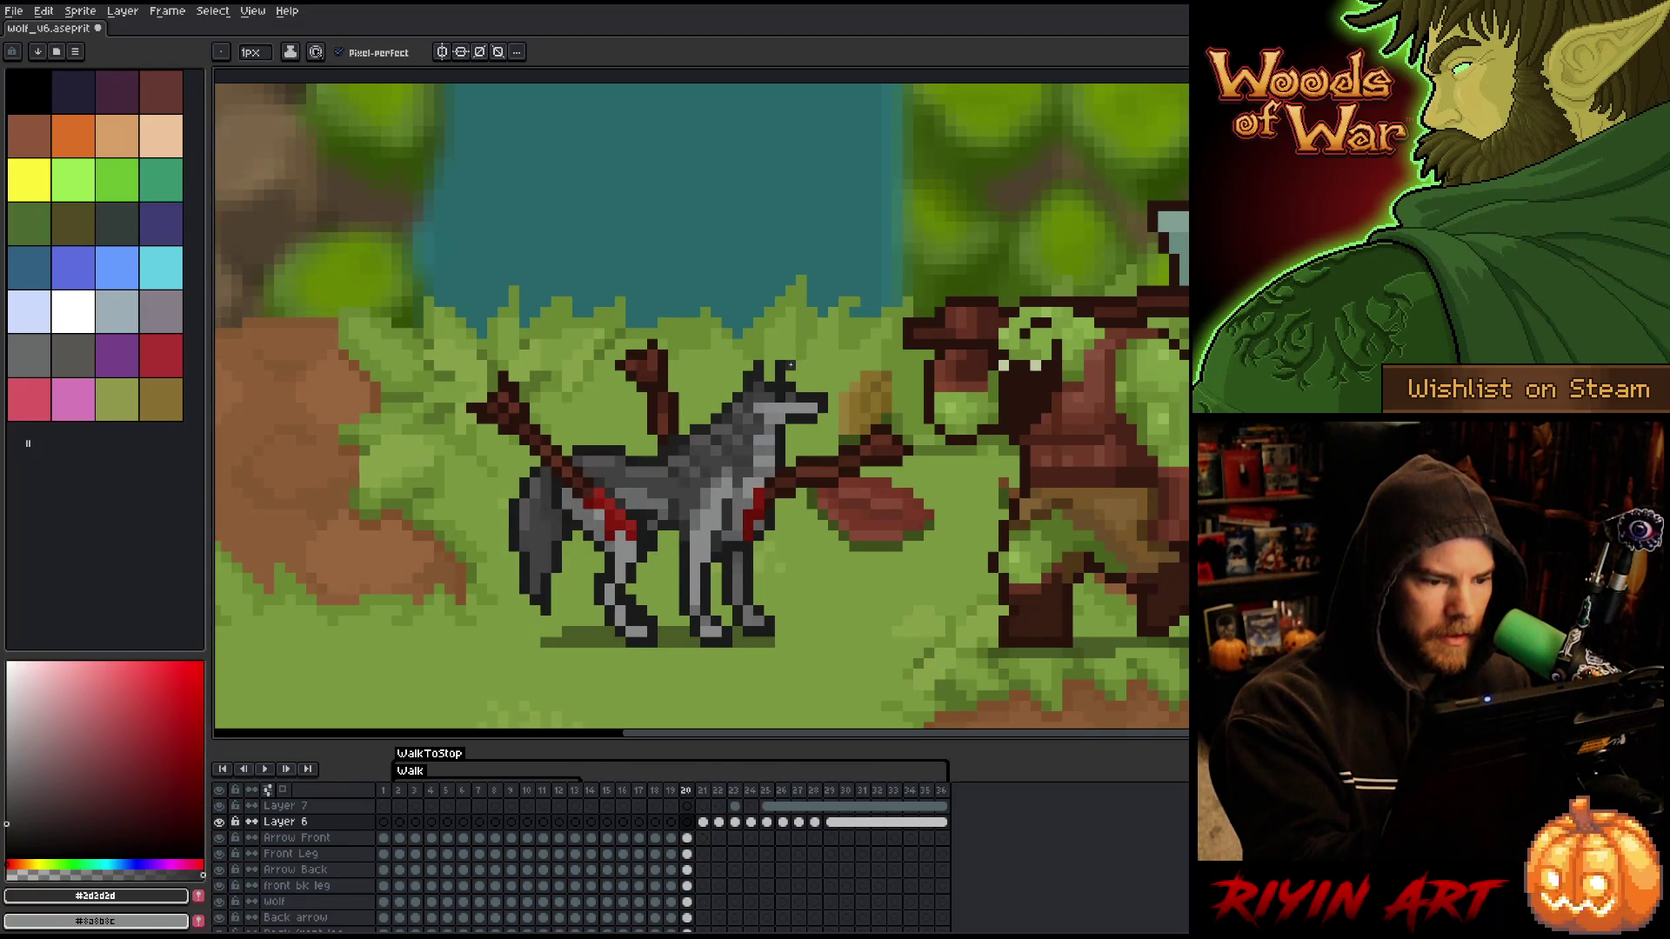
key("Right")
left_click(726, 505, "alt")
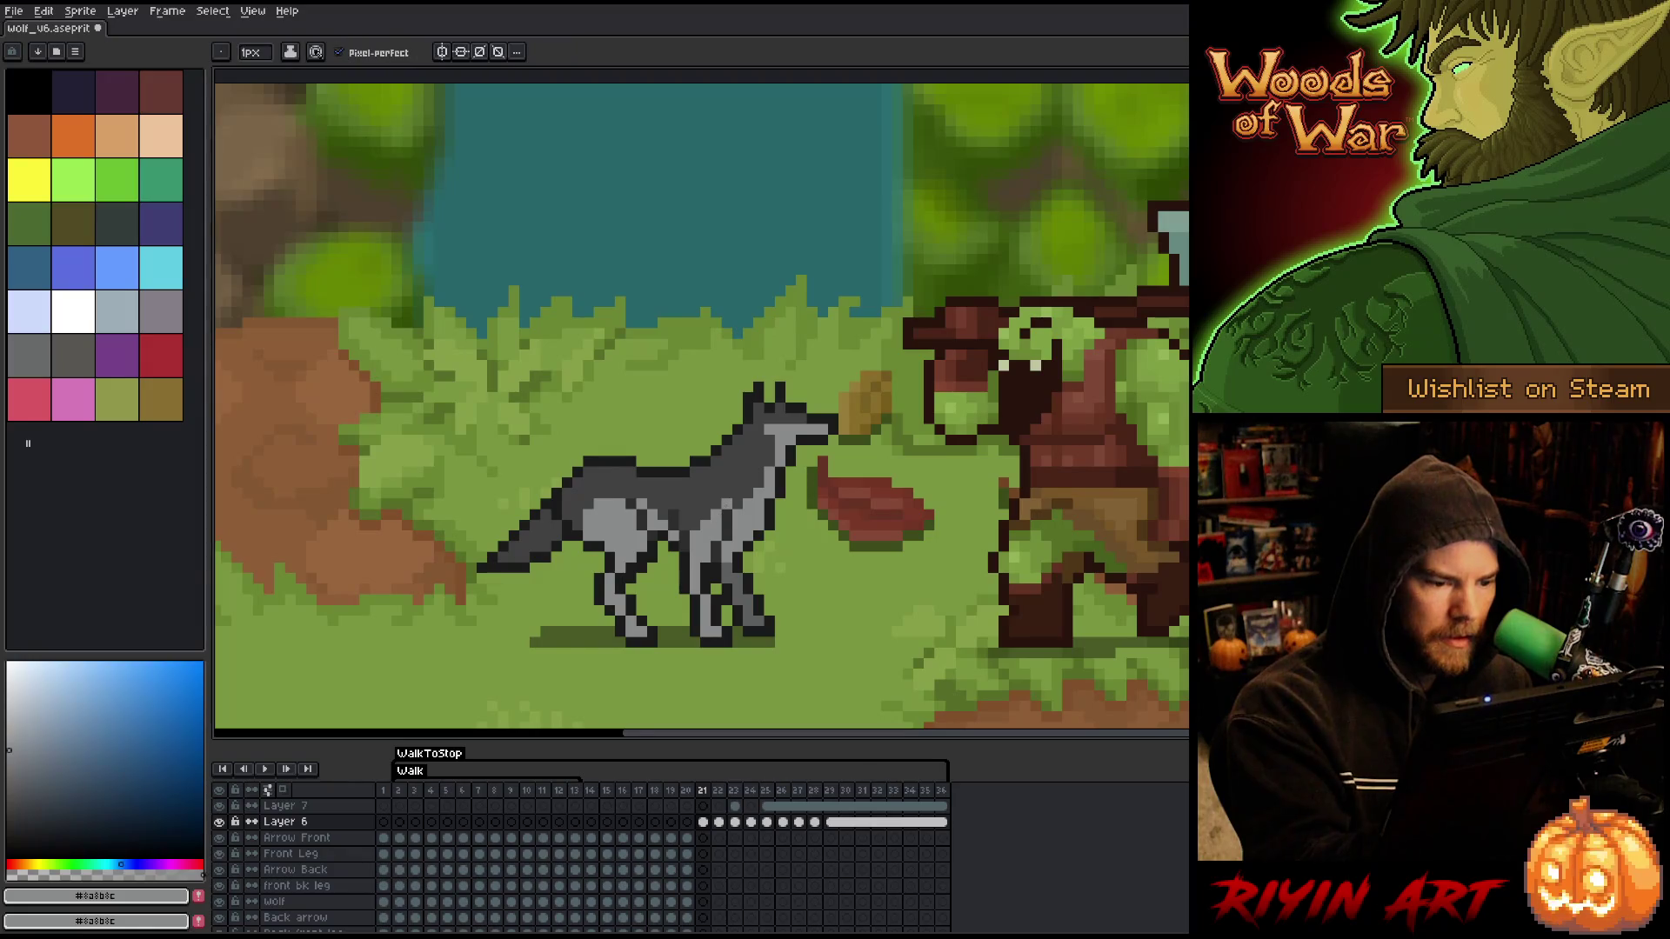
- Pick the wolf's dark grey outline colour, then compare the poses on frames 20 and 21
left_click(748, 429, "alt")
key("Left")
key("Right")
key("Left")
key("Right")
key("Left")
key("Right")
key("Left")
key("Right")
key("Left")
key("Right")
- Compare frame 22's lower pose against frame 21
key("Right")
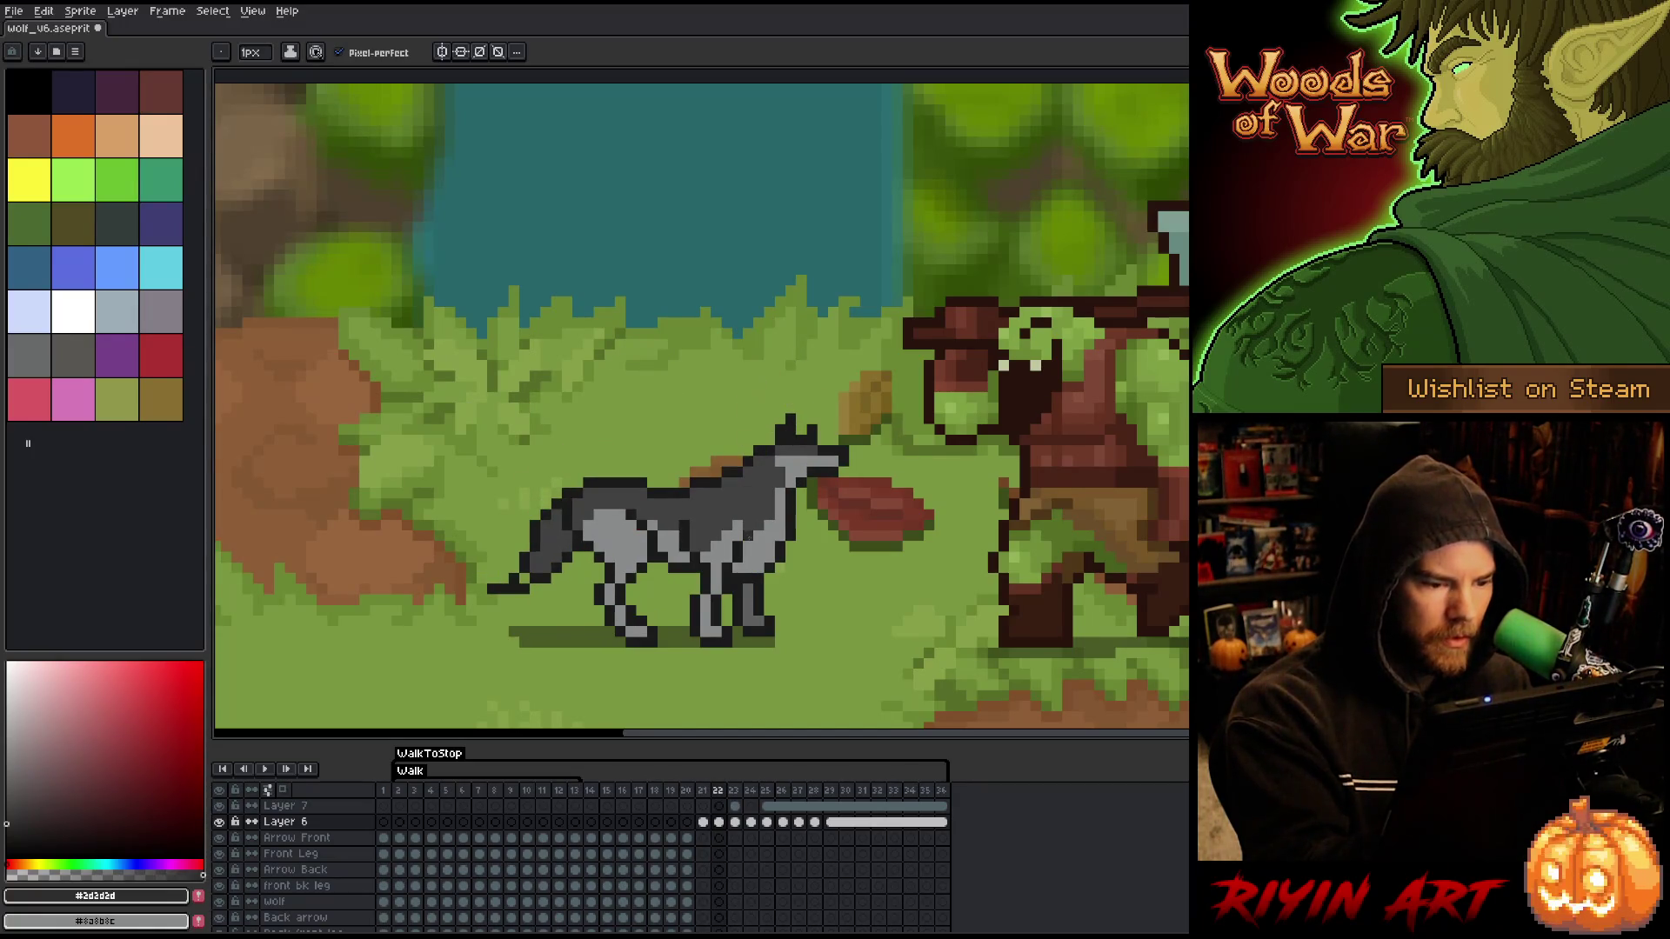
key("Left")
key("Right")
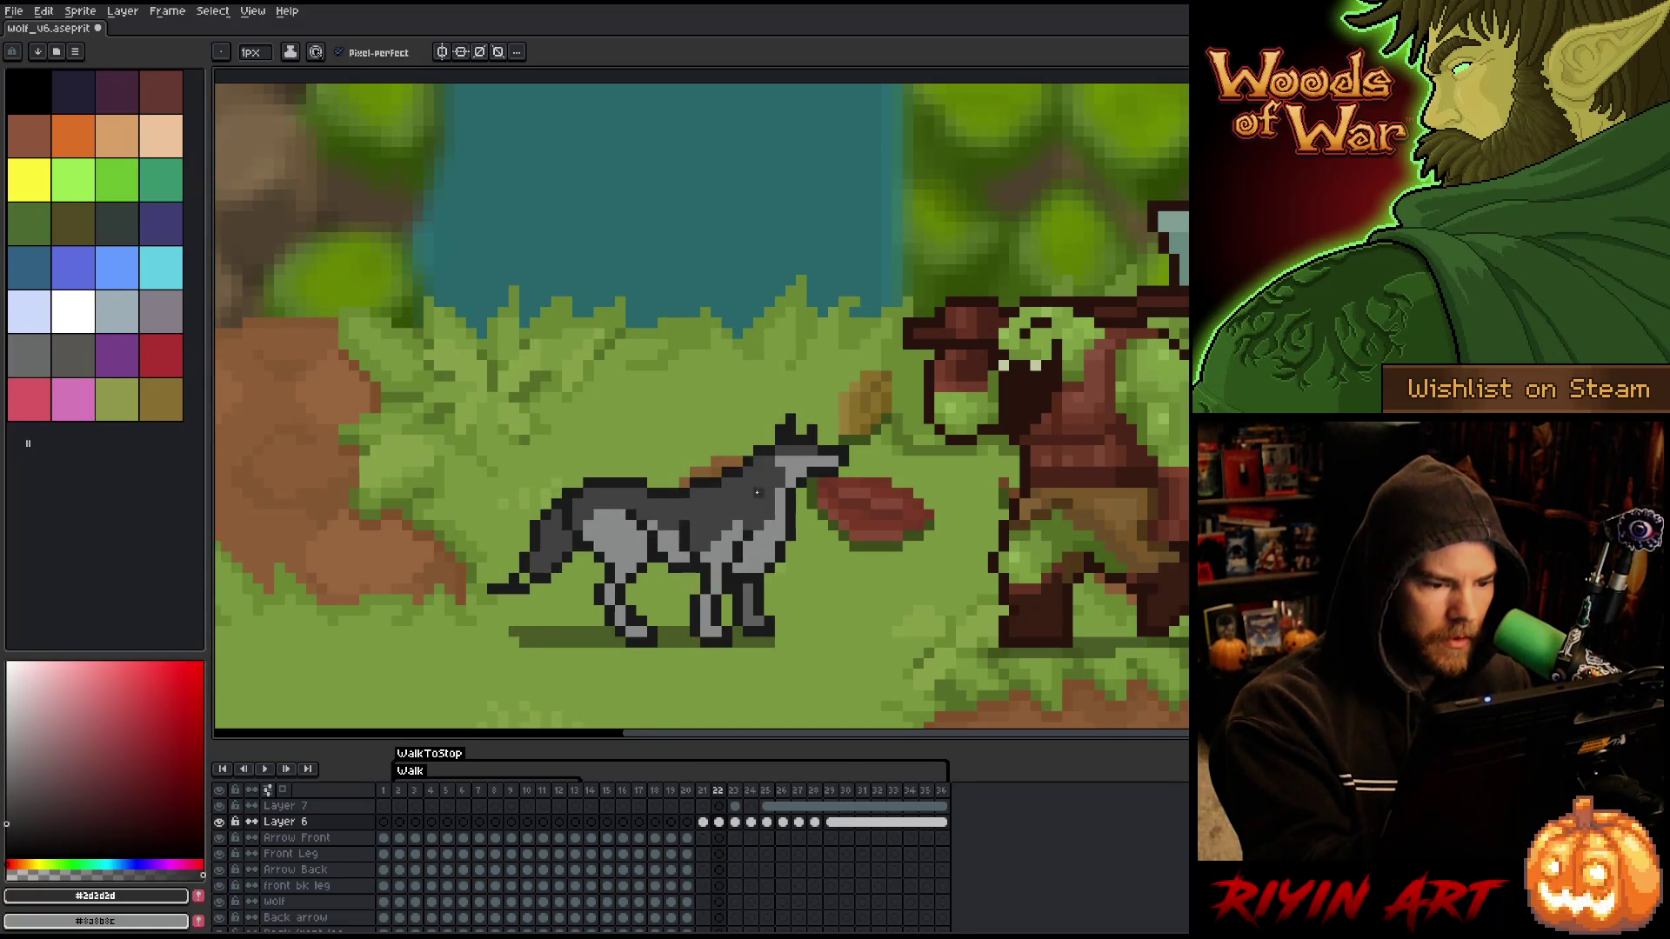
key("Left")
key("Right")
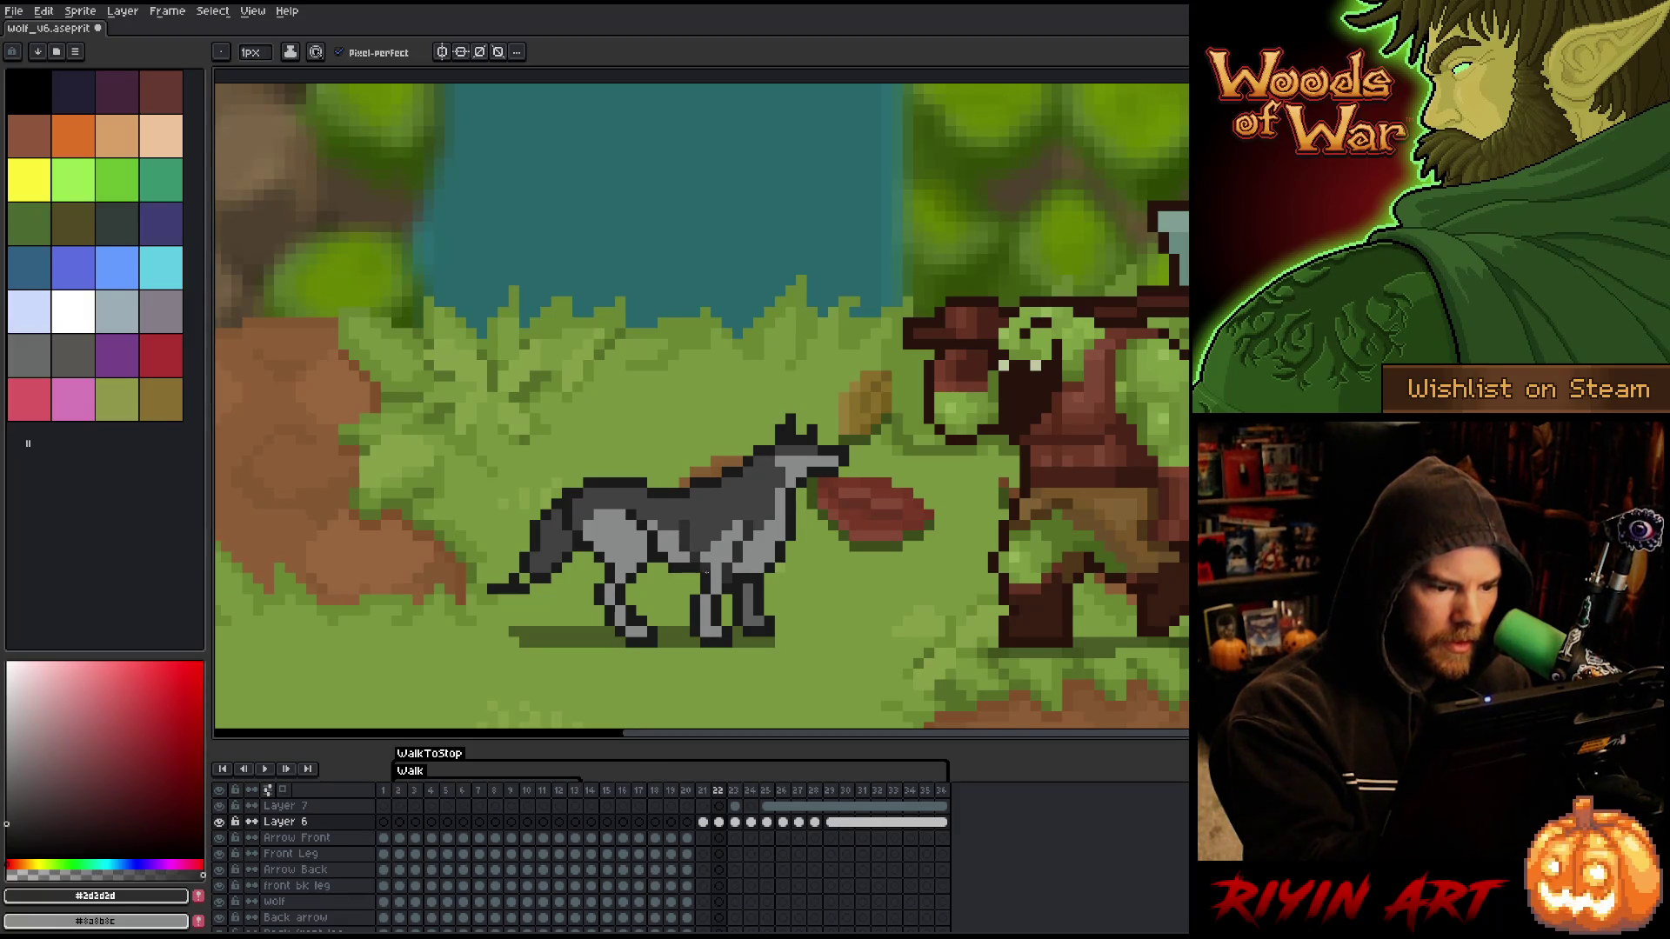
key("Left")
key("Right")
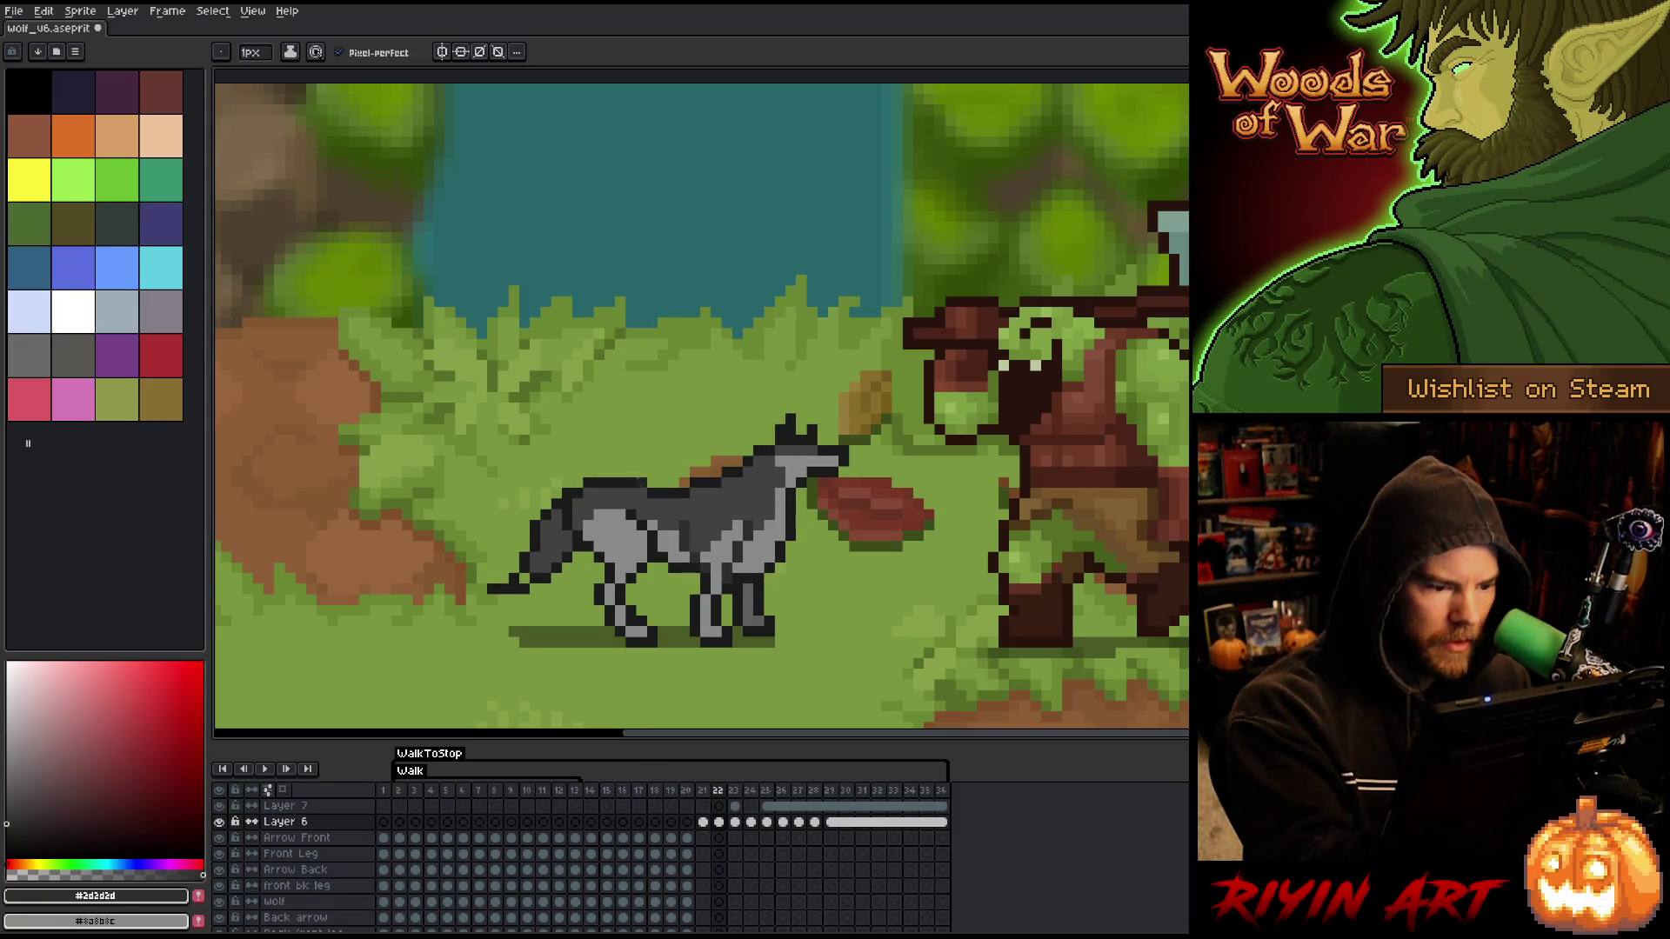
key("Left")
key("Right")
key("Left")
key("Right")
key("Left")
key("Right")
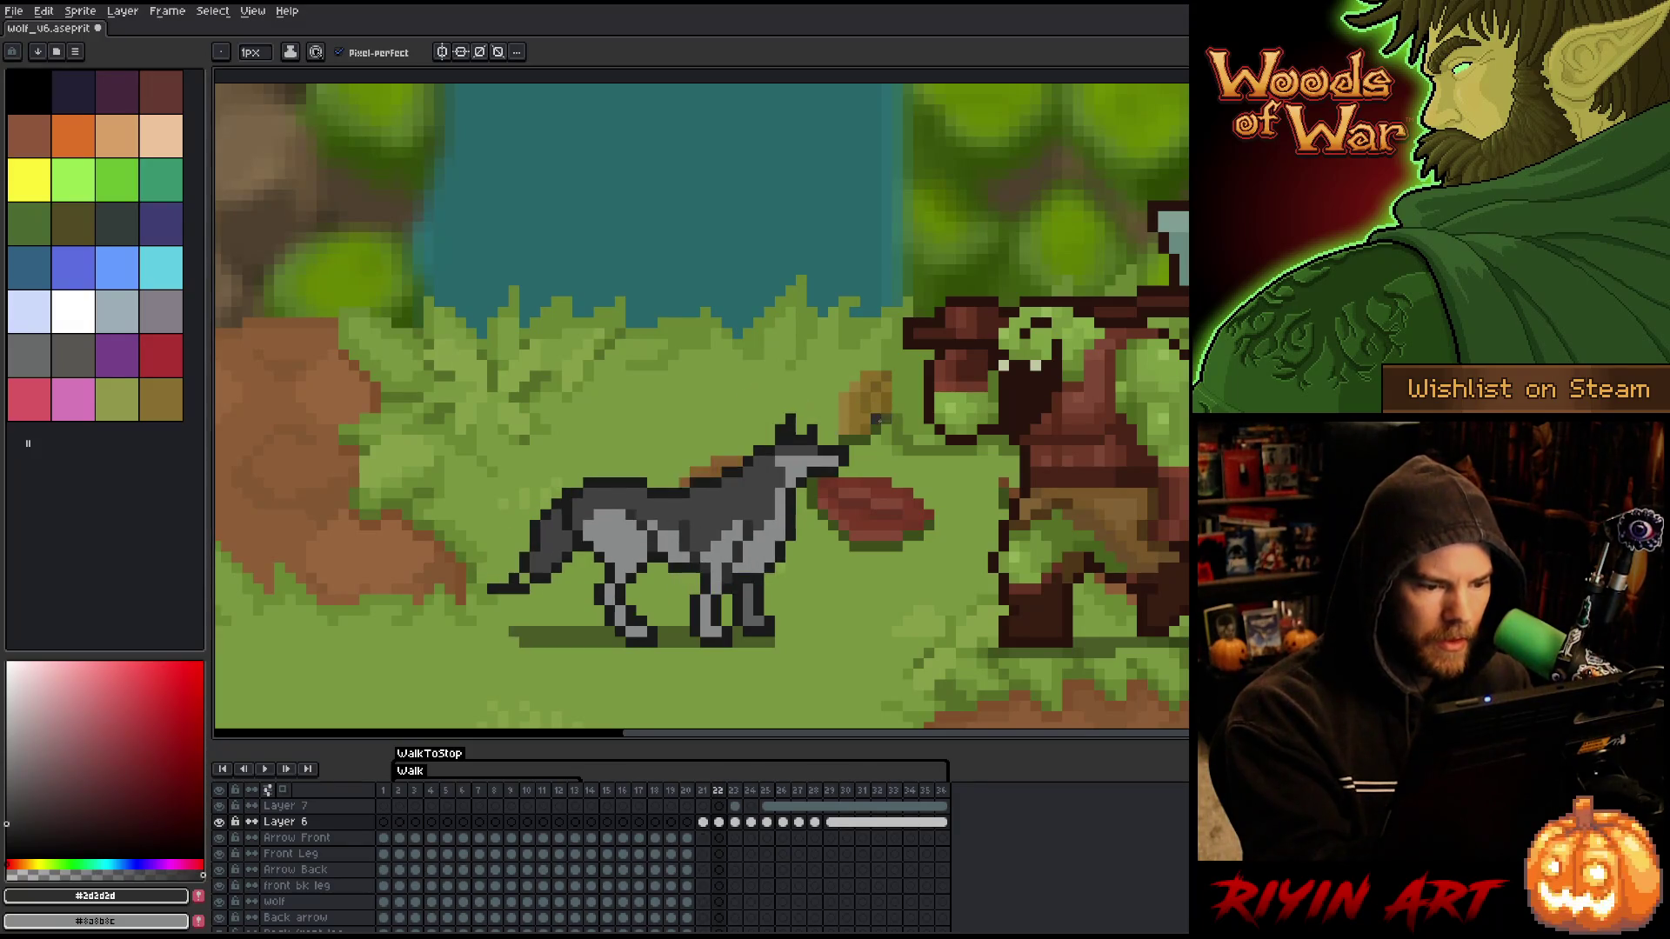
- Check frame 23's crouched pose against frame 22, then switch to Layer 7
key("Right")
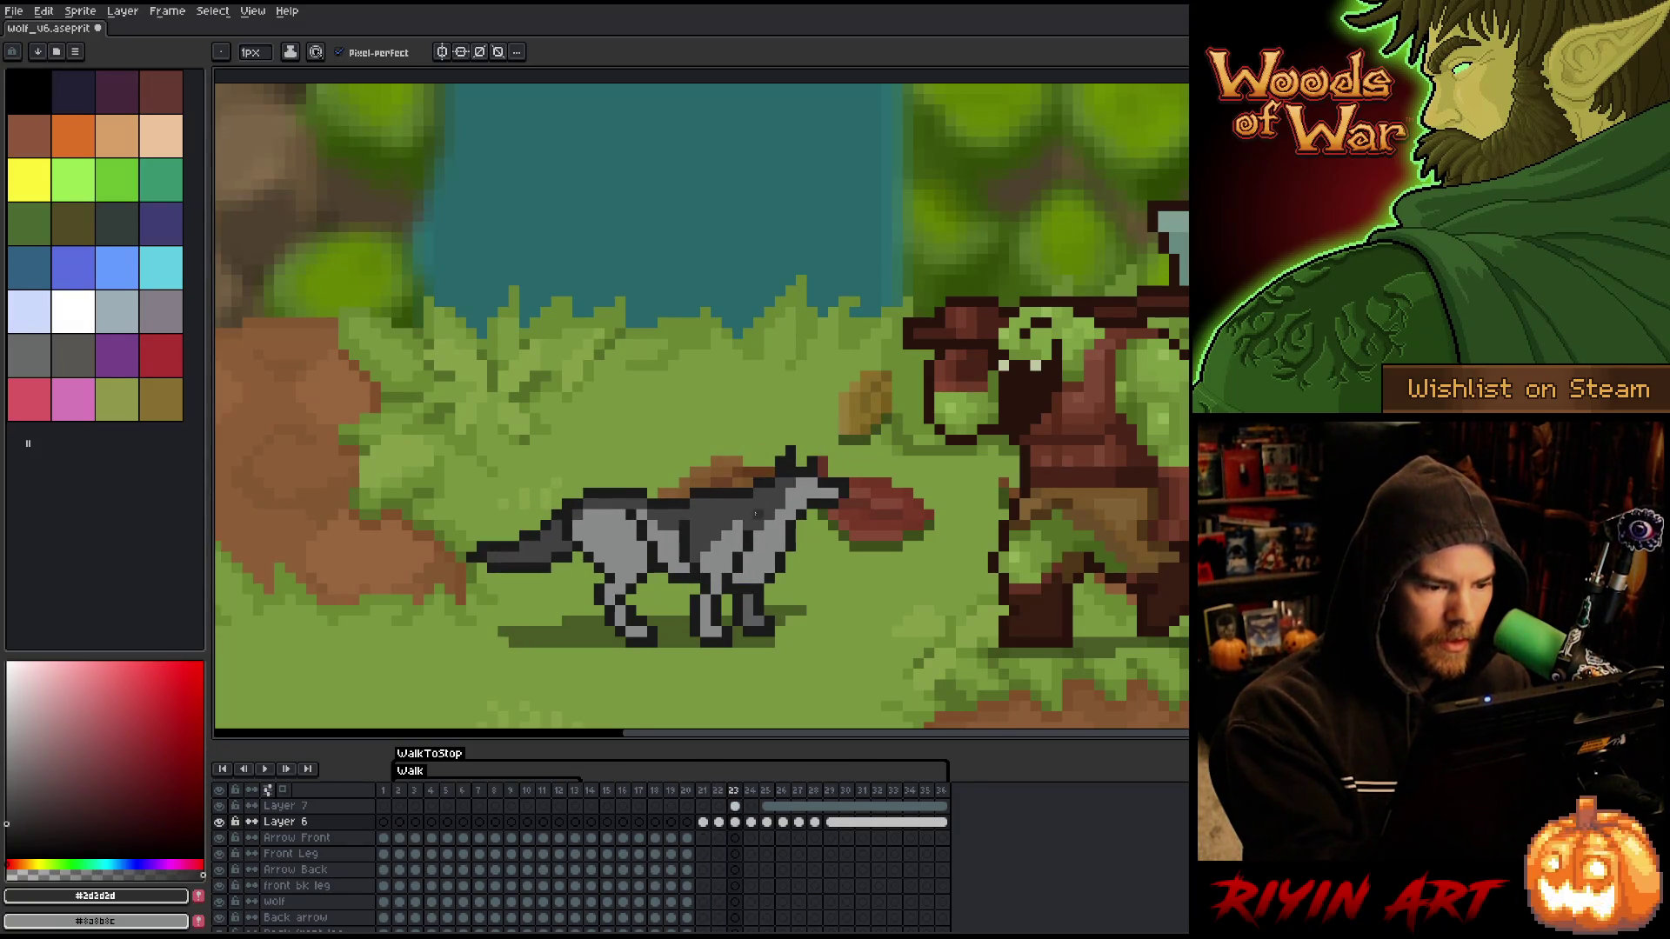
key("Left")
key("Right")
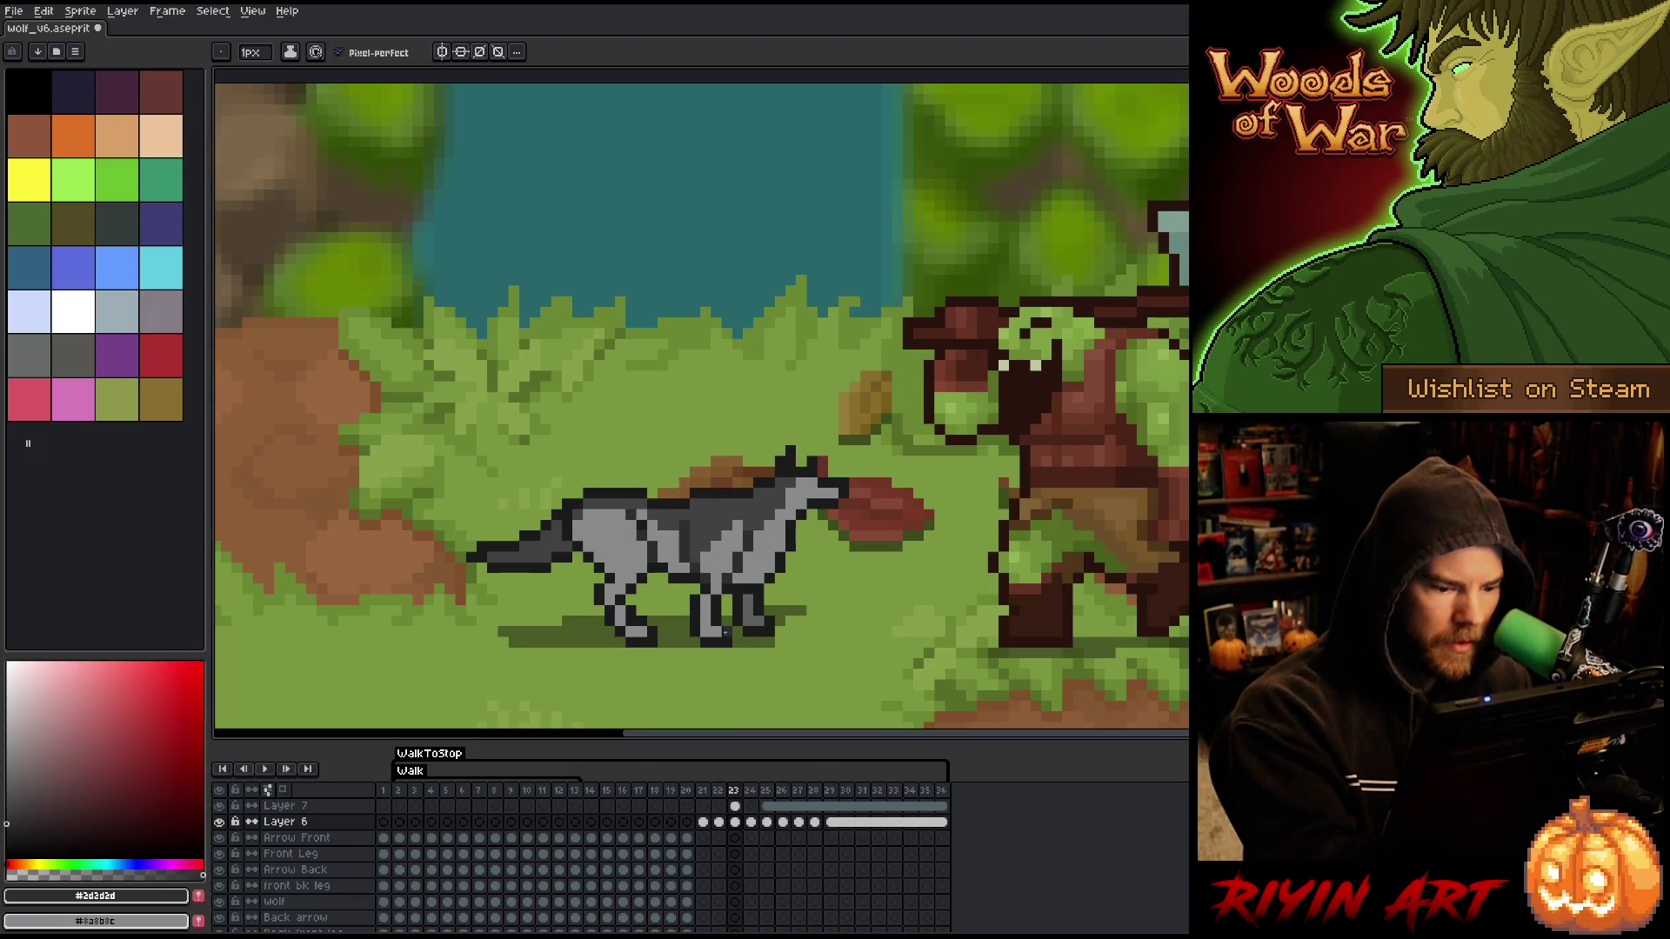
key("Up")
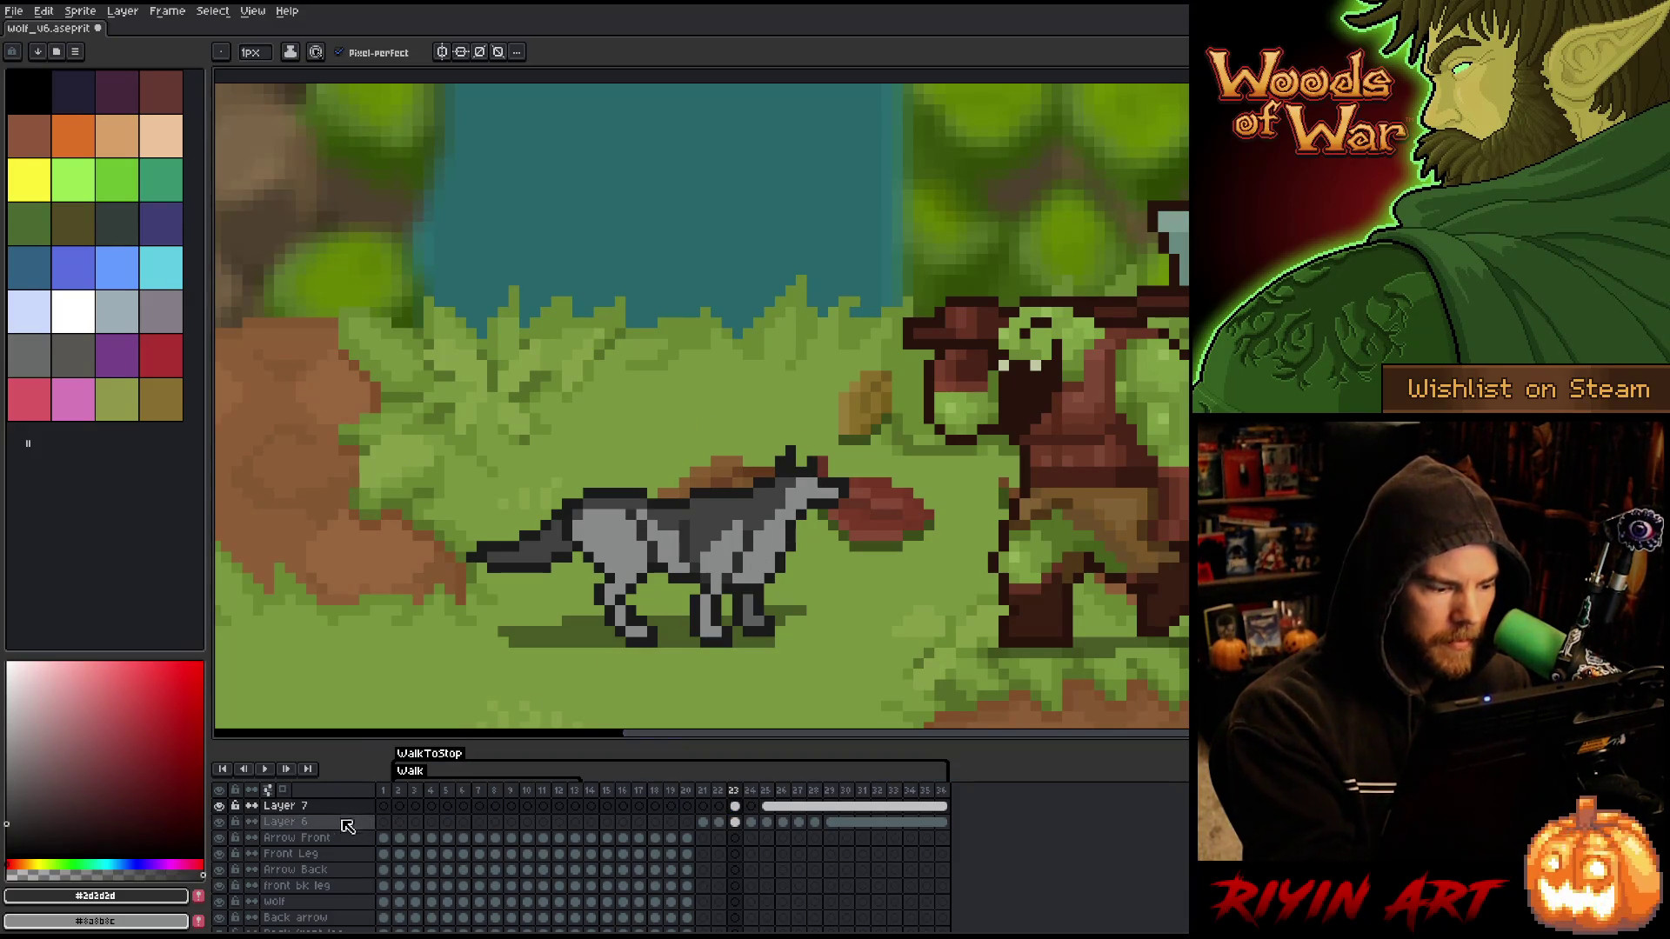
- Merge Layer 7 down into Layer 6
key("v")
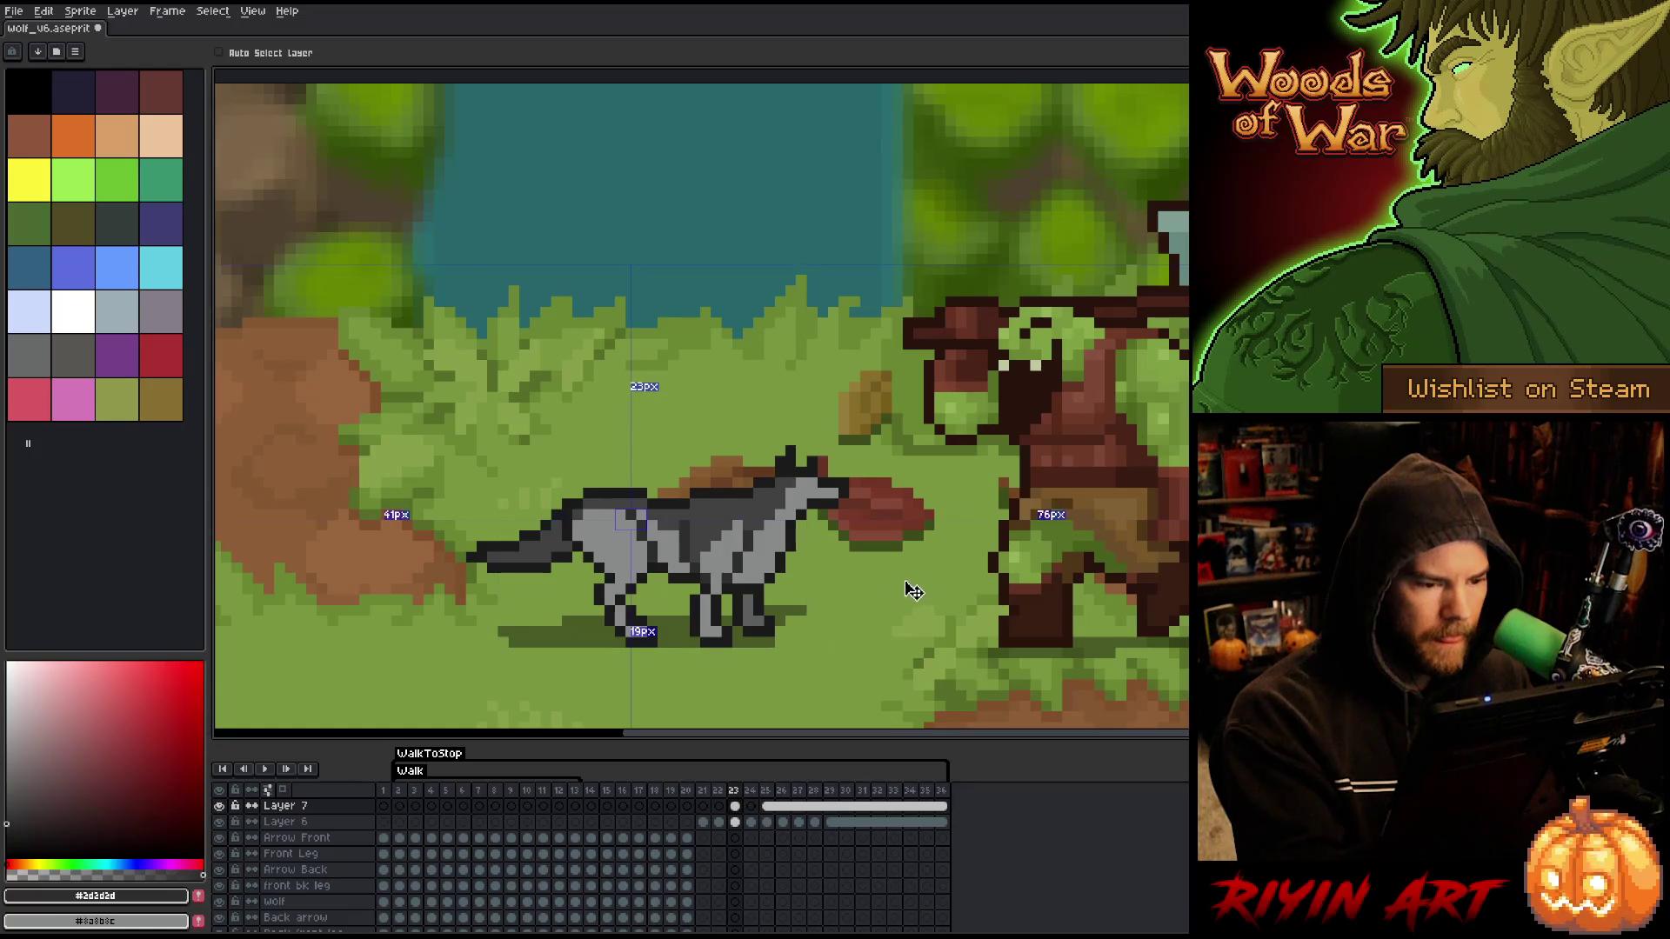
key("b")
key("ctrl+e")
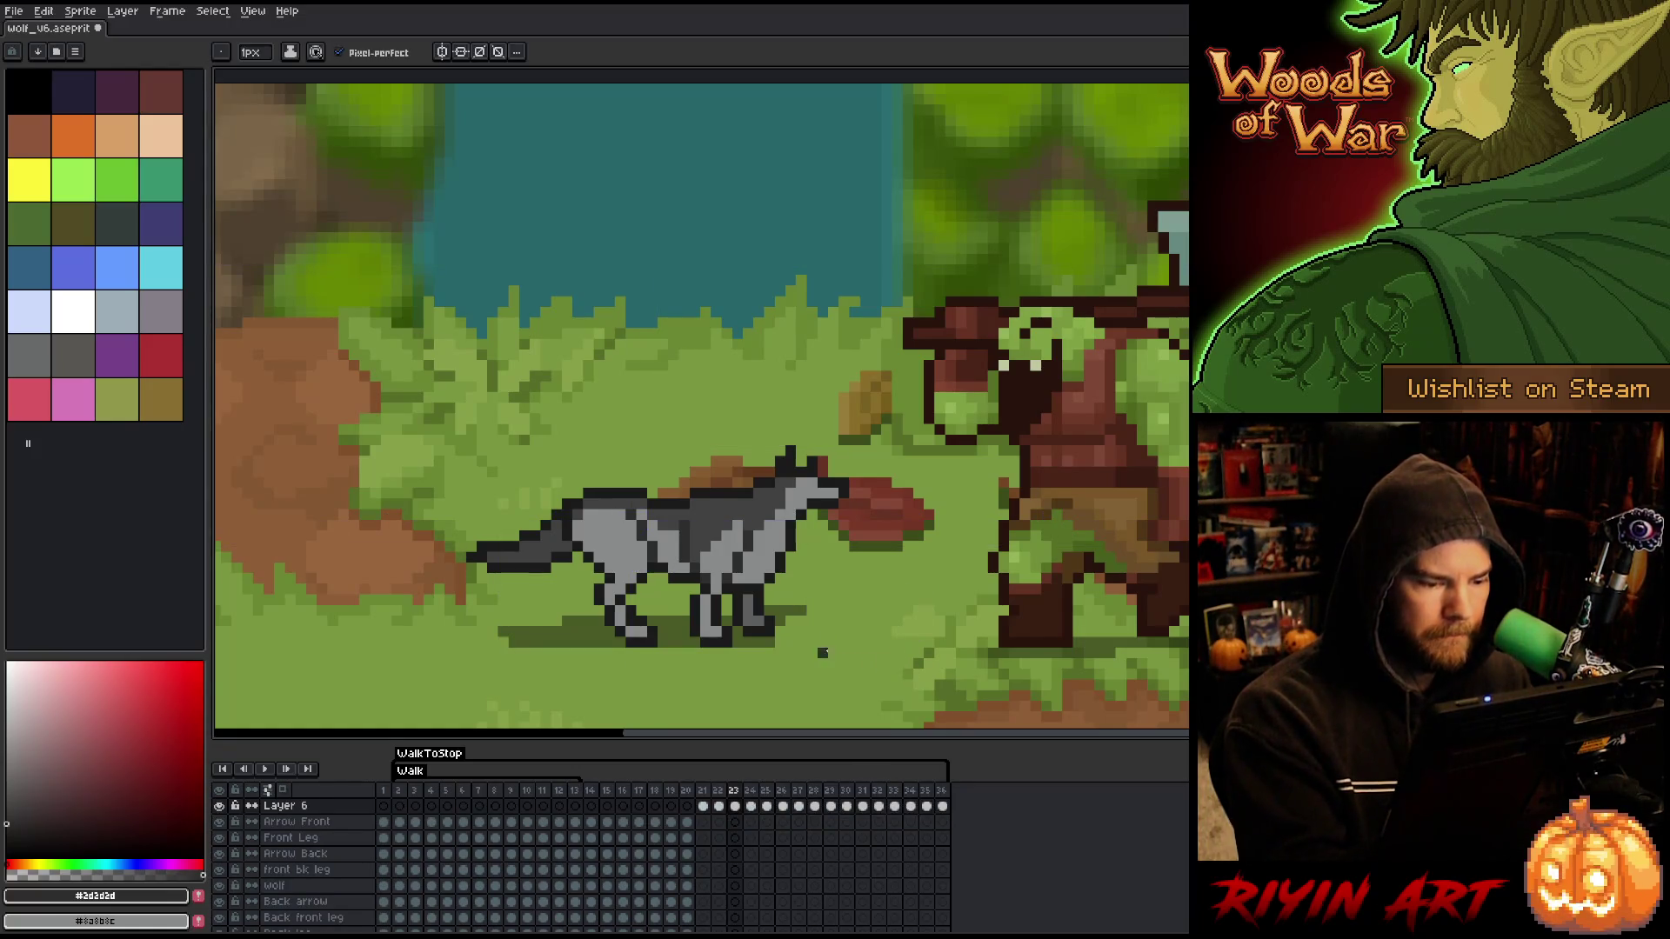
- Link the cels in frames 29–36 into one continuous cel
key("Right")
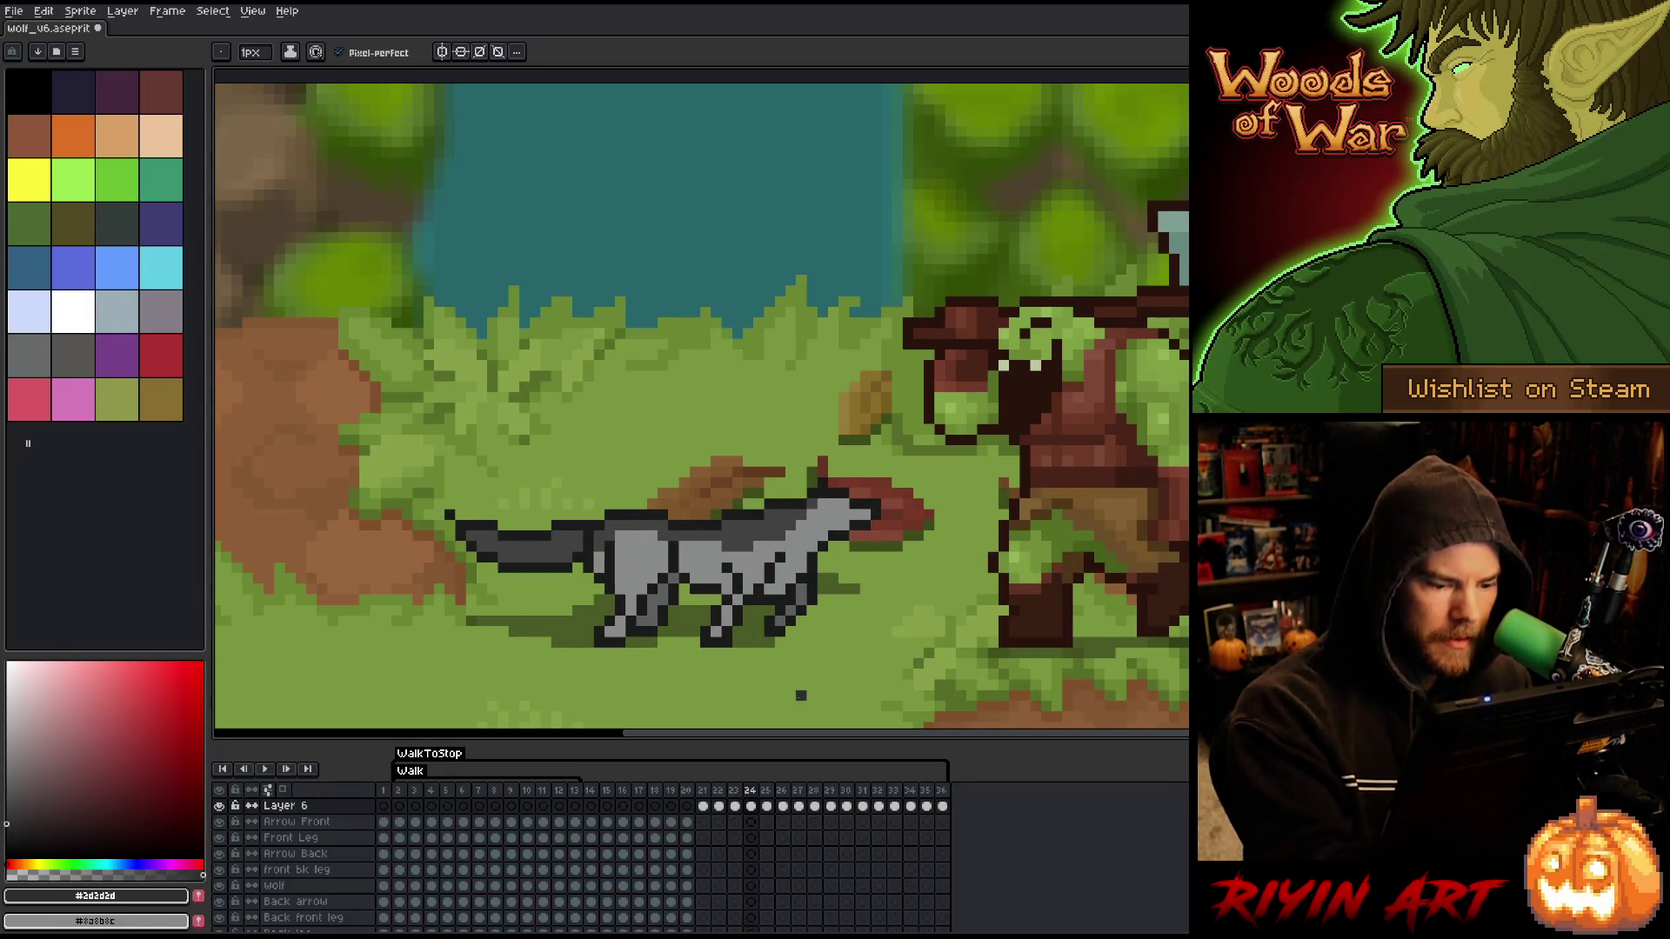
key("Right")
key("Right")
key("Right")
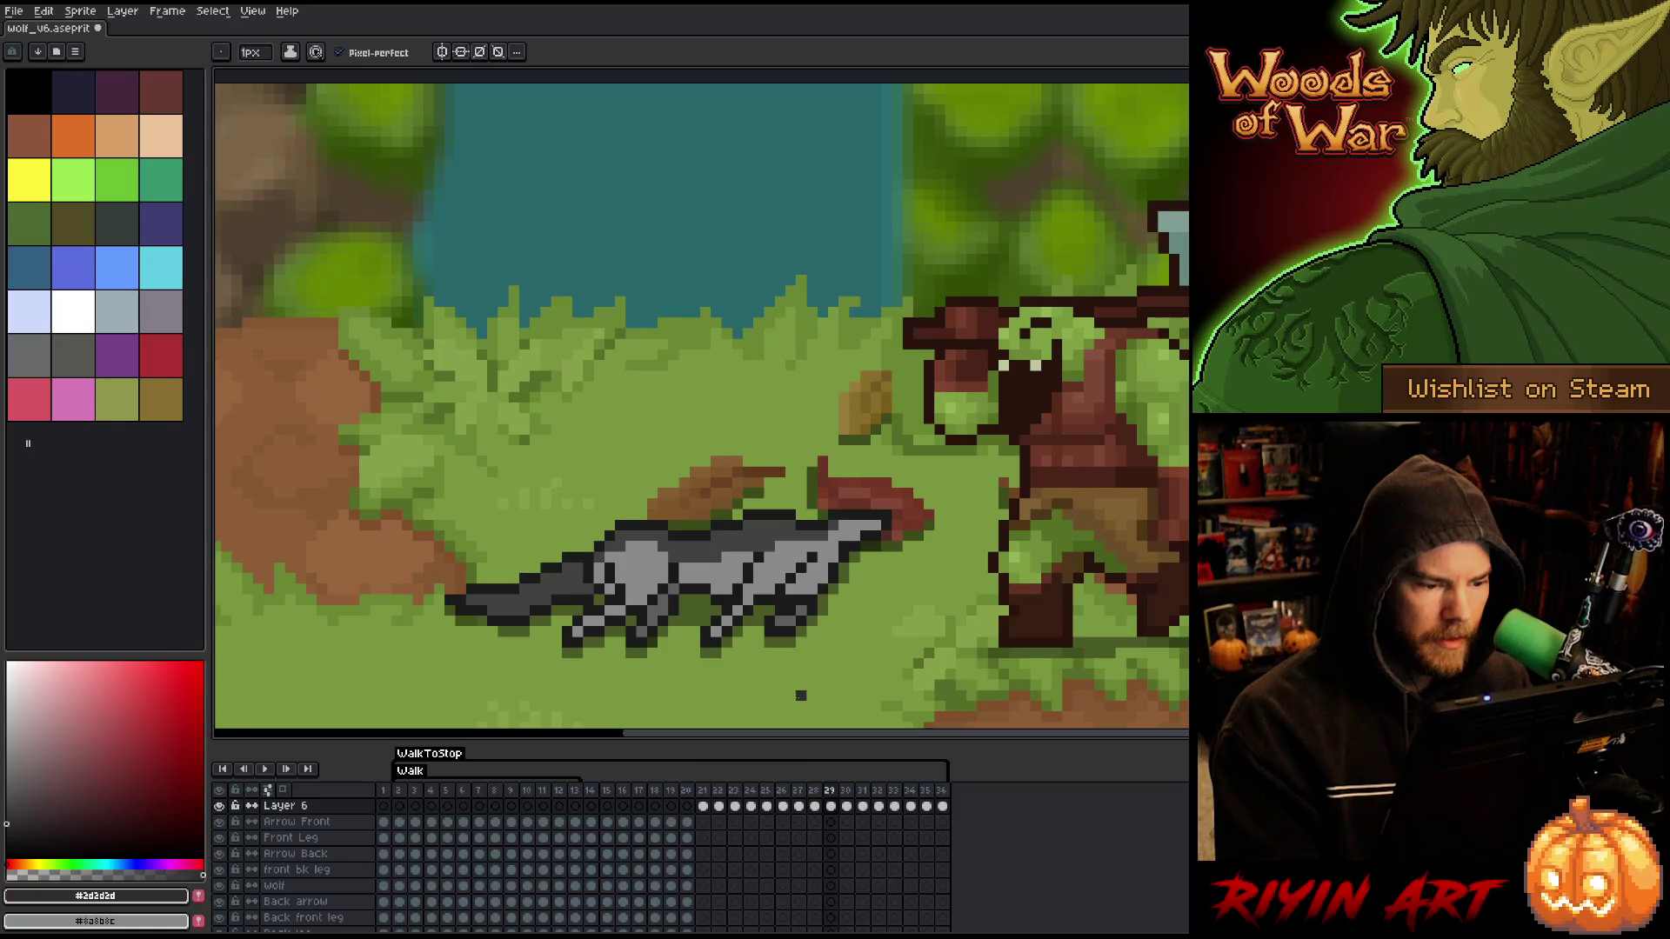
key("Left")
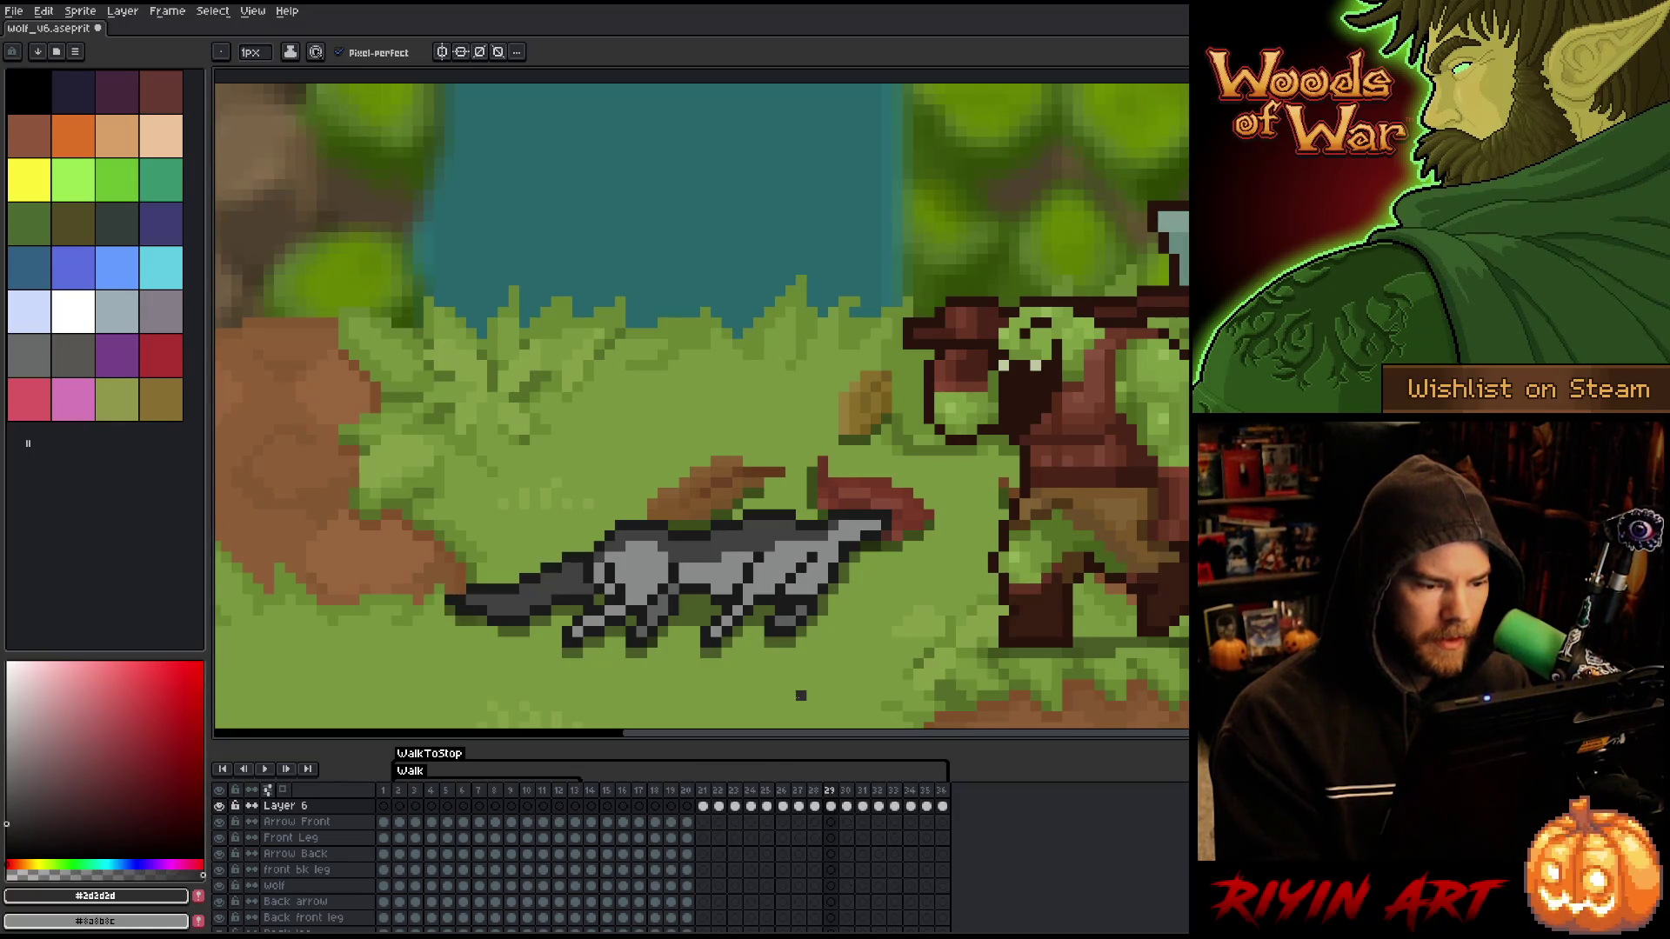
left_click_drag(831, 806, 945, 816)
right_click(945, 816)
left_click(965, 872)
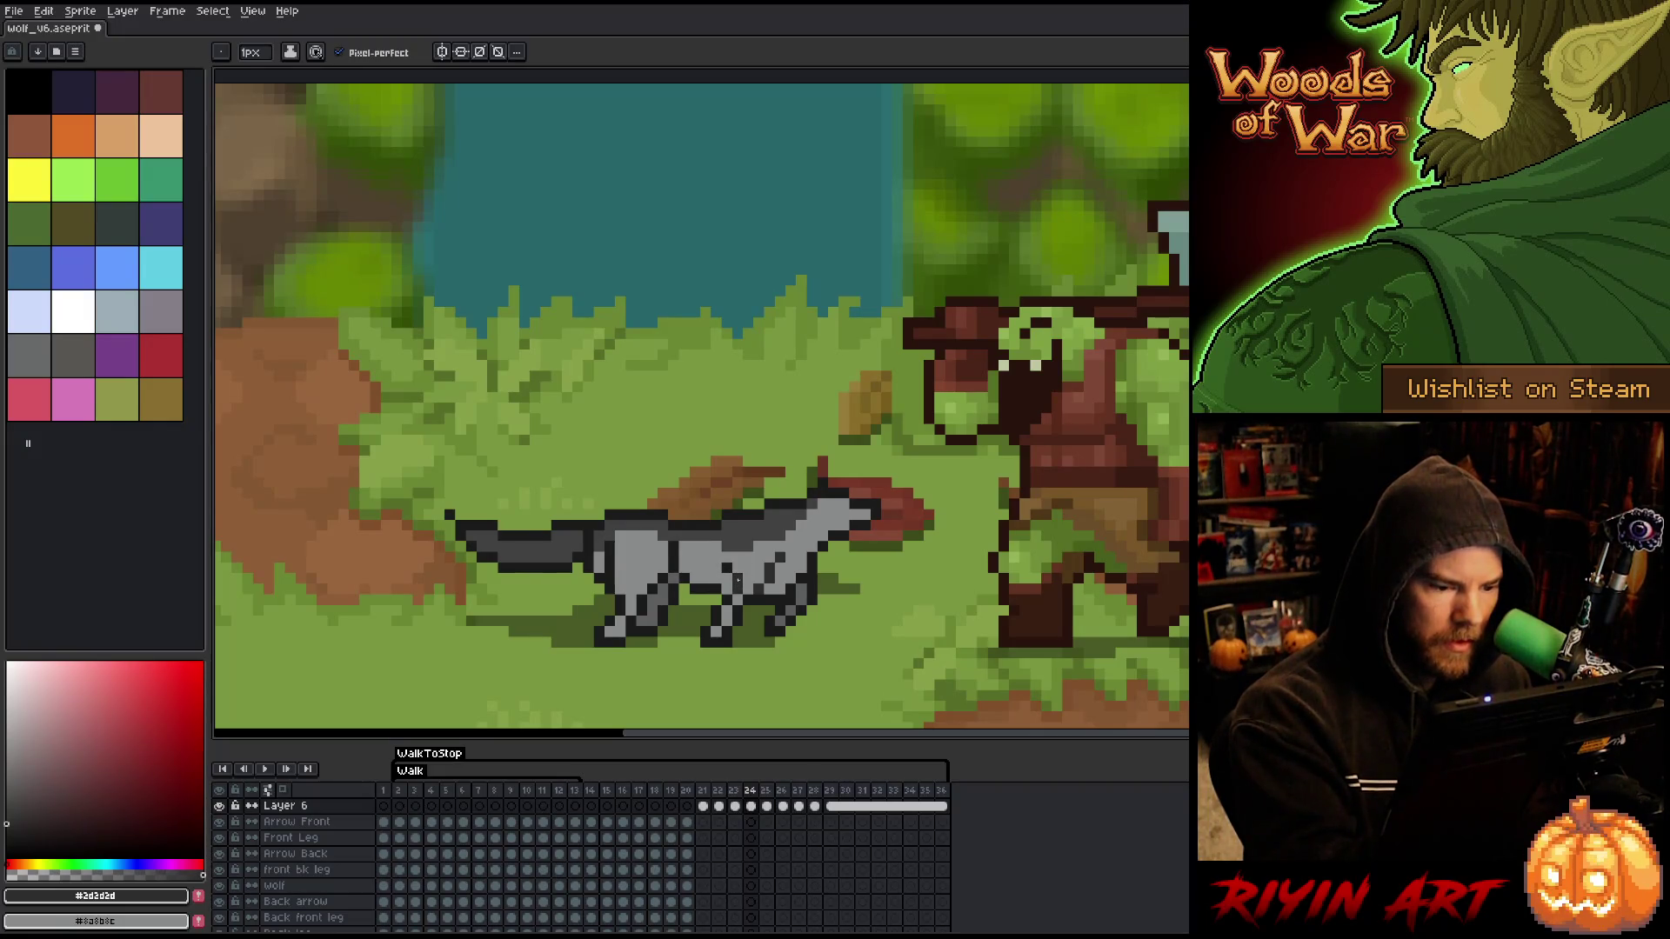
- Compare the frame 24 pose against frame 23
key("Left")
key("Right")
key("Left")
key("Right")
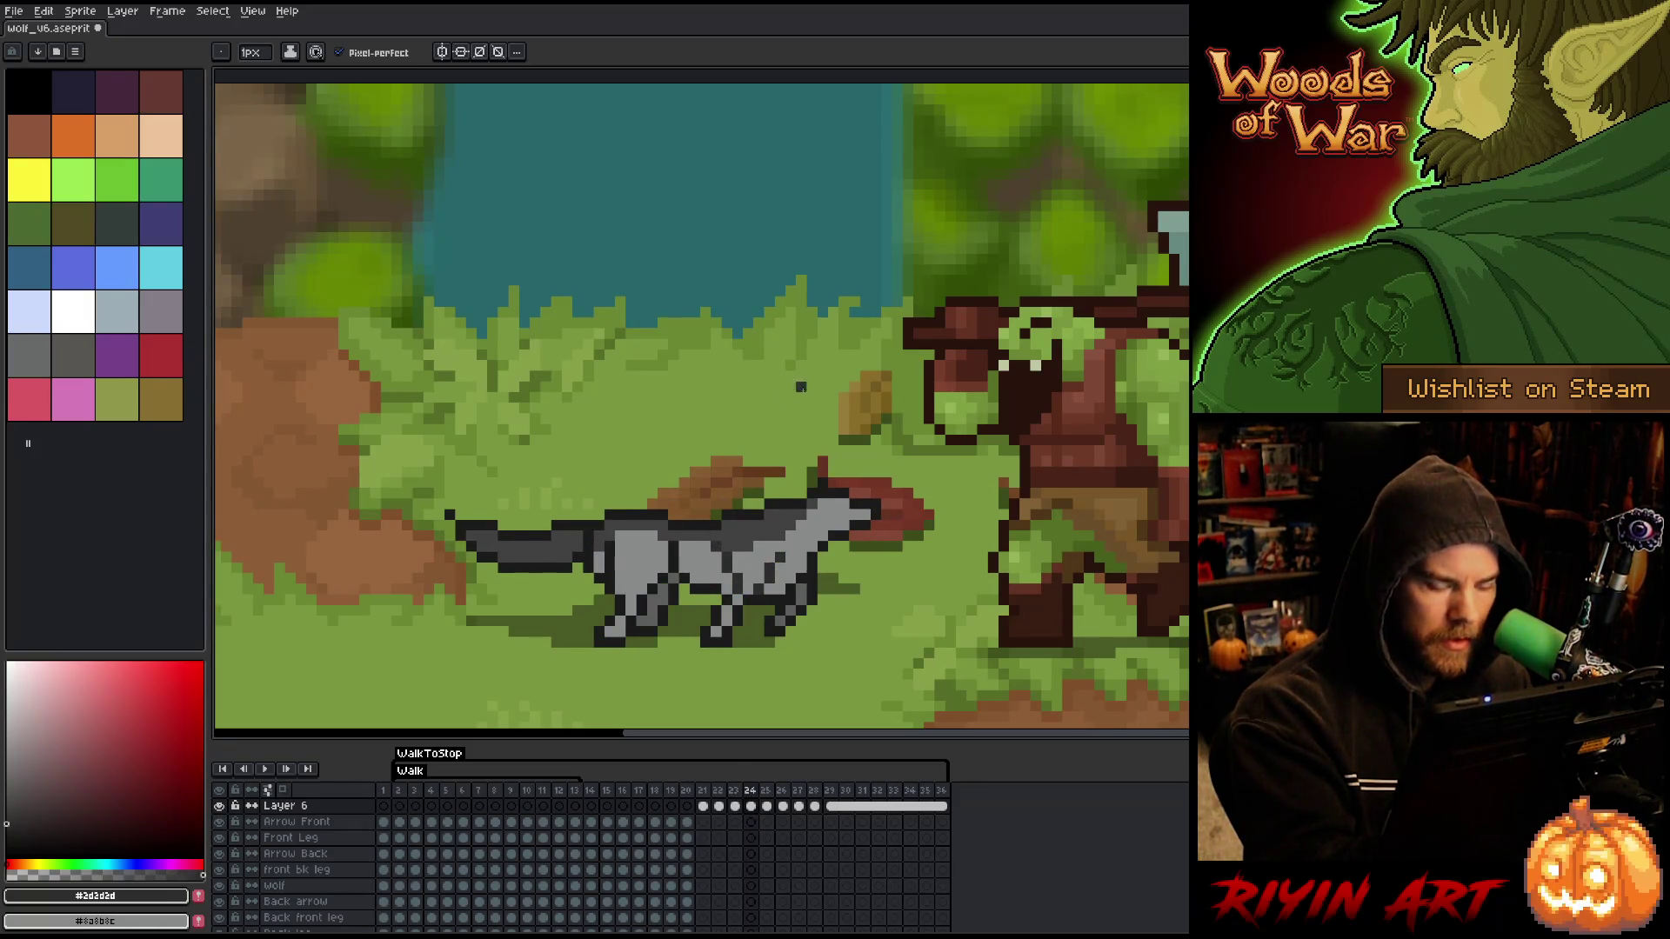
key("Left")
key("Right")
key("Left")
key("Right")
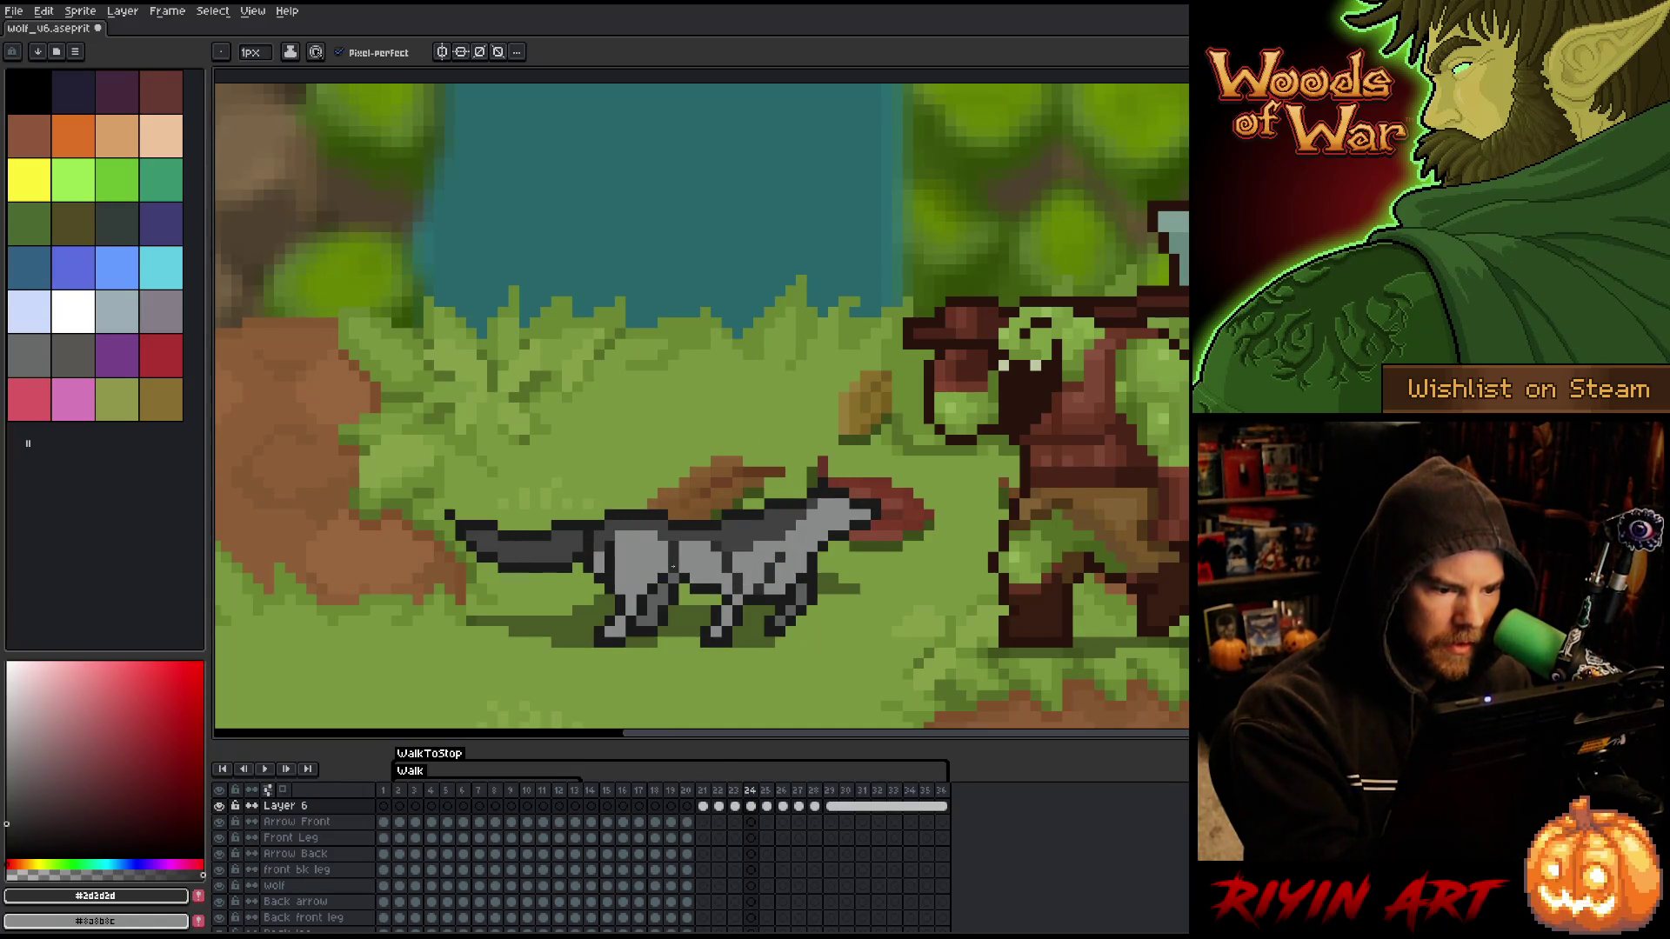
key("Left")
key("Right")
key("Left")
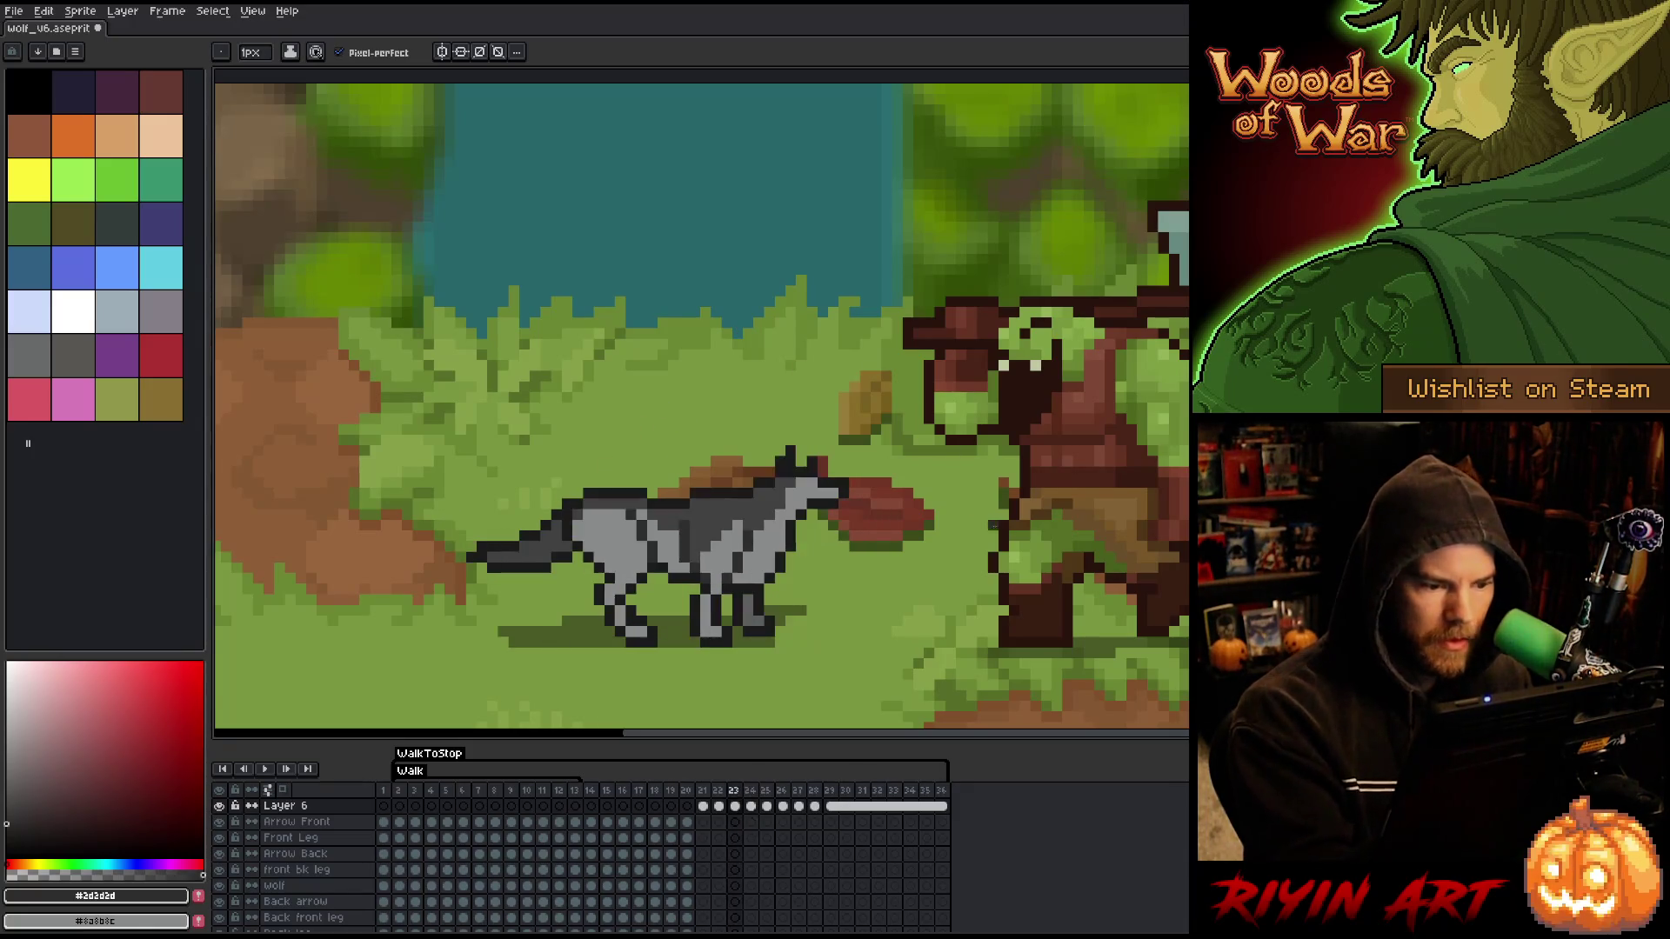
key("Right")
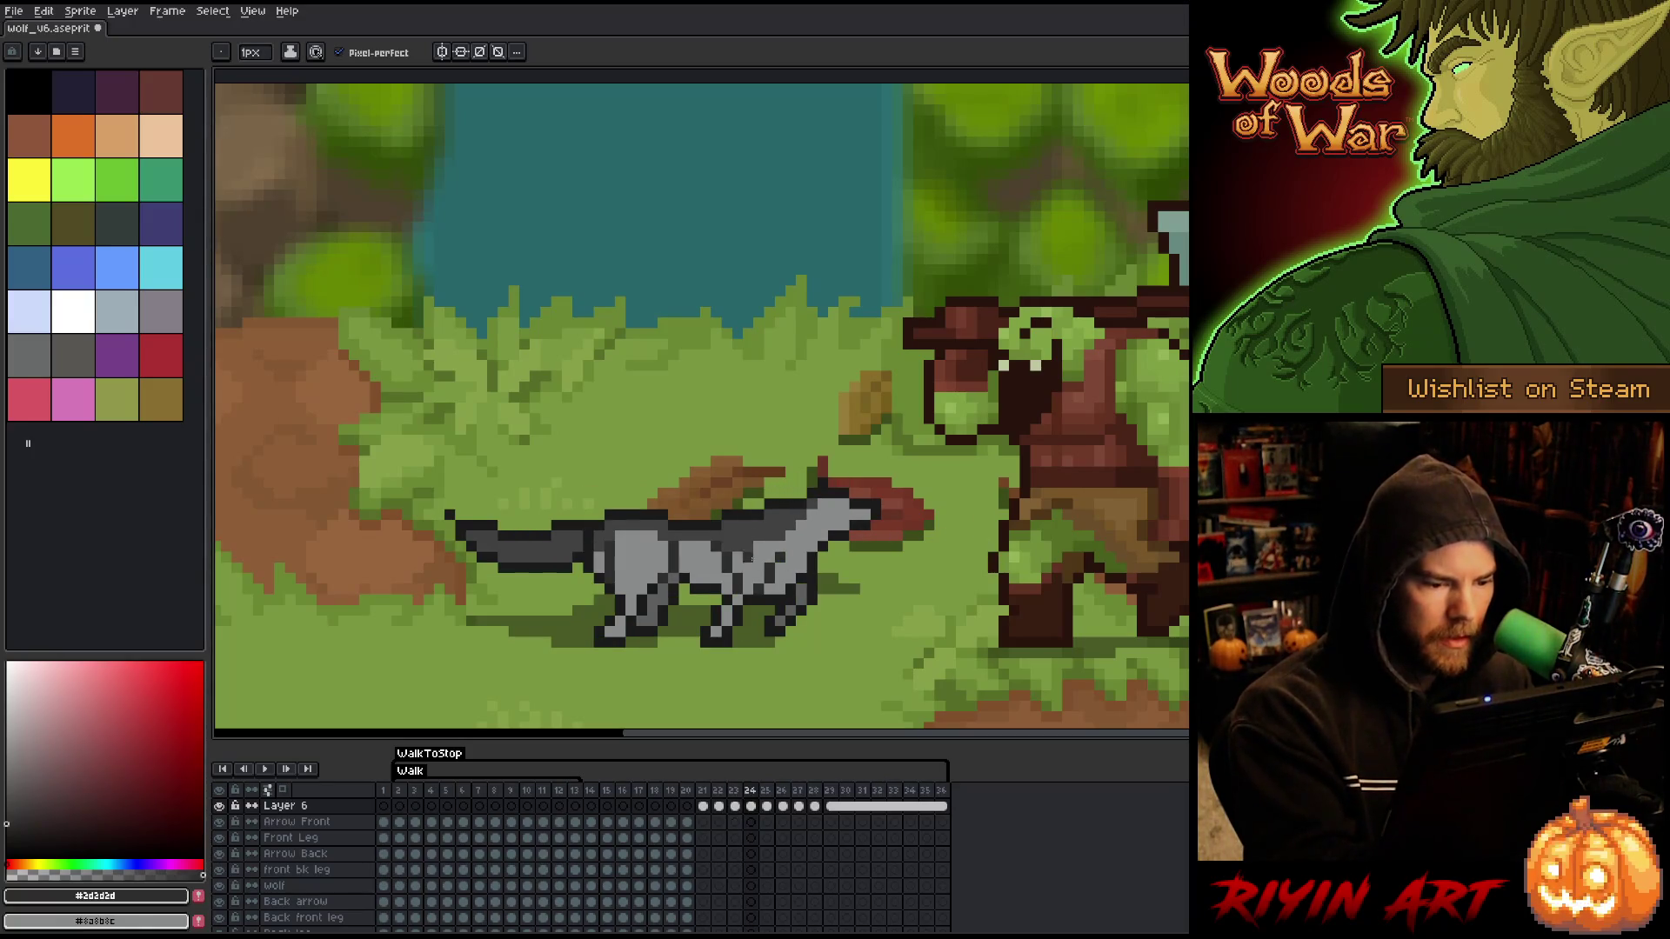
key("Left")
key("Right")
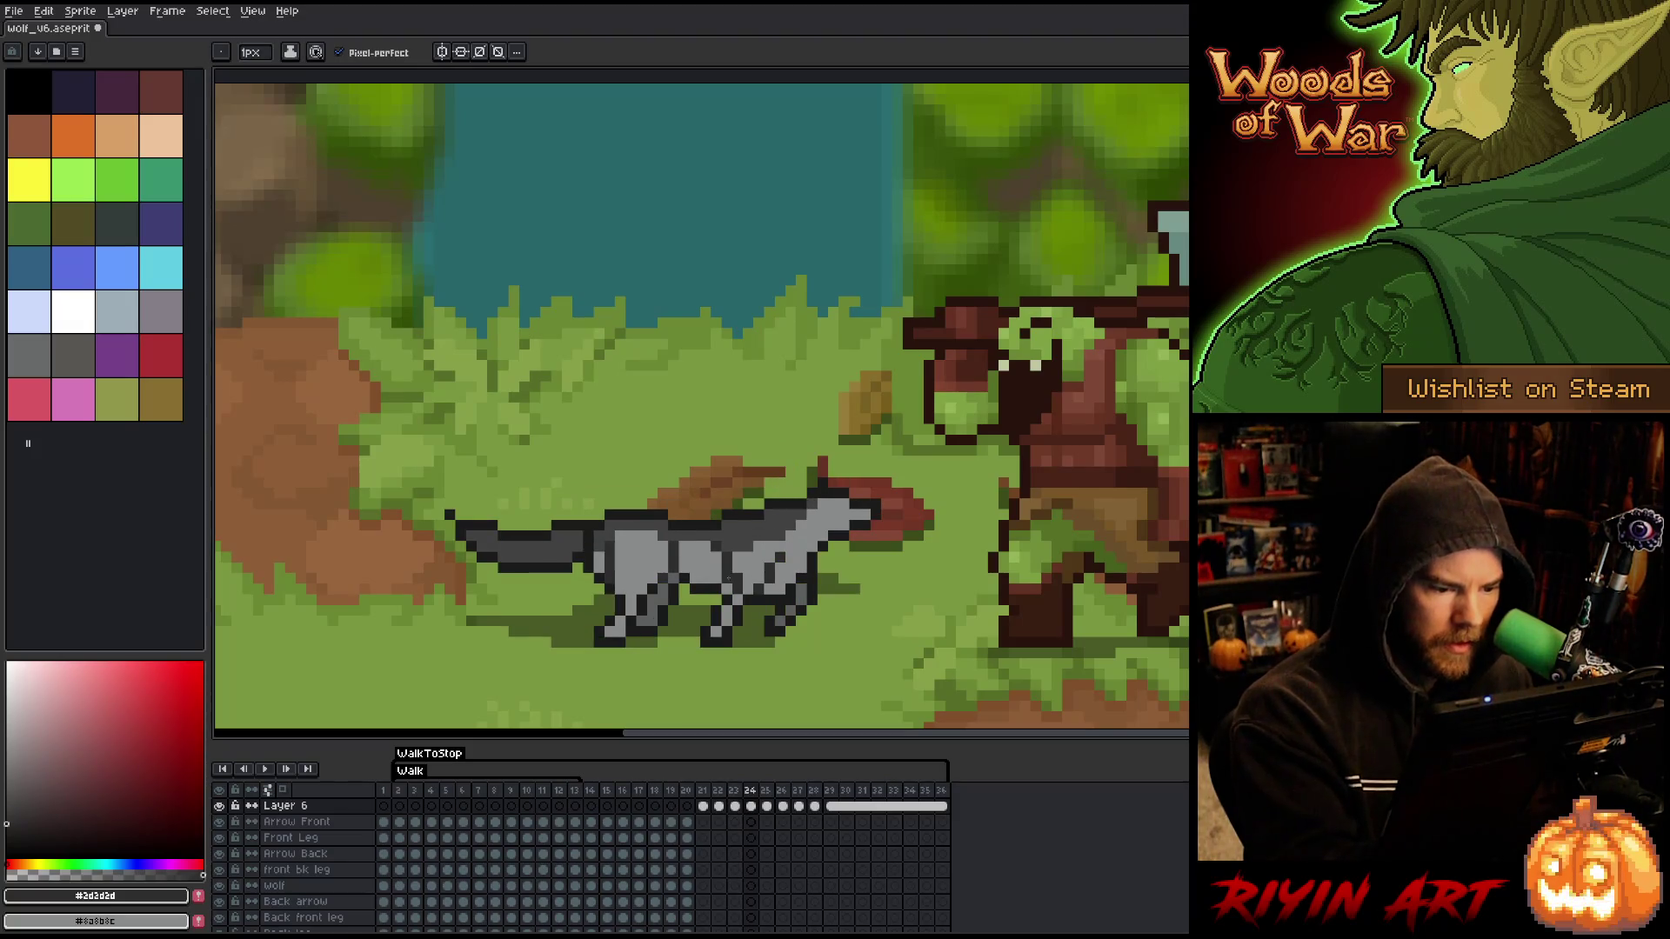
- Sample the wolf's light grey body and dark outline colours while comparing frames 23 and 24
left_click(744, 554, "alt")
left_click(736, 565, "alt")
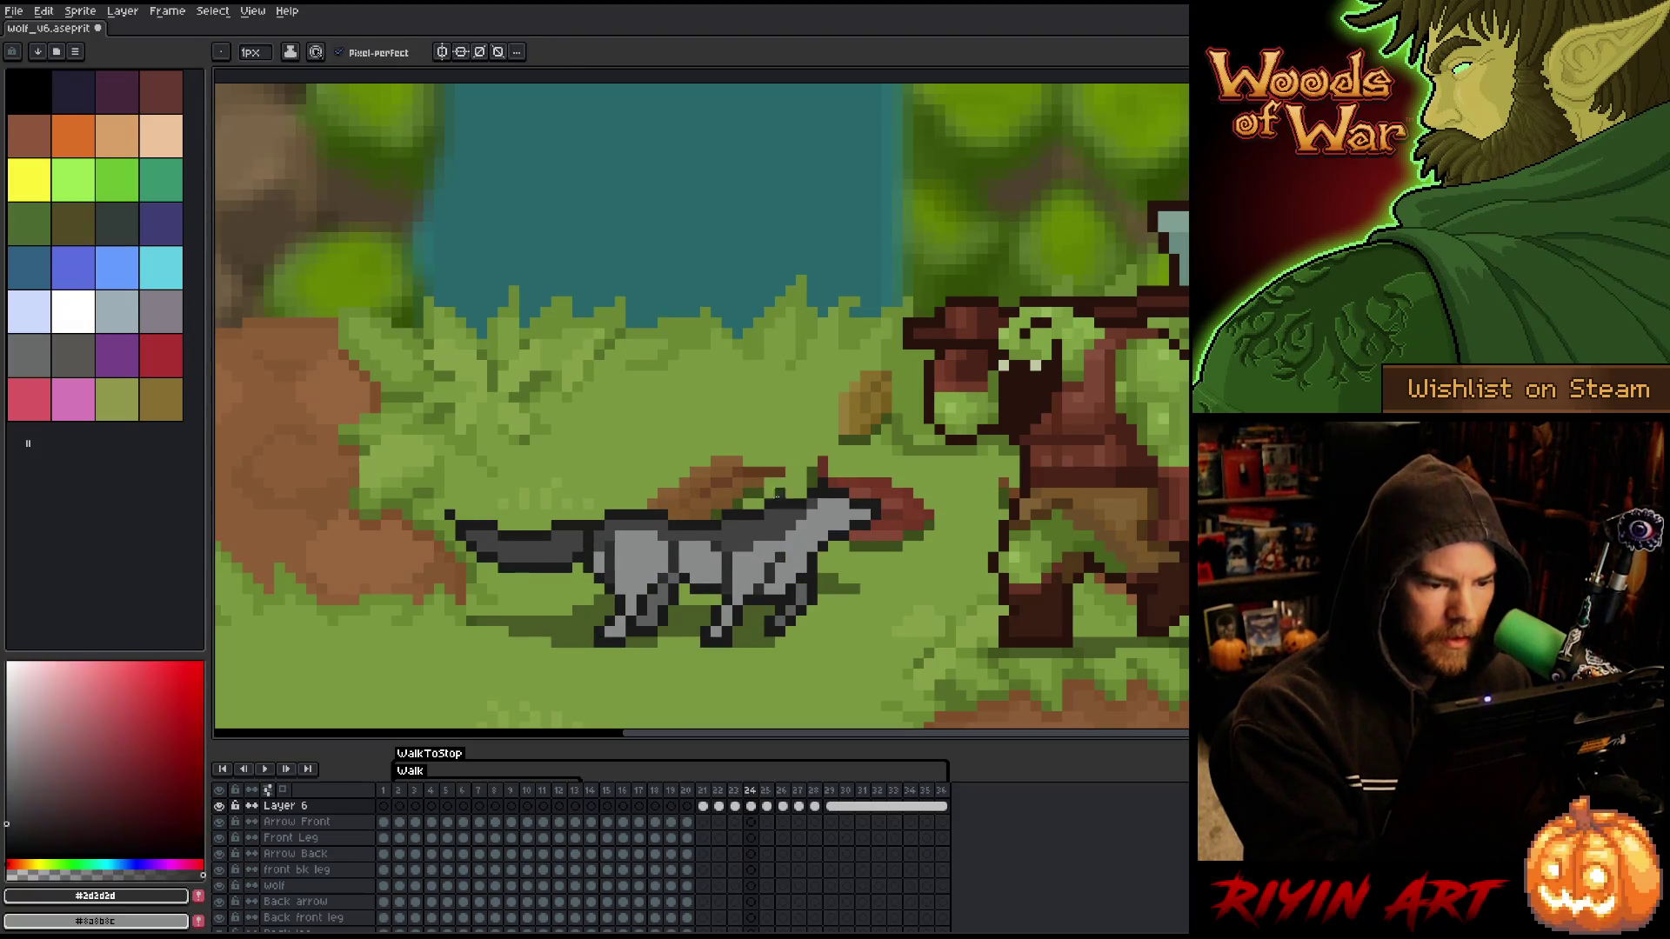
key("Left")
key("Right")
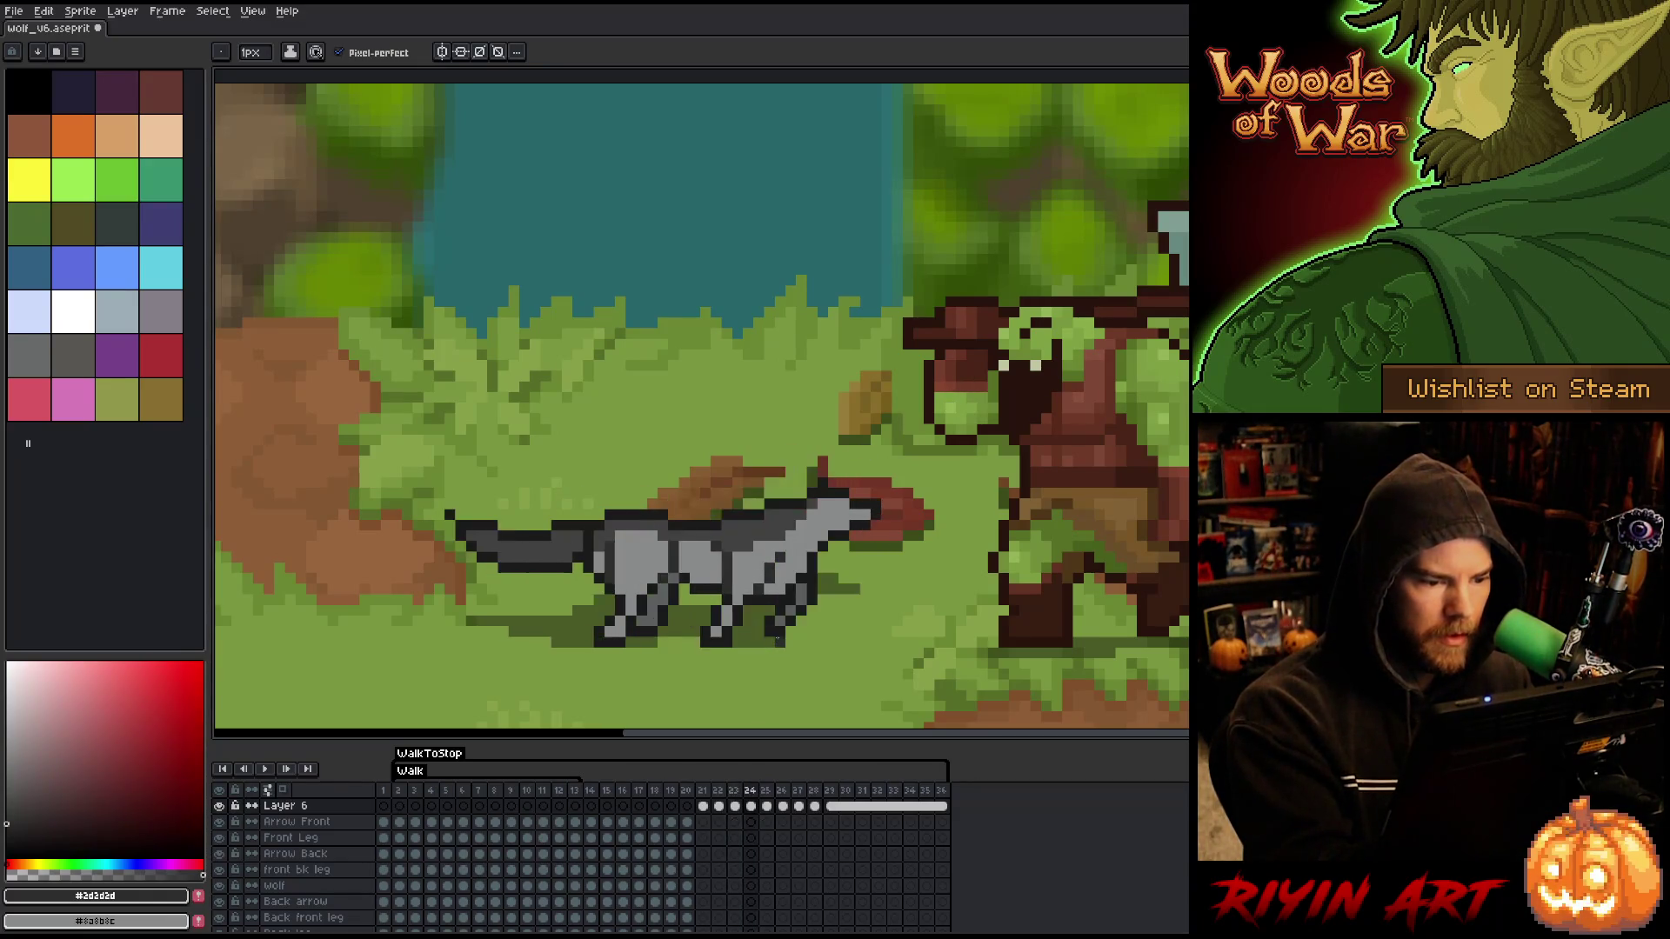
left_click(732, 569, "alt")
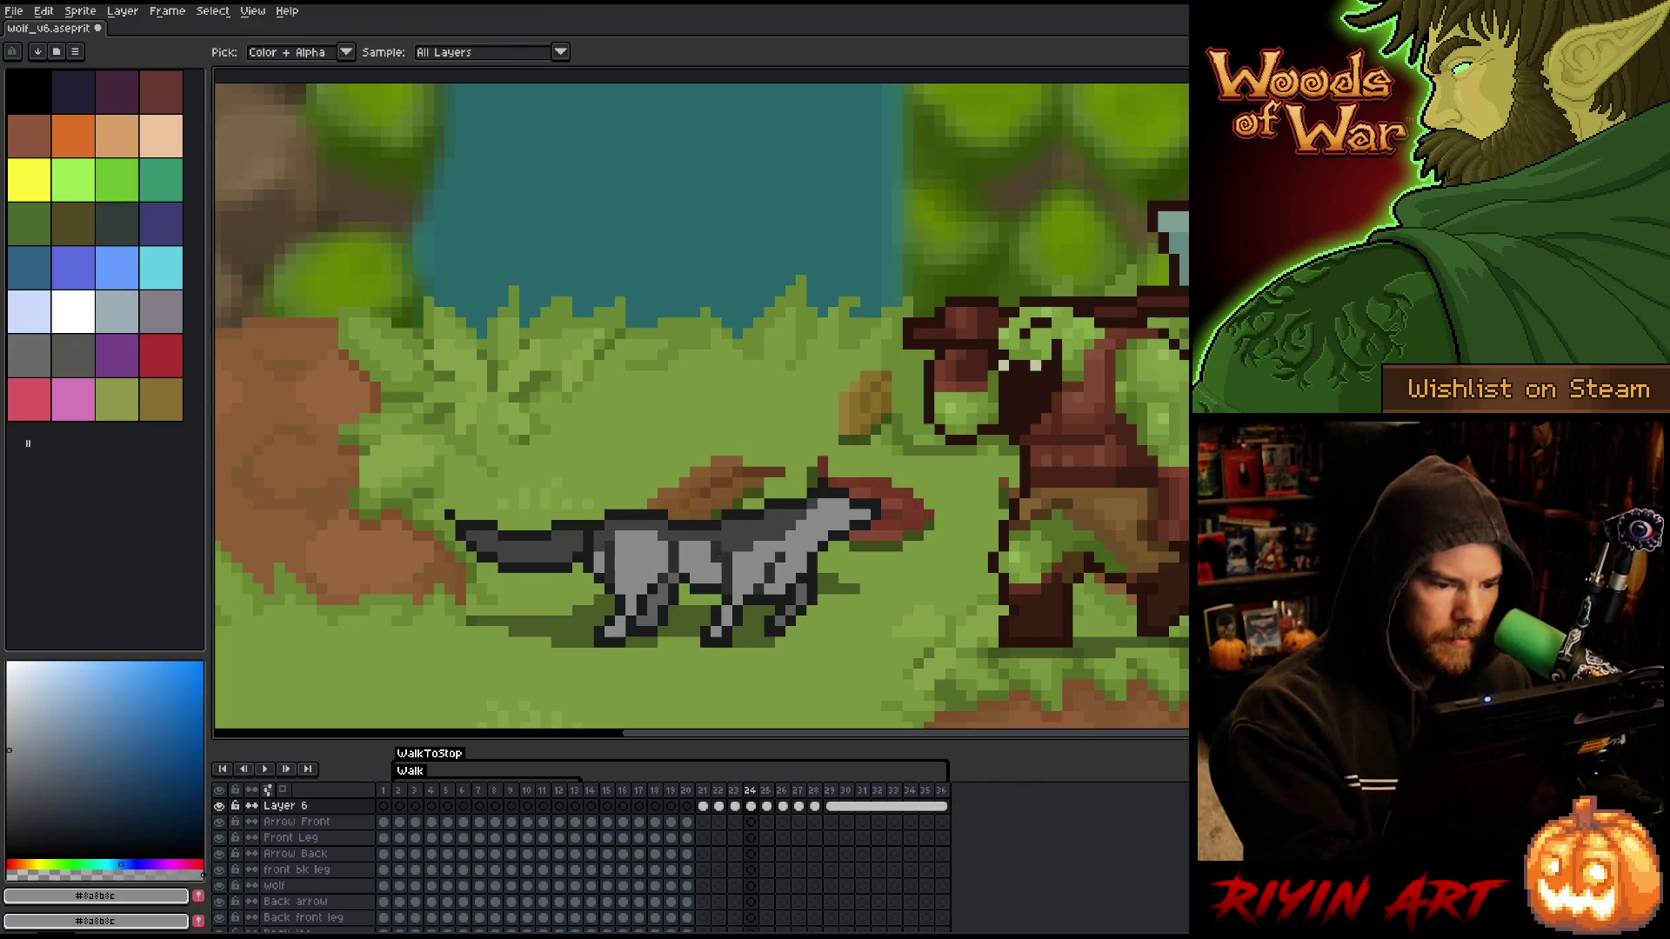
left_click(732, 569, "alt")
key("Left")
key("Right")
- Sample mid grey #414141 and outline #2d2d2d, comparing frame 24 with frame 23
left_click(722, 564, "alt")
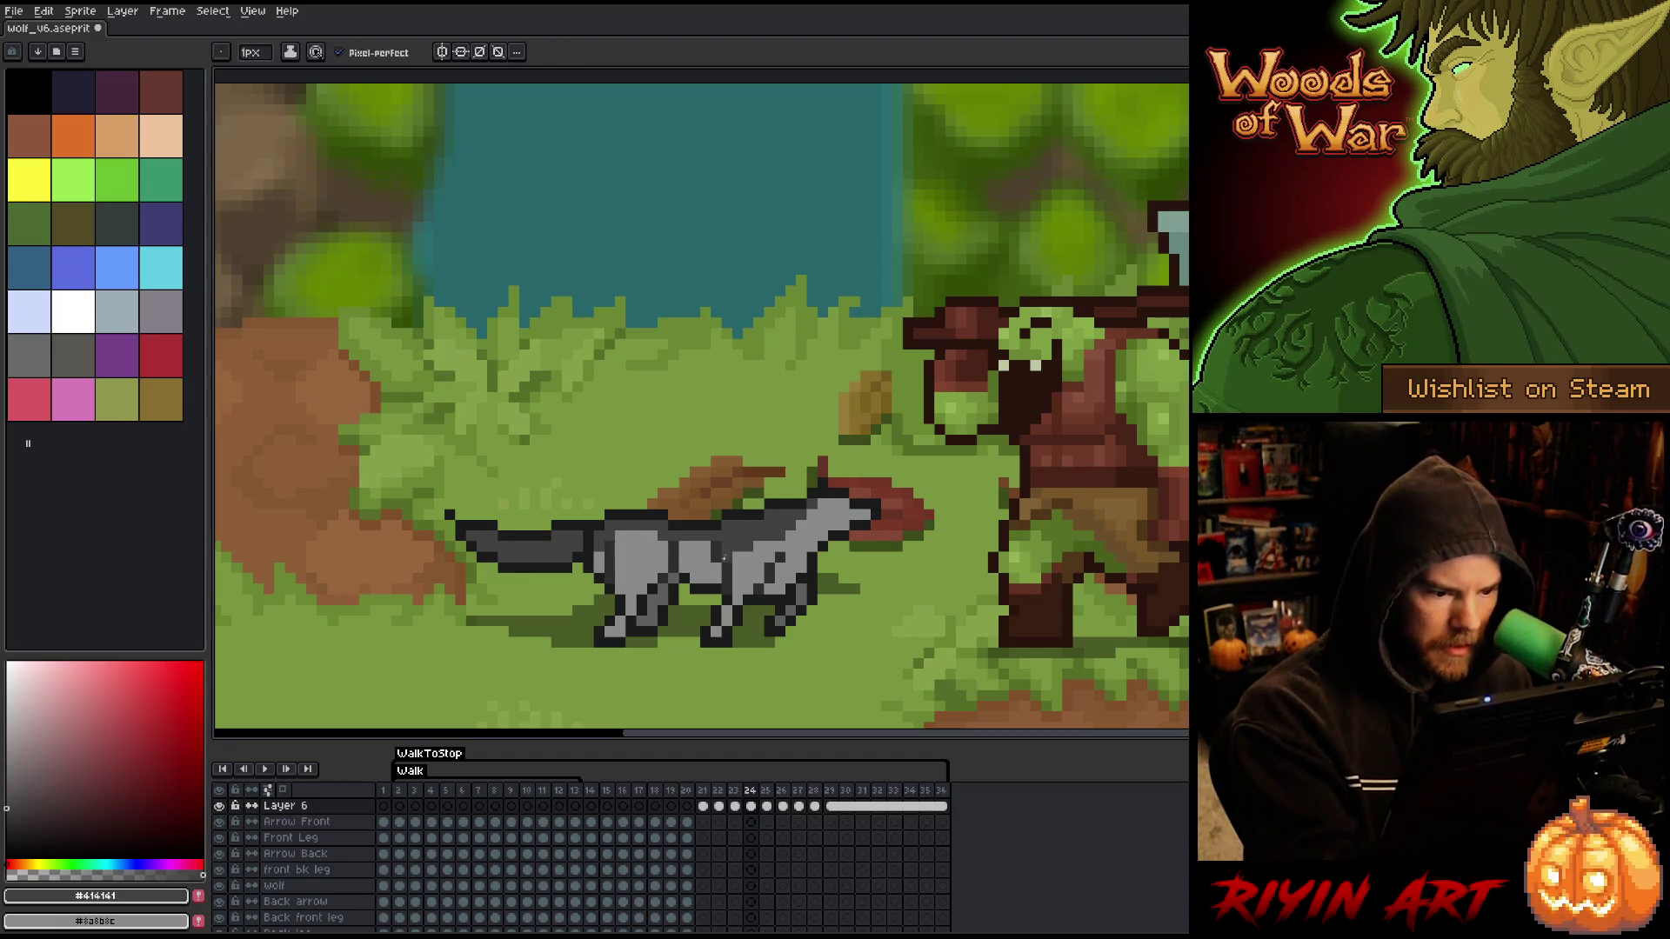
left_click(751, 535, "alt")
key("Left")
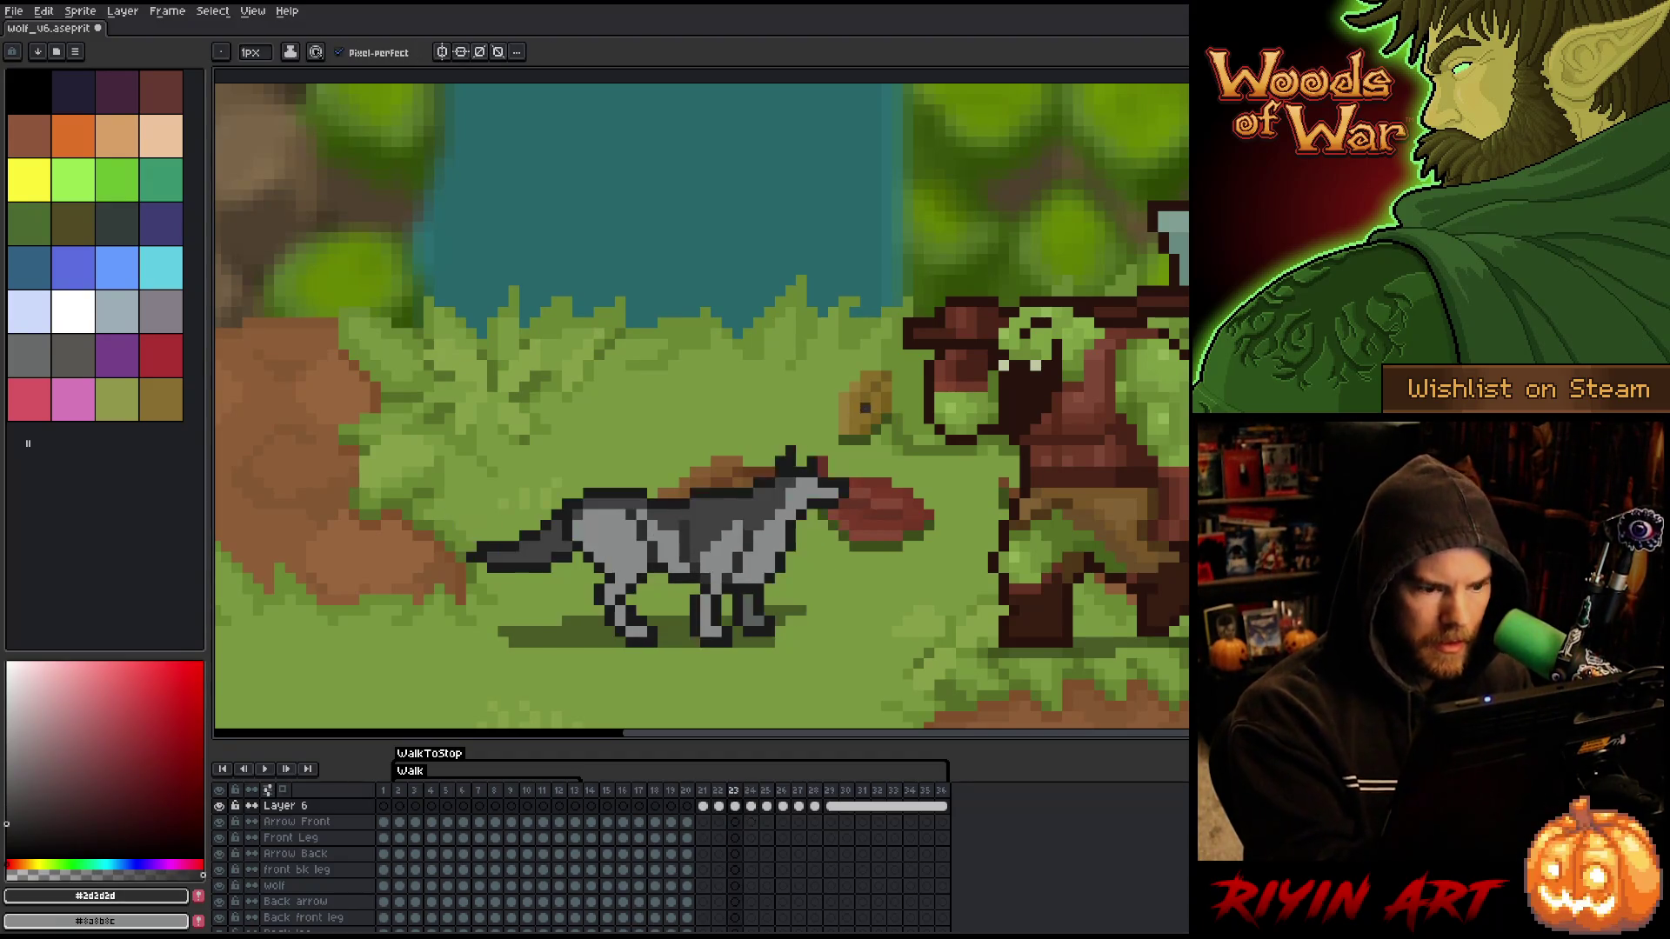
key("Right")
key("Left")
key("Right")
key("Right")
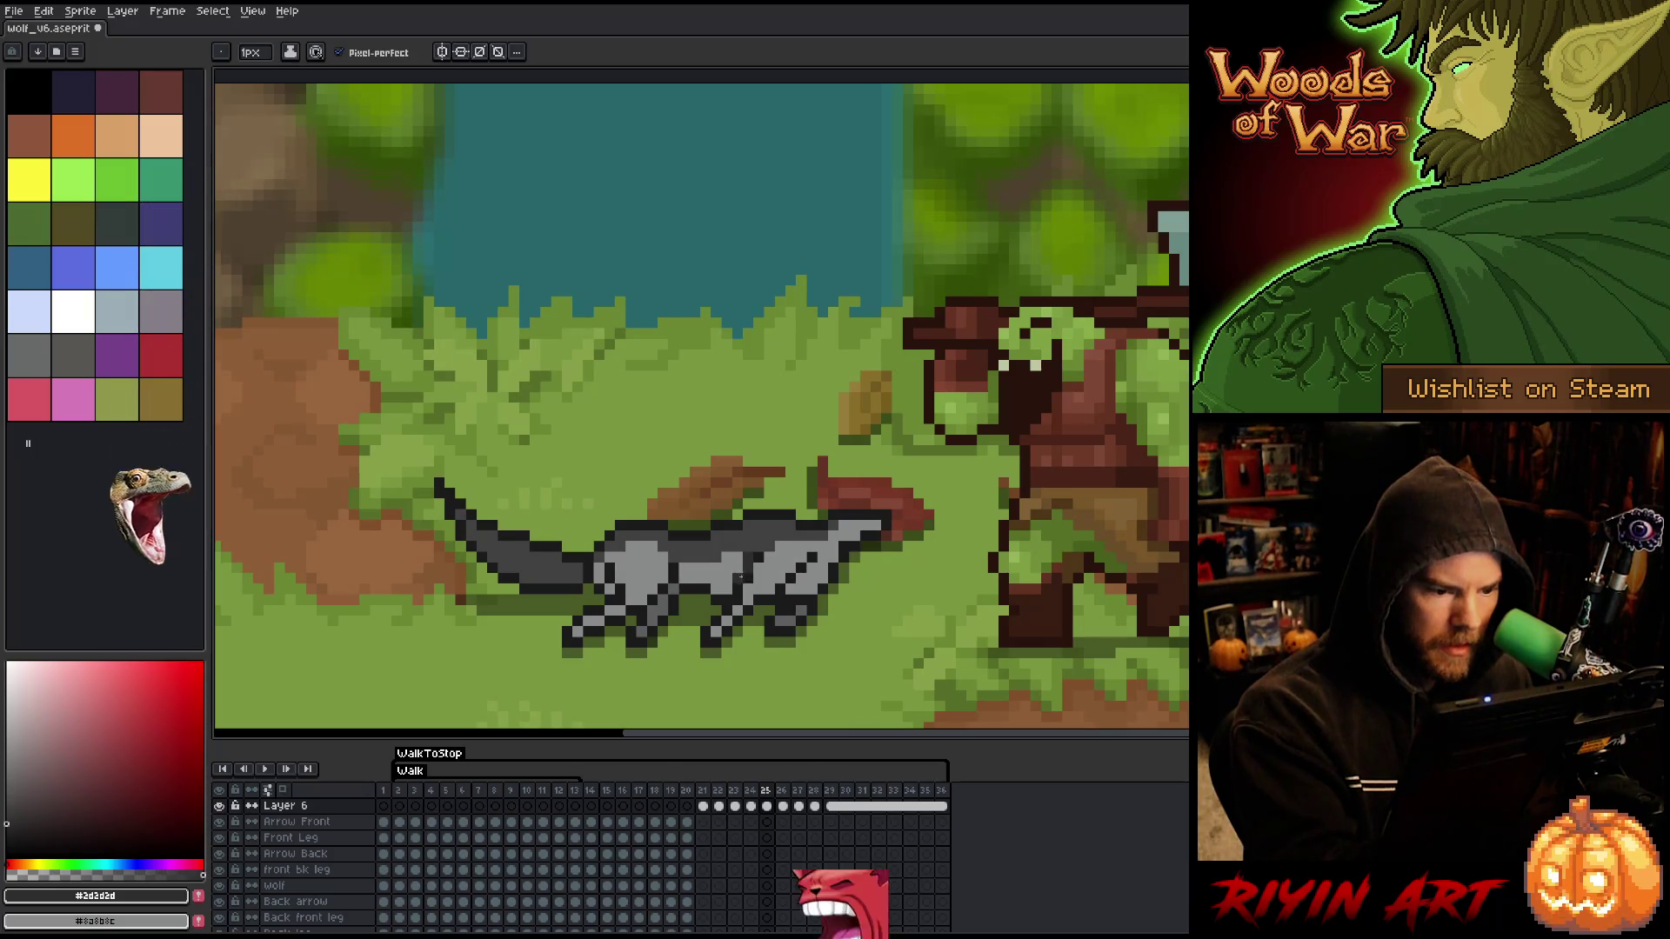
left_click(743, 574, "alt")
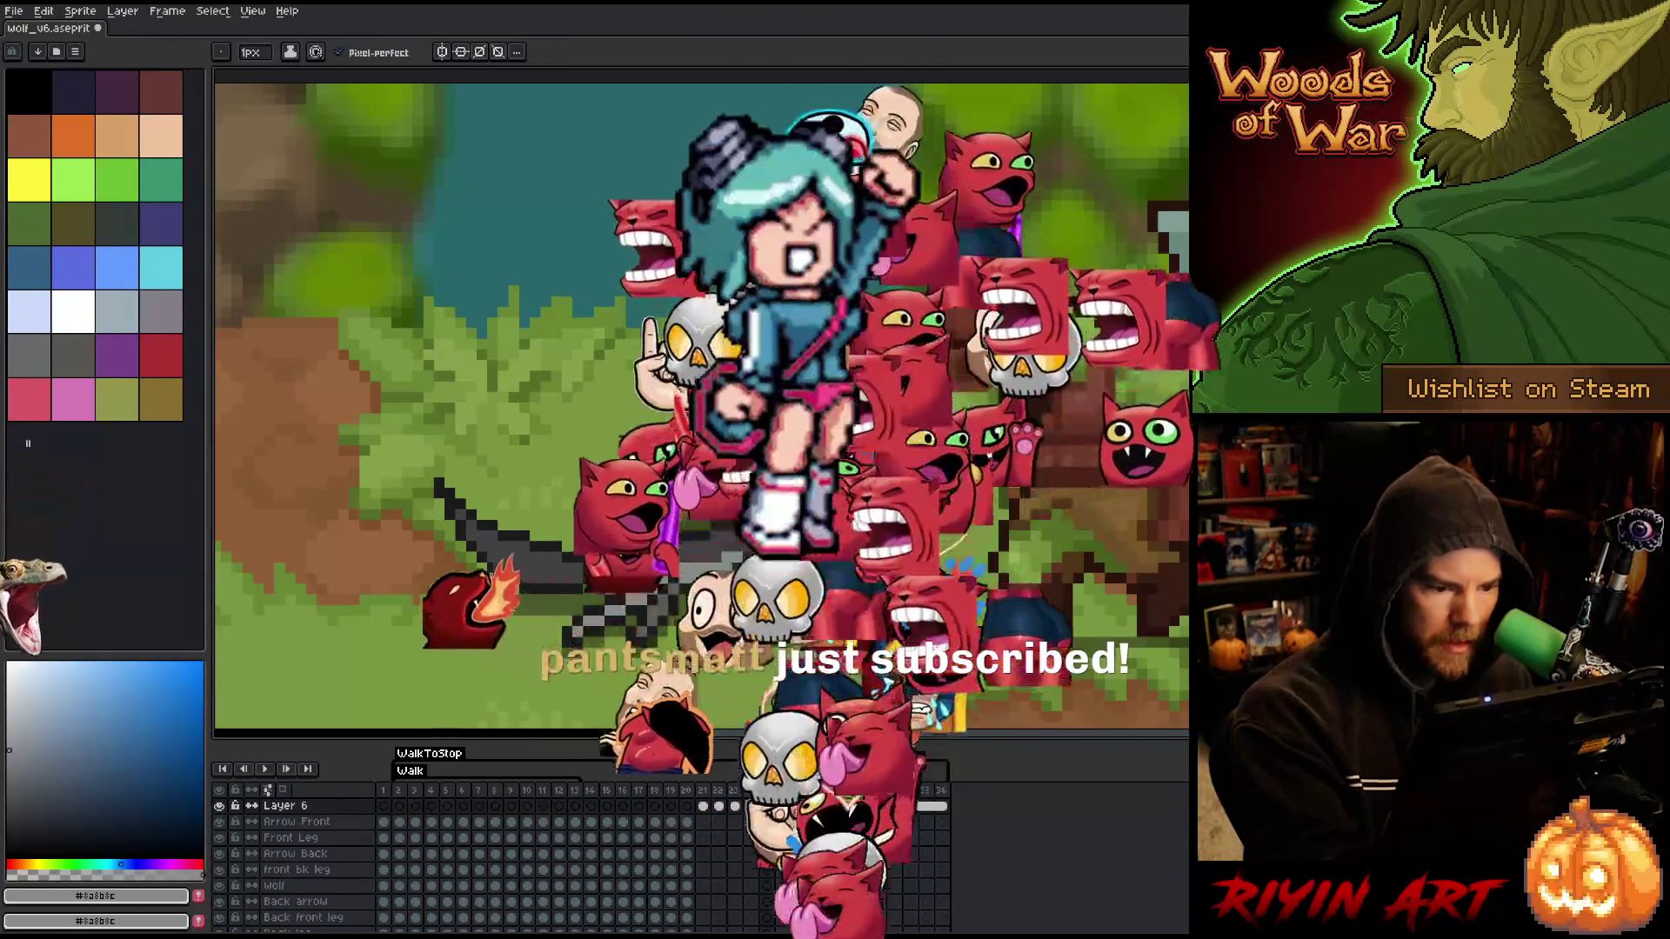
key("i")
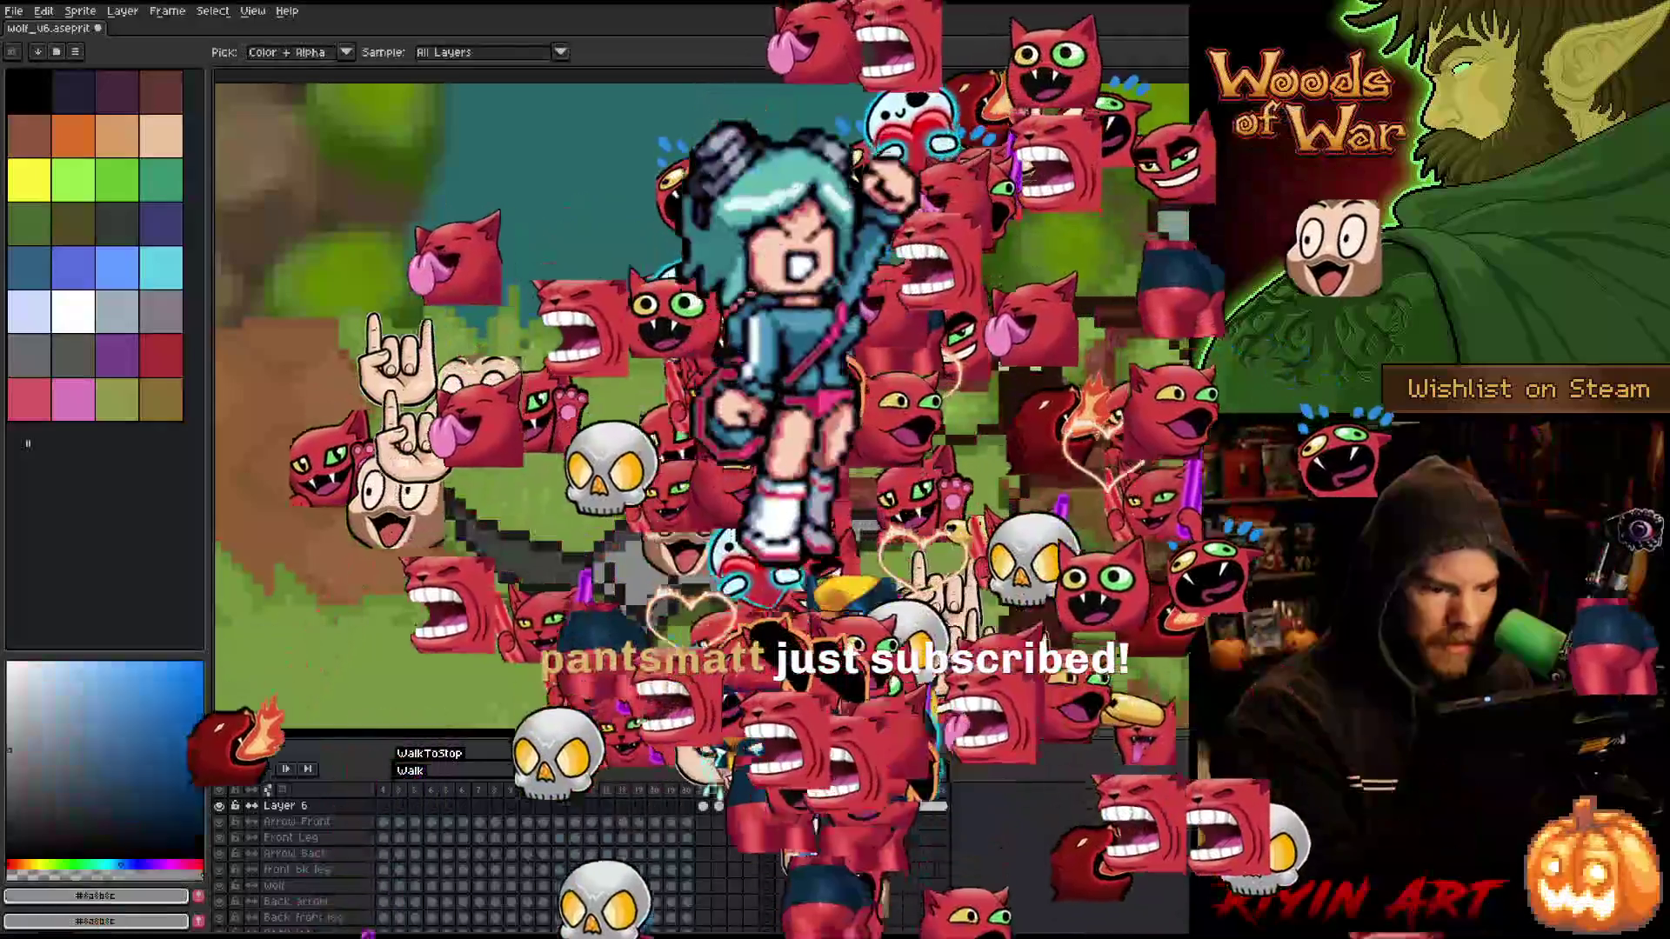
key("b")
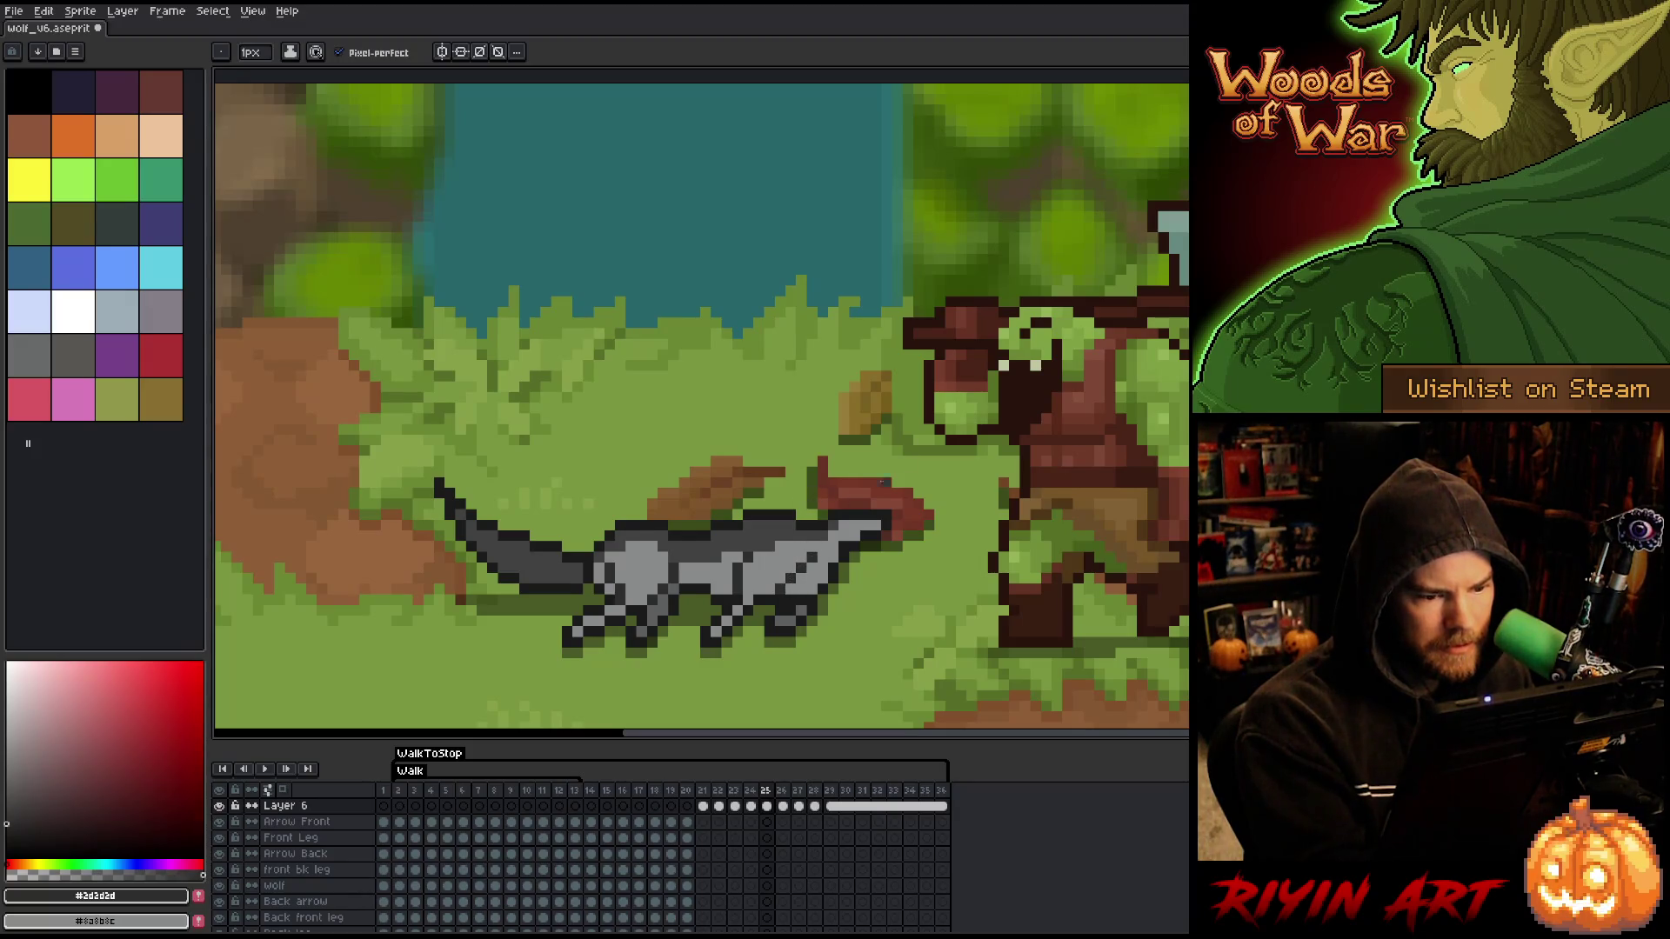
key("Left")
- On frame 25, sample the light body grey, mid grey #414141 and outline #2d2d2d
key("Right")
key("Left")
key("Right")
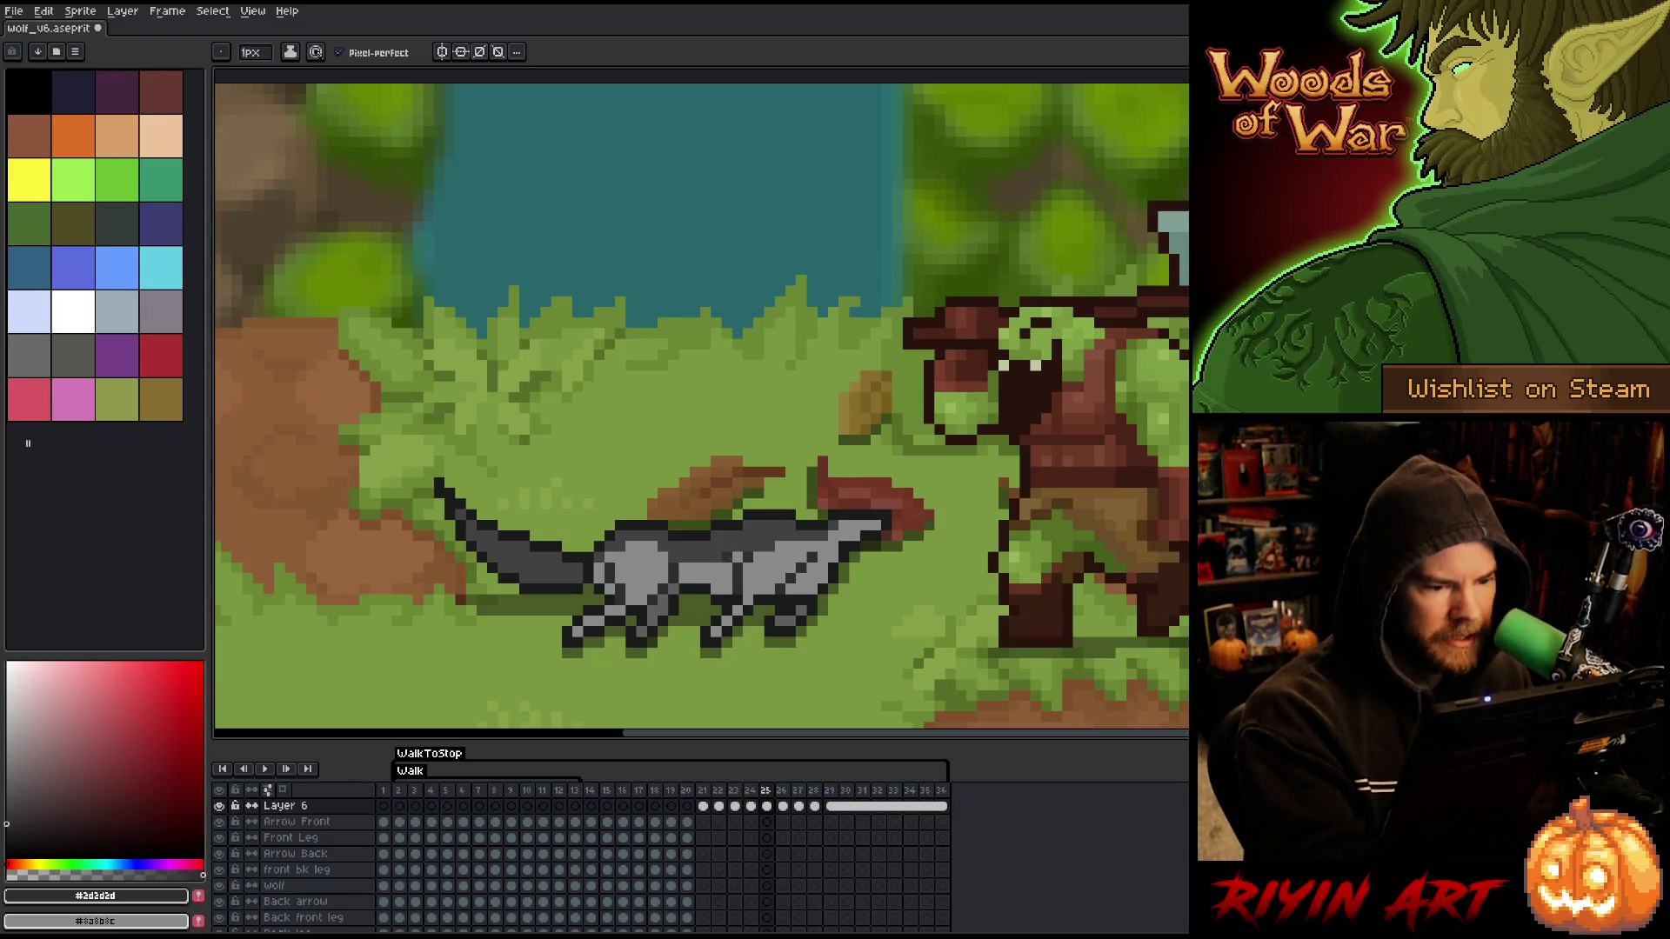
left_click(738, 532, "alt")
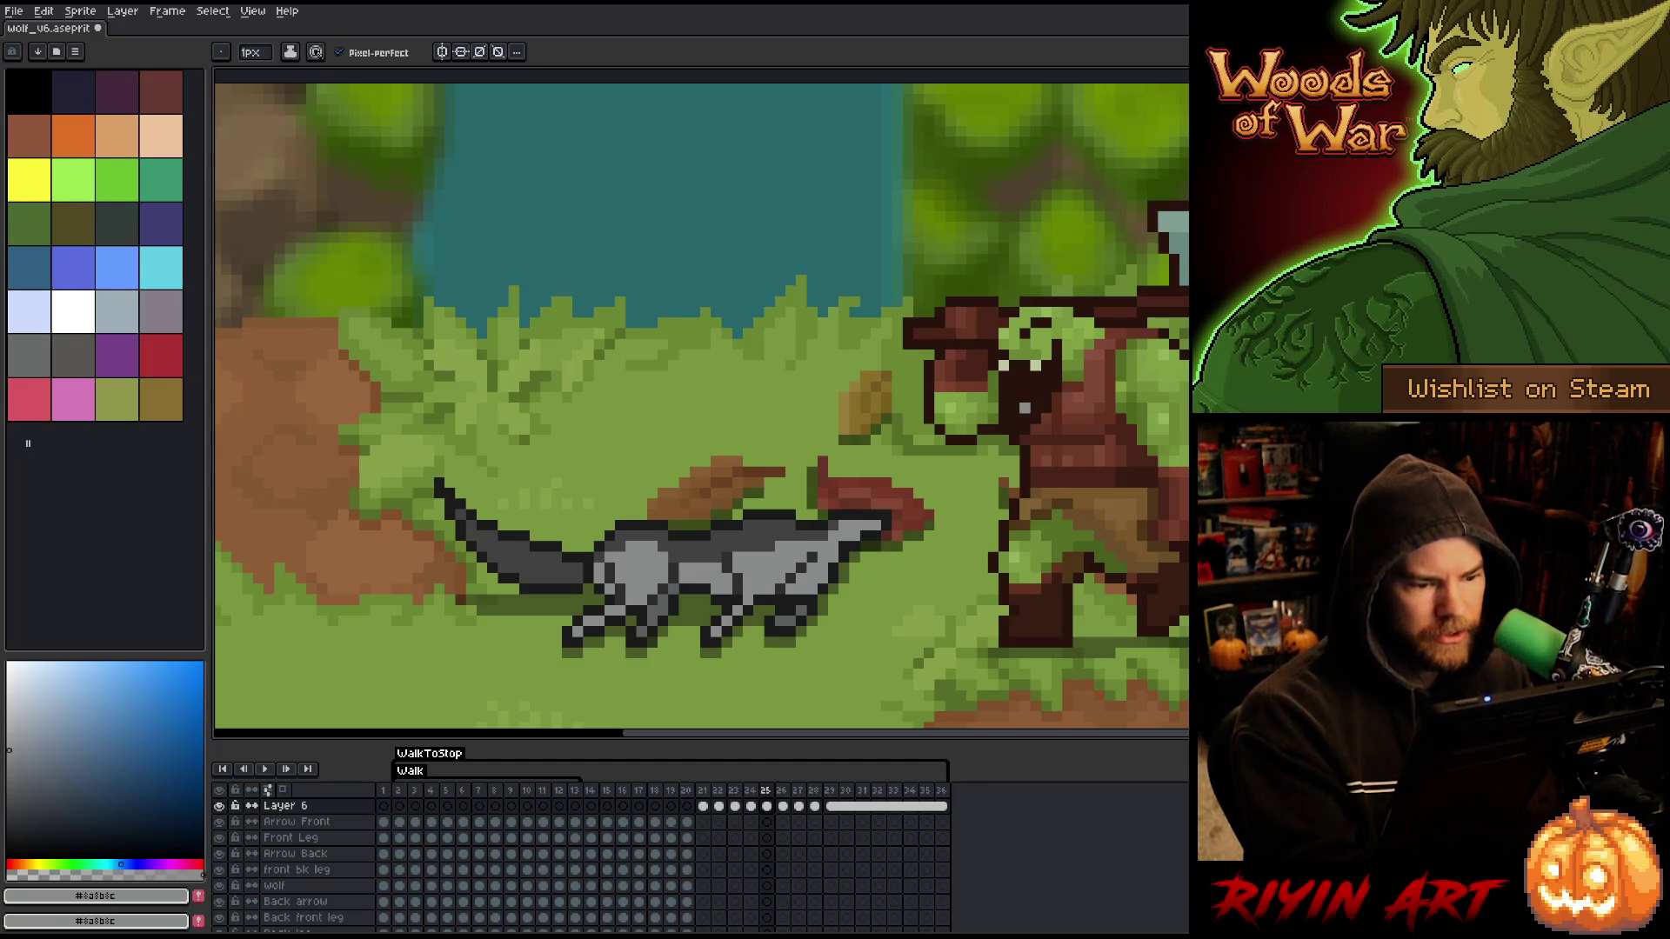
left_click(738, 566, "alt")
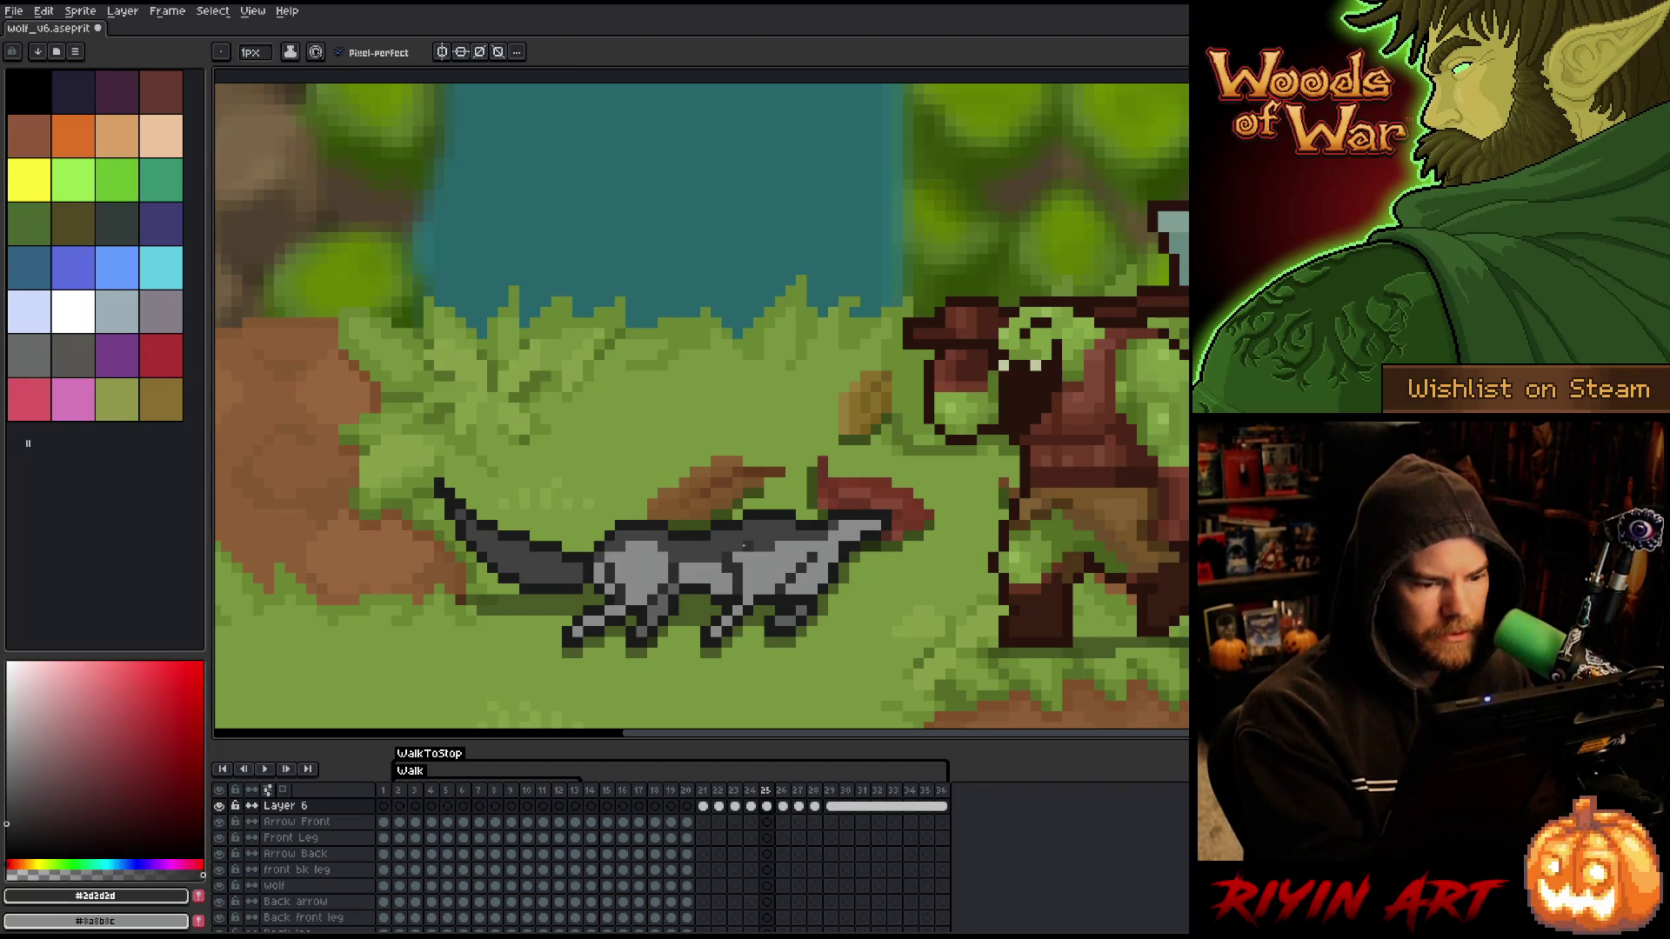
left_click(741, 574, "alt")
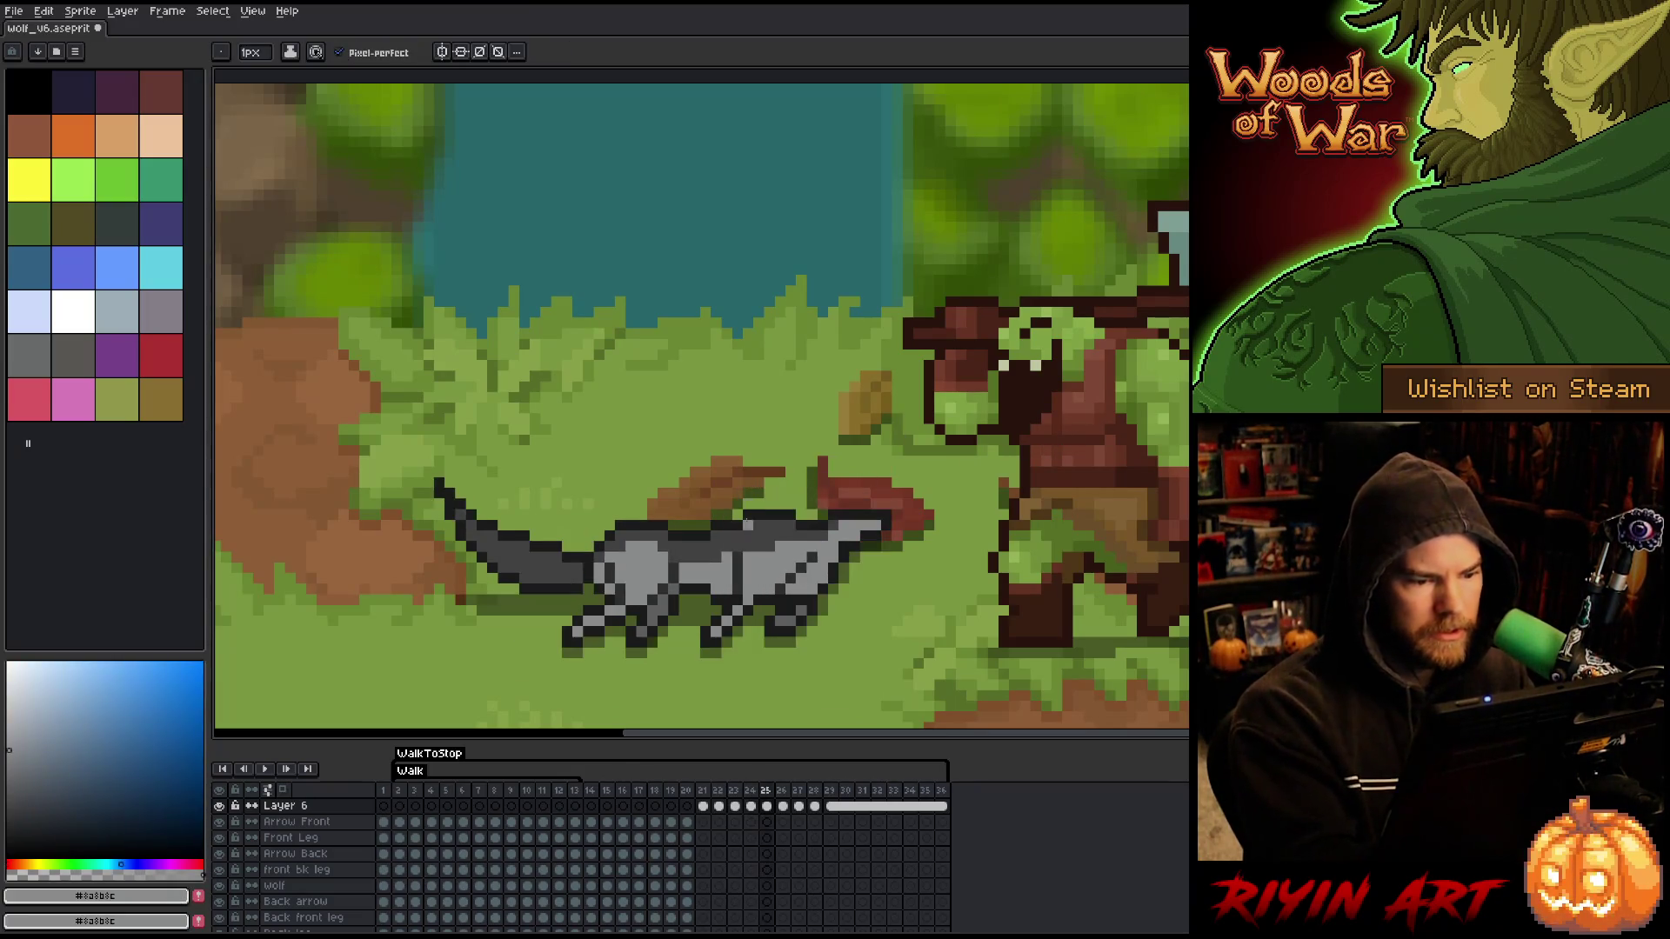
left_click(888, 442, "alt")
left_click(885, 472, "alt")
- Resample light grey and #2d2d2d, comparing frame 25's legs with frame 24
key("comma")
key("period")
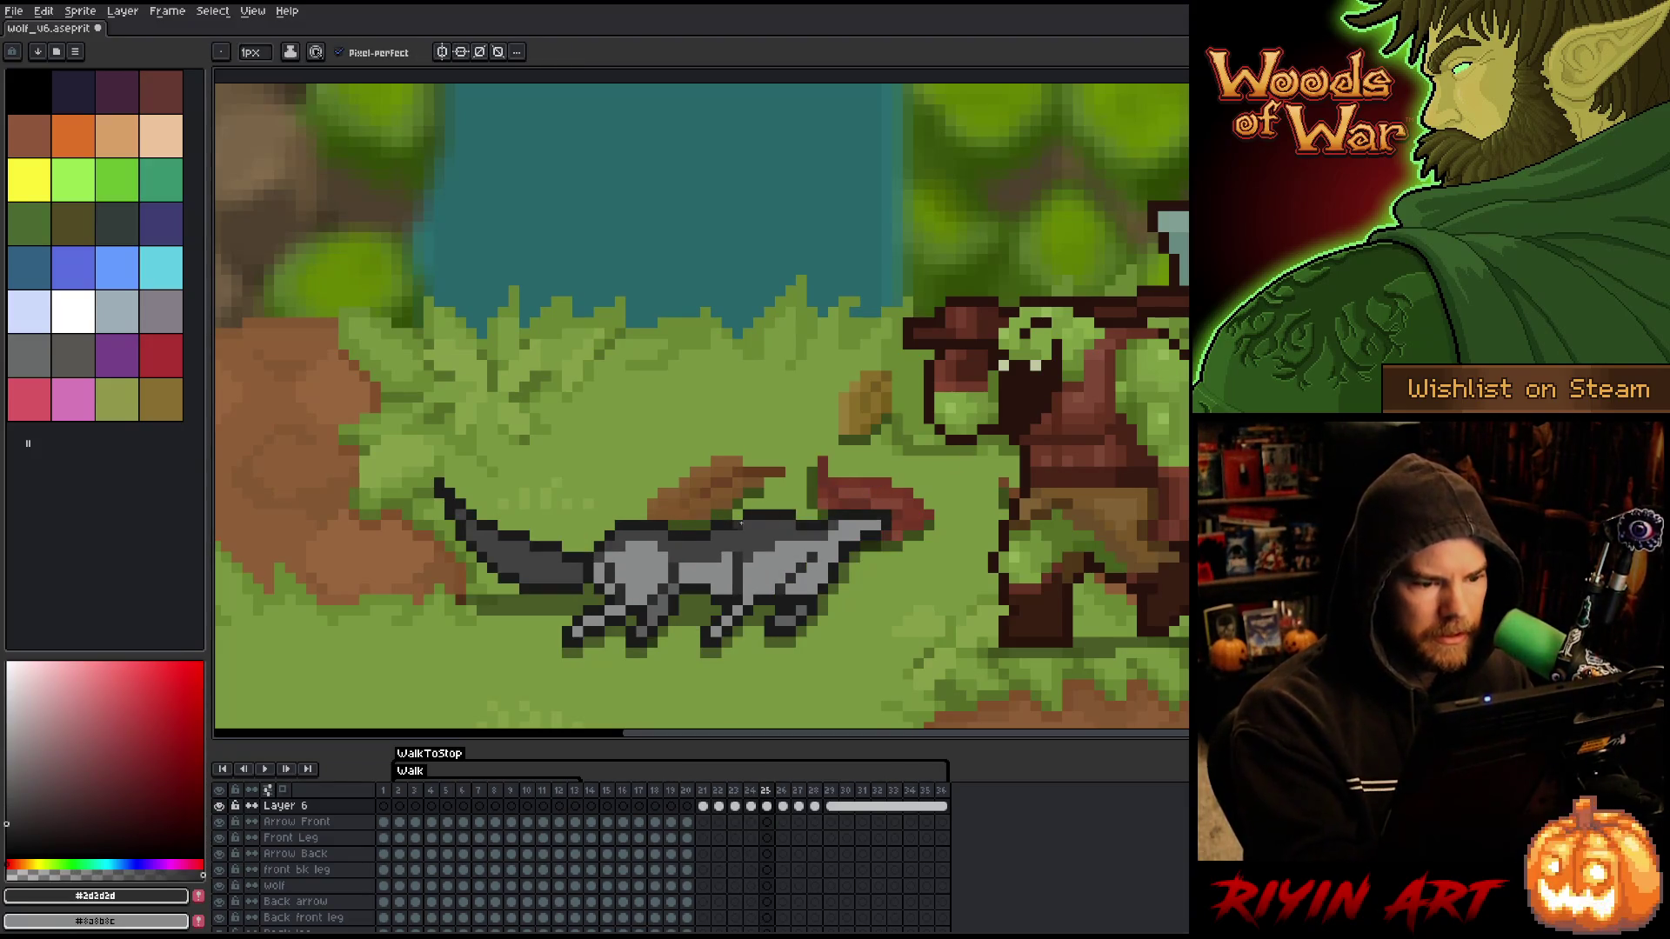
left_click(741, 541, "alt")
left_click(743, 552, "alt")
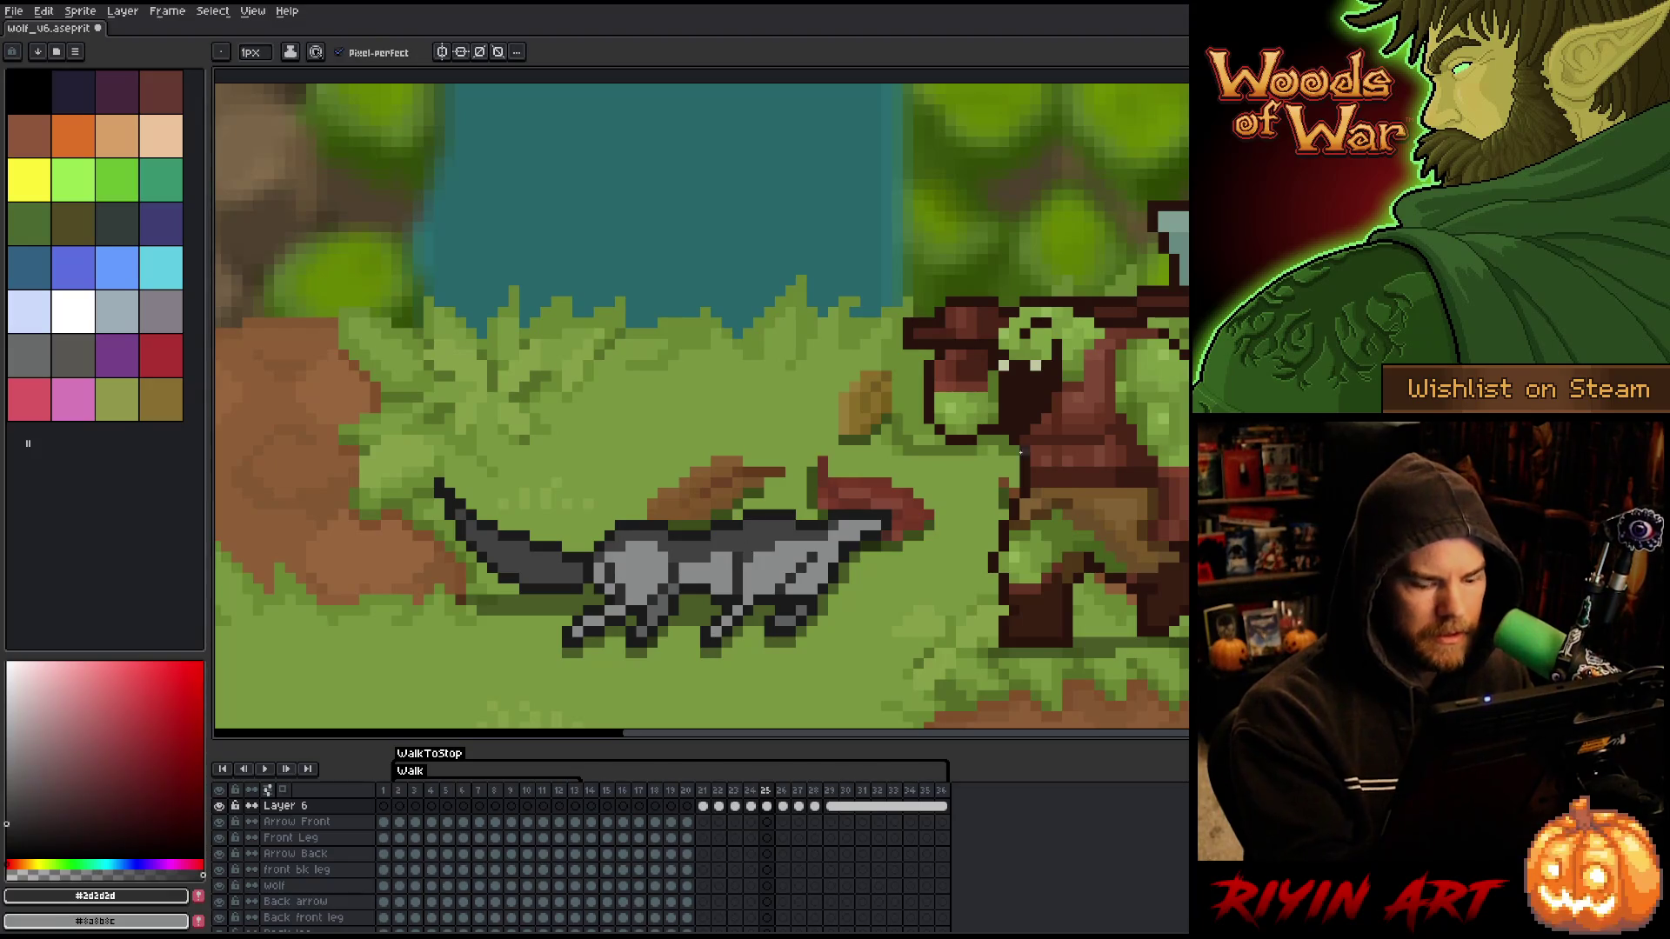
key("comma")
key("period")
key("comma")
key("period")
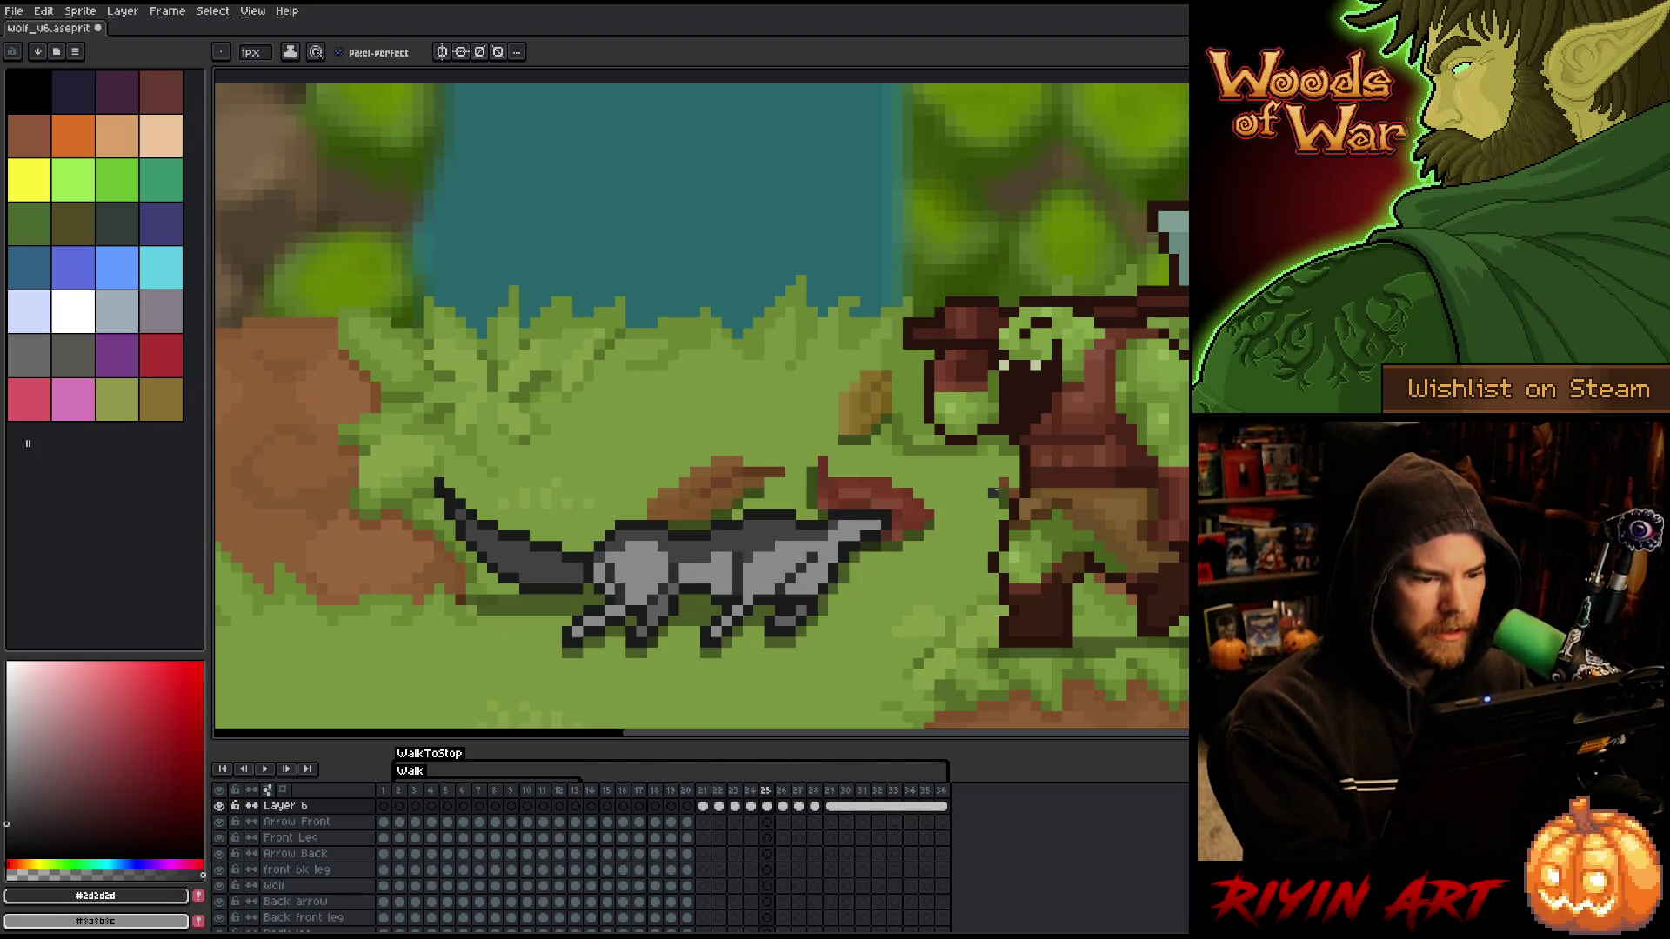
key("comma")
key("Left")
key("Right")
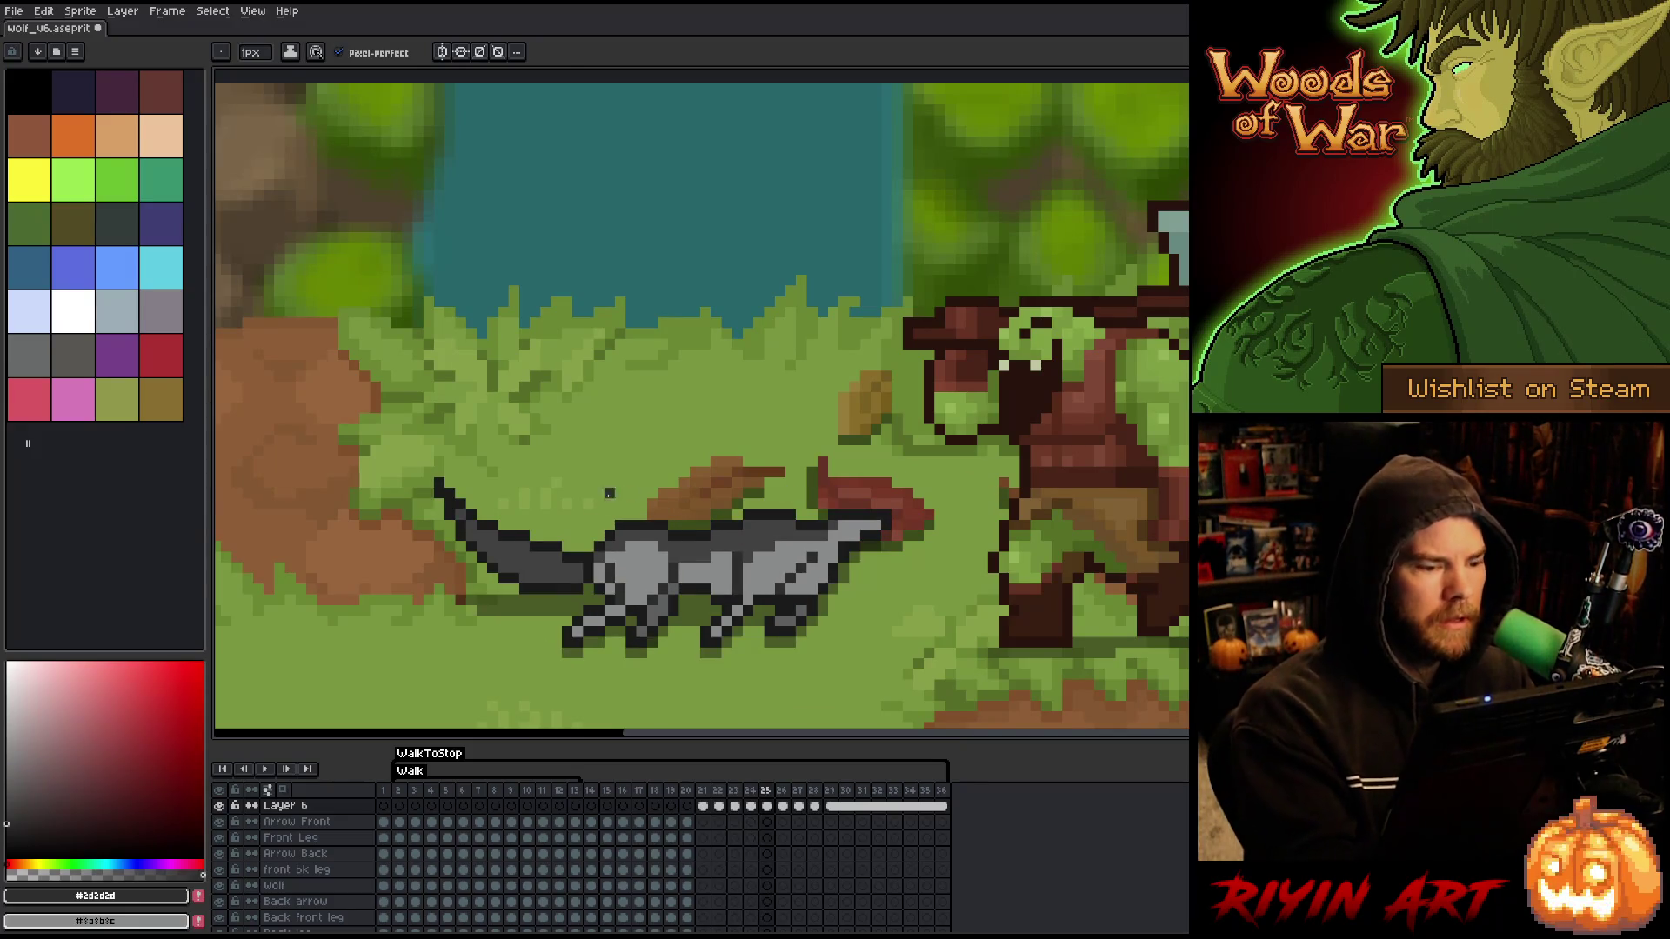
- Sample mid grey #414141 and outline #2d2d2d, then recheck frame 25 against frame 24
left_click(607, 540, "alt")
left_click(747, 554, "alt")
key("Left")
key("Right")
key("Left")
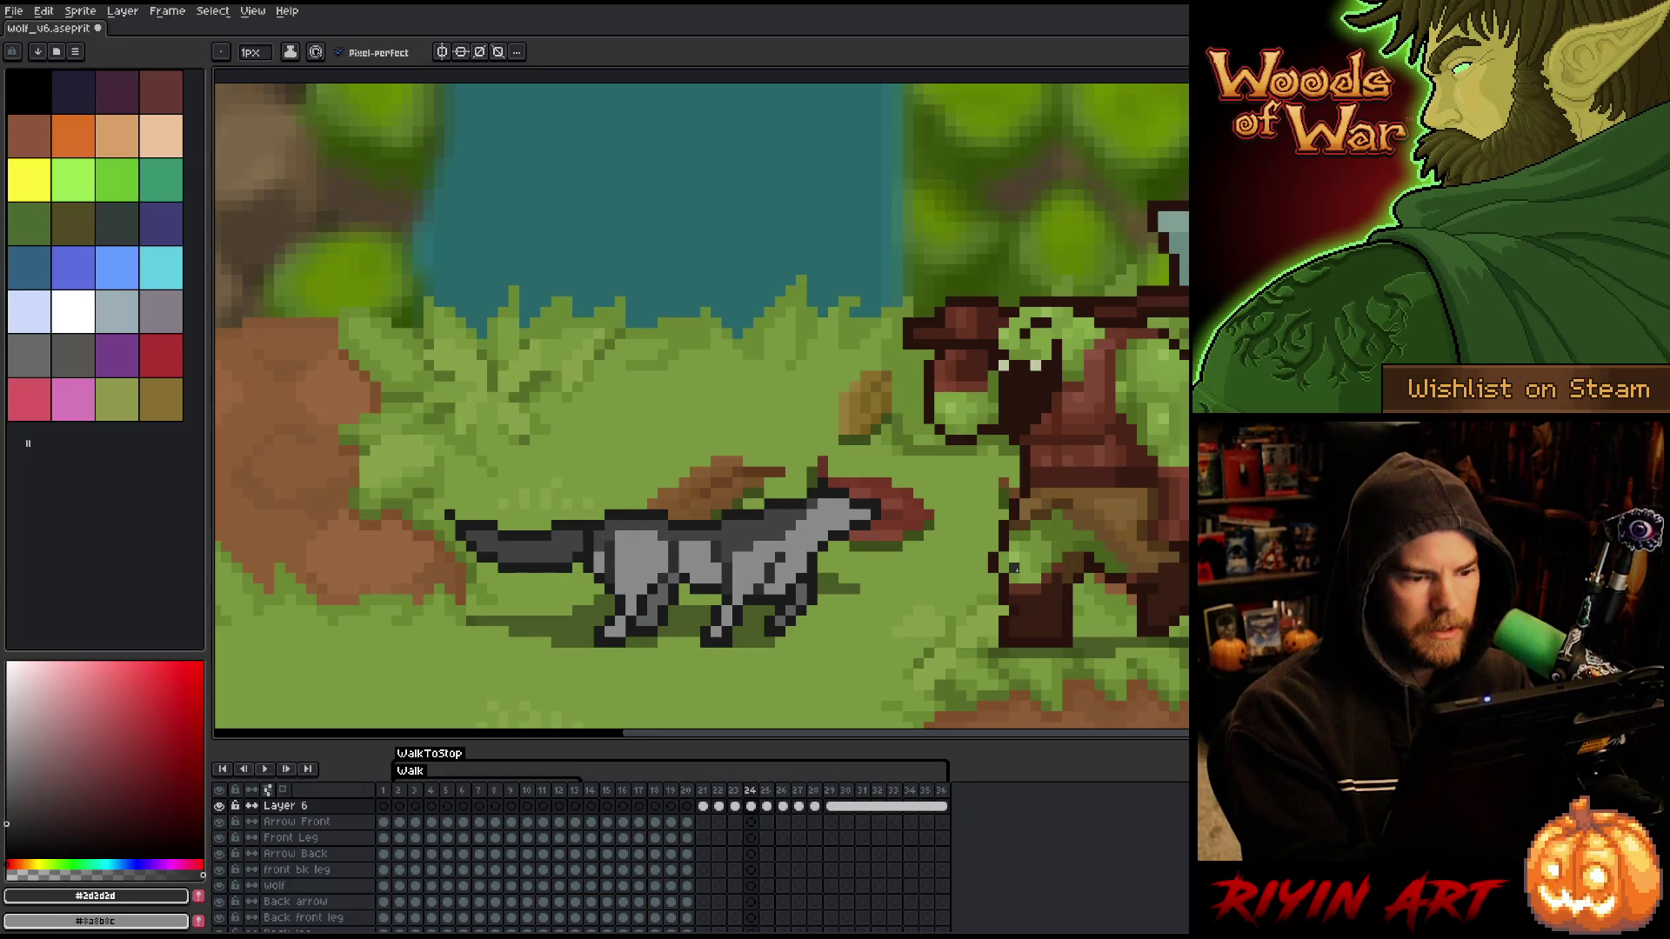
key("Right")
key("Right")
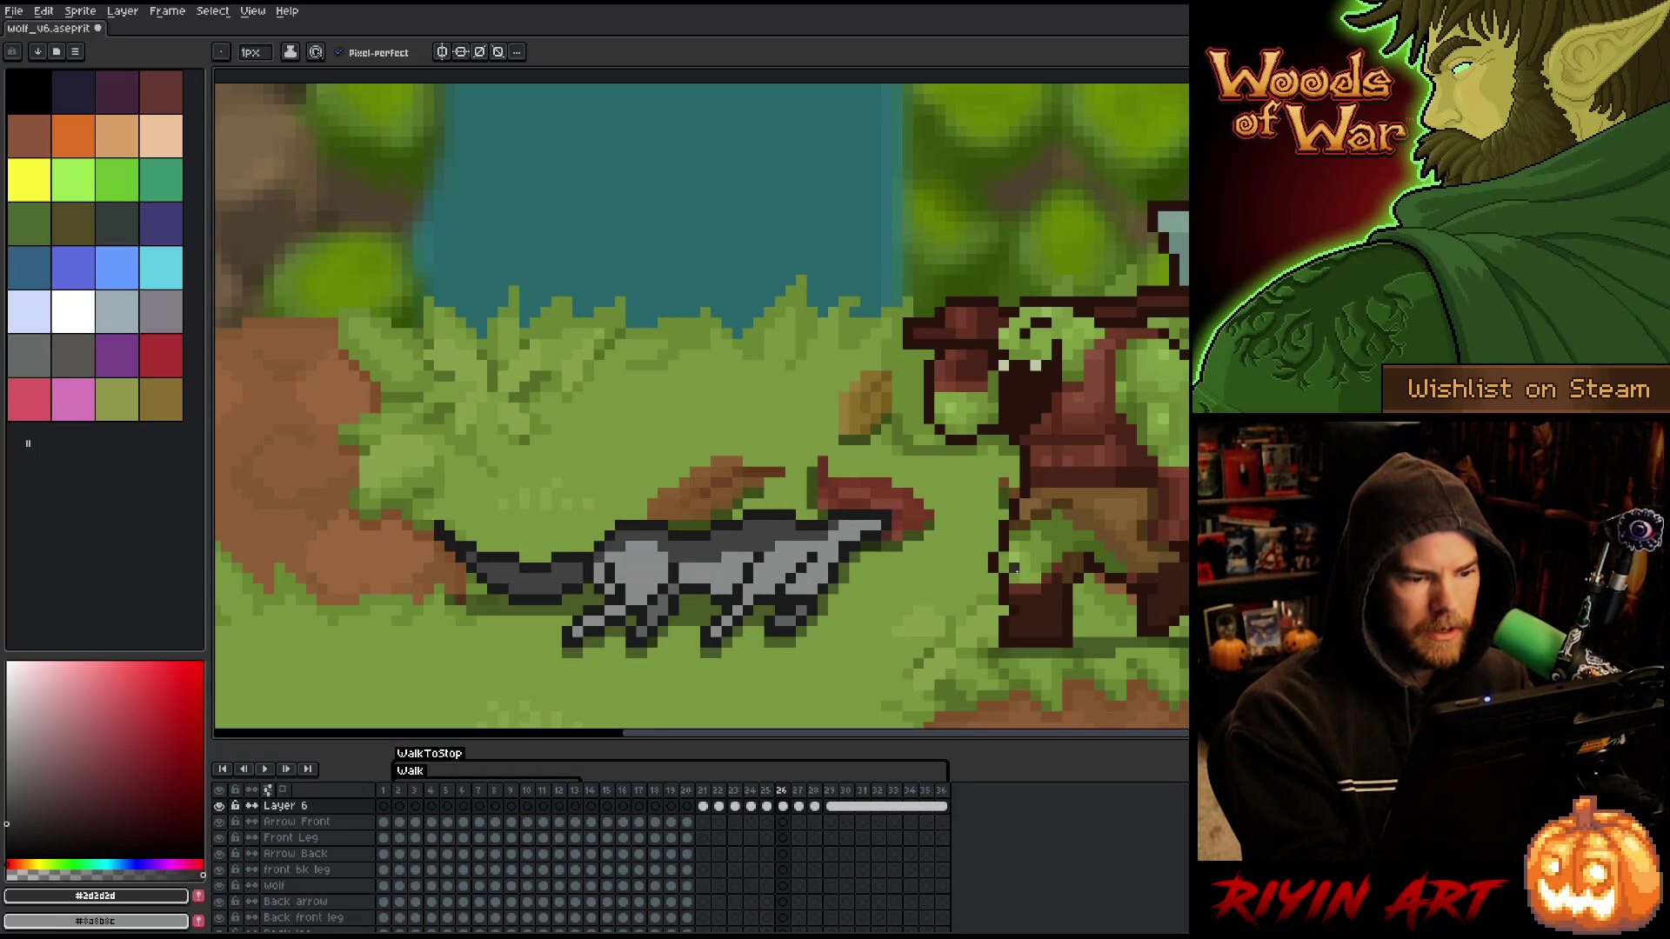
- Compare the tail on frames 25 and 26, then pick the light body grey
key("Left")
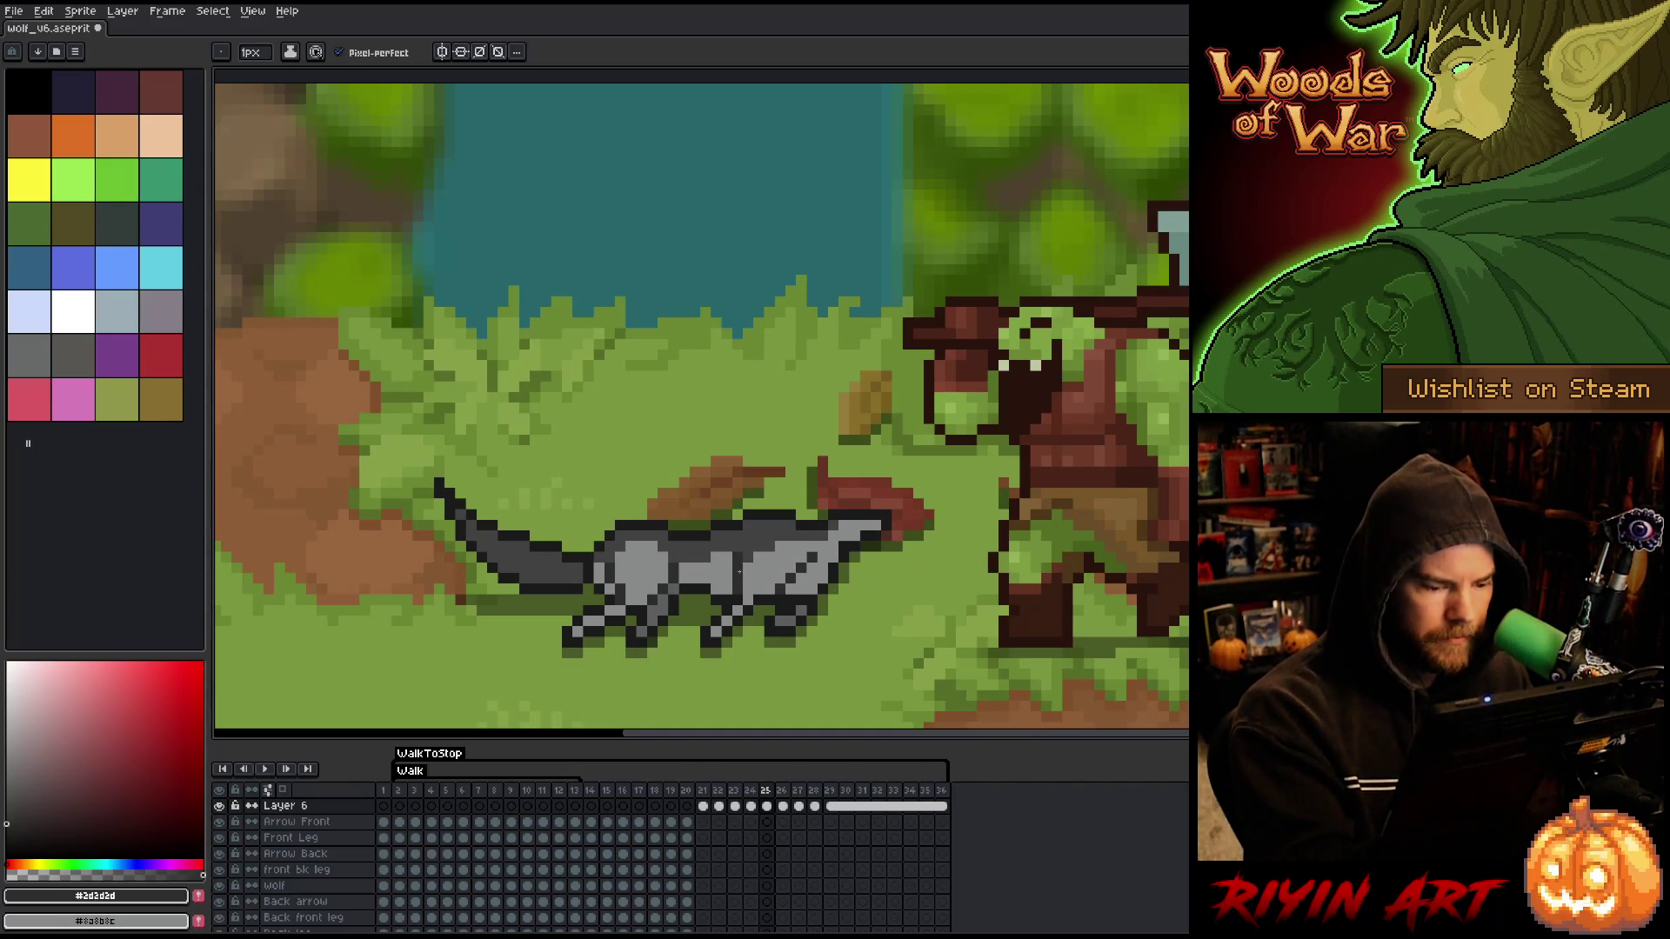
key("Right")
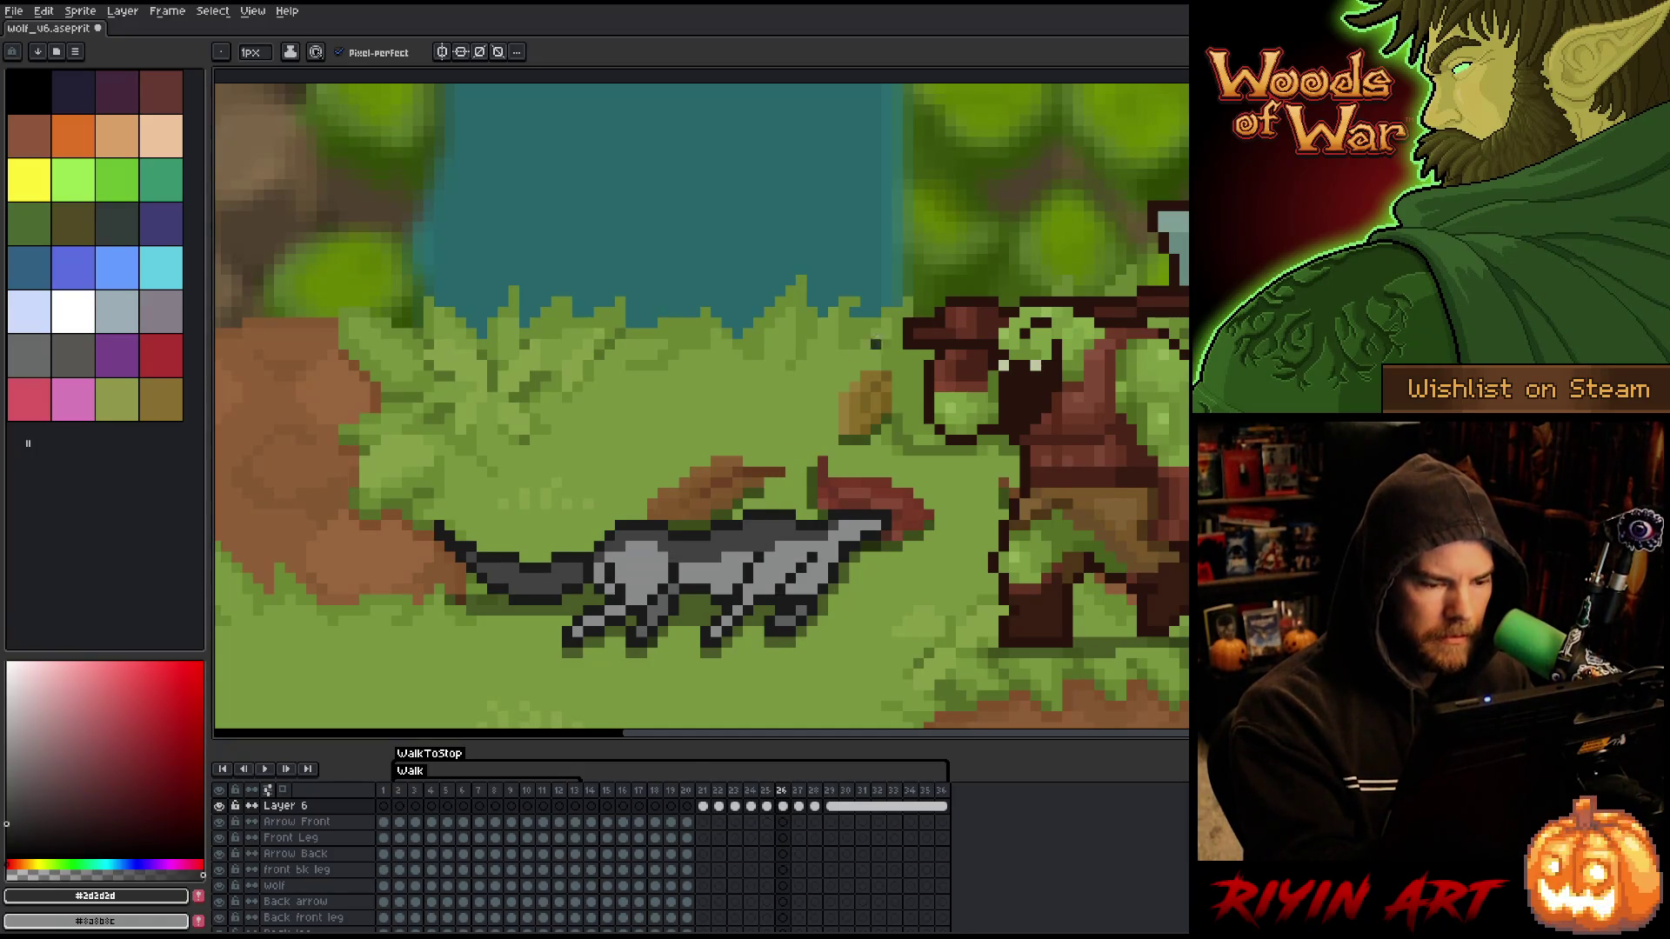
key("Left")
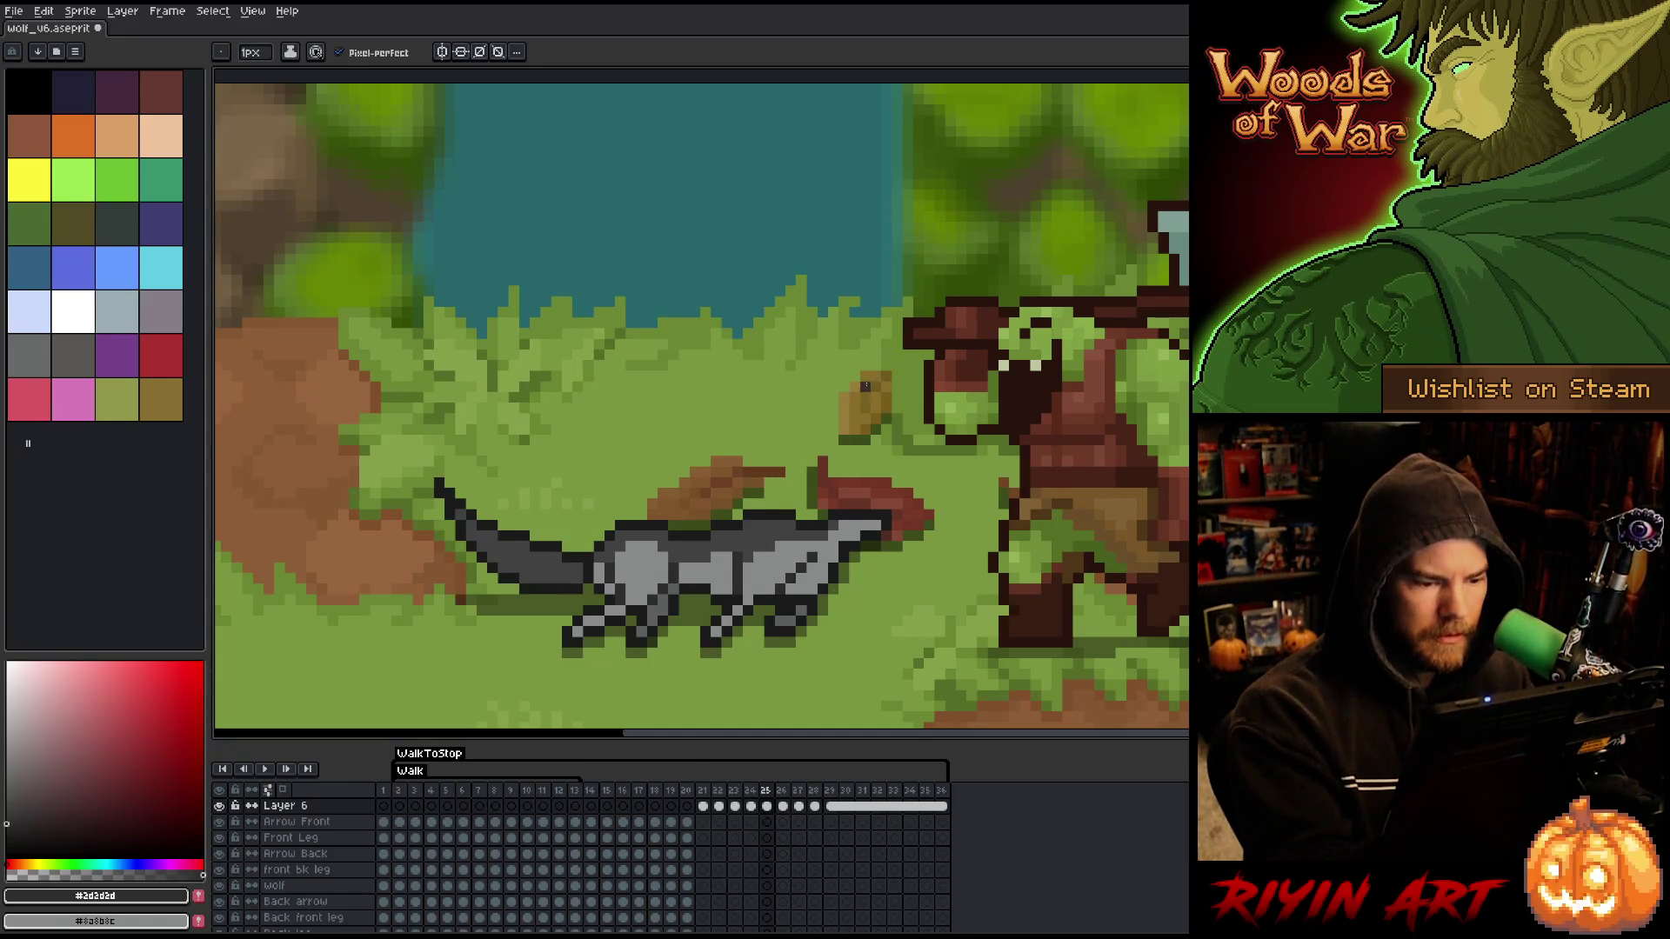
key("Right")
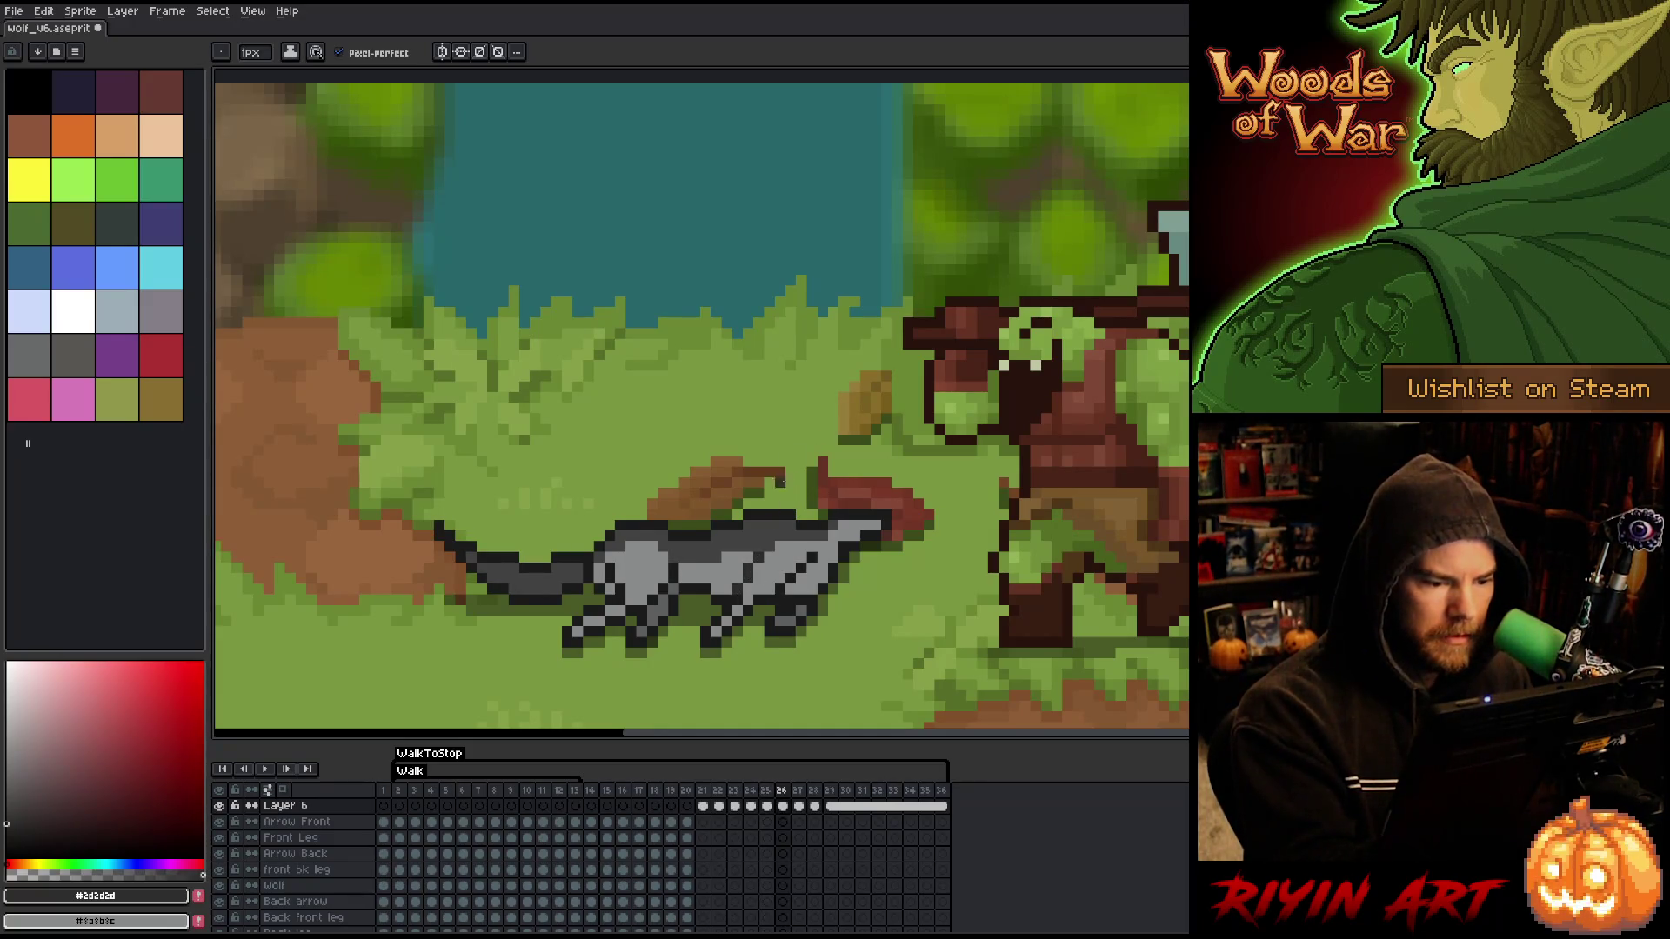
key("Left")
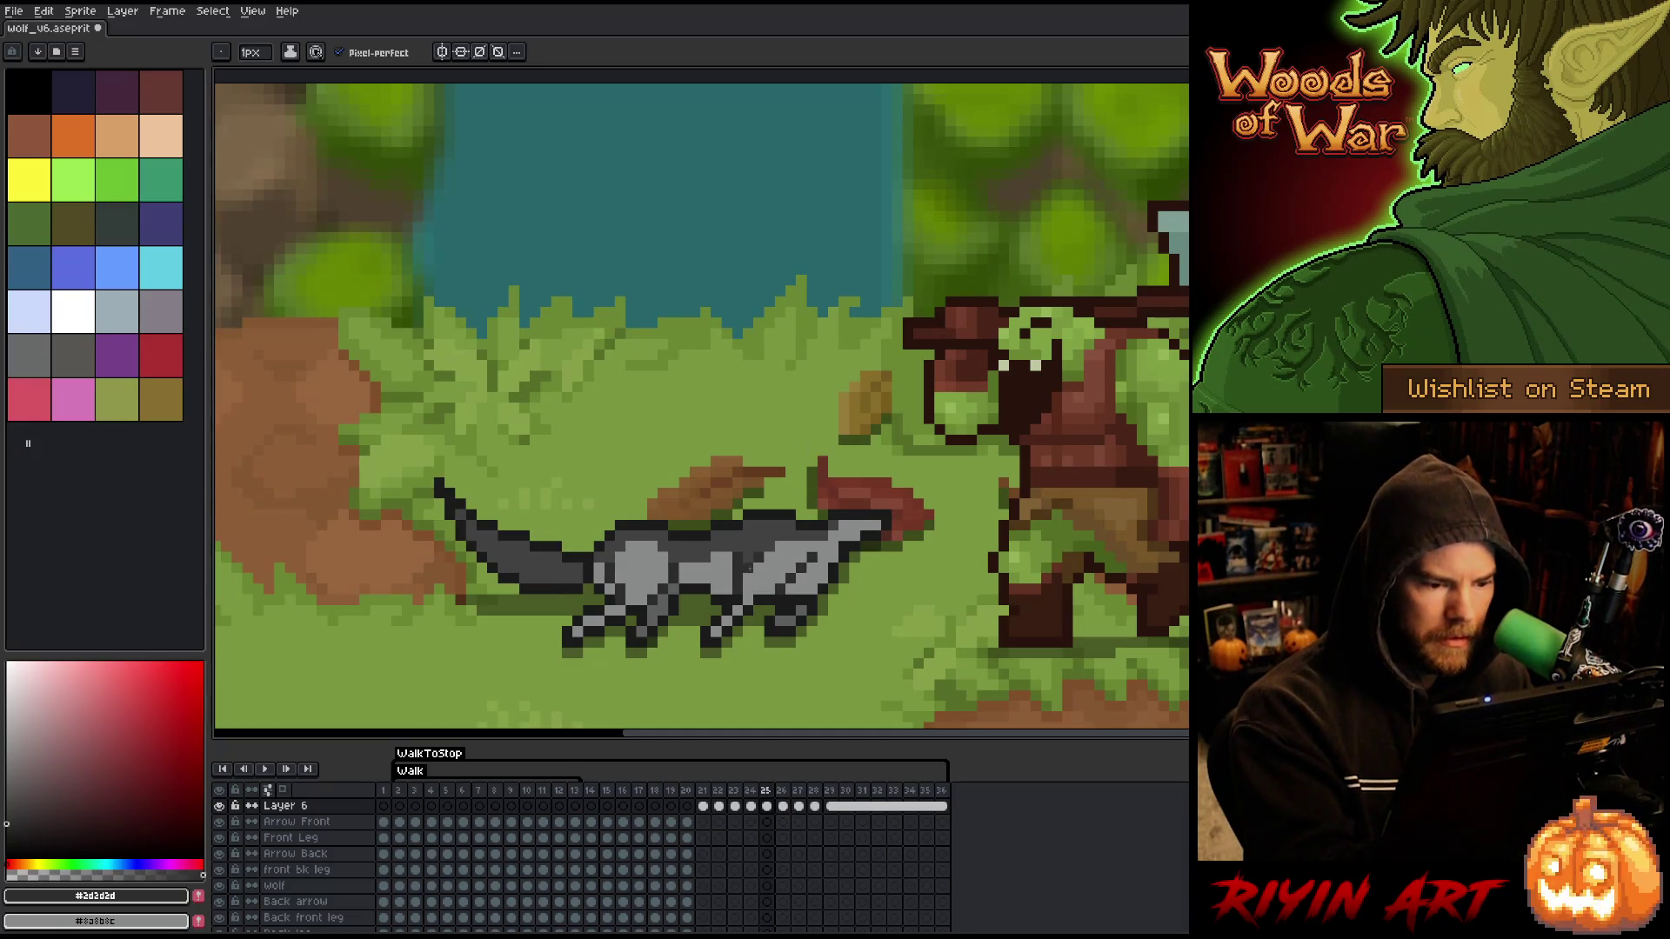
left_click(738, 561, "alt")
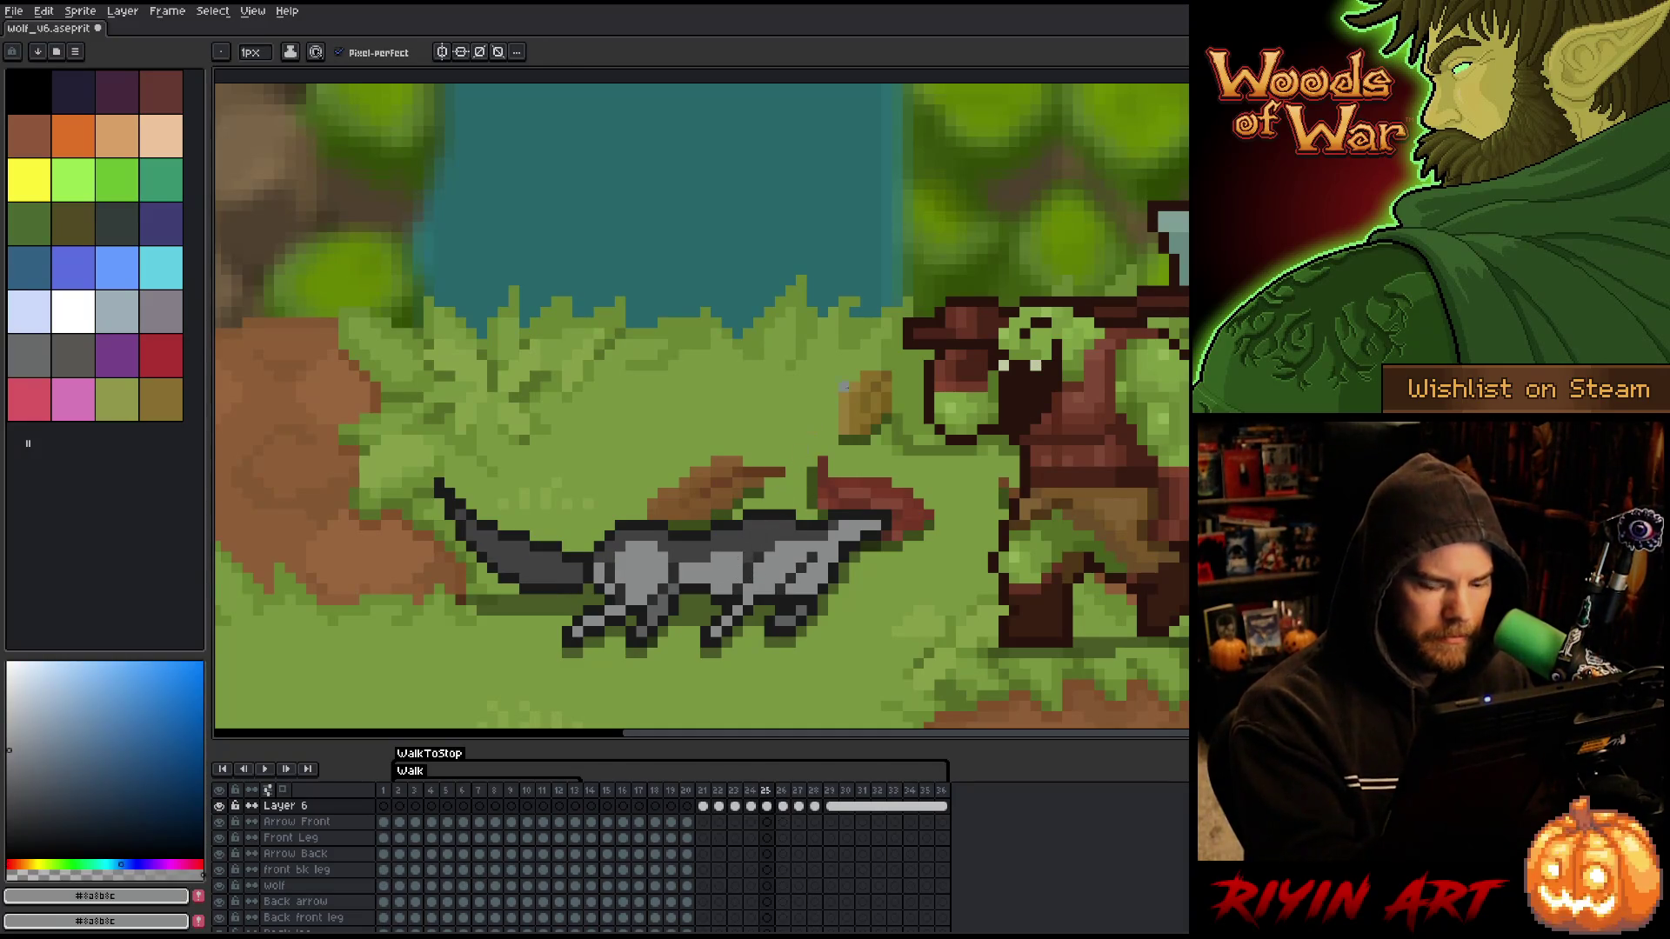
key("Right")
key("Left")
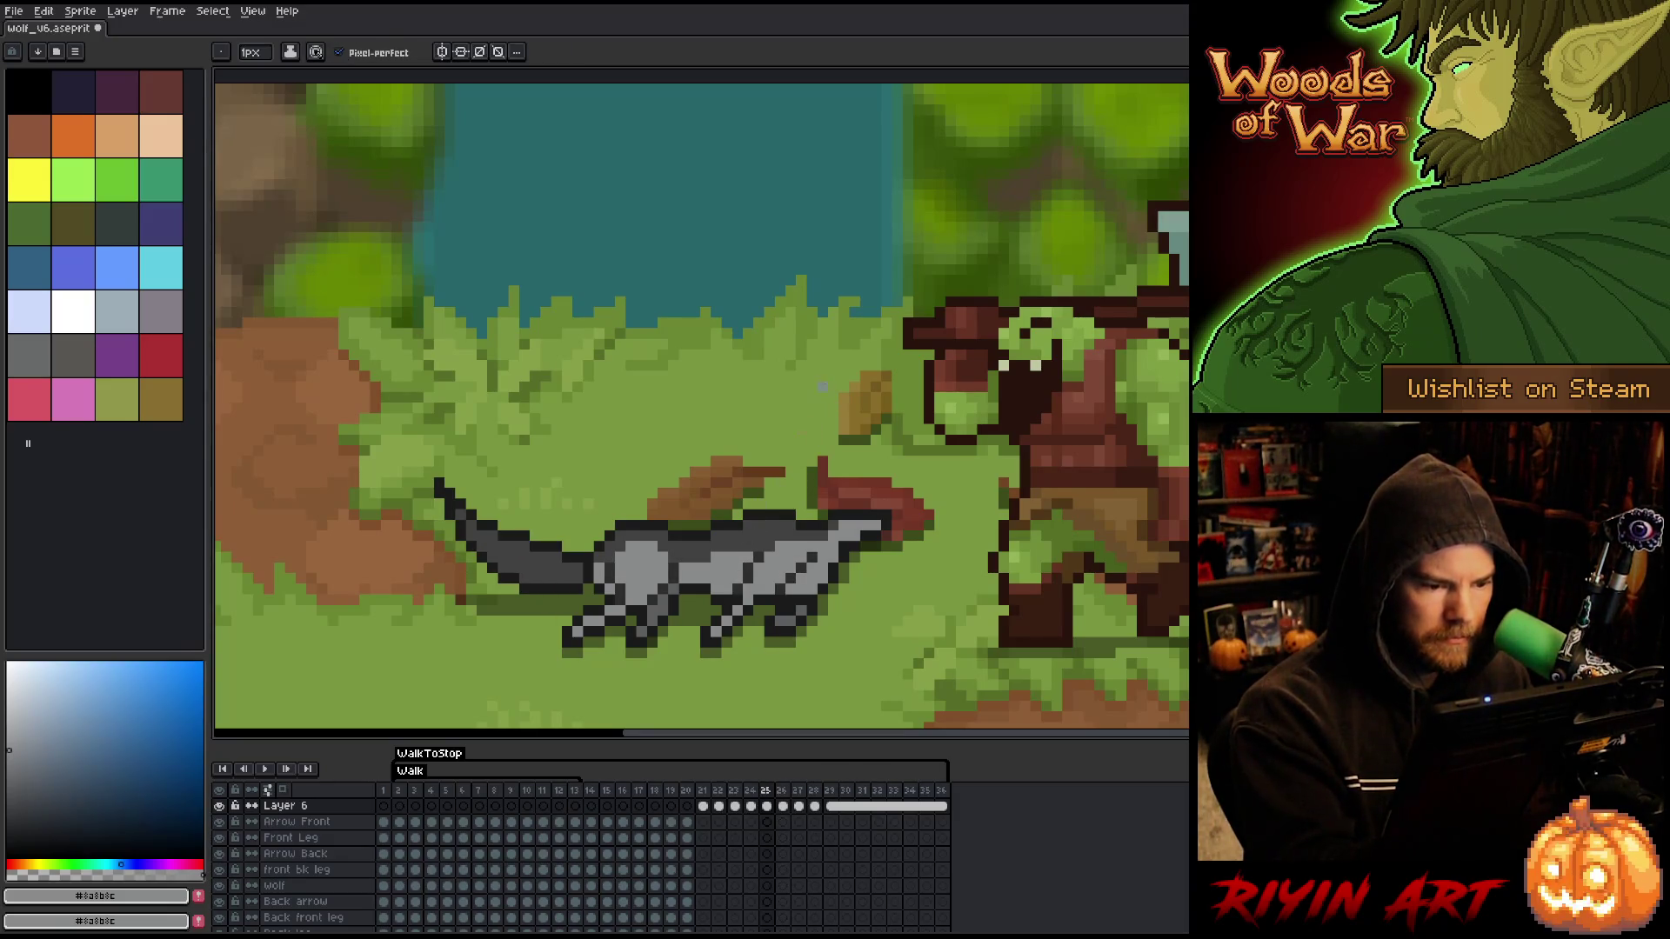
key("Right")
key("Left")
left_click(708, 557, "alt")
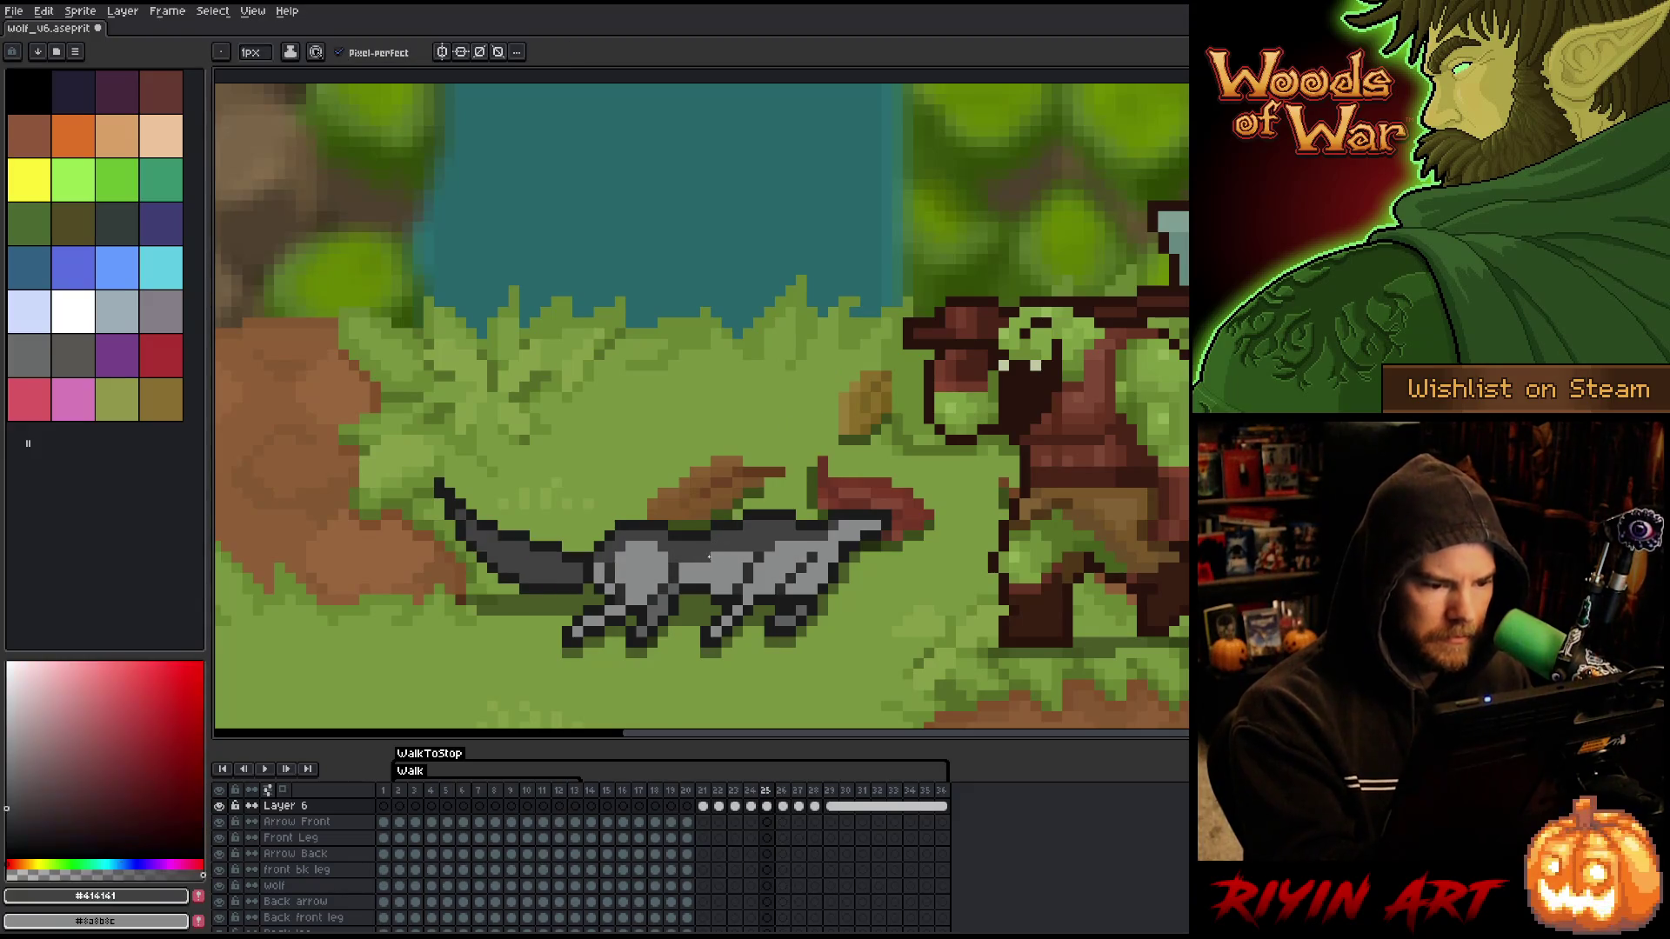
key("Right")
key("Left")
key("Right")
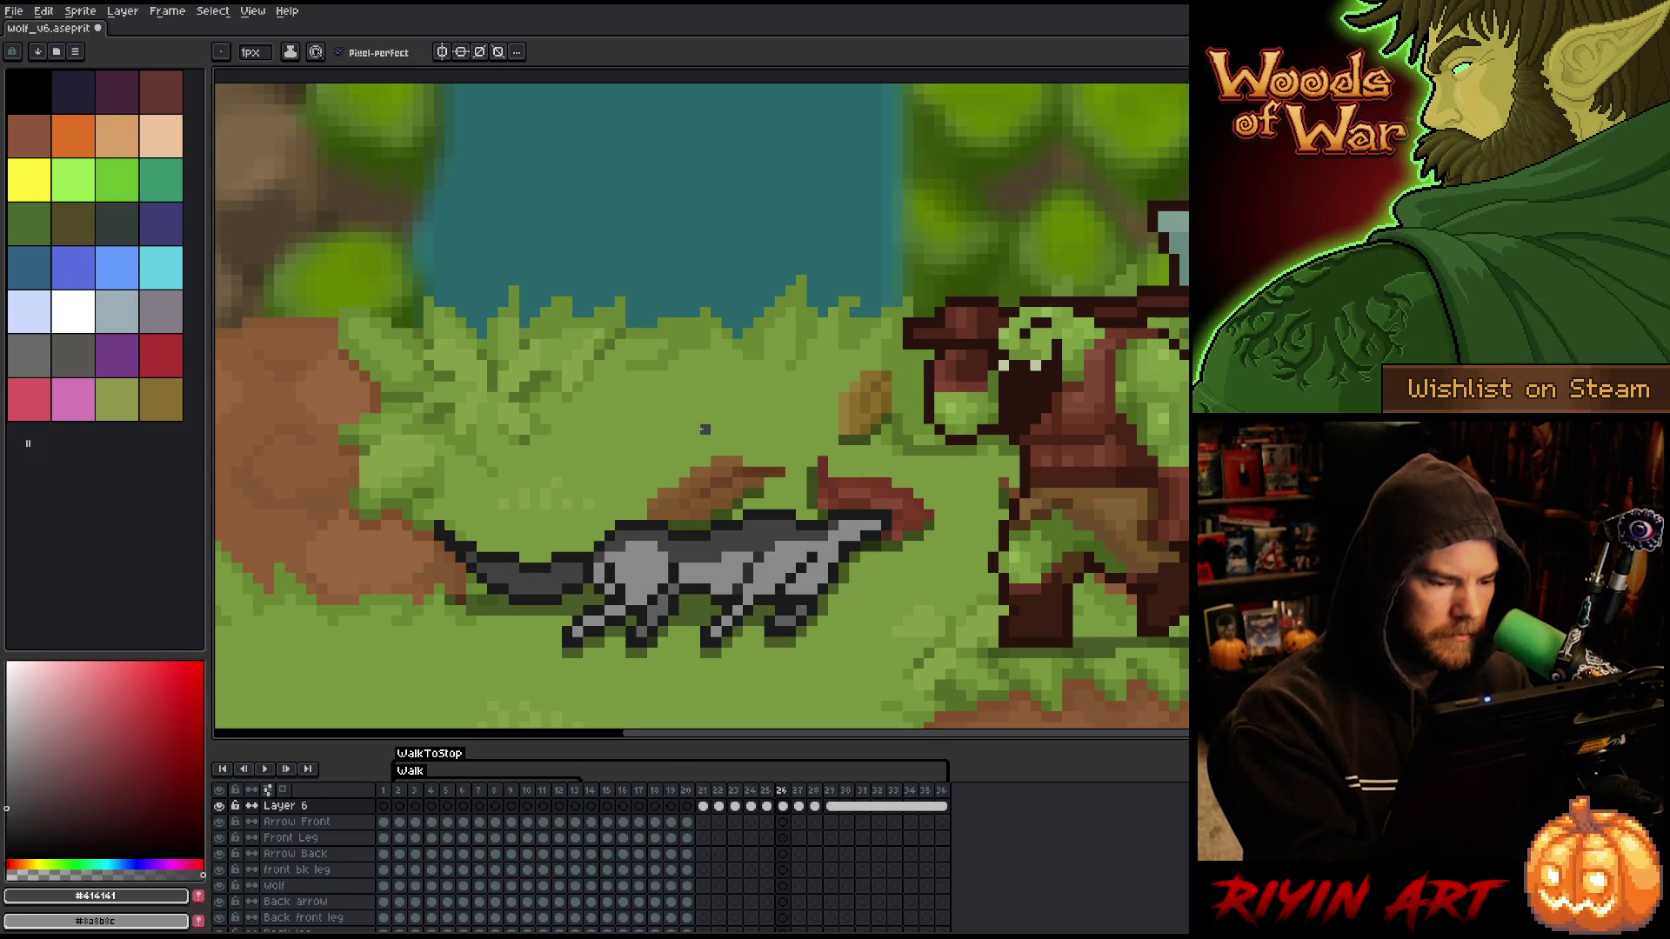
key("Left")
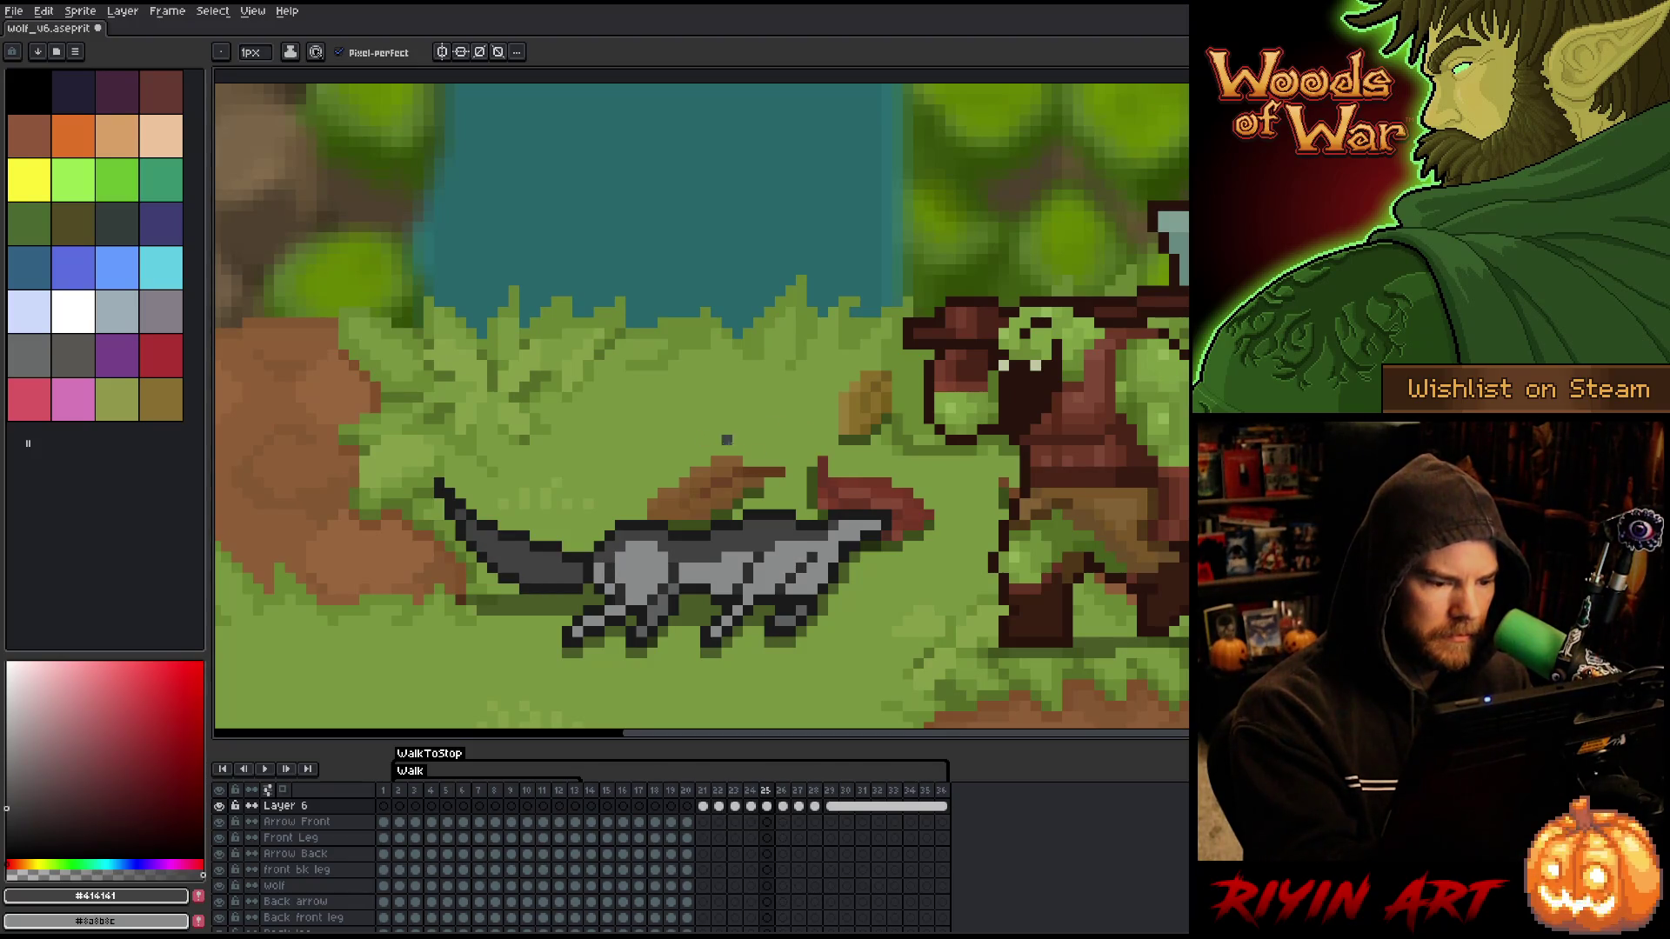
key("Left")
key("Right")
key("Left")
key("Right")
key("Left")
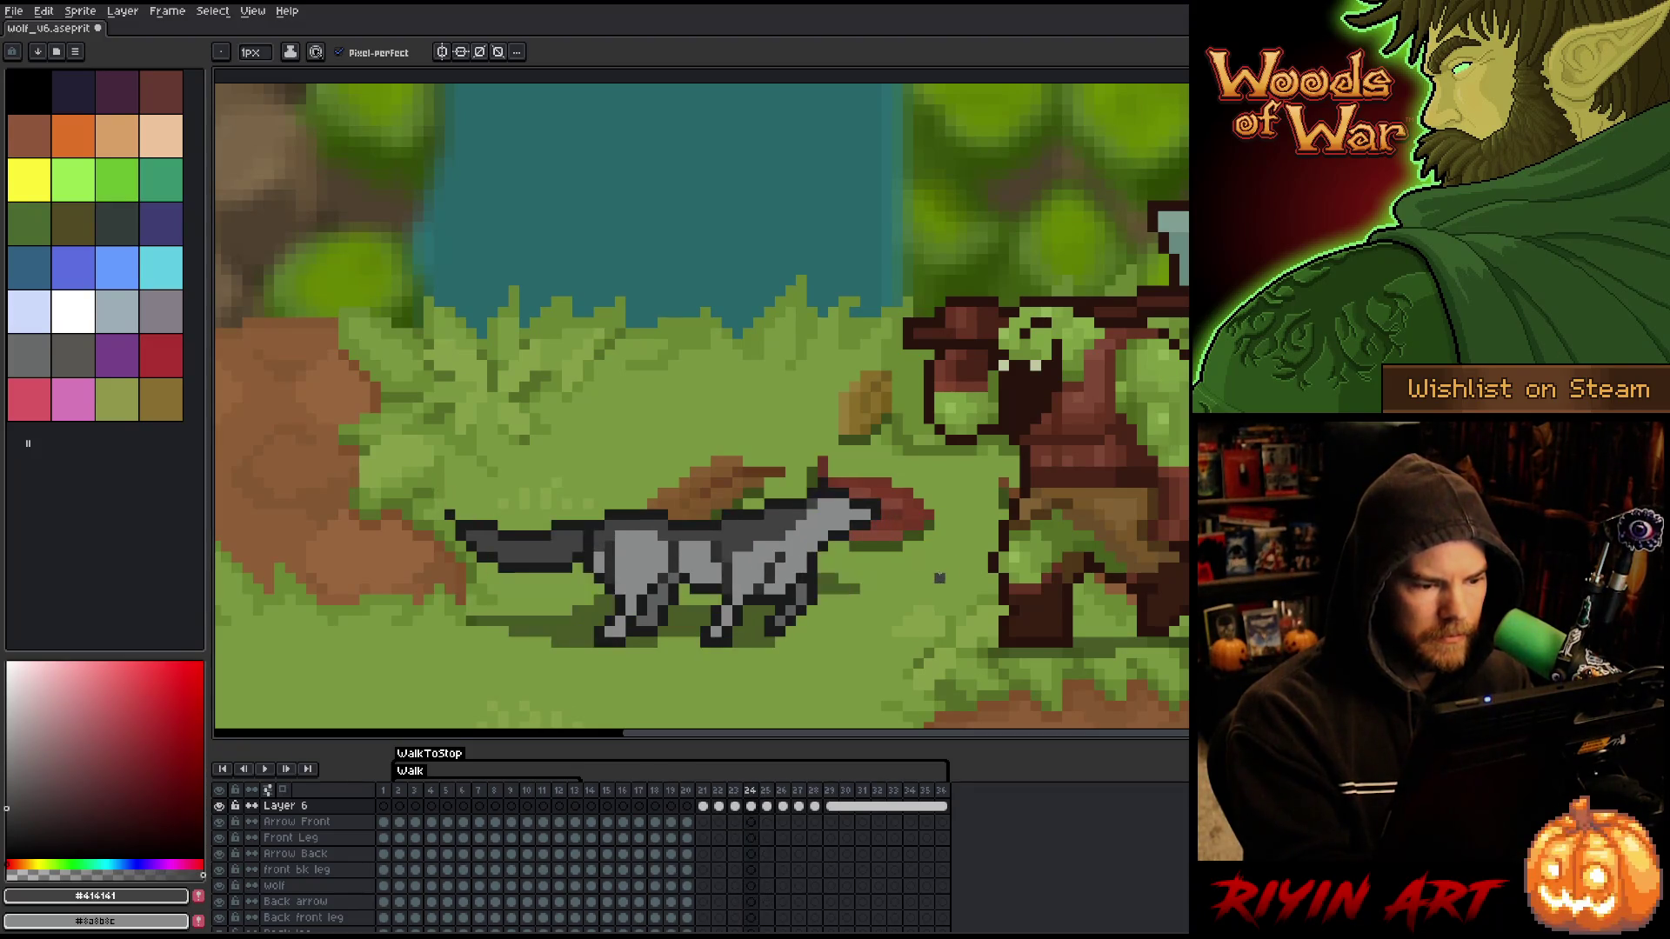
key("Right")
key("Left")
key("Right")
key("Left")
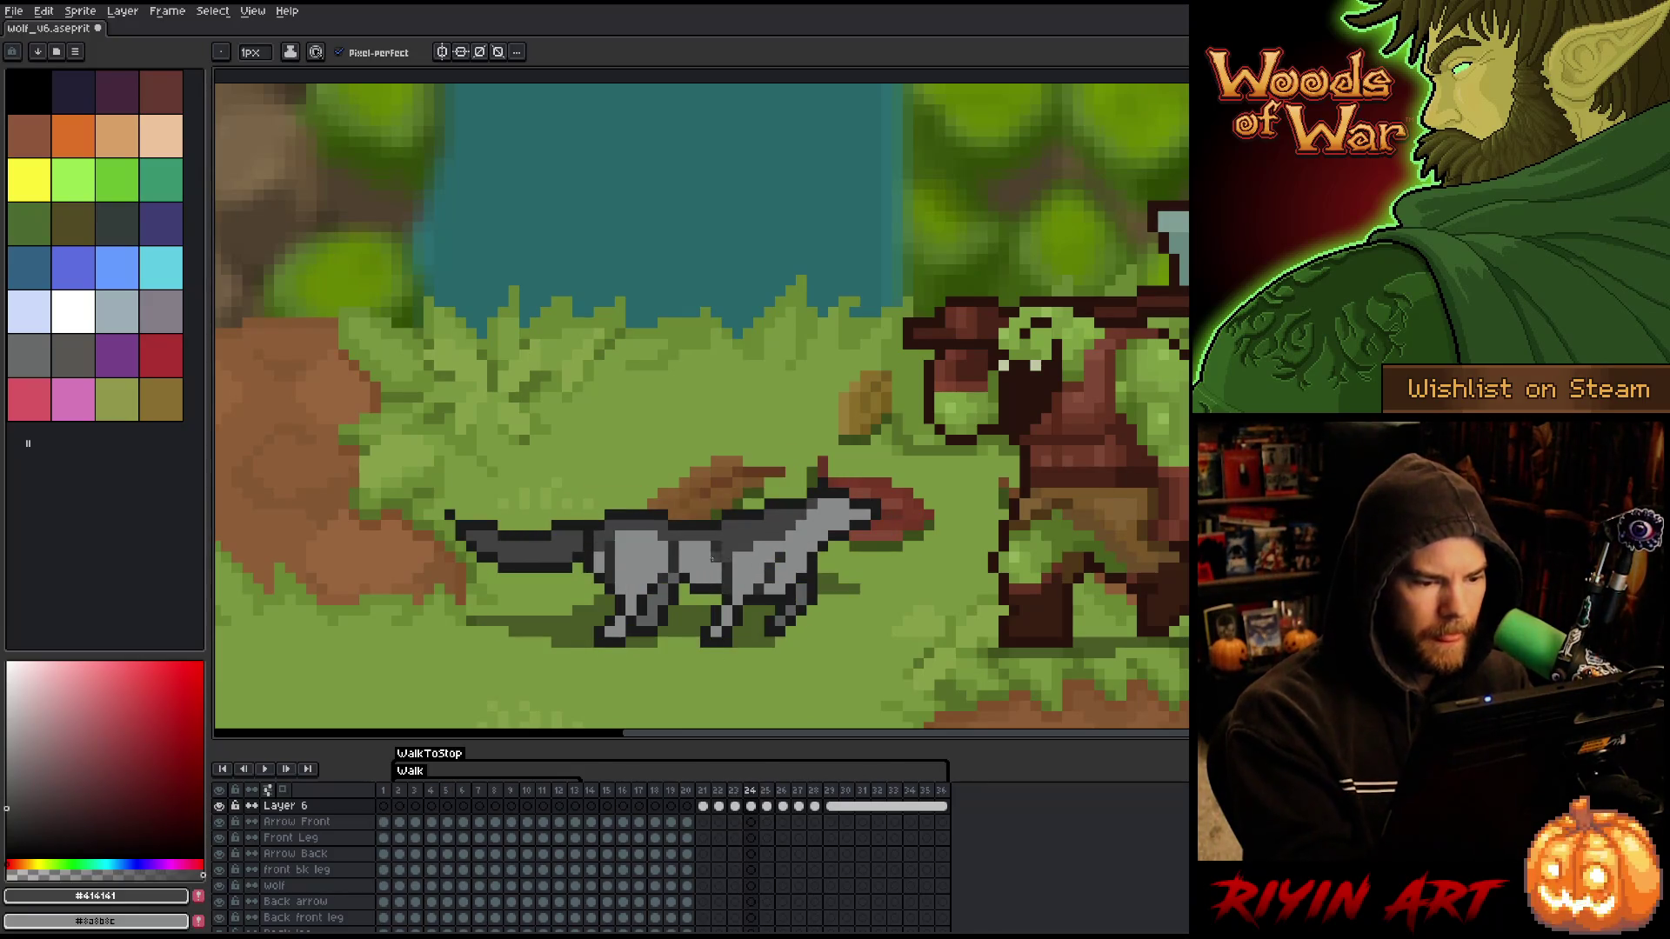
left_click(724, 553, "alt")
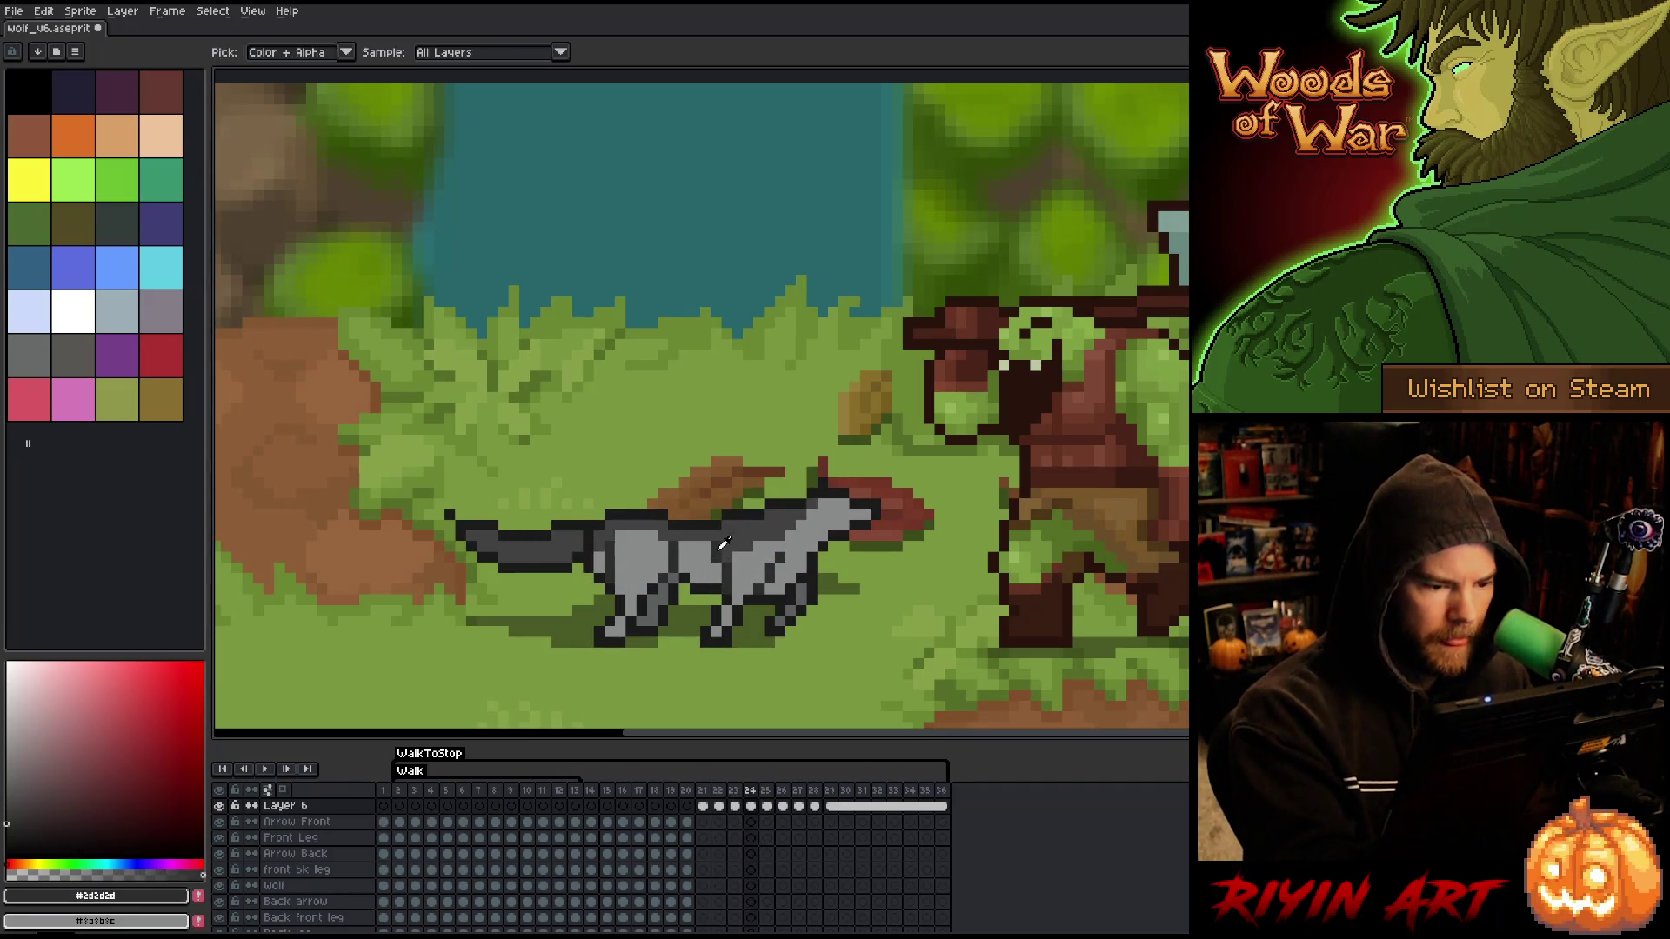
left_click(736, 498, "alt")
left_click(726, 526, "alt")
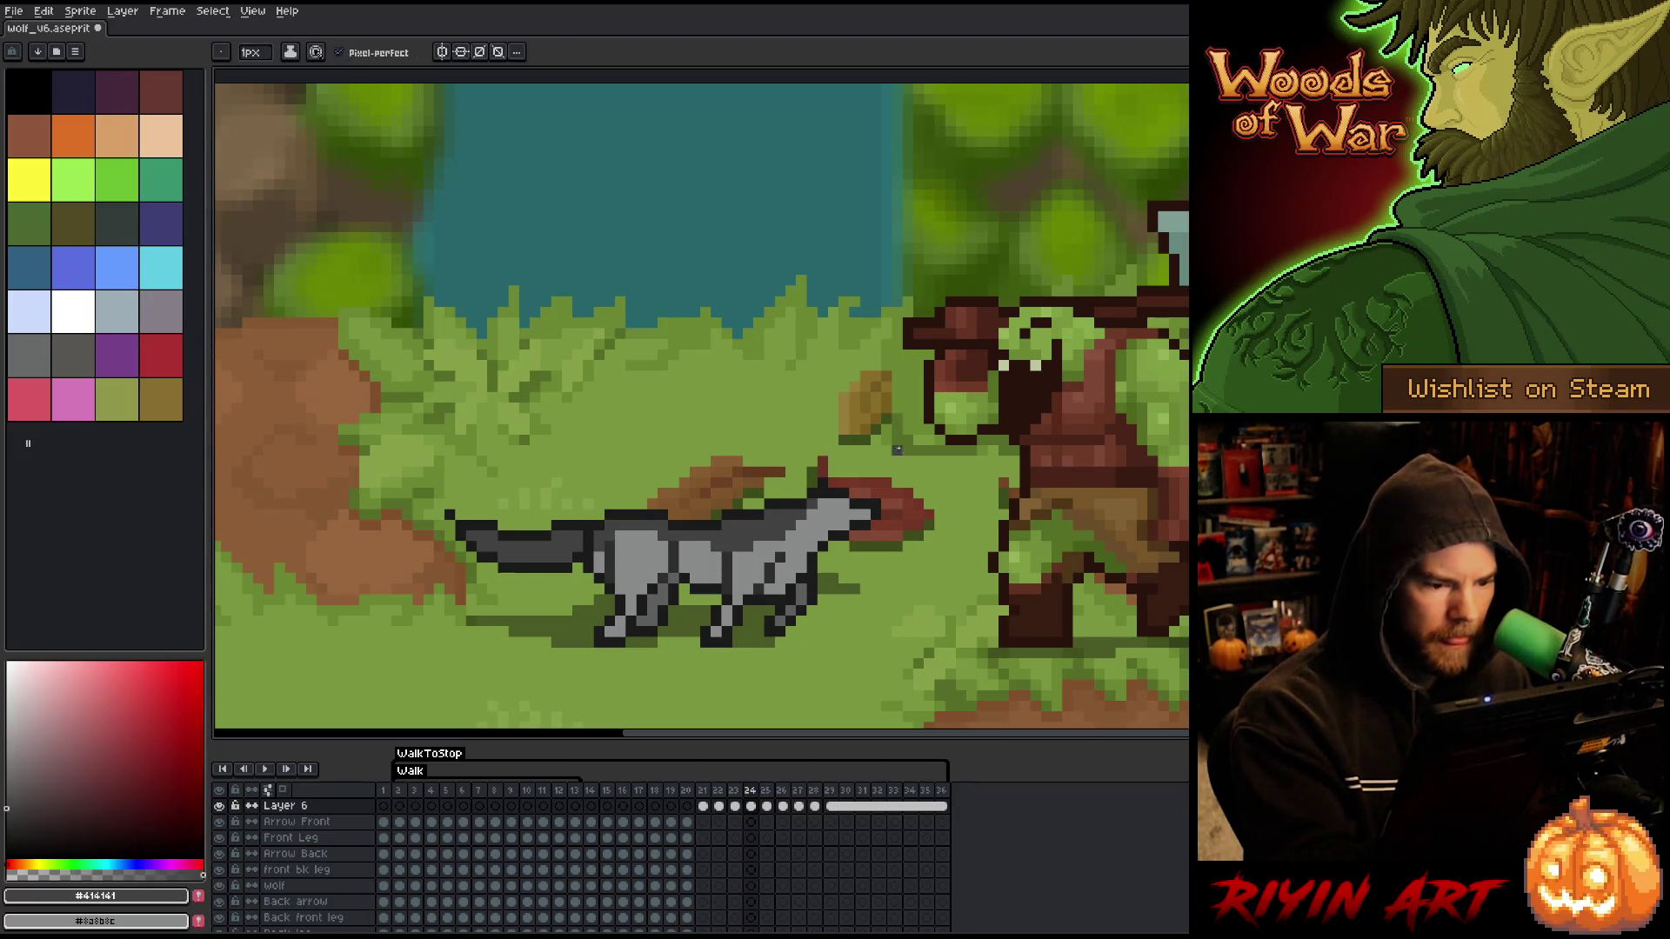
key("Right")
key("Left")
key("Right")
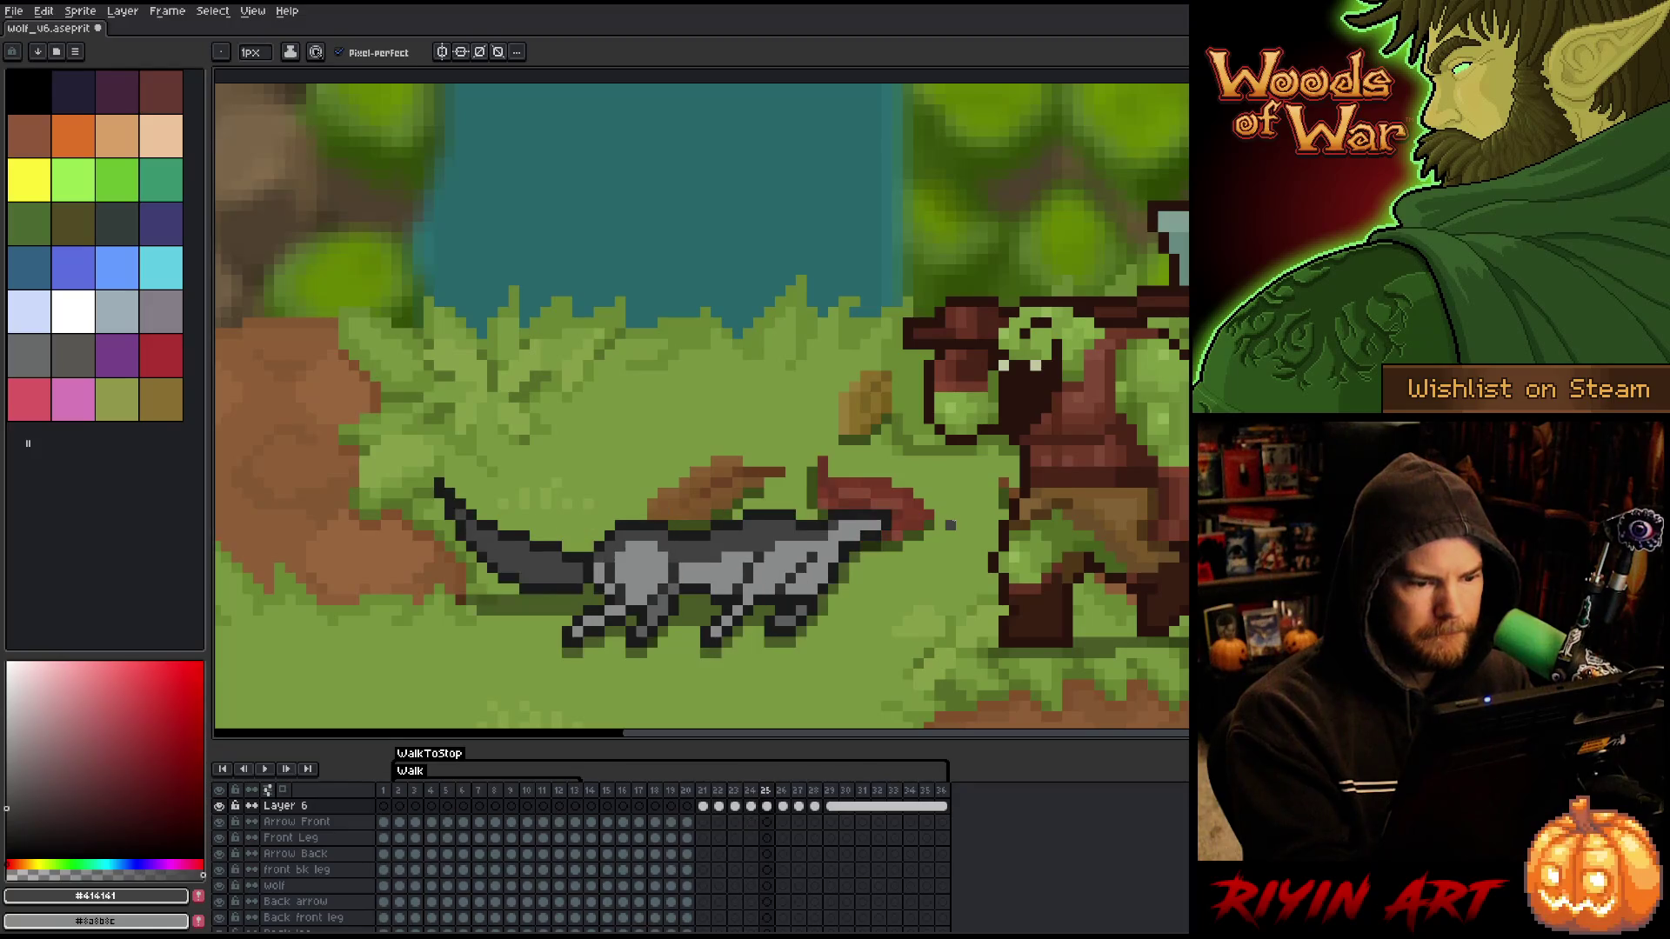
key("Left")
key("Right")
key("Left")
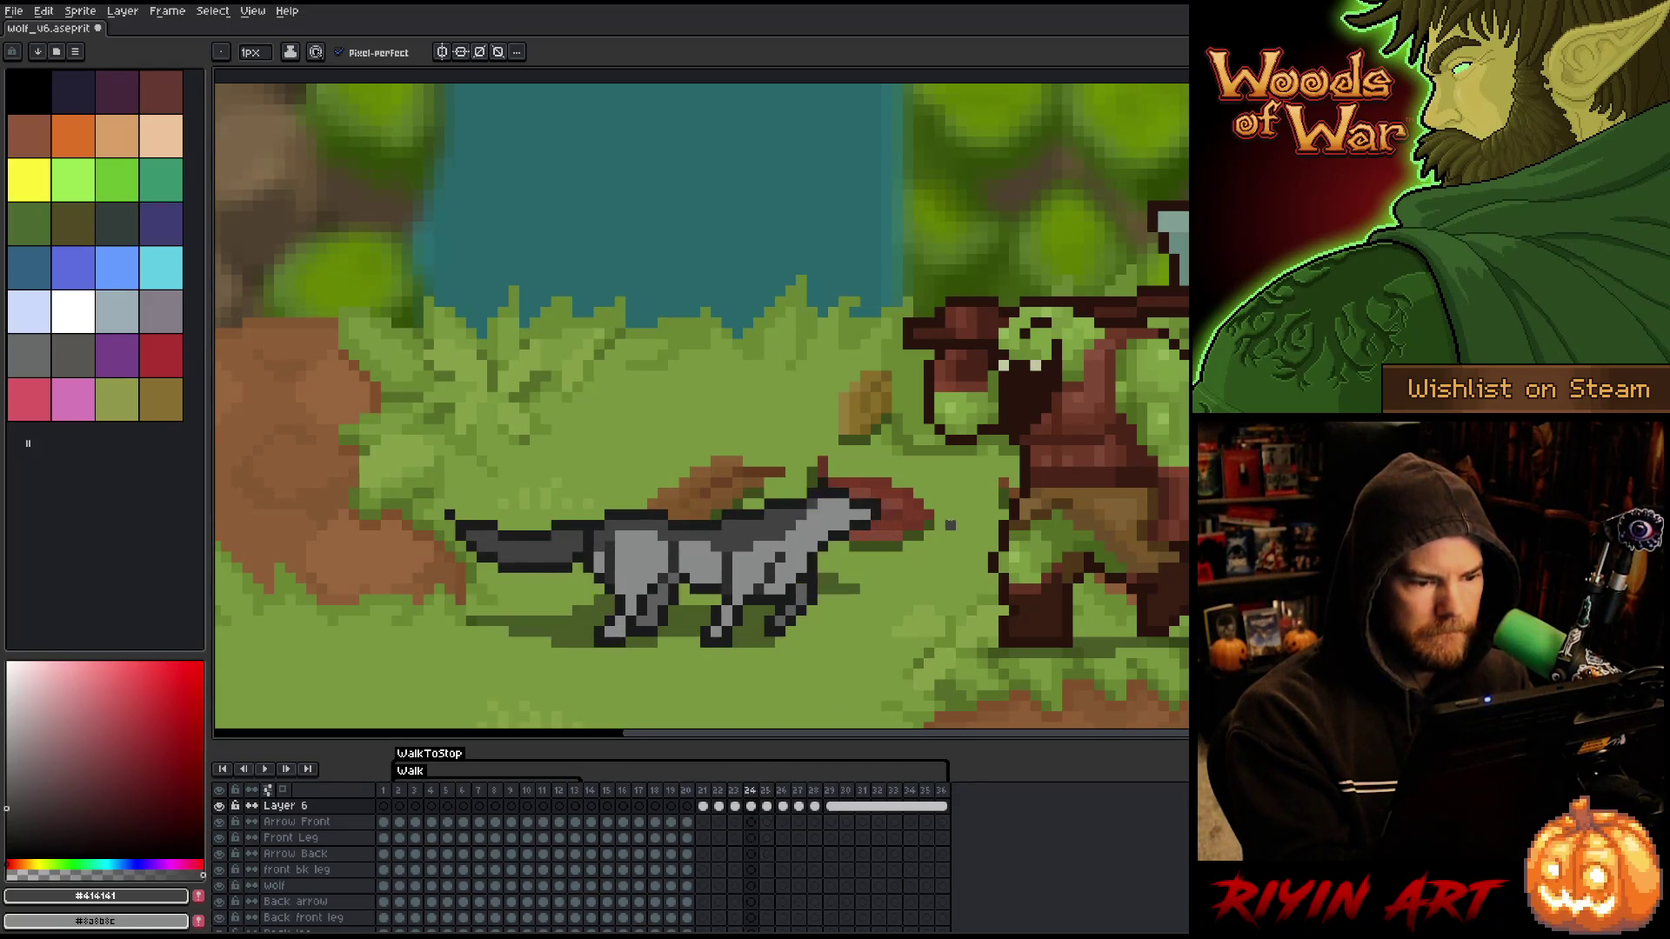
left_click(716, 557, "alt")
key("Right")
key("Left")
left_click(693, 546, "alt")
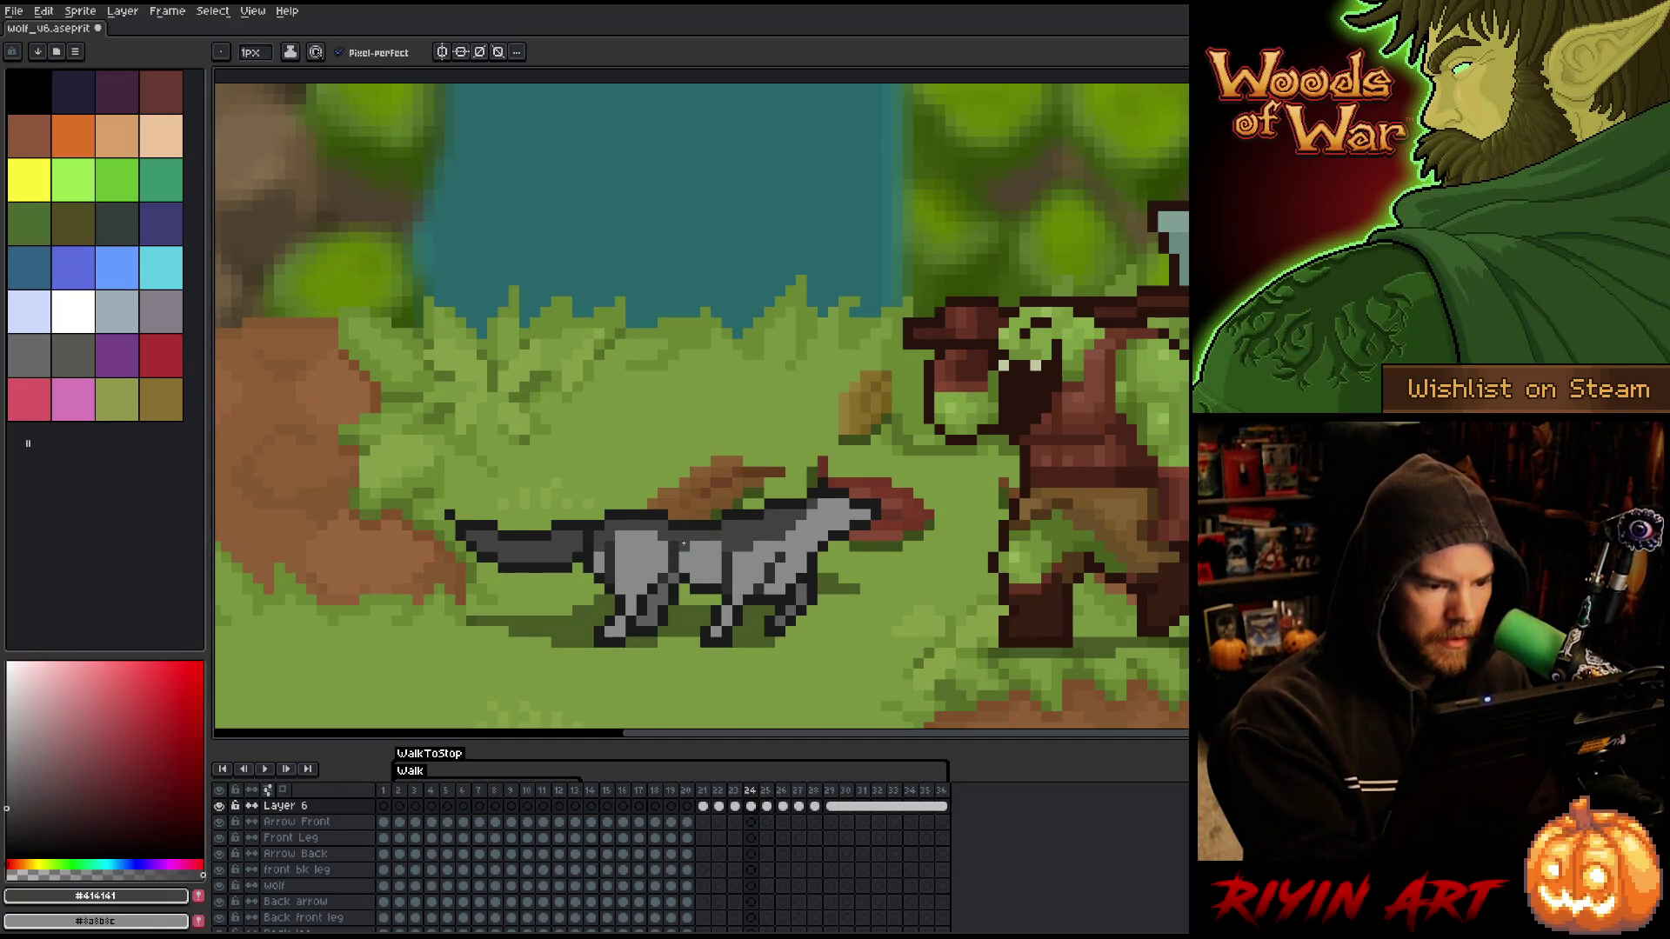
key("Left")
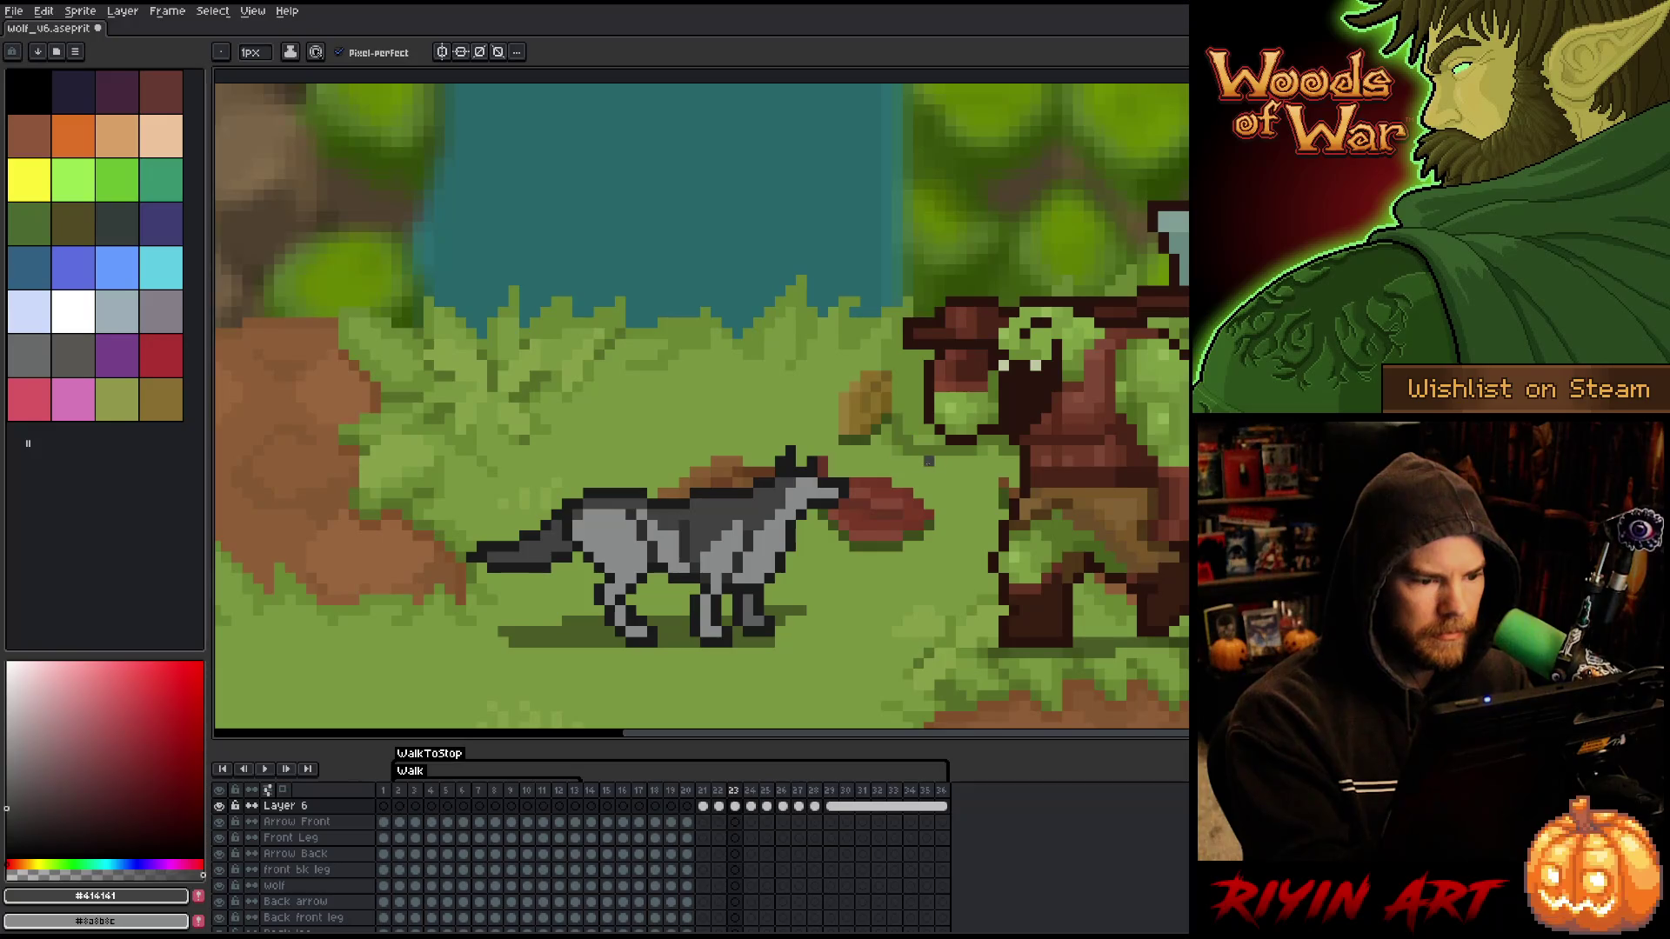
key("Left")
key("Right")
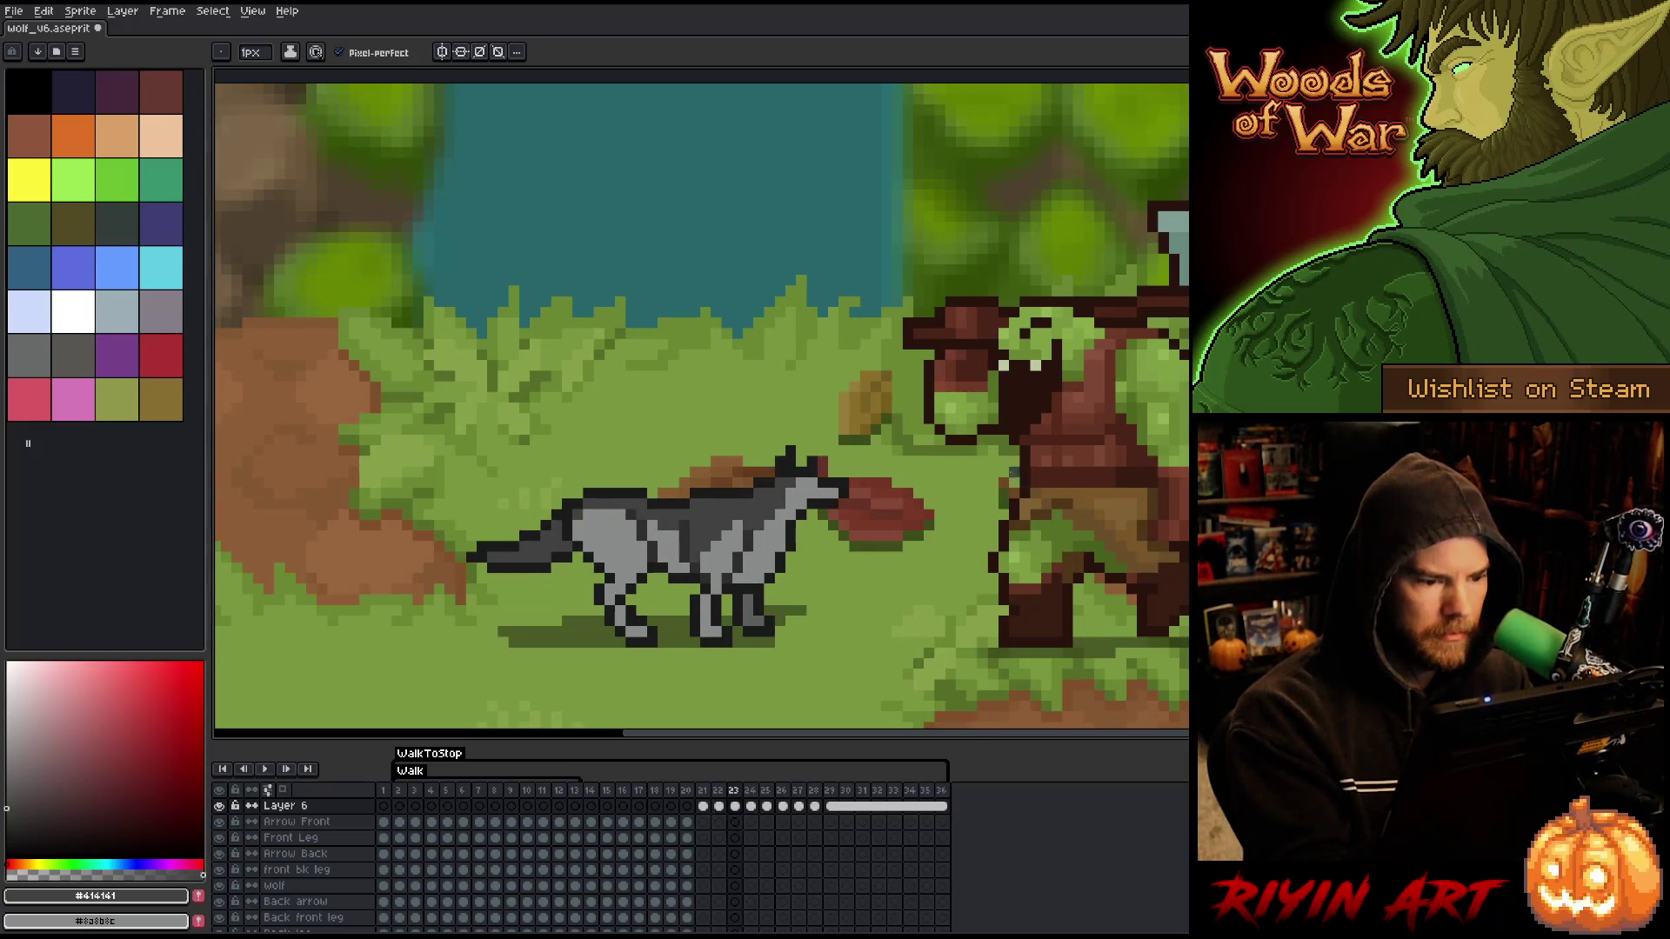
key("Right")
key("Right")
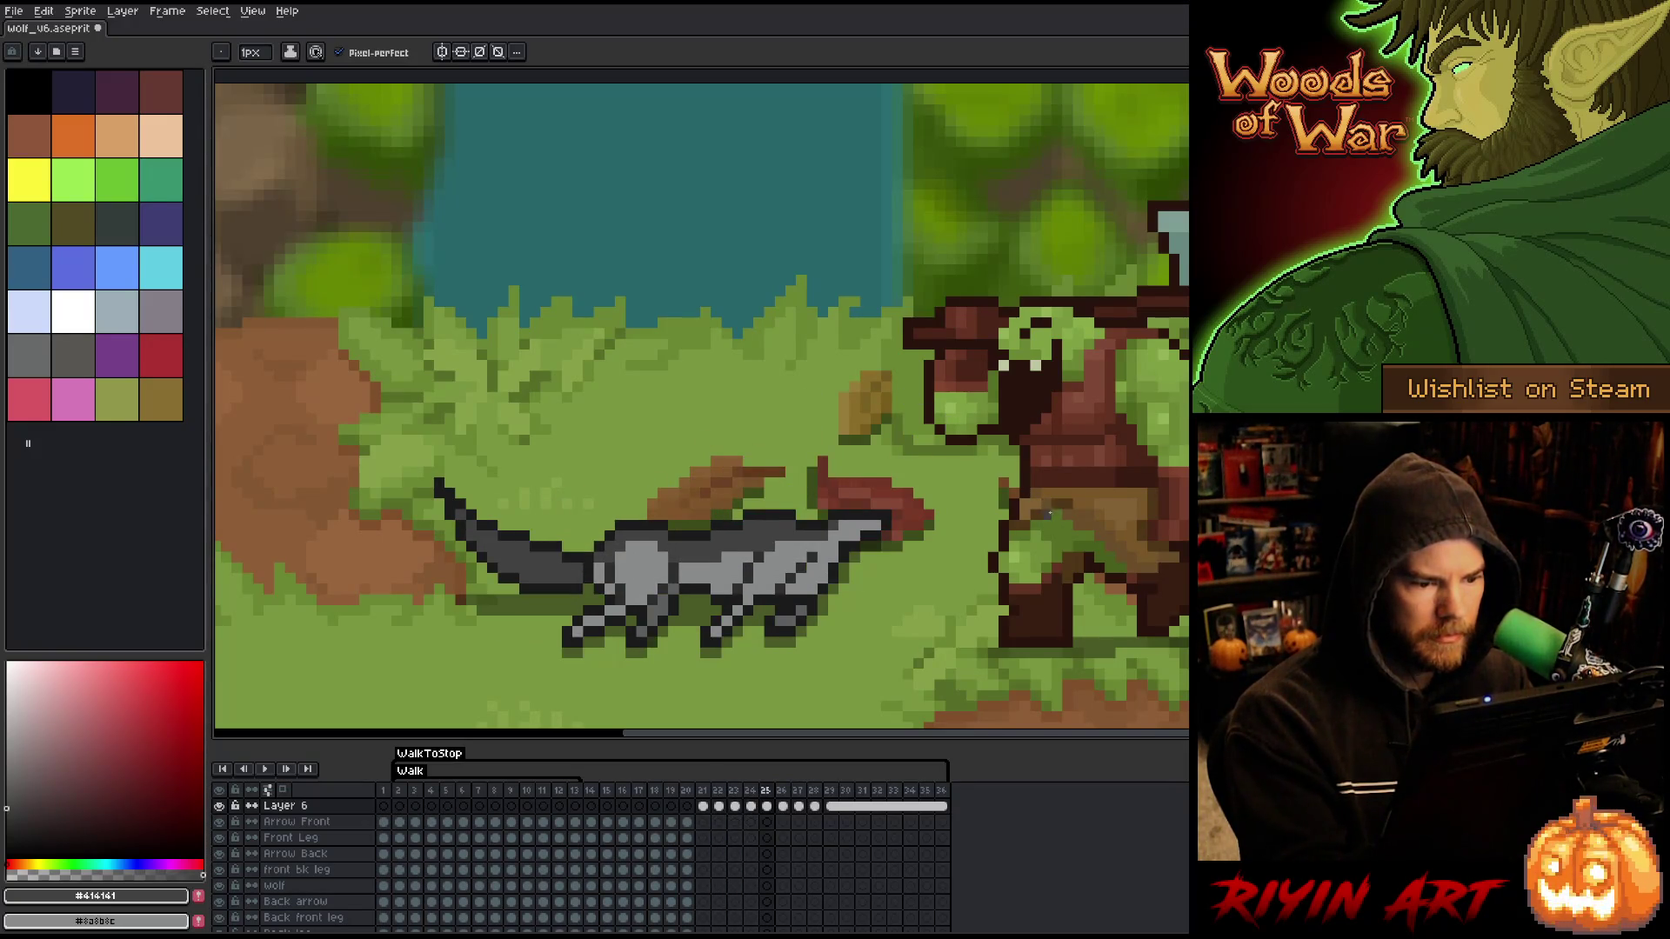
left_click(715, 557, "alt")
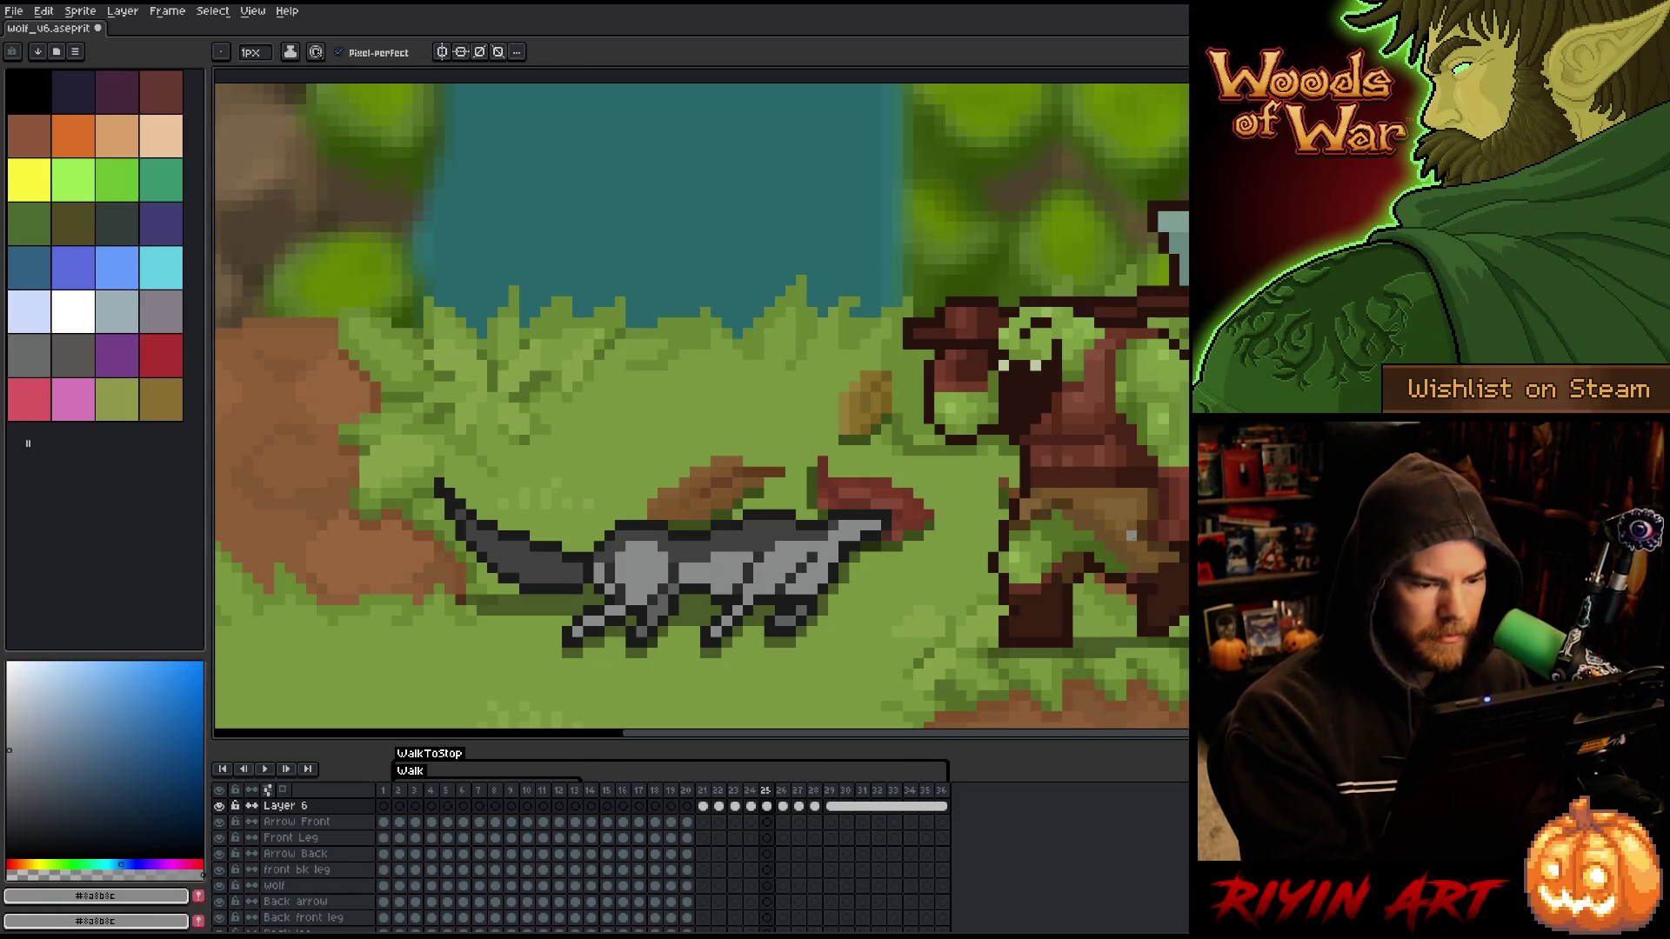
key("Left")
- Compare frames 24–26 and settle on frame 25
key("Right")
key("Left")
key("Right")
key("Left")
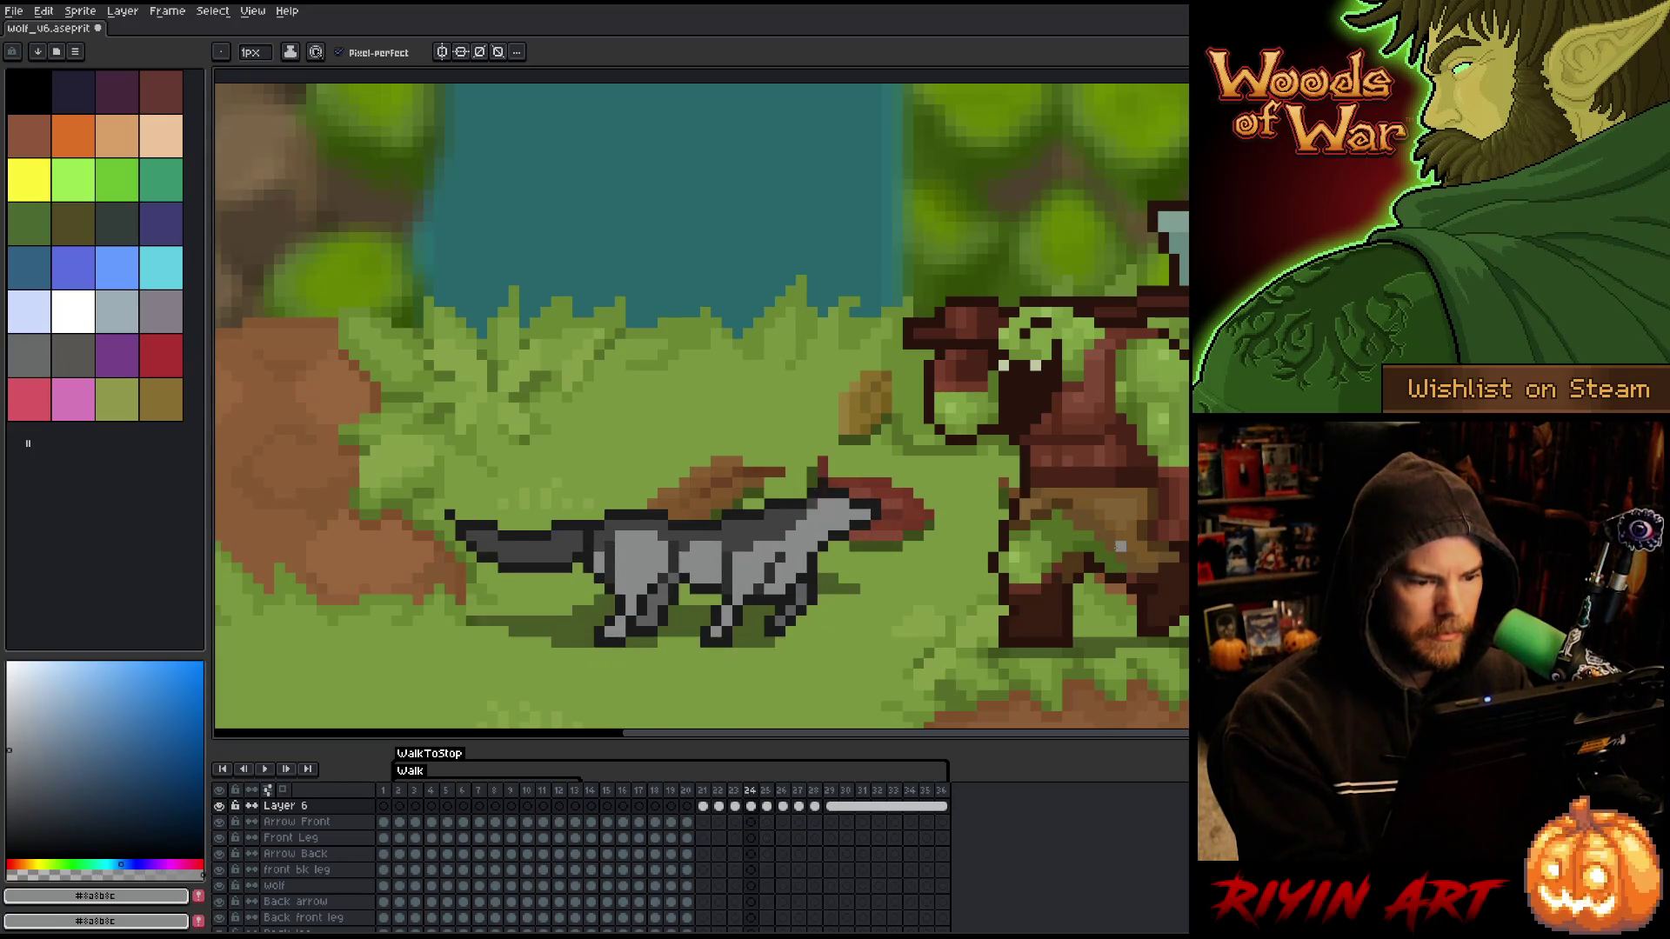
key("Right")
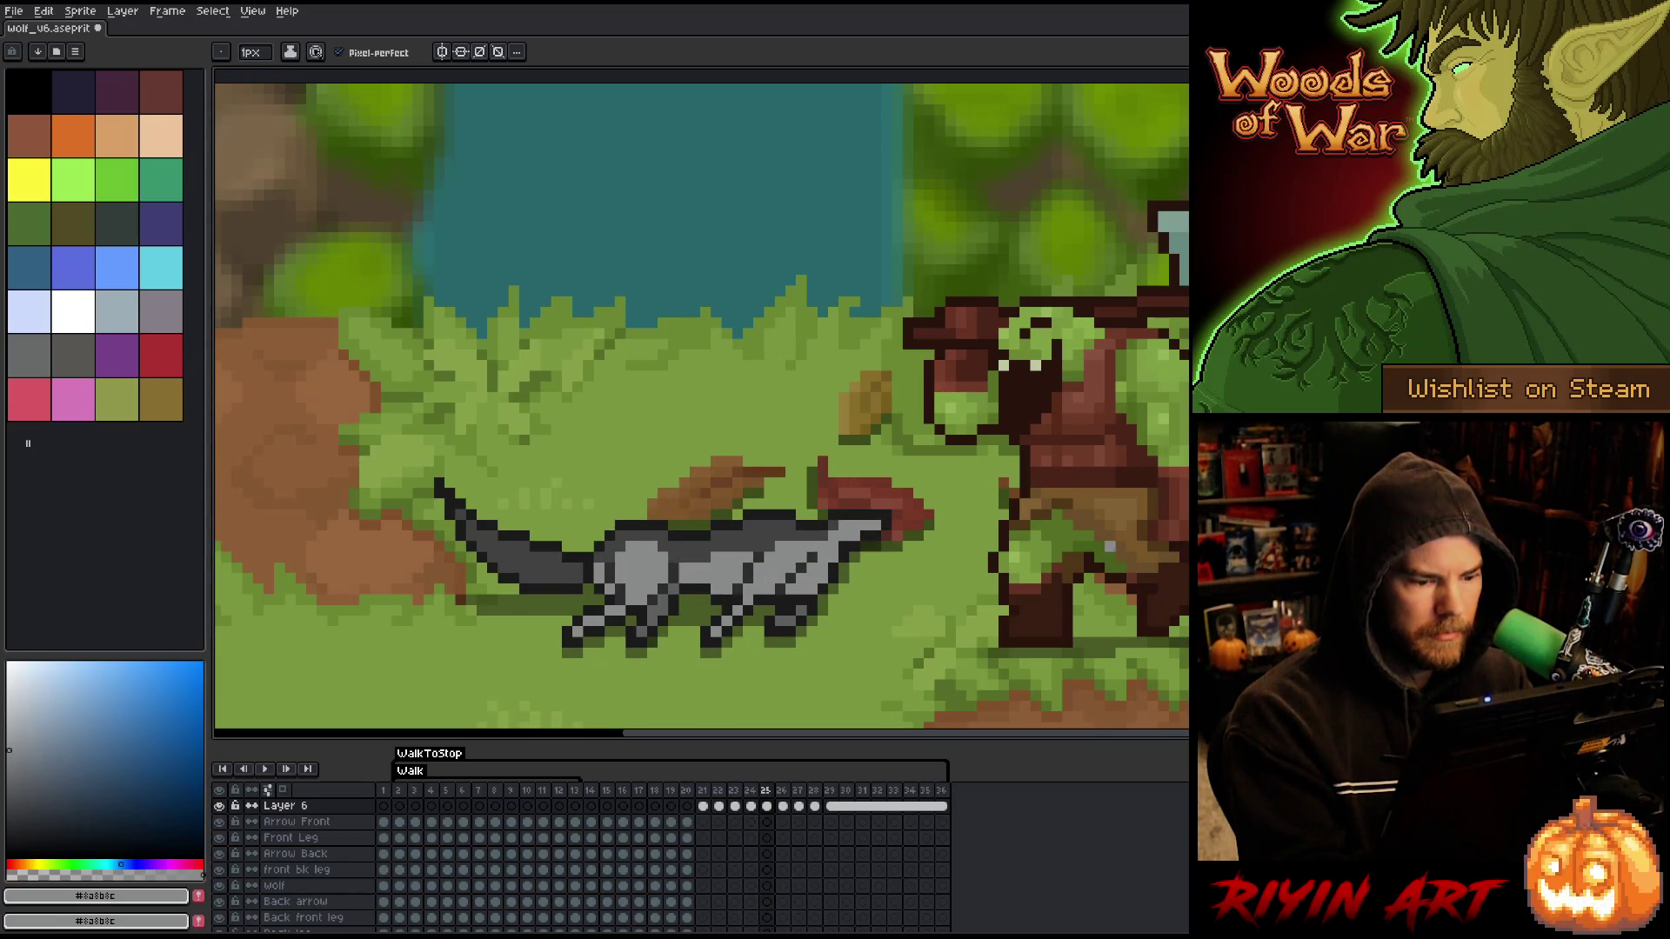
key("Right")
key("Left")
- Lasso the lowered wolf body on frame 25 and paste it into frames 26 and 27
key("q")
mouse_move(917, 592)
left_mouse_down()
mouse_move(818, 449)
mouse_move(609, 513)
mouse_move(609, 572)
mouse_move(731, 634)
mouse_move(957, 635)
left_mouse_up()
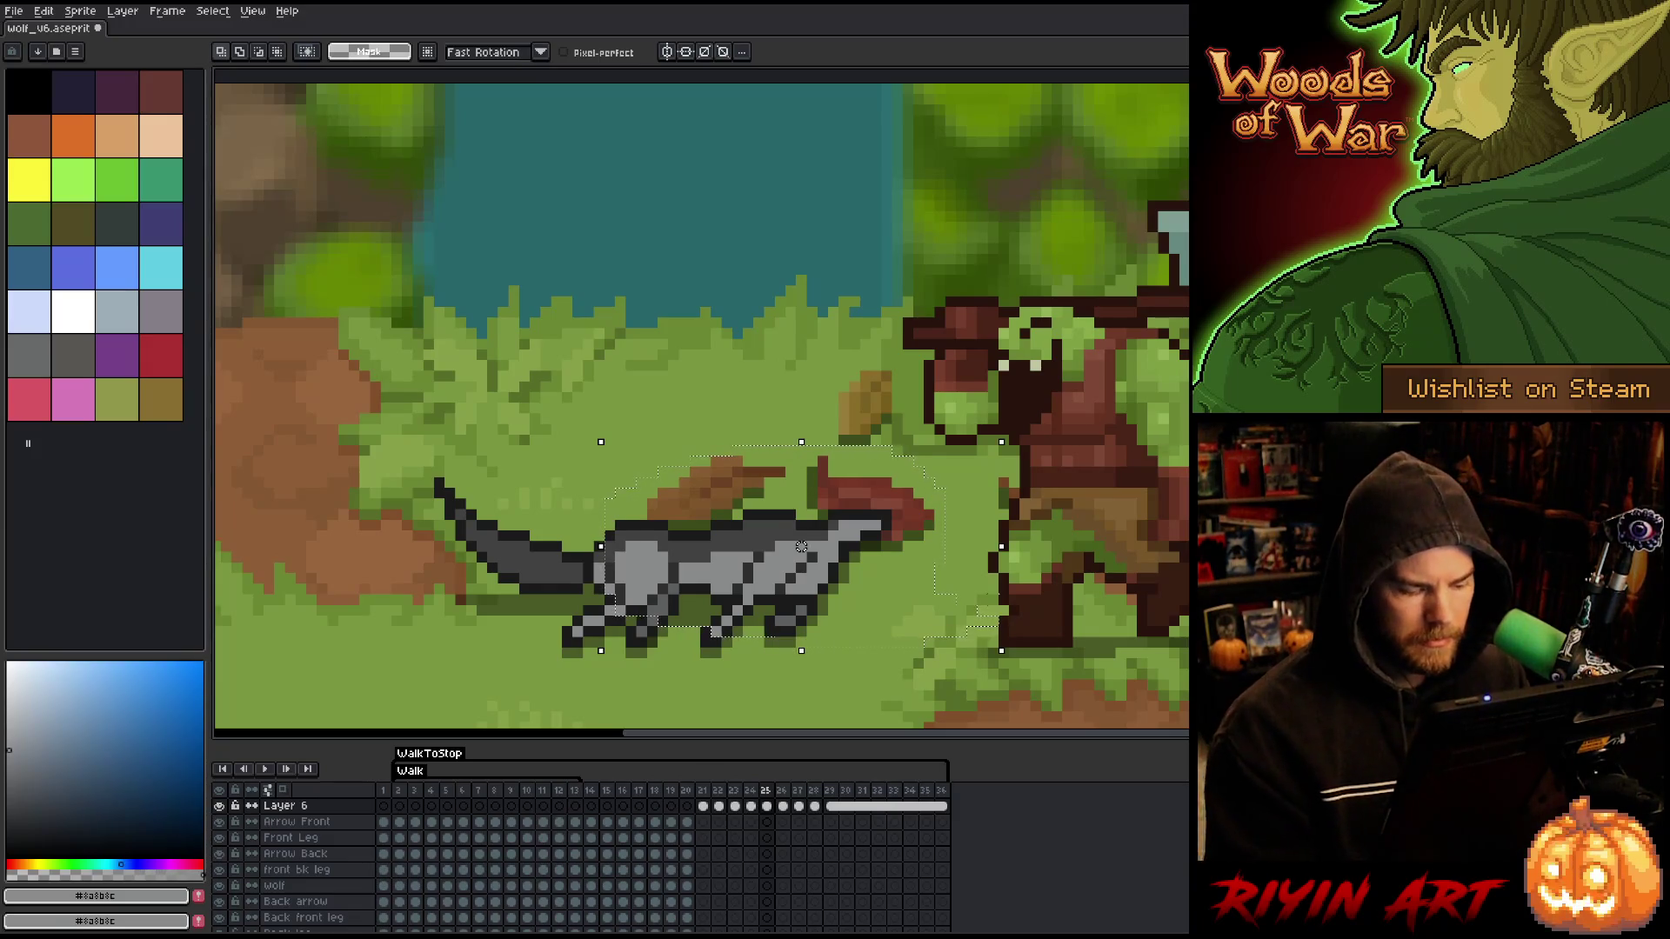
key("Right")
key("Delete")
key("ctrl+v")
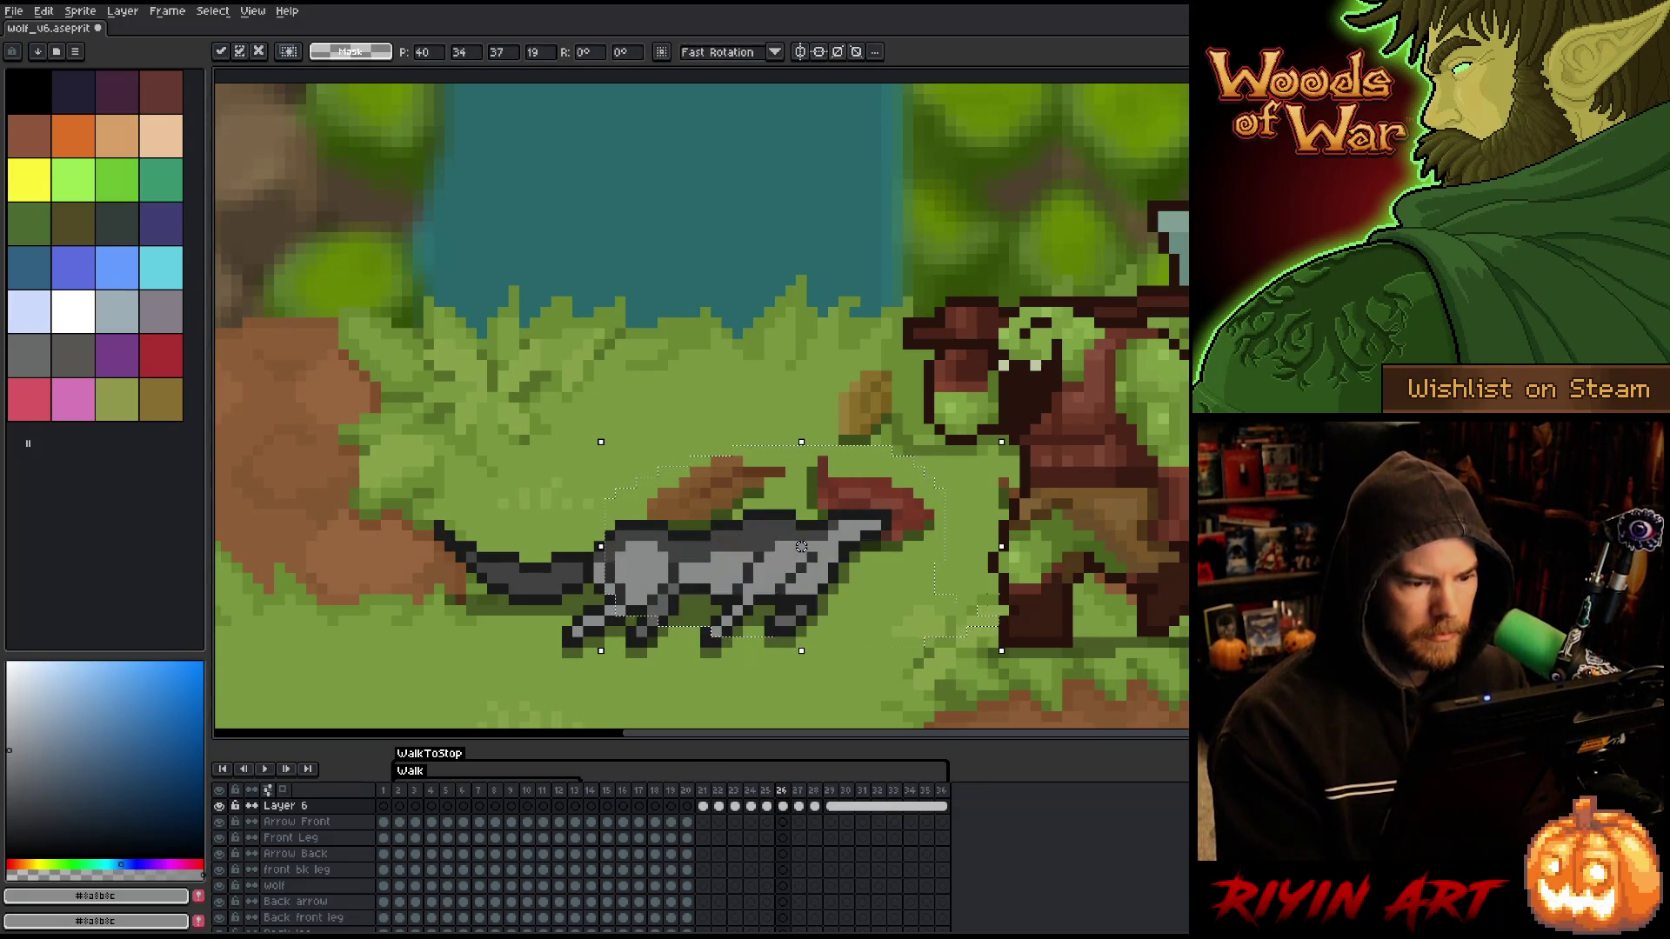
key("Right")
key("Delete")
key("ctrl+v")
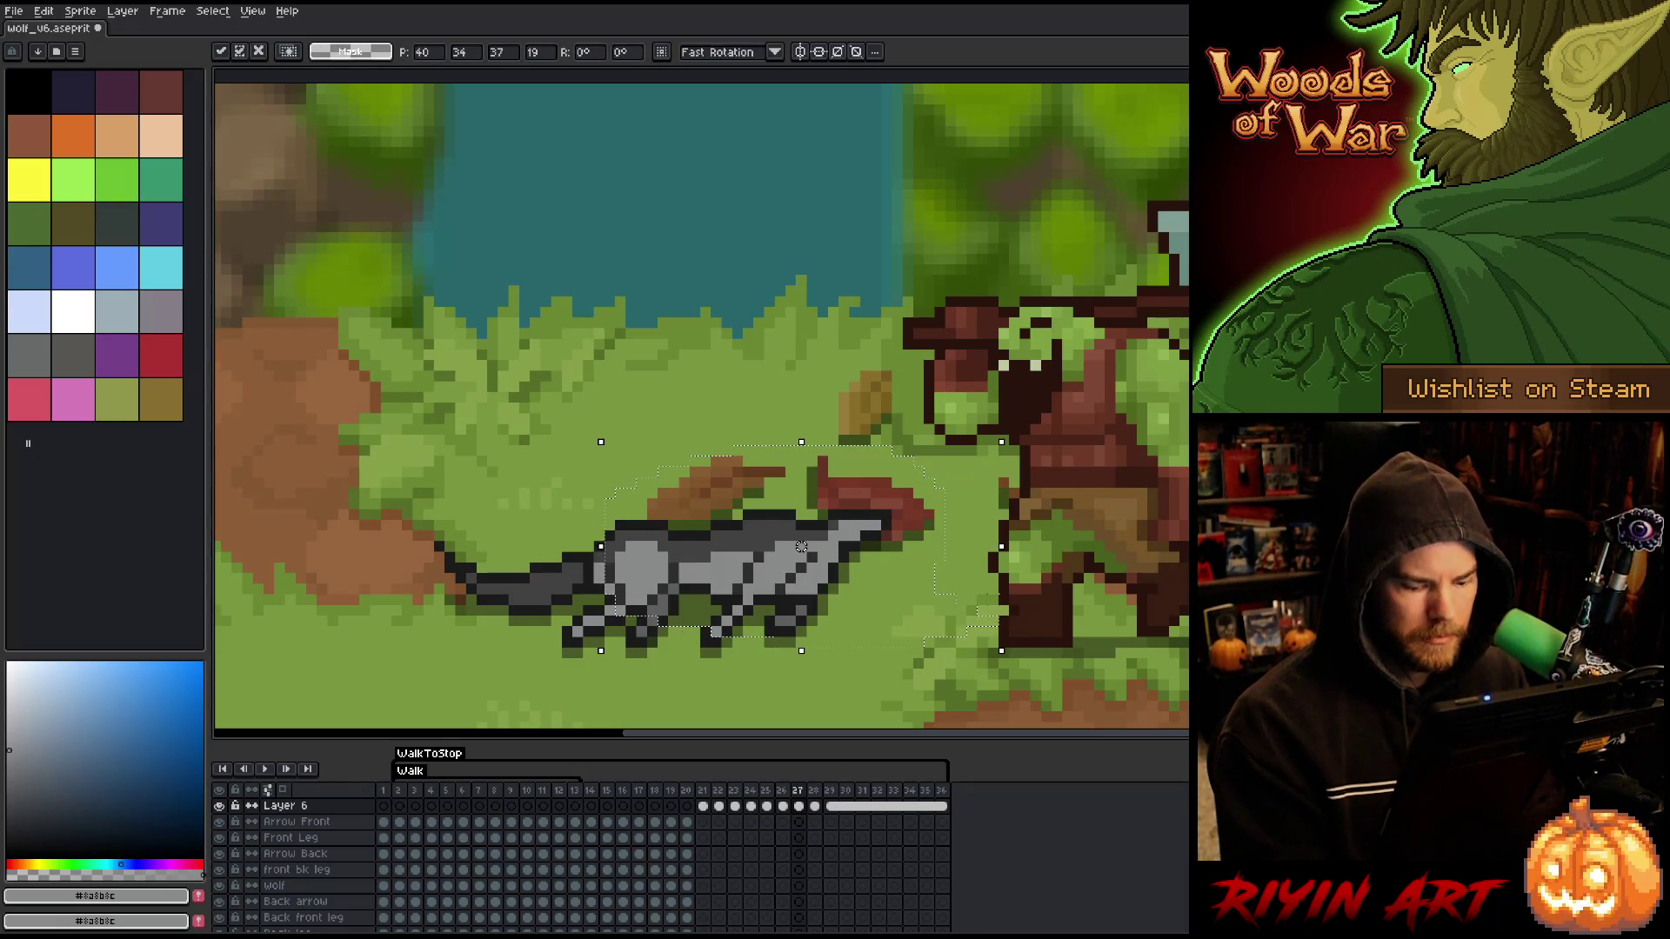
- Paste the lowered body into frames 28 and 29, then play and stop at frame 20
key("Right")
key("Delete")
key("ctrl+v")
key("Right")
key("Delete")
key("ctrl+v")
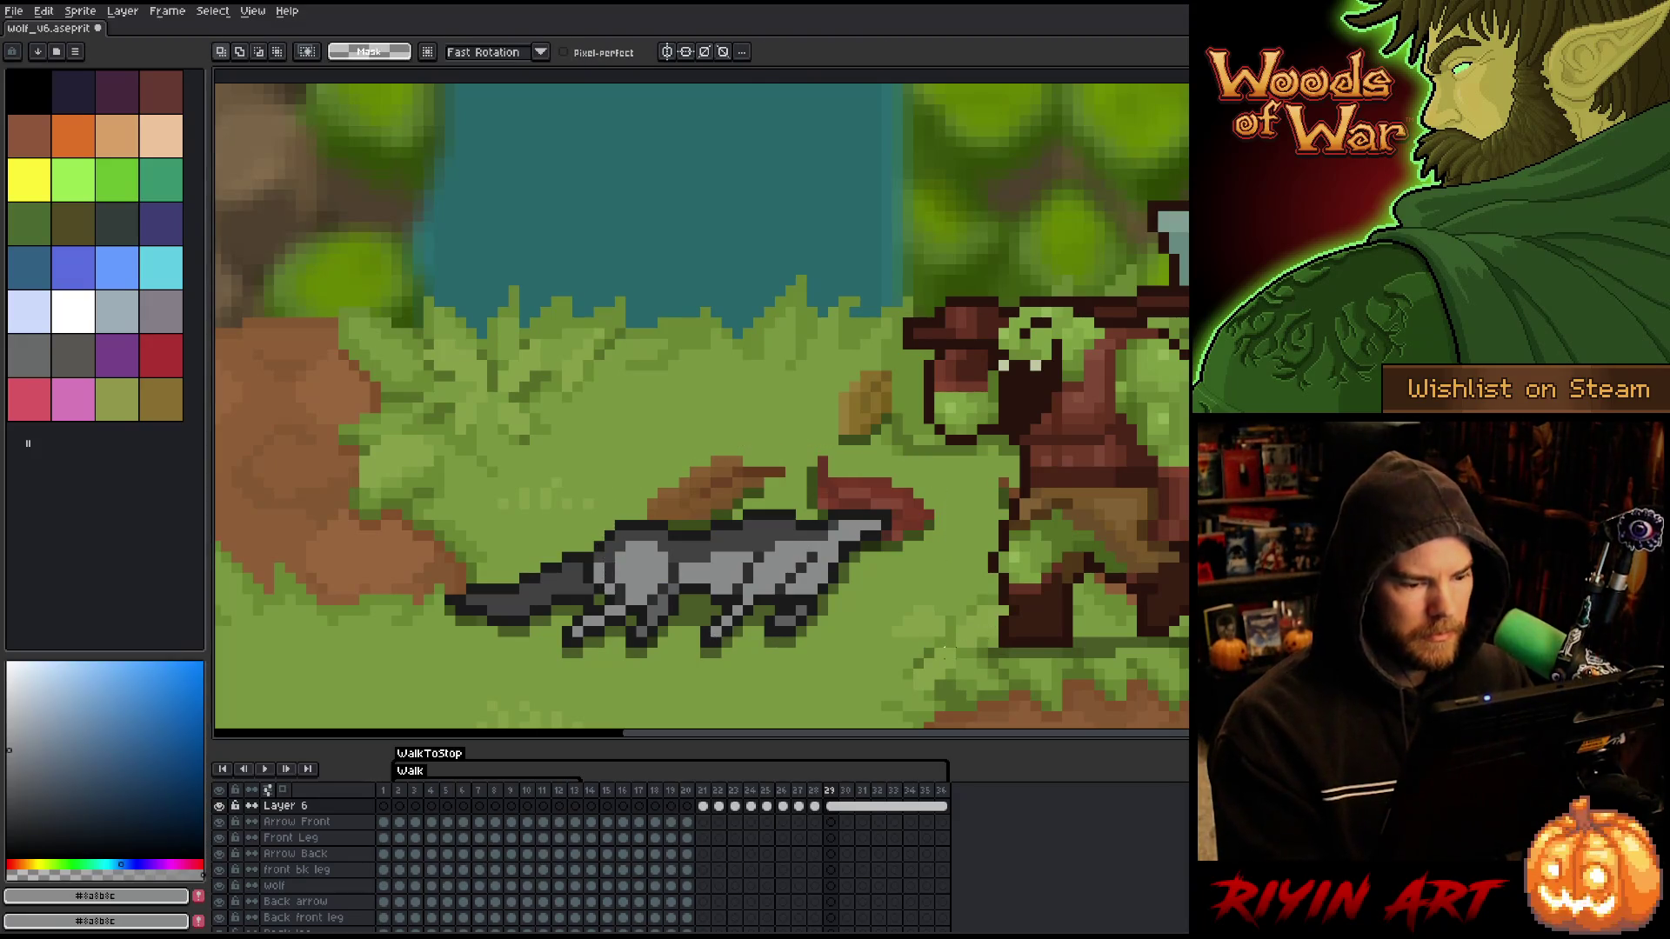
key("Return")
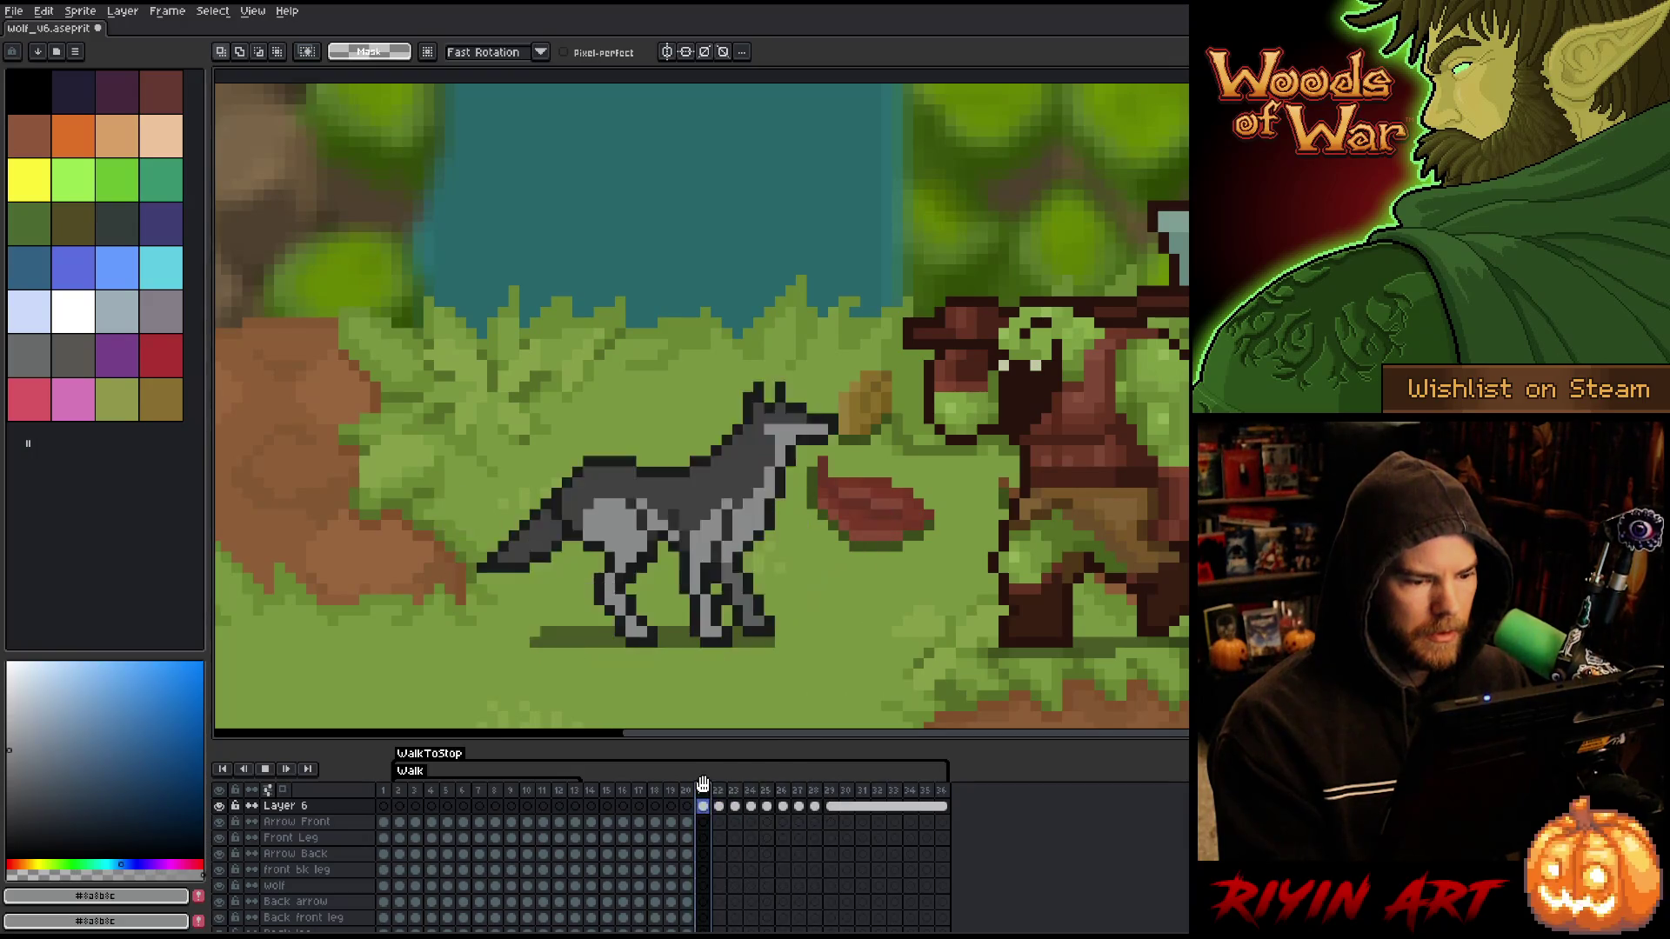
left_click(687, 789)
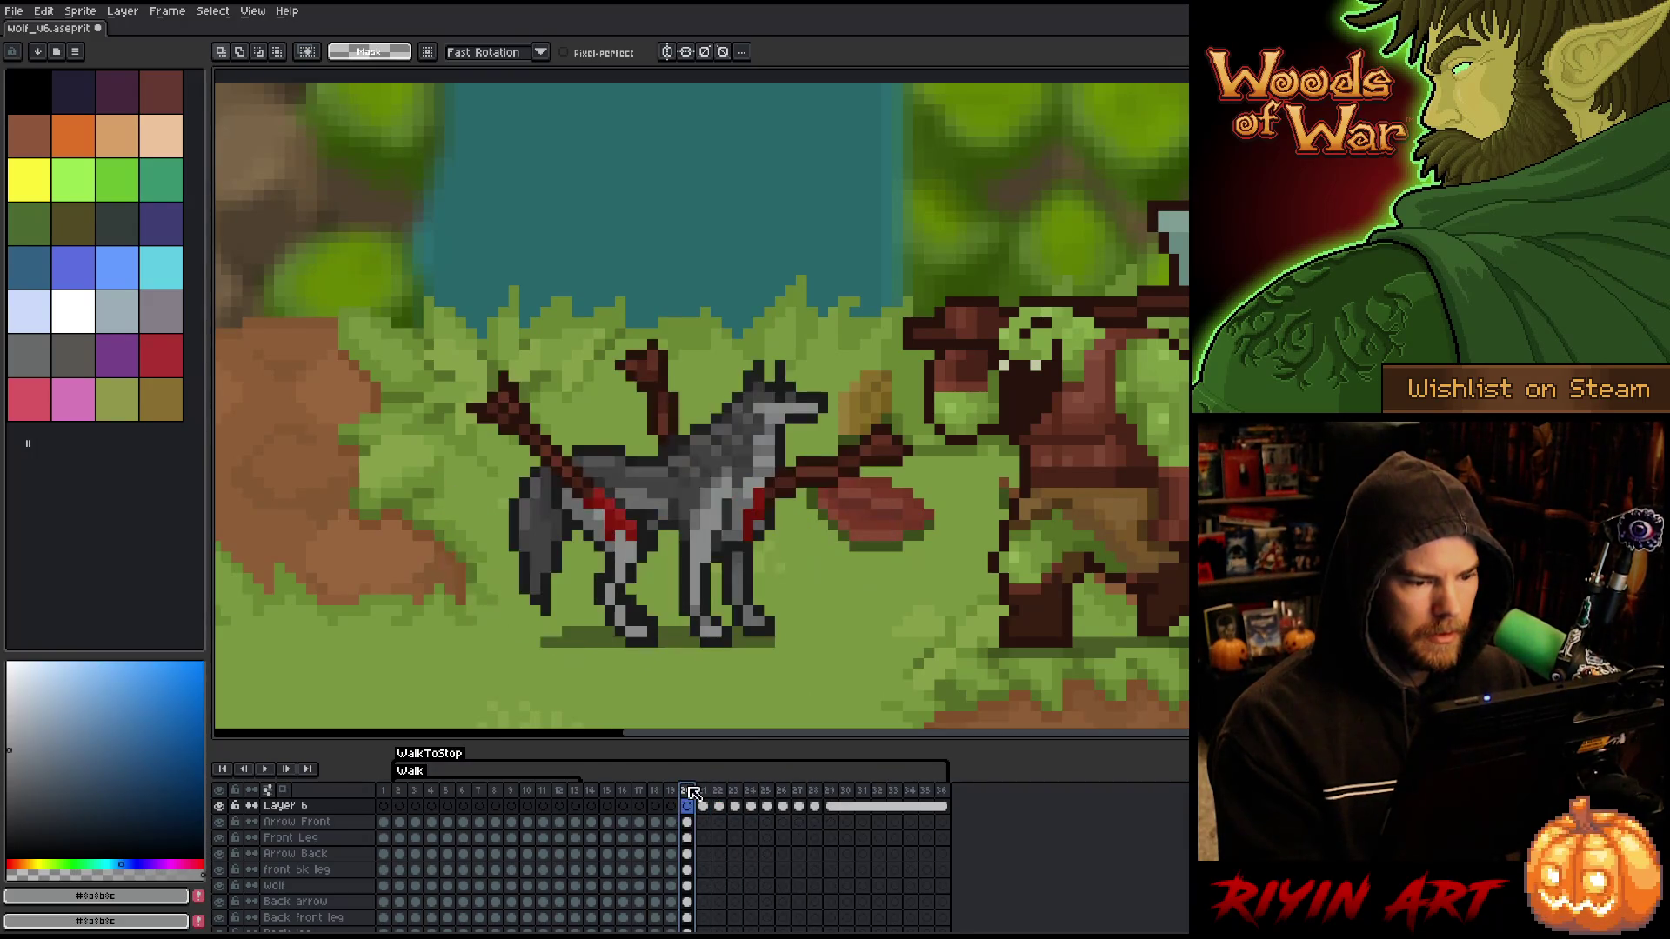
- Tag frames 20–29 as 'death' and stop the looping playback
mouse_move(694, 793)
left_mouse_down()
mouse_move(944, 793)
mouse_move(840, 795)
left_mouse_up()
right_click(840, 795)
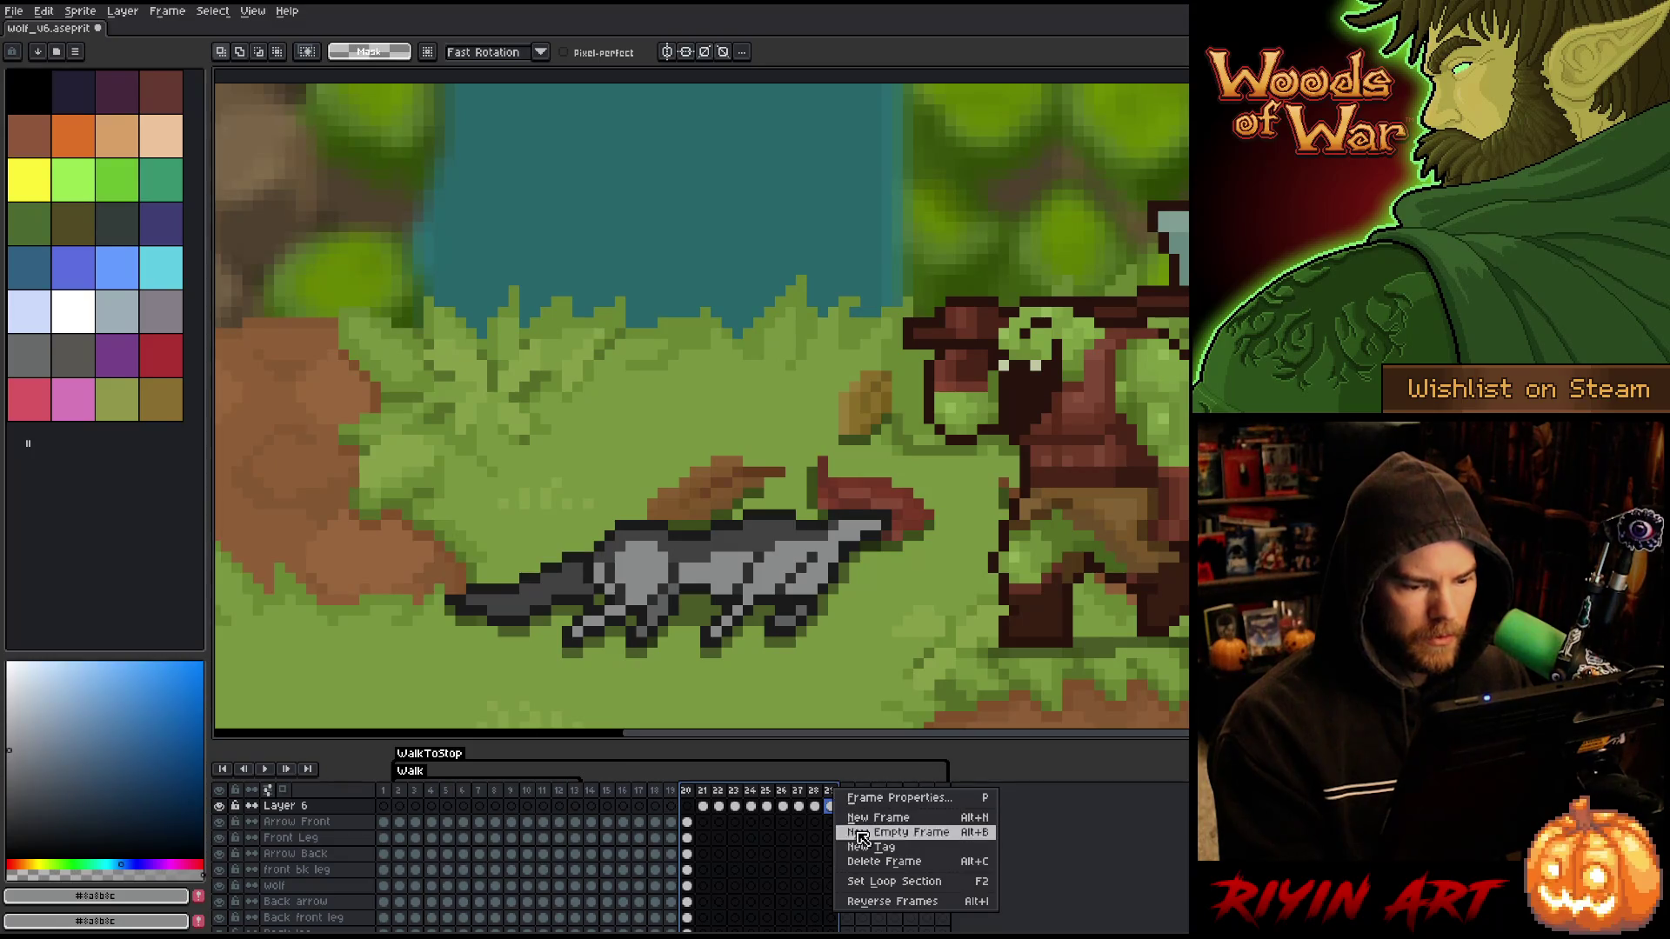
left_click(870, 856)
type("death")
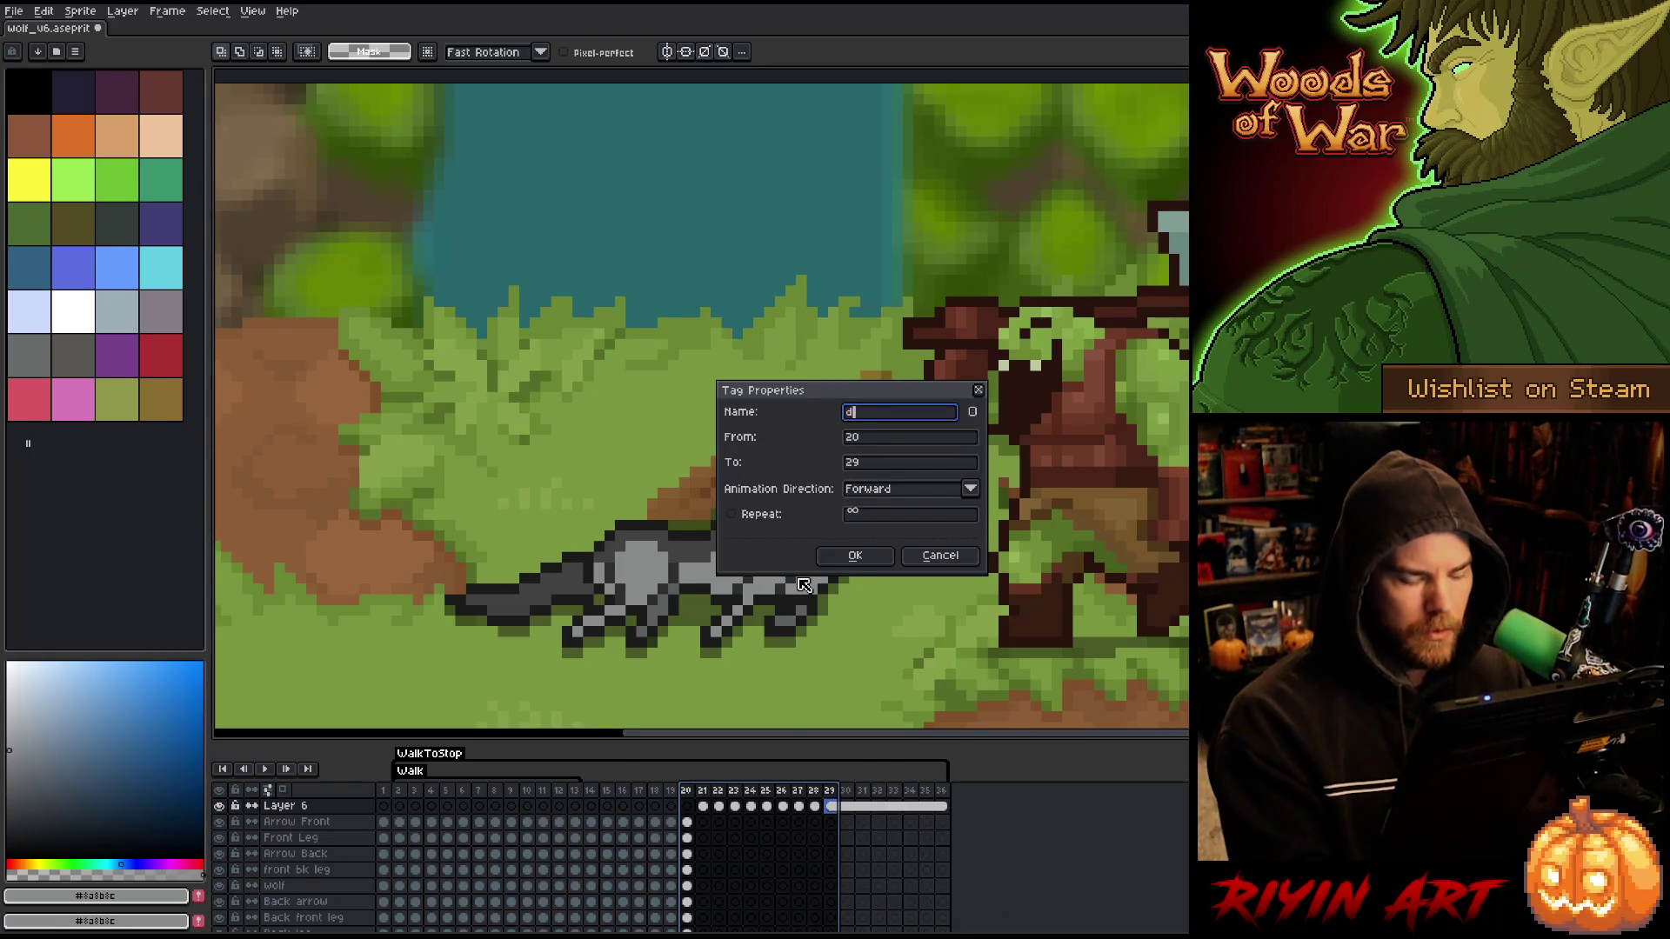
key("Return")
key("Return")
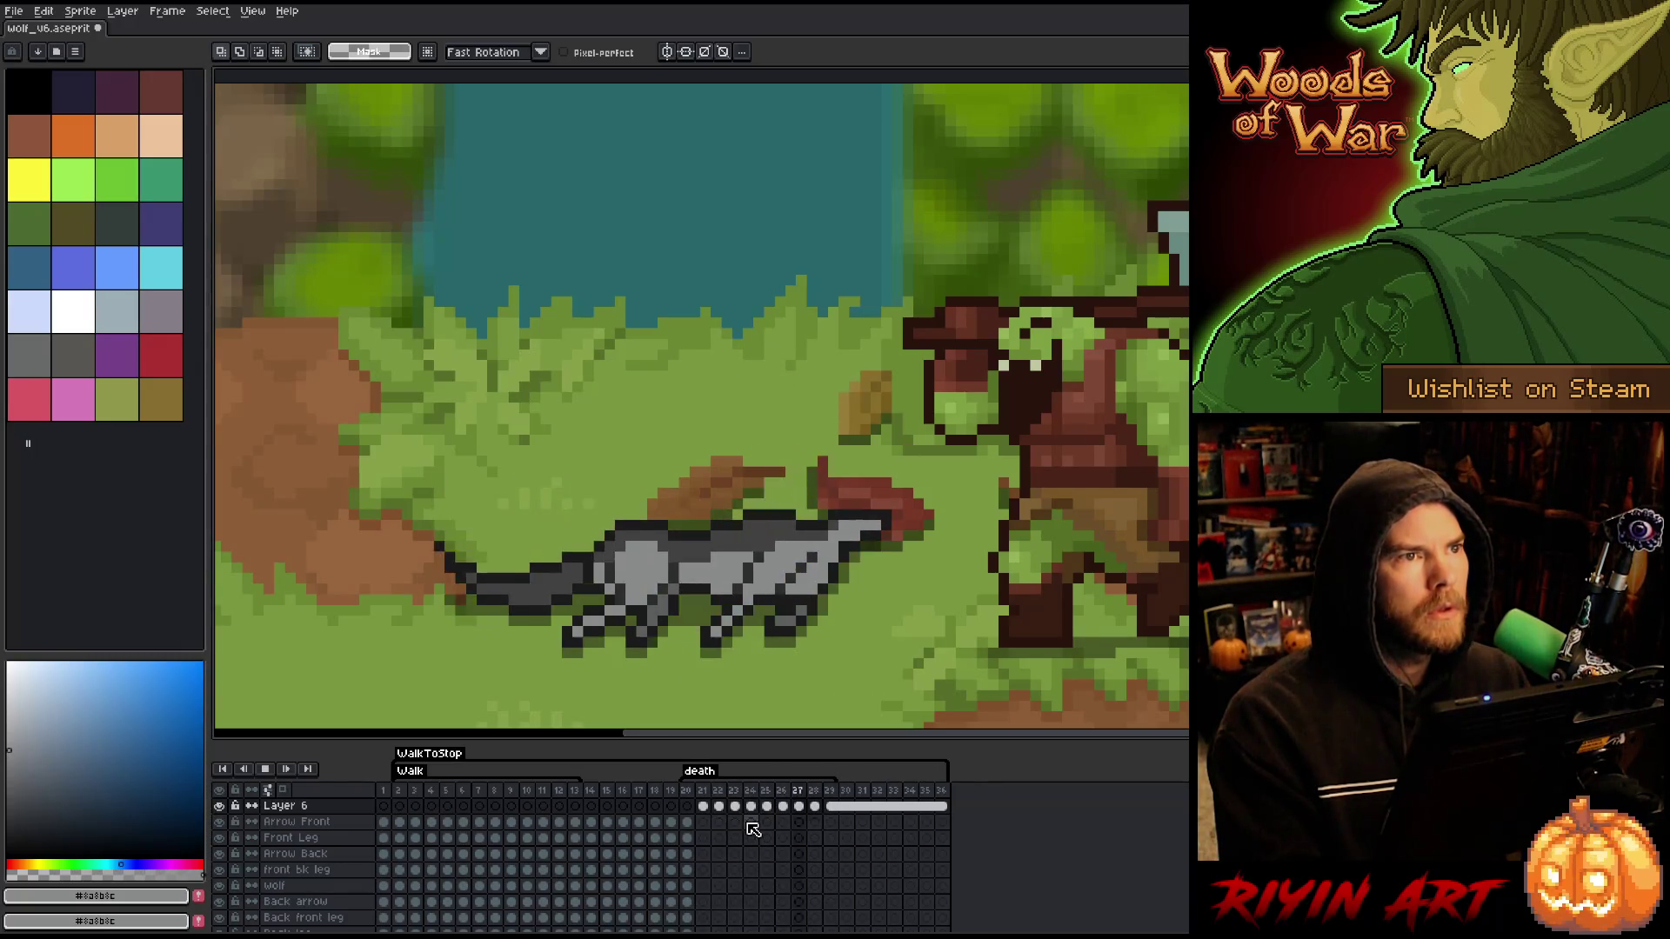
key("Return")
- Play the death animation from frame 20, then stop the looping playback
left_click(689, 789)
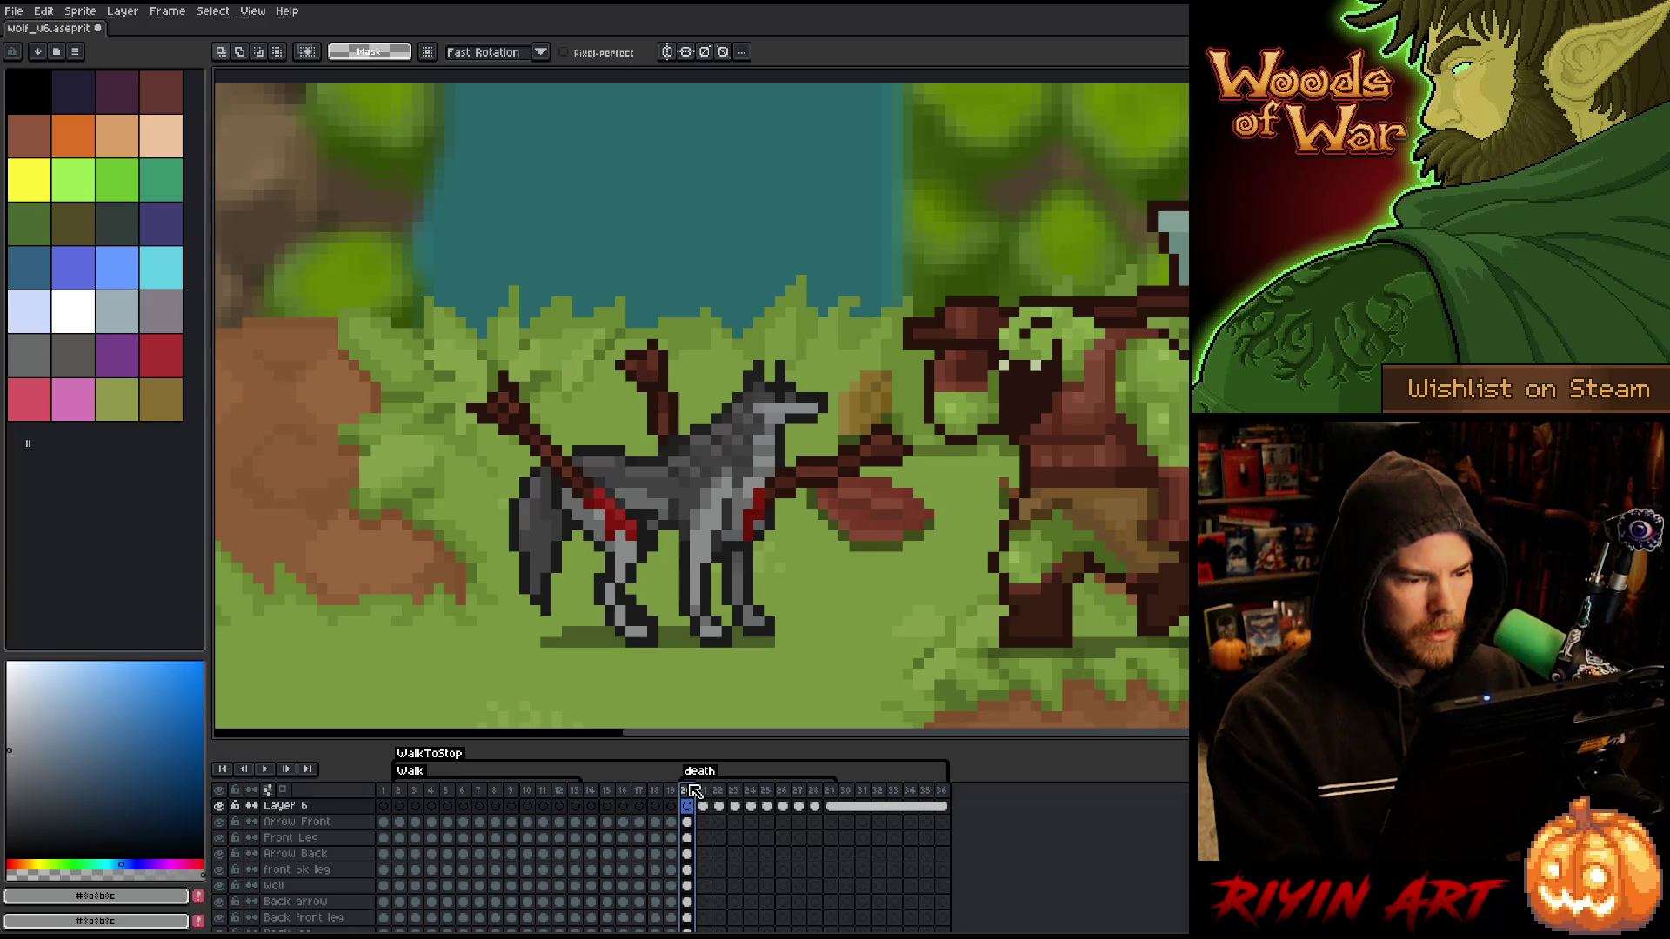
key("Return")
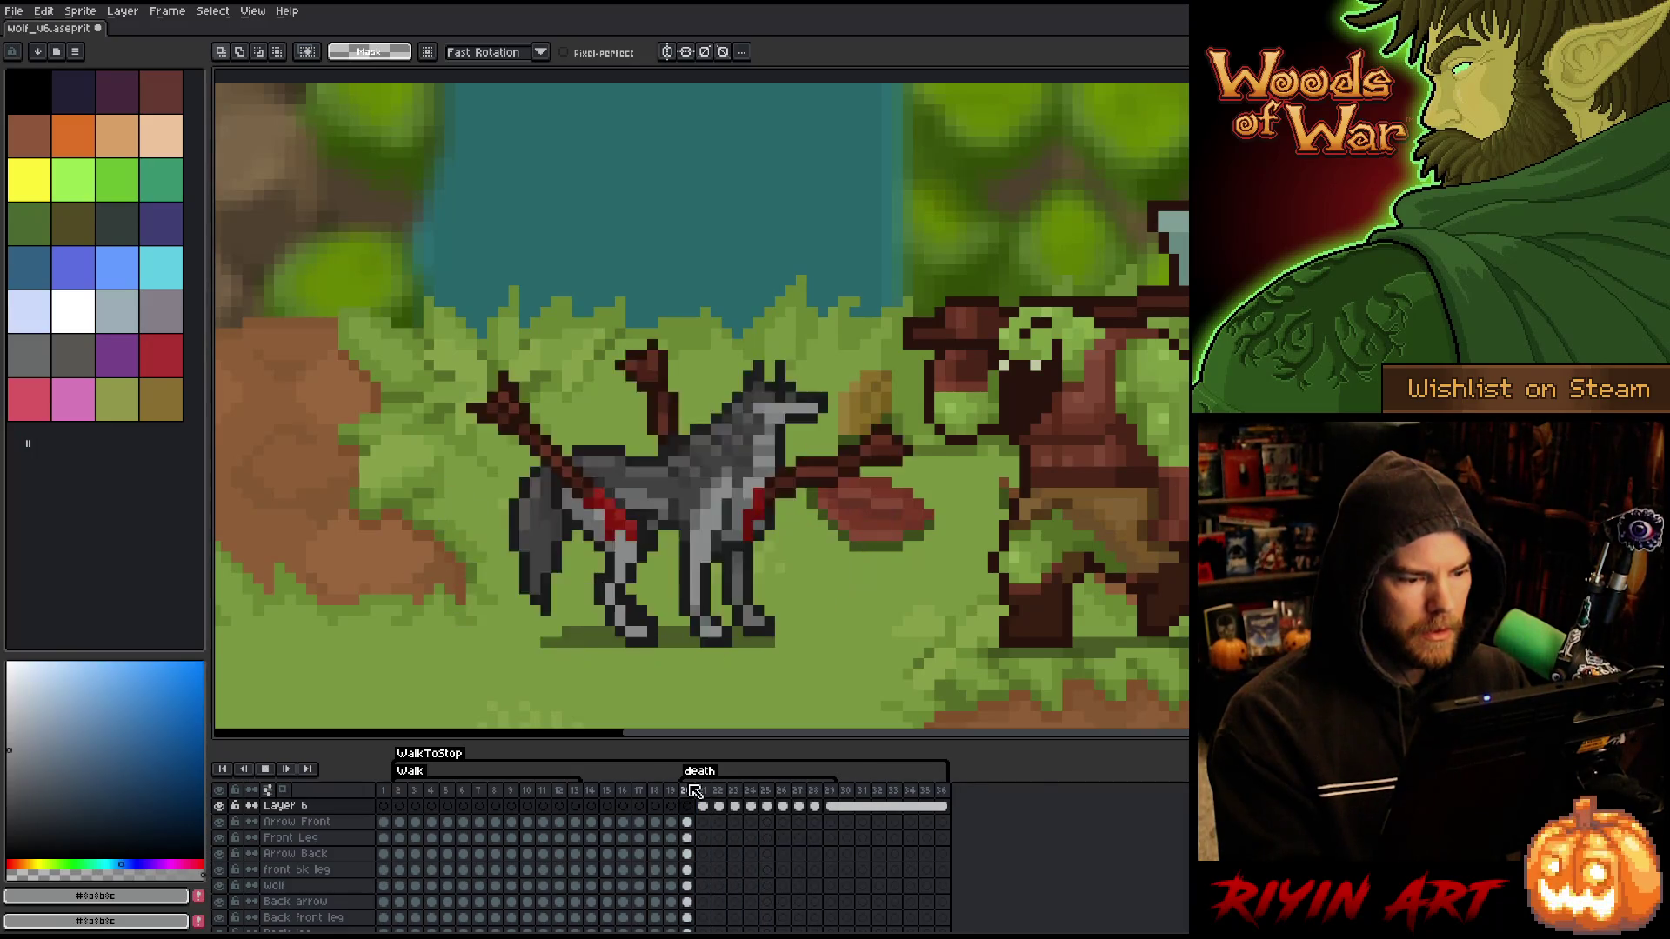
key("Return")
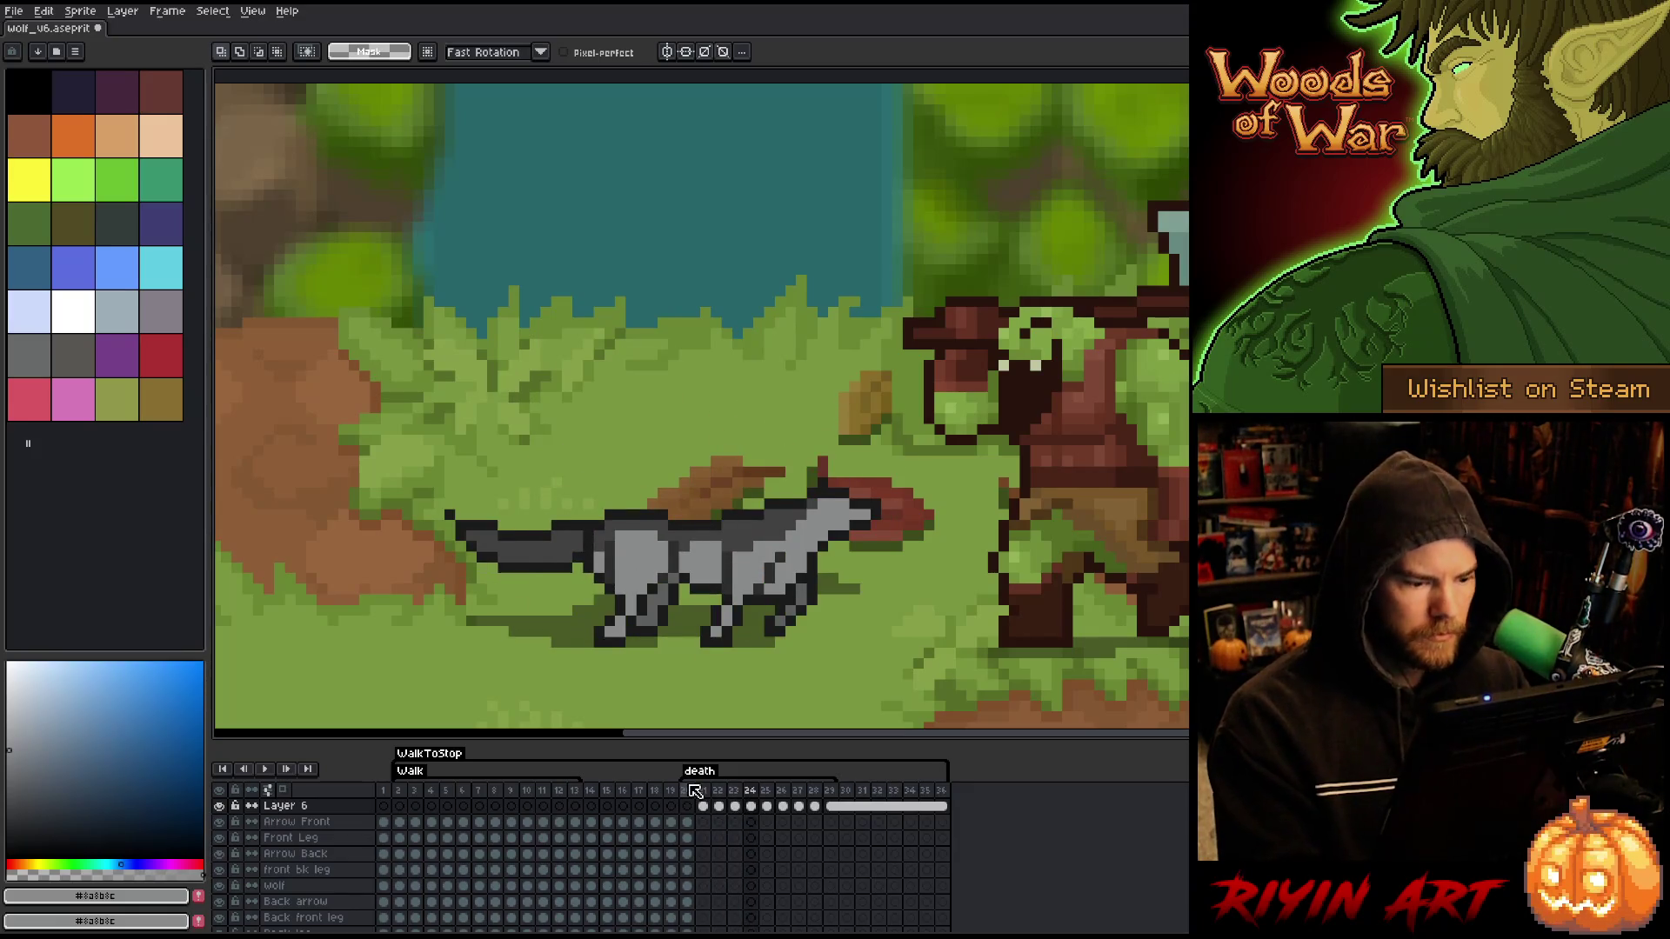
key("Left")
key("Left")
key("Left")
left_click(692, 790)
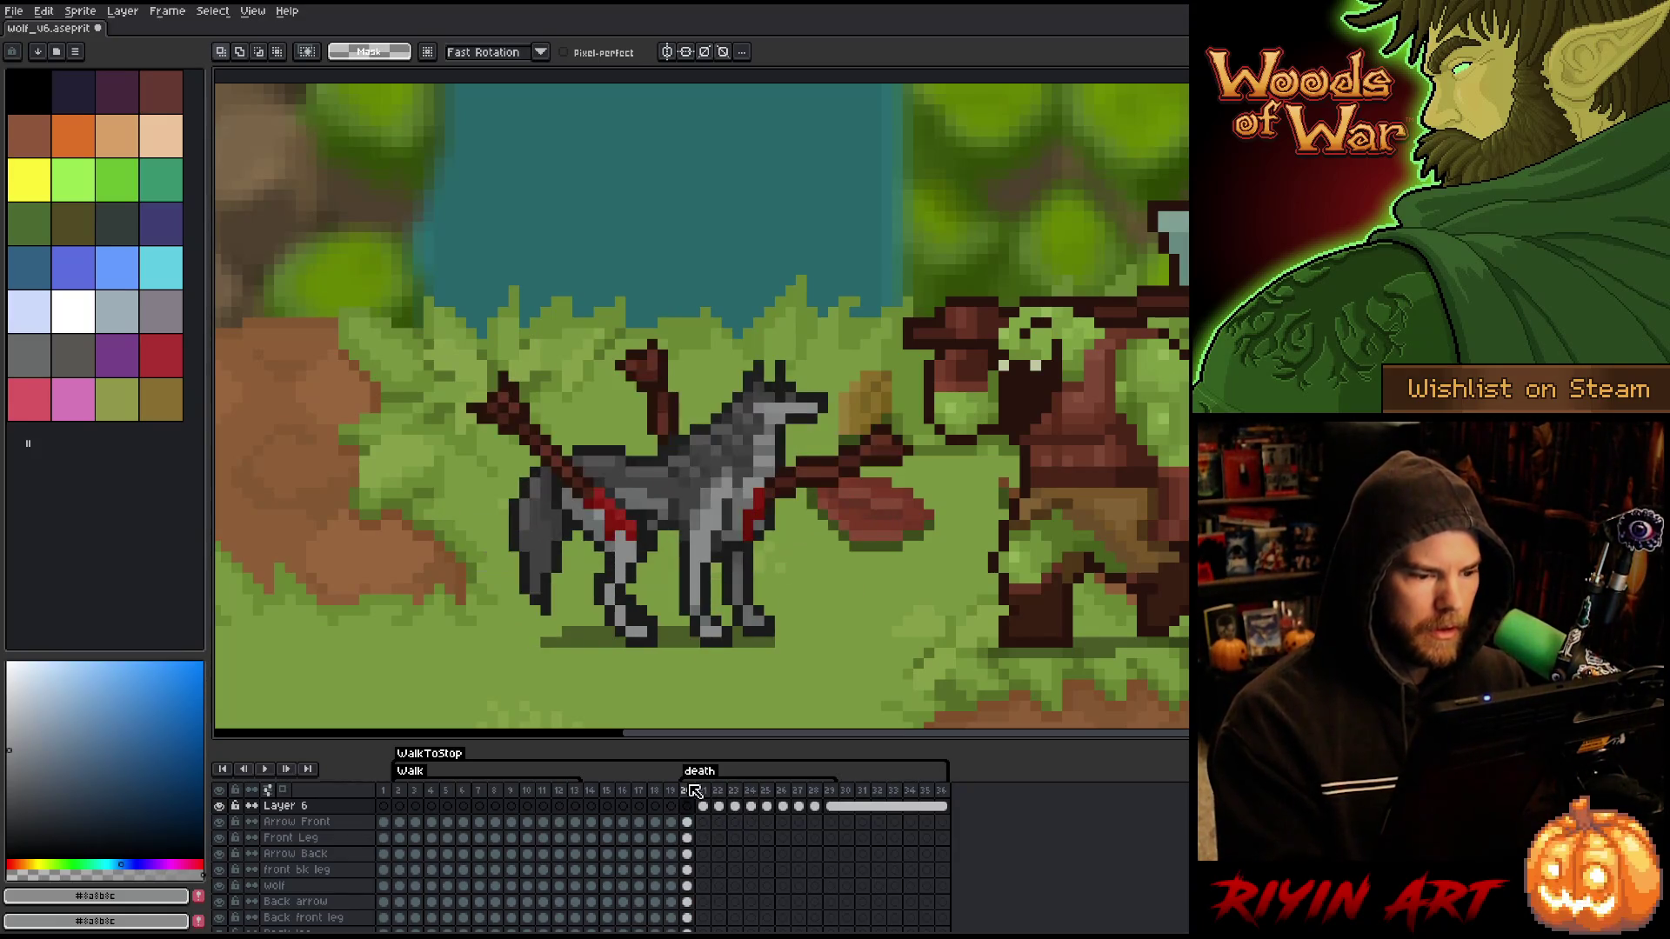
- With the pencil, touch up frame 21's leg using sampled grey and outline colours
key("b")
left_click(639, 540, "alt")
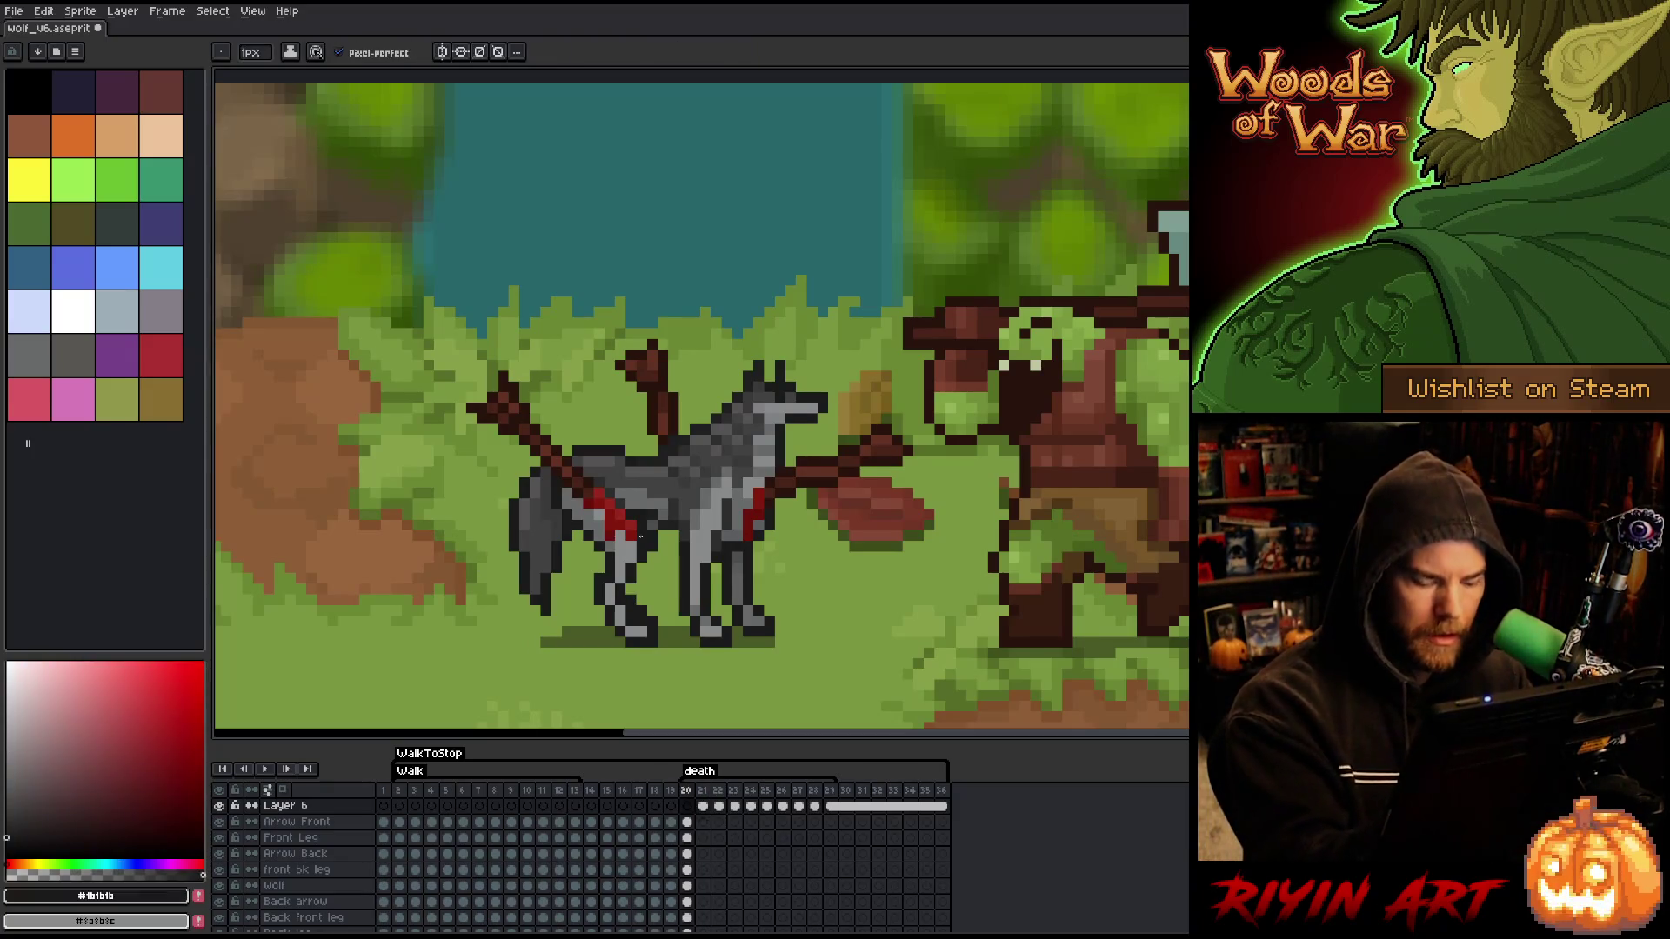
key("Right")
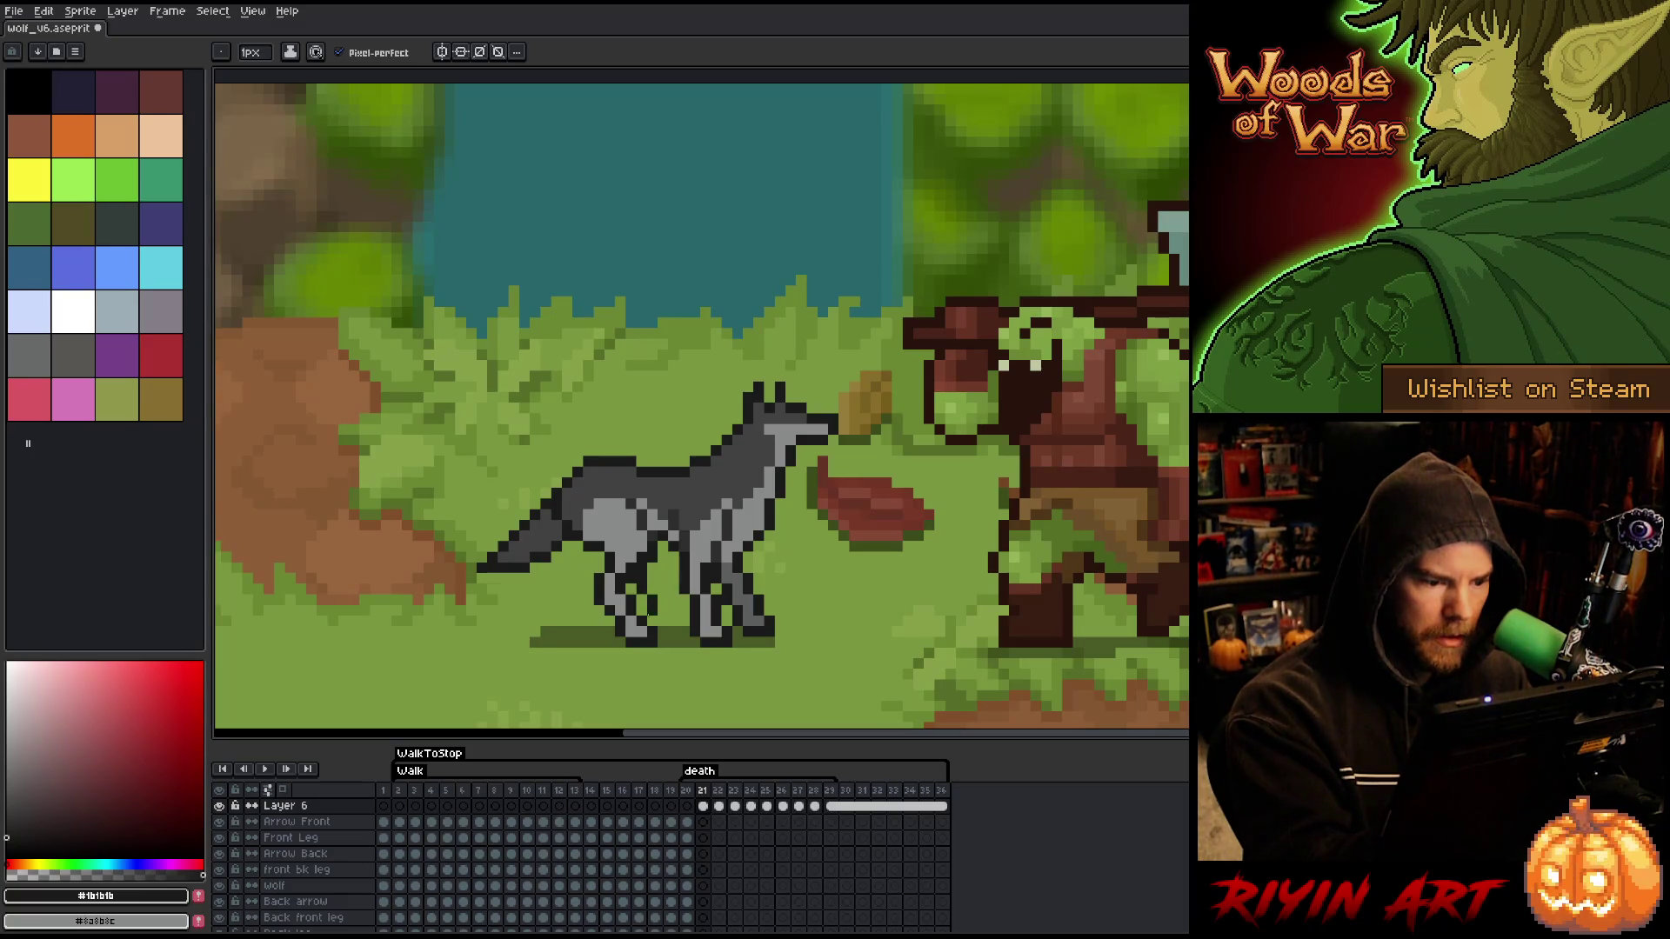
left_click(641, 609, "alt")
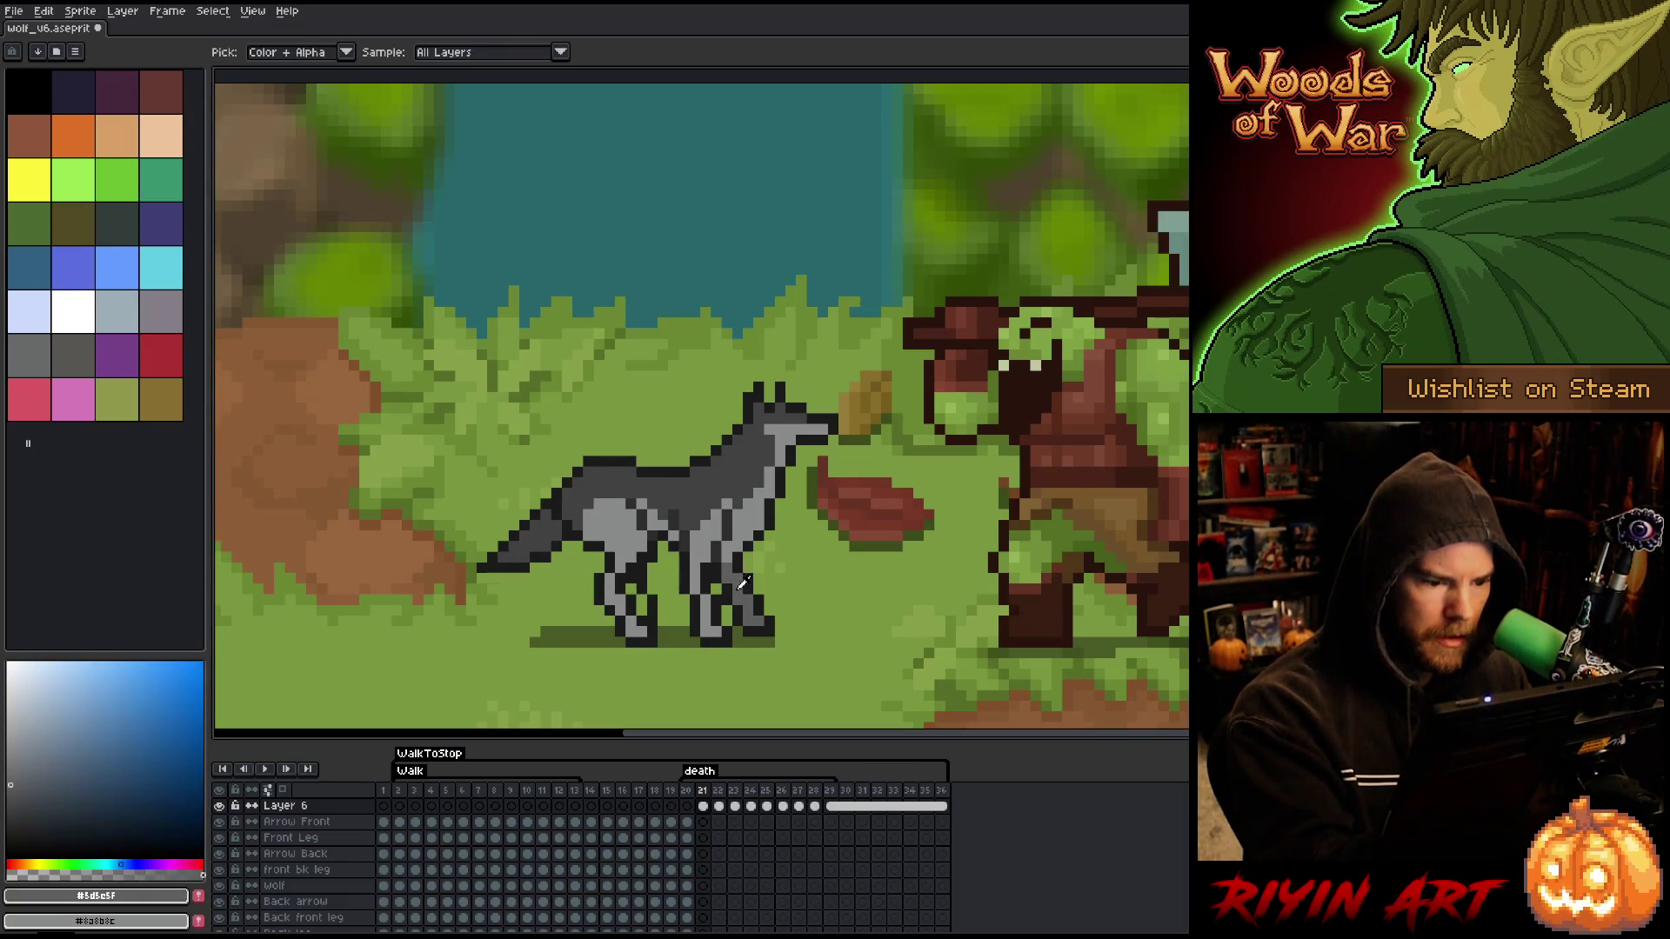
left_click(657, 631, "alt")
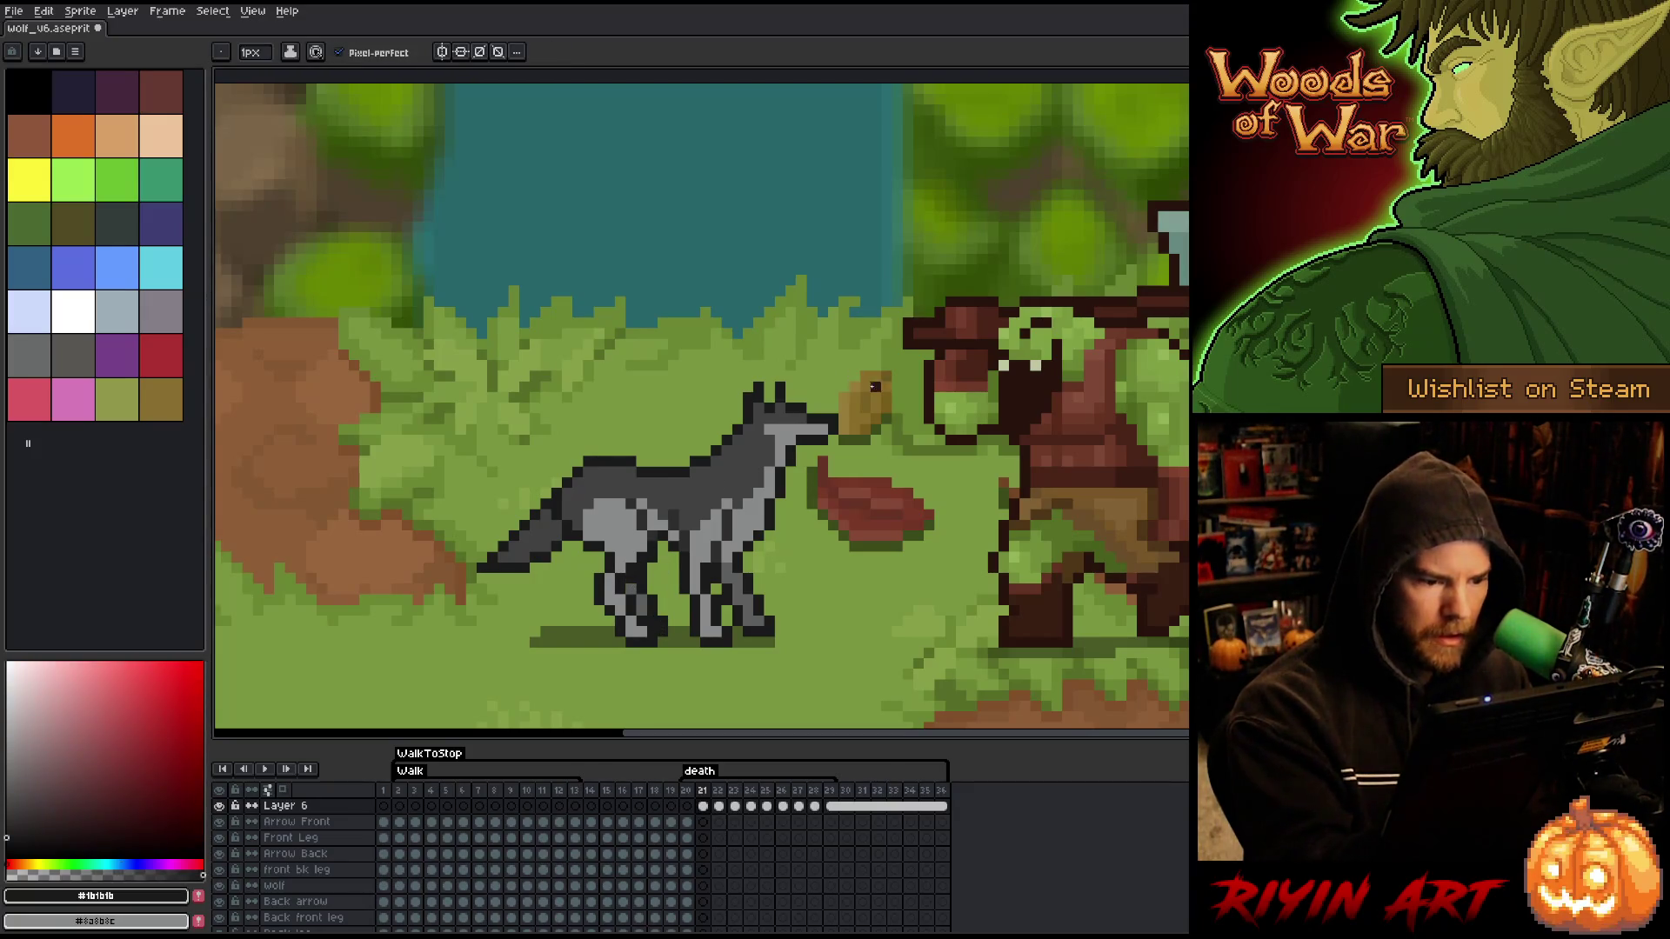
key("Left")
key("Right")
key("Left")
key("Right")
- Flick between frames 21, 22 and 23 to compare the wolf's collapsing leg poses
key("Right")
key("Left")
key("Right")
key("Right")
key("Left")
key("Right")
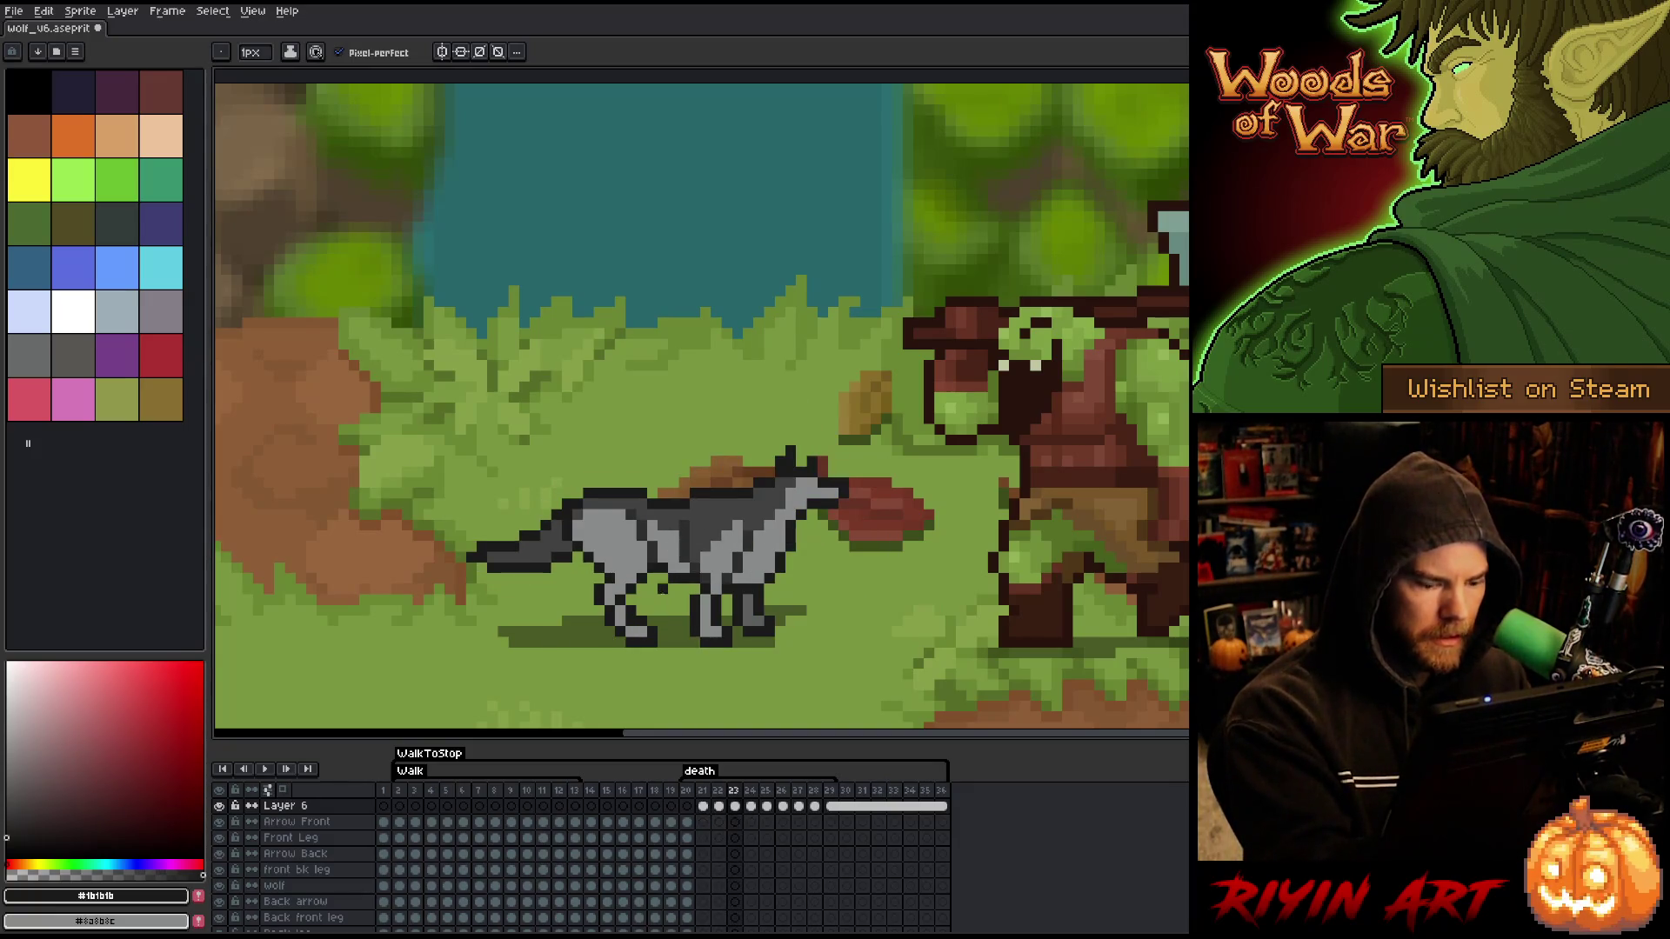
key("Left")
key("Left")
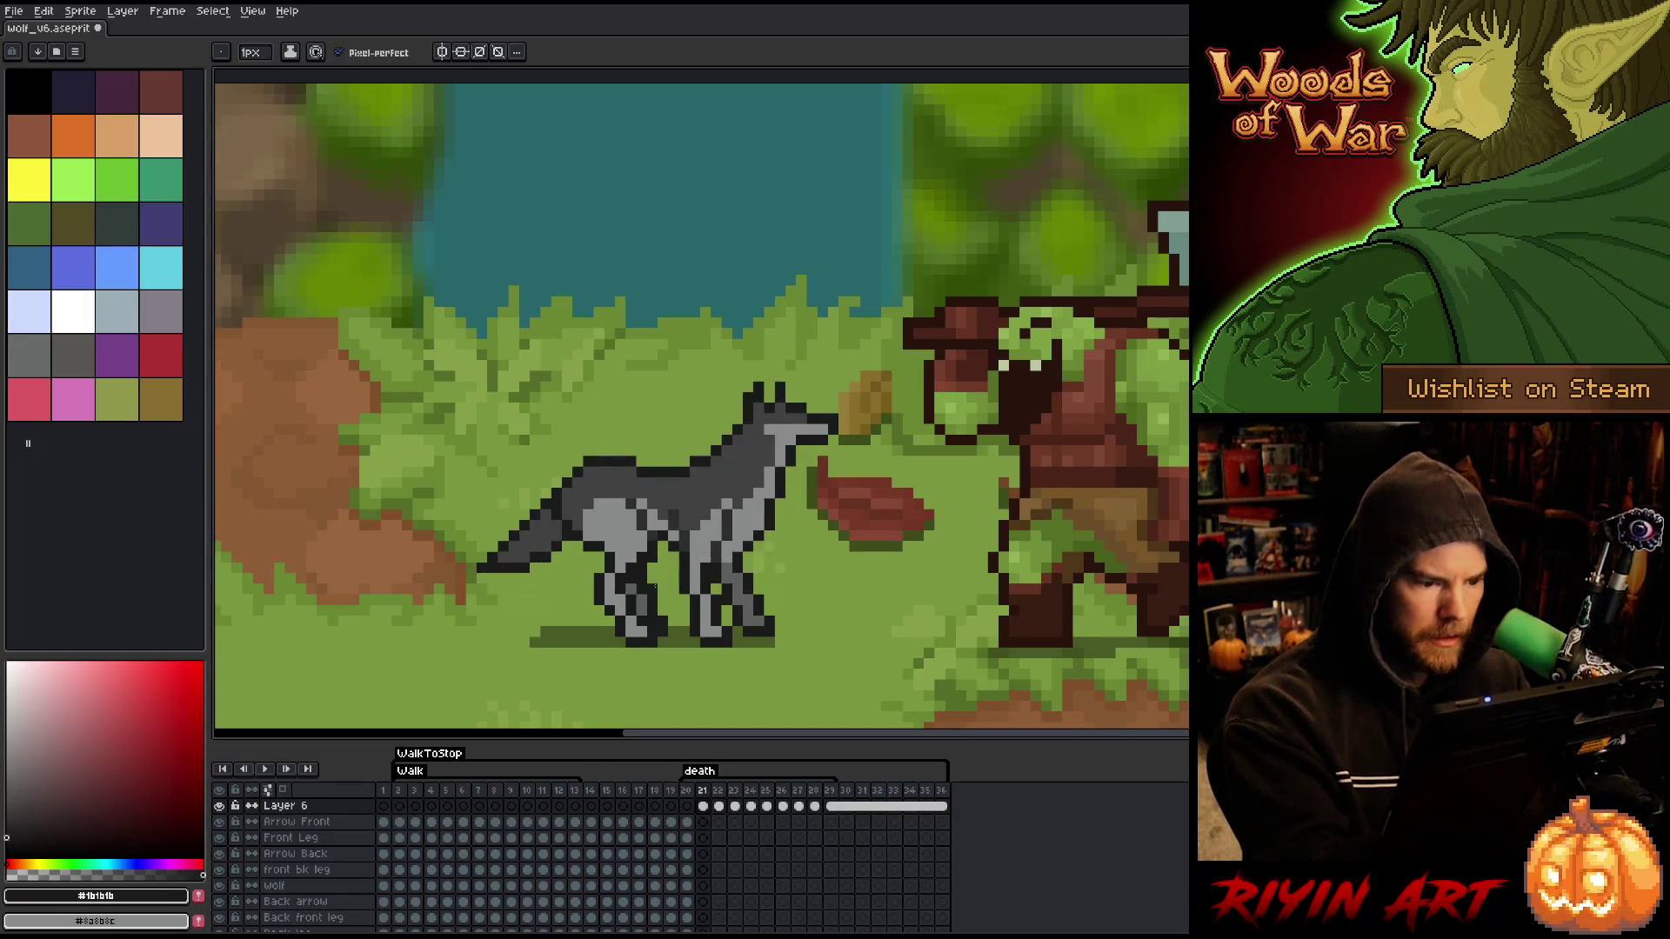
key("Right")
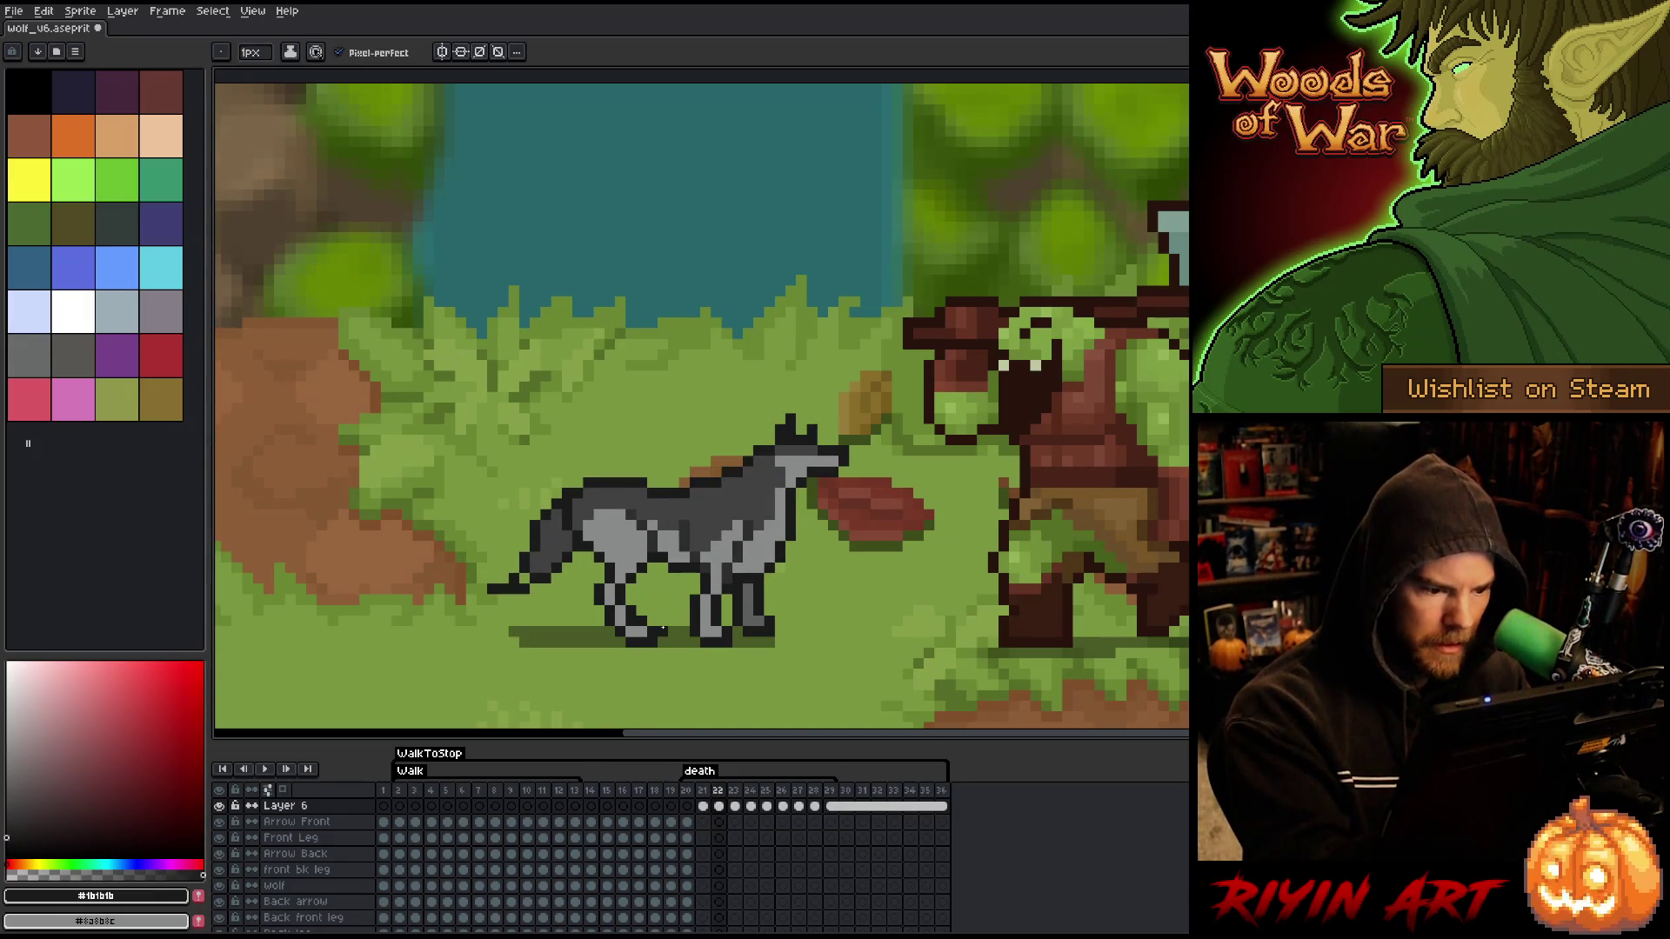
key("Left")
key("Right")
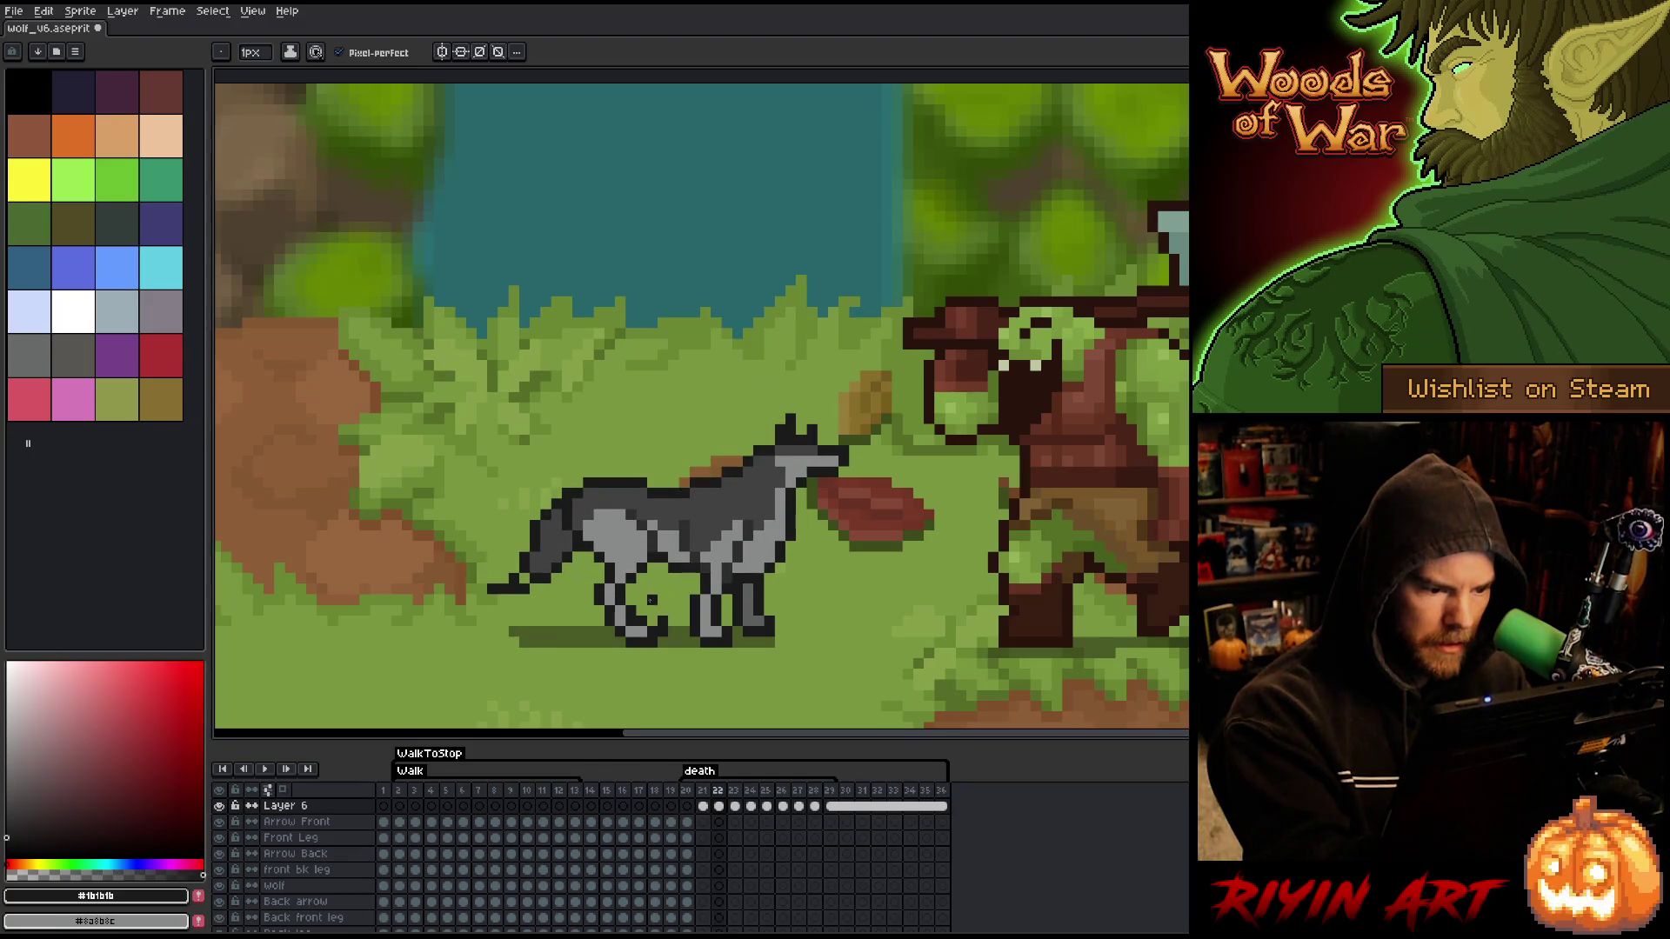
key("Left")
key("Right")
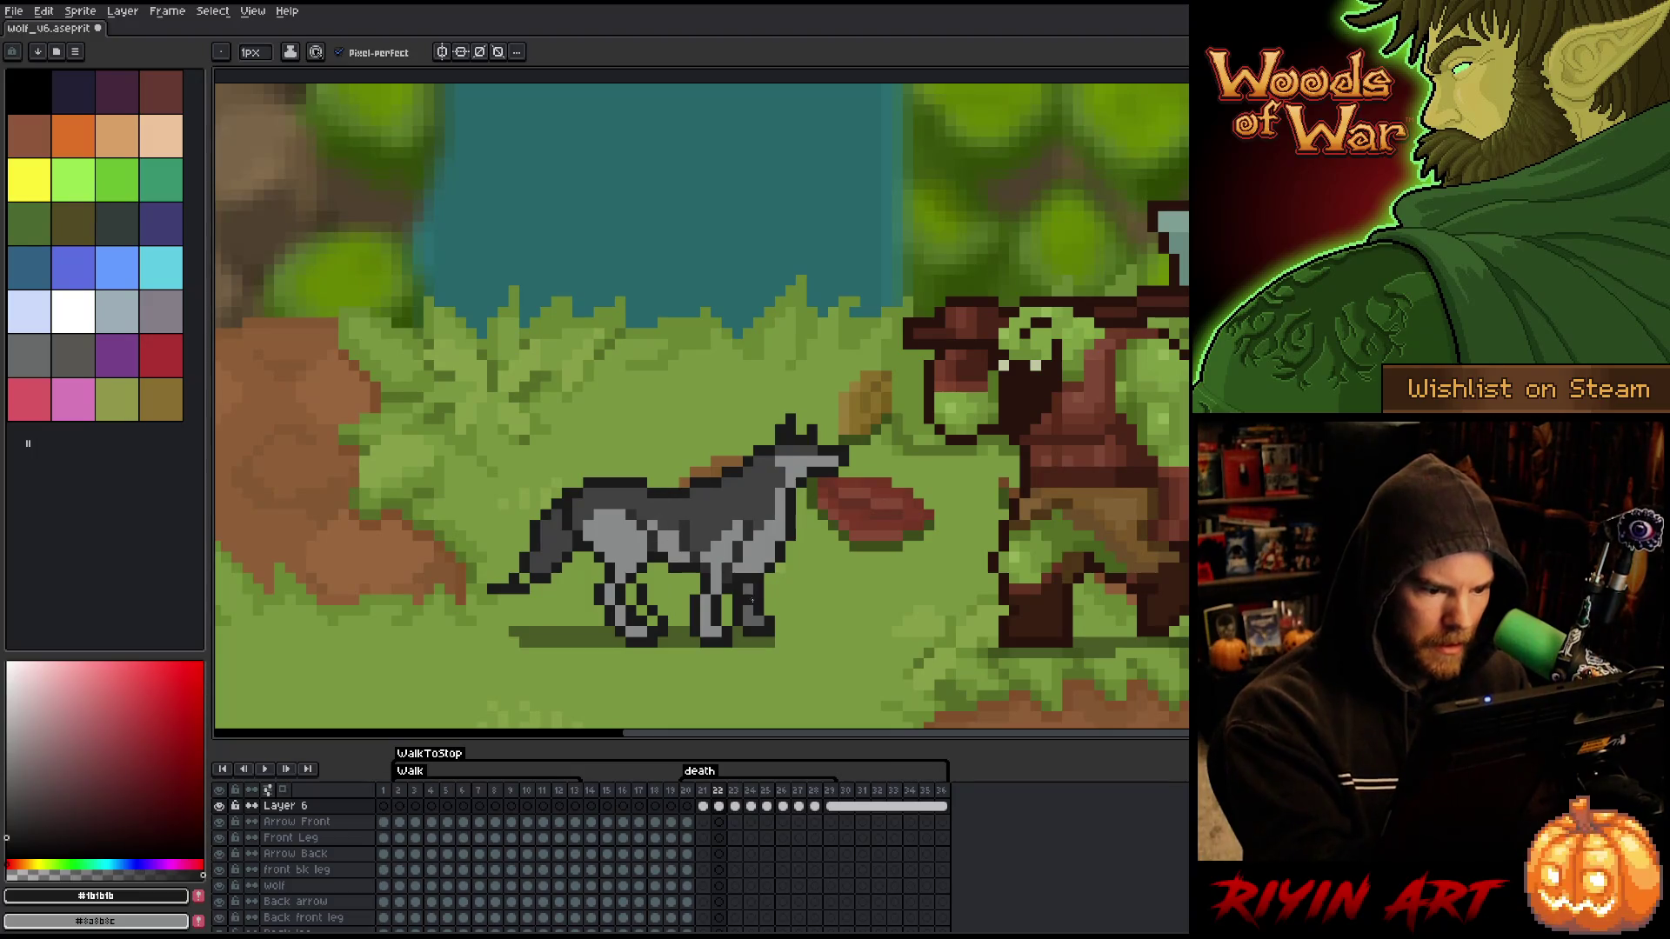
- Retouch frame 21 with the grey body colour and dark outline sampled from the wolf
left_click(684, 557, "alt")
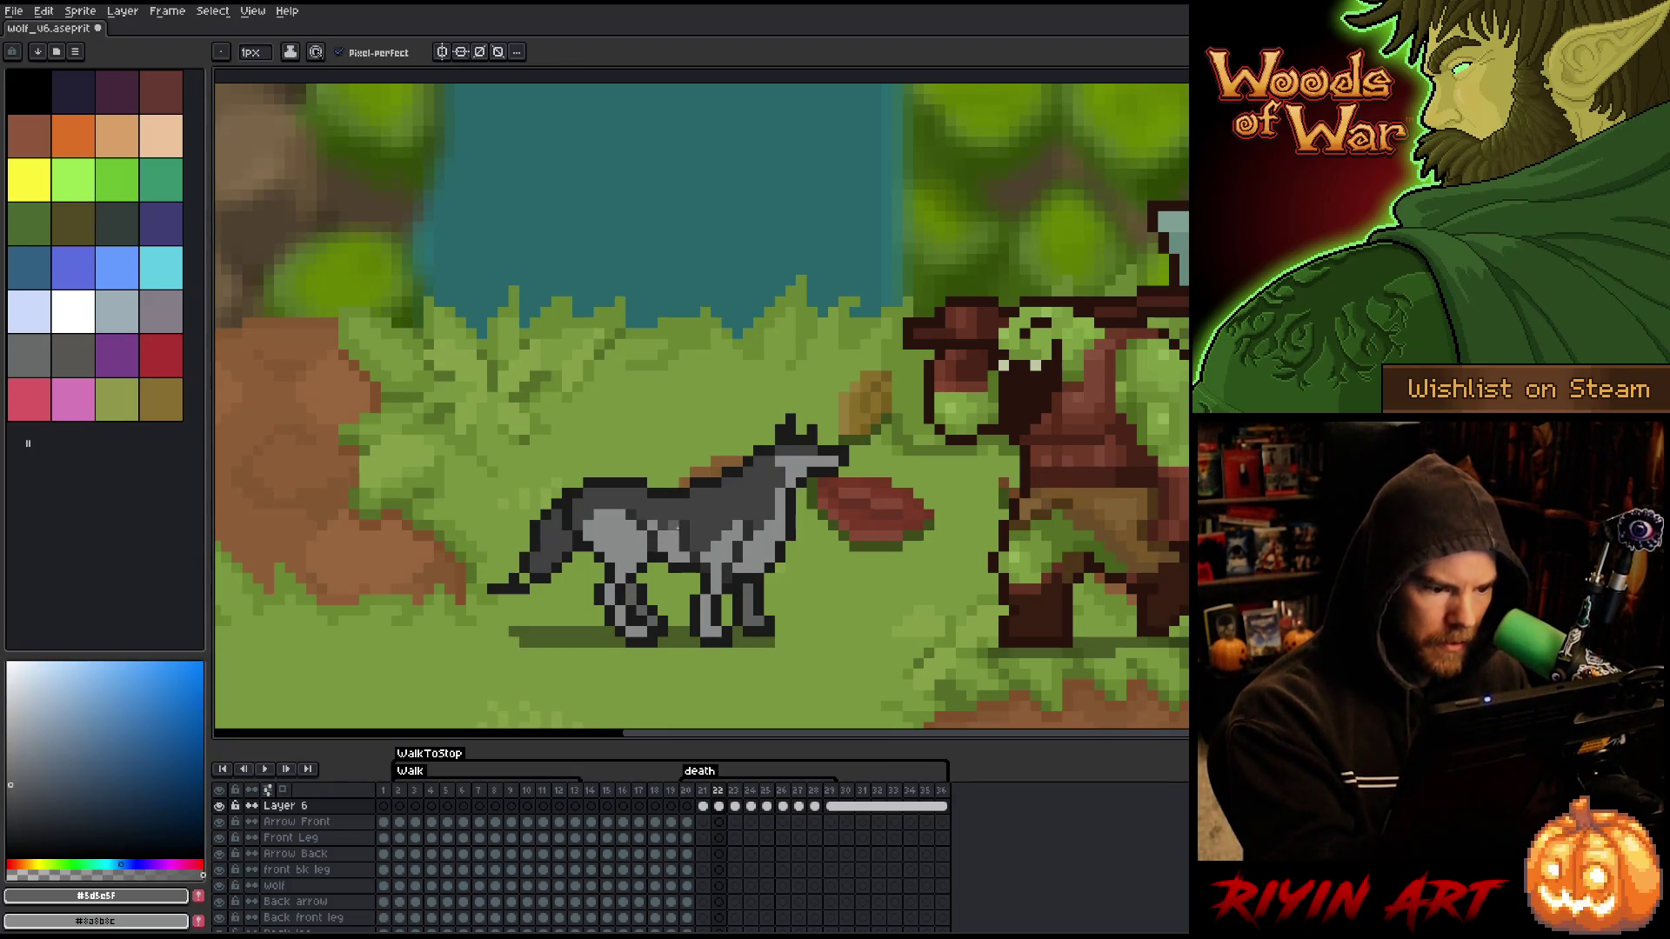
key("Left")
key("alt")
left_click(646, 572, "alt")
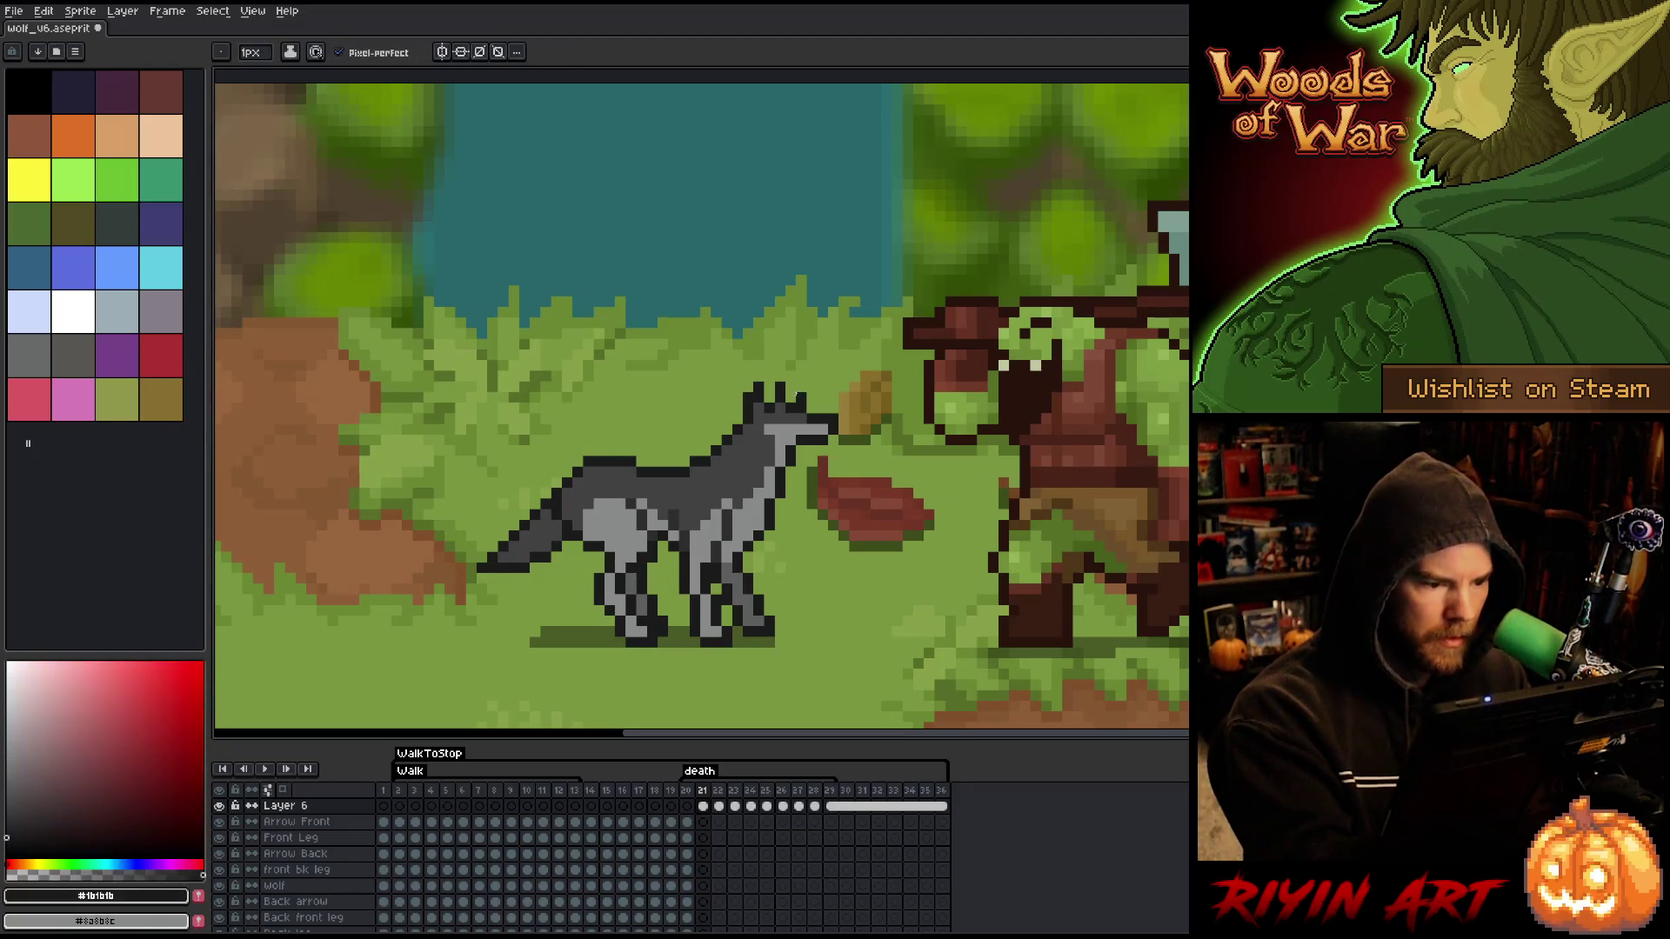
key("Right")
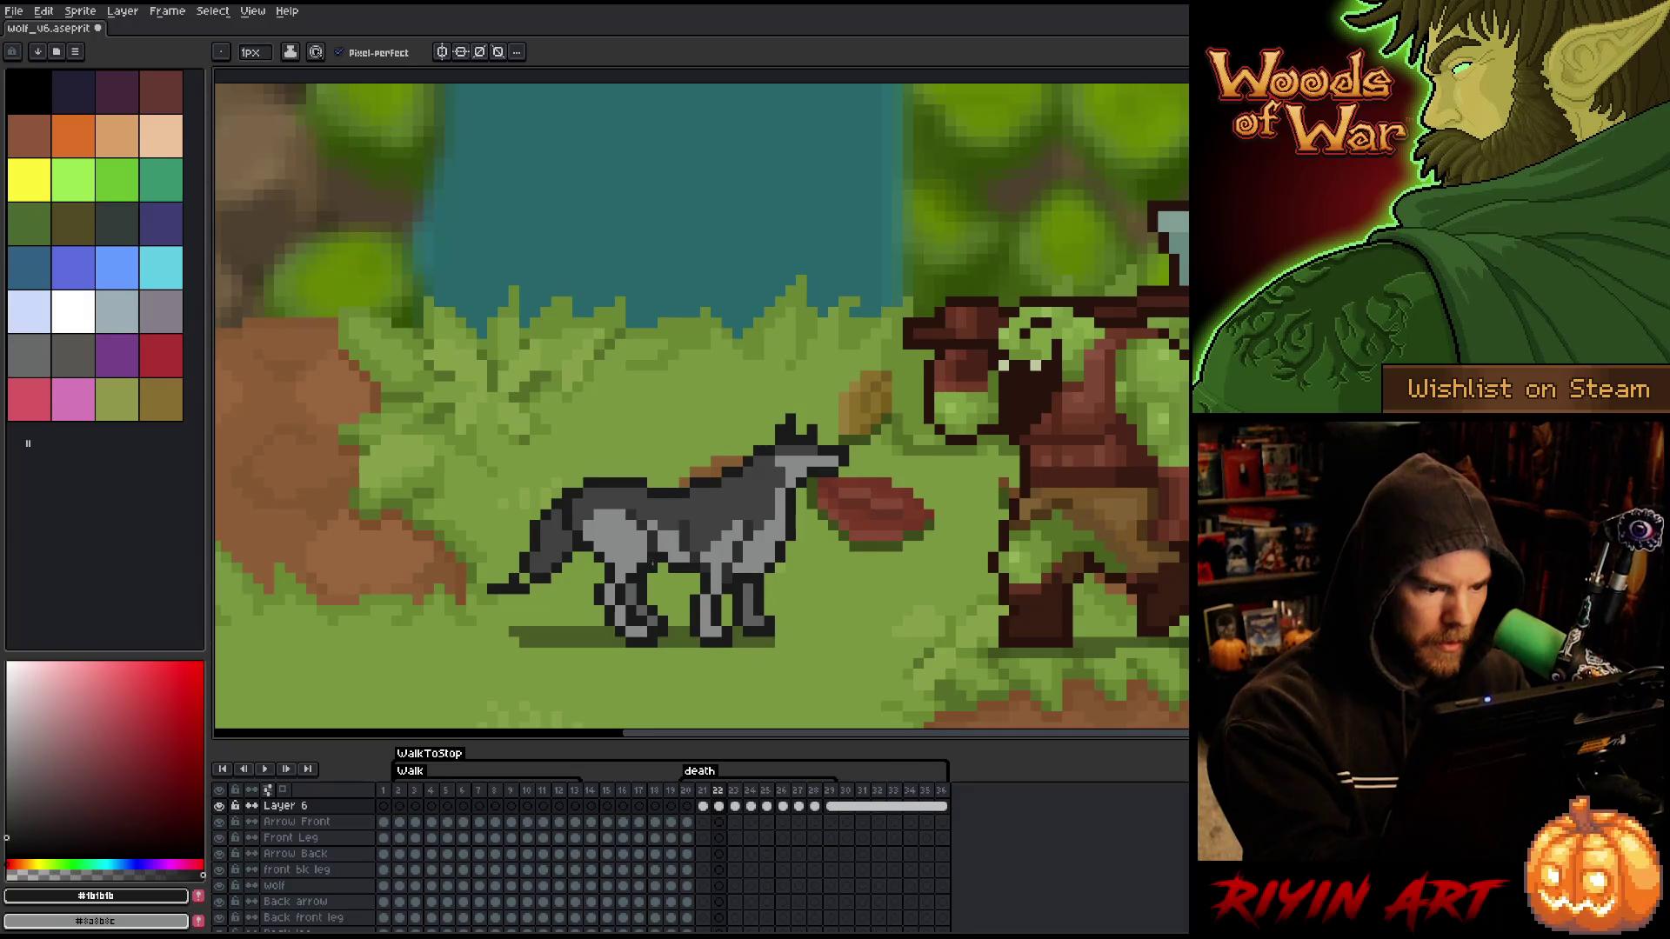
key("Left")
key("Right")
key("Left")
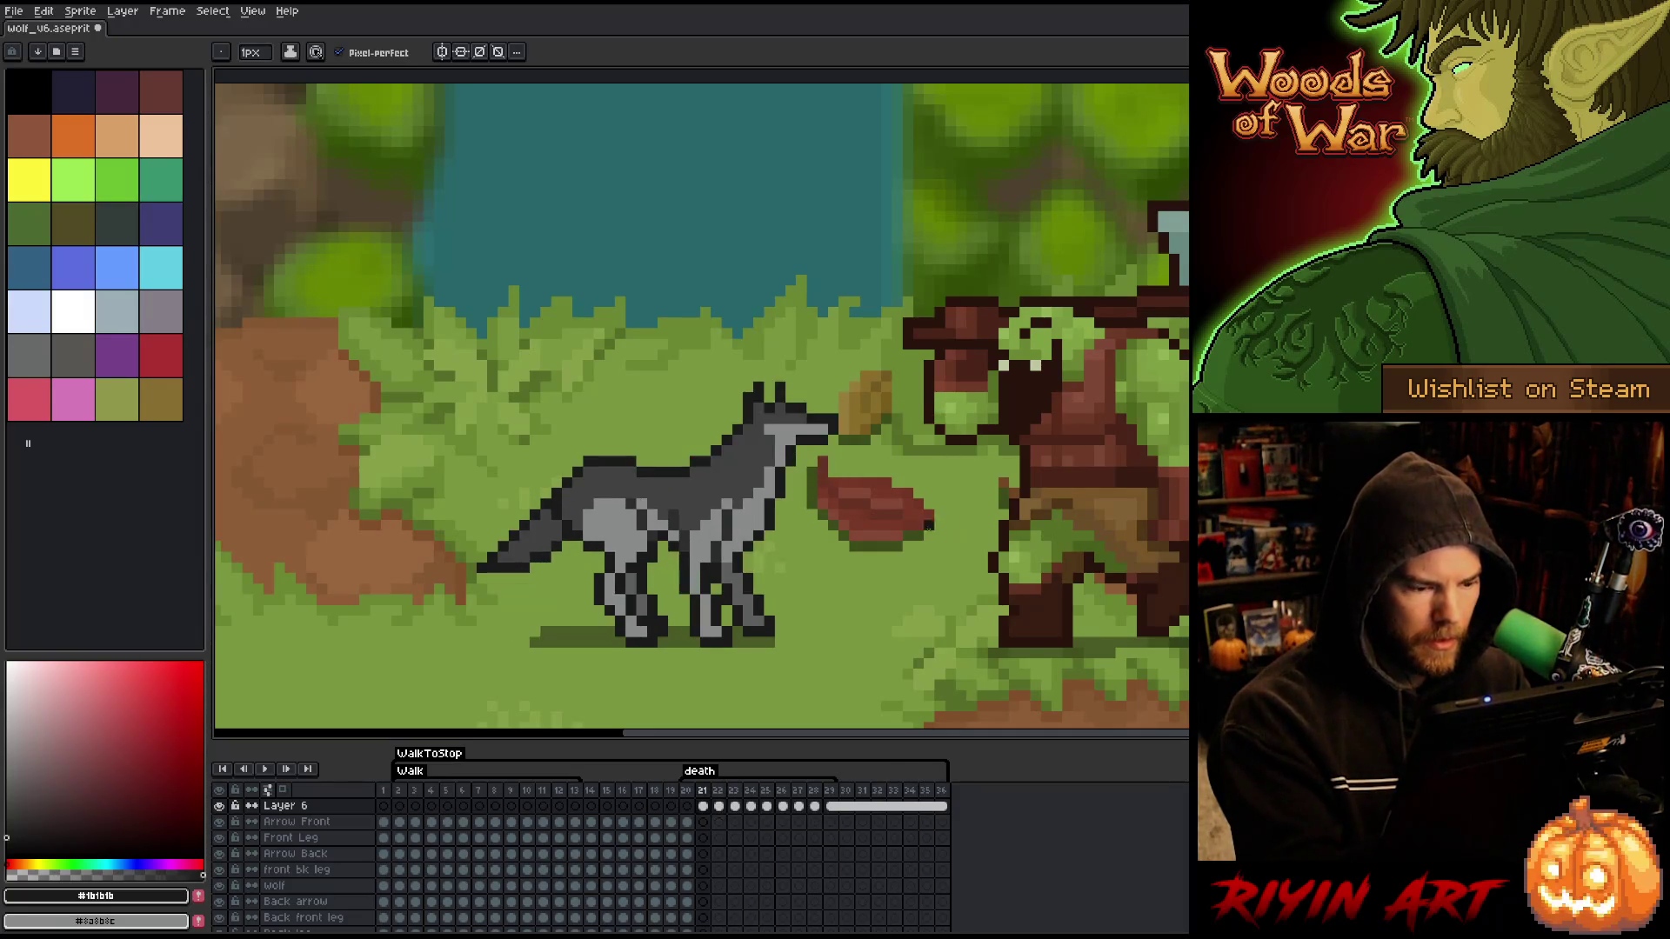
- Fix frame 22's leg pixels with sampled grey and dark outline colours
left_click(644, 604, "alt")
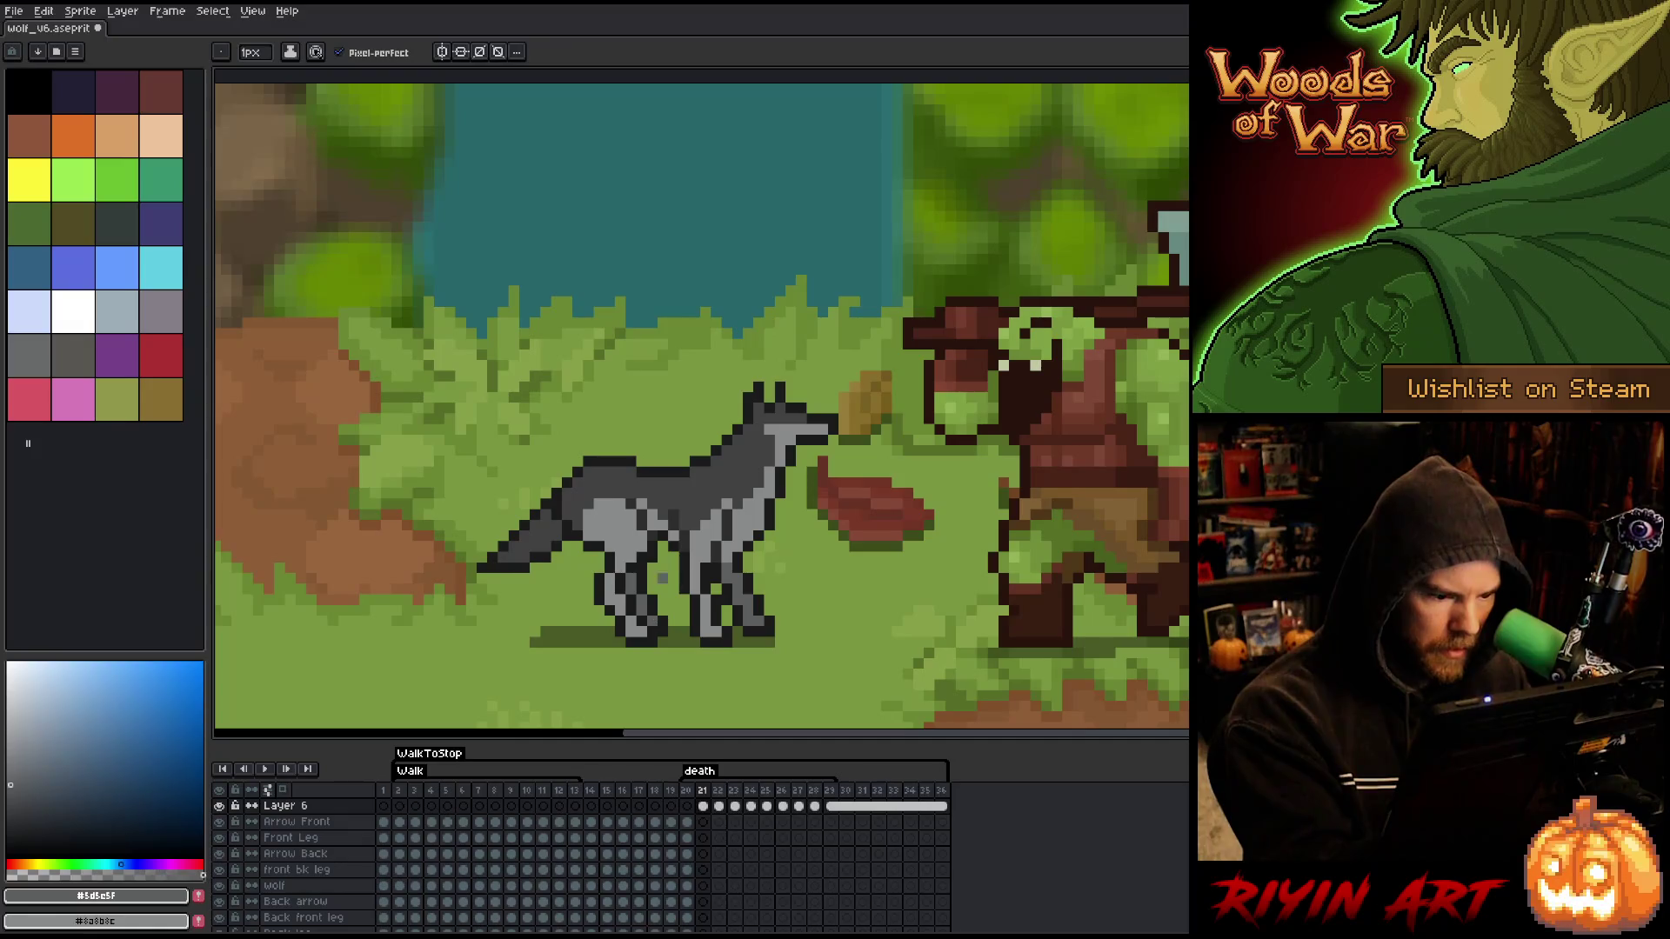
key("Right")
key("Left")
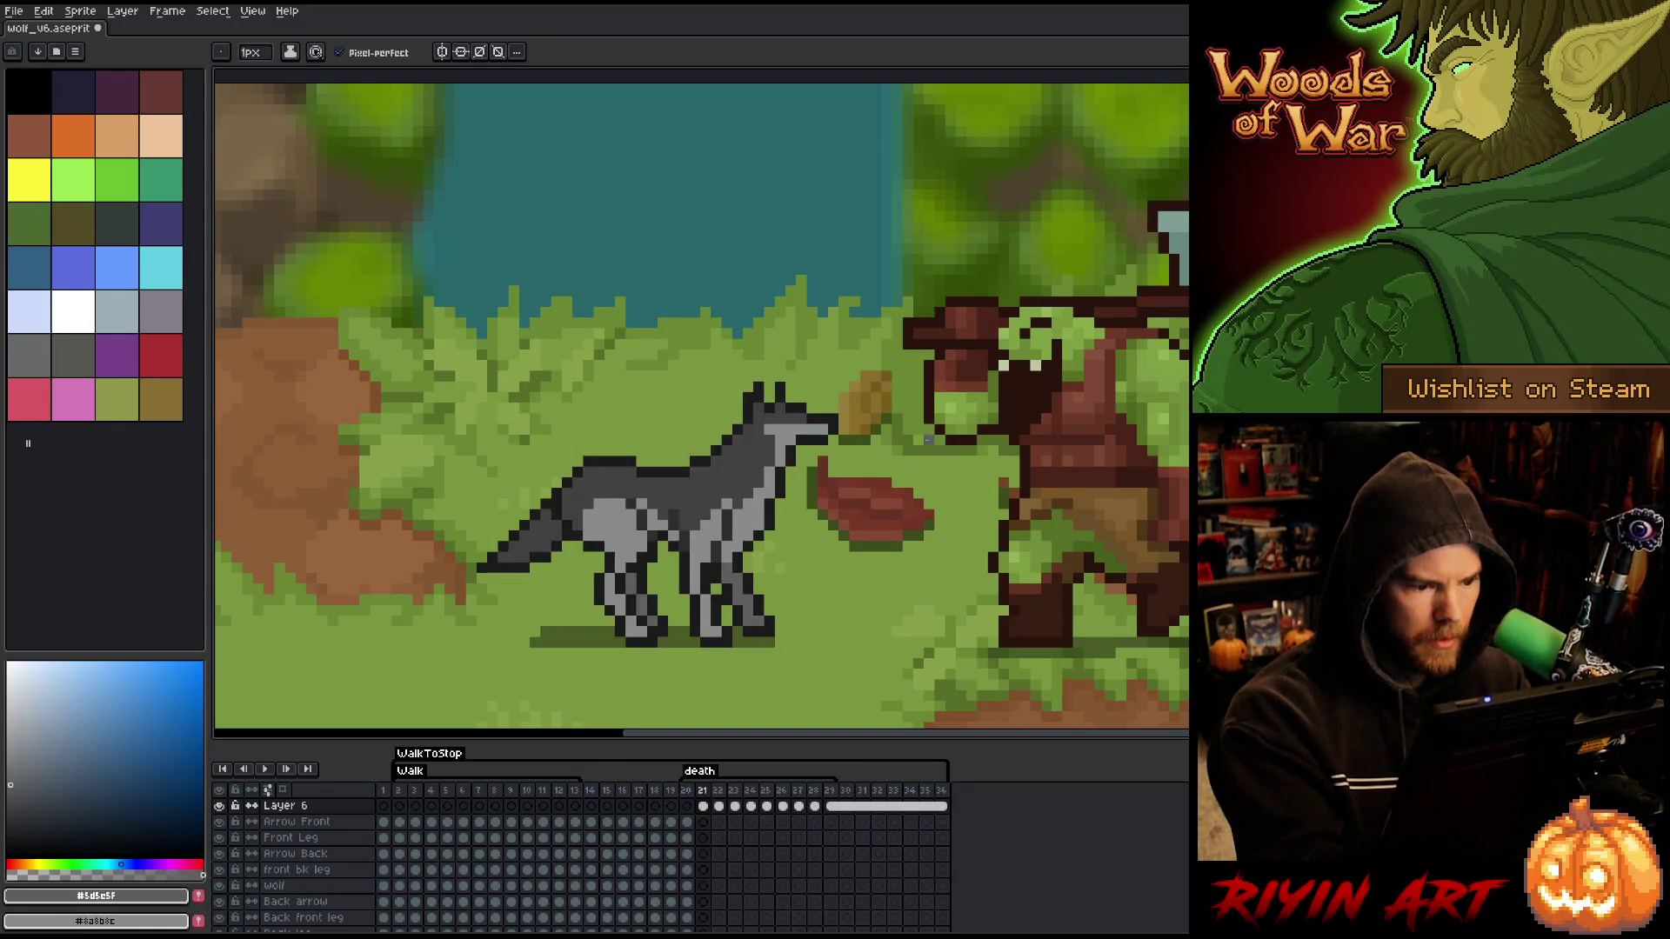
key("Right")
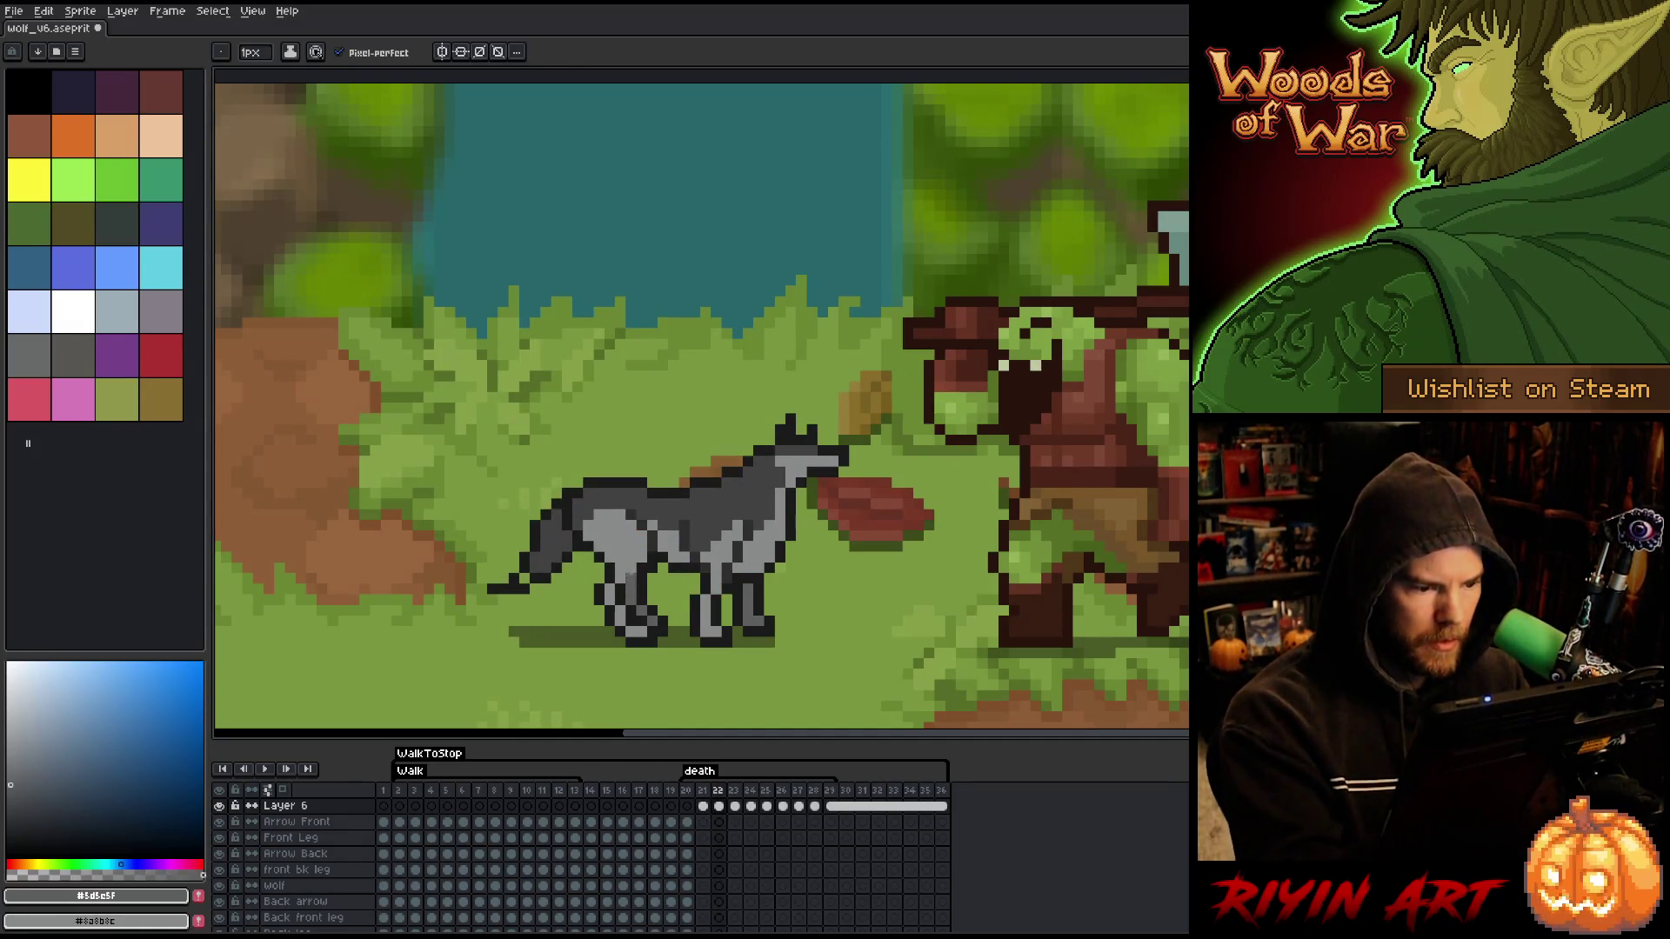
left_click(644, 567, "alt")
key("Right")
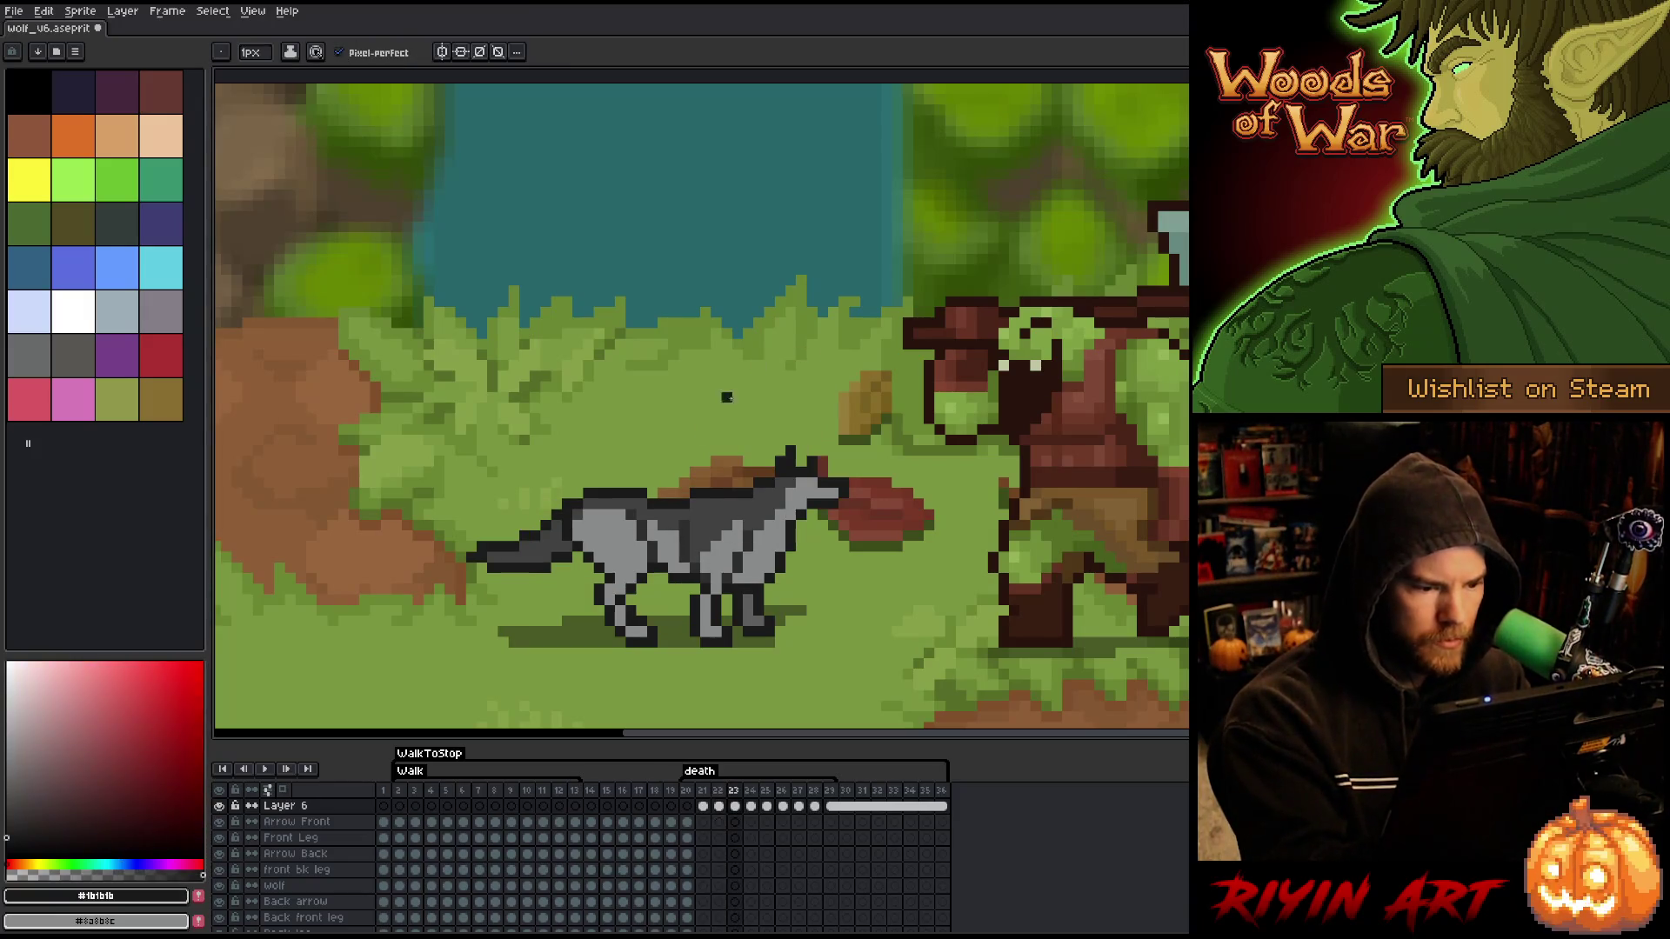
- Touch up frame 23's leg in grey, comparing it against frames 21 to 24
key("Right")
key("Left")
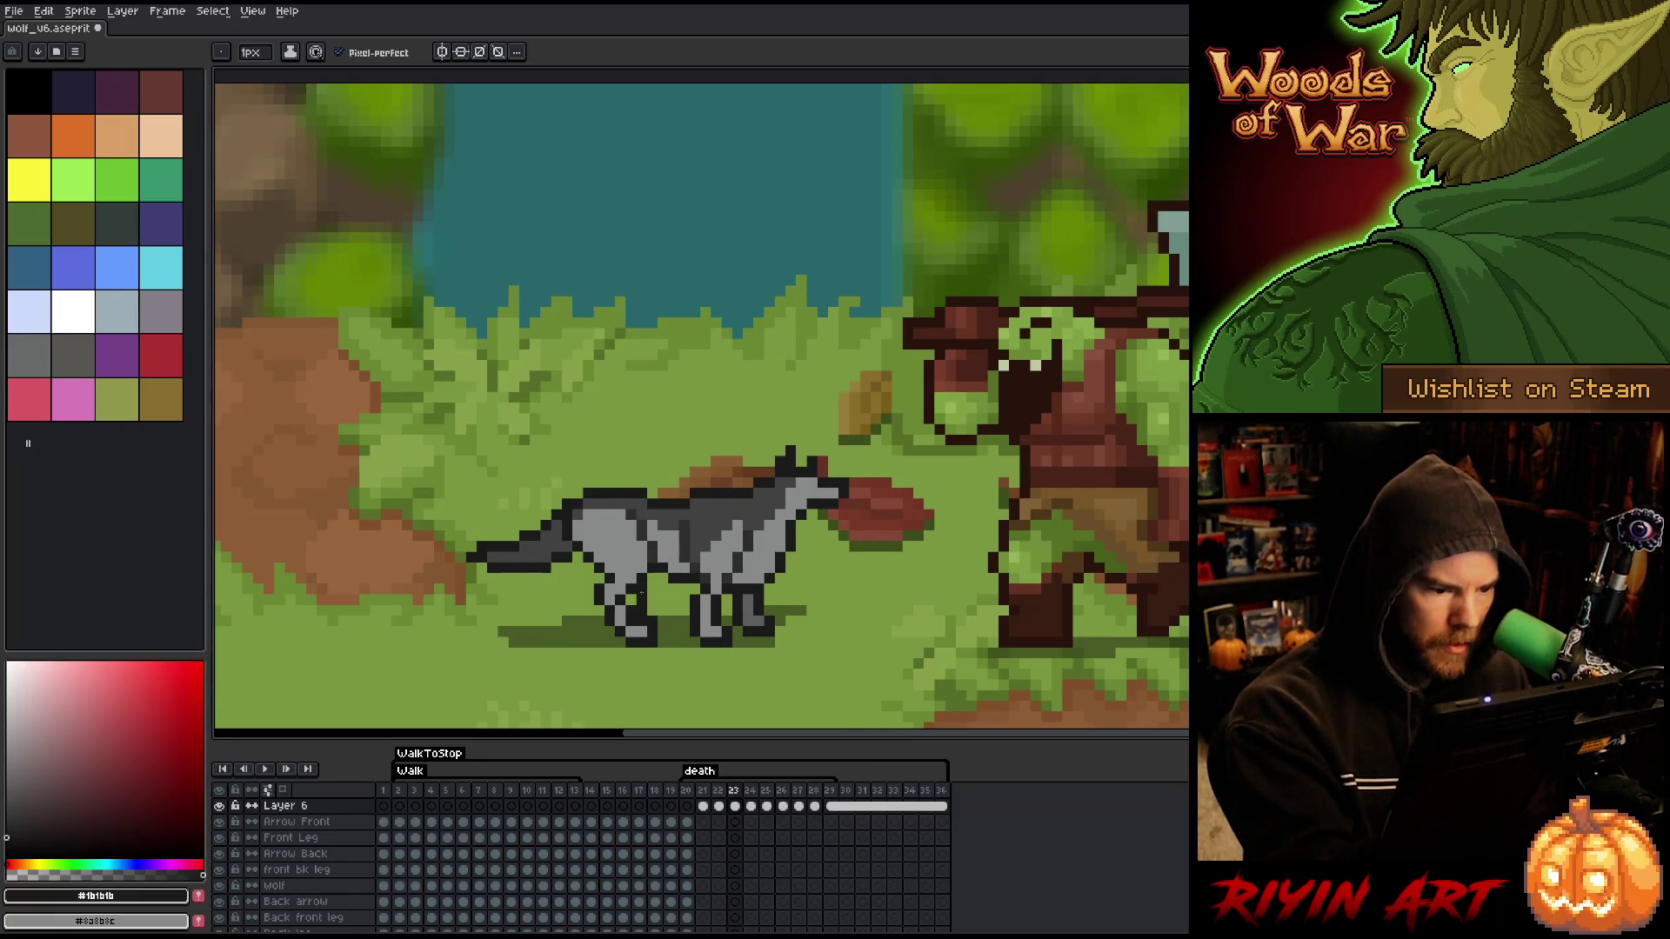
left_click(753, 601, "alt")
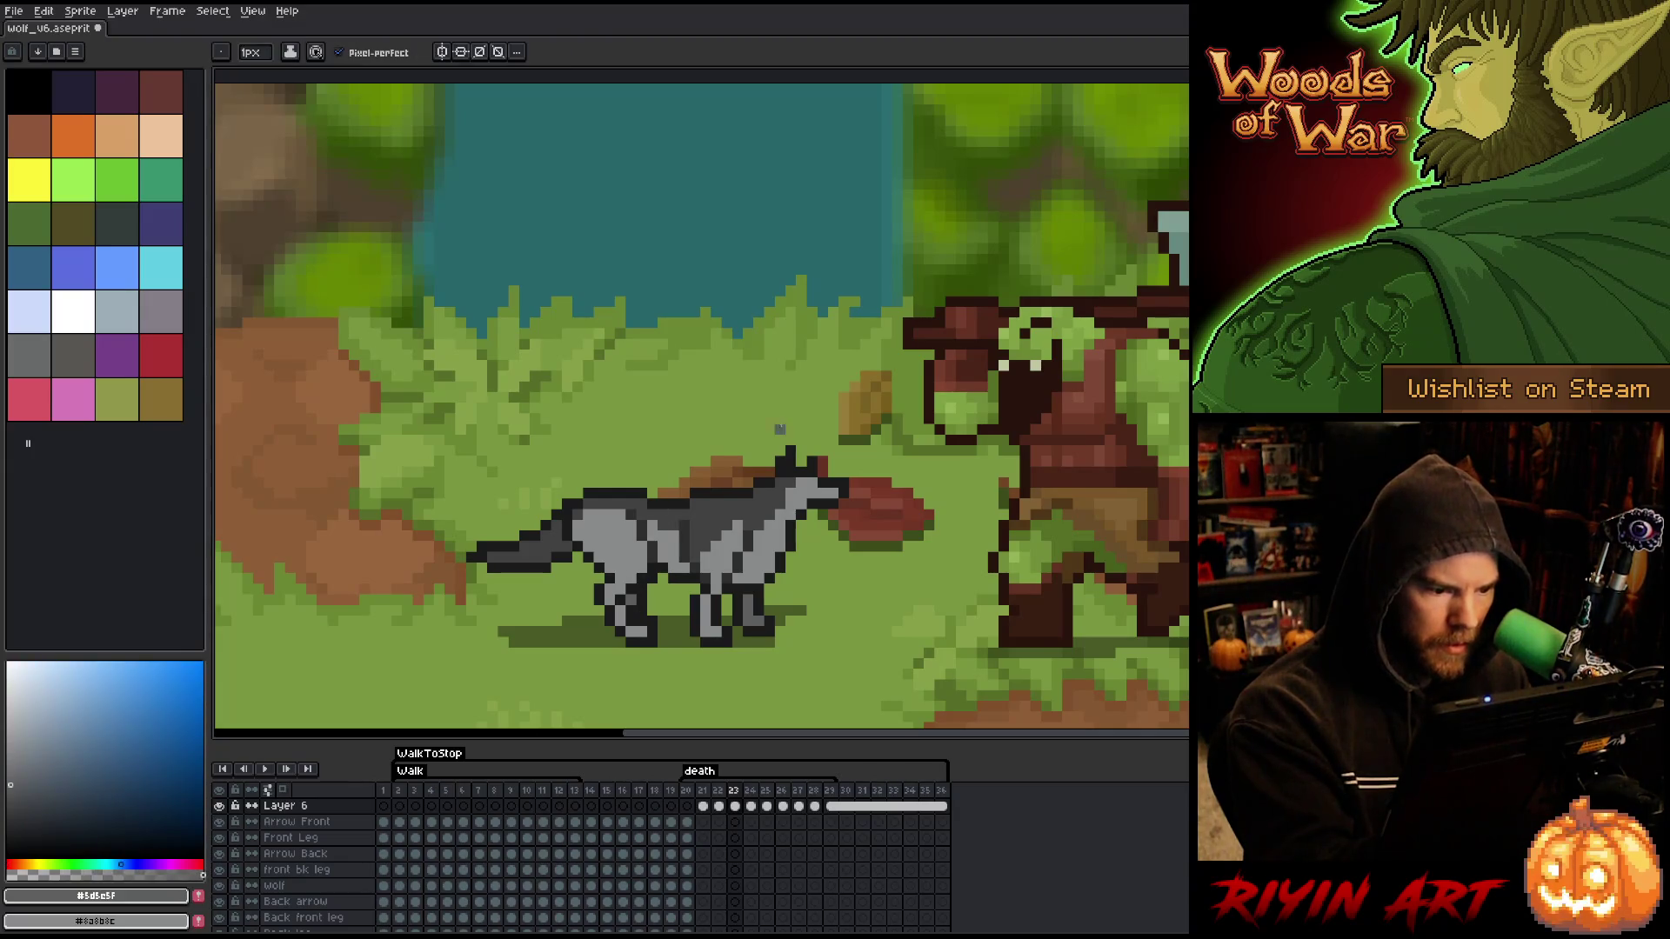
key("Left")
key("Left")
key("Right")
key("Right")
key("Left")
key("Left")
key("Left")
key("Right")
key("Right")
key("Right")
key("Right")
key("Left")
key("Left")
key("Right")
- Refine frame 23's leg outline and grey pixels, then loop-play the death tag
key("alt")
left_click(647, 595, "alt")
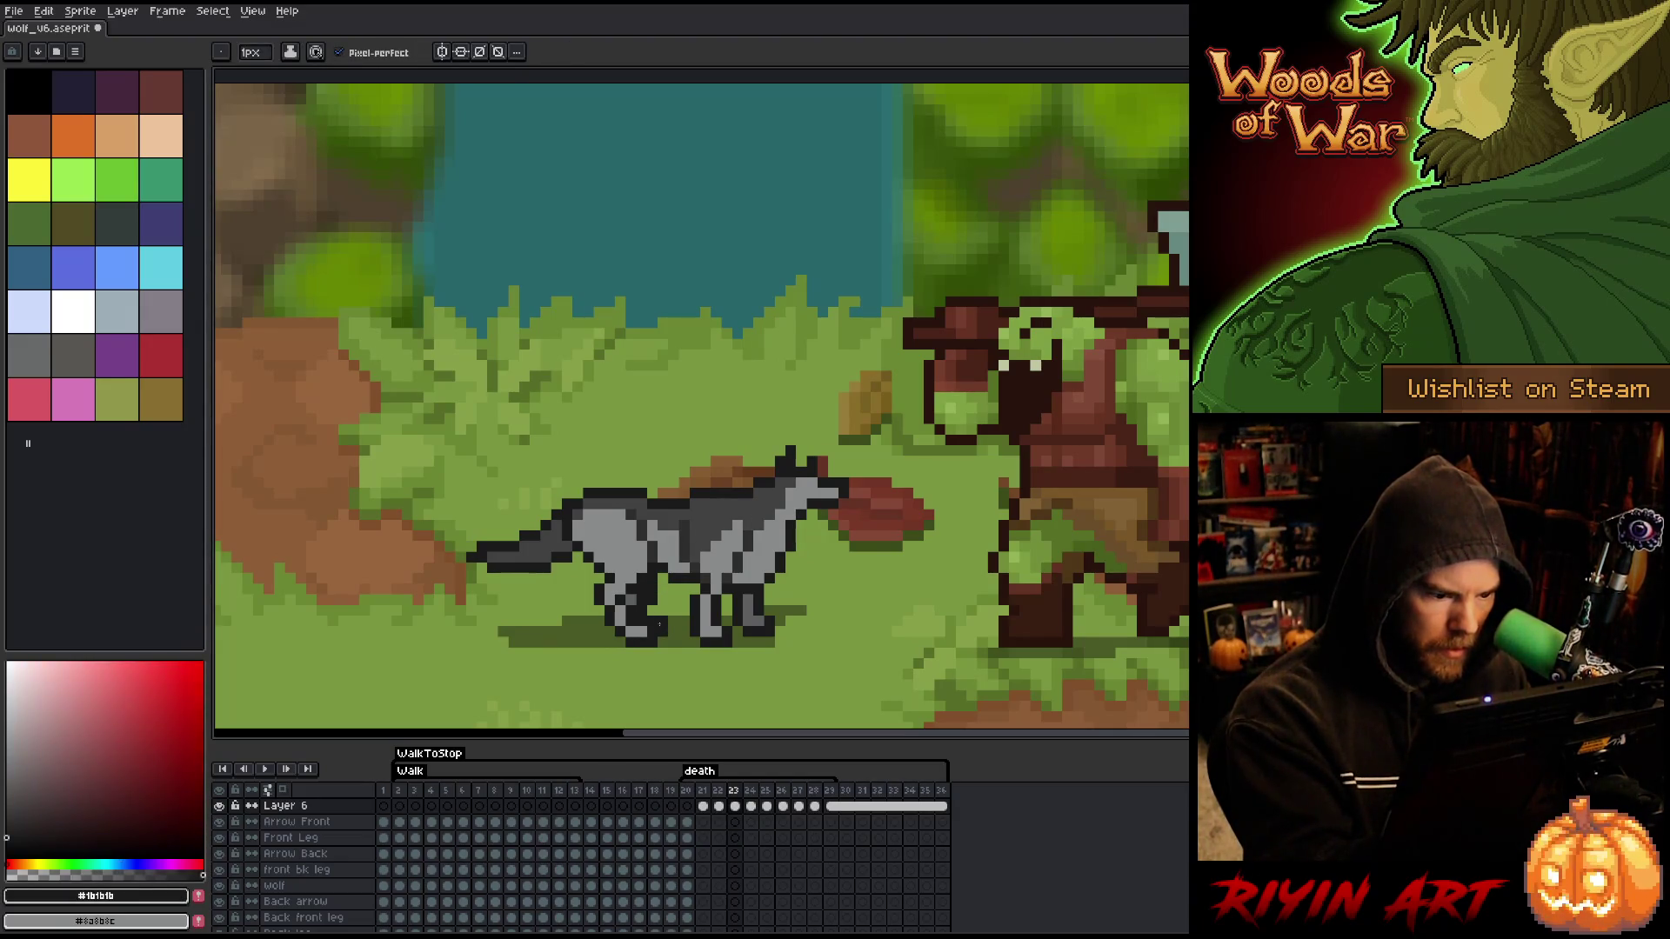
left_click(637, 597, "alt")
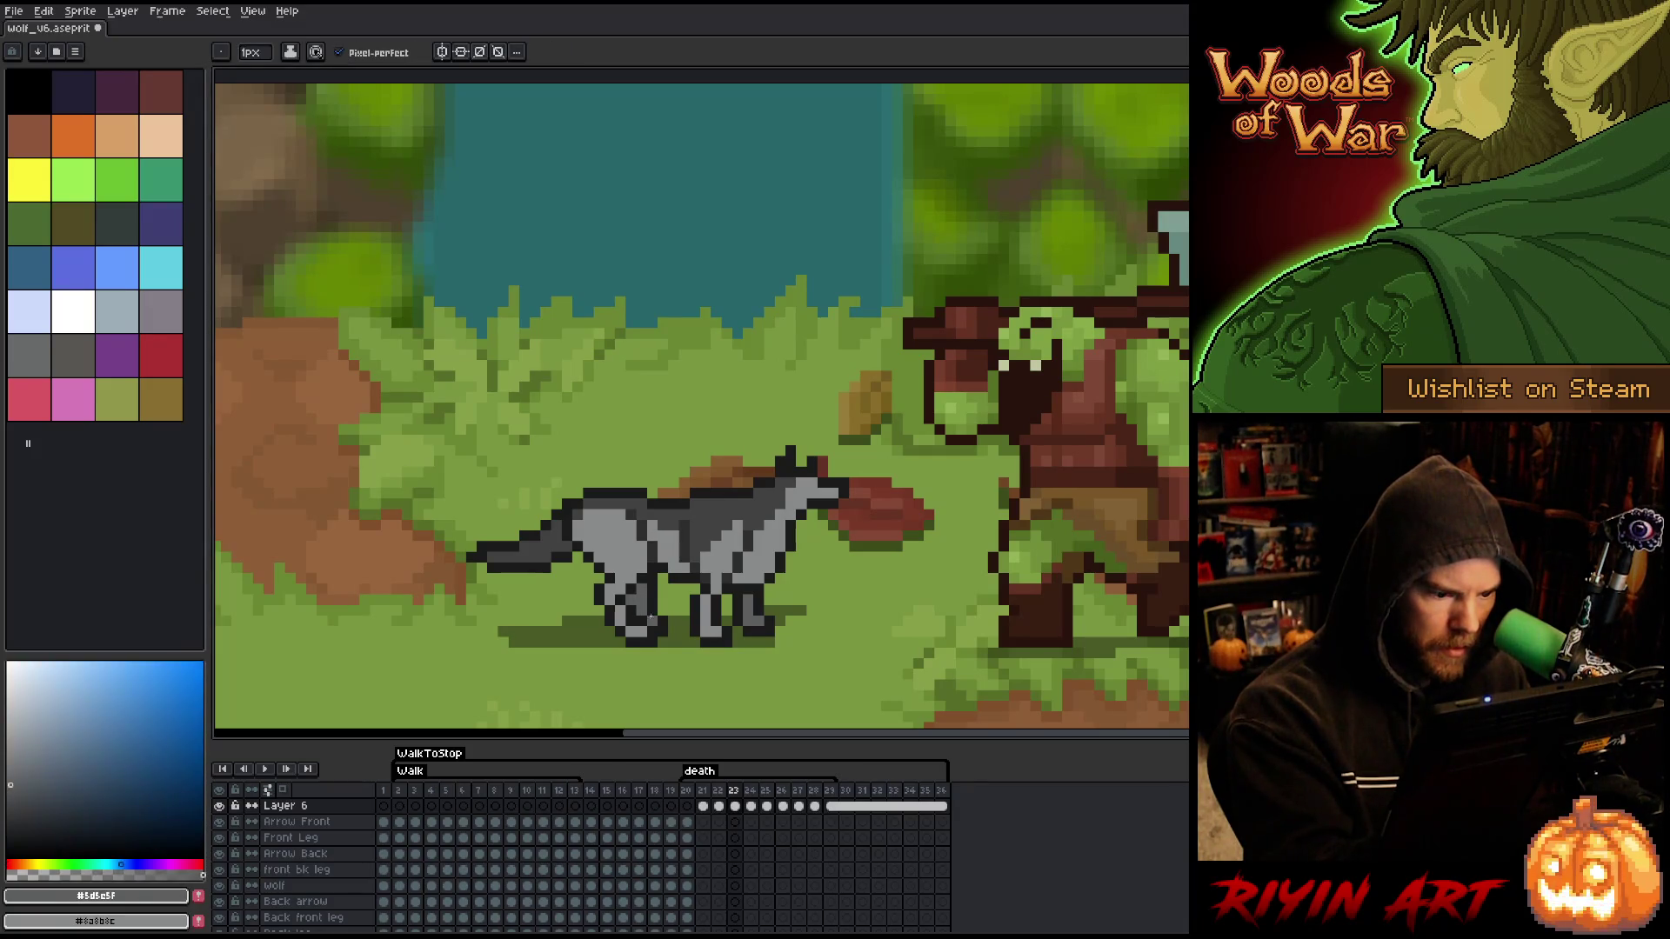
left_click(653, 494, "alt")
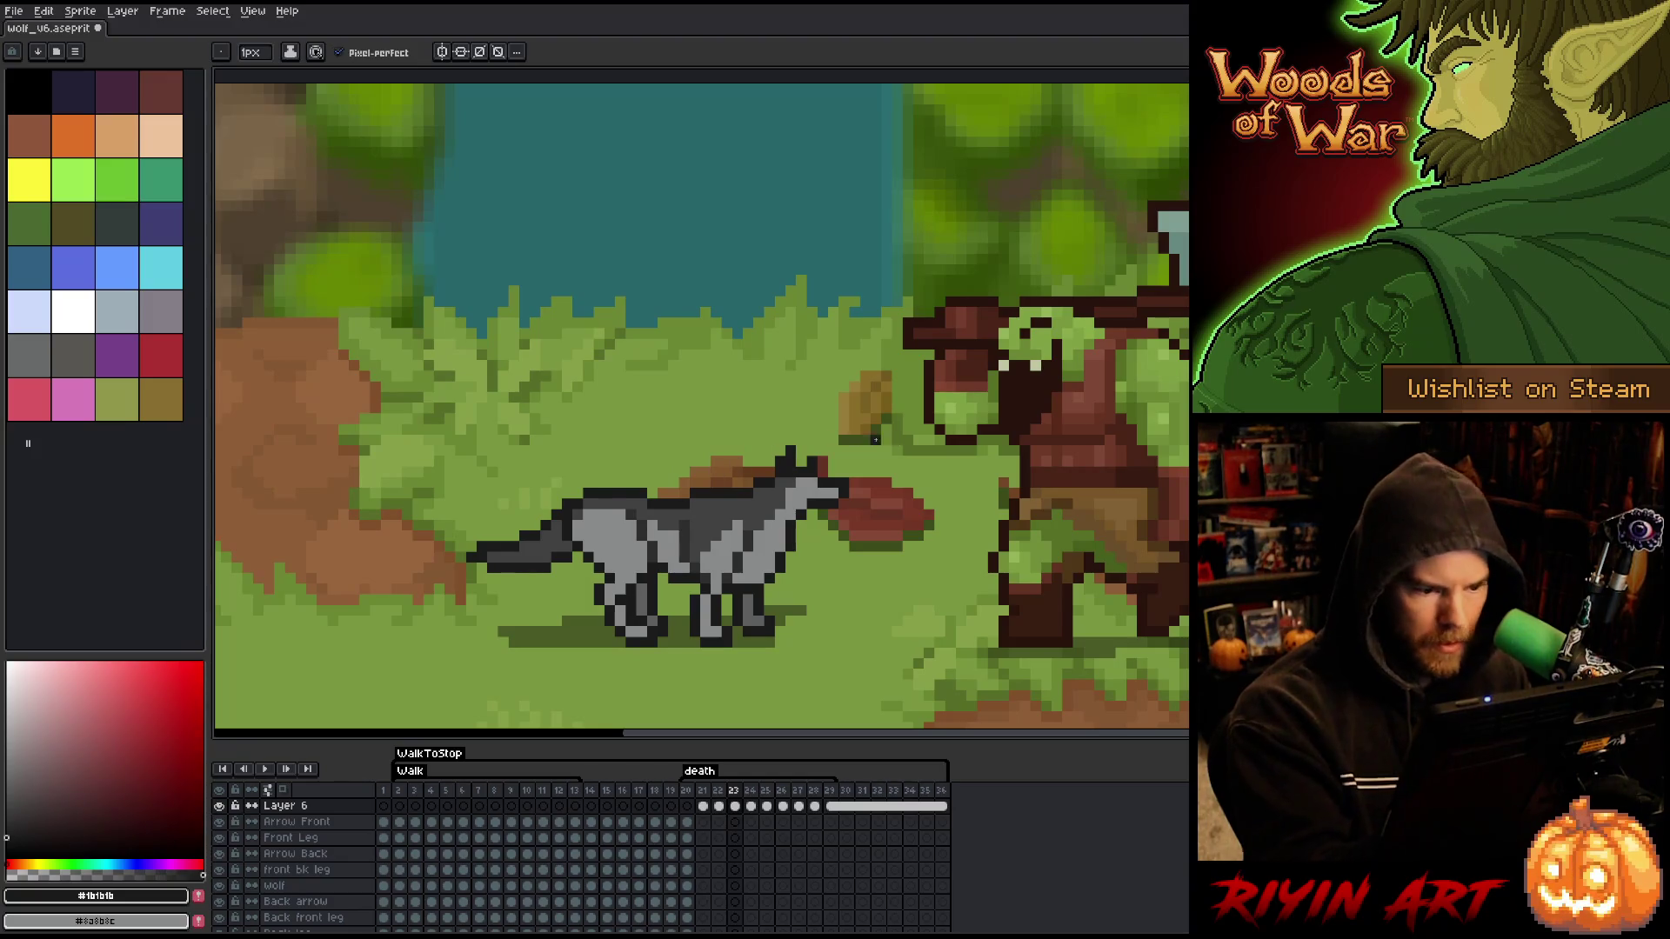
key("Left")
key("Left")
key("Right")
key("Right")
key("Left")
key("Left")
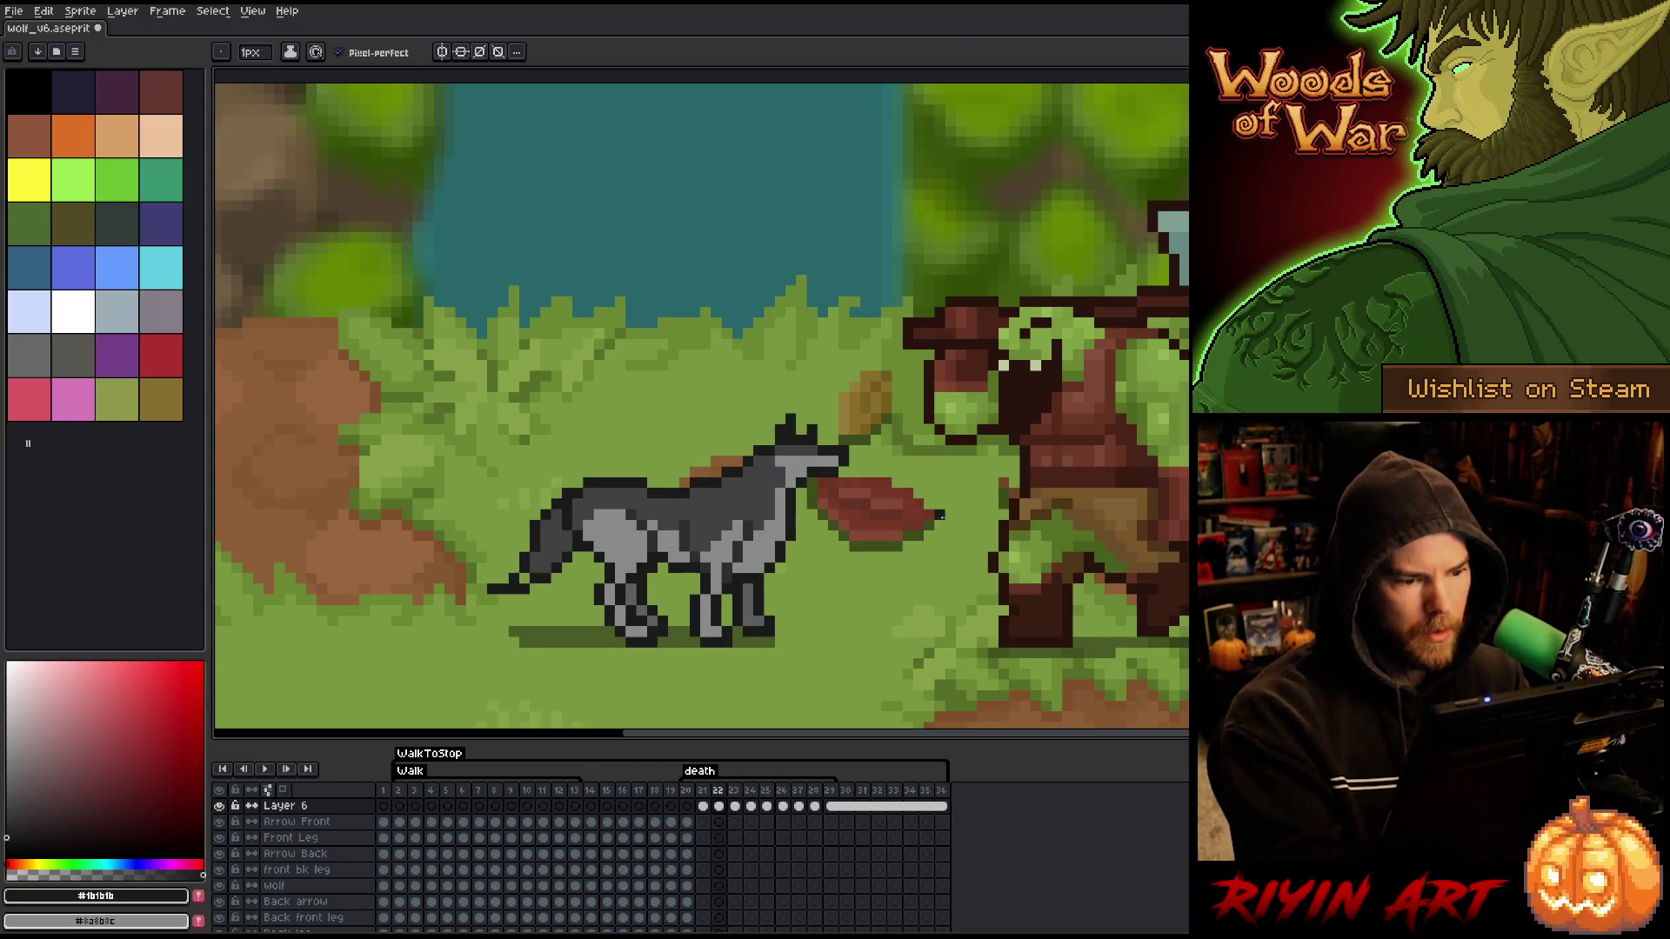
key("Right")
key("Right")
key("Right")
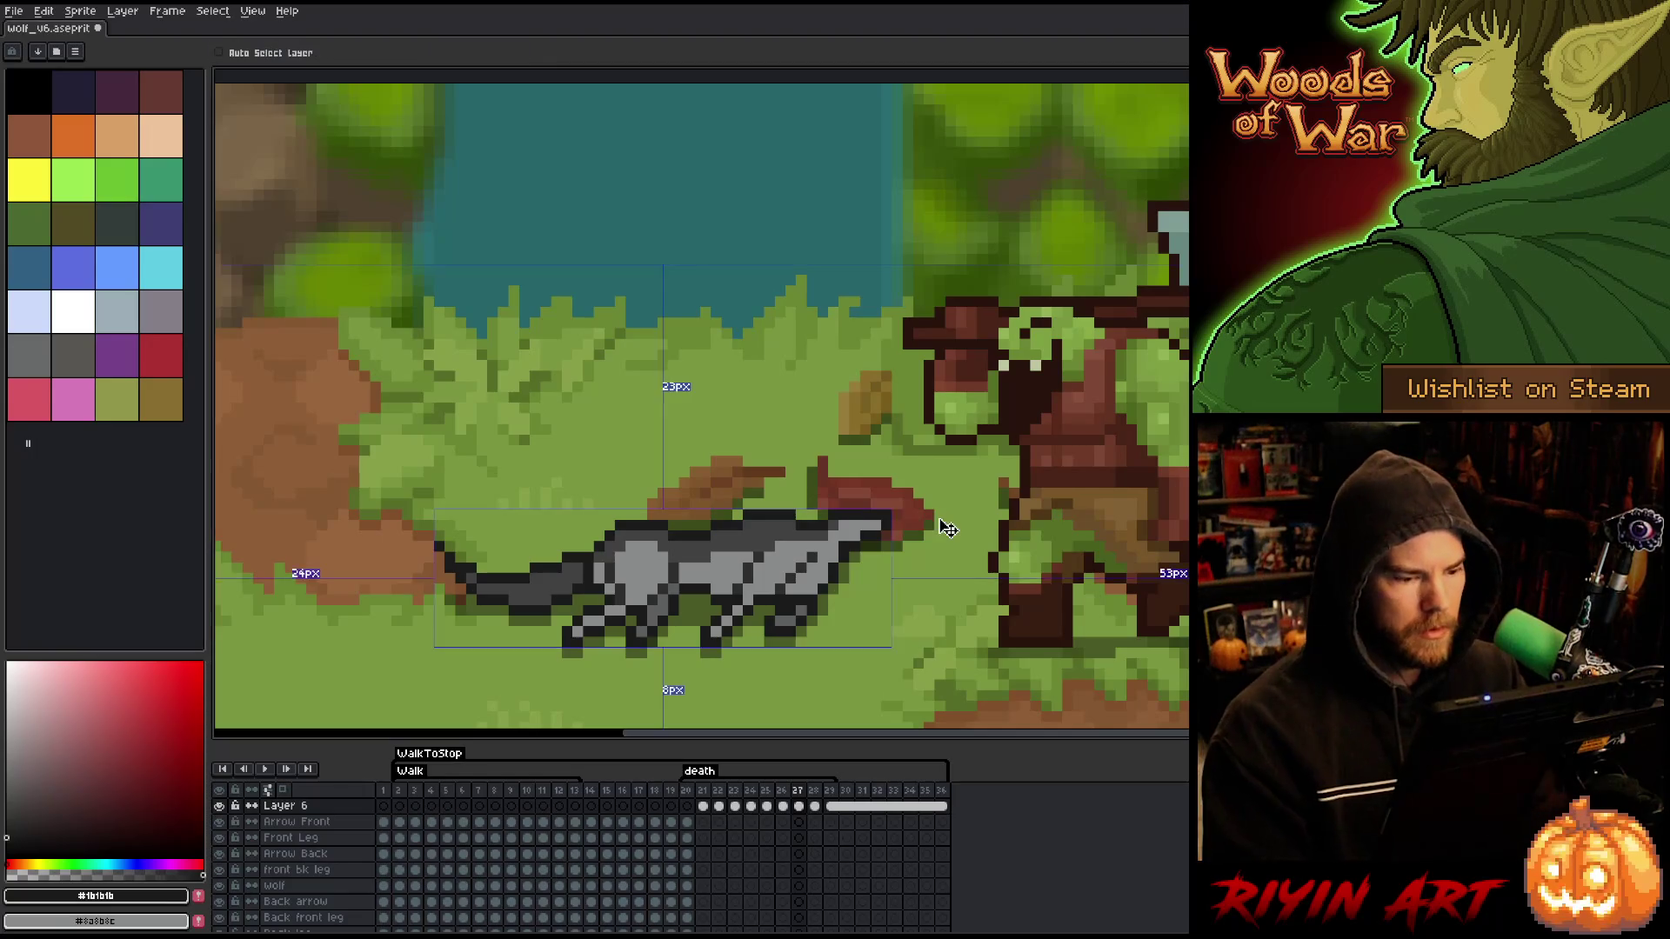
key("Return")
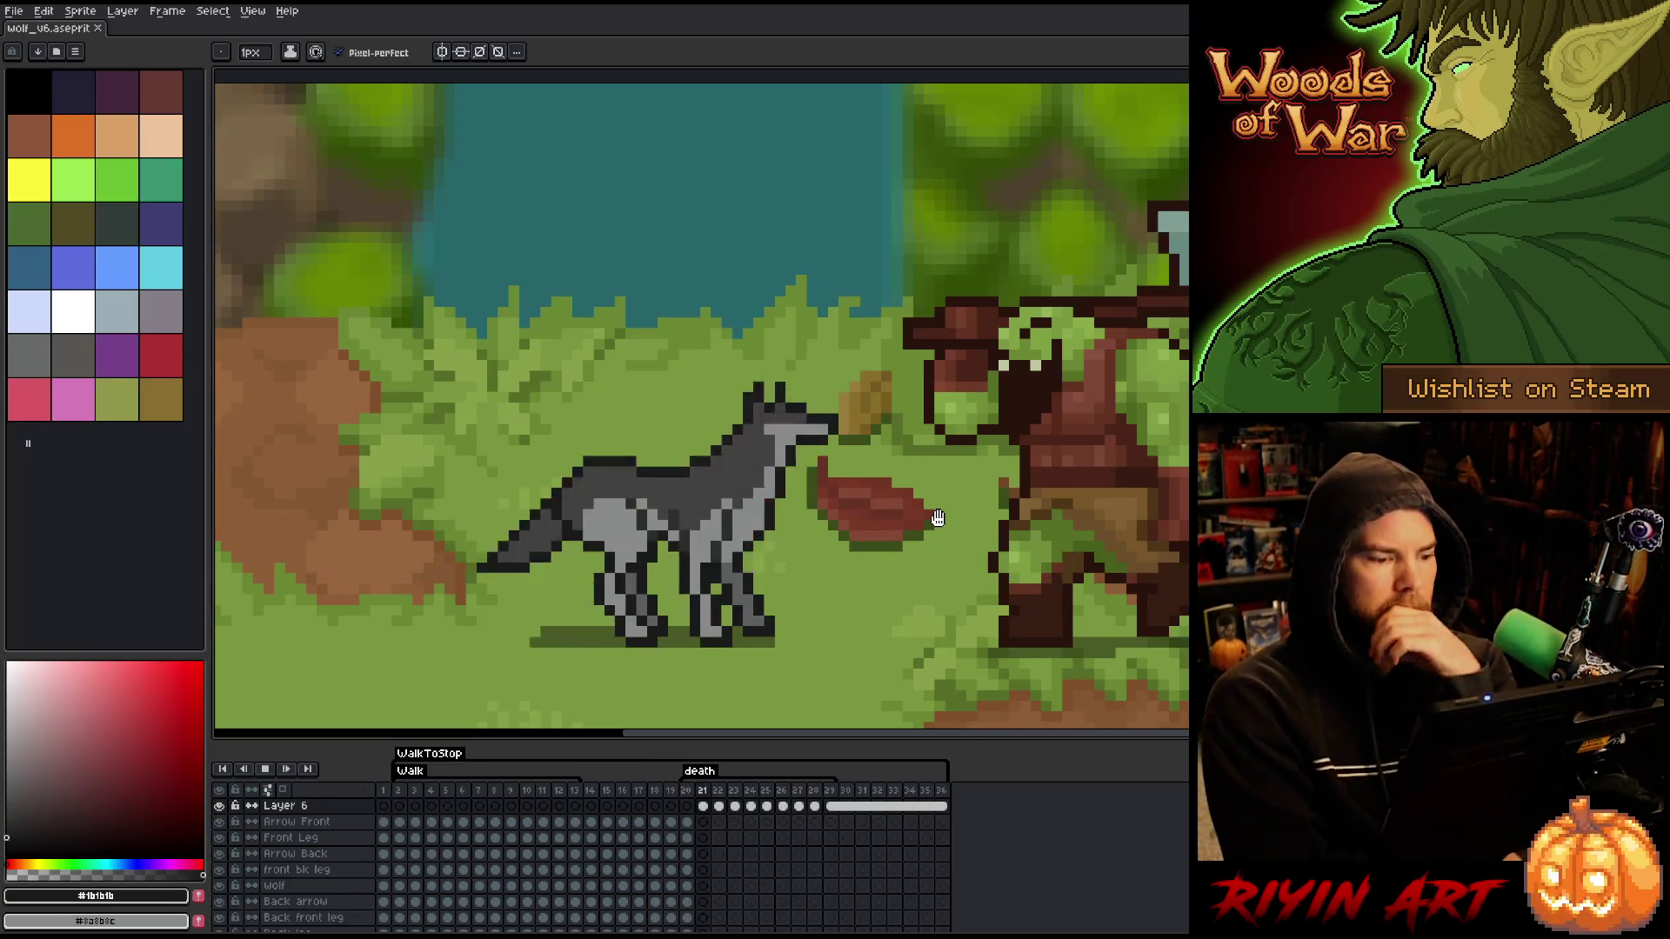
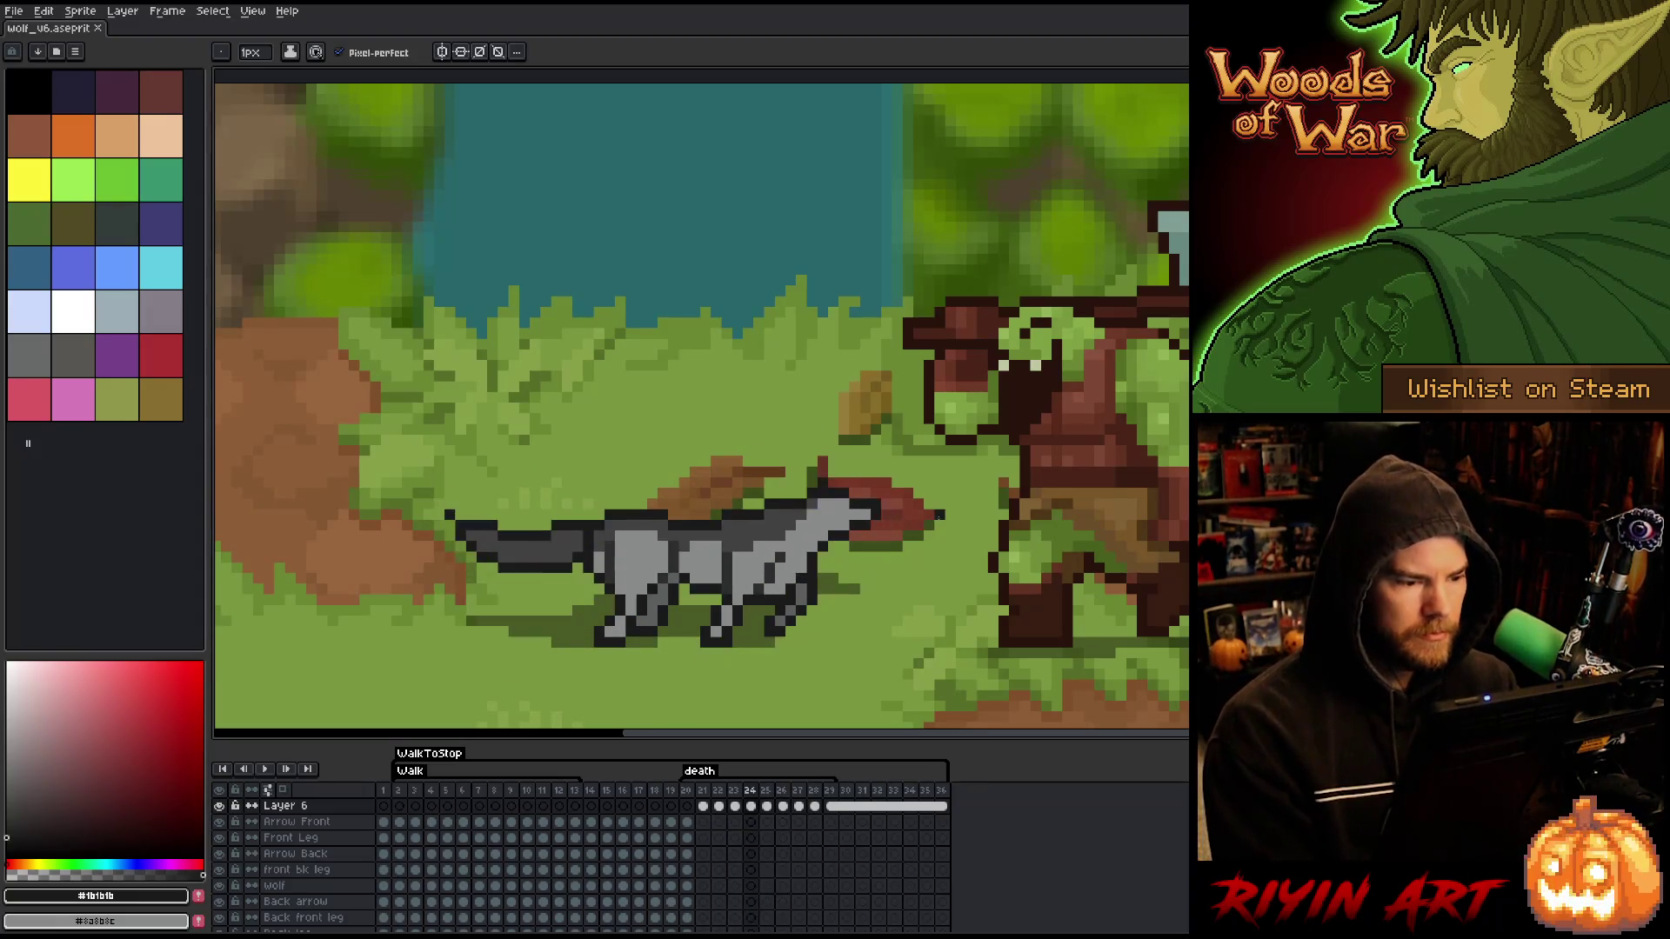
- Stop playback on frame 24 and sample the wolf's light and dark grey colours
key("Return")
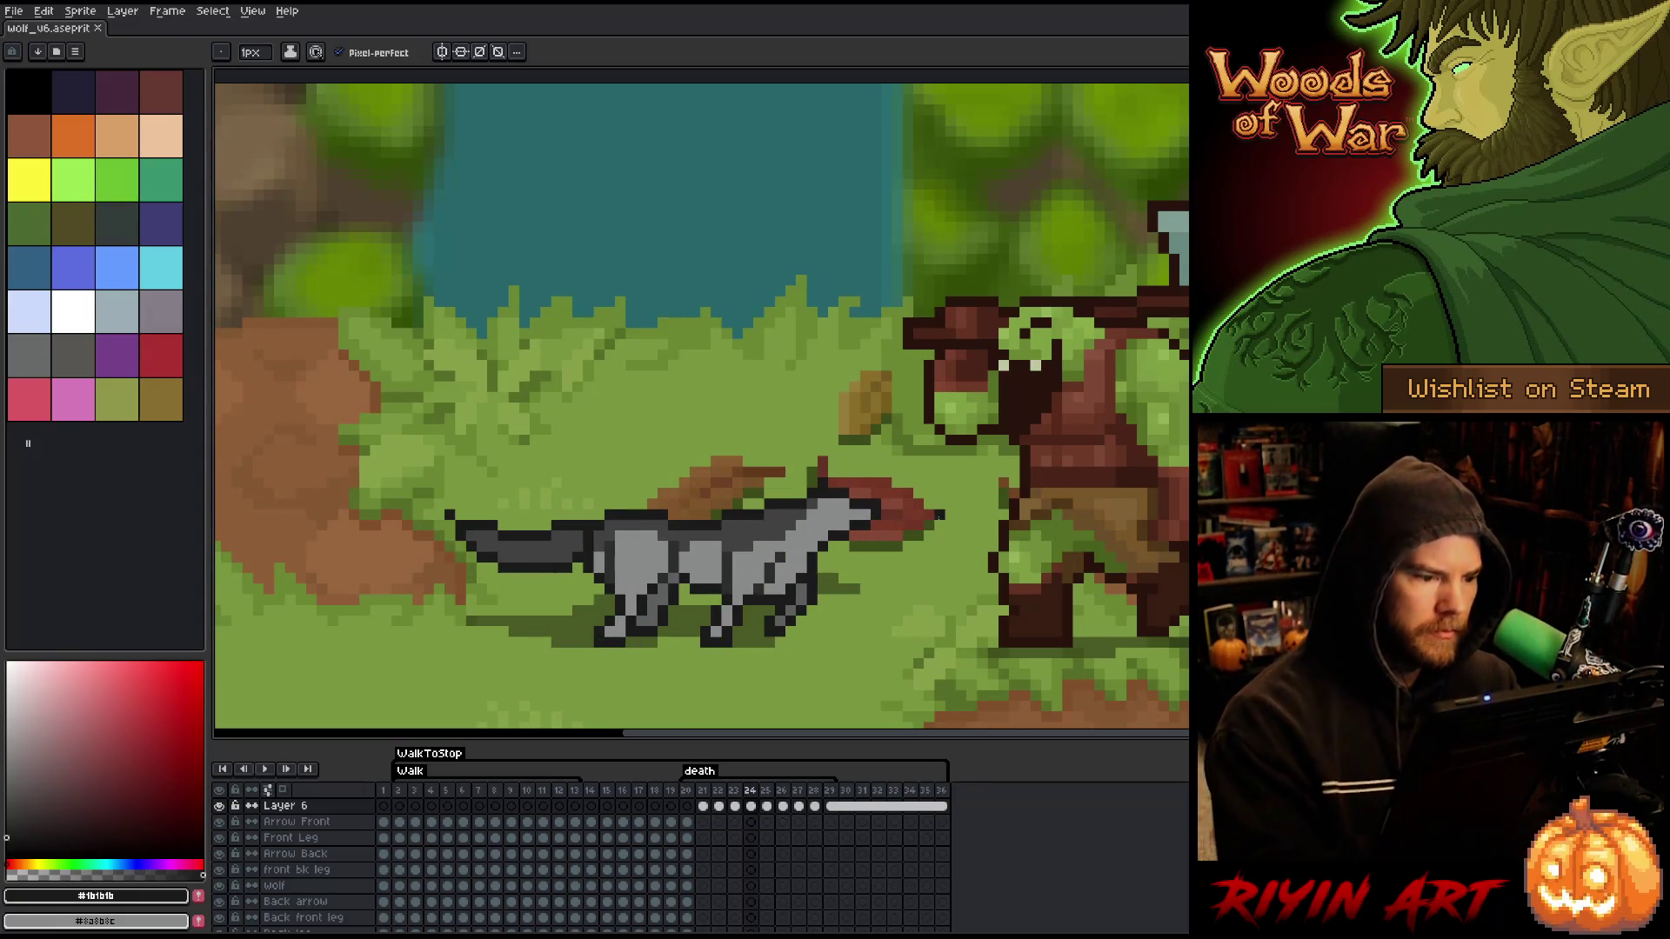
key("i")
left_click(625, 558, "alt")
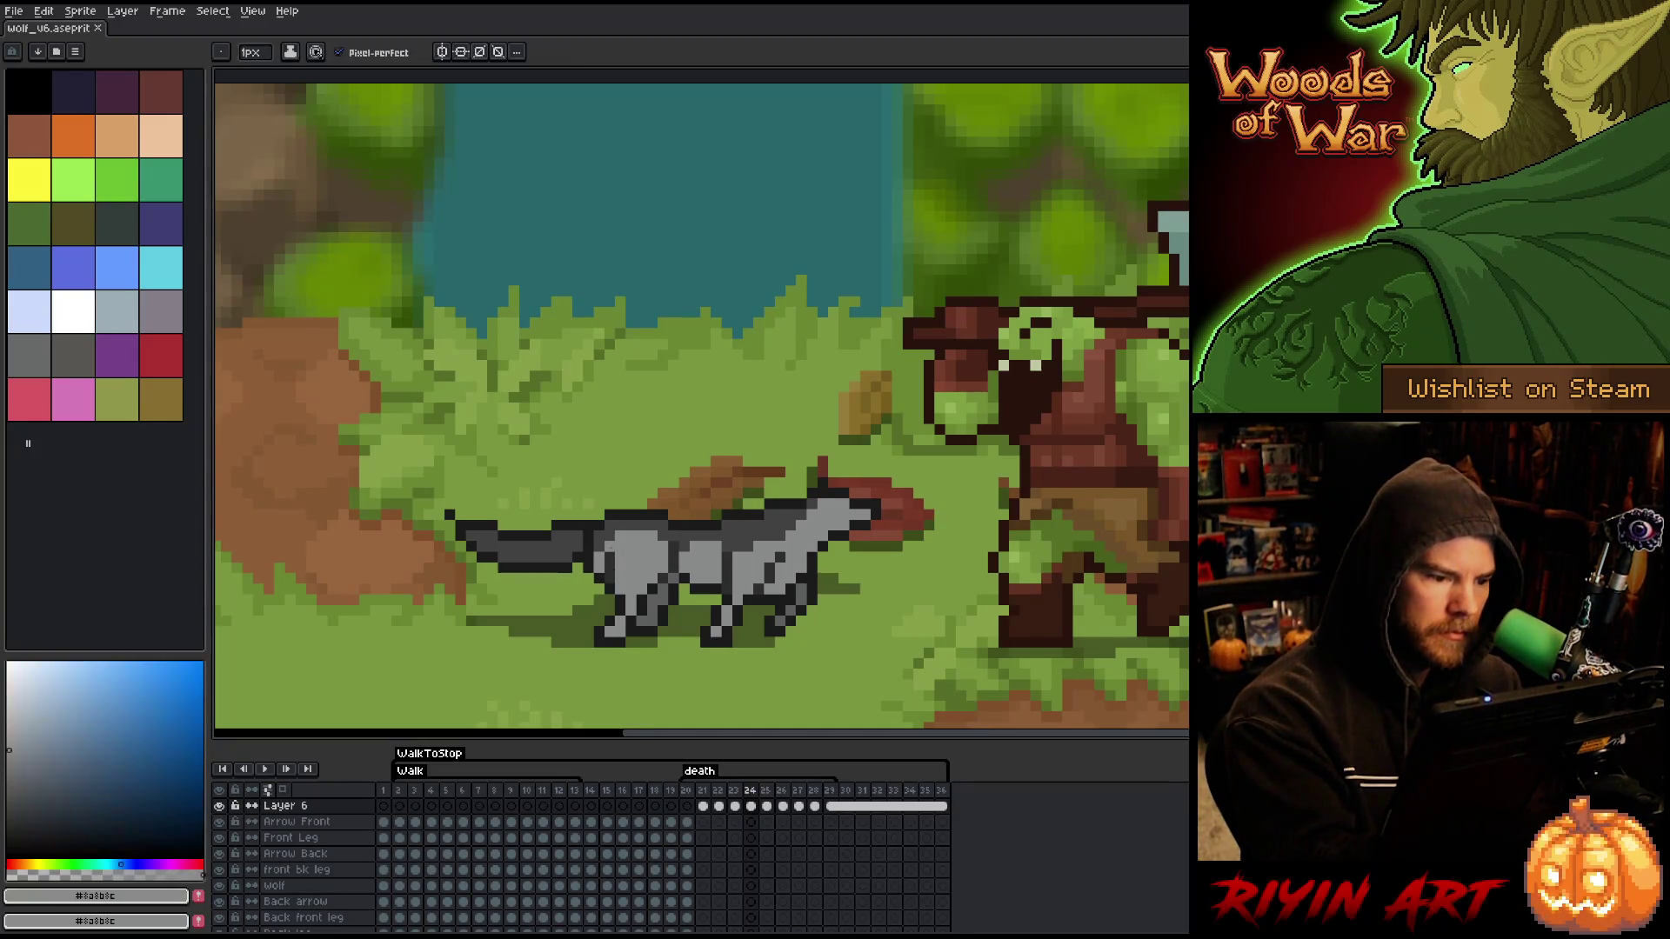
key("Left")
key("Right")
key("Right")
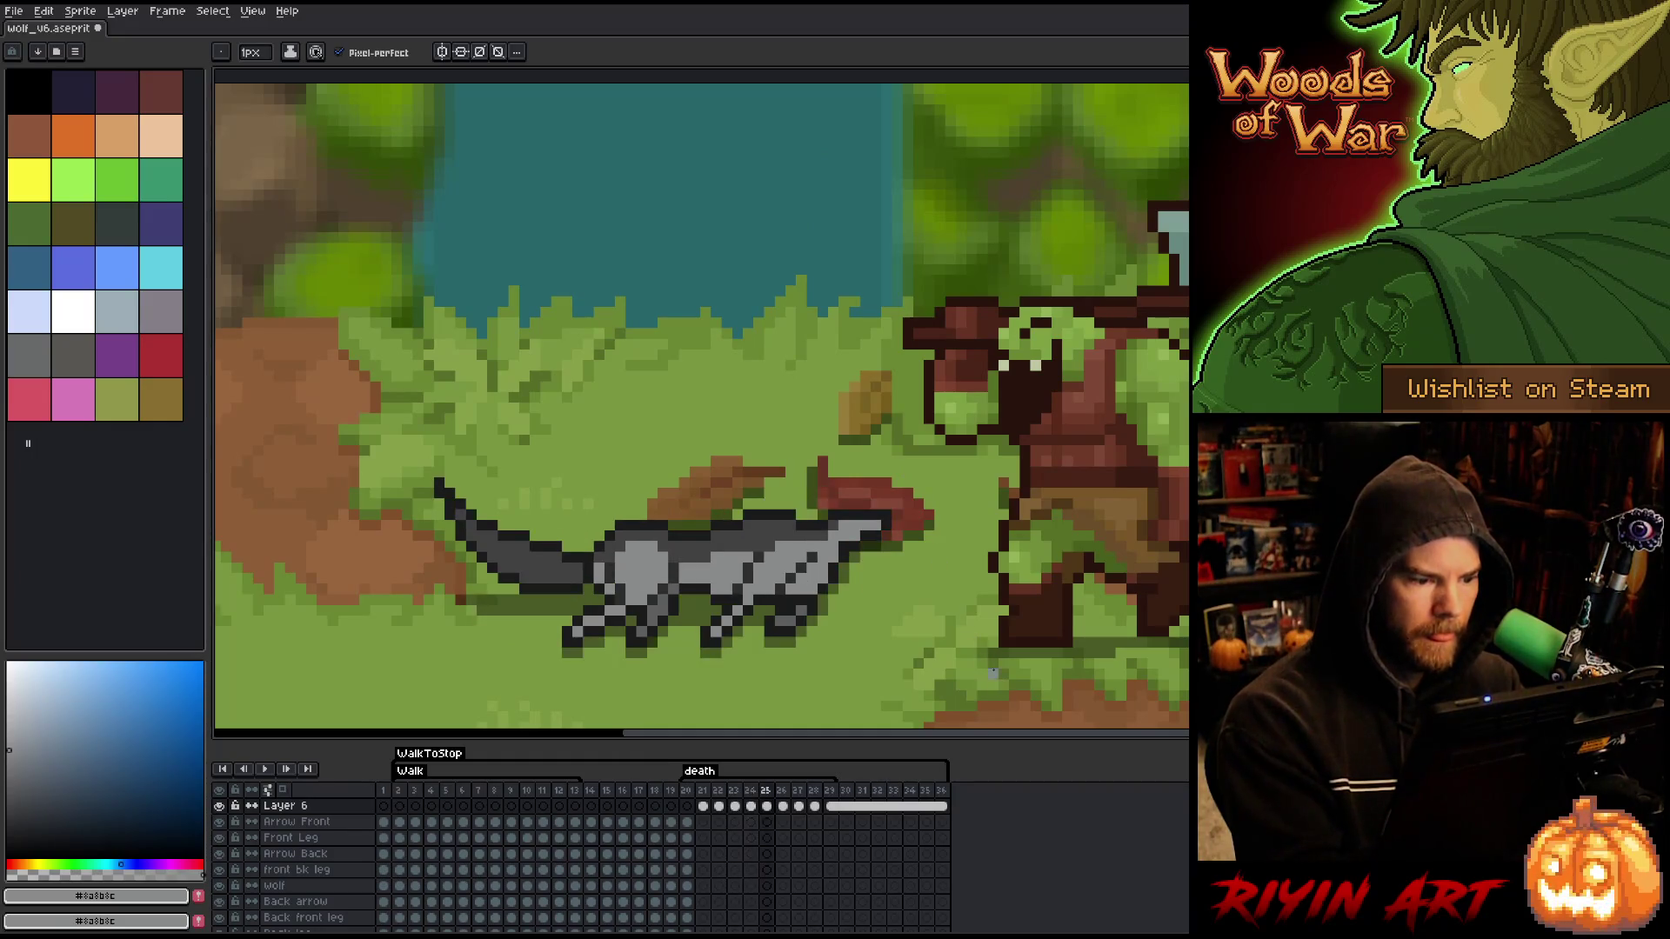
left_click(631, 577, "alt")
left_click(607, 578, "alt")
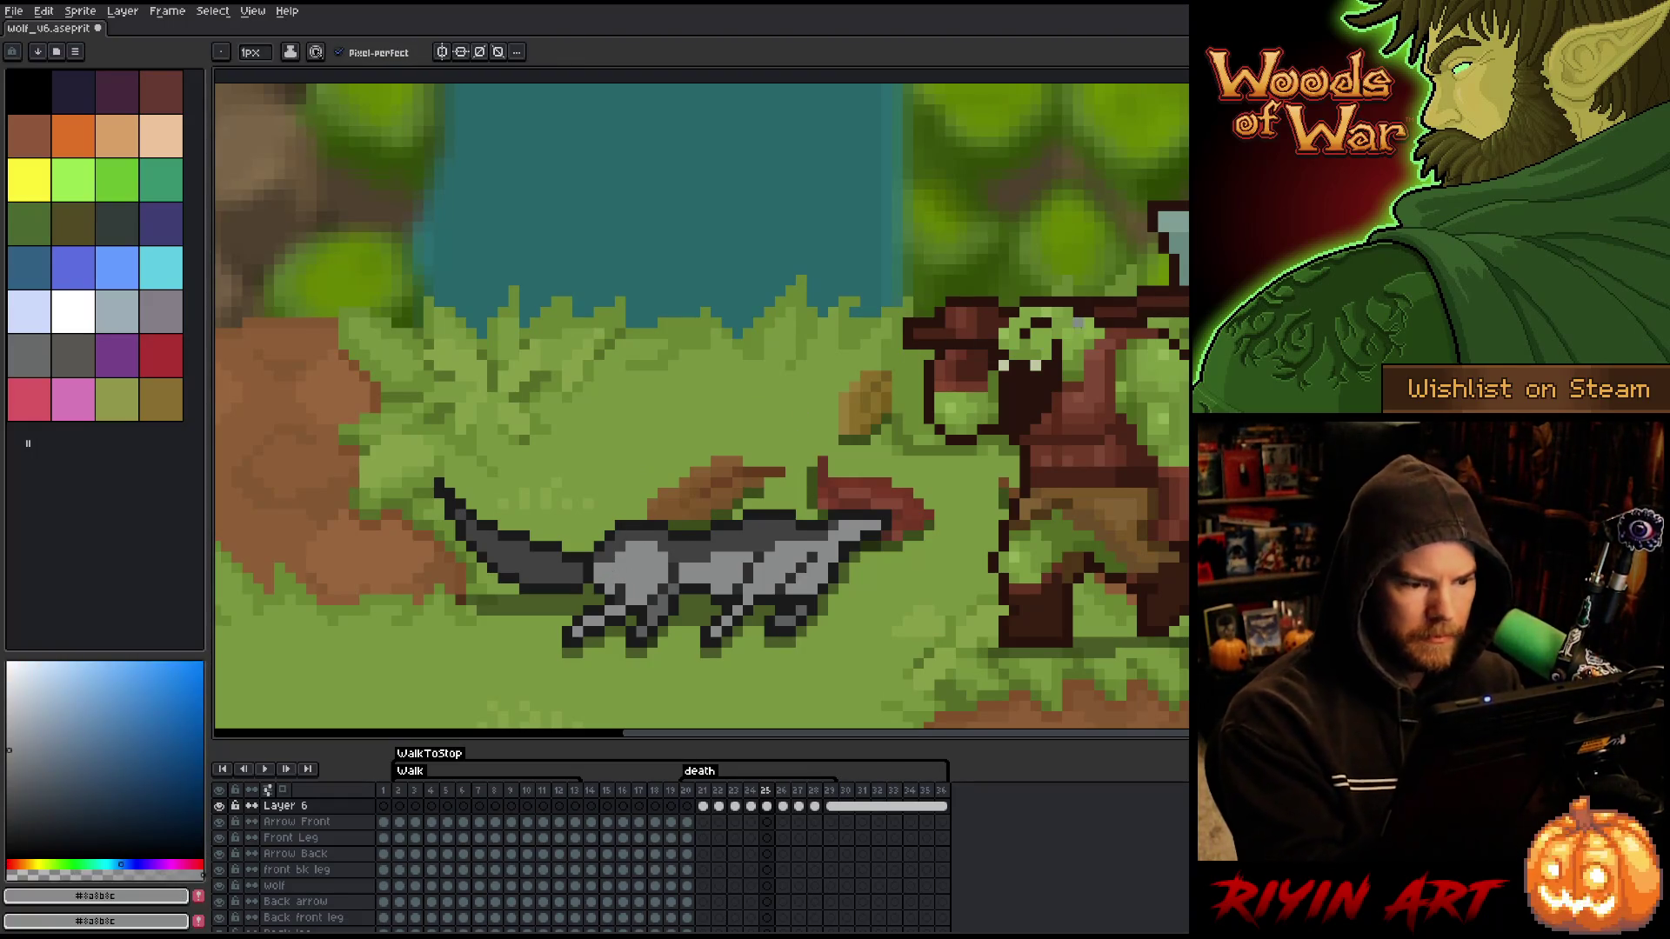
- Compare the wolf's death poses across frames 24, 25 and 26
key("Left")
key("Right")
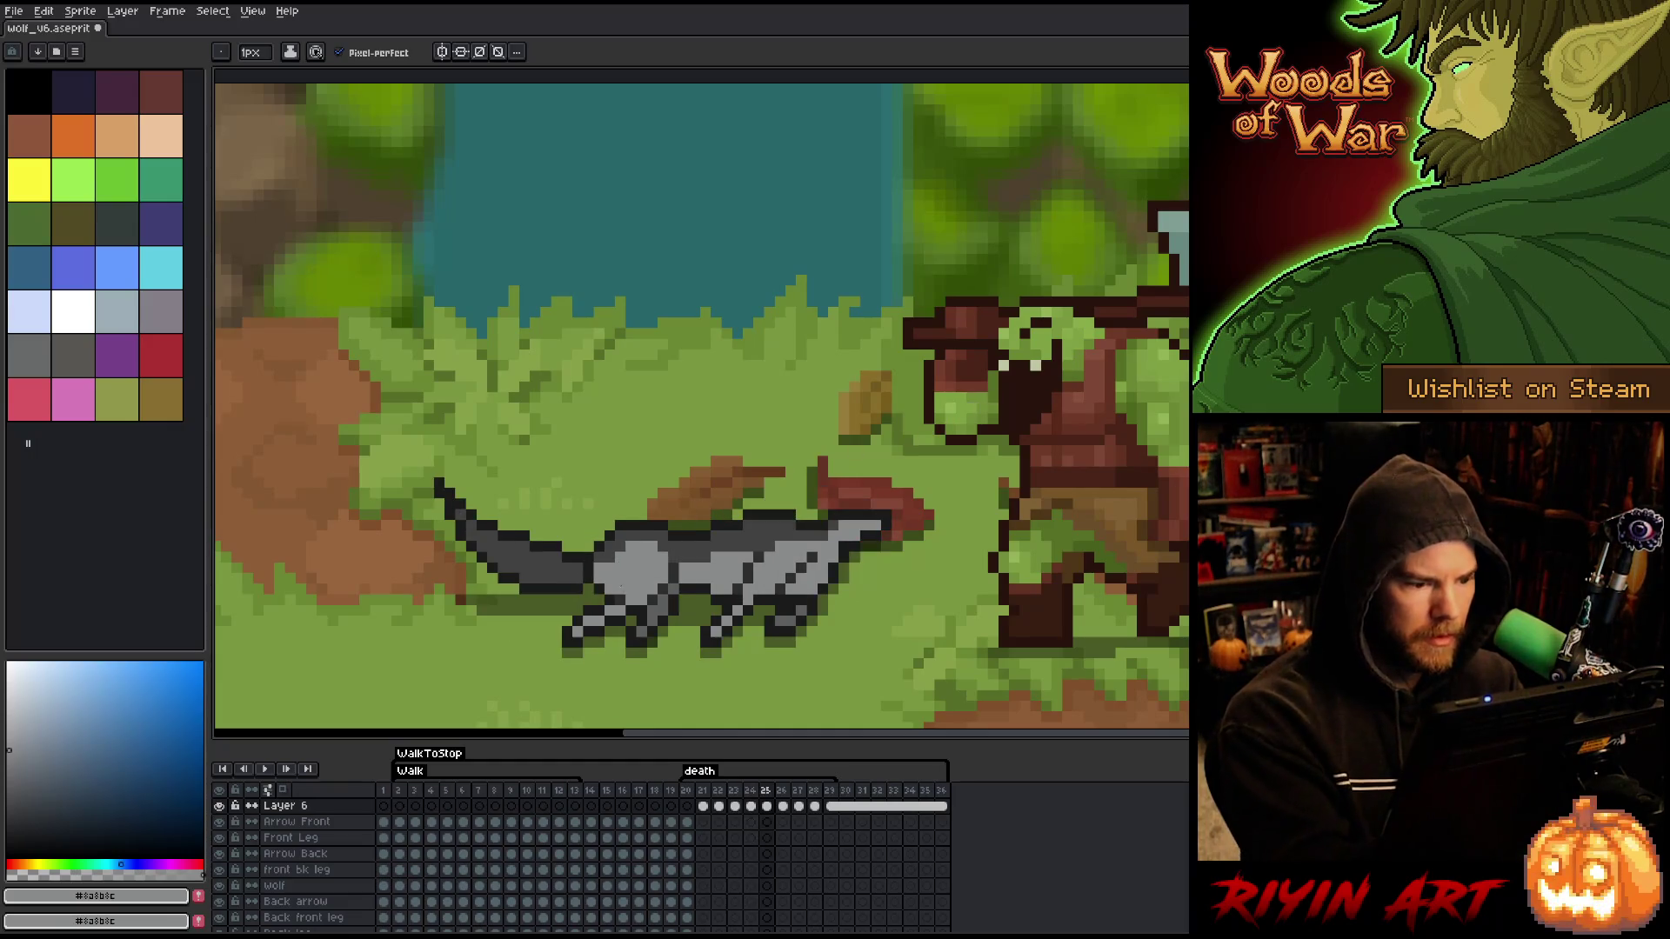
key("Left")
key("Right")
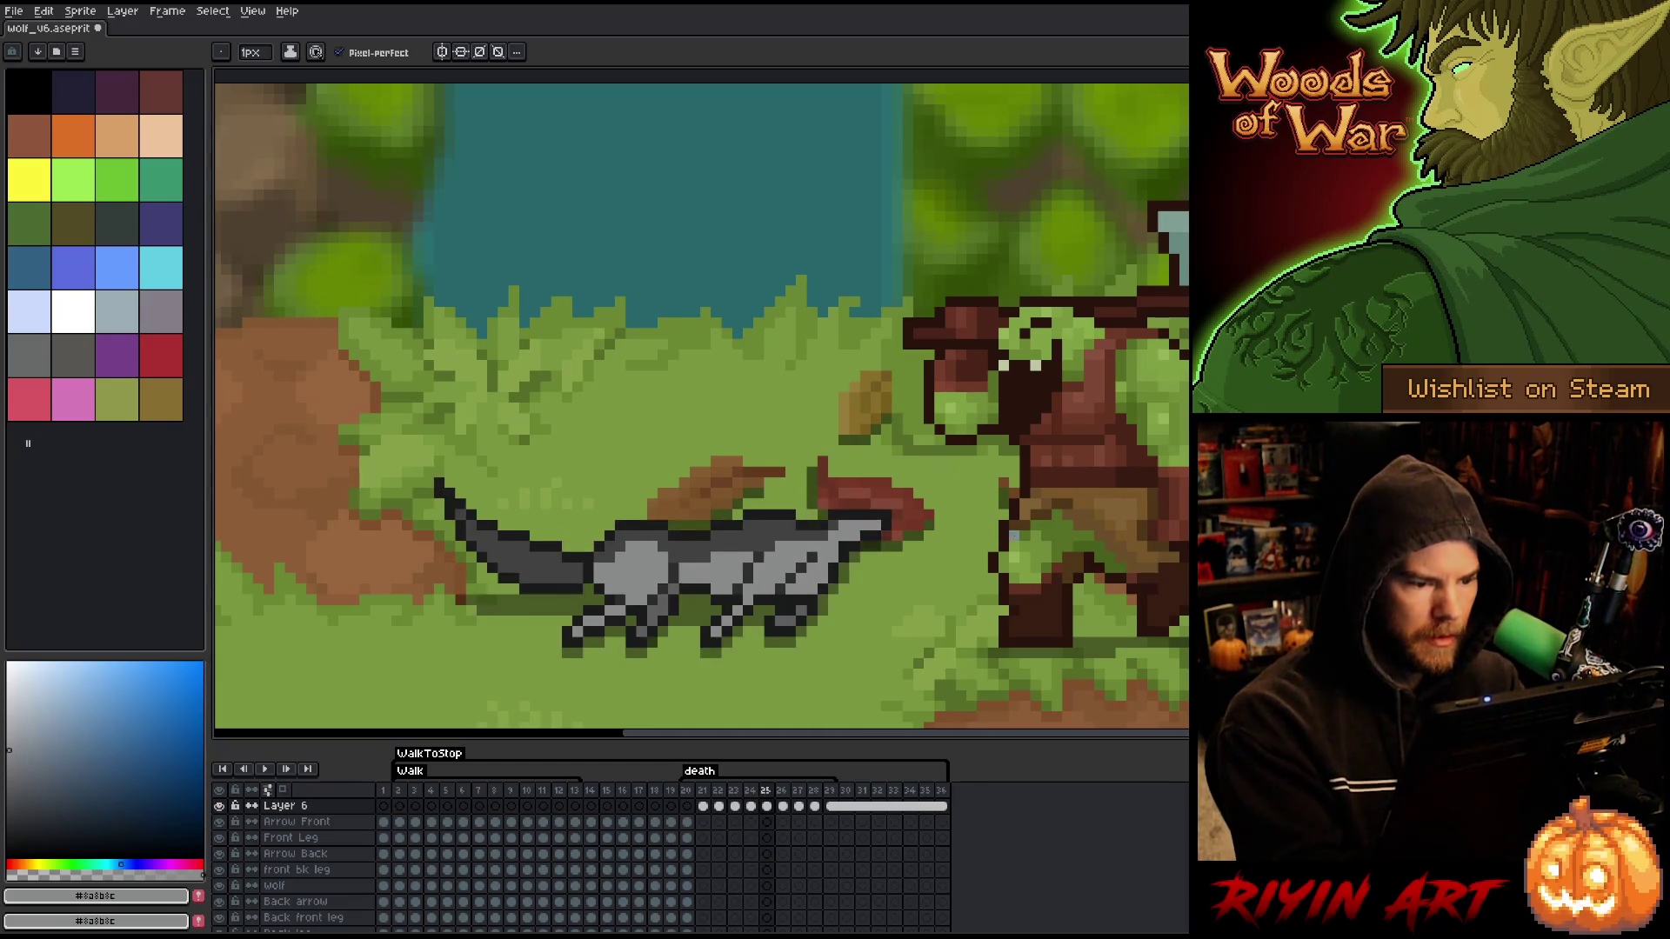
key("Right")
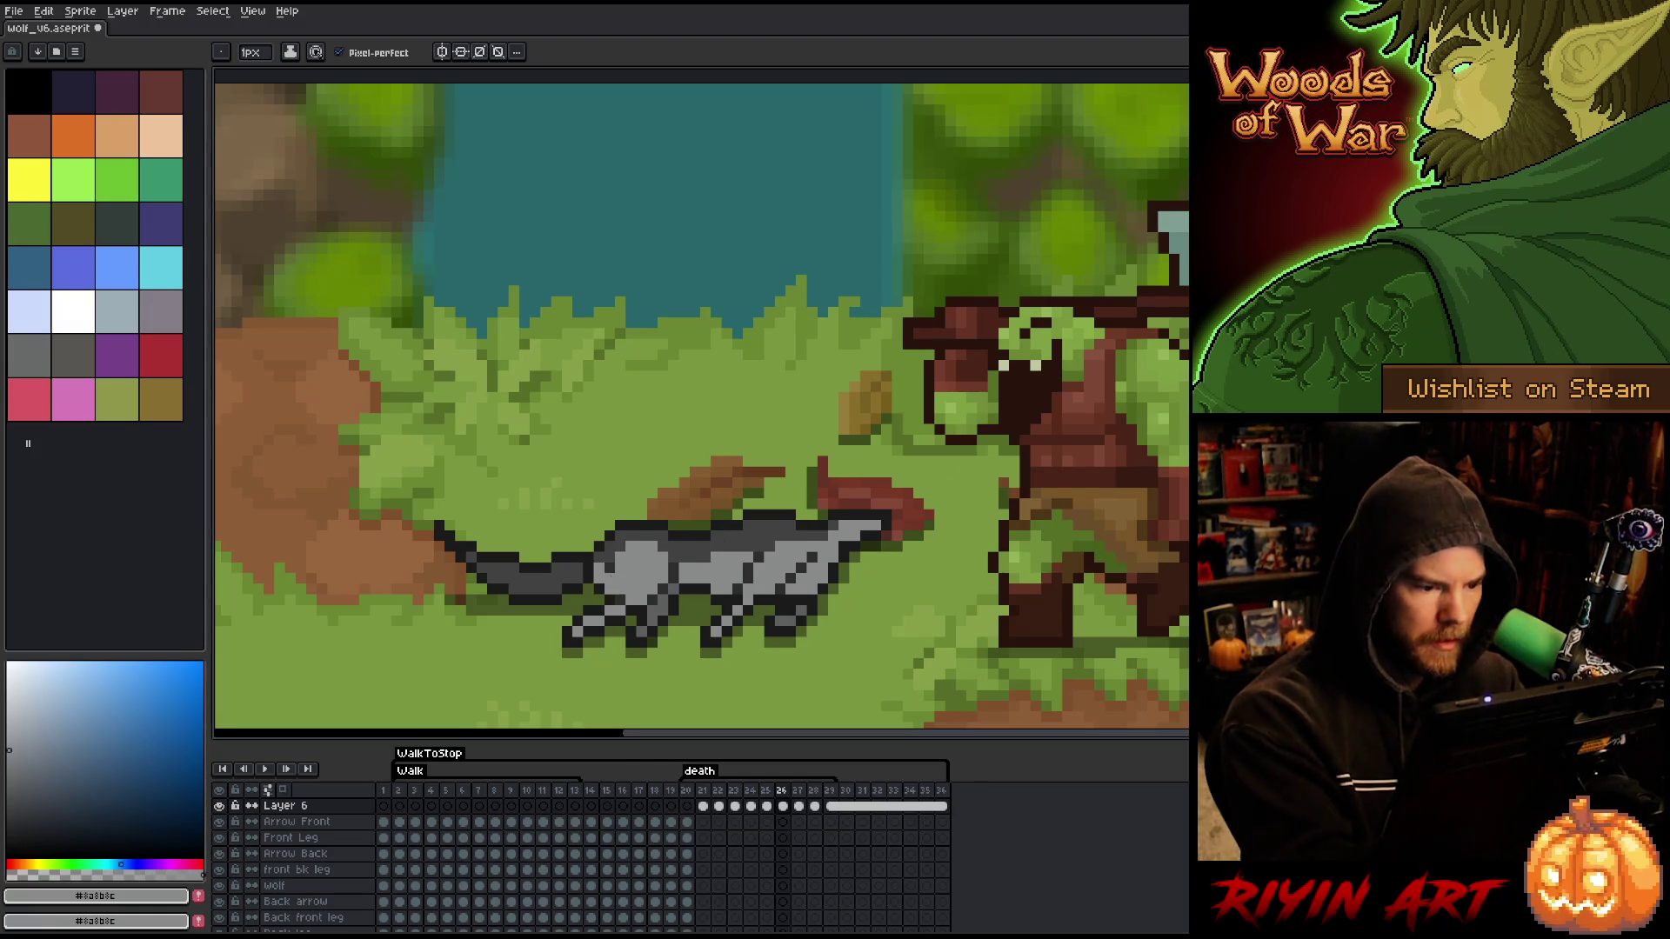
key("Left")
key("Right")
key("Left")
- Sample dark grey #414141 on frame 25 and compare it with frame 26
left_click(598, 564, "alt")
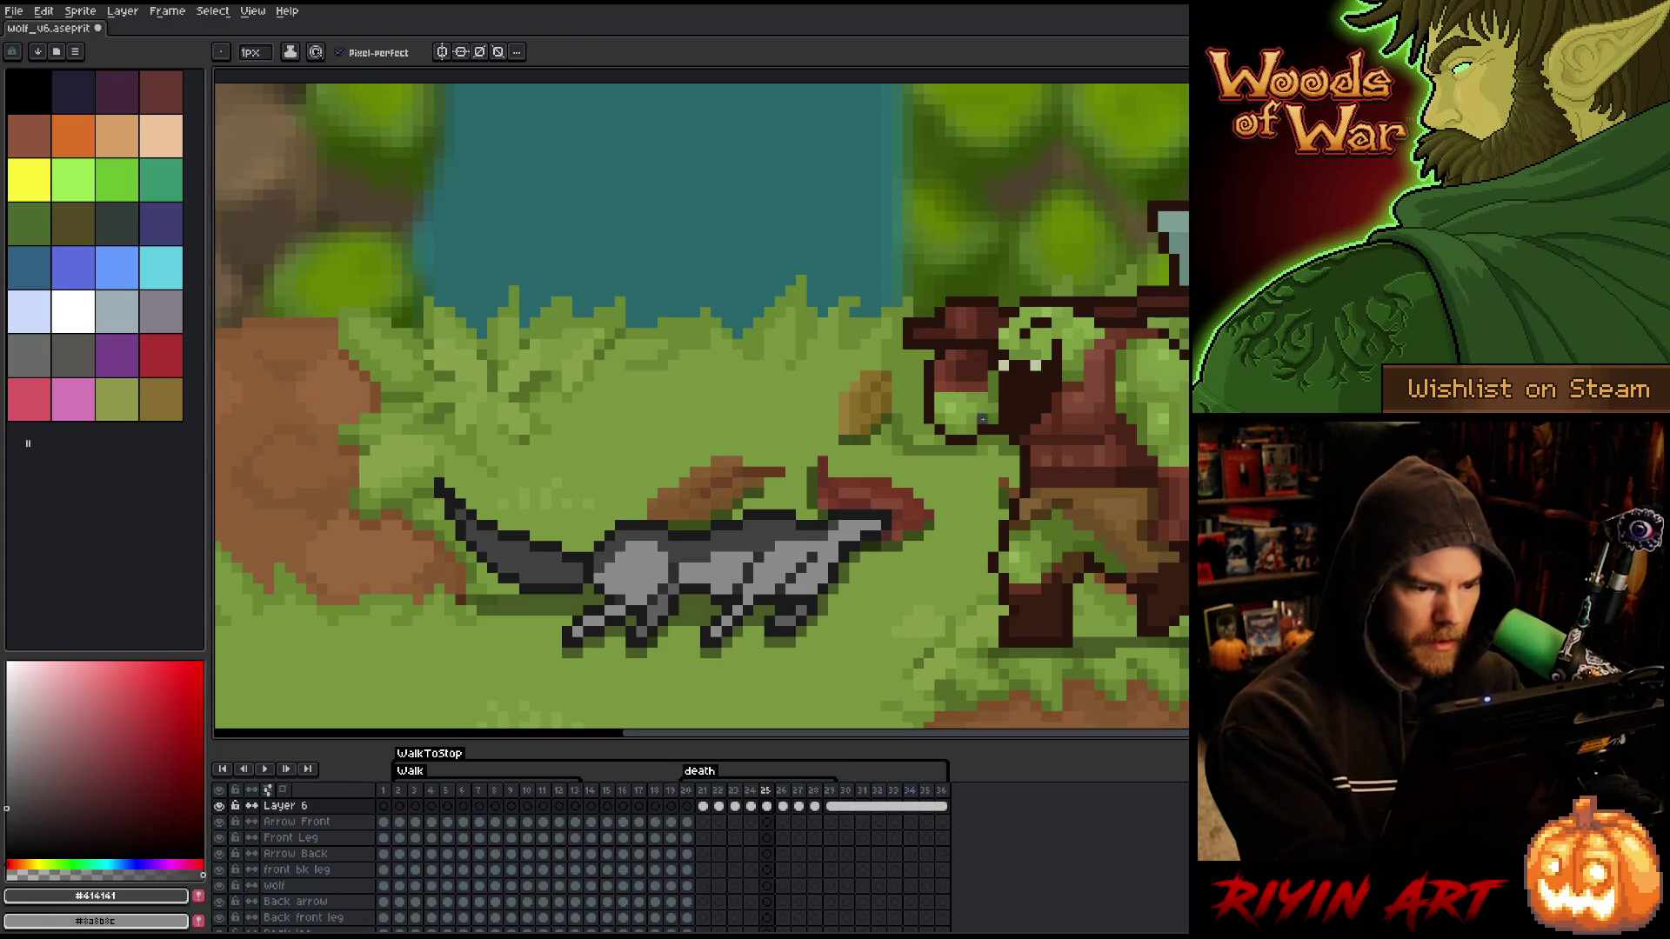
key("Right")
key("Left")
key("Right")
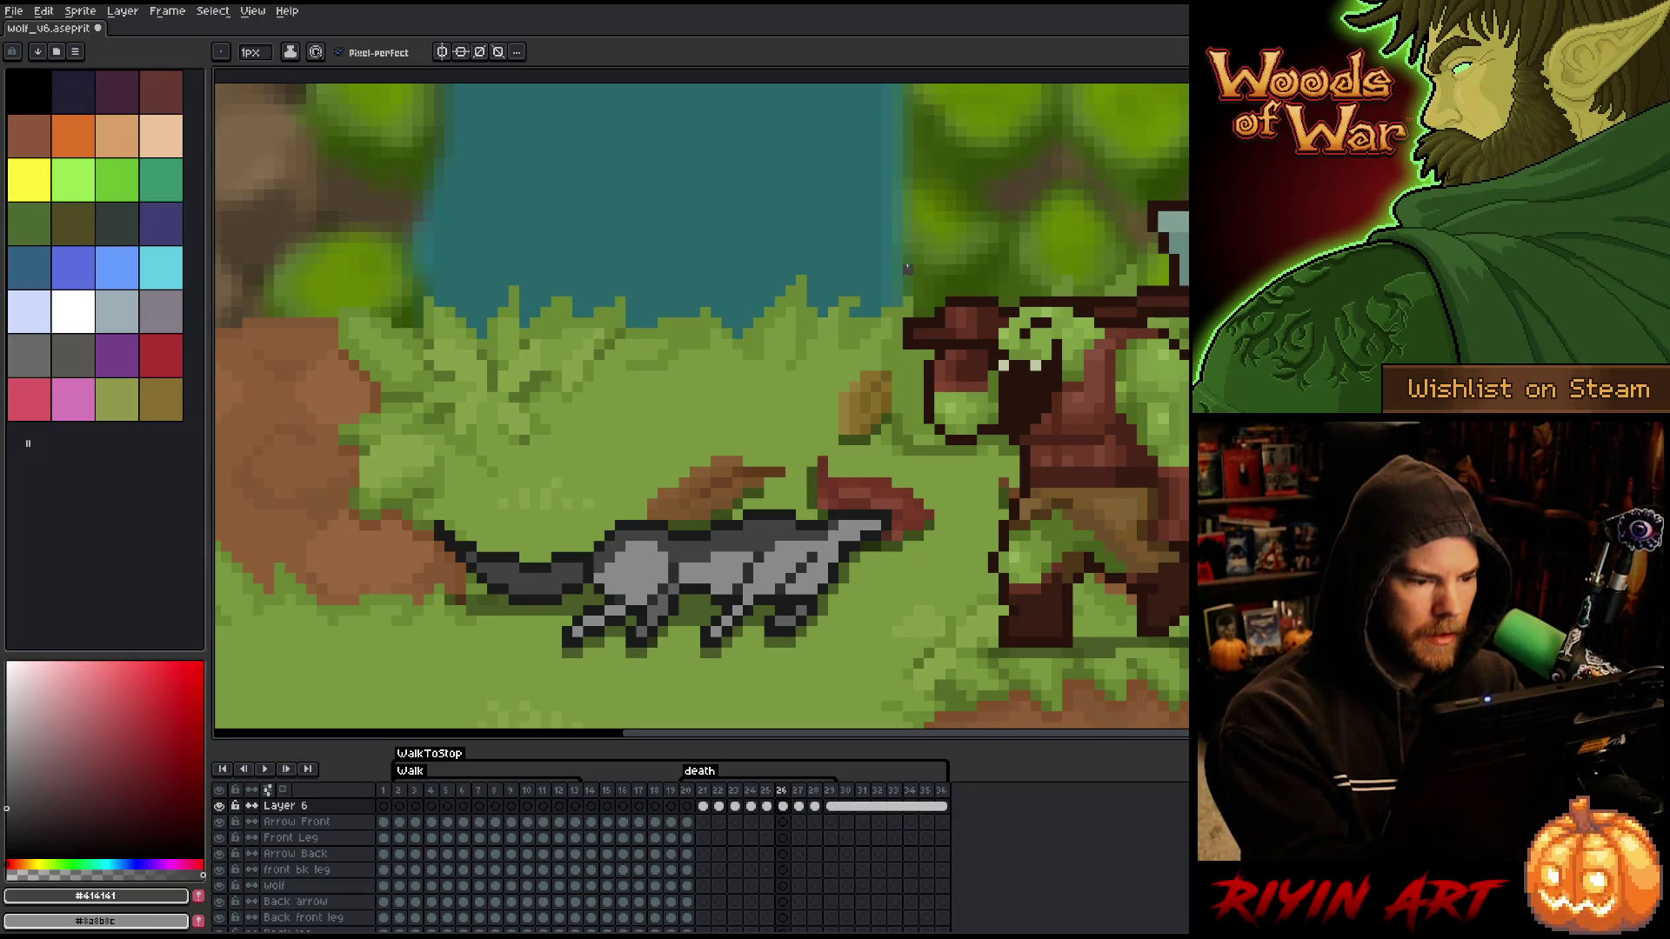
key("Left")
- Sample light grey #8a8b8c and compare the poses on frames 24 and 25
key("Left")
key("Right")
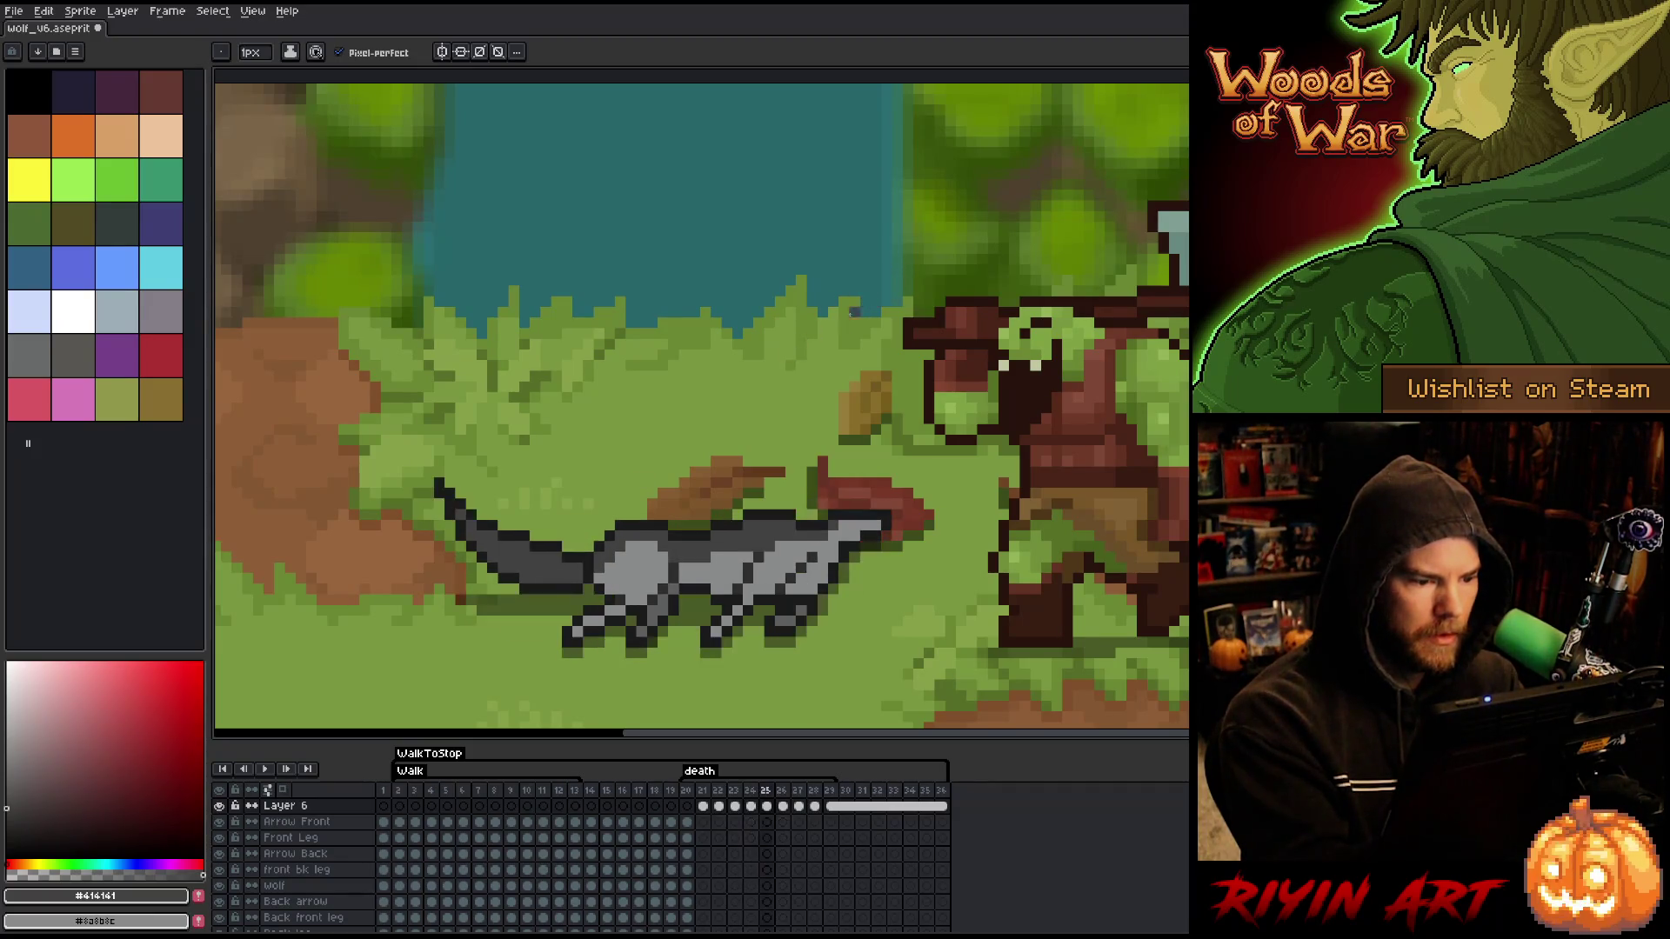
left_click(619, 566, "alt")
key("Left")
key("Right")
key("Left")
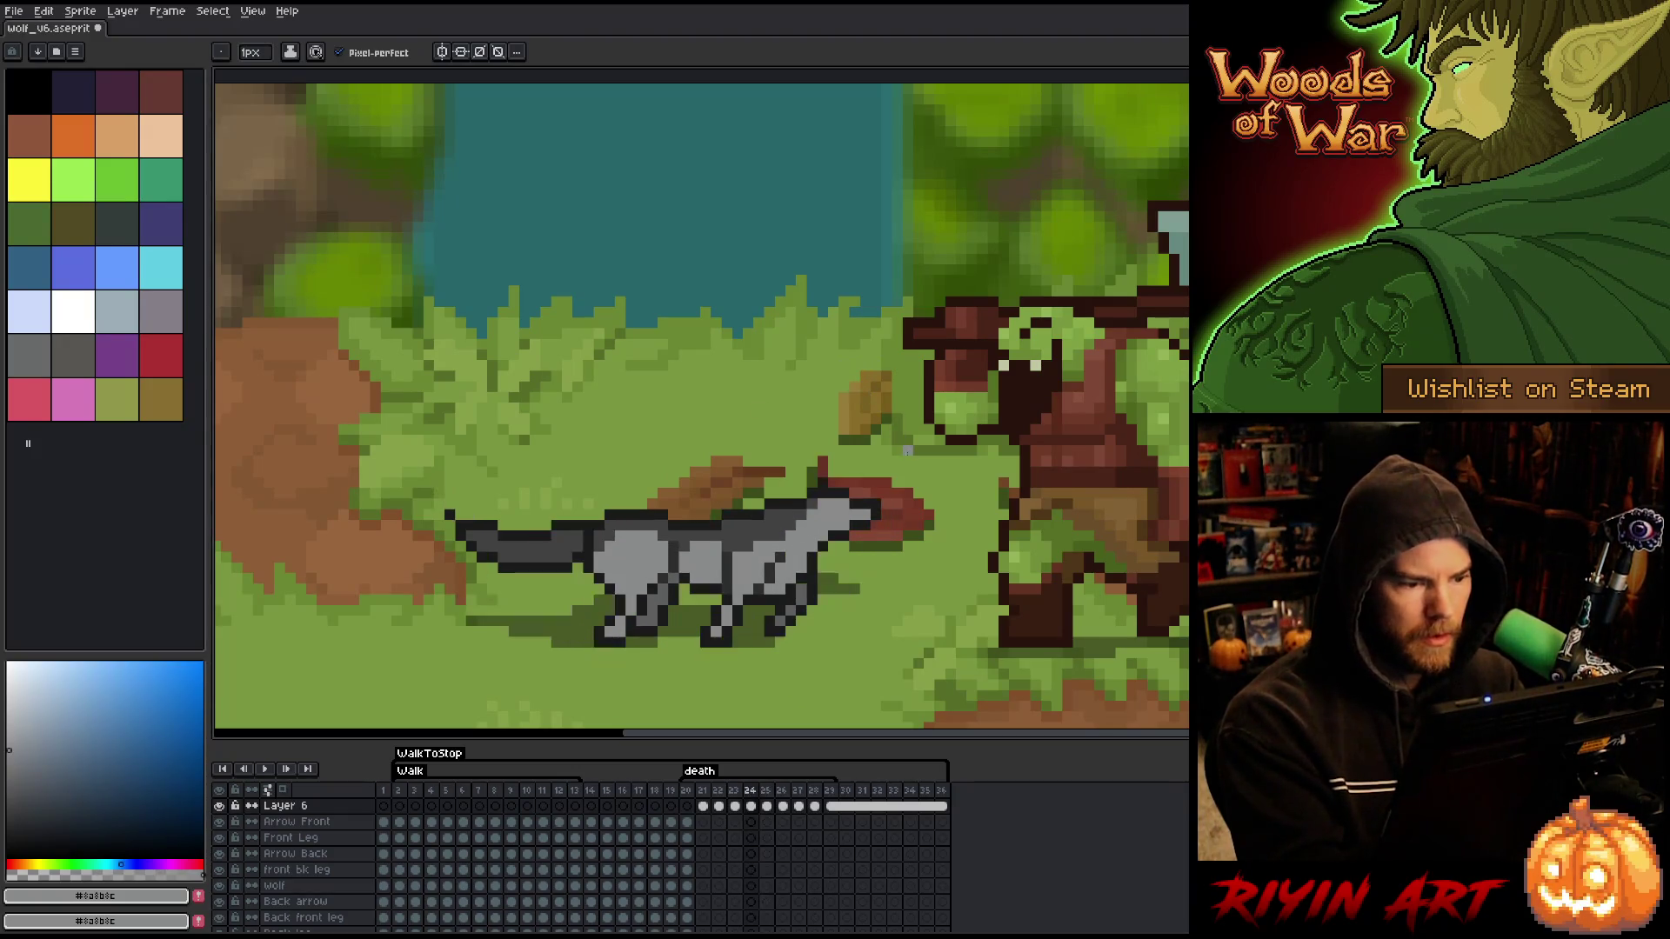
key("Right")
key("Left")
key("Right")
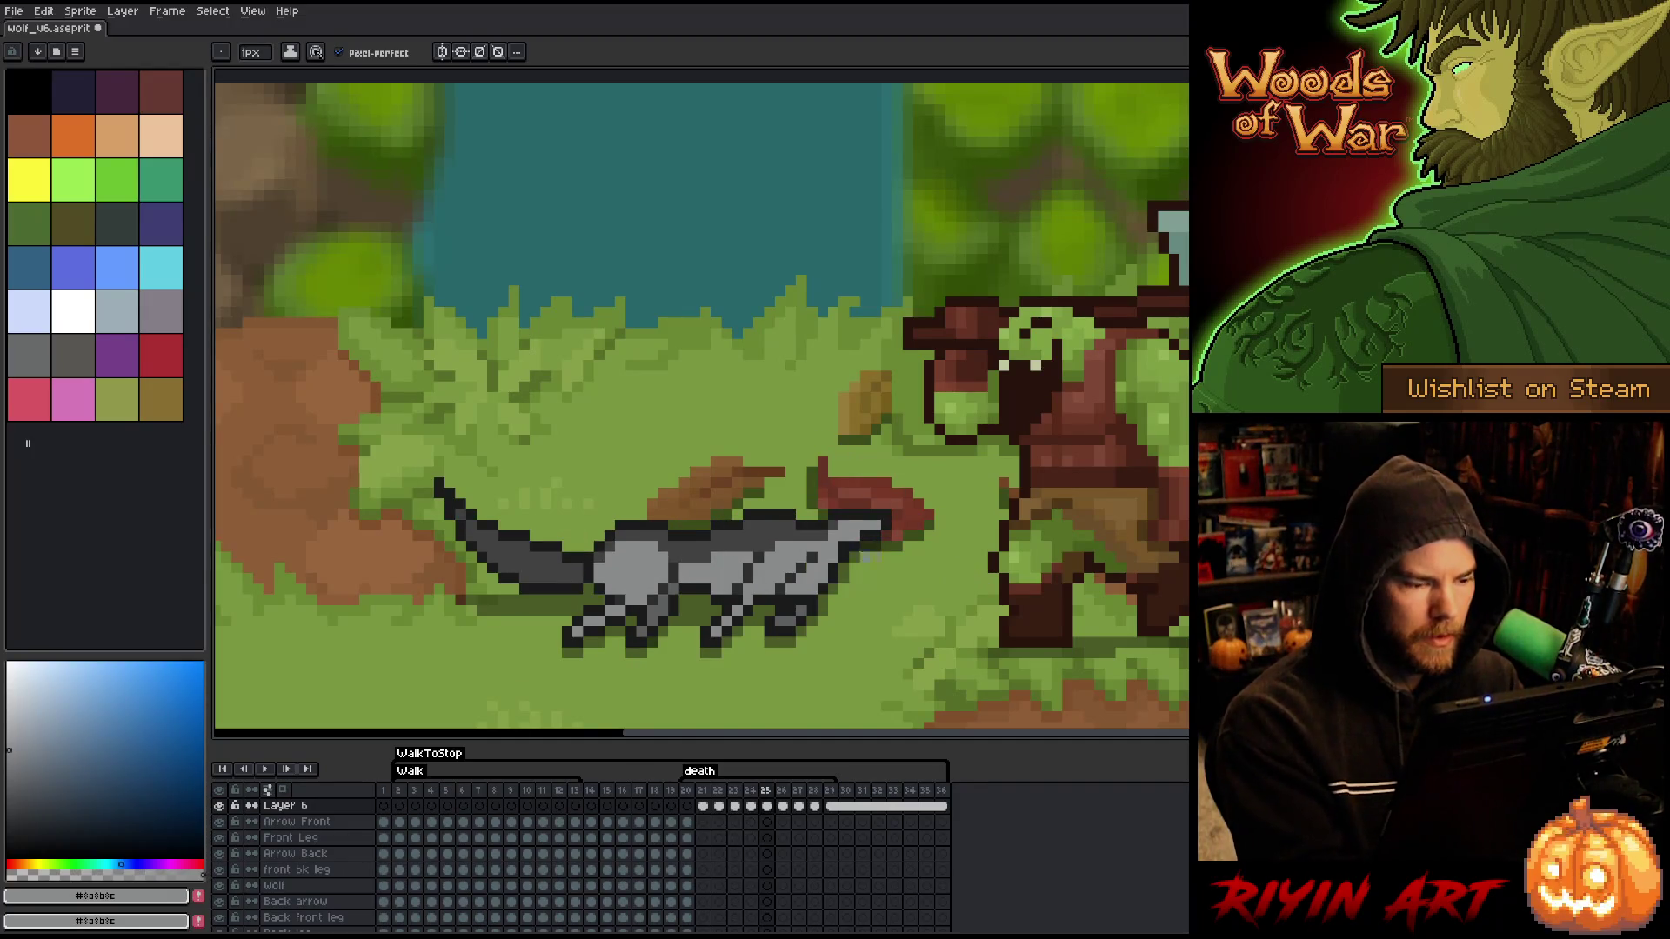
- Compare the wolf's collapse poses on frames 26 and 27
key("Right")
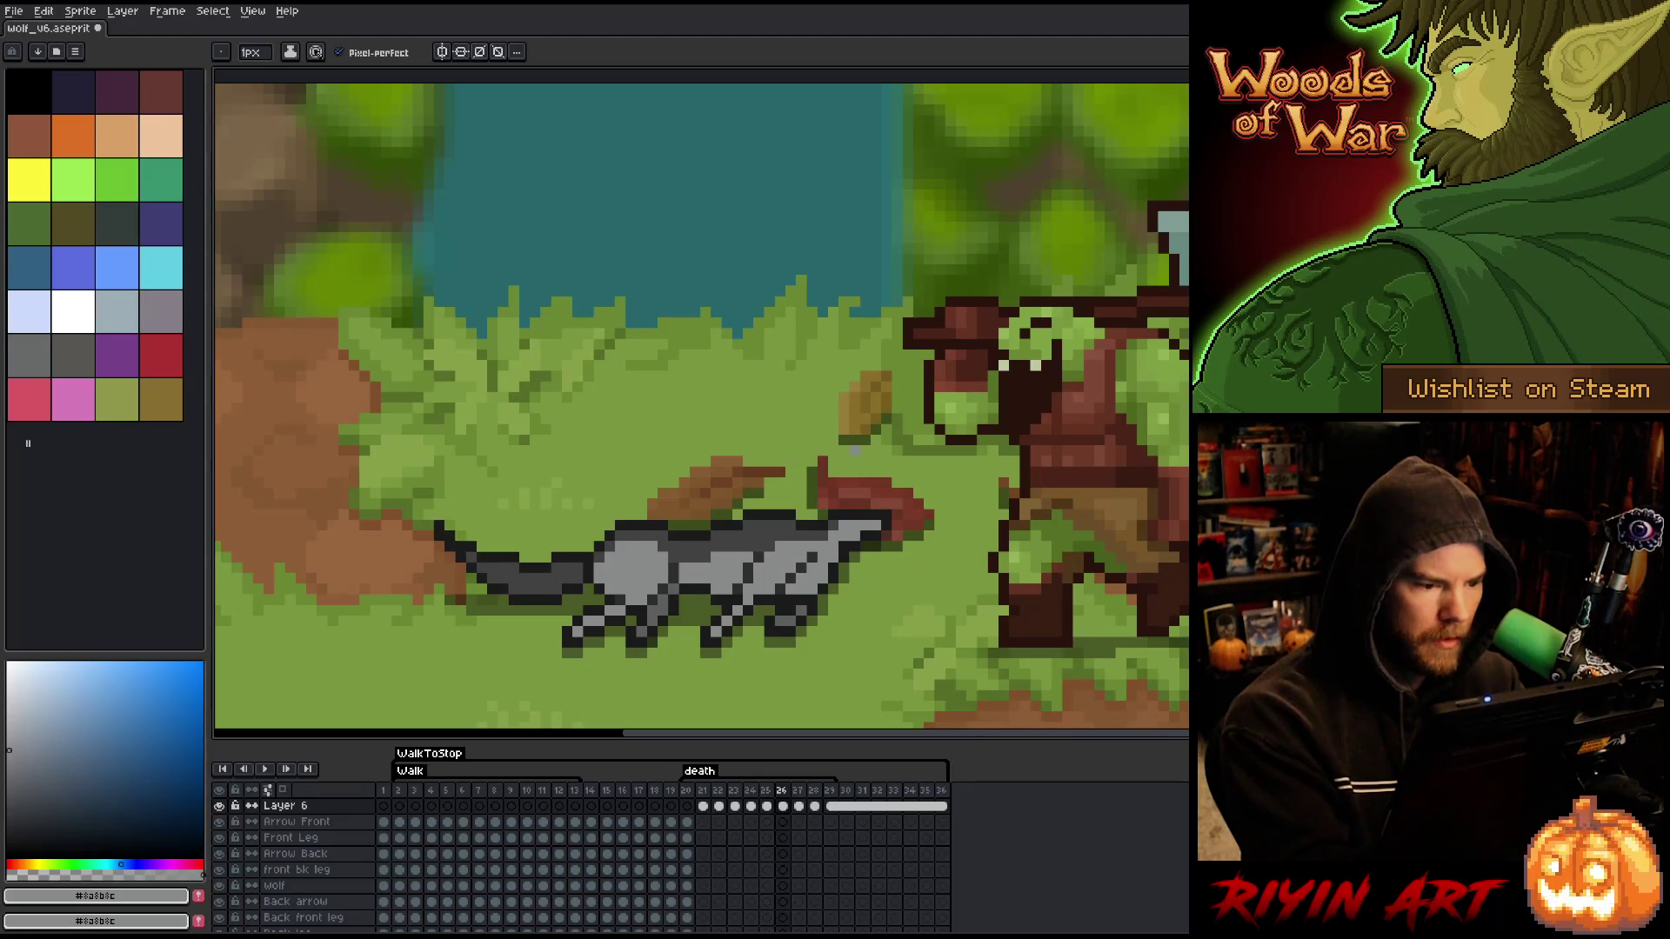
key("Right")
key("Left")
key("Right")
key("Left")
key("Right")
key("Left")
key("Right")
key("Right")
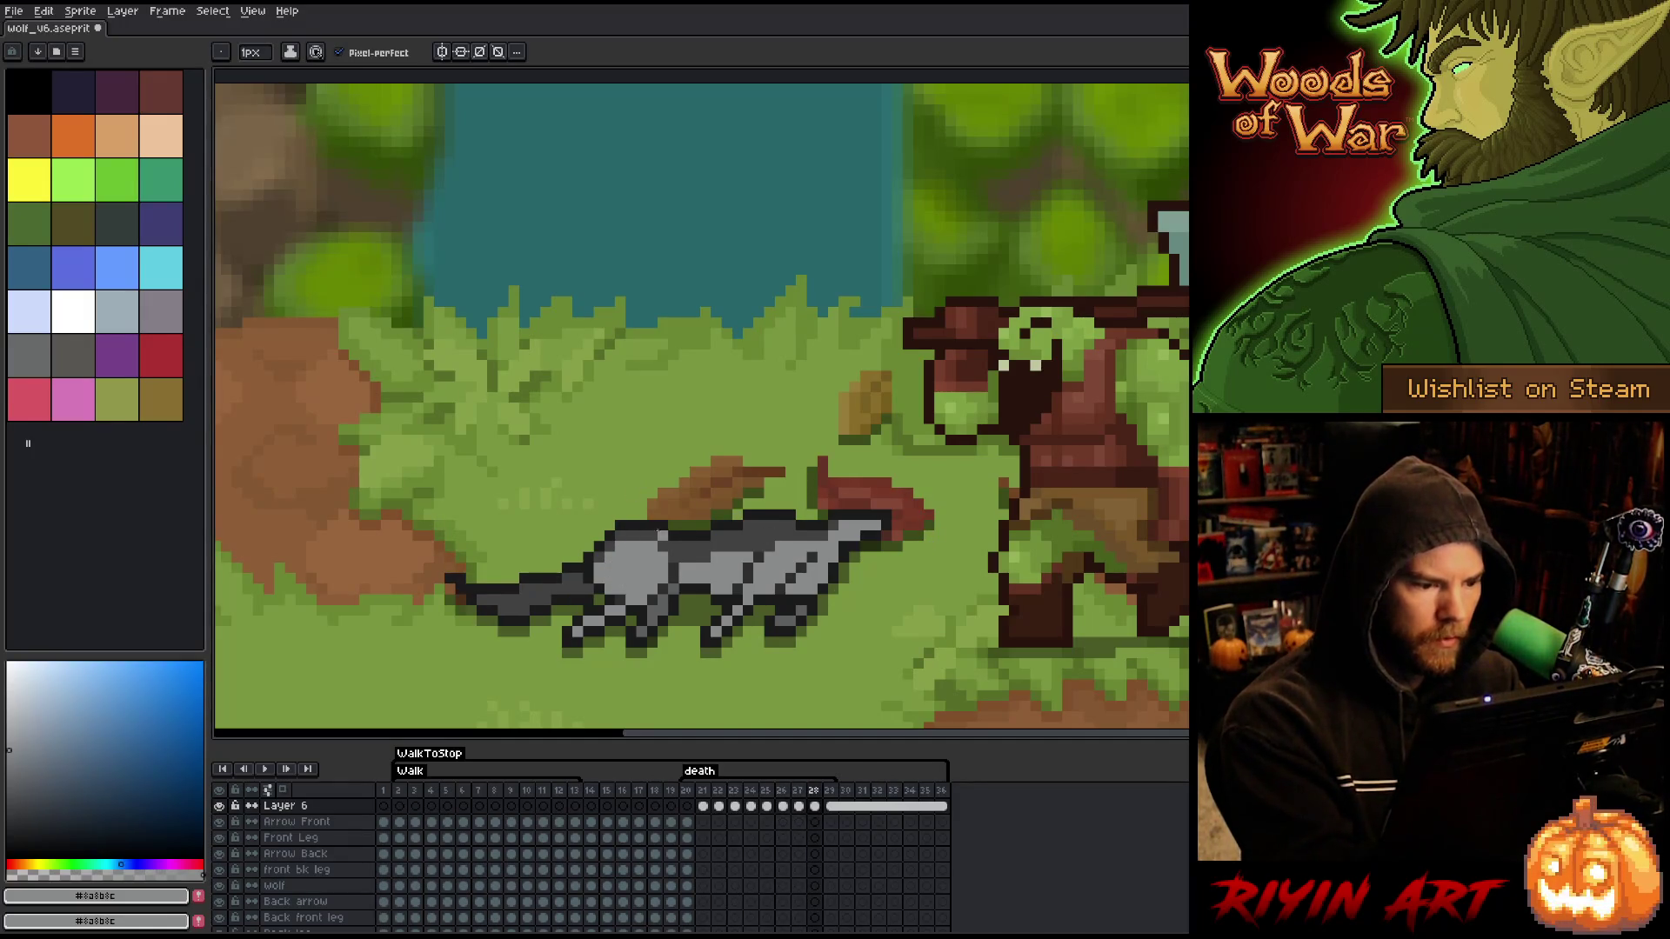
- Compare frames 28 and 29, then save the animation file
key("Left")
key("Right")
key("Right")
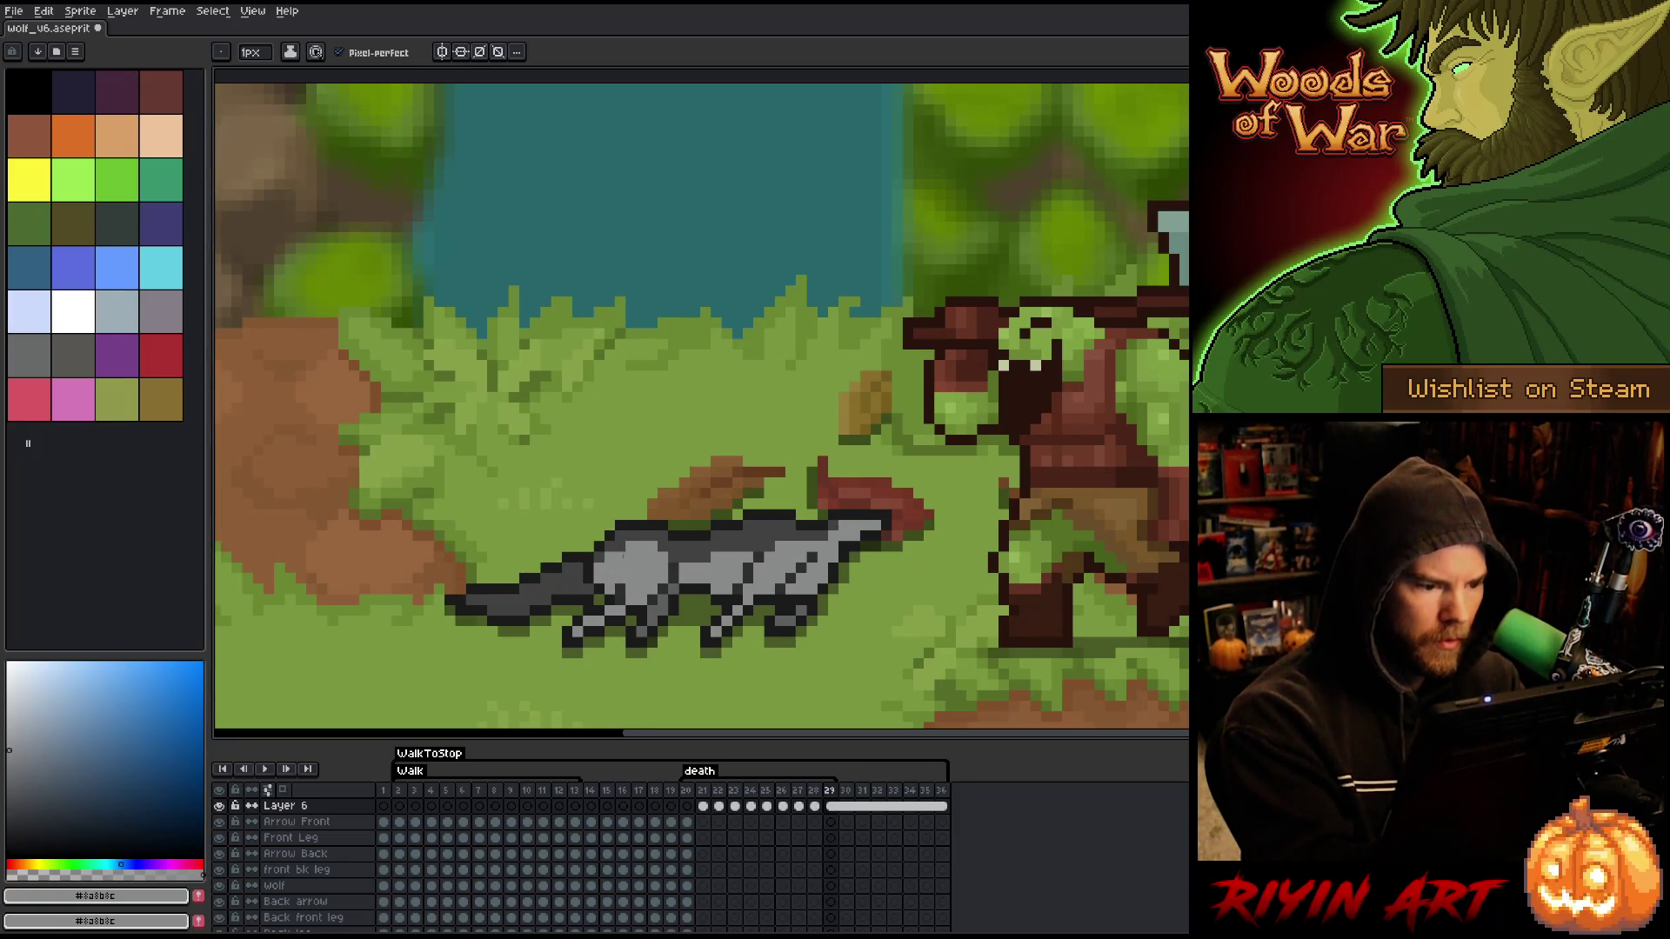
key("Left")
key("Right")
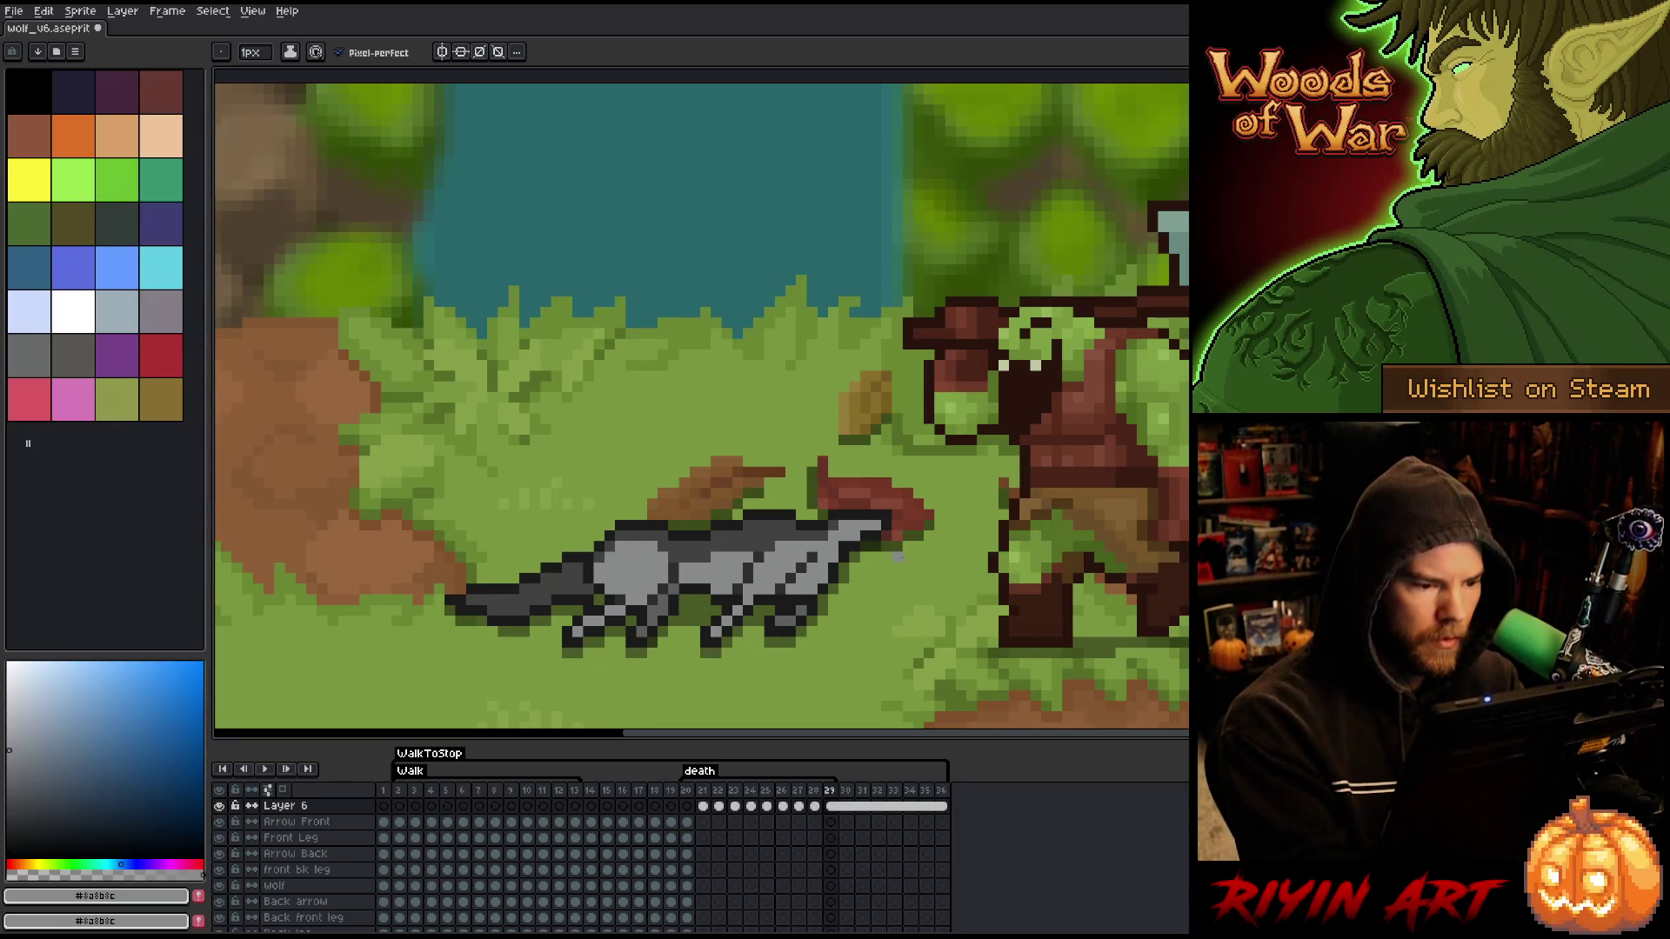
key("Return")
key("Return")
key("ctrl+s")
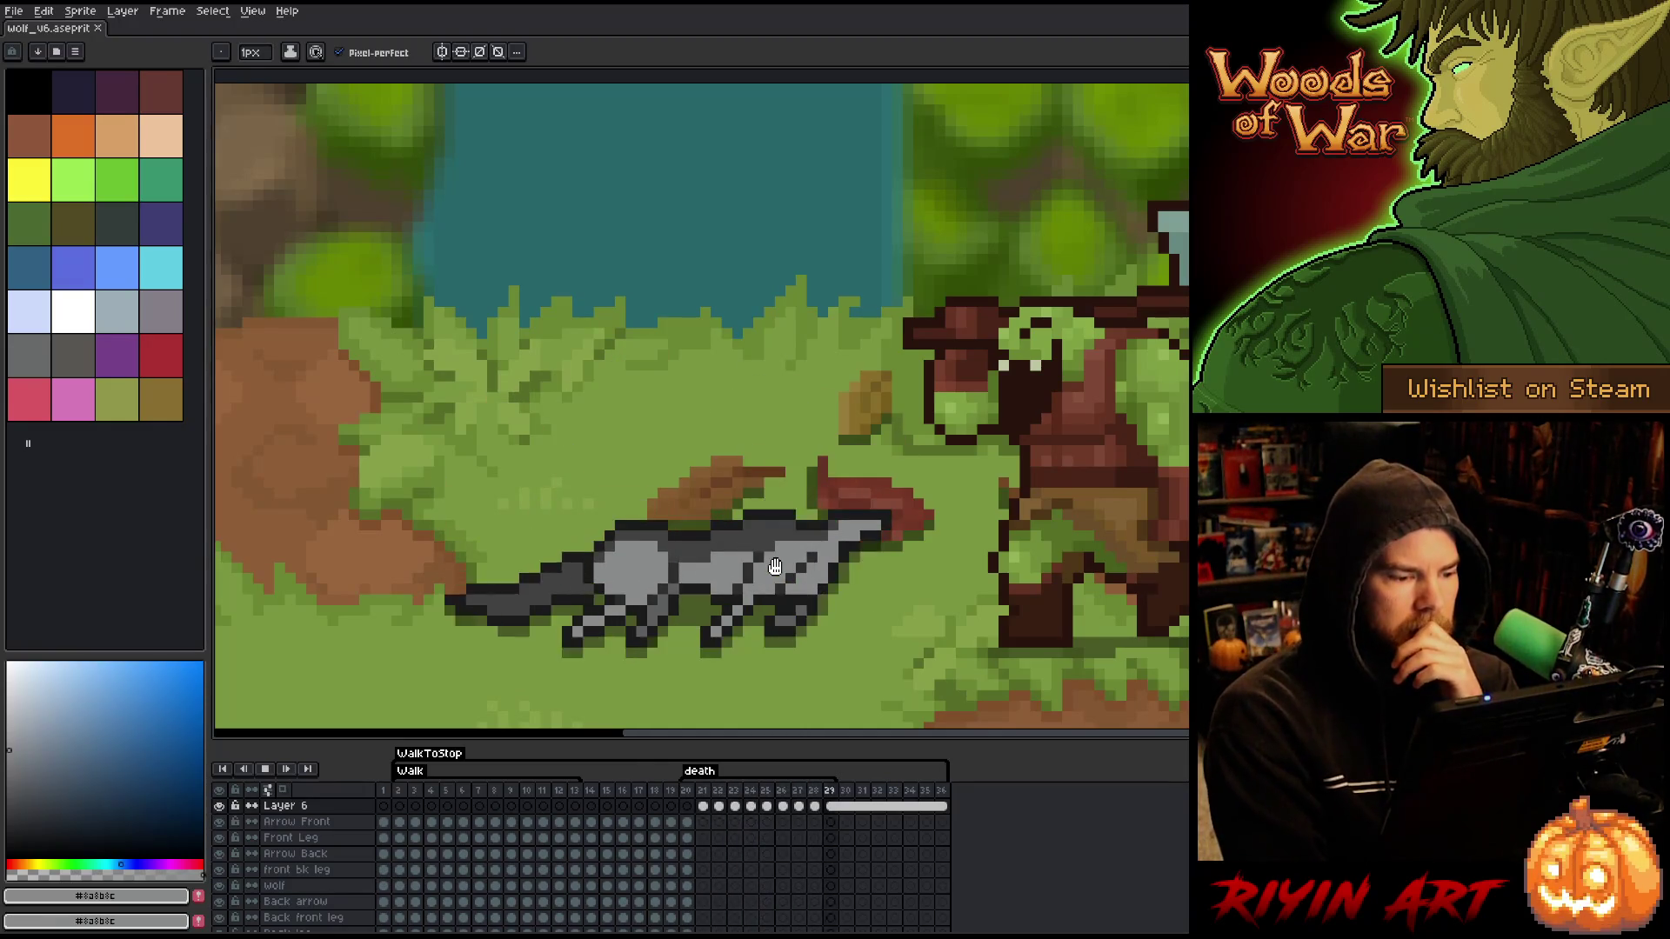
- Stop playback, step through frames 27–29 and play the death animation again
key("Return")
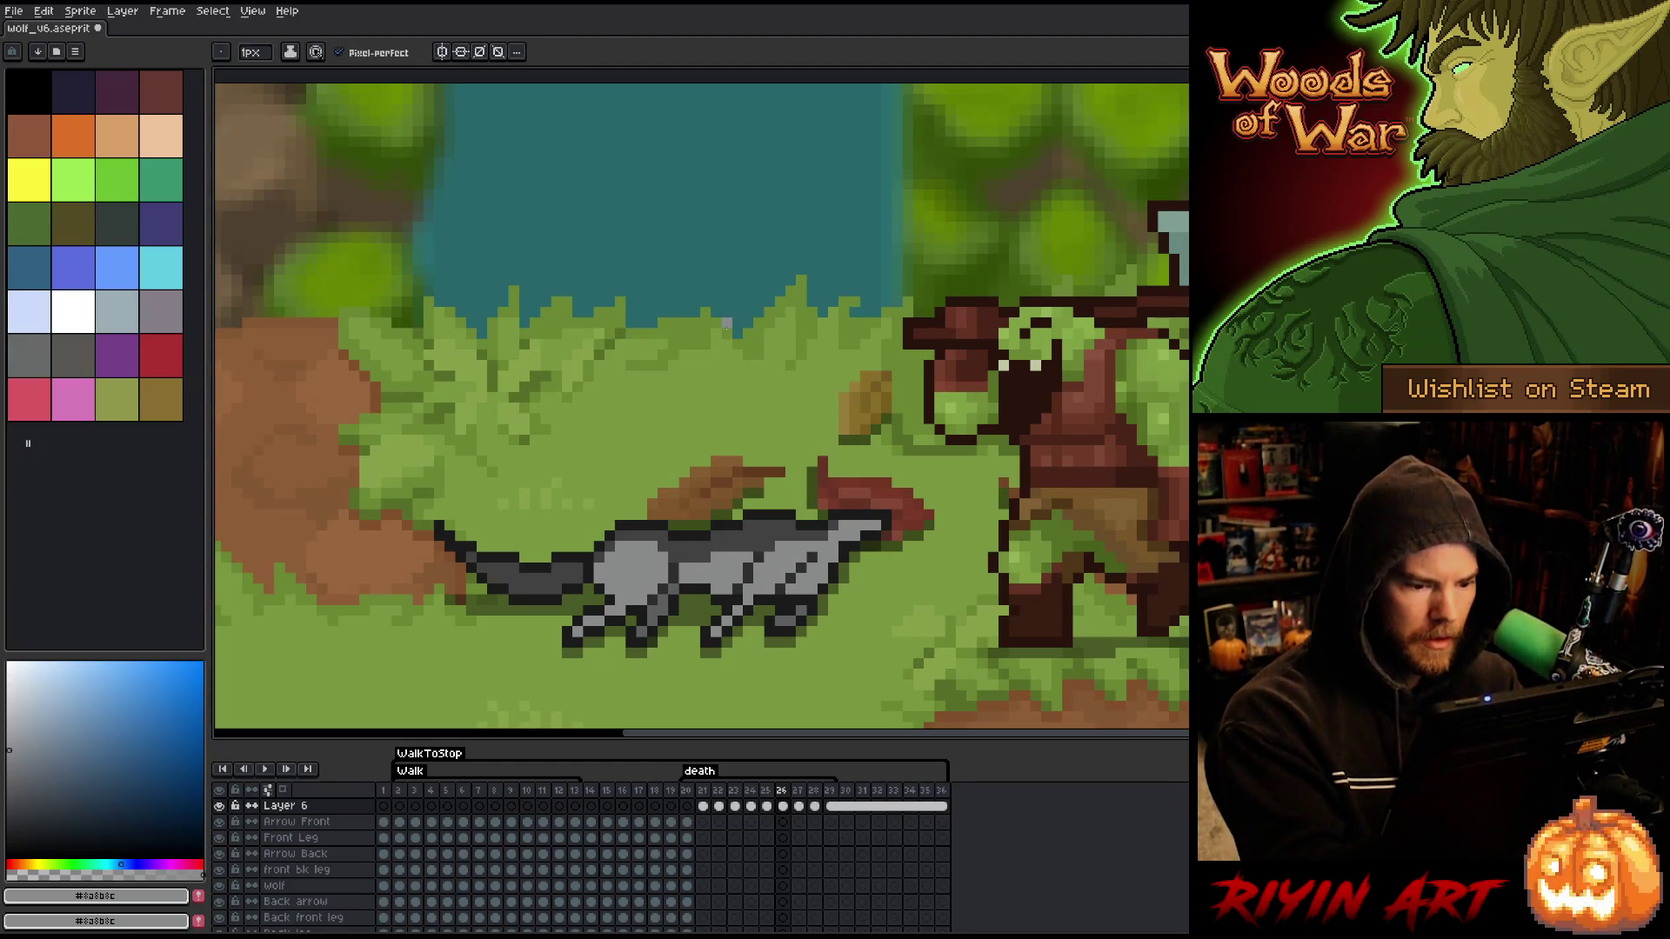
key("Right")
key("Right")
key("Right")
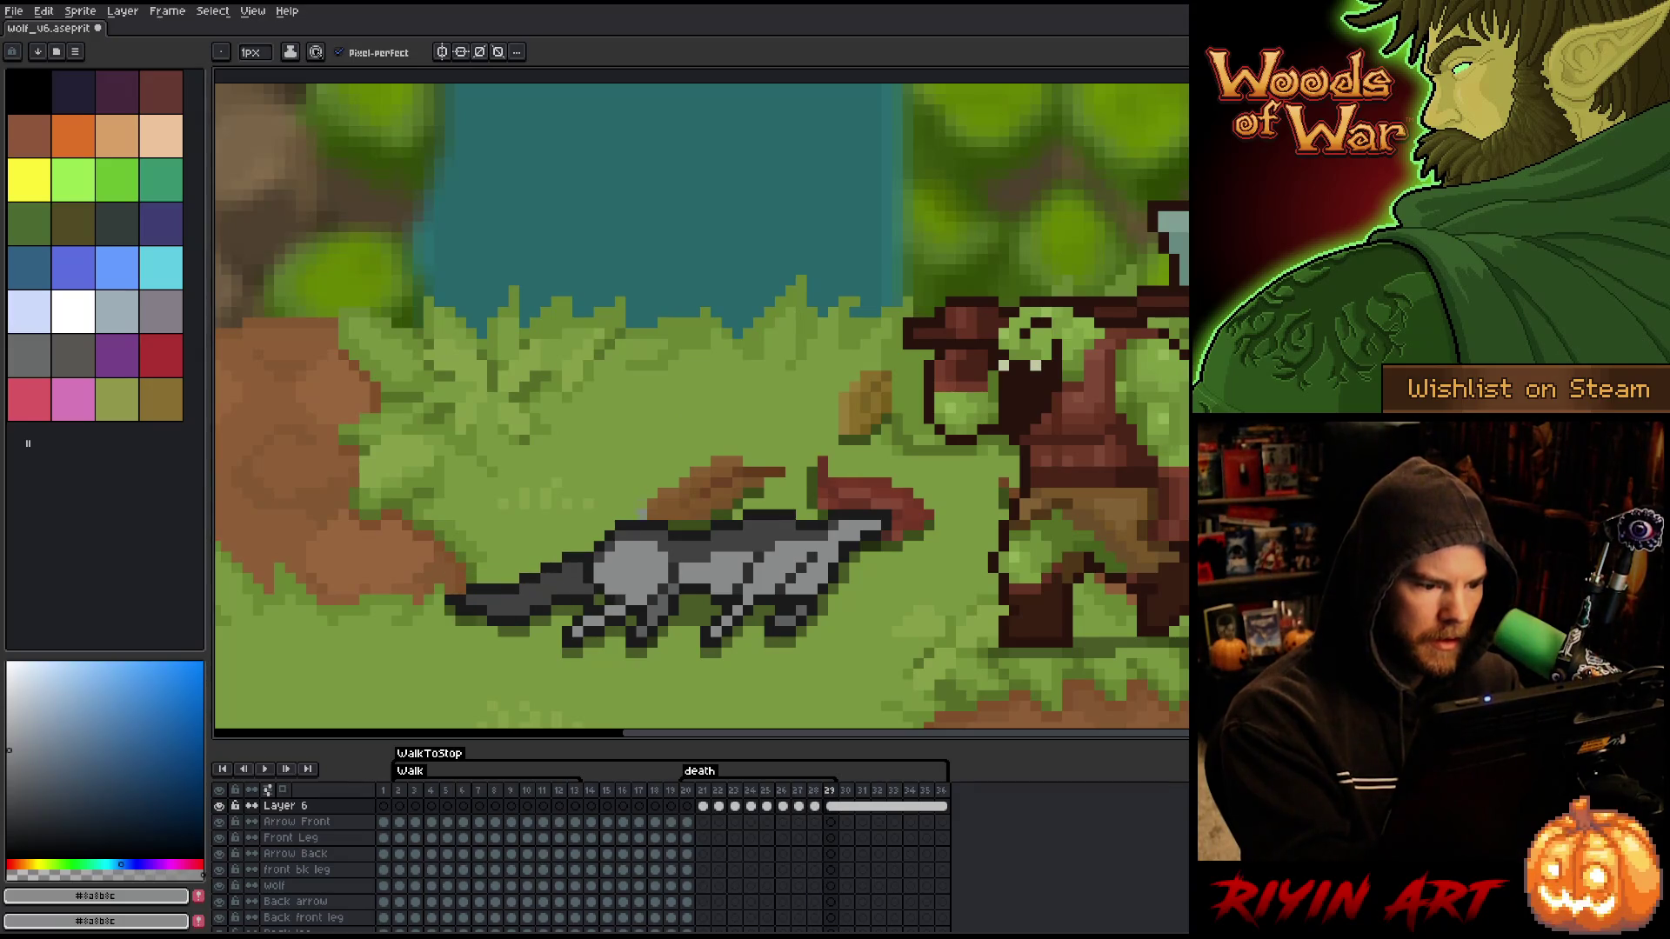
key("Right")
key("Right")
key("Right")
key("Right")
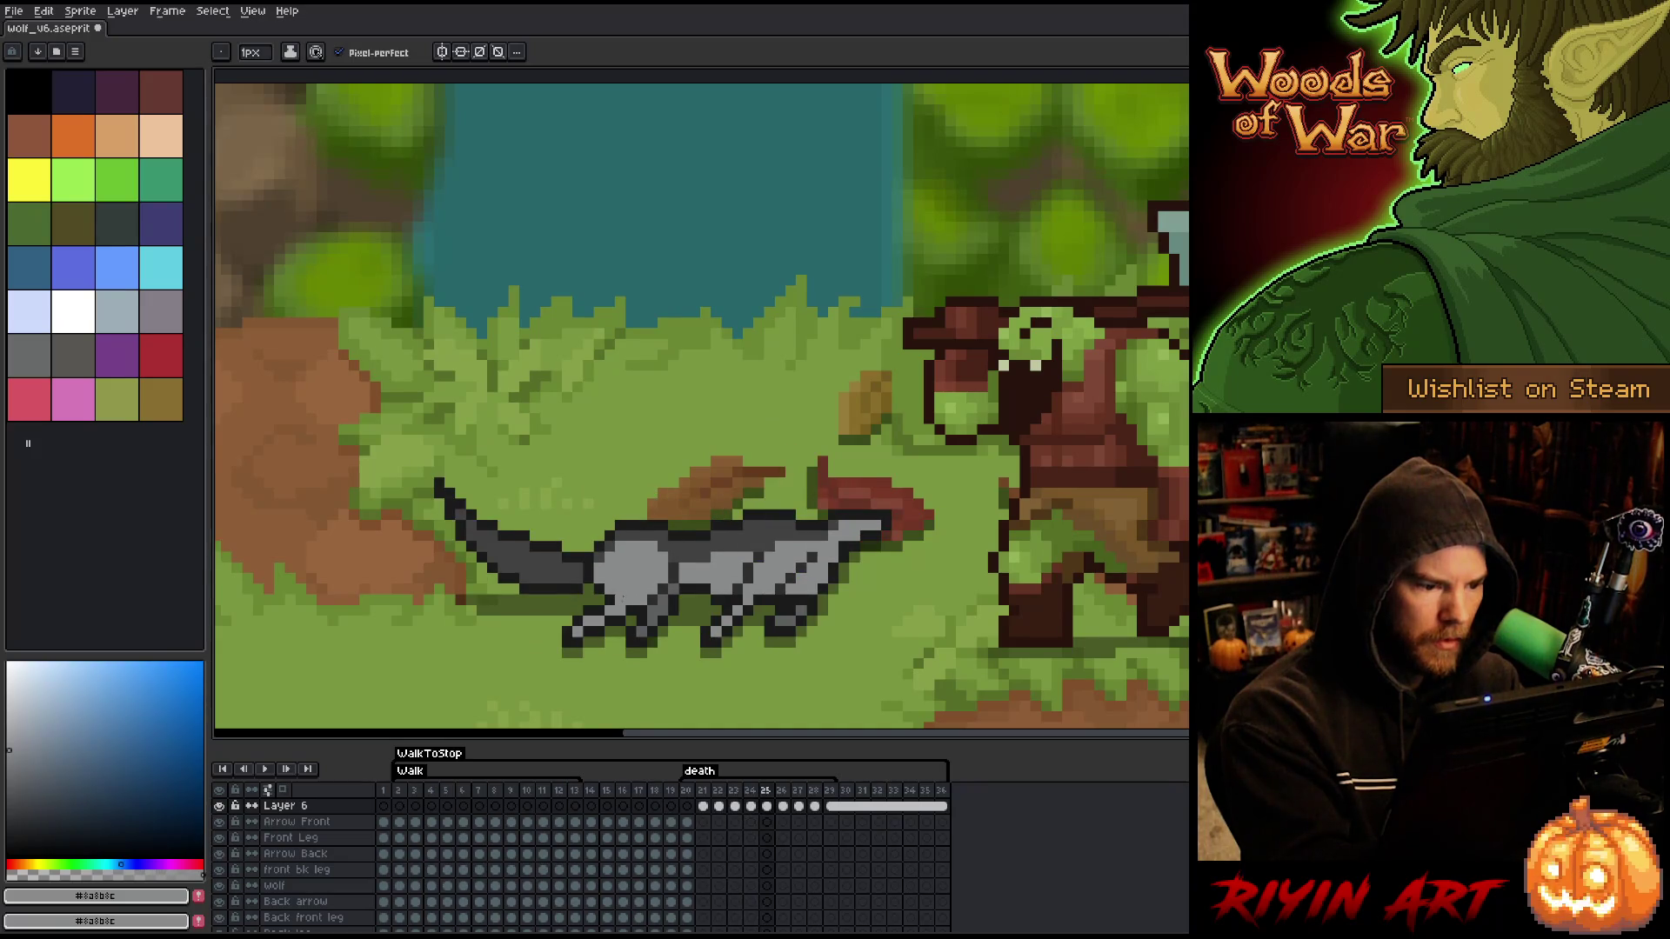
key("Return")
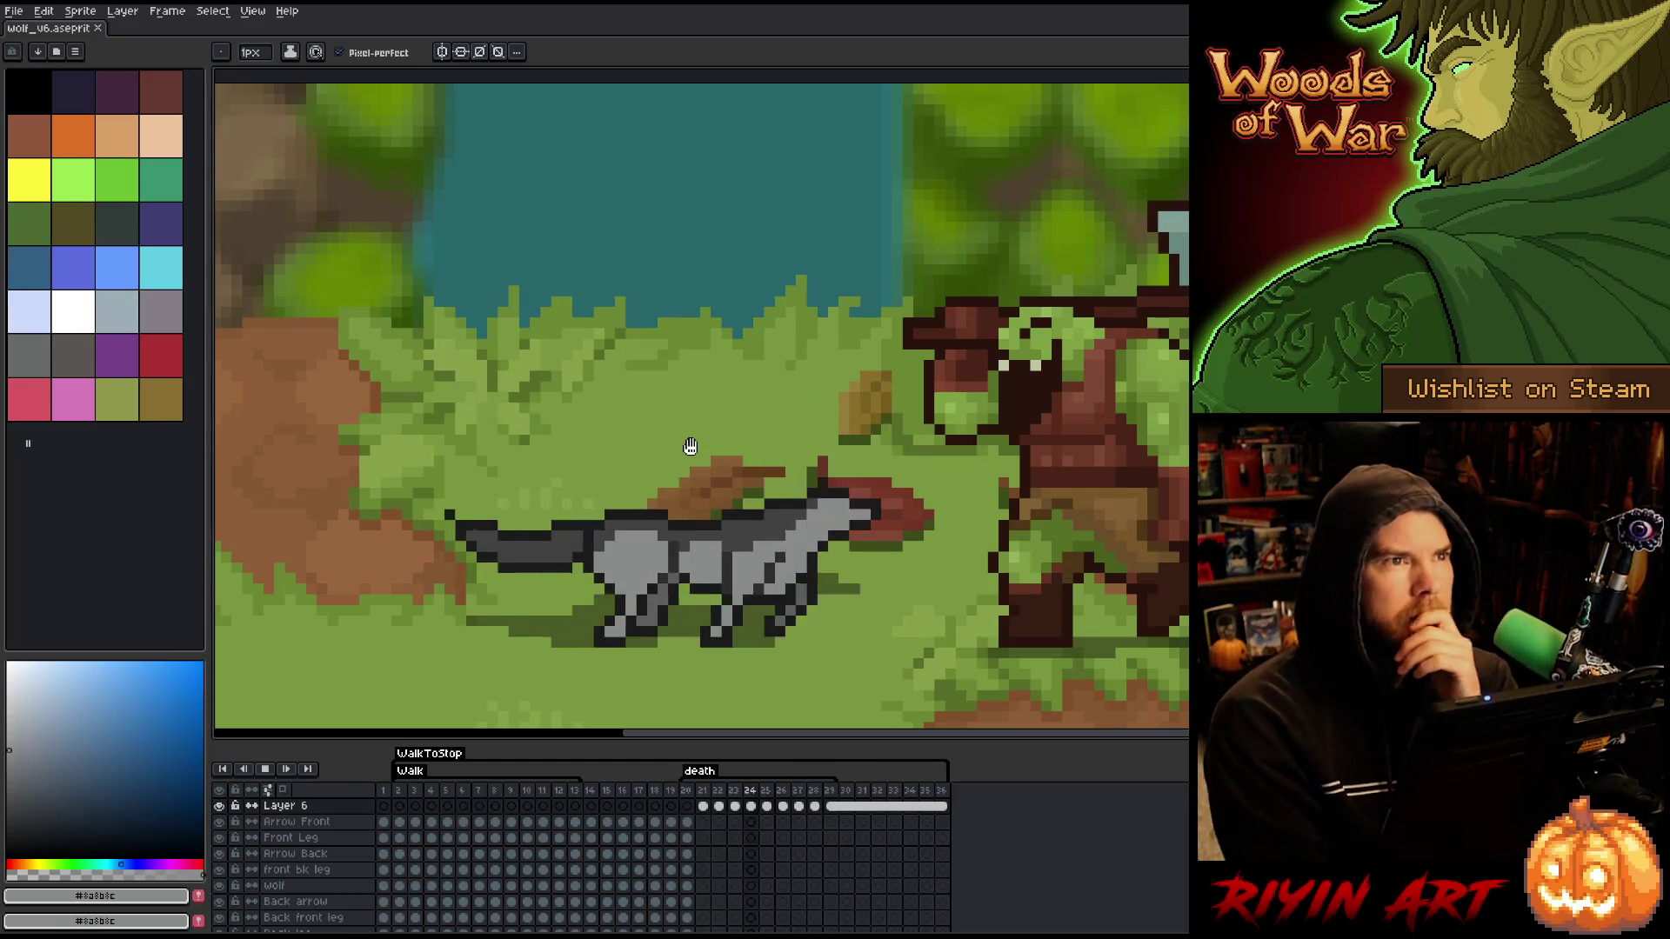
- Step from frame 21 to 24 and sample the dark grey of the wolf's tail
key("Return")
key("Left")
key("Left")
key("Left")
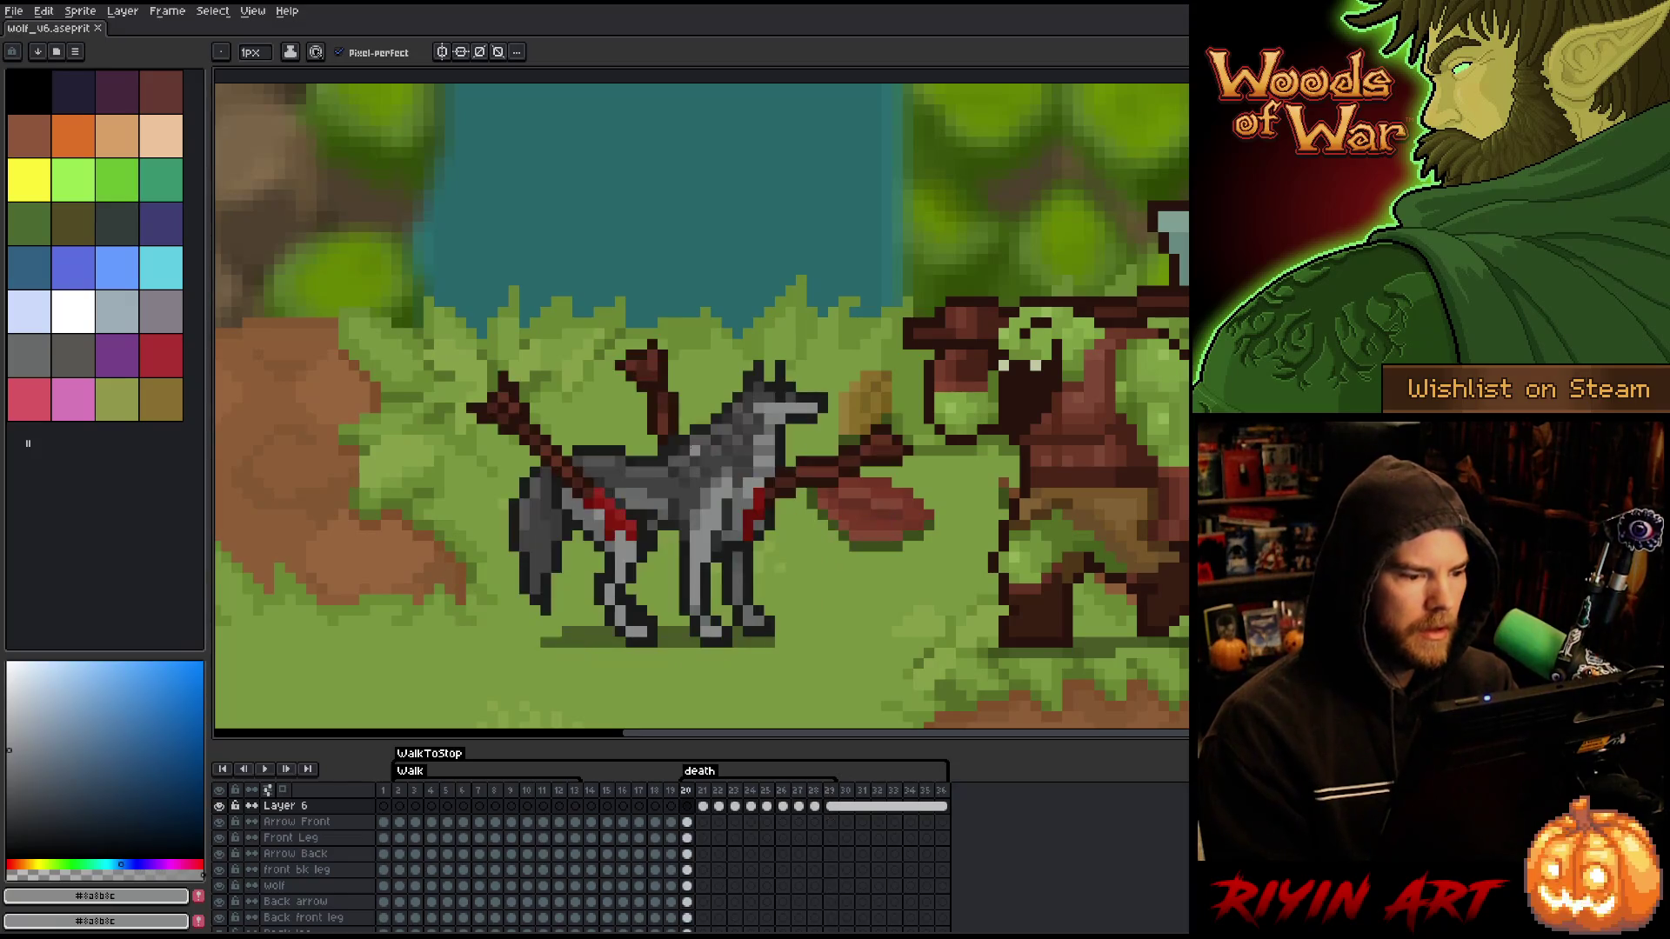
key("Right")
left_click(524, 578, "alt")
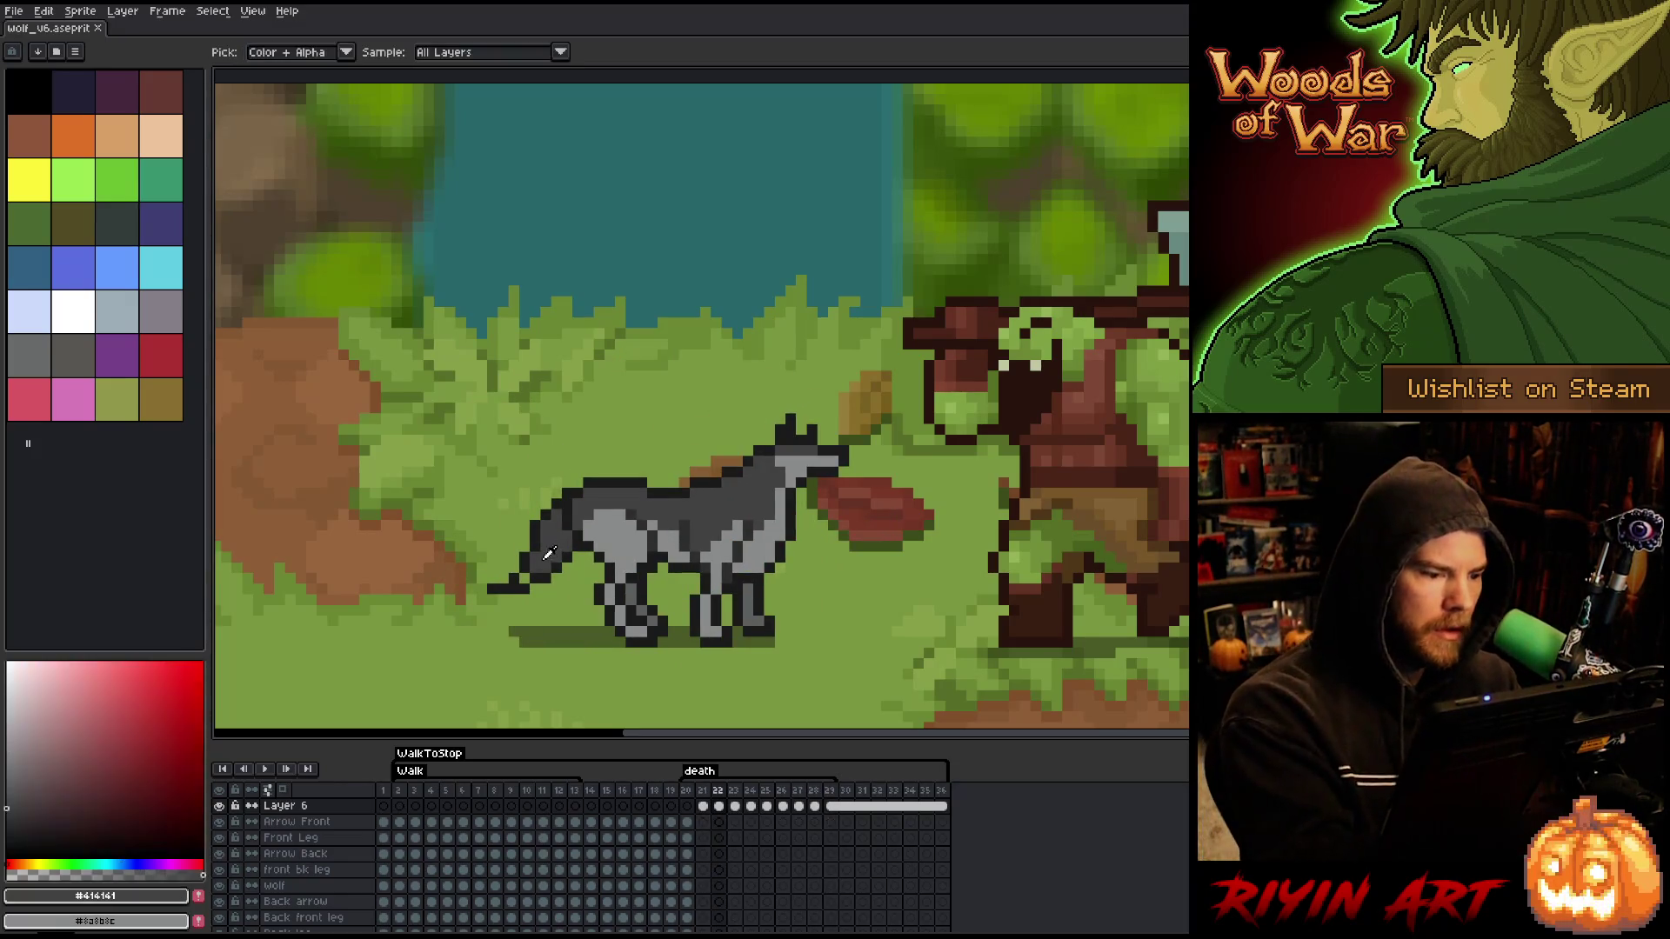
key("Right")
key("Right")
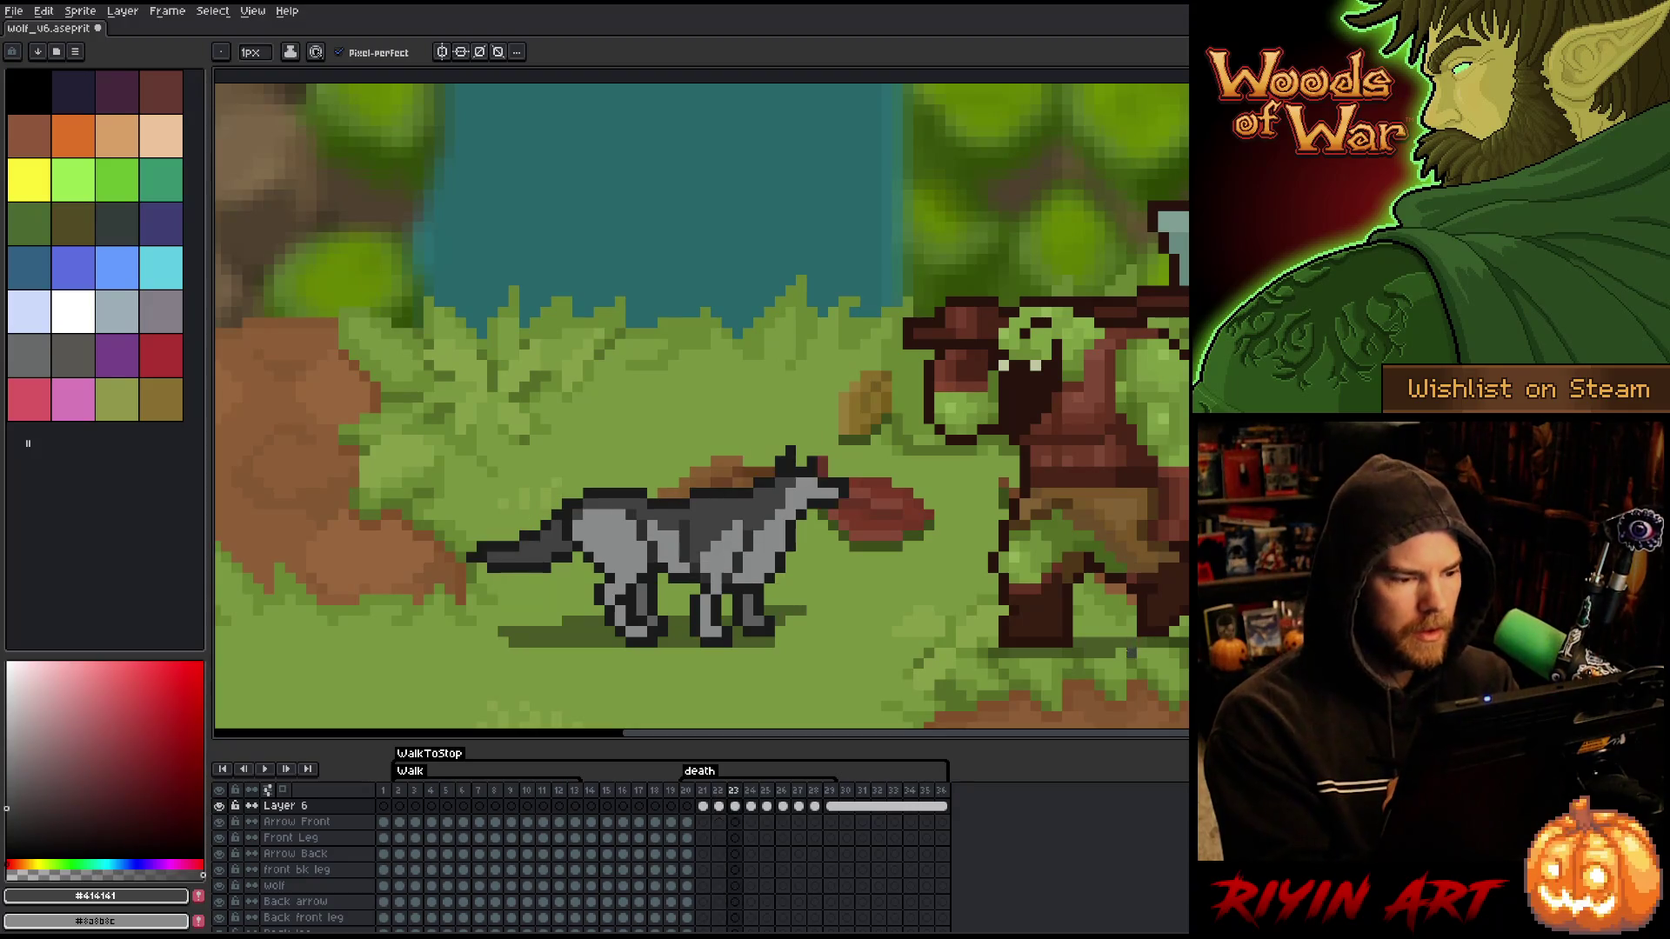
key("Right")
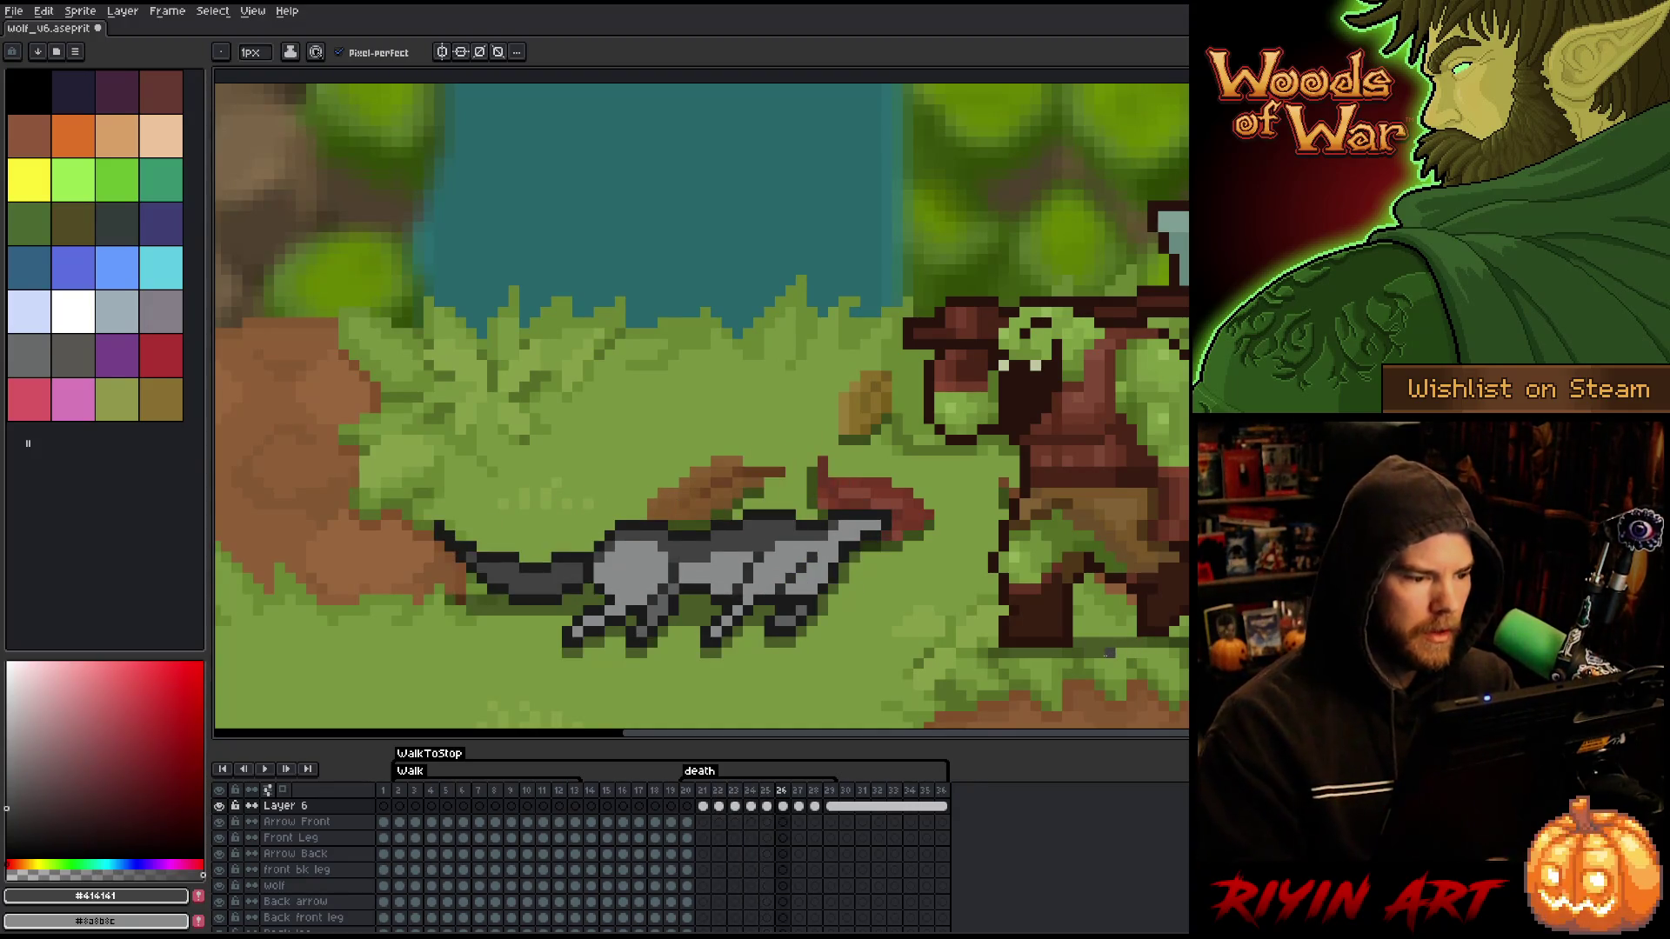
key("Left")
key("Left")
key("Left")
key("Right")
key("Right")
- Play the death animation, stop on frame 24 and lasso the wolf's tail
key("Return")
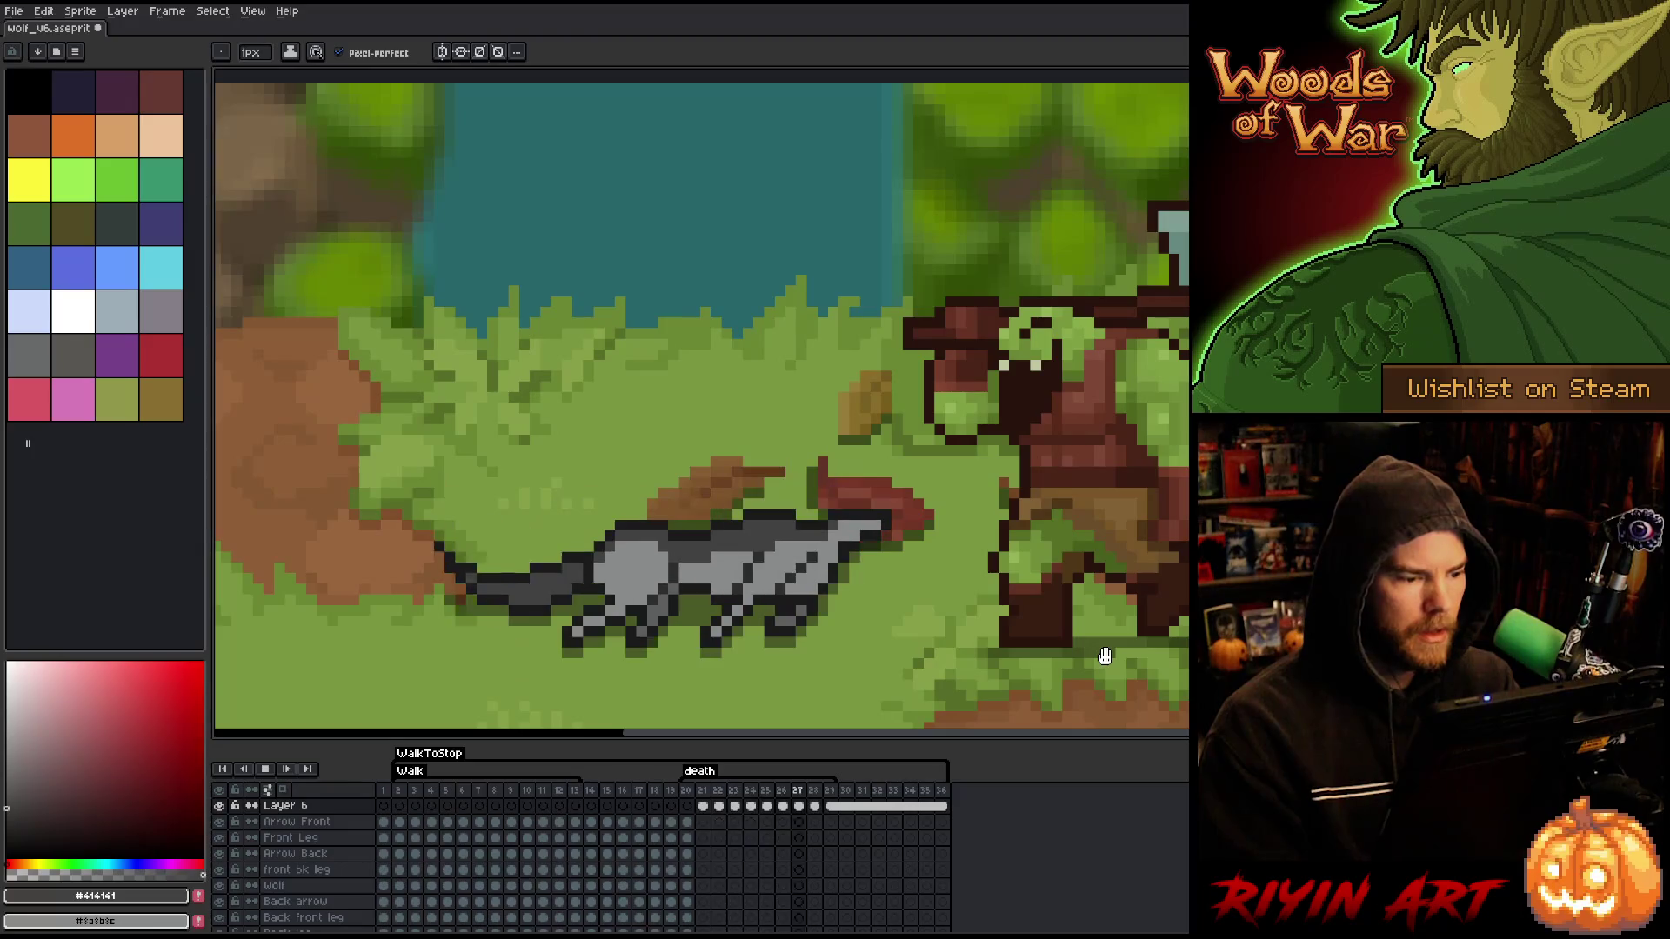
key("Return")
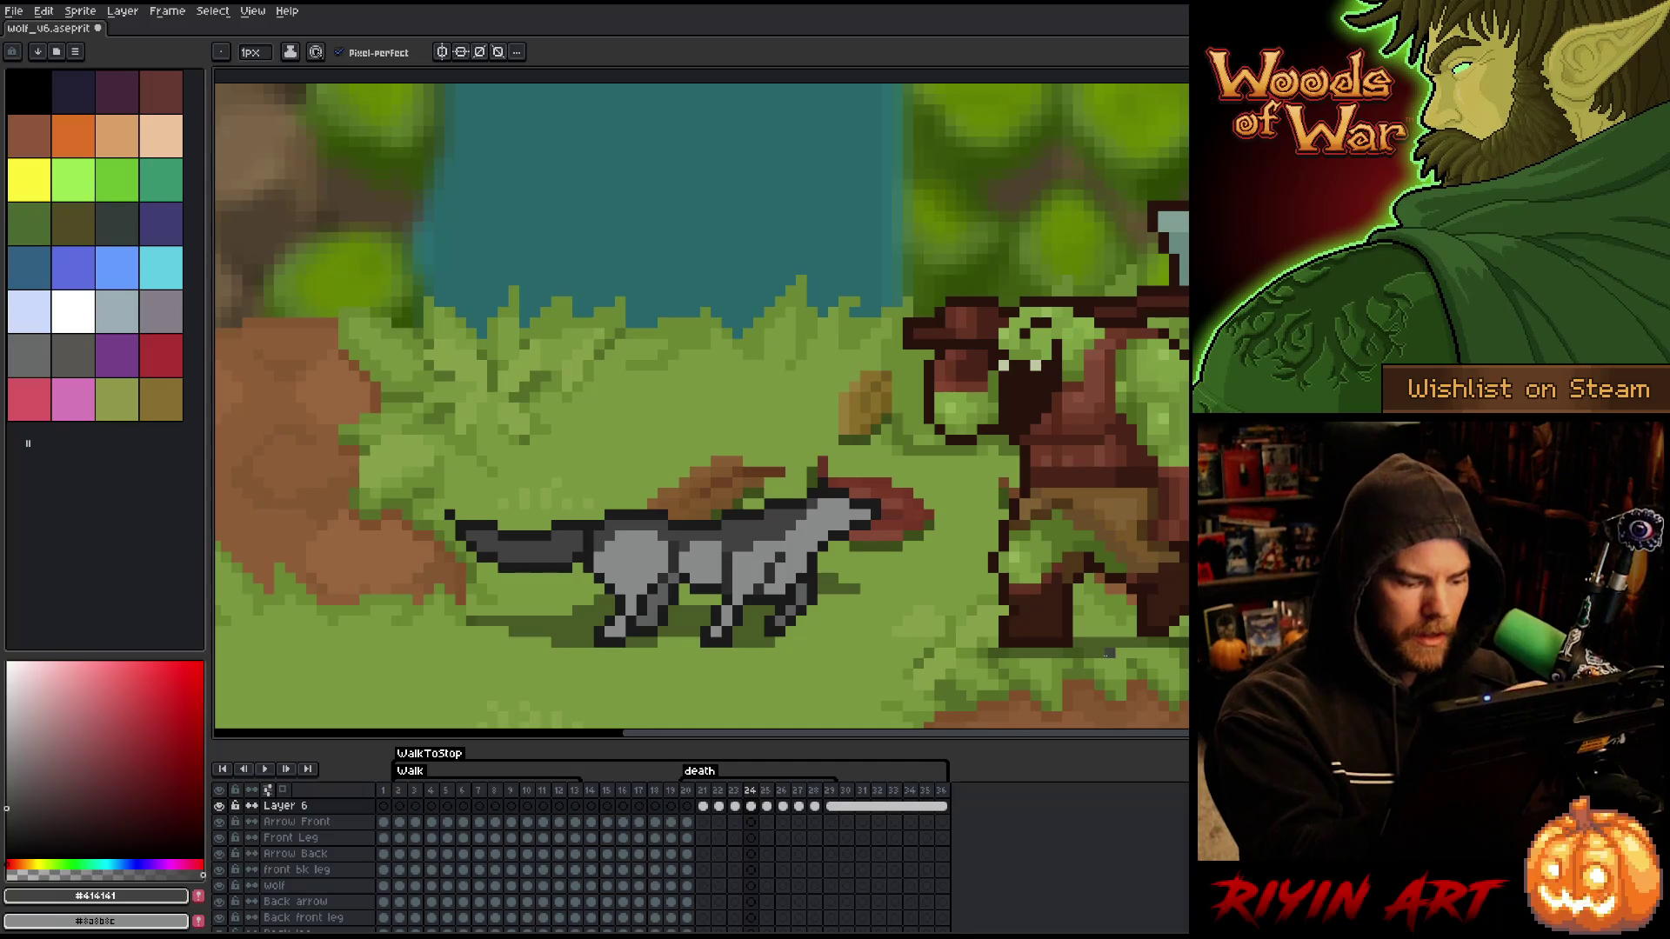
key("q")
mouse_move(374, 445)
left_mouse_down()
mouse_move(526, 491)
mouse_move(366, 452)
left_mouse_up()
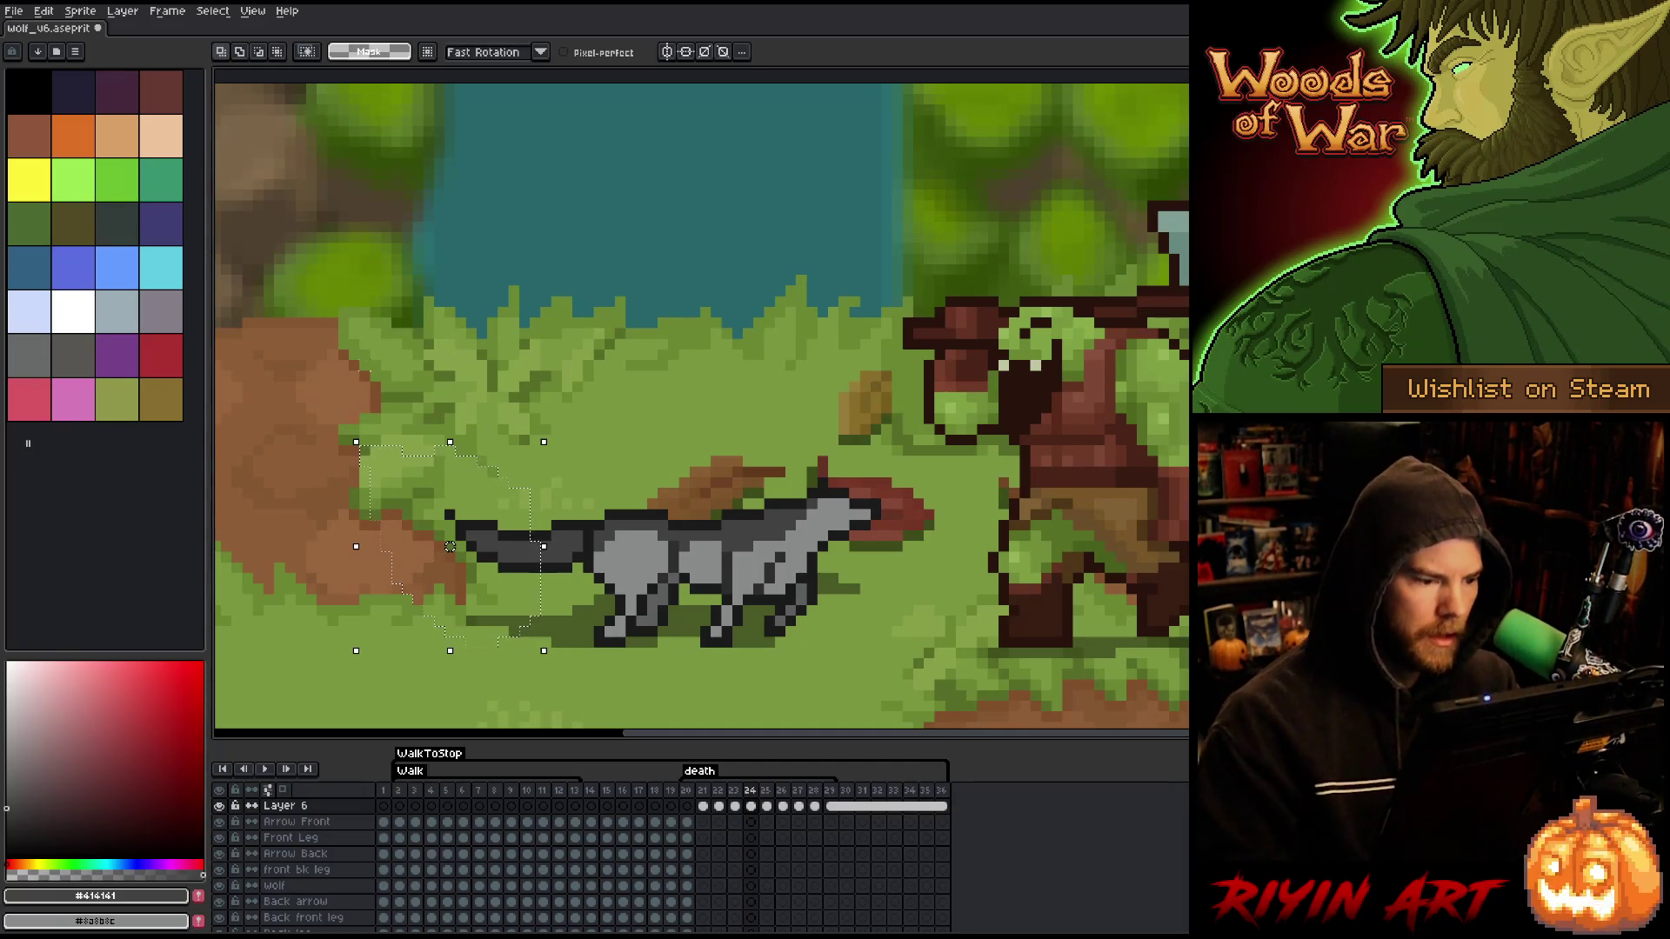
- Move the selected tail about 12 px right, then clear the selection
left_click_drag(450, 547, 460, 546)
key("Return")
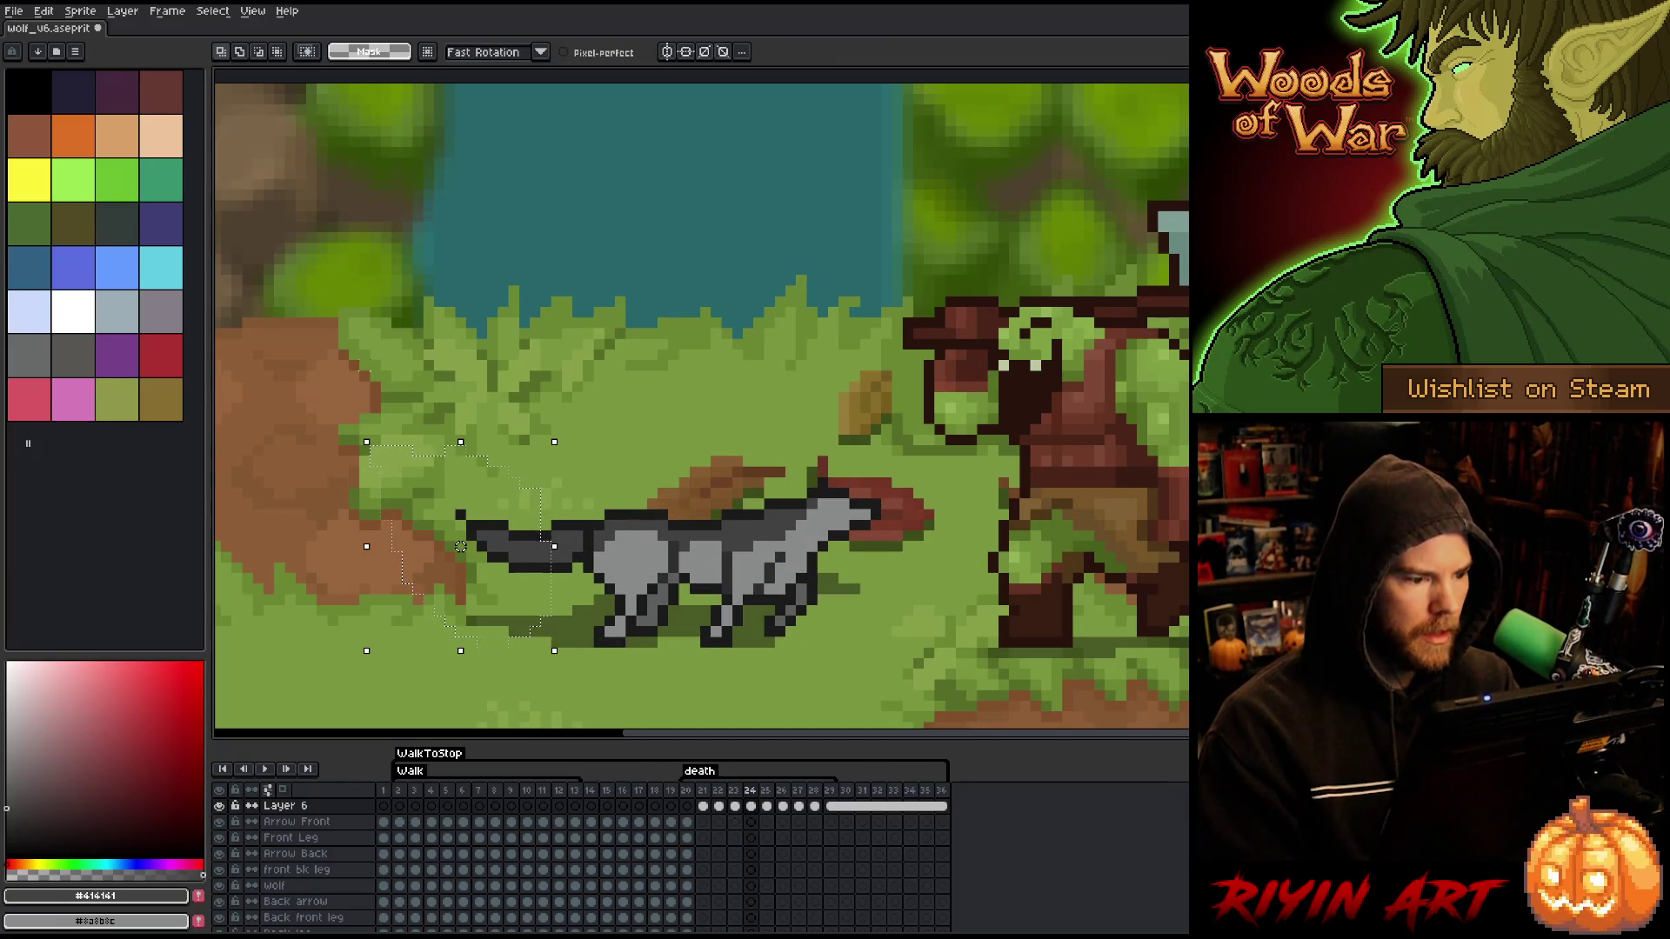
left_click_drag(460, 546, 471, 546)
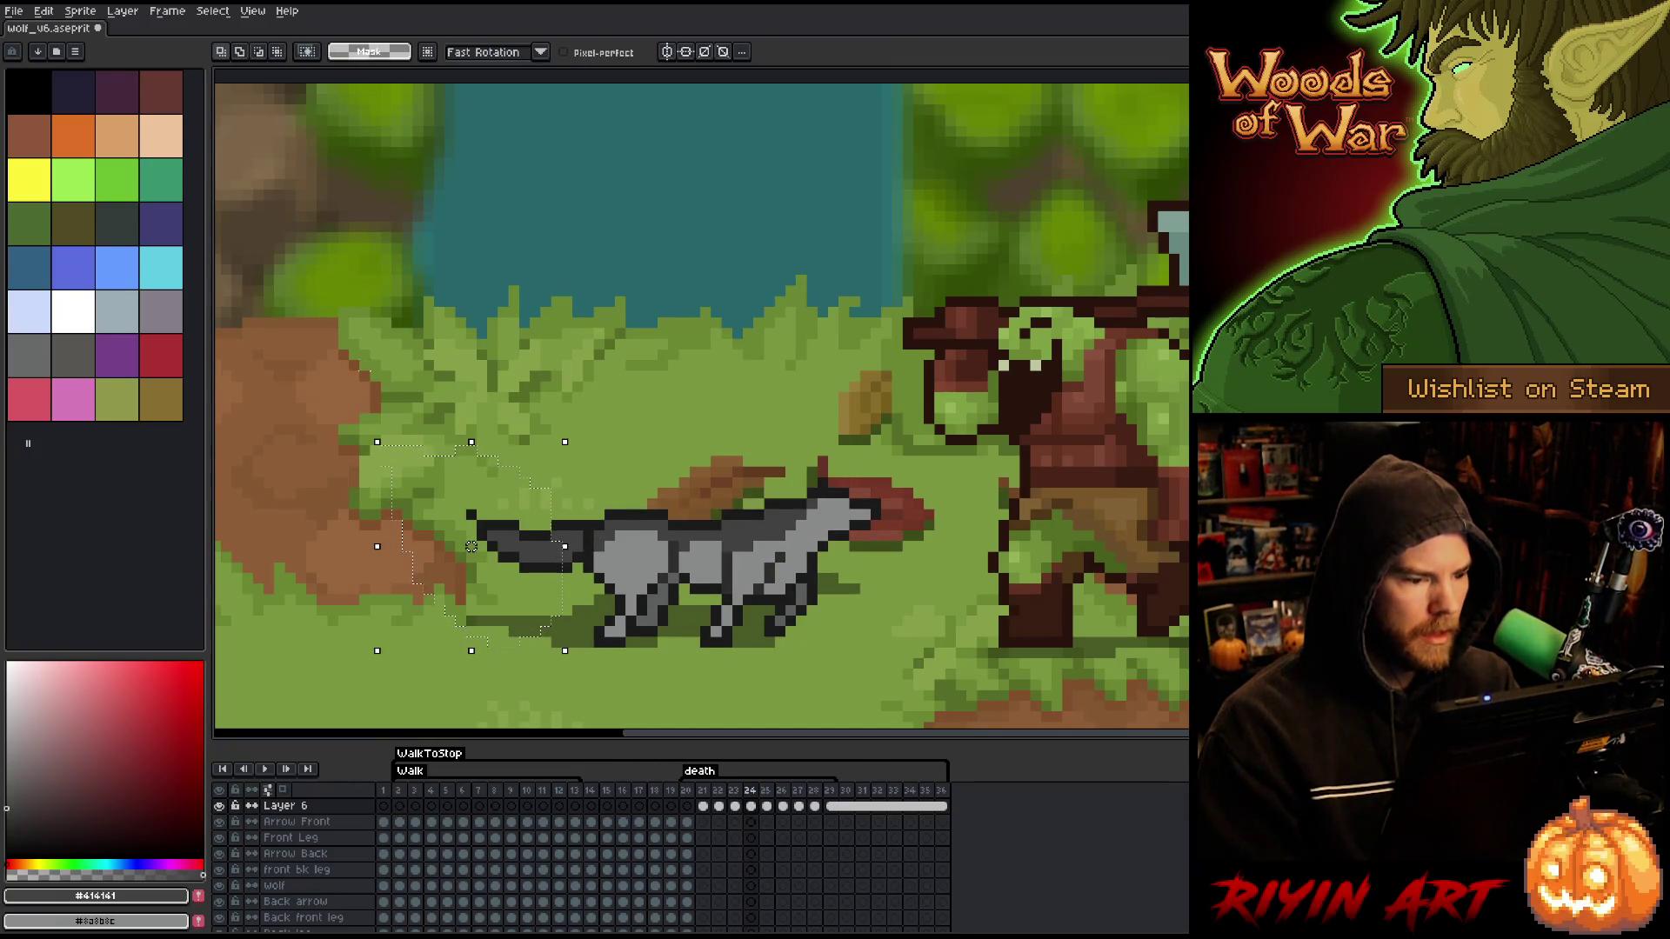
key("Right")
key("ctrl+d")
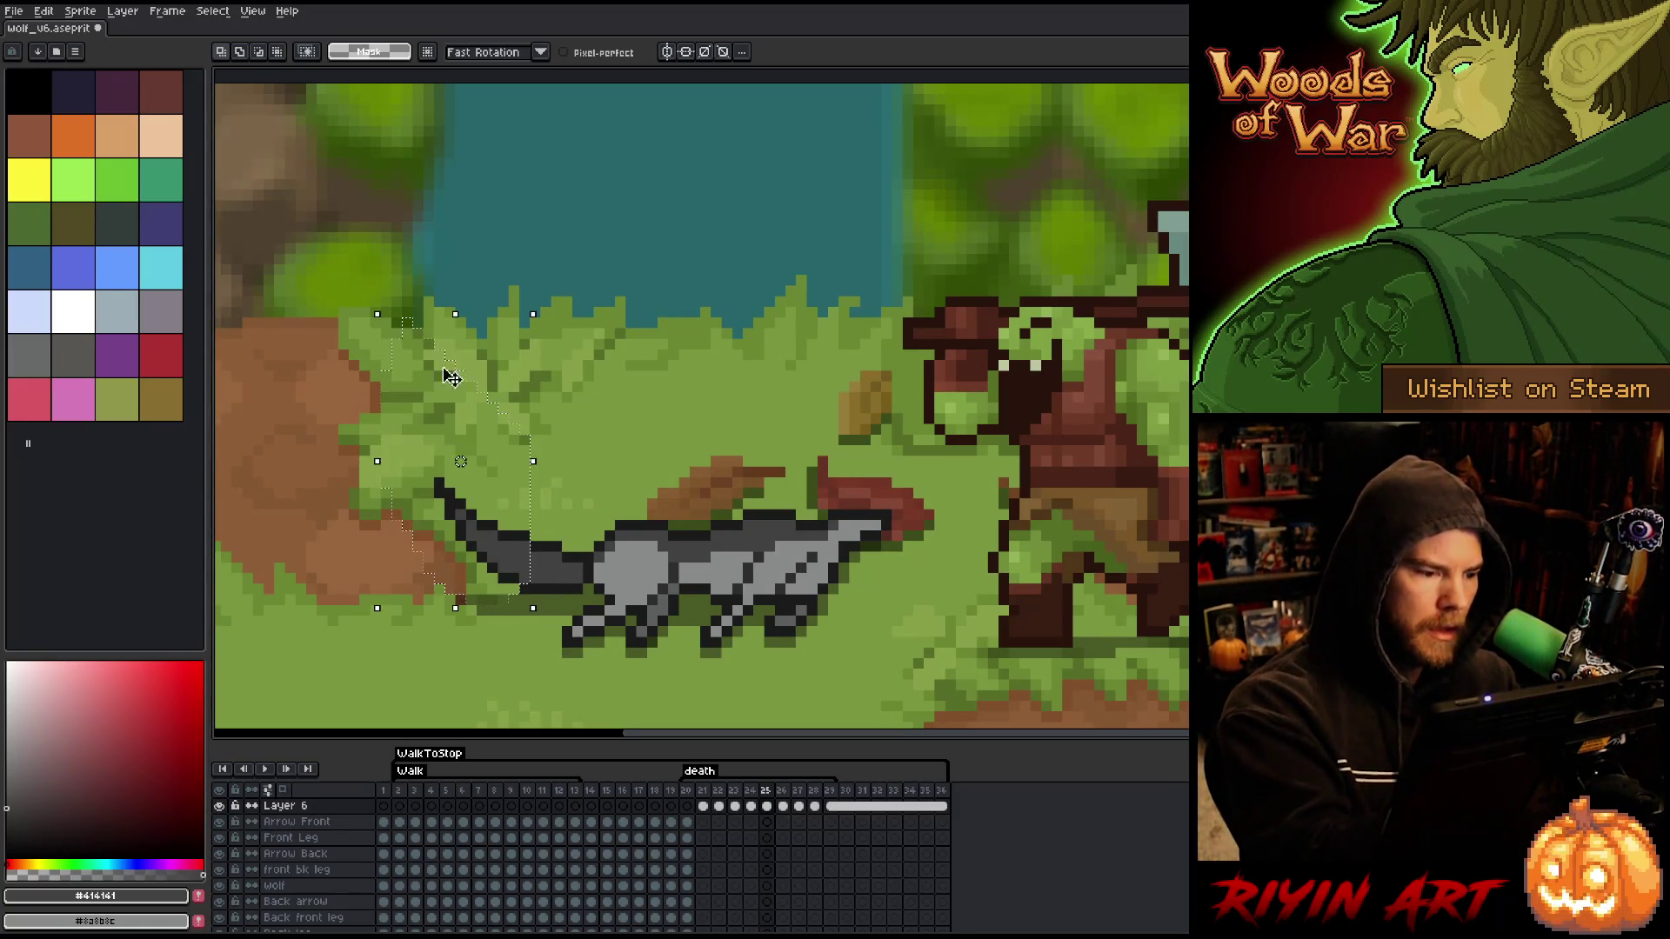
- Select the tail area on frame 25 and compare it against frame 24
left_click_drag(554, 325, 398, 618)
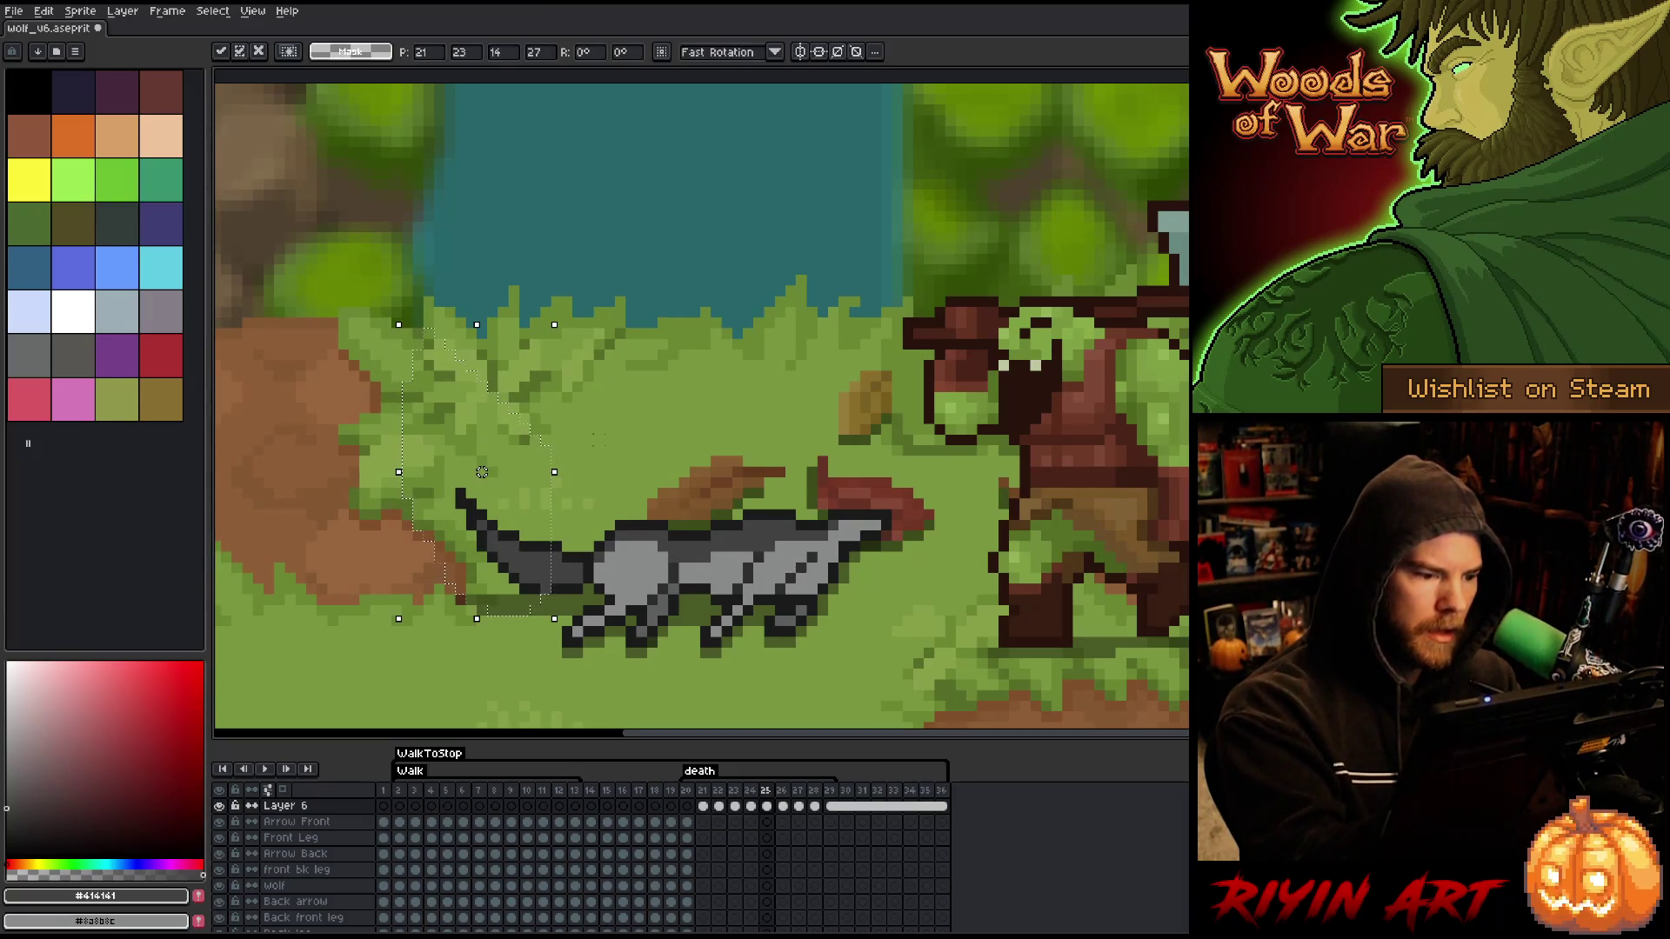
key("b")
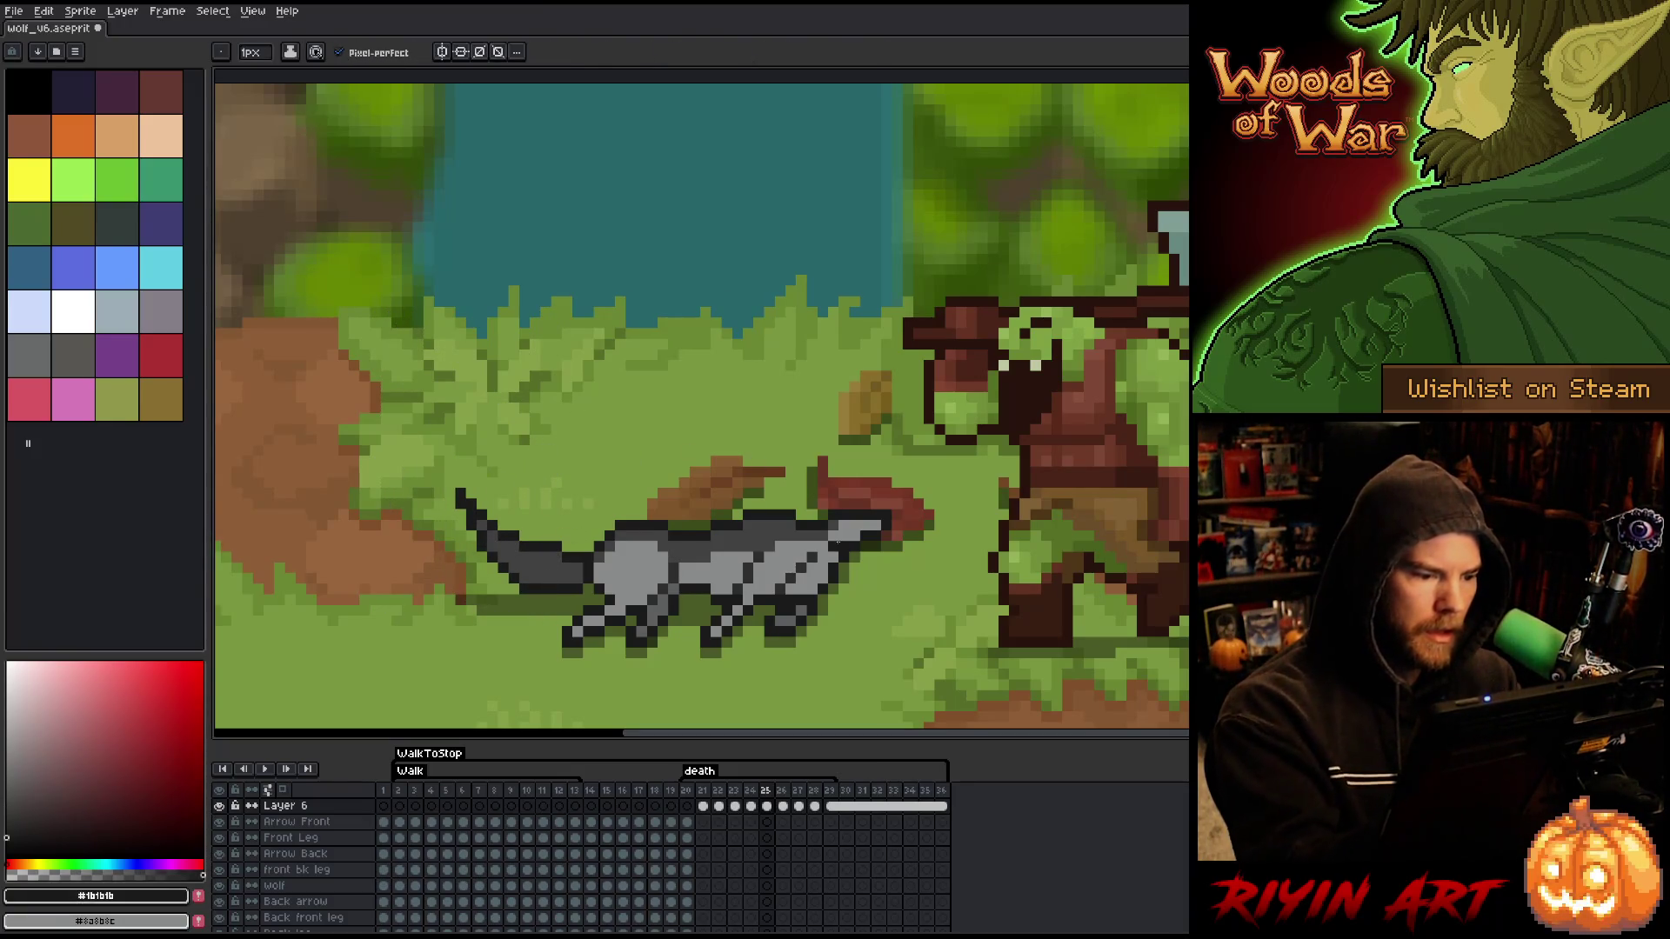
key("e")
key("comma")
key("period")
key("comma")
key("period")
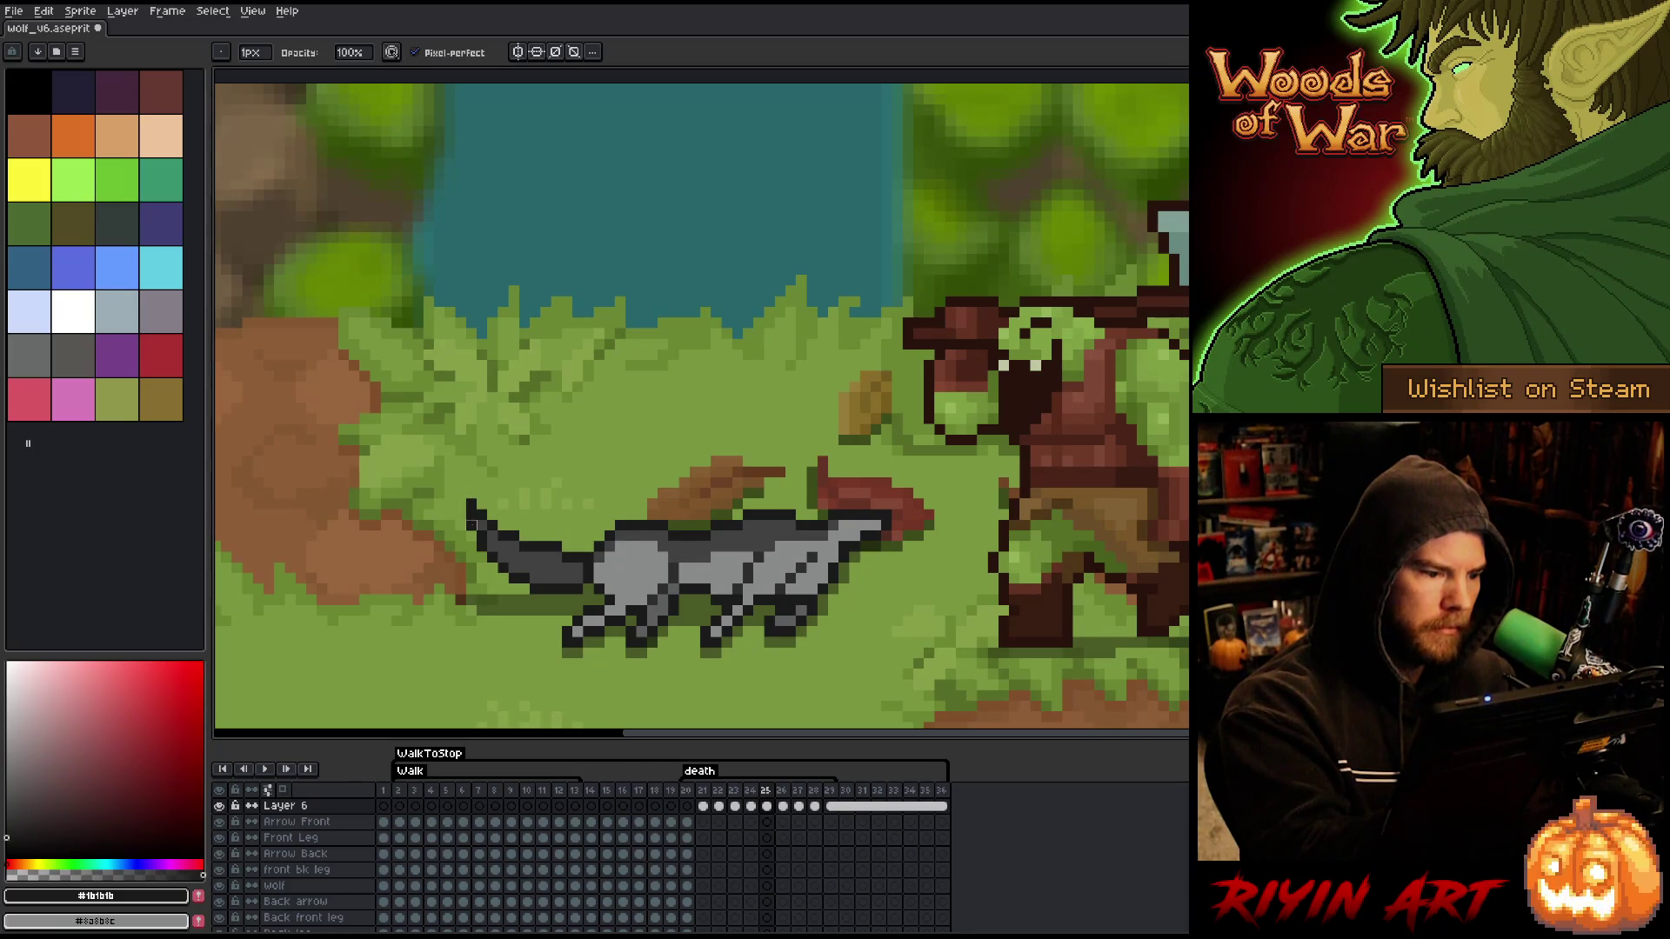
- Recheck the tail pose by toggling between frames 24 and 25
key("b")
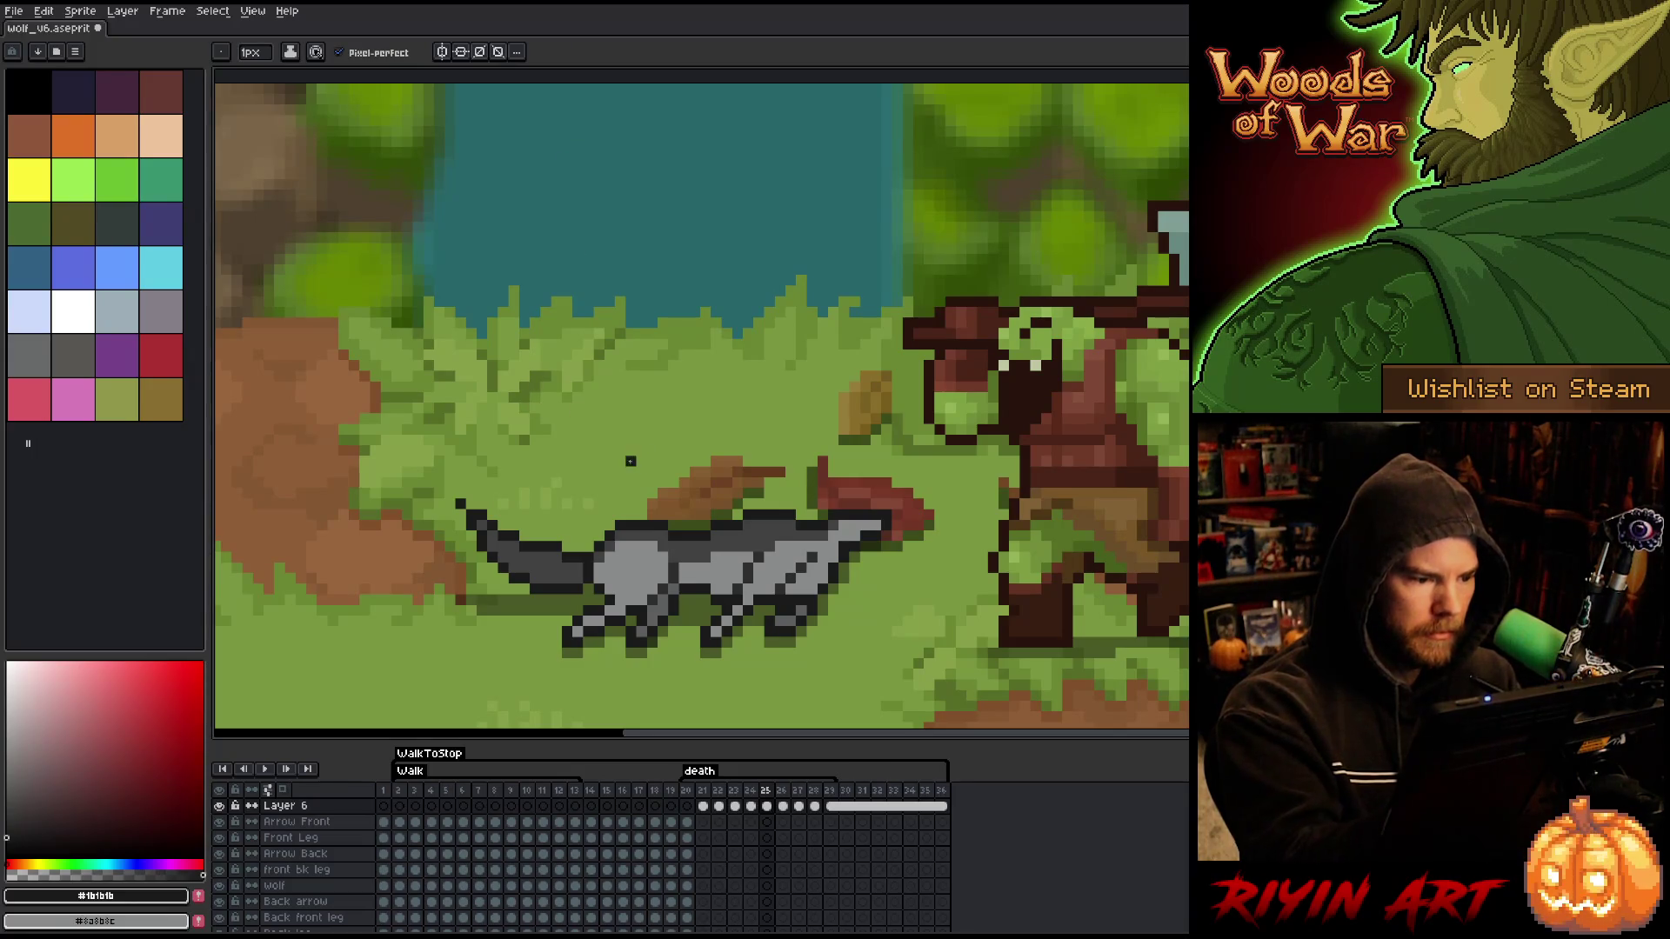
key("Left")
key("Right")
key("Left")
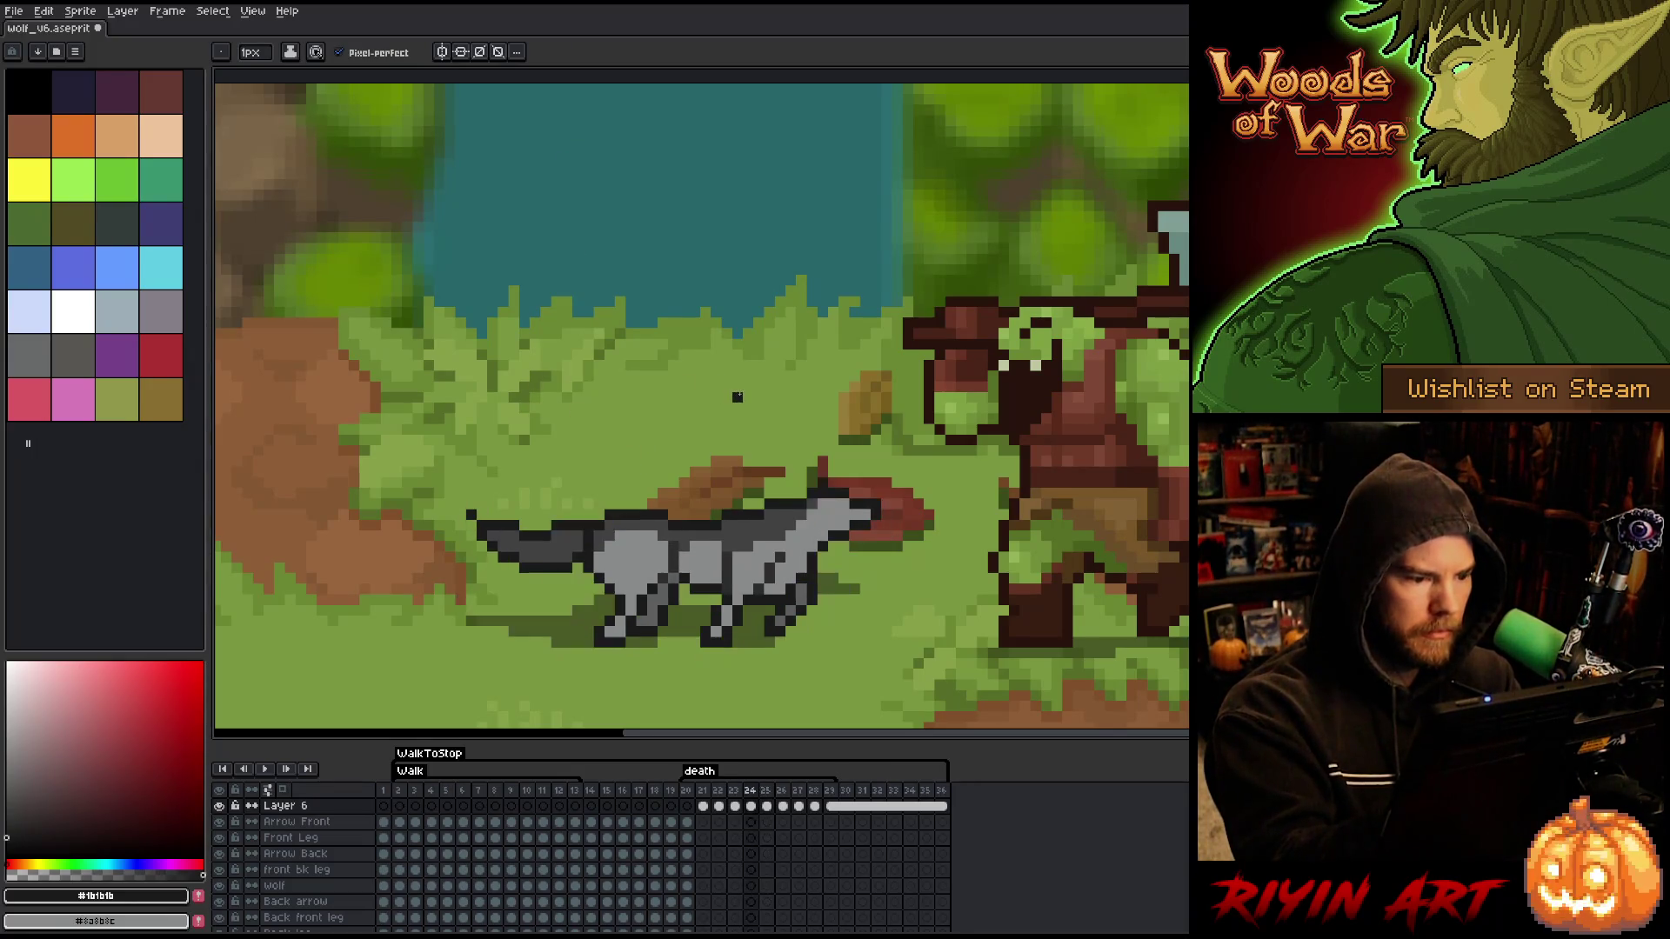
key("Right")
key("Left")
key("Right")
- Lasso the tail on frame 25, nudge it right and check it against frame 24
key("q")
mouse_move(466, 439)
left_mouse_down()
mouse_move(548, 596)
mouse_move(402, 435)
left_mouse_up()
left_click_drag(472, 546, 482, 546)
key("Return")
key("ctrl+d")
key("Left")
key("Right")
- Move on to frame 26 and lasso the wolf's tail there
key("Right")
key("Left")
key("Right")
key("b")
mouse_move(527, 454)
left_mouse_down()
mouse_move(573, 540)
mouse_move(520, 618)
mouse_move(400, 556)
left_mouse_up()
key("Right")
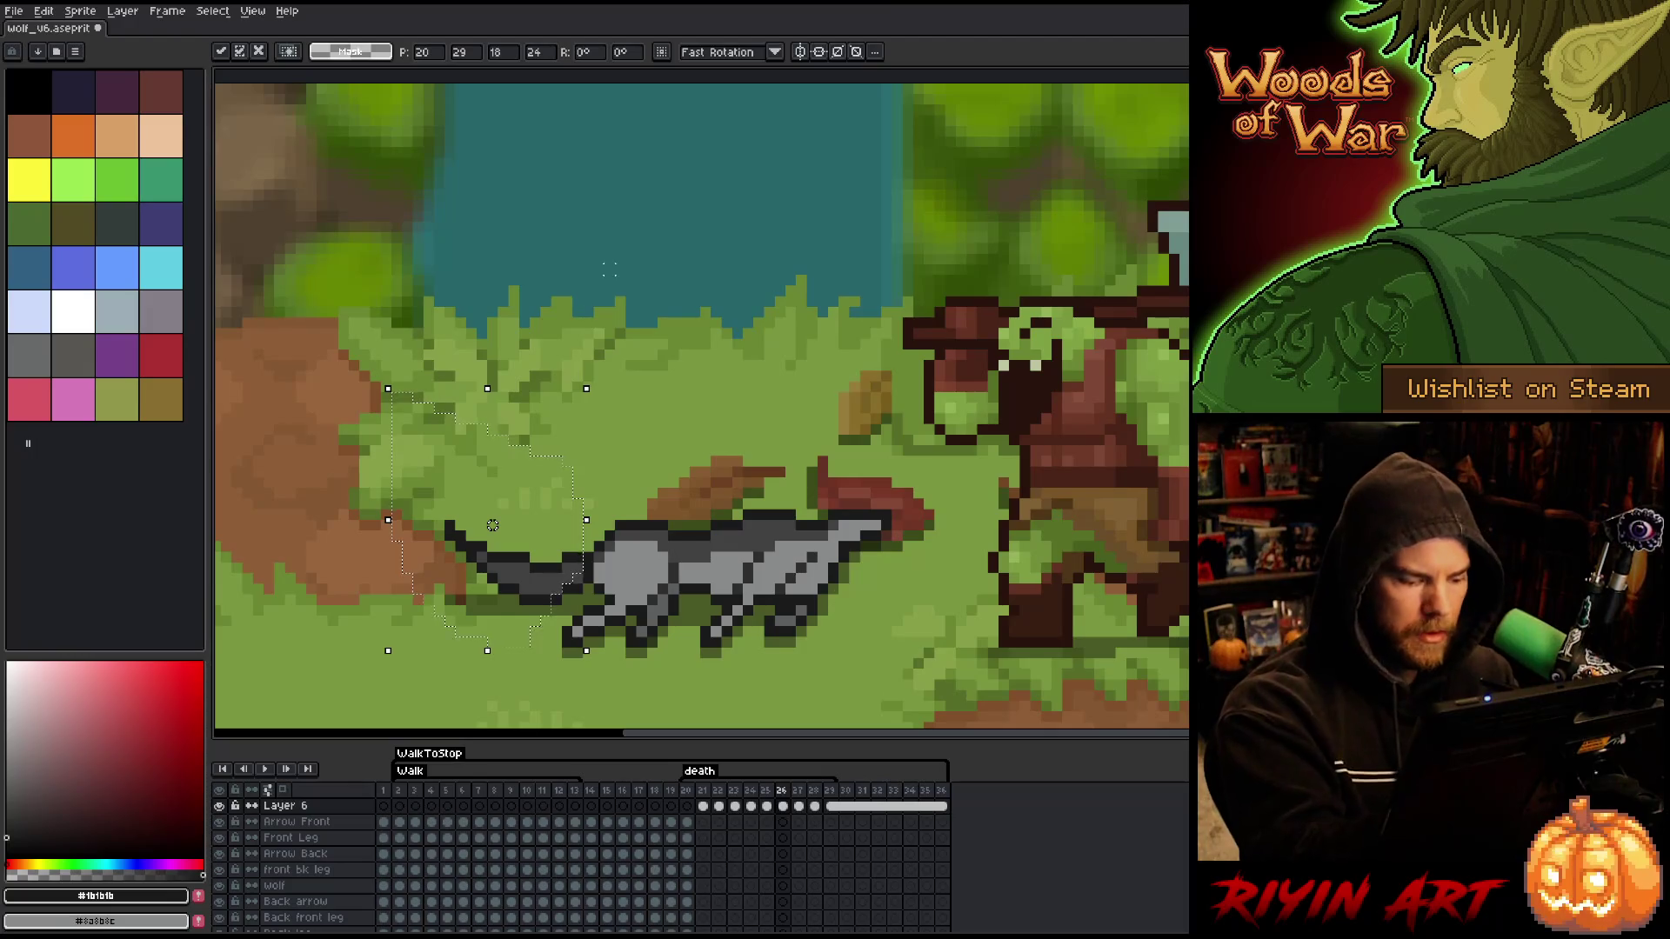
- Undo the tail move on frame 26, deselect, and compare with frame 27
key("ctrl+z")
key("ctrl+z")
key("ctrl+z")
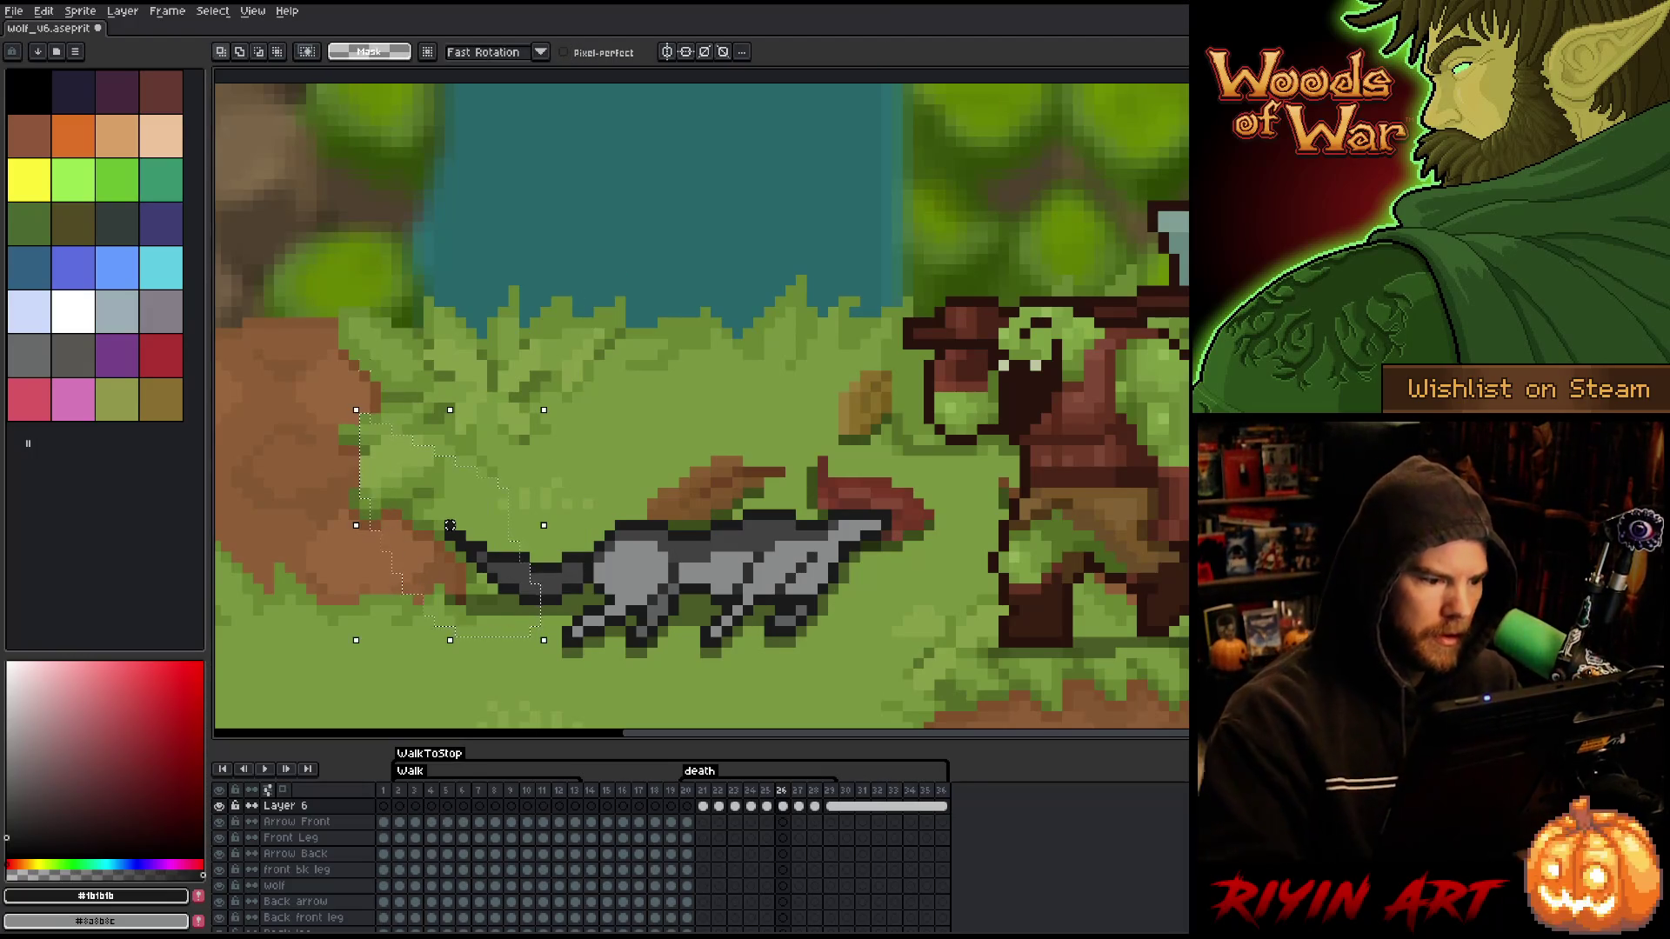
key("ctrl+d")
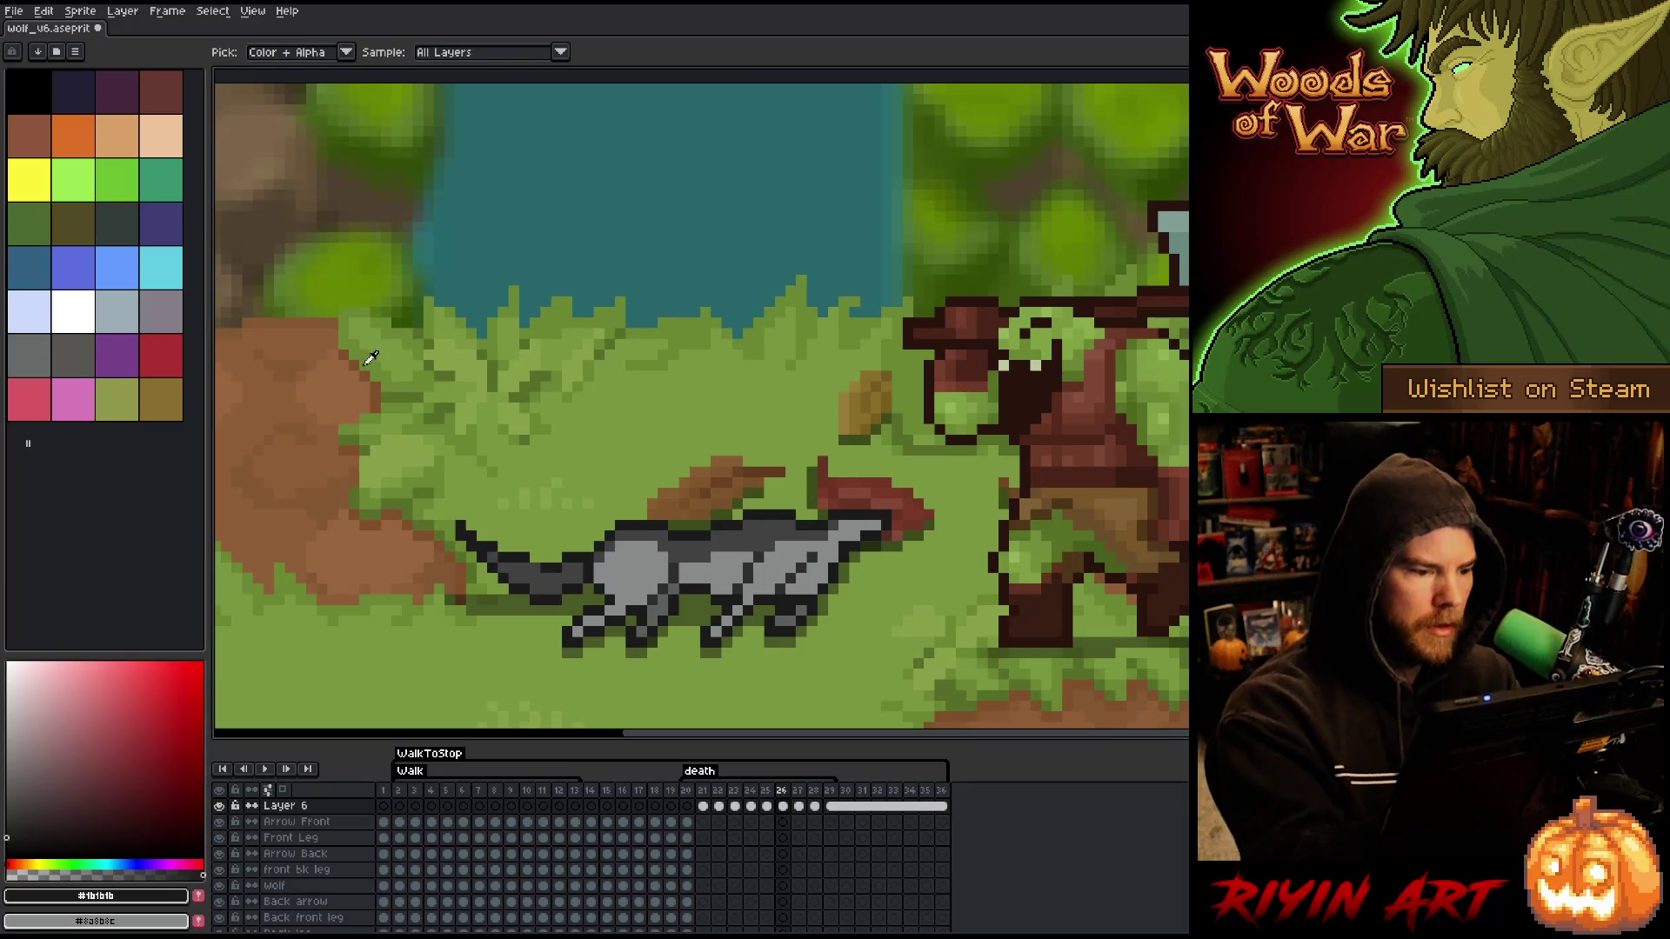
key("e")
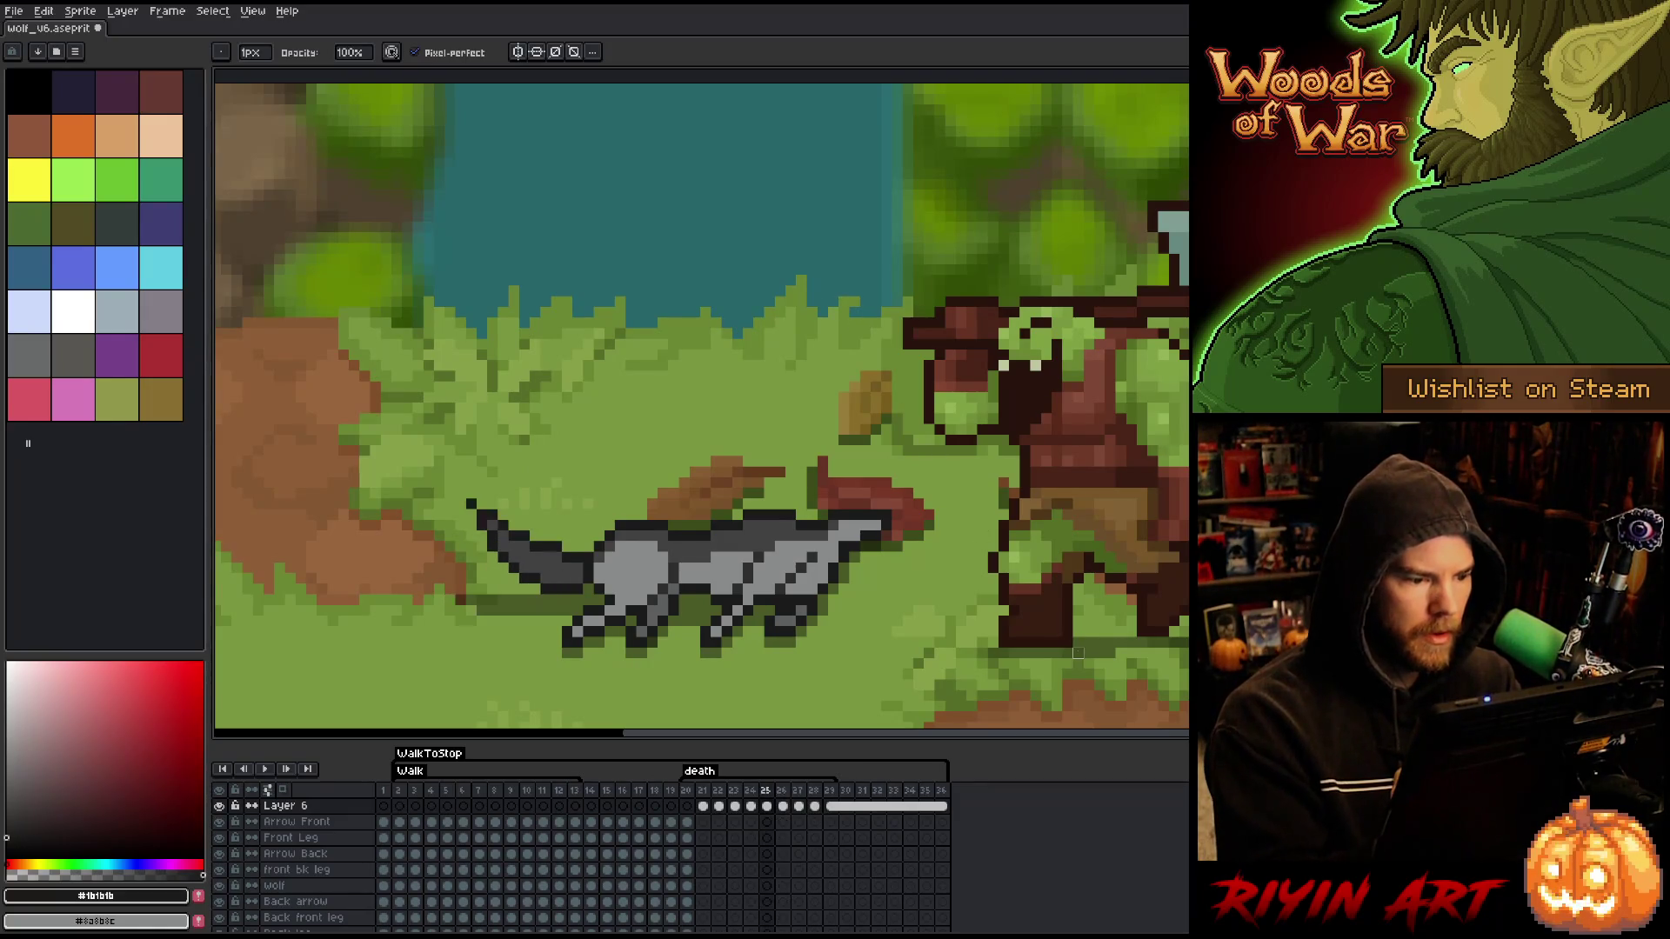
key("period")
key("comma")
key("period")
- On frame 27, raise the lassoed tail one pixel and shift it two pixels right
key("m")
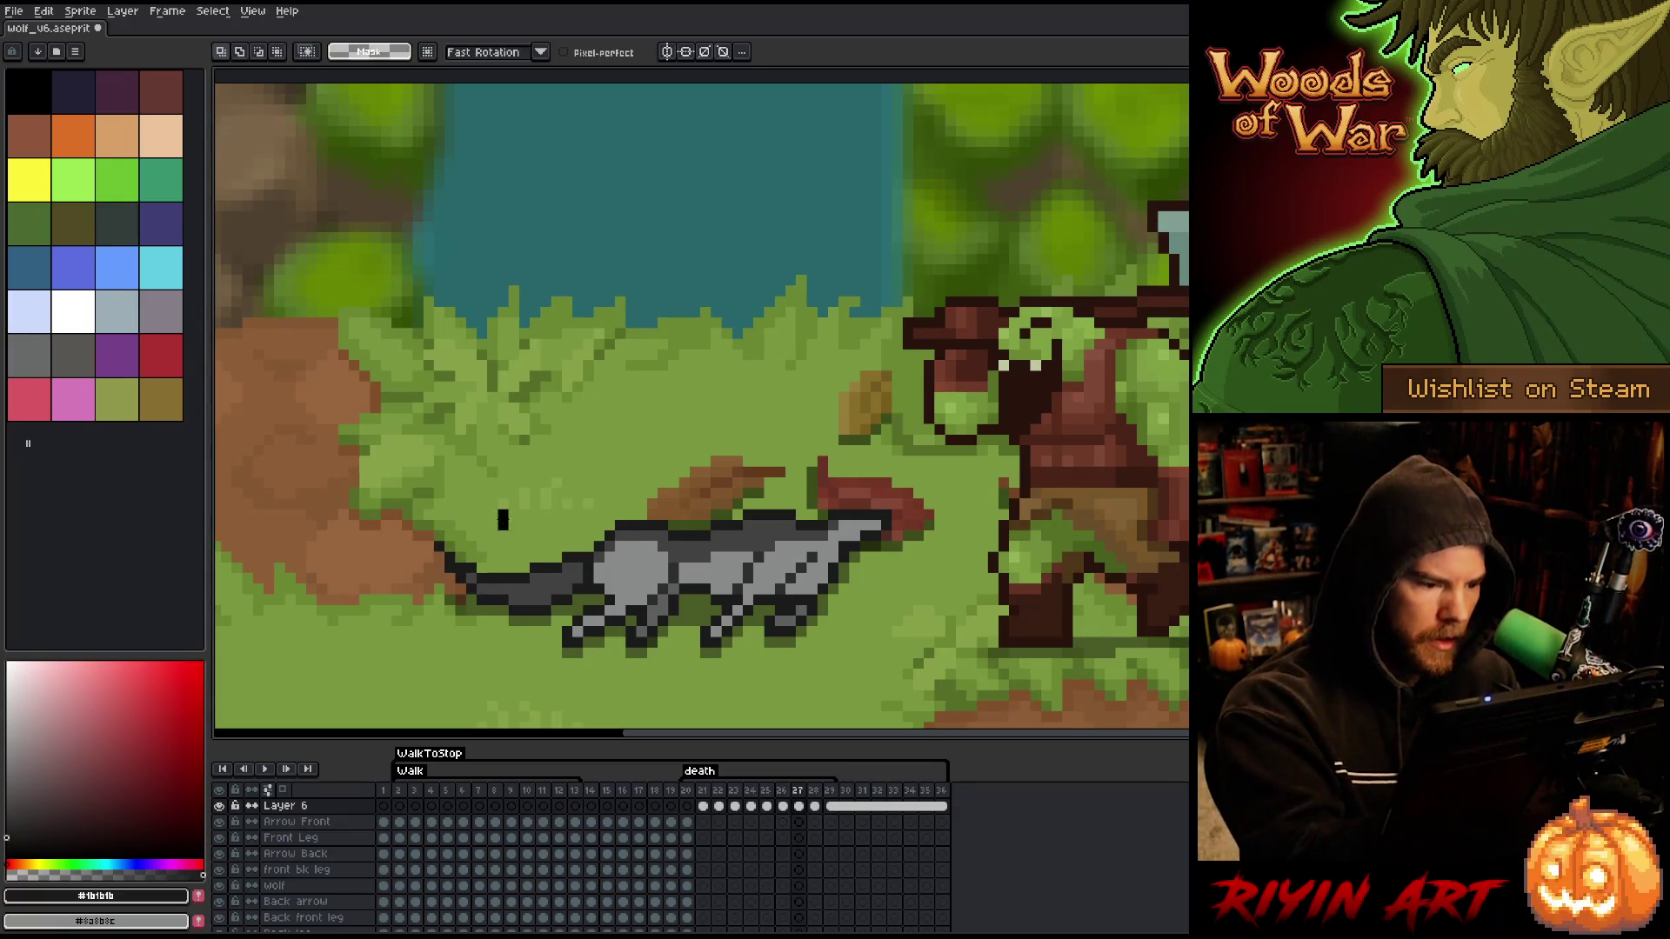
mouse_move(563, 600)
left_mouse_down()
mouse_move(365, 539)
mouse_move(557, 591)
left_mouse_up()
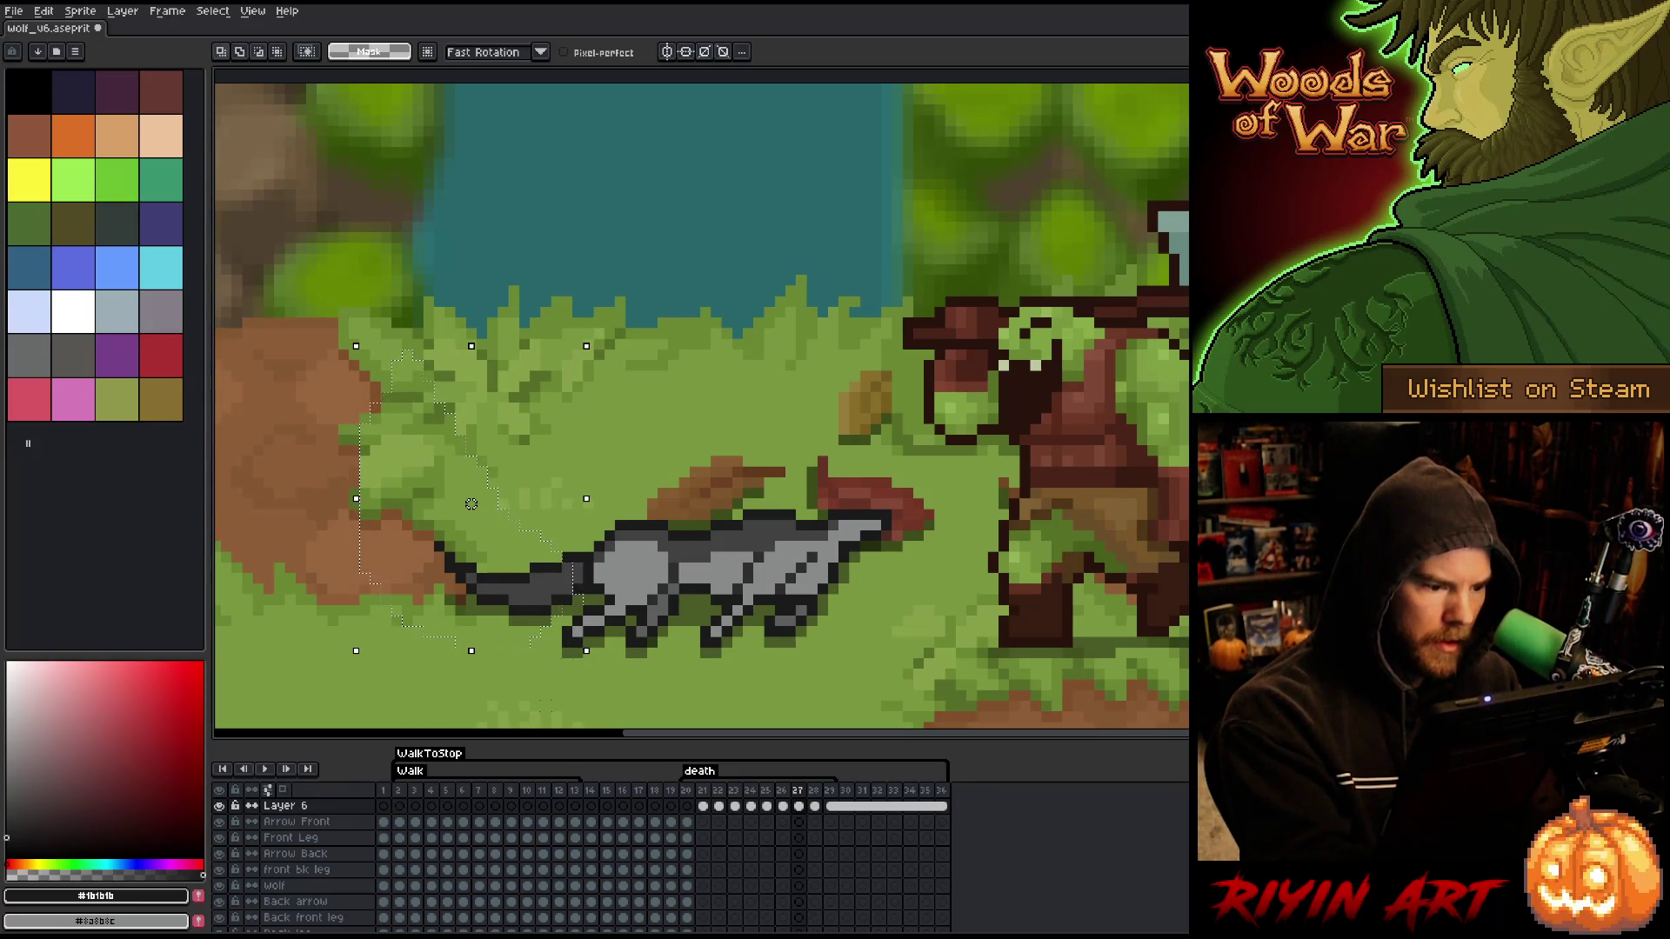
left_click_drag(546, 606, 546, 596)
key("Right")
key("Right")
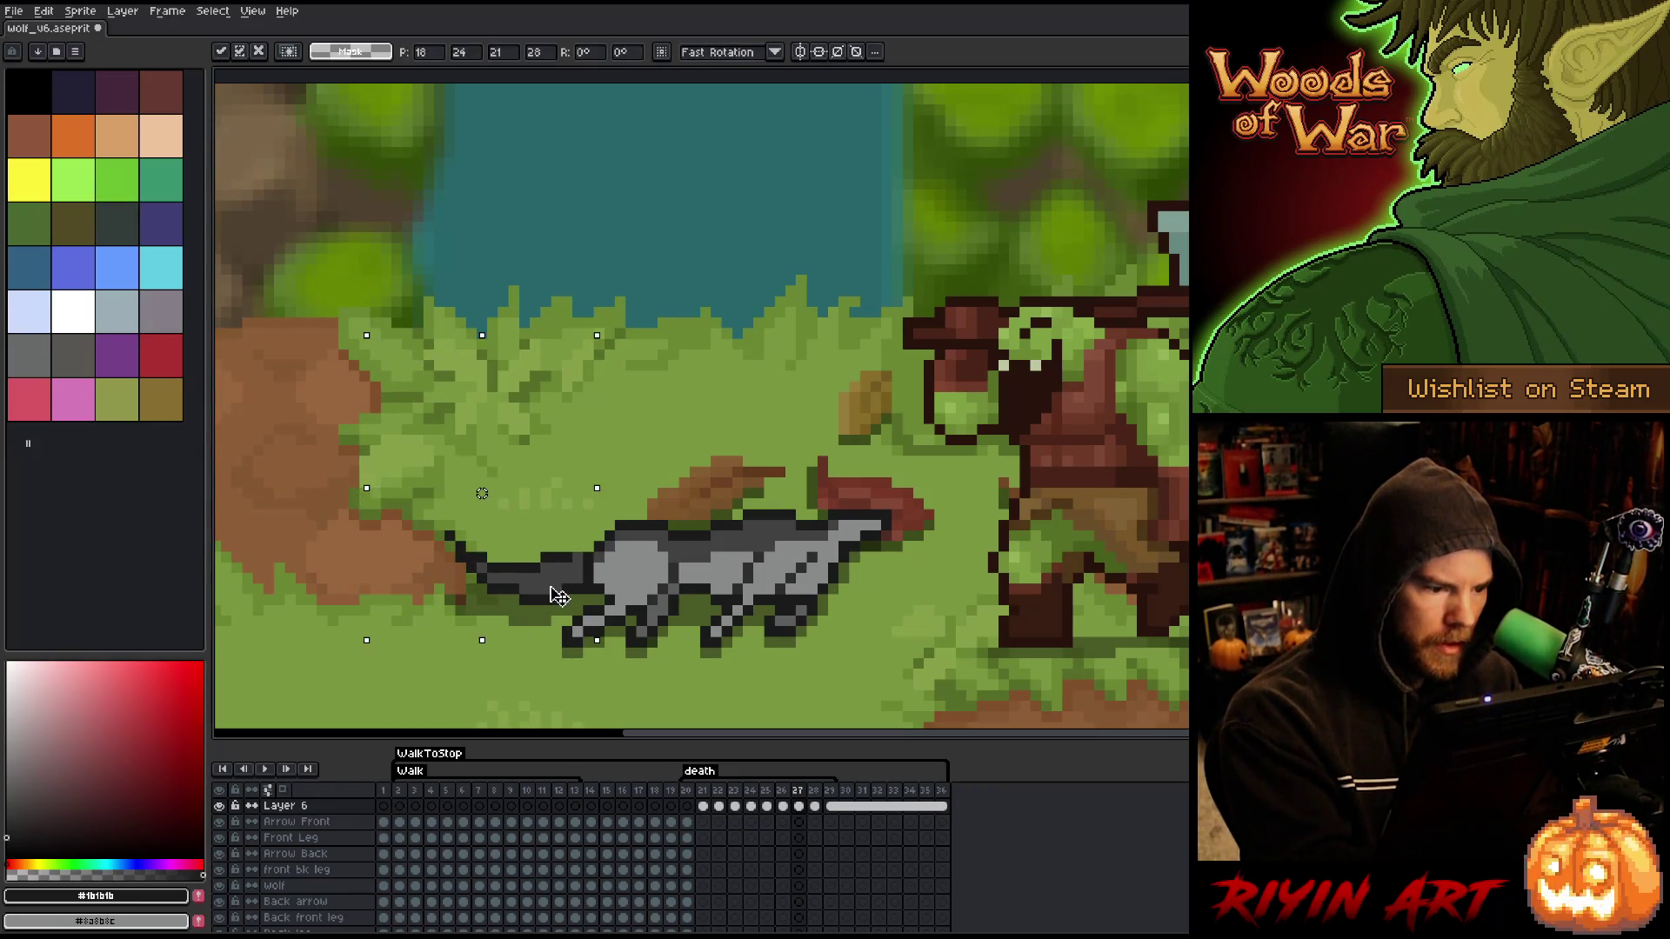
key("ctrl+d")
- Touch up frame 27's tail pixels, compare with frame 25, and reselect the tail
key("b")
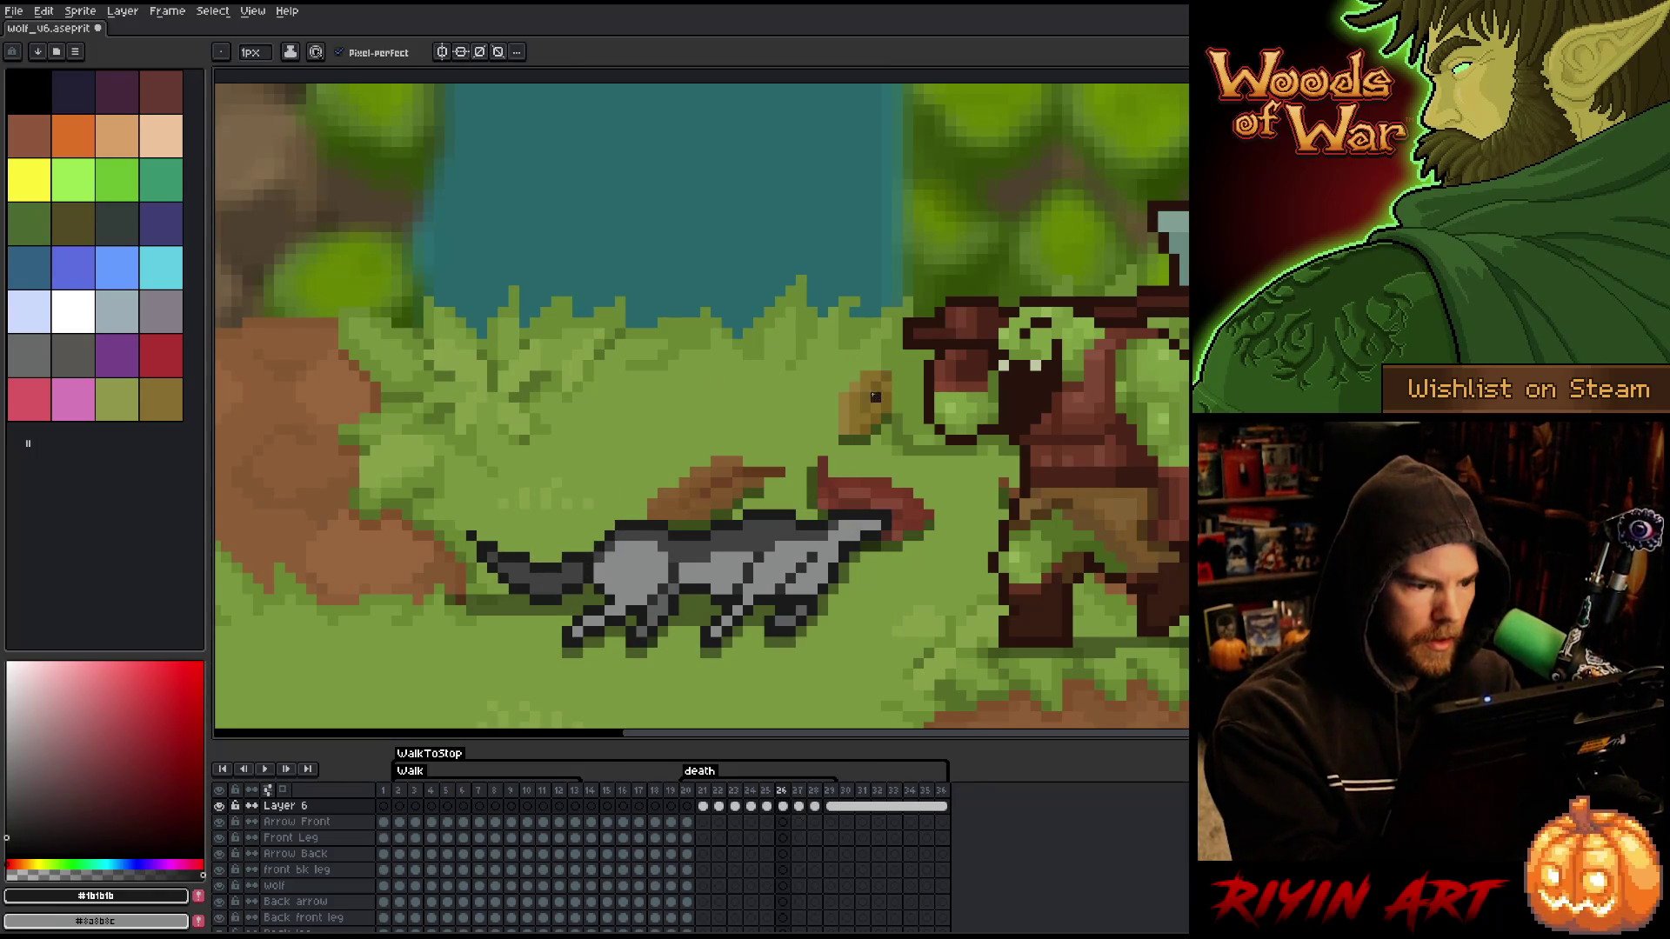
key("e")
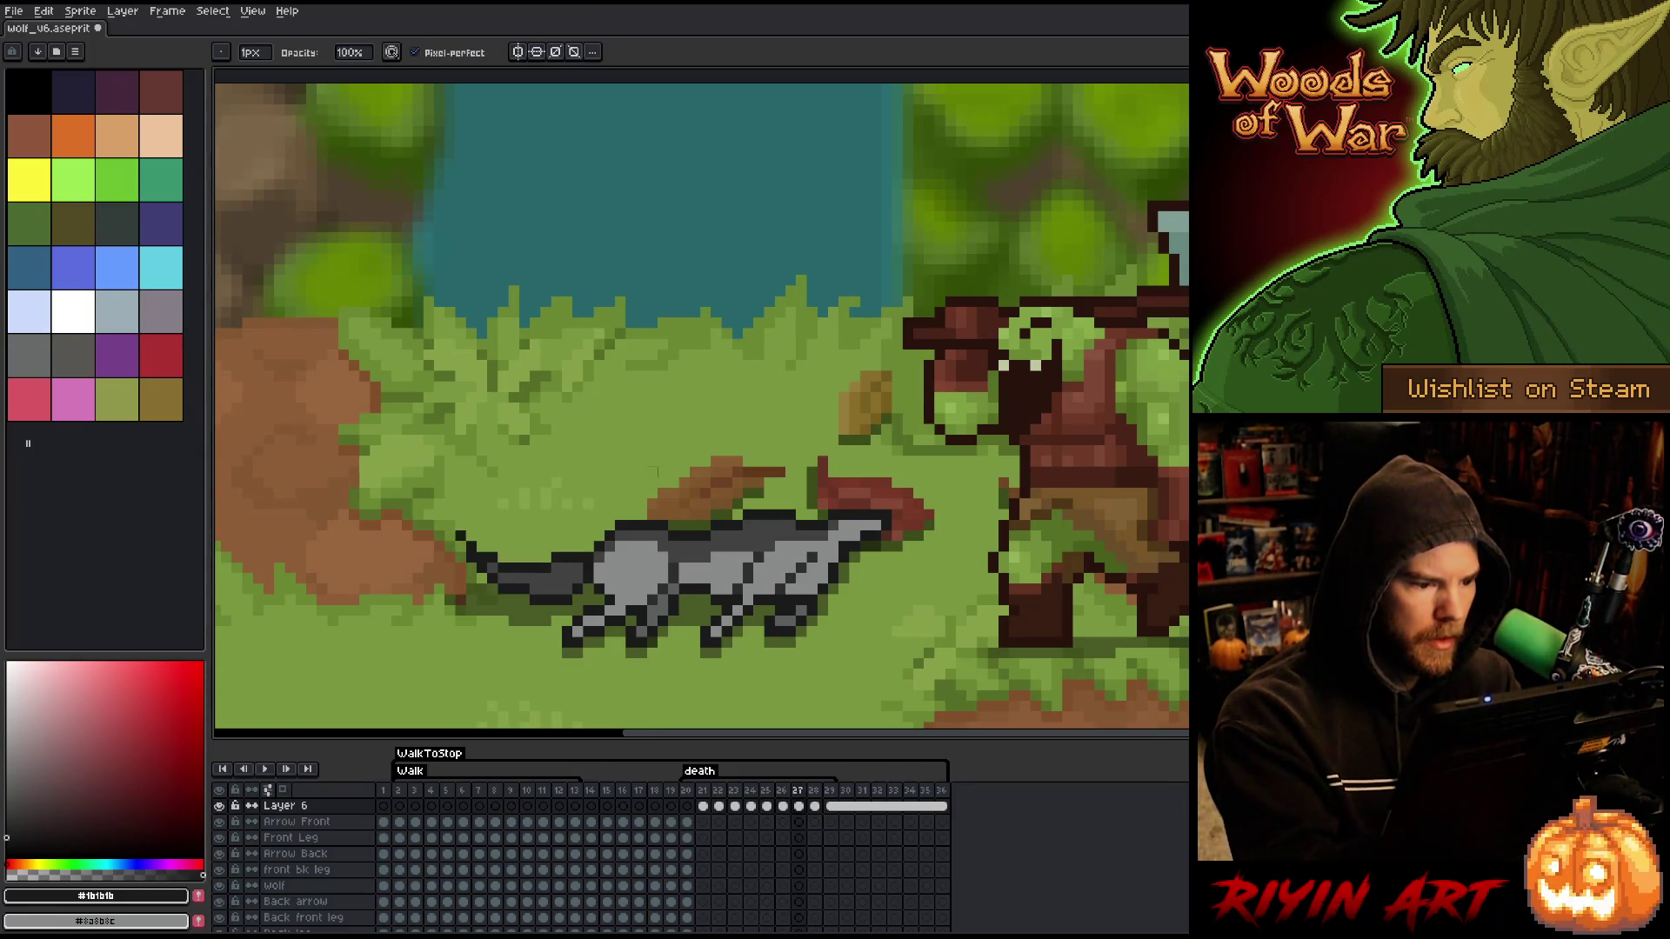
key("i")
key("b")
key("comma")
key("comma")
key("period")
key("period")
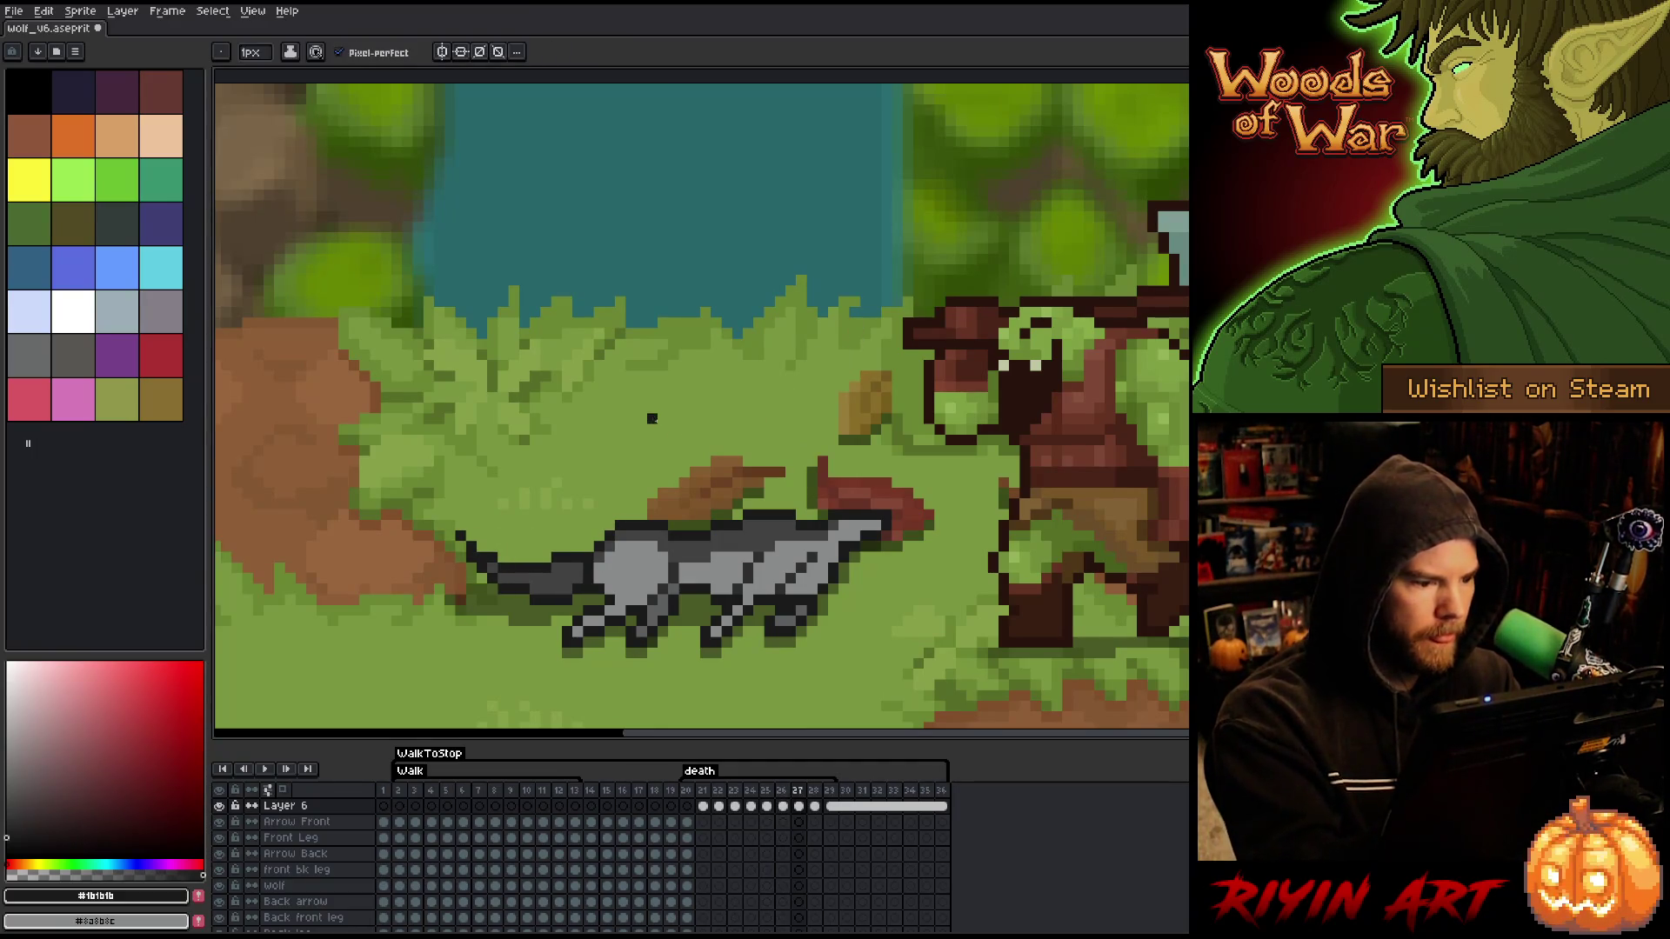
key("q")
mouse_move(392, 435)
left_mouse_down()
mouse_move(539, 561)
mouse_move(471, 545)
left_mouse_up()
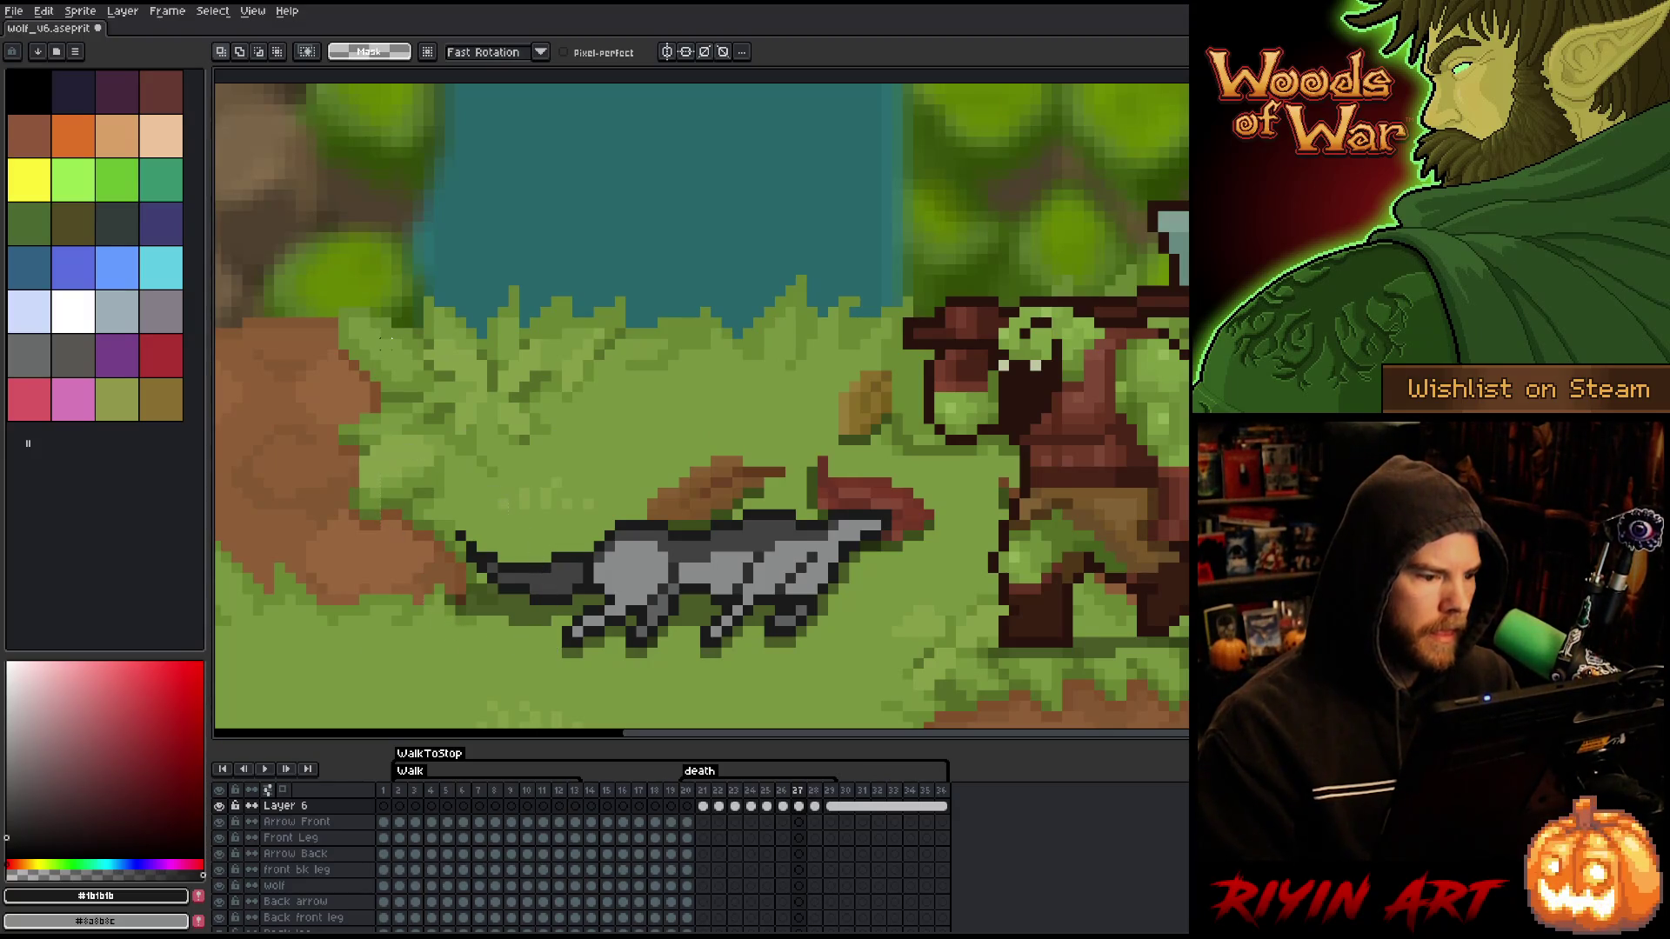
key("b")
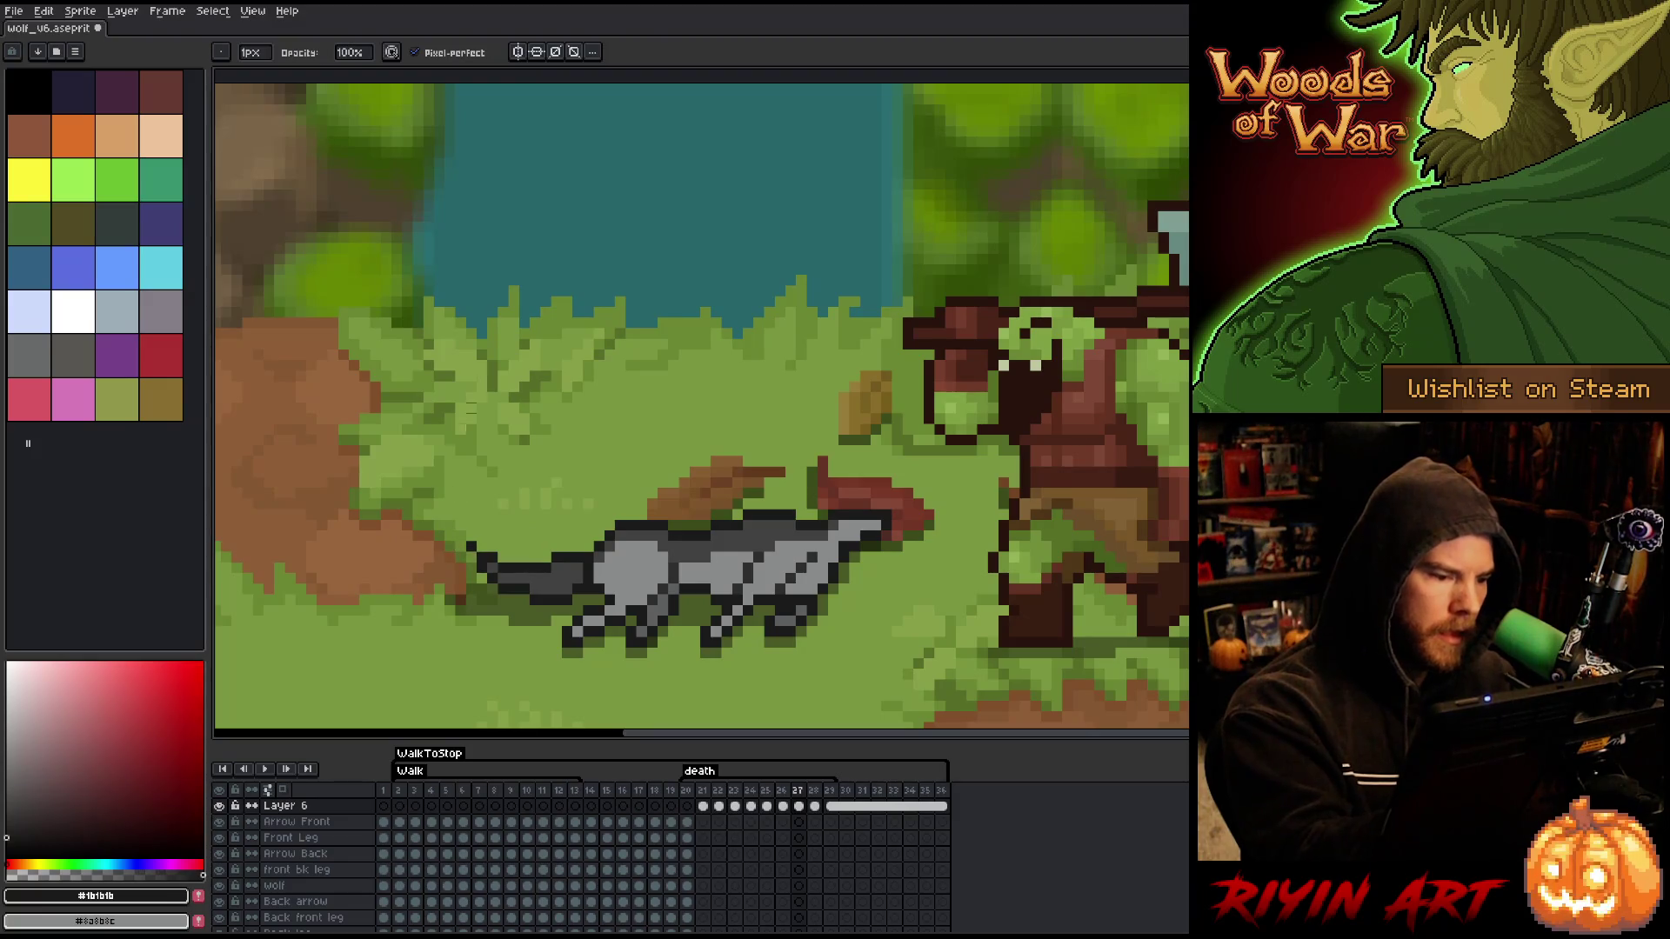
- Compare frames 26 and 27, then shift frame 28's lassoed tail one pixel right
key("comma")
key("period")
key("comma")
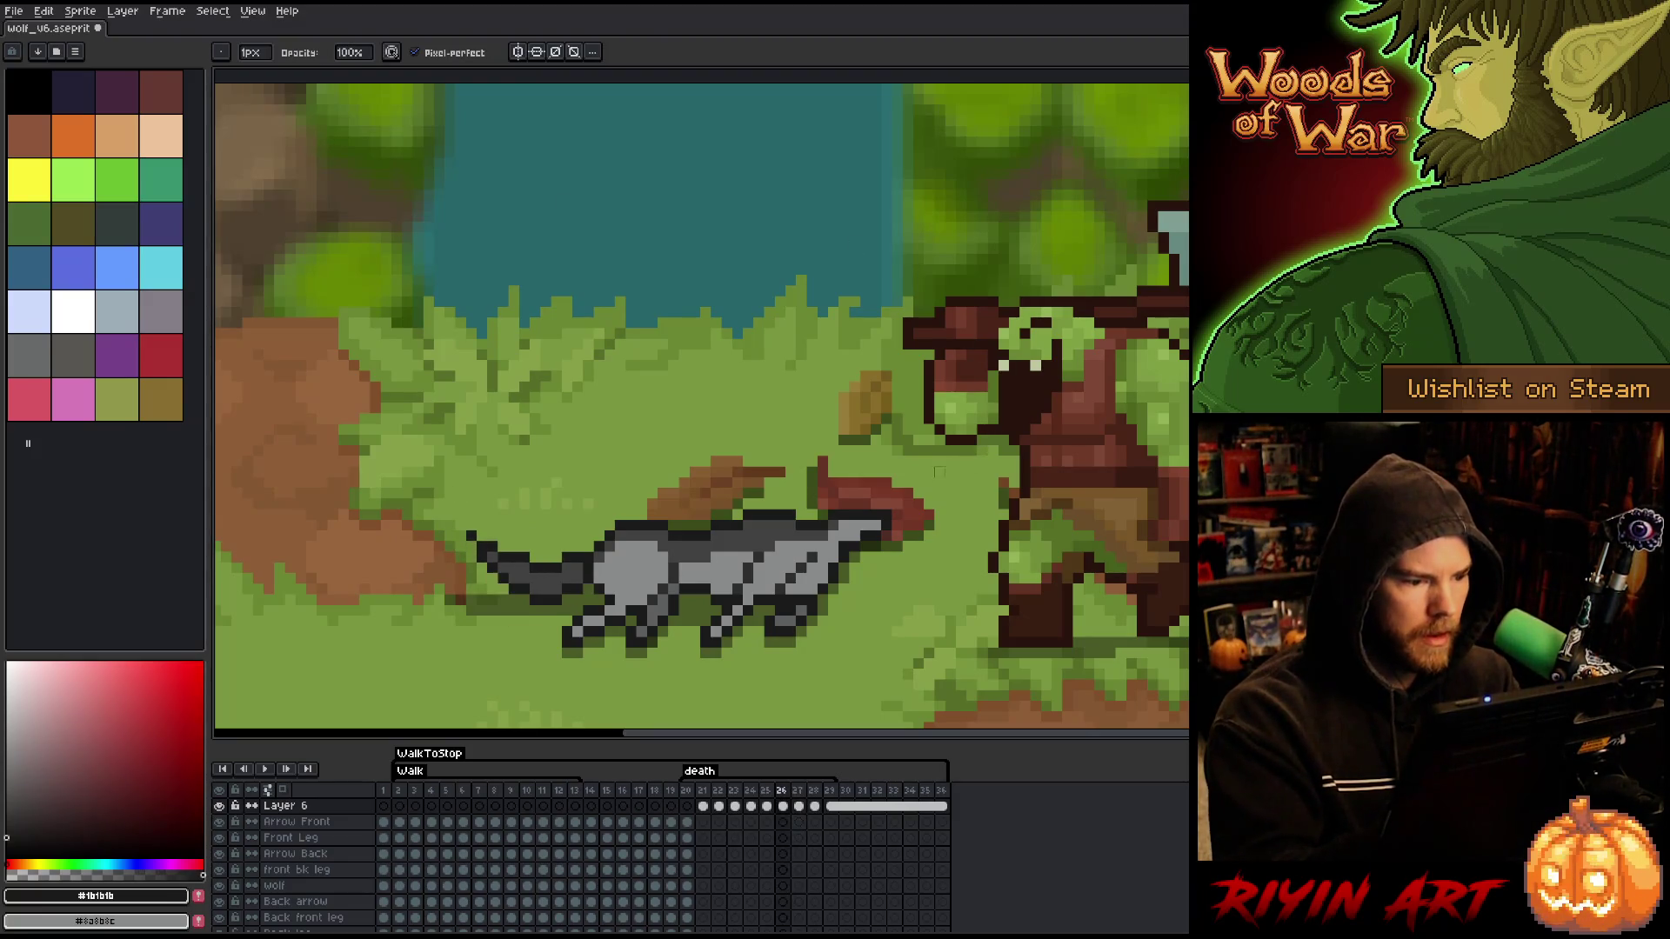
key("period")
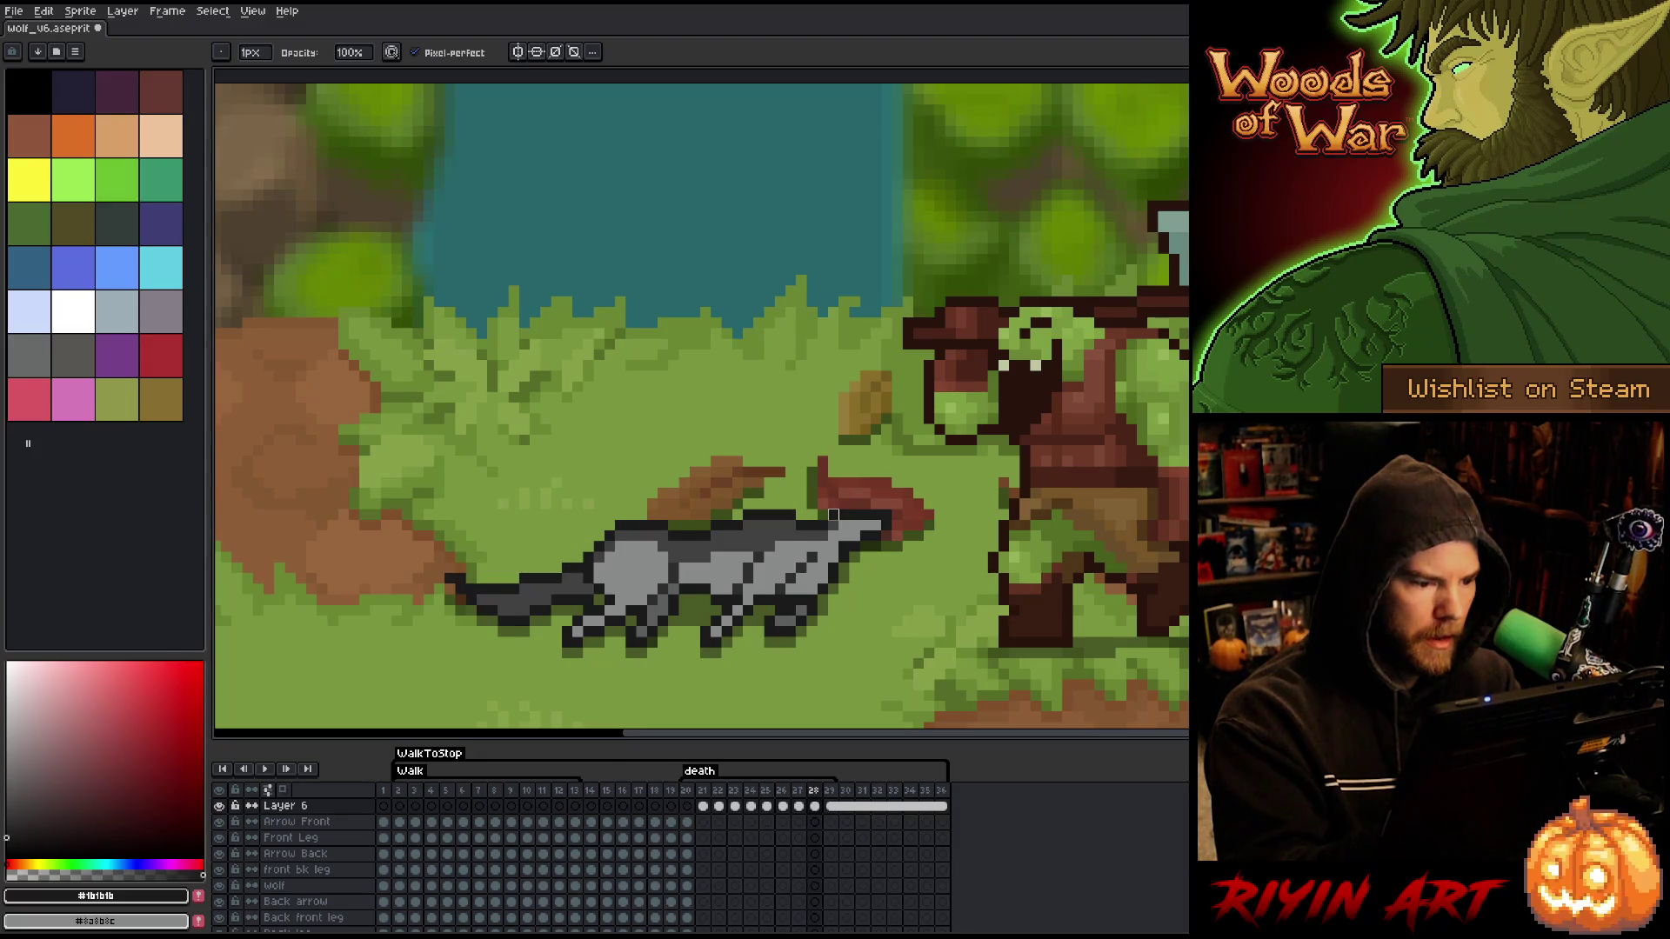
key("m")
mouse_move(525, 522)
left_mouse_down()
mouse_move(548, 572)
mouse_move(383, 624)
left_mouse_up()
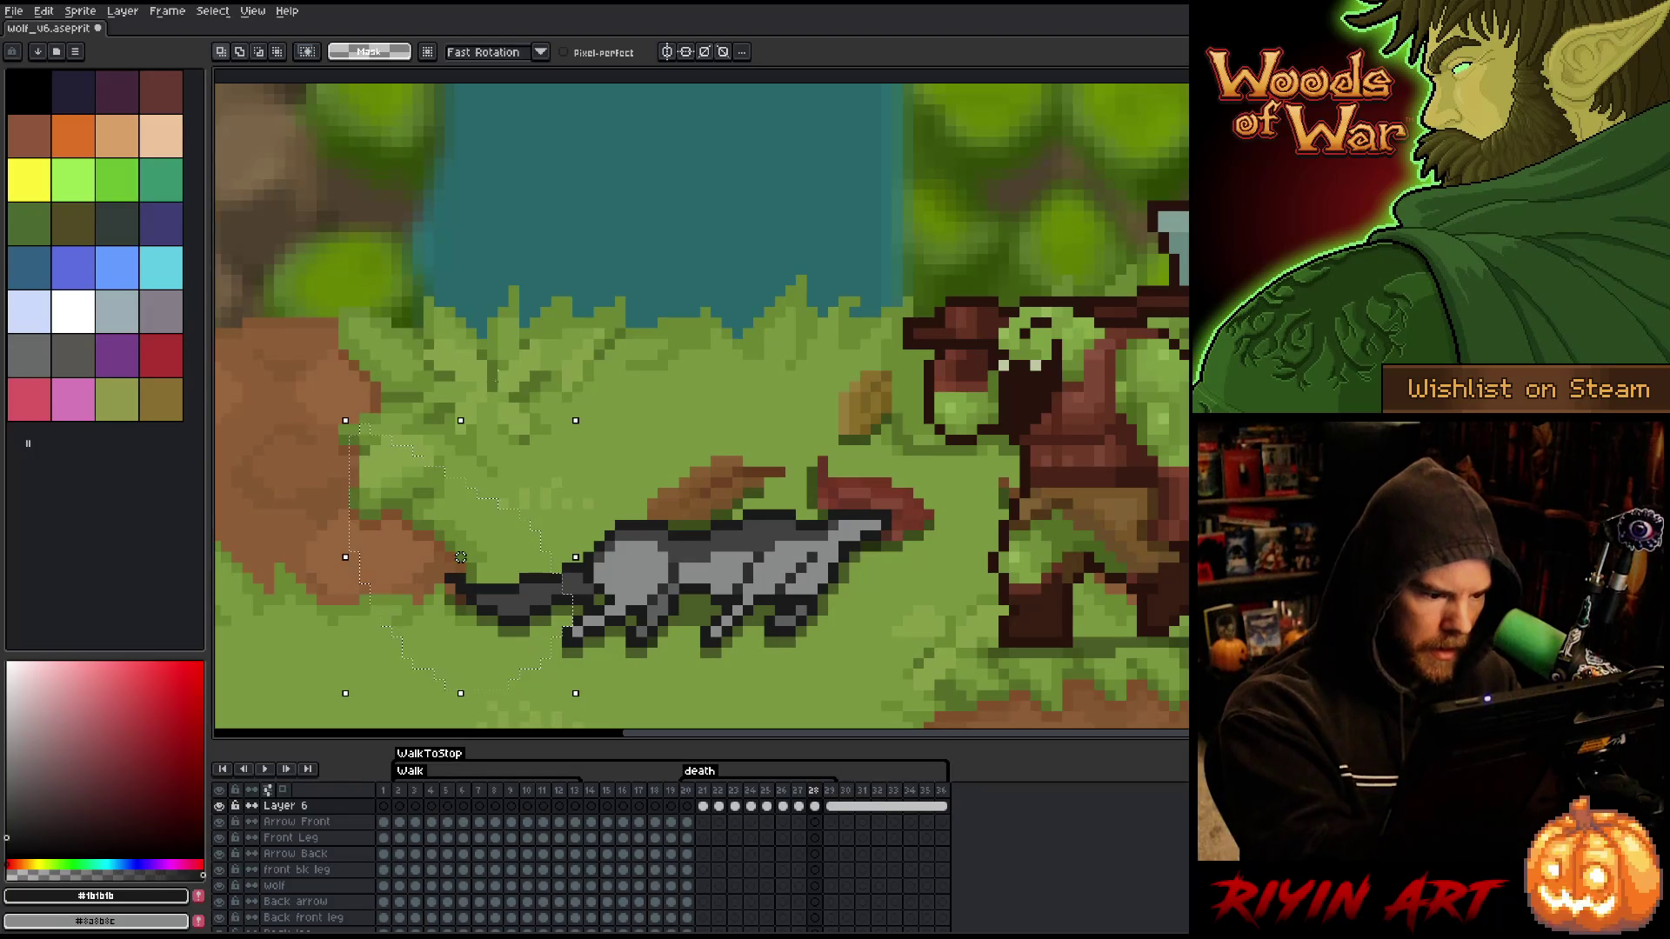
mouse_move(539, 509)
left_mouse_down()
mouse_move(552, 577)
mouse_move(581, 578)
left_mouse_up()
left_click_drag(461, 556, 470, 556)
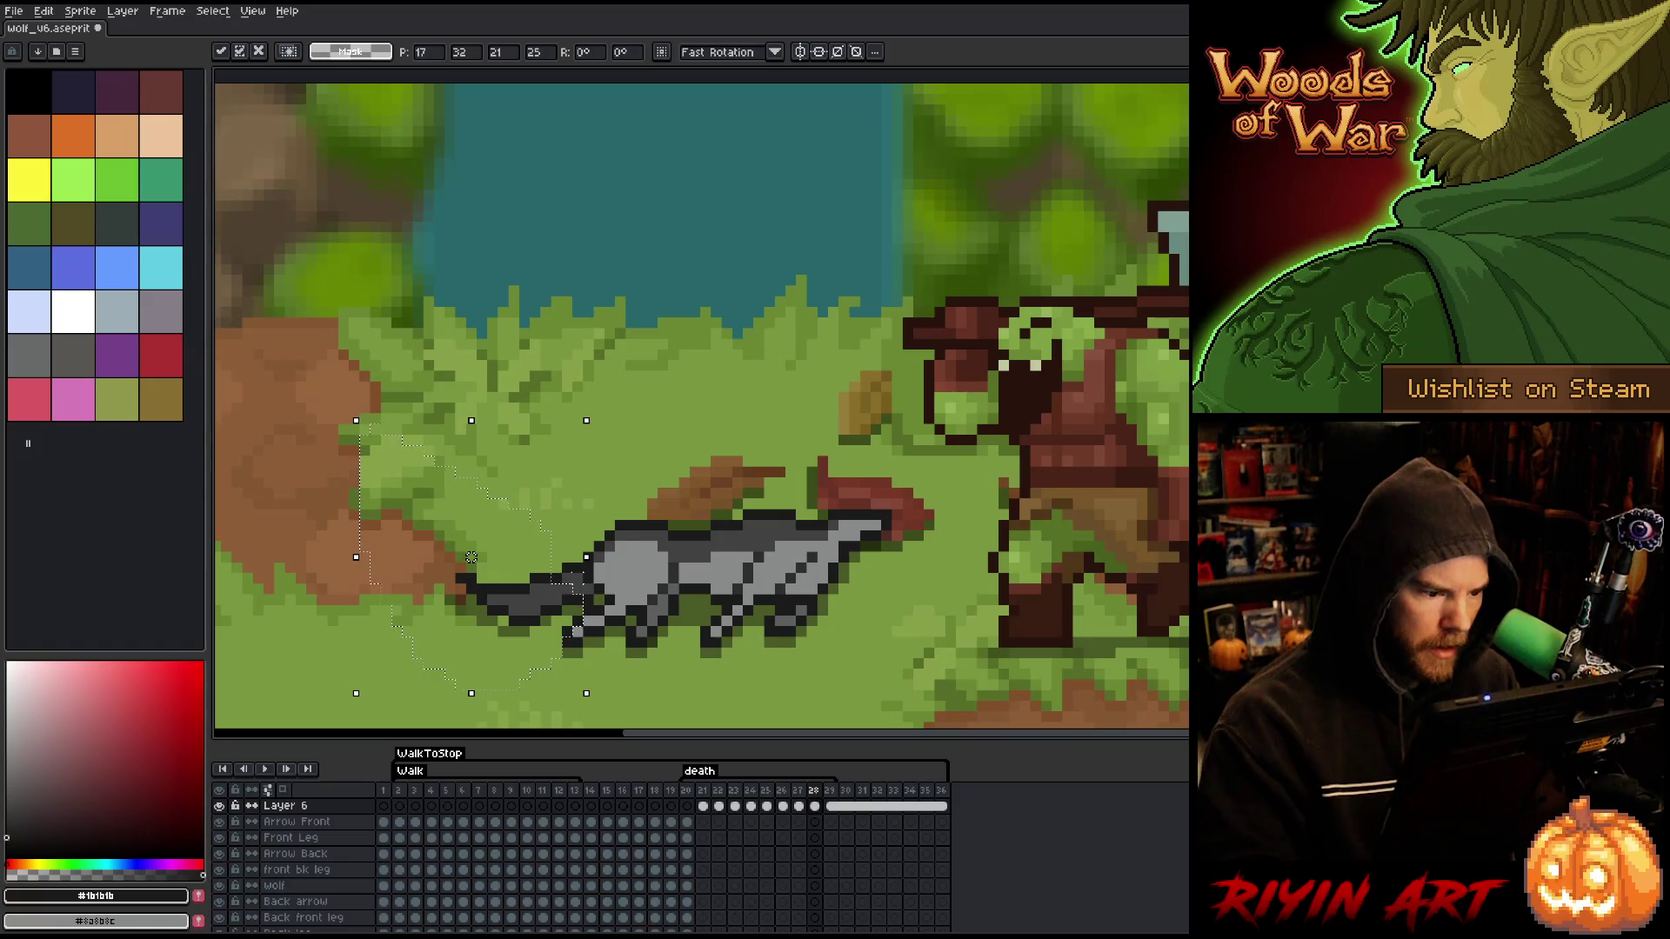
key("ctrl+d")
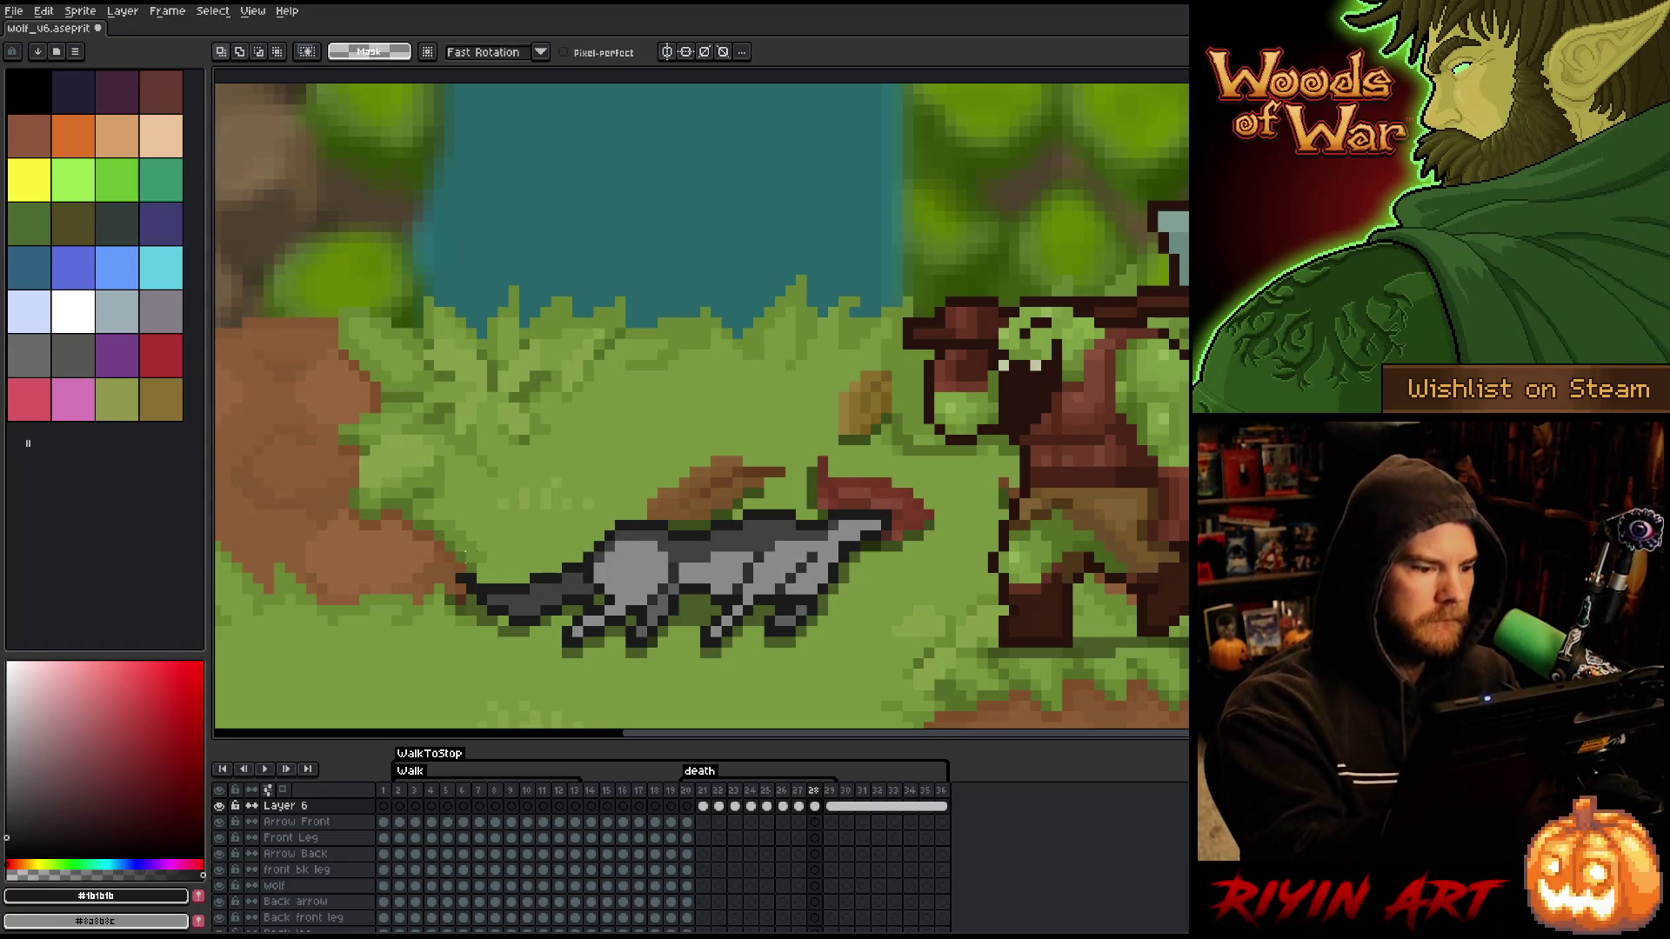
- Clean up the moved tail's pixels with the pencil and eraser
key("b")
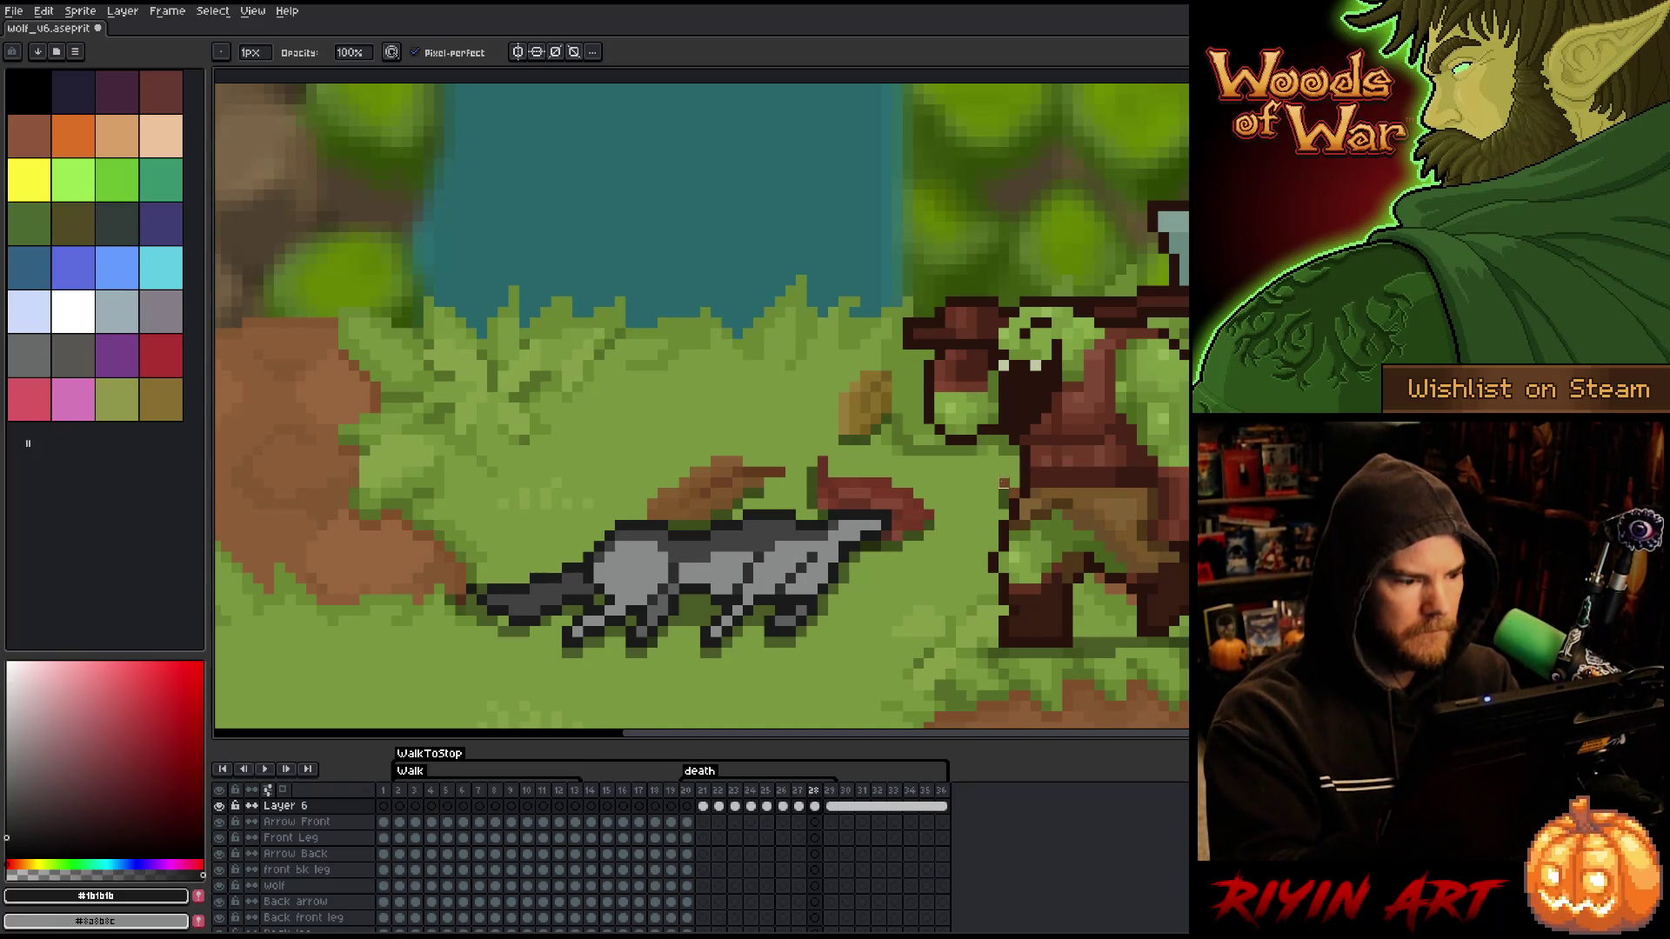
key("e")
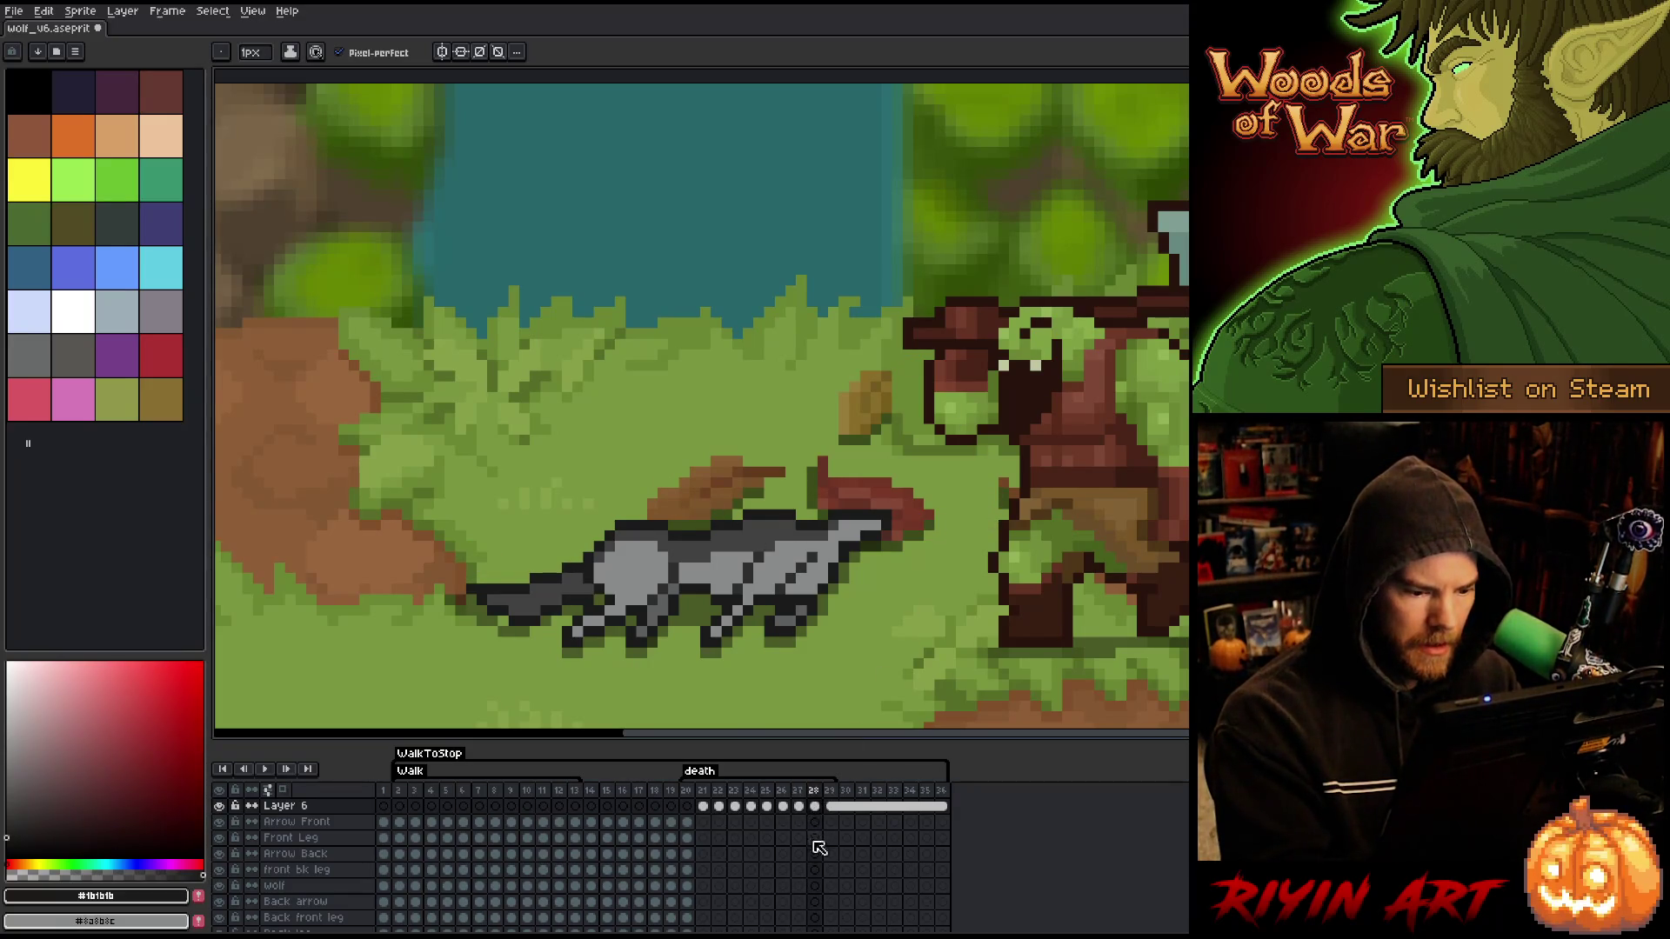
scroll(818, 905, "down", 2)
- On frame 28's shadow cel, shift the wolf's tail one pixel right
left_click(815, 902)
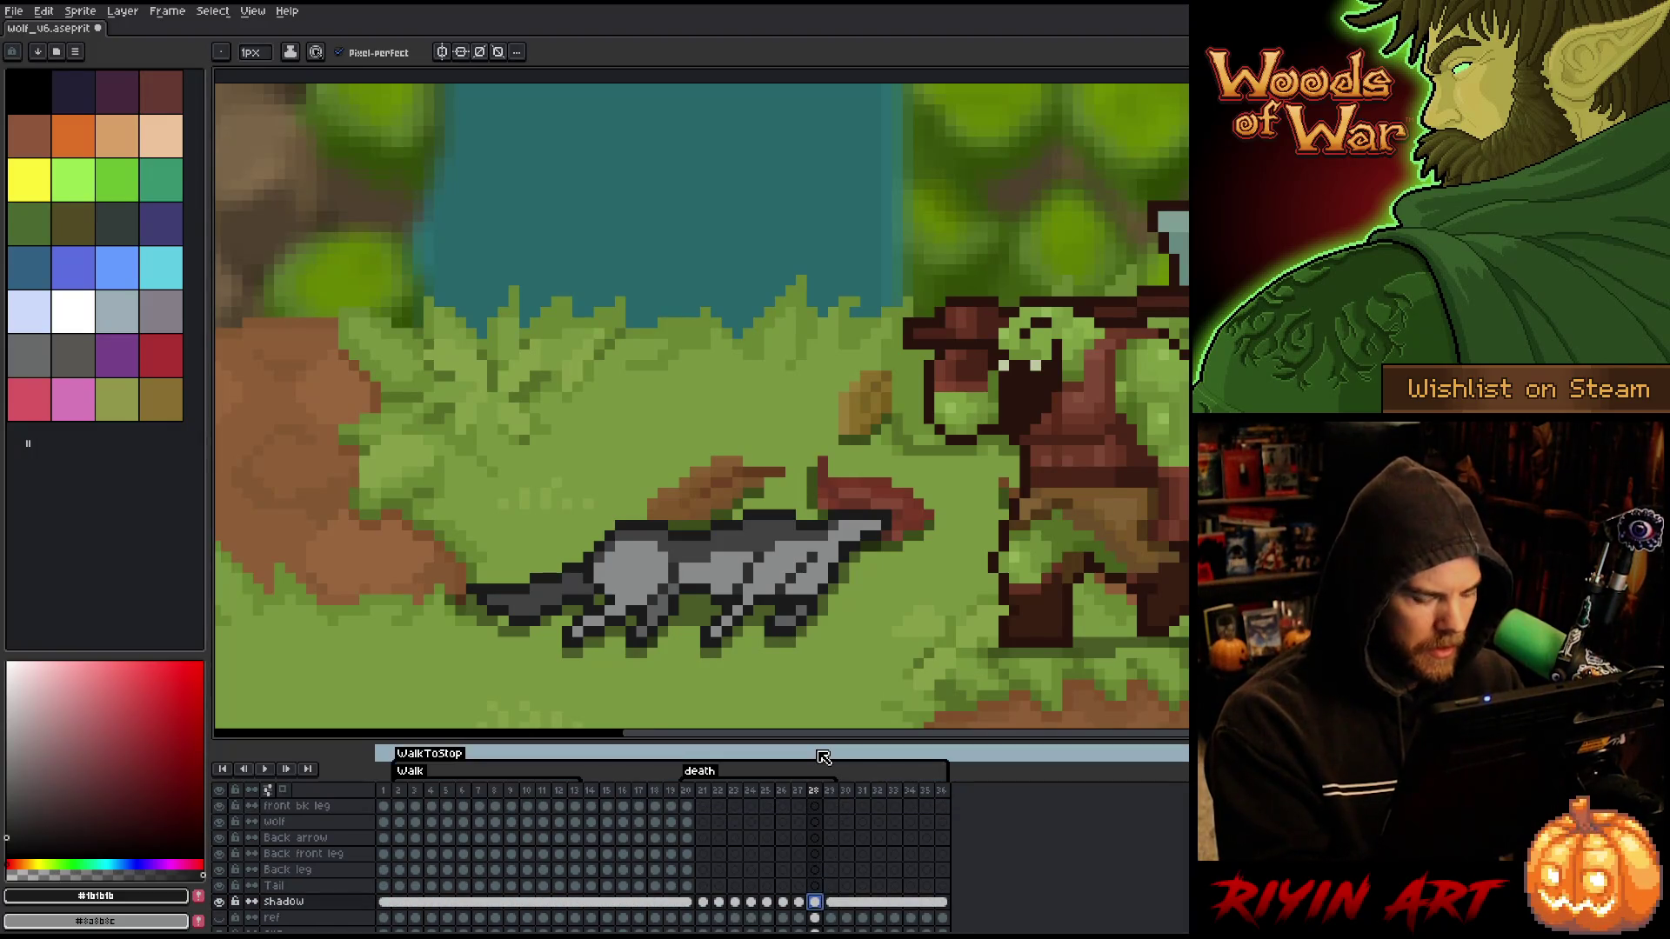
key("m")
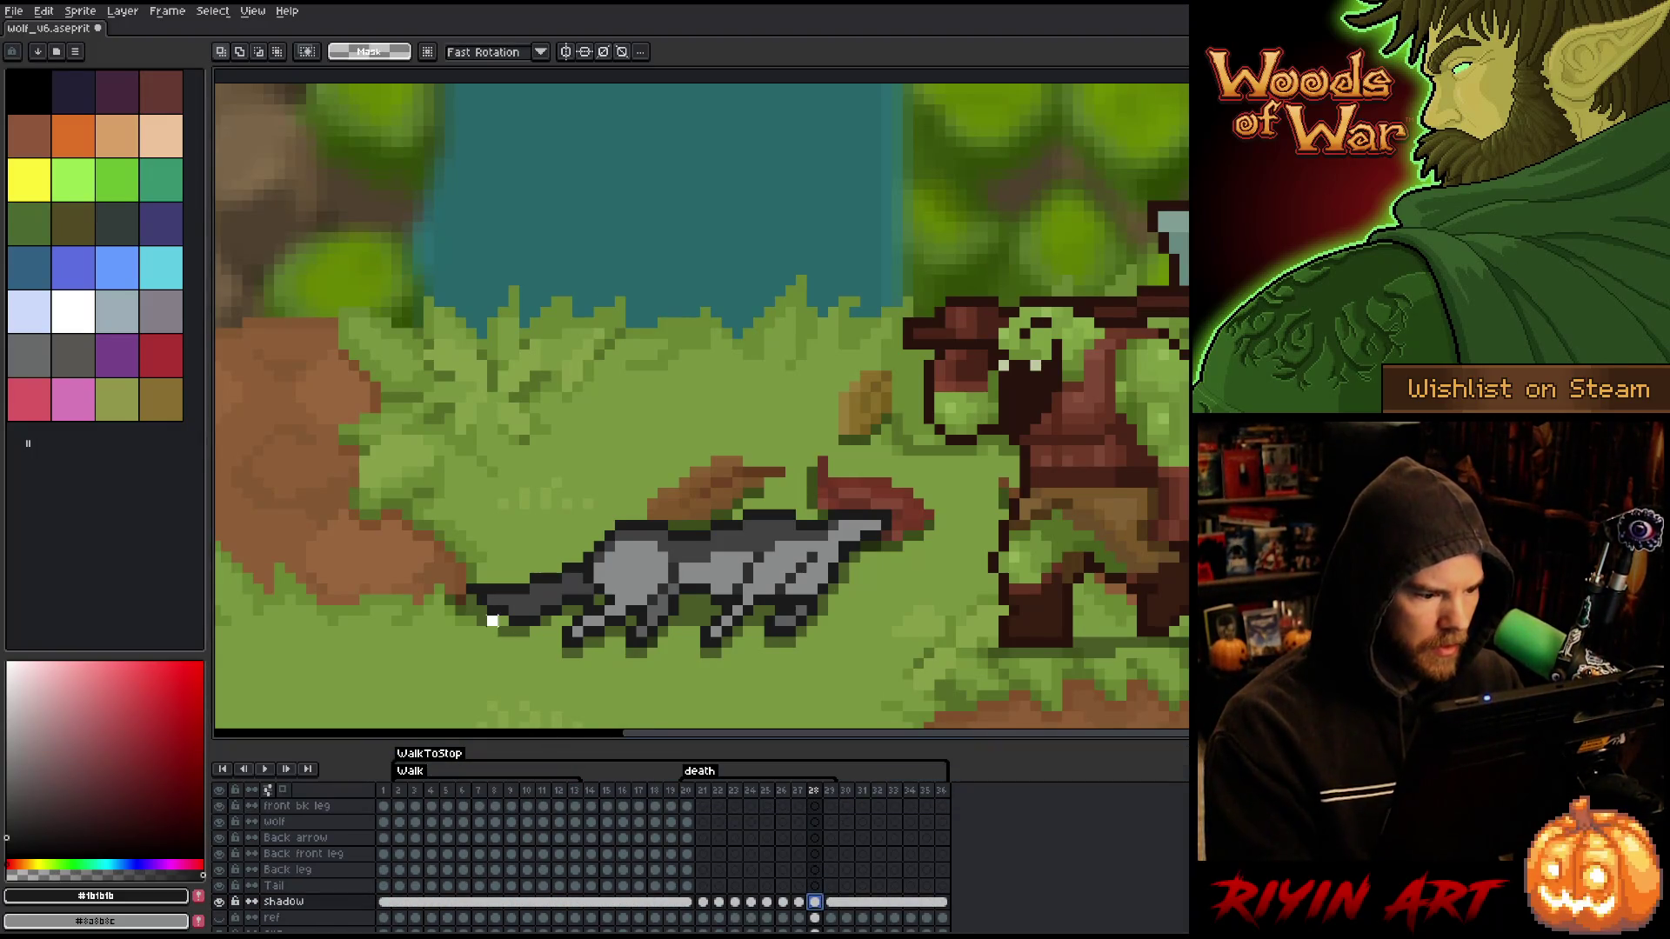
left_click(491, 615)
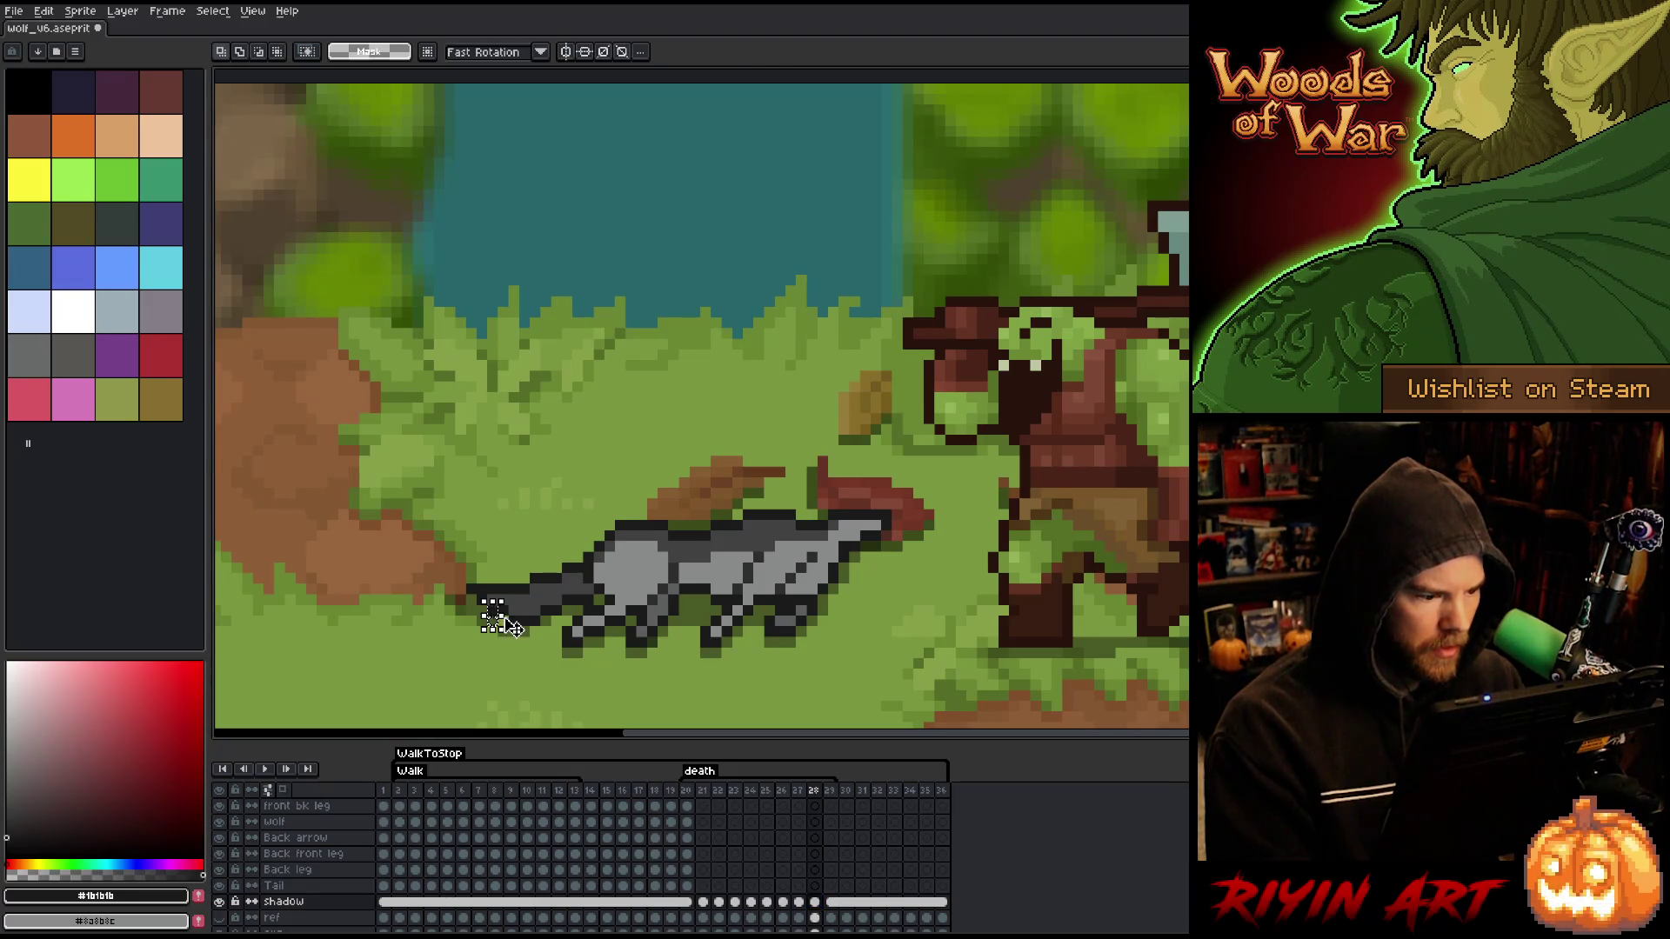
mouse_move(383, 554)
left_mouse_down()
mouse_move(422, 621)
mouse_move(484, 665)
mouse_move(552, 659)
left_mouse_up()
left_click_drag(470, 611, 481, 610)
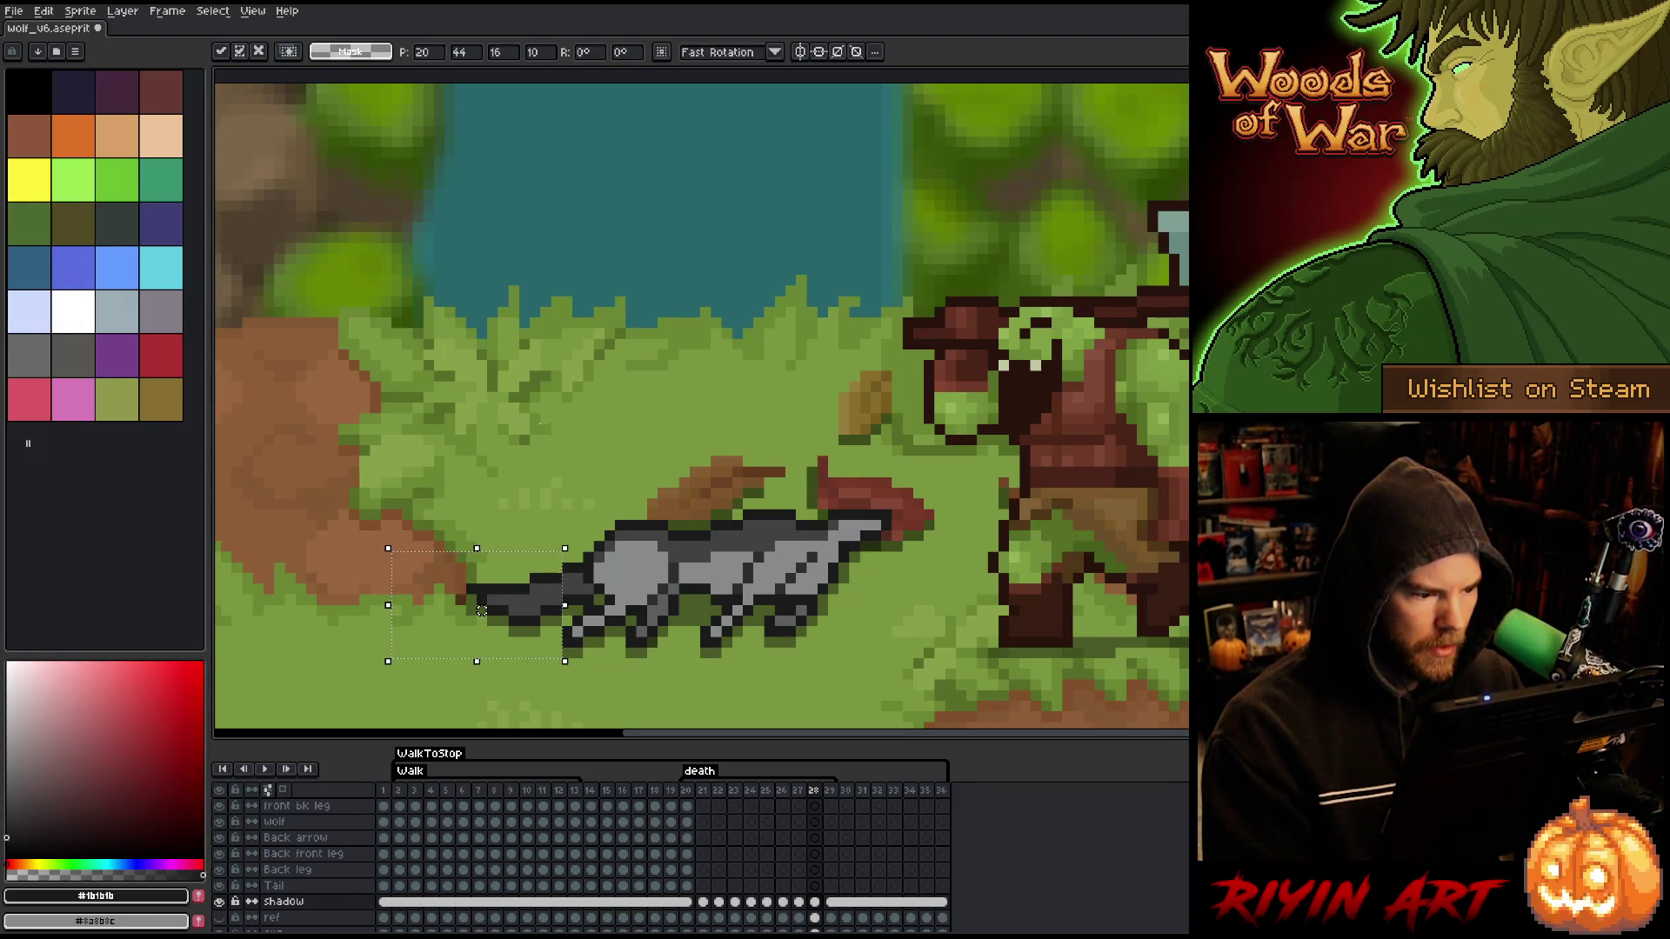
key("ctrl+d")
- On frame 27, box-select the tail area, then drop the selection unchanged
key("Left")
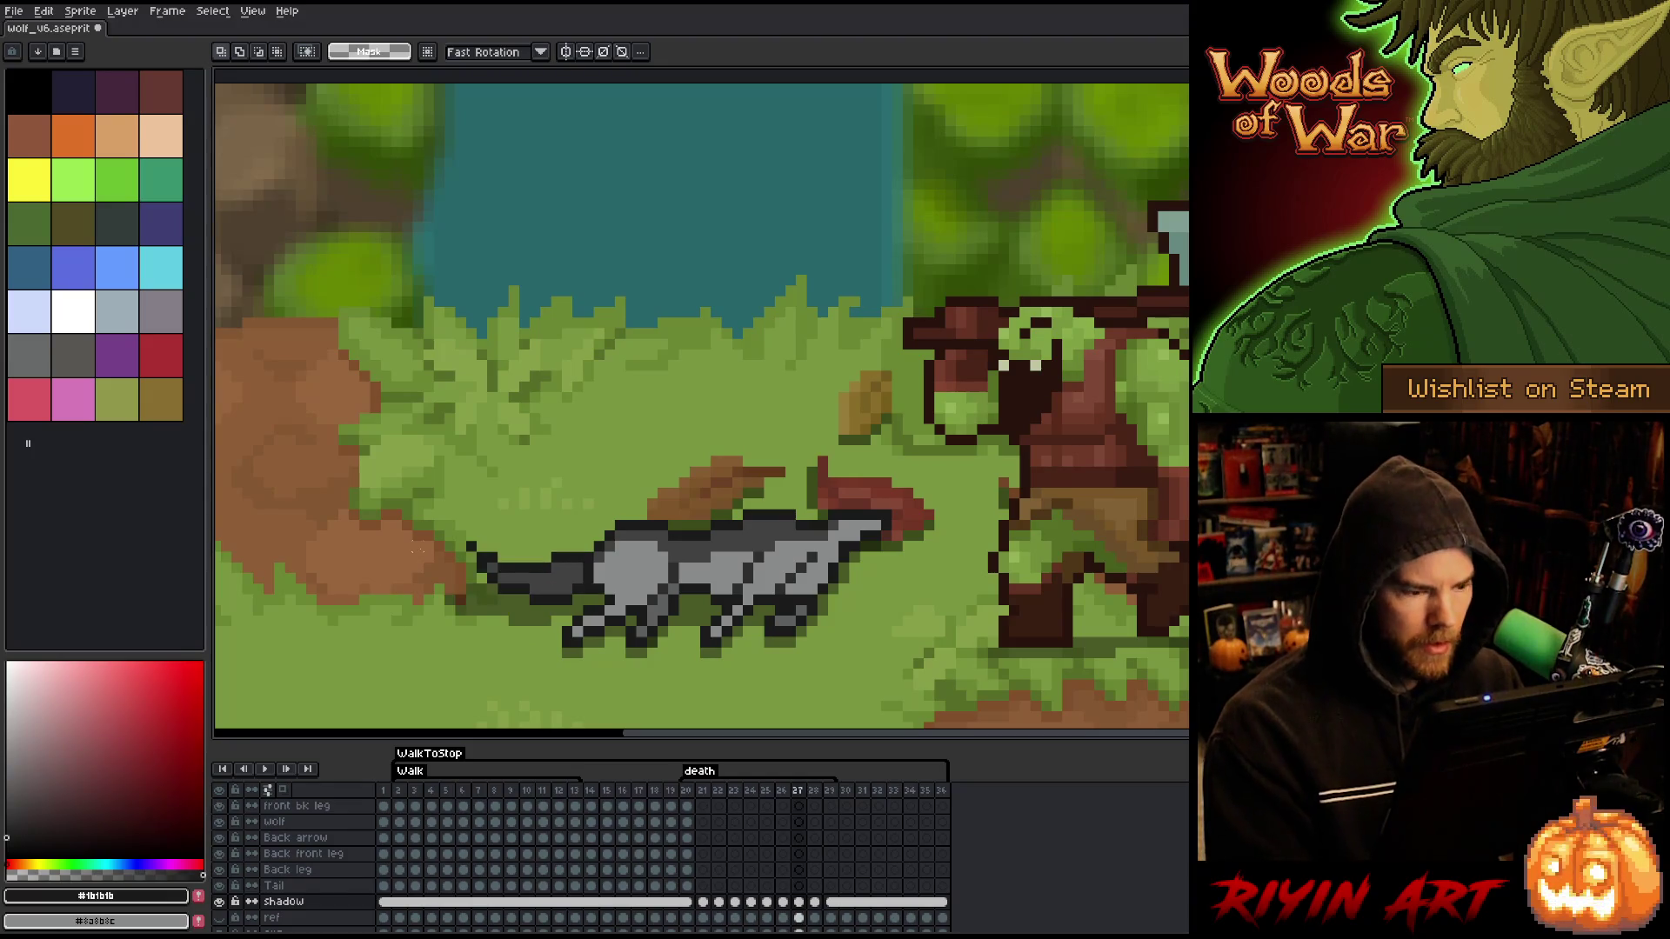
mouse_move(428, 557)
left_mouse_down()
mouse_move(504, 656)
mouse_move(553, 661)
left_mouse_up()
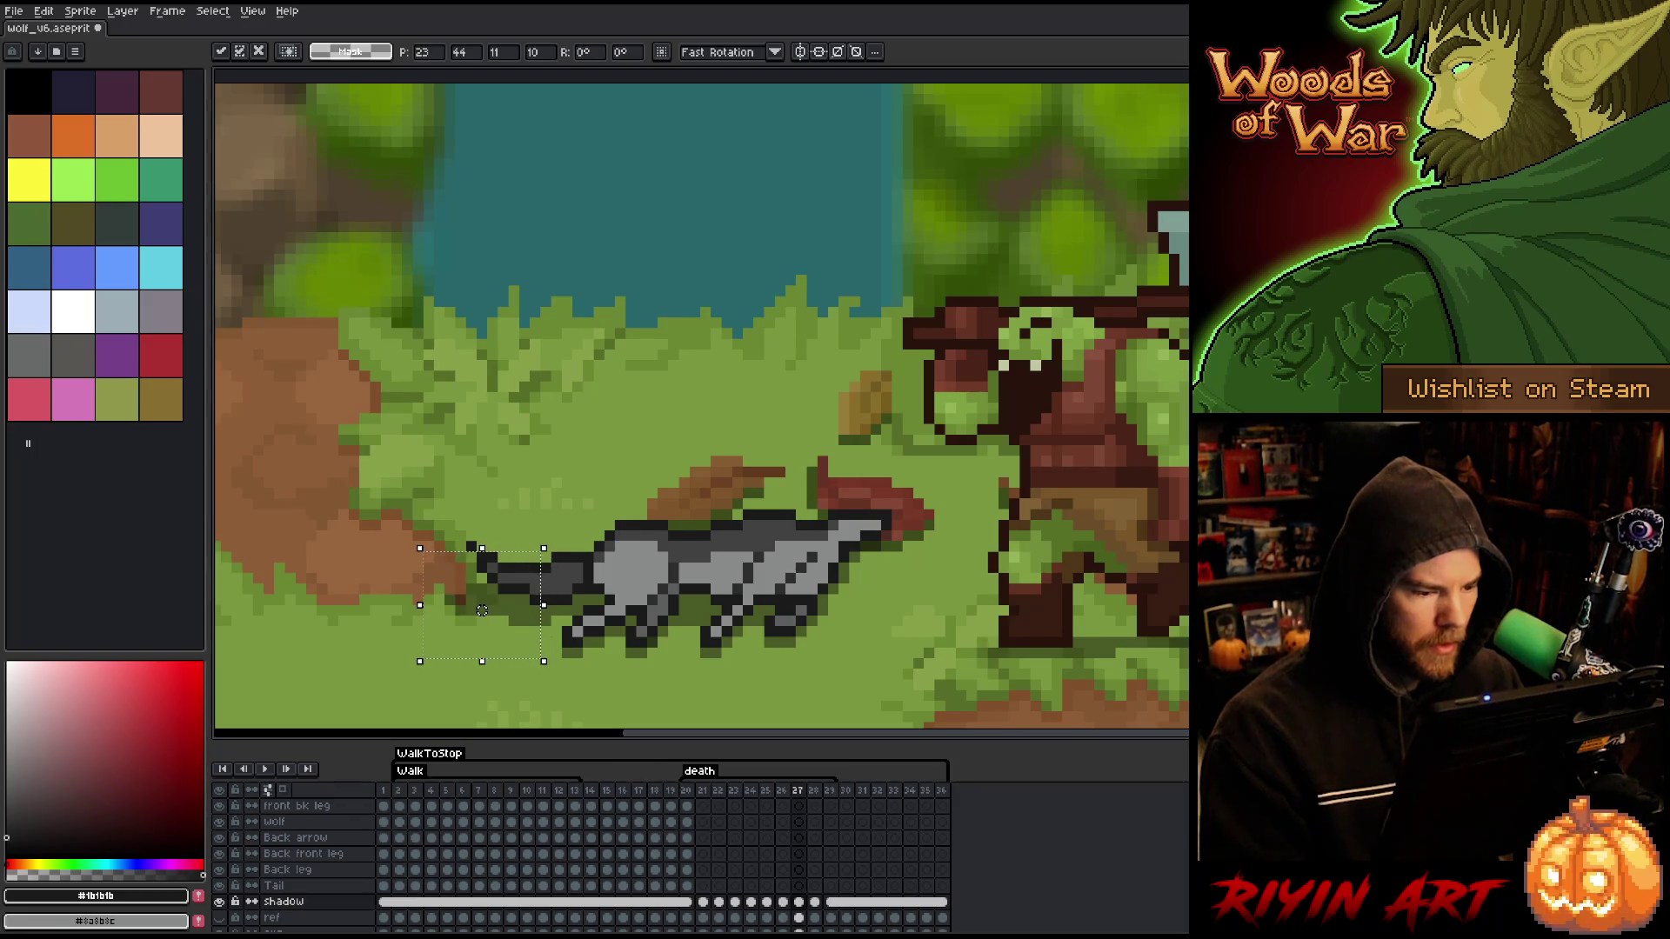
key("ctrl+d")
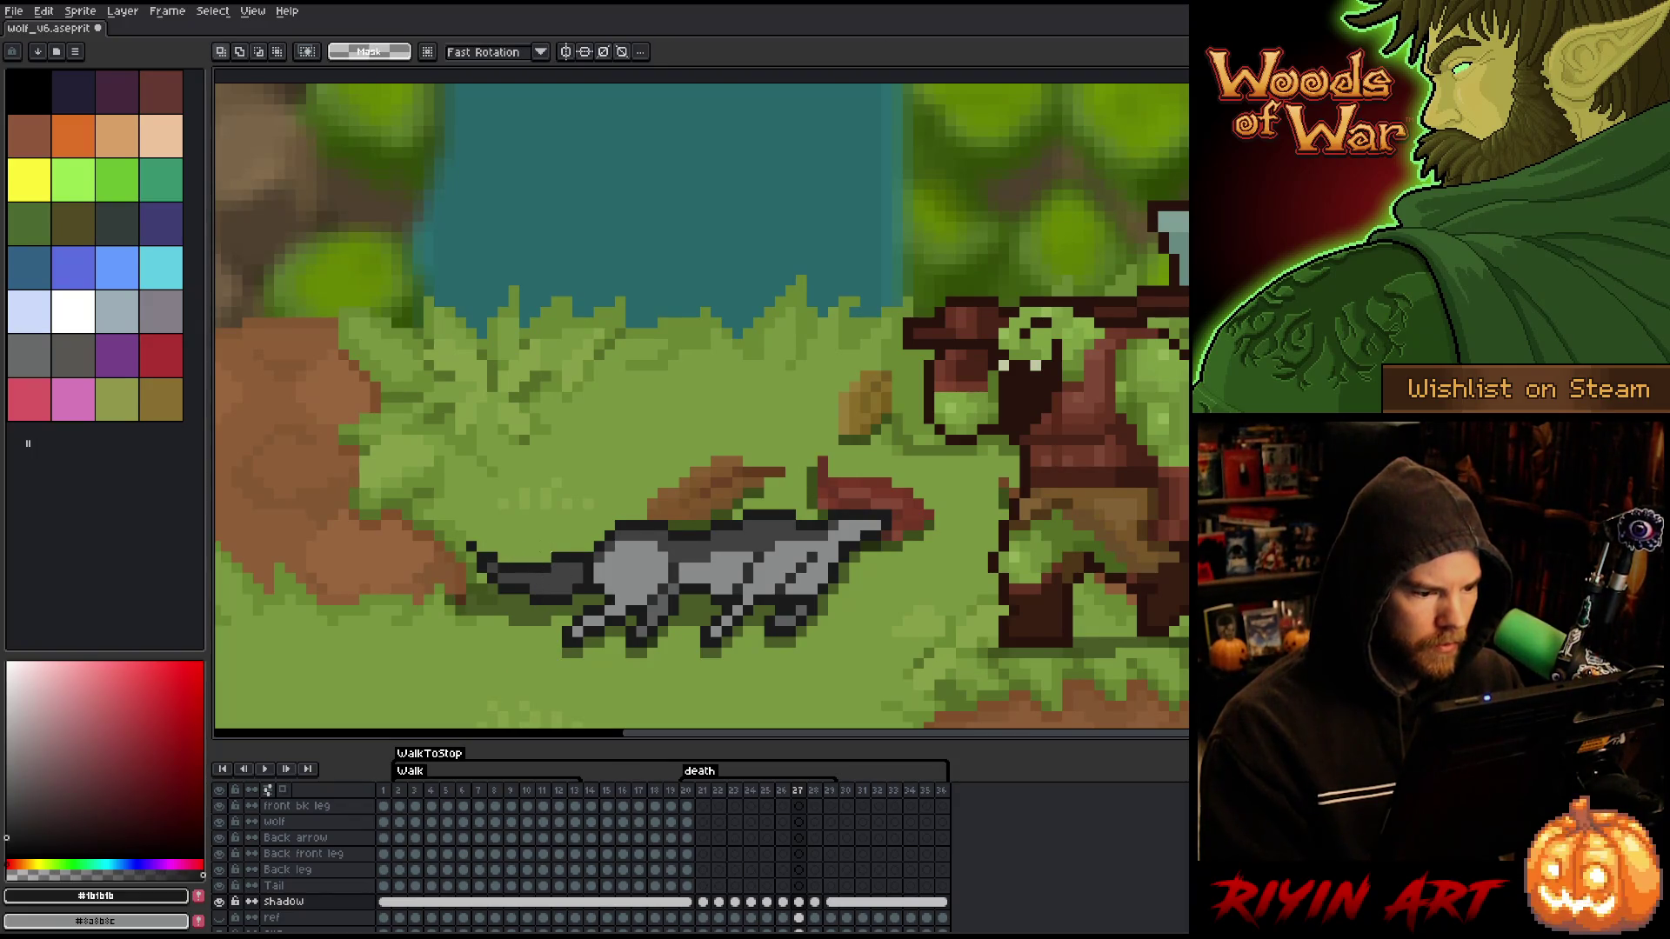
left_click_drag(399, 474, 554, 661)
key("ctrl+d")
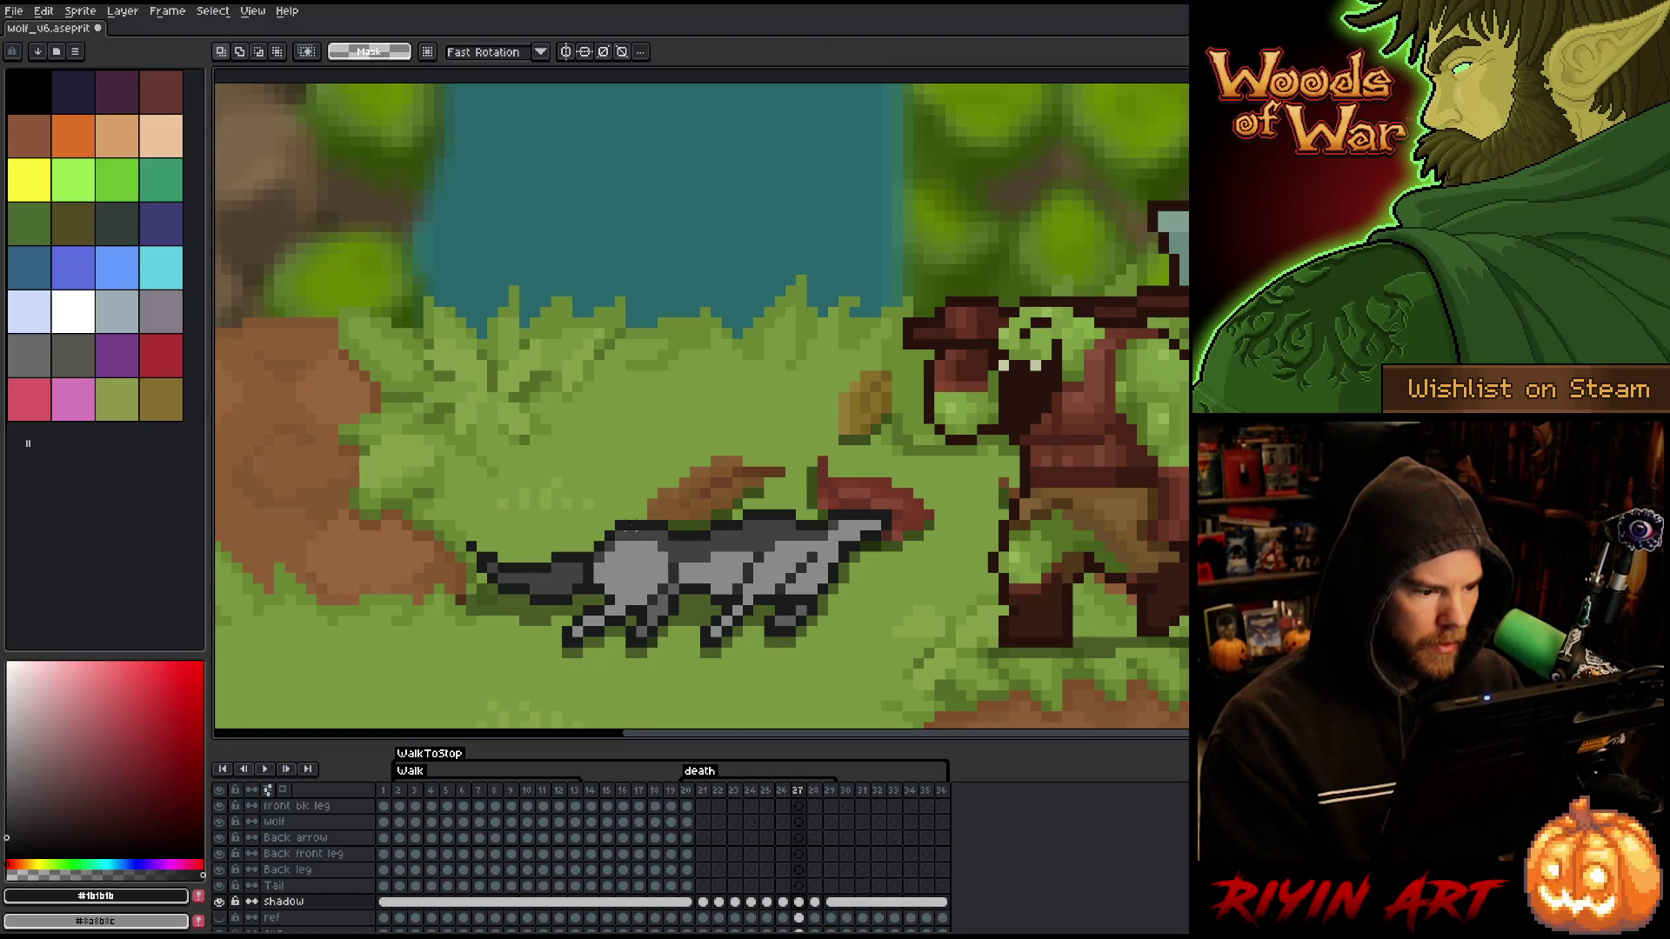
- Reposition the wolf's tail pixels on frame 26 and compare with neighbouring frames
key("Left")
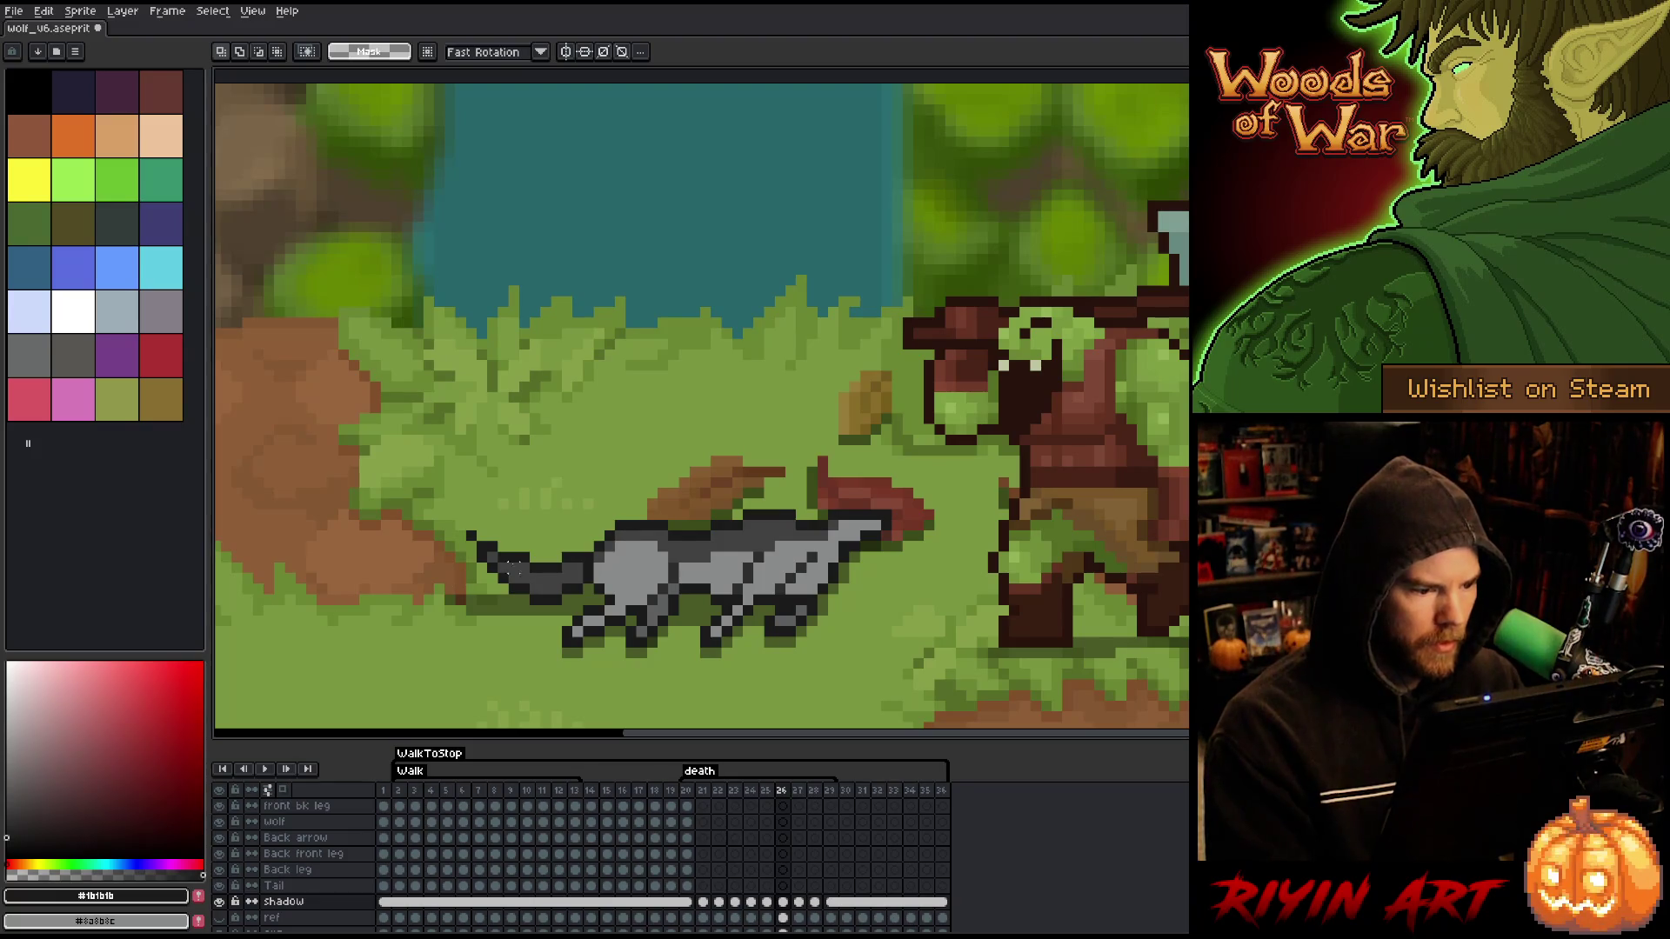
left_click_drag(513, 559, 534, 630)
mouse_move(373, 524)
left_mouse_down()
mouse_move(496, 707)
mouse_move(522, 705)
left_mouse_up()
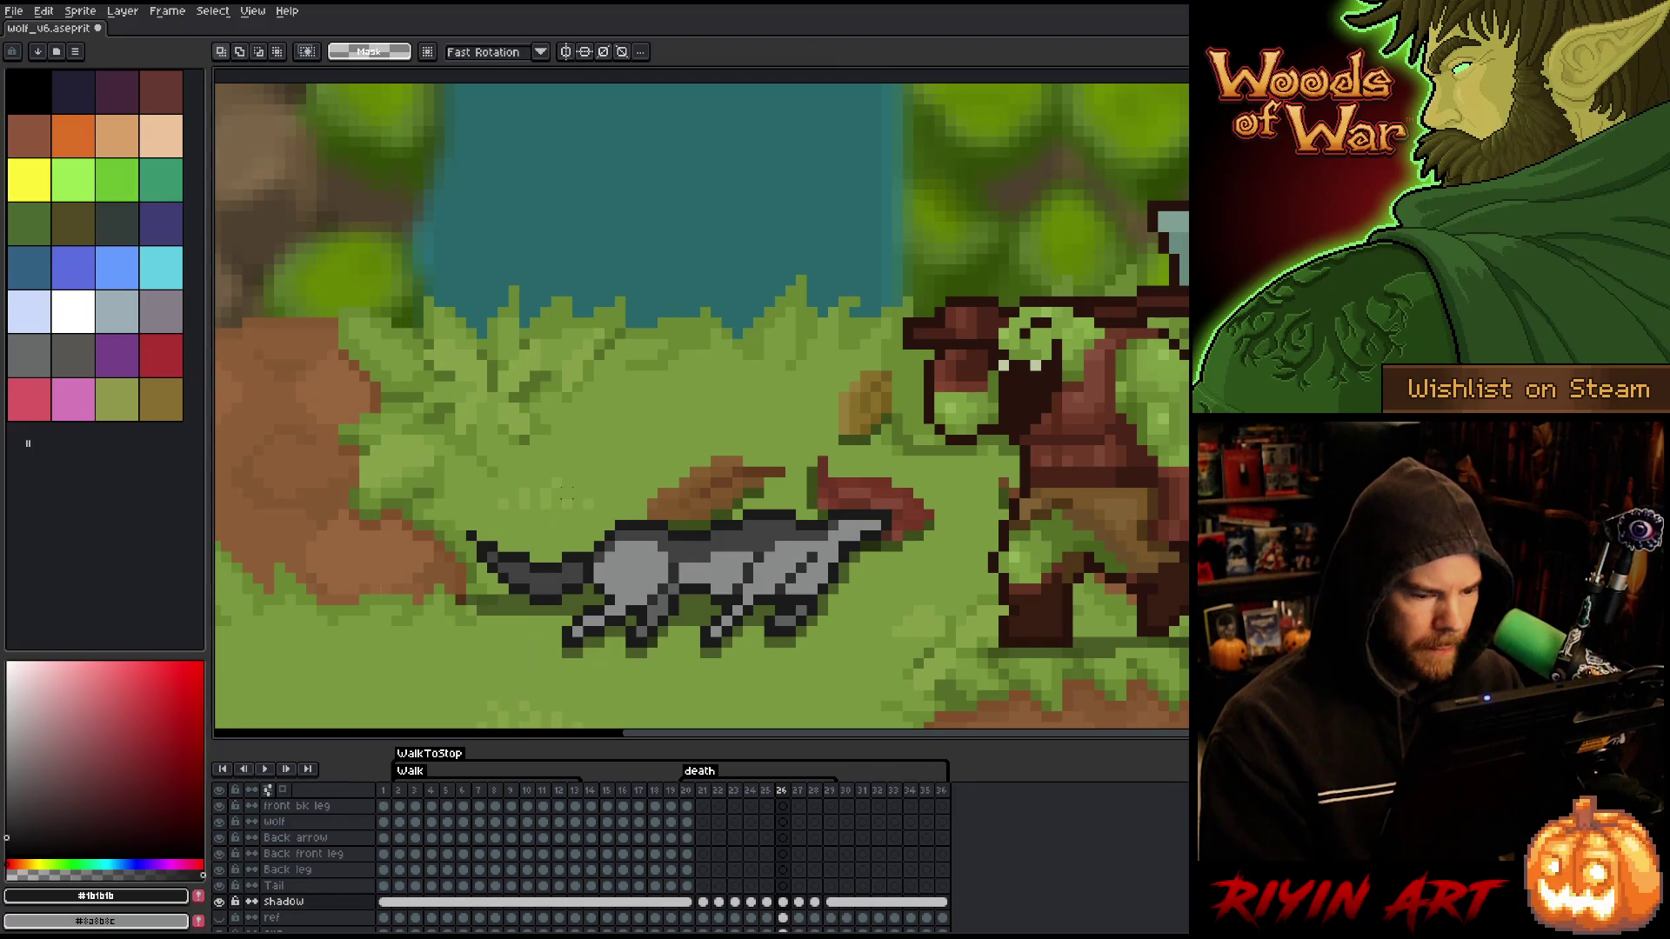
key("Left")
key("Left")
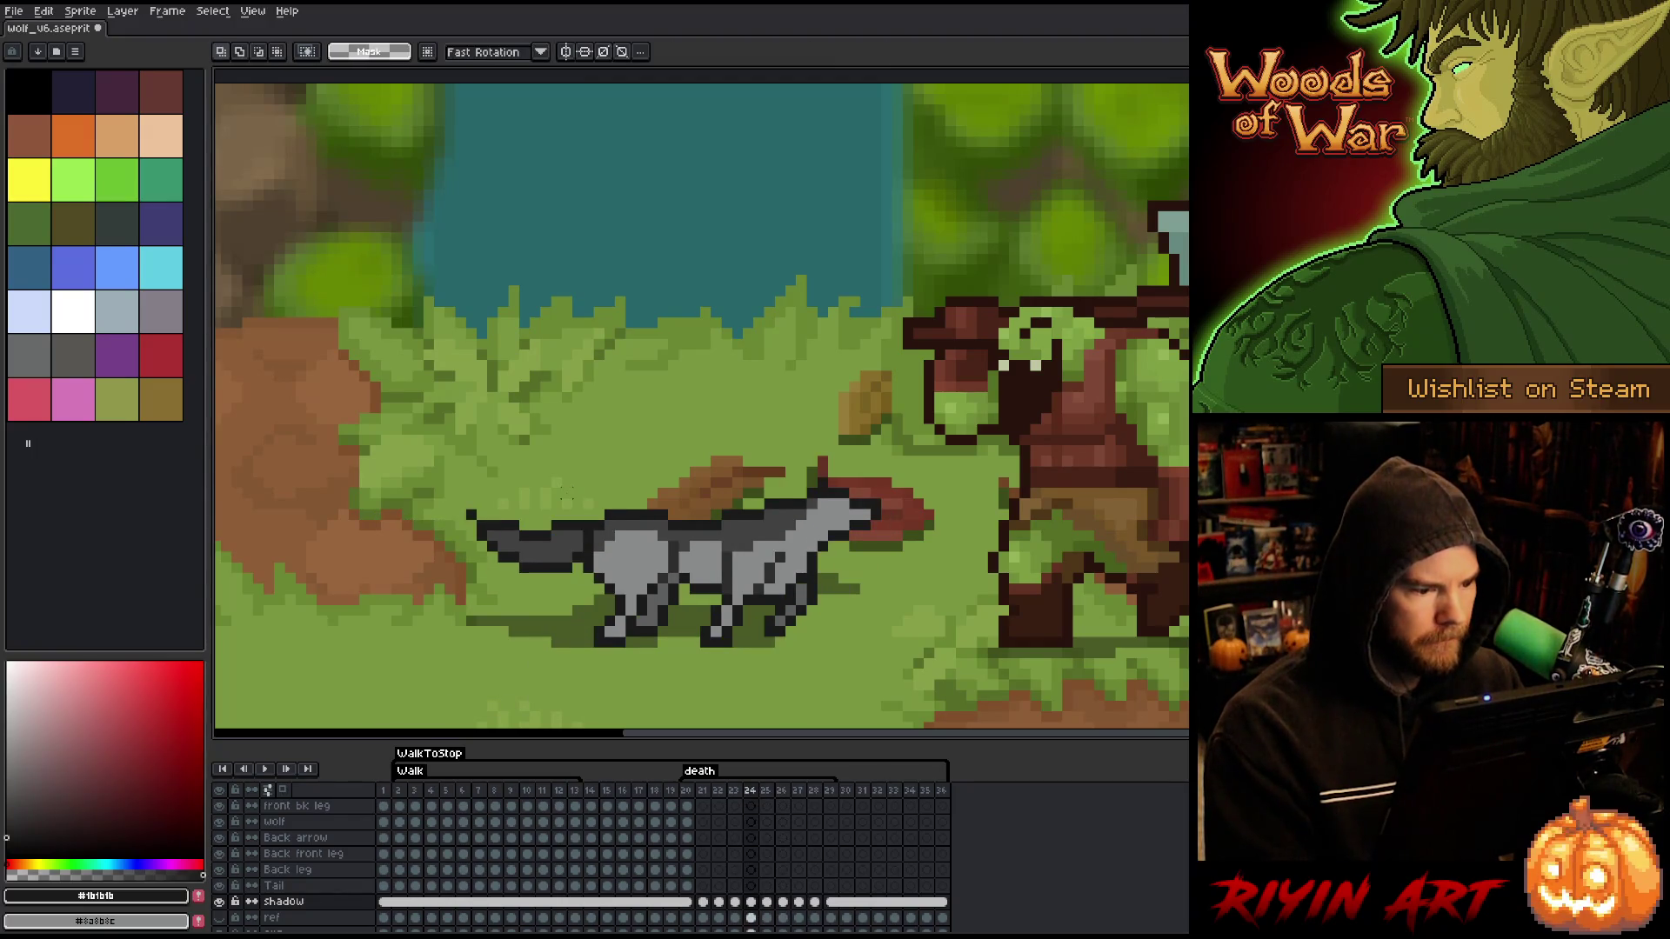
key("Right")
- Shift the tail and ground shadow on frame 25, comparing it against frame 24
mouse_move(356, 540)
left_mouse_down()
mouse_move(540, 626)
mouse_move(573, 627)
mouse_move(597, 602)
left_mouse_up()
left_click(576, 628)
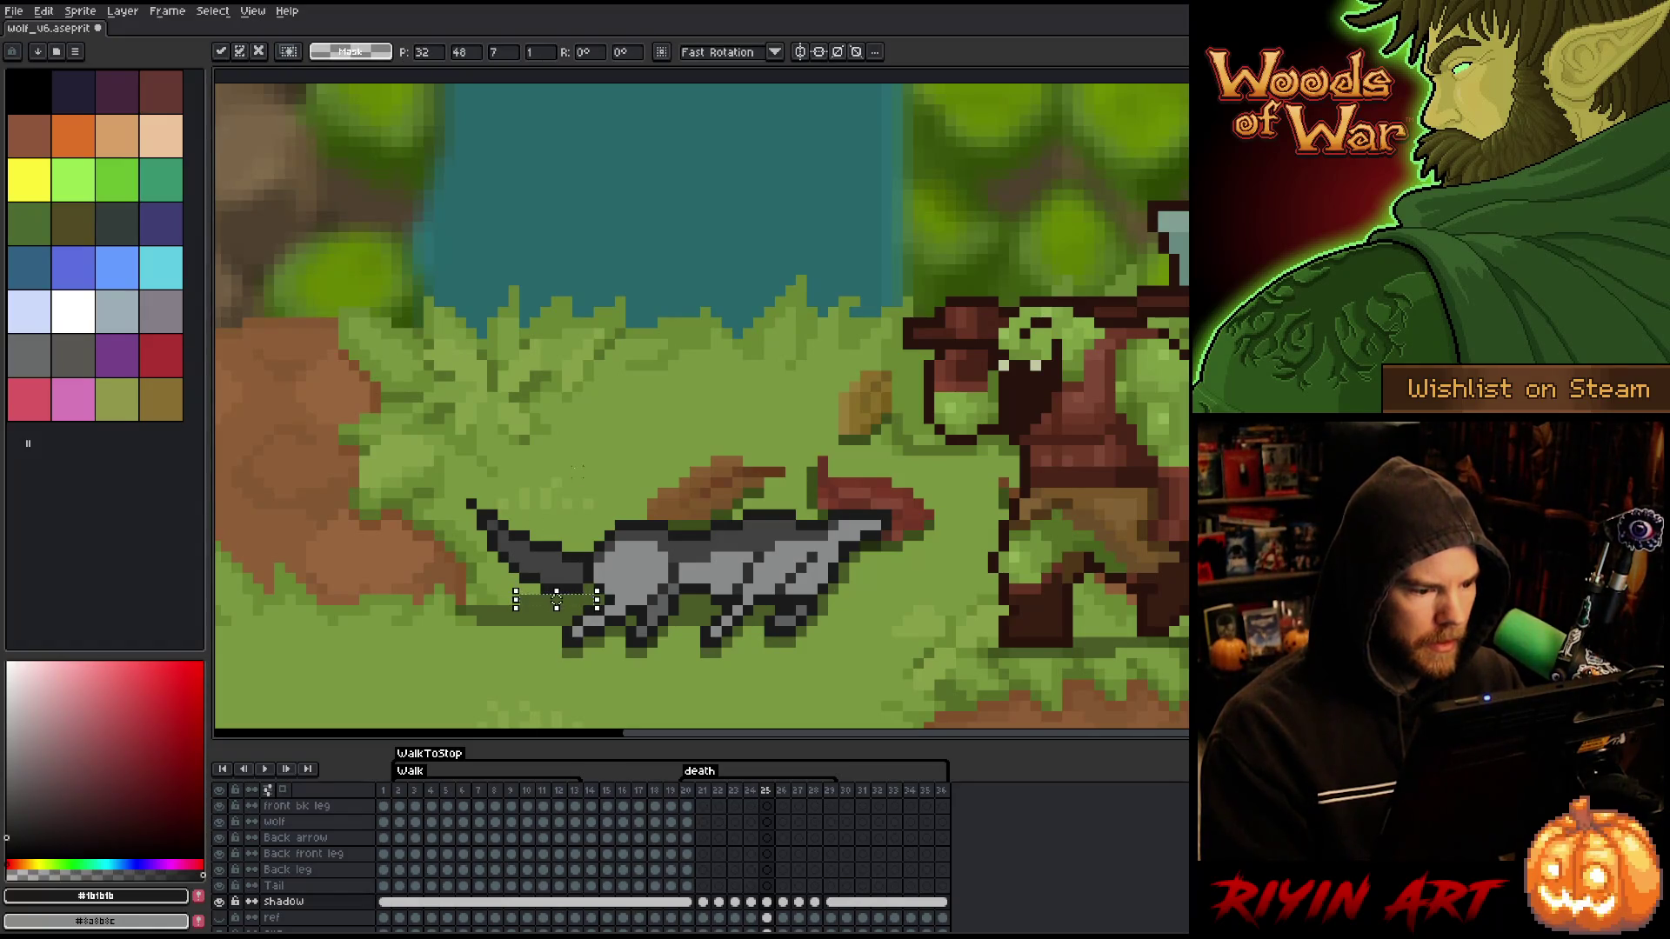
key("Return")
key("Left")
key("Right")
key("Left")
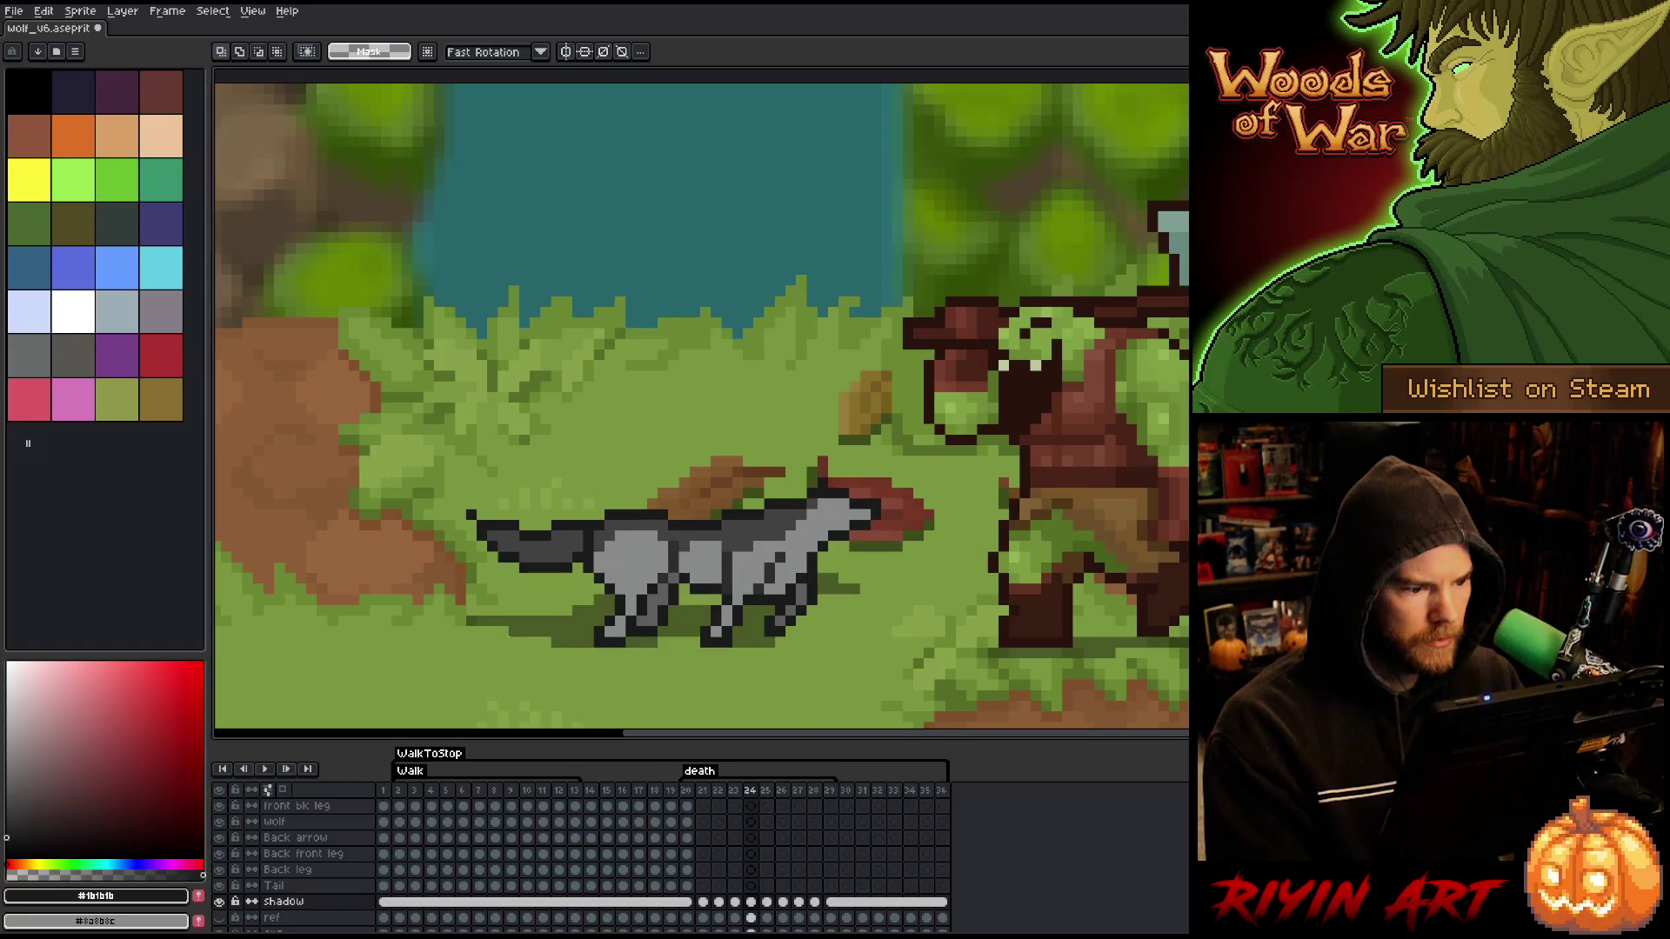
key("Right")
key("Right")
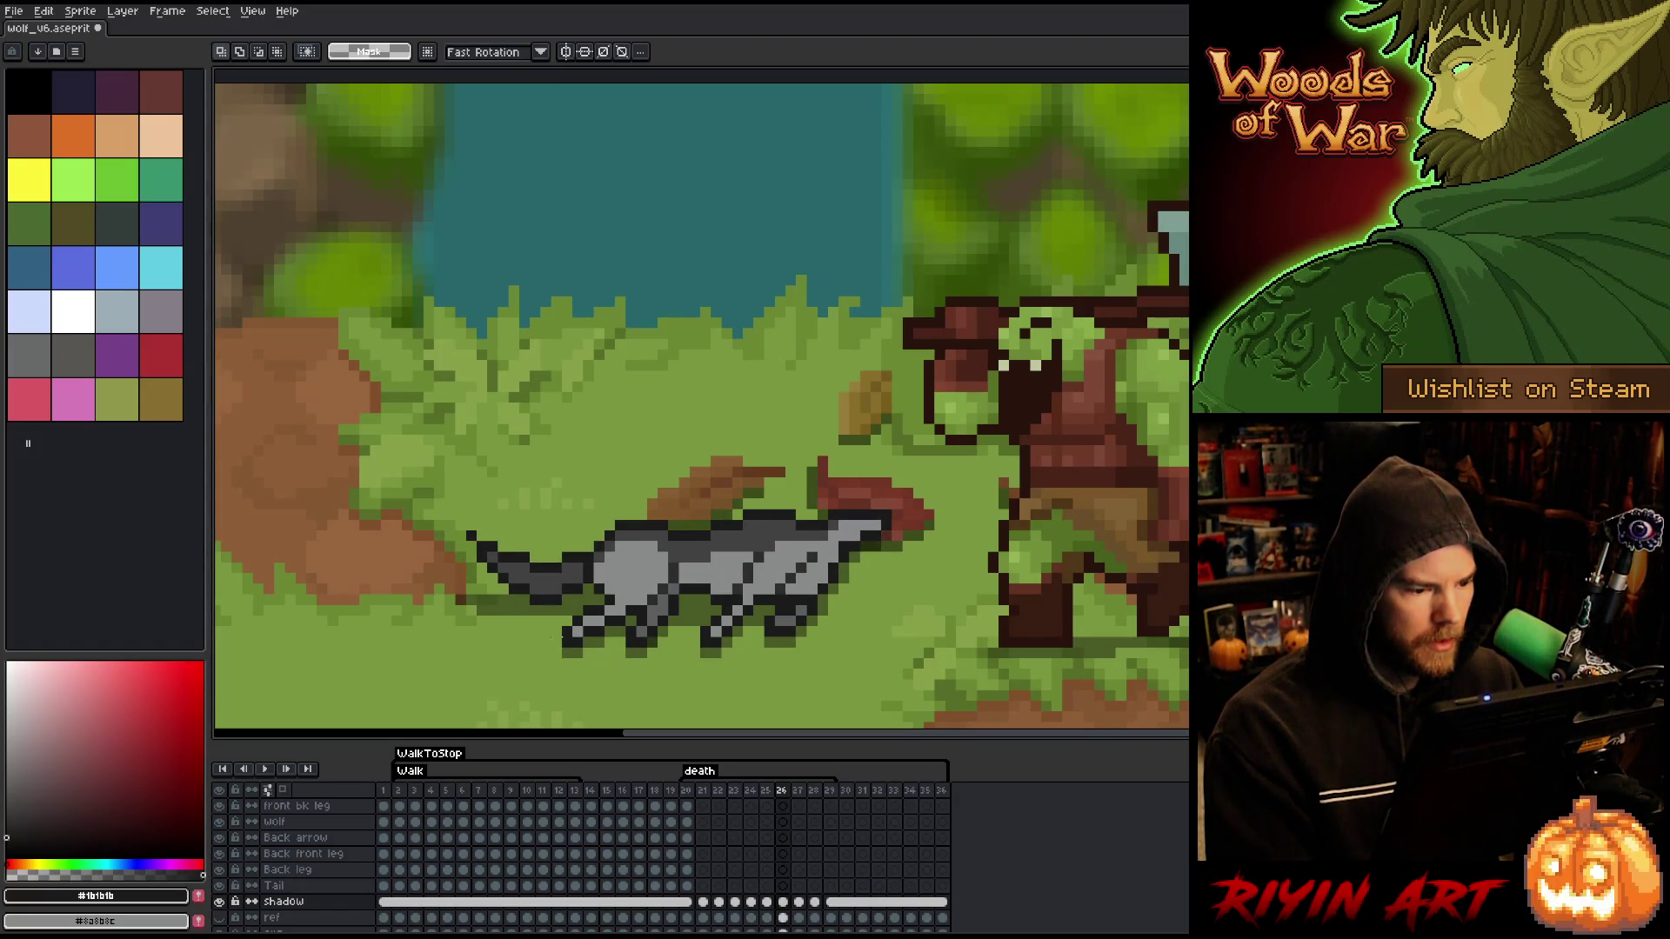
- Stretch the shadow downward beneath the wolf on frame 26
left_click(538, 617)
left_click_drag(548, 618, 557, 641)
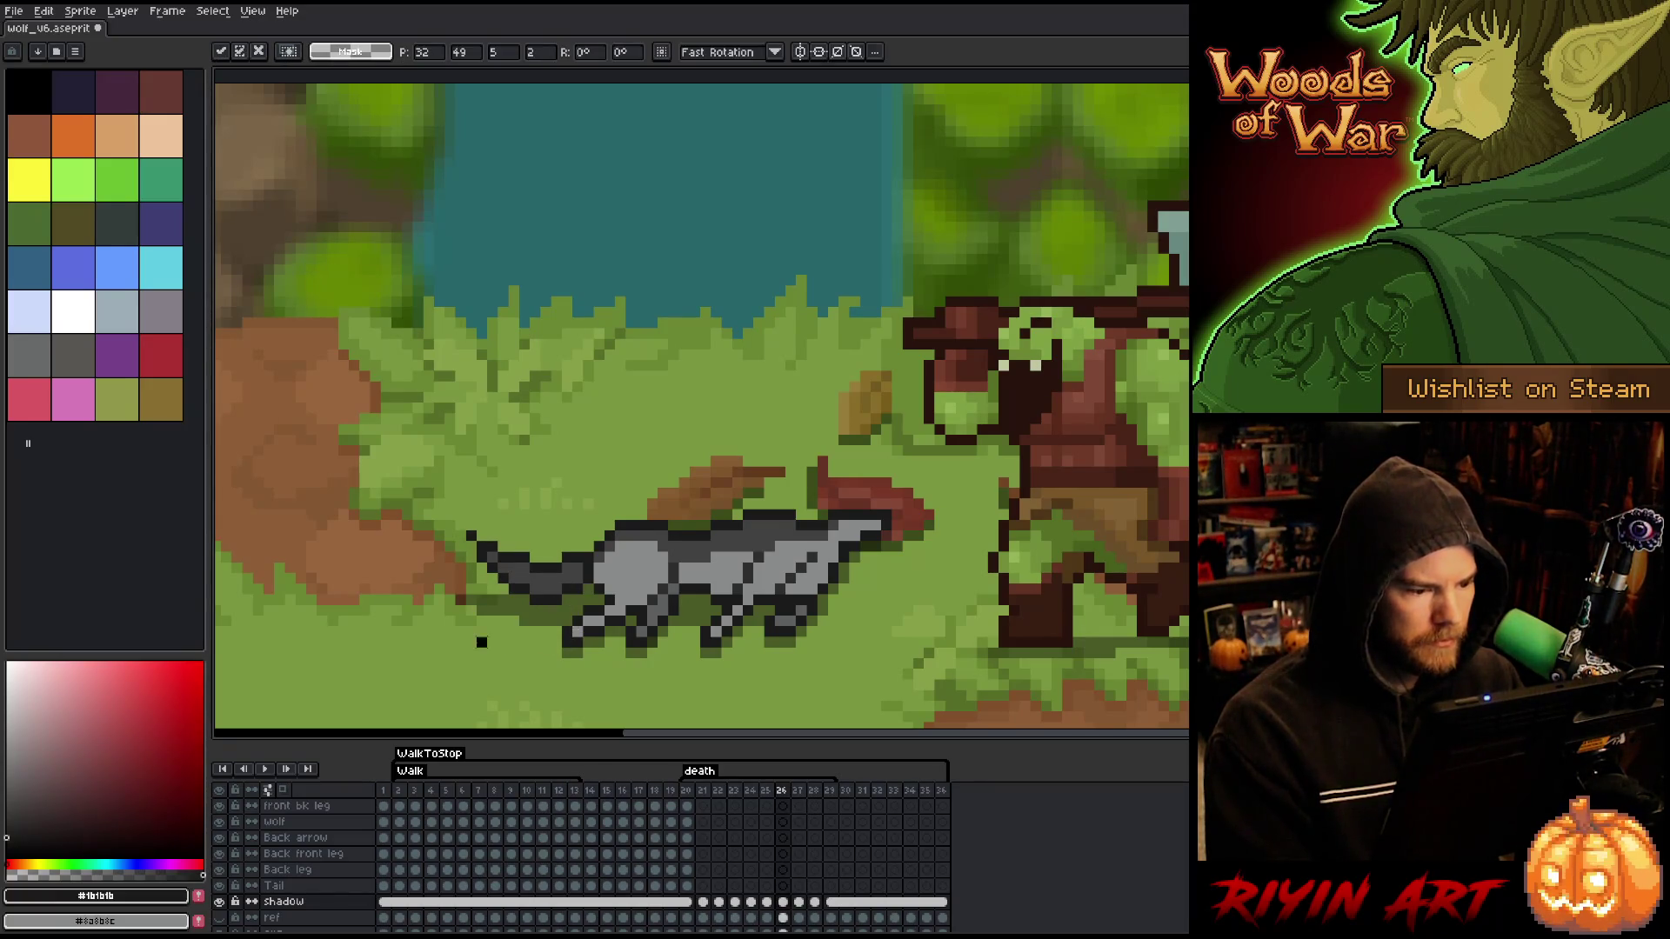
key("Return")
key("Right")
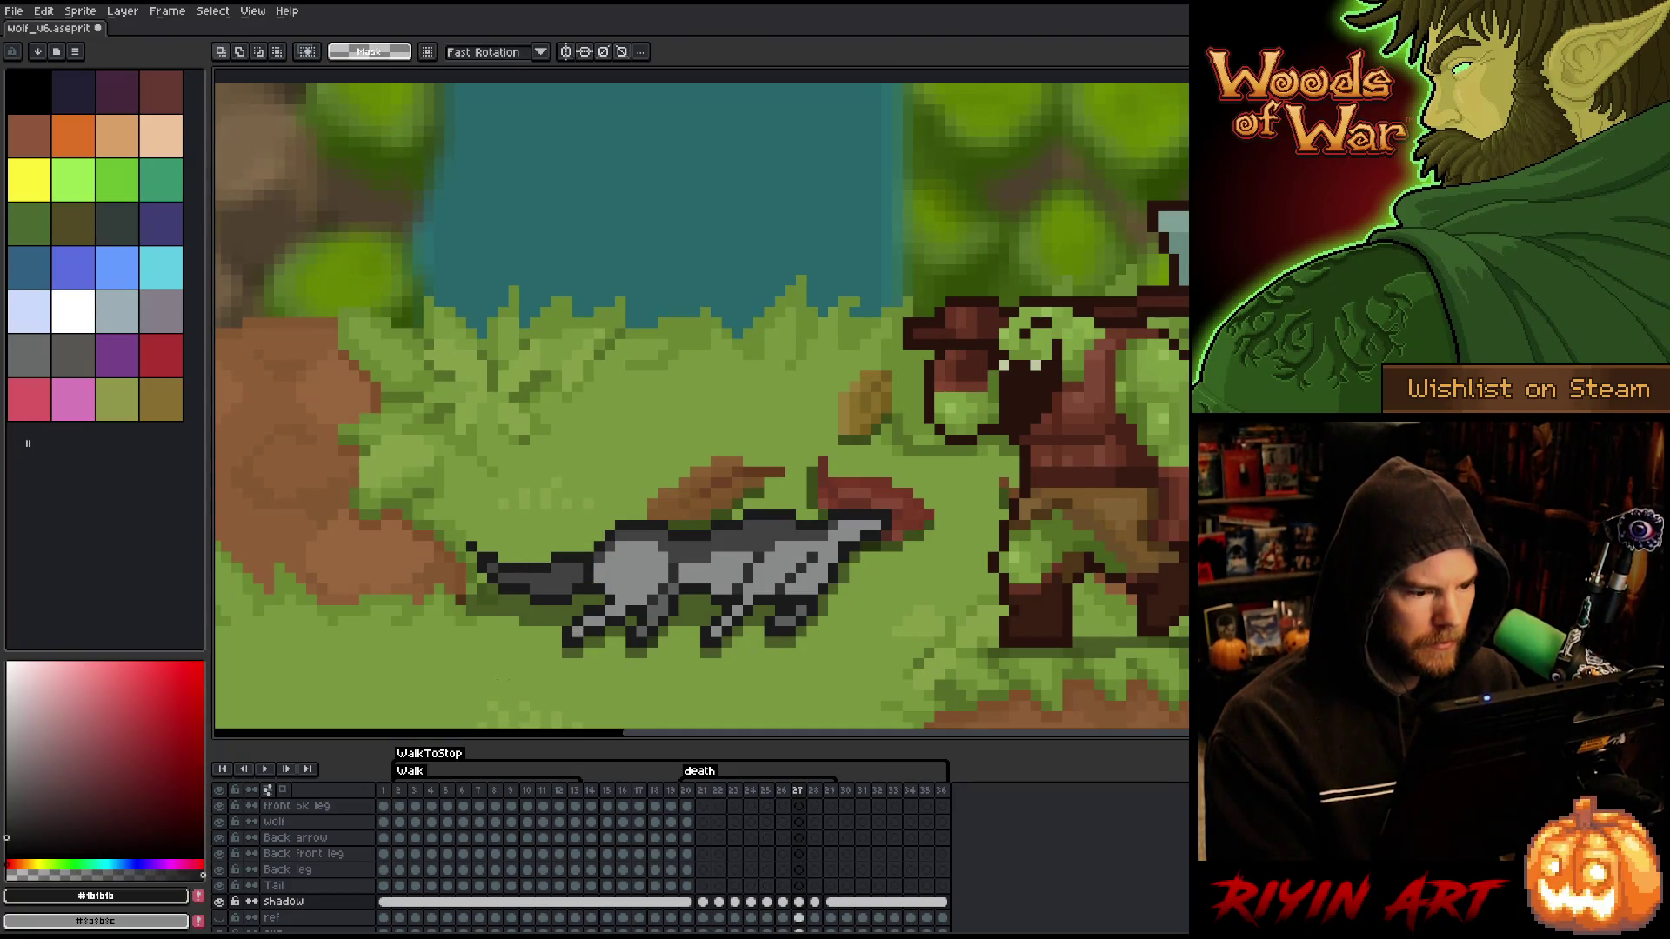
key("Right")
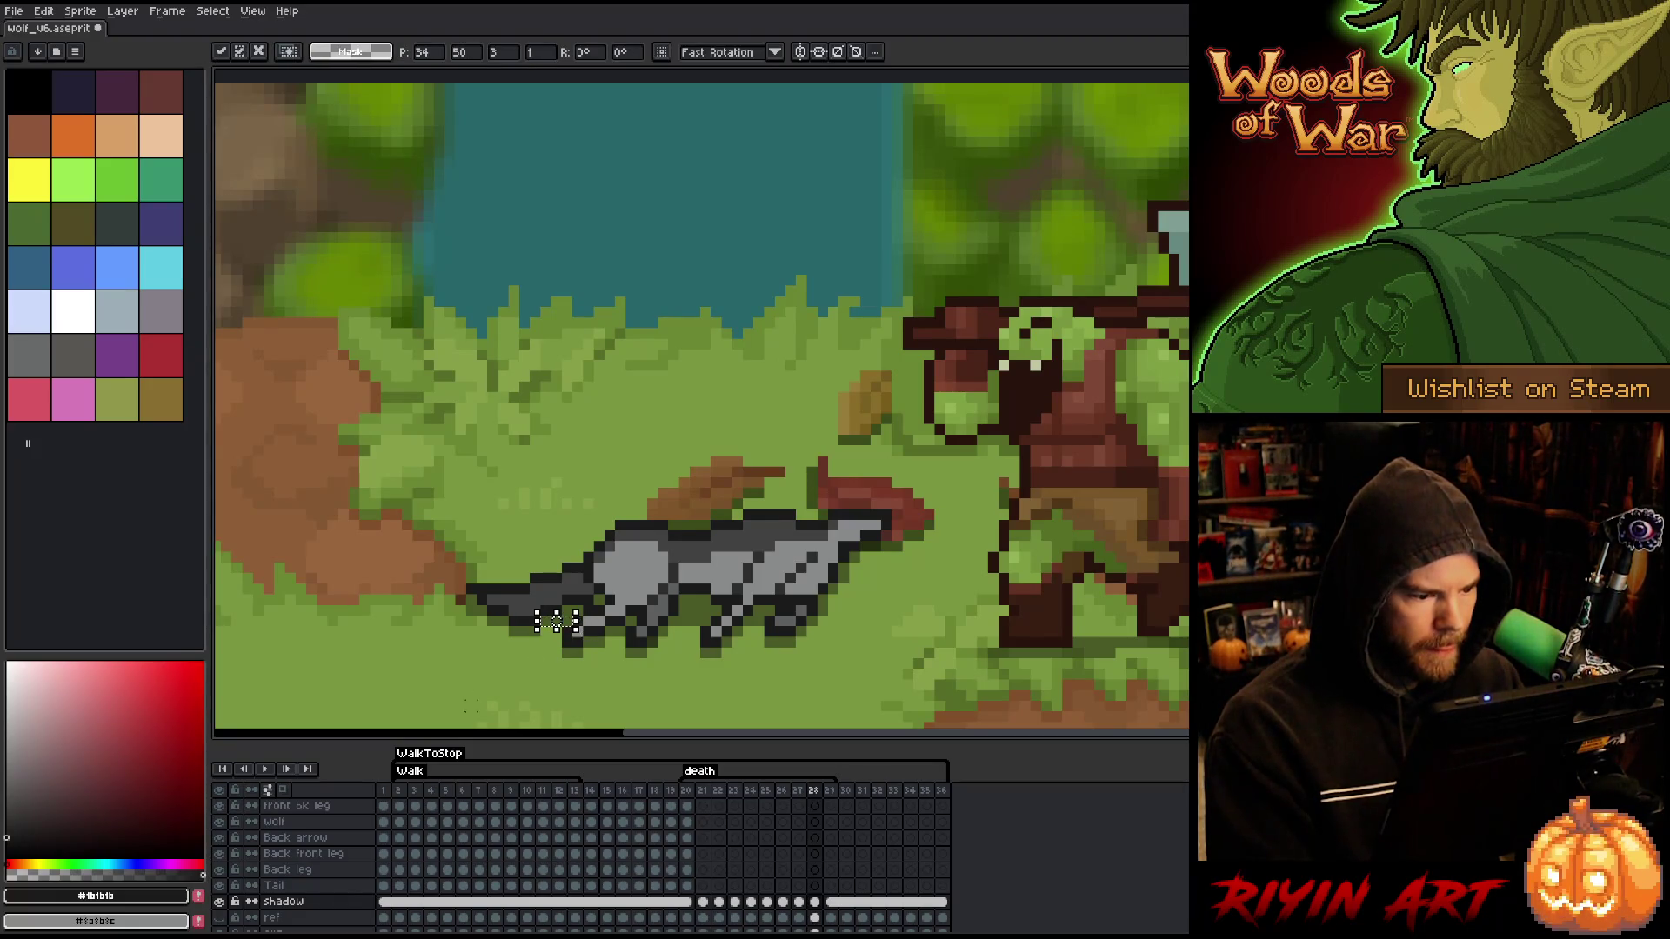
- Select a small shadow patch on frame 28 and compare tail poses with neighbouring frames
left_click_drag(514, 622, 545, 651)
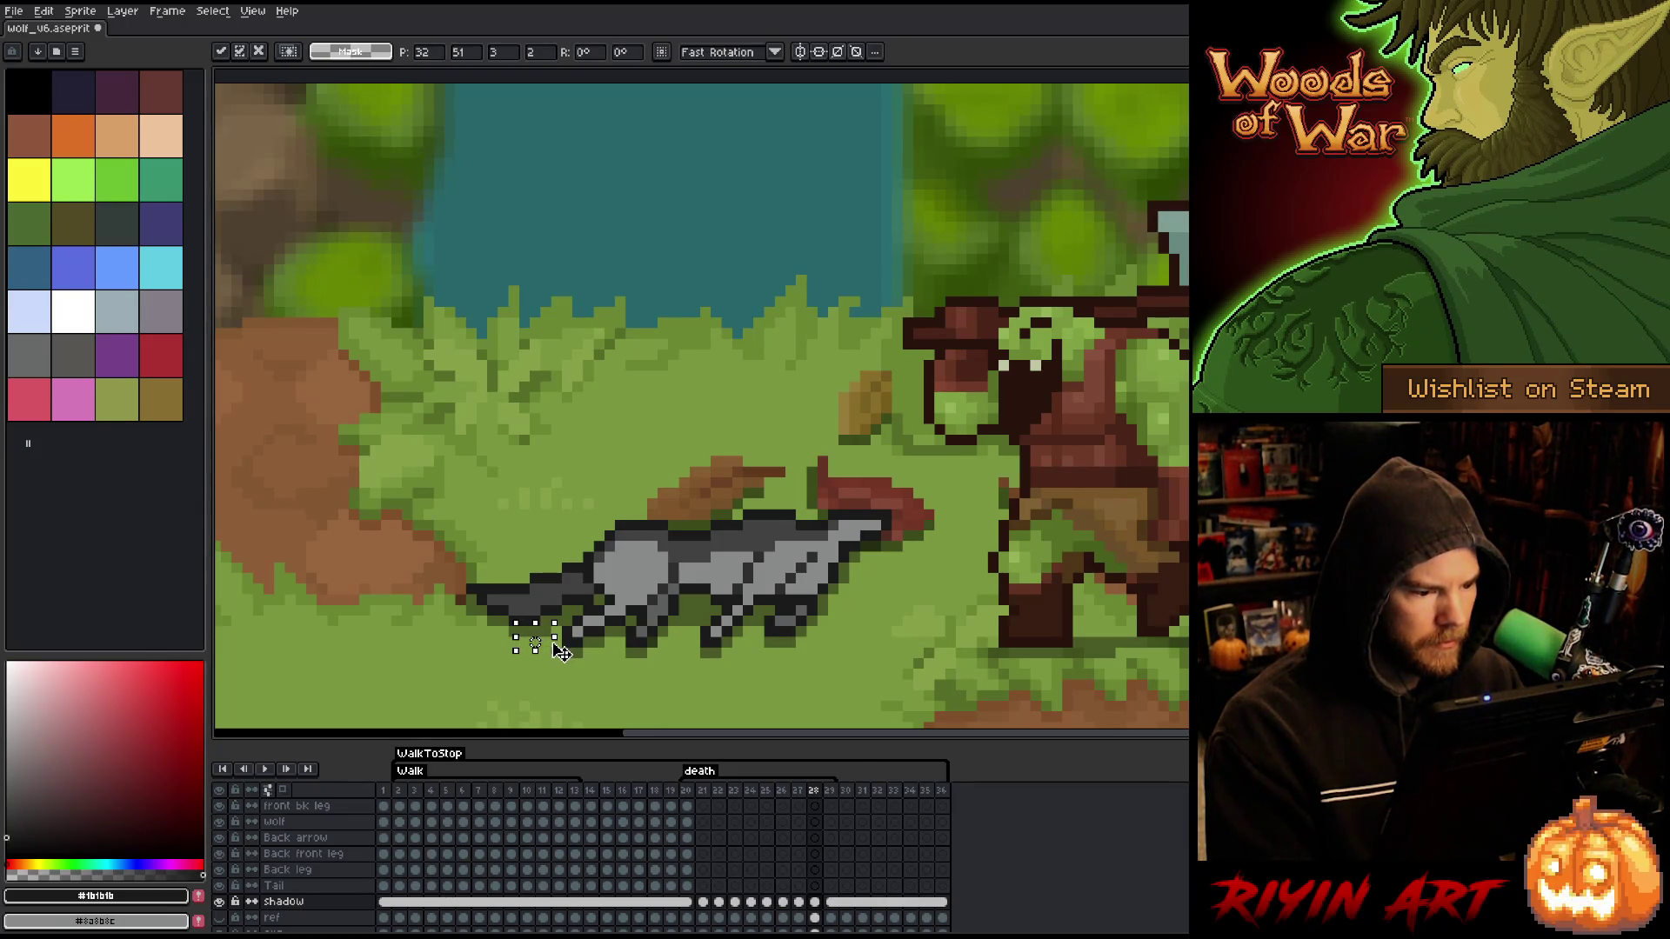
key("Left")
key("Right")
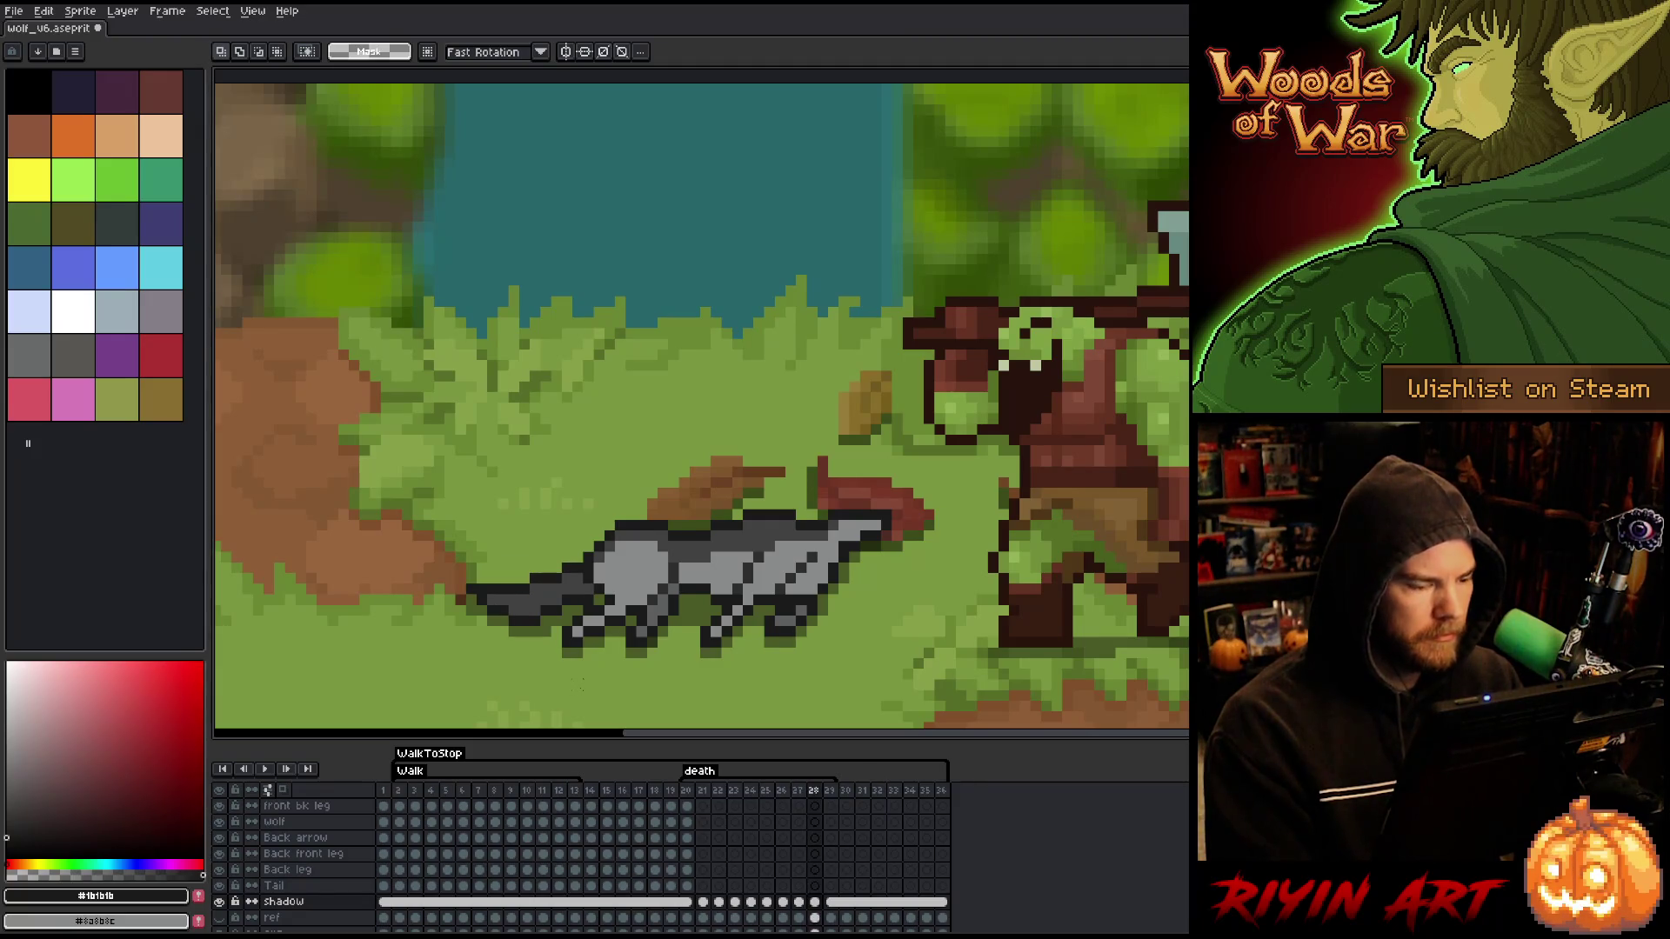
key("Right")
key("Left")
key("Right")
key("Left")
key("Left")
key("Right")
- Pick the shadow cel in frame 28, comparing it against frame 29
key("Right")
key("Left")
left_click(815, 902)
key("Right")
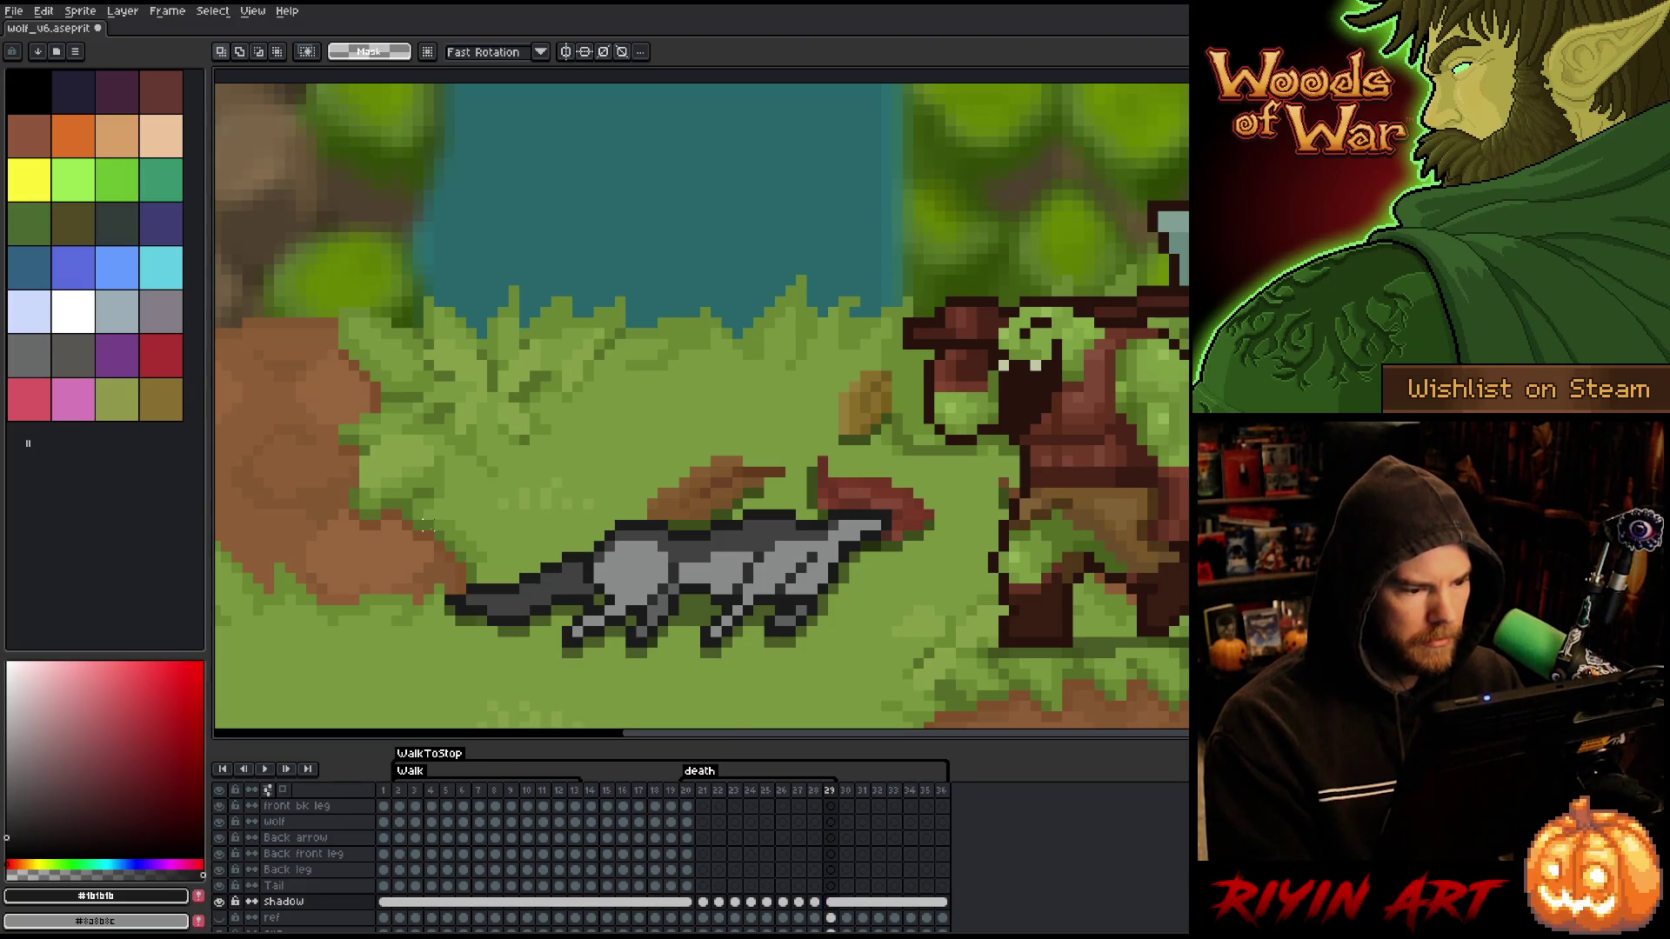
key("Left")
key("Right")
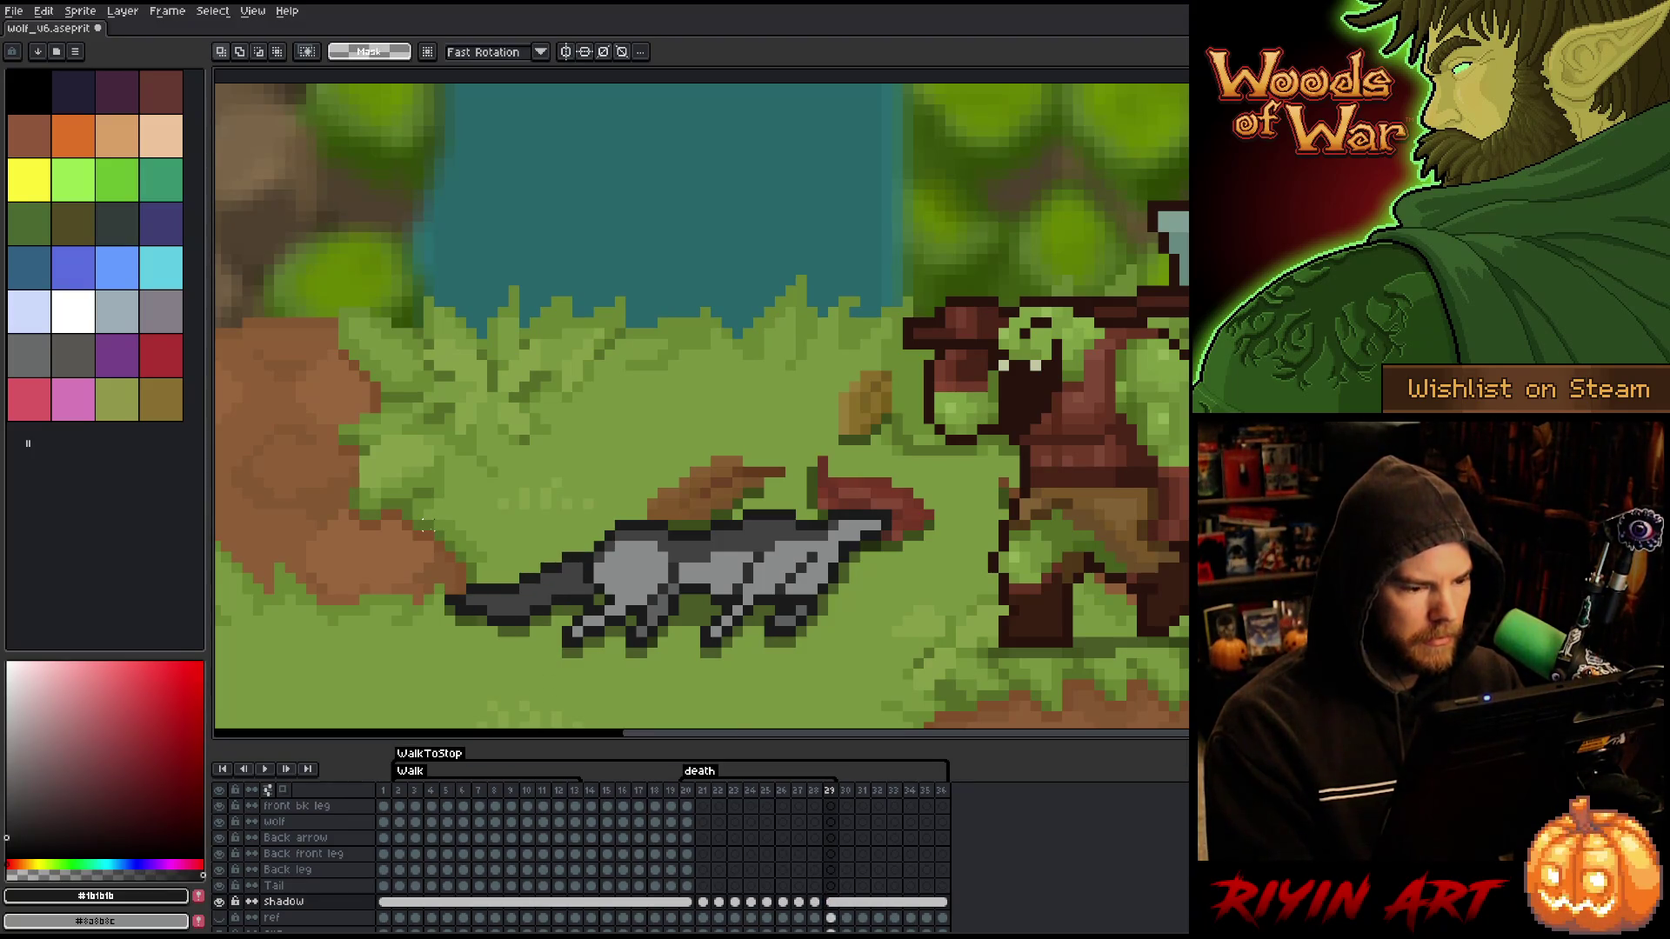
key("Left")
key("Right")
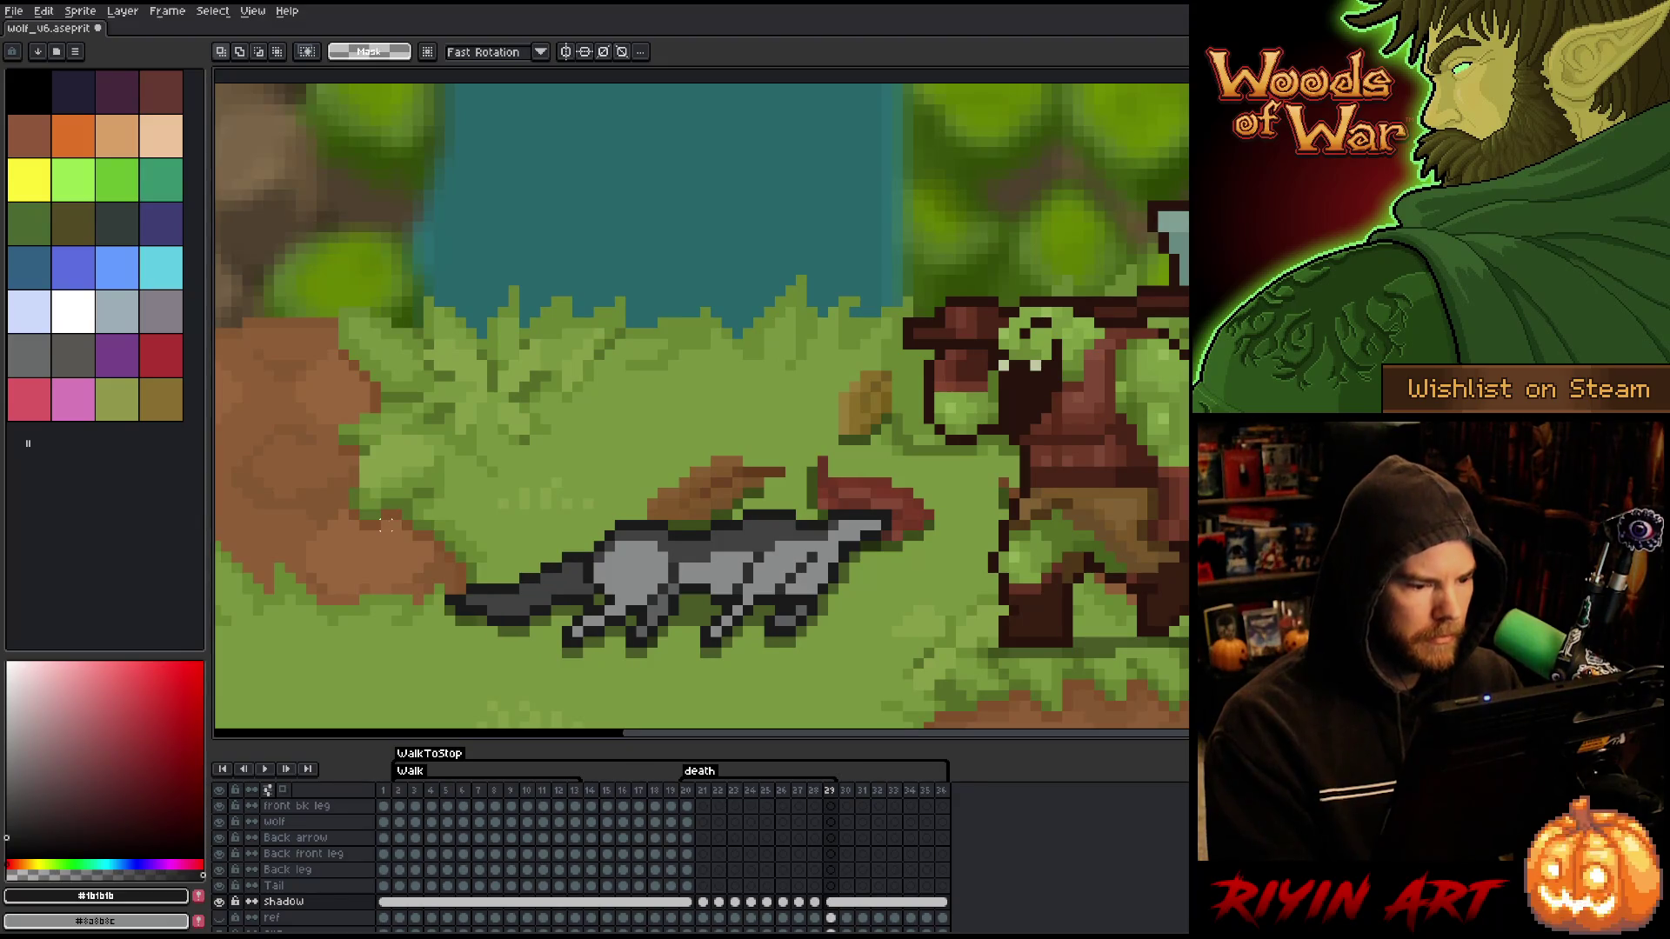
left_click(812, 908)
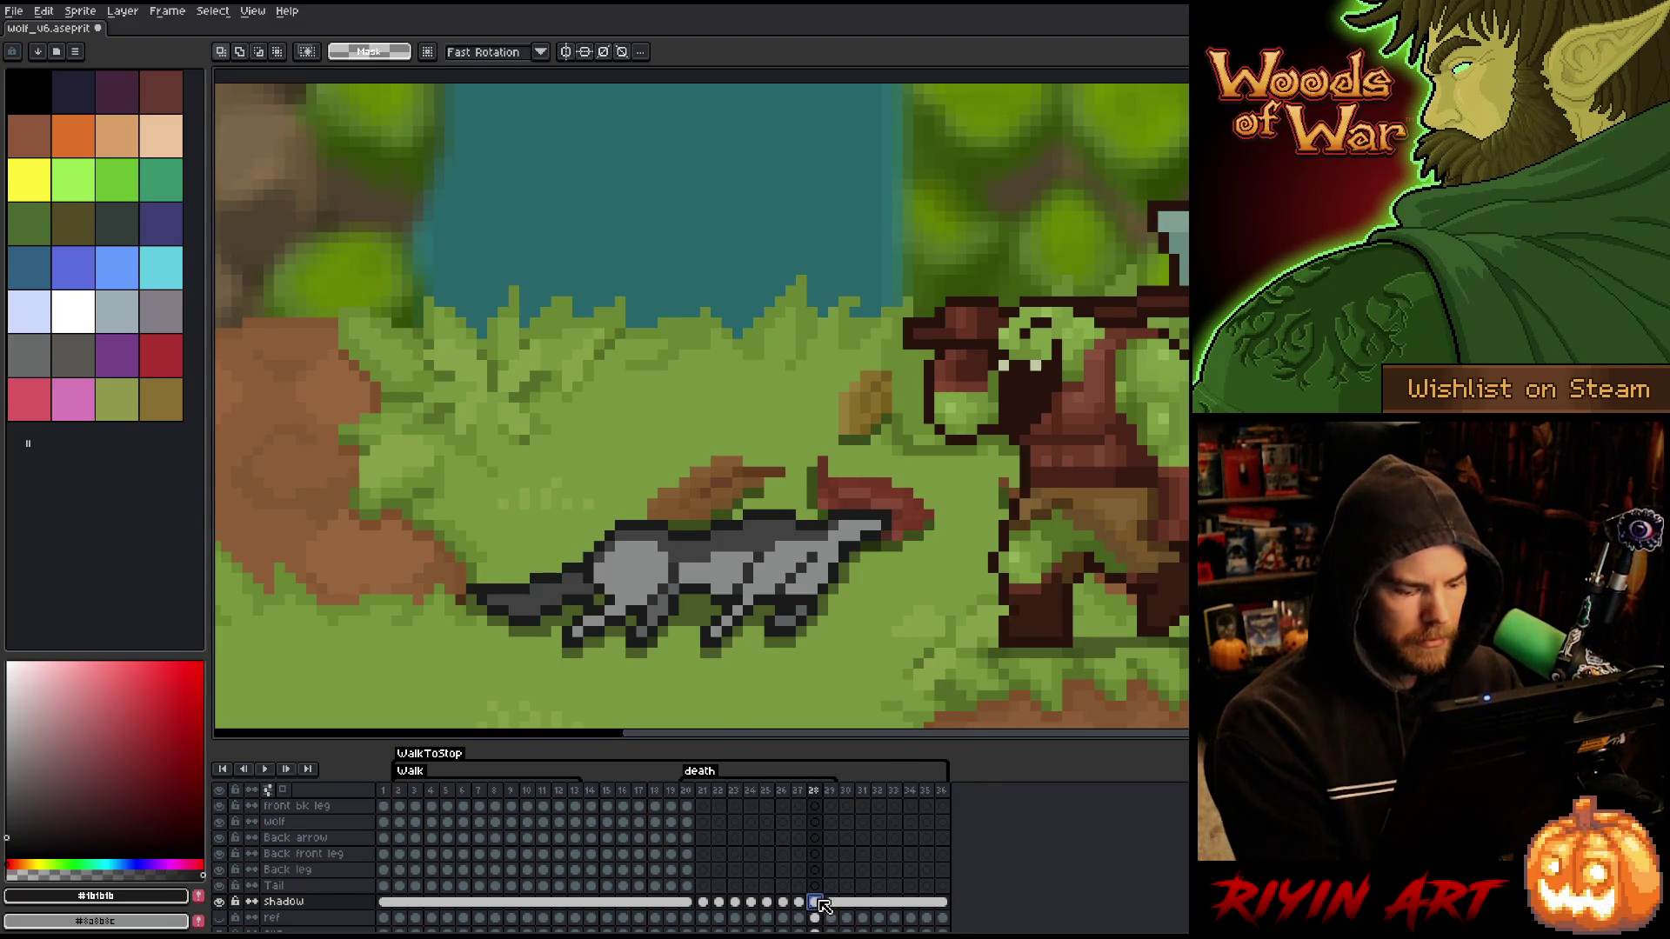
- Link the shadow layer's cels for frames 28 through 36
left_click(833, 906)
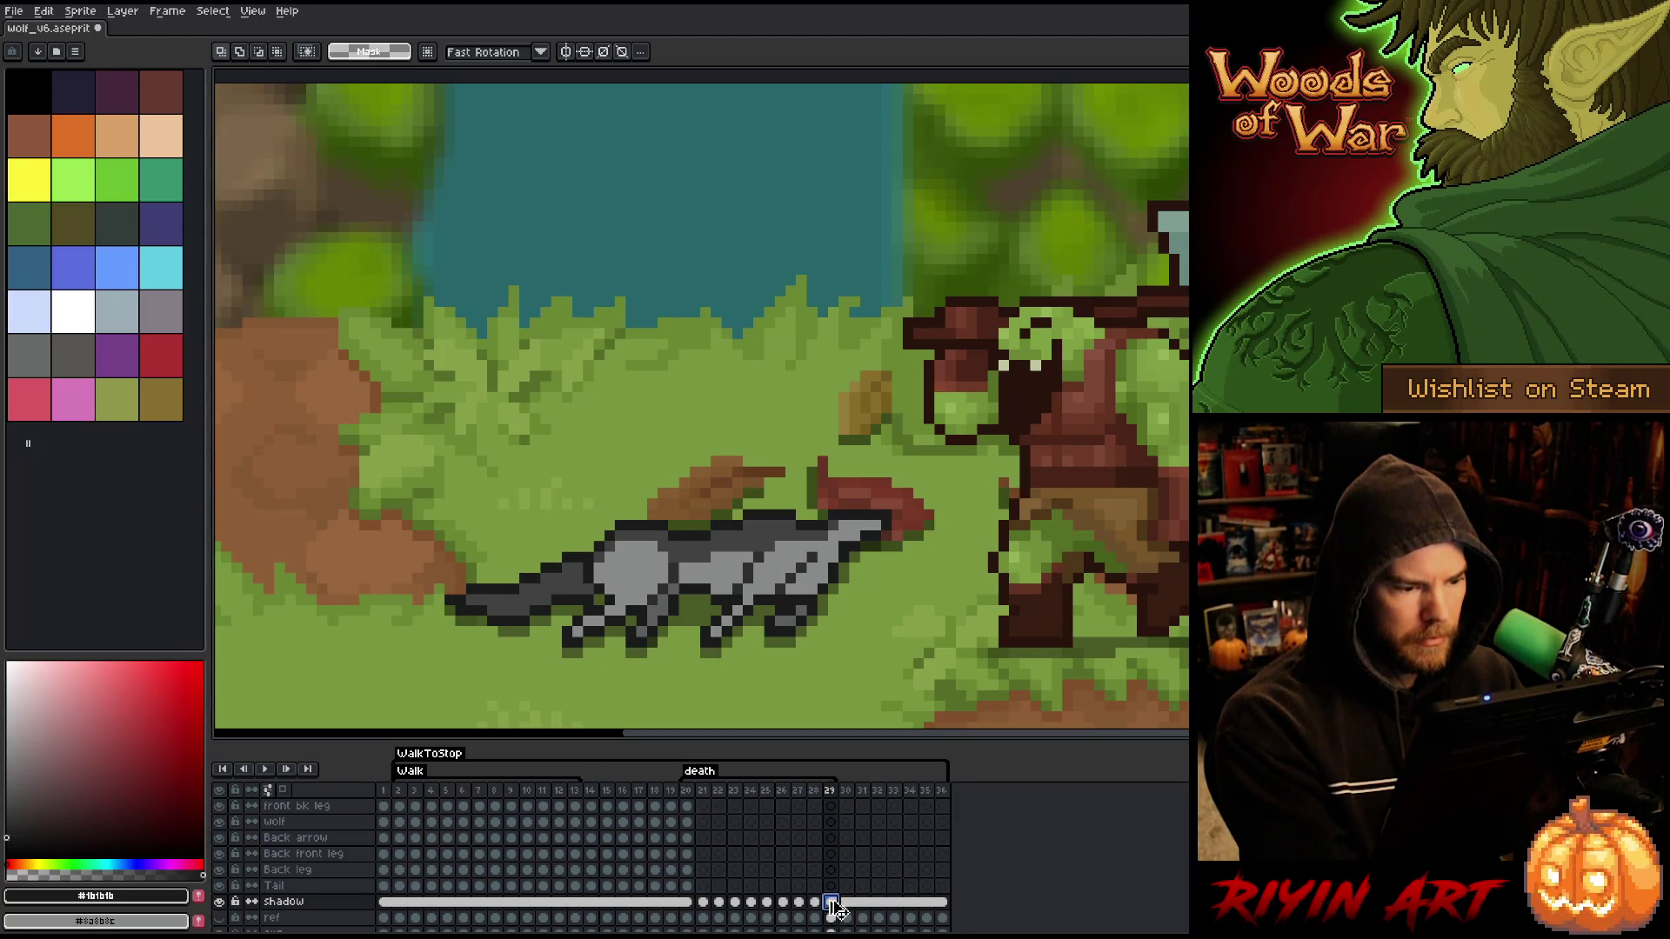
left_click(816, 904)
left_click_drag(832, 905, 942, 904)
left_click_drag(822, 905, 944, 905)
right_click(949, 905)
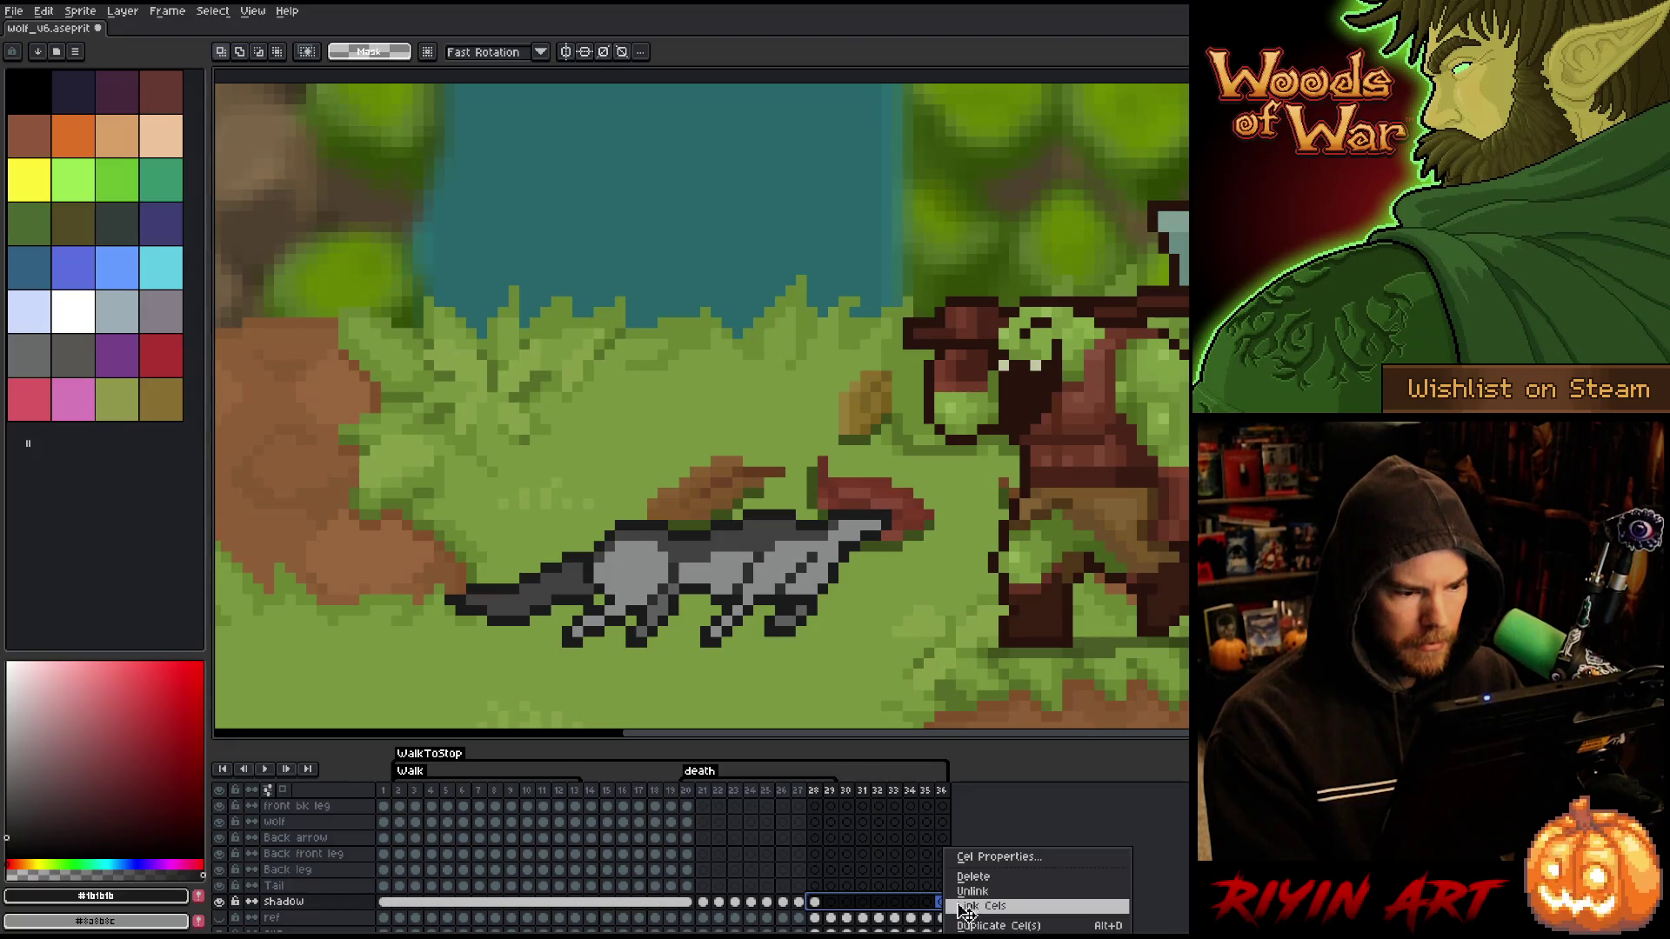
left_click(969, 904)
- Link Layer 6's cels for frames 29–36, then return to frame 20
left_click(785, 901)
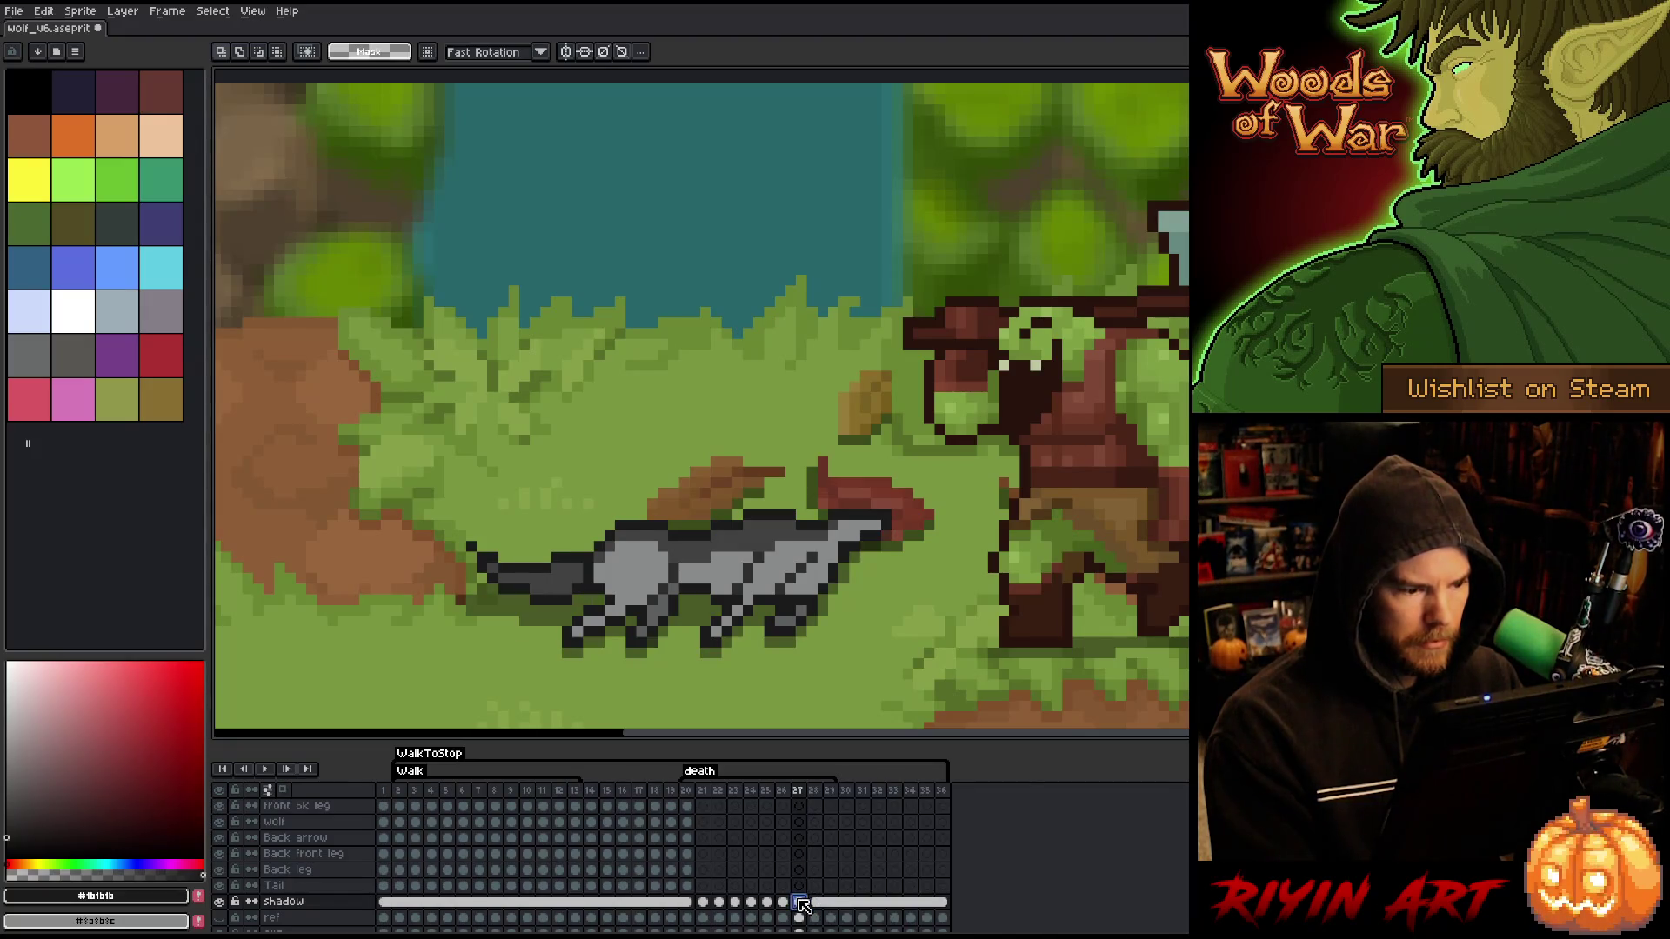
key("Right")
key("Right")
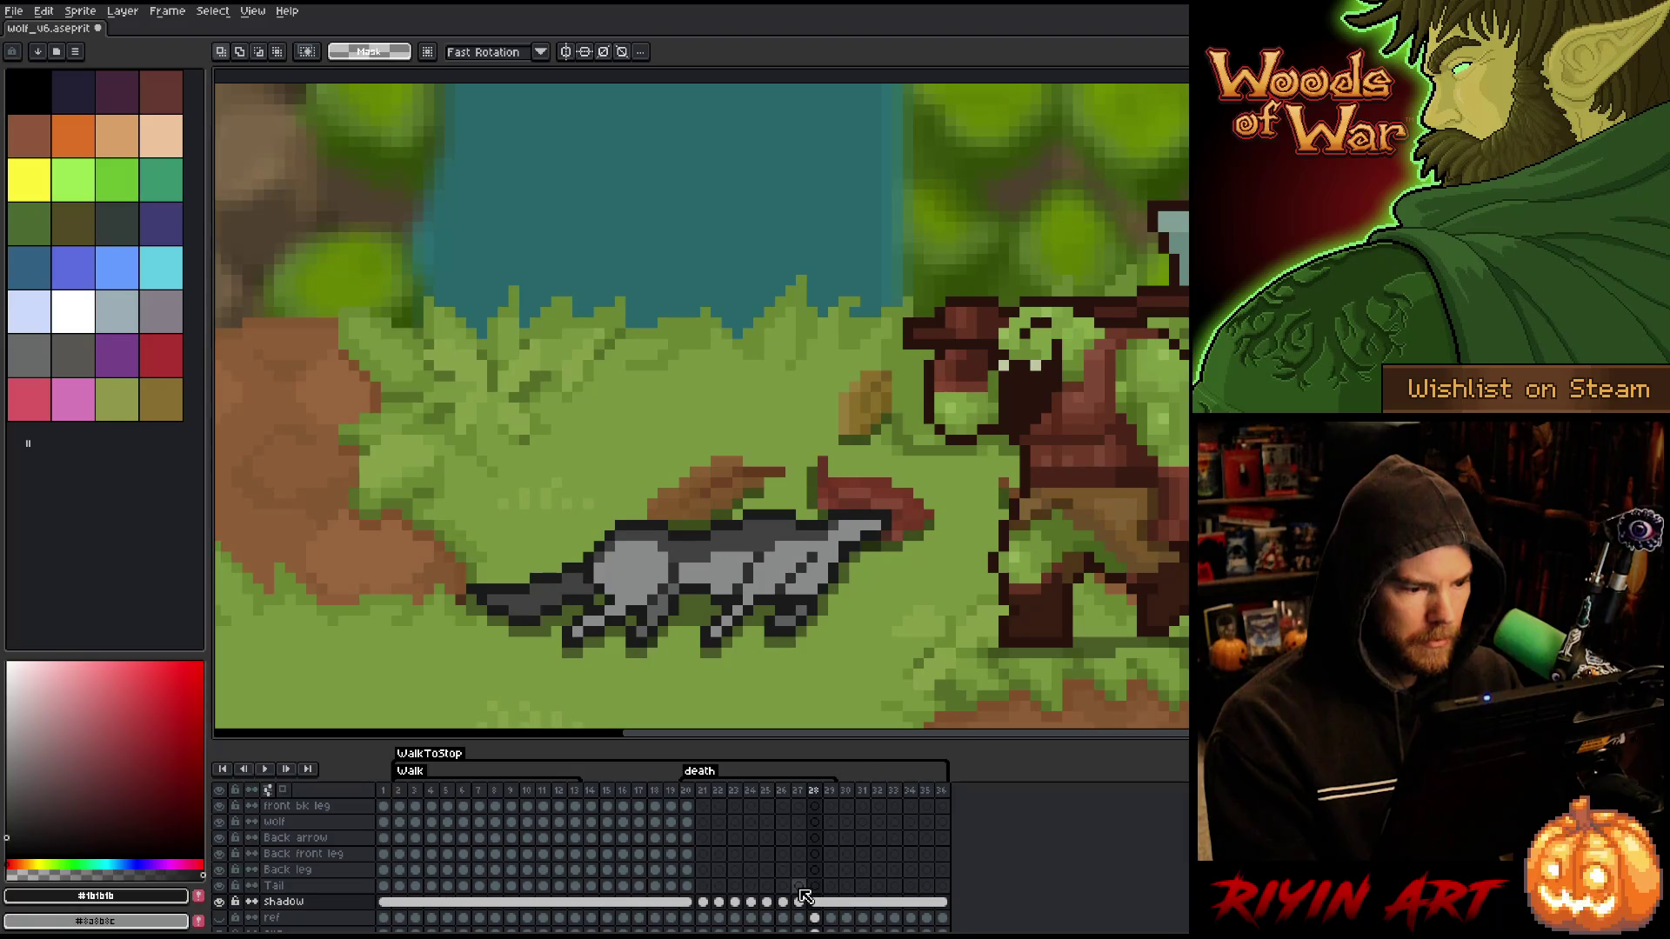
key("Right")
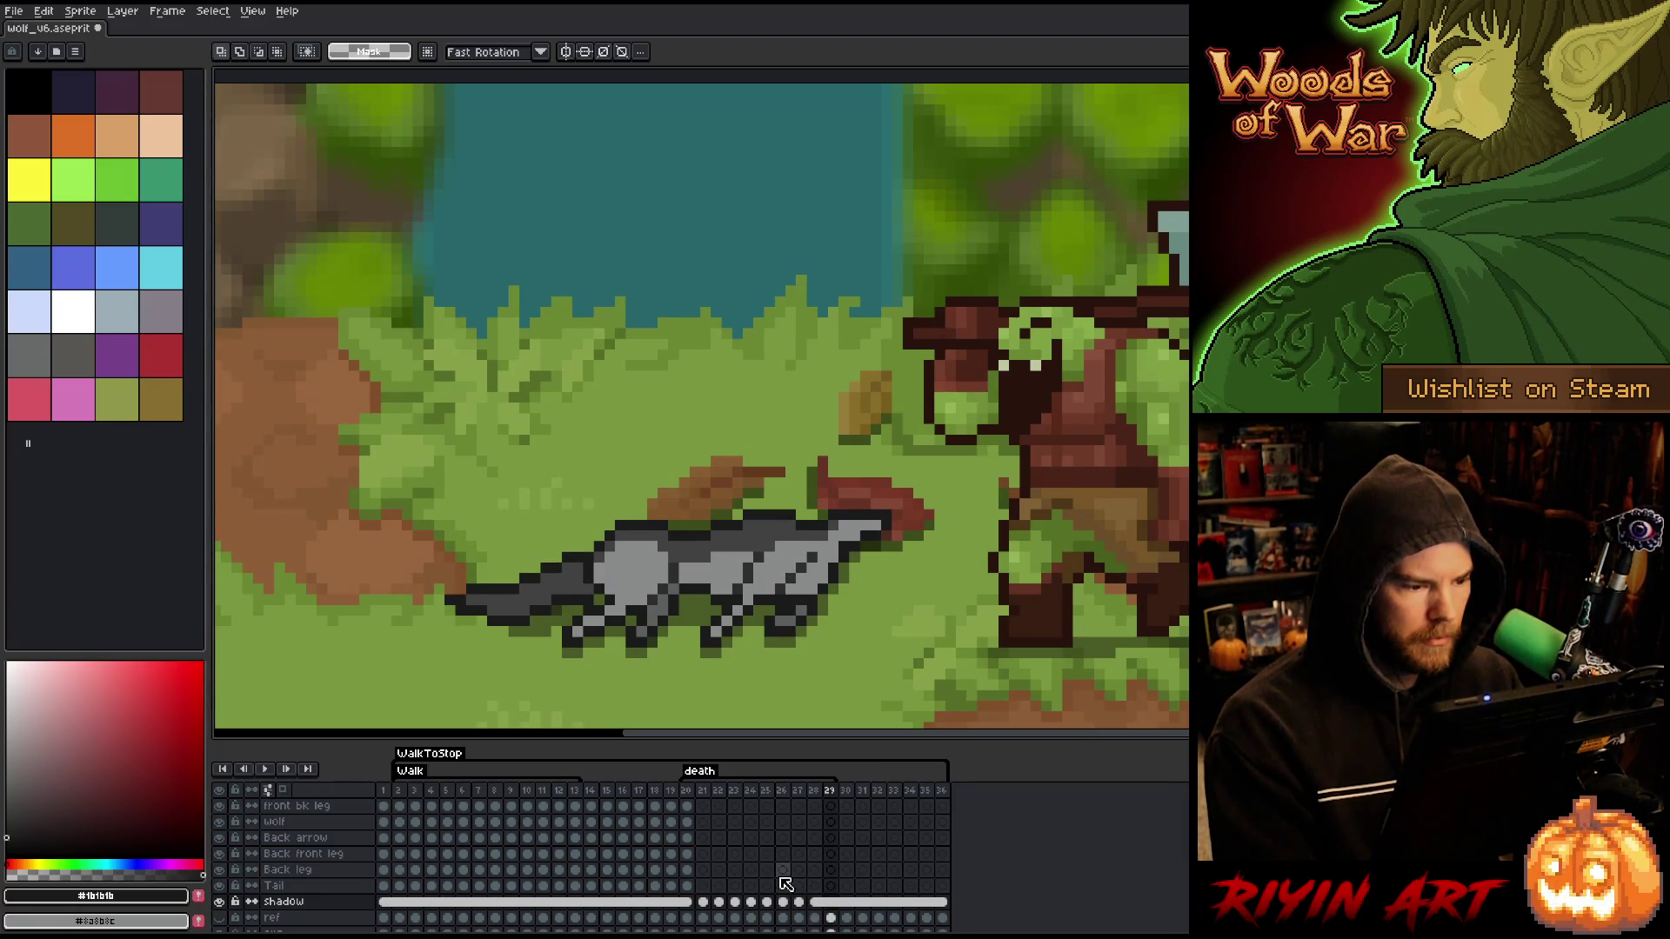
scroll(788, 875, "up", 2)
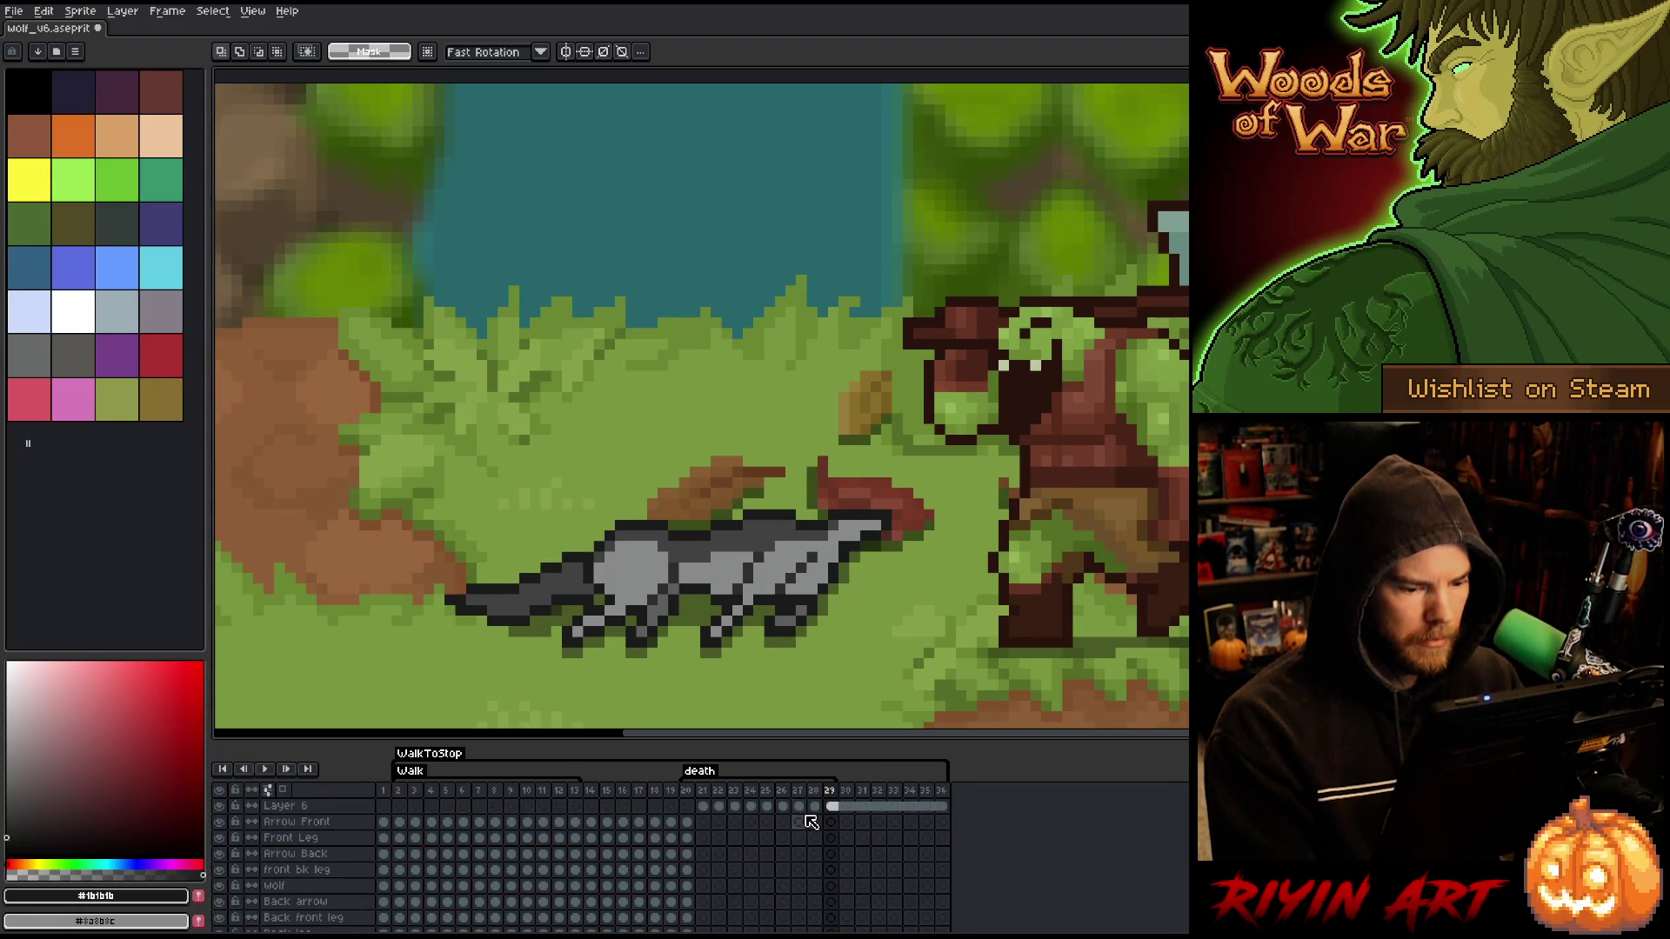
left_click(816, 807)
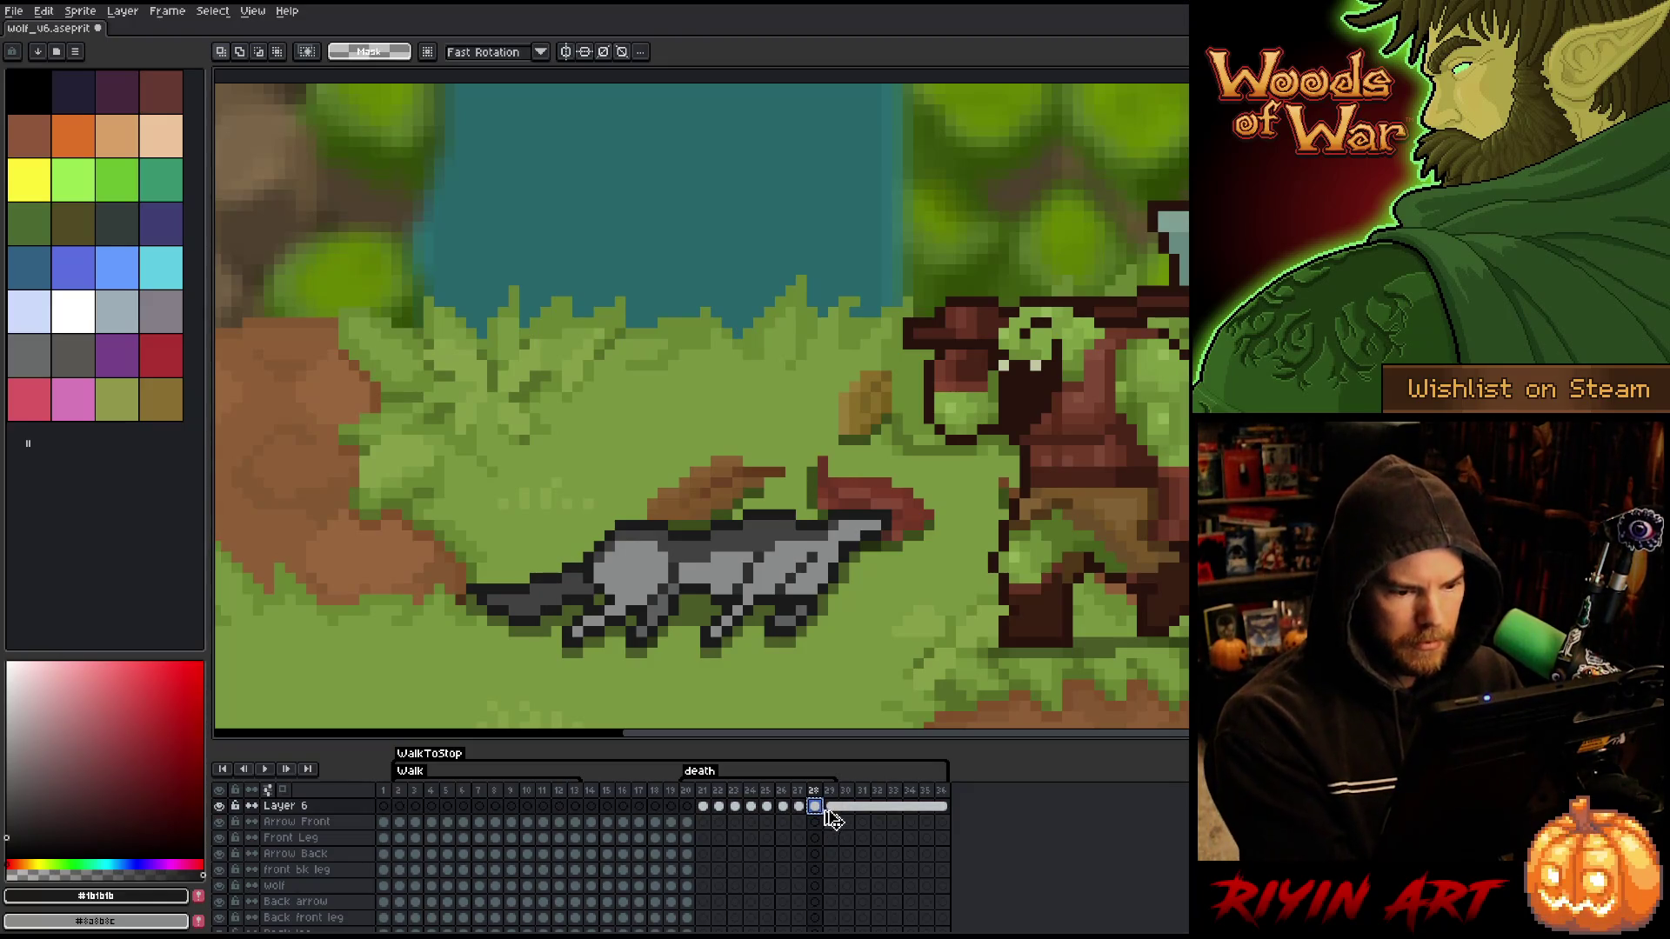
key("Right")
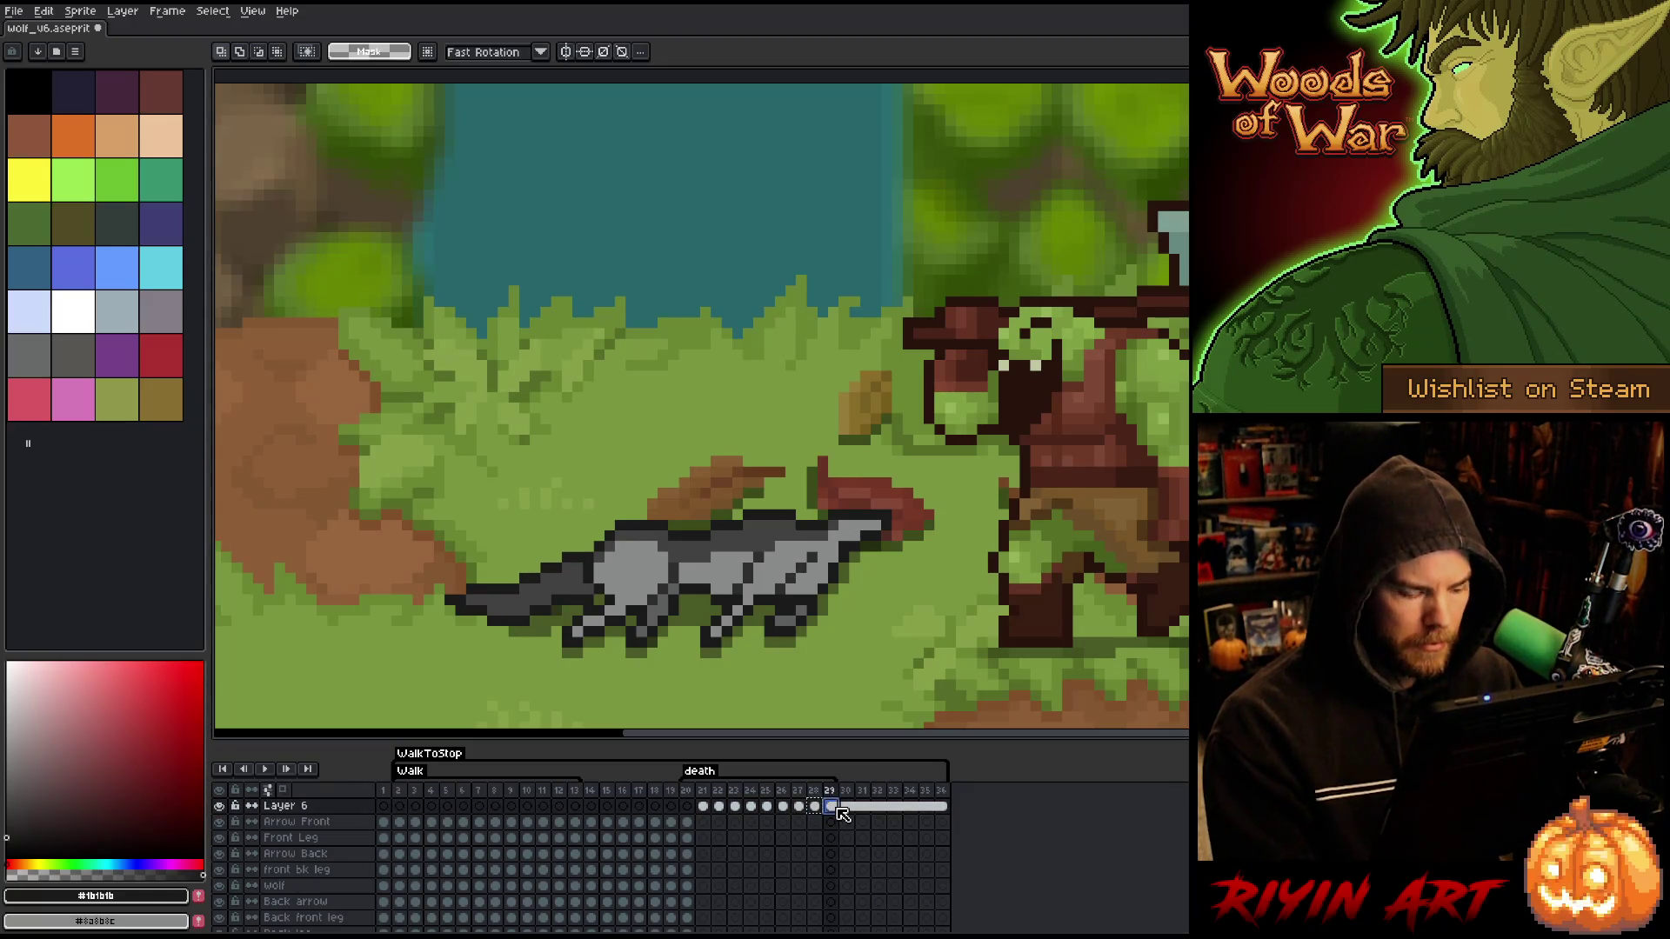
mouse_move(842, 811)
left_mouse_down()
mouse_move(933, 810)
mouse_move(839, 811)
left_mouse_up()
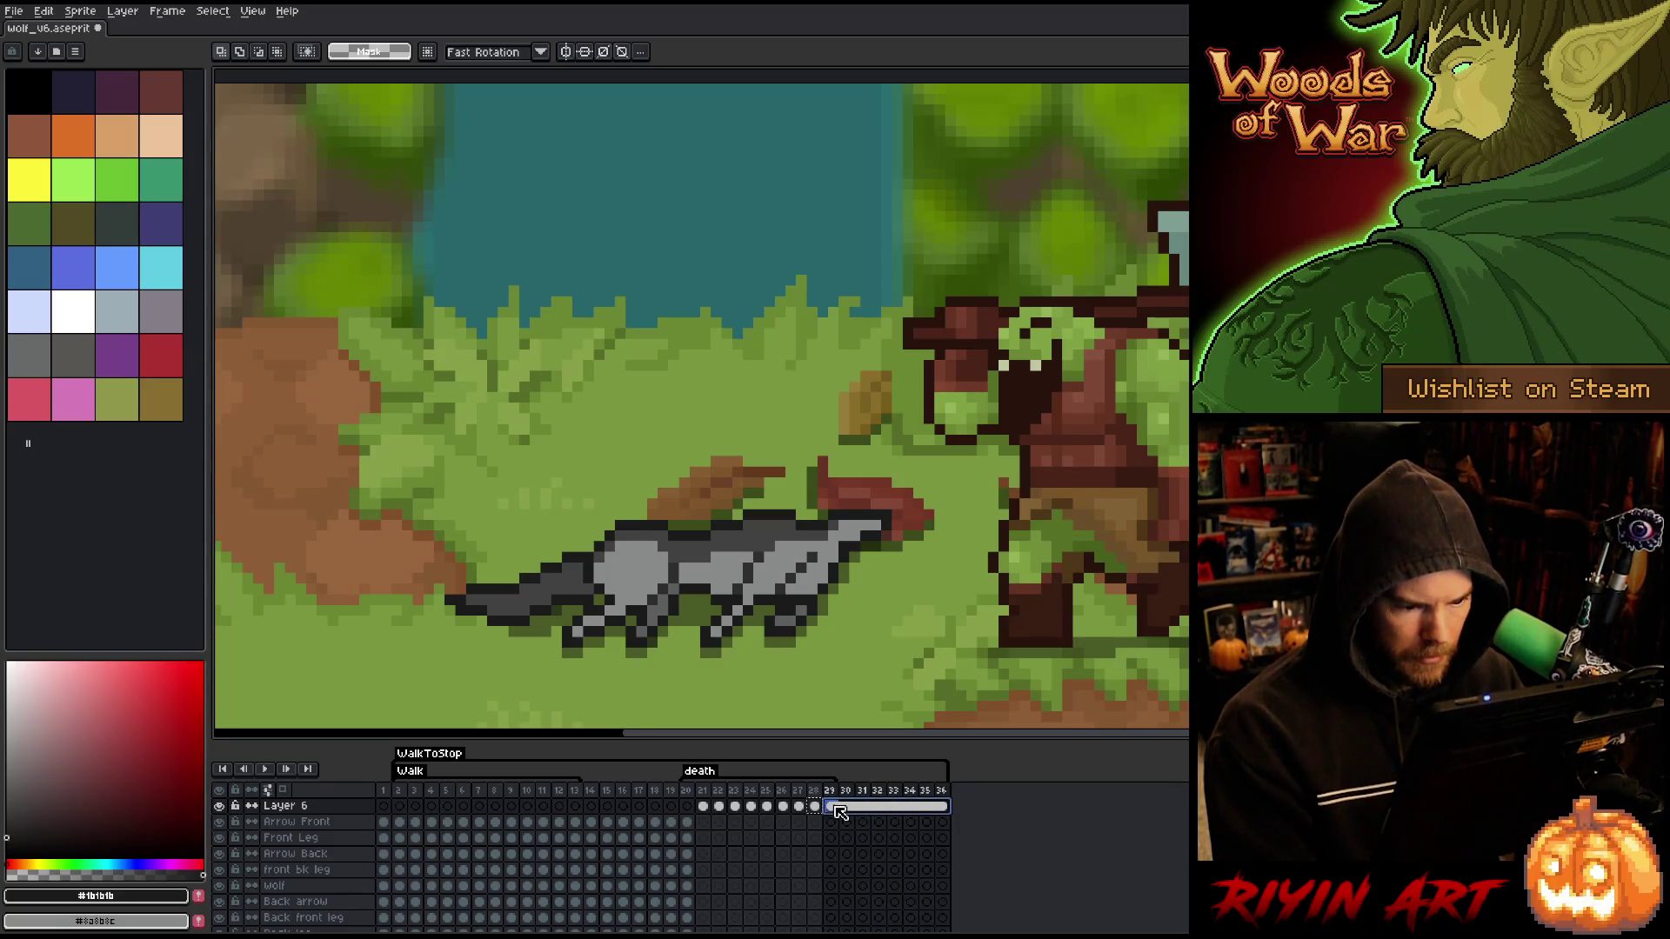
right_click(948, 811)
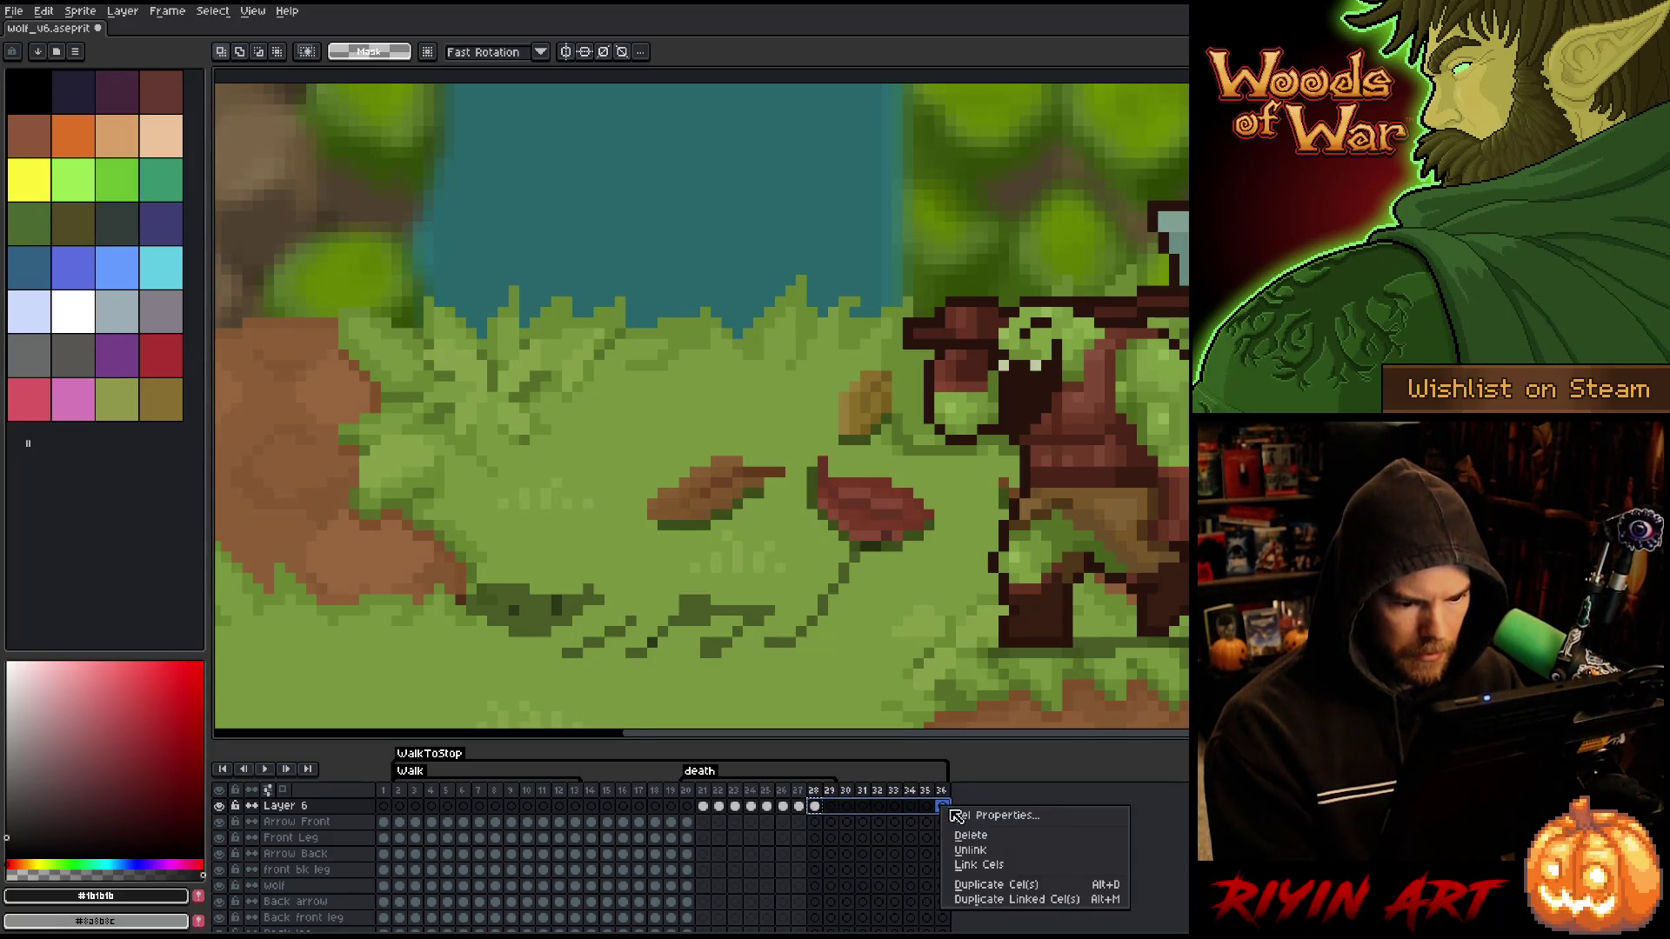
left_click(991, 865)
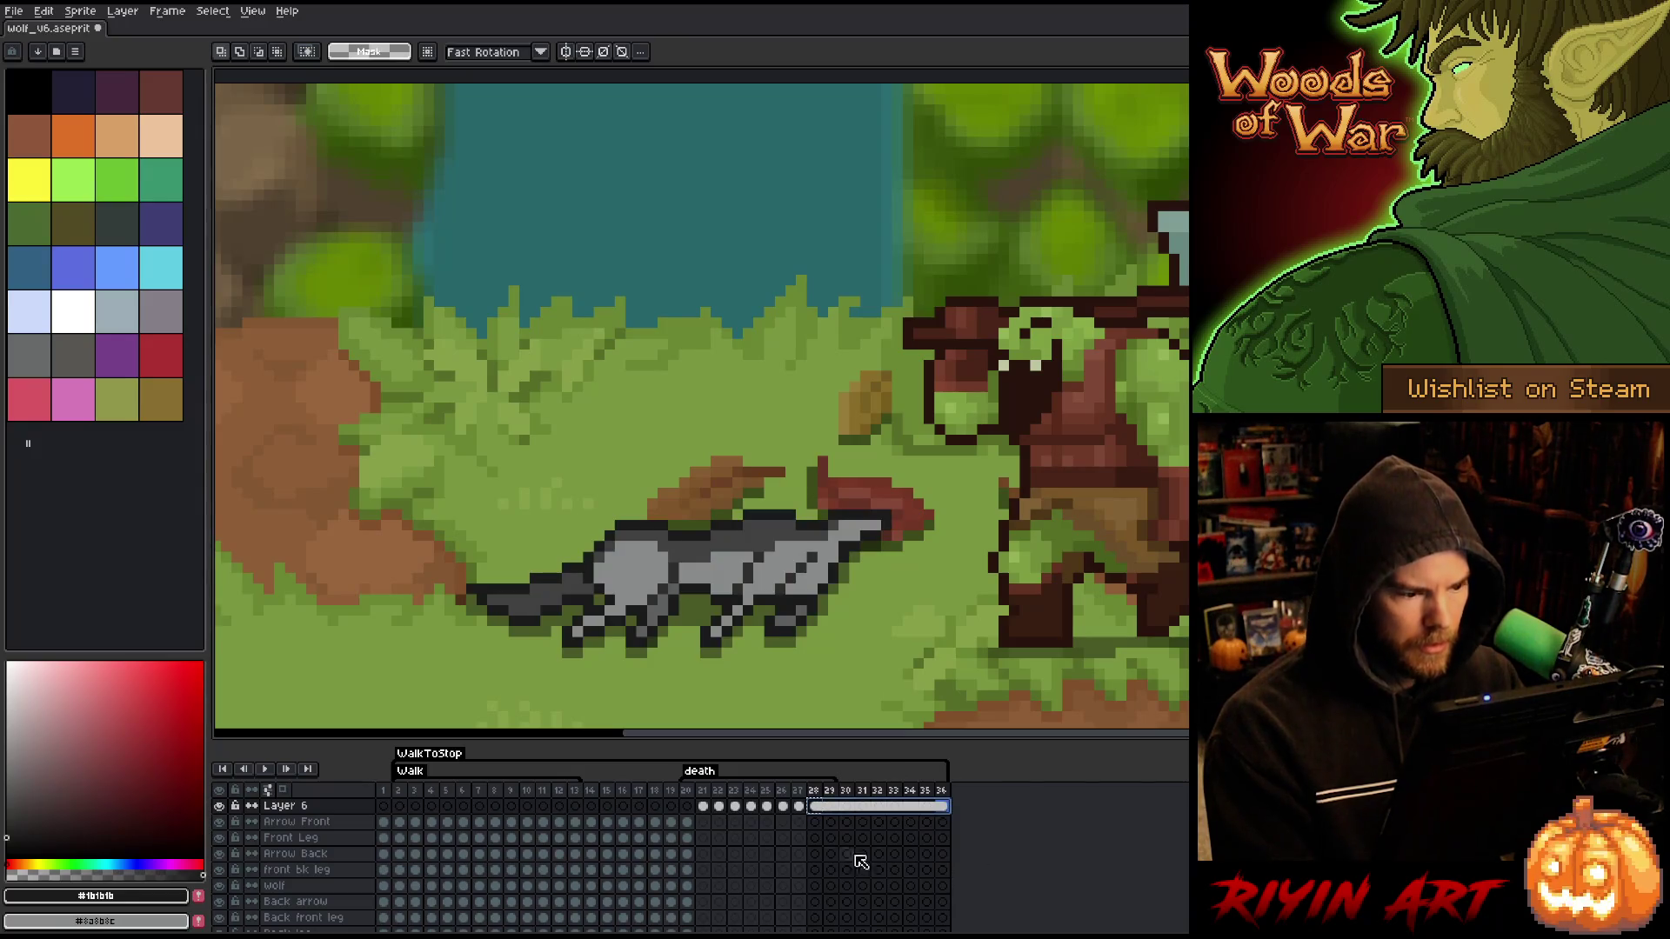
left_click(688, 804)
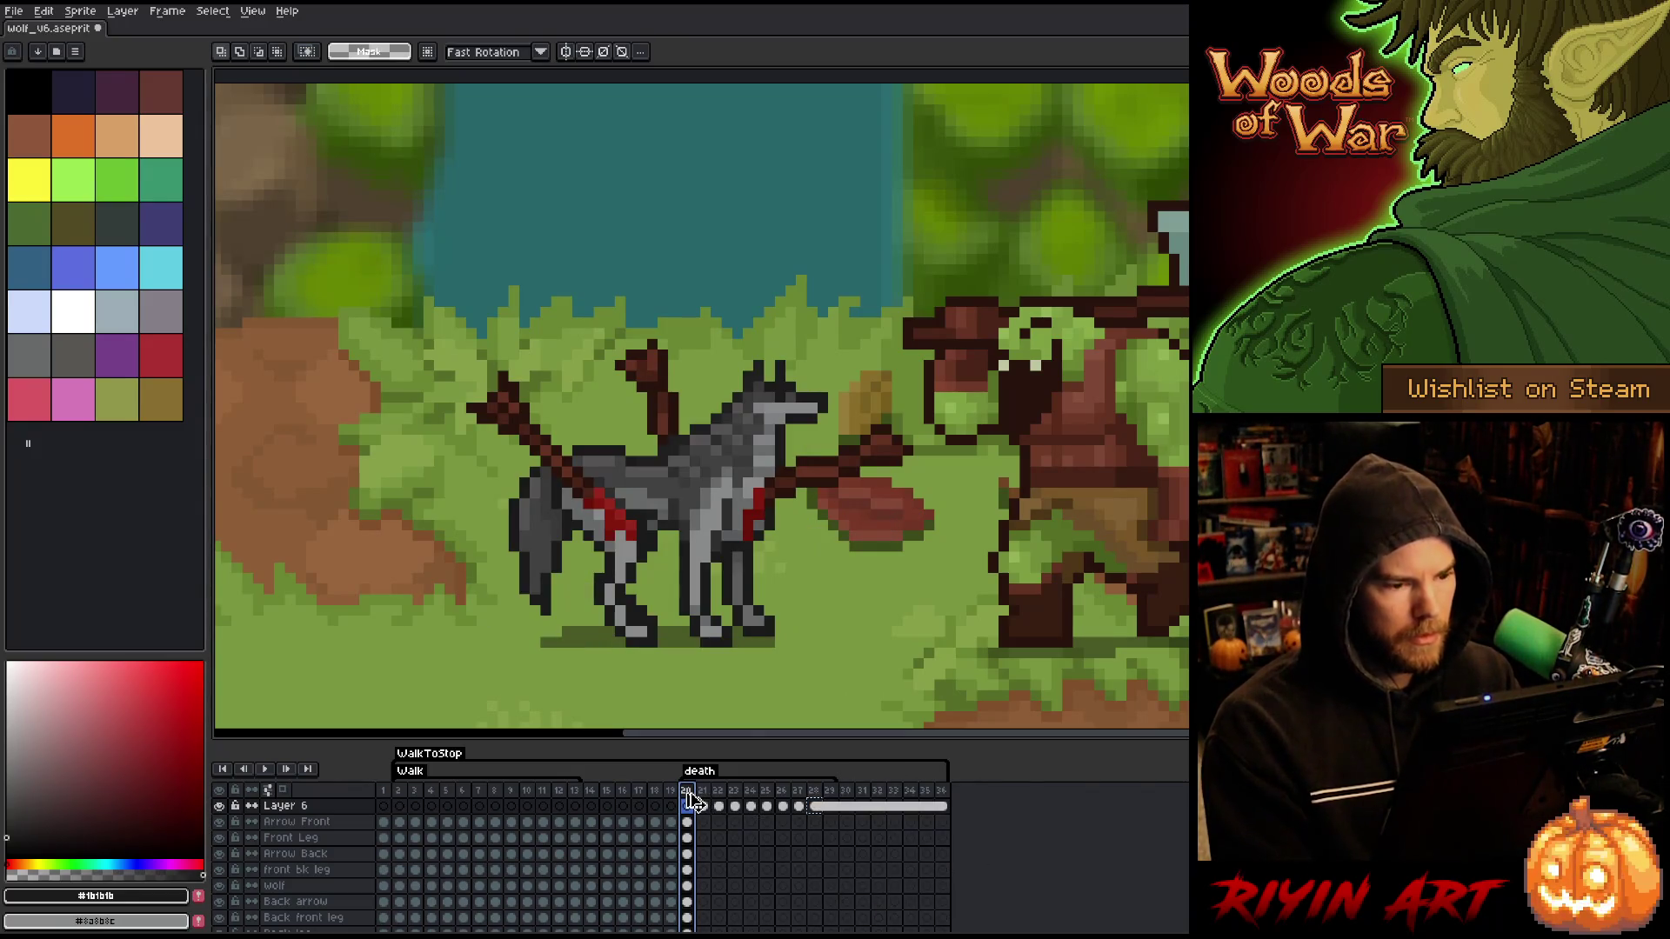
- Play the death animation, then compare frames 27 and 28
key("Return")
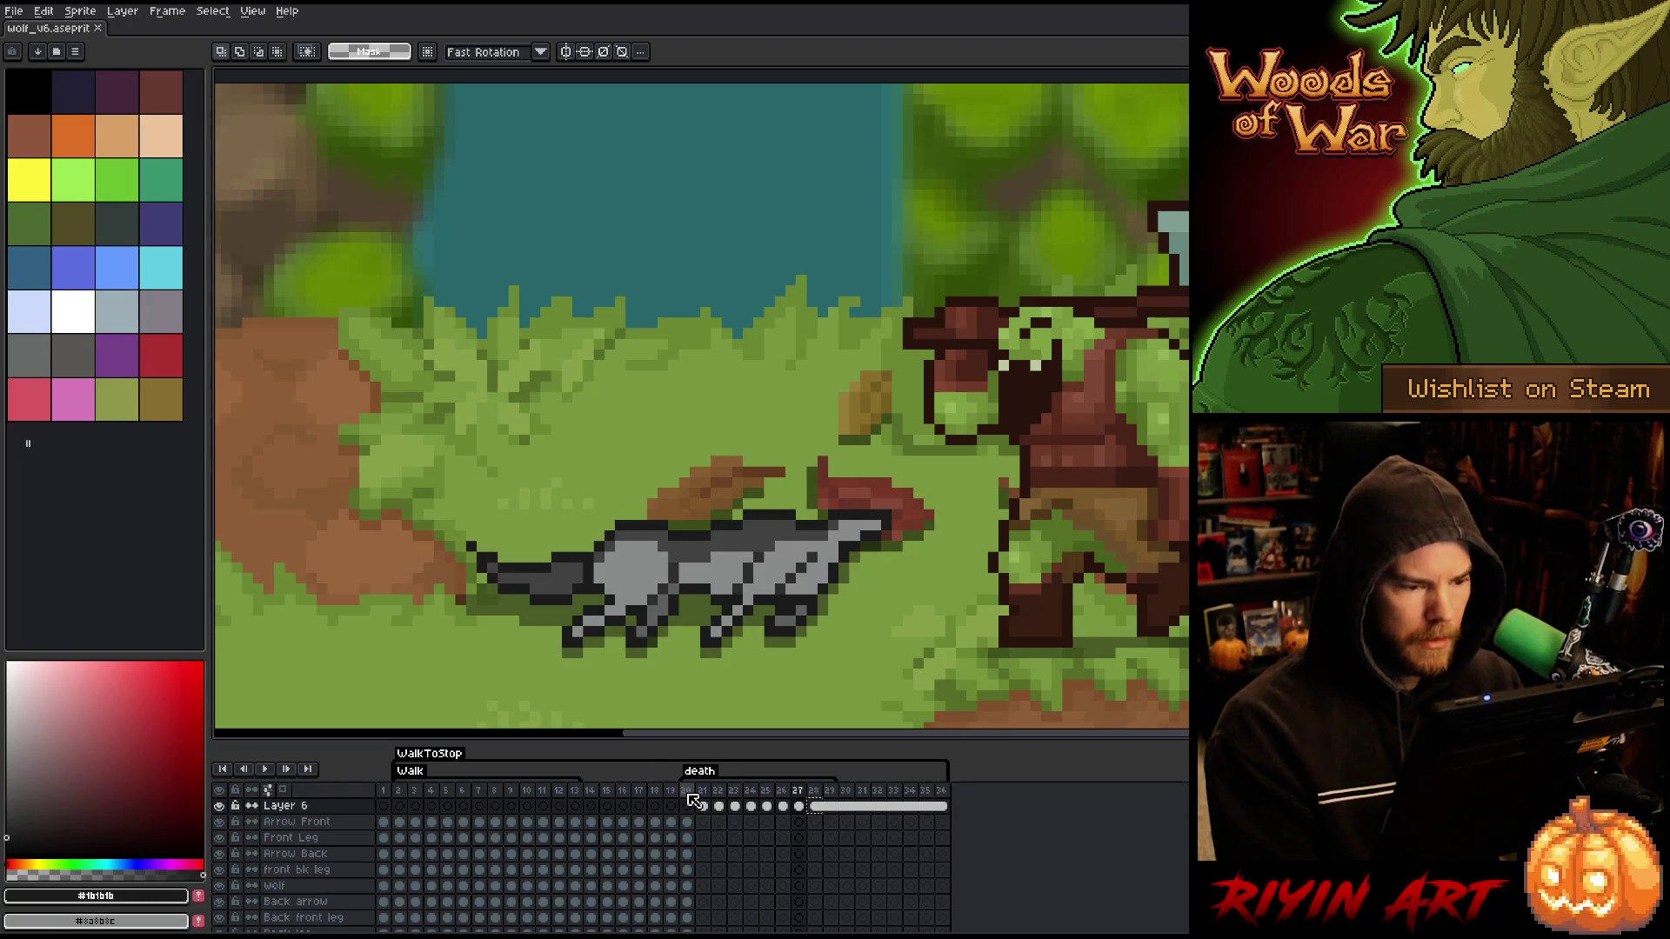
key("b")
key("e")
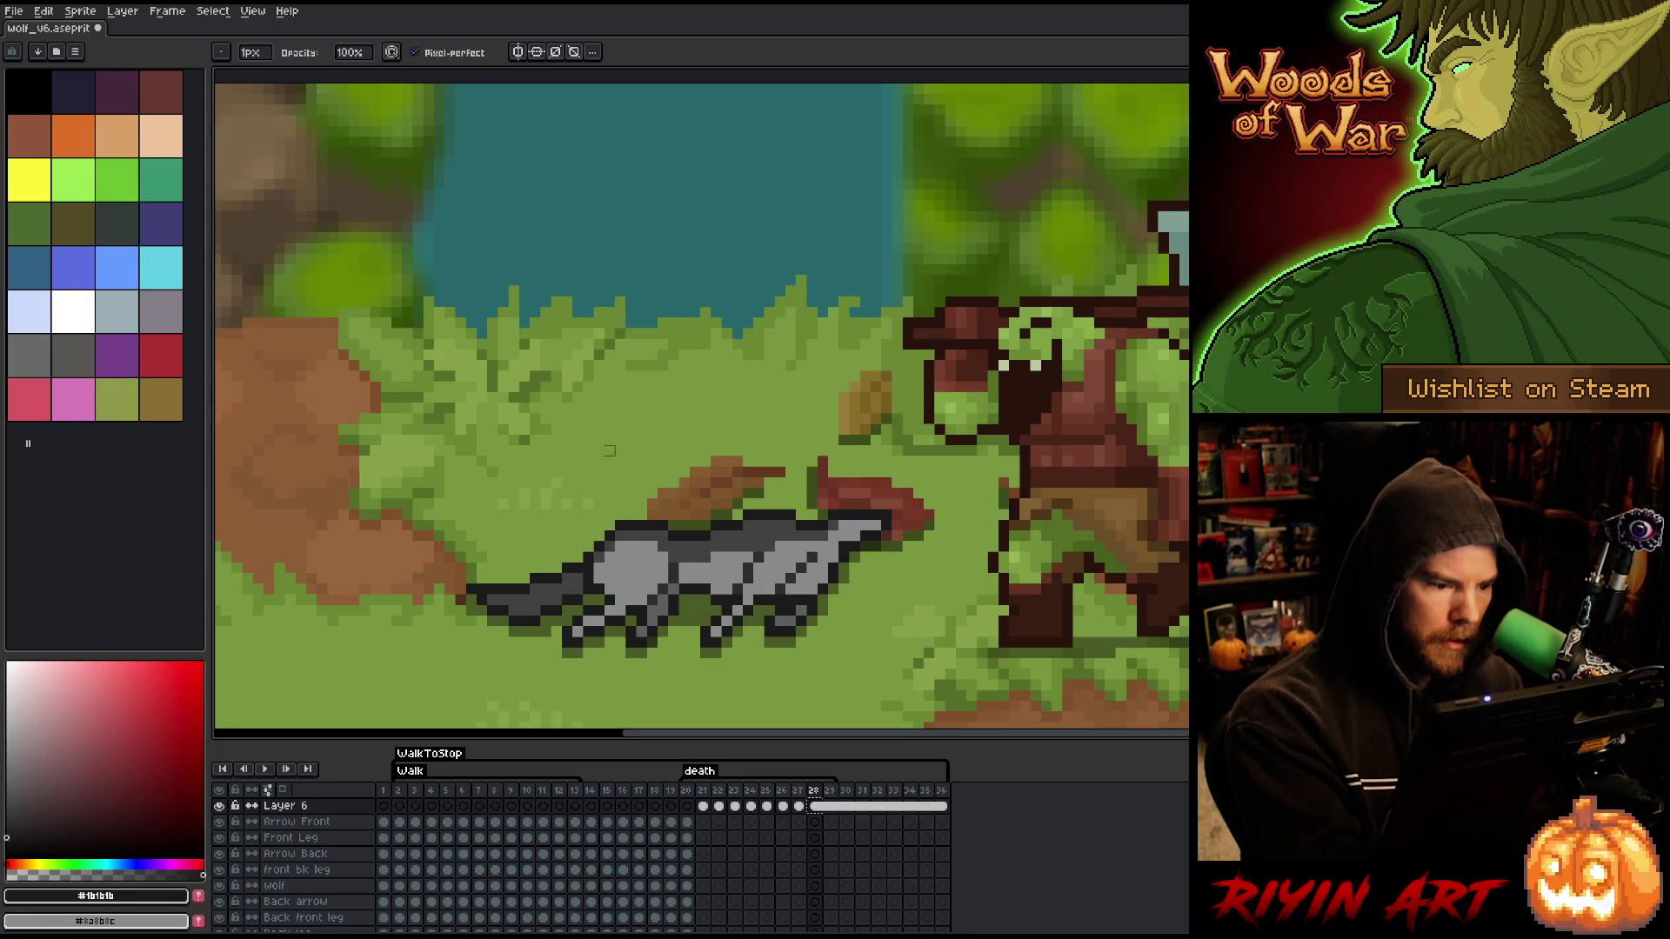
key("Left")
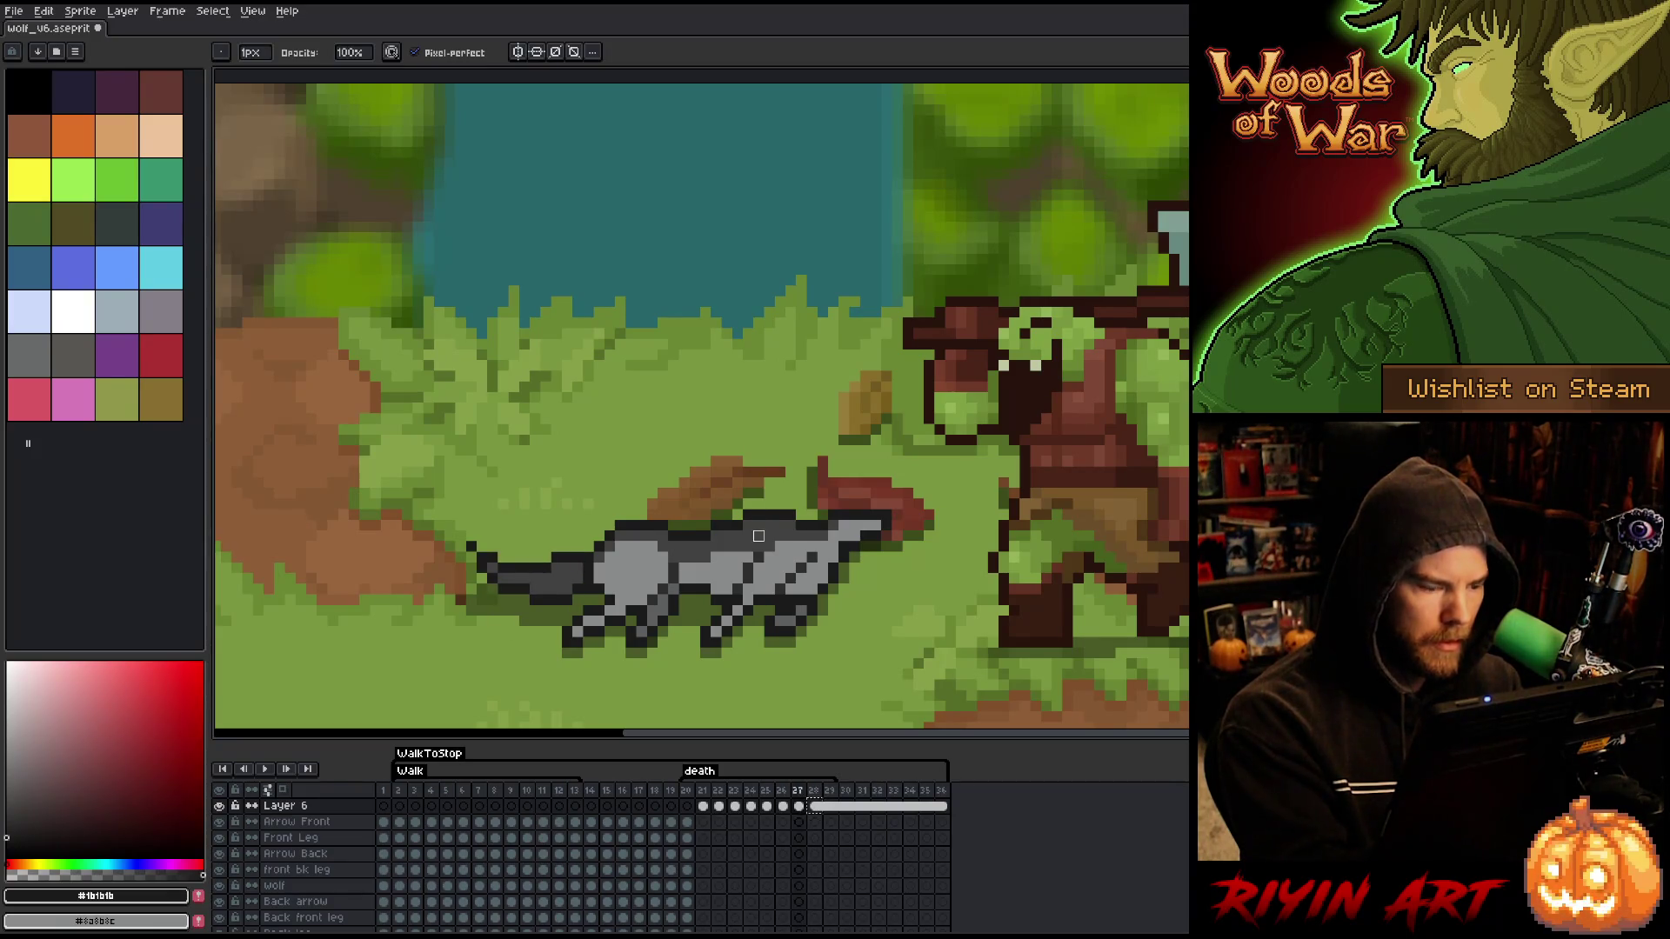
key("Right")
key("Left")
key("Right")
key("Left")
key("Right")
key("Left")
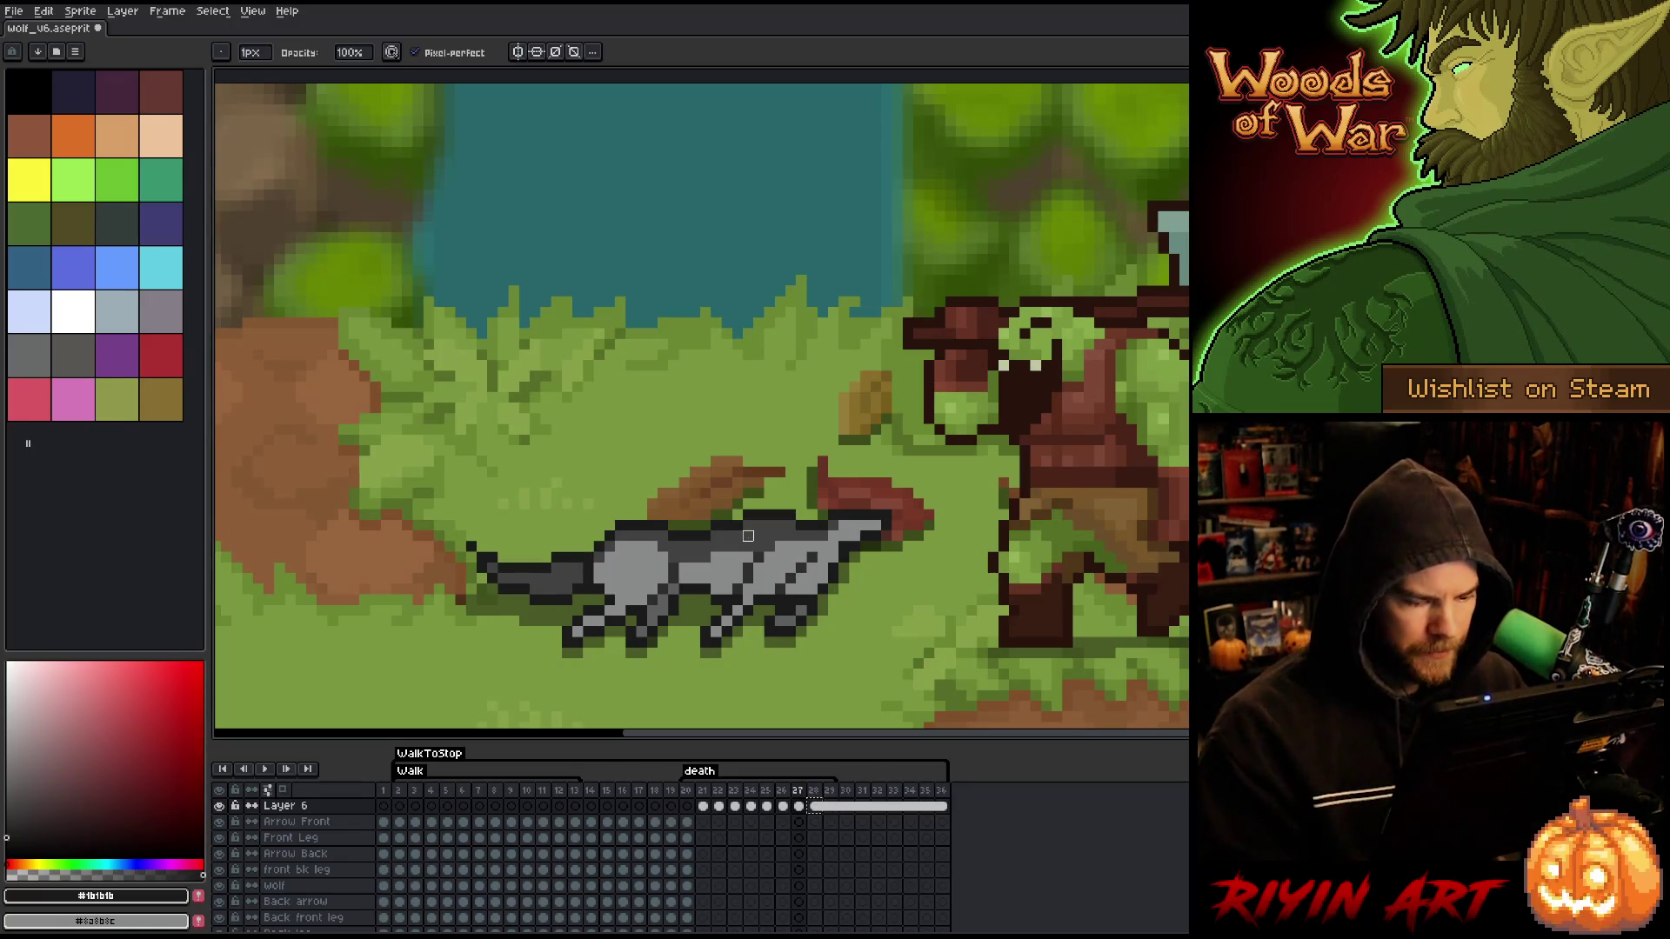
- Marquee-select the shadow beneath the wolf's rear legs on frame 27's shadow cel
scroll(783, 887, "down", 3)
left_click(797, 871)
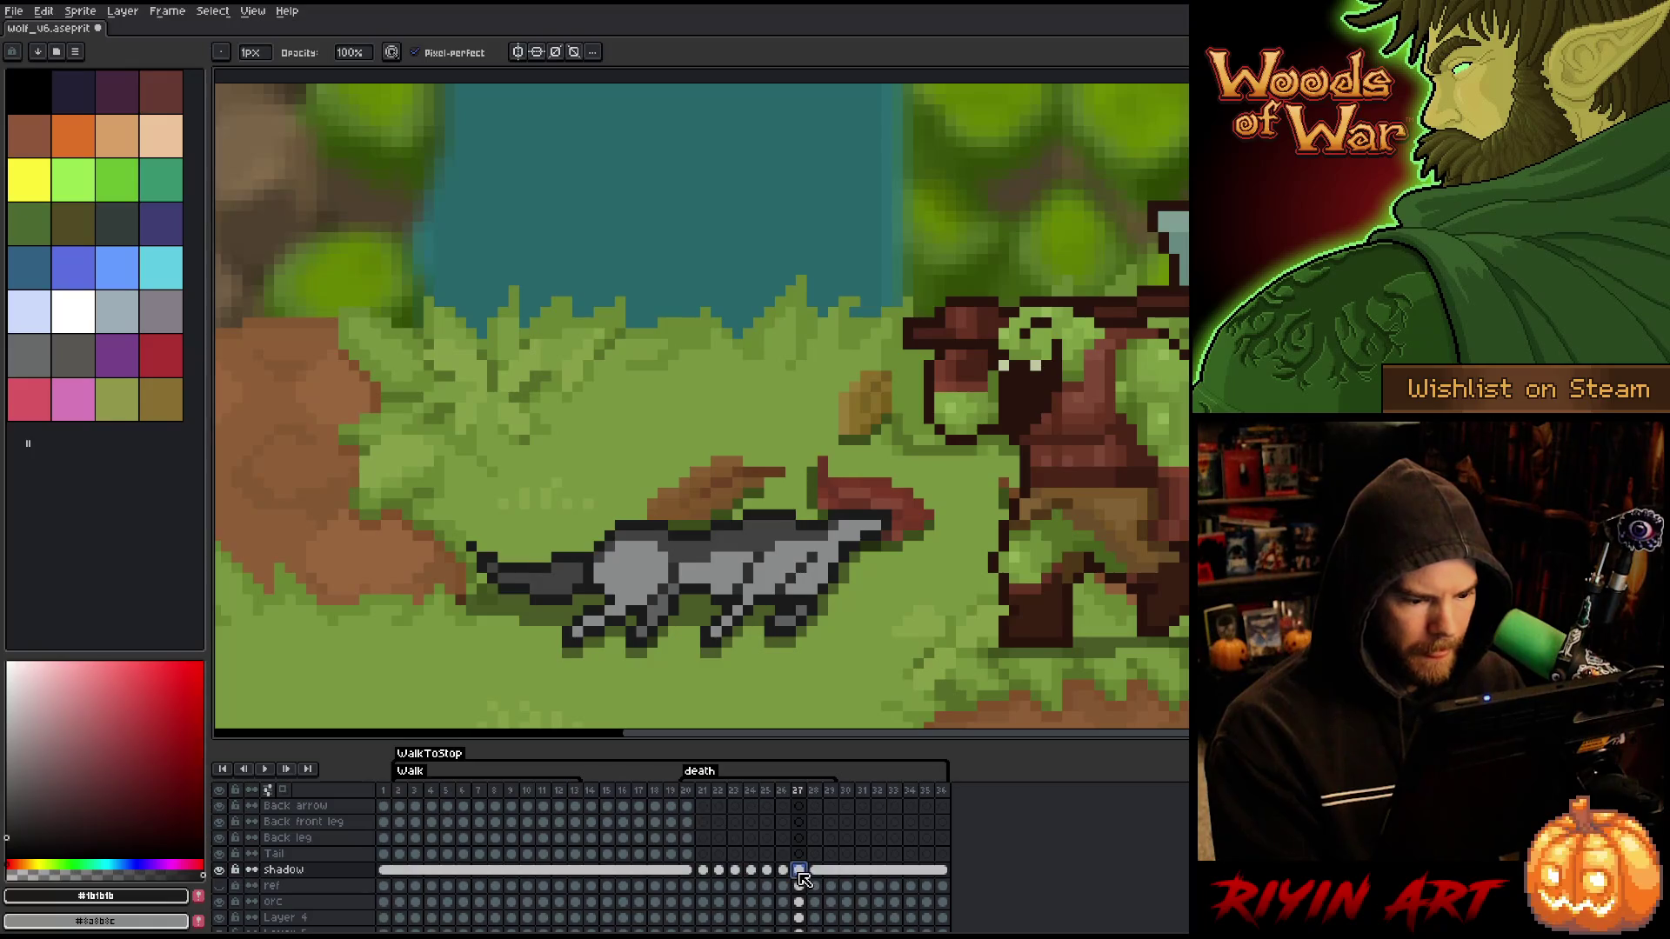
key("m")
left_click_drag(555, 612, 505, 626)
- Nudge the shadow under the rear legs left on frame 27
key("ctrl+d")
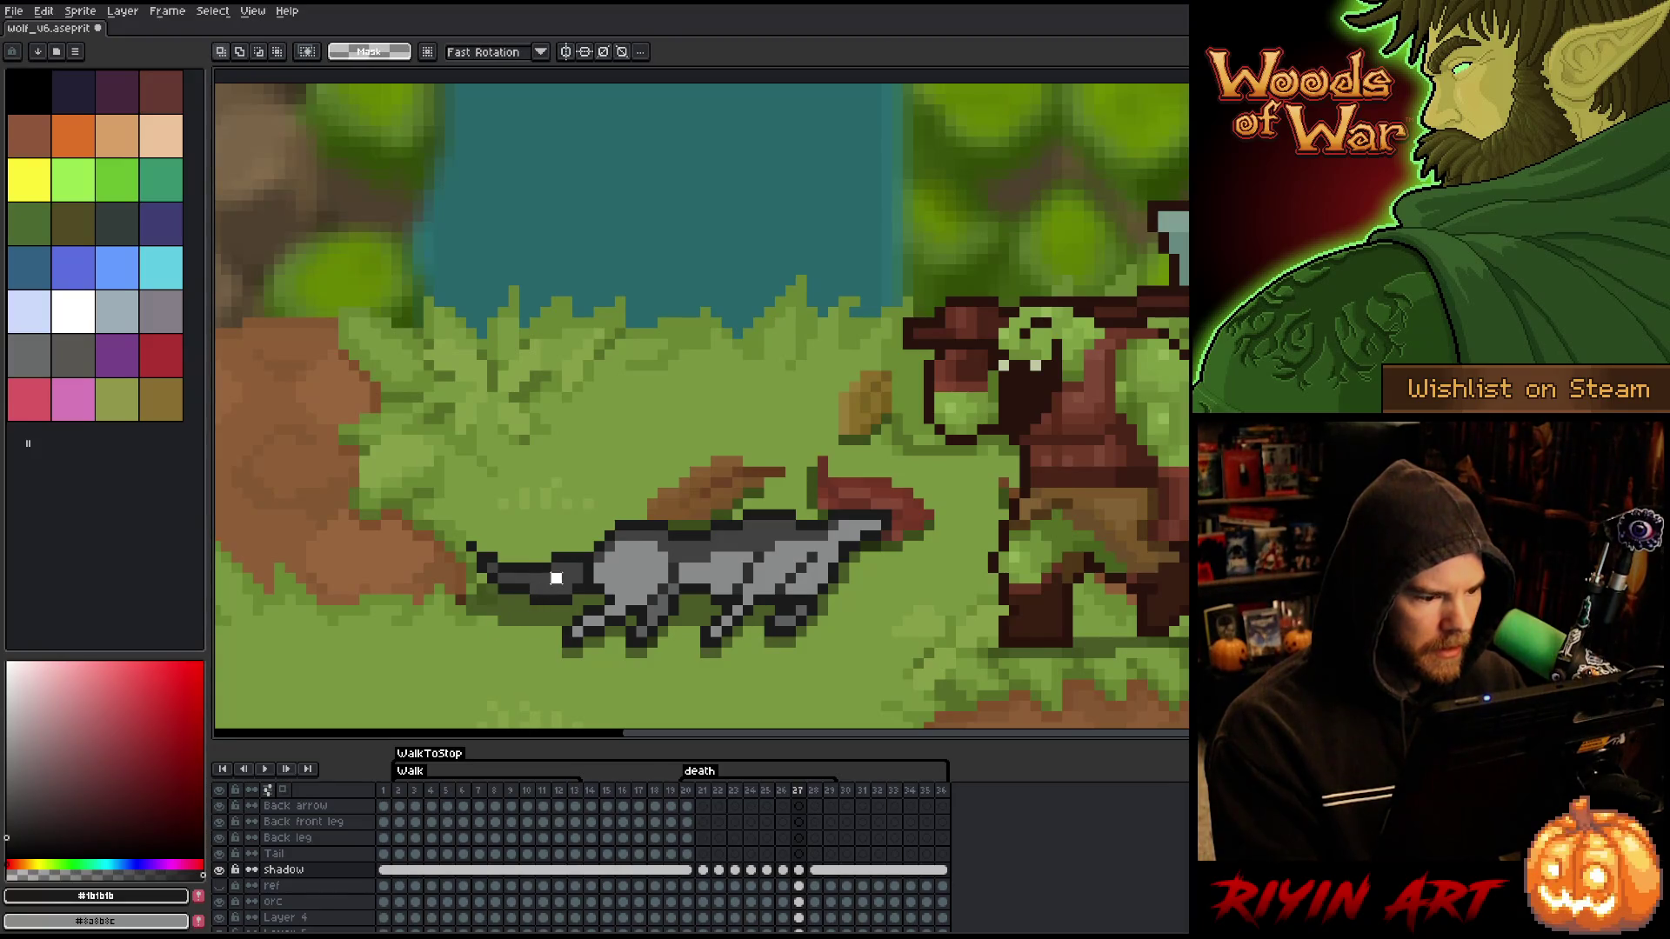
left_click_drag(555, 641, 550, 643)
key("ctrl+d")
- Move frame 28's shadow under the wolf's body, then play the animation
key("Right")
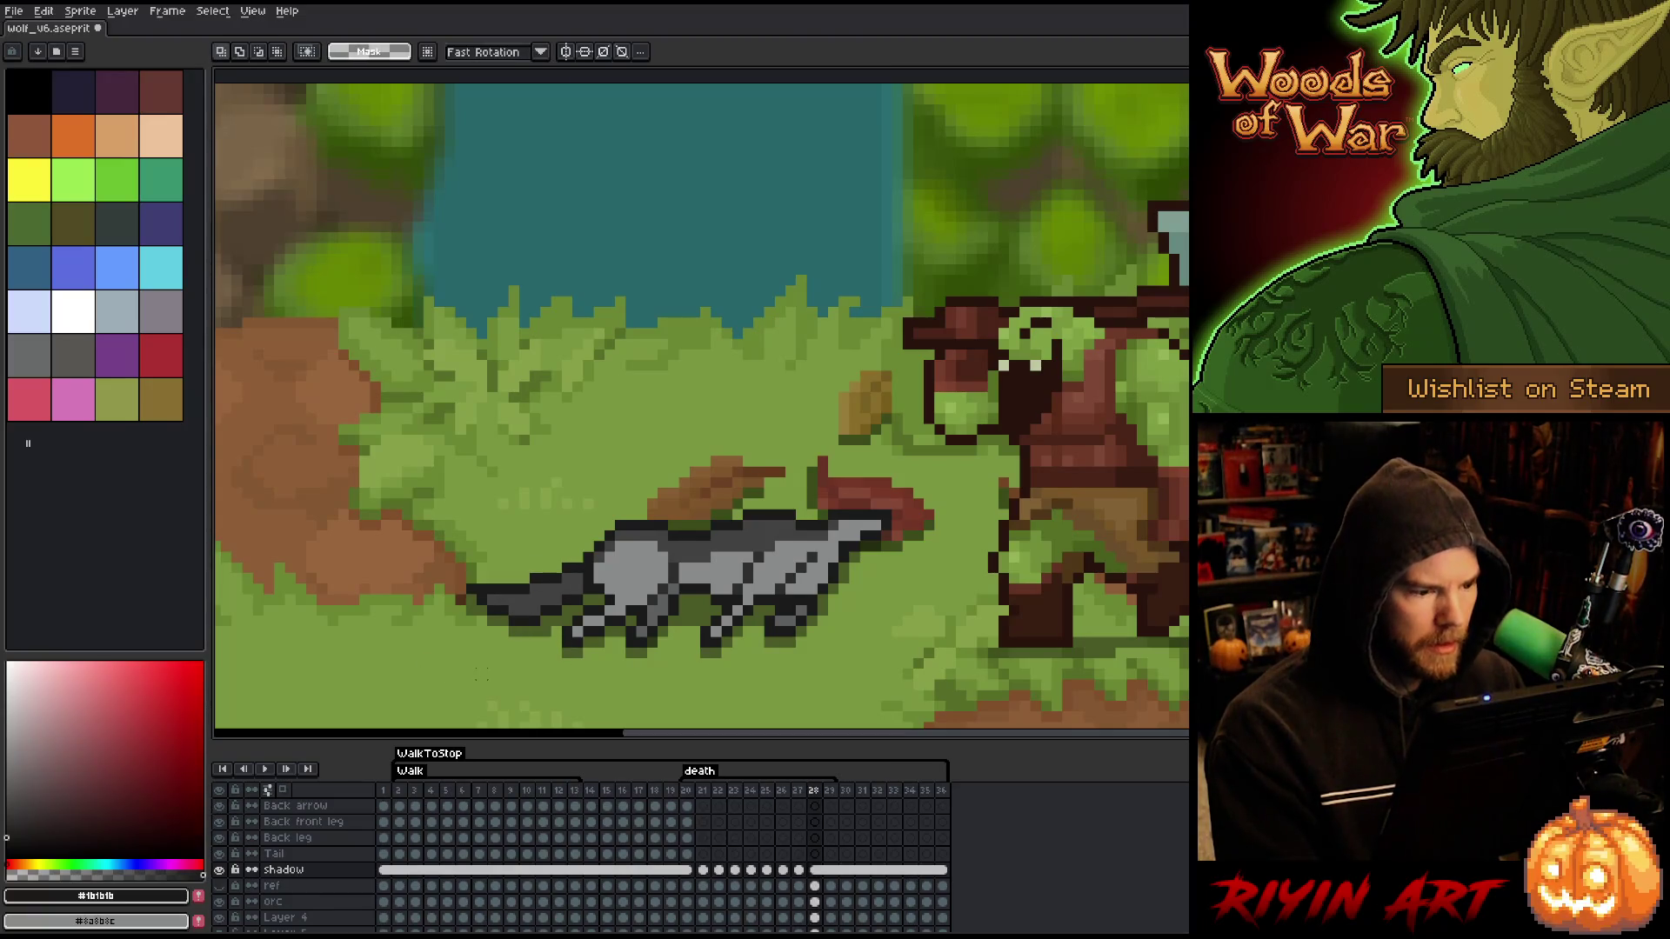
key("Left")
key("Right")
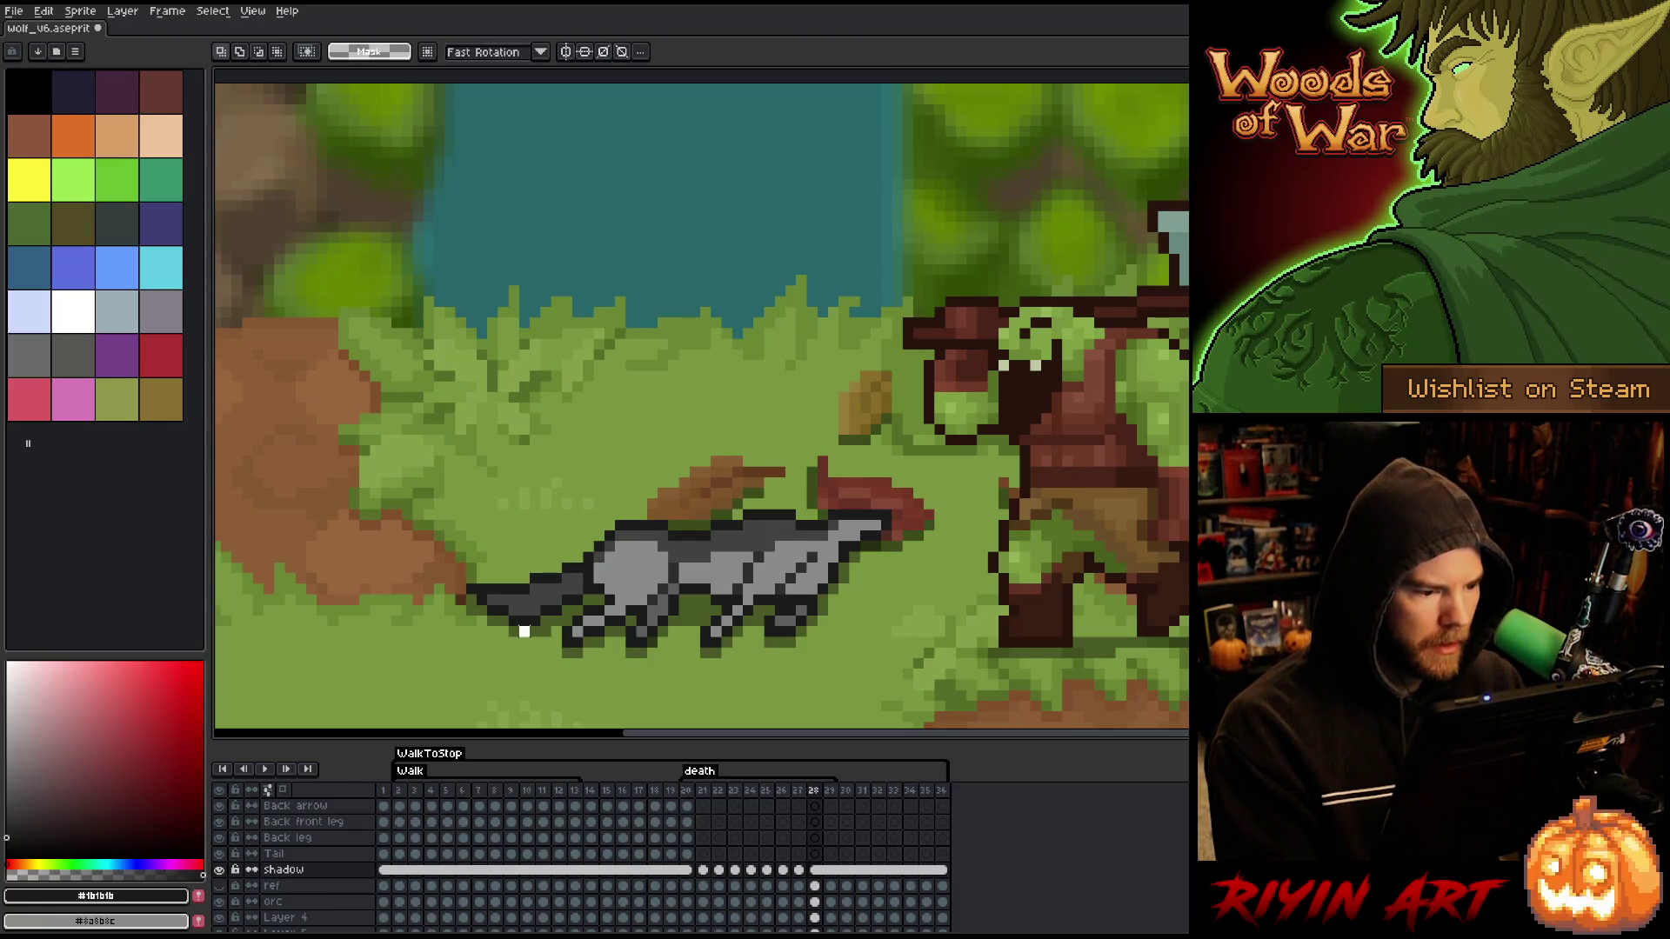
left_click_drag(553, 636, 574, 642)
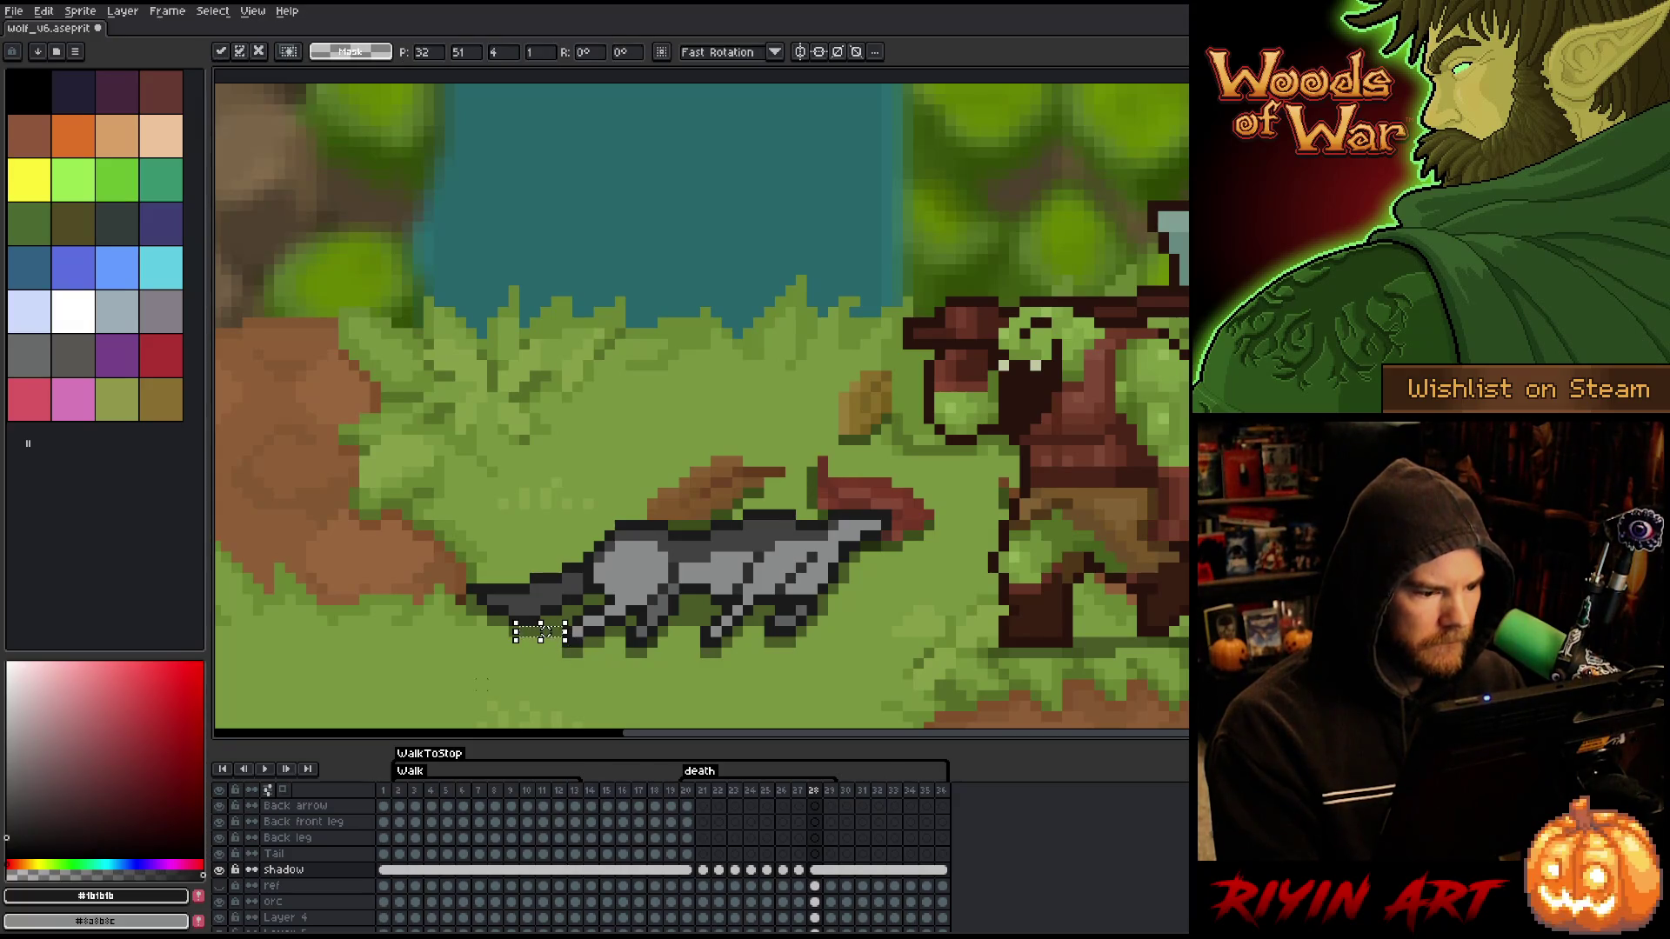
key("ctrl+d")
key("Return")
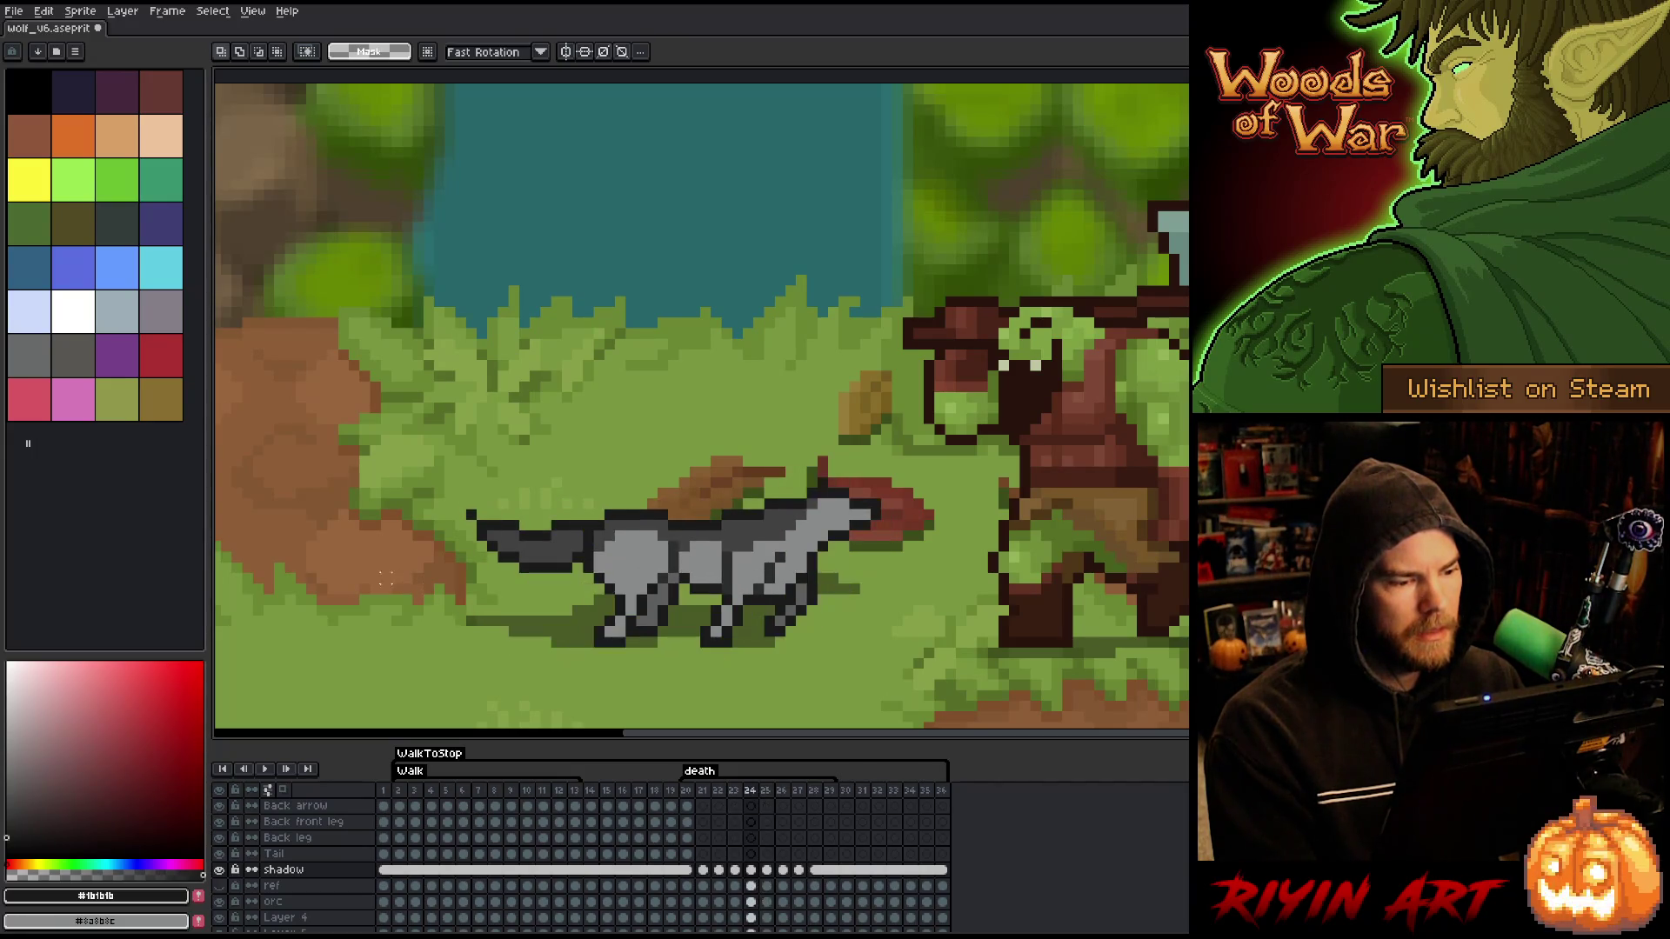
left_click_drag(392, 404, 571, 600)
key("ctrl+t")
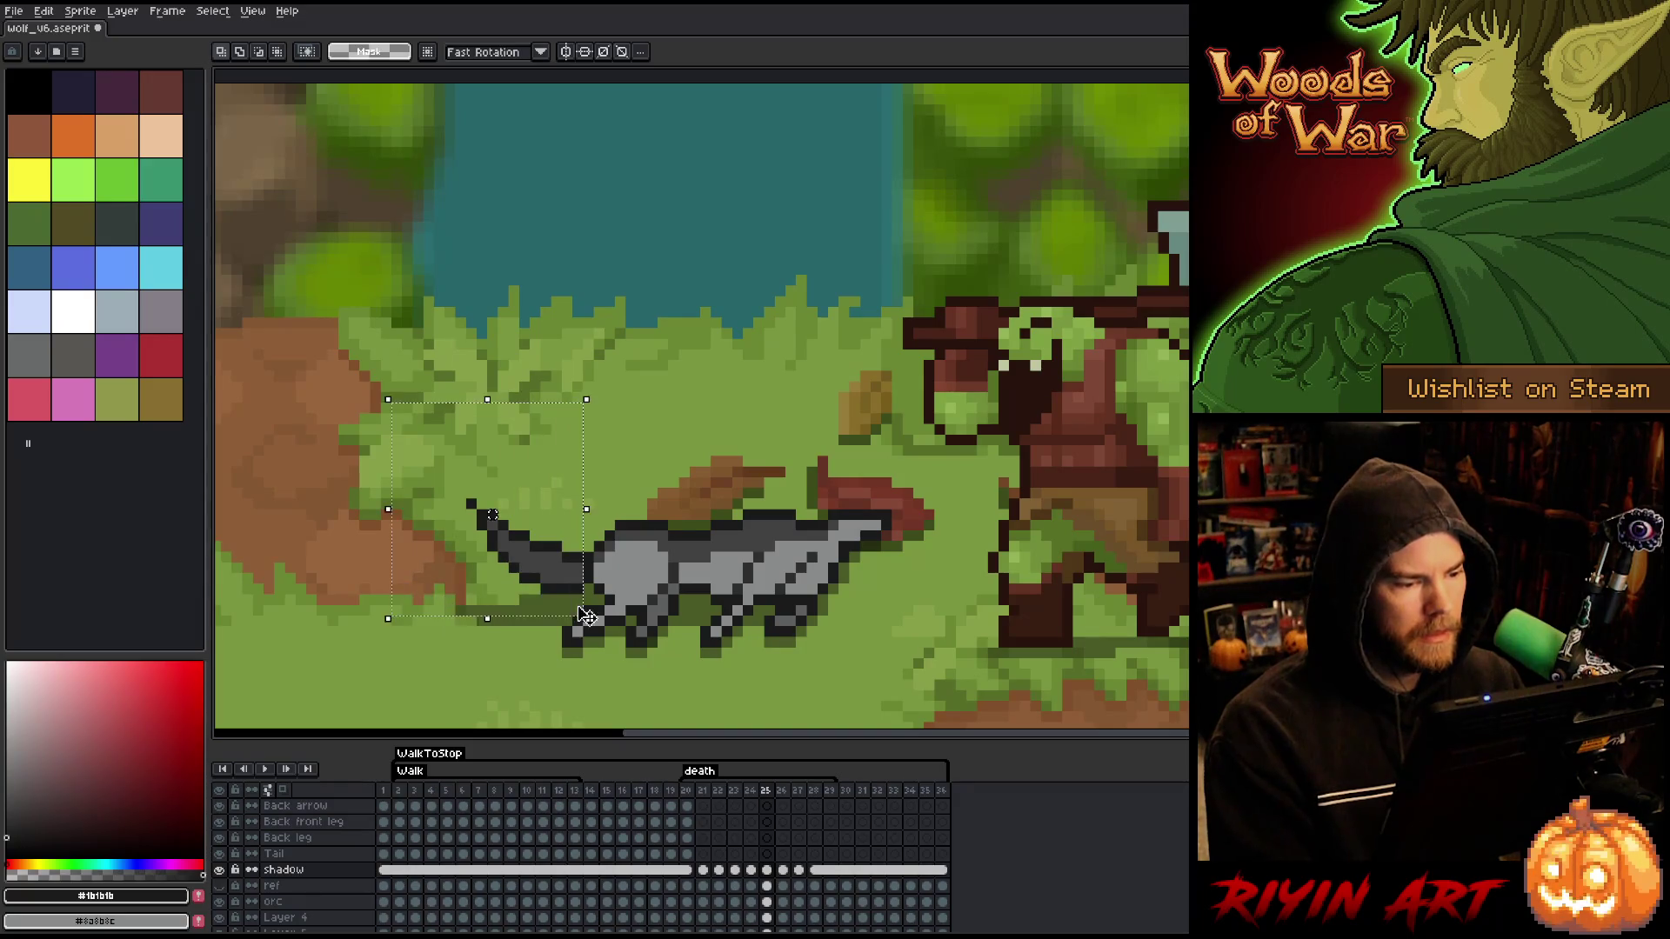
scroll(765, 835, "up", 1)
scroll(762, 830, "up", 5)
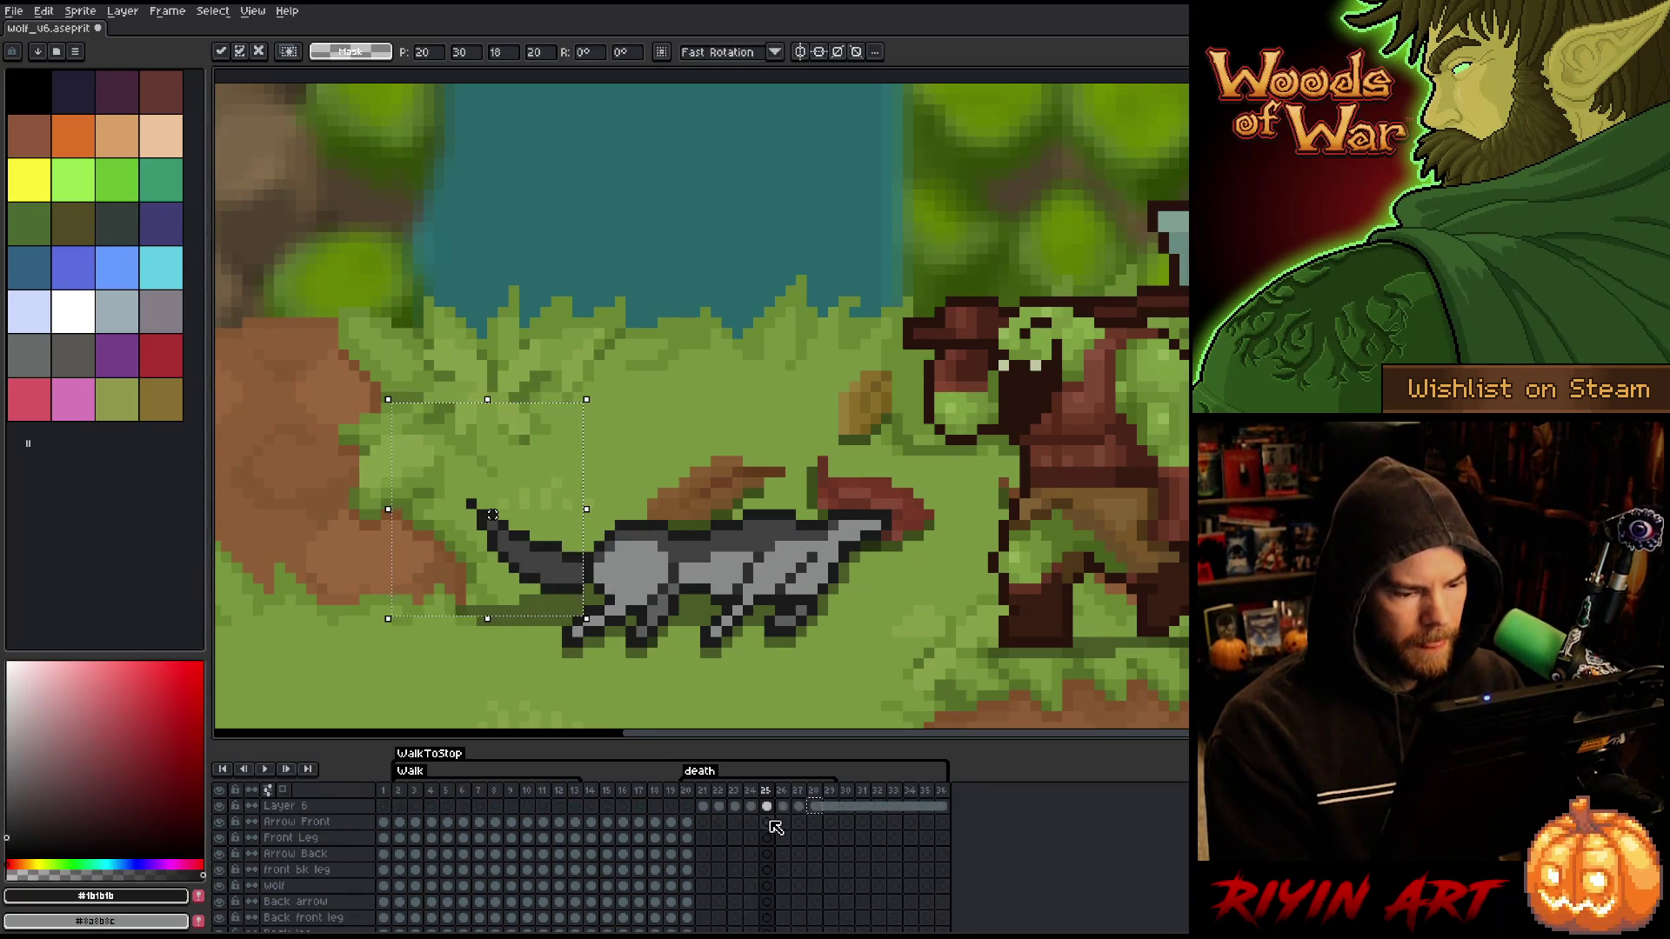
left_click(767, 807)
left_click(766, 450)
key("Return")
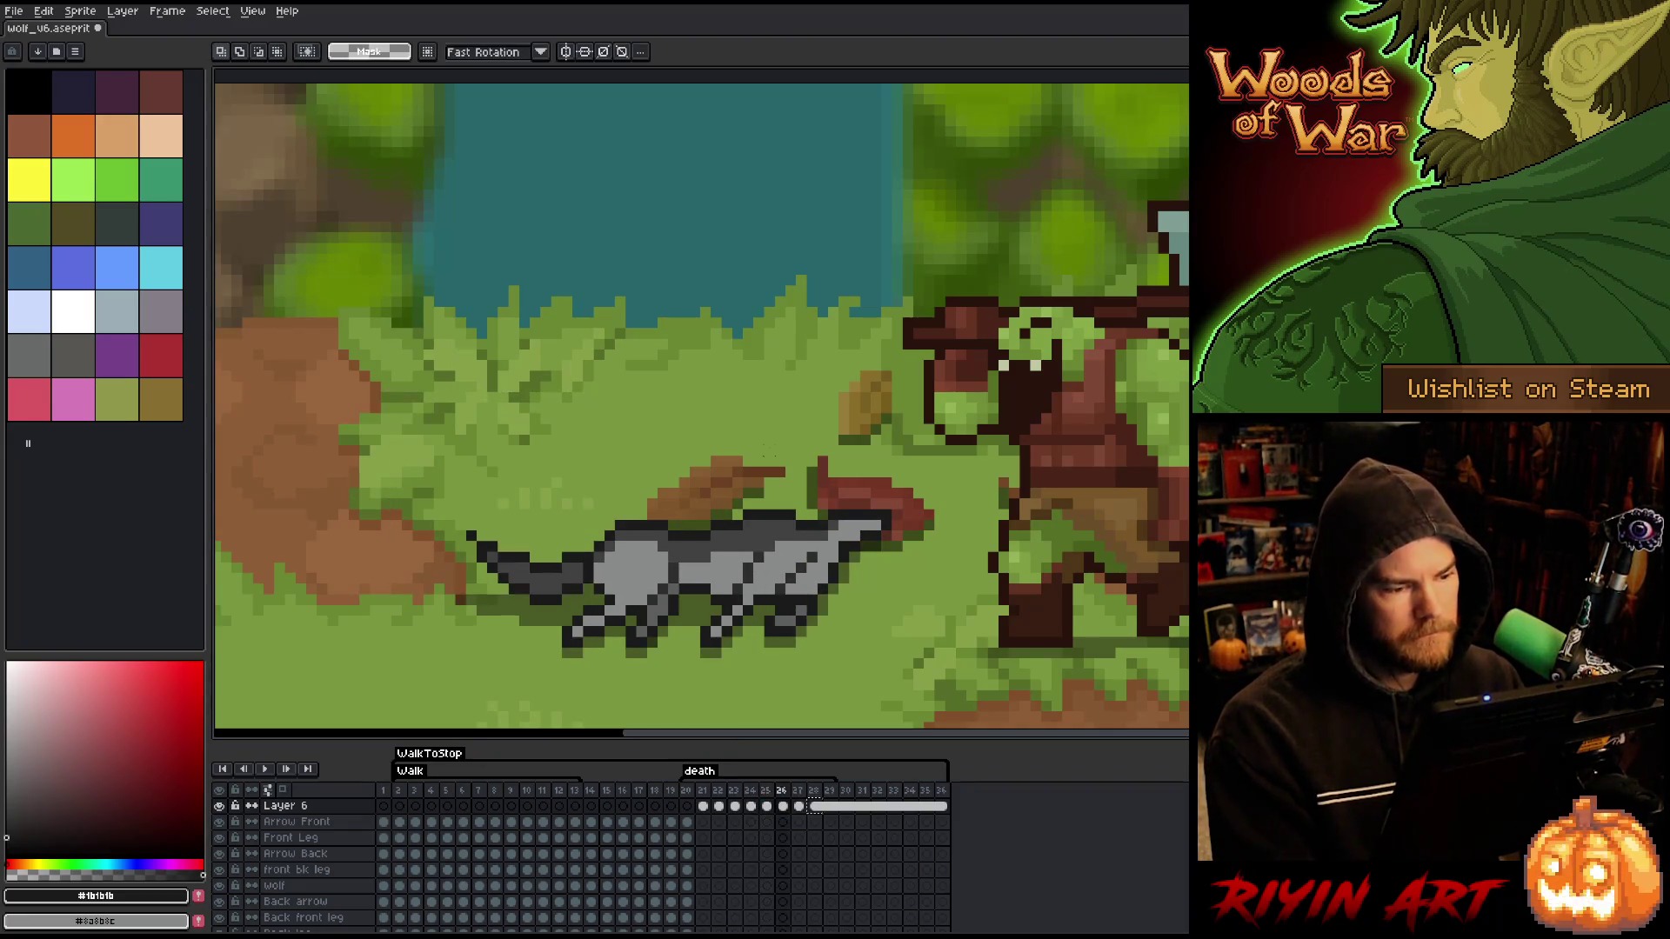
mouse_move(383, 332)
left_mouse_down()
mouse_move(447, 402)
mouse_move(567, 633)
left_mouse_up()
key("ctrl+d")
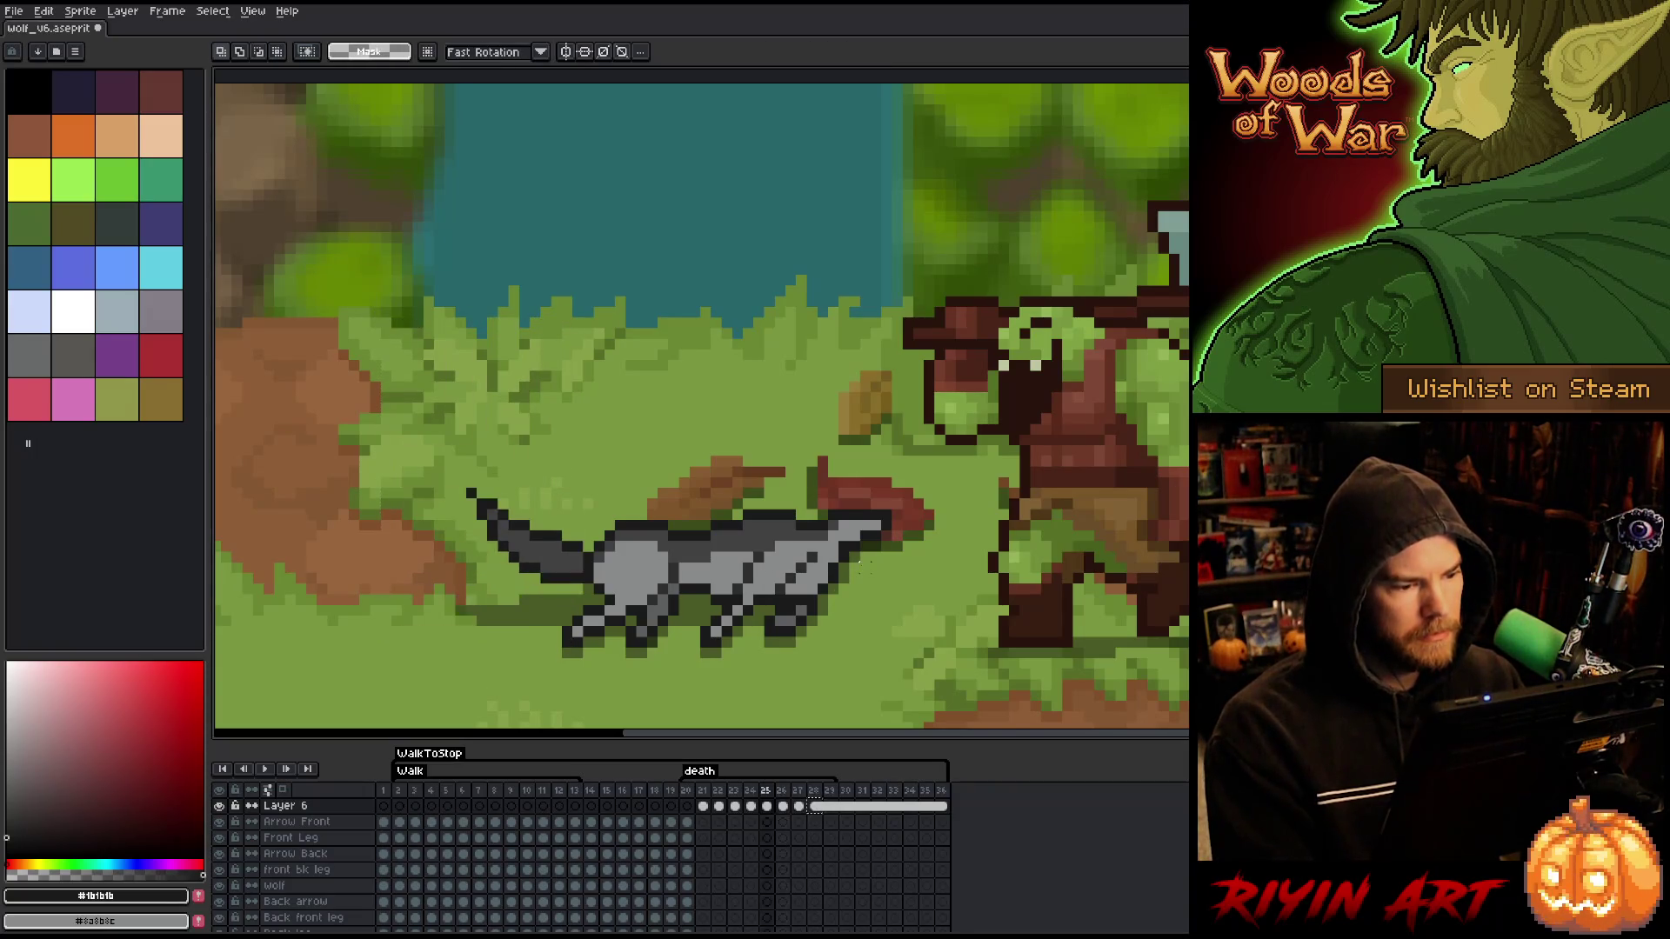
key("Right")
key("Left")
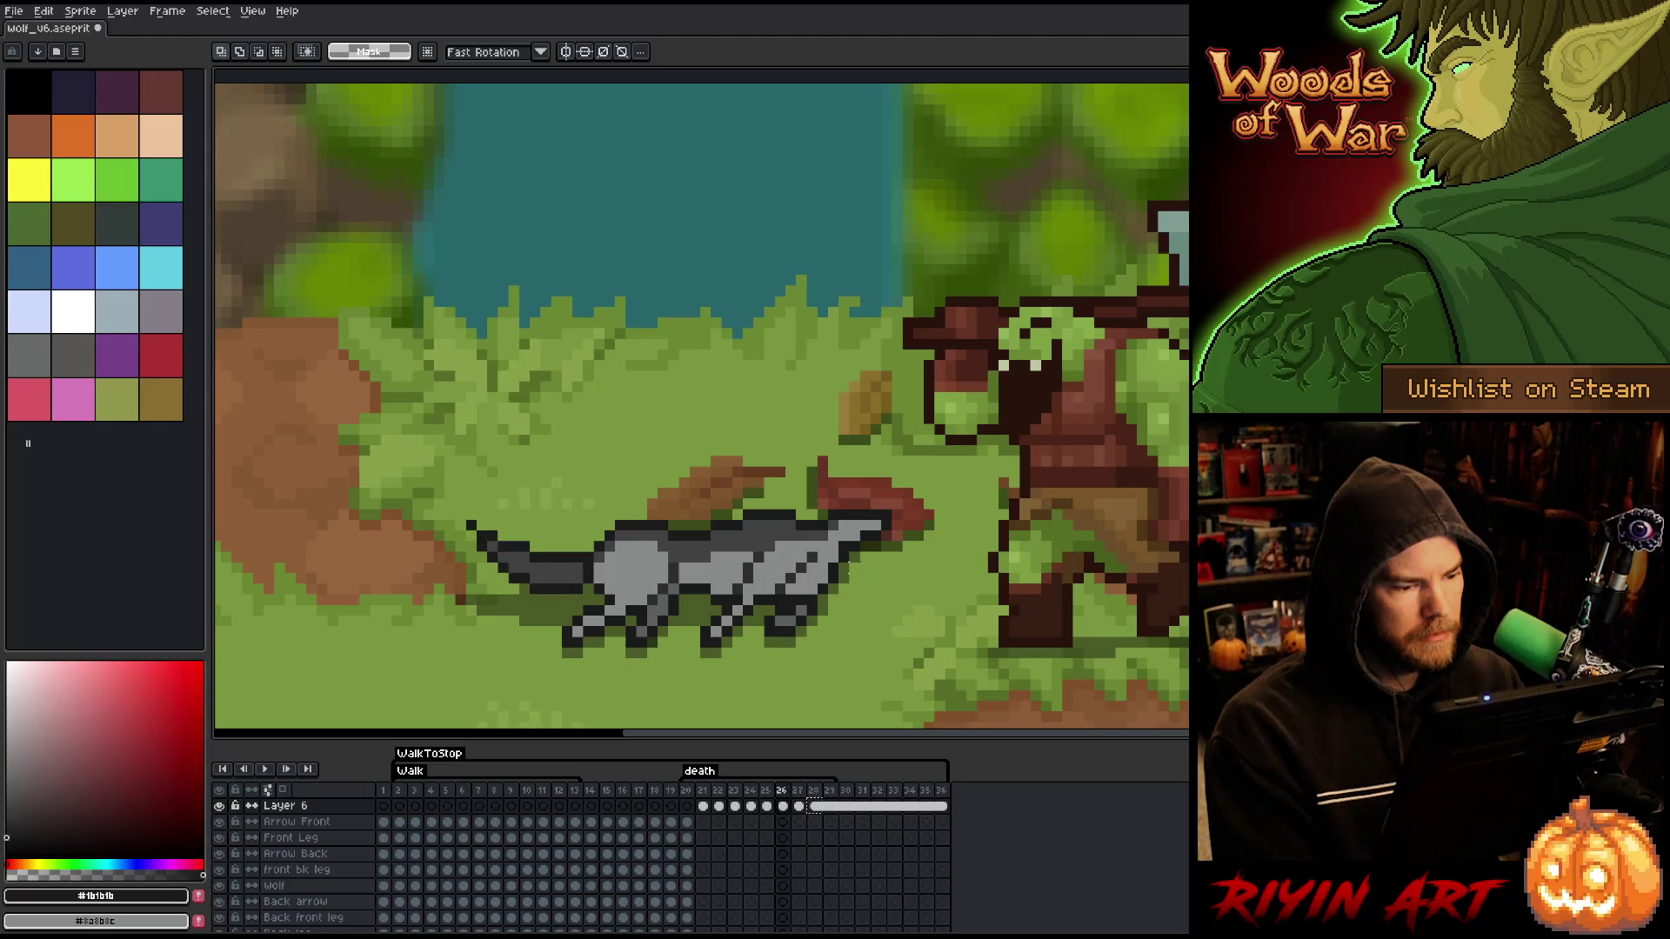
key("Right")
key("Right")
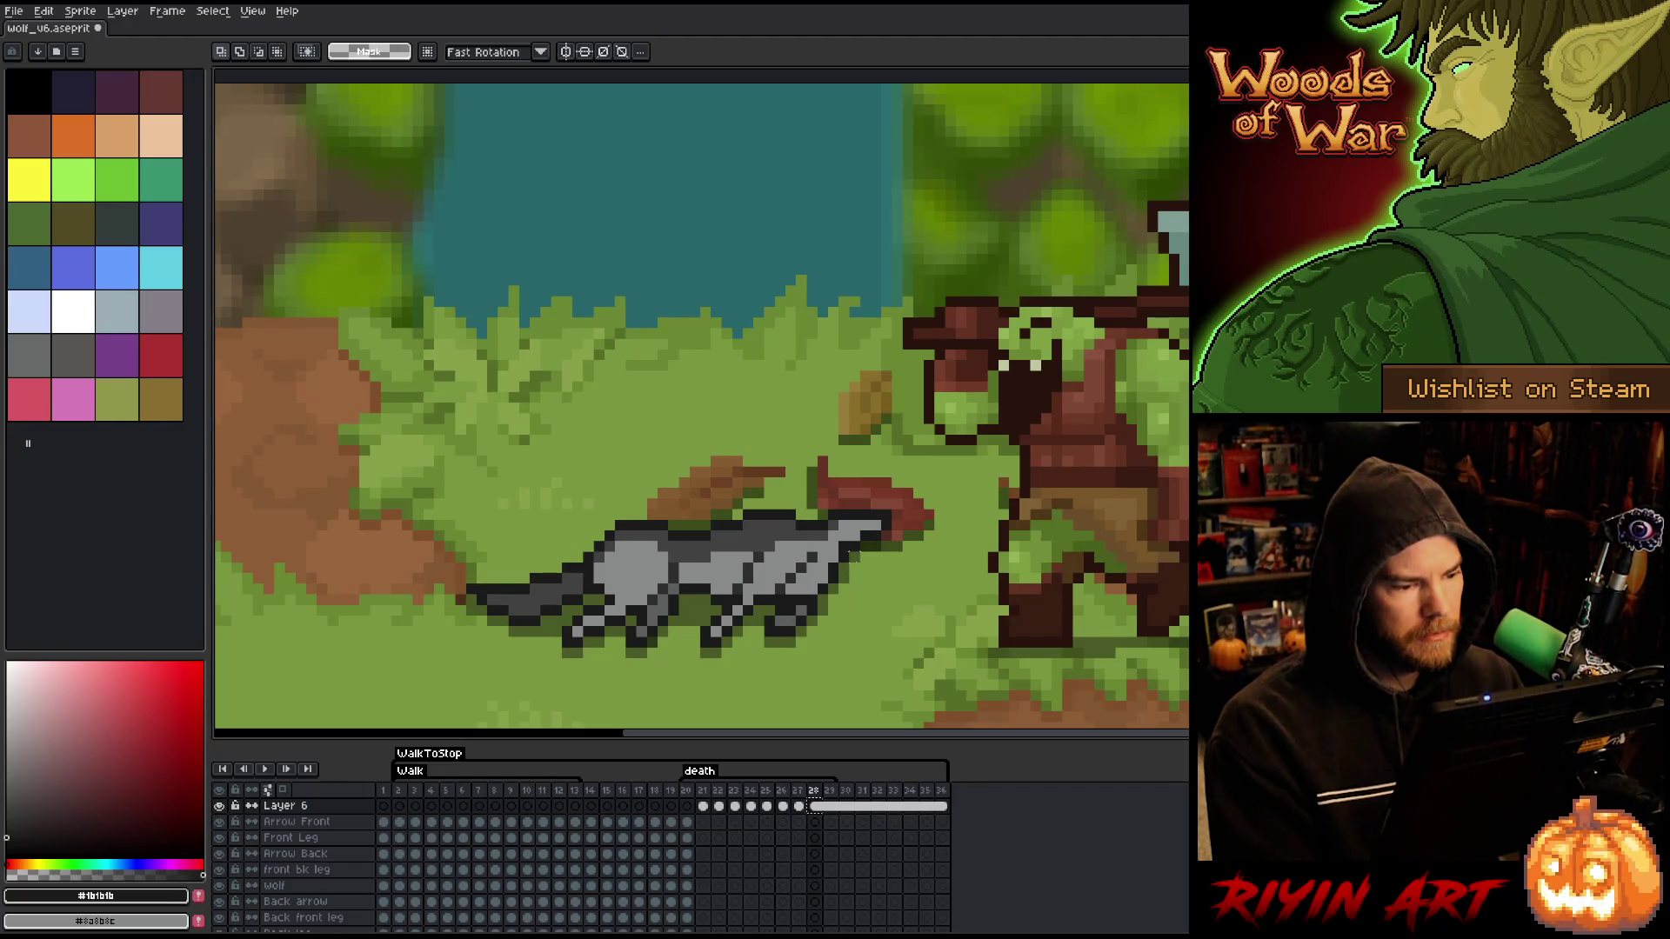
key("Left")
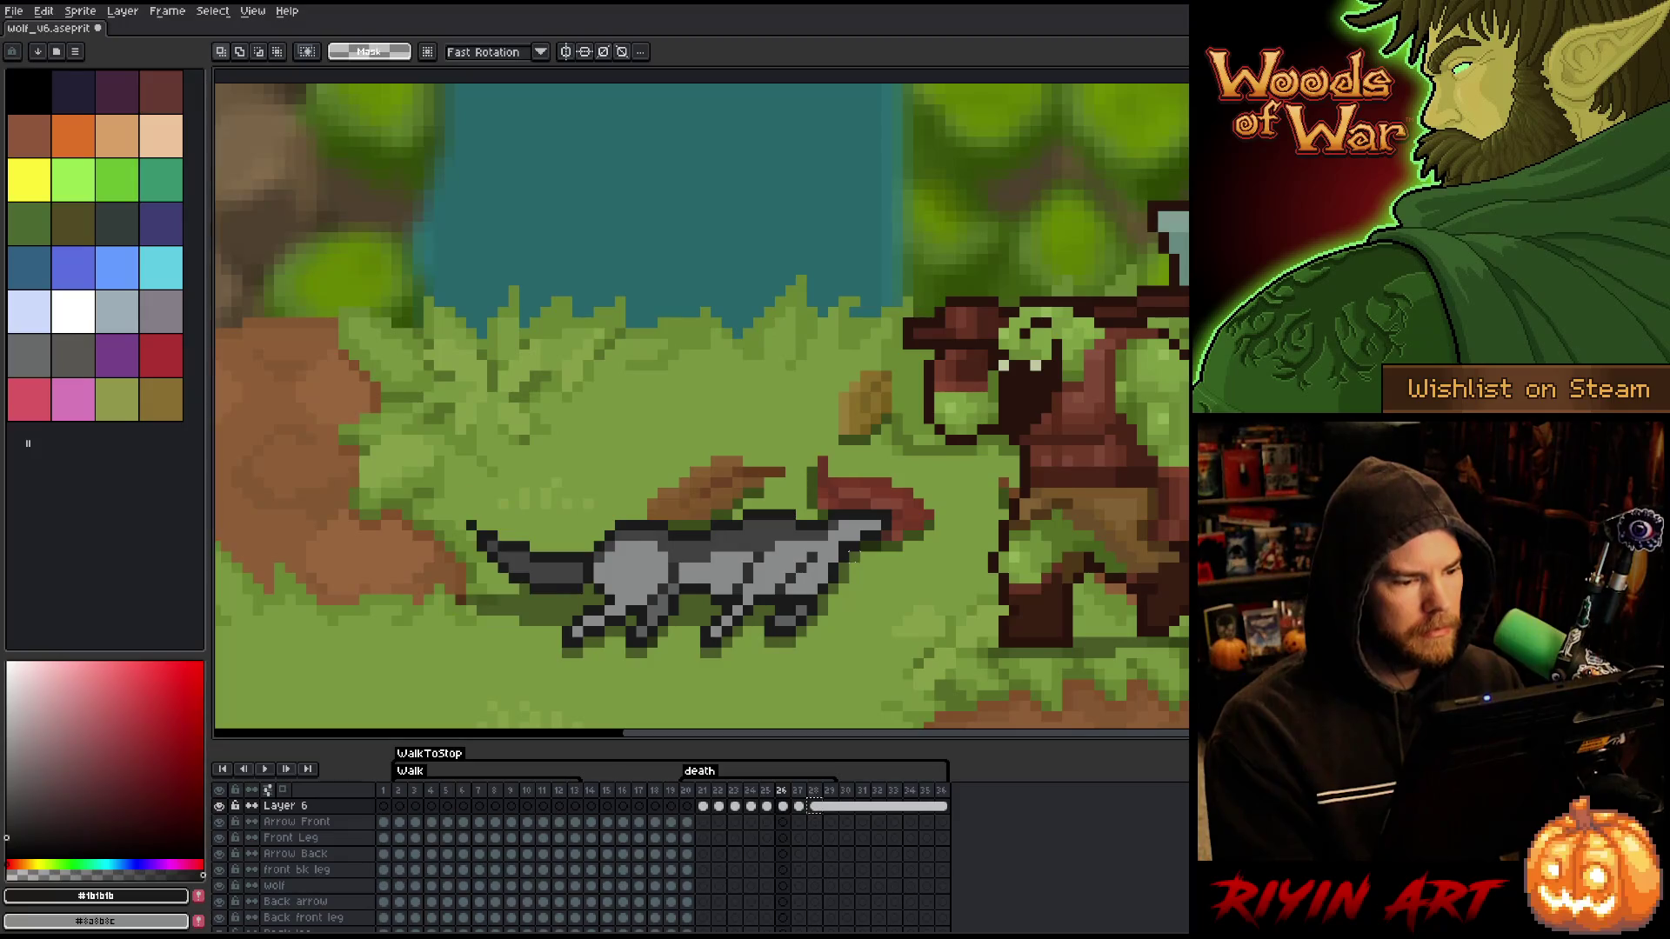
key("Left")
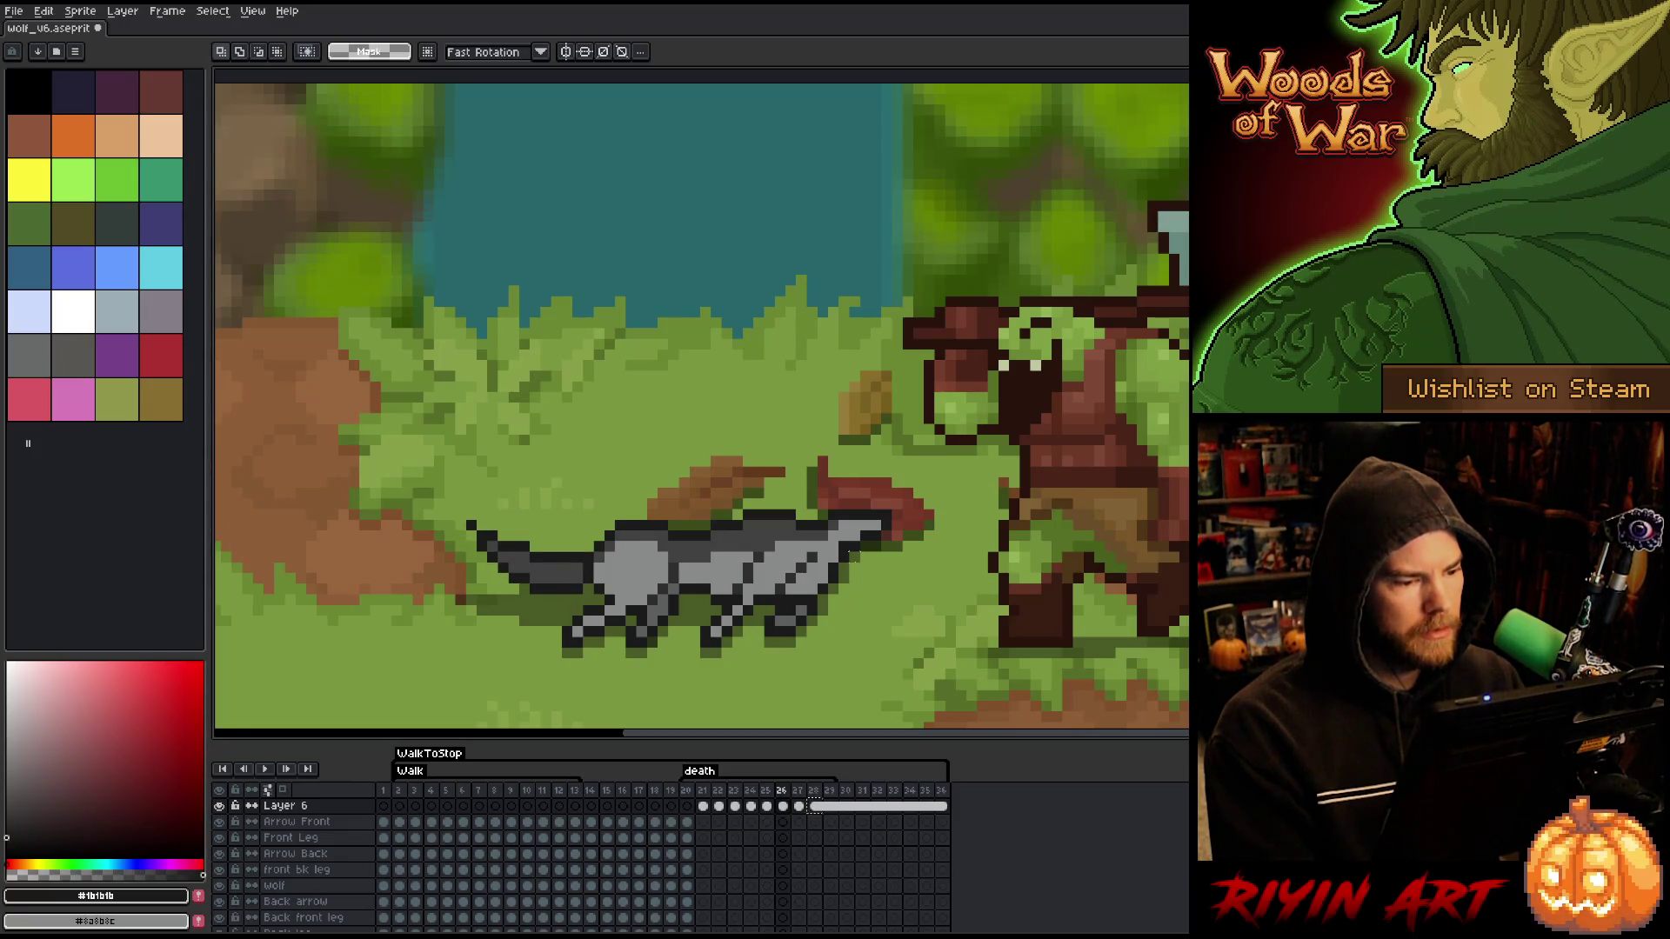
key("Right")
key("Left")
key("Right")
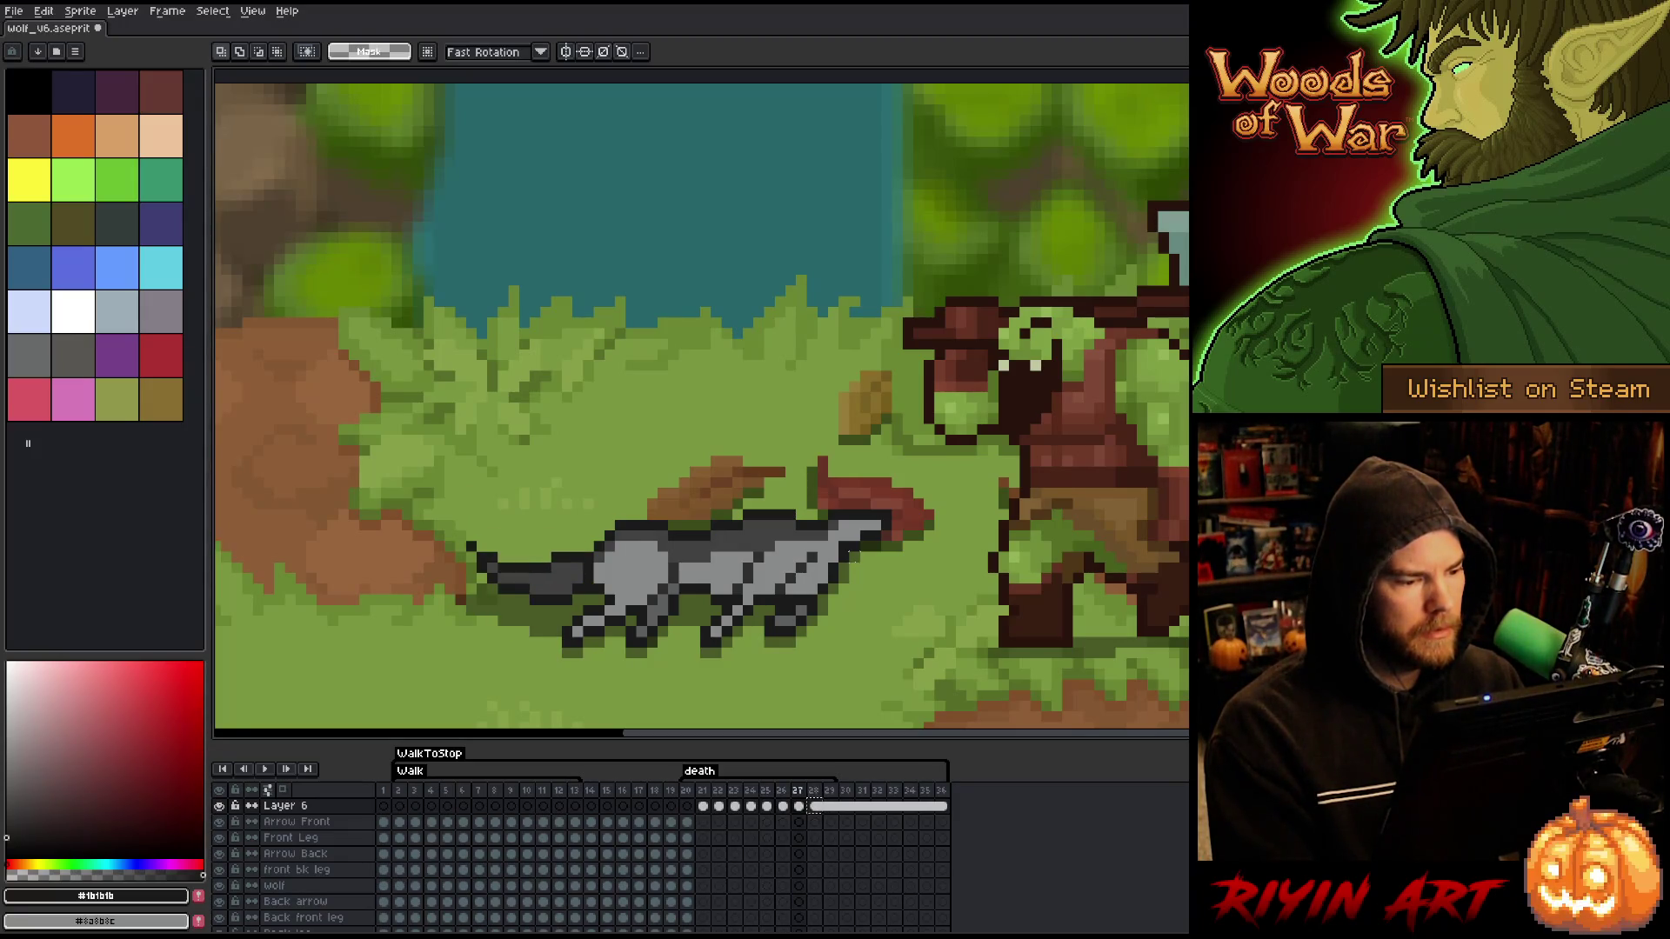
key("Left")
key("Right")
key("Left")
key("Right")
key("Left")
key("Right")
key("Left")
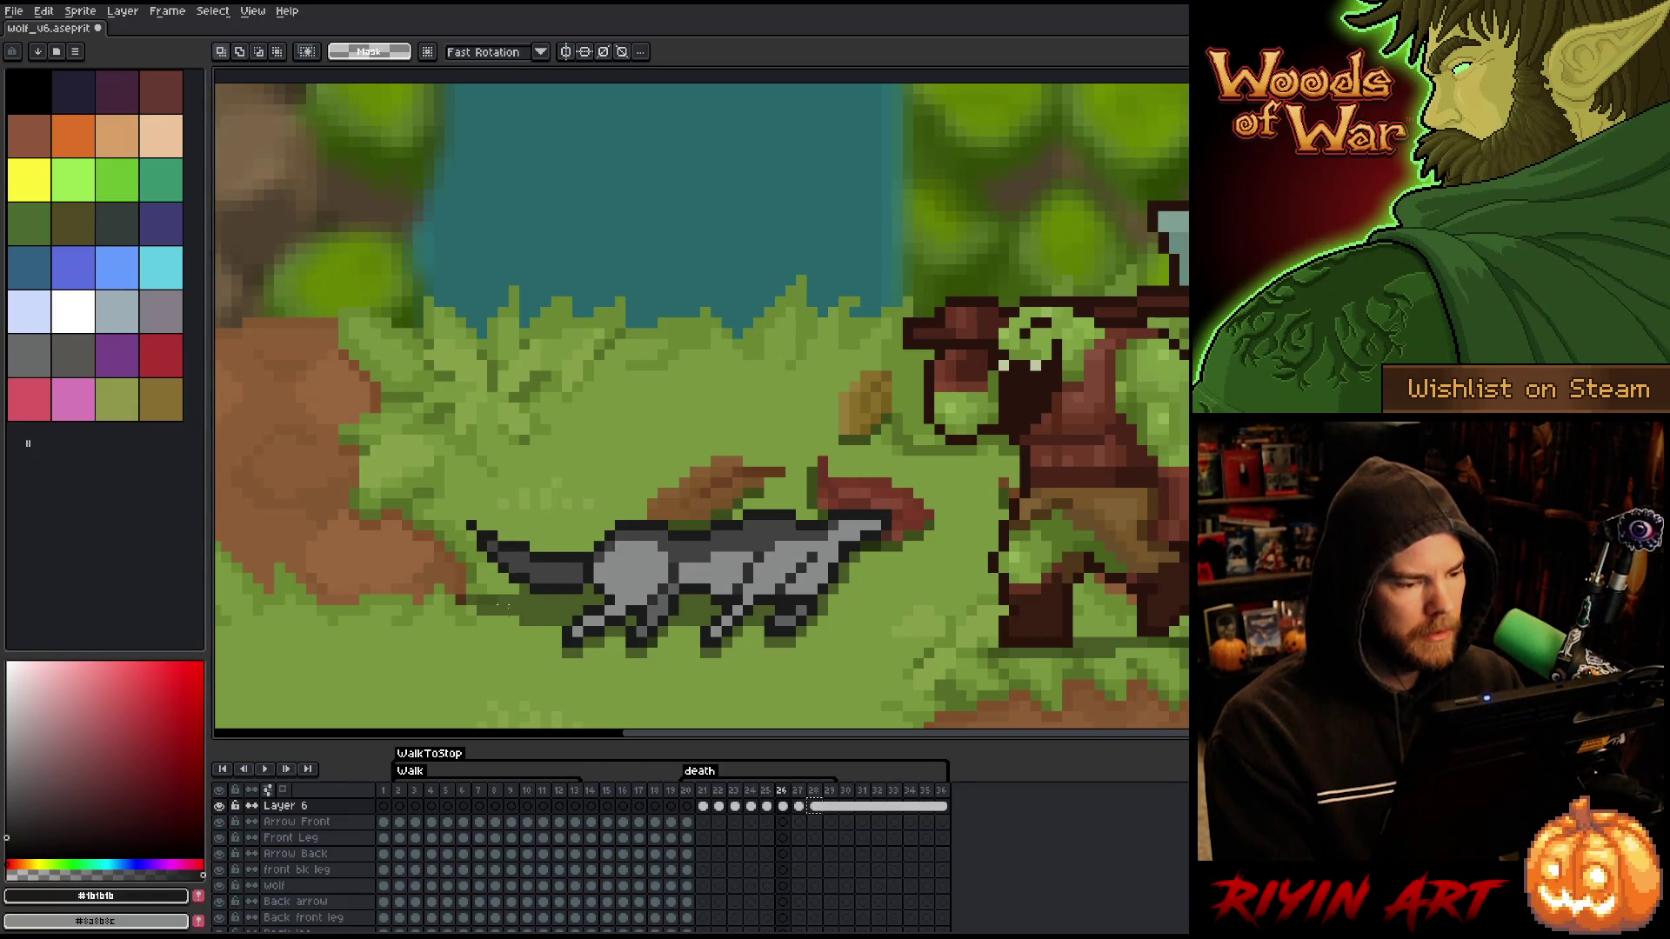
scroll(783, 870, "down", 1)
- Adjust the shadow strip under the tail on frame 26, comparing with frames 27–28
left_click(783, 918)
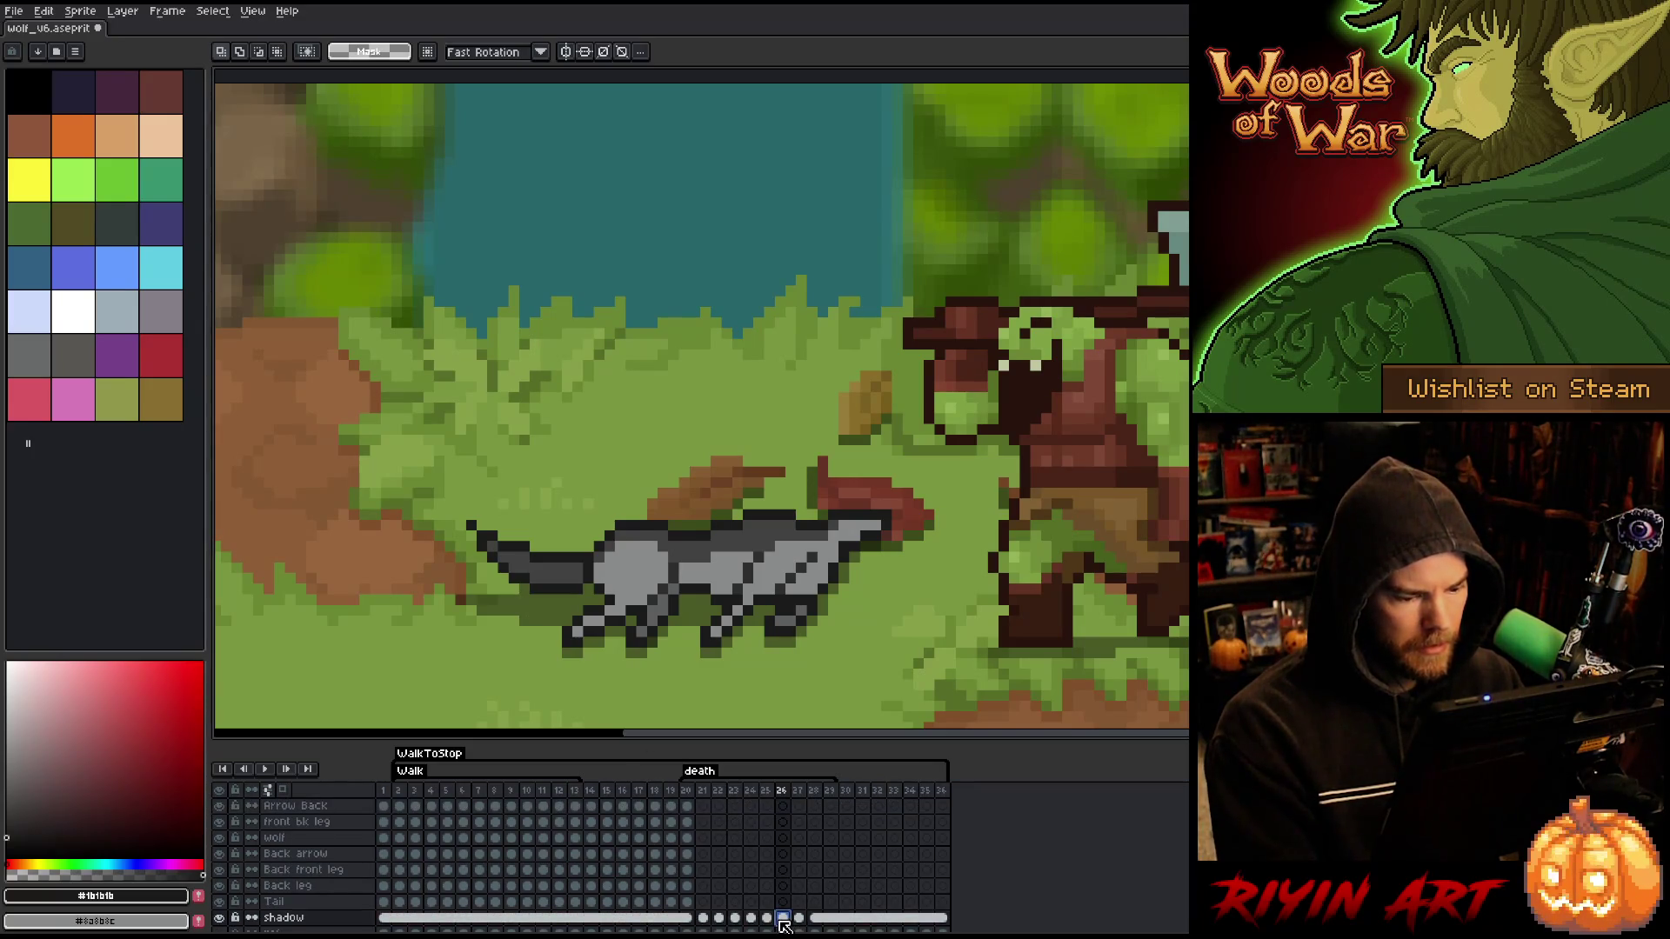
left_click_drag(556, 589, 494, 596)
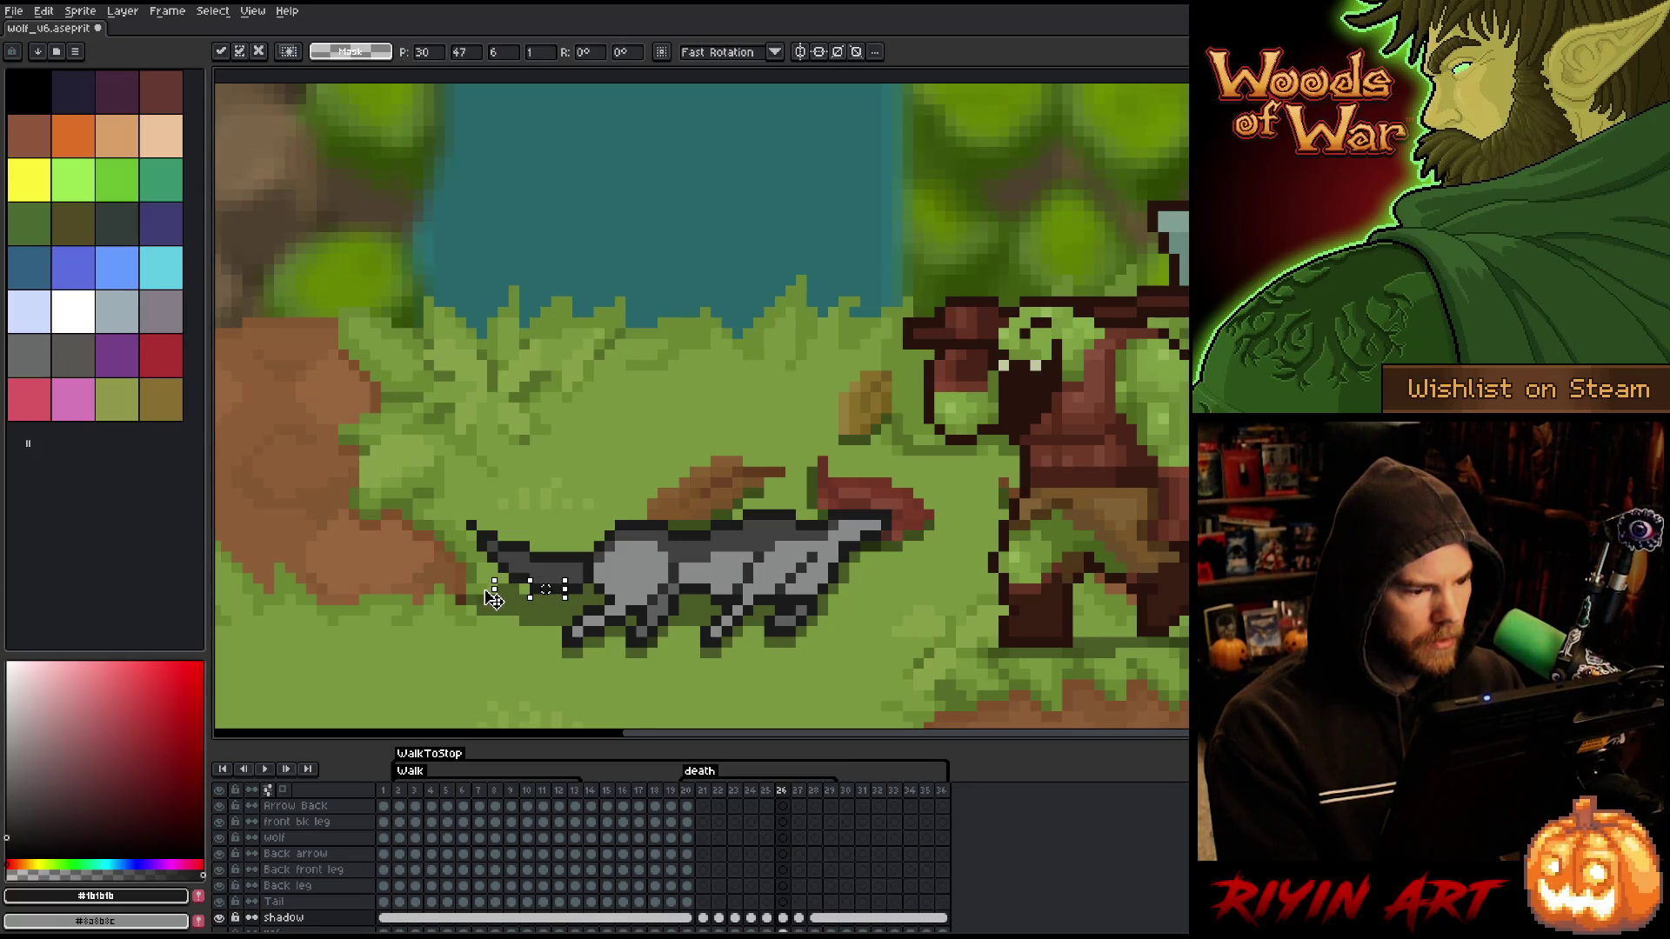
left_click(522, 519)
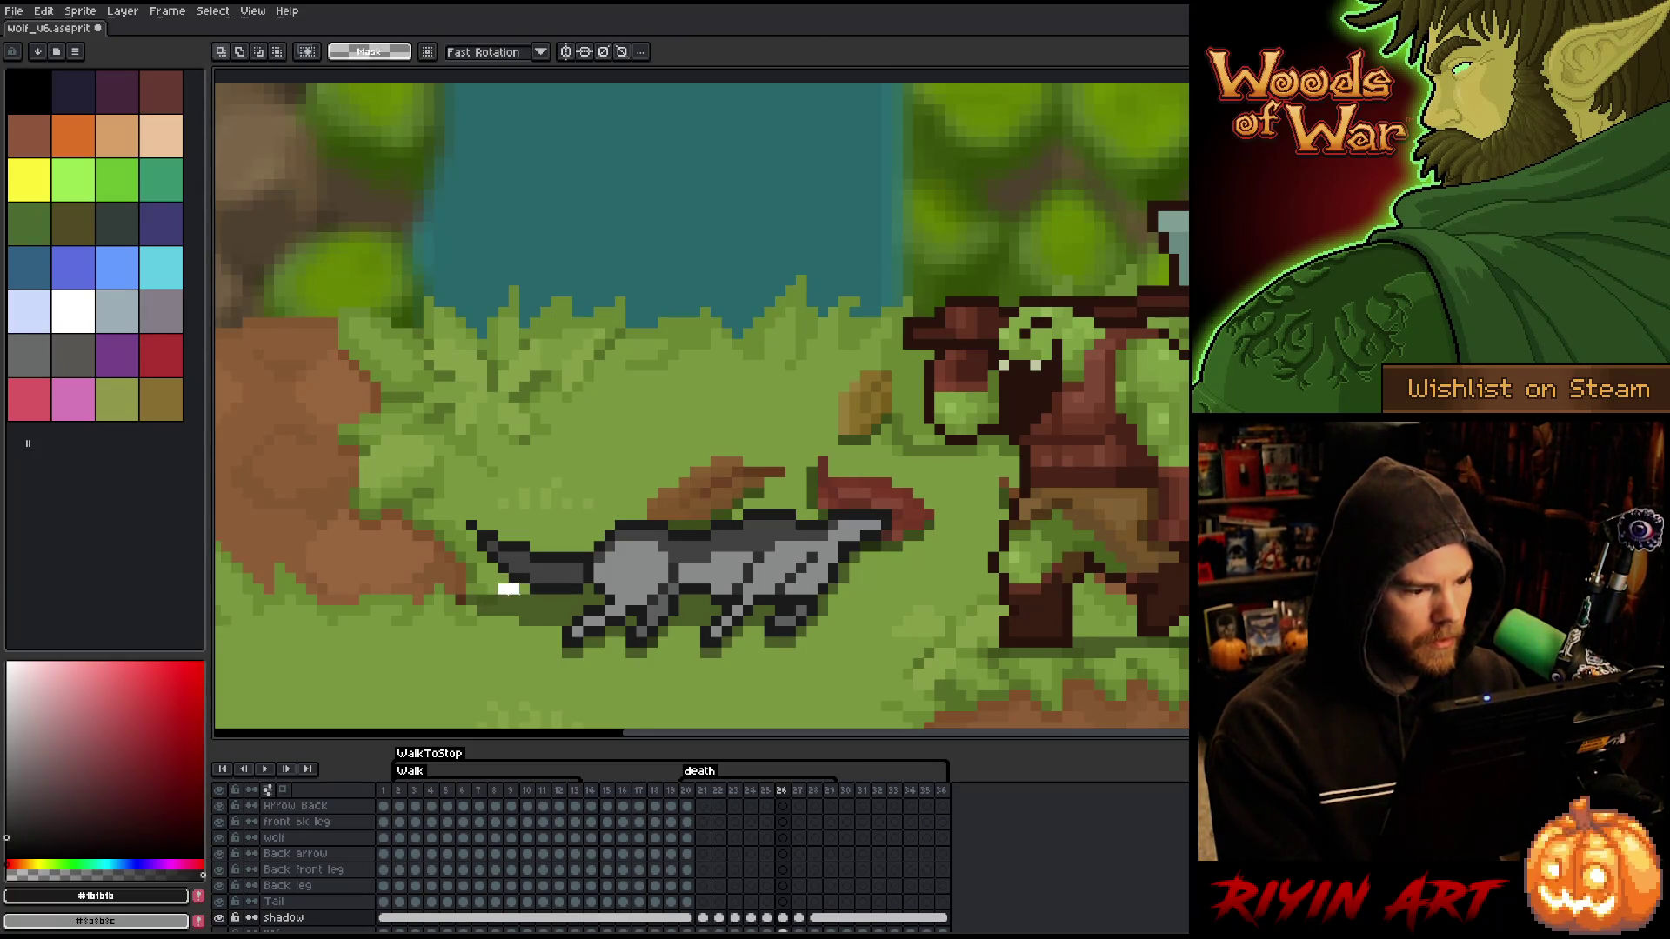
key("Right")
key("Left")
key("Right")
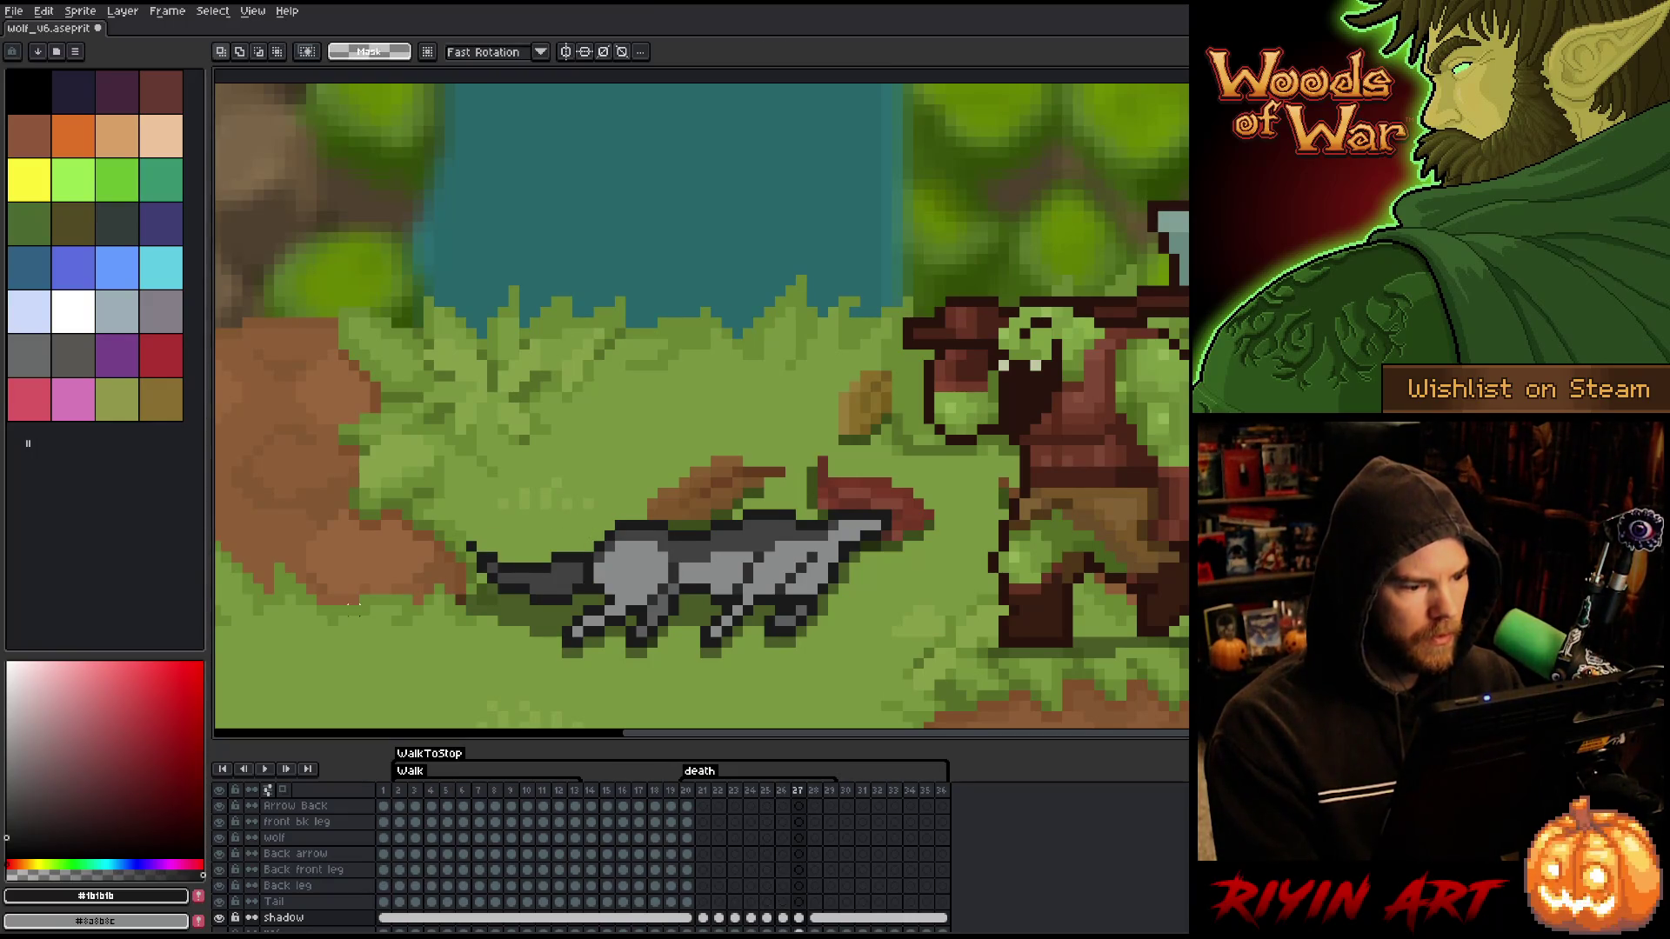
key("Right")
key("Left")
key("Right")
key("Left")
key("Left")
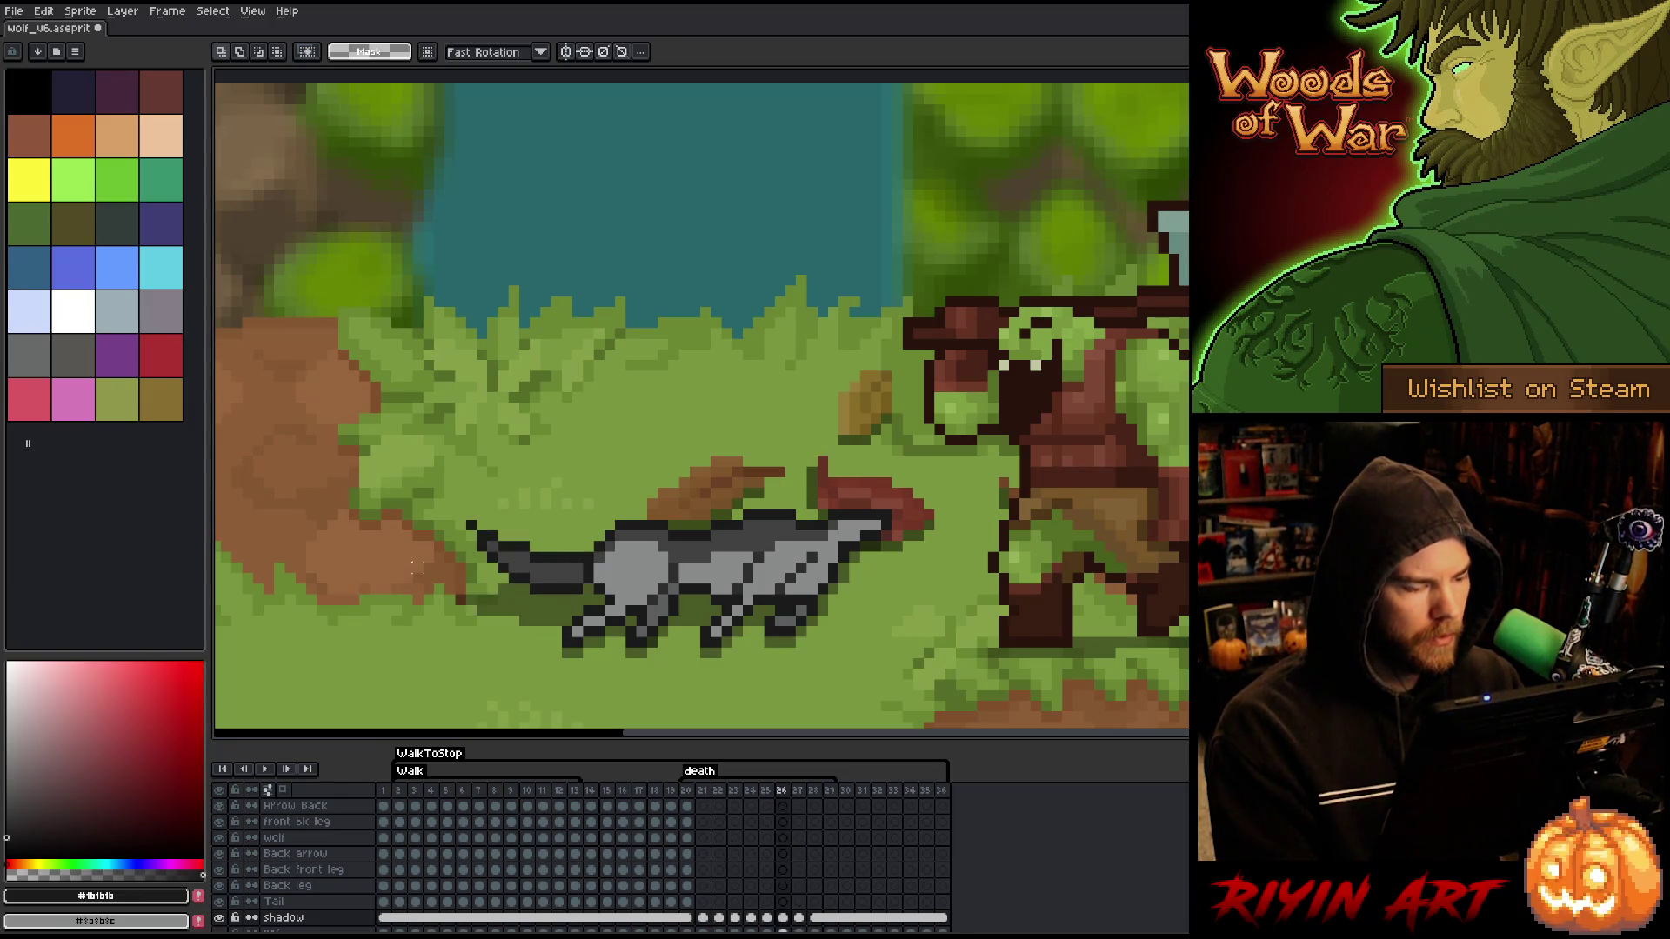
key("Right")
key("Left")
key("Left")
- Select the ground shadow beneath the tail, then play the death animation
left_click_drag(368, 561, 468, 651)
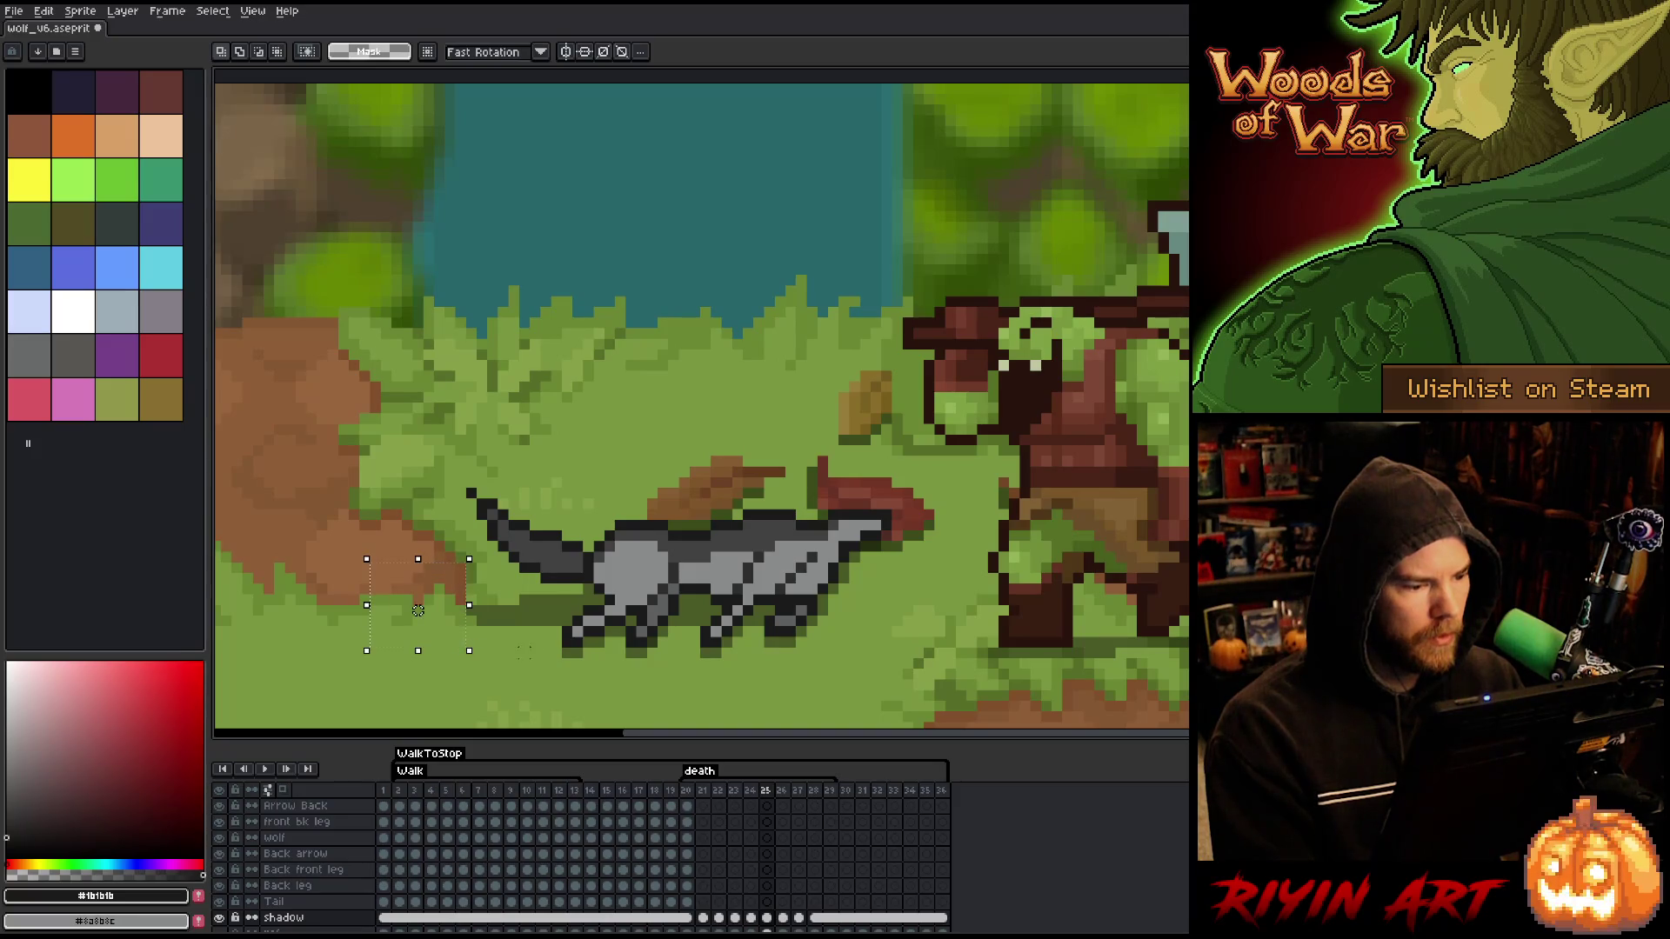
key("Left")
key("Right")
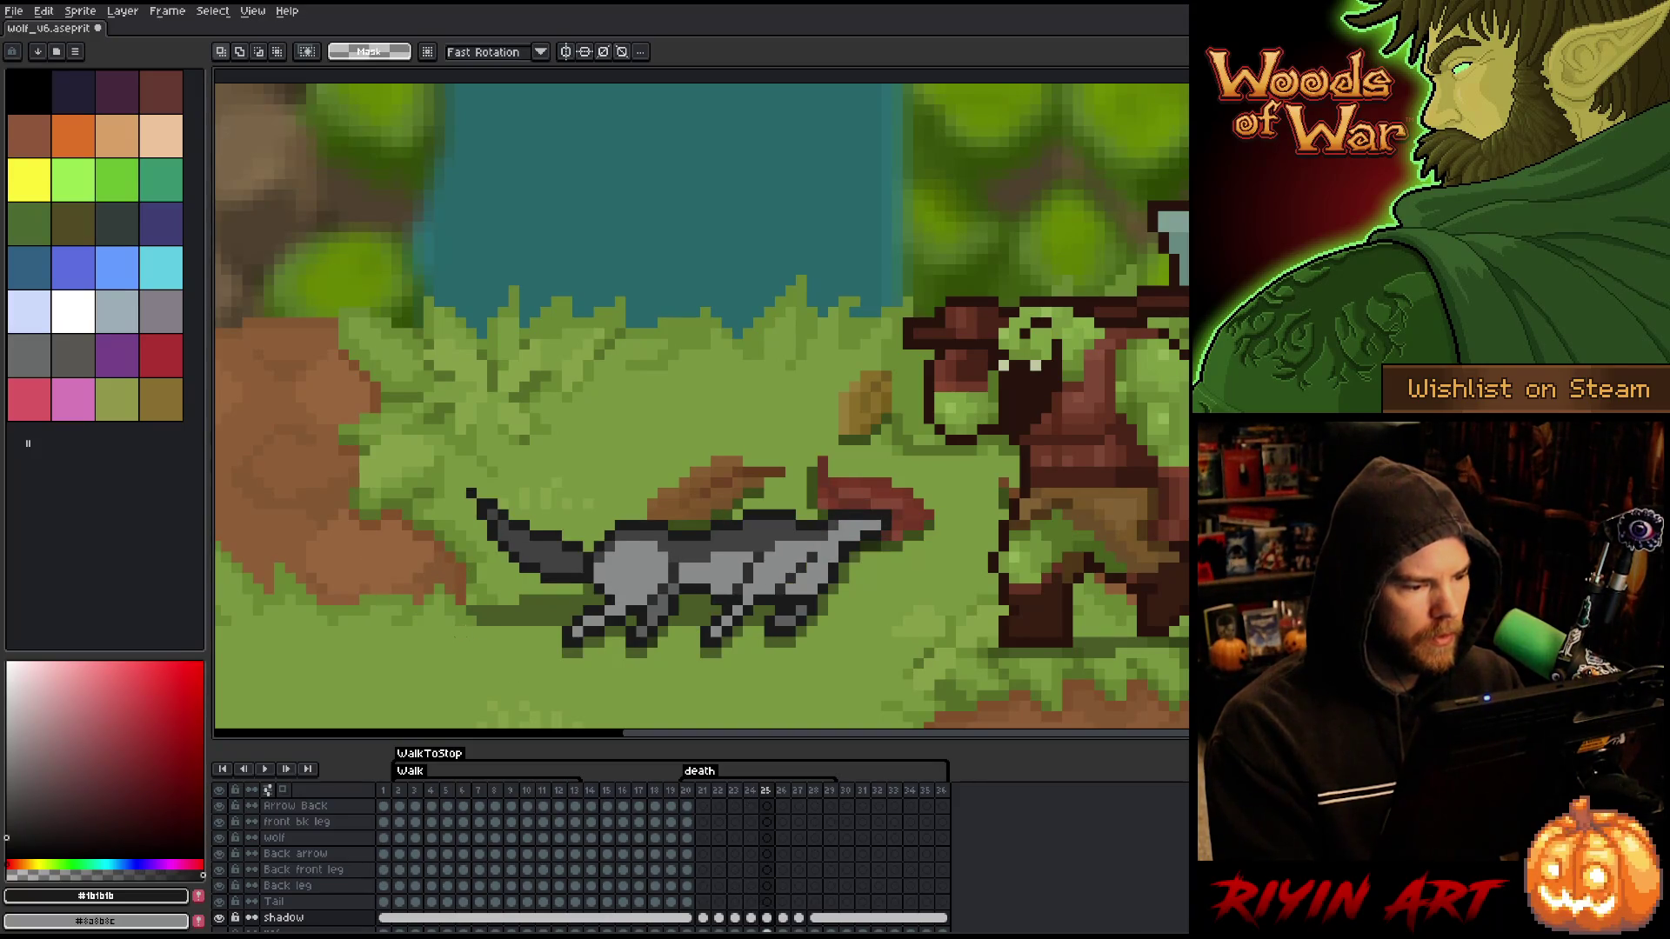
key("Right")
key("Right")
key("Right")
key("Return")
key("Return")
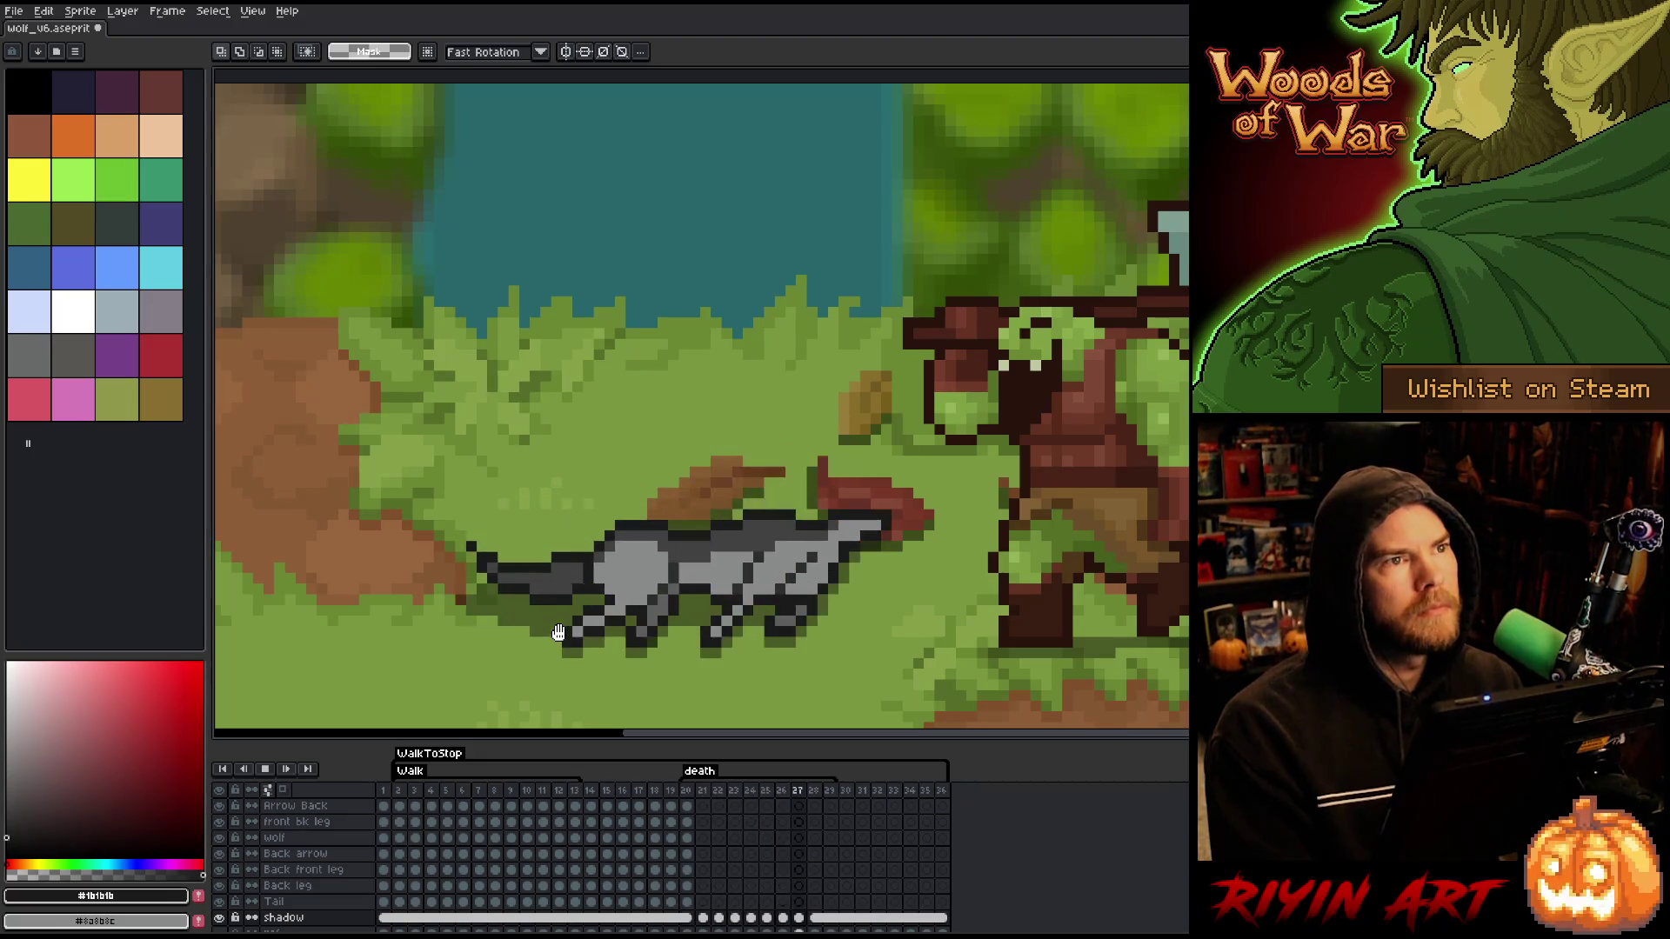
- Select the shadow row under the tail on frame 25, step through frames 26–28, then play
key("Right")
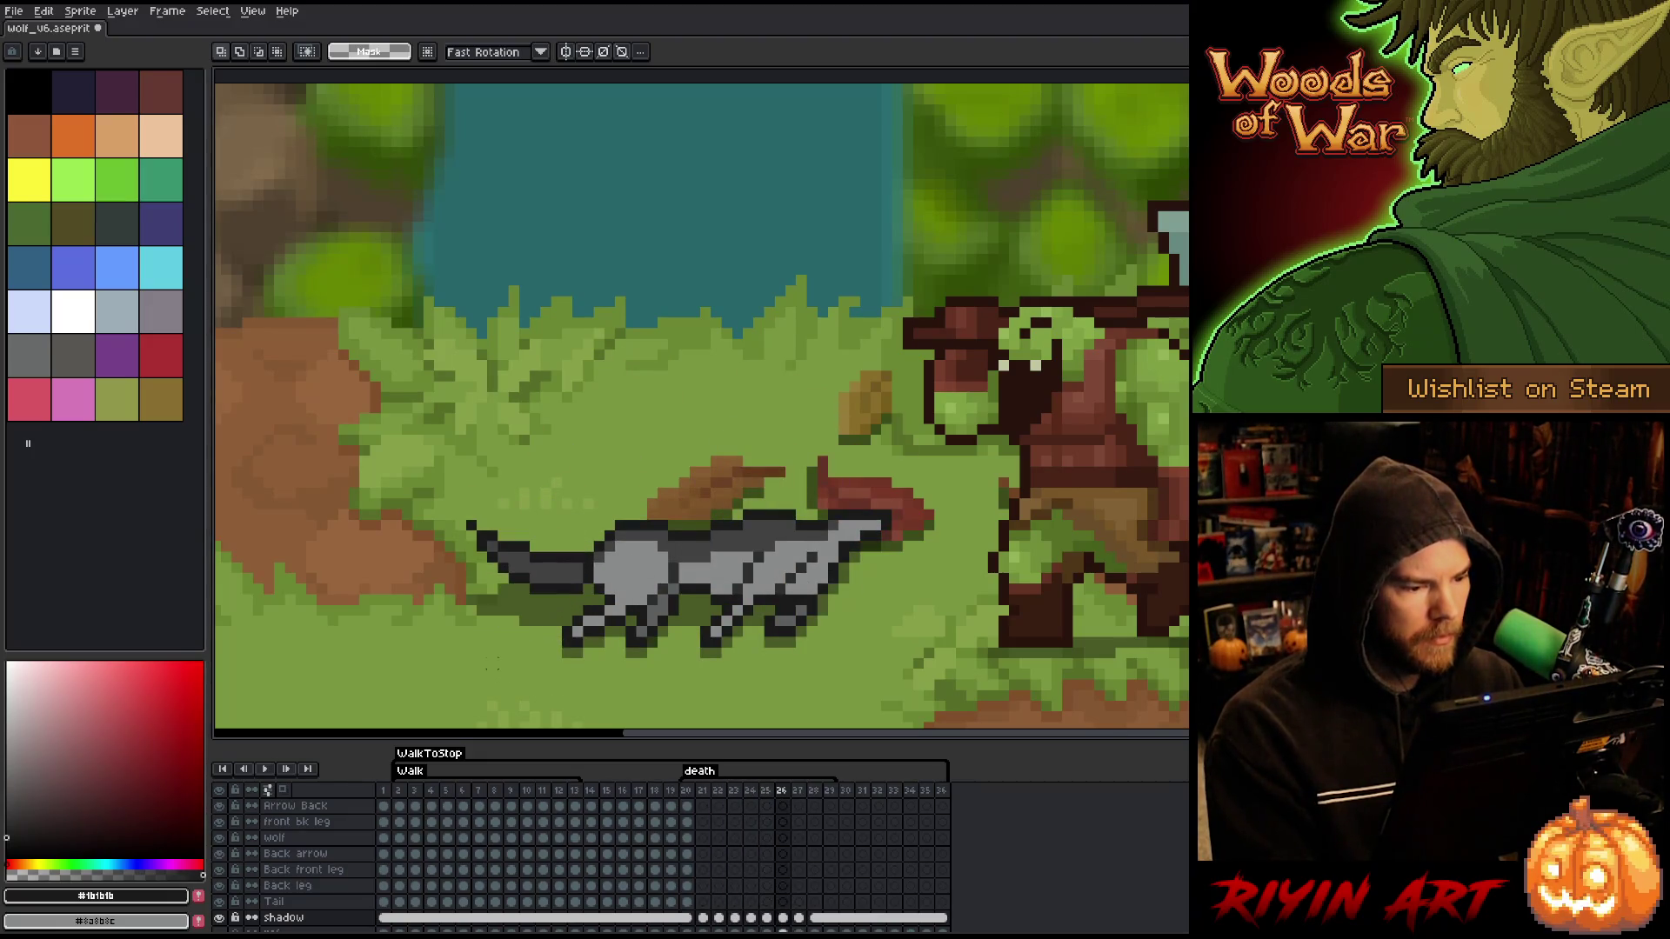
key("Left")
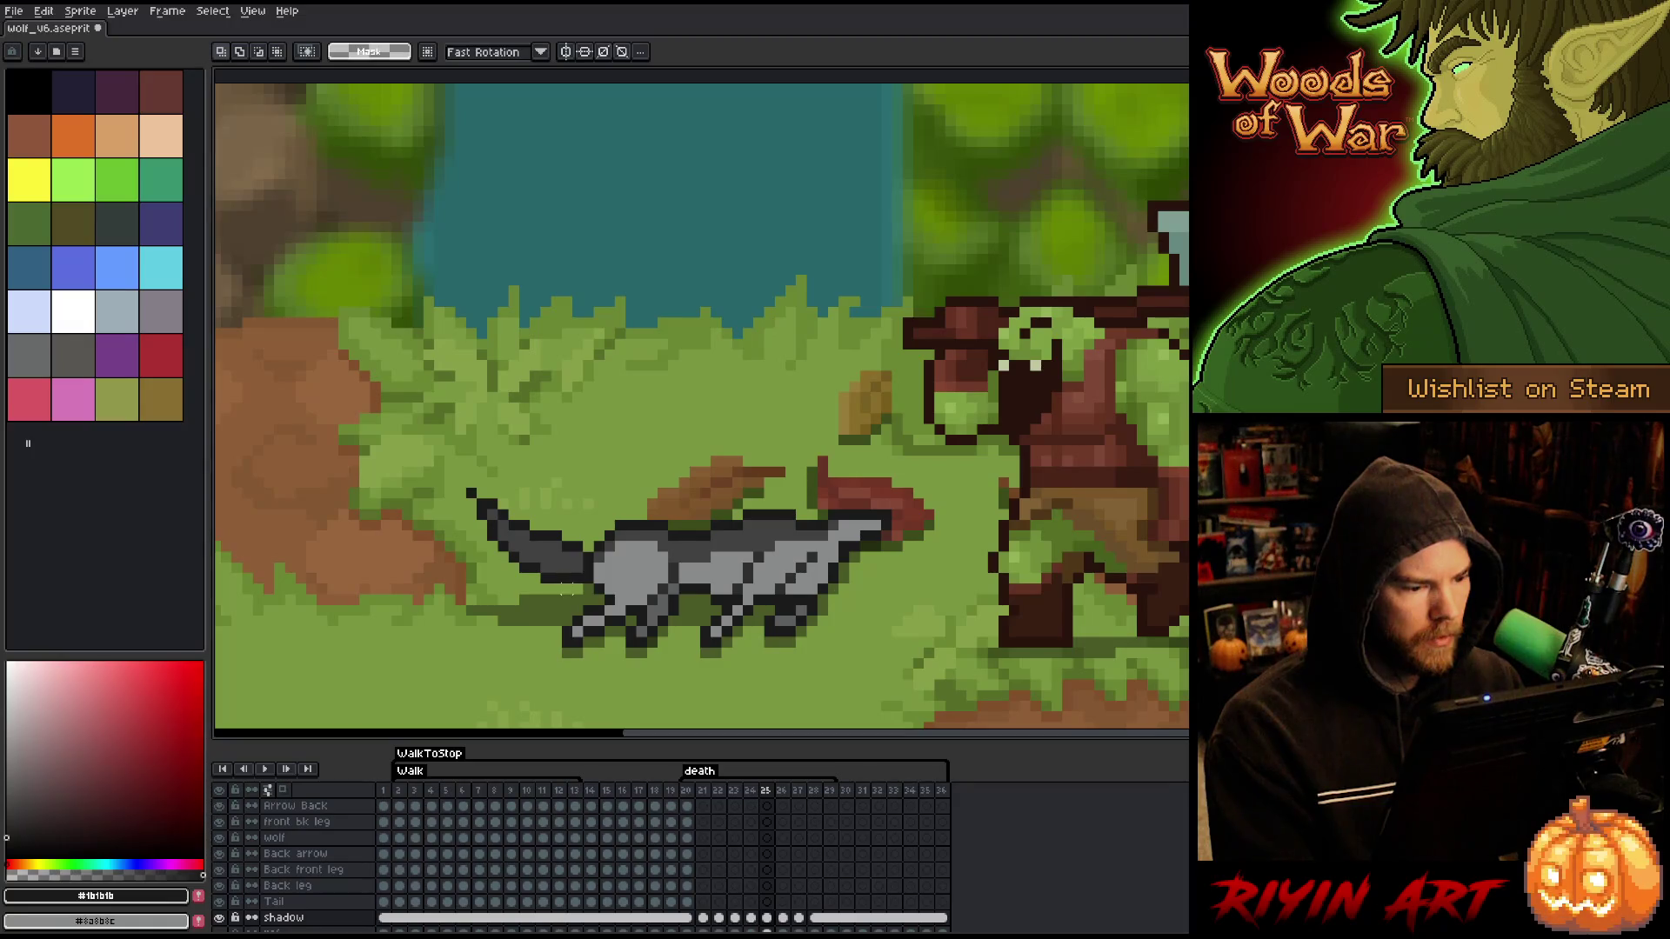
left_click_drag(586, 583, 355, 598)
key("Right")
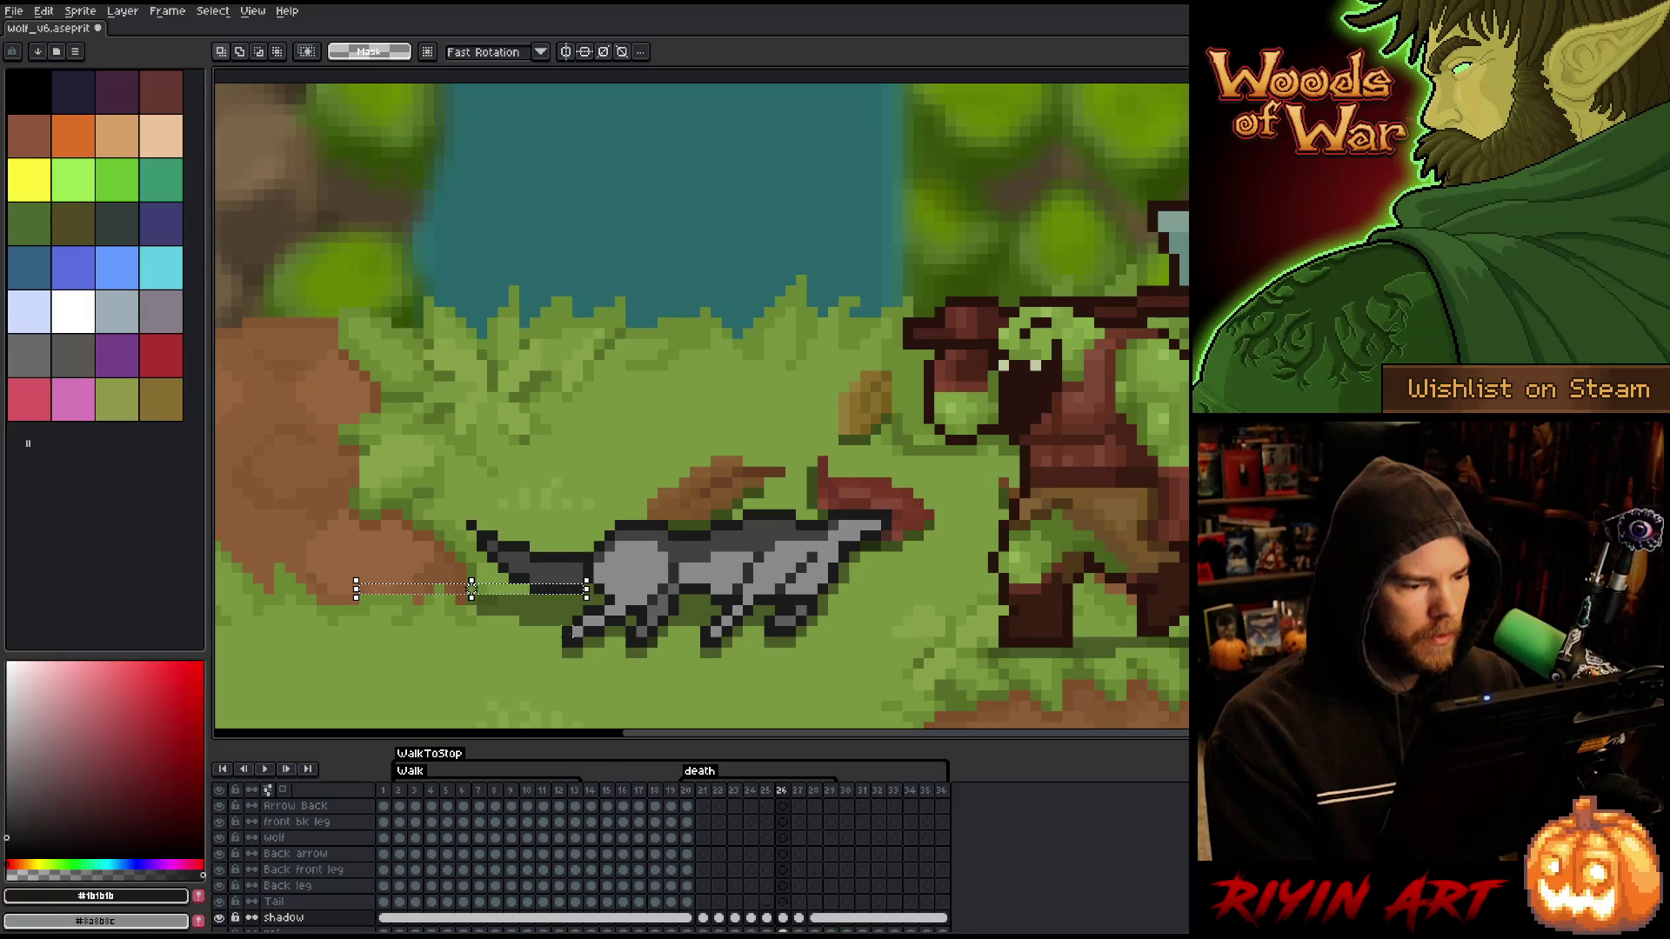
key("Right")
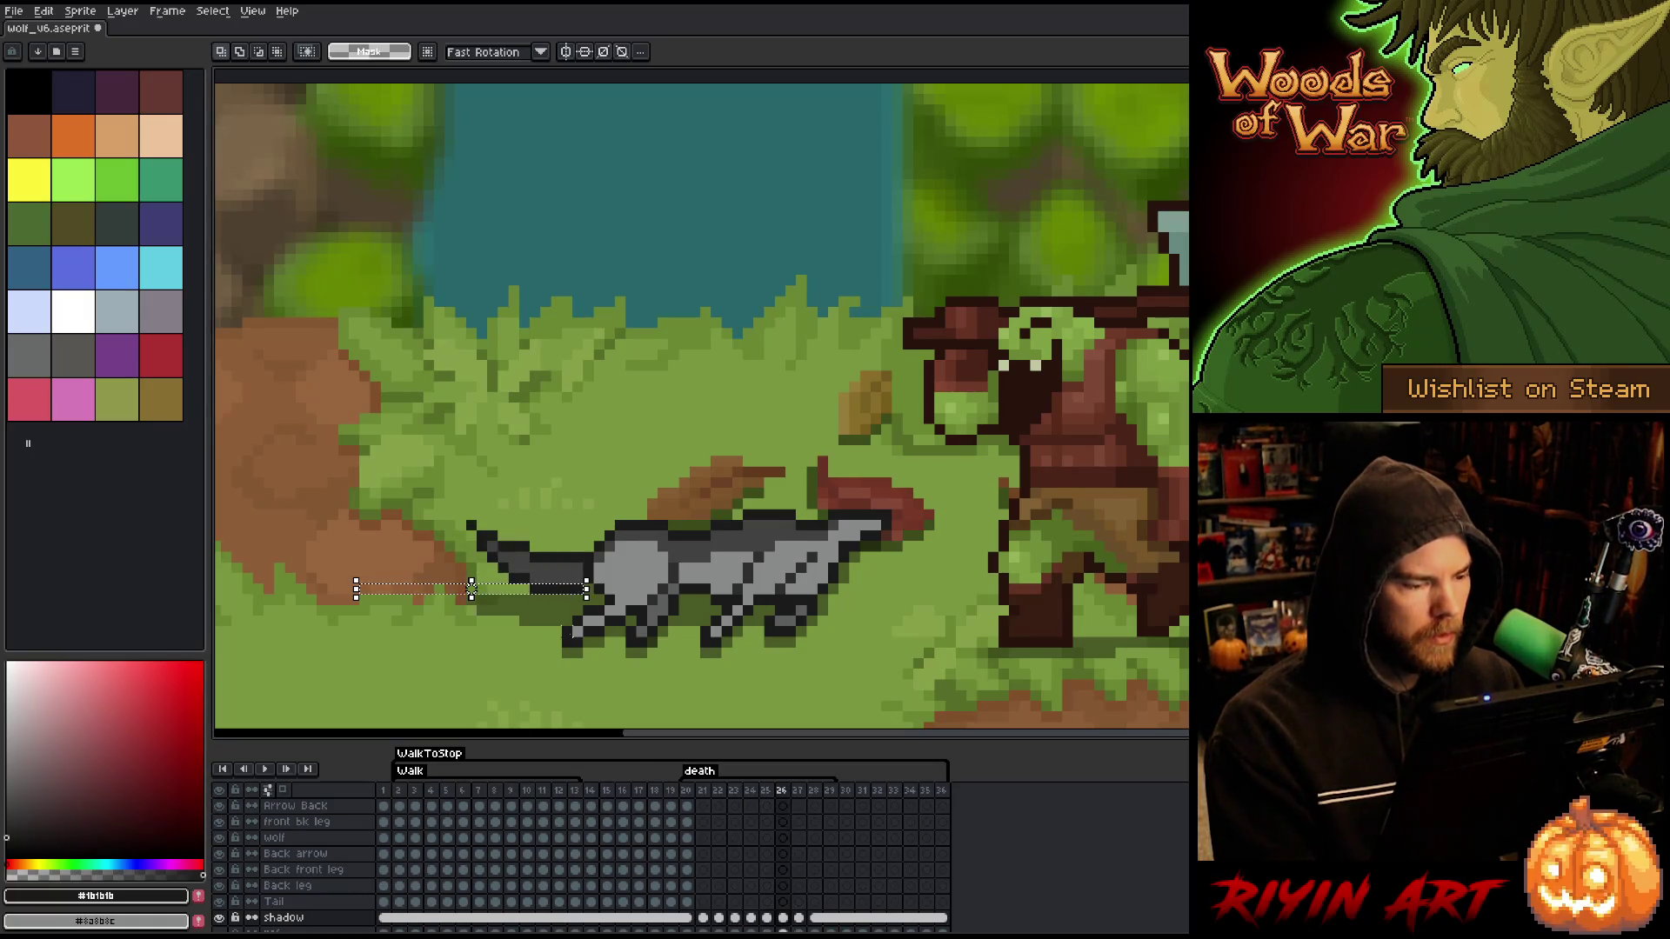
key("Right")
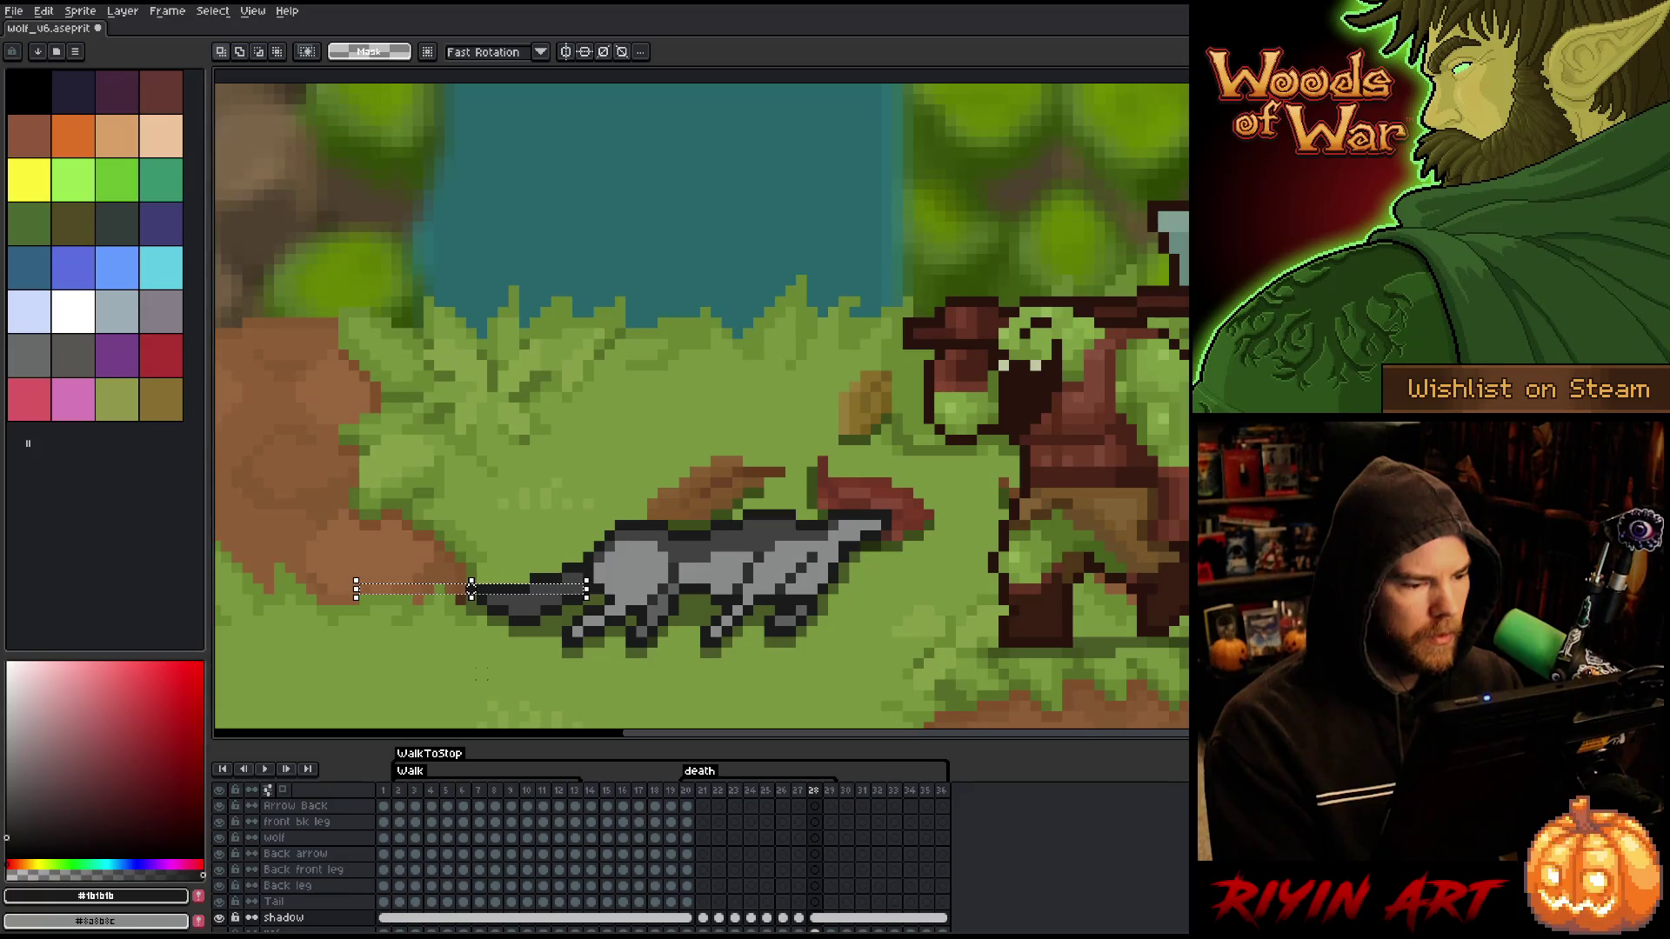
key("Return")
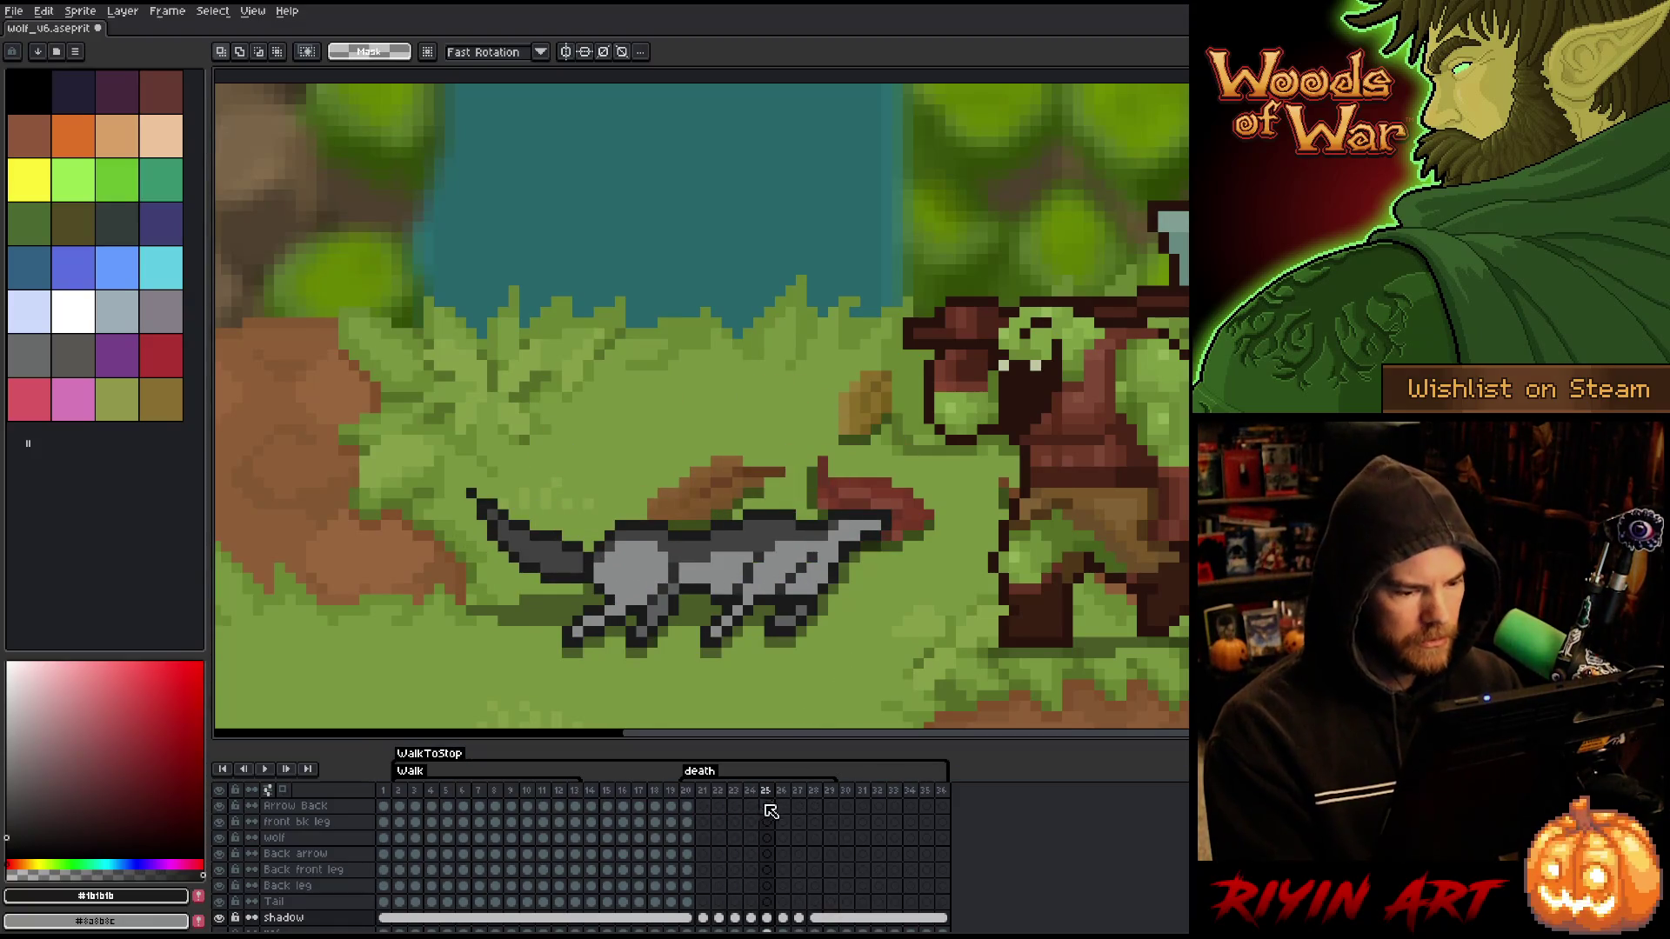
- Select the frame-20 back arrow and blood artwork on the Arrow Back layer
scroll(726, 841, "up", 2)
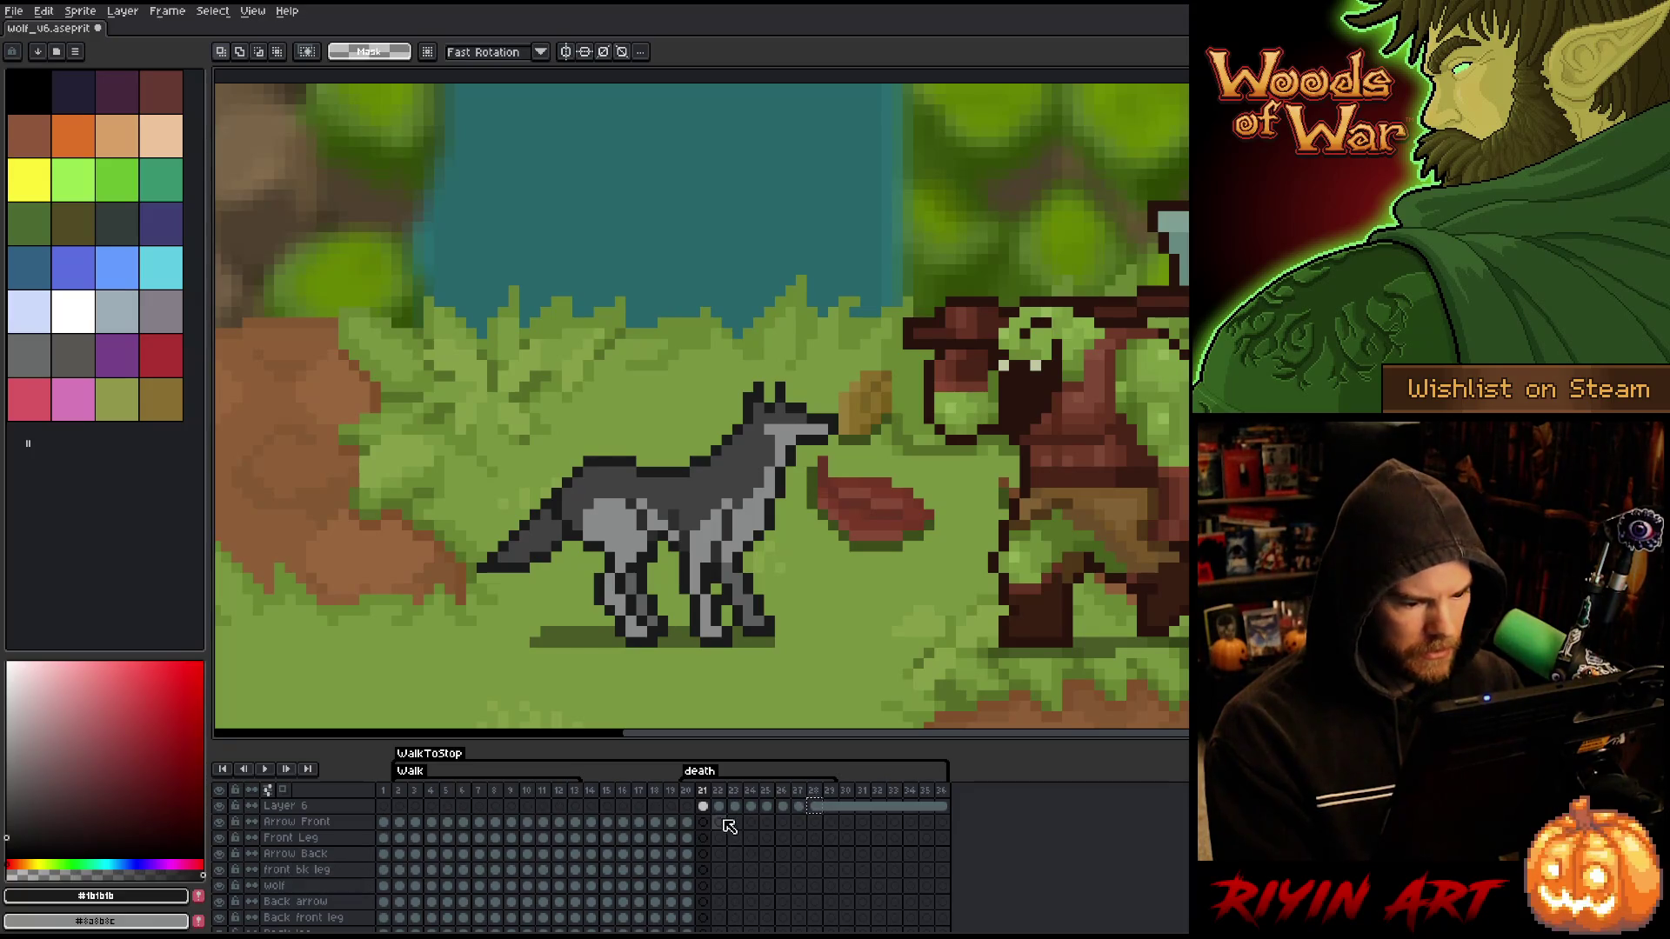
left_click_drag(707, 806, 867, 809)
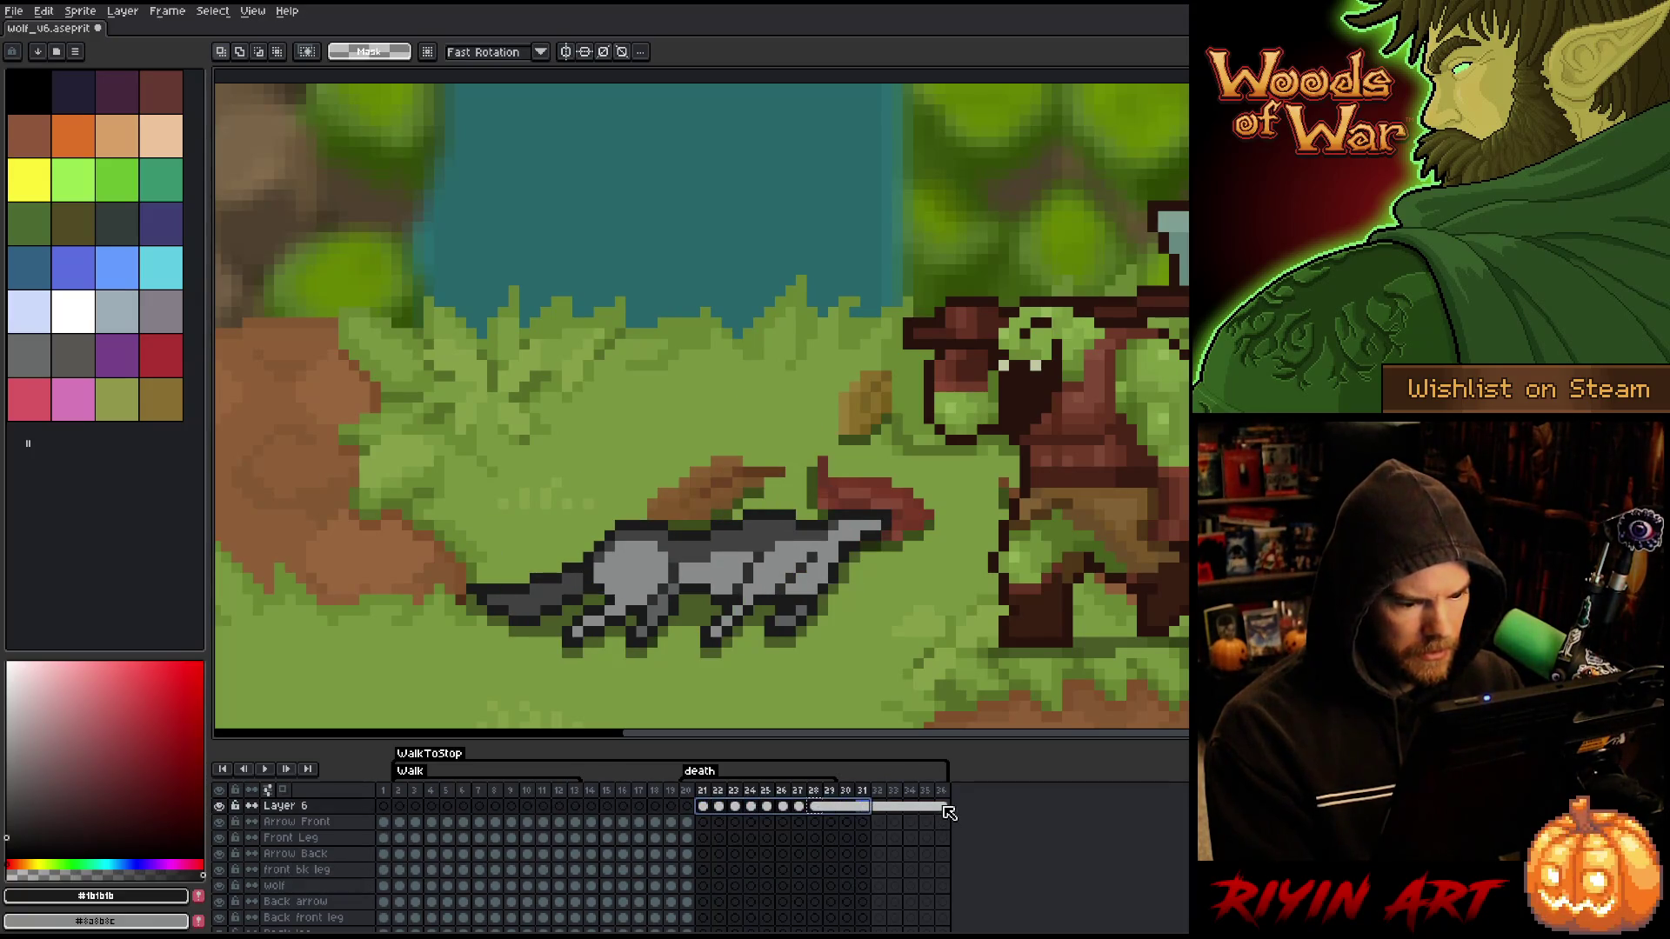
left_click(709, 807)
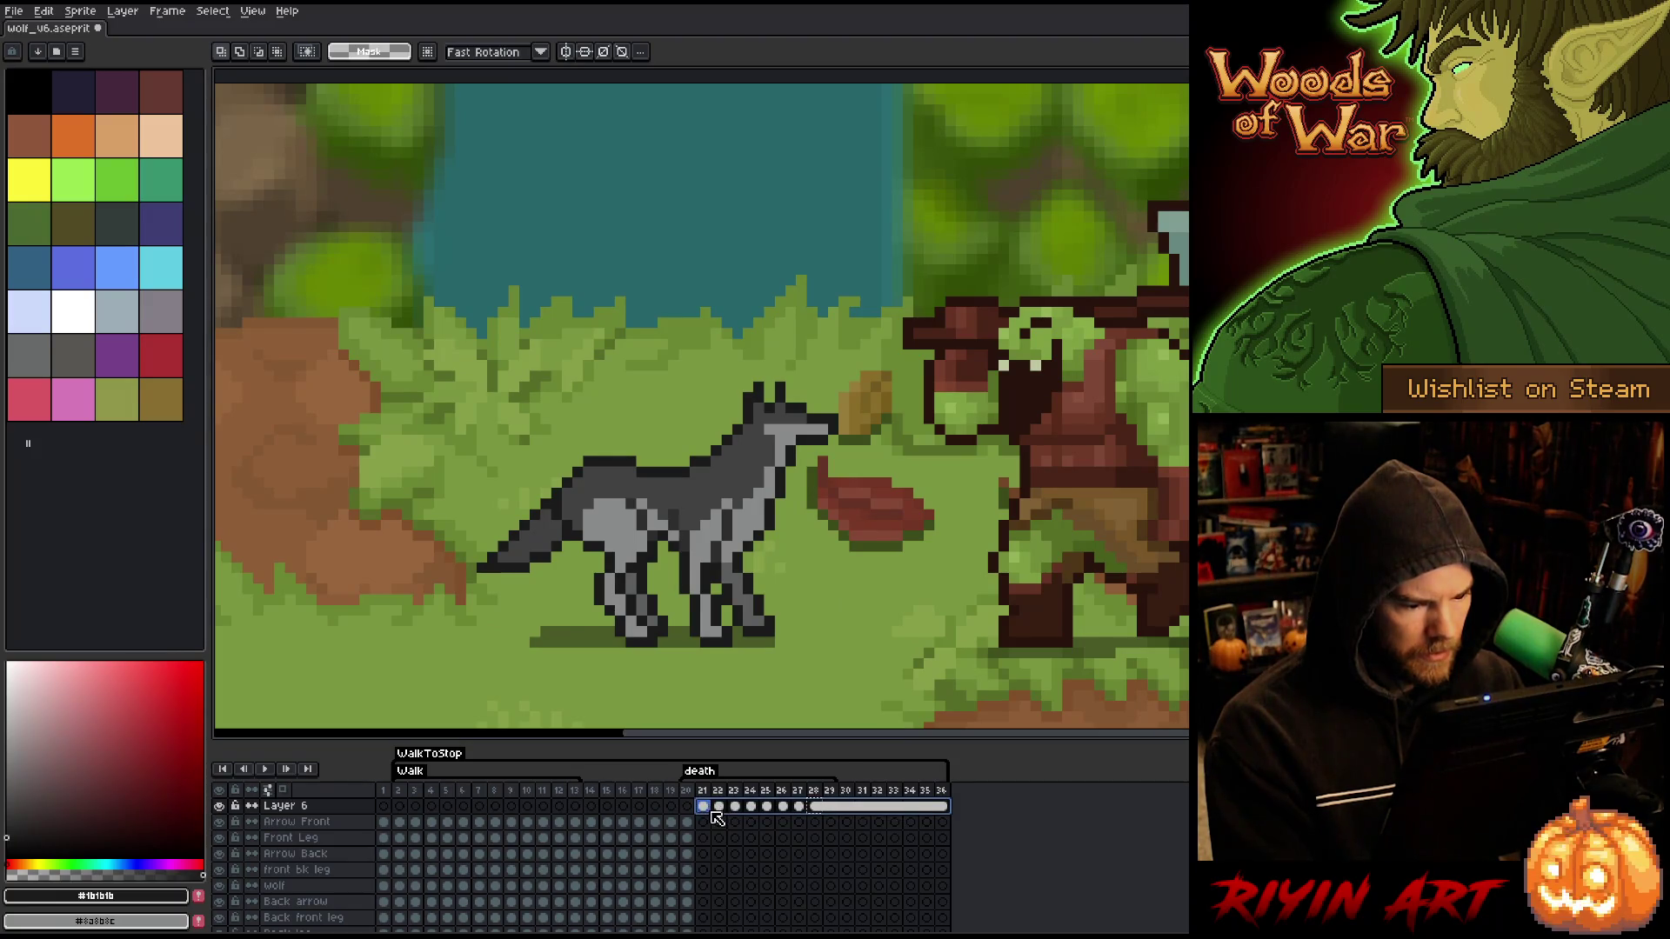
left_click(713, 885)
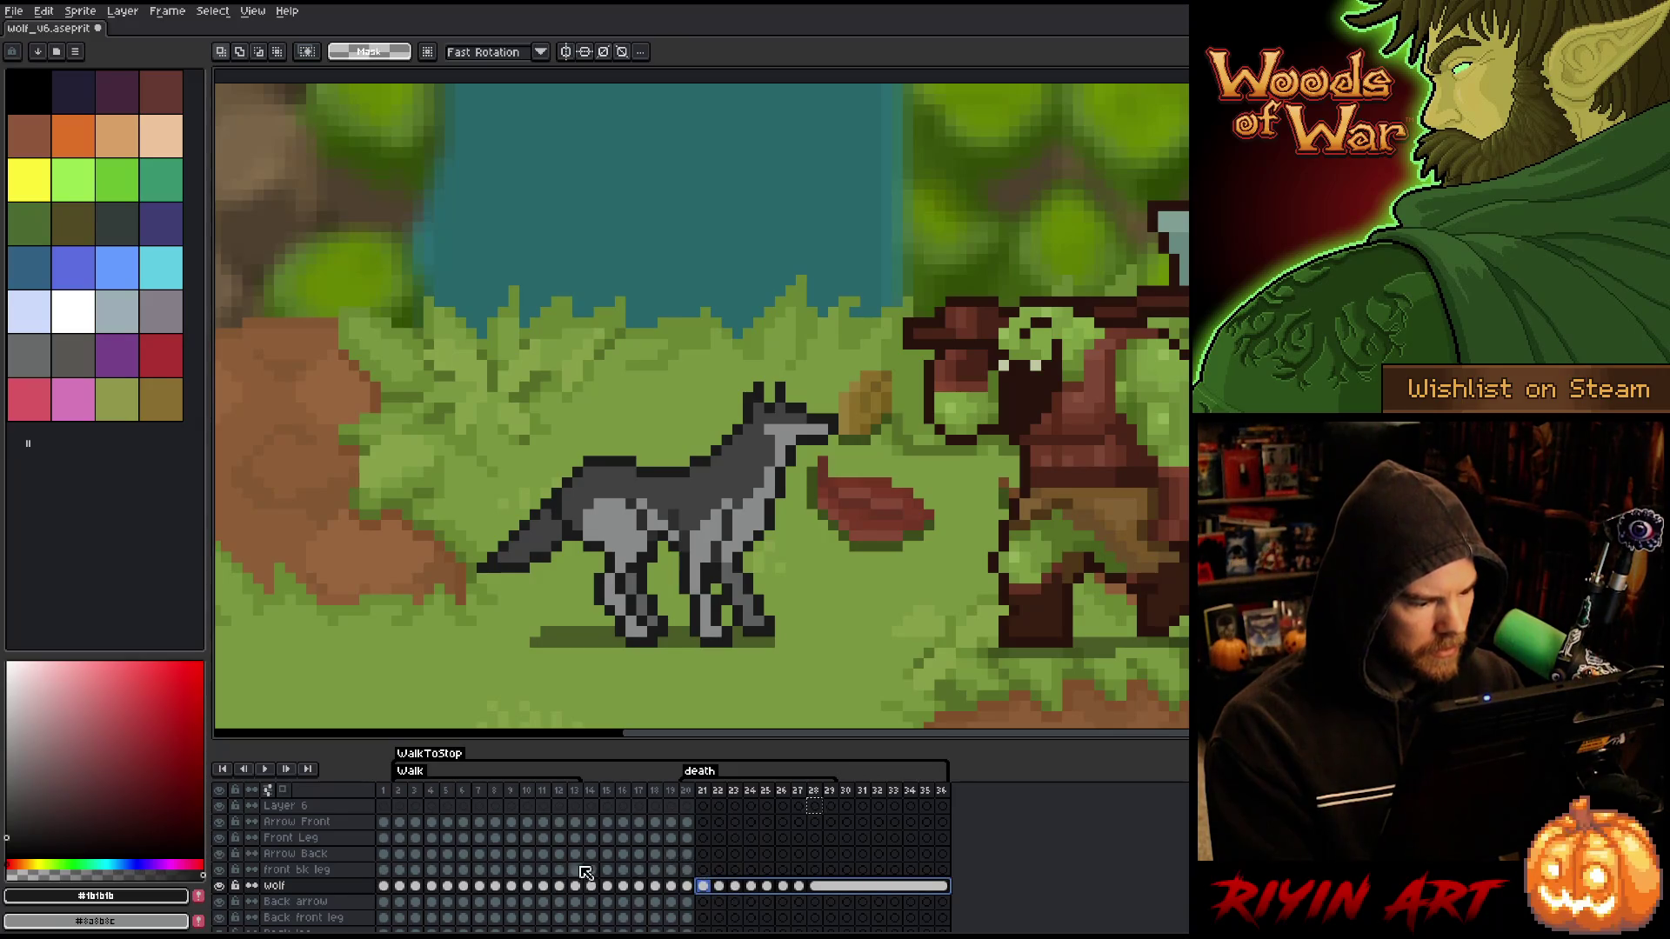
left_click(689, 855)
left_click(221, 854)
left_click(221, 854)
left_click(221, 854)
left_click(221, 854)
left_click(221, 854)
left_click(221, 854)
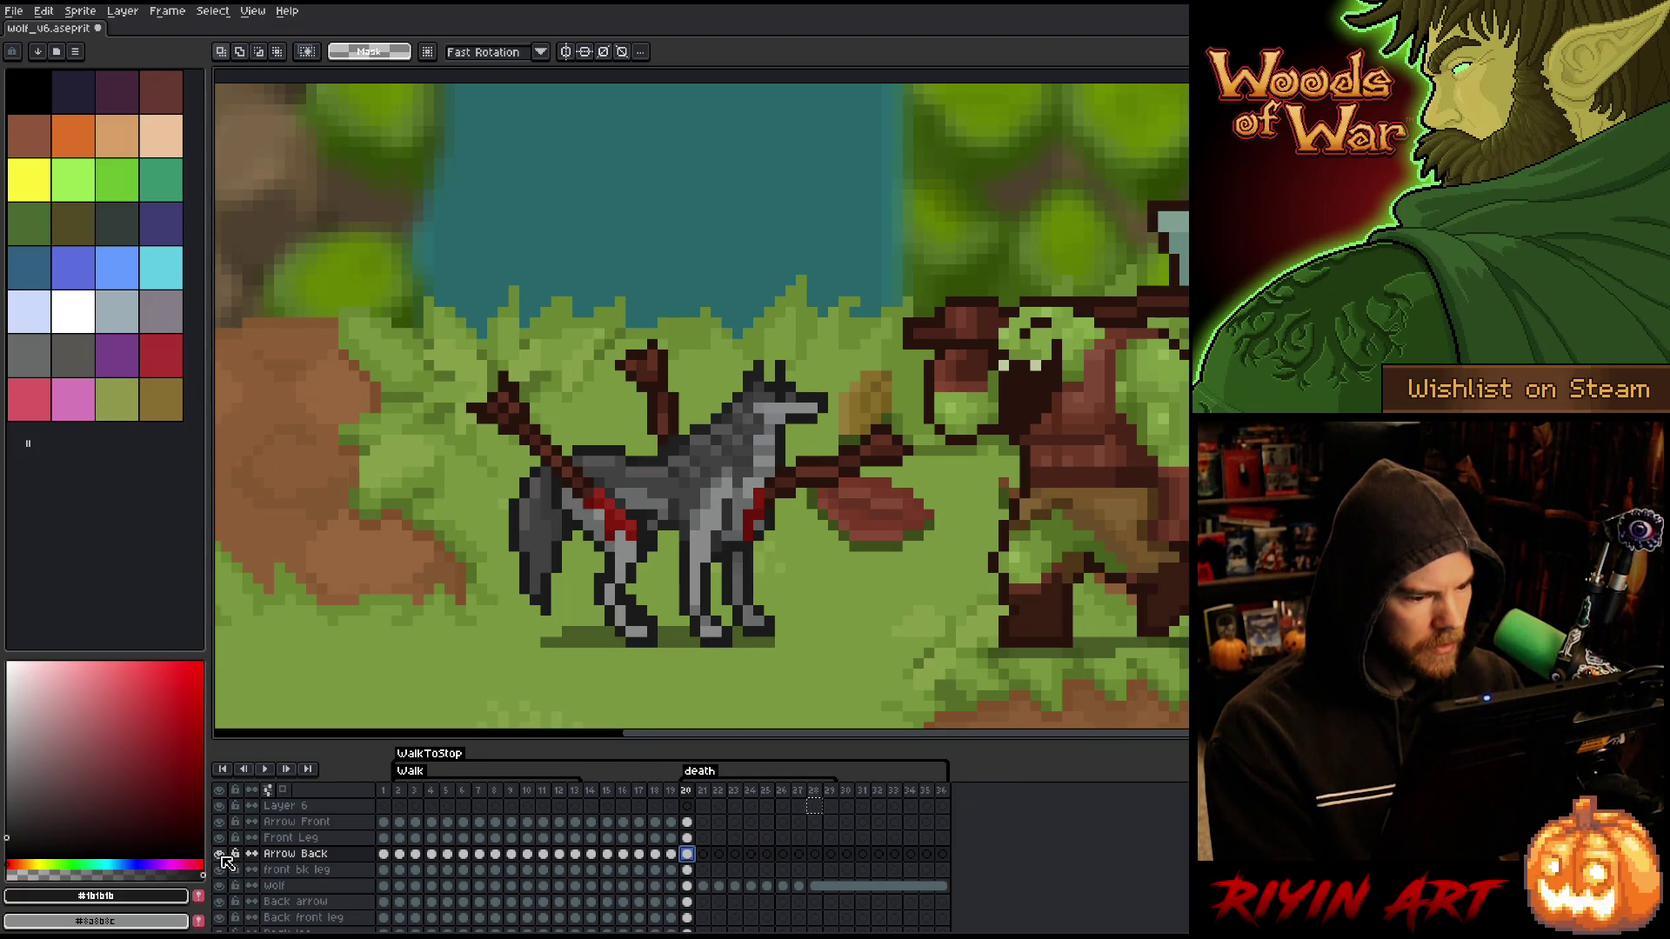
left_click(703, 856)
- Paste the back arrow into frame 21 and shift it right onto the wolf
key("ctrl+v")
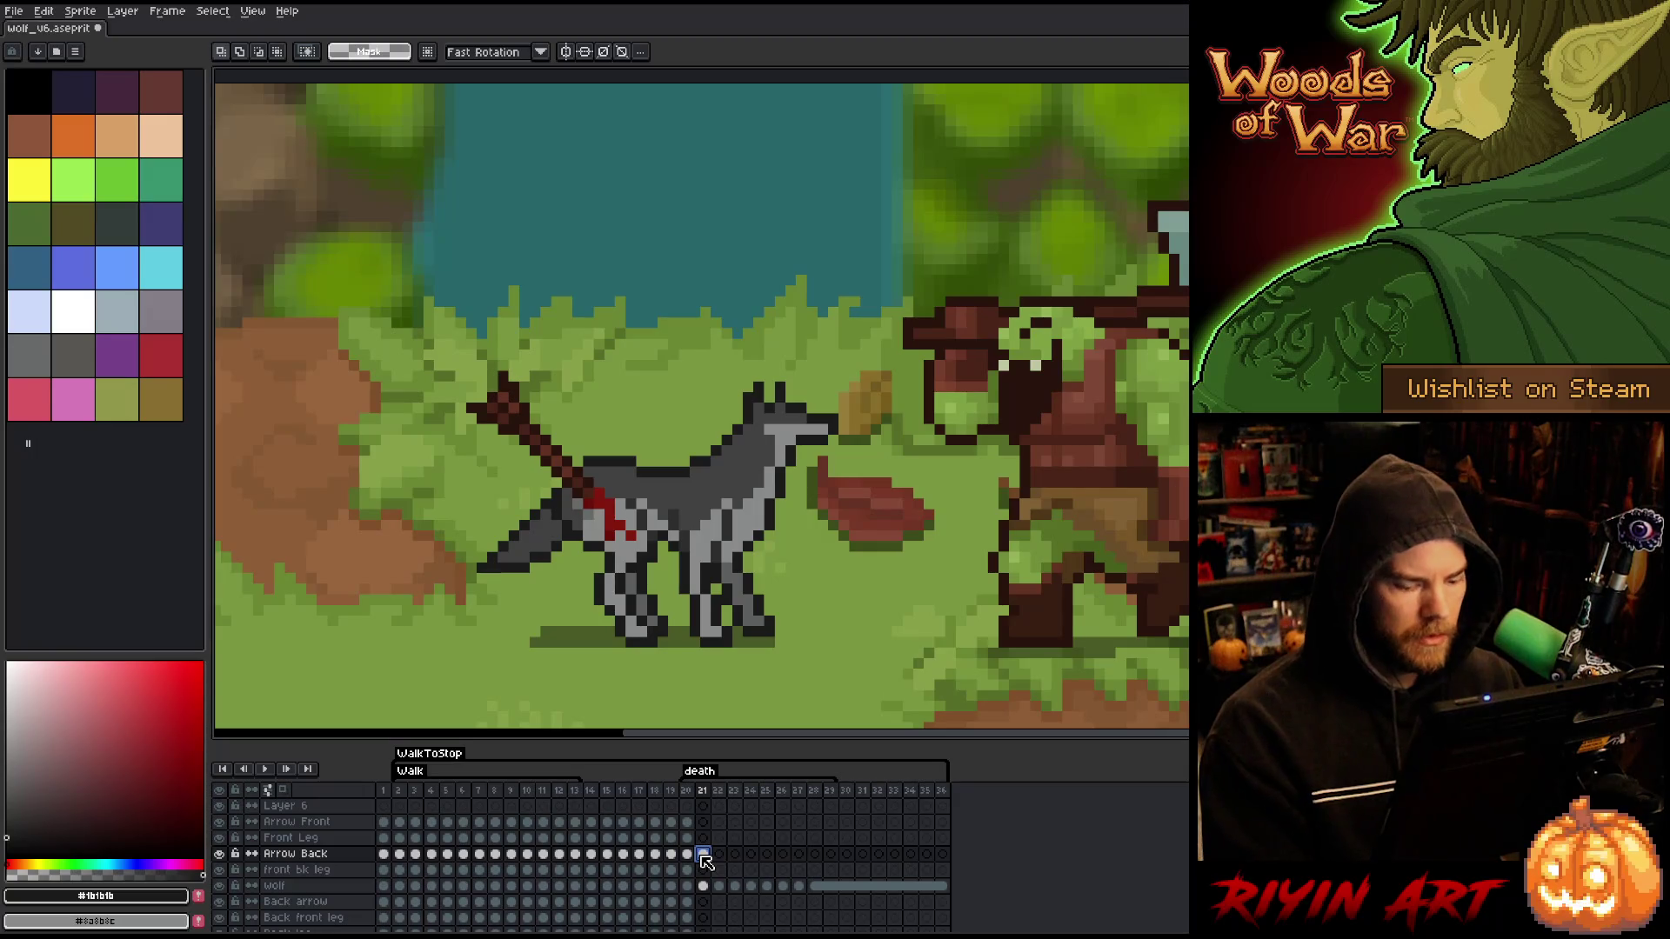
key("Right")
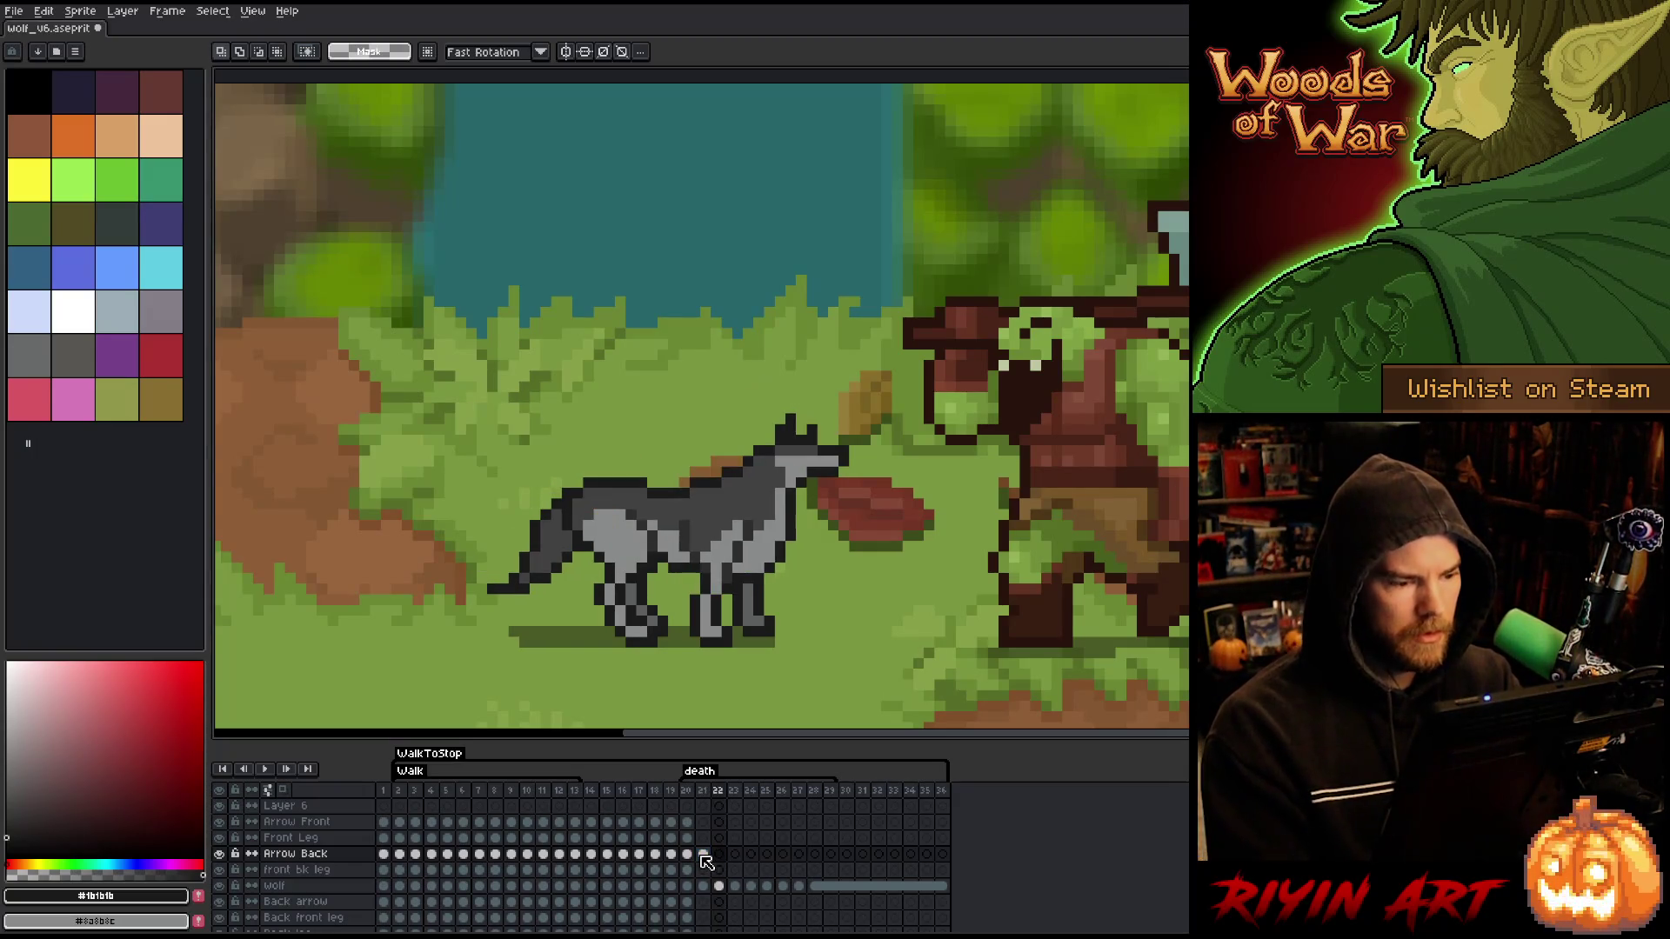
key("Left")
key("Left")
key("Right")
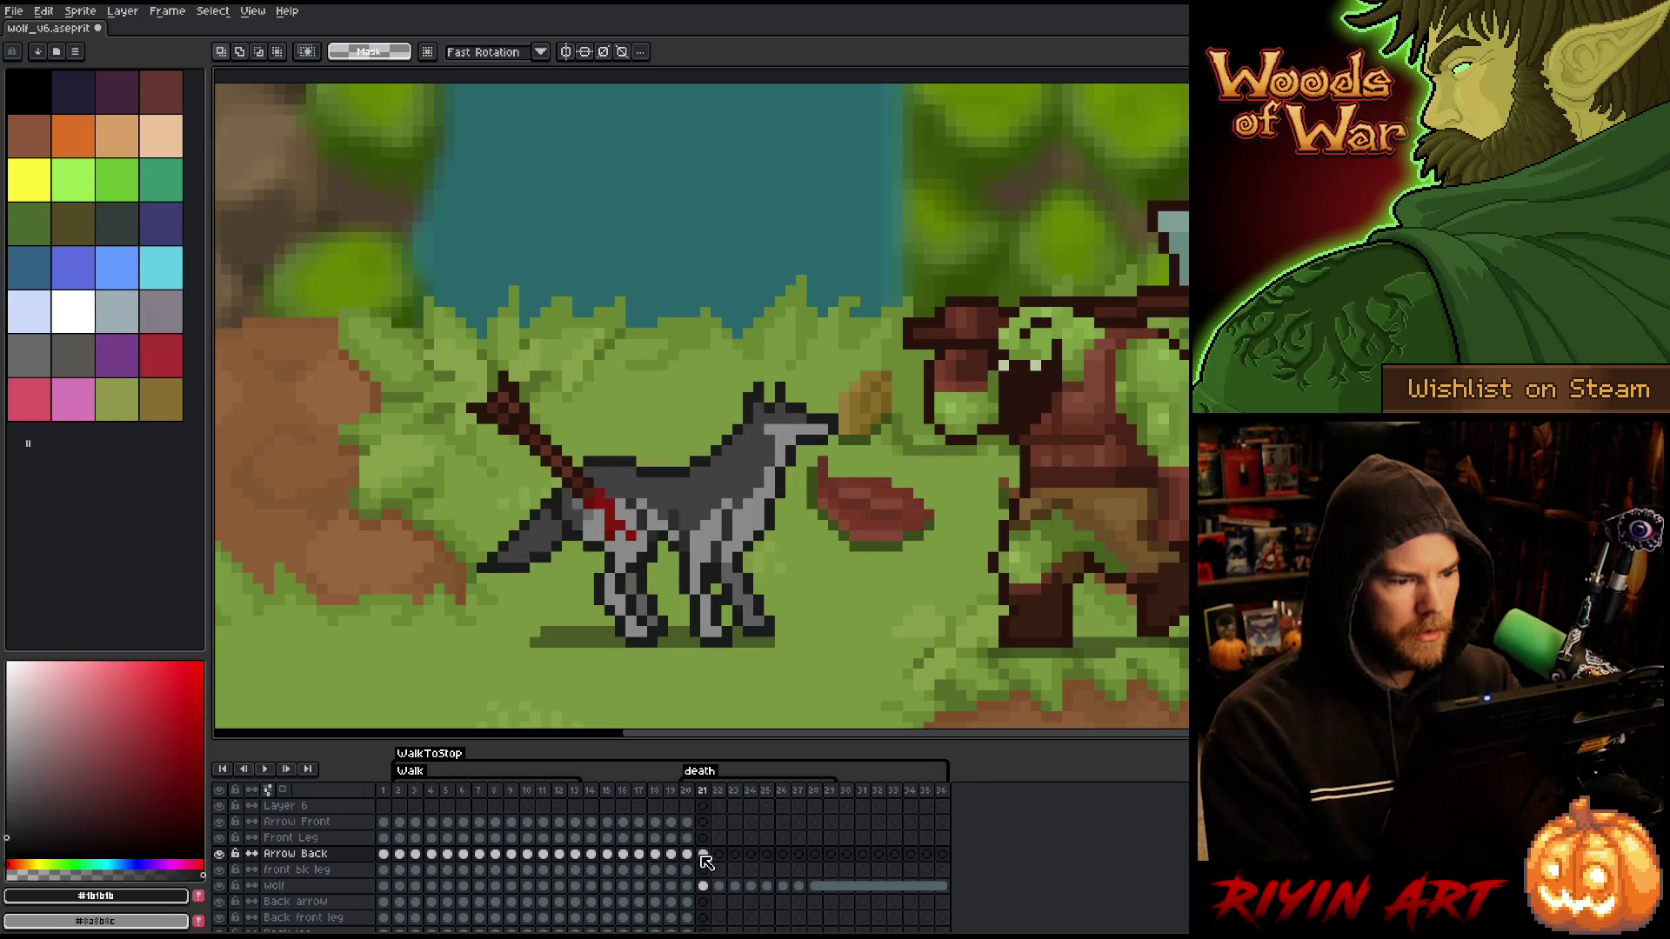
key("ctrl+v")
left_click_drag(567, 471, 577, 472)
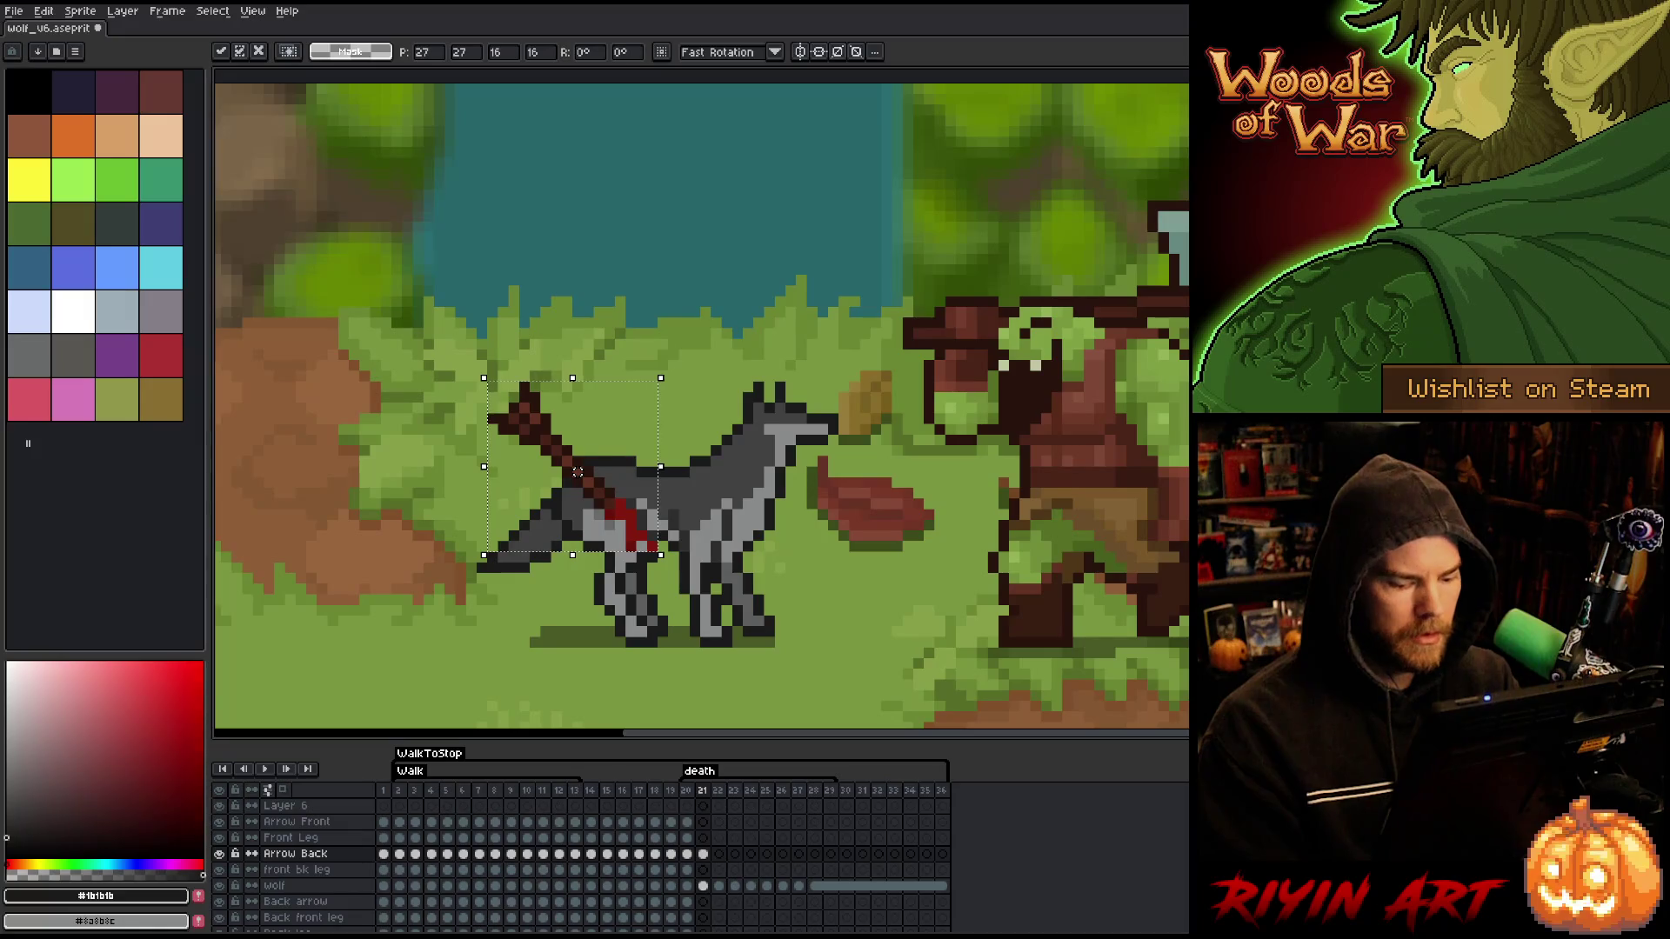
- Fine-tune the frame-21 arrow by single pixels, checking it against frame 20
key("Left")
key("Right")
key("Left")
key("Right")
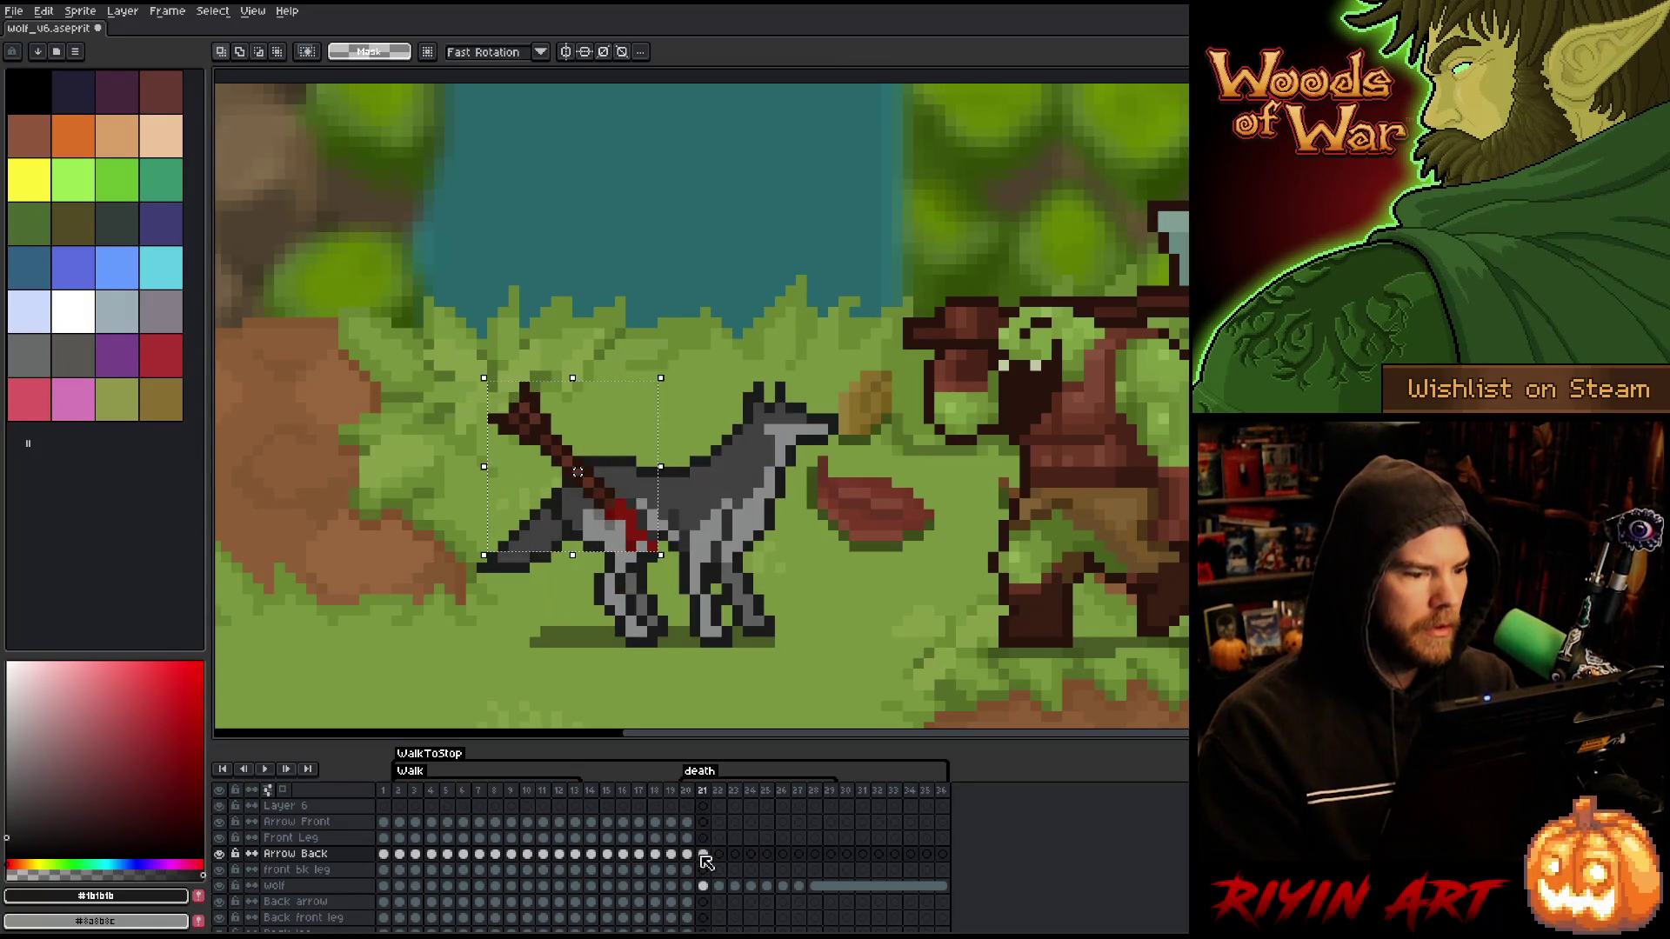
key("Up")
key("Left")
key("Left")
key("Right")
key("Left")
key("Right")
key("Left")
key("Right")
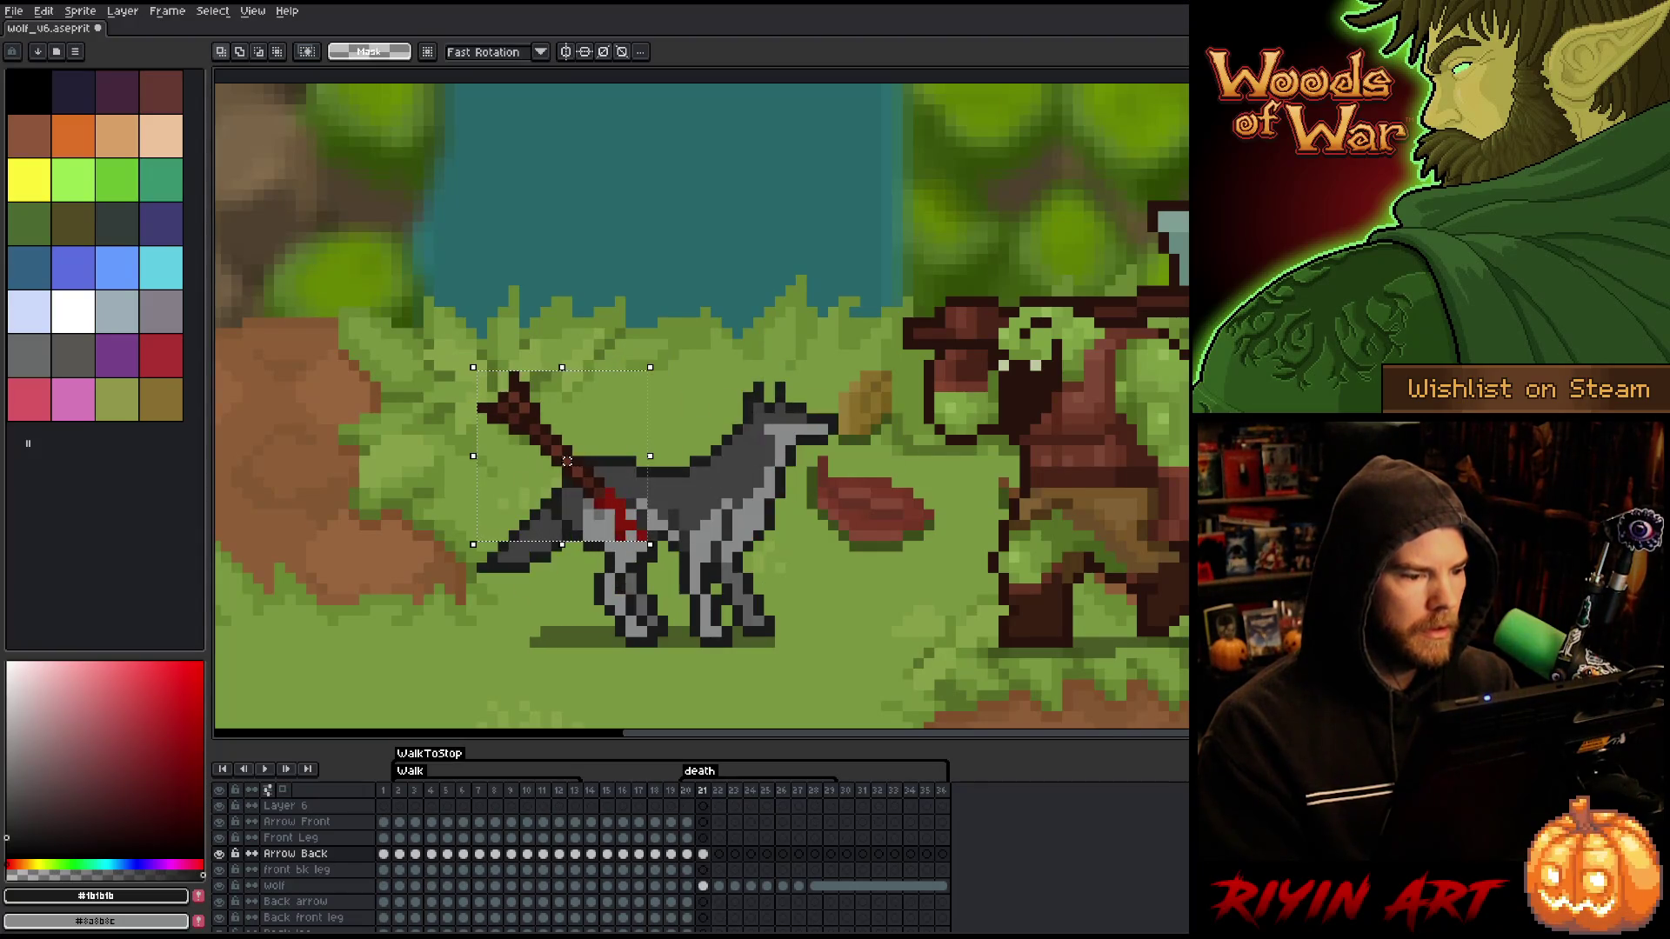
key("Down")
key("Left")
key("Right")
key("Left")
key("Right")
key("Left")
key("Right")
key("Left")
key("Right")
key("Left")
key("Right")
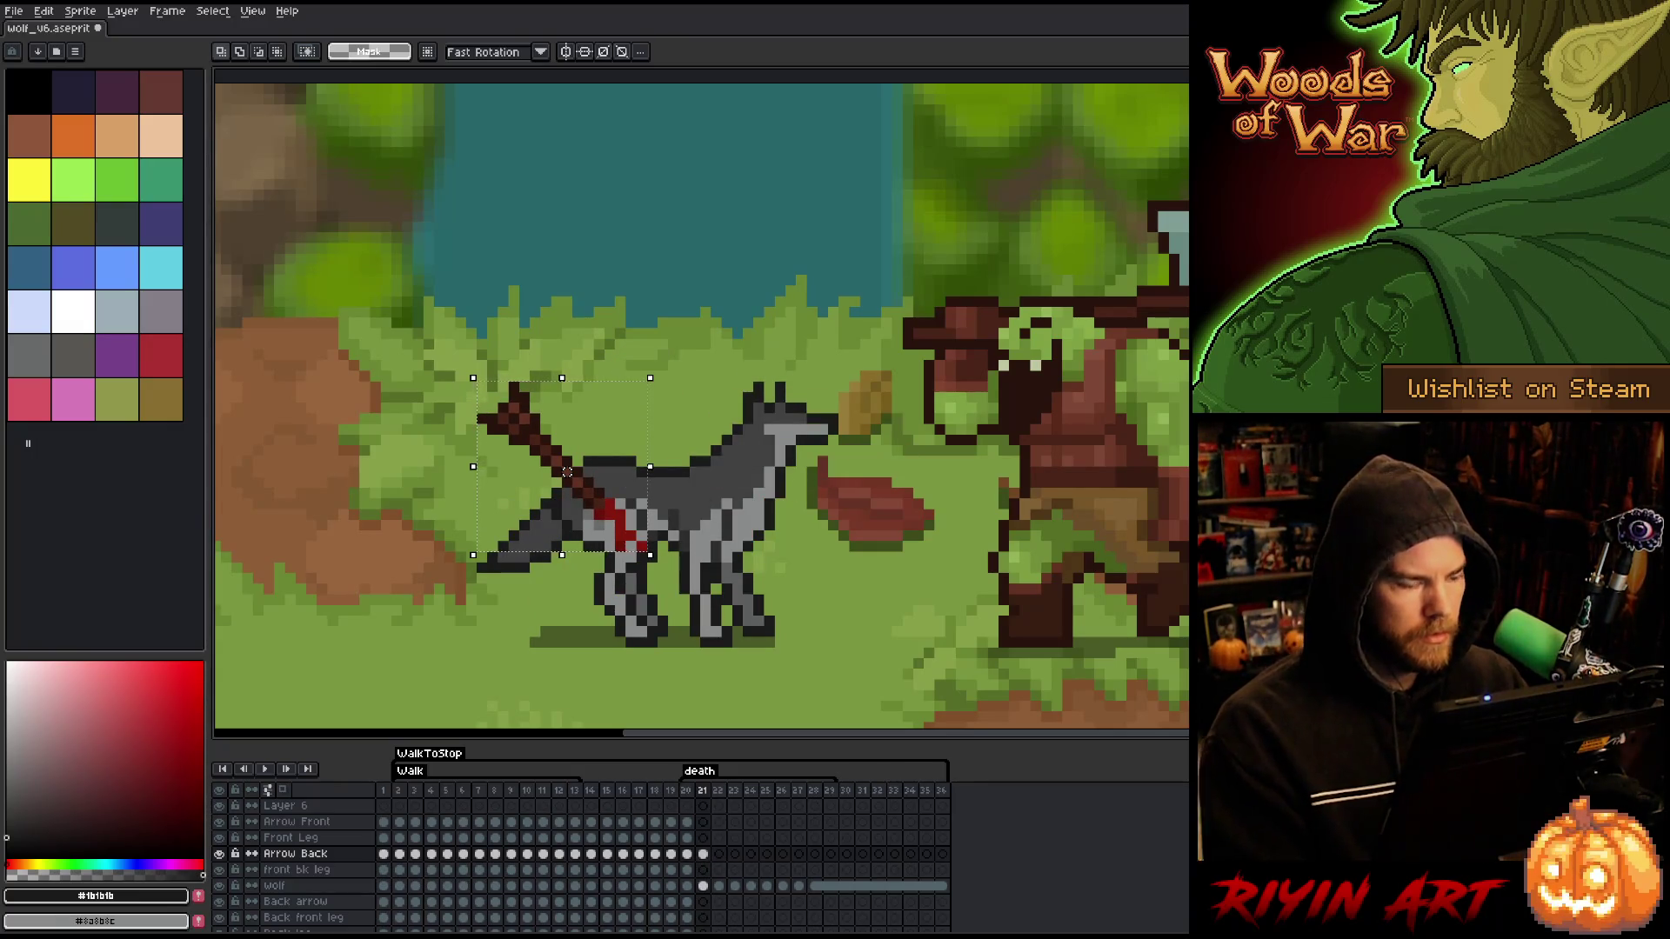
key("ctrl+d")
- Paste the back arrow unchanged into frames 22 and 23
left_click(709, 856)
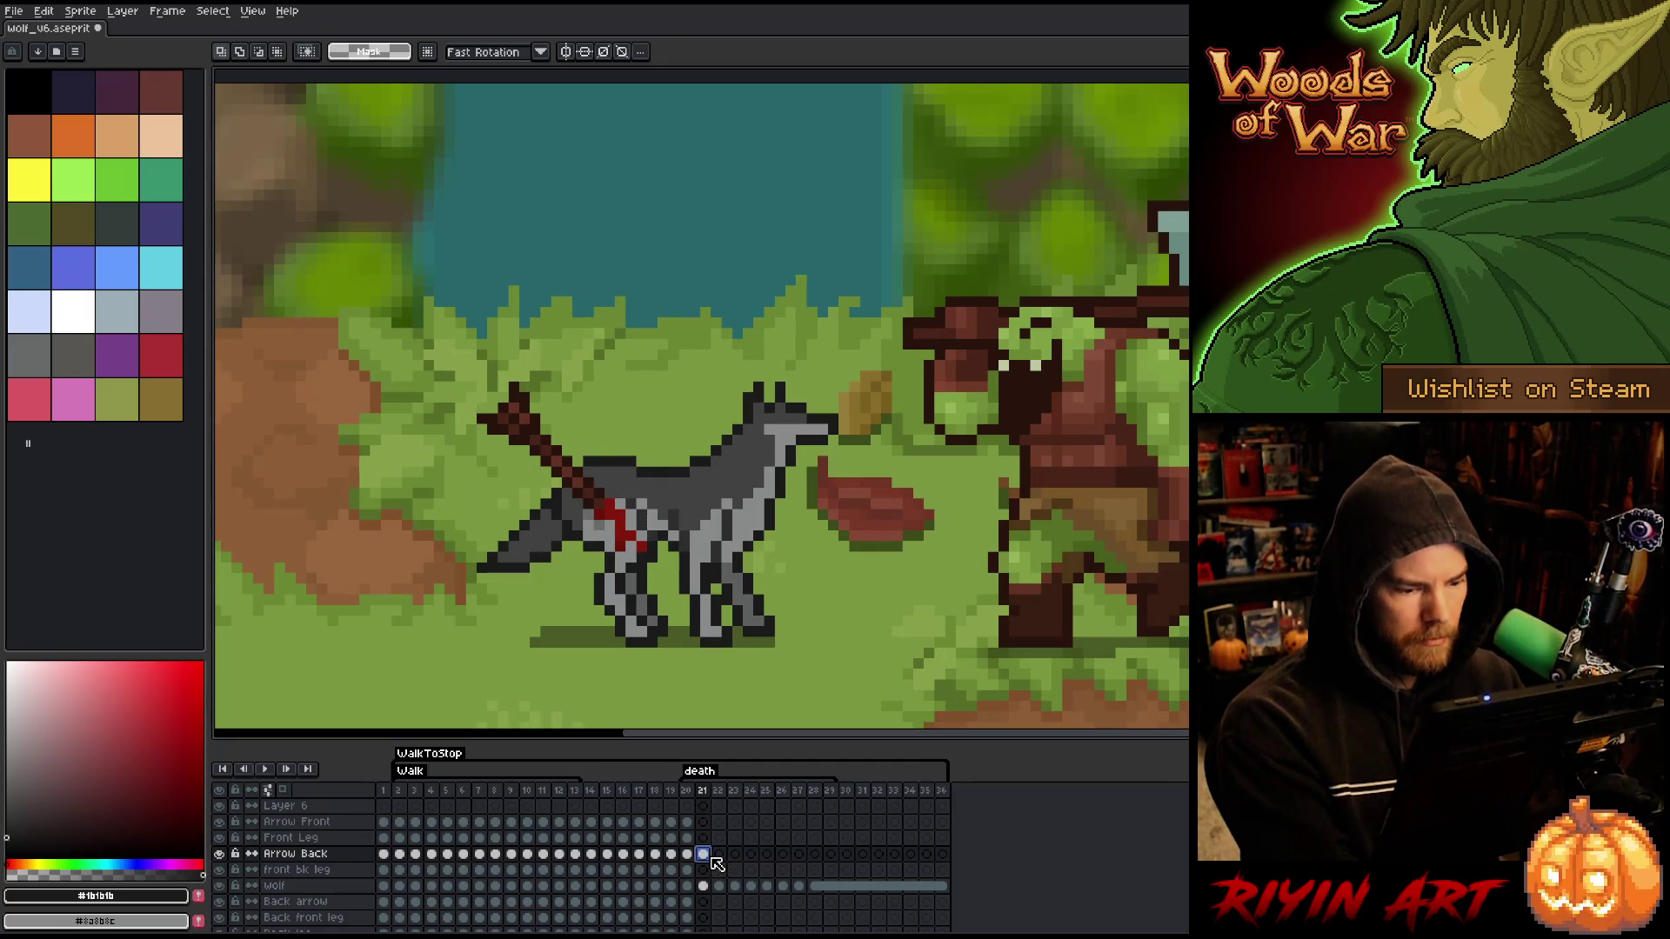
left_click(720, 855)
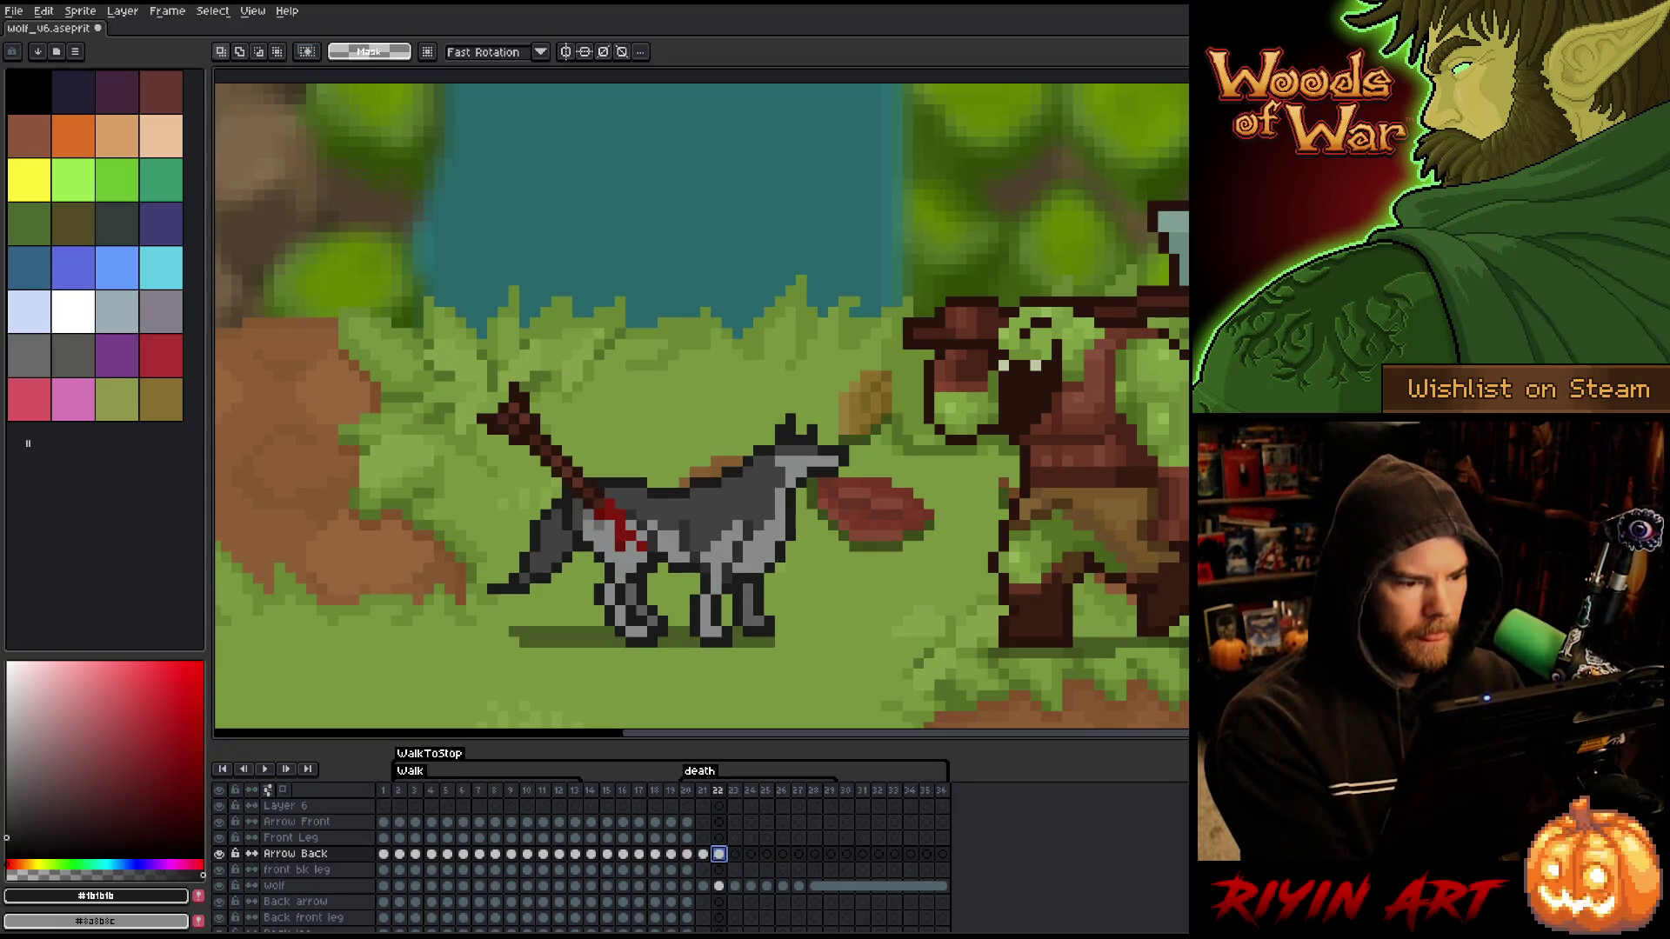
key("ctrl+v")
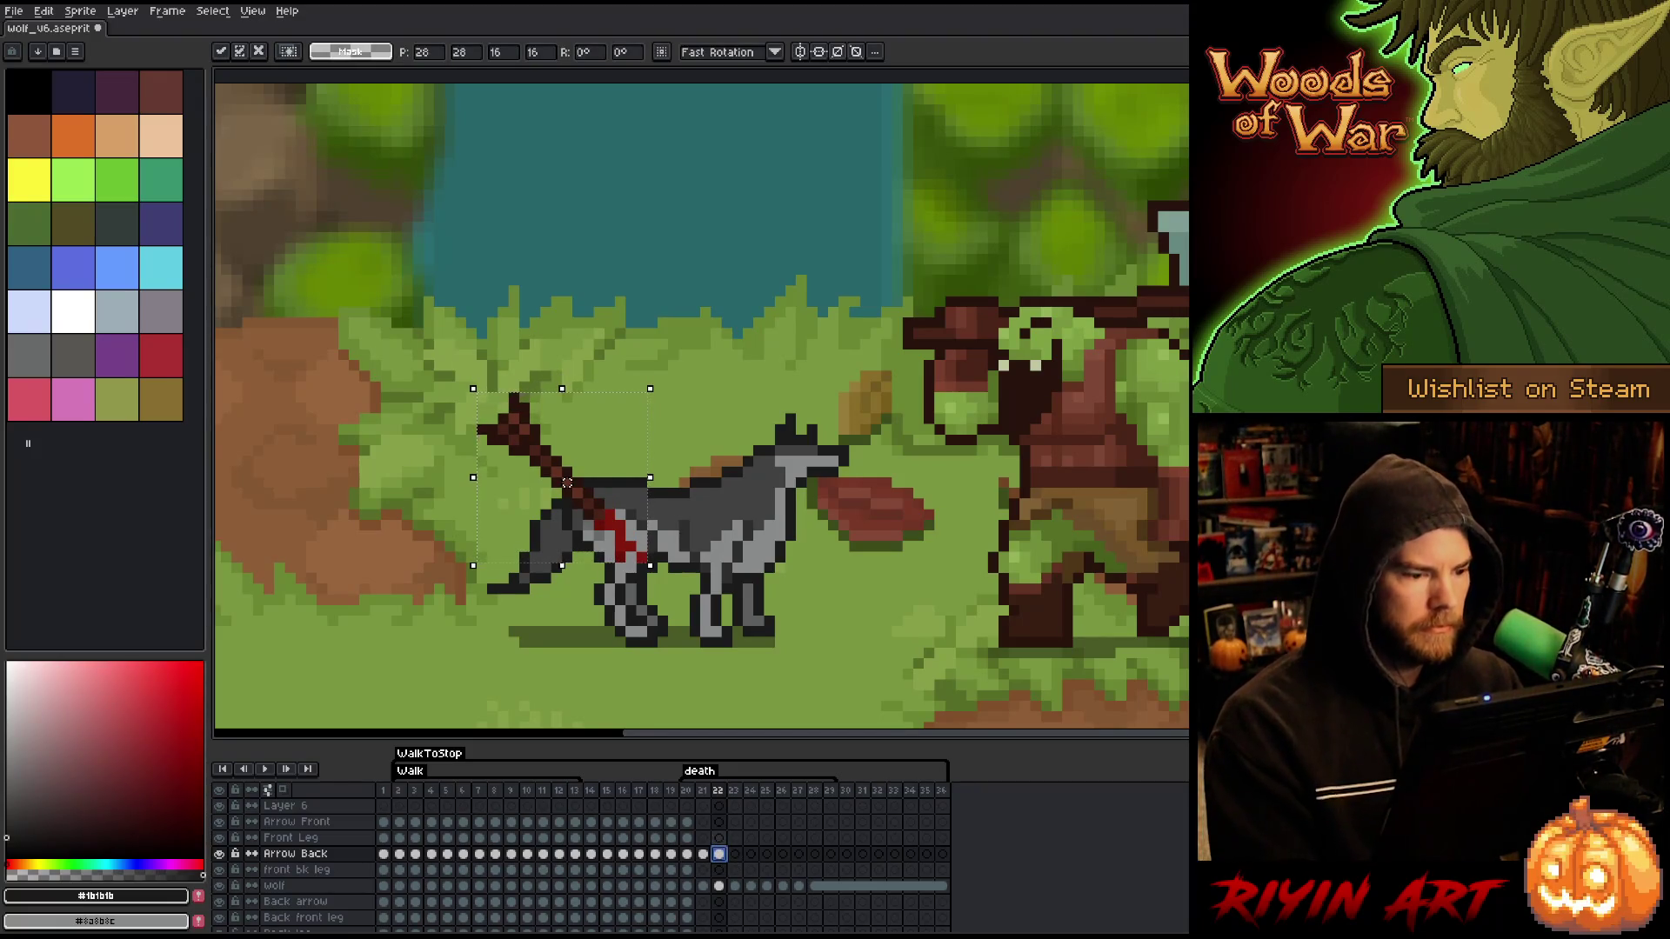
key("Return")
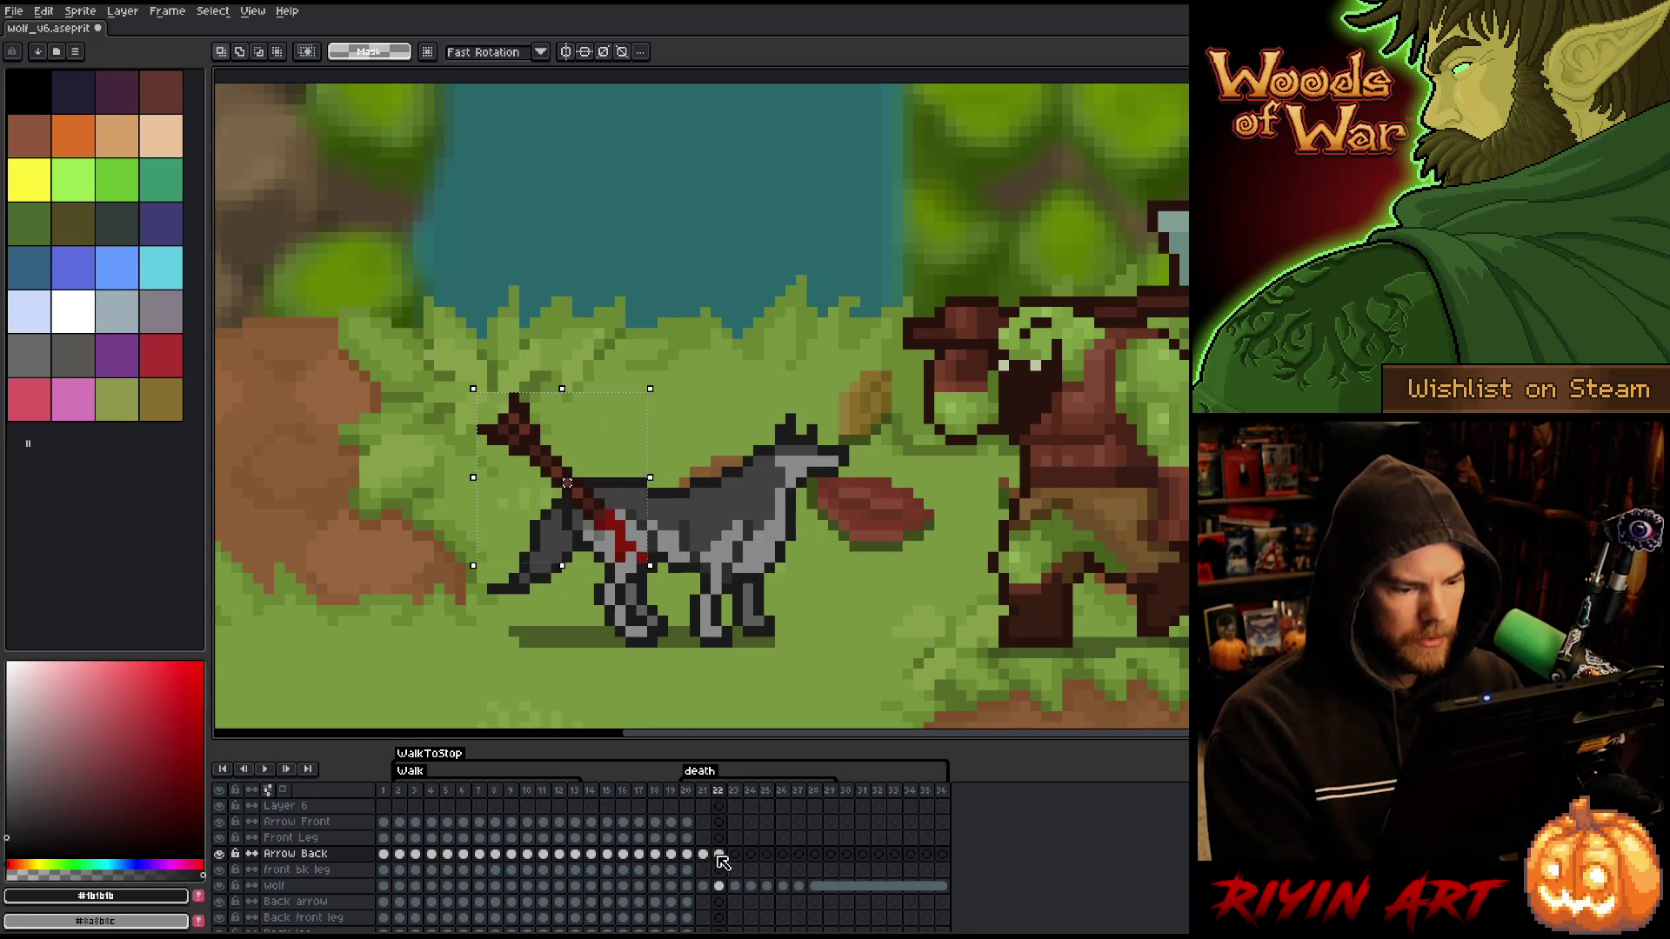
key("ctrl+d")
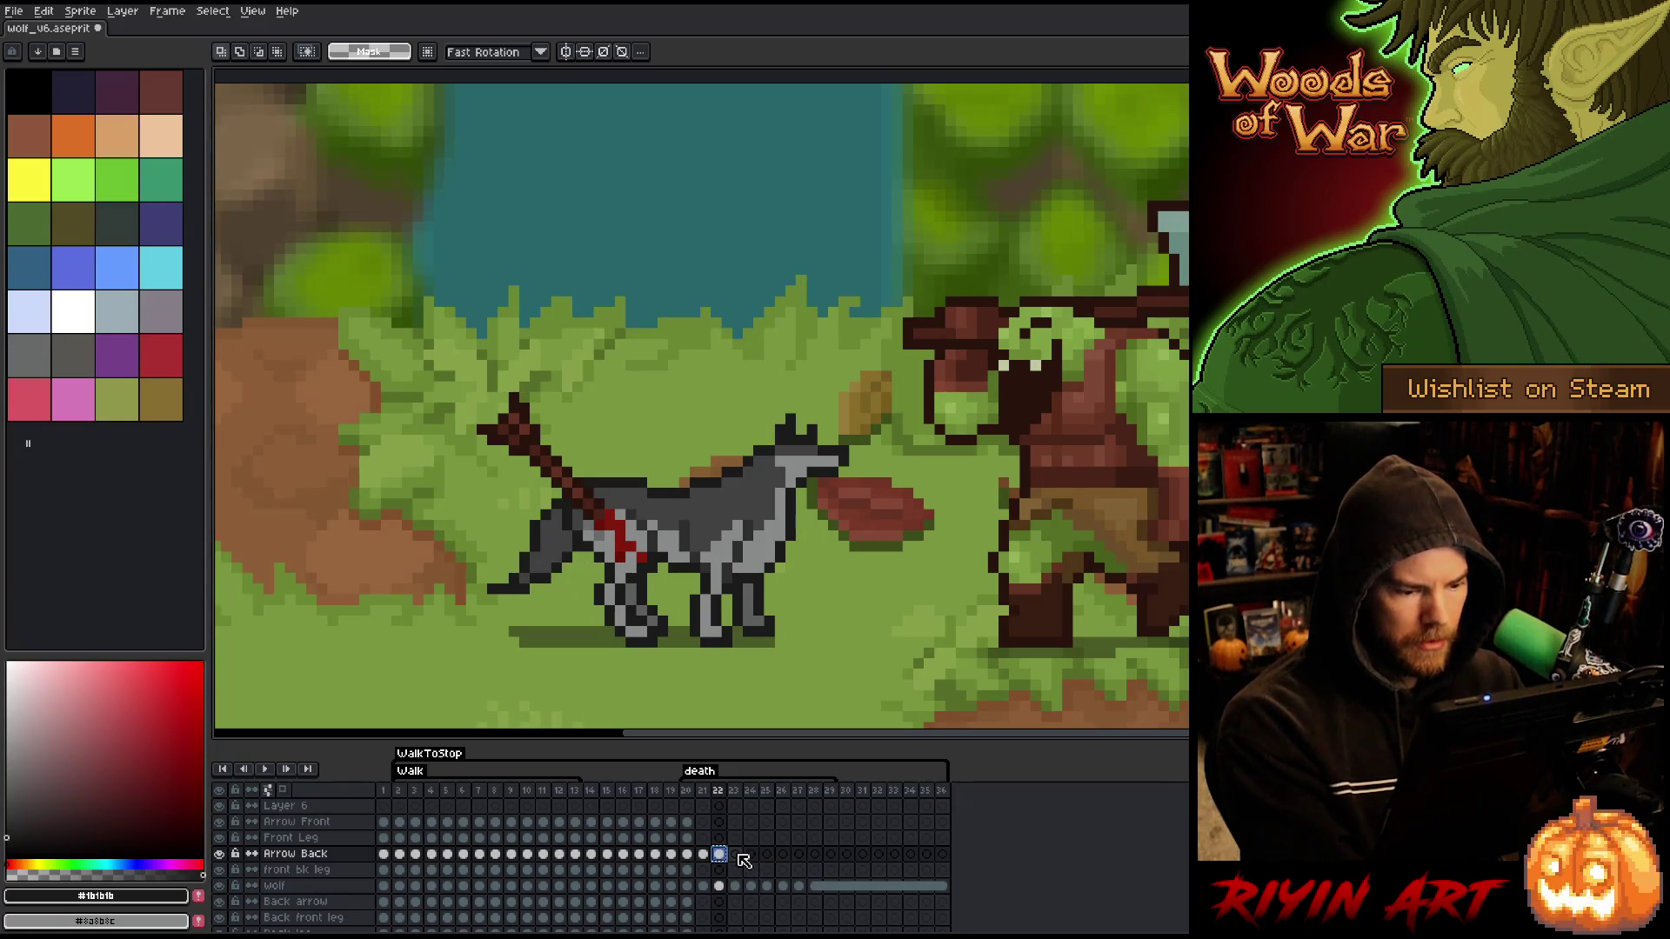
left_click(739, 856)
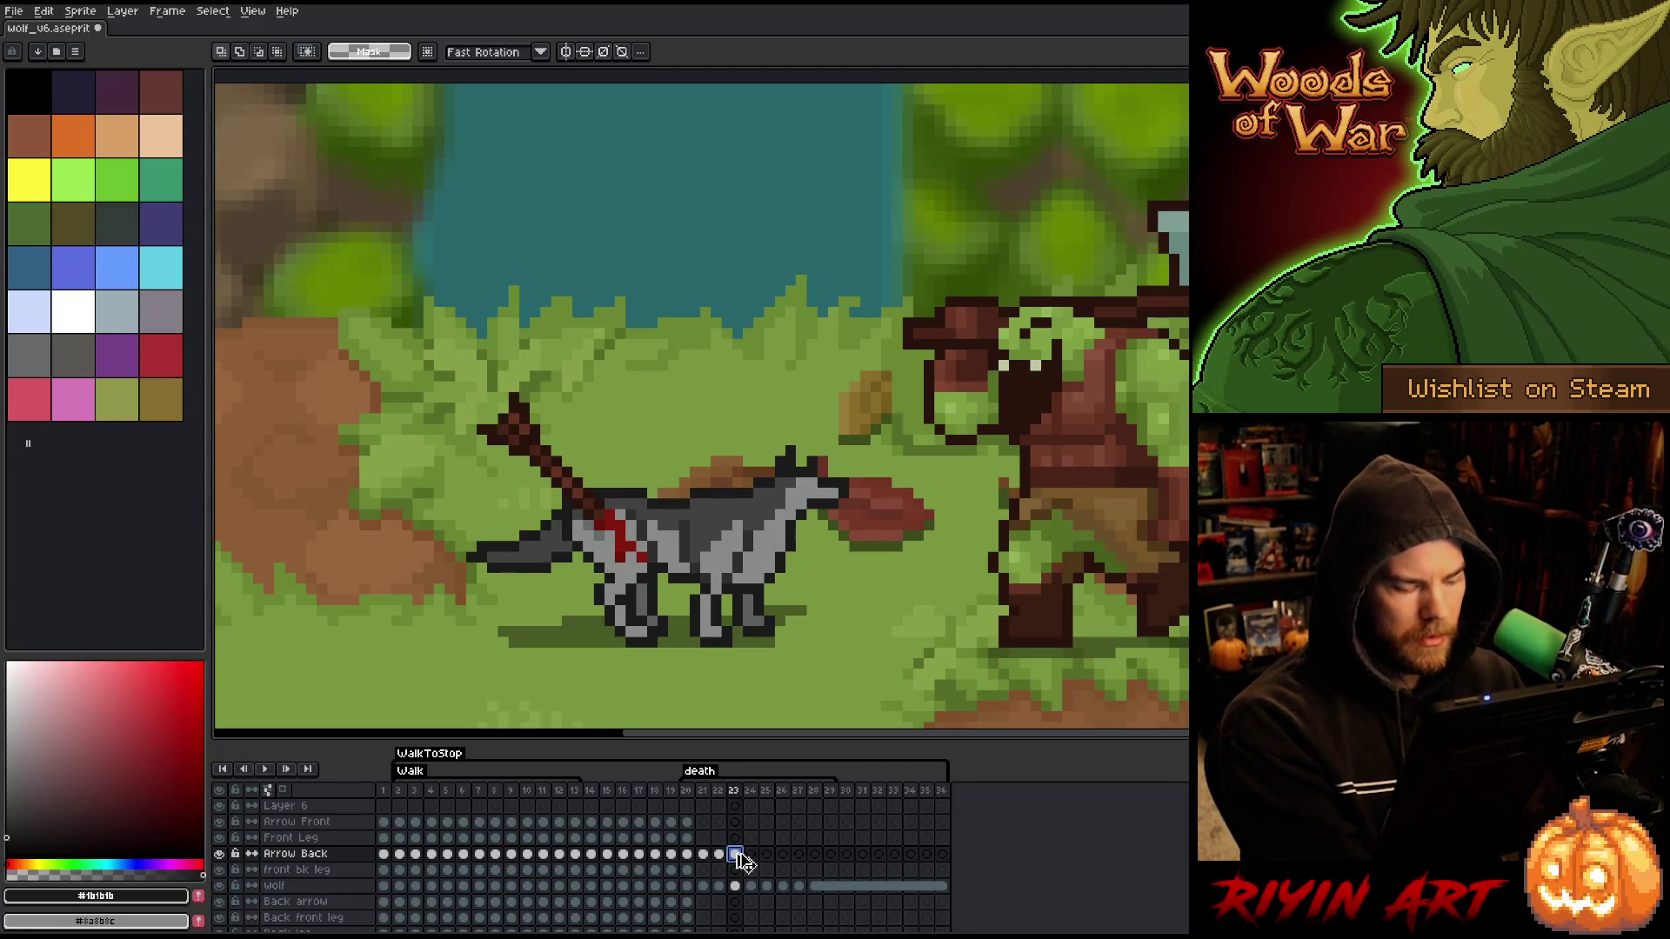
key("ctrl+v")
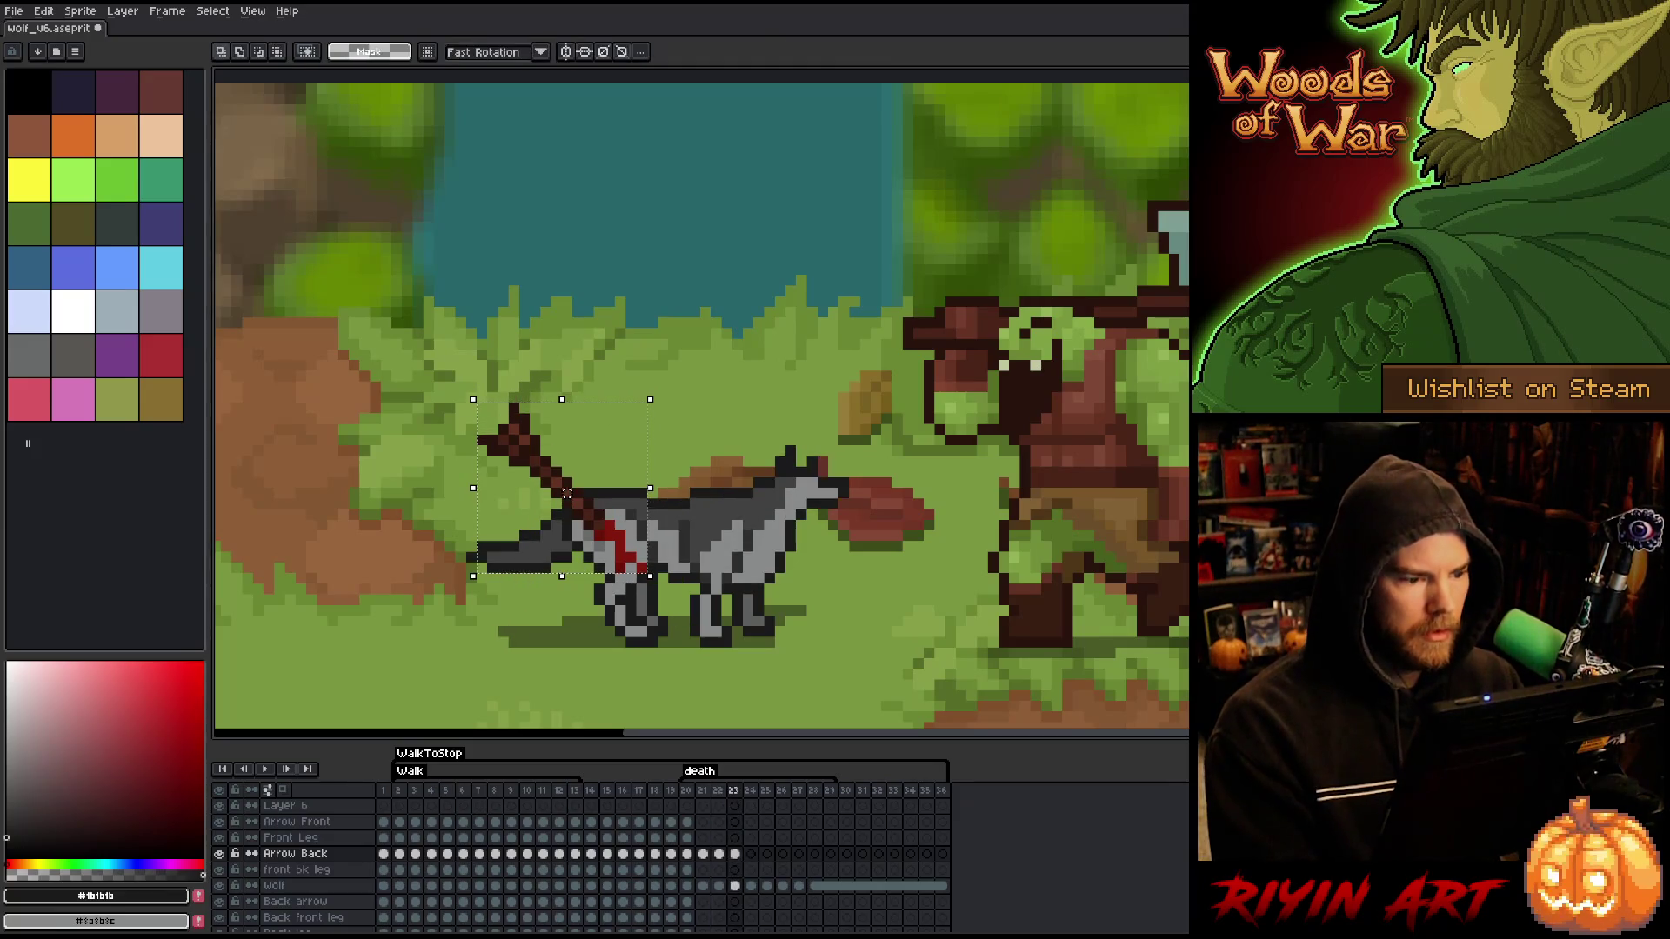
key("ctrl+d")
left_click(735, 856)
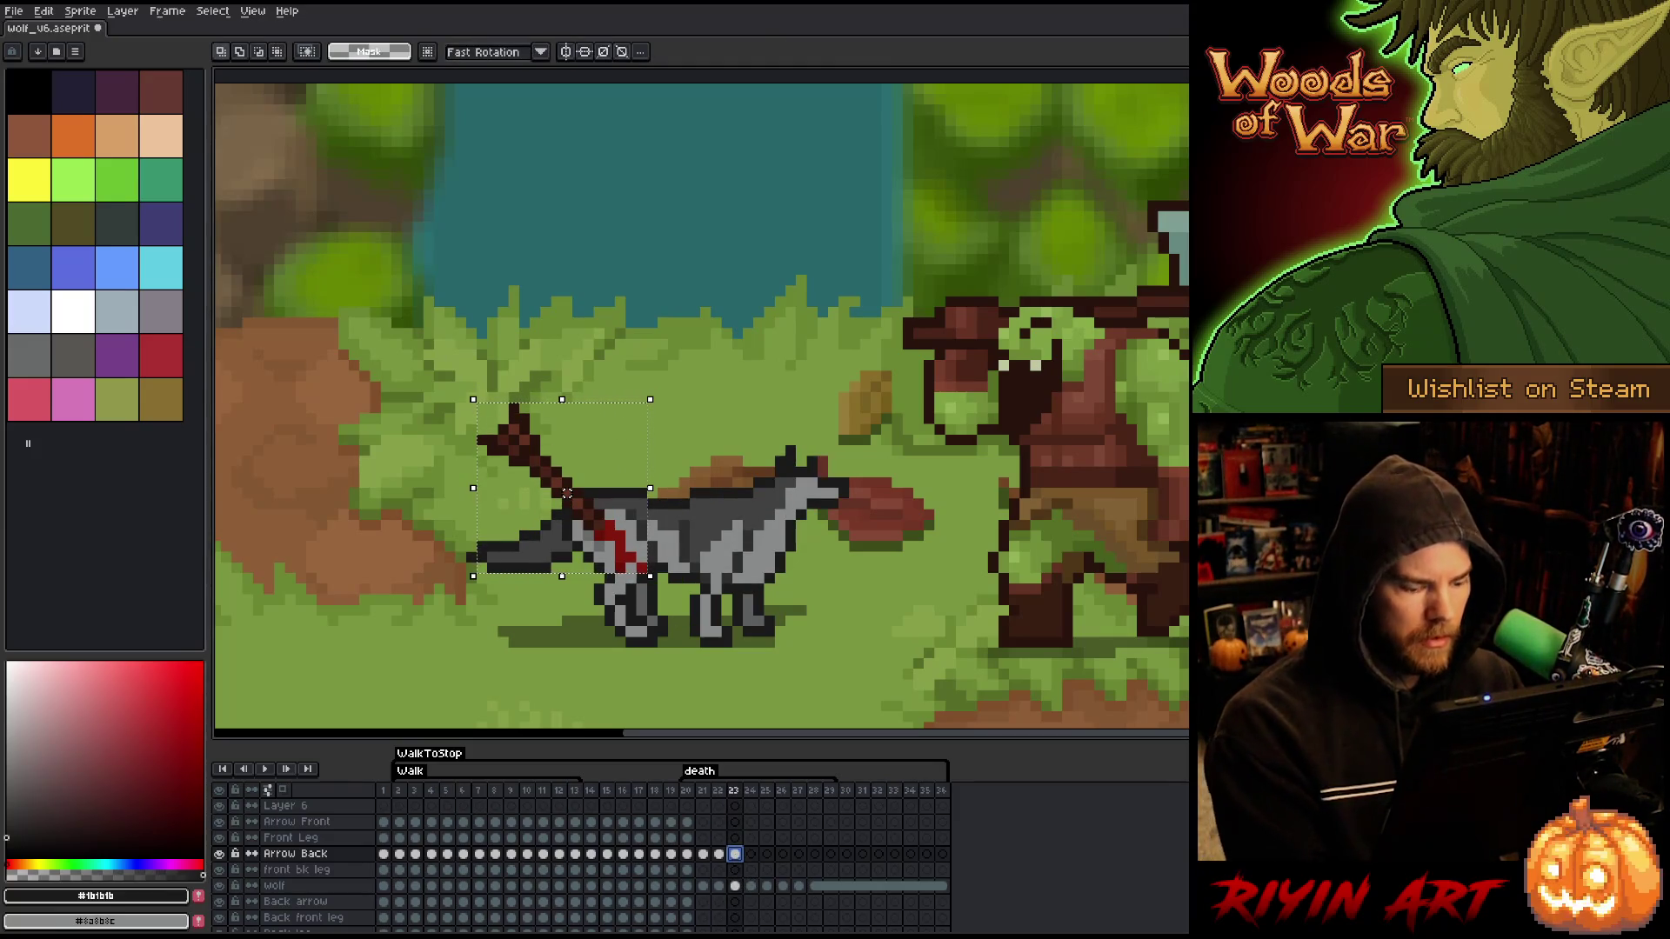
- Paste the arrow into frame 24 and move it right and down onto the lowered wolf
left_click(752, 857)
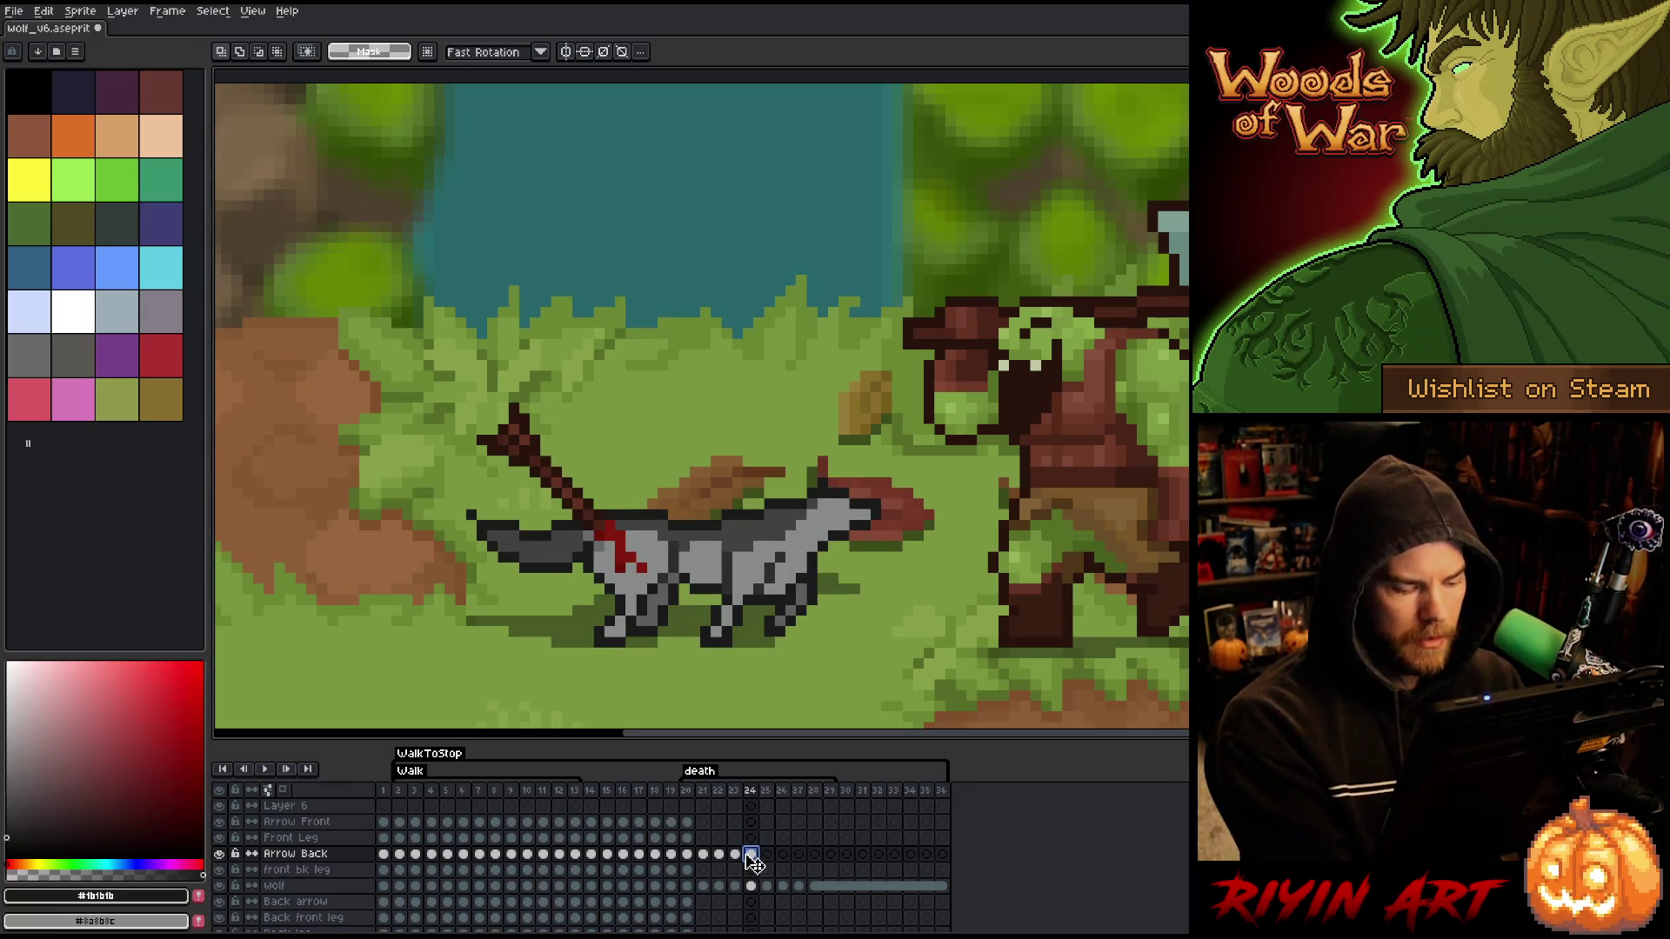
key("ctrl+v")
left_click_drag(567, 493, 599, 504)
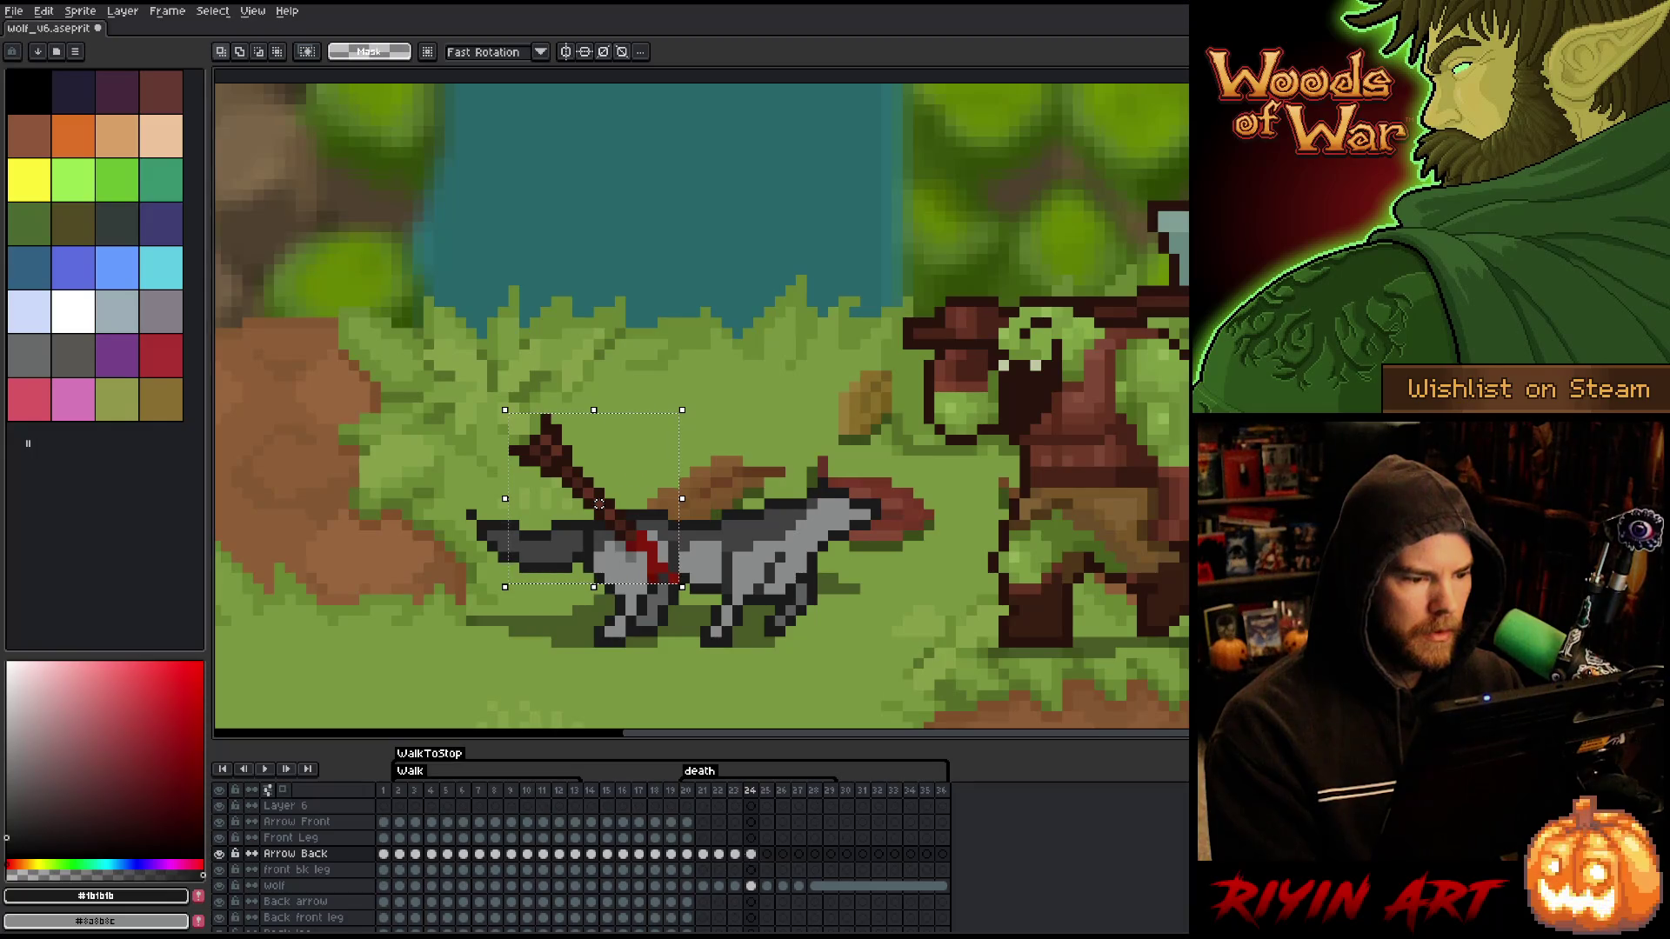
key("Left")
key("Down")
key("comma")
key("period")
key("comma")
key("period")
key("comma")
key("period")
key("comma")
key("period")
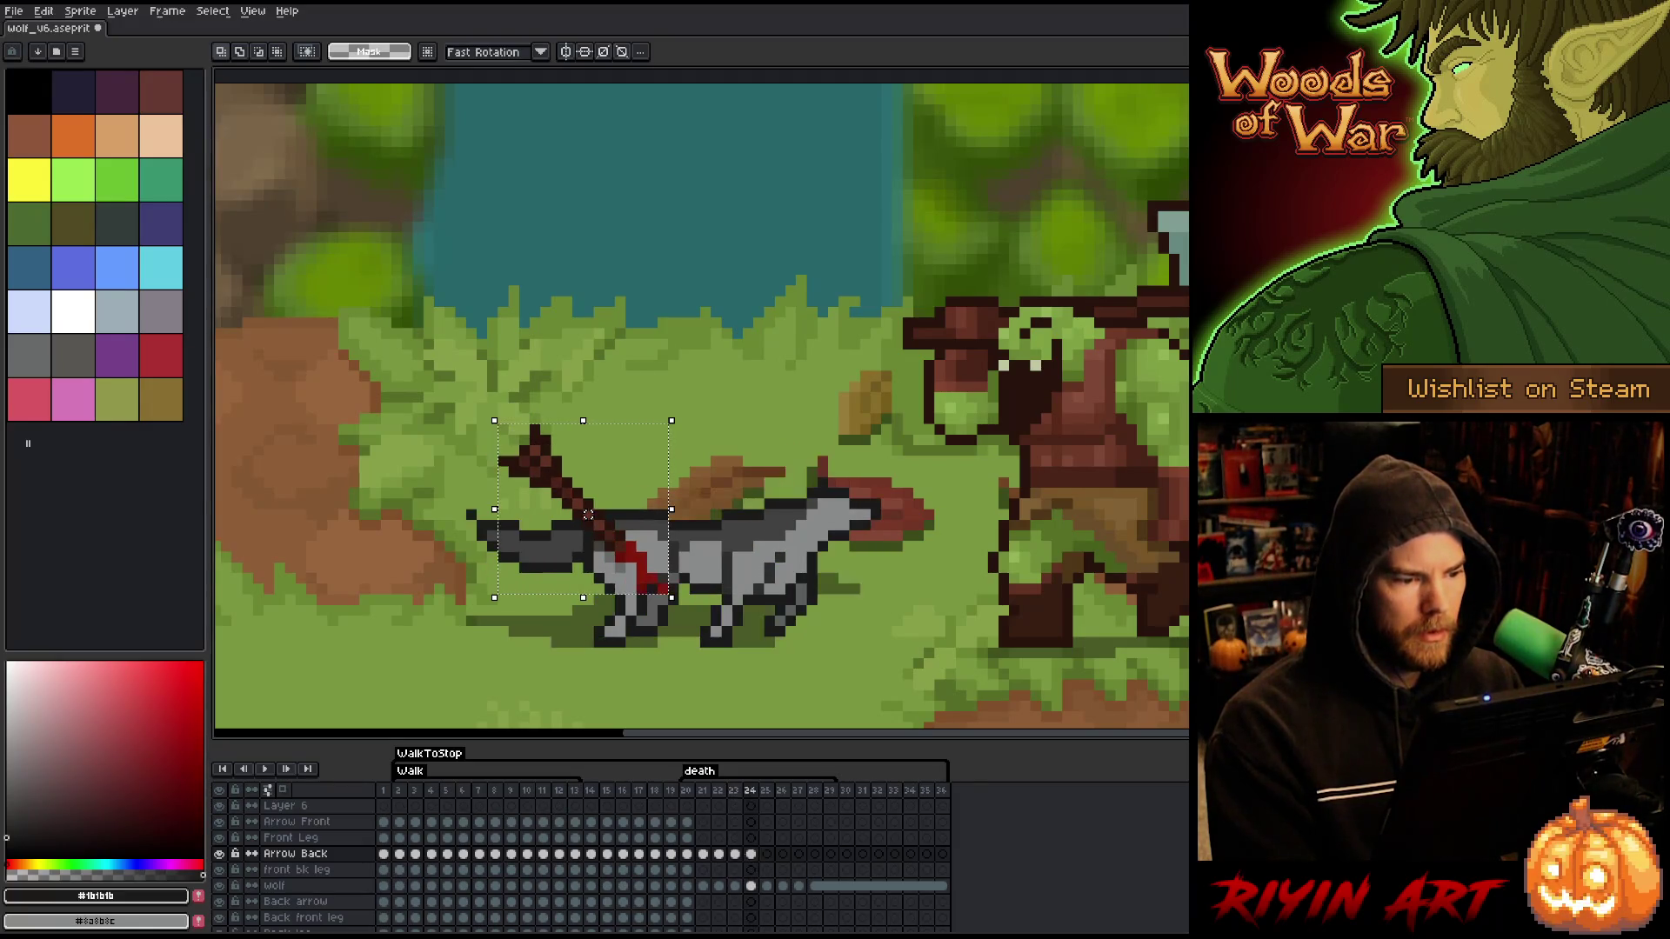
- Refine the frame-24 arrow placement, nudging it one pixel right
mouse_move(696, 310)
left_mouse_down()
mouse_move(426, 513)
mouse_move(433, 532)
left_mouse_up()
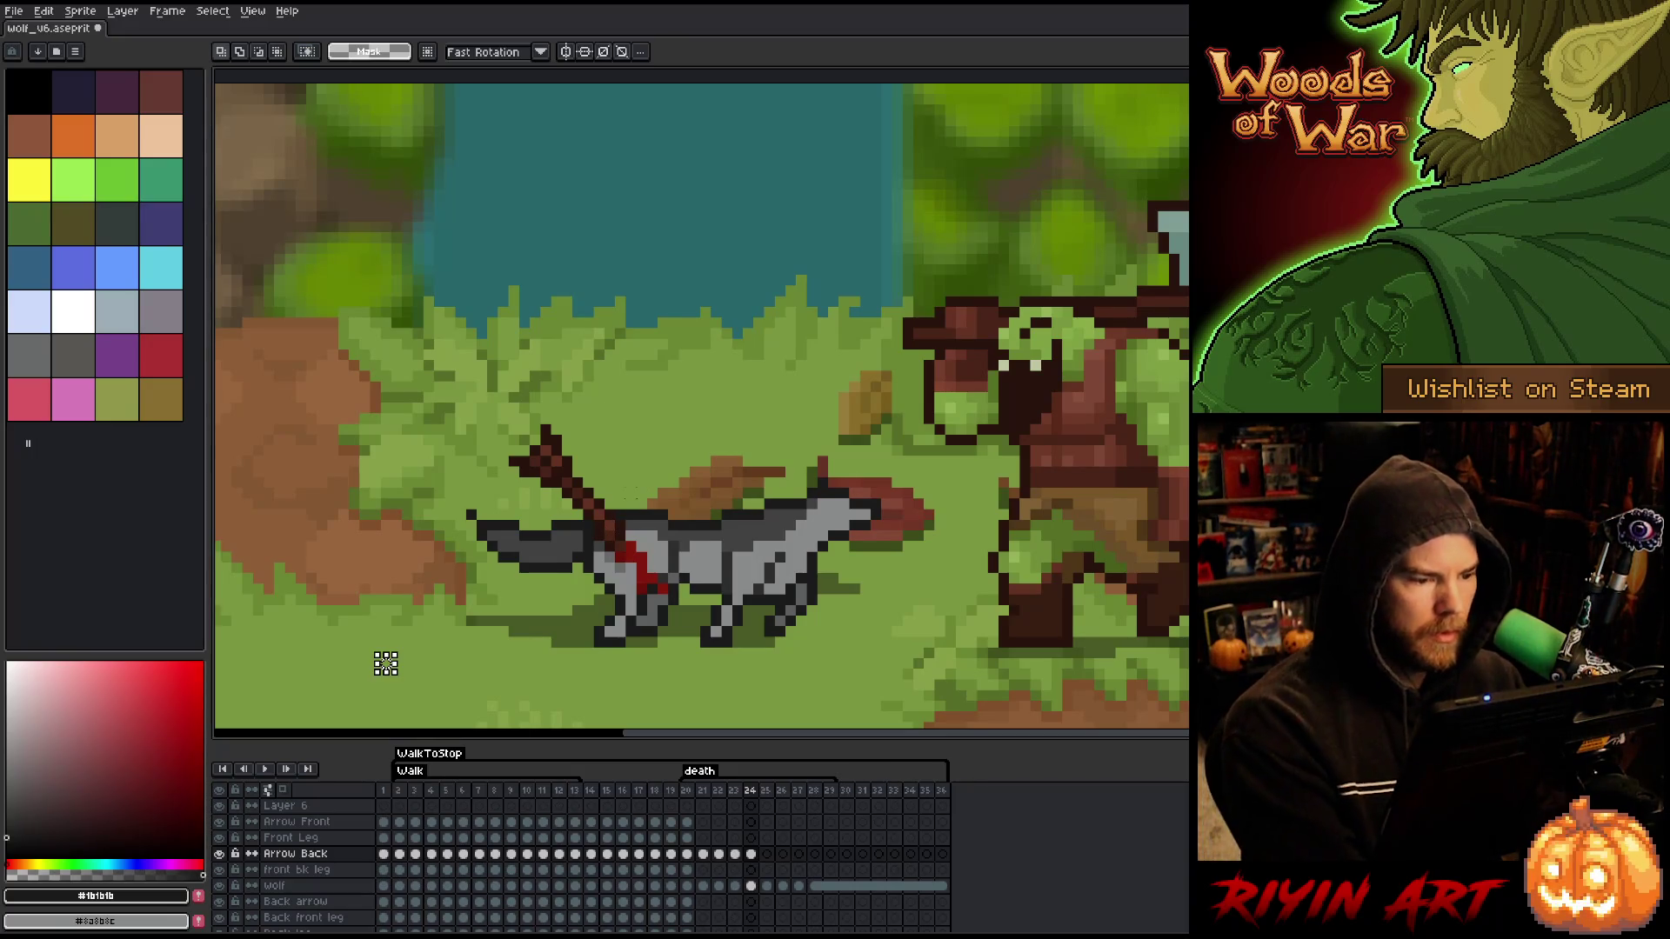
key("ctrl+z")
mouse_move(769, 311)
left_mouse_down()
mouse_move(708, 403)
mouse_move(458, 522)
mouse_move(451, 544)
left_mouse_up()
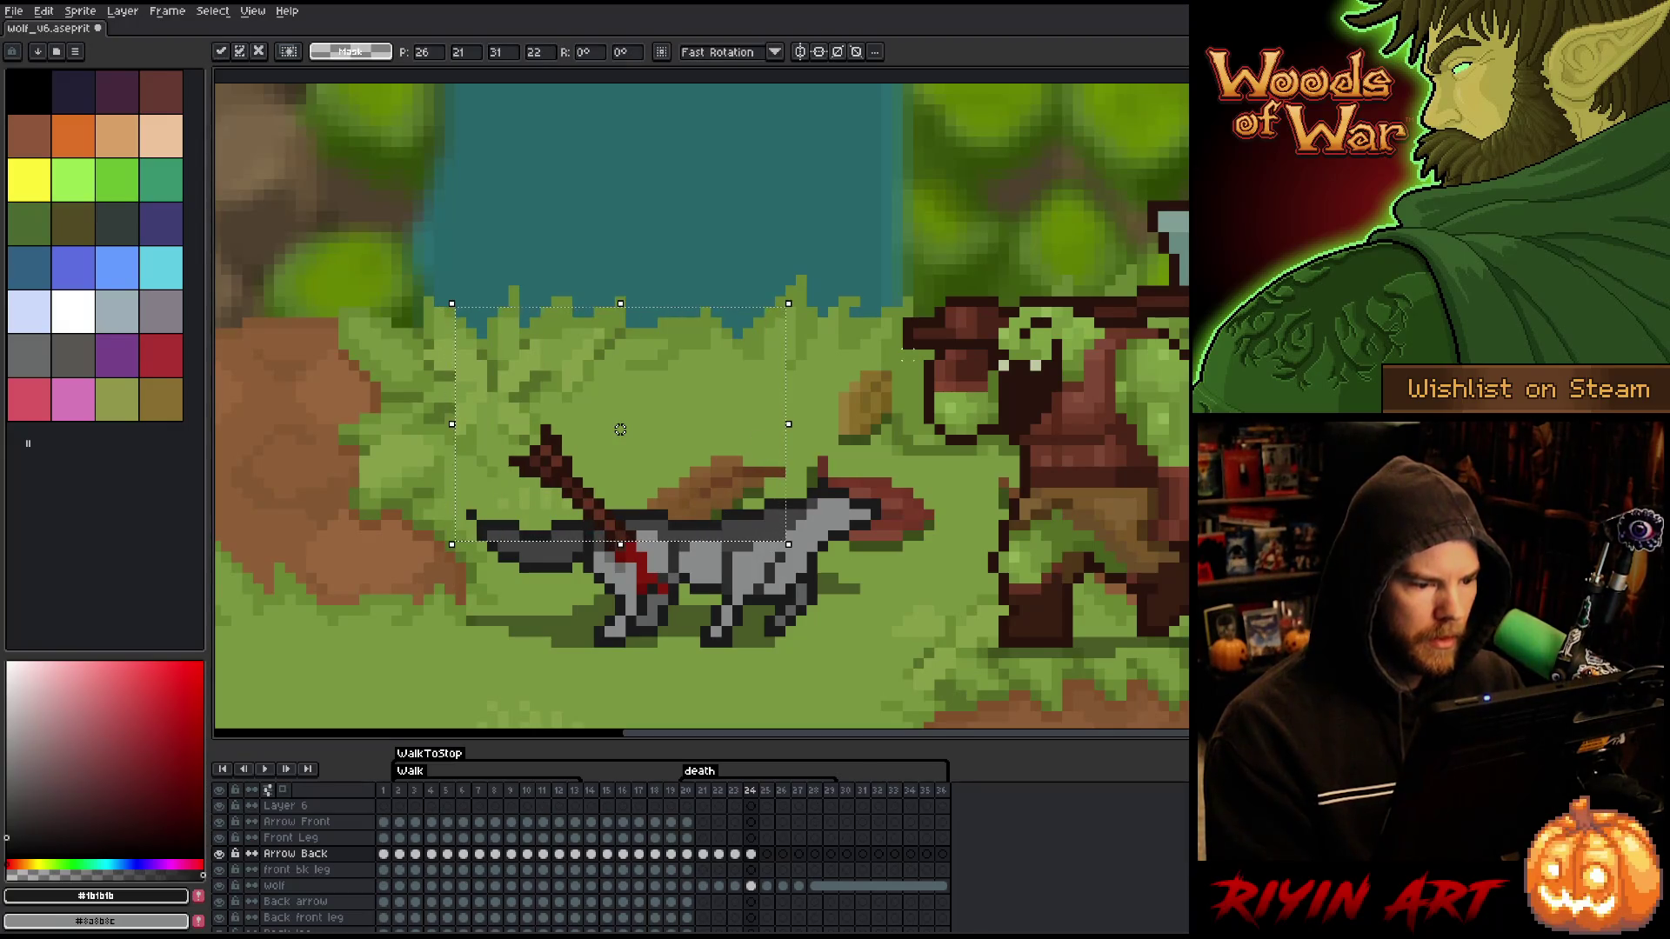
key("Return")
left_click_drag(682, 359, 451, 525)
left_click_drag(567, 438, 578, 440)
key("Return")
mouse_move(721, 285)
left_mouse_down()
mouse_move(488, 436)
mouse_move(456, 502)
left_mouse_up()
key("Return")
left_click_drag(747, 239, 451, 481)
key("Right")
key("Return")
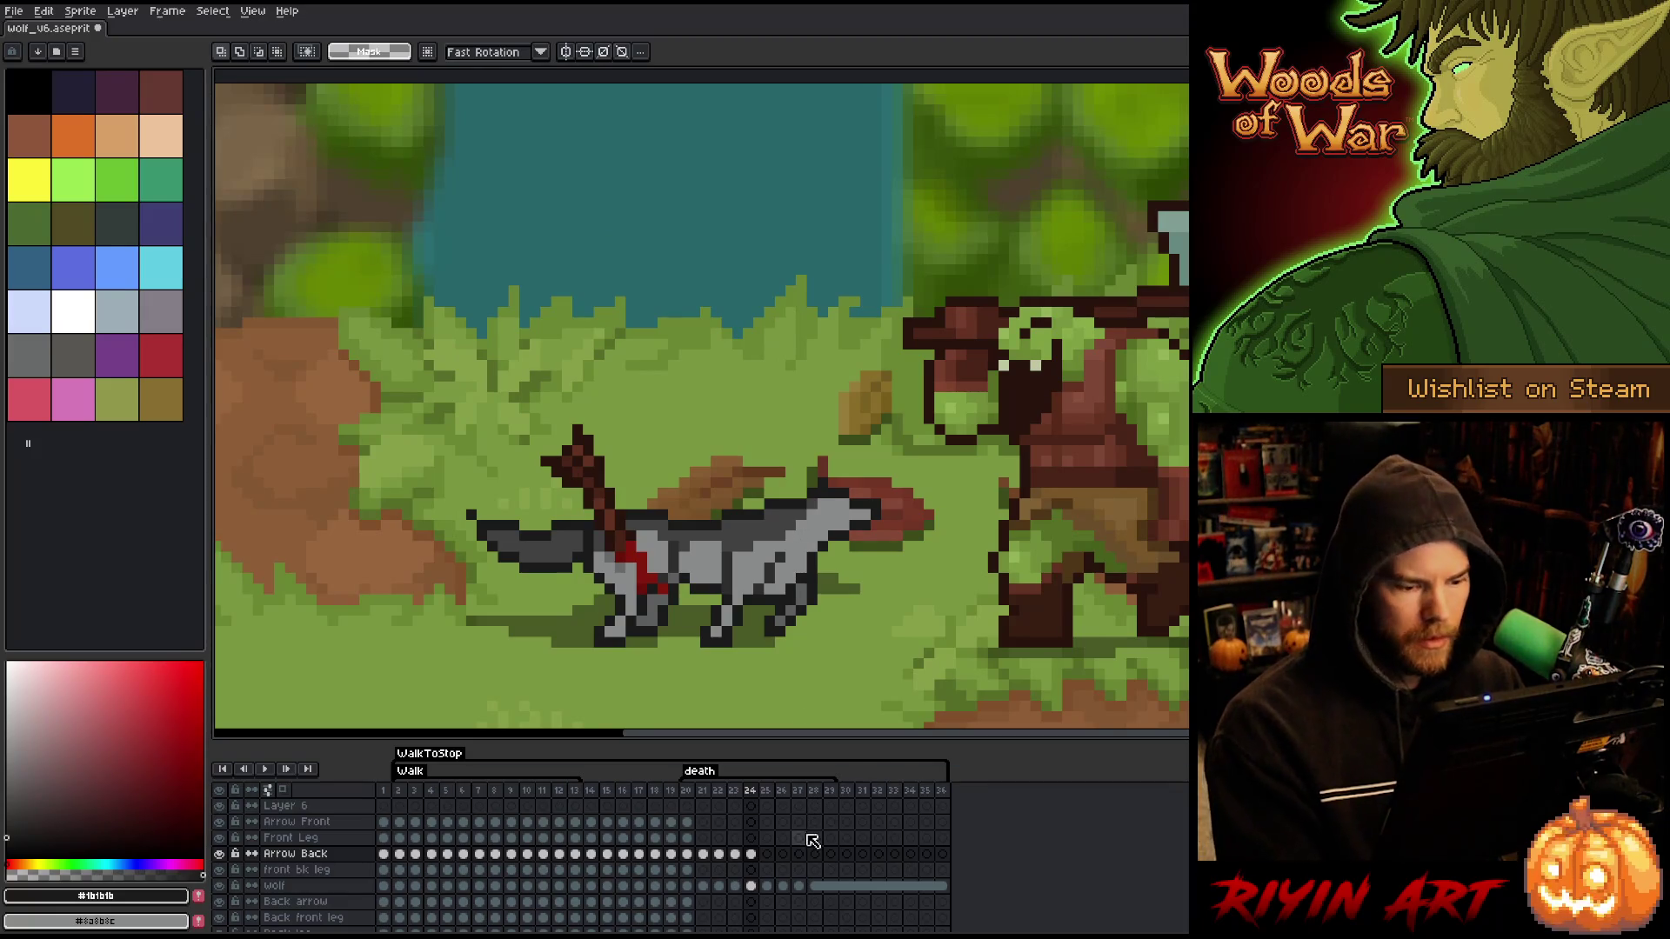
- Paste the arrow into frame 25 and shift it left onto the fallen wolf
left_click(769, 856)
key("ctrl+v")
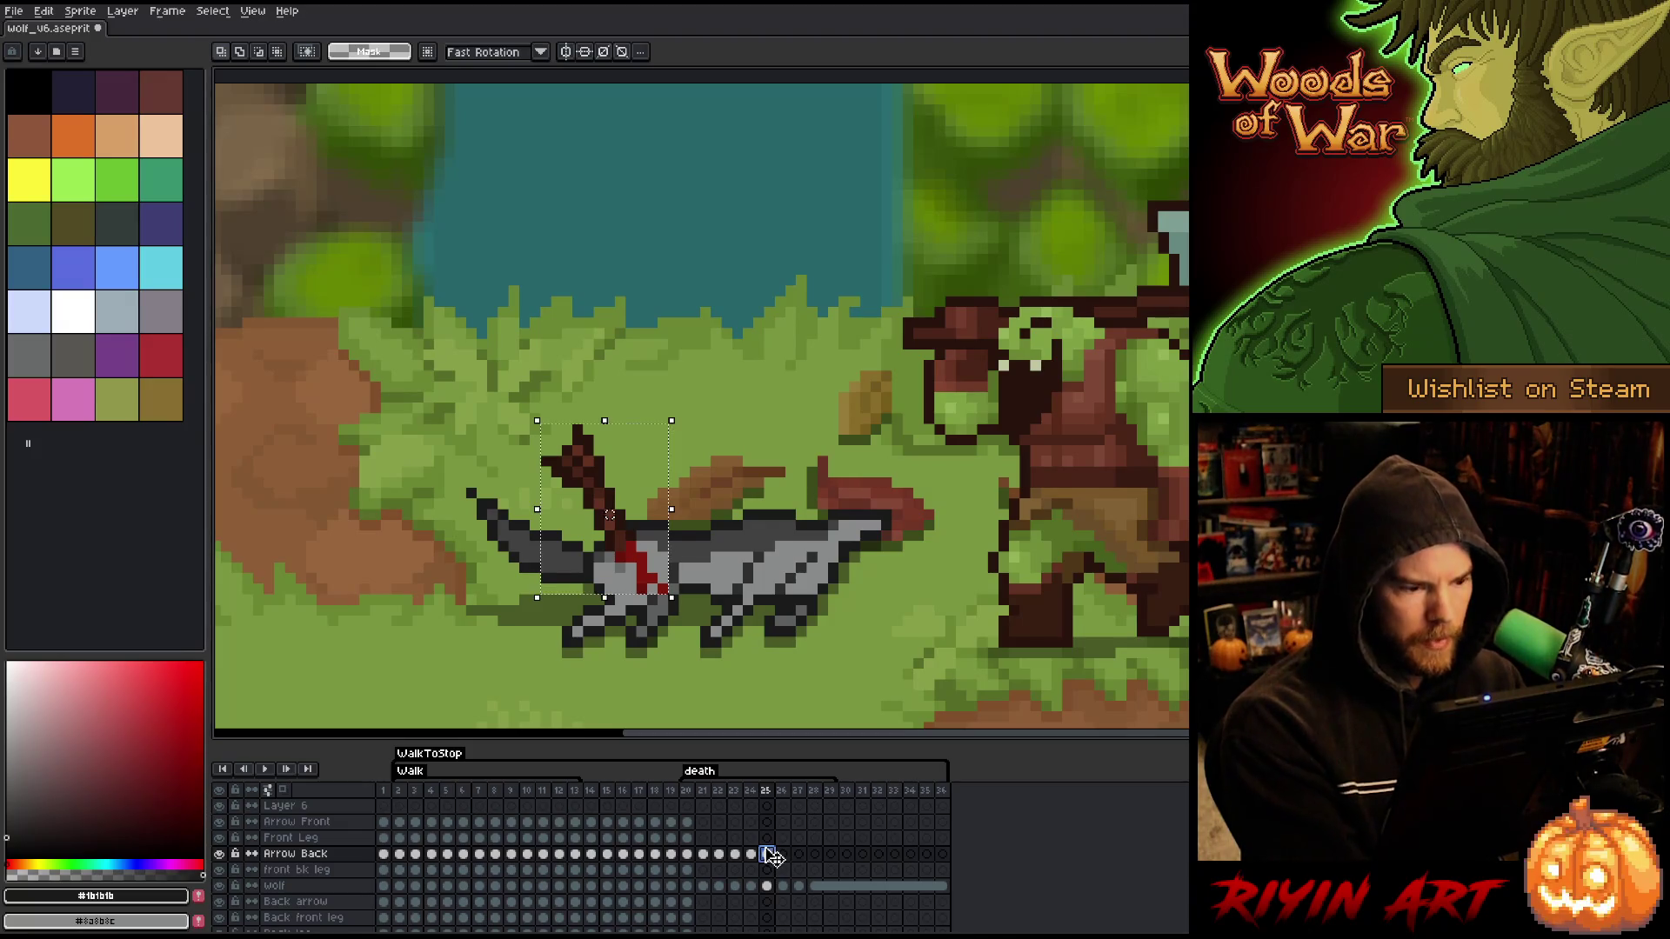
left_click_drag(620, 526, 610, 525)
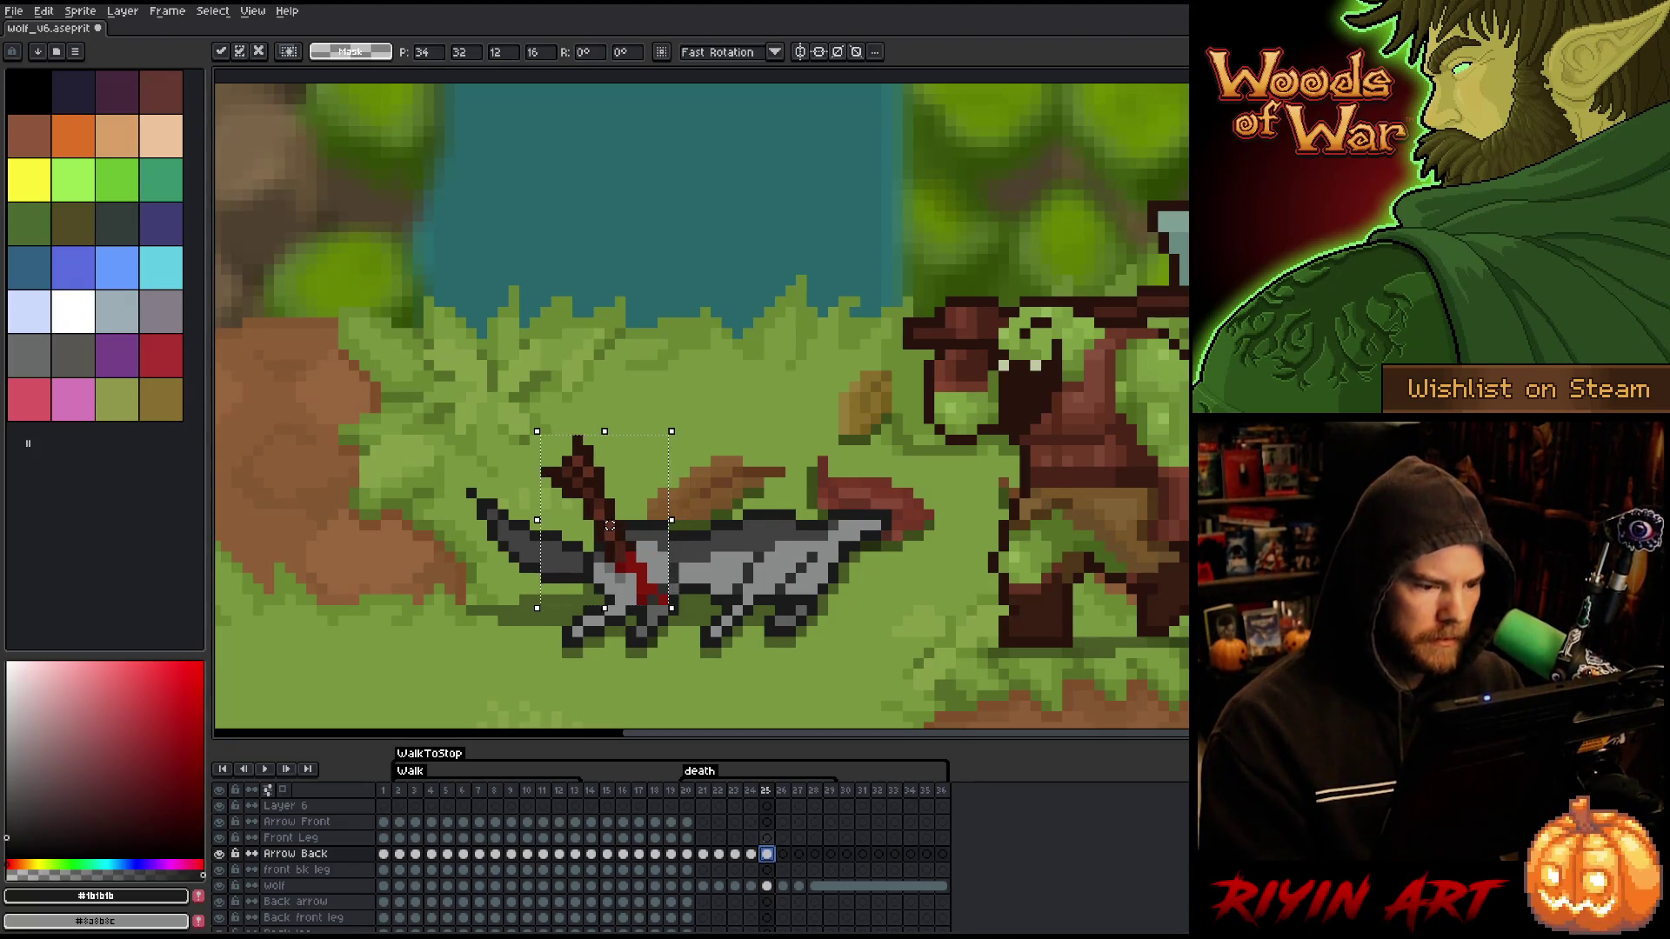
key("Return")
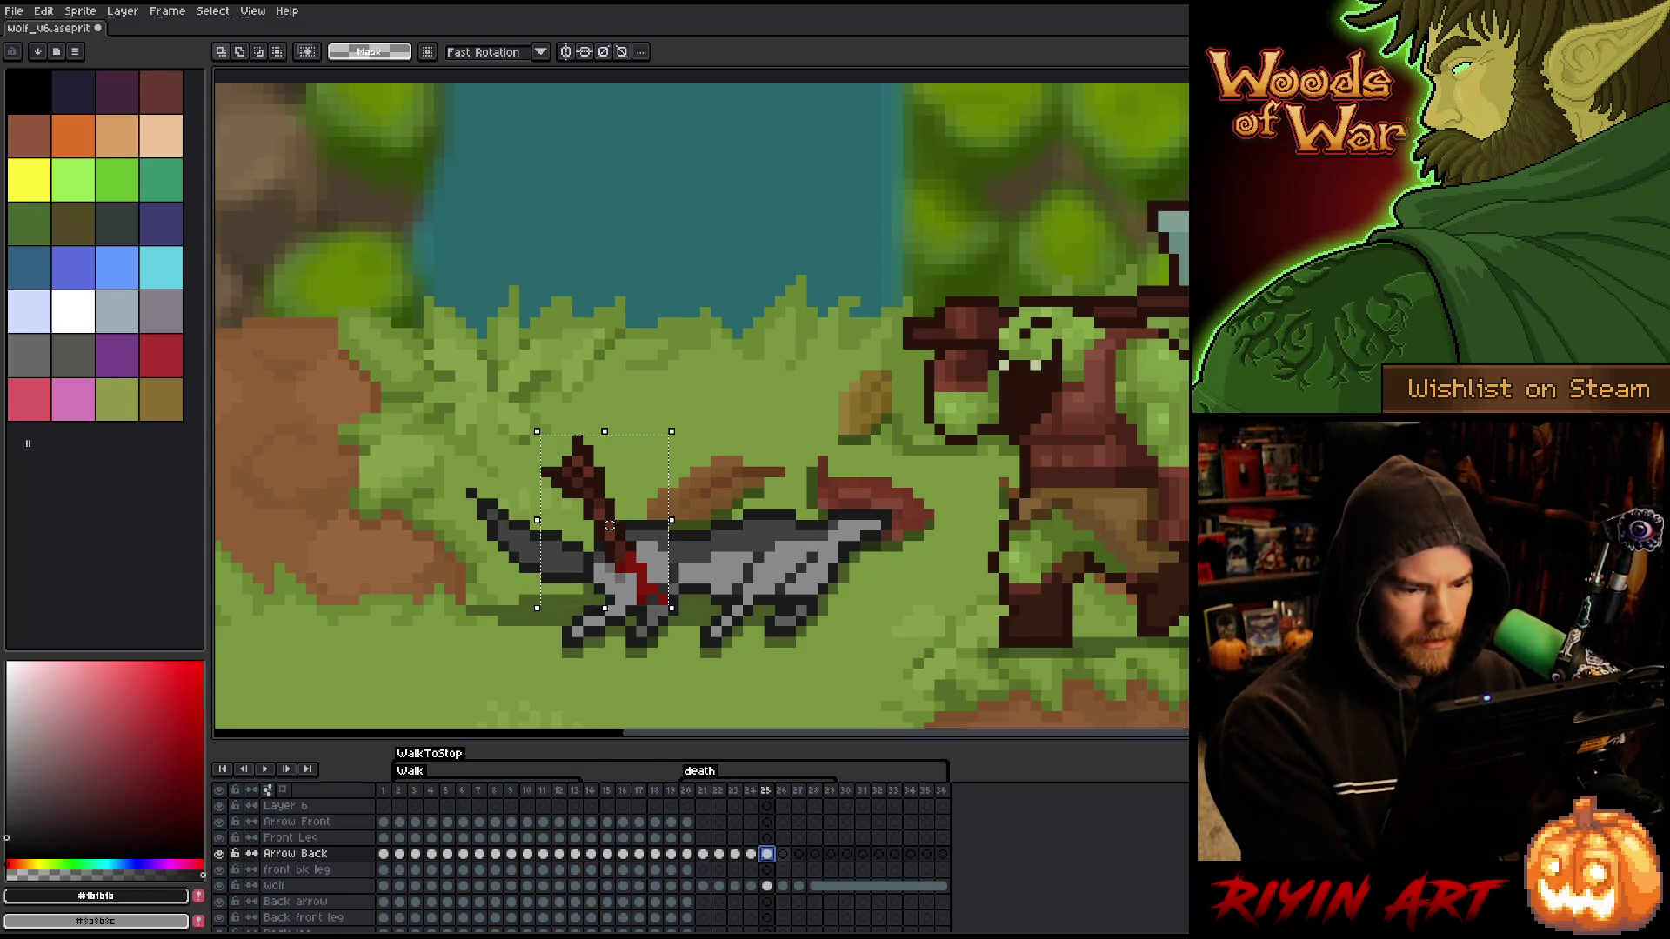
key("ctrl+d")
- Paste the arrow into frame 26 and select Arrow Back cels 26–36
left_click(785, 855)
key("ctrl+v")
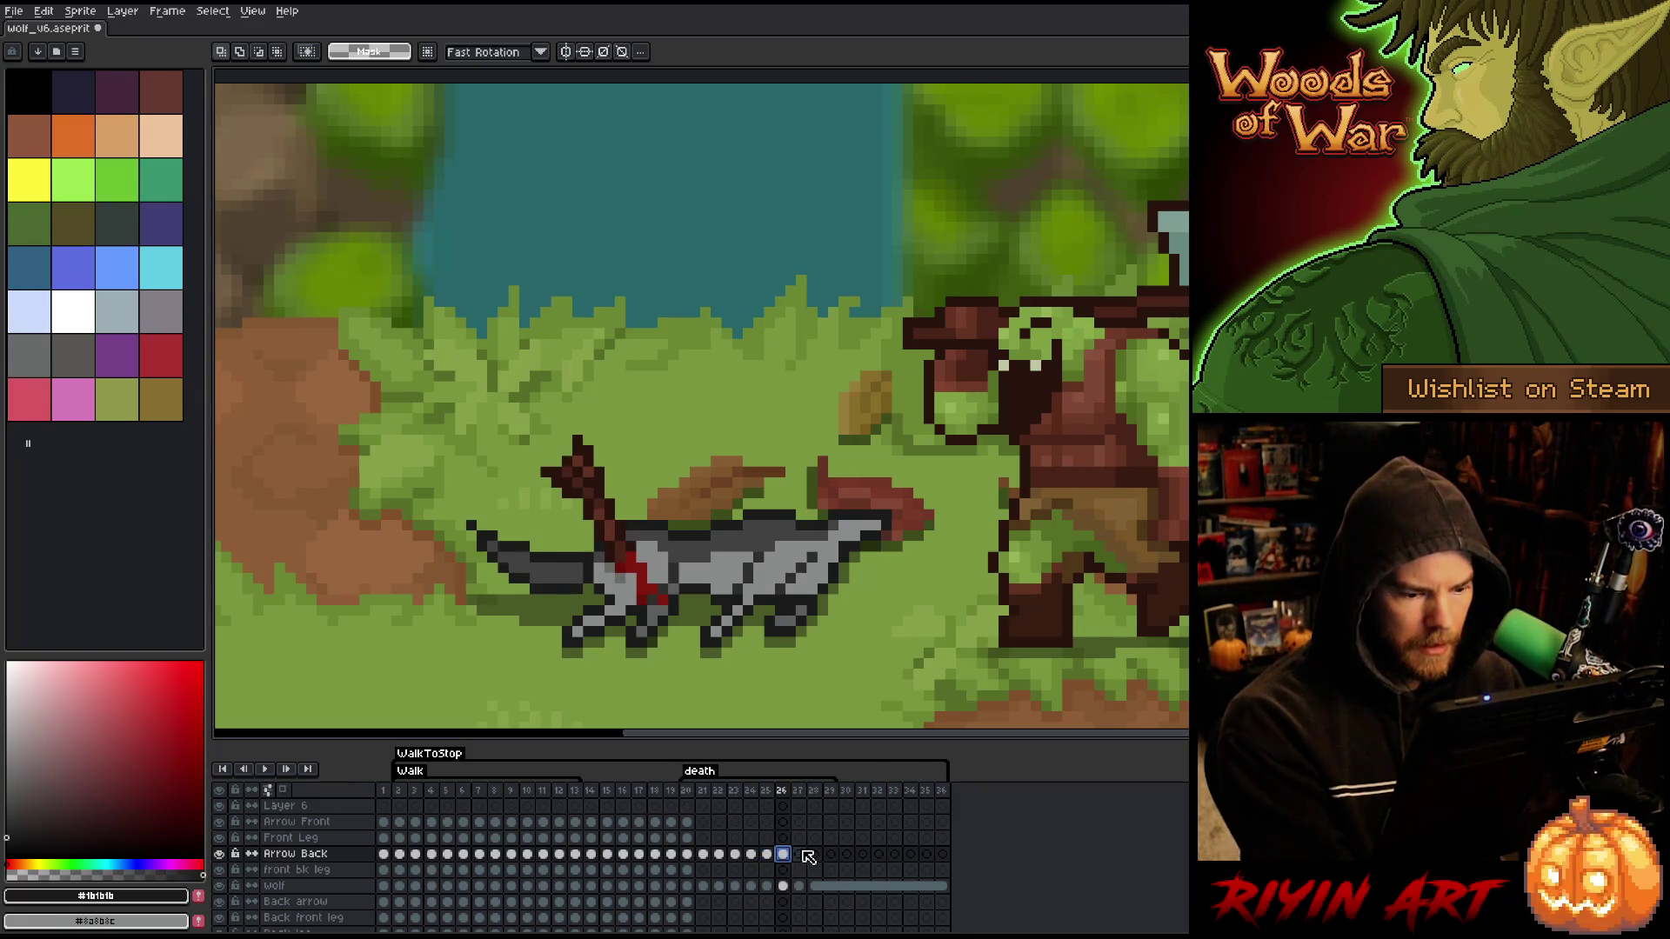
left_click_drag(789, 863, 861, 865)
left_click_drag(947, 869, 946, 854)
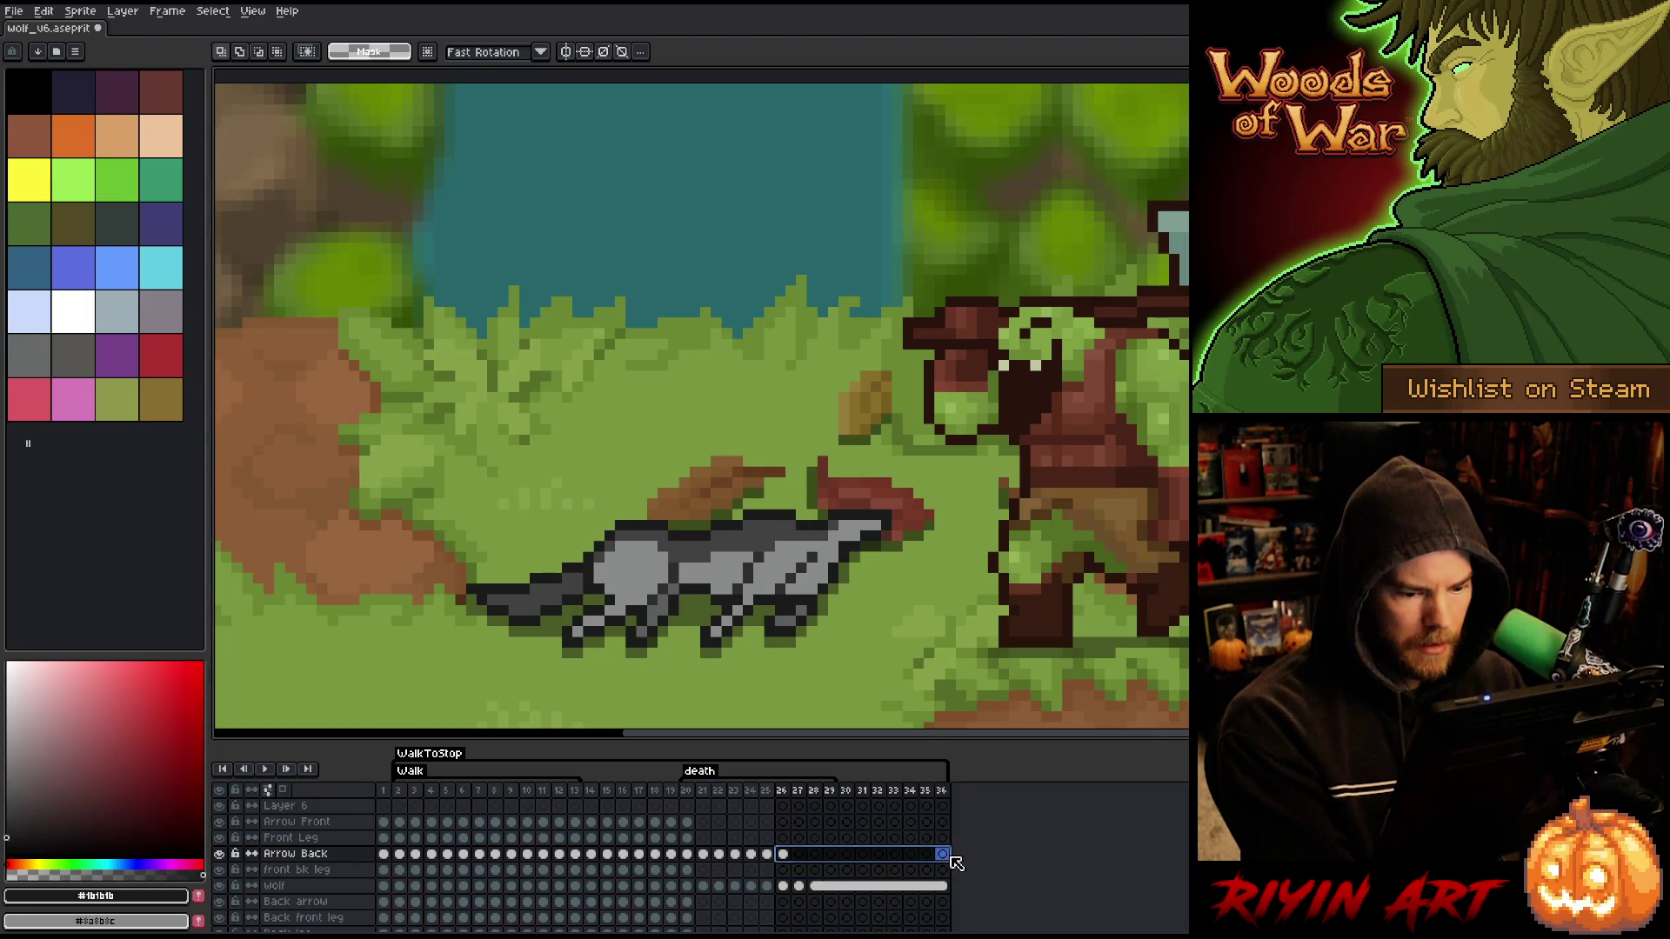
- Link Arrow Back cels 26–36, play the death animation, then return to frame 20
right_click(946, 854)
left_click(977, 911)
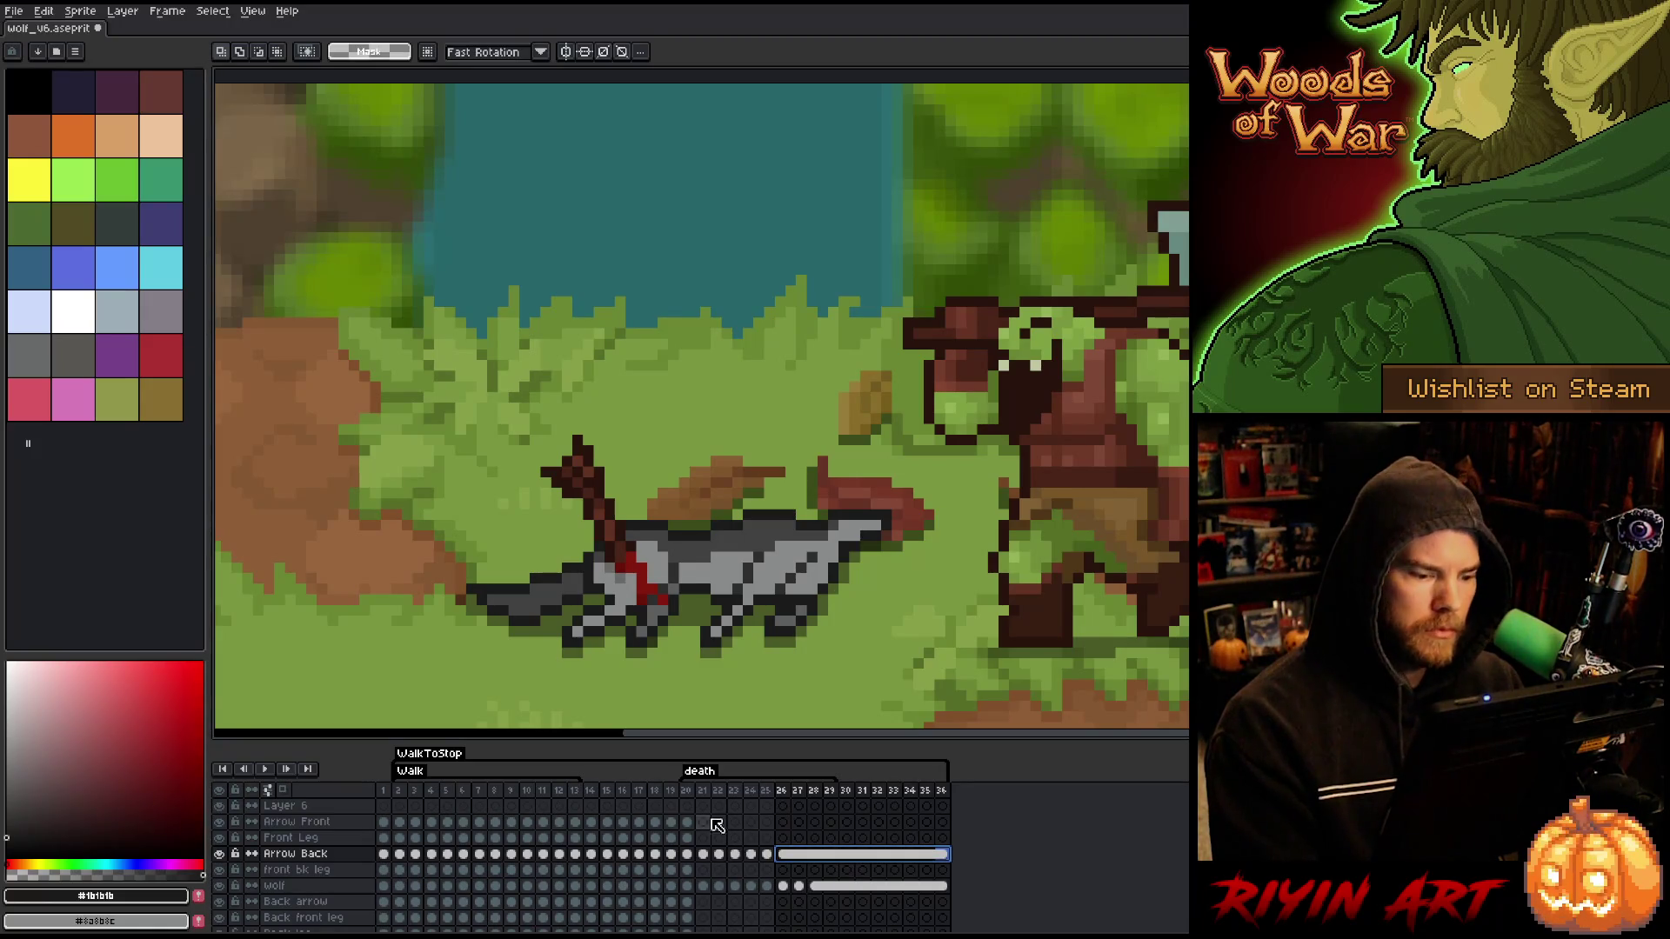
left_click(694, 794)
key("Return")
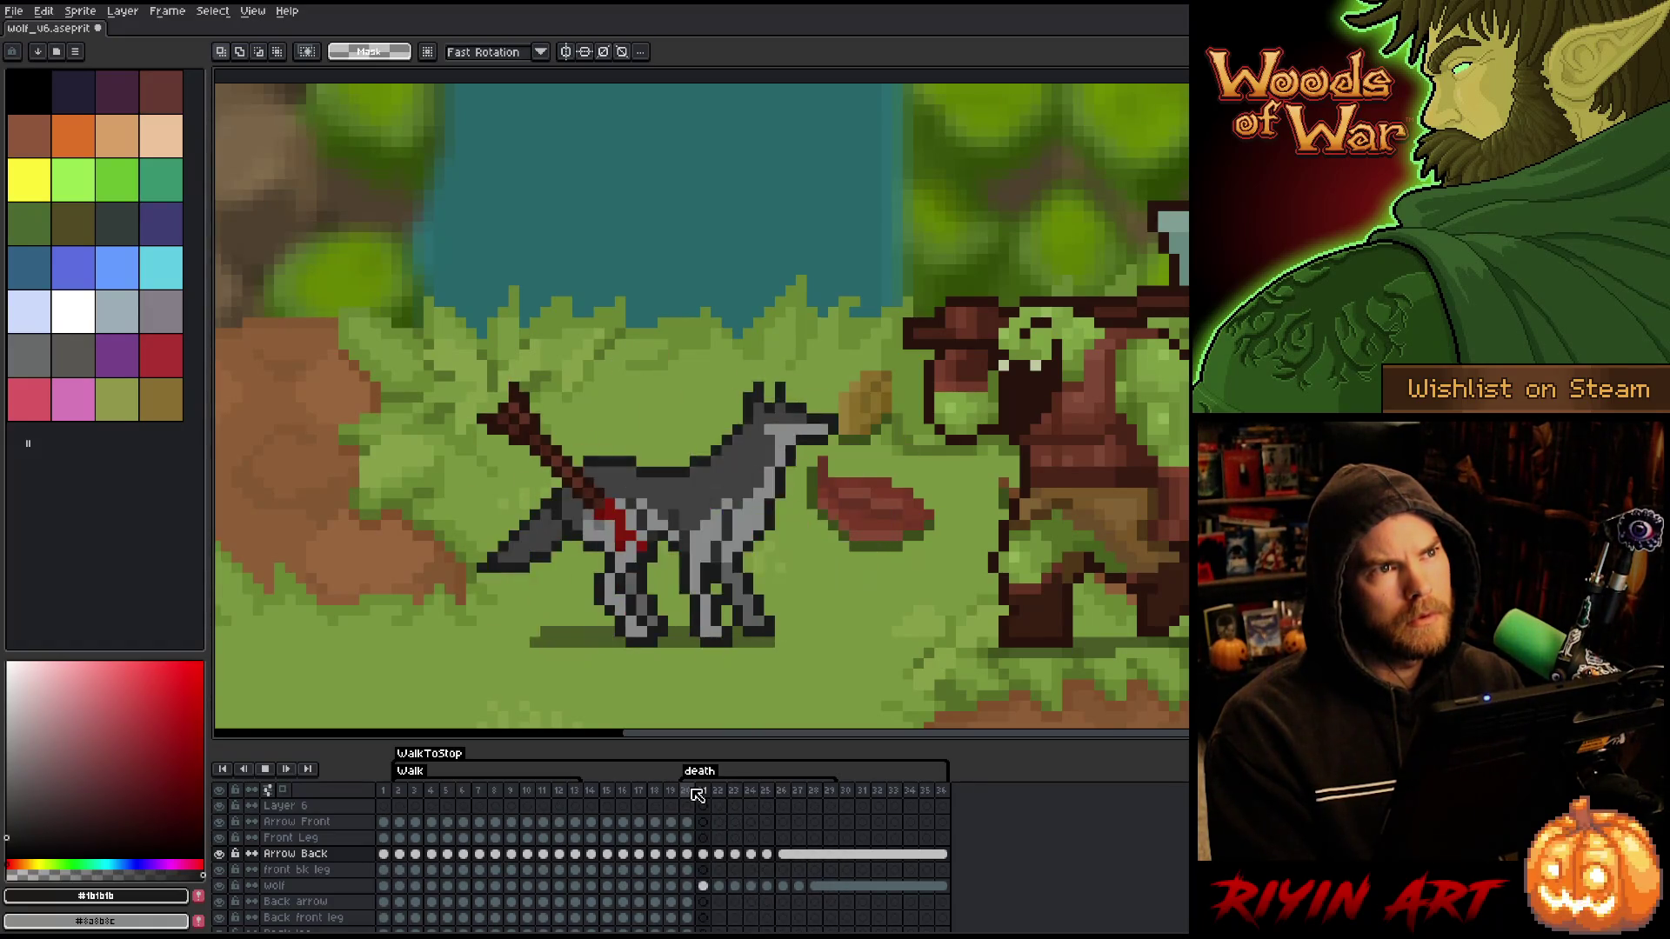
key("Return")
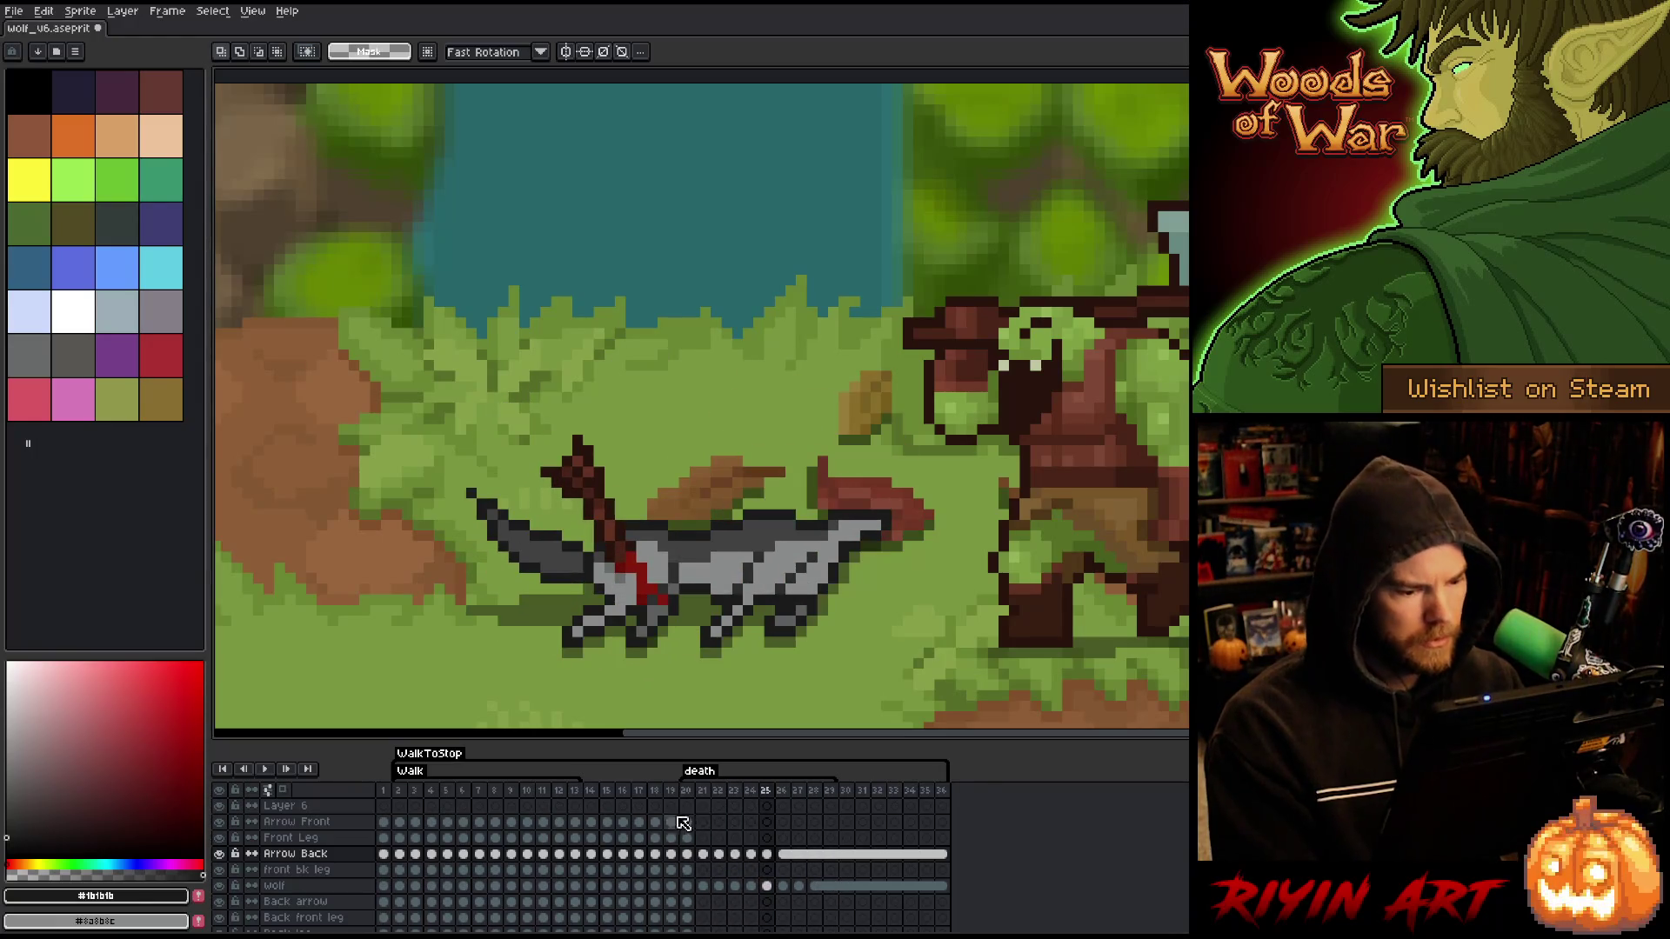
left_click(691, 793)
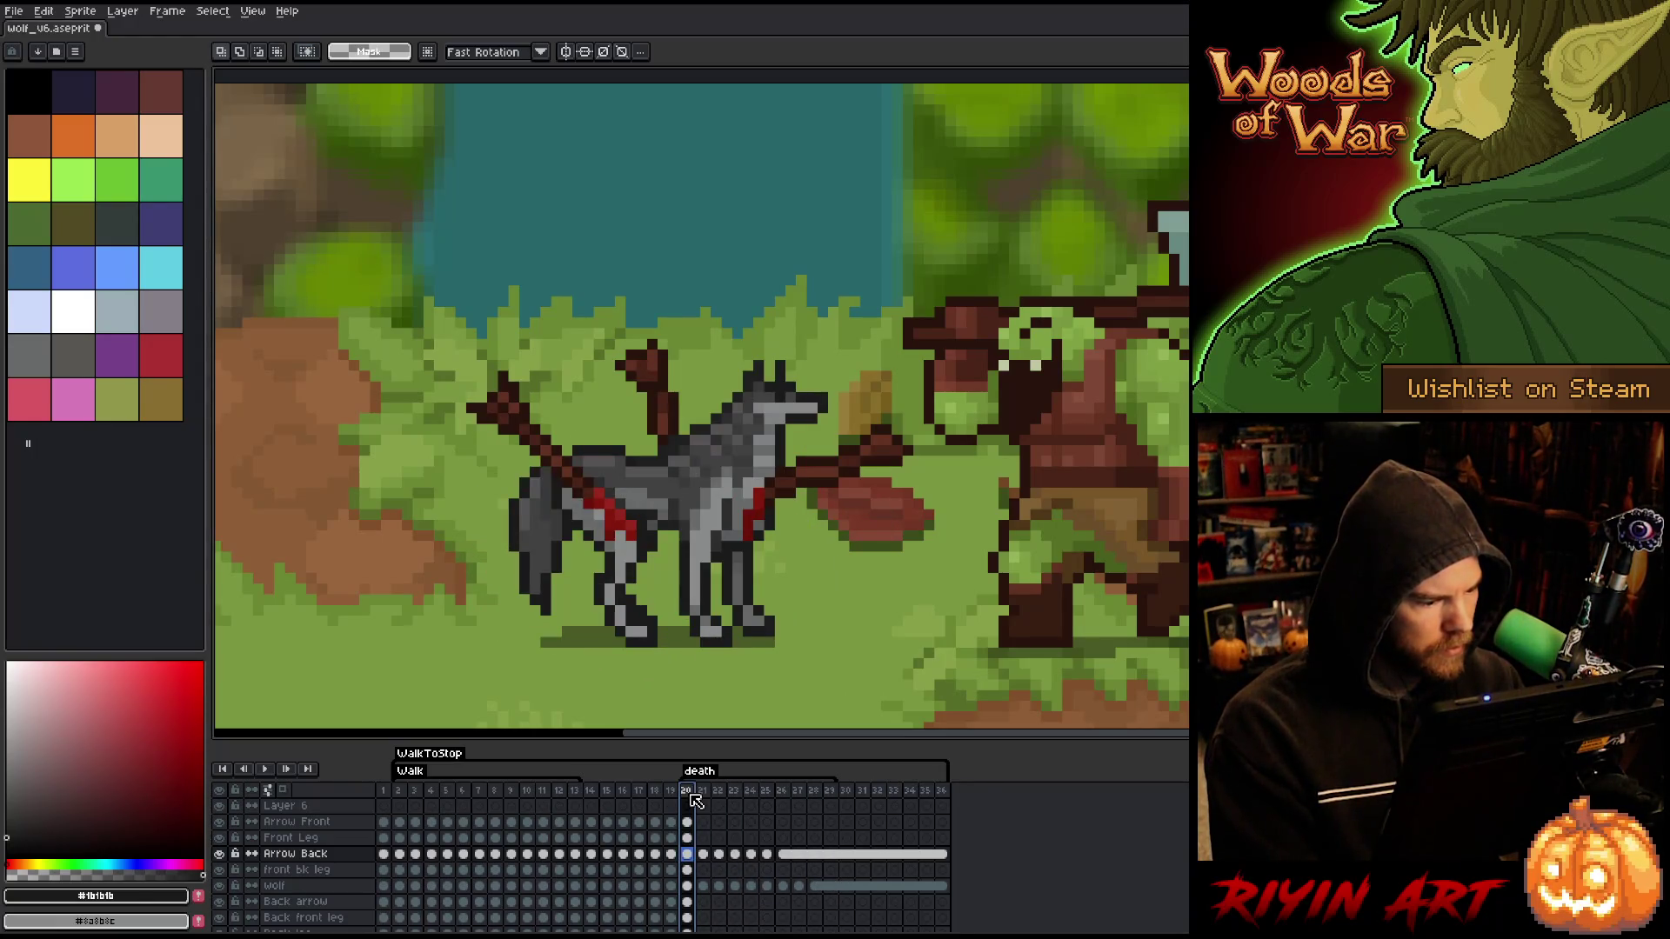
left_click(689, 824)
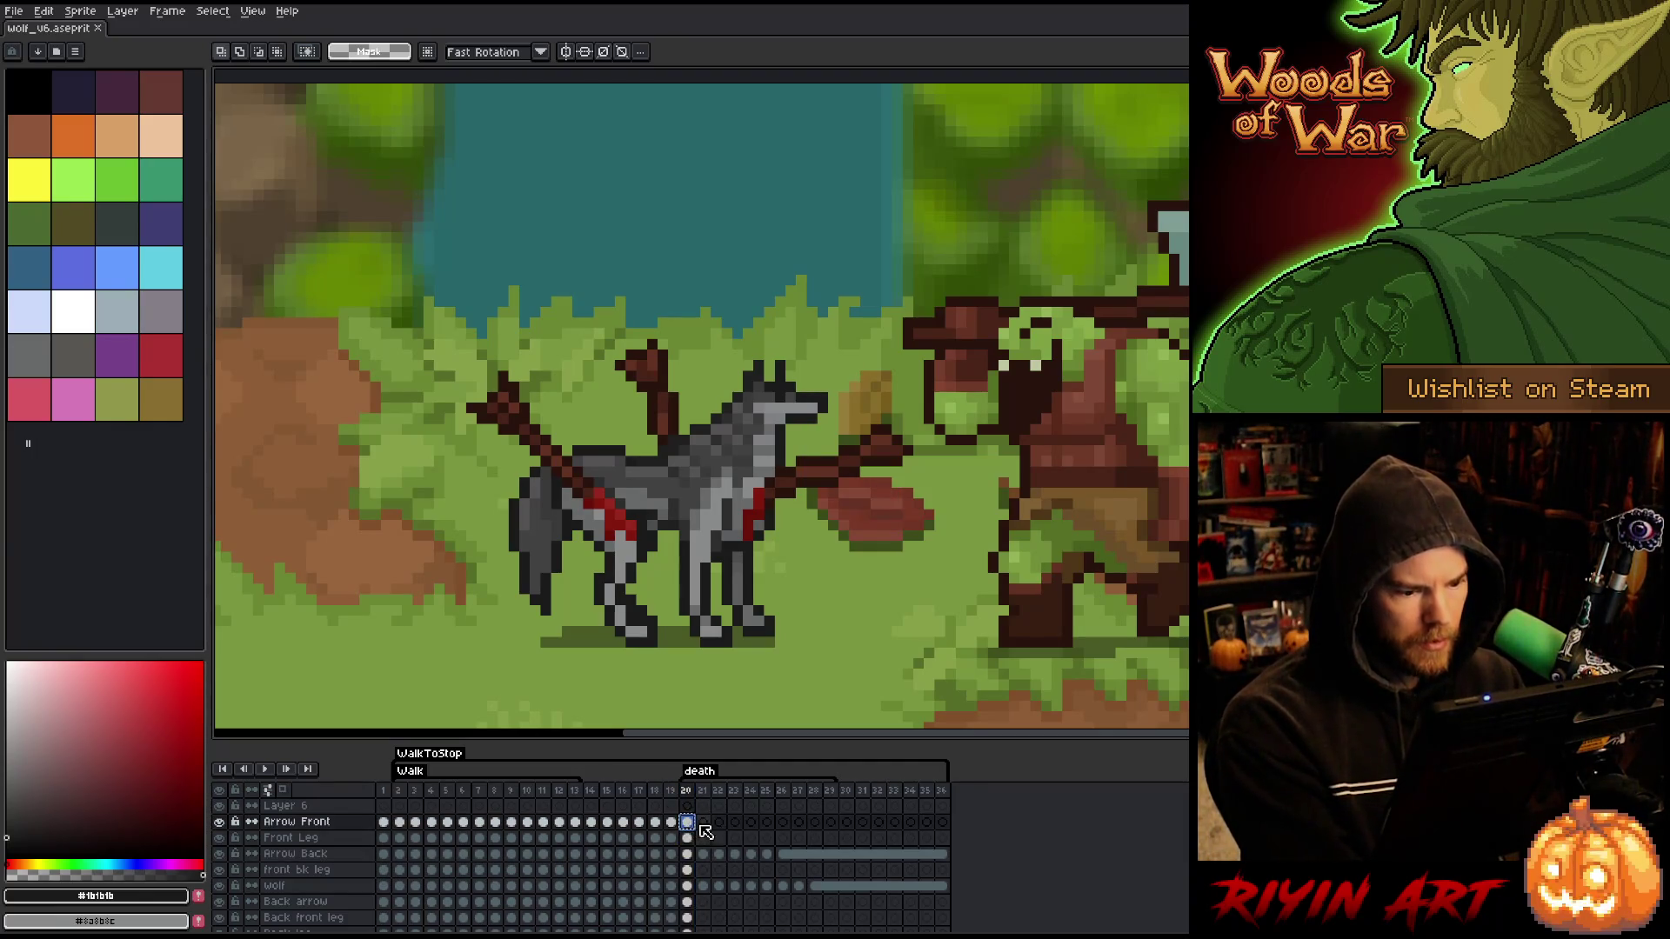
- On Arrow Front frame 21, nudge the tail-side arrow one pixel right and down
left_click(703, 823)
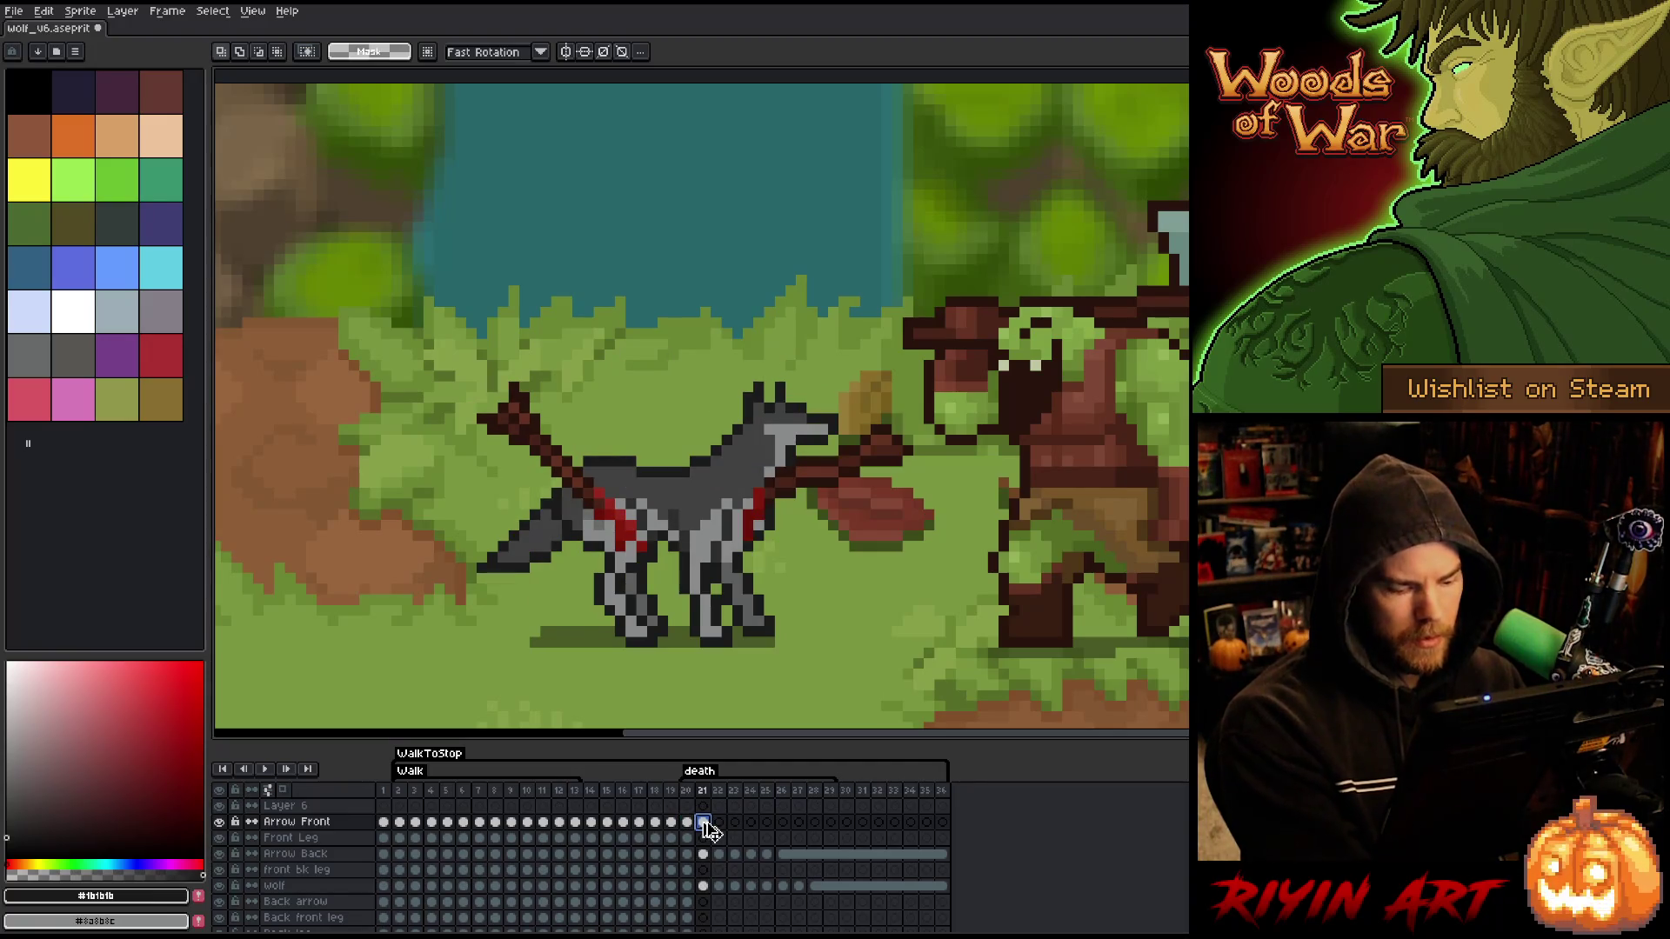
key("Down")
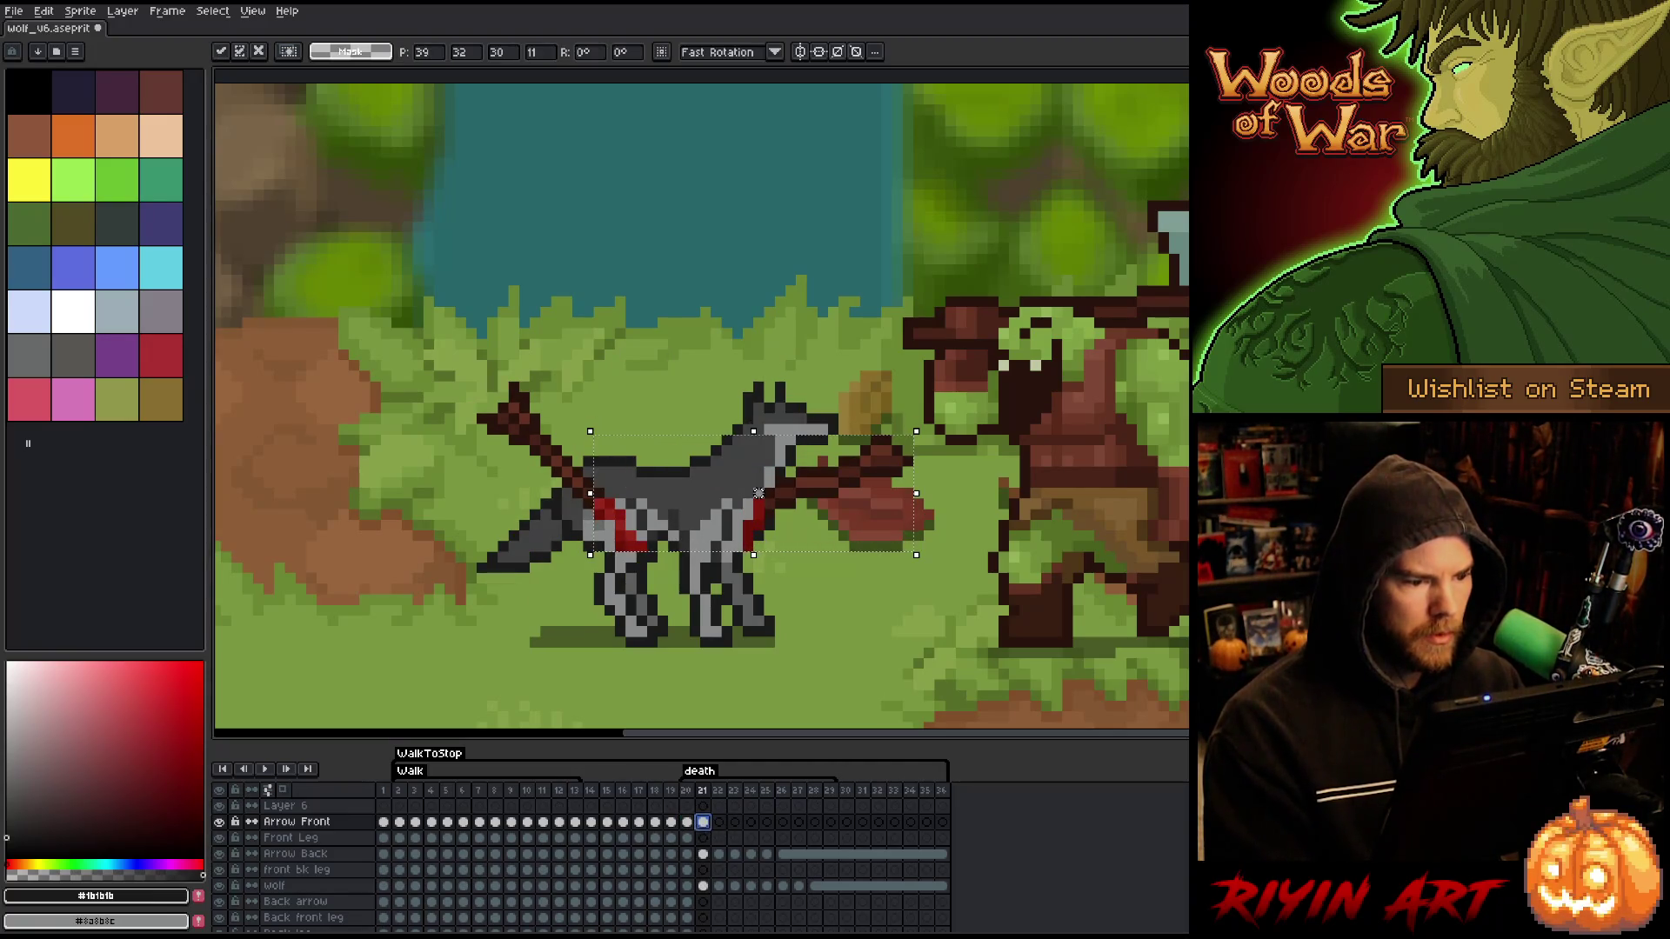
mouse_move(440, 459)
left_mouse_down()
mouse_move(634, 585)
mouse_move(669, 576)
left_mouse_up()
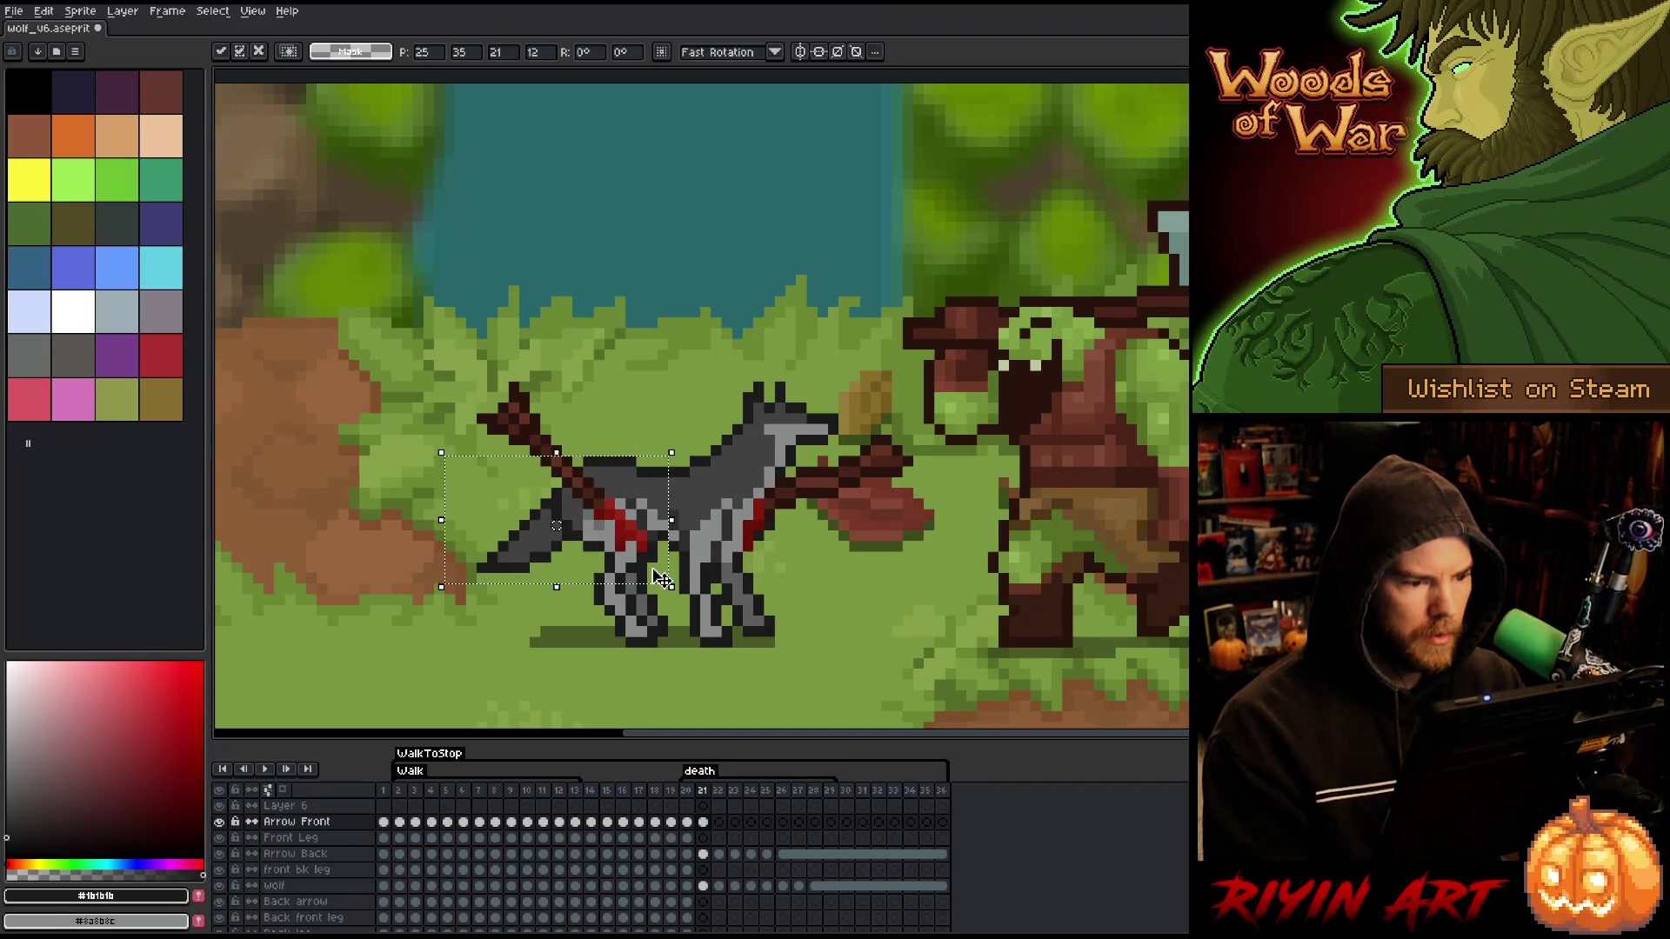
key("Right")
key("Down")
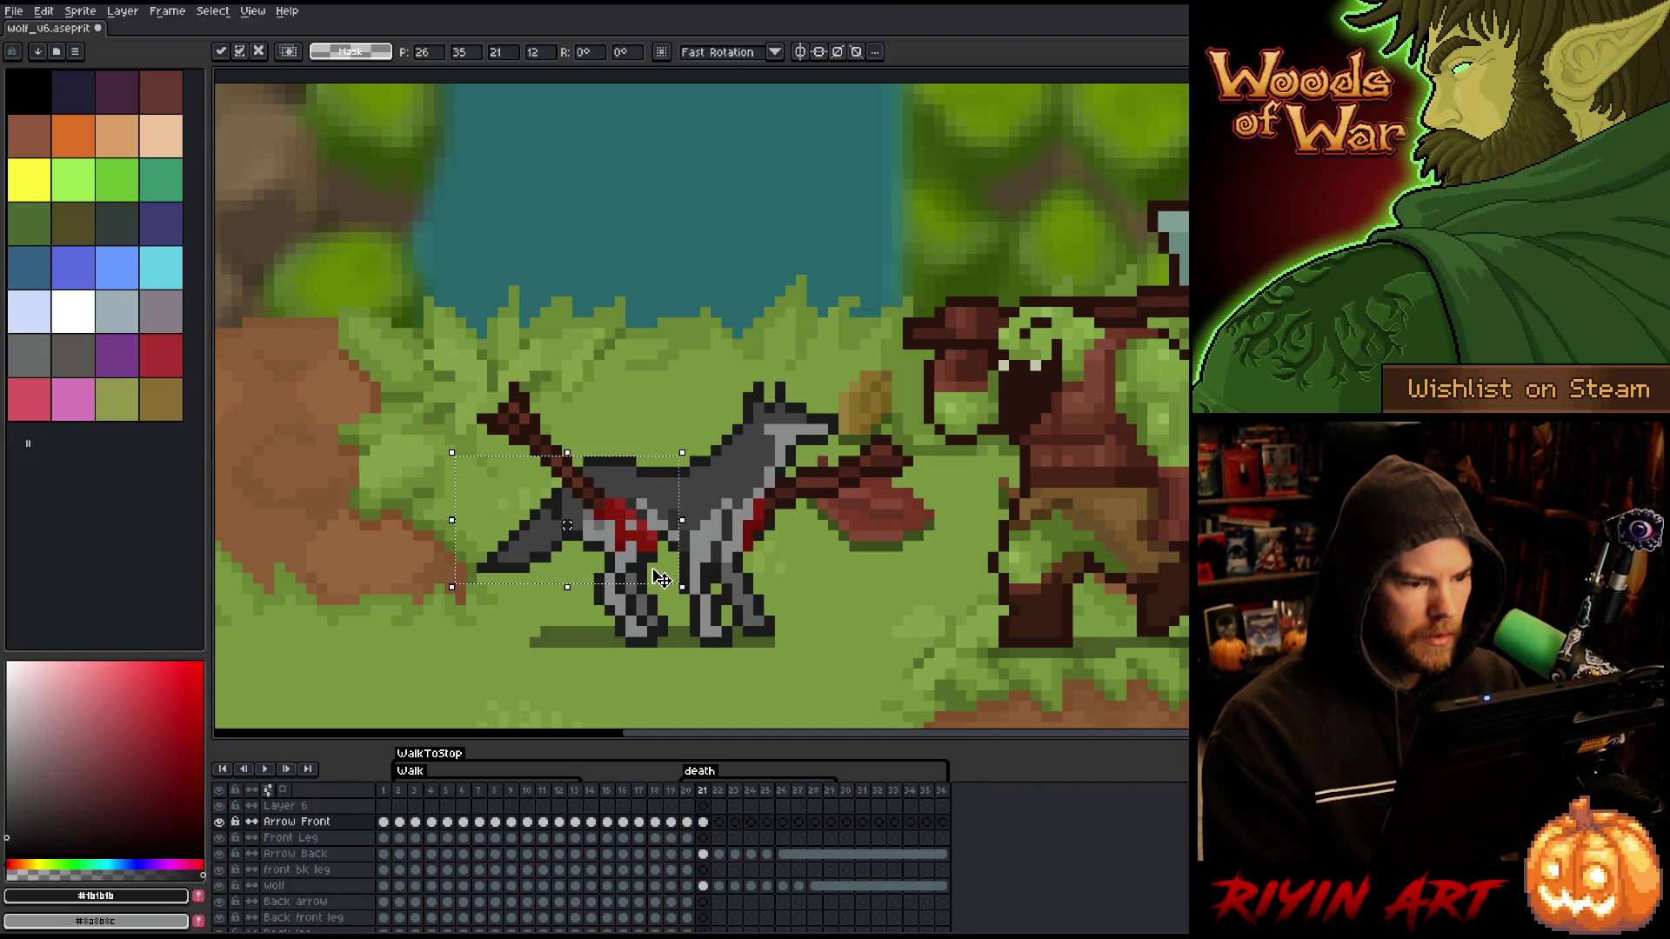
key("ctrl+d")
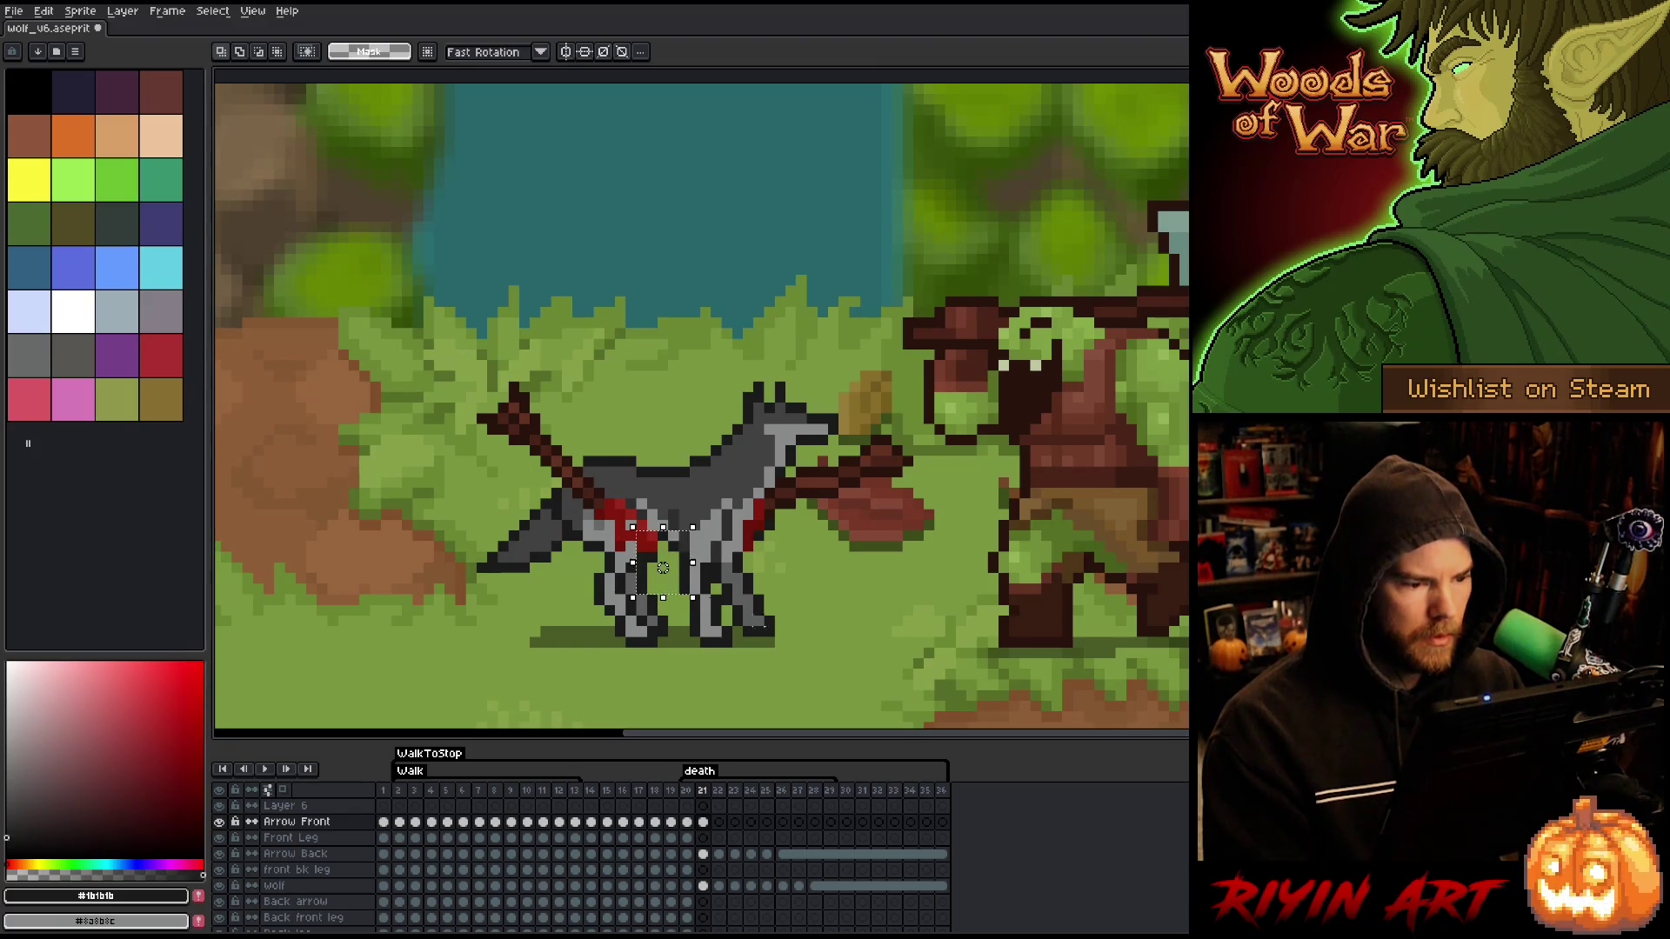
key("ctrl+v")
key("Return")
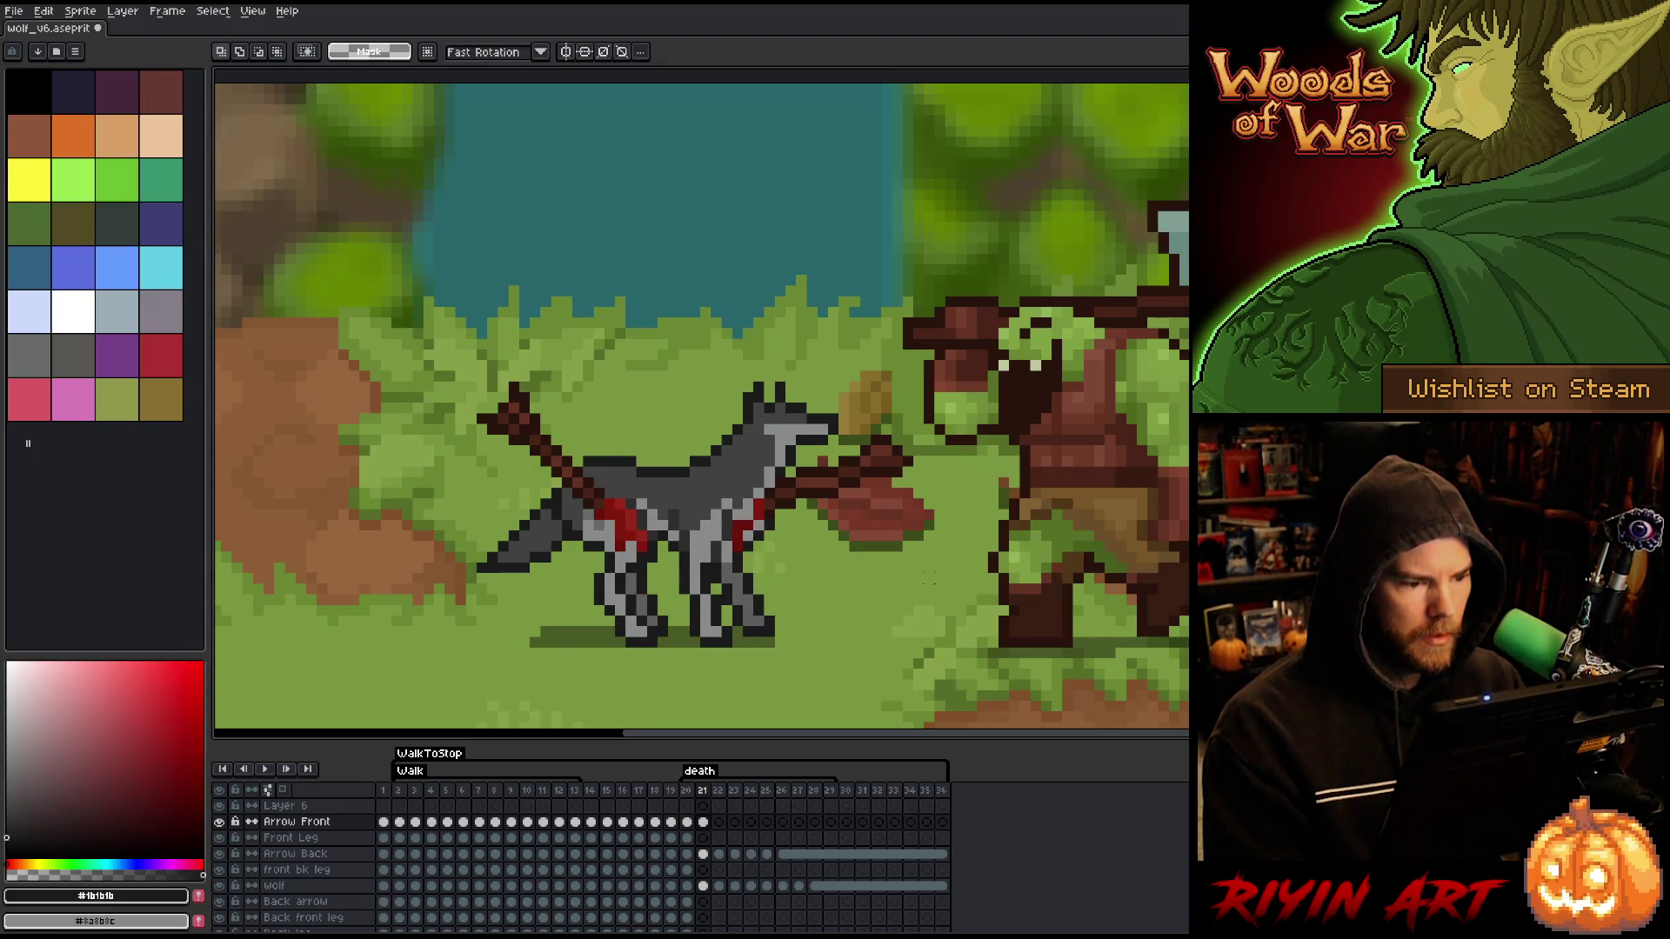
- Compare the frame-21 arrow positions against frame 20 around the front legs
key("Left")
key("Right")
key("Left")
key("Right")
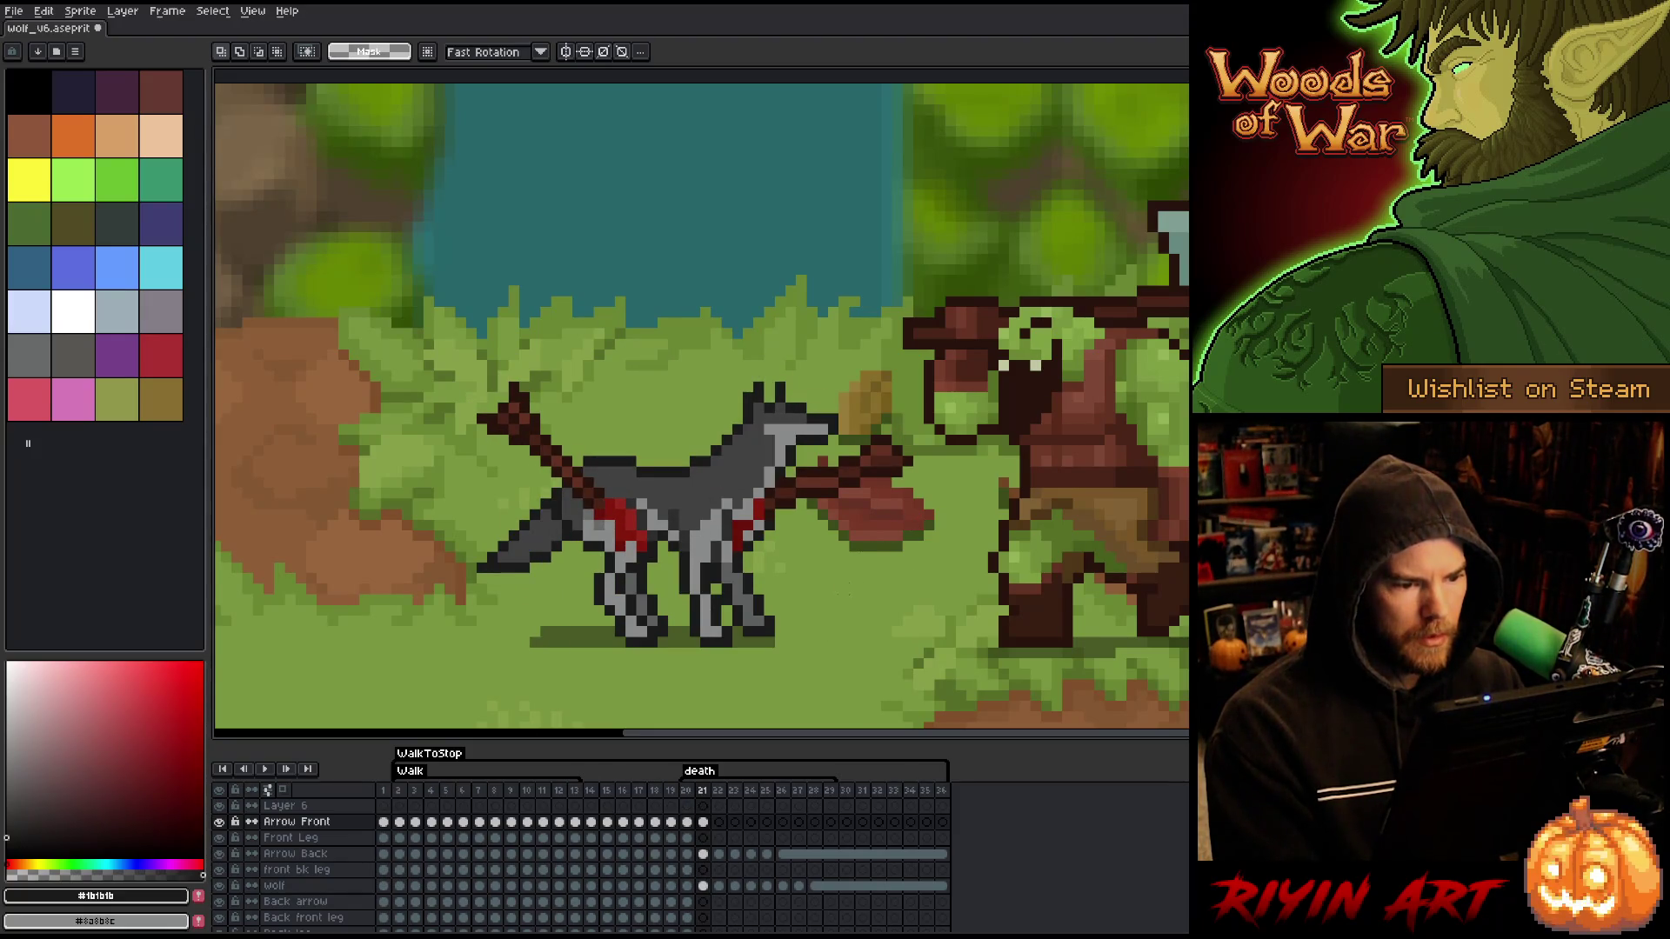
key("Left")
key("Right")
key("Left")
key("Right")
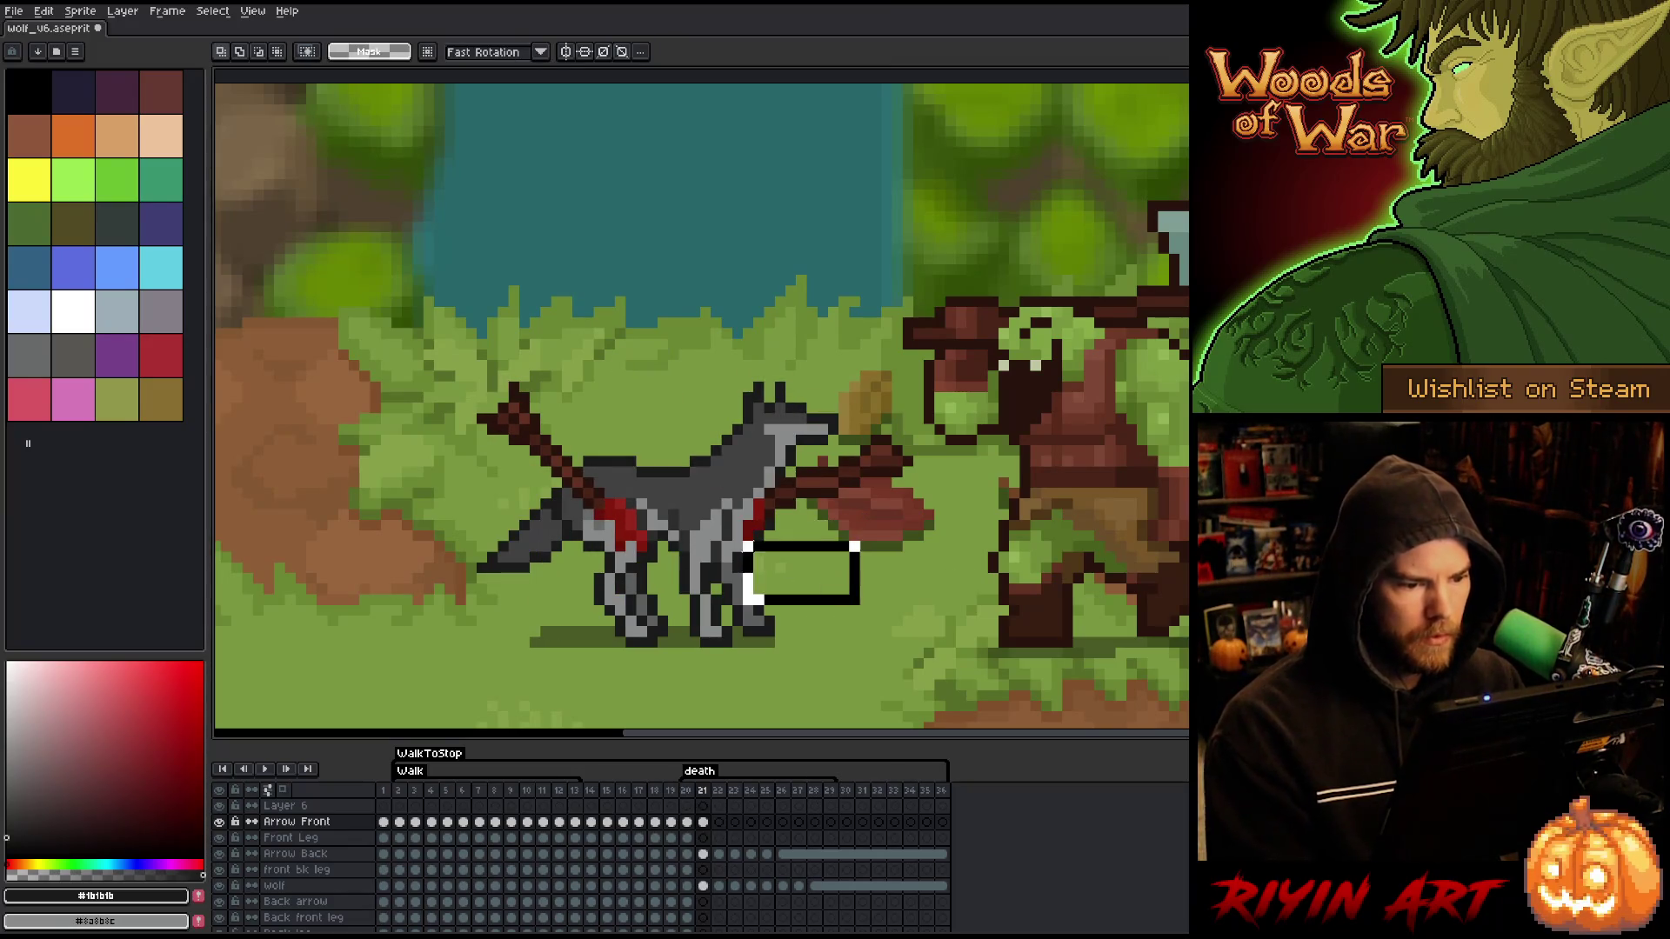
left_click_drag(728, 515, 863, 598)
key("ctrl+d")
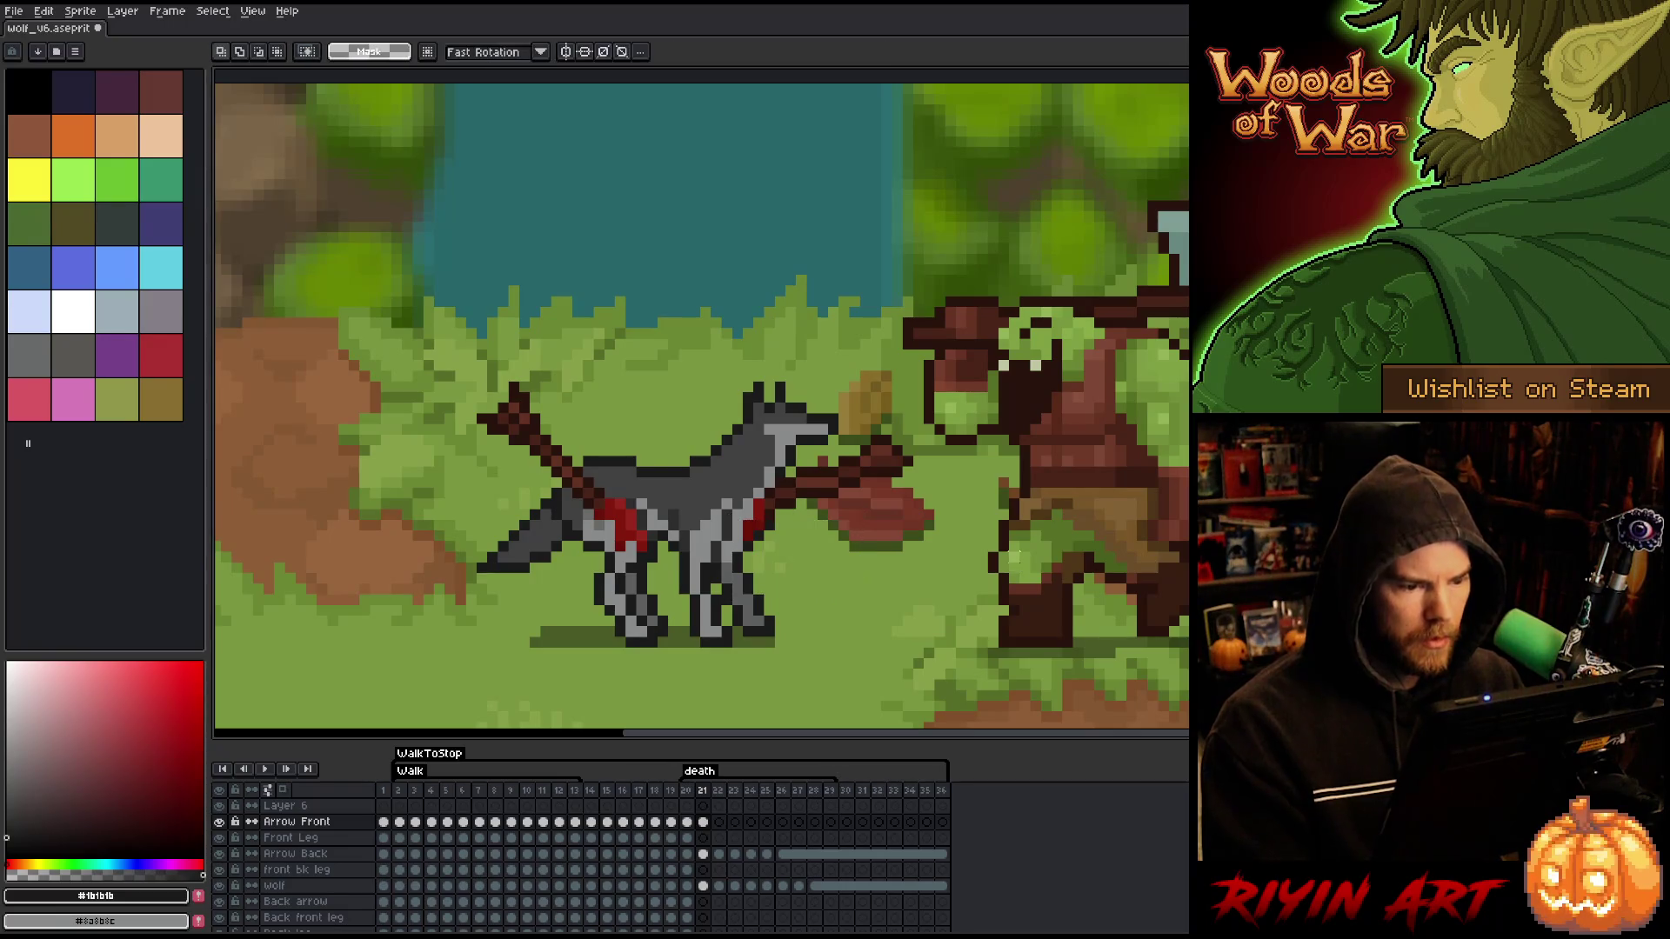
key("Left")
key("Right")
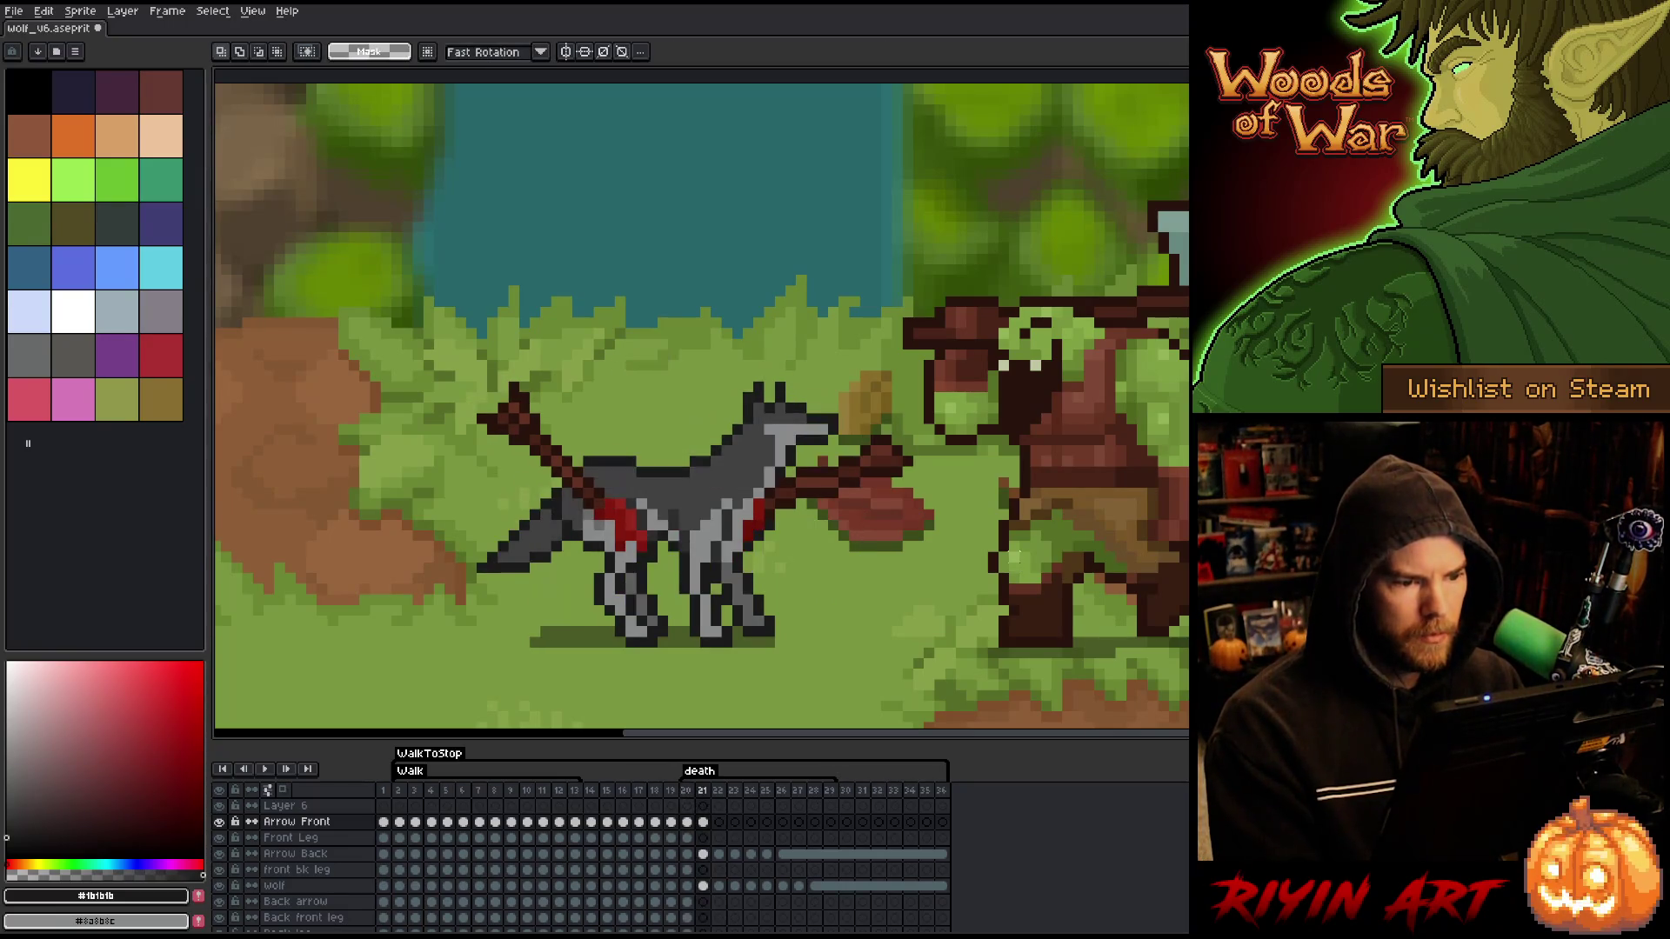
key("Left")
key("Right")
key("Left")
key("Right")
key("Left")
key("Right")
key("Left")
key("Right")
key("Left")
key("Right")
key("Left")
key("Right")
key("Left")
key("Right")
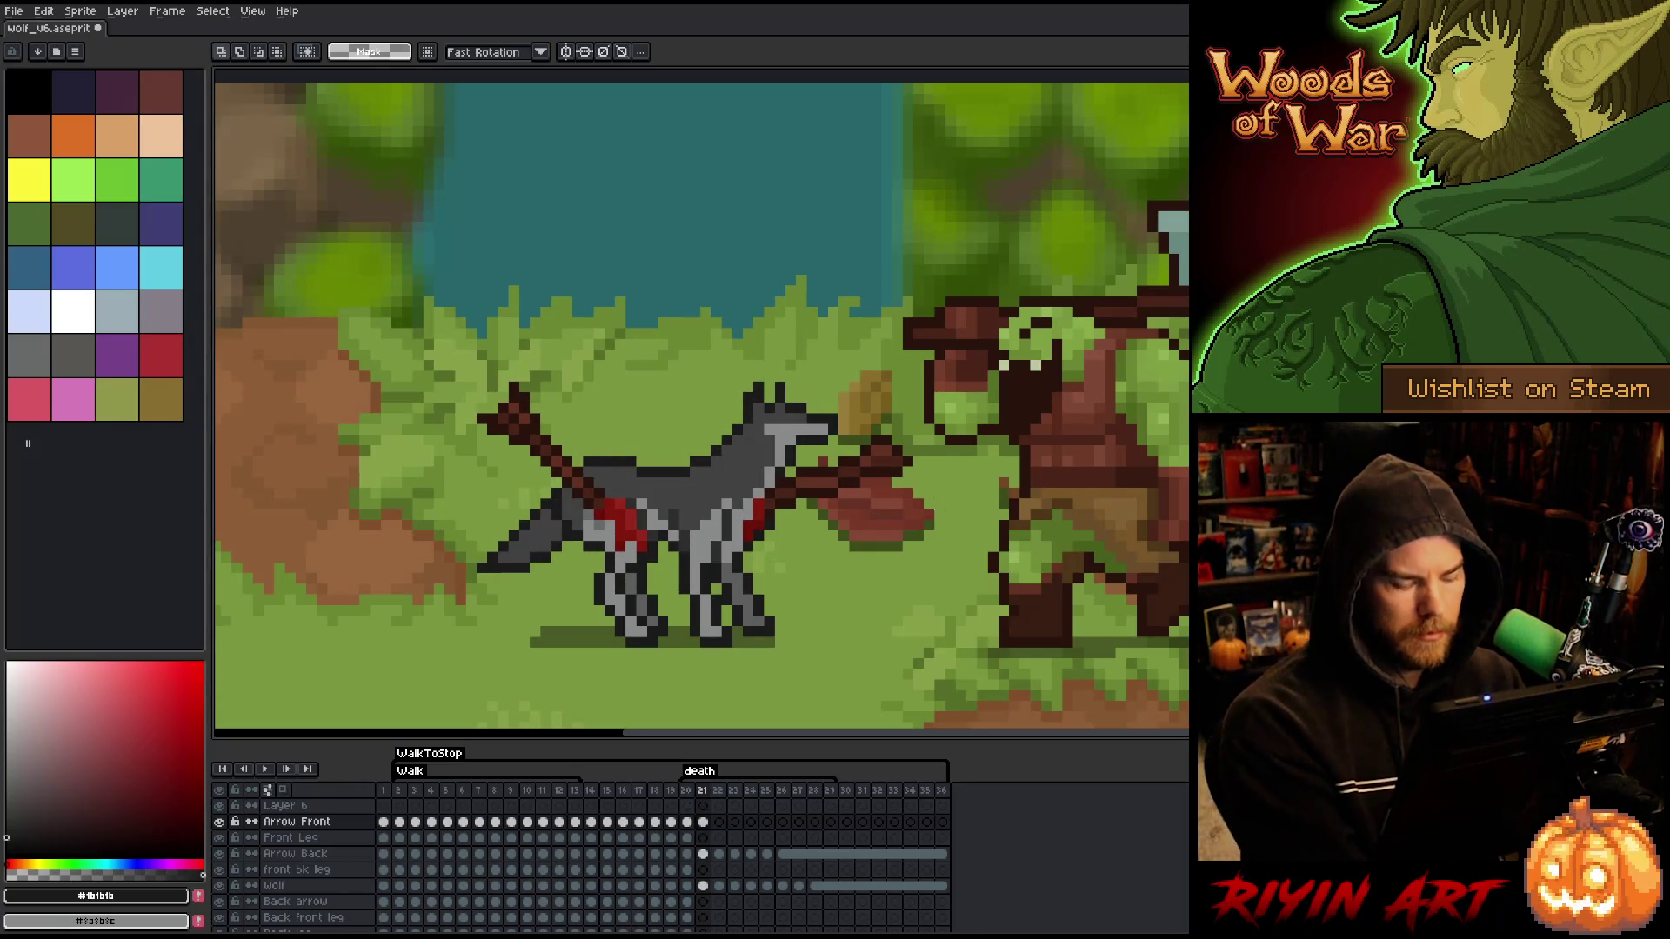
- Paste and commit the front arrow in frame 21, then check it against frame 20
key("ctrl+v")
key("Return")
mouse_move(1166, 300)
left_mouse_down()
mouse_move(774, 670)
mouse_move(719, 548)
mouse_move(713, 504)
mouse_move(728, 511)
left_mouse_up()
key("ctrl+d")
key("Left")
key("Right")
key("Left")
key("Right")
key("Left")
key("Right")
key("Left")
key("Right")
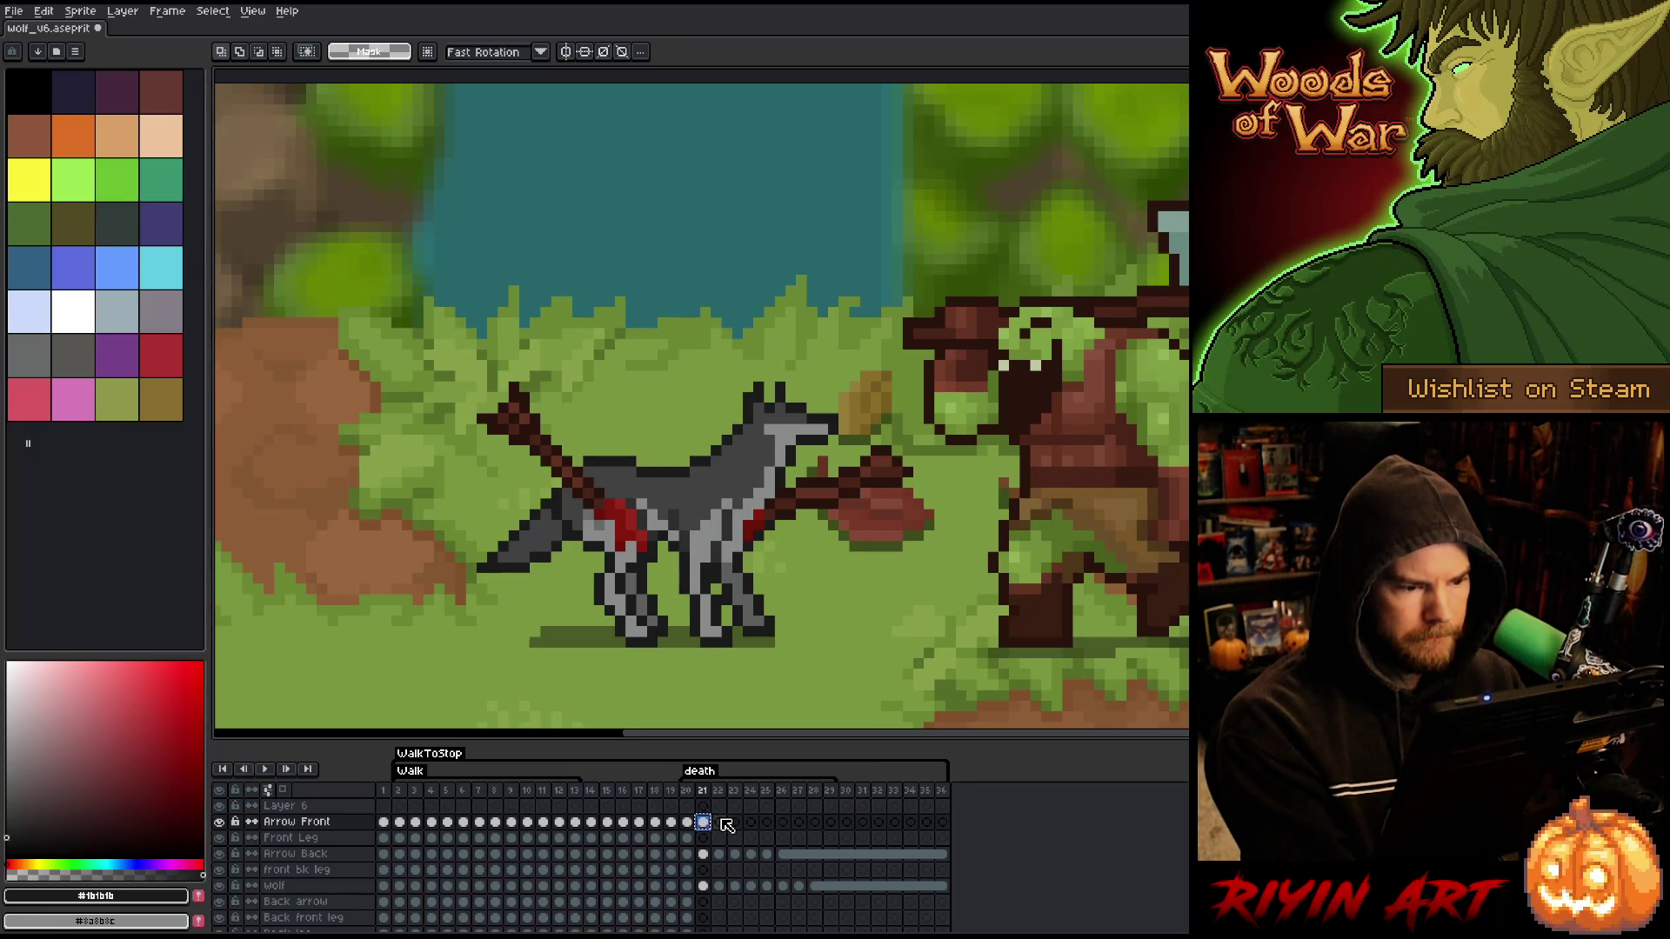
- On frame 22 of Arrow Front, try selecting the front arrow and undo the attempts
left_click(722, 822)
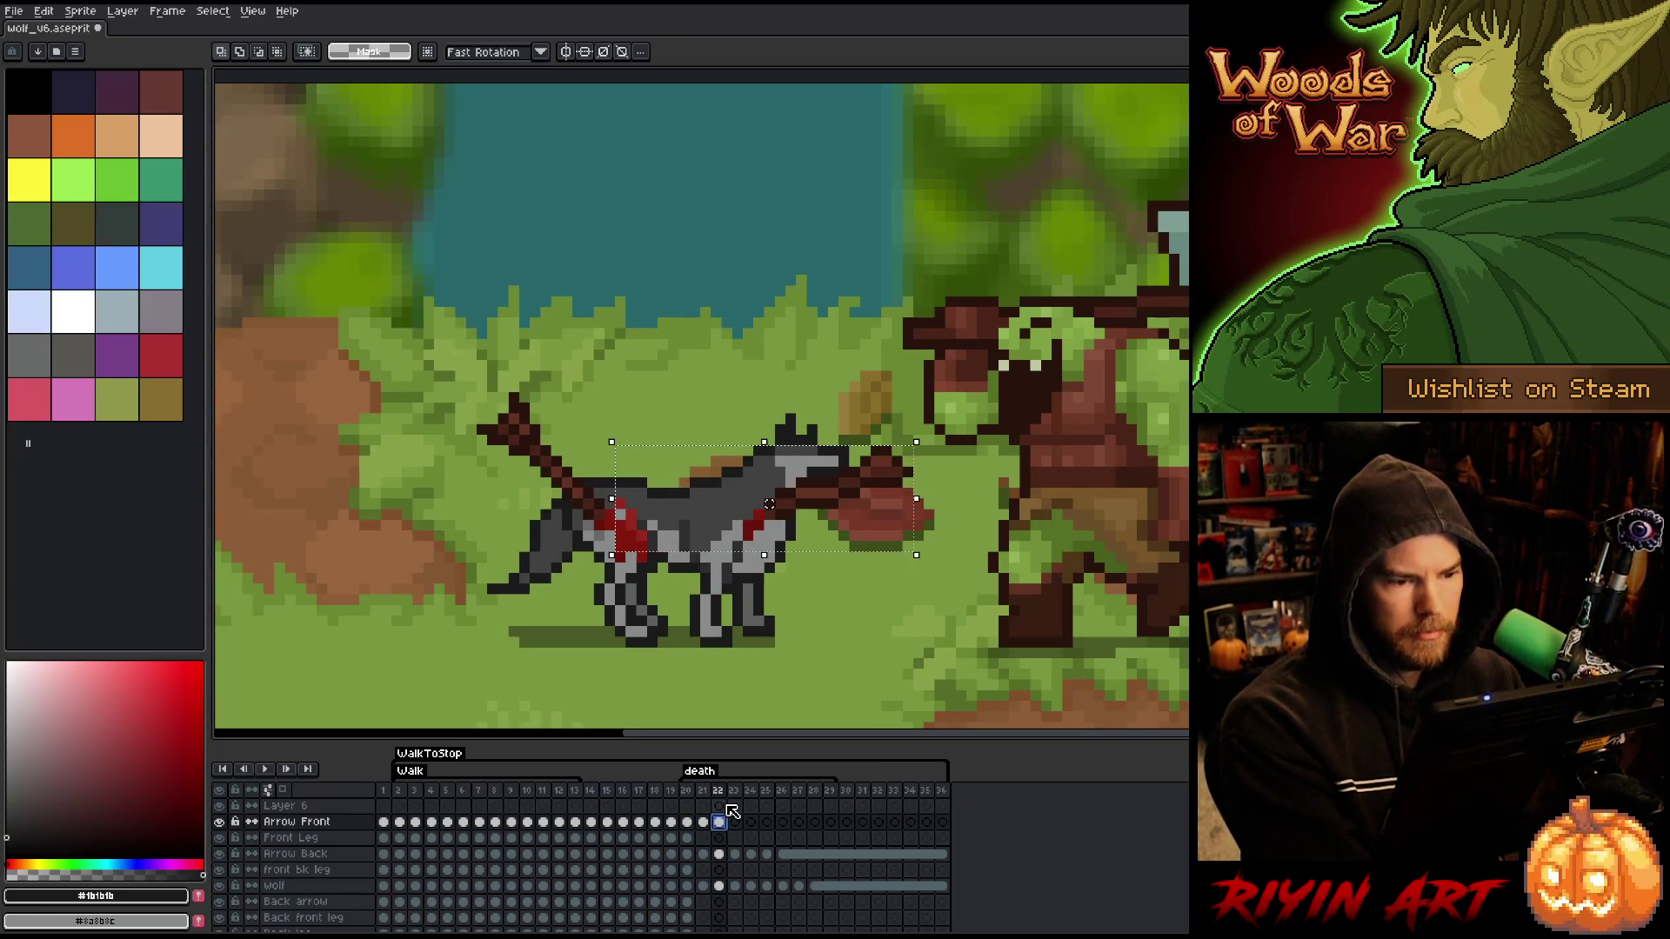
key("ctrl+t")
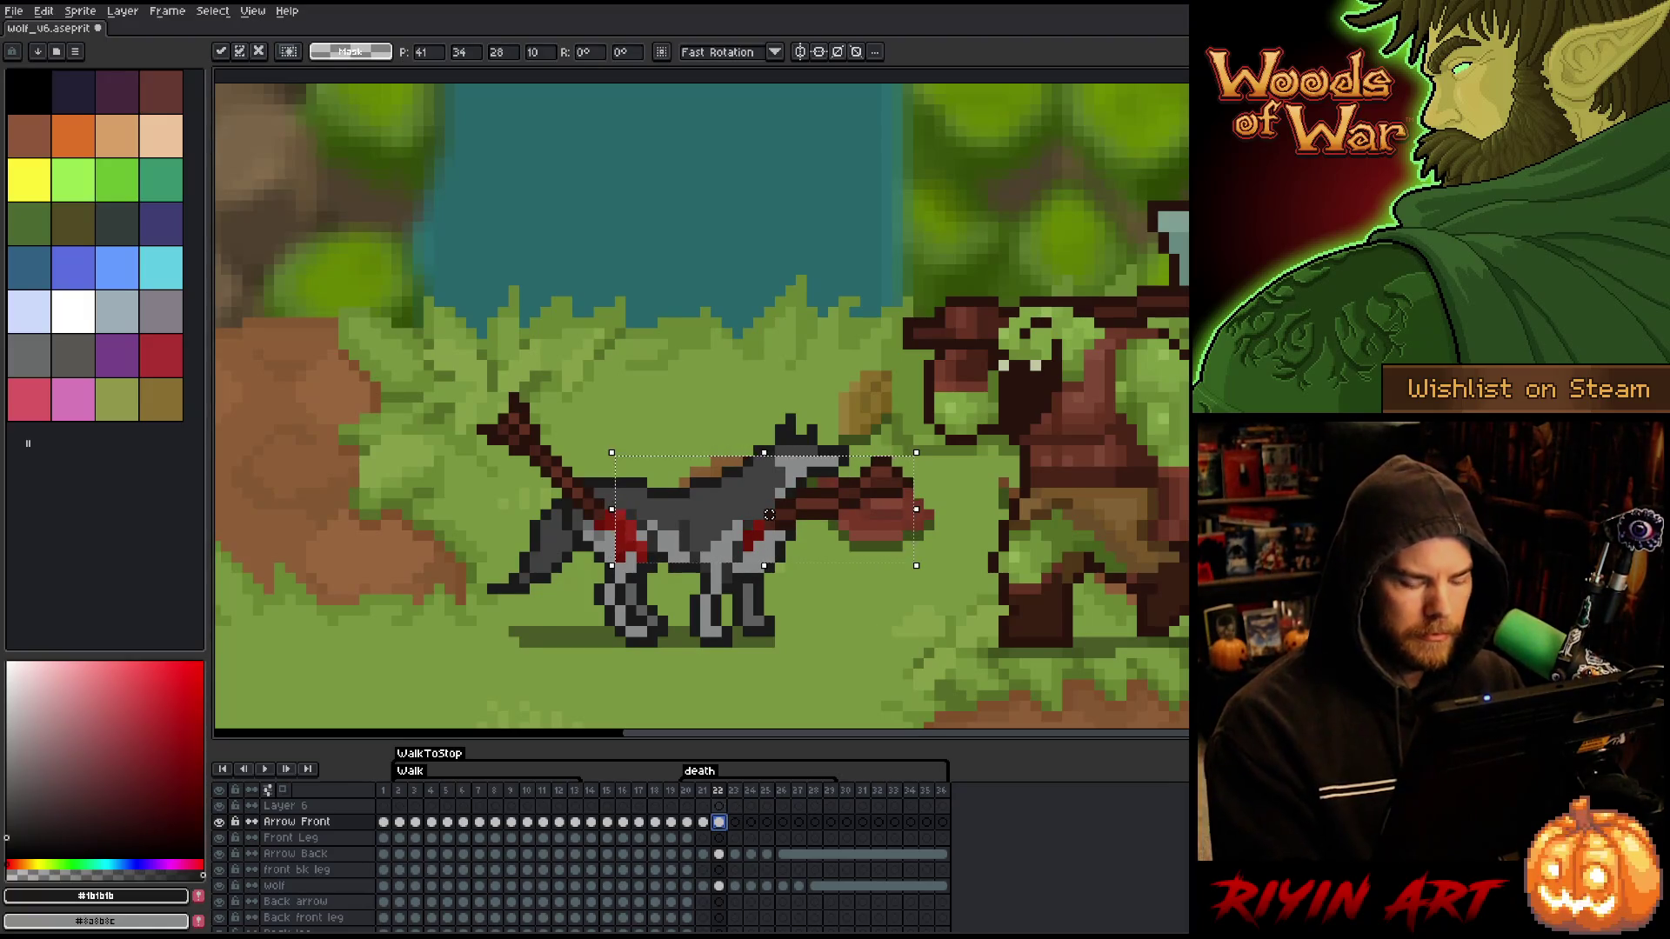
key("comma")
key("period")
key("comma")
key("period")
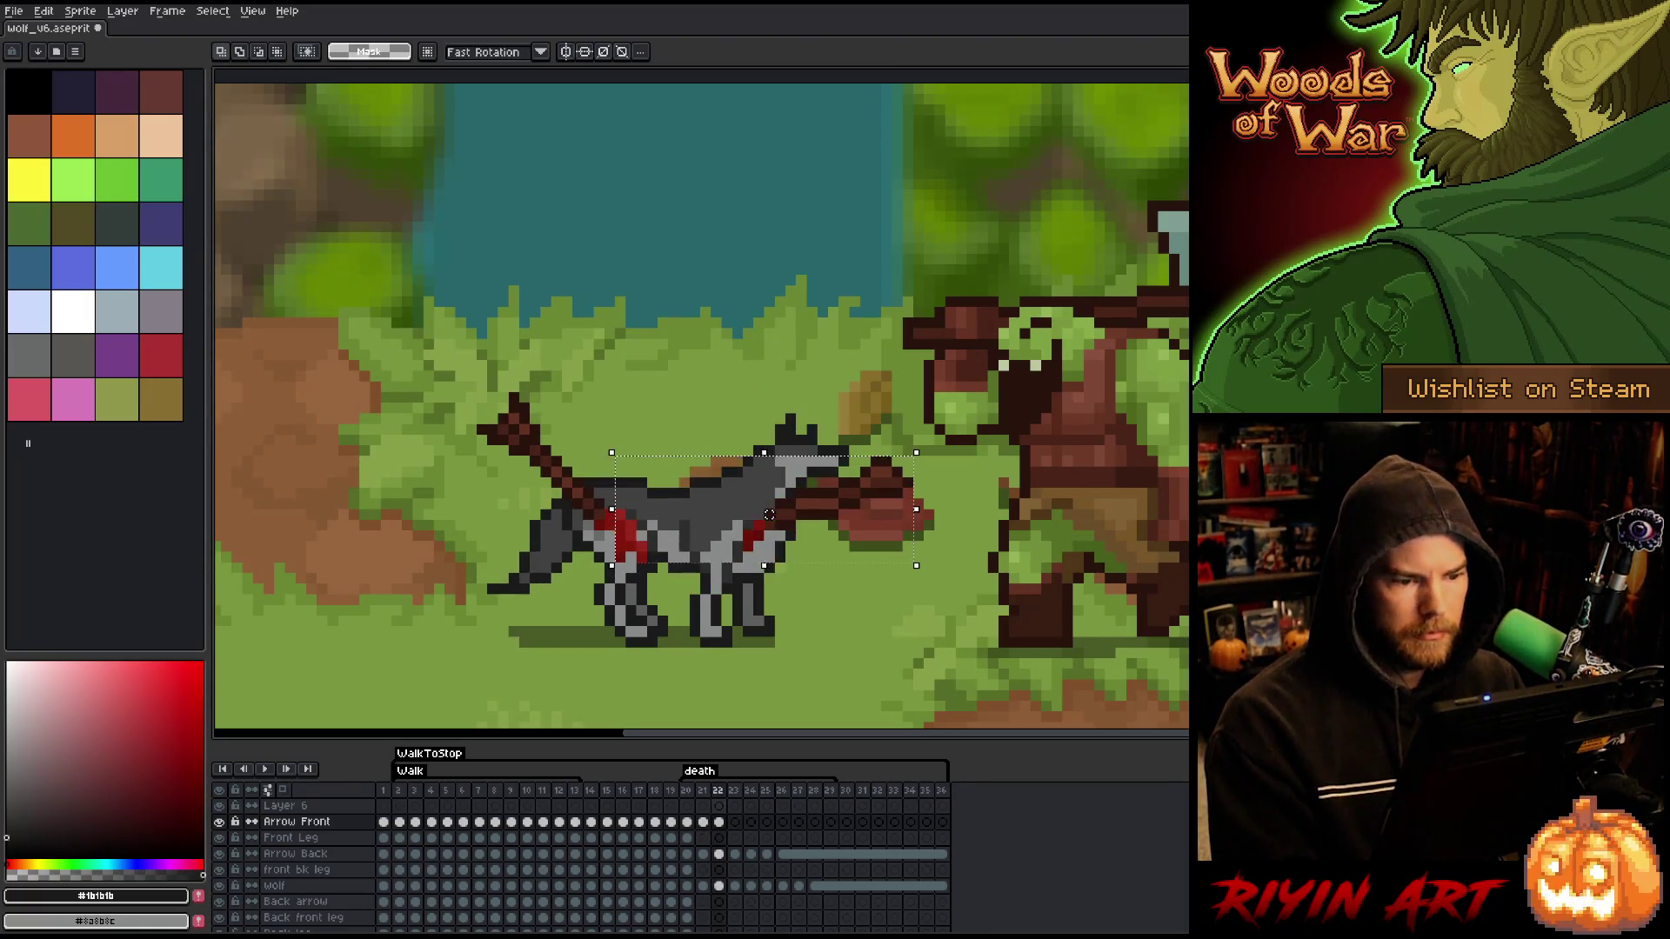
mouse_move(1023, 400)
left_mouse_down()
mouse_move(875, 578)
mouse_move(835, 587)
left_mouse_up()
key("ctrl+d")
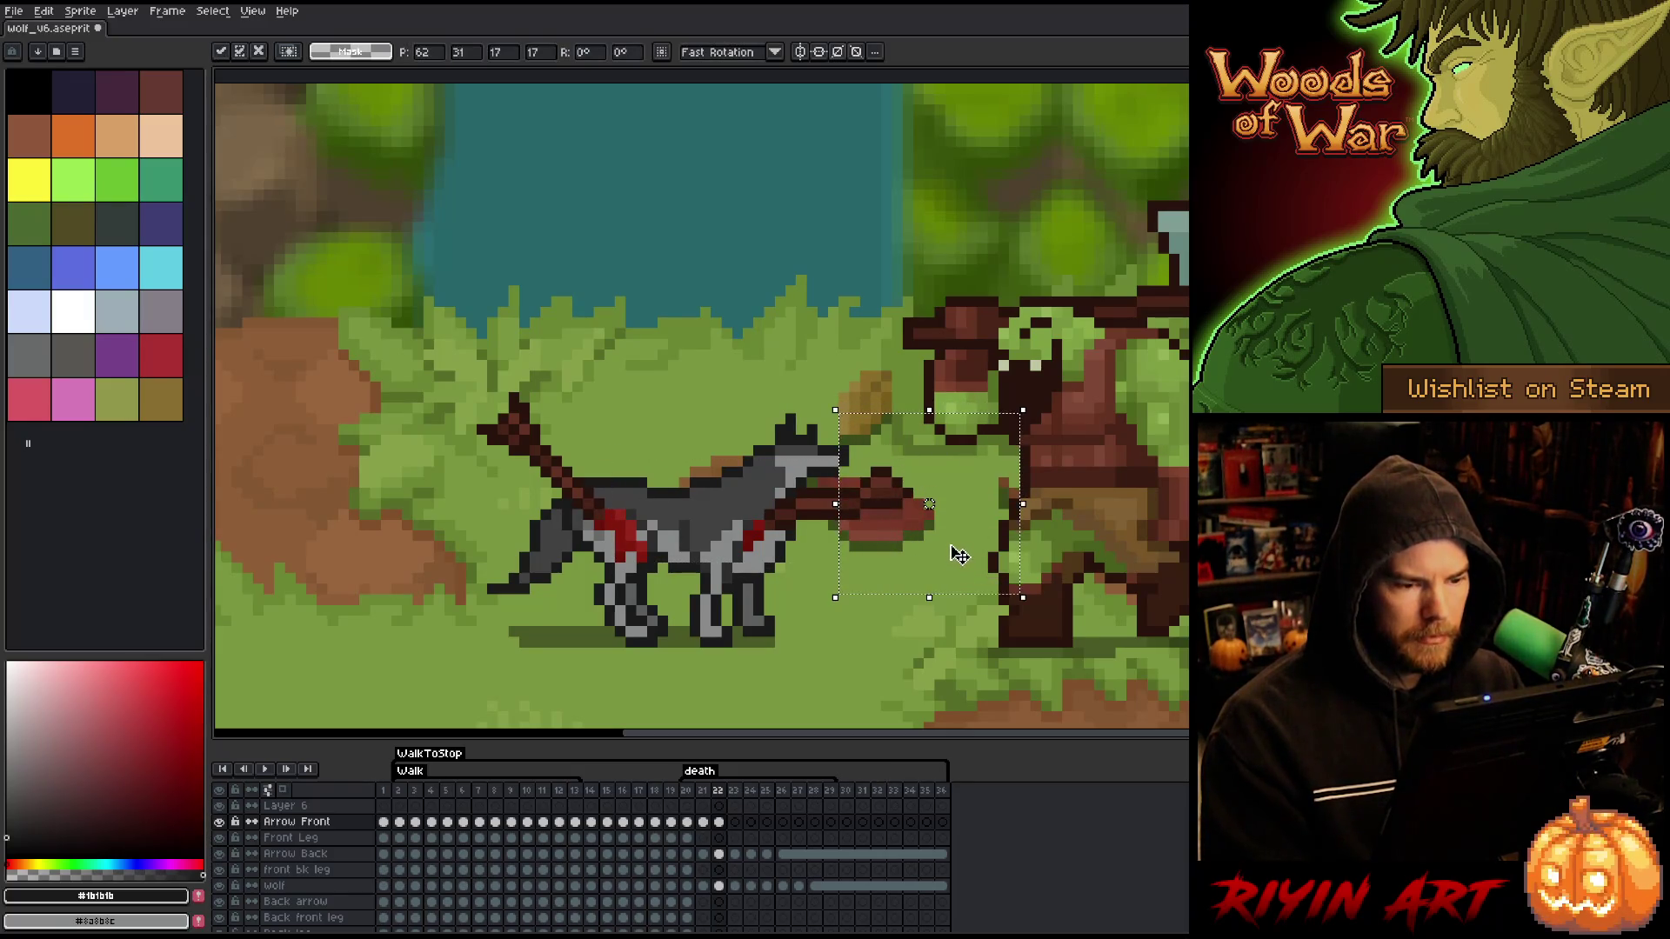
key("e")
key("Escape")
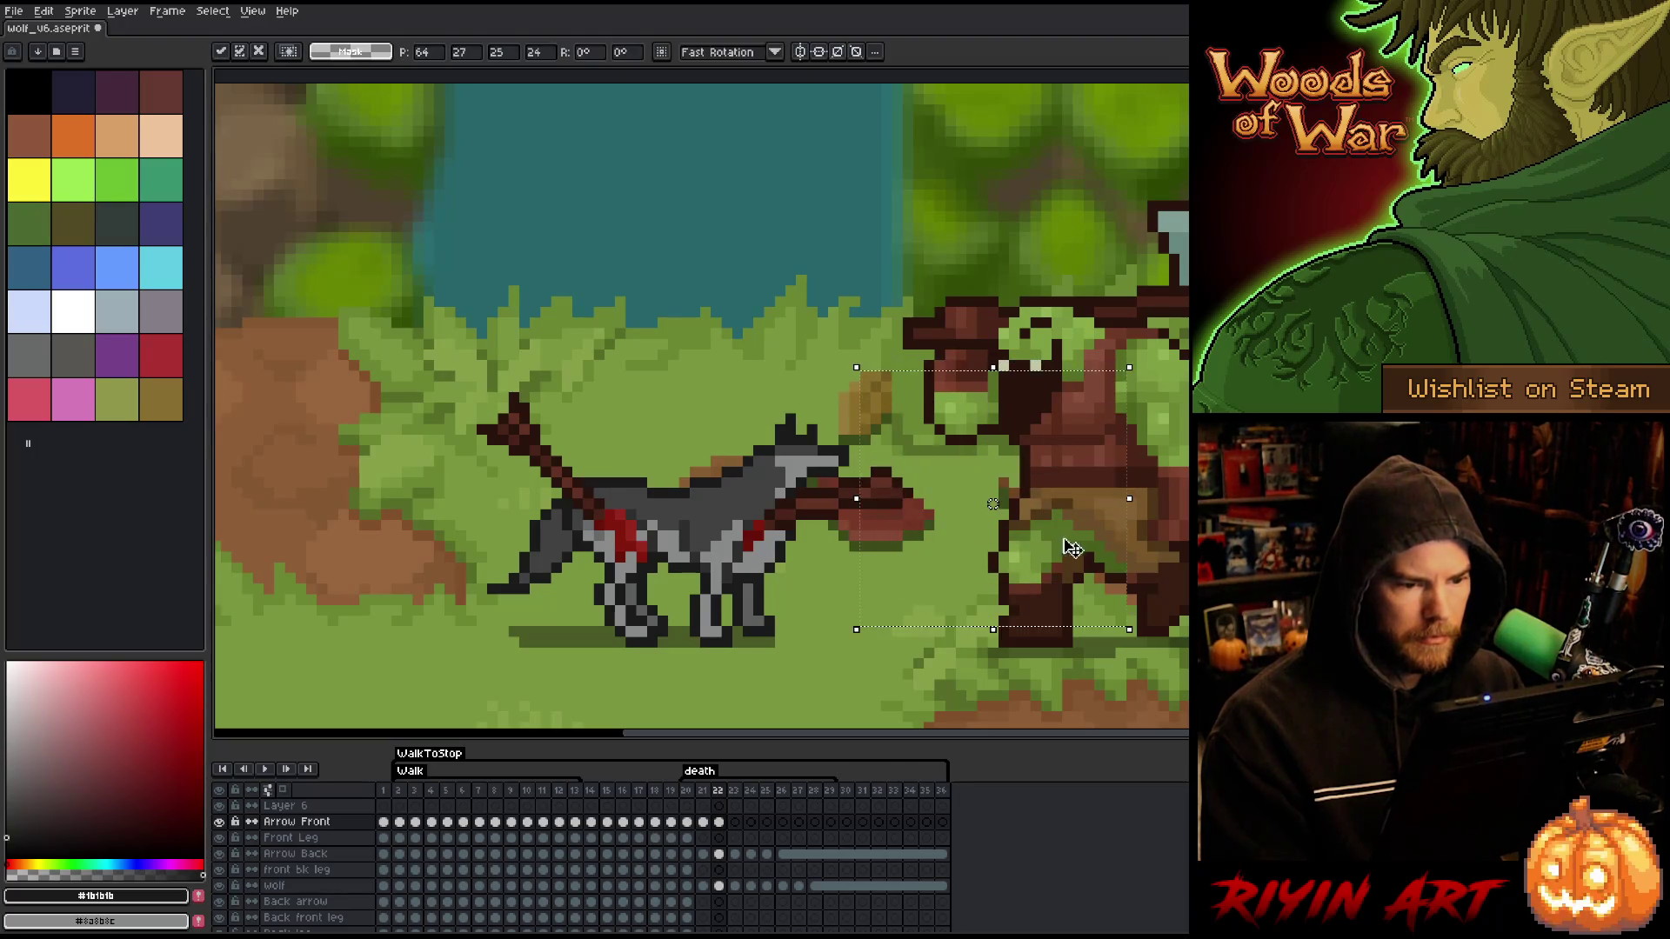
mouse_move(1070, 385)
left_mouse_down()
mouse_move(834, 590)
mouse_move(798, 592)
left_mouse_up()
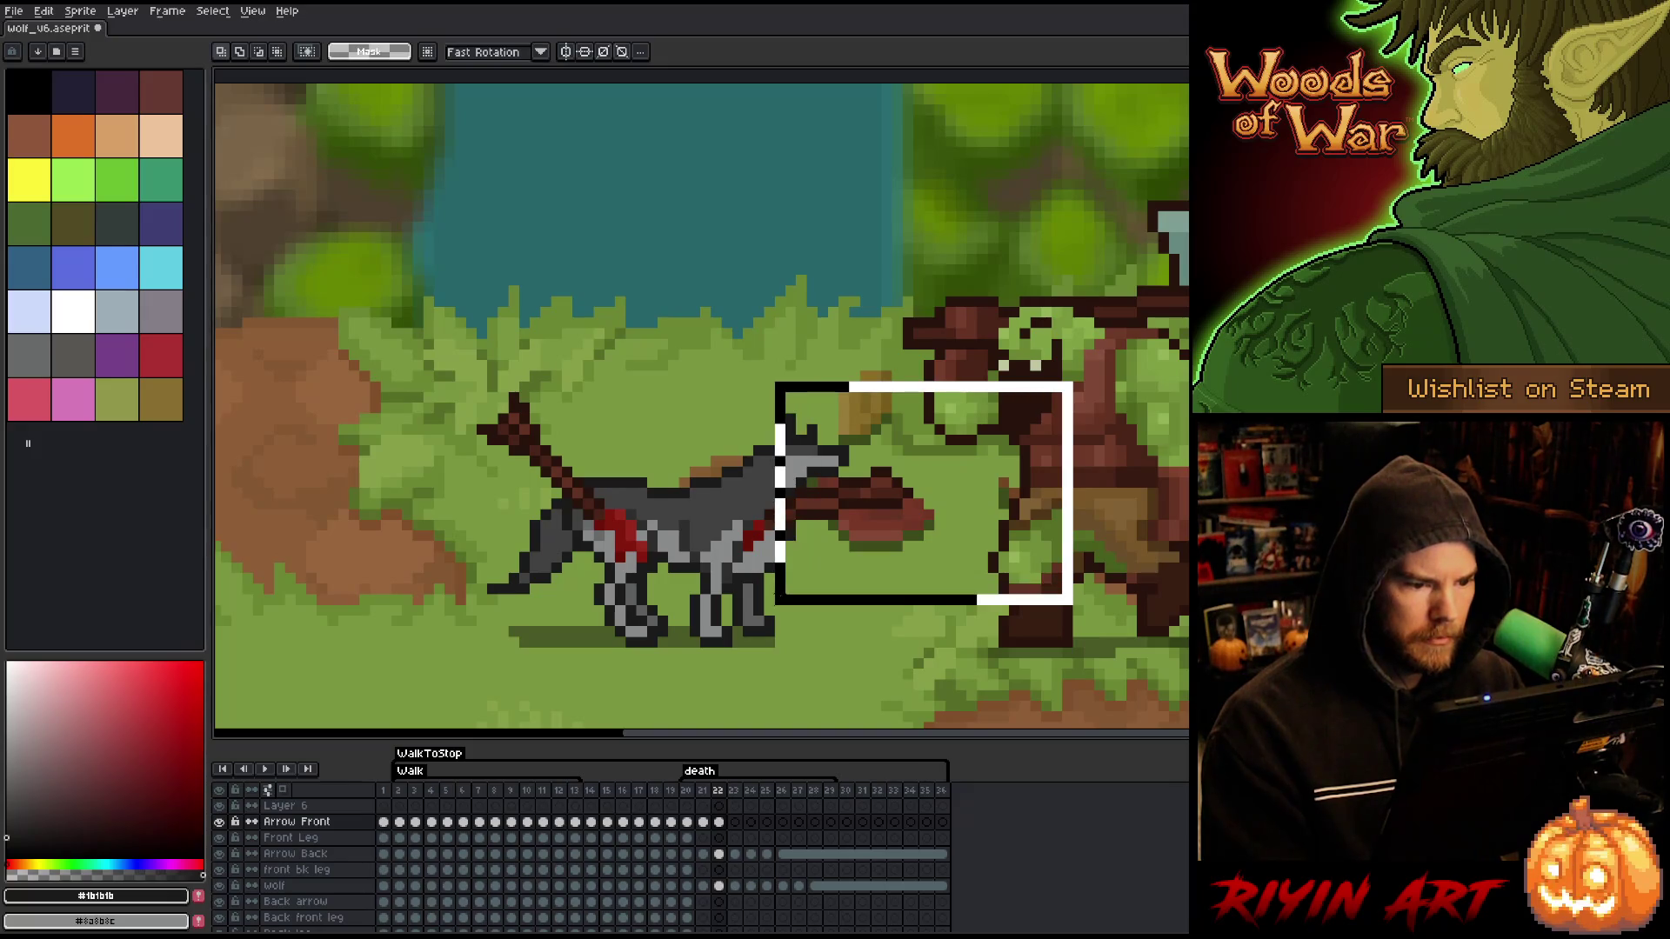
key("ctrl+z")
left_click_drag(1062, 381, 924, 577)
key("Escape")
- Pick the dark brown arrow colour for the pencil and compare frames 21 and 22
key("b")
left_click(770, 536, "alt")
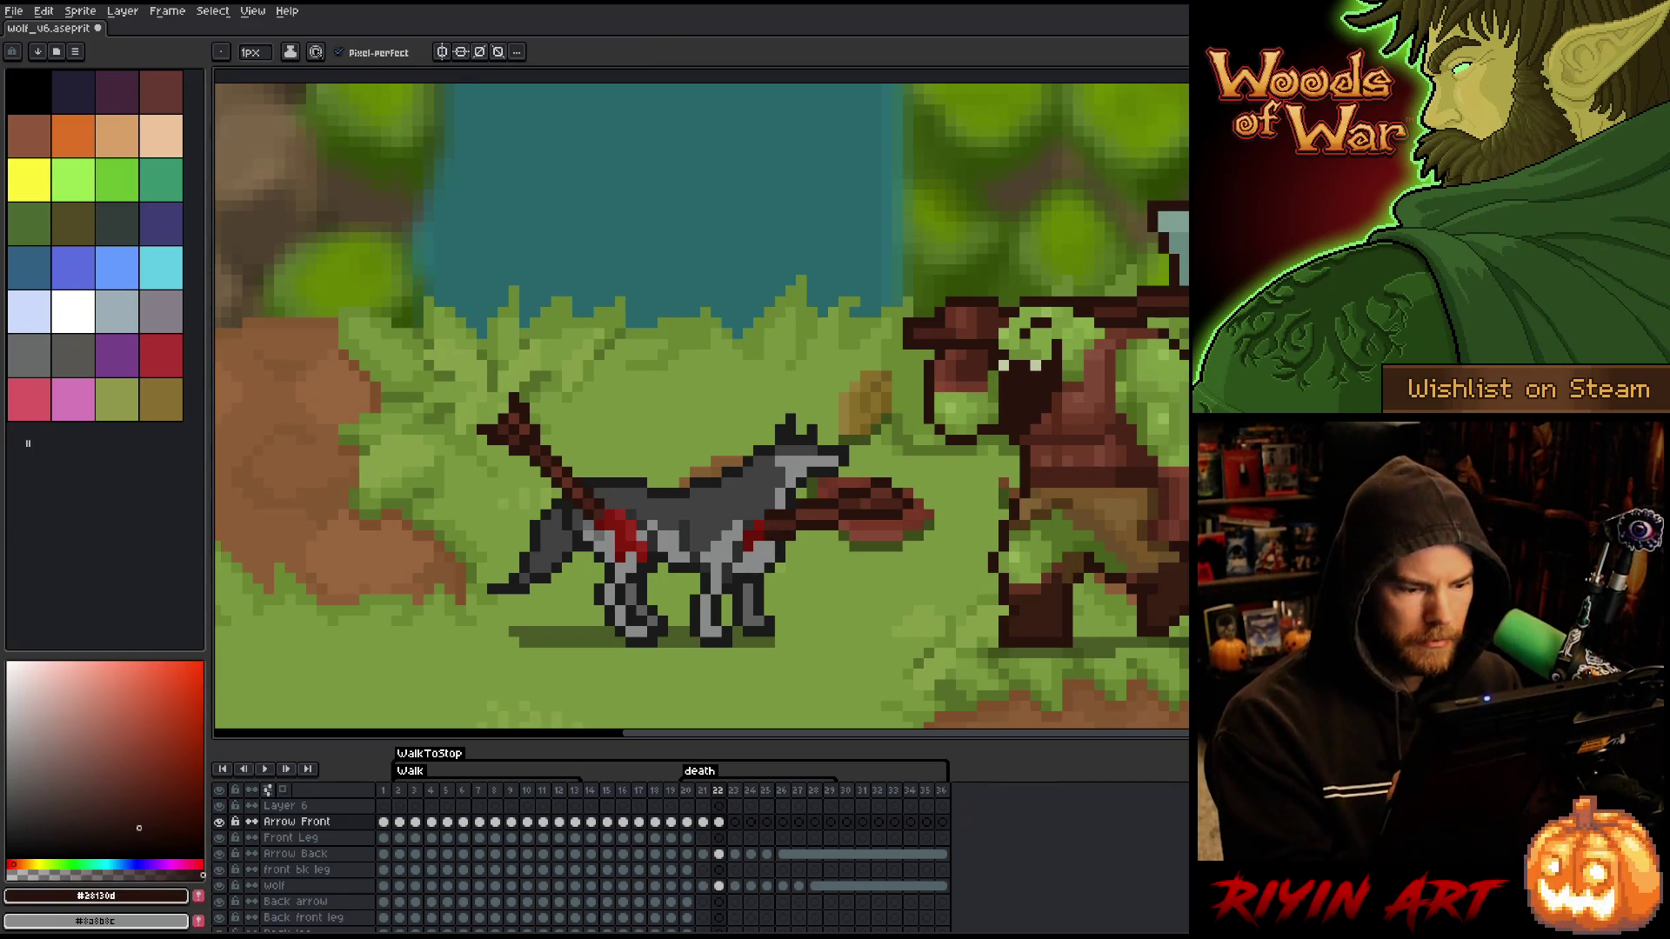
key("Left")
key("Right")
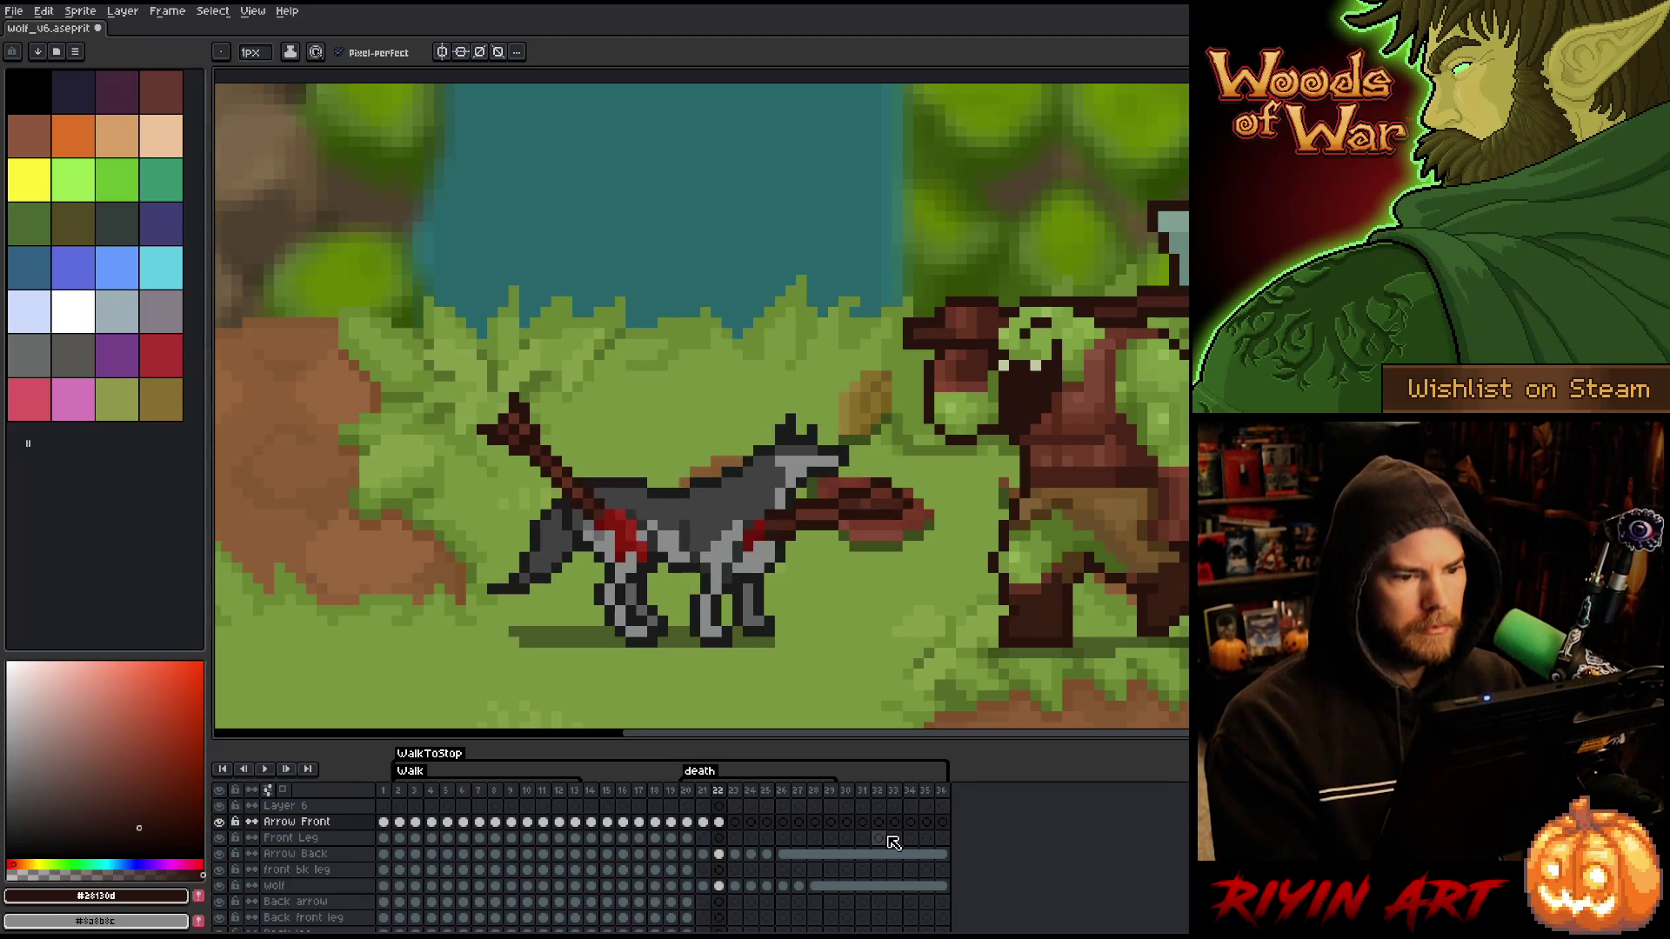
key("Left")
key("Right")
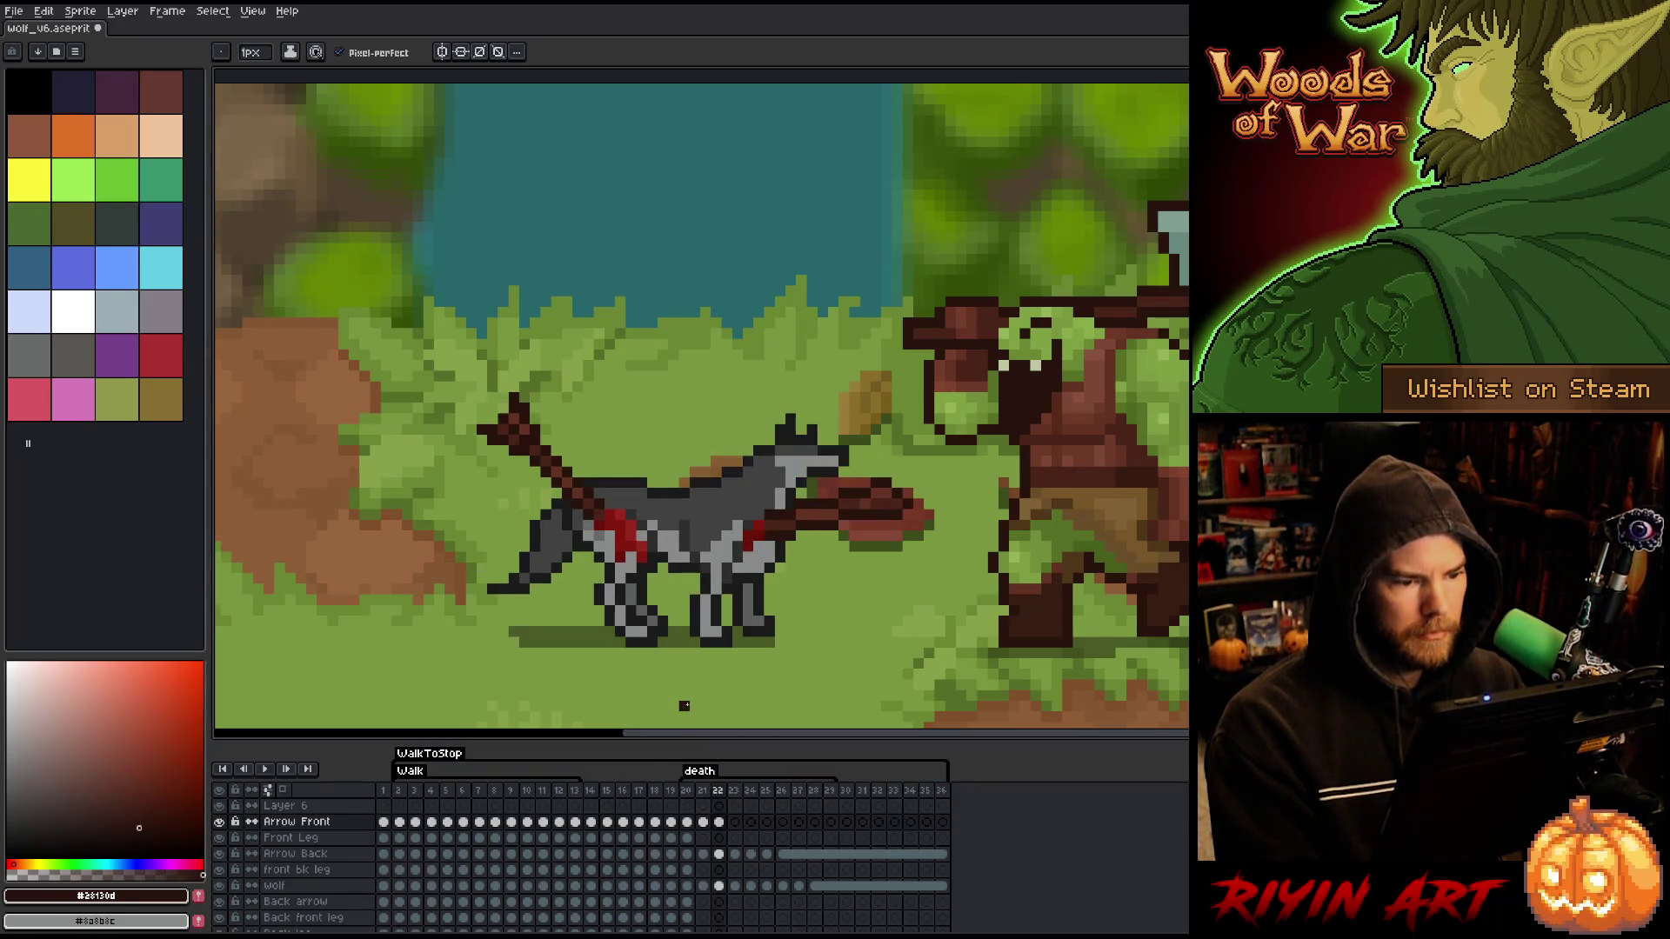
key("Left")
key("Right")
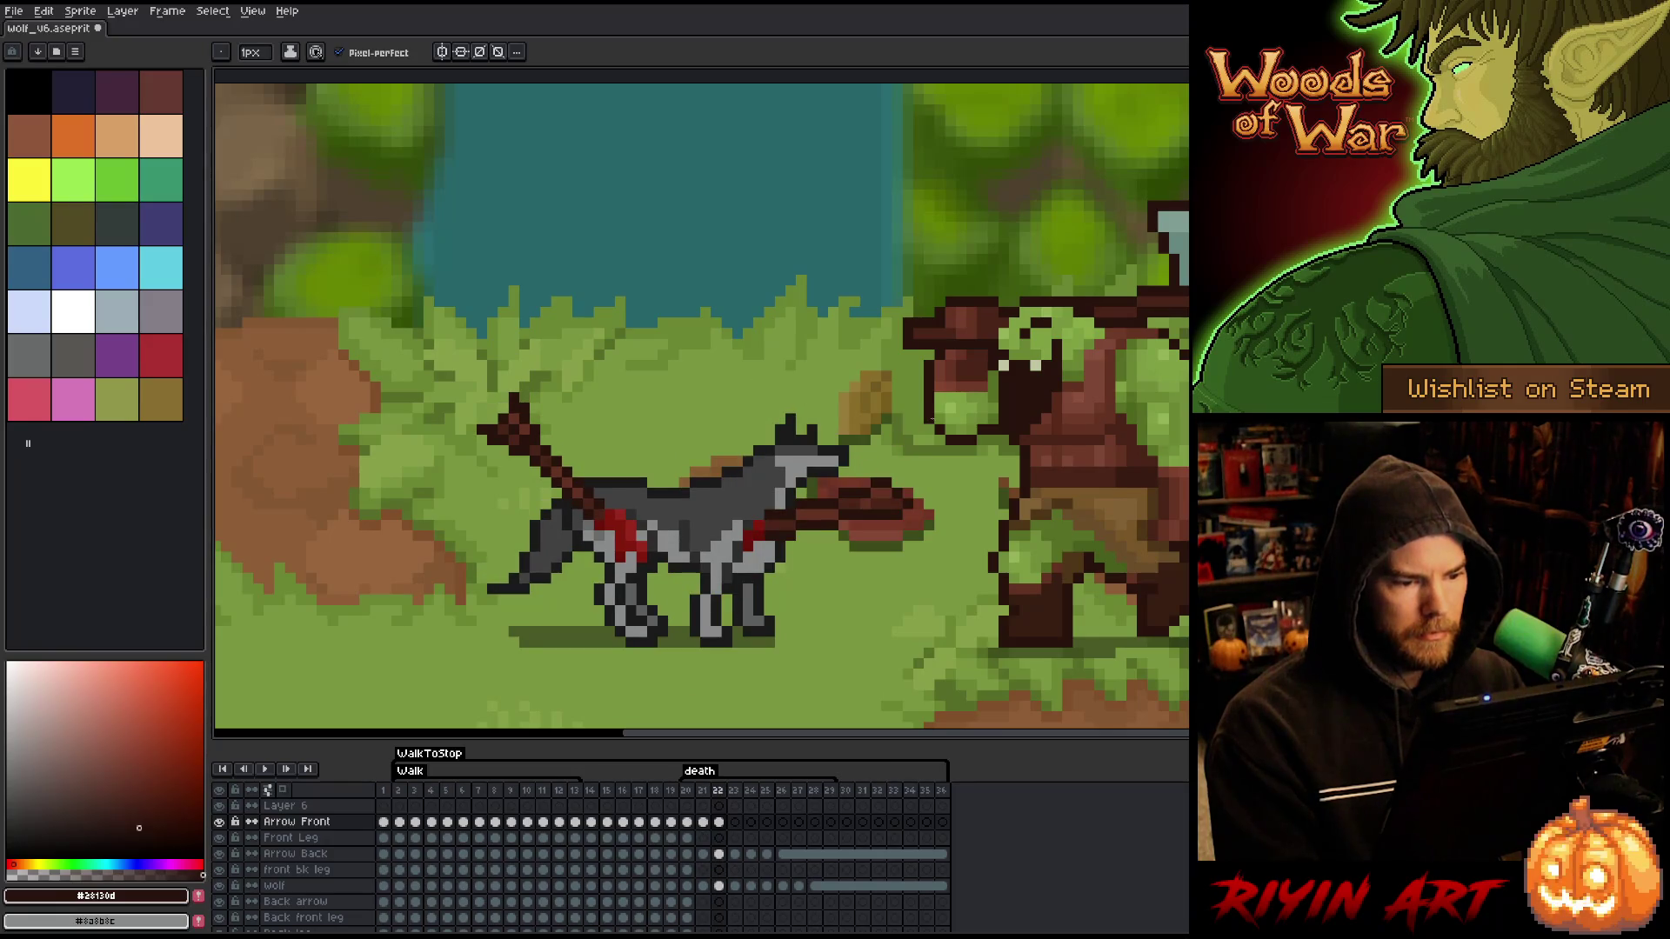
- Select the front arrow and move it down onto the wolf's chest
key("m")
mouse_move(1108, 389)
left_mouse_down()
mouse_move(827, 615)
mouse_move(739, 628)
left_mouse_up()
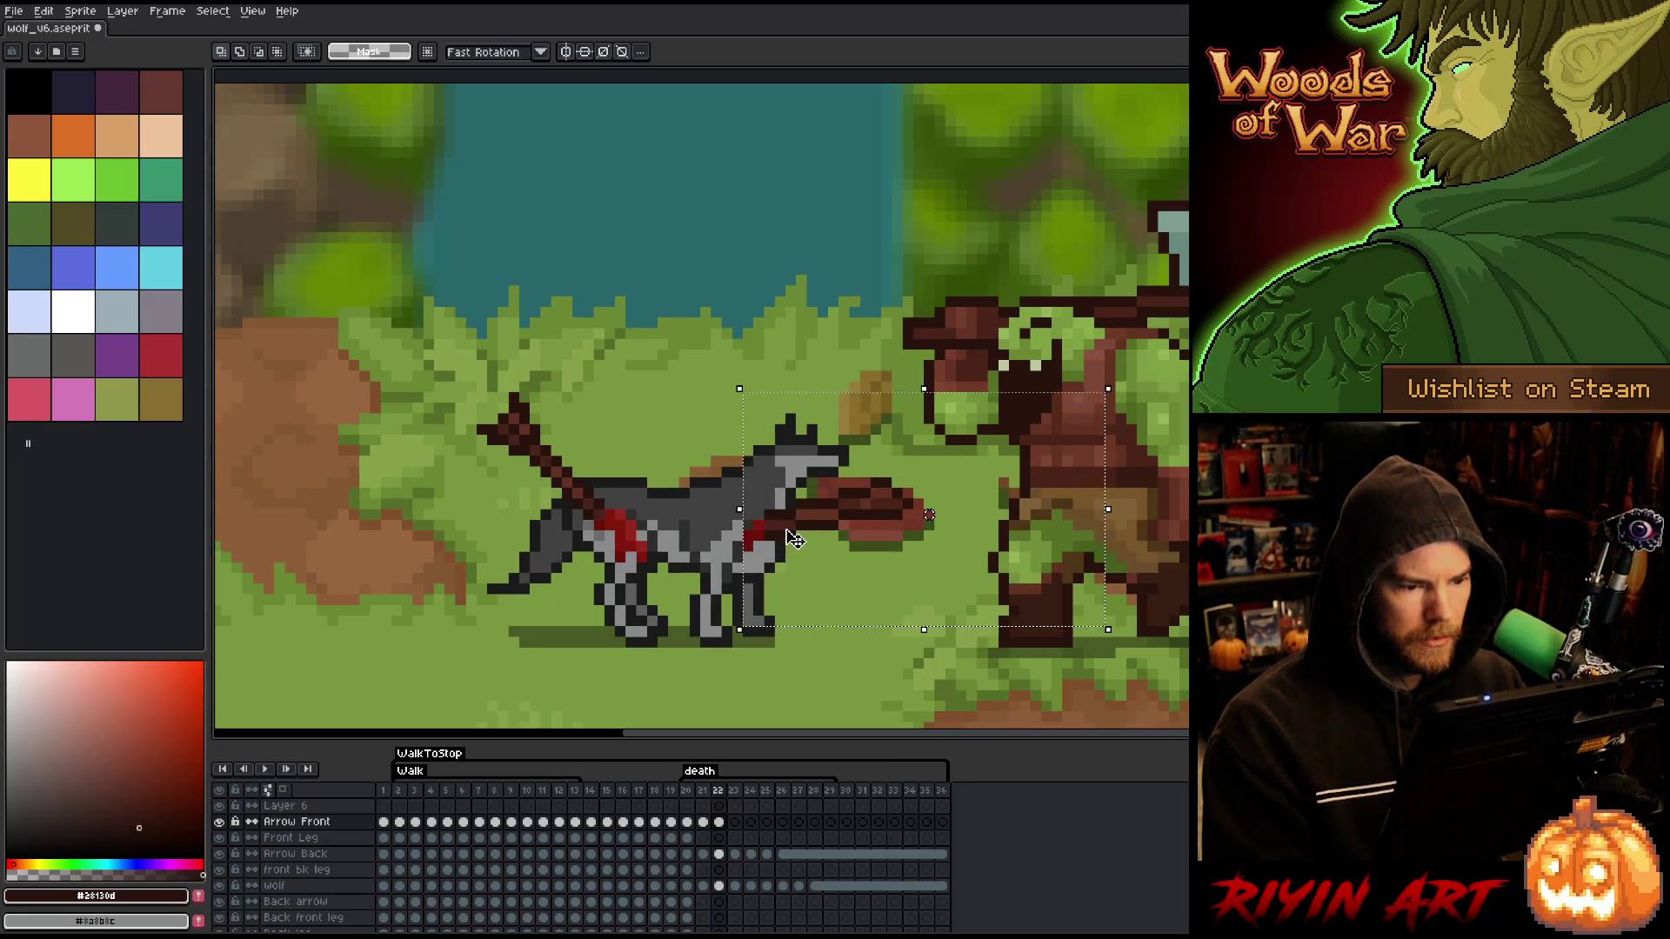
left_click_drag(794, 539, 811, 546)
key("Return")
key("Left")
key("Right")
- Nudge the front arrow down one pixel, checking it against frame 21
key("Left")
key("Right")
key("Left")
key("Right")
key("Left")
key("Right")
key("Down")
key("Return")
key("Left")
key("Right")
- Nudge the arrow back up one pixel after comparing frames, then deselect
key("Left")
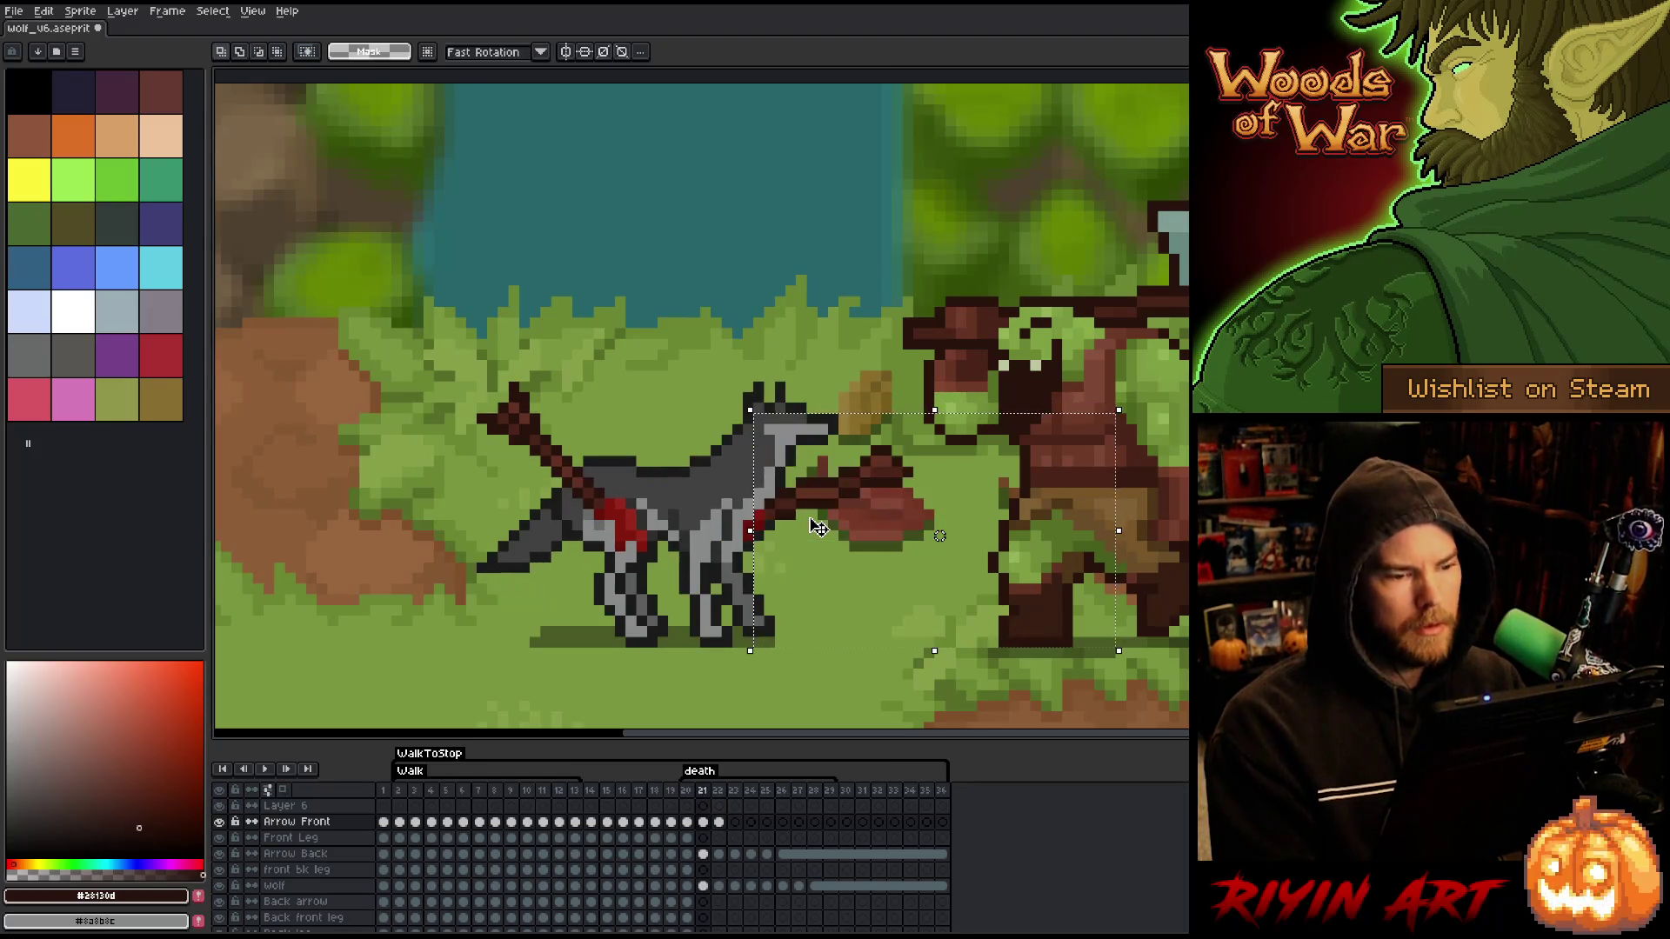
key("Right")
key("Left")
key("Right")
key("Up")
key("Left")
key("Right")
key("Left")
key("Right")
key("Left")
key("Right")
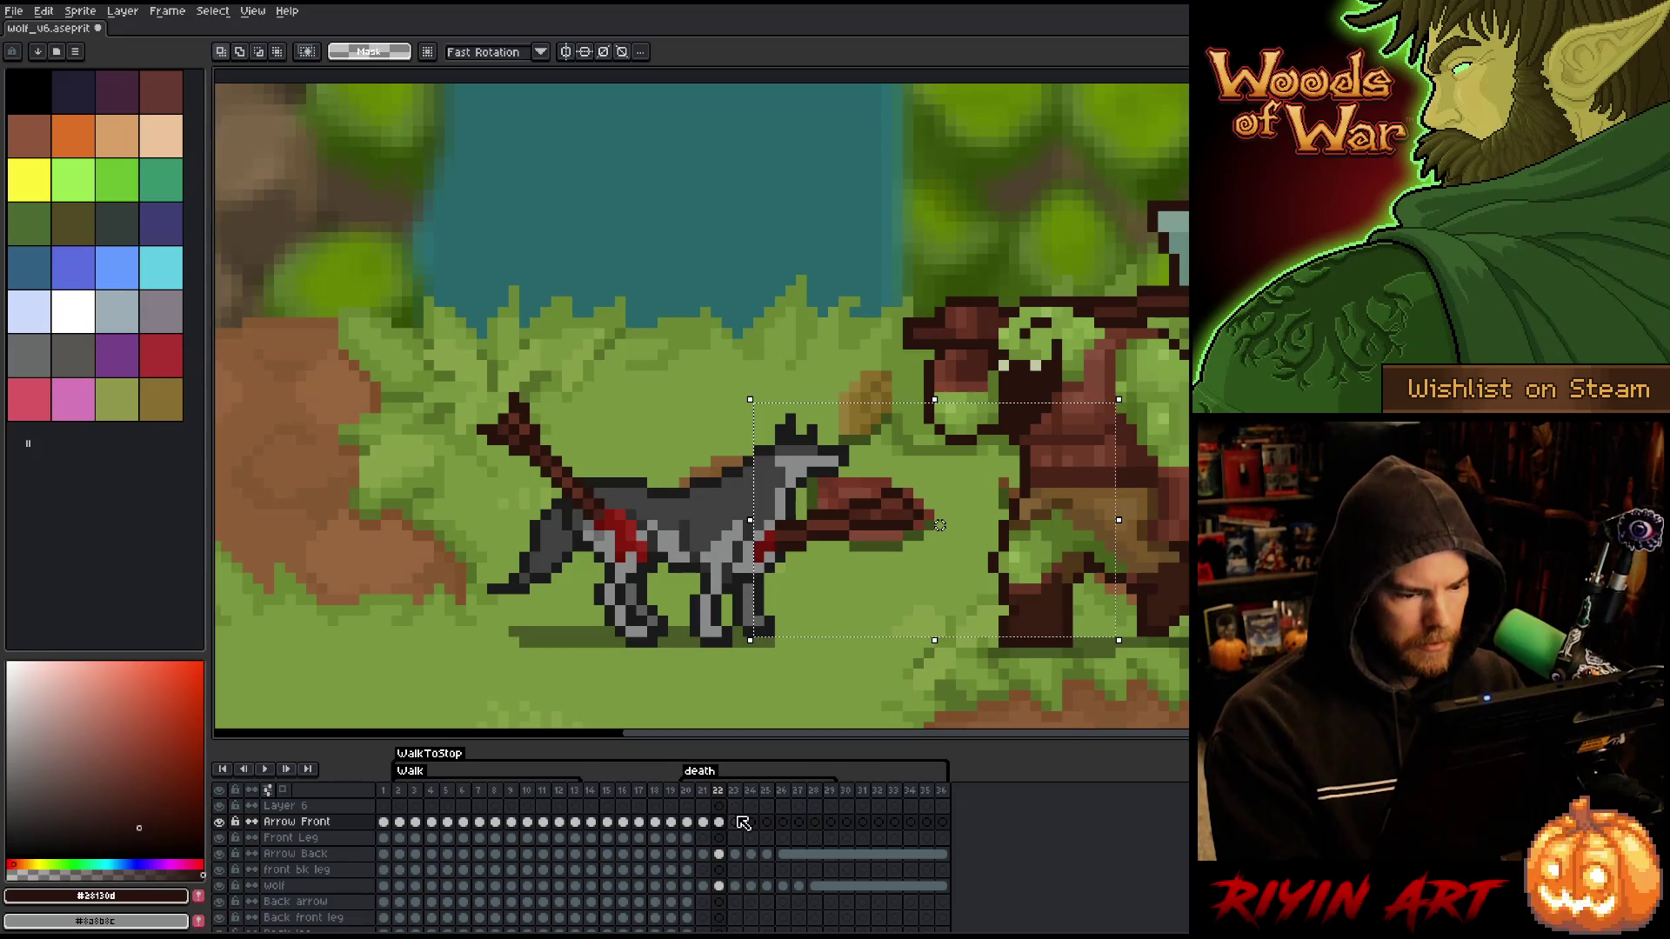
key("ctrl+d")
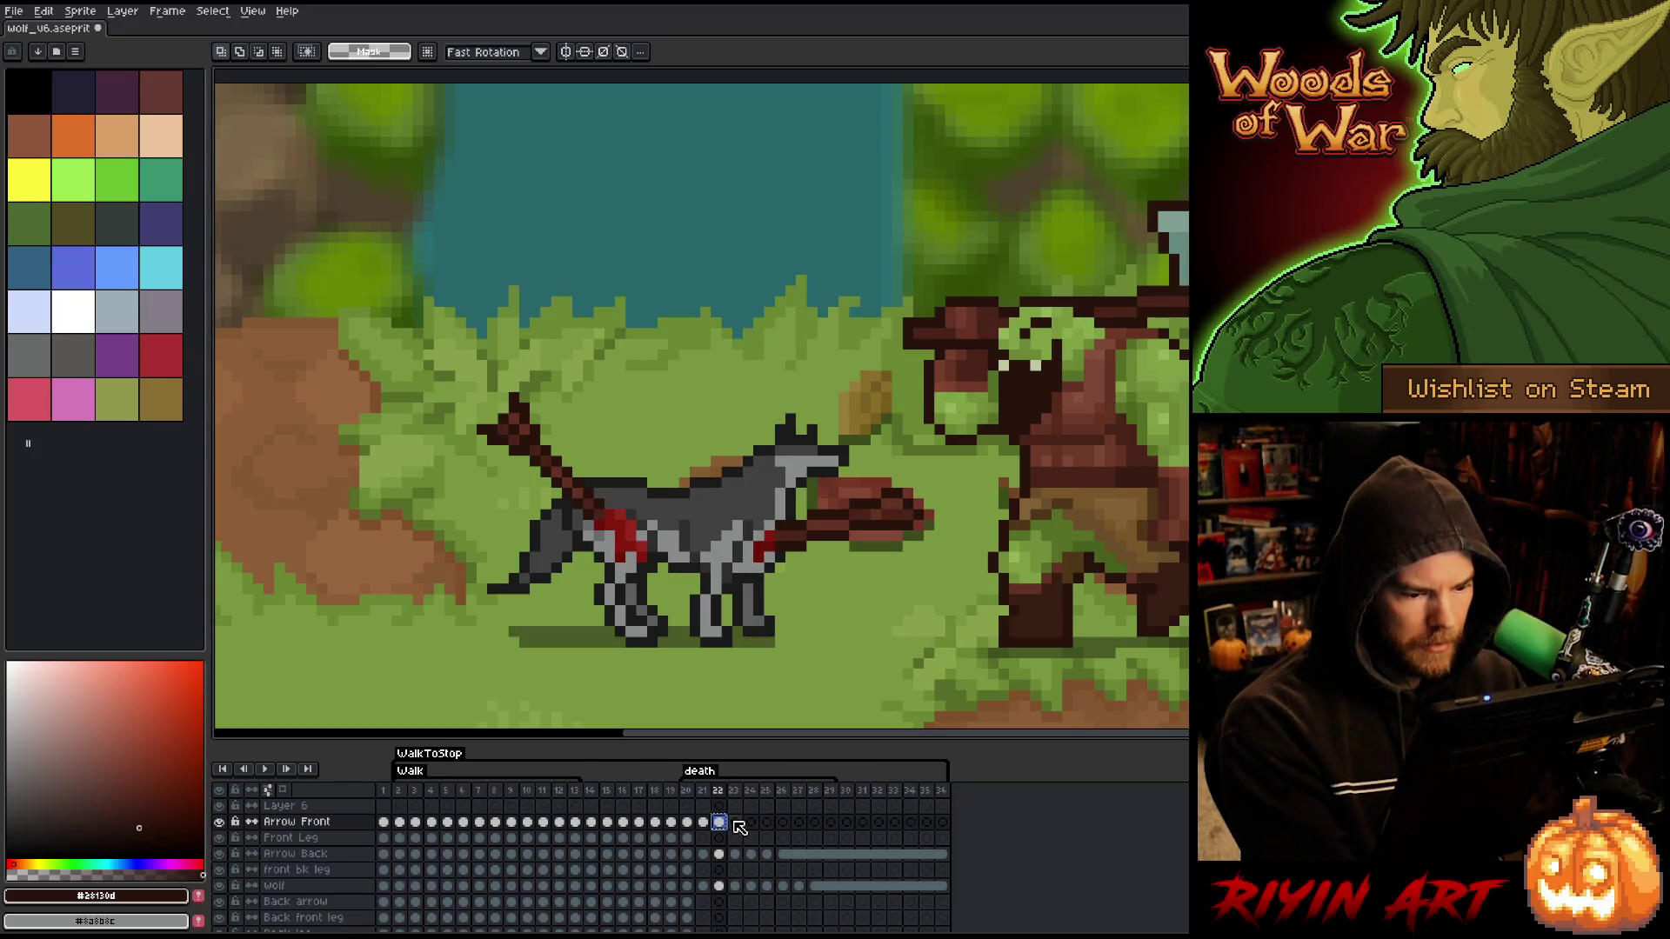
- Check the front arrow on frame 23 against frame 24 using trial selections
left_click(735, 822)
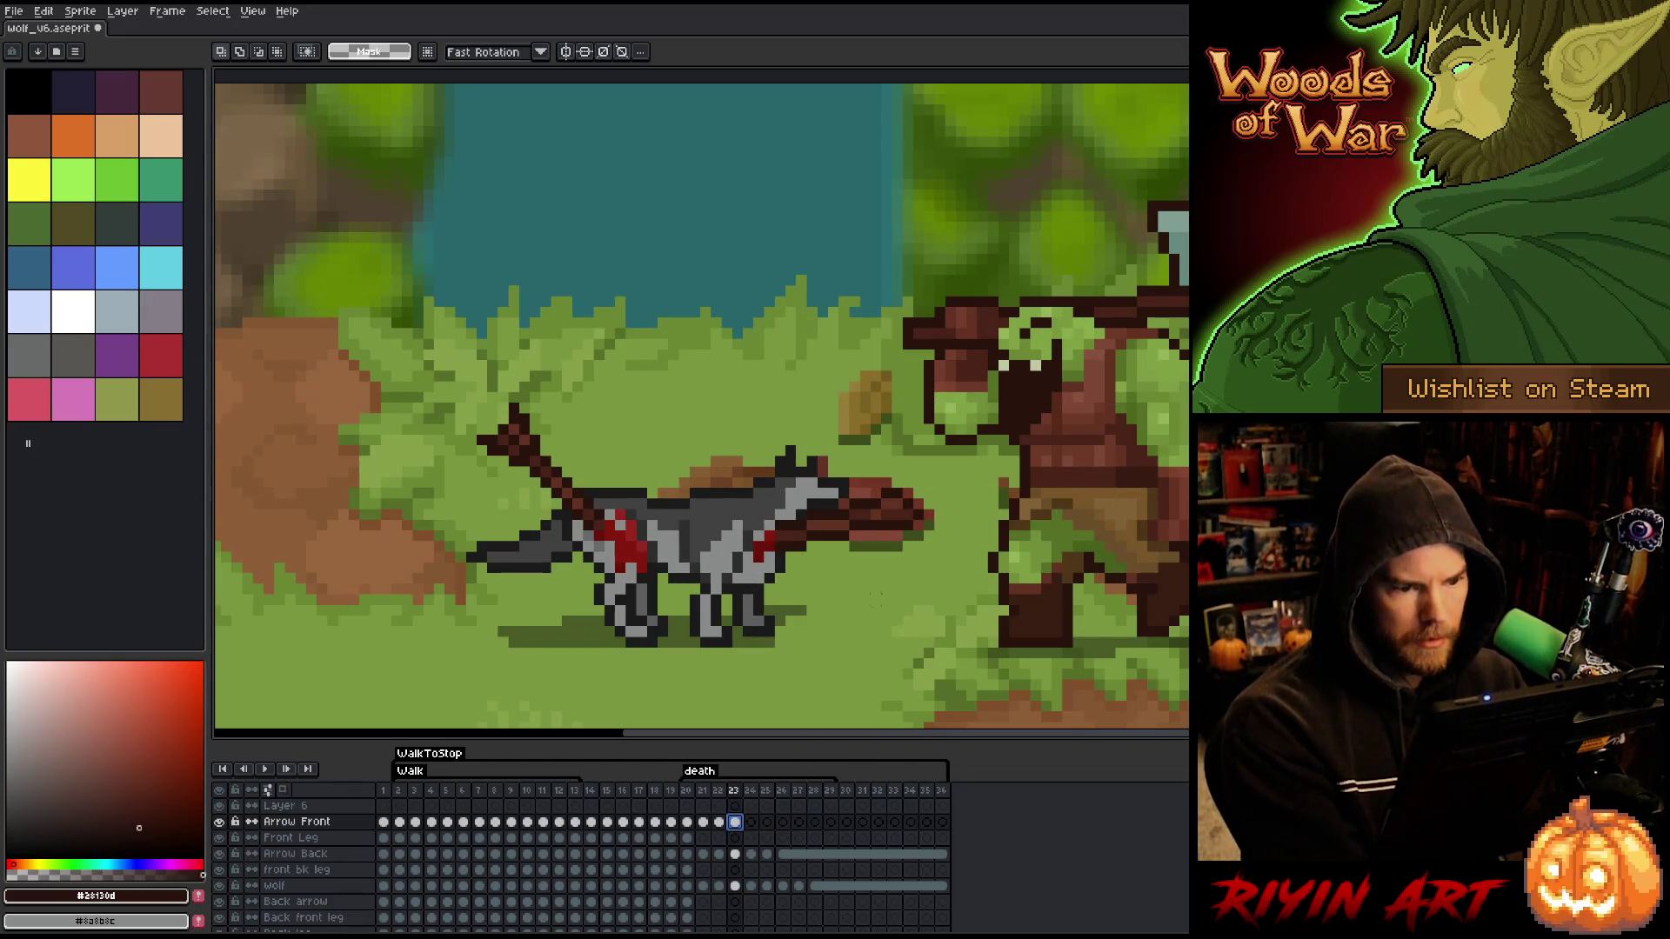
mouse_move(1002, 357)
left_mouse_down()
mouse_move(608, 689)
mouse_move(547, 703)
left_mouse_up()
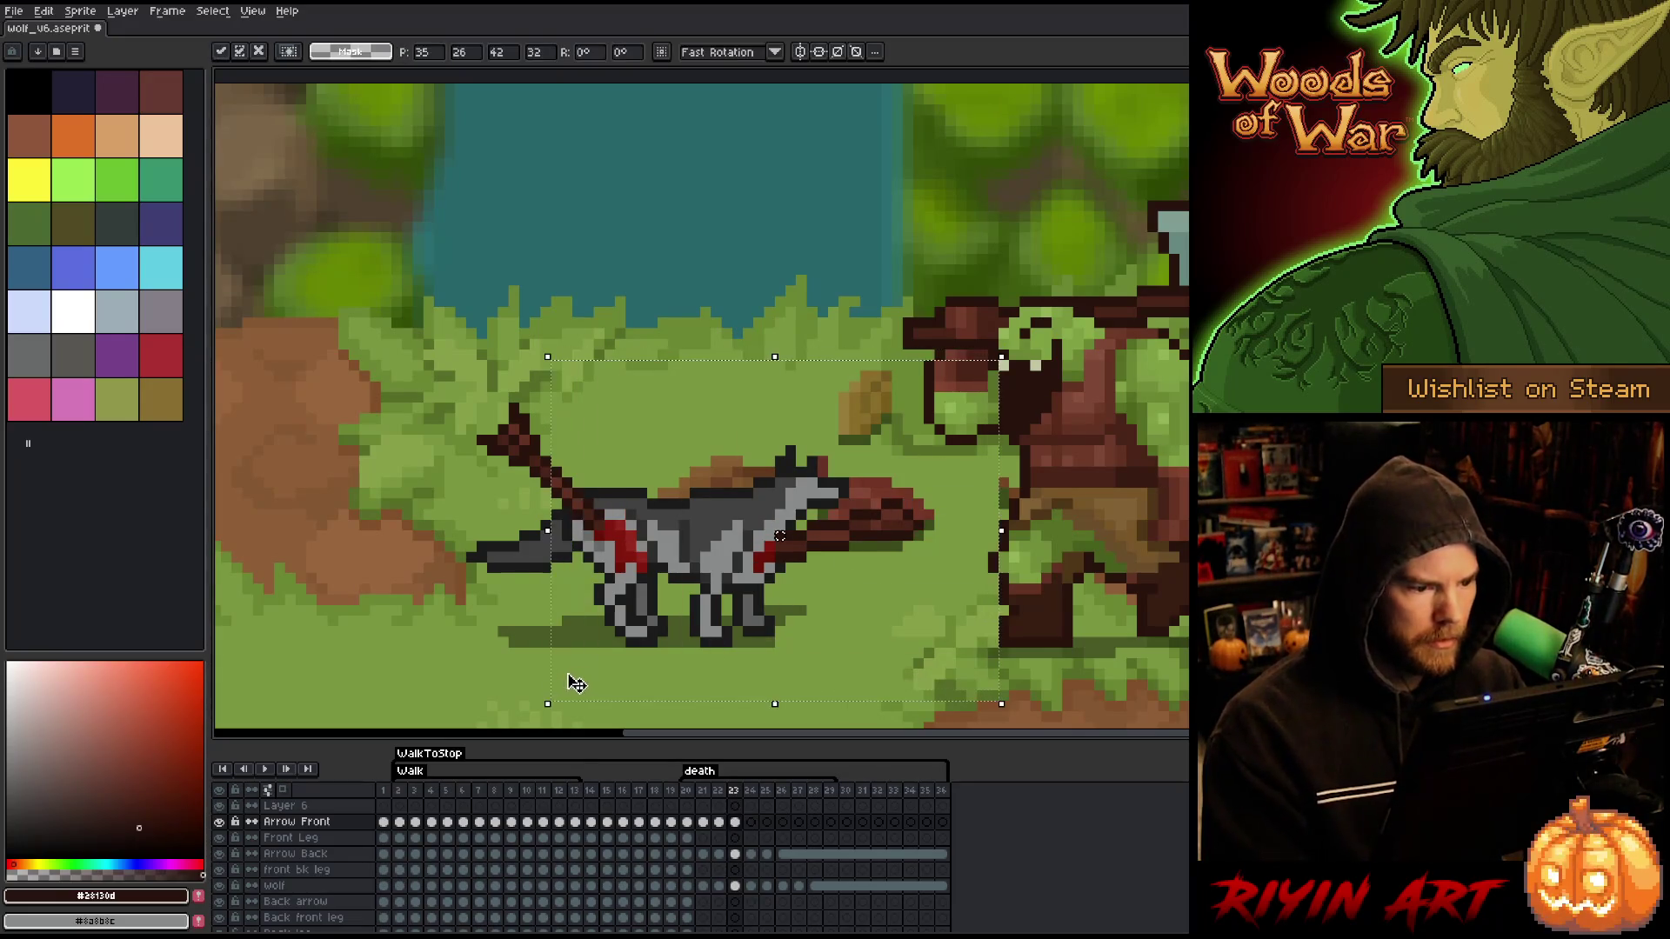
left_click_drag(1155, 335, 718, 638)
key("Right")
key("Left")
key("Right")
key("Left")
key("Right")
key("Left")
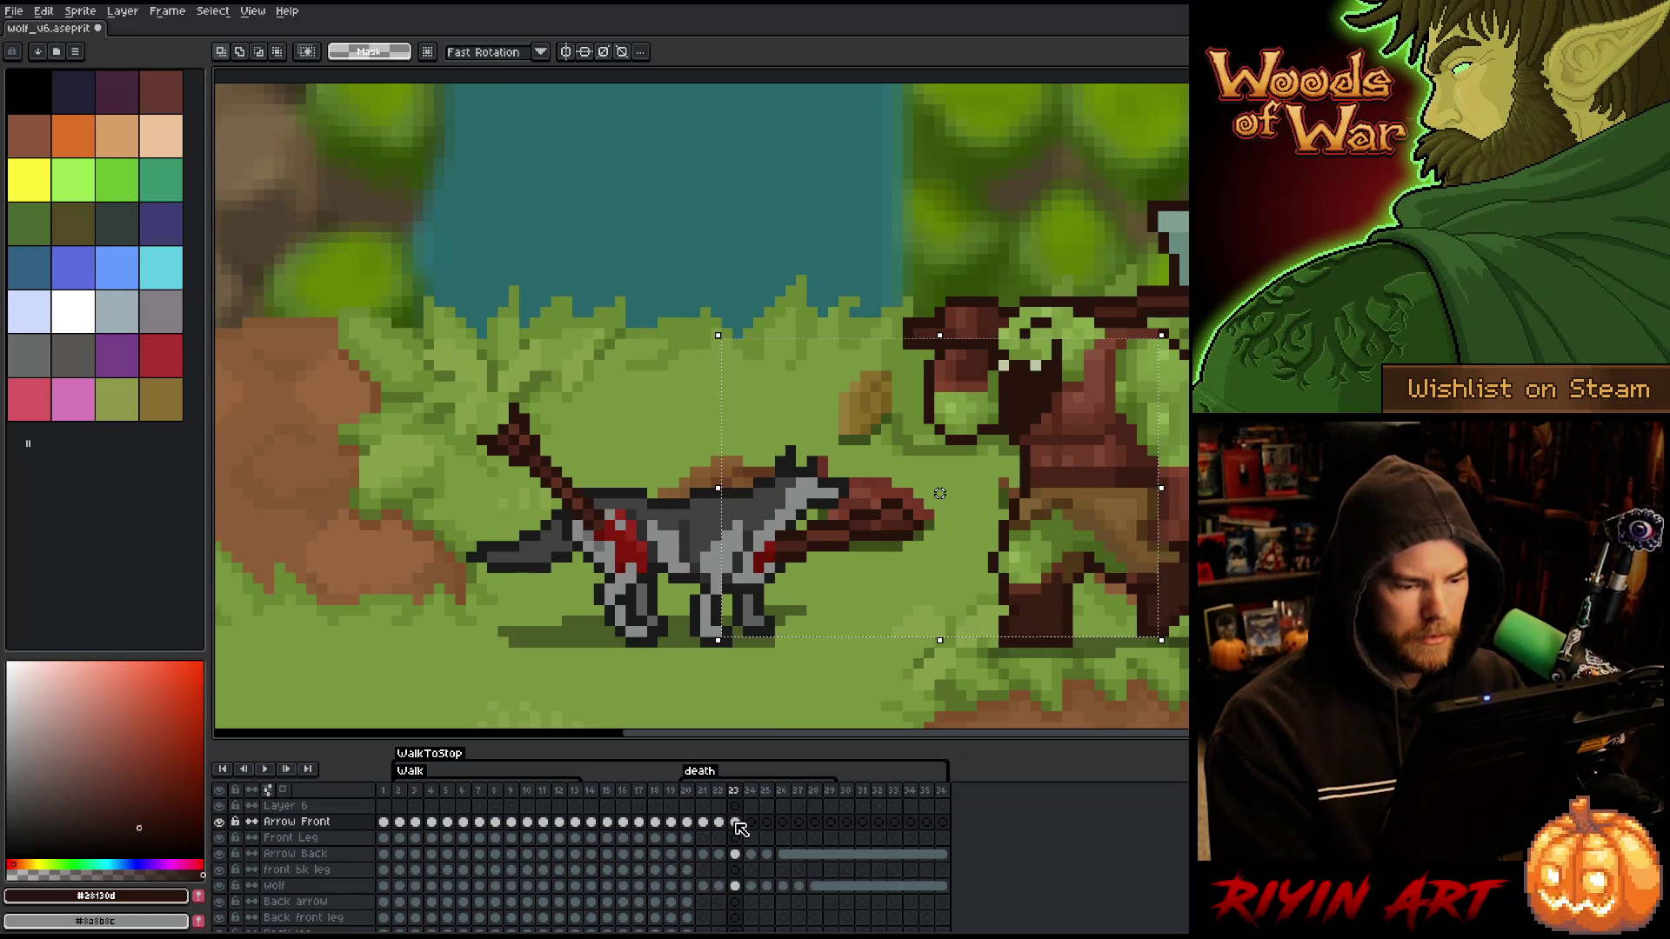
key("ctrl+d")
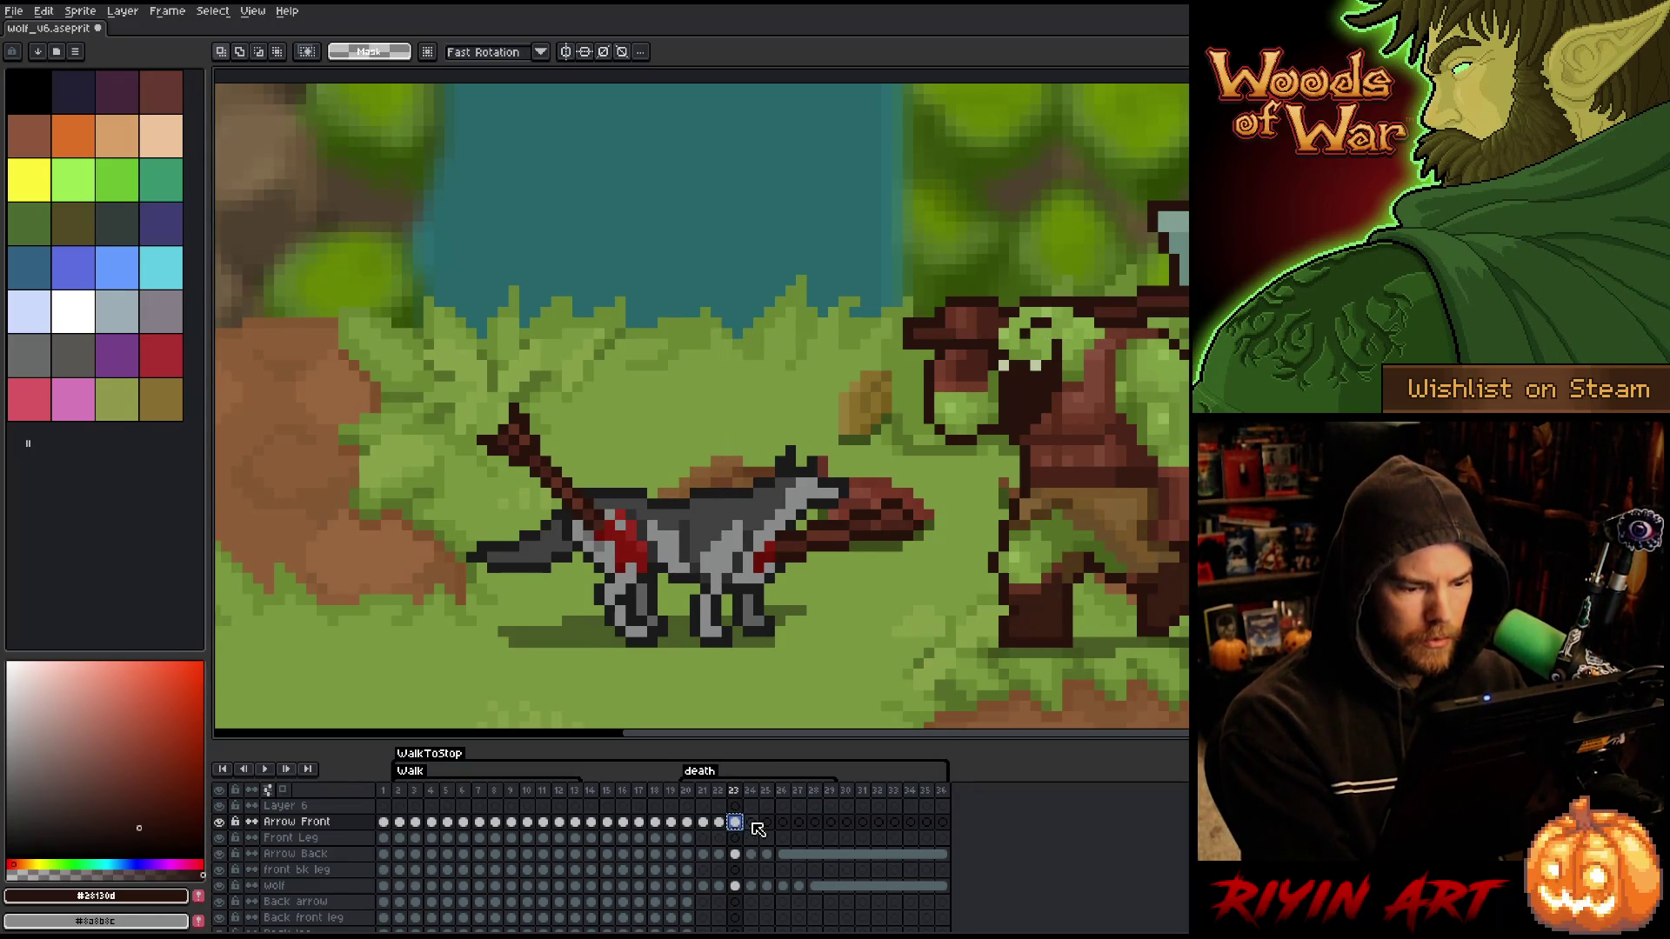
- On frame 24, move the front arrow into place over the wolf
left_click(751, 823)
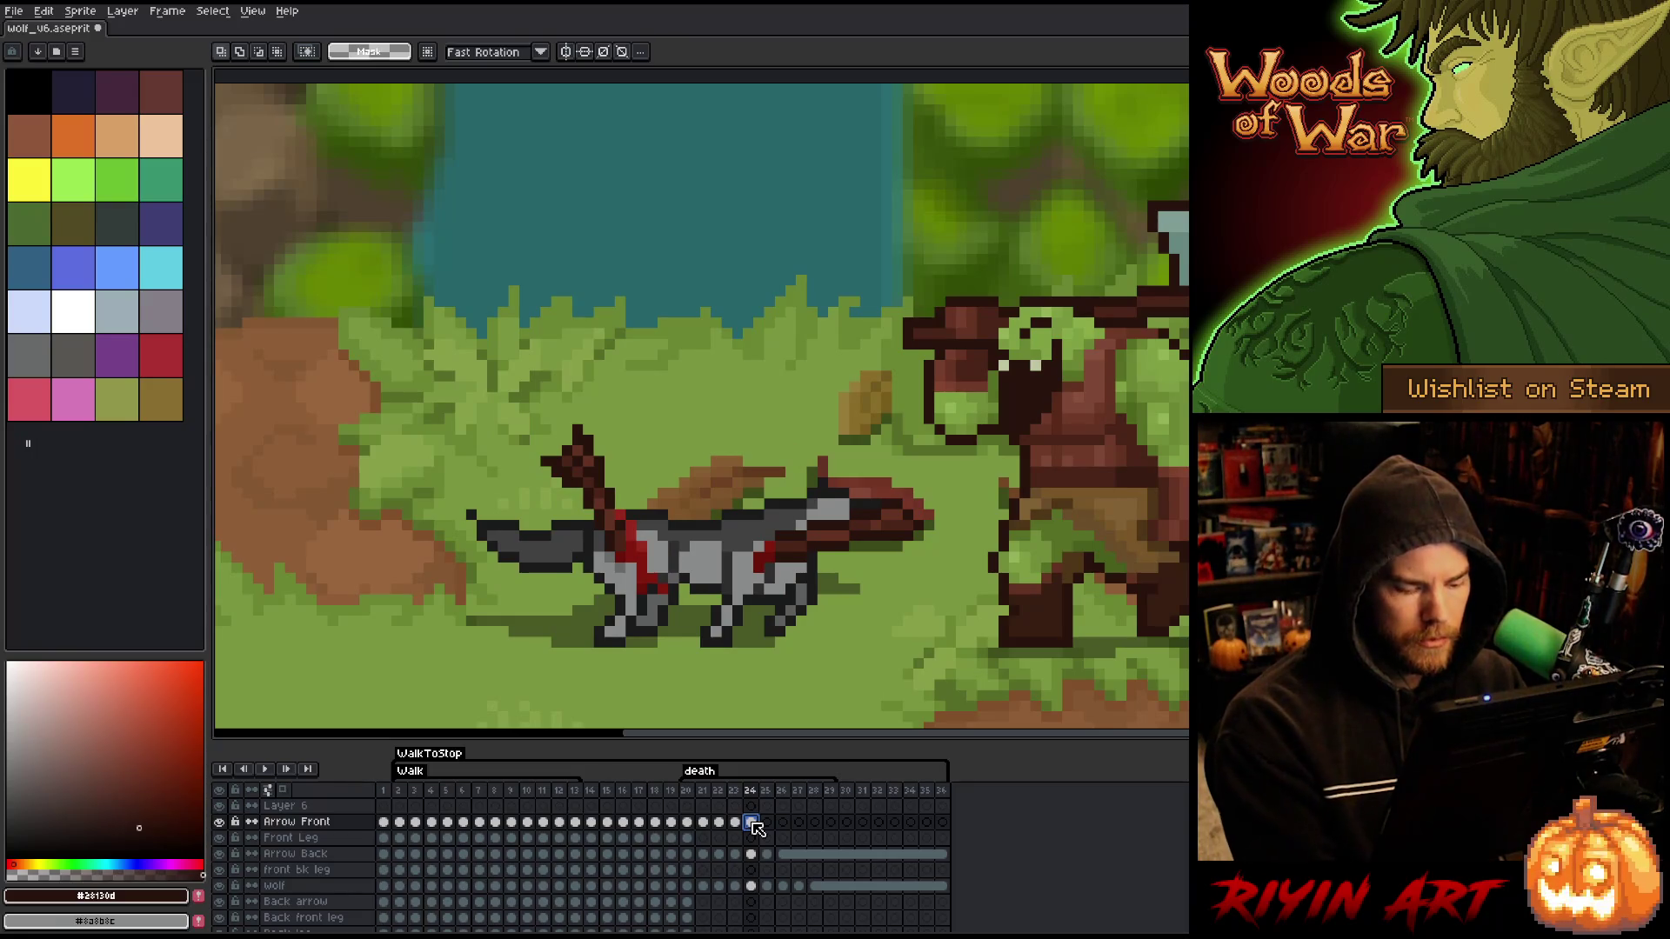
left_click_drag(1048, 322, 502, 632)
left_click_drag(804, 497, 811, 504)
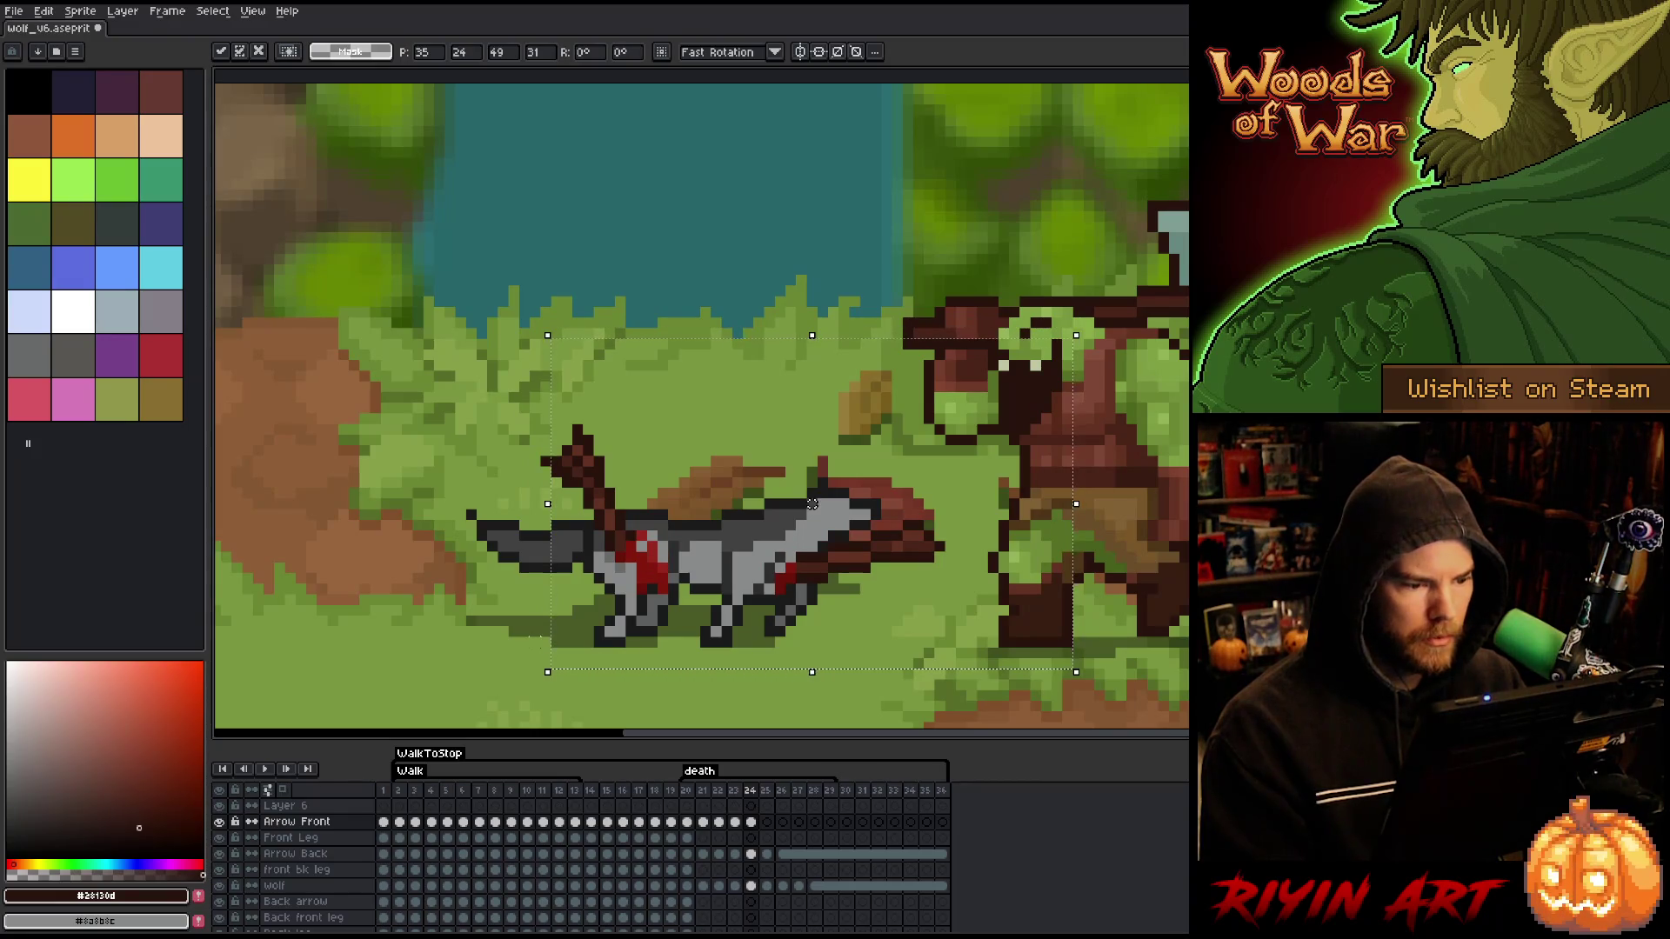
left_click_drag(467, 437, 677, 559)
key("ctrl+d")
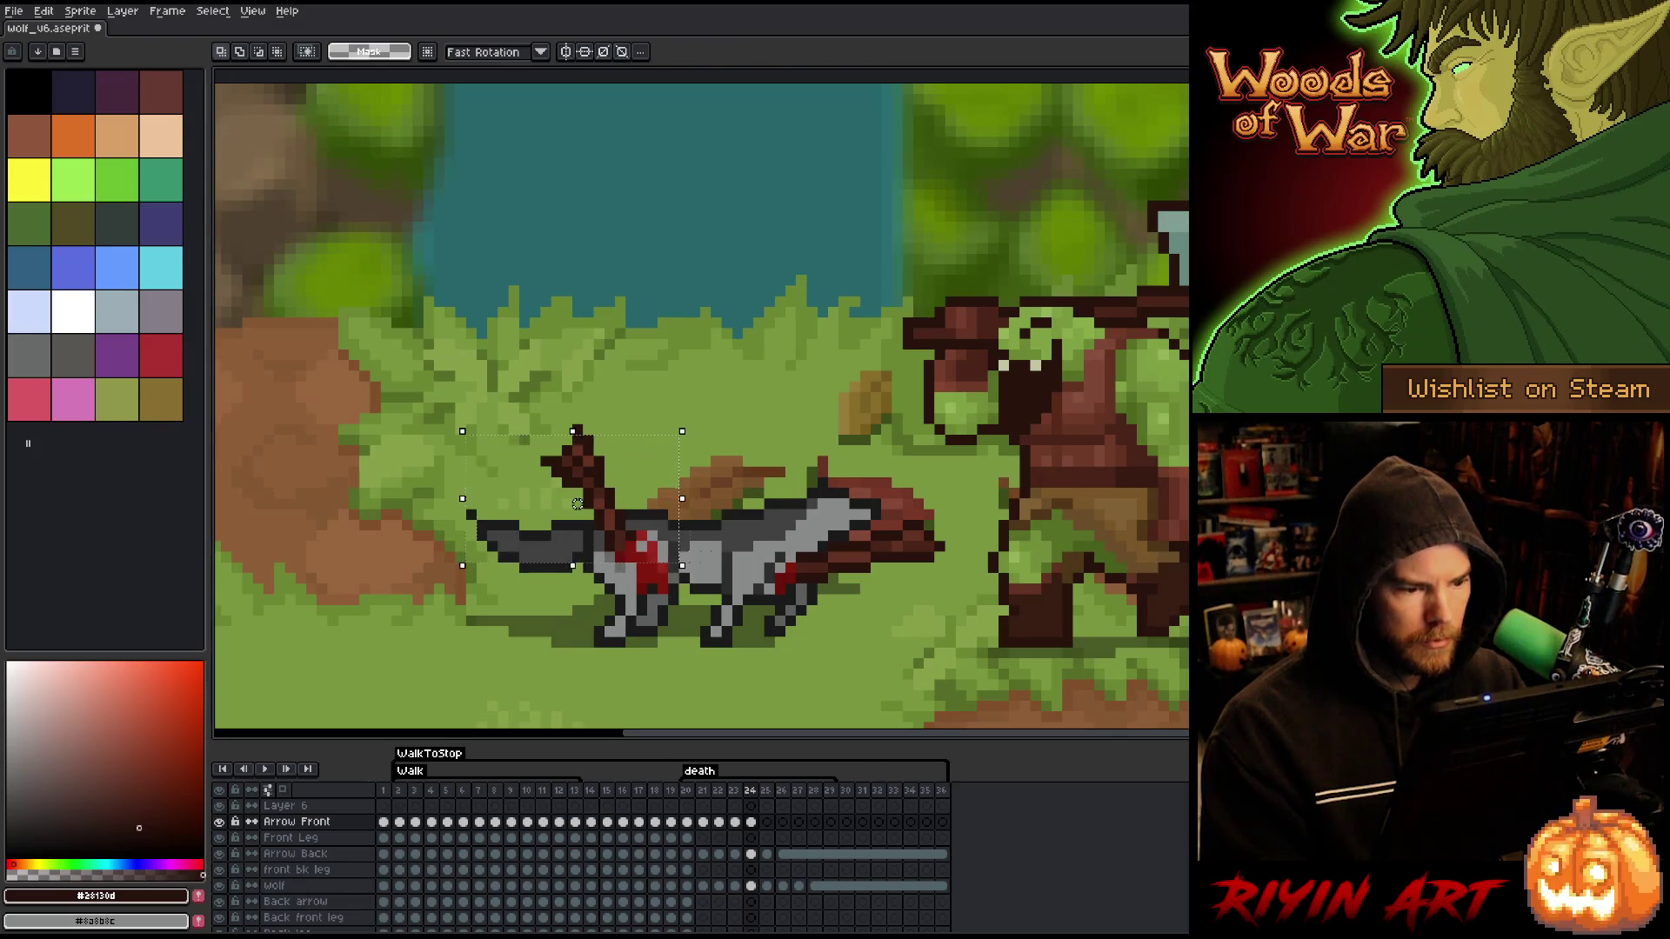
- Raise the wolf's head one pixel on frame 24 and compare it with frame 23
left_click_drag(1048, 470, 735, 672)
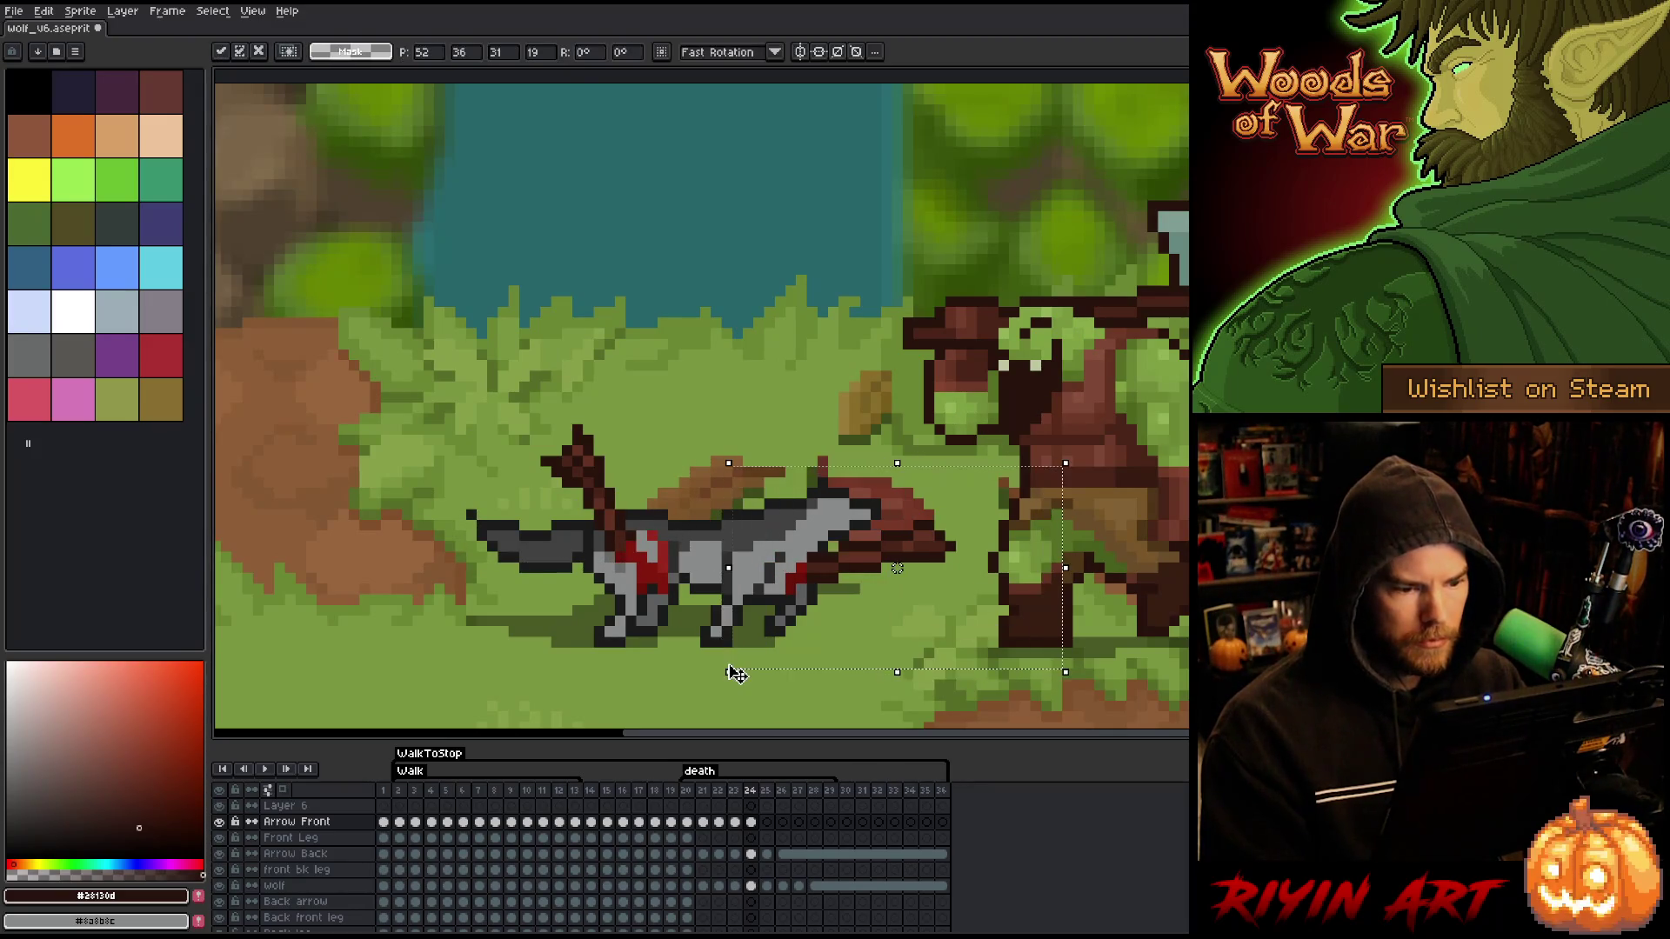
key("Up")
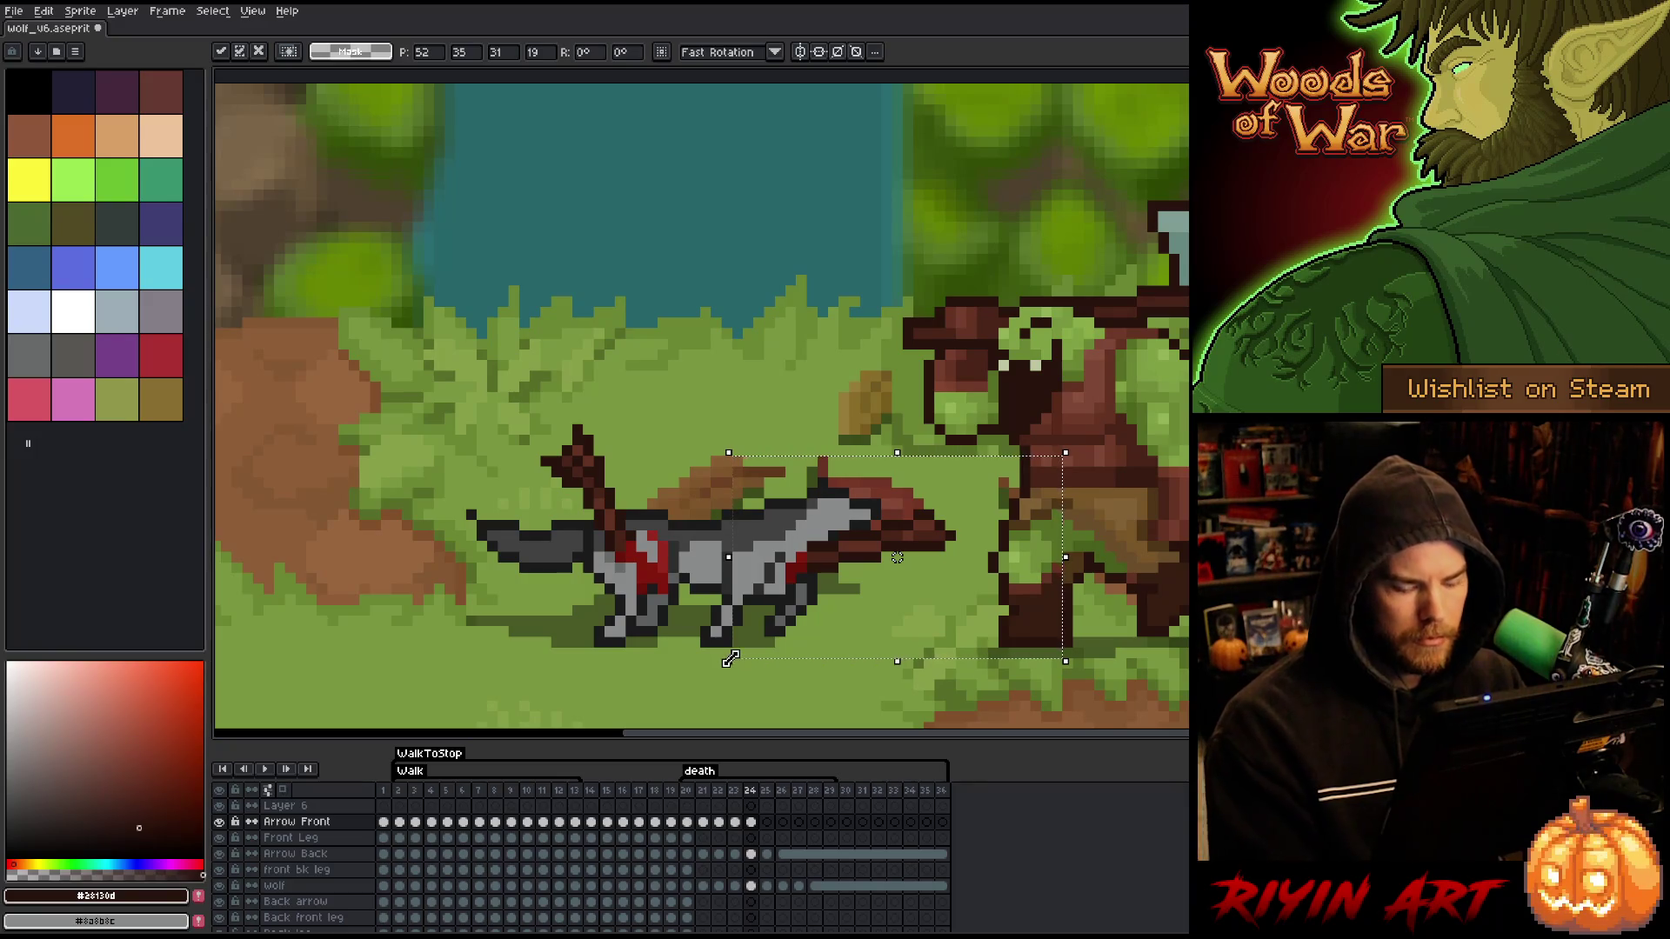
mouse_move(1122, 352)
left_mouse_down()
mouse_move(1014, 503)
mouse_move(850, 661)
left_mouse_up()
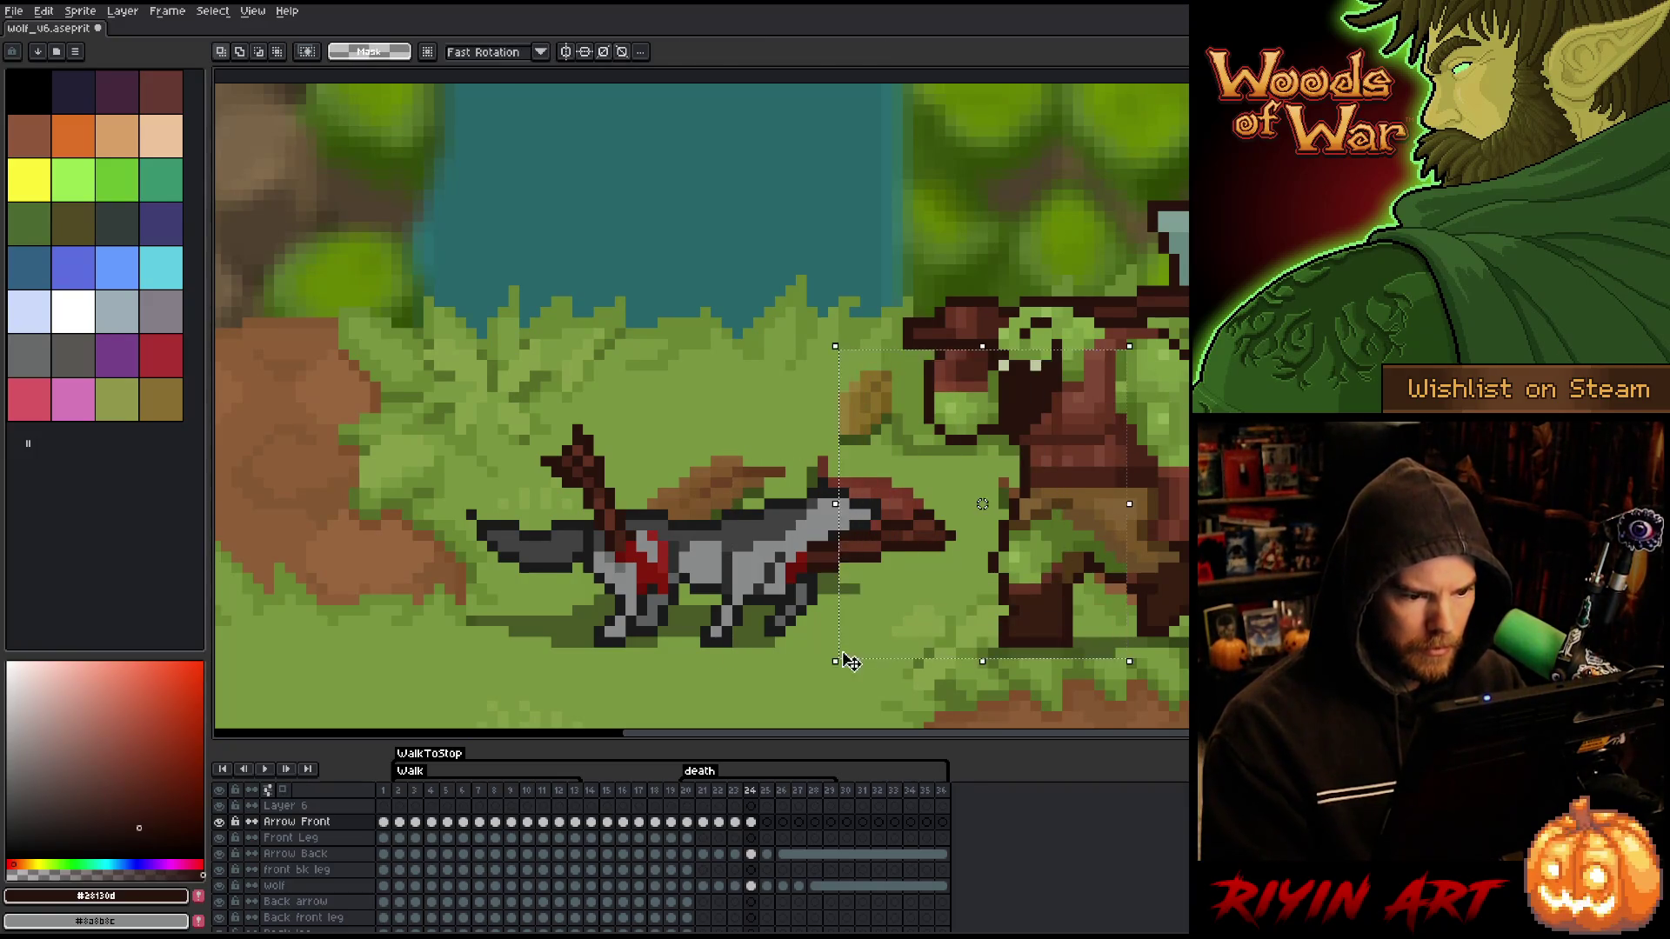
left_click_drag(1122, 382, 905, 696)
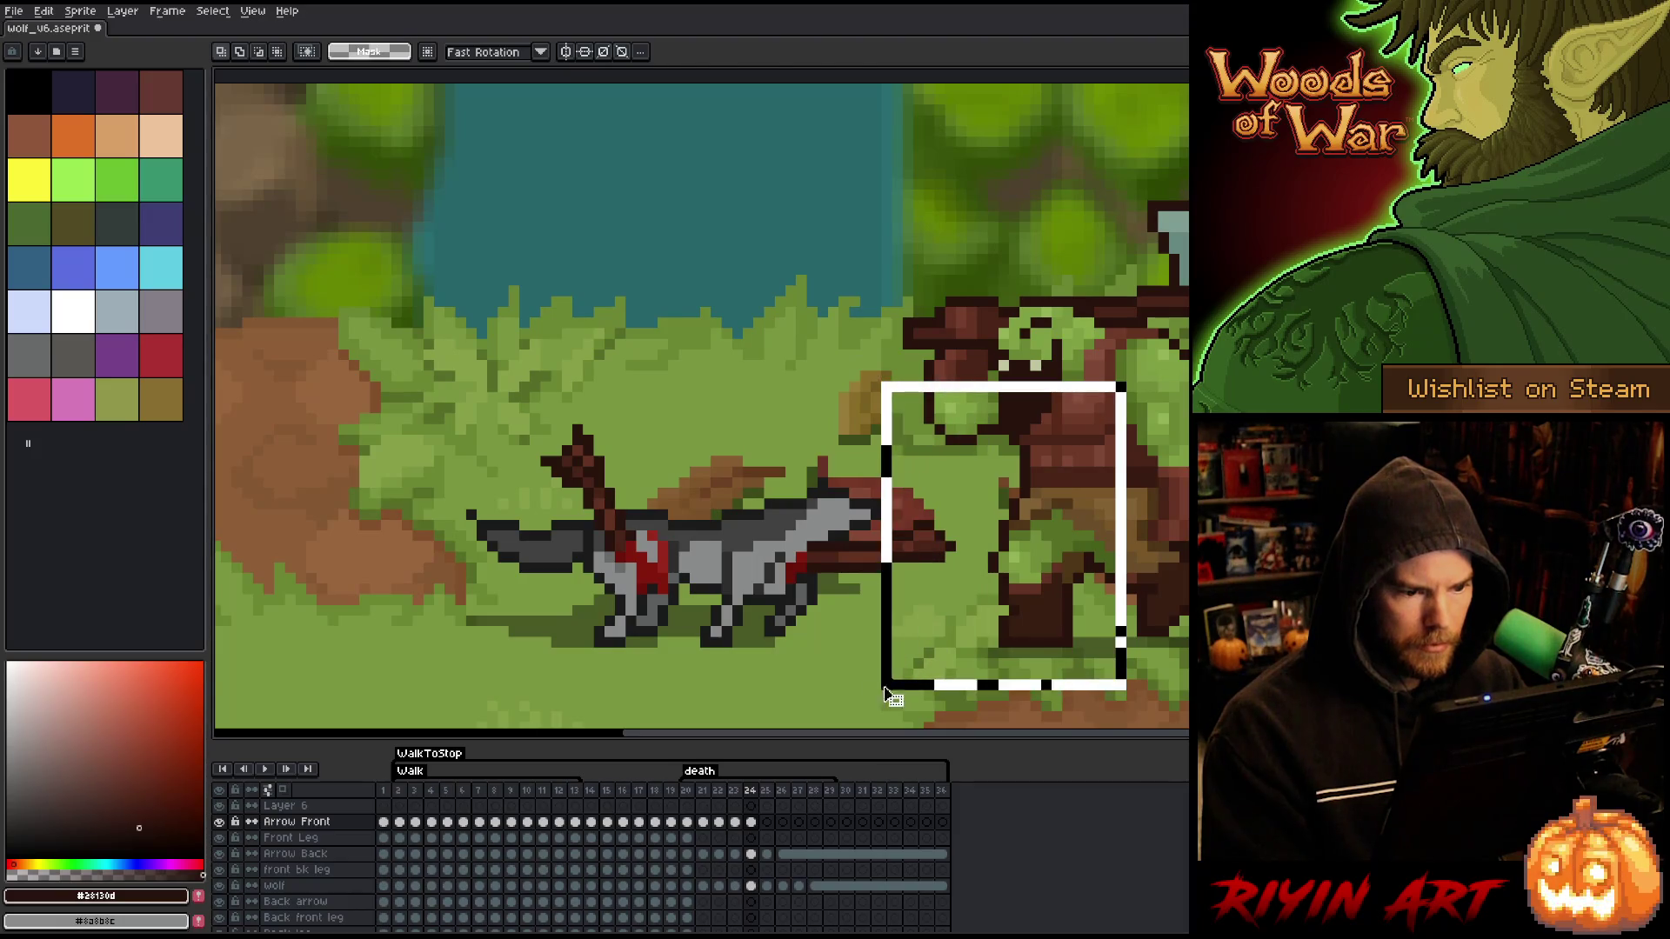
key("ctrl+d")
key("comma")
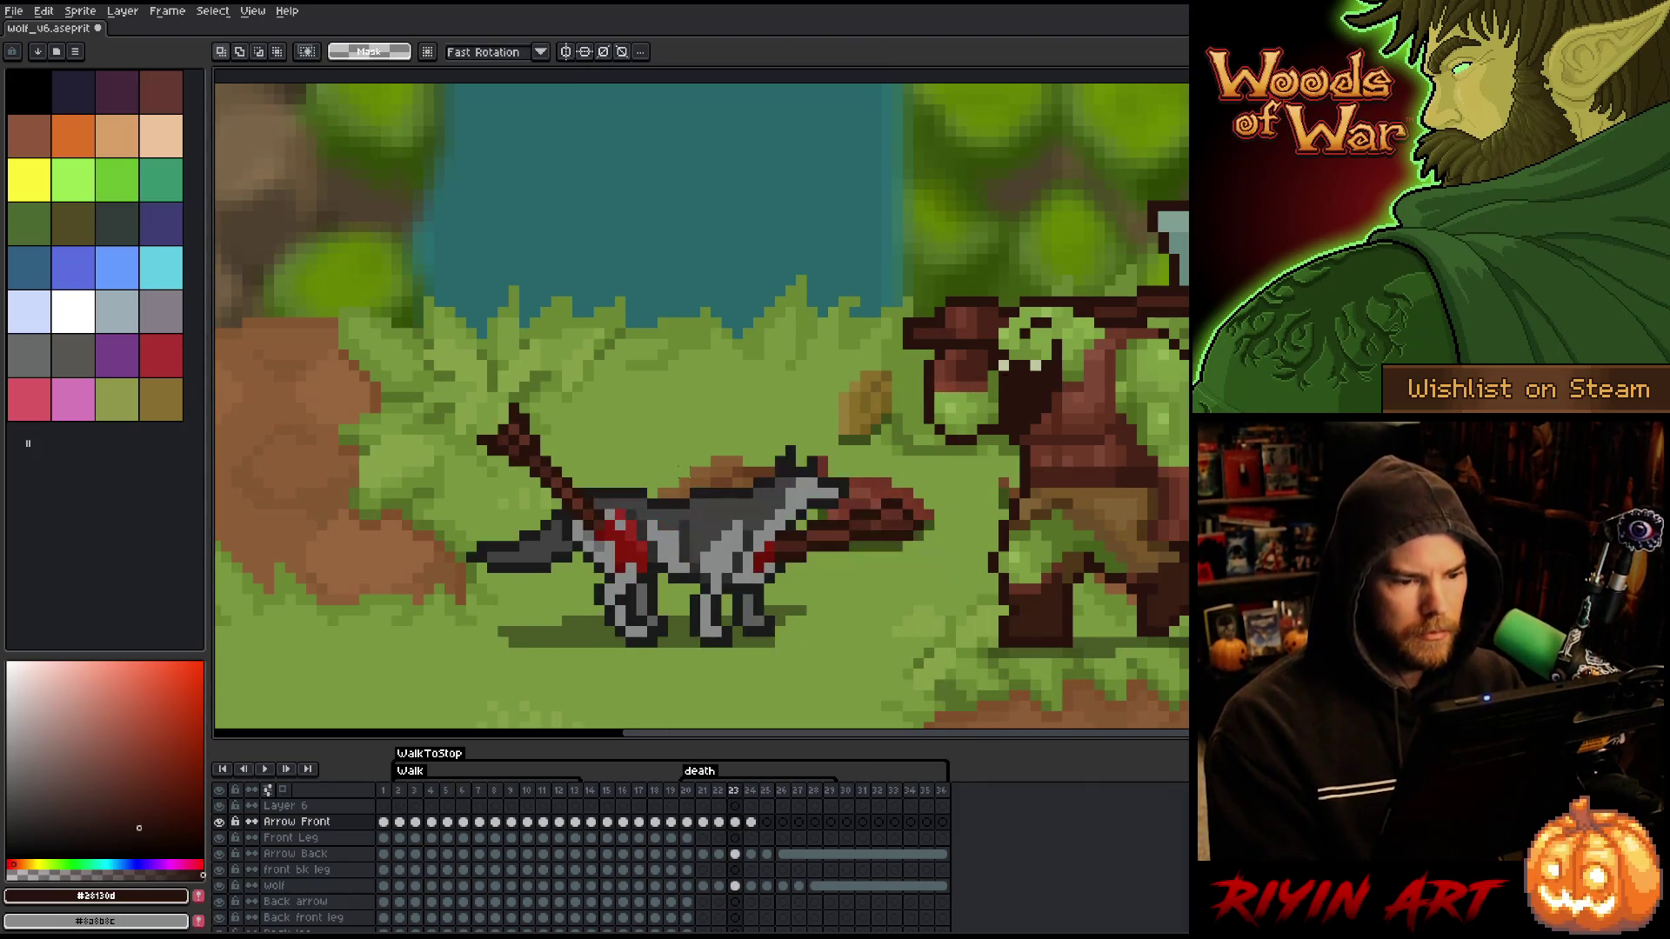
key("period")
key("comma")
key("period")
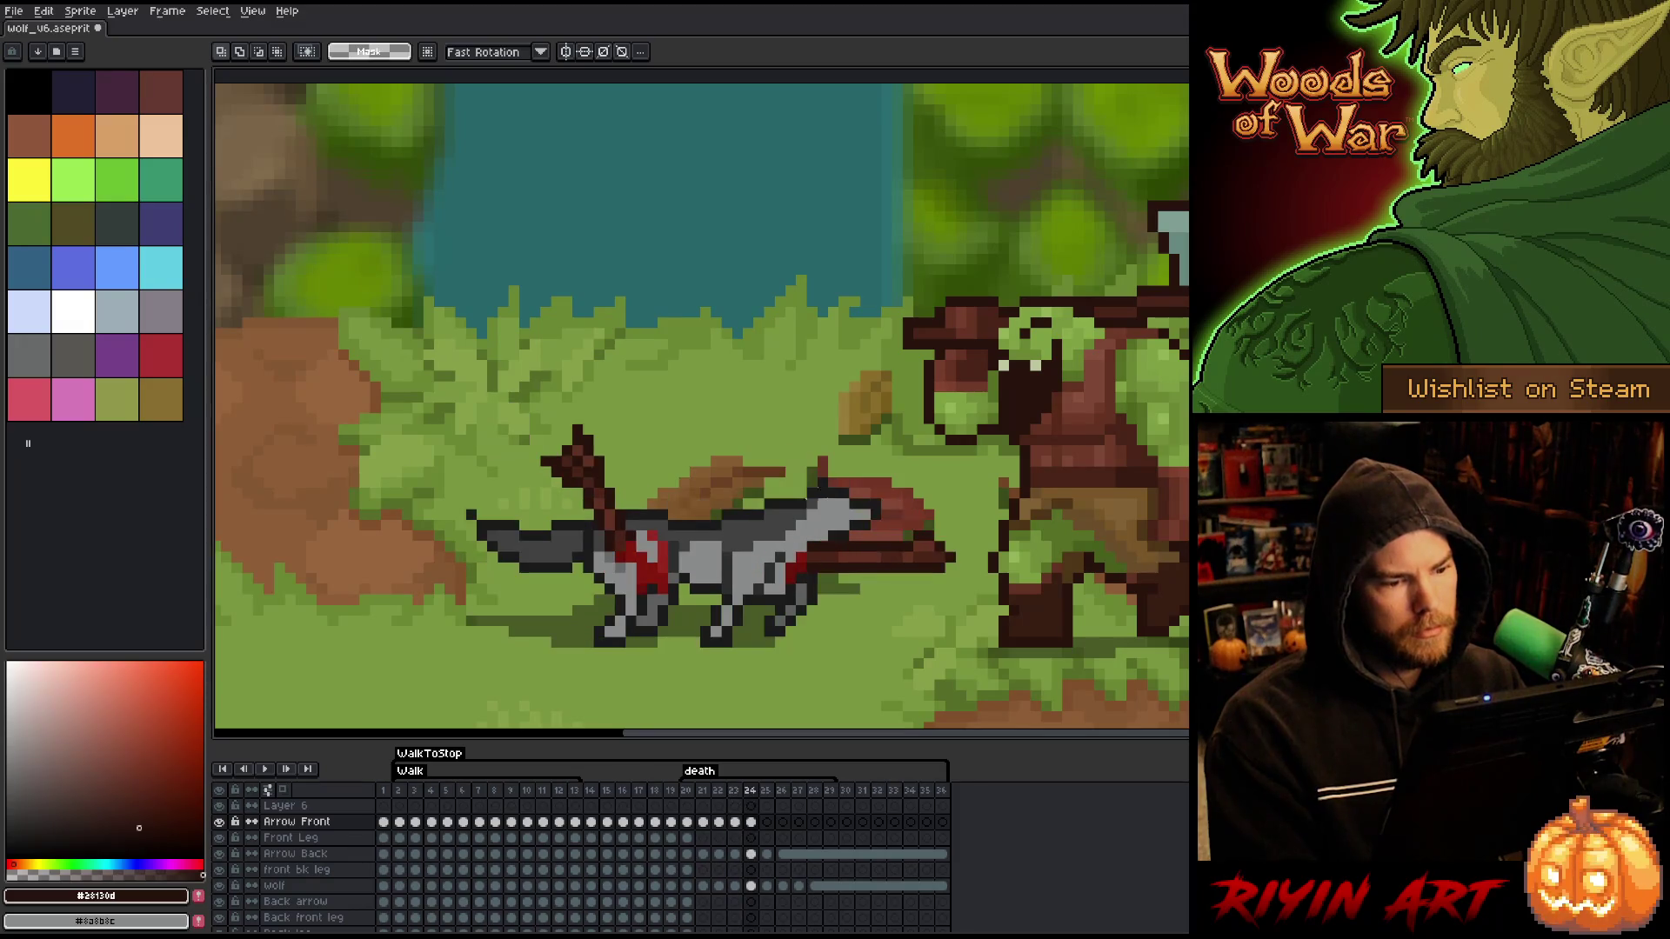
key("comma")
key("period")
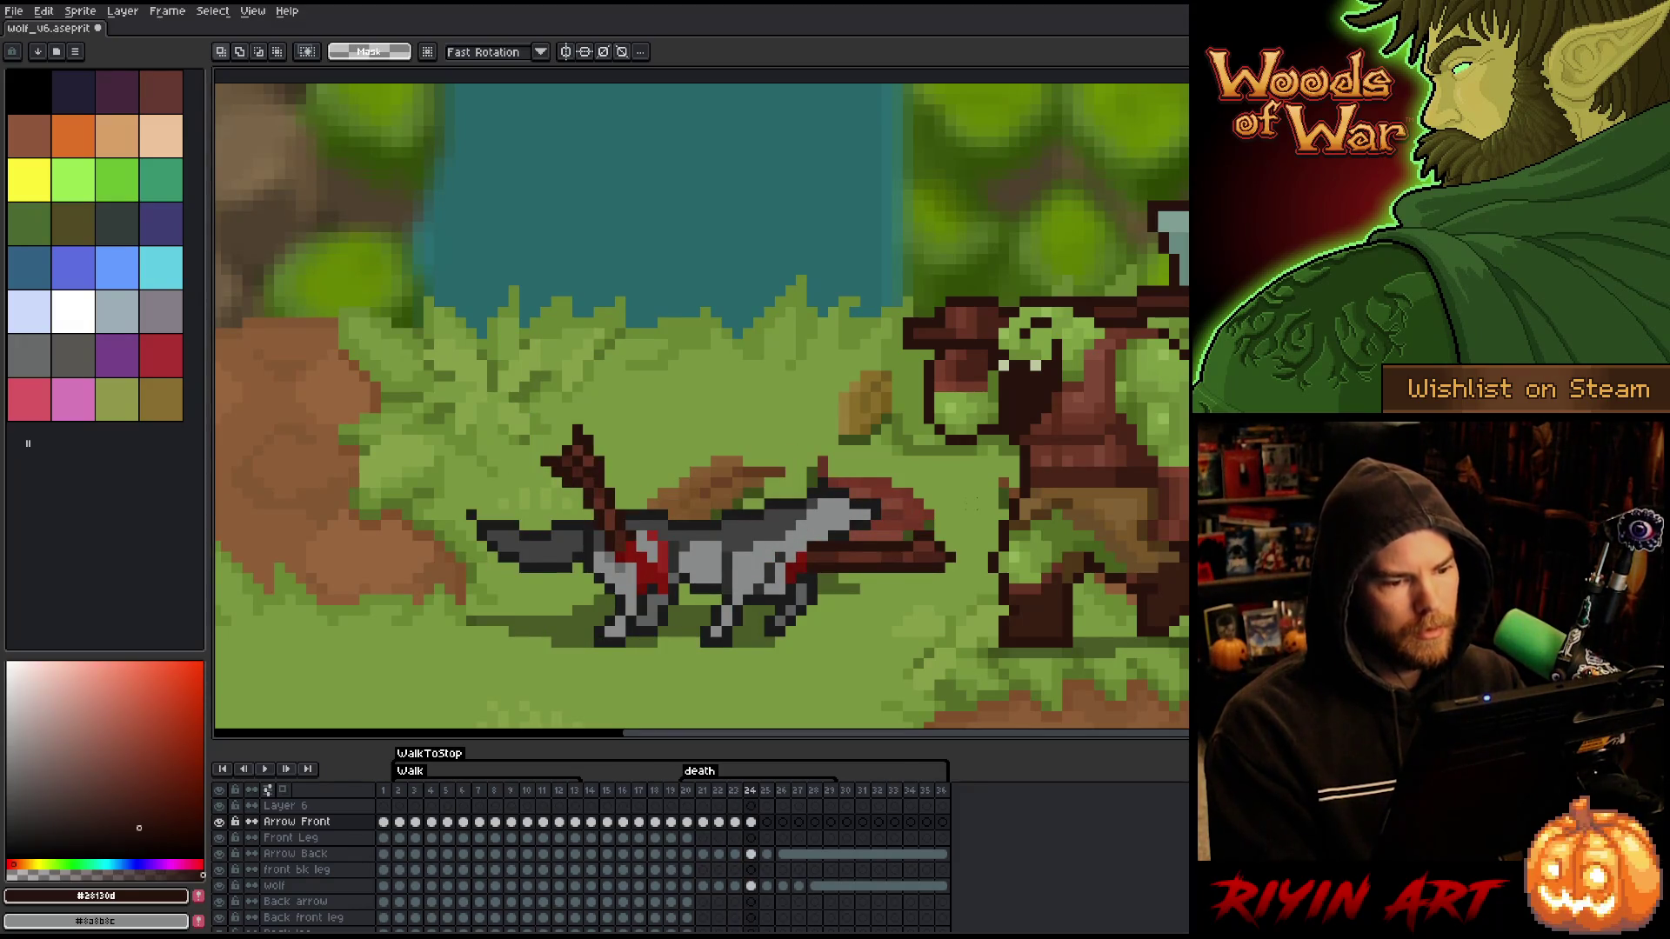
key("comma")
key("period")
key("comma")
key("period")
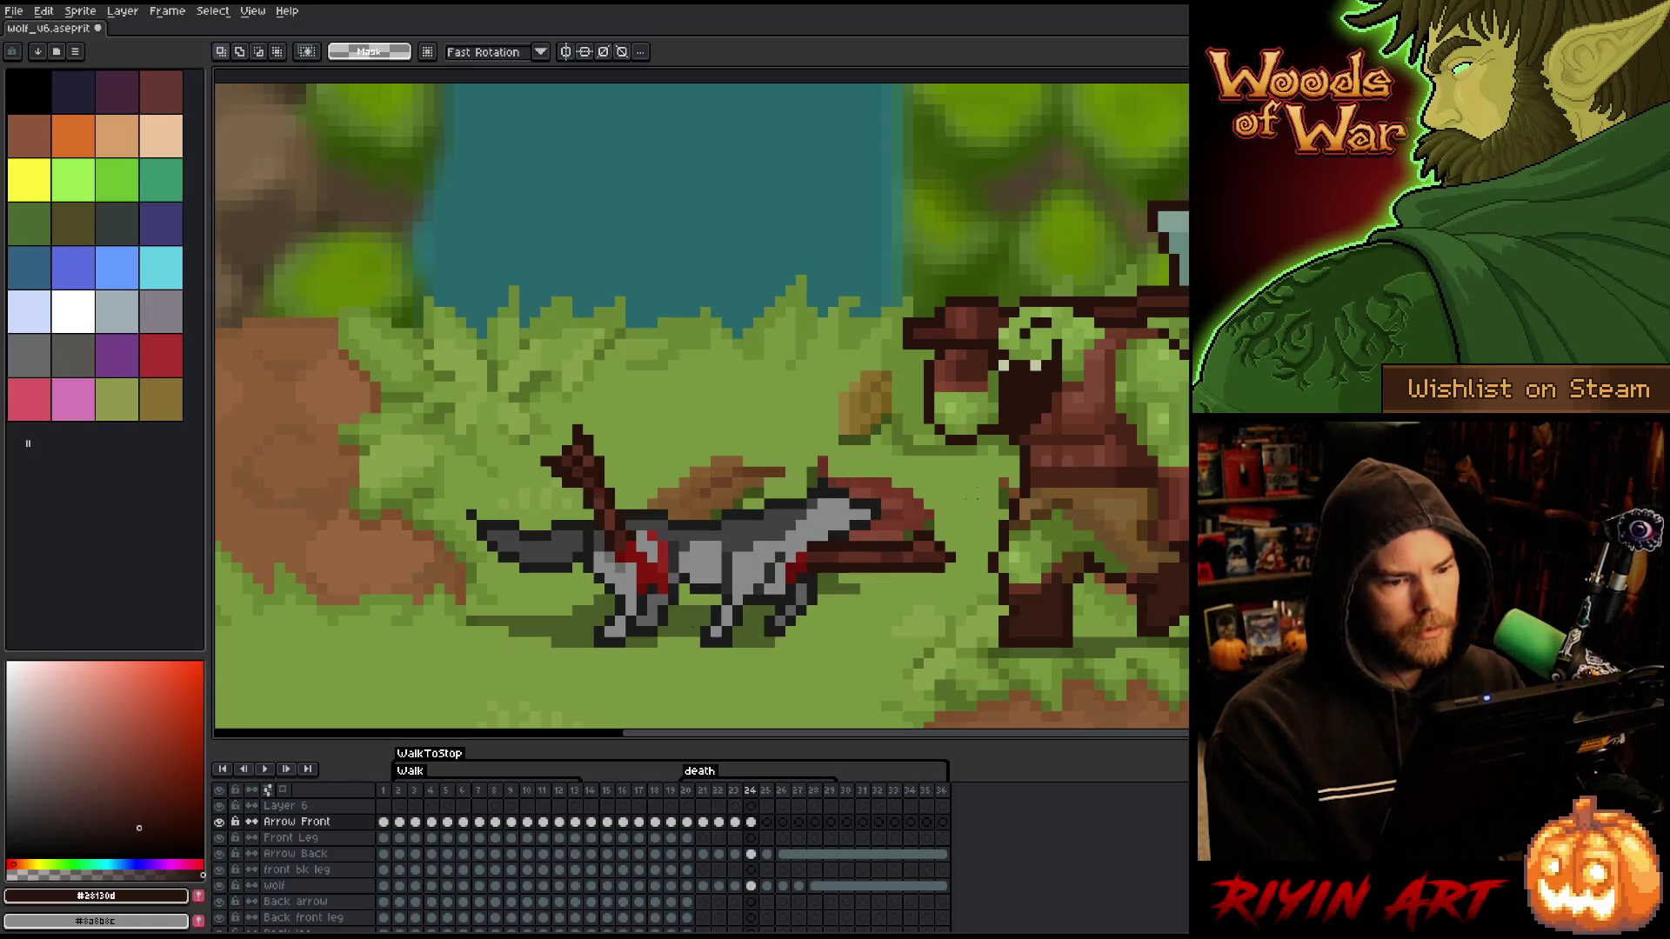
- Set the pencil's drawing colour to the dark arrow brown
key("b")
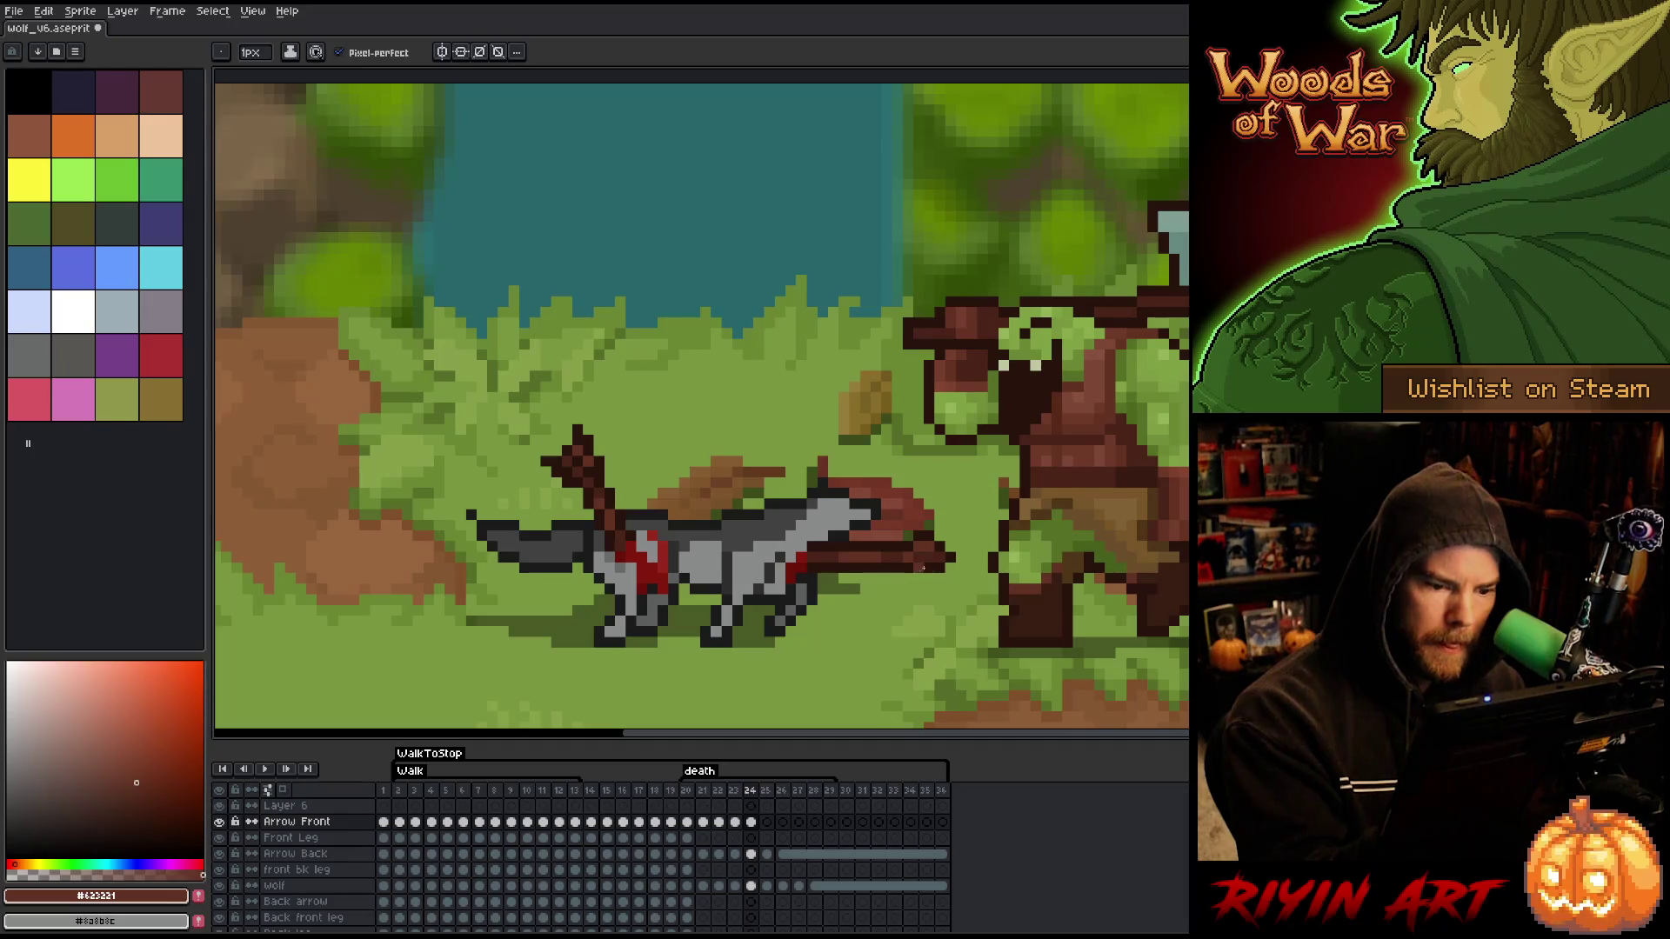
left_click(930, 559, "alt")
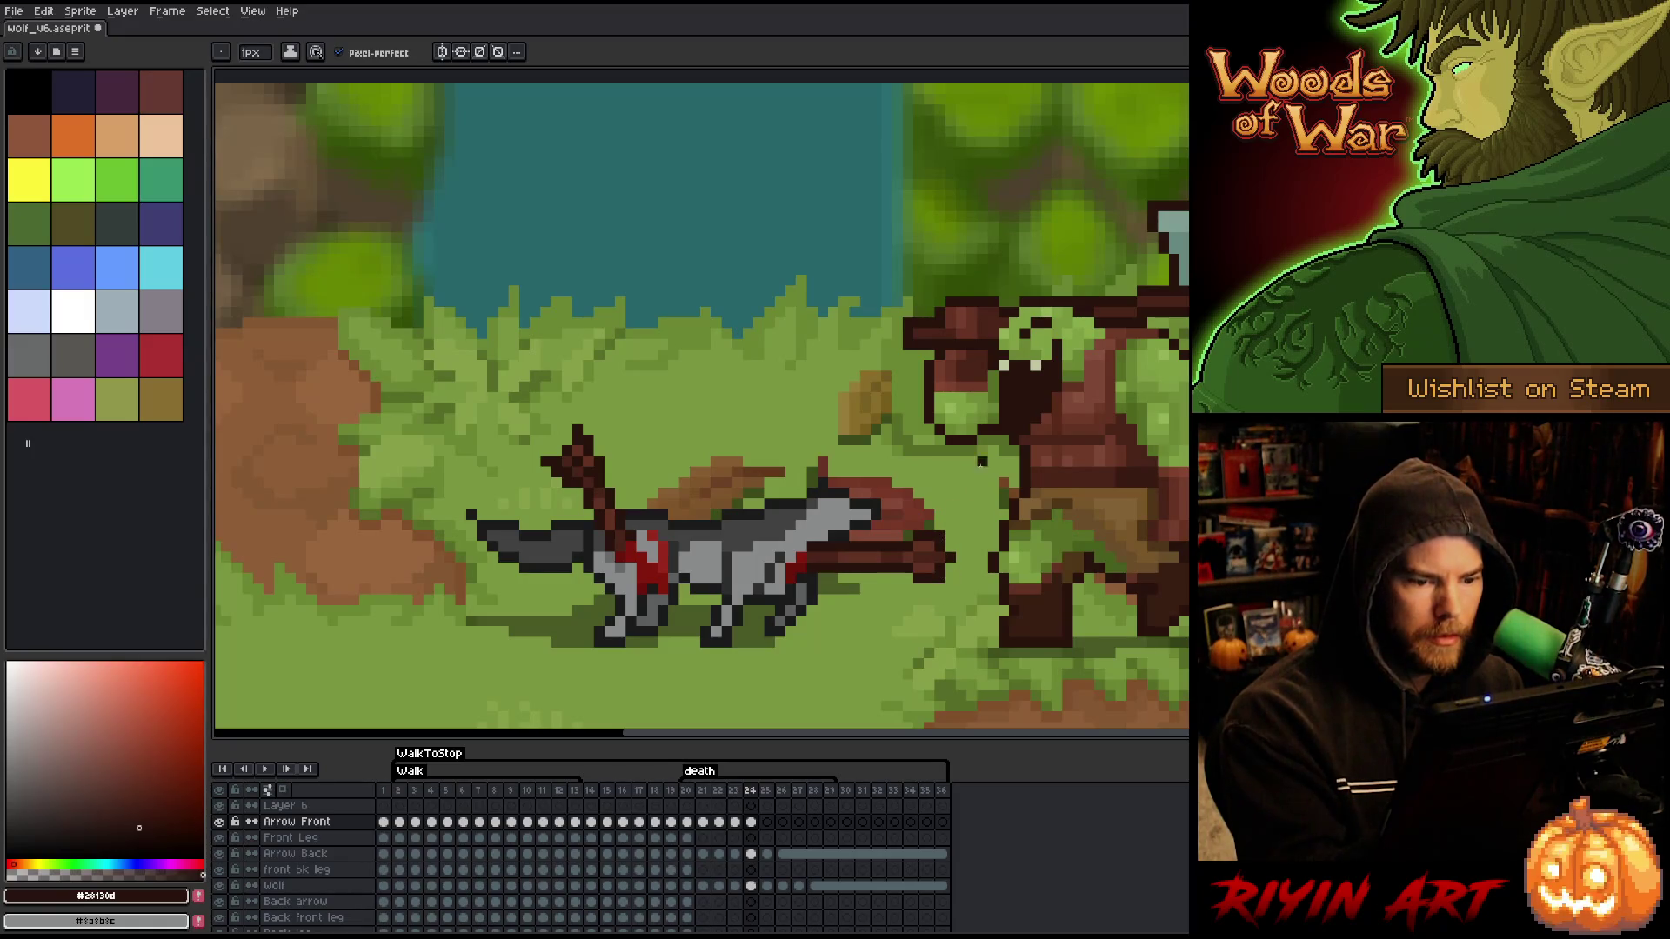
key("Left")
key("Right")
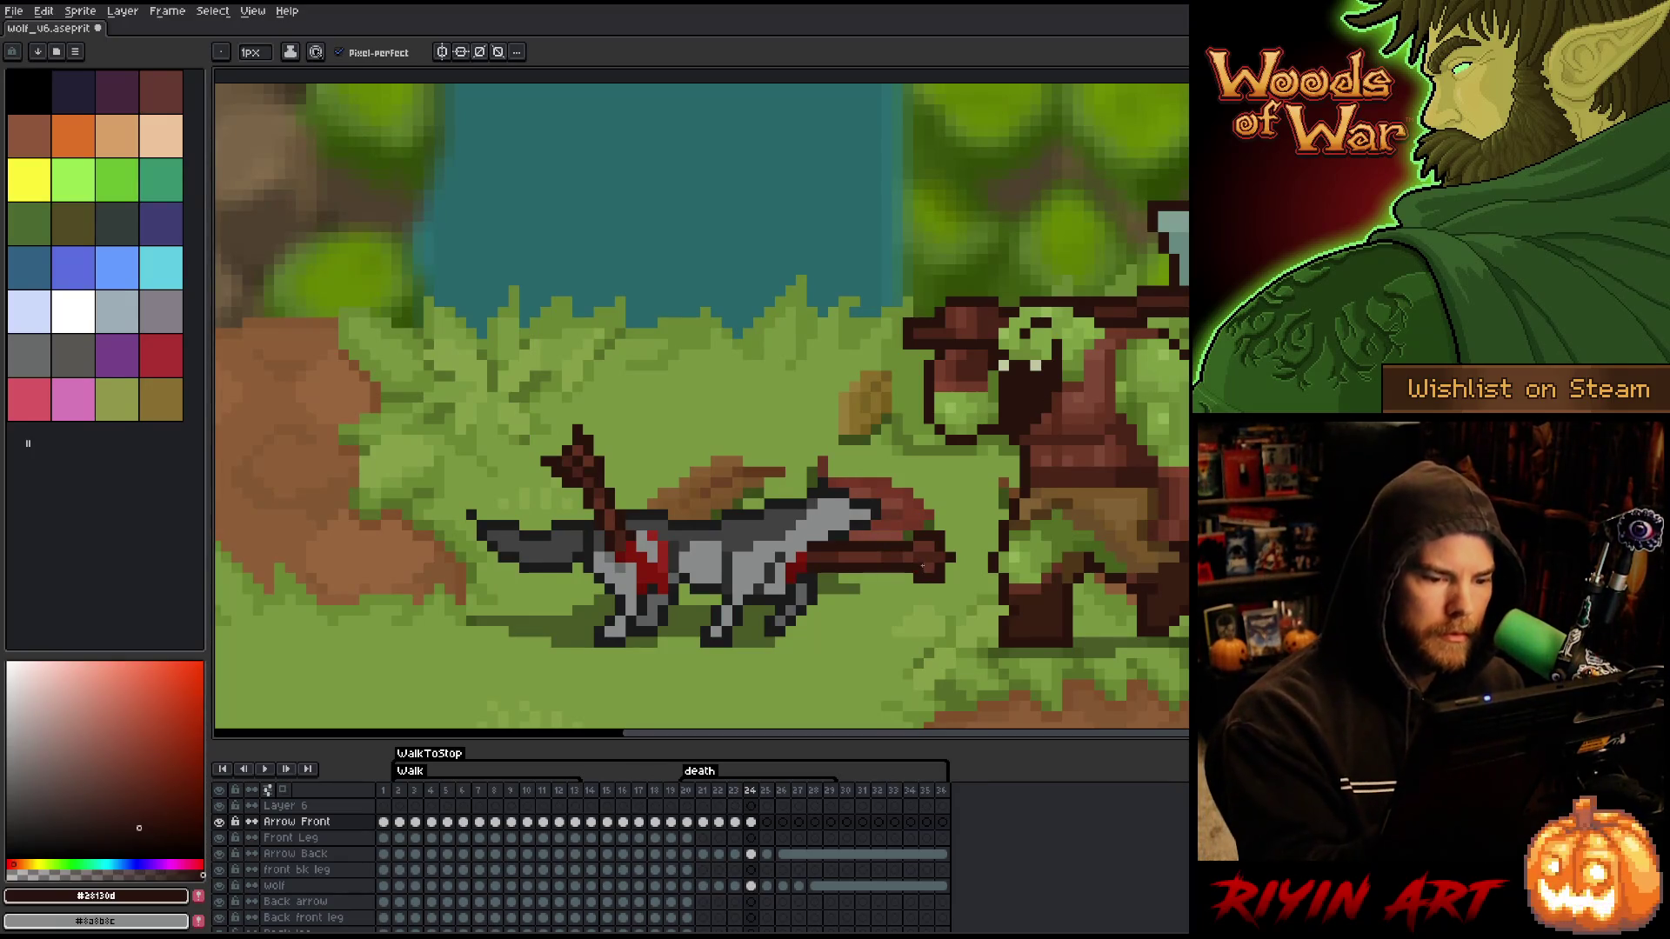
key("Left")
key("Right")
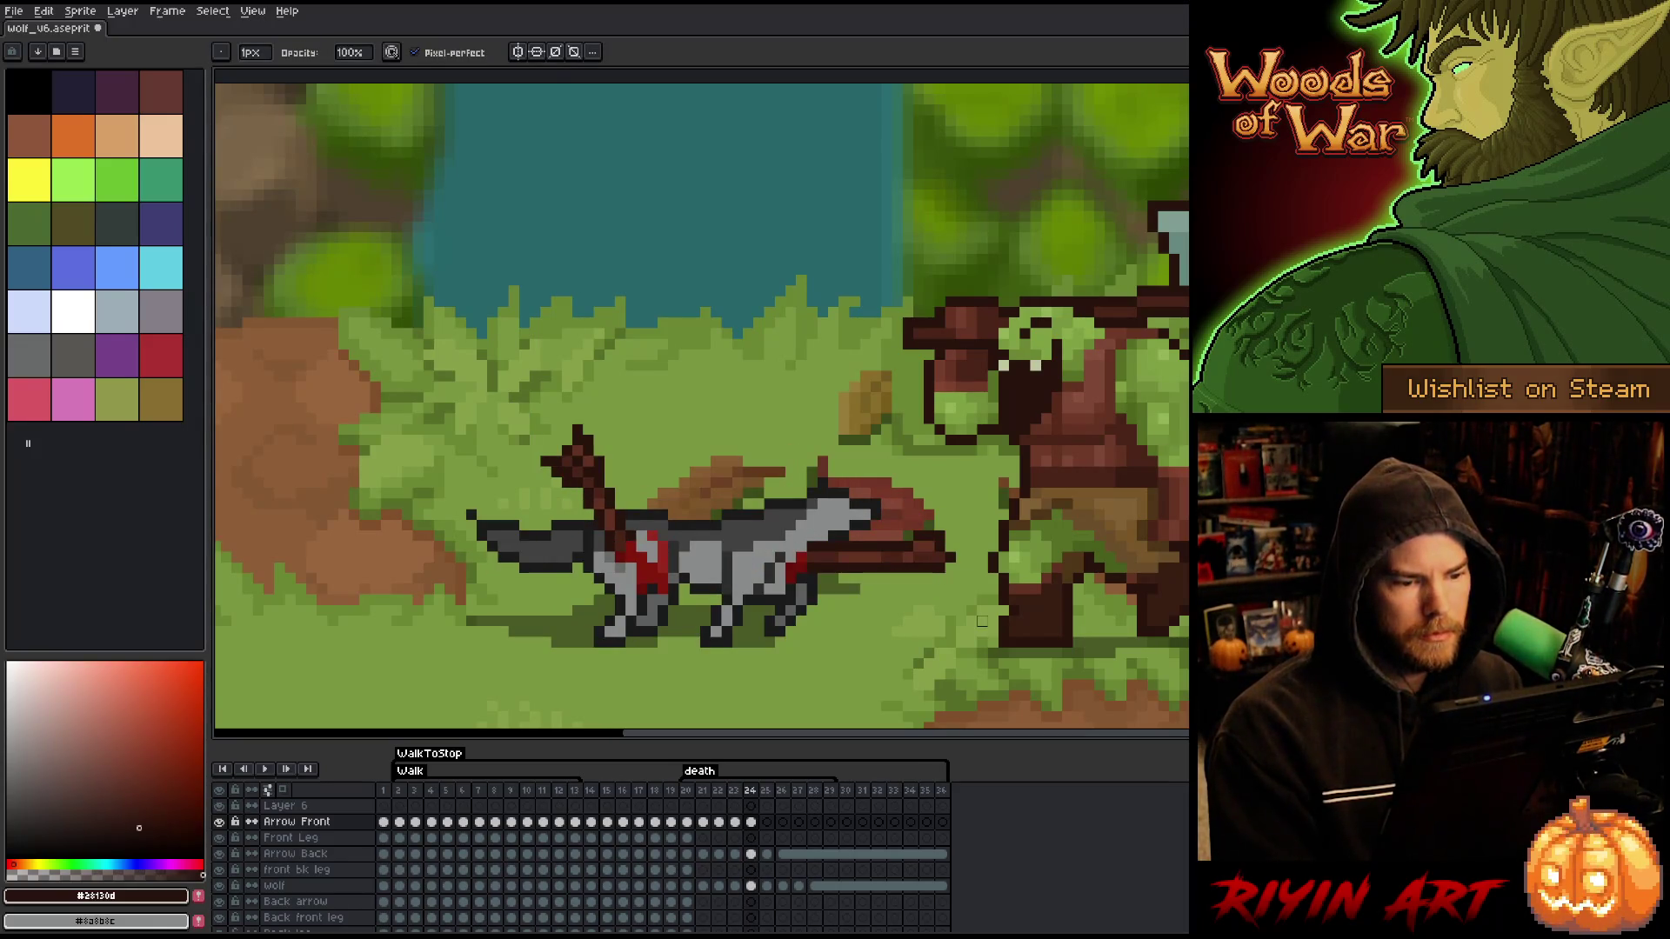
key("Left")
key("Left")
key("Right")
key("Right")
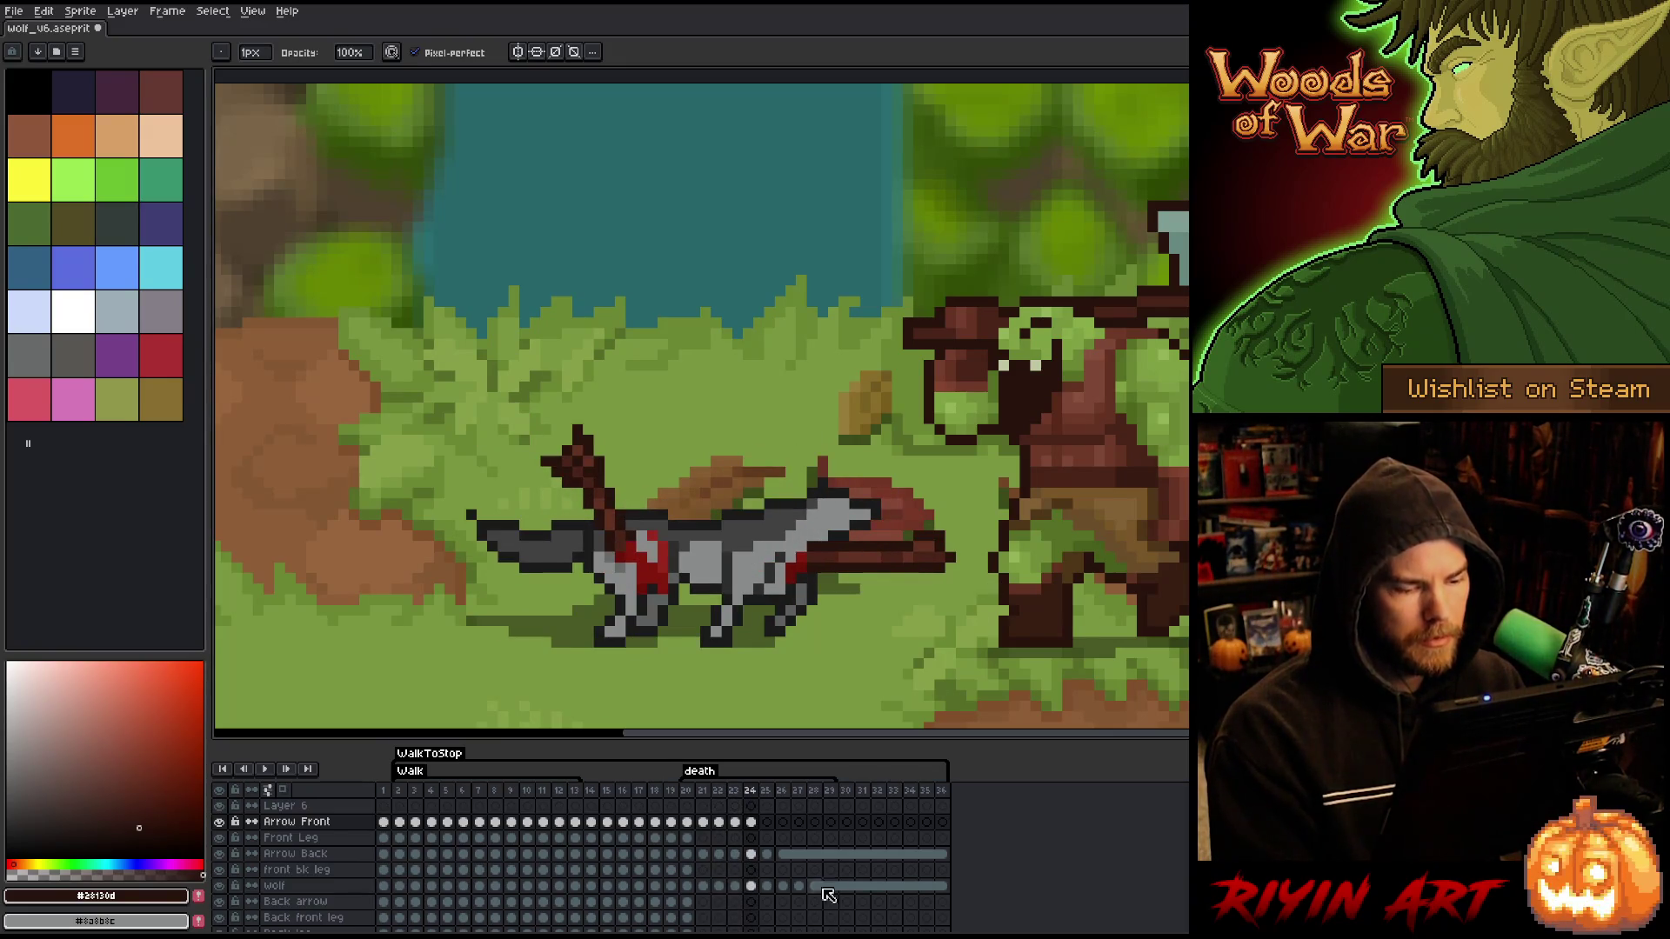
left_click(768, 823)
- Paste the front arrow into frame 25, shift it one pixel right, and compare with frame 24
key("ctrl+v")
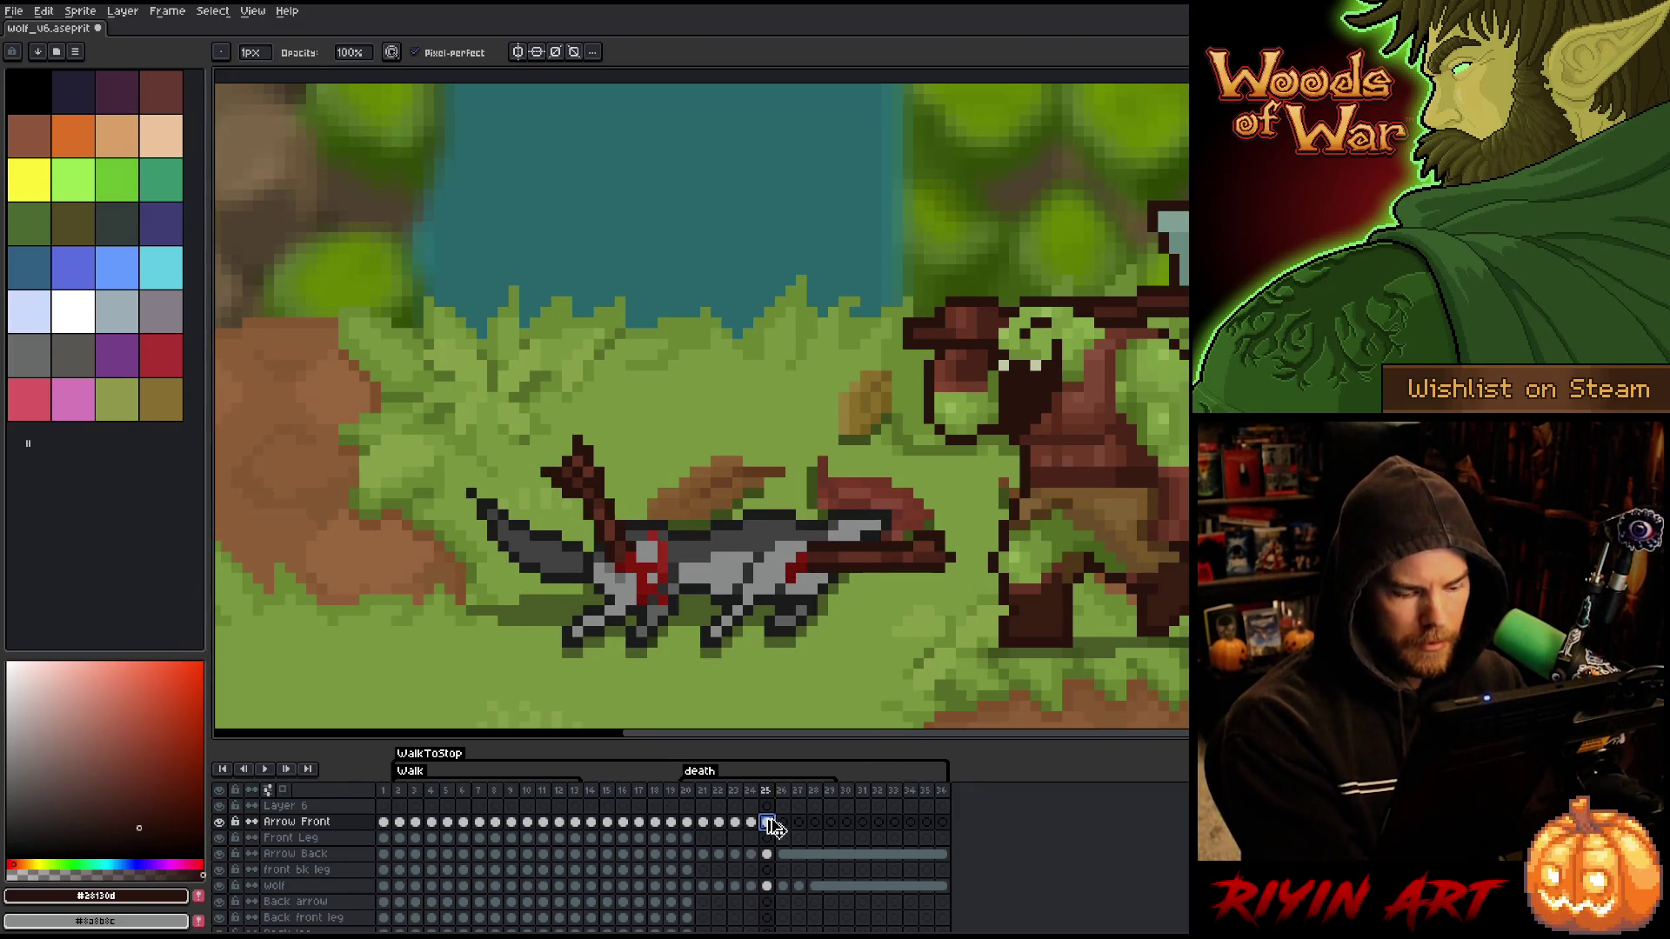
key("ctrl+t")
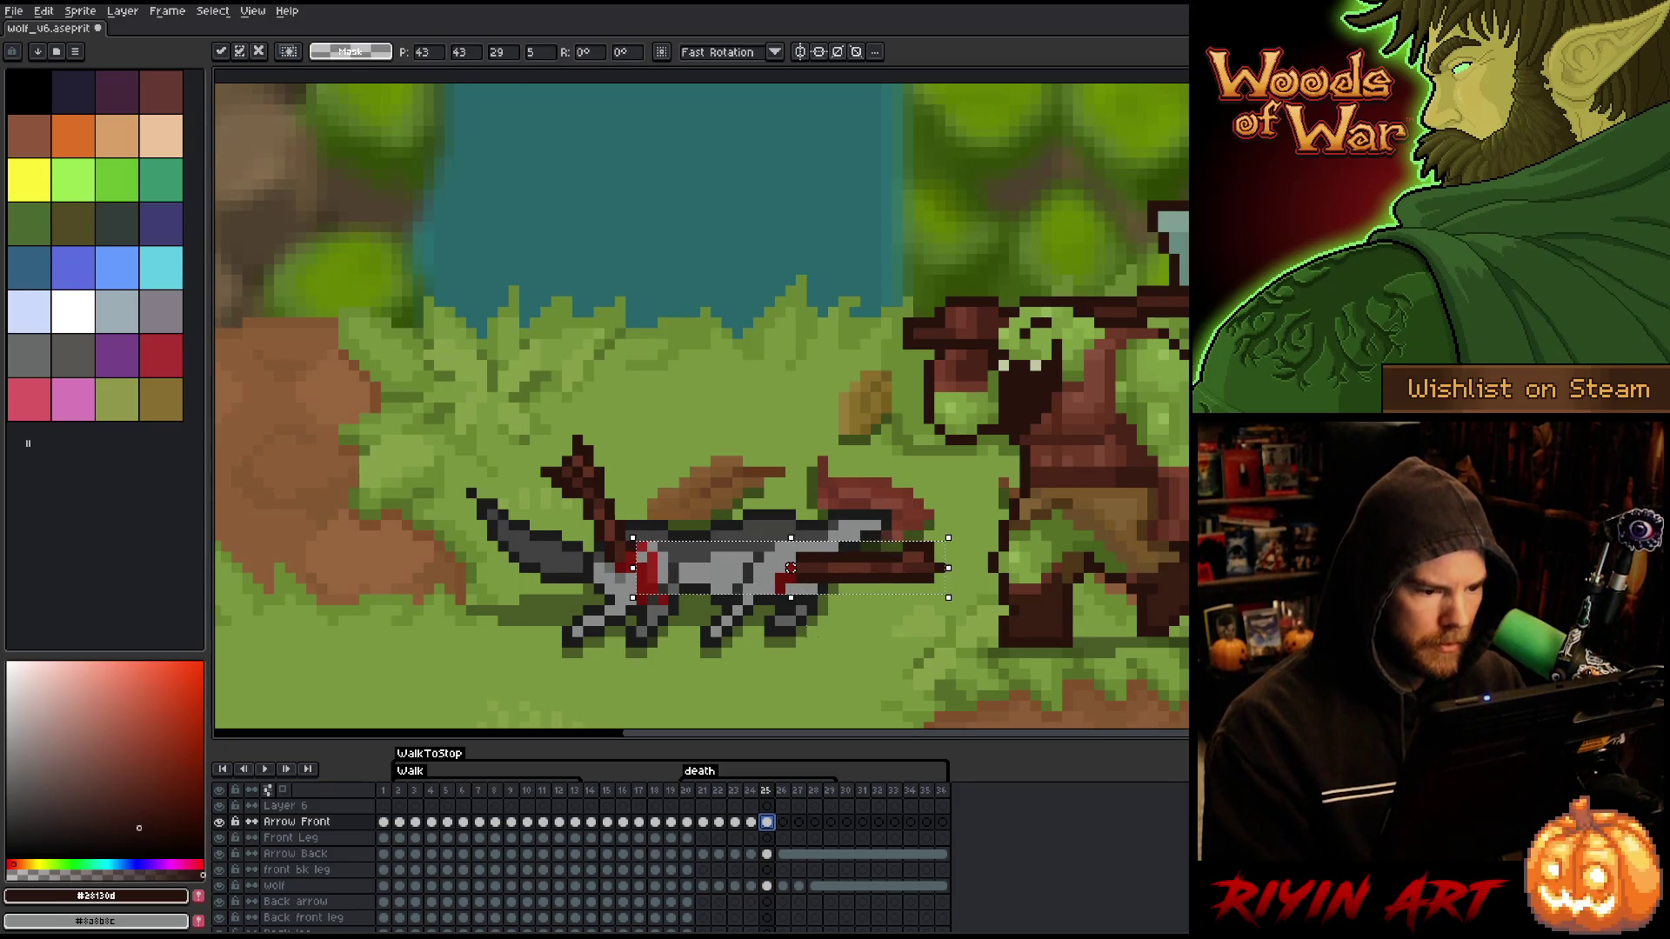
key("Return")
left_click_drag(1044, 474, 756, 667)
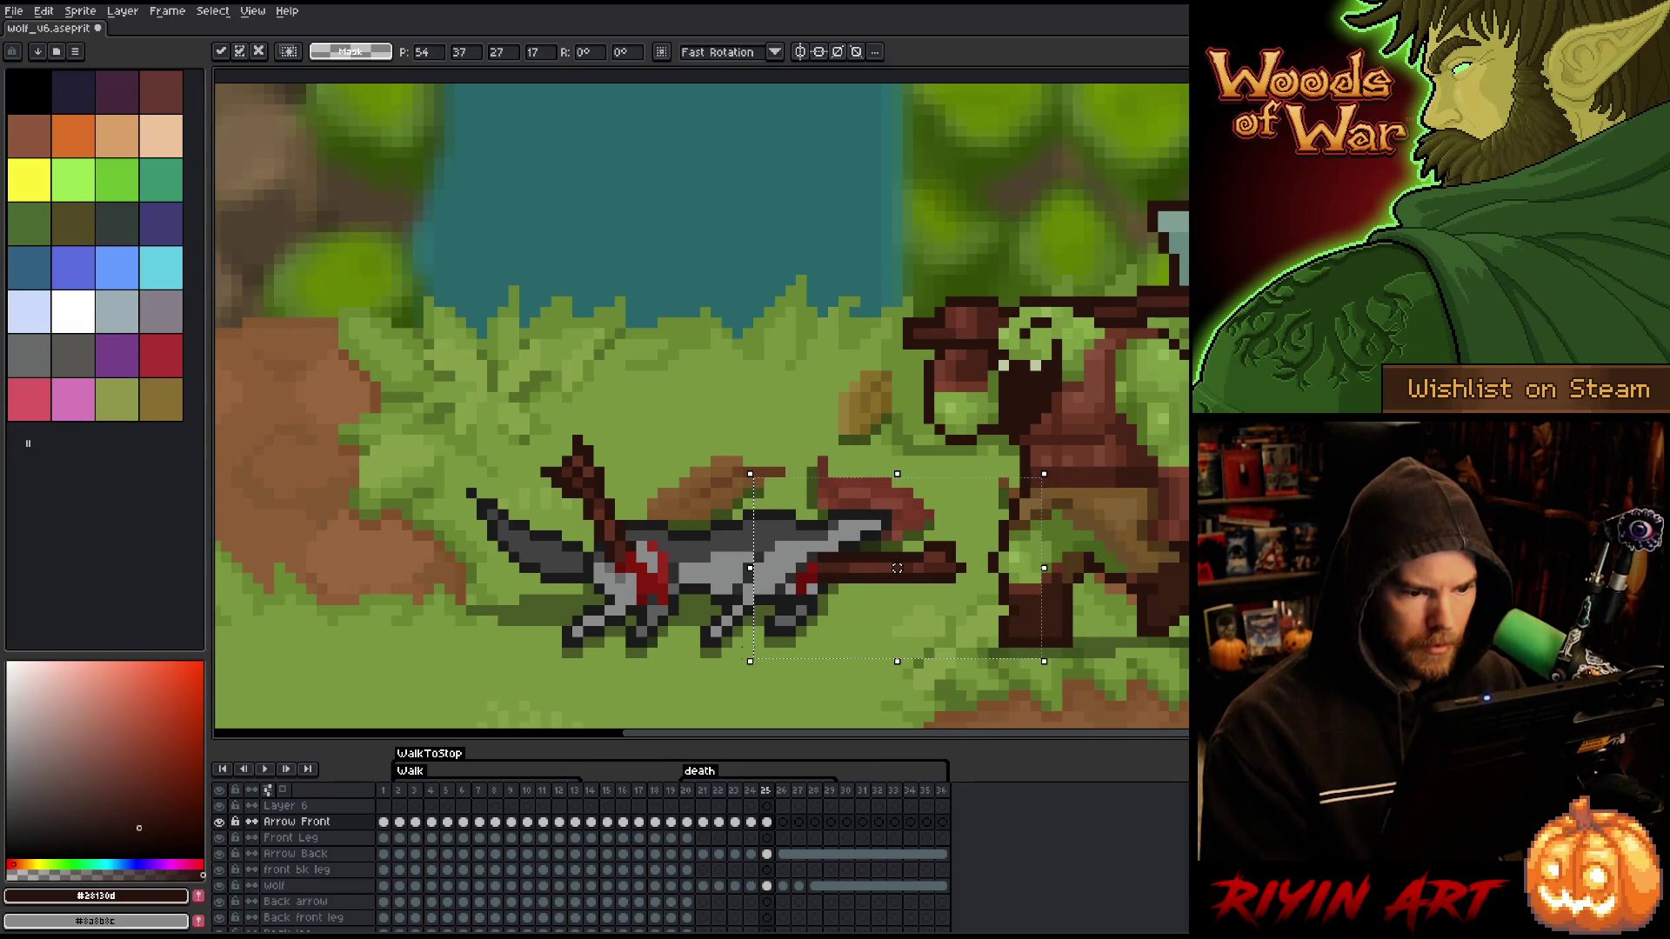
key("comma")
key("period")
key("comma")
key("period")
key("comma")
key("period")
key("comma")
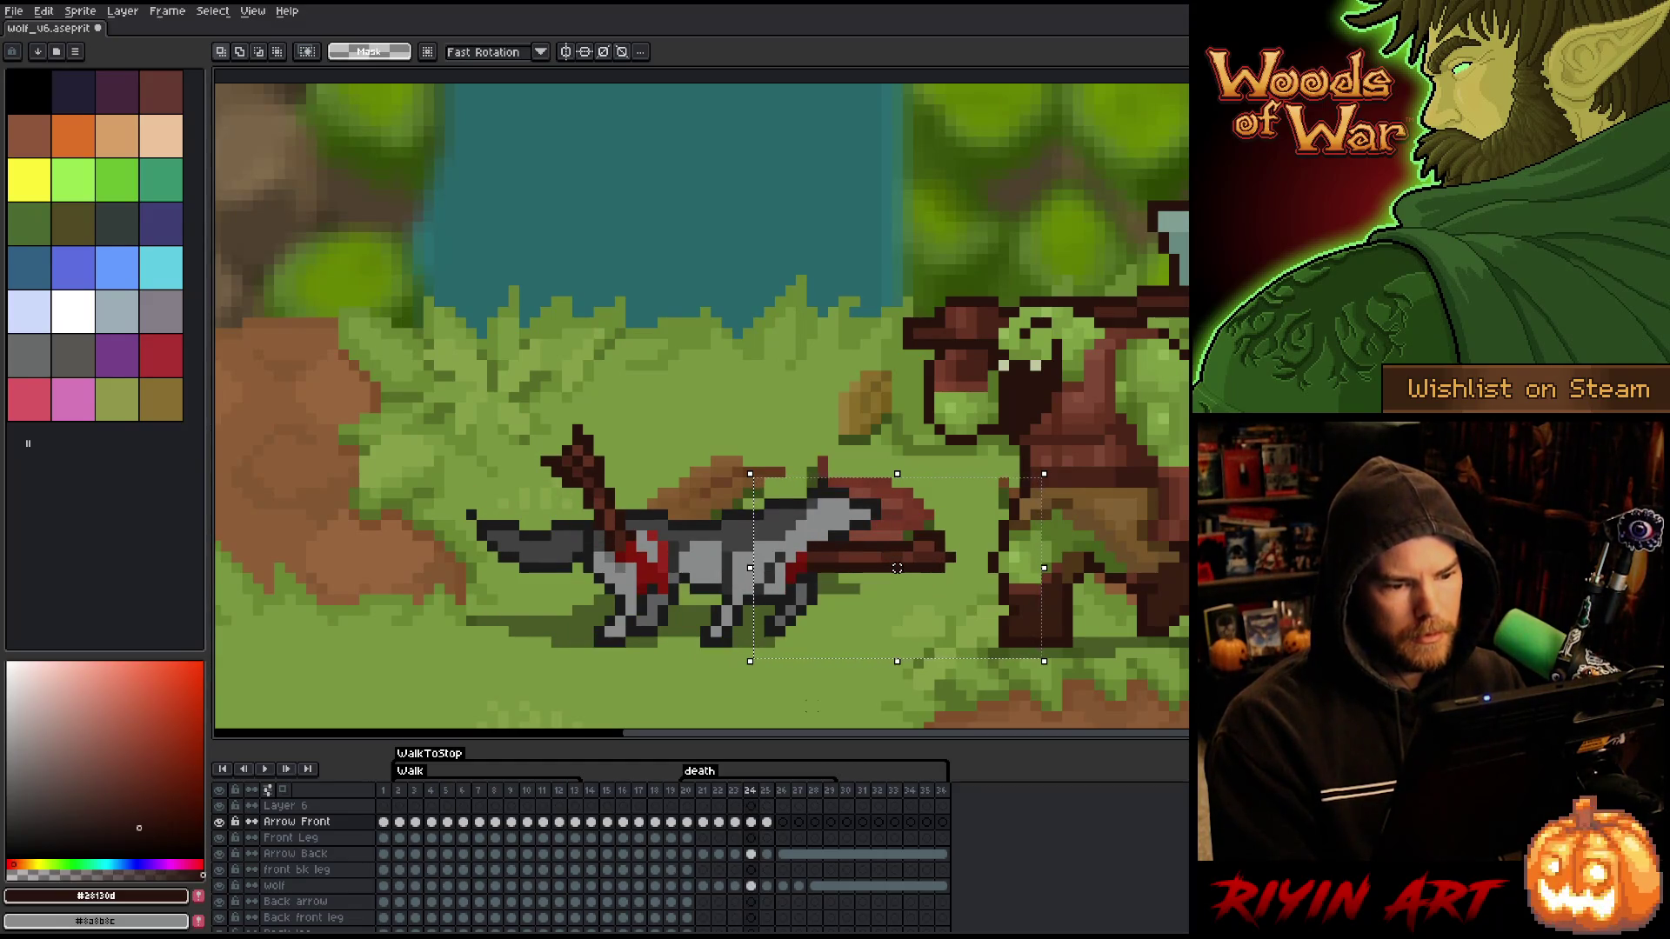
key("period")
key("ctrl+d")
- Link Arrow Front cels 25–36, preview the animation, and save the file
left_click_drag(776, 830, 943, 824)
right_click(950, 830)
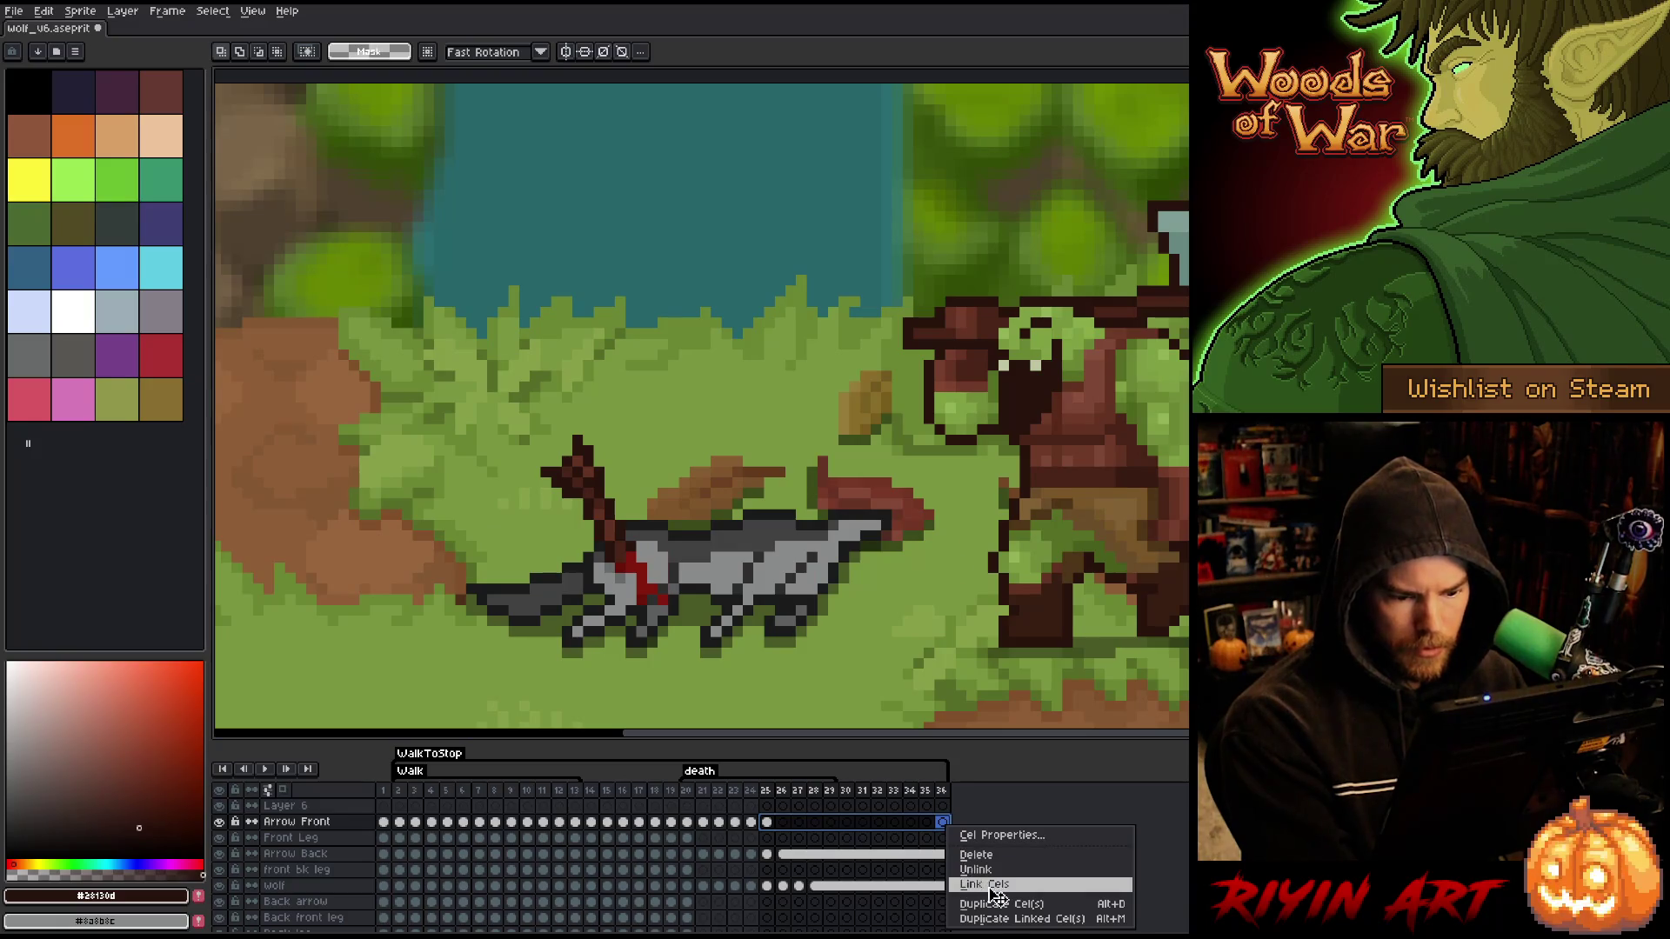
left_click(988, 883)
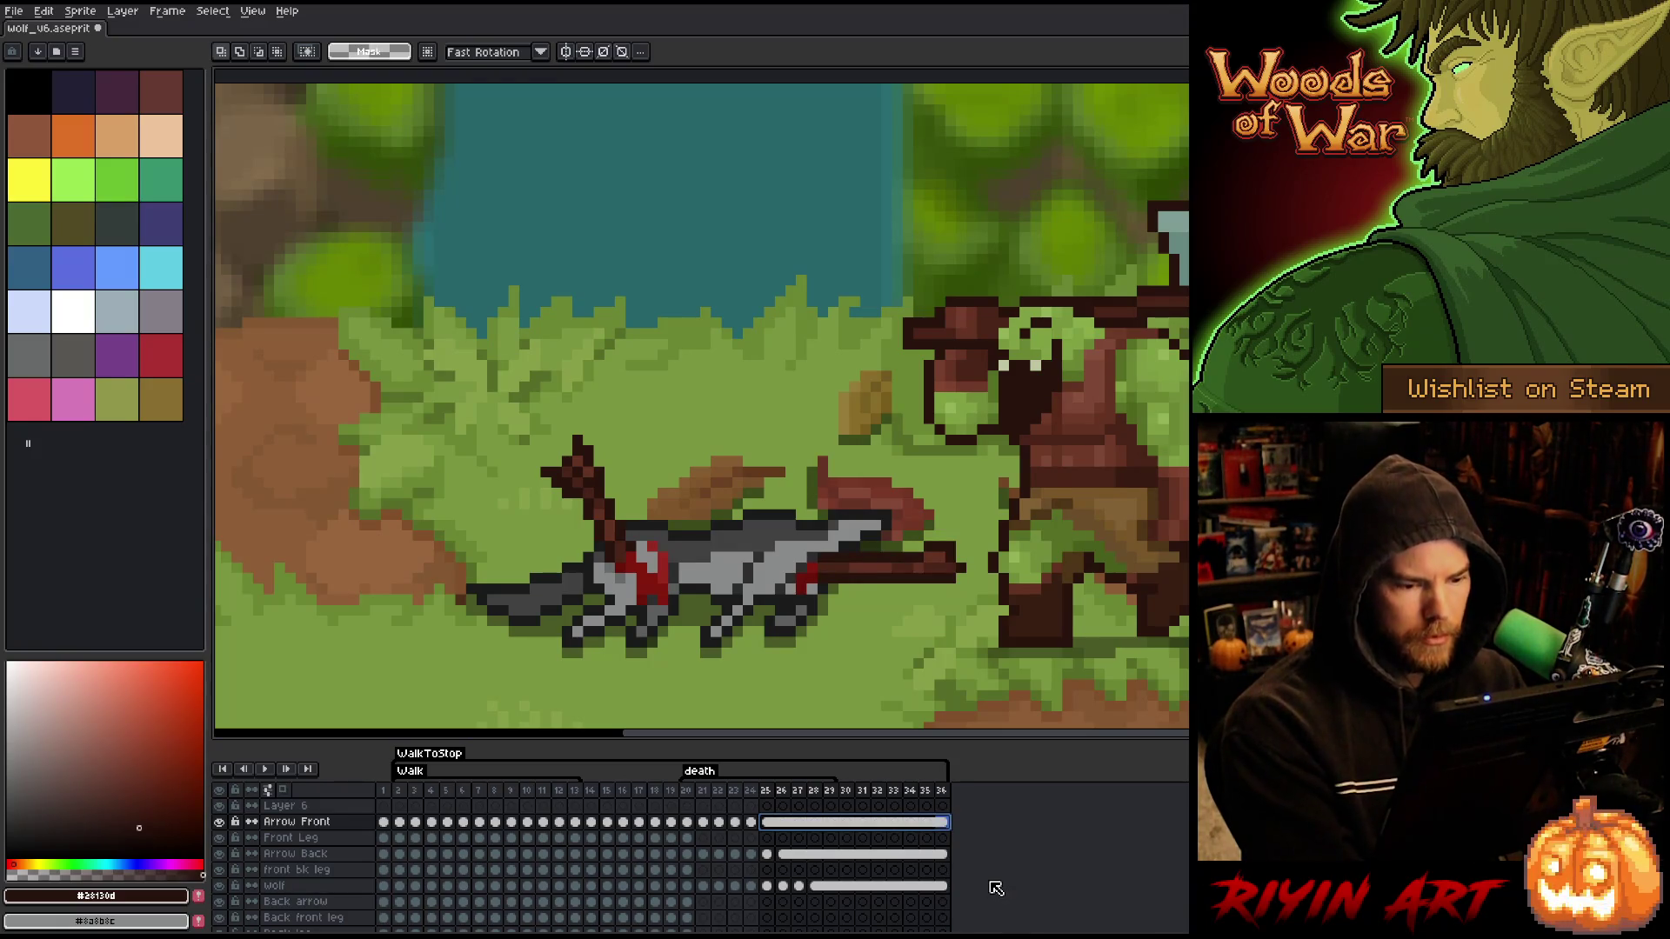
key("Return")
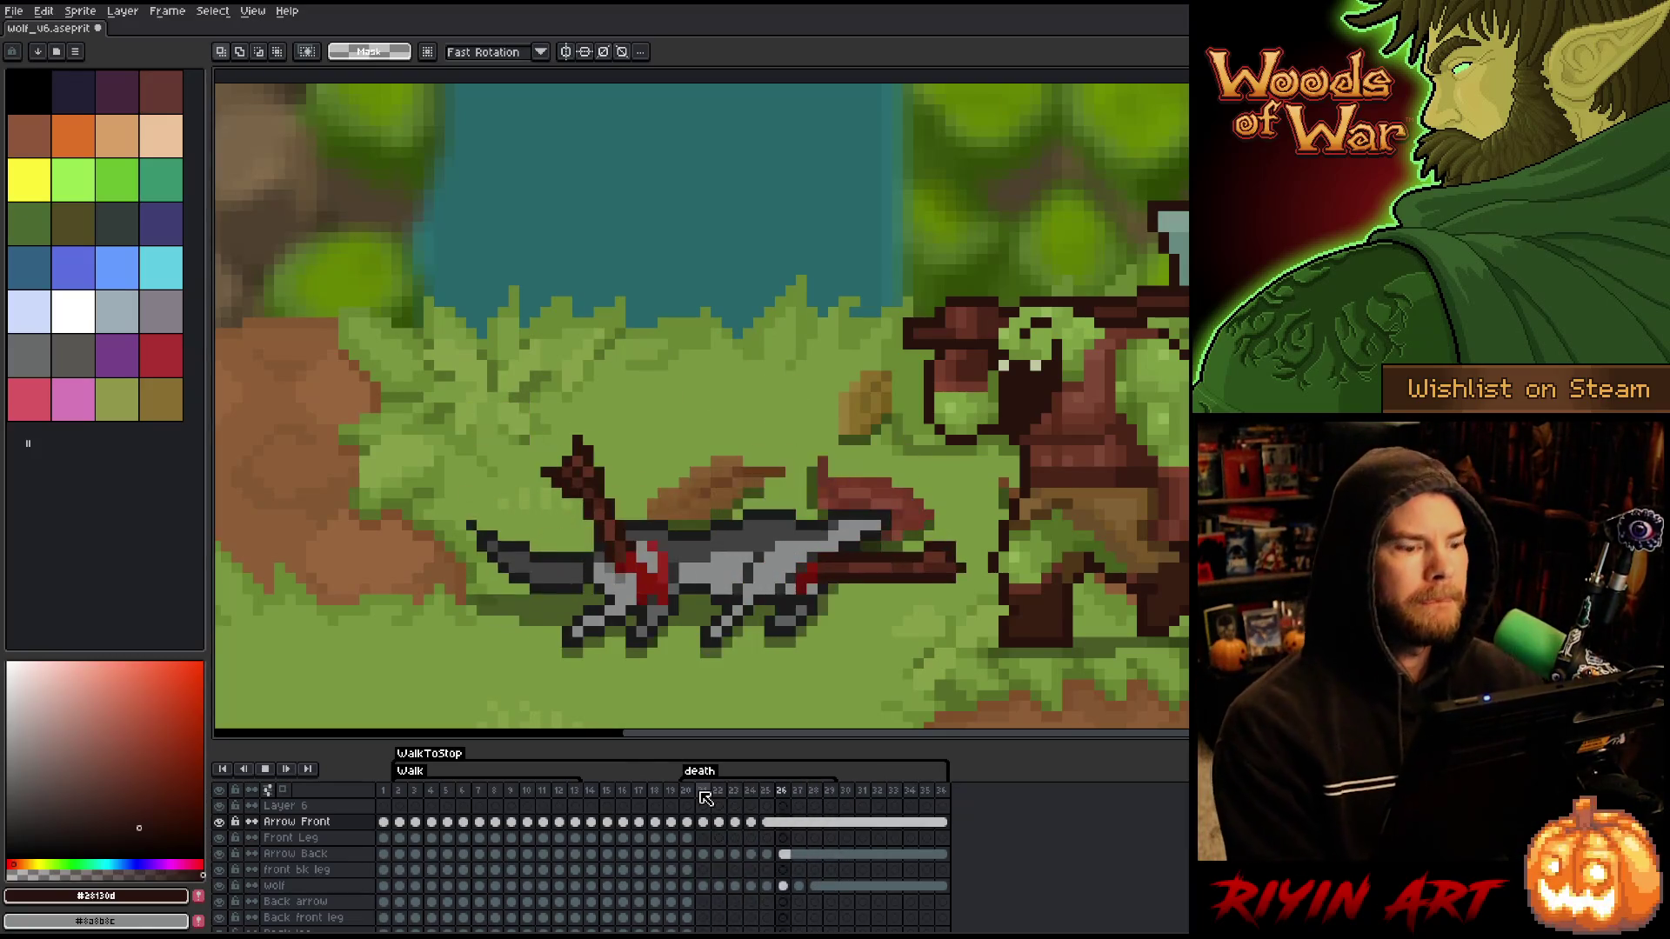
left_click(410, 794)
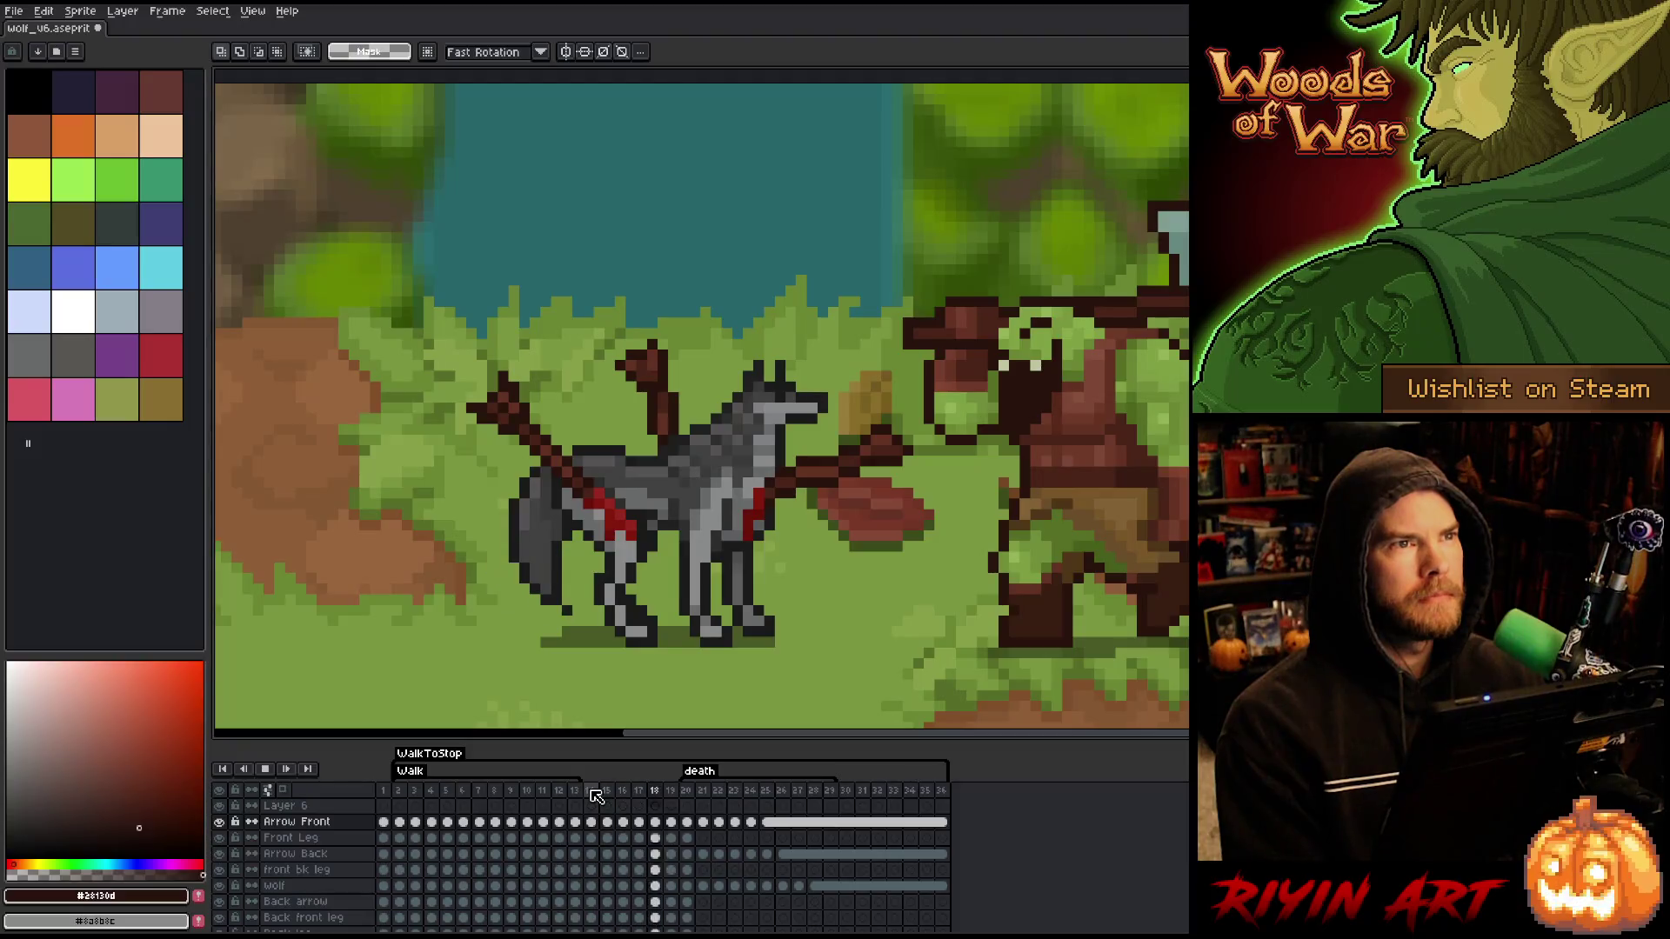
key("Return")
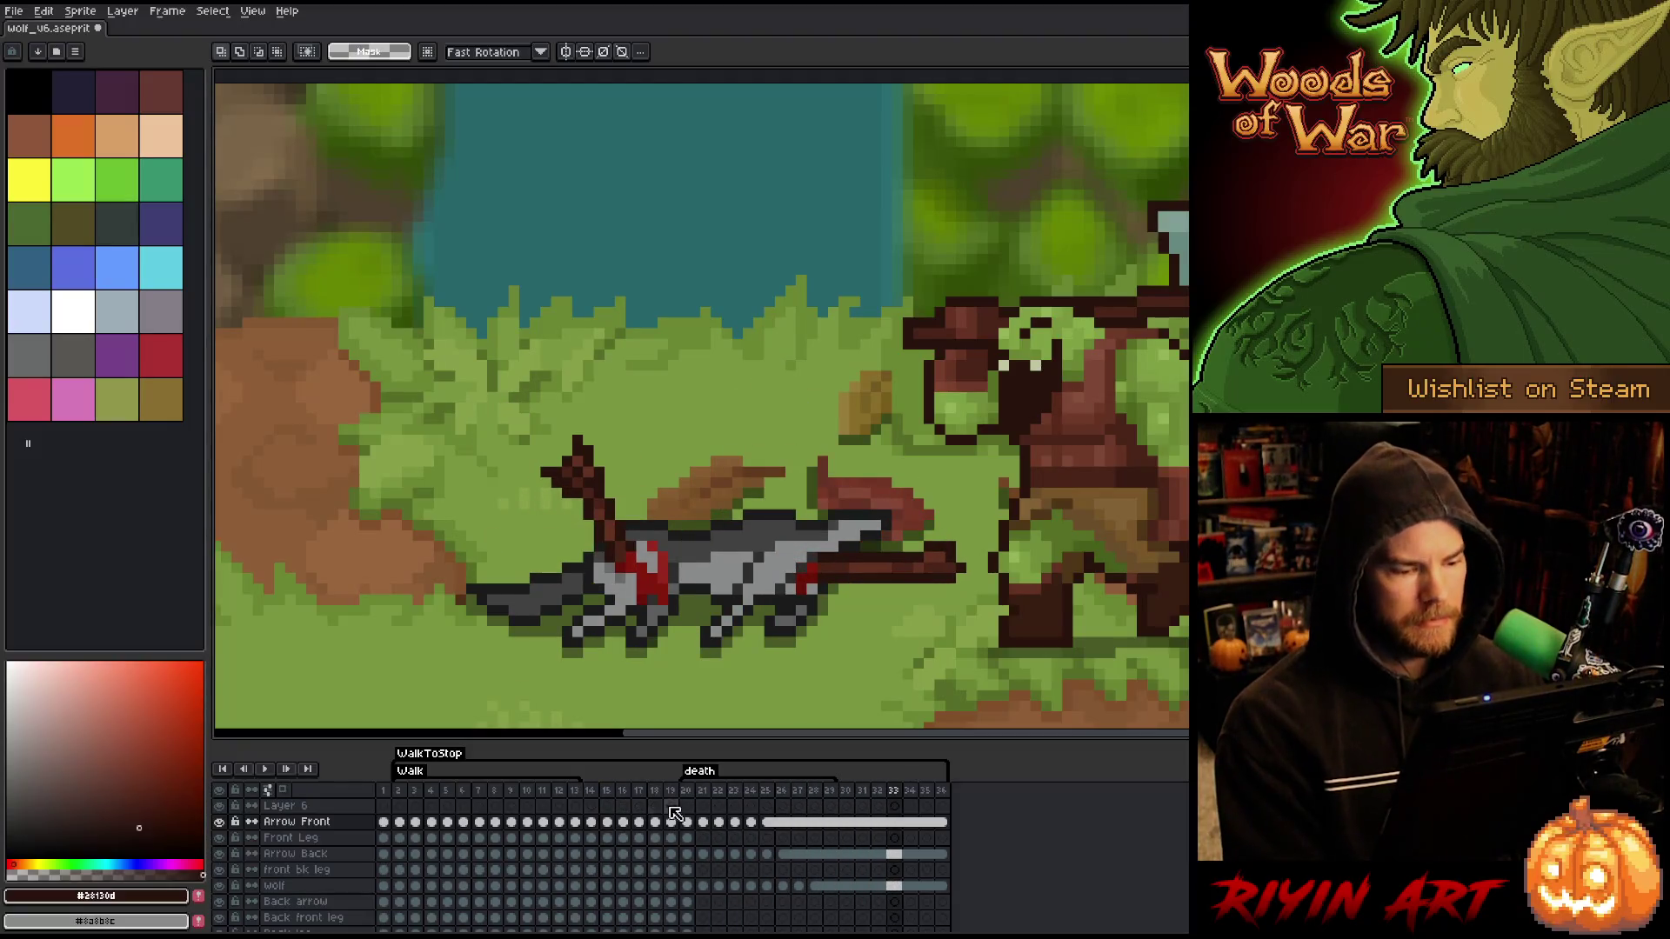
key("ctrl+s")
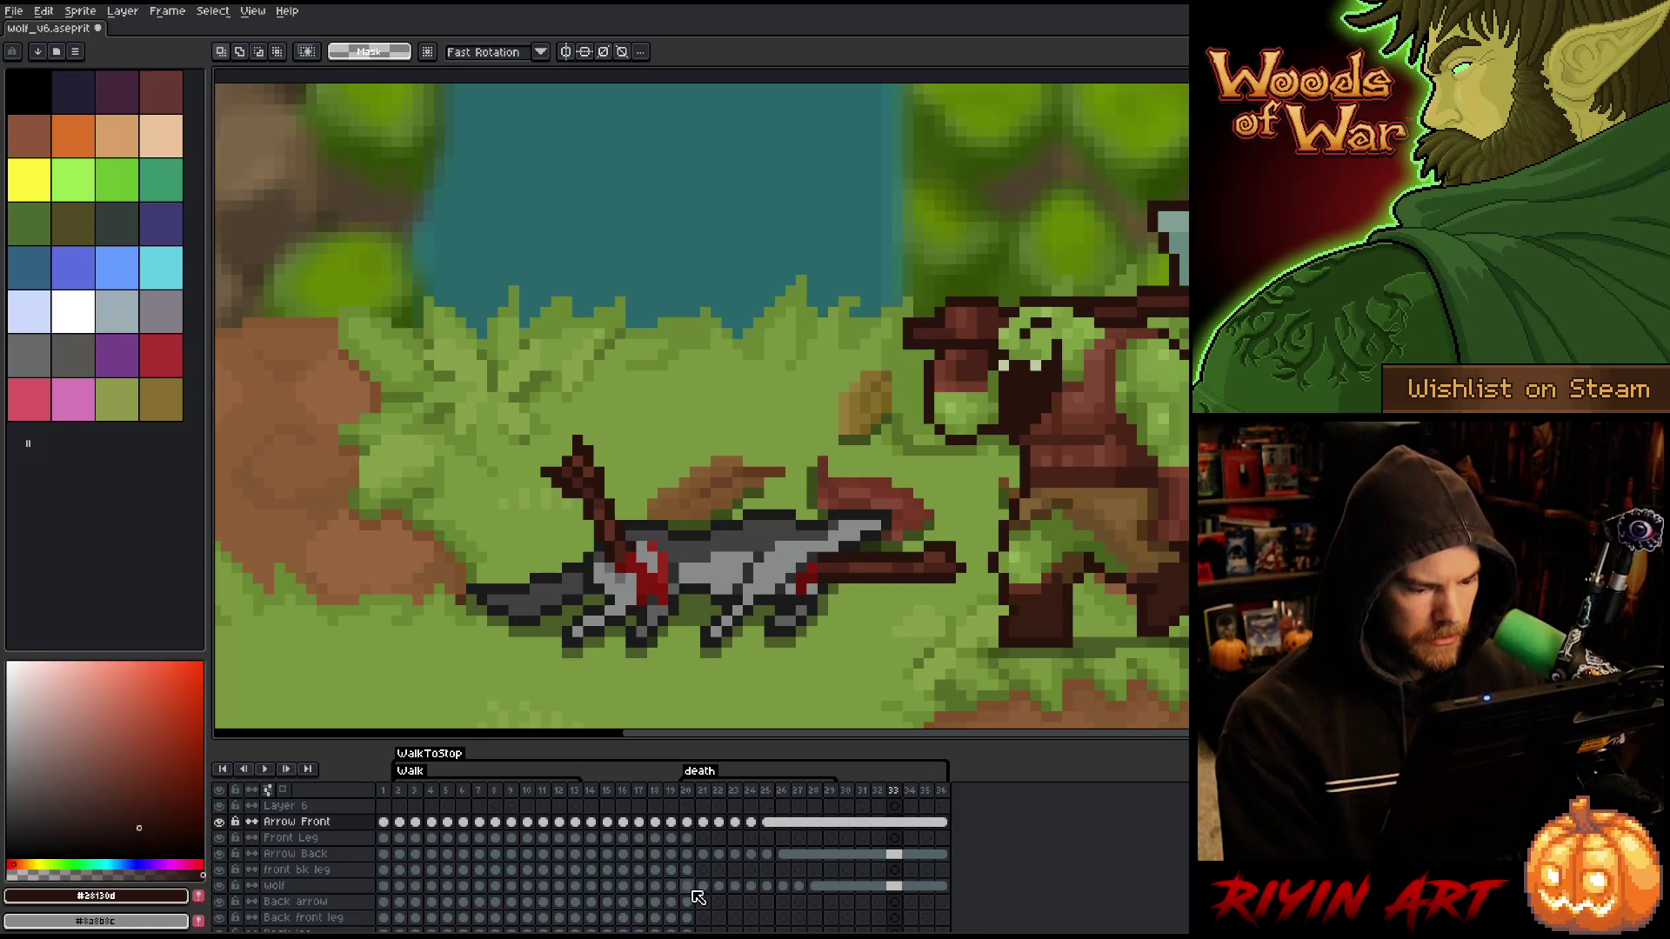
left_click(324, 904)
- Compare the back arrow between frames 20 and 21
left_click(687, 904)
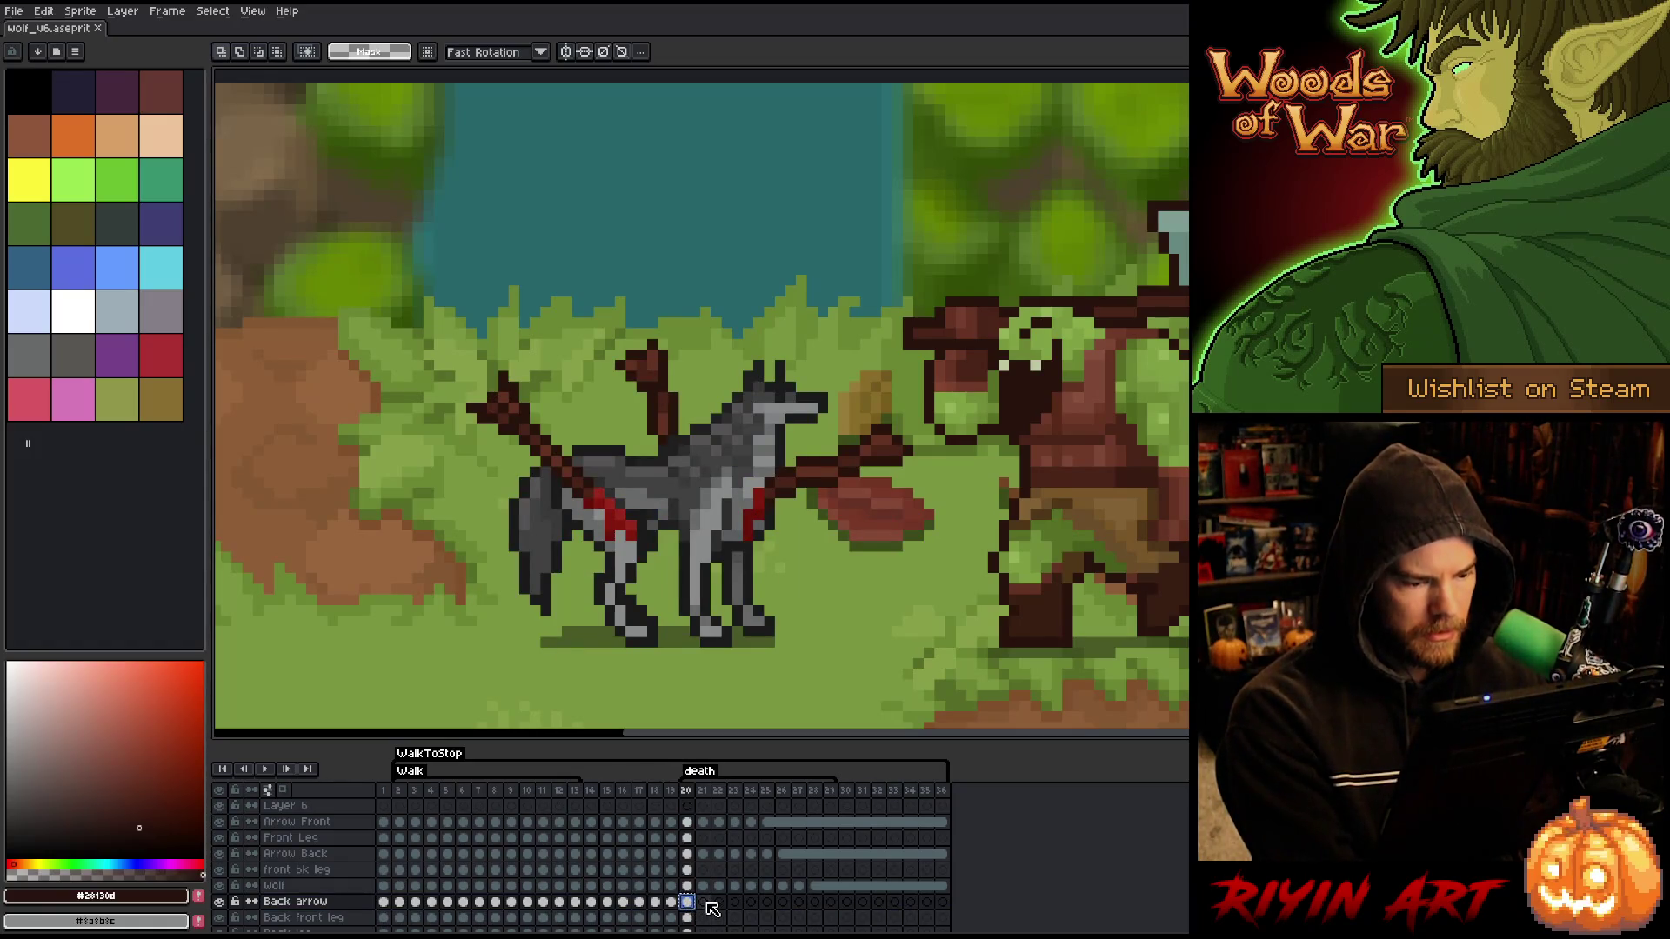
left_click(706, 904)
key("ctrl+t")
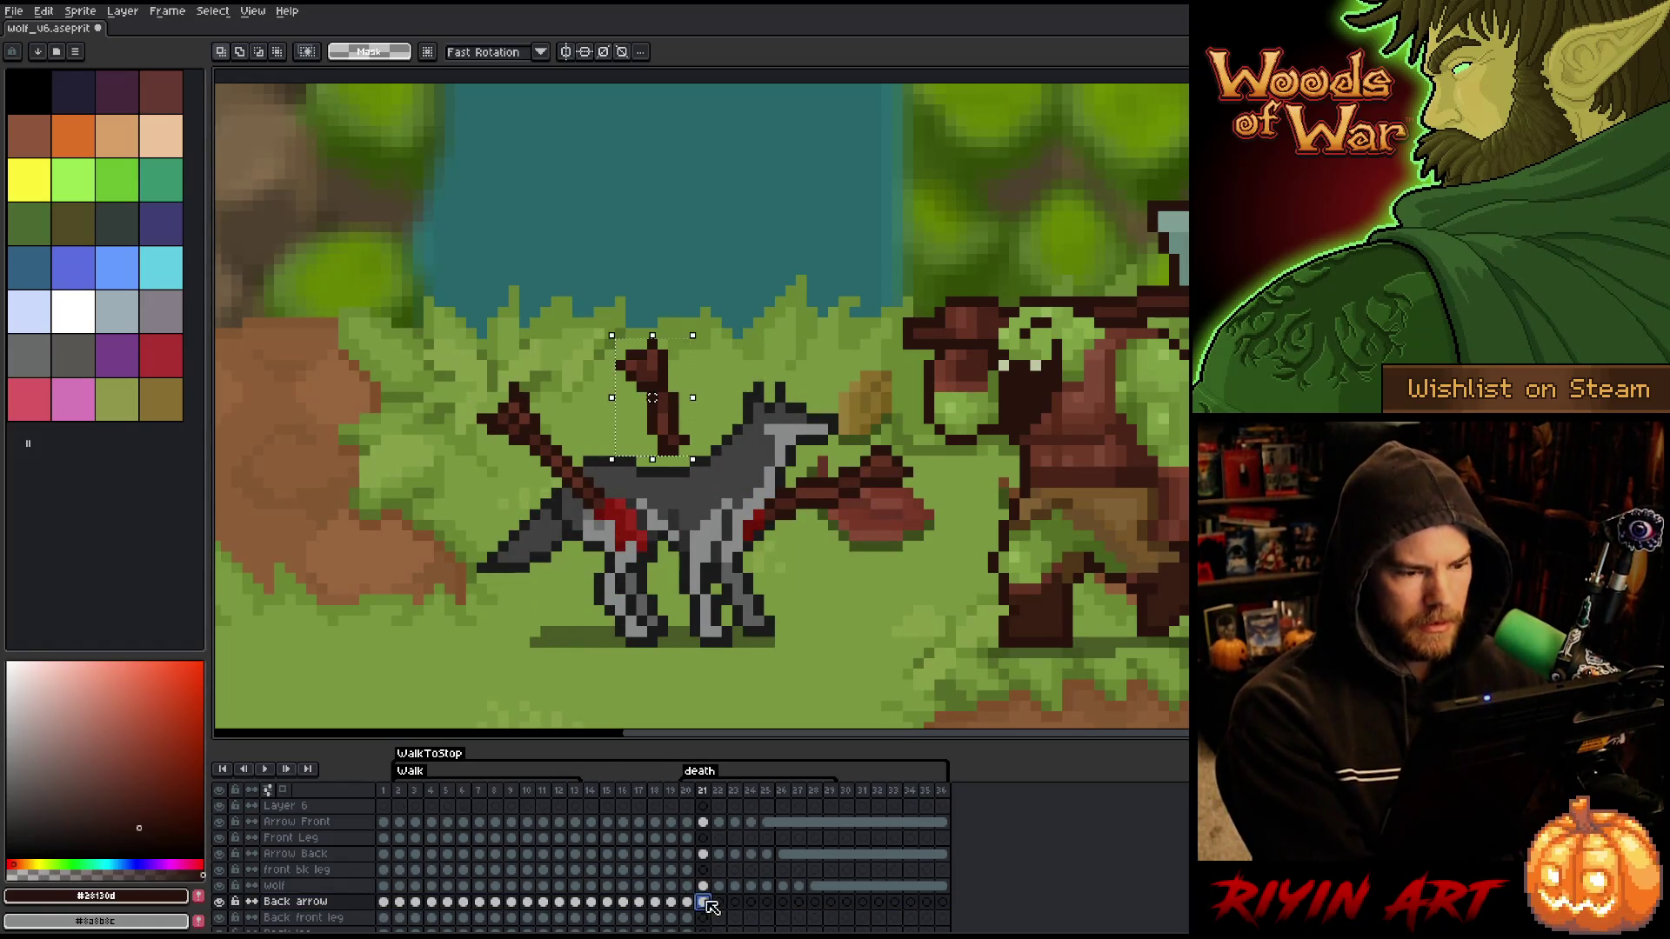
key("comma")
key("period")
key("comma")
key("period")
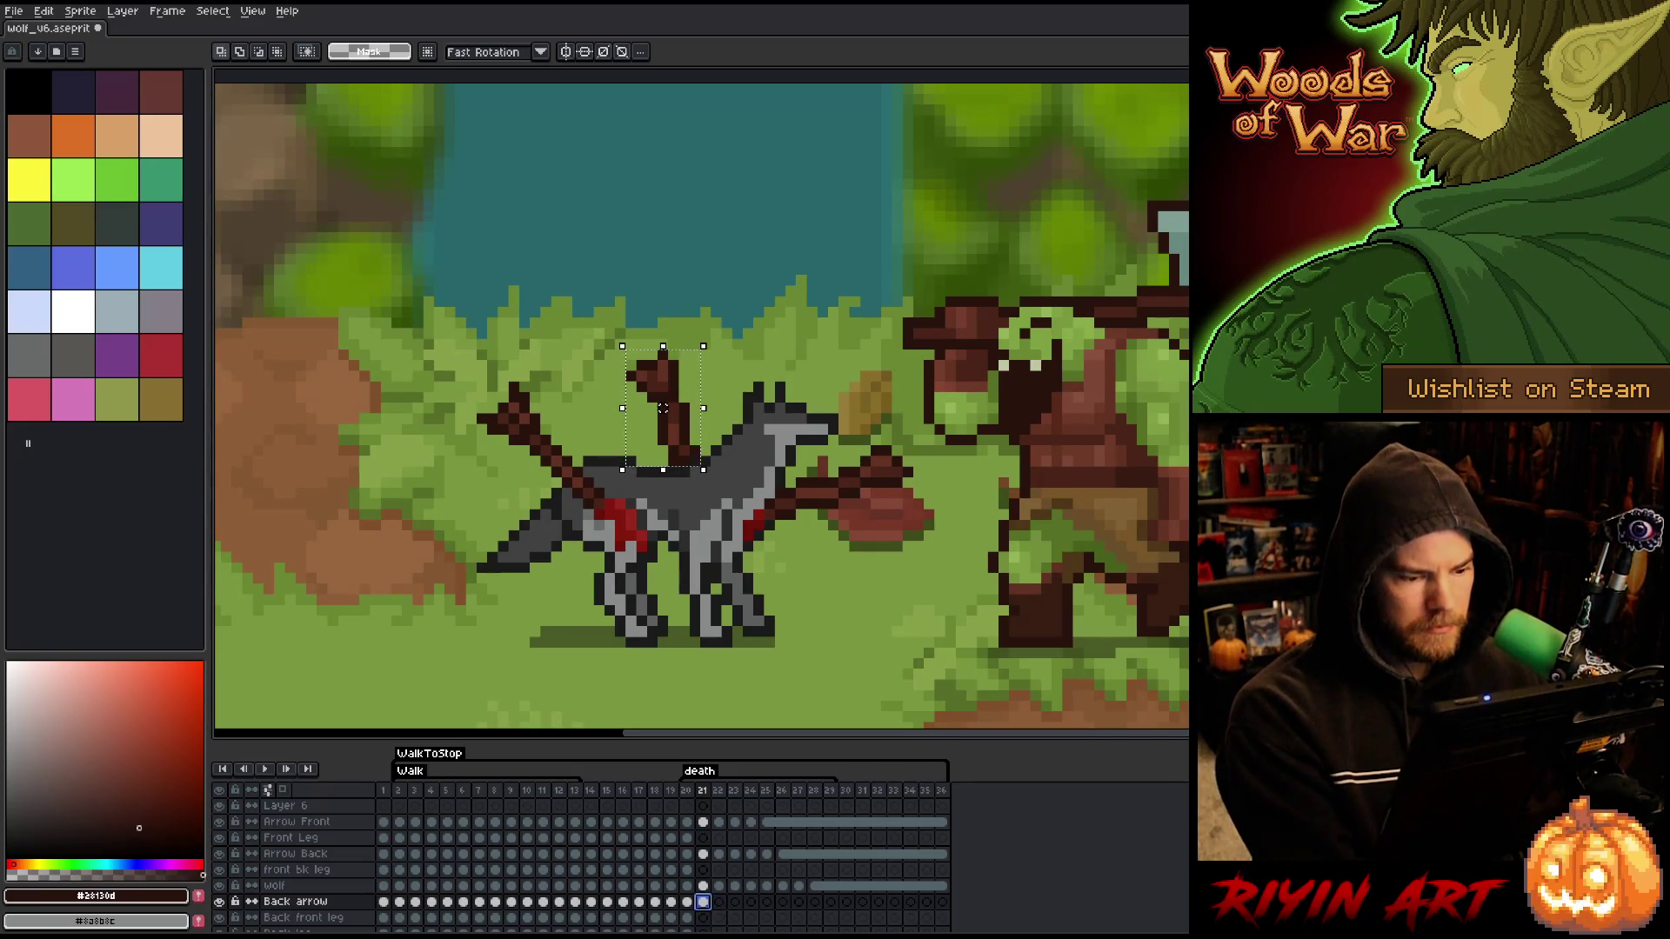
- Move the back arrow one pixel right on frame 22, checking it against frame 21
left_click(720, 902)
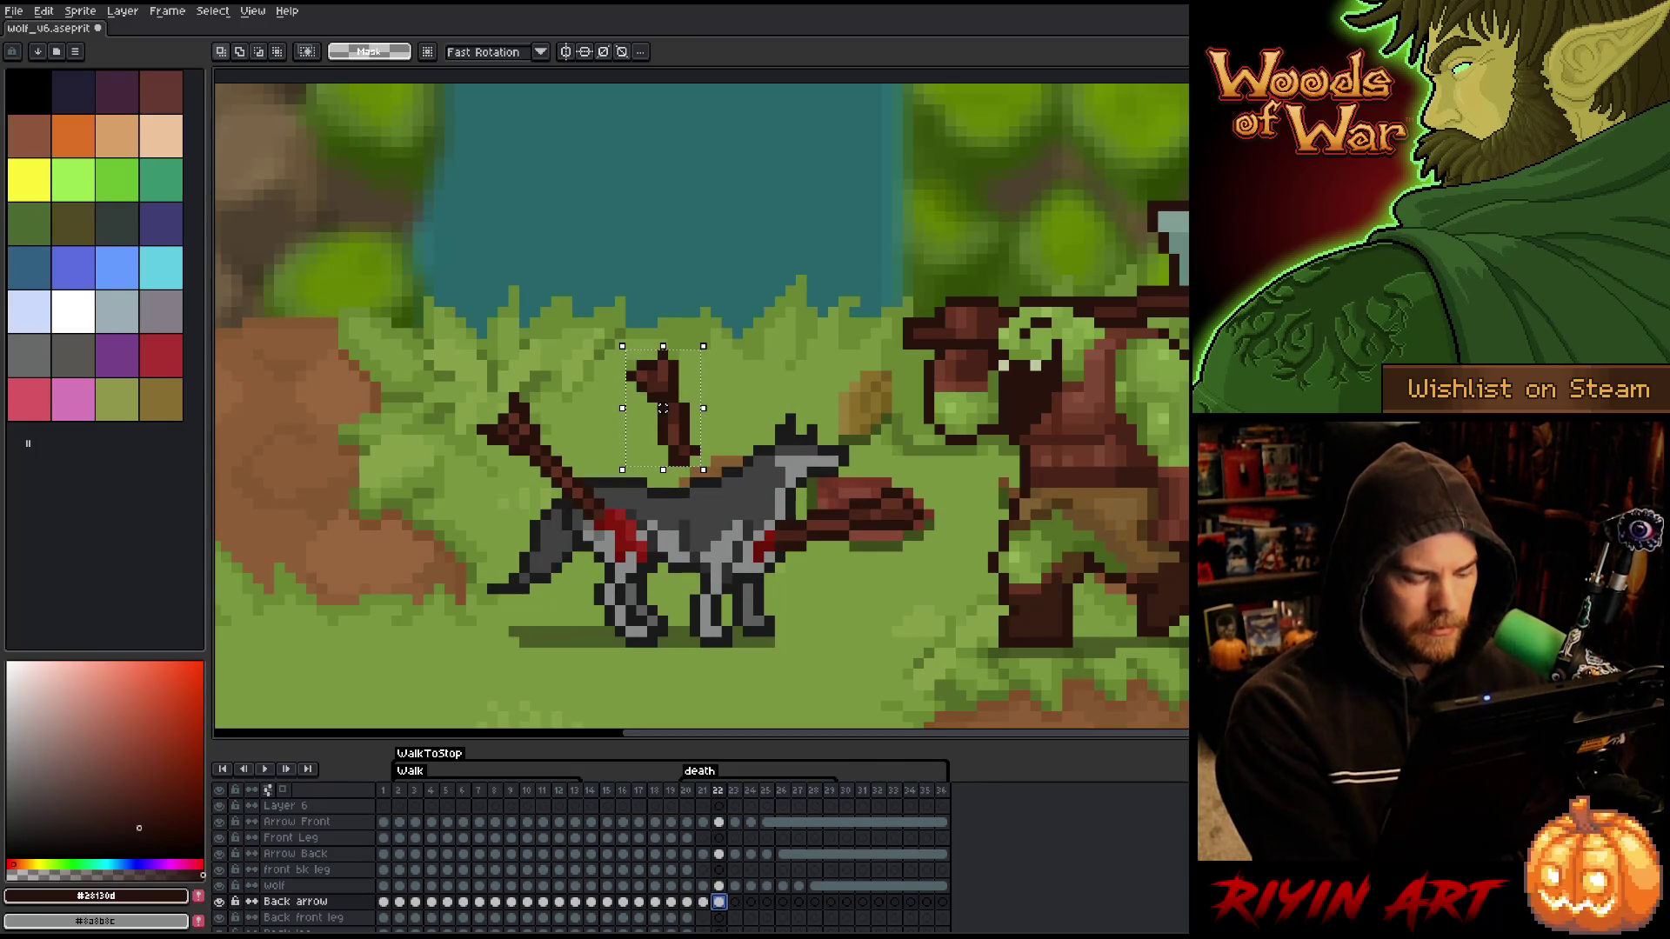
left_click_drag(663, 407, 673, 408)
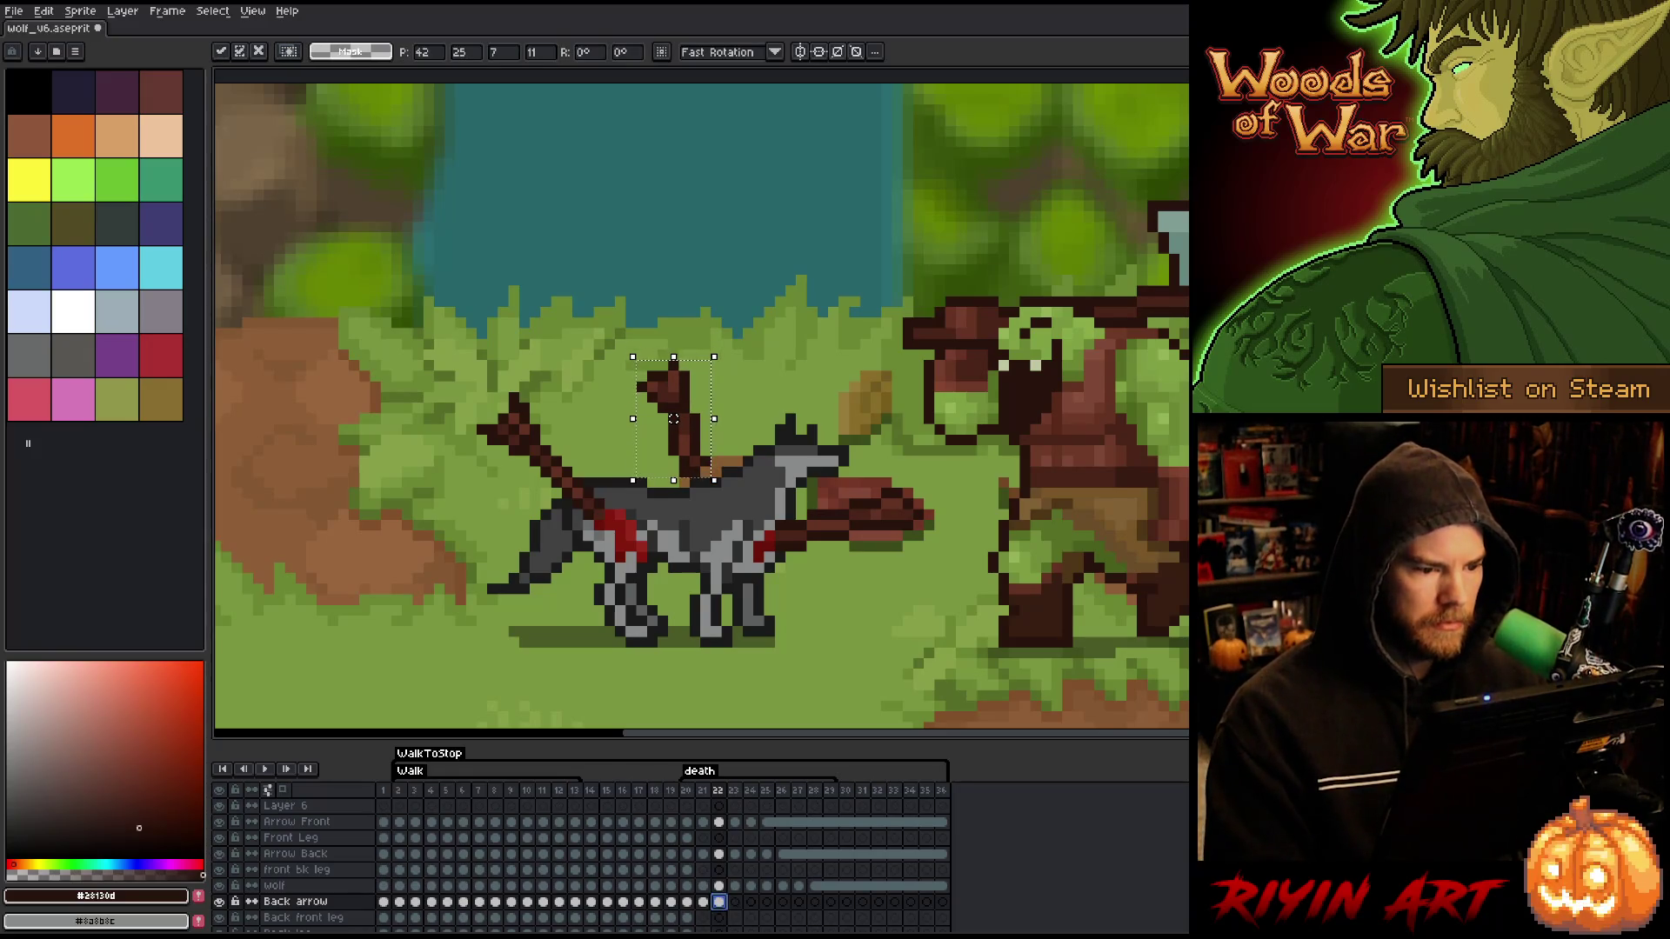
key("comma")
key("period")
key("comma")
key("period")
key("comma")
key("period")
key("comma")
key("period")
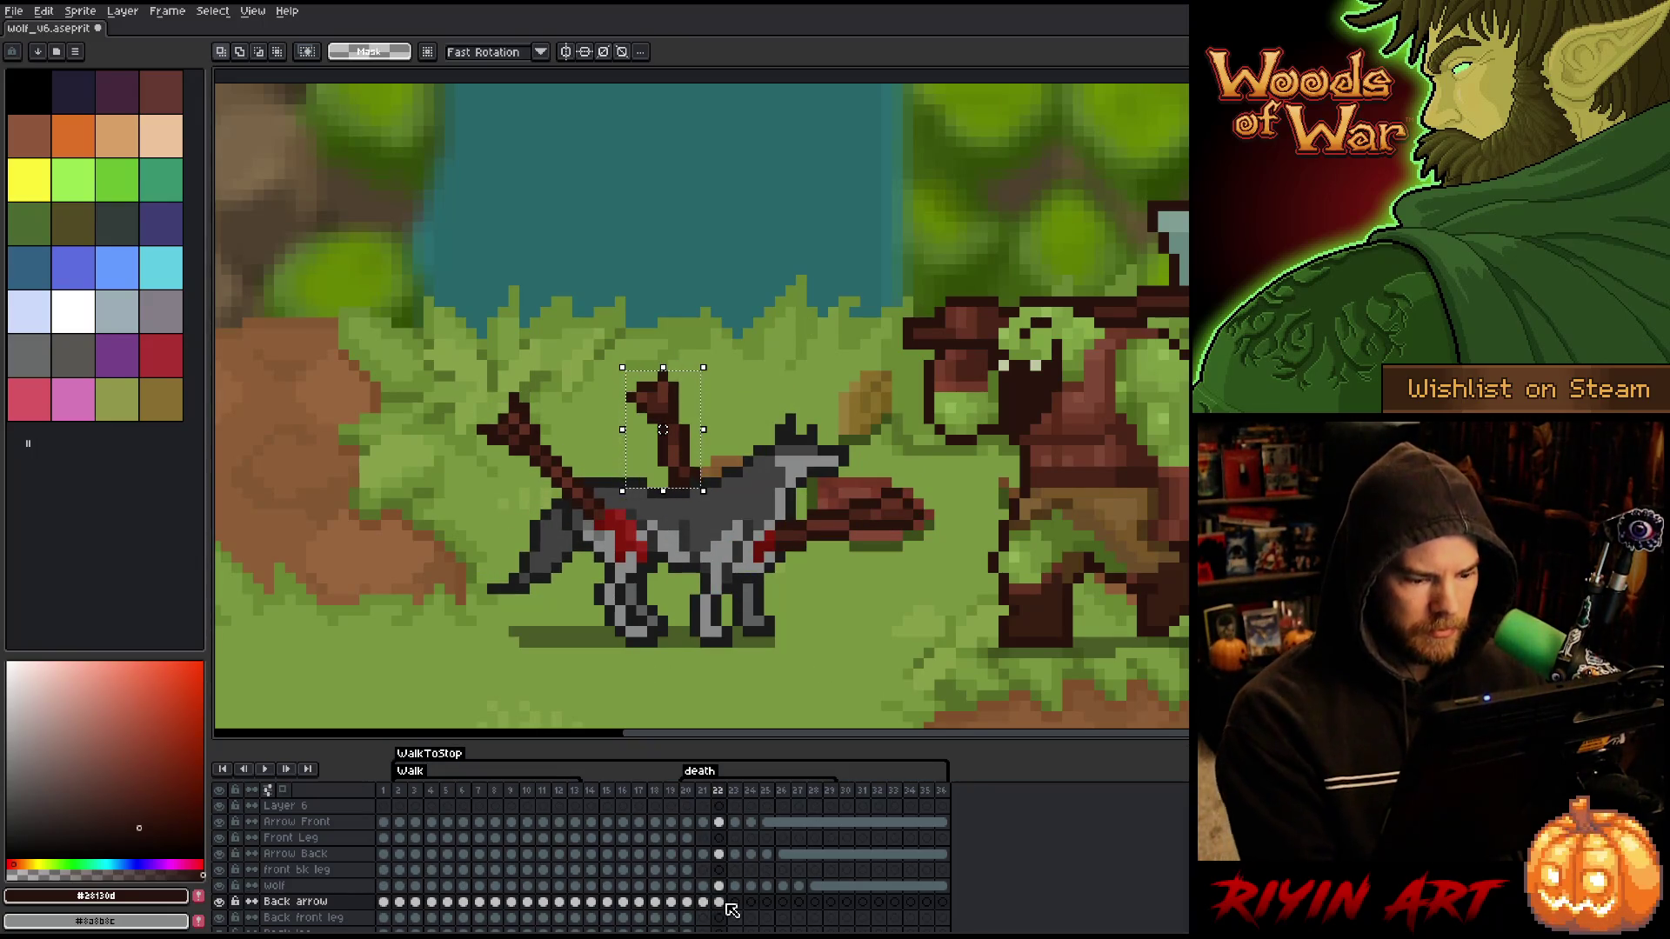
- Nudge the back arrow down one pixel on frame 23 and compare with frame 22
left_click(736, 904)
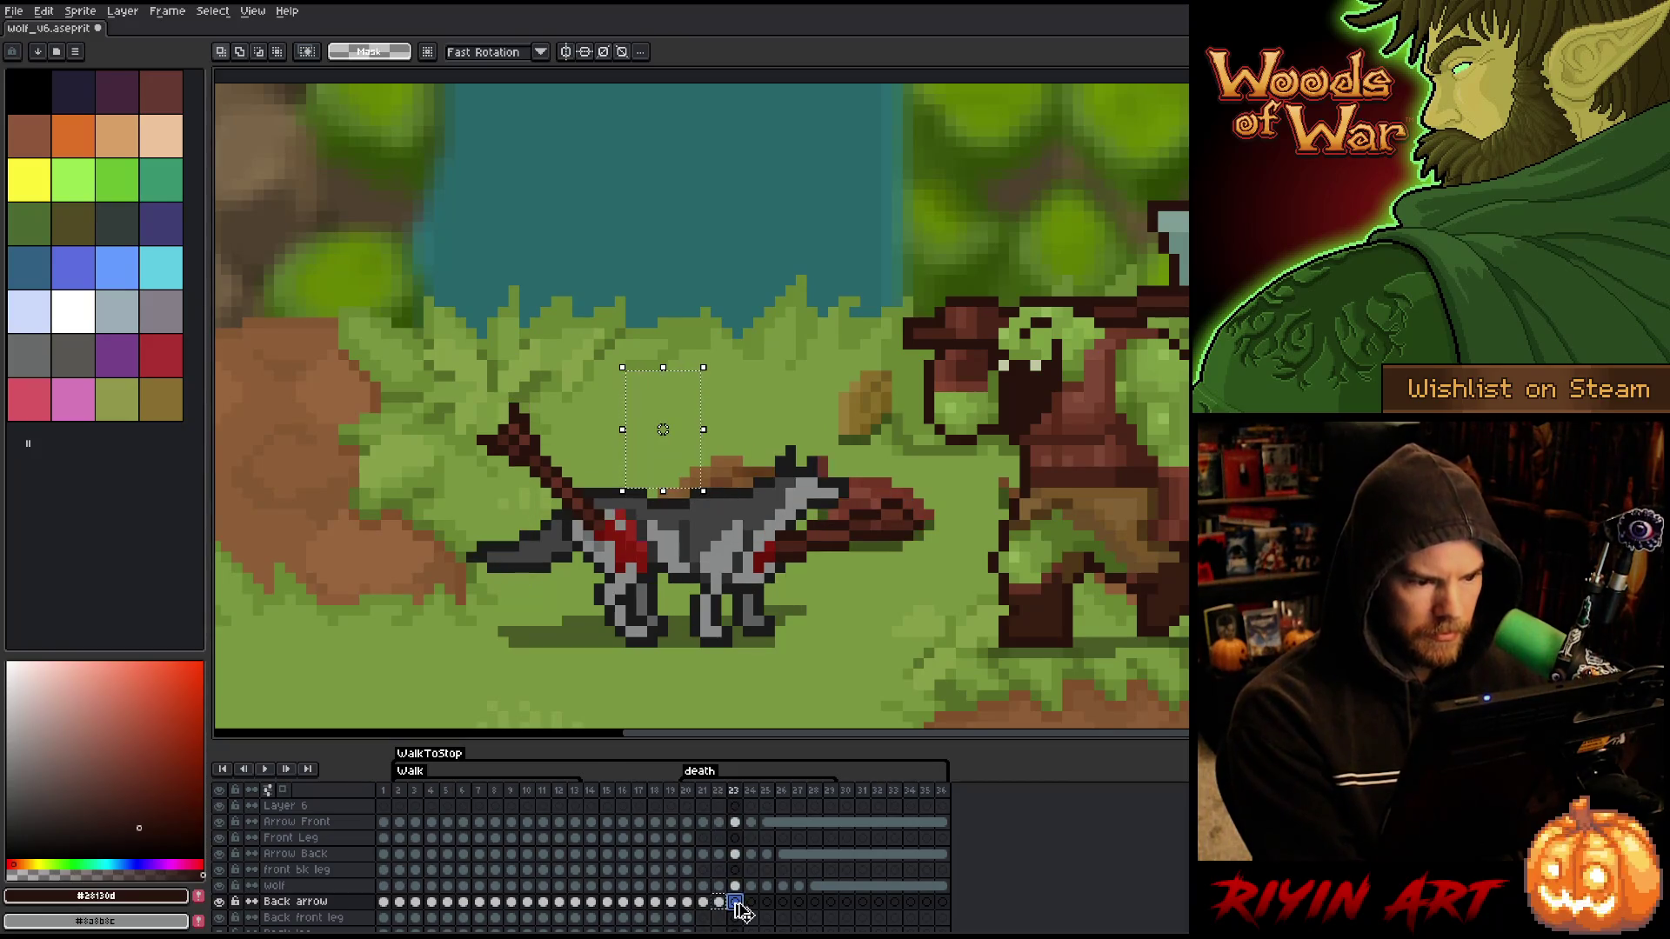
key("Down")
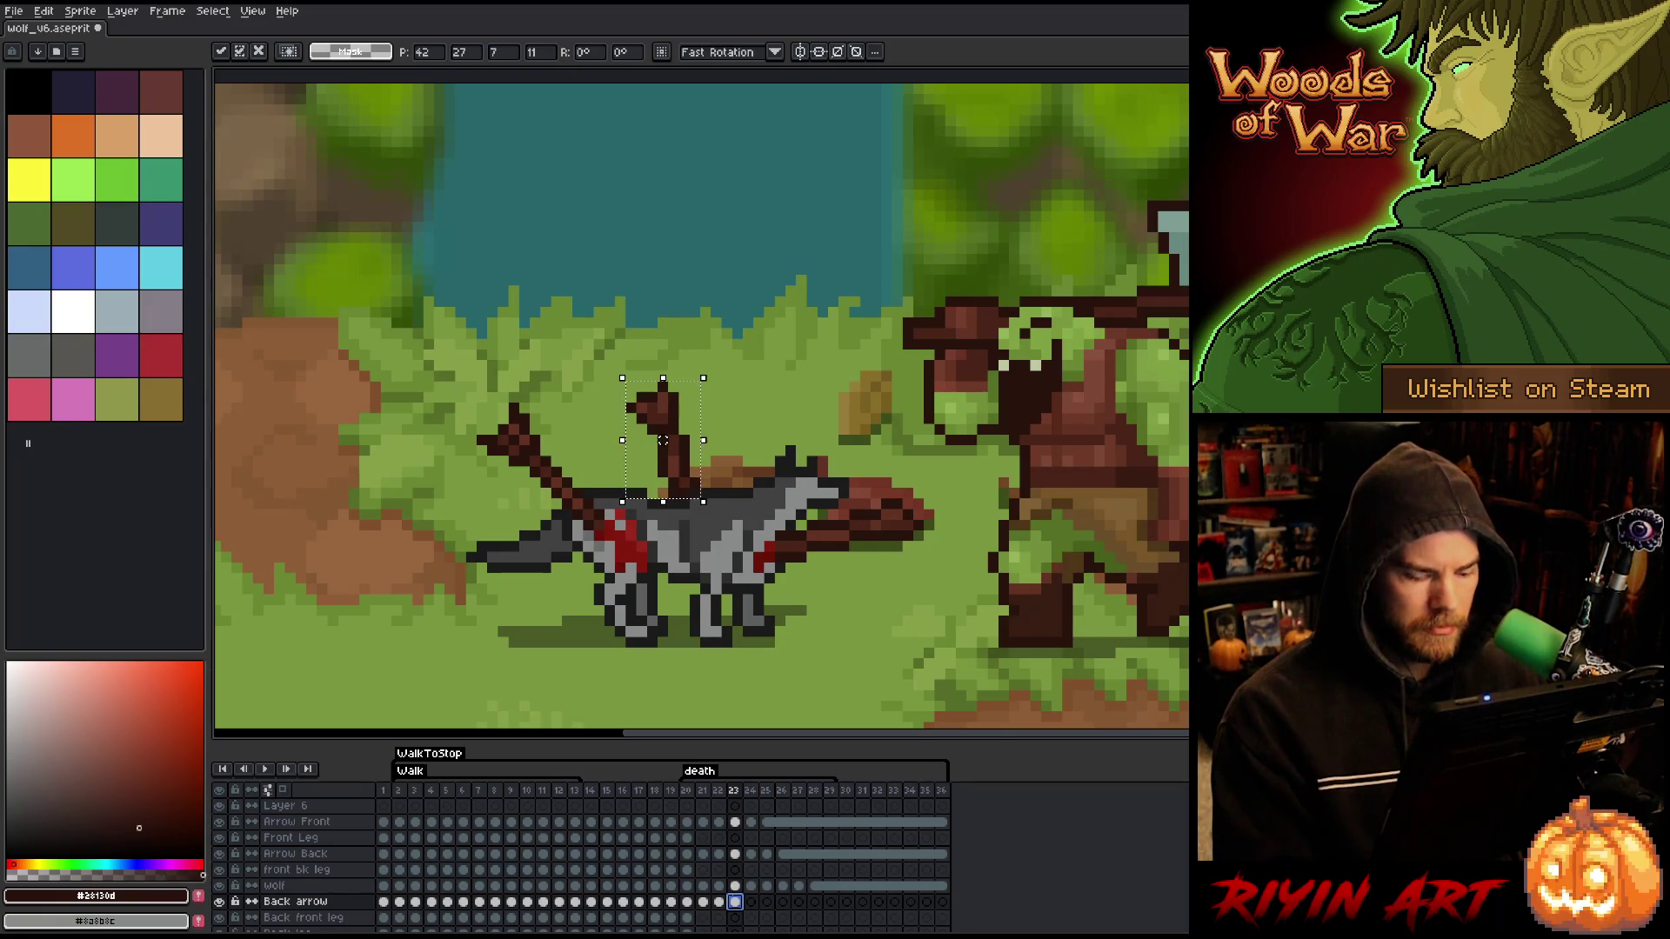
key("comma")
key("period")
key("comma")
key("period")
key("comma")
key("period")
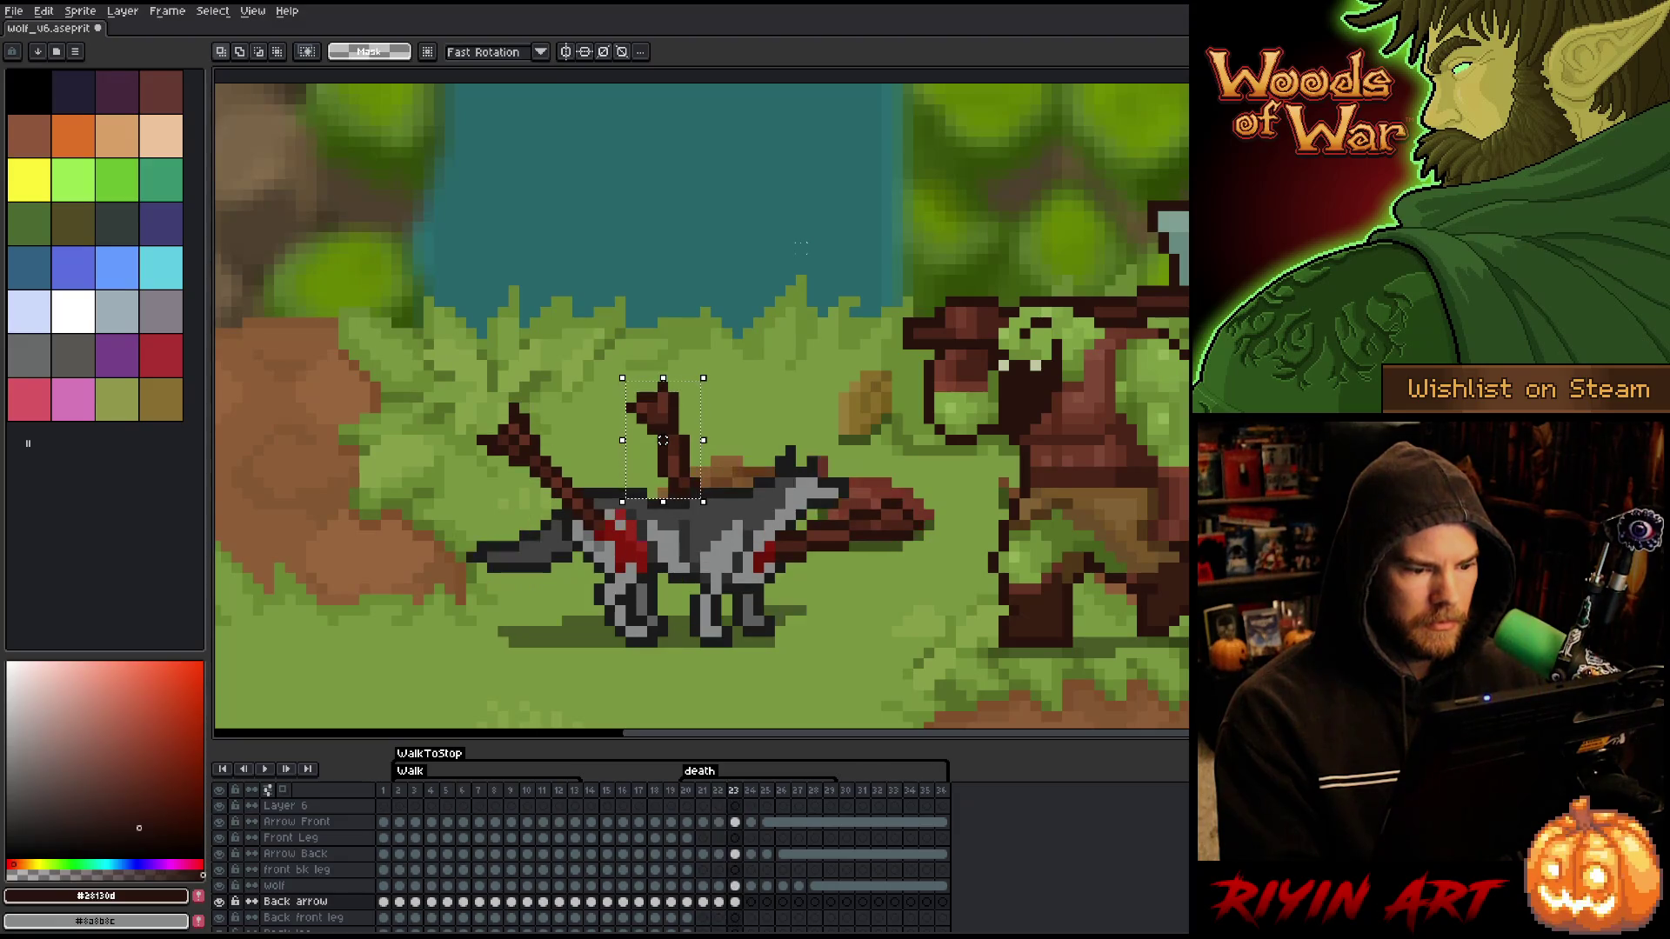
- On frame 24, nudge the back arrow one pixel right and one down
left_click(735, 903)
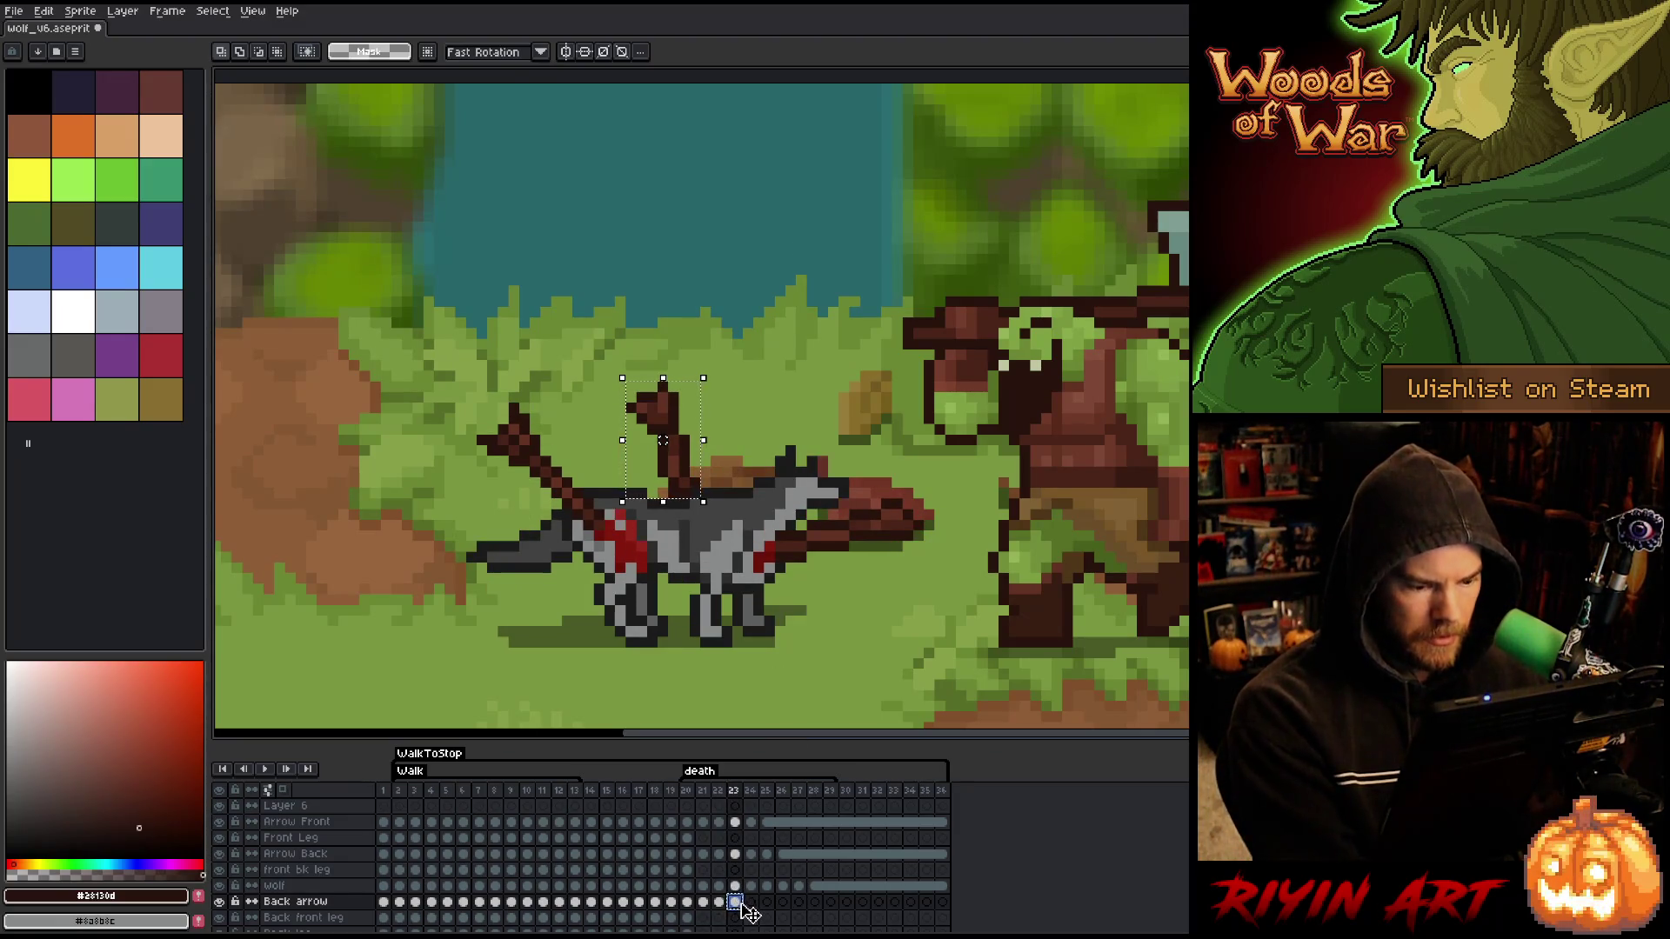
left_click(753, 903)
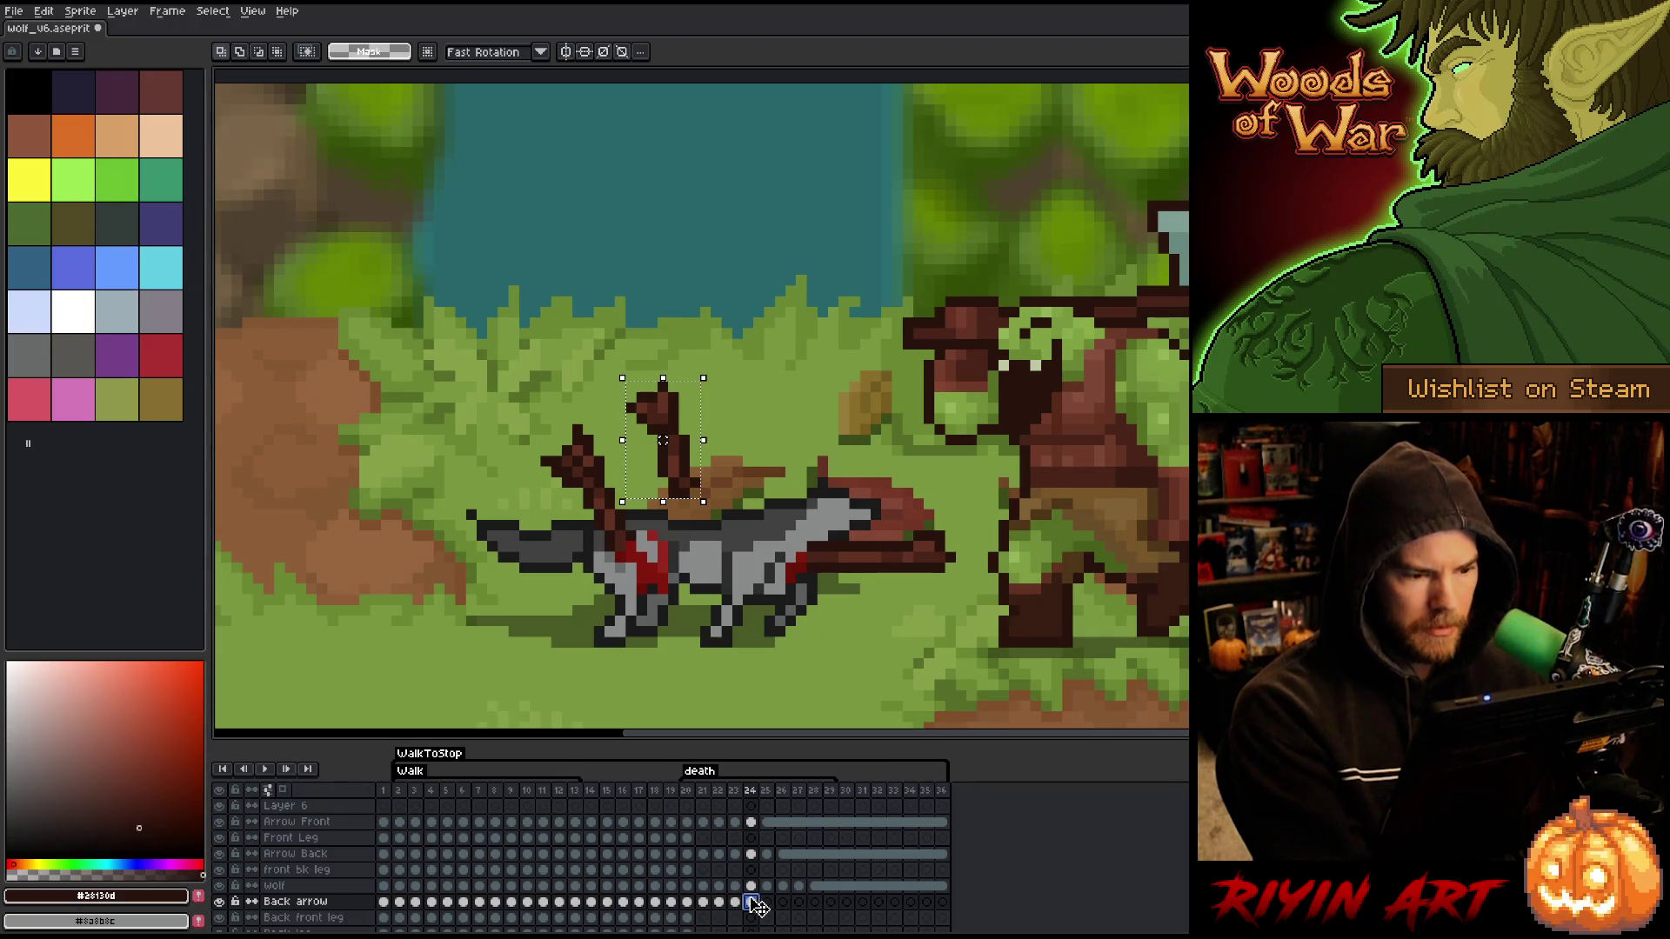
key("Right")
key("Right")
key("Right")
key("Down")
key("Down")
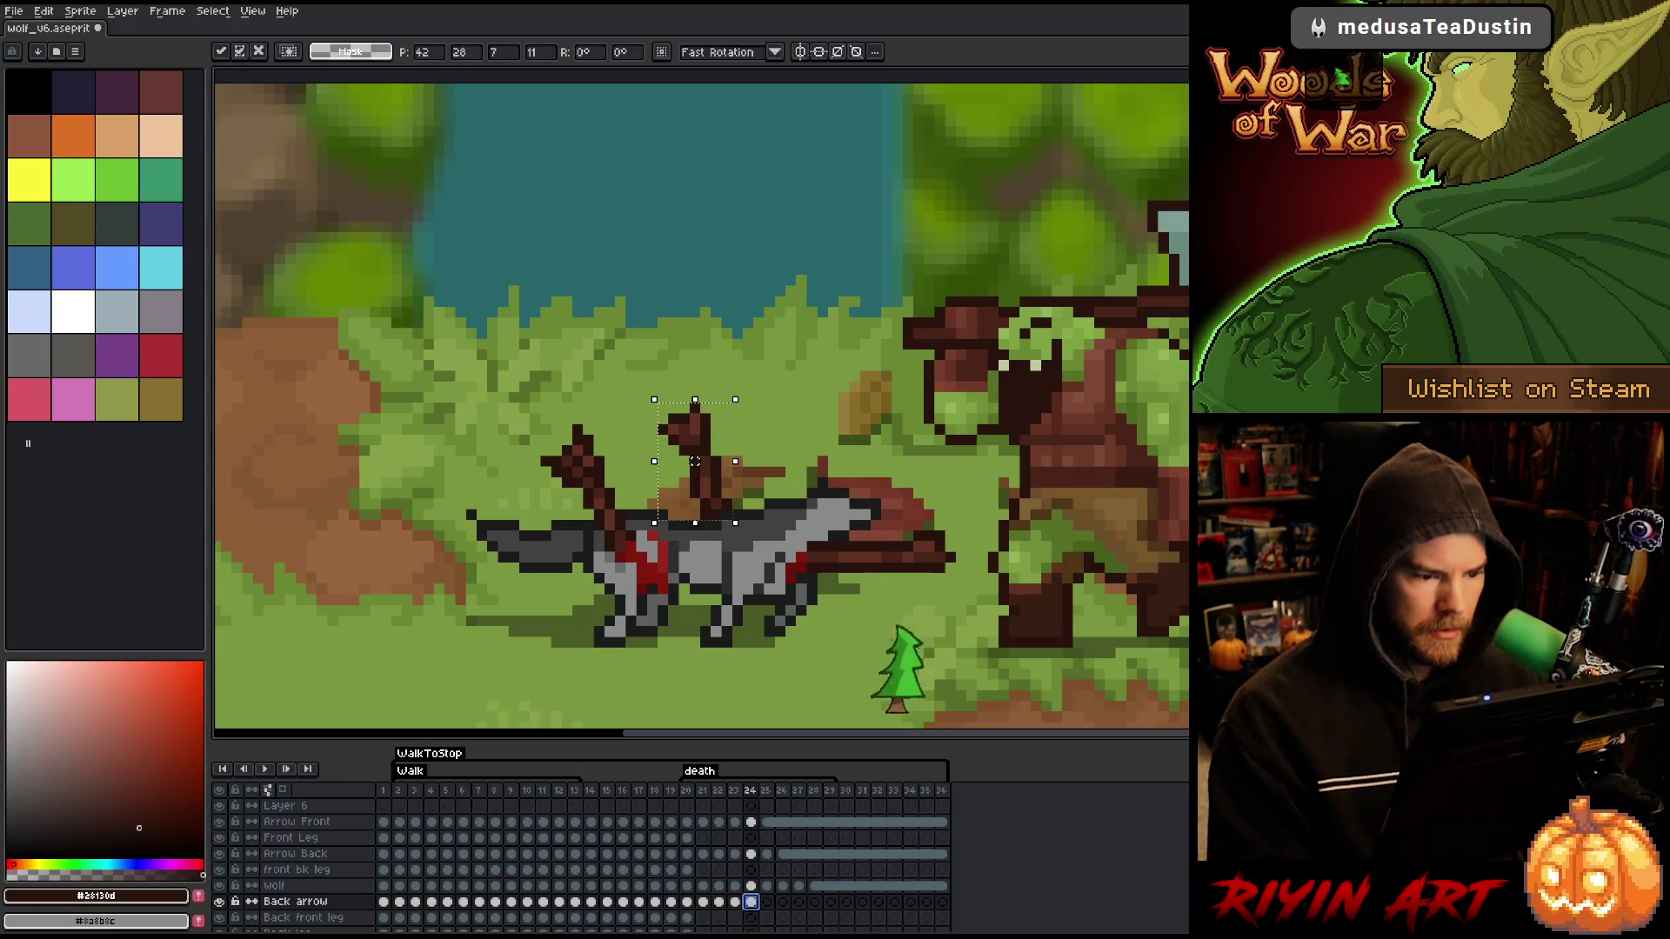
key("Return")
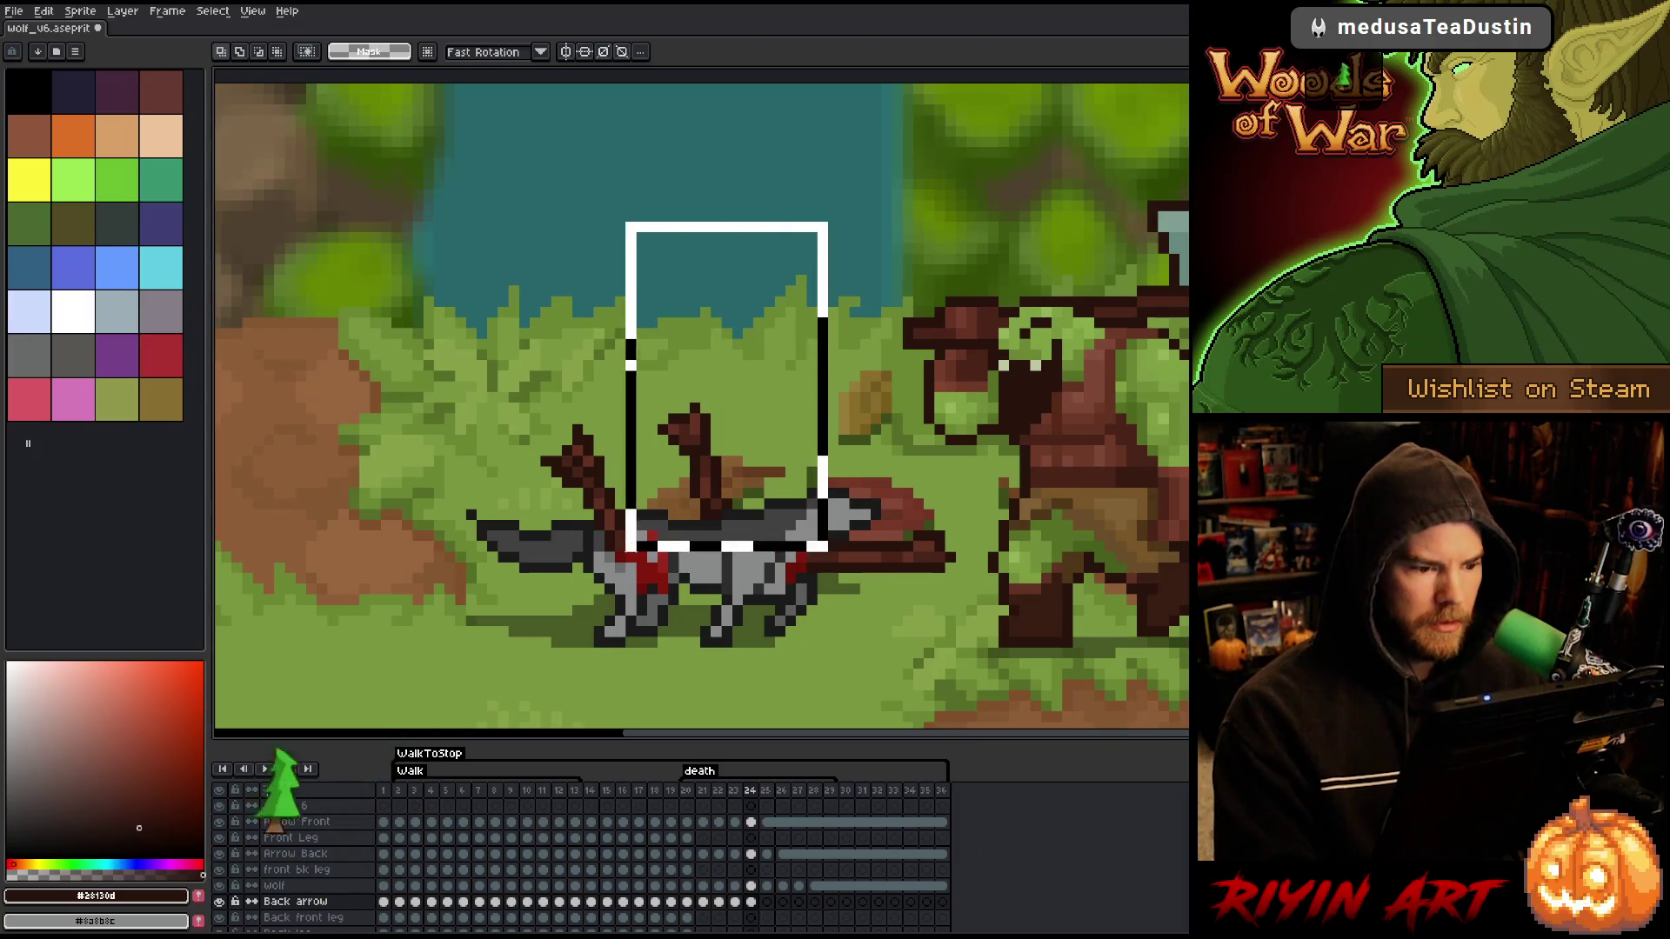
- Shift the back arrow and its top one pixel right, then clear the stray tip pixels
left_click_drag(644, 218, 842, 502)
key("Right")
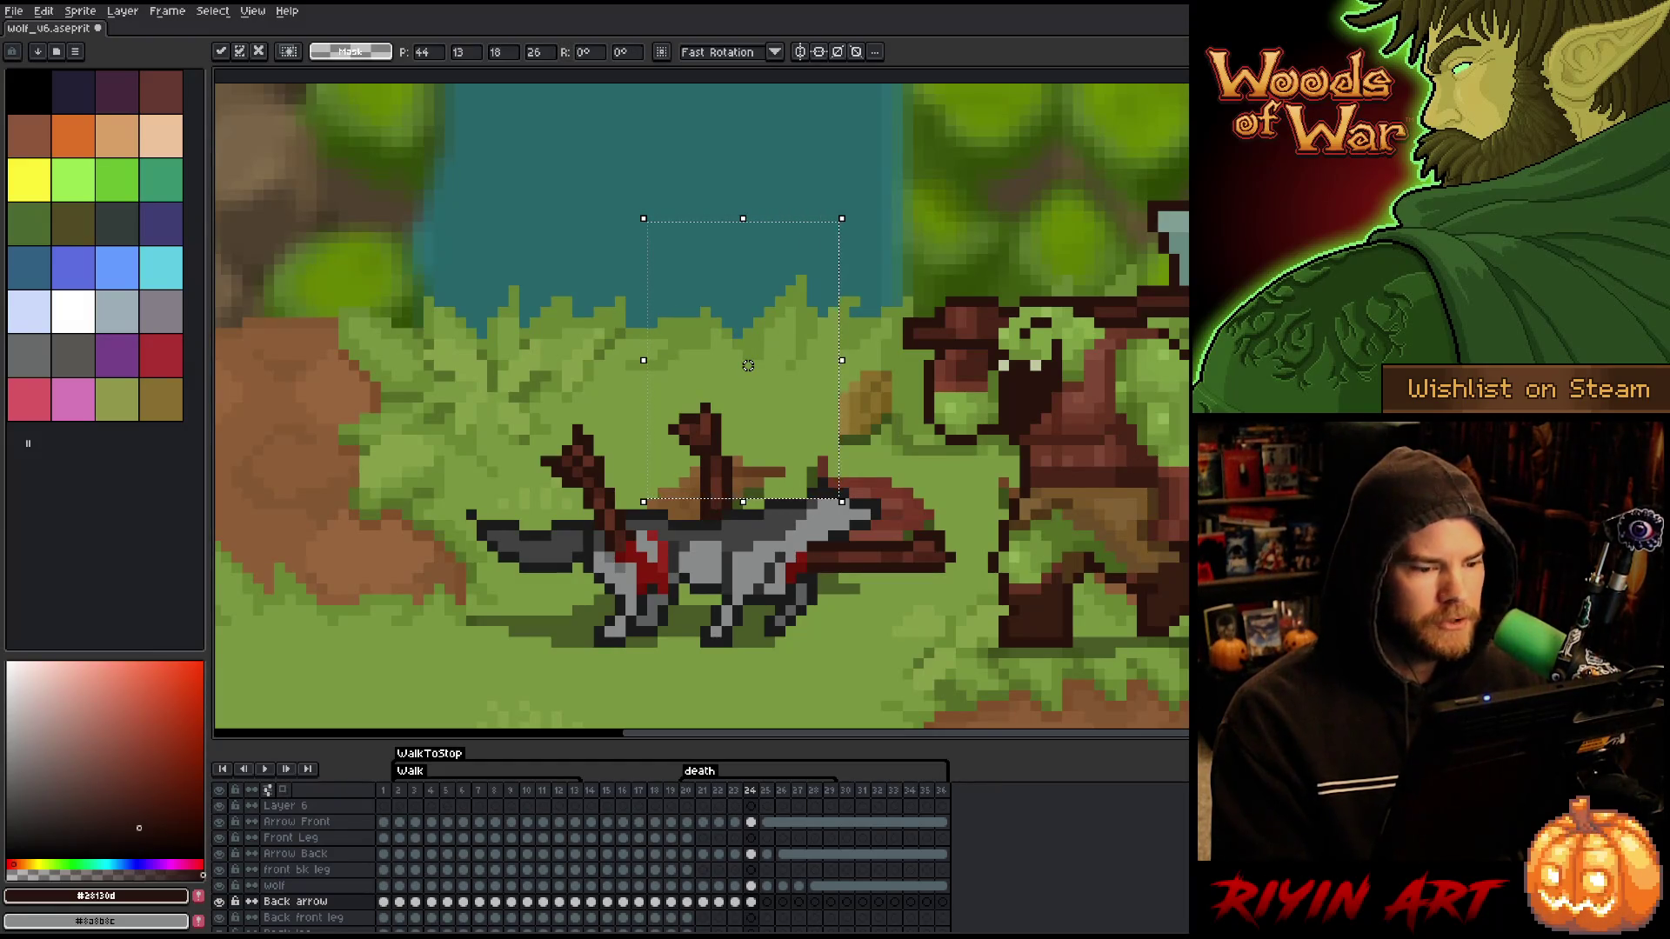
mouse_move(1235, 184)
left_mouse_down()
mouse_move(1074, 290)
mouse_move(628, 442)
mouse_move(632, 458)
left_mouse_up()
left_click(801, 568)
left_click_drag(631, 323, 801, 440)
key("Right")
key("ctrl+d")
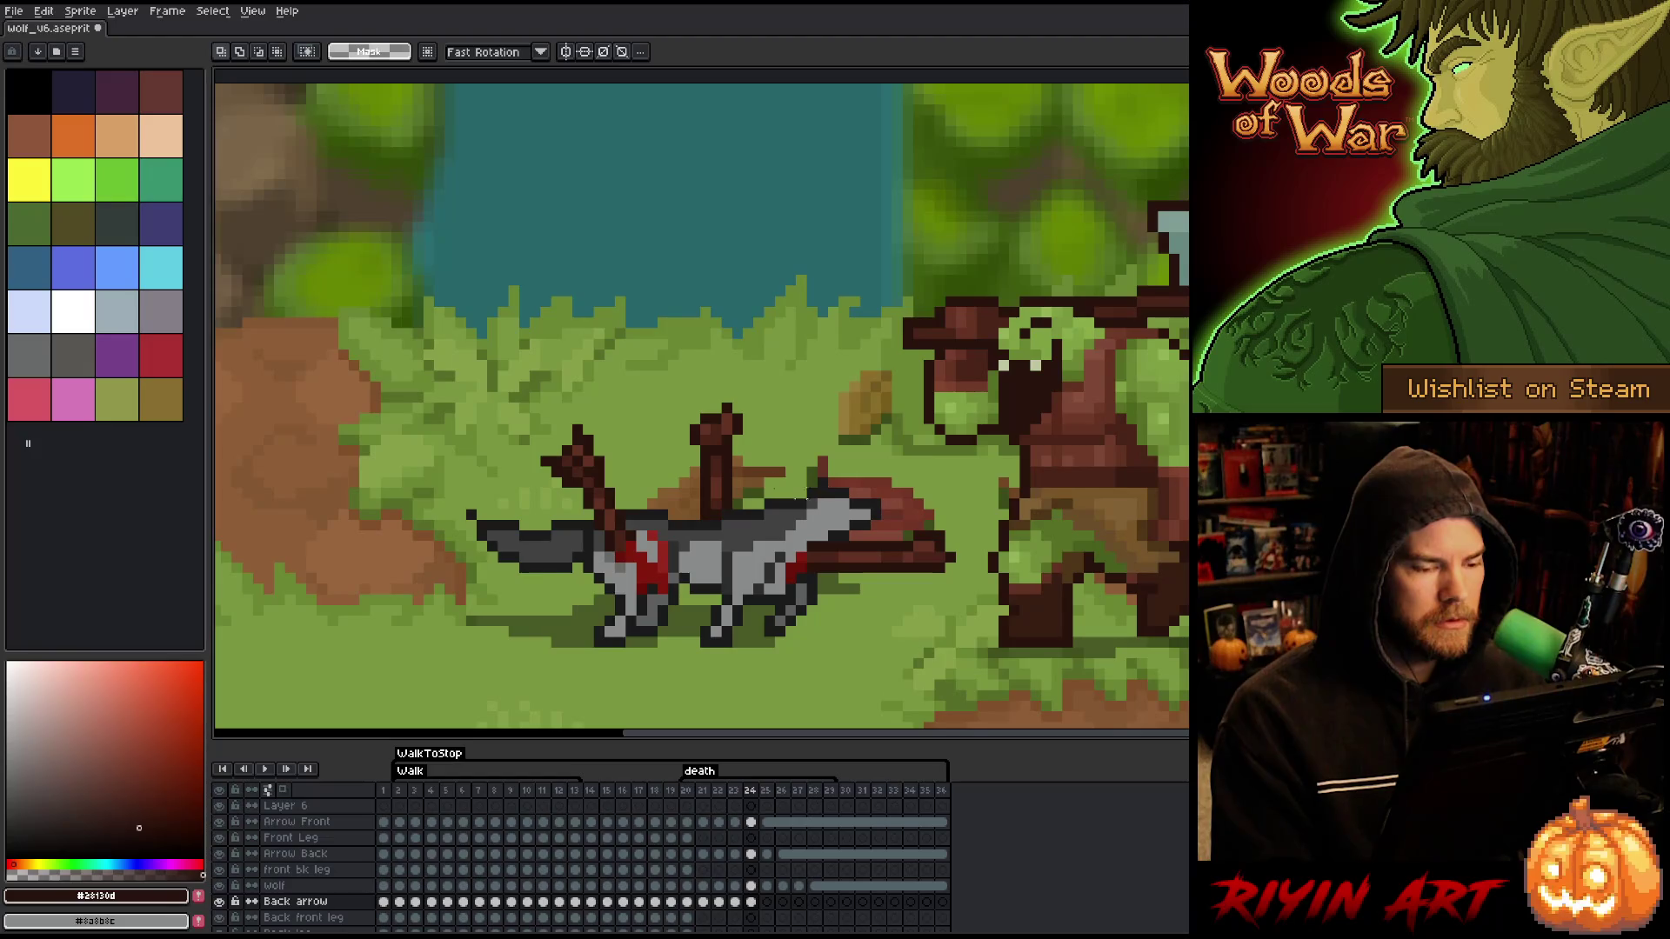
mouse_move(717, 429)
left_mouse_down()
mouse_move(748, 450)
mouse_move(666, 429)
left_mouse_up()
key("ctrl+d")
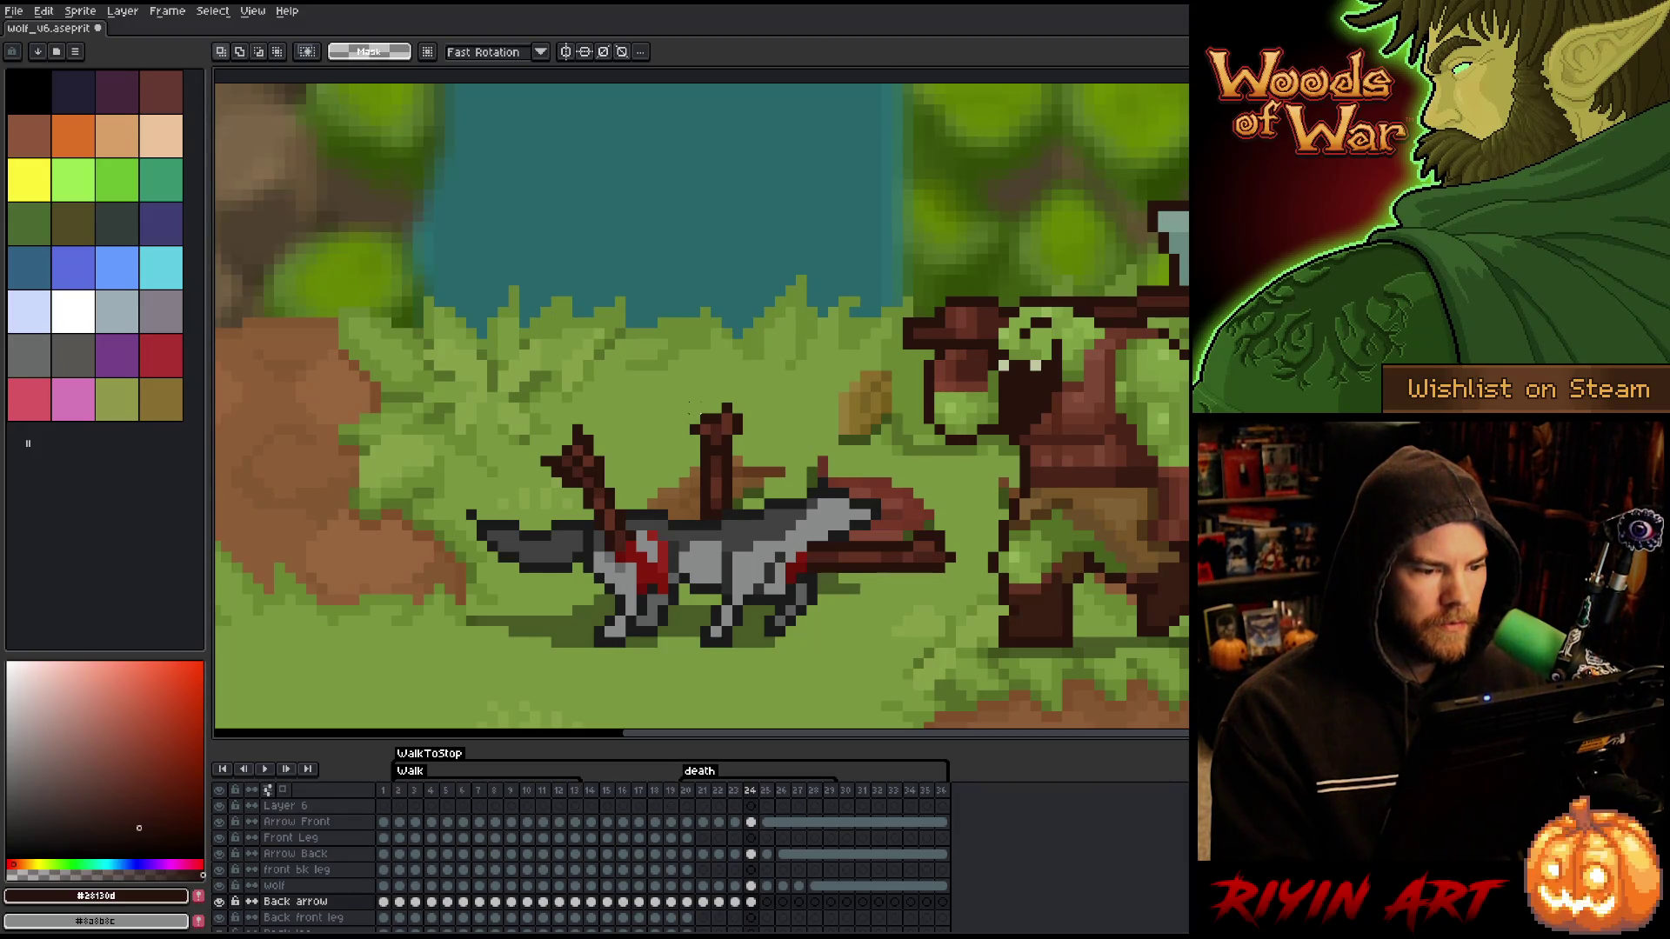
- Pick the arrow shaft's lighter brown and dark brown outline colours from the canvas
key("i")
key("b")
left_click(713, 432, "alt")
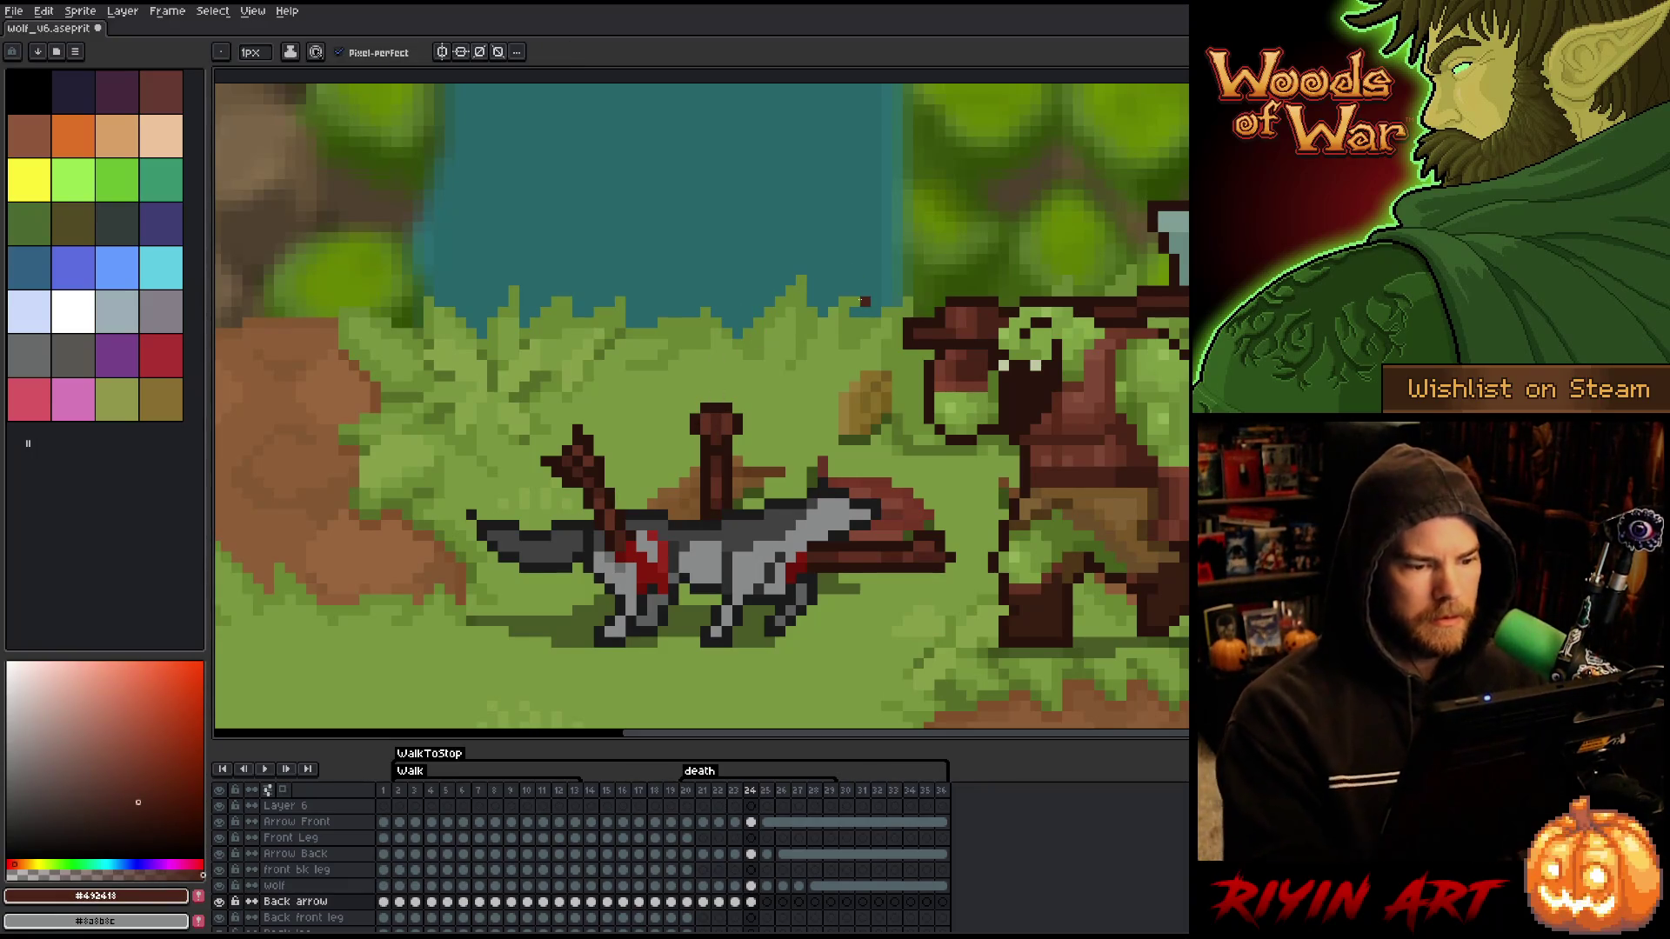
key("alt")
left_click(739, 411, "alt")
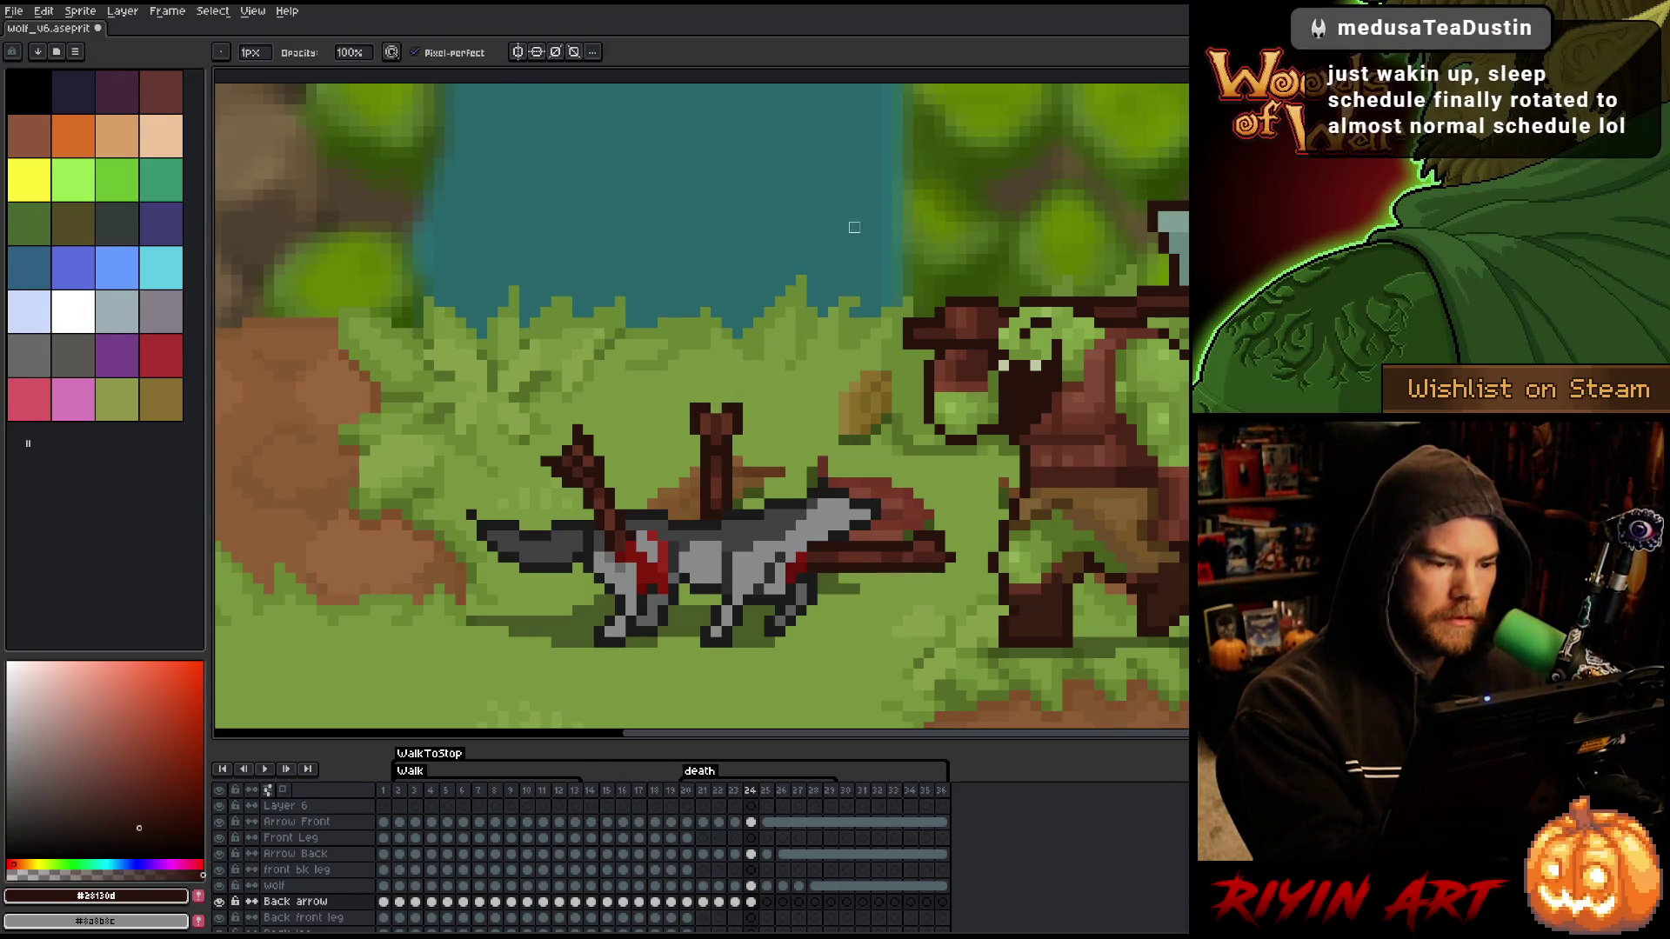
key("alt")
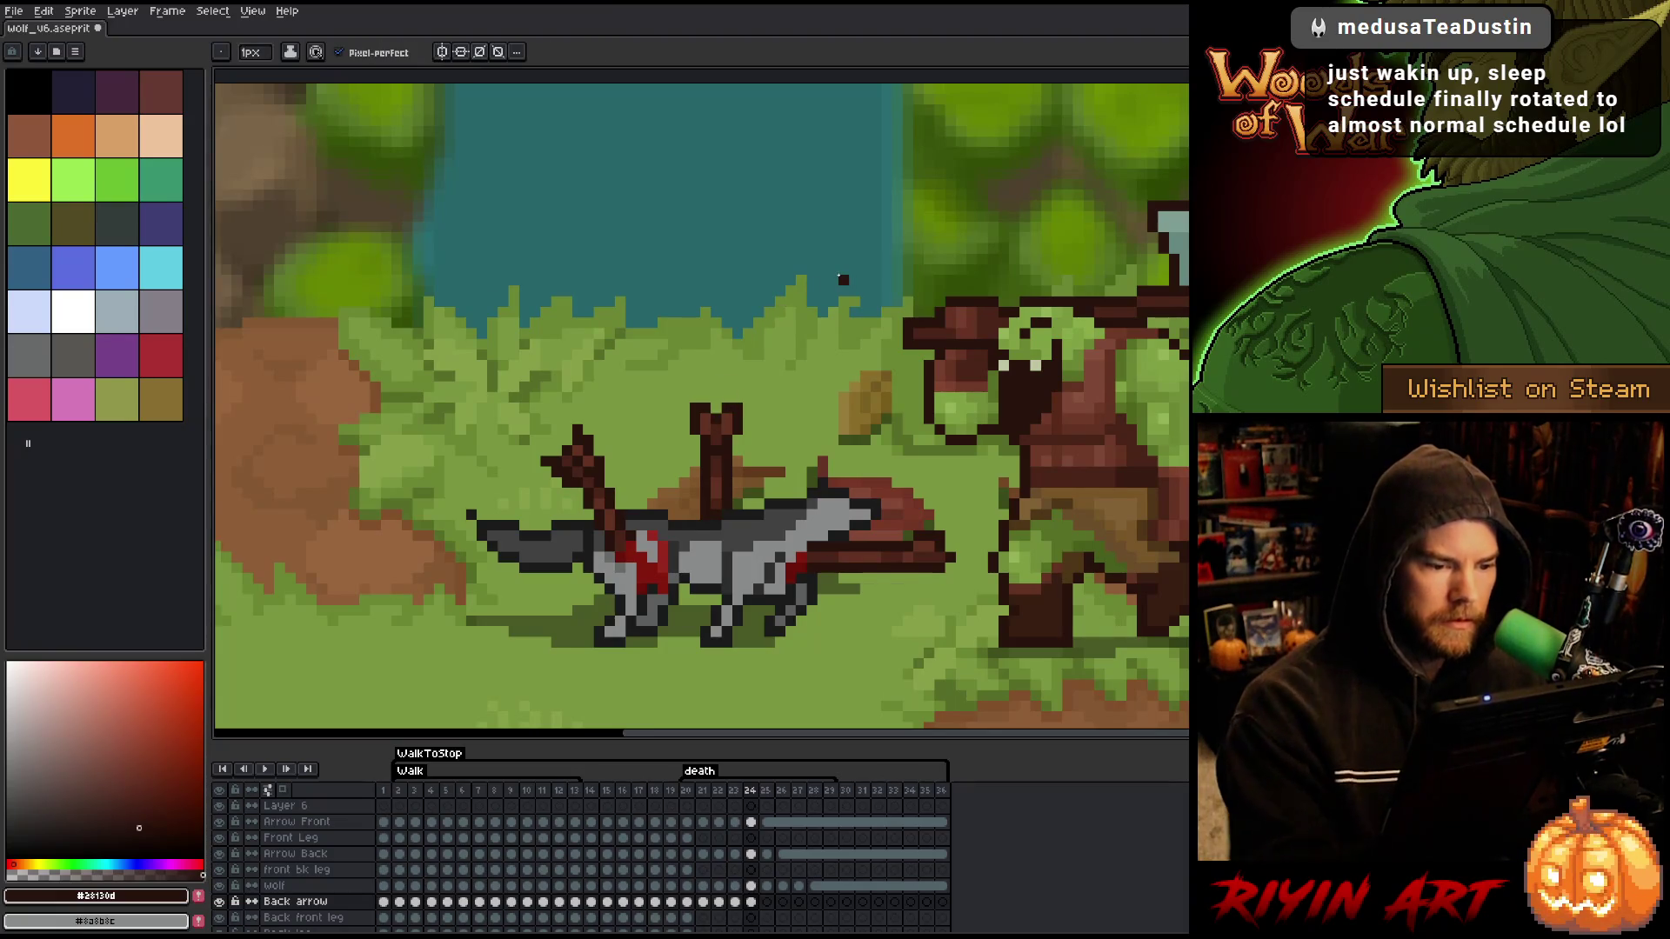
- Check the Back arrow cels on frames 23–25 and marquee the arrow on frame 23
key("Left")
key("Right")
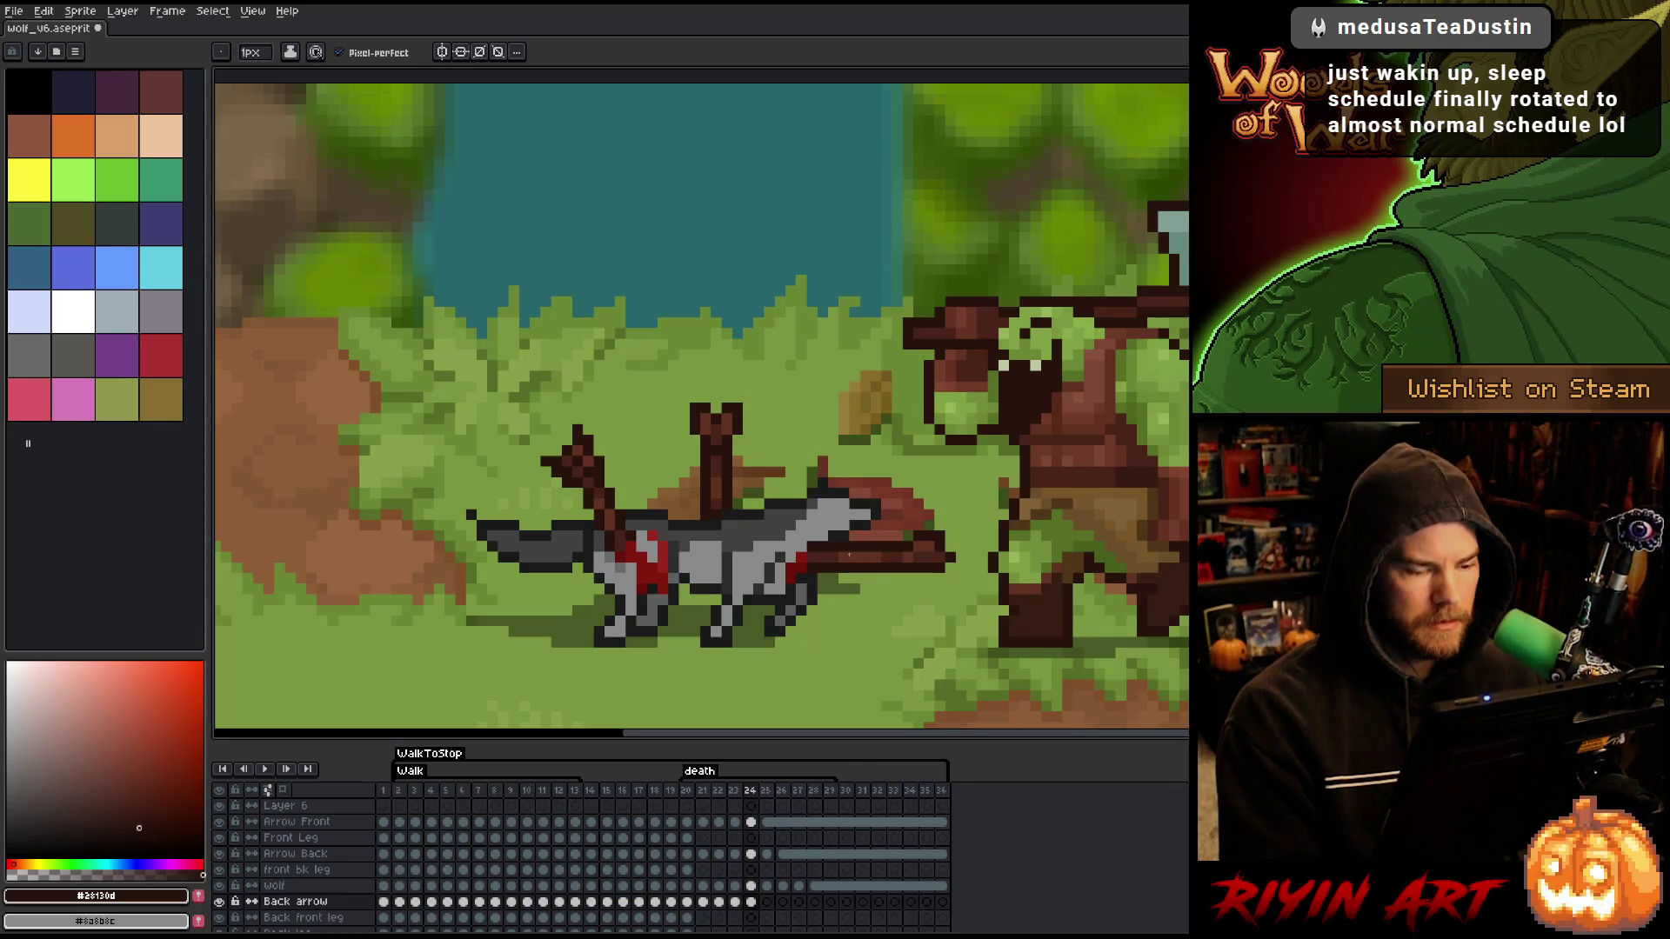
left_click(754, 903)
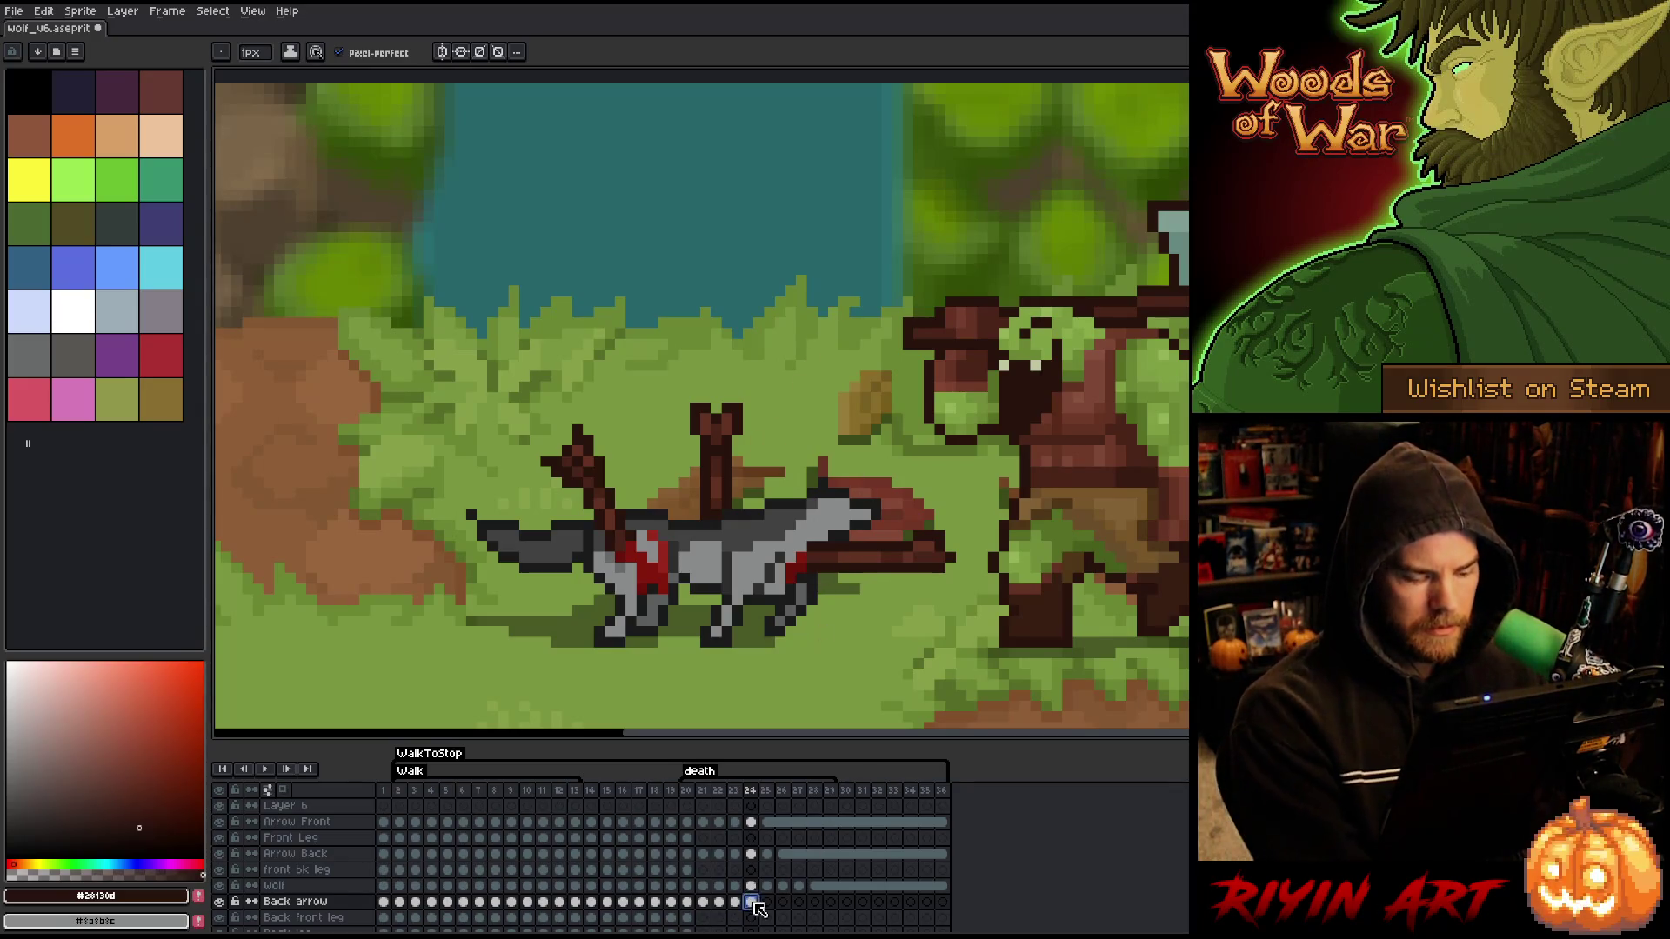
left_click(773, 904)
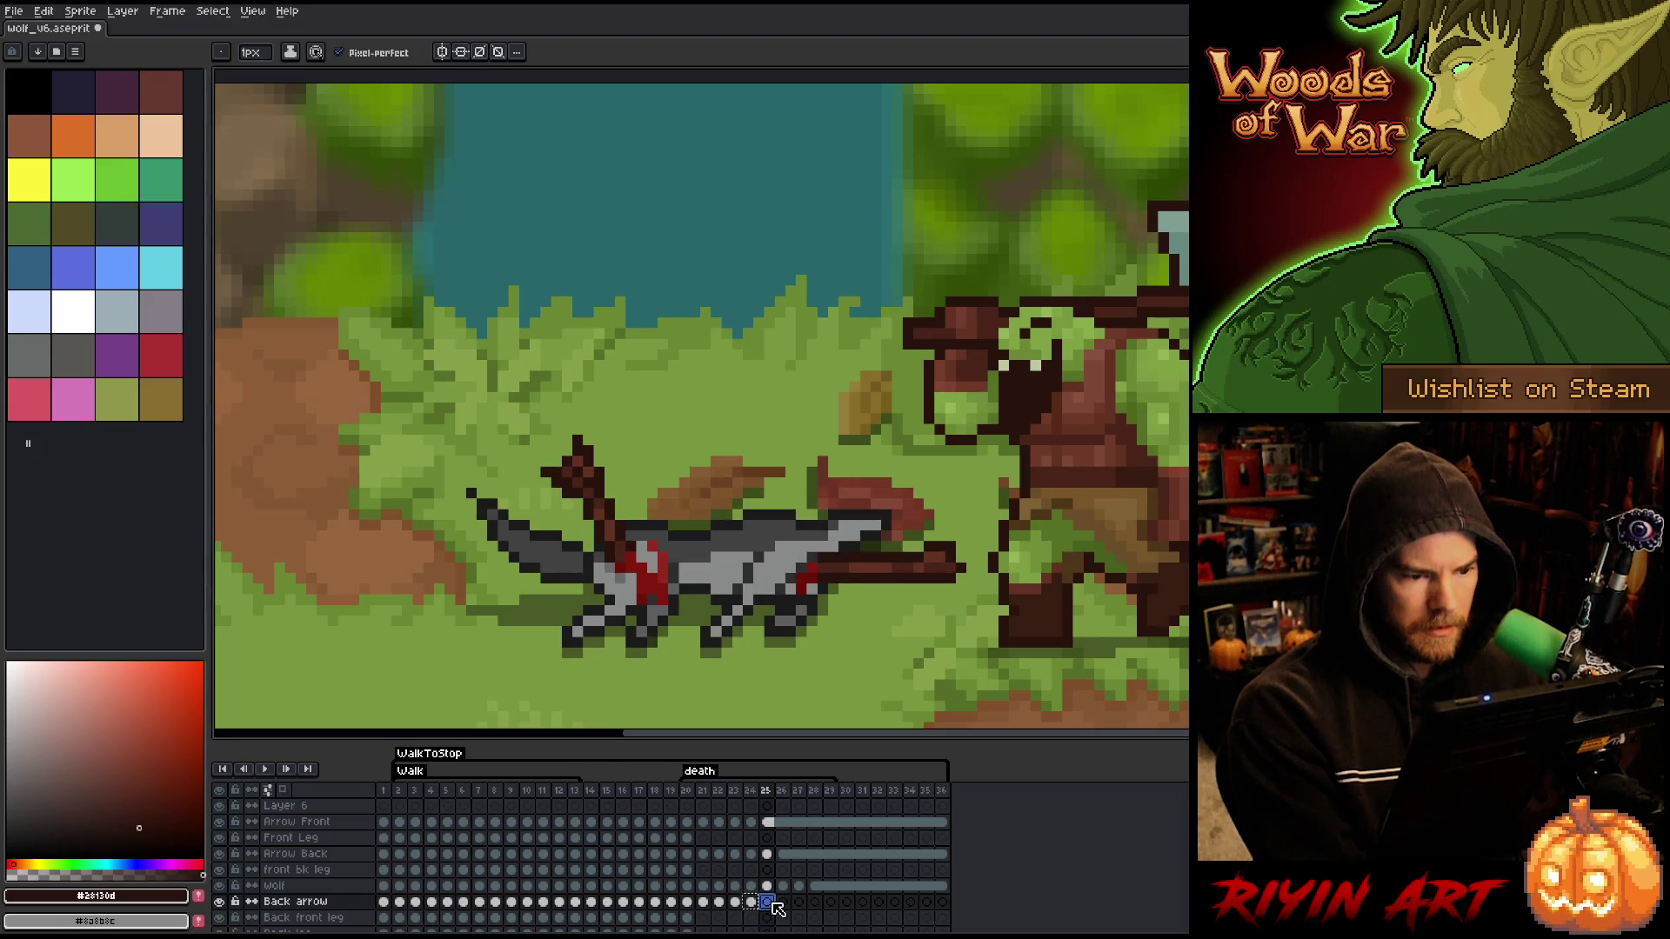
key("Left")
key("Left")
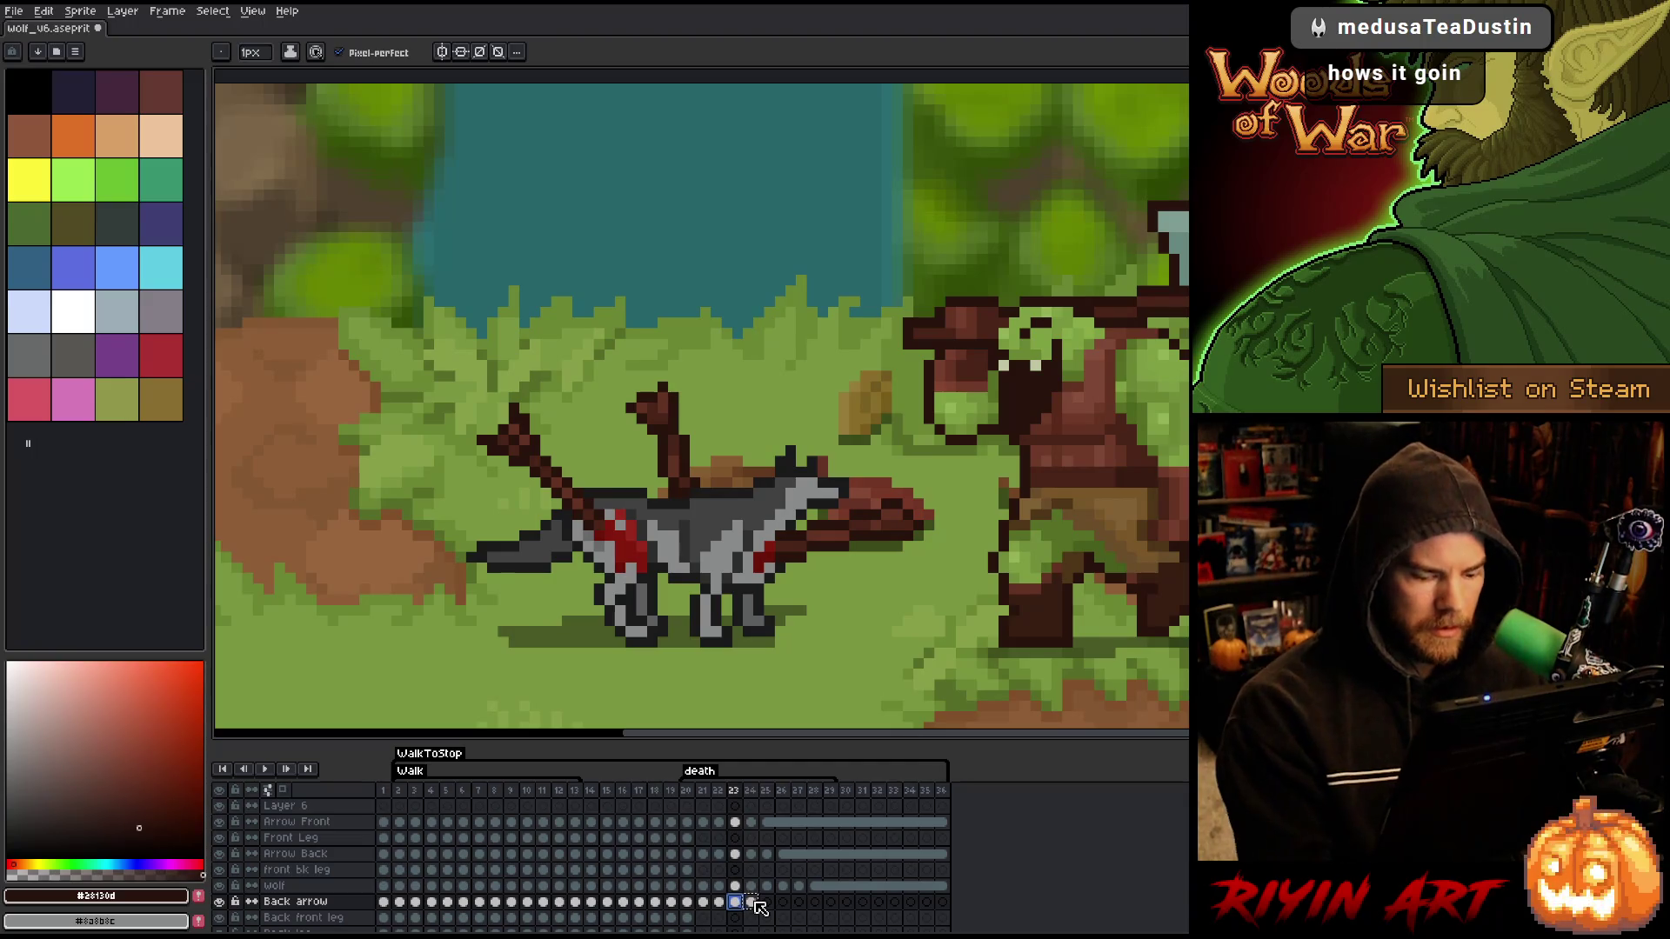
key("m")
mouse_move(773, 341)
left_mouse_down()
mouse_move(624, 425)
mouse_move(584, 494)
left_mouse_up()
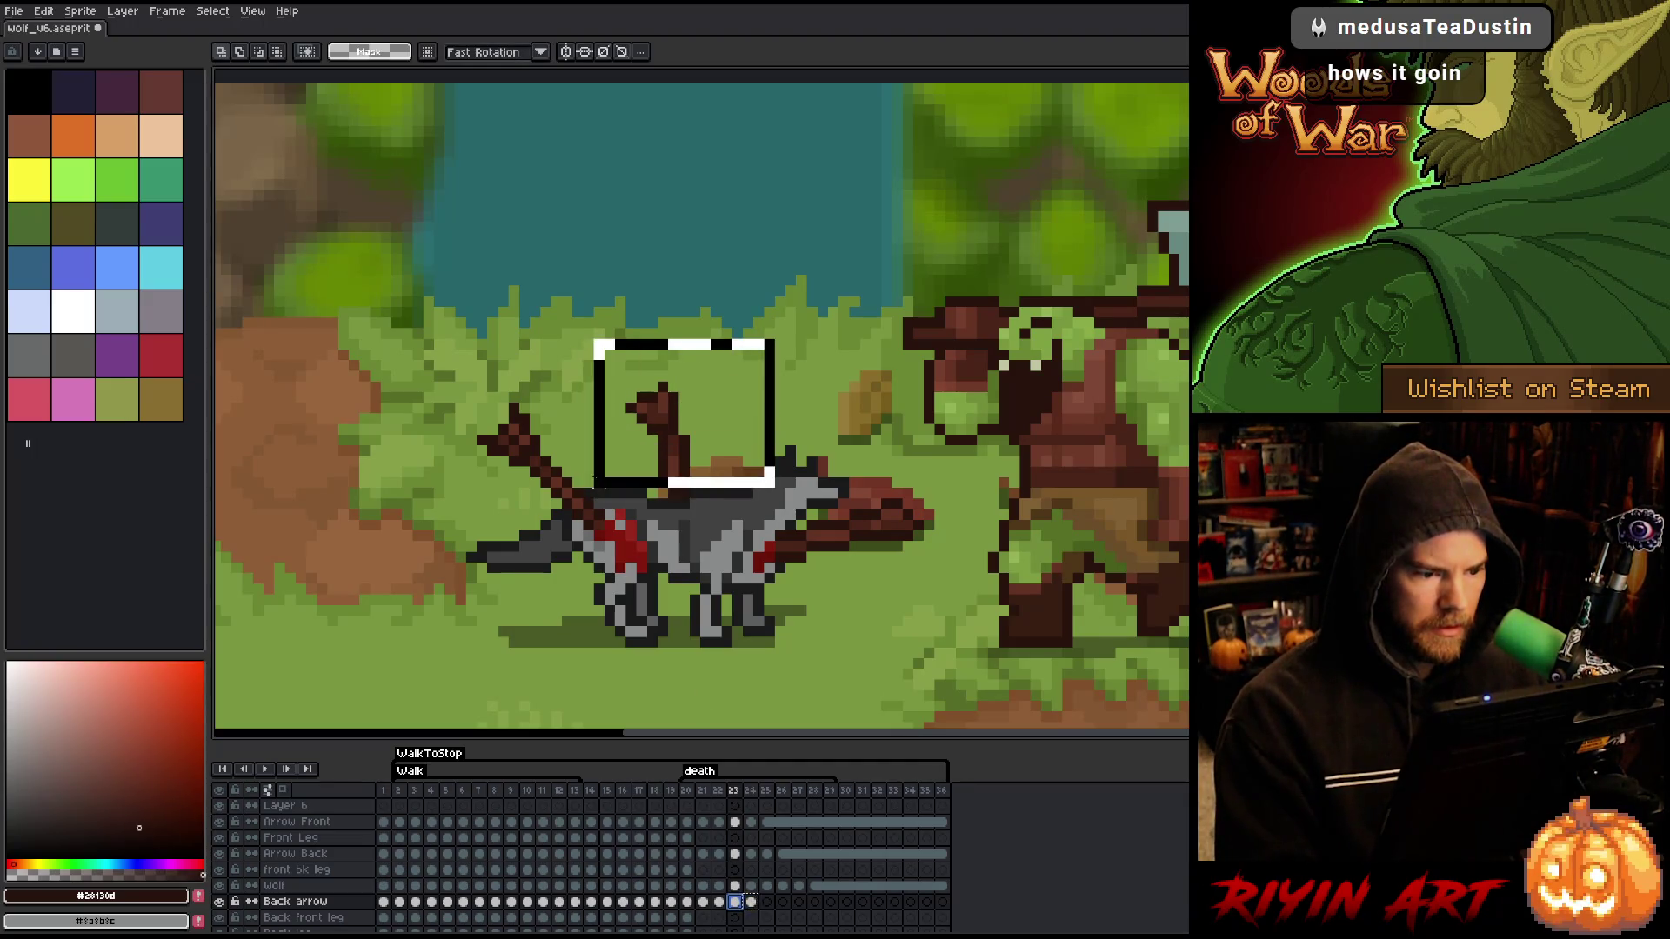
key("ctrl+d")
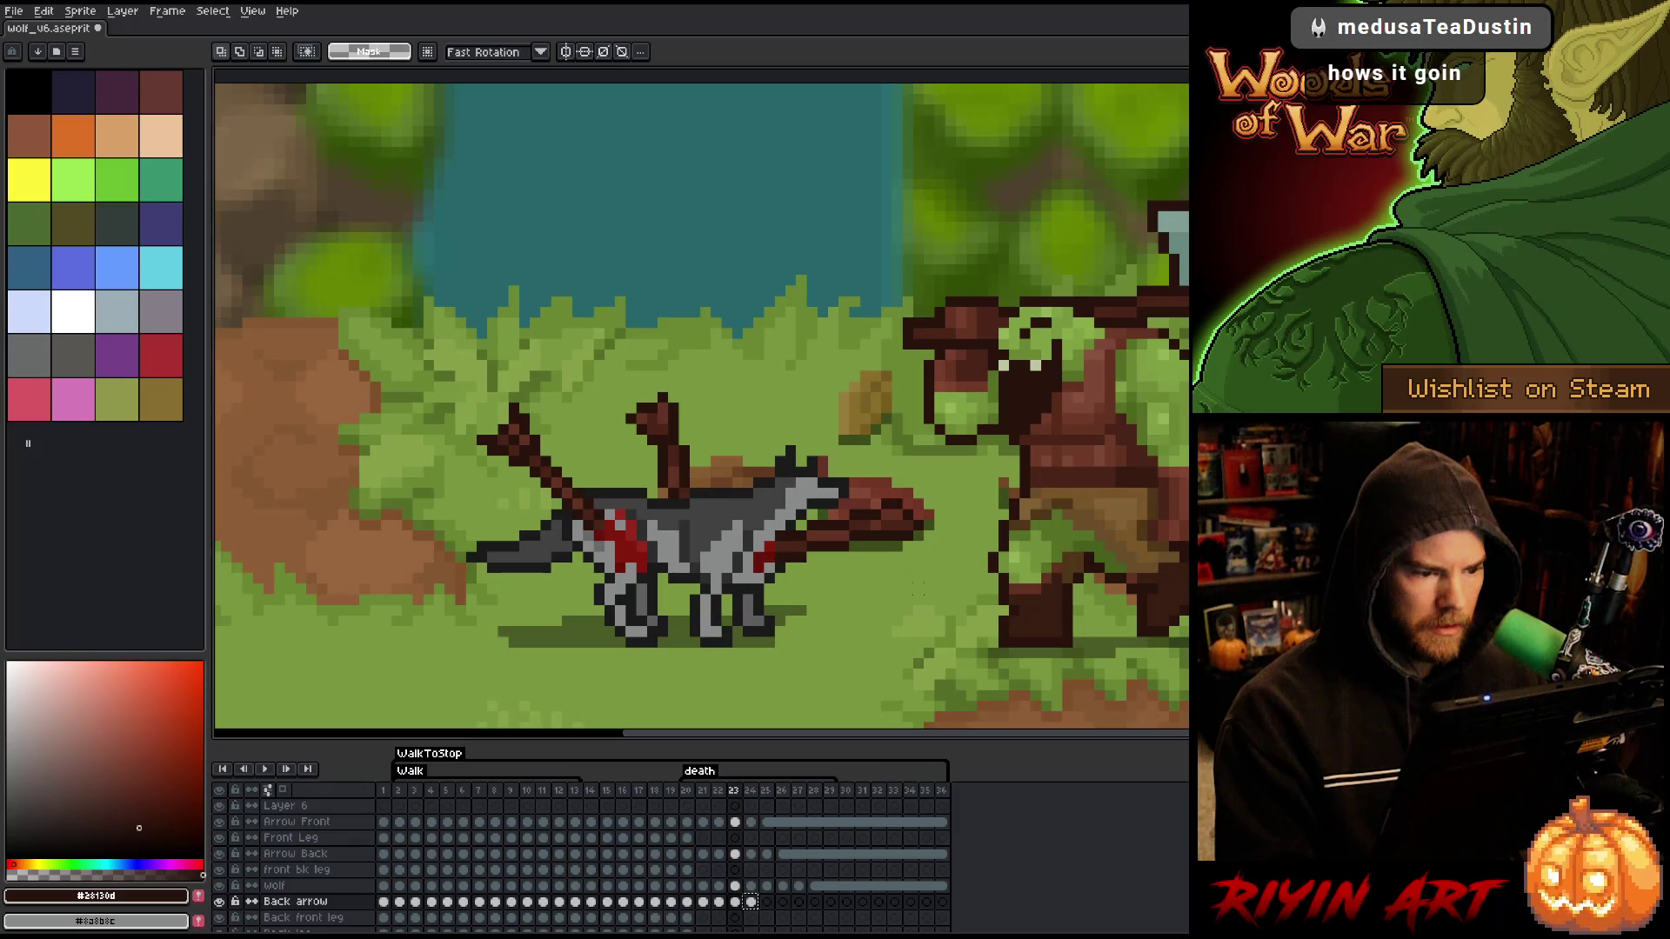
- Move the back arrow lower on frame 24, flipping against frame 23 to check
key("Right")
mouse_move(747, 270)
left_mouse_down()
mouse_move(649, 484)
mouse_move(663, 505)
left_mouse_up()
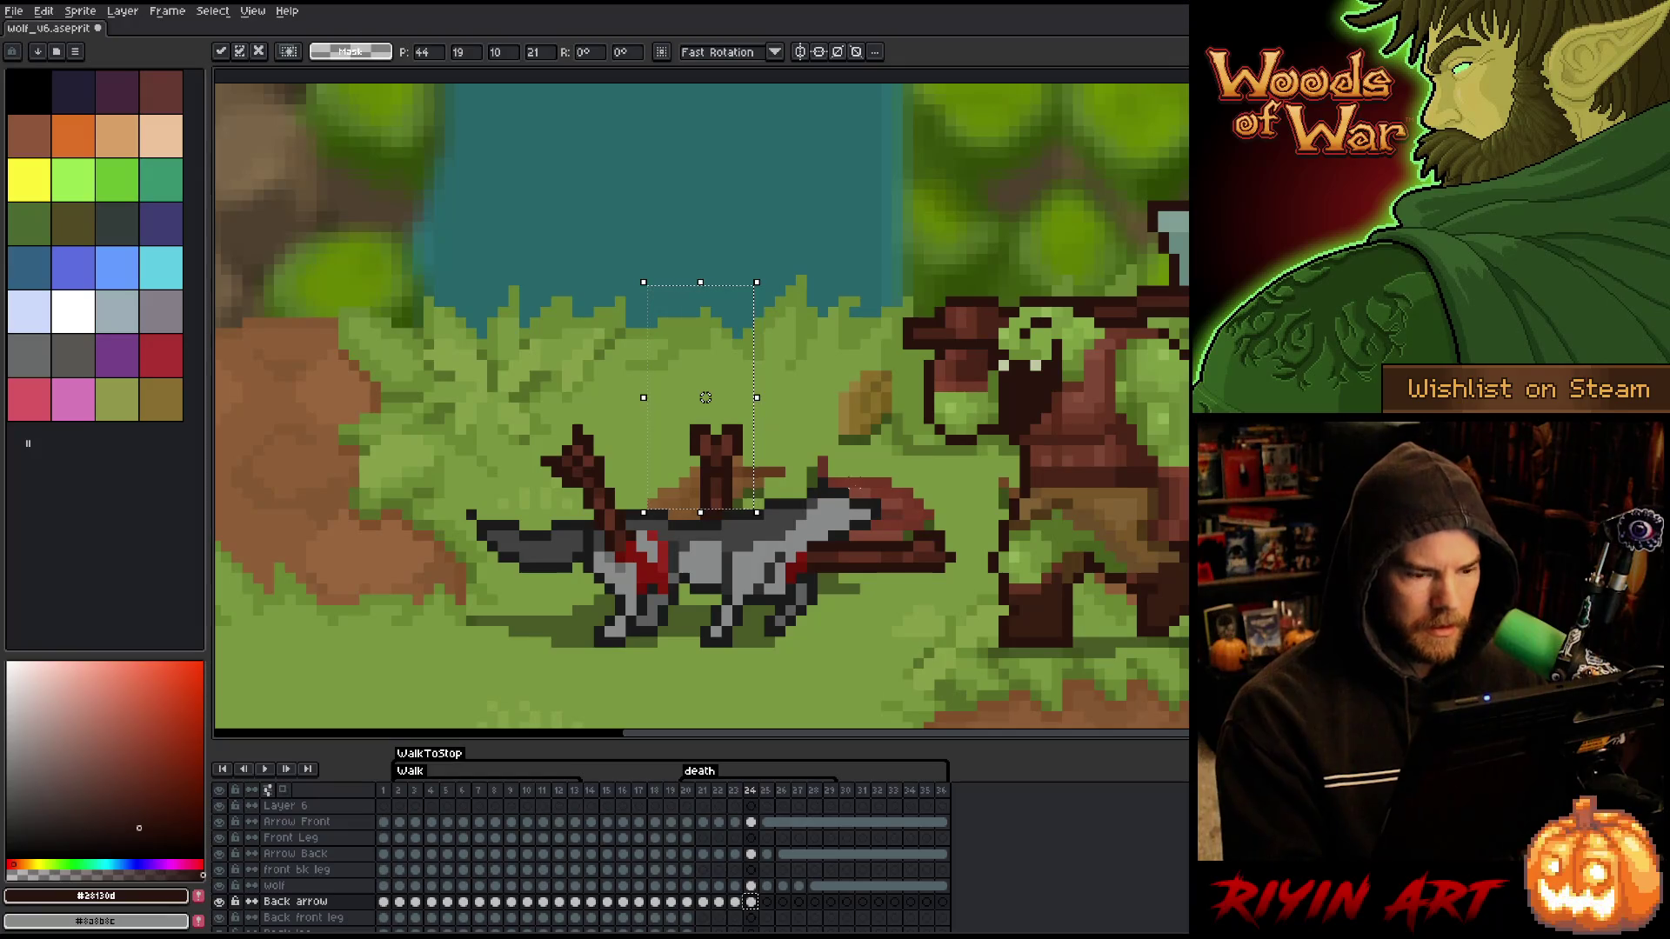
key("Left")
key("Right")
key("Left")
key("Right")
key("Left")
key("Right")
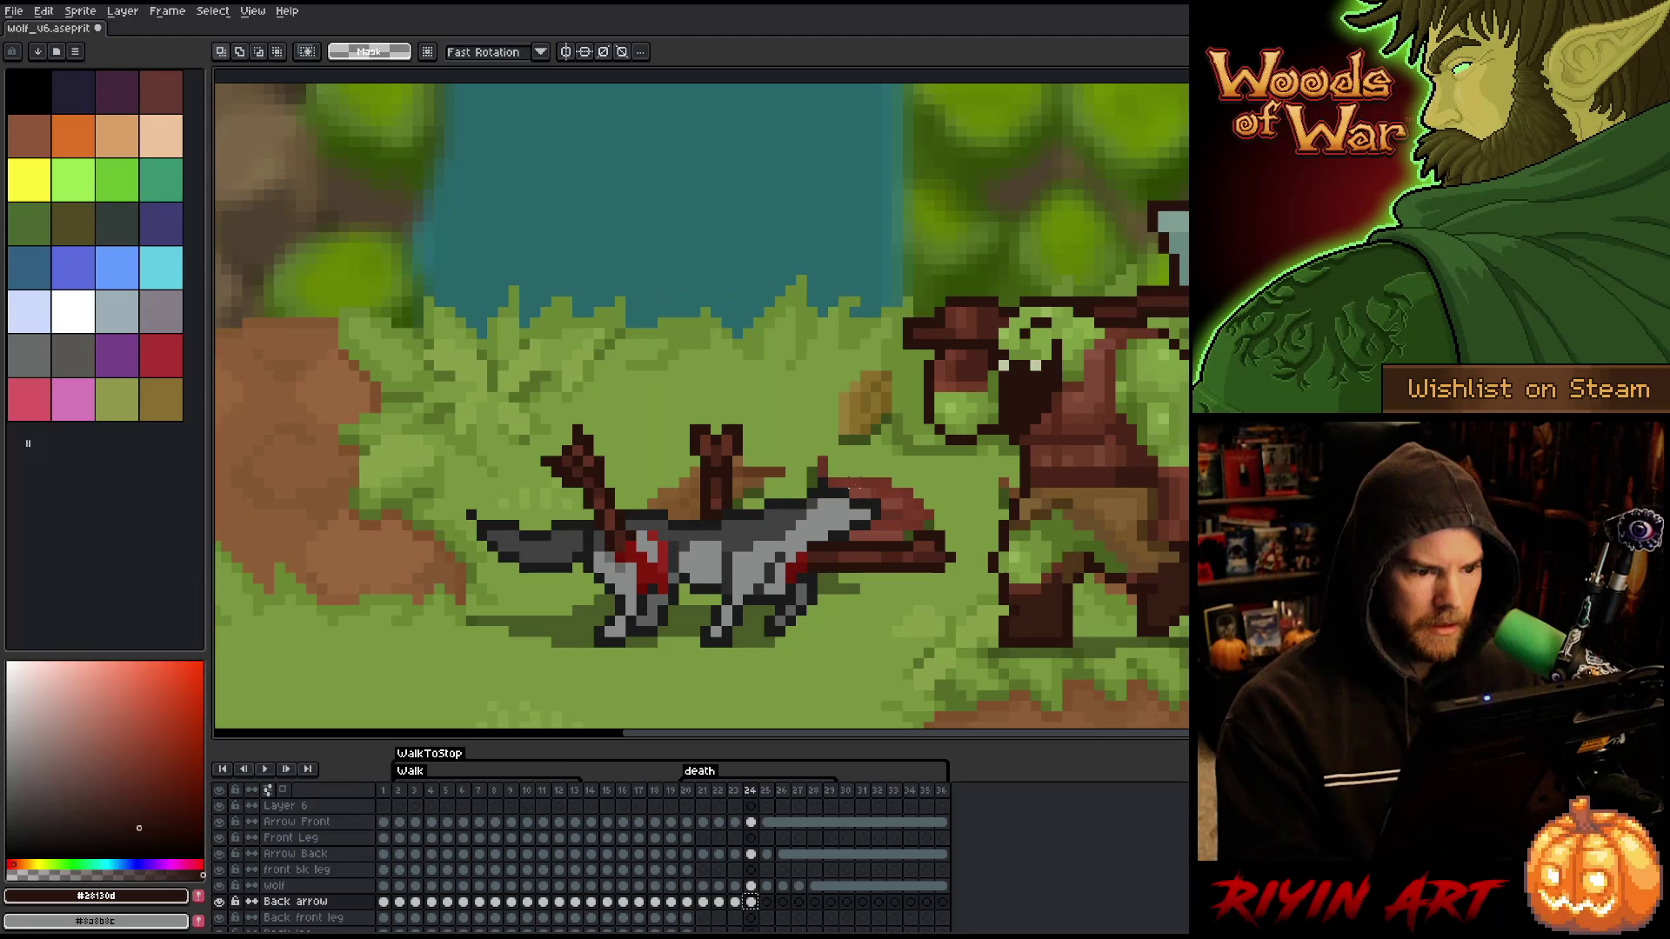
key("ctrl+d")
key("b")
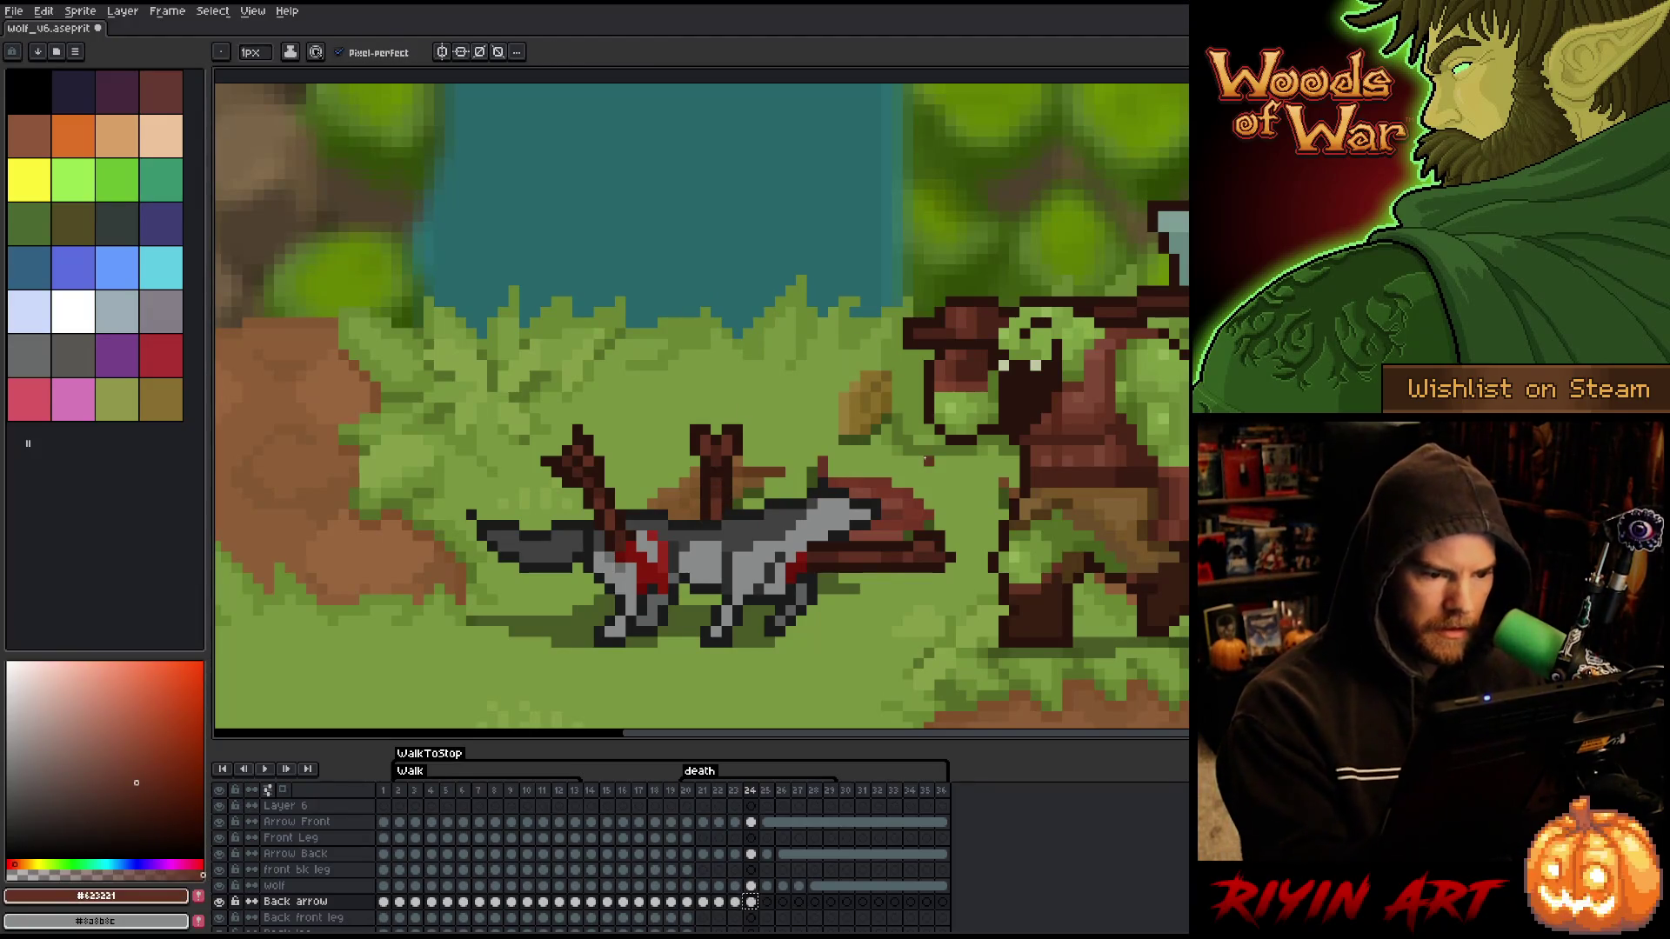
- Compare frame 25's back arrow against frame 24, then select Back arrow cels 25–36
scroll(748, 911, "down", 1)
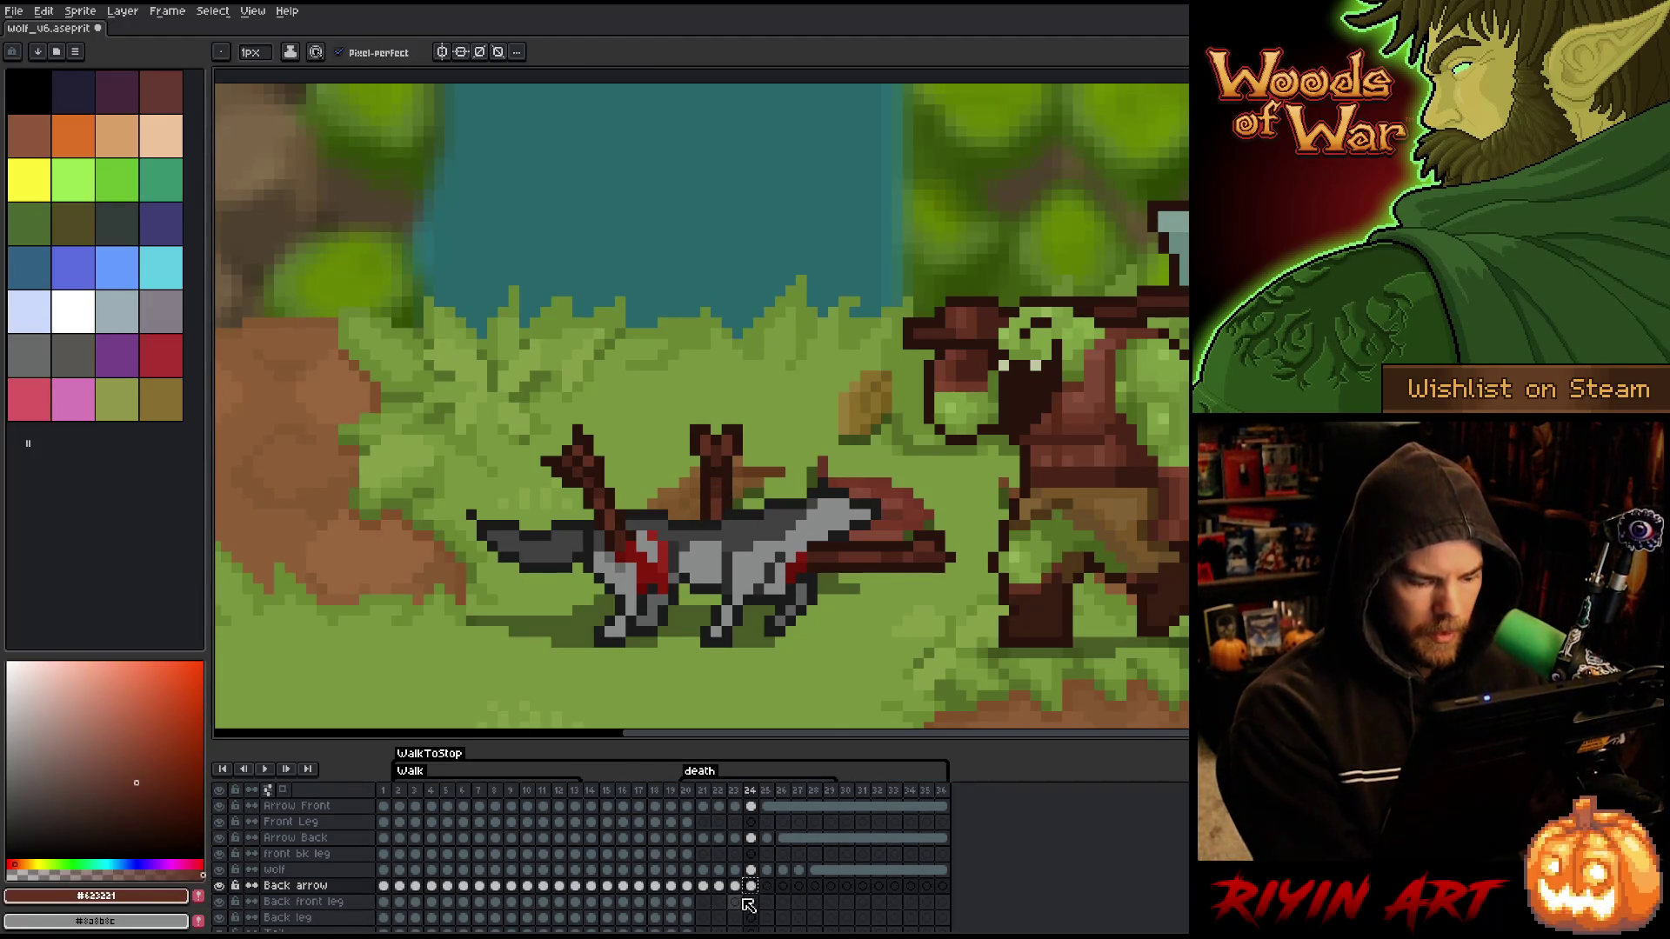
left_click(766, 886)
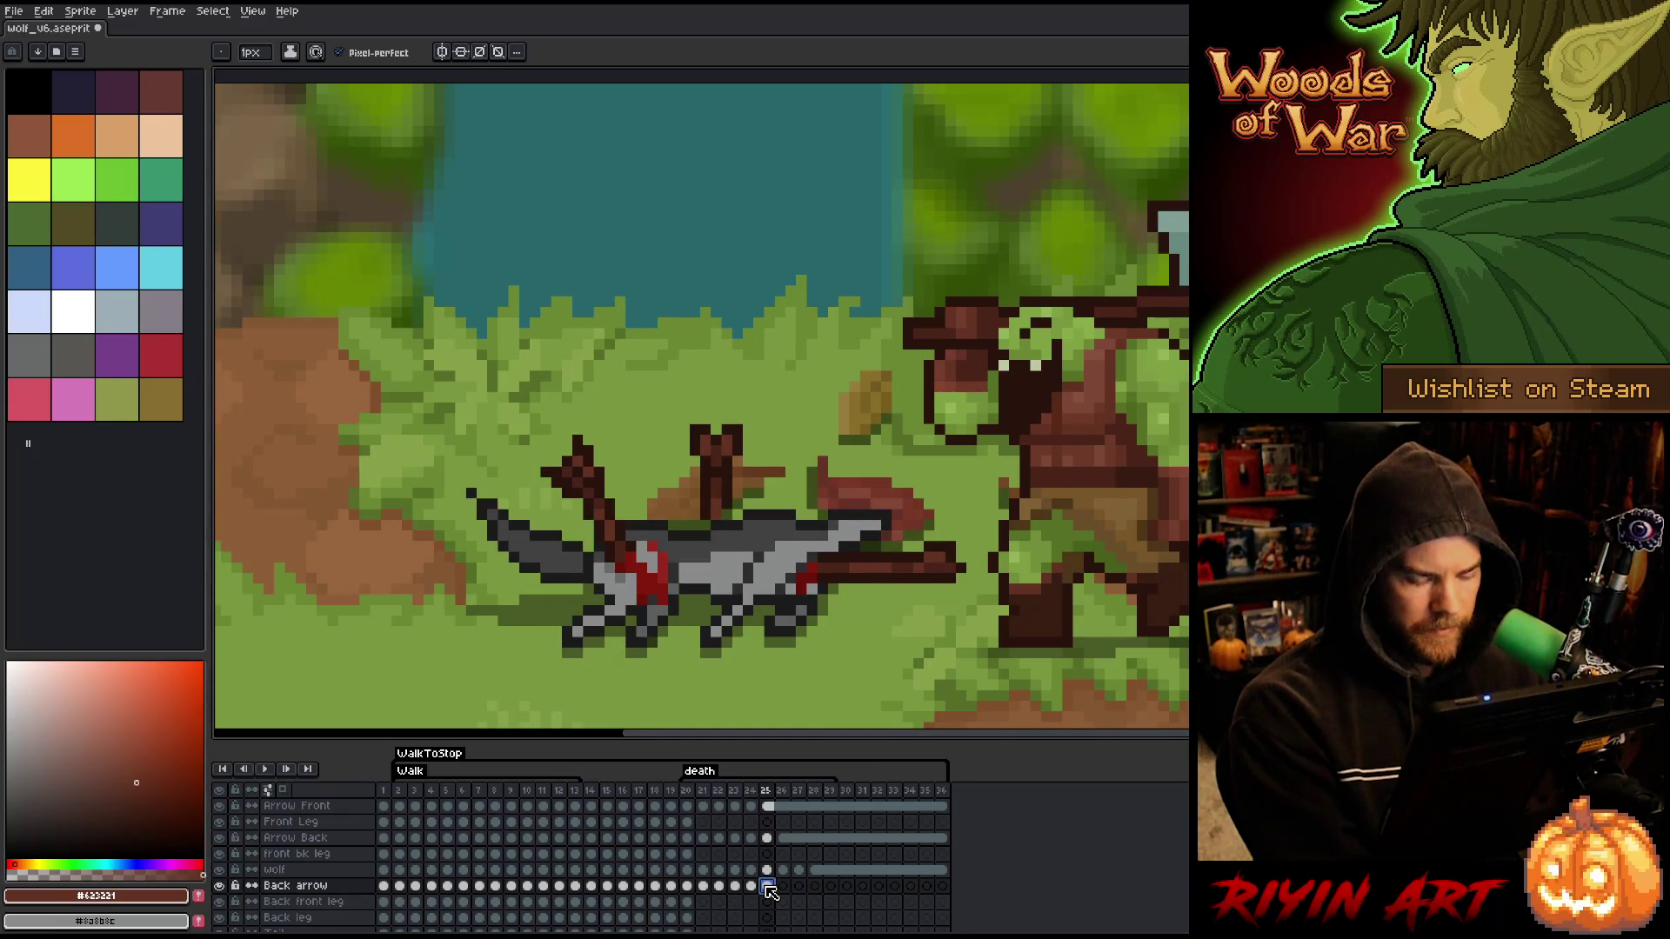
key("m")
left_click_drag(686, 443, 745, 543)
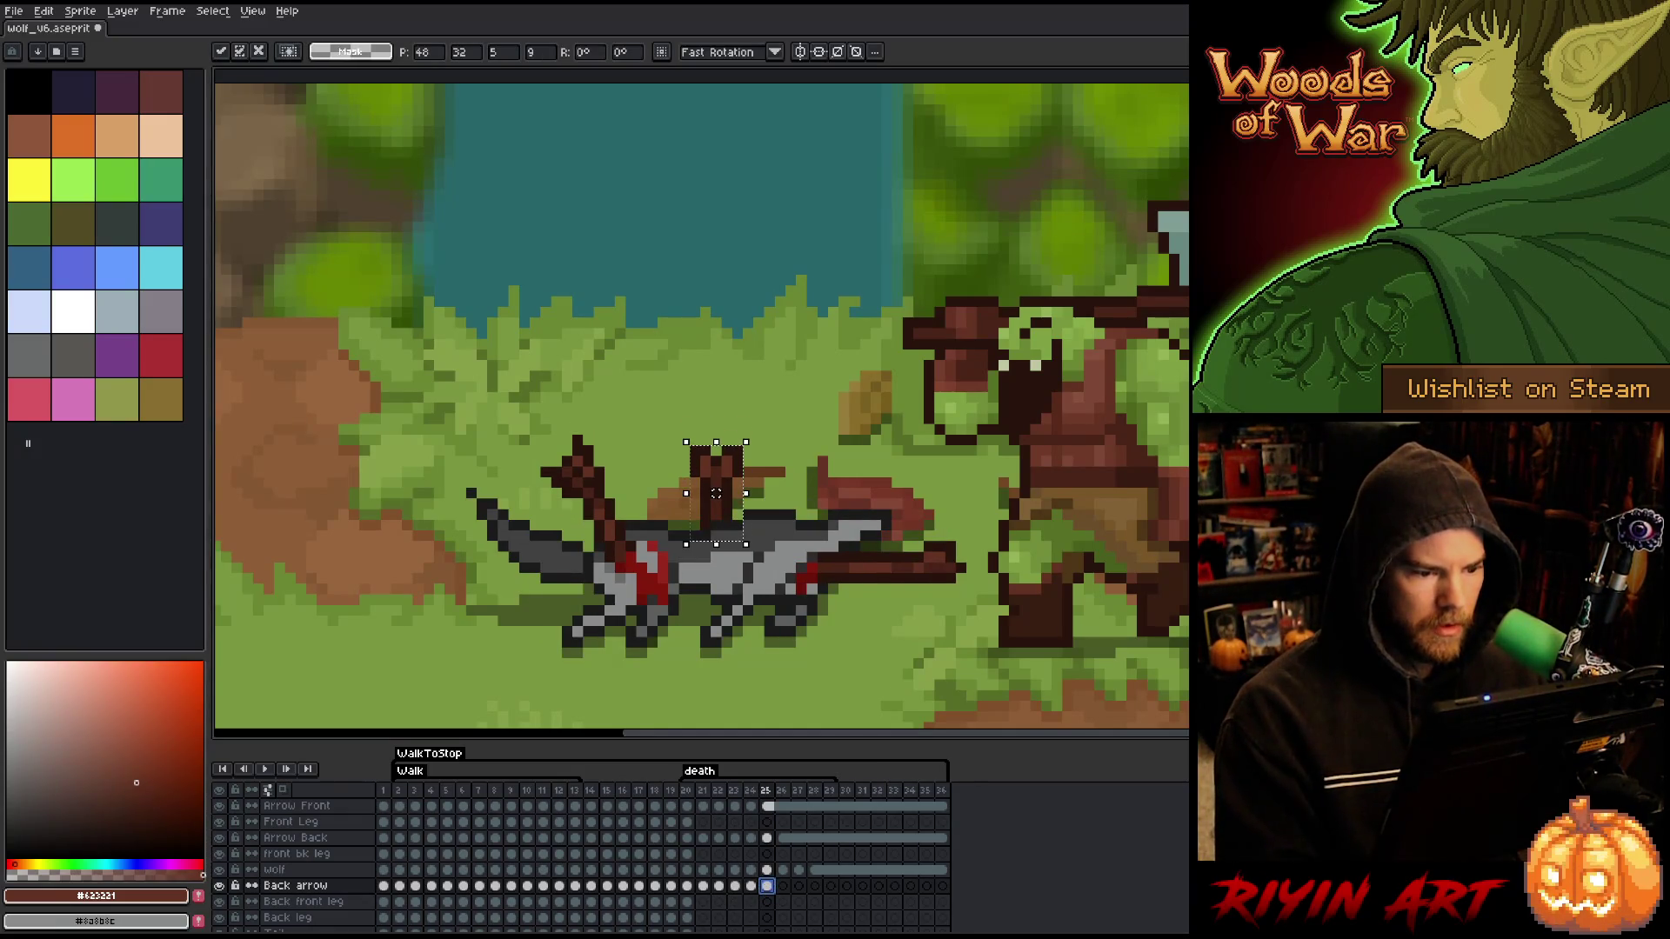
key("Left")
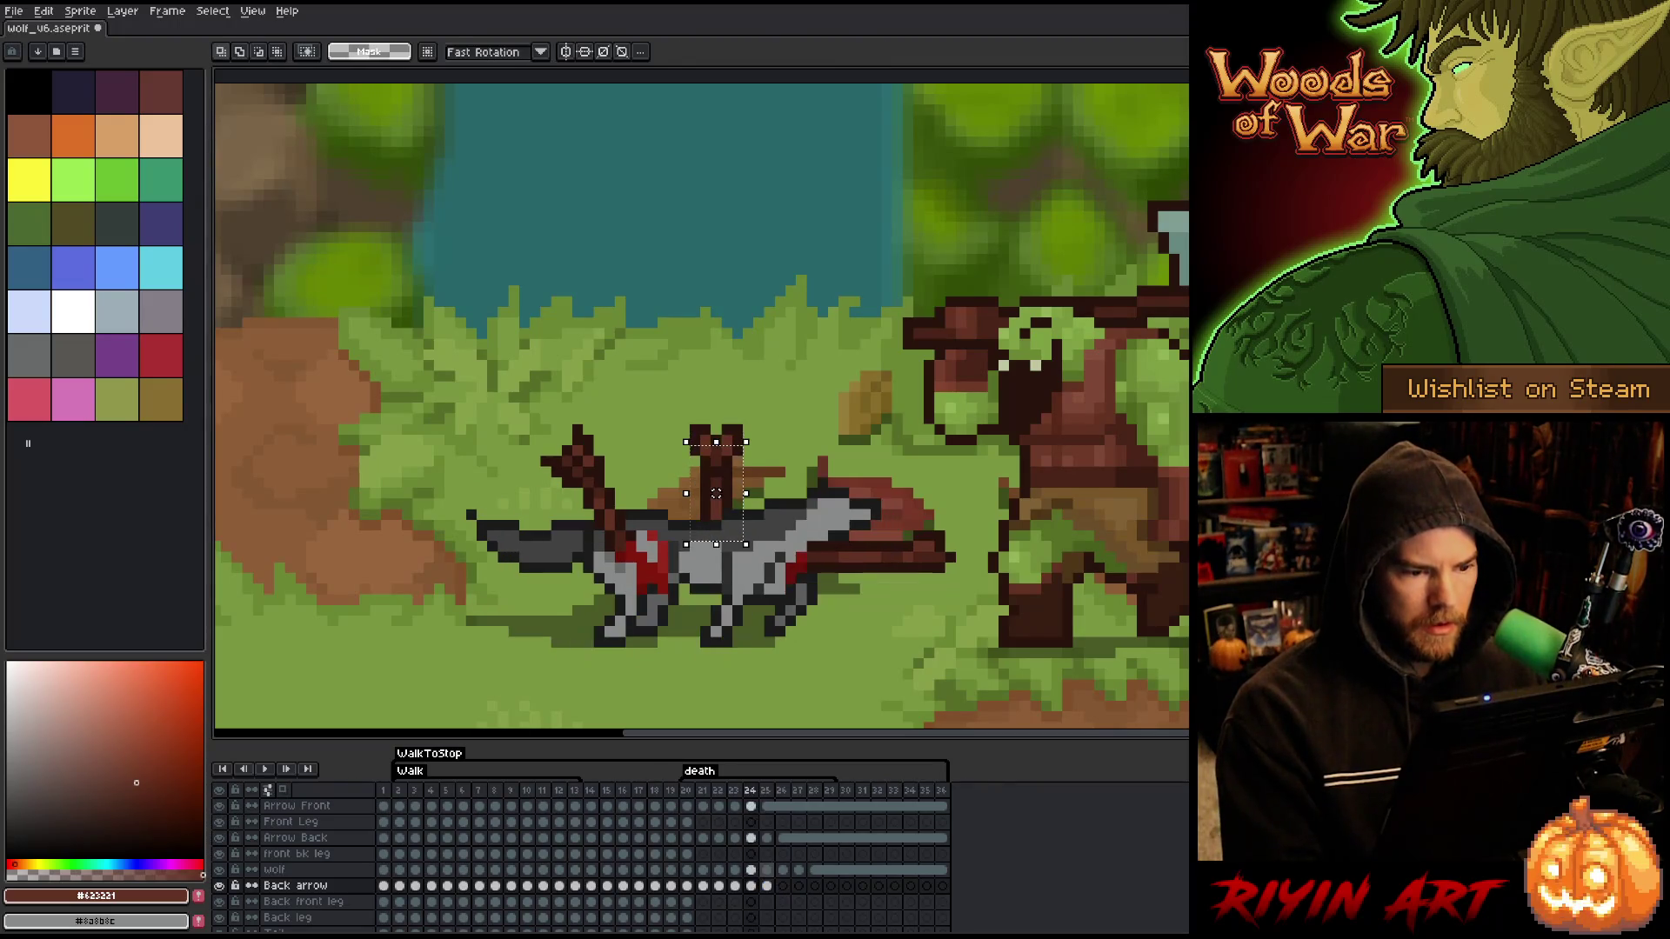
key("Right")
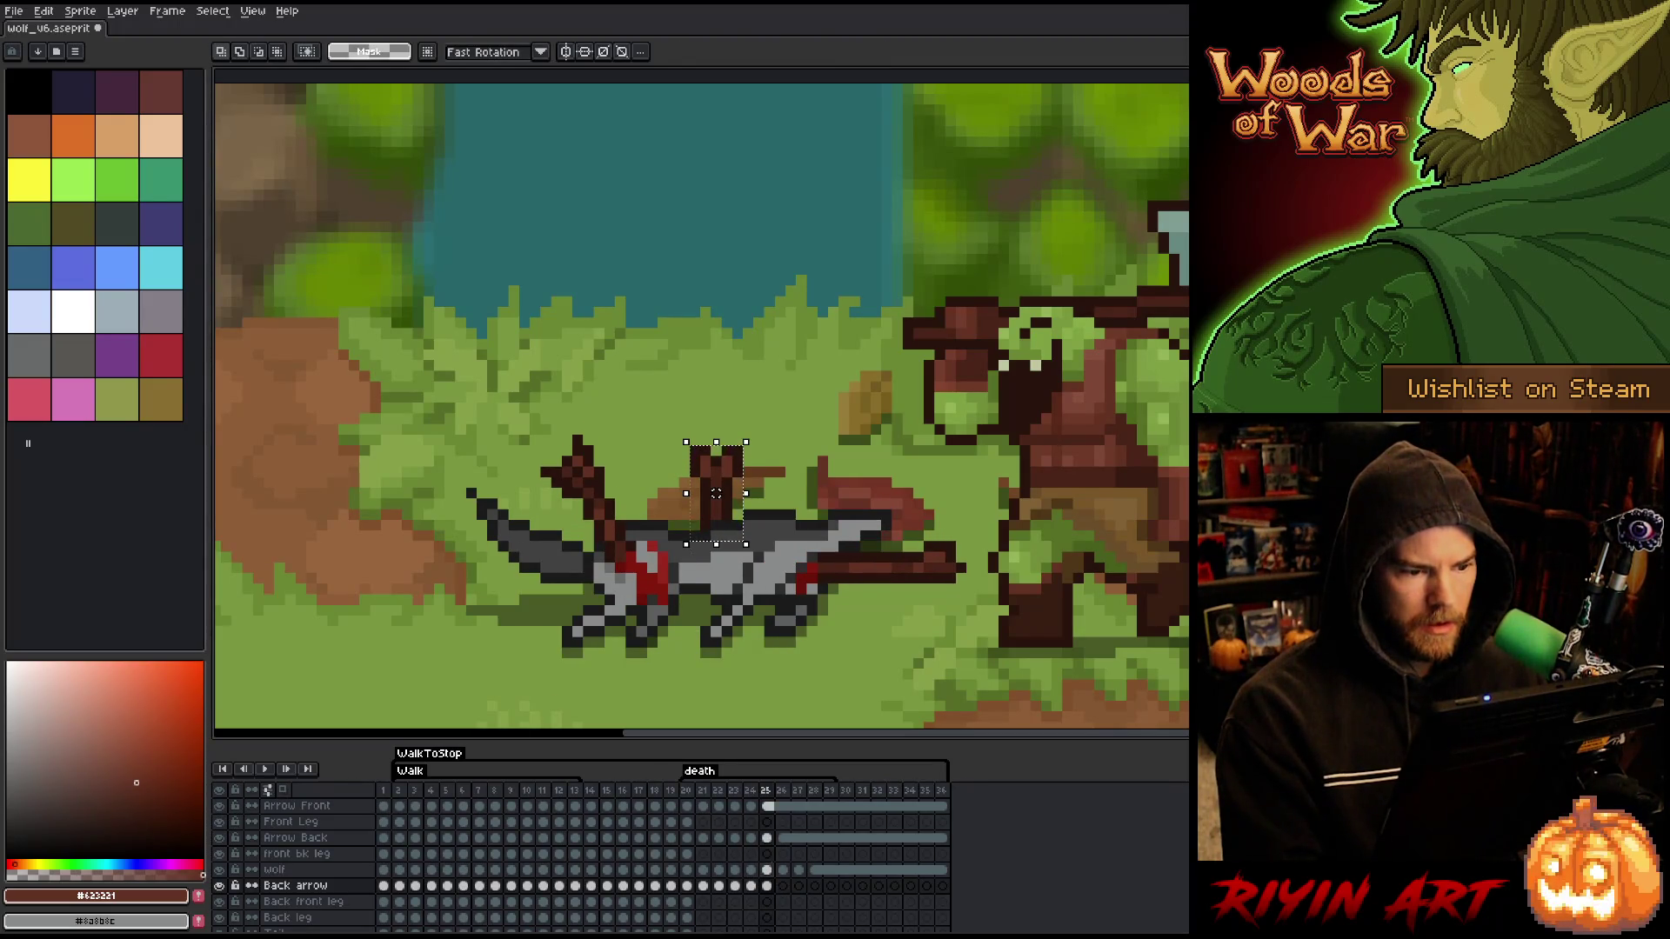
key("Left")
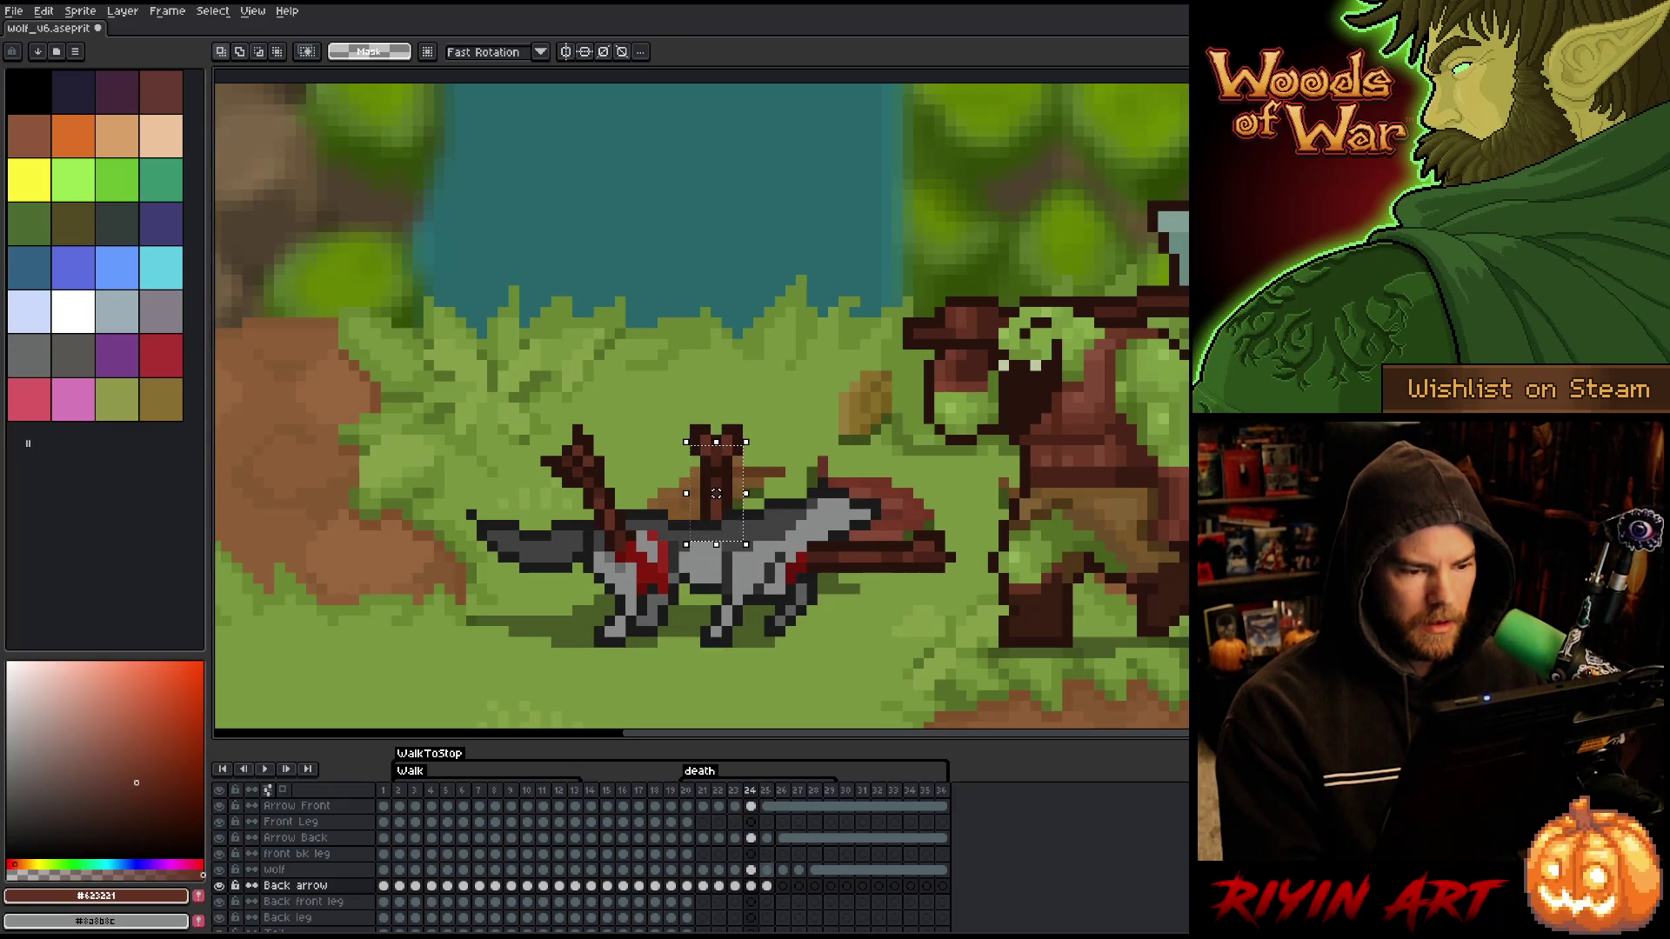
key("Right")
key("Left")
key("Right")
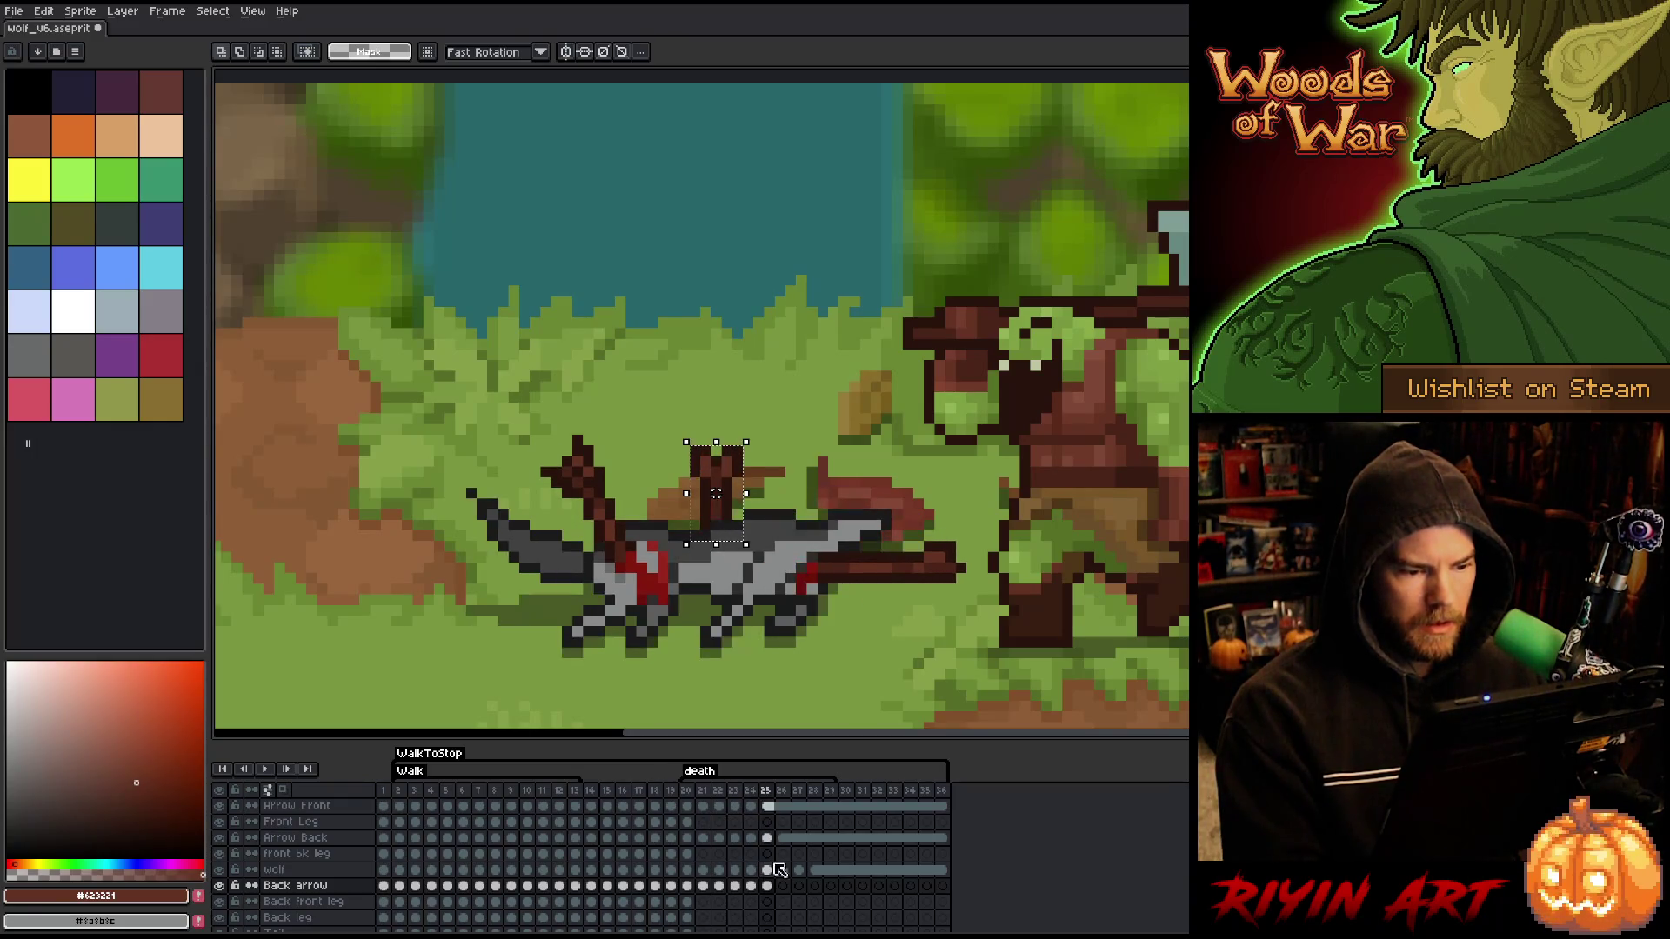
key("Left")
key("Right")
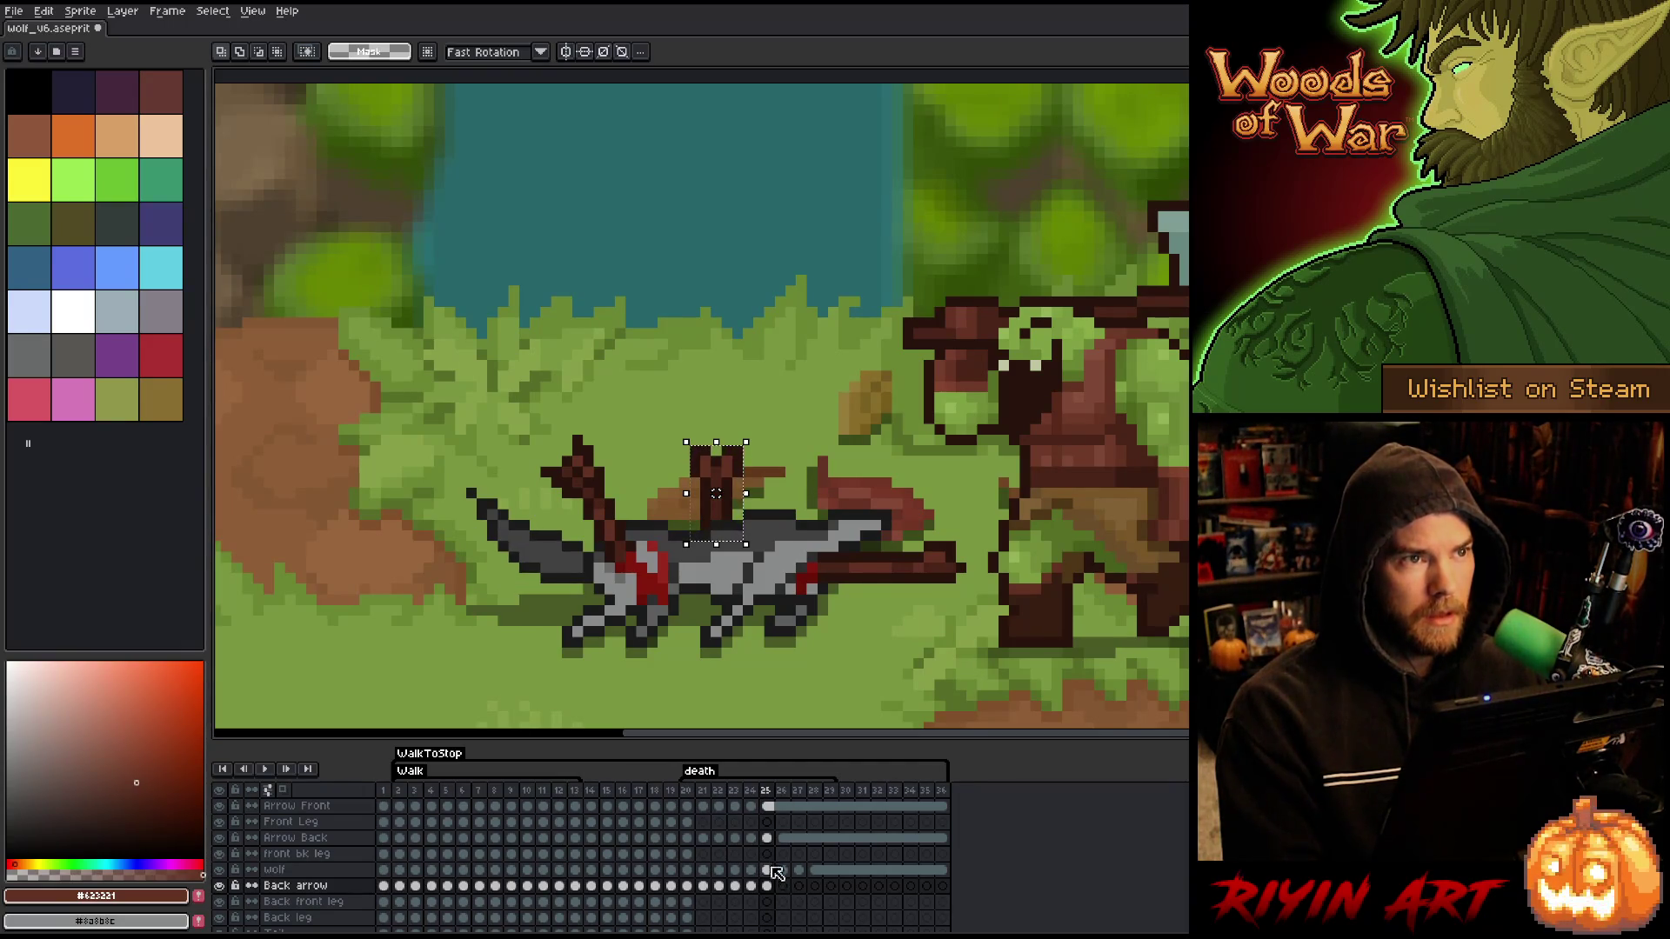
left_click_drag(767, 885, 940, 885)
right_click(940, 885)
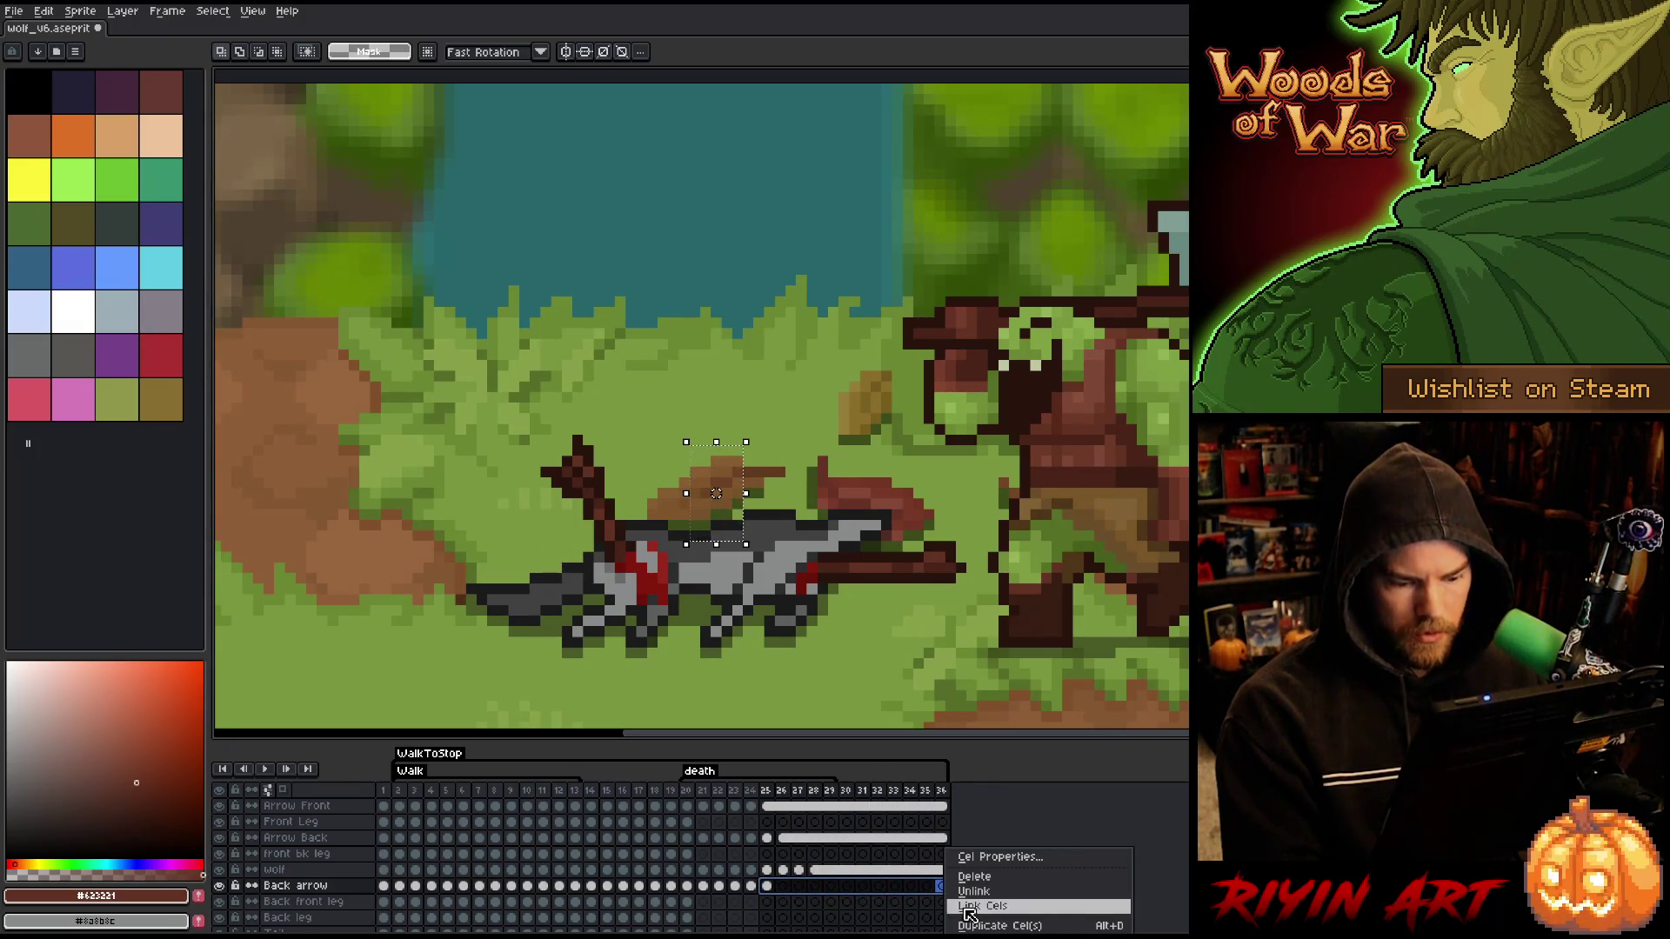
- Link the Back arrow cels for frames 25–36 and play the animation to review
left_click(969, 906)
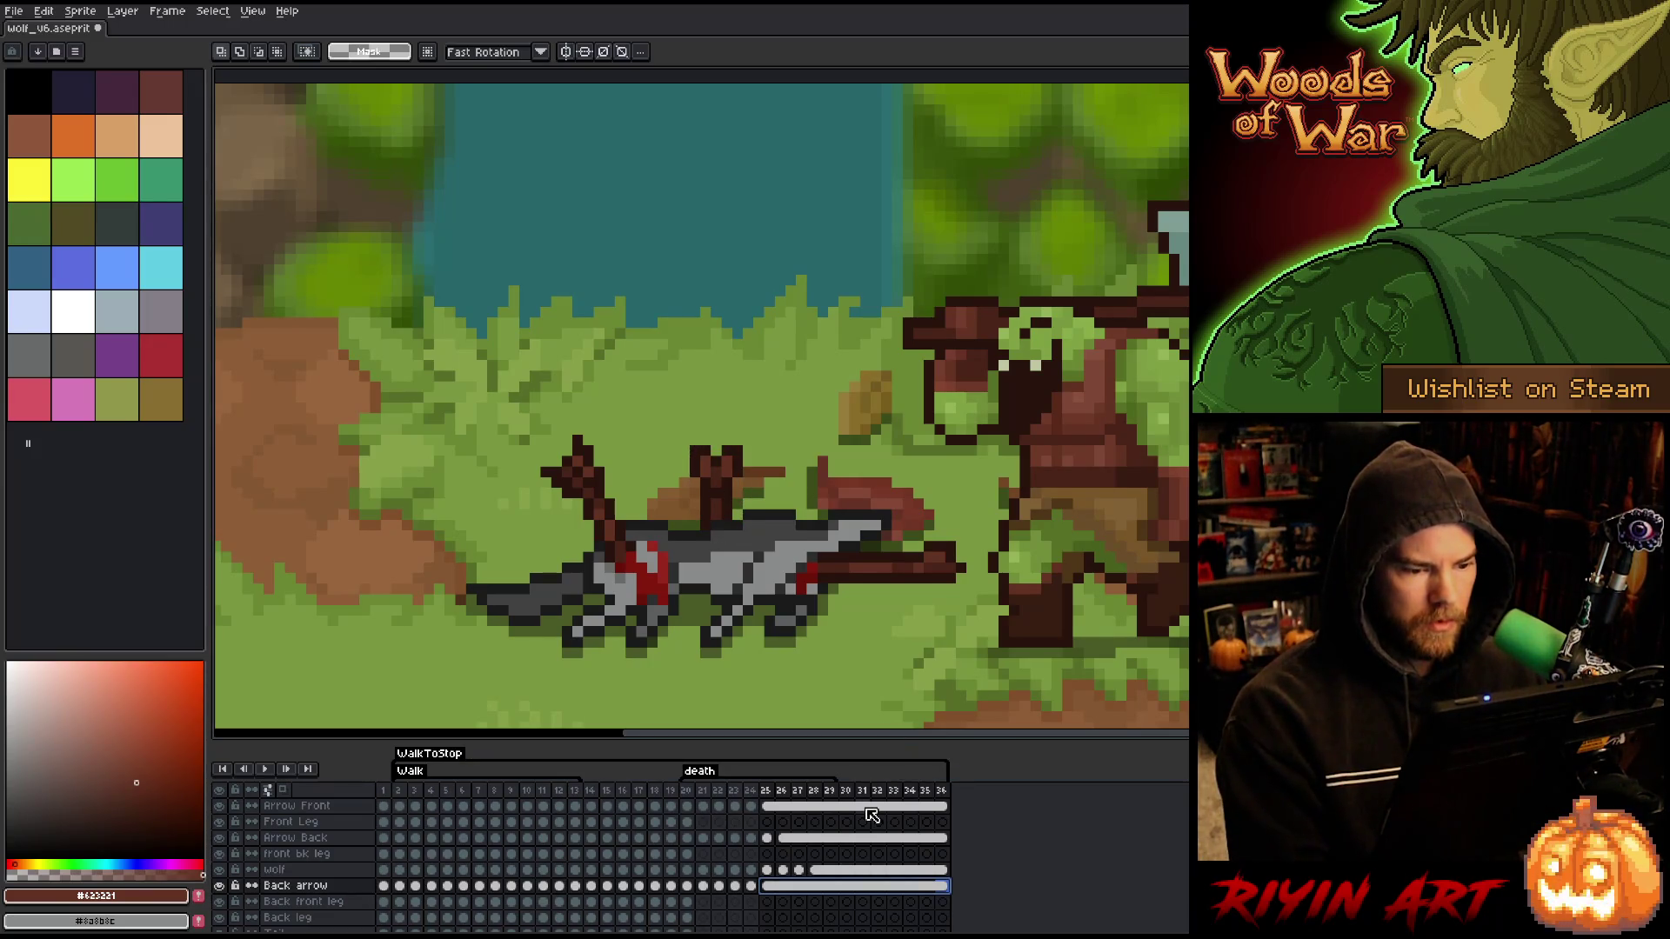
key("Return")
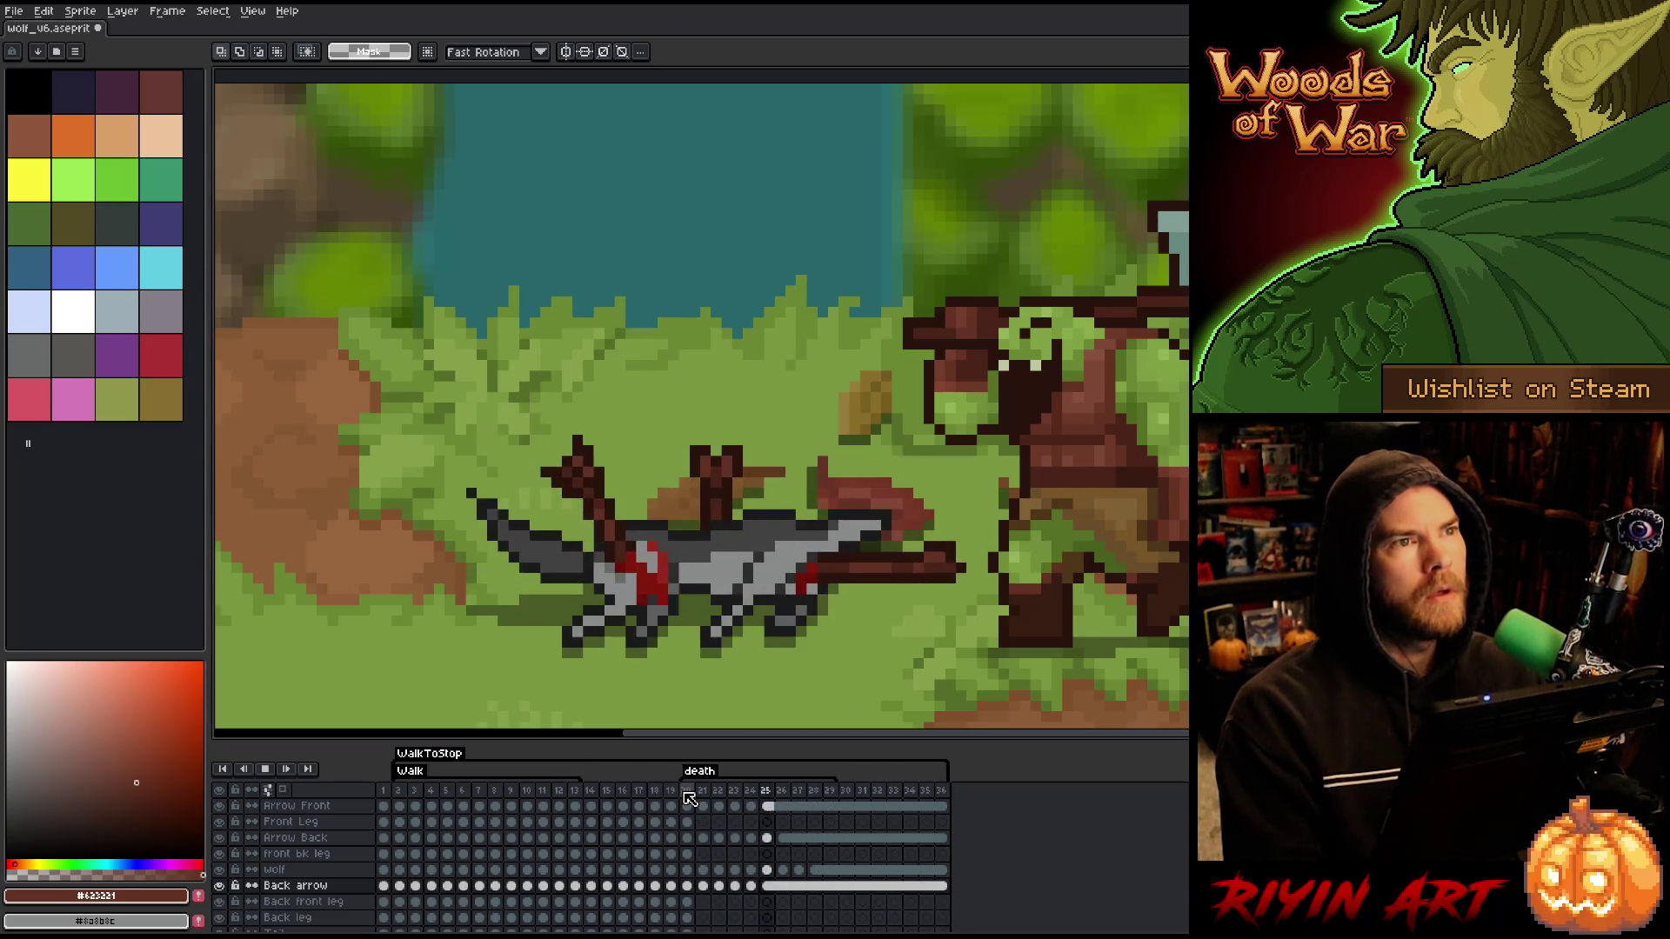
key("Return")
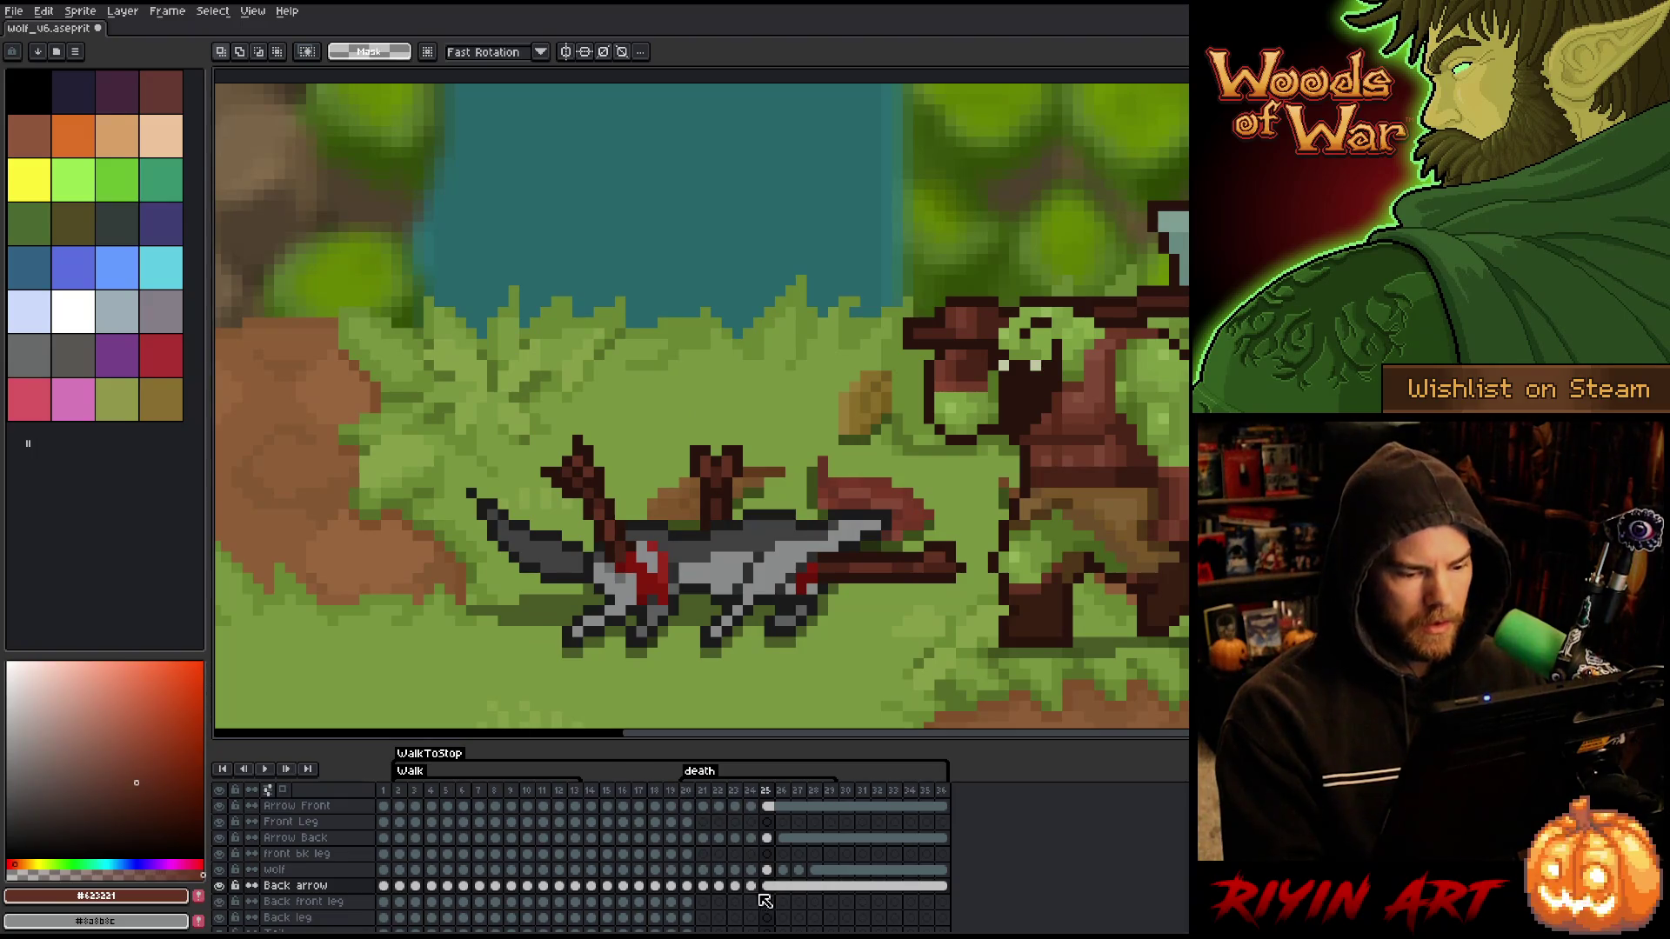
- Nudge the back arrow on frame 24 one pixel left
left_click(753, 886)
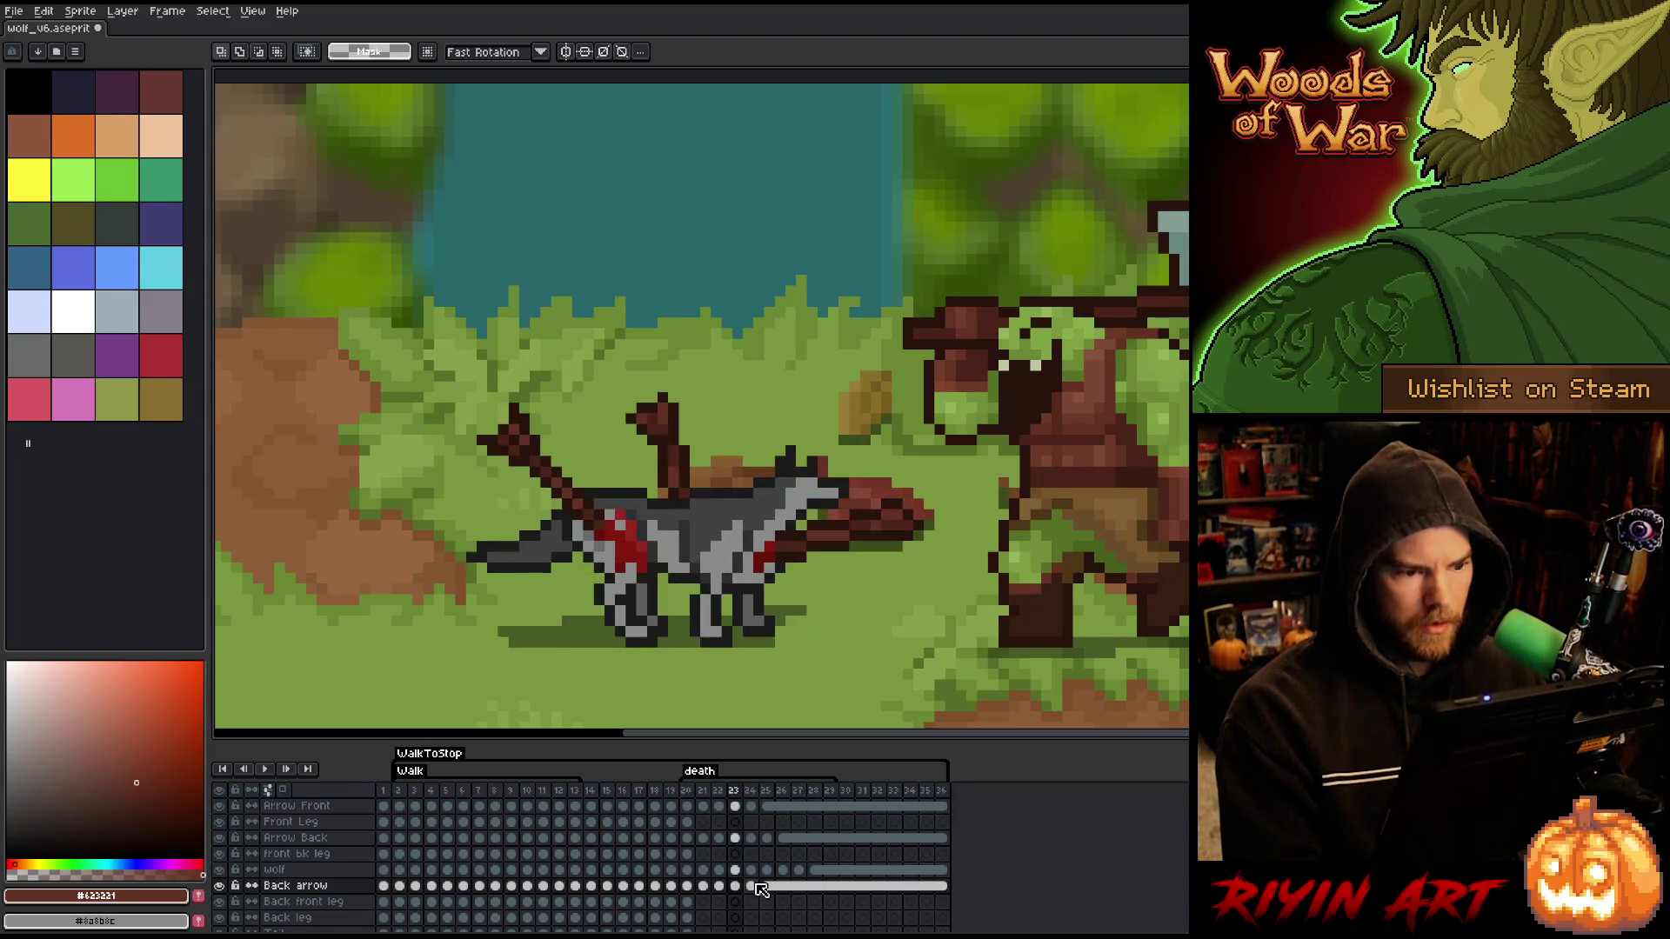
mouse_move(794, 350)
left_mouse_down()
mouse_move(689, 522)
mouse_move(660, 520)
left_mouse_up()
key("Left")
key("ctrl+d")
mouse_move(810, 368)
left_mouse_down()
mouse_move(647, 426)
mouse_move(632, 470)
left_mouse_up()
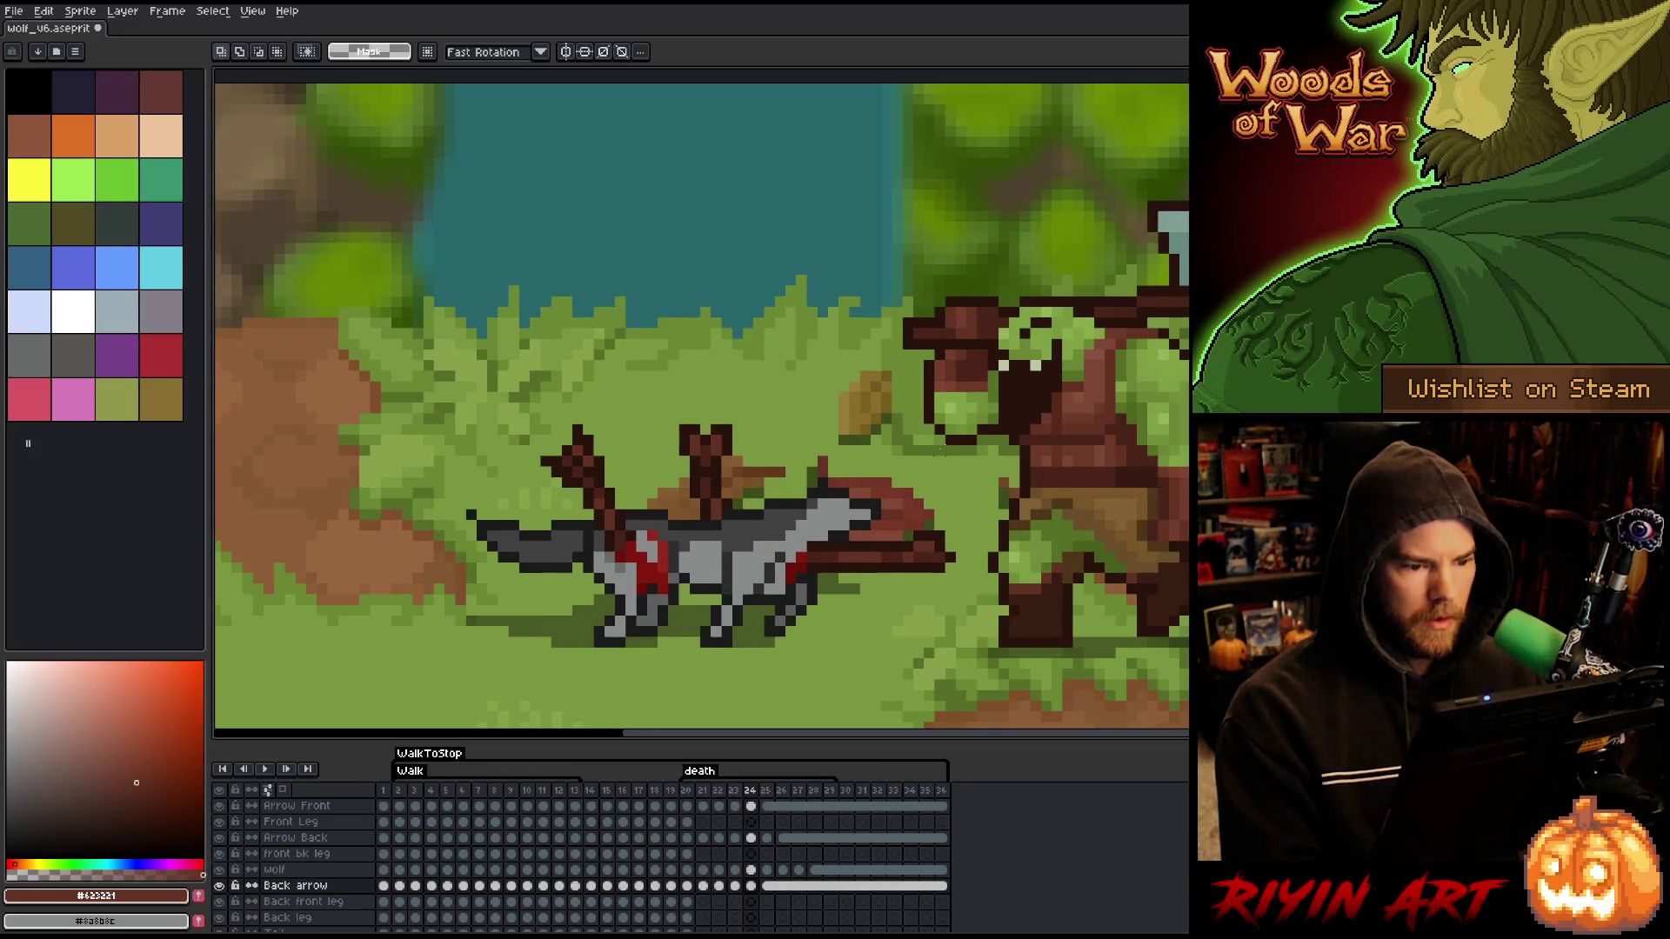
- Replace frame 24's old upright arrow with the pasted arrow, placed slightly right and down
key("comma")
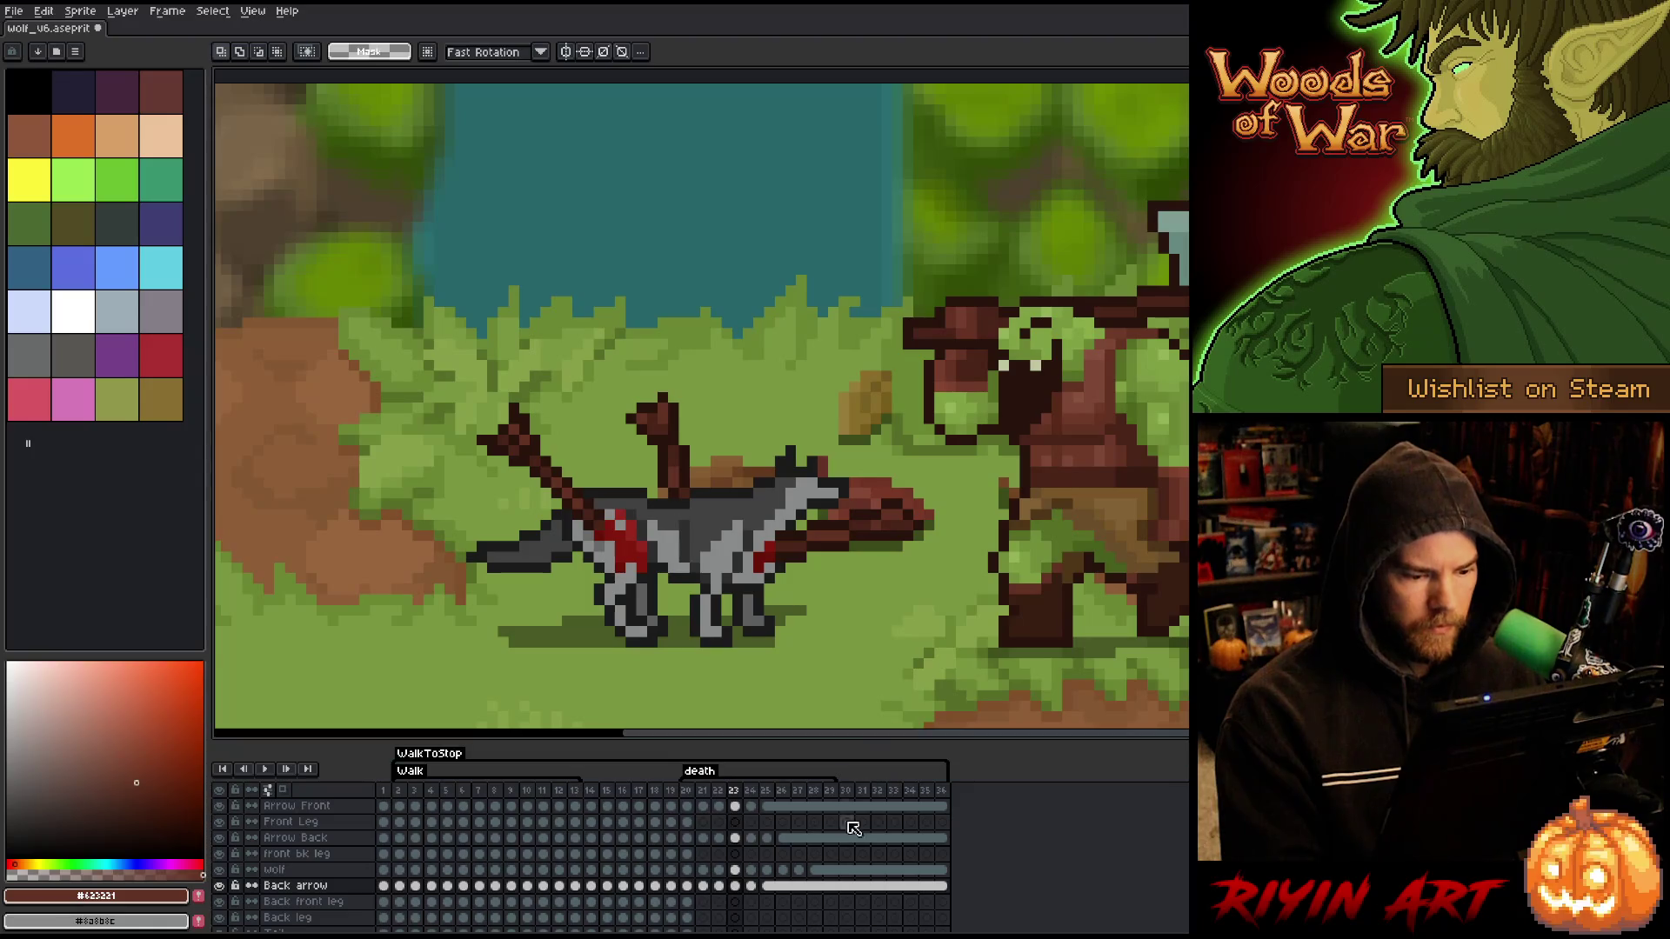
mouse_move(721, 274)
left_mouse_down()
mouse_move(641, 487)
mouse_move(617, 488)
left_mouse_up()
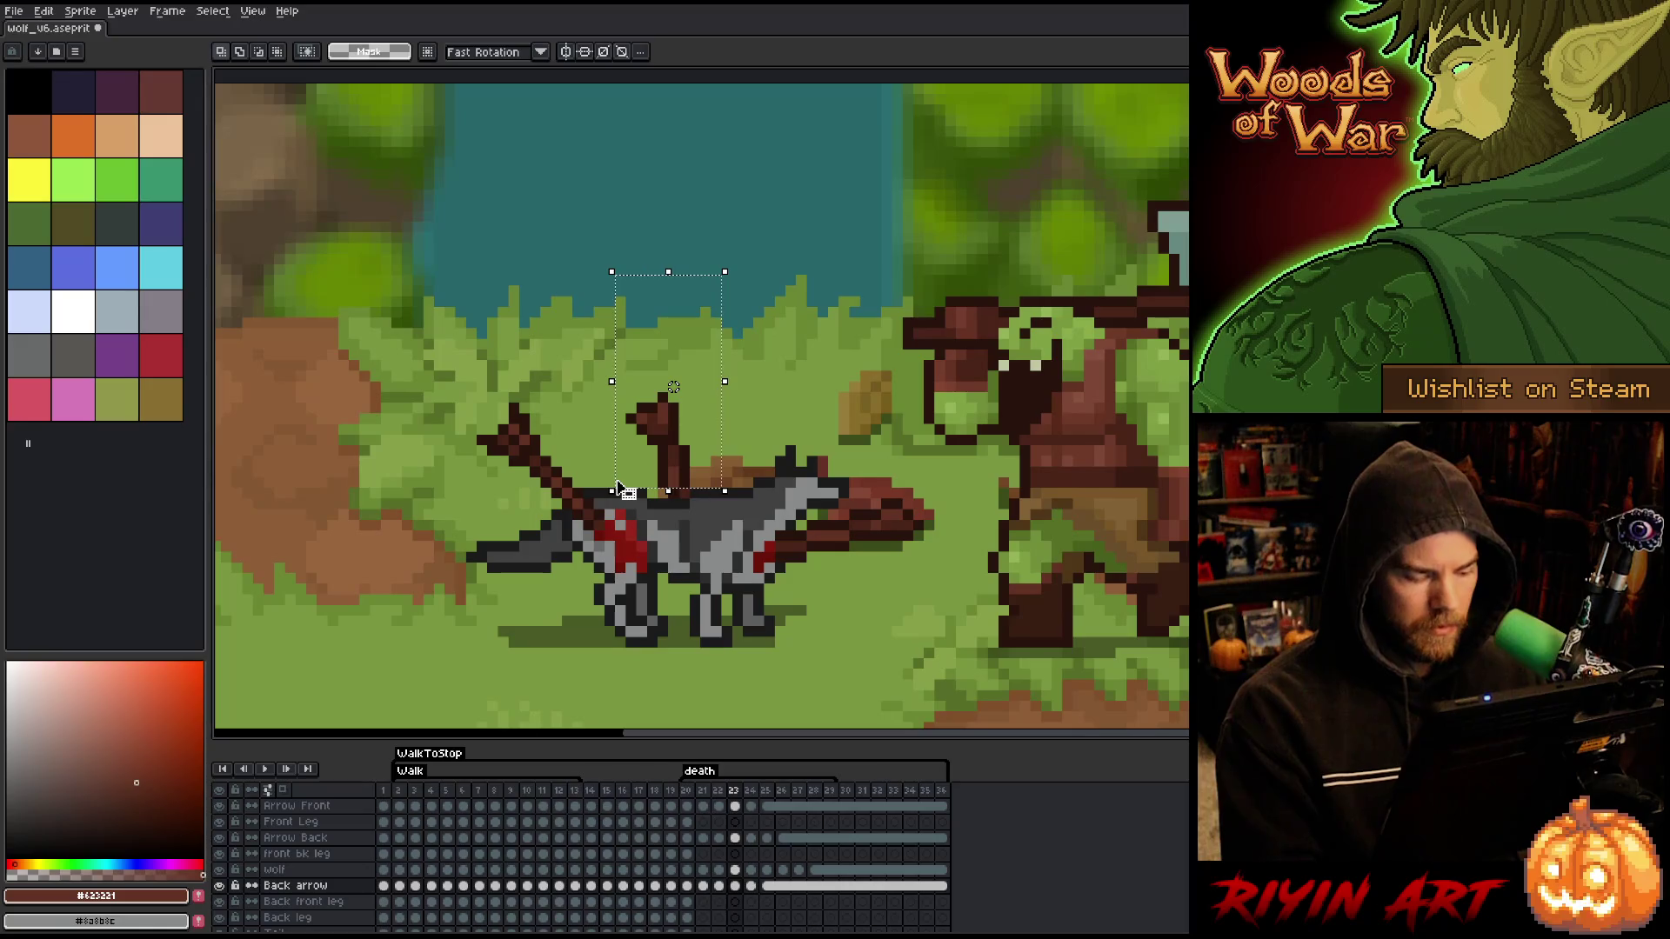
key("Delete")
key("ctrl+z")
key("Right")
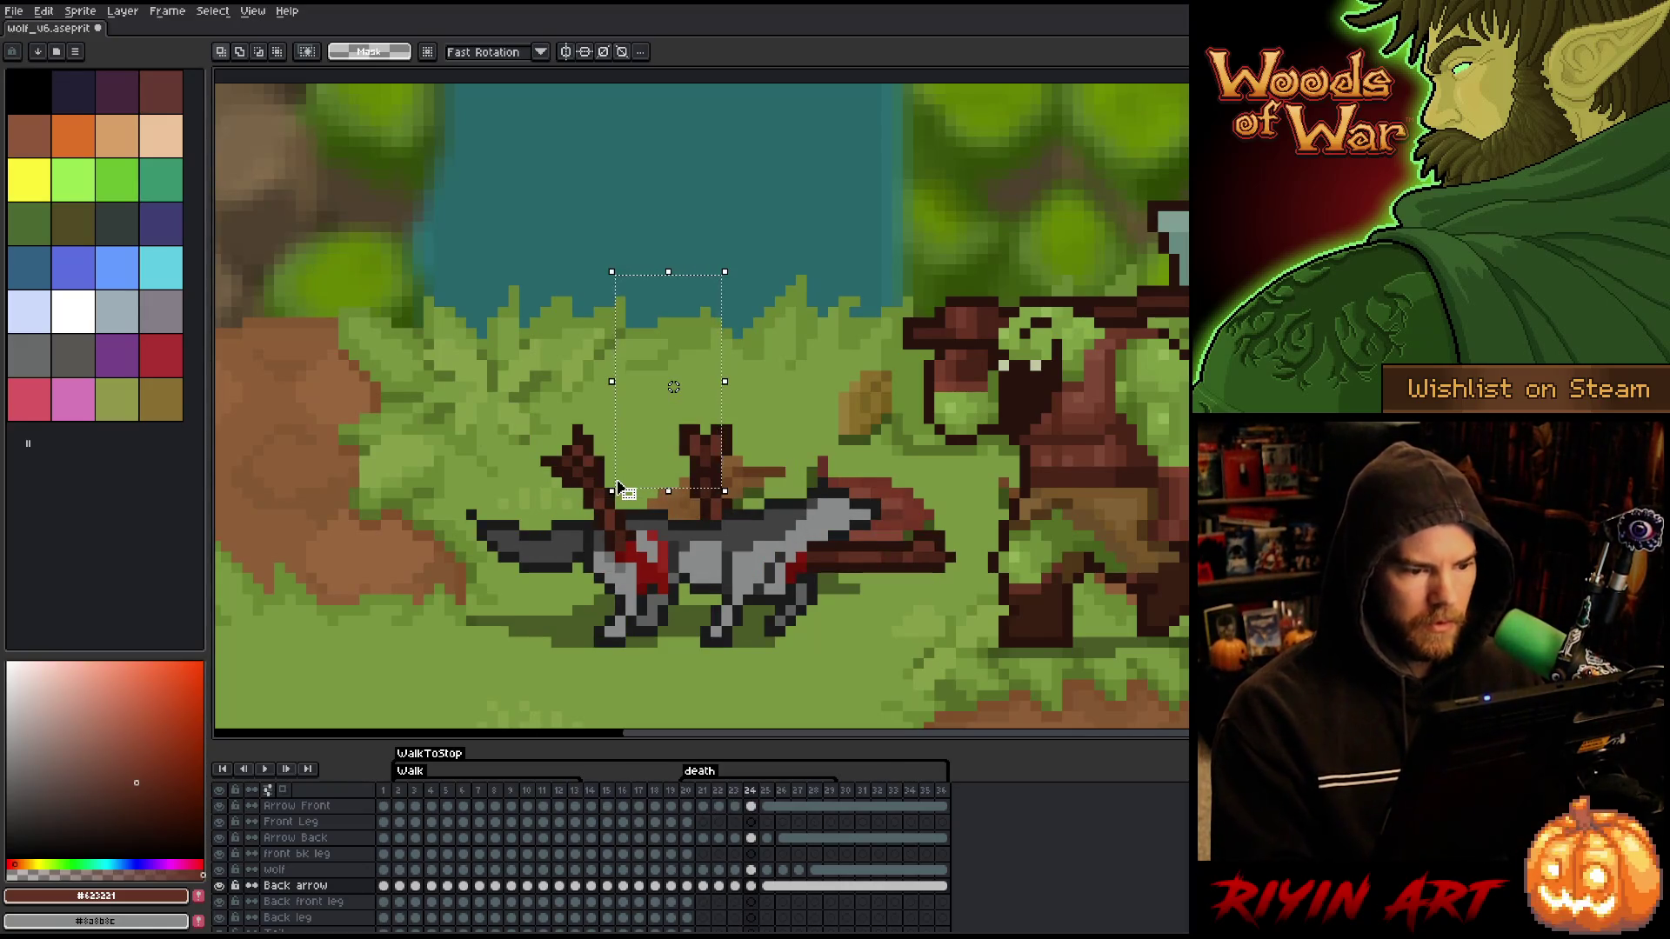
left_click(752, 886)
key("Delete")
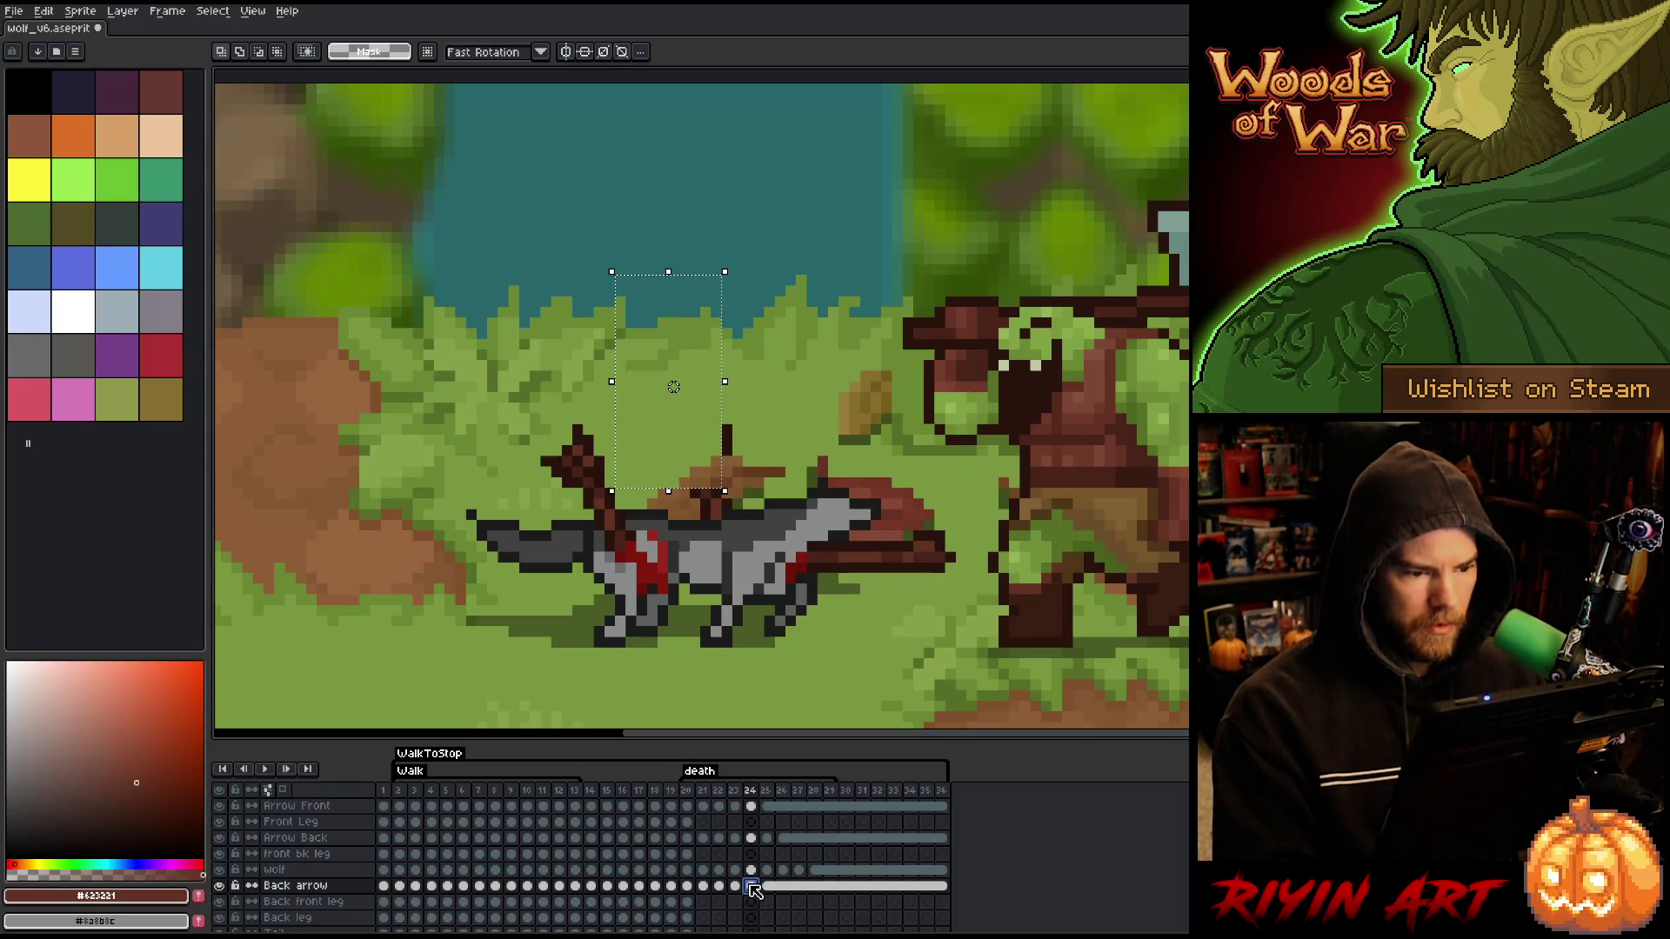
key("ctrl+v")
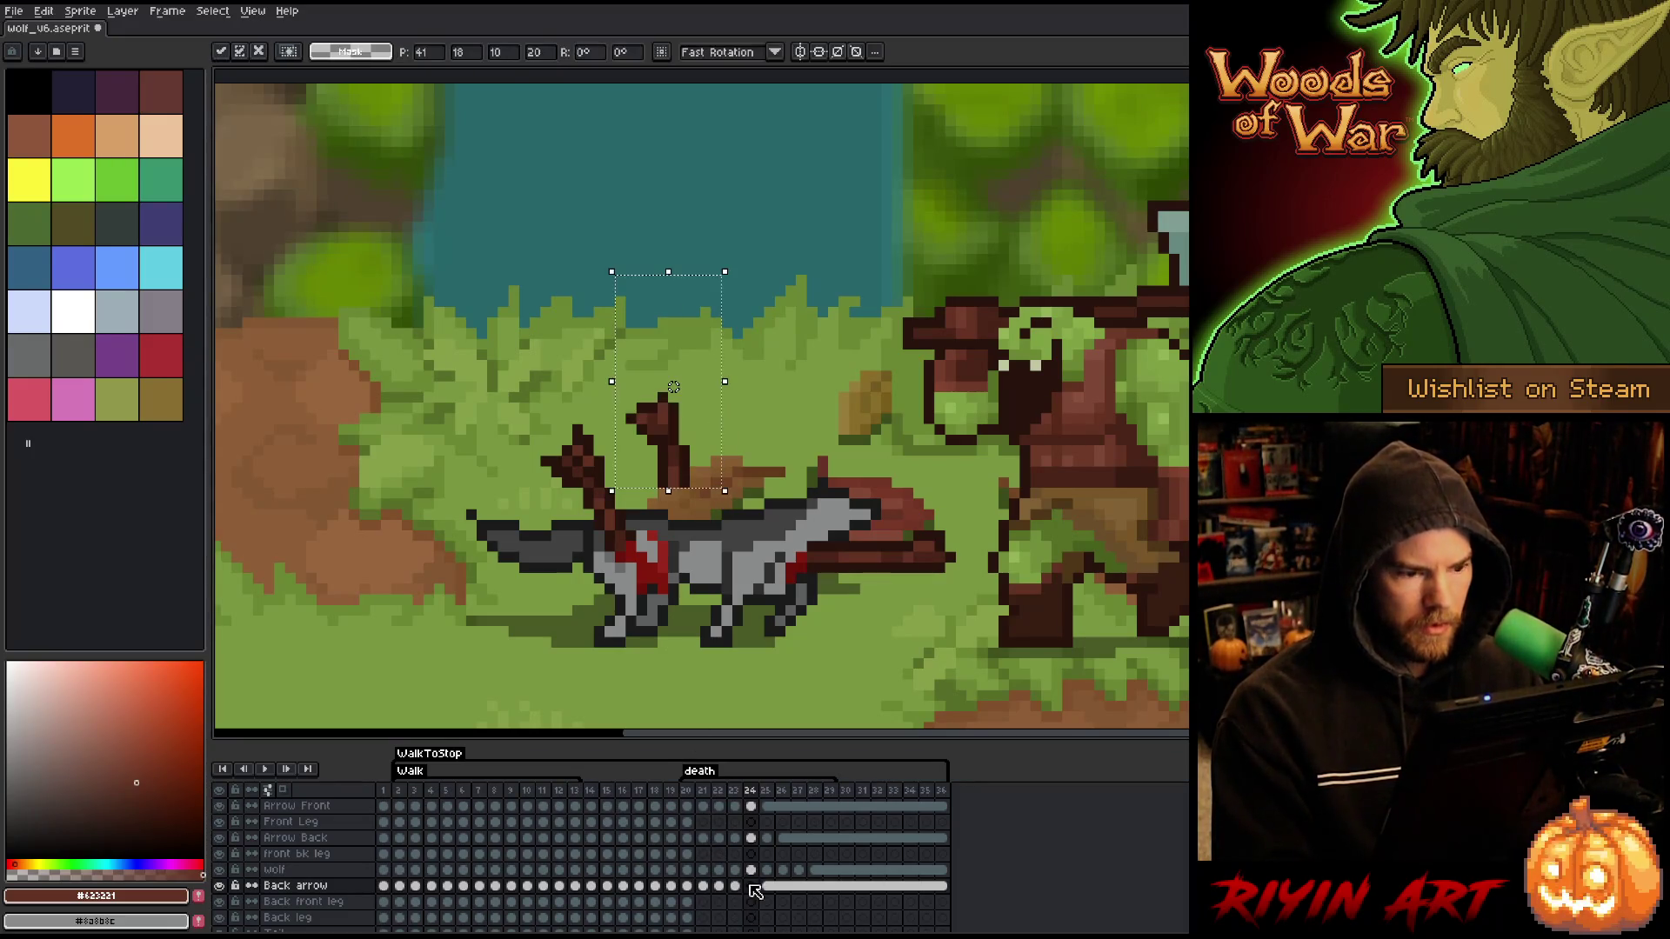
left_click_drag(686, 473, 729, 500)
key("Return")
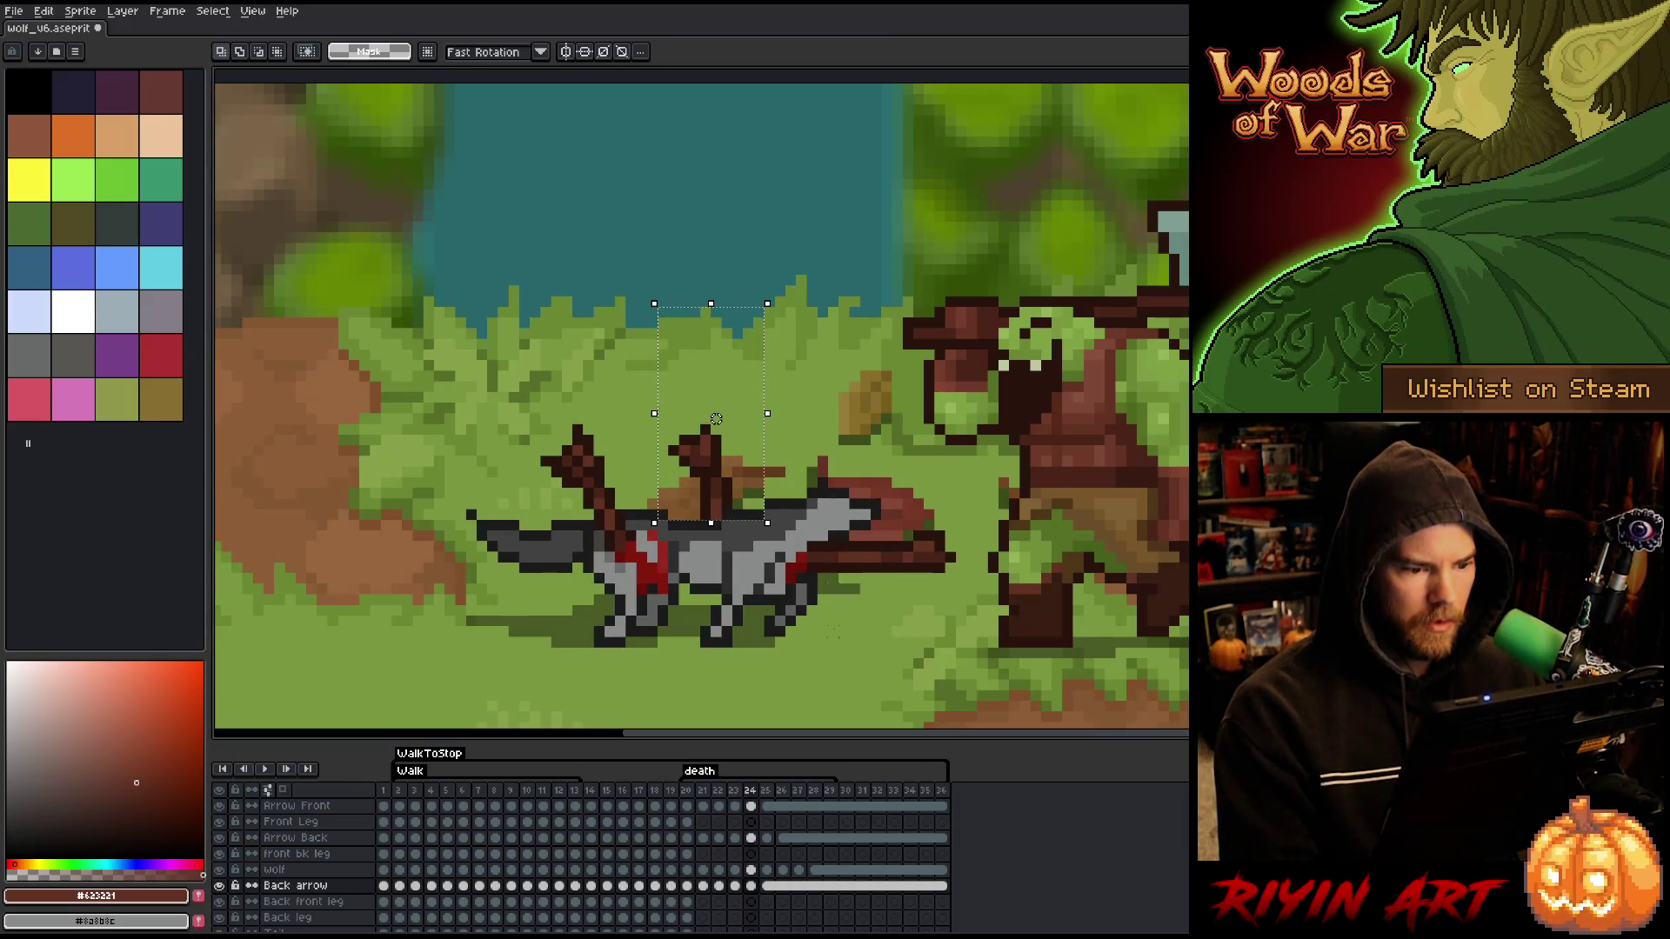
- Nudge the frame-25 arrow down two pixels, relink cels 25–36, and replay from frame 20
left_click(769, 889)
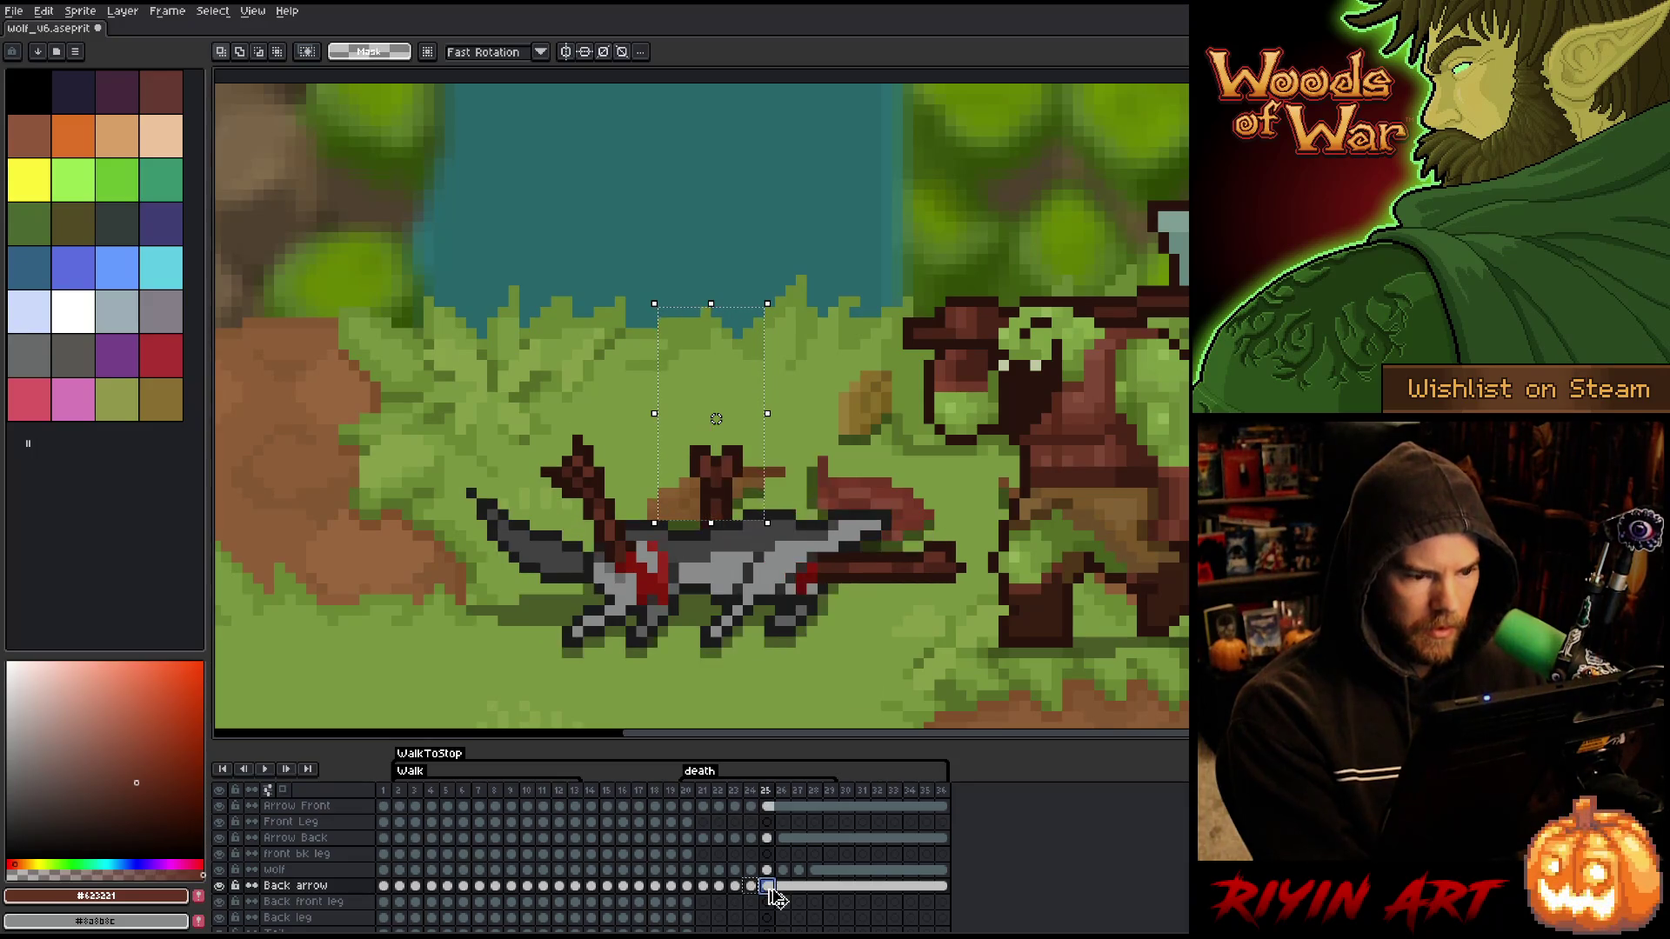
key("Down")
key("Down")
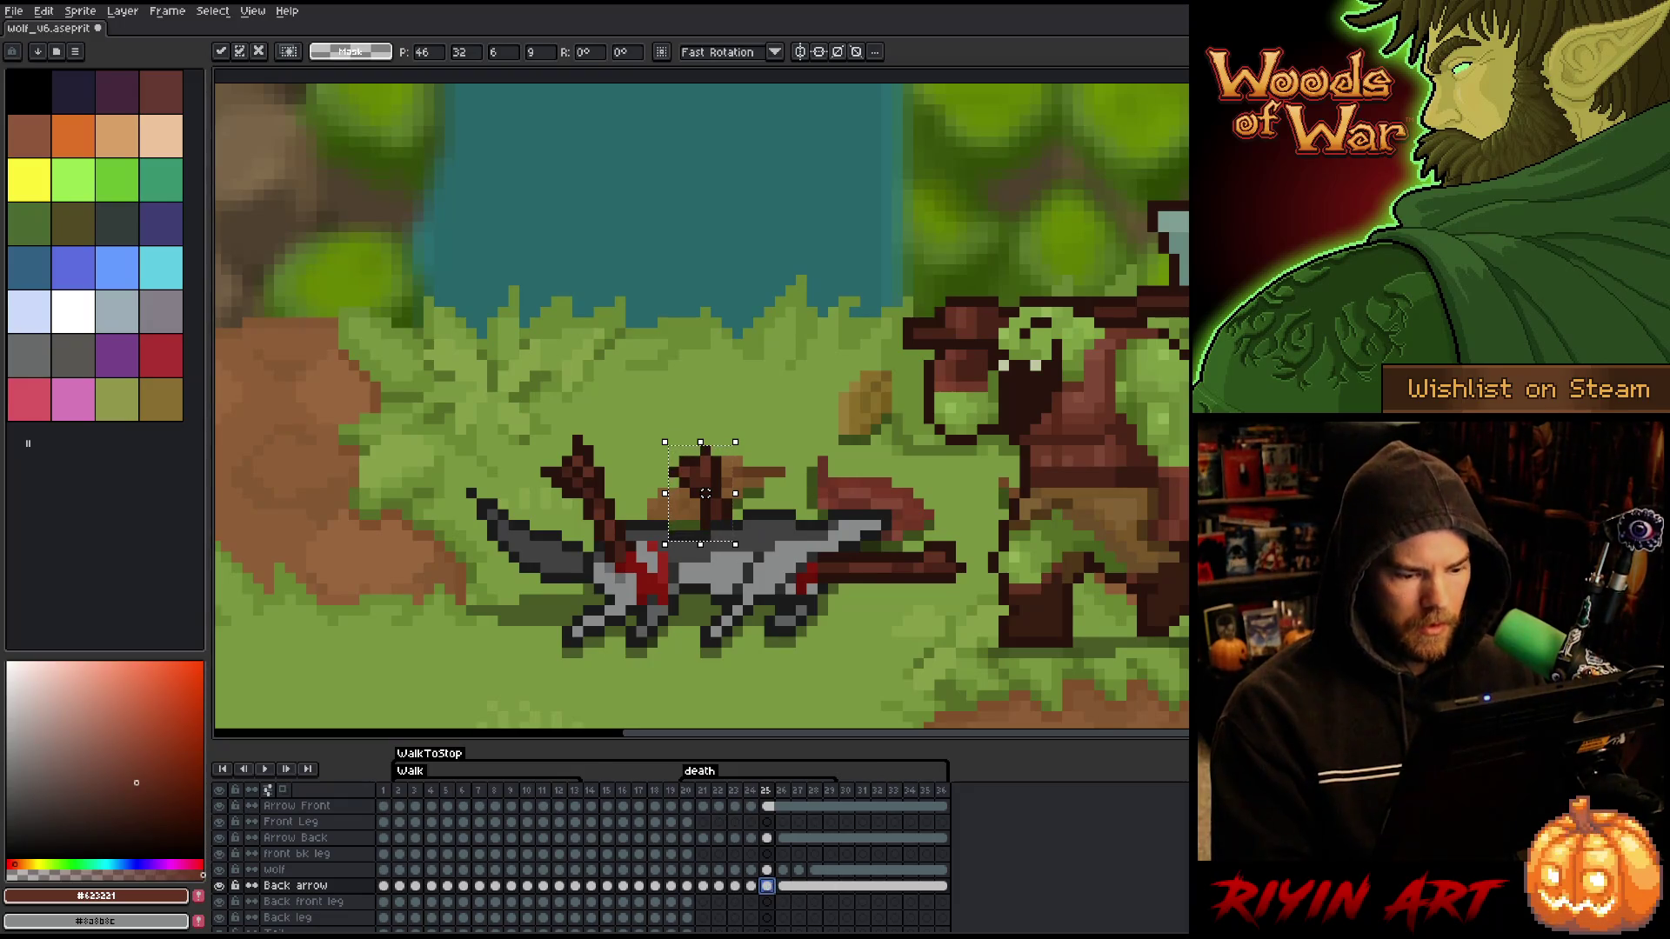
left_click_drag(766, 886, 939, 885)
right_click(939, 885)
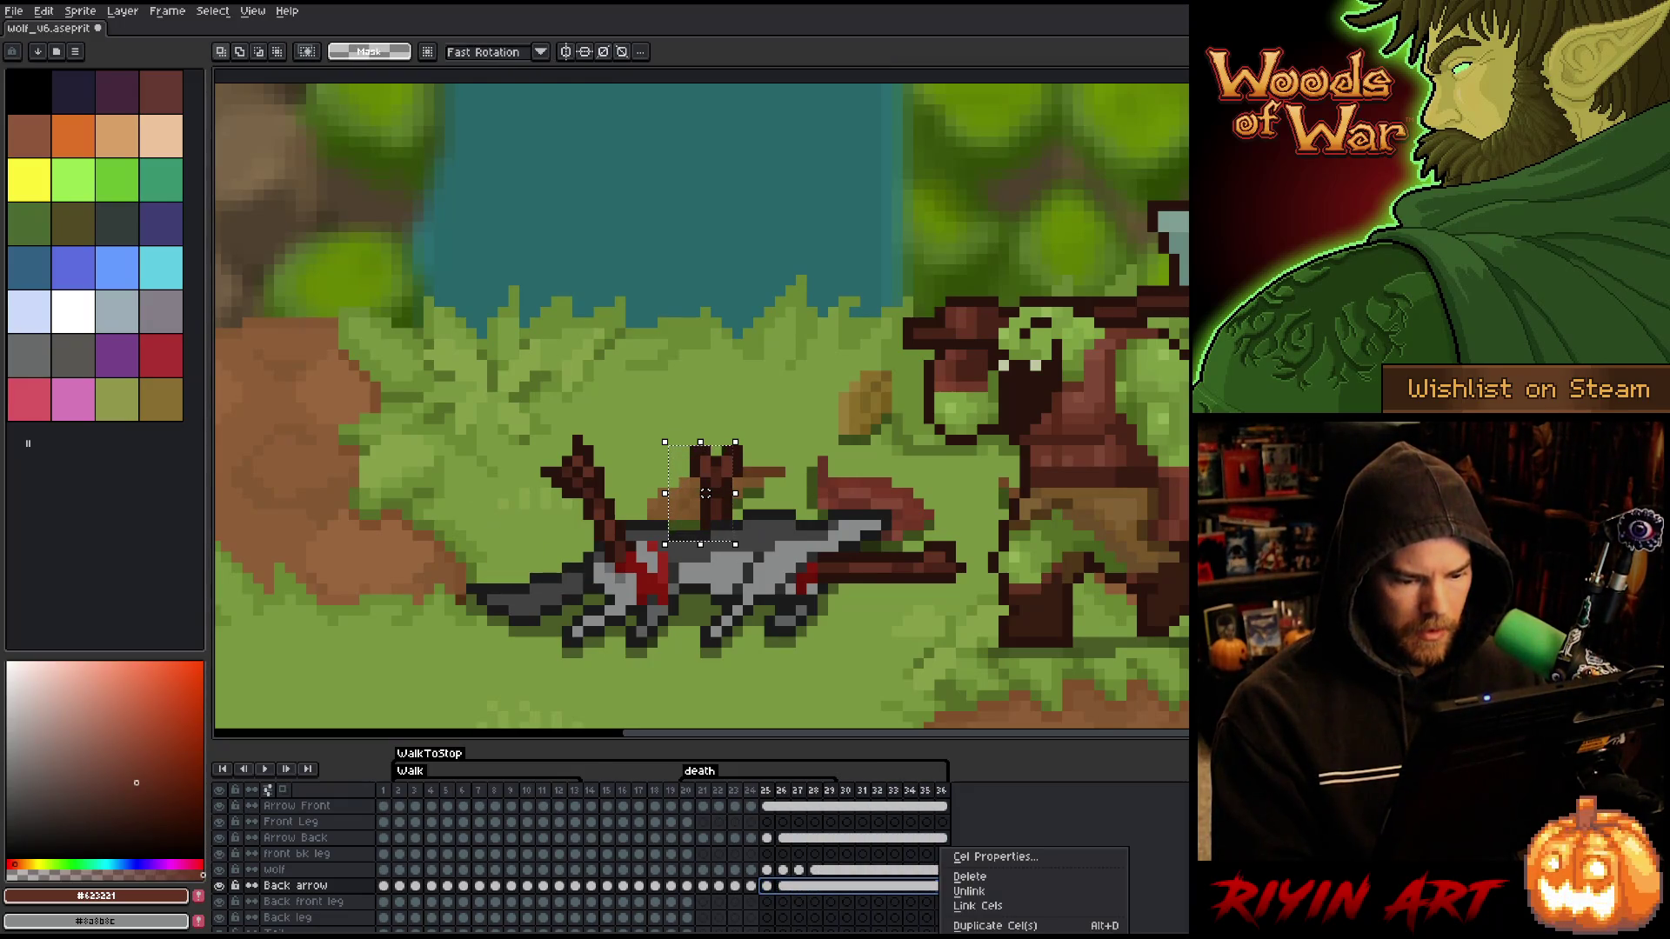
left_click(966, 906)
left_click(686, 787)
key("Return")
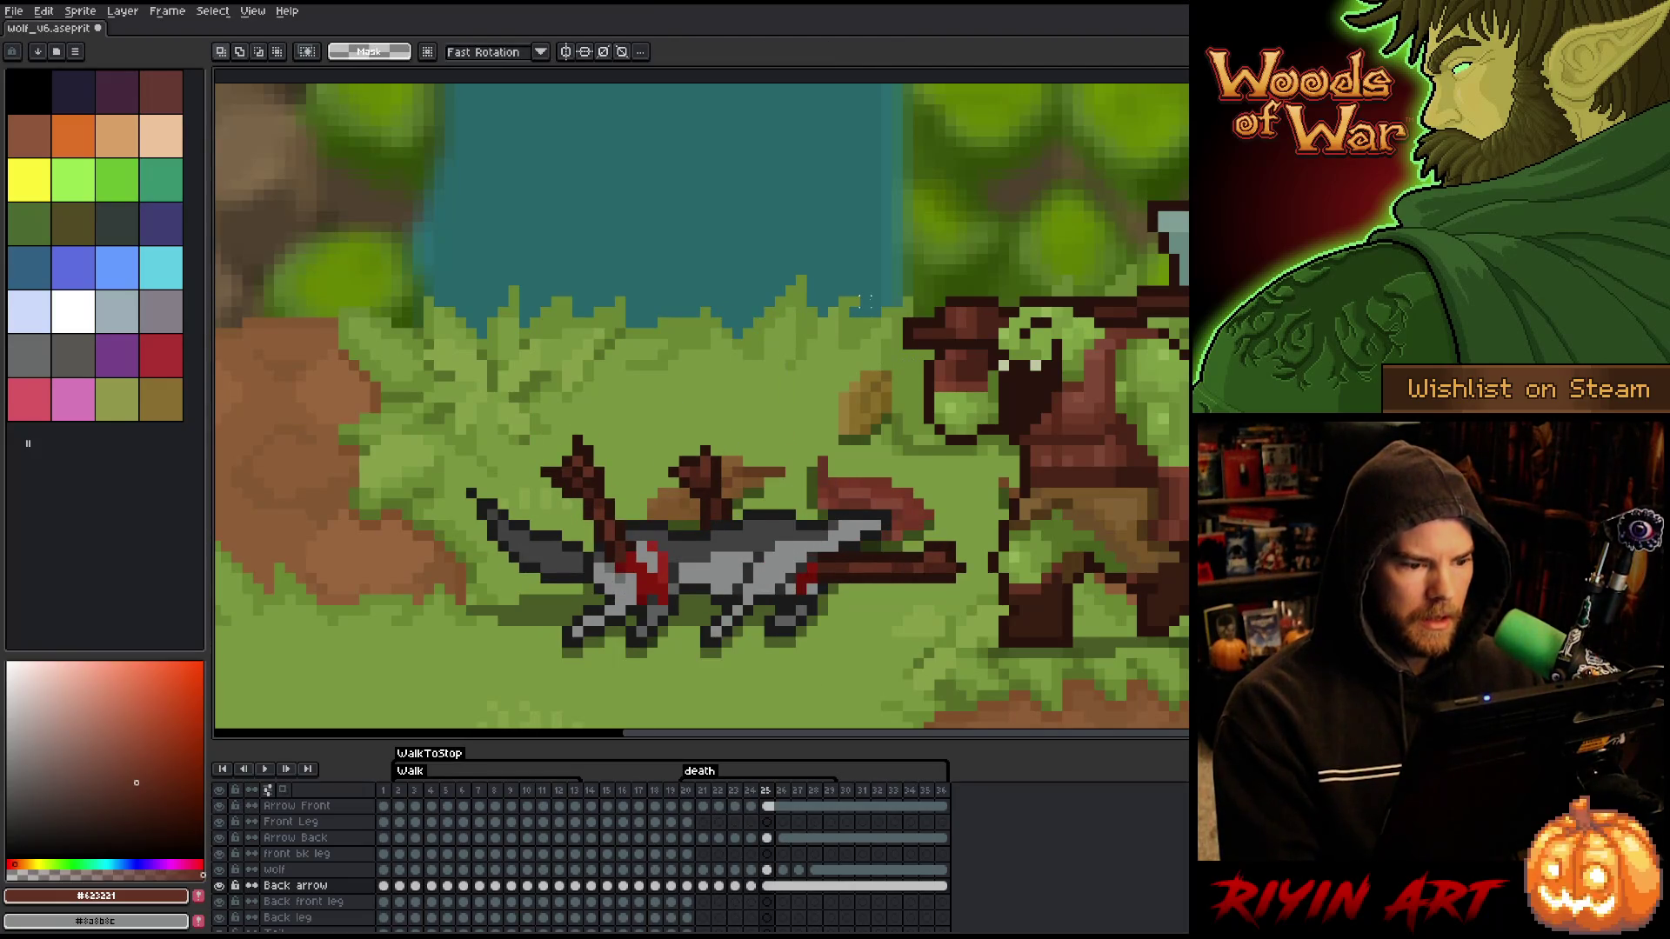
- Play from frame 22 and flip among frames 21–23 to compare the wolf's poses
left_click_drag(810, 326, 643, 554)
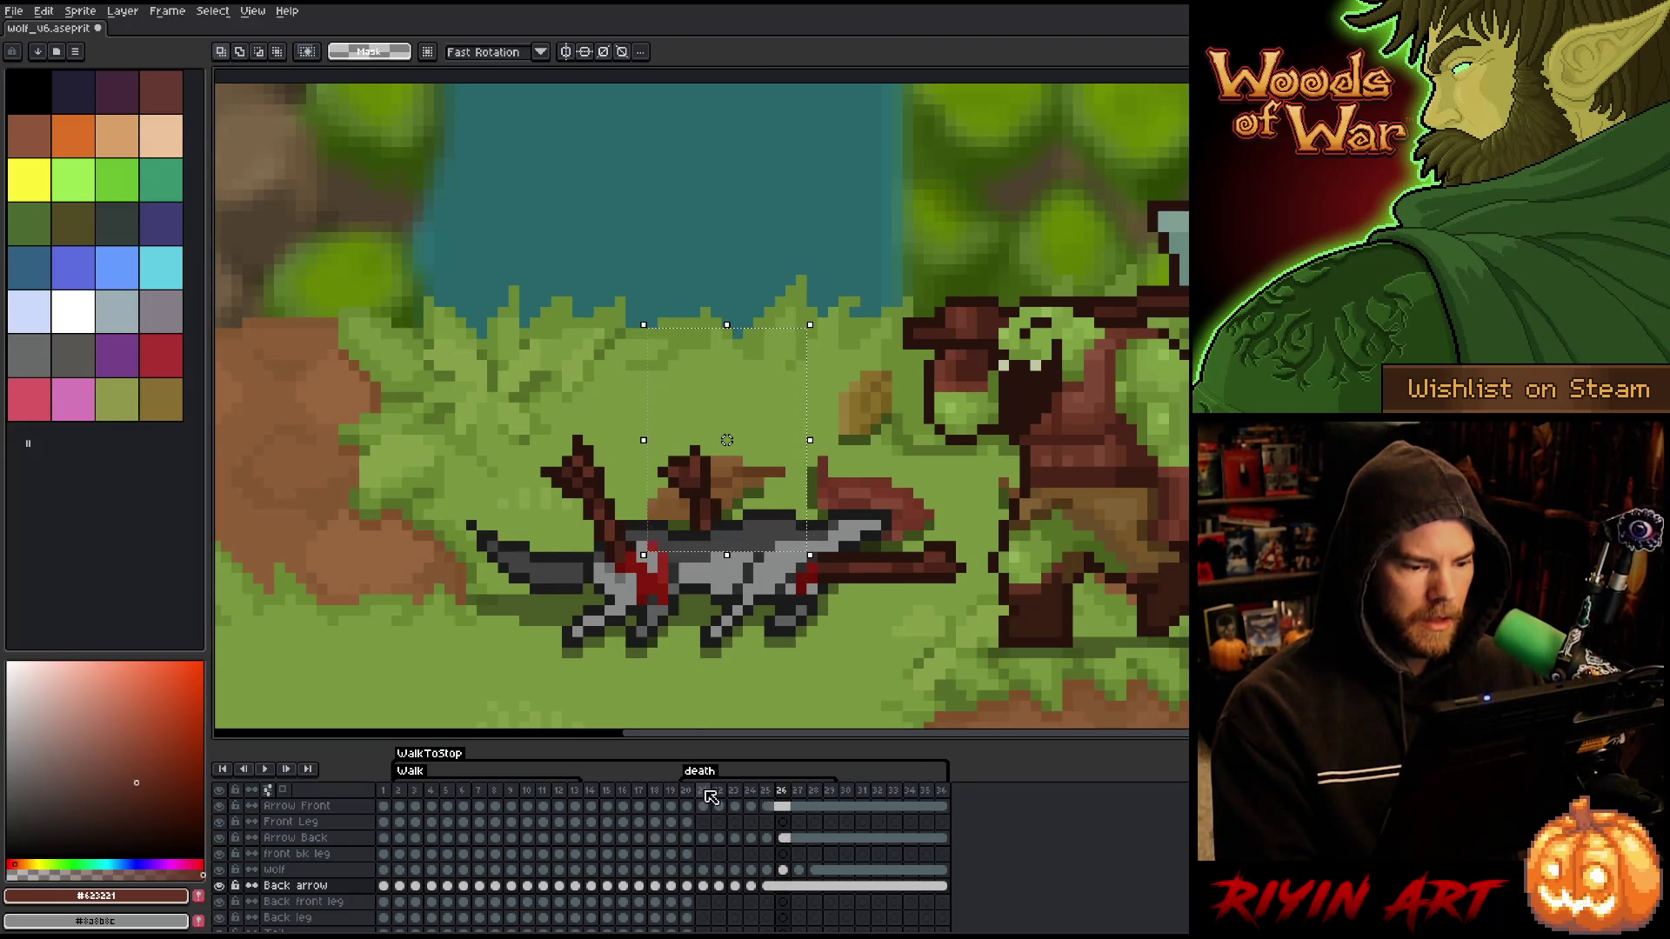
left_click(715, 791)
key("Return")
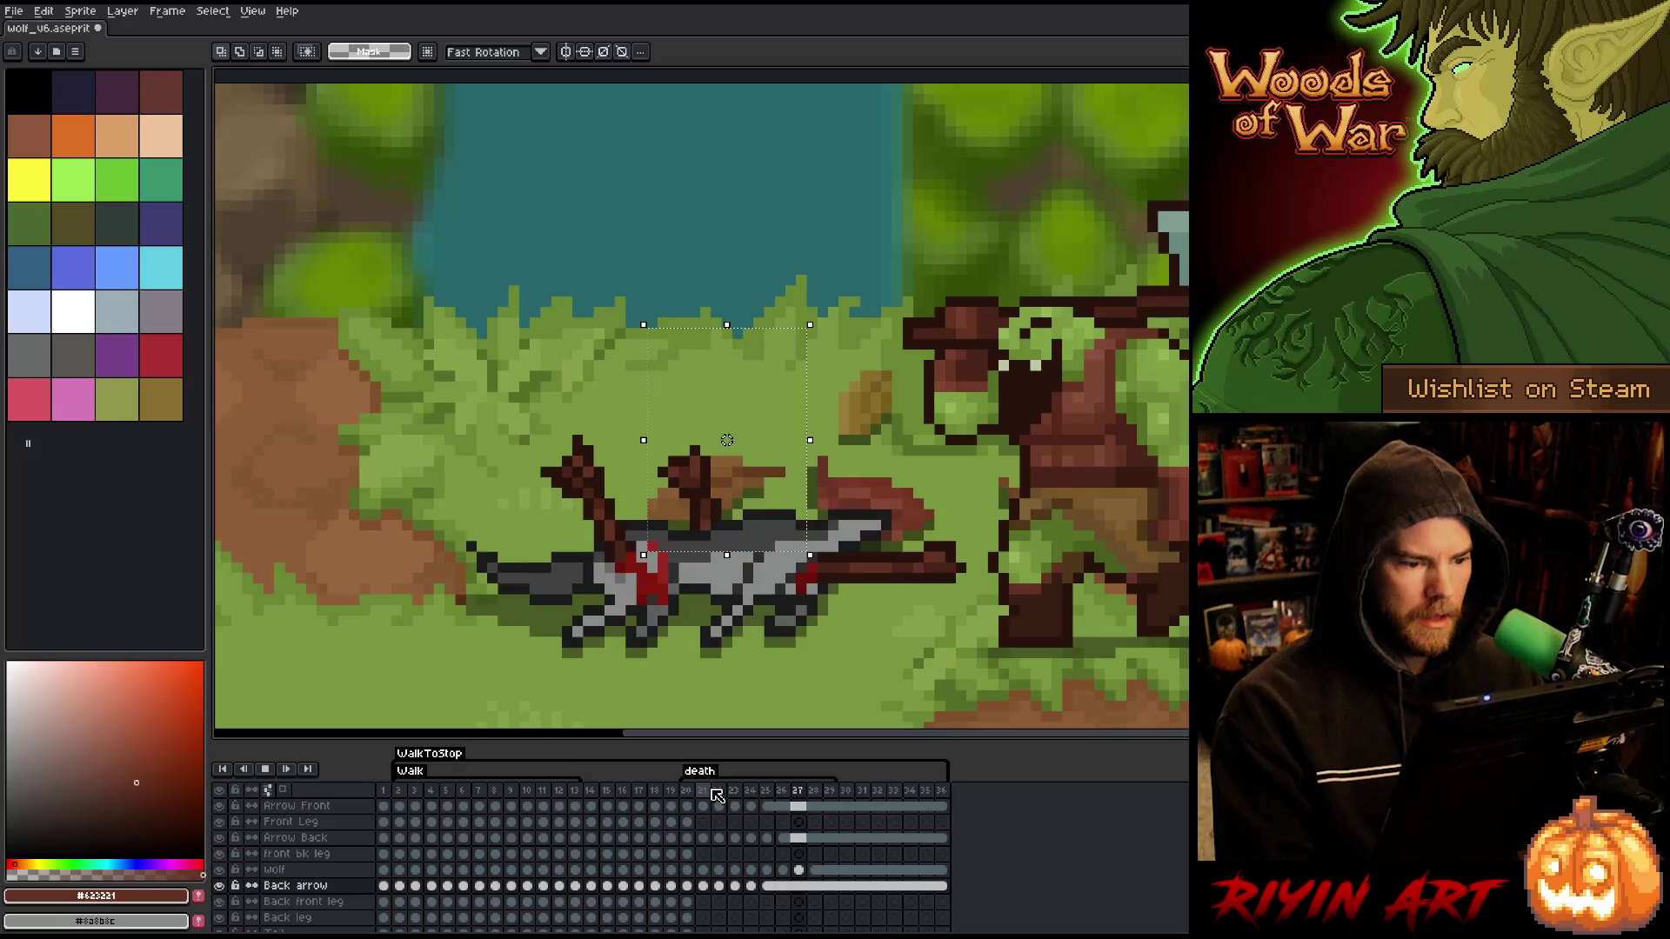
key("Return")
key("Left")
key("Right")
key("Left")
key("Left")
key("Right")
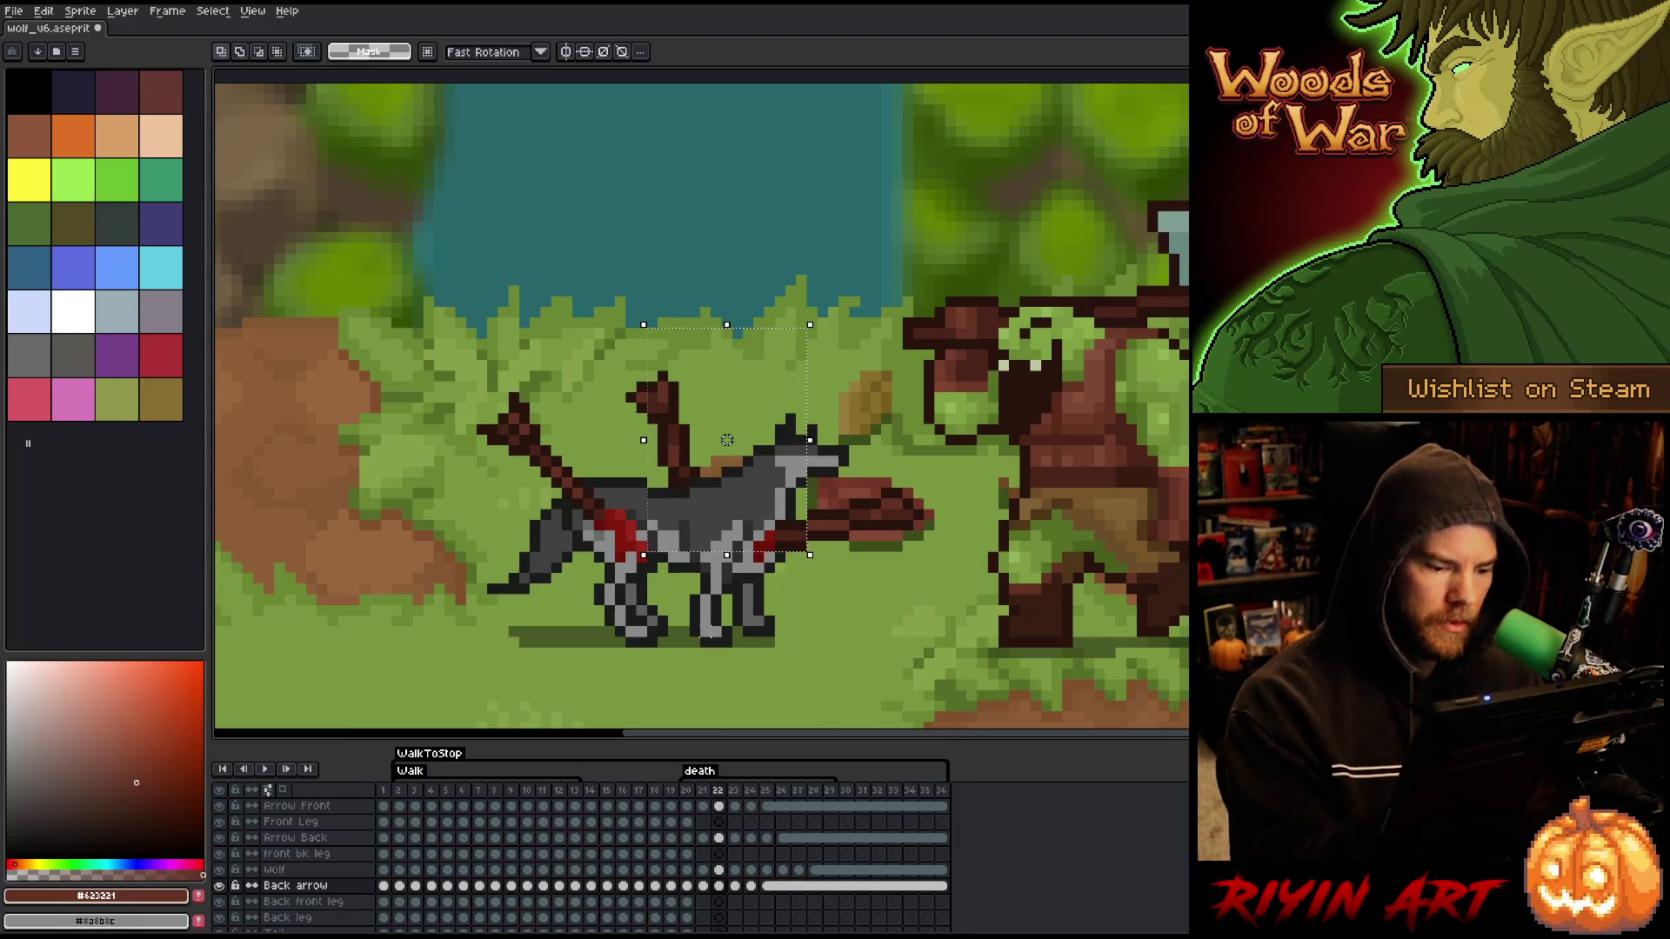
key("Left")
key("Left")
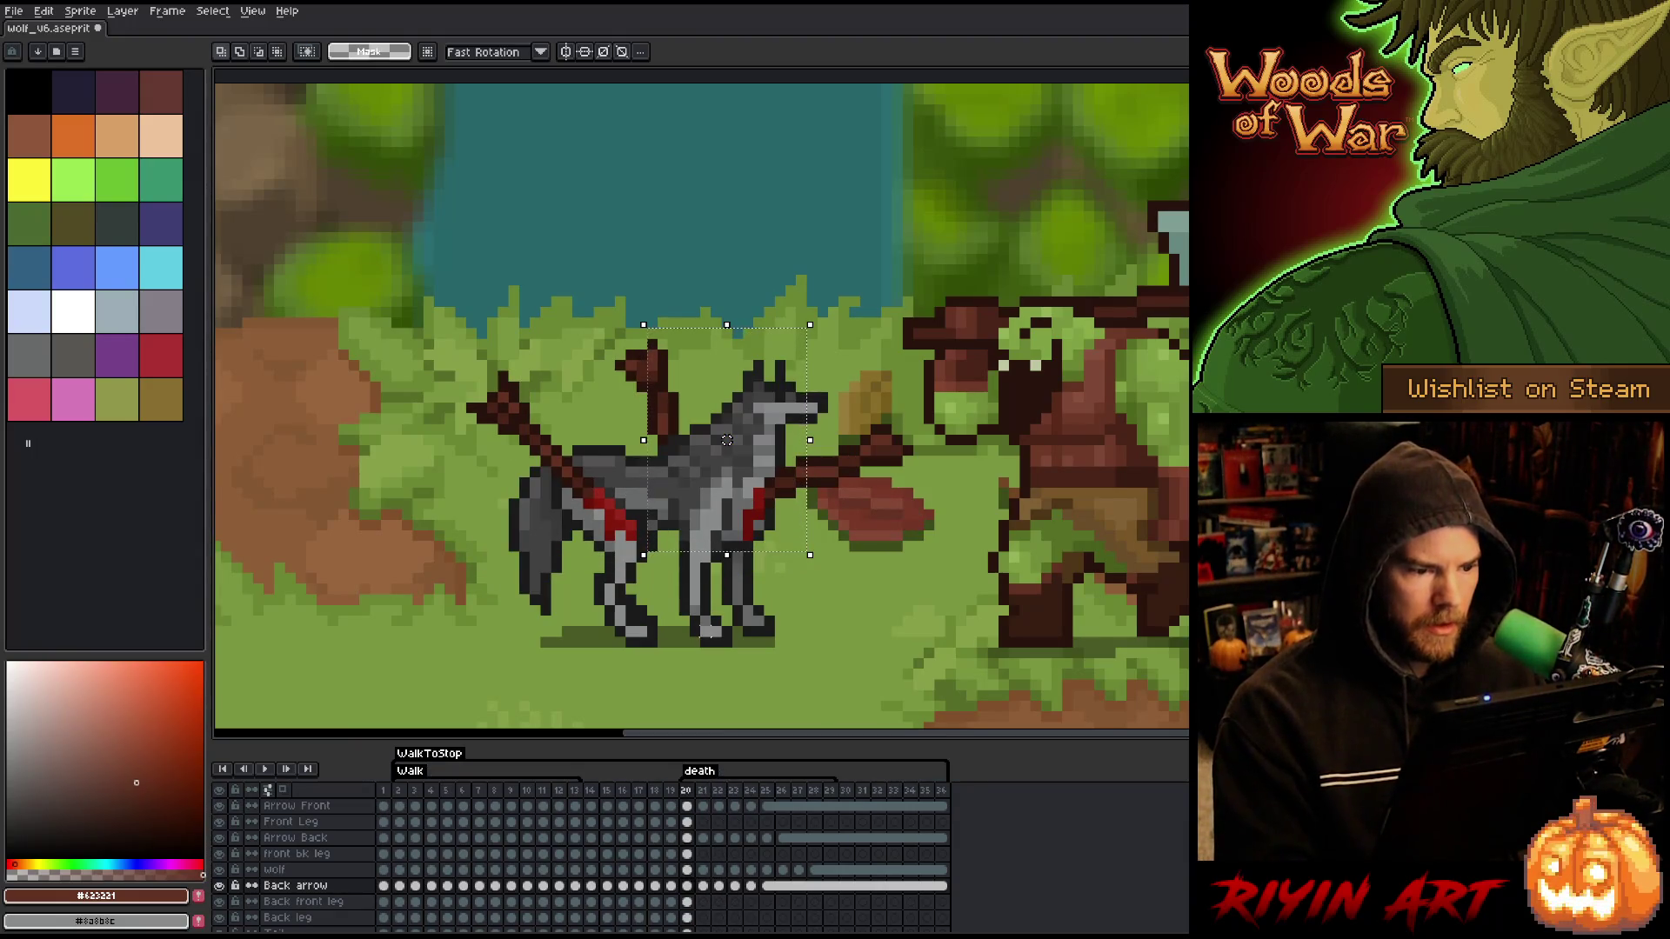
key("Right")
- Pick the darker brown #492418 from the art as the drawing colour
key("b")
left_click(686, 451, "alt")
key("ctrl+d")
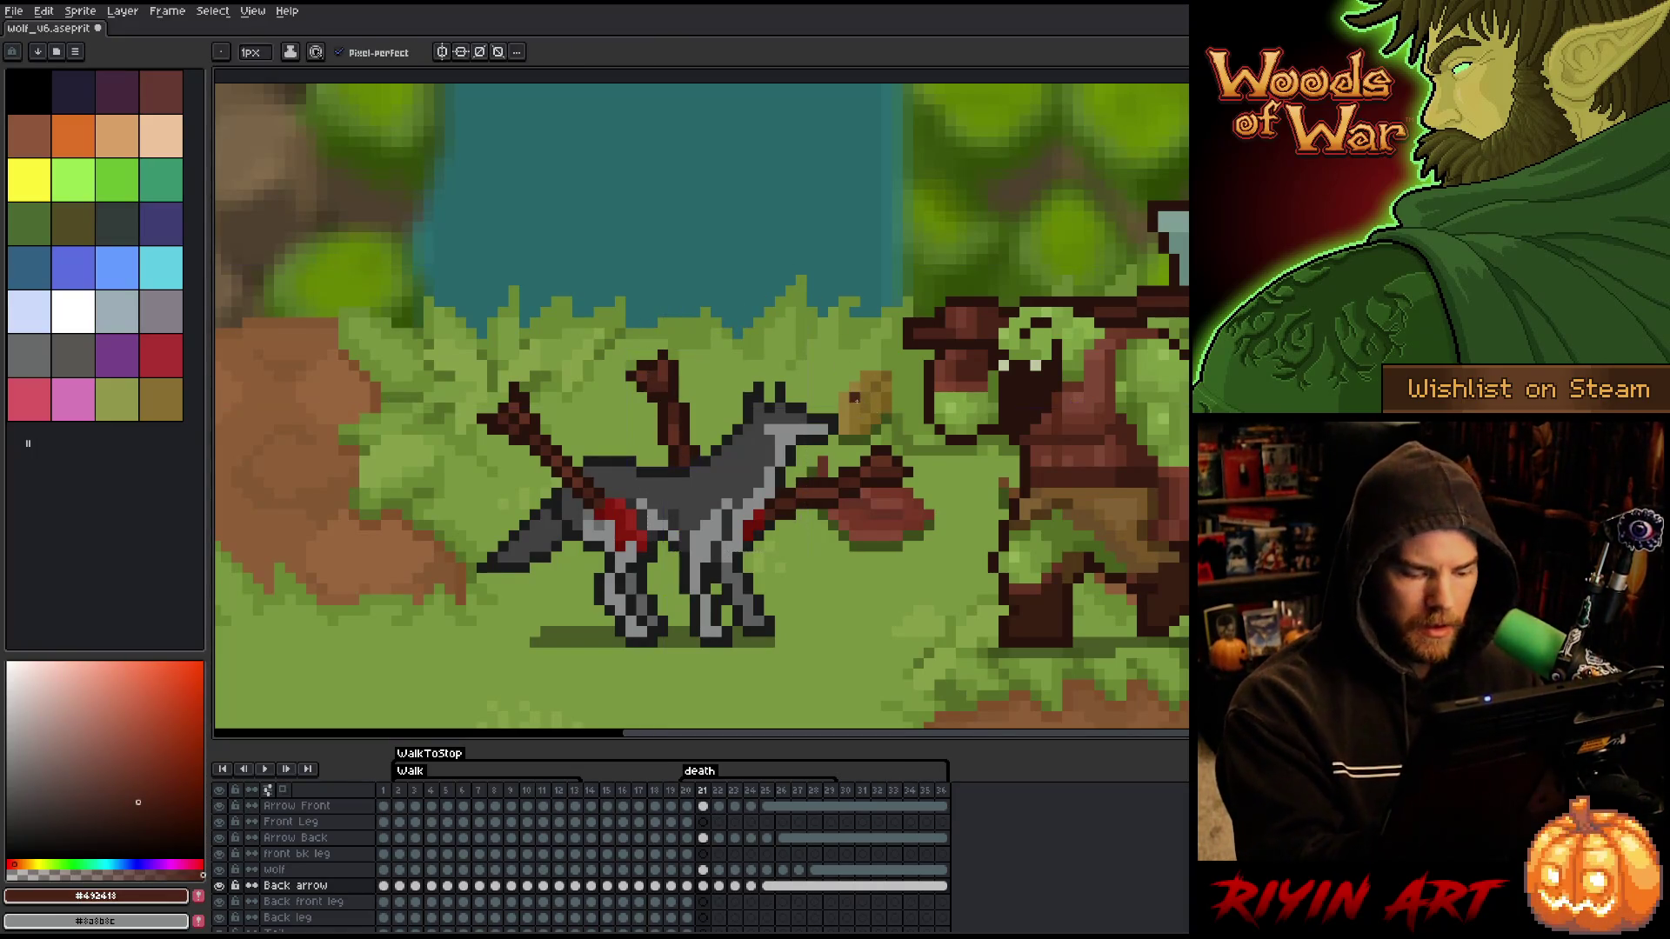
- Flip back and forth through frames 22–24 to check the collapse
key("Right")
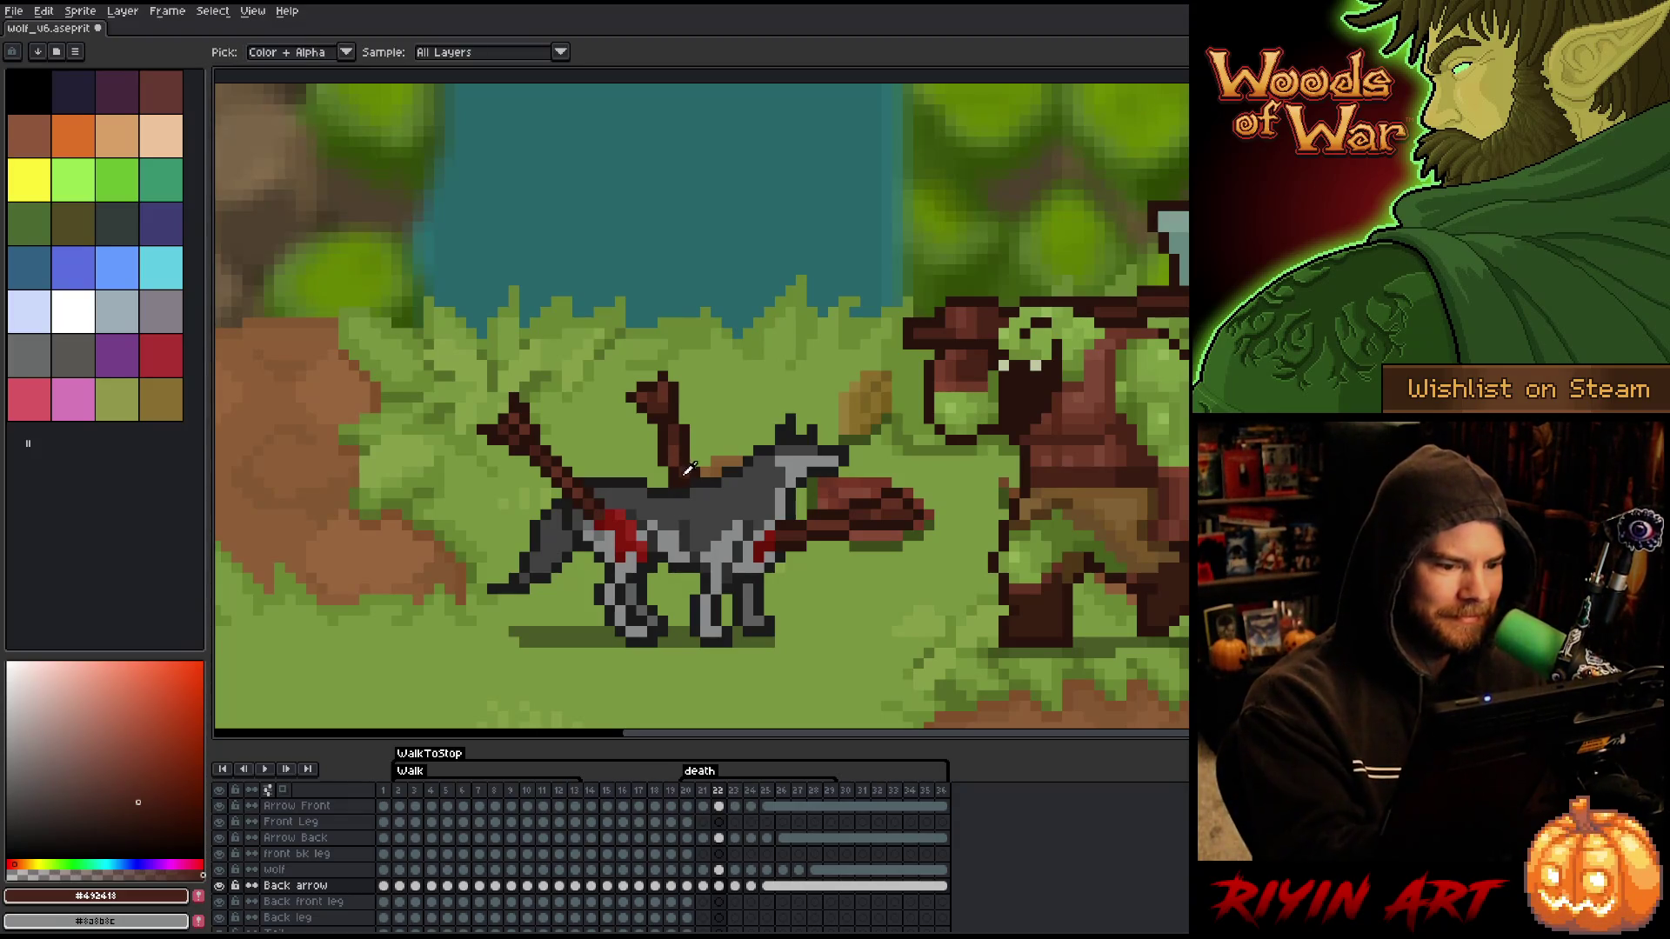
key("Right")
key("Left")
key("Right")
key("Left")
key("Right")
key("Left")
key("Right")
key("Left")
key("Right")
key("Right")
key("Left")
key("Right")
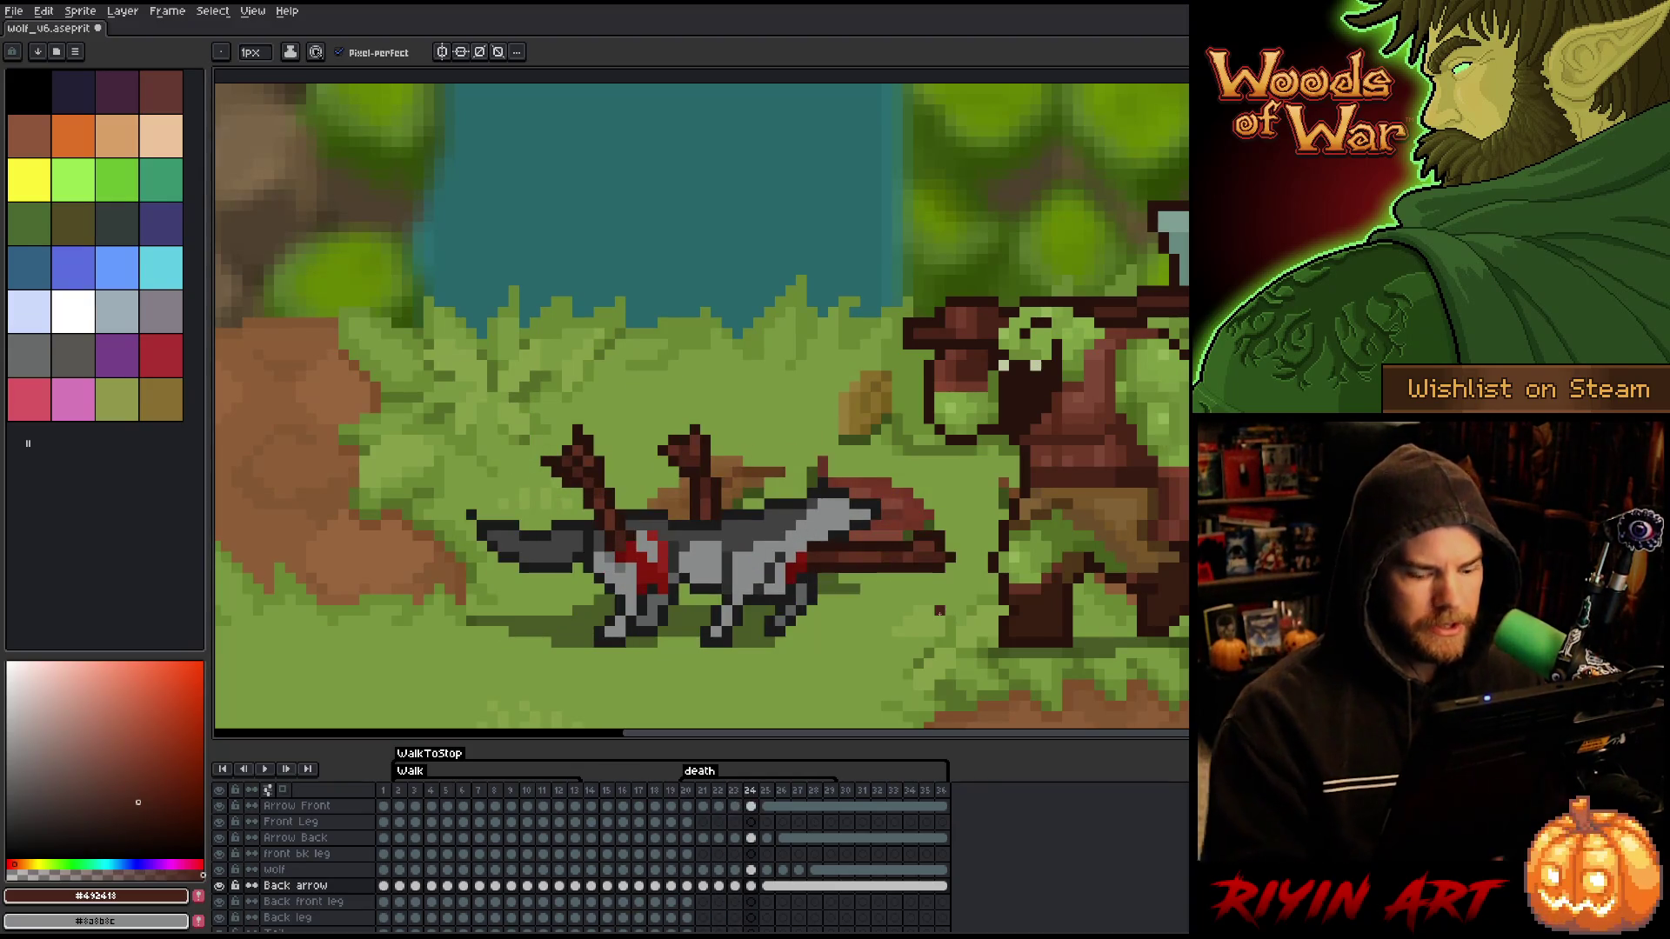
- Move the wolf's midsection on frame 24 one pixel left and one pixel down
key("m")
left_click_drag(831, 335, 643, 608)
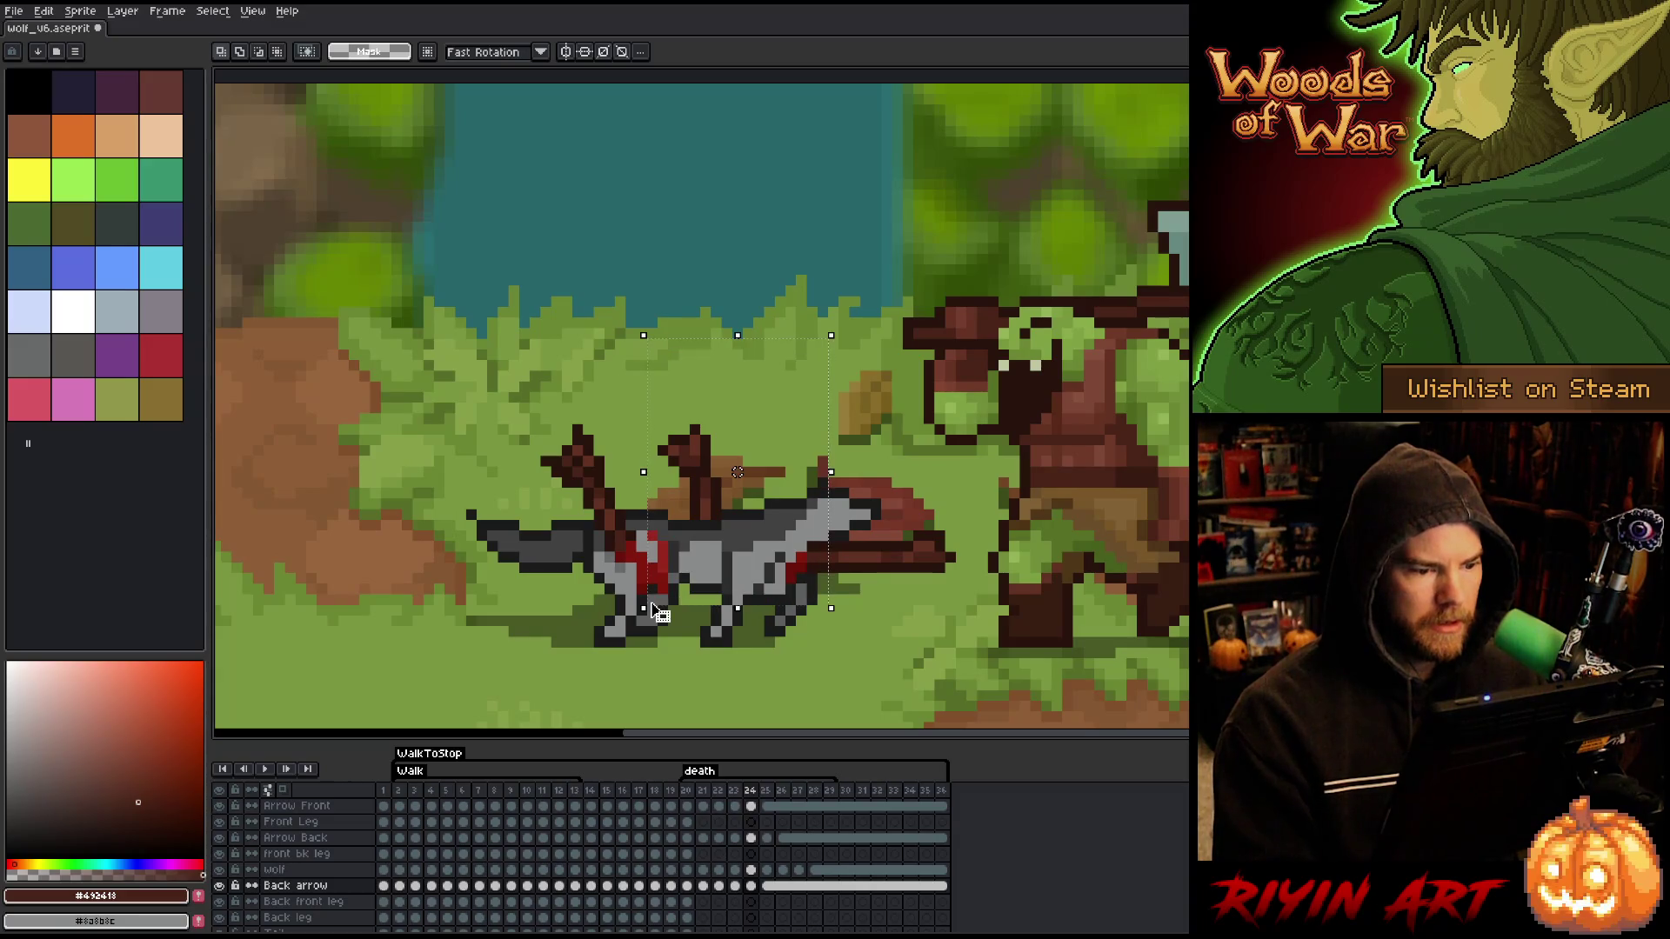
key("Left")
key("Down")
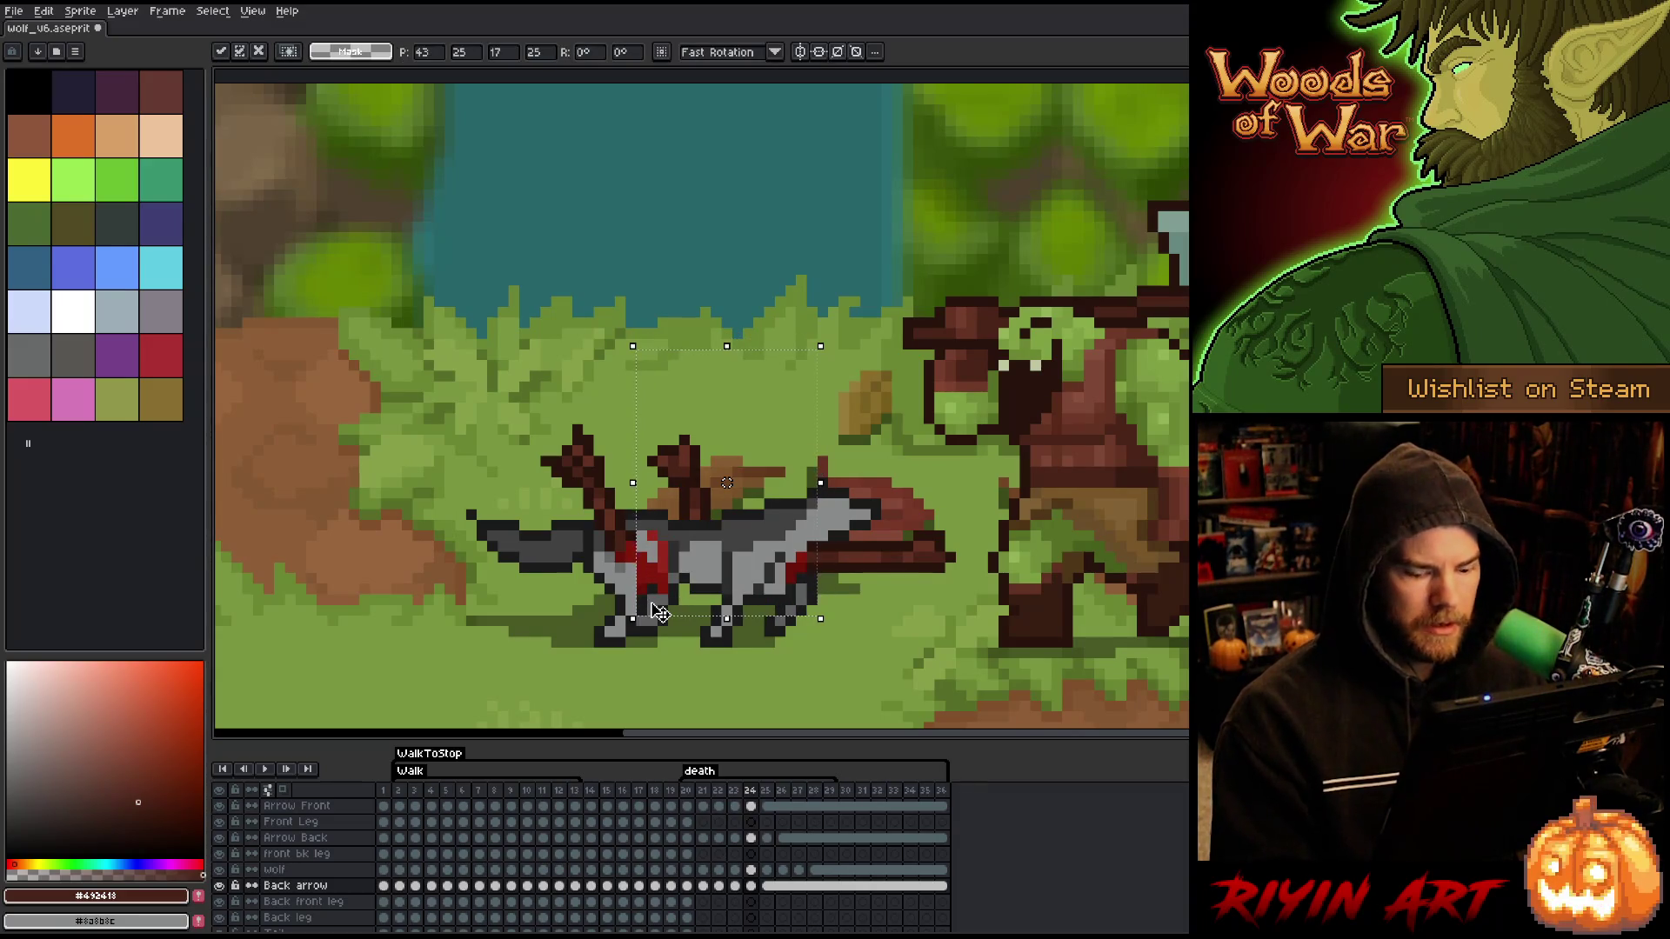
key("Return")
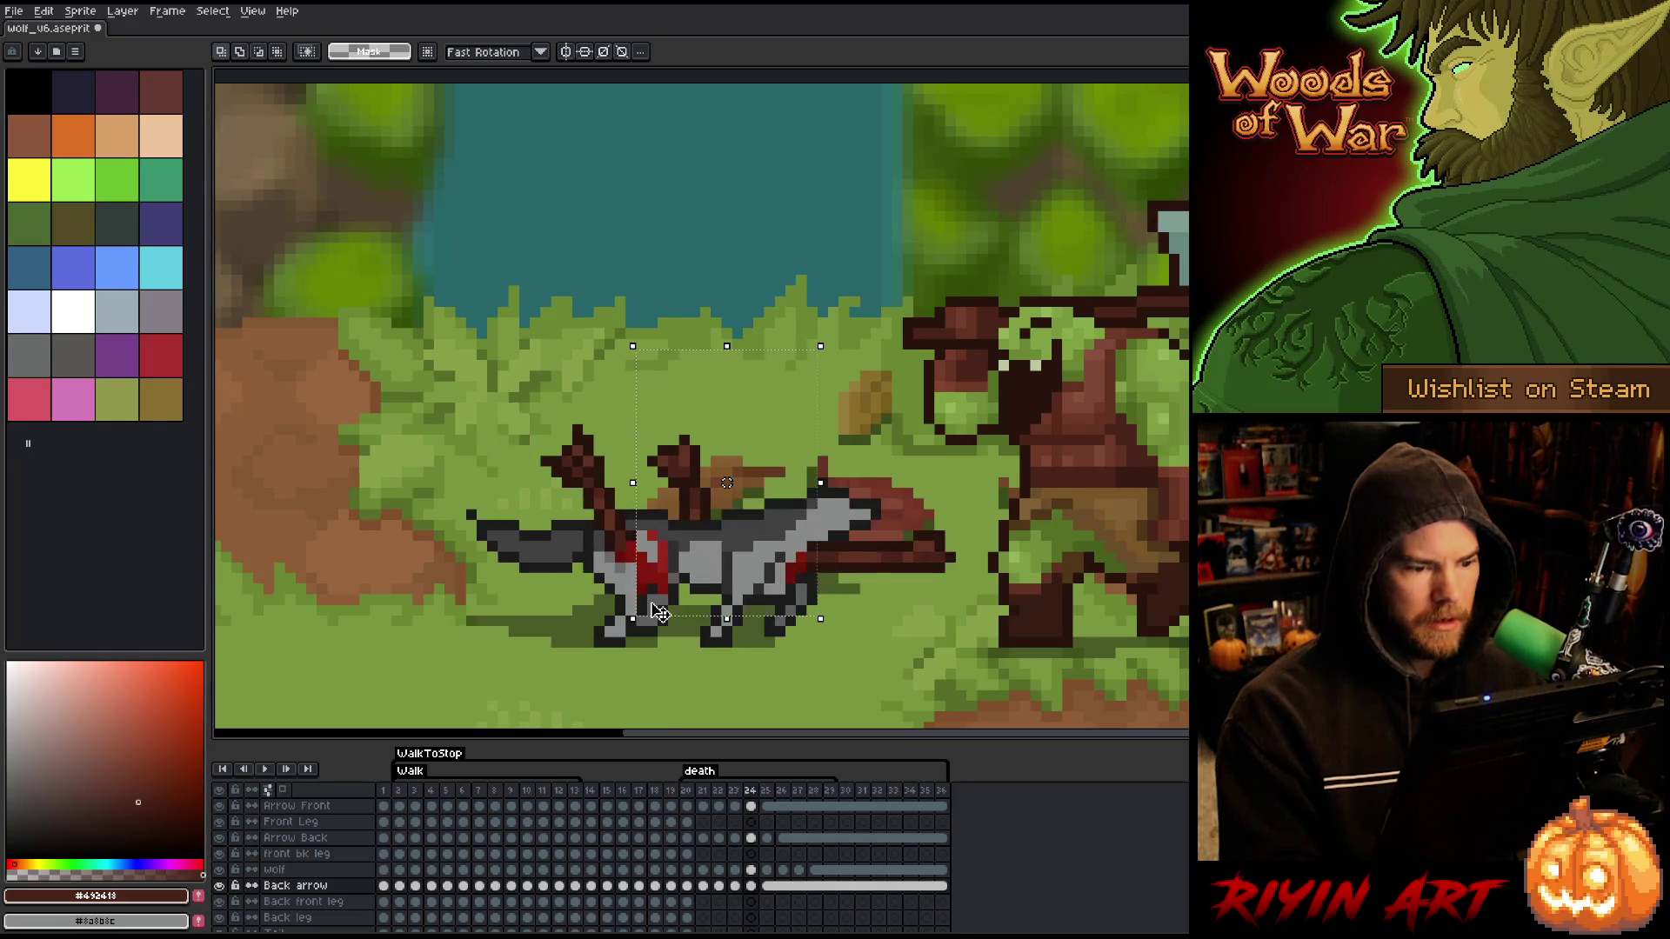
- Shift the arrows on frame 25 one pixel left
key("period")
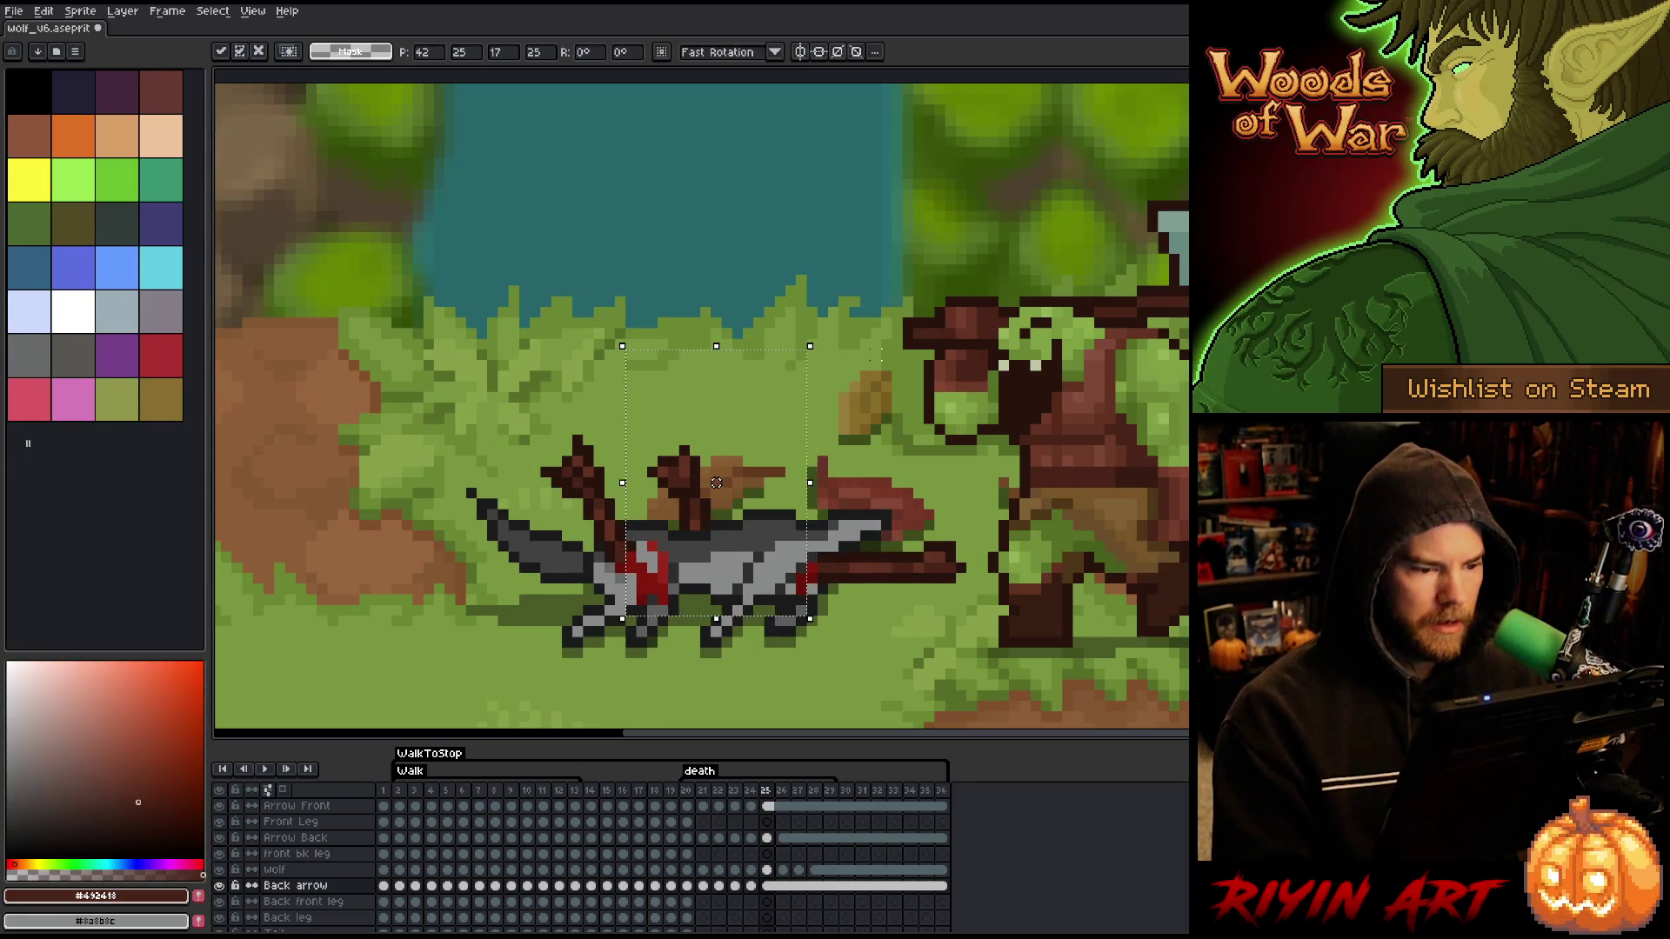
left_click_drag(726, 483, 716, 482)
key("period")
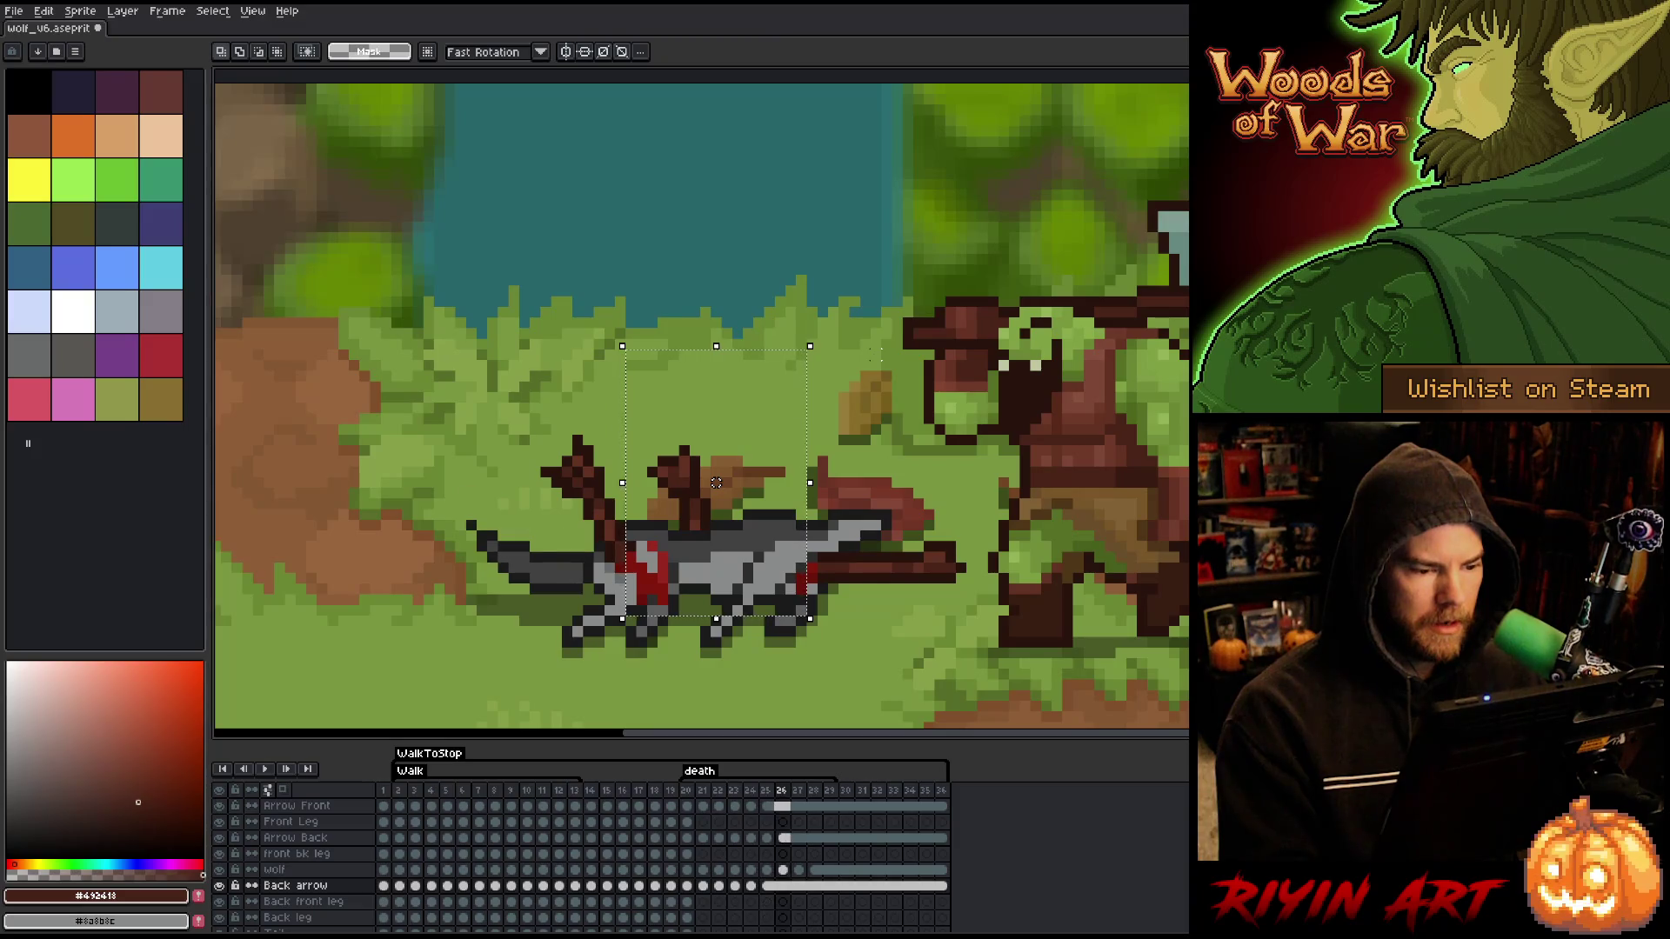
- Save Wolf_v6.aseprite and play the animation to review it
key("ctrl+s")
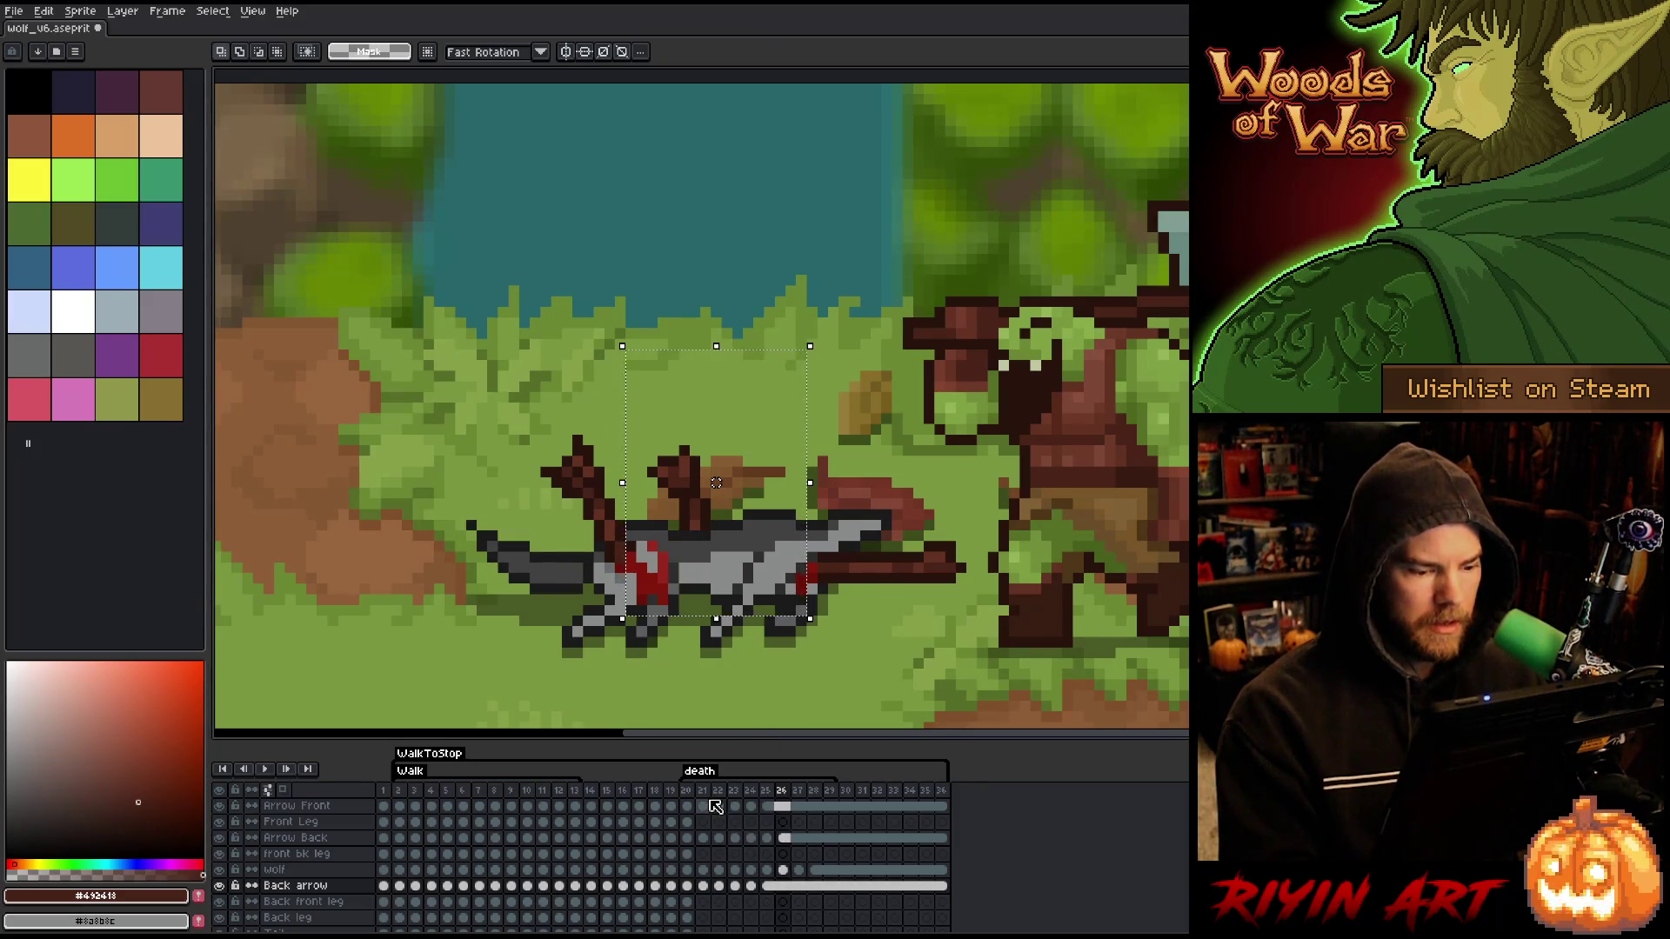
key("Return")
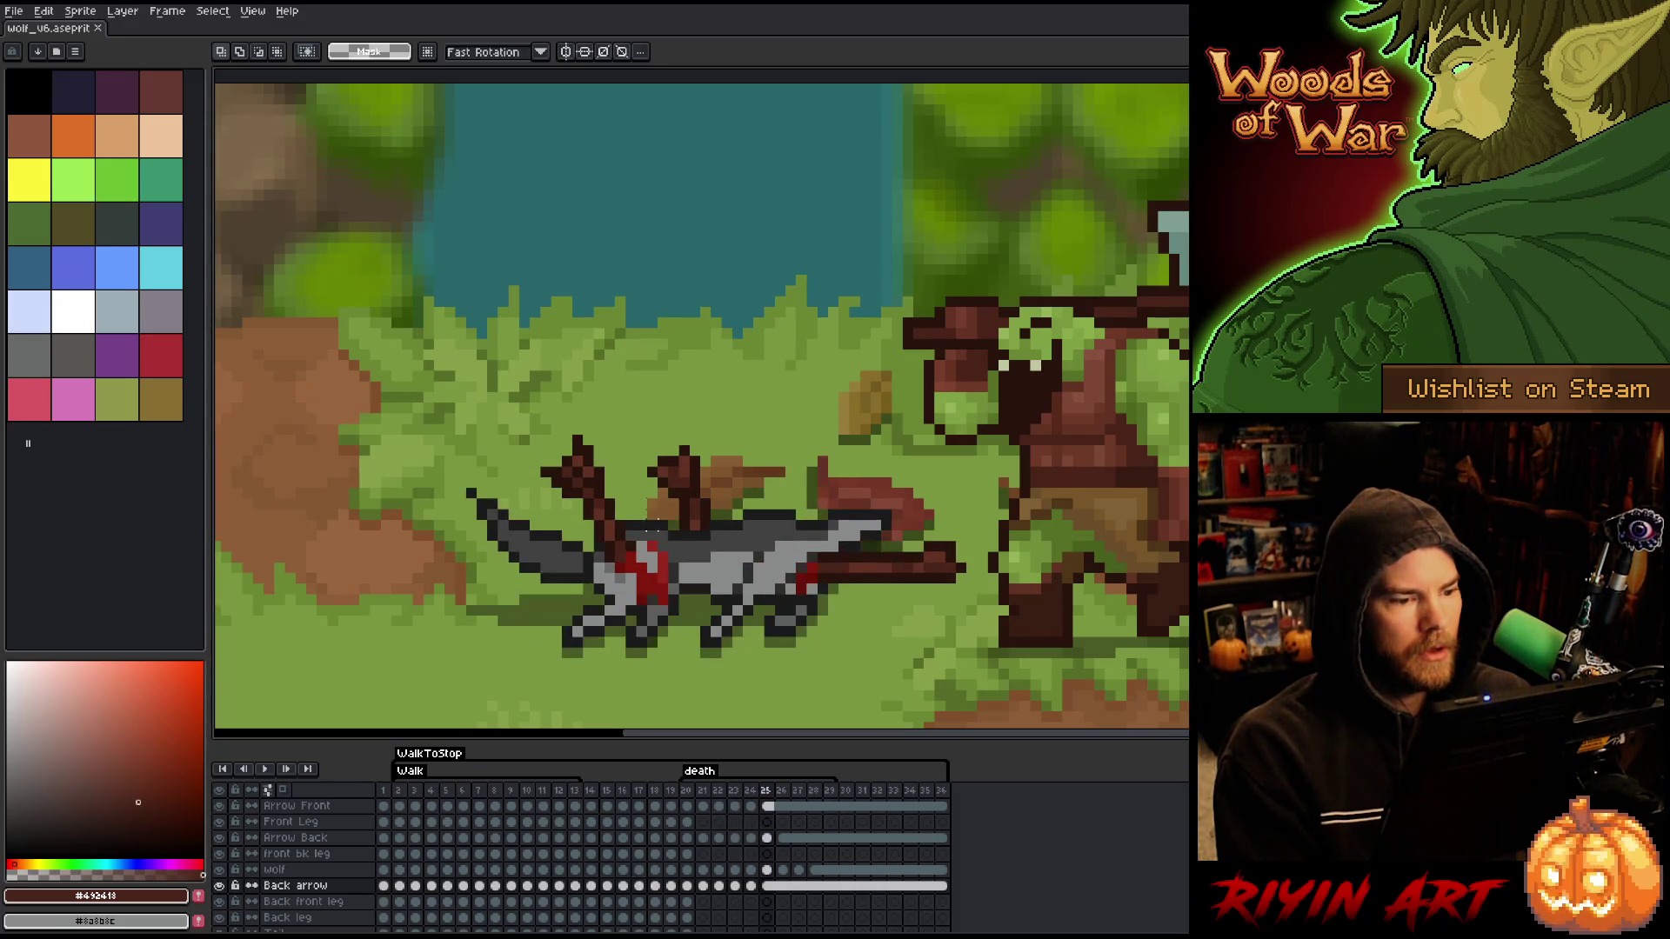
key("ctrl+d")
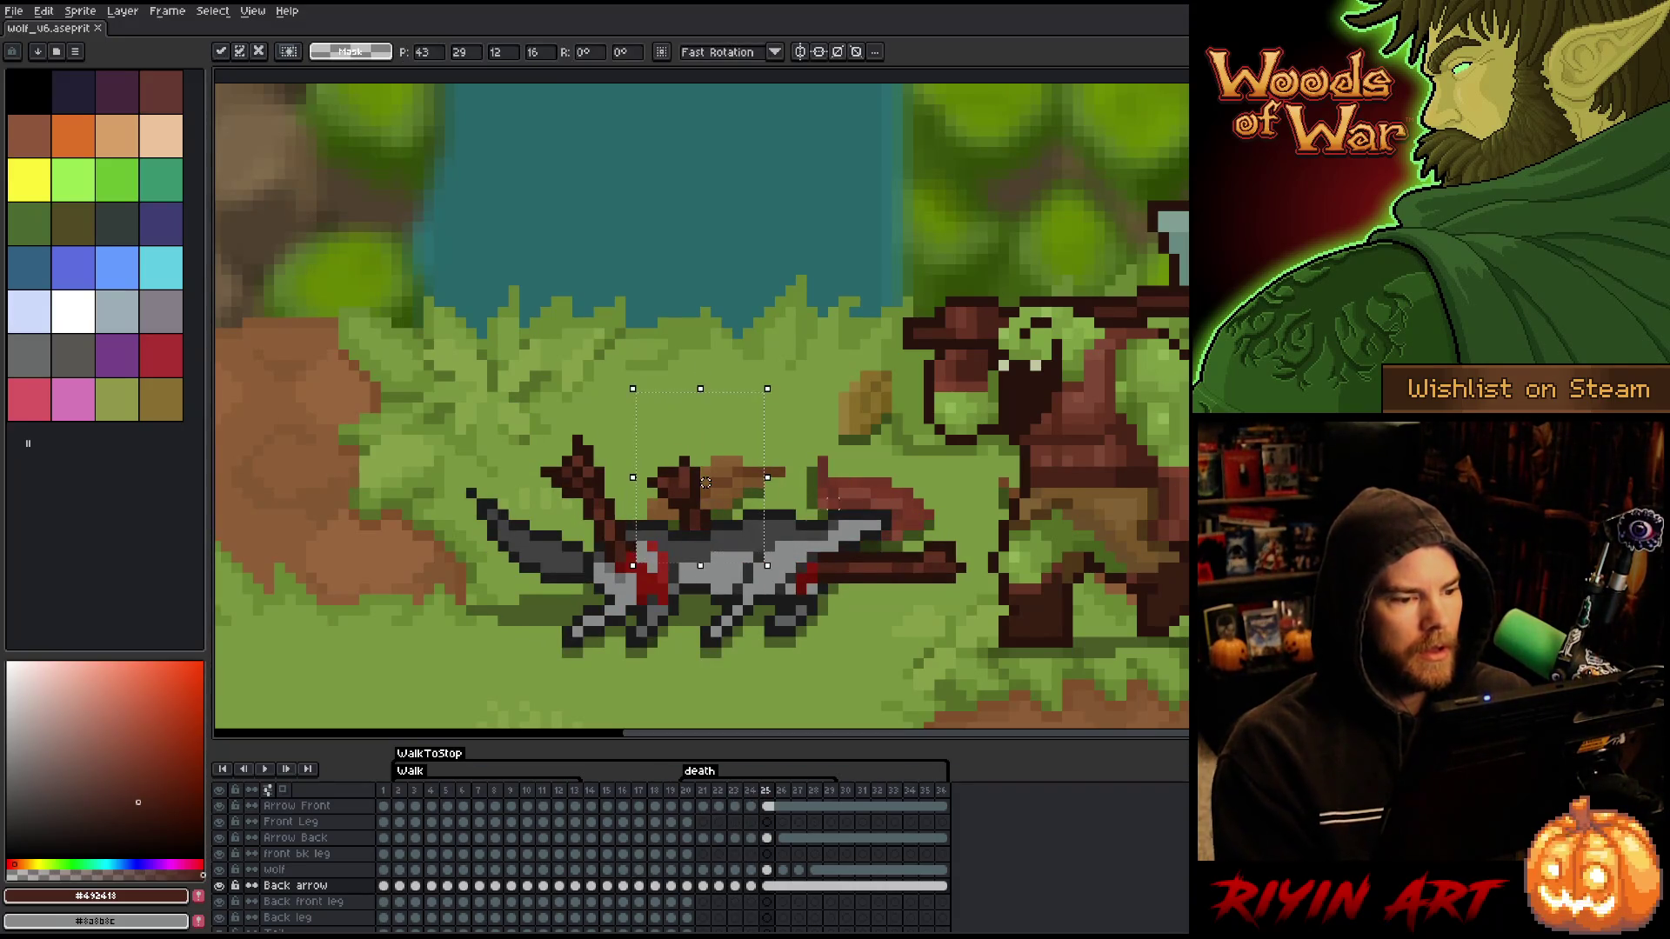
key("Return")
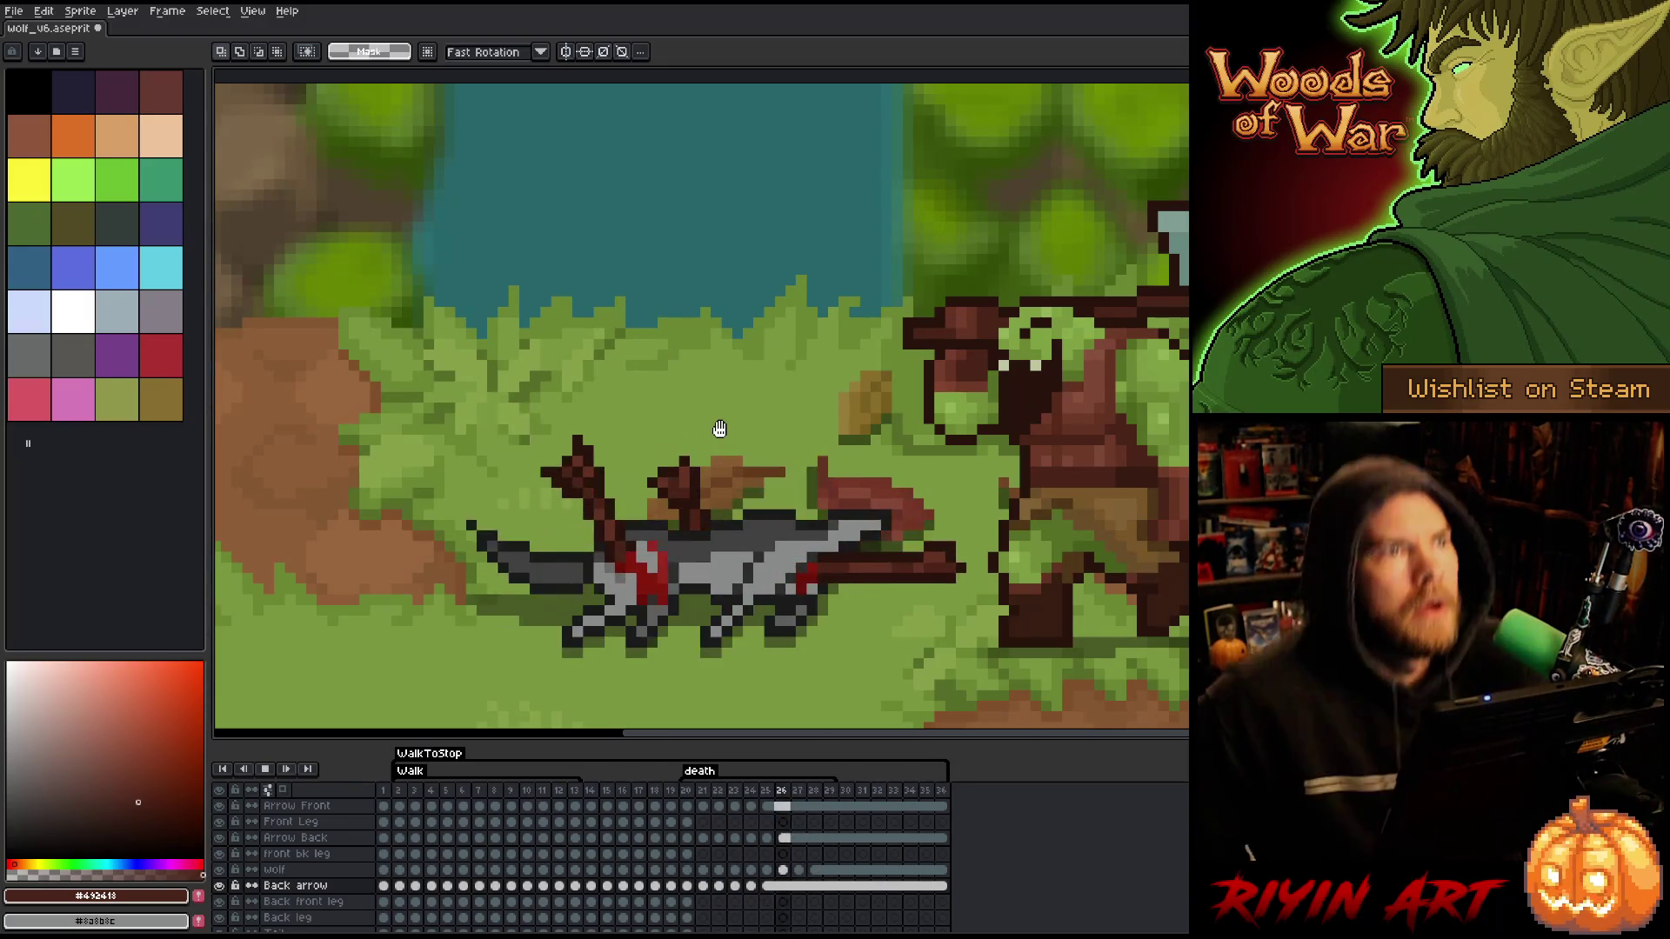
key("ctrl+s")
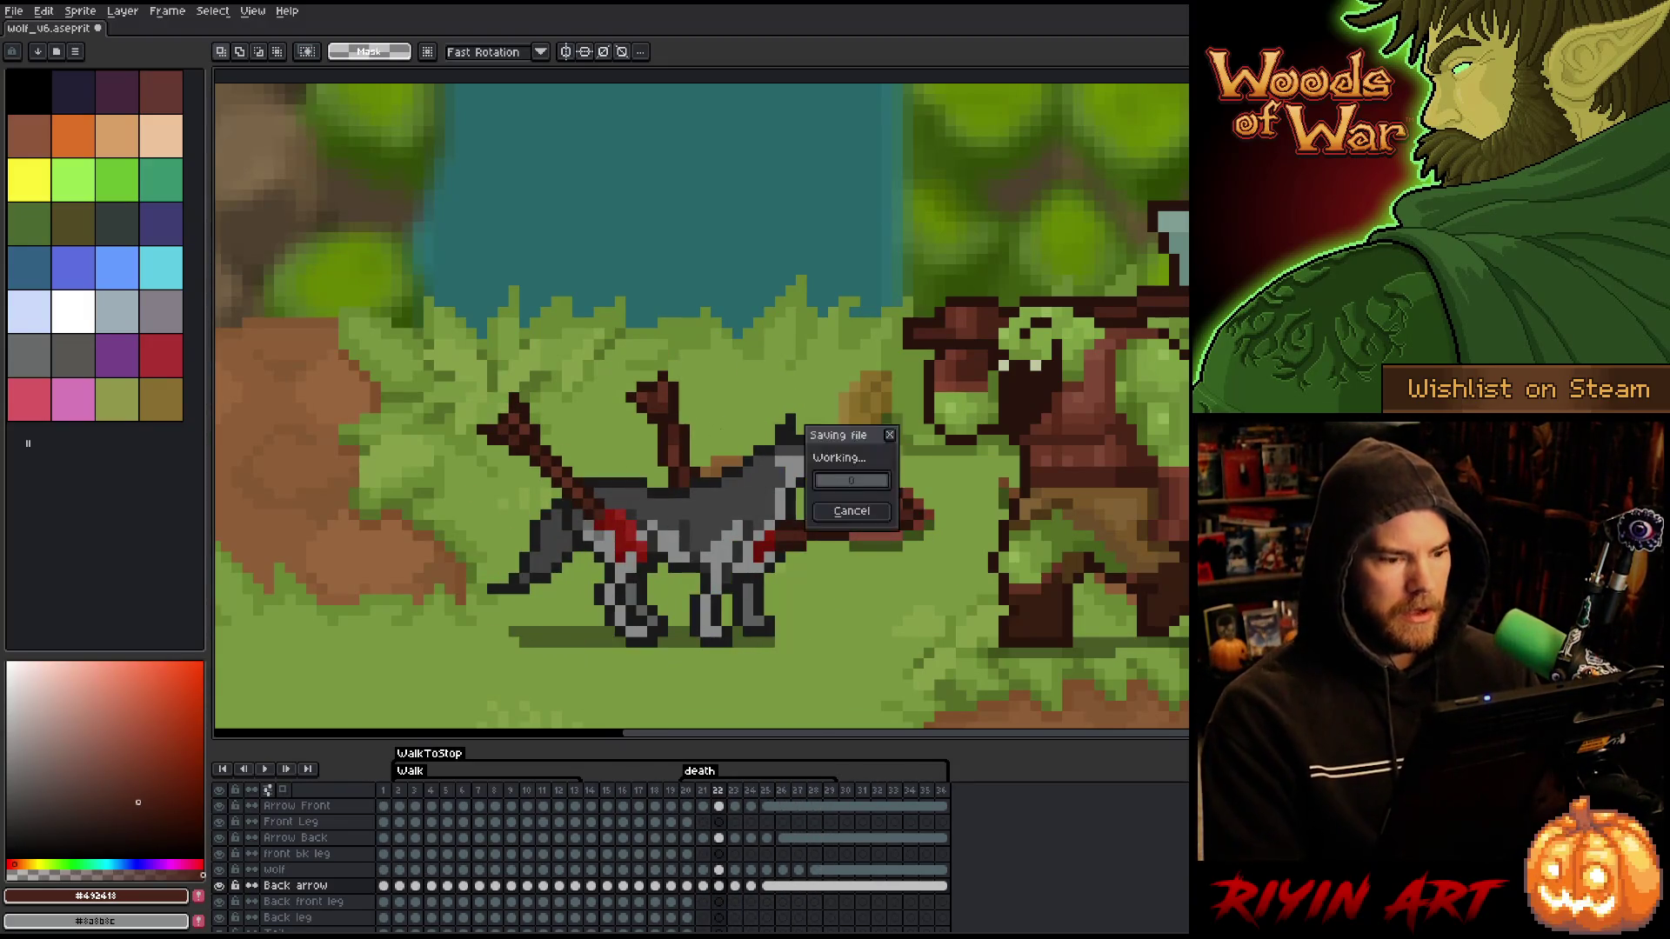
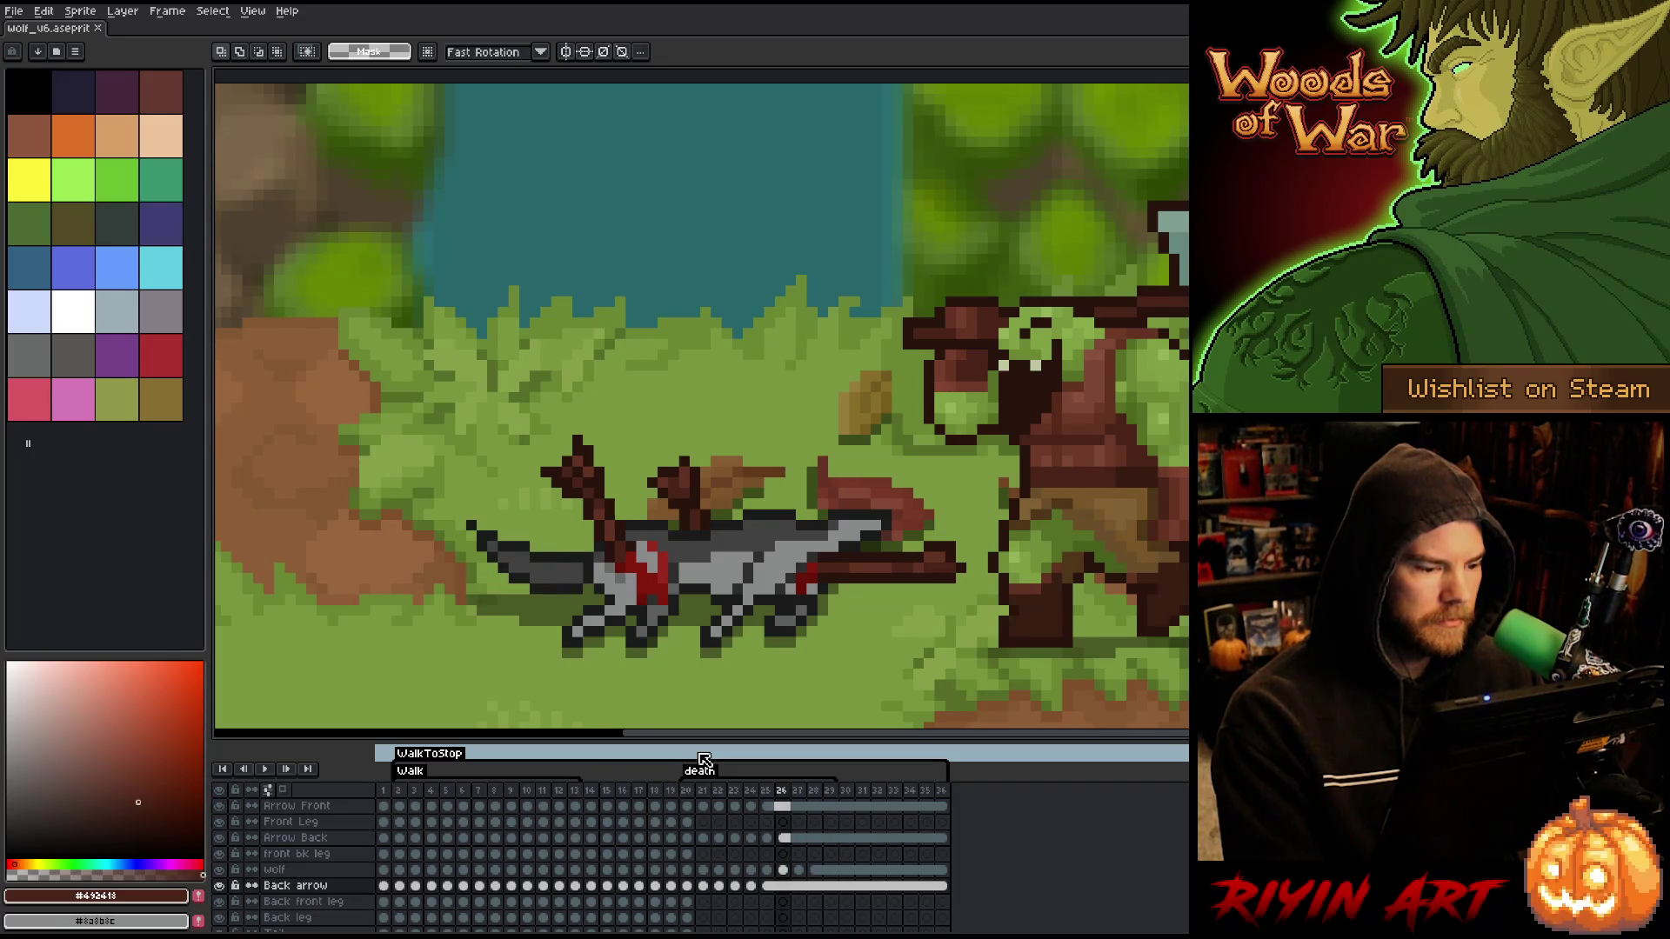
- Select the shadow layer at frame 25 and save the wolf animation file
scroll(729, 858, "down", 5)
left_click(766, 869)
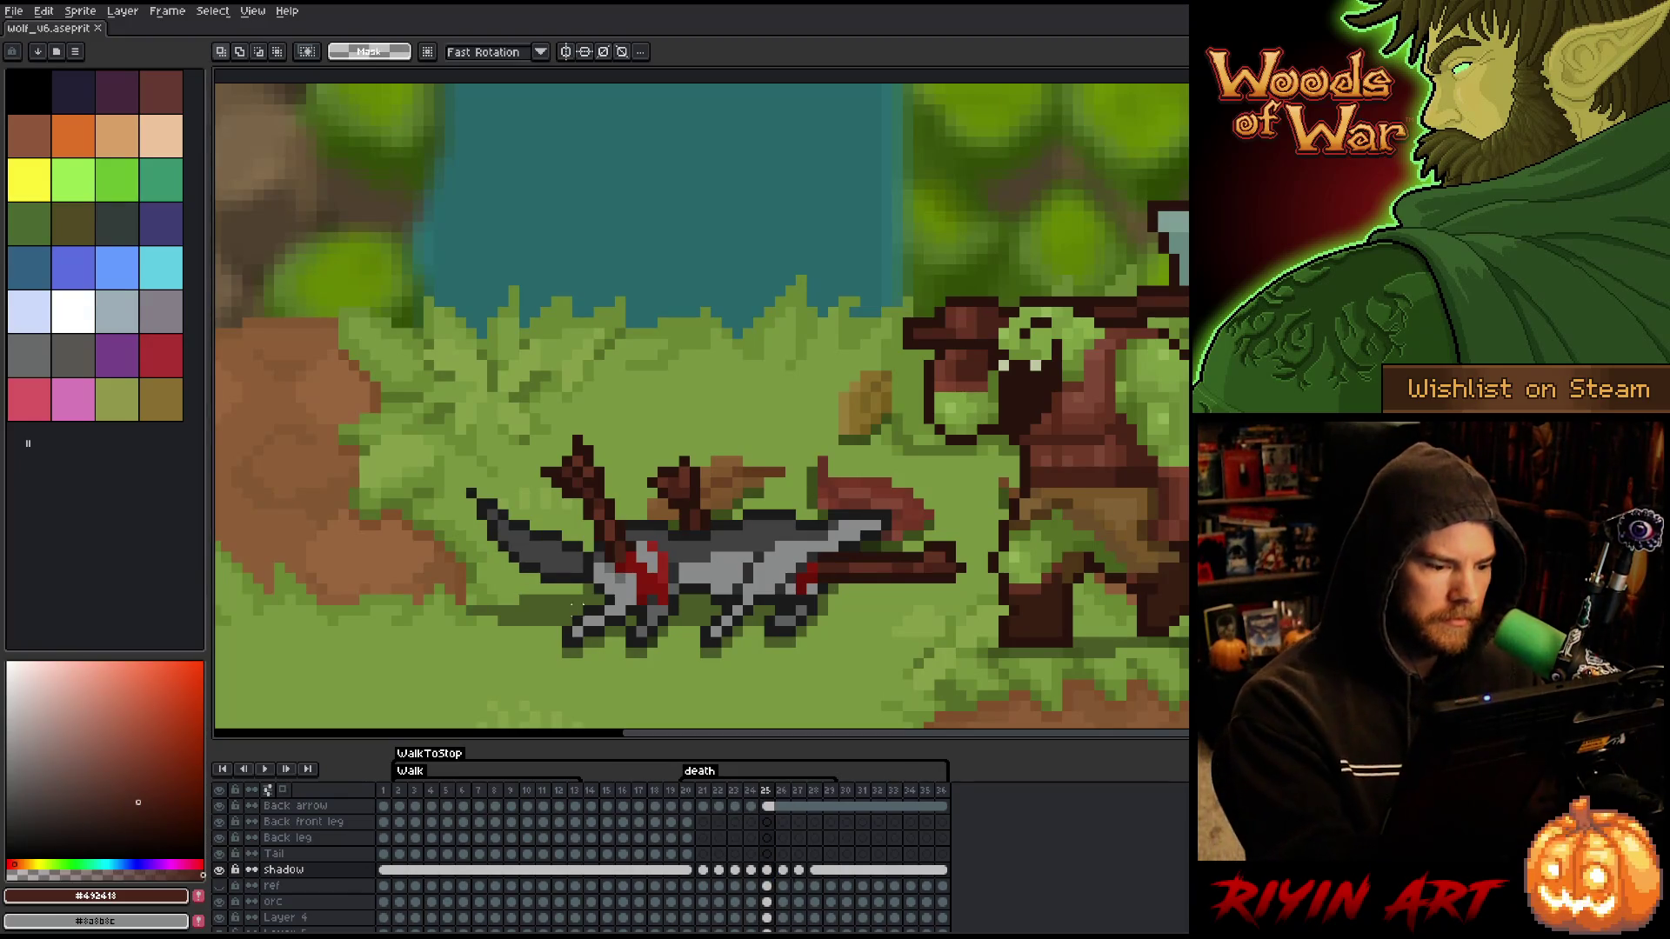
key("b")
key("ctrl+s")
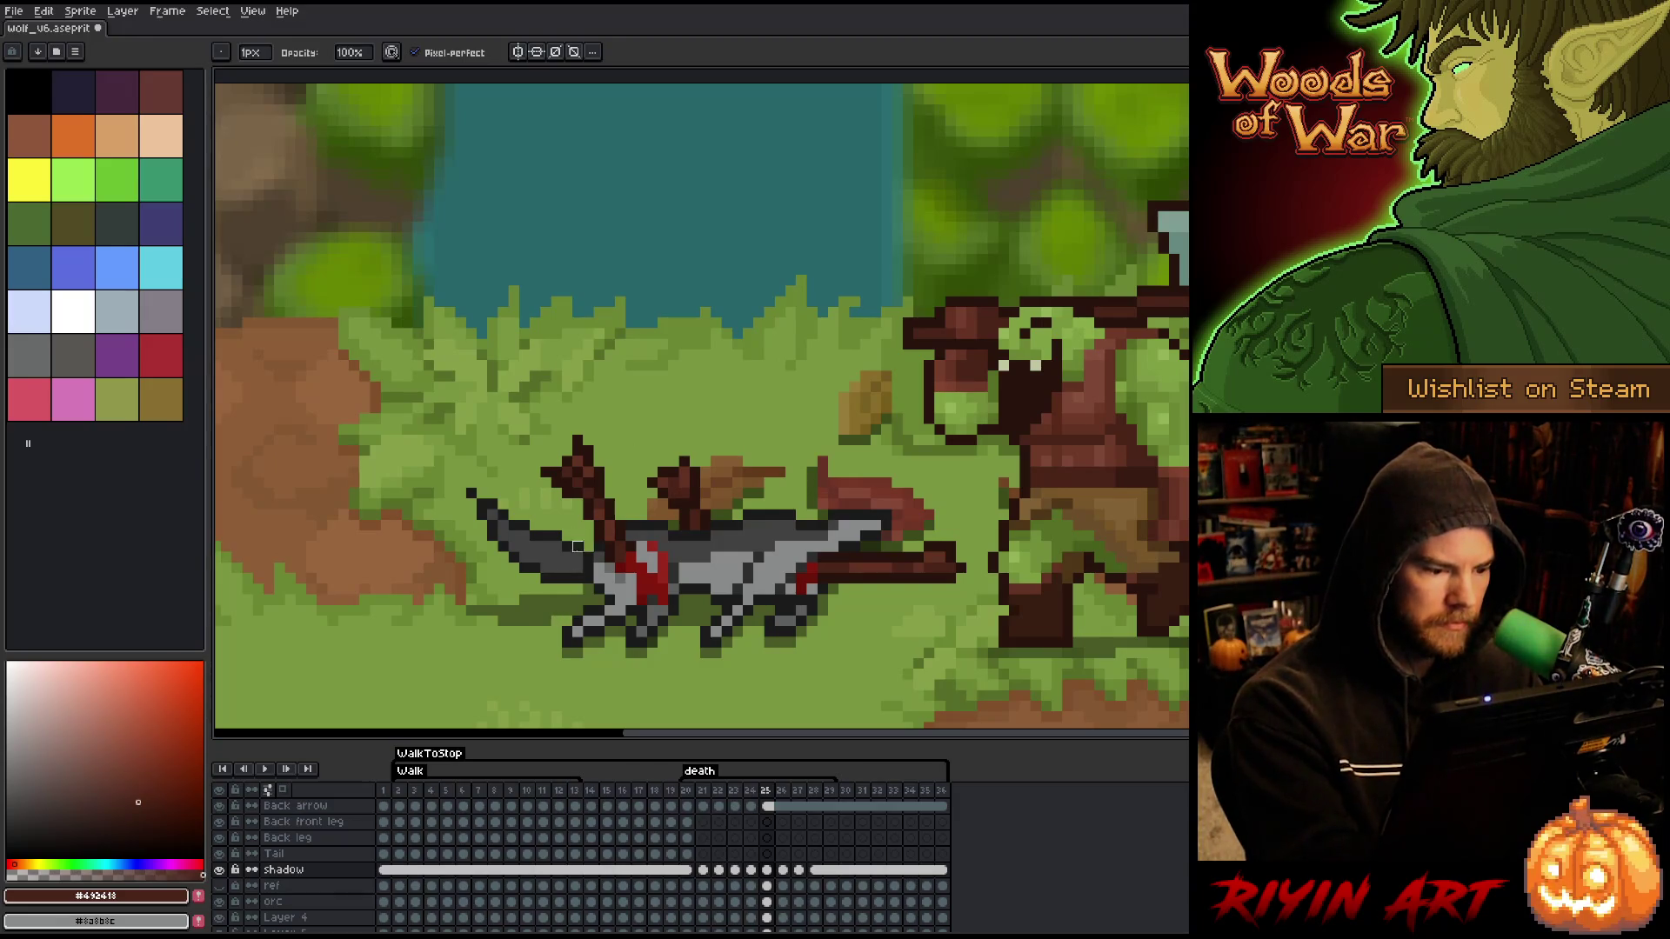
- Flip between frames 26, 27 and 28 to compare the shadow, ending on frame 27
key("Left")
key("Right")
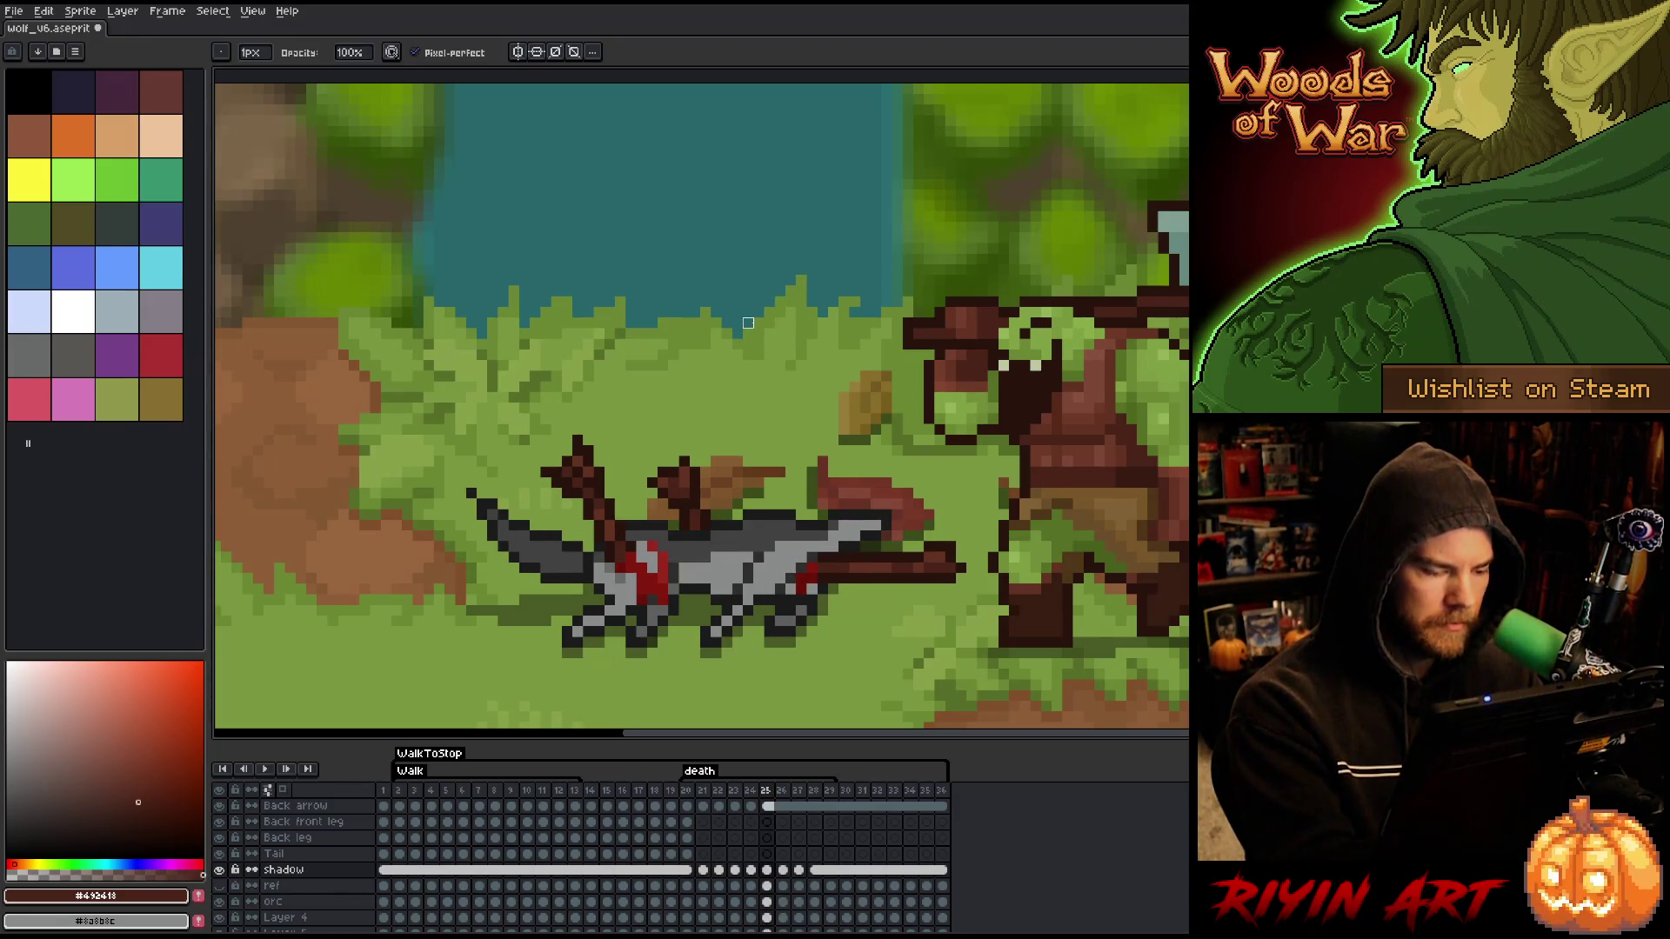
key("Right")
key("Right")
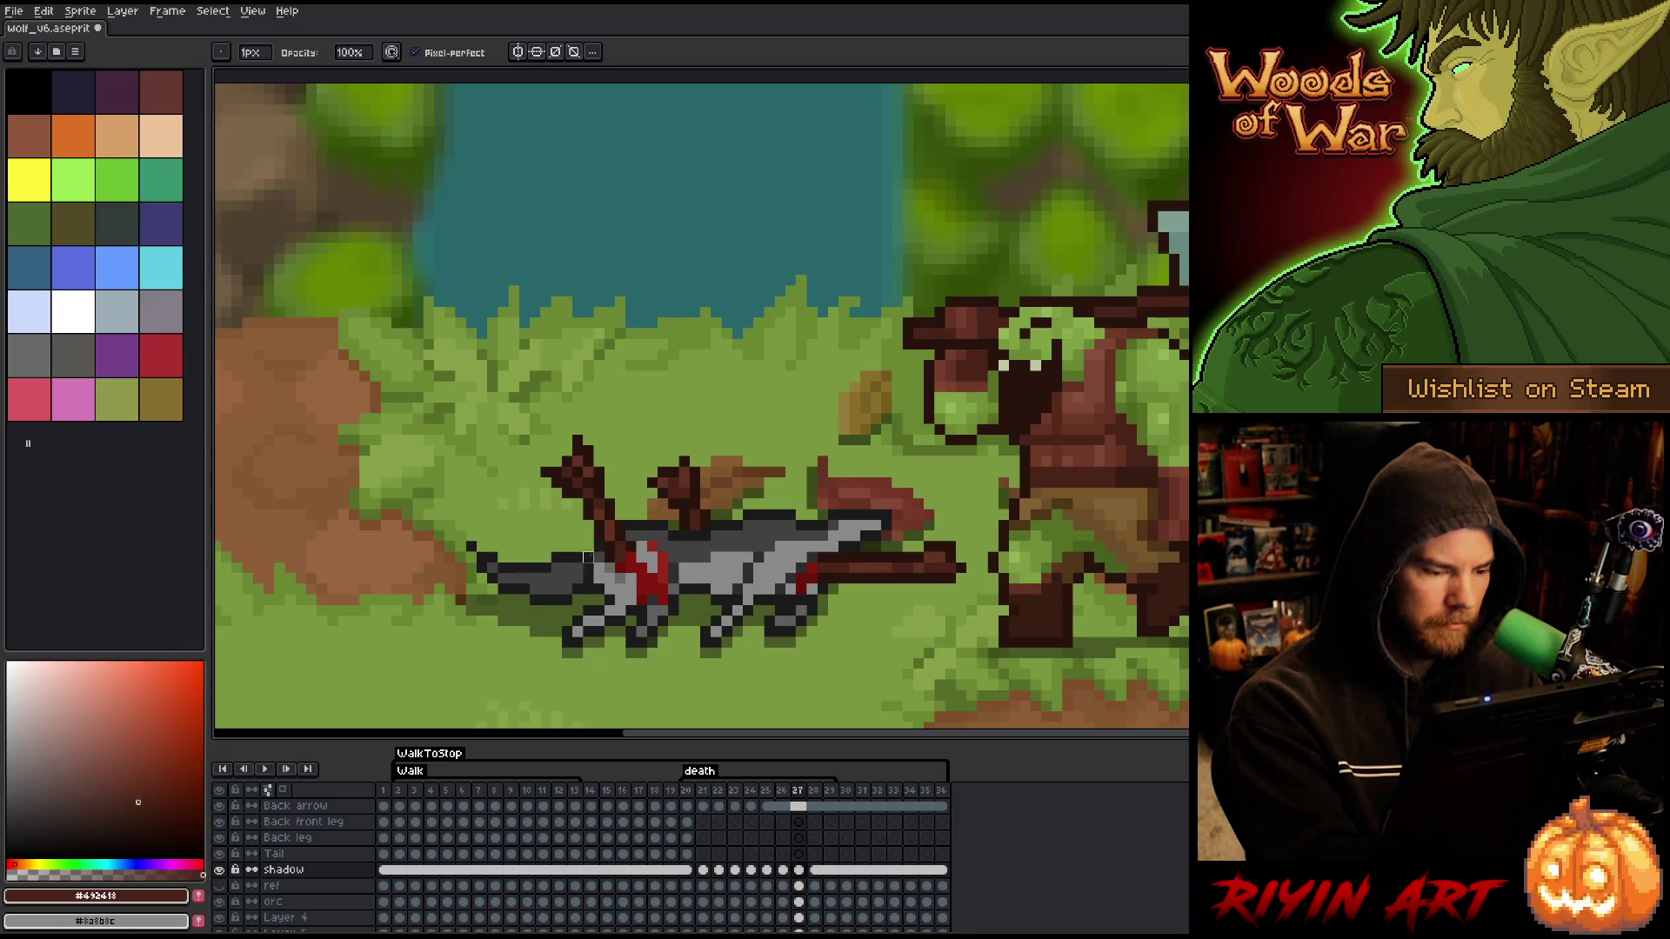
key("Left")
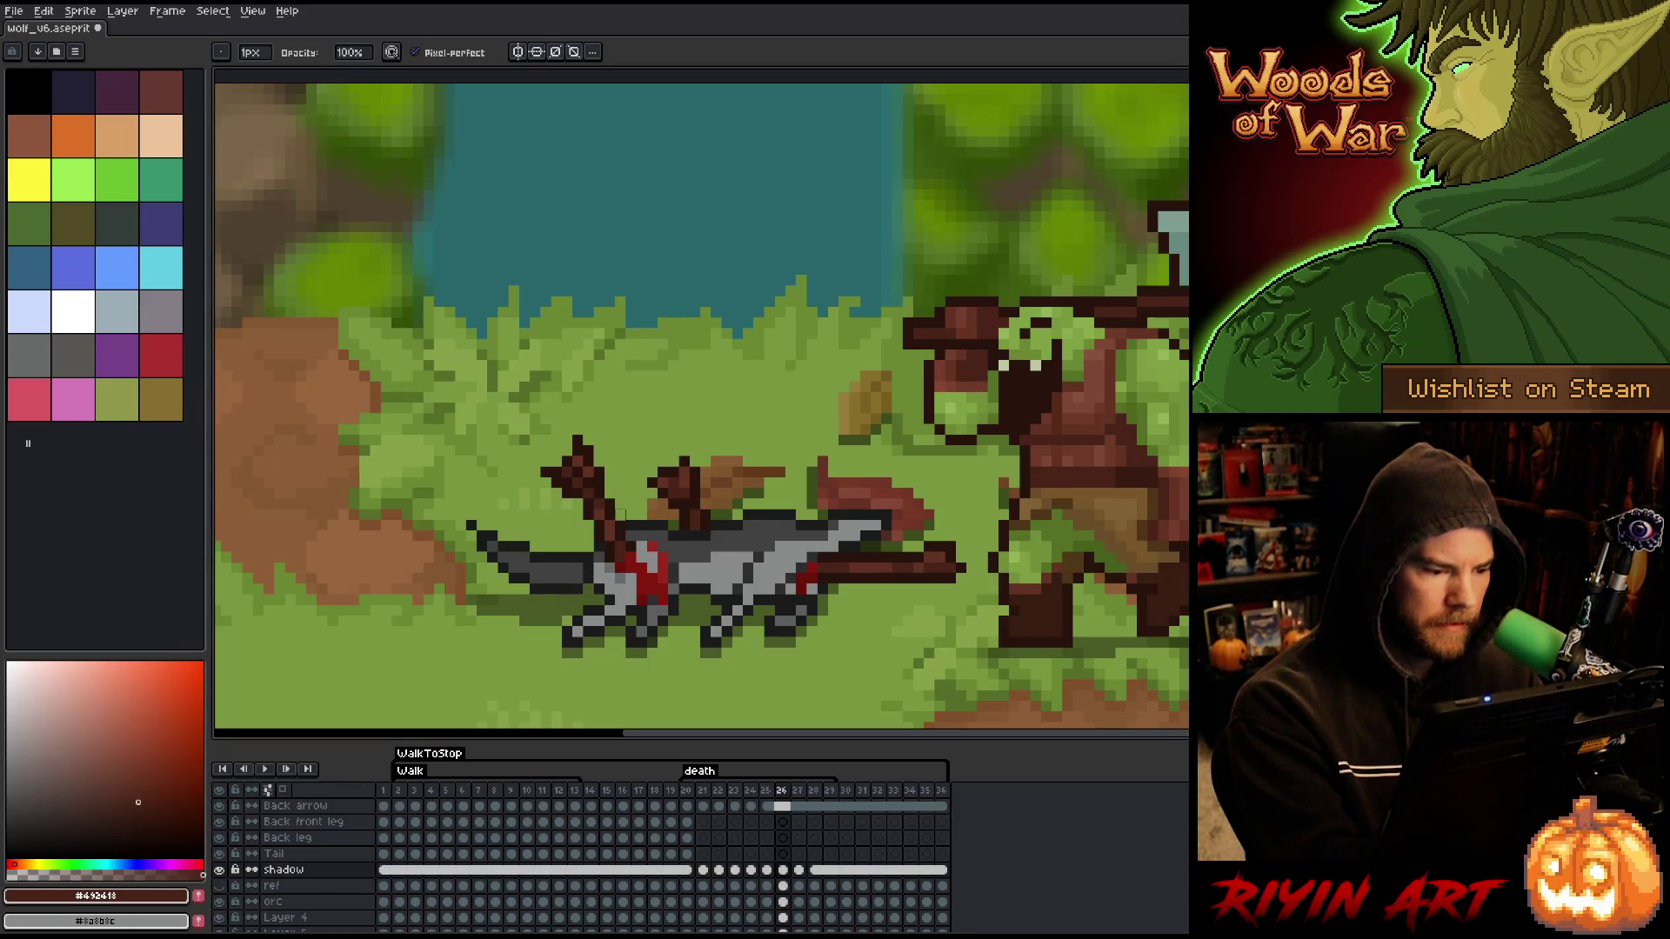
key("Right")
key("Left")
key("Right")
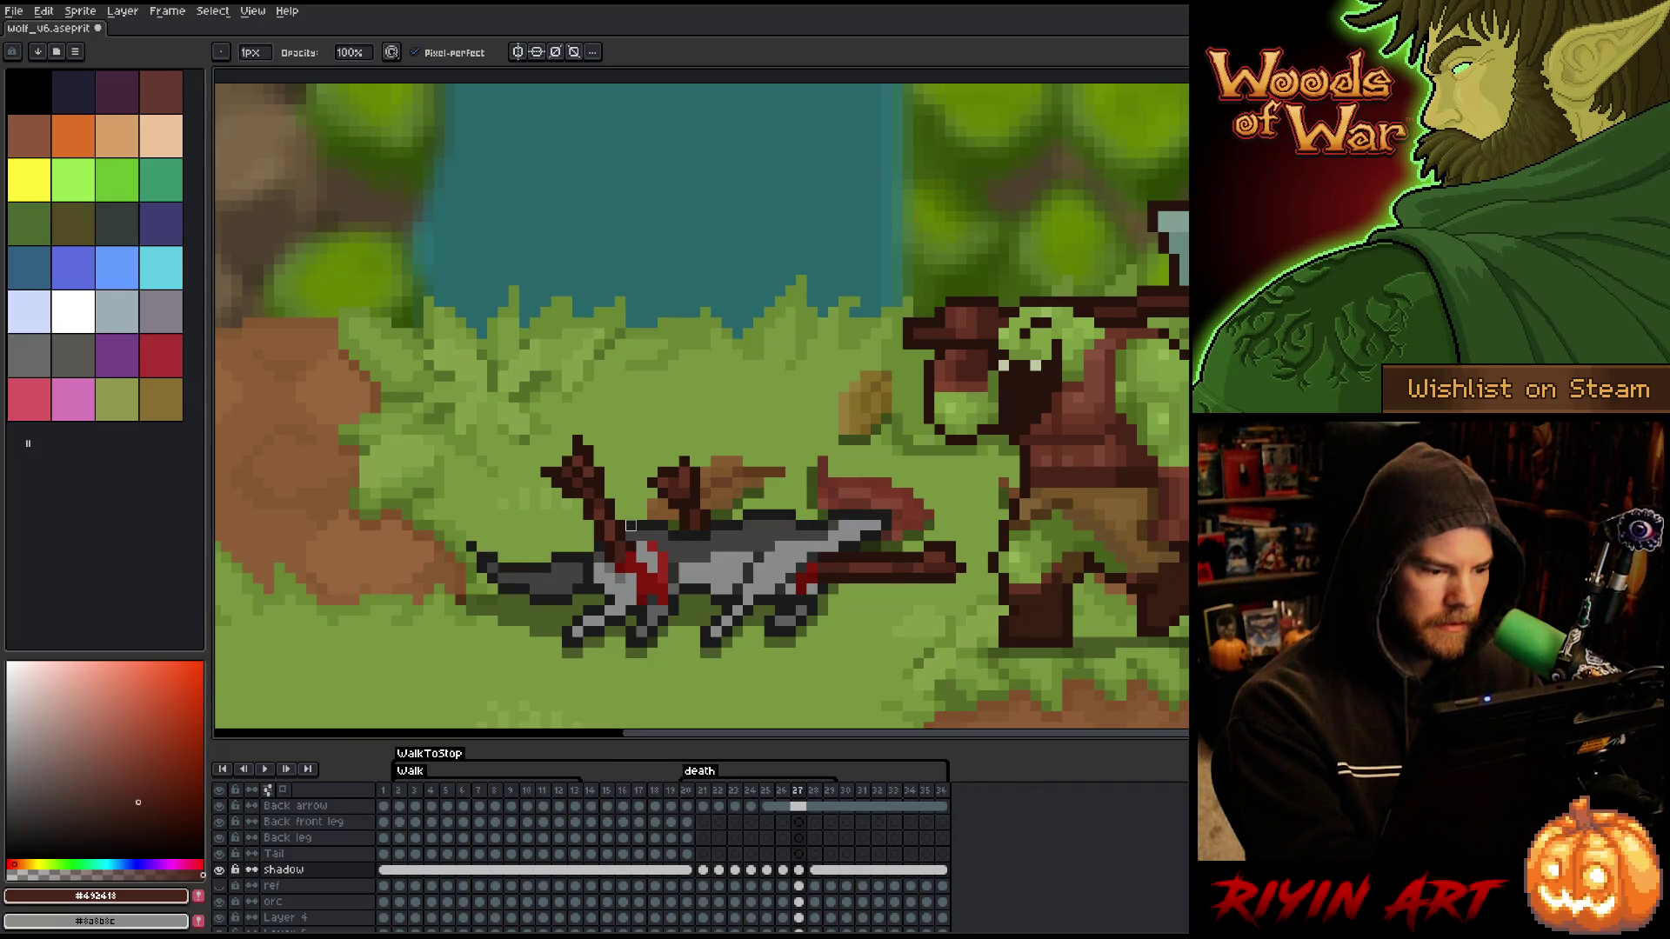
key("Left")
key("Right")
key("Left")
key("Right")
key("Left")
key("Right")
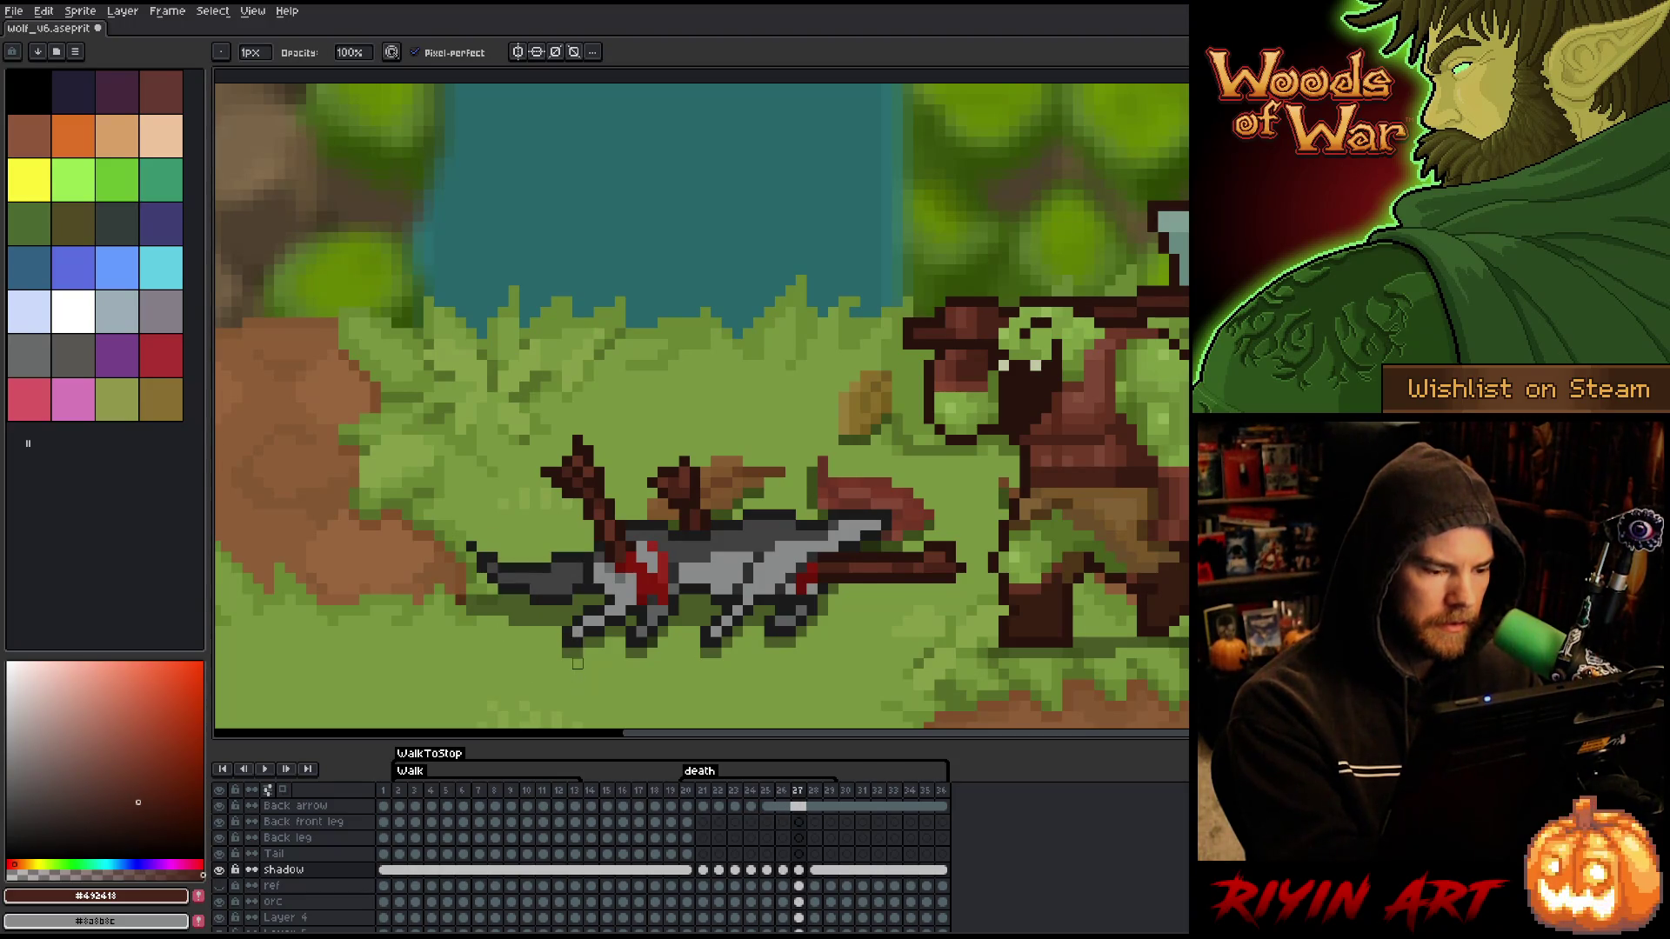
key("Right")
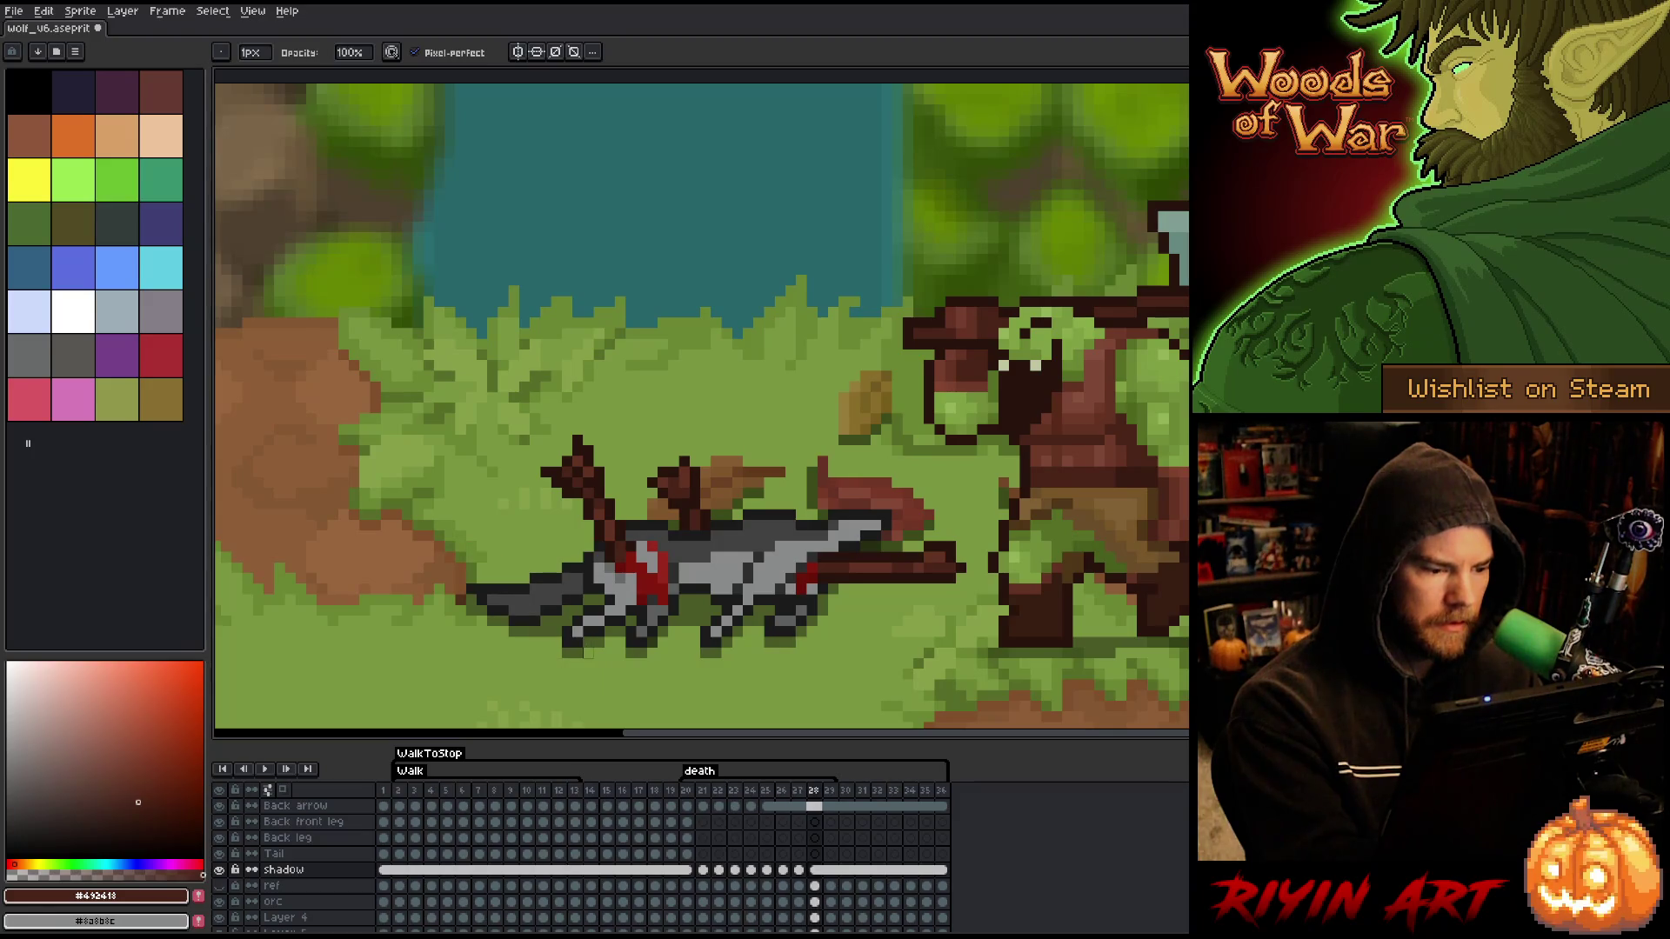
key("Left")
key("Right")
key("Left")
key("Right")
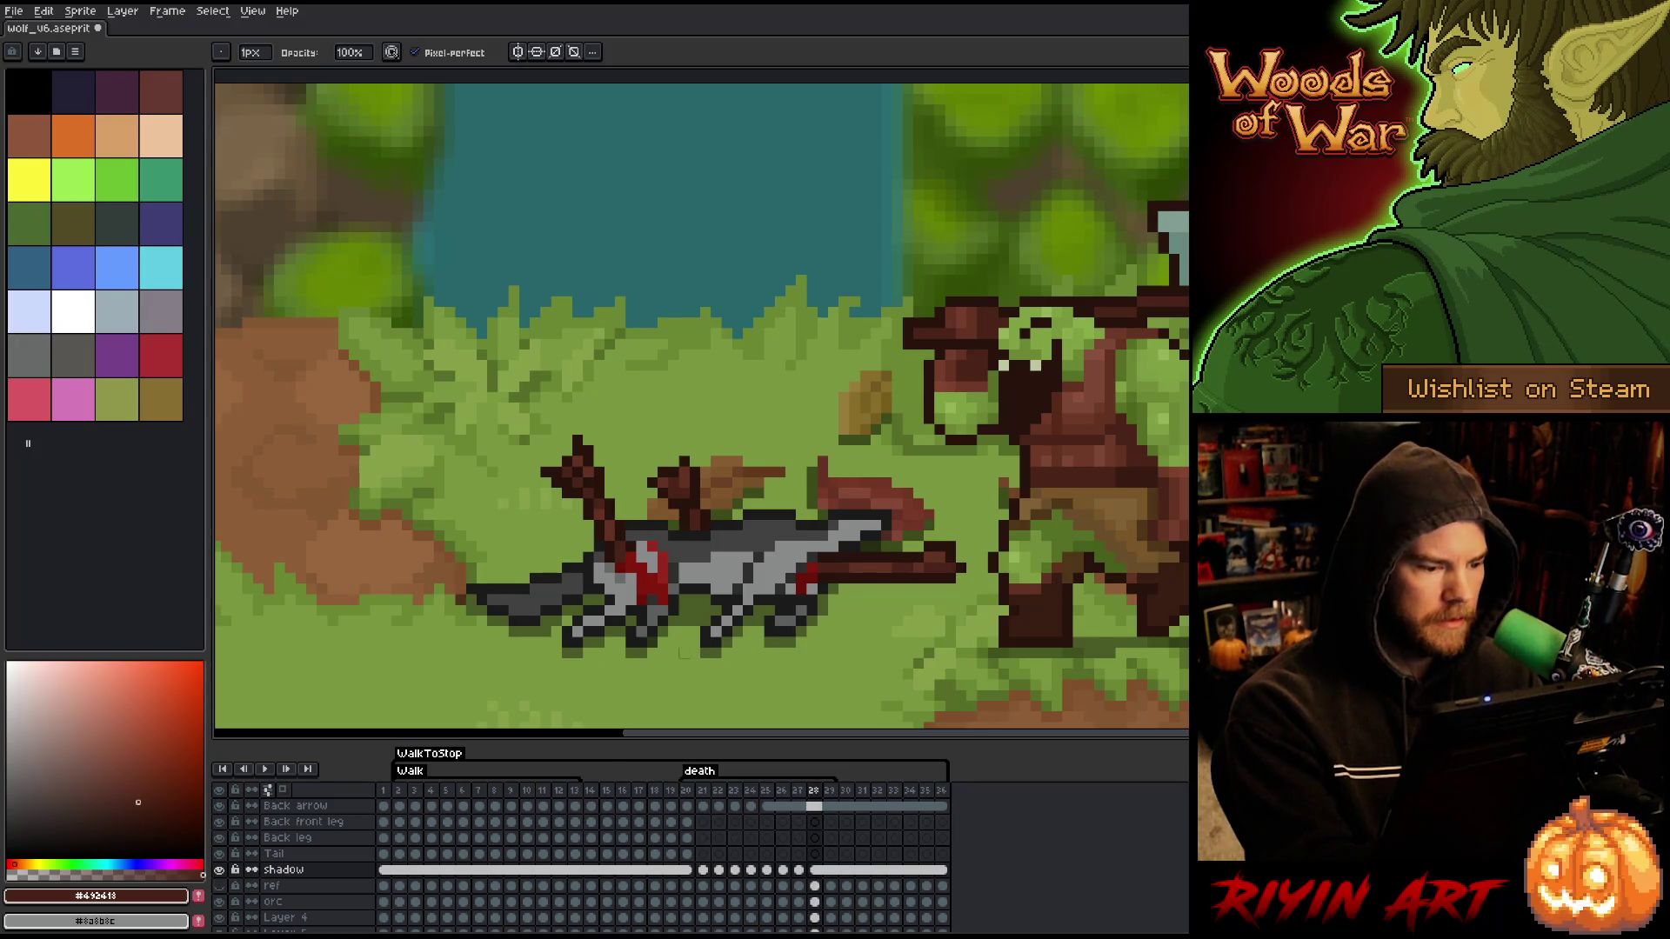
key("Left")
- Marquee-select the small shadow patch under the tail on frame 27 and nudge it into place
key("m")
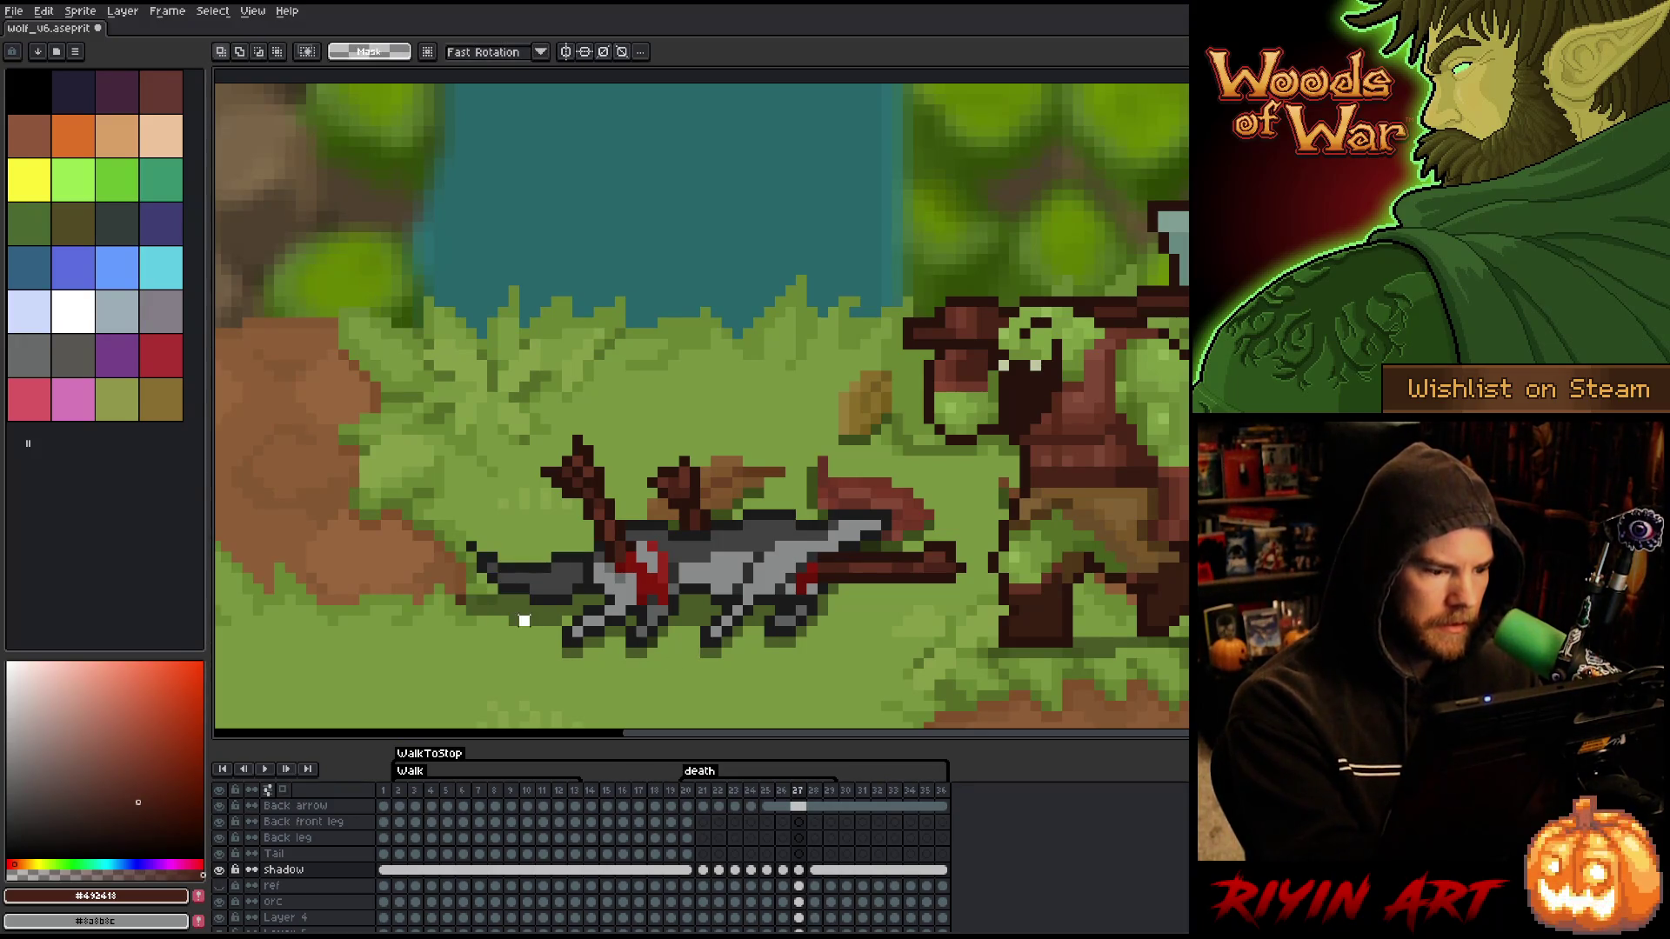
left_click(514, 628)
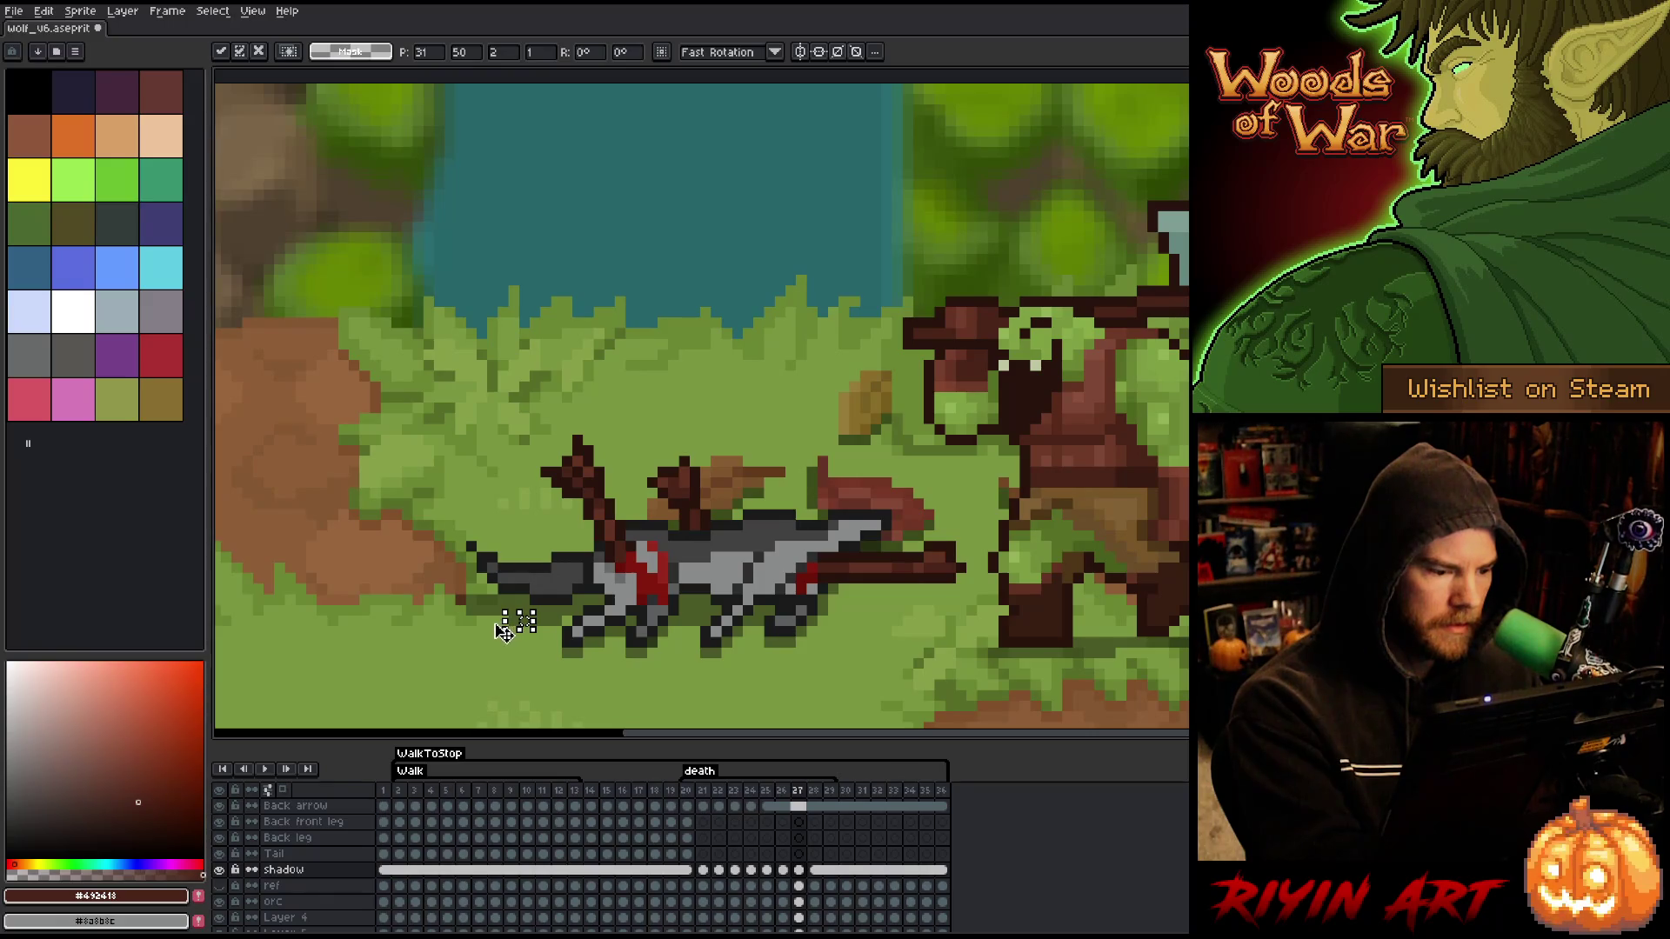
key("Return")
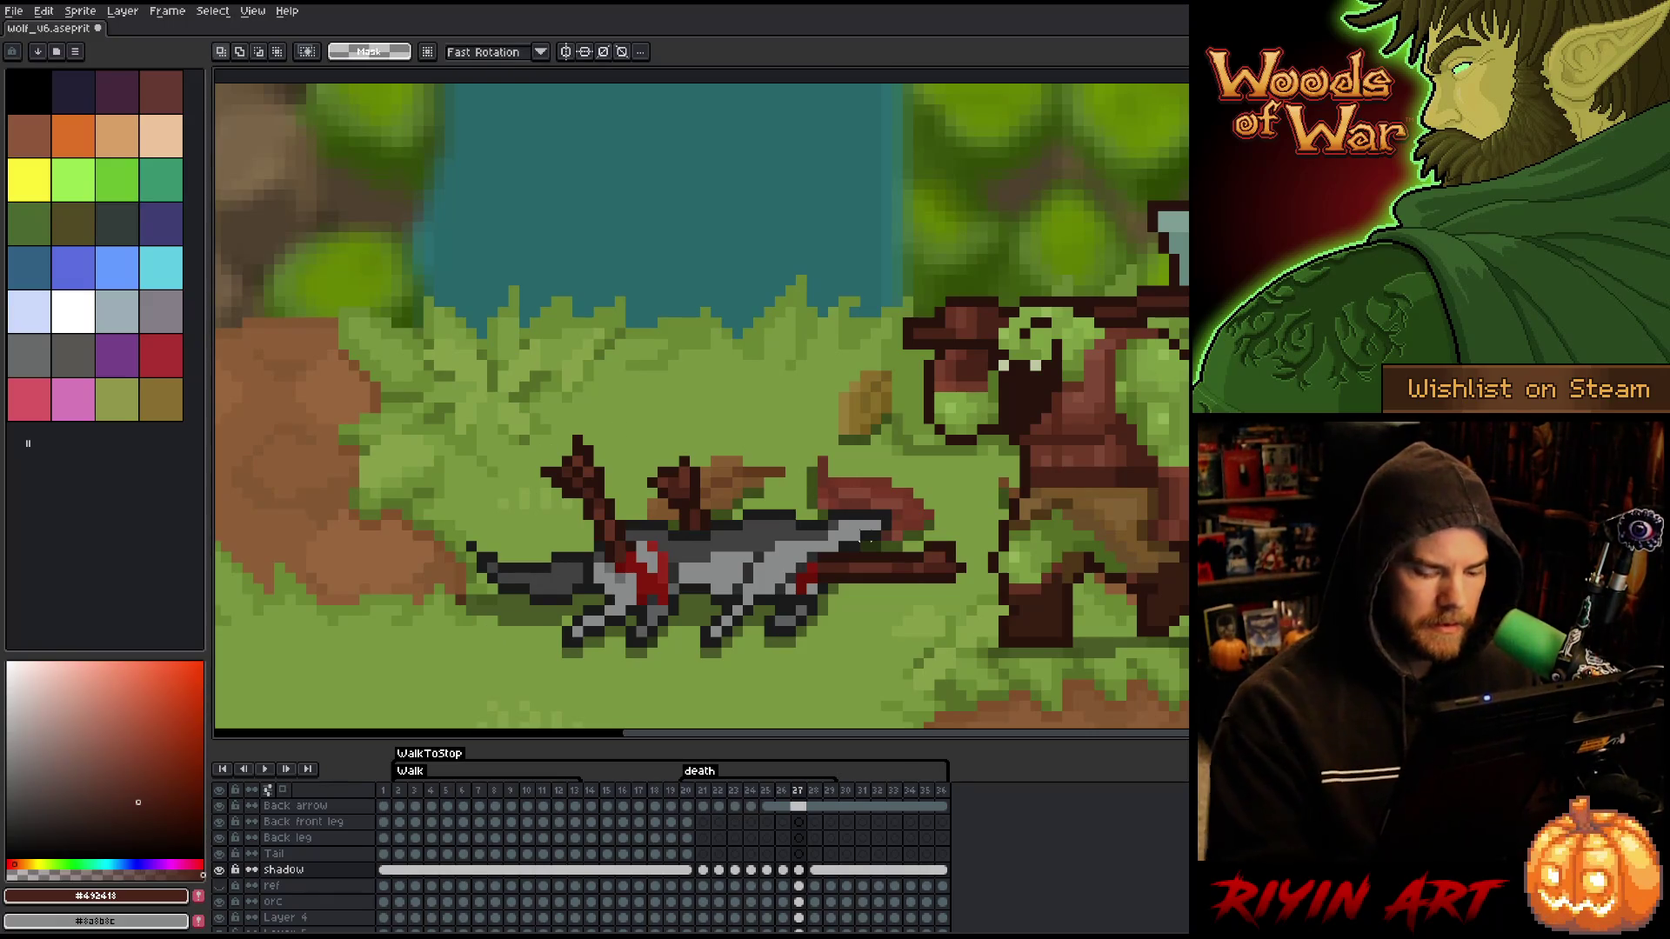
key("Right")
- Preview the collapse animation, then sample the wolf's grey body colour
key("Return")
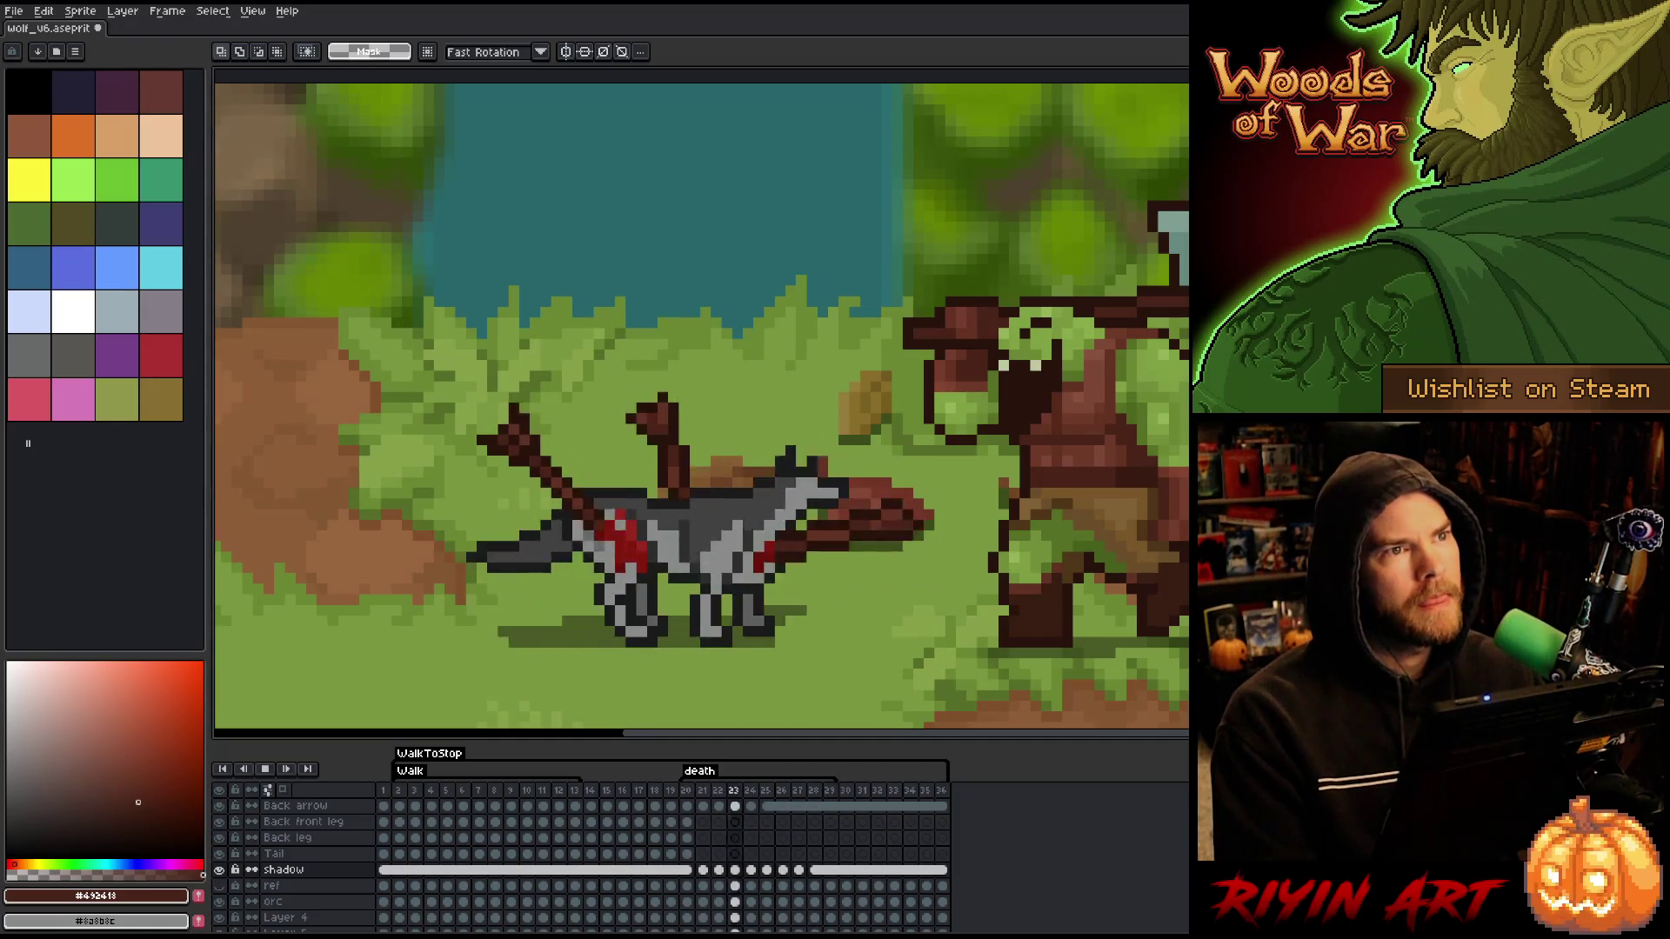
key("Return")
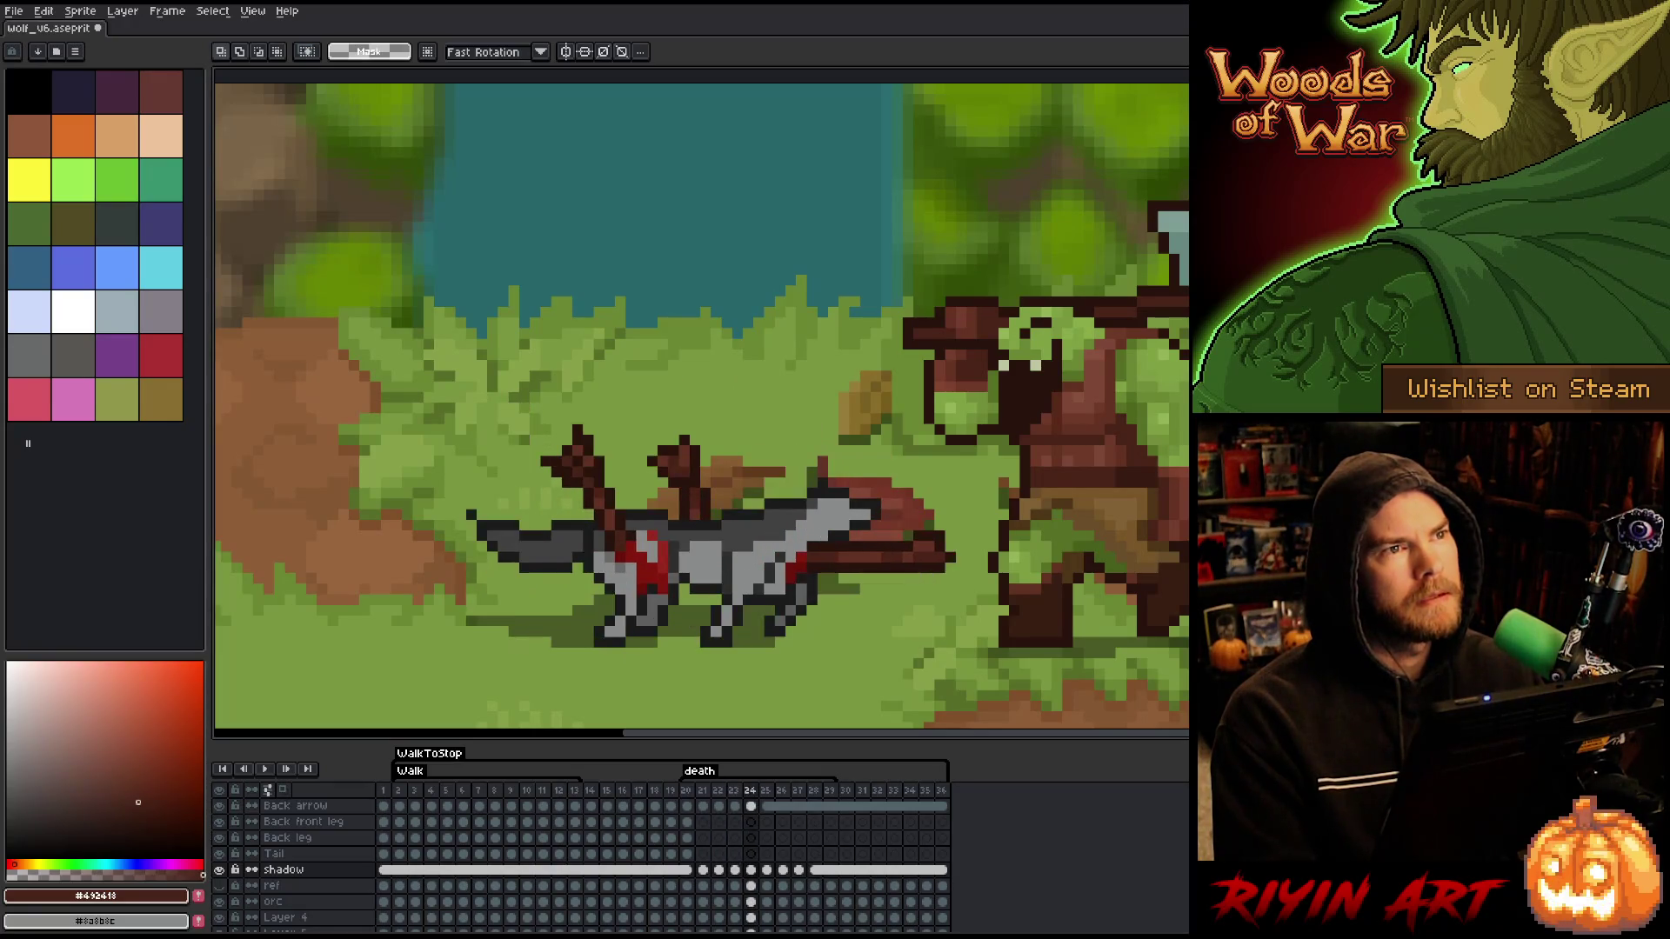
key("Right")
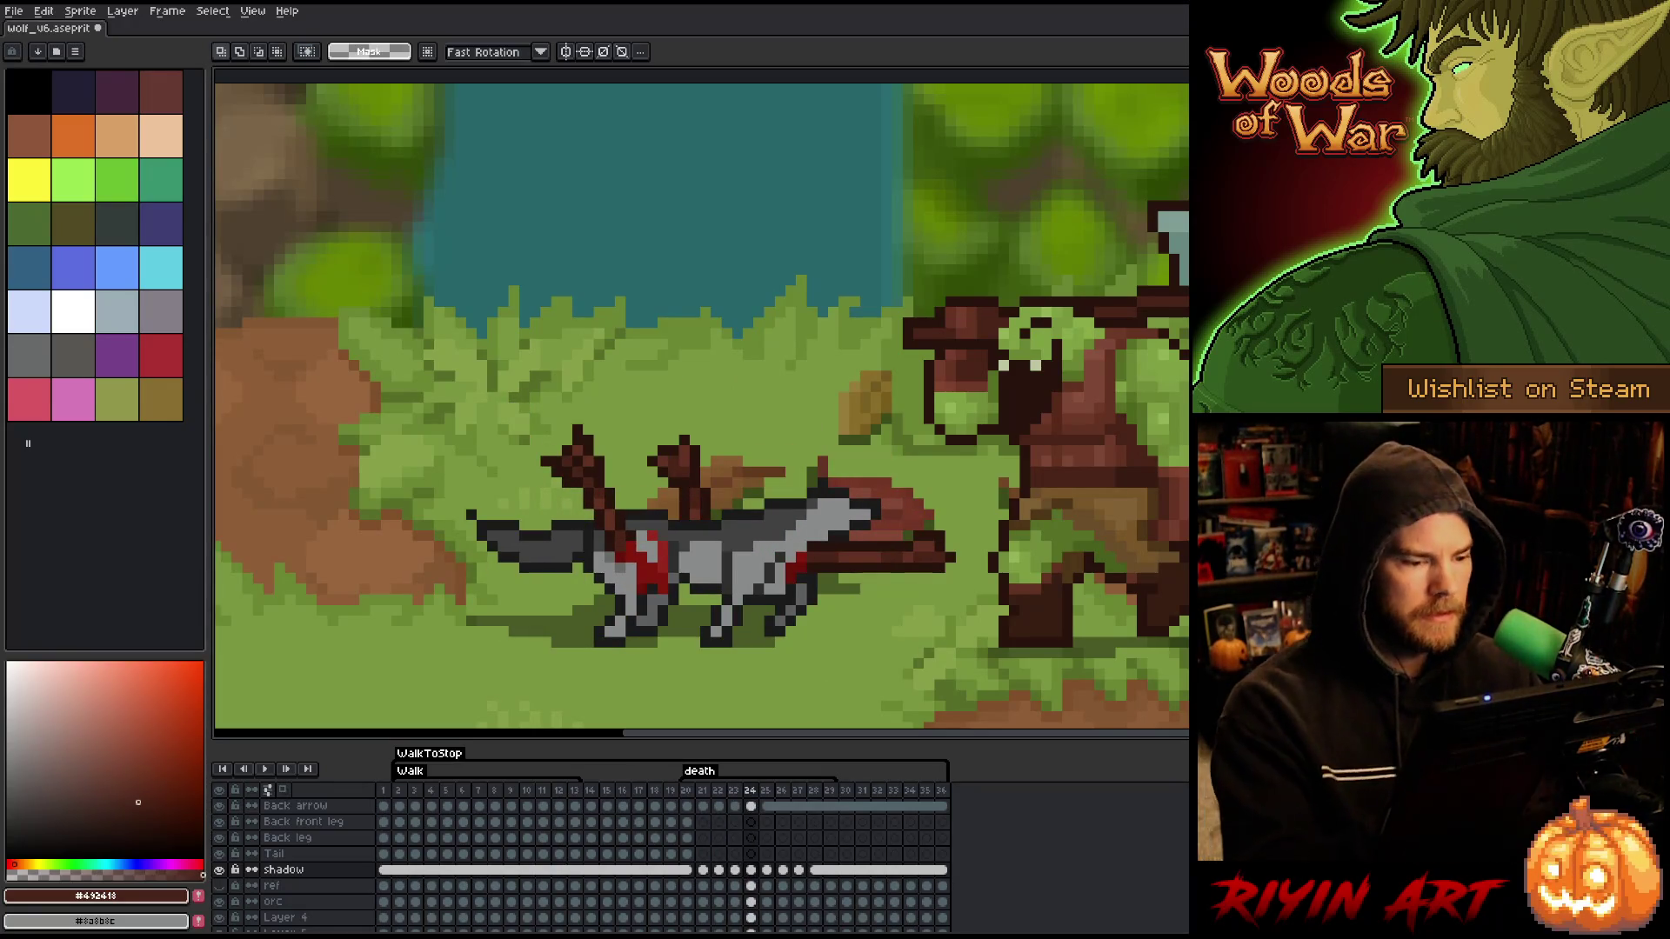
key("i")
left_click(704, 546)
- Select the Arrow Front cel at frame 24 and sample a colour from the wolf's body
key("b")
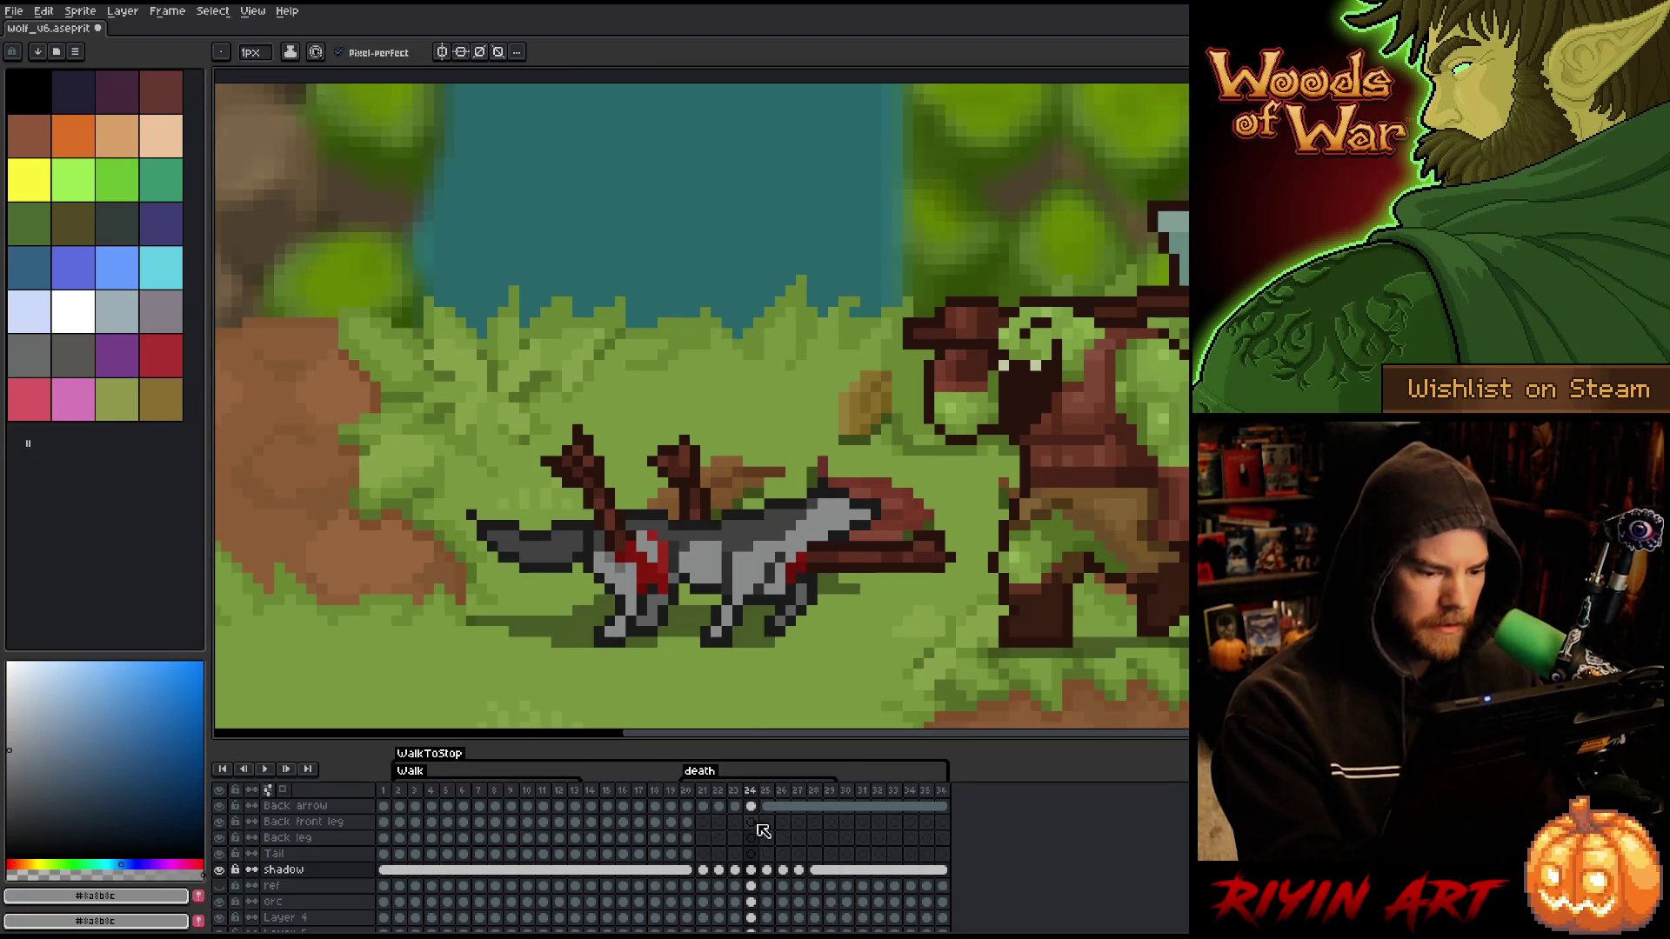
left_click(751, 806)
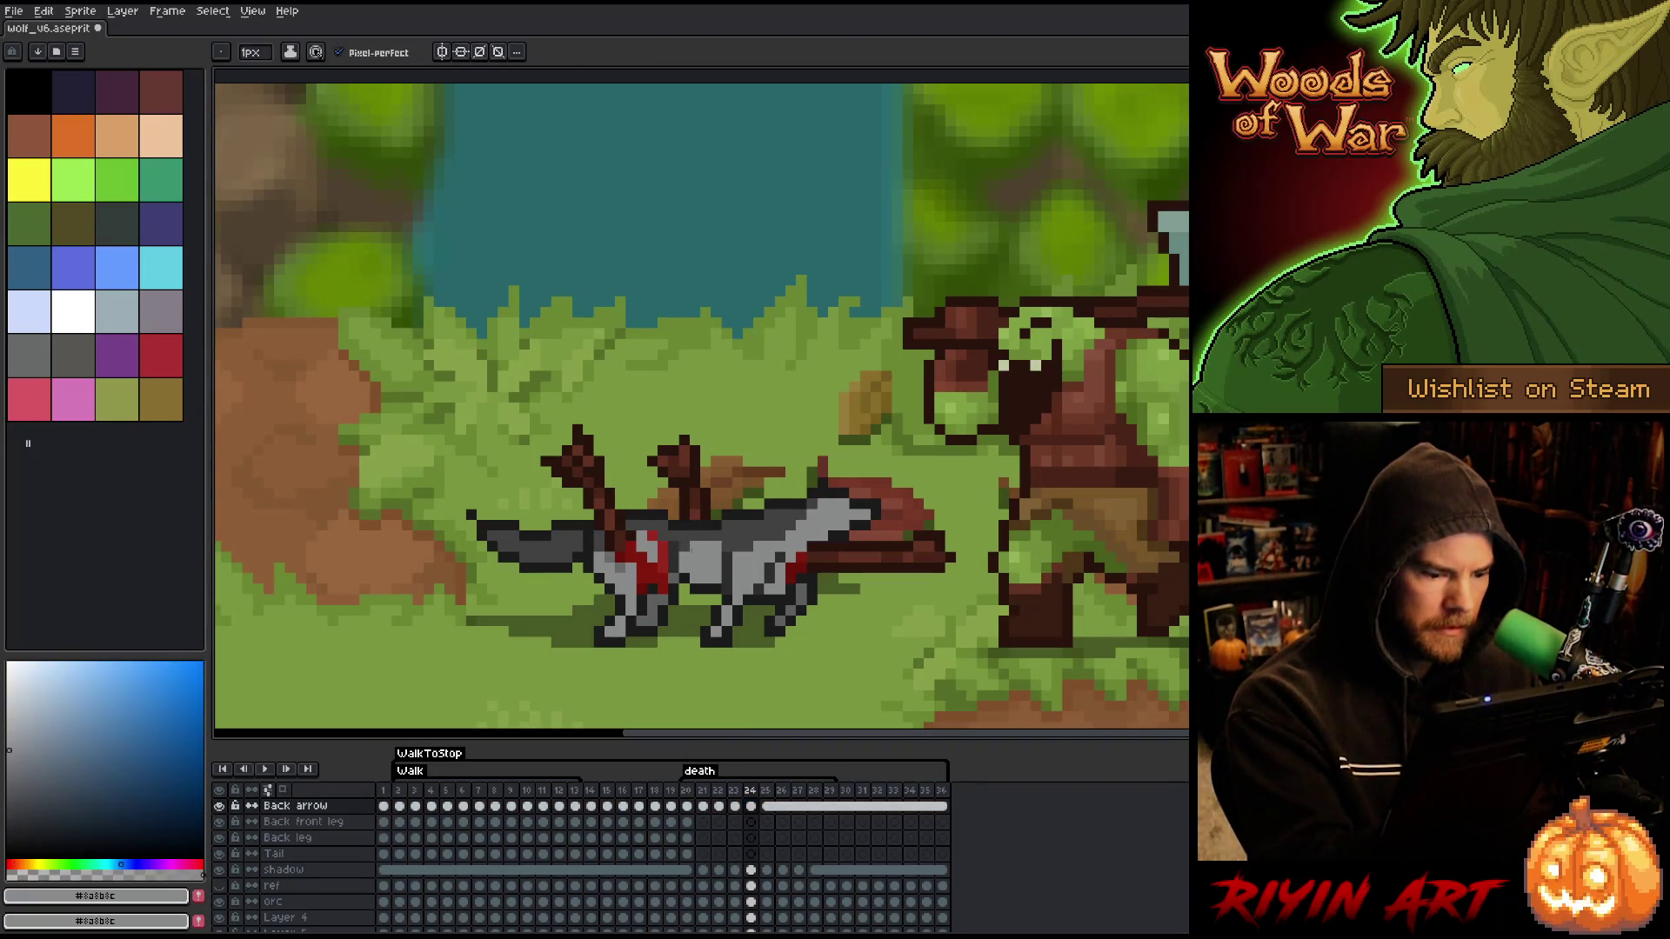
scroll(766, 840, "up", 2)
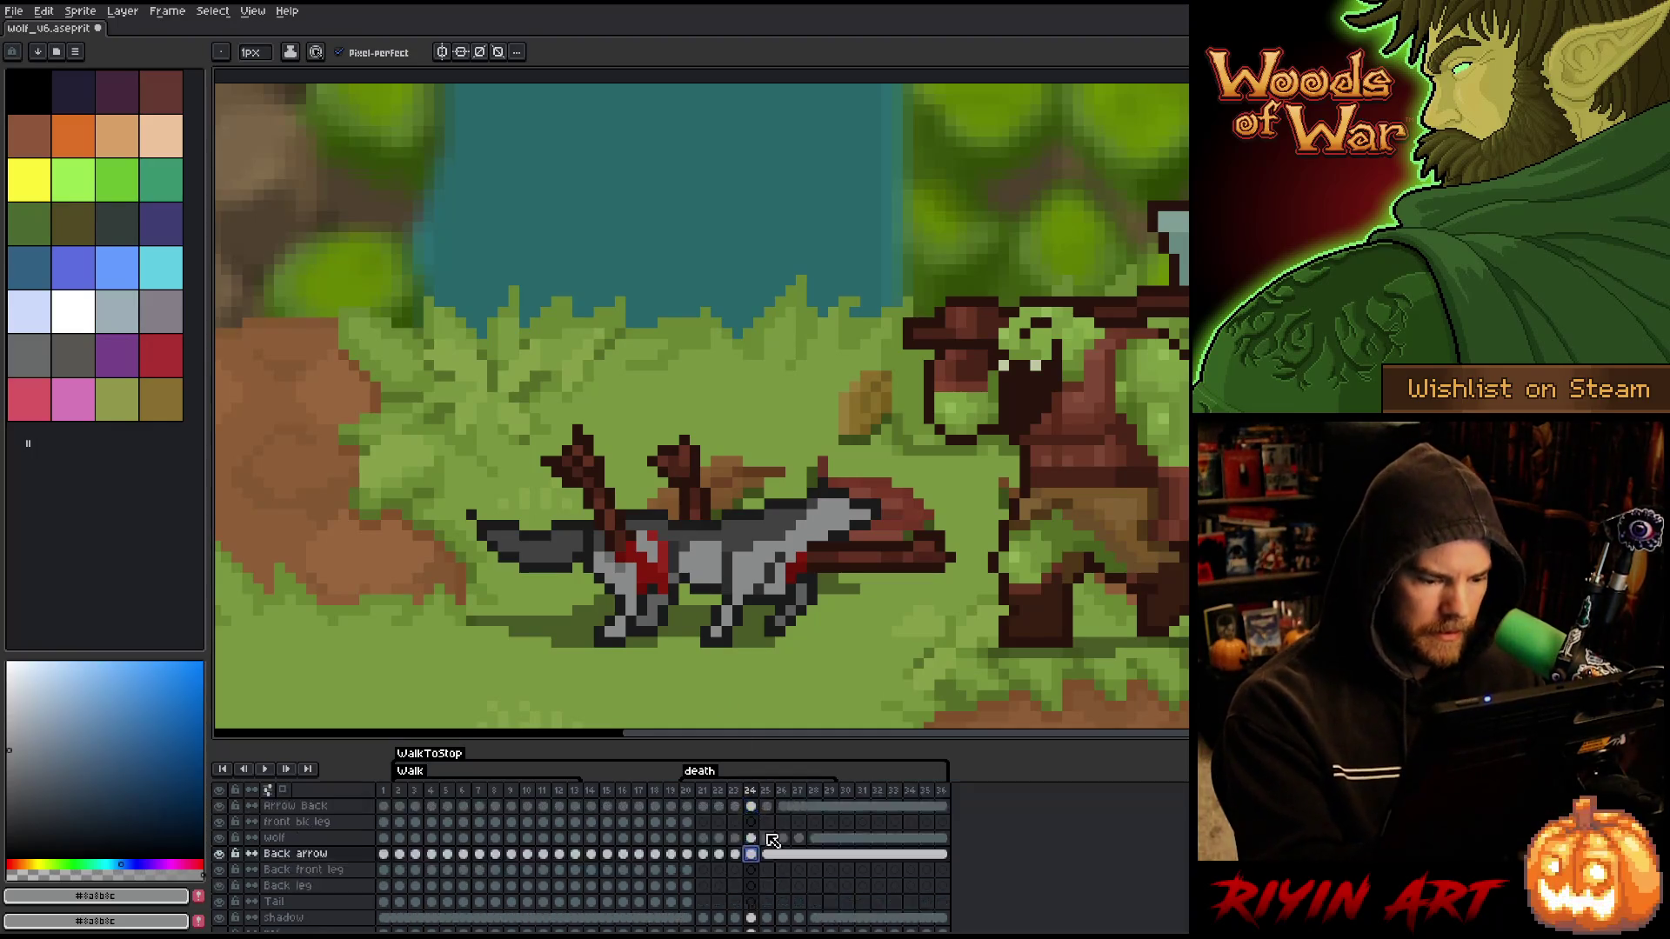
left_click(750, 822)
left_click(684, 546, "alt")
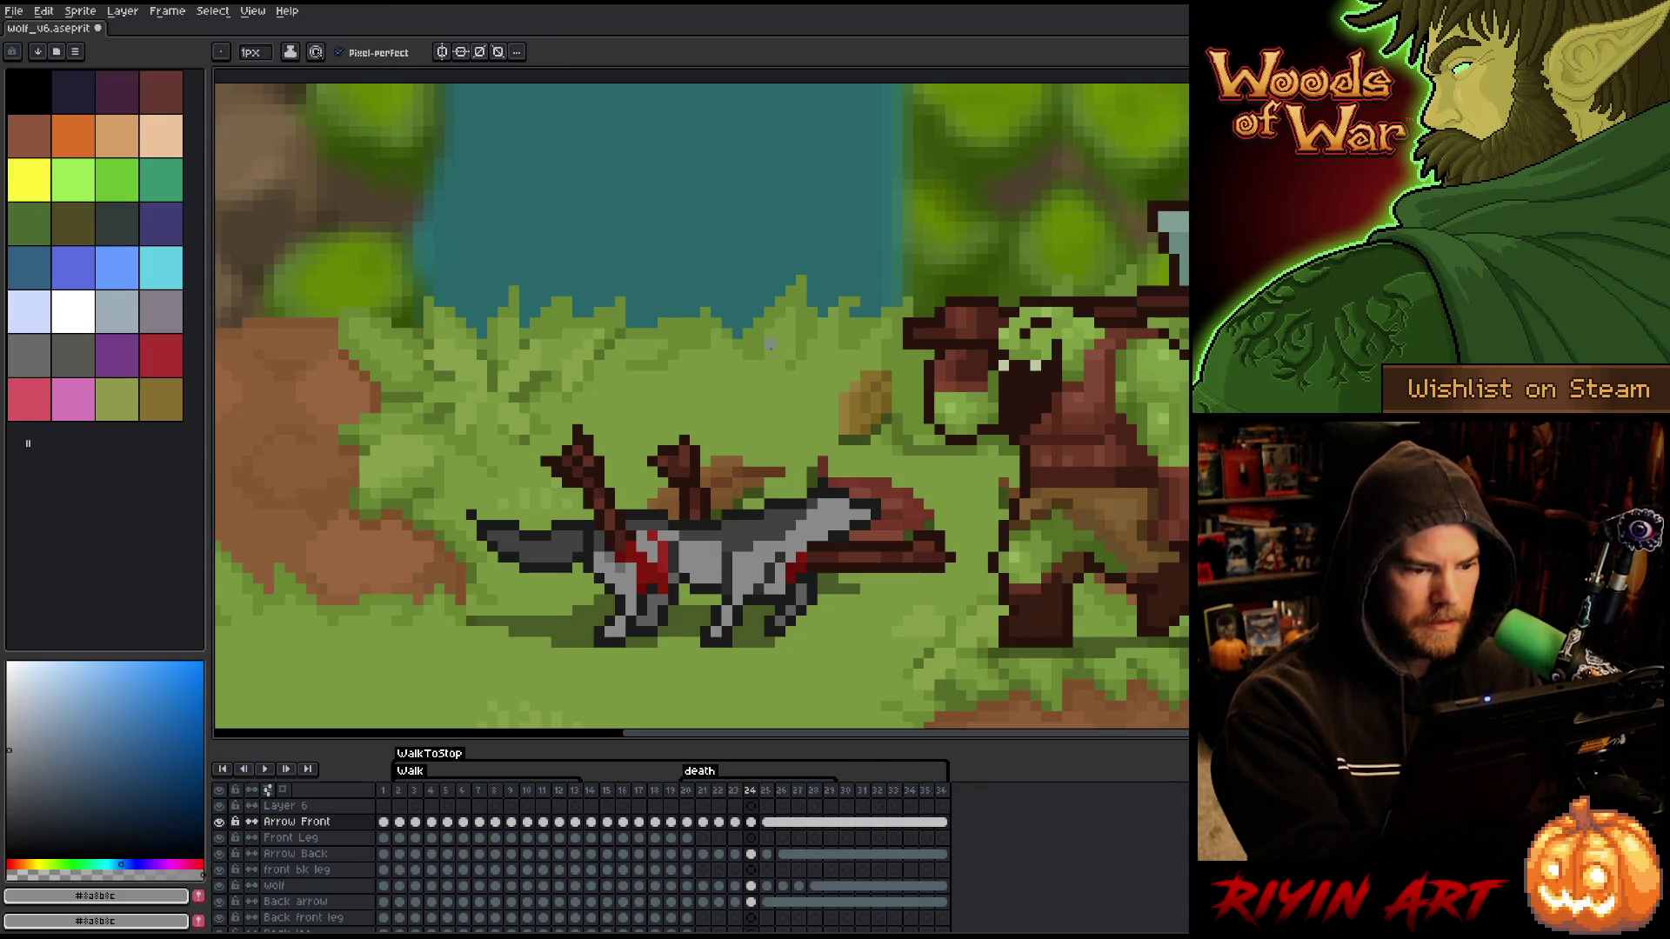
- Step through frames 22 to 28 to compare the collapse poses
key("m")
key("comma")
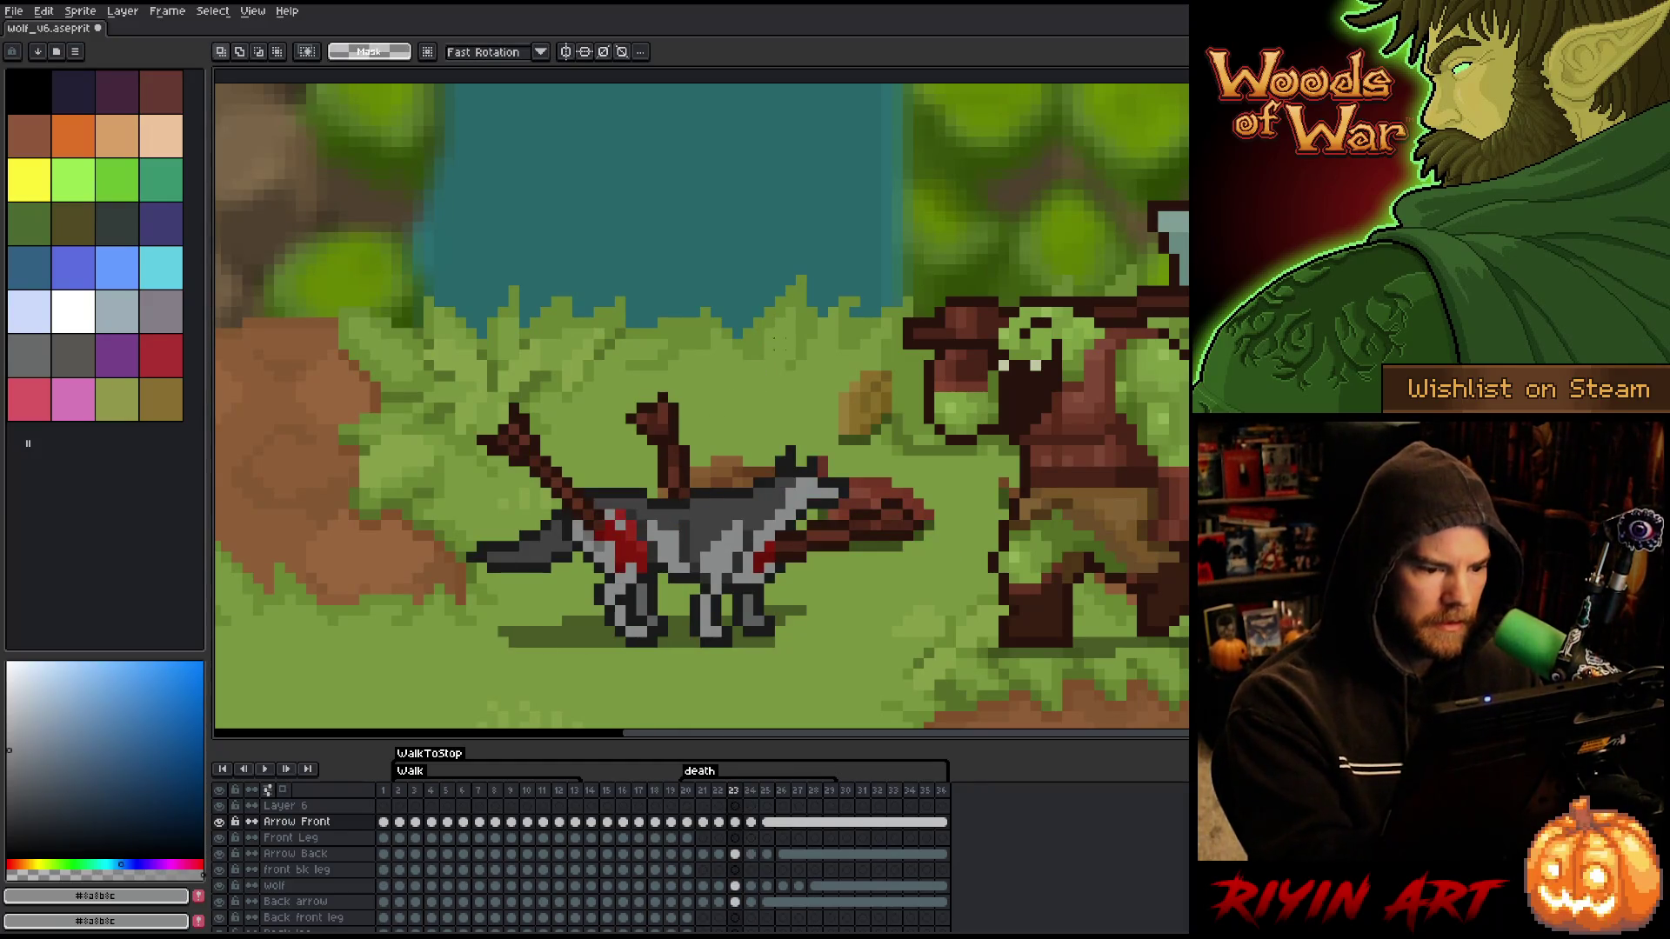
key("comma")
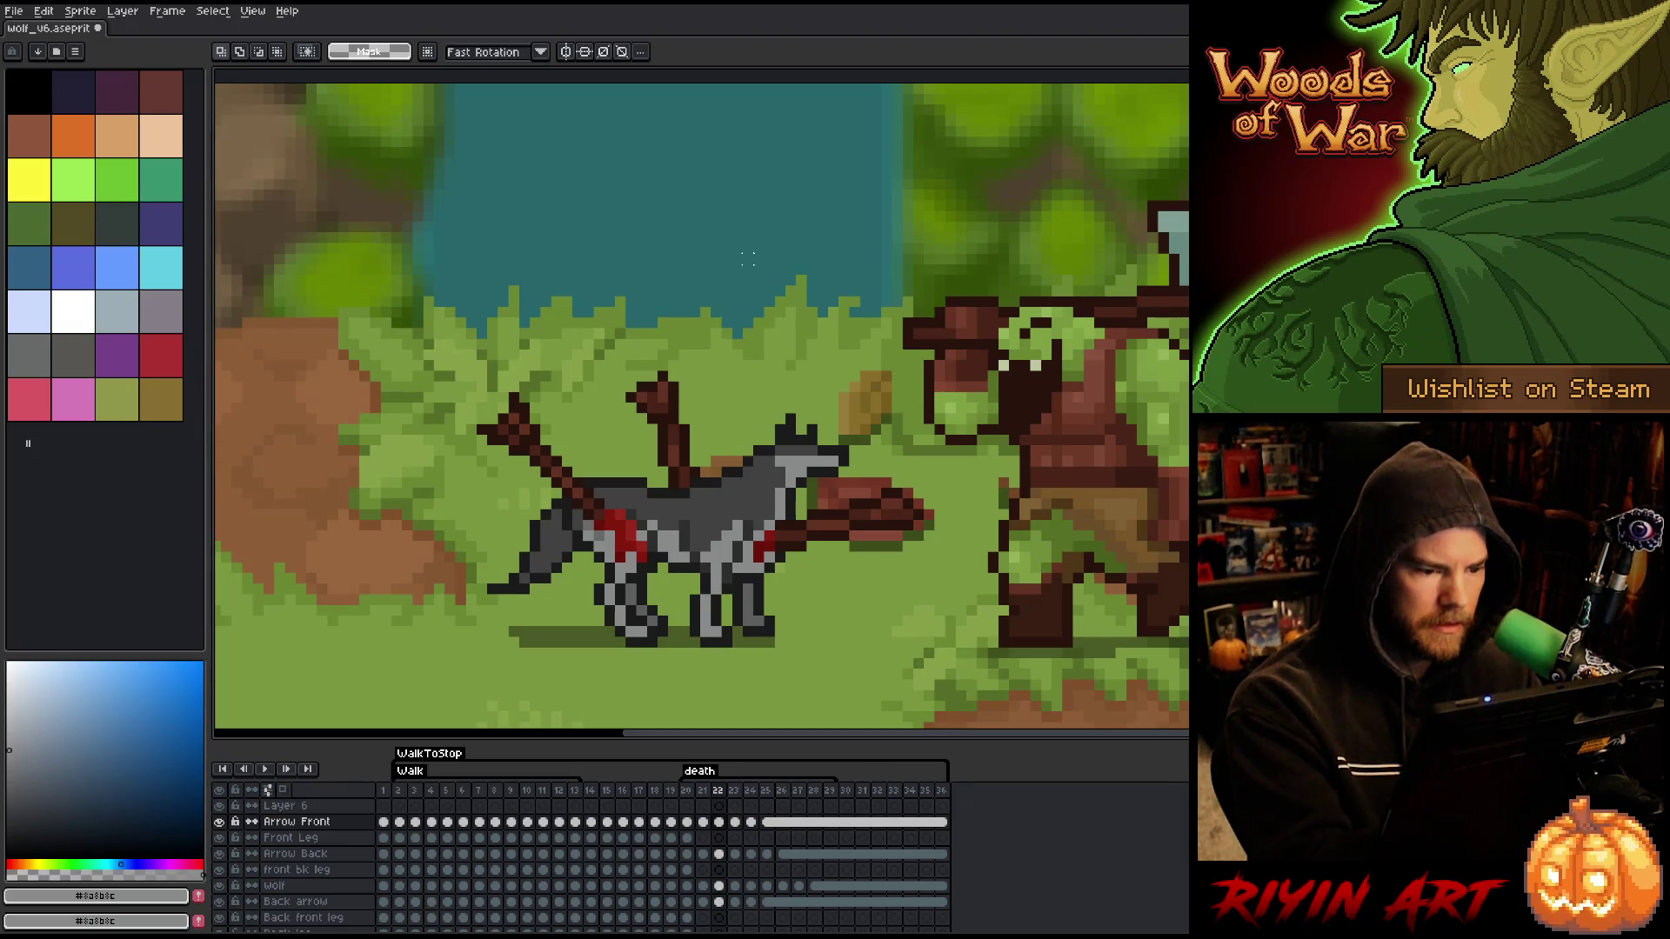
key("period")
key("period")
key("period")
key("comma")
key("period")
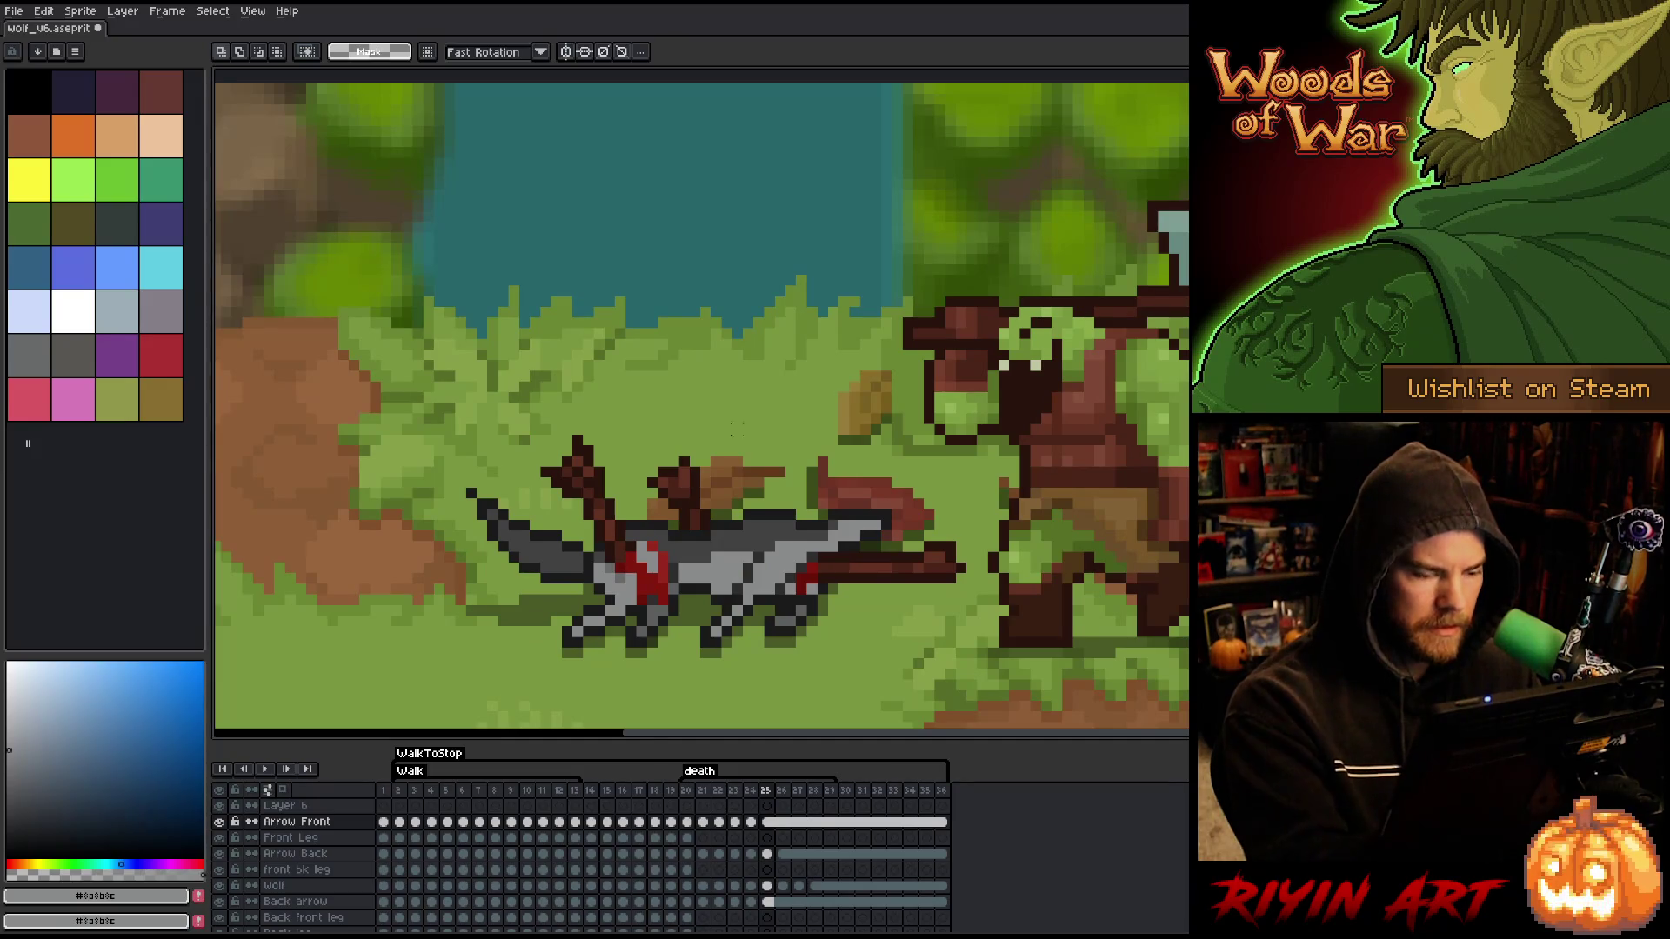
key("b")
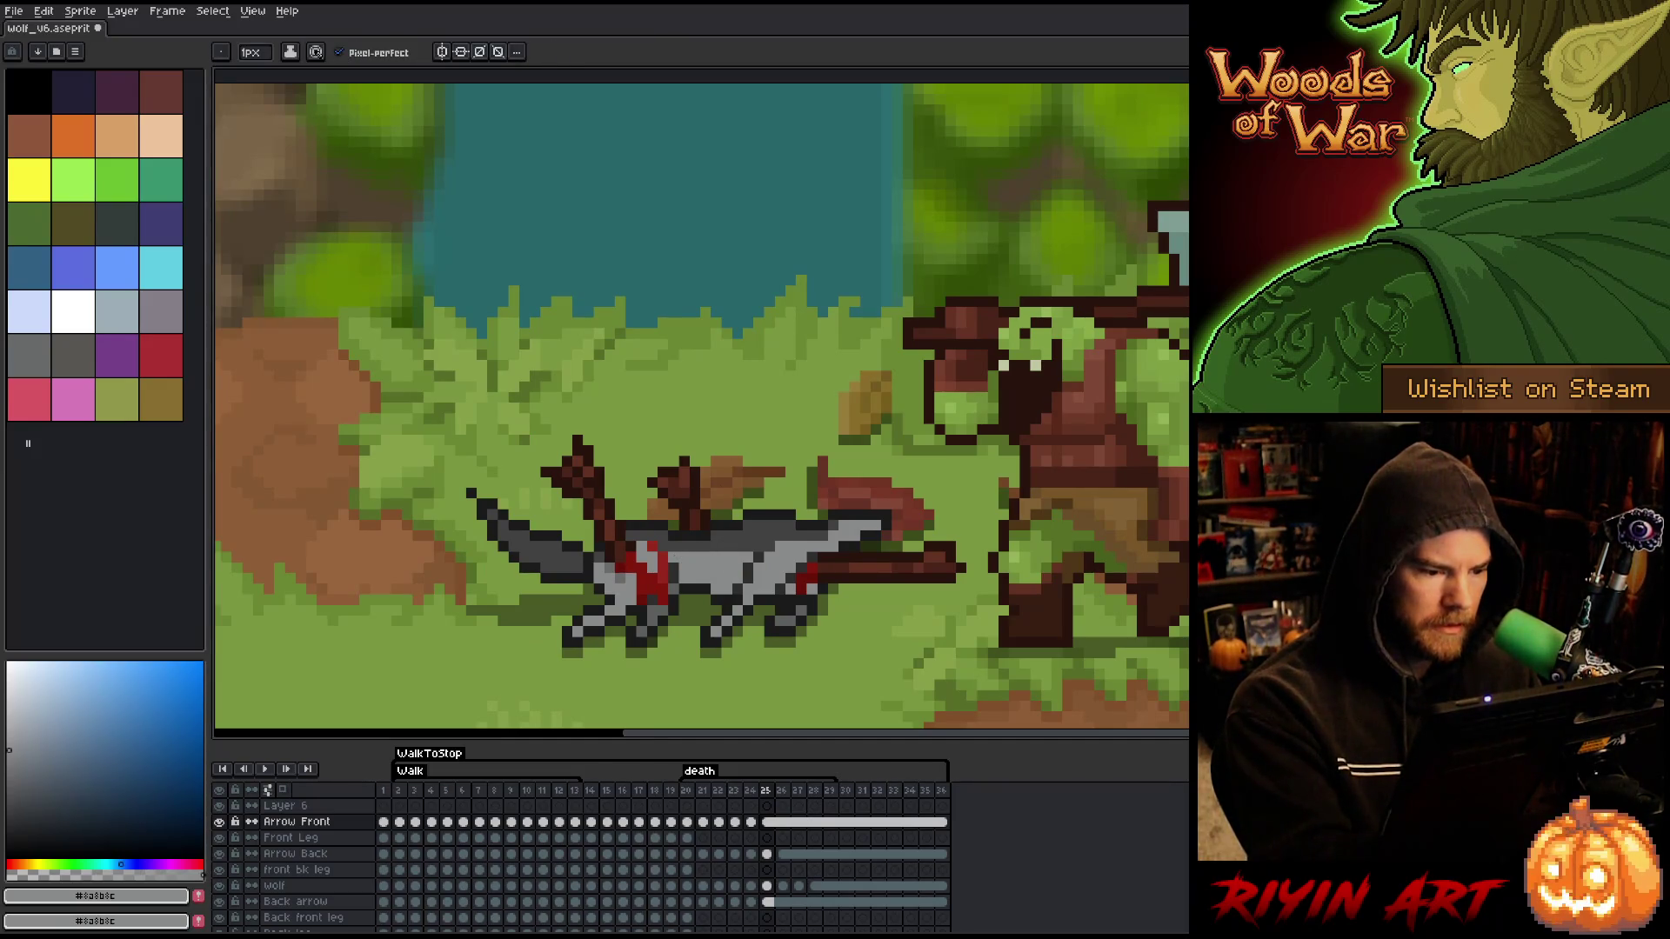
key("comma")
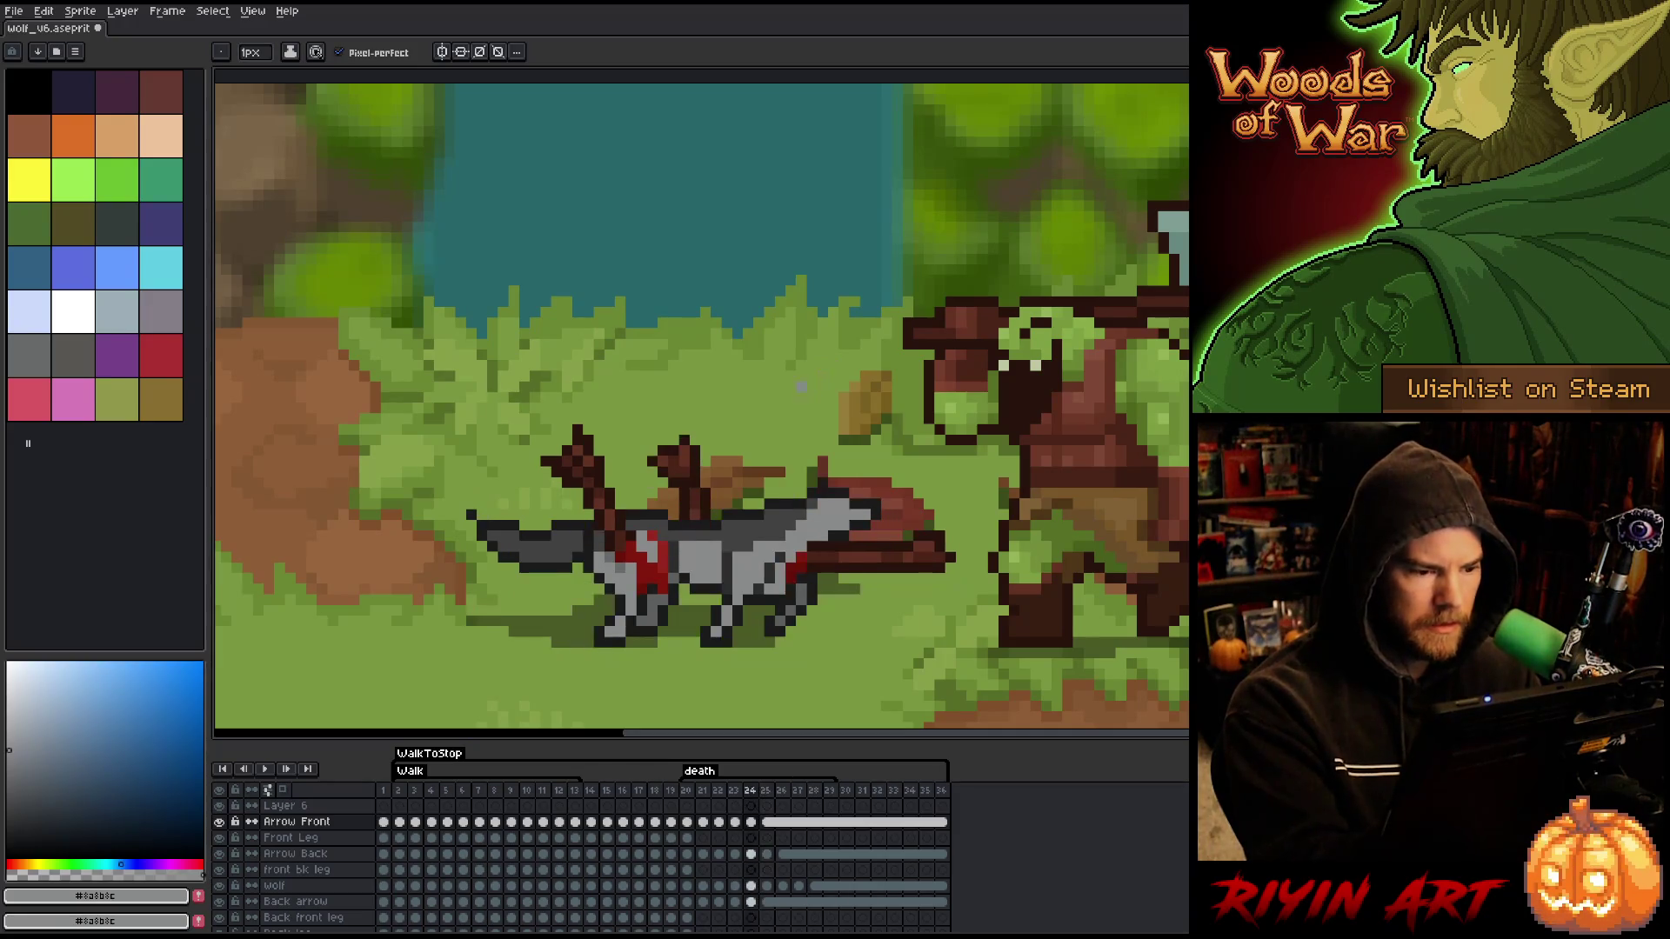
key("period")
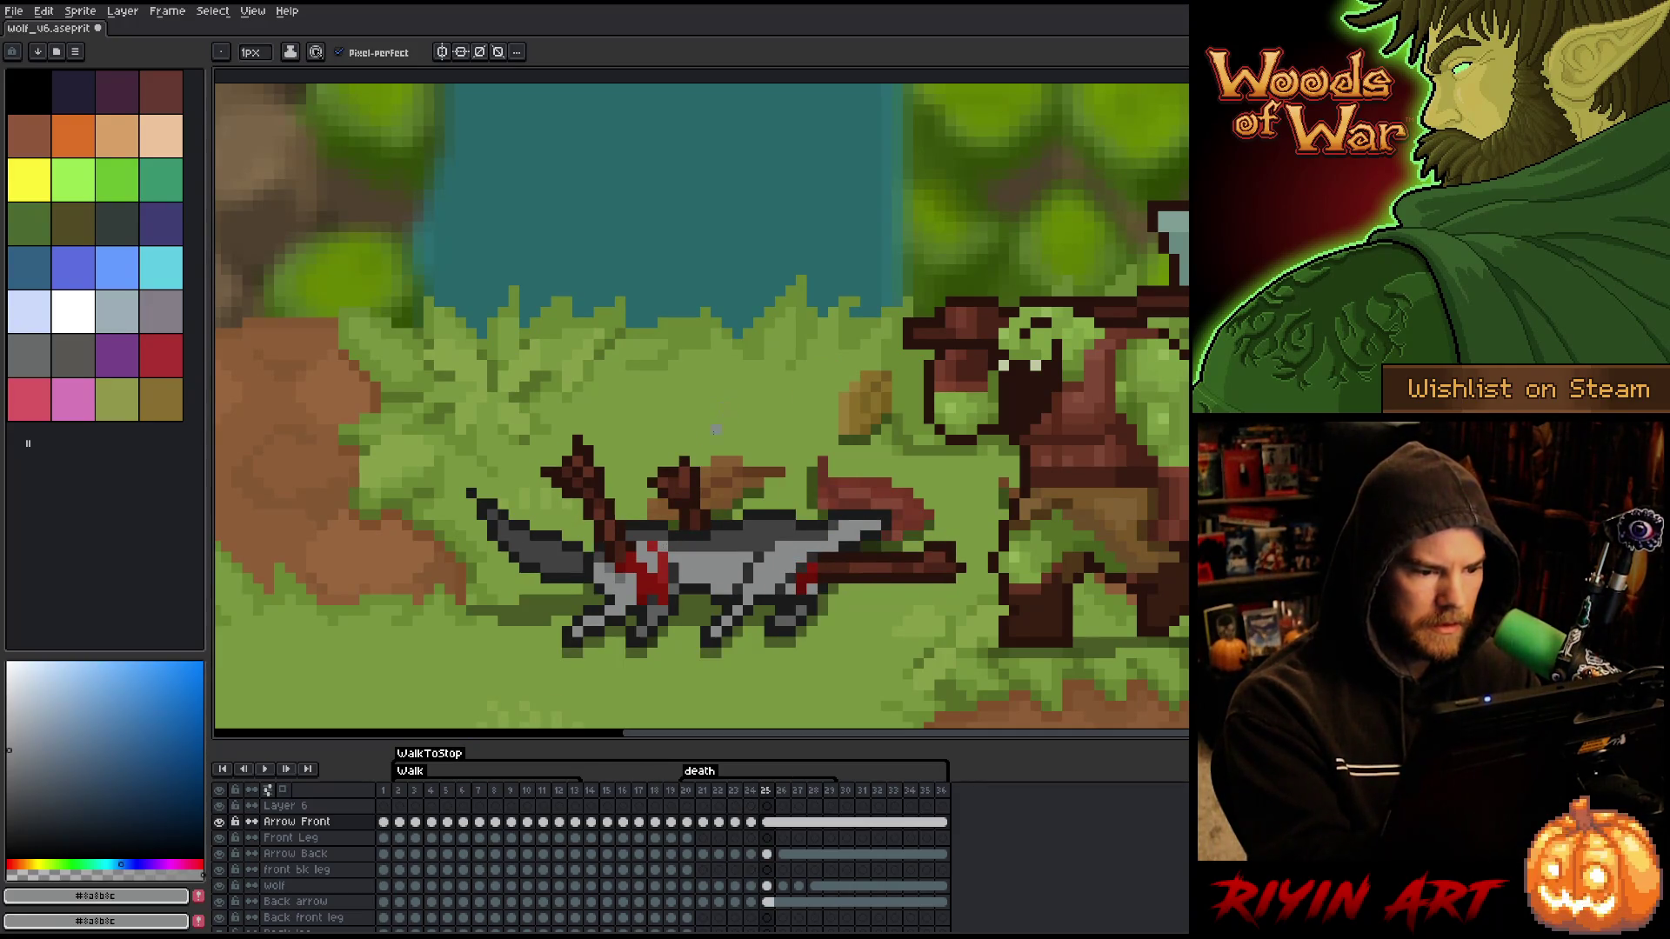
key("comma")
key("period")
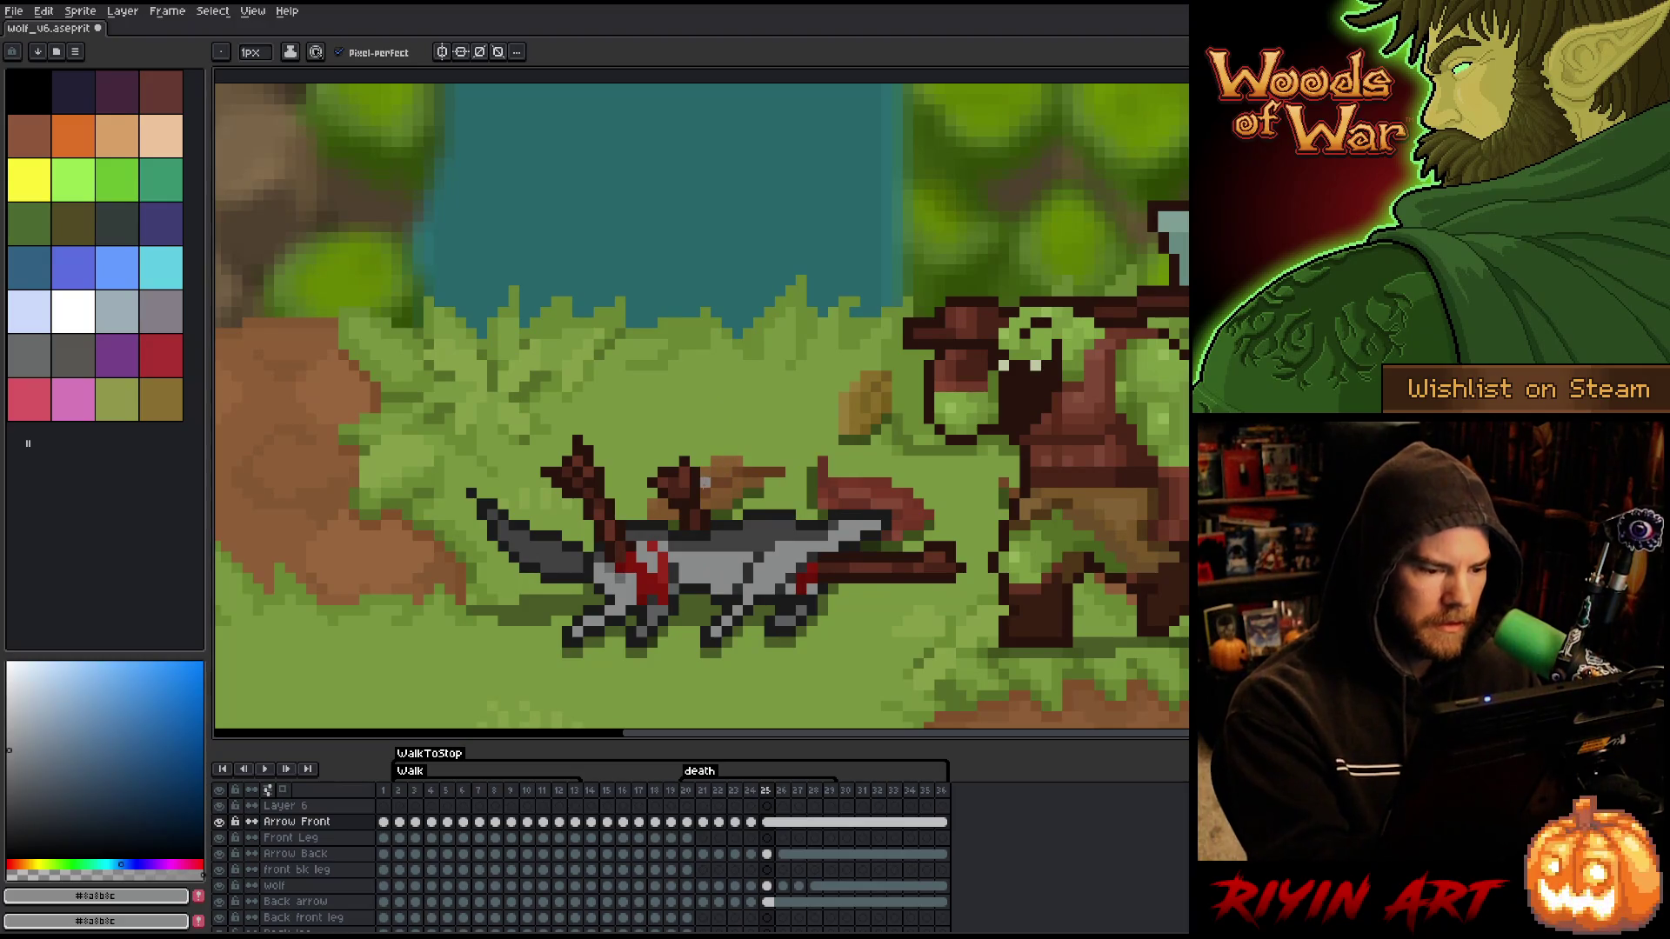
key("period")
key("period")
key("period")
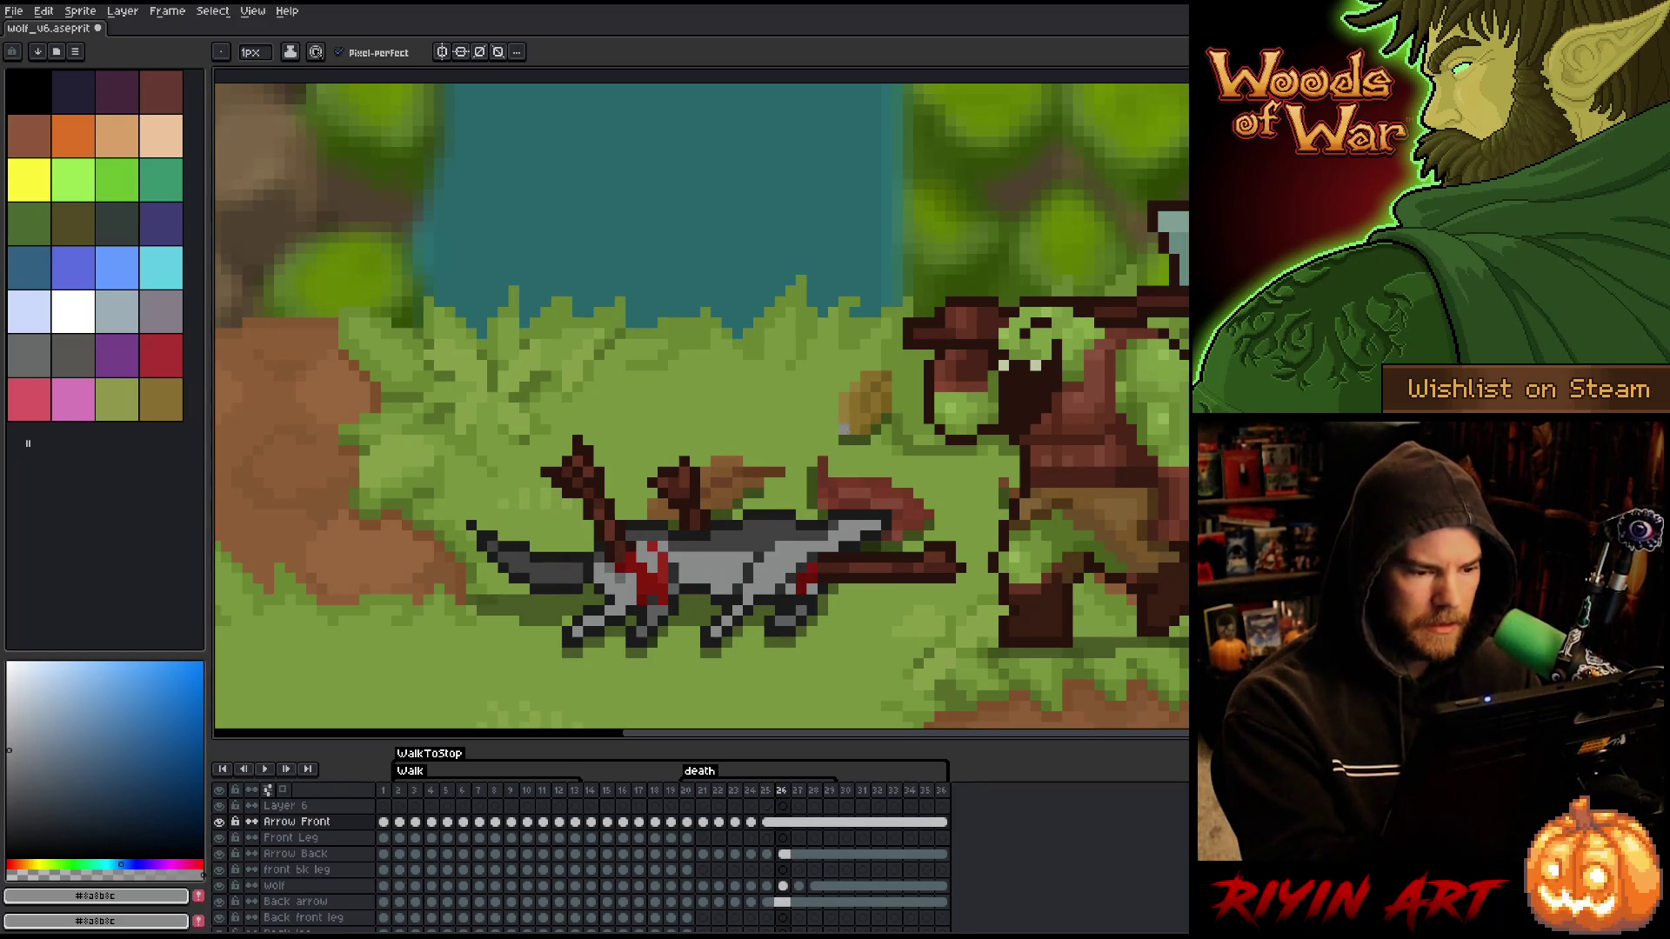
- Preview the animation, then step from the Arrow Front cel at frame 22 through to frame 26
key("Return")
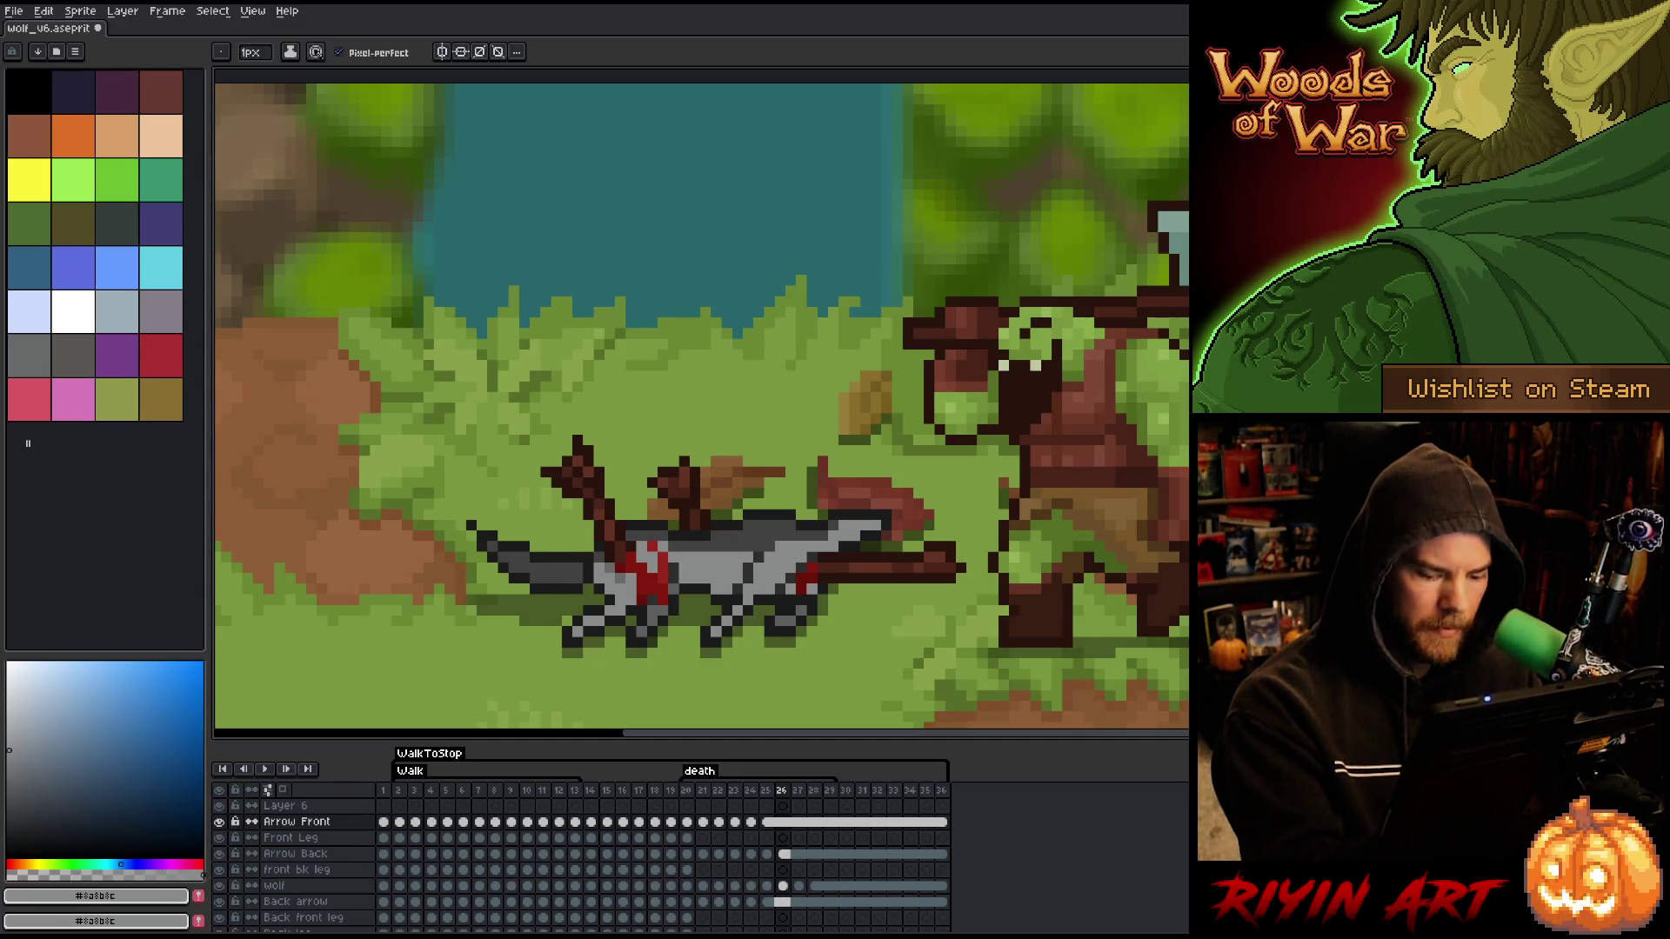
left_click(718, 822)
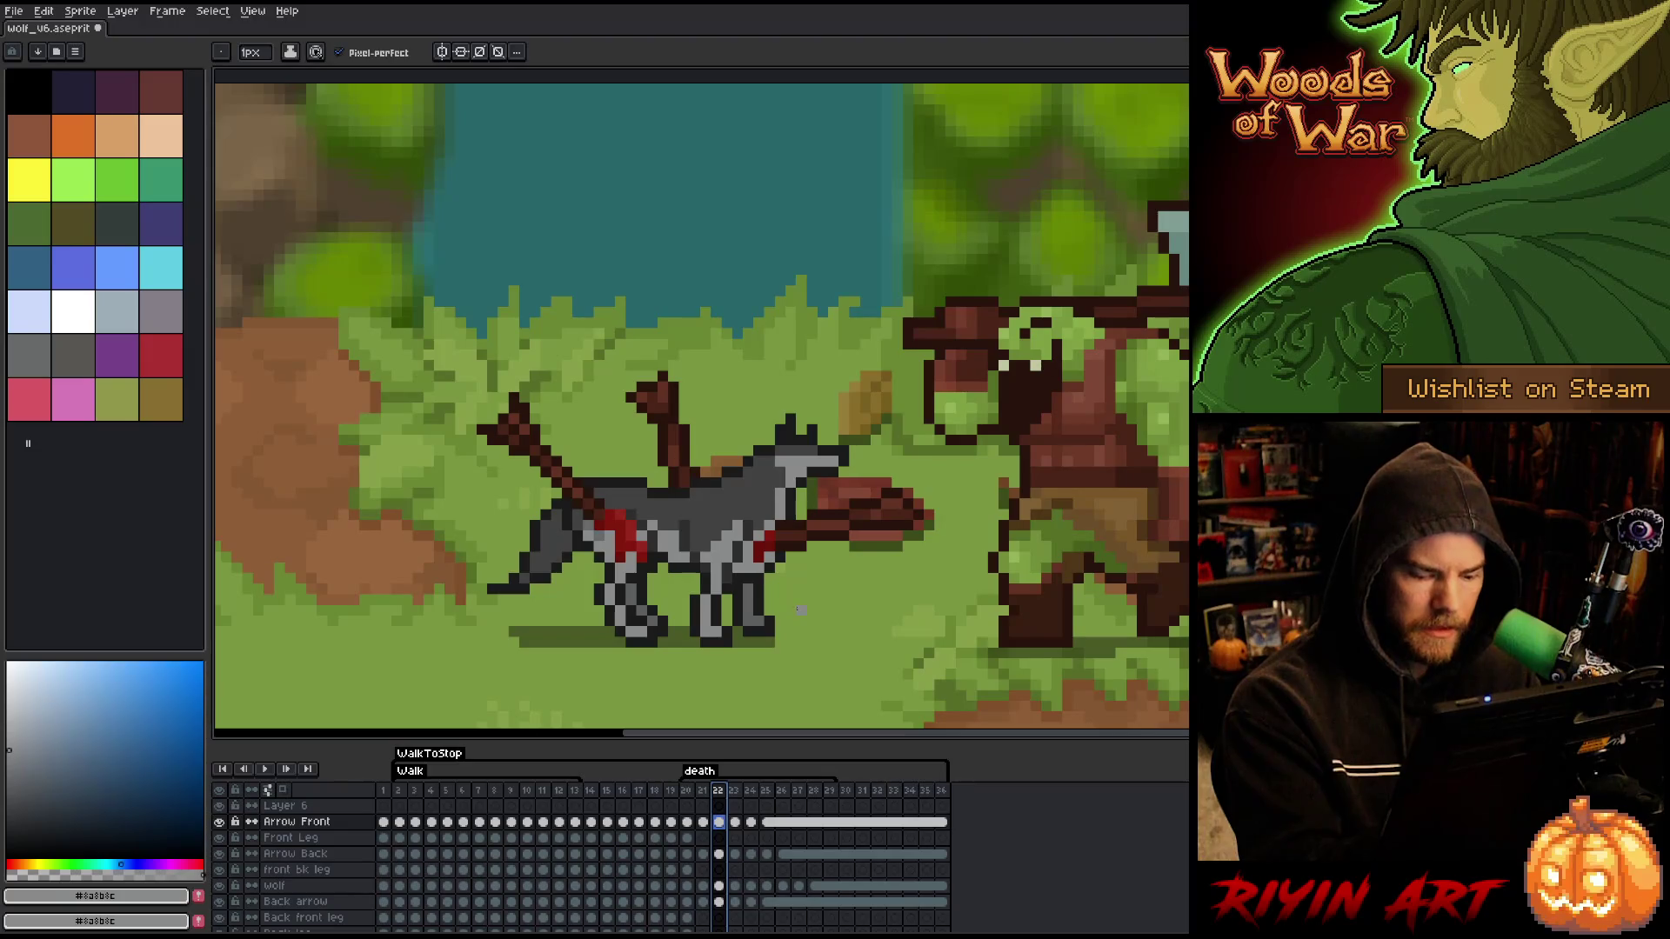
key("period")
key("period")
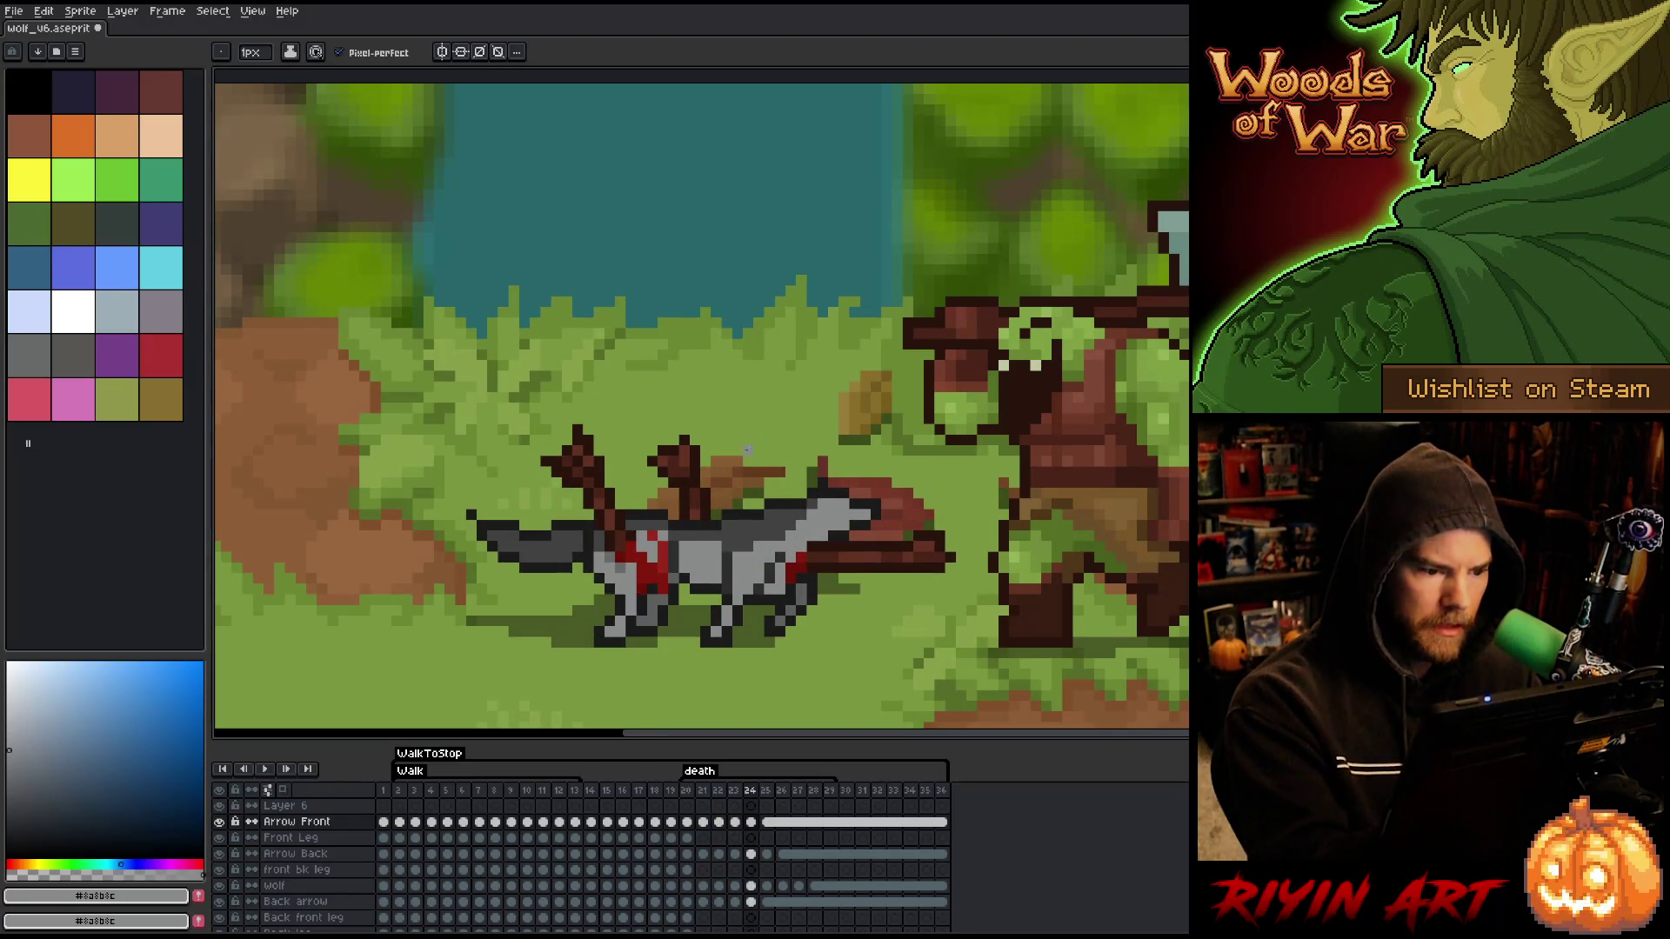
key("period")
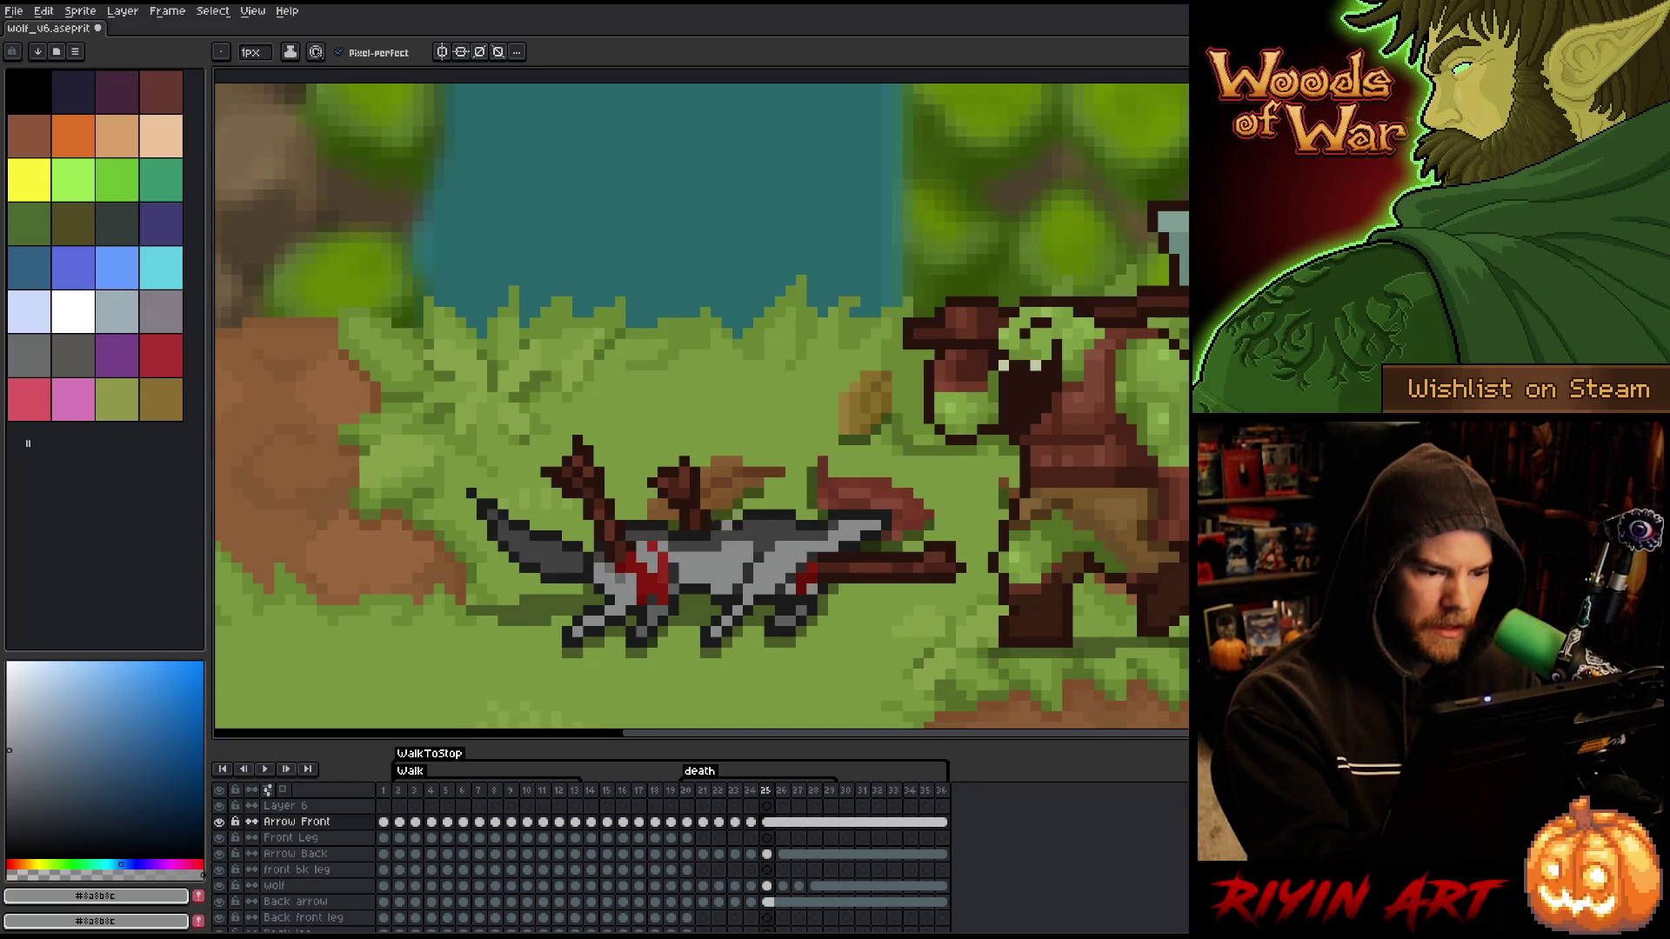
key("comma")
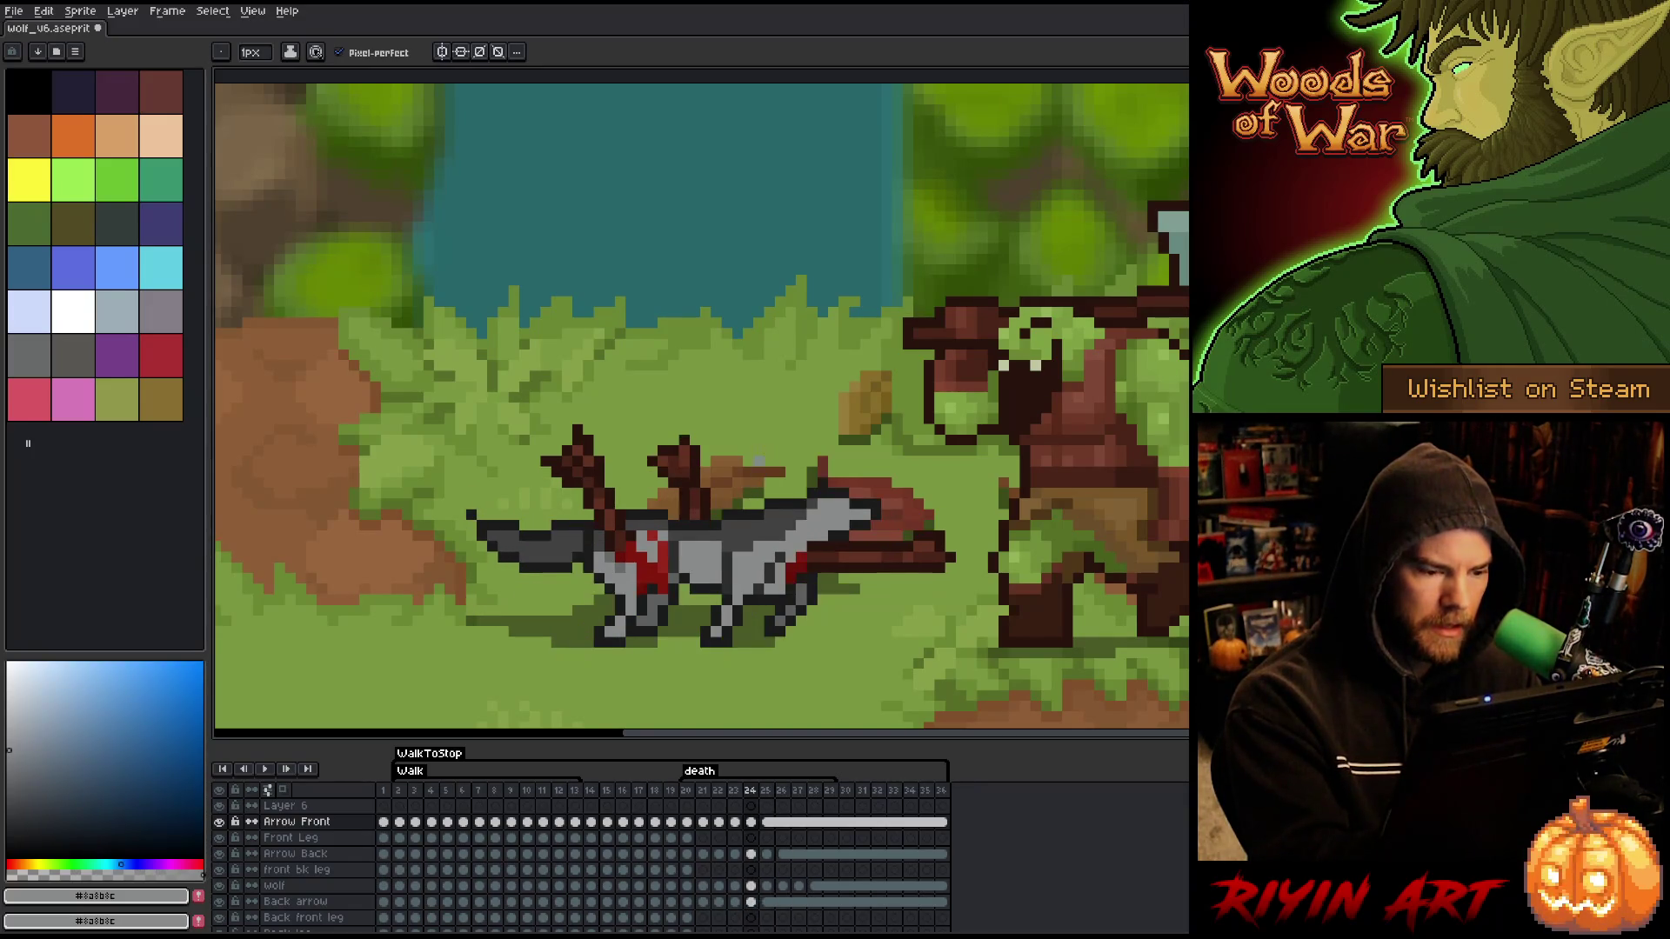
key("period")
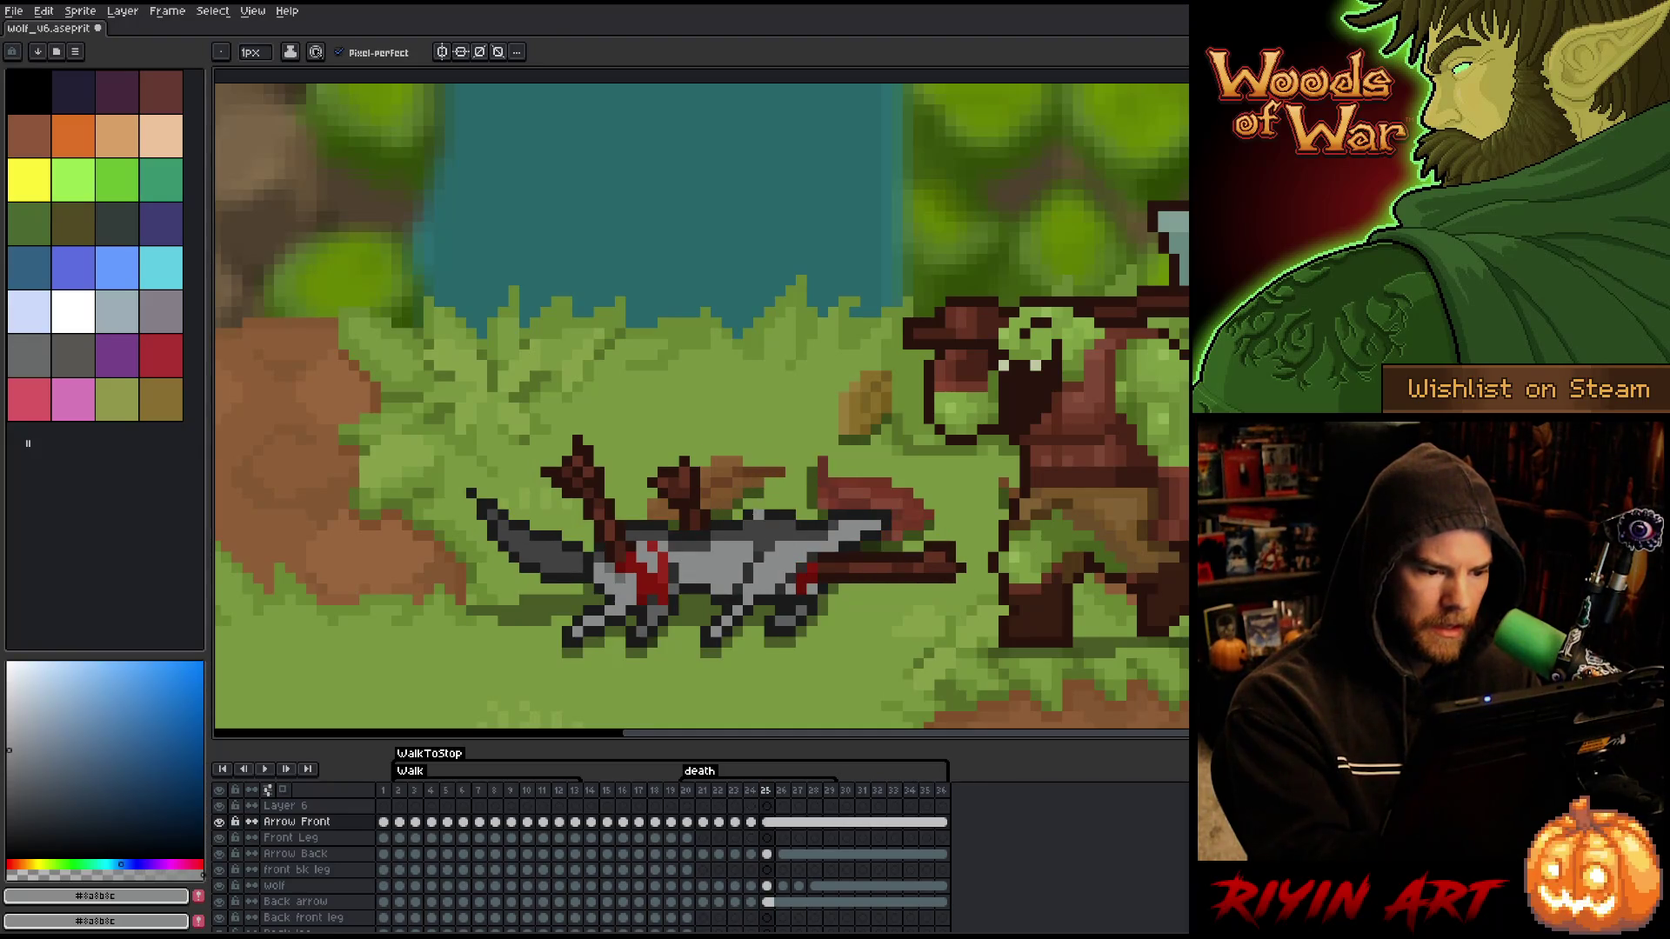
key("period")
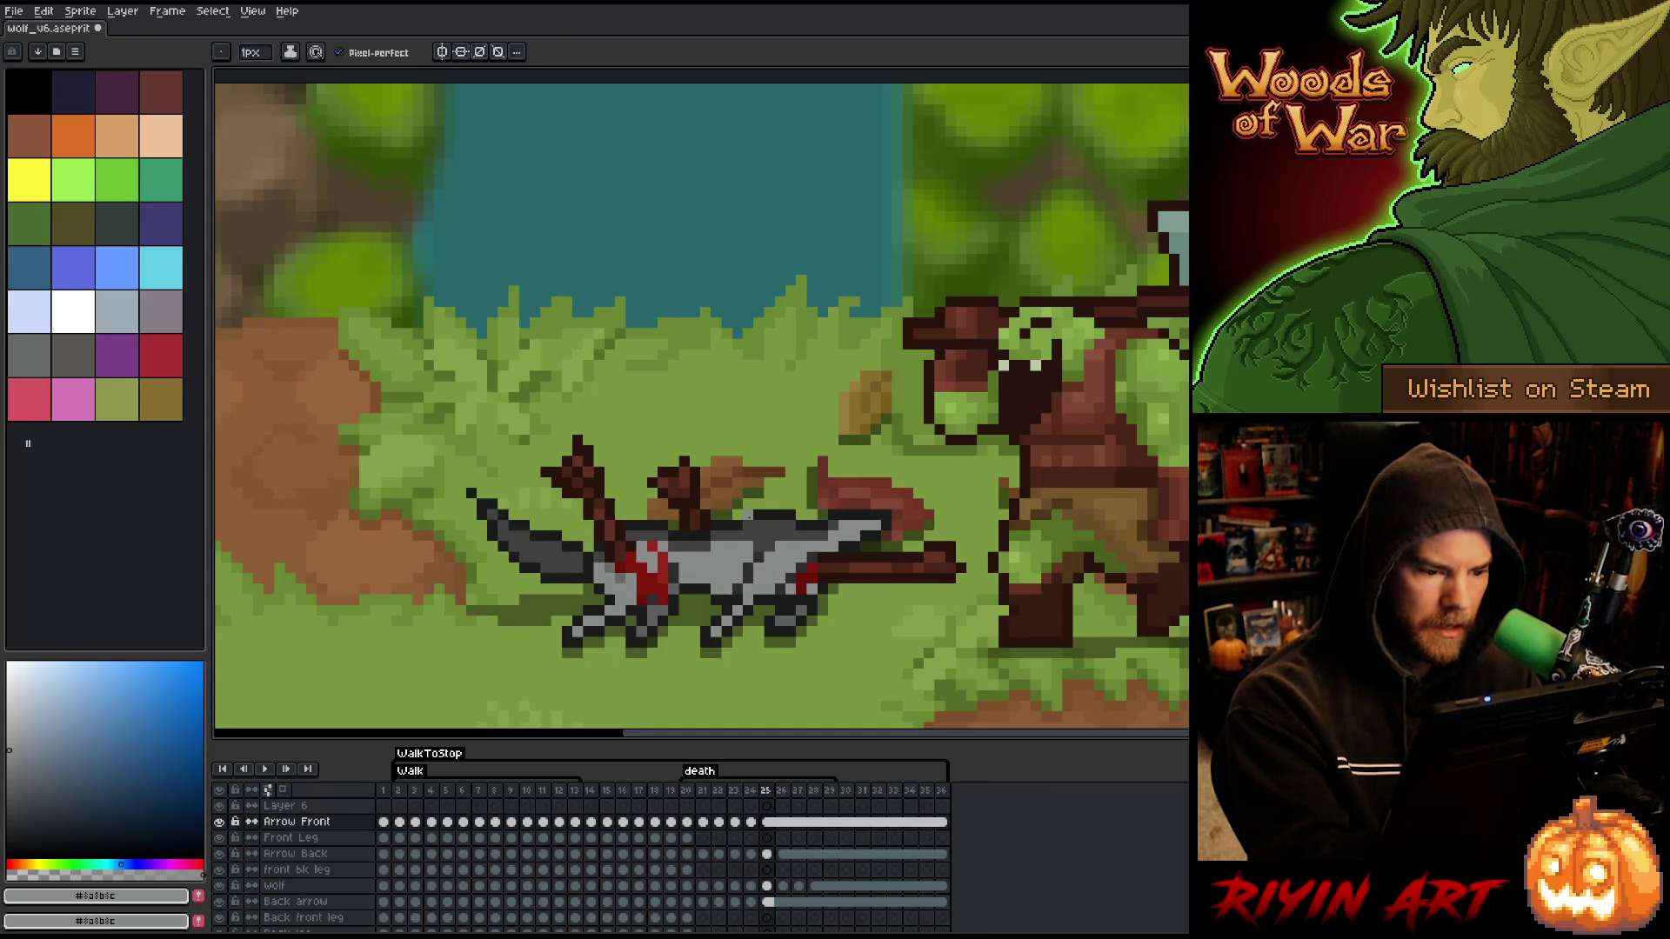
- Sample the wolf's dark grey and compare neighbouring poses, returning to frame 24
left_click(730, 529, "alt")
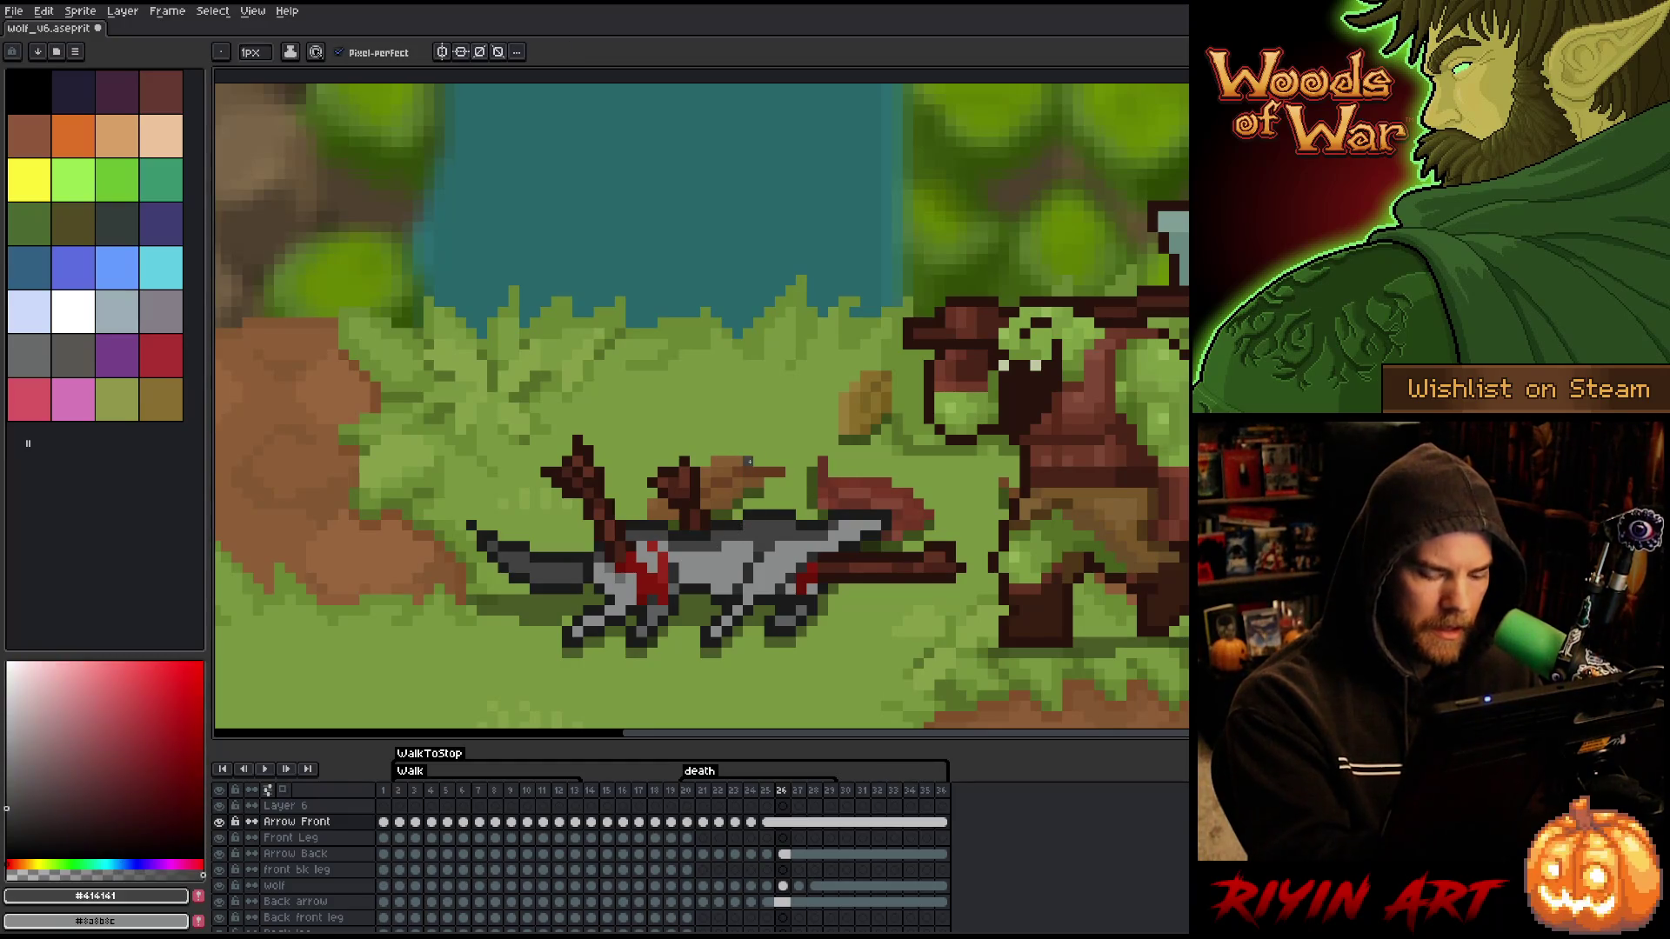
key("comma")
key("comma")
key("period")
key("period")
key("comma")
key("period")
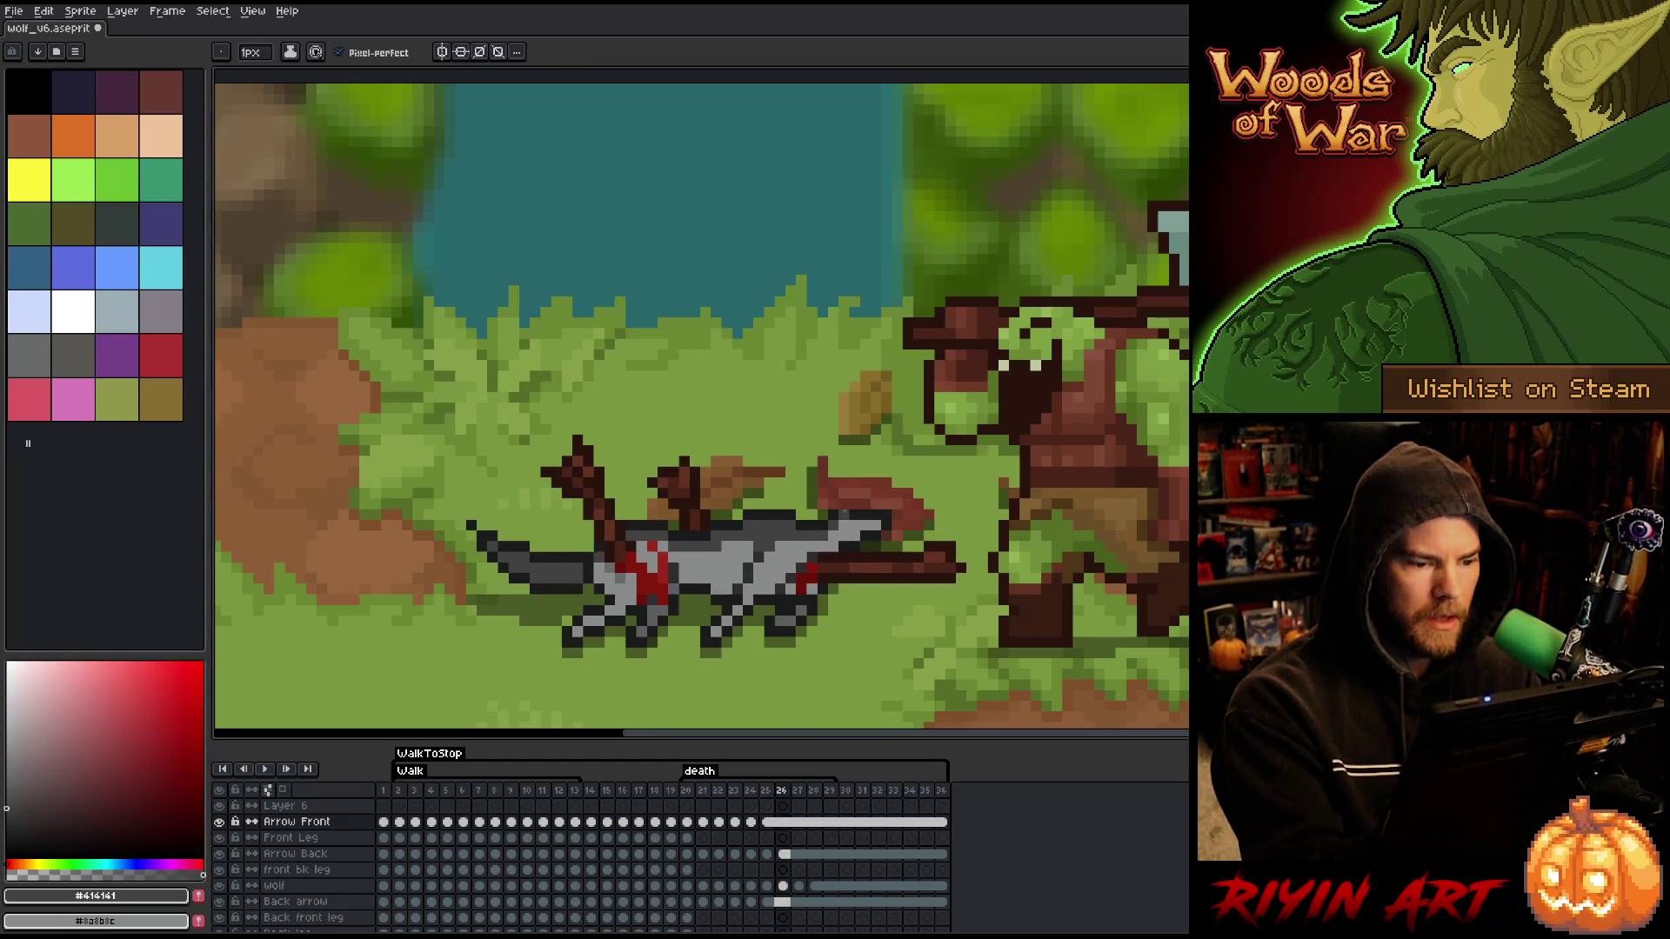
key("comma")
key("comma")
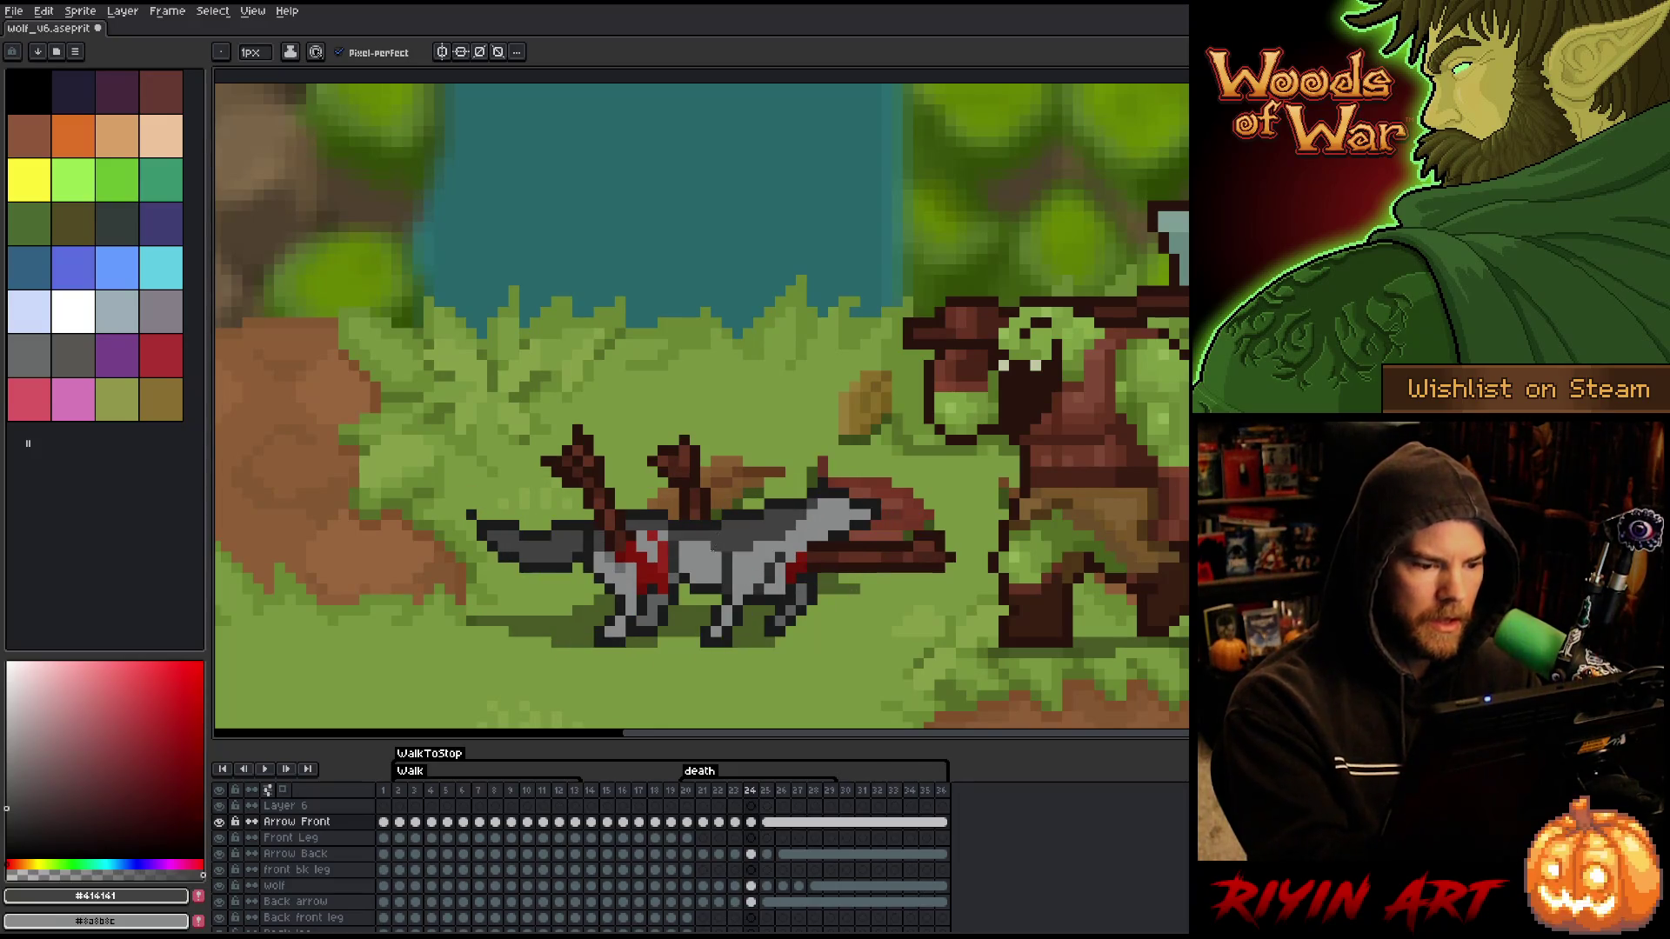
- Paint the dark pixel on the wolf's back in frame 24 light grey and check it against frame 25
left_click(715, 537, "alt")
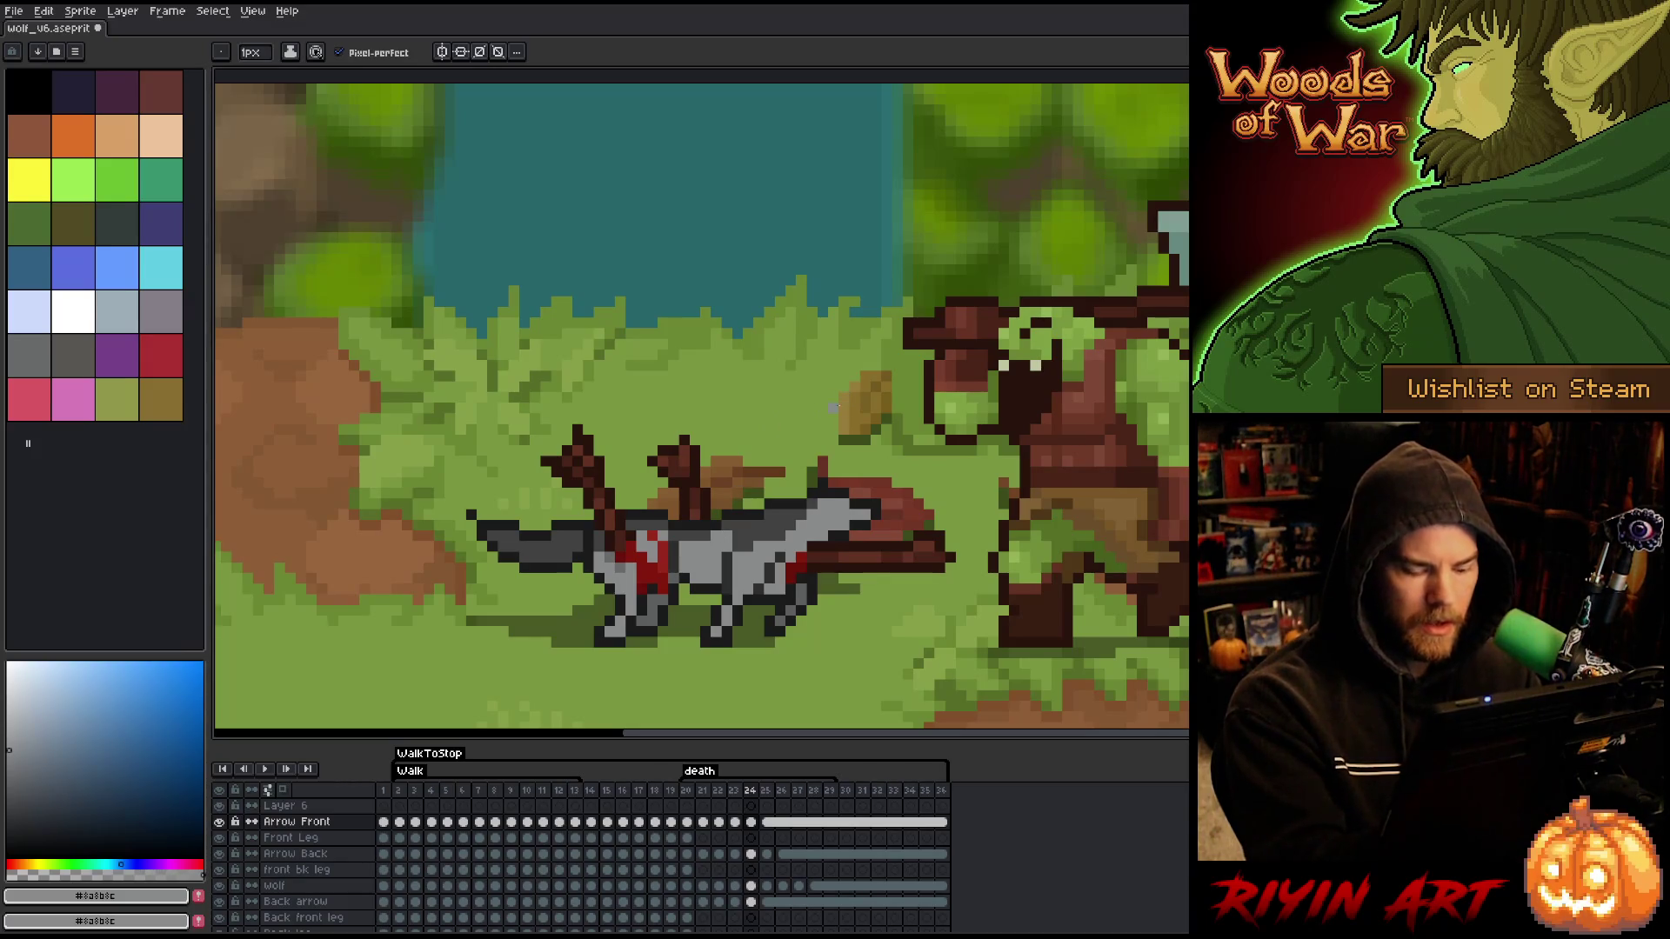
left_click(747, 515)
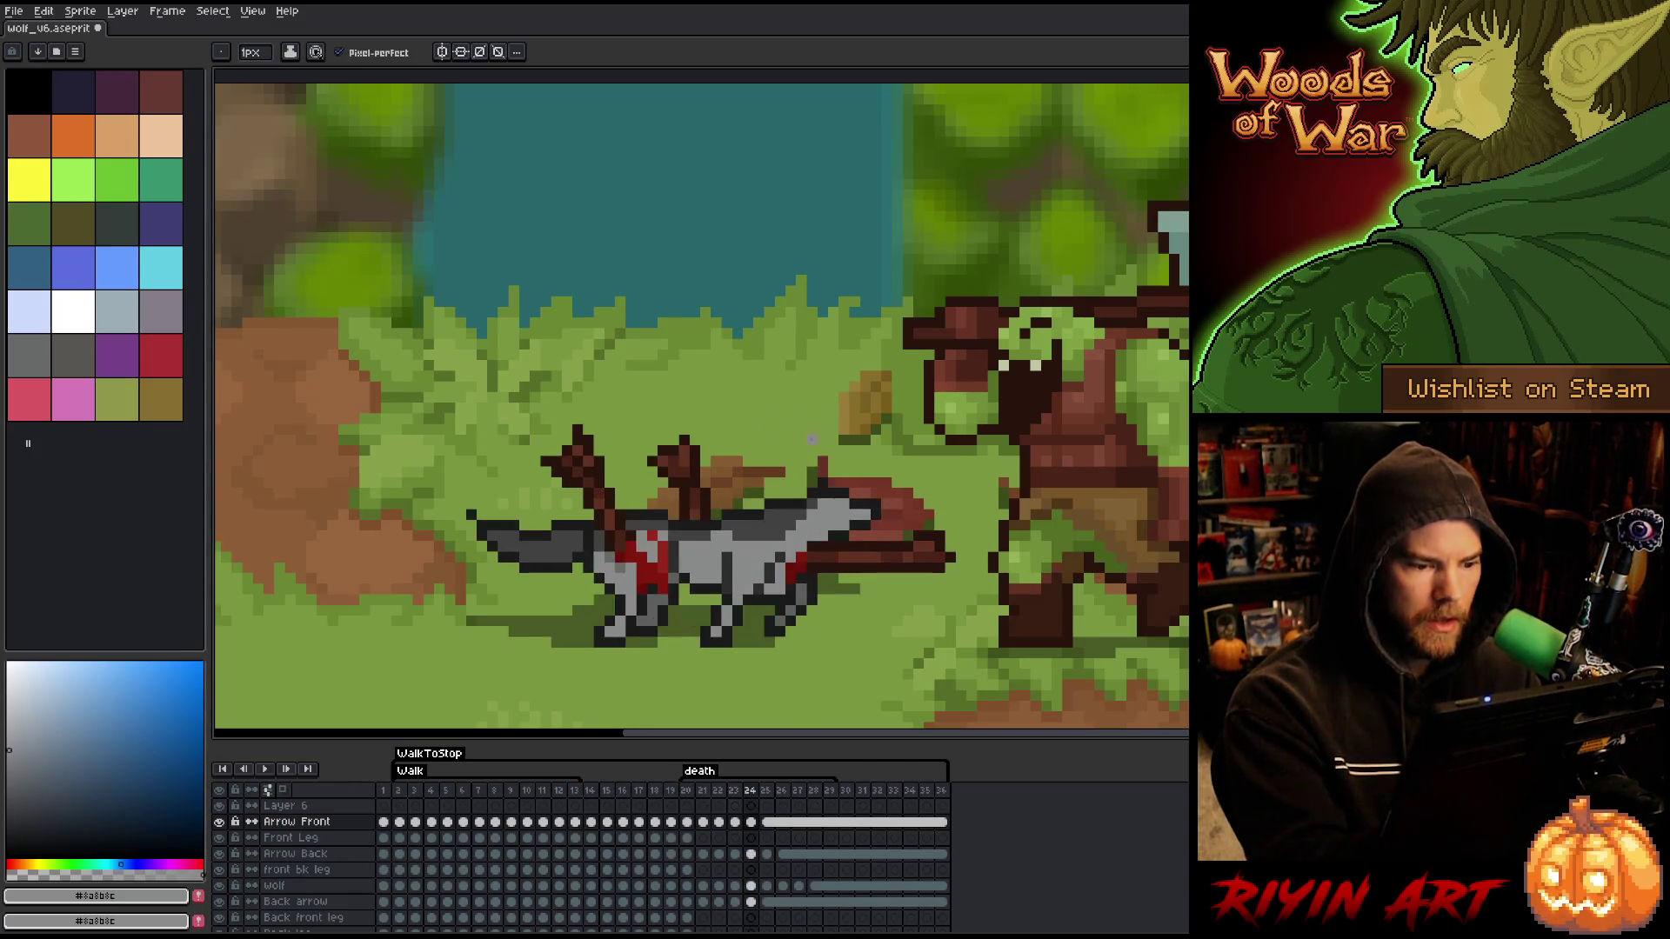
key("Right")
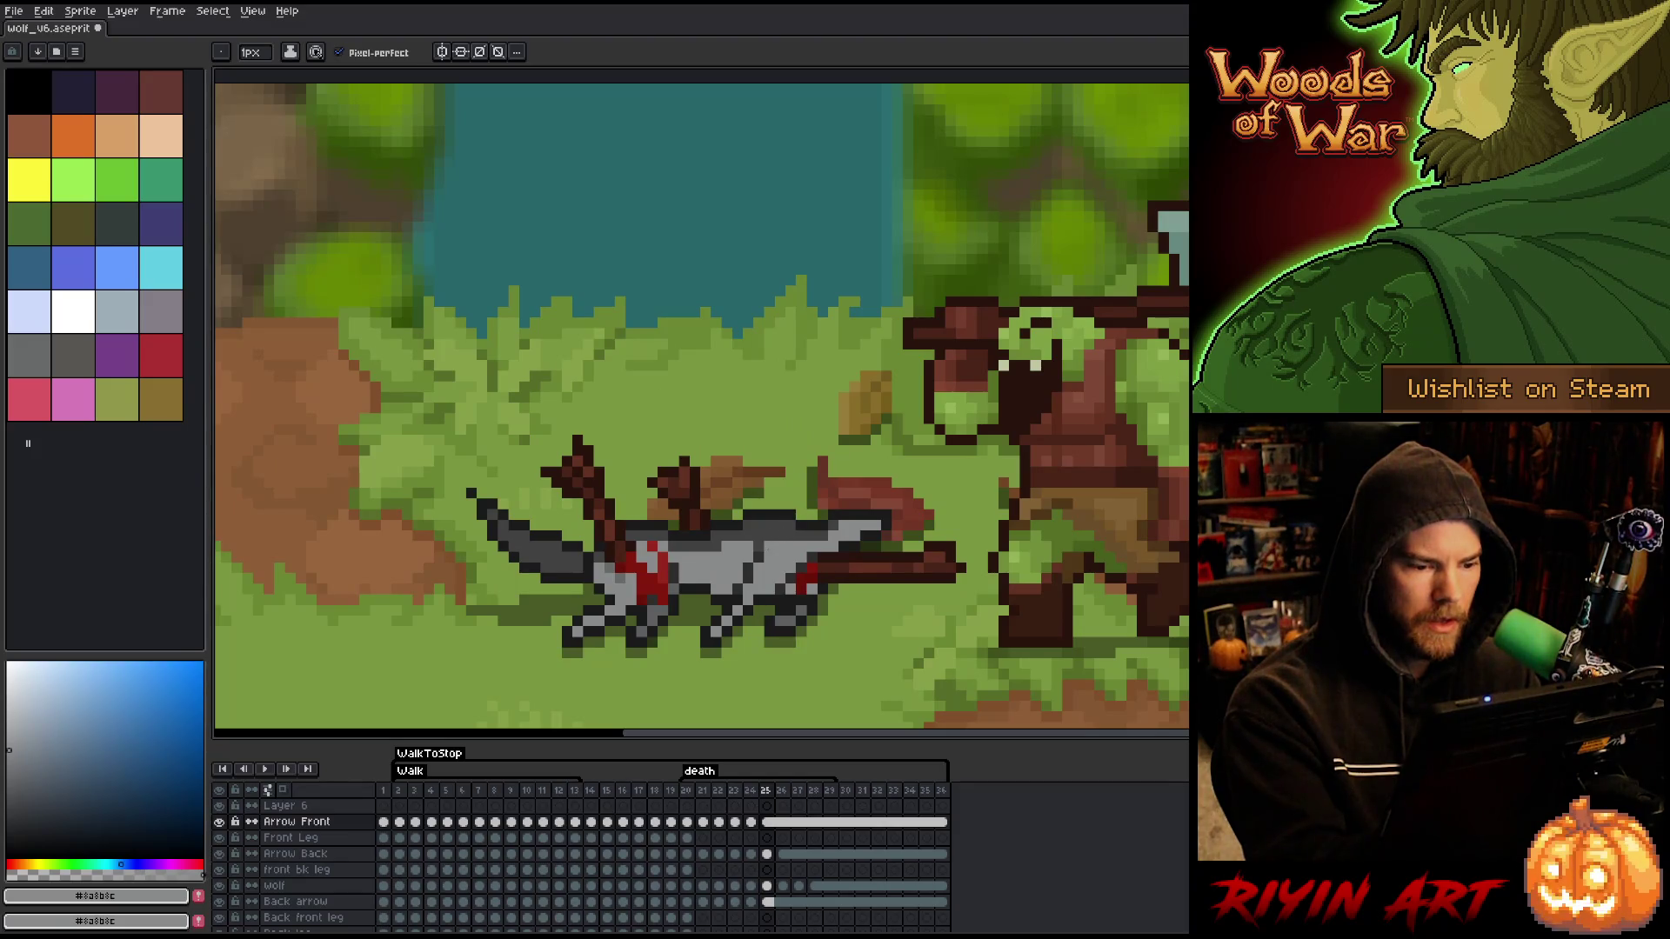
key("Left")
key("Left")
key("Right")
key("Right")
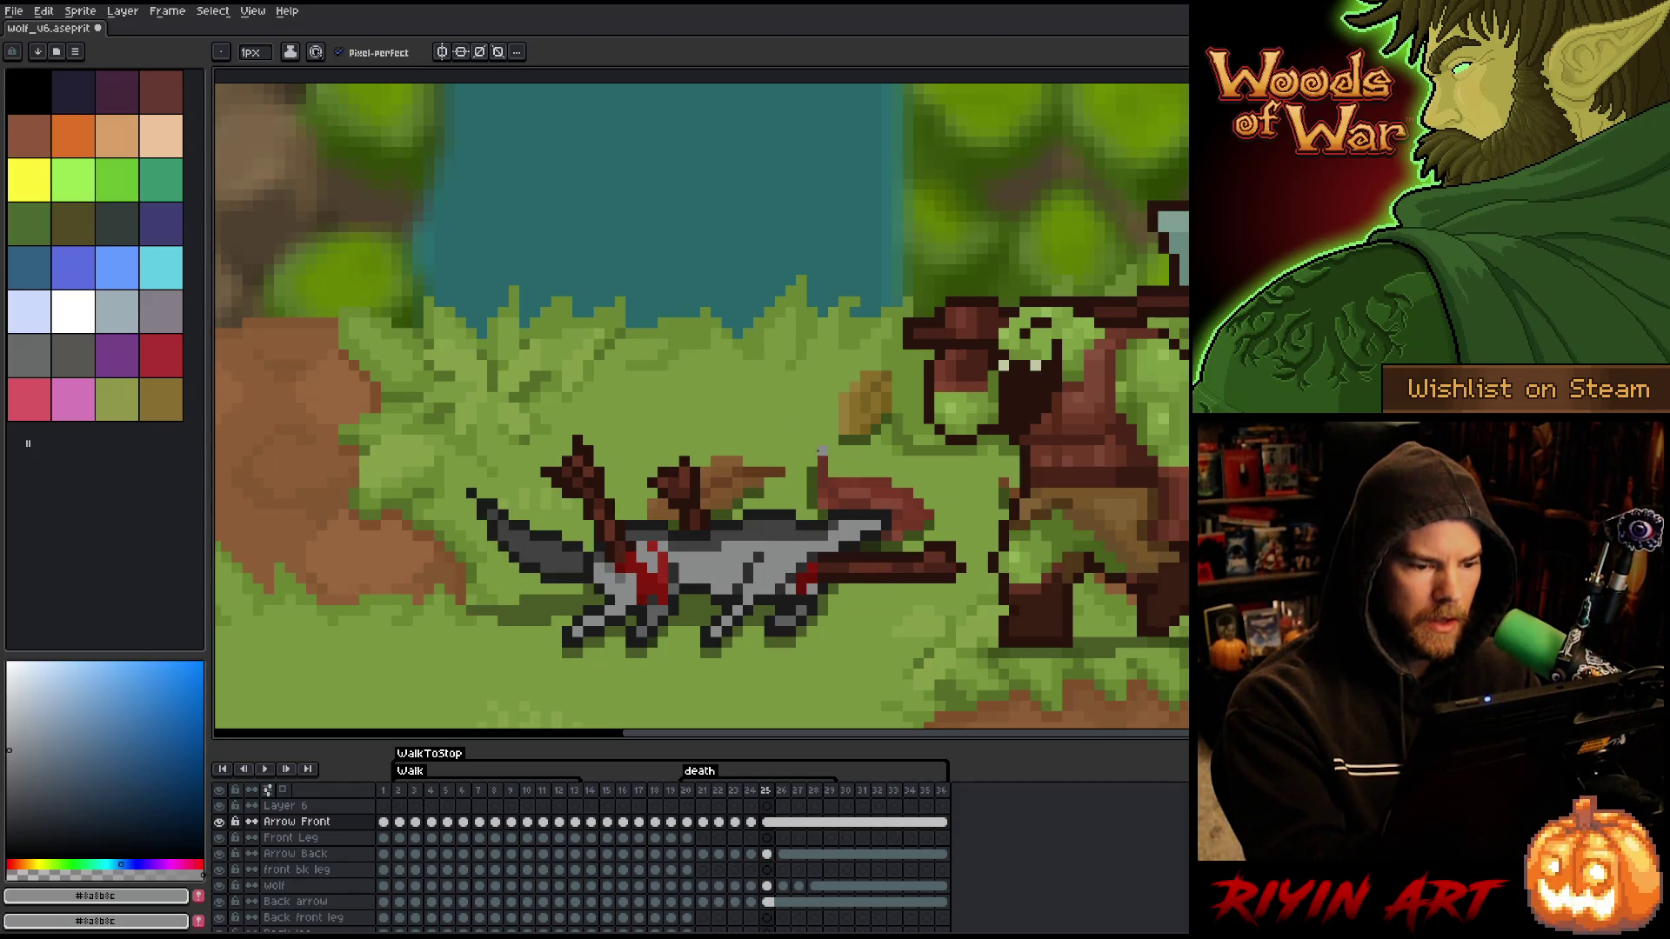
key("Left")
key("Right")
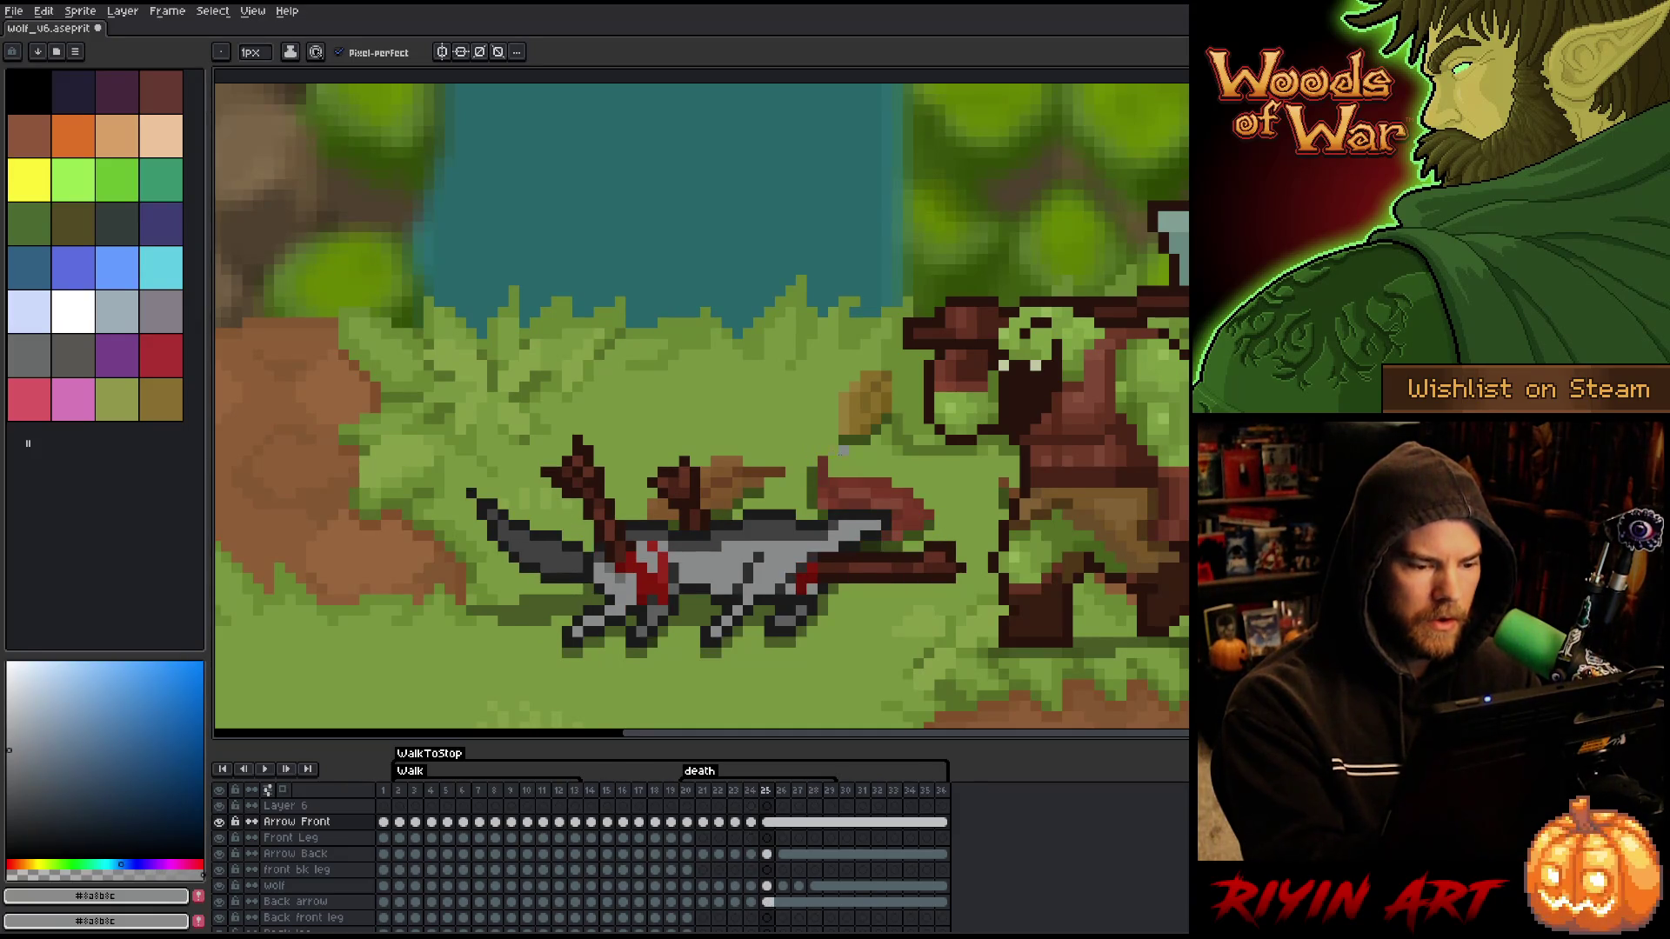
- Unlink the Arrow Front cel at frame 25 and sample the wolf's dark grey on frame 26
right_click(765, 823)
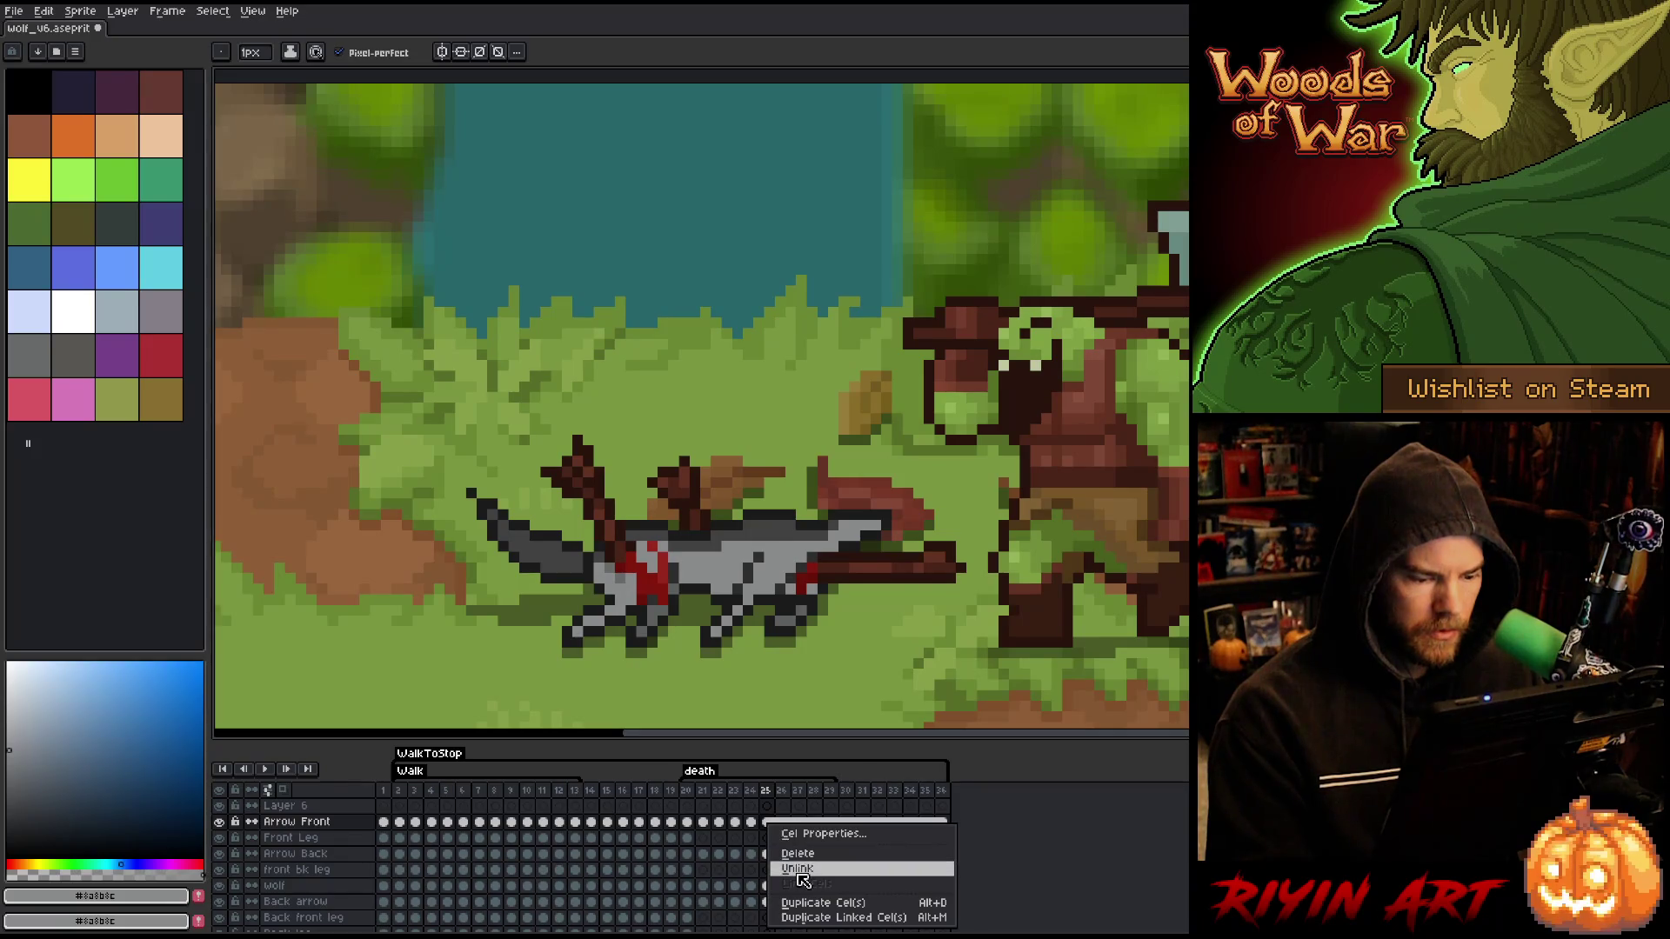
left_click(802, 877)
left_click(782, 822)
key("i")
left_click(751, 533)
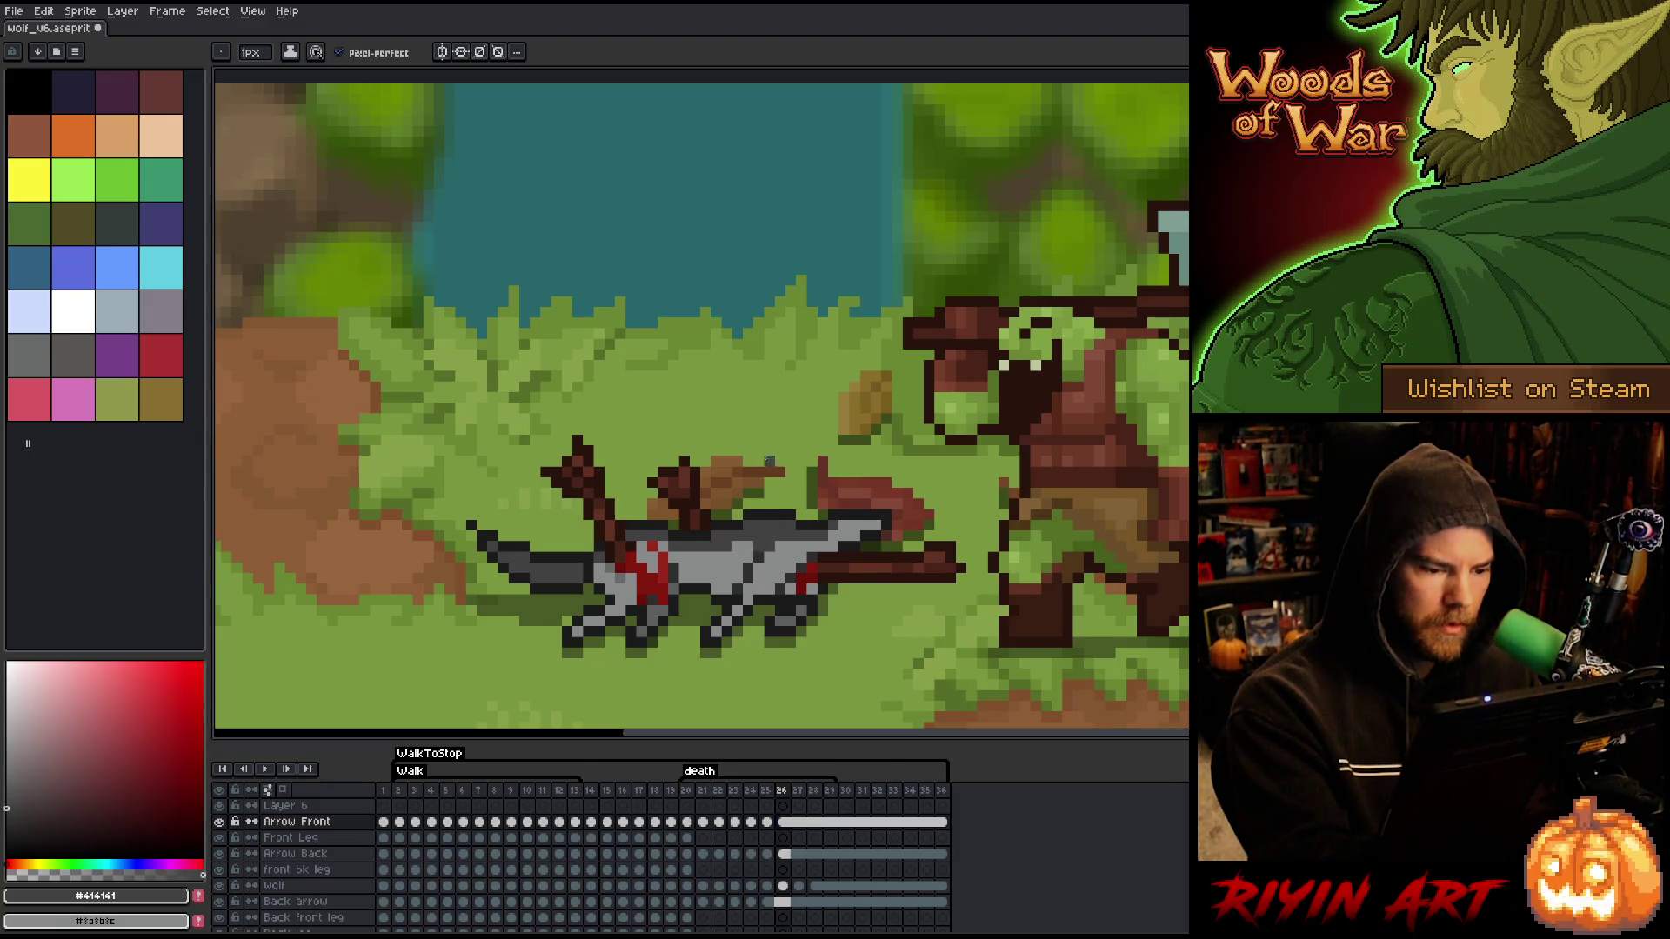
- Select the arrow cels at frame 25, clear the selection, and compare frames 24–26
left_click(767, 854)
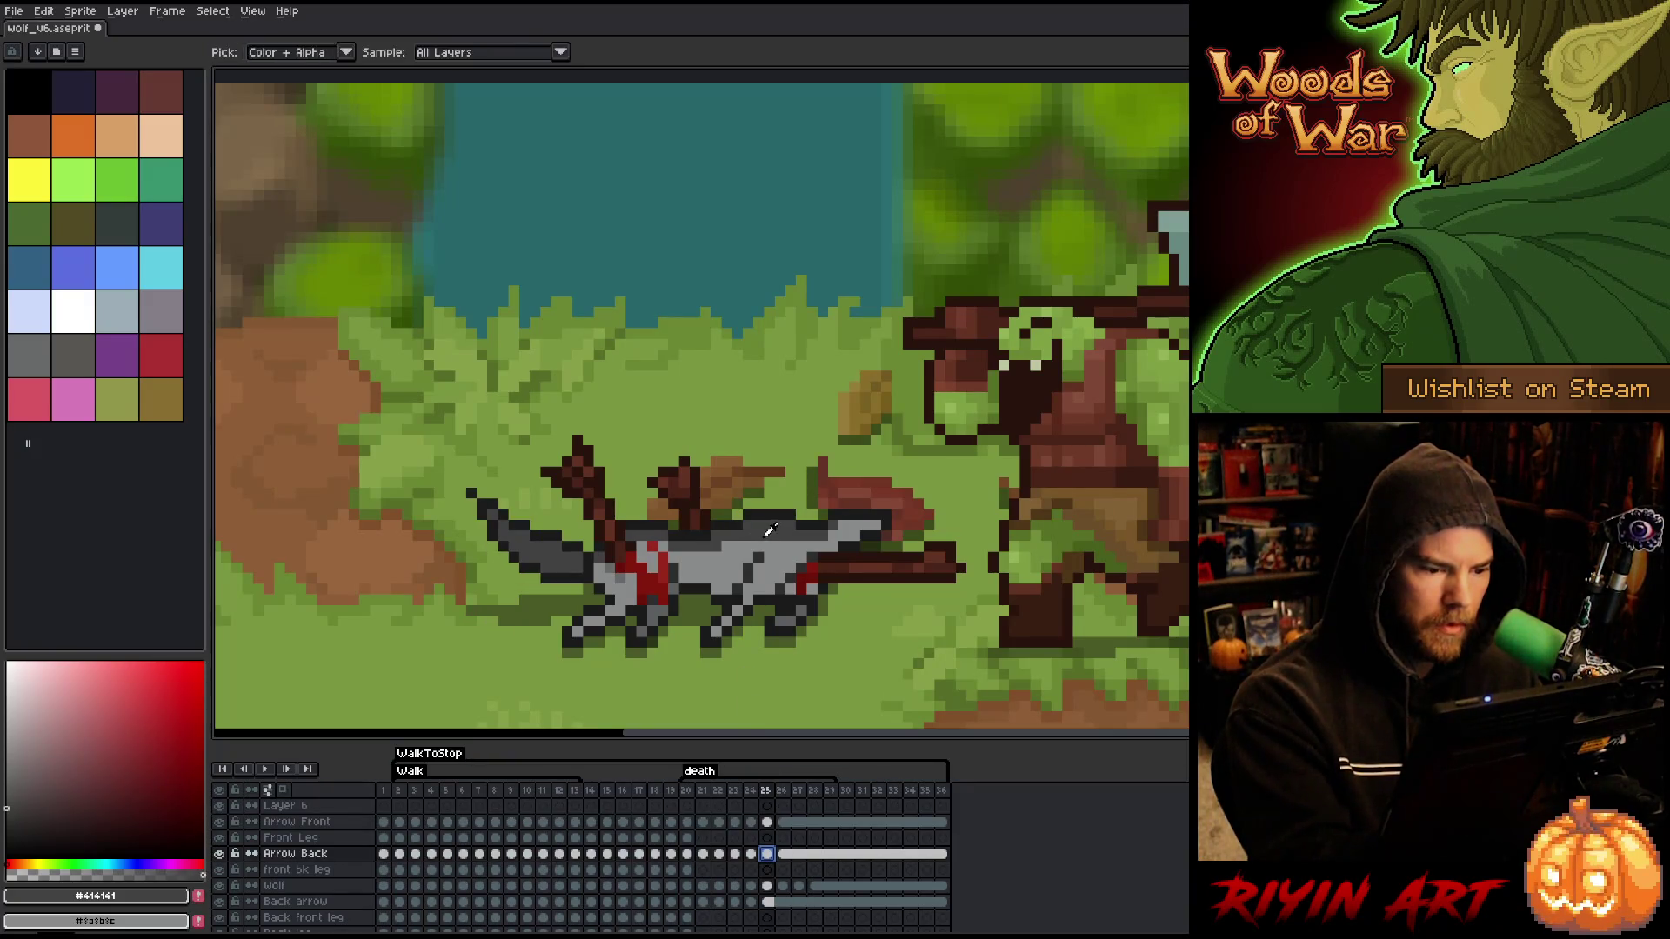
left_click(766, 822)
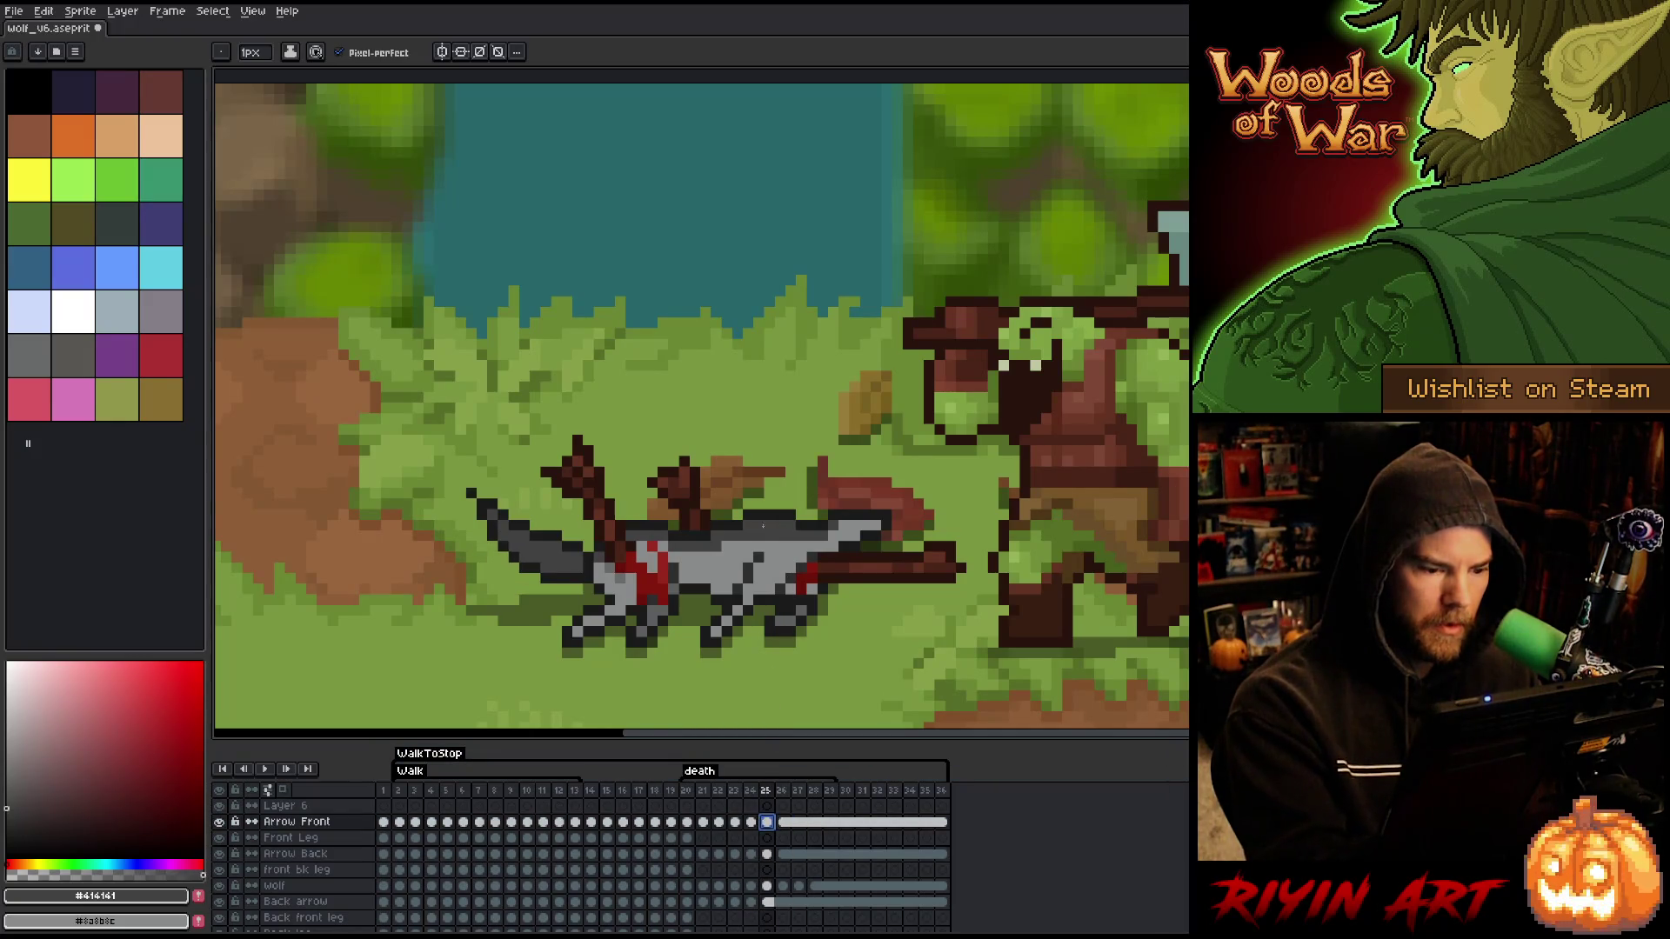
left_click(788, 481)
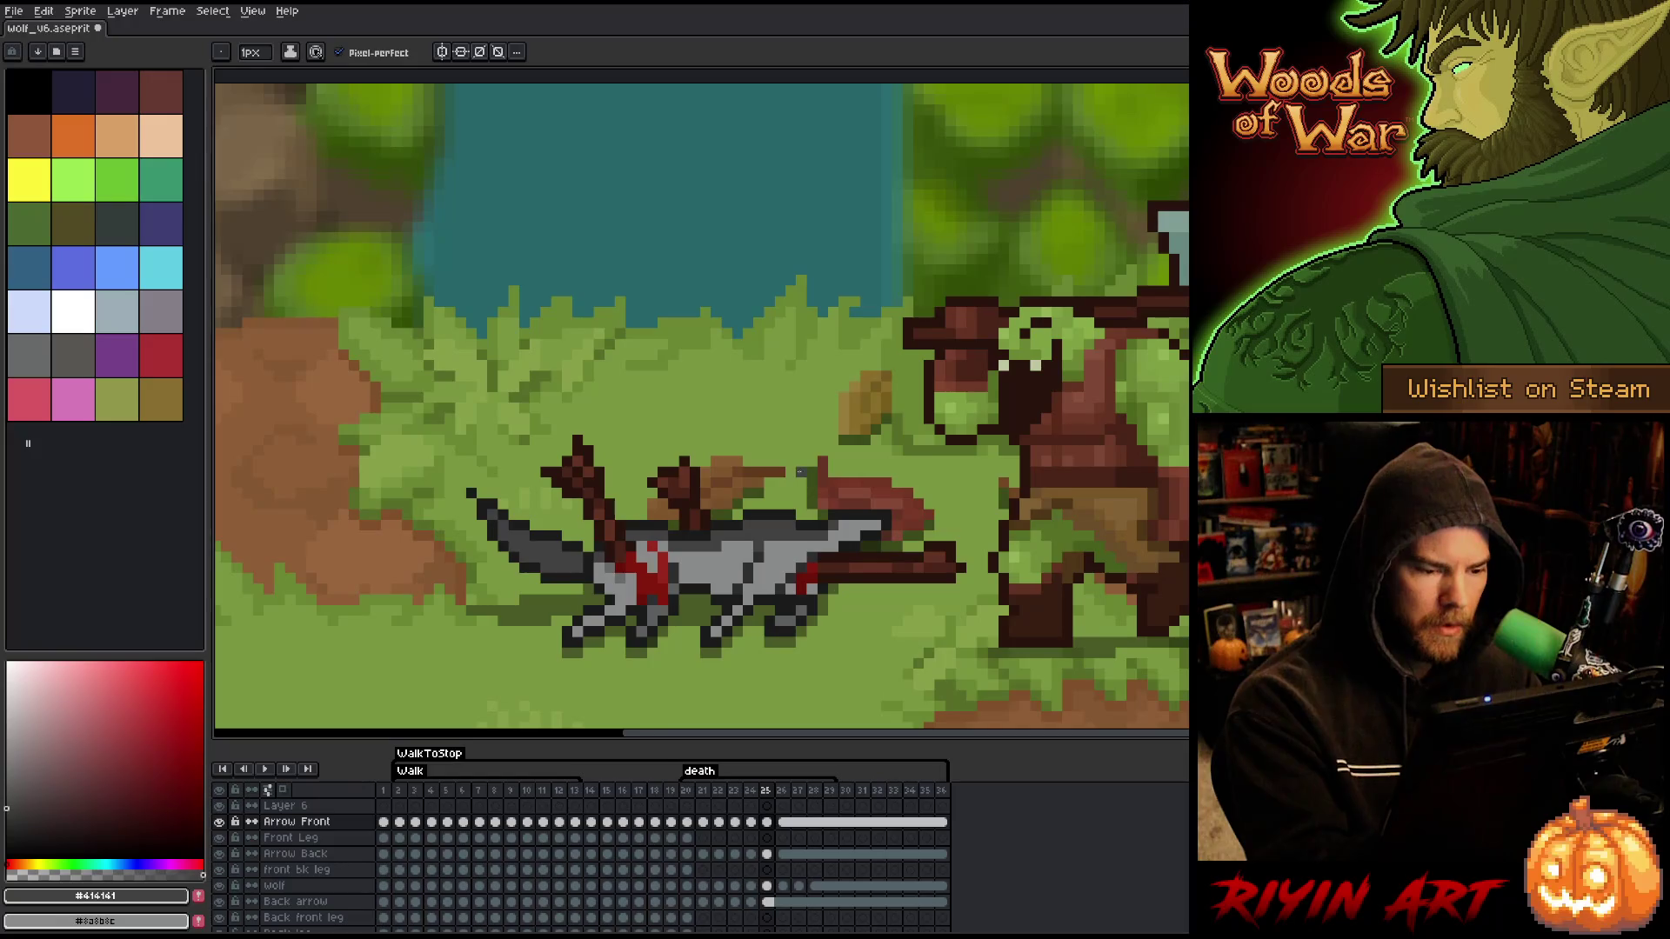
key("Right")
key("Left")
key("Left")
key("Right")
key("Left")
key("Right")
key("Right")
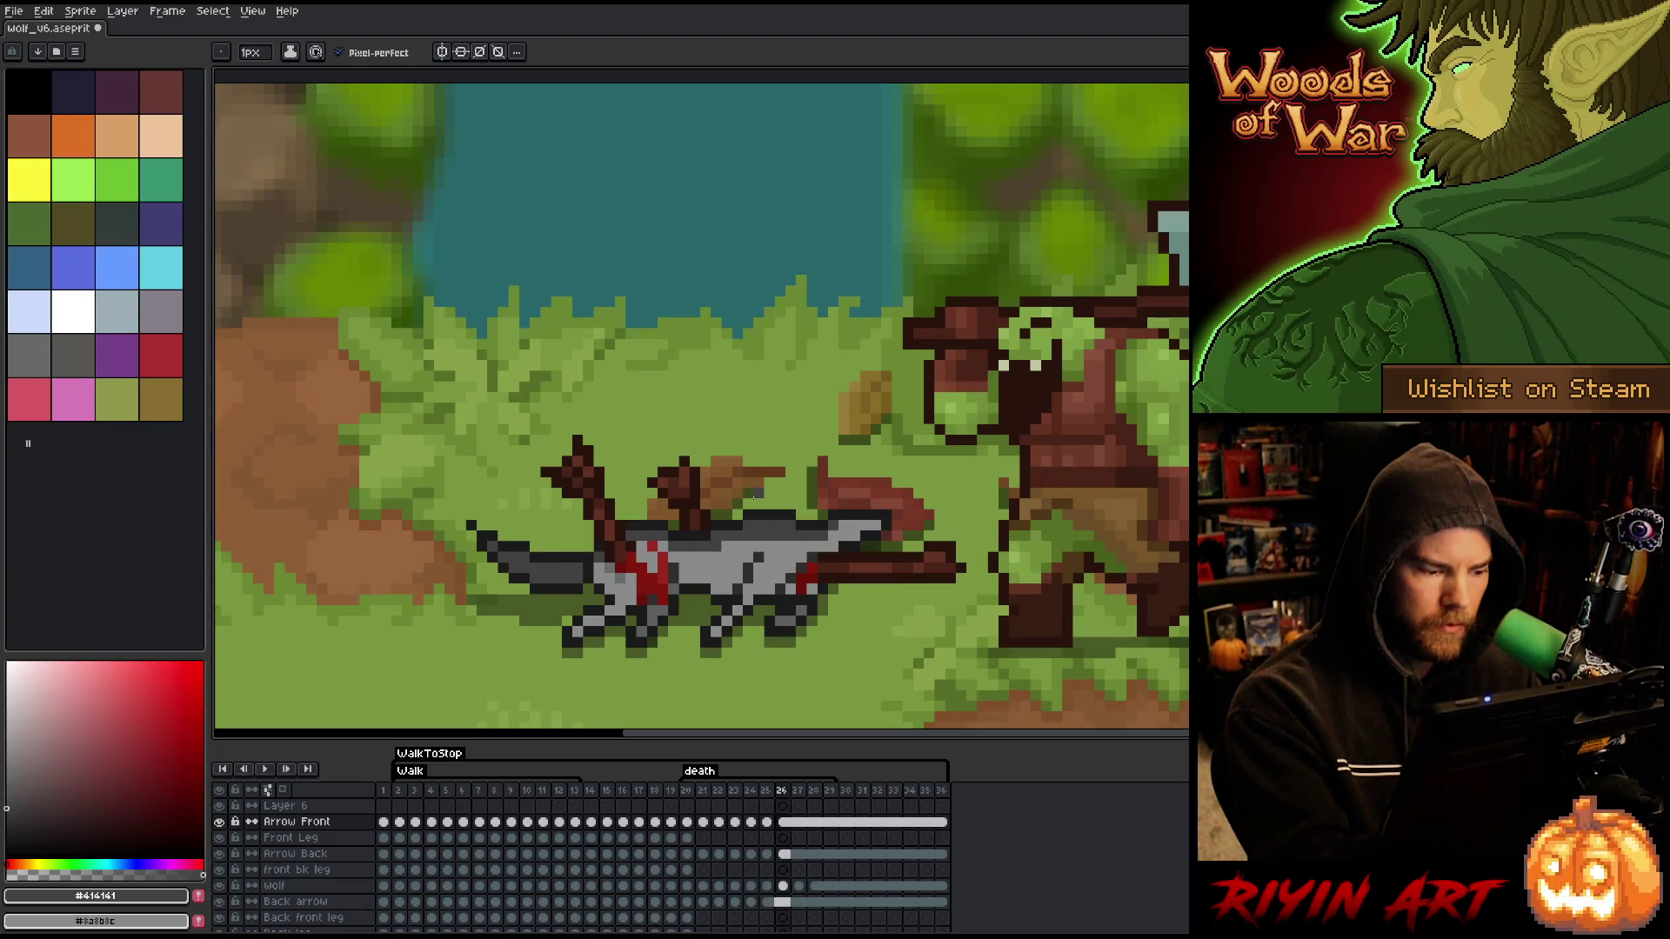
key("Left")
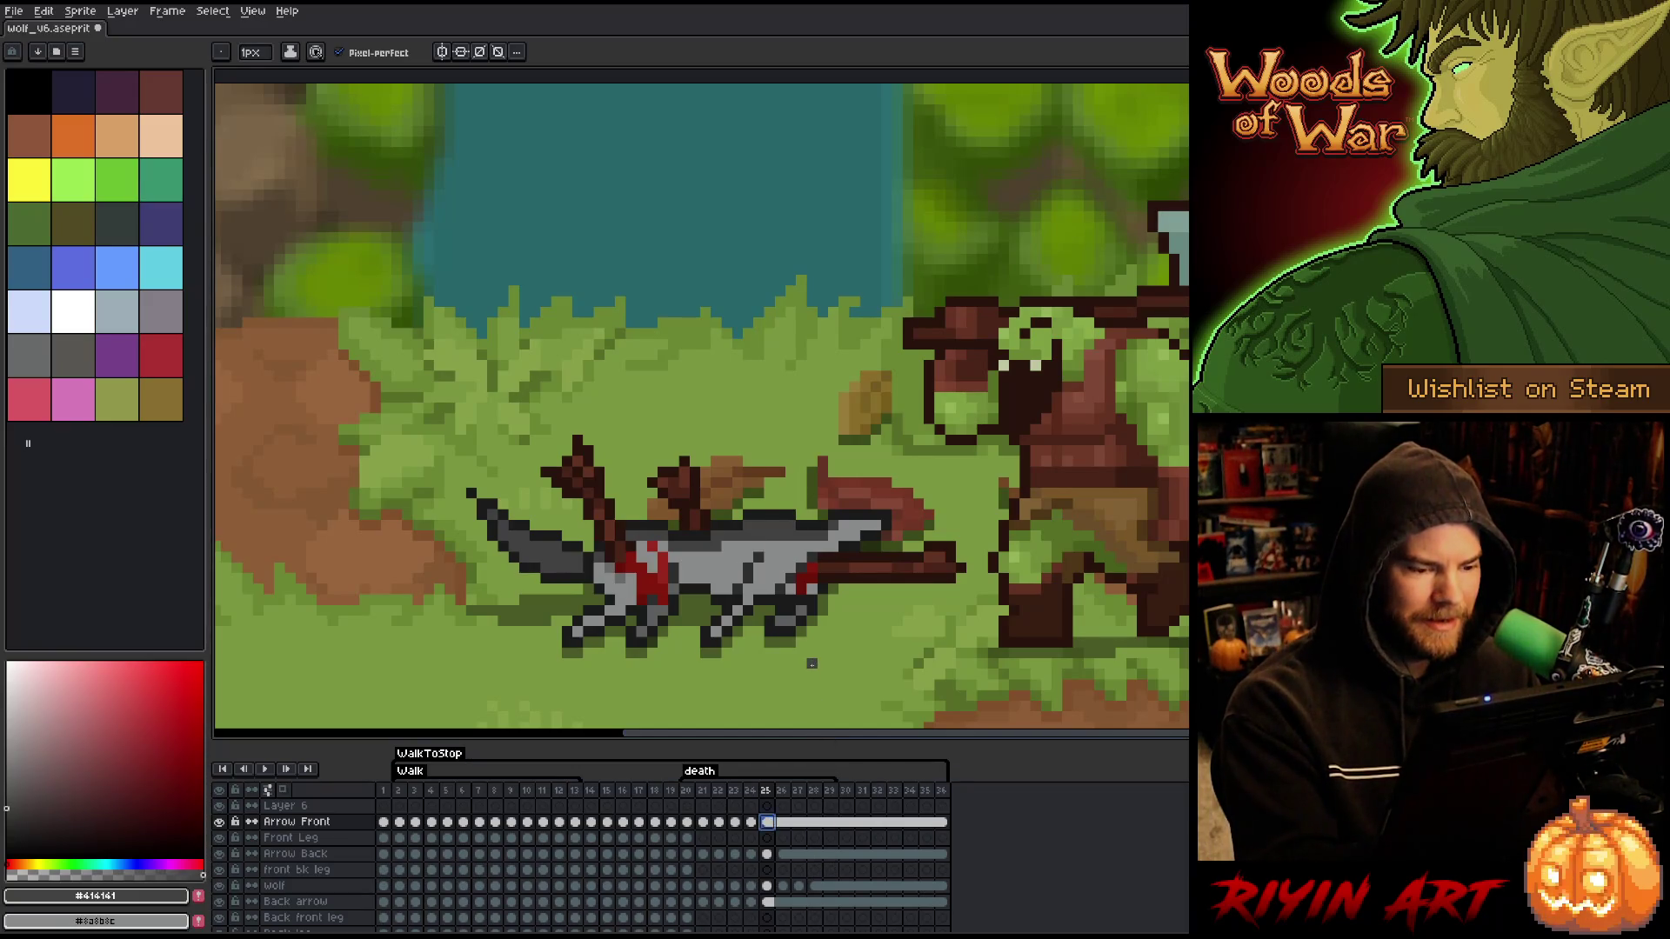
key("Left")
key("Right")
key("Right")
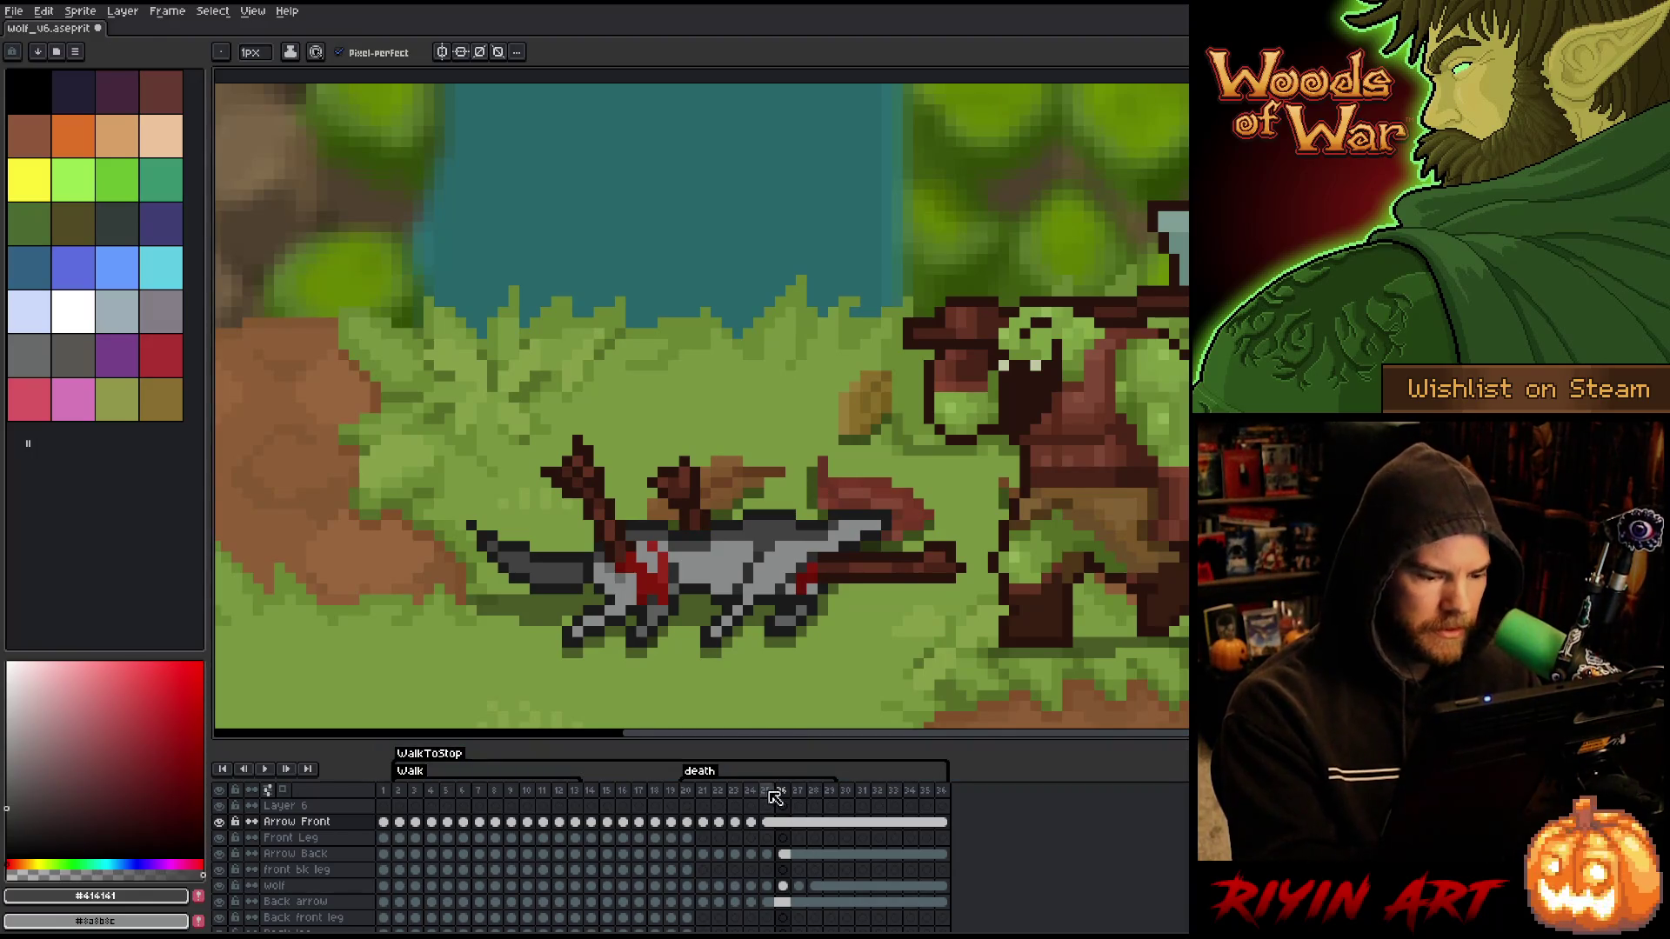
- Apply a cel option to the Arrow Front cel at frame 25 and compare it with frame 26
left_click(767, 822)
right_click(771, 824)
left_click(798, 864)
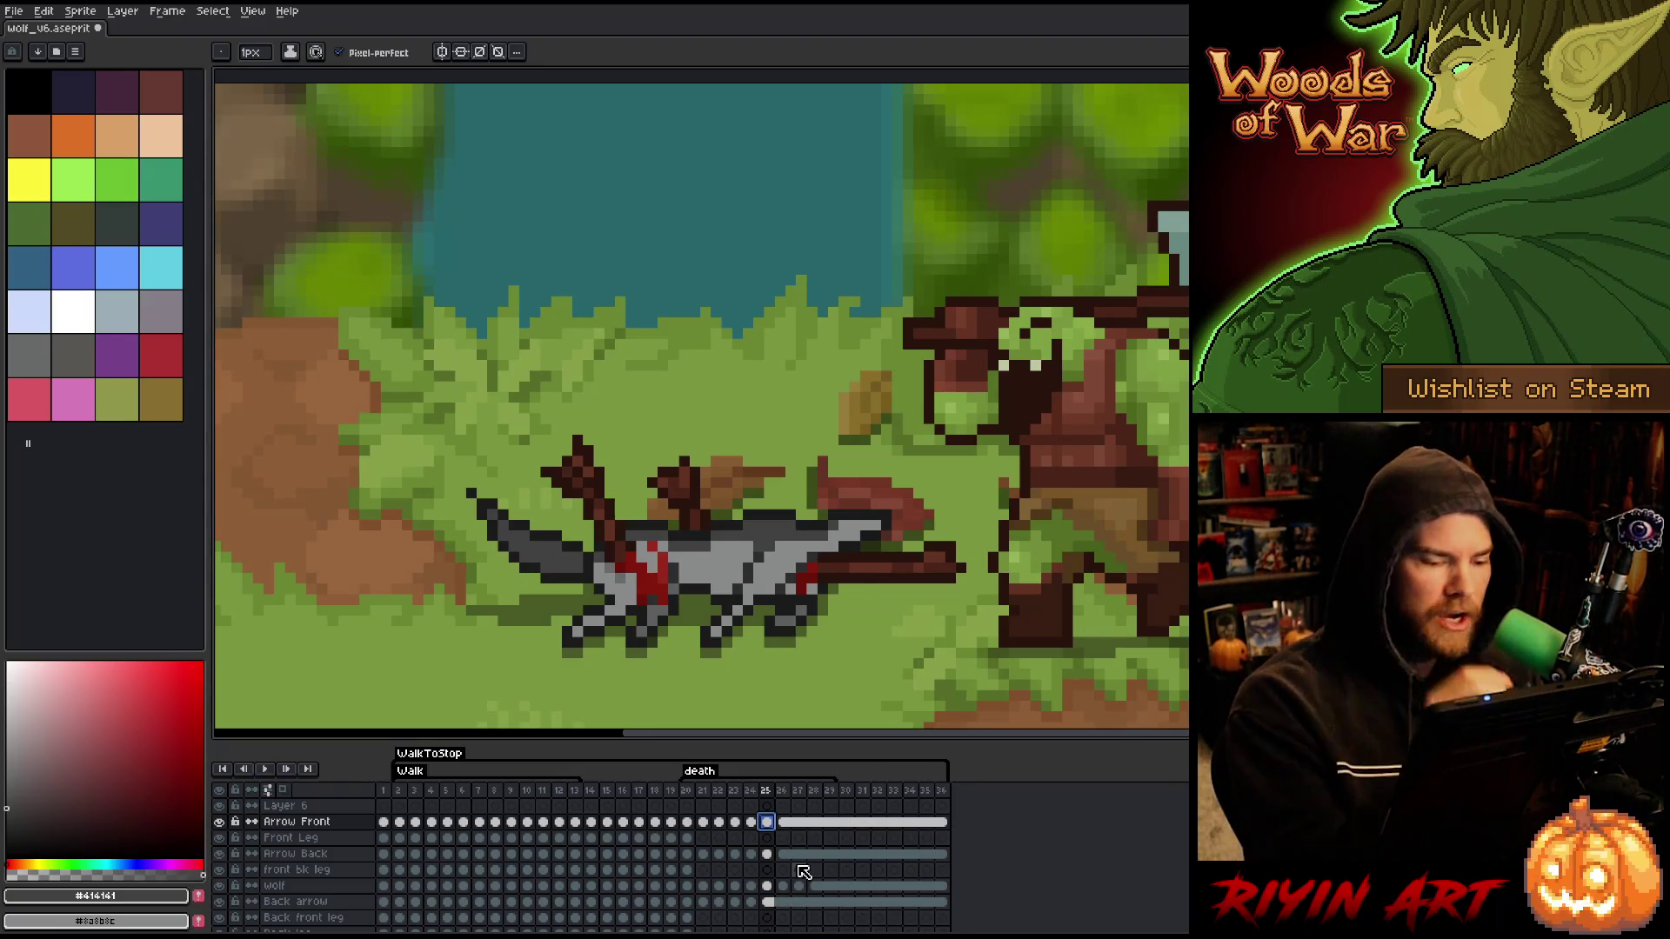
key("alt")
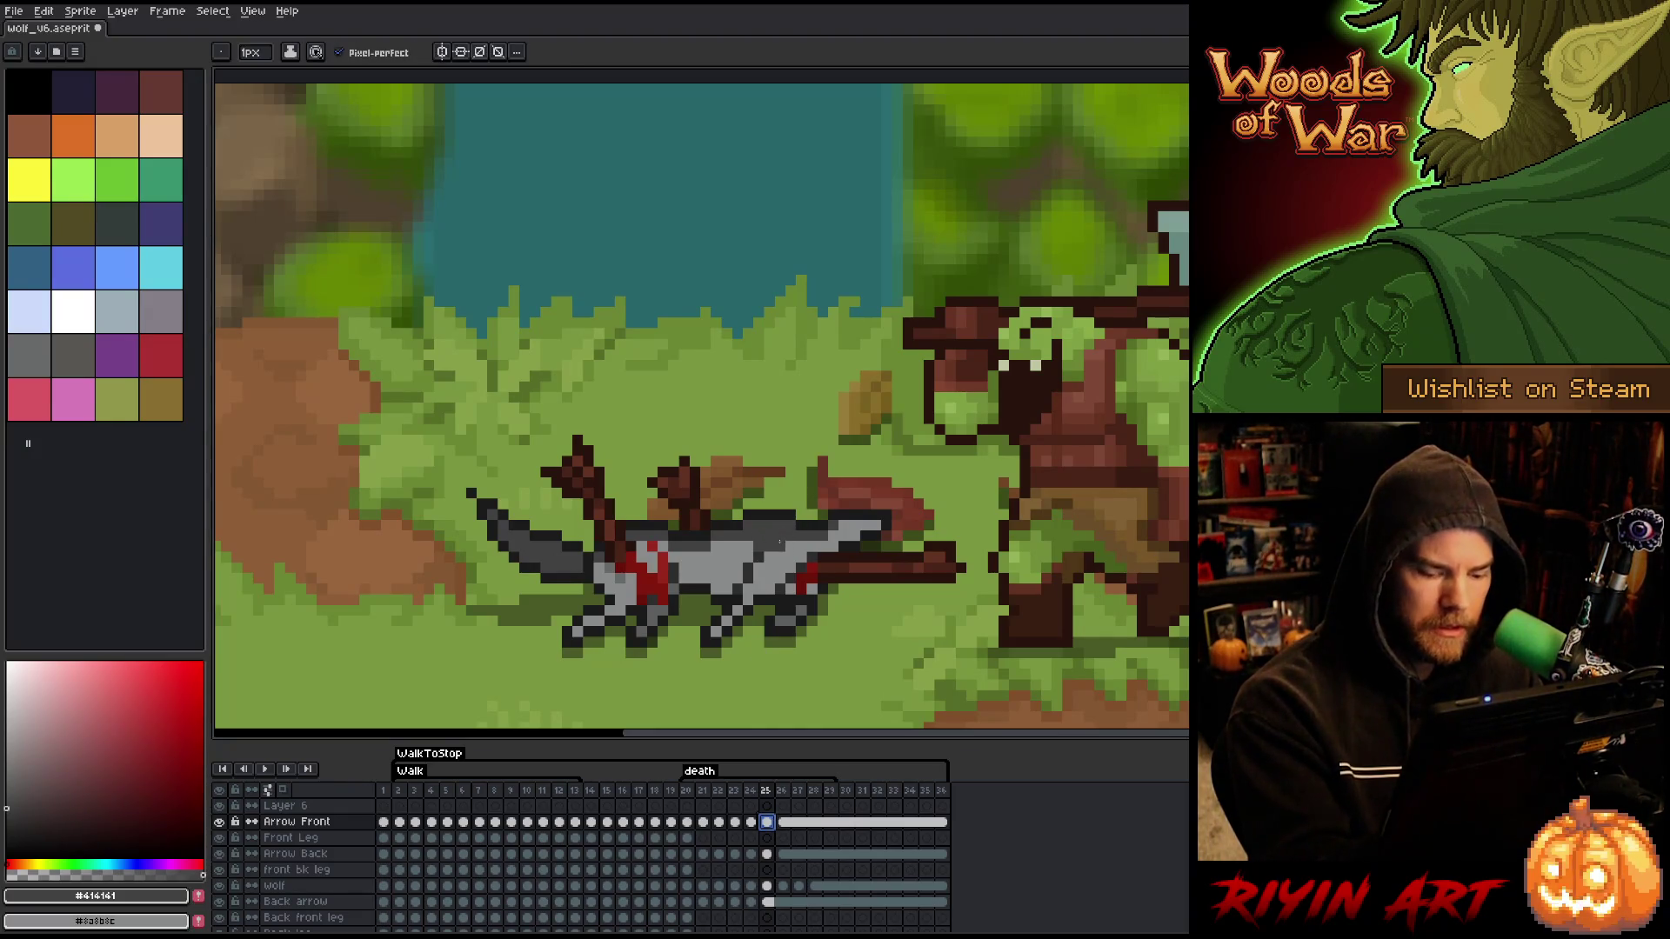
key("Right")
key("Left")
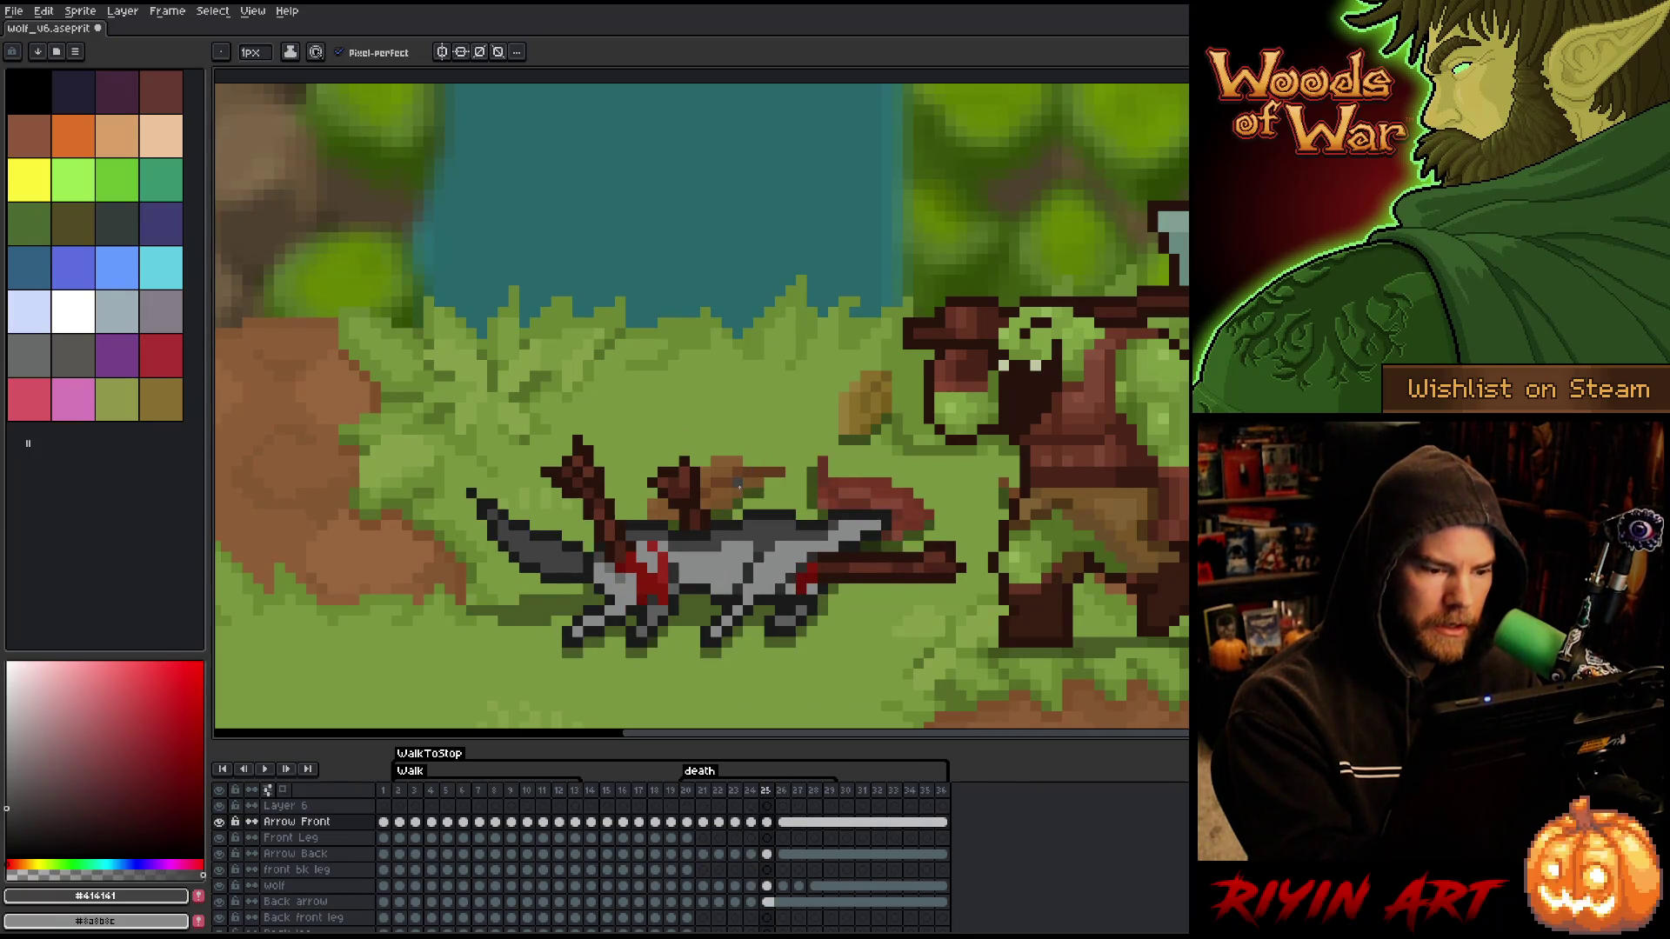
- Compare the tail across frames 24–26 and sample the wolf's mid grey on frame 24
key("Right")
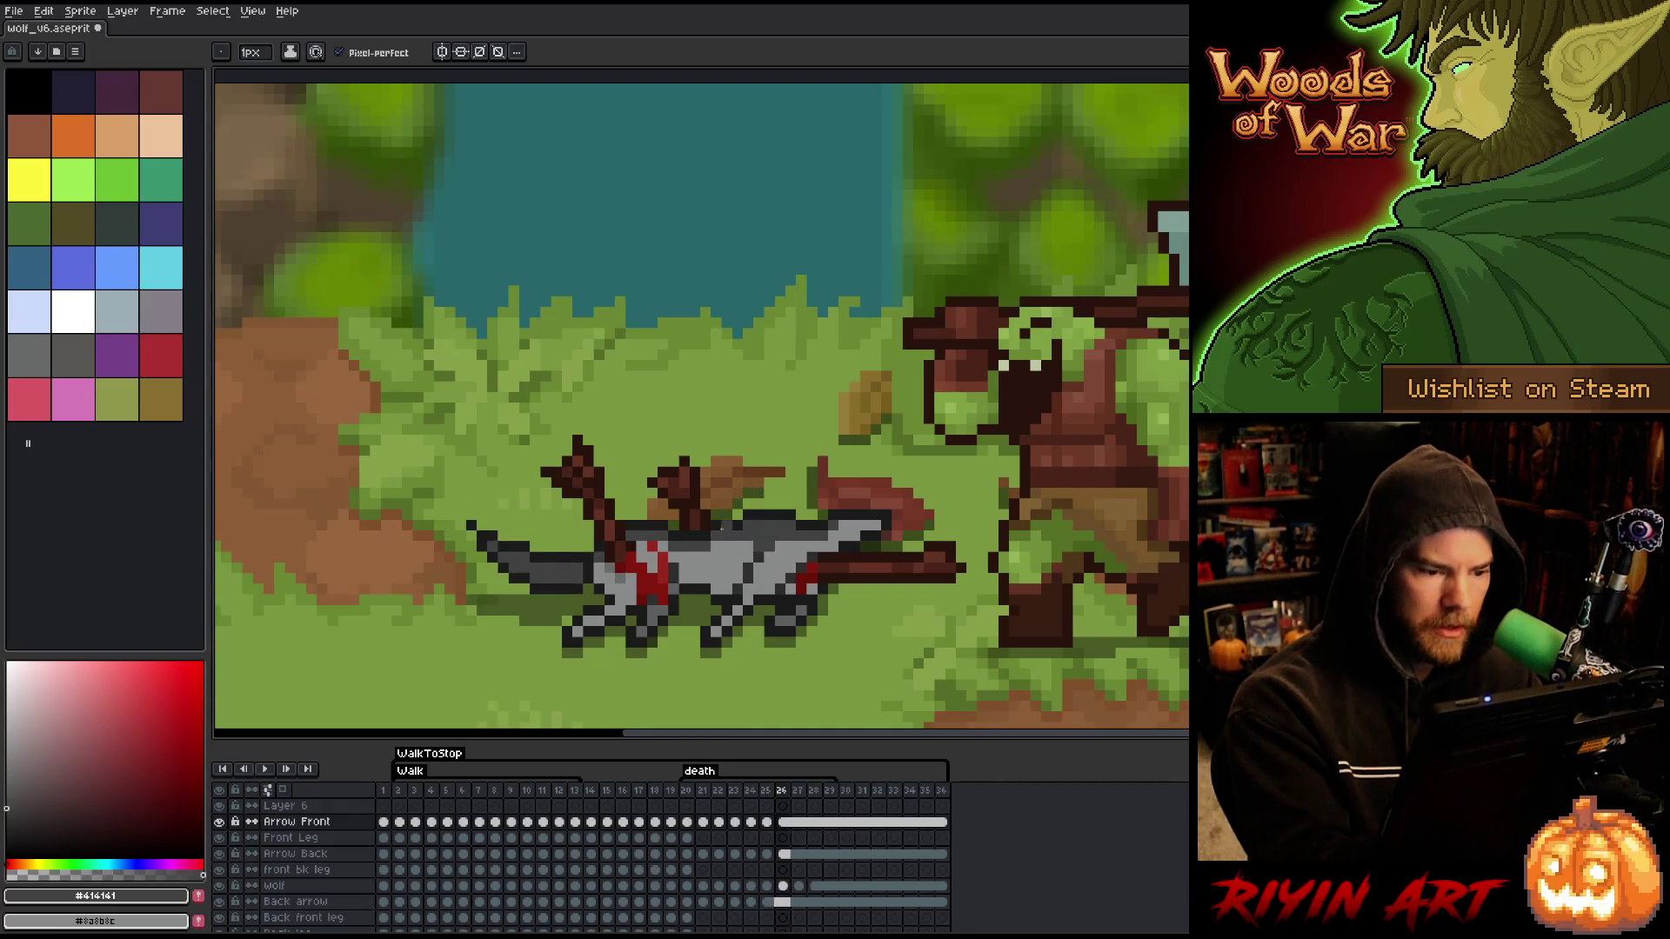
key("Left")
key("Right")
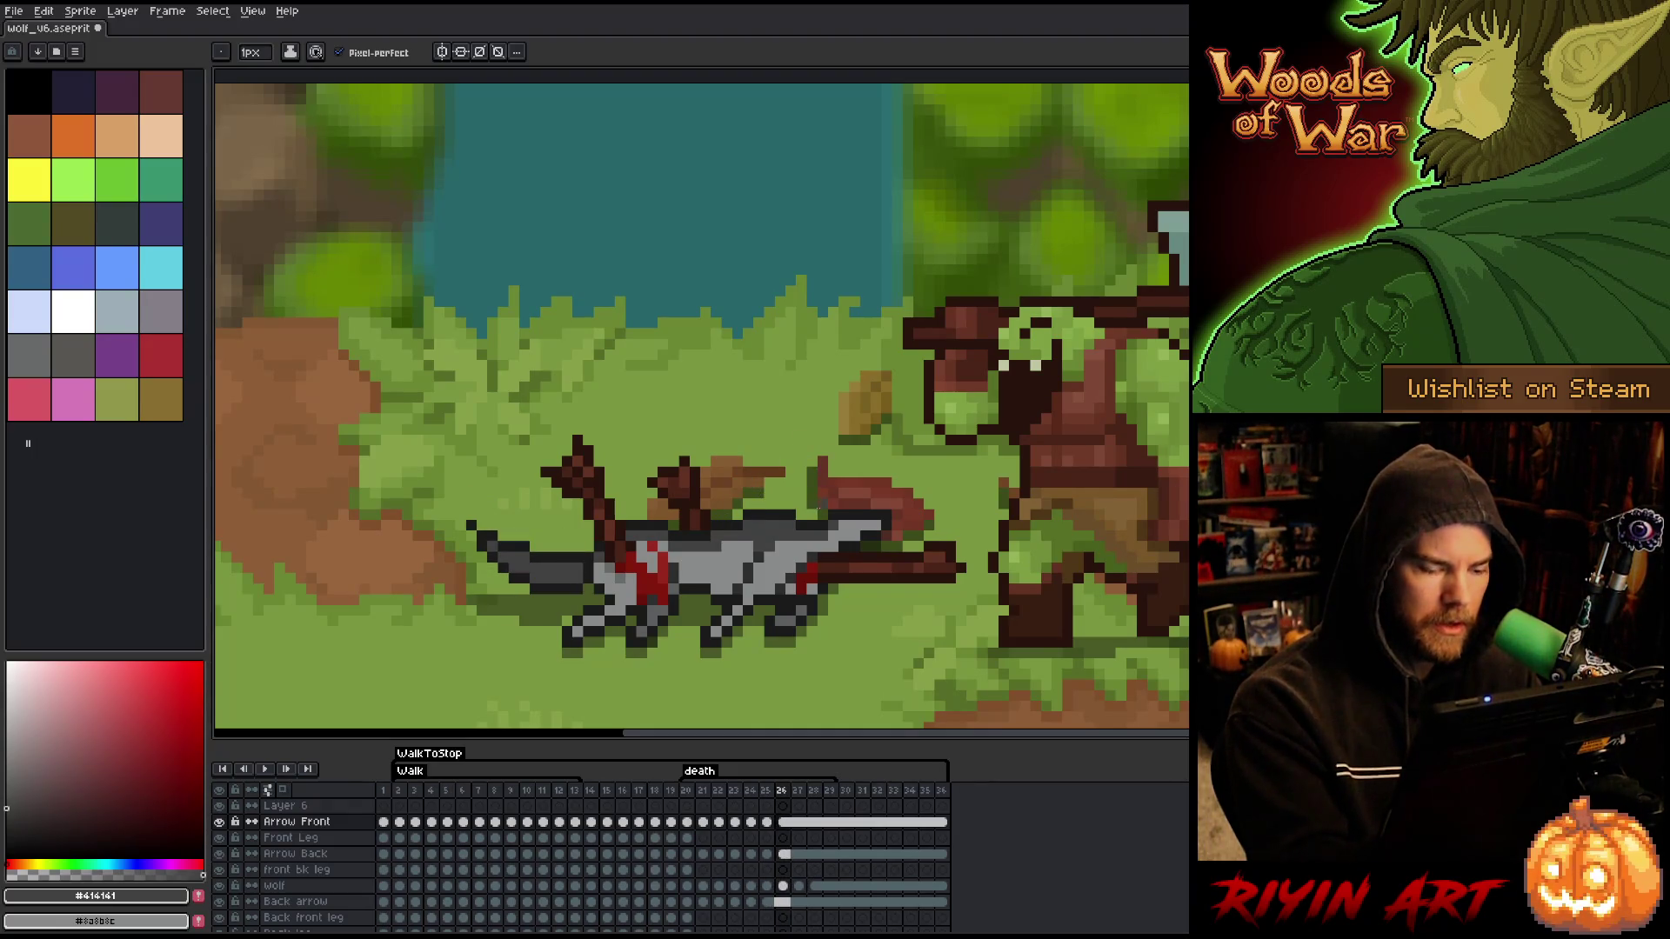
key("Left")
key("Left")
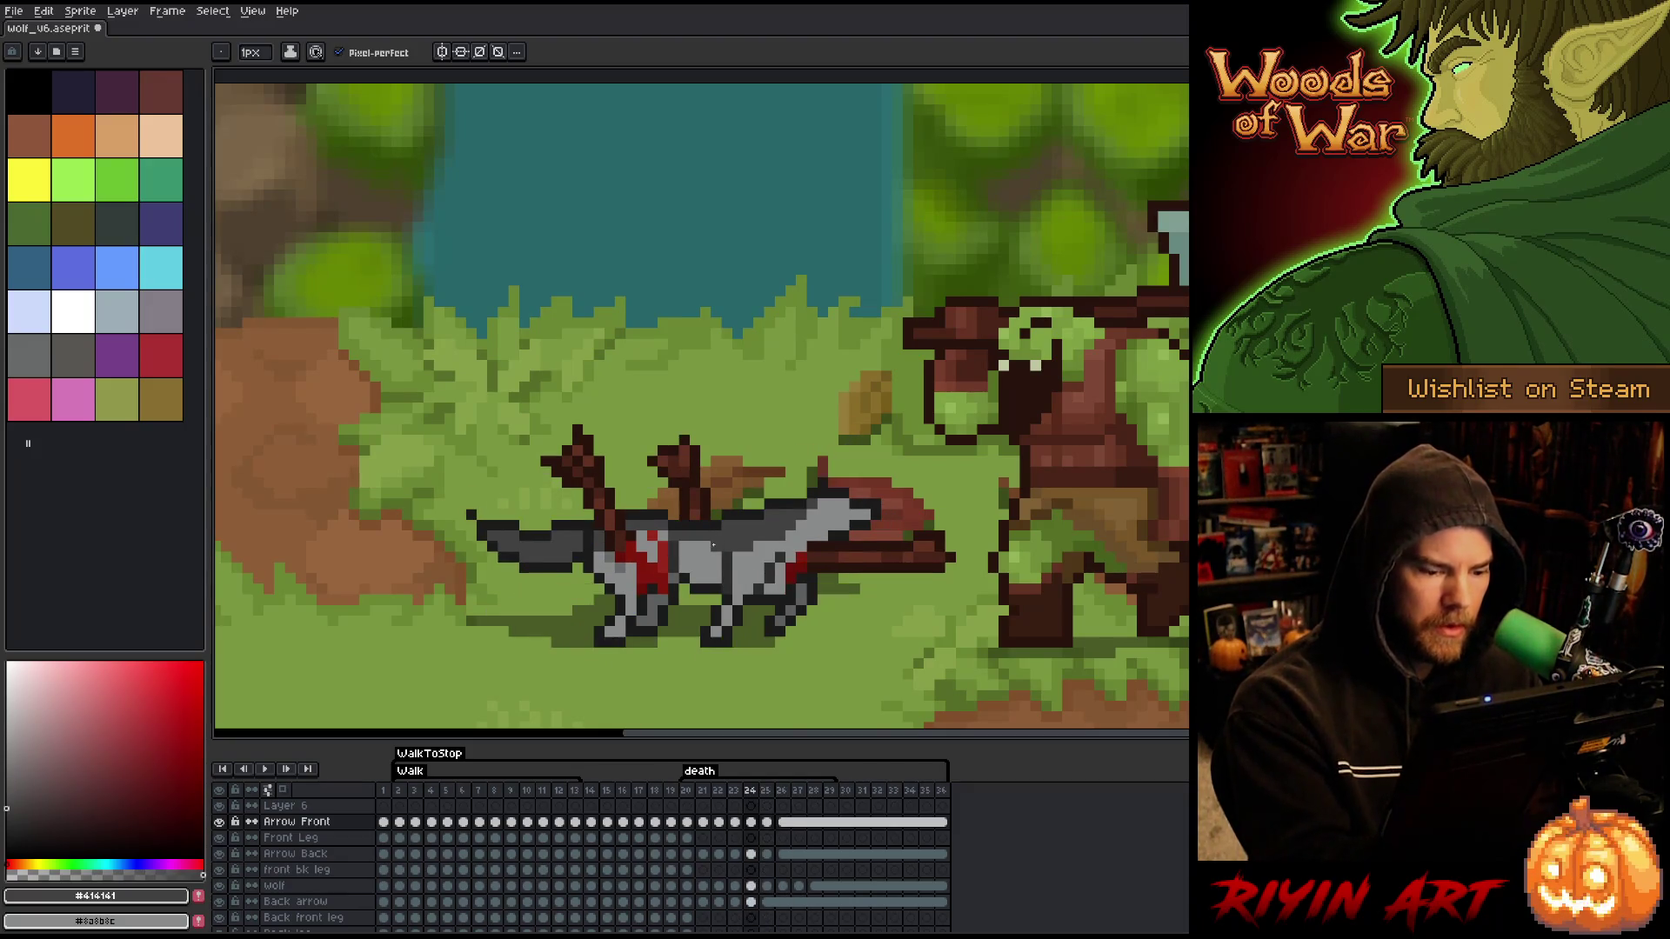
left_click(715, 567, "alt")
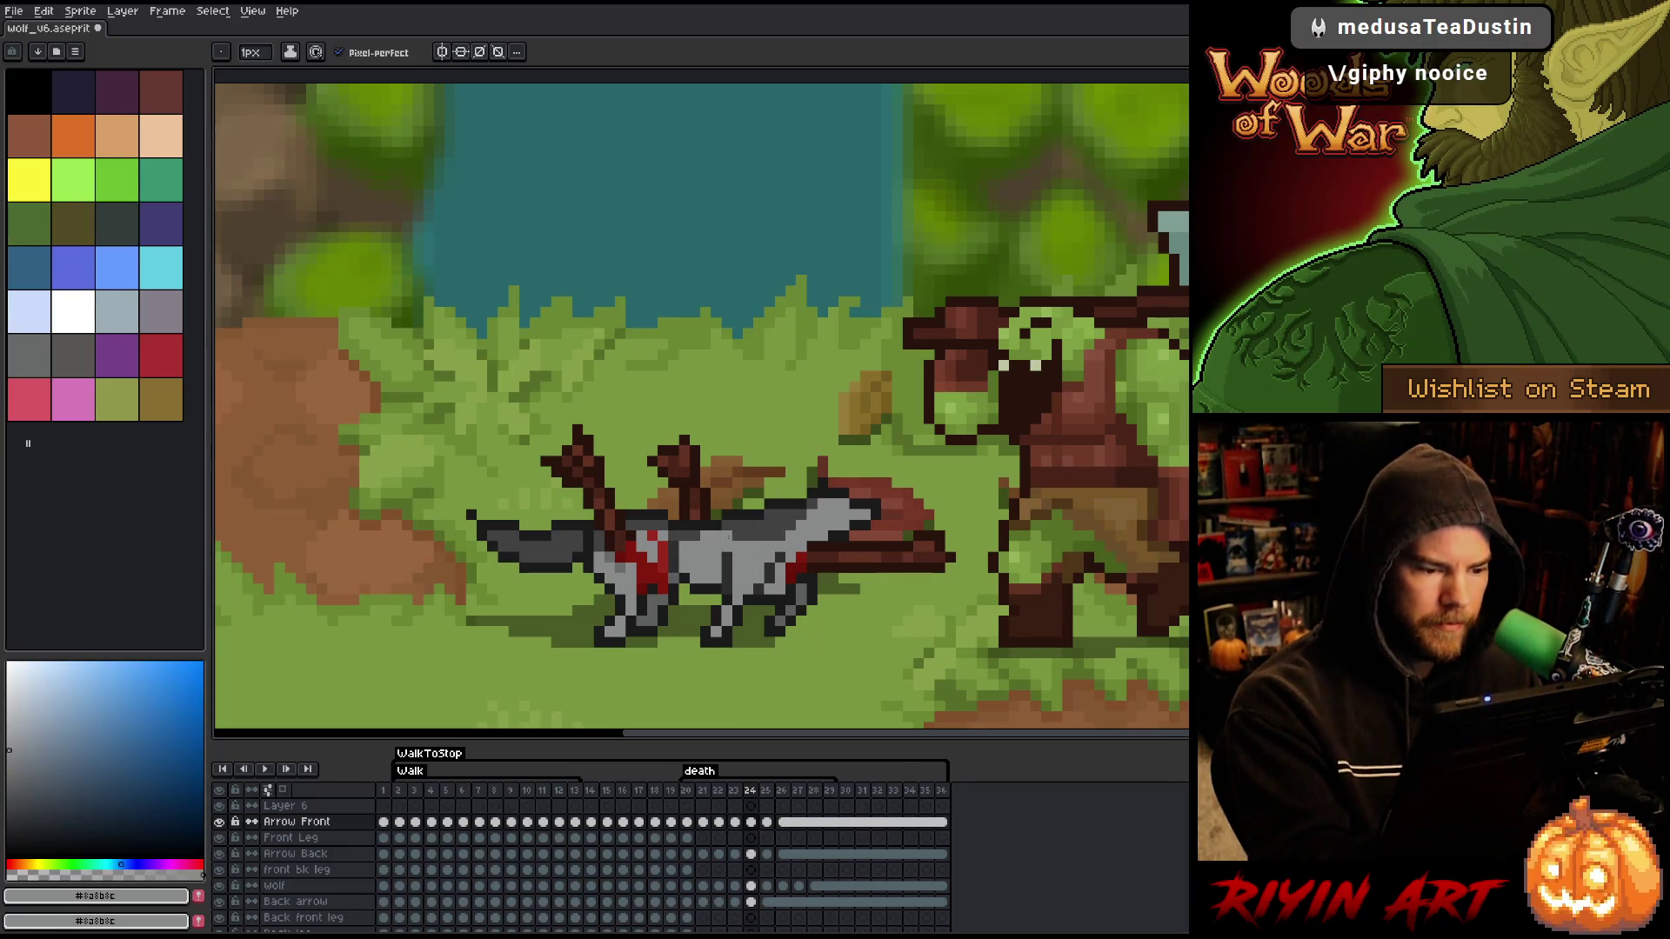
- Compare frames 23 and 24, then sample the wolf's dark grey #414141
key("Right")
key("Left")
key("Left")
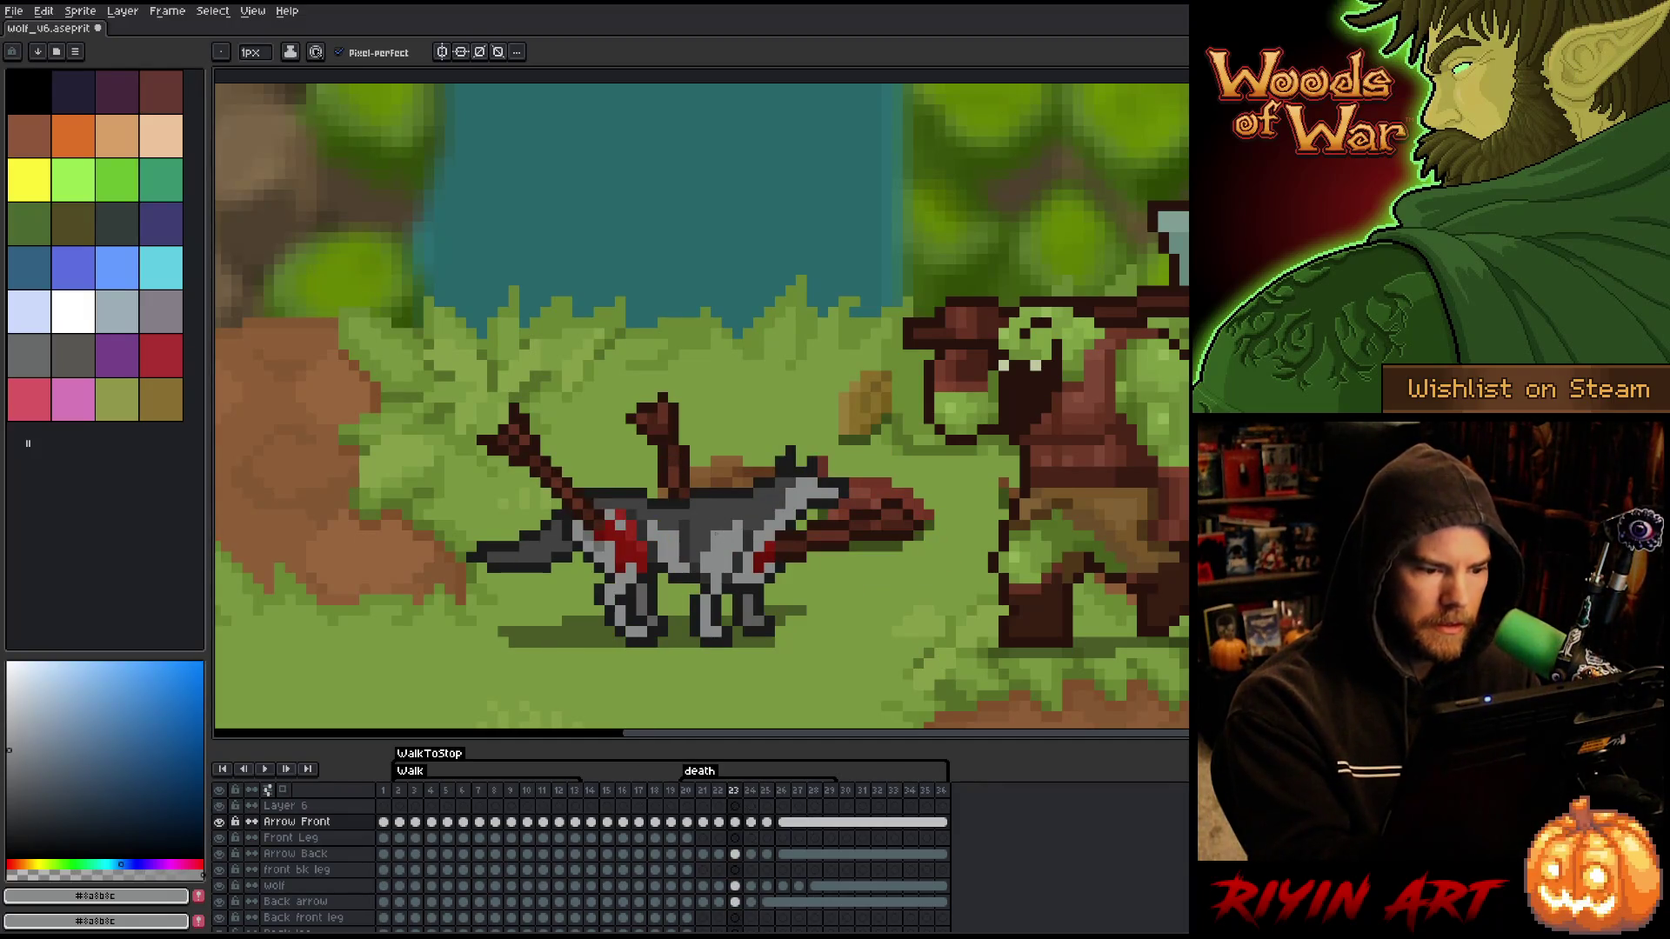
key("Left")
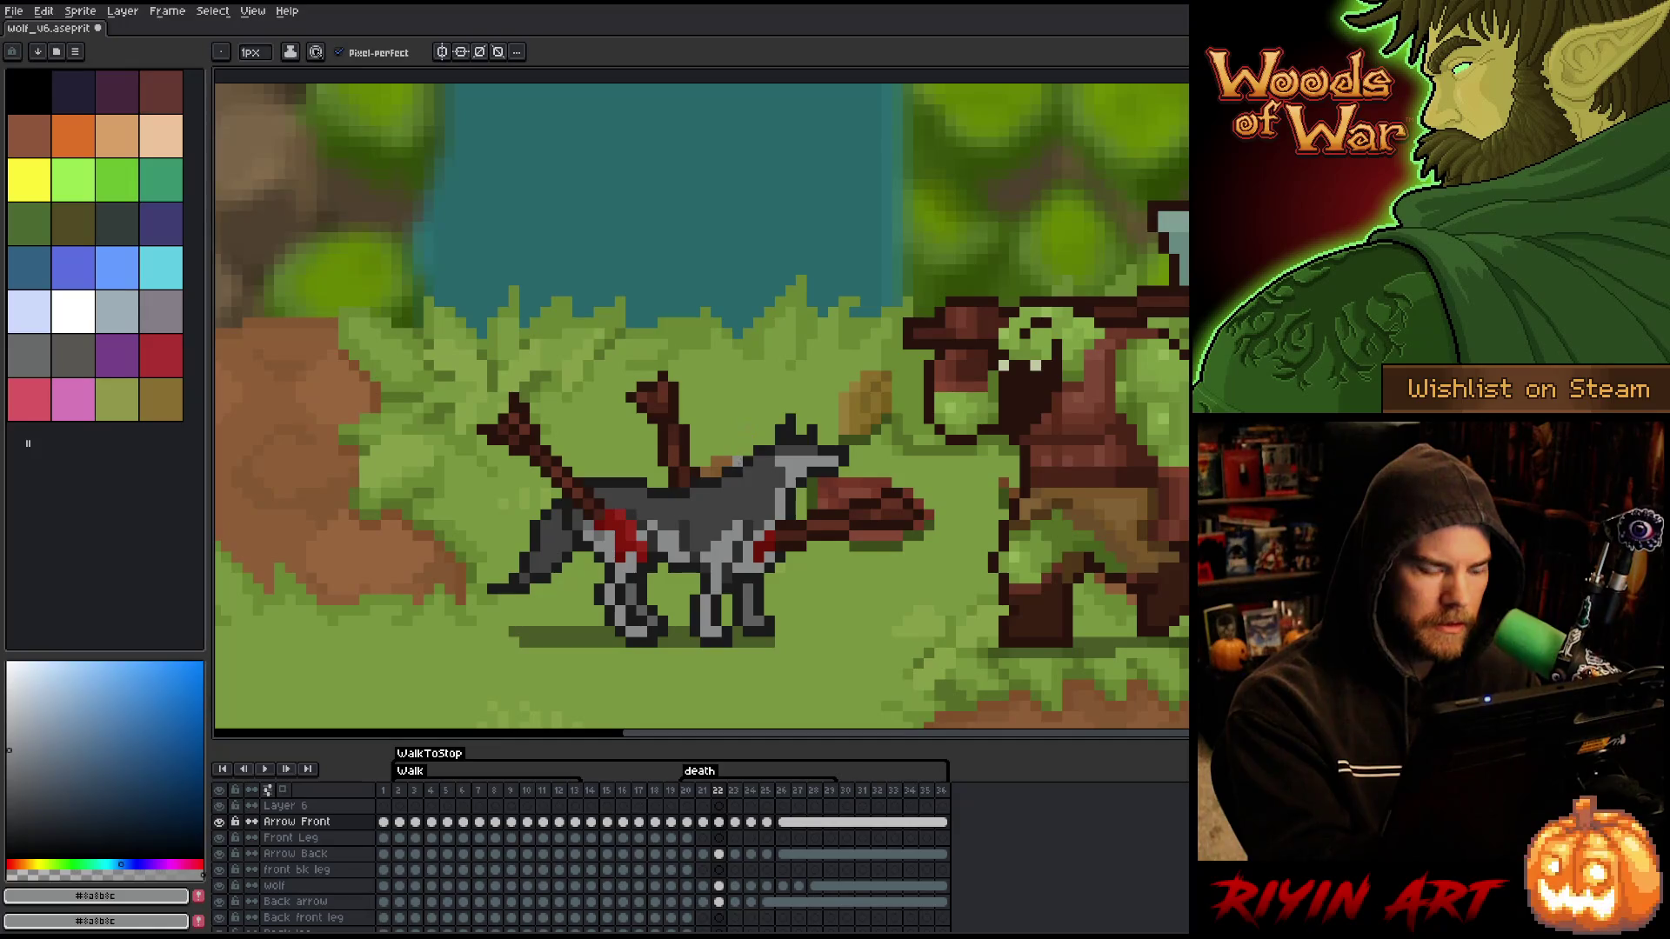
key("Right")
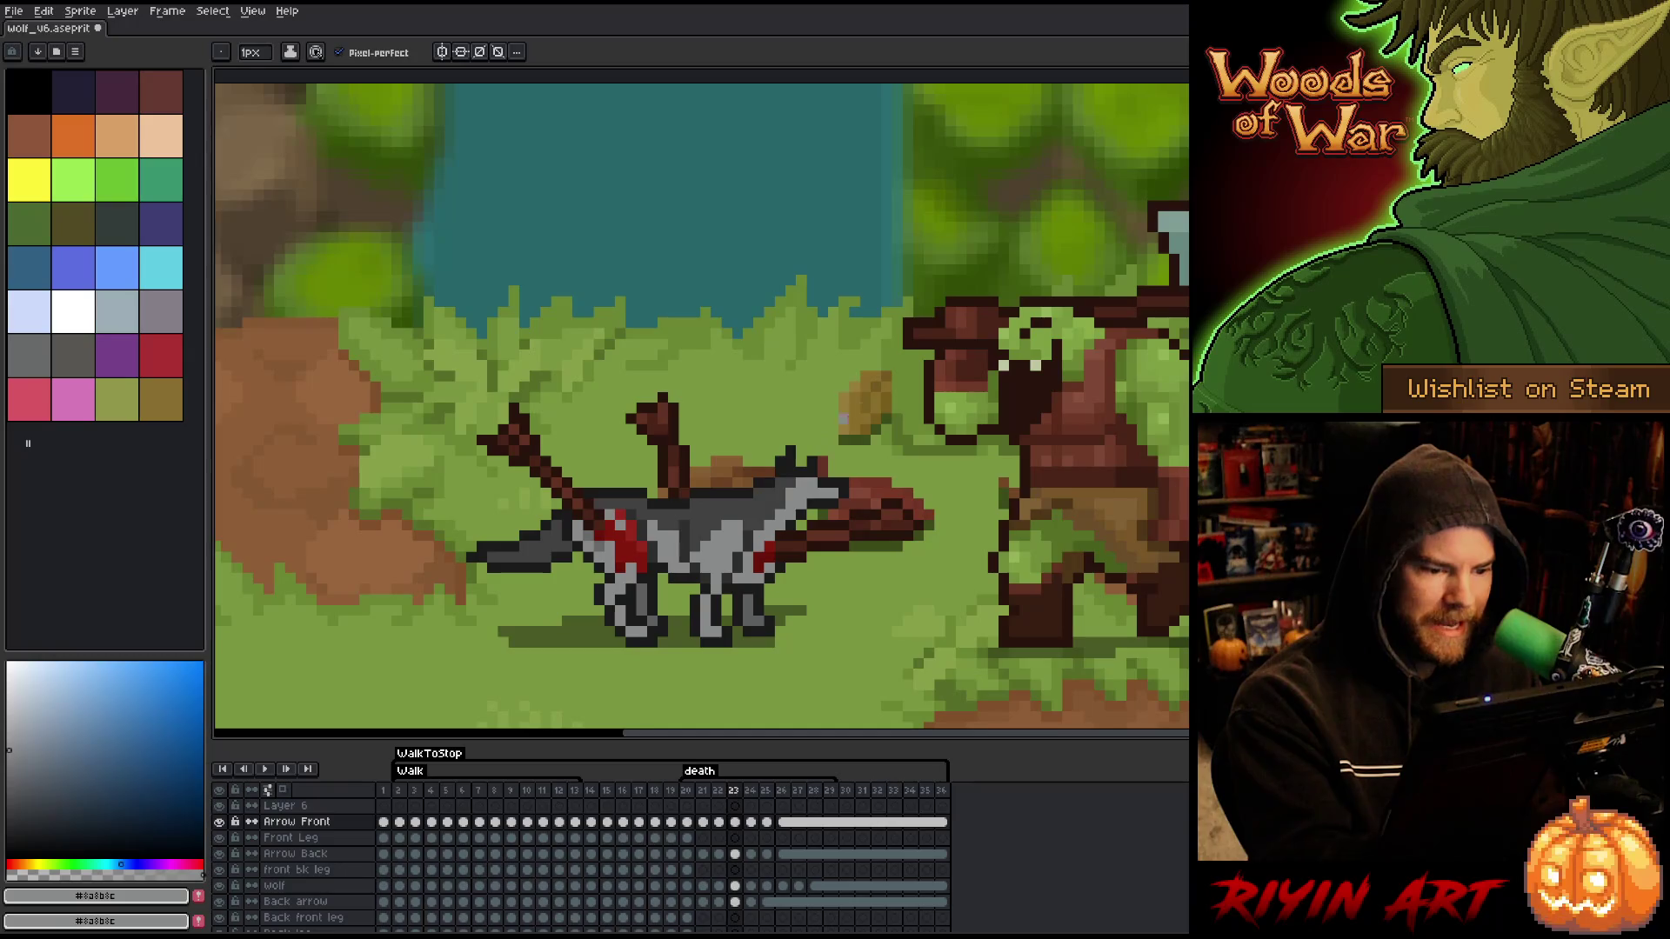
key("Right")
key("Left")
key("Right")
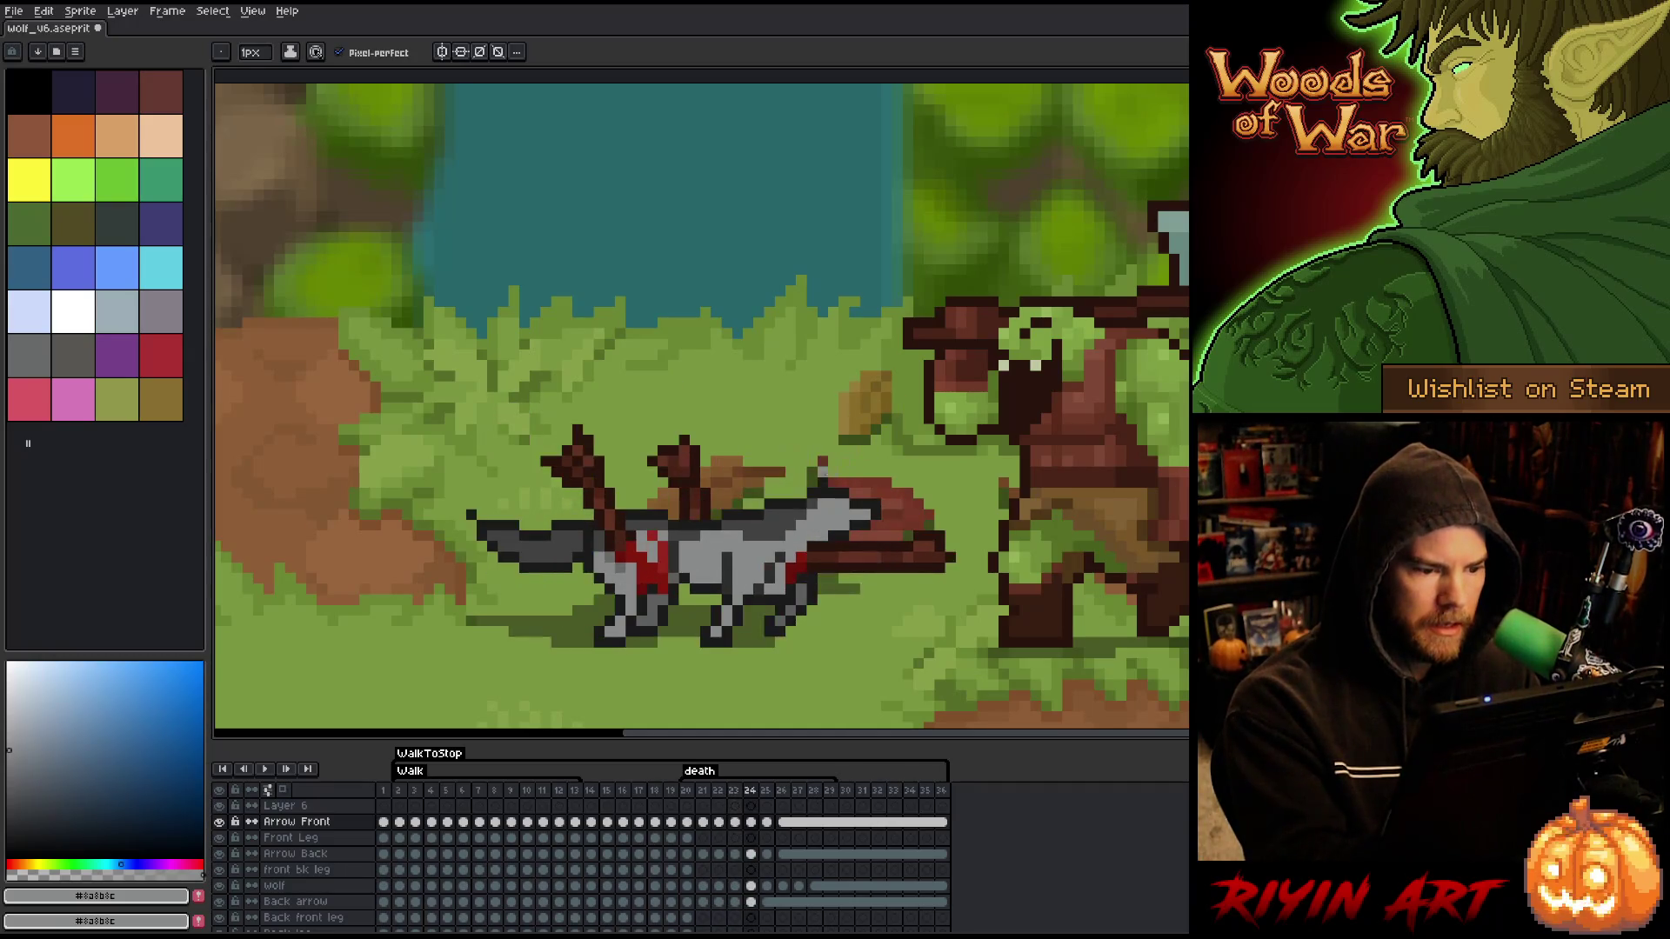
key("Left")
key("Right")
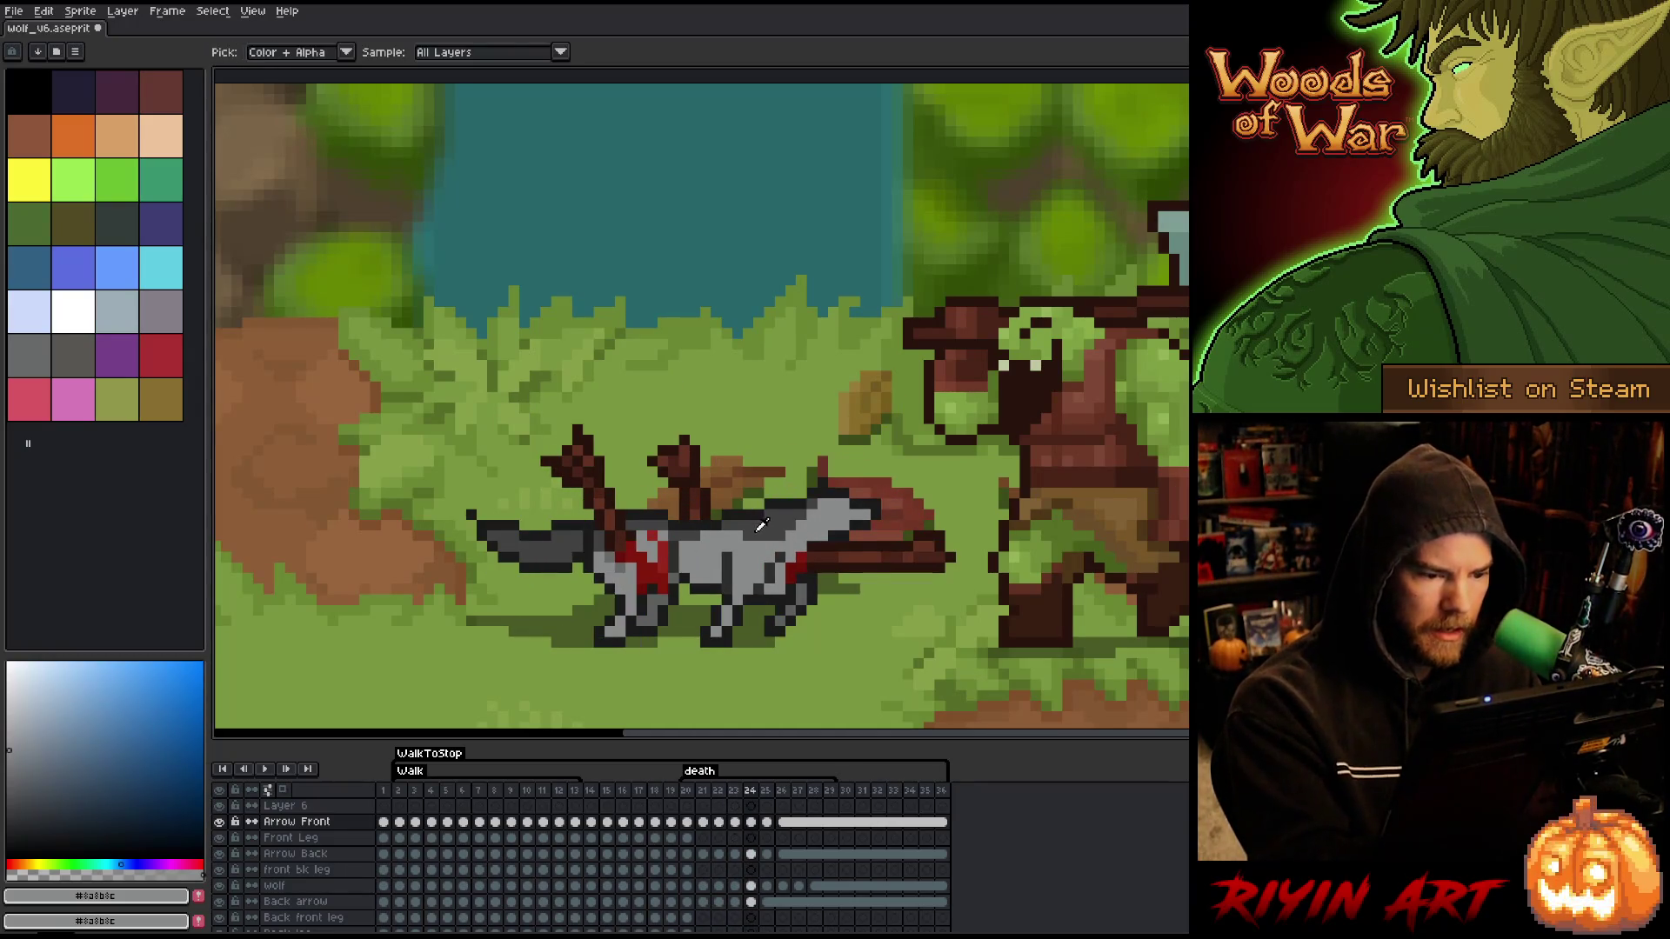
left_click(736, 555, "alt")
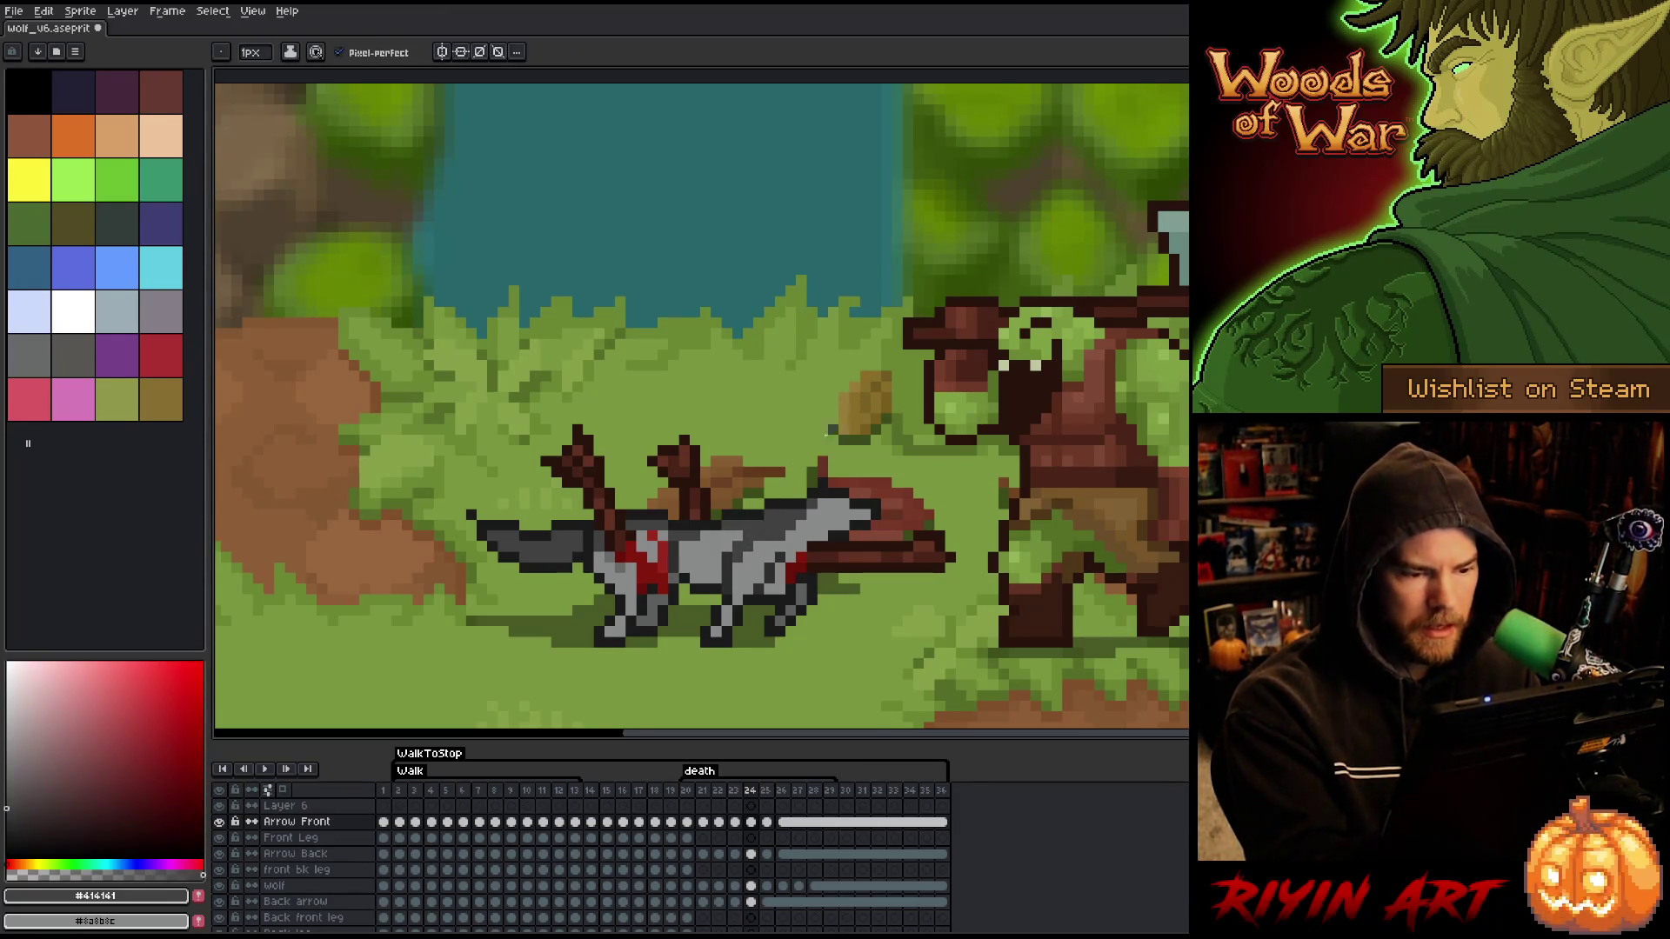
- Compare the wolf's head across frames 25 and 26, then sample the lighter grey #8a8b8c
key("Right")
key("Left")
key("Right")
key("Left")
key("Right")
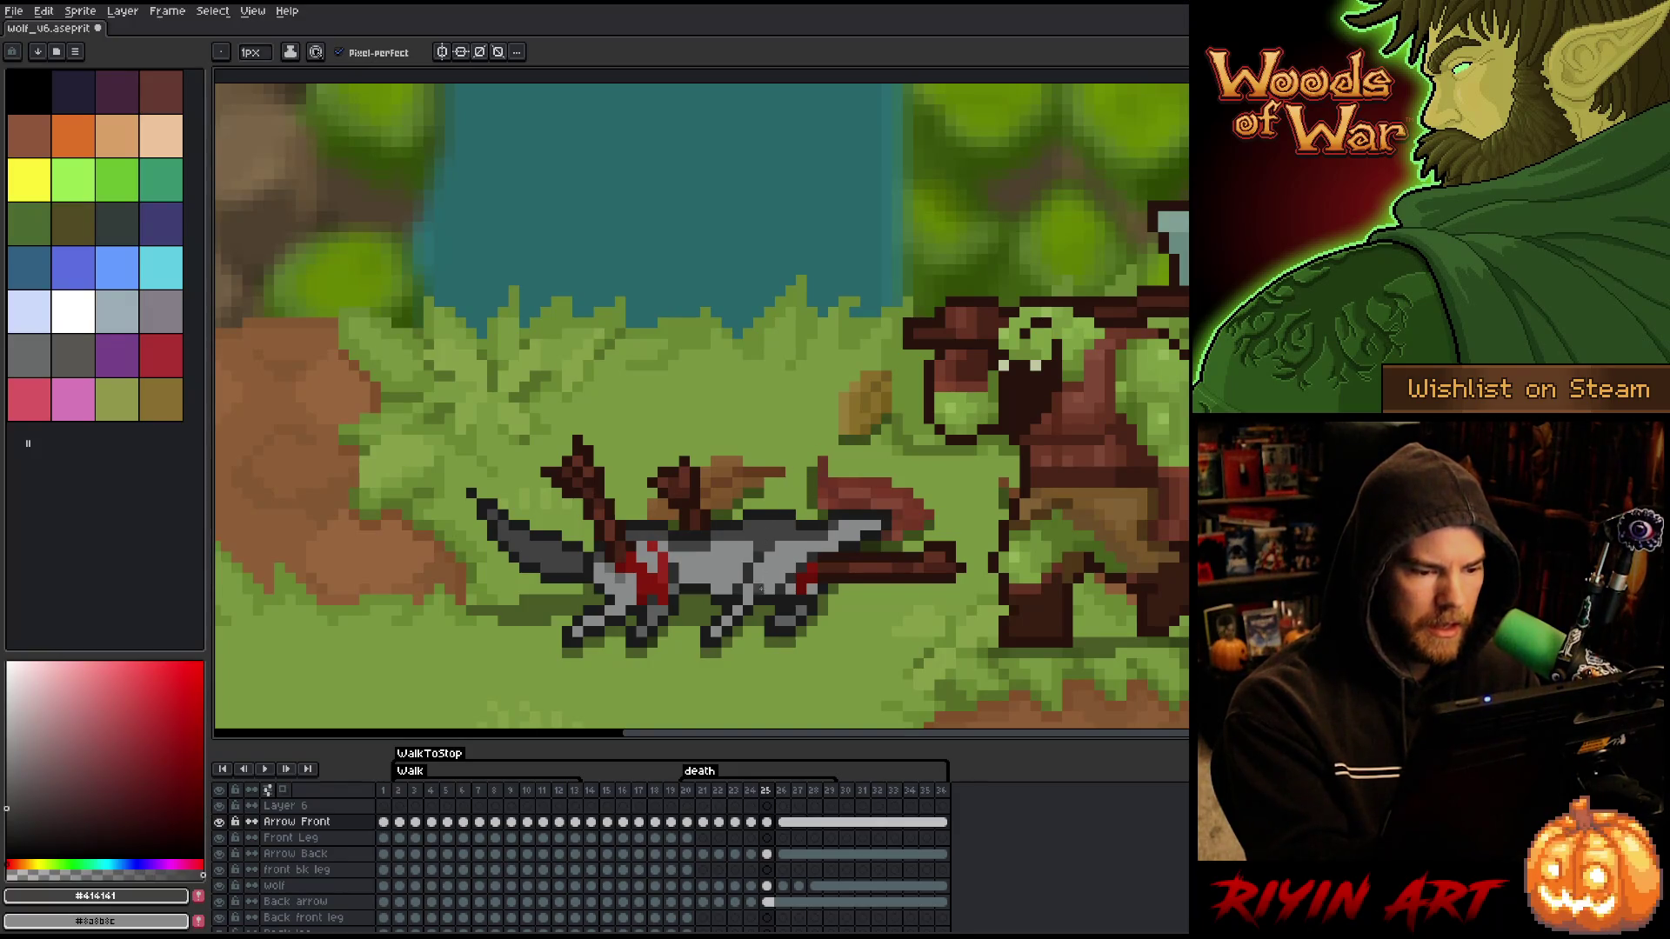
key("Right")
key("Left")
key("Left")
key("Right")
key("Right")
key("Left")
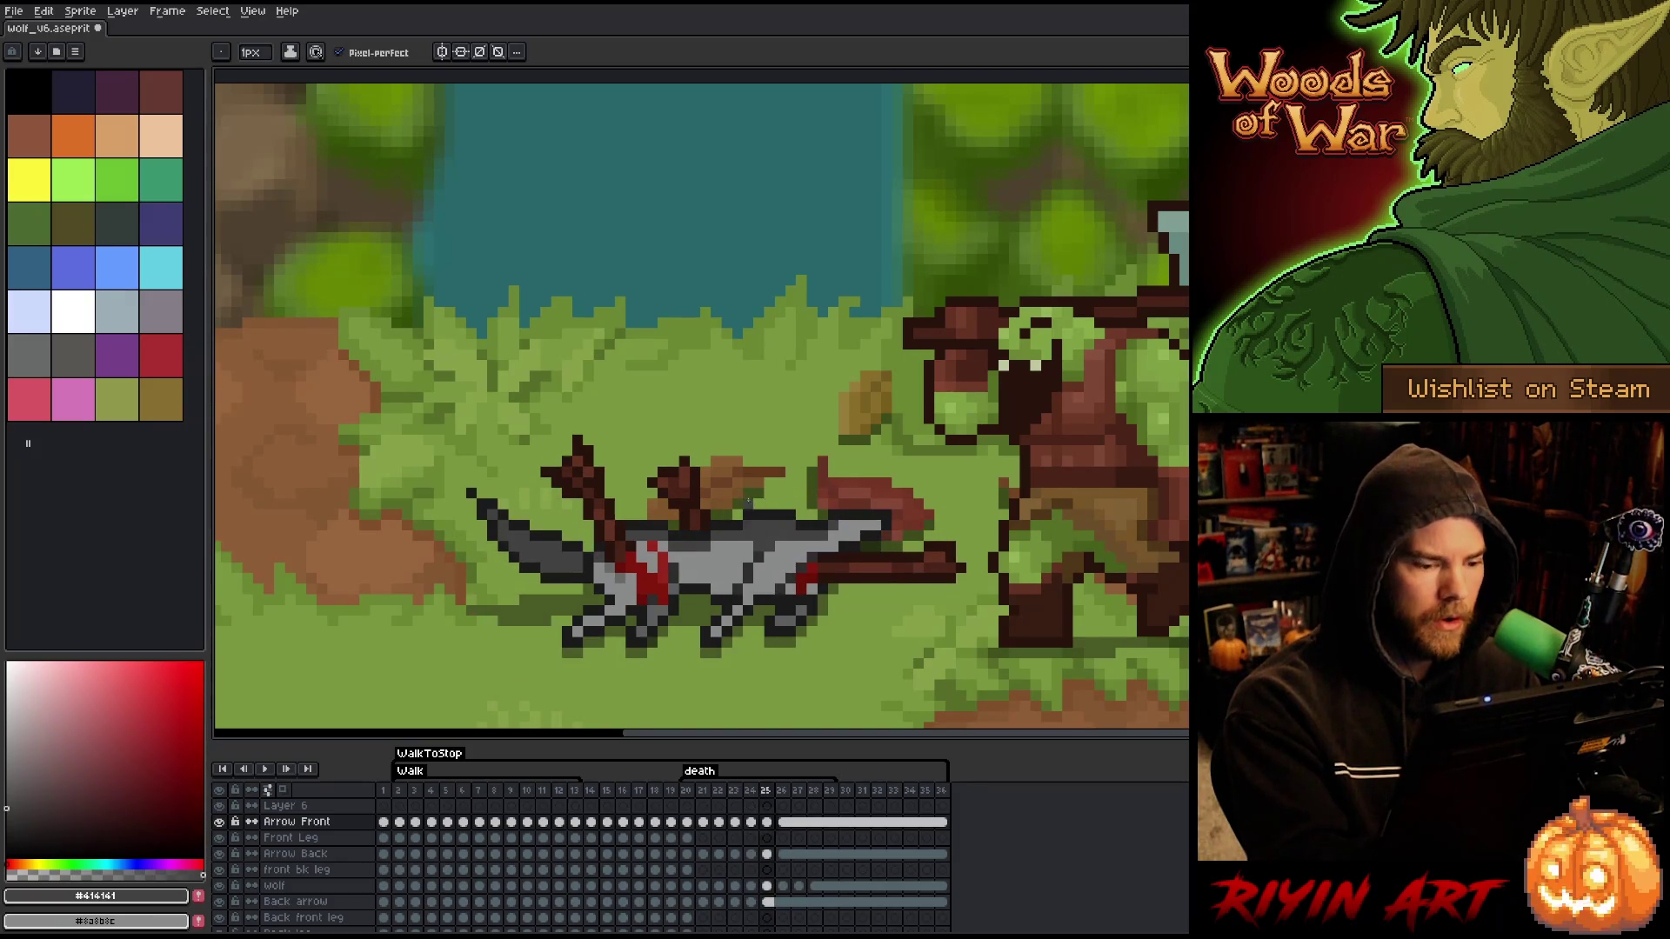
left_click(706, 597, "alt")
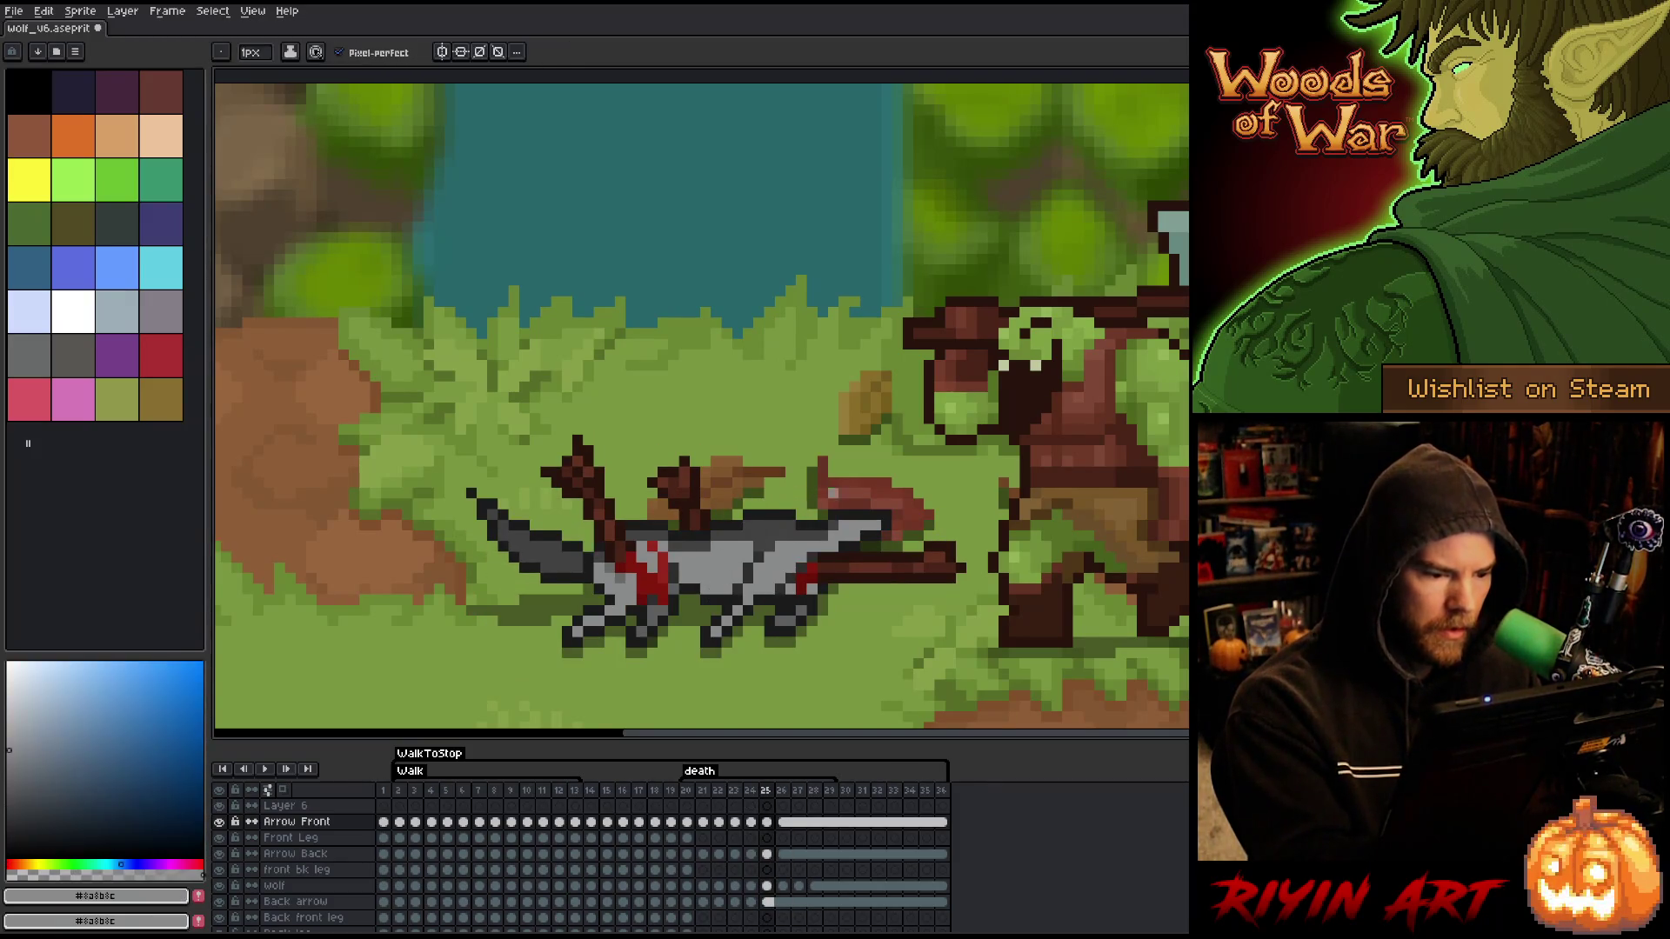
- Play the death animation, sample #414141 again, then finish on near-black #1b1b1b
key("Right")
key("Left")
key("Right")
key("v")
key("b")
key("Return")
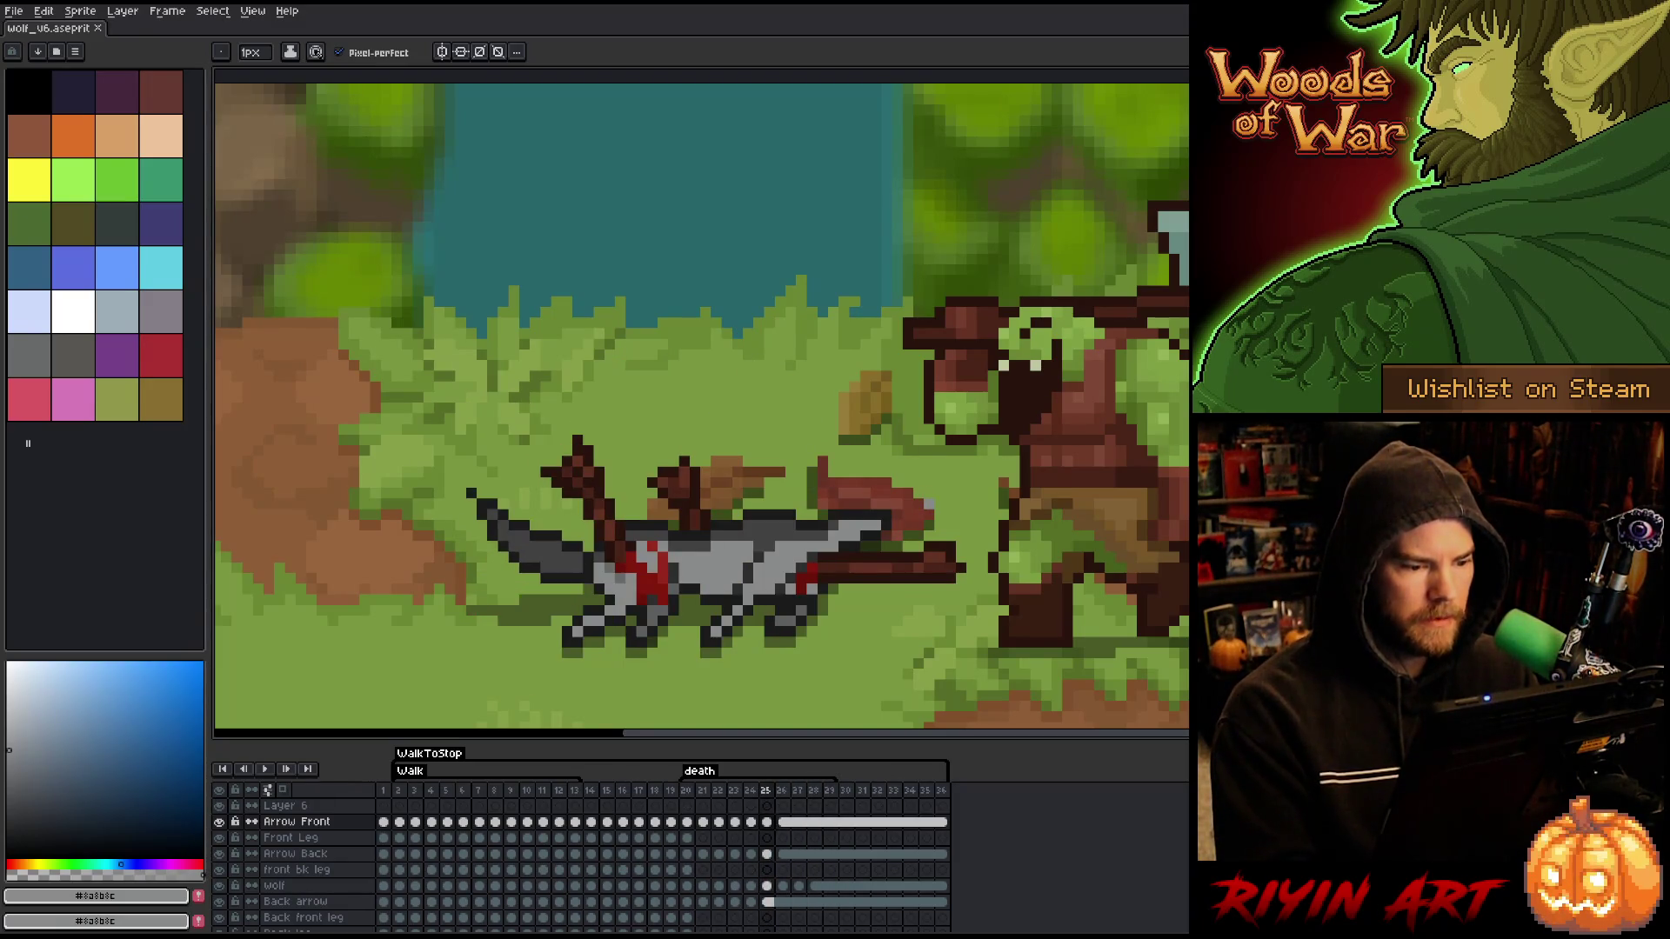
left_click(726, 543, "alt")
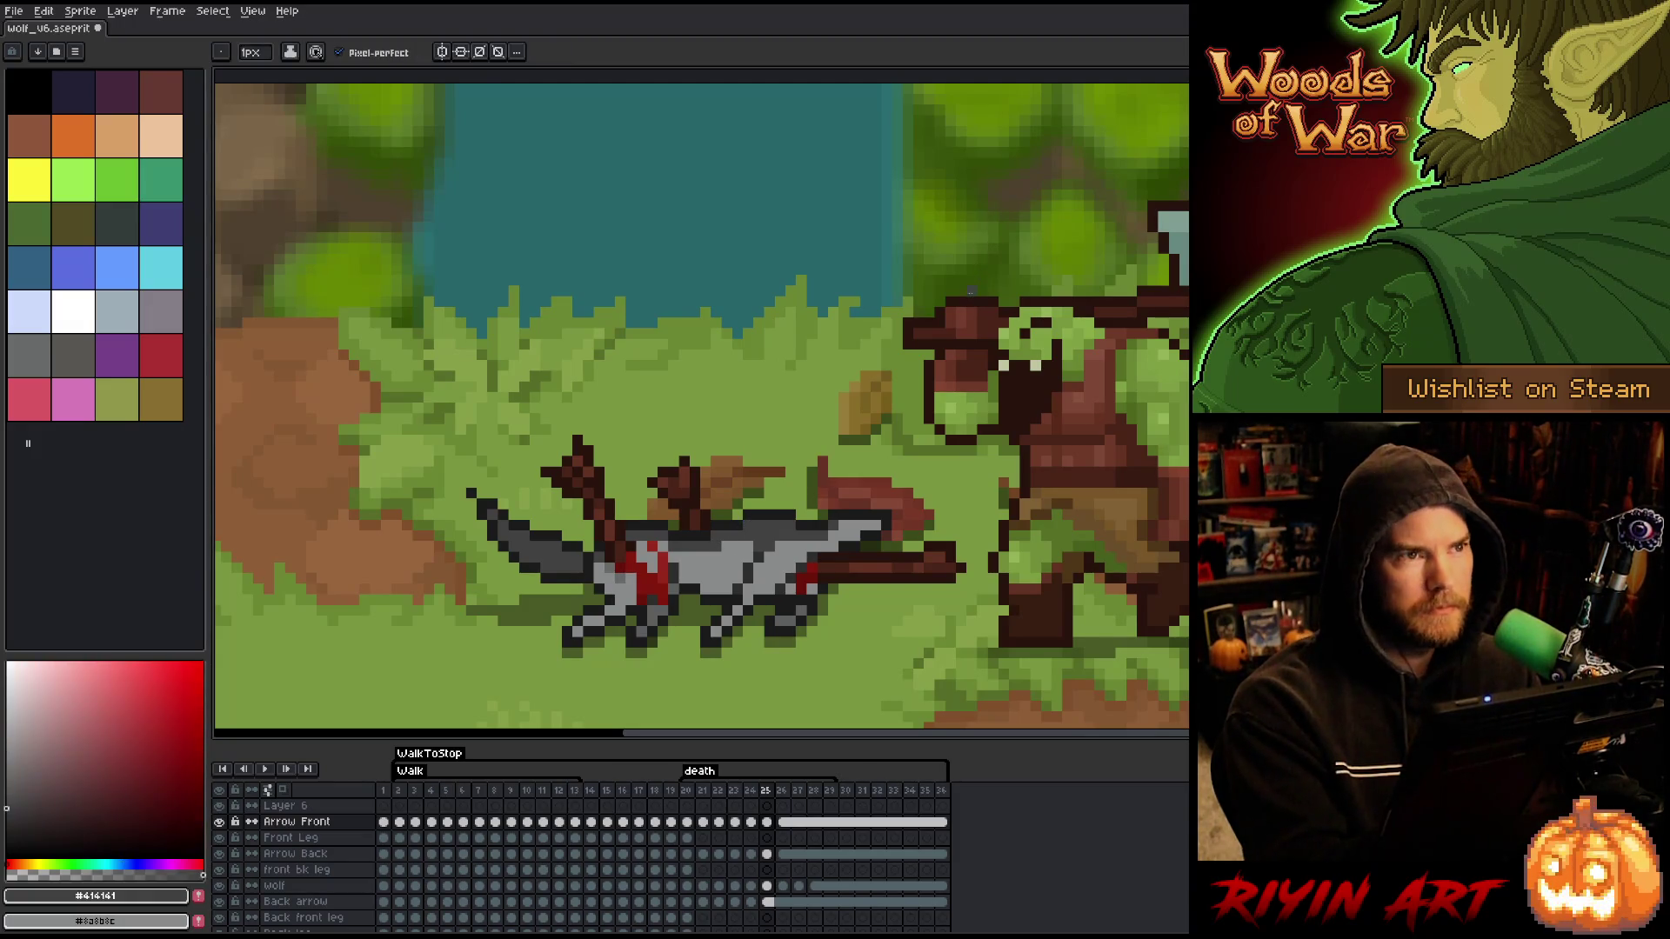
left_click(706, 599, "alt")
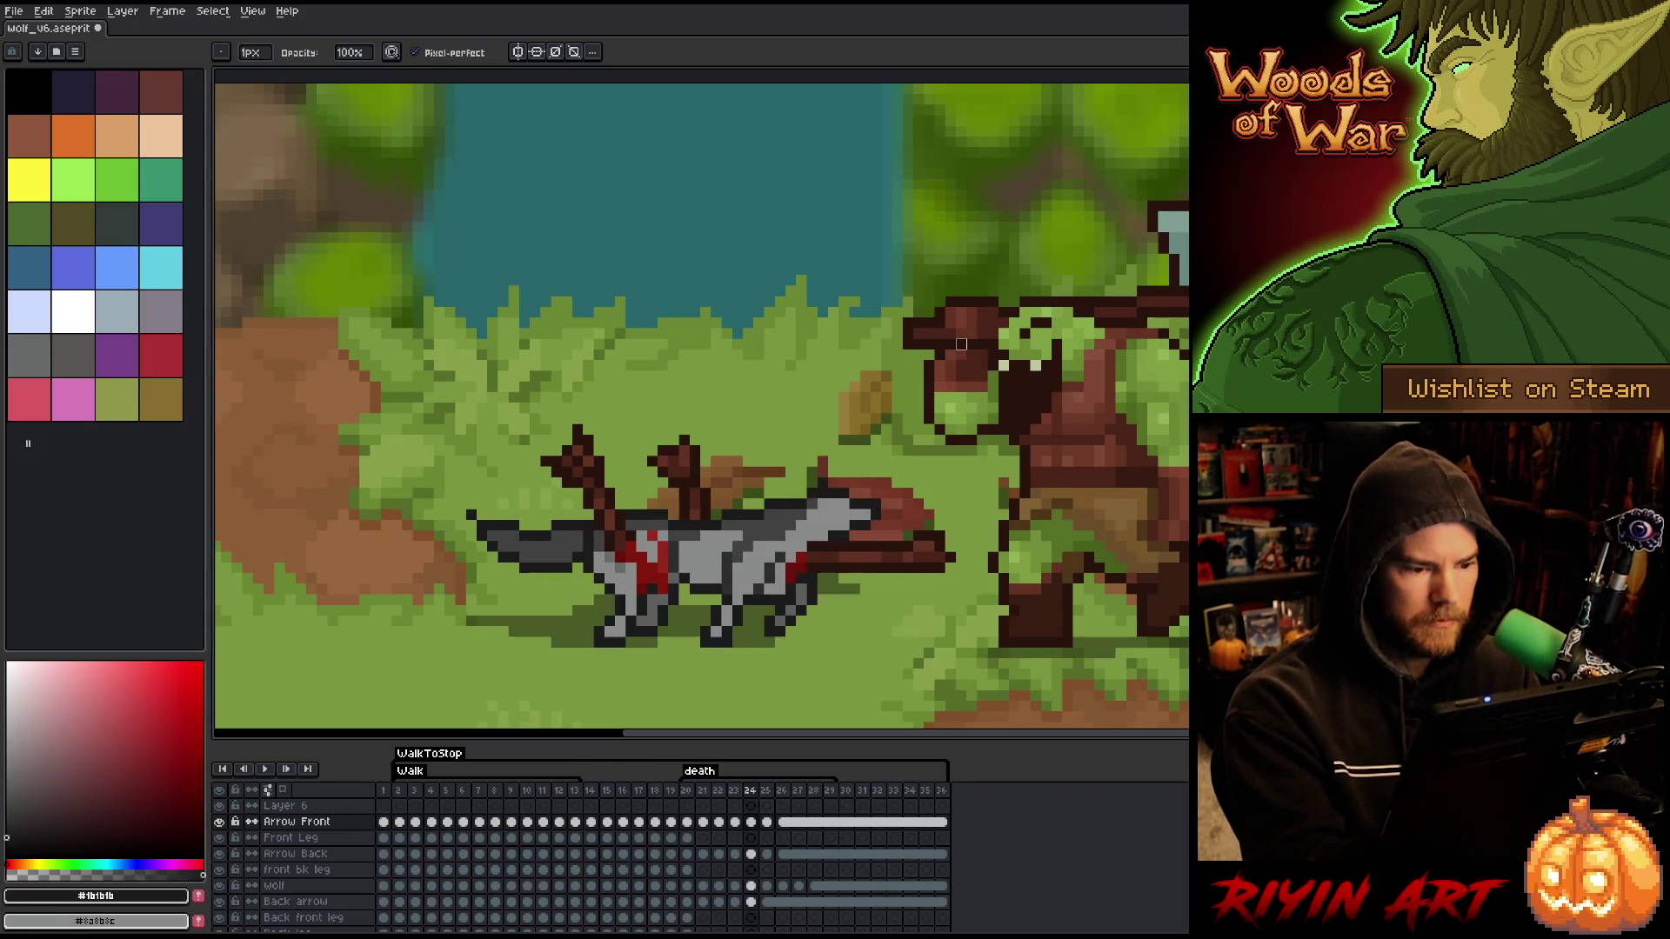
- Make the wolf layer active, play and stop the loop, then step frames 22–24
key("Left")
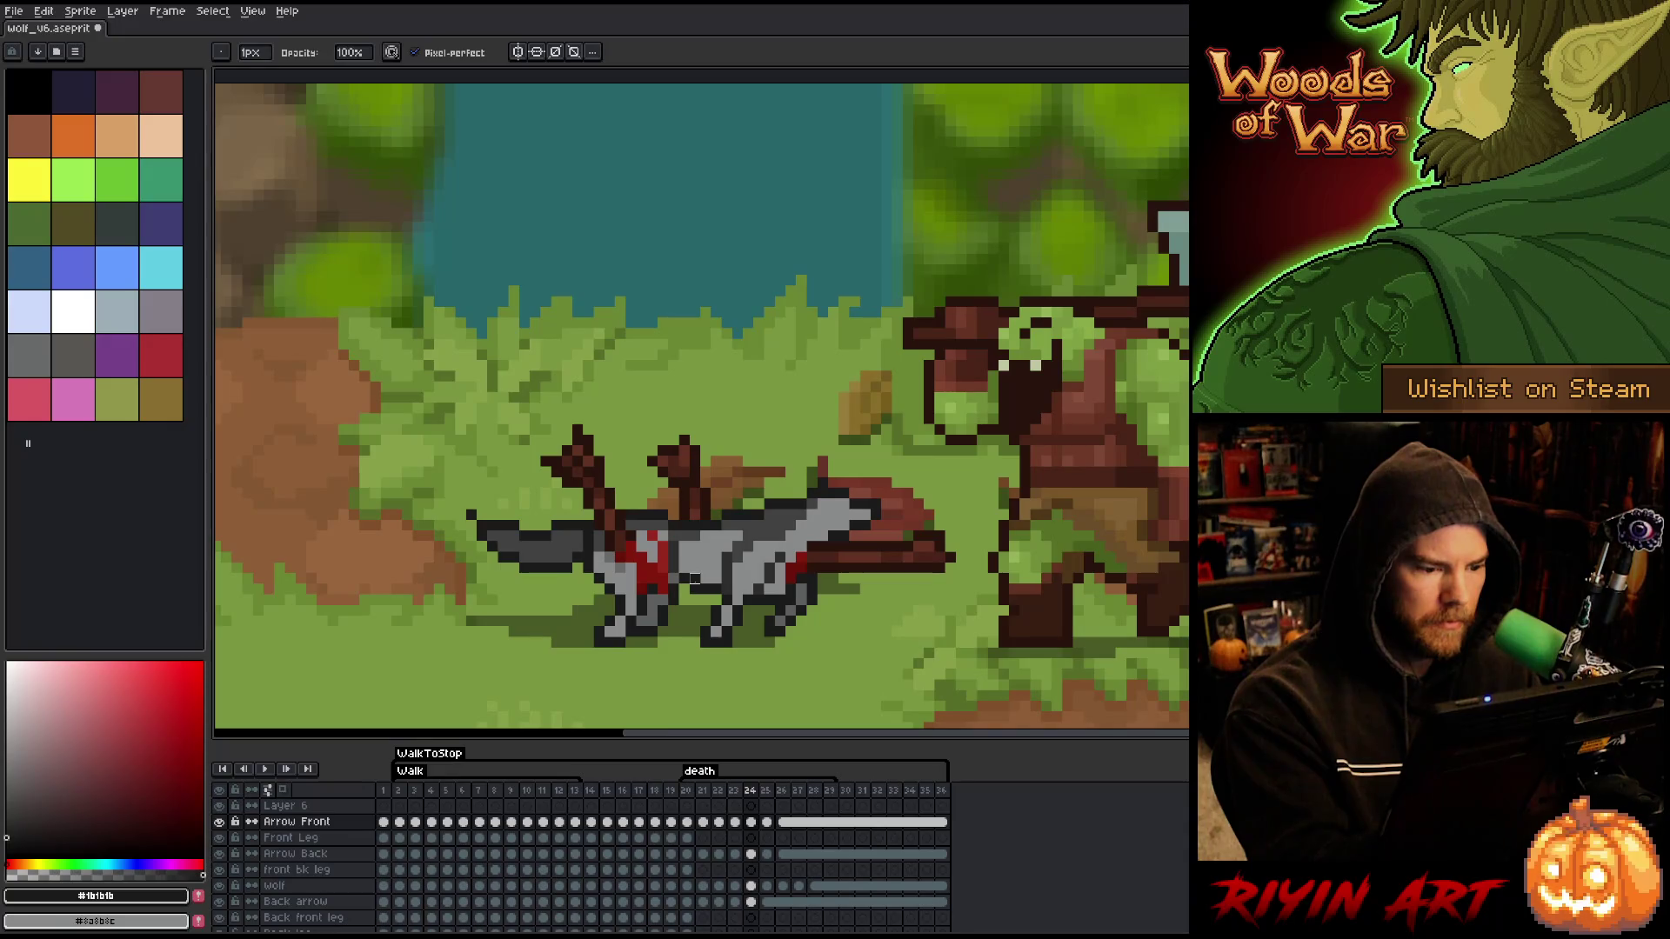
left_click(695, 590, "ctrl")
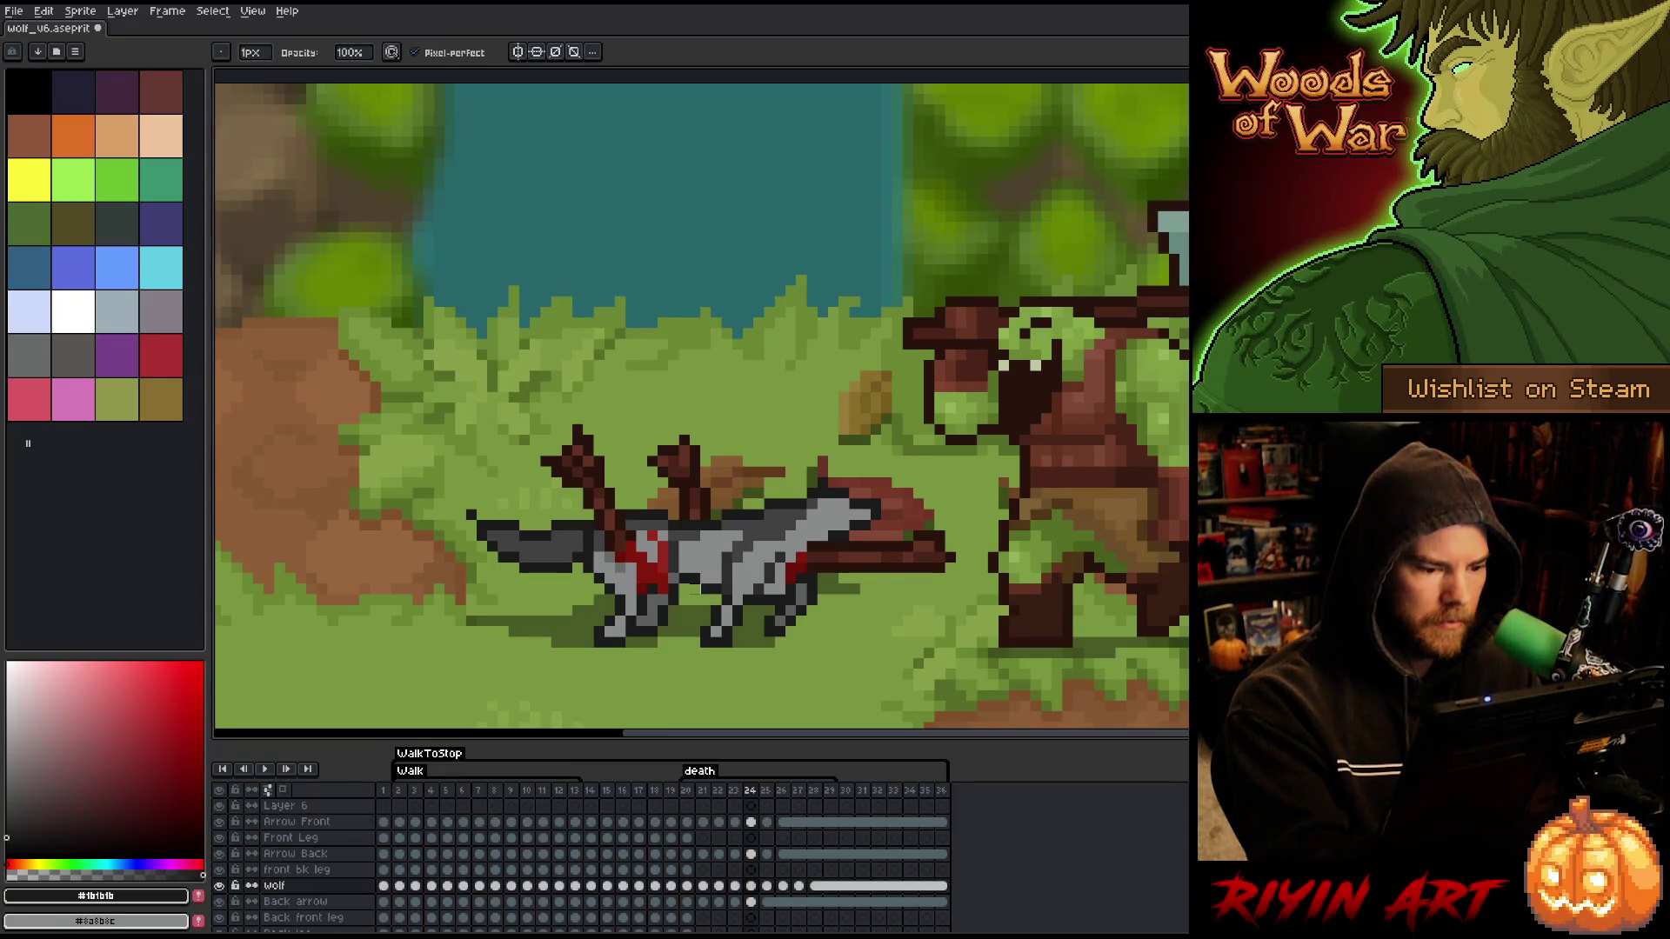
key("Return")
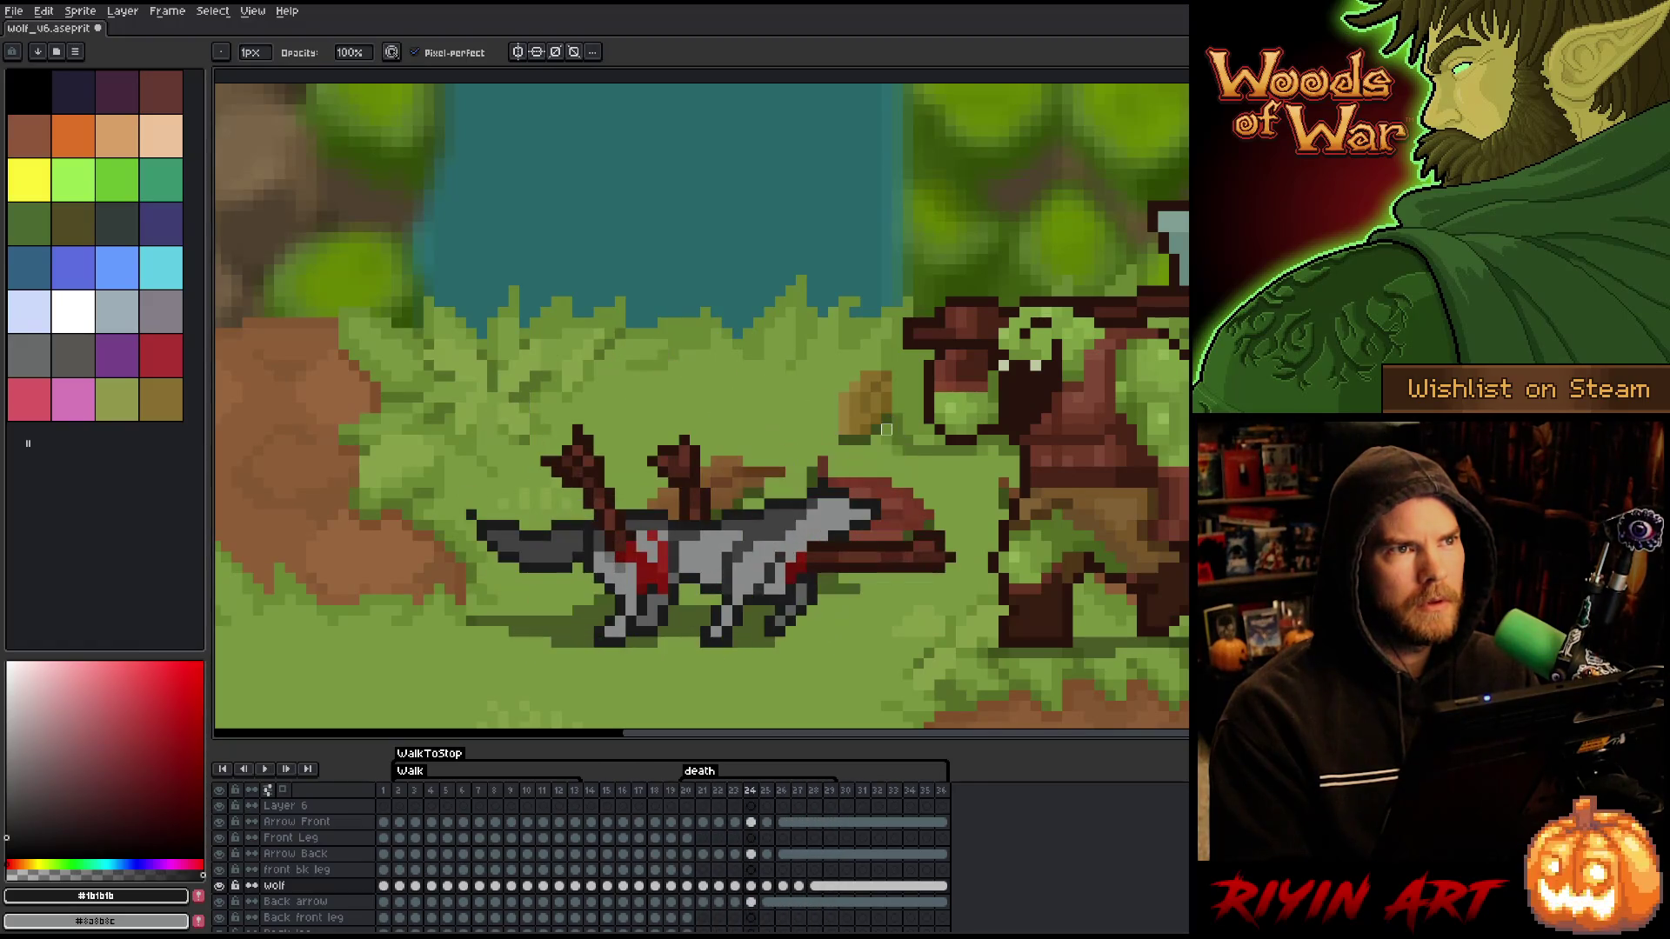
key("Return")
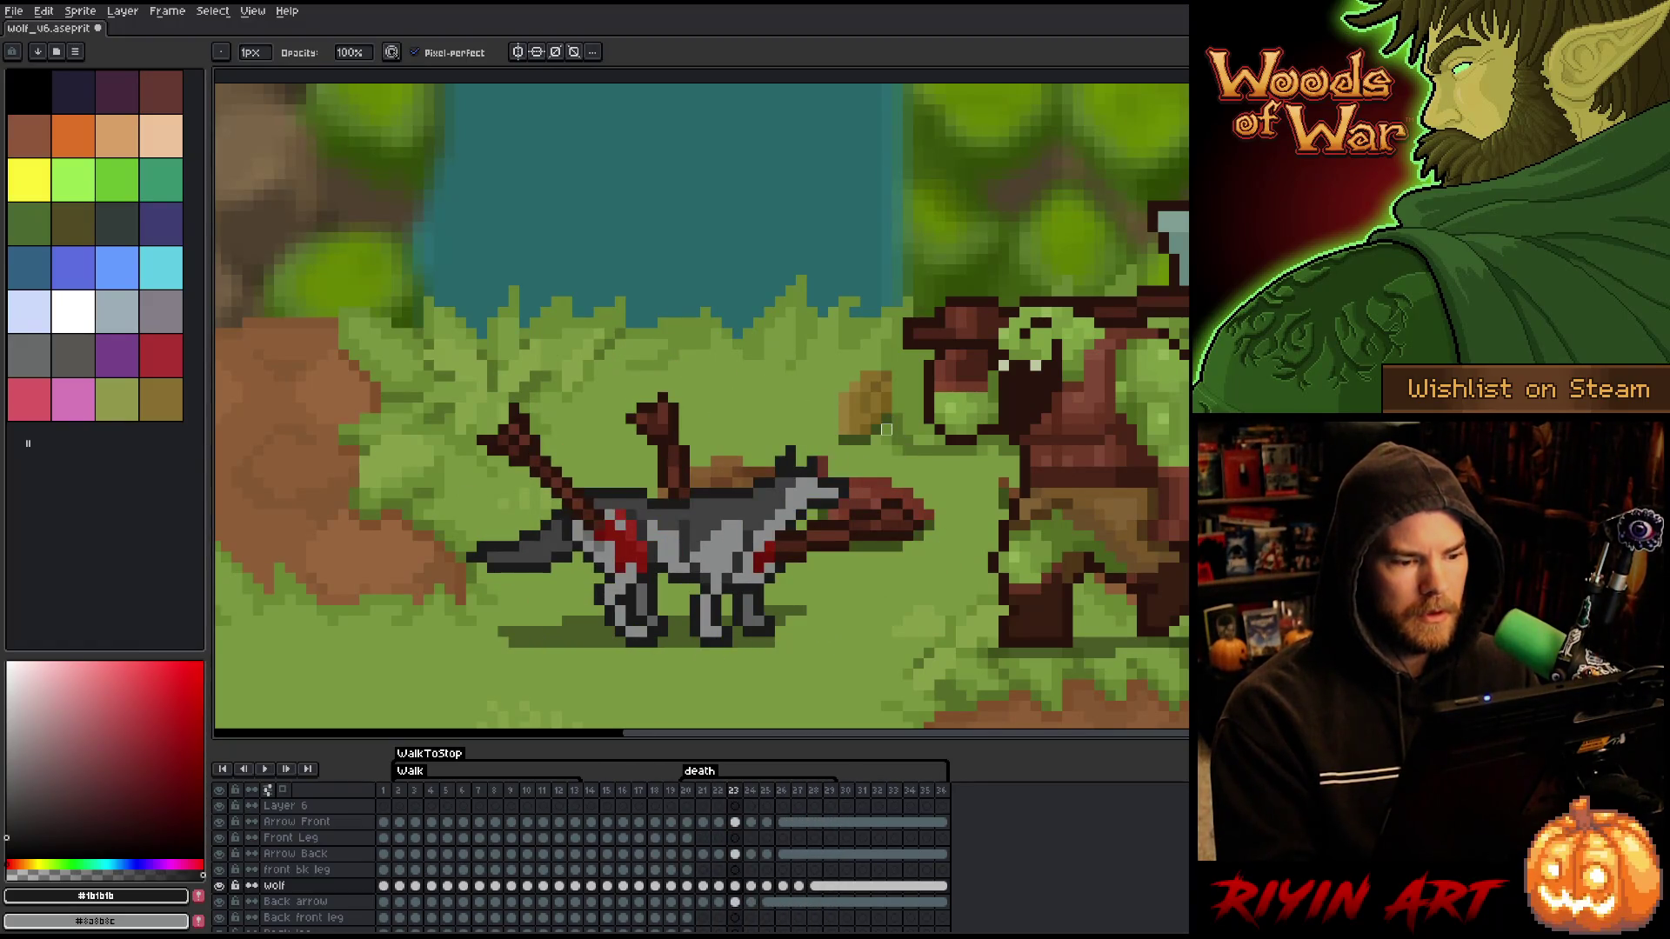
key("Left")
key("Right")
key("Left")
key("Right")
key("Right")
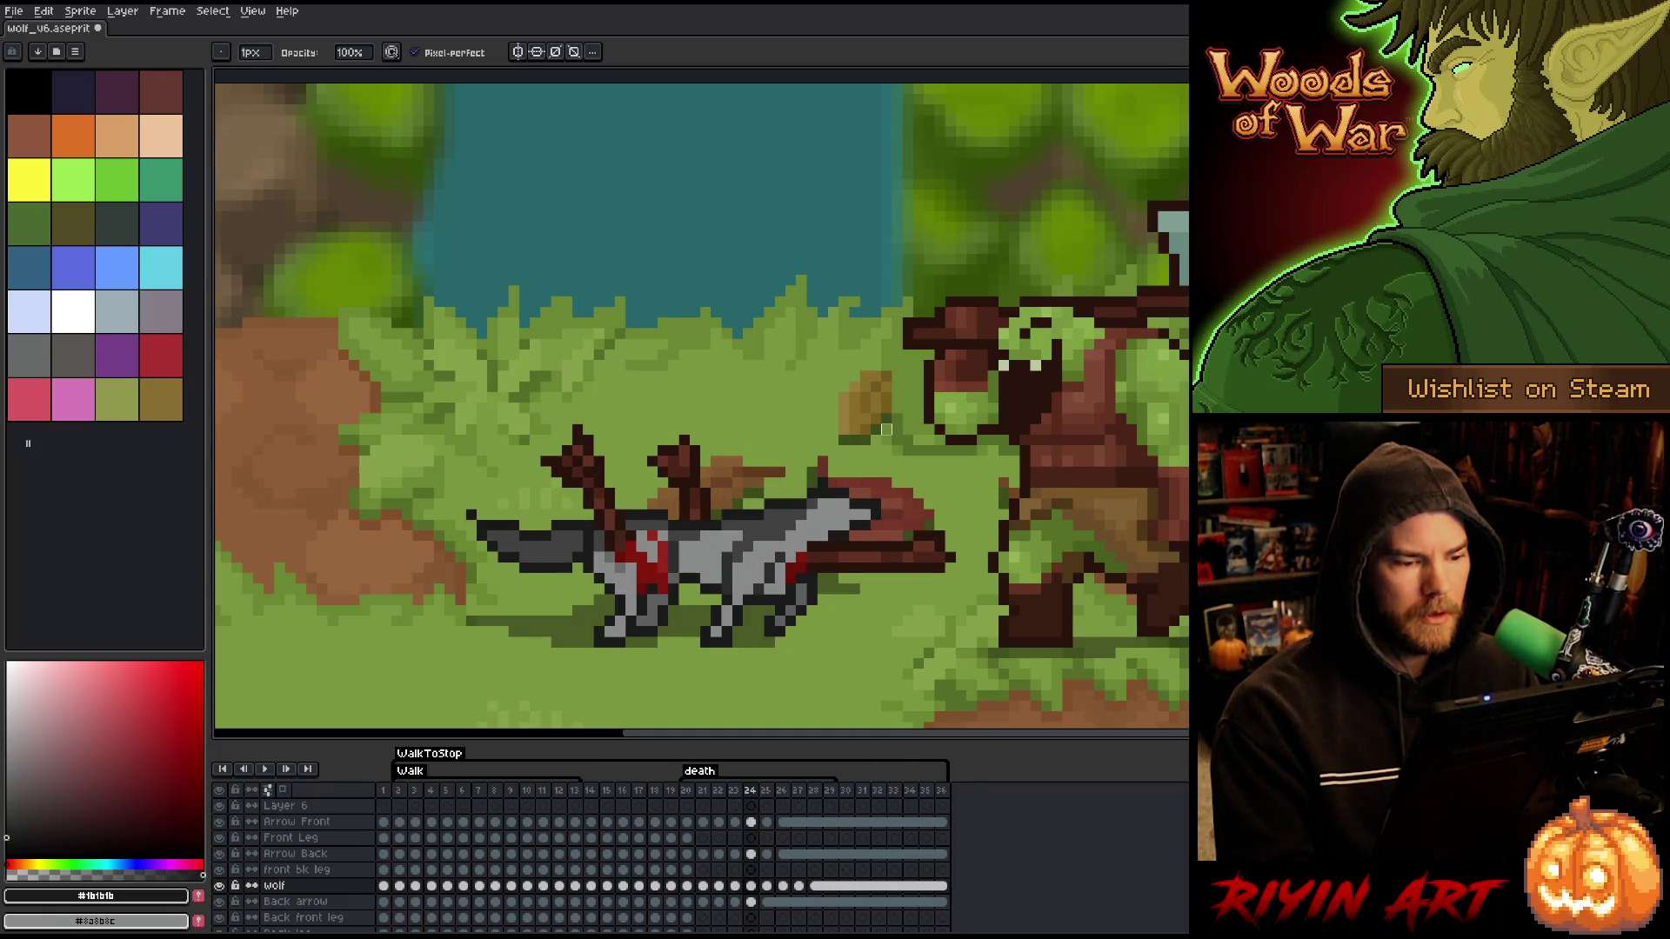
left_click(737, 541, "alt")
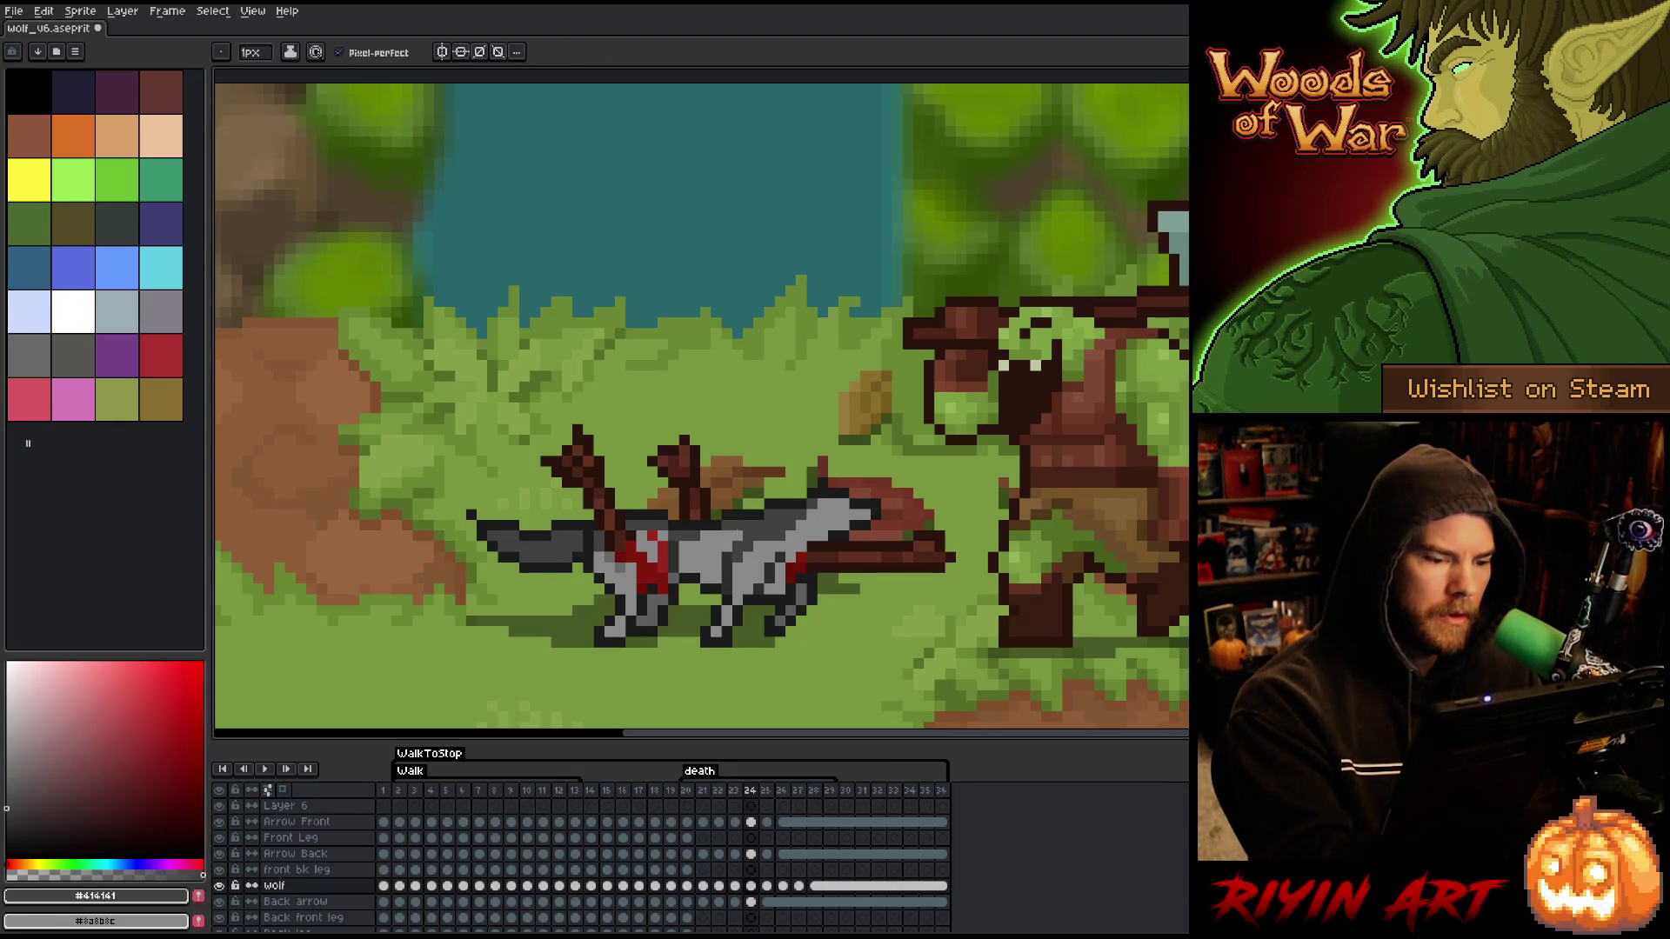
- On the Arrow Front layer, compare the frame 24 and 25 poses, ending on frame 26
key("Up")
key("Up")
key("Up")
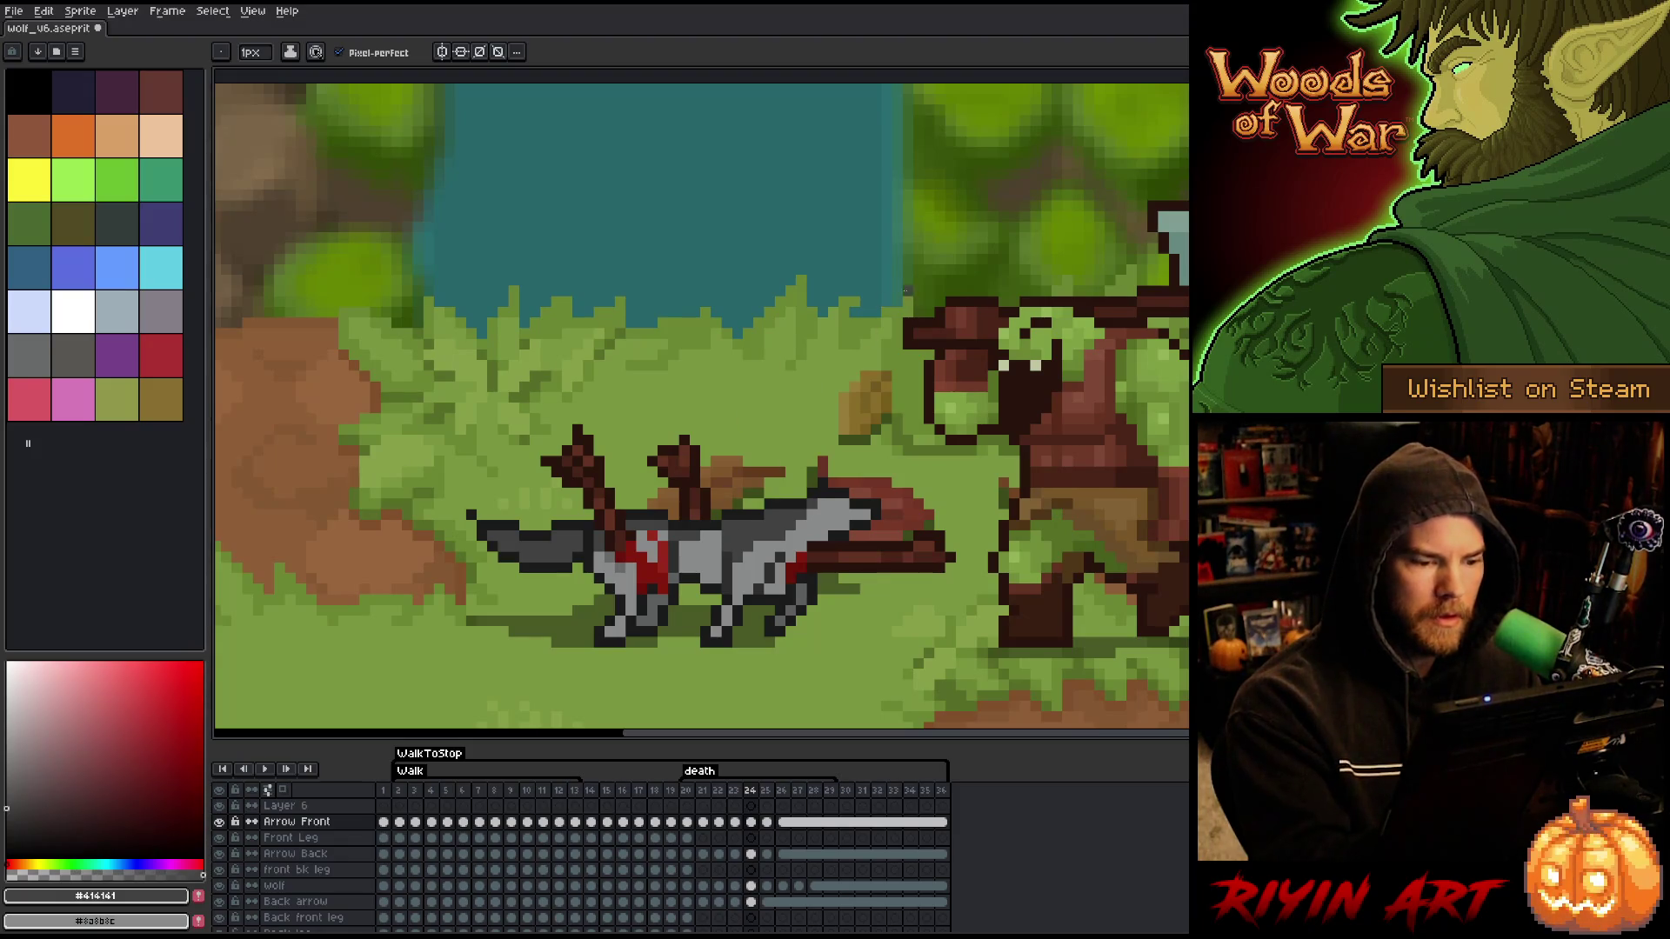
key("Left")
key("Right")
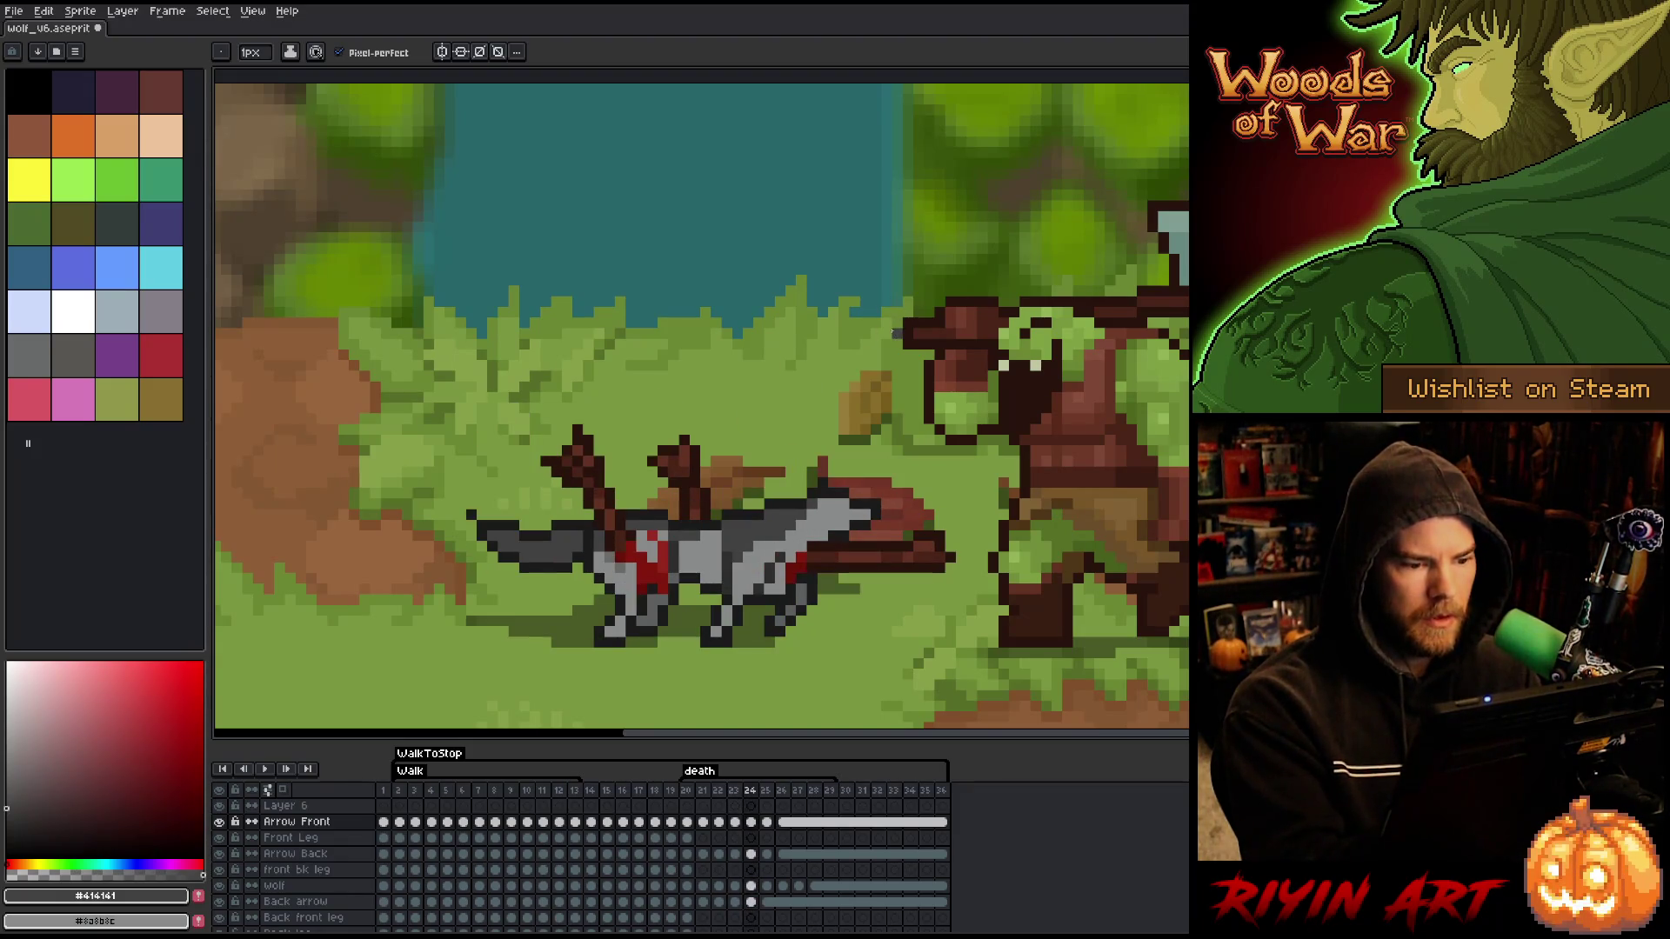
key("Right")
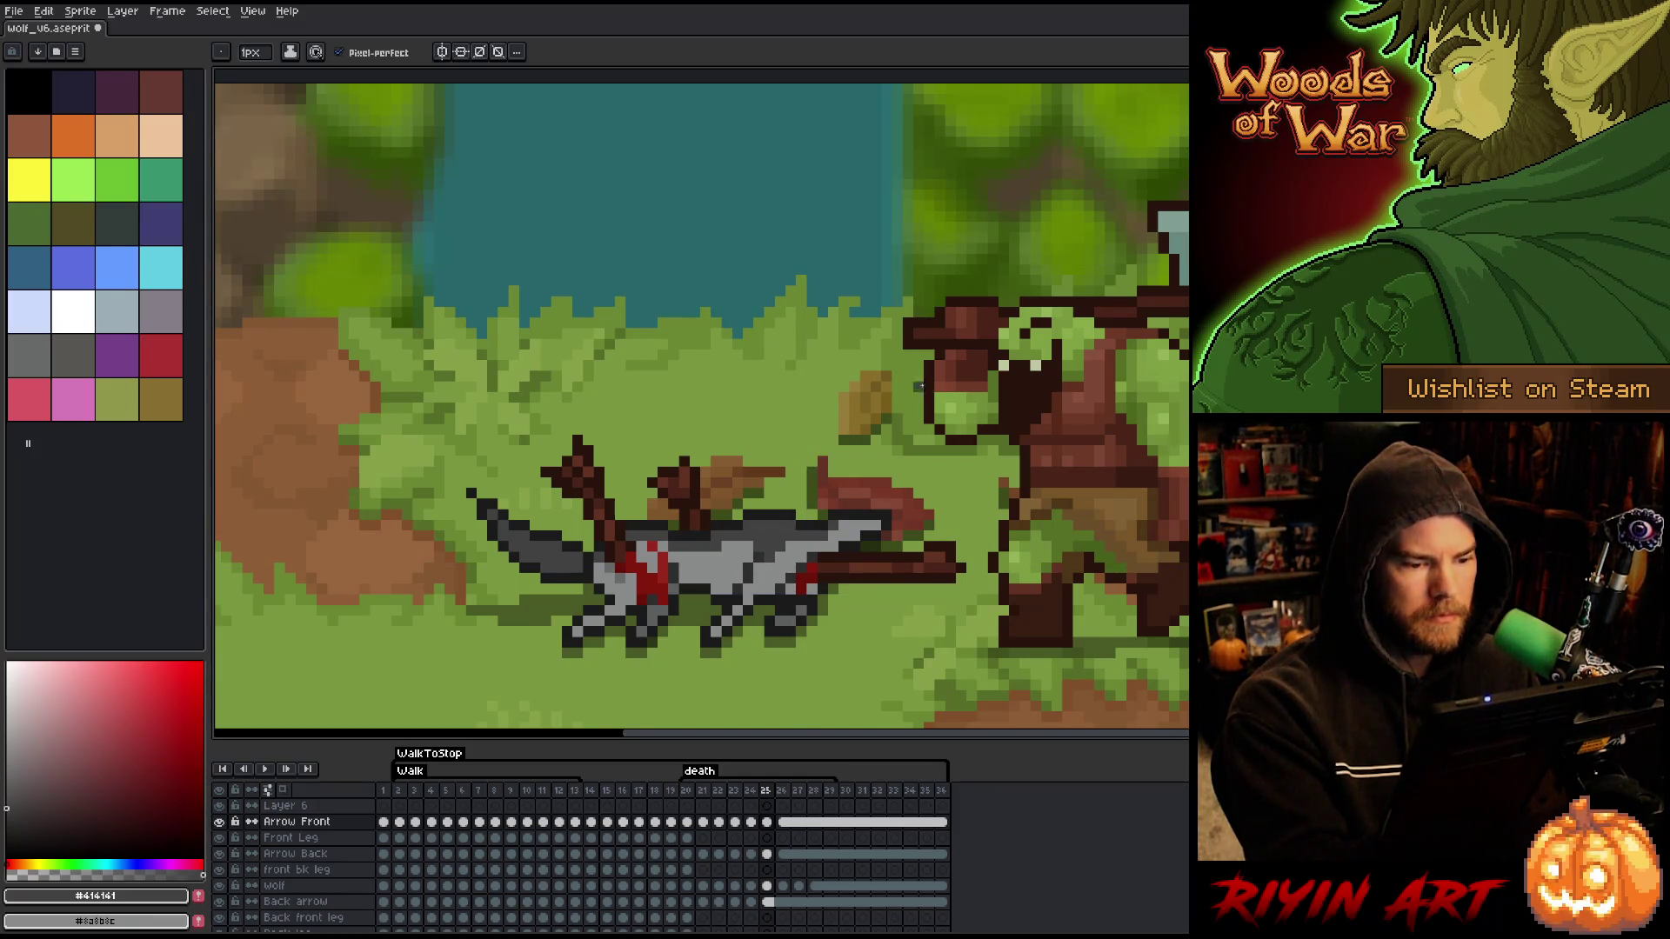
key("Left")
key("Right")
key("Left")
key("Right")
key("Left")
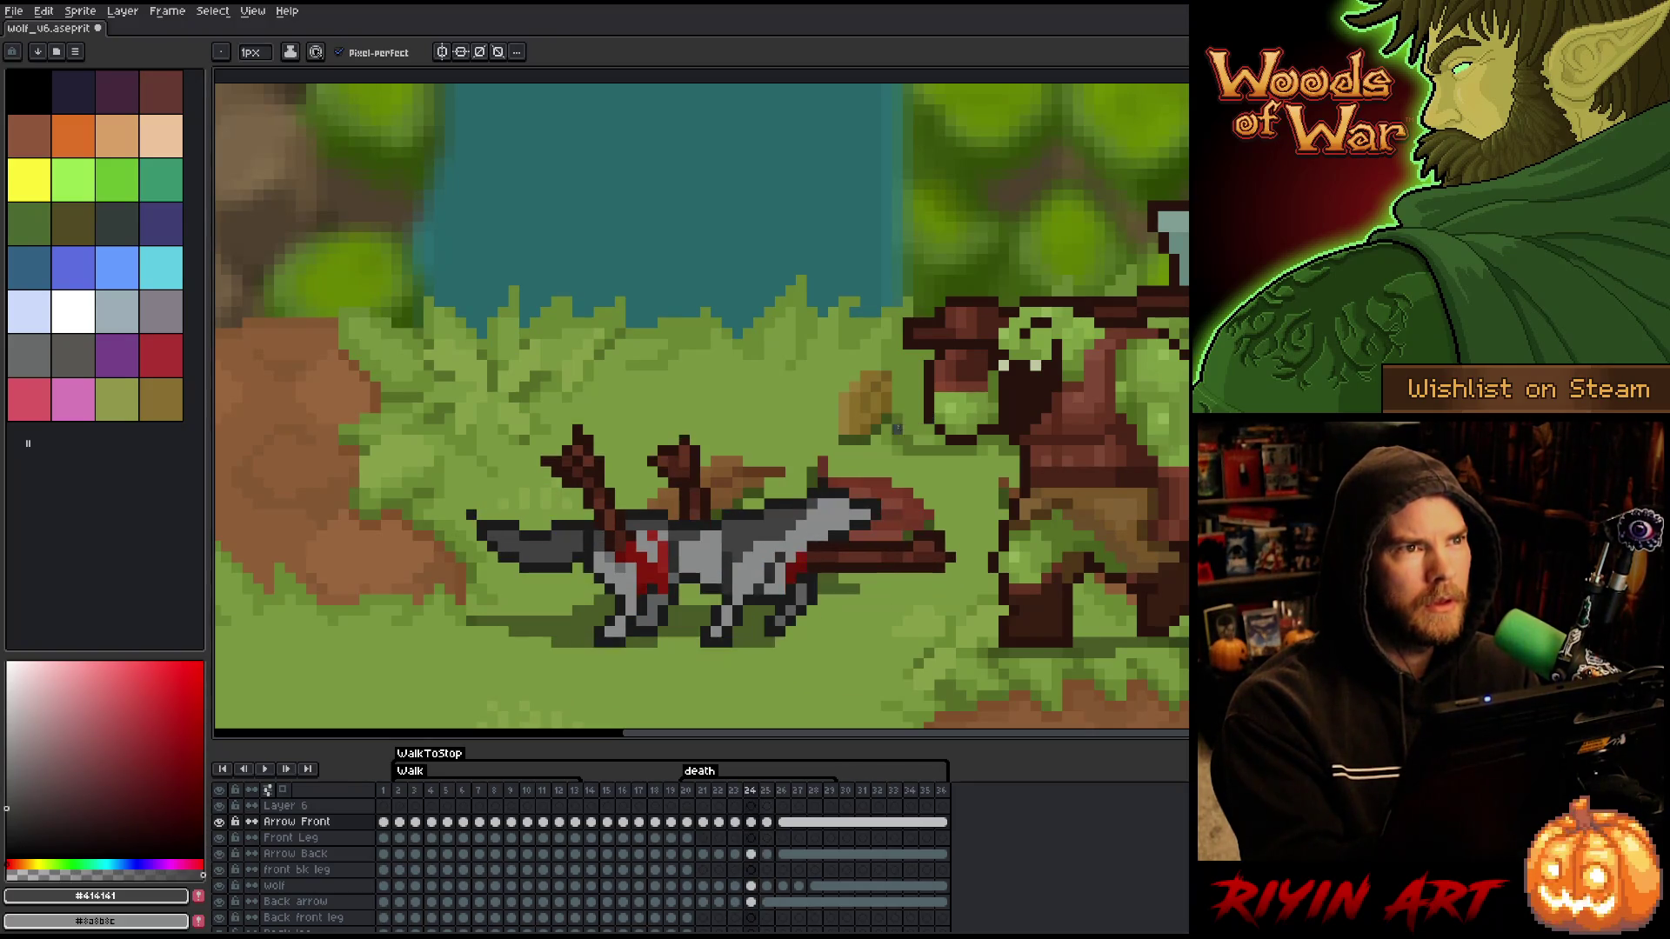
key("Right")
key("Left")
key("Right")
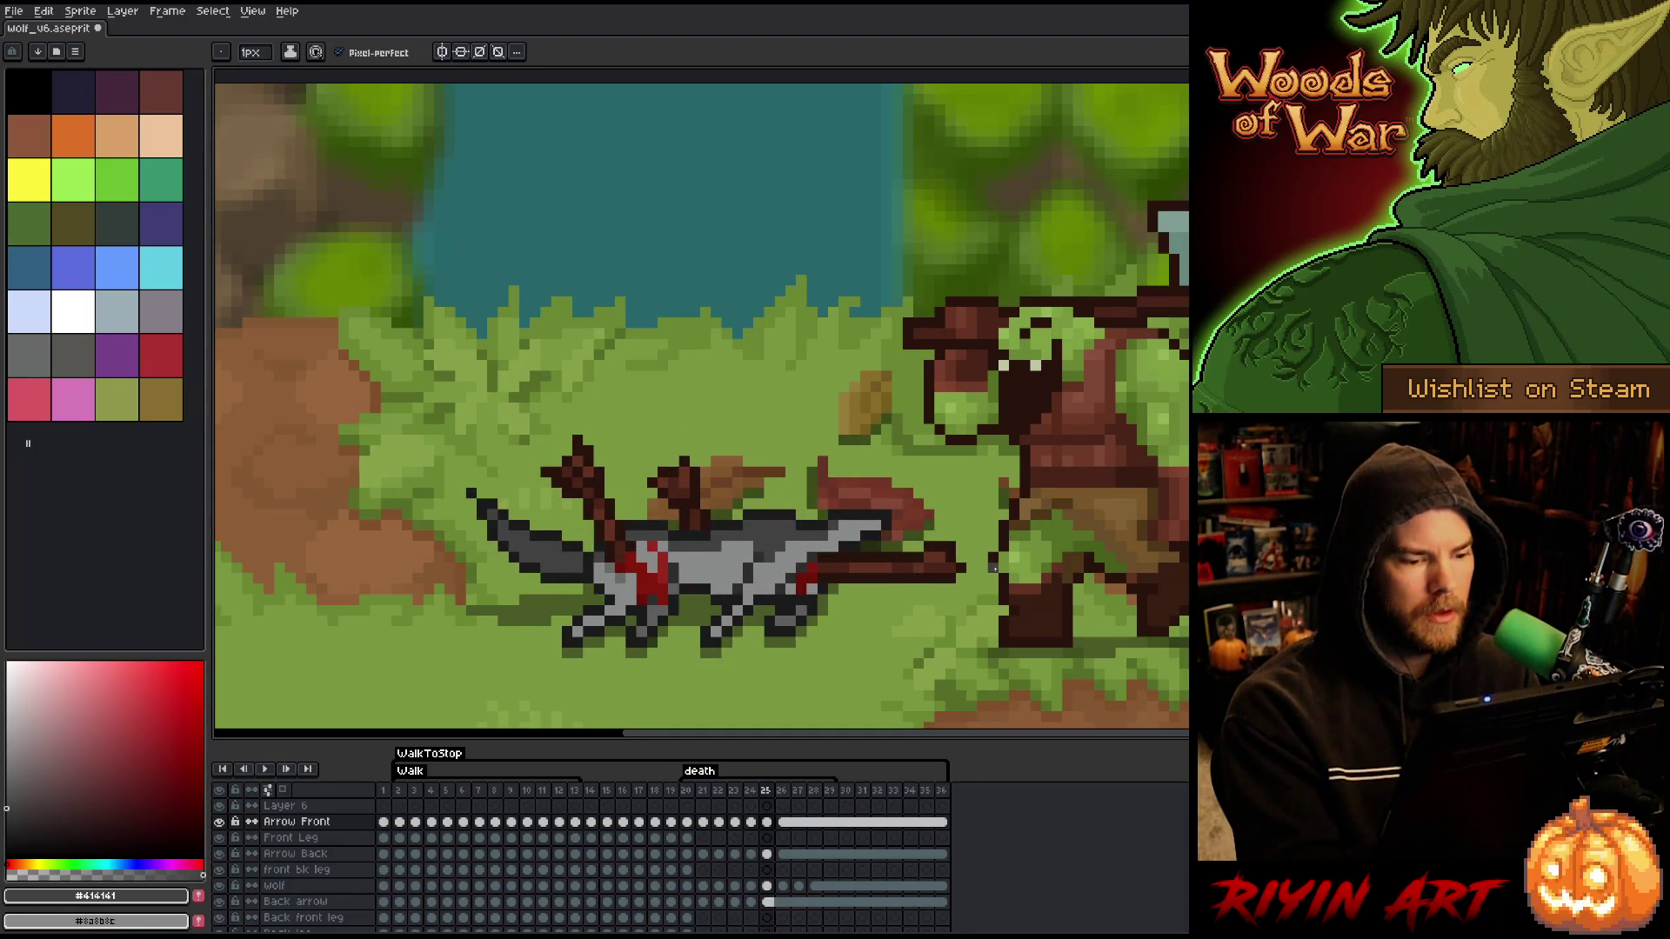
key("Right")
key("Right")
- Save the wolf file and play the death animation, stopping on frame 23
key("ctrl+s")
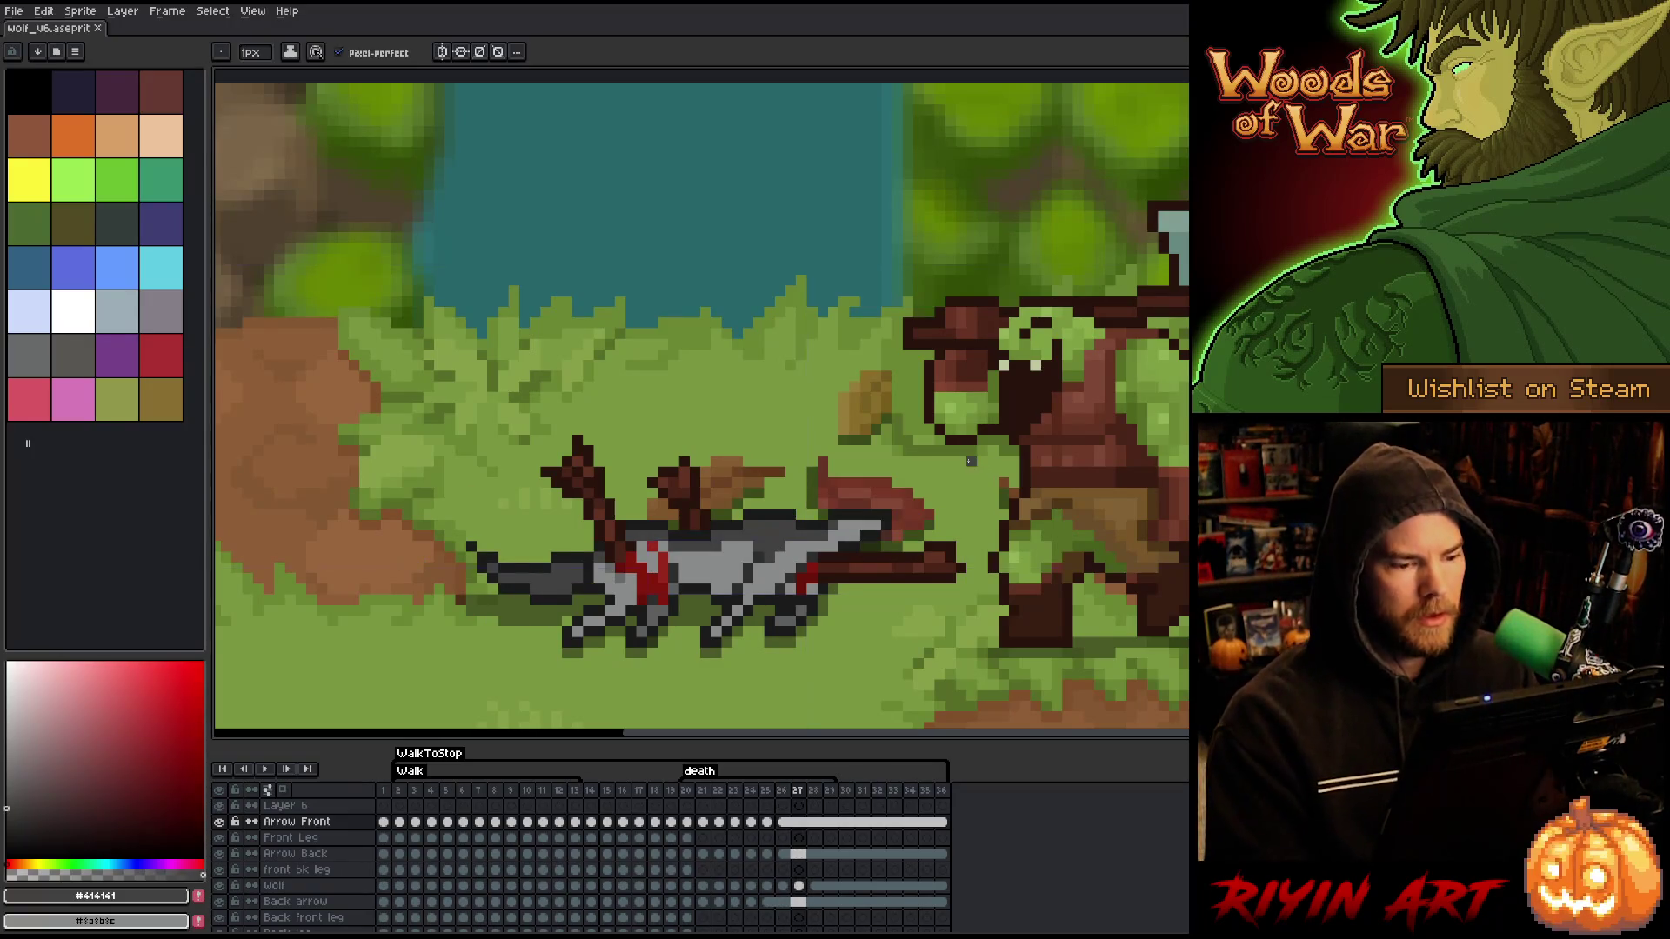
key("Return")
key("Return")
key("Return")
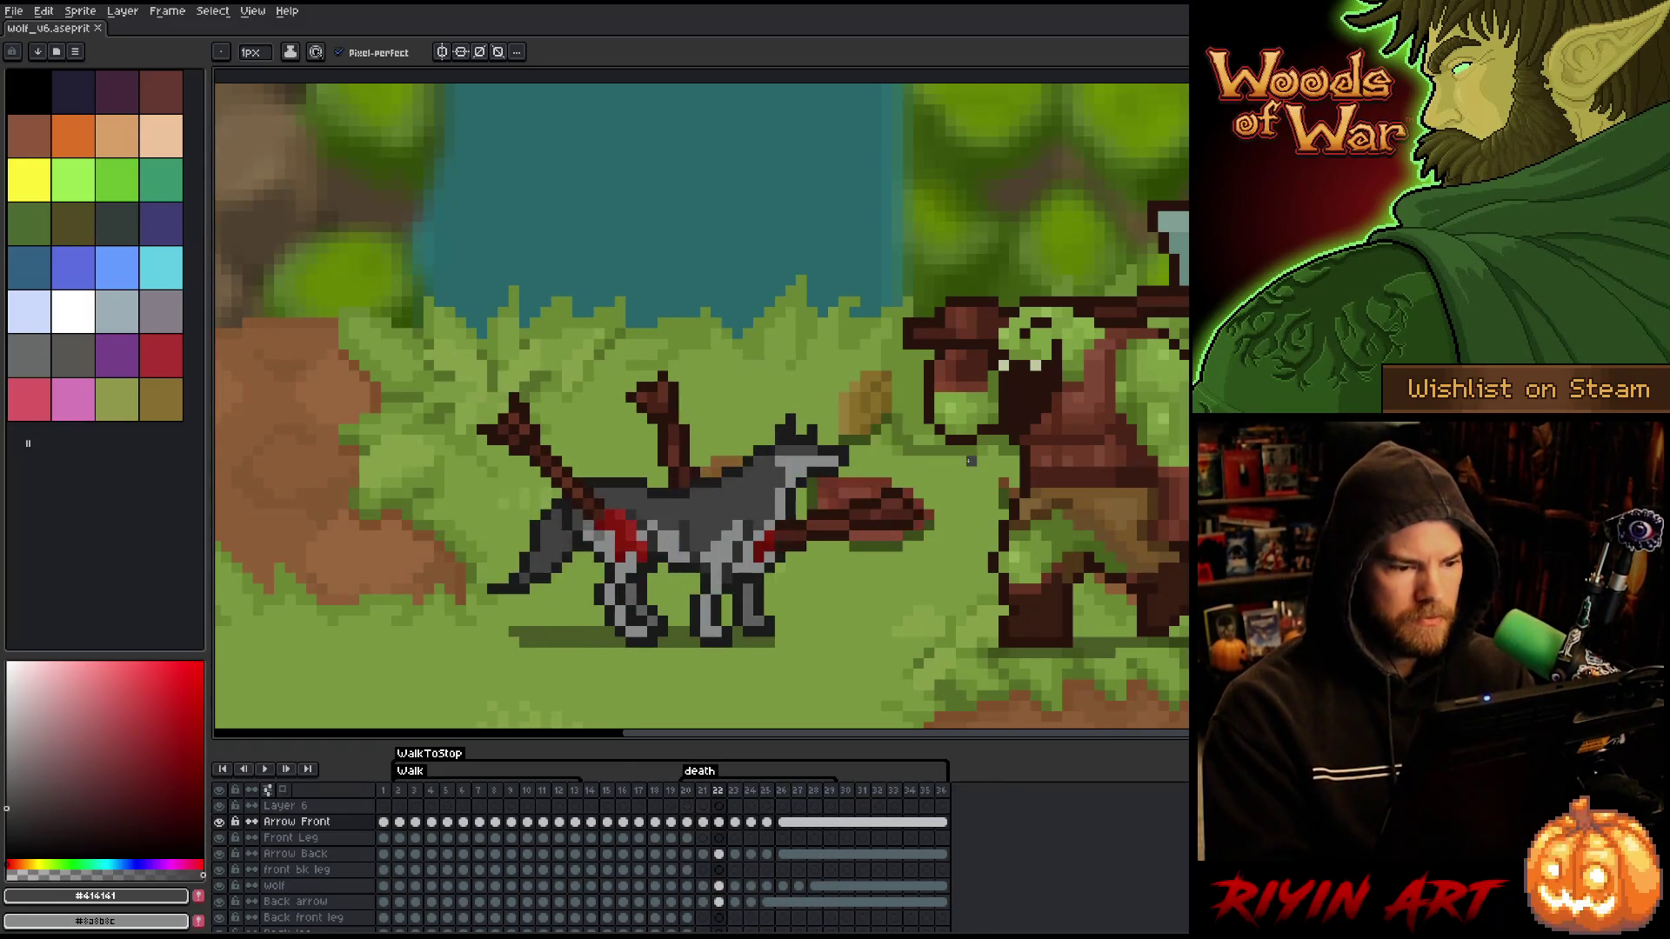
key("Return")
- Add a dark grey pixel to the wolf's body and compare it against frame 24
left_click(705, 547)
key("Right")
key("Left")
key("Right")
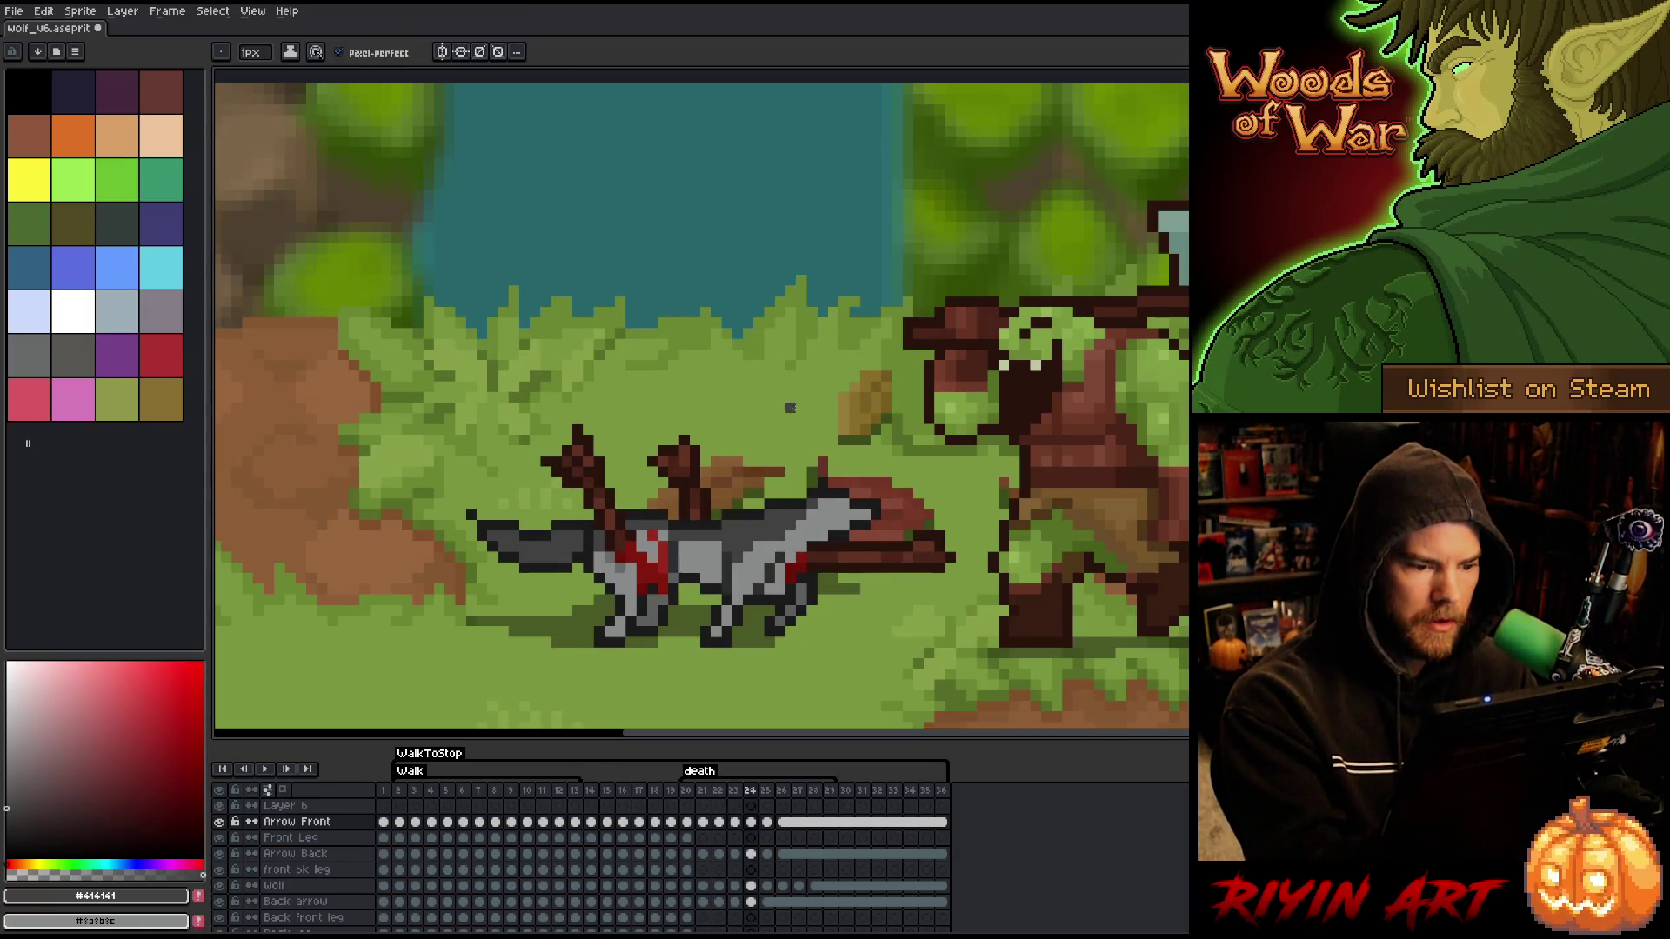
key("Right")
key("Left")
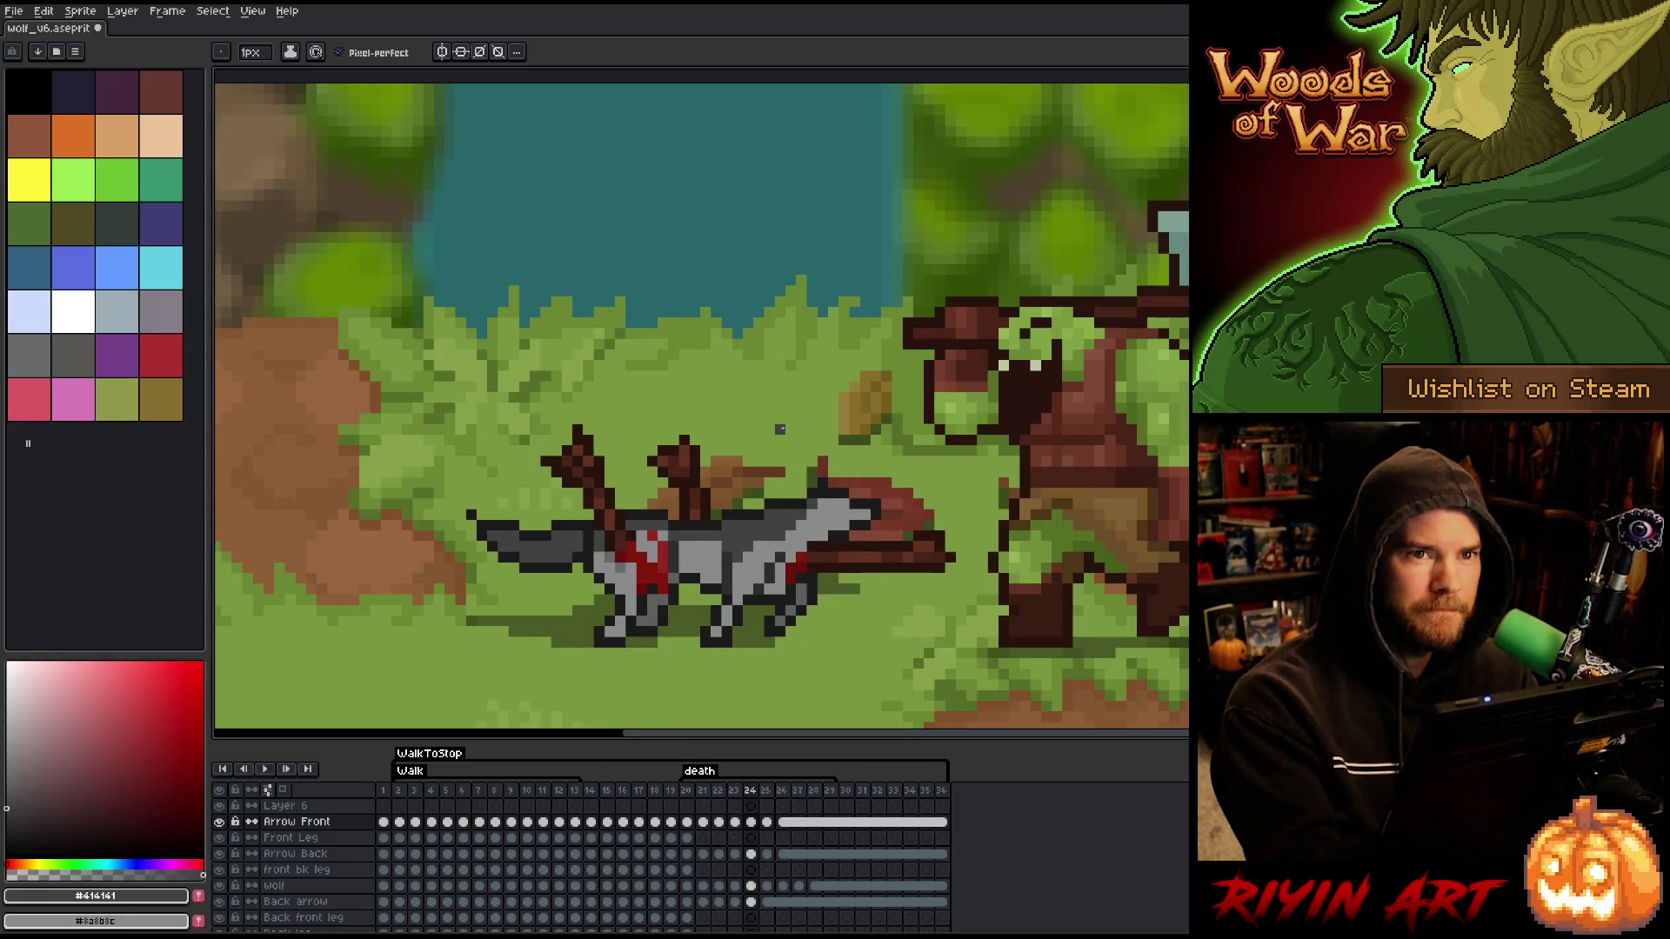
key("Right")
key("Left")
key("Right")
key("Left")
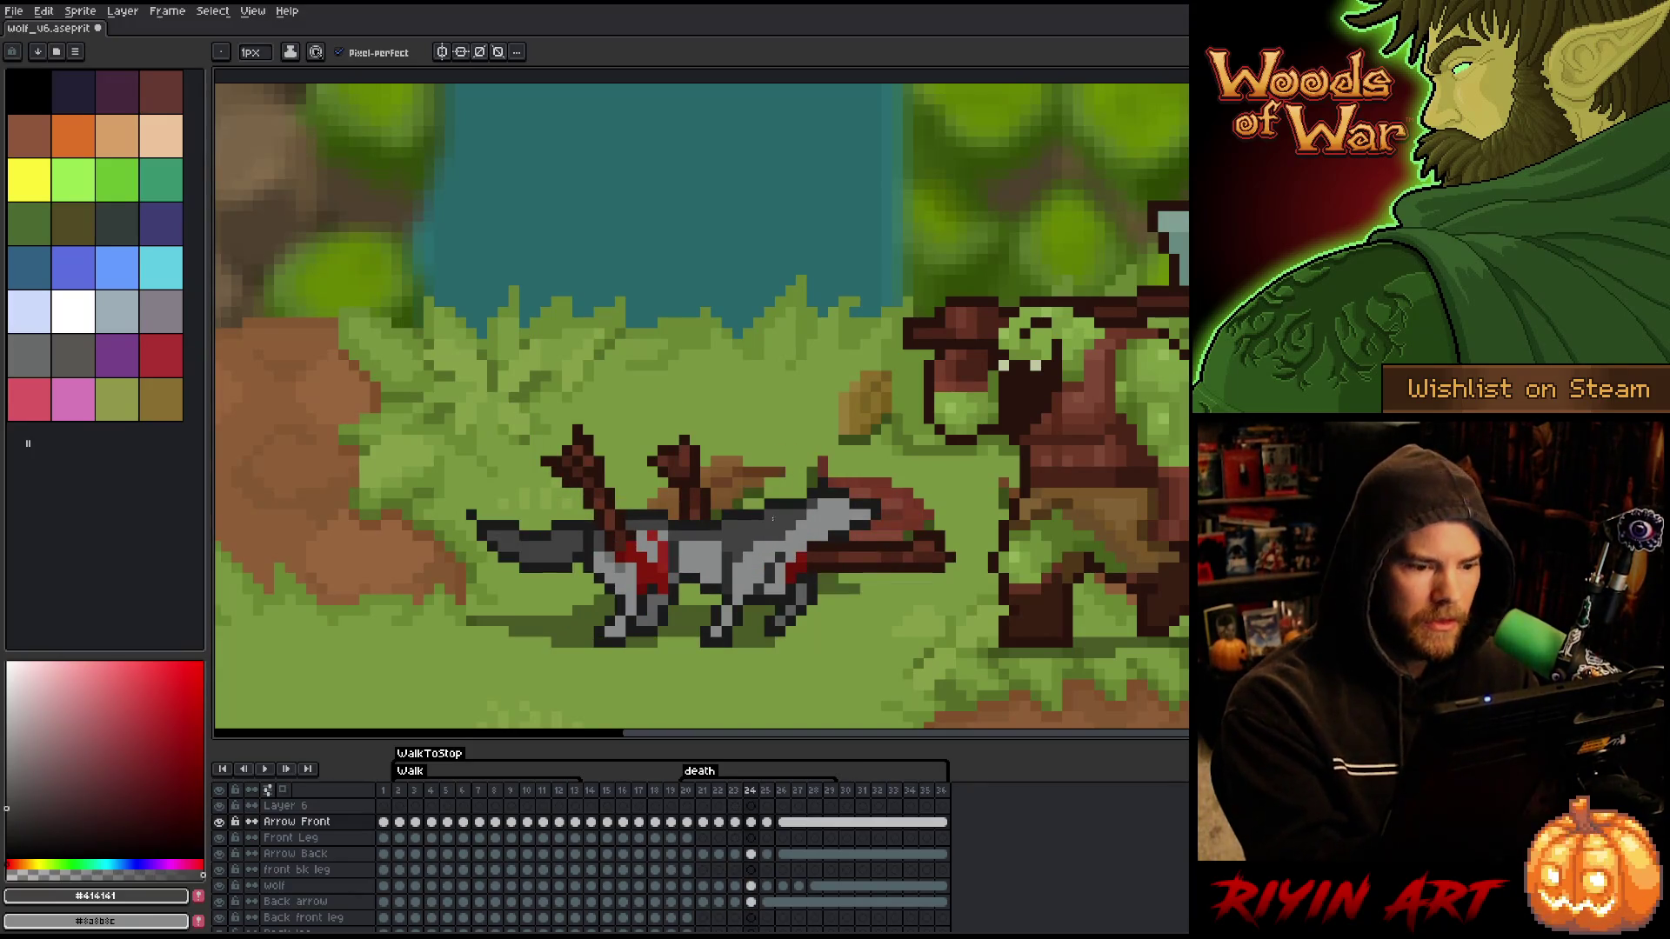
- Sample the wolf's greys #8a8b8c and #414141 while comparing frames 23 and 24
left_click(780, 493, "alt")
key("Left")
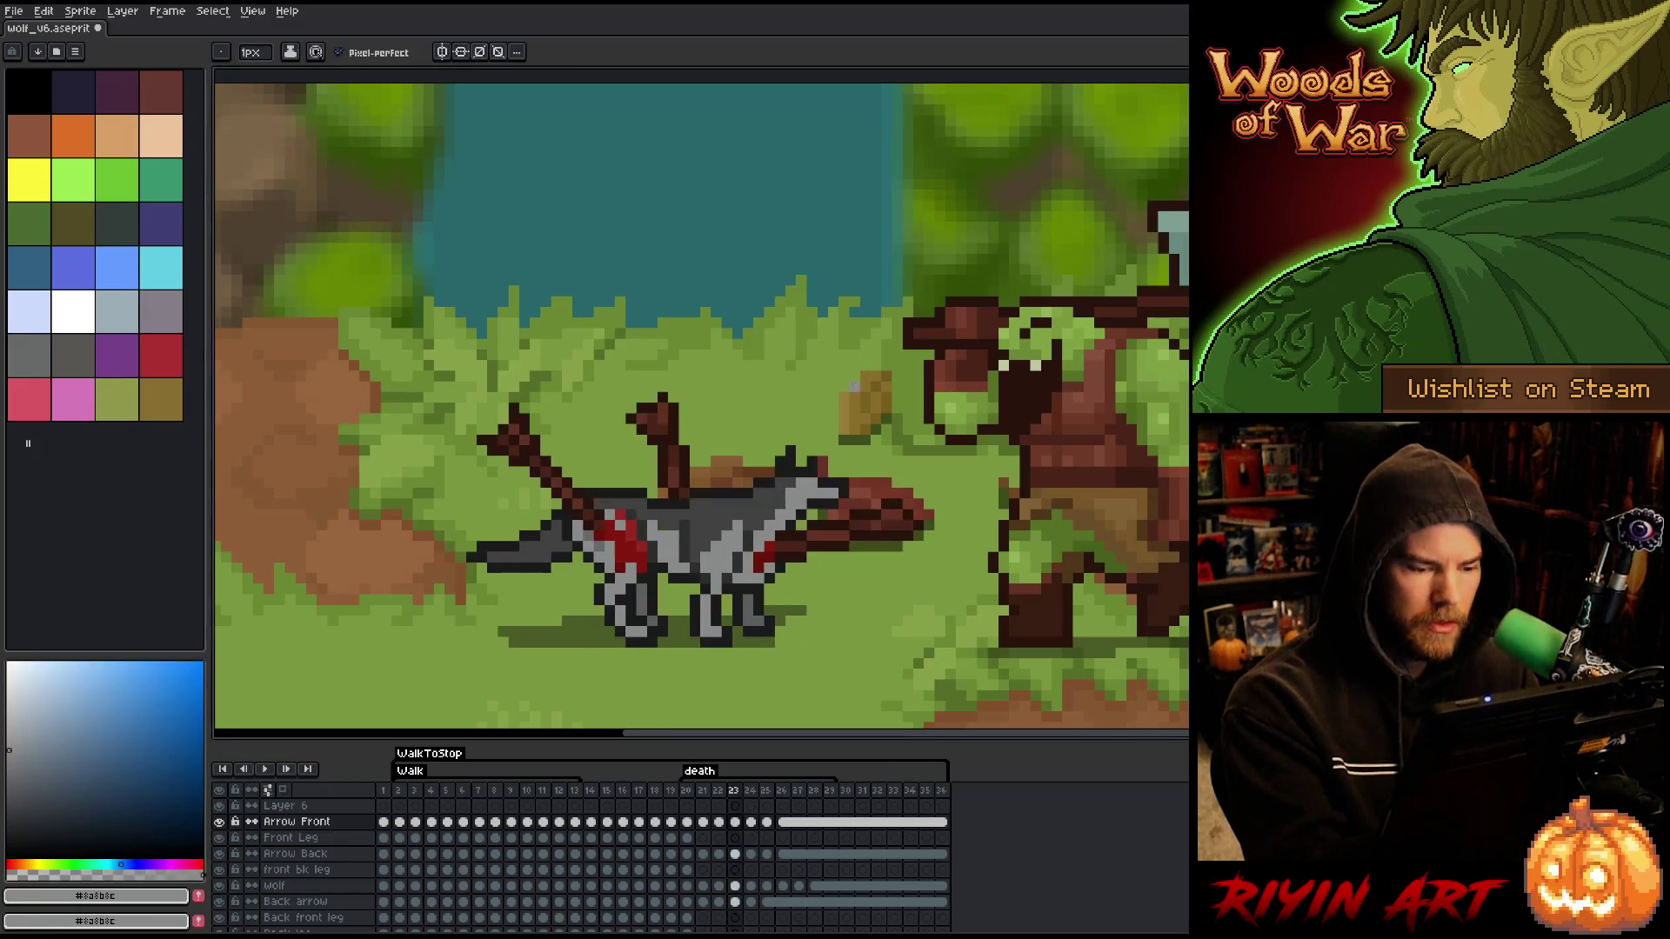
key("Right")
left_click(786, 545, "alt")
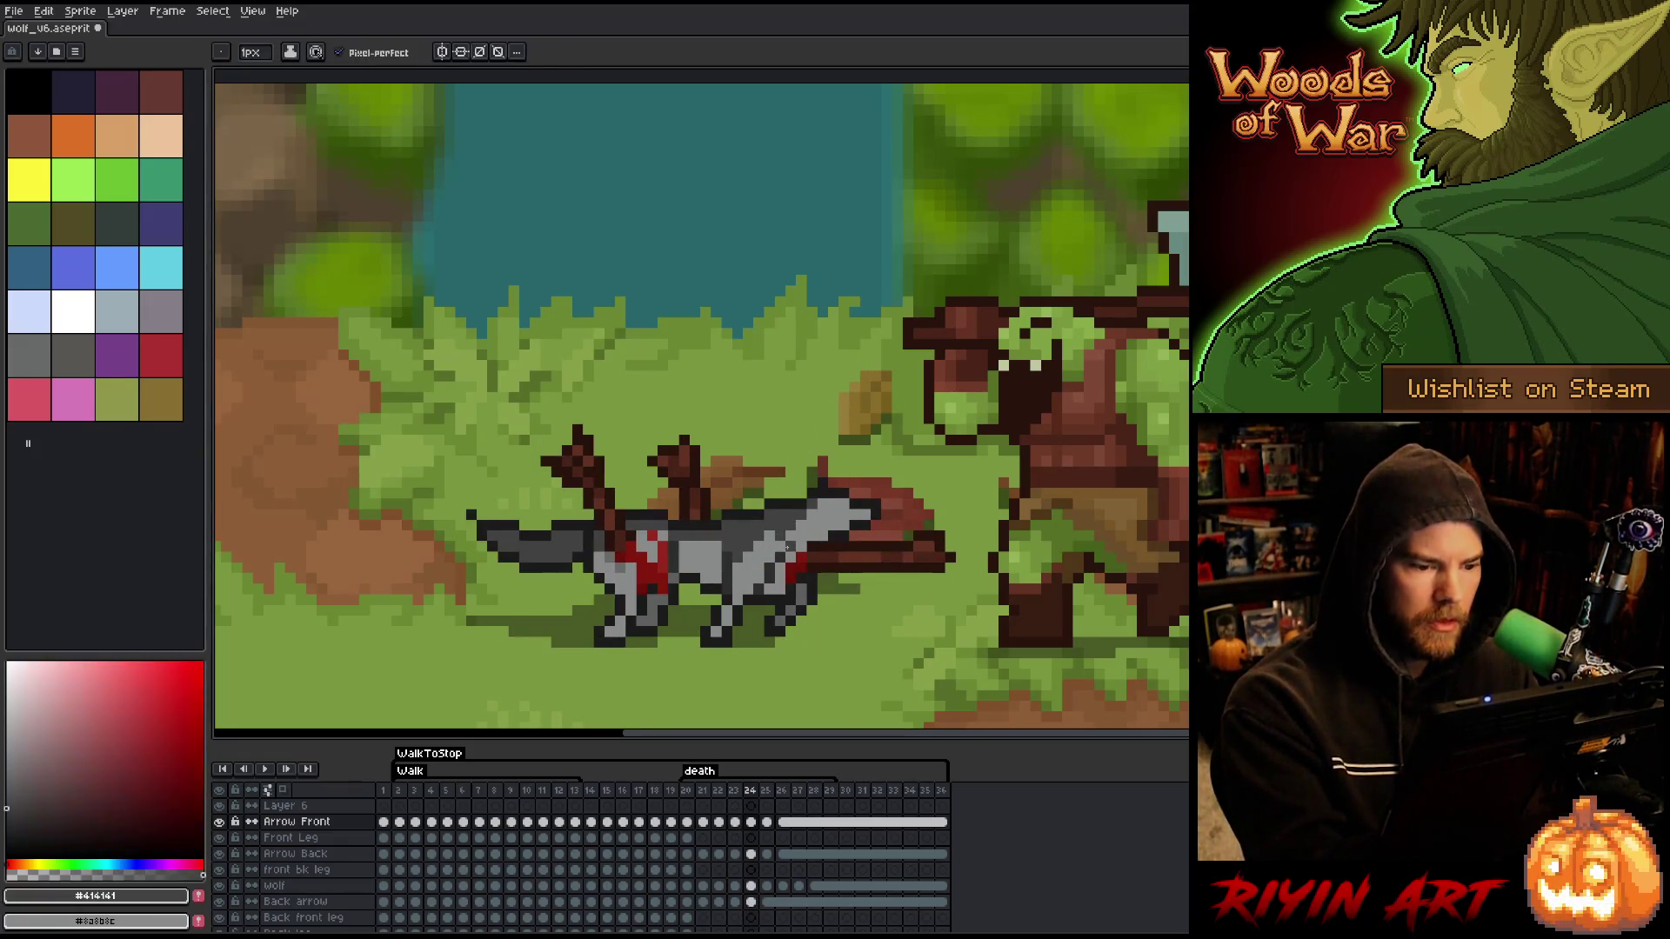
left_click(779, 534, "alt")
key("Left")
key("Right")
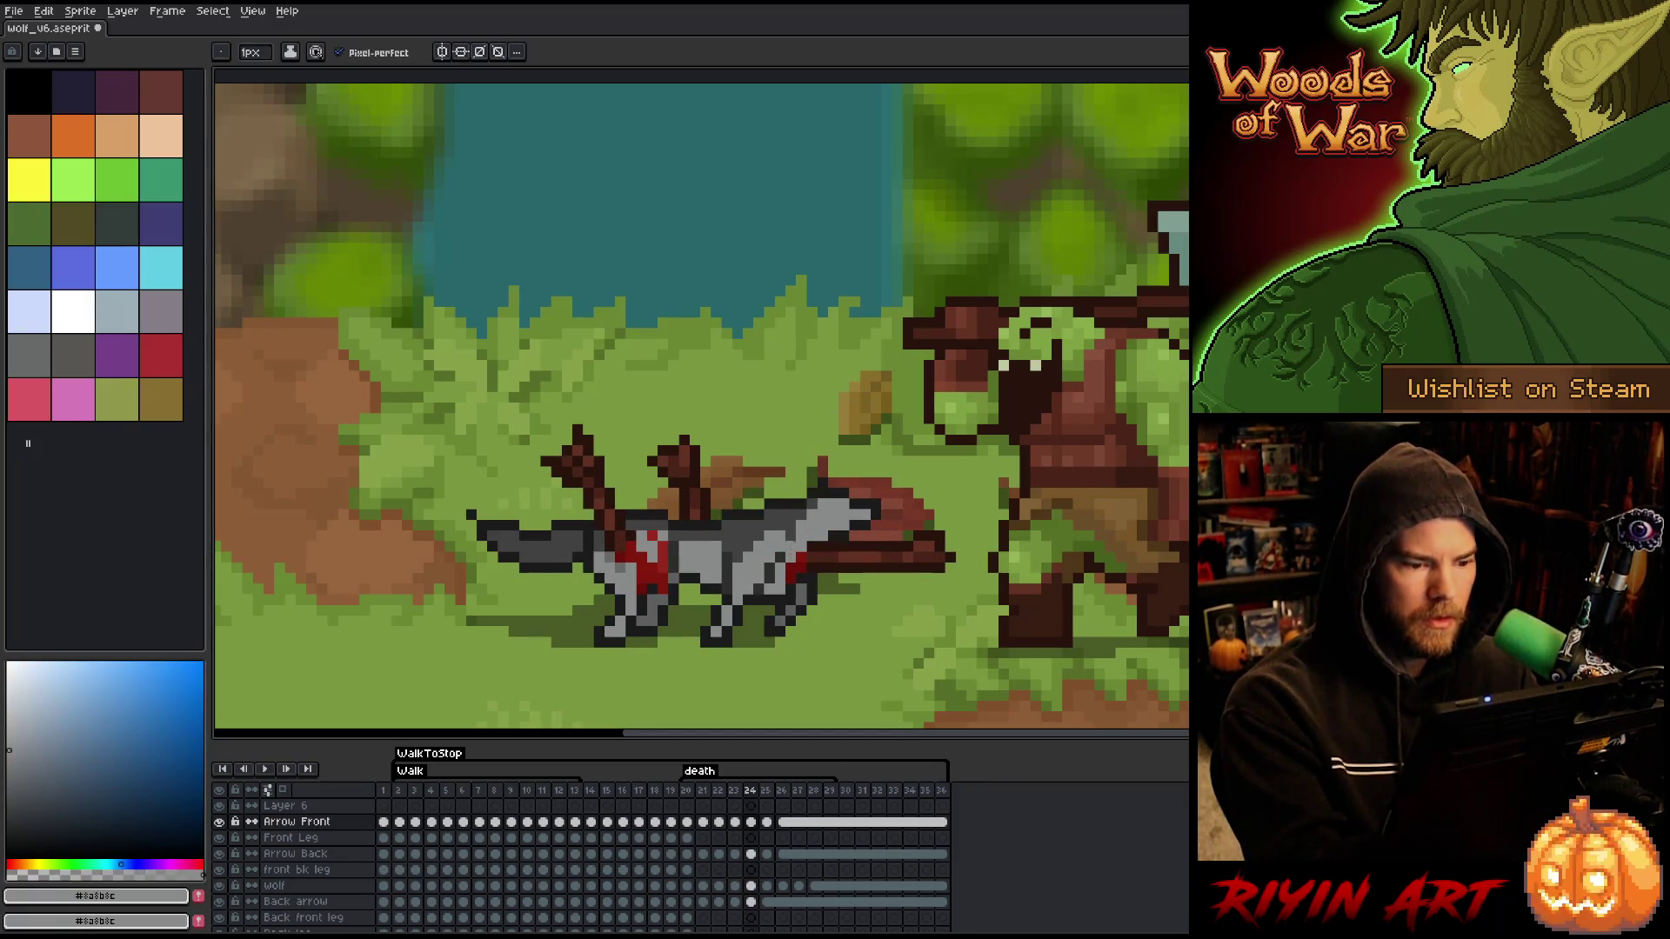
key("alt")
left_click(799, 540, "alt")
left_click(793, 536, "alt")
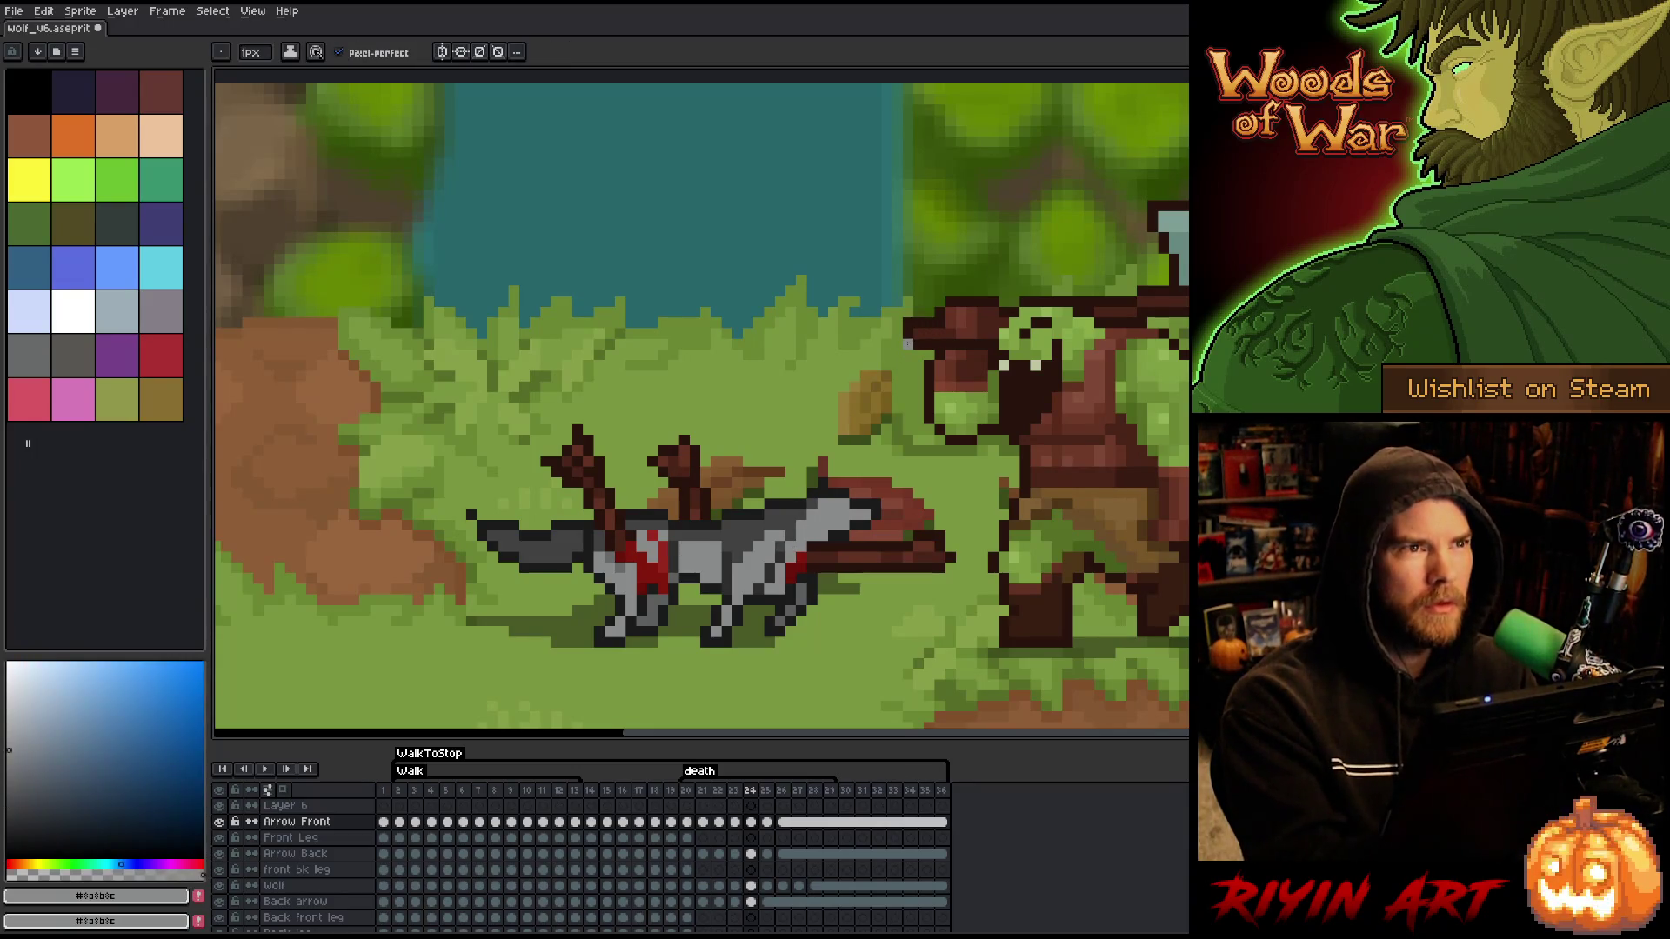
- Compare frame 25 with its neighbouring poses in the fall
key("Left")
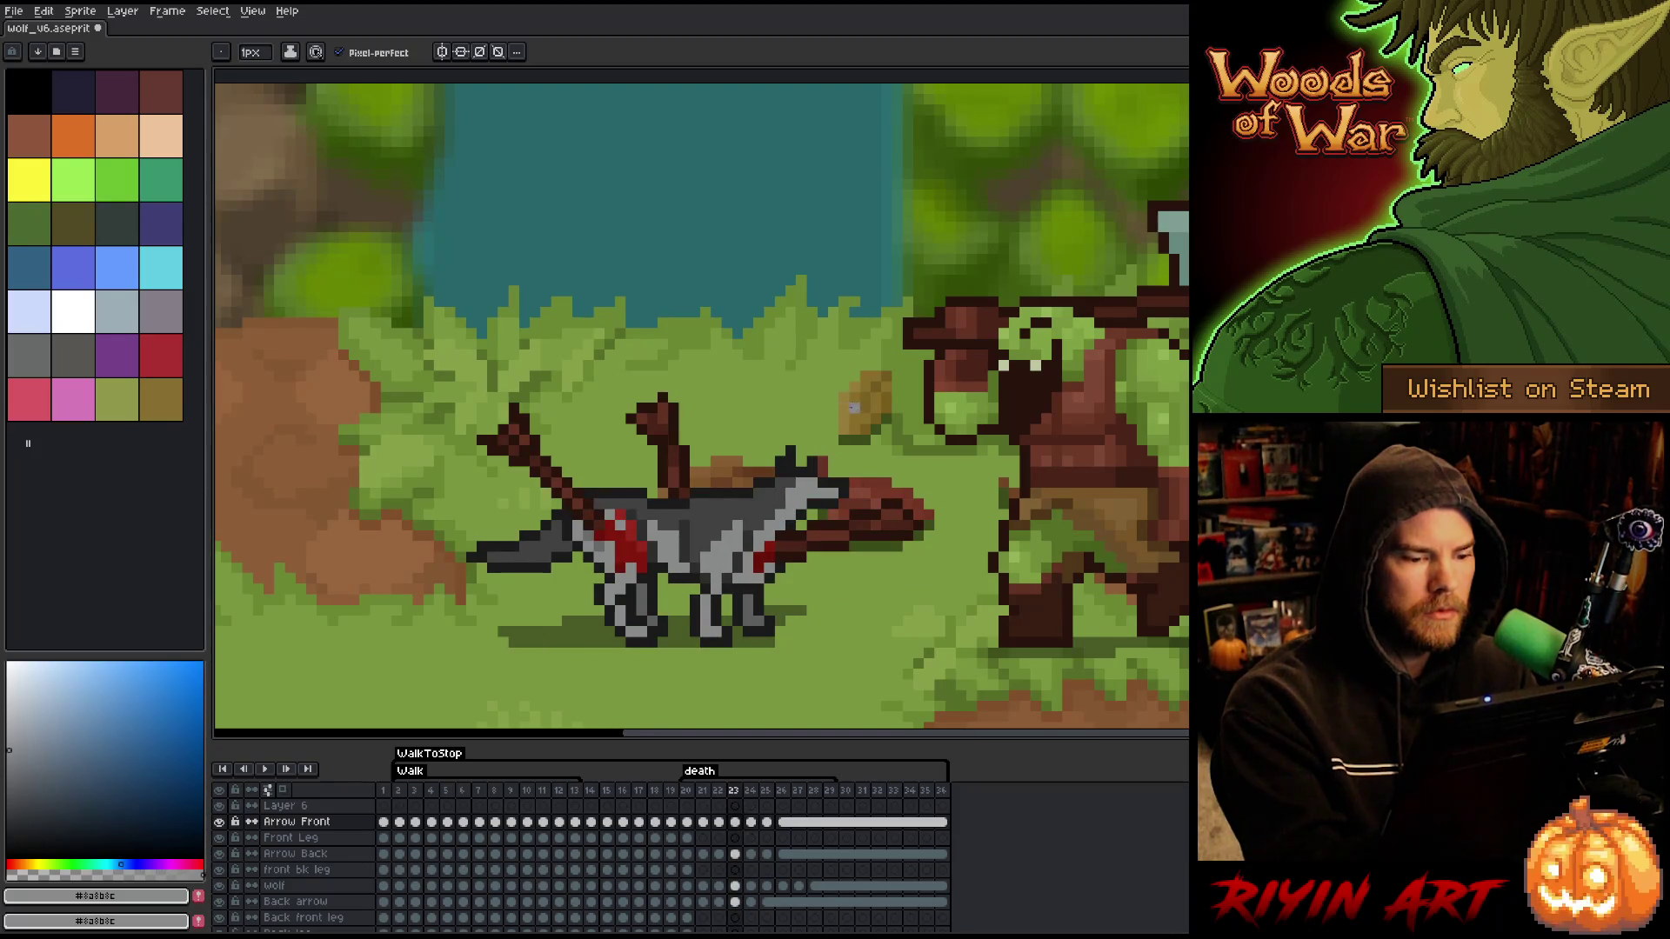
key("Right")
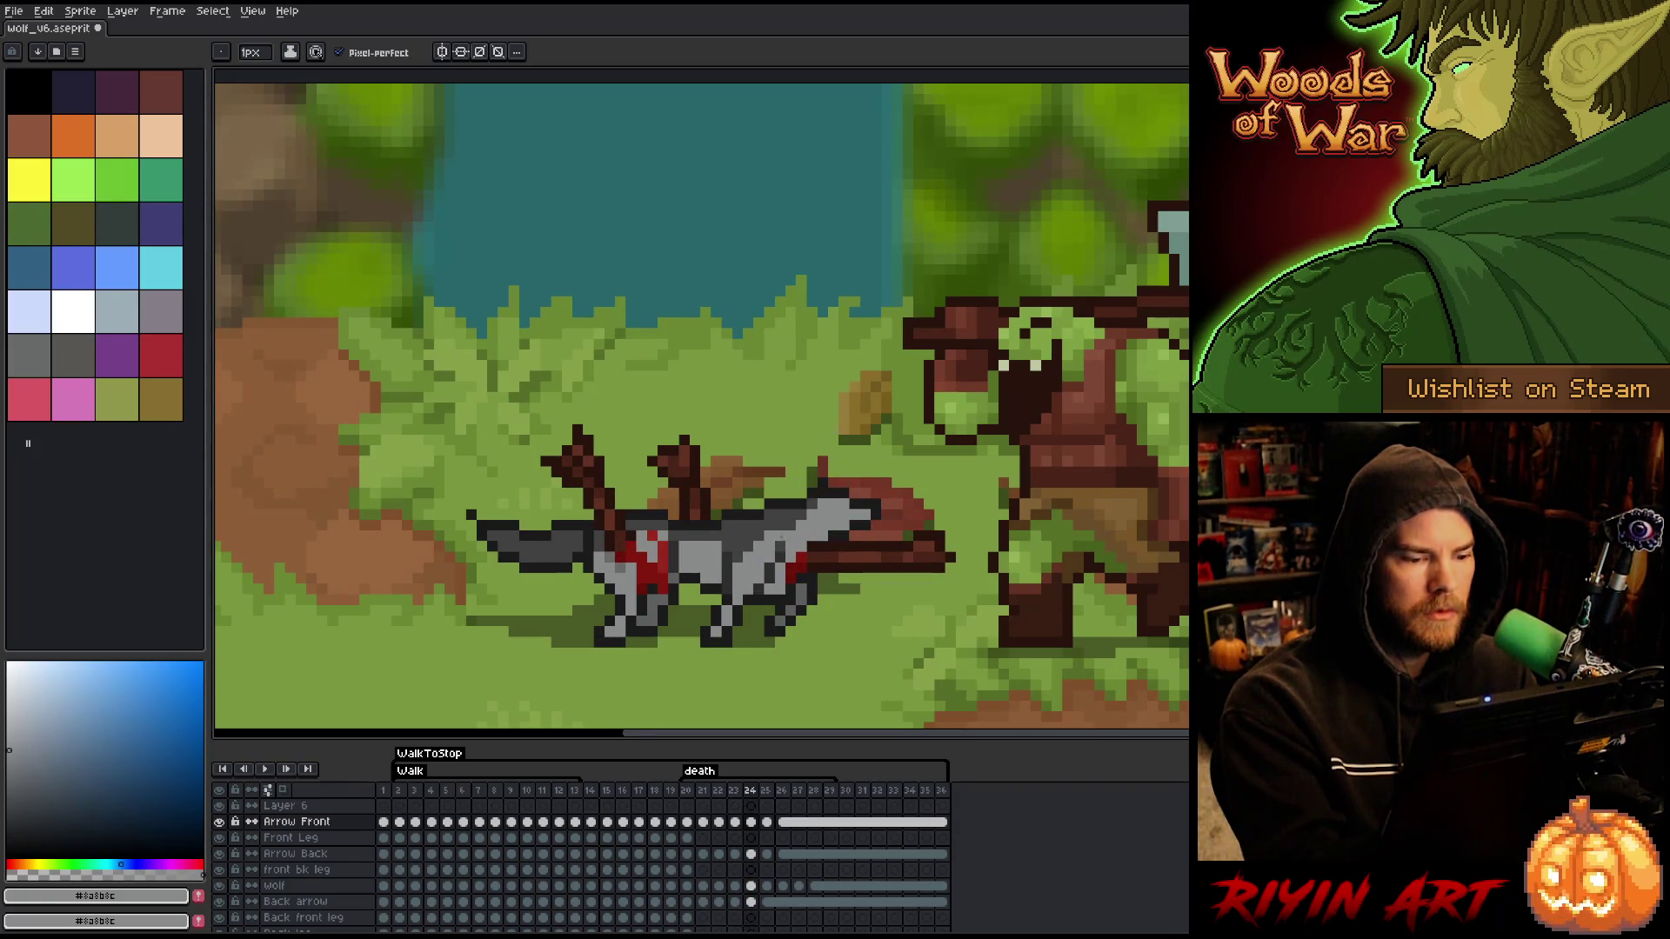
key("Right")
key("Left")
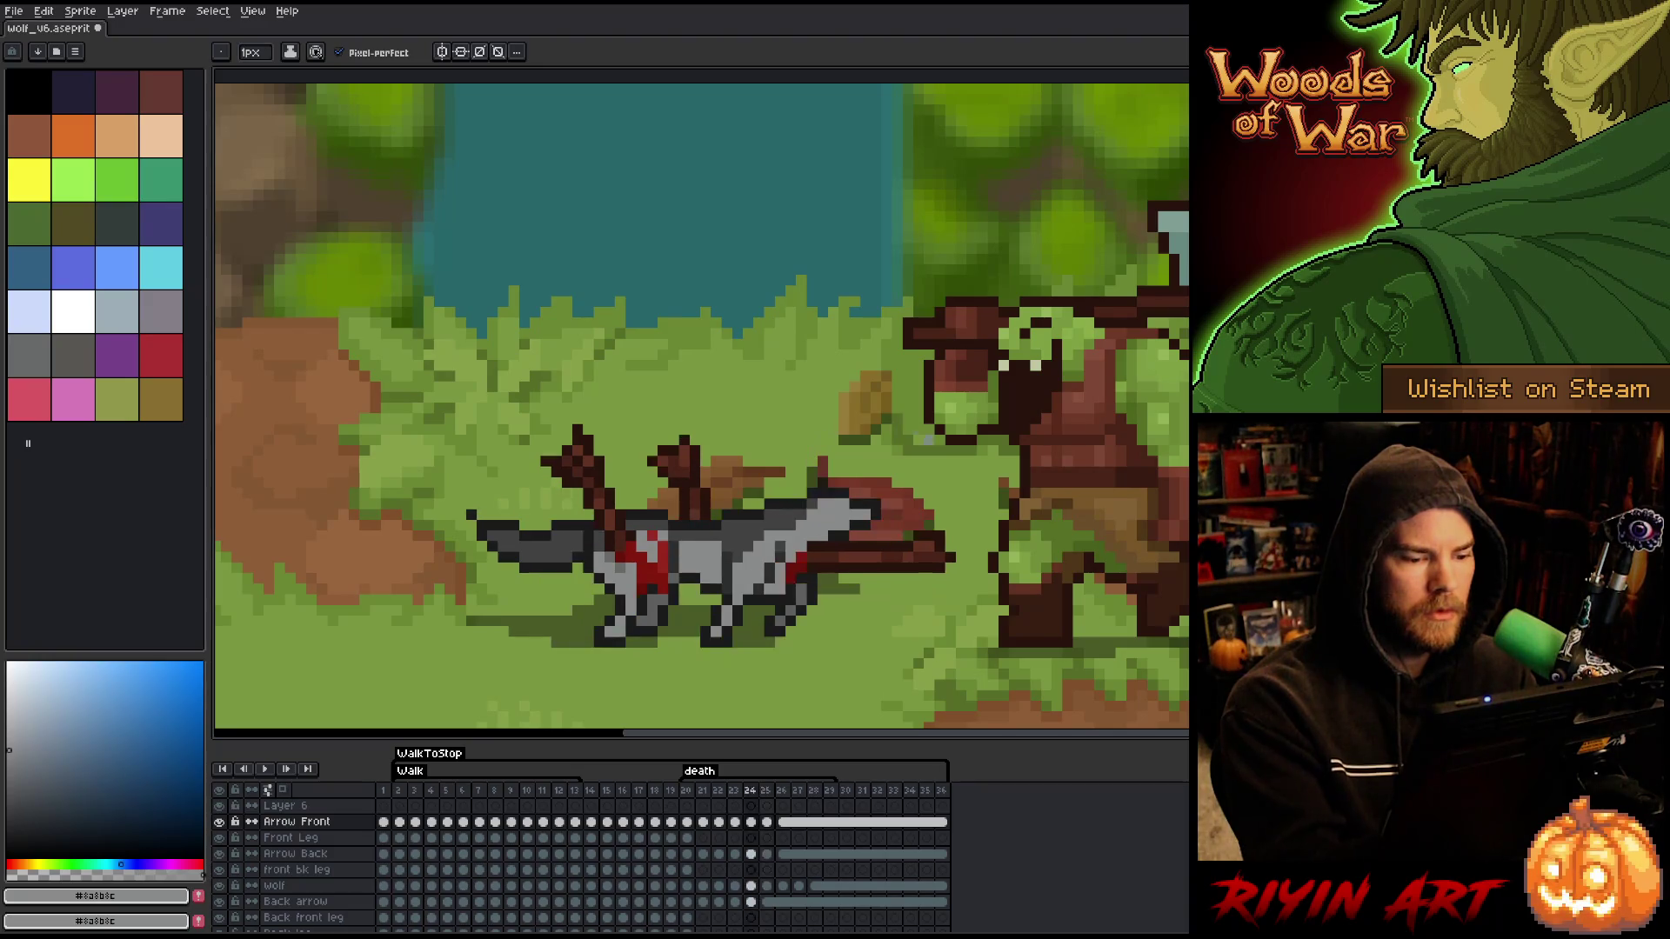
key("Right")
key("Left")
key("Right")
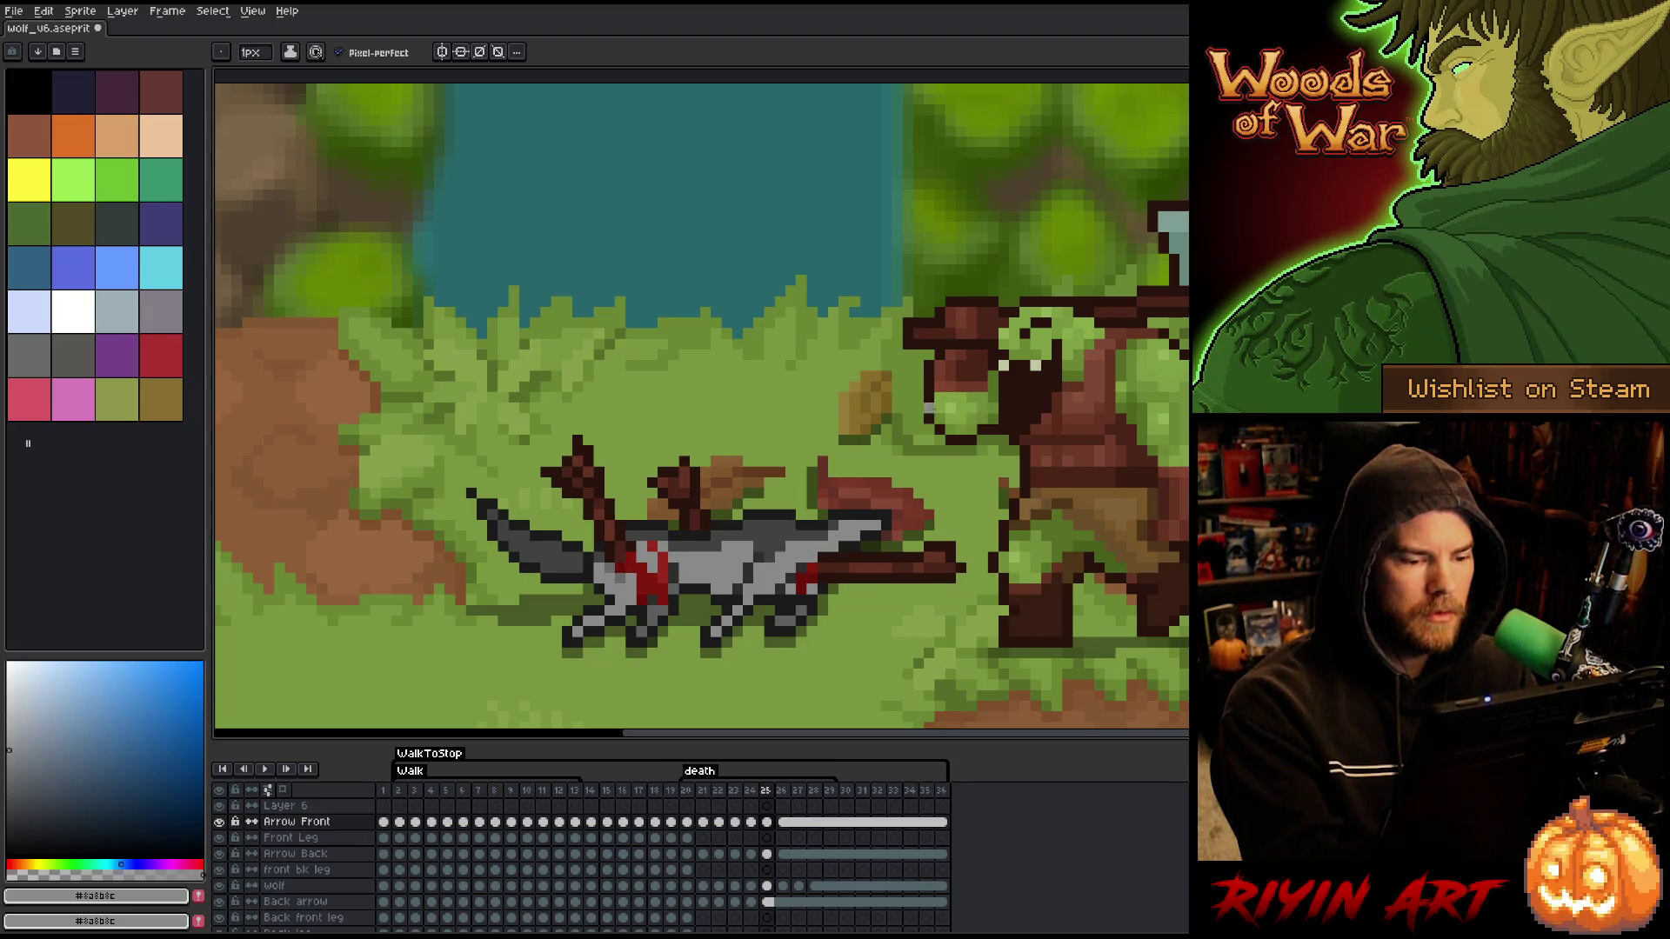
key("Left")
key("Right")
key("Left")
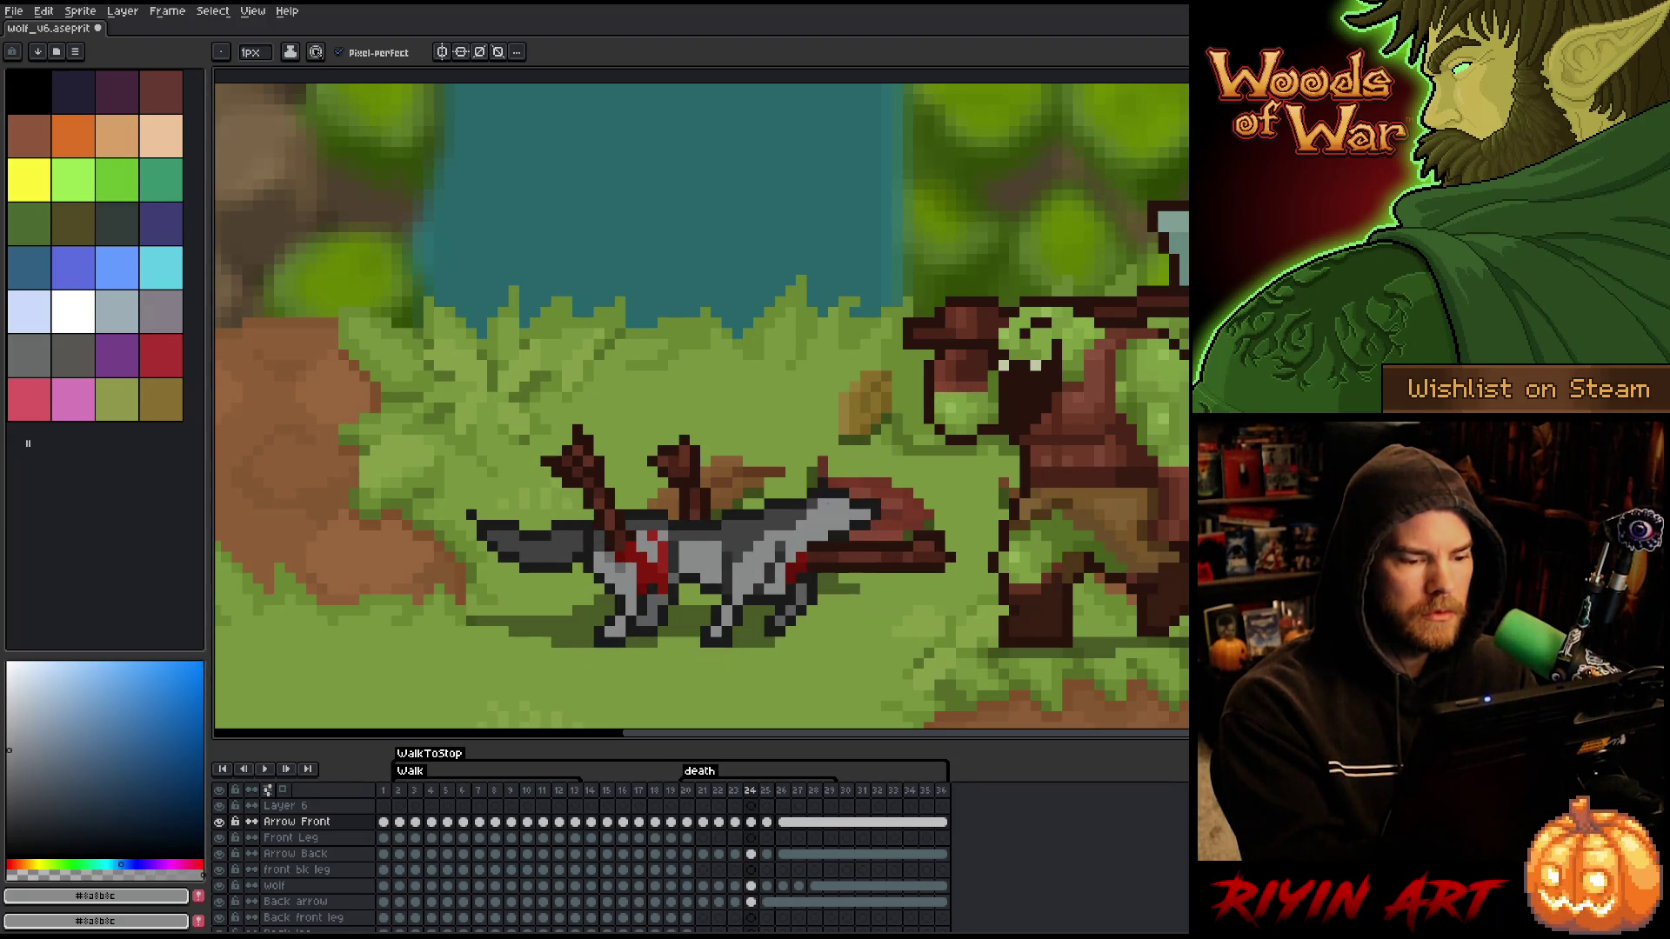
- Flip between frames 23 and 24 to compare the wolf's fall
key("Left")
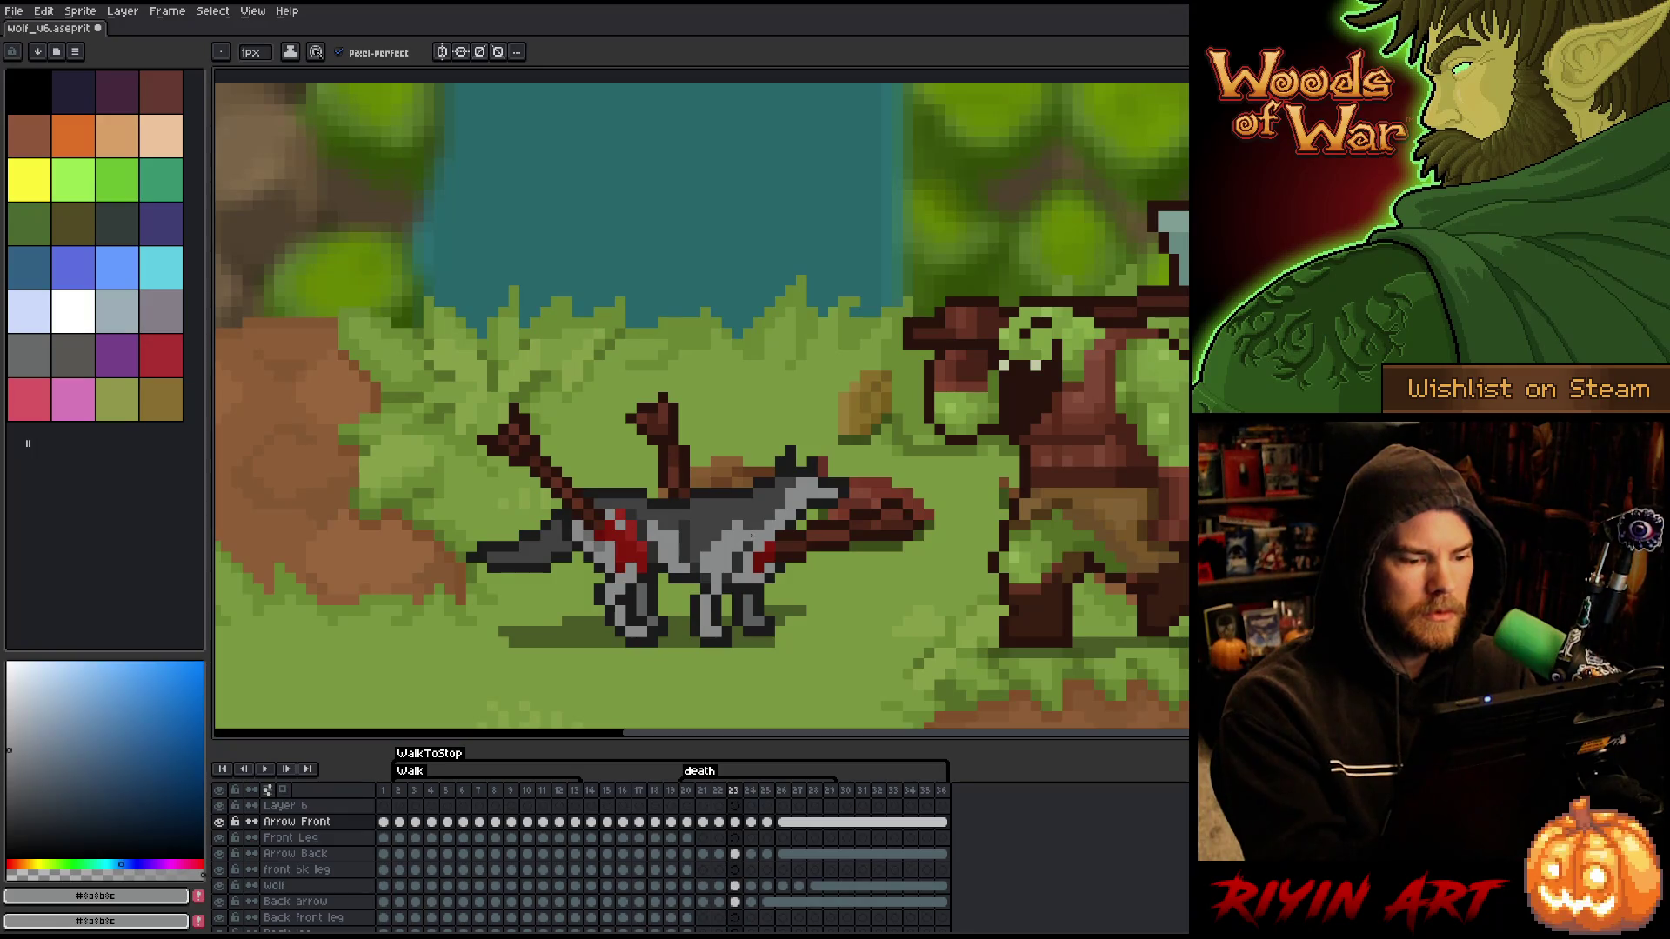
key("Right")
key("Left")
key("Right")
key("Left")
key("Left")
key("Right")
- Step back to frame 22, compare it with neighbouring poses, and settle on frame 21
key("Right")
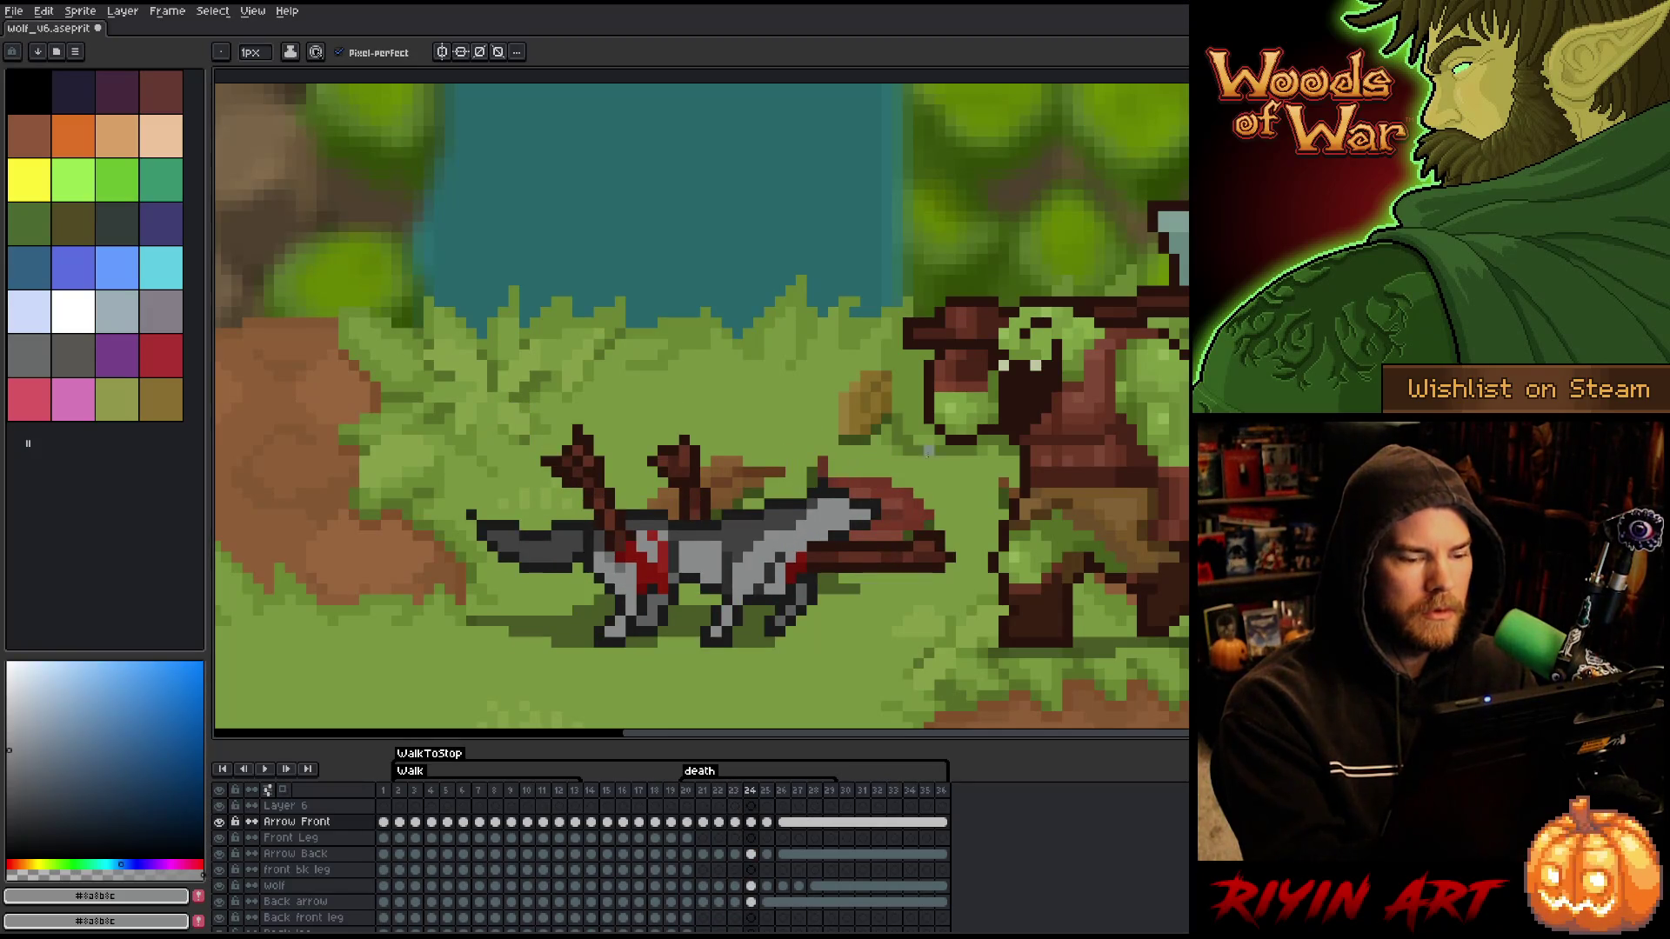
key("Left")
key("Left")
key("Right")
key("Right")
key("Left")
key("Left")
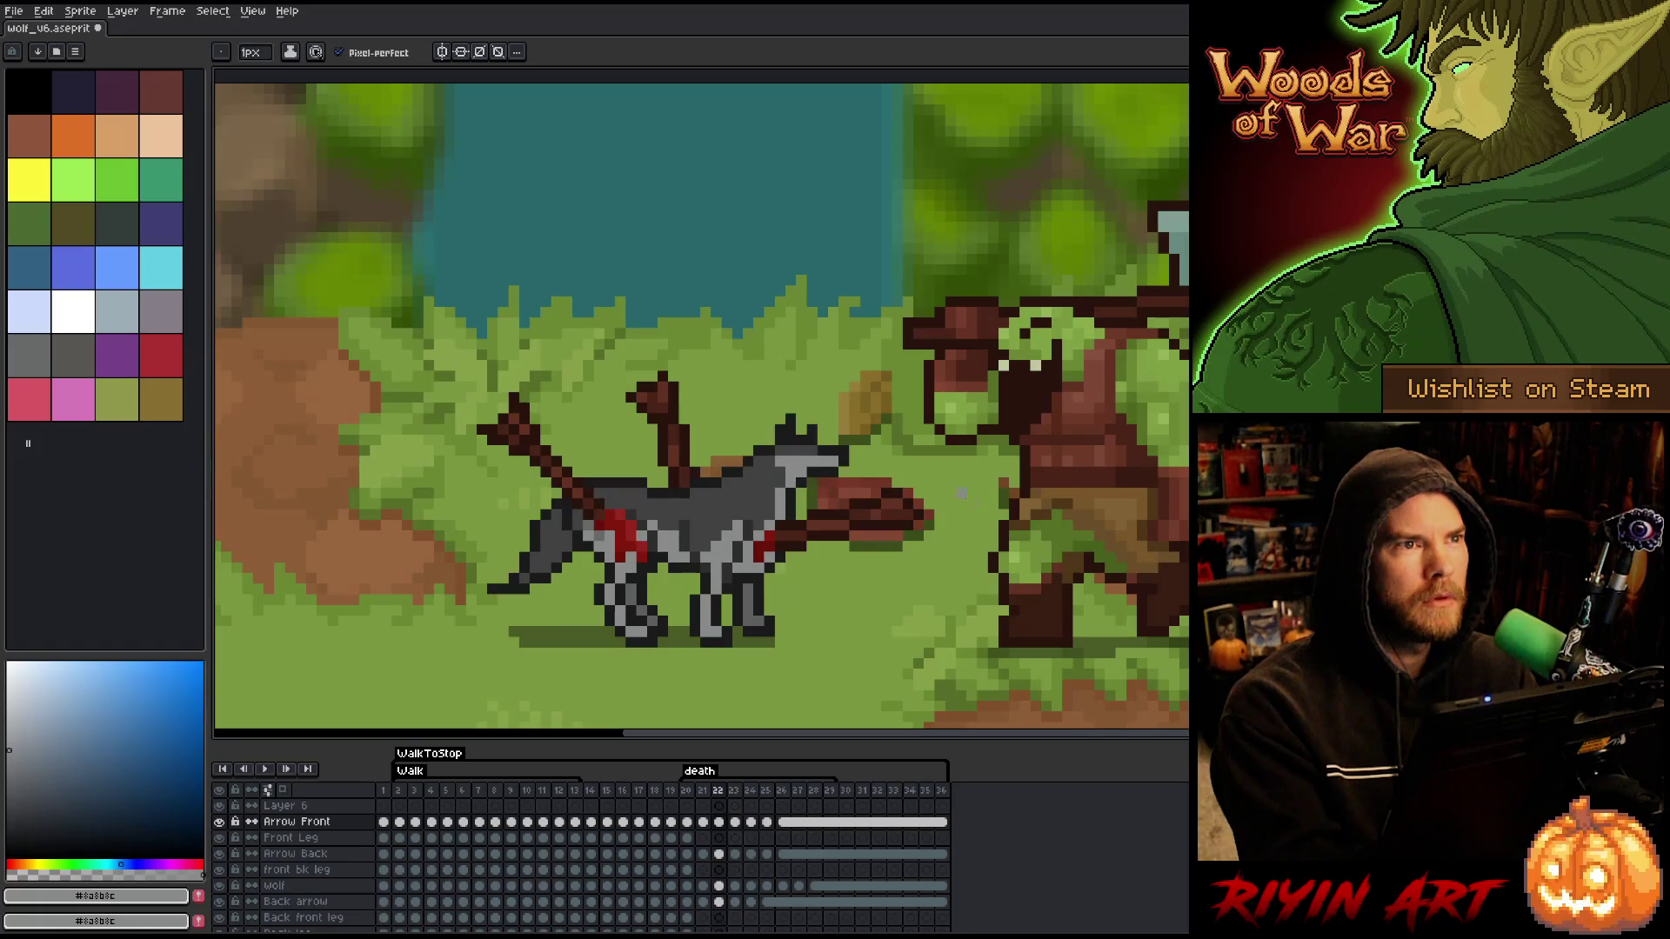
key("Right")
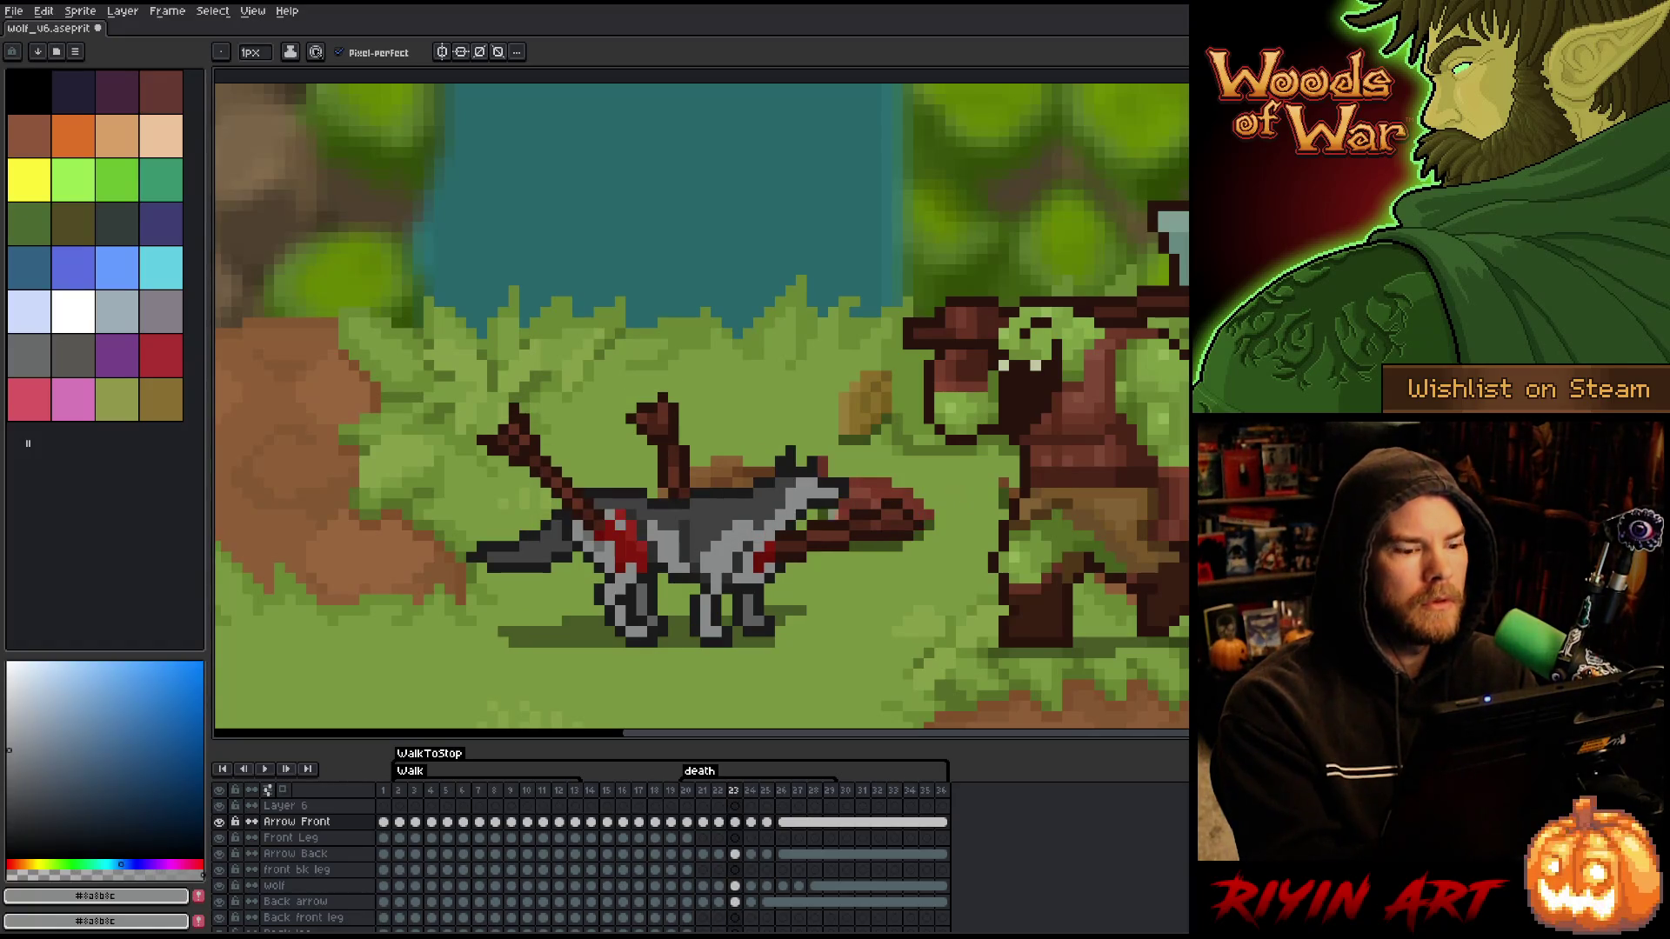
key("Left")
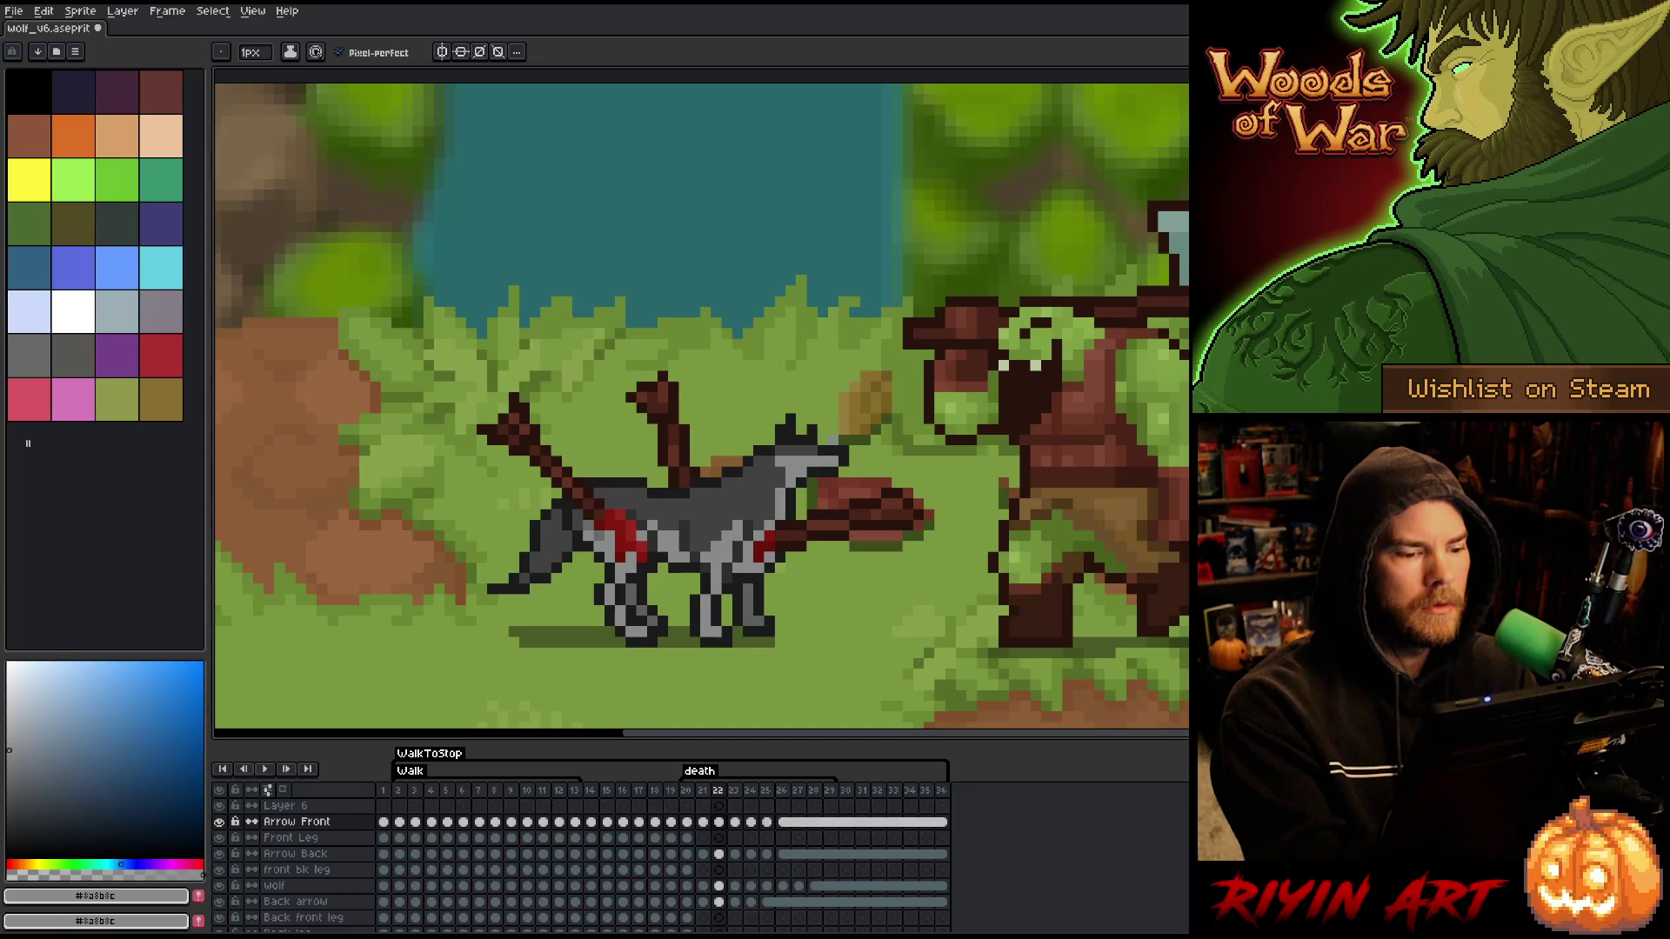
key("Right")
key("Left")
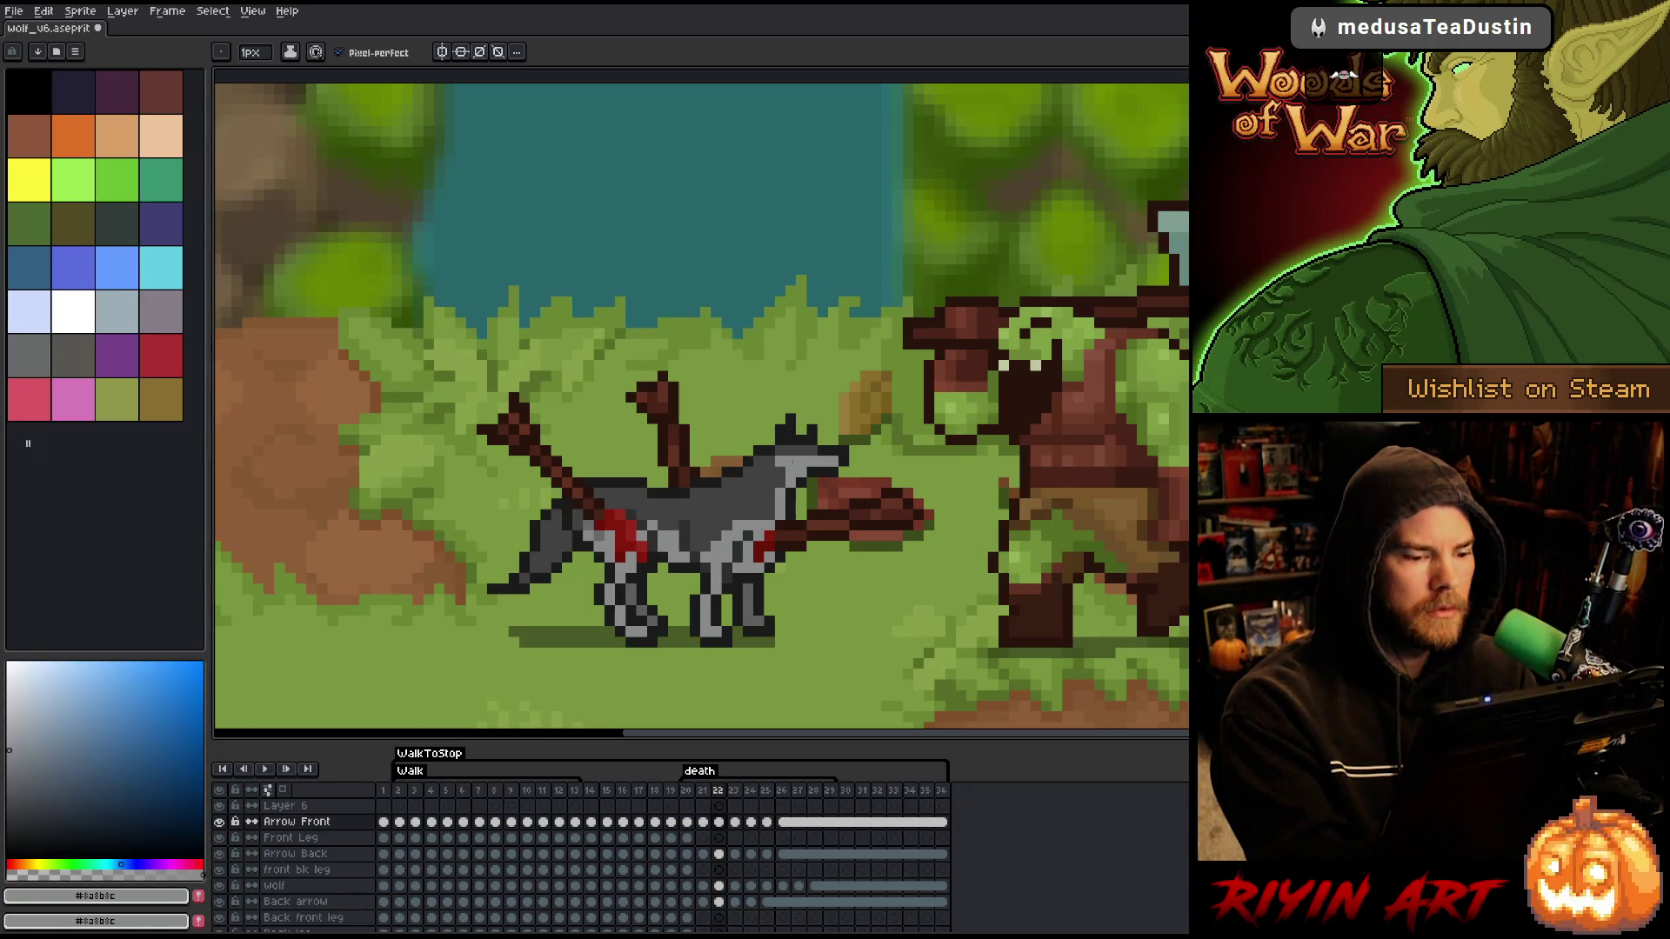
key("Right")
key("Left")
key("Left")
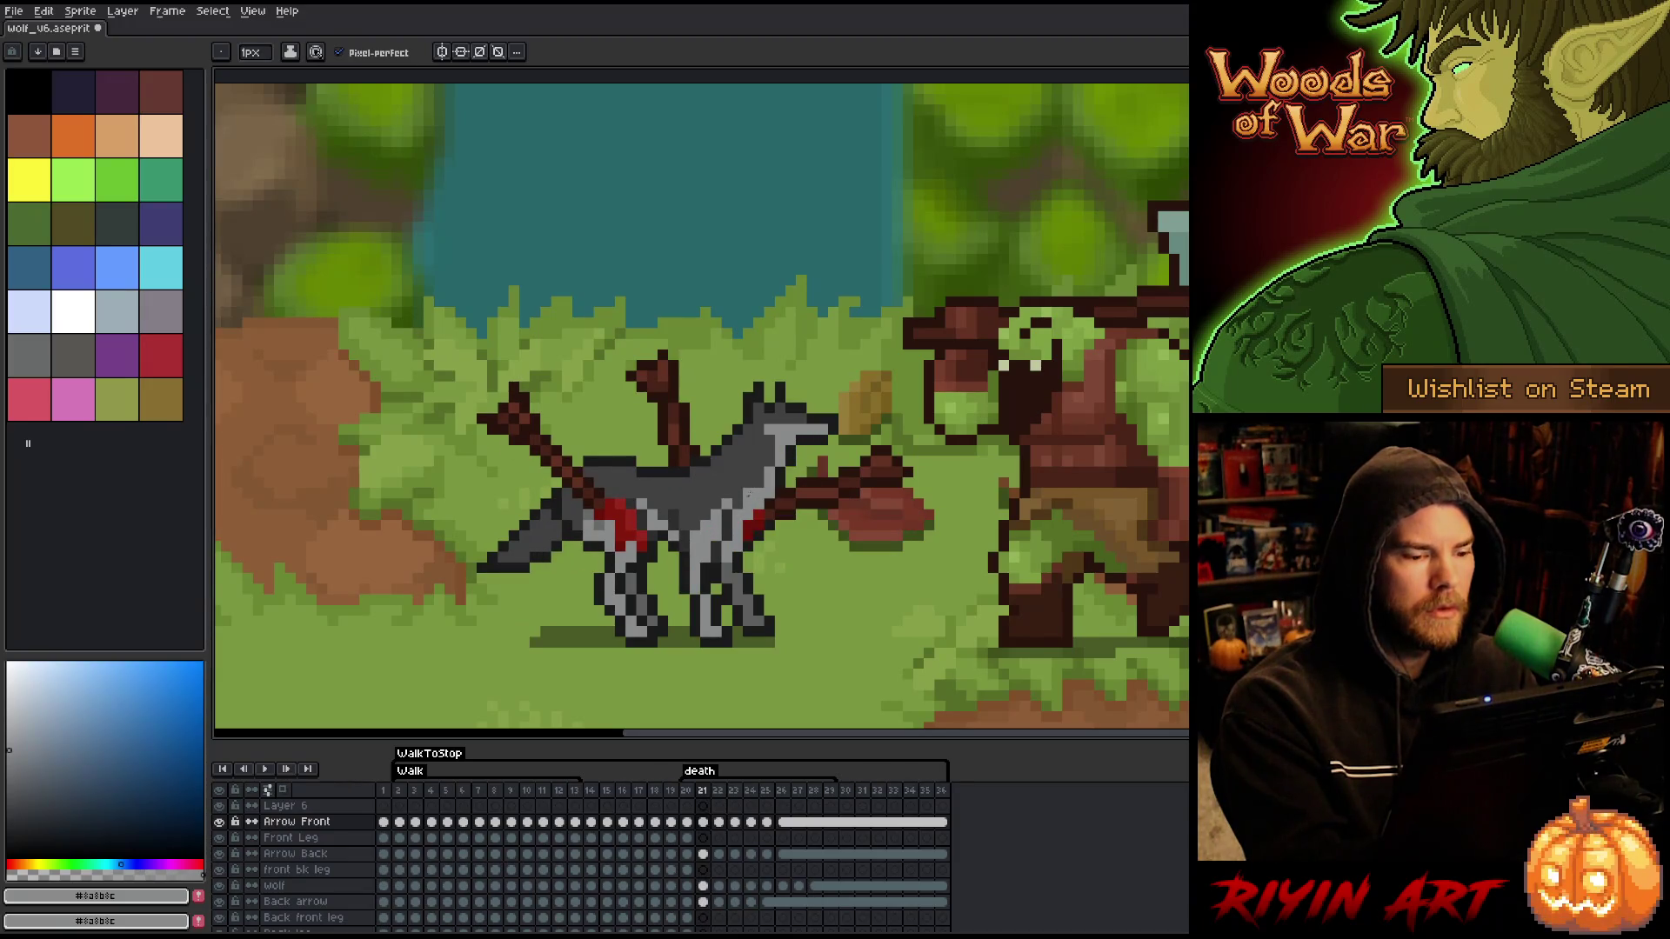
key("Right")
key("Left")
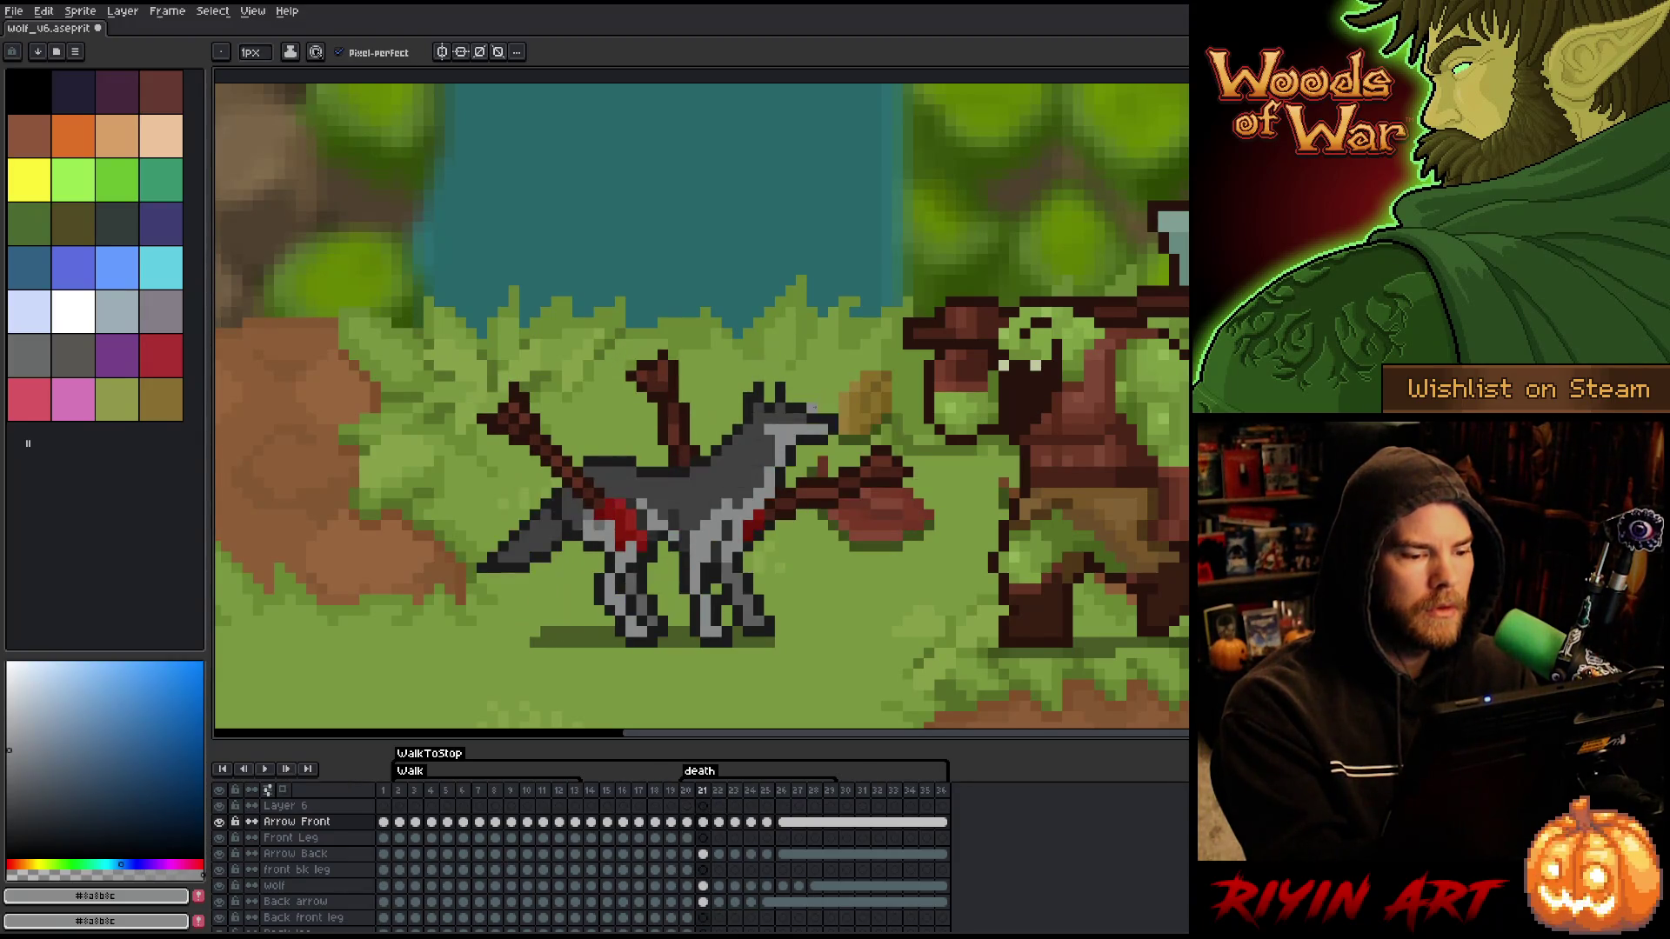
key("Right")
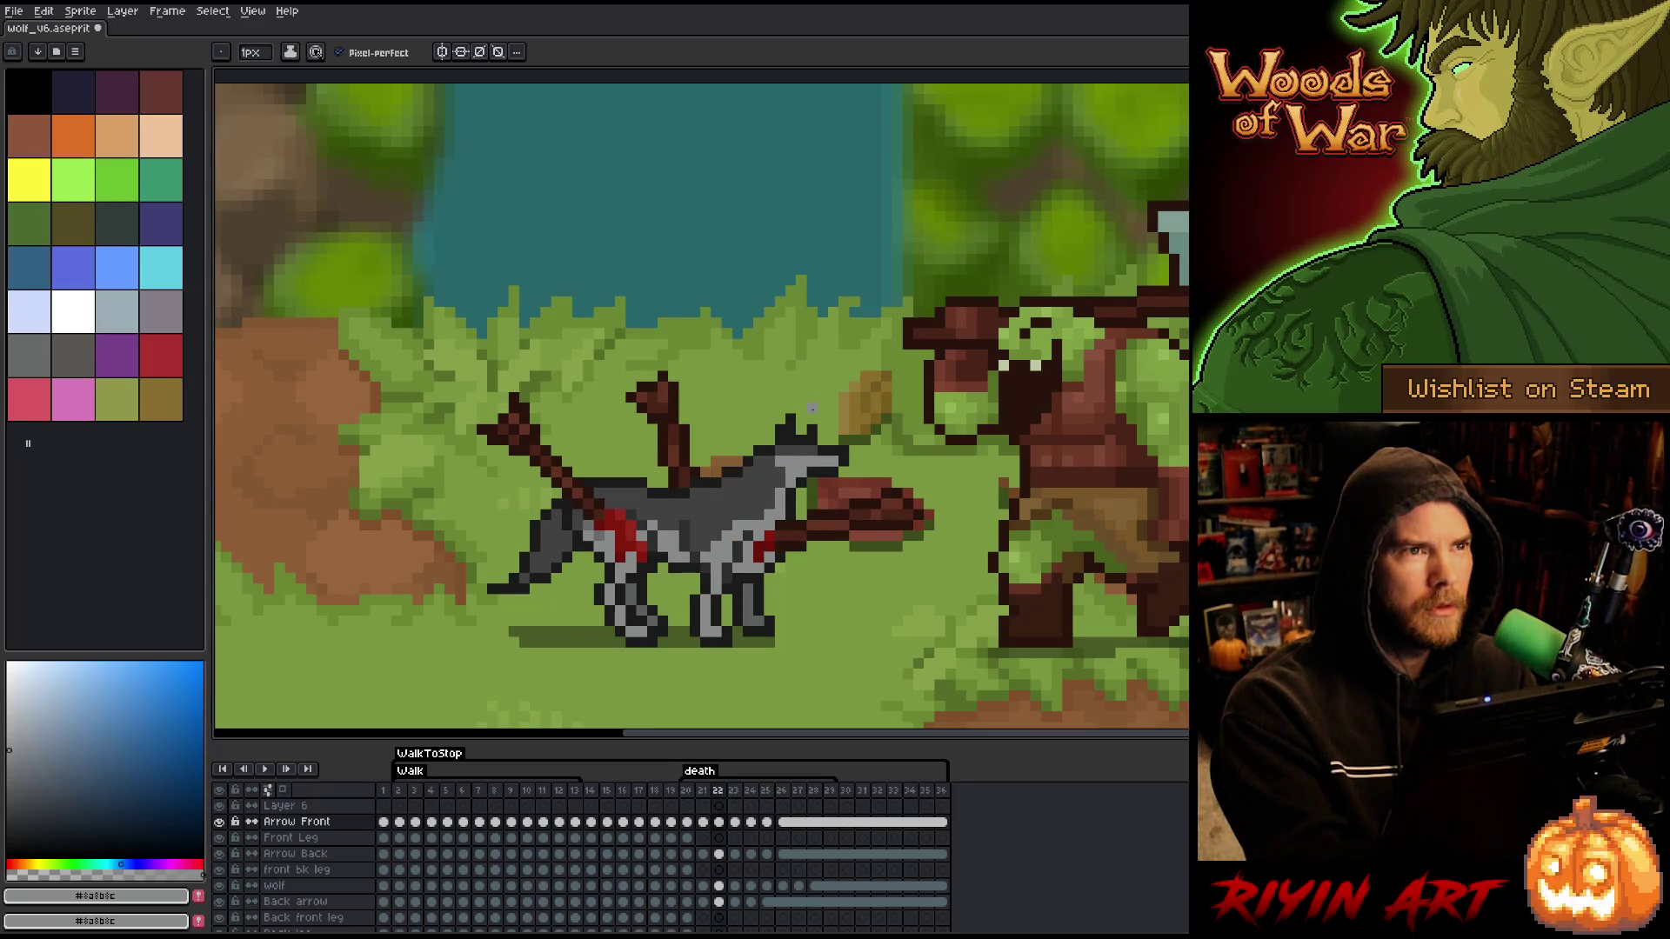
key("Left")
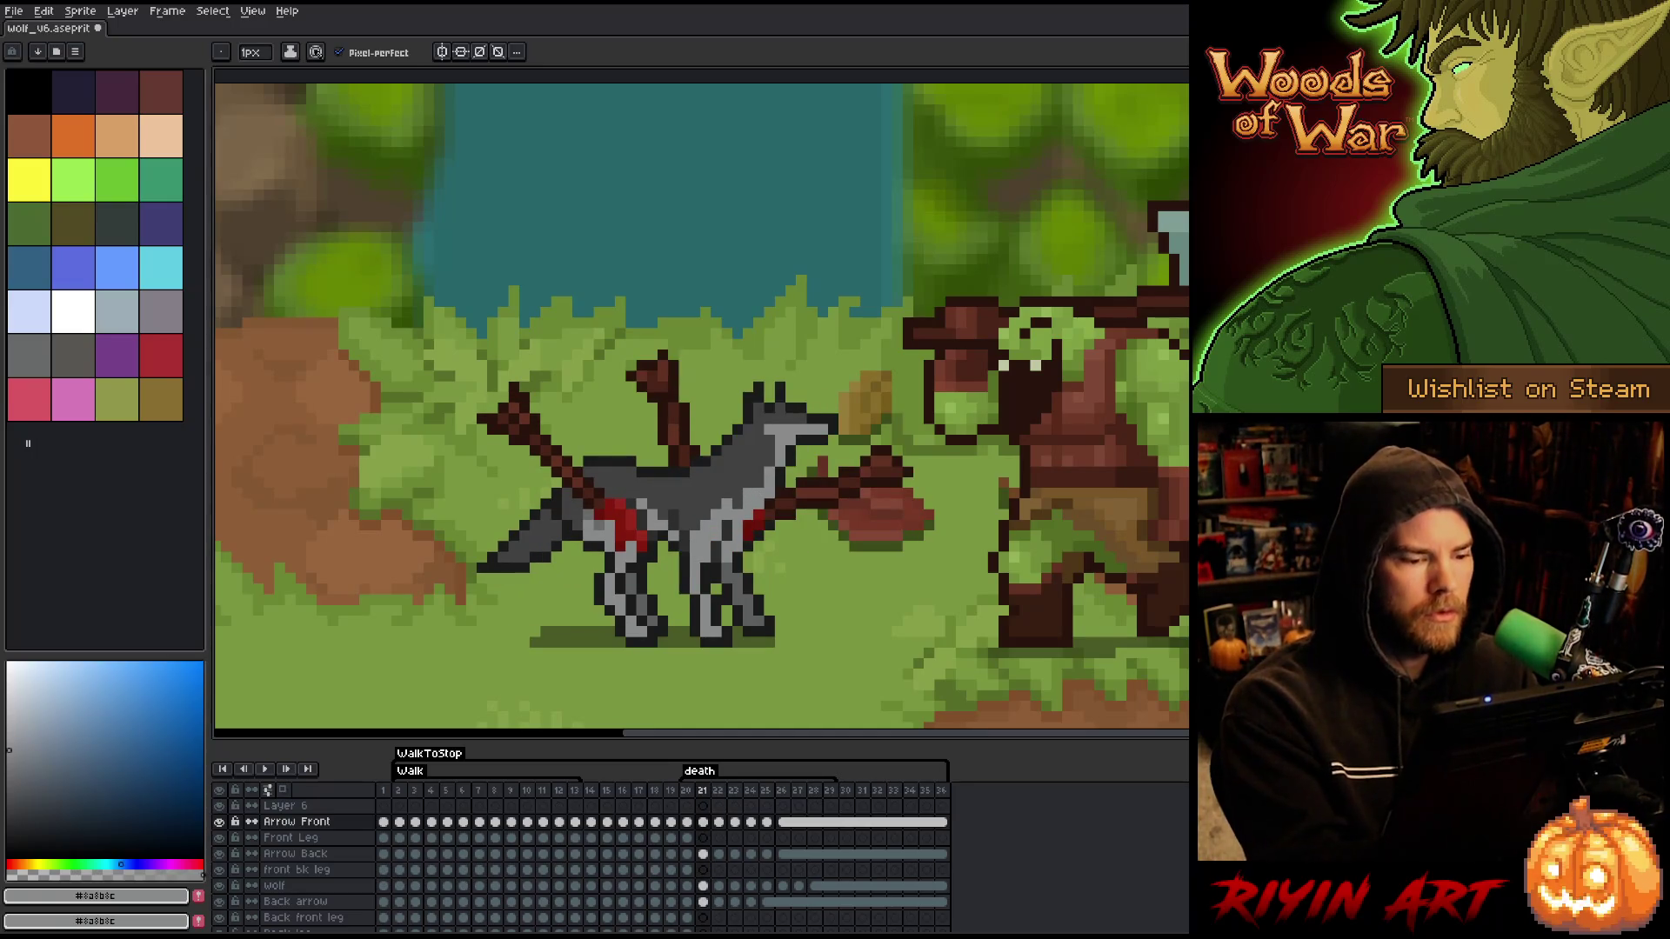
- Eyedrop the wolf's dark grey #414141, save the file, and compare frame 23 with 22
left_click(746, 505, "alt")
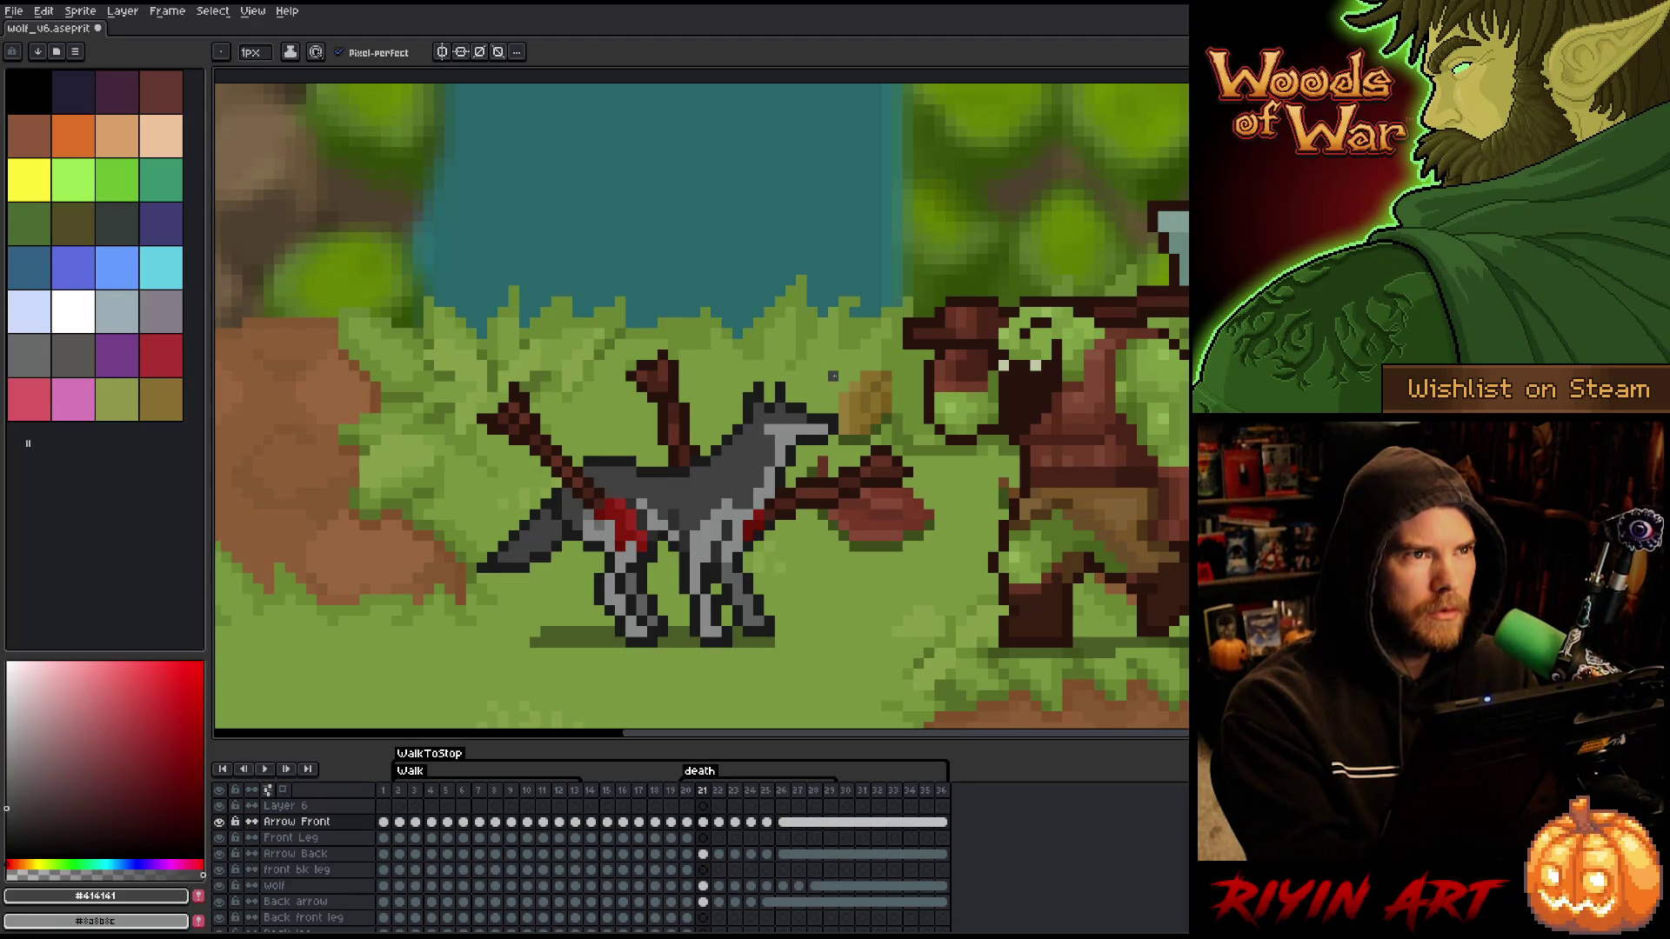
key("ctrl+s")
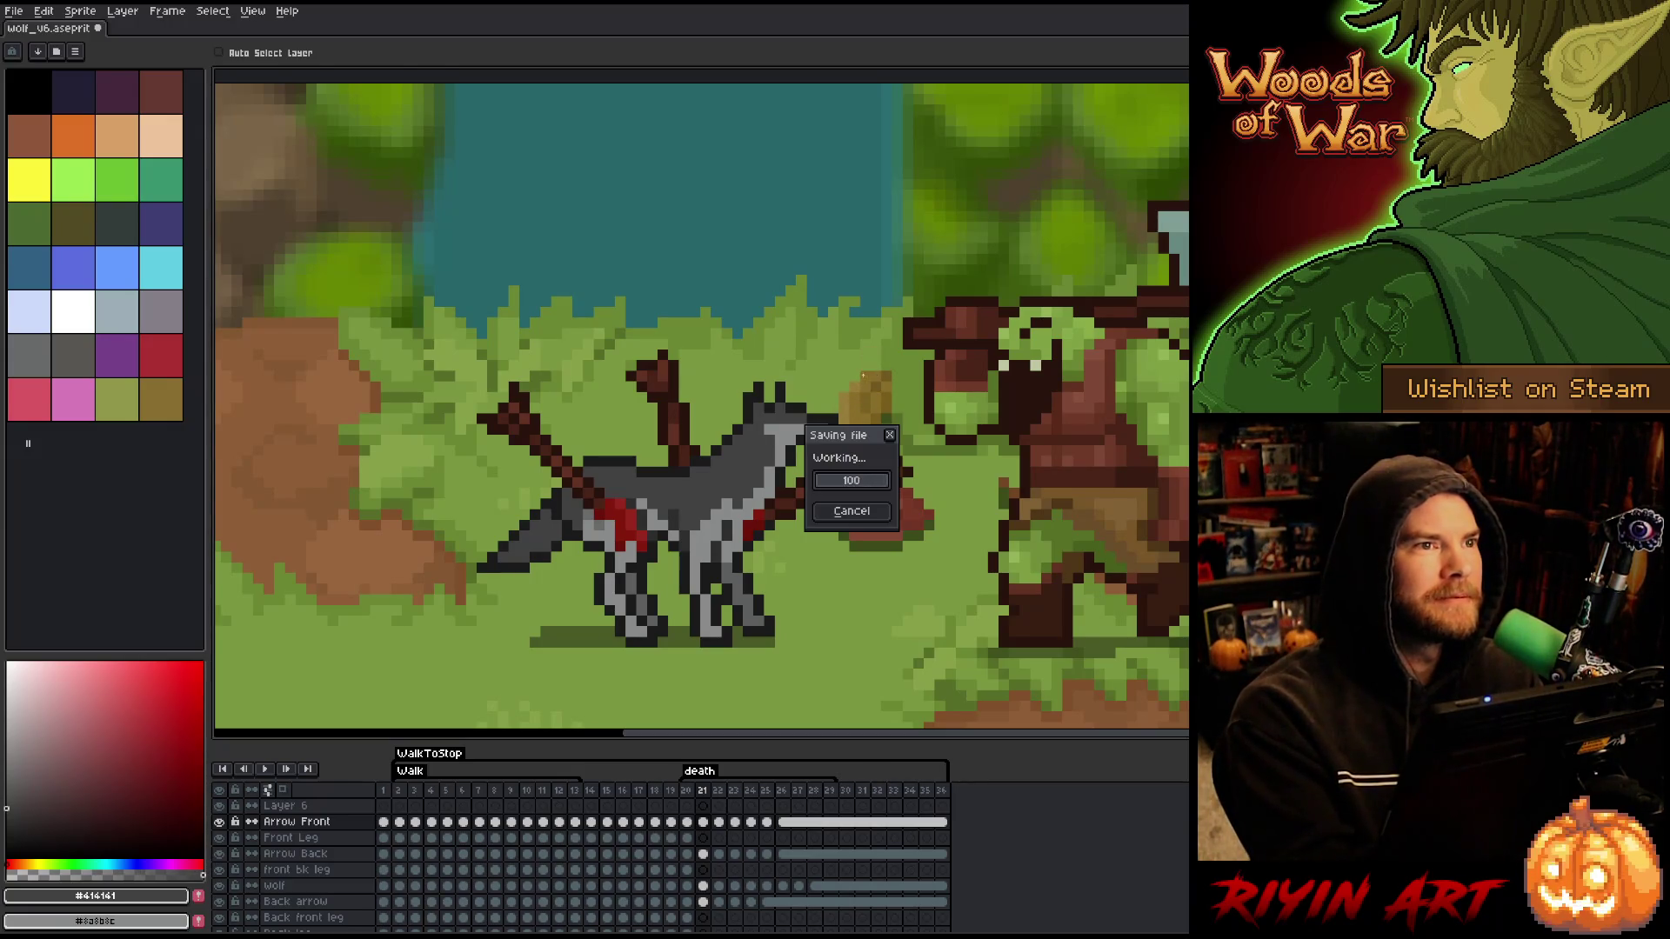
key("period")
key("period")
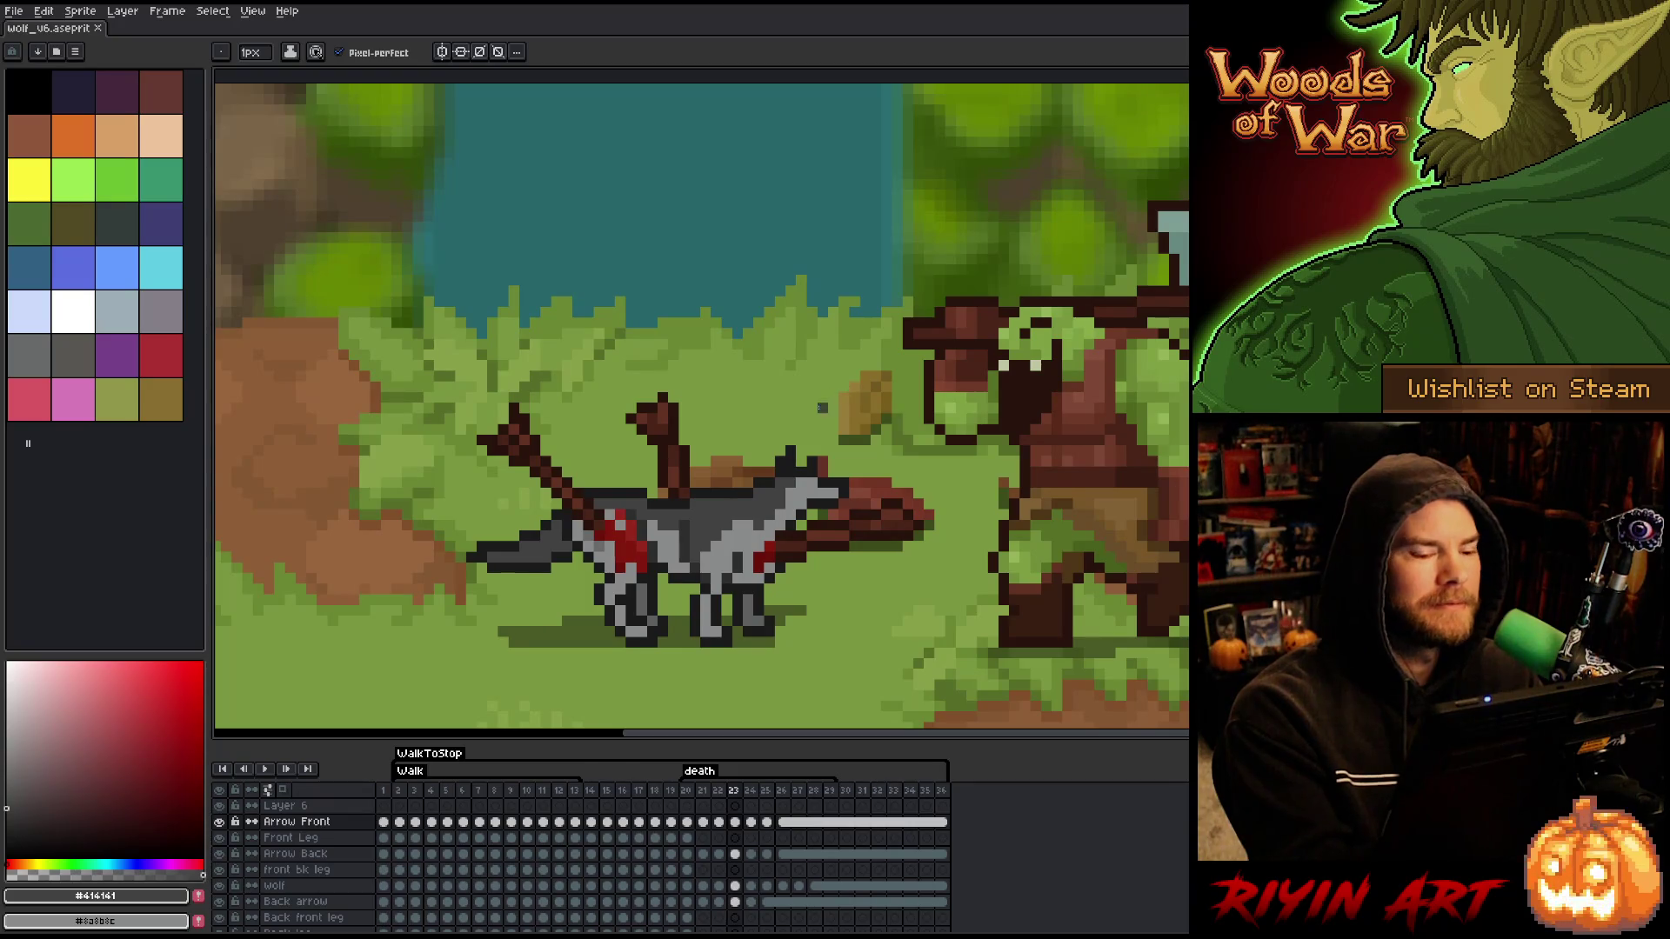
key("ctrl+s")
key("comma")
key("period")
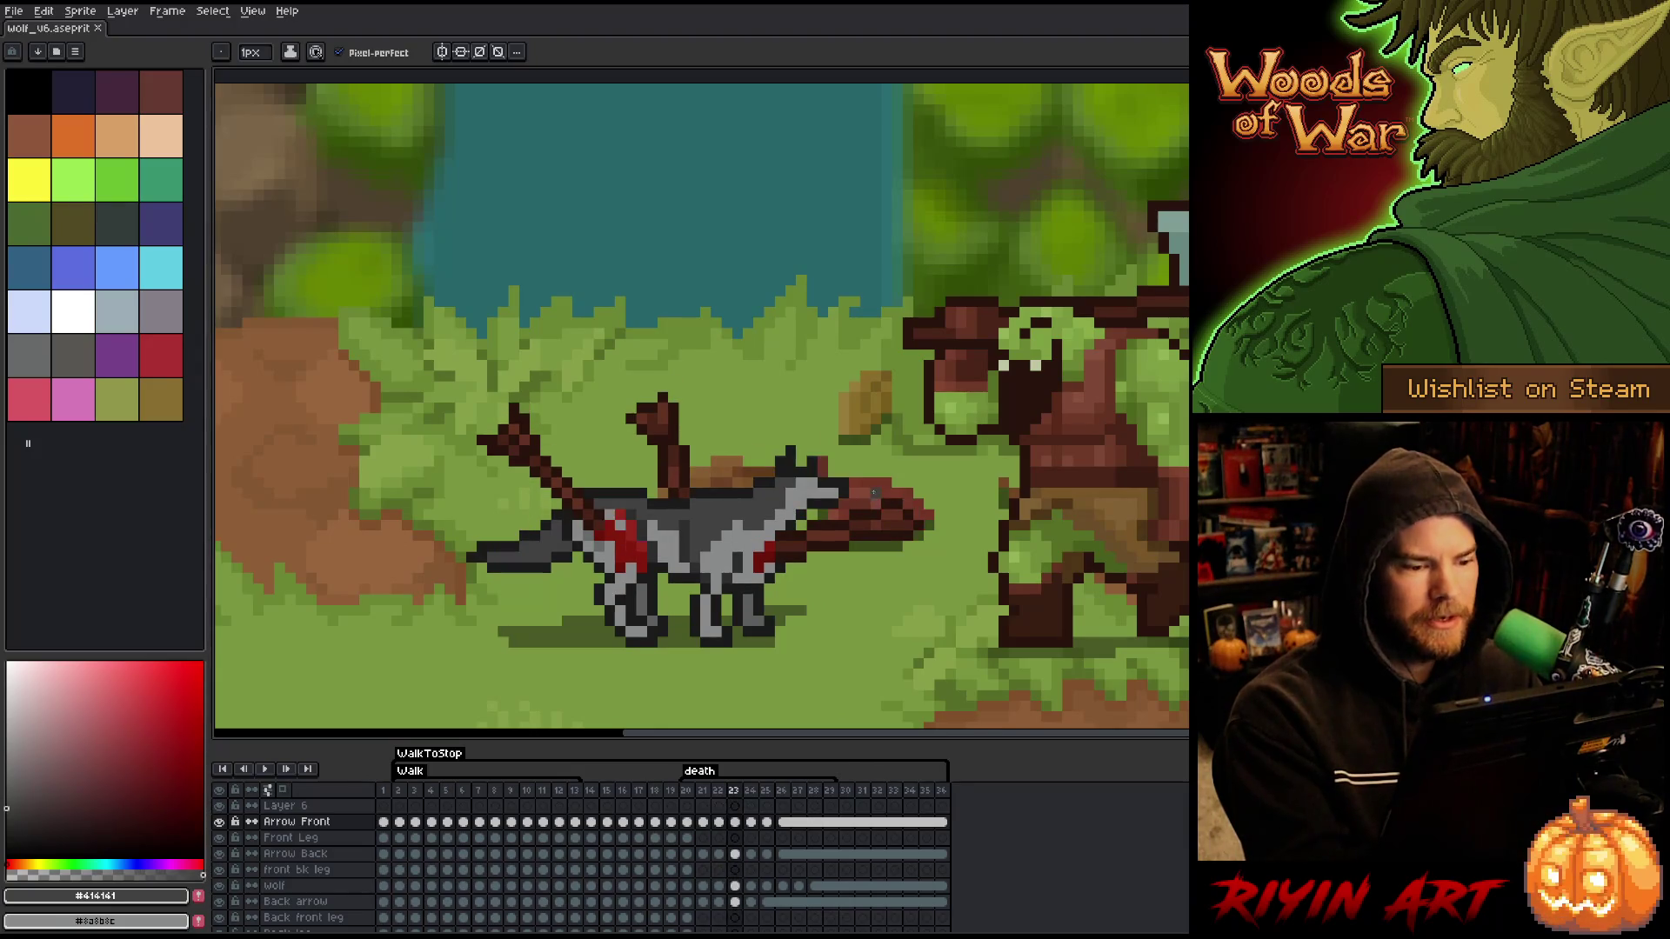
- Paint dark grey #414141 pixels onto the frame-23 wolf with the 1px pencil
key("comma")
key("period")
key("i")
left_click(746, 530)
key("b")
left_click(767, 527)
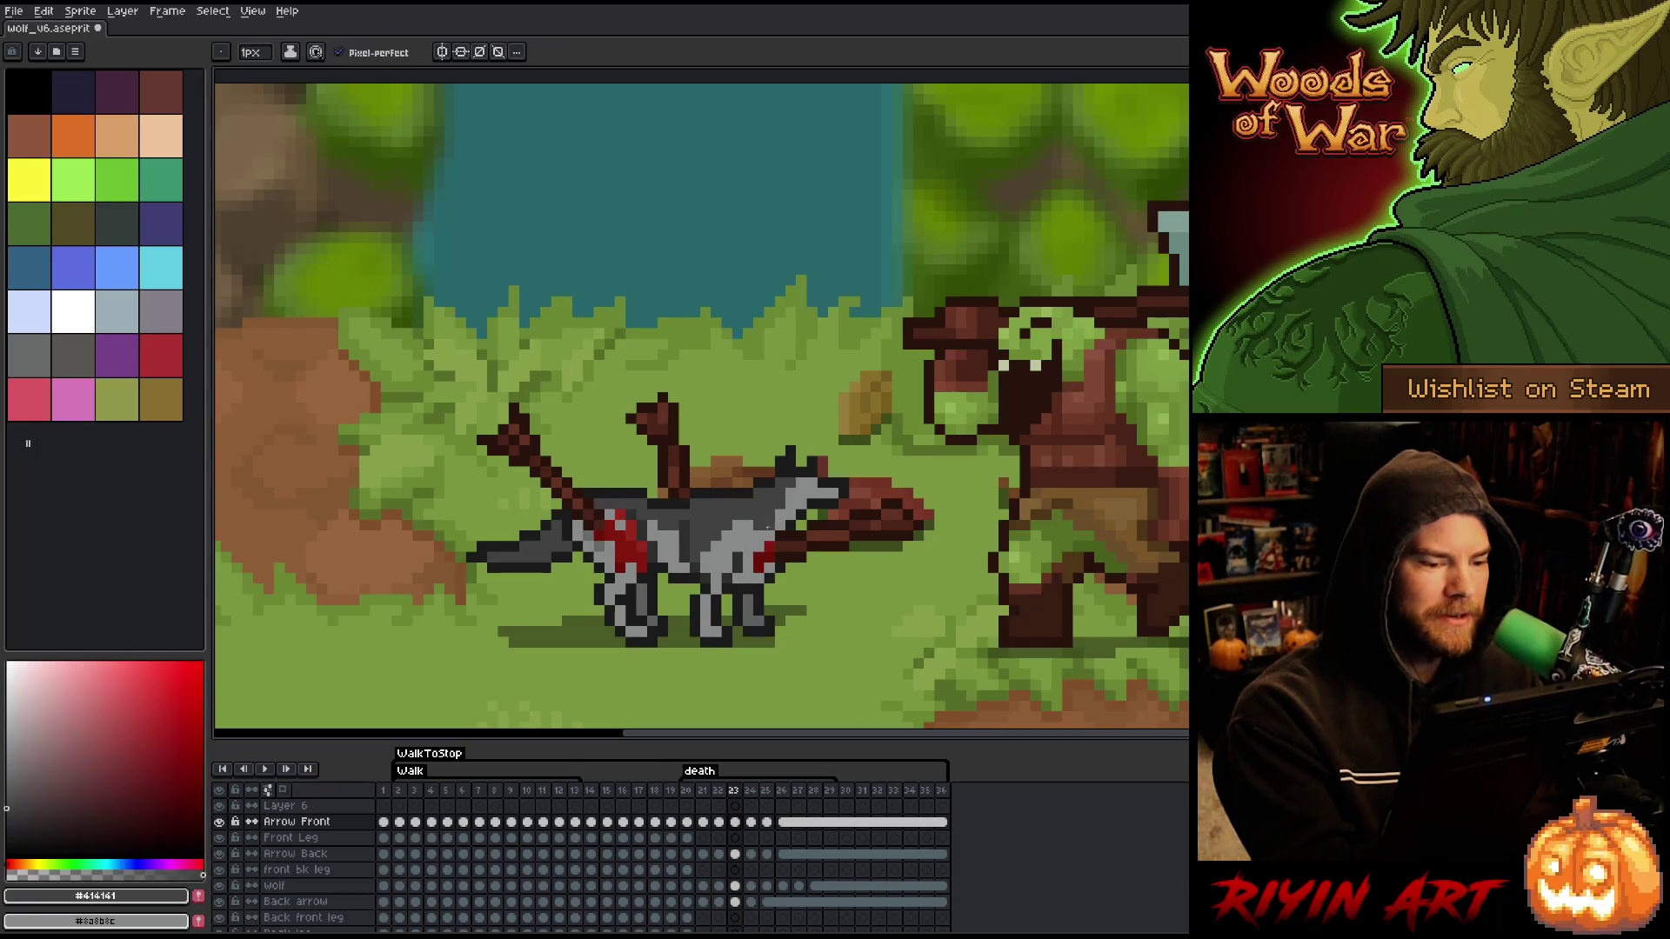
- Recheck frame 23 against frame 22, sample the wolf's near-white #fafafa, and advance to frame 24
key("comma")
key("period")
key("comma")
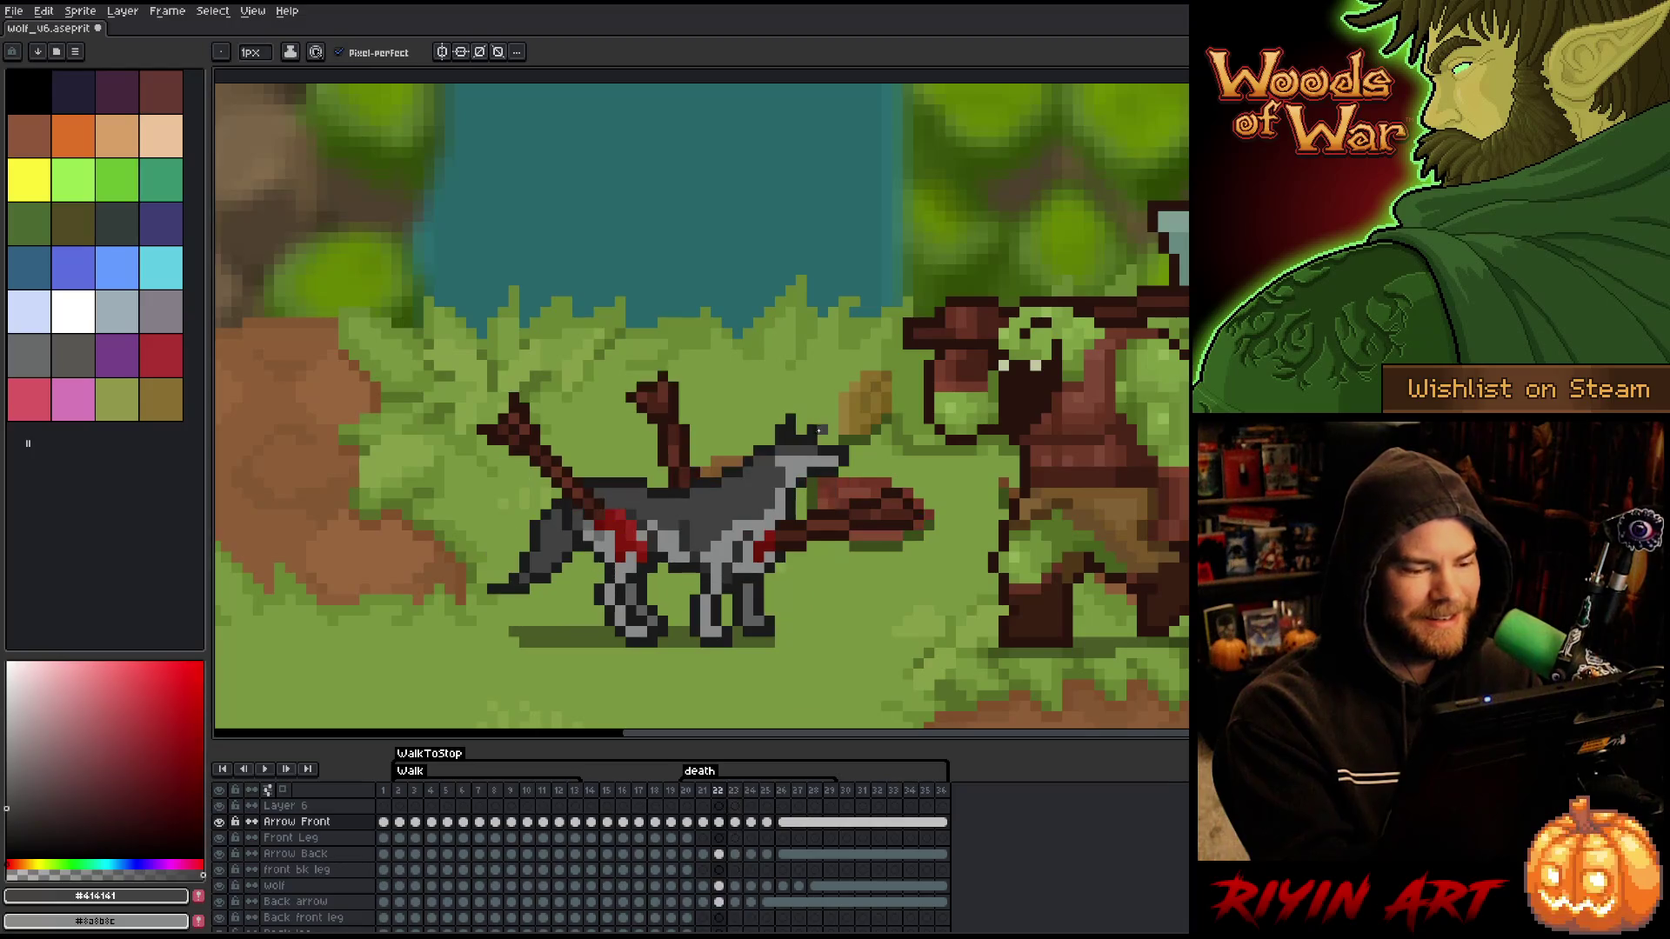
key("period")
left_click(802, 461, "alt")
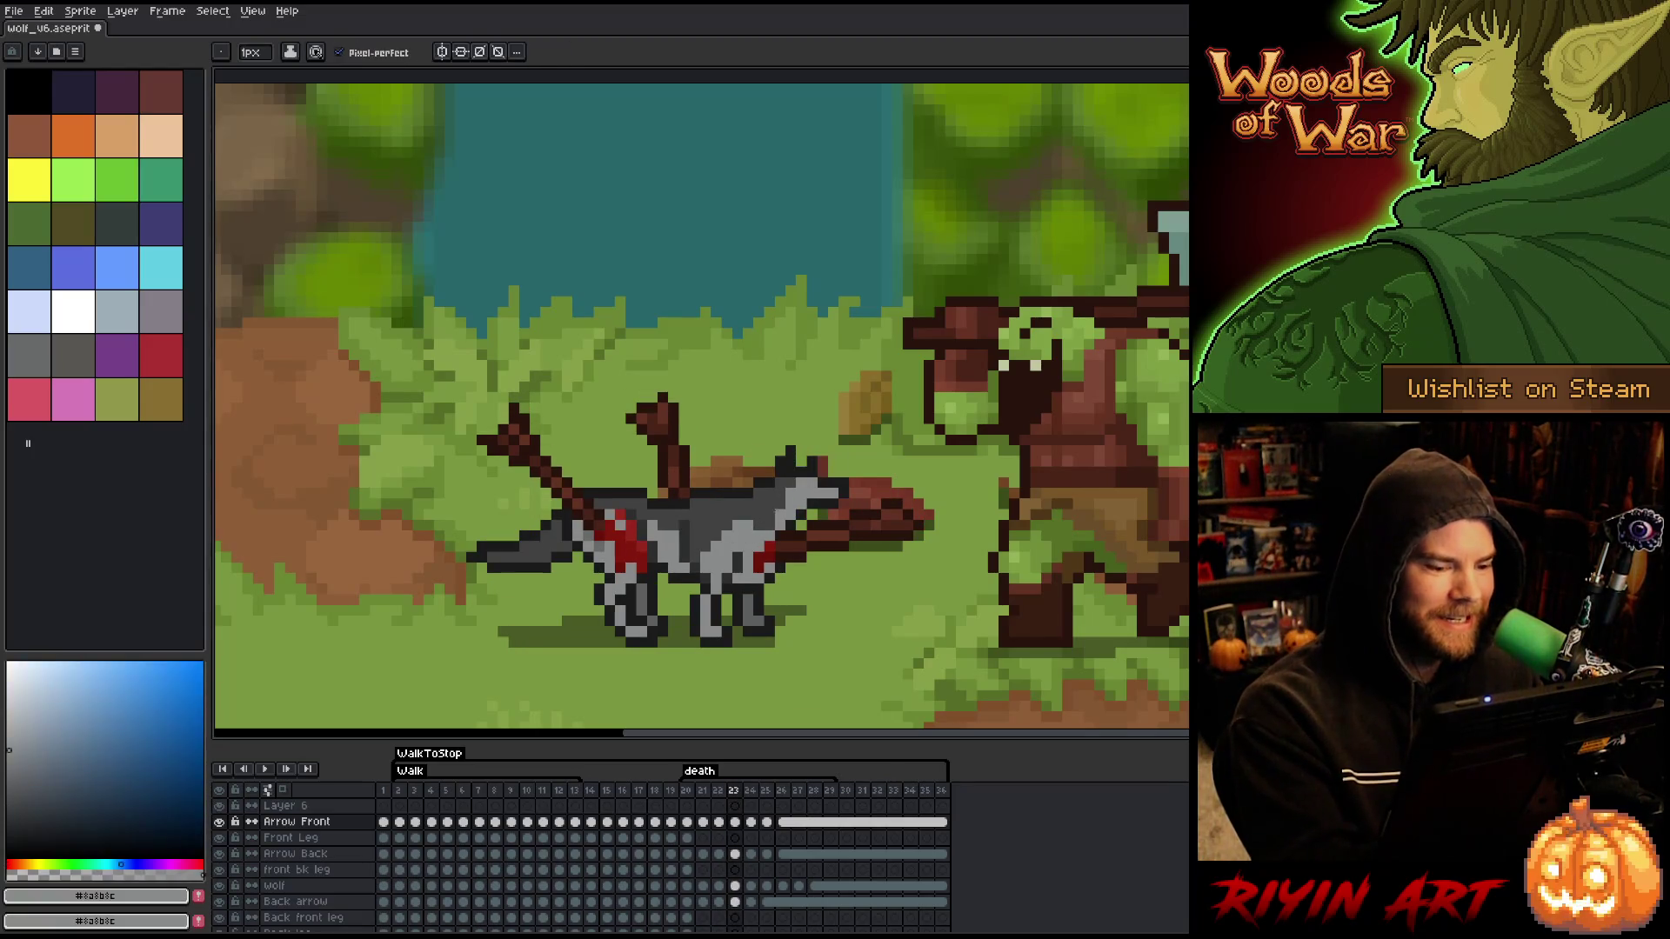
key("period")
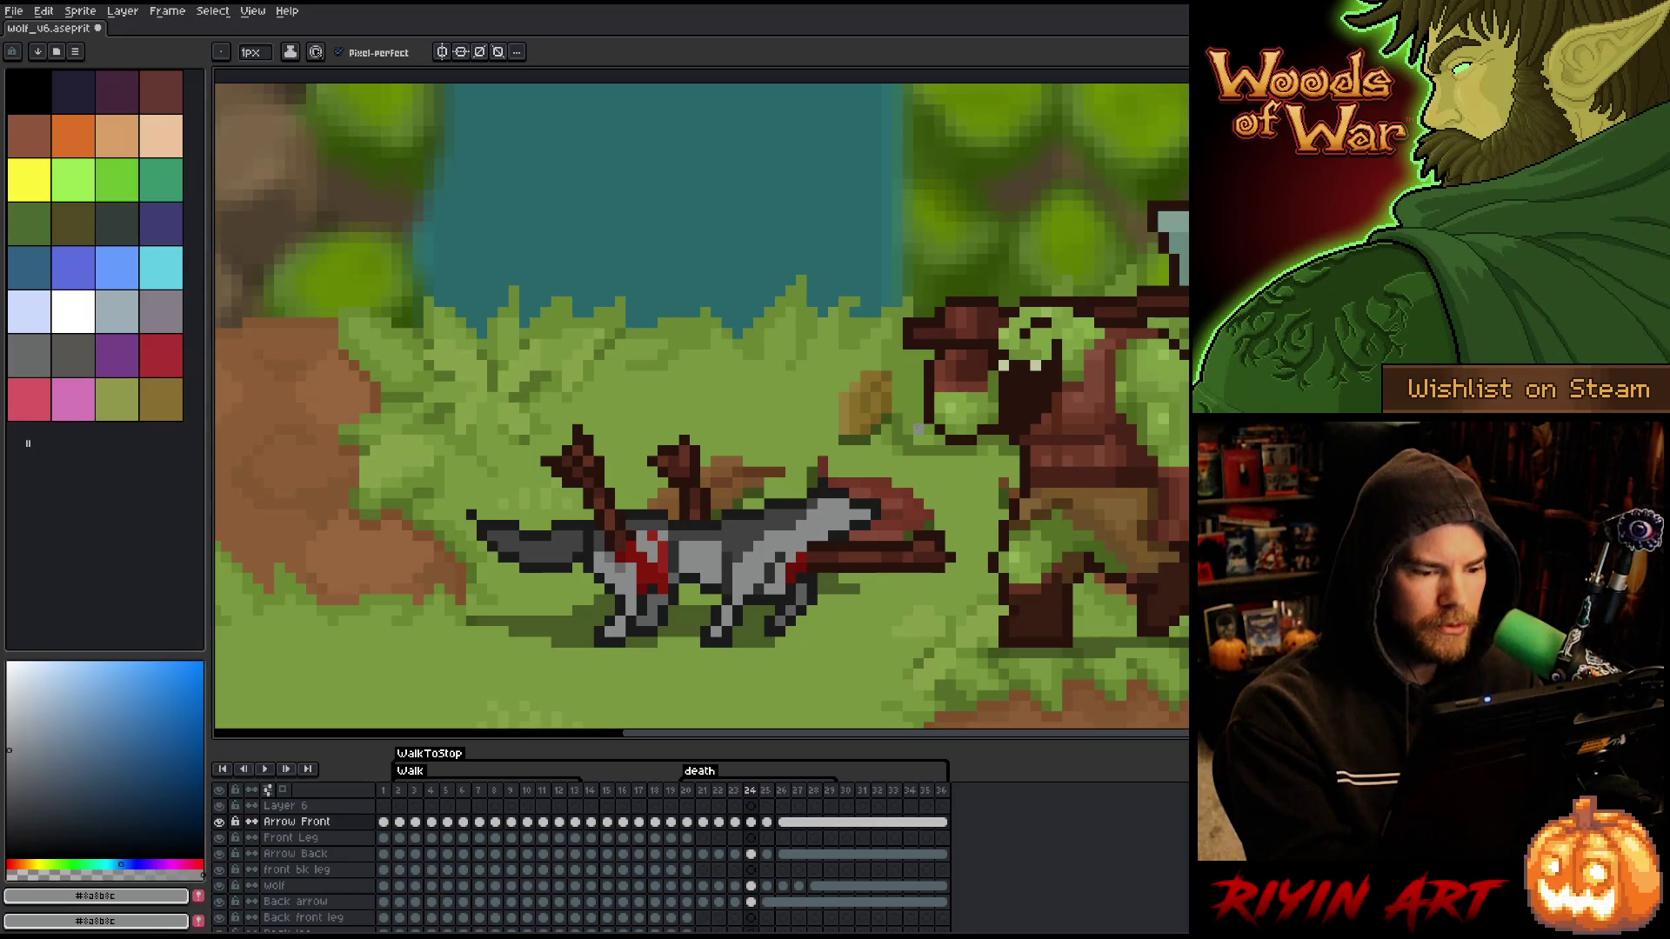
key("comma")
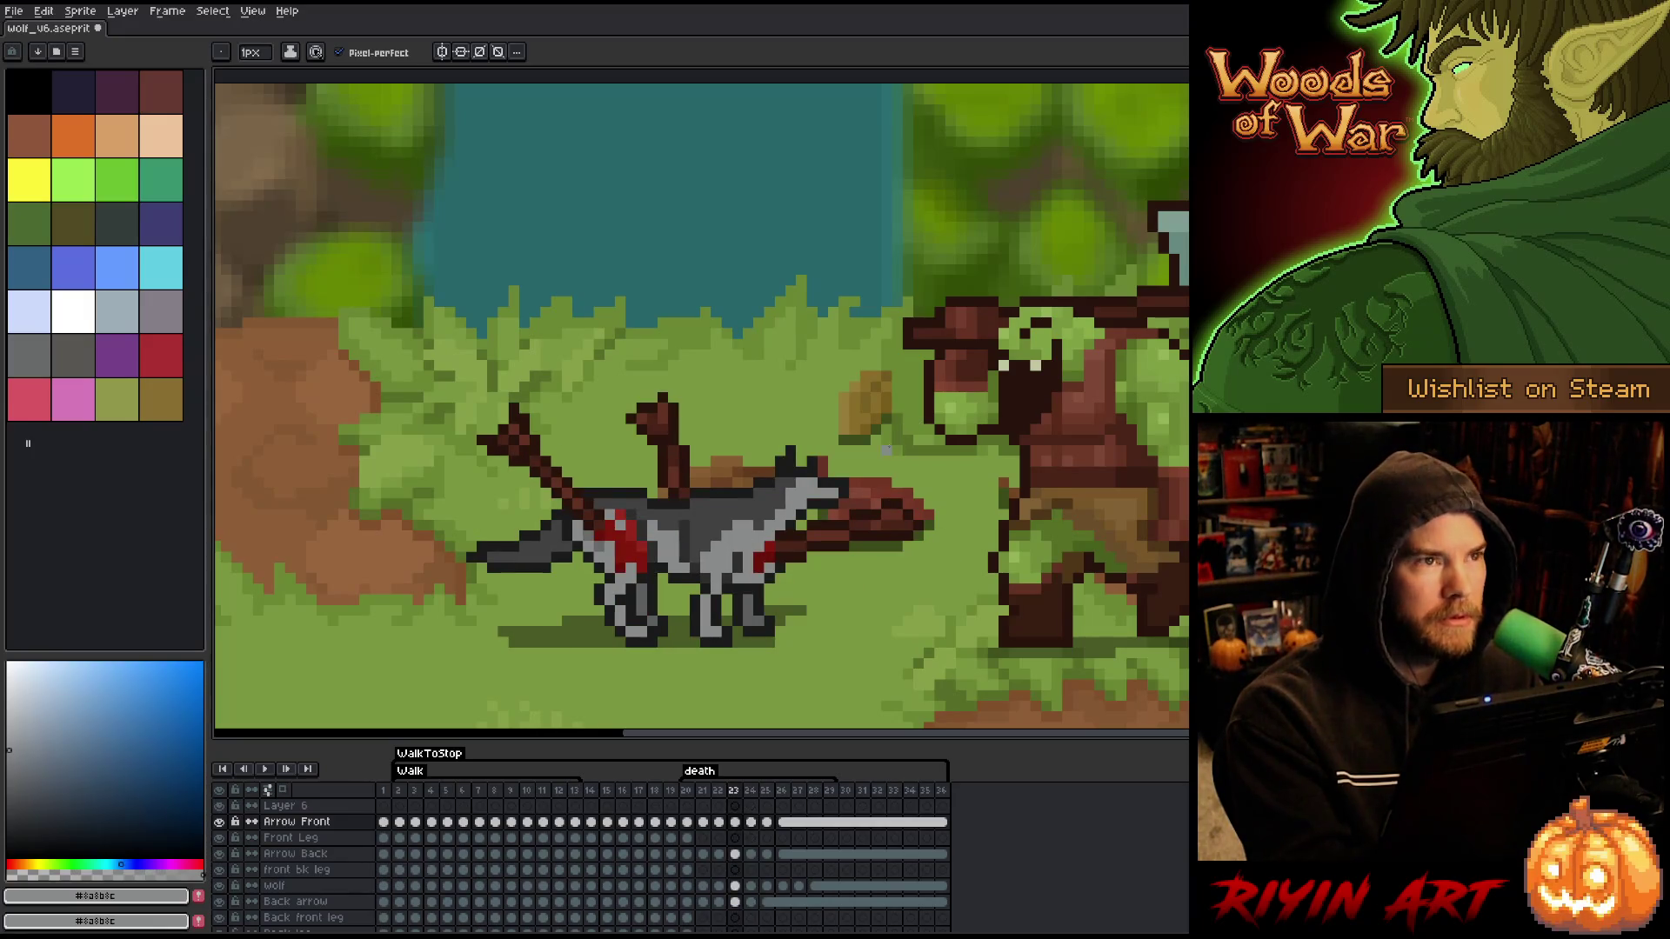
key("period")
key("period")
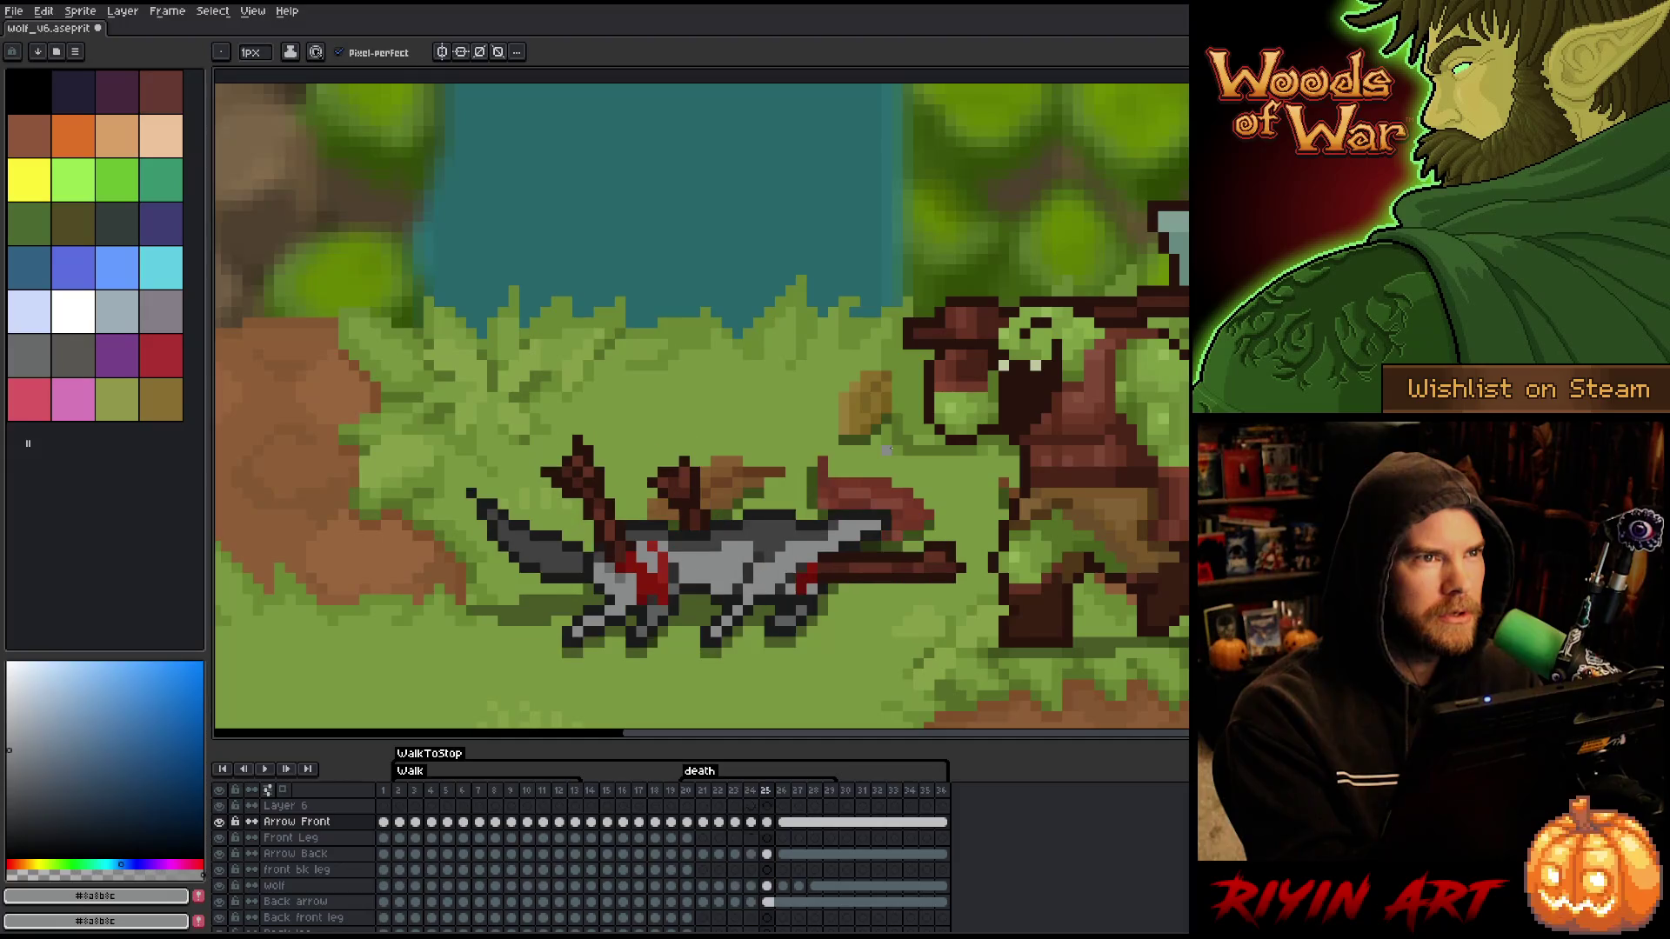
key("comma")
key("period")
key("alt")
left_click(785, 525, "alt")
key("comma")
key("period")
key("period")
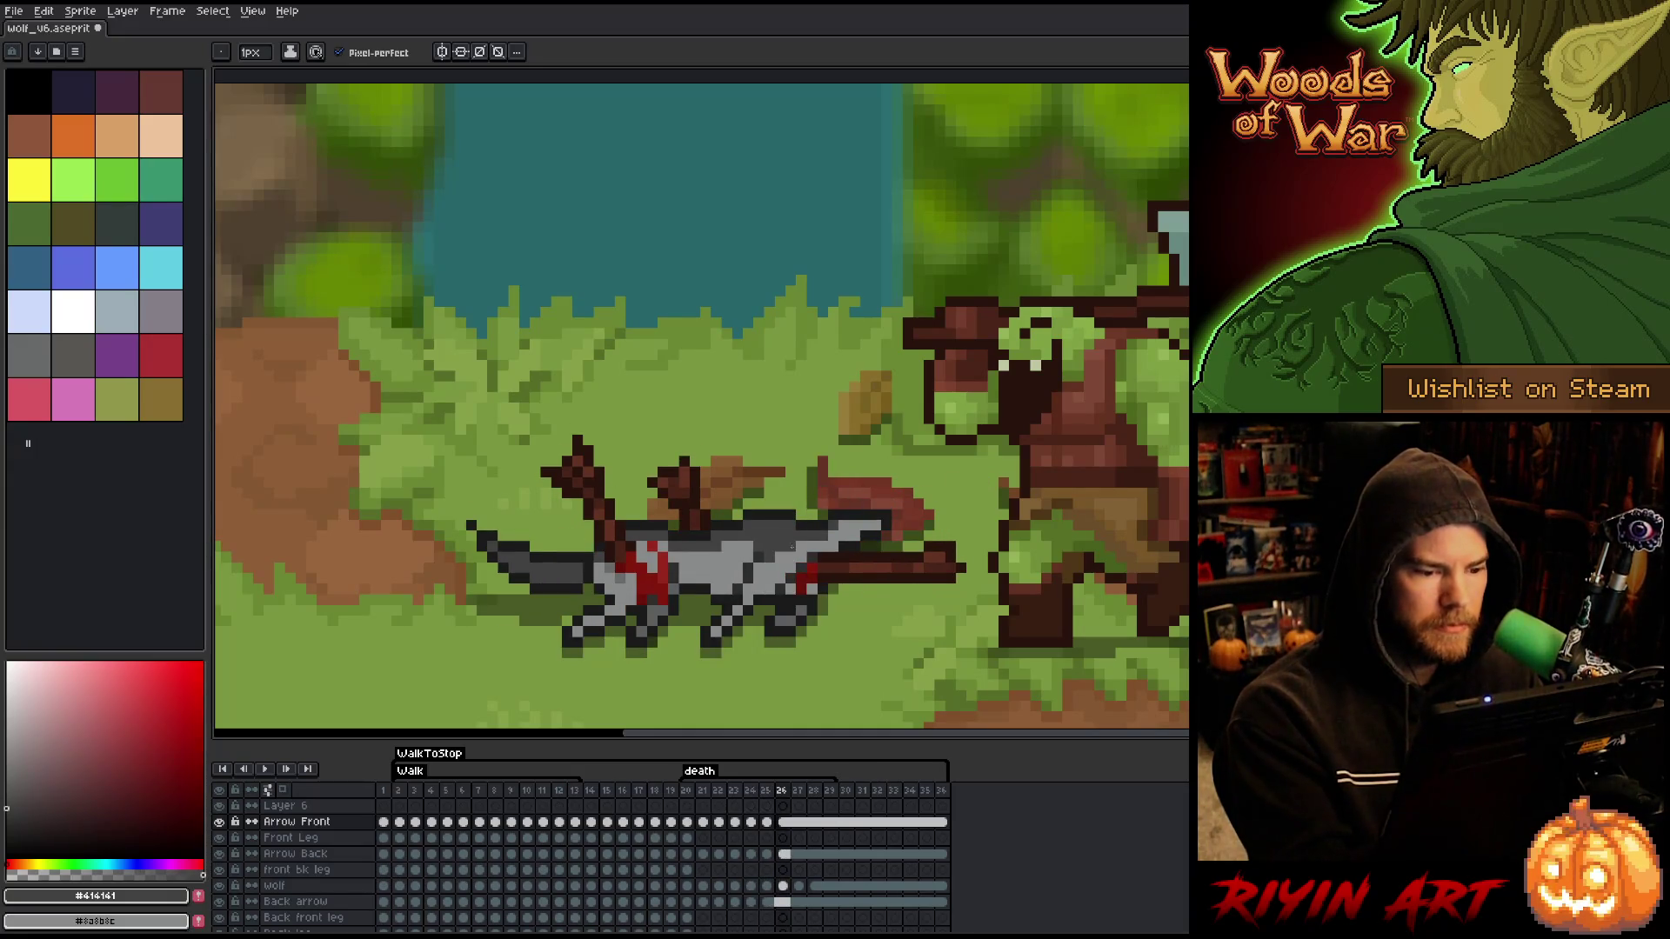
left_click(822, 534, "alt")
key("comma")
key("comma")
key("comma")
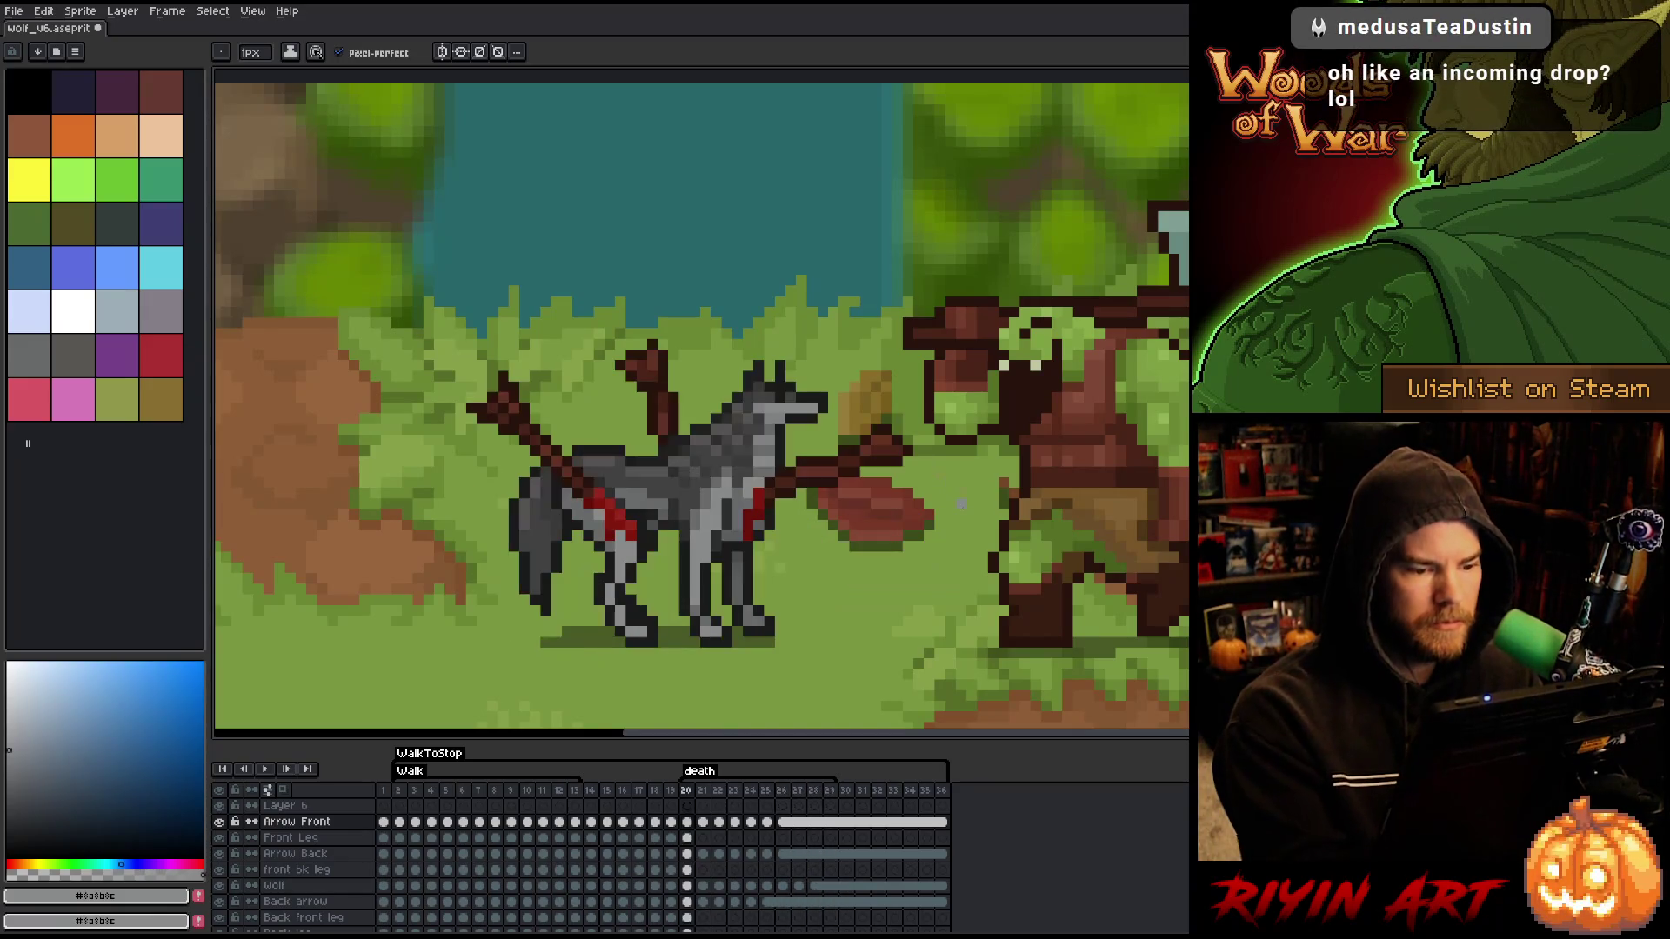
key("Return")
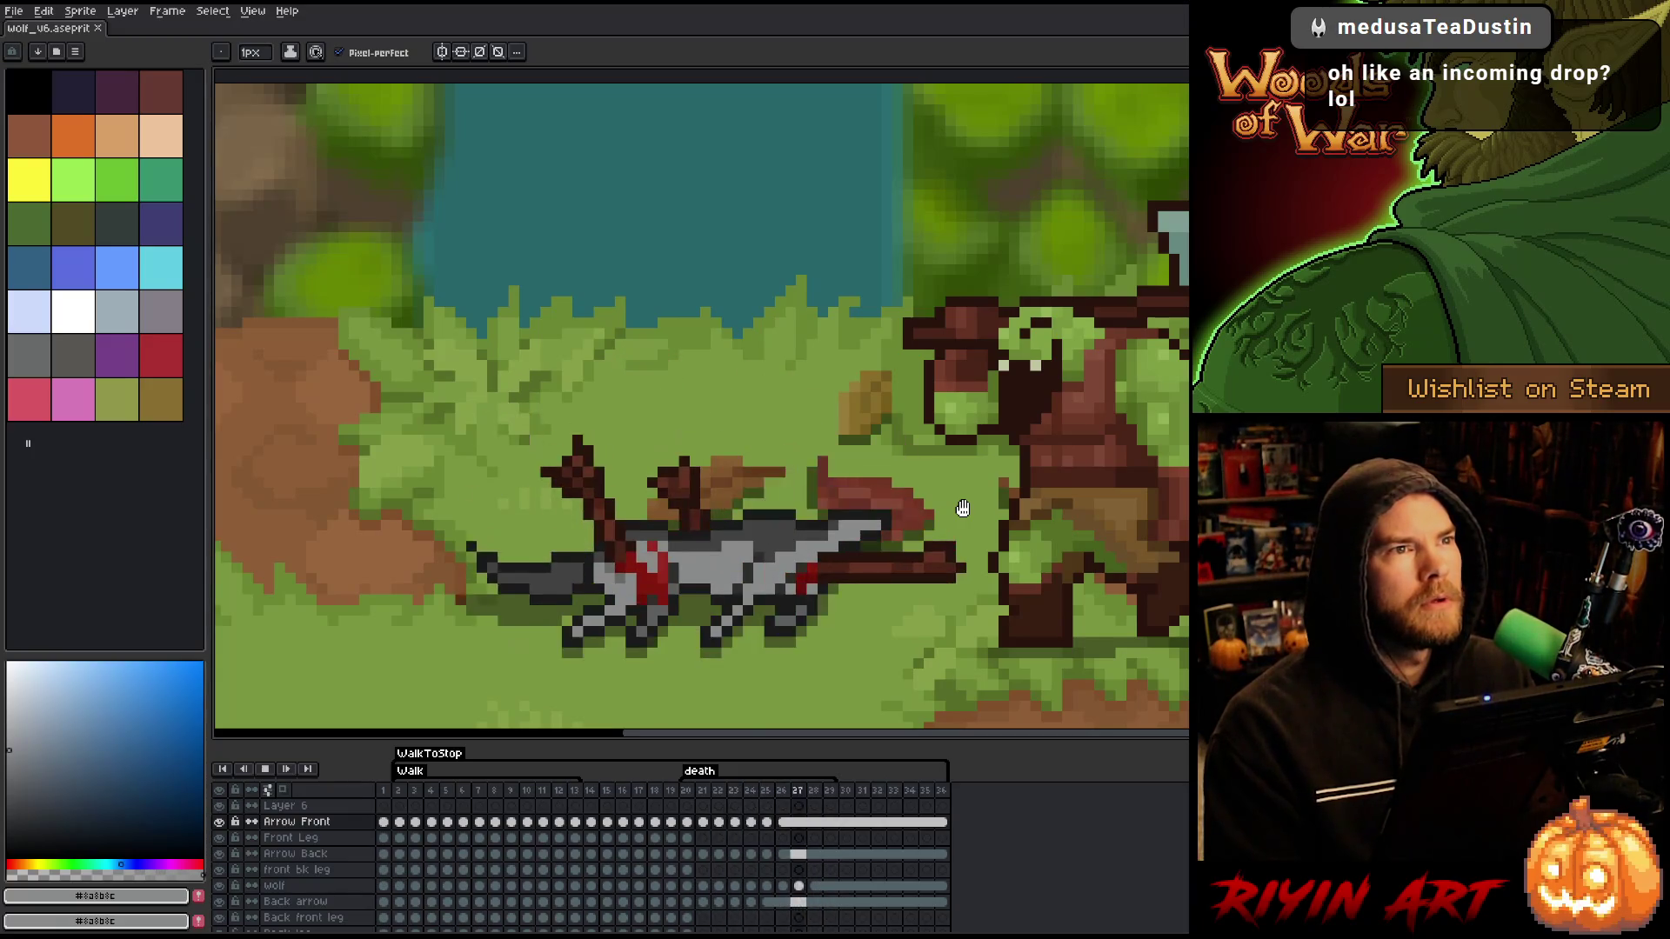
key("Return")
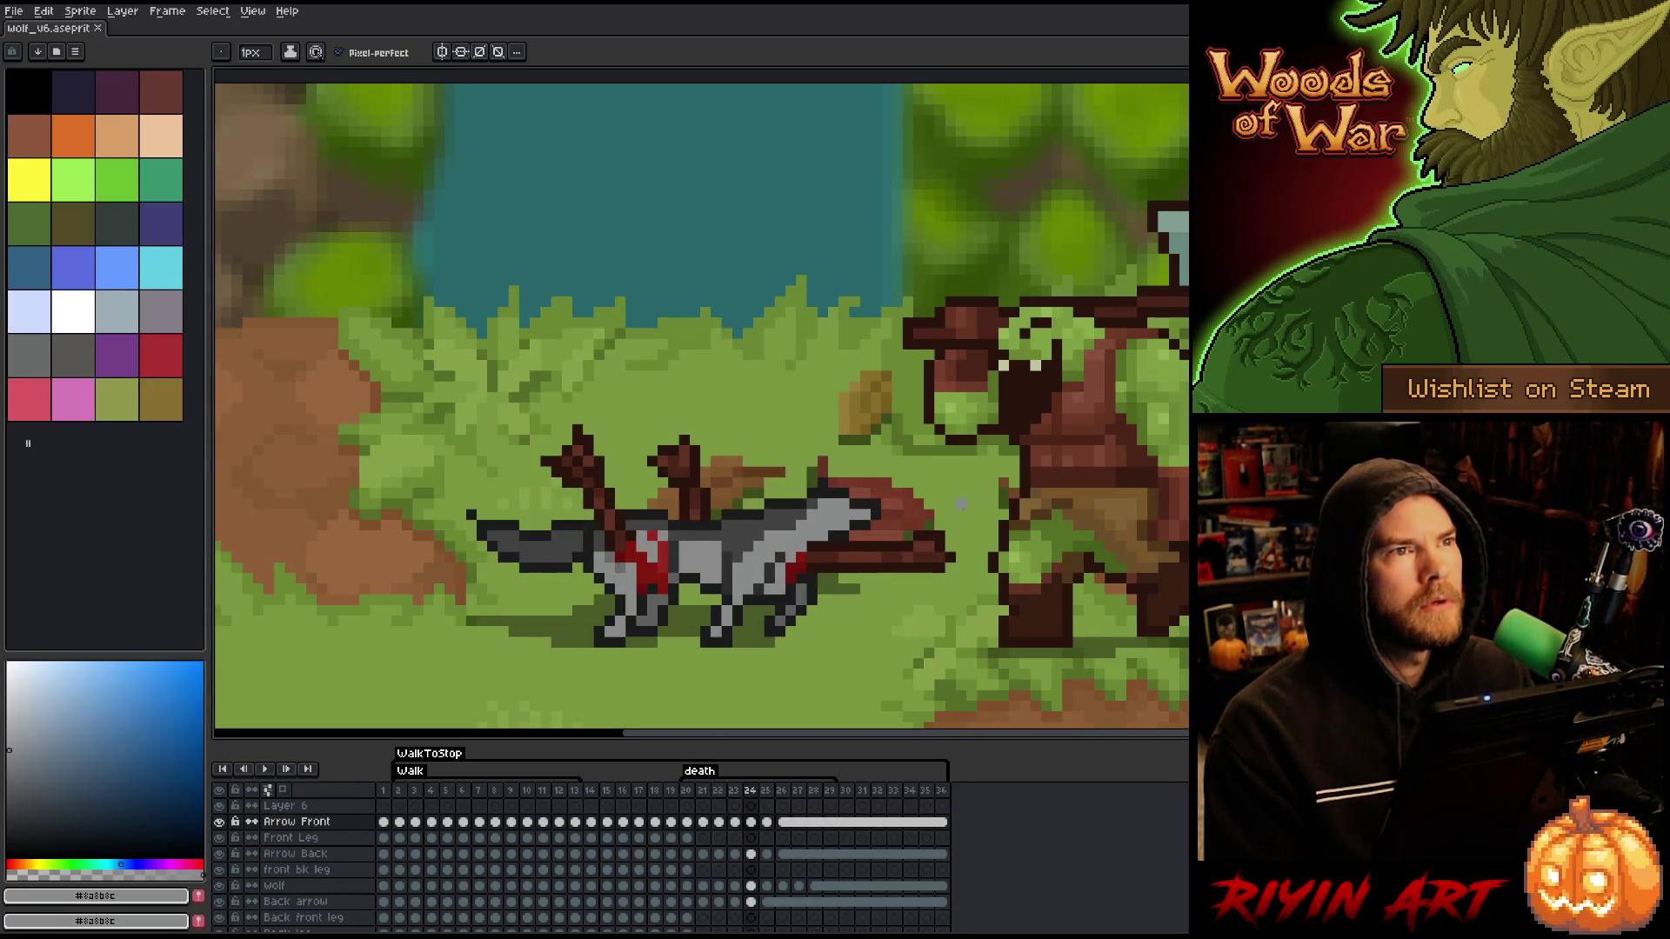
key("Left")
key("Right")
key("Left")
key("Left")
key("Left")
key("Right")
key("Right")
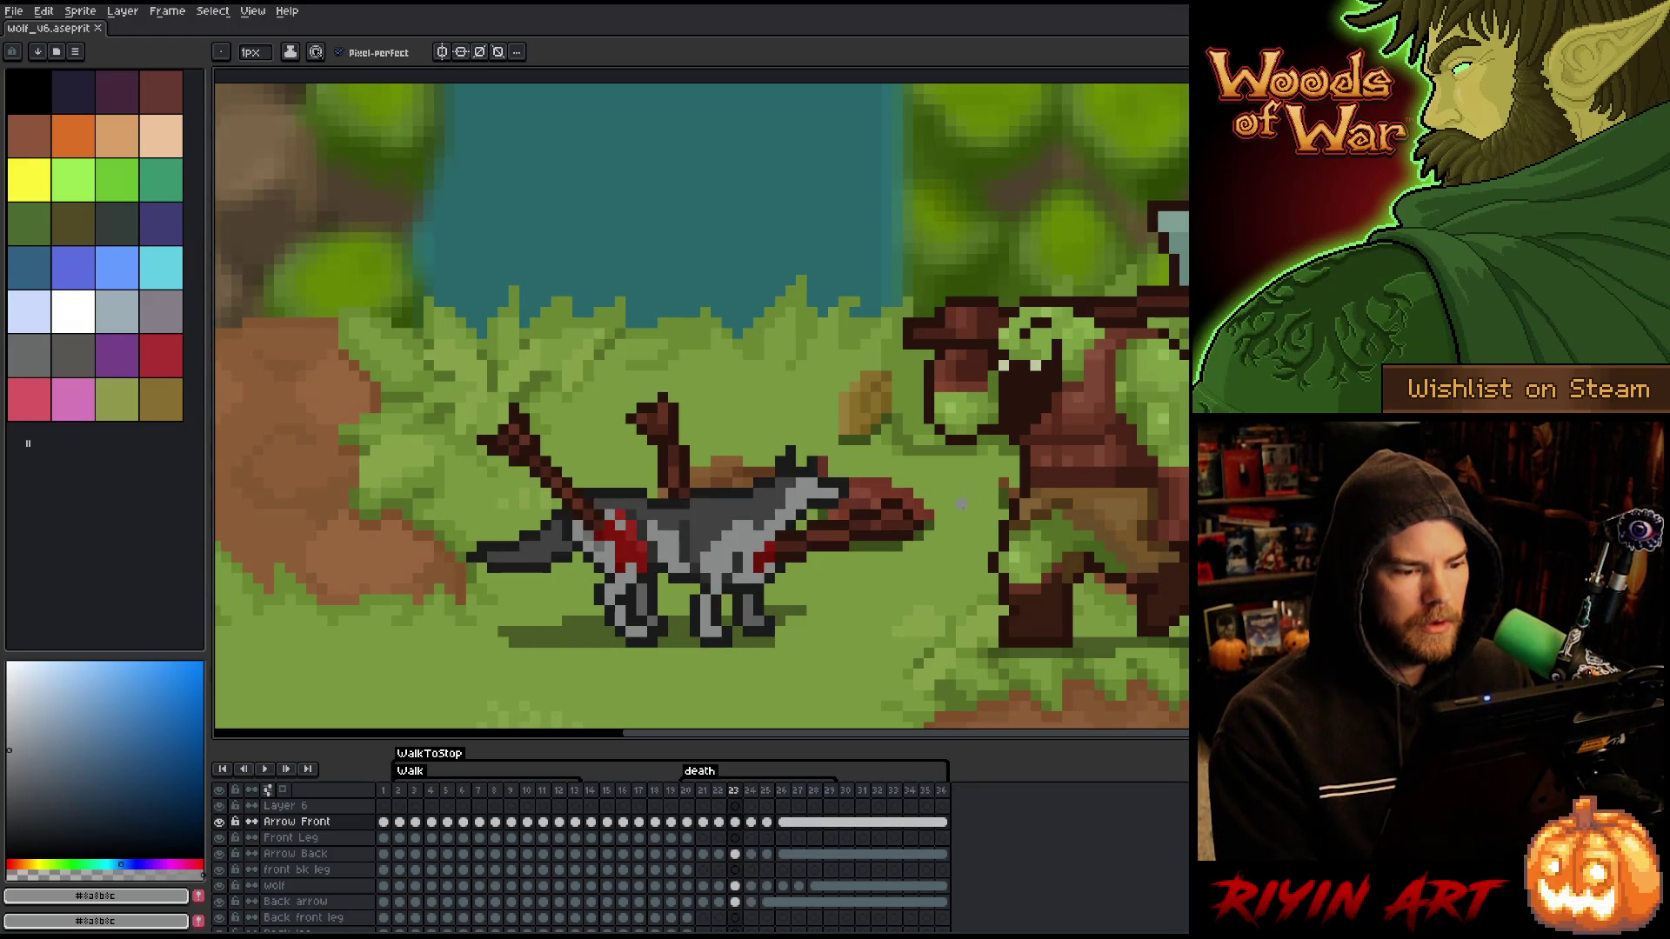
key("Left")
key("Right")
key("Left")
key("Right")
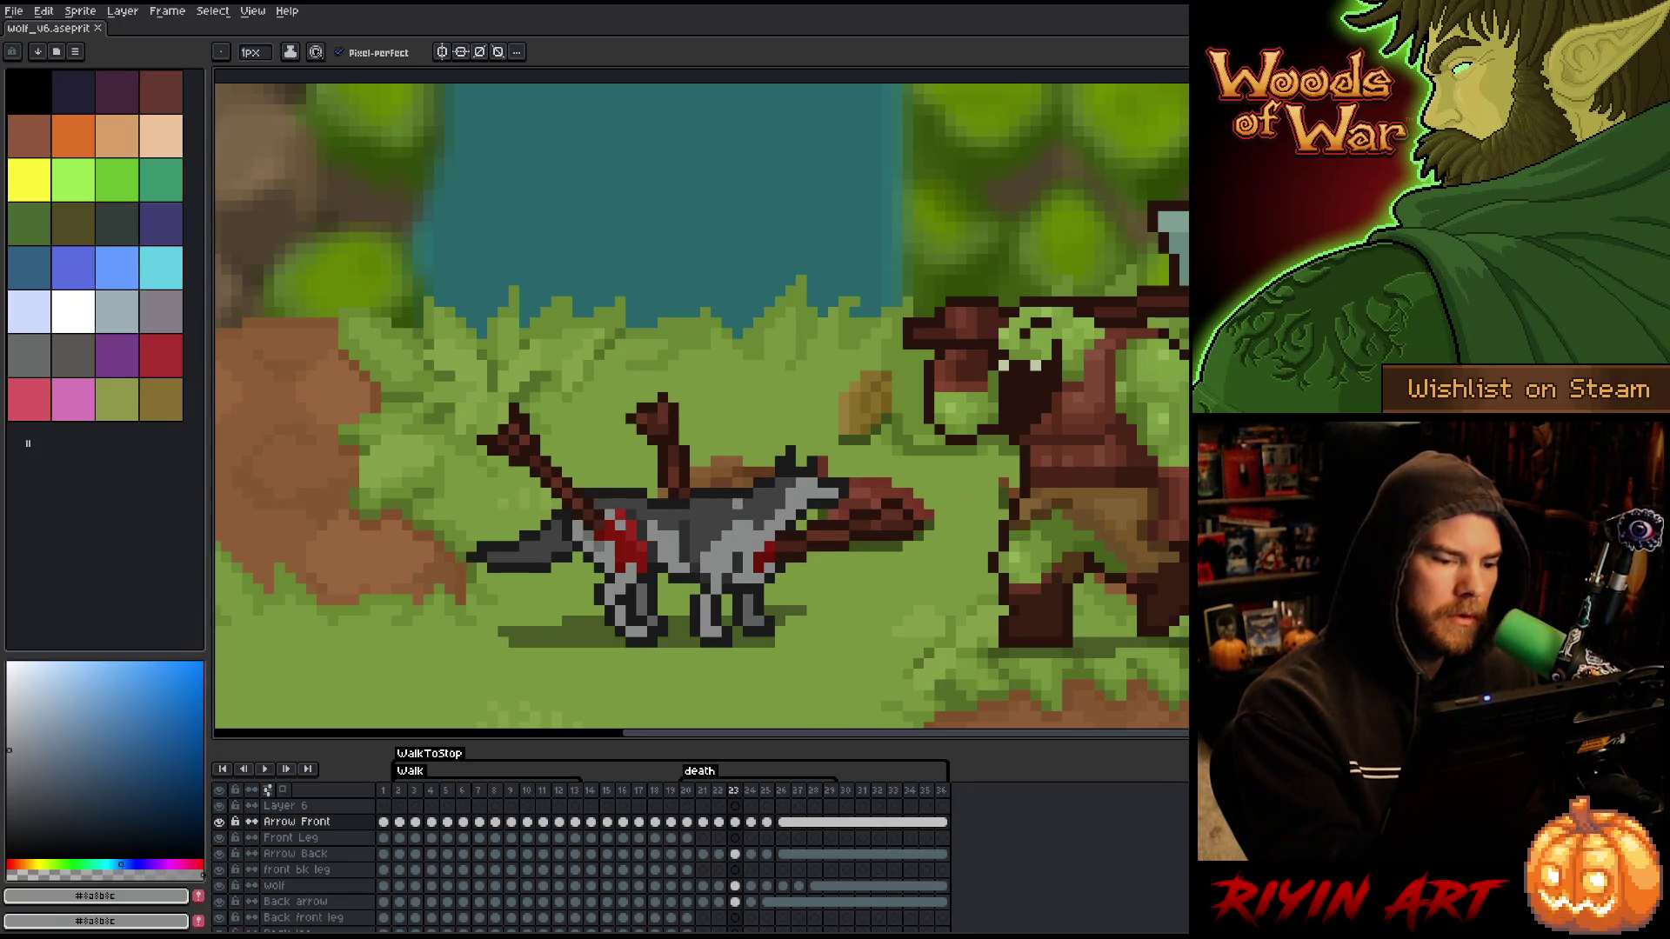
- Pick the wolf's greys #414141 and #2d2d2d while comparing frames 22 and 23
left_click(740, 506, "alt")
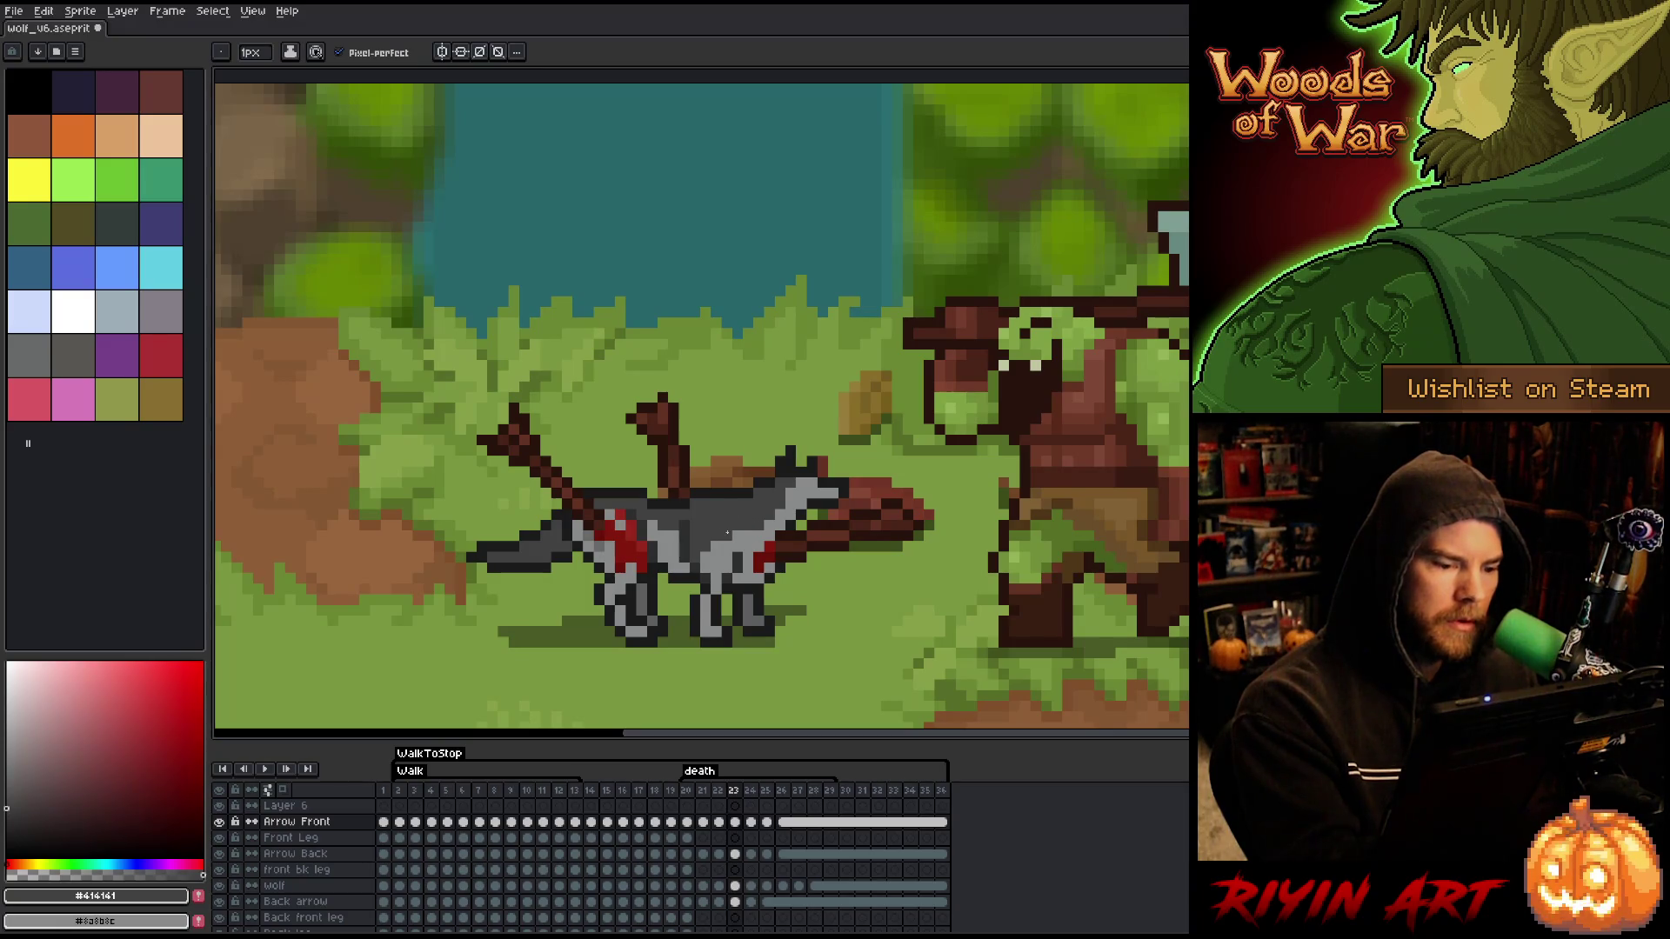
key("Left")
key("Right")
key("Left")
key("Right")
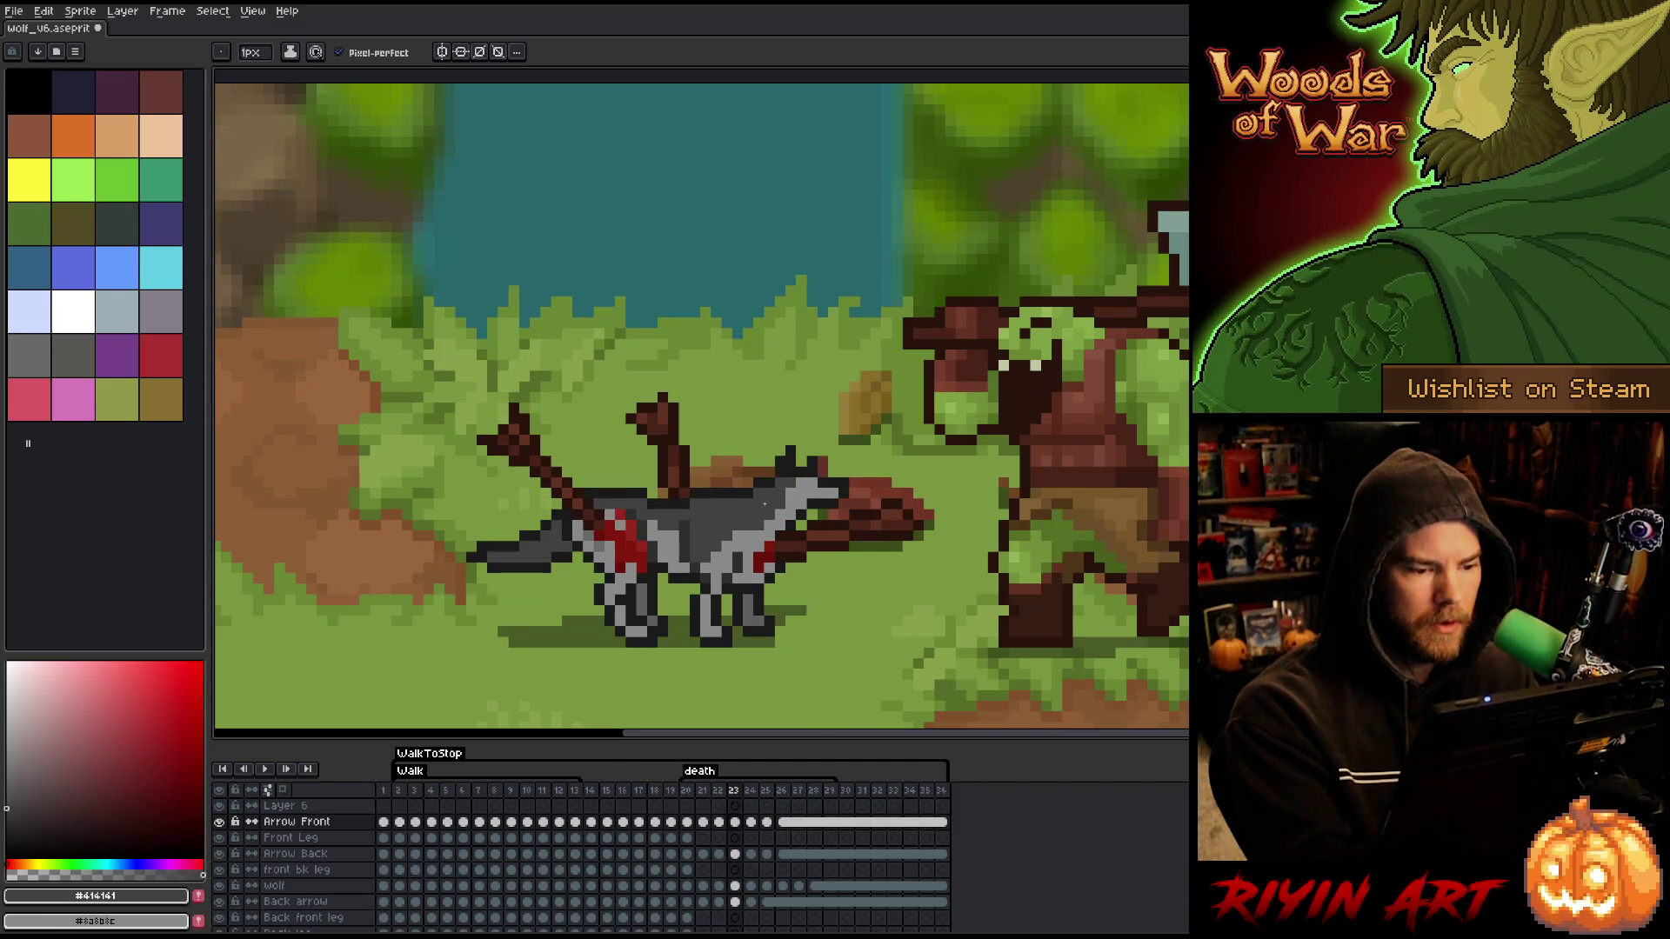
left_click(753, 530, "alt")
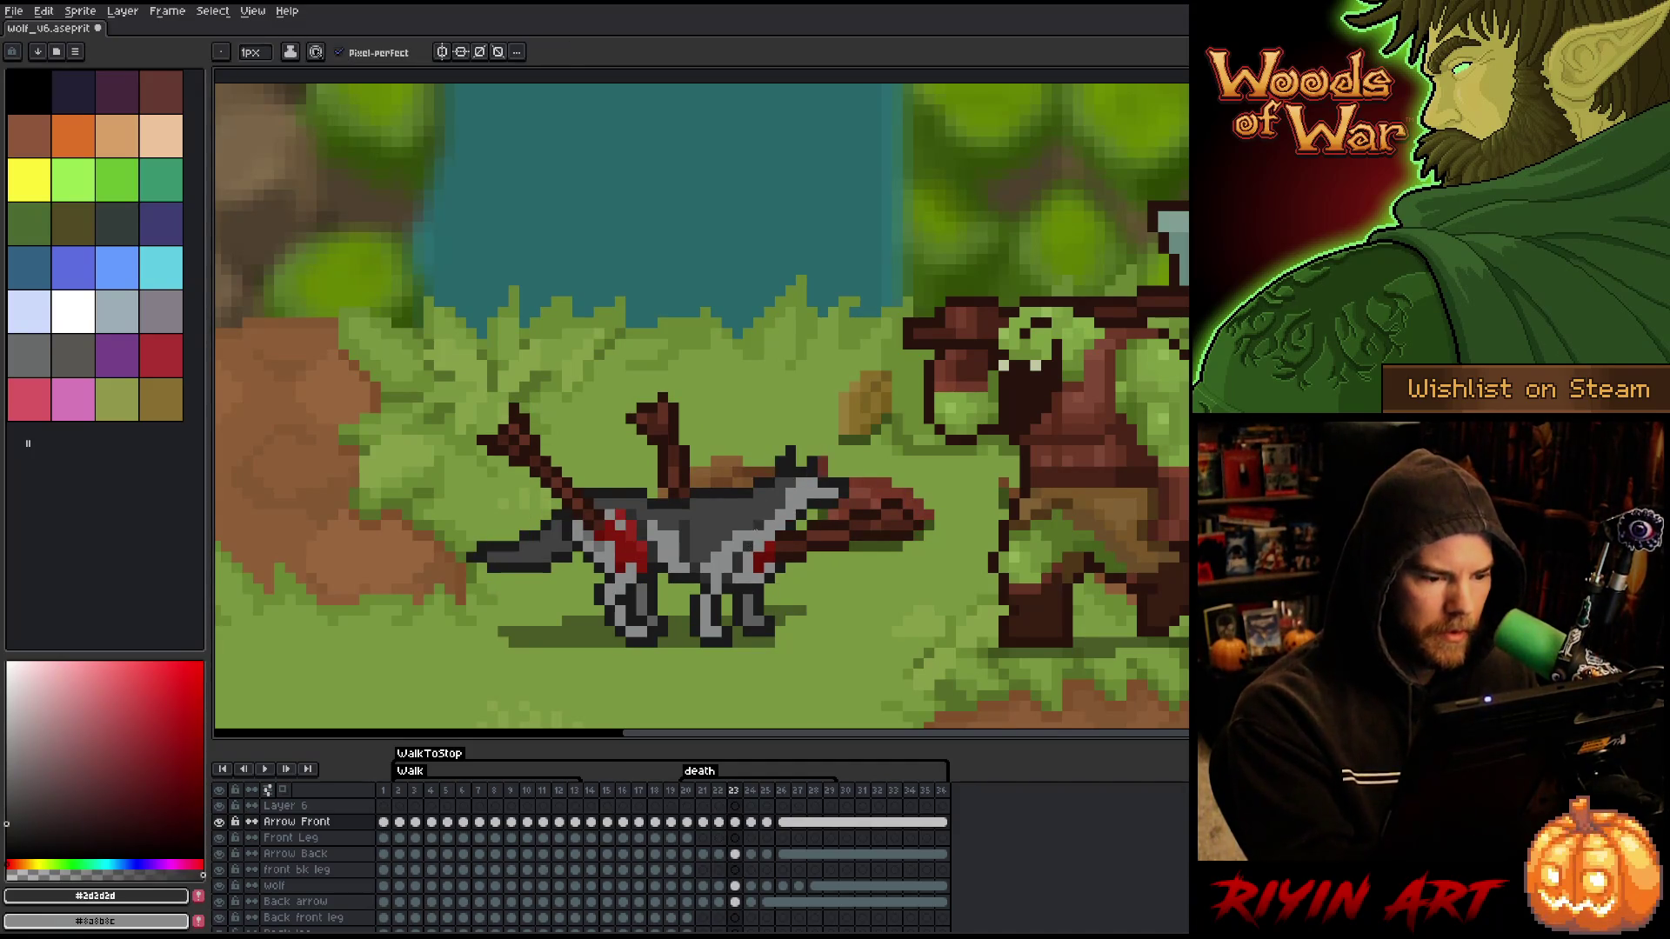
key("Left")
key("Right")
key("Left")
key("Right")
key("Right")
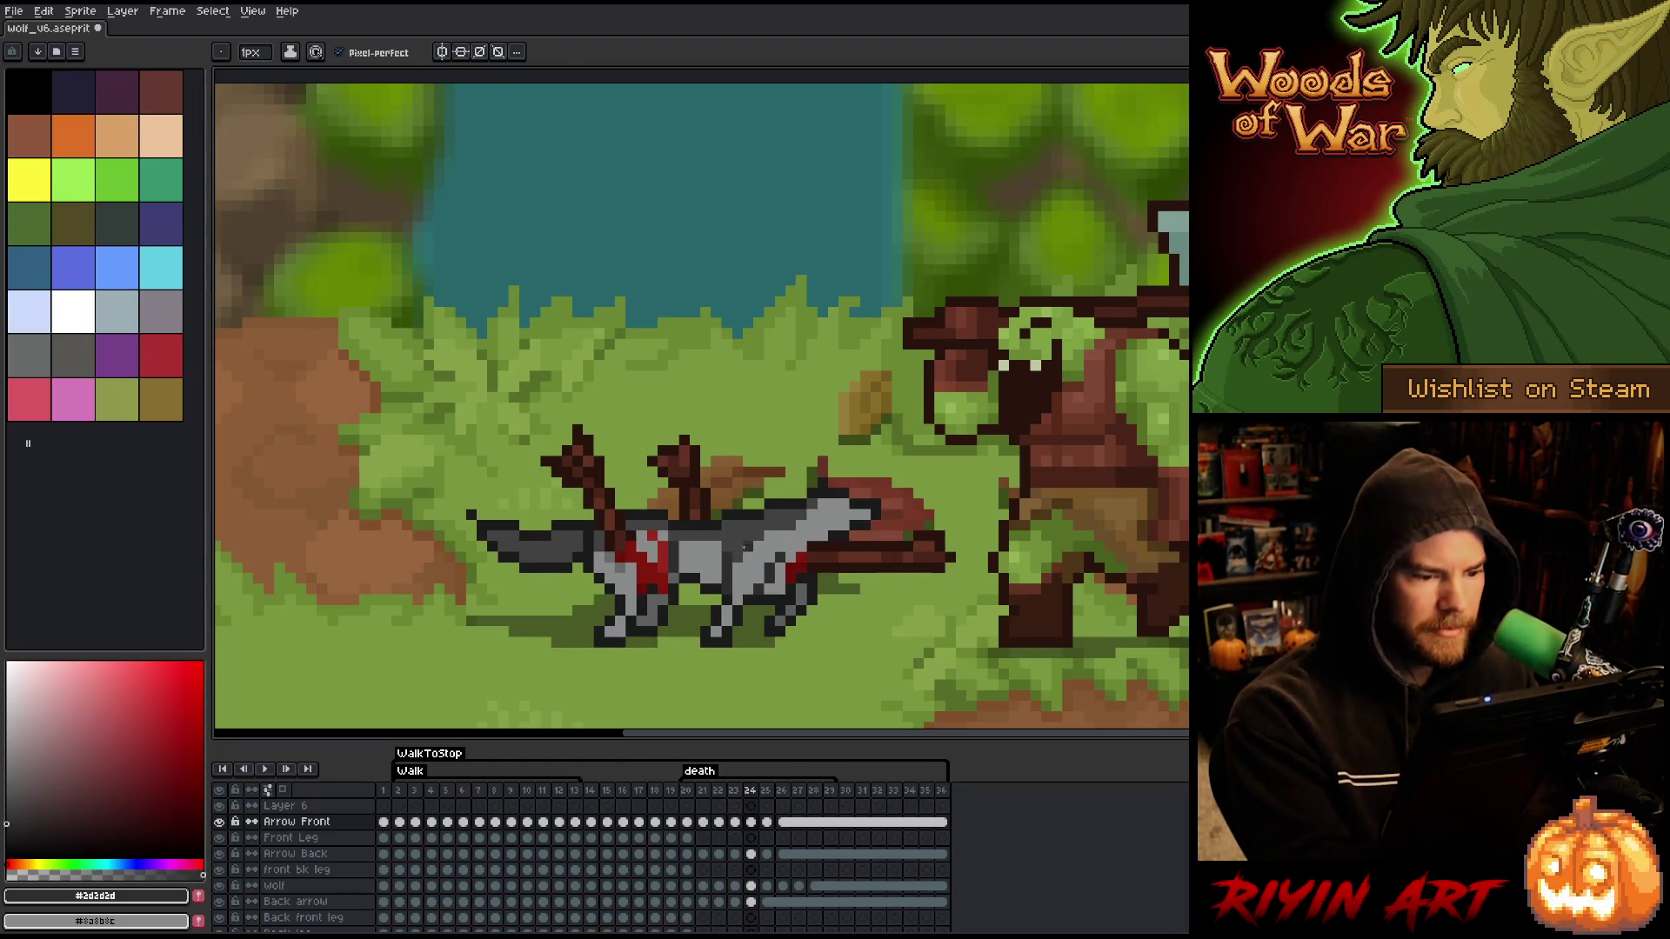
- Toggle between standing frame 24 and collapsed frame 25, then advance to frame 26
left_click(758, 515, "alt")
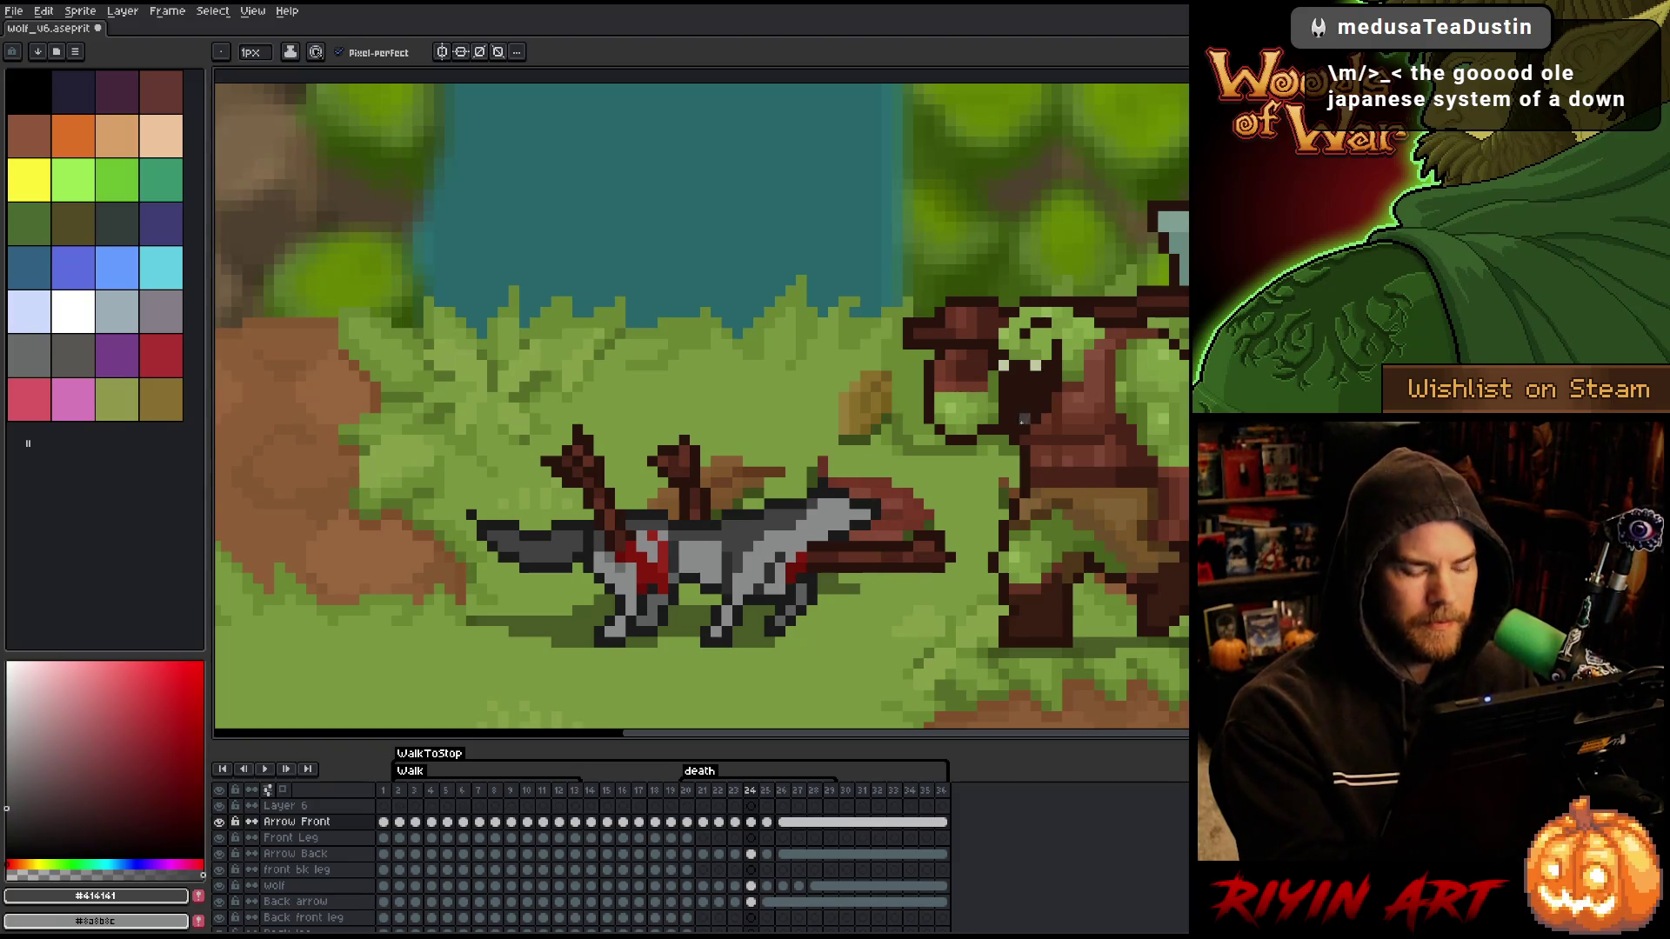
key("Right")
key("Left")
key("Right")
key("Left")
key("Right")
key("Left")
key("Right")
key("Left")
key("Right")
key("Left")
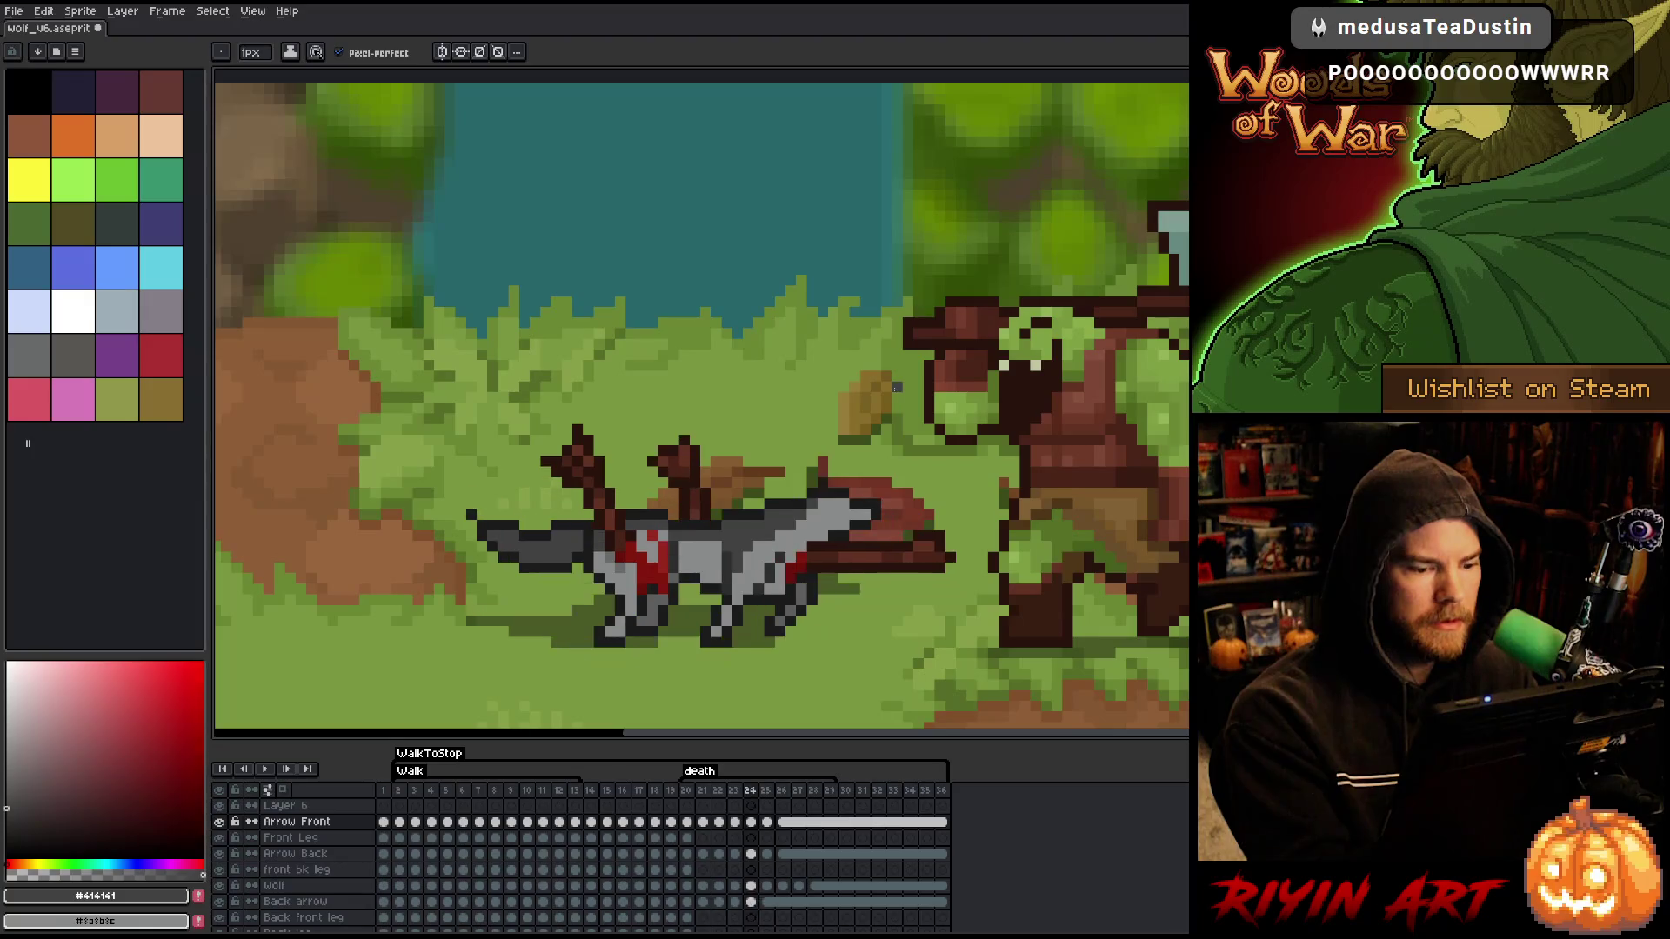
key("Right")
key("Left")
key("Right")
key("Left")
key("Right")
key("Right")
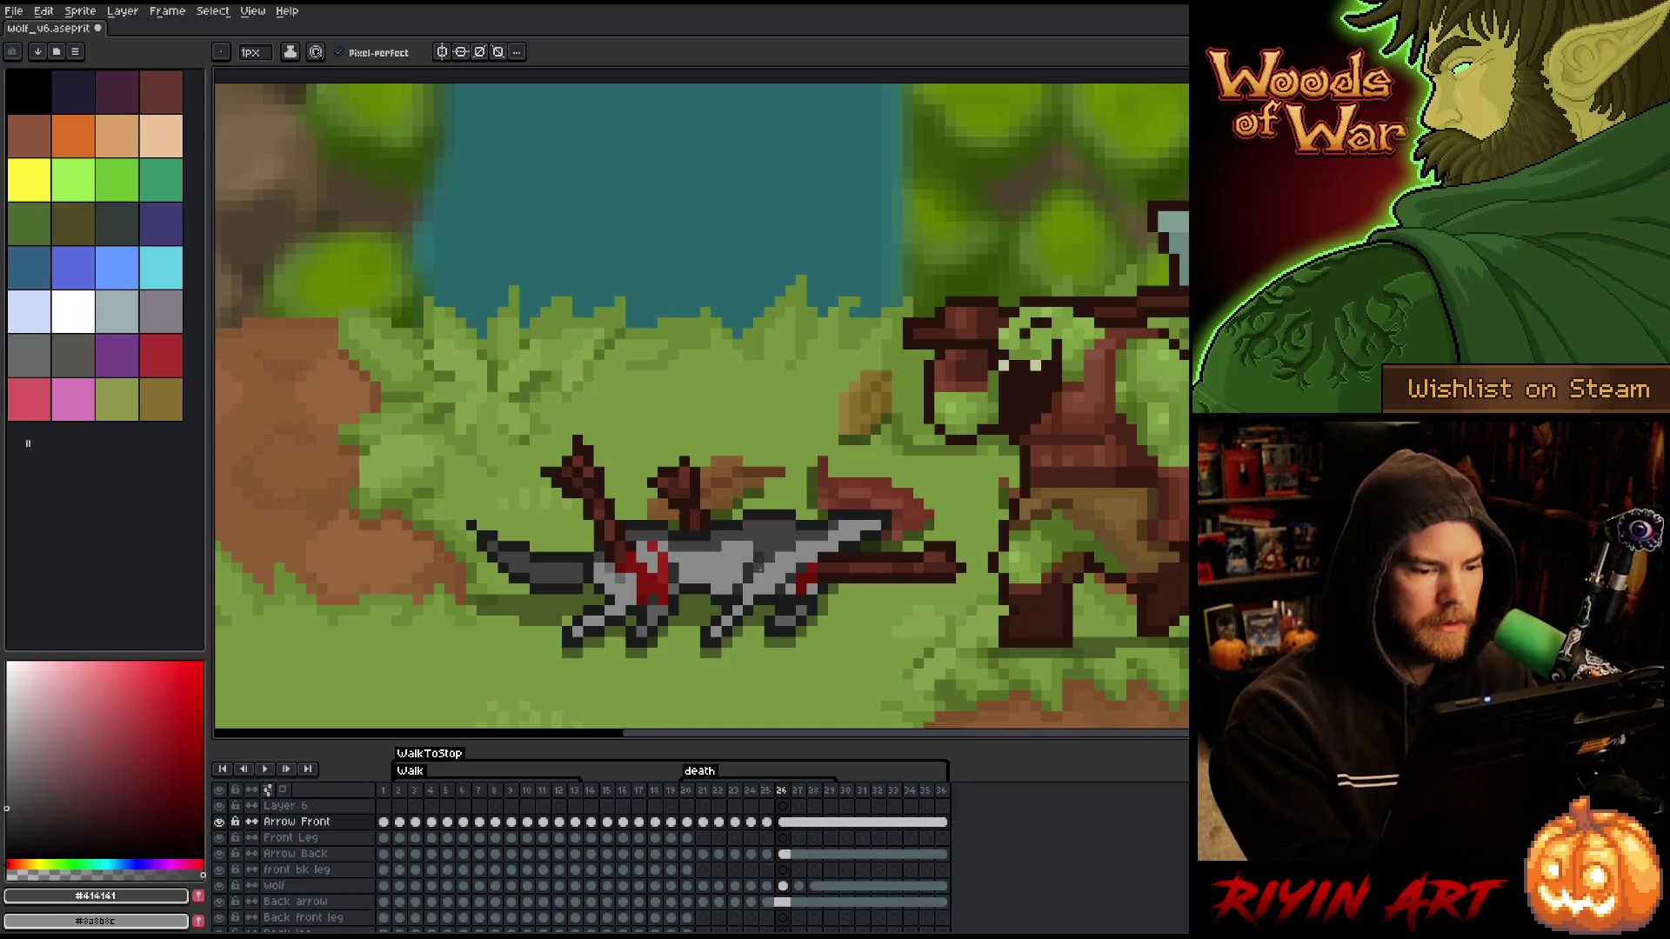
- Save the sprite at frame 29 and play the death animation, stopping on frame 27
key("Right")
key("Right")
key("Right")
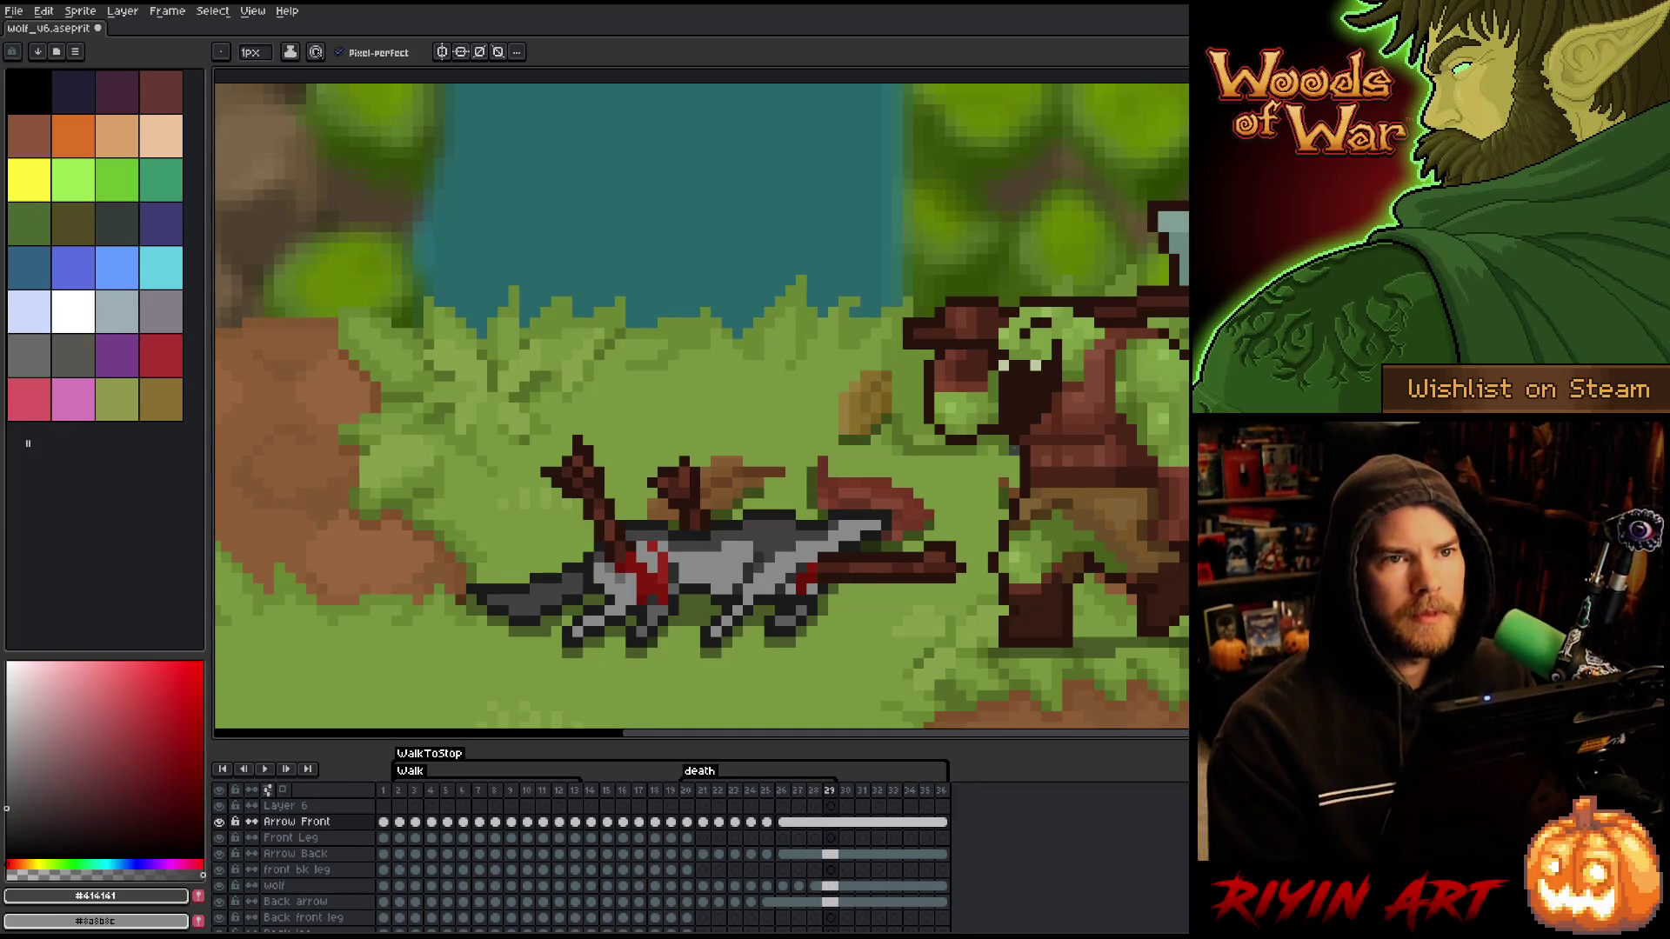
key("ctrl+s")
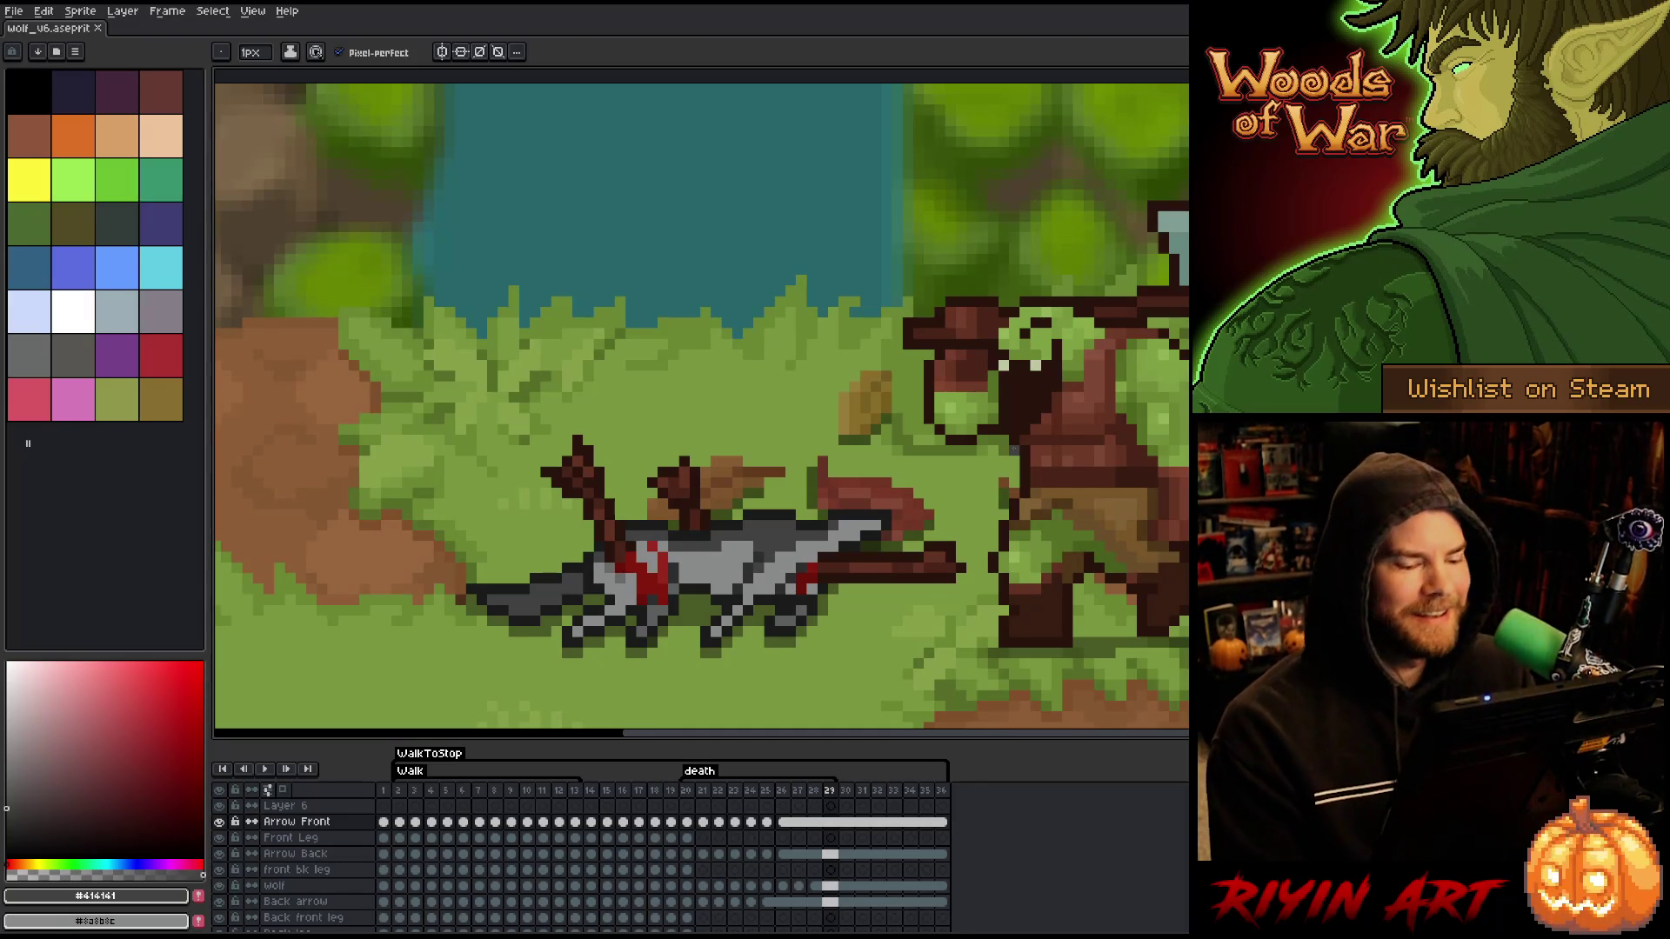
key("Return")
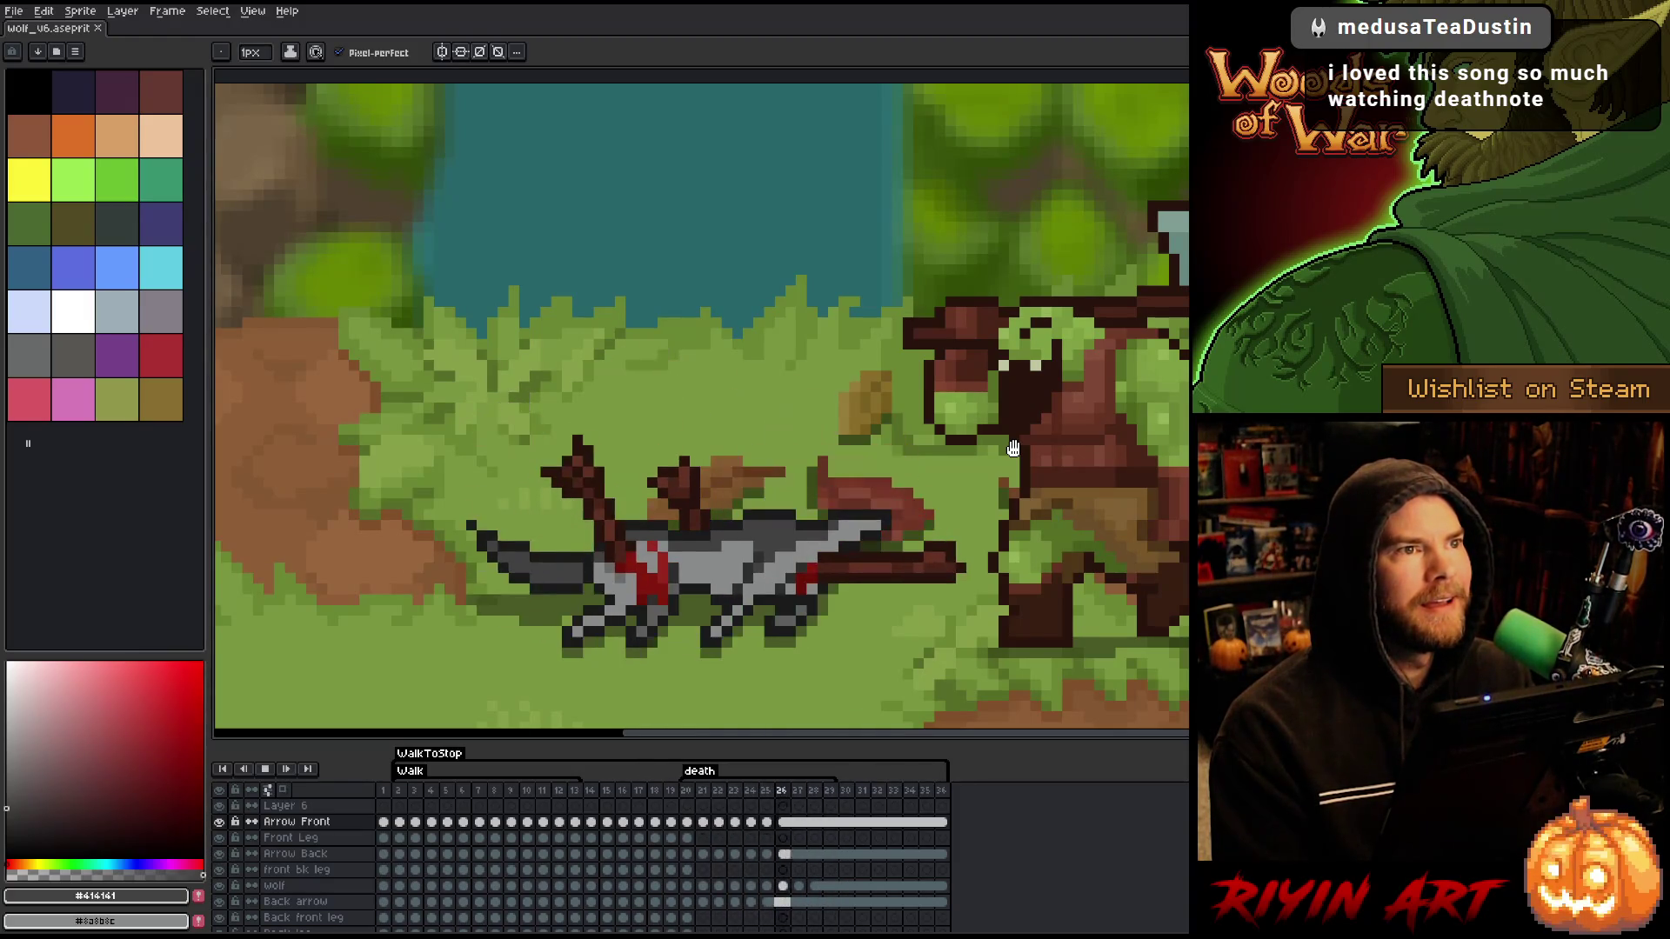
key("Return")
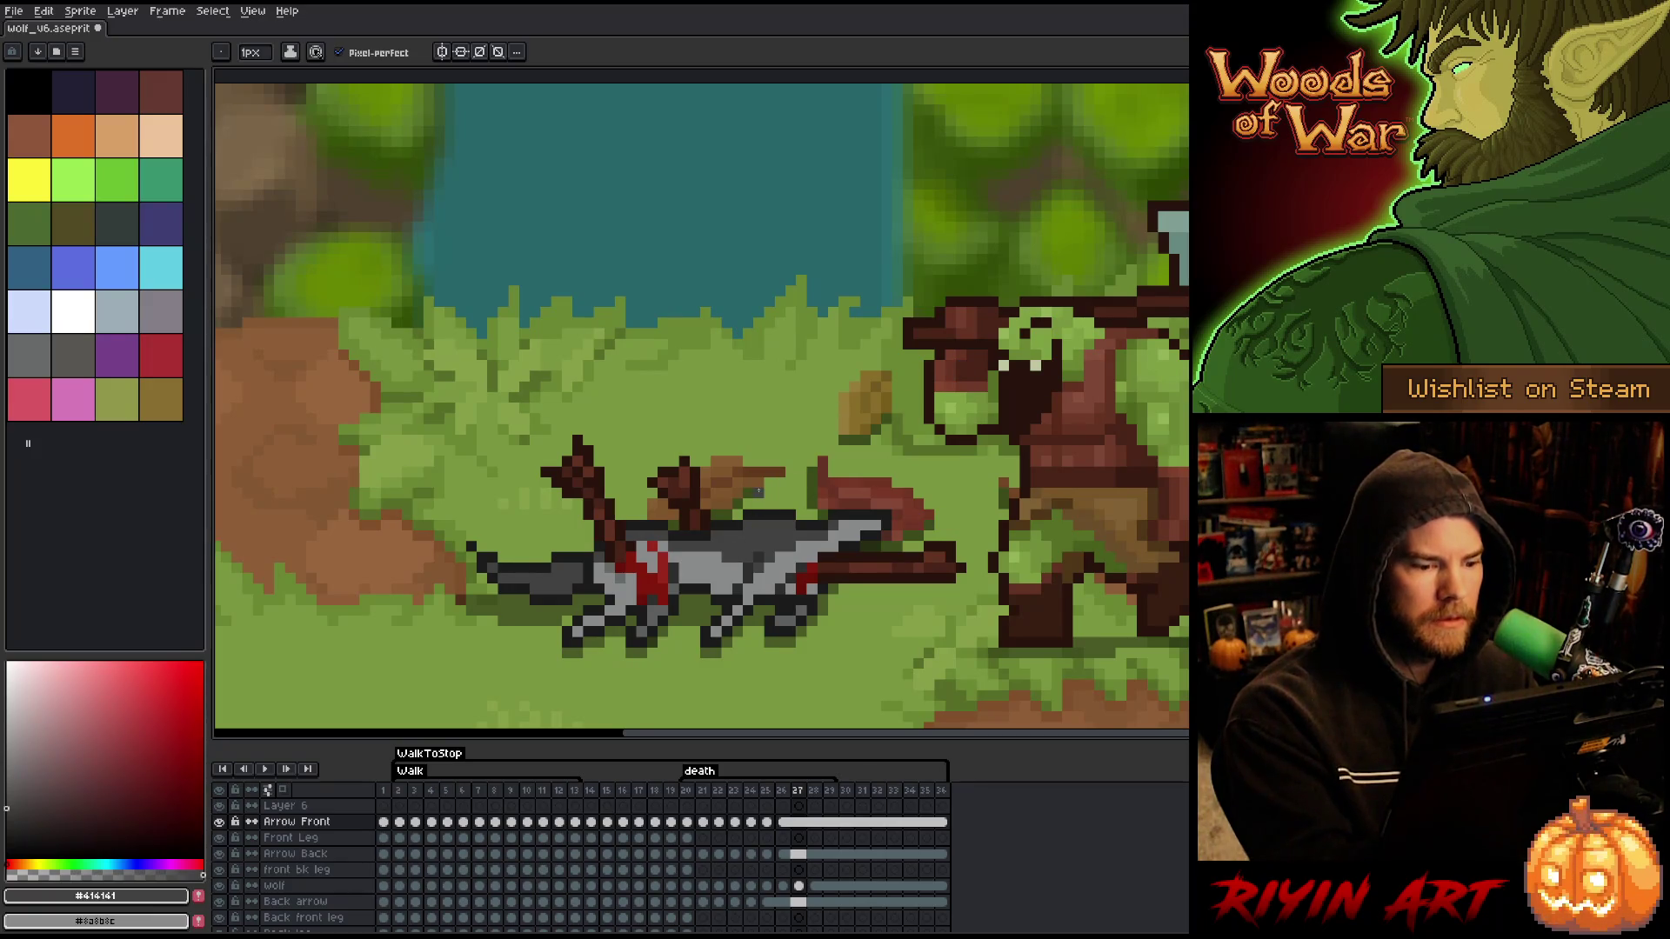
- Scrub frames 23 to 26, then replay the animation and stop on frame 25
key("Left")
key("Left")
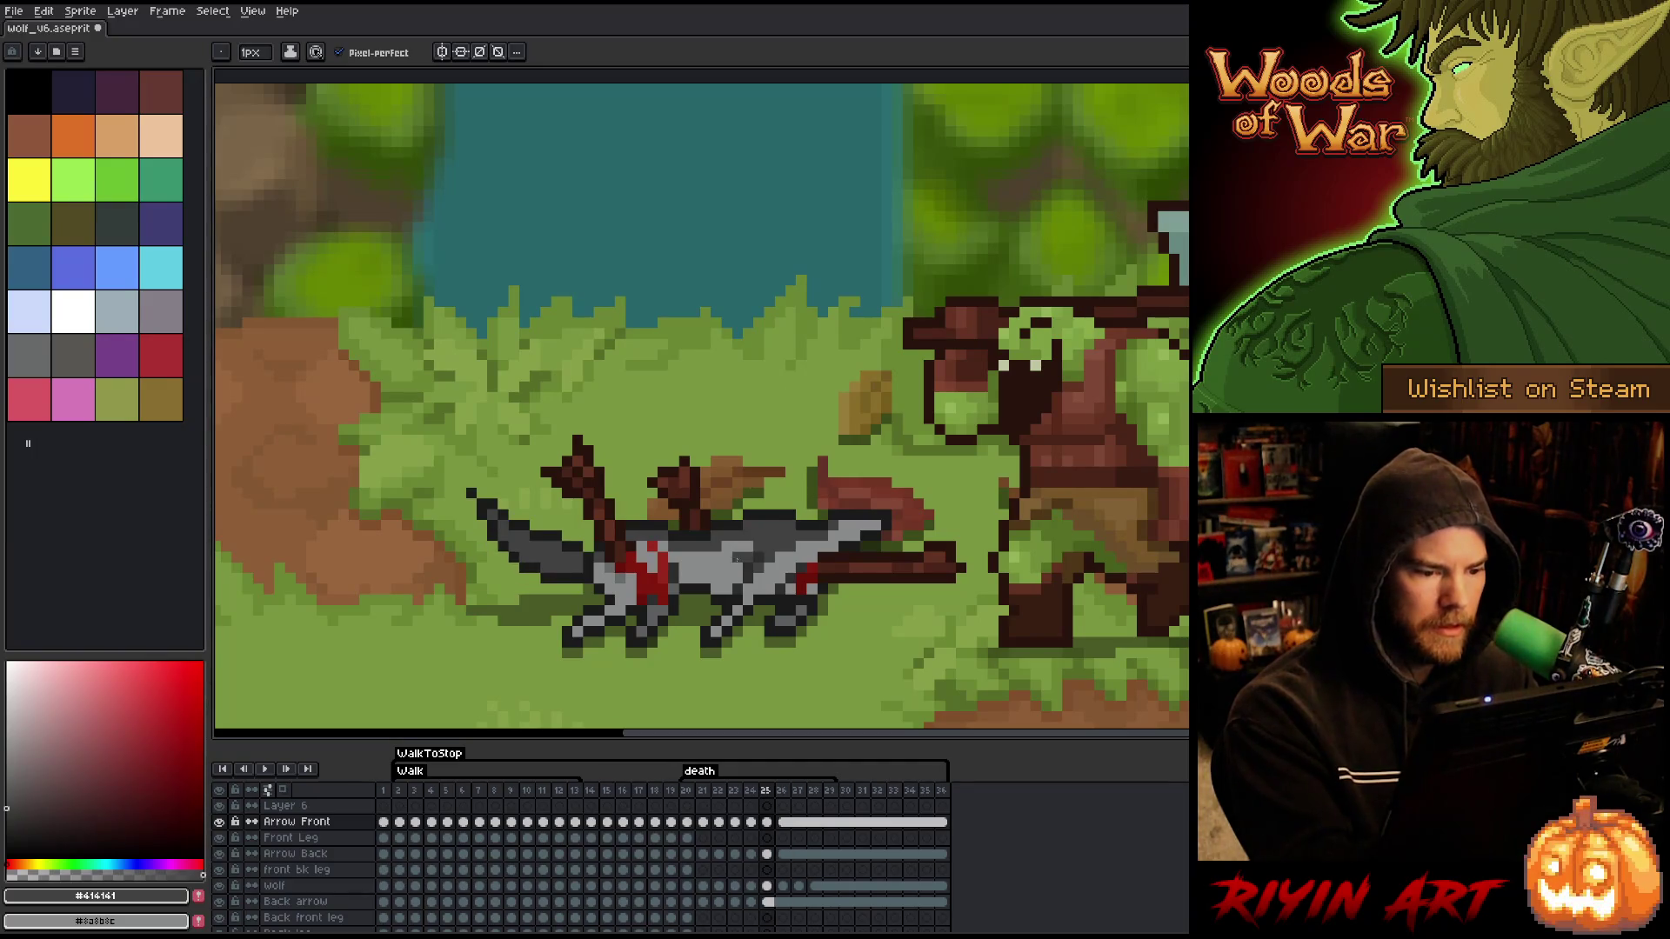
key("Right")
key("Left")
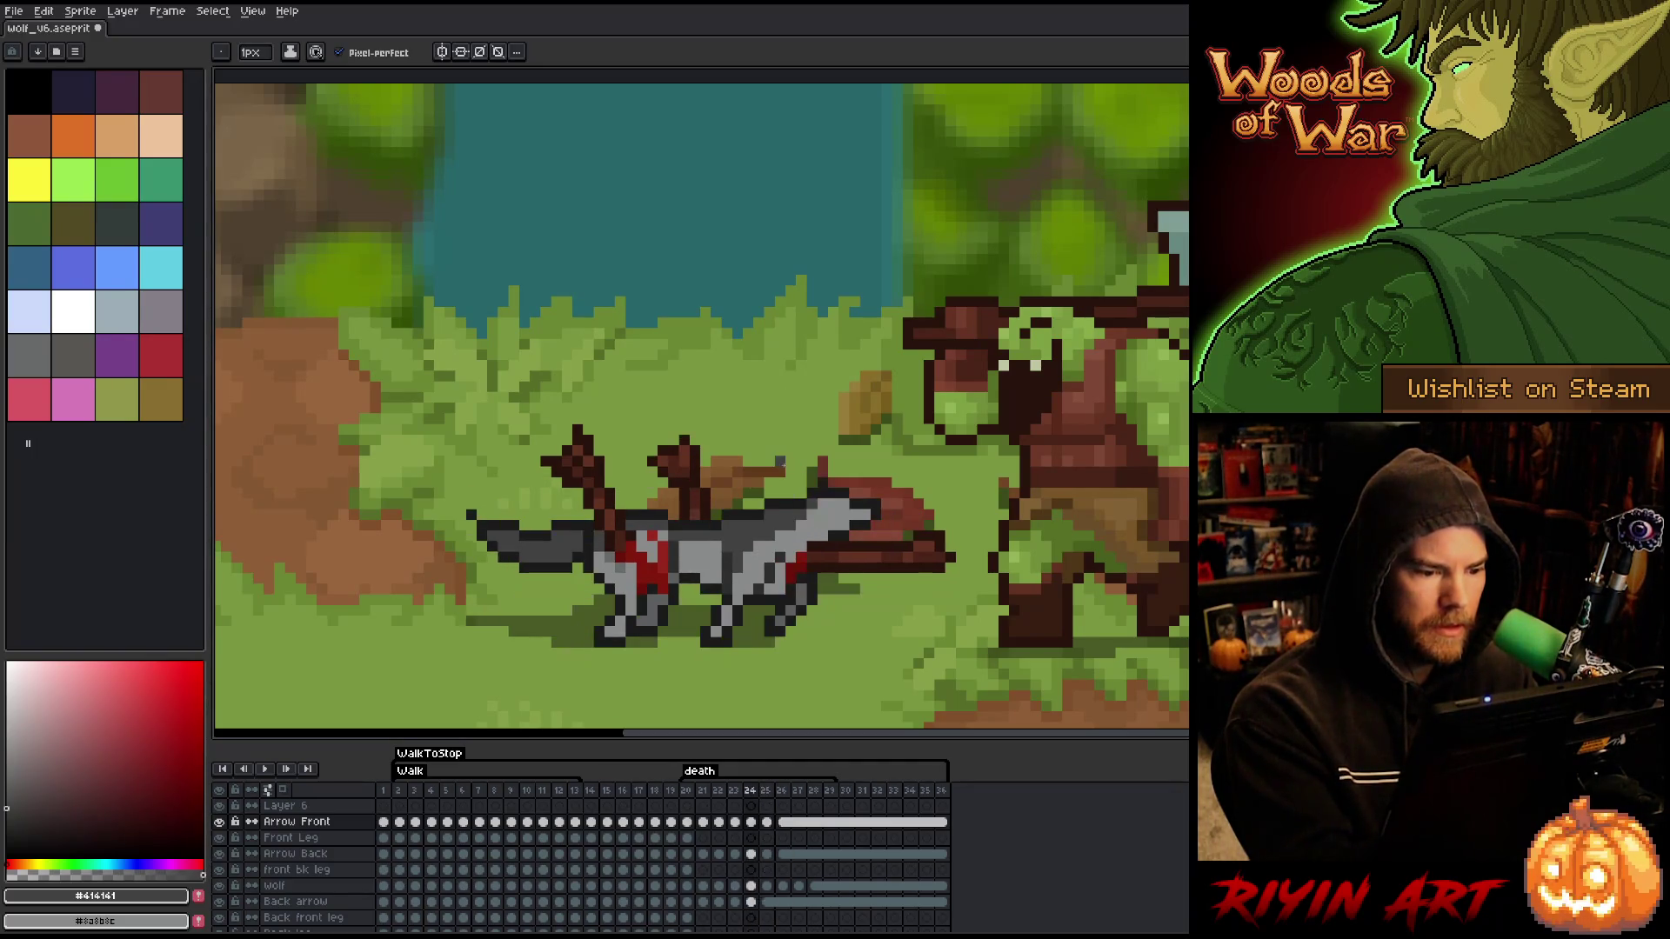
key("Left")
key("Right")
key("Left")
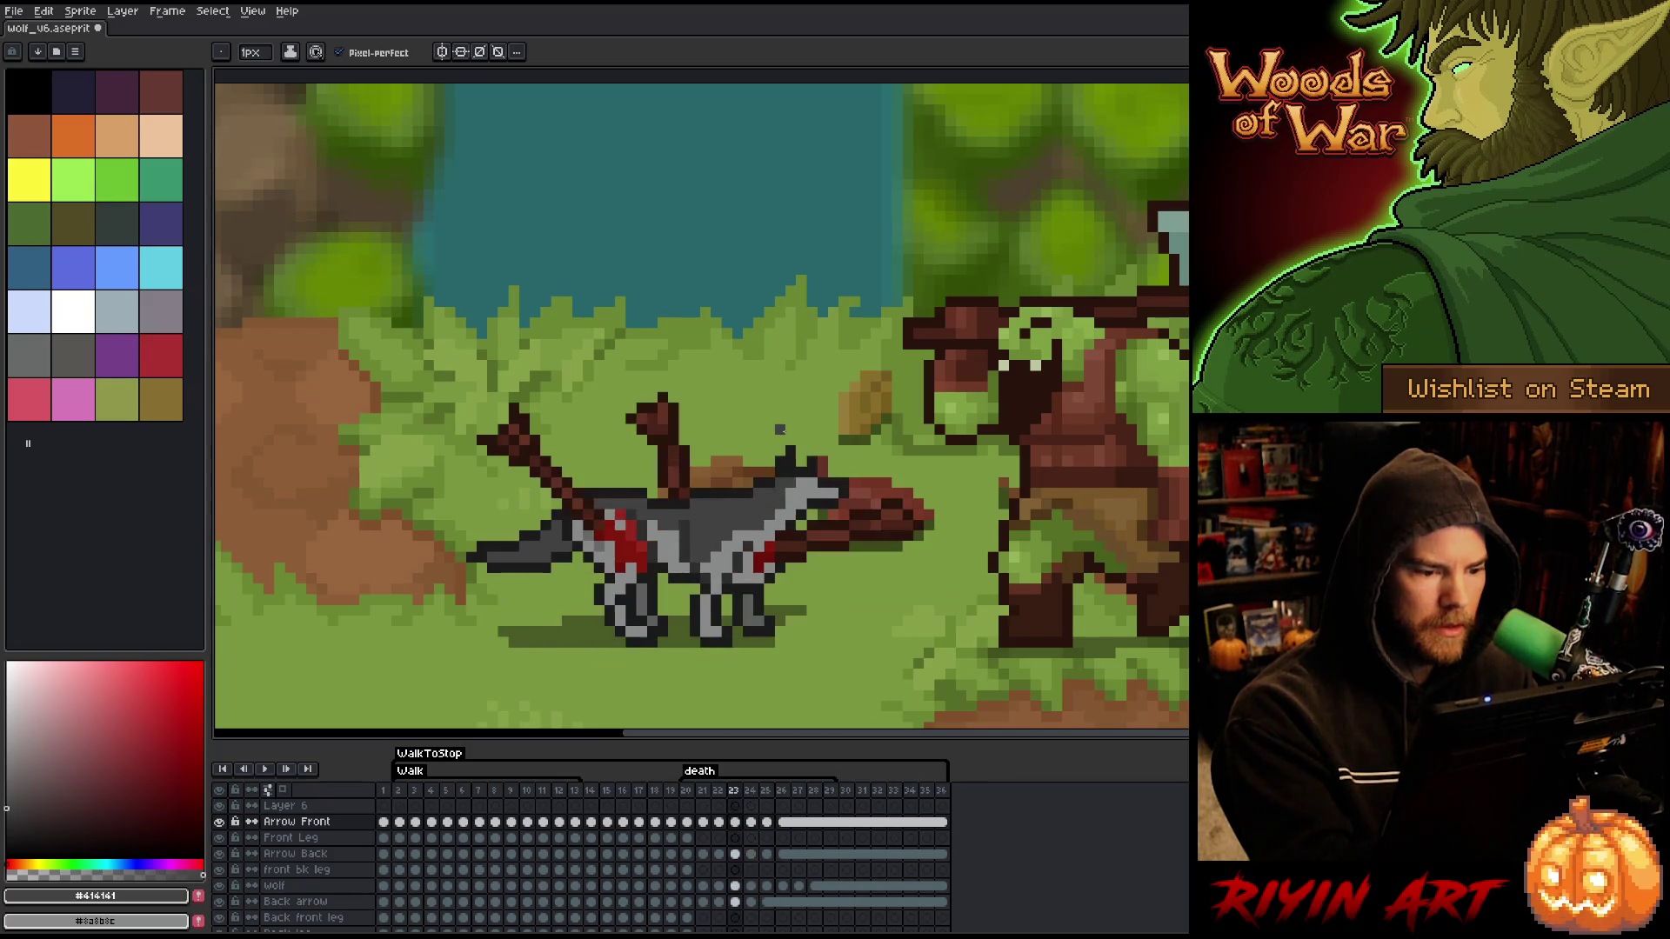
key("Right")
key("Right")
key("Right")
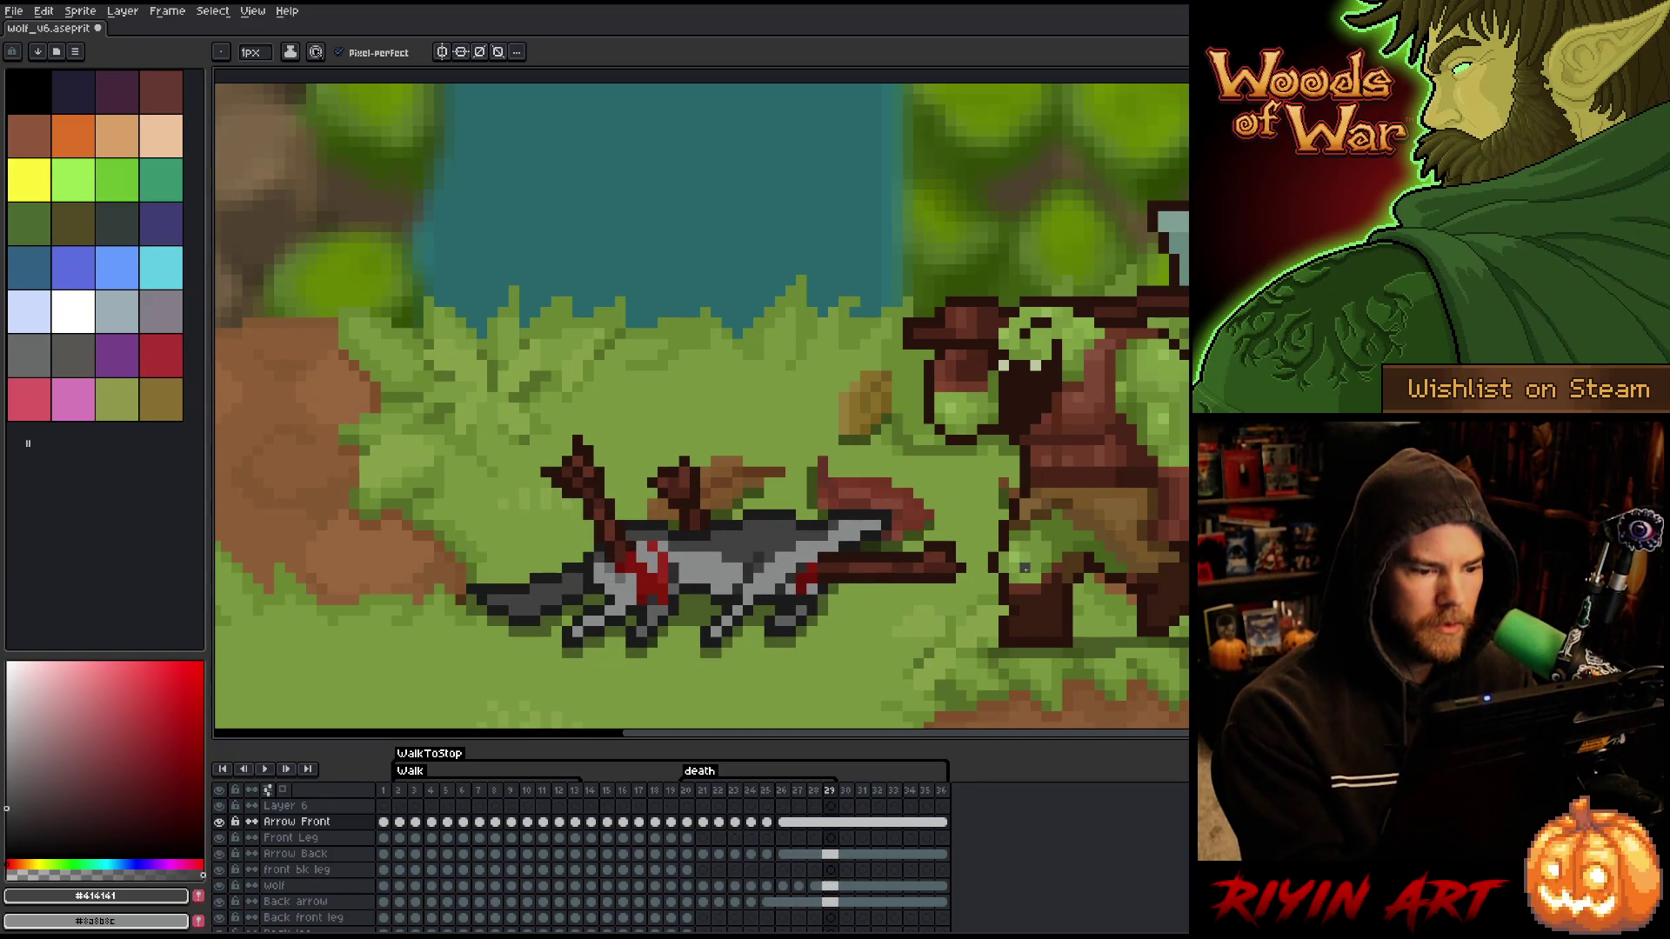
key("Return")
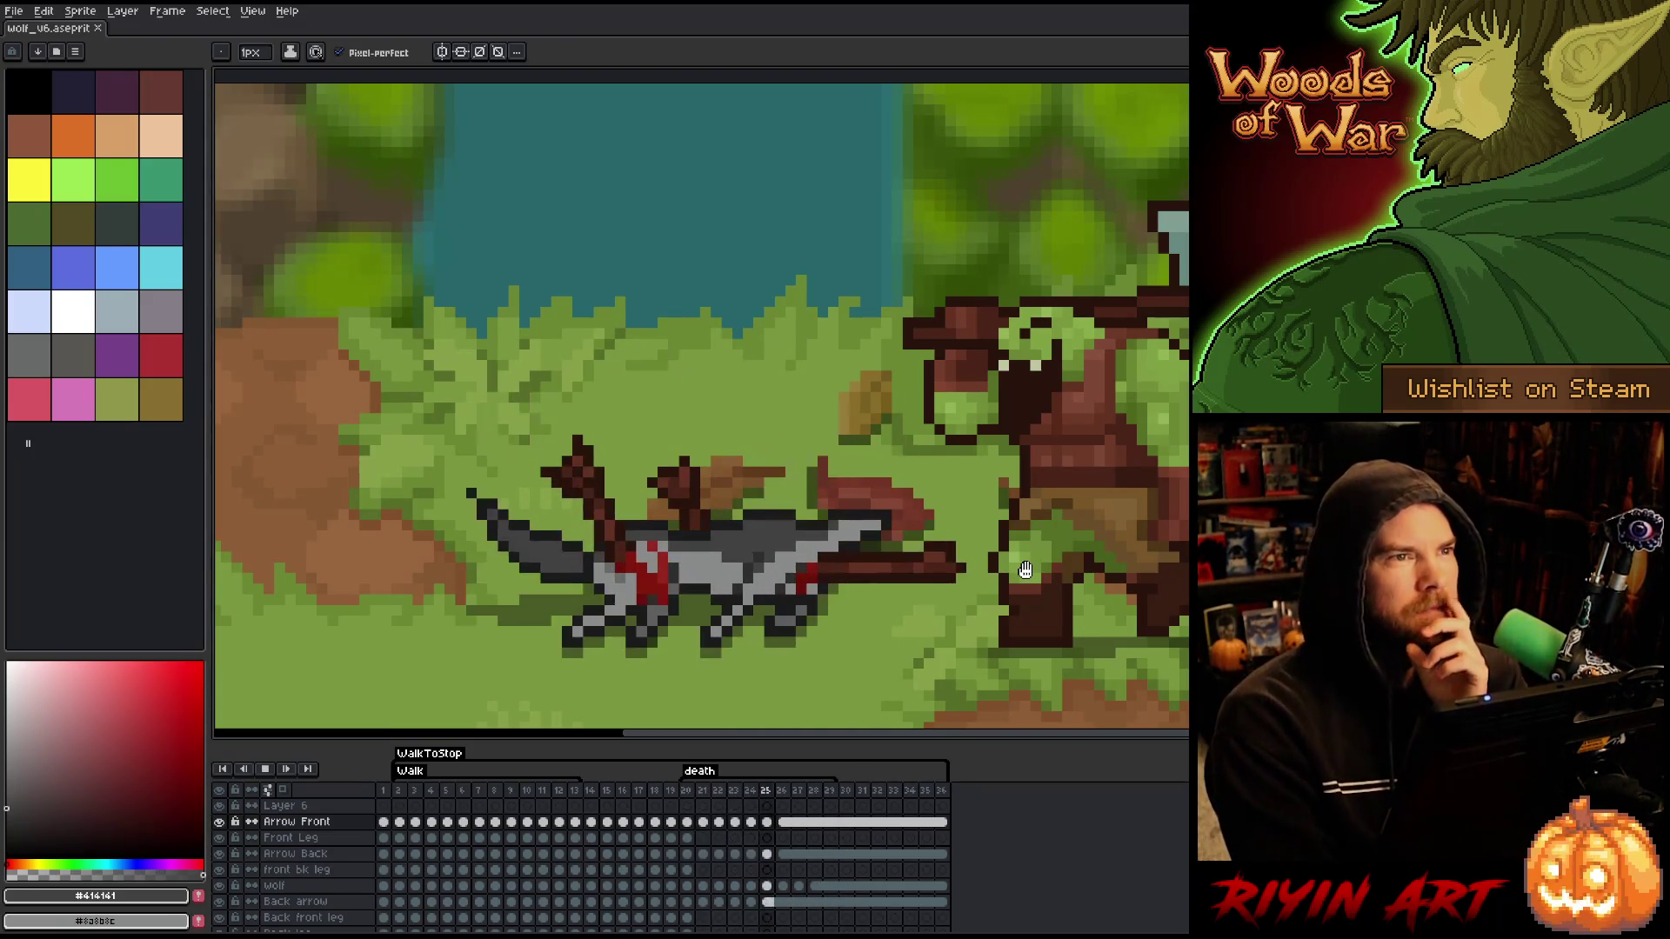
key("Return")
- Undo the last change, replay to frame 27, then return to frame 20 with the Move tool
key("Left")
key("Left")
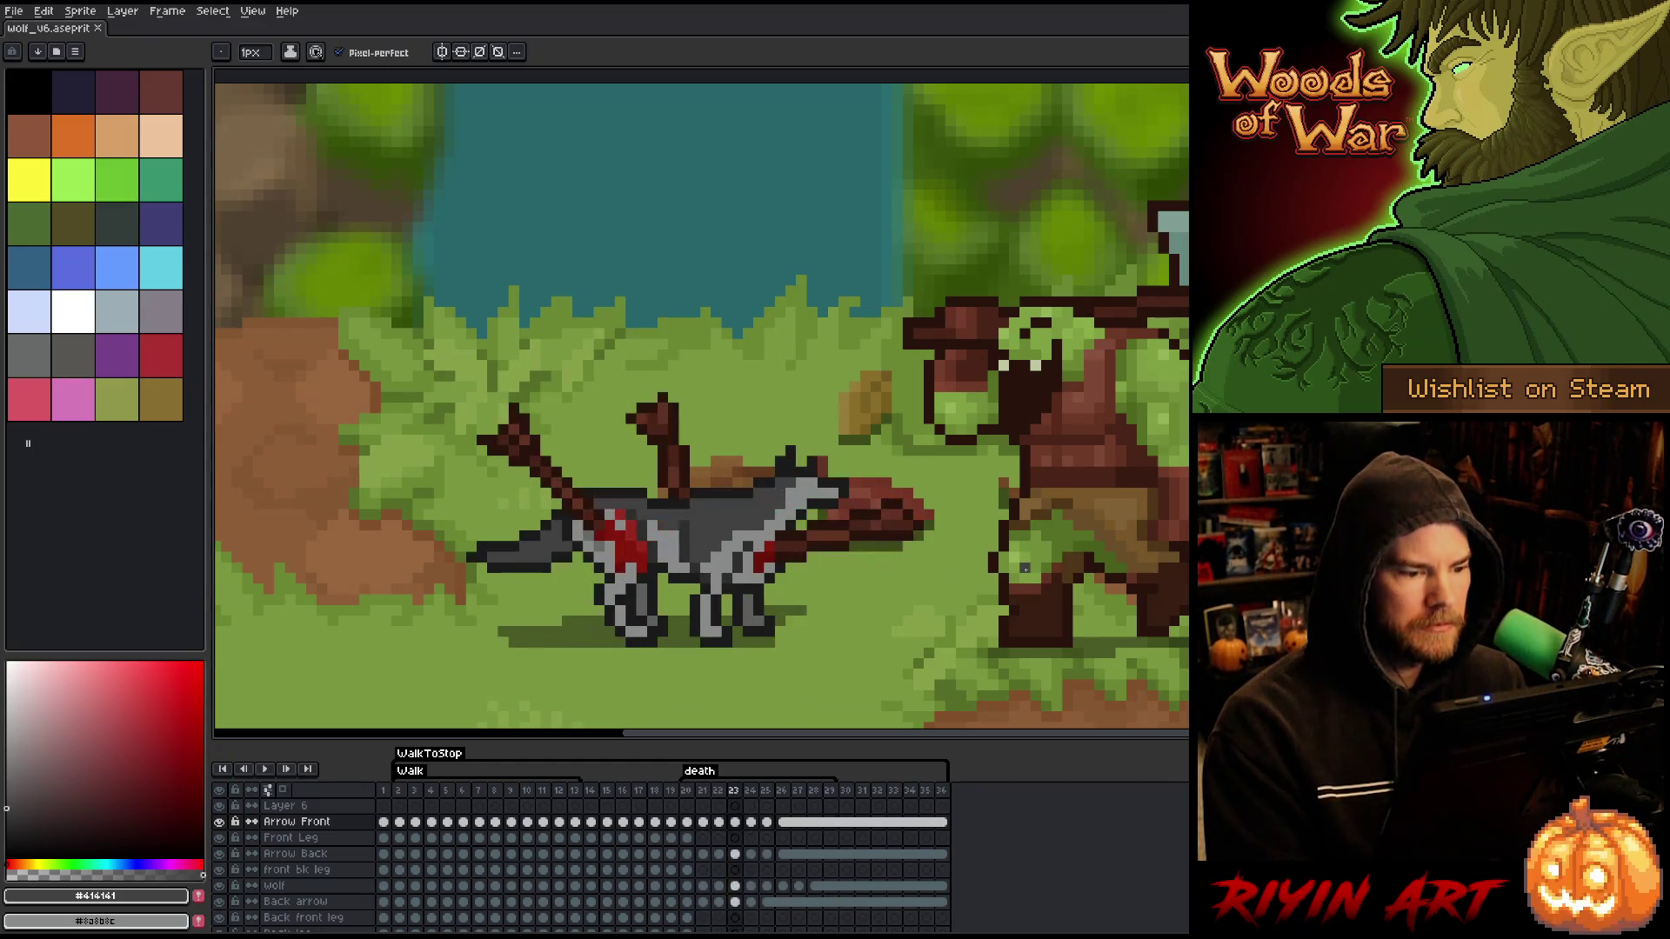
key("Return")
key("Return")
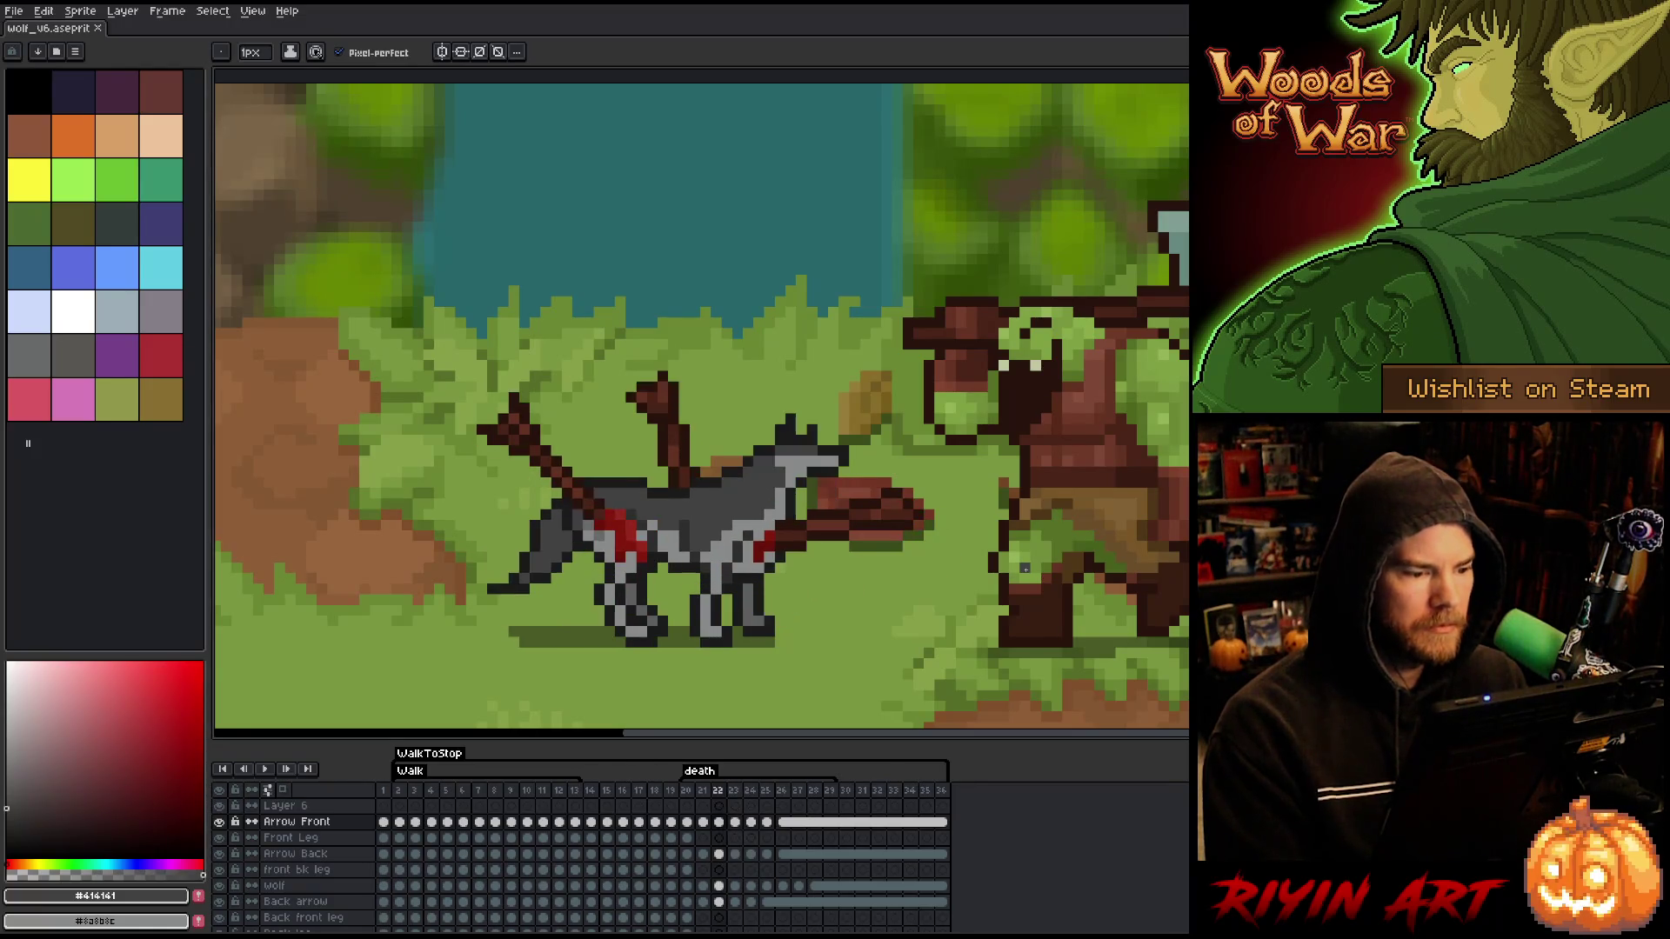
key("ctrl+z")
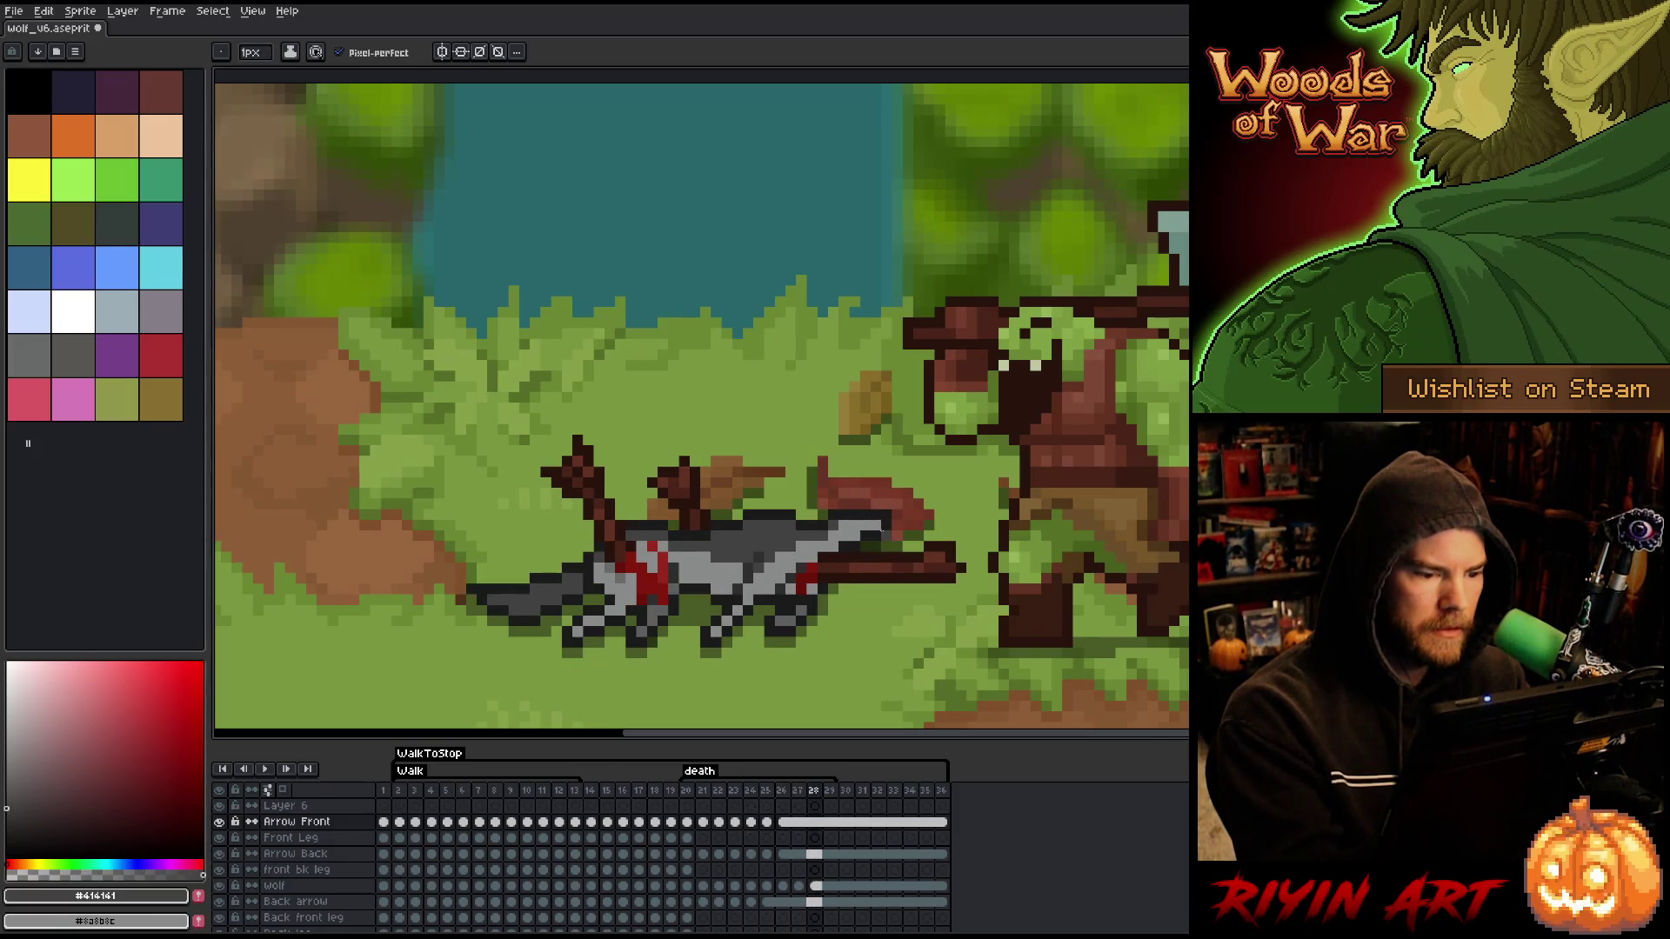
key("Return")
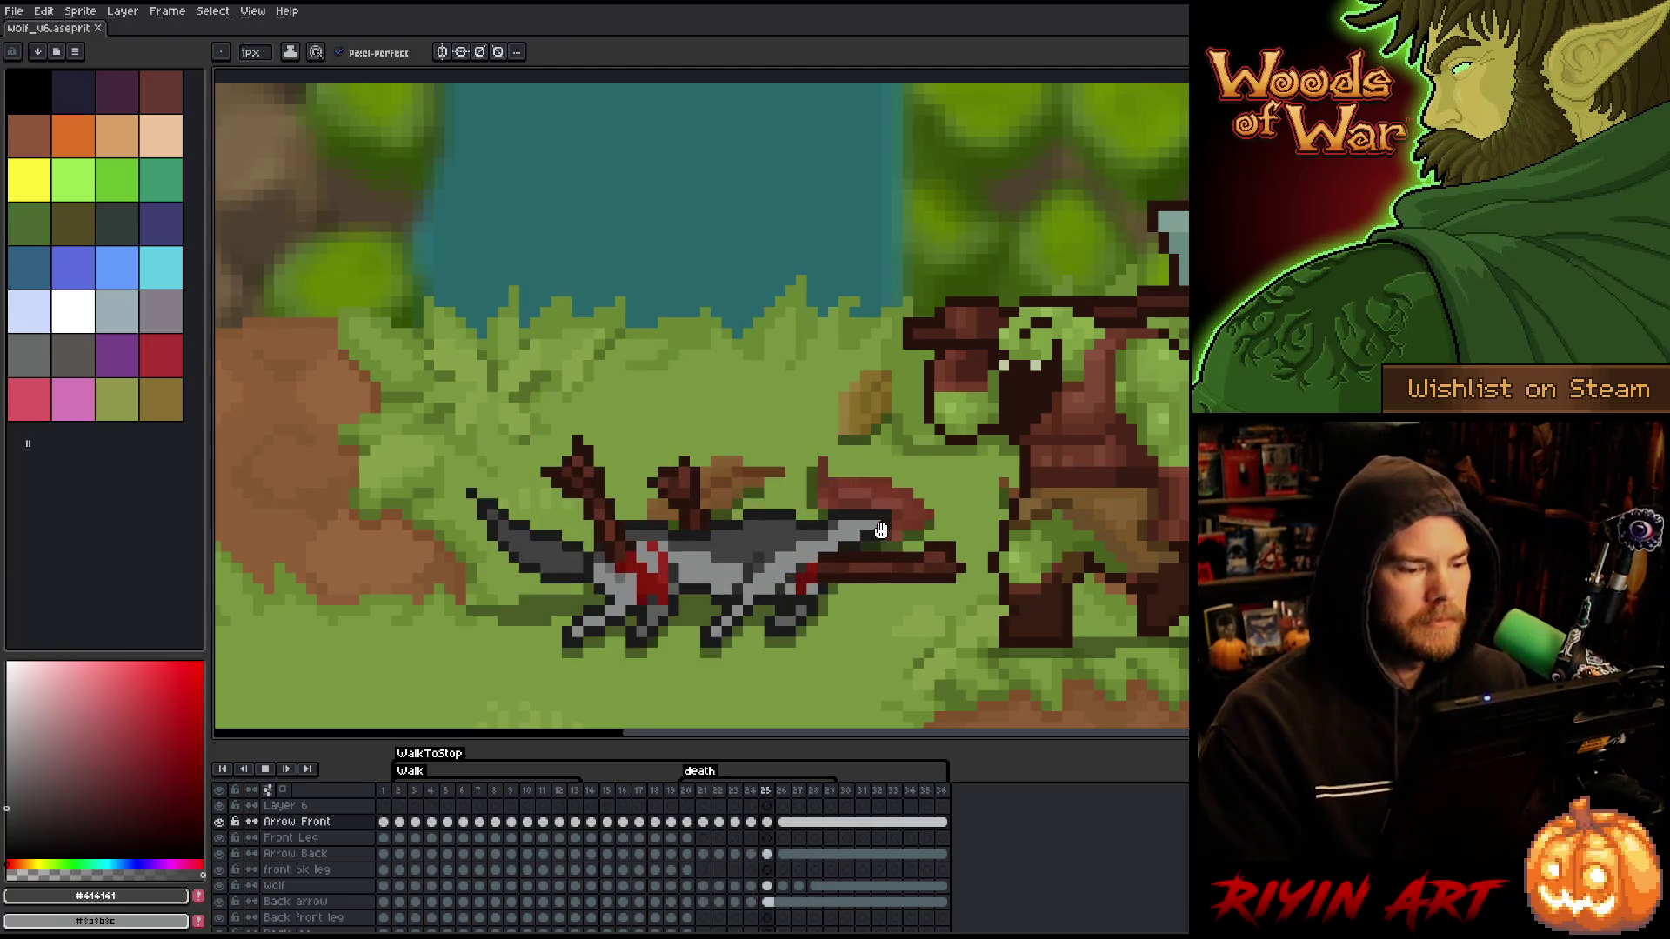
key("Return")
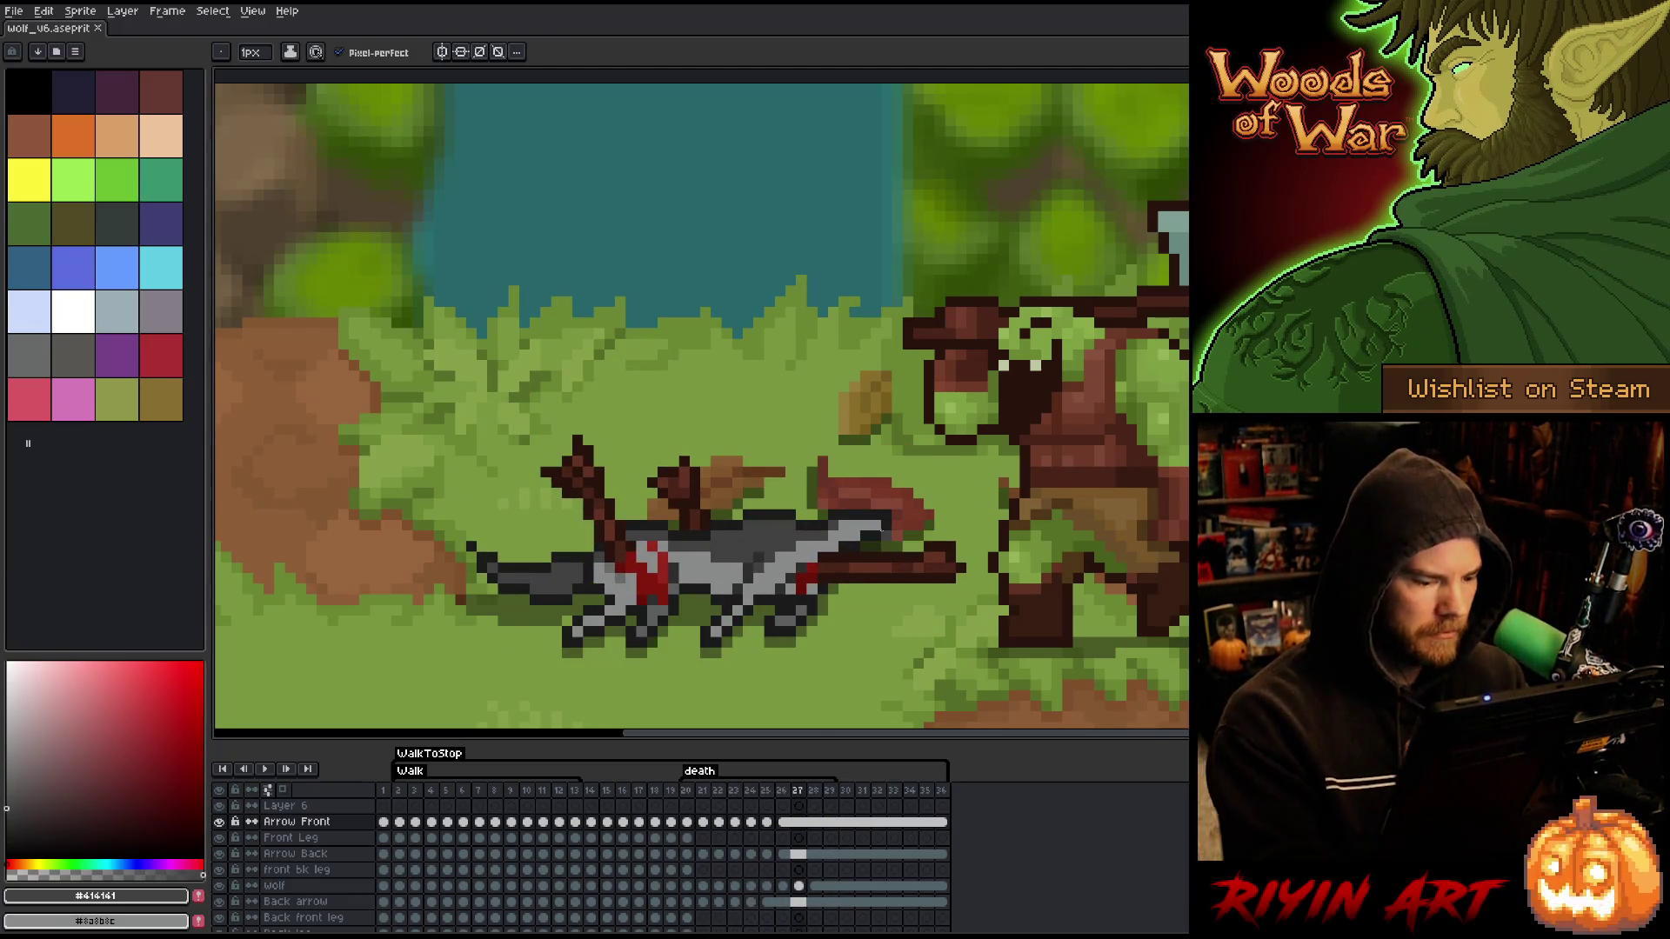
key("v")
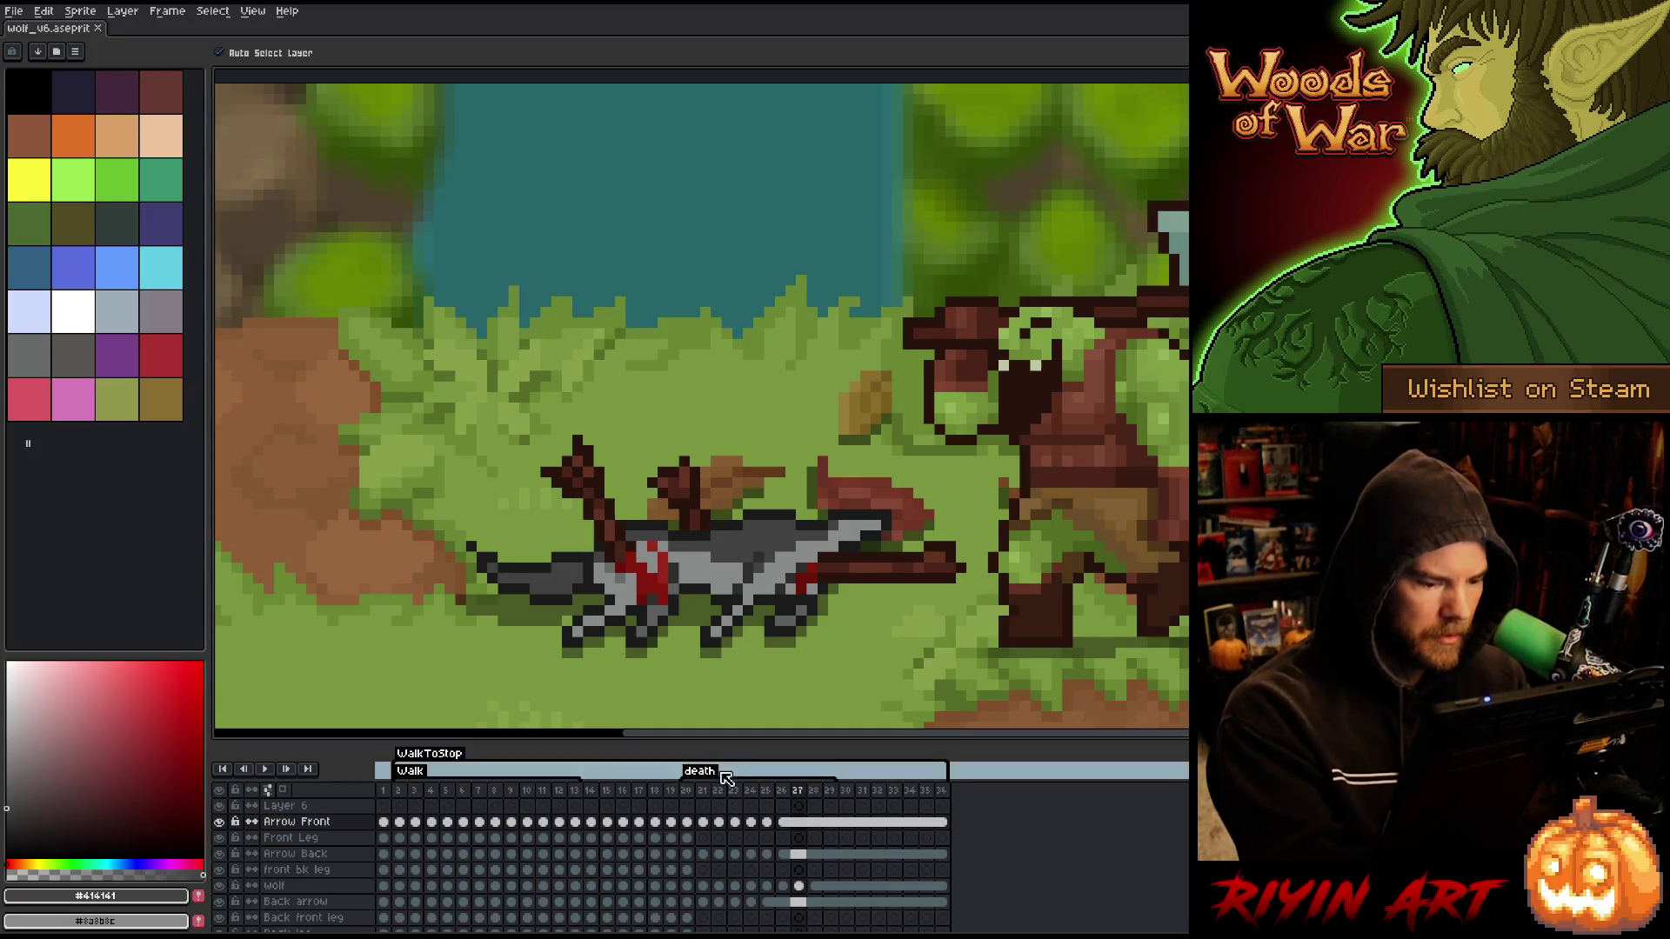
left_click(686, 822)
- With the Pencil, pick the blood reds from the wound and move to frame 24
key("b")
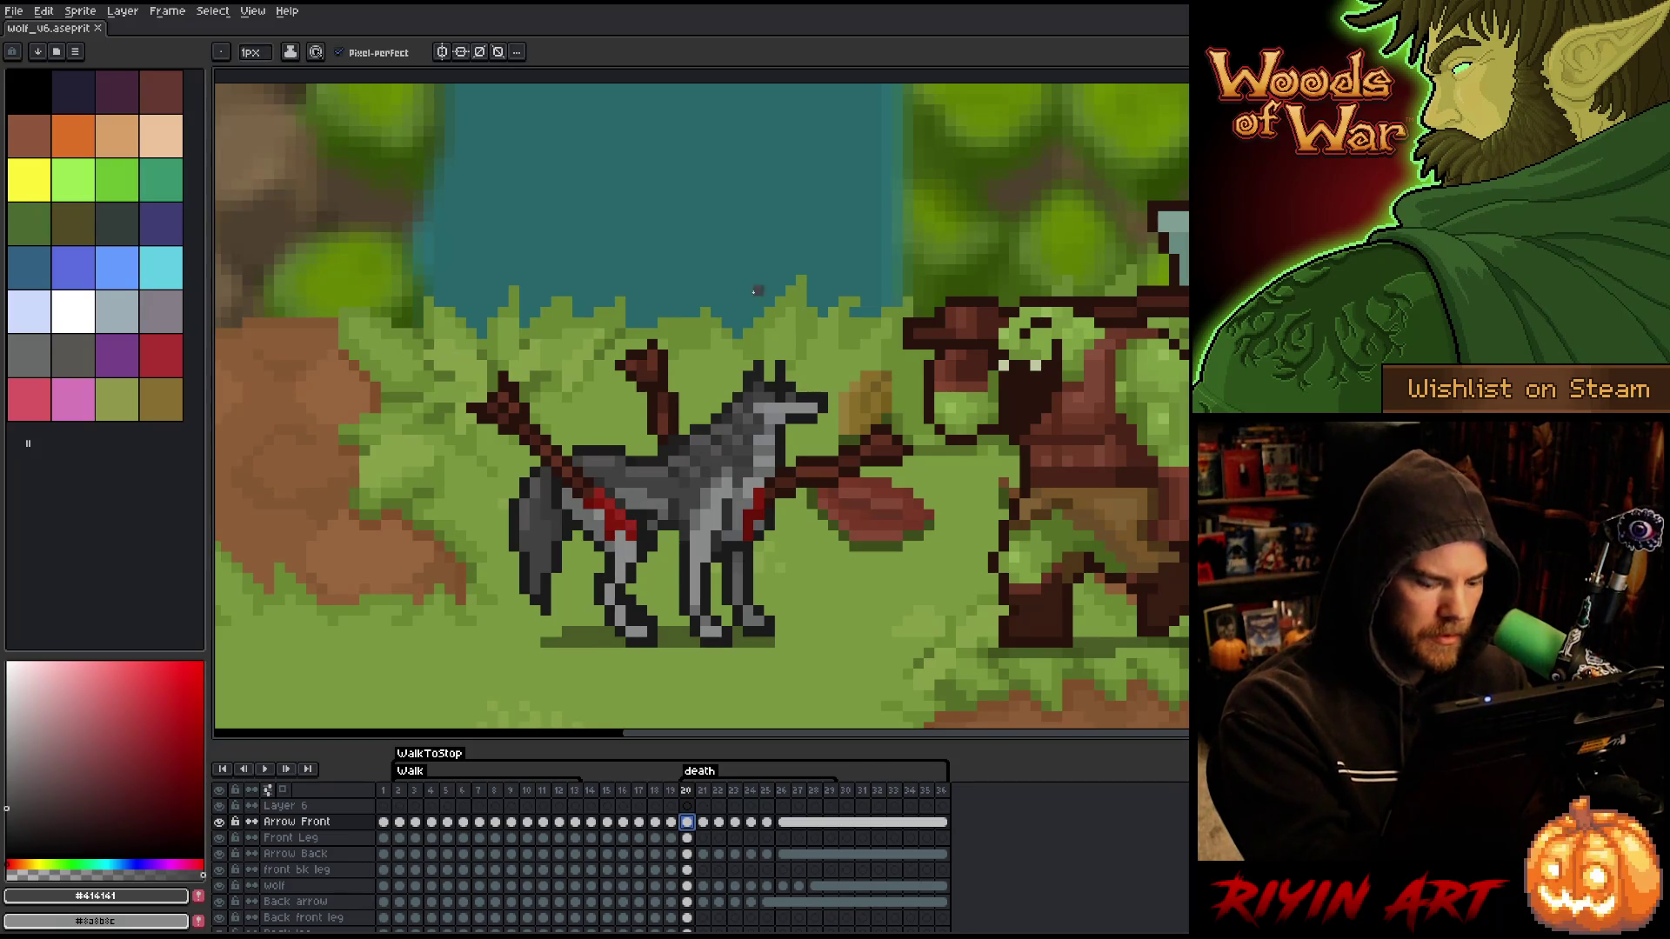
key("Right")
key("Right")
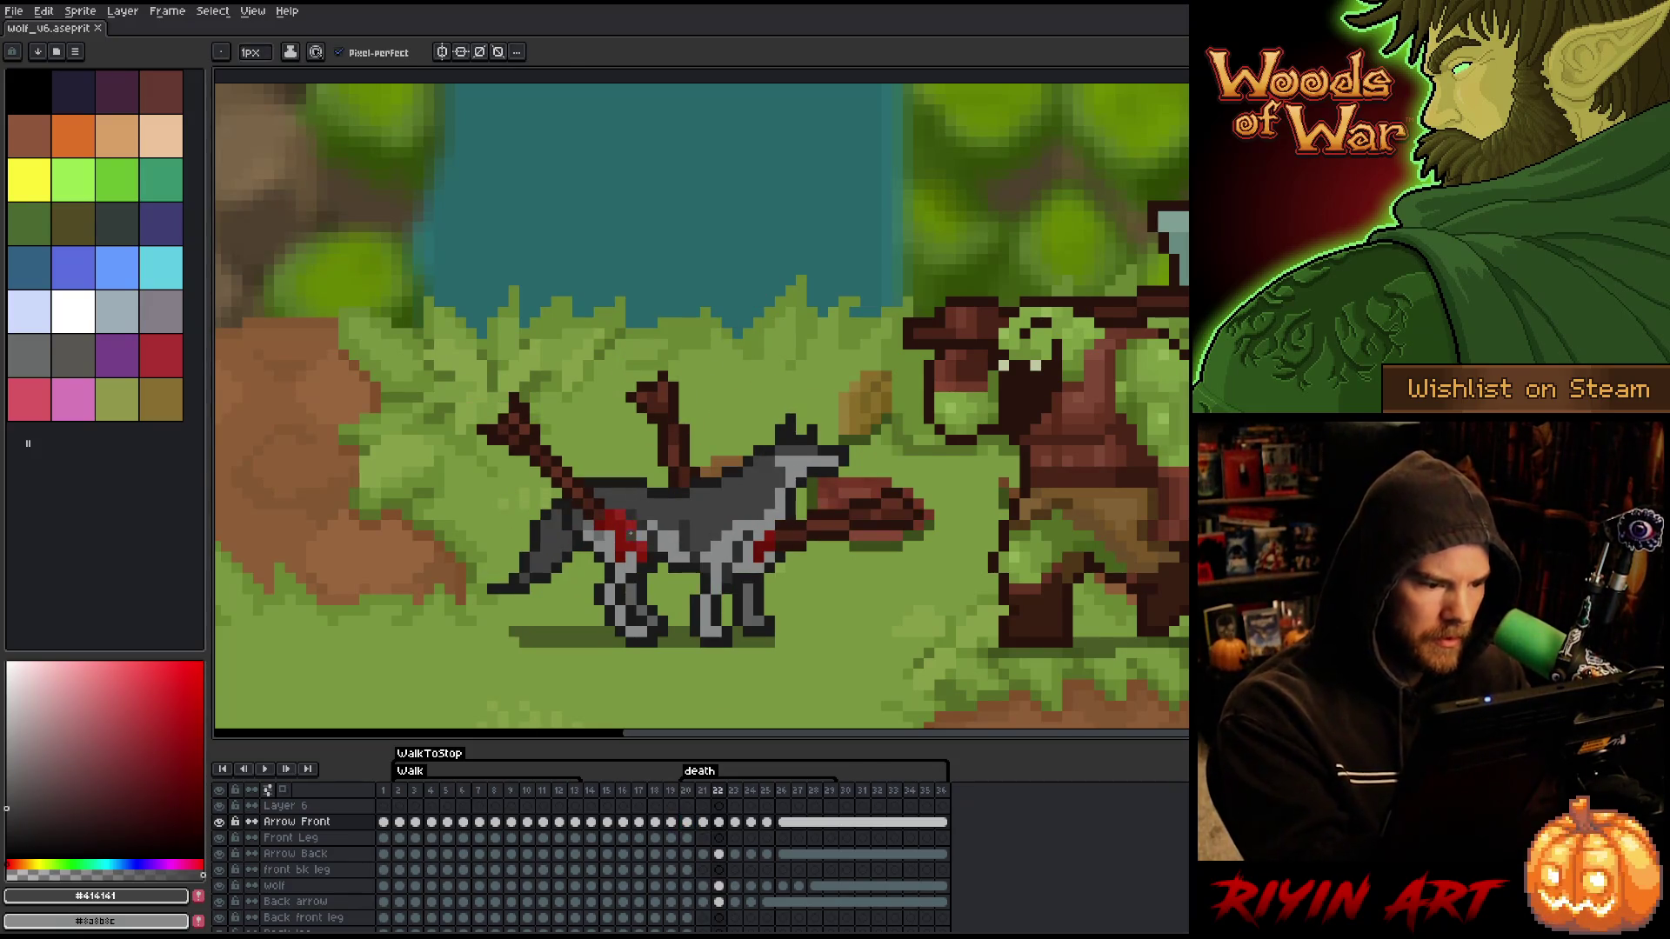
left_click(639, 533, "alt")
left_click(630, 532, "alt")
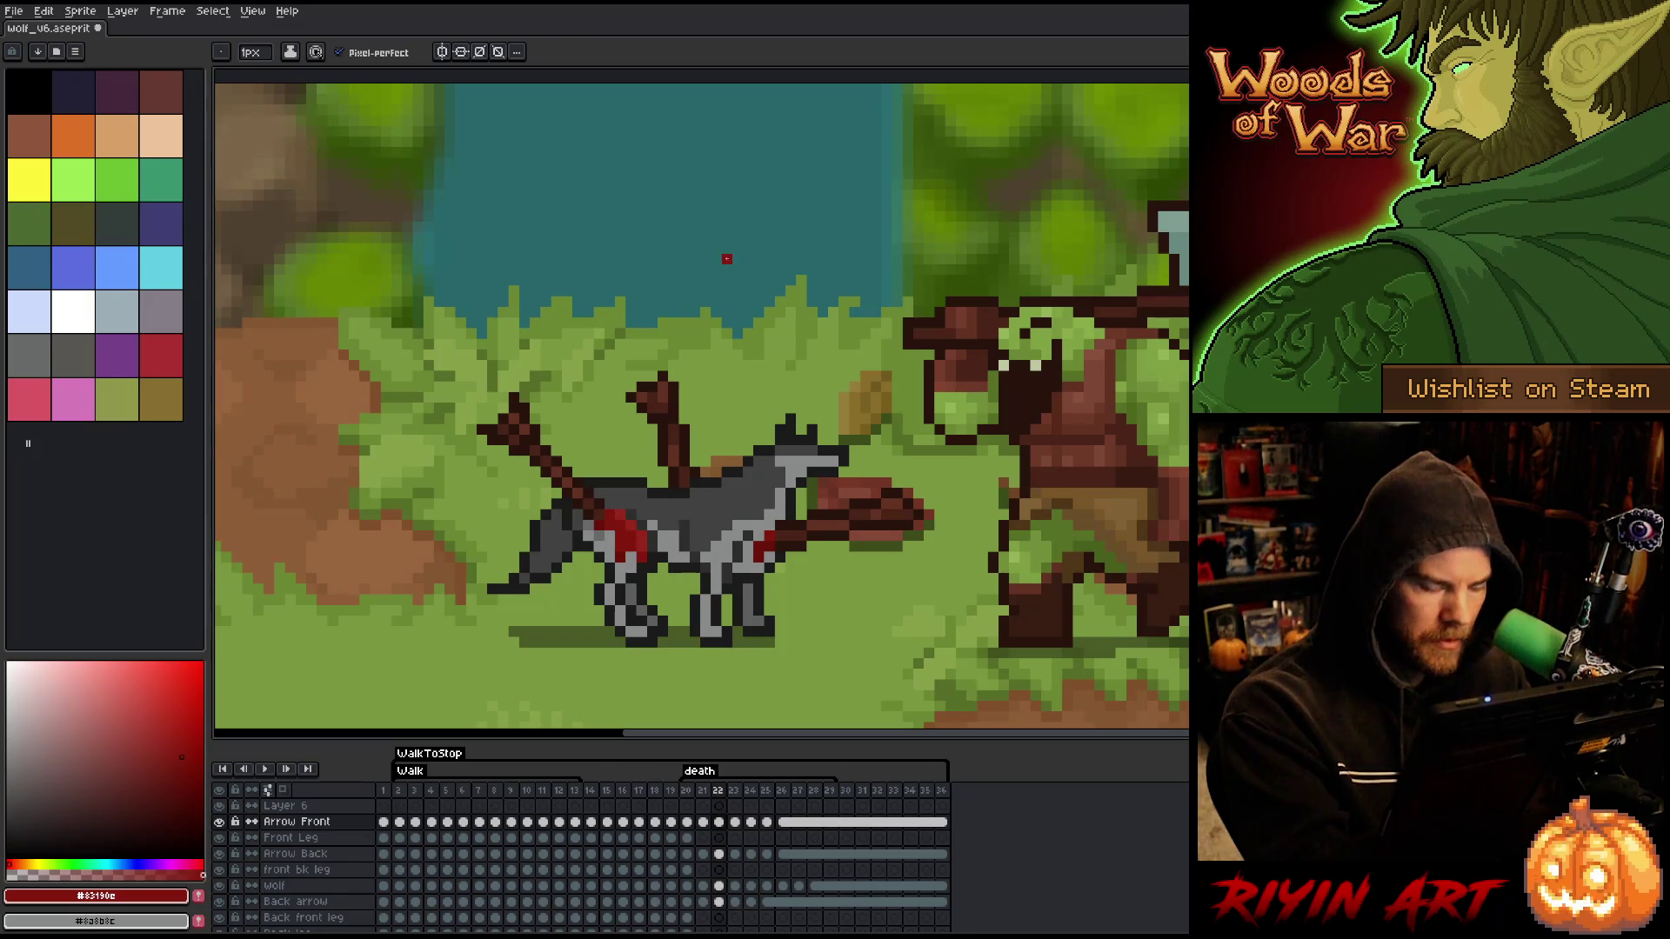
key("Right")
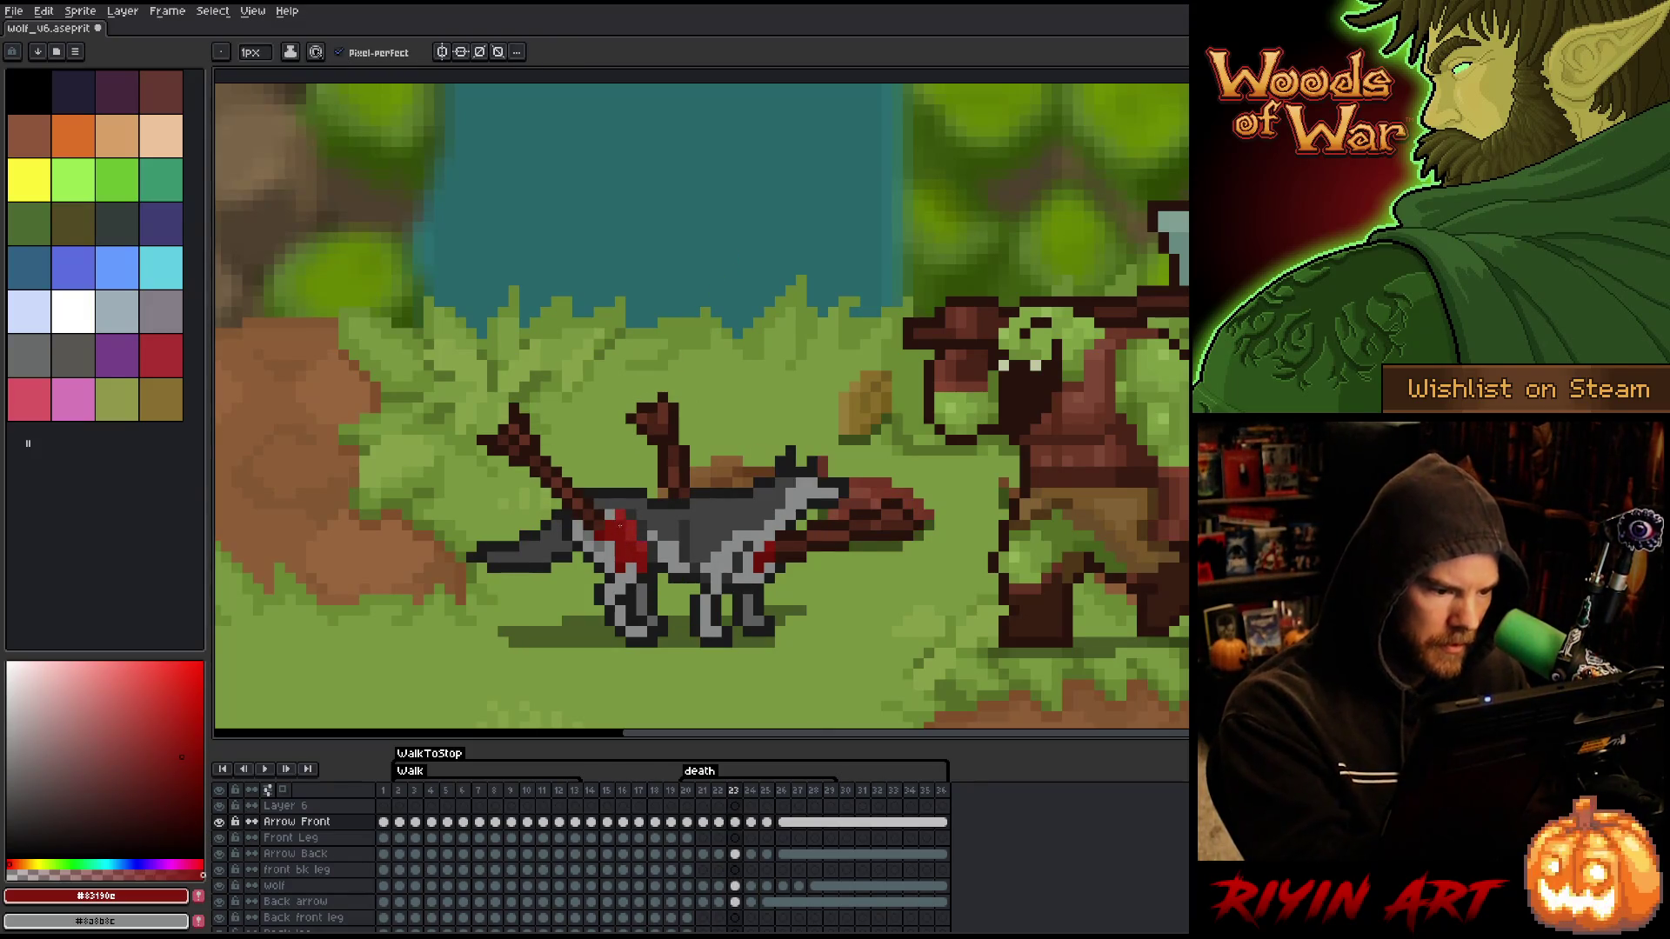
key("Left")
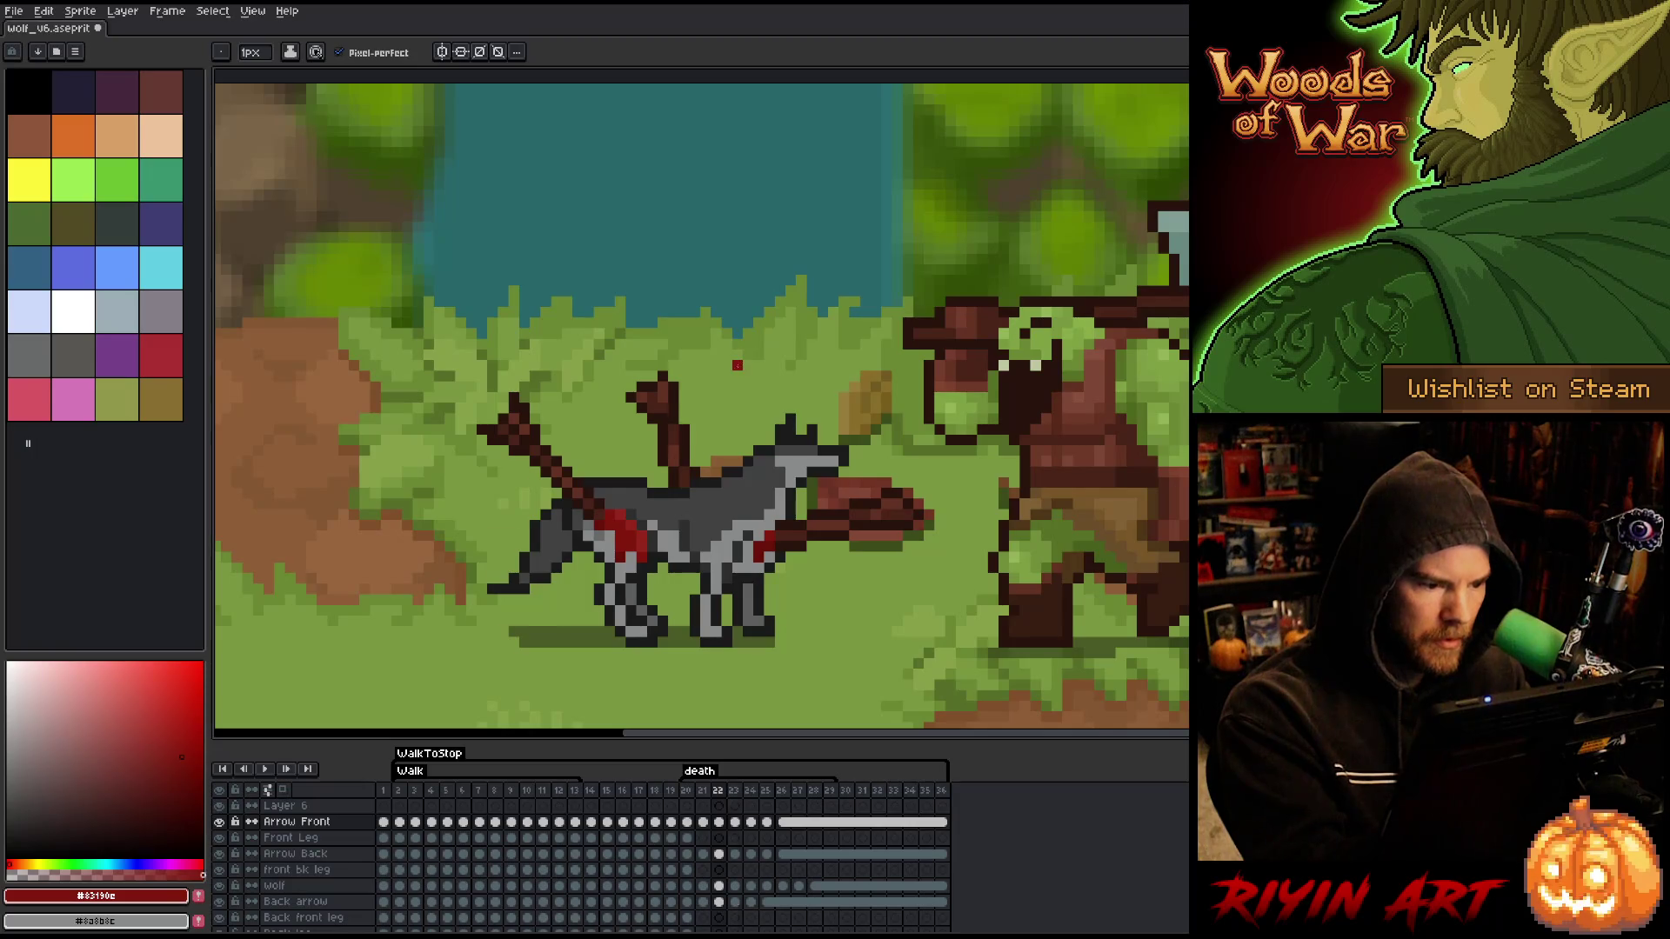
key("Right")
key("Right")
- Touch up frame 24's red wound on the Arrow Back layer, comparing against frame 23
left_click(659, 556, "alt")
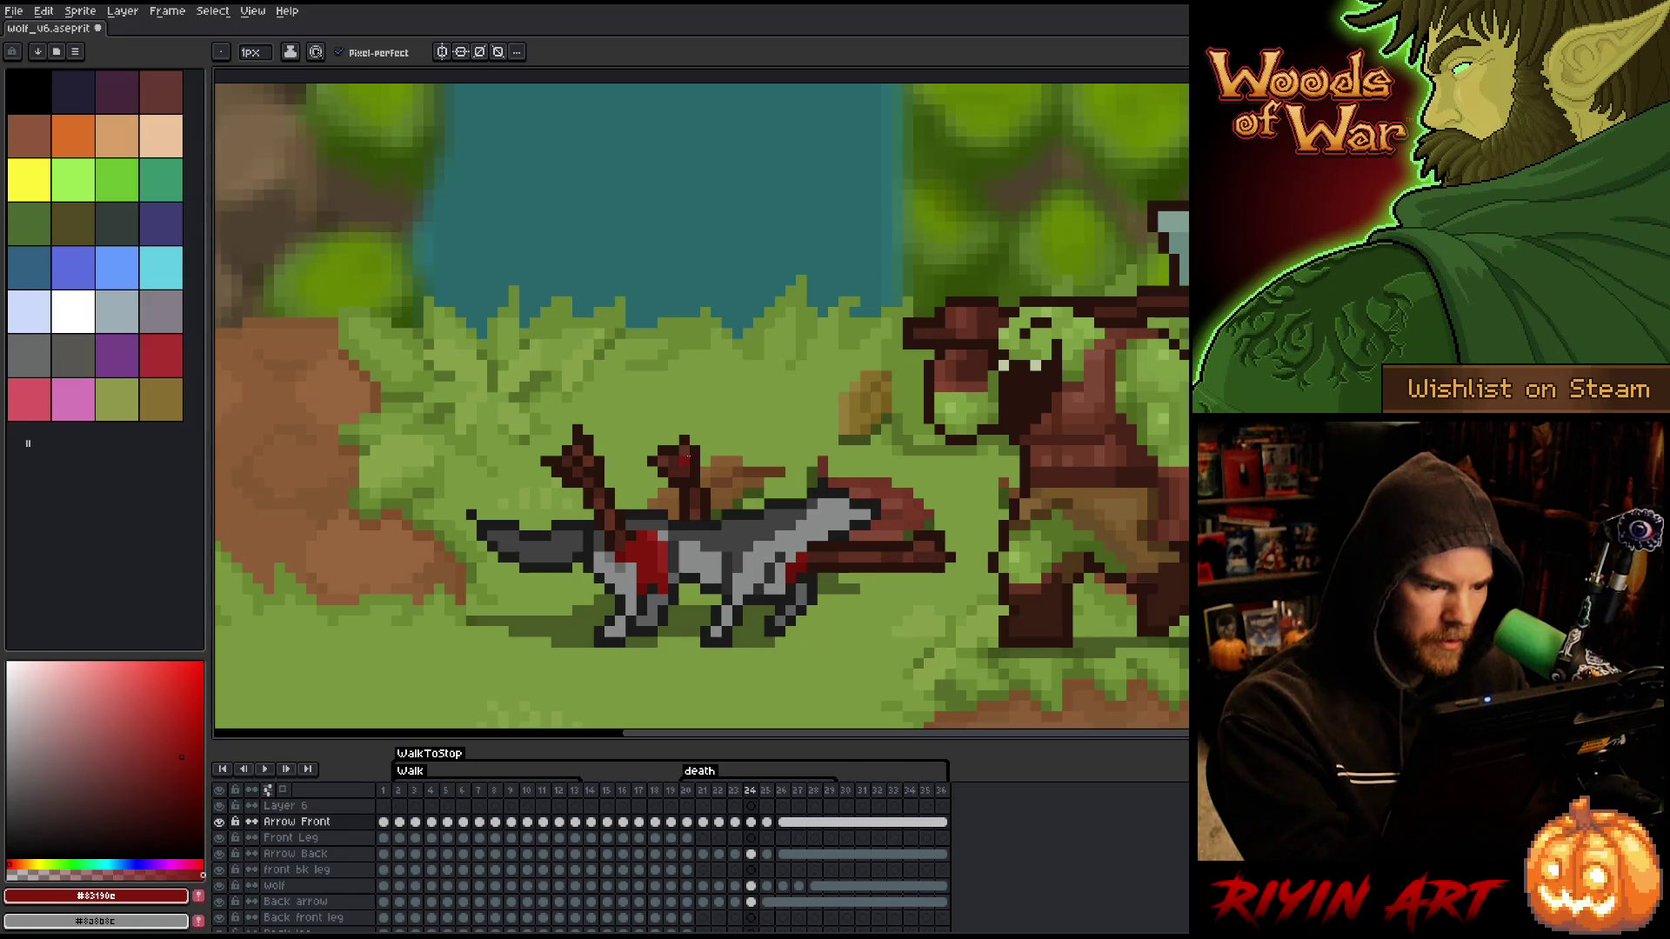
key("alt")
left_click(674, 594, "alt")
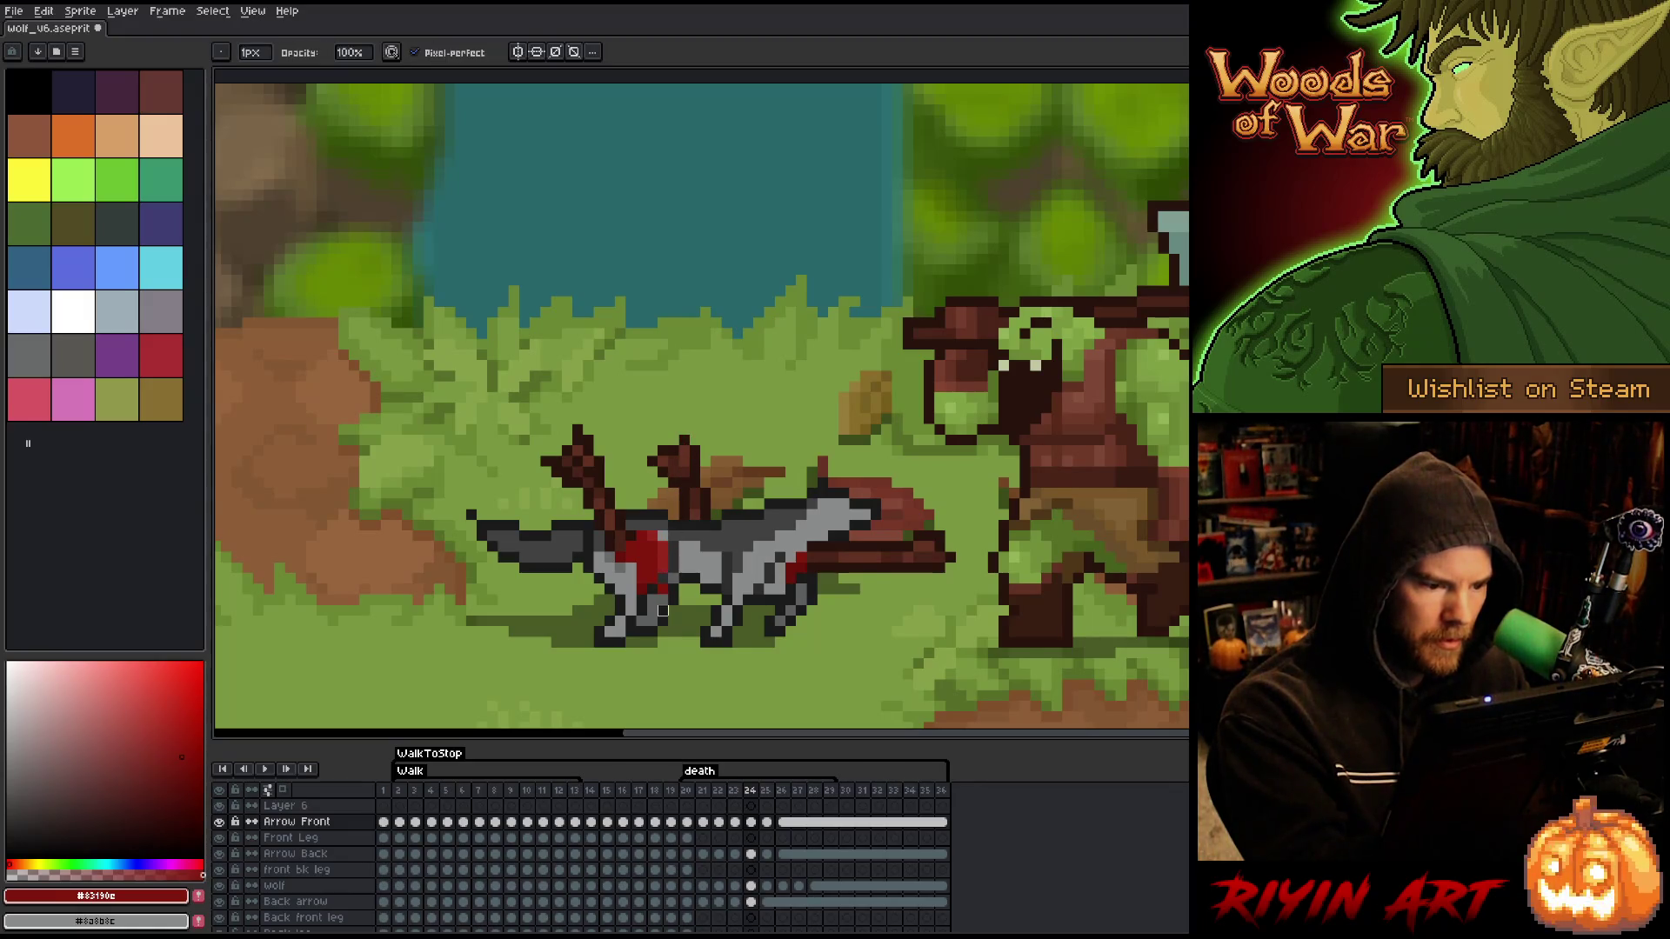
left_click(674, 589, "alt")
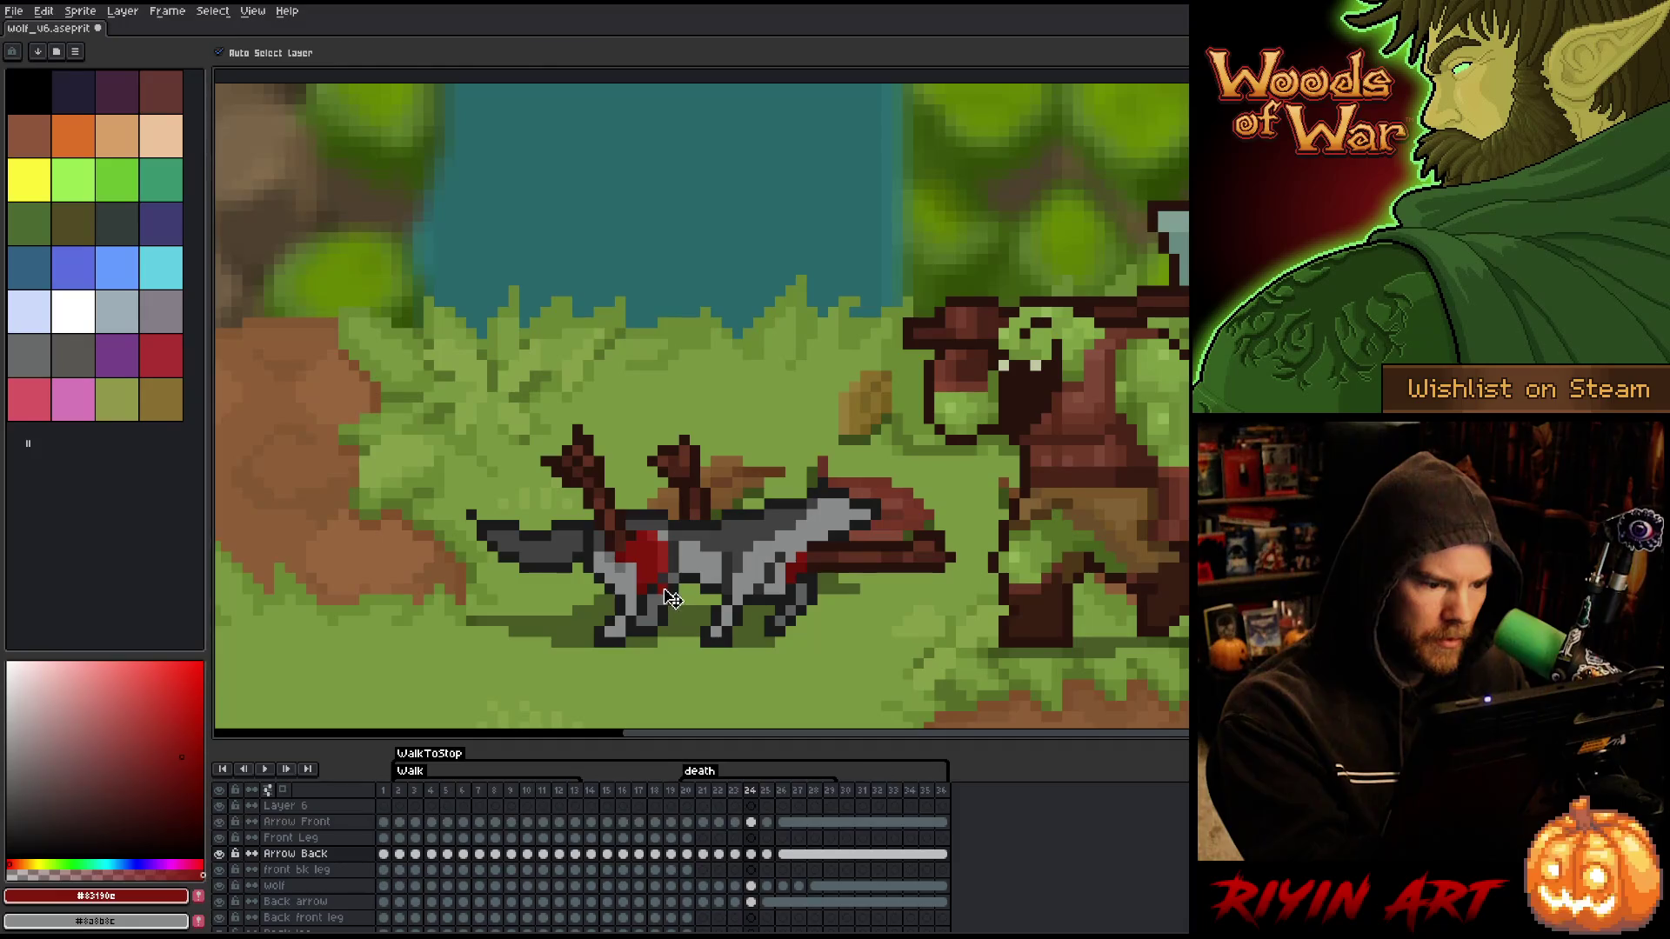
key("comma")
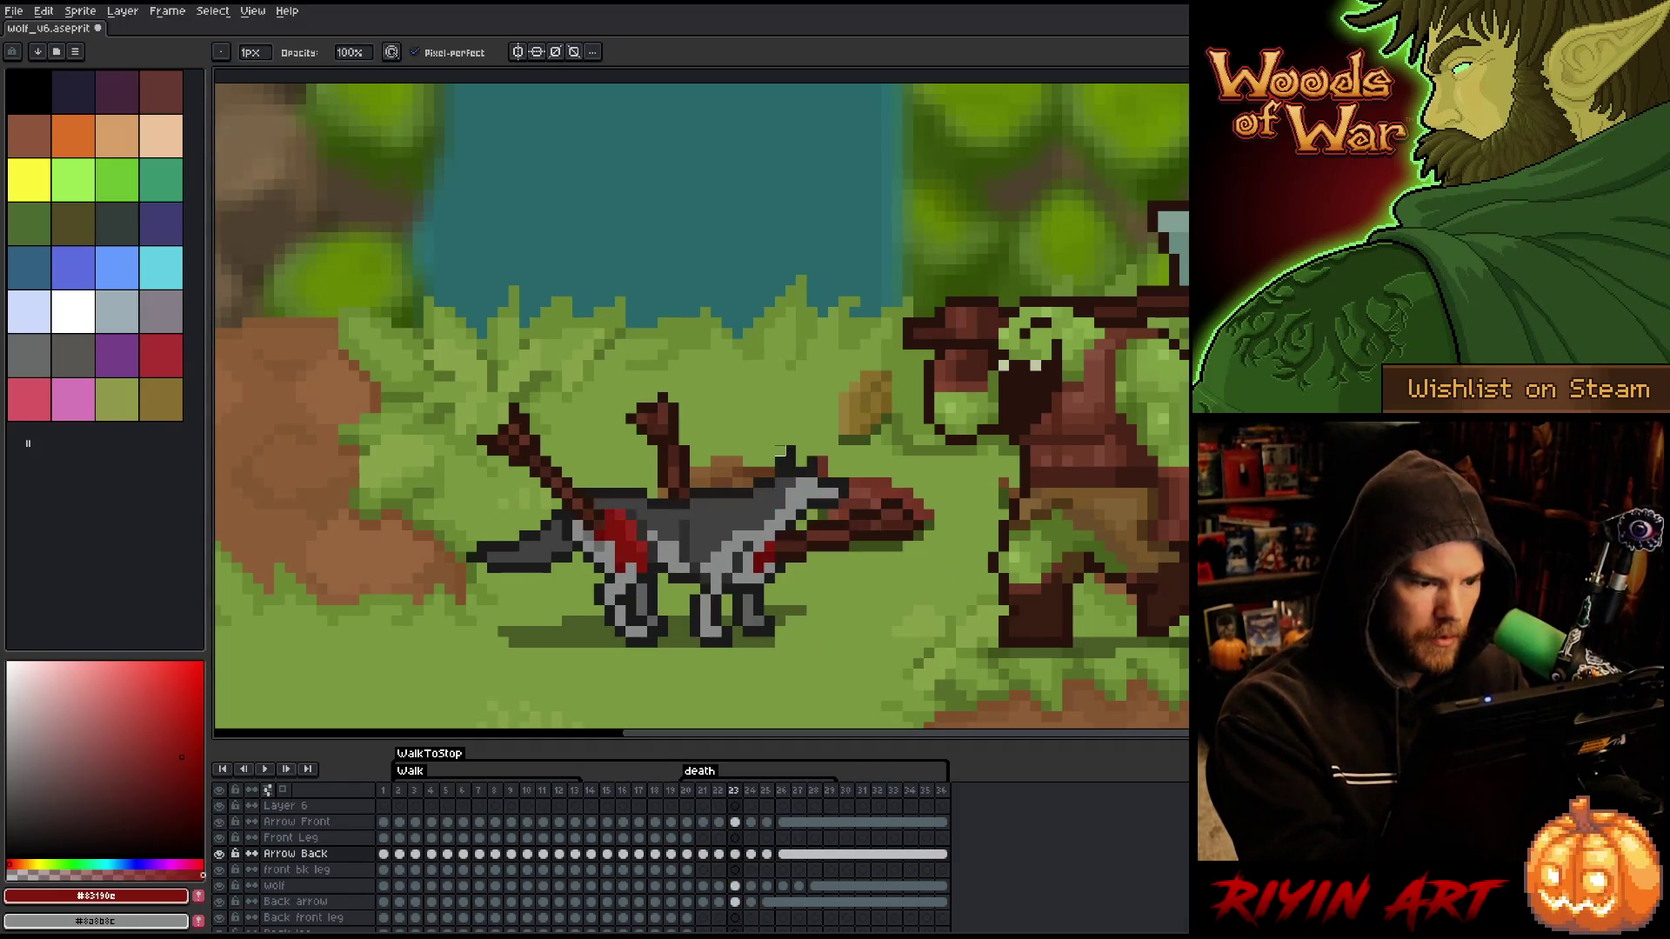
key("comma")
key("period")
key("period")
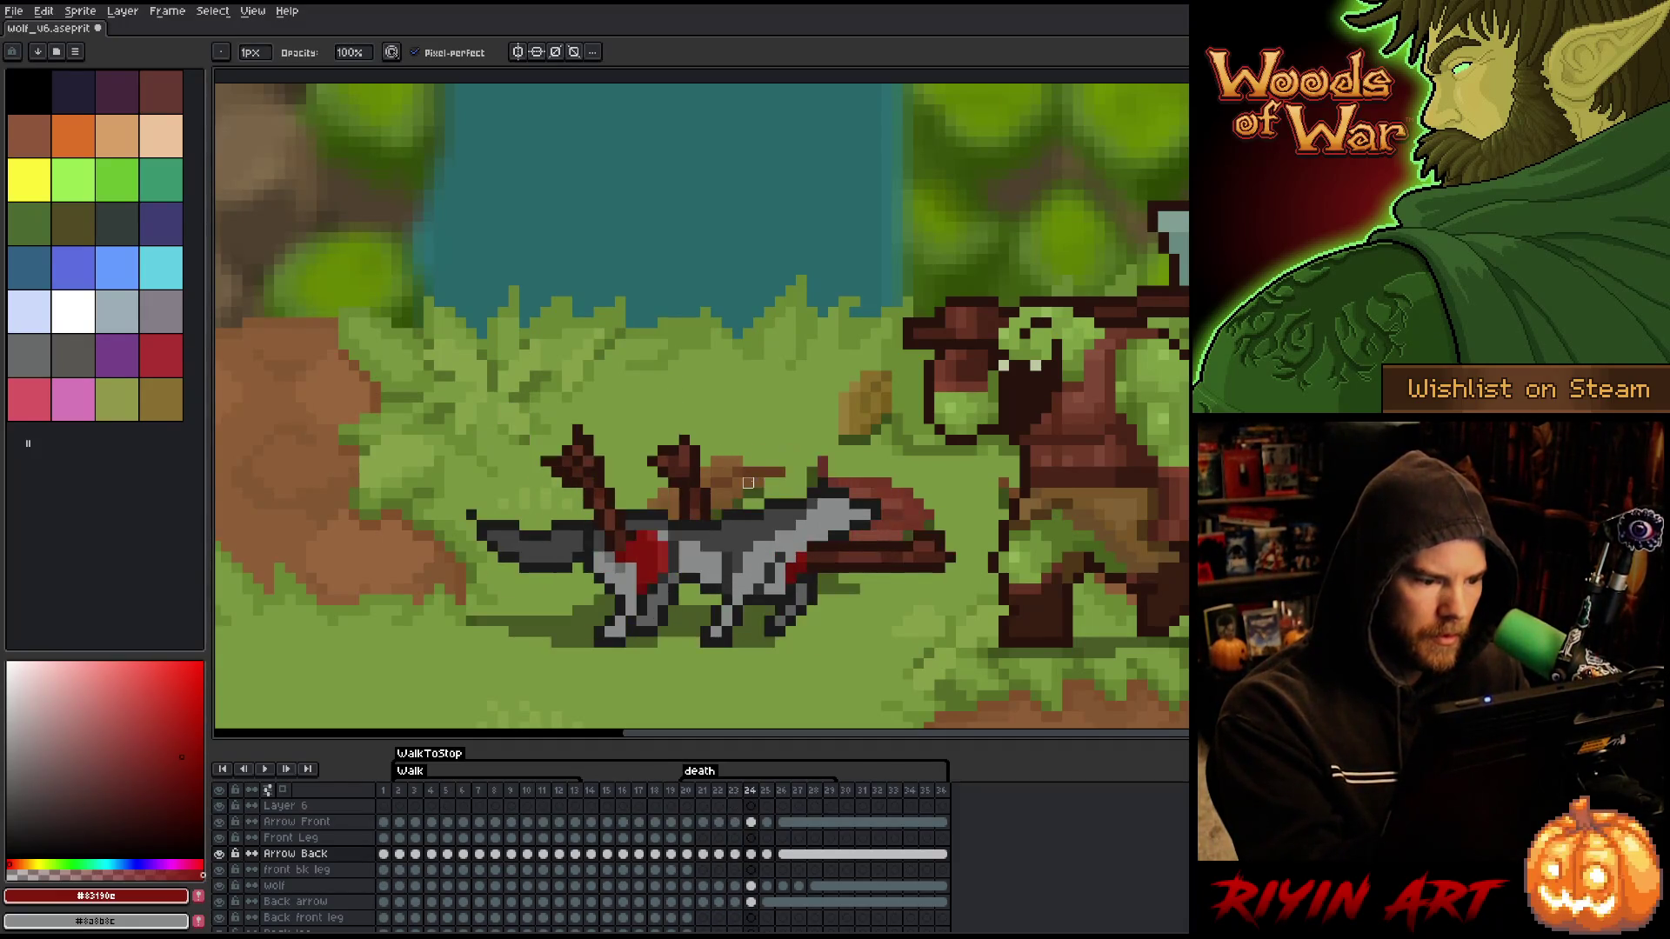
key("comma")
key("period")
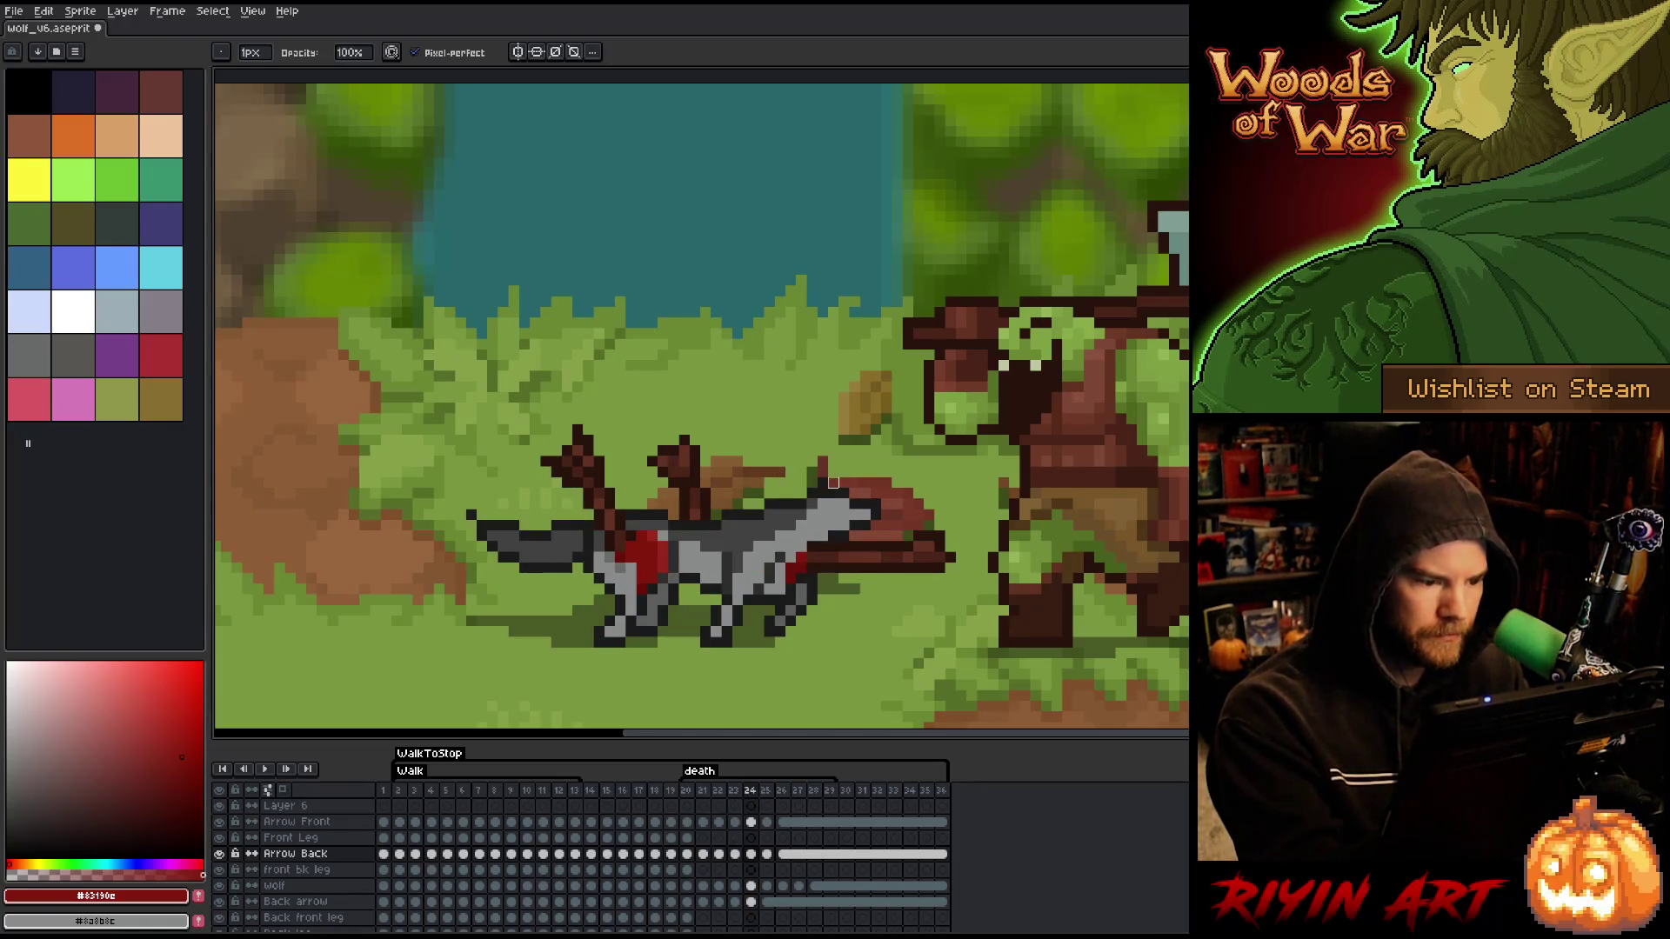
key("comma")
key("period")
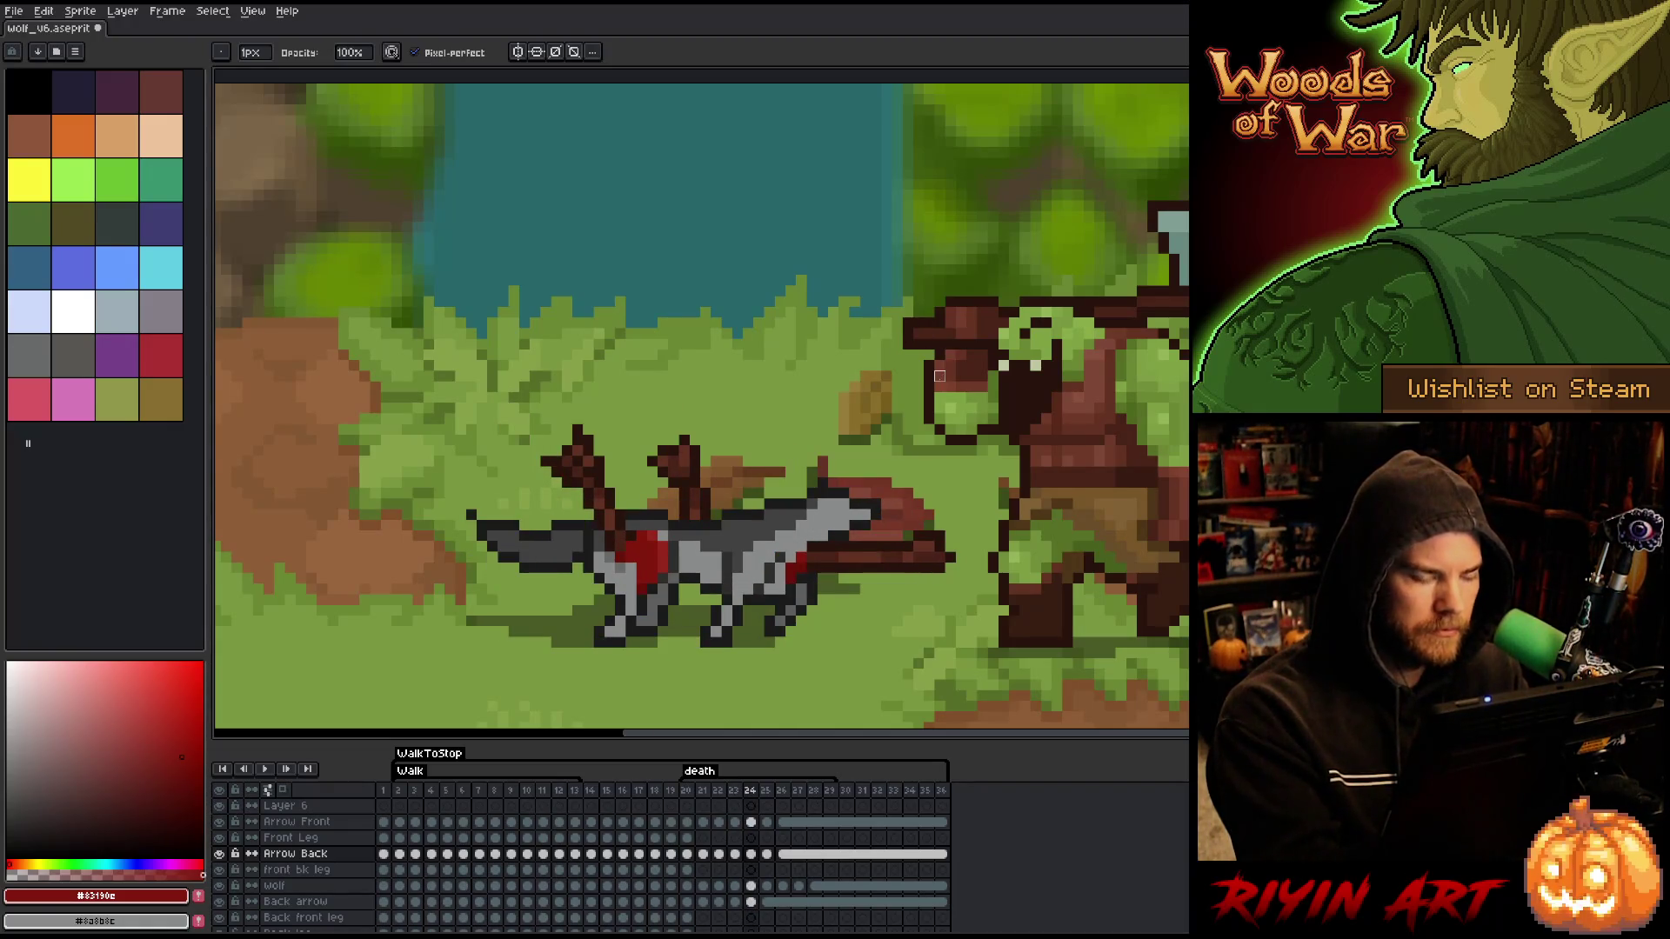
key("period")
- Add brighter red wound pixels on the Arrow Front layer at frame 25, checking frames 23–24
left_click(670, 576, "ctrl")
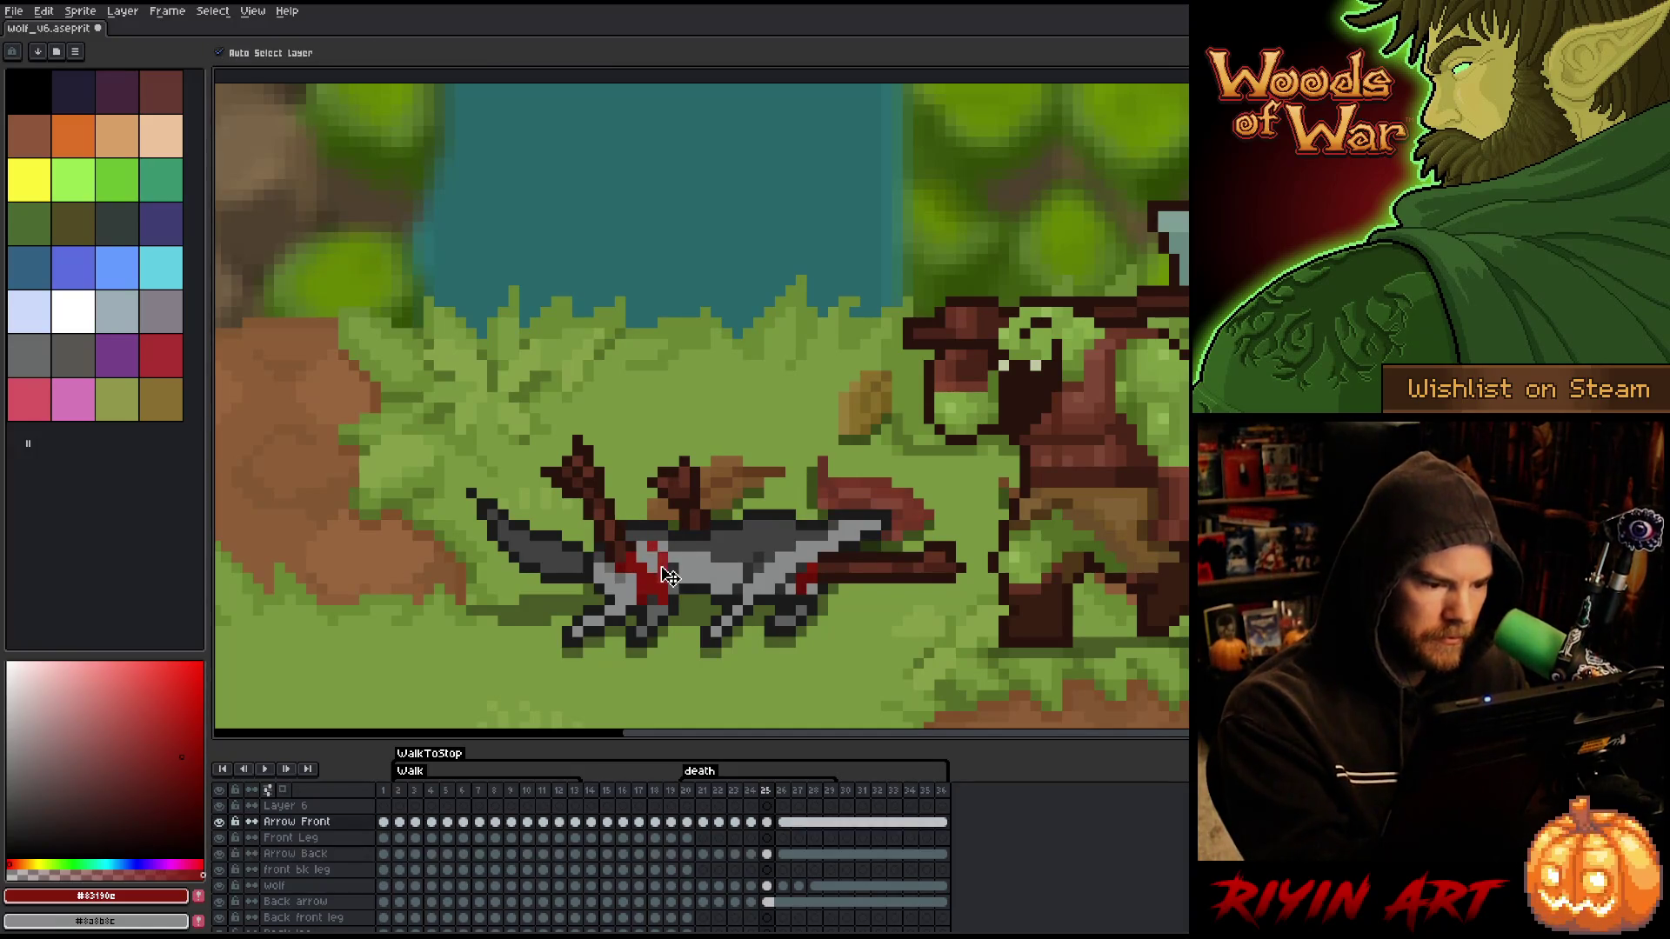
left_click(666, 611, "ctrl")
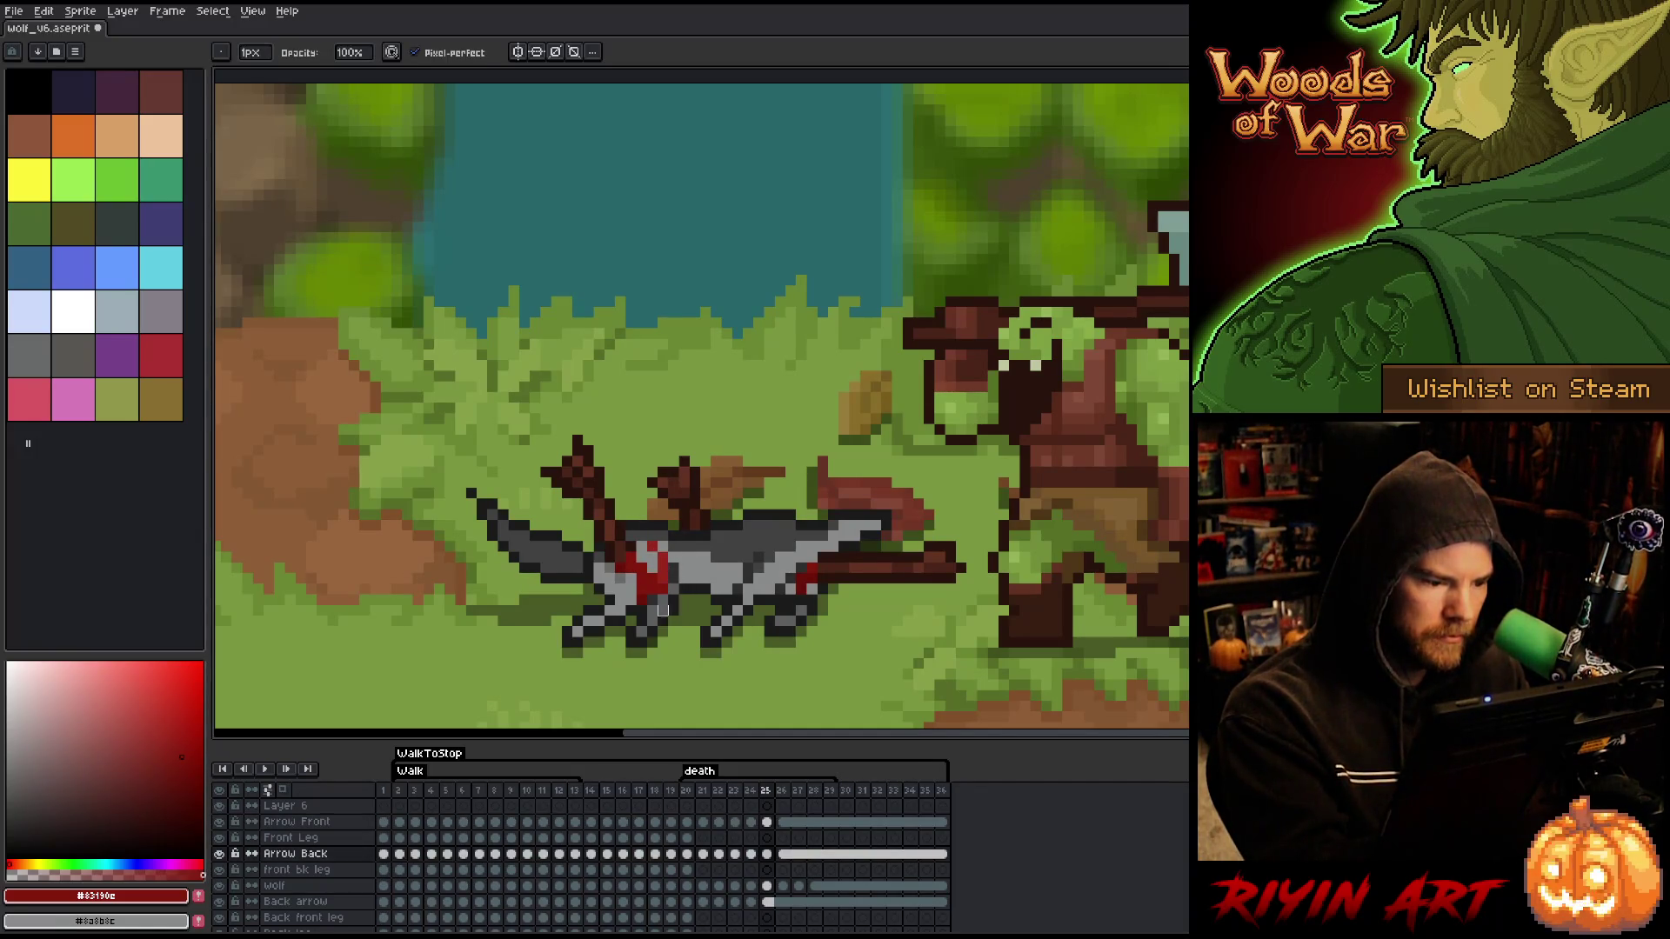
left_click(662, 611, "ctrl")
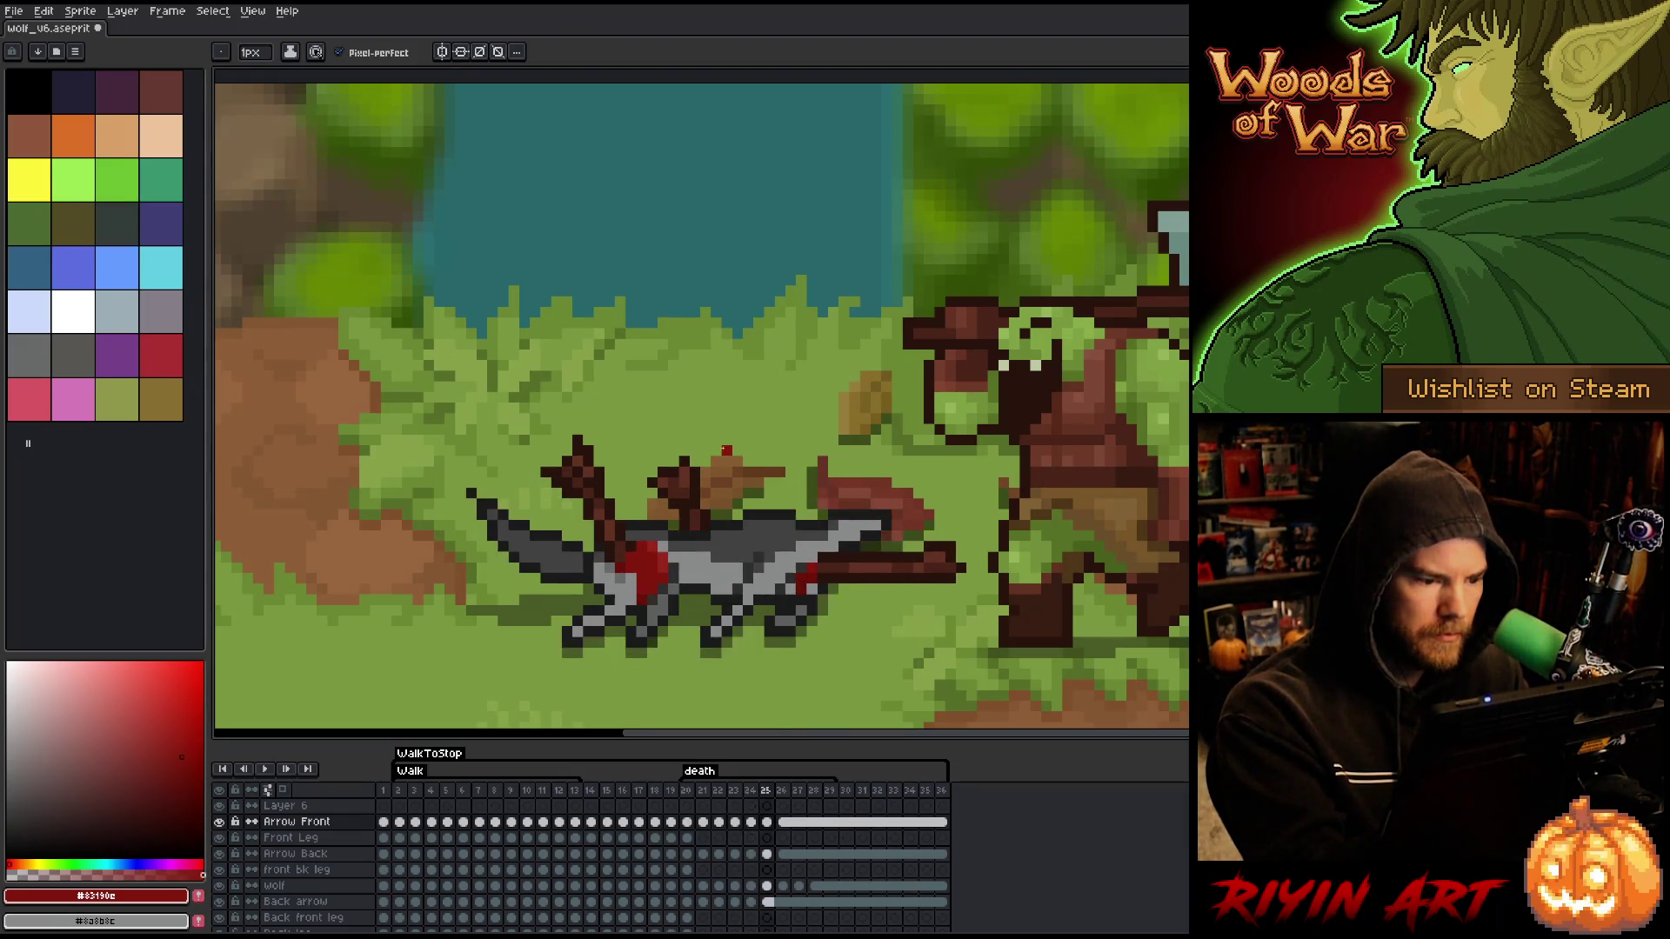
left_click(660, 566, "alt")
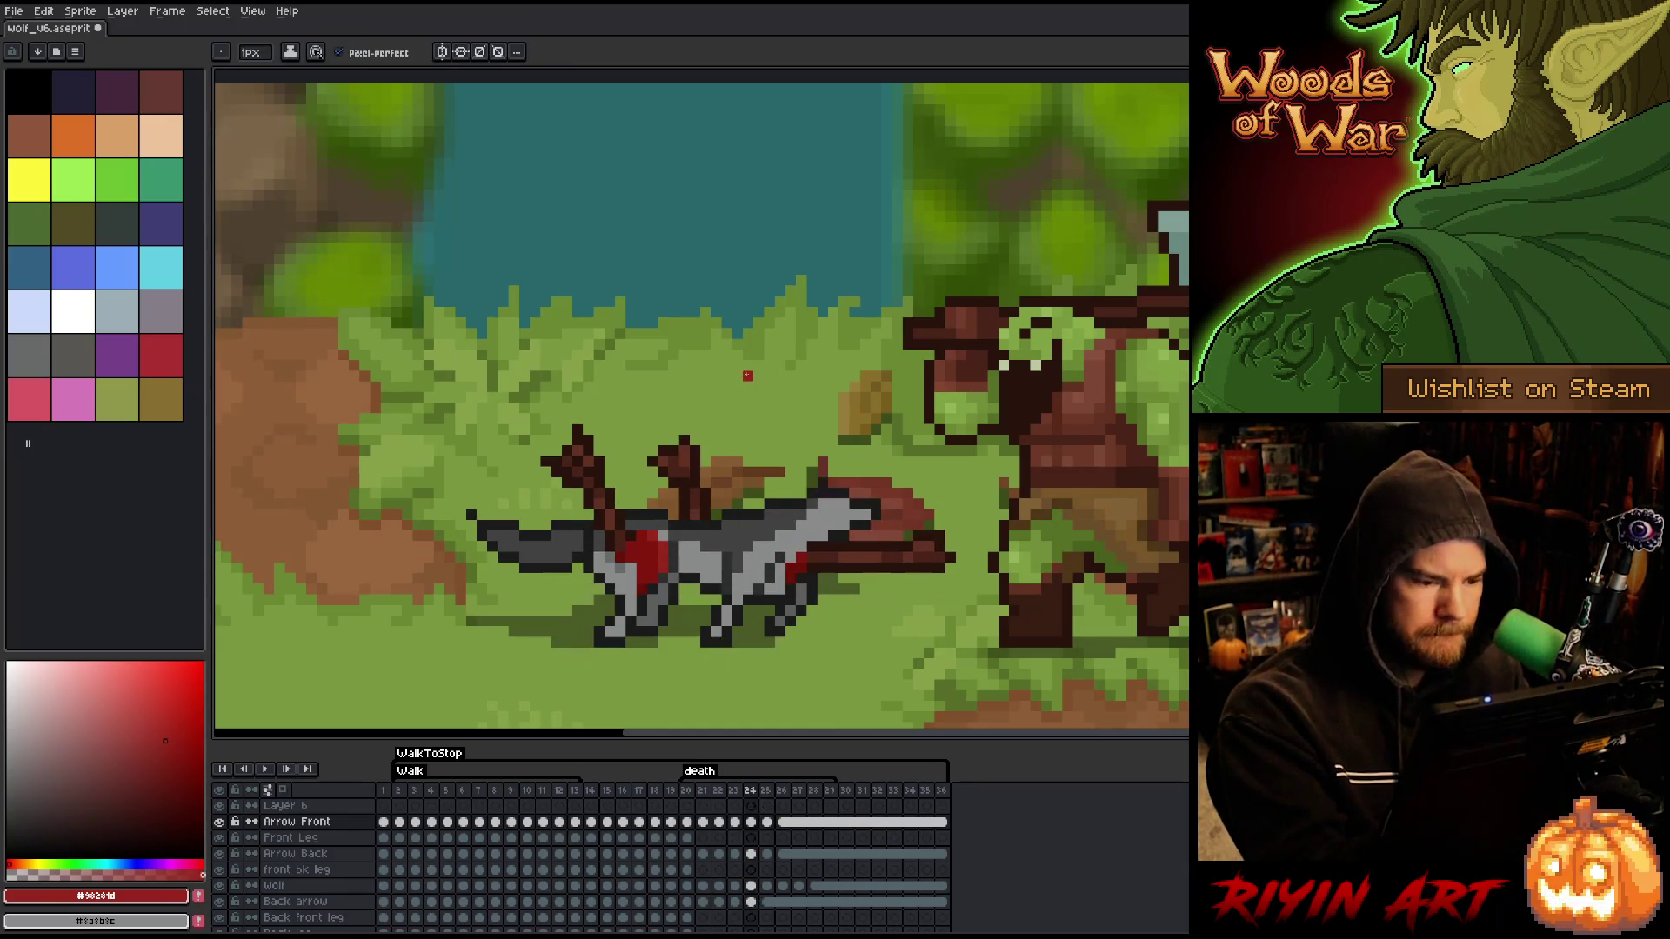
key("comma")
key("comma")
key("period")
key("comma")
key("period")
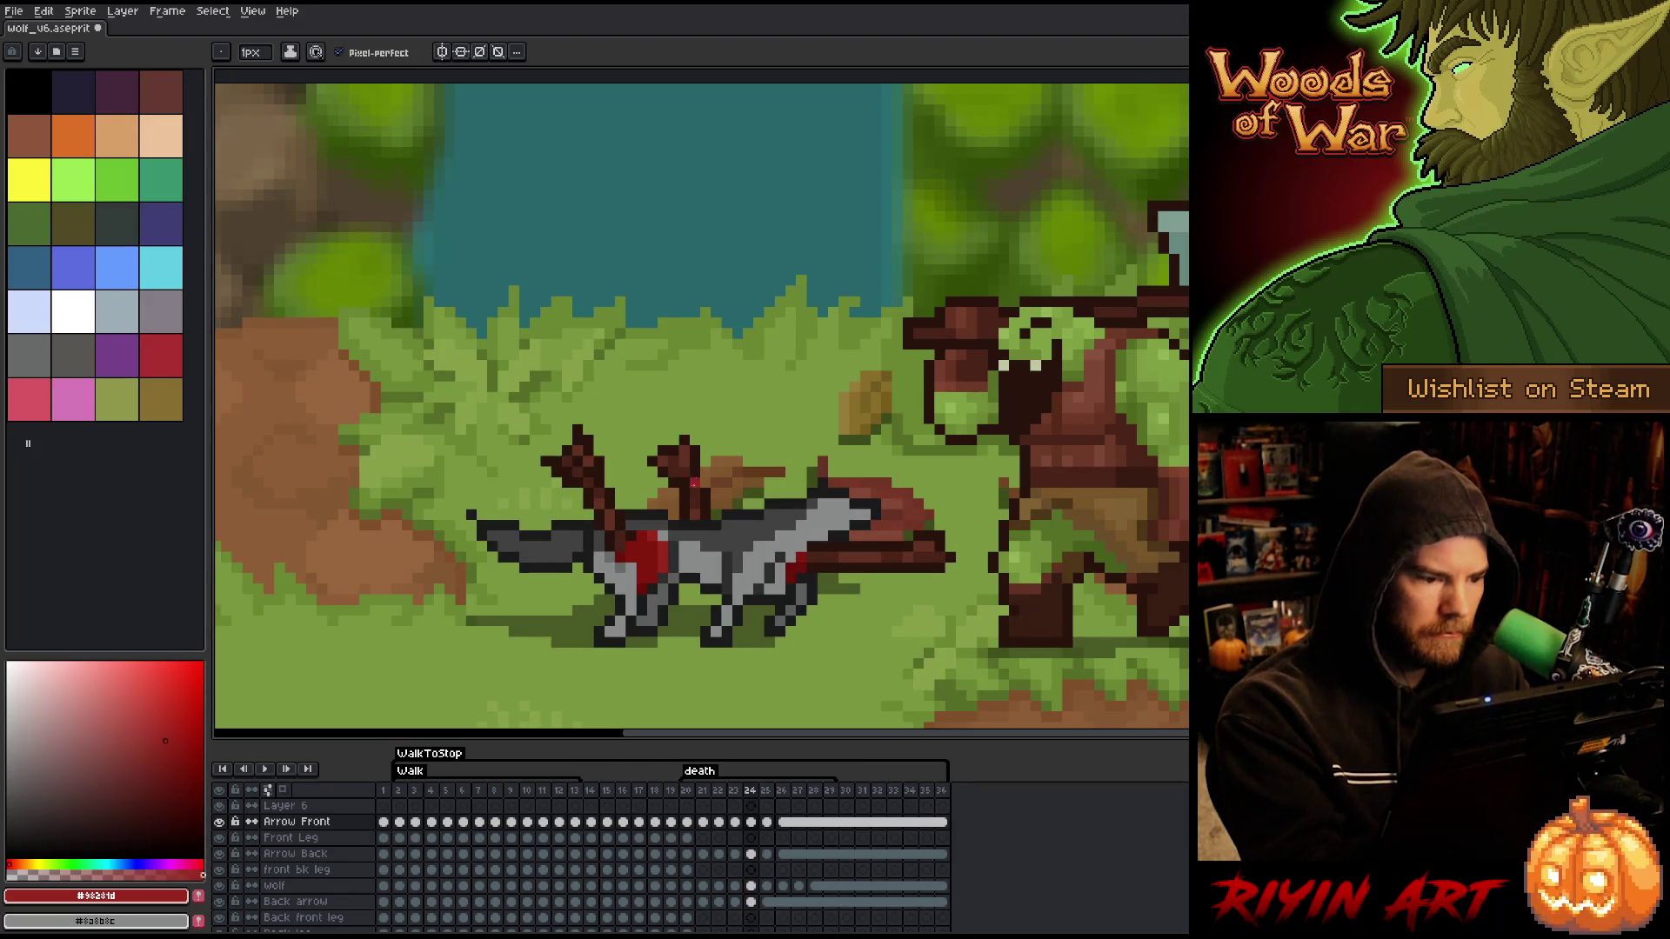
- Retouch grey fur and dark red blood on frames 25–26, erasing stray Arrow Back pixels
left_click(695, 450, "alt")
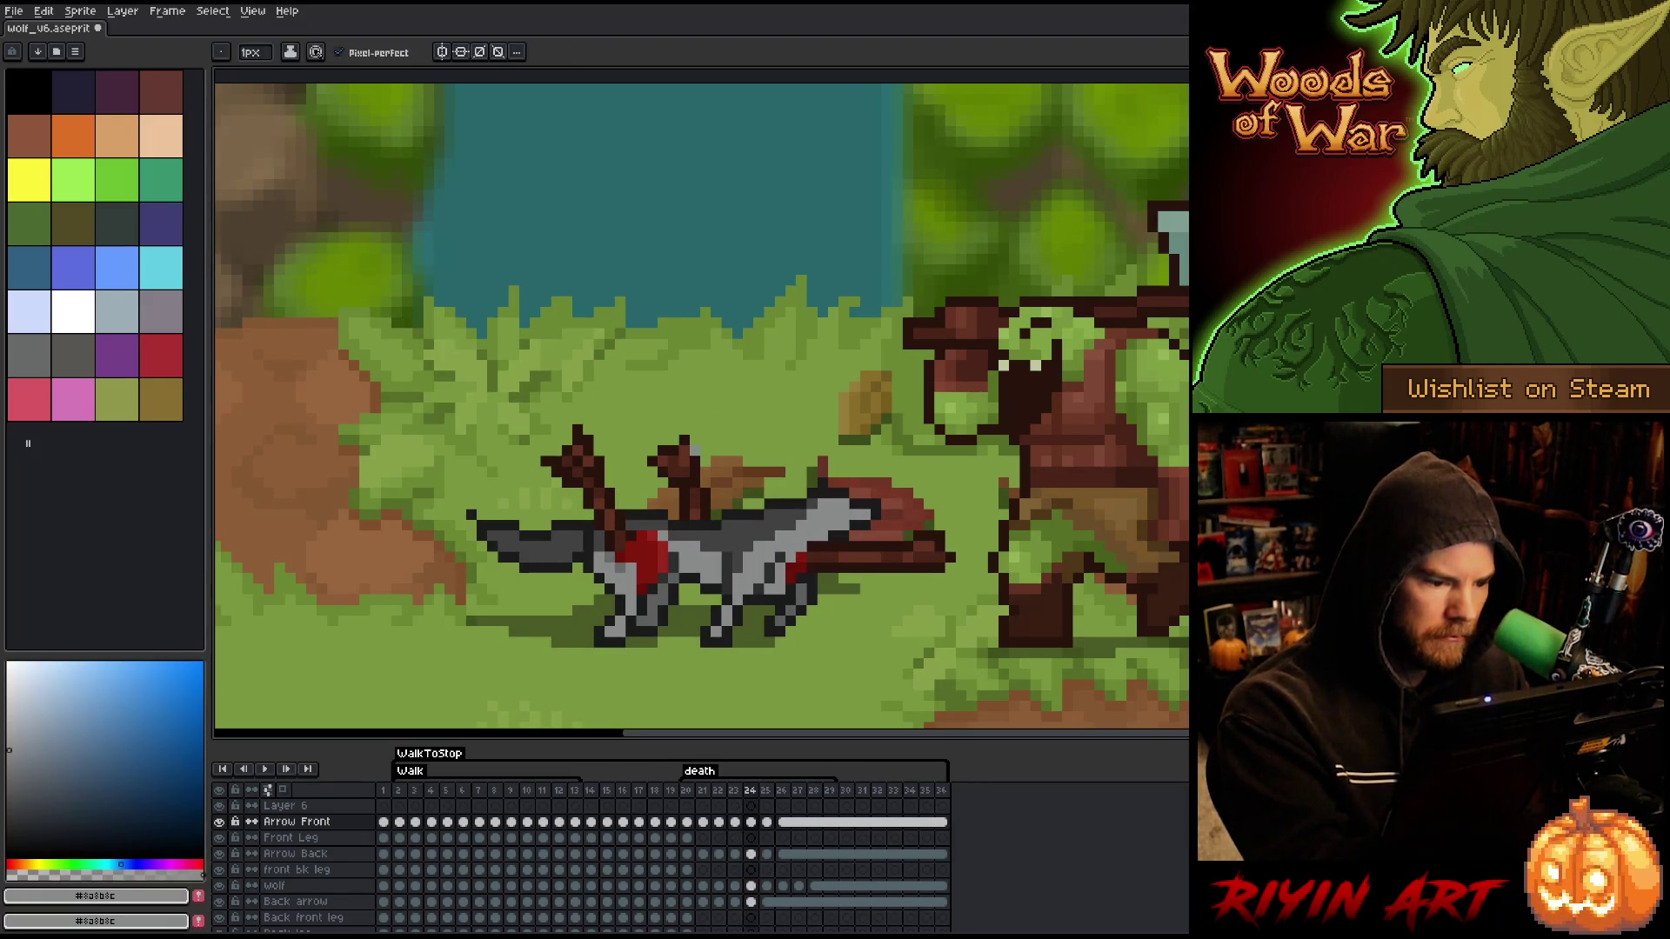
left_click(663, 515, "alt")
key("period")
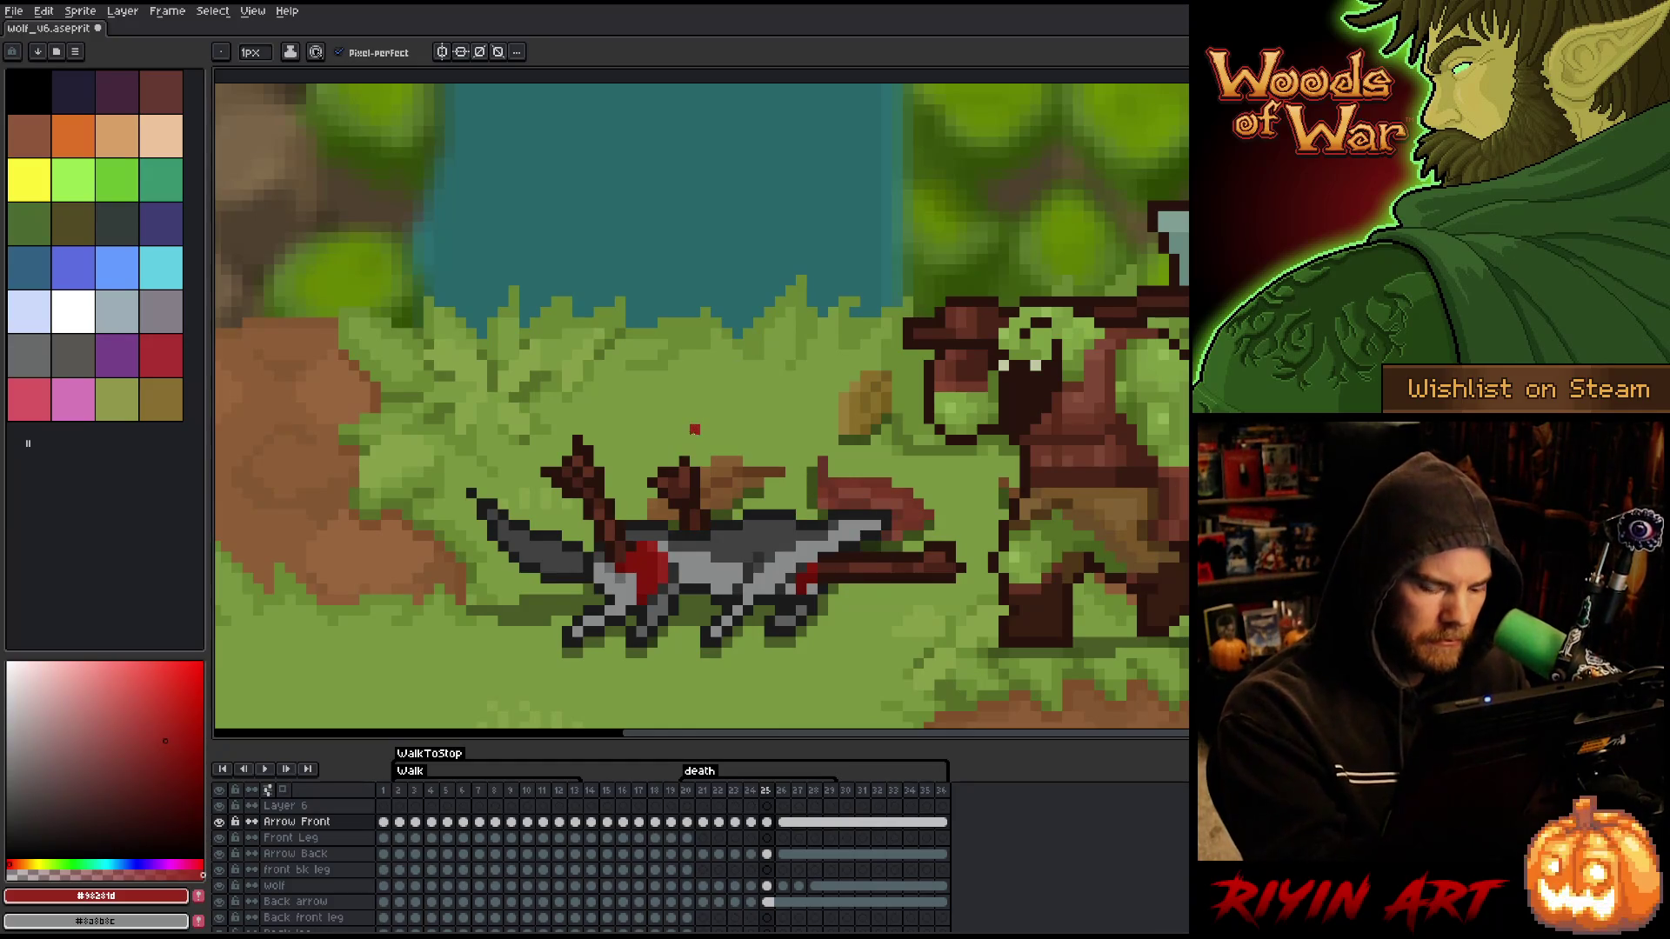
key("period")
key("e")
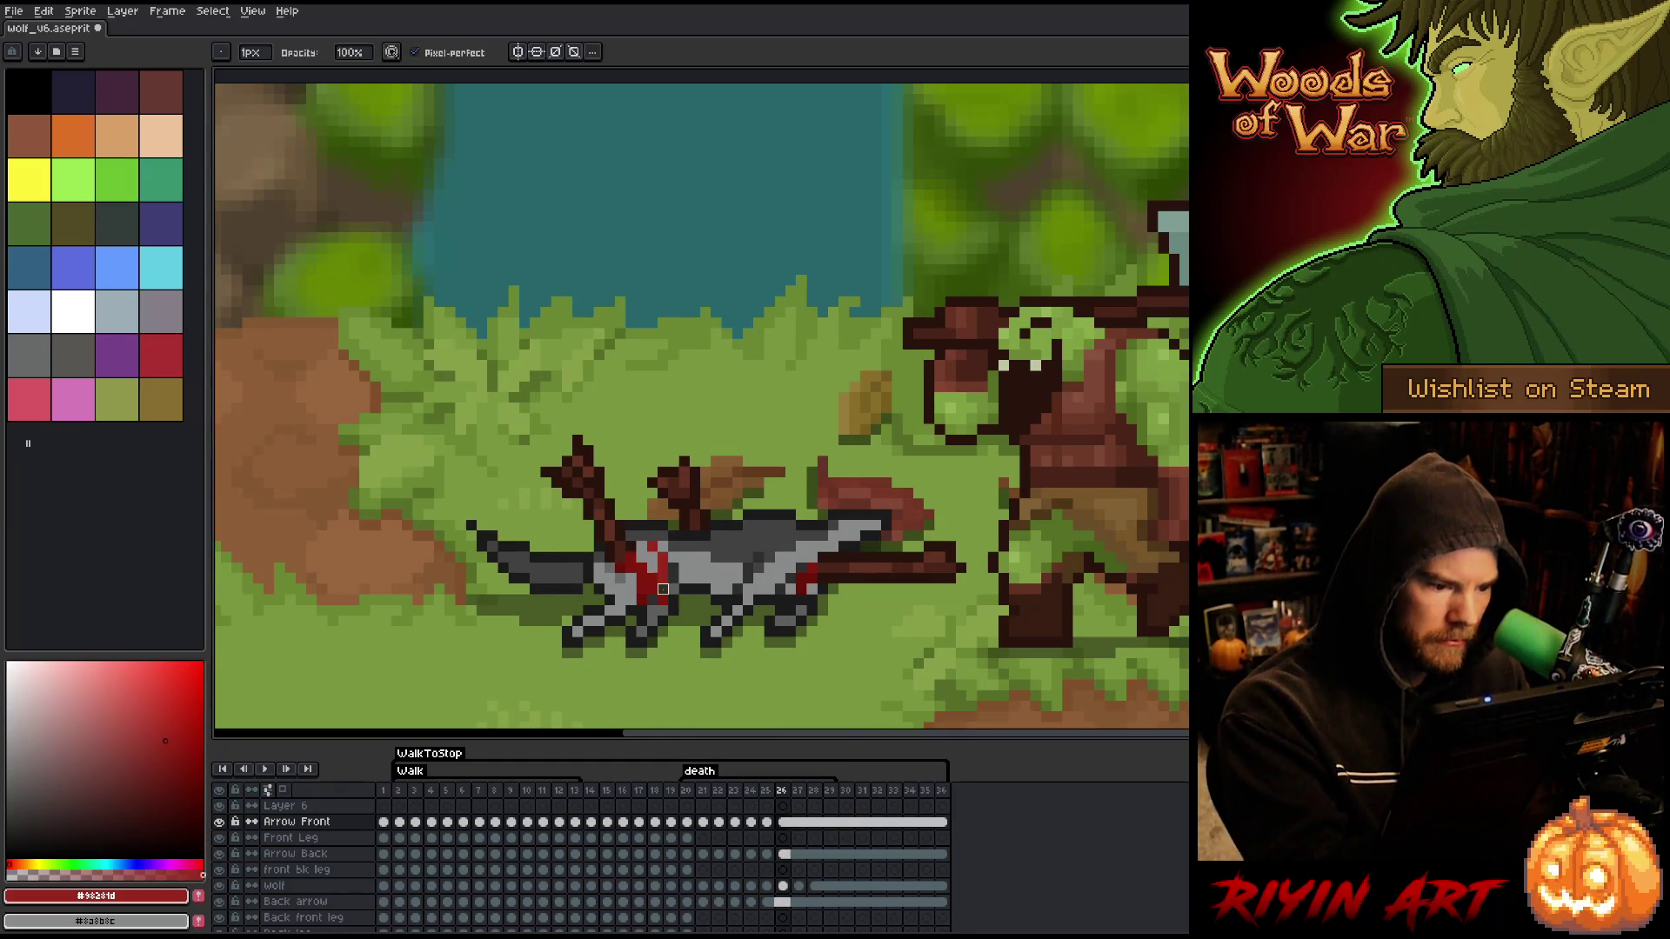
left_click(663, 610, "ctrl")
key("b")
left_click(658, 573, "alt")
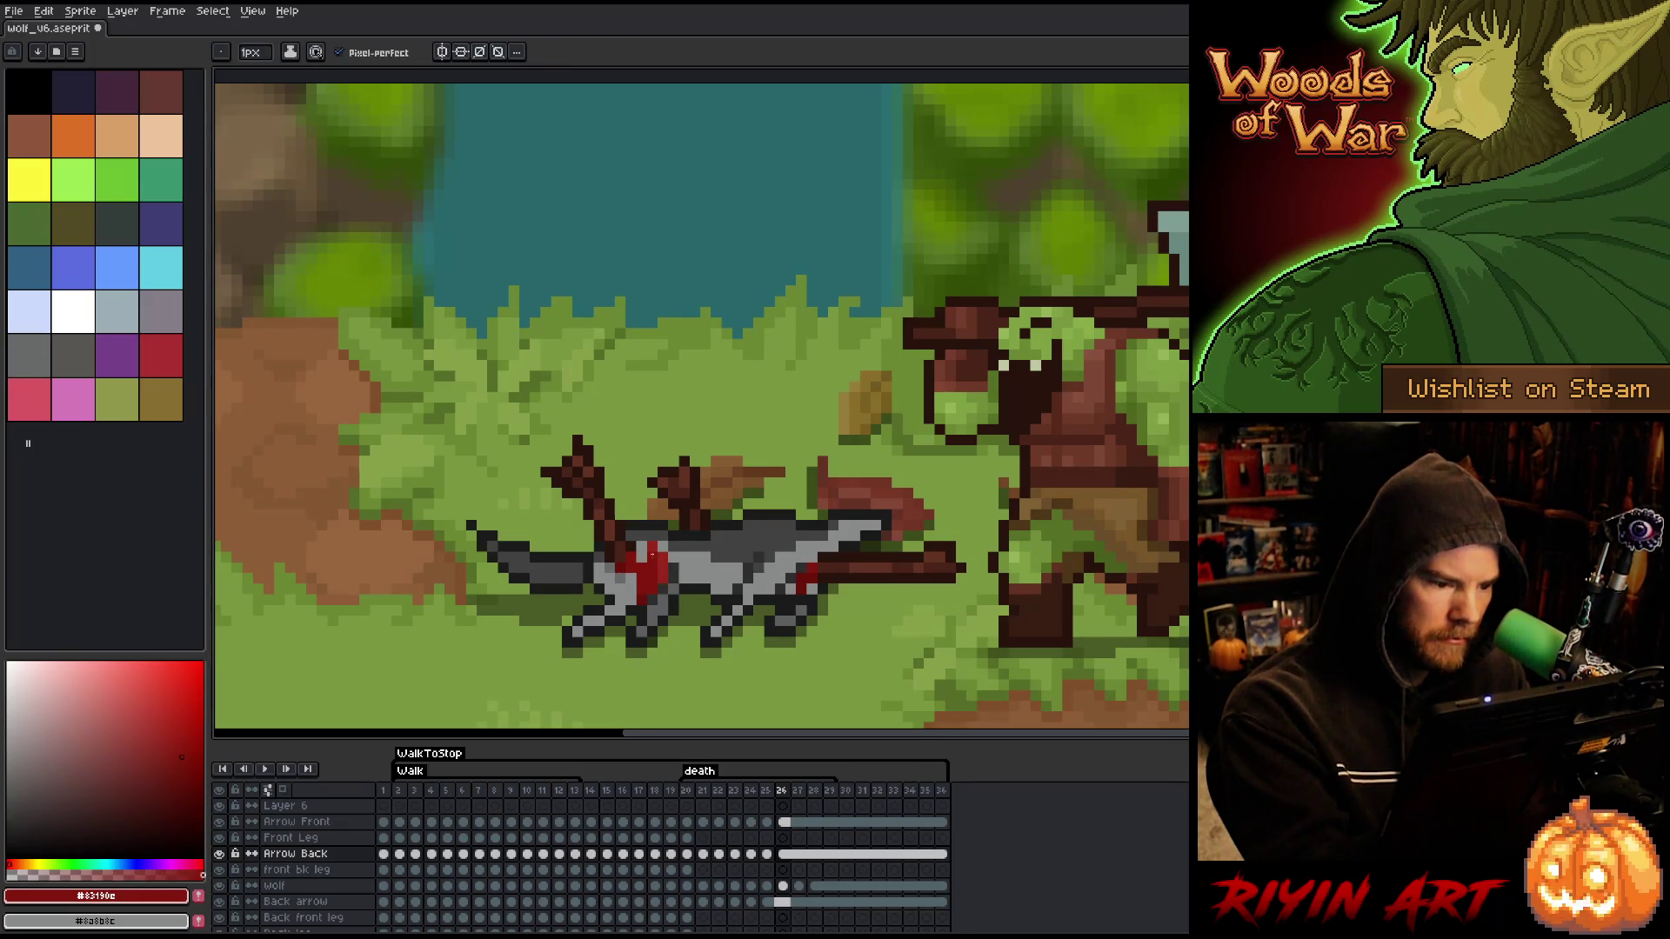
- Compare frames 26 and 27, then play and stop the animation preview
key("Right")
key("Left")
key("Right")
key("Return")
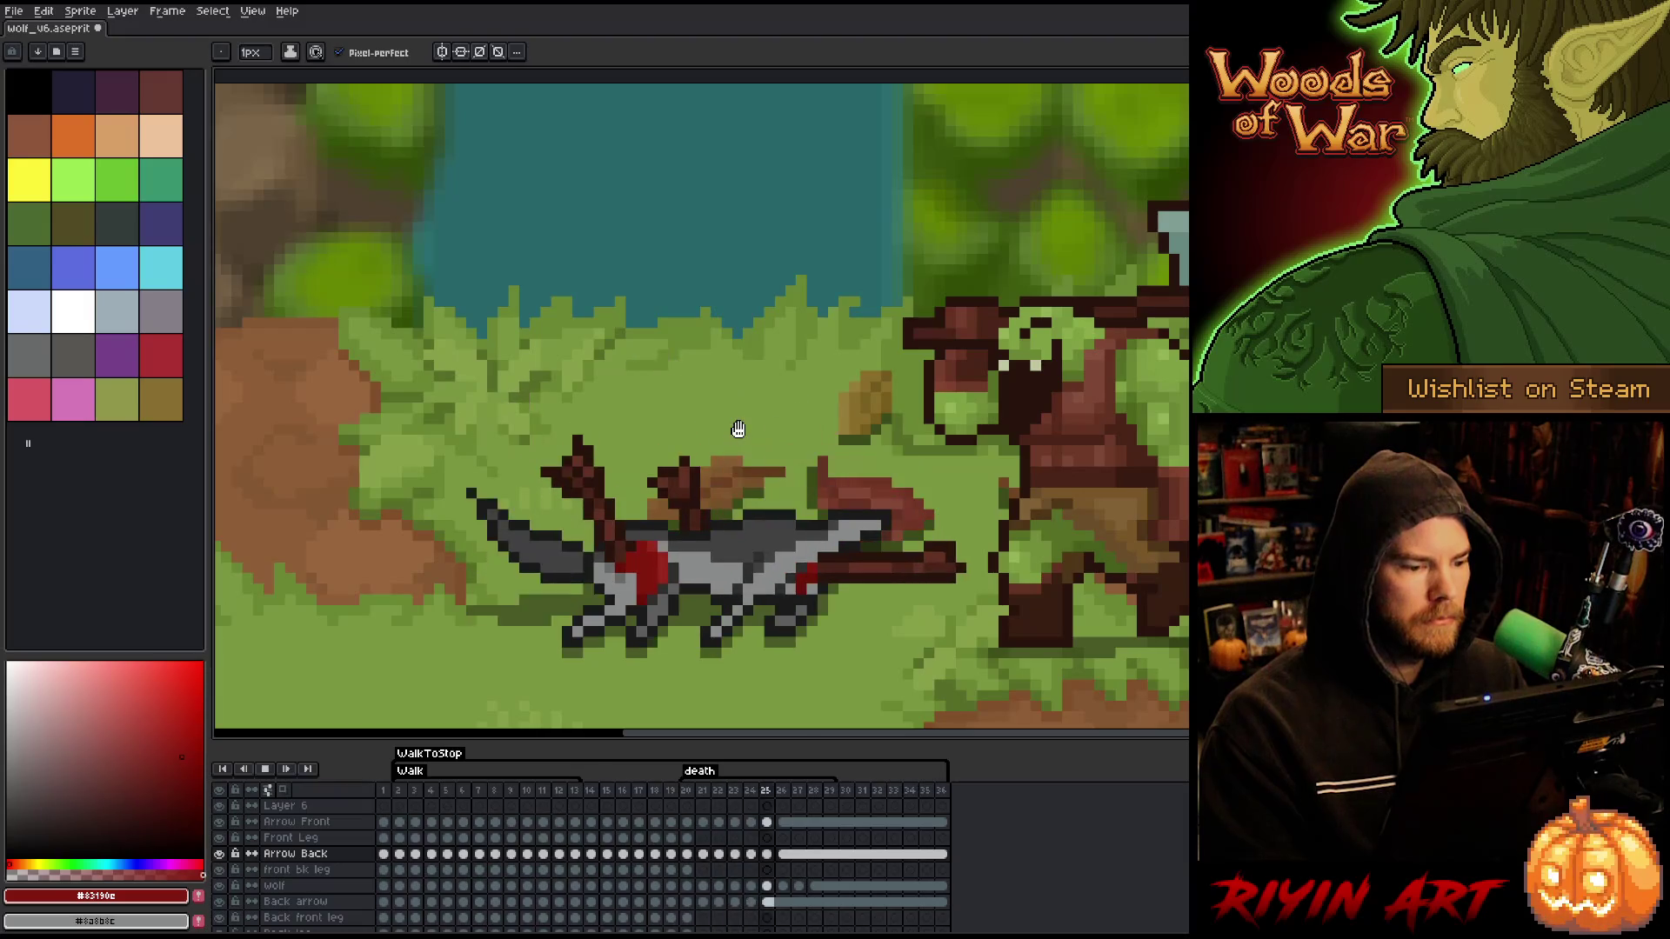
key("Return")
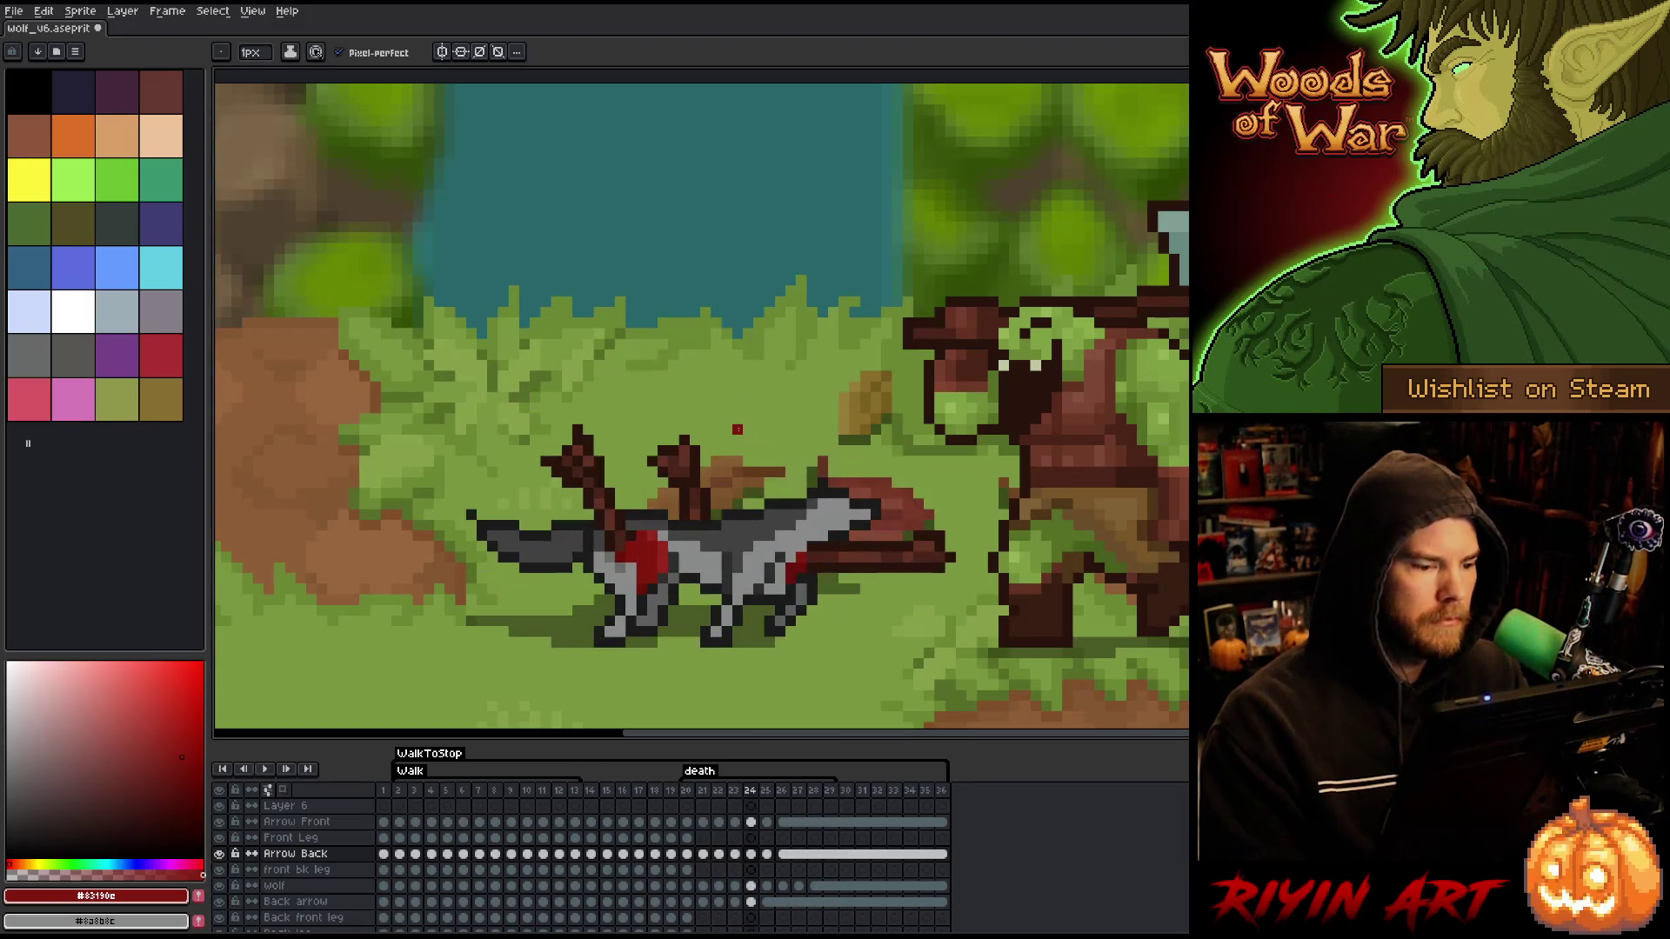
- Touch up mid-grey fur on frames 20–21, comparing the upright poses
left_click(617, 550, "alt")
left_click(702, 790)
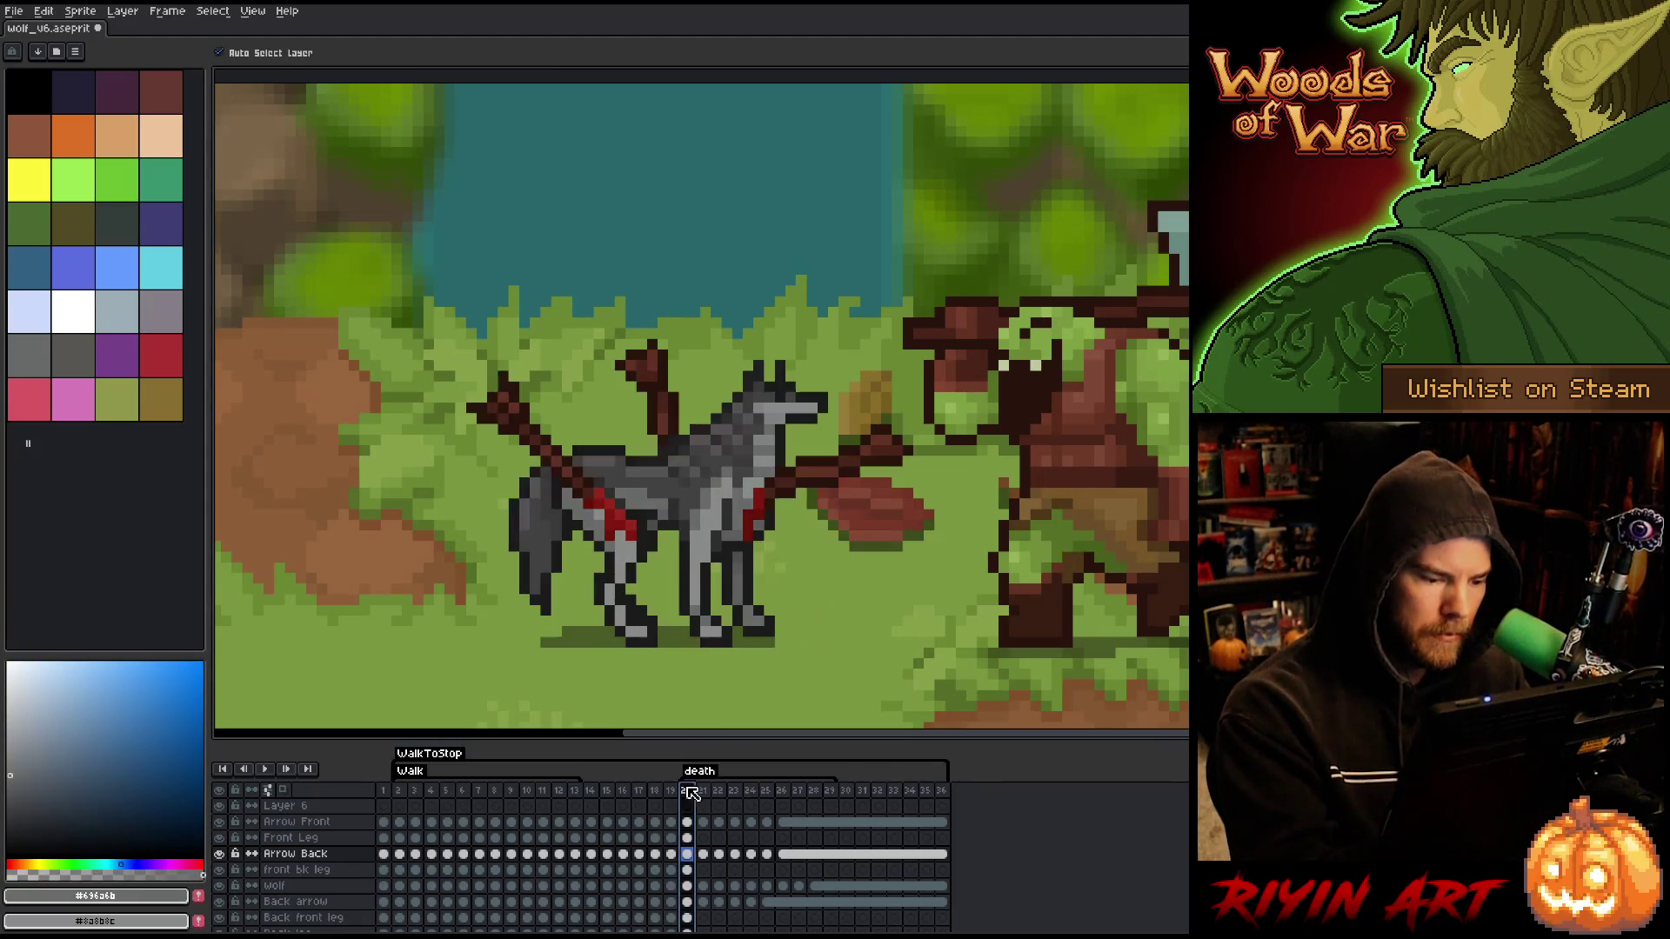
key("b")
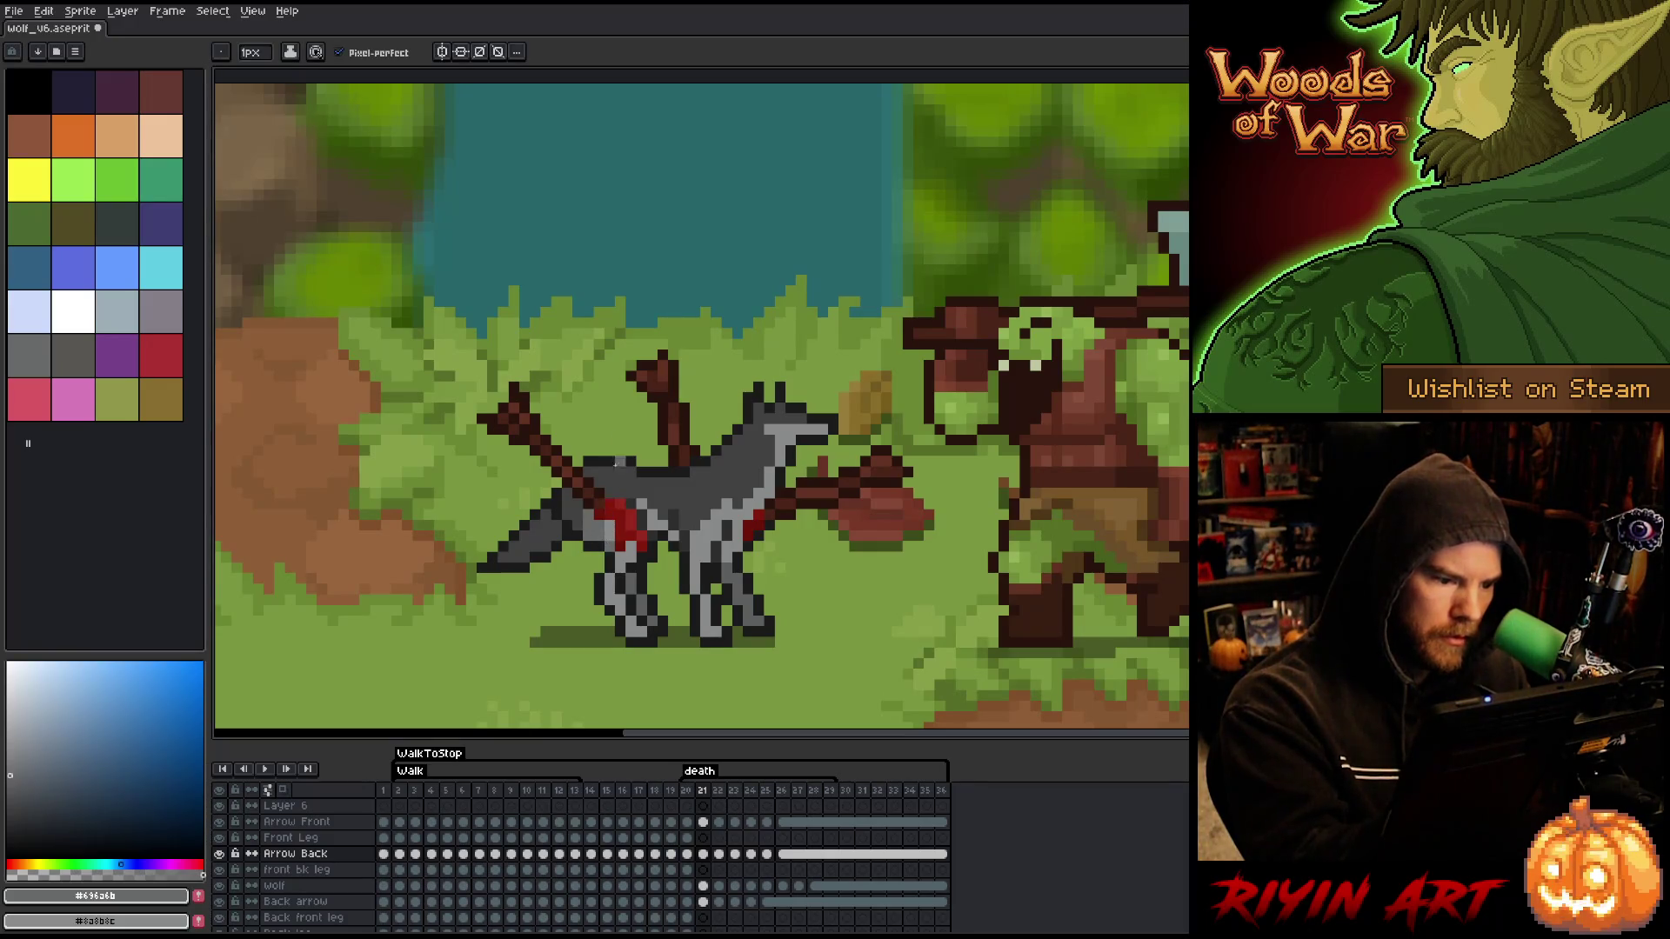
key("Left")
key("Right")
key("Left")
key("Right")
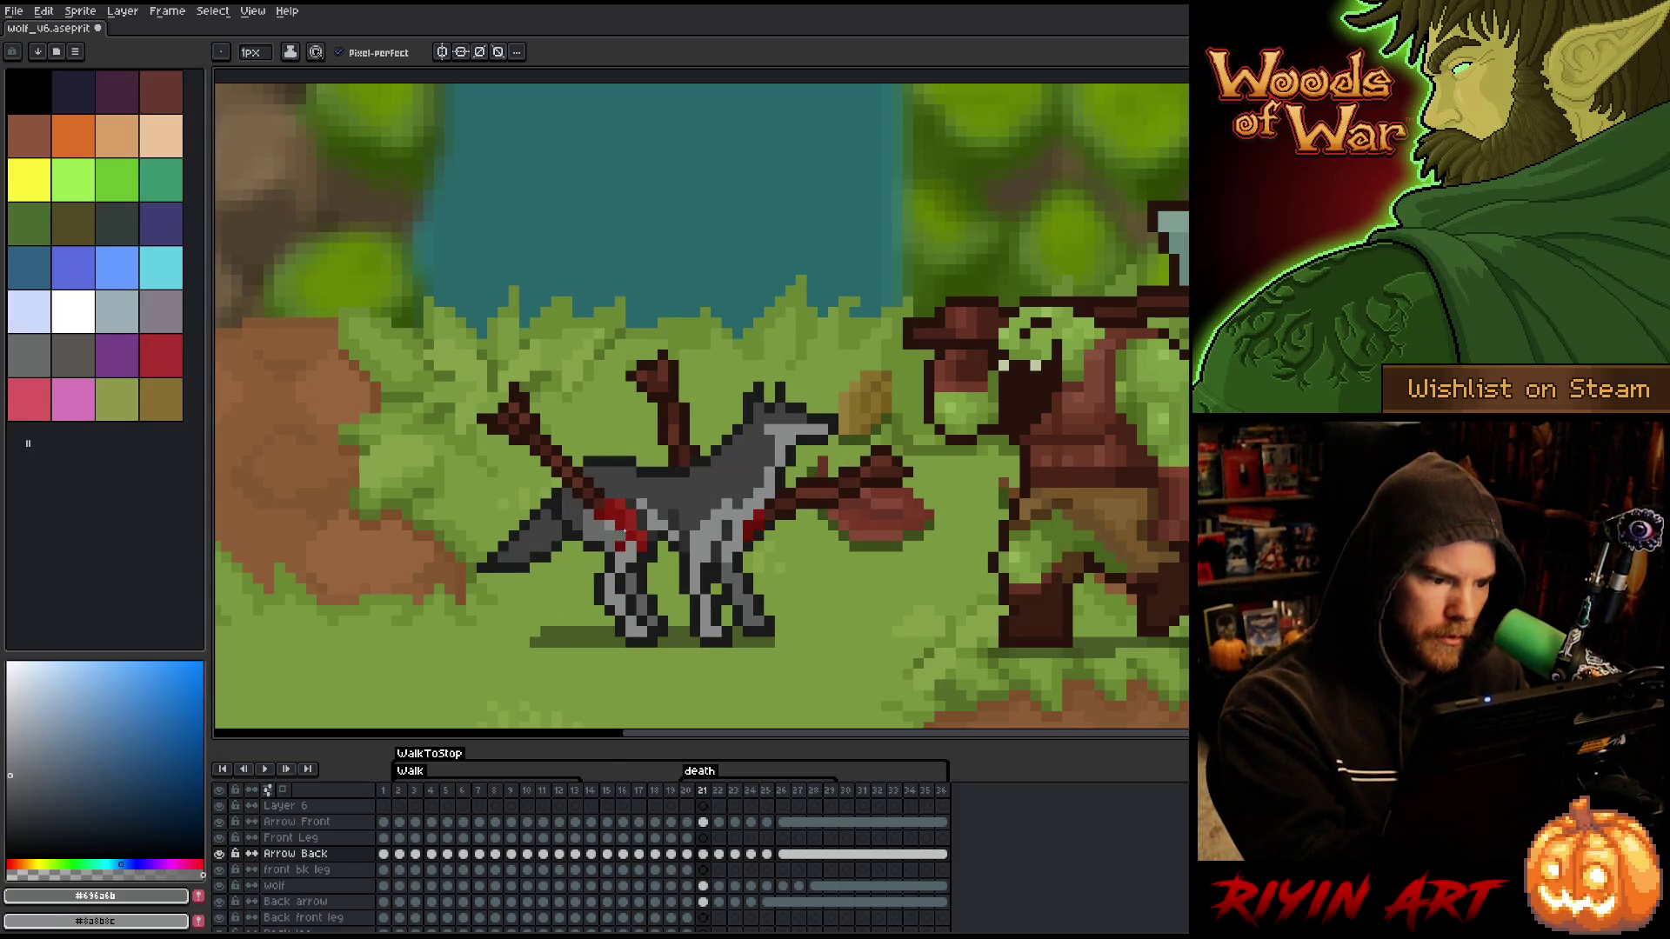
key("Left")
key("Right")
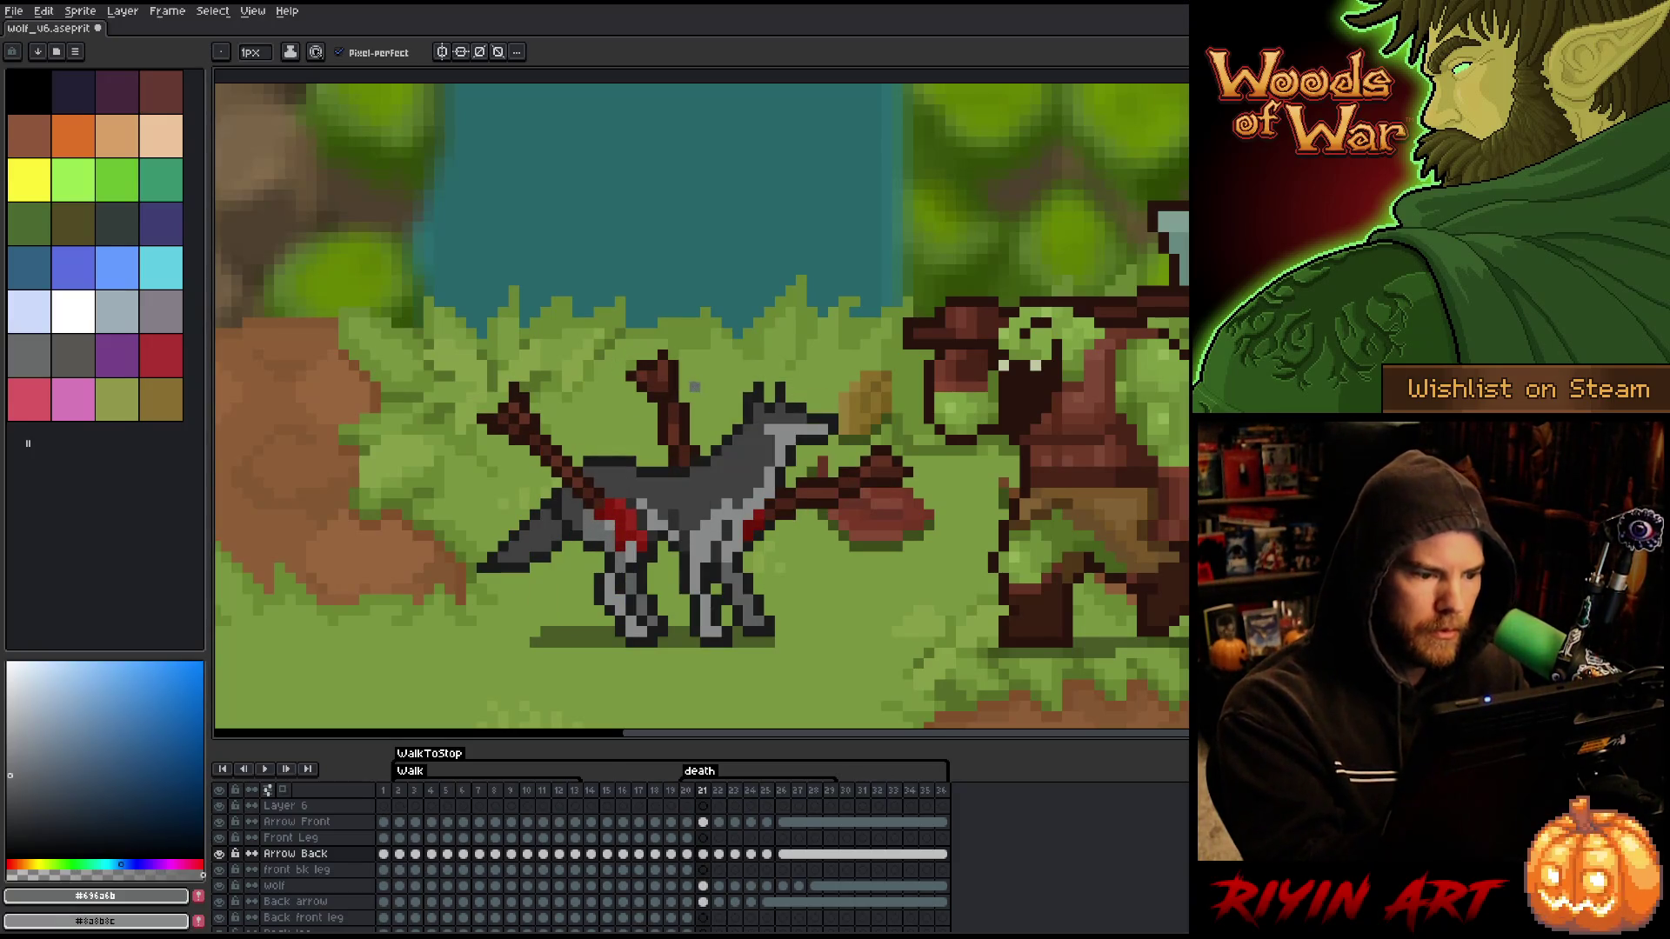
key("Left")
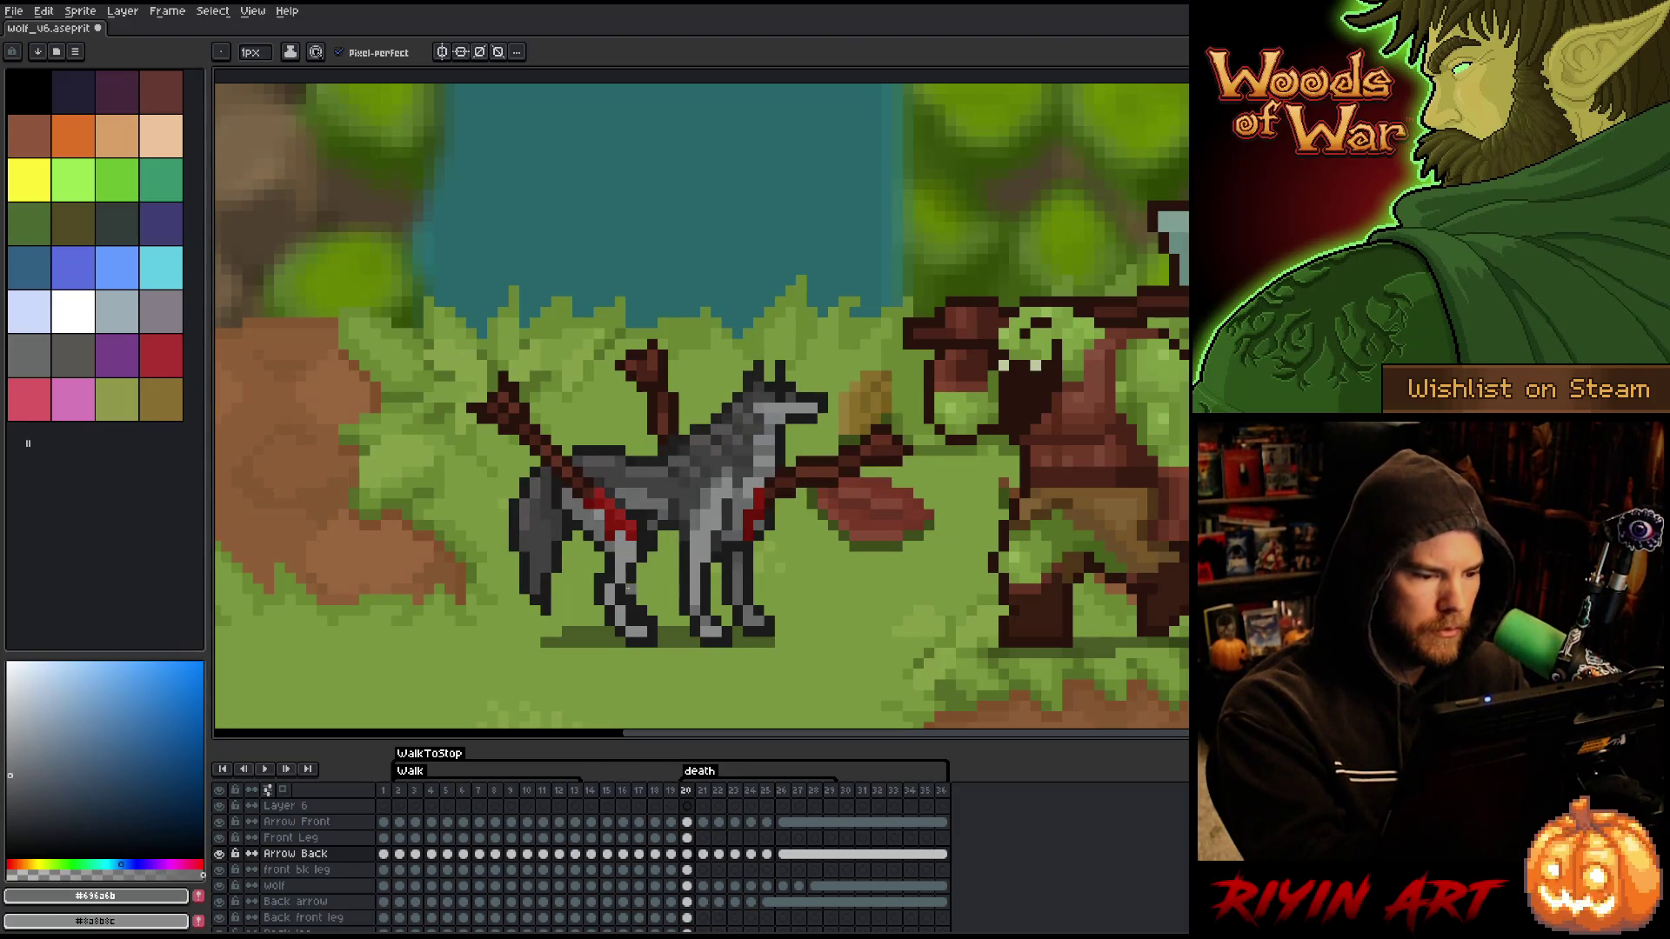
- Retouch frames 22–23 with dark grey sampled from the wolf's back outline
key("Right")
key("Right")
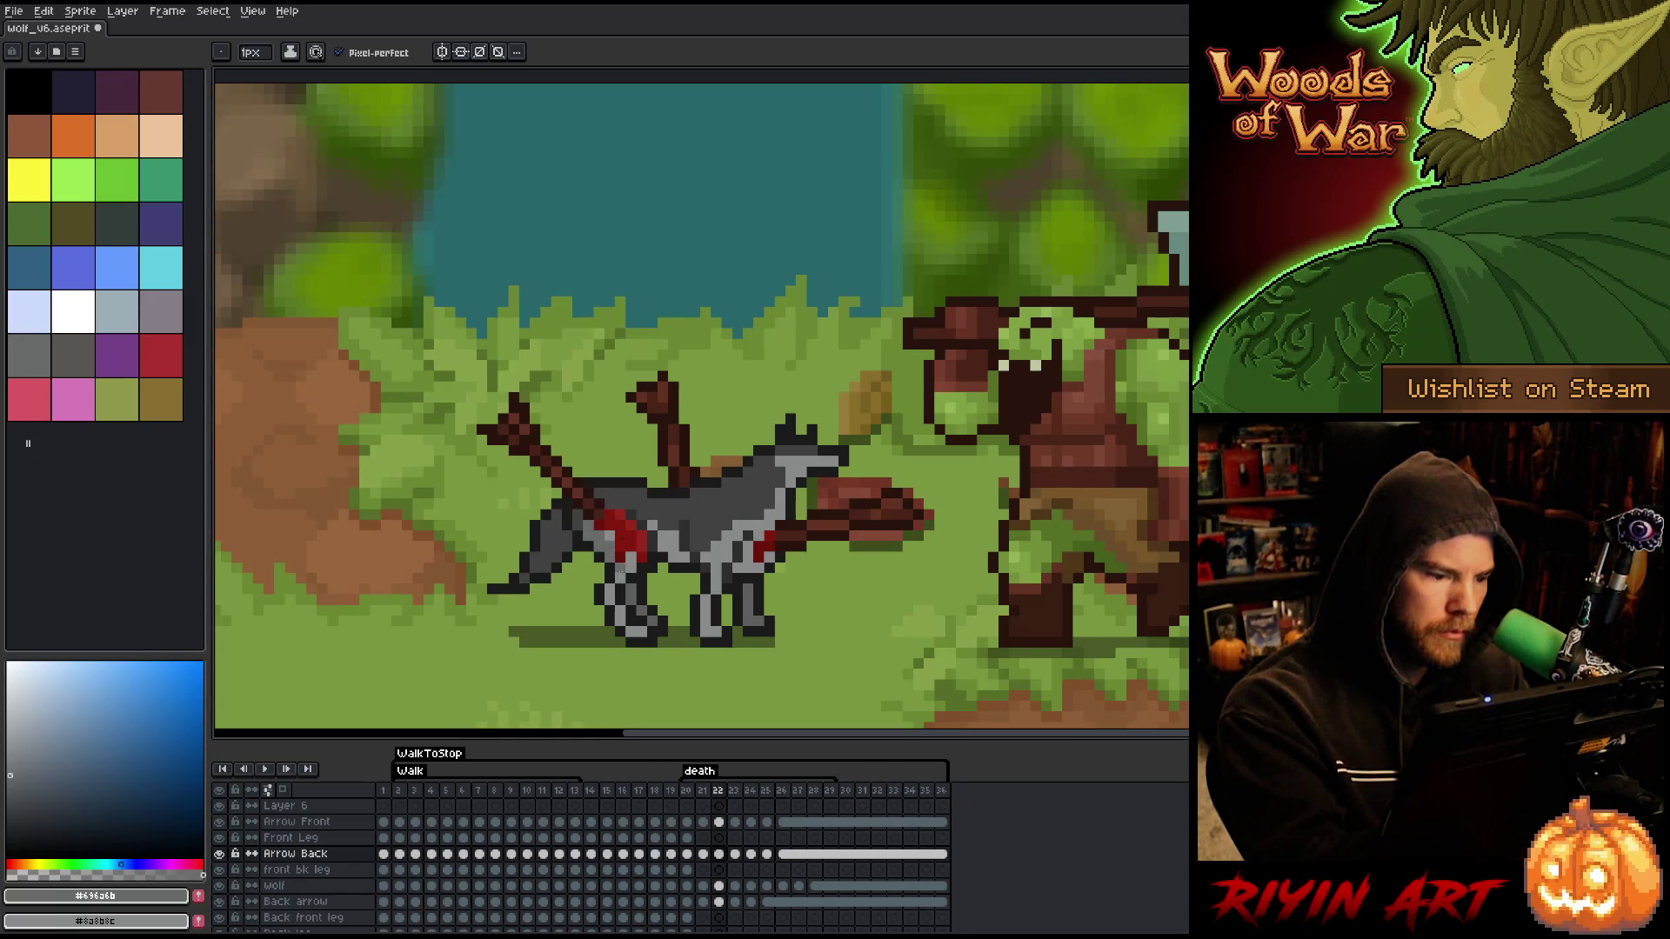
key("Right")
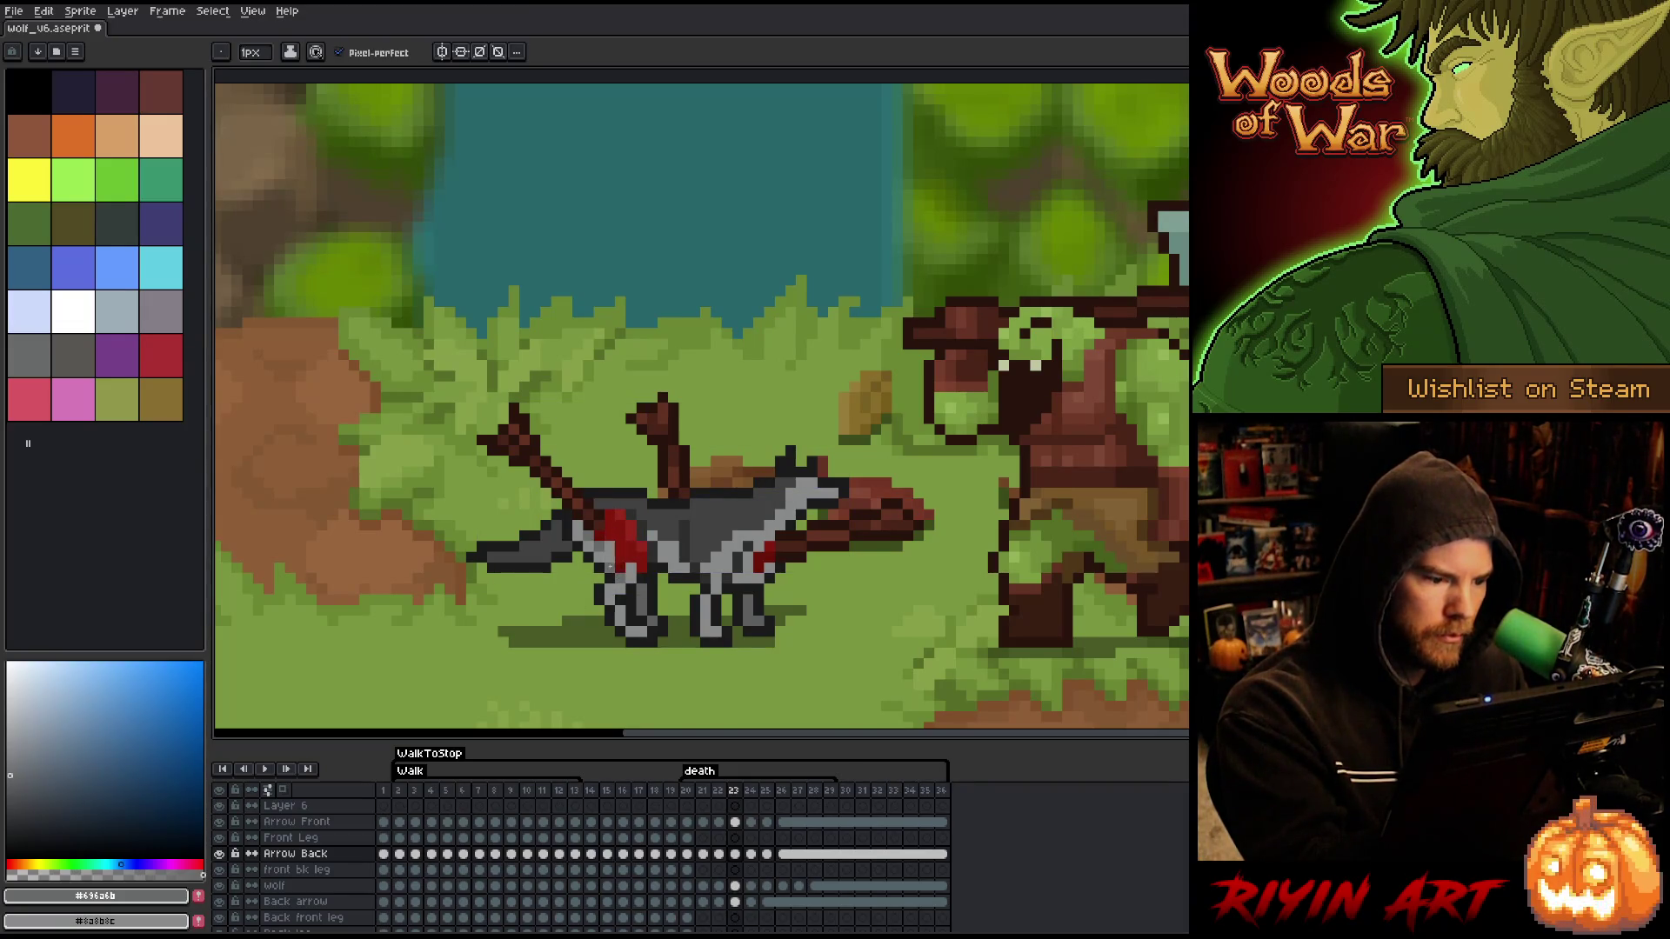
key("Left")
key("Right")
key("Left")
key("Right")
key("Left")
left_click(625, 495, "alt")
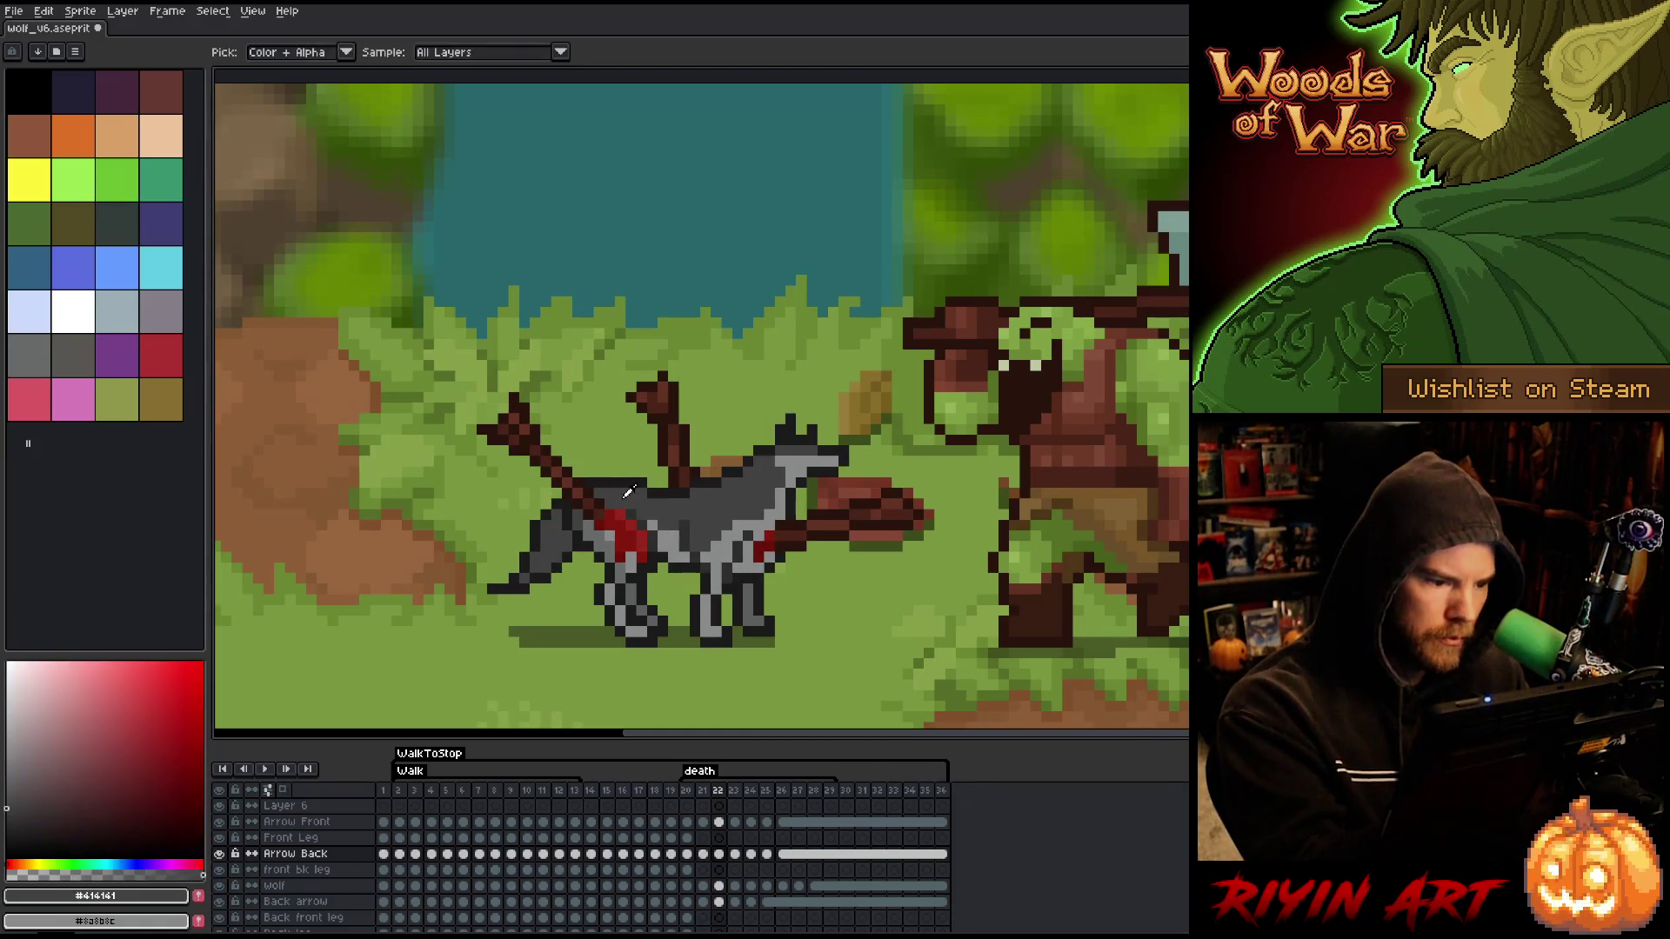
- Retouch mid-grey fur on frames 24–27, then return to frame 20 on Arrow Front
key("Right")
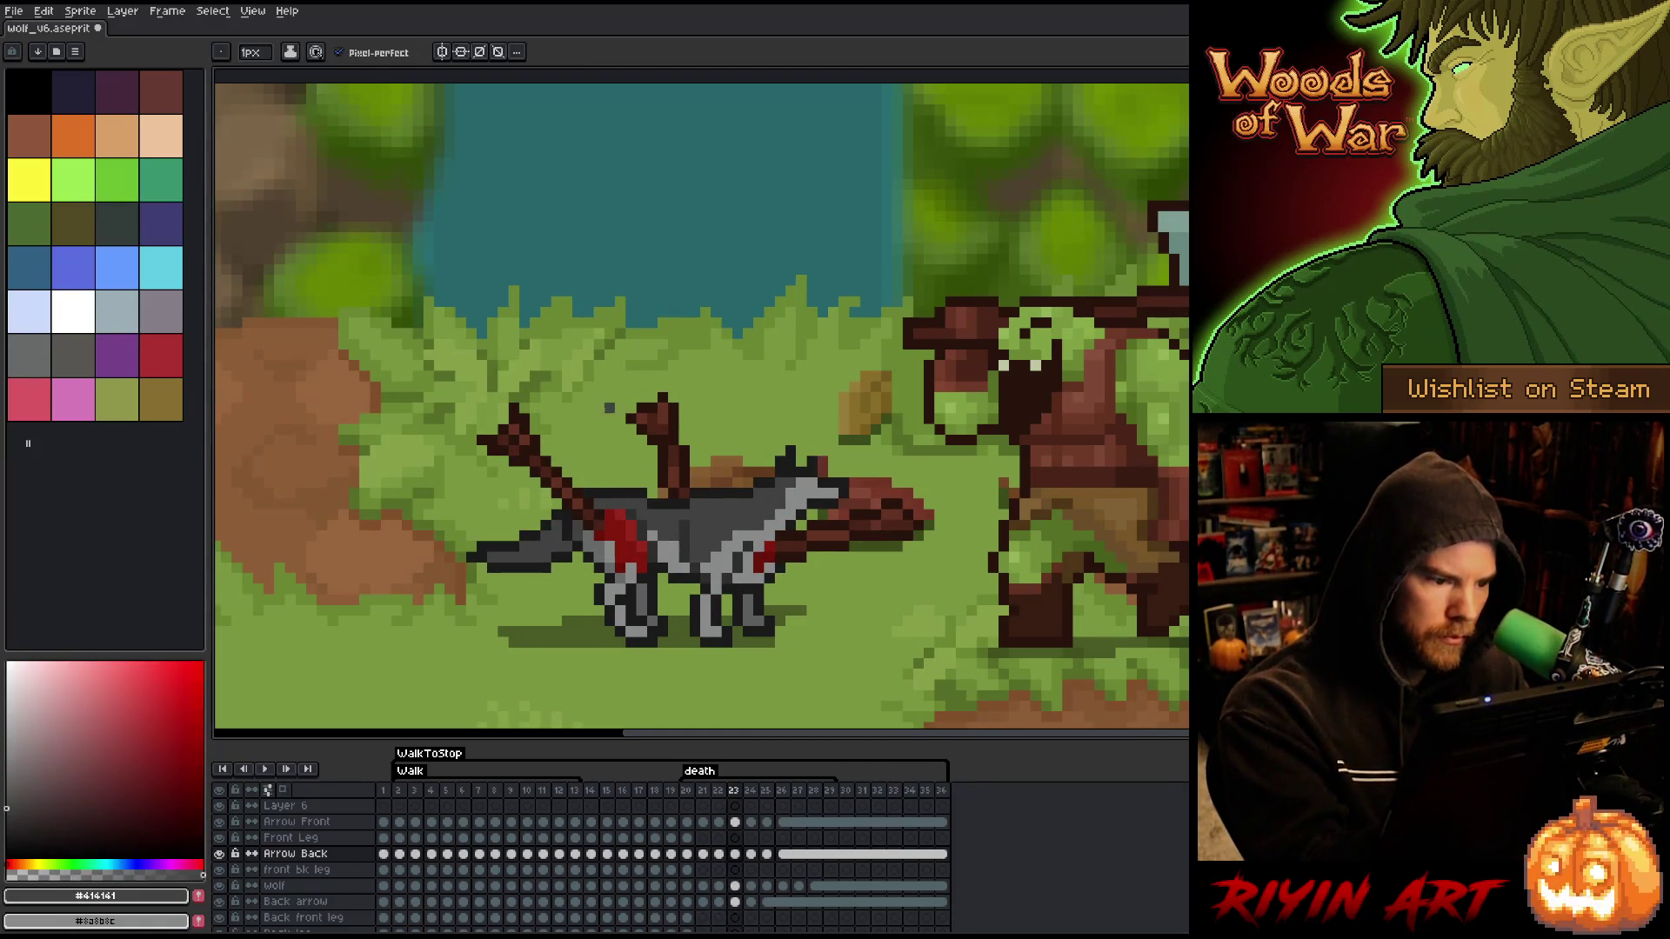
key("Right")
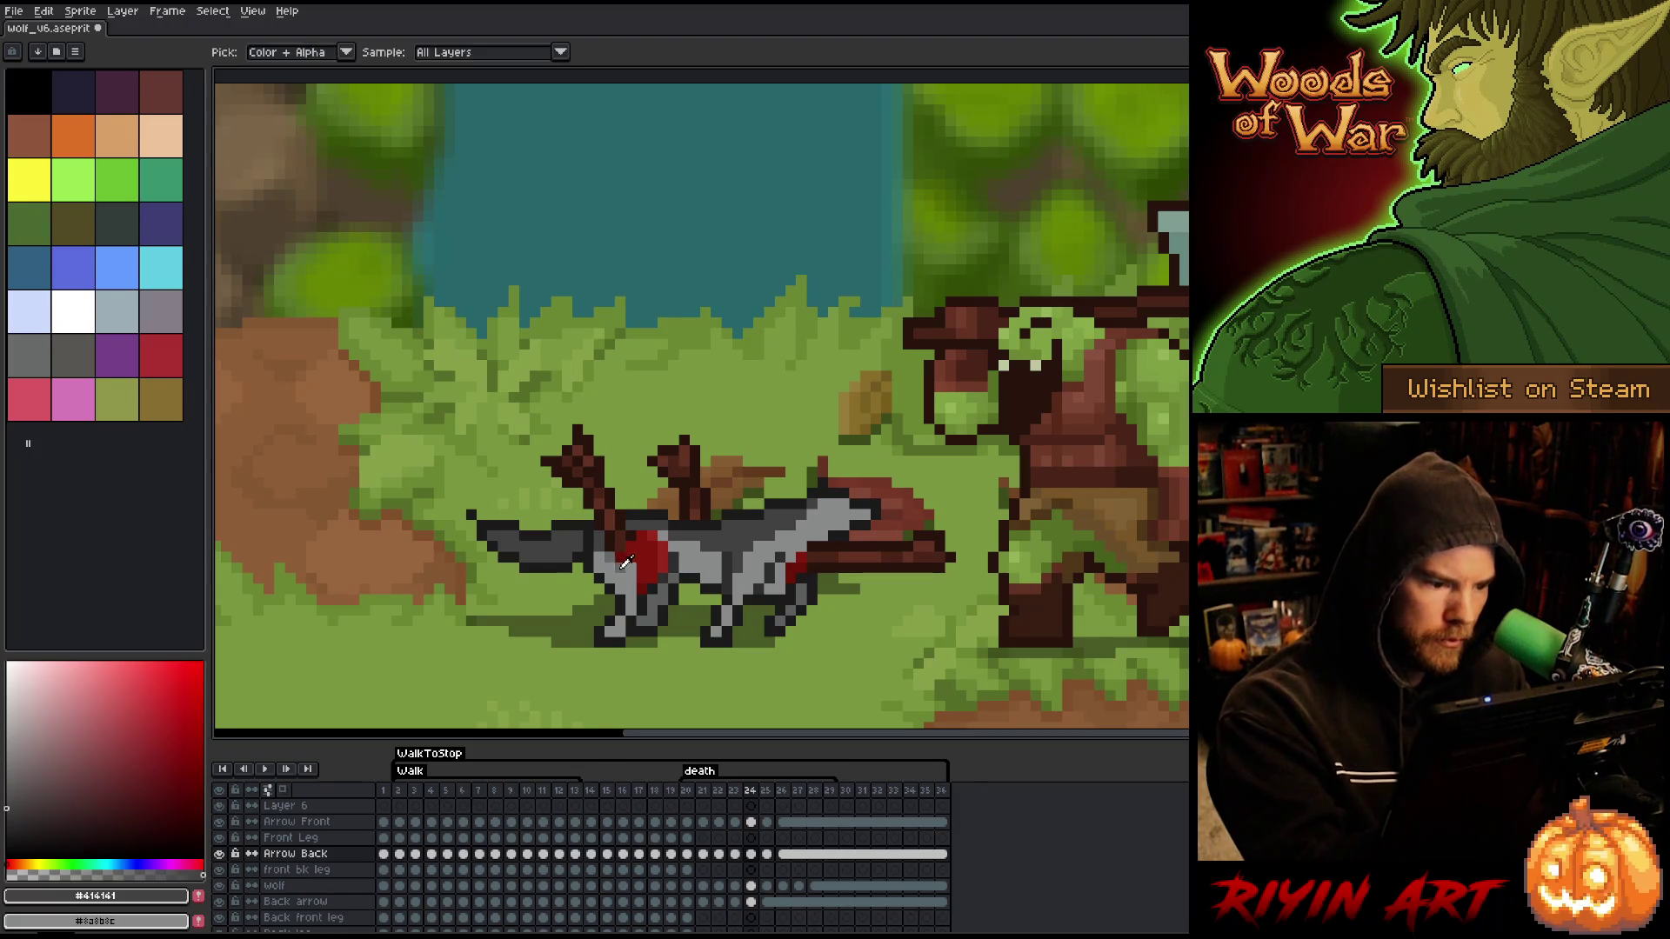
left_click(606, 556, "alt")
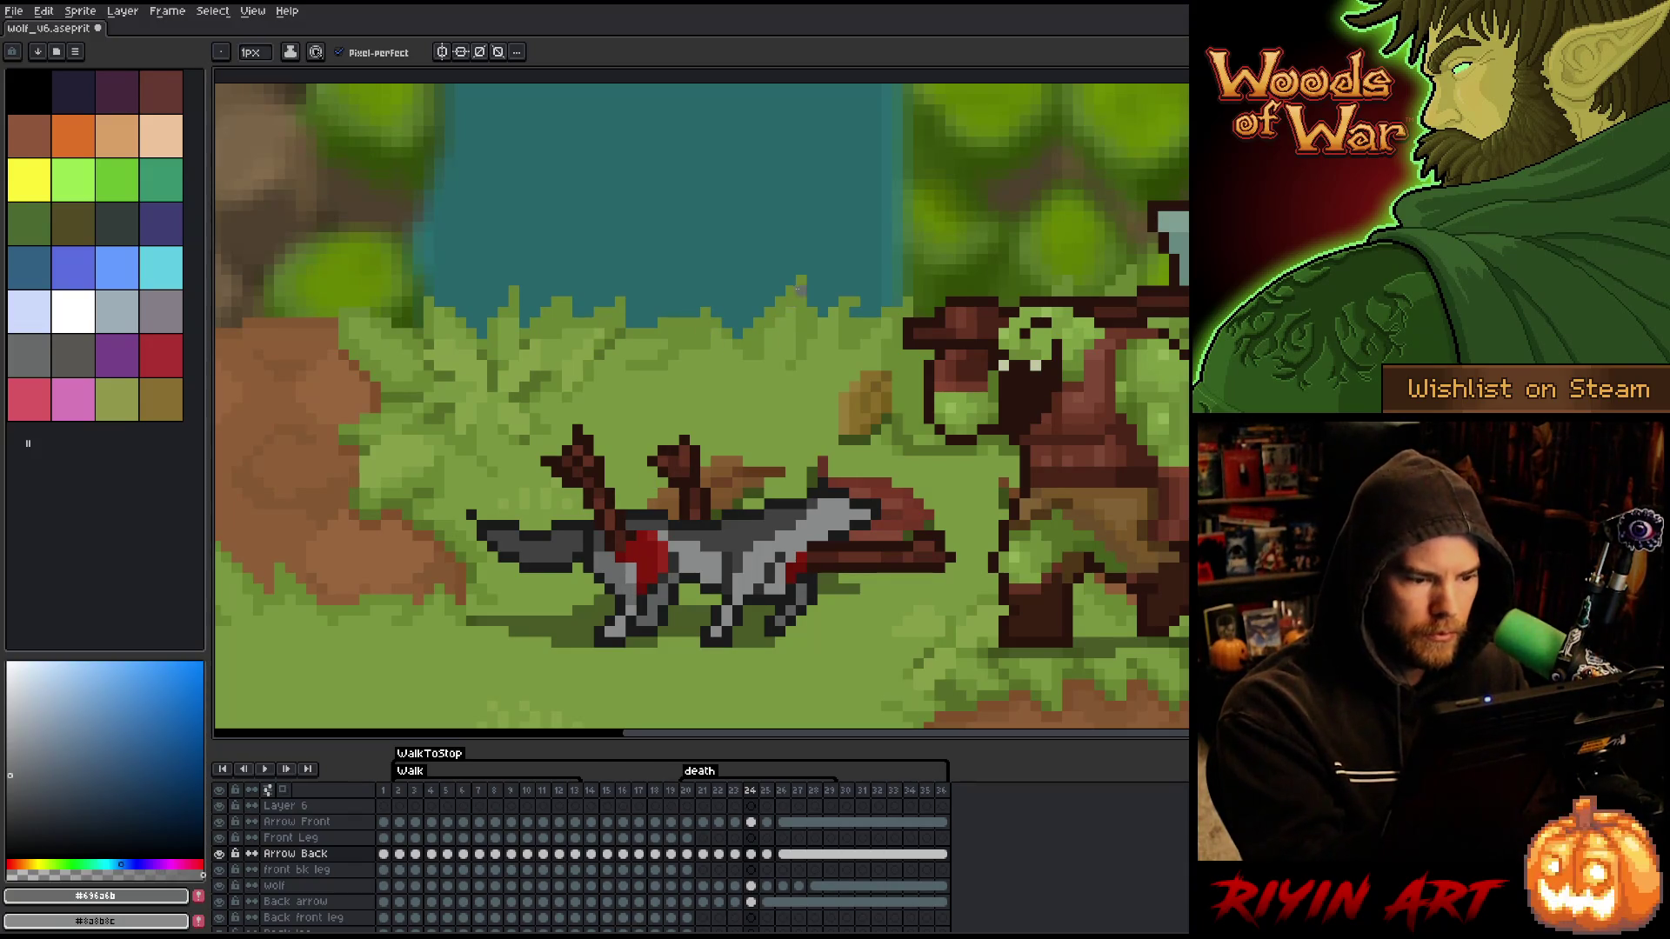
key("Right")
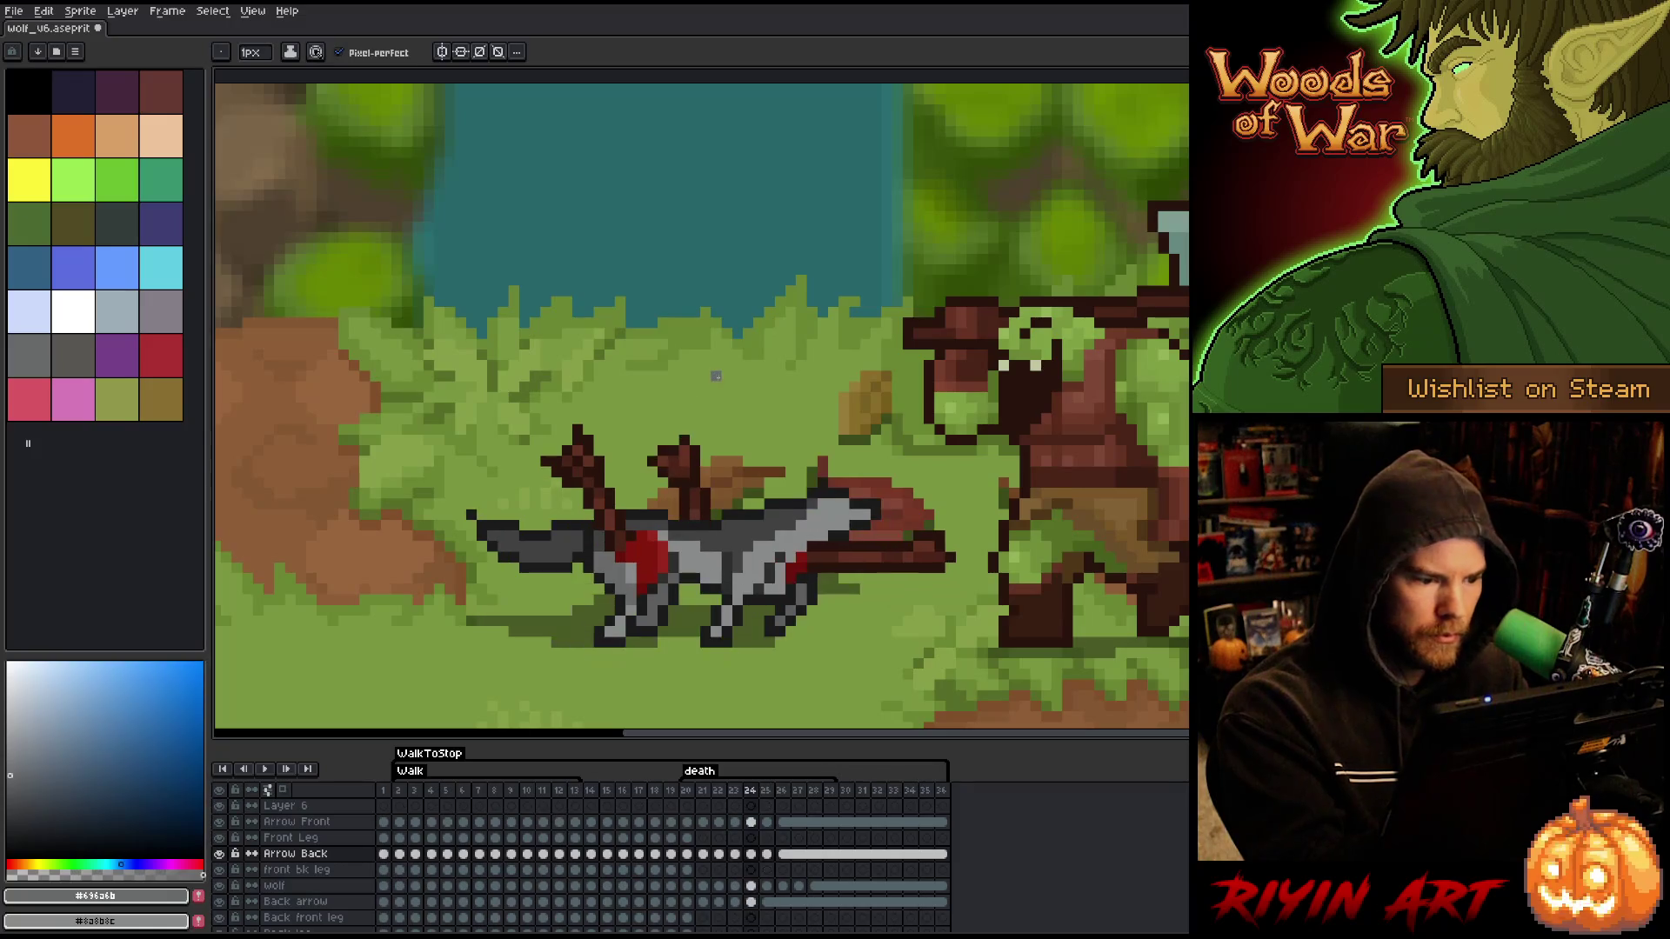
key("Right")
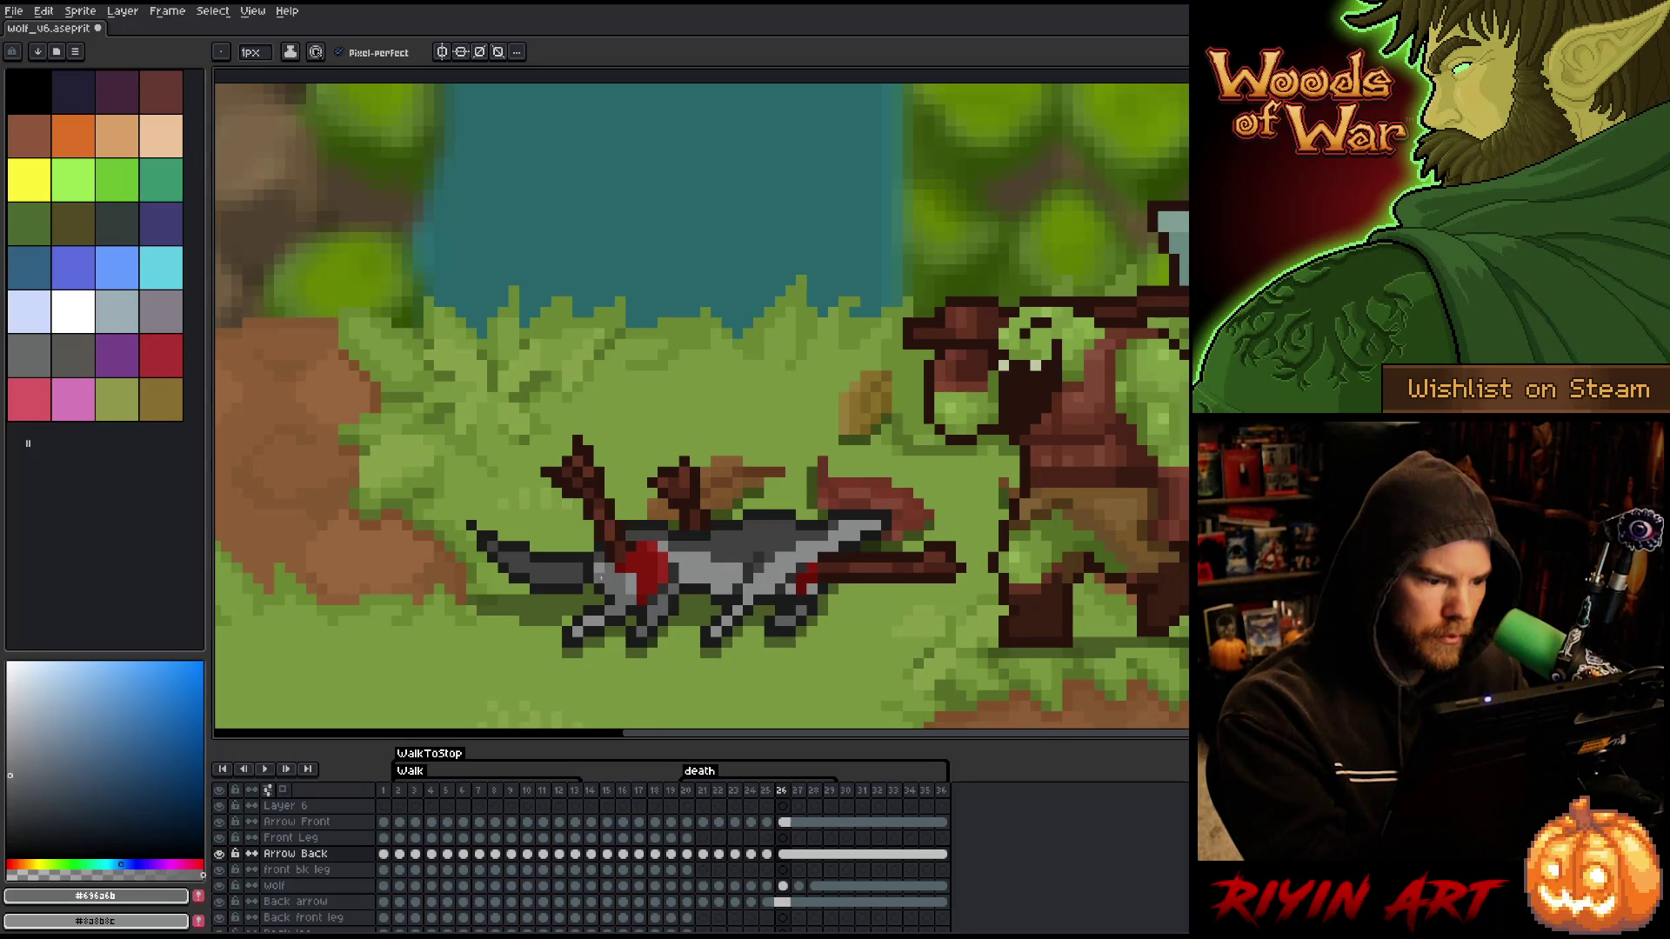
key("Right")
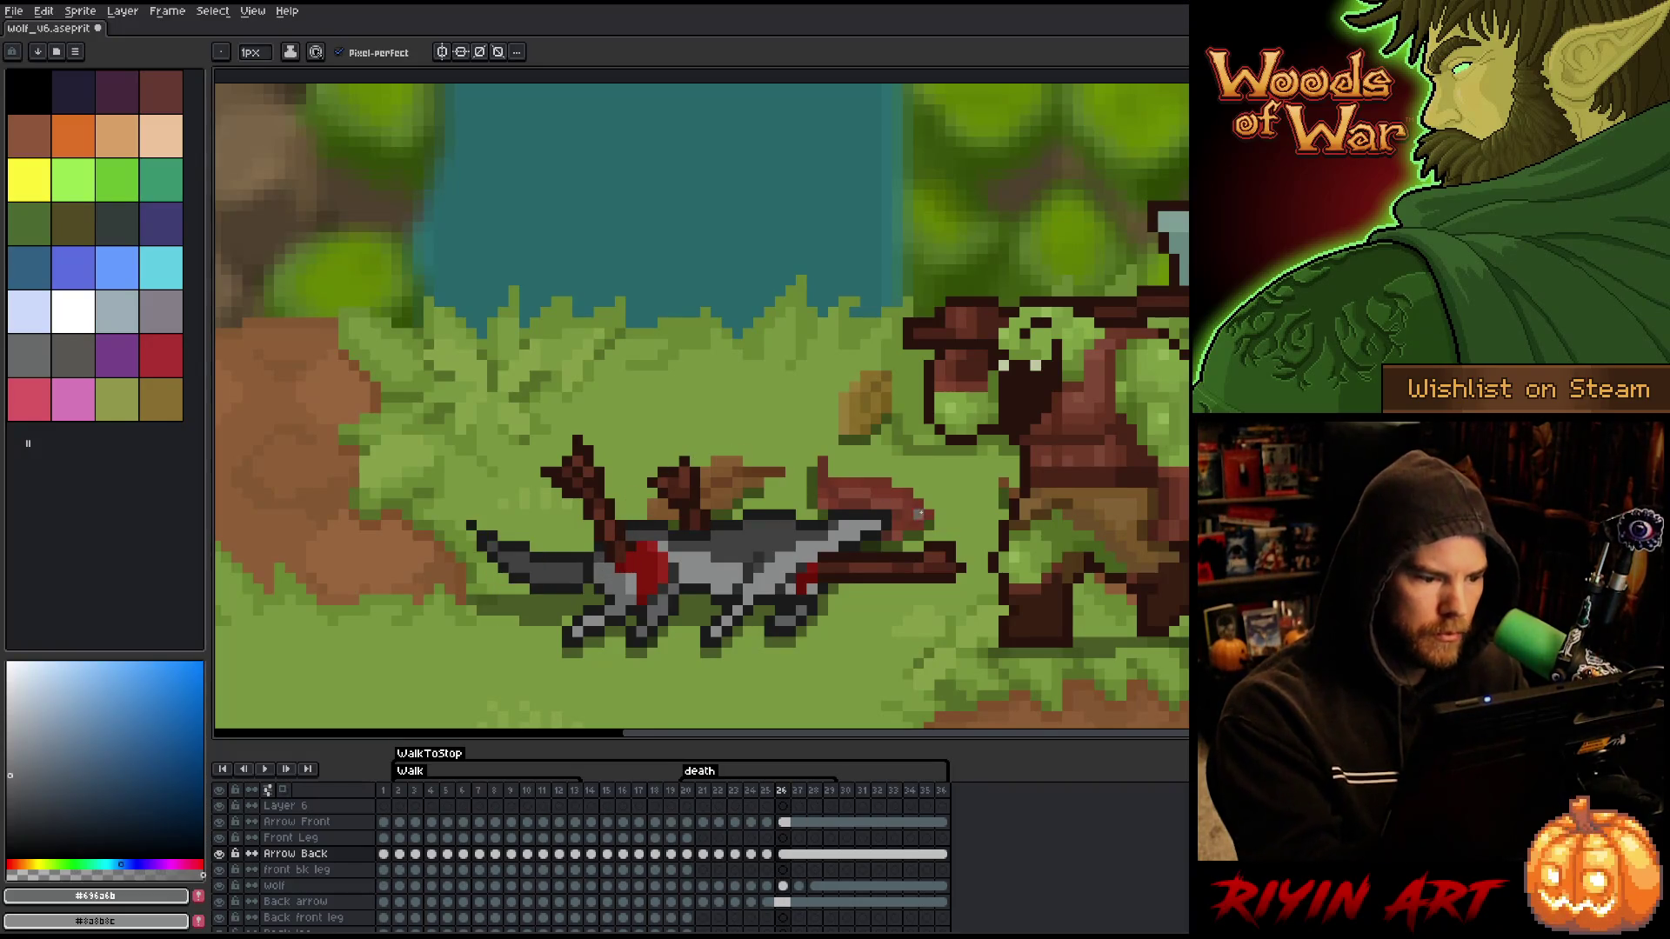
key("Right")
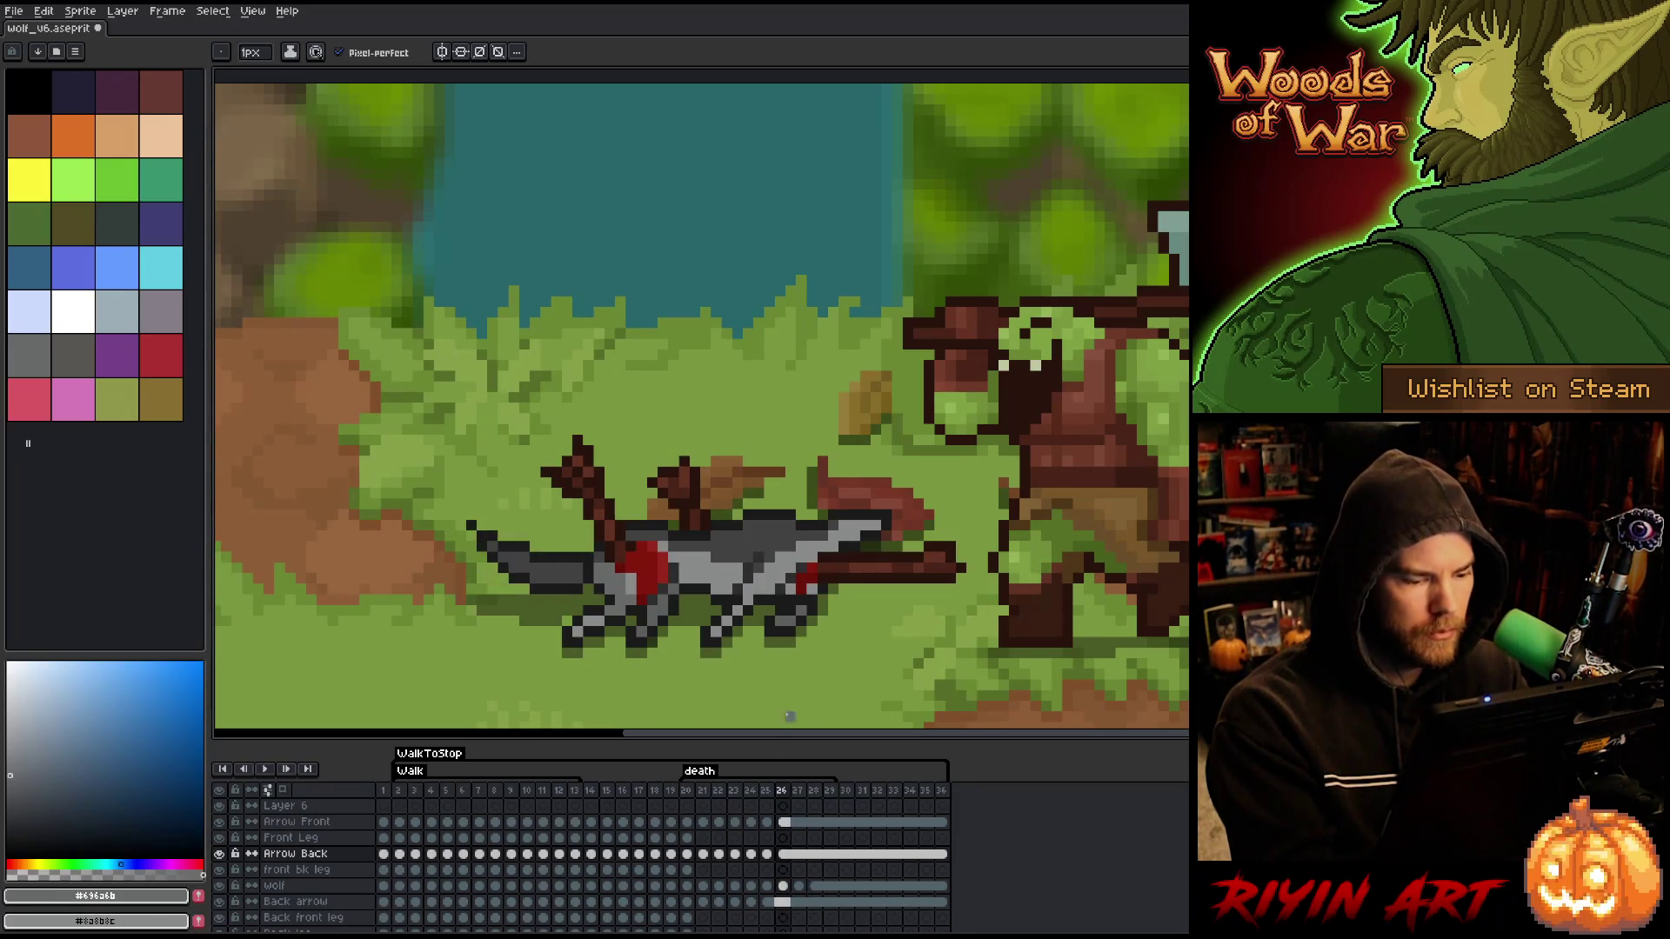
left_click(687, 822)
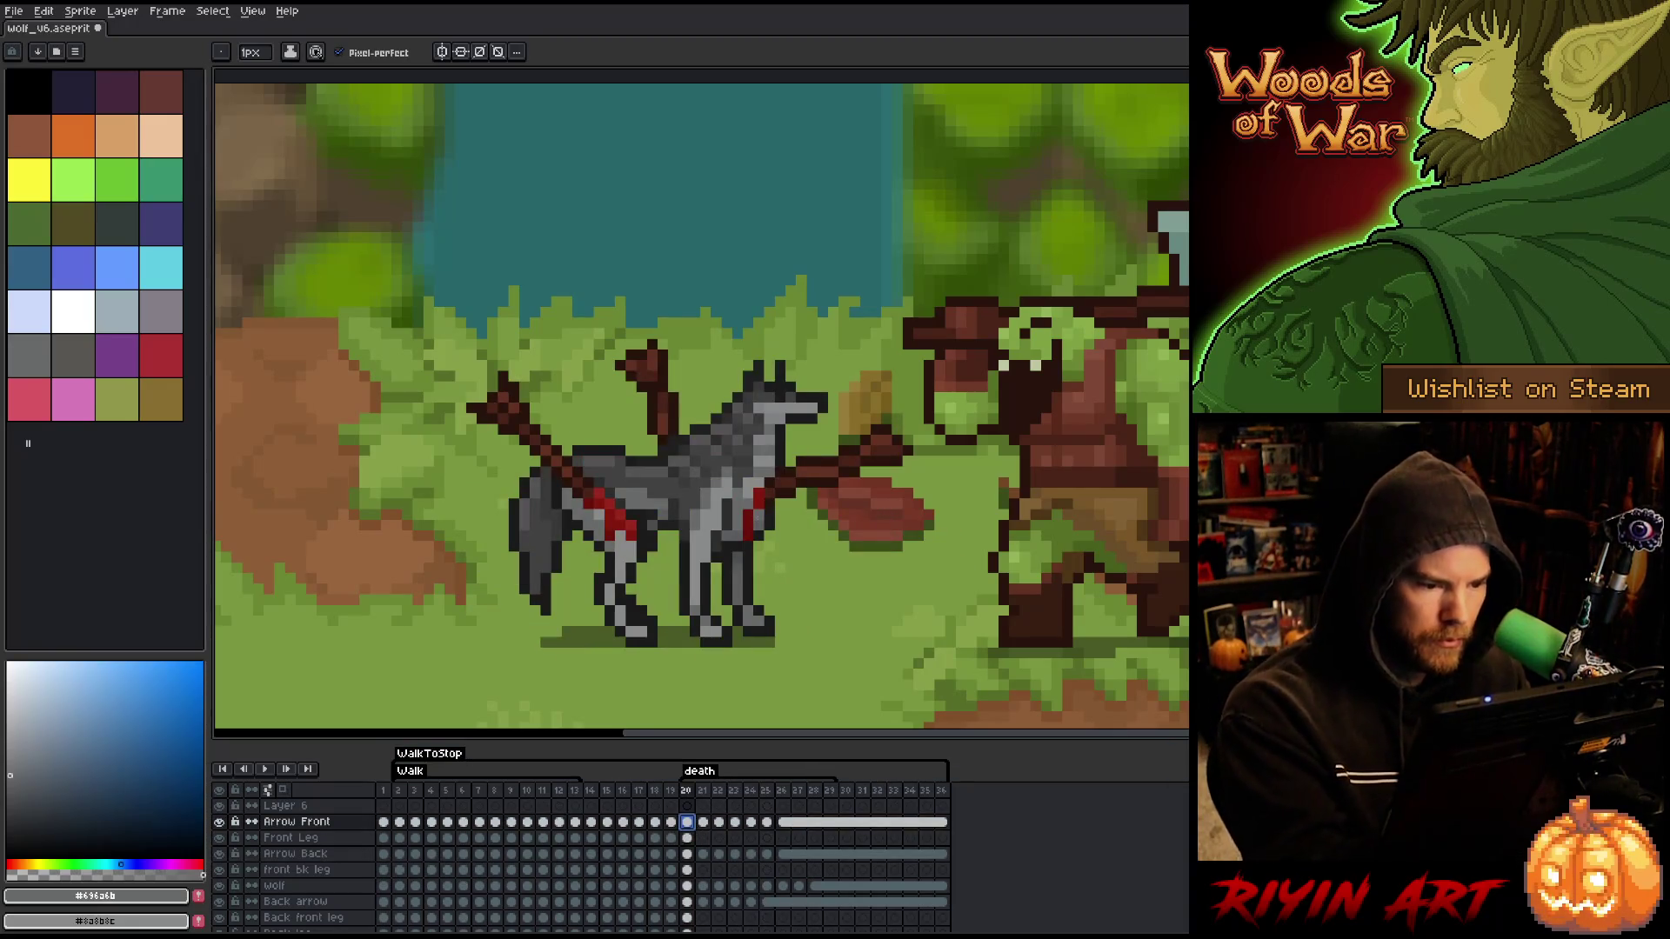